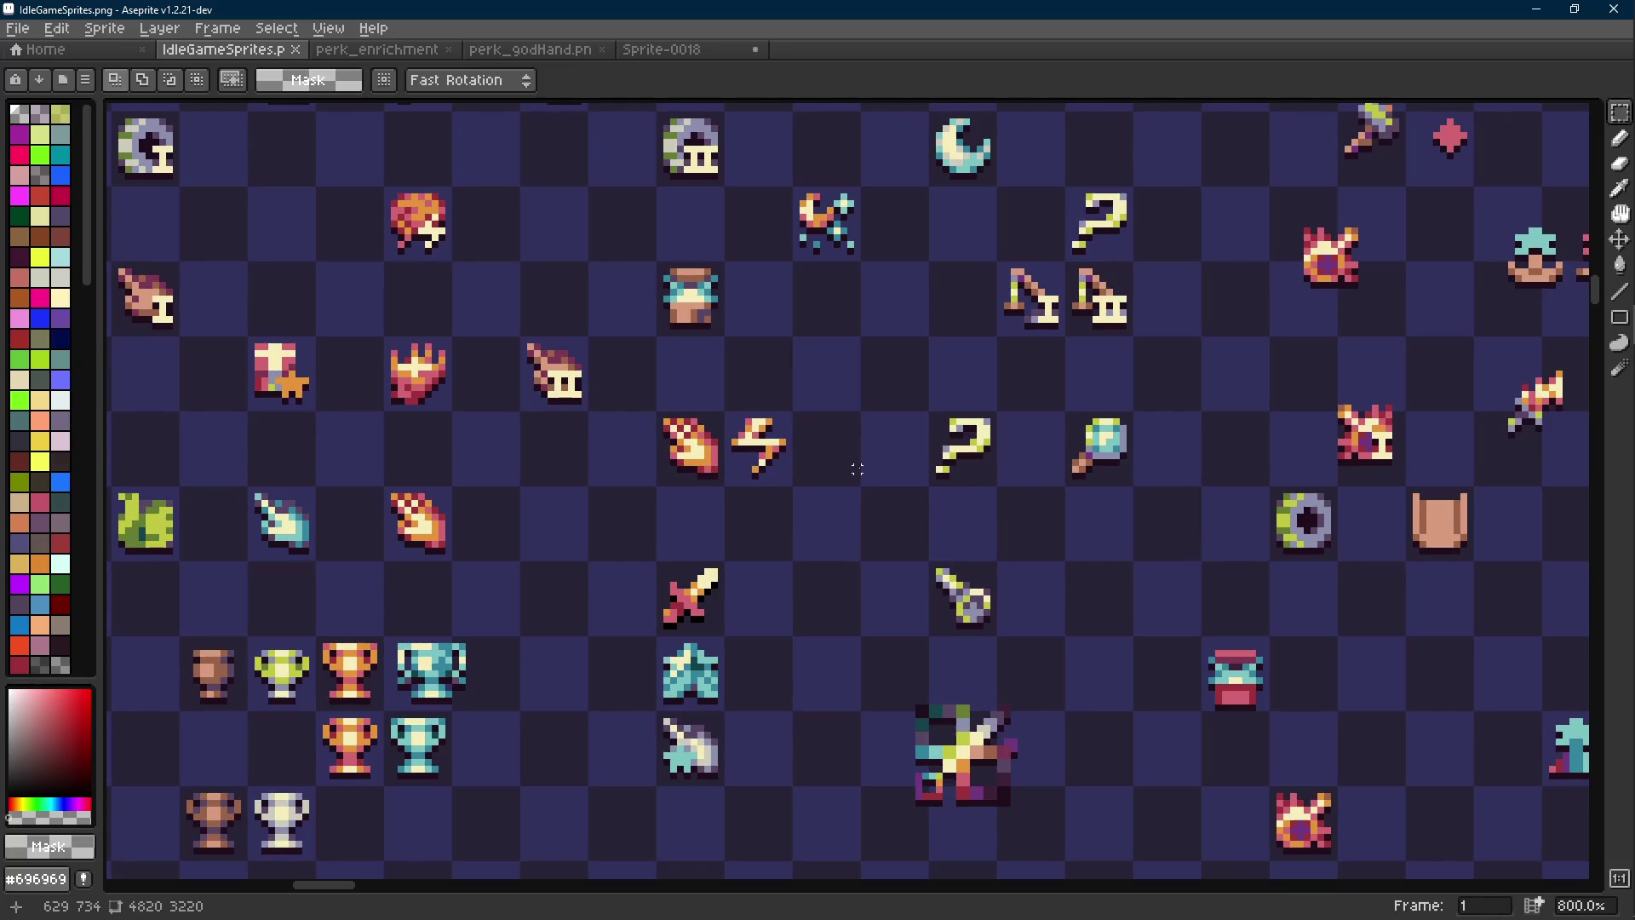
Sample the orange from the lightning icon and switch to the Pencil
{"action": "left_click_drag", "start_coordinate": [856, 468], "coordinate": [839, 478]}
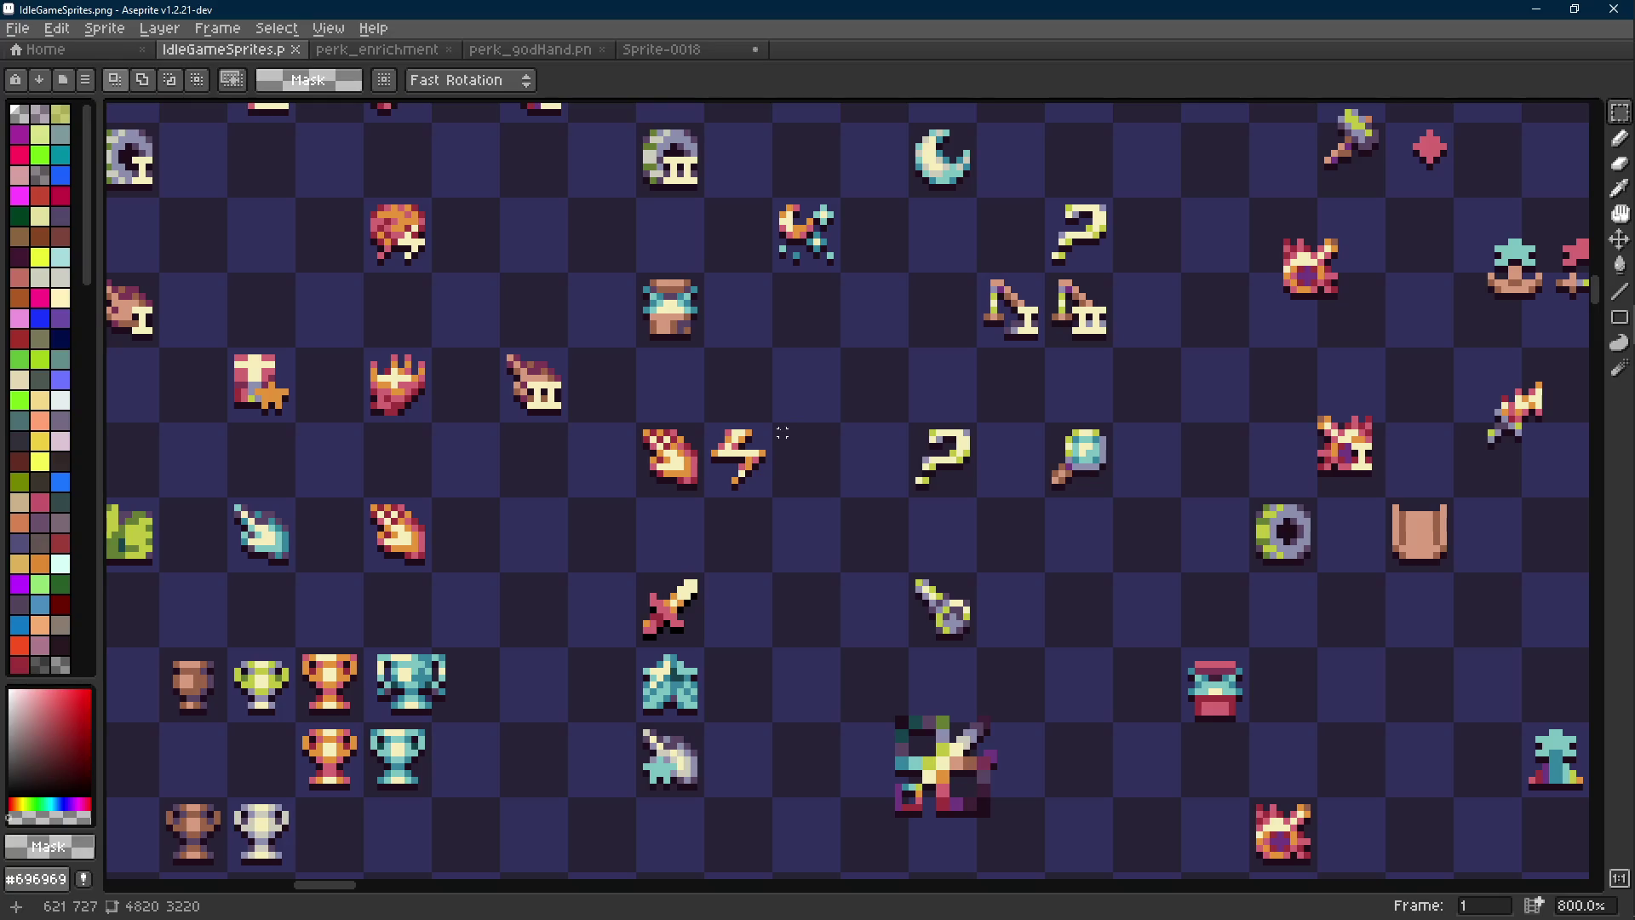
{"action": "scroll", "coordinate": [760, 465], "scroll_direction": "up", "scroll_amount": 3}
{"action": "scroll", "coordinate": [760, 466], "scroll_direction": "down", "scroll_amount": 3}
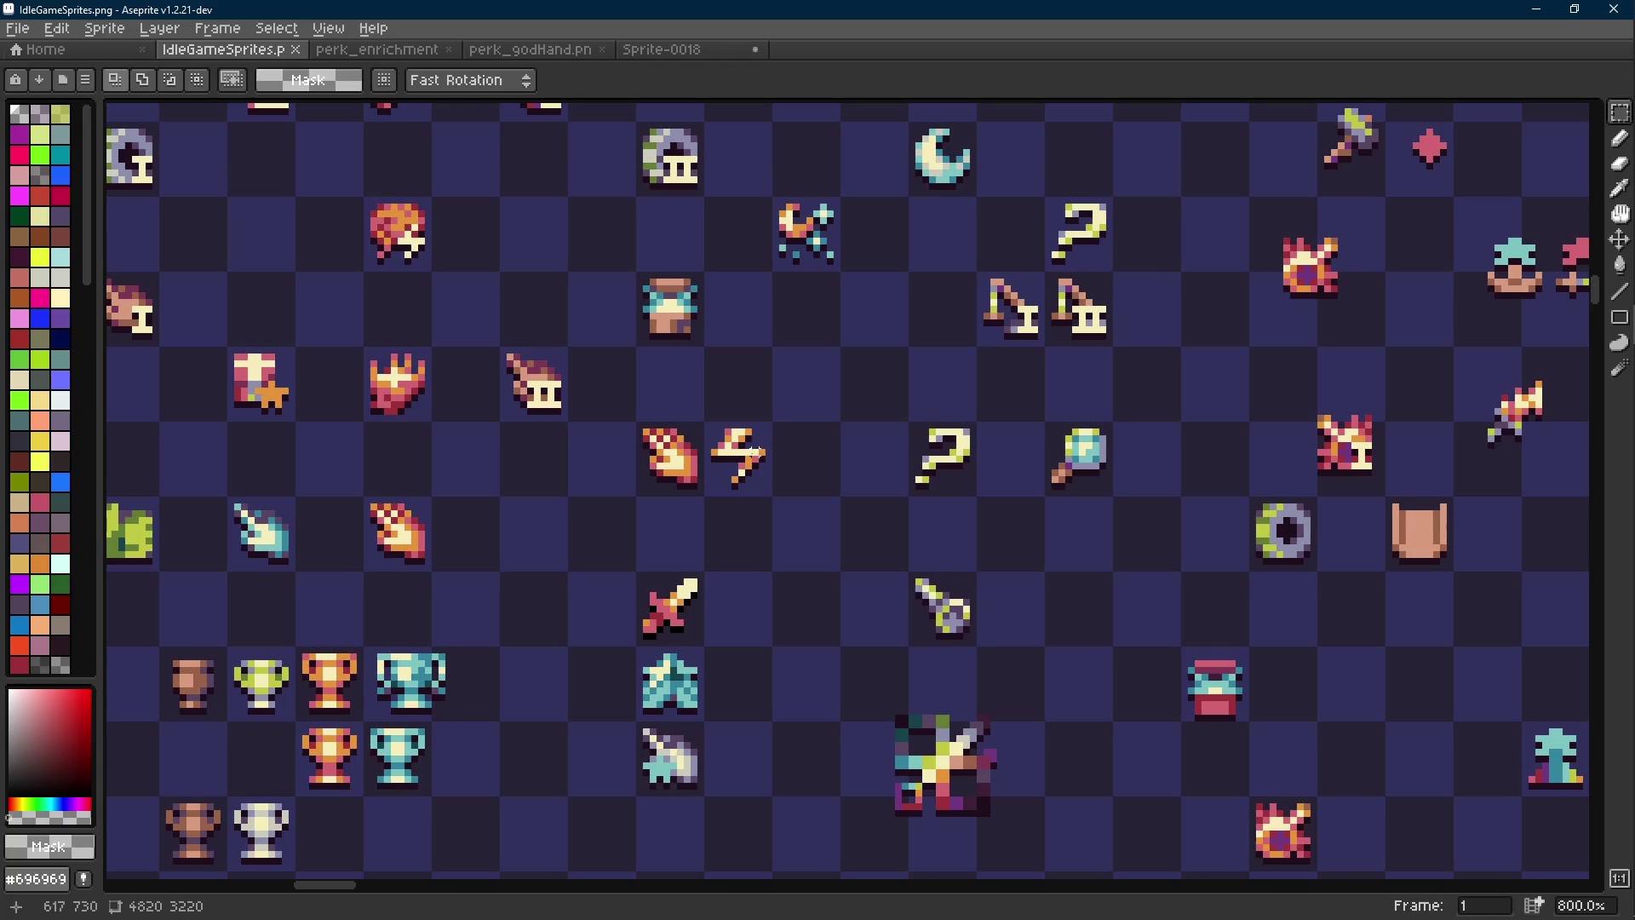
{"action": "scroll", "coordinate": [762, 451], "scroll_direction": "up", "scroll_amount": 5}
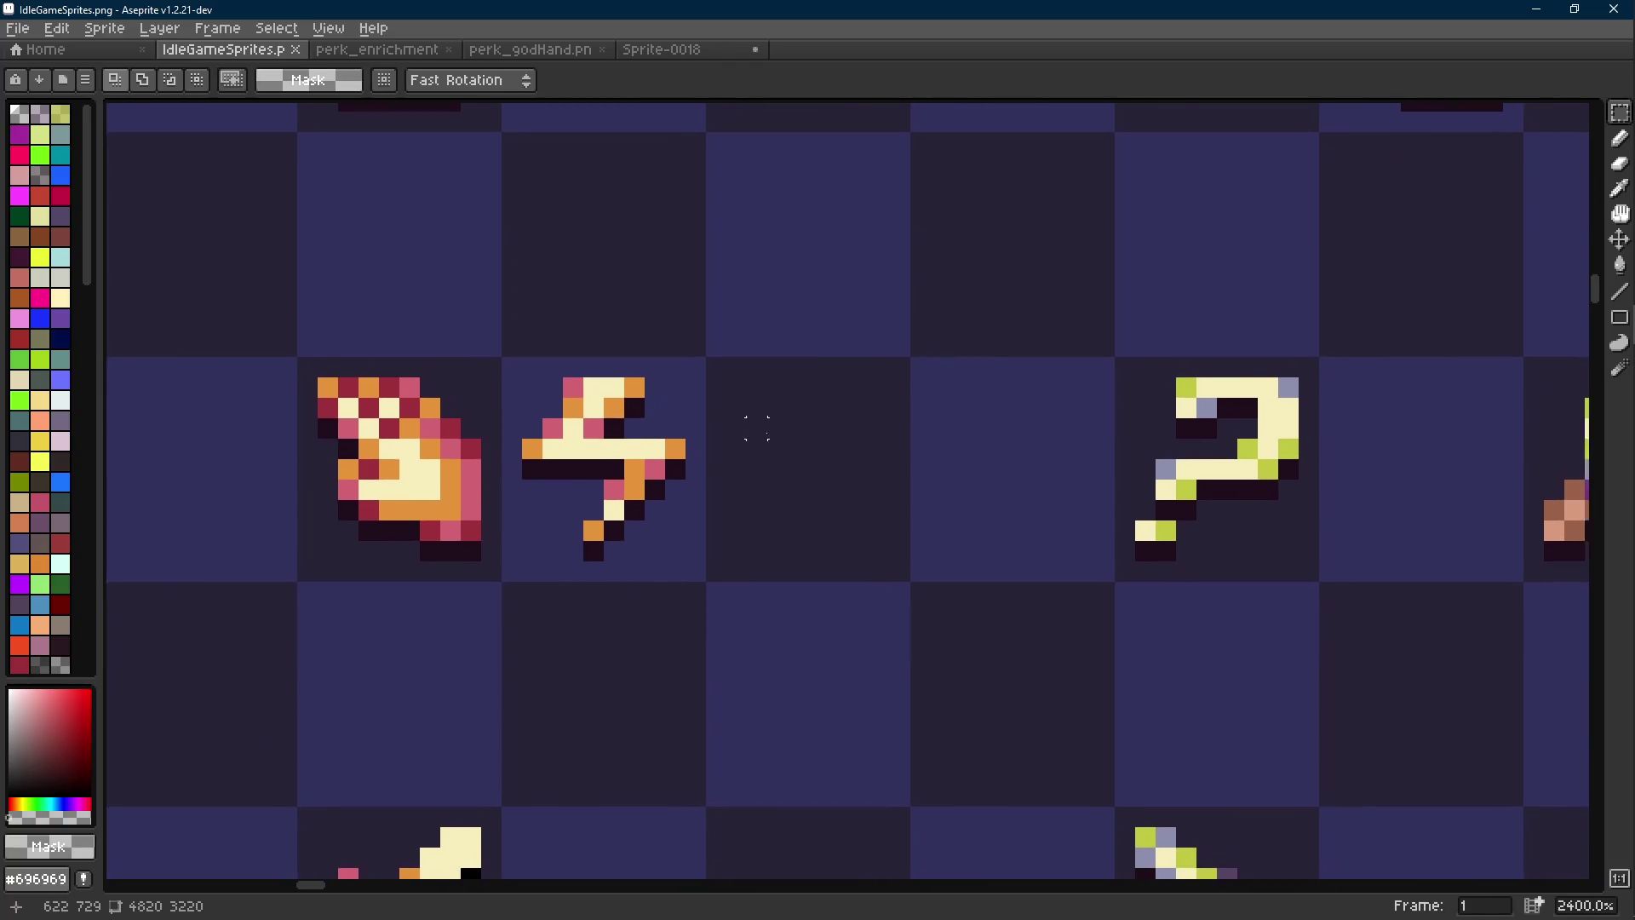
{"action": "scroll", "coordinate": [762, 451], "scroll_direction": "down", "scroll_amount": 2}
{"action": "key", "text": "i"}
{"action": "left_click", "coordinate": [714, 435]}
{"action": "key", "text": "b"}
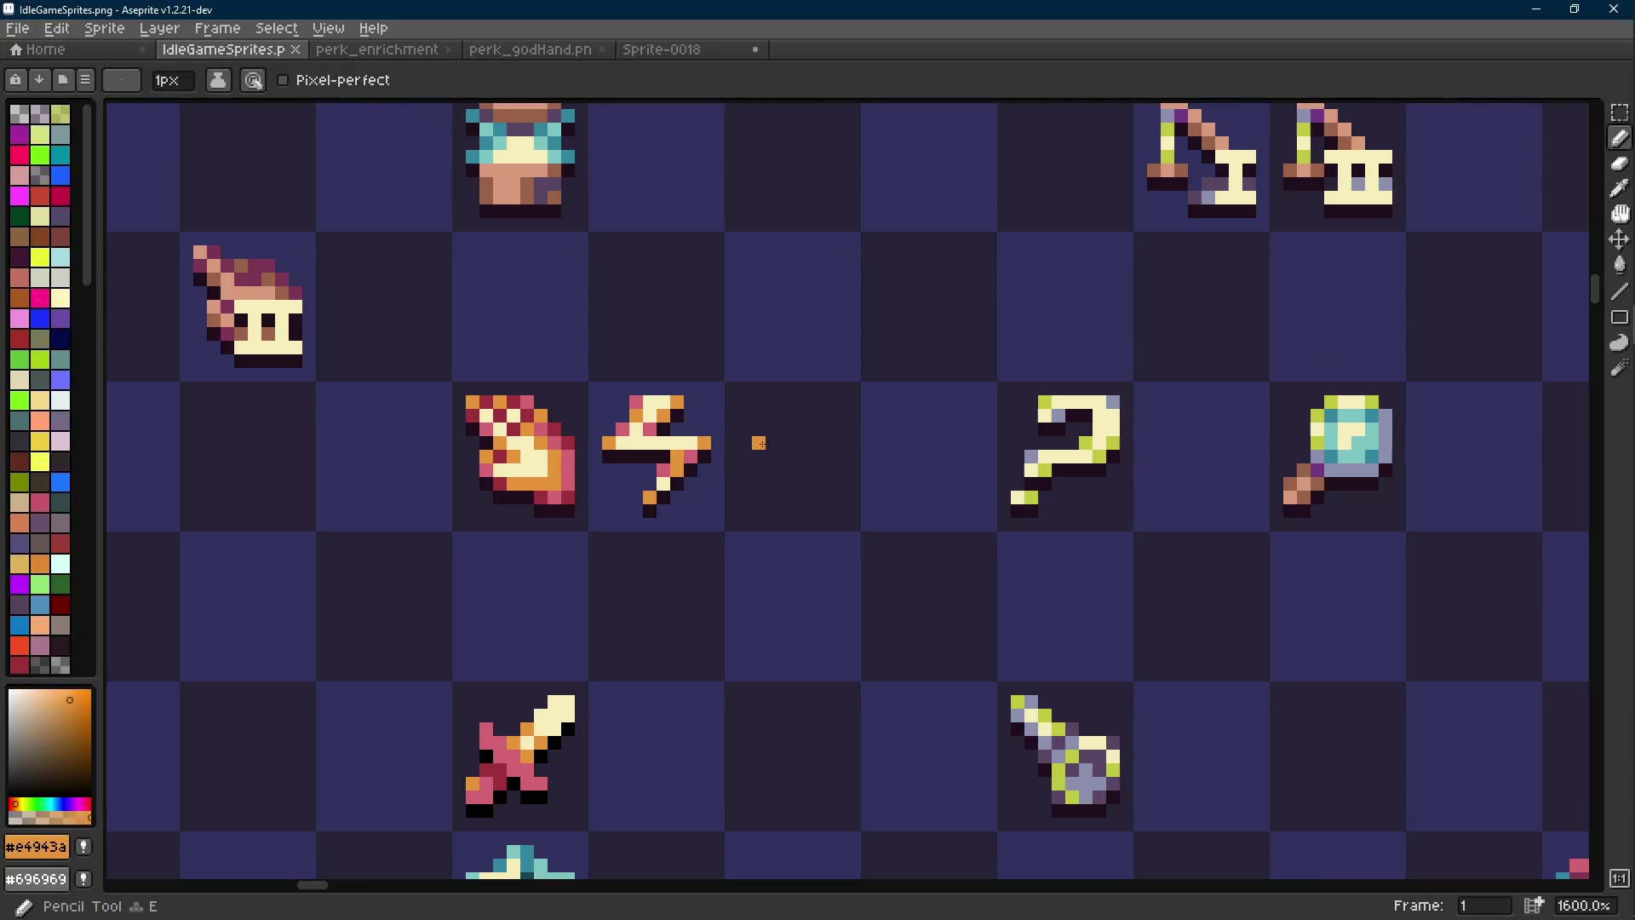
Marquee-select an icon and the fire and lightning pair, deselect, and save the sprite sheet
{"action": "scroll", "coordinate": [759, 443], "scroll_direction": "down", "scroll_amount": 3}
{"action": "scroll", "coordinate": [835, 587], "scroll_direction": "up", "scroll_amount": 1}
{"action": "key", "text": "m"}
{"action": "mouse_move", "coordinate": [942, 551]}
{"action": "left_mouse_down"}
{"action": "mouse_move", "coordinate": [794, 733]}
{"action": "mouse_move", "coordinate": [916, 726]}
{"action": "left_mouse_up"}
{"action": "key", "text": "ctrl+d"}
{"action": "left_click_drag", "start_coordinate": [726, 262], "coordinate": [560, 373]}
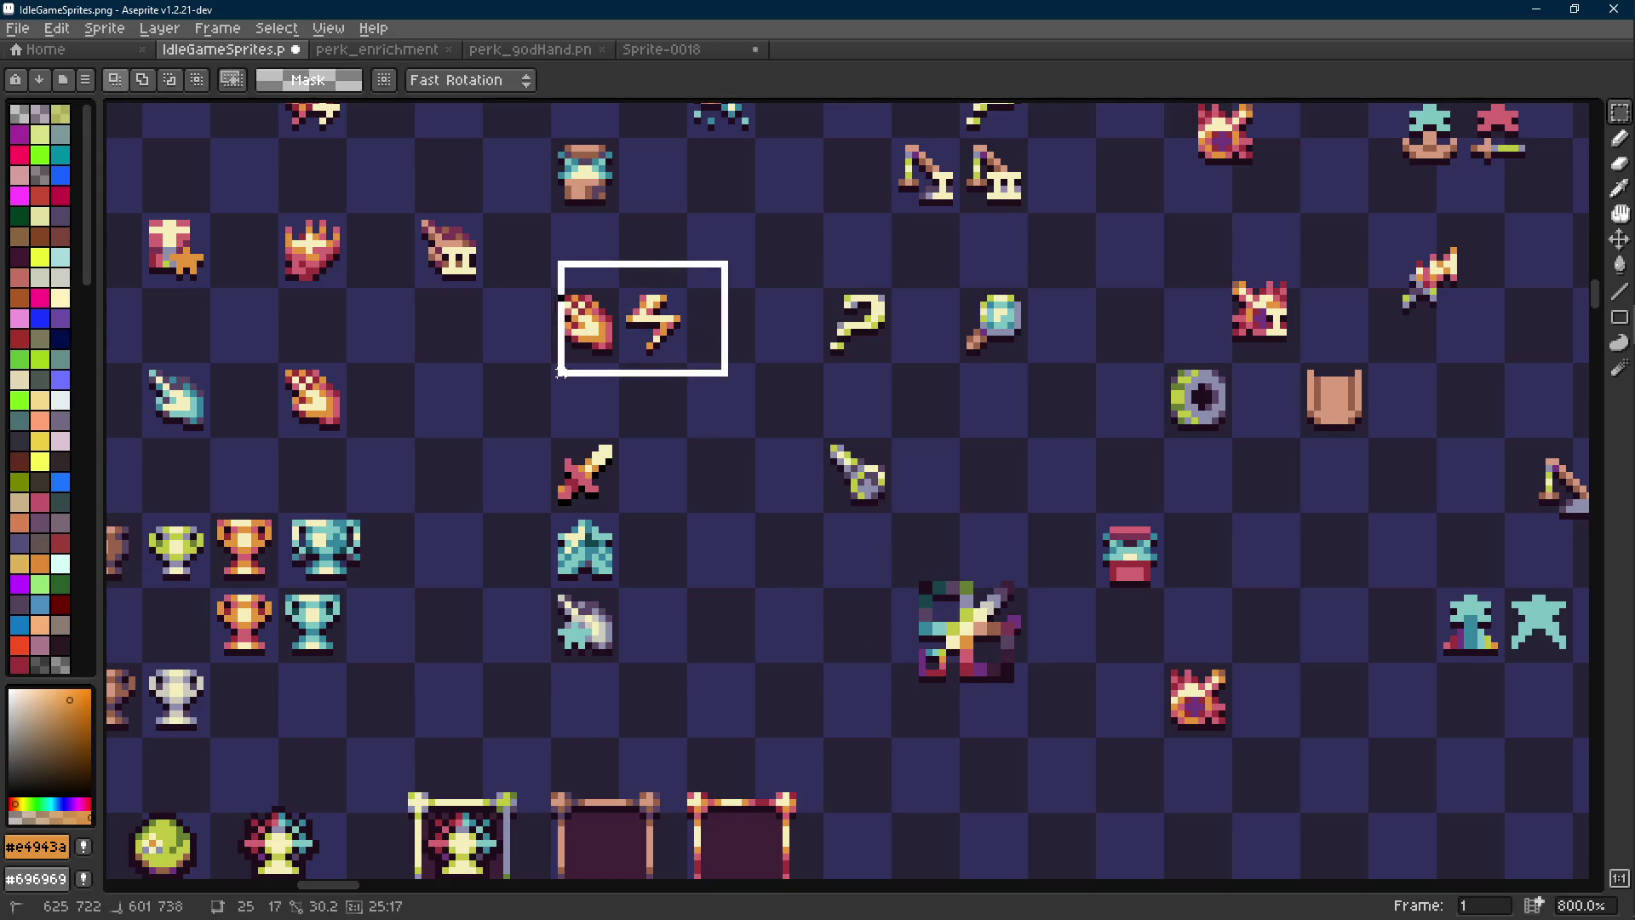
{"action": "key", "text": "ctrl+d"}
{"action": "key", "text": "ctrl+s"}
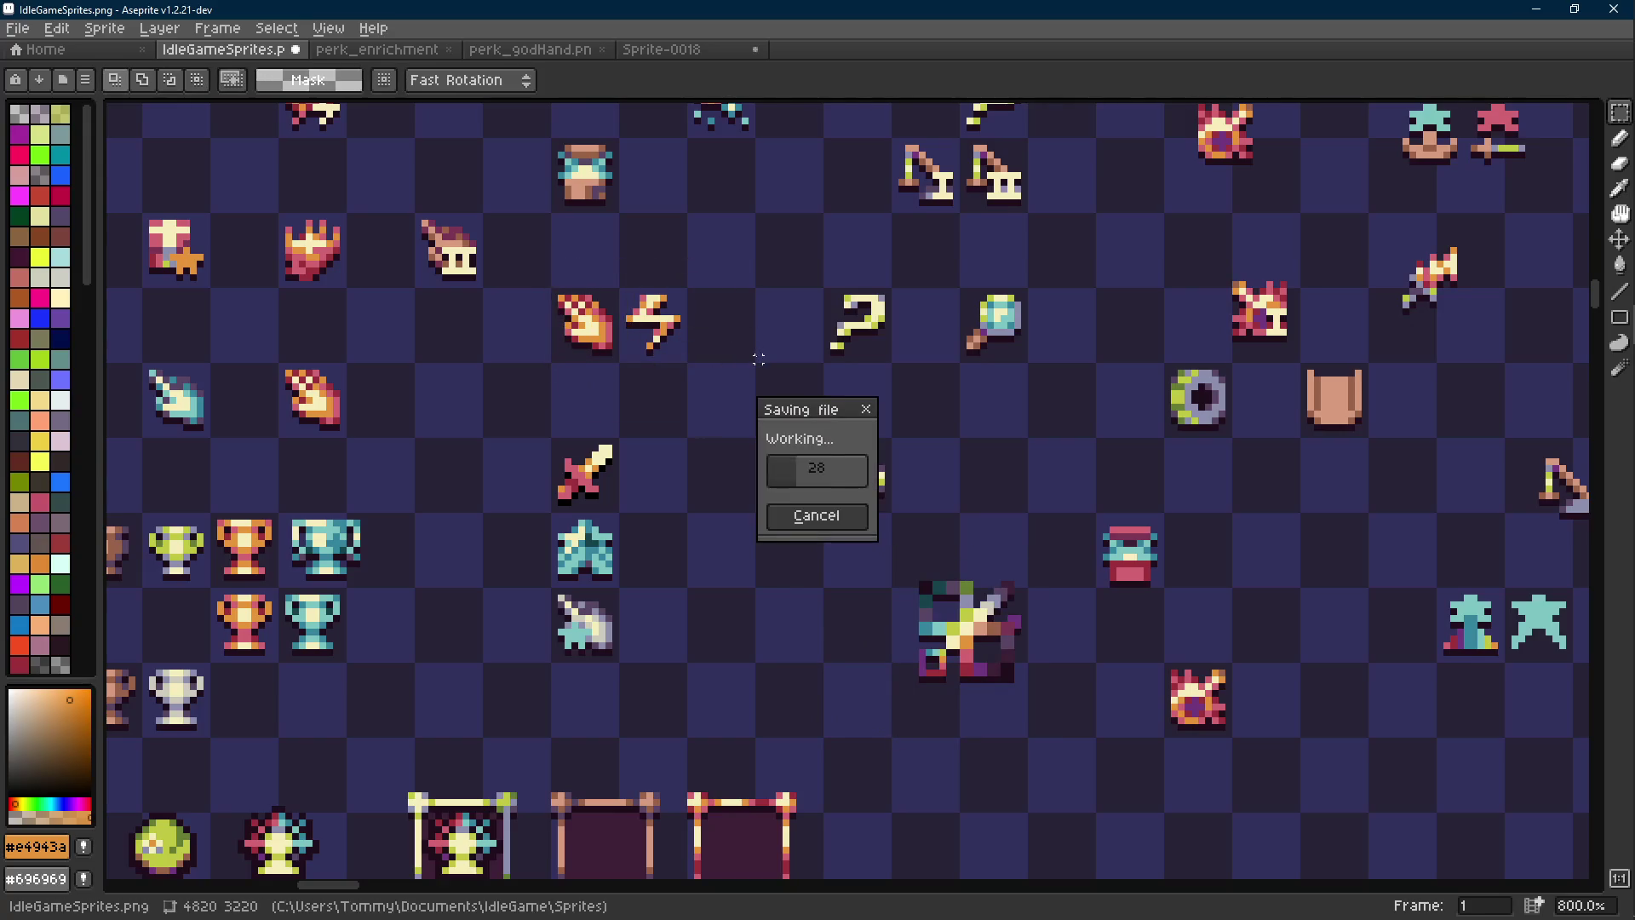
Move the large multicolour sprite up-left and drop the selection
{"action": "scroll", "coordinate": [759, 339], "scroll_direction": "up", "scroll_amount": 1}
{"action": "mouse_move", "coordinate": [898, 584]}
{"action": "left_mouse_down"}
{"action": "mouse_move", "coordinate": [1048, 767]}
{"action": "mouse_move", "coordinate": [801, 383]}
{"action": "mouse_move", "coordinate": [997, 705]}
{"action": "left_mouse_up"}
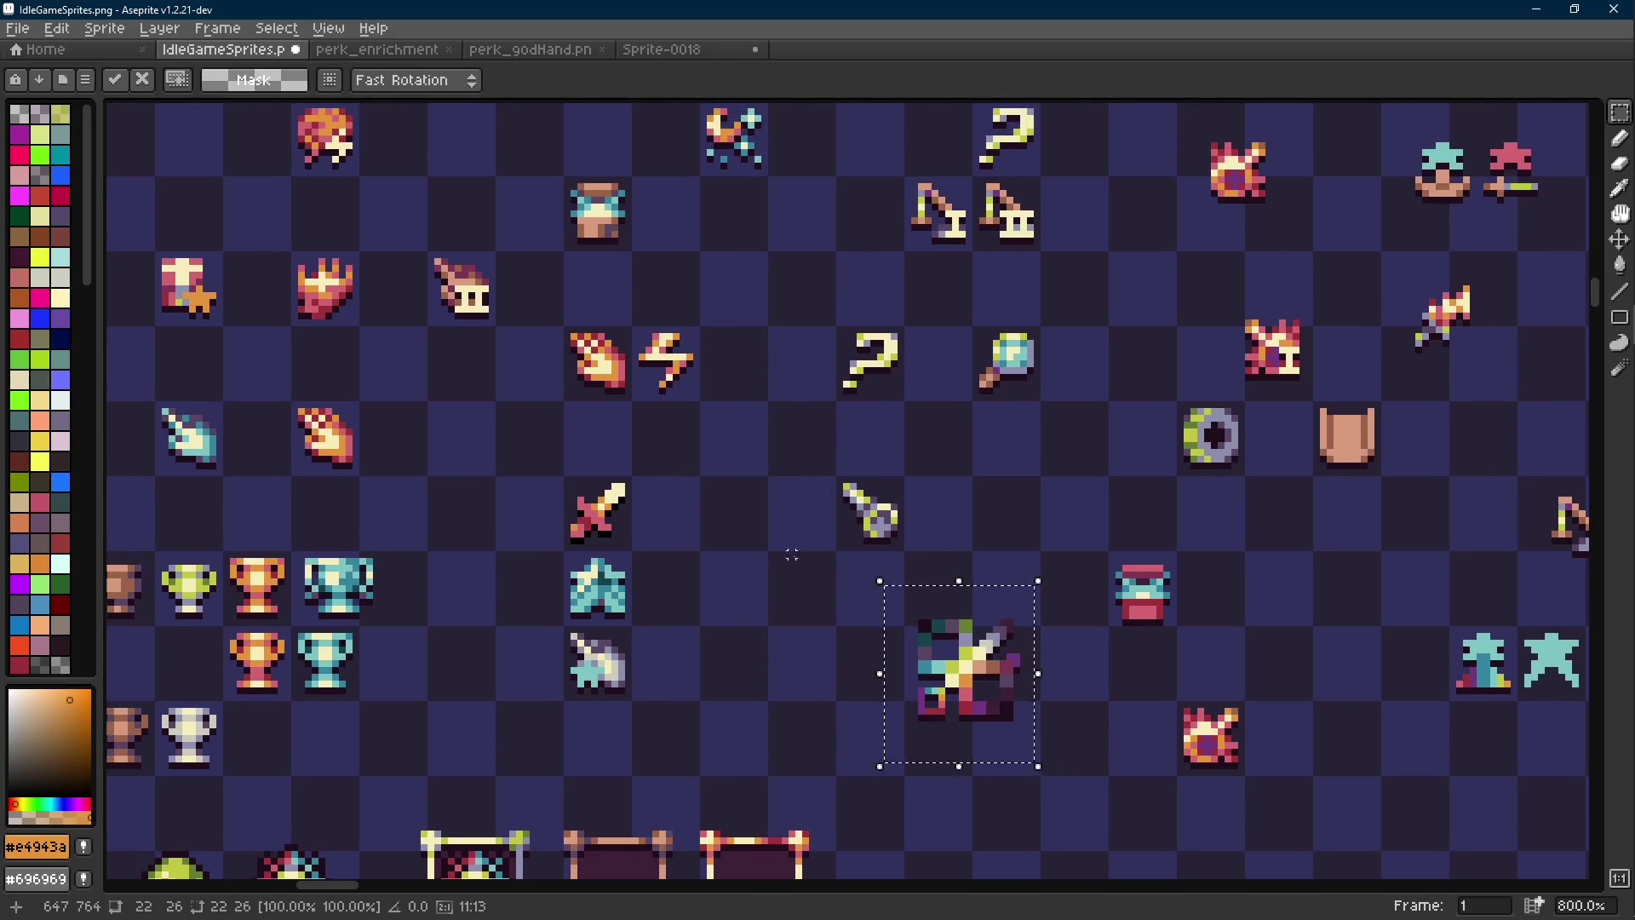
{"action": "key", "text": "ctrl+d"}
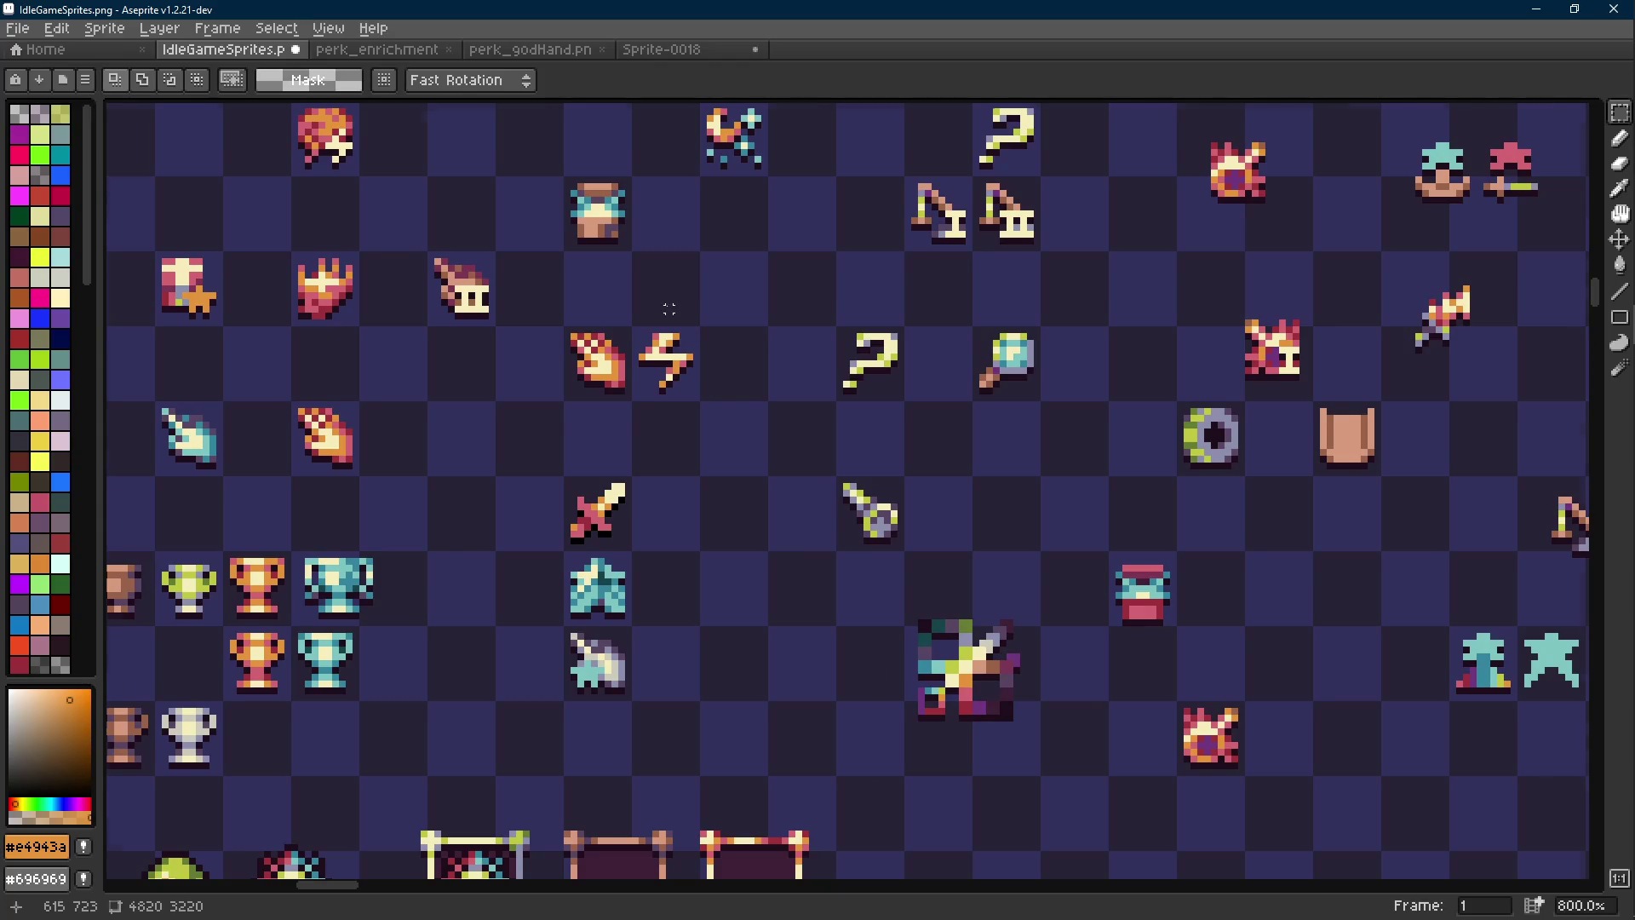
Pick the pink from an icon and place a pink pixel in the empty cell
{"action": "scroll", "coordinate": [669, 298], "scroll_direction": "up", "scroll_amount": 5}
{"action": "key", "text": "i"}
{"action": "left_click", "coordinate": [529, 500]}
{"action": "key", "text": "b"}
{"action": "left_click", "coordinate": [767, 447]}
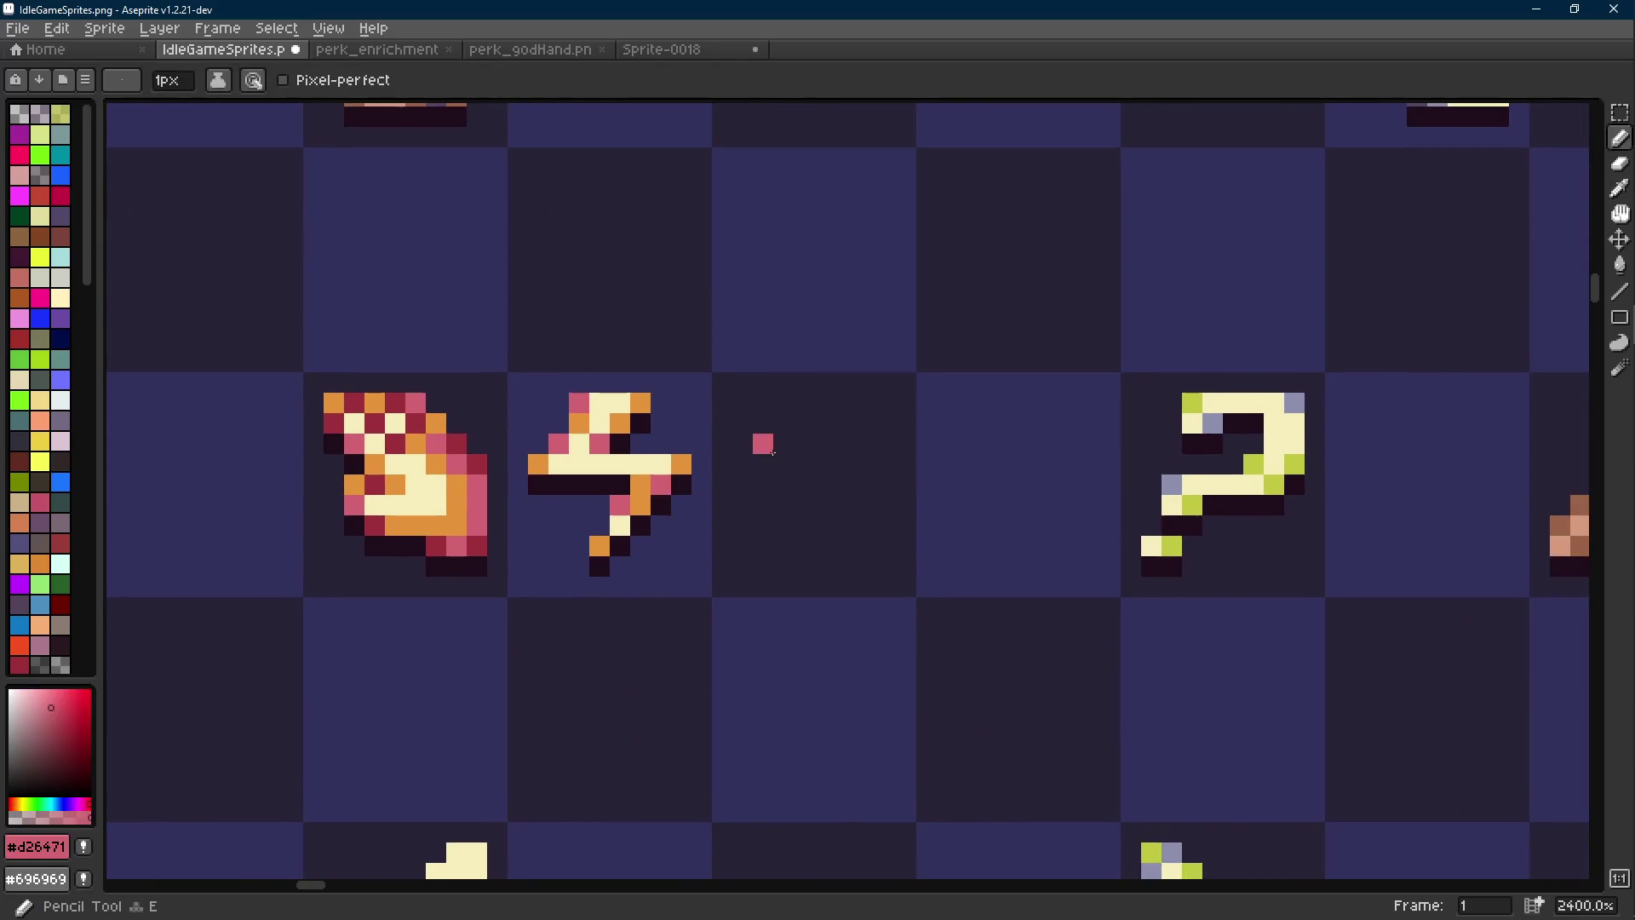
Sample the brown colour from the bow icon
{"action": "scroll", "coordinate": [772, 452], "scroll_direction": "down", "scroll_amount": 2}
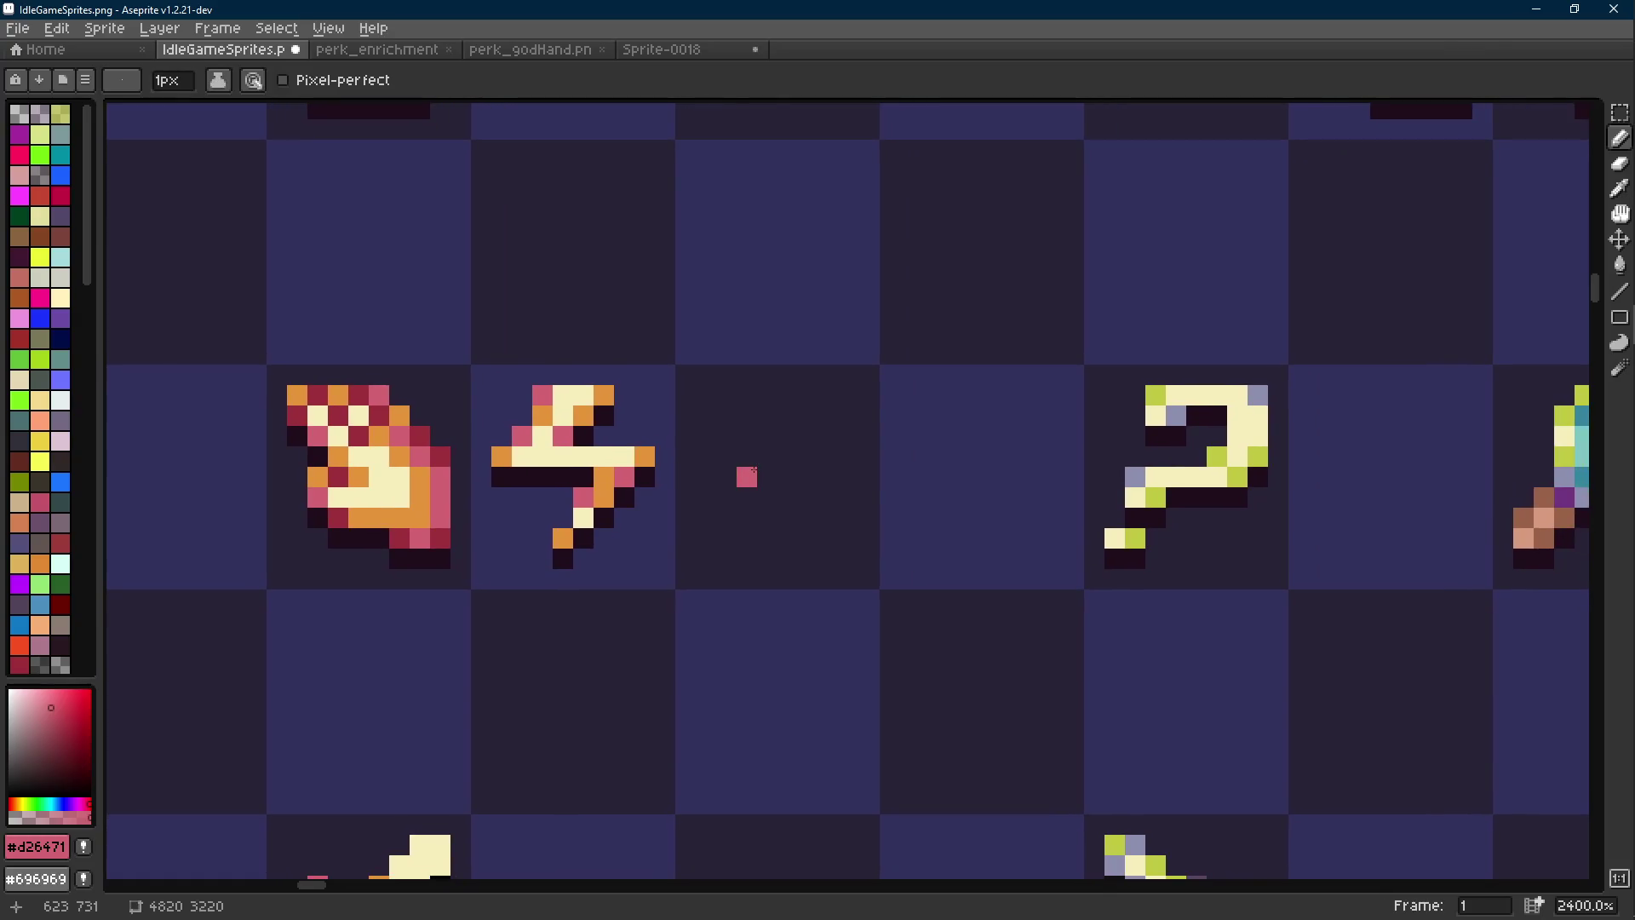
{"action": "scroll", "coordinate": [754, 464], "scroll_direction": "down", "scroll_amount": 1}
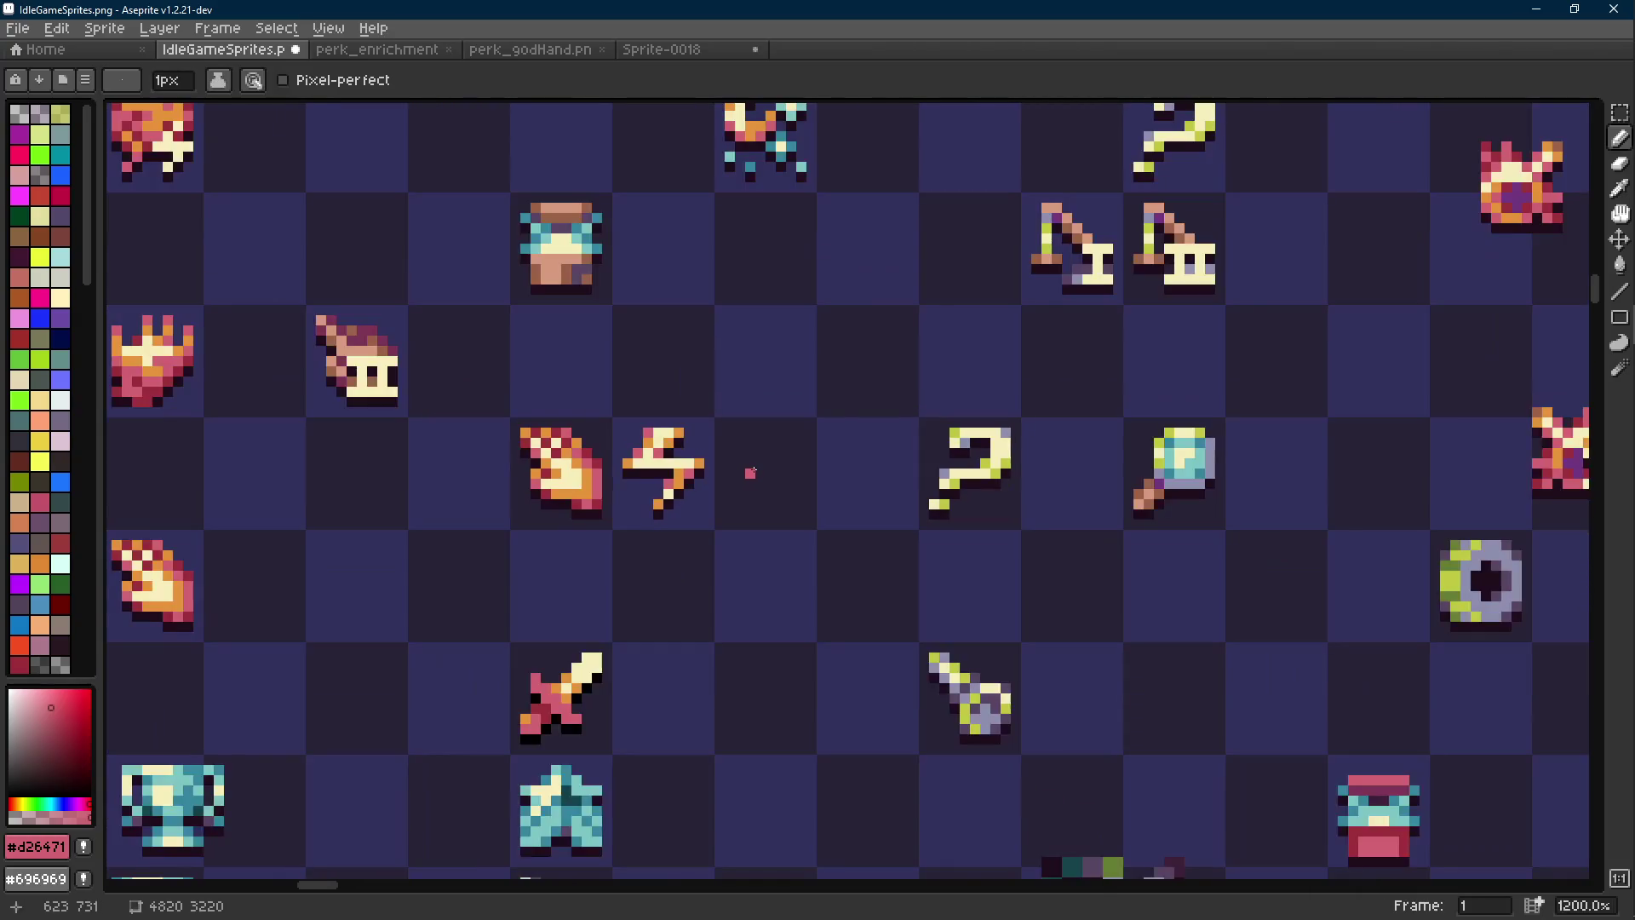
{"action": "left_click", "coordinate": [383, 332], "text": "alt"}
{"action": "scroll", "coordinate": [608, 421], "scroll_direction": "up", "scroll_amount": 1}
{"action": "scroll", "coordinate": [770, 511], "scroll_direction": "up", "scroll_amount": 2}
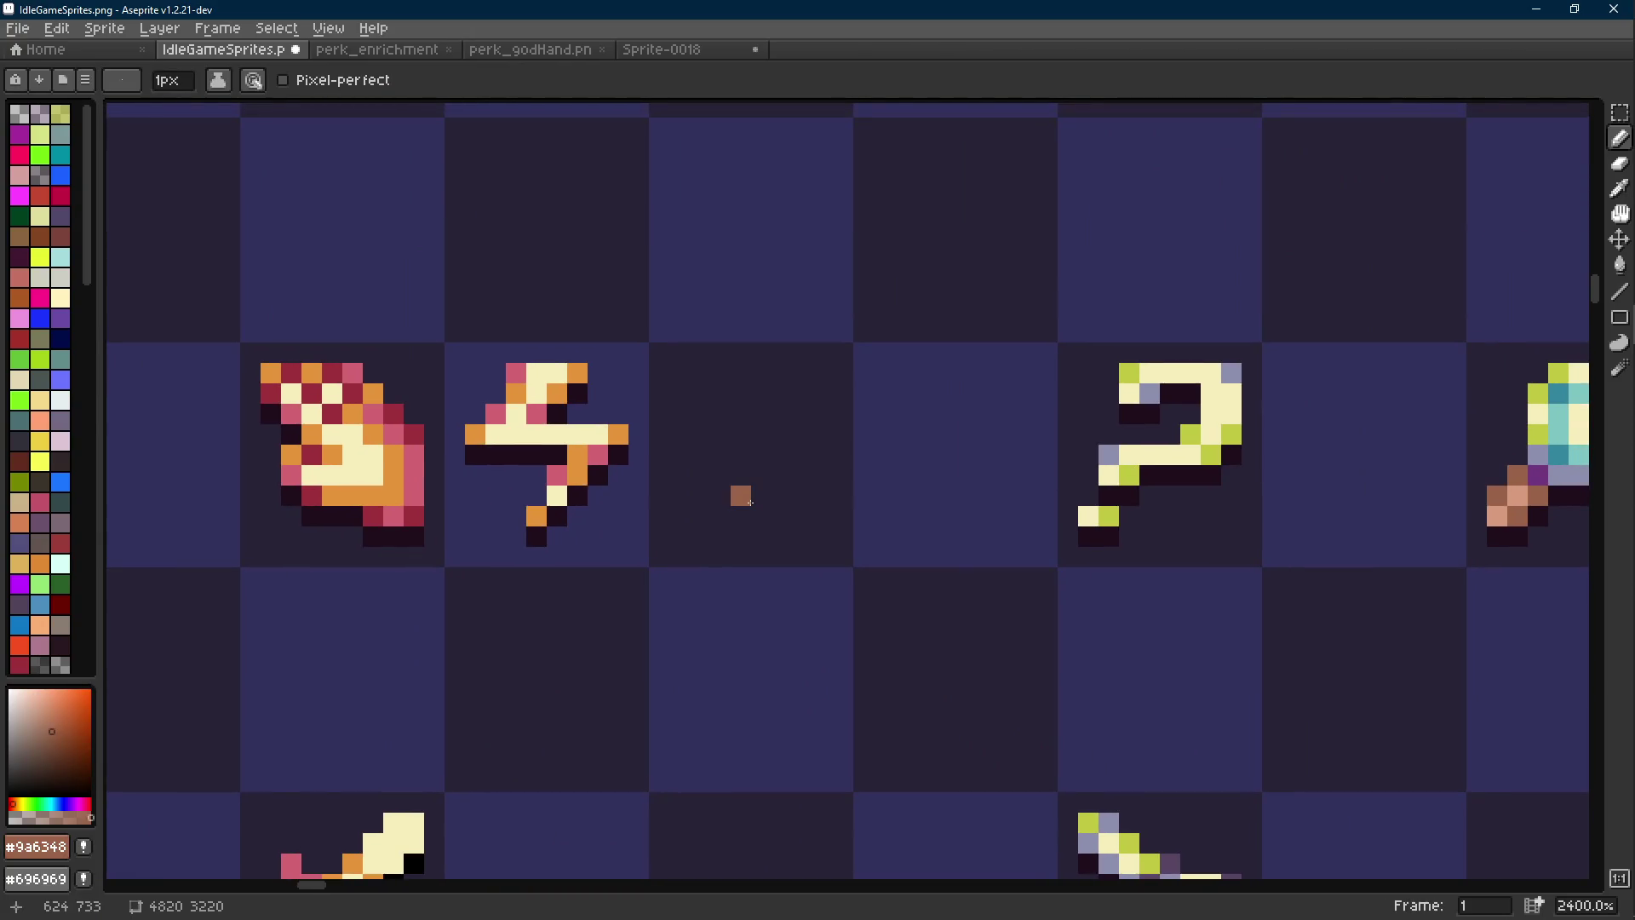
{"action": "scroll", "coordinate": [750, 502], "scroll_direction": "down", "scroll_amount": 5}
{"action": "scroll", "coordinate": [687, 445], "scroll_direction": "down", "scroll_amount": 3}
Select the fire and lightning icons and move them beside the large sprite
{"action": "key", "text": "m"}
{"action": "left_click_drag", "start_coordinate": [687, 244], "coordinate": [488, 359]}
{"action": "left_click_drag", "start_coordinate": [585, 325], "coordinate": [723, 621]}
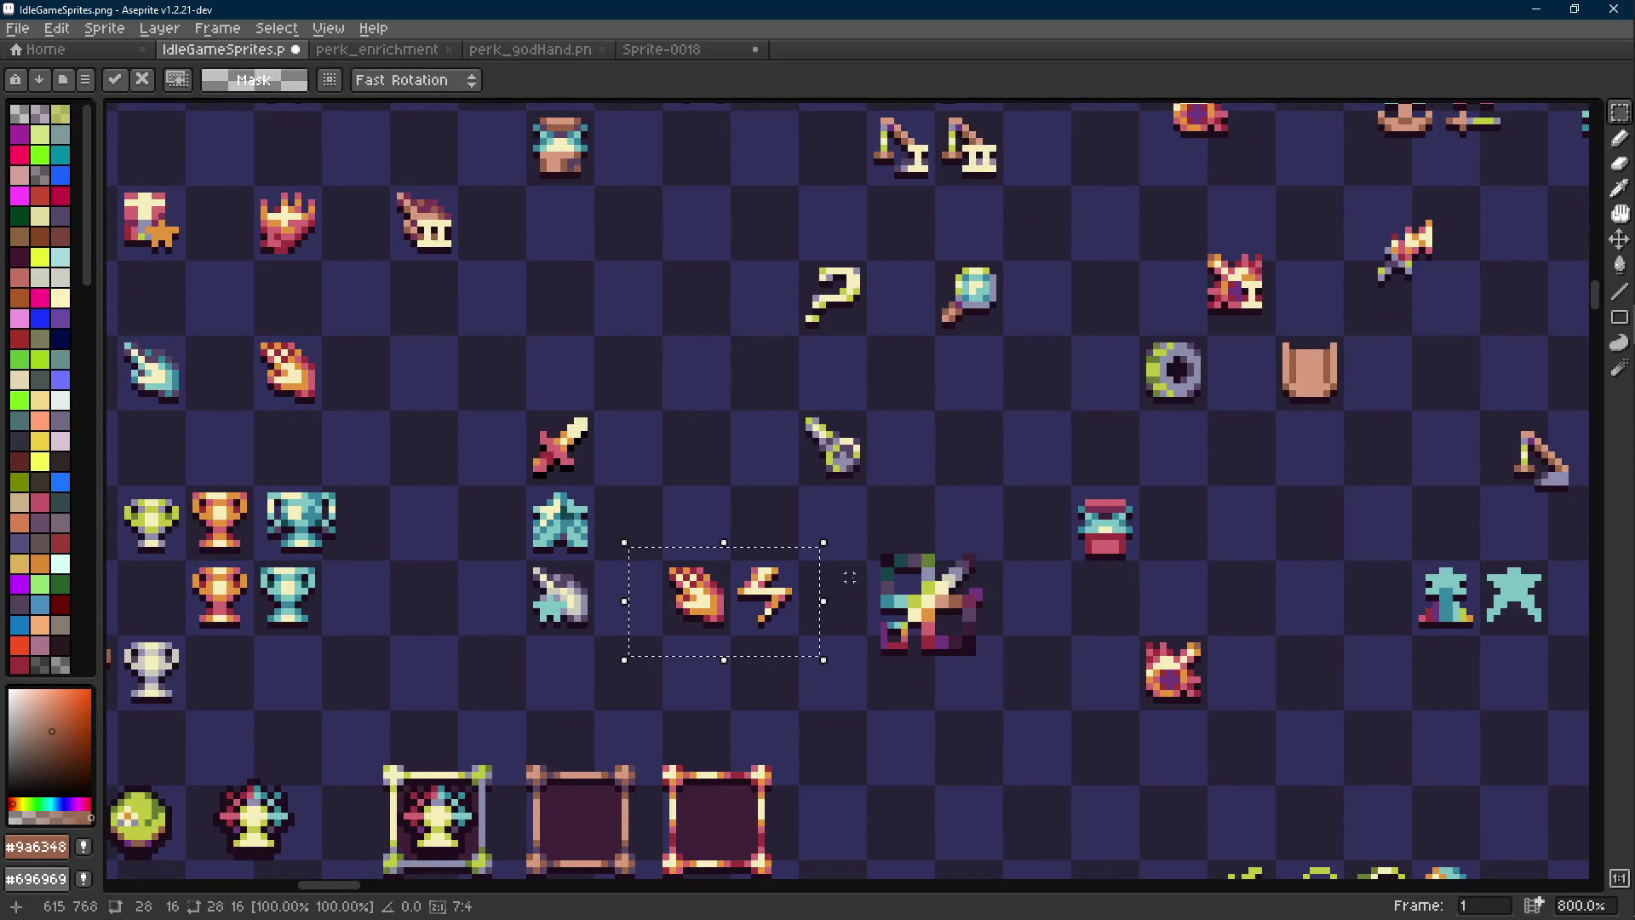
{"action": "left_click_drag", "start_coordinate": [866, 619], "coordinate": [843, 578]}
Select the large multicolour sprite and nudge it down-right
{"action": "scroll", "coordinate": [843, 578], "scroll_direction": "up", "scroll_amount": 2}
{"action": "left_click_drag", "start_coordinate": [730, 299], "coordinate": [1076, 602]}
{"action": "left_click_drag", "start_coordinate": [988, 544], "coordinate": [1014, 584]}
{"action": "left_click", "coordinate": [704, 477]}
Pick salmon #d79b7d, draw a diagonal line in the empty cell, then undo it
{"action": "scroll", "coordinate": [749, 442], "scroll_direction": "up", "scroll_amount": 2}
{"action": "key", "text": "i"}
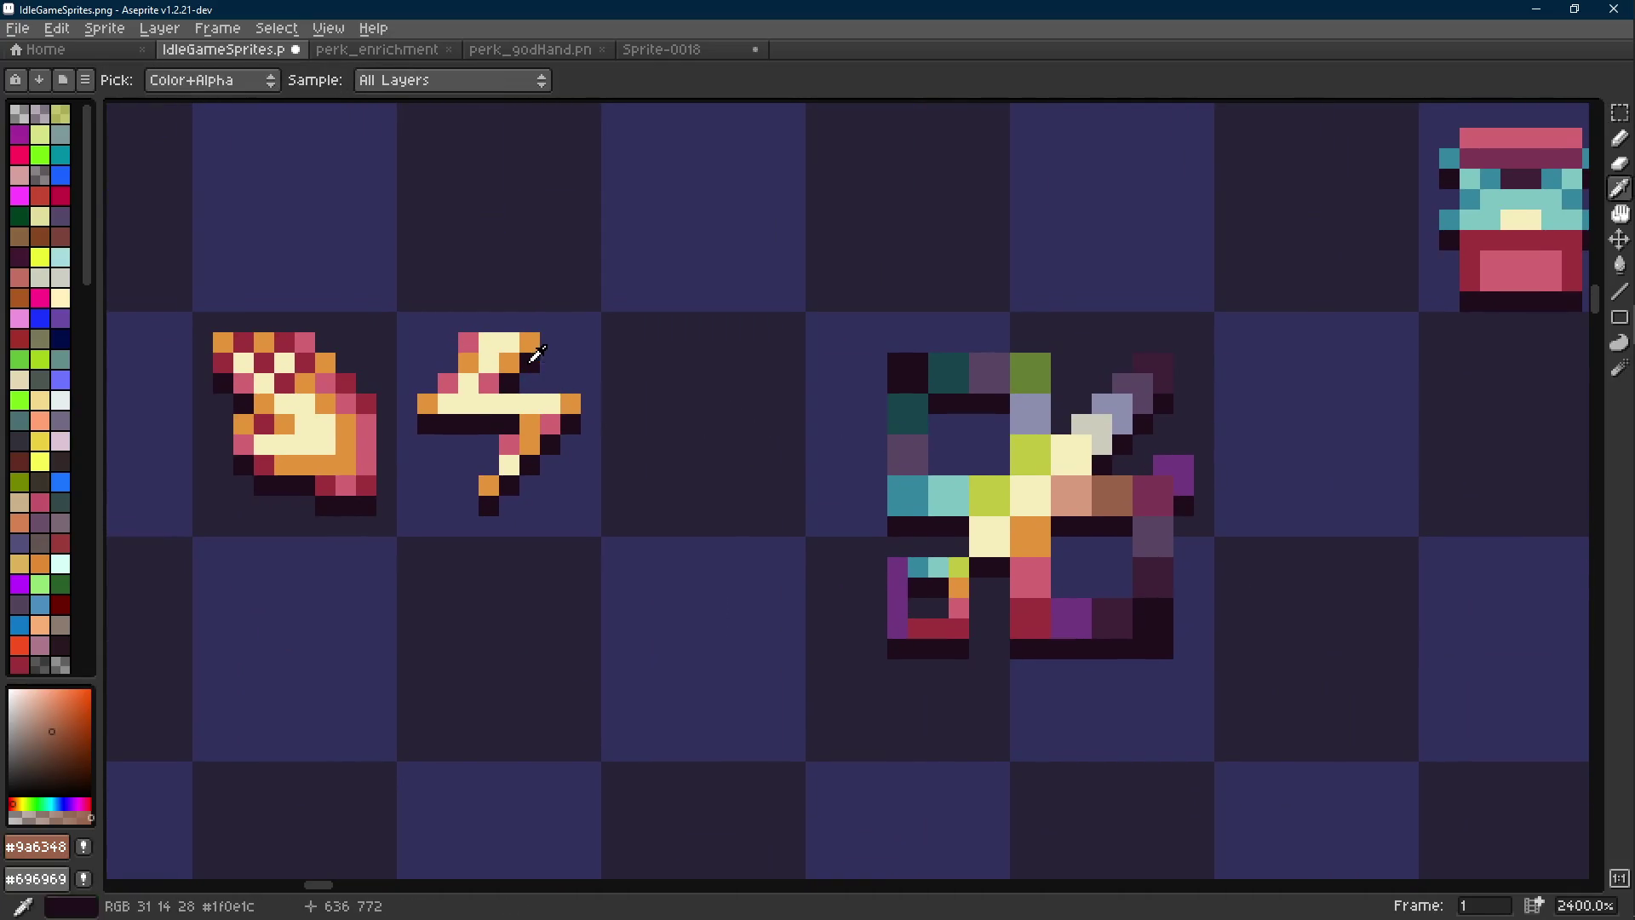
{"action": "left_click", "coordinate": [537, 338]}
{"action": "key", "text": "b"}
{"action": "left_click_drag", "start_coordinate": [766, 413], "coordinate": [796, 449]}
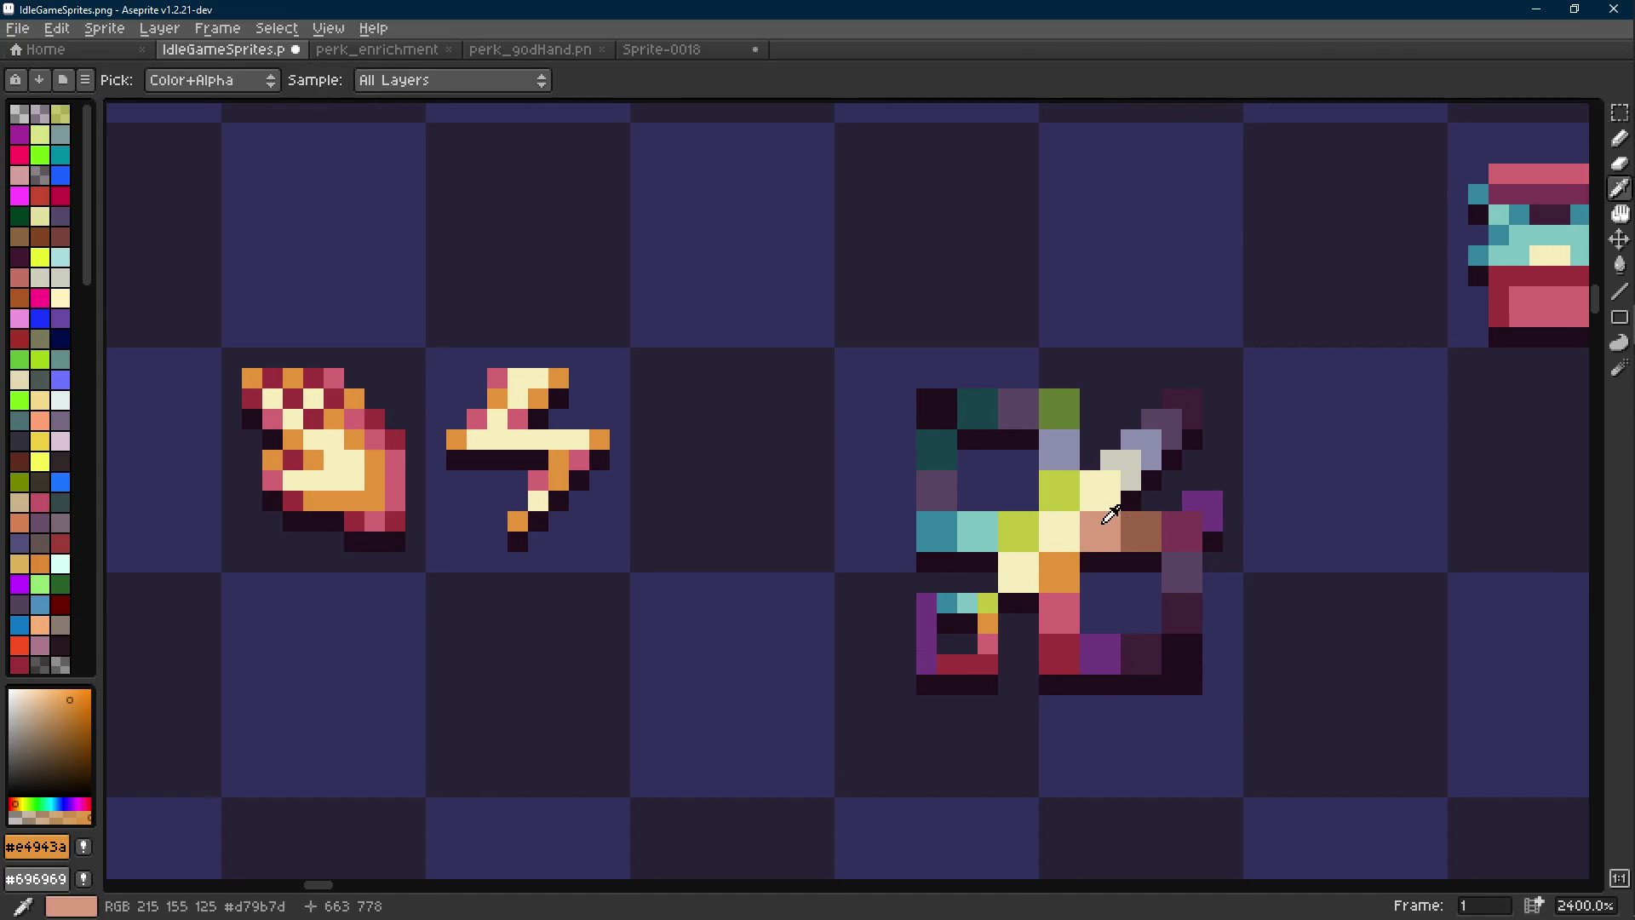
{"action": "left_click", "coordinate": [1098, 529], "text": "alt"}
{"action": "key", "text": "l"}
{"action": "mouse_move", "coordinate": [660, 520]}
{"action": "left_mouse_down"}
{"action": "mouse_move", "coordinate": [737, 419]}
{"action": "mouse_move", "coordinate": [723, 400]}
{"action": "mouse_move", "coordinate": [762, 377]}
{"action": "left_mouse_up"}
{"action": "key", "text": "ctrl+z"}
{"action": "key", "text": "ctrl+z"}
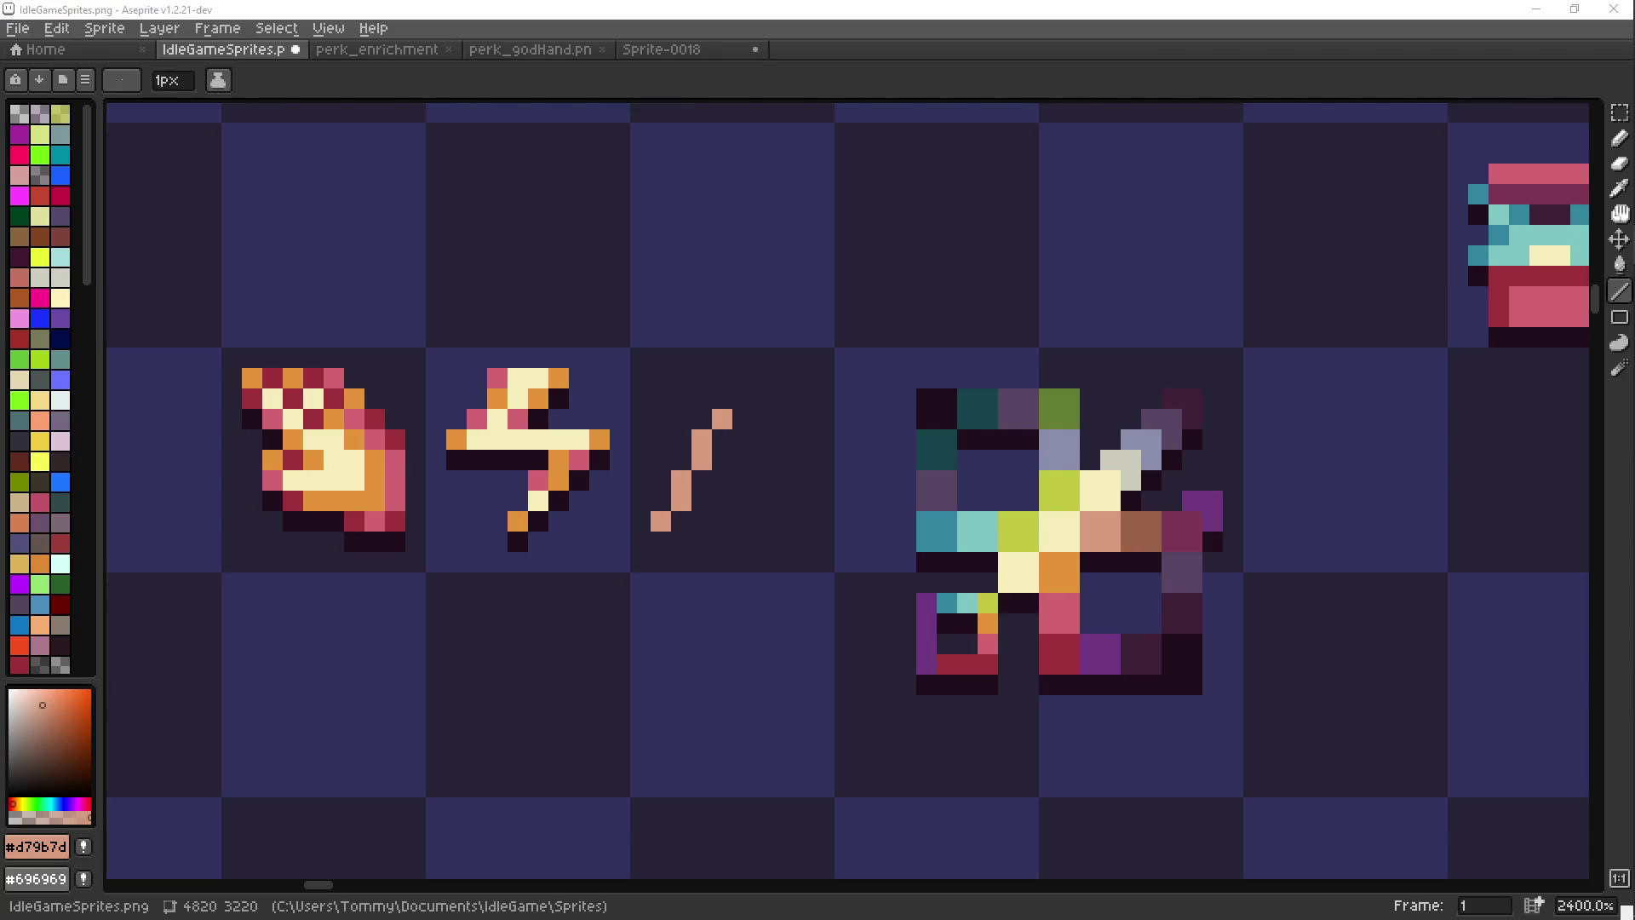
{"action": "left_click", "coordinate": [658, 477]}
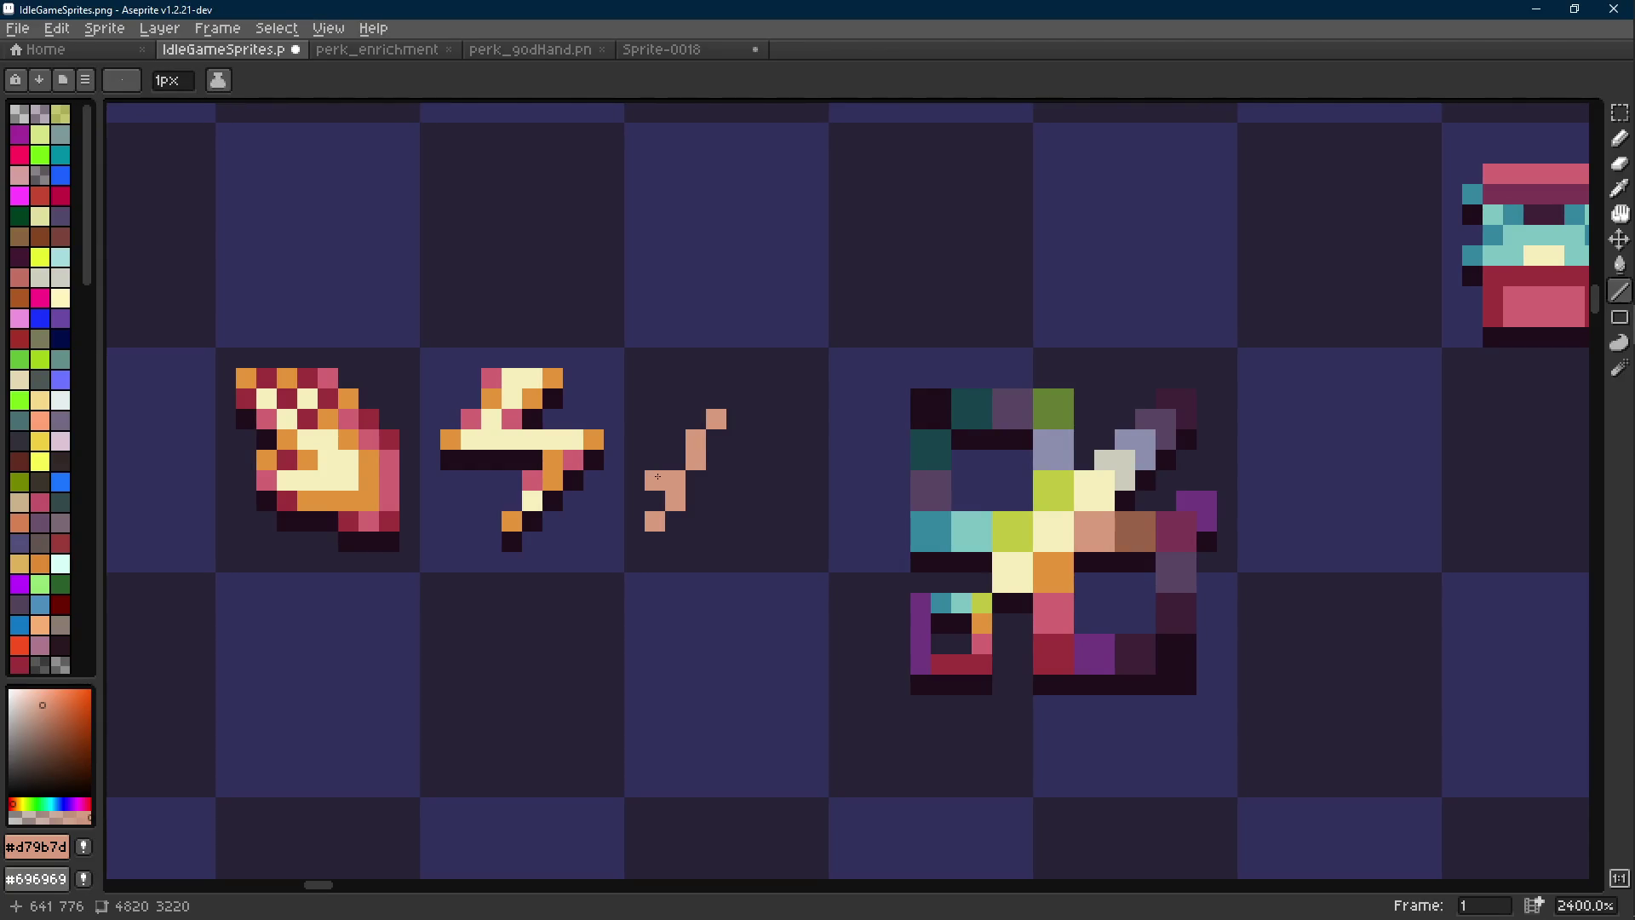
Undo the stray peach pixel and add pixels at the stroke's top
{"action": "key", "text": "ctrl+z"}
{"action": "left_click", "coordinate": [717, 376]}
{"action": "scroll", "coordinate": [716, 378], "scroll_direction": "down", "scroll_amount": 1}
{"action": "key", "text": "b"}
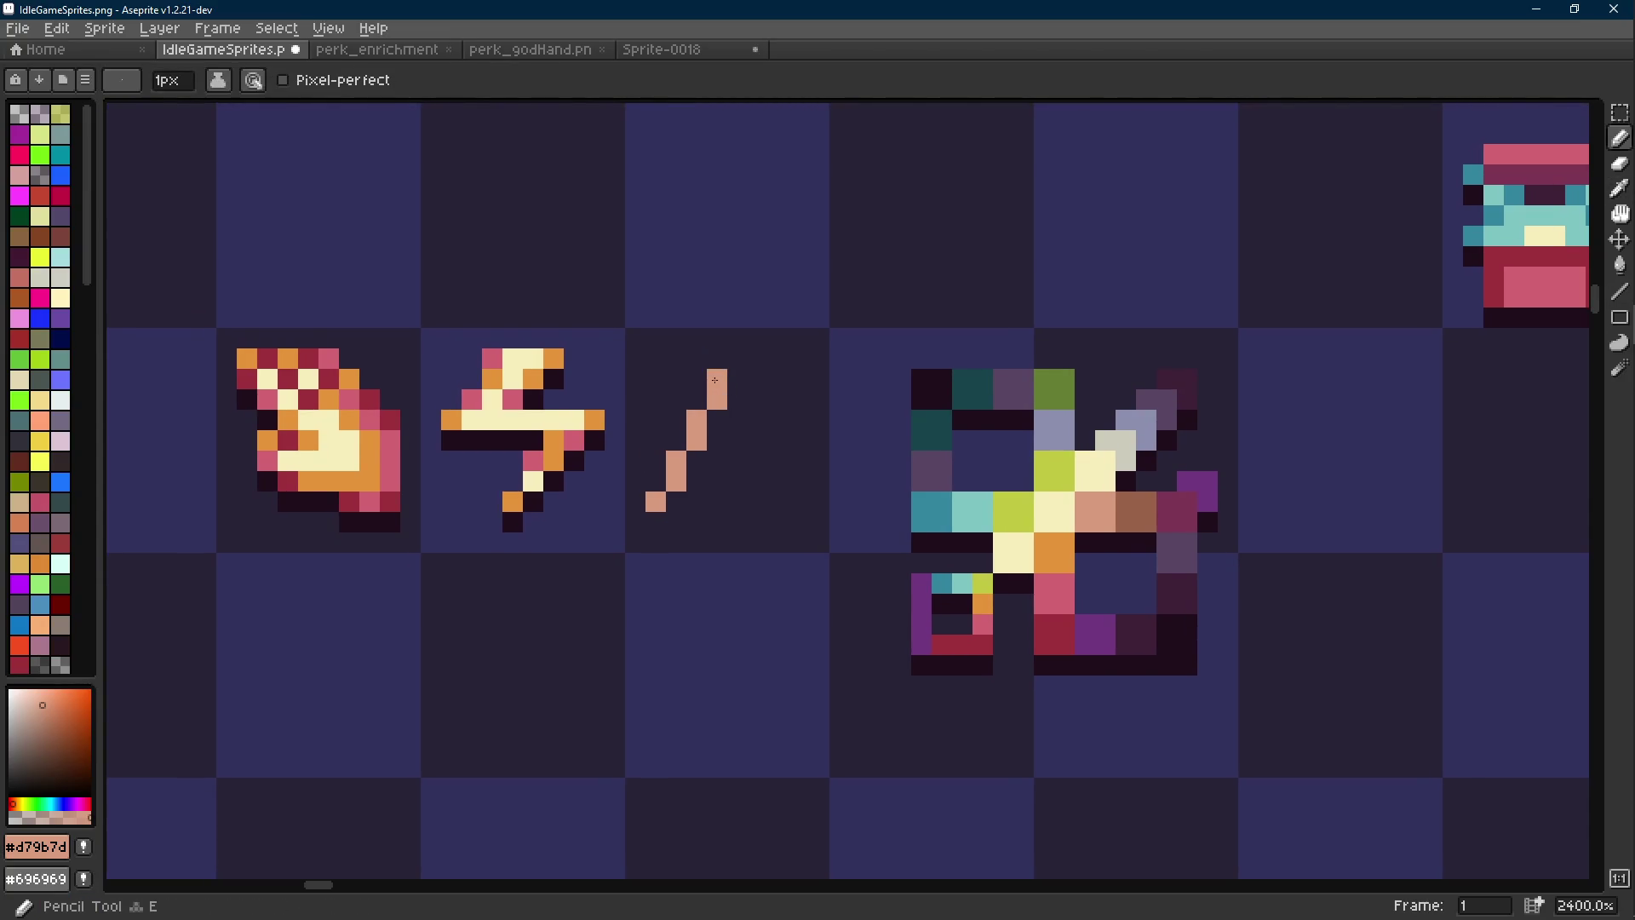
{"action": "left_click", "coordinate": [737, 373]}
Pick orange #e4943a and redraw the diagonal stroke with the Line tool
{"action": "key", "text": "i"}
{"action": "left_click", "coordinate": [1054, 552]}
{"action": "key", "text": "l"}
{"action": "left_click_drag", "start_coordinate": [711, 375], "coordinate": [656, 502]}
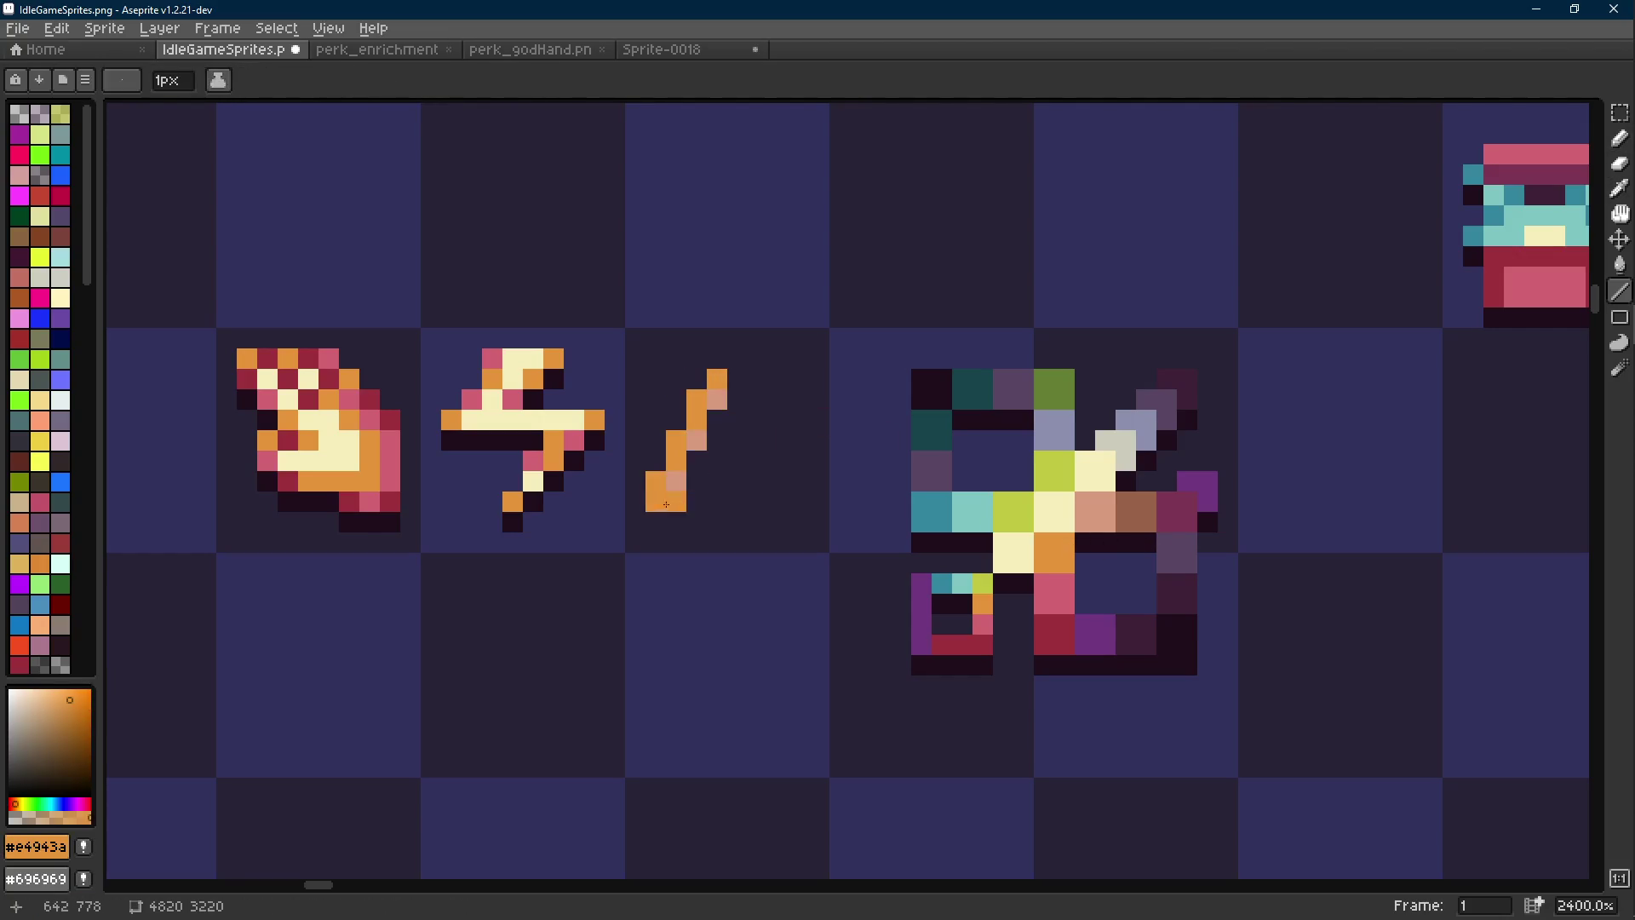
Erase three pixels along the orange stroke and add a pixel above it
{"action": "scroll", "coordinate": [722, 391], "scroll_direction": "up", "scroll_amount": 1}
{"action": "key", "text": "e"}
{"action": "left_click", "coordinate": [715, 399]}
{"action": "left_click", "coordinate": [688, 454]}
{"action": "left_click", "coordinate": [661, 509]}
{"action": "key", "text": "b"}
{"action": "left_click", "coordinate": [717, 346]}
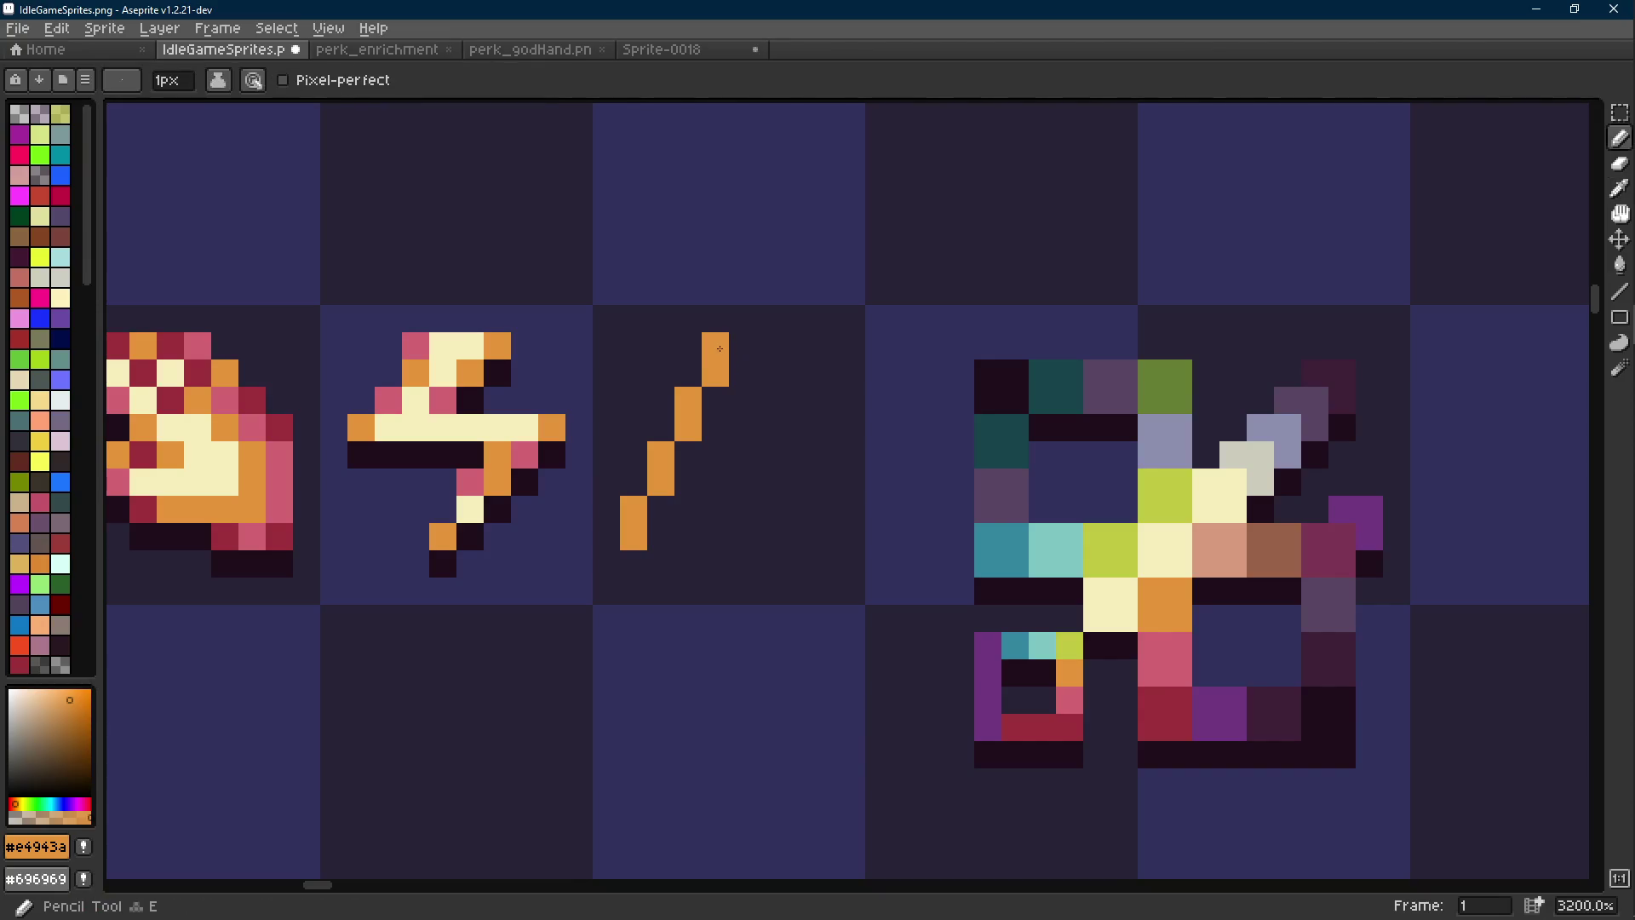
Try a branch line and top pixel, undo them, and re-pick the salmon colour
{"action": "key", "text": "shift+e"}
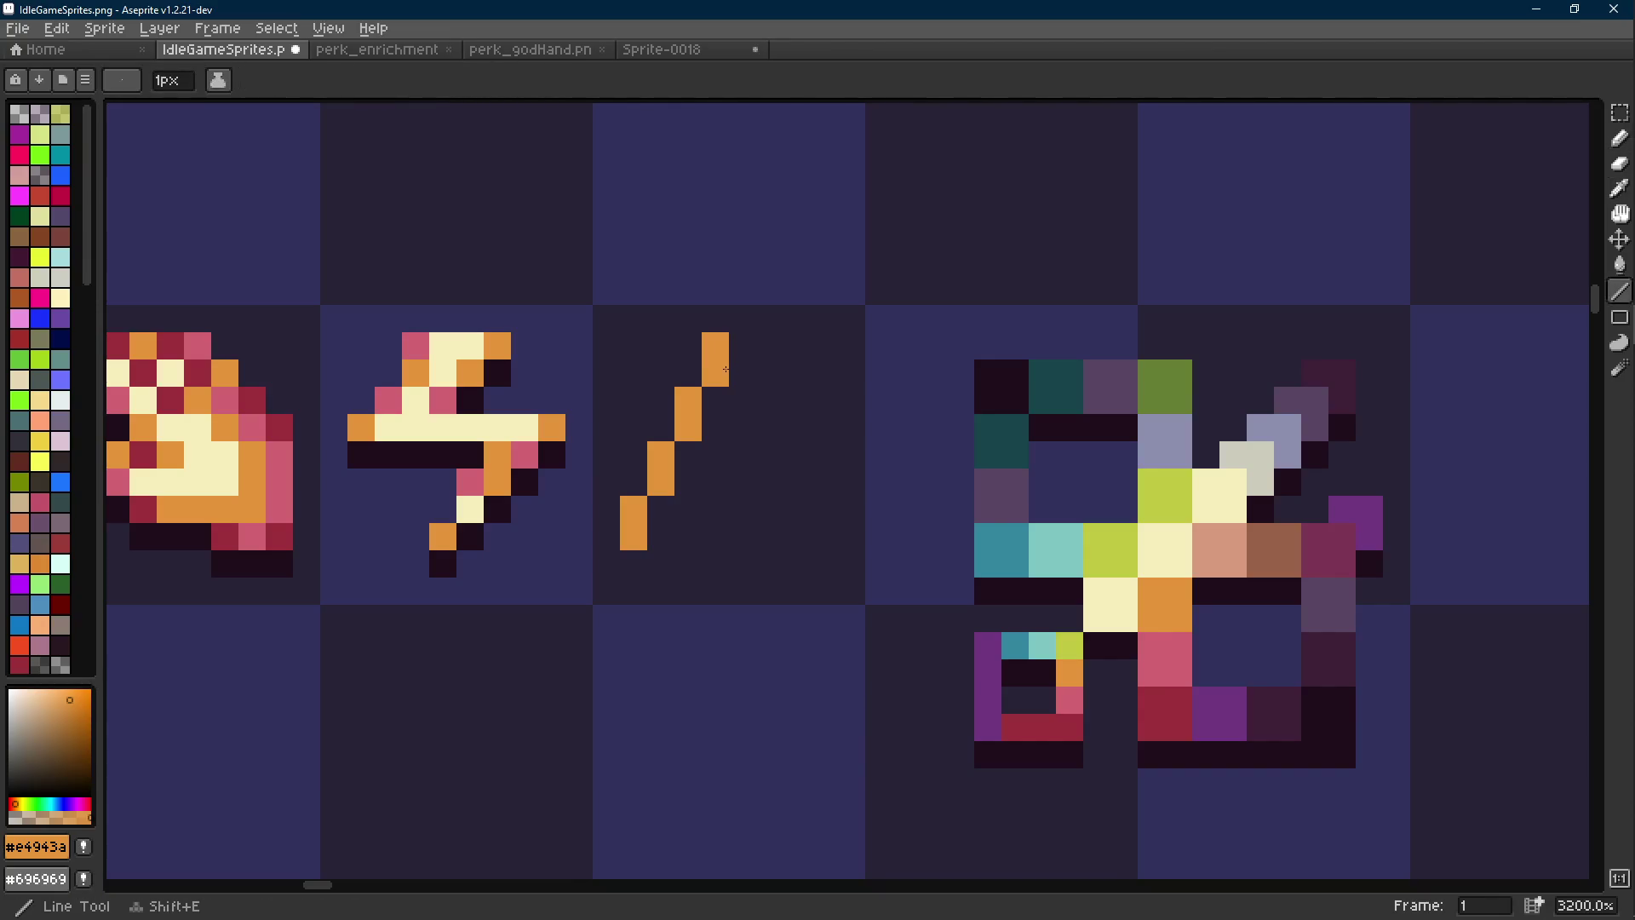
{"action": "left_click_drag", "start_coordinate": [726, 369], "coordinate": [815, 417]}
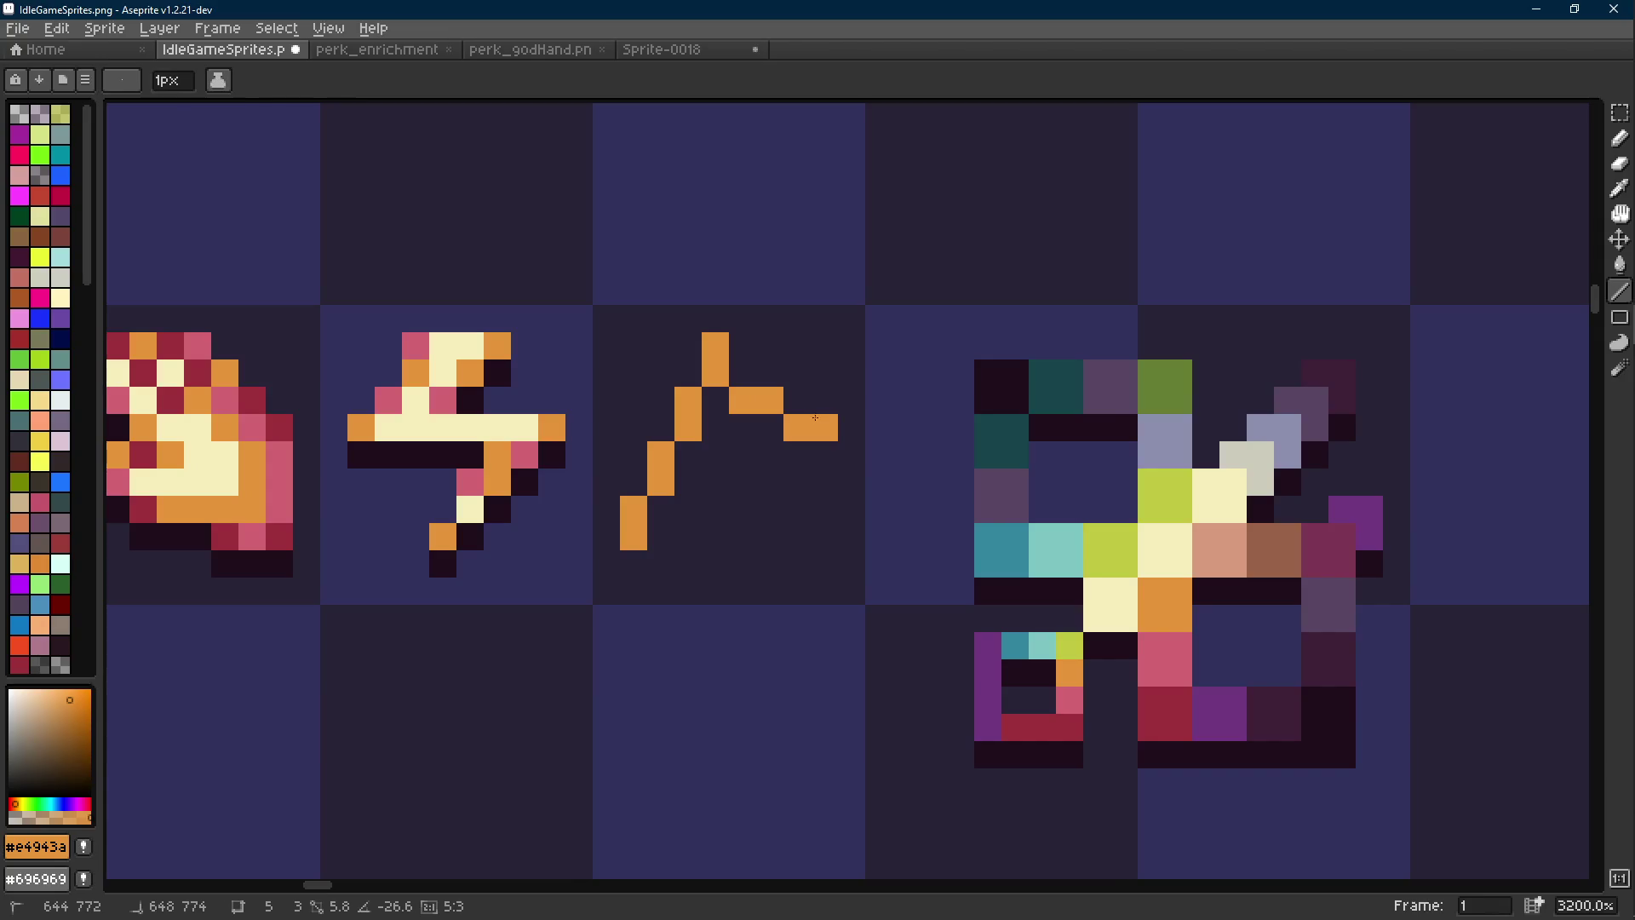
{"action": "key", "text": "Escape"}
{"action": "key", "text": "ctrl+z"}
{"action": "left_click", "coordinate": [722, 337]}
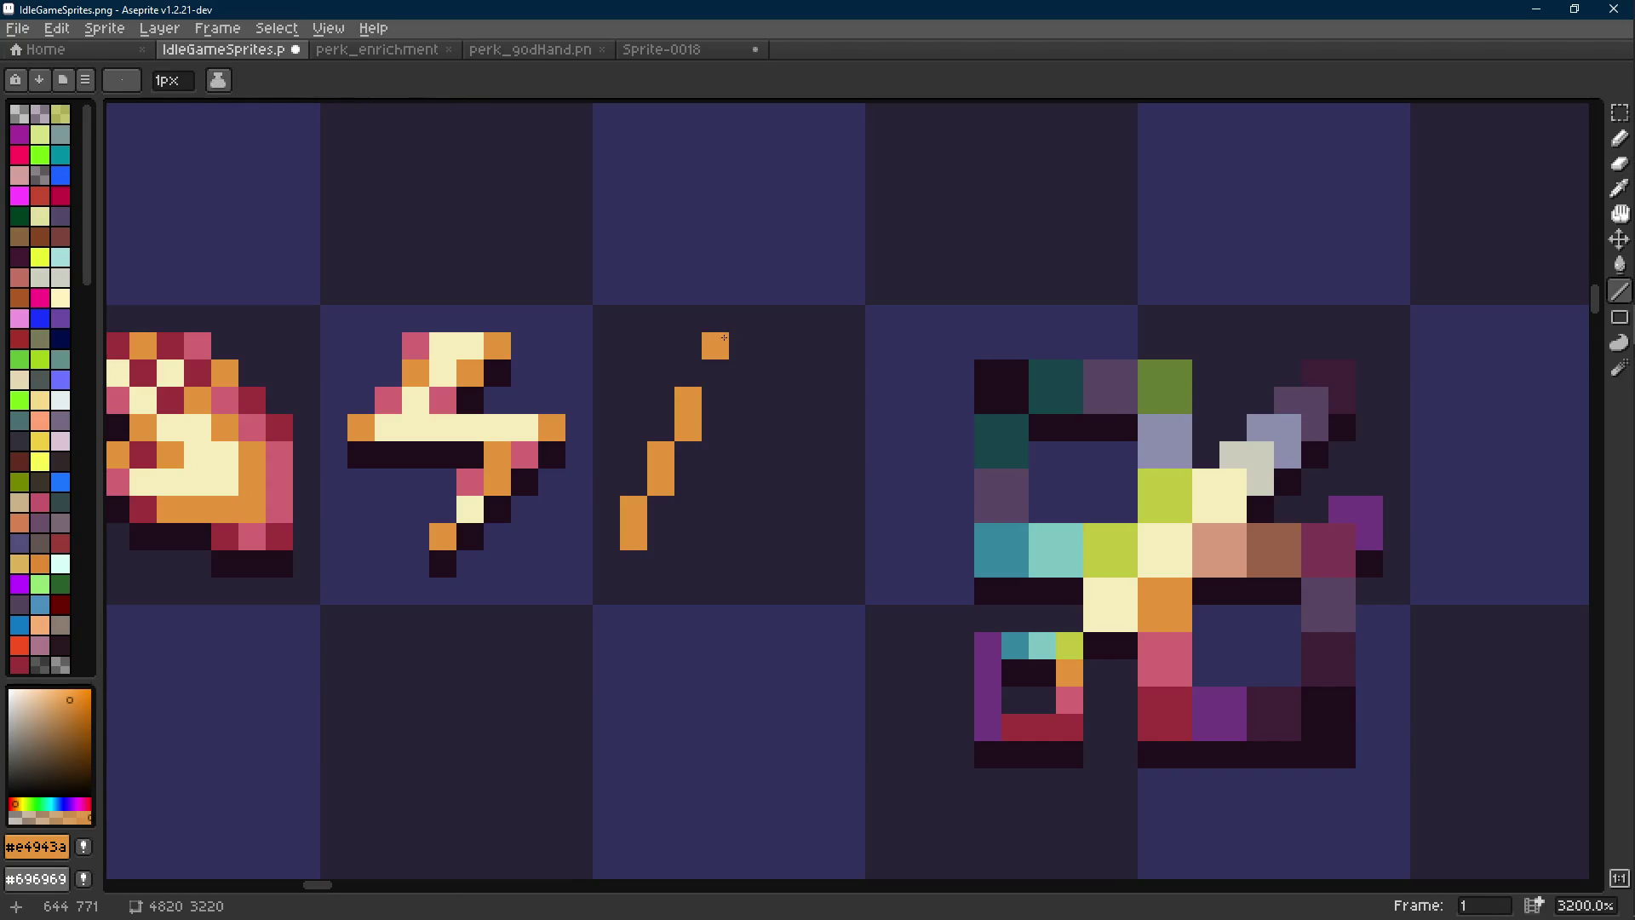
{"action": "key", "text": "ctrl+z"}
{"action": "scroll", "coordinate": [826, 448], "scroll_direction": "down", "scroll_amount": 1}
{"action": "key", "text": "i"}
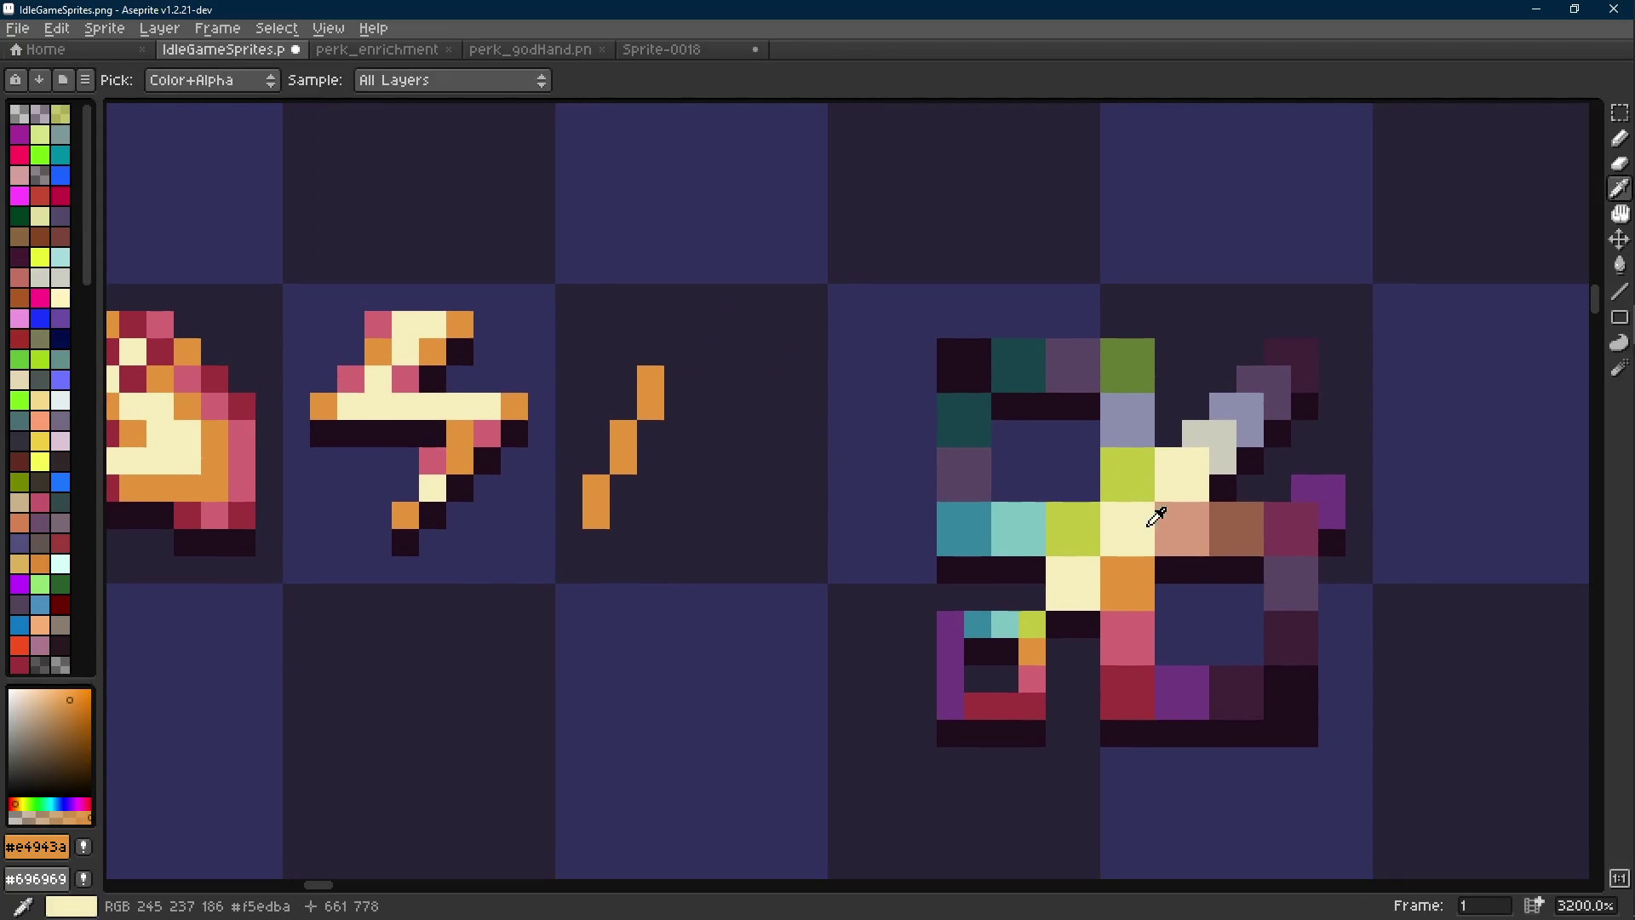
{"action": "left_click", "coordinate": [1191, 523]}
{"action": "key", "text": "b"}
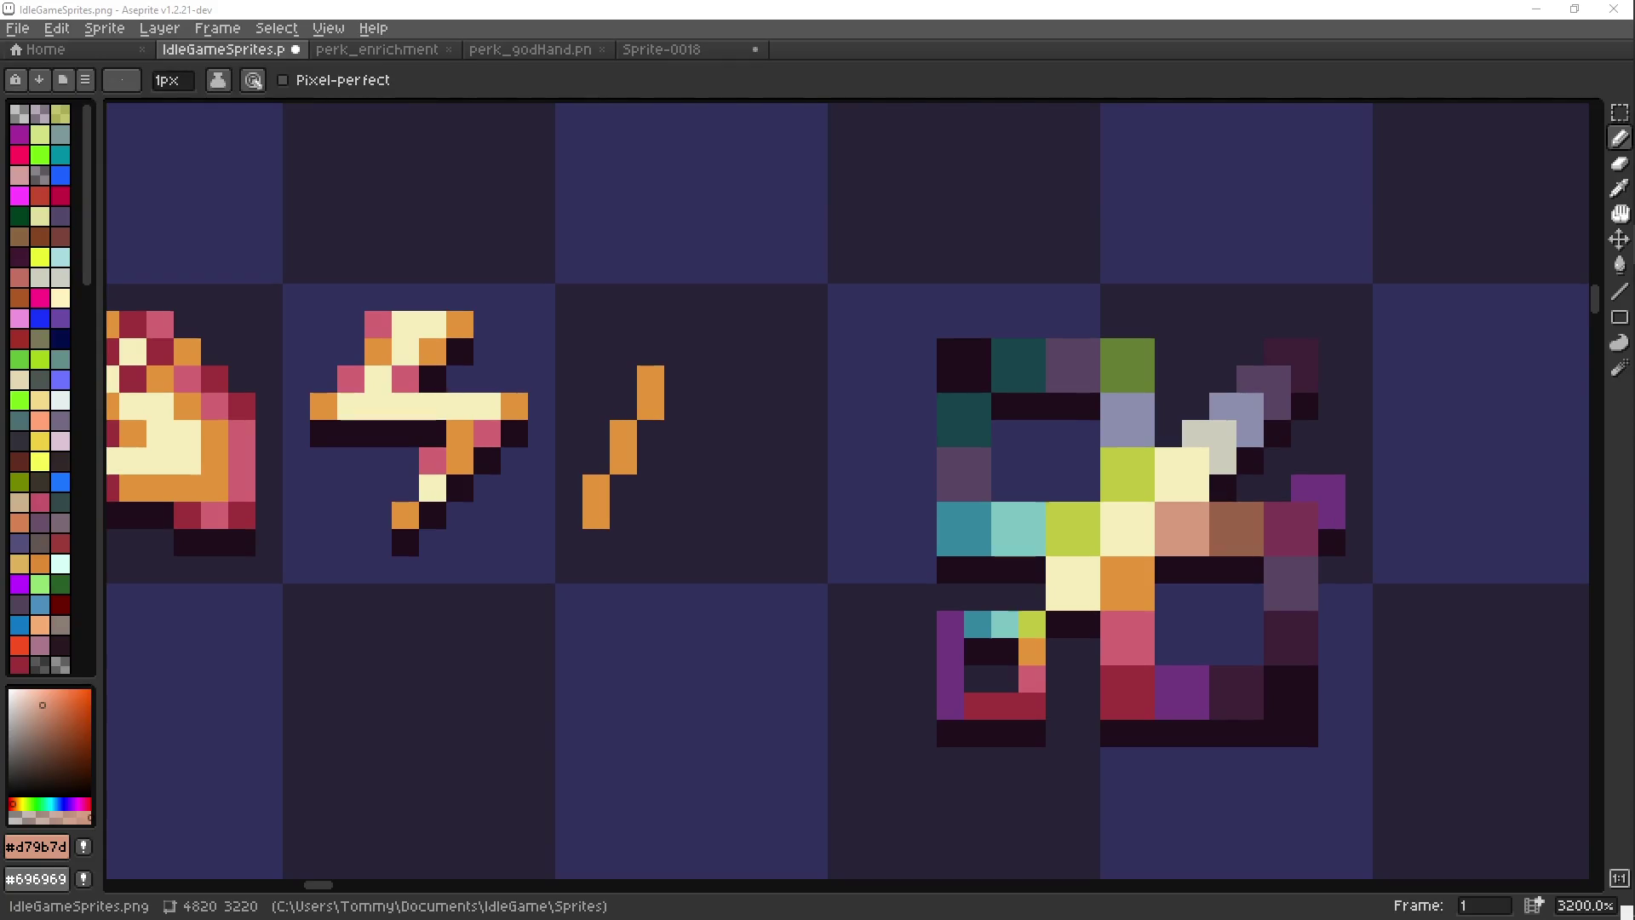
Undo the orange line and draw a salmon diagonal line in the cell
{"action": "key", "text": "e"}
{"action": "key", "text": "ctrl+z"}
{"action": "key", "text": "b"}
{"action": "key", "text": "l"}
{"action": "left_click_drag", "start_coordinate": [793, 539], "coordinate": [716, 426]}
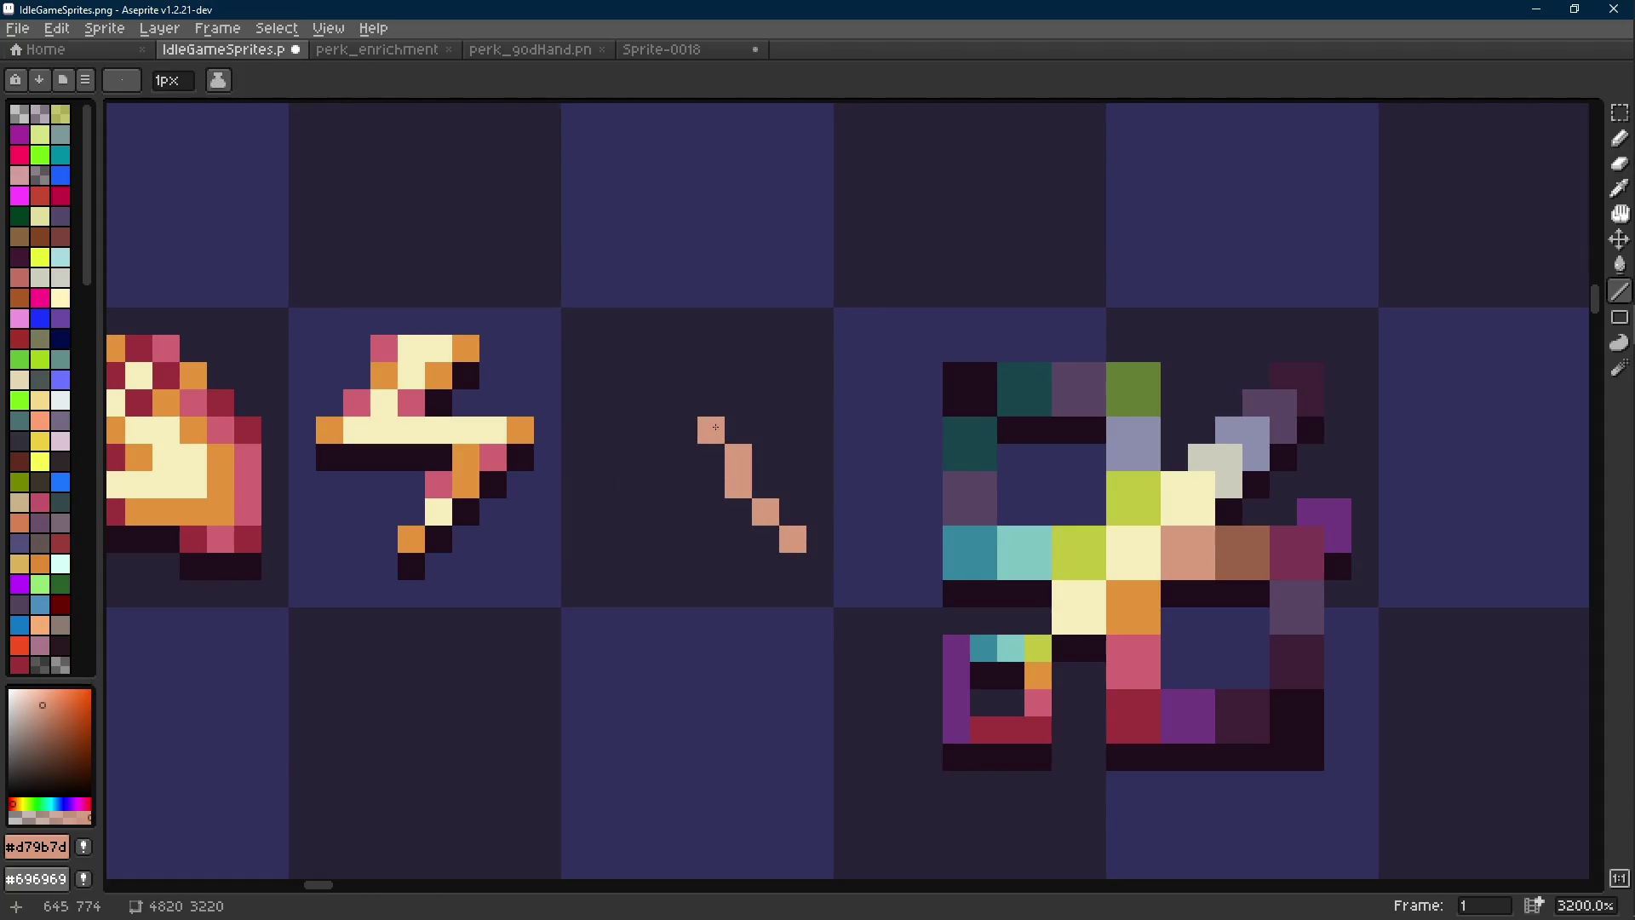
Add salmon pixels around the line to thicken the stroke
{"action": "left_click", "coordinate": [684, 430]}
{"action": "key", "text": "b"}
{"action": "left_click", "coordinate": [684, 458]}
{"action": "left_click", "coordinate": [739, 539]}
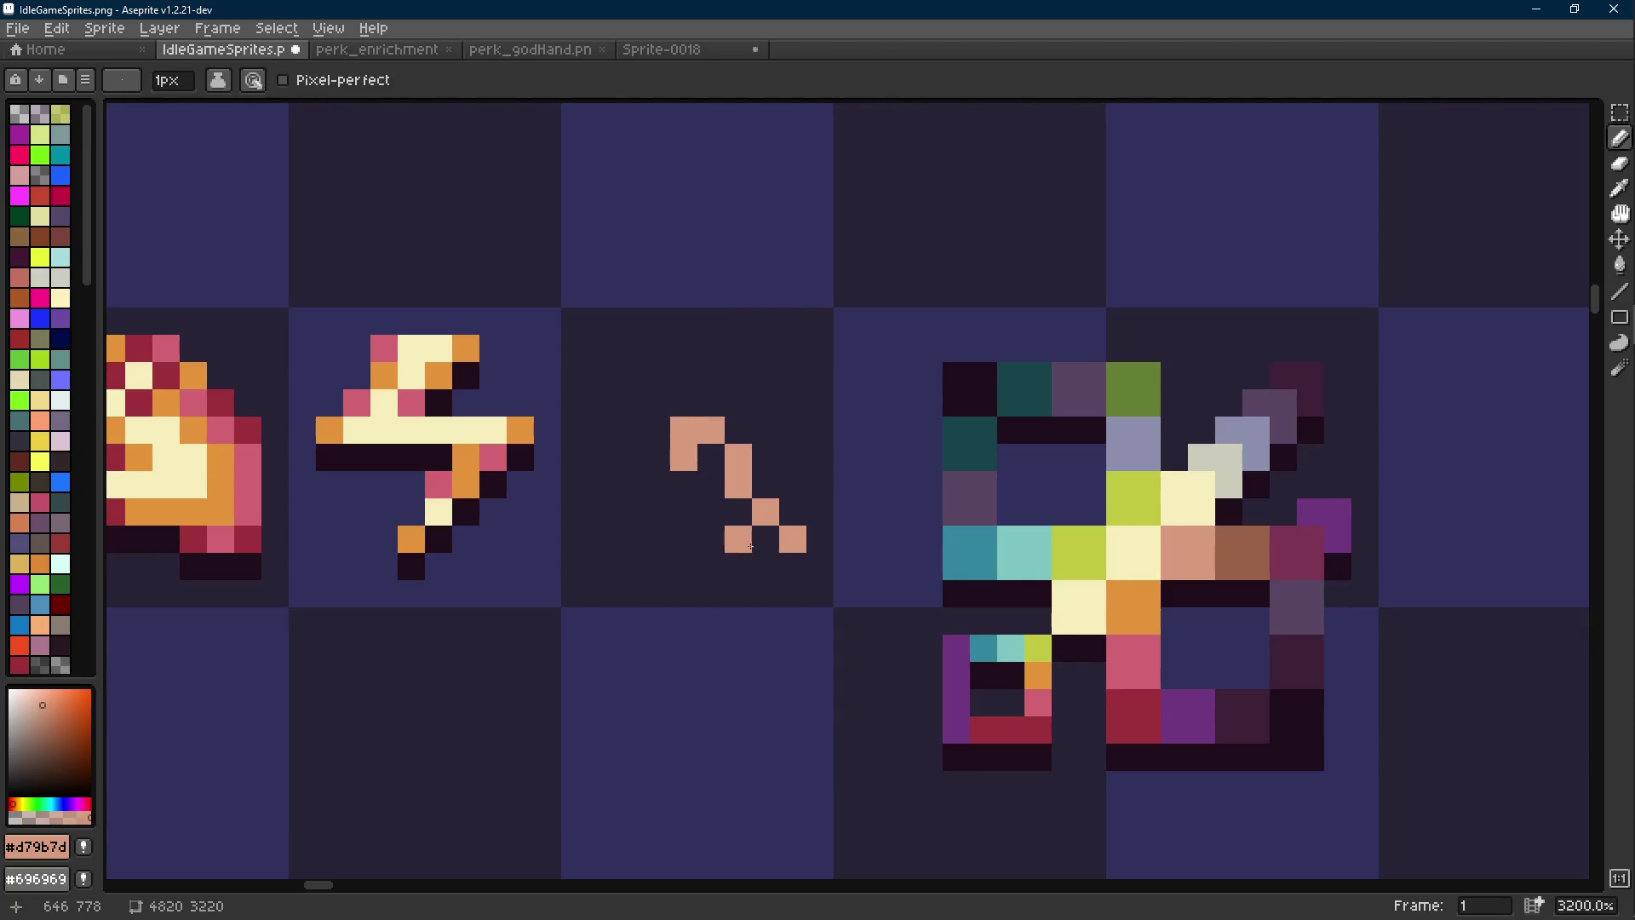
{"action": "left_click_drag", "start_coordinate": [765, 539], "coordinate": [711, 539]}
{"action": "left_click", "coordinate": [684, 485]}
{"action": "left_click", "coordinate": [711, 457]}
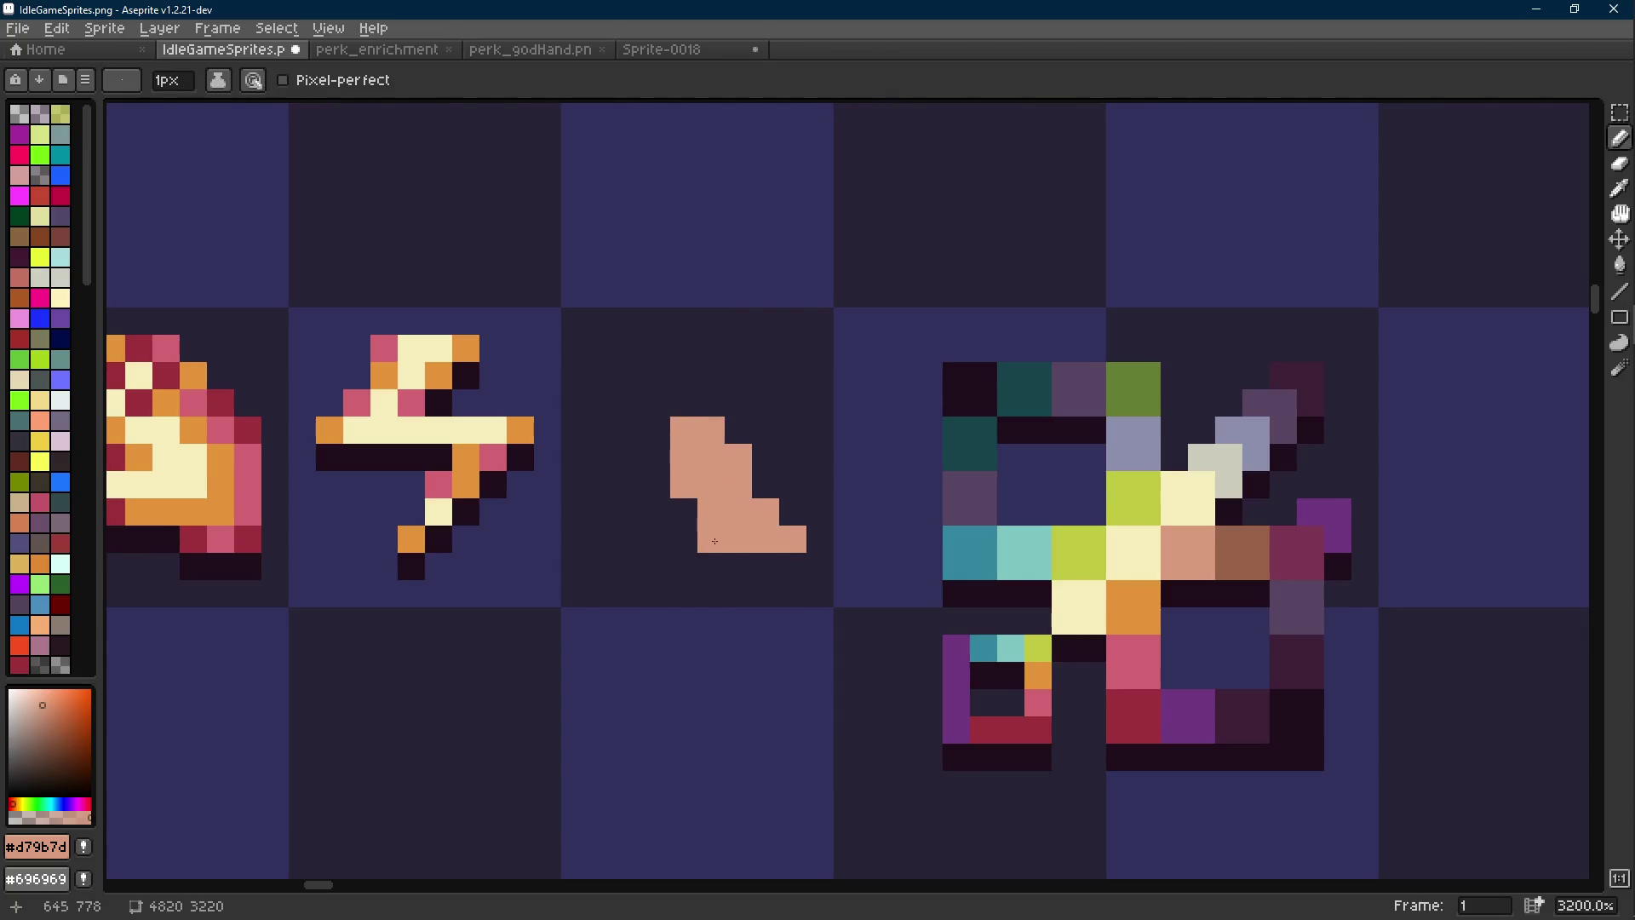
Extend the salmon shape left and up, widen the right edge, and fill the lower-right edge
{"action": "mouse_move", "coordinate": [656, 478]}
{"action": "left_mouse_down"}
{"action": "mouse_move", "coordinate": [601, 451]}
{"action": "mouse_move", "coordinate": [602, 403]}
{"action": "mouse_move", "coordinate": [711, 348]}
{"action": "mouse_move", "coordinate": [629, 430]}
{"action": "left_mouse_up"}
{"action": "mouse_move", "coordinate": [678, 374]}
{"action": "left_mouse_down"}
{"action": "mouse_move", "coordinate": [653, 403]}
{"action": "mouse_move", "coordinate": [766, 431]}
{"action": "mouse_move", "coordinate": [754, 394]}
{"action": "left_mouse_up"}
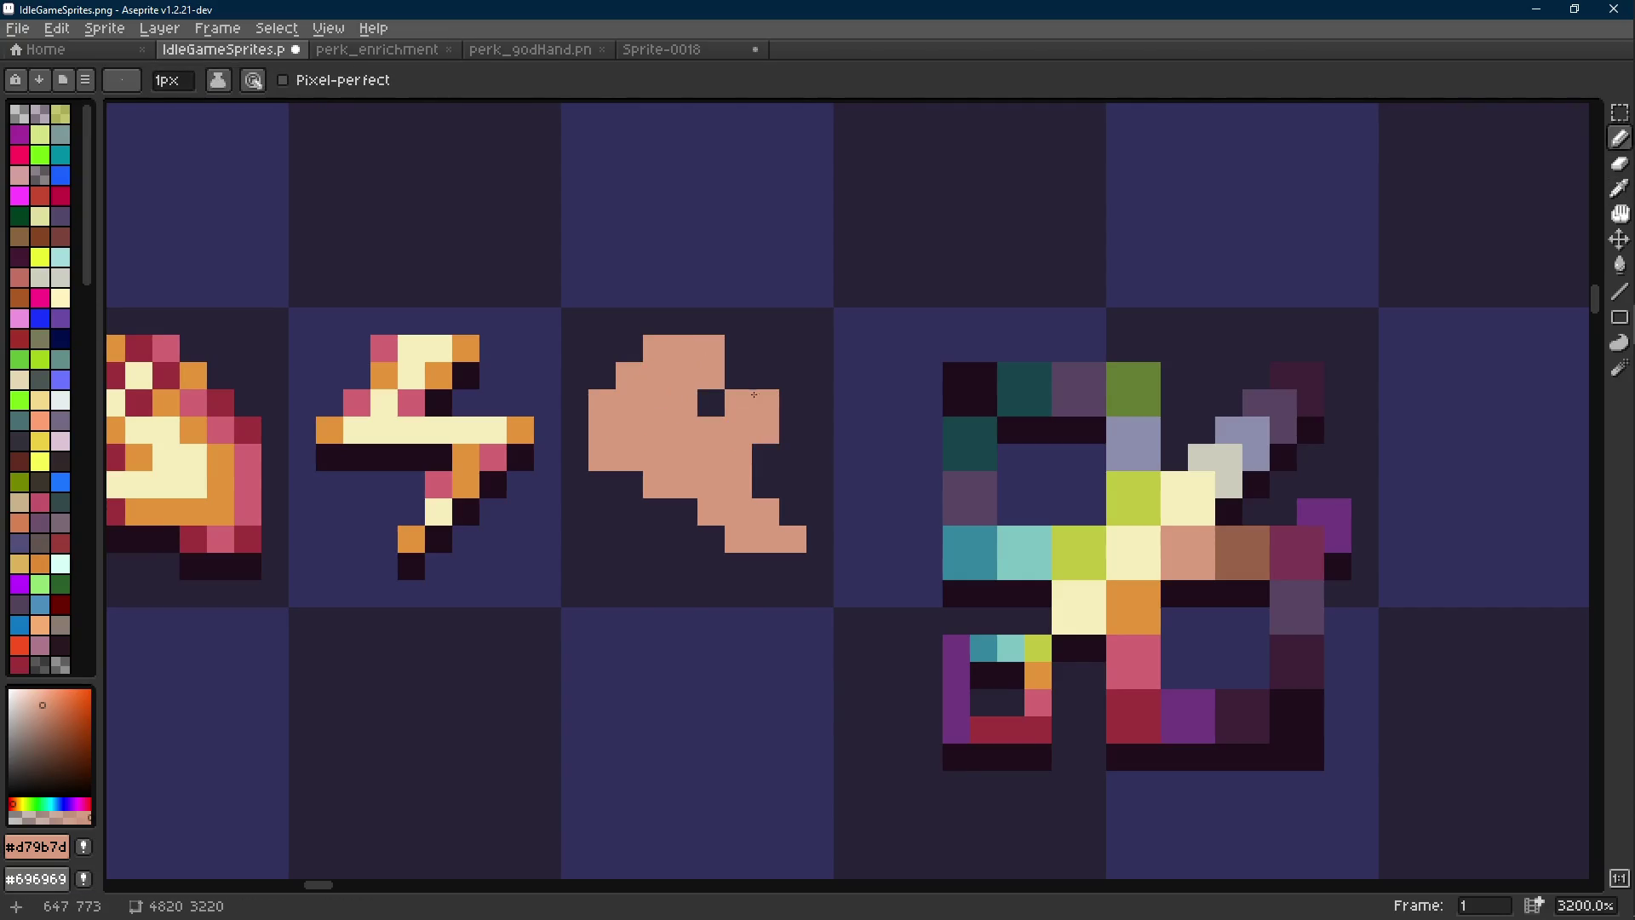
{"action": "scroll", "coordinate": [772, 430], "scroll_direction": "down", "scroll_amount": 1}
{"action": "scroll", "coordinate": [772, 430], "scroll_direction": "up", "scroll_amount": 1}
{"action": "key", "text": "l"}
{"action": "left_click_drag", "start_coordinate": [732, 468], "coordinate": [770, 515]}
{"action": "scroll", "coordinate": [771, 514], "scroll_direction": "down", "scroll_amount": 1}
{"action": "scroll", "coordinate": [792, 596], "scroll_direction": "up", "scroll_amount": 1}
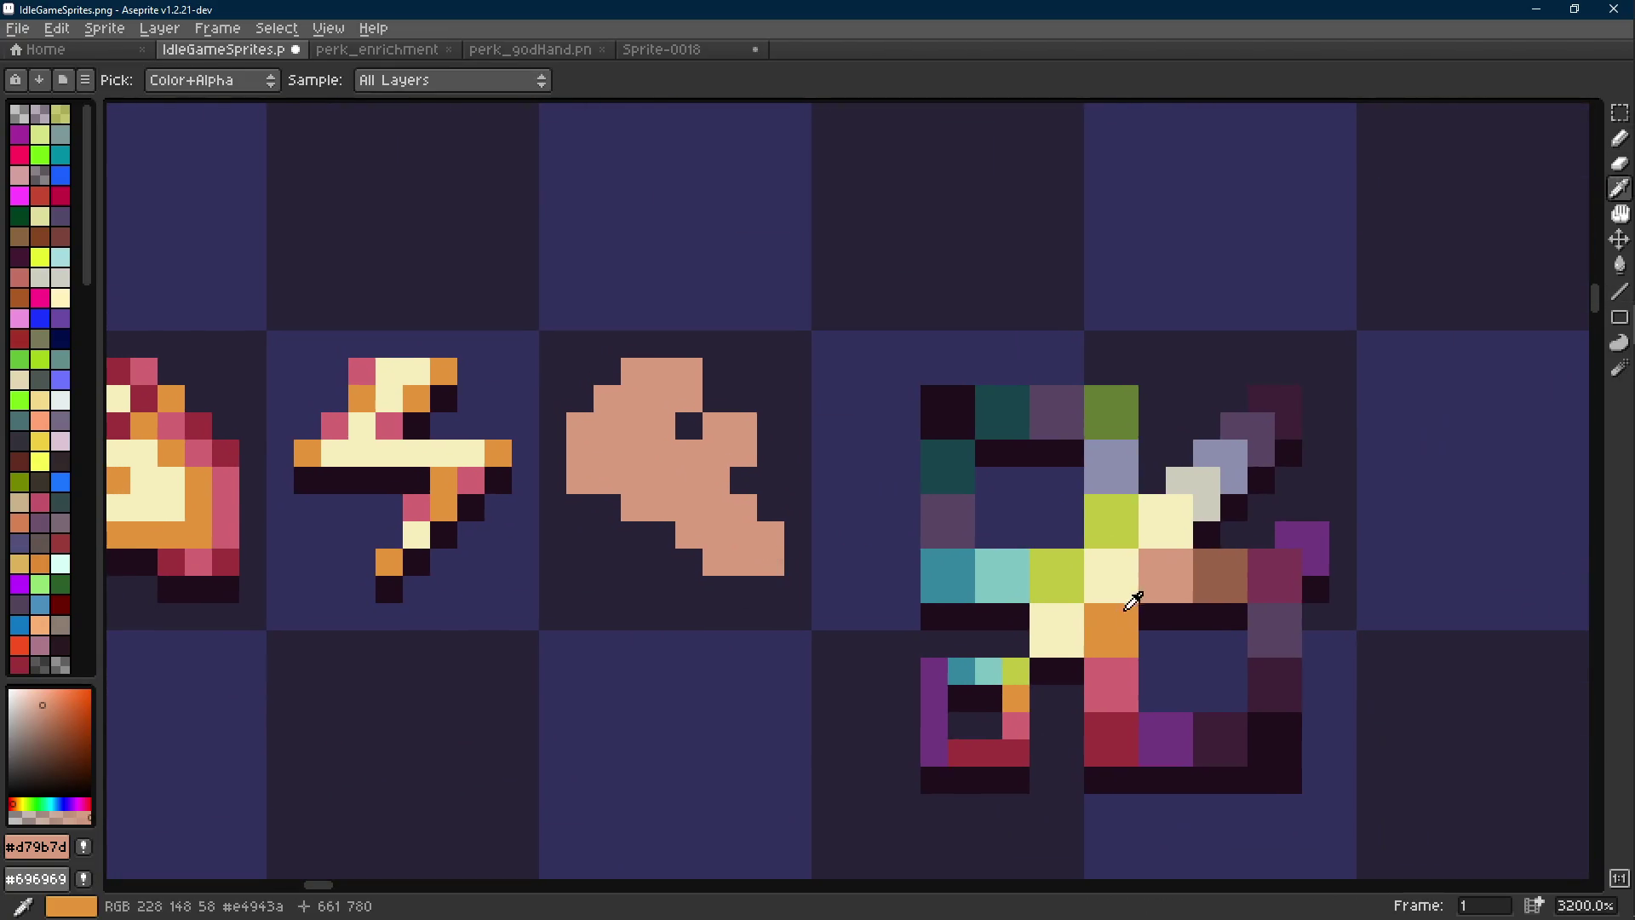
Pick orange from the large sprite and select the salmon shape, then deselect
{"action": "left_click", "coordinate": [1112, 614], "text": "alt"}
{"action": "key", "text": "m"}
{"action": "mouse_move", "coordinate": [568, 574]}
{"action": "left_mouse_down"}
{"action": "mouse_move", "coordinate": [782, 381]}
{"action": "mouse_move", "coordinate": [784, 360]}
{"action": "left_mouse_up"}
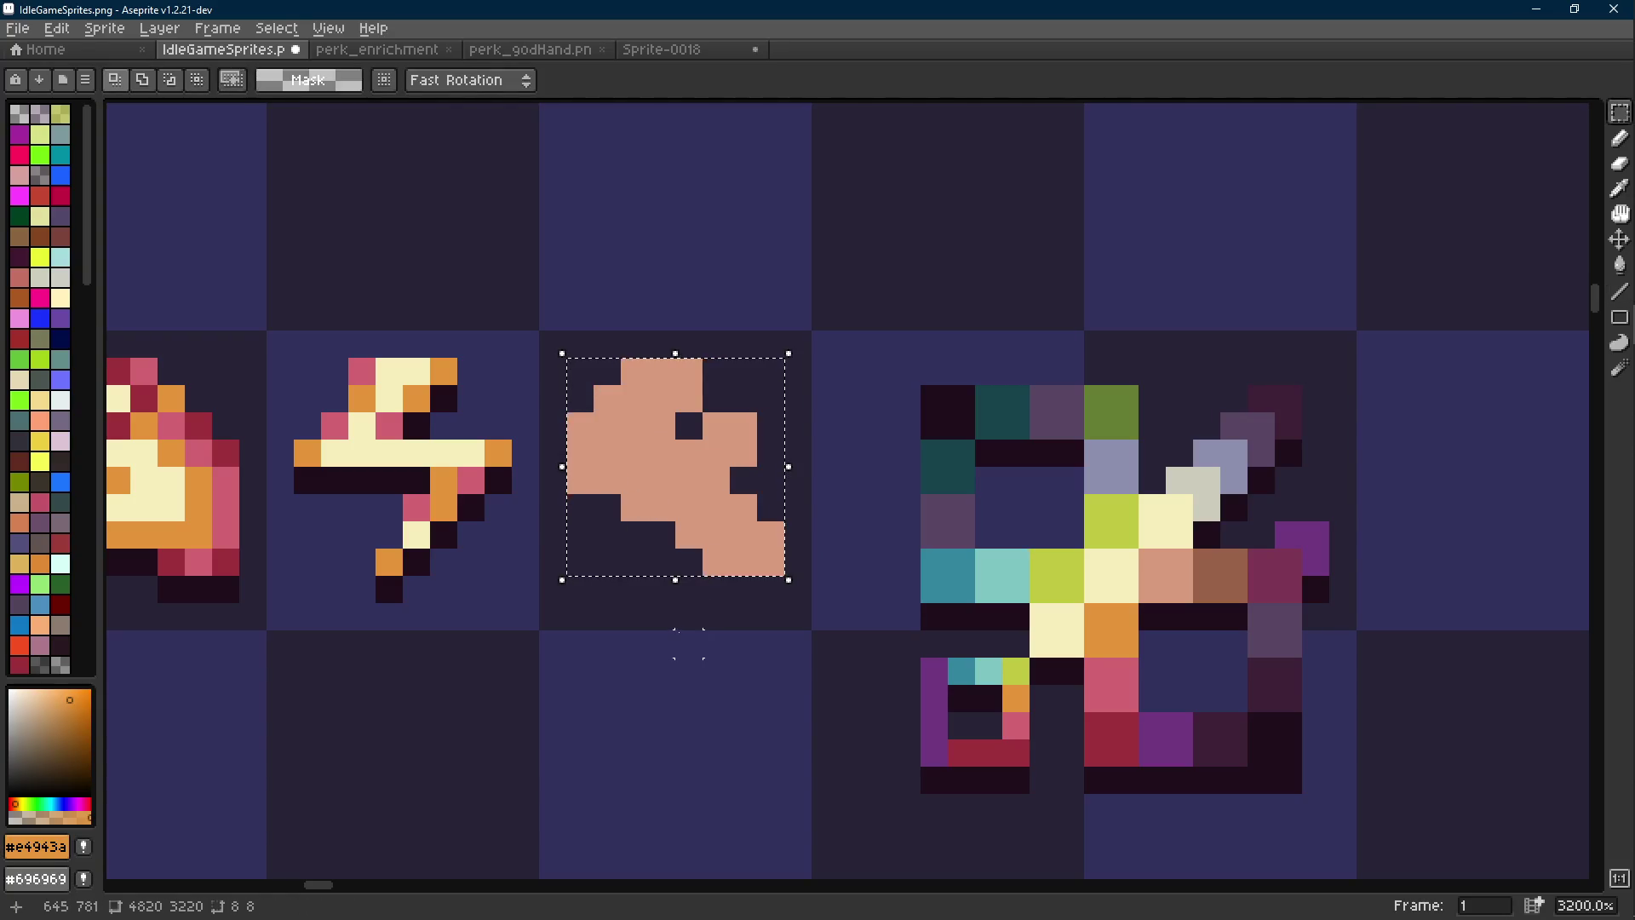
{"action": "left_click", "coordinate": [661, 616]}
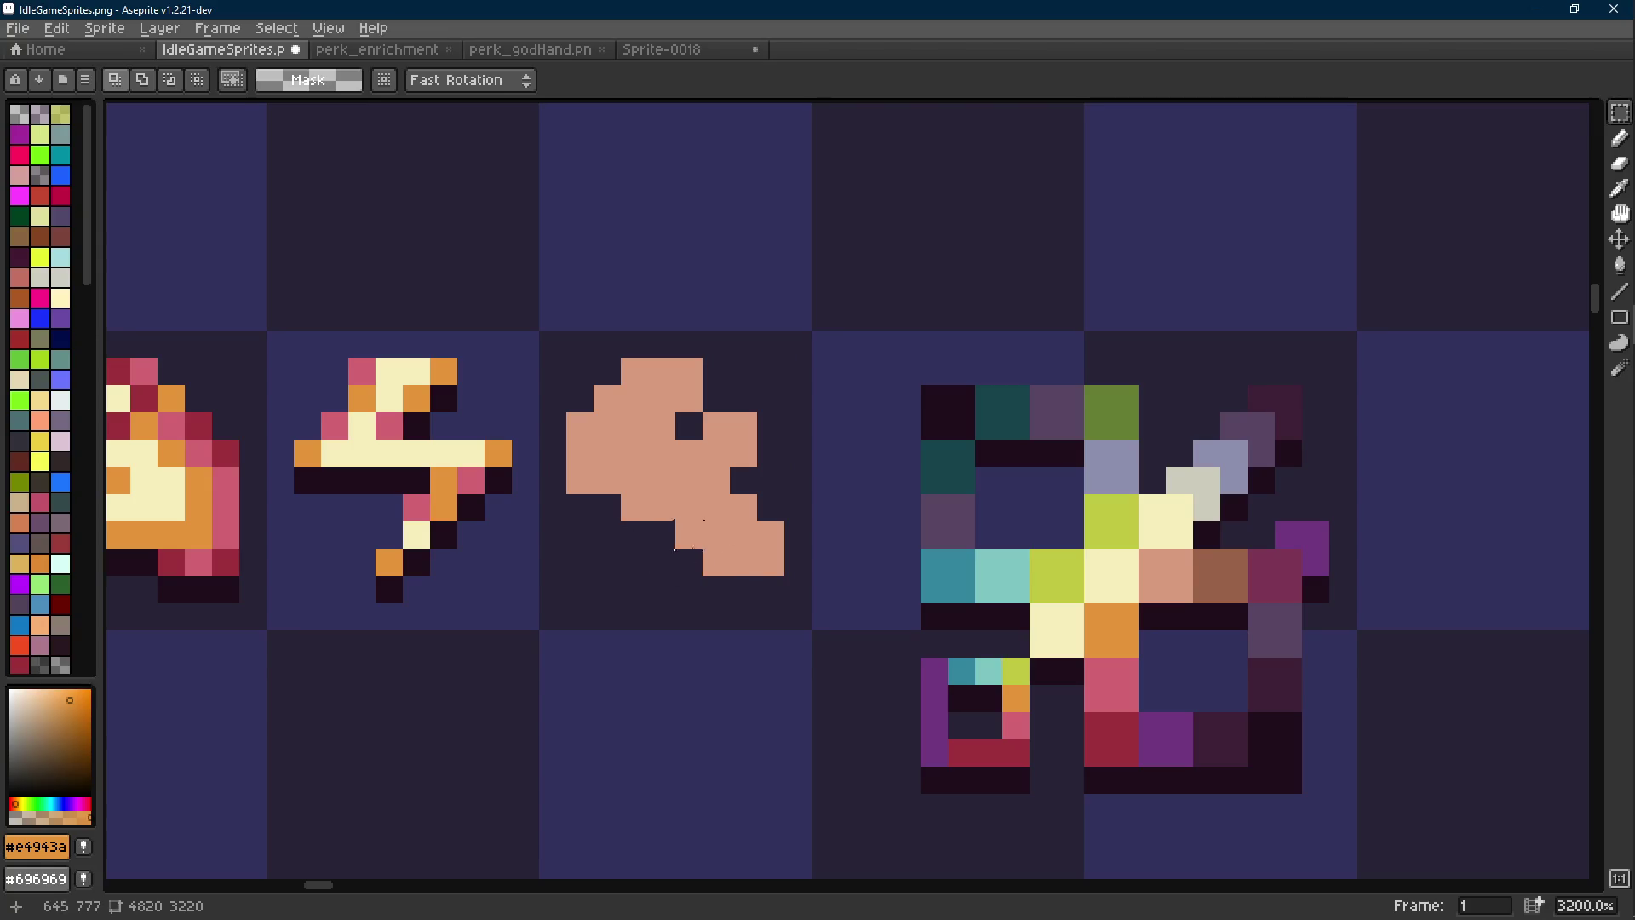
Draw an orange leg stroke down into a foot at the shape's lower left
{"action": "key", "text": "l"}
{"action": "left_click", "coordinate": [606, 515]}
{"action": "left_click", "coordinate": [607, 535]}
{"action": "left_click", "coordinate": [580, 563]}
{"action": "left_click", "coordinate": [579, 589]}
{"action": "left_click", "coordinate": [611, 558]}
{"action": "left_click", "coordinate": [634, 529]}
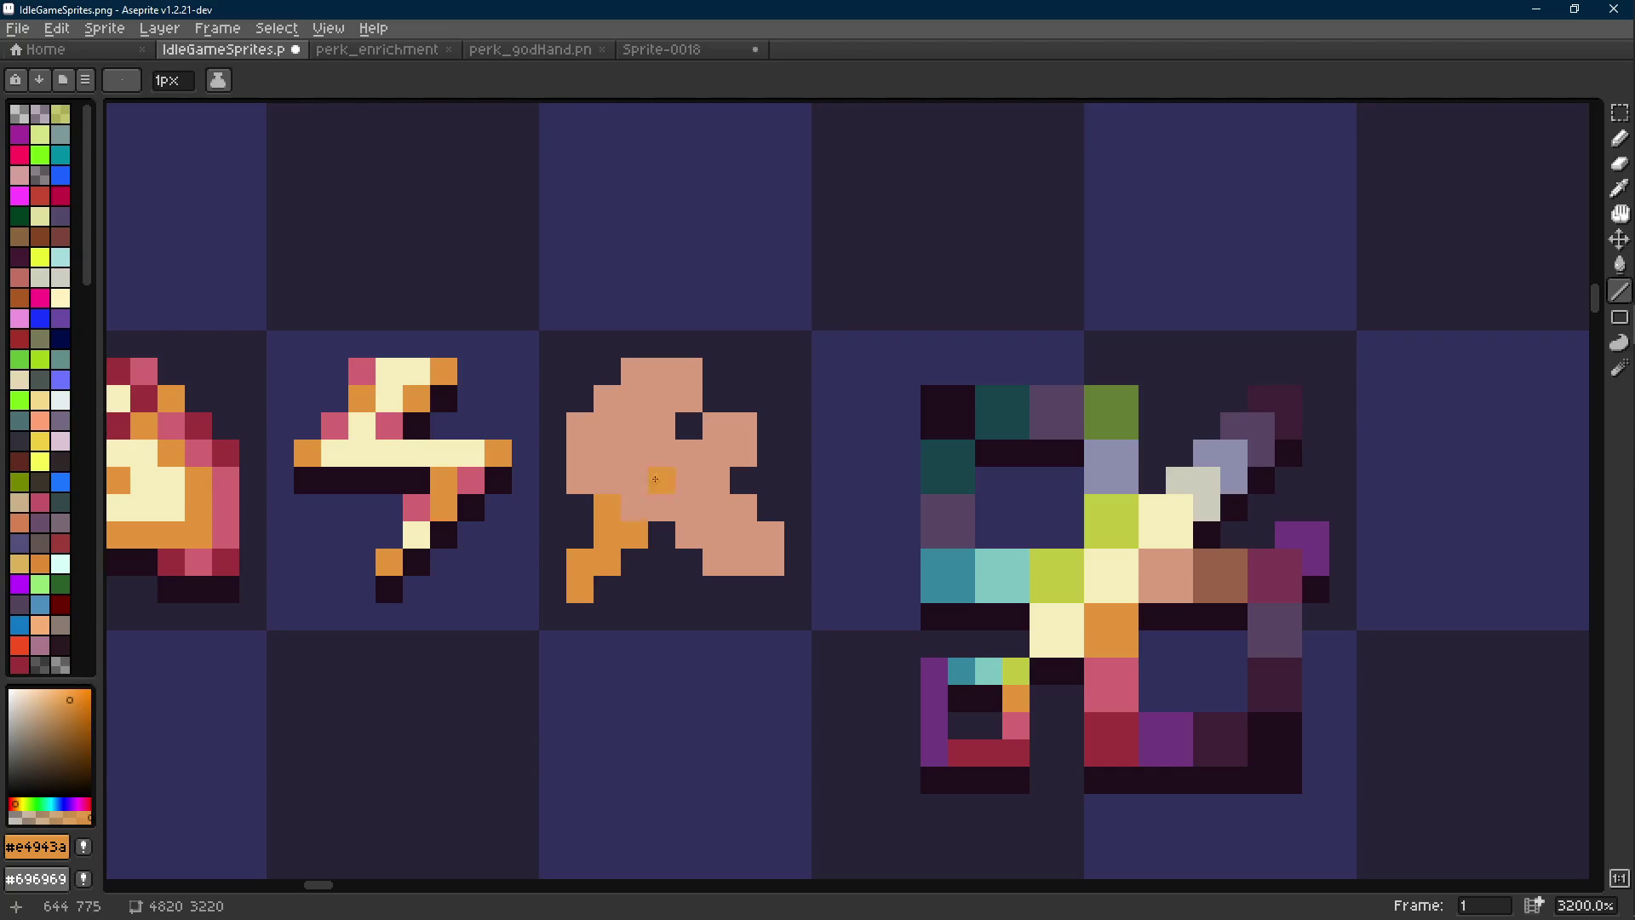
Sample the cream colour and repaint the foot stroke in cream
{"action": "key", "text": "i"}
{"action": "left_click", "coordinate": [1106, 565]}
{"action": "key", "text": "e"}
{"action": "left_click", "coordinate": [607, 502]}
{"action": "mouse_move", "coordinate": [607, 501]}
{"action": "left_mouse_down"}
{"action": "mouse_move", "coordinate": [608, 562]}
{"action": "mouse_move", "coordinate": [579, 590]}
{"action": "left_mouse_up"}
Add a widened cream patch of pixels at the shape's top-right
{"action": "left_click", "coordinate": [672, 431]}
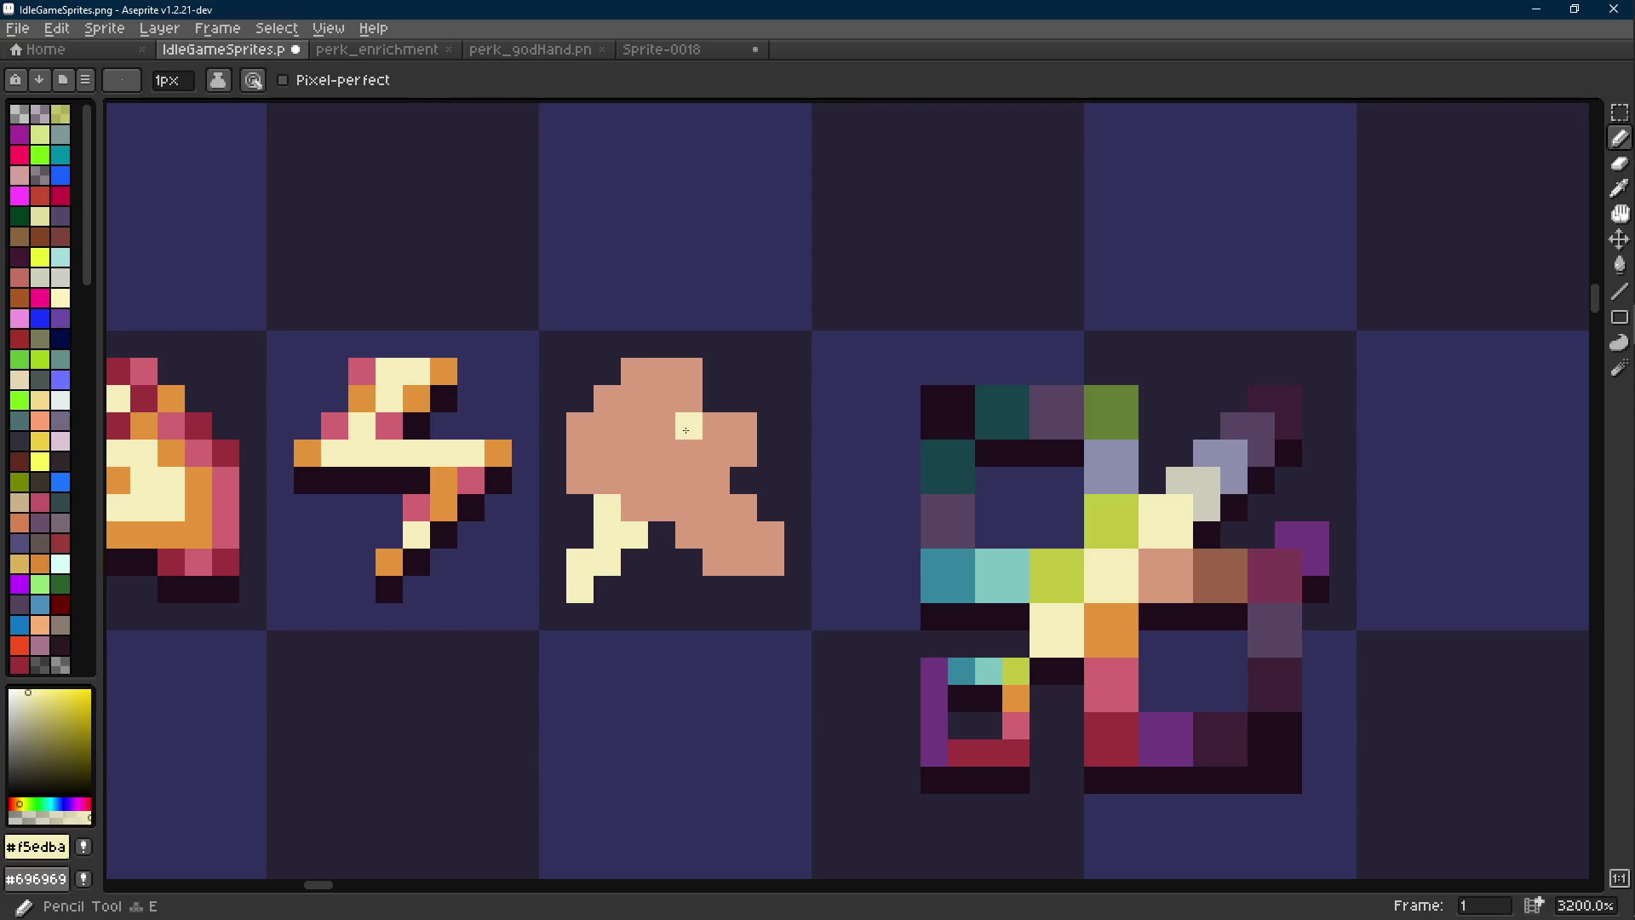
{"action": "left_click", "coordinate": [714, 403]}
{"action": "left_click", "coordinate": [714, 403]}
{"action": "left_click_drag", "start_coordinate": [728, 400], "coordinate": [751, 373]}
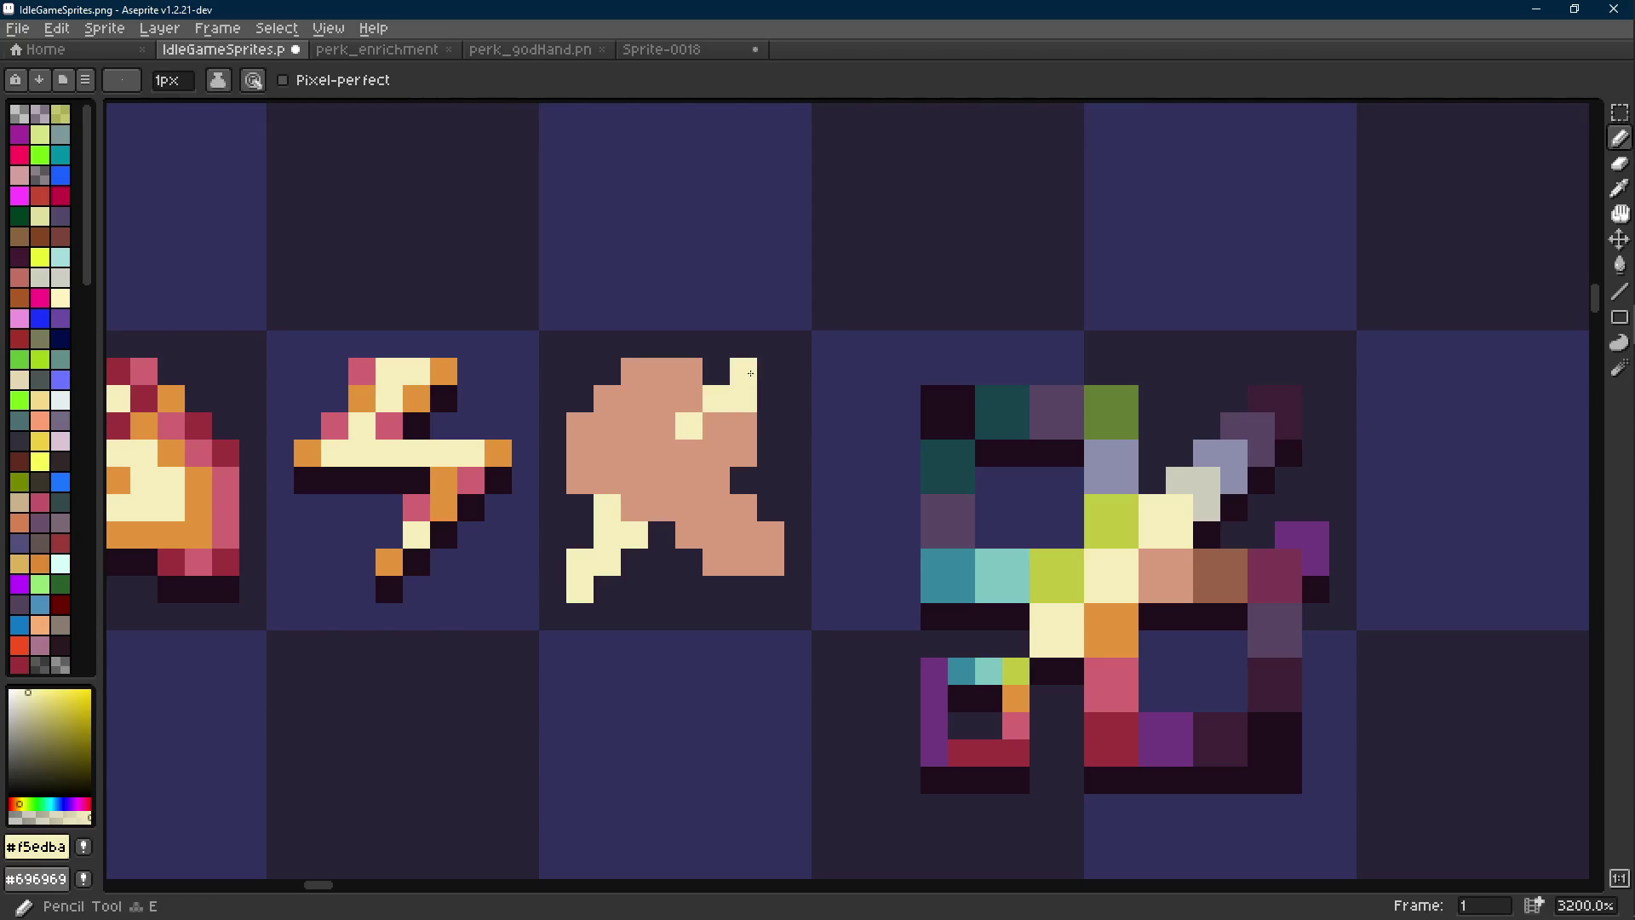
{"action": "left_click", "coordinate": [717, 372]}
{"action": "left_click", "coordinate": [770, 372]}
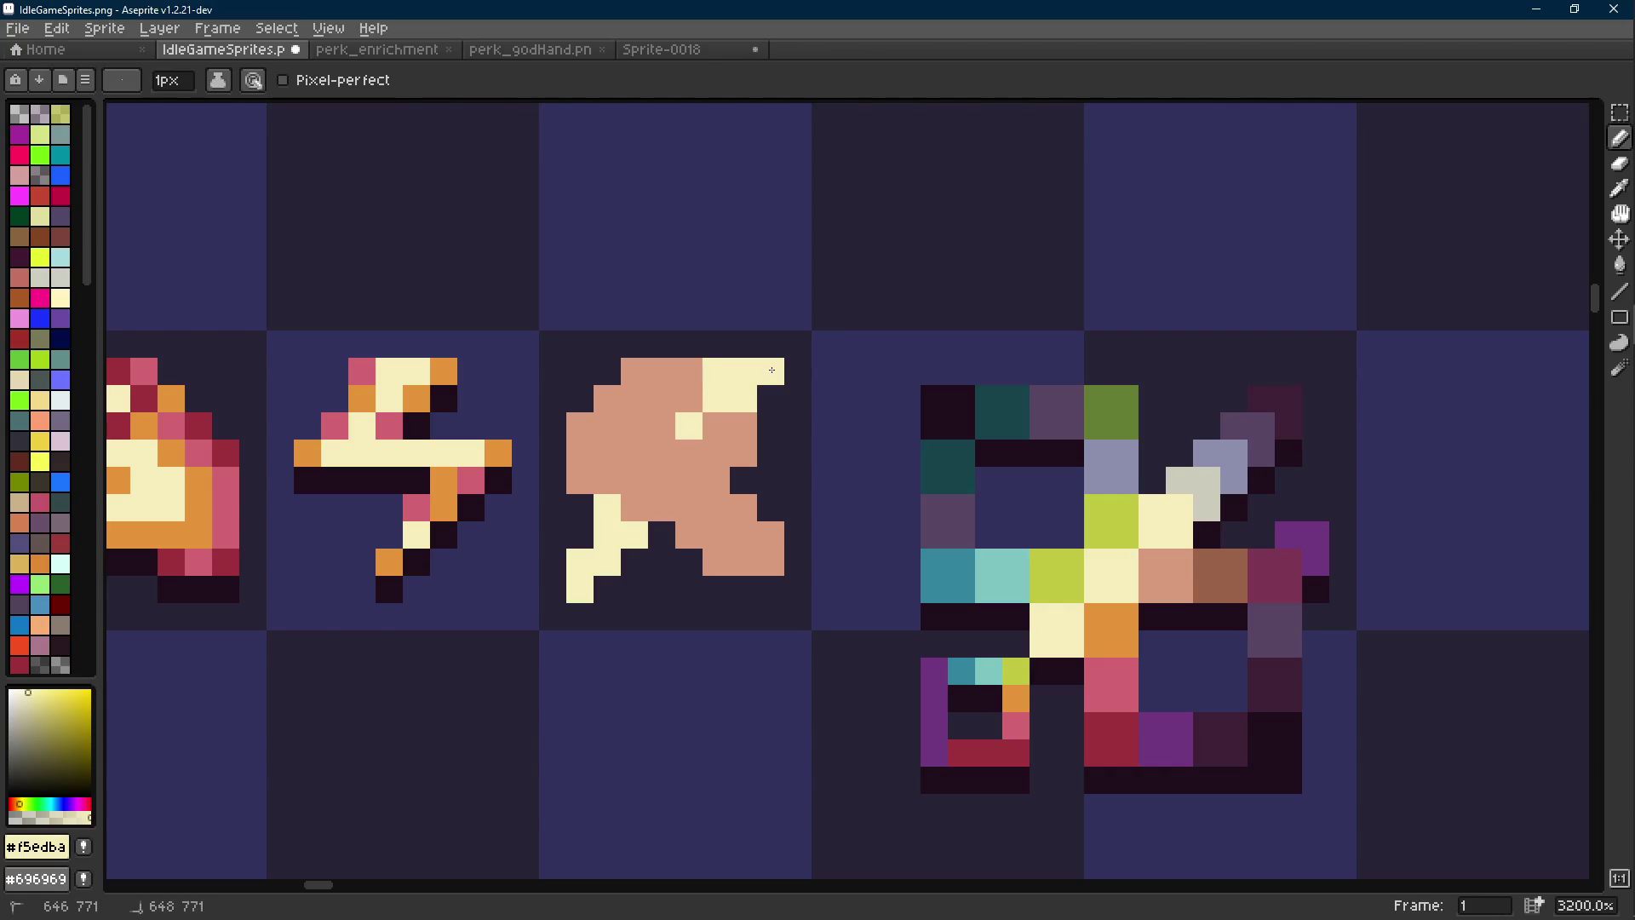
{"action": "scroll", "coordinate": [769, 384], "scroll_direction": "down", "scroll_amount": 1}
{"action": "scroll", "coordinate": [769, 384], "scroll_direction": "down", "scroll_amount": 5}
{"action": "scroll", "coordinate": [758, 392], "scroll_direction": "up", "scroll_amount": 5}
Add dark outline pixels beside the cream area and a dark shadow line under the figure
{"action": "key", "text": "i"}
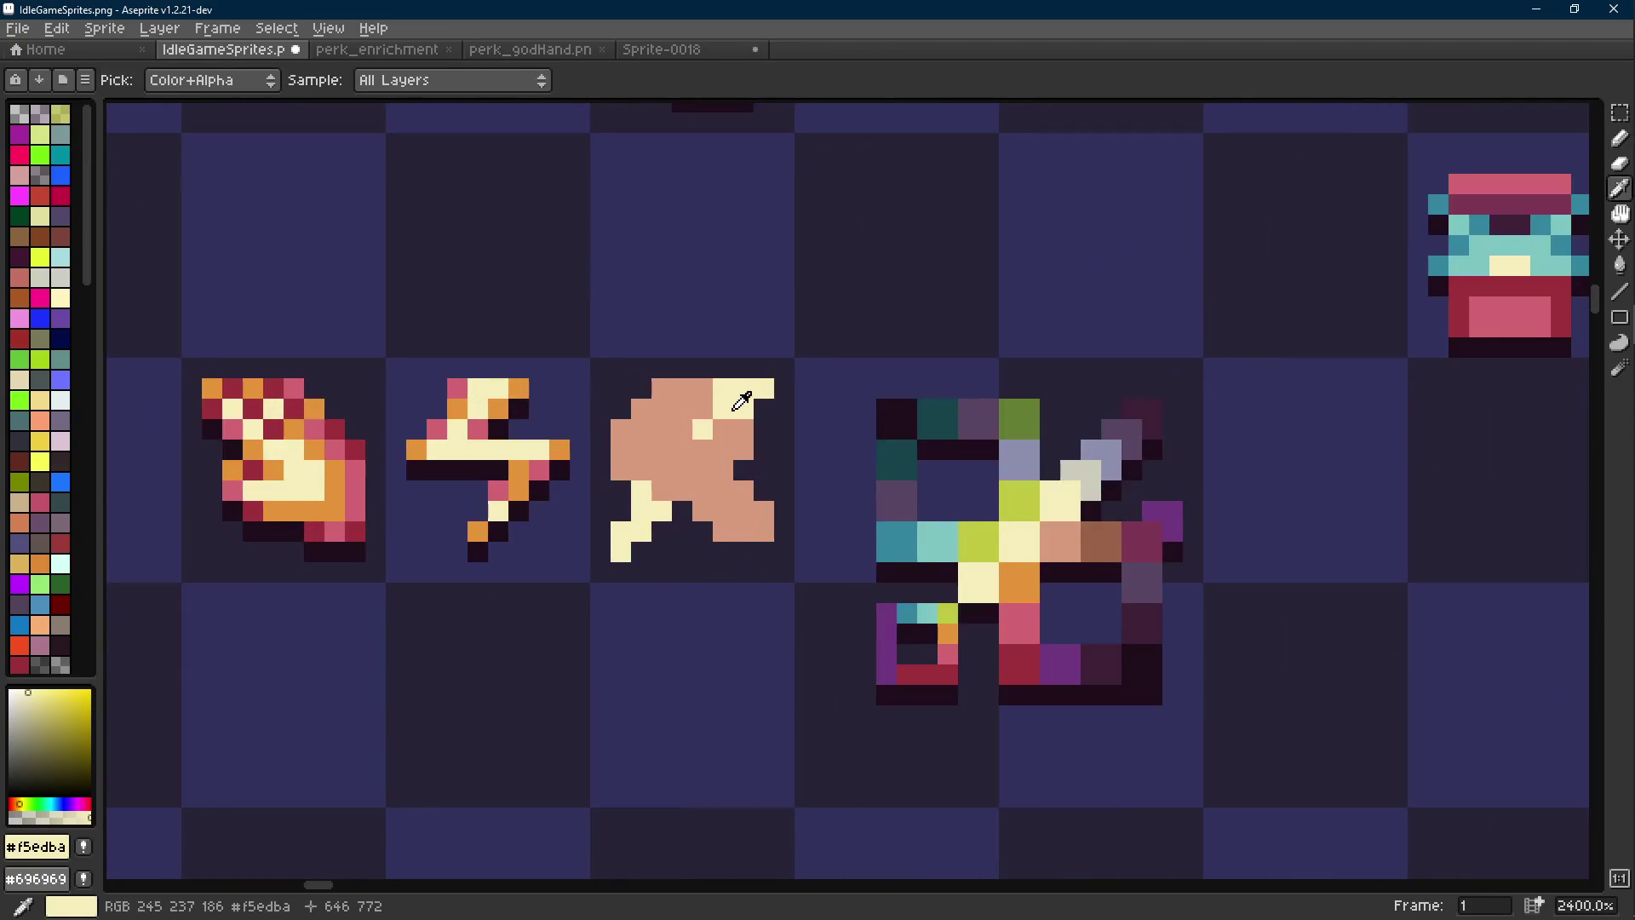
{"action": "left_click", "coordinate": [1080, 564]}
{"action": "key", "text": "b"}
{"action": "left_click", "coordinate": [764, 409]}
{"action": "left_click", "coordinate": [760, 444]}
{"action": "key", "text": "shift+e"}
{"action": "mouse_move", "coordinate": [682, 511]}
{"action": "left_mouse_down"}
{"action": "mouse_move", "coordinate": [764, 552]}
{"action": "mouse_move", "coordinate": [648, 537]}
{"action": "mouse_move", "coordinate": [626, 570]}
{"action": "left_mouse_up"}
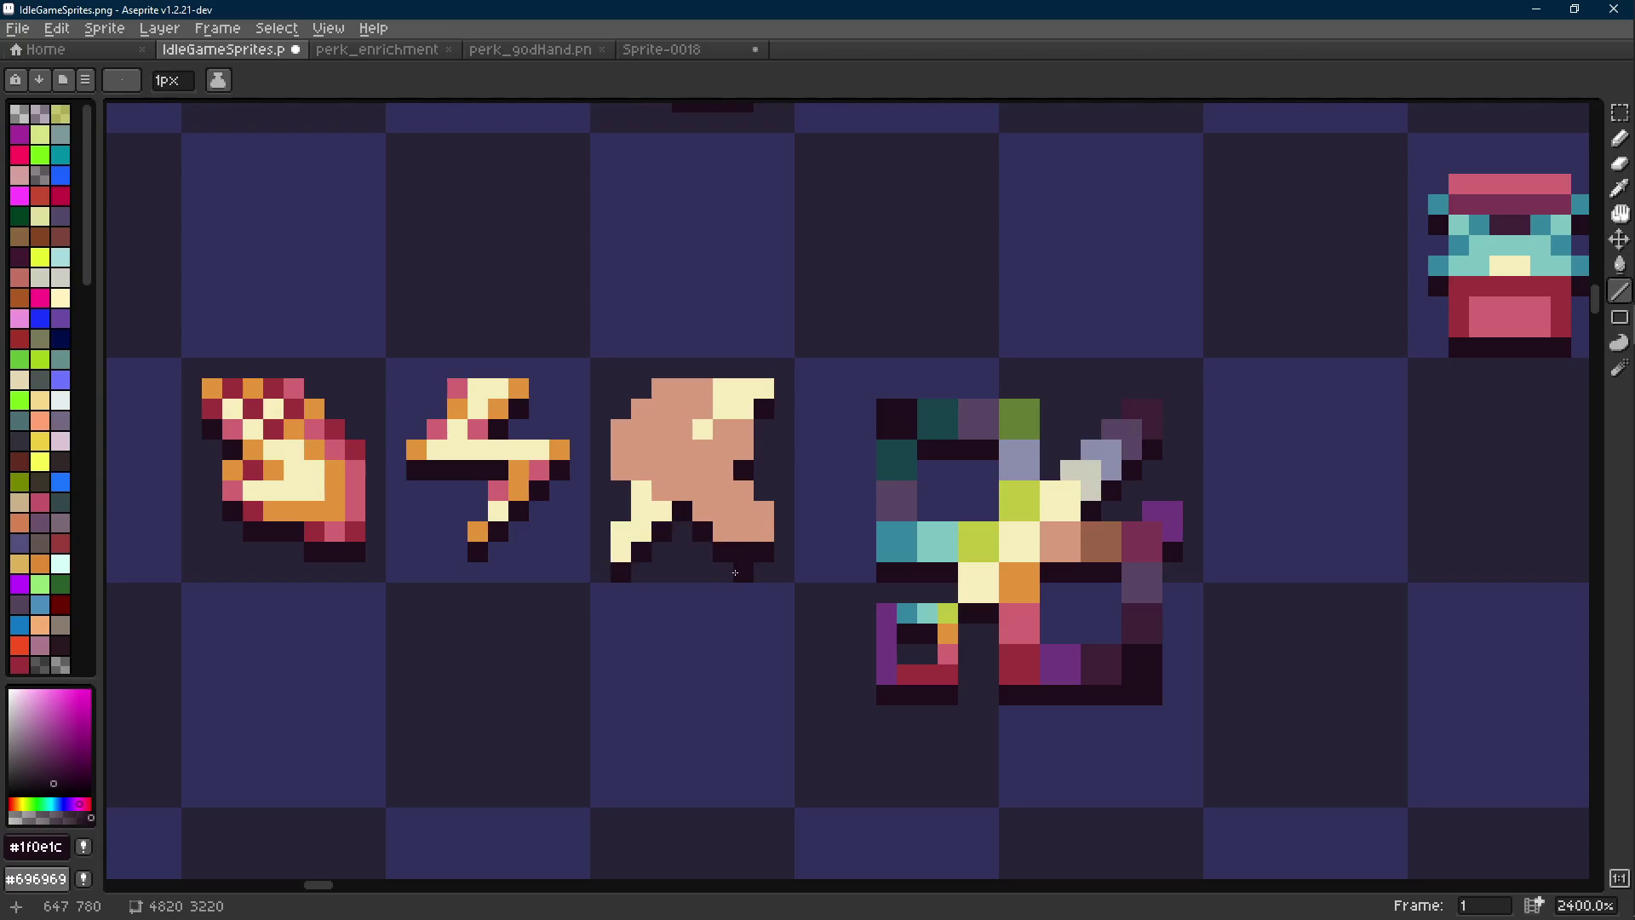
Shade the figure's upper-left edge with brown pixels
{"action": "scroll", "coordinate": [736, 572], "scroll_direction": "up", "scroll_amount": 1}
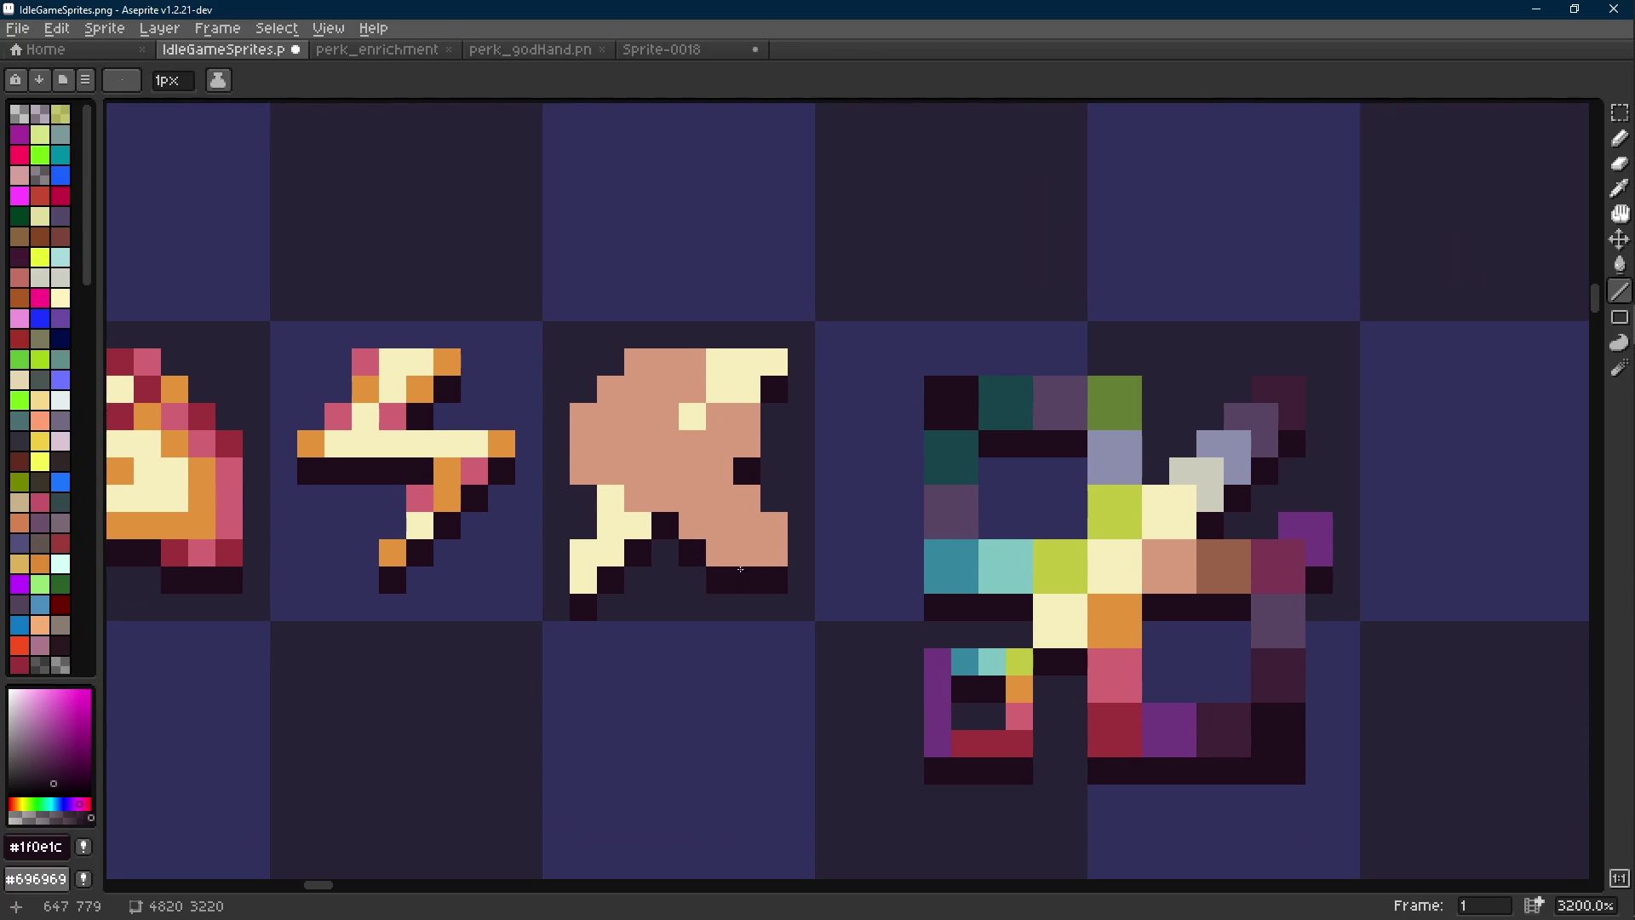
{"action": "key", "text": "i"}
{"action": "left_click", "coordinate": [729, 388]}
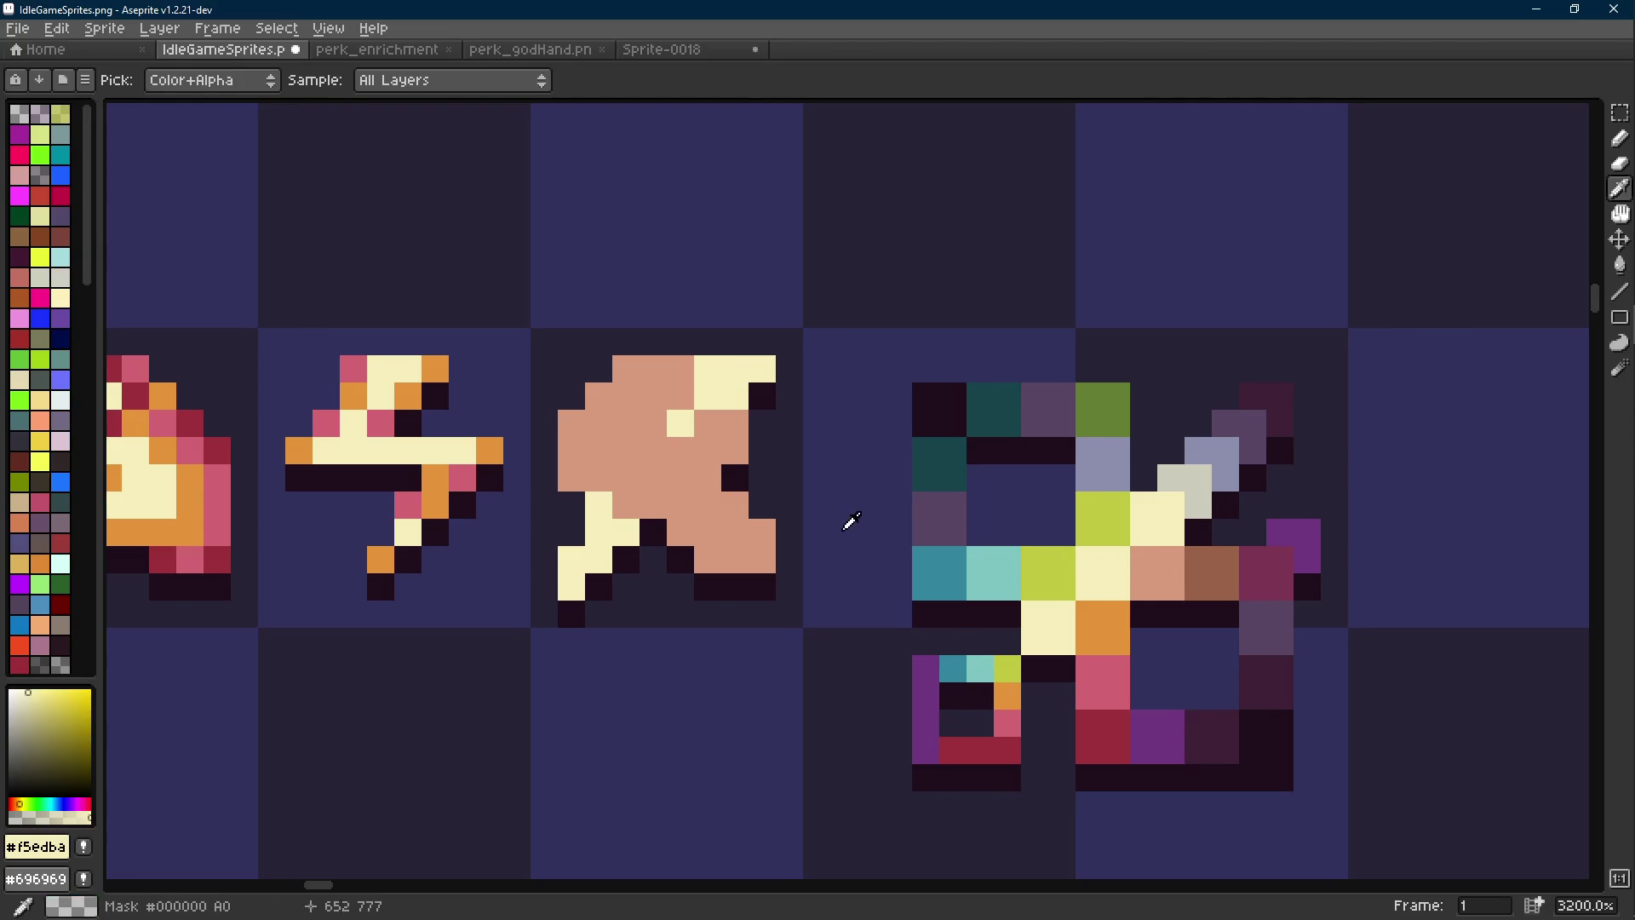
{"action": "left_click", "coordinate": [575, 485], "text": "alt"}
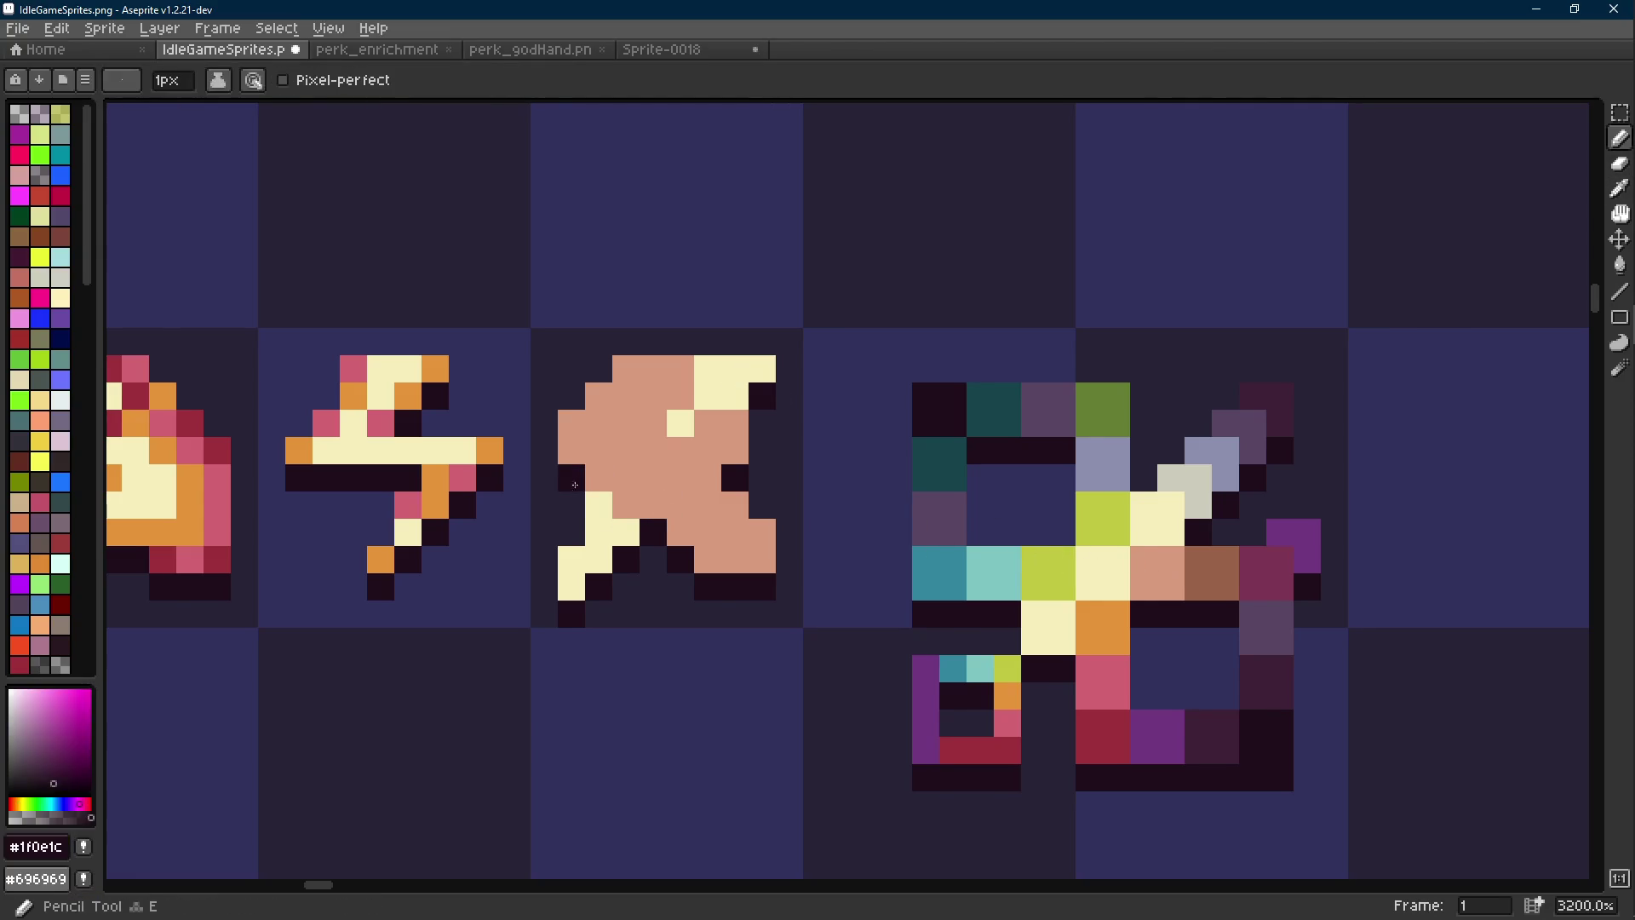
{"action": "key", "text": "alt"}
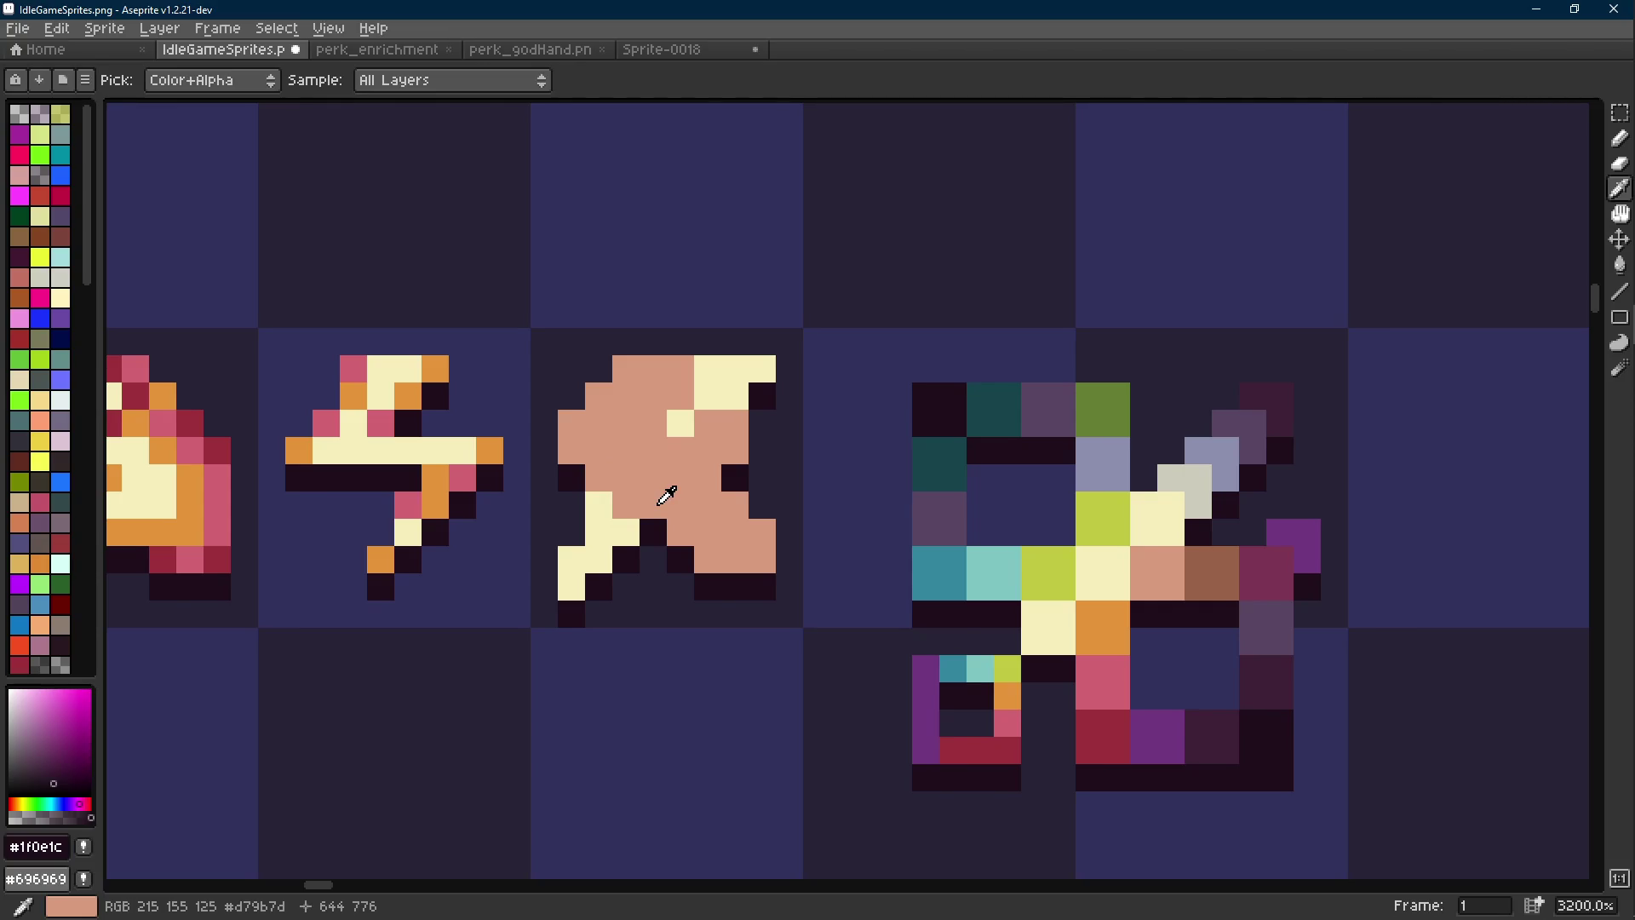
{"action": "left_click", "coordinate": [708, 383], "text": "alt"}
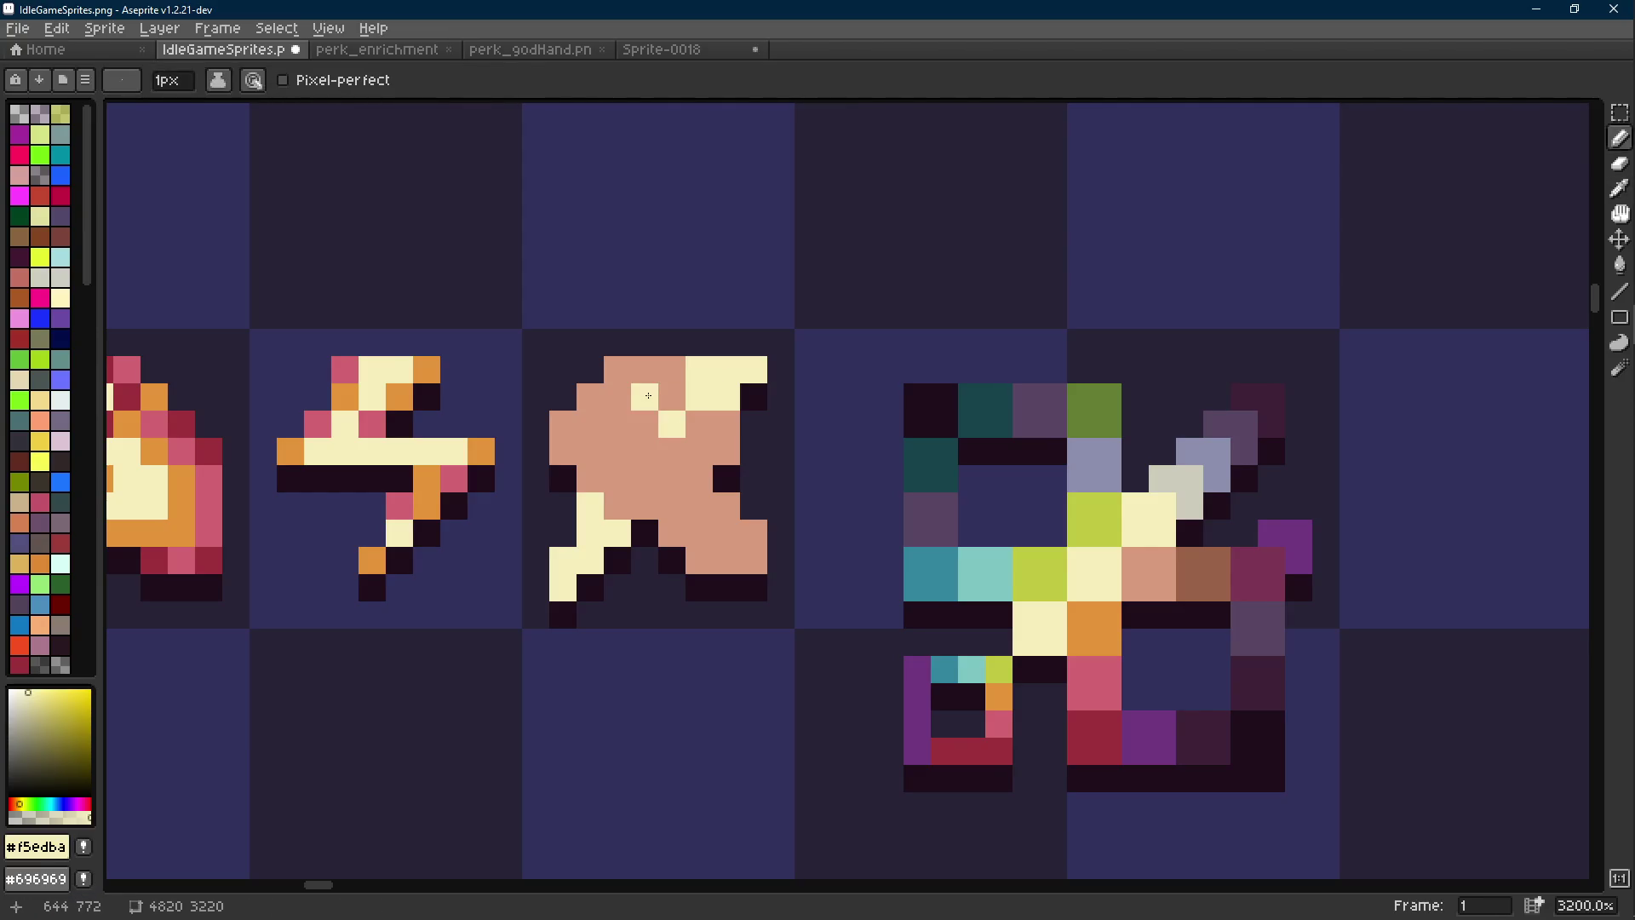
{"action": "left_click", "coordinate": [1205, 566], "text": "alt"}
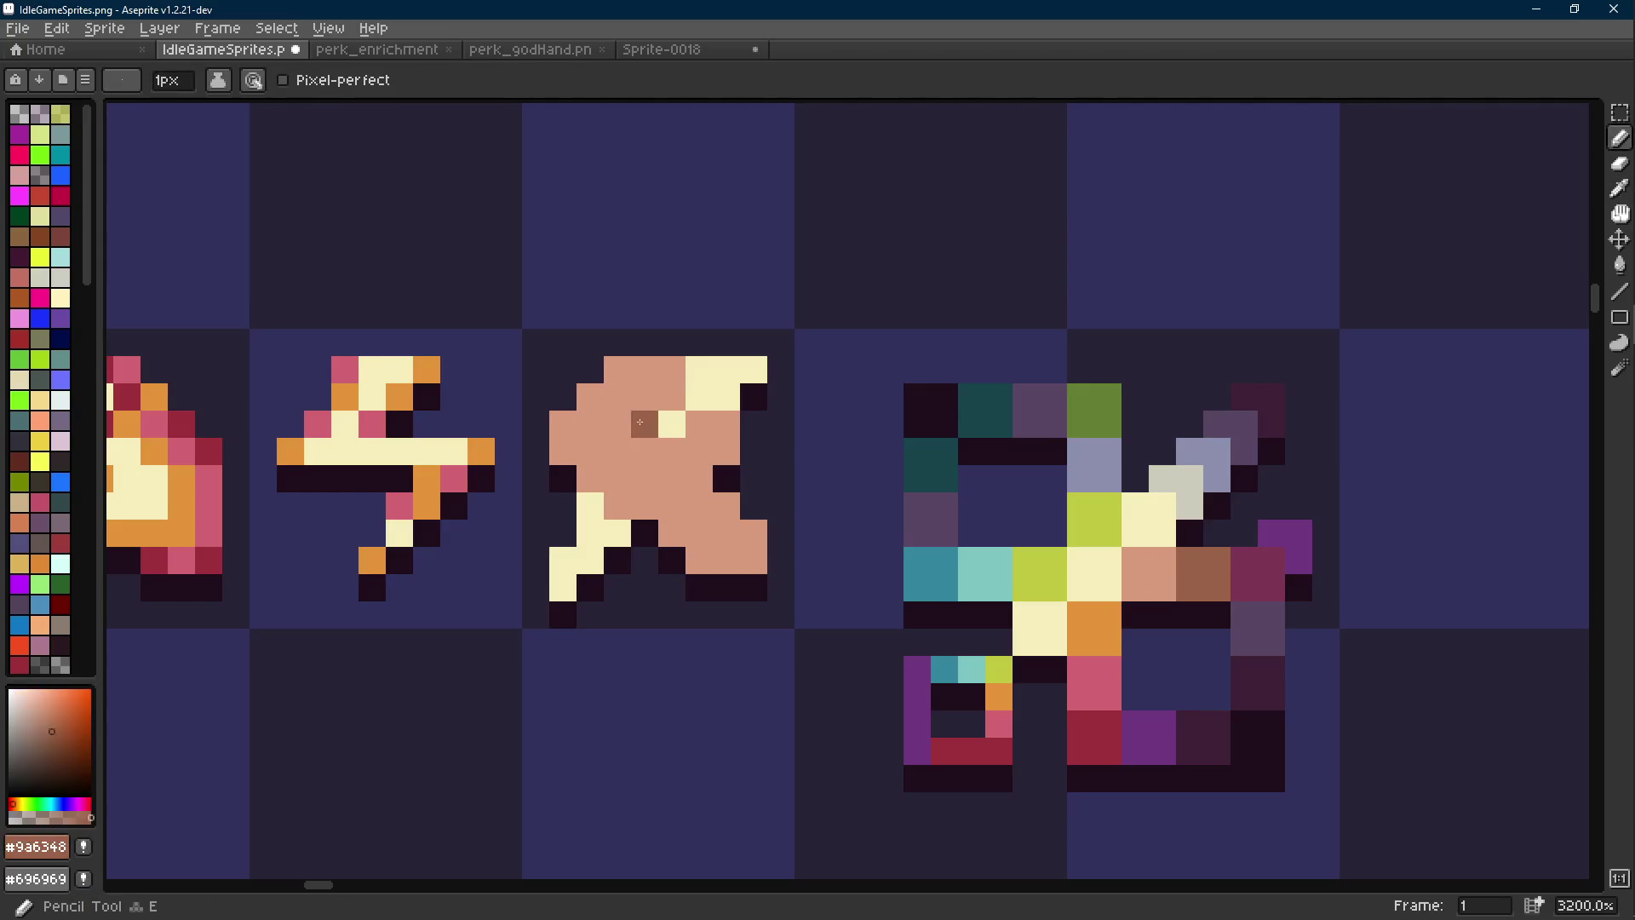
{"action": "left_click", "coordinate": [618, 370]}
{"action": "left_click", "coordinate": [563, 424], "text": "shift"}
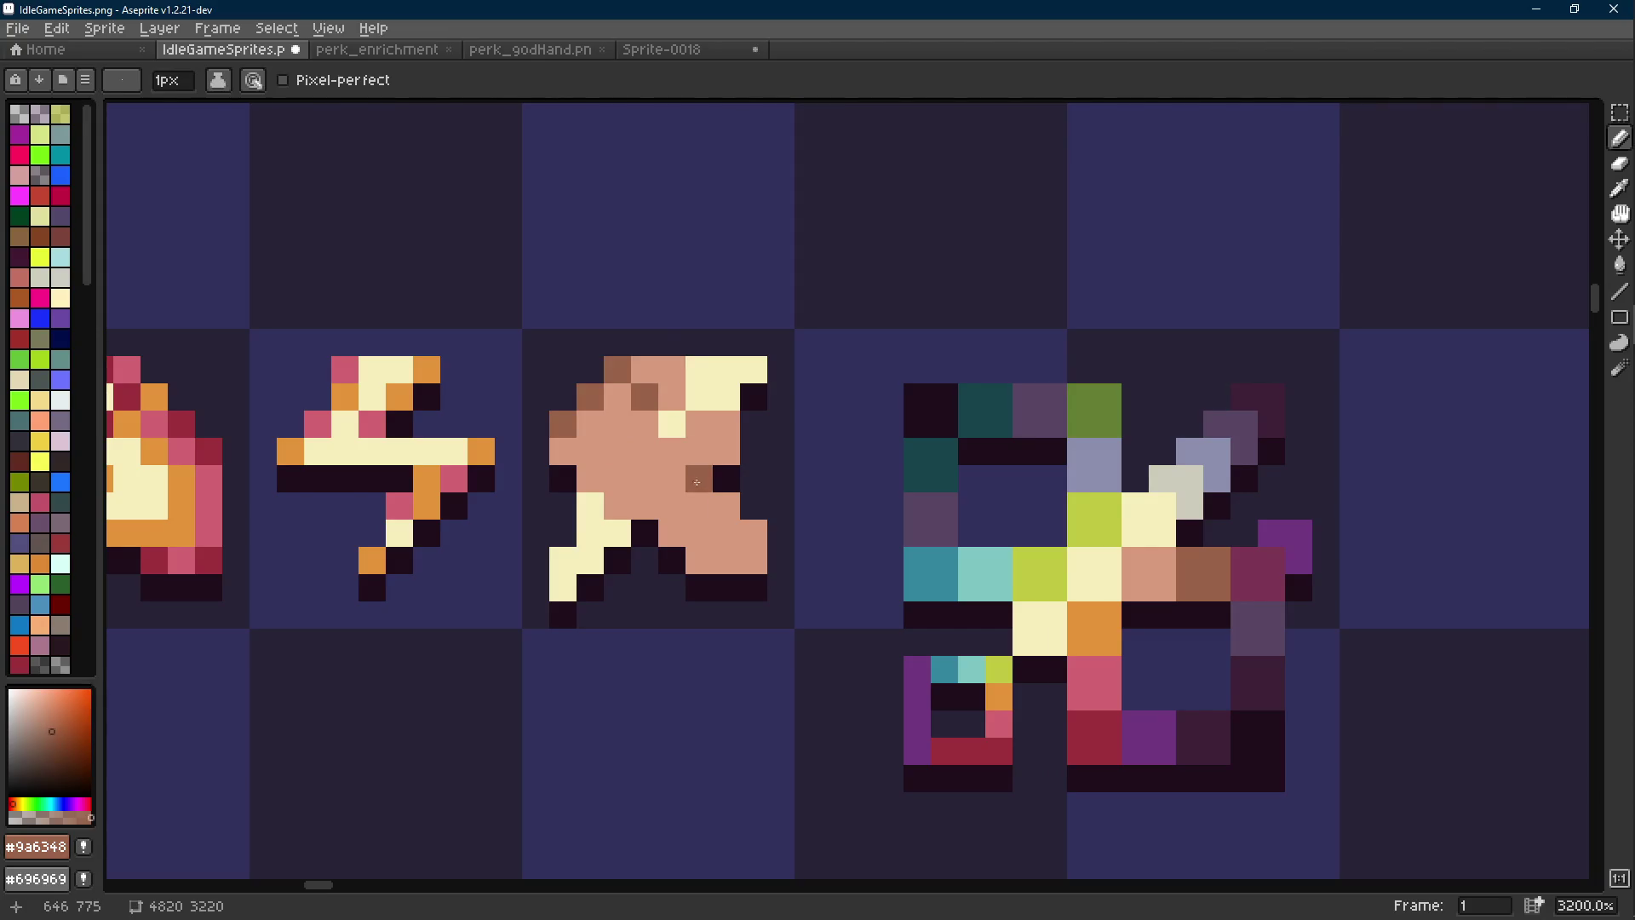
Paint the pixel beside the brown block brown
{"action": "scroll", "coordinate": [698, 479], "scroll_direction": "down", "scroll_amount": 7}
{"action": "scroll", "coordinate": [695, 434], "scroll_direction": "up", "scroll_amount": 6}
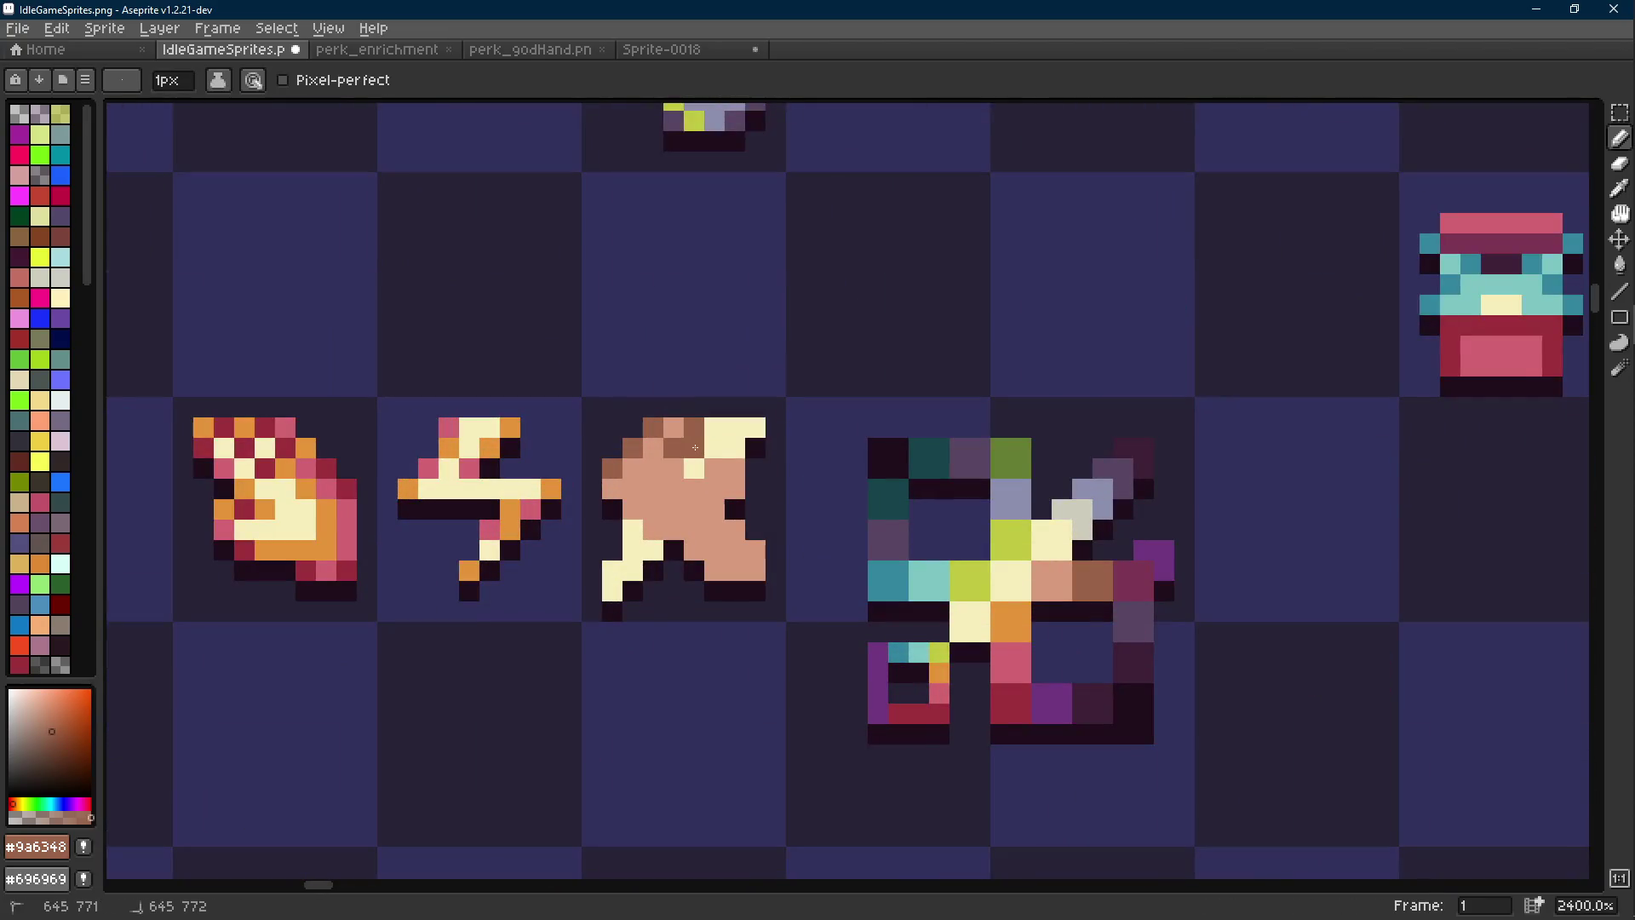
{"action": "scroll", "coordinate": [695, 434], "scroll_direction": "down", "scroll_amount": 6}
{"action": "scroll", "coordinate": [701, 521], "scroll_direction": "up", "scroll_amount": 5}
{"action": "scroll", "coordinate": [700, 521], "scroll_direction": "up", "scroll_amount": 3}
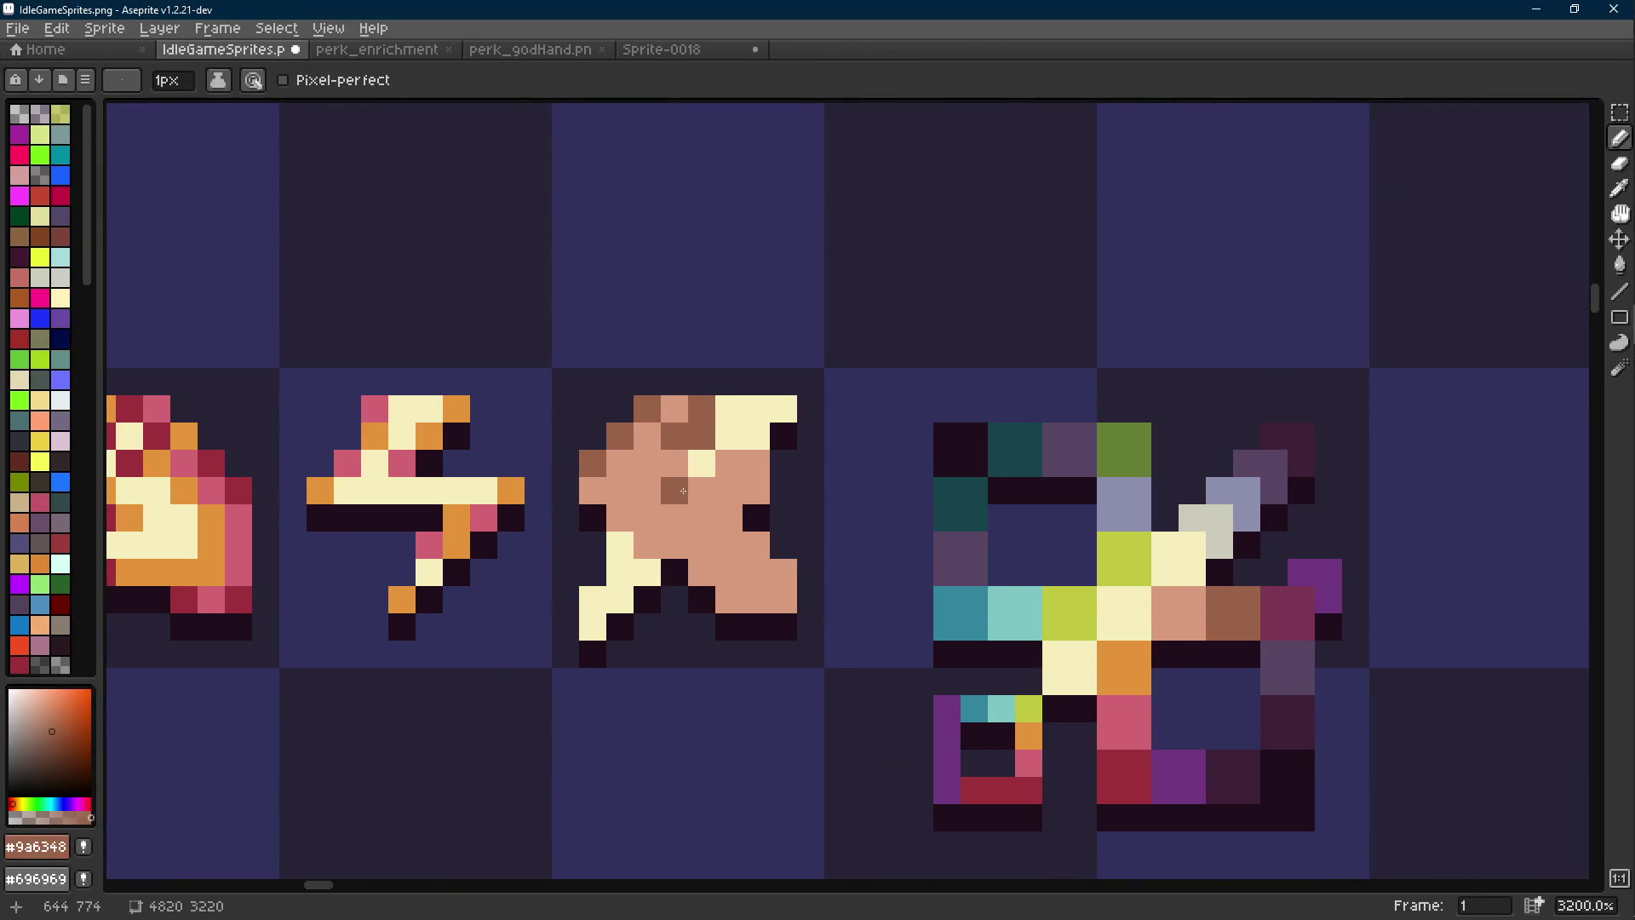
{"action": "scroll", "coordinate": [683, 491], "scroll_direction": "down", "scroll_amount": 1}
{"action": "scroll", "coordinate": [686, 494], "scroll_direction": "down", "scroll_amount": 5}
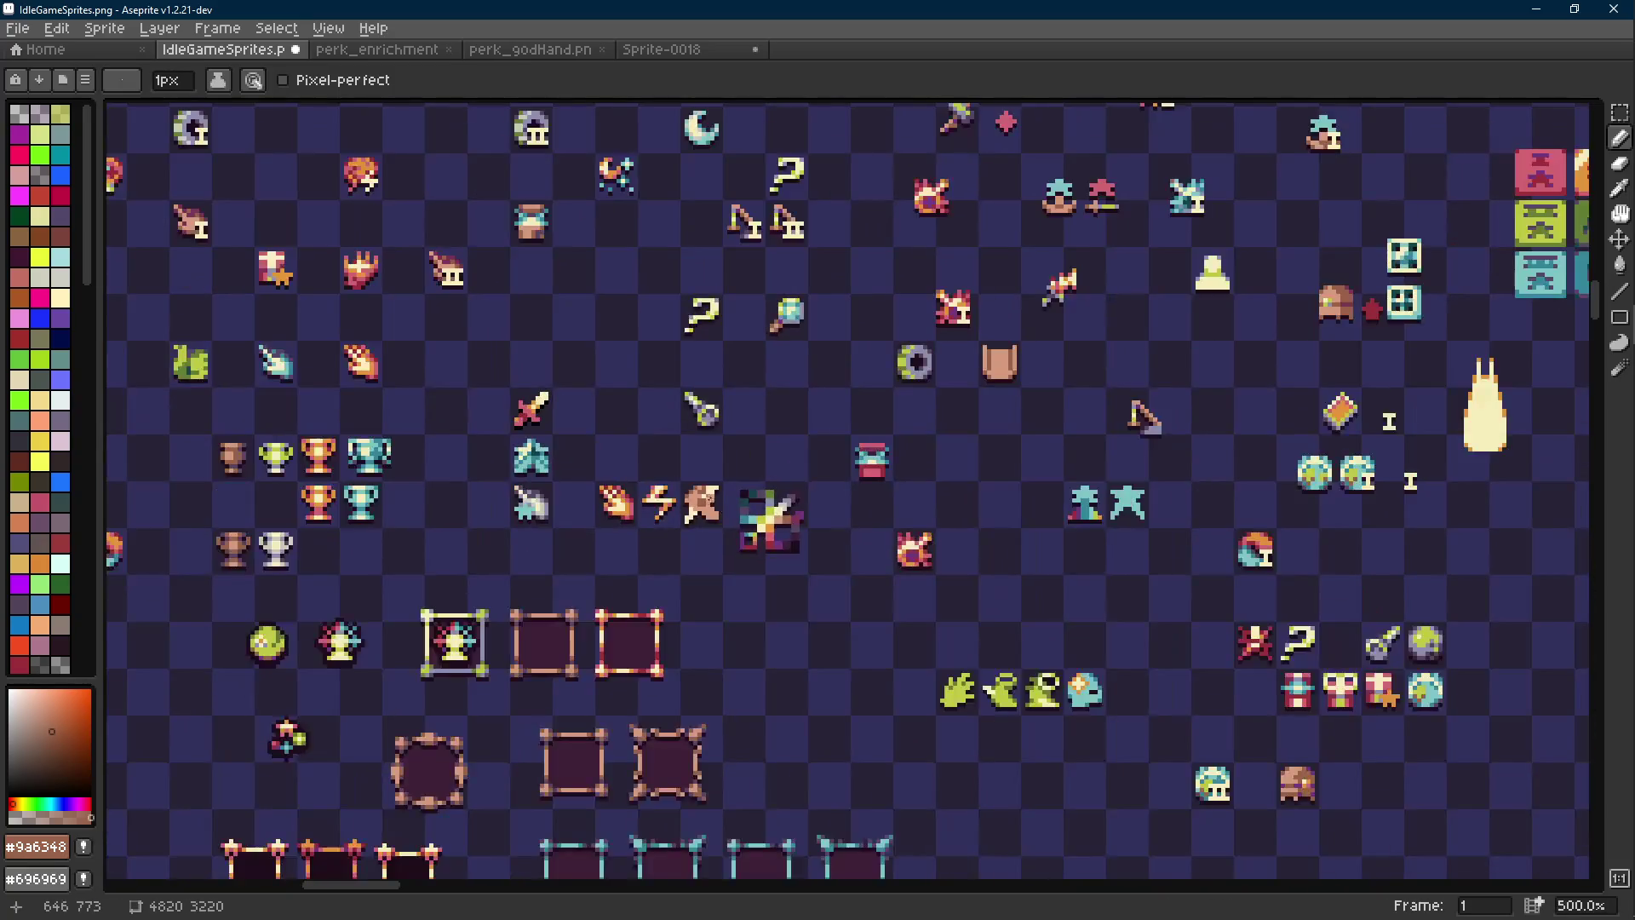
{"action": "scroll", "coordinate": [707, 492], "scroll_direction": "up", "scroll_amount": 6}
{"action": "left_click", "coordinate": [710, 491], "text": "alt"}
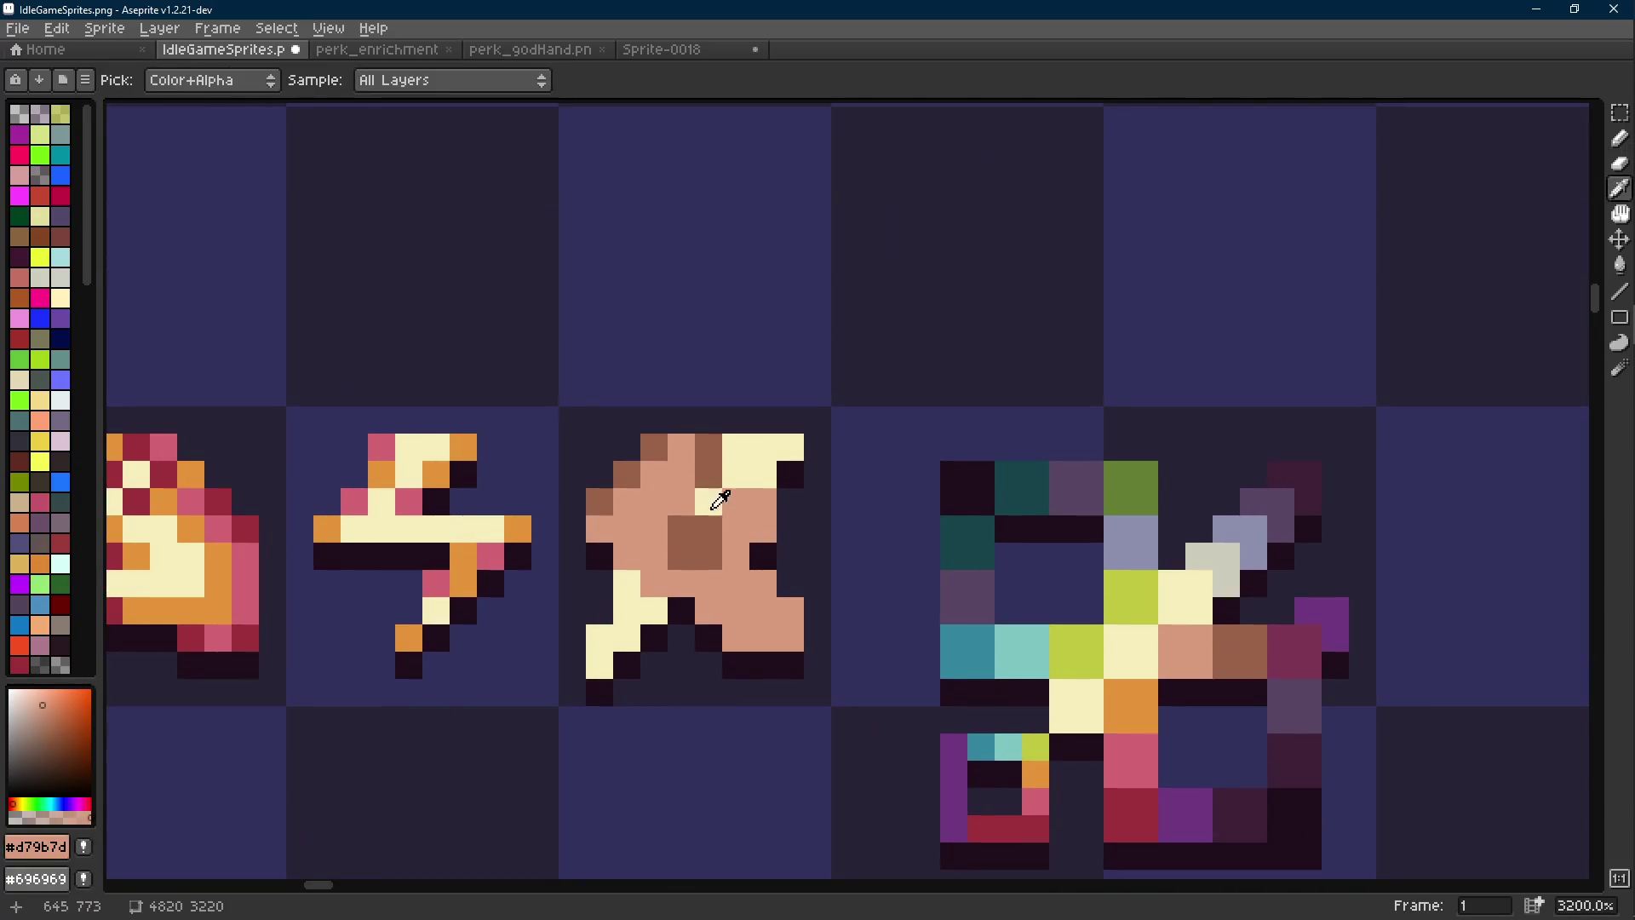
{"action": "scroll", "coordinate": [715, 489], "scroll_direction": "down", "scroll_amount": 2}
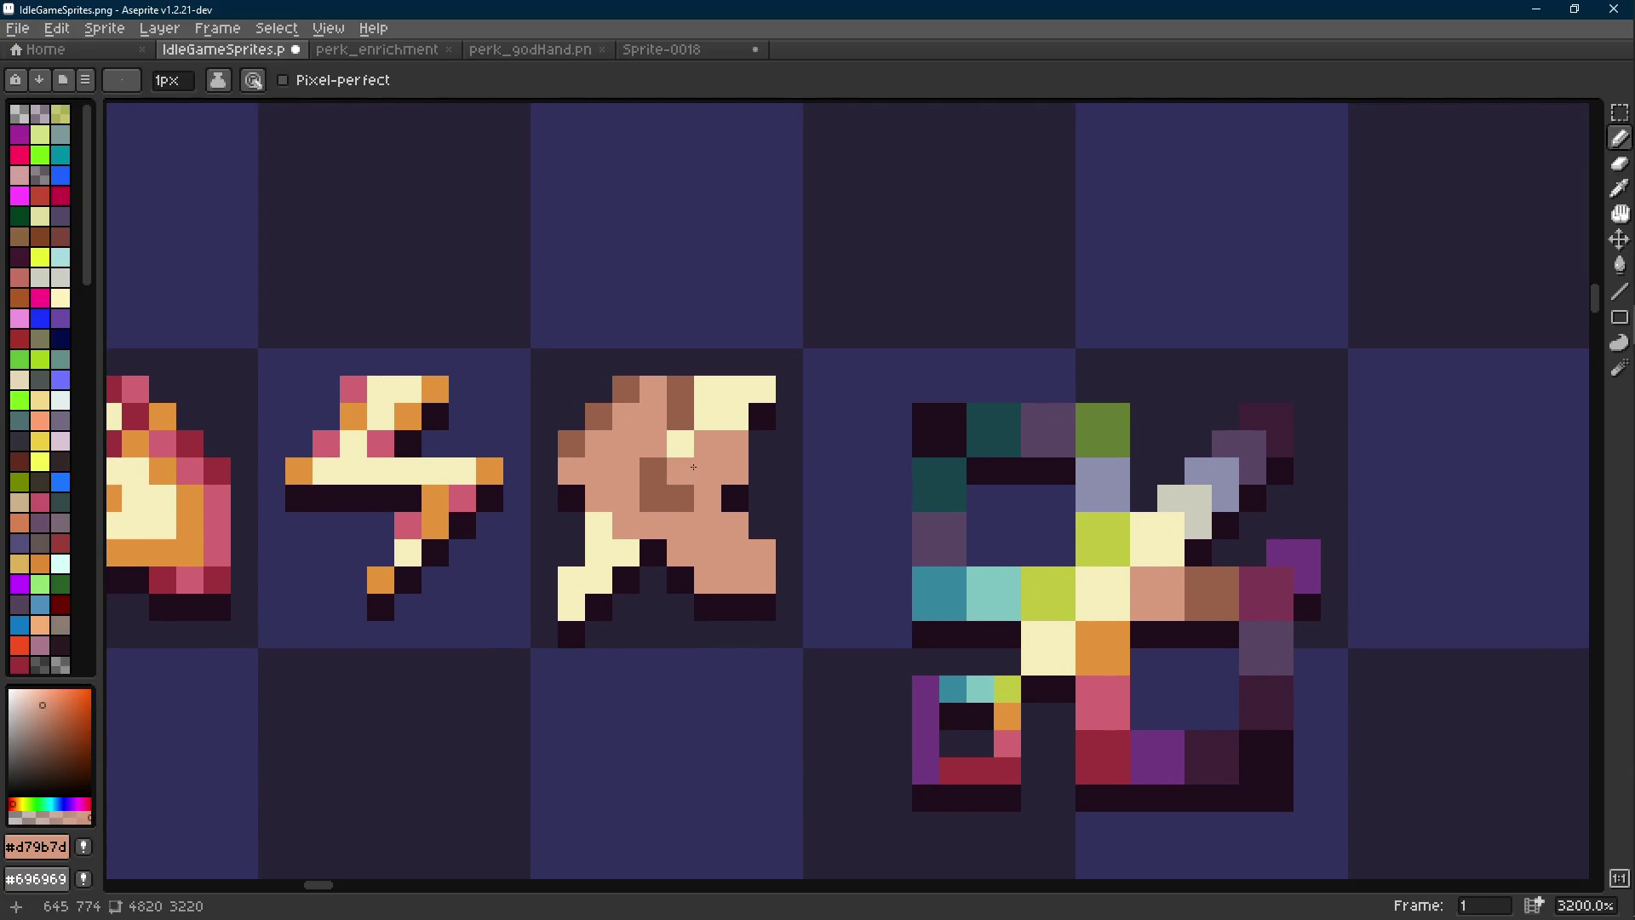
{"action": "scroll", "coordinate": [693, 467], "scroll_direction": "down", "scroll_amount": 2}
{"action": "left_click", "coordinate": [655, 440], "text": "alt"}
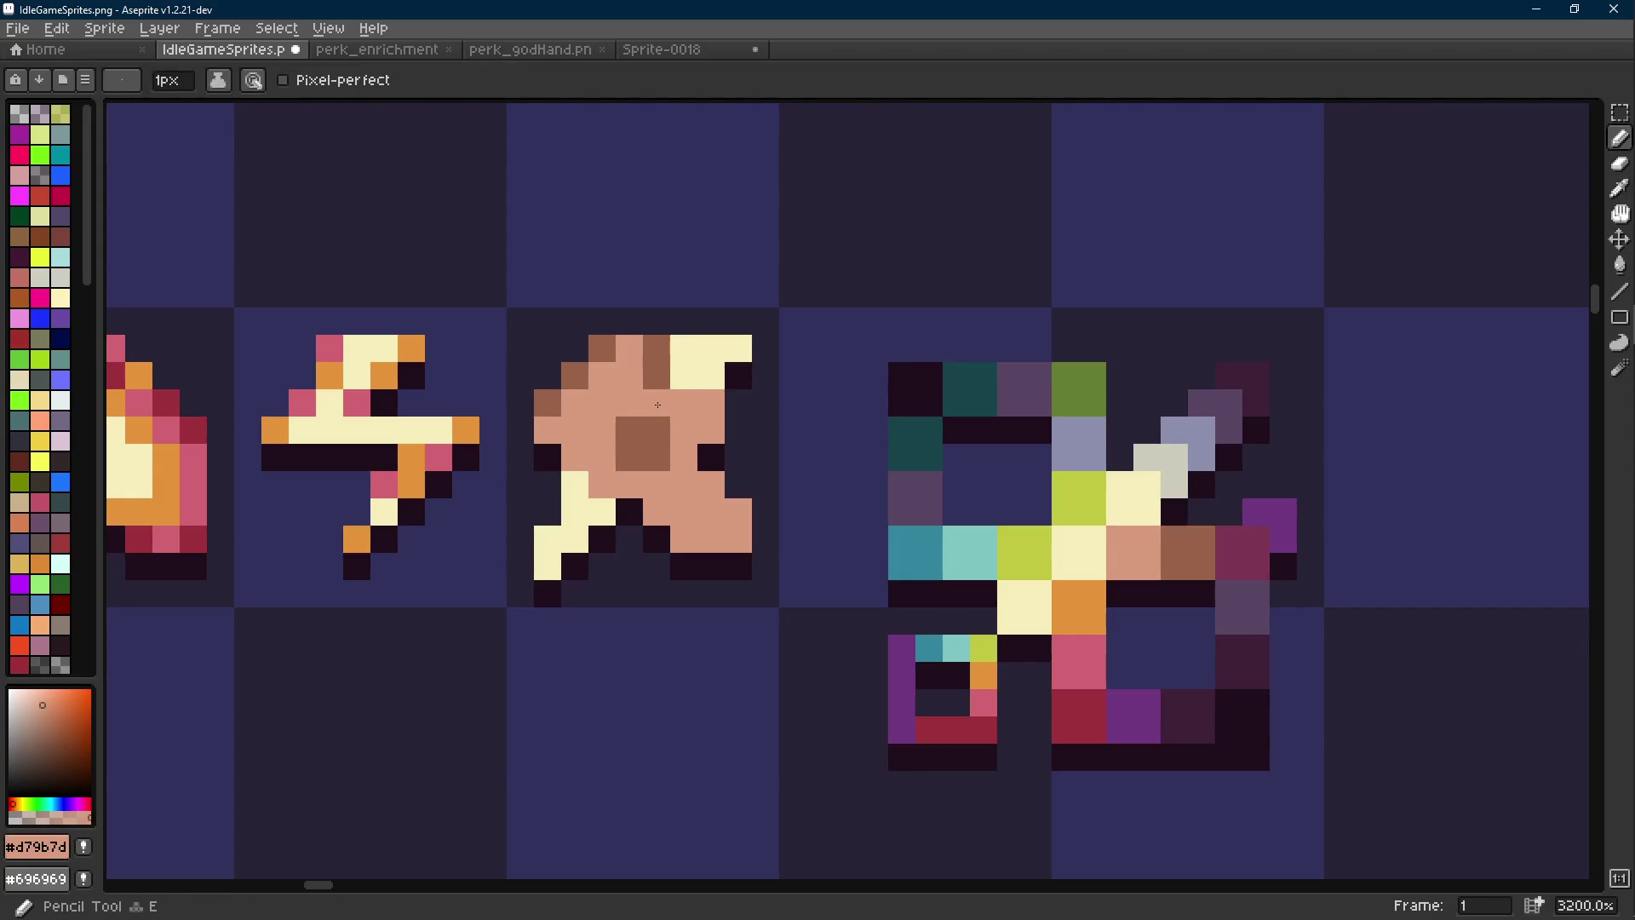
{"action": "left_click", "coordinate": [711, 457]}
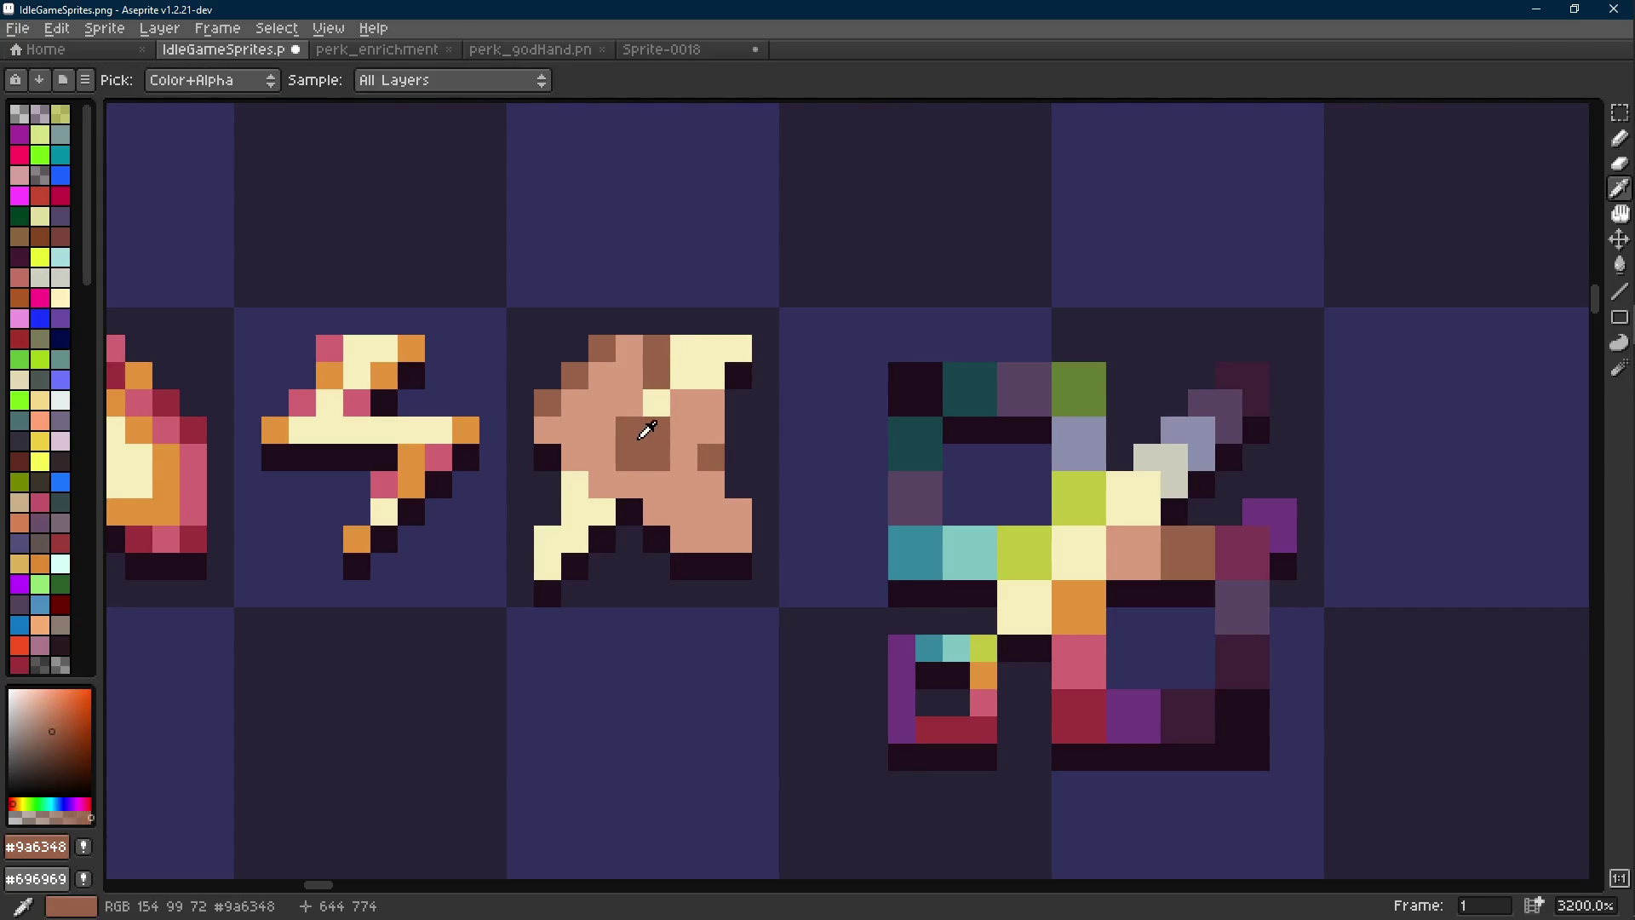
Turn two peach pixels cream, then repaint a cream and a peach pixel brown
{"action": "left_click", "coordinate": [681, 375], "text": "alt"}
{"action": "left_click_drag", "start_coordinate": [656, 404], "coordinate": [635, 405]}
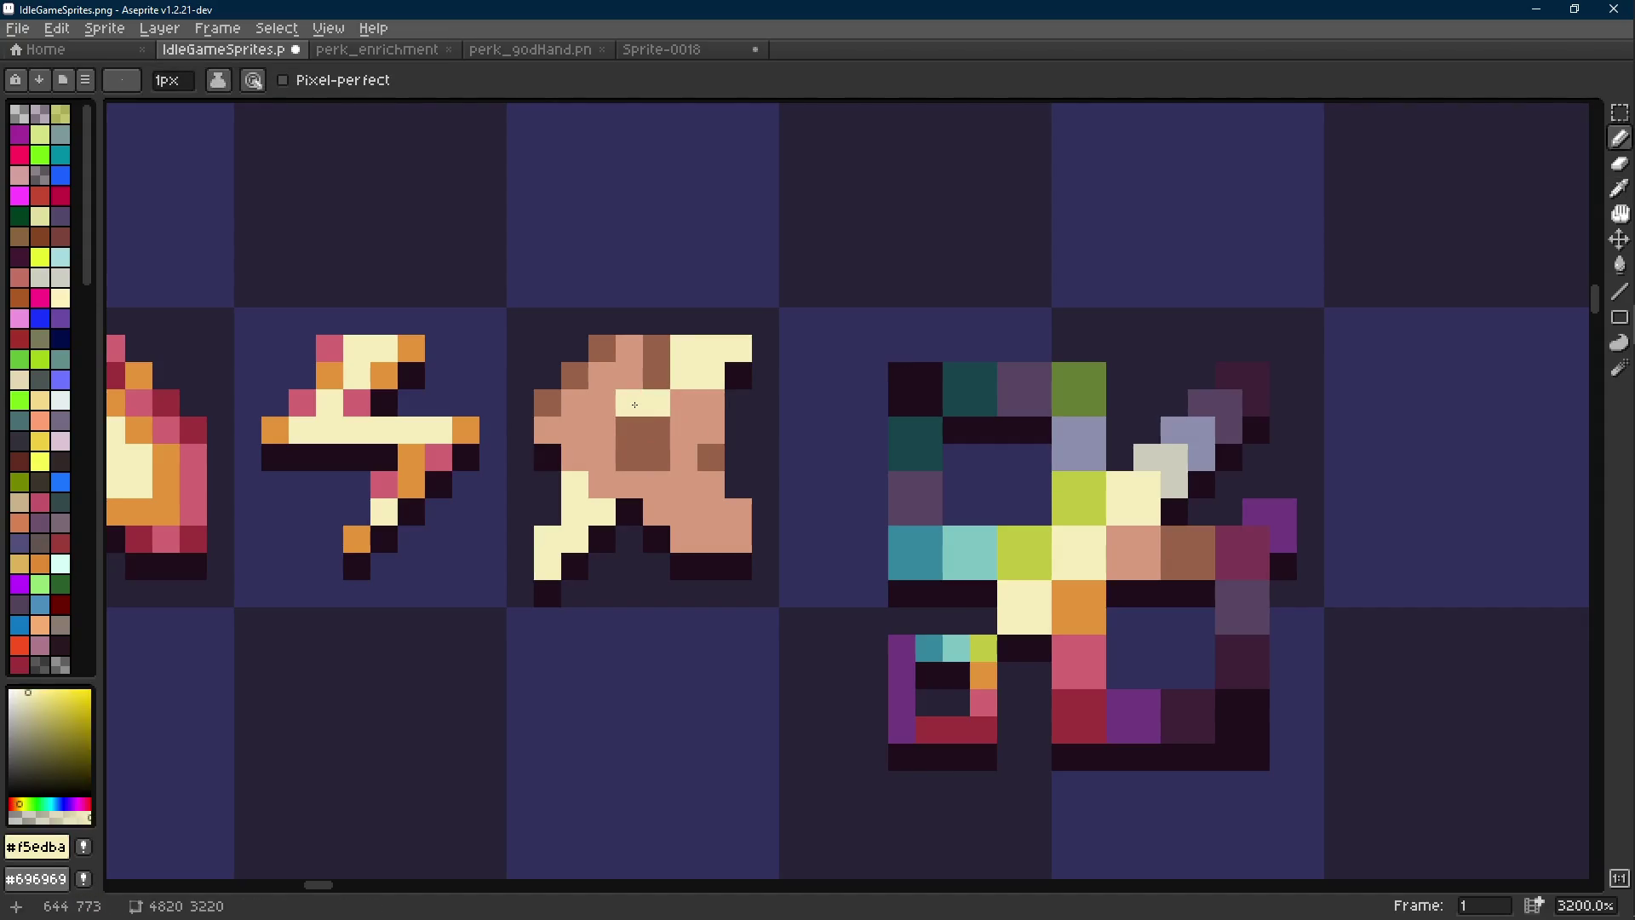
{"action": "left_click", "coordinate": [674, 434], "text": "alt"}
{"action": "left_click", "coordinate": [656, 403]}
{"action": "left_click", "coordinate": [630, 375], "text": "alt"}
{"action": "left_click", "coordinate": [652, 421], "text": "alt"}
{"action": "left_click", "coordinate": [602, 430]}
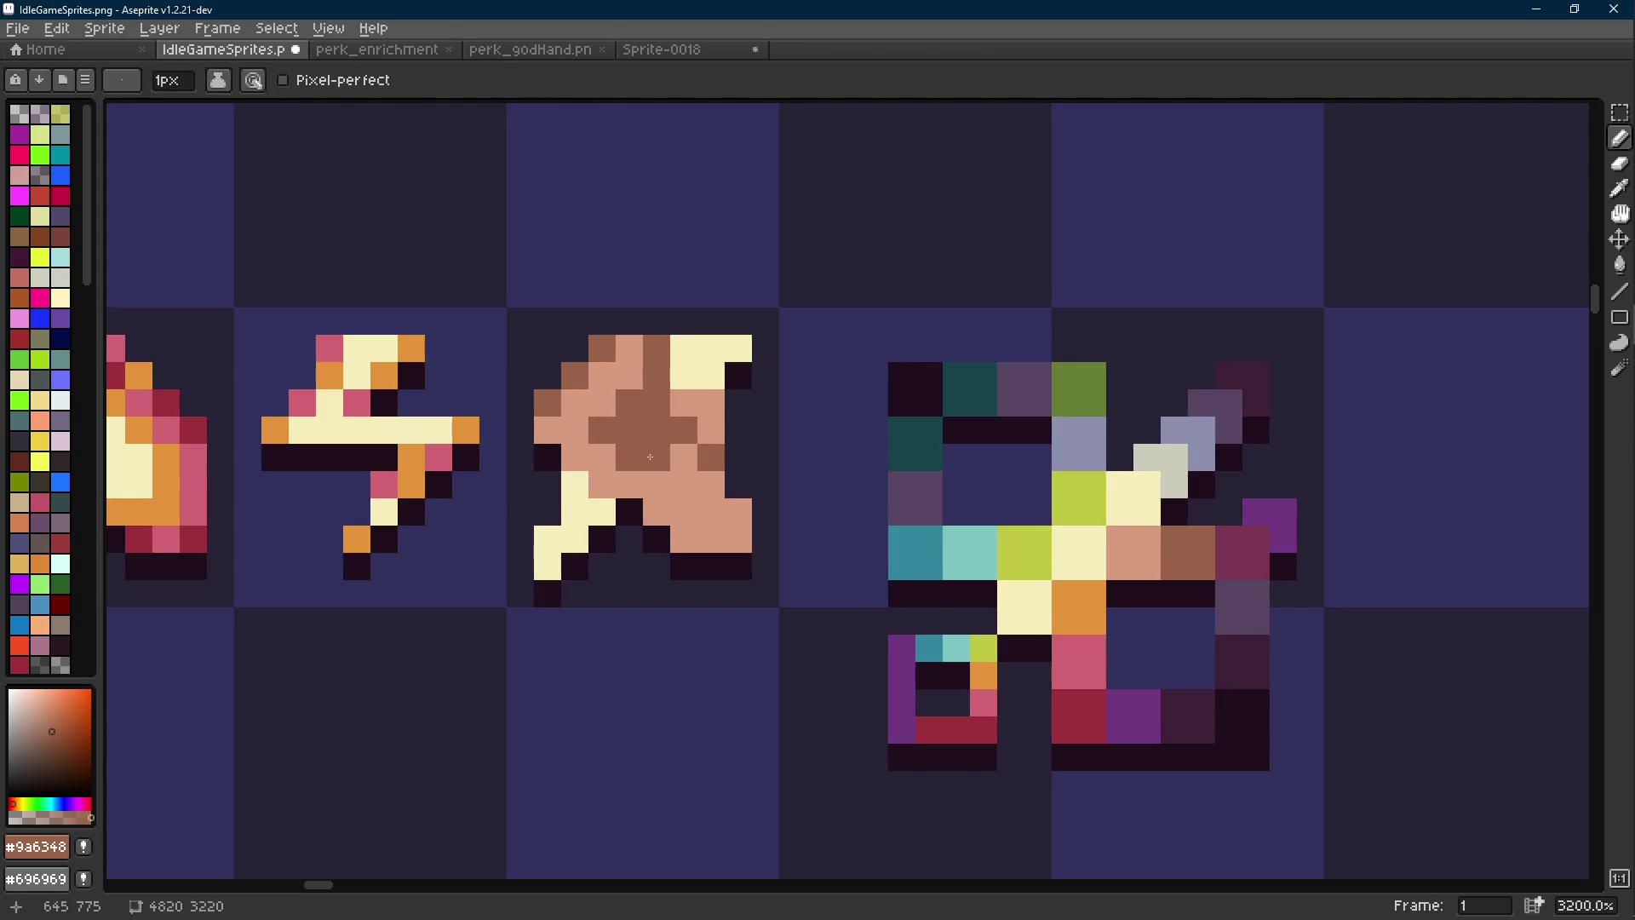
Paint a cream highlight band diagonally through the centre of the figure
{"action": "scroll", "coordinate": [655, 470], "scroll_direction": "down", "scroll_amount": 9}
{"action": "scroll", "coordinate": [654, 469], "scroll_direction": "up", "scroll_amount": 7}
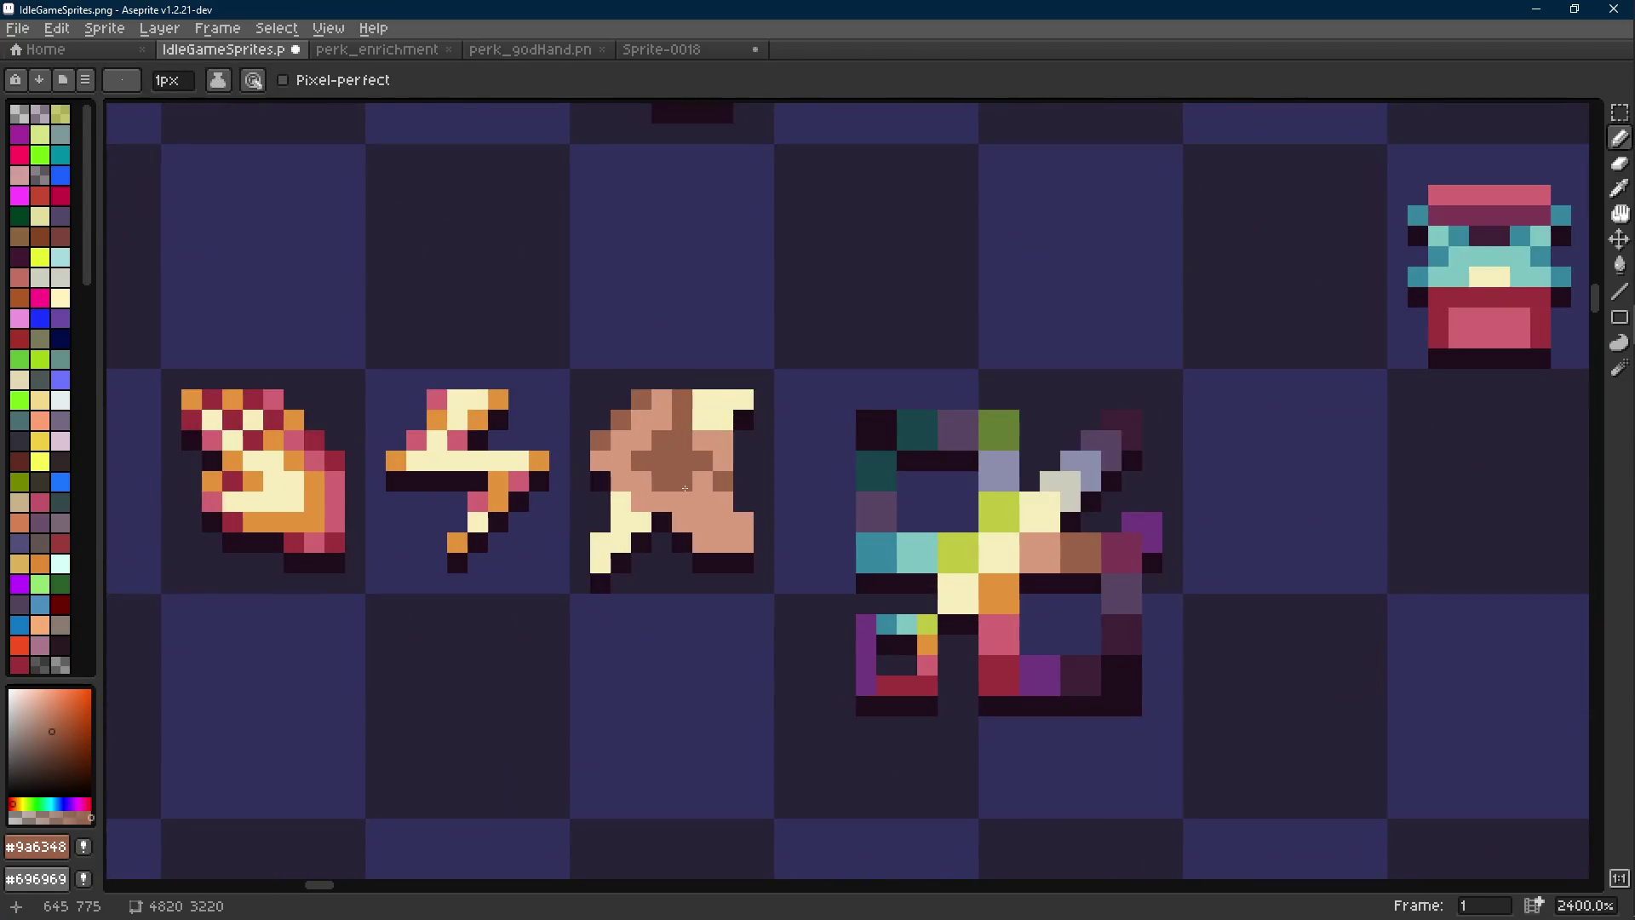
{"action": "scroll", "coordinate": [671, 469], "scroll_direction": "up", "scroll_amount": 1}
{"action": "left_click", "coordinate": [621, 529], "text": "alt"}
{"action": "left_click_drag", "start_coordinate": [658, 484], "coordinate": [682, 437]}
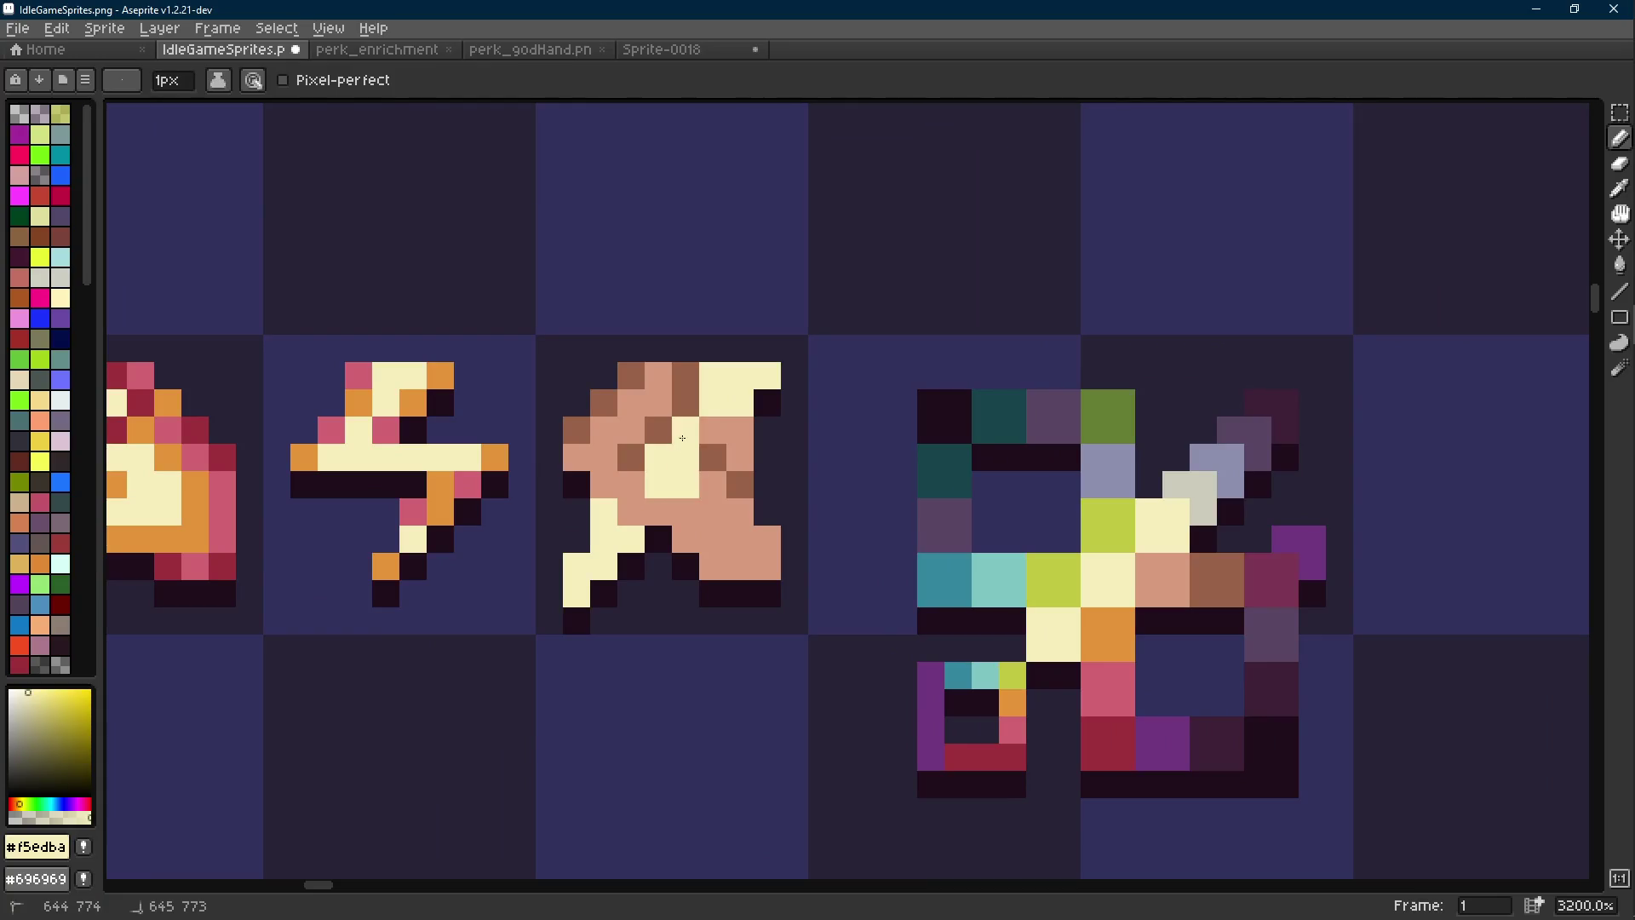
{"action": "scroll", "coordinate": [685, 433], "scroll_direction": "down", "scroll_amount": 10}
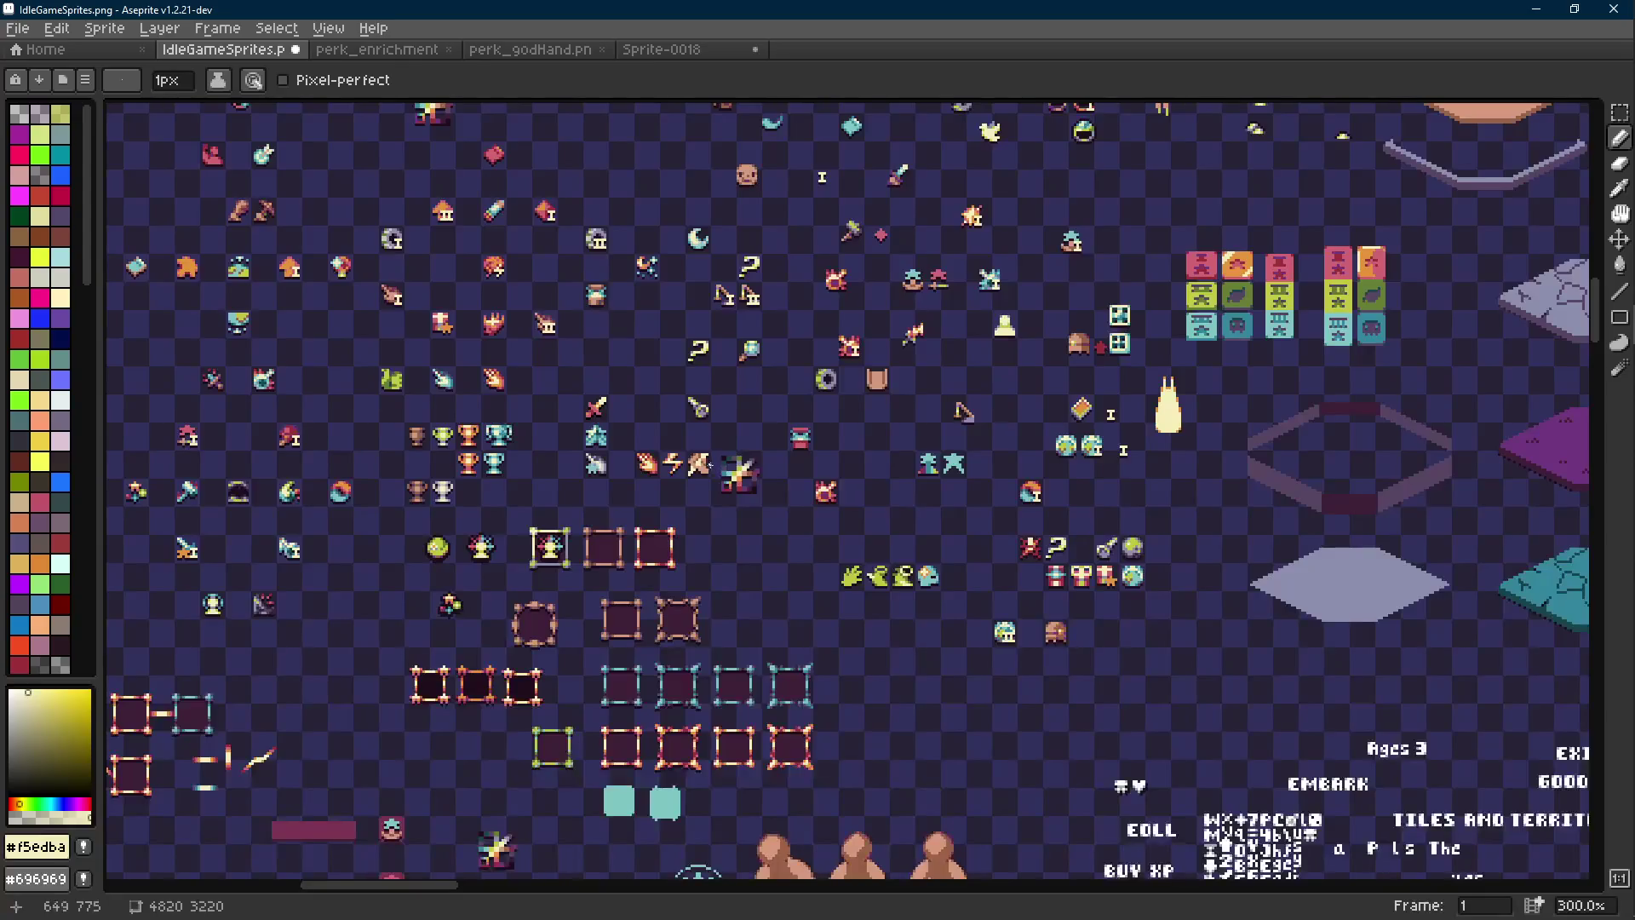
{"action": "scroll", "coordinate": [660, 479], "scroll_direction": "up", "scroll_amount": 9}
{"action": "scroll", "coordinate": [689, 494], "scroll_direction": "down", "scroll_amount": 9}
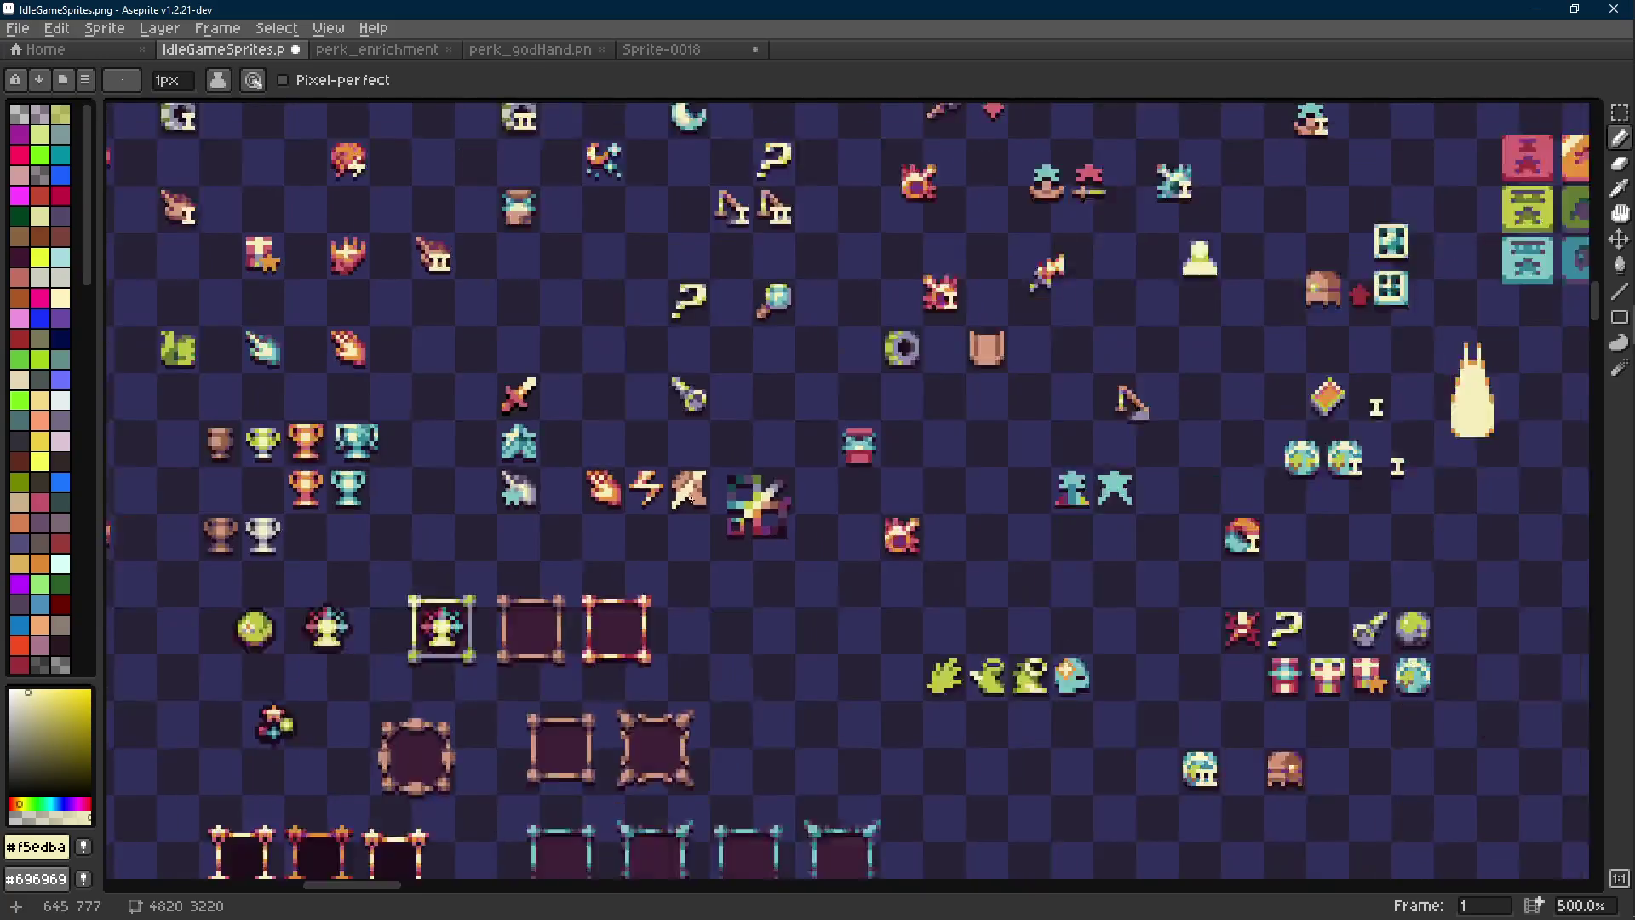
{"action": "scroll", "coordinate": [664, 511], "scroll_direction": "up", "scroll_amount": 9}
{"action": "left_click_drag", "start_coordinate": [620, 533], "coordinate": [674, 544]}
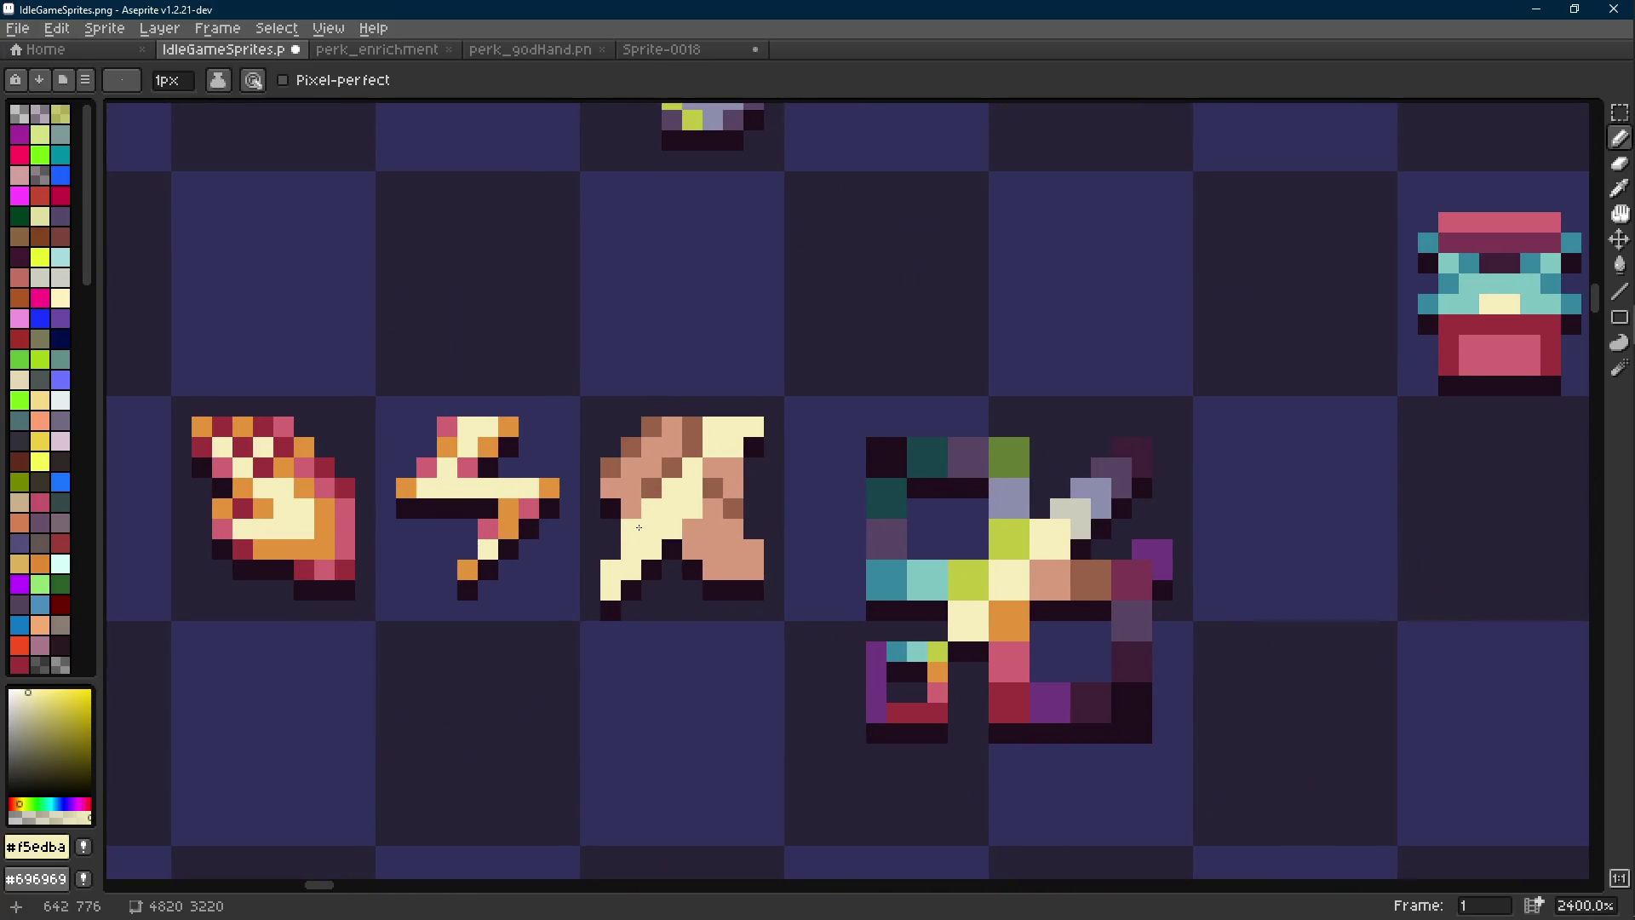
{"action": "left_click", "coordinate": [696, 427], "text": "alt"}
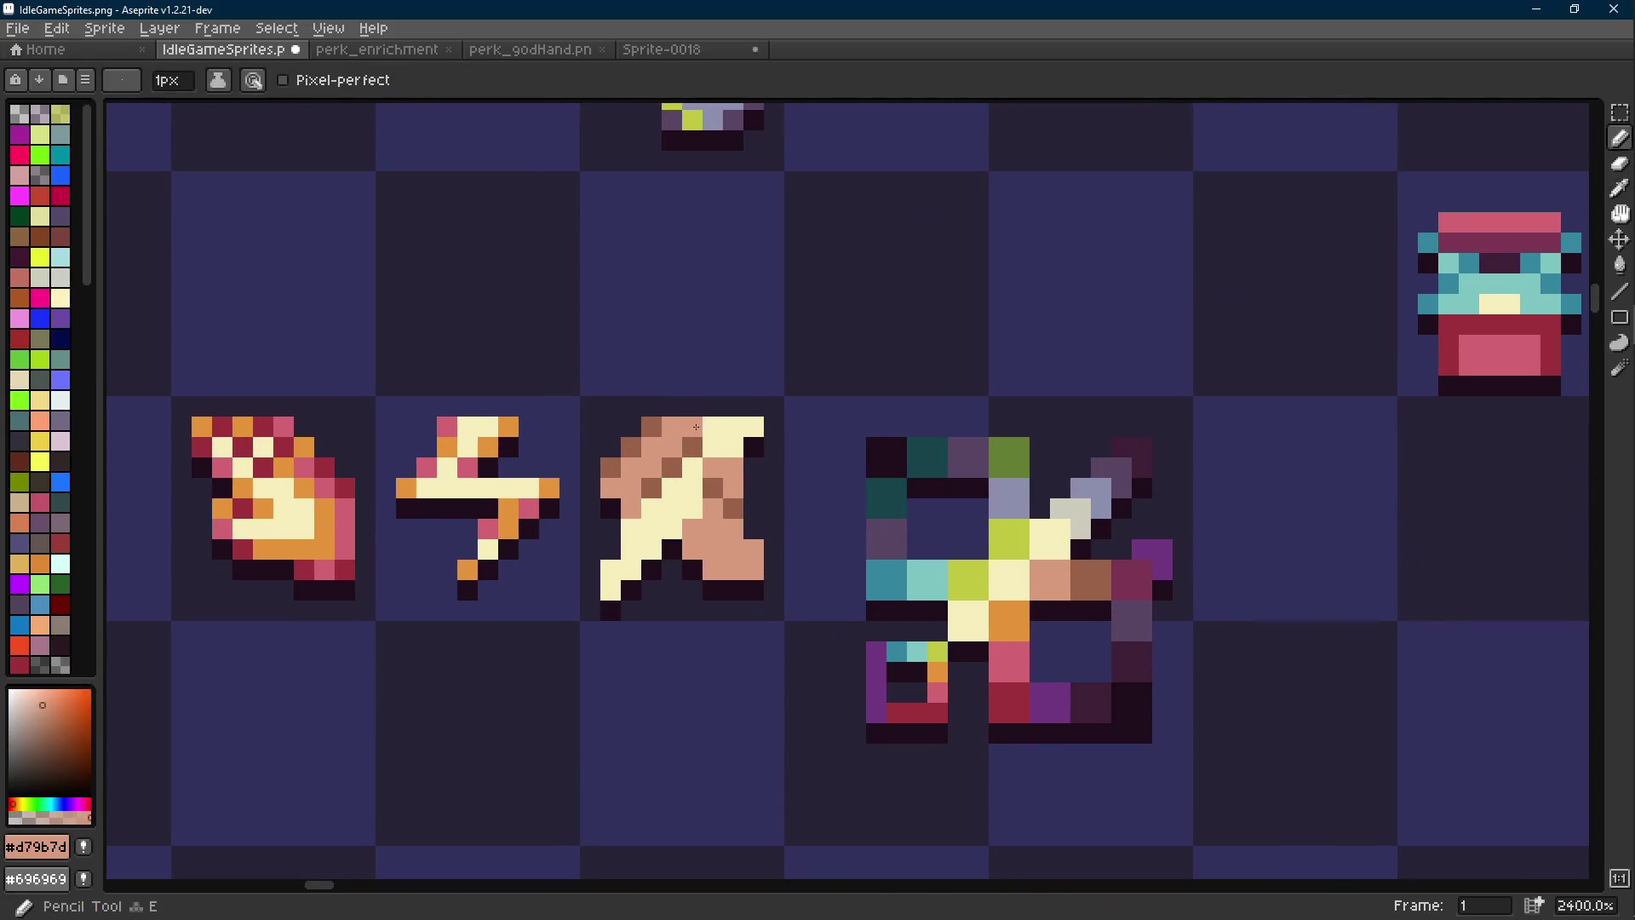
Move a brown shading pixel down one cell and add another on the lower body
{"action": "scroll", "coordinate": [696, 427], "scroll_direction": "down", "scroll_amount": 9}
{"action": "scroll", "coordinate": [693, 520], "scroll_direction": "up", "scroll_amount": 9}
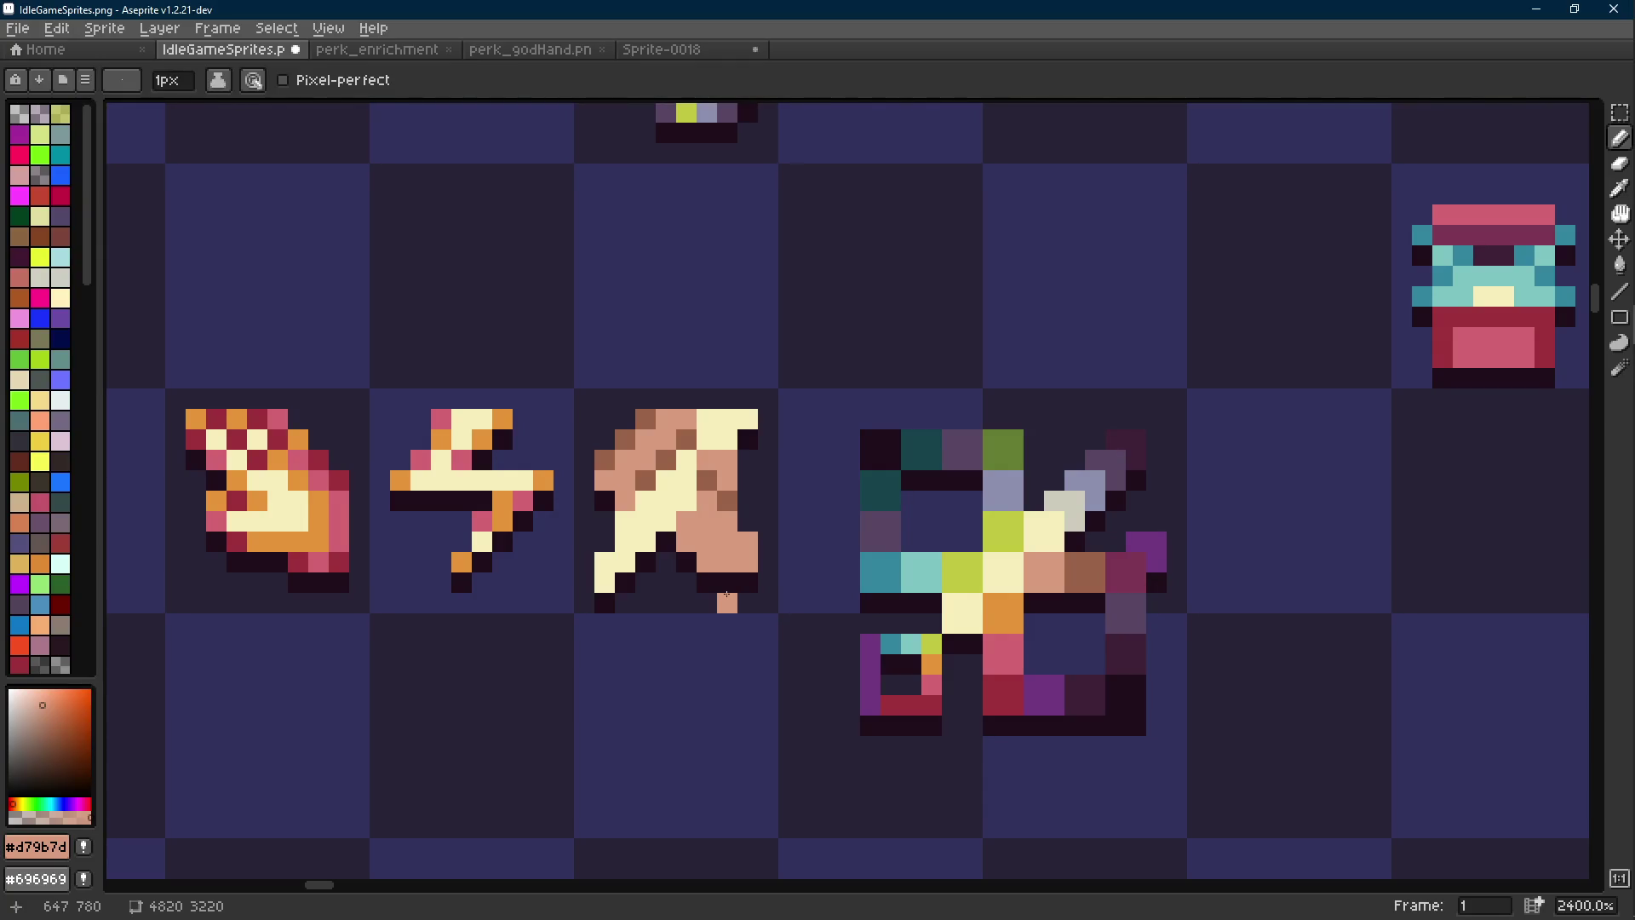
{"action": "scroll", "coordinate": [726, 594], "scroll_direction": "down", "scroll_amount": 5}
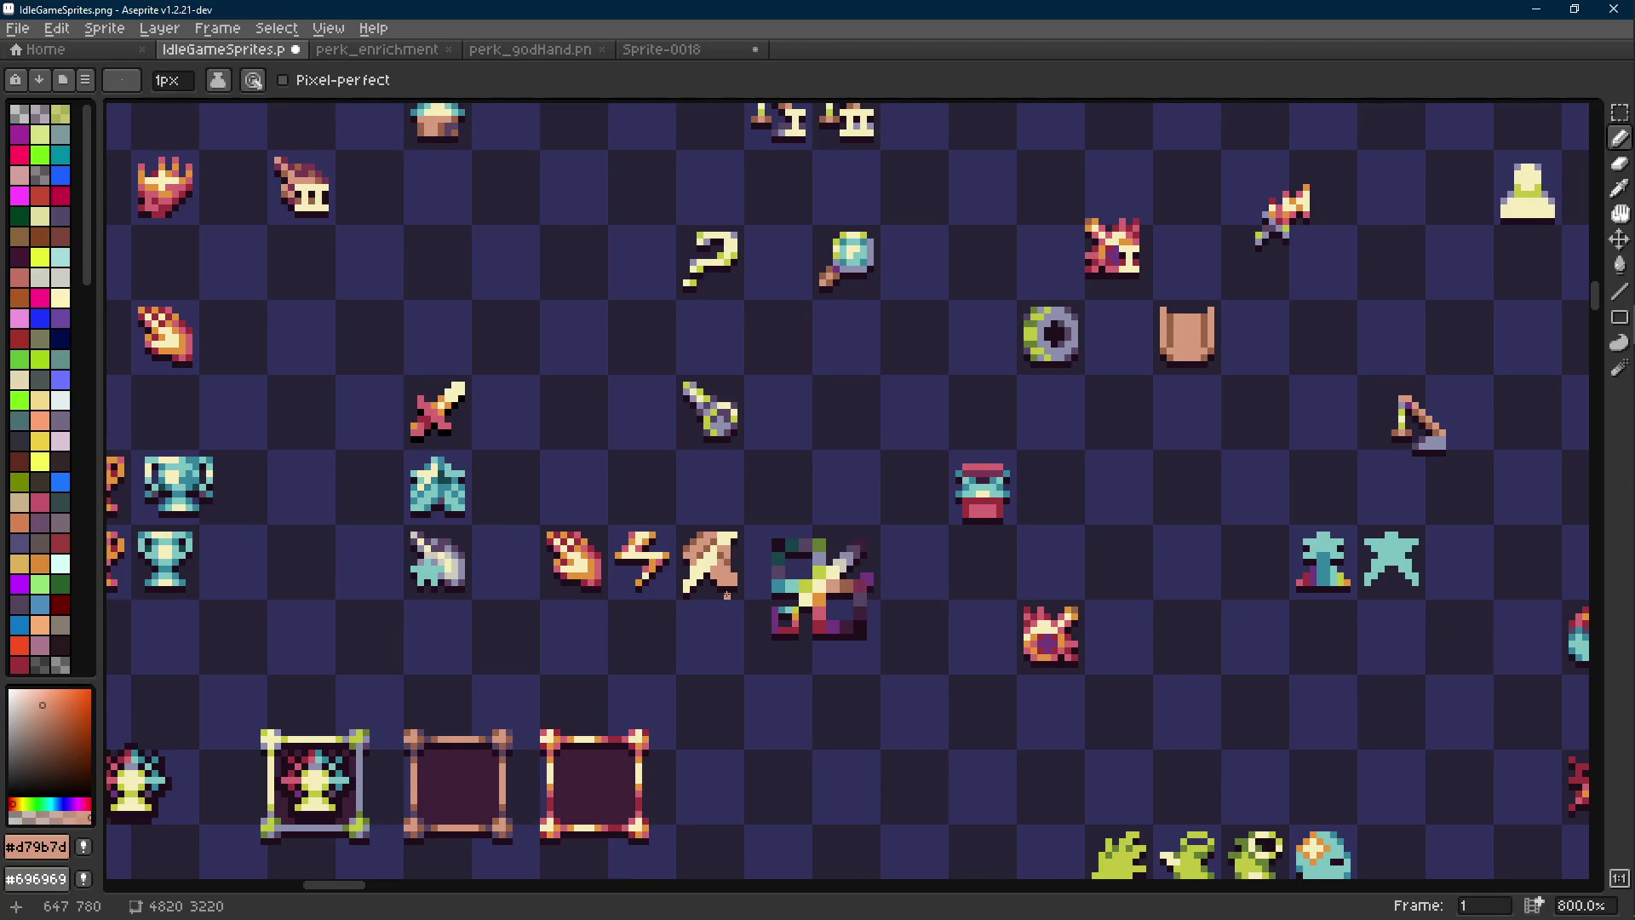
{"action": "scroll", "coordinate": [726, 594], "scroll_direction": "up", "scroll_amount": 6}
{"action": "left_click", "coordinate": [748, 511], "text": "alt"}
{"action": "left_click", "coordinate": [752, 528]}
{"action": "left_click", "coordinate": [668, 542]}
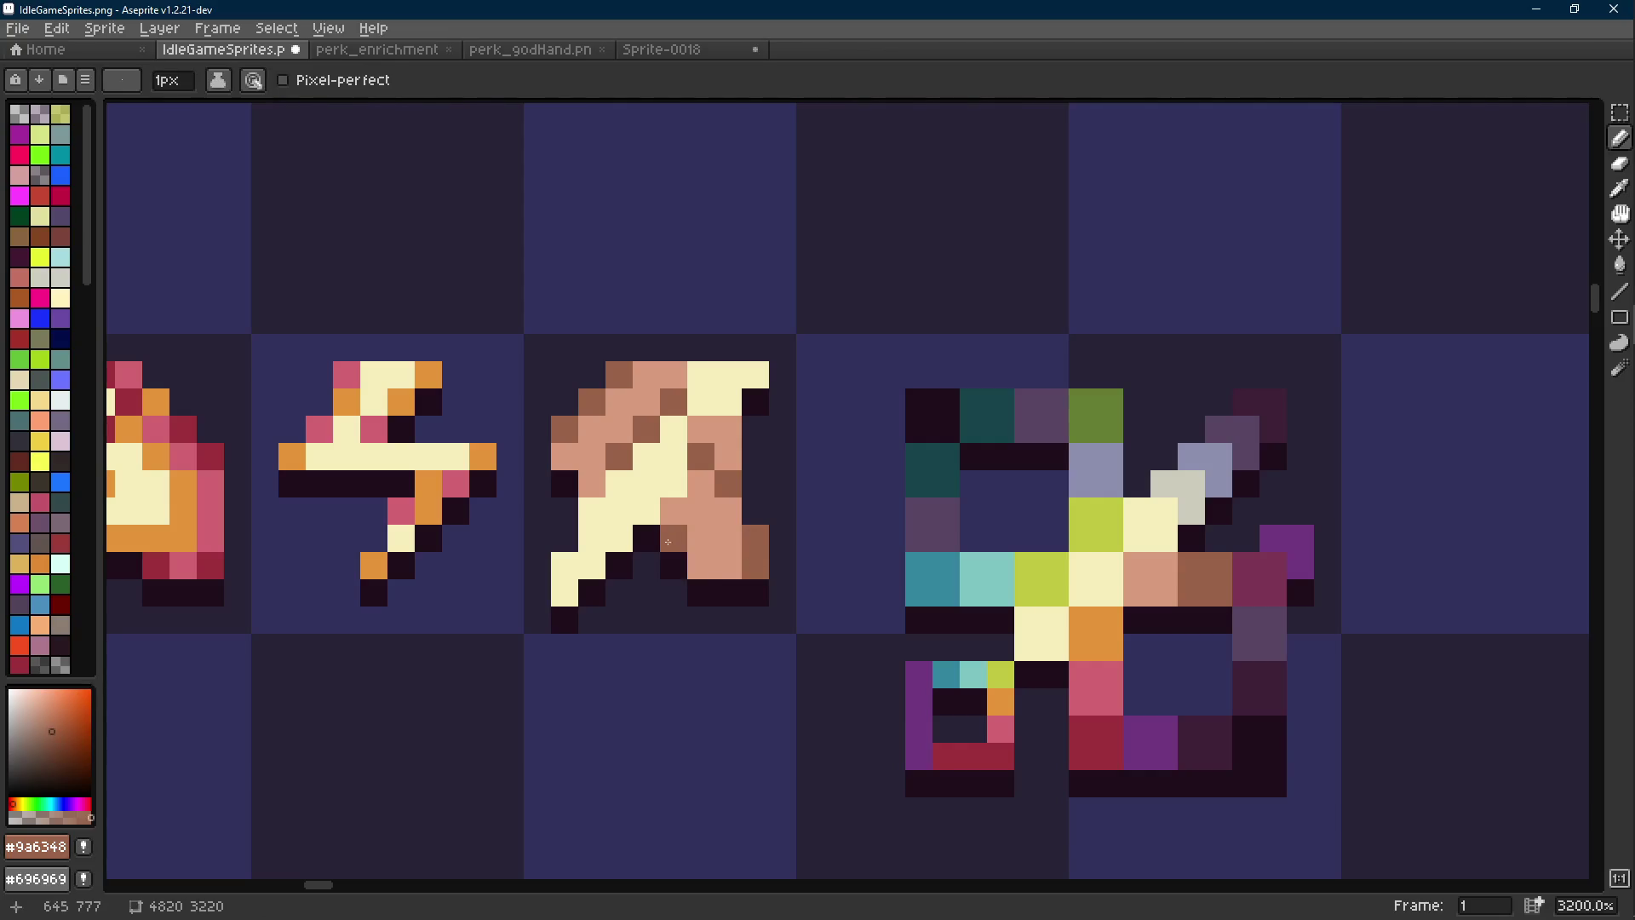
Draw a cream line stroke on the icon, then undo it
{"action": "scroll", "coordinate": [743, 589], "scroll_direction": "down", "scroll_amount": 10}
{"action": "scroll", "coordinate": [766, 605], "scroll_direction": "up", "scroll_amount": 7}
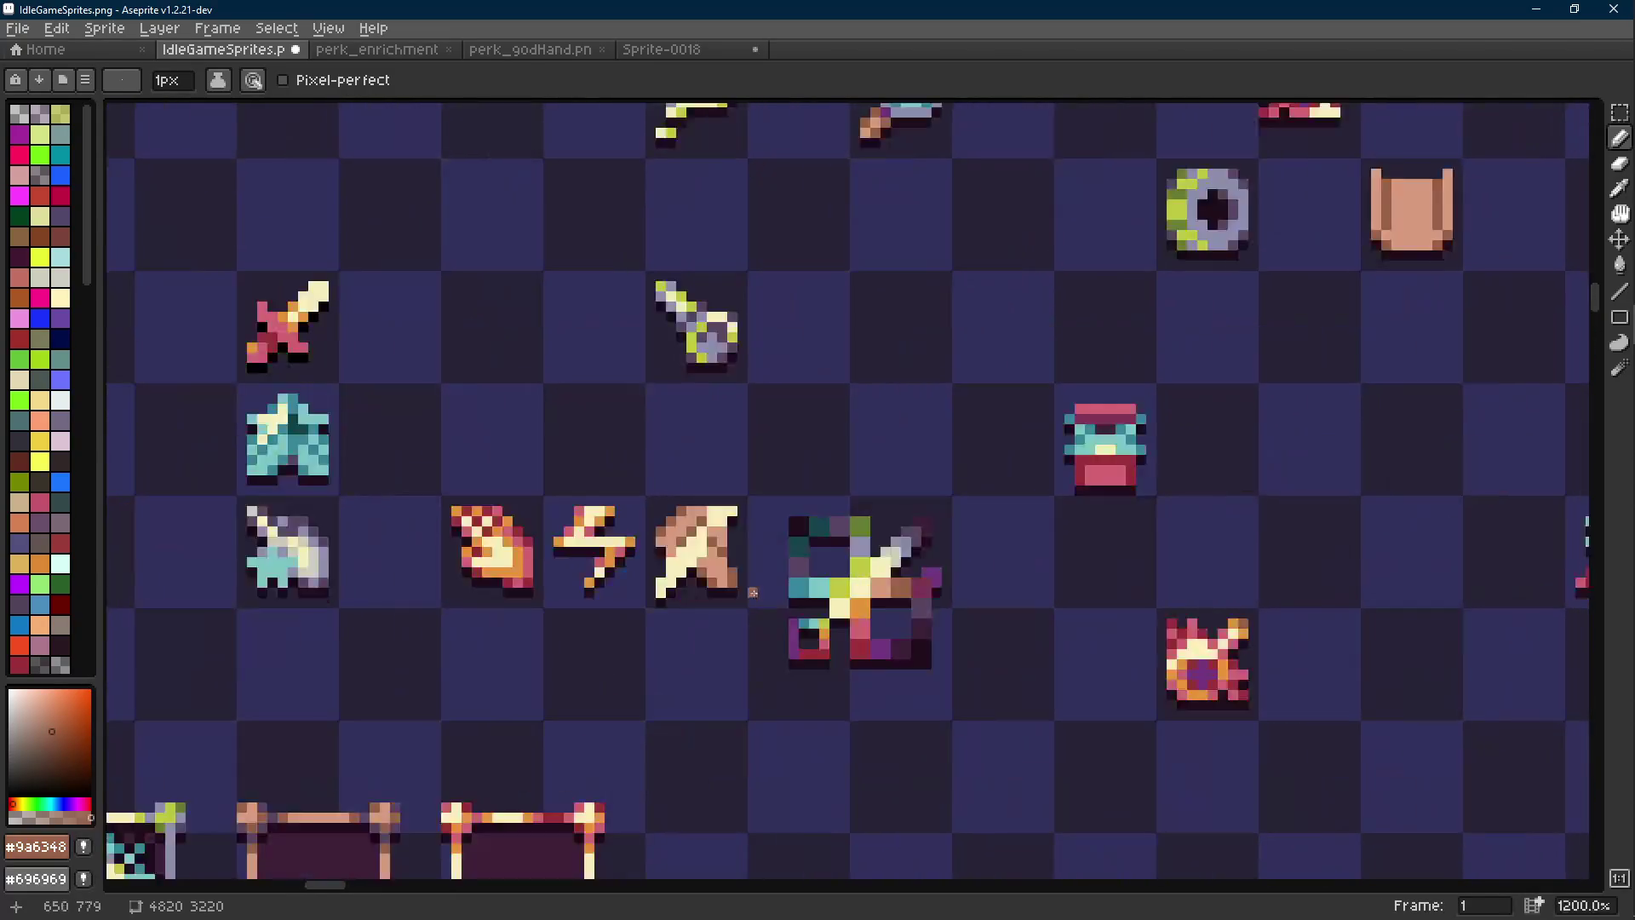
{"action": "left_click", "coordinate": [686, 511], "text": "alt"}
{"action": "key", "text": "l"}
{"action": "left_click", "coordinate": [610, 451]}
{"action": "scroll", "coordinate": [610, 450], "scroll_direction": "down", "scroll_amount": 8}
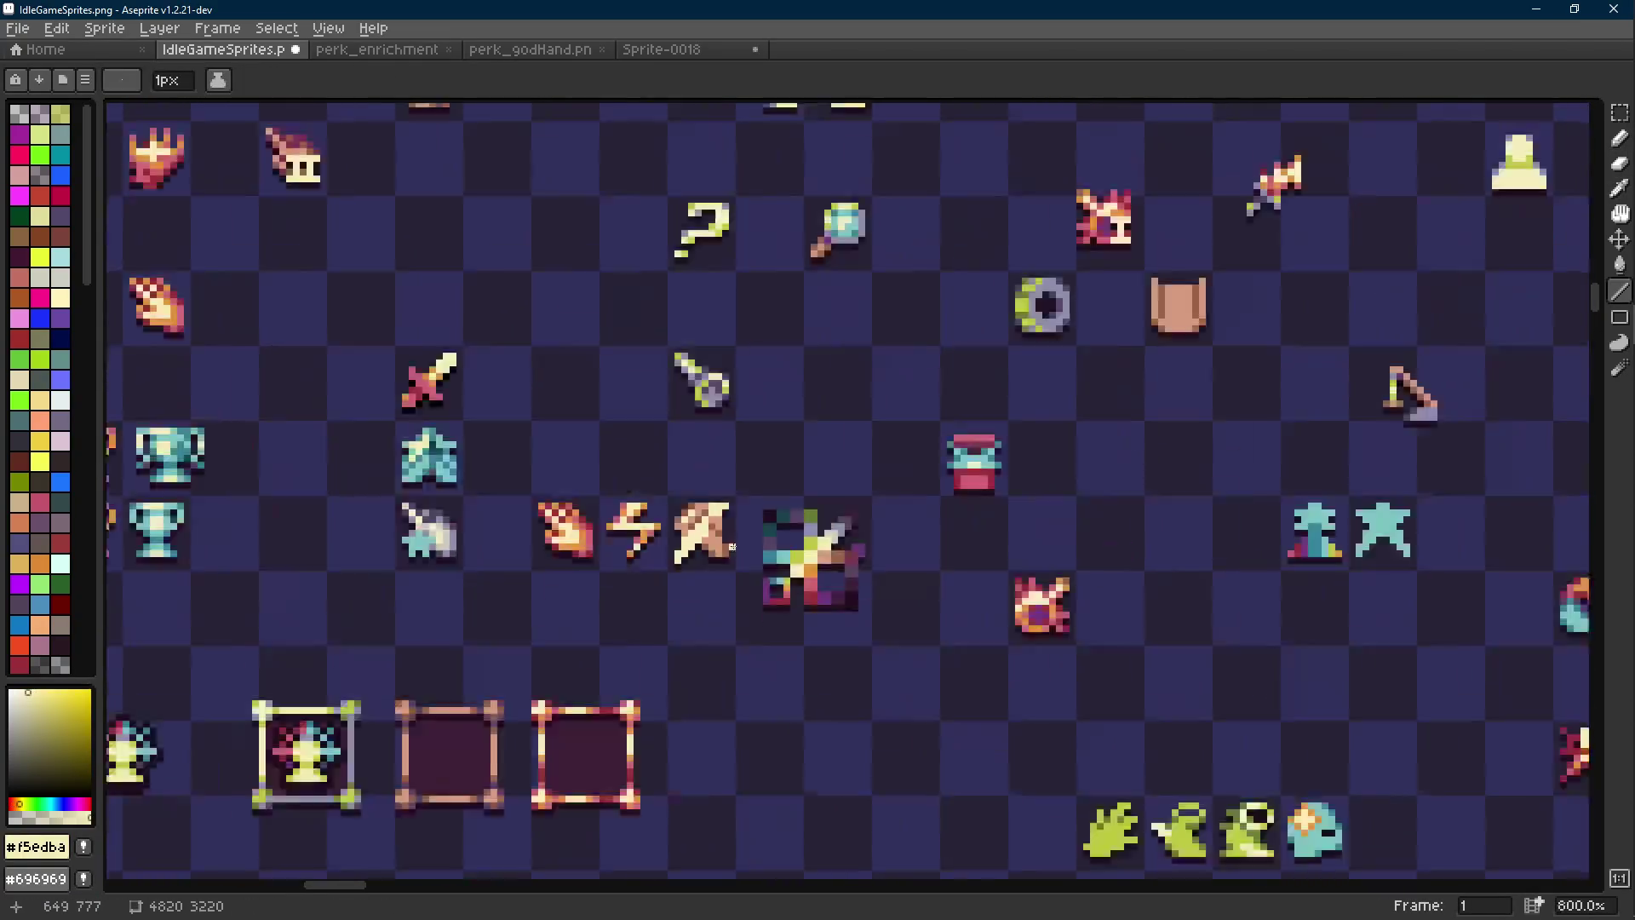
{"action": "key", "text": "ctrl+z"}
{"action": "scroll", "coordinate": [726, 541], "scroll_direction": "up", "scroll_amount": 5}
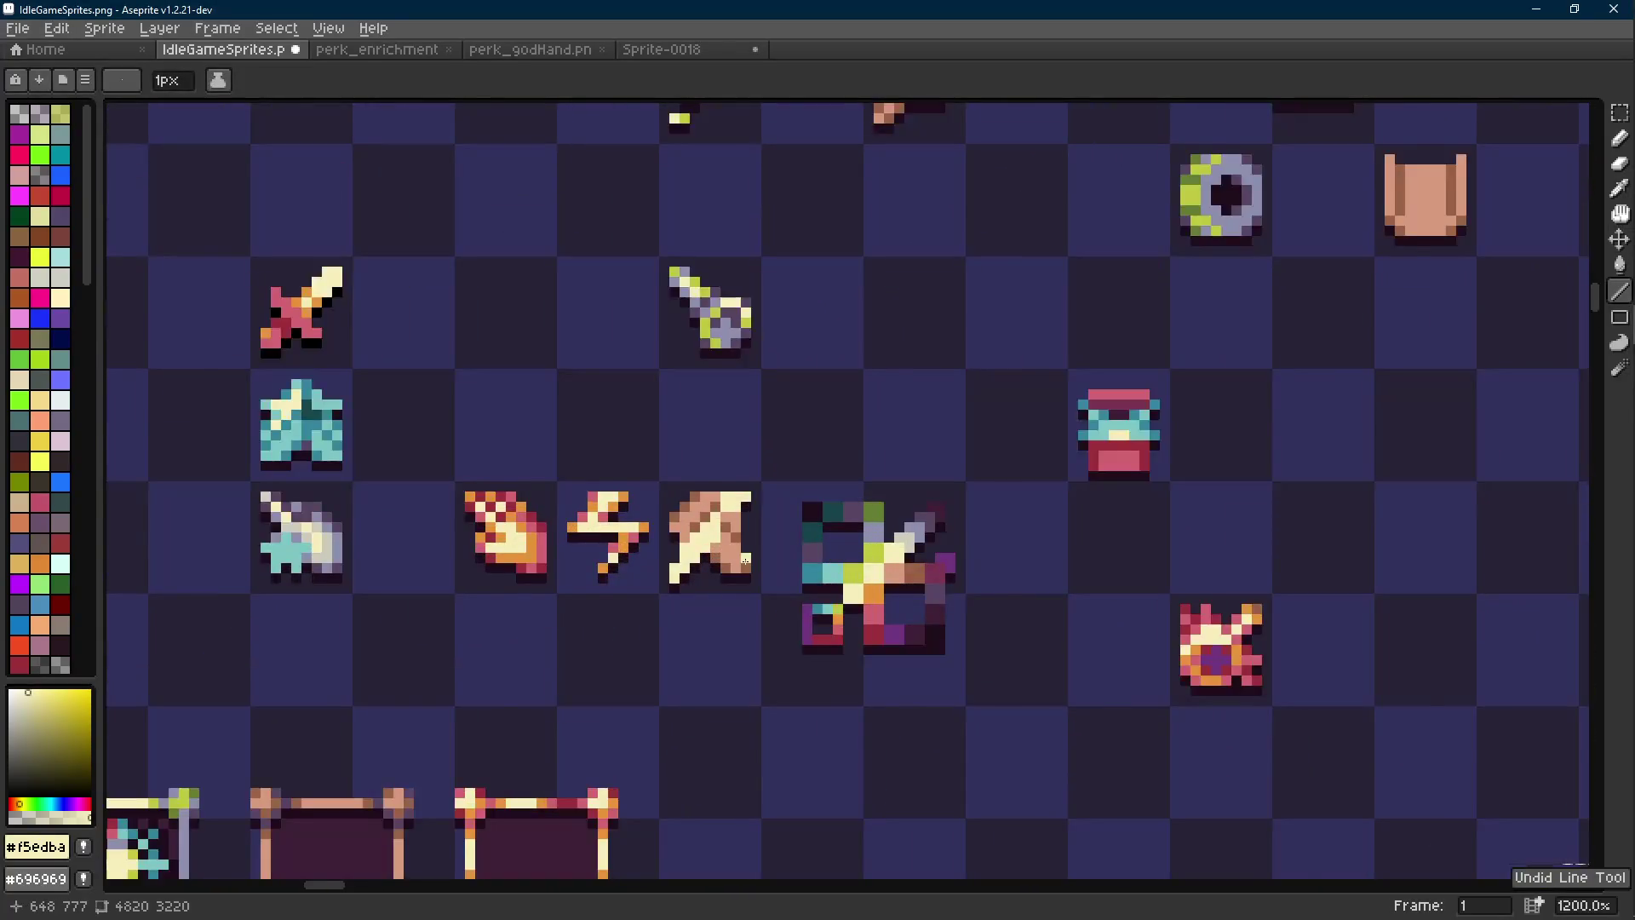
{"action": "scroll", "coordinate": [745, 561], "scroll_direction": "up", "scroll_amount": 1}
{"action": "scroll", "coordinate": [746, 560], "scroll_direction": "up", "scroll_amount": 2}
Add orange #e4943a accent pixels to the icon's lower left
{"action": "key", "text": "b"}
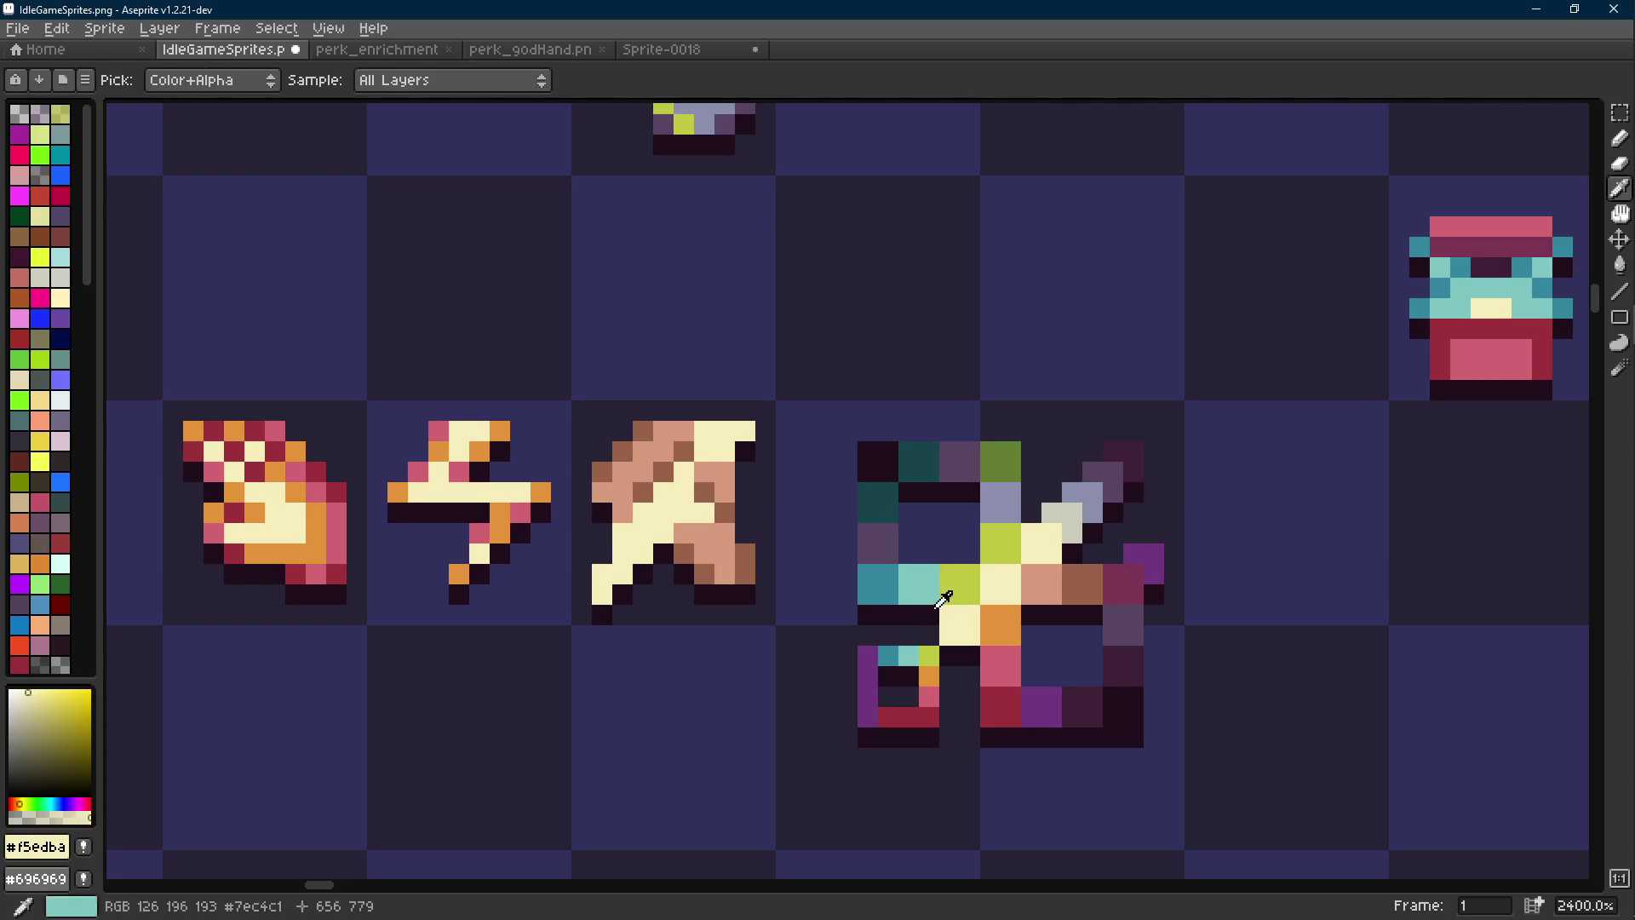
{"action": "left_click", "coordinate": [993, 618], "text": "alt"}
{"action": "left_click", "coordinate": [639, 550]}
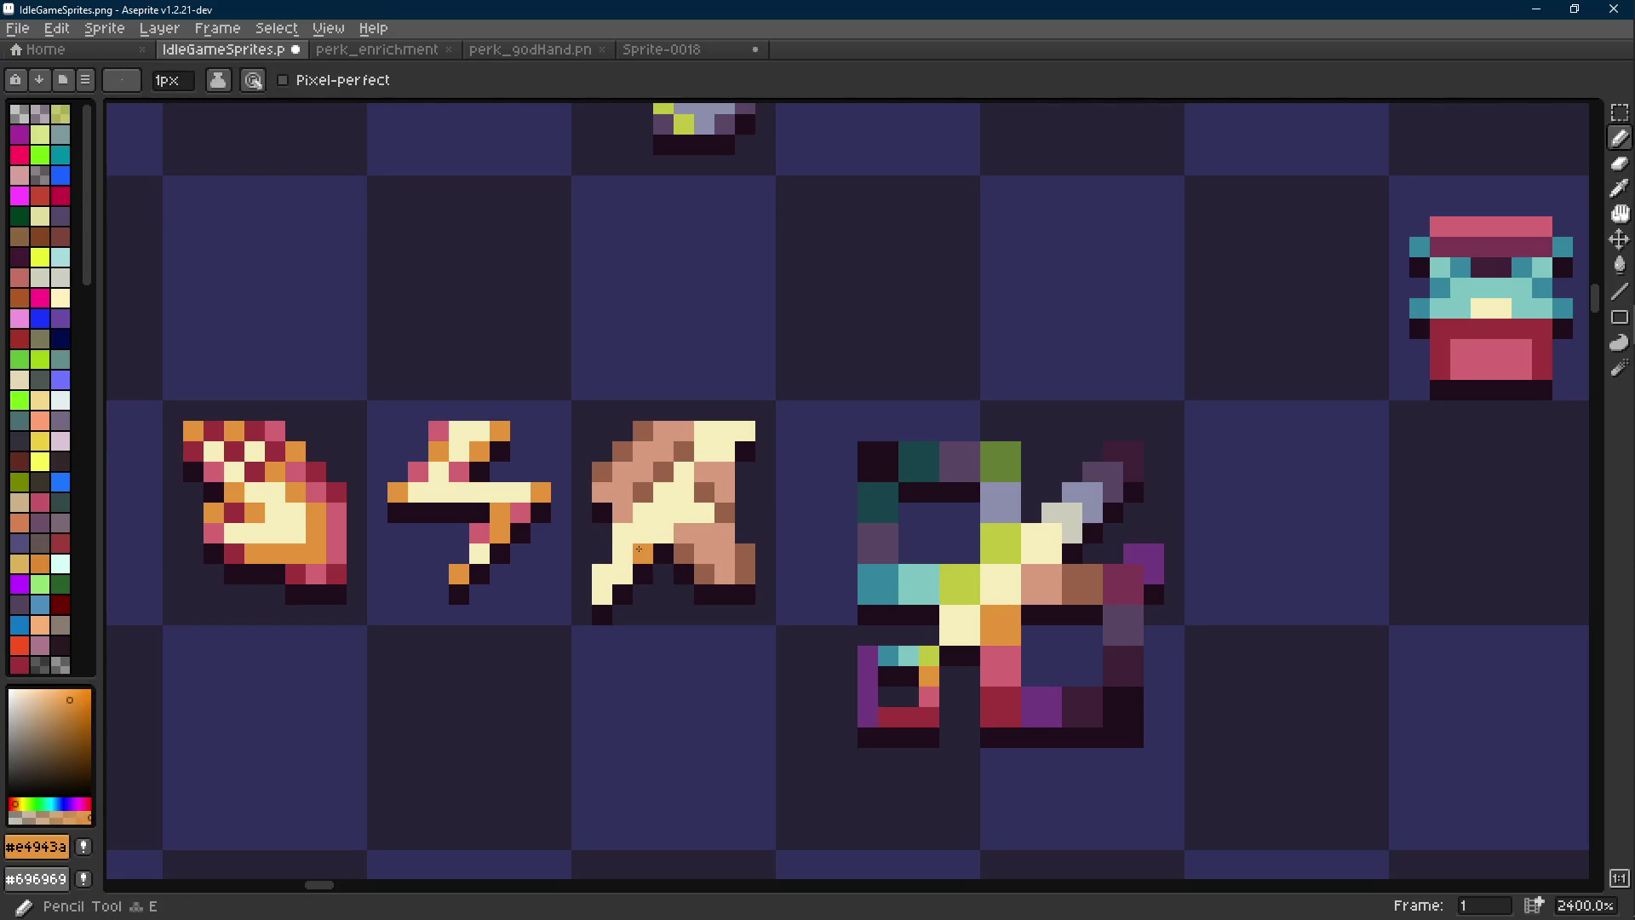
{"action": "left_click", "coordinate": [623, 572]}
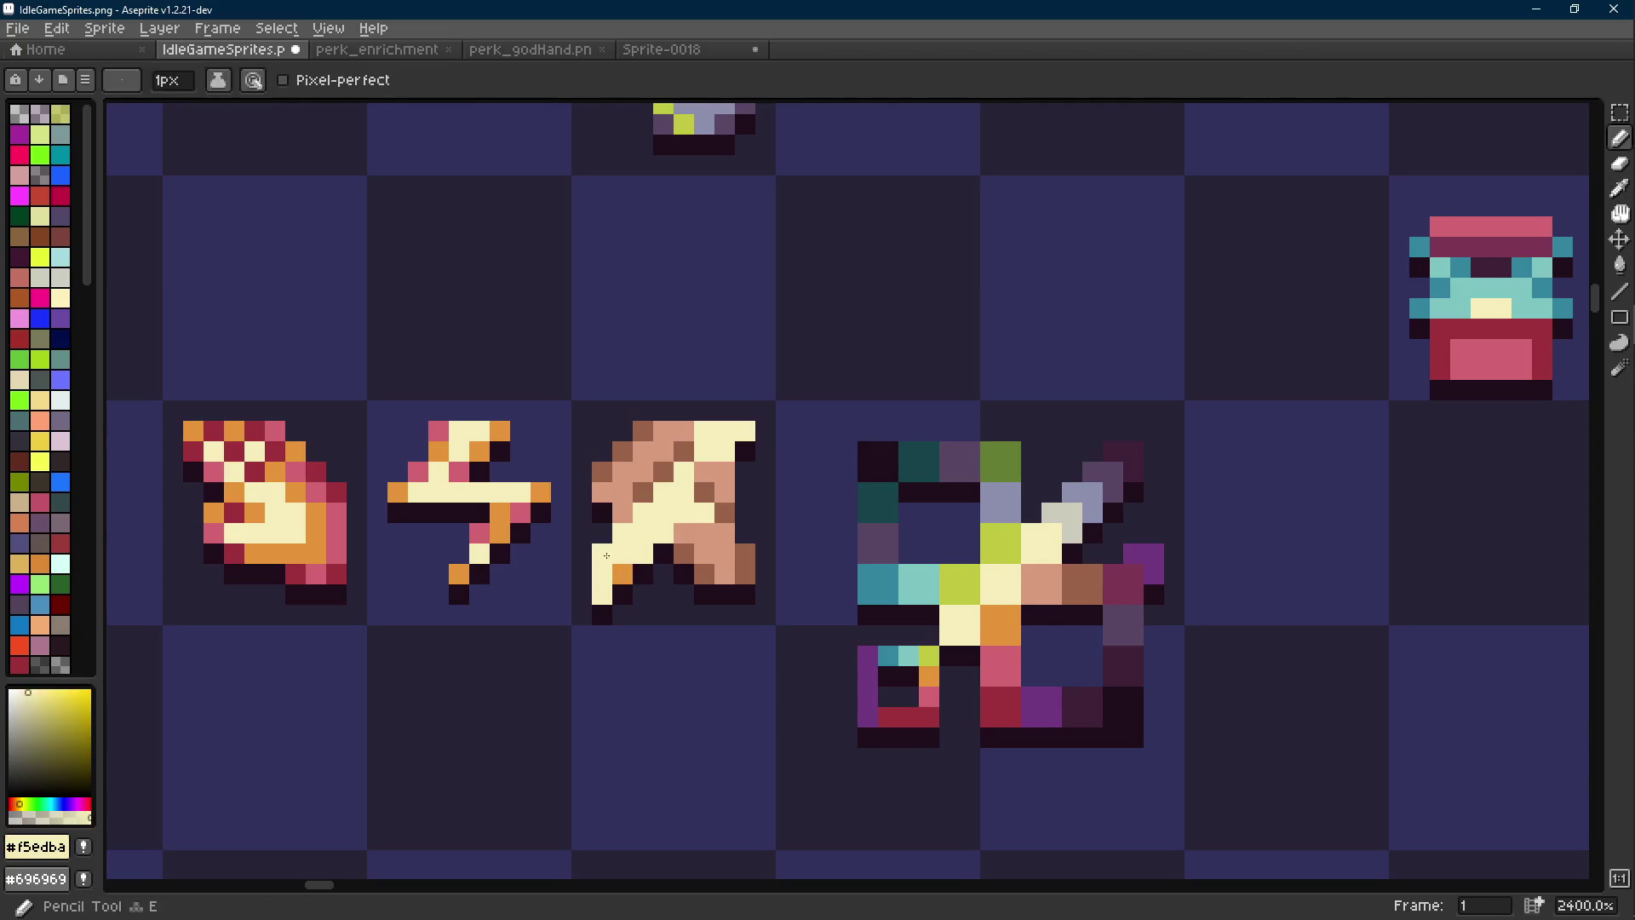
{"action": "key", "text": "i"}
{"action": "key", "text": "b"}
{"action": "scroll", "coordinate": [664, 554], "scroll_direction": "down", "scroll_amount": 8}
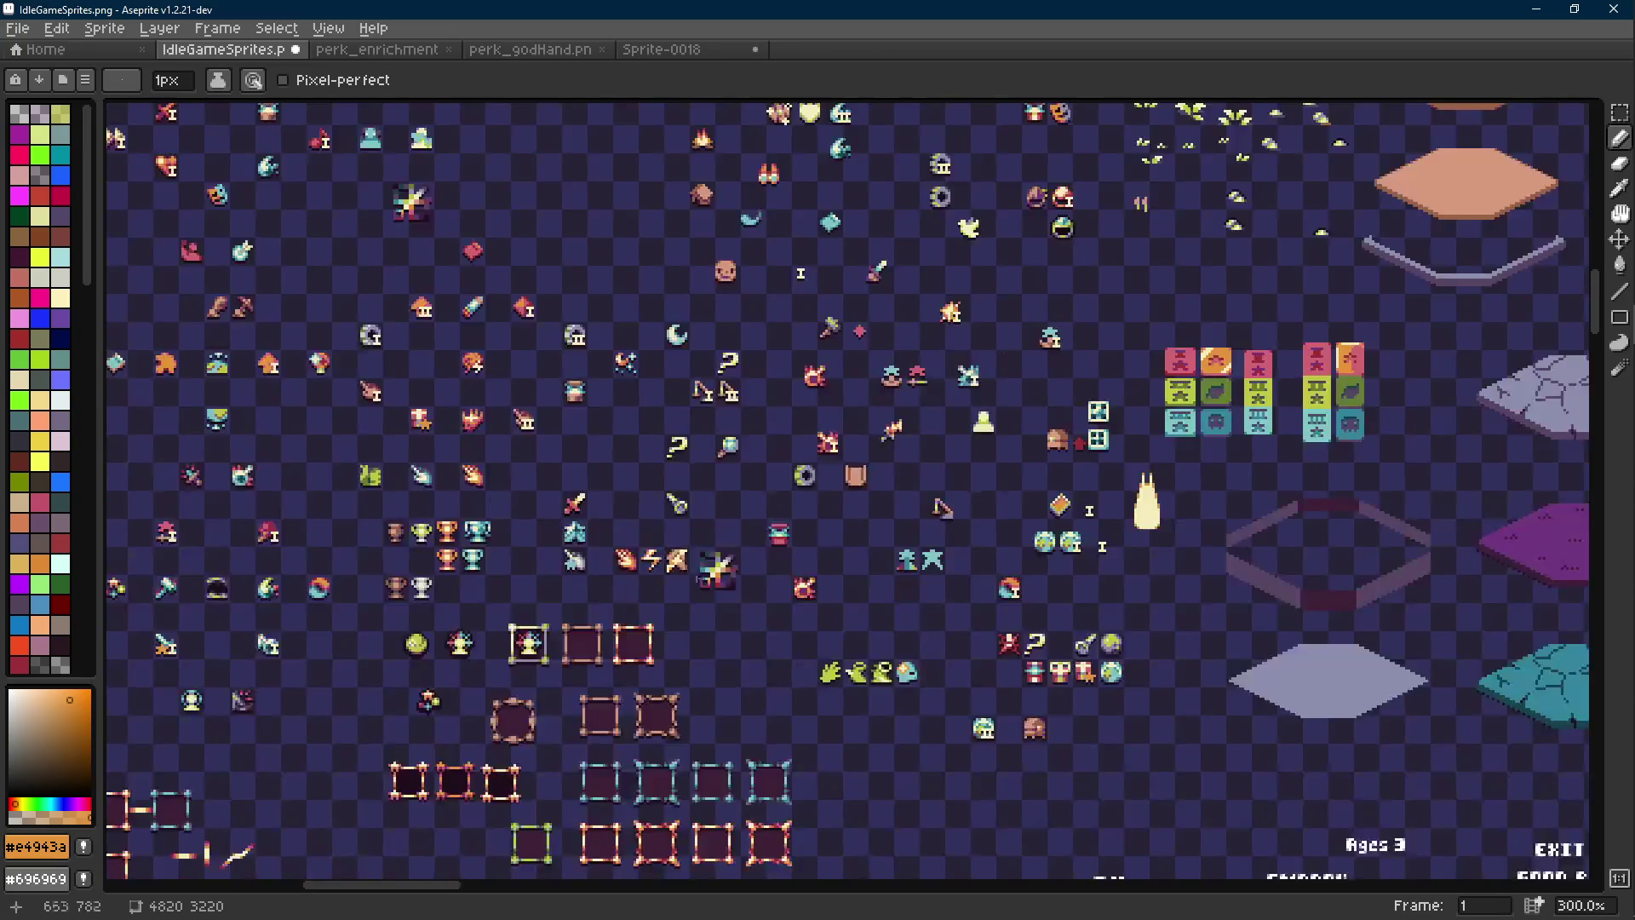
{"action": "scroll", "coordinate": [667, 565], "scroll_direction": "up", "scroll_amount": 10}
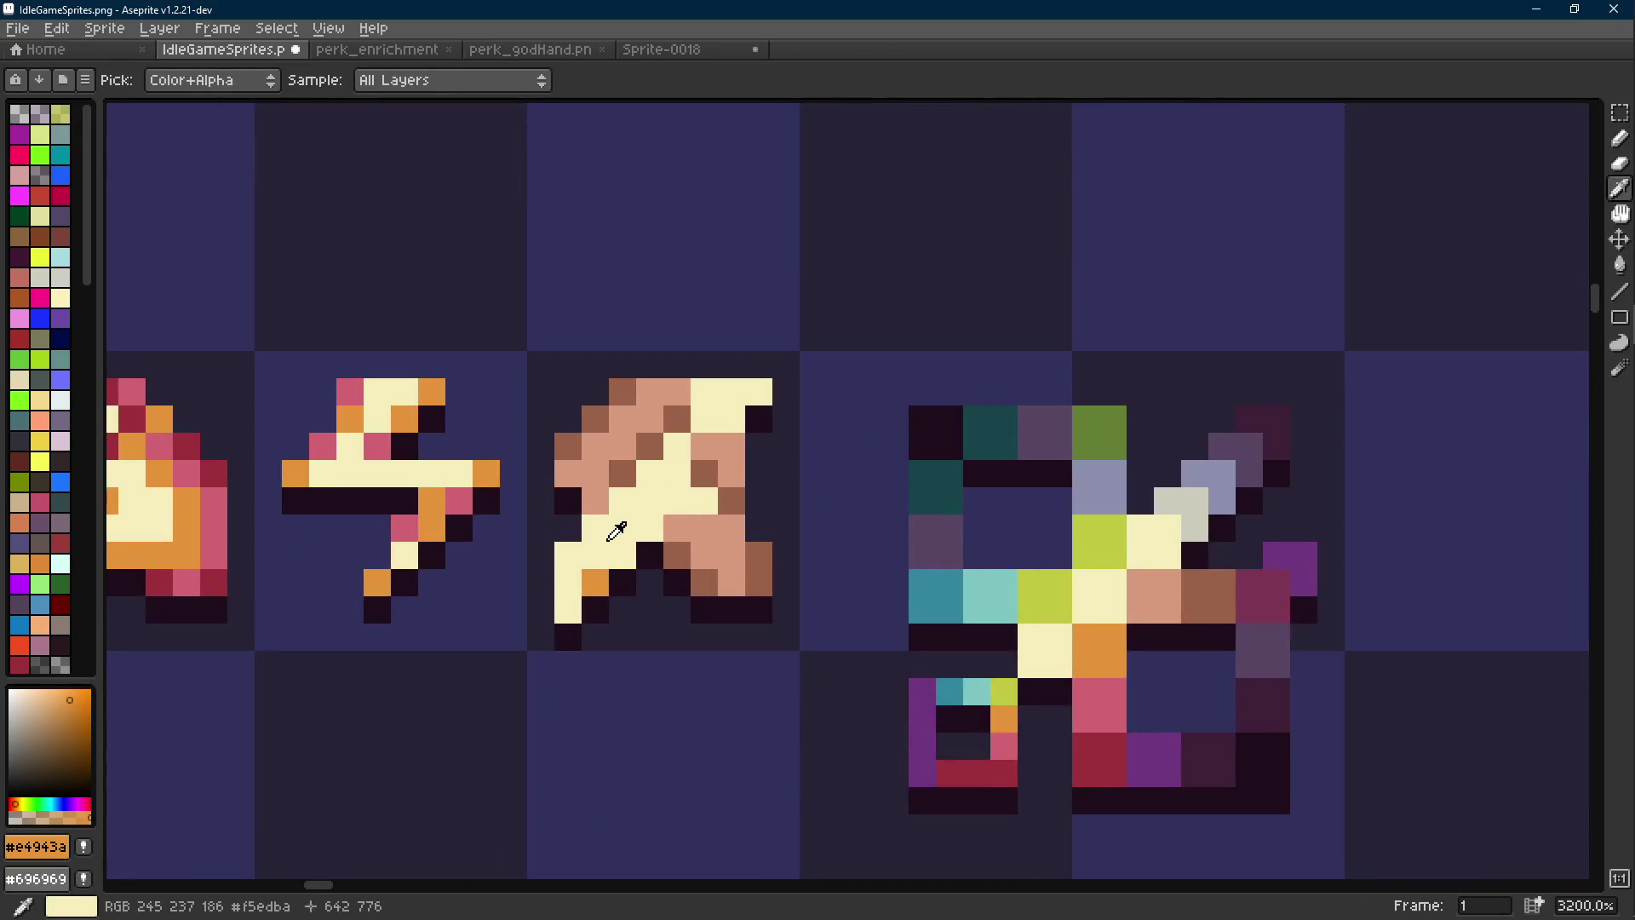
Turn a peach pixel on the lower part of the icon cream
{"action": "left_click", "coordinate": [624, 464]}
{"action": "key", "text": "b"}
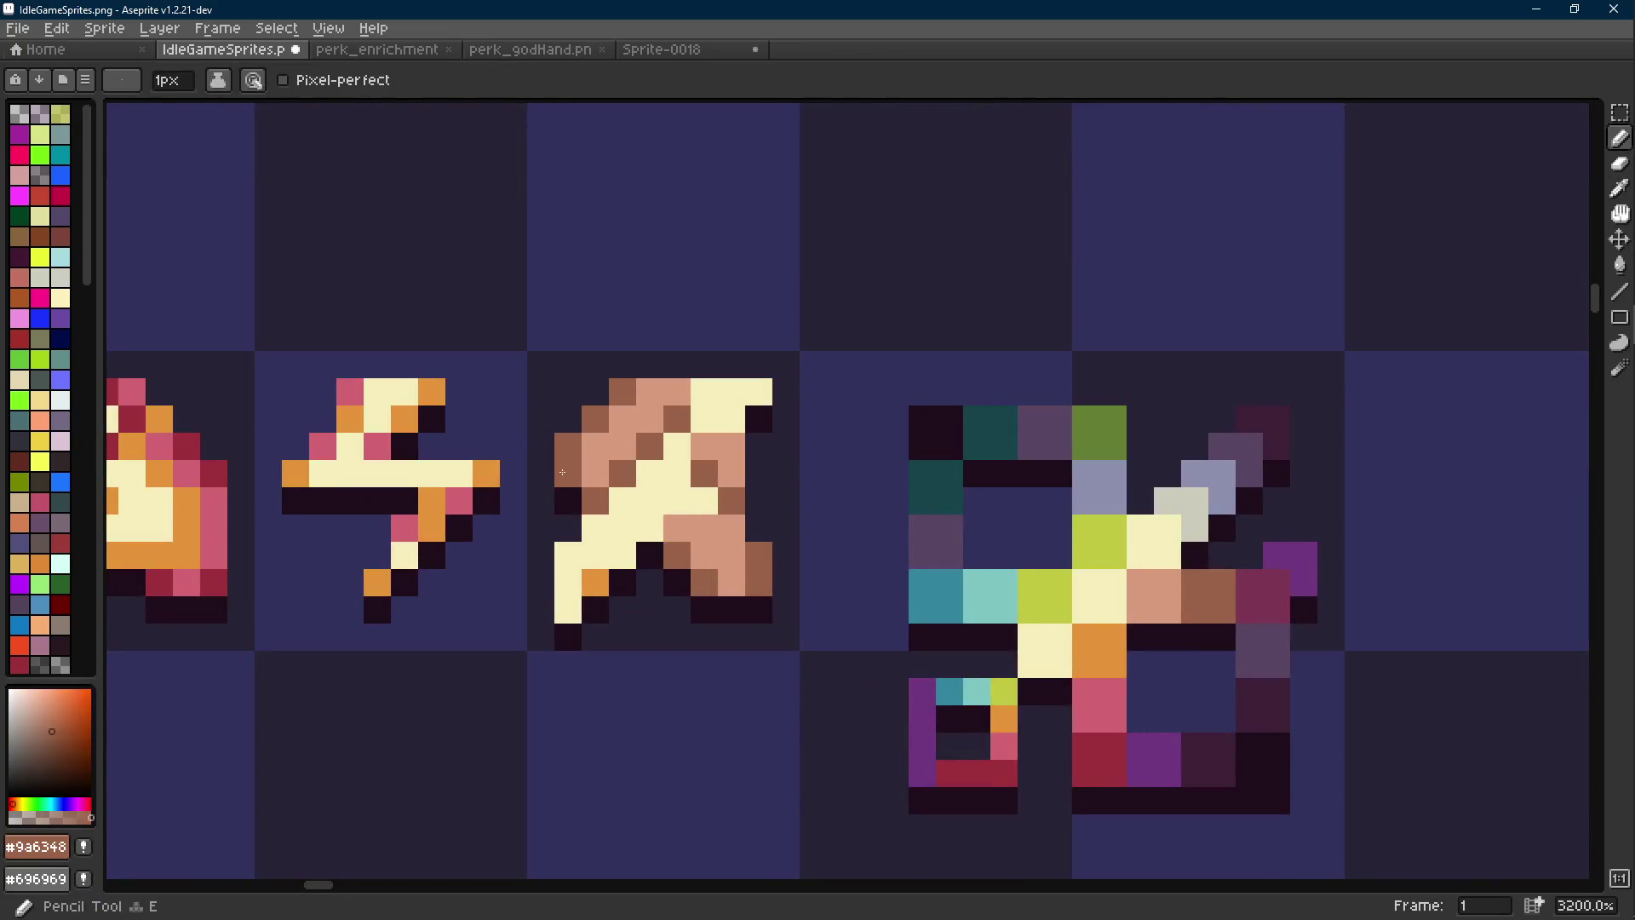
{"action": "scroll", "coordinate": [727, 592], "scroll_direction": "down", "scroll_amount": 7}
{"action": "scroll", "coordinate": [726, 592], "scroll_direction": "down", "scroll_amount": 2}
{"action": "scroll", "coordinate": [726, 592], "scroll_direction": "up", "scroll_amount": 2}
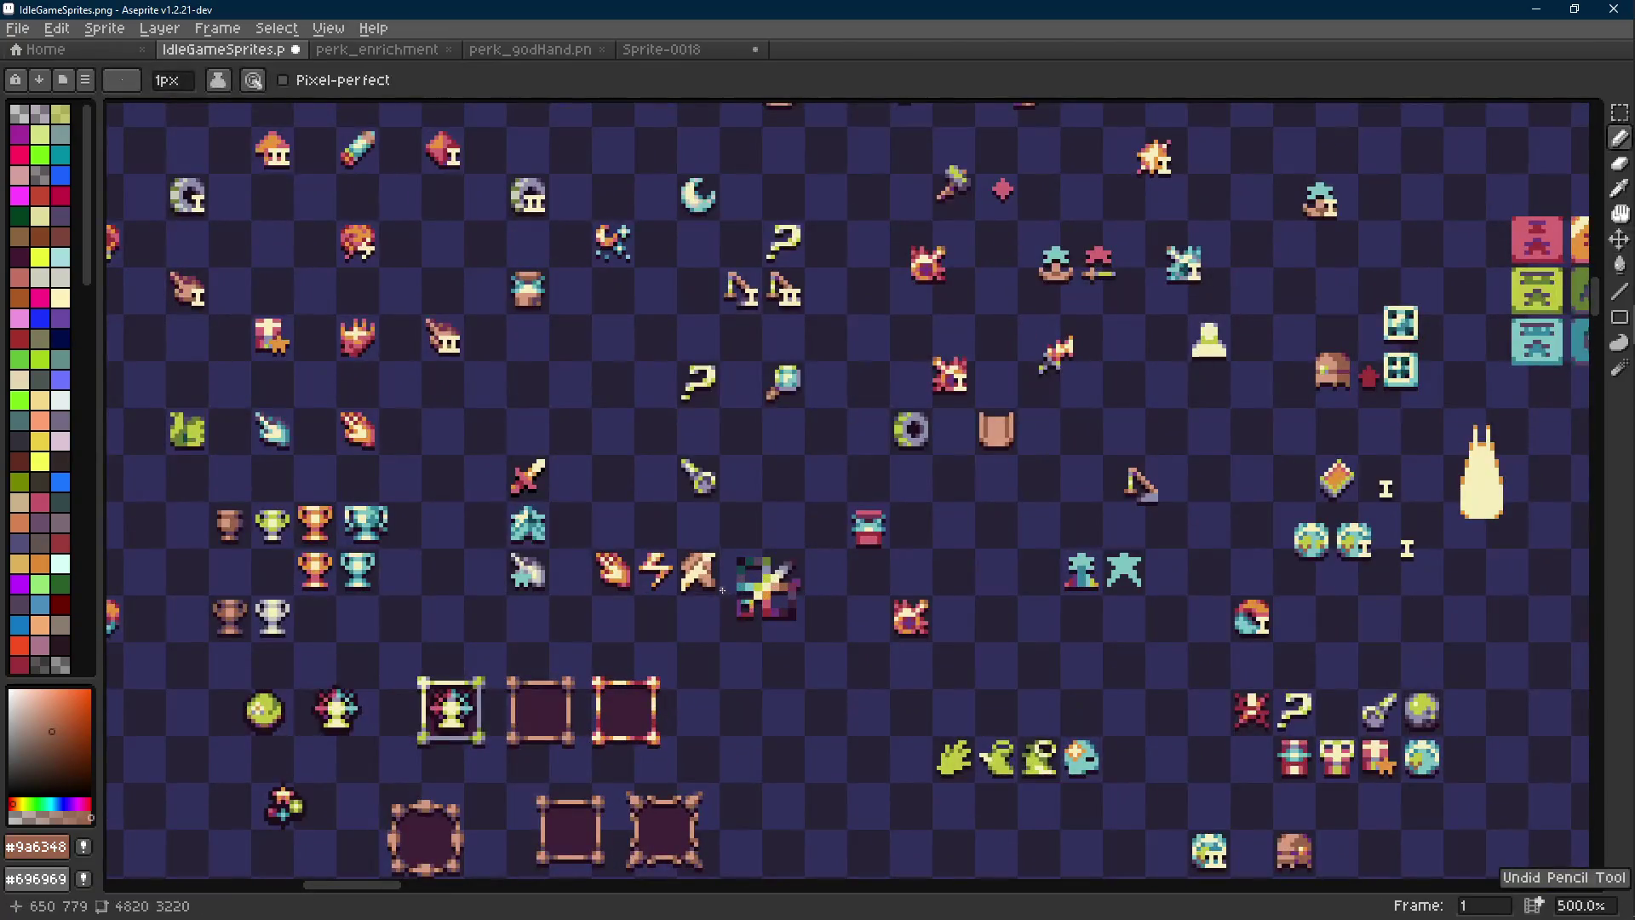
{"action": "scroll", "coordinate": [698, 581], "scroll_direction": "up", "scroll_amount": 5}
{"action": "scroll", "coordinate": [689, 580], "scroll_direction": "up", "scroll_amount": 1}
{"action": "key", "text": "i"}
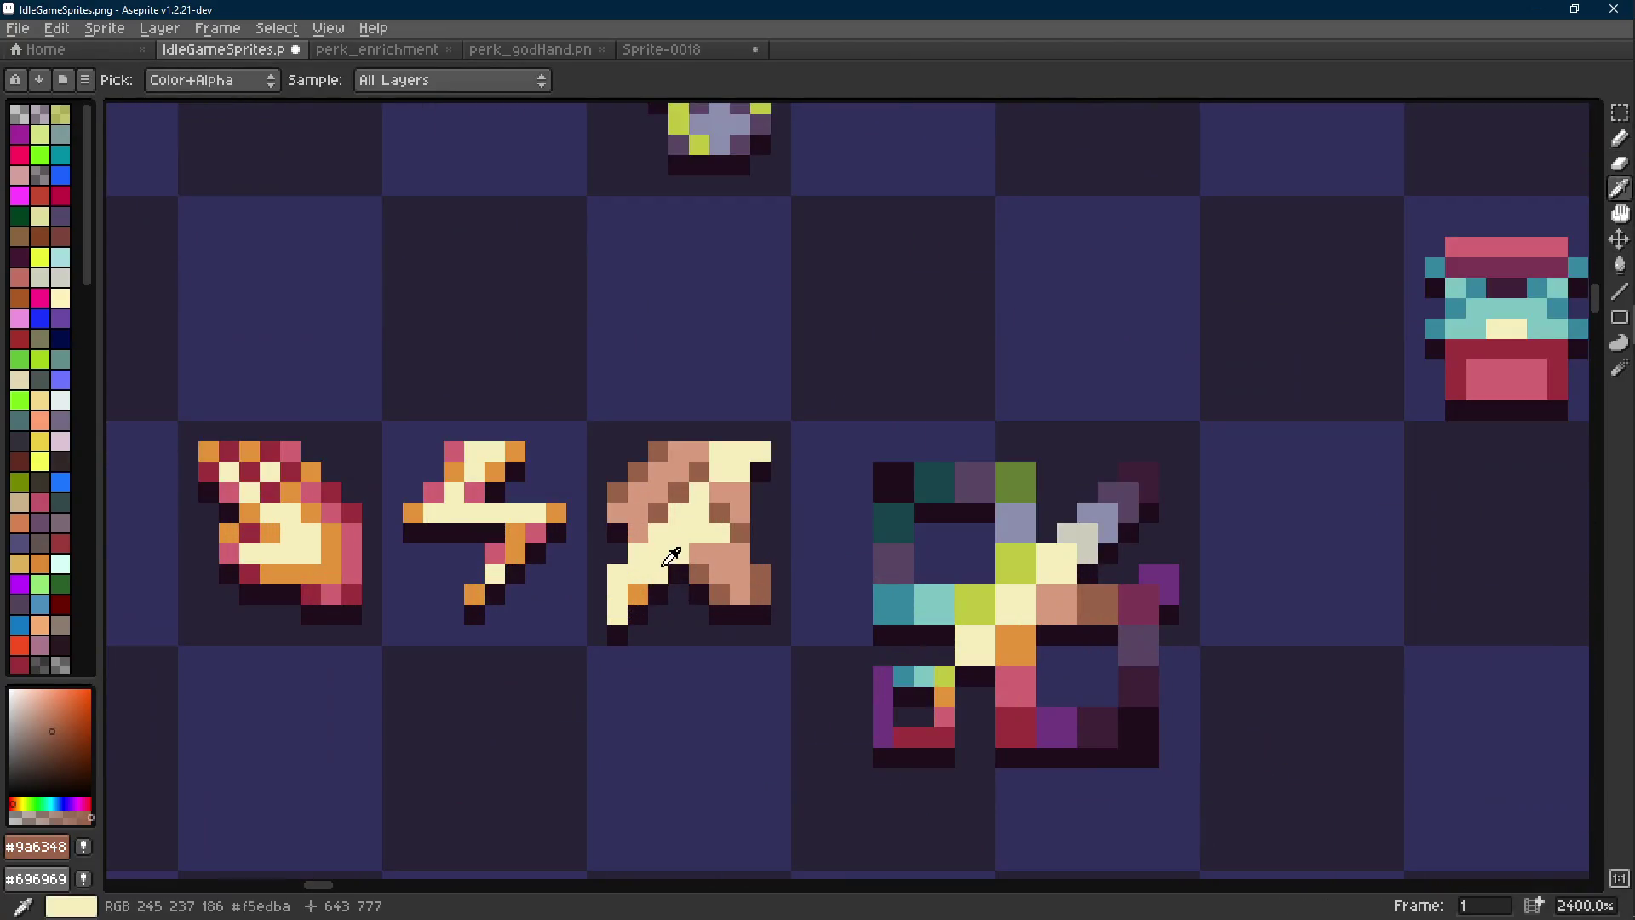
{"action": "left_click", "coordinate": [669, 548], "text": "alt"}
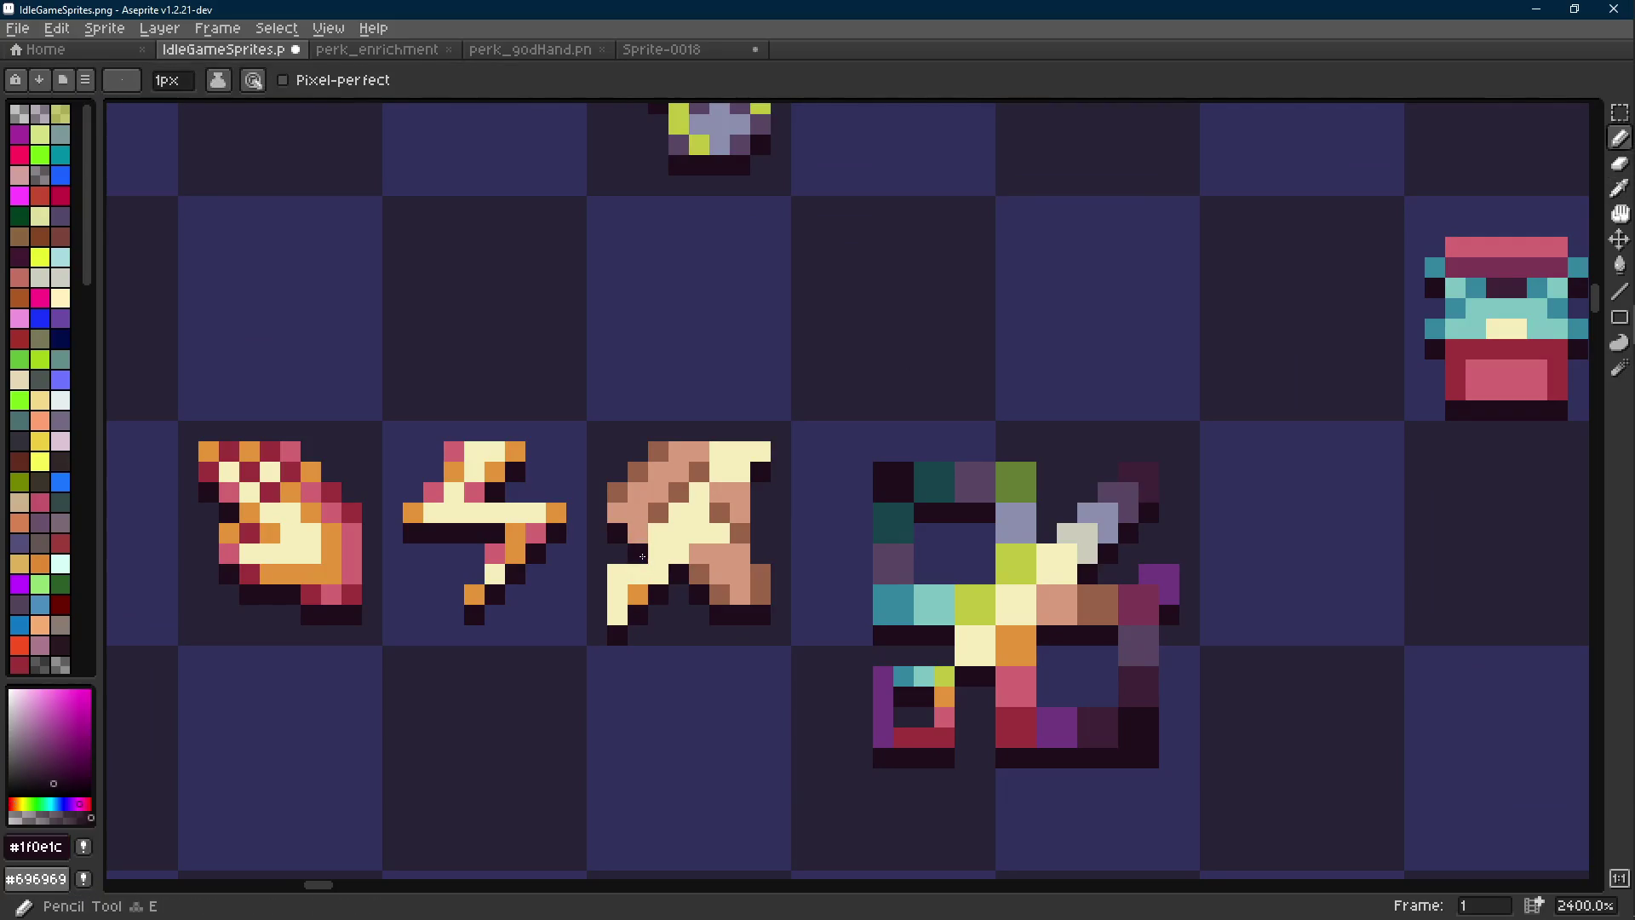
{"action": "left_click", "coordinate": [690, 556]}
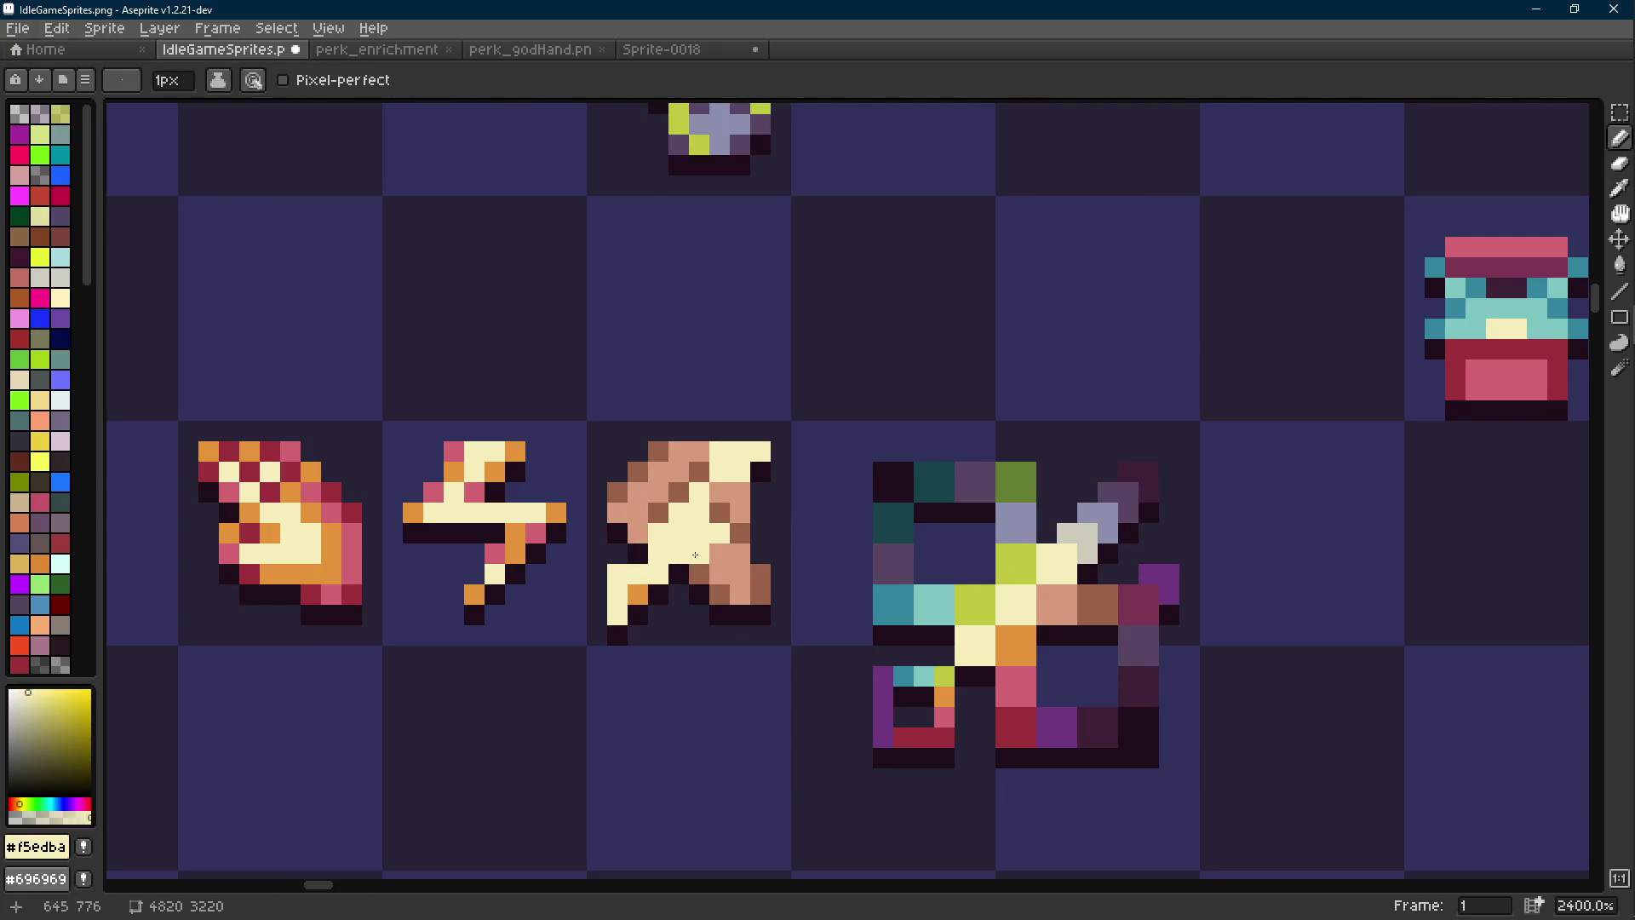
Sample peach and cream alternately from the icon's lower-right pixels
{"action": "scroll", "coordinate": [693, 552], "scroll_direction": "down", "scroll_amount": 6}
{"action": "scroll", "coordinate": [681, 543], "scroll_direction": "up", "scroll_amount": 8}
{"action": "key", "text": "alt"}
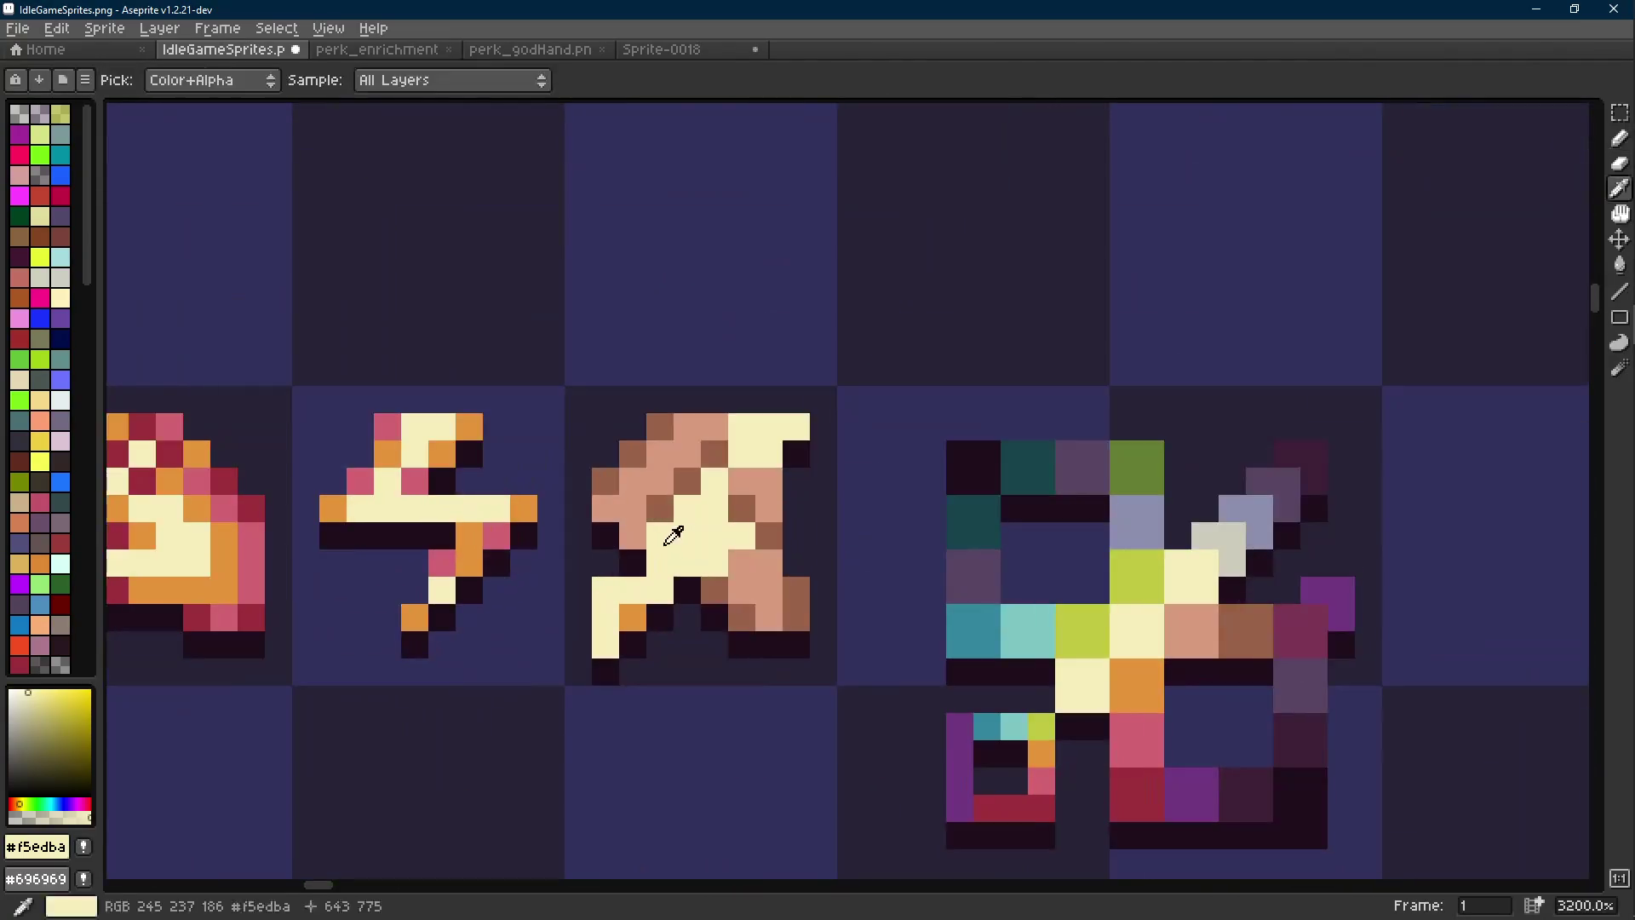
{"action": "left_click", "coordinate": [657, 534], "text": "alt"}
{"action": "left_click", "coordinate": [720, 536], "text": "alt"}
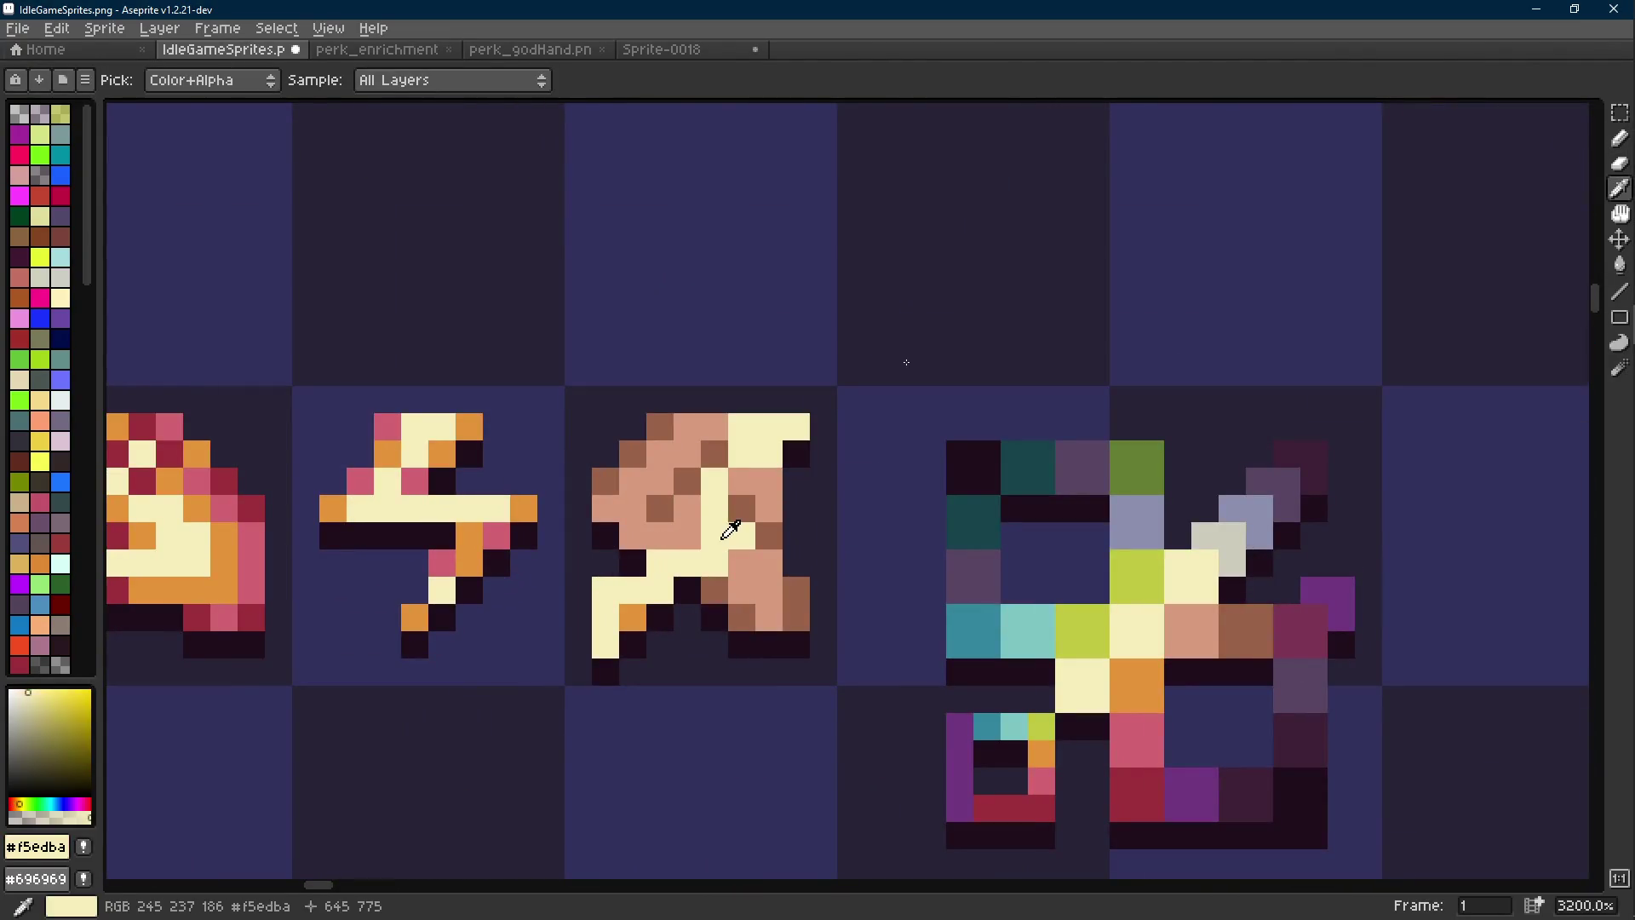
{"action": "left_click", "coordinate": [736, 535], "text": "alt"}
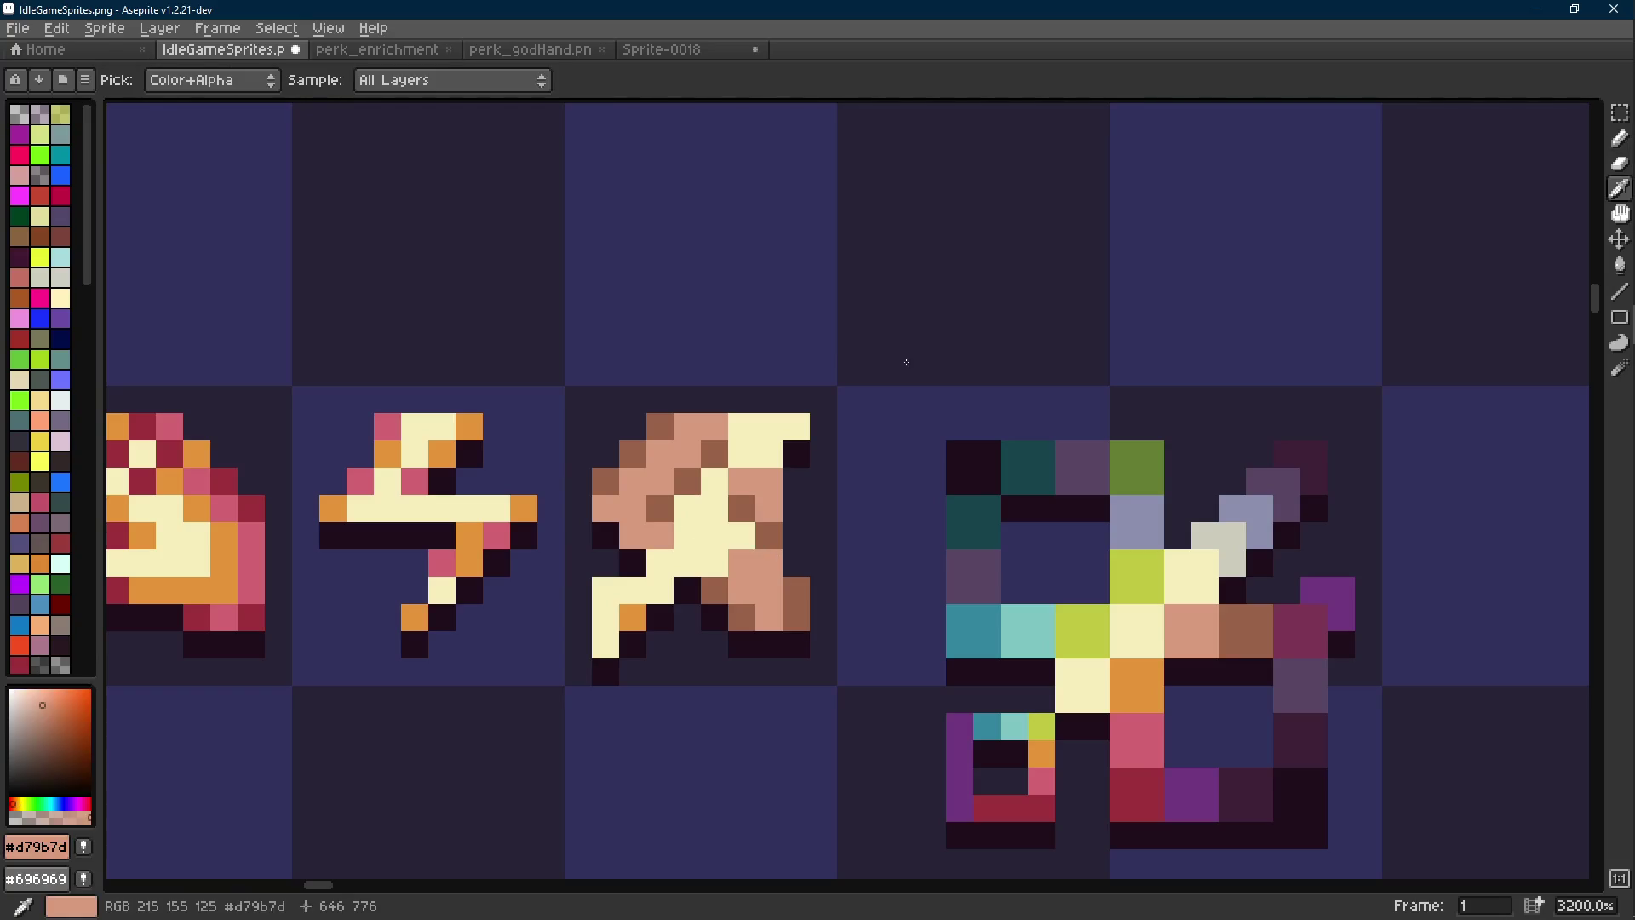
{"action": "scroll", "coordinate": [737, 535], "scroll_direction": "down", "scroll_amount": 6}
{"action": "scroll", "coordinate": [741, 538], "scroll_direction": "up", "scroll_amount": 5}
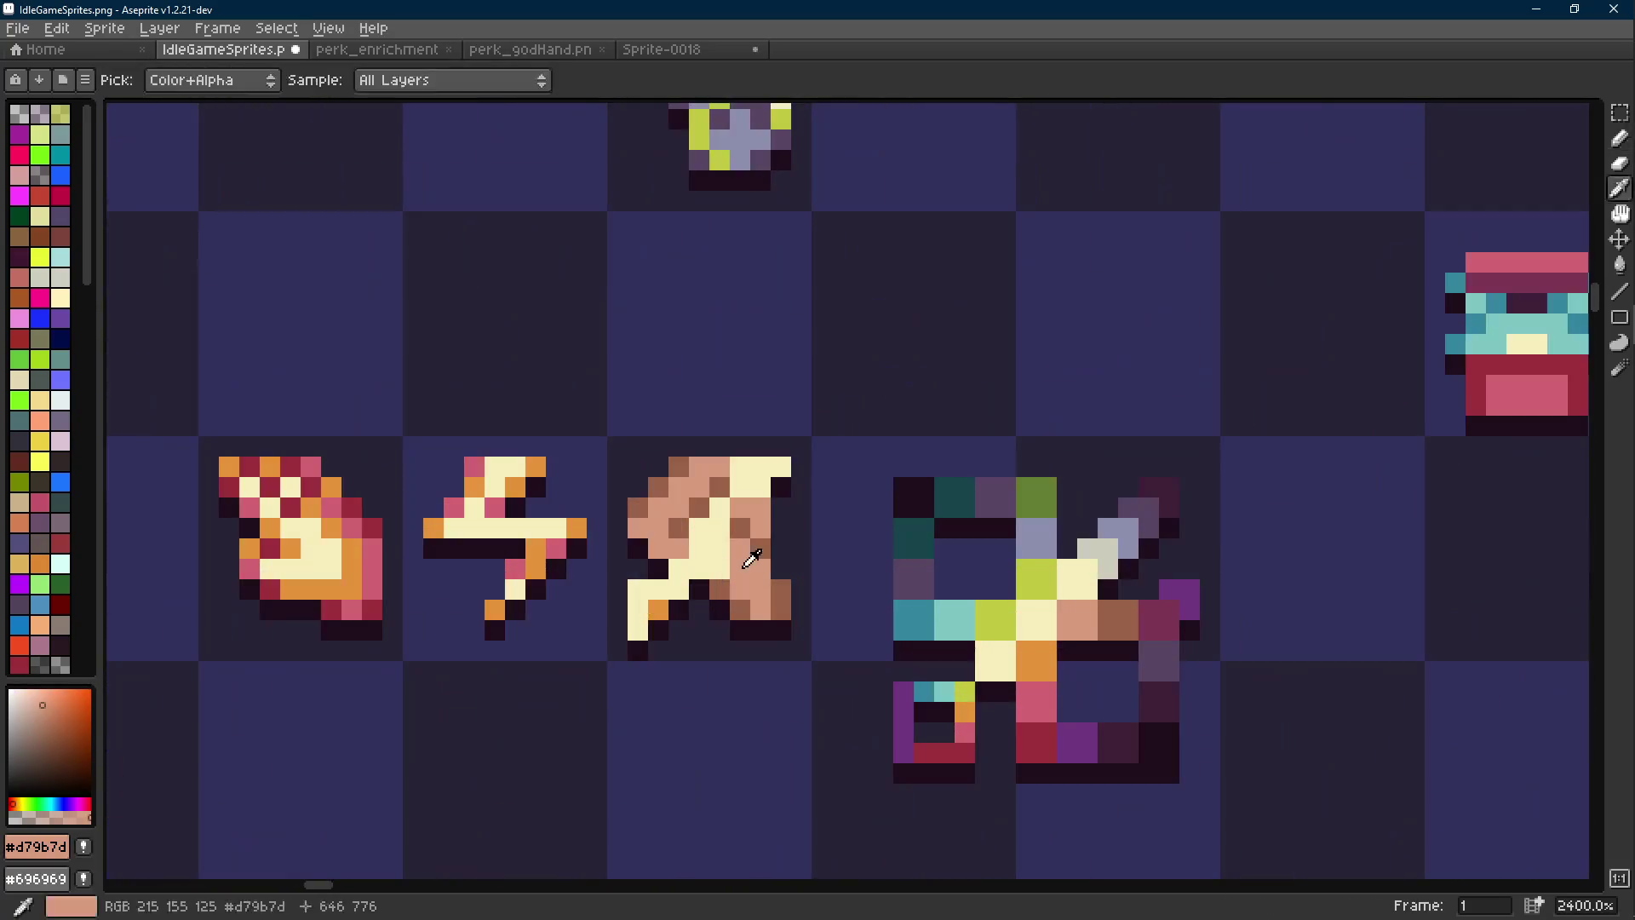
{"action": "scroll", "coordinate": [758, 552], "scroll_direction": "down", "scroll_amount": 8}
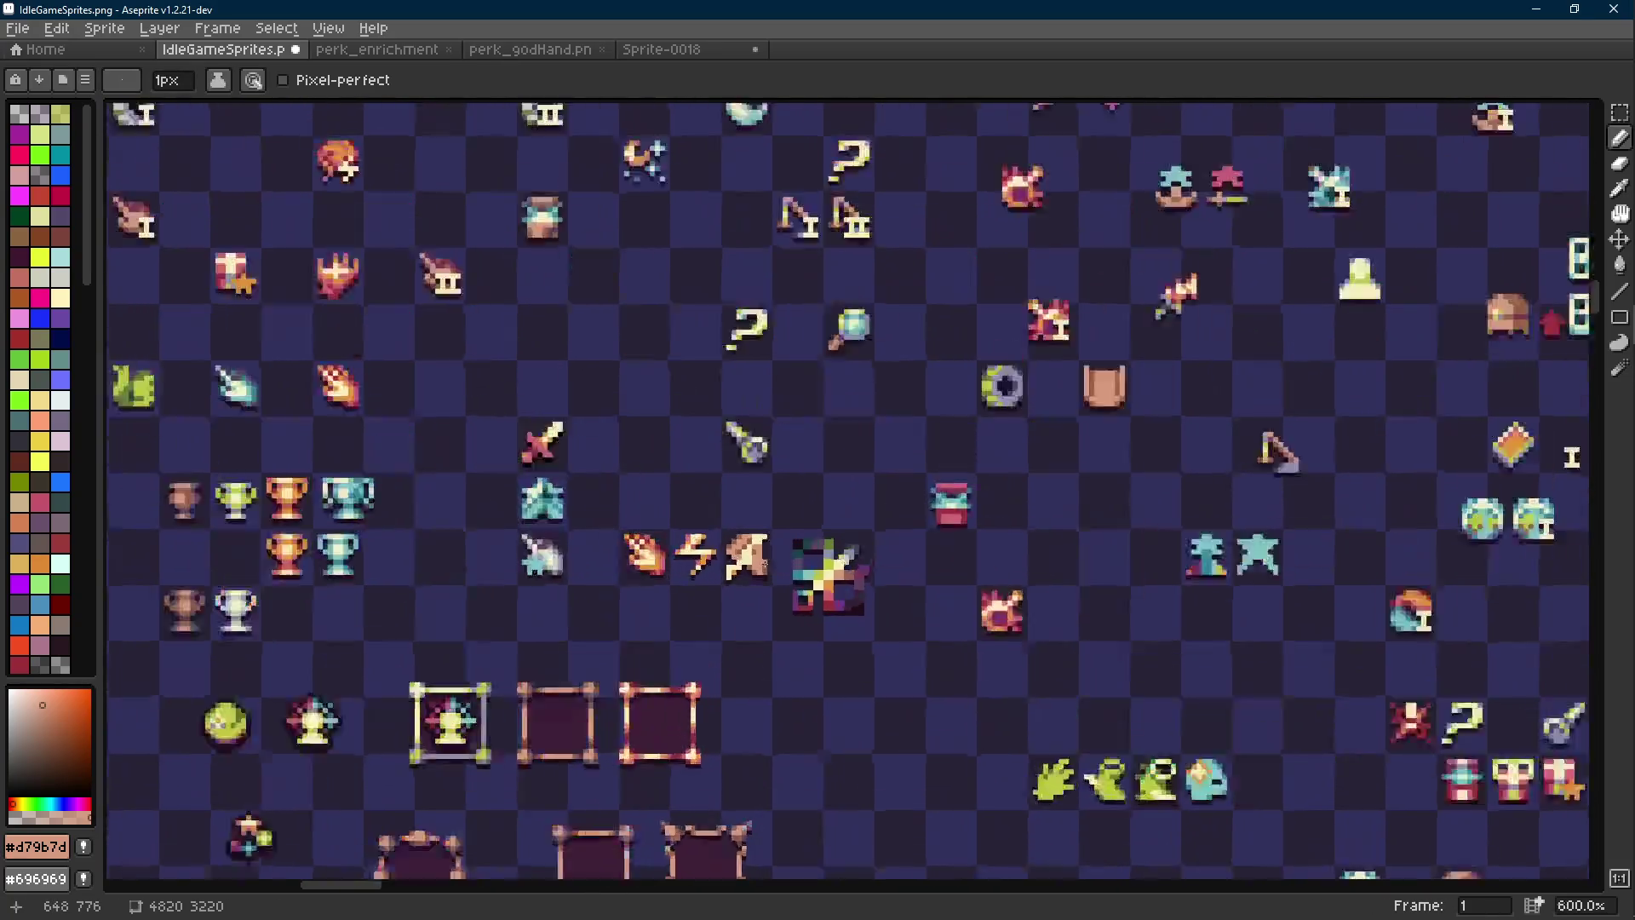
{"action": "scroll", "coordinate": [753, 562], "scroll_direction": "up", "scroll_amount": 6}
{"action": "left_click", "coordinate": [741, 558], "text": "alt"}
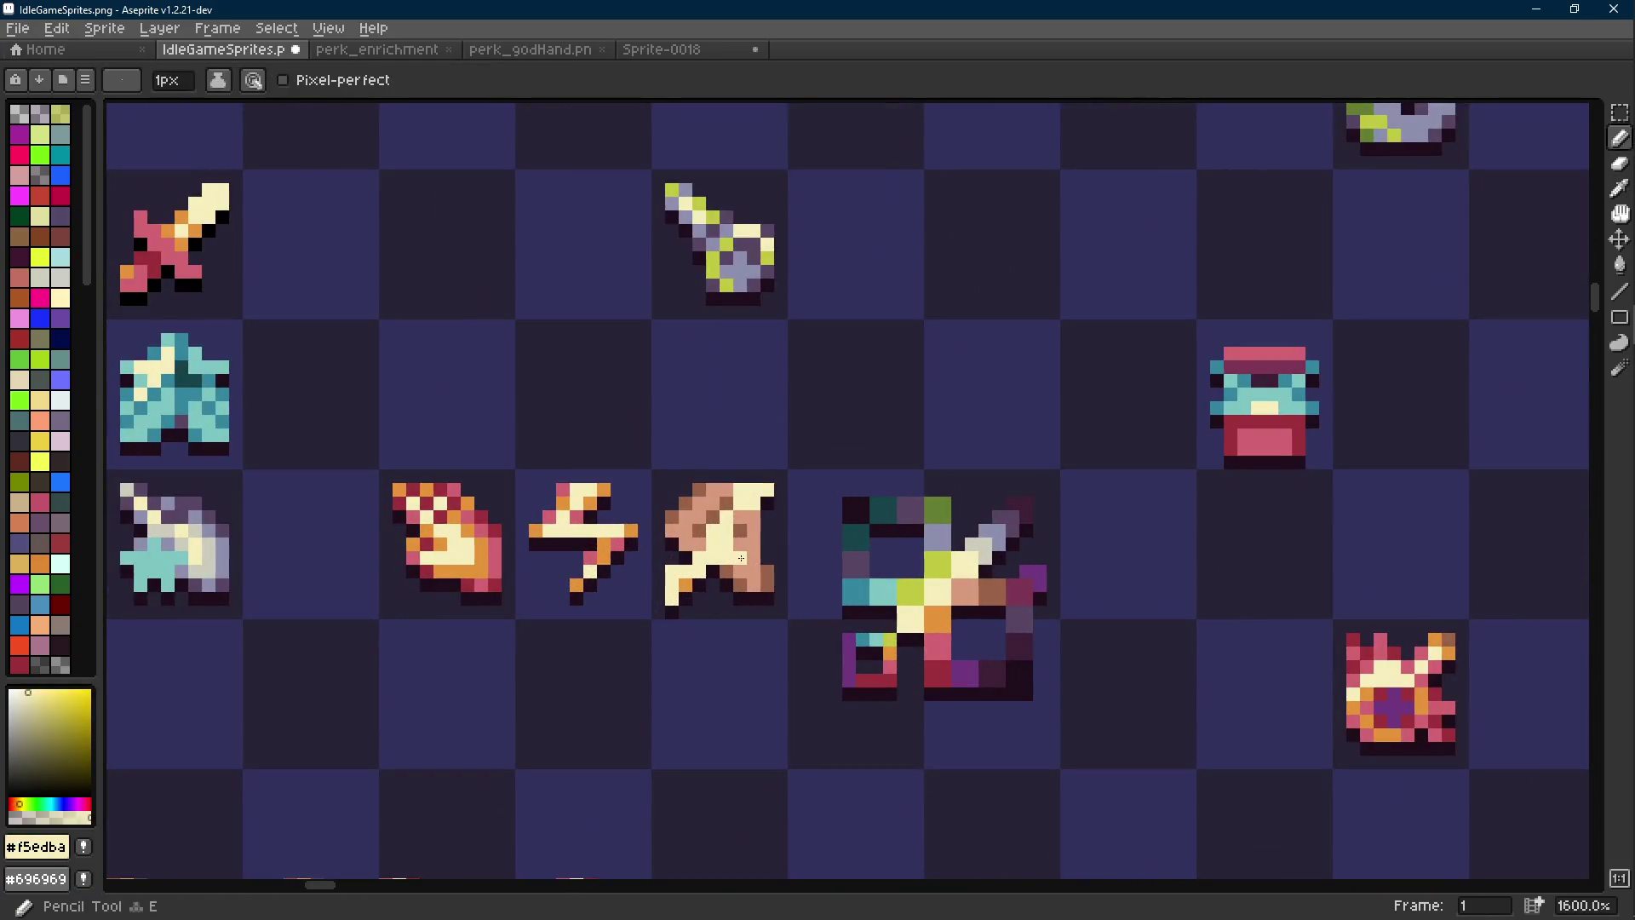
{"action": "left_click", "coordinate": [724, 543], "text": "alt"}
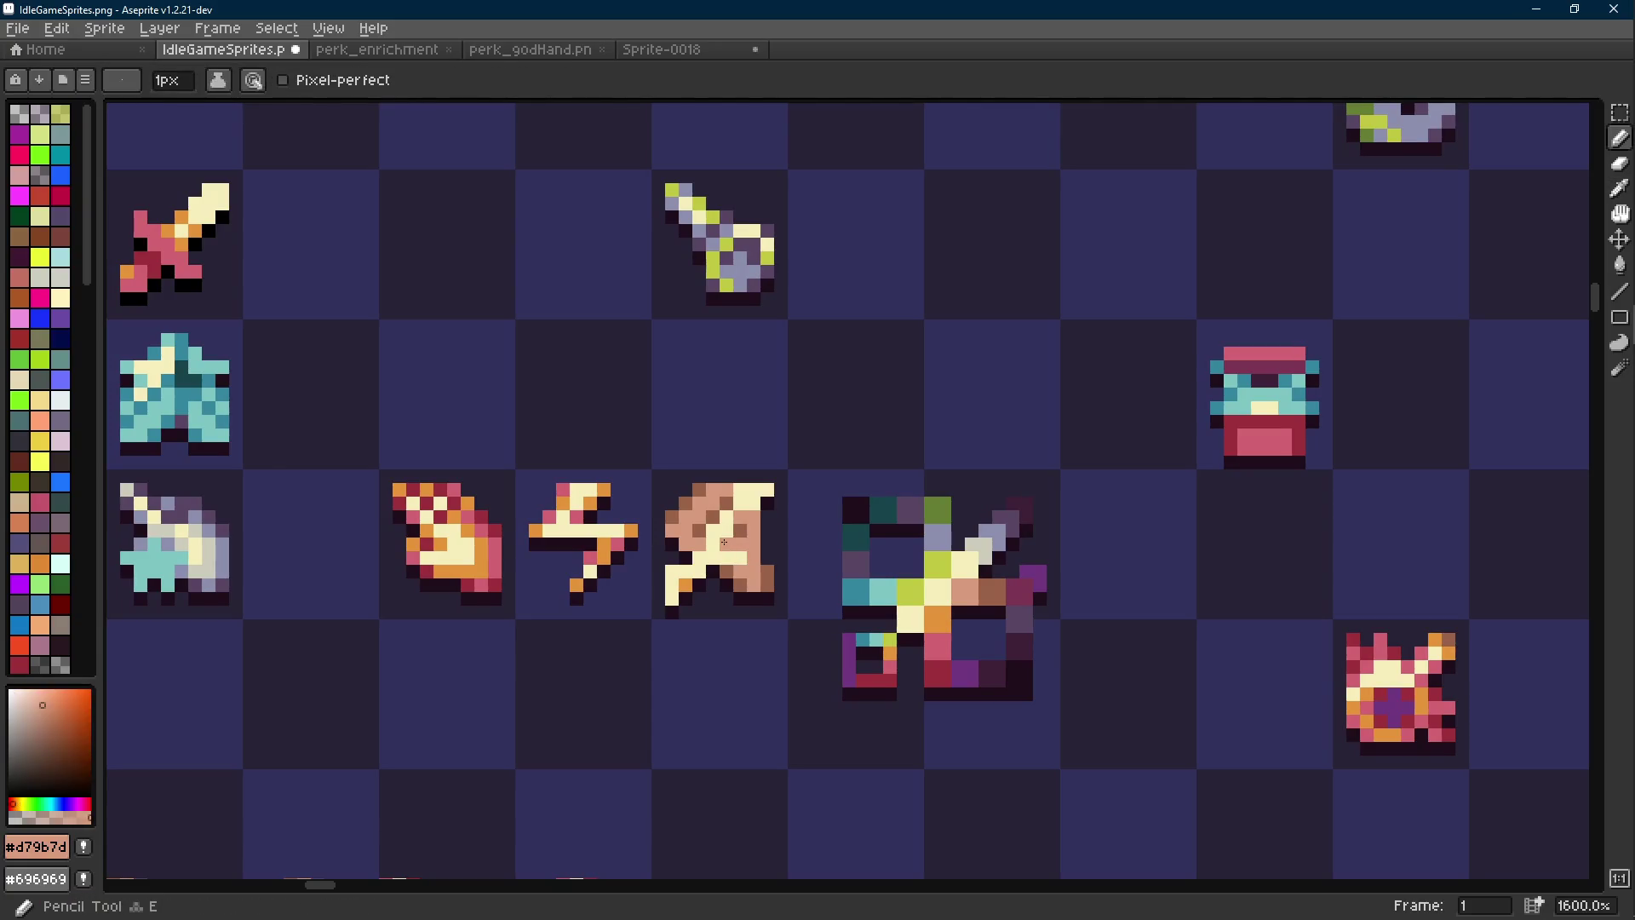
{"action": "left_click", "coordinate": [765, 503], "text": "alt"}
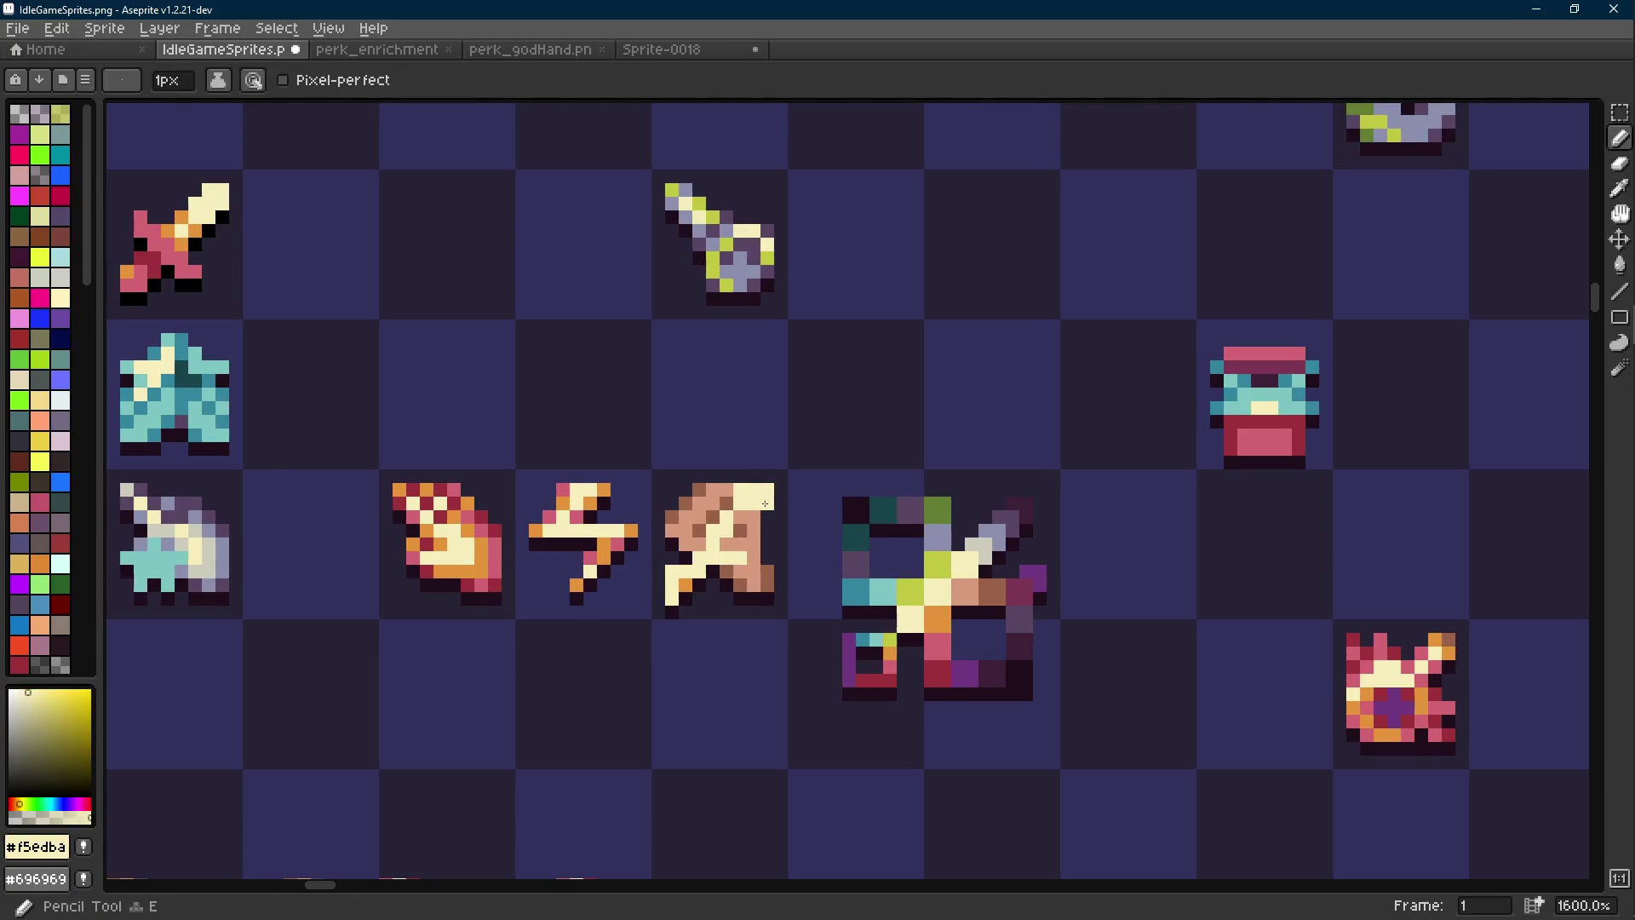
{"action": "scroll", "coordinate": [777, 570], "scroll_direction": "down", "scroll_amount": 5}
{"action": "scroll", "coordinate": [695, 540], "scroll_direction": "up", "scroll_amount": 7}
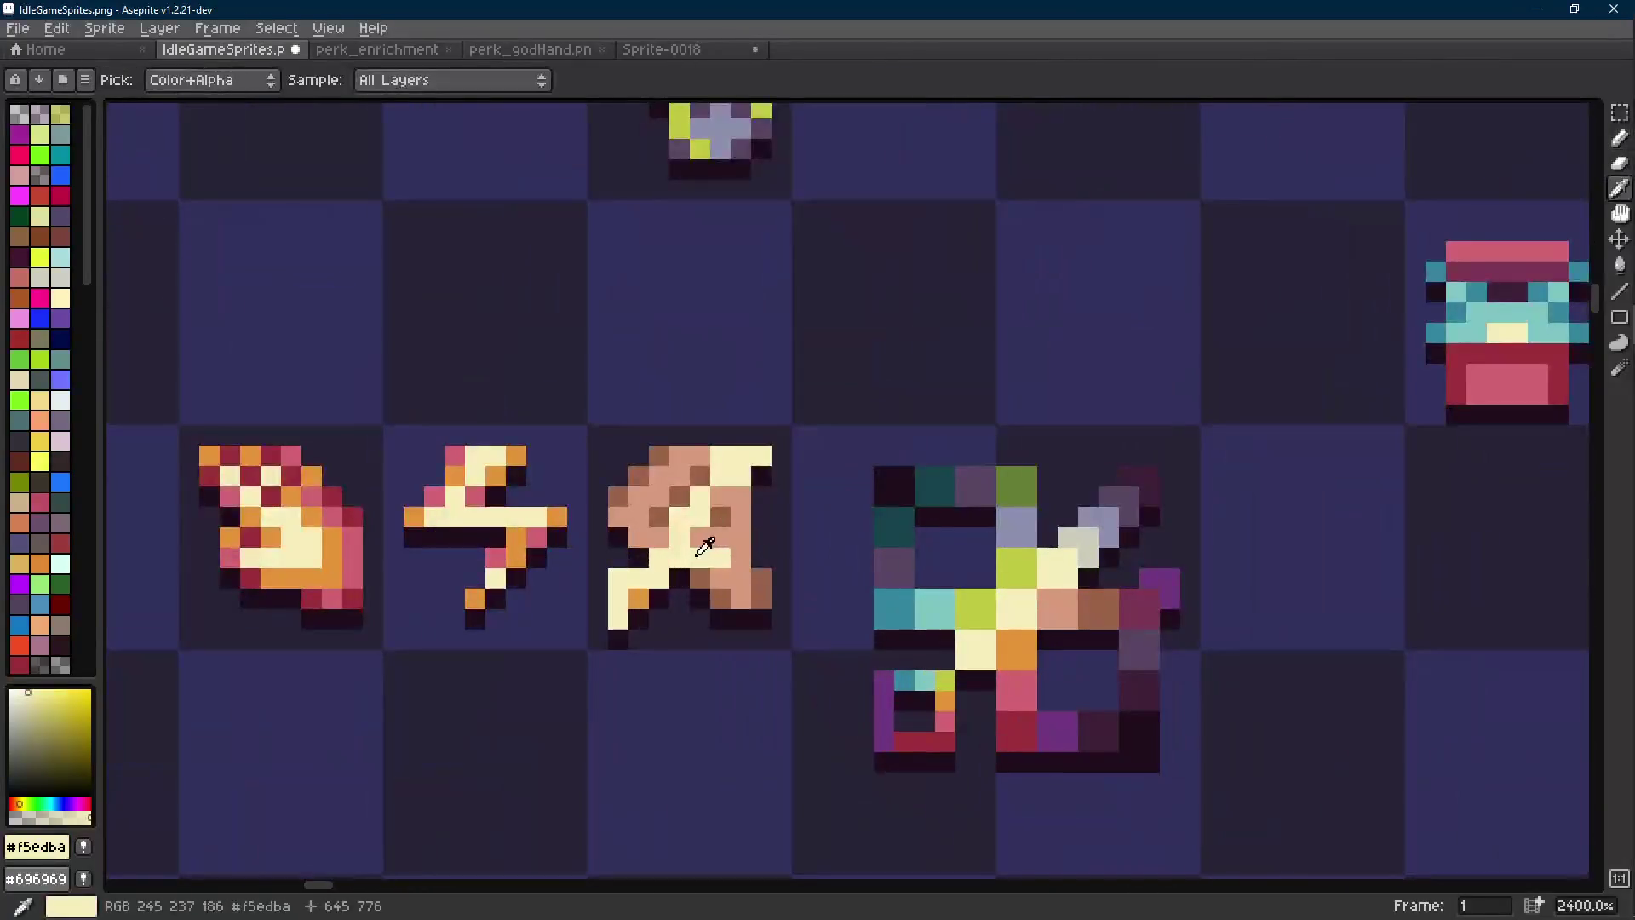
Paint orange pixels on the icon, moving a misplaced top pixel to its neighbour
{"action": "key", "text": "alt"}
{"action": "left_click", "coordinate": [639, 598], "text": "alt"}
{"action": "left_click", "coordinate": [696, 557]}
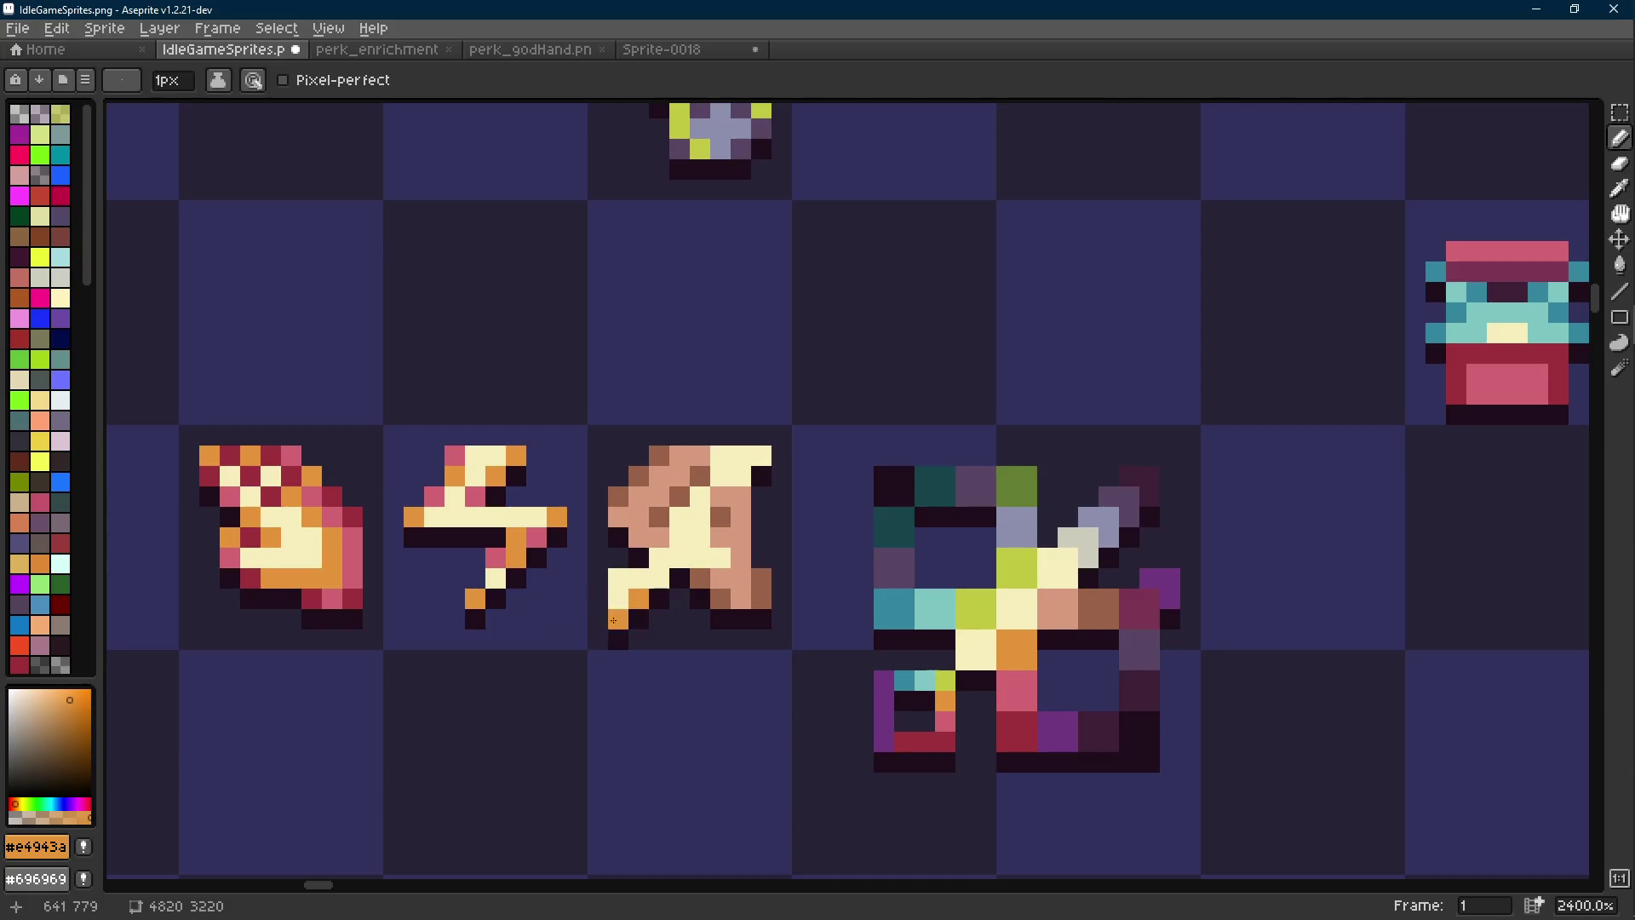
{"action": "left_click", "coordinate": [718, 446]}
{"action": "key", "text": "ctrl+z"}
{"action": "left_click", "coordinate": [726, 441]}
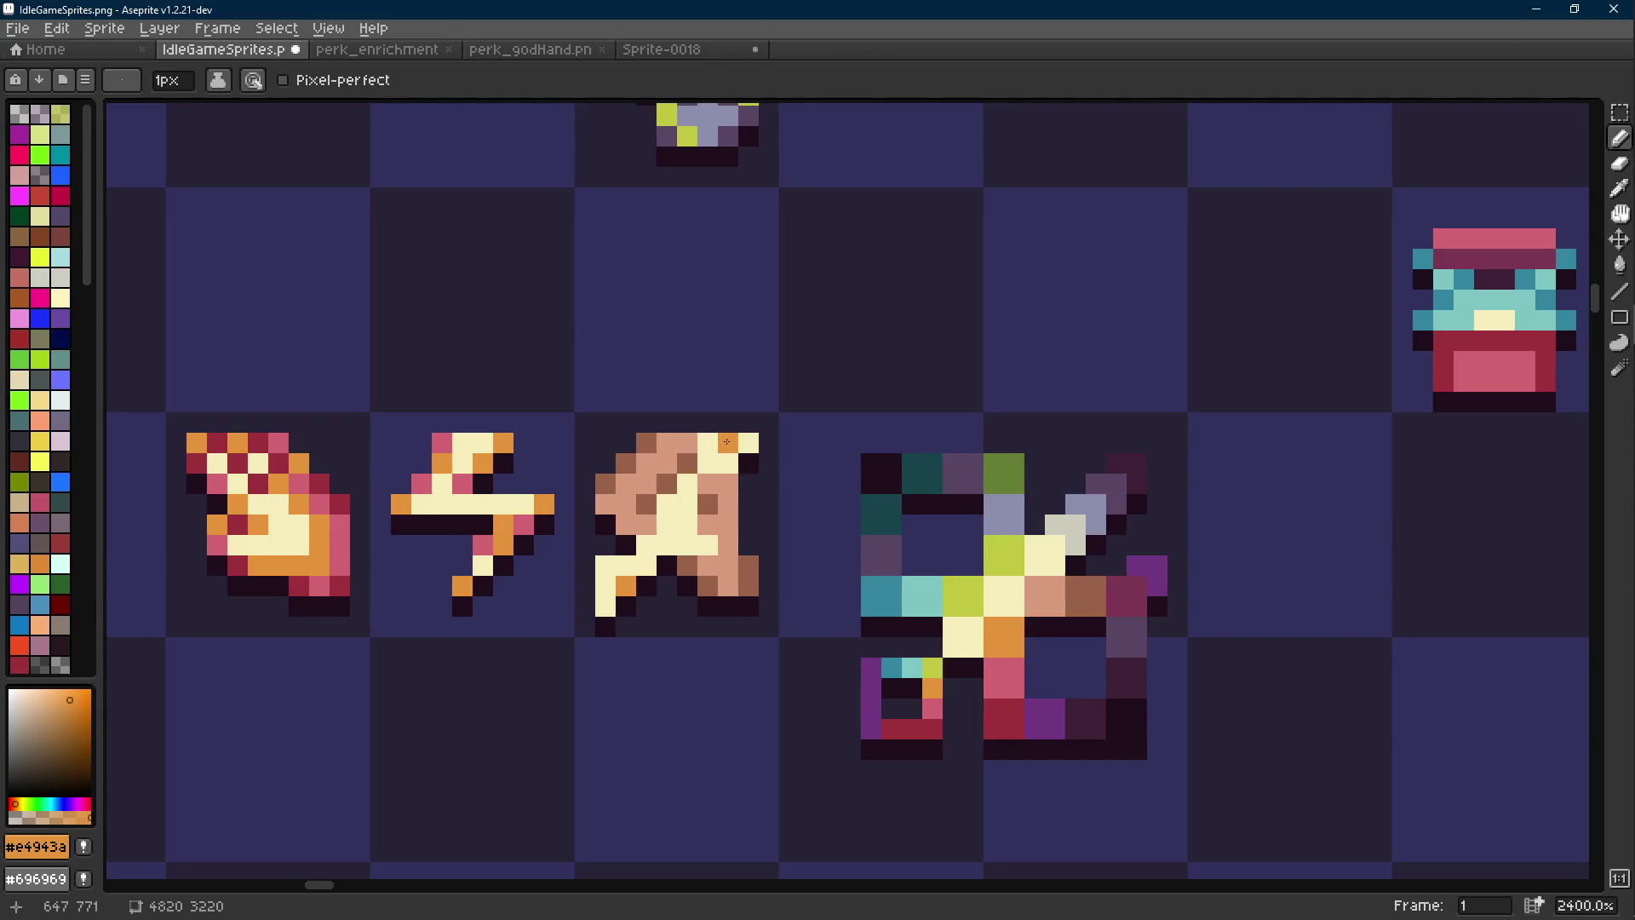
Restore the icon's top-right pixel to cream
{"action": "left_click", "coordinate": [748, 443], "text": "alt"}
{"action": "left_click", "coordinate": [748, 477]}
{"action": "left_click", "coordinate": [671, 558], "text": "alt"}
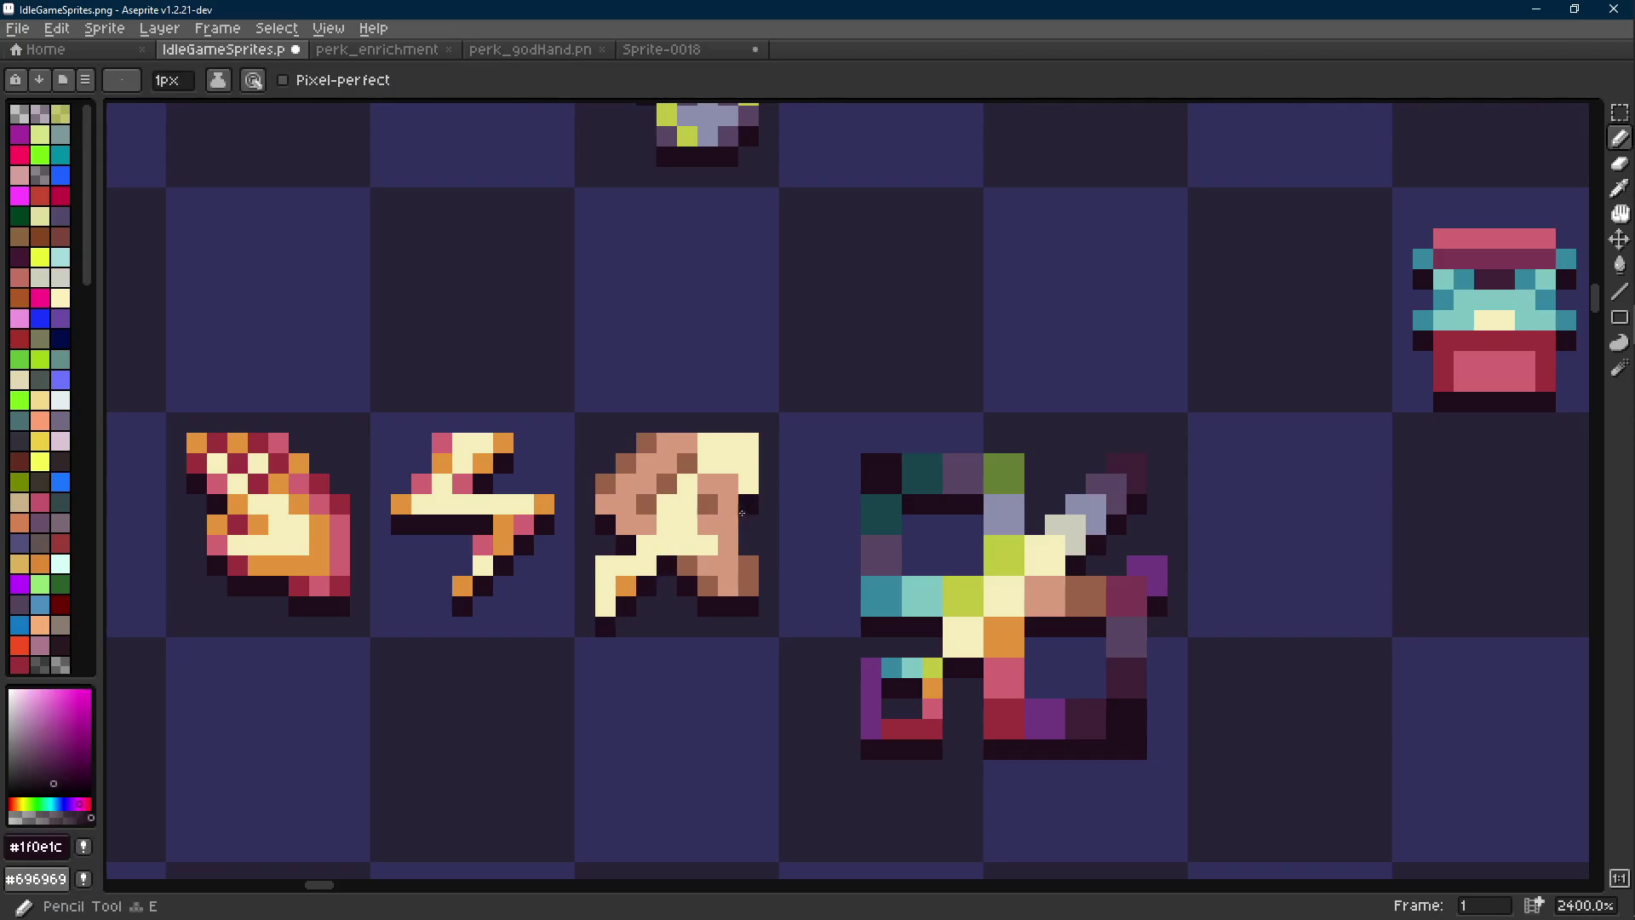
{"action": "scroll", "coordinate": [671, 558], "scroll_direction": "down", "scroll_amount": 5}
{"action": "scroll", "coordinate": [772, 515], "scroll_direction": "down", "scroll_amount": 1}
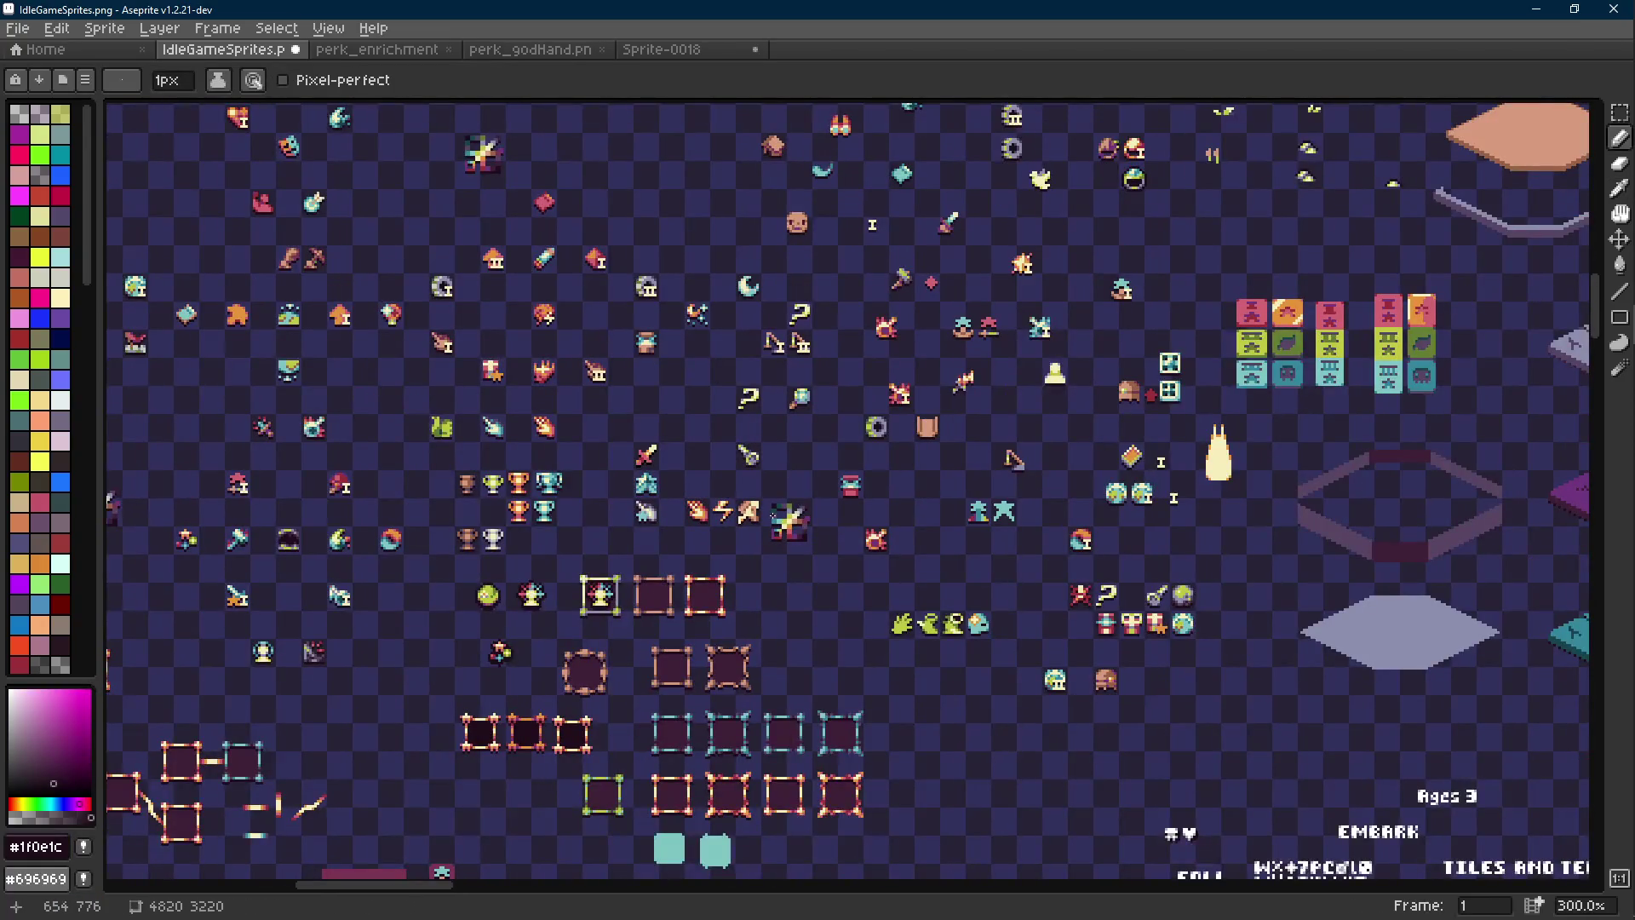
Save IdleGameSprites.png with Ctrl+S
{"action": "scroll", "coordinate": [773, 515], "scroll_direction": "up", "scroll_amount": 6}
{"action": "key", "text": "e"}
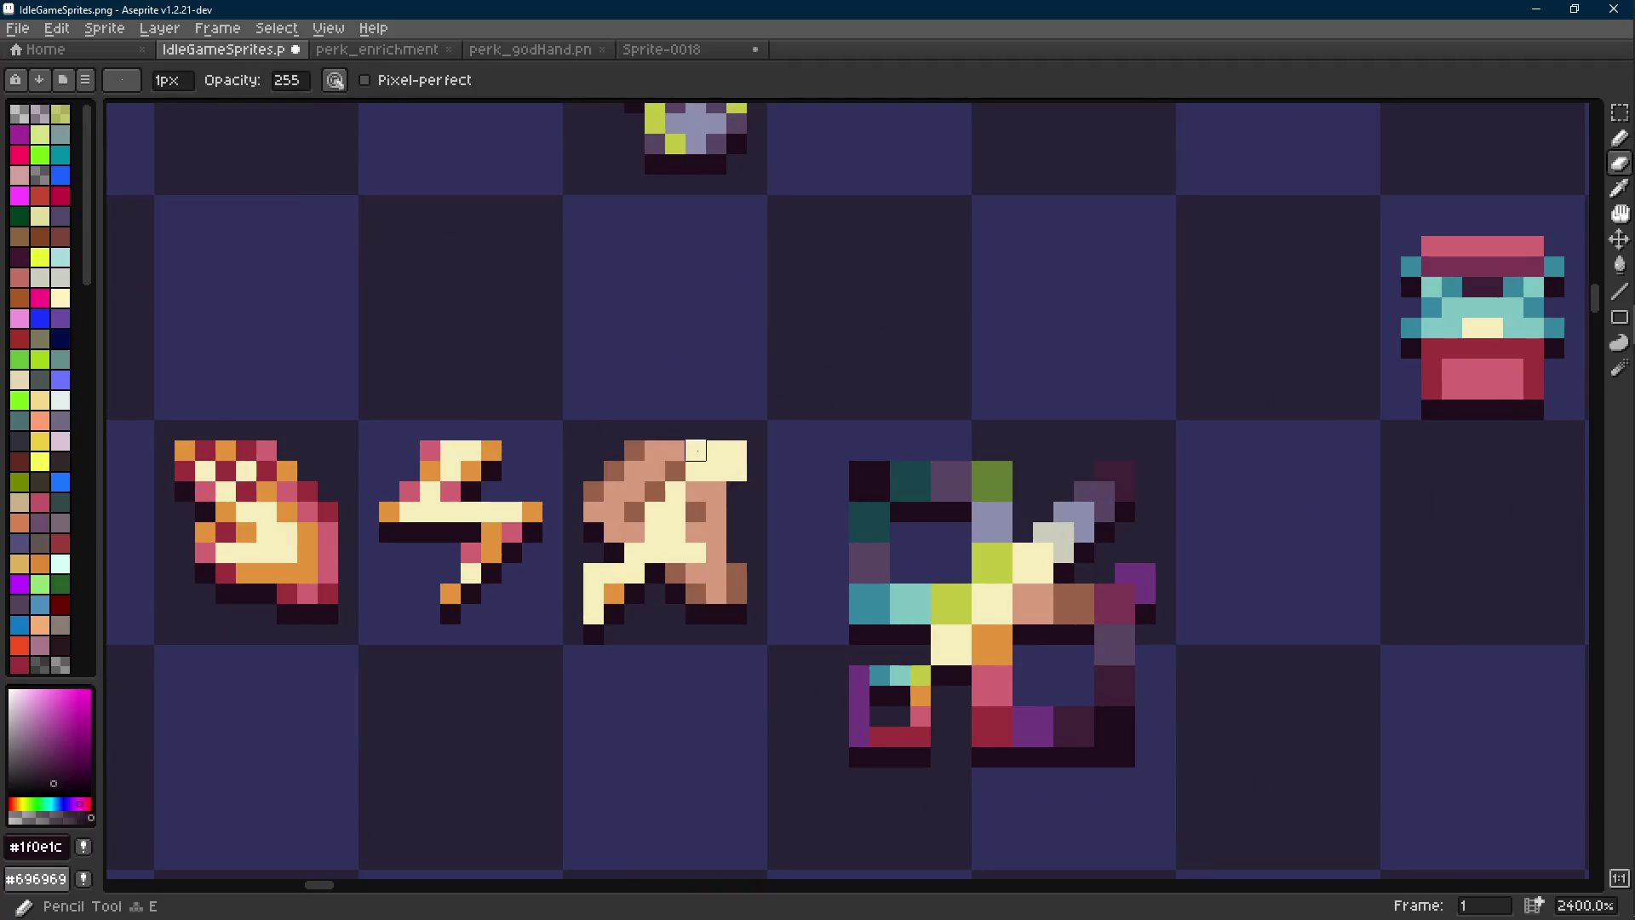
{"action": "key", "text": "b"}
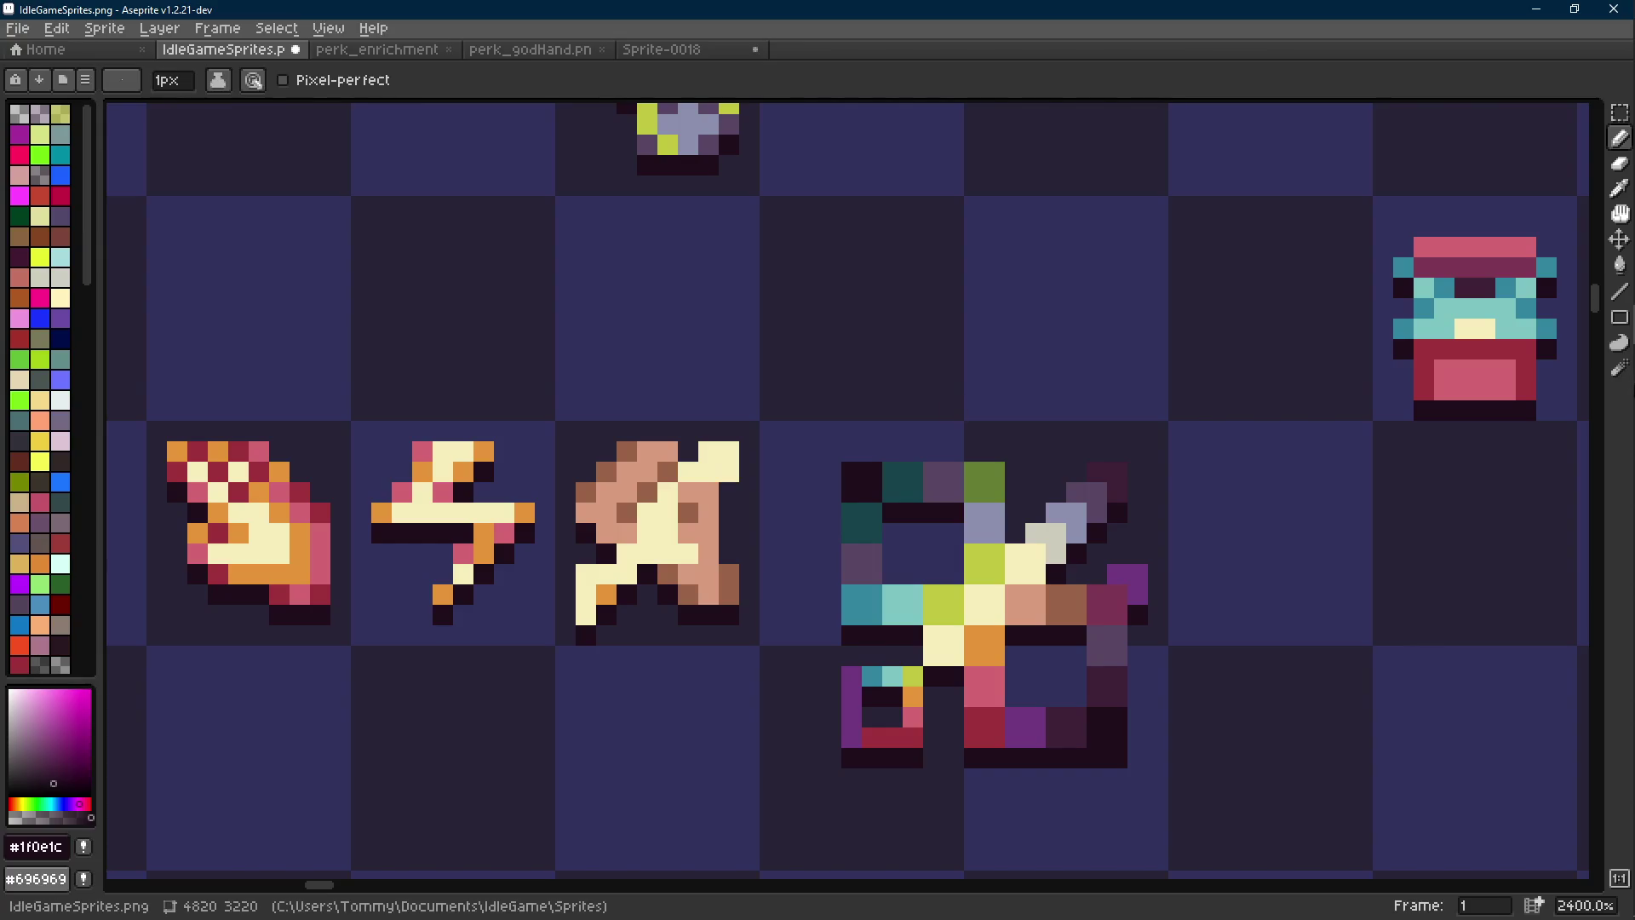
{"action": "mouse_move", "coordinate": [1608, 323]}
{"action": "key", "text": "ctrl+s"}
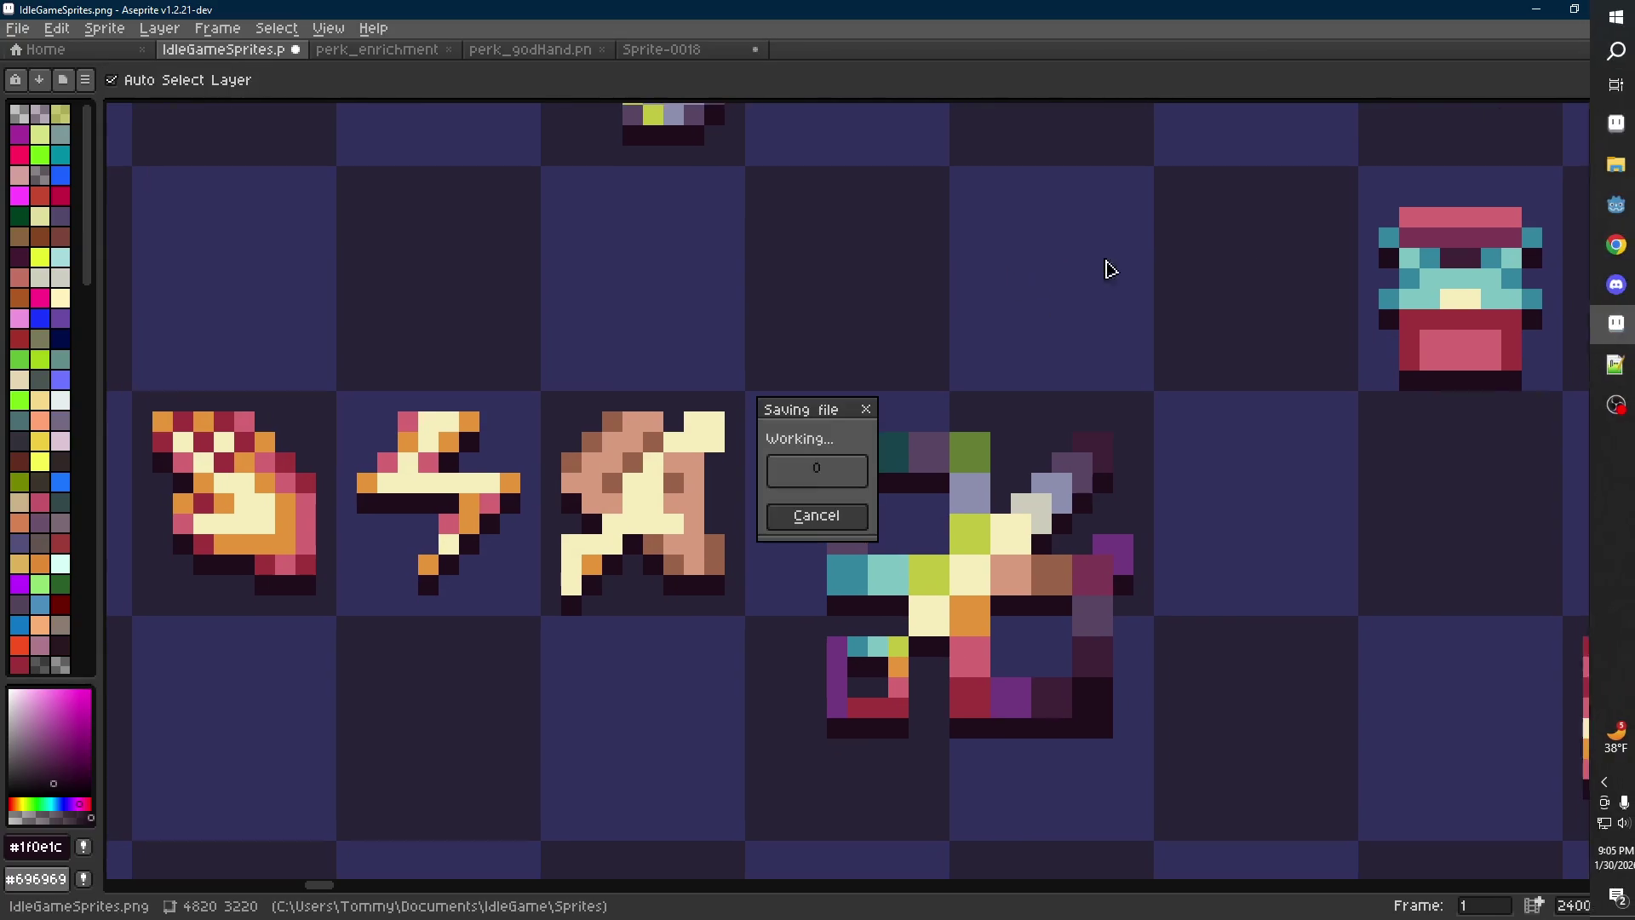
Launch Steam from Windows search
{"action": "left_click", "coordinate": [1608, 50]}
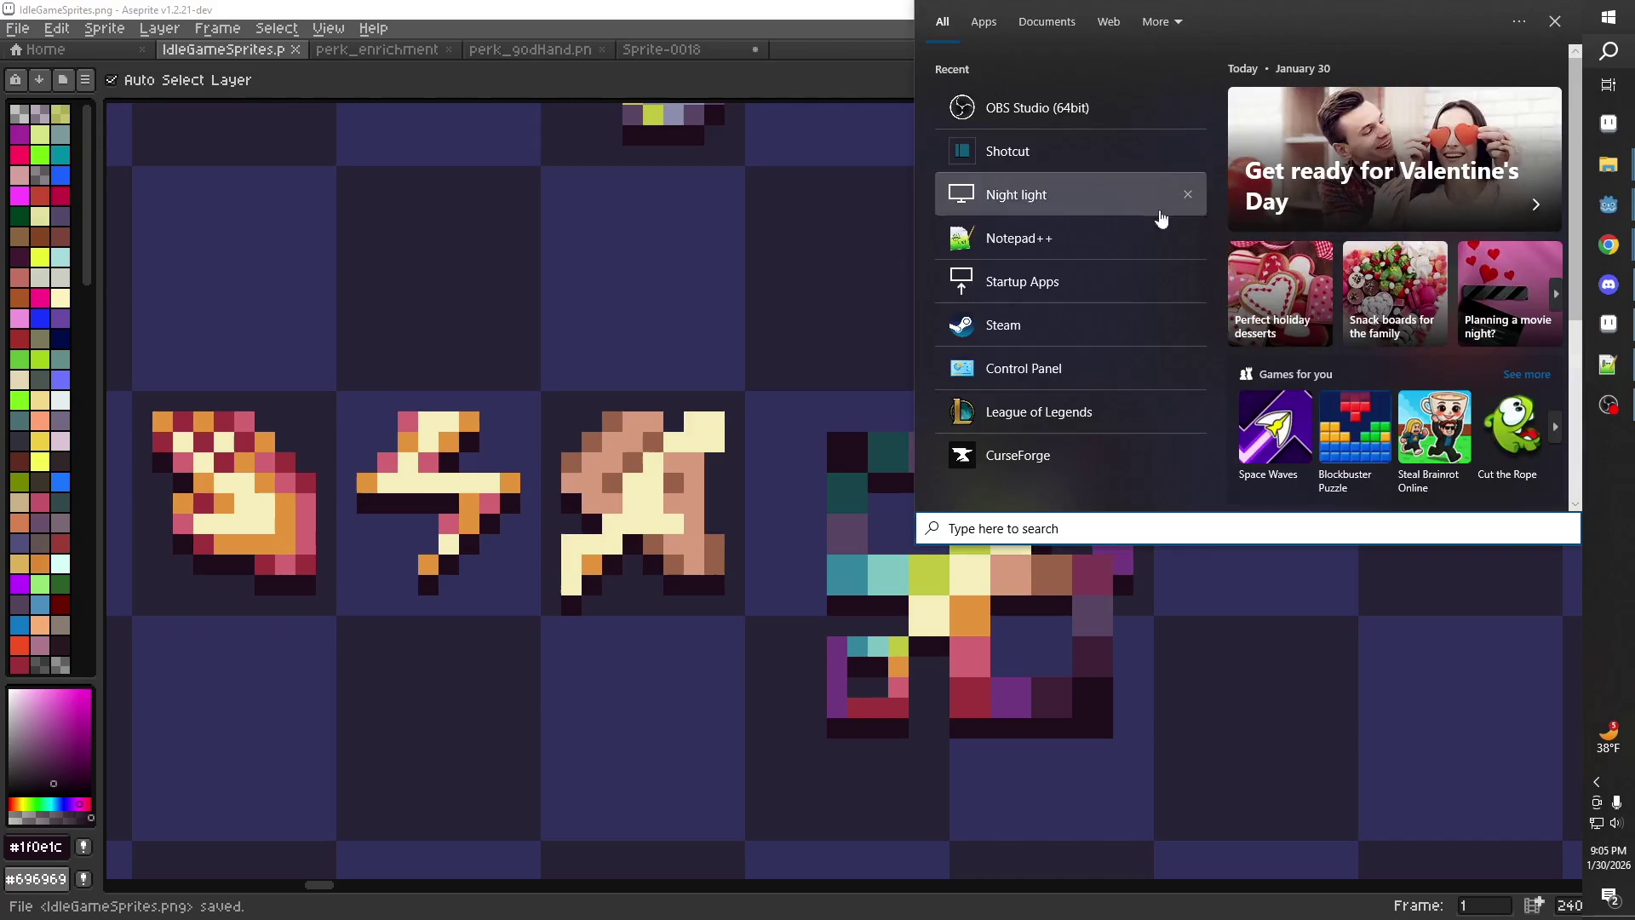
{"action": "type", "text": "steam"}
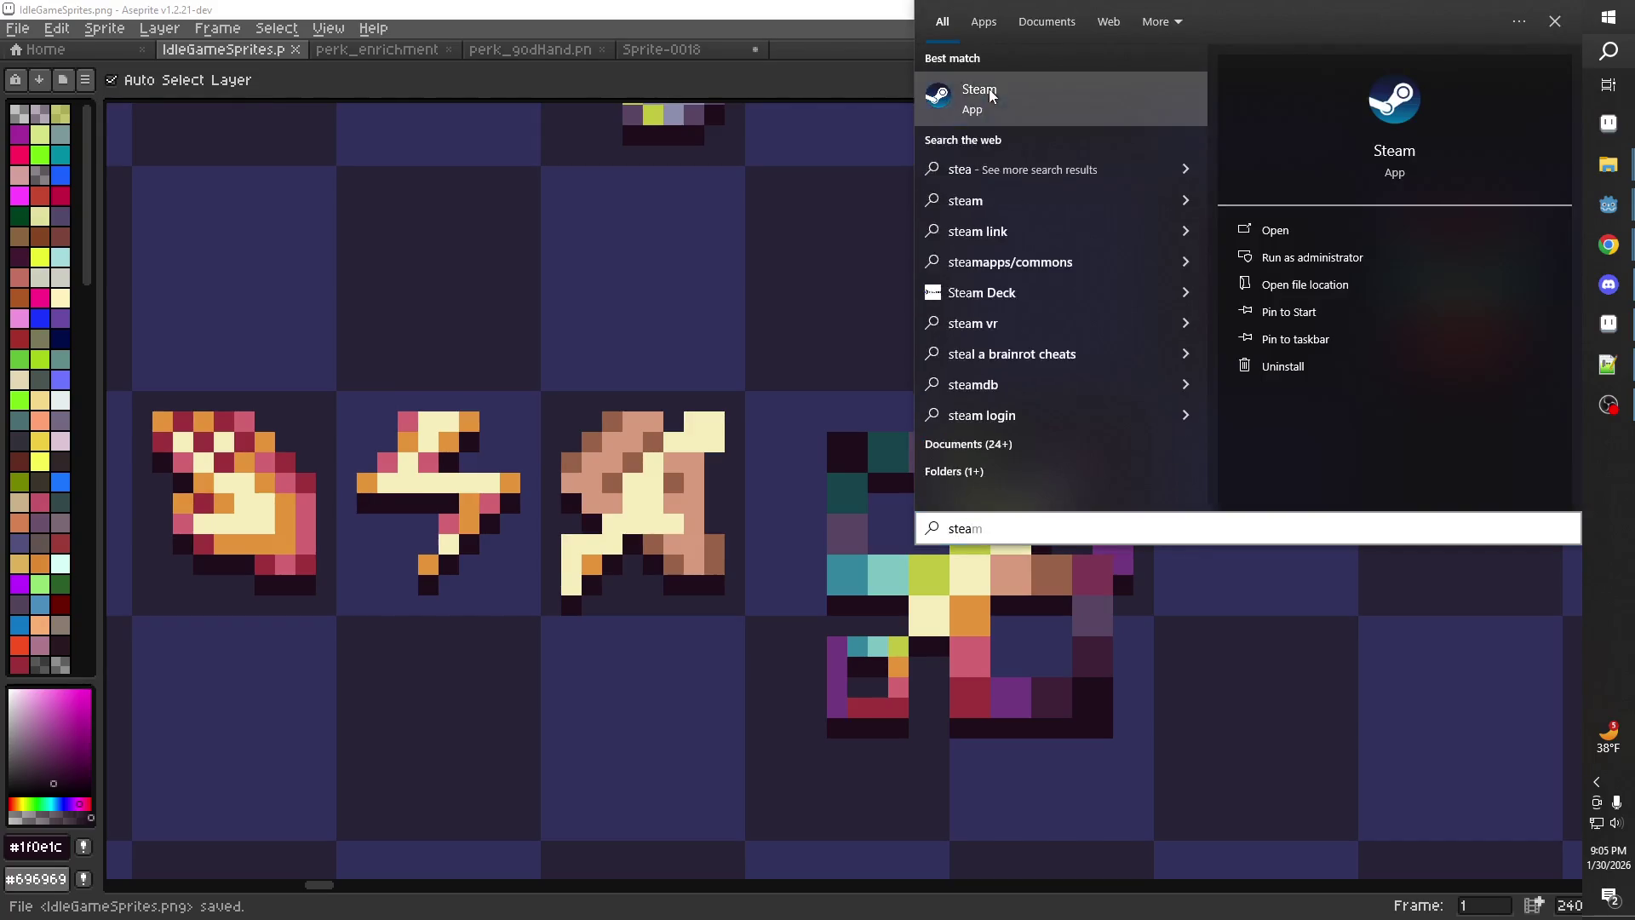
{"action": "key", "text": "Return"}
Browse the EXCALIMURDER screenshots: ship and beach, red cliff, sword-in-stone, bell tower
{"action": "mouse_move", "coordinate": [181, 70]}
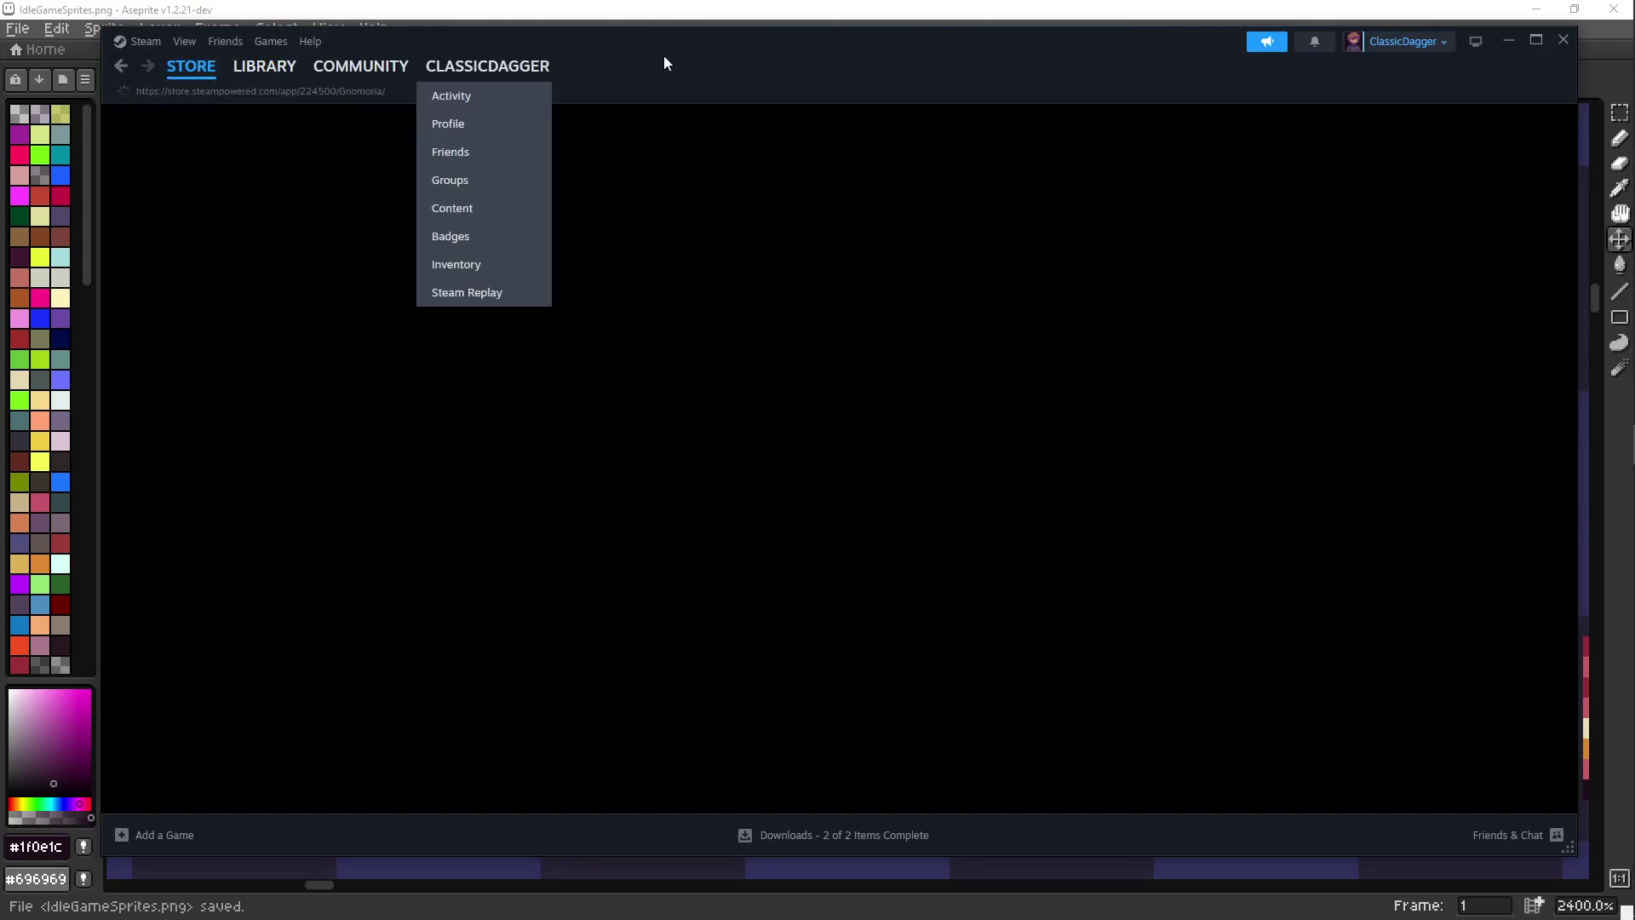
{"action": "key", "text": "alt+Tab"}
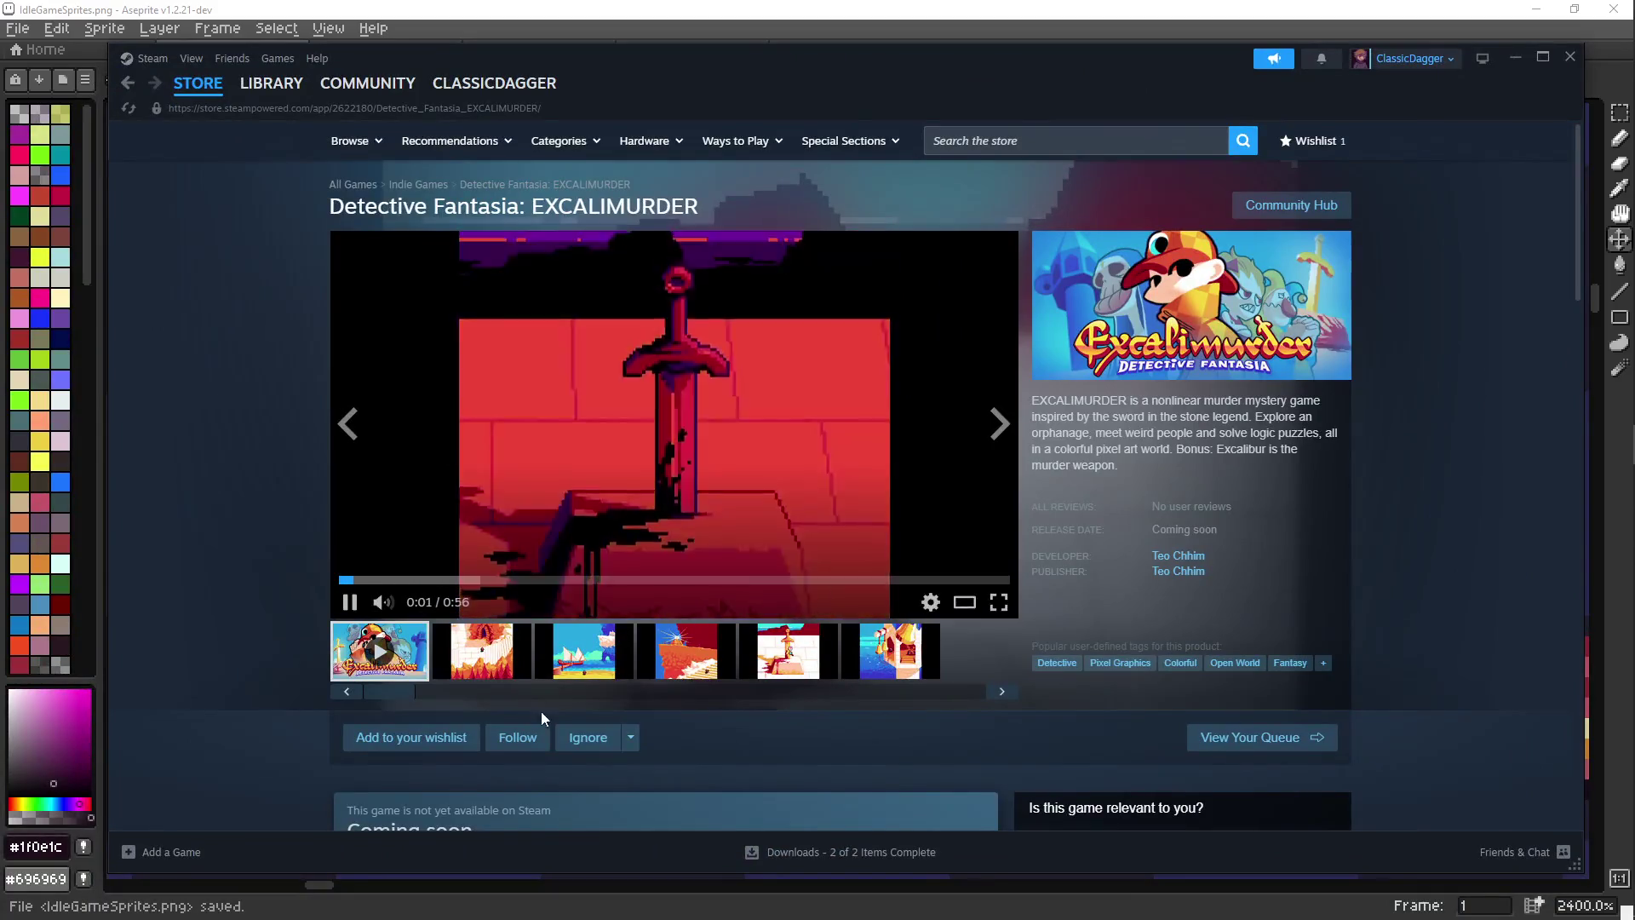
{"action": "left_click", "coordinate": [492, 649]}
{"action": "left_click", "coordinate": [564, 656]}
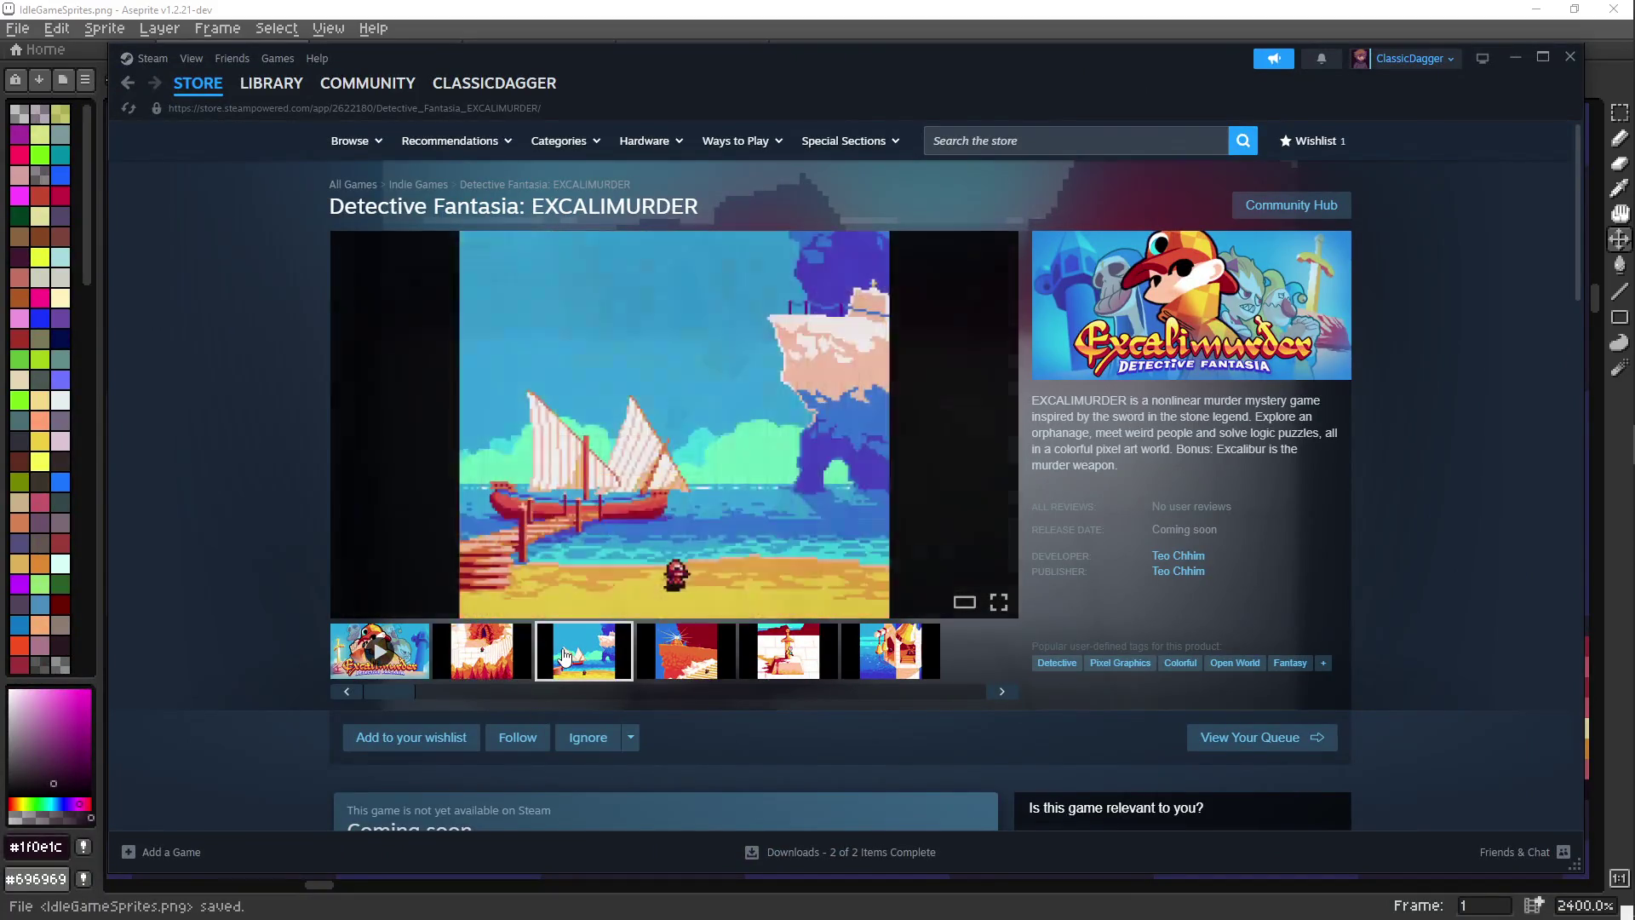
{"action": "left_click", "coordinate": [669, 654]}
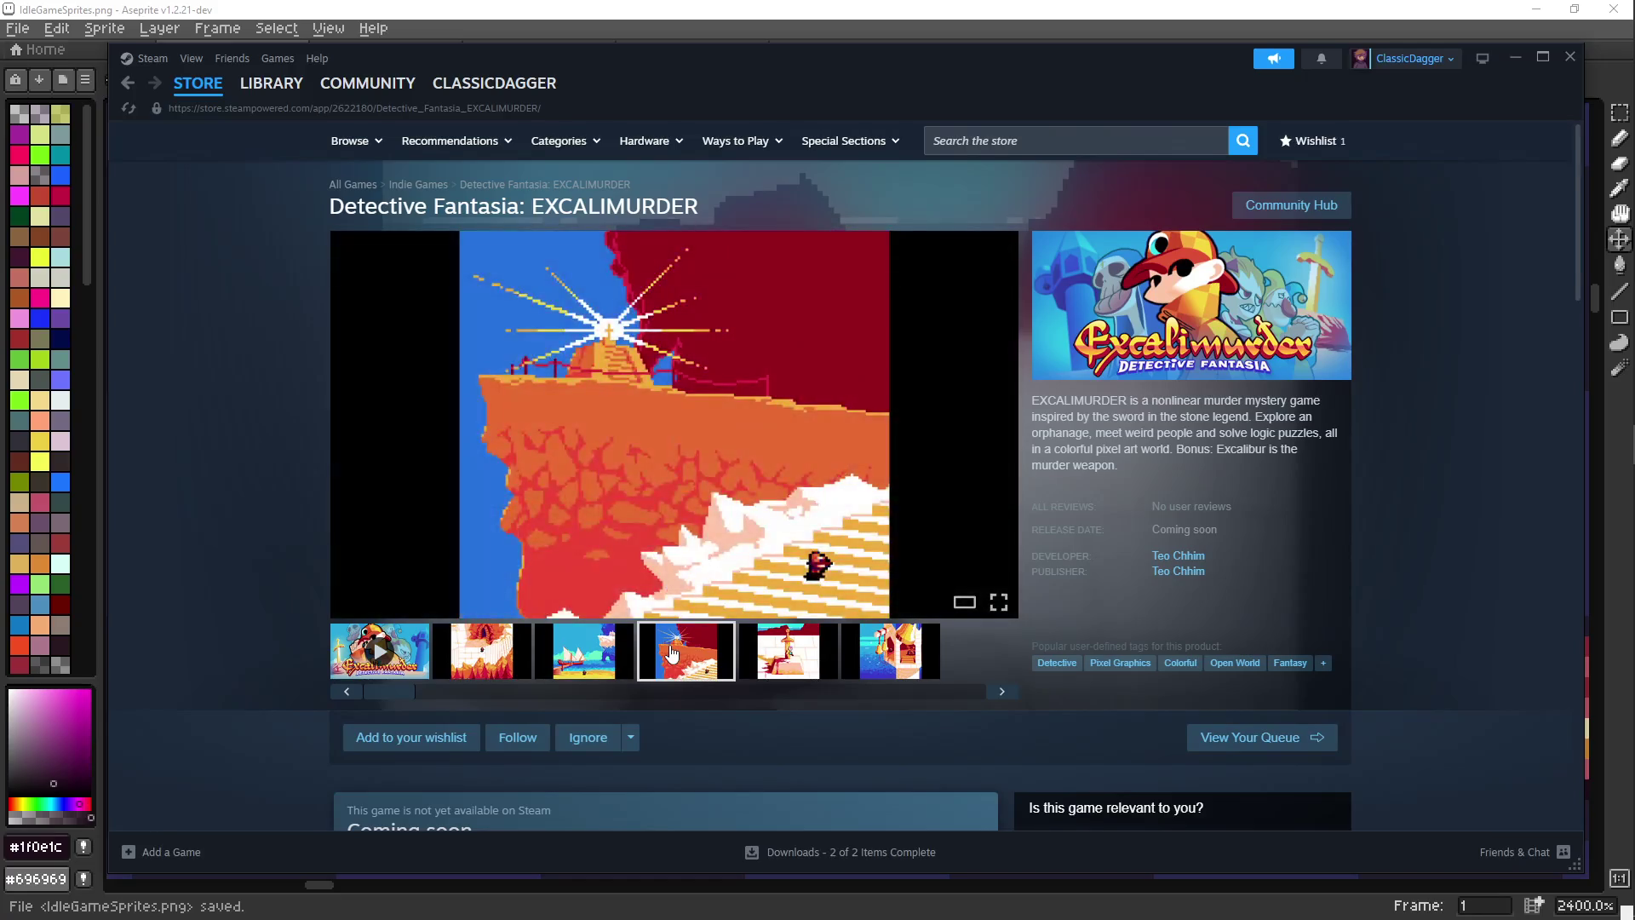
{"action": "left_click", "coordinate": [773, 654]}
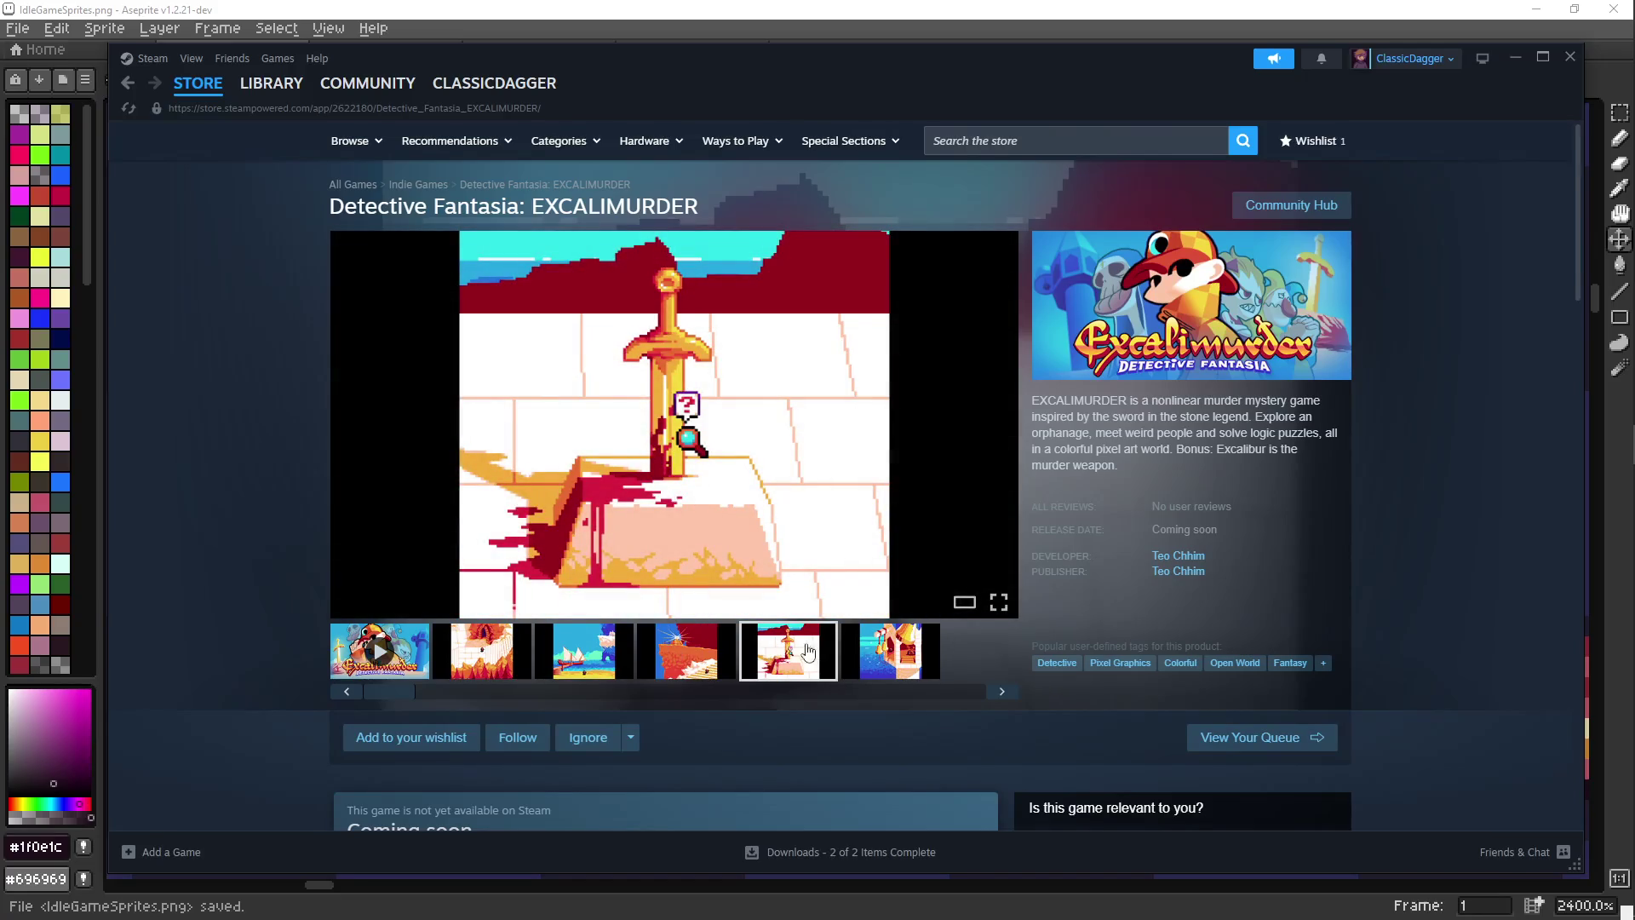
{"action": "left_click", "coordinate": [877, 651]}
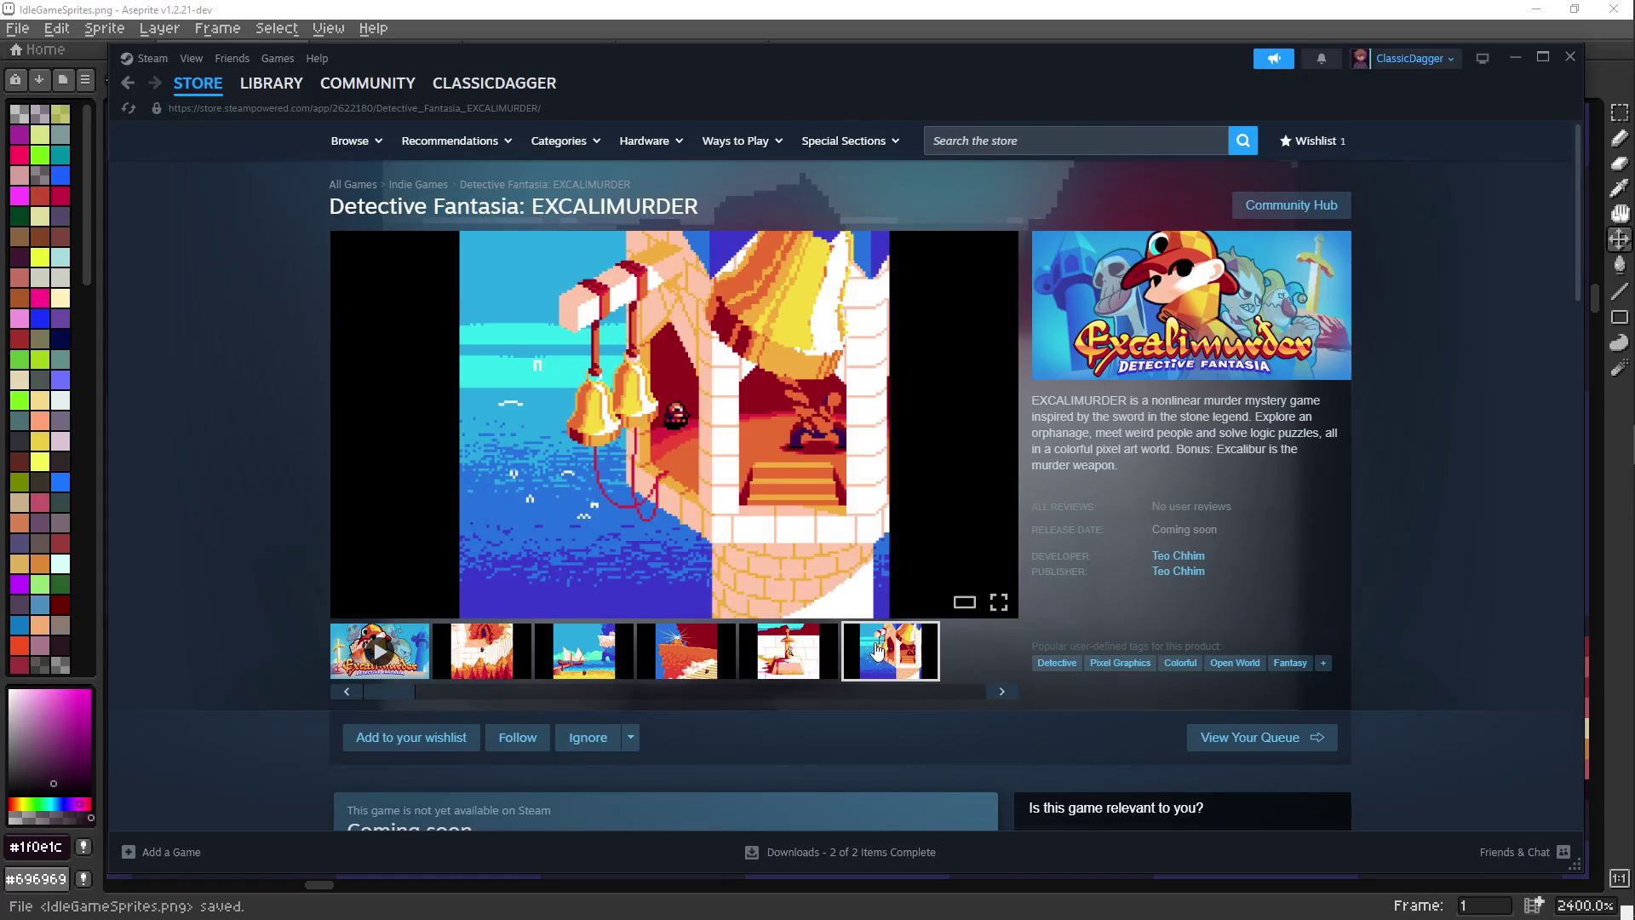
Replay the trailer from 0:10, pausing and resuming it once
{"action": "left_click", "coordinate": [398, 654]}
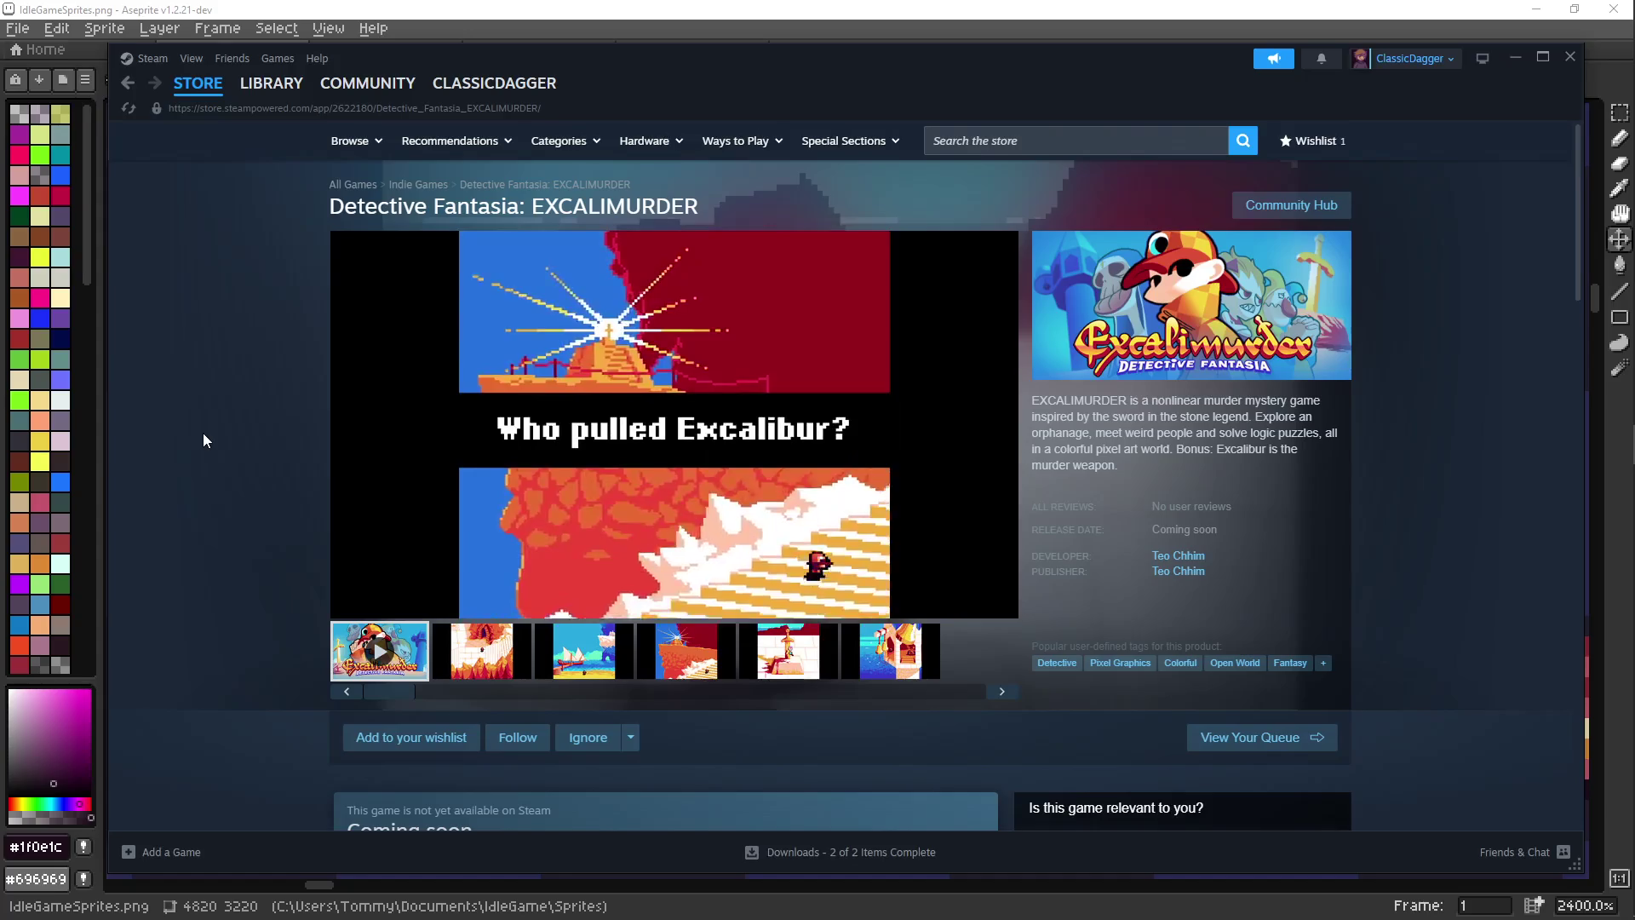
{"action": "left_click", "coordinate": [466, 581]}
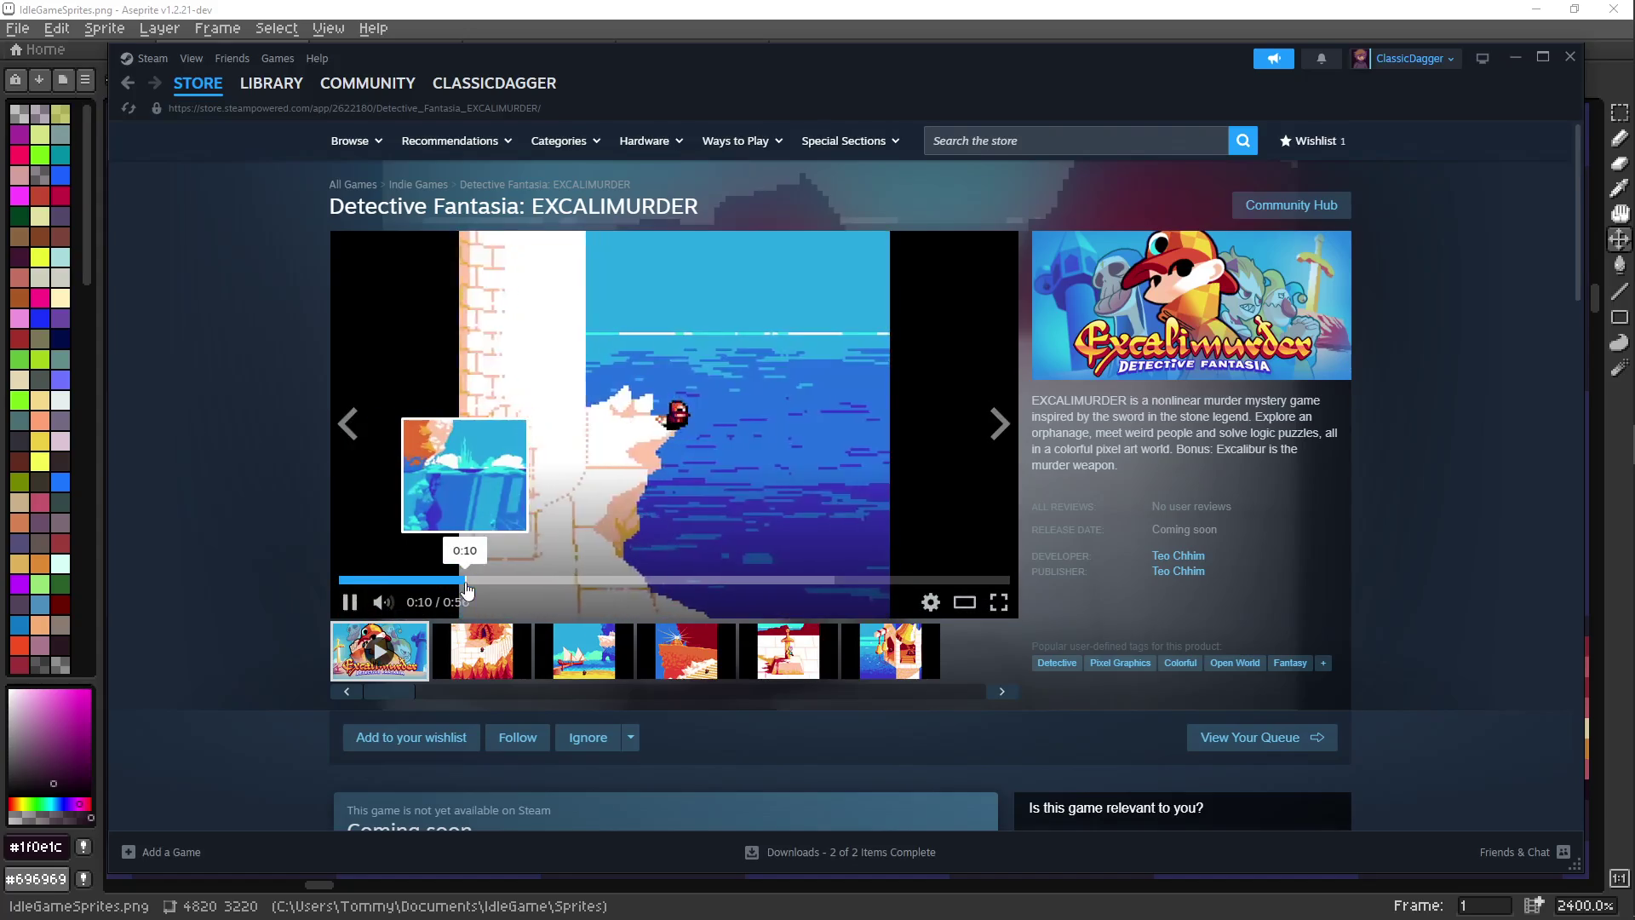
{"action": "left_click", "coordinate": [526, 443]}
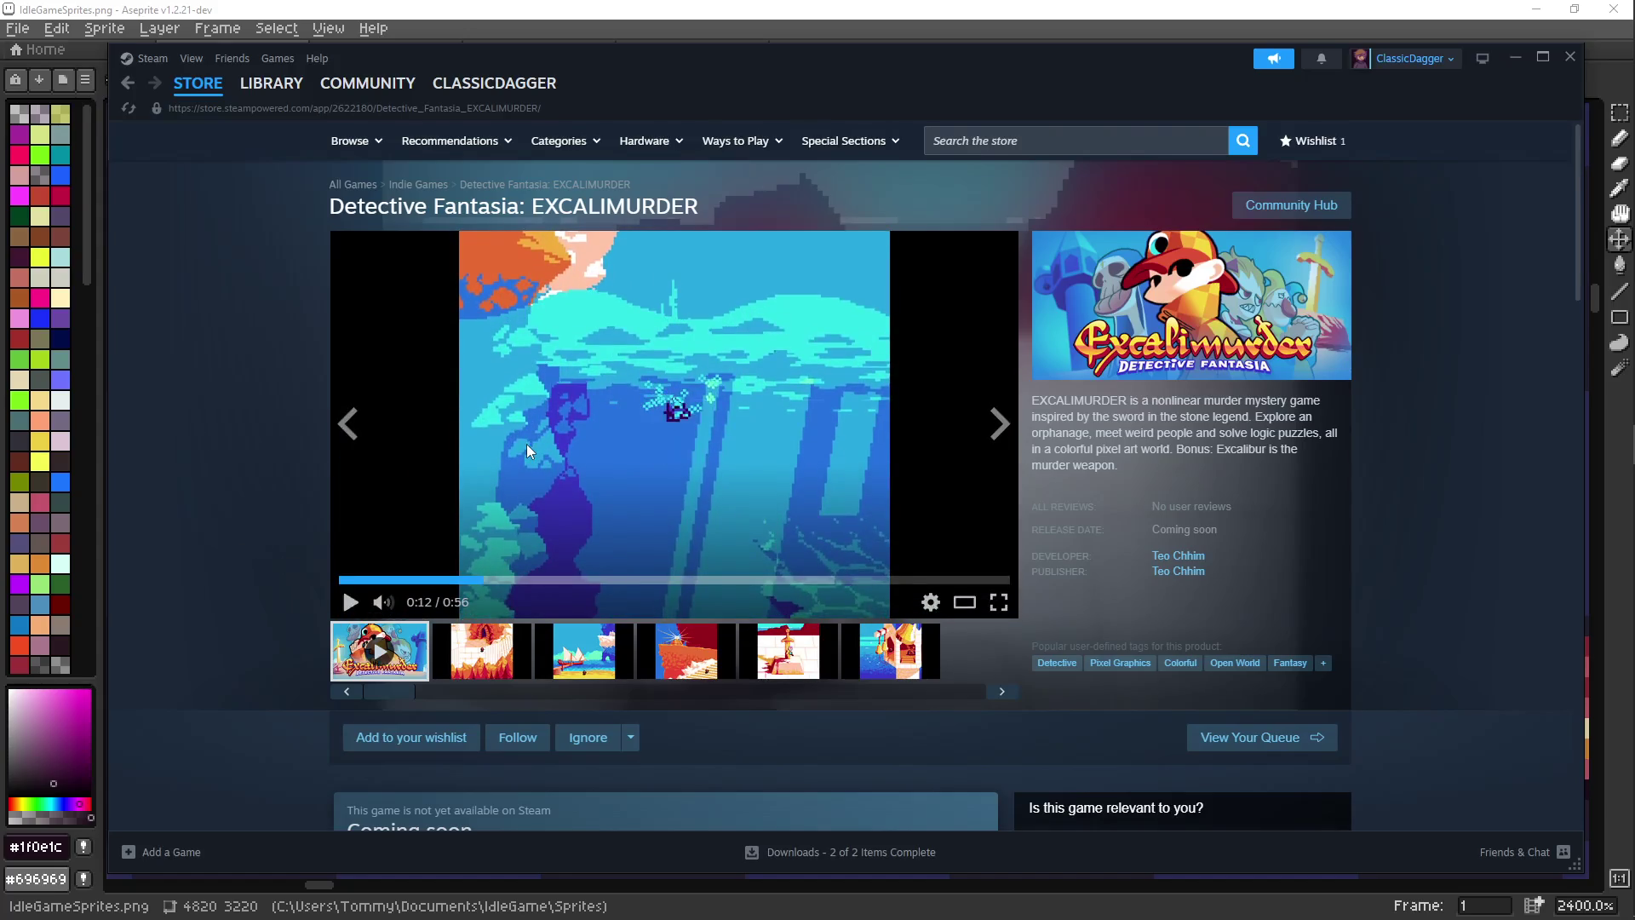
{"action": "left_click", "coordinate": [533, 443]}
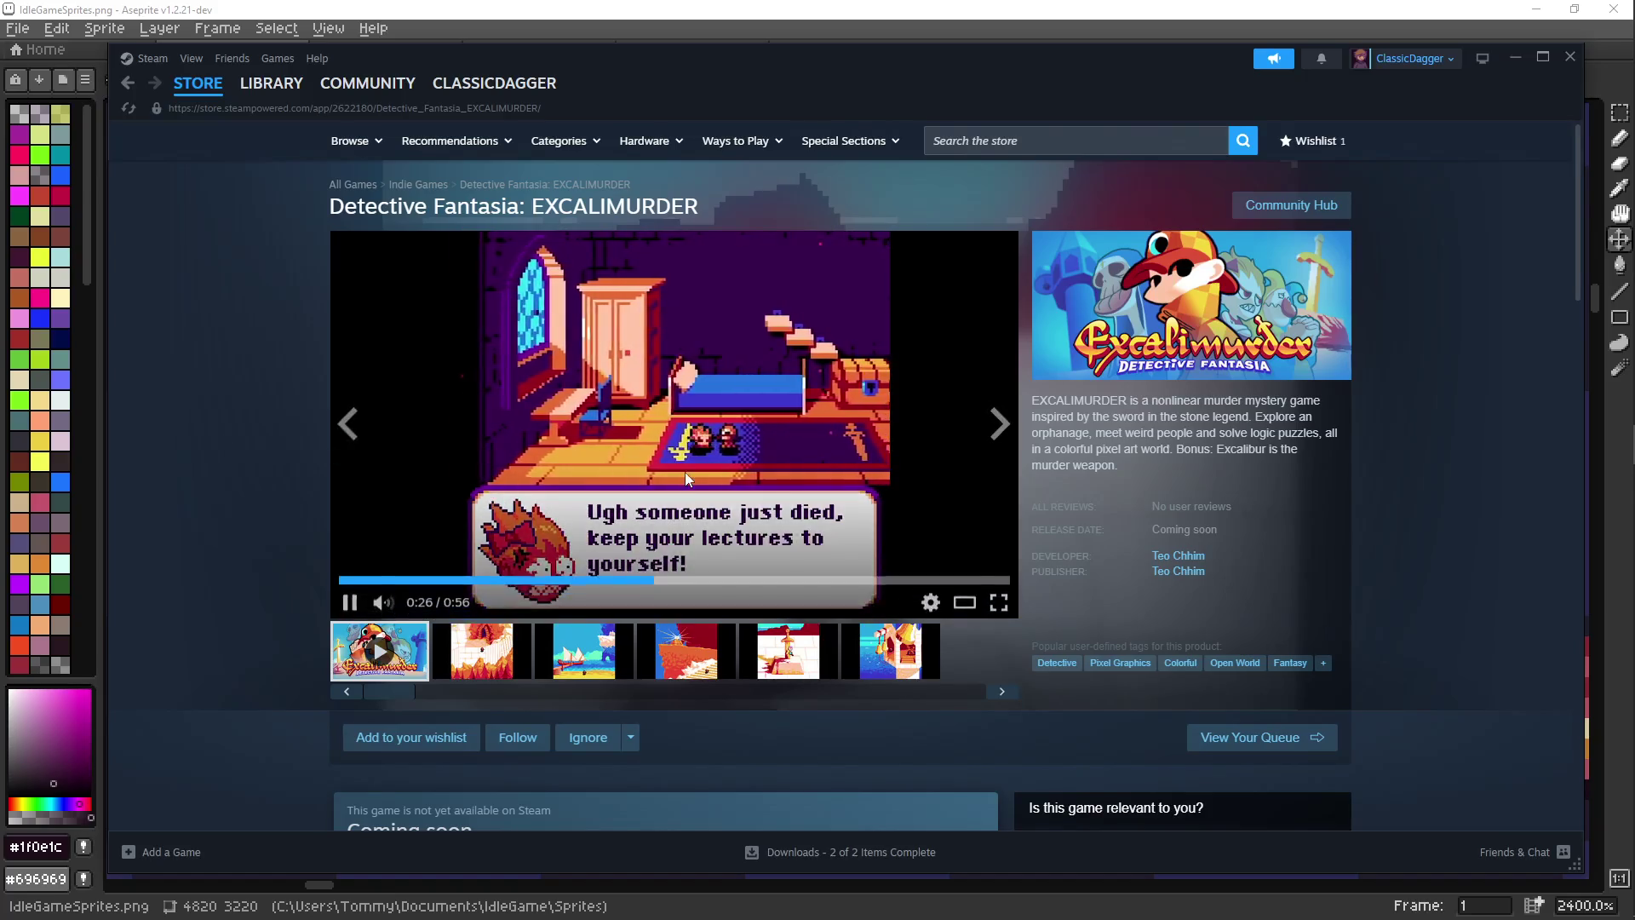
Pause the trailer at 0:44 on its end card, scroll to About This Game, then back up
{"action": "mouse_move", "coordinate": [367, 495]}
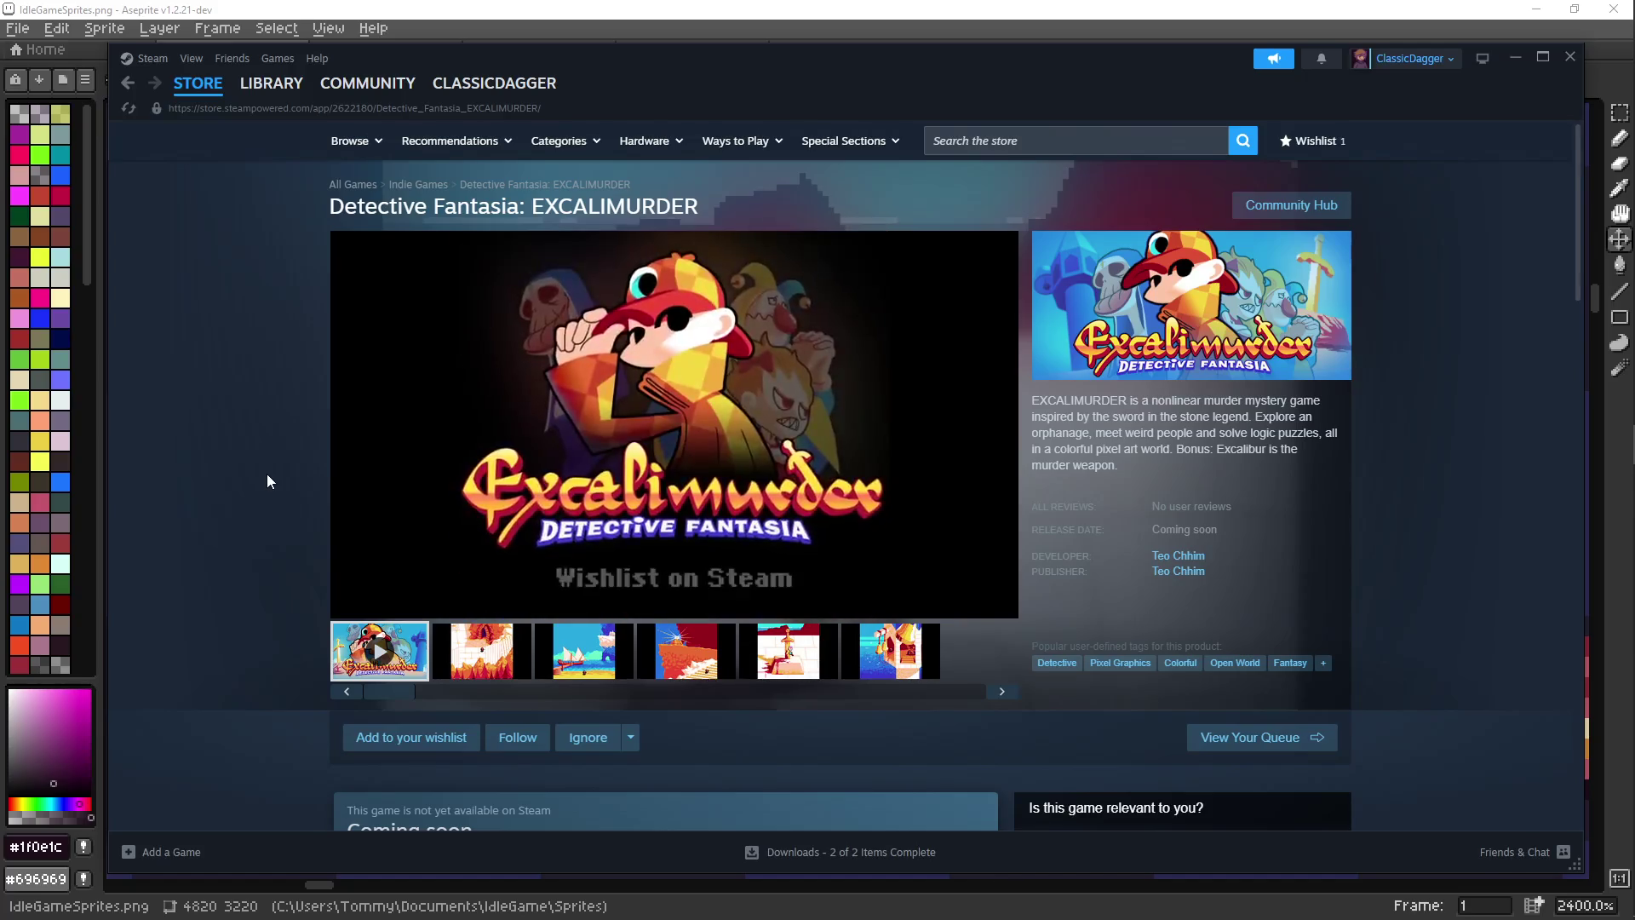
{"action": "left_click", "coordinate": [532, 313]}
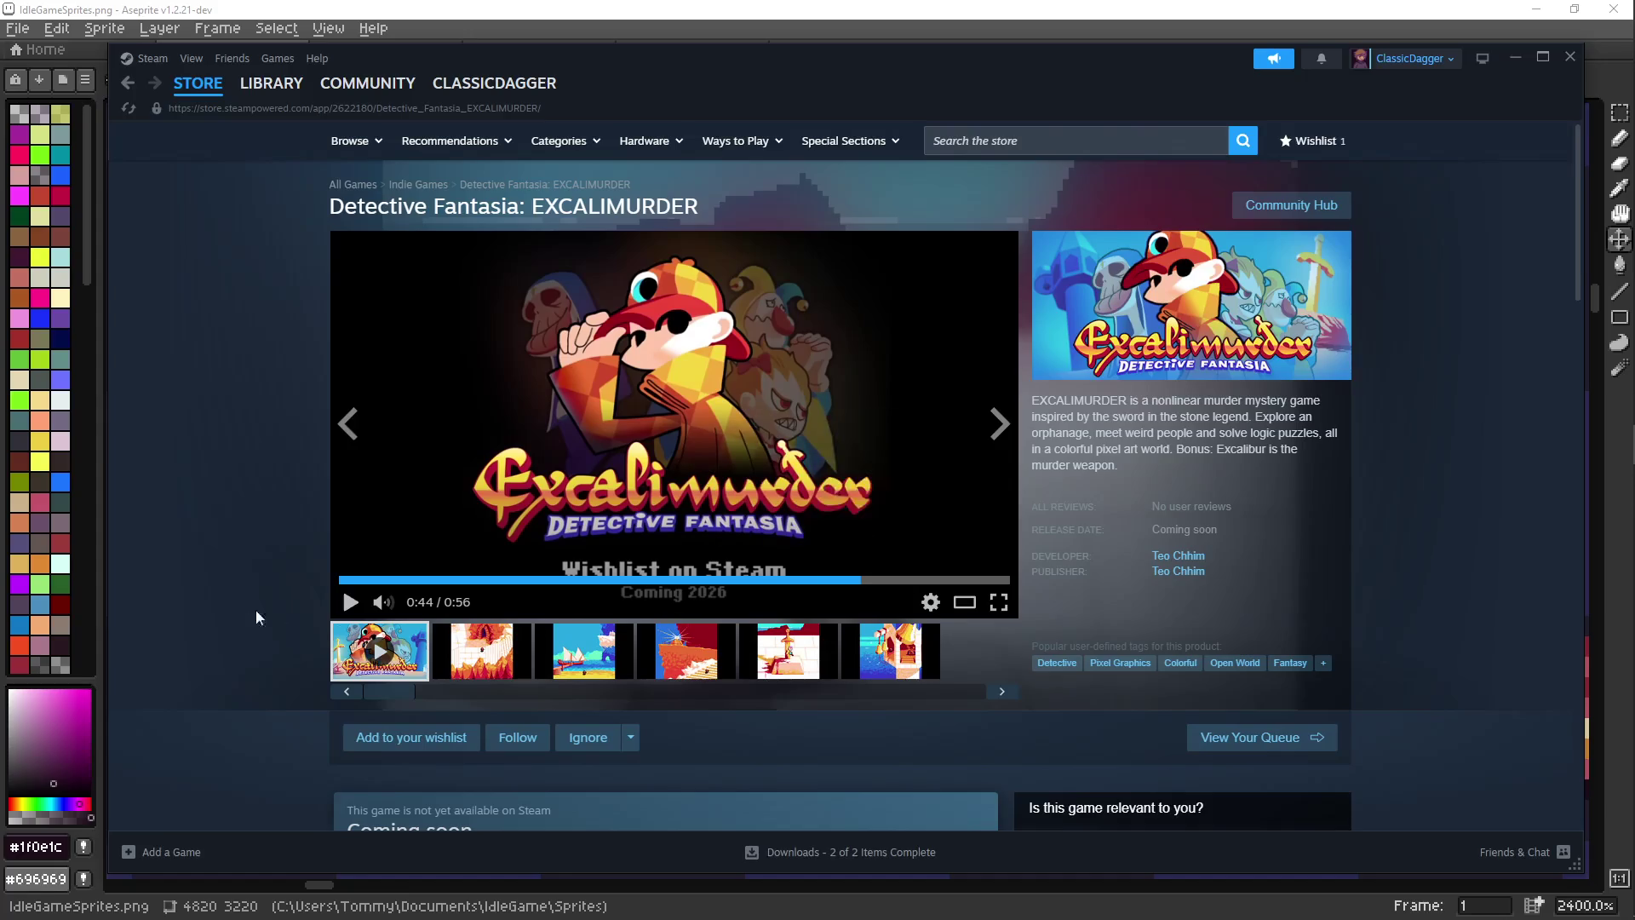
{"action": "scroll", "coordinate": [179, 591], "scroll_direction": "down", "scroll_amount": 1}
{"action": "scroll", "coordinate": [179, 589], "scroll_direction": "down", "scroll_amount": 3}
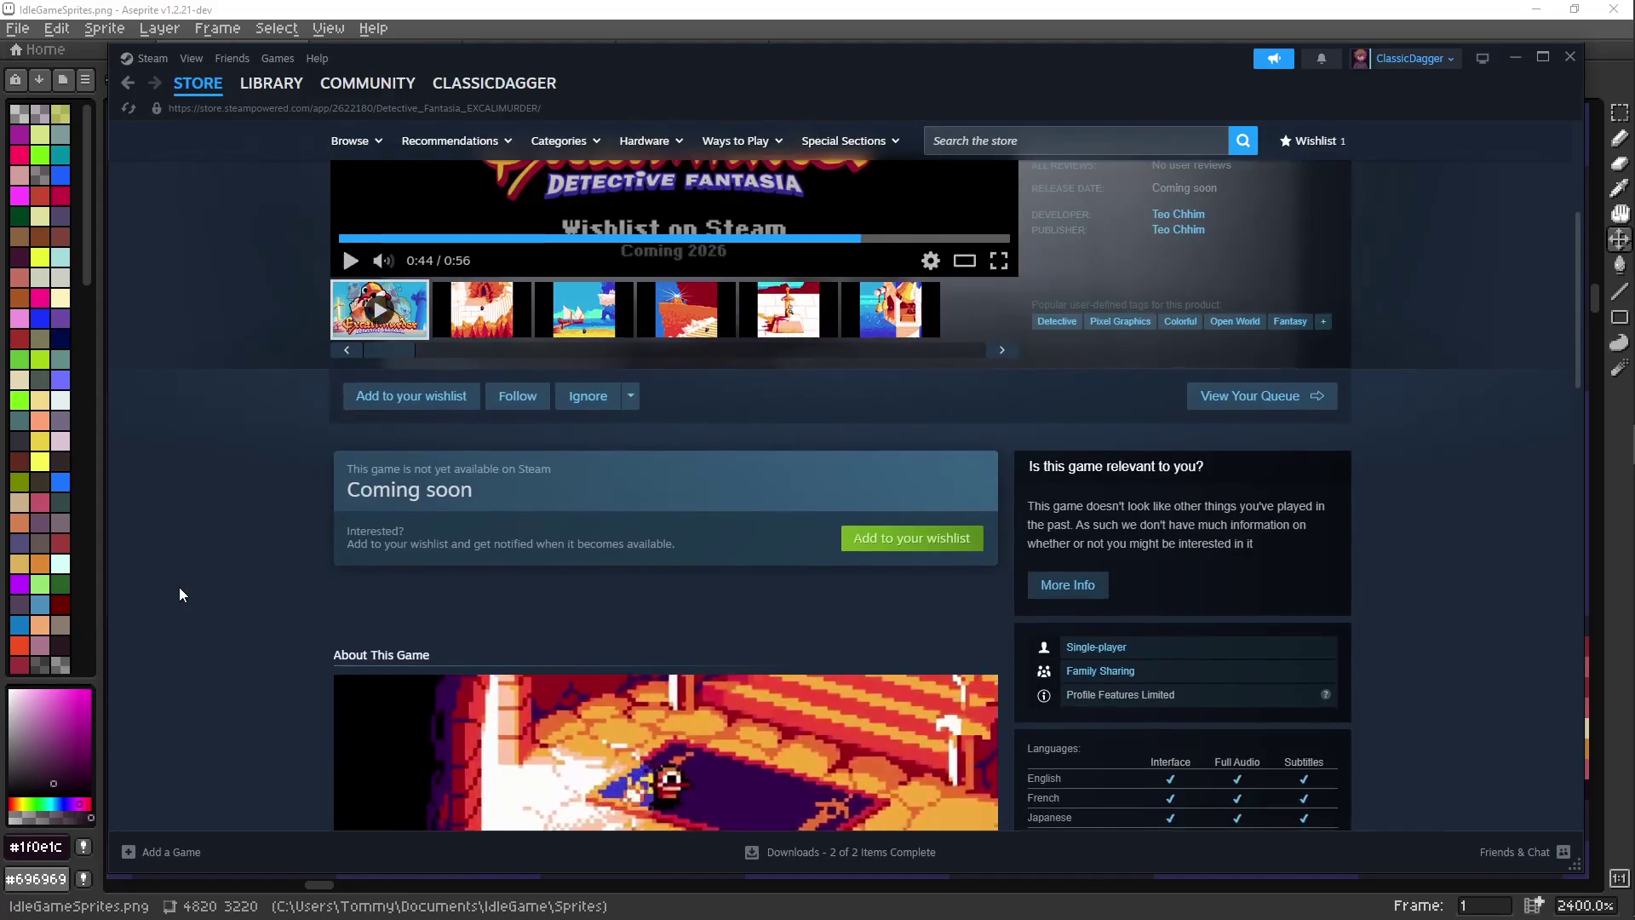
{"action": "scroll", "coordinate": [179, 586], "scroll_direction": "down", "scroll_amount": 2}
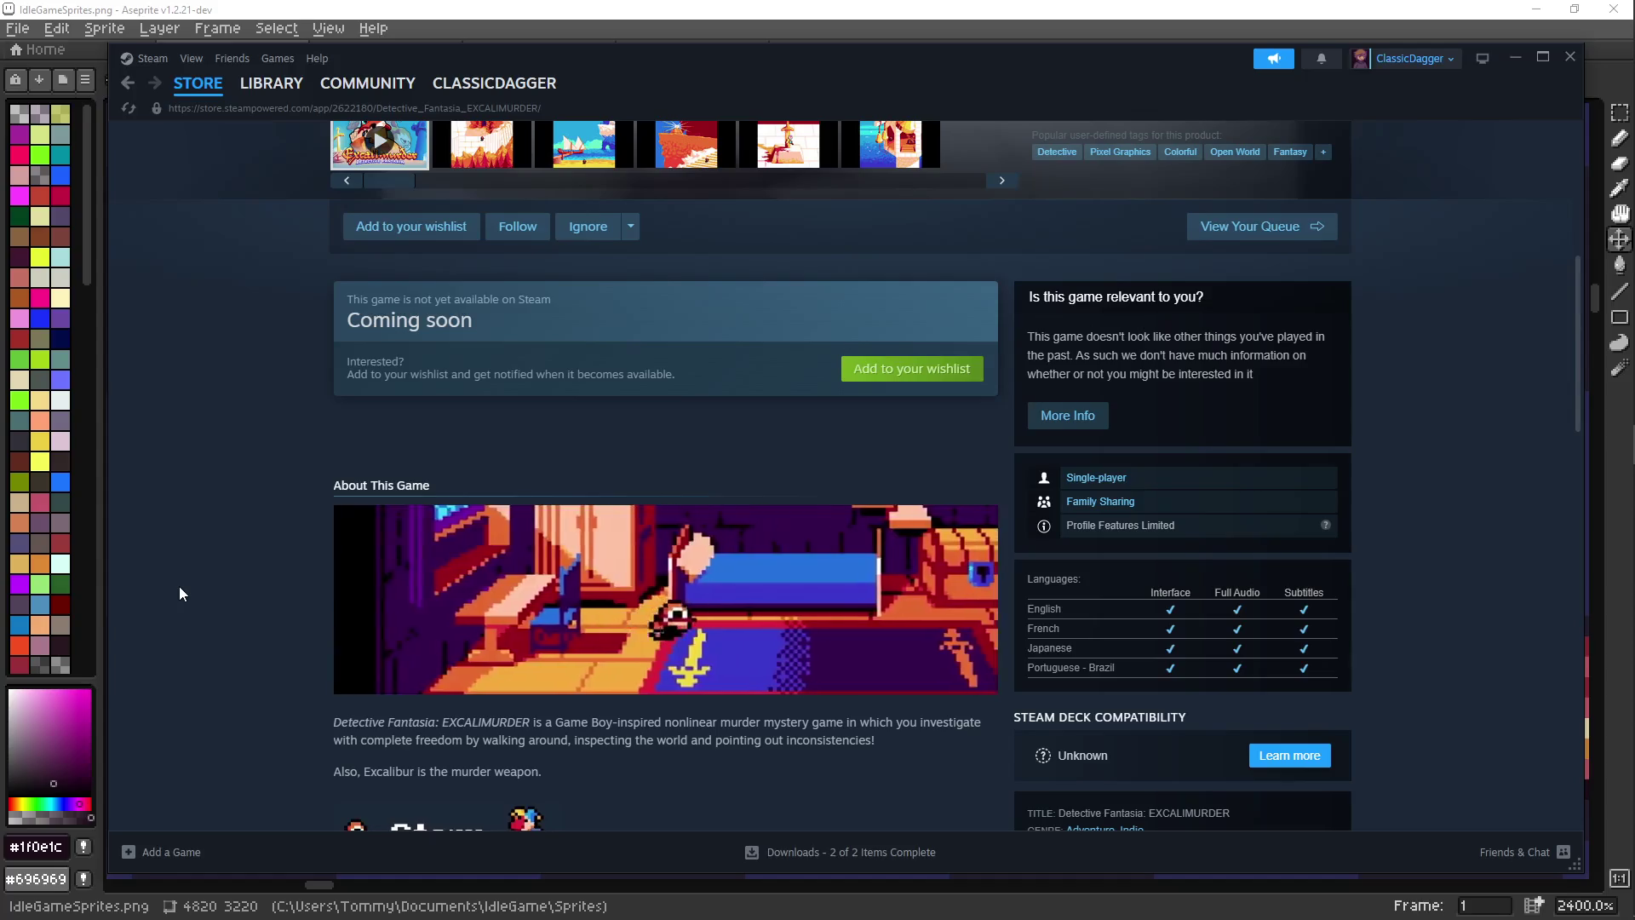
{"action": "scroll", "coordinate": [184, 585], "scroll_direction": "up", "scroll_amount": 6}
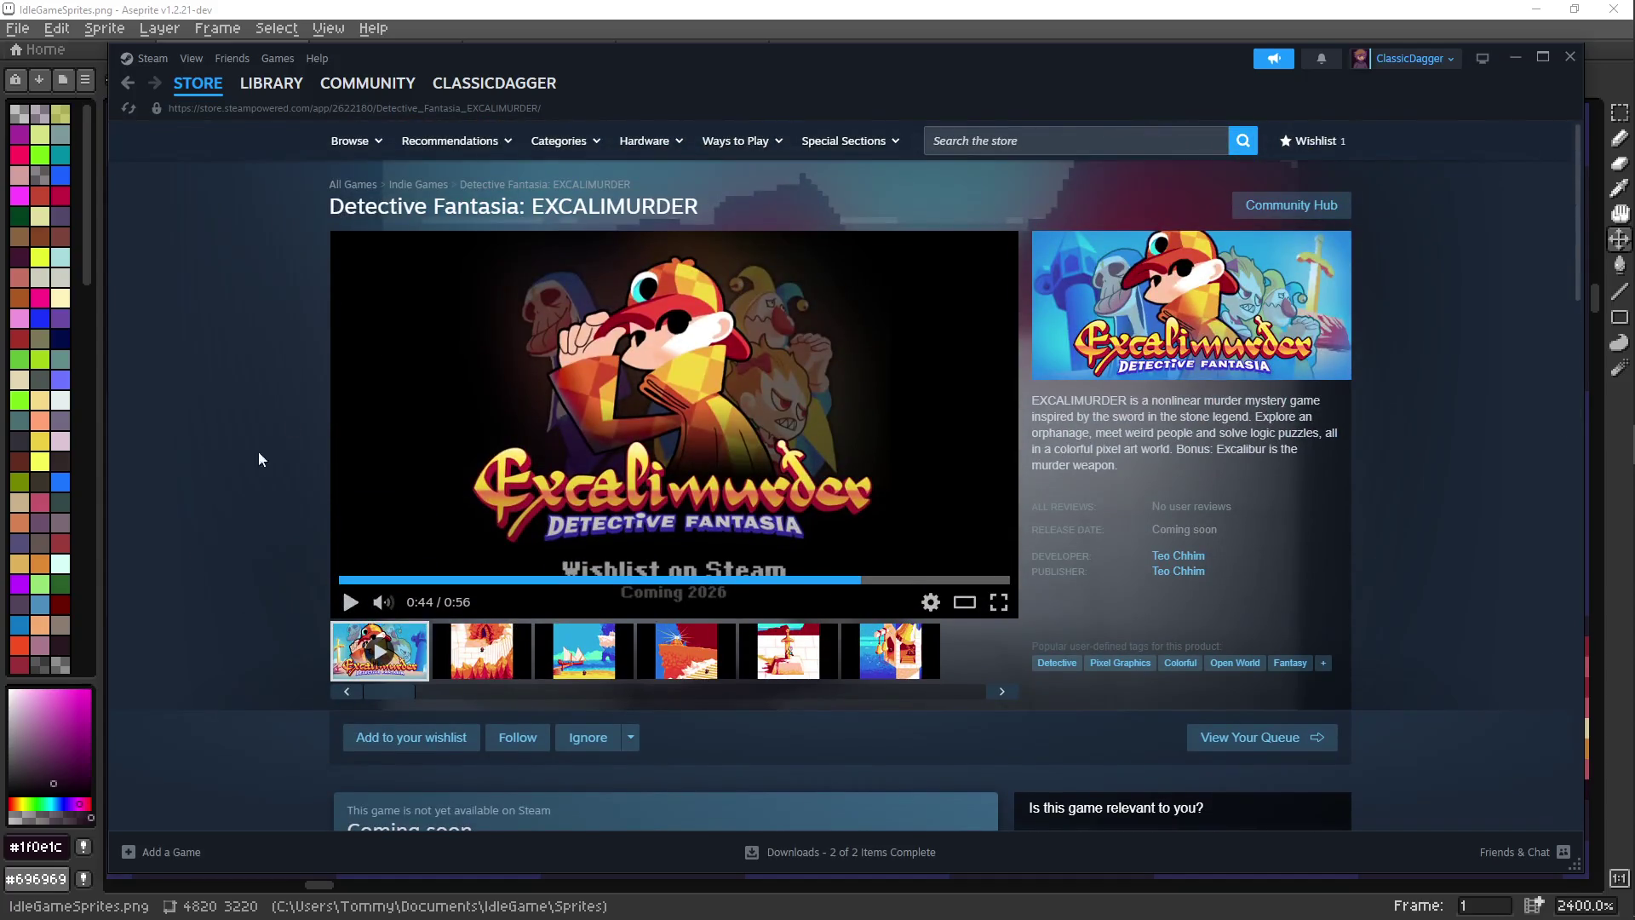
{"action": "left_click", "coordinate": [1022, 141]}
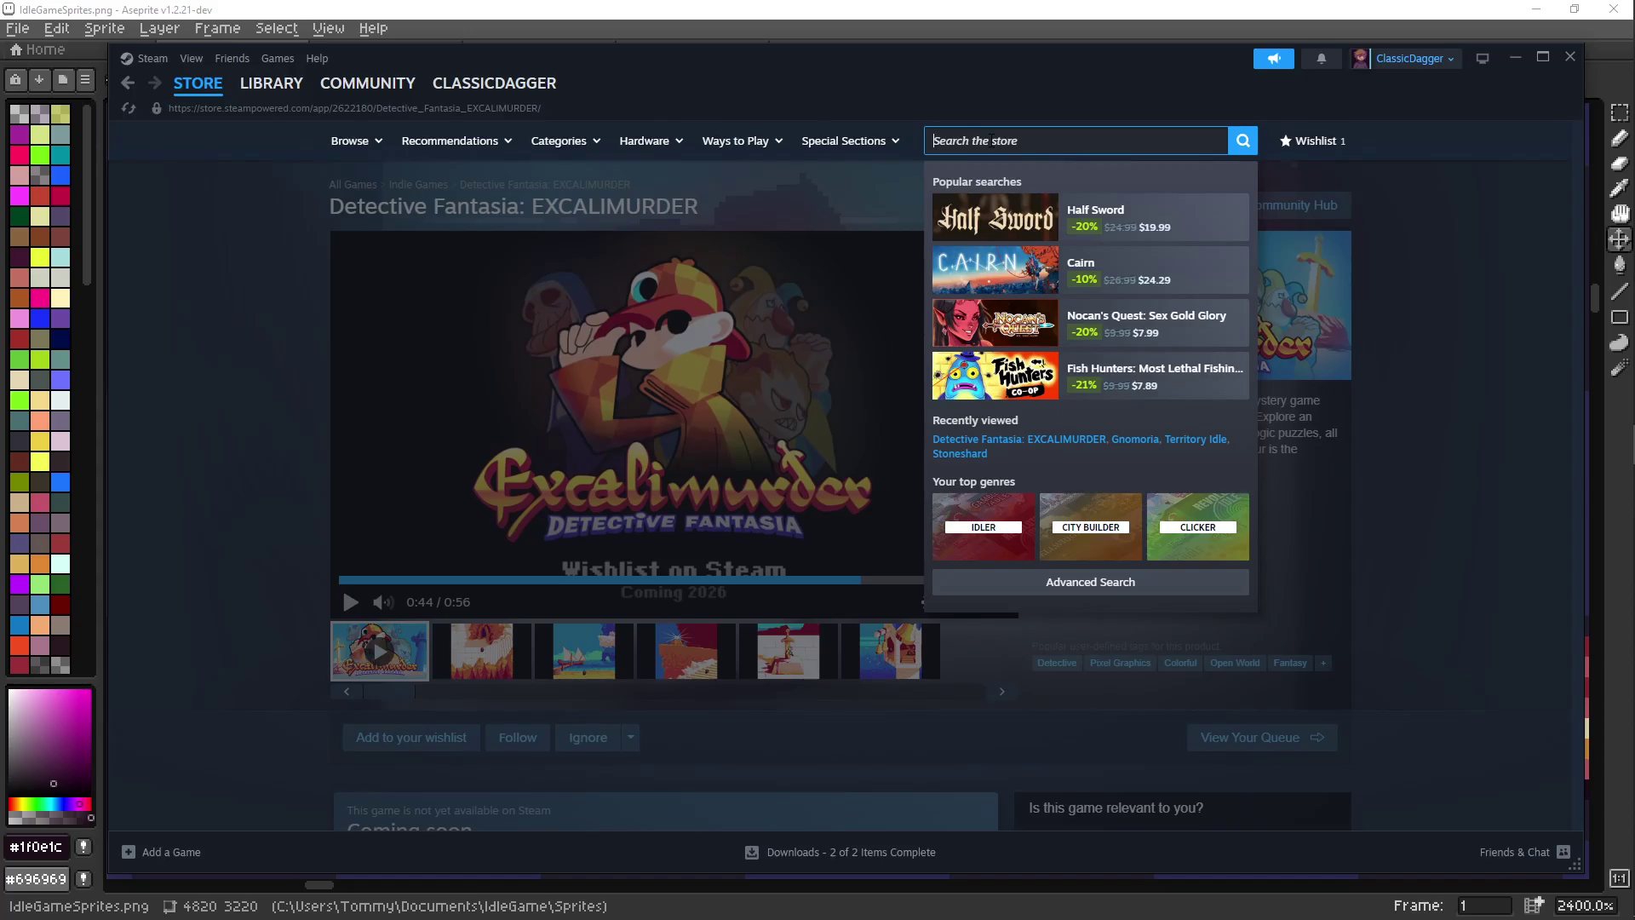
Search the store for 'loop hero', open its store page and view the third screenshot
{"action": "type", "text": "I"}
{"action": "type", "text": " hero"}
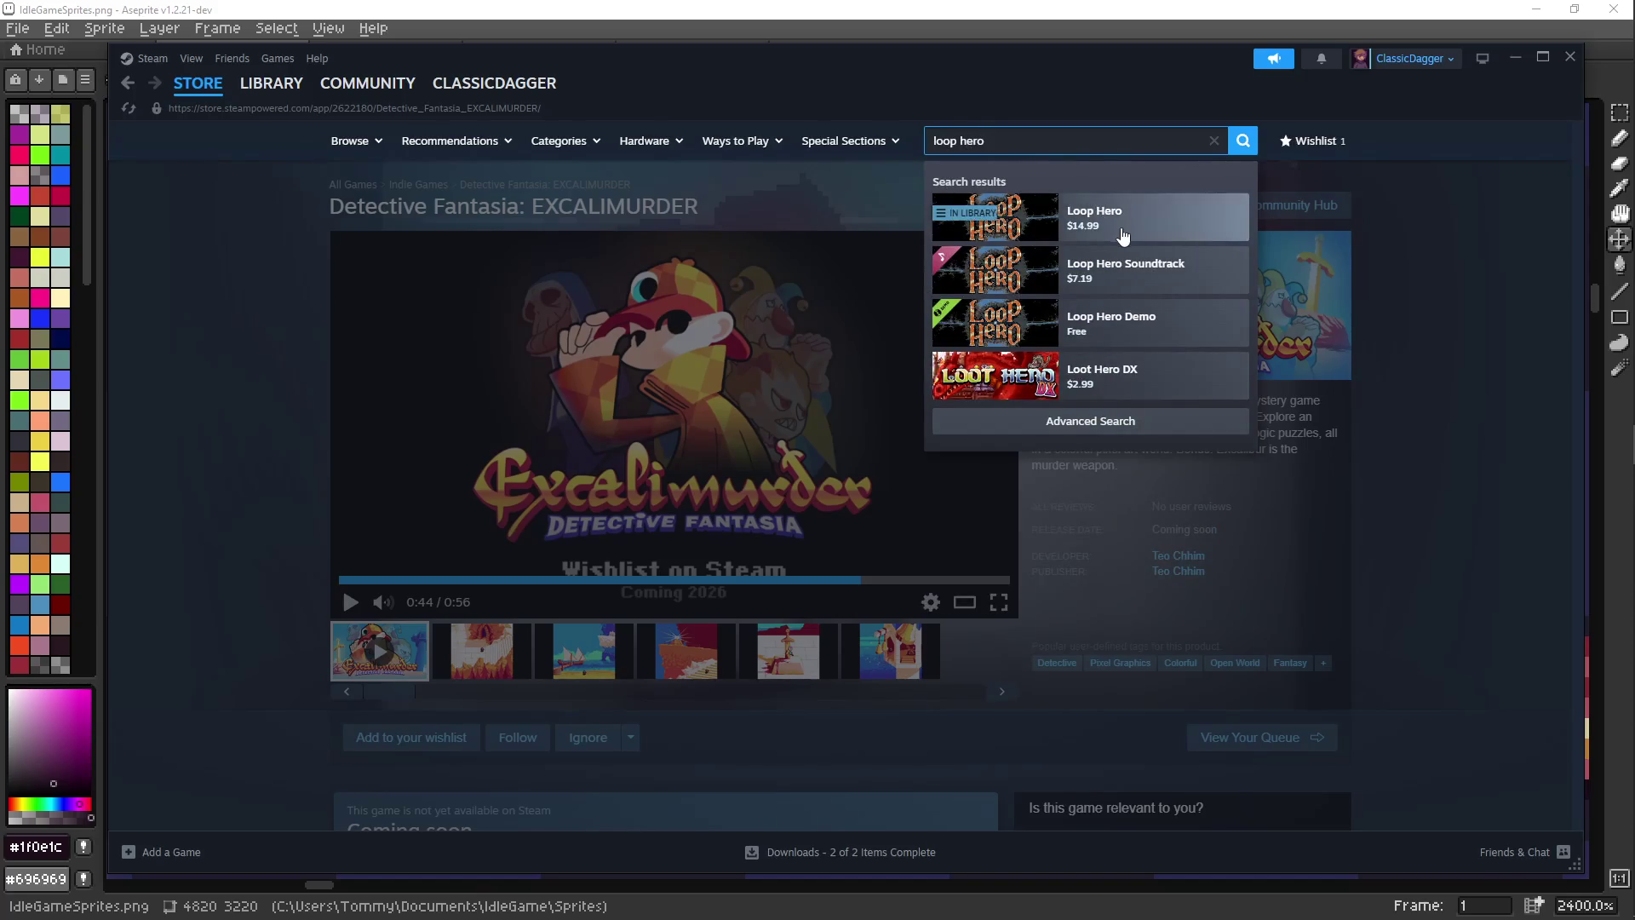
{"action": "left_click", "coordinate": [1124, 232]}
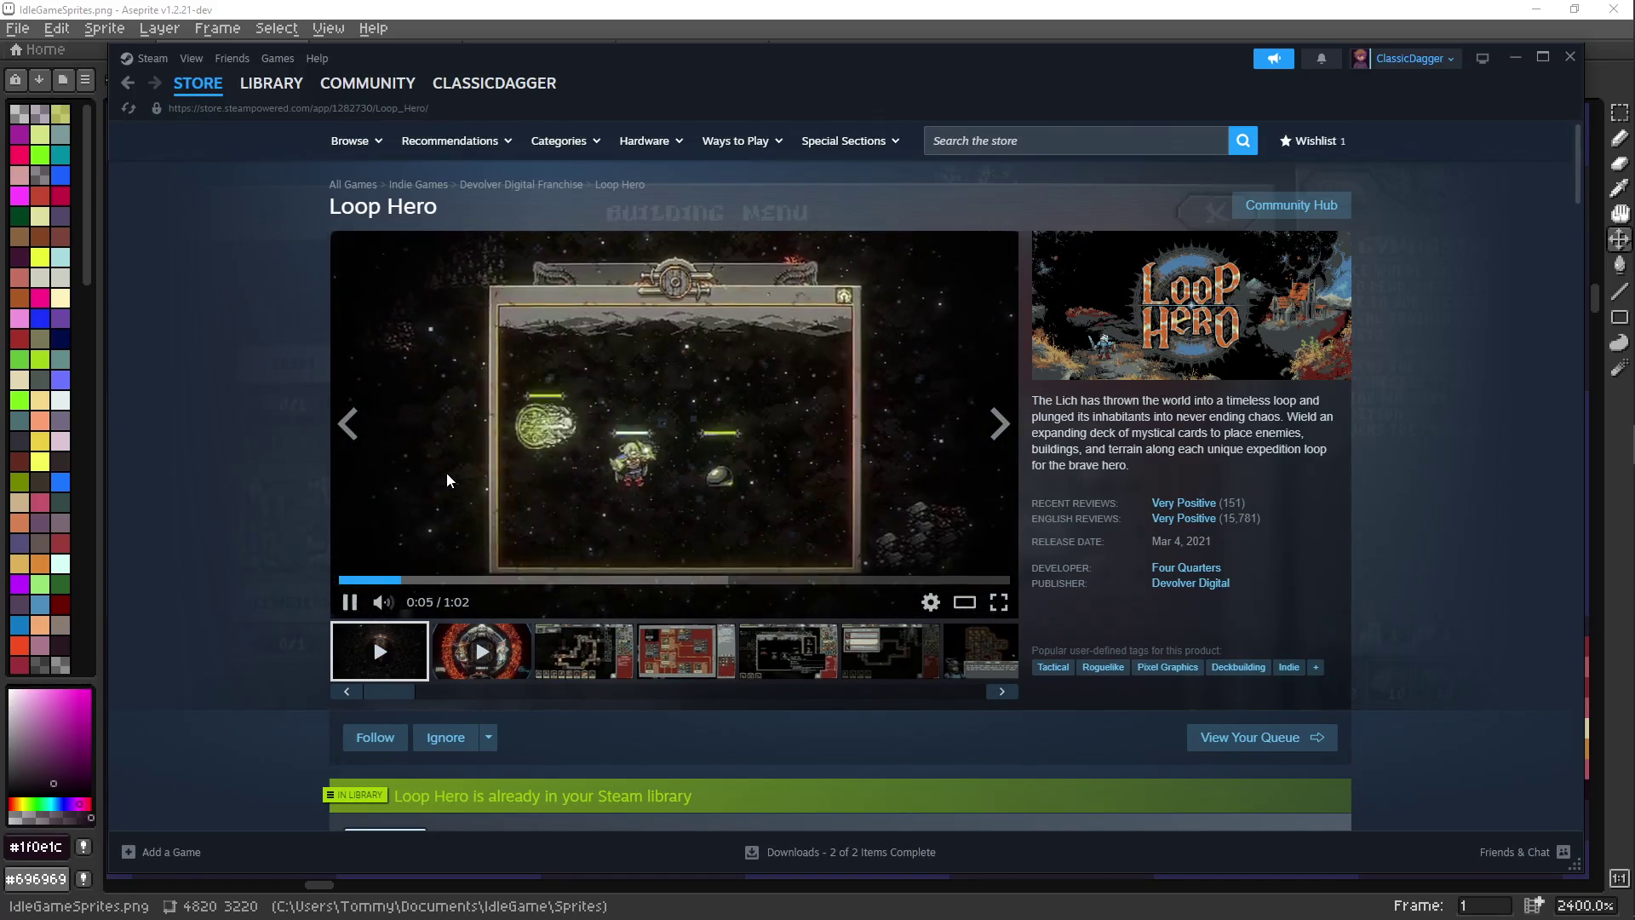
{"action": "left_click", "coordinate": [573, 661]}
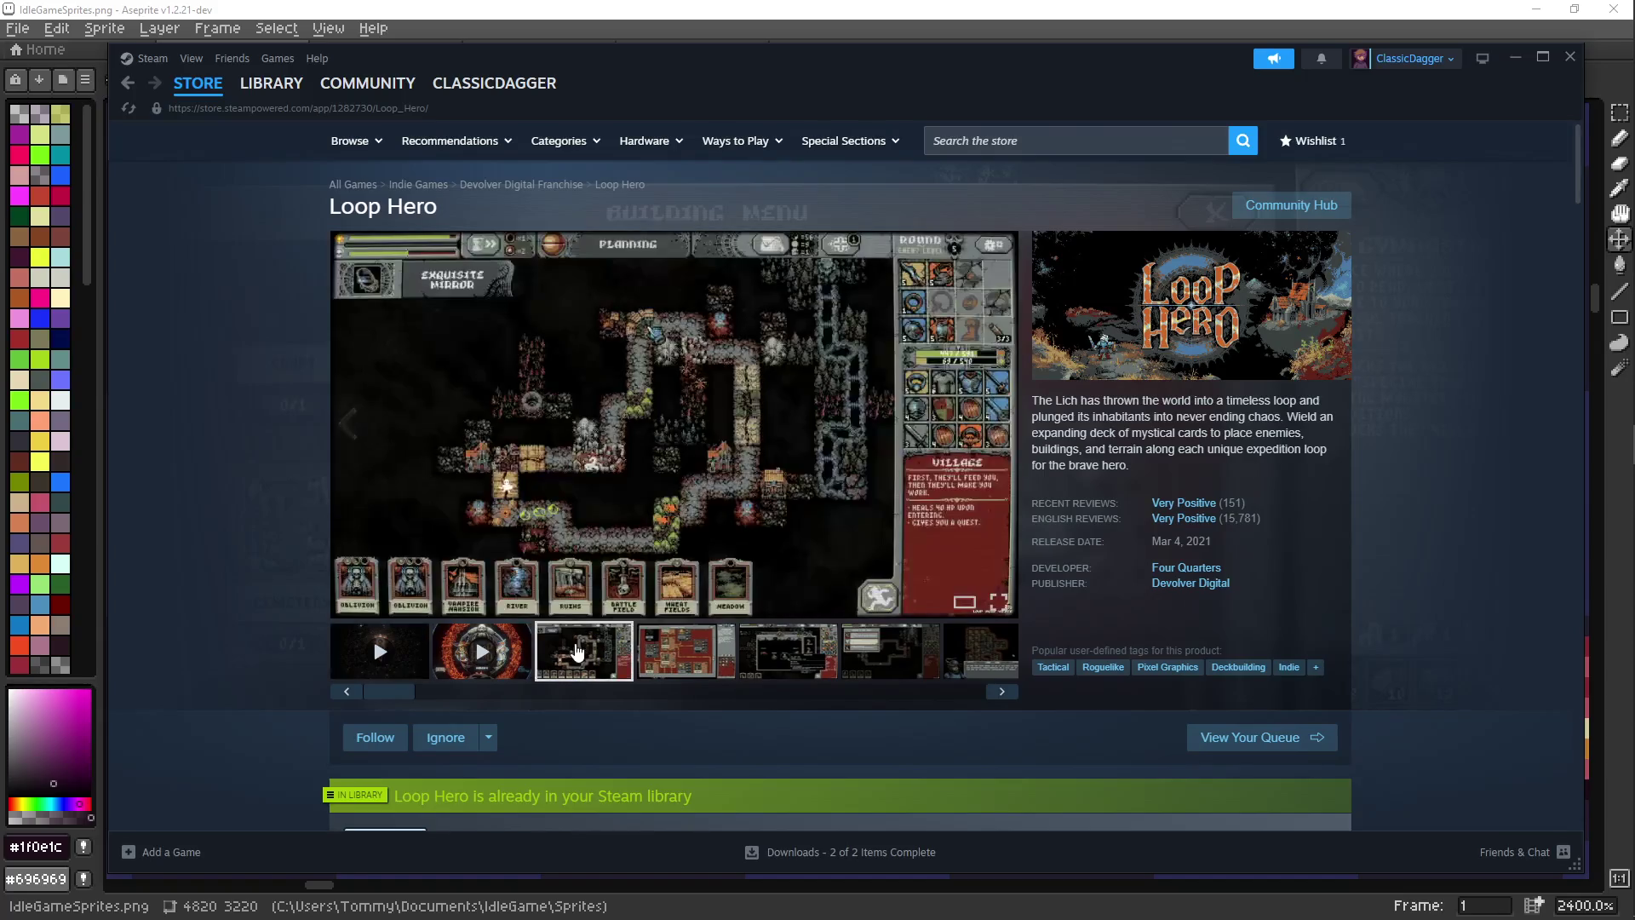
Browse the Building Menu, battle, trait and map screenshots, then step further through the gallery
{"action": "left_click", "coordinate": [680, 657]}
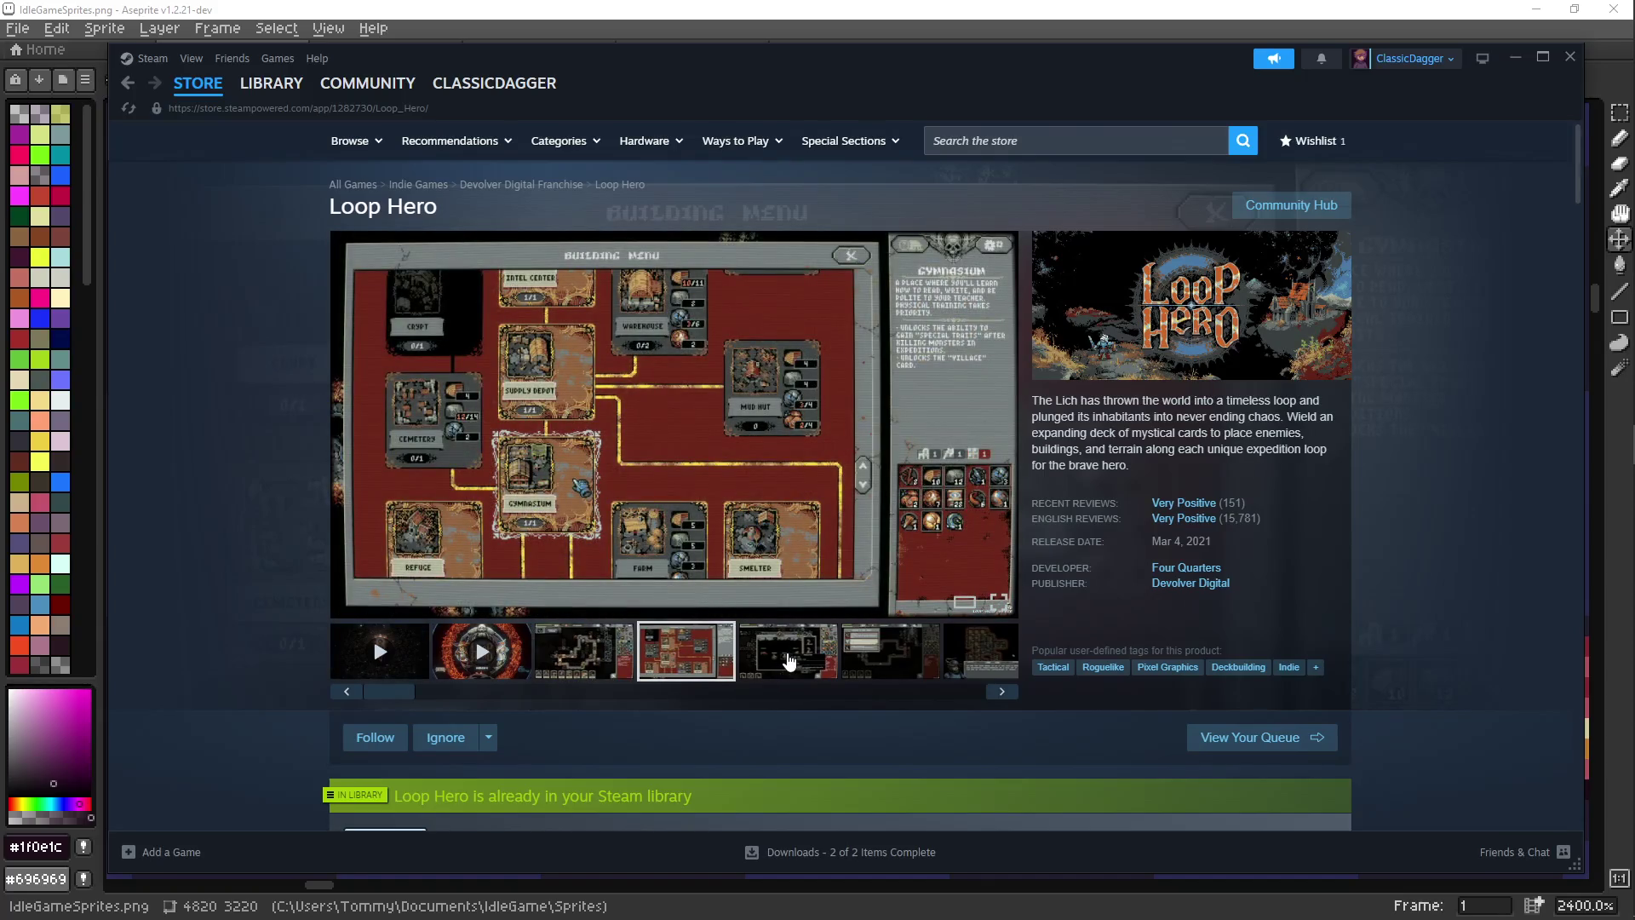
{"action": "left_click", "coordinate": [789, 661]}
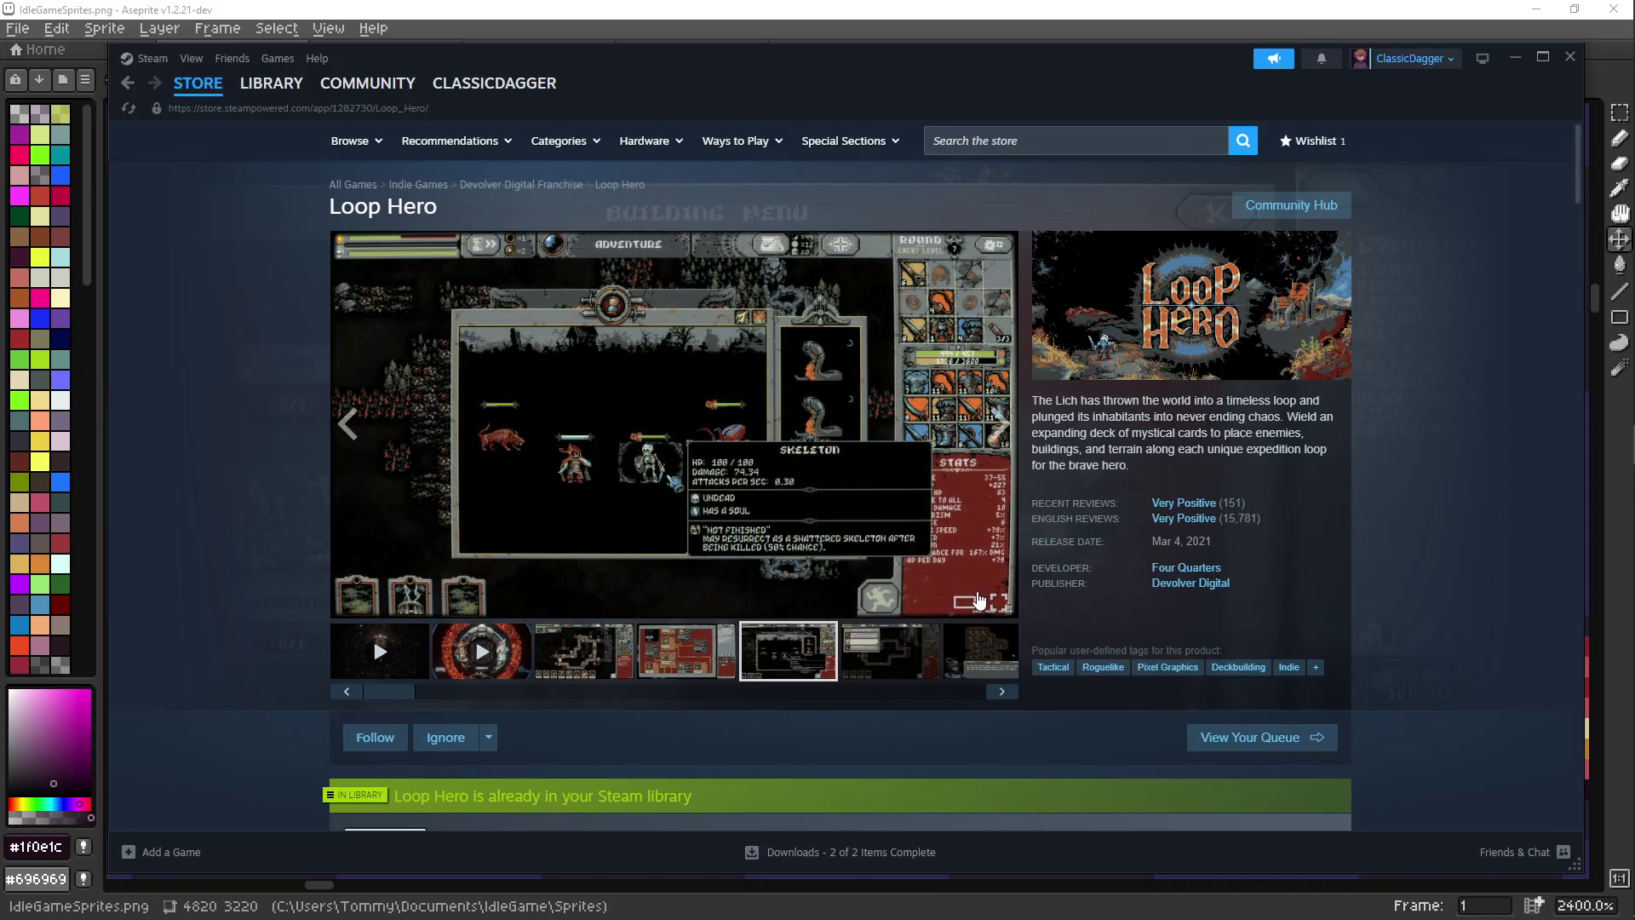
{"action": "left_click", "coordinate": [911, 673]}
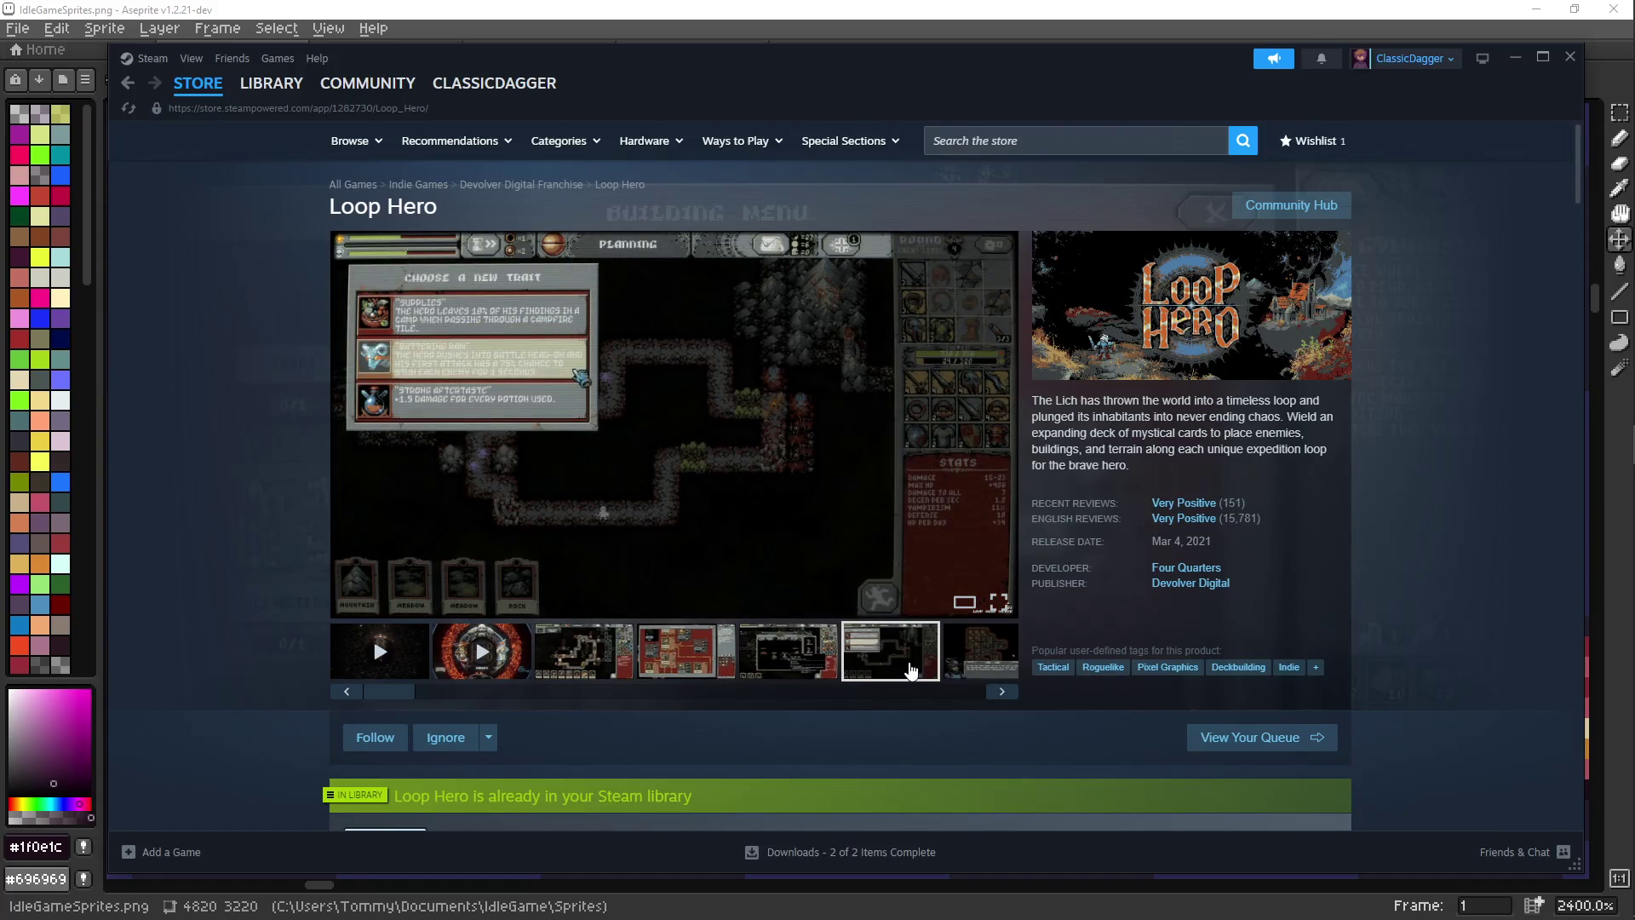
{"action": "left_click", "coordinate": [972, 650]}
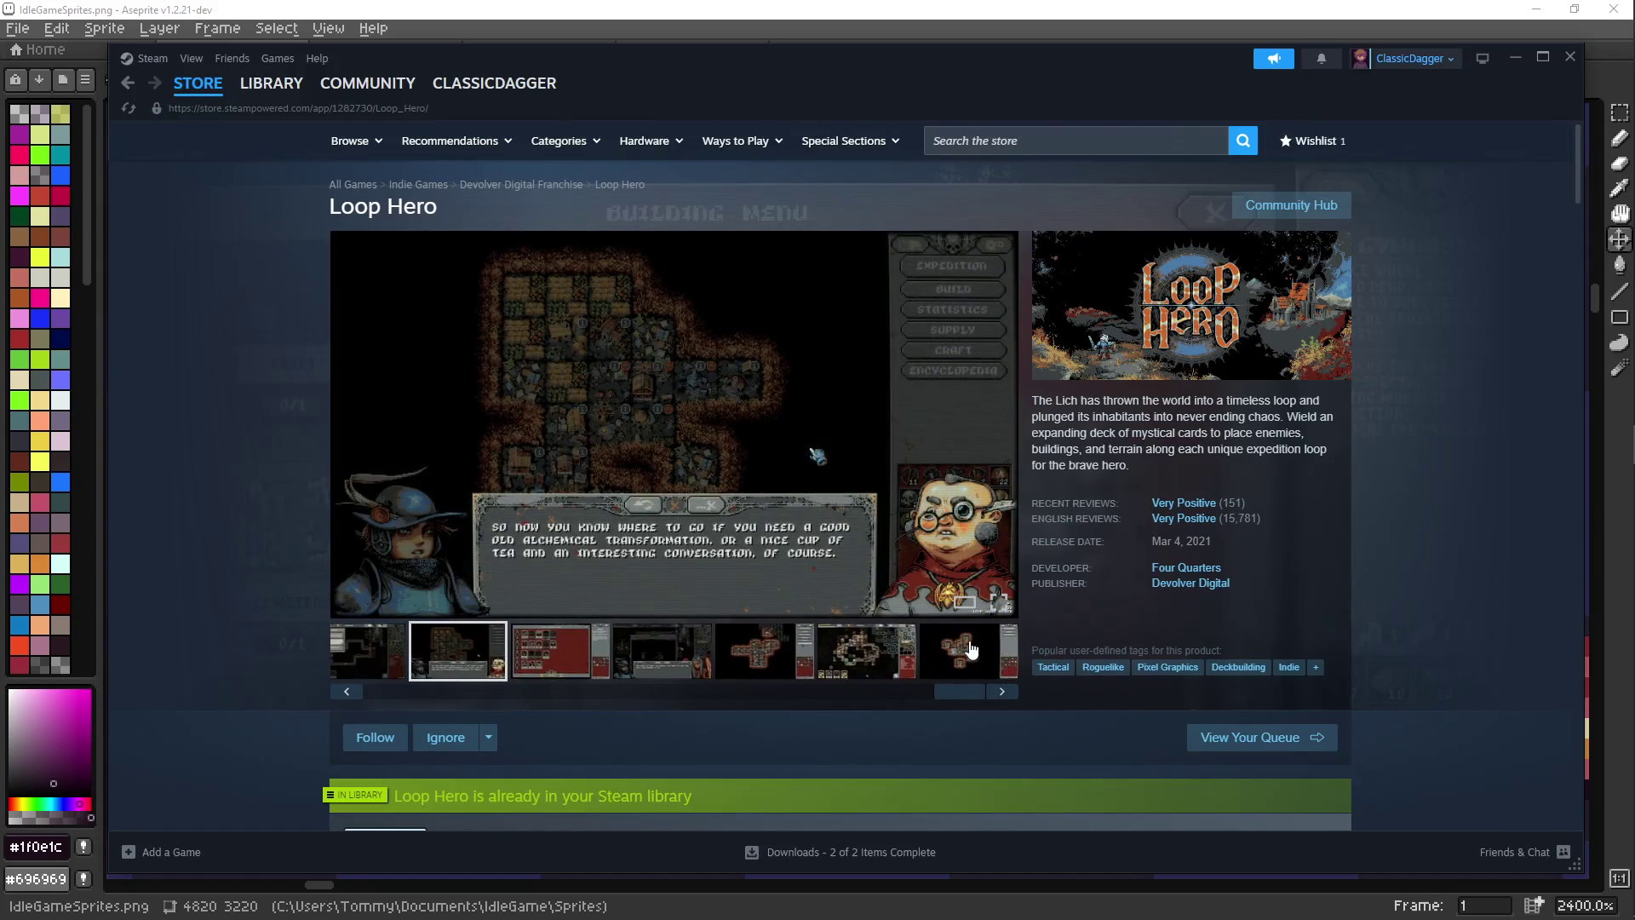
{"action": "left_click", "coordinate": [1003, 692]}
{"action": "left_click", "coordinate": [1003, 692]}
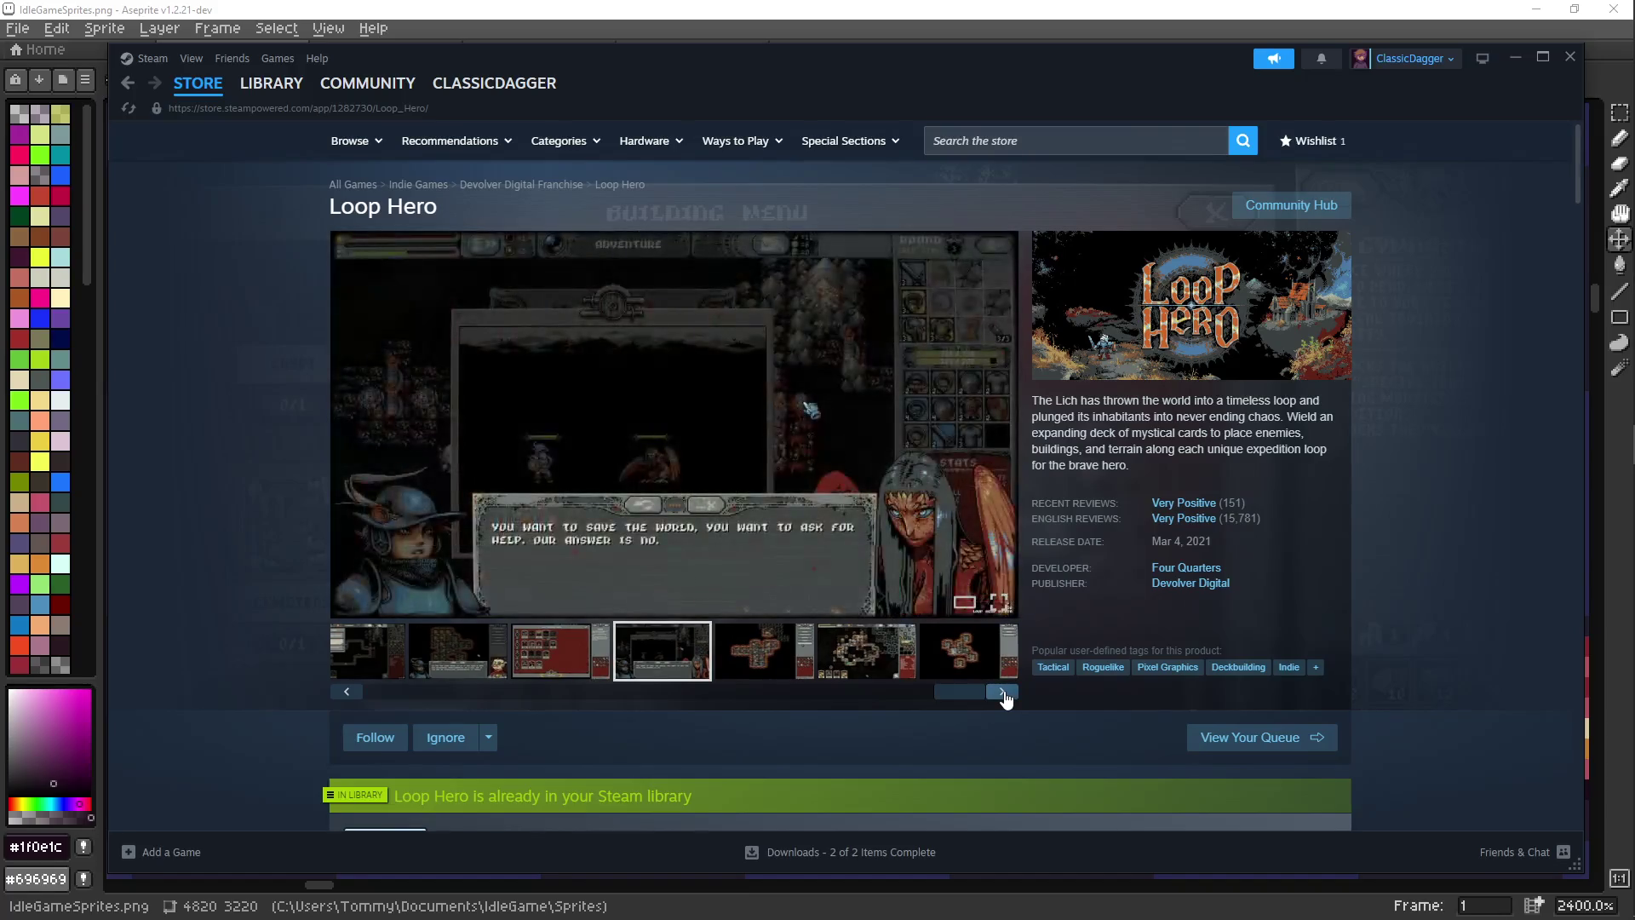
{"action": "left_click", "coordinate": [1003, 692]}
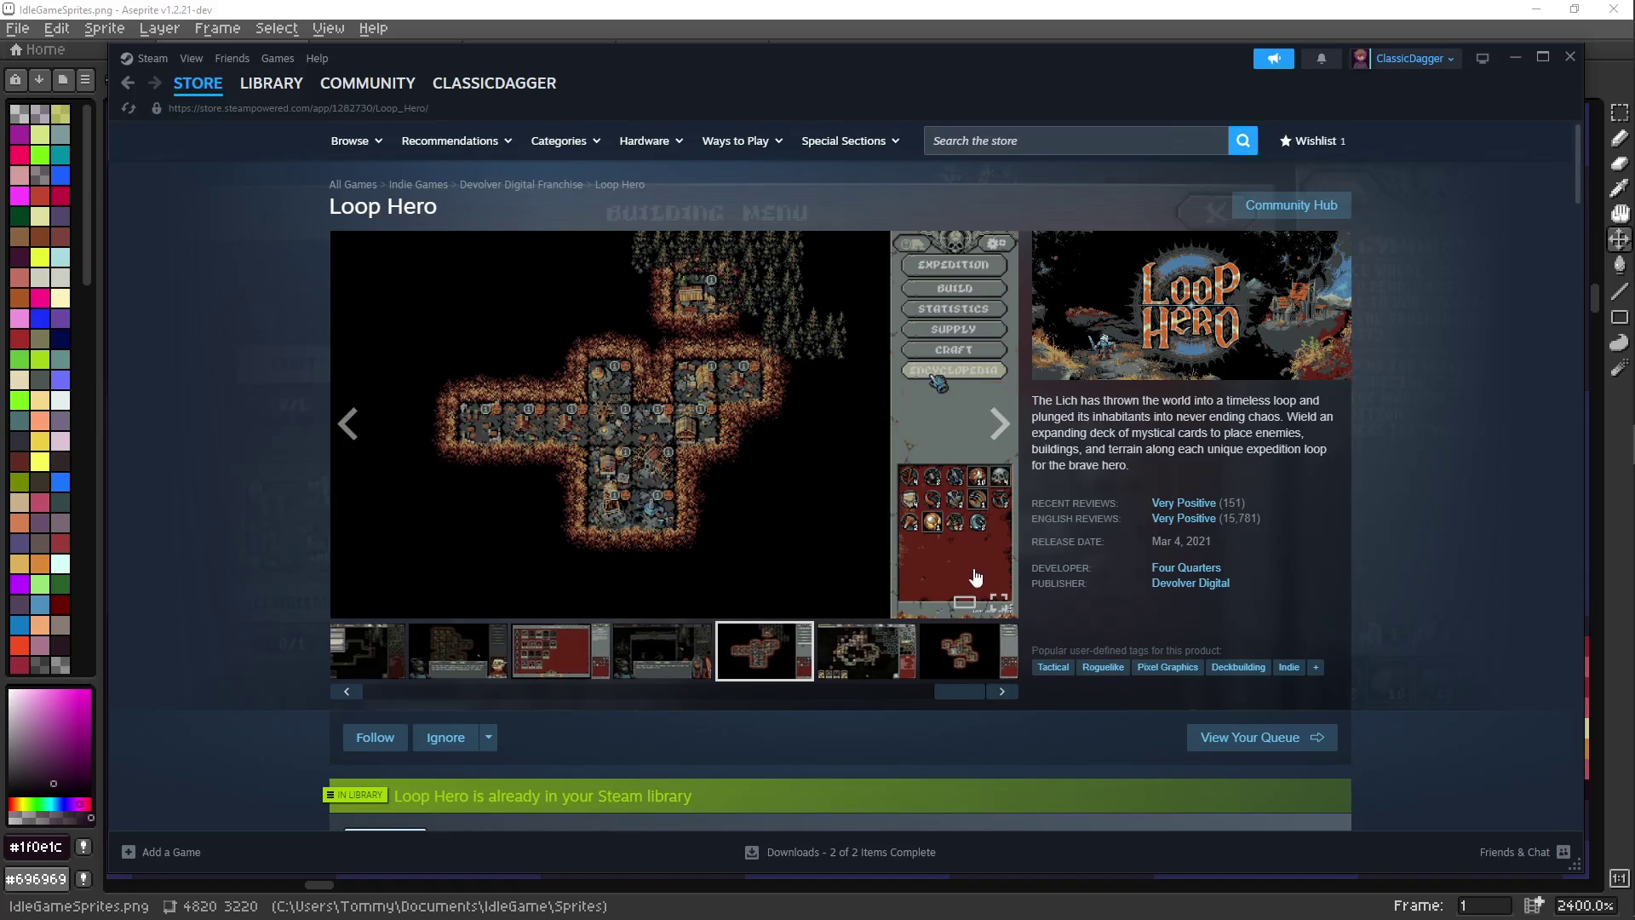
{"action": "left_click", "coordinate": [976, 512]}
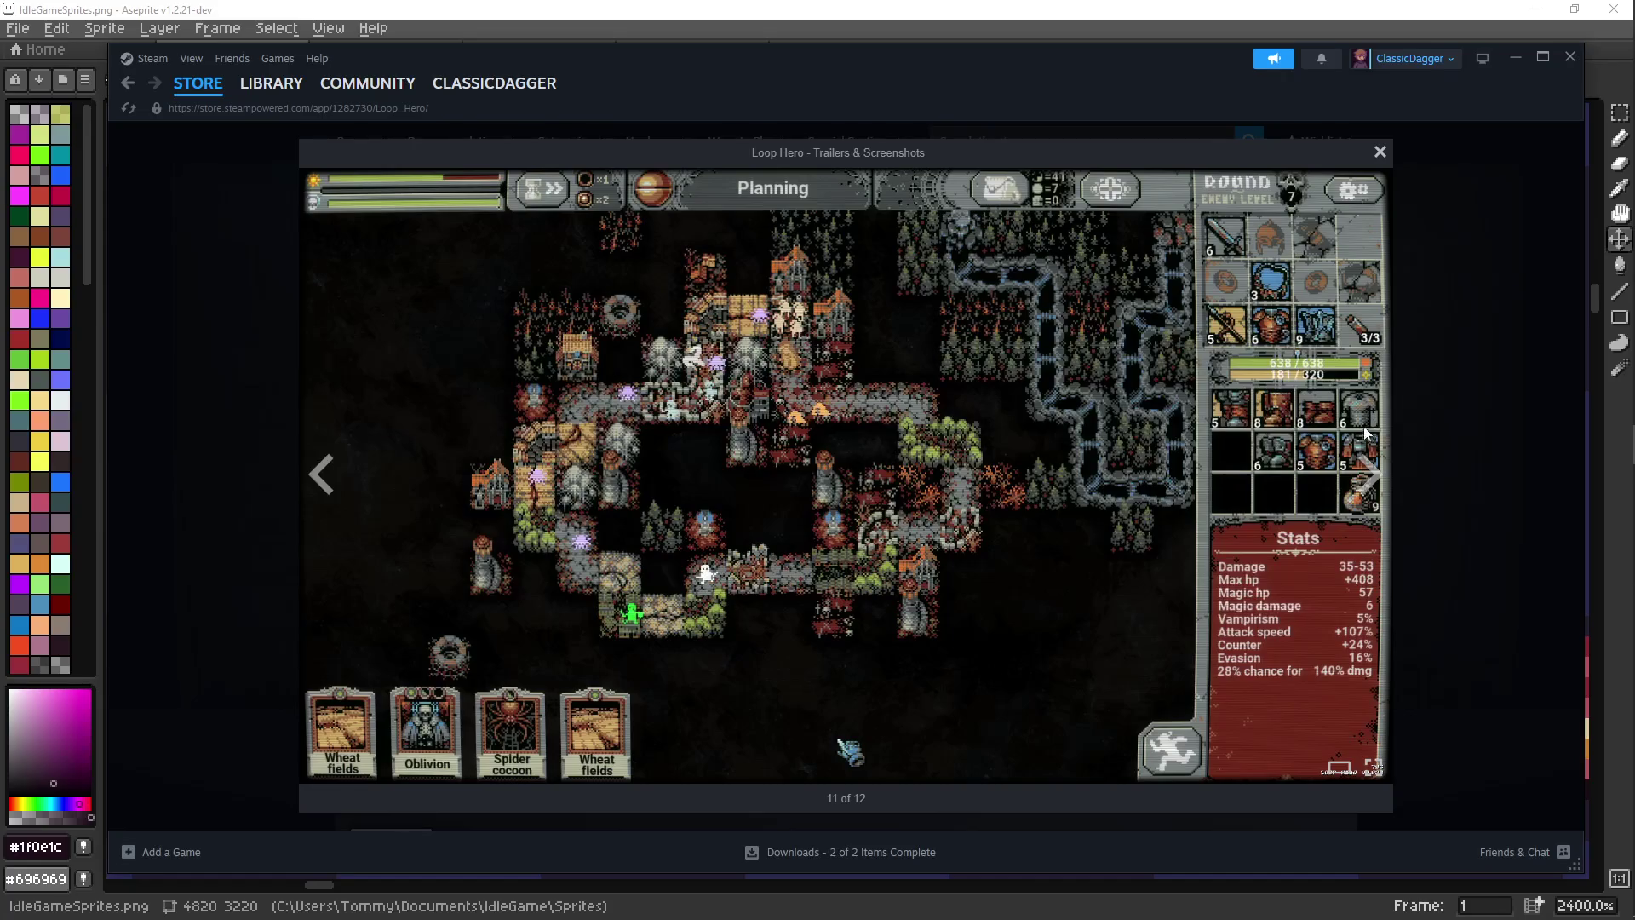
{"action": "left_click", "coordinate": [1367, 477]}
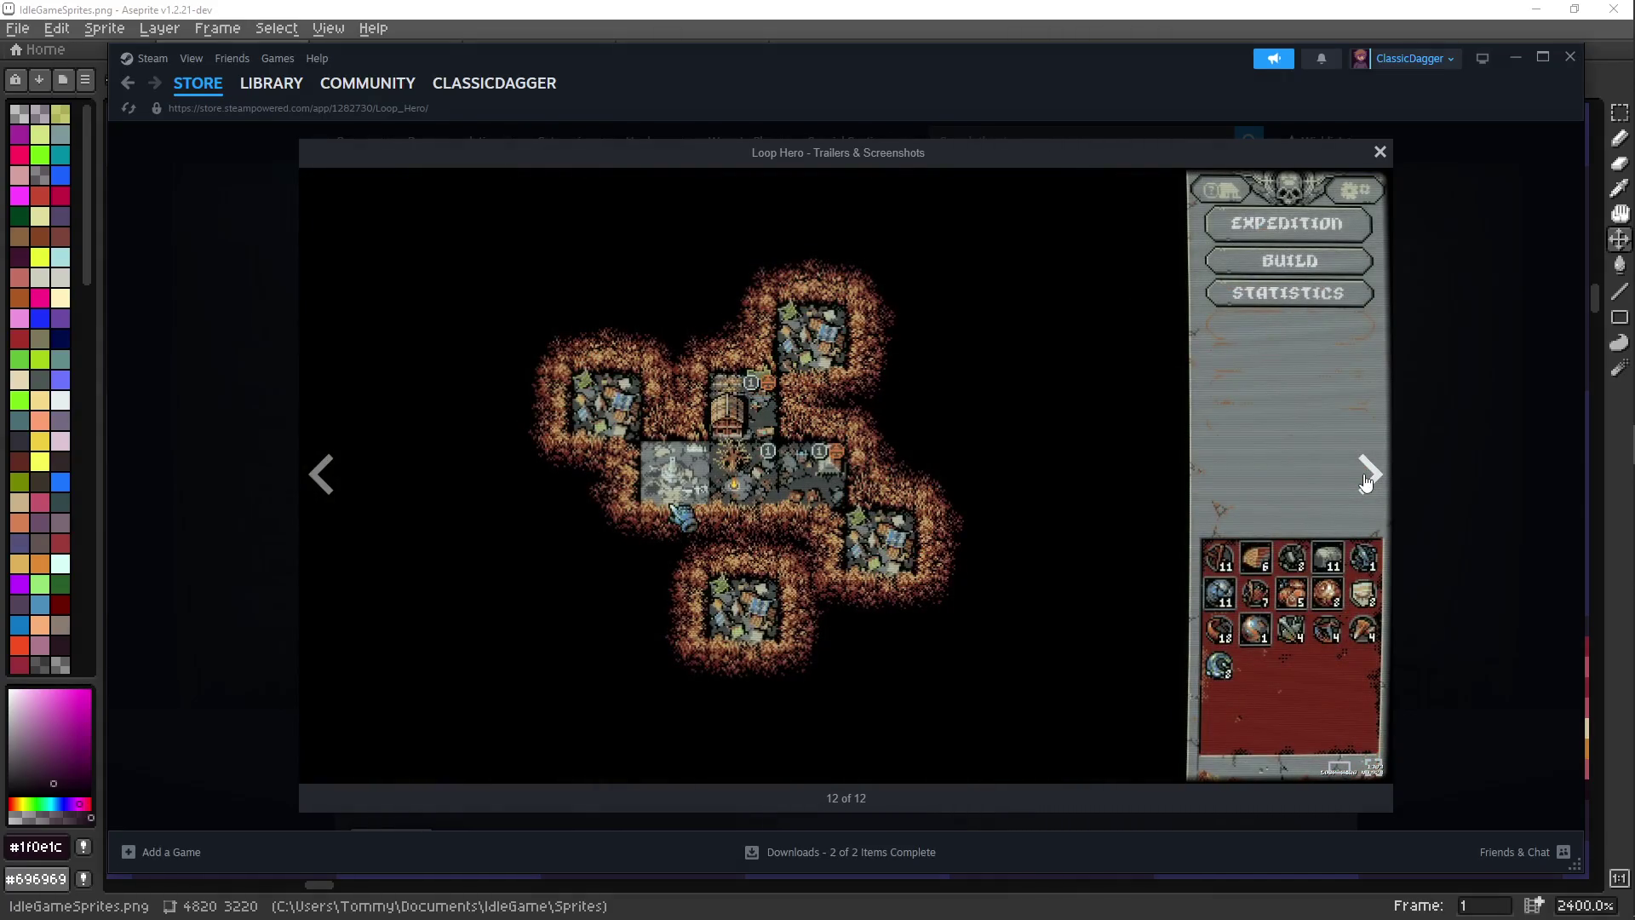
{"action": "left_click", "coordinate": [1367, 482]}
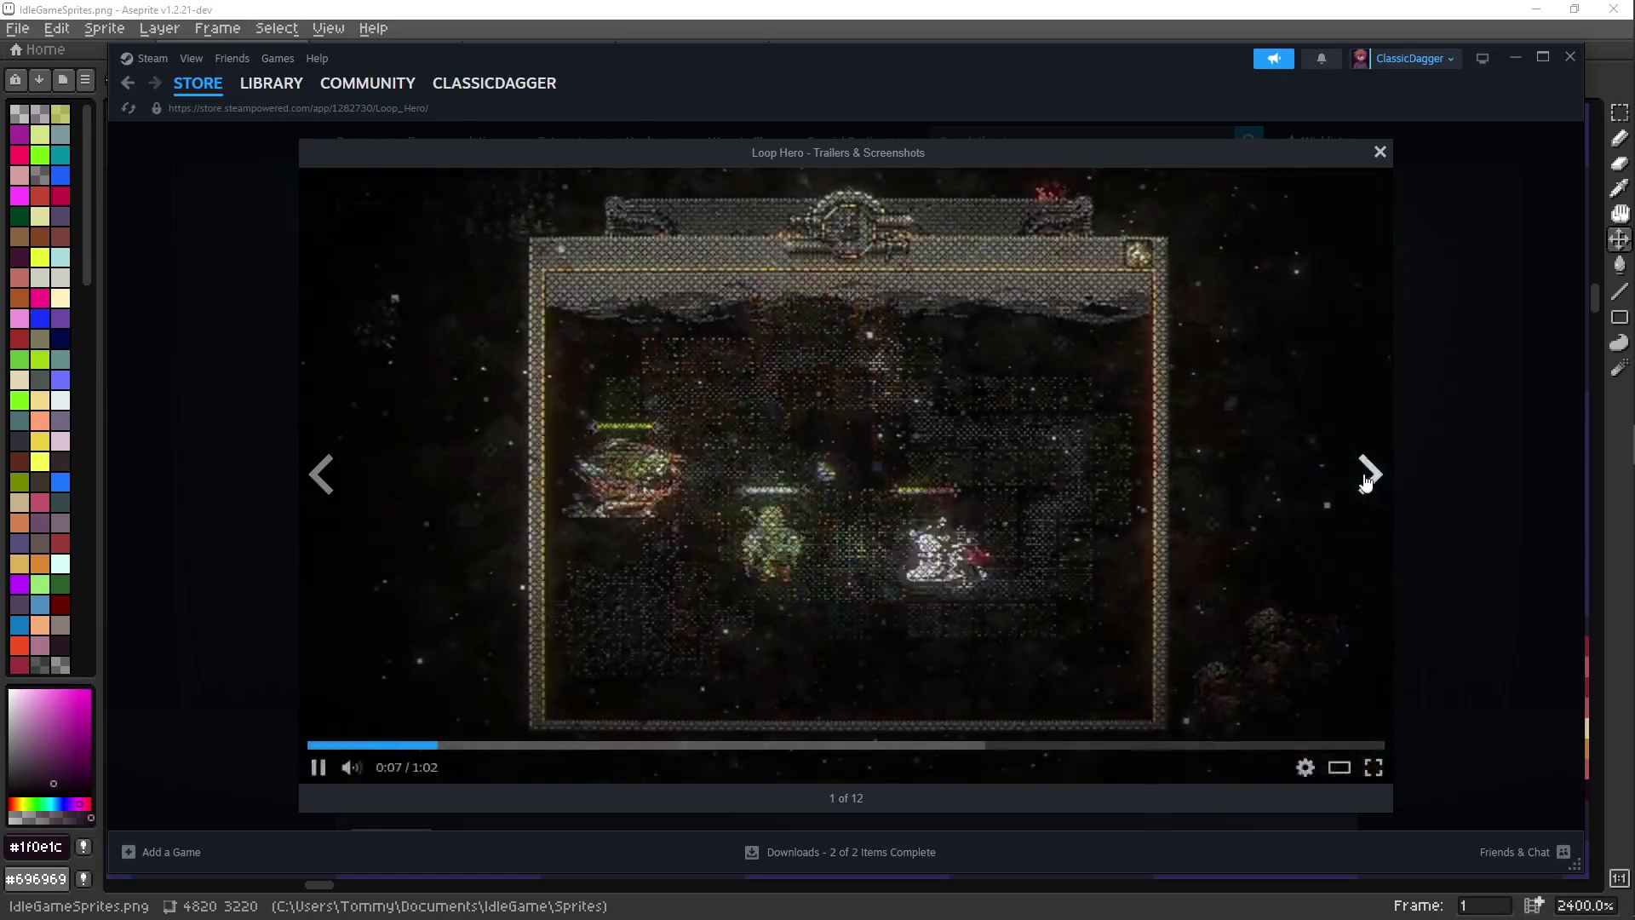
{"action": "key", "text": "Escape"}
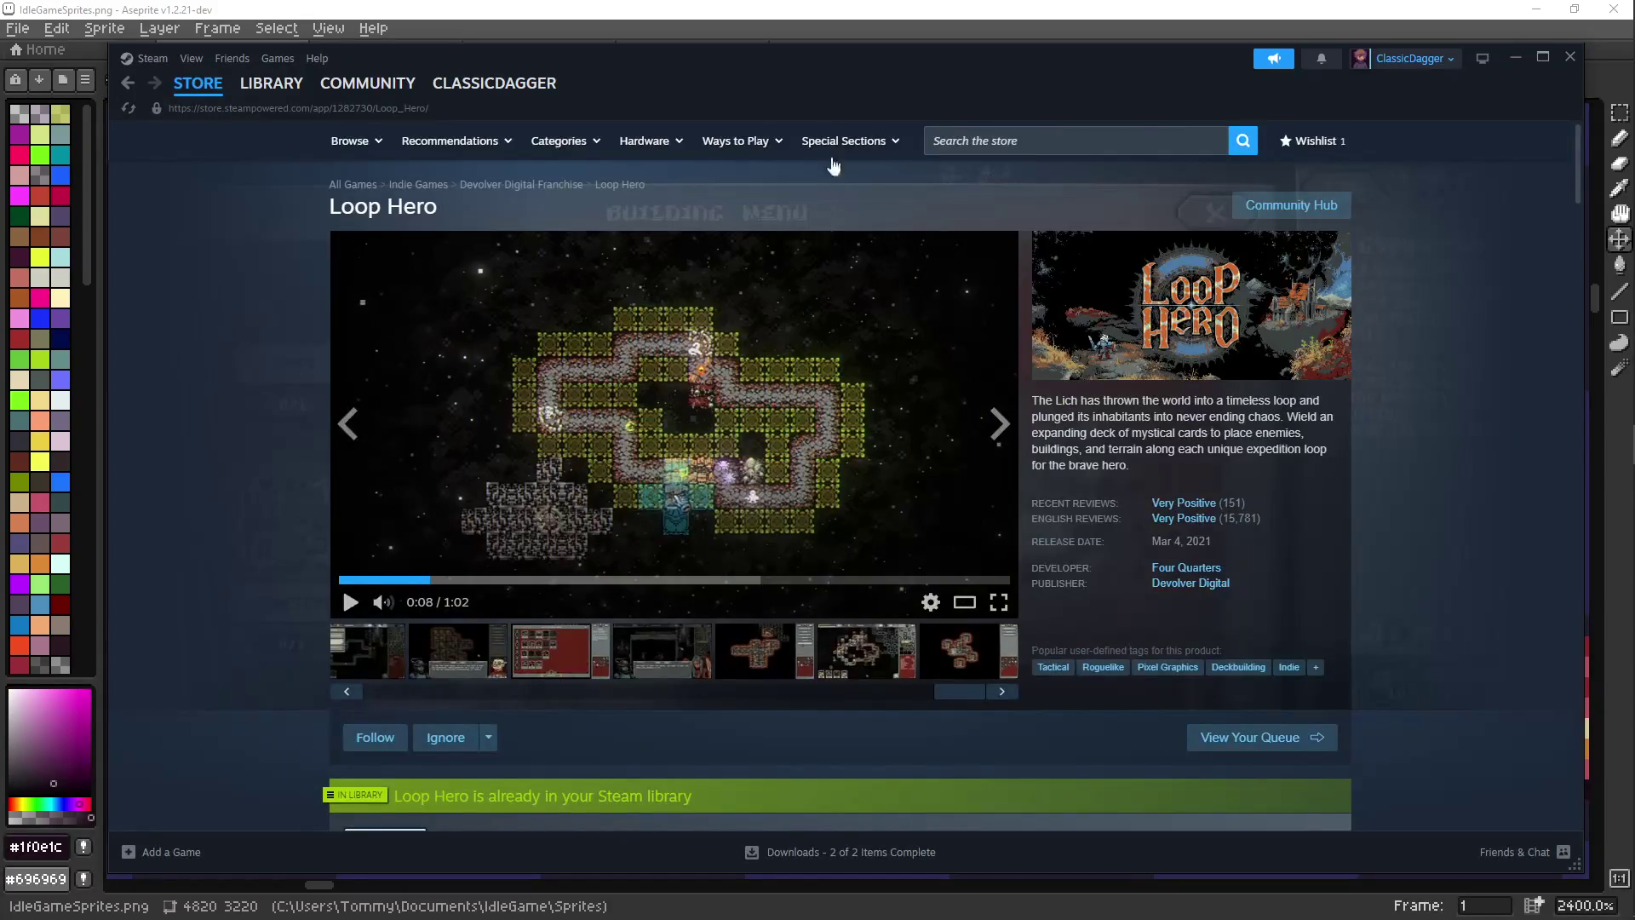
{"action": "key", "text": "alt+Tab"}
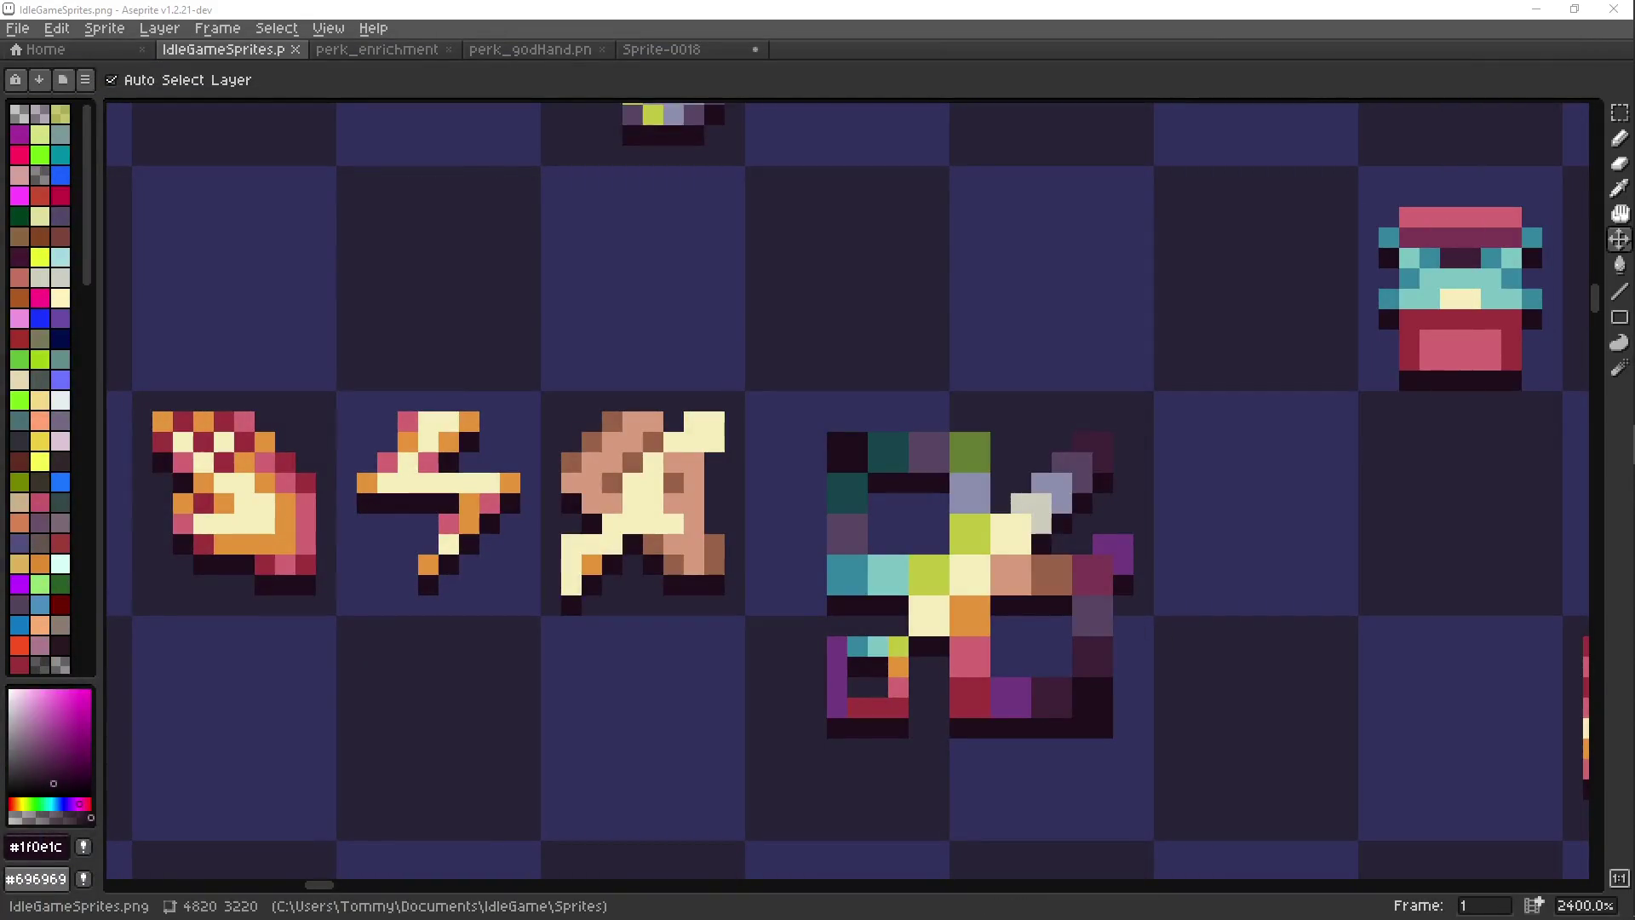
With the pencil, darken one cream pixel of the icon, then undo it
{"action": "key", "text": "b"}
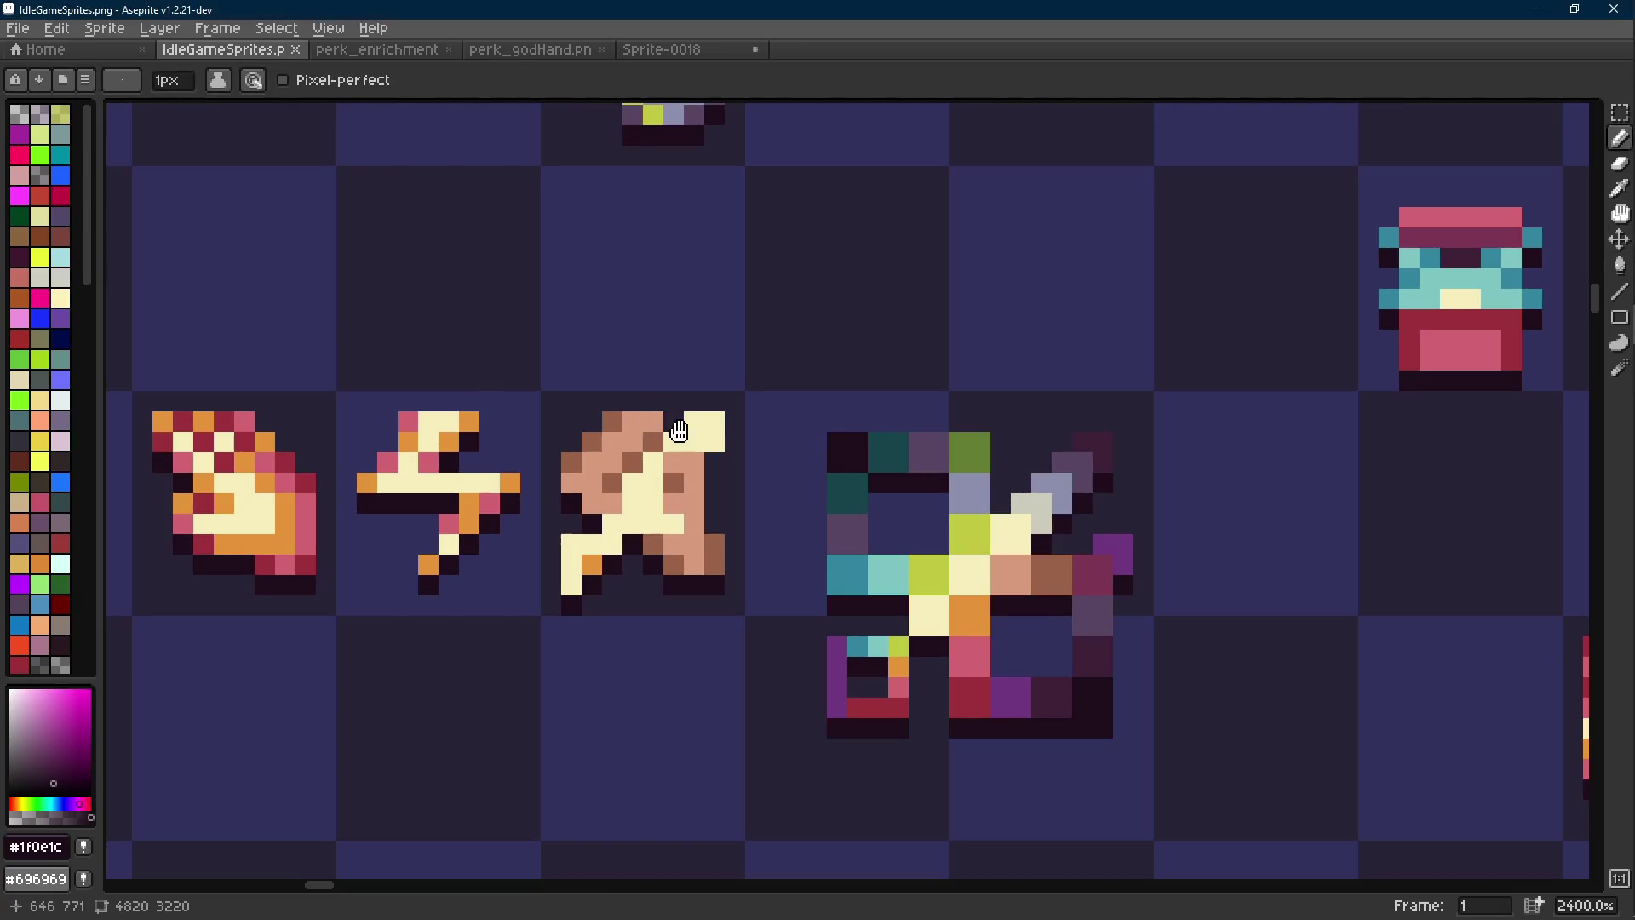
{"action": "left_click", "coordinate": [687, 429]}
{"action": "scroll", "coordinate": [684, 431], "scroll_direction": "down", "scroll_amount": 7}
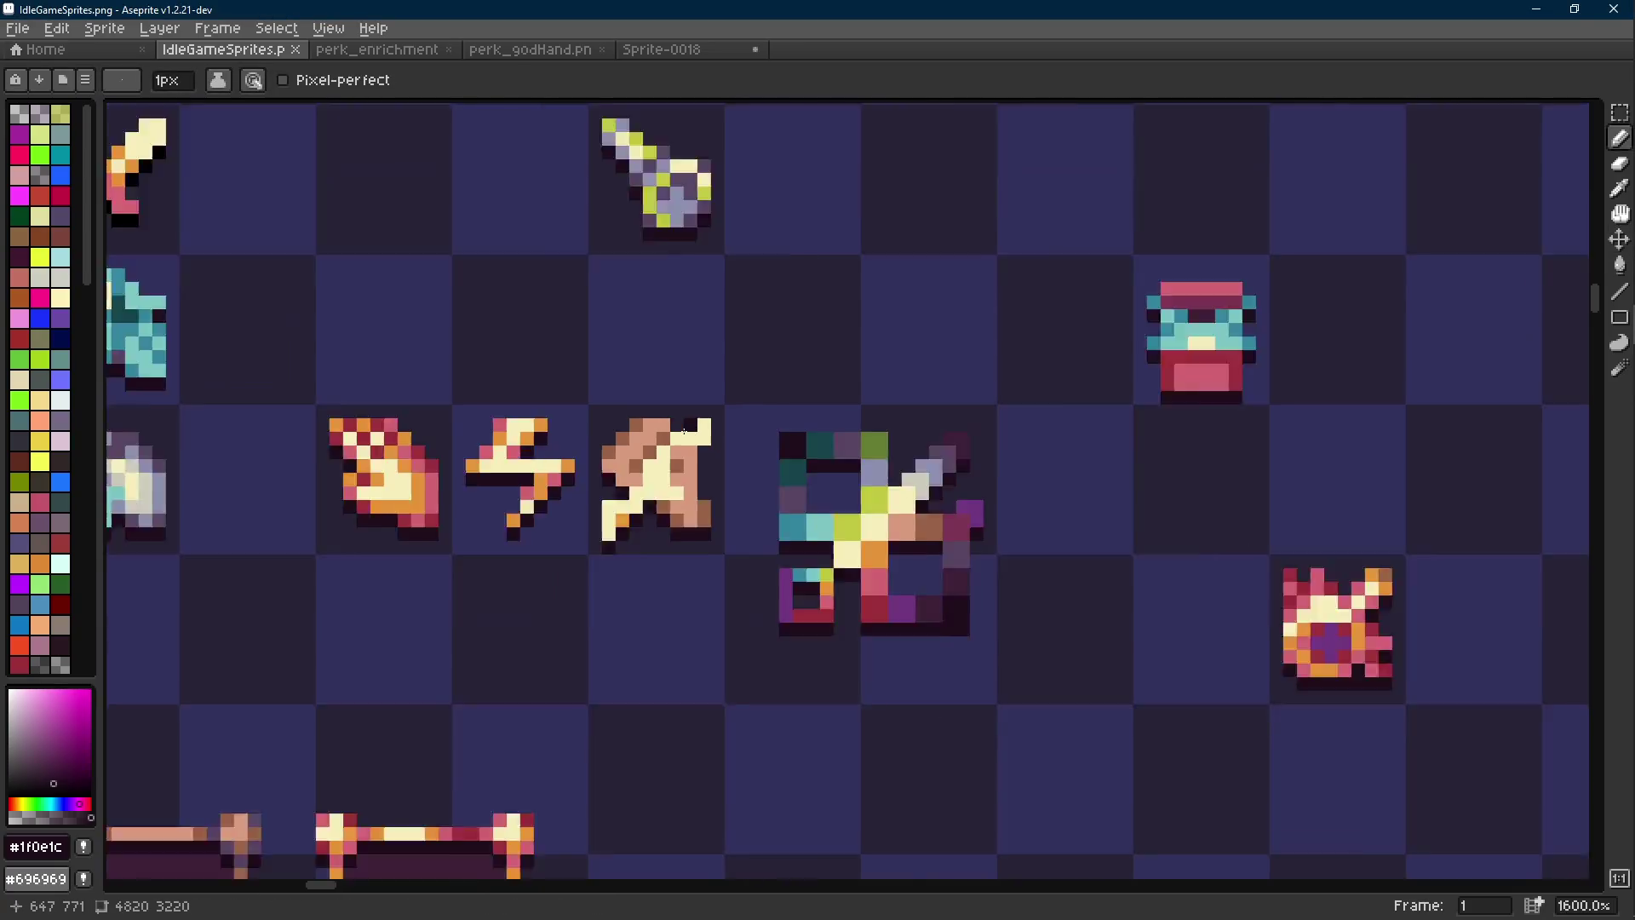
{"action": "scroll", "coordinate": [679, 438], "scroll_direction": "up", "scroll_amount": 9}
{"action": "key", "text": "ctrl+z"}
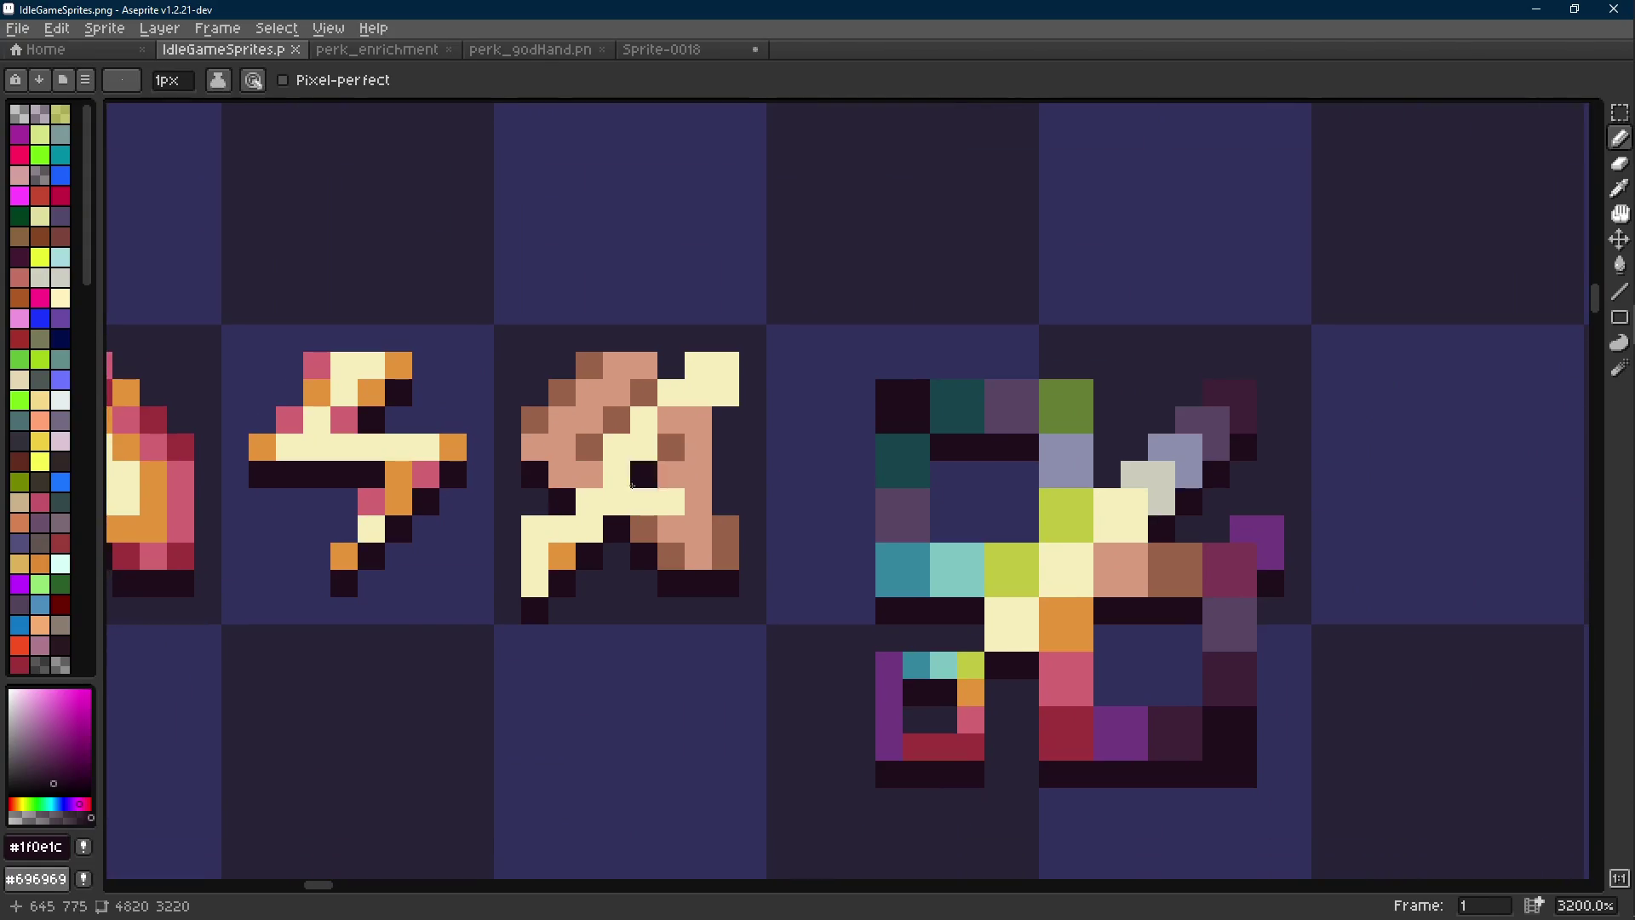
Paint orange pixels on the icon, including one into the cream area
{"action": "left_click", "coordinate": [564, 552], "text": "alt"}
{"action": "left_click", "coordinate": [591, 505]}
{"action": "key", "text": "ctrl+z"}
{"action": "left_click", "coordinate": [544, 502]}
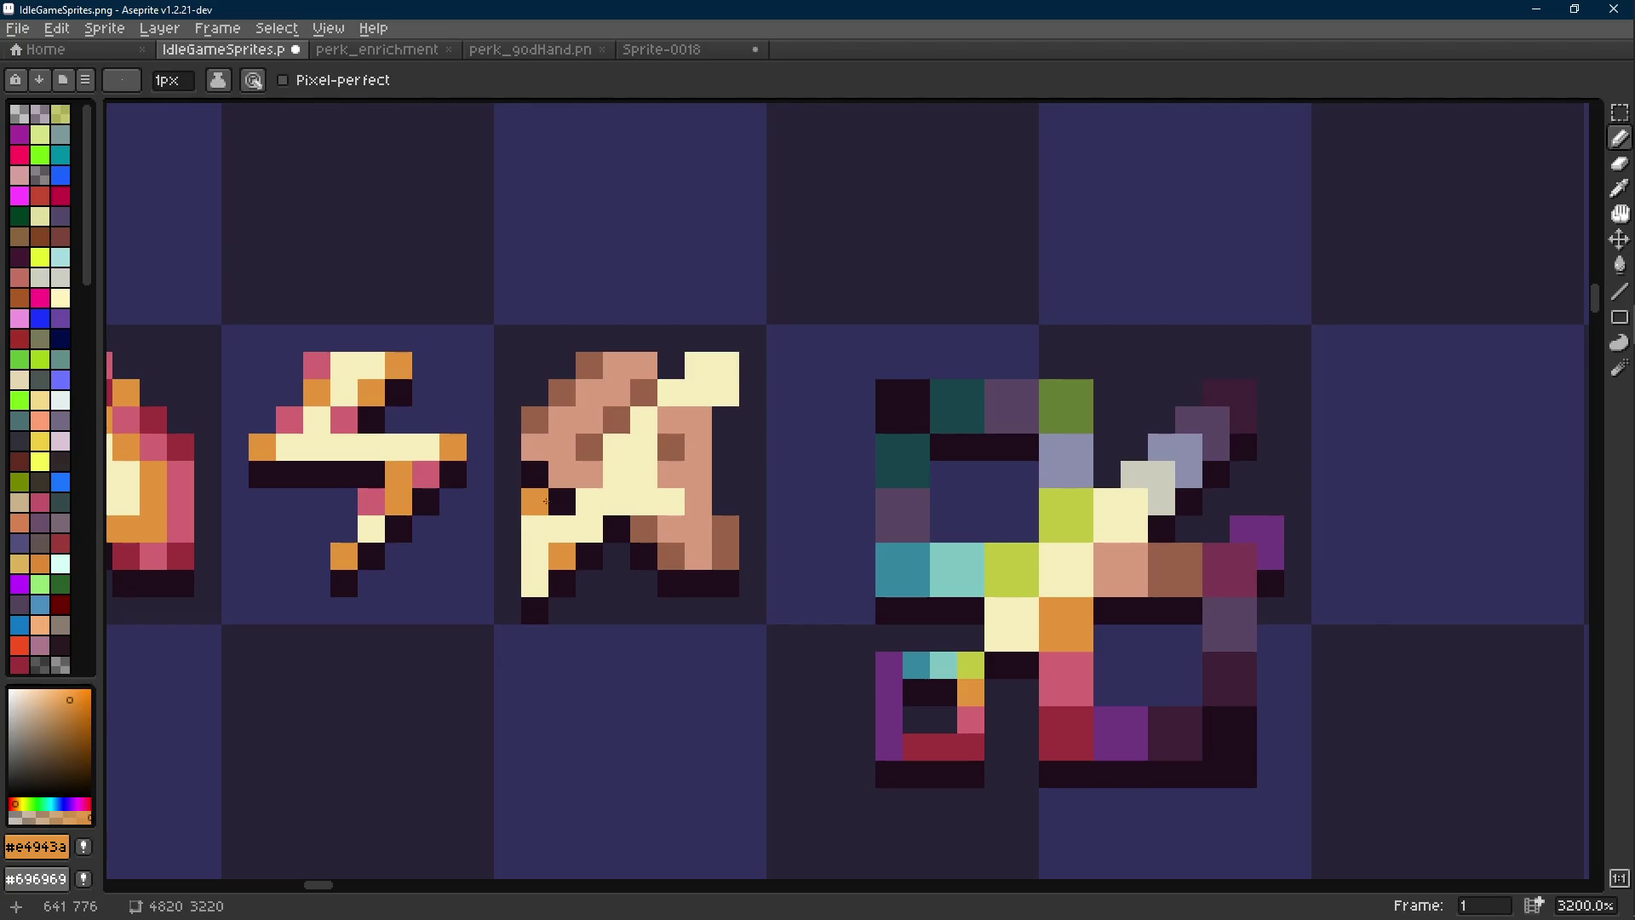
{"action": "left_click", "coordinate": [698, 365]}
Sample the cream, orange and dark outline colours from the sprite
{"action": "left_click", "coordinate": [675, 360], "text": "alt"}
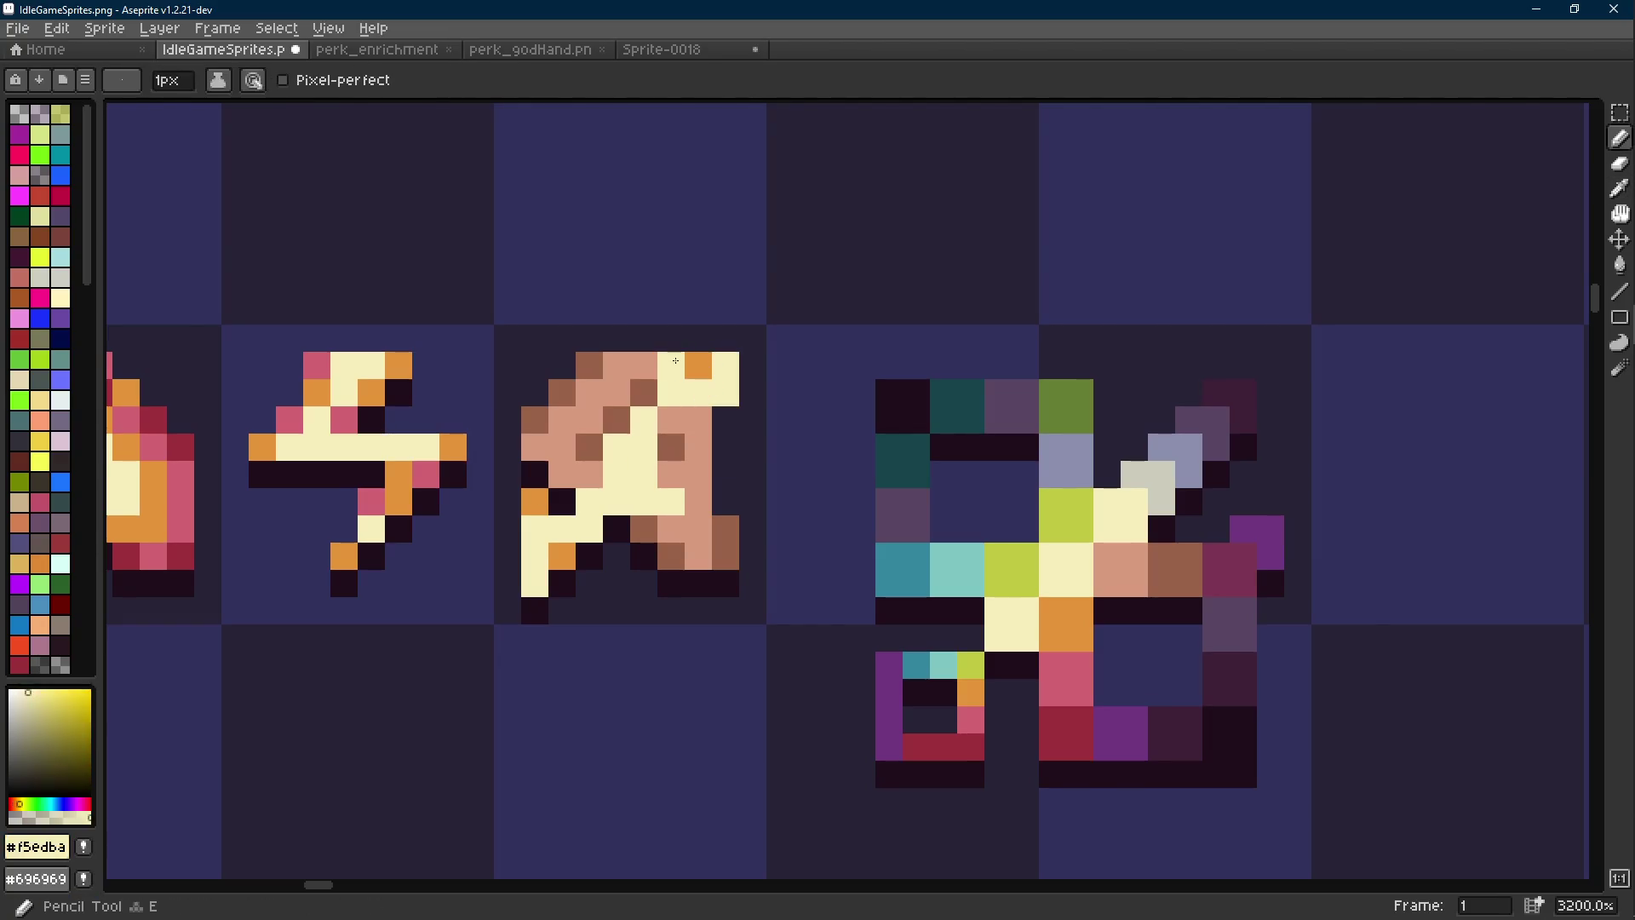
{"action": "left_click", "coordinate": [699, 364], "text": "alt"}
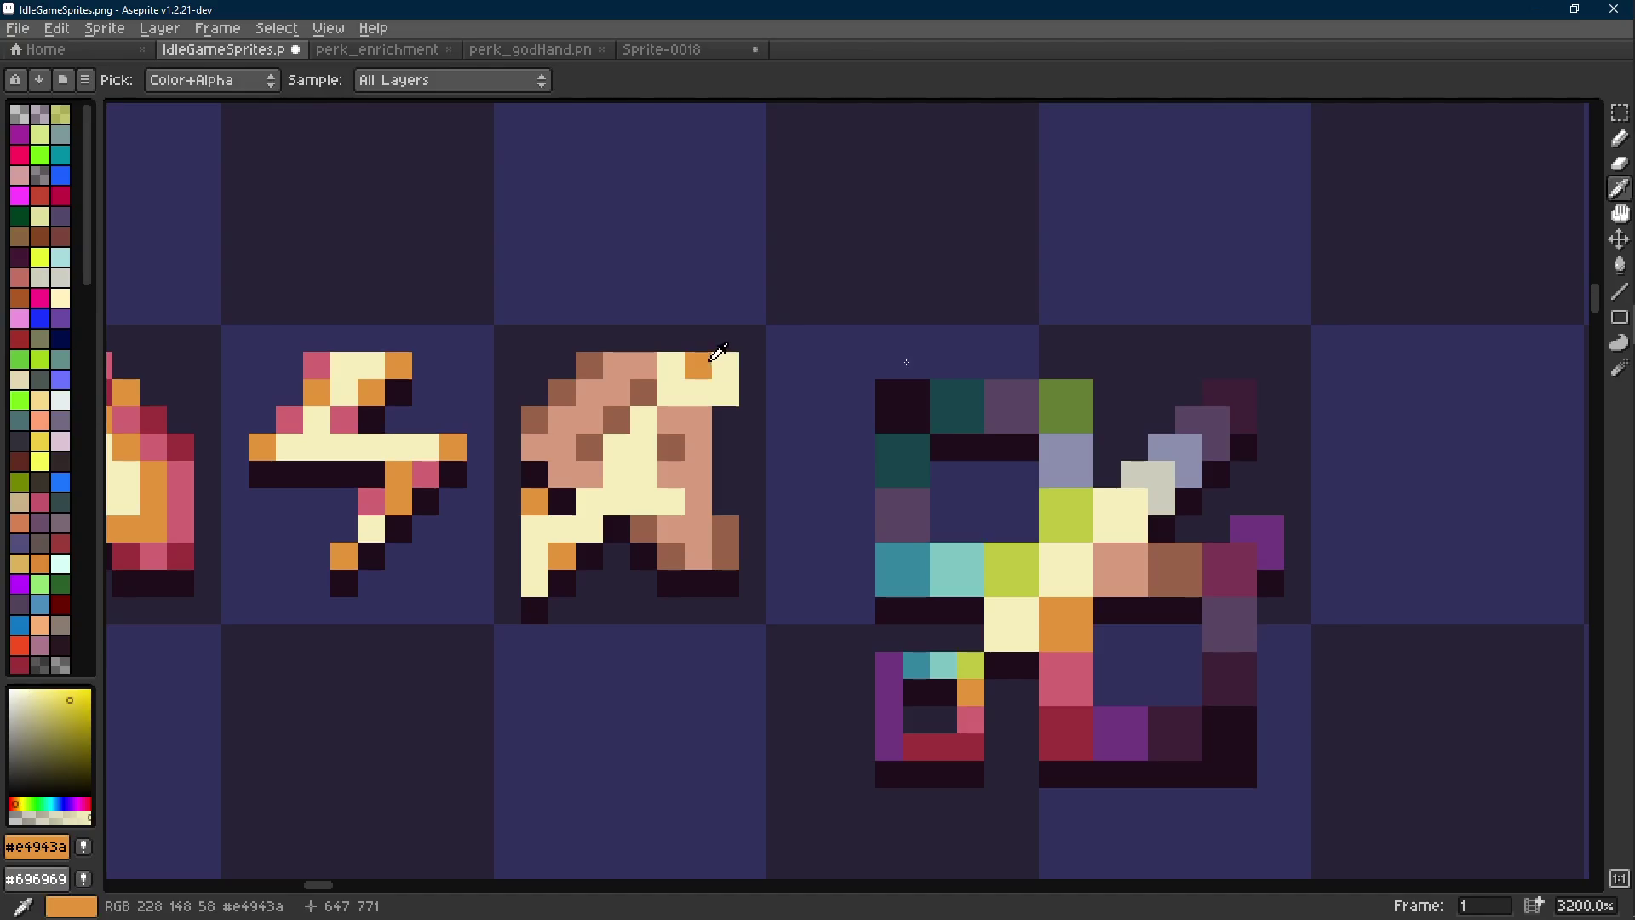
{"action": "left_click", "coordinate": [563, 489], "text": "alt"}
{"action": "scroll", "coordinate": [741, 460], "scroll_direction": "down", "scroll_amount": 6}
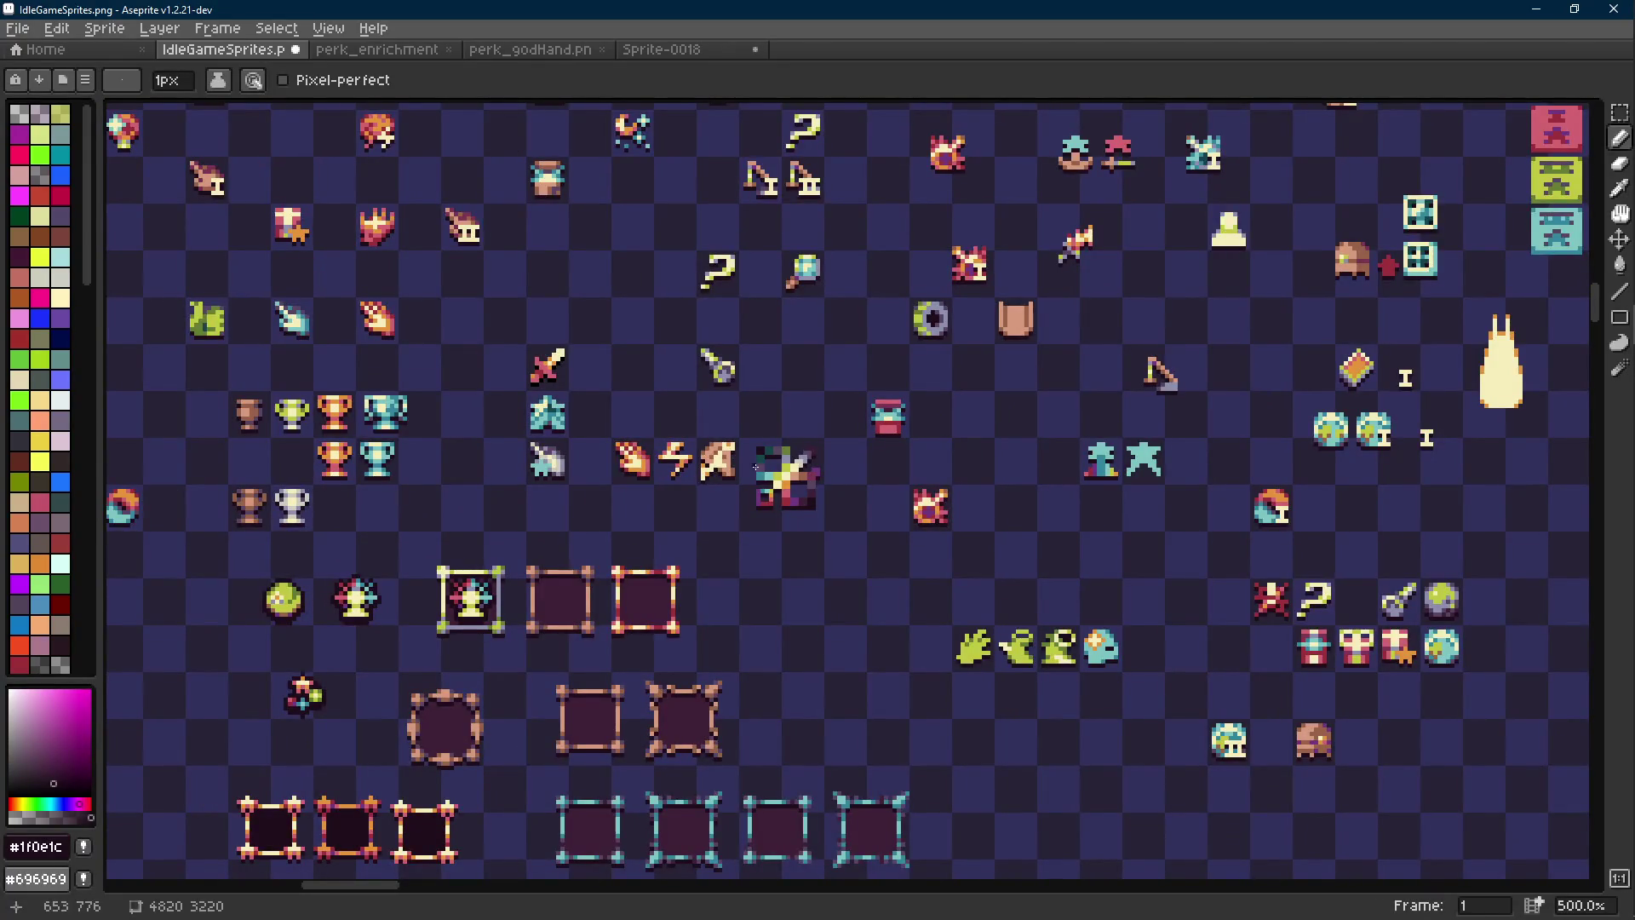
{"action": "left_click_drag", "start_coordinate": [756, 467], "coordinate": [793, 471]}
{"action": "scroll", "coordinate": [793, 471], "scroll_direction": "down", "scroll_amount": 1}
{"action": "scroll", "coordinate": [766, 464], "scroll_direction": "up", "scroll_amount": 8}
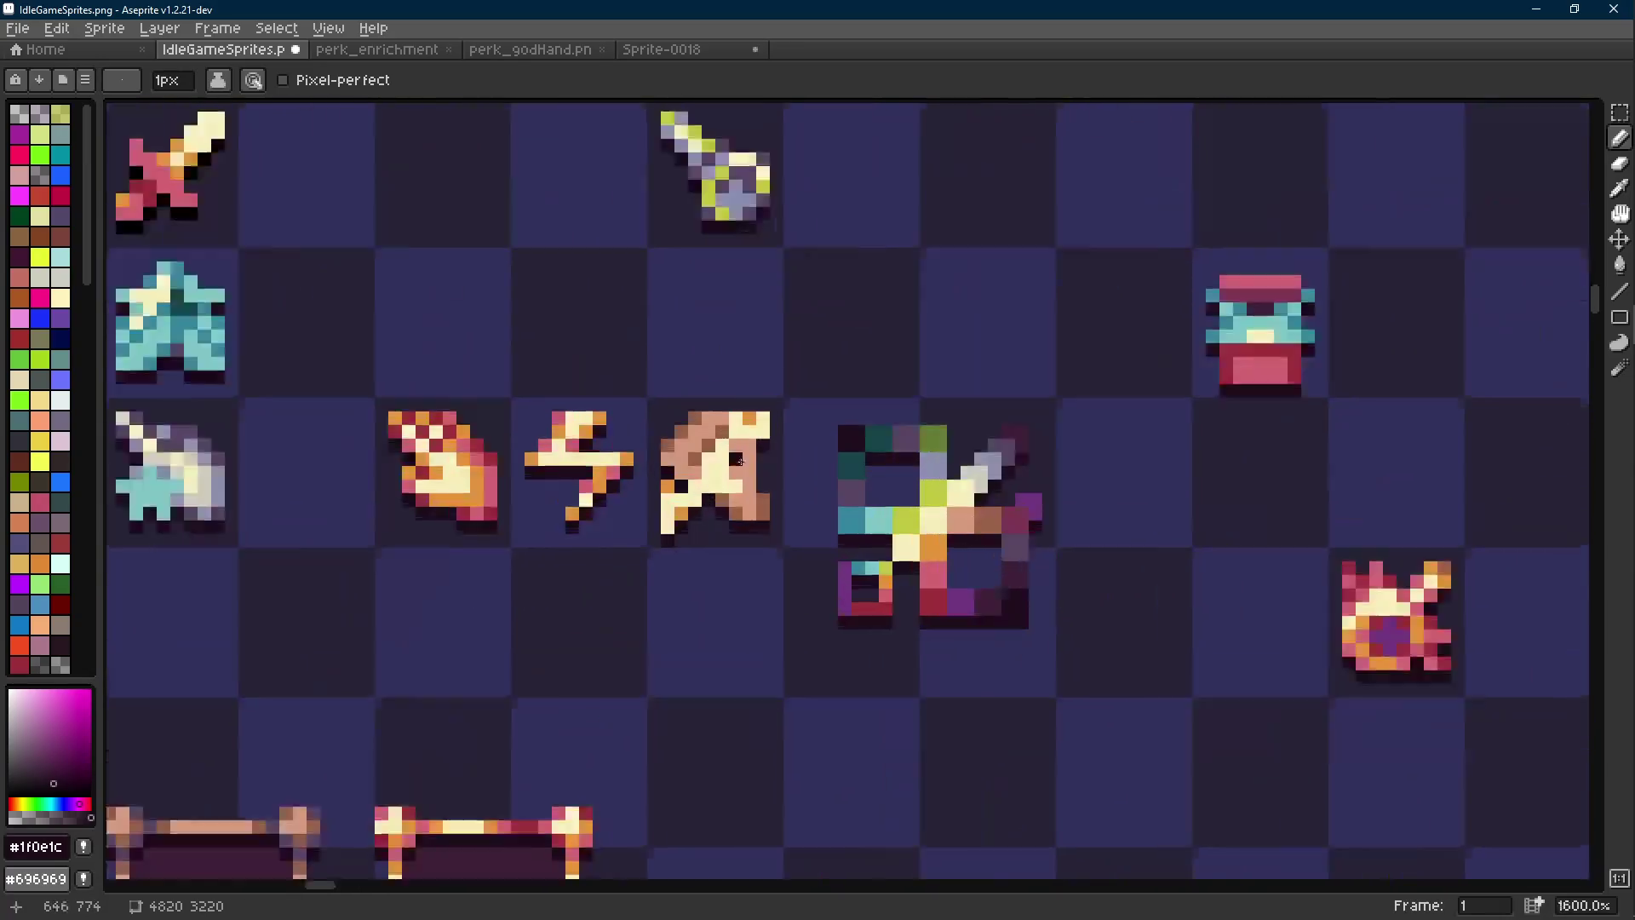
Paint two cream pixels onto the salmon sprite
{"action": "left_click", "coordinate": [756, 465], "text": "alt"}
{"action": "scroll", "coordinate": [756, 465], "scroll_direction": "down", "scroll_amount": 6}
{"action": "scroll", "coordinate": [673, 463], "scroll_direction": "up", "scroll_amount": 8}
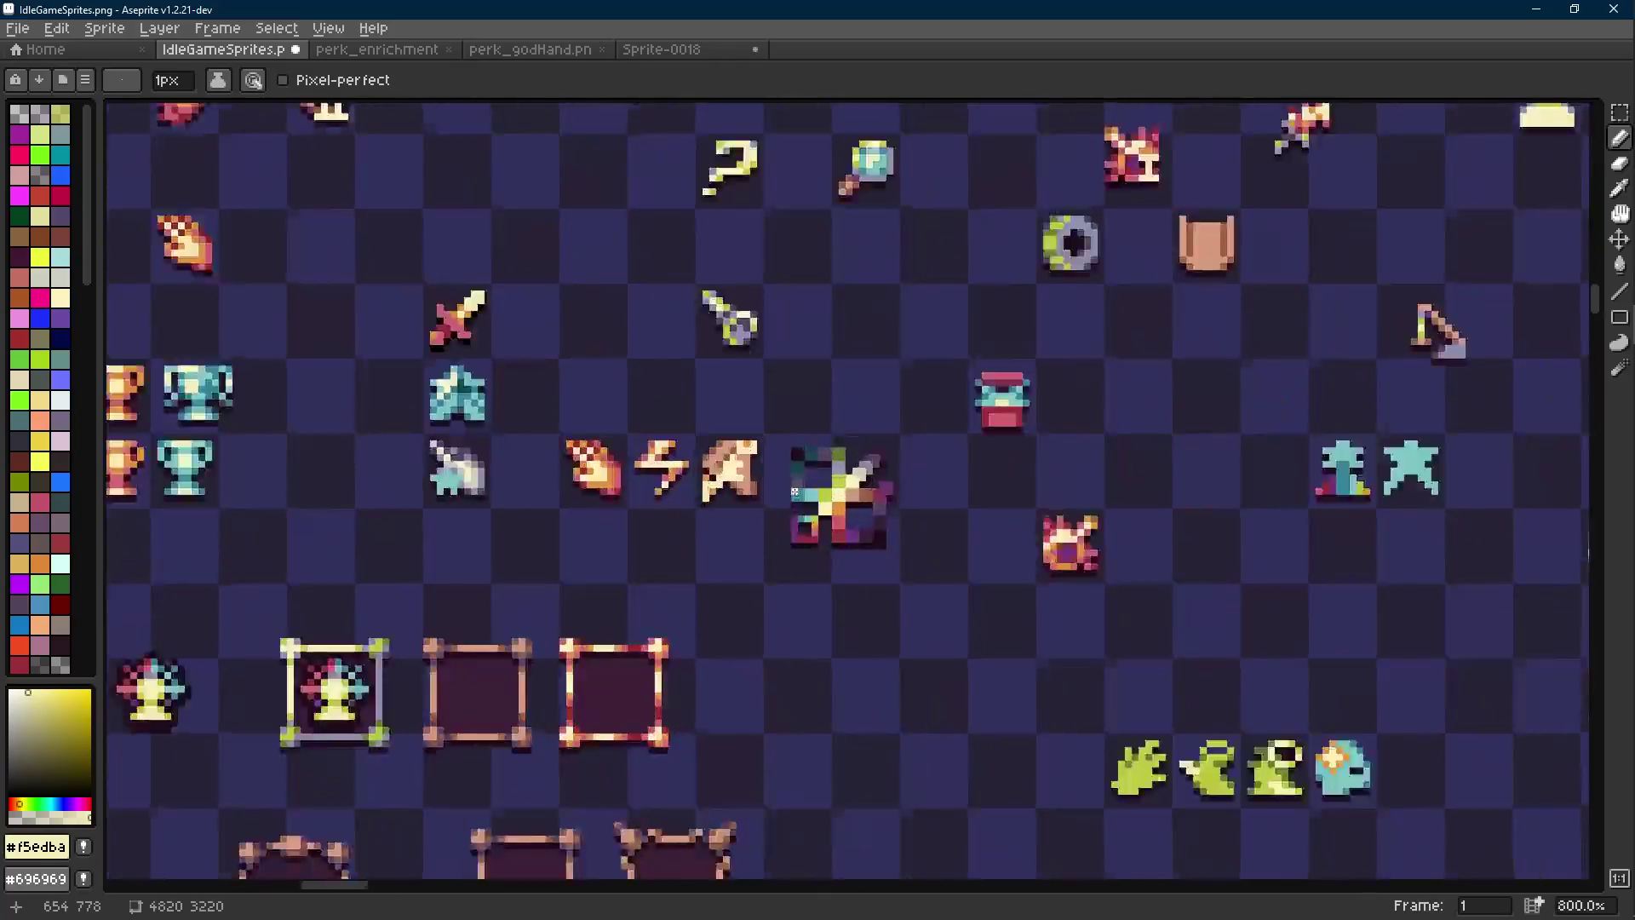
{"action": "left_click", "coordinate": [639, 454], "text": "alt"}
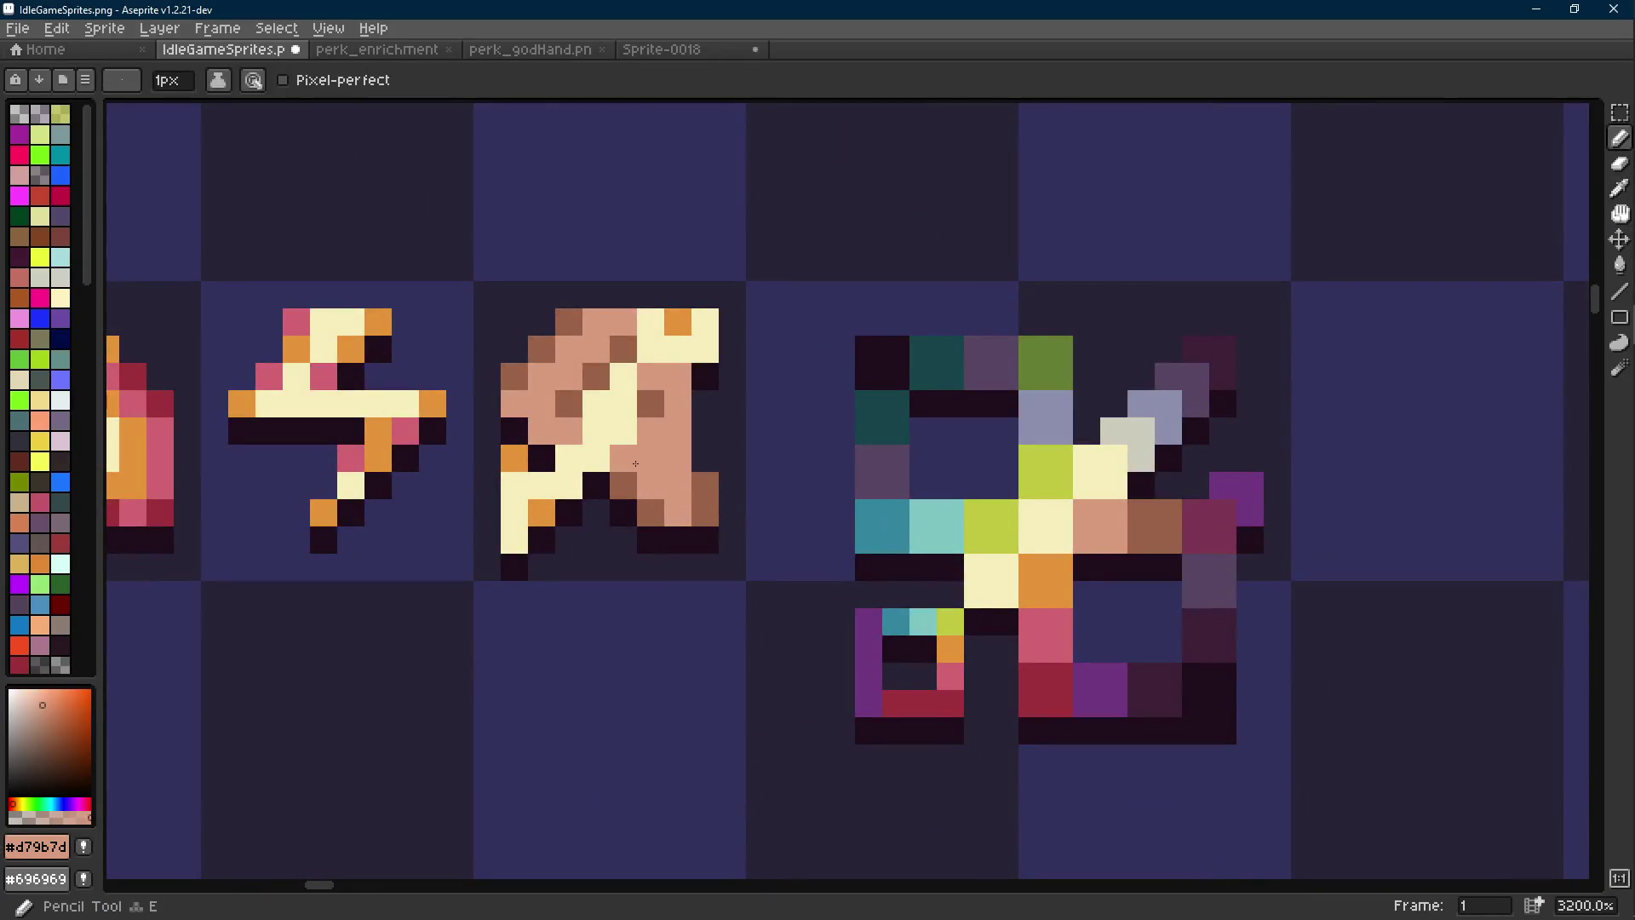
{"action": "left_click", "coordinate": [626, 430], "text": "alt"}
{"action": "left_click", "coordinate": [657, 437]}
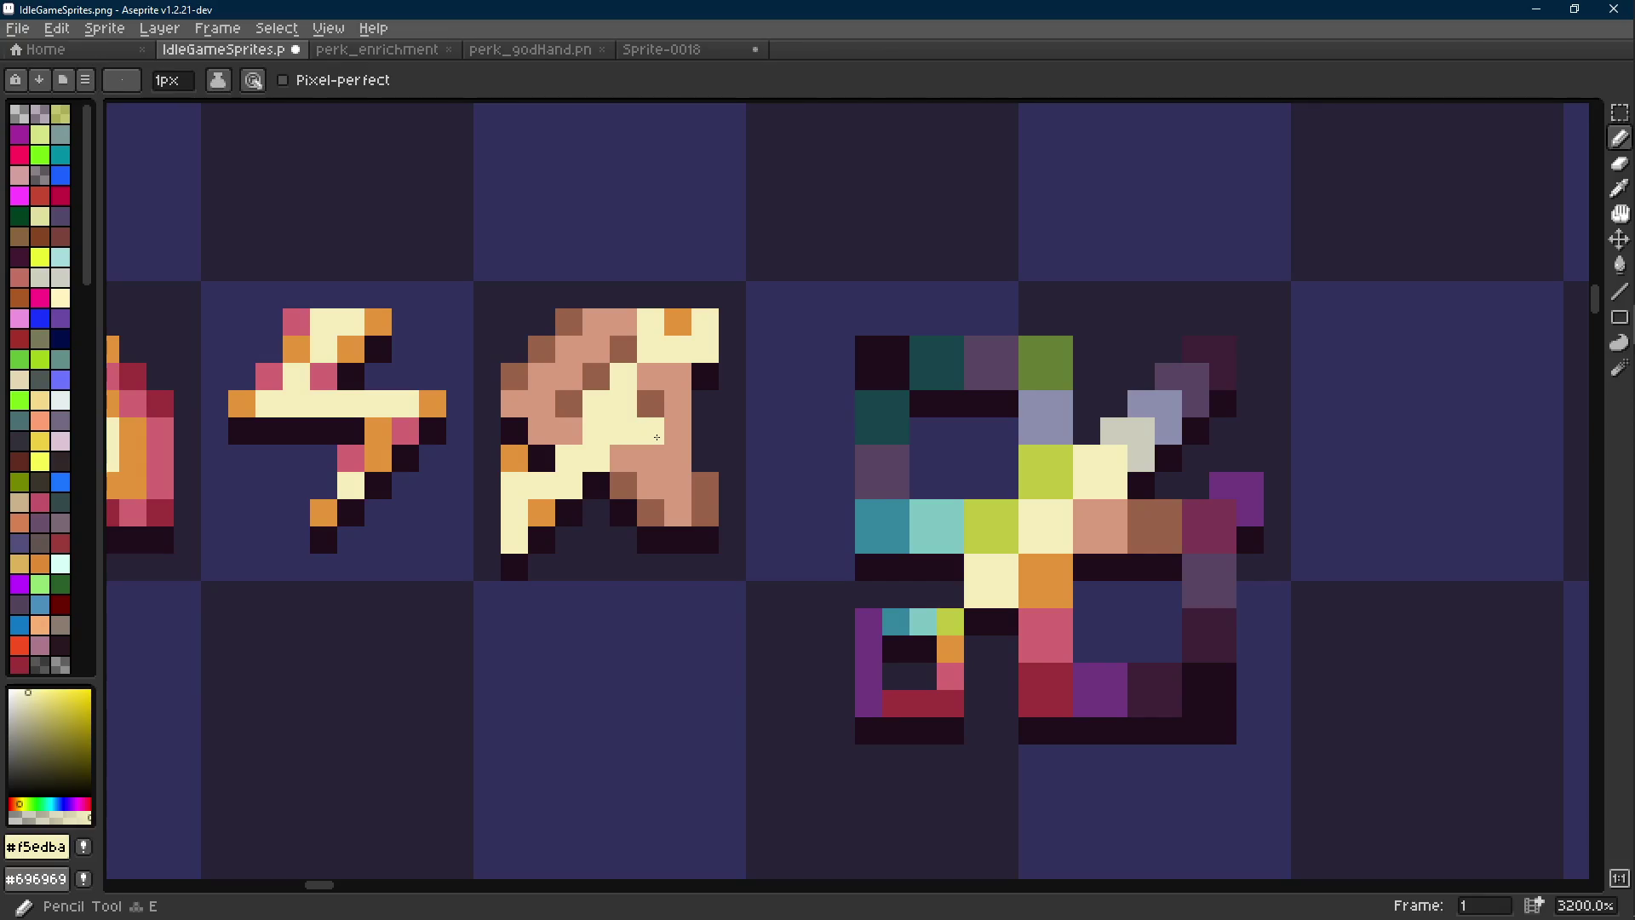
Shift a 2x5 pixel block of the third sprite into place
{"action": "scroll", "coordinate": [572, 394], "scroll_direction": "down", "scroll_amount": 1}
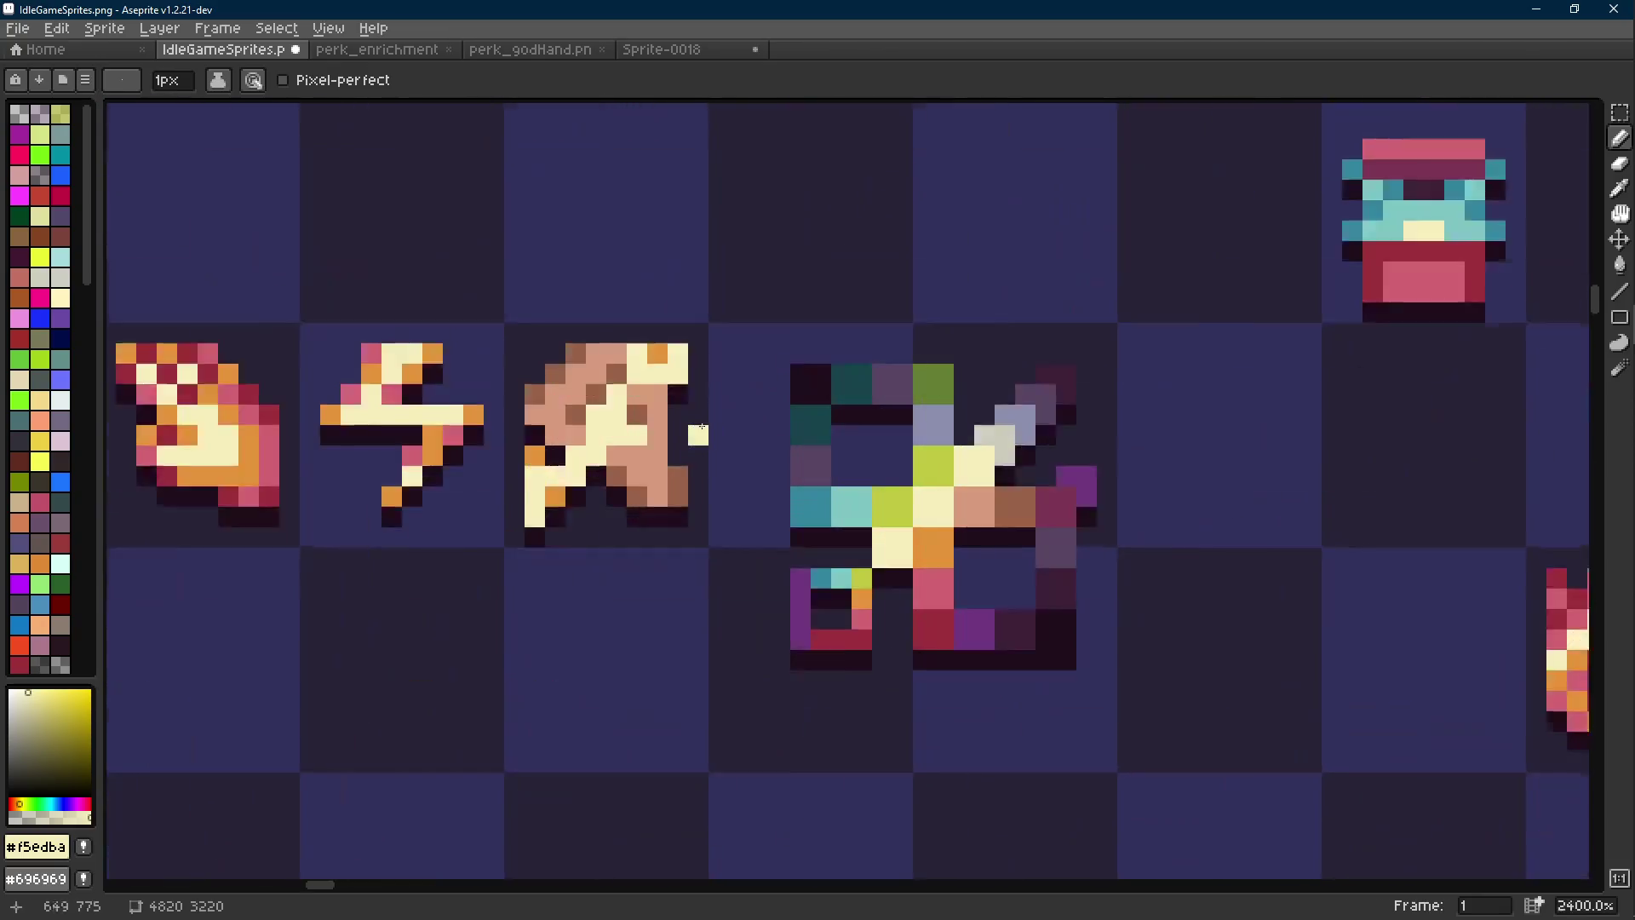
{"action": "scroll", "coordinate": [676, 373], "scroll_direction": "up", "scroll_amount": 1}
{"action": "scroll", "coordinate": [676, 373], "scroll_direction": "down", "scroll_amount": 8}
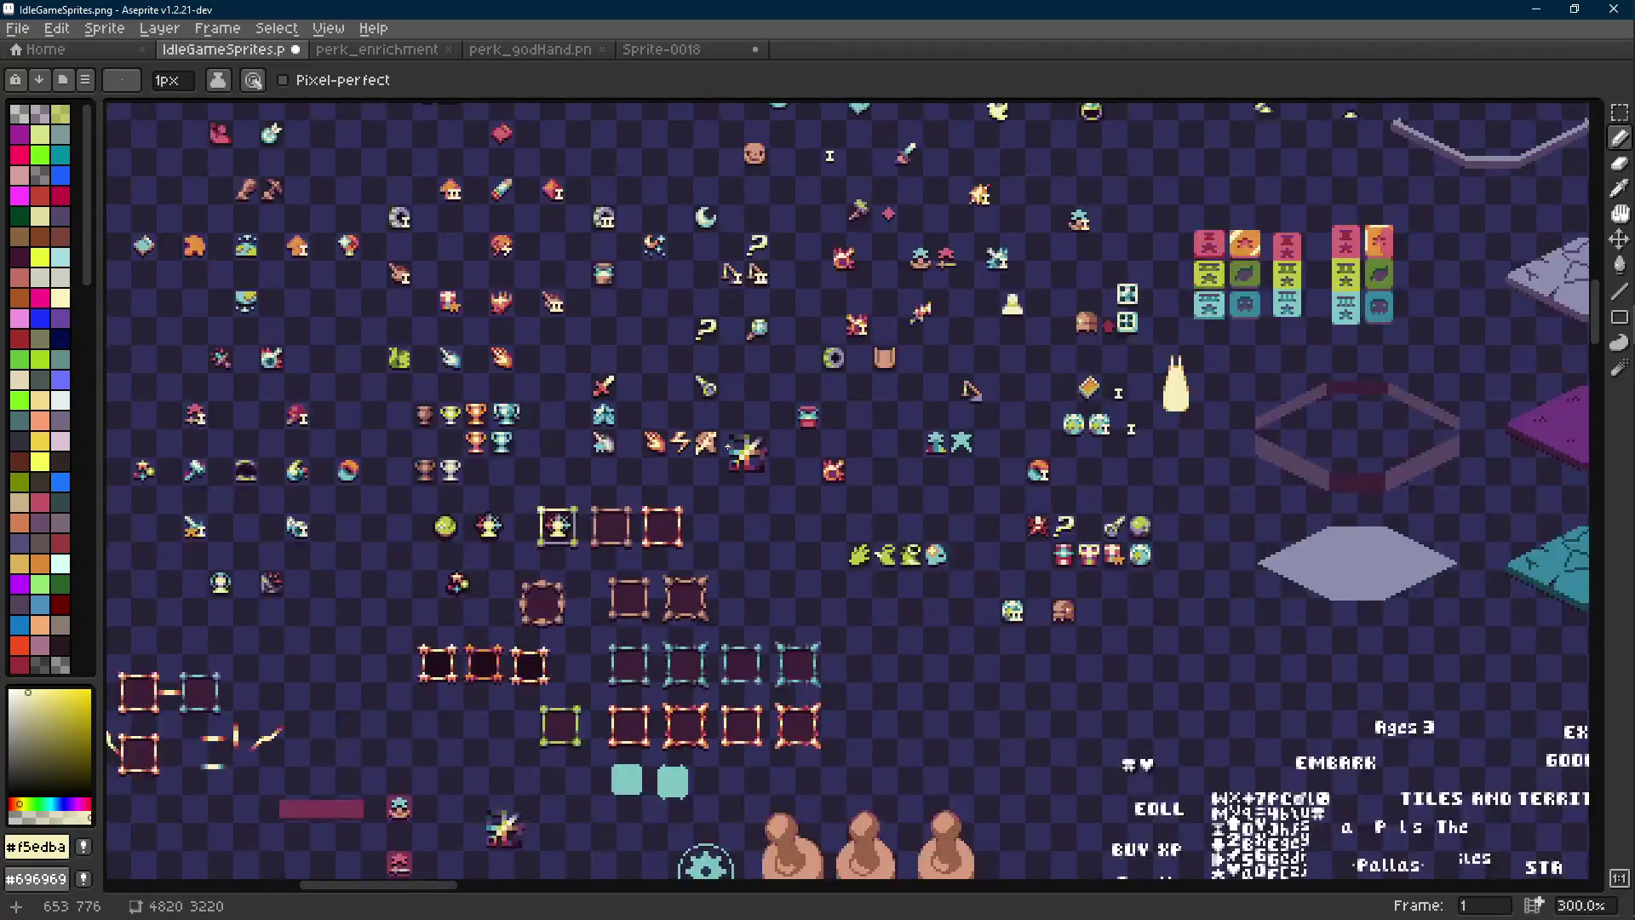
{"action": "scroll", "coordinate": [723, 445], "scroll_direction": "up", "scroll_amount": 5}
{"action": "scroll", "coordinate": [723, 445], "scroll_direction": "down", "scroll_amount": 6}
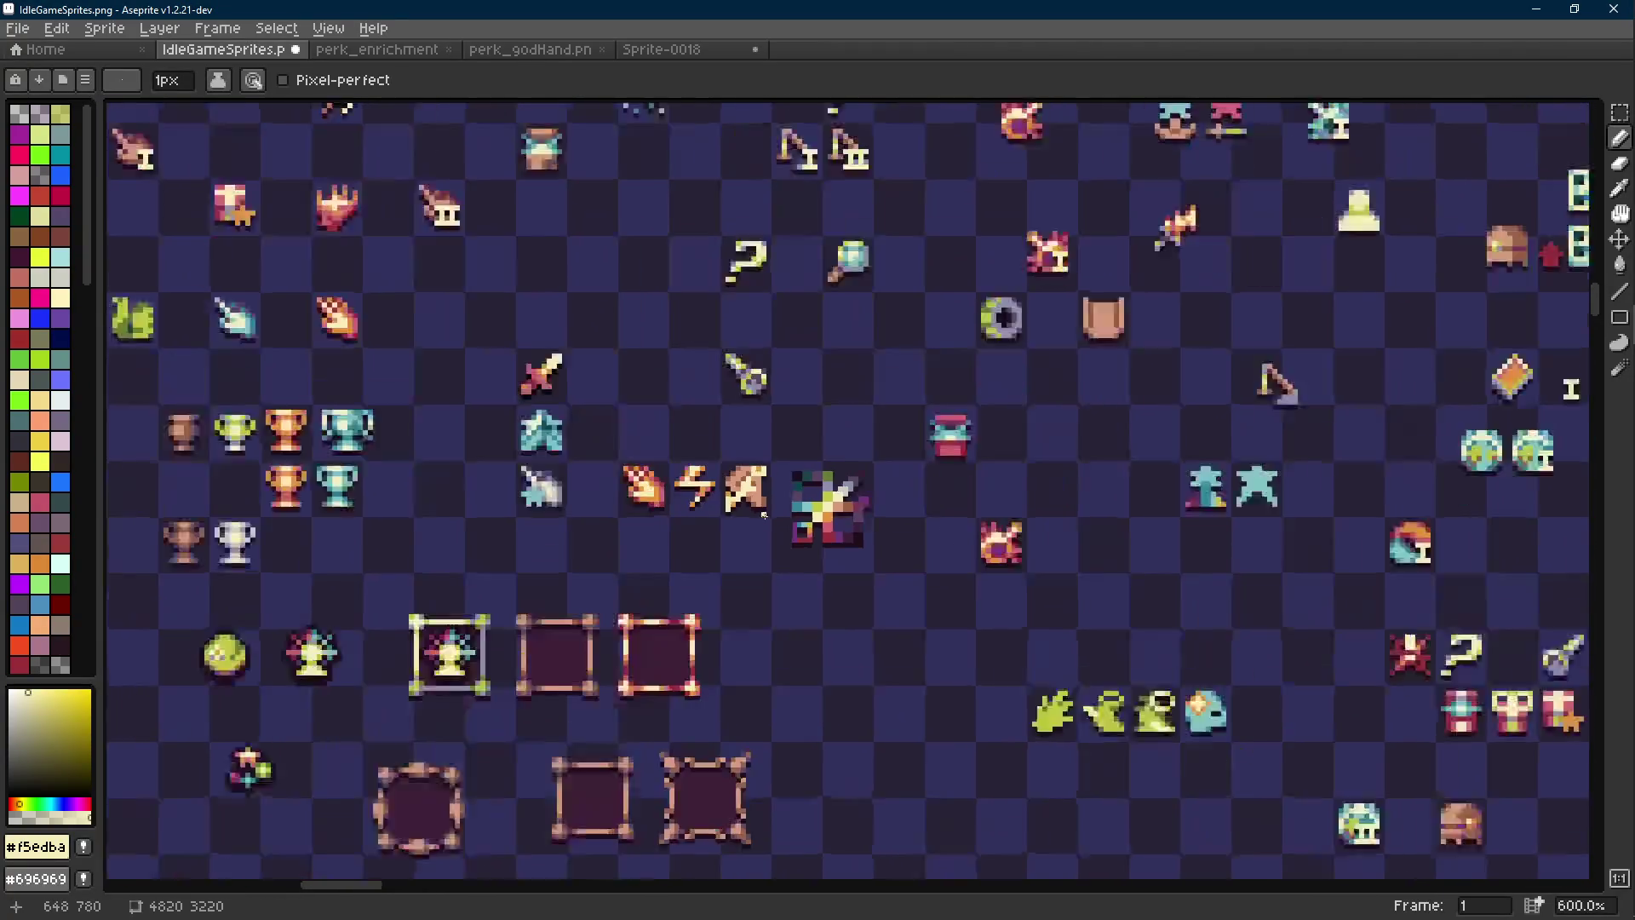
{"action": "scroll", "coordinate": [774, 517], "scroll_direction": "up", "scroll_amount": 1}
{"action": "scroll", "coordinate": [773, 517], "scroll_direction": "down", "scroll_amount": 1}
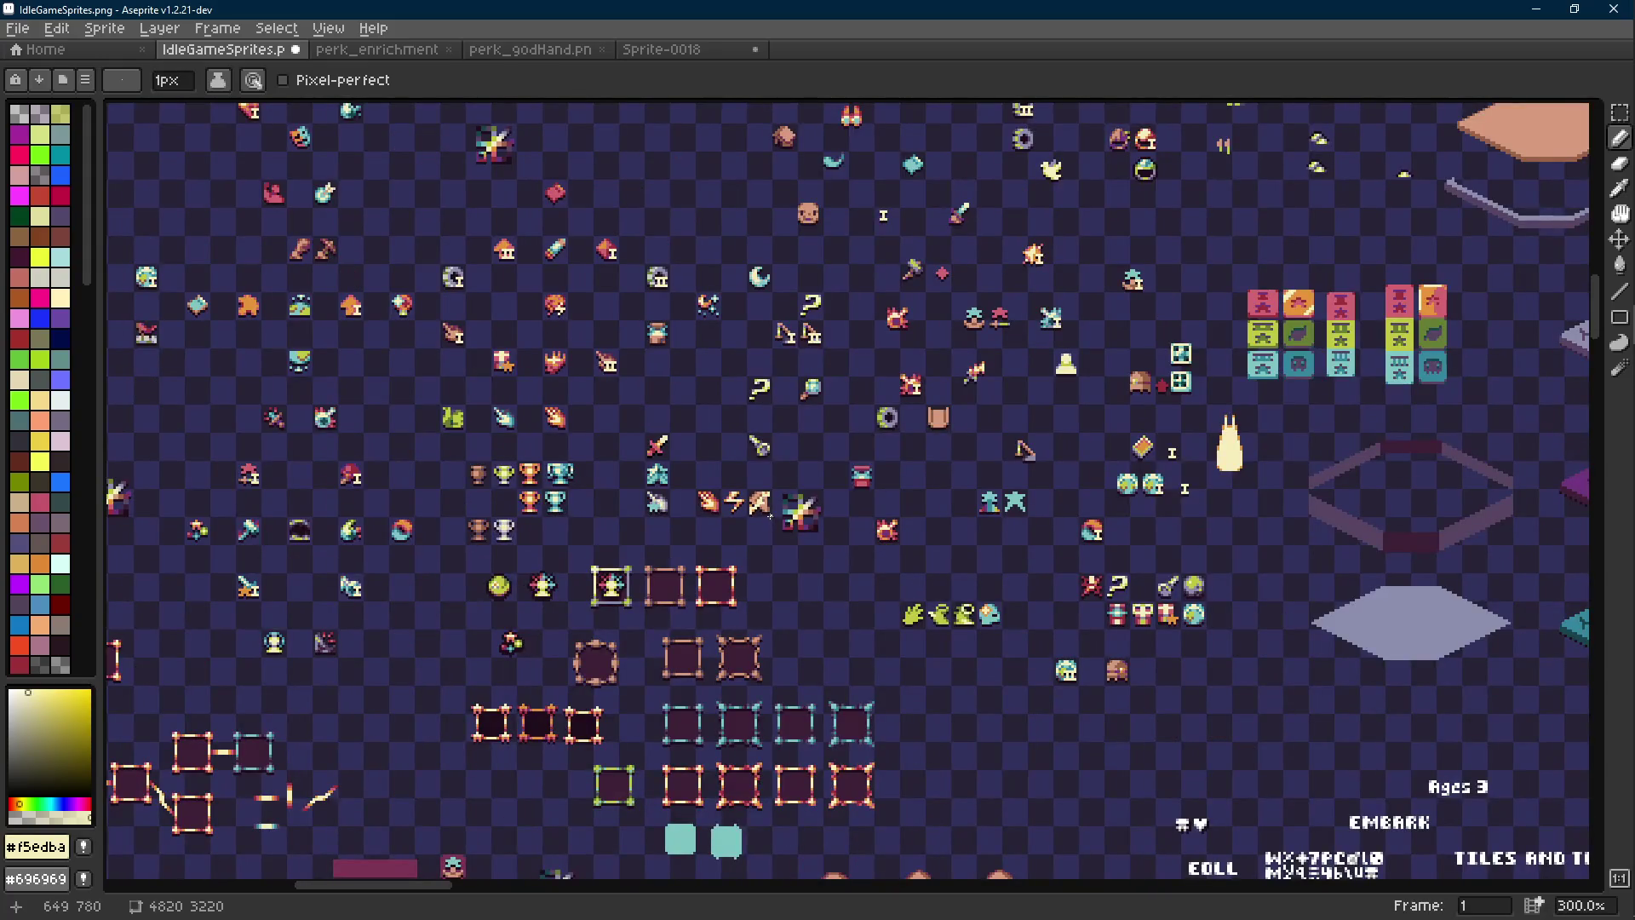
{"action": "scroll", "coordinate": [770, 516], "scroll_direction": "up", "scroll_amount": 7}
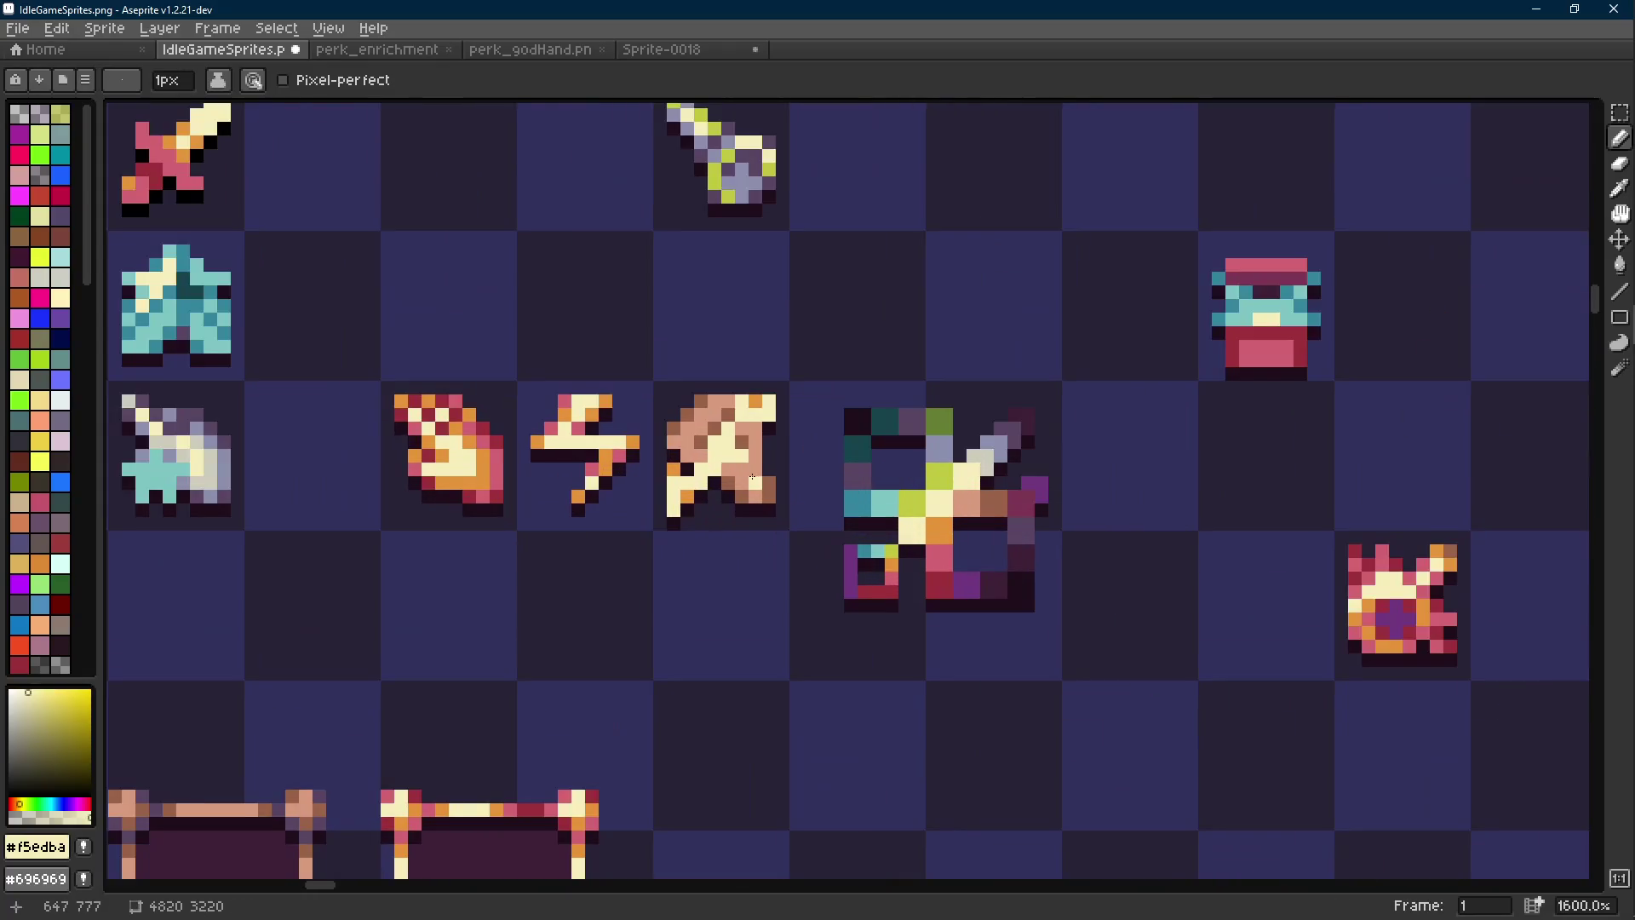
{"action": "scroll", "coordinate": [765, 471], "scroll_direction": "up", "scroll_amount": 2}
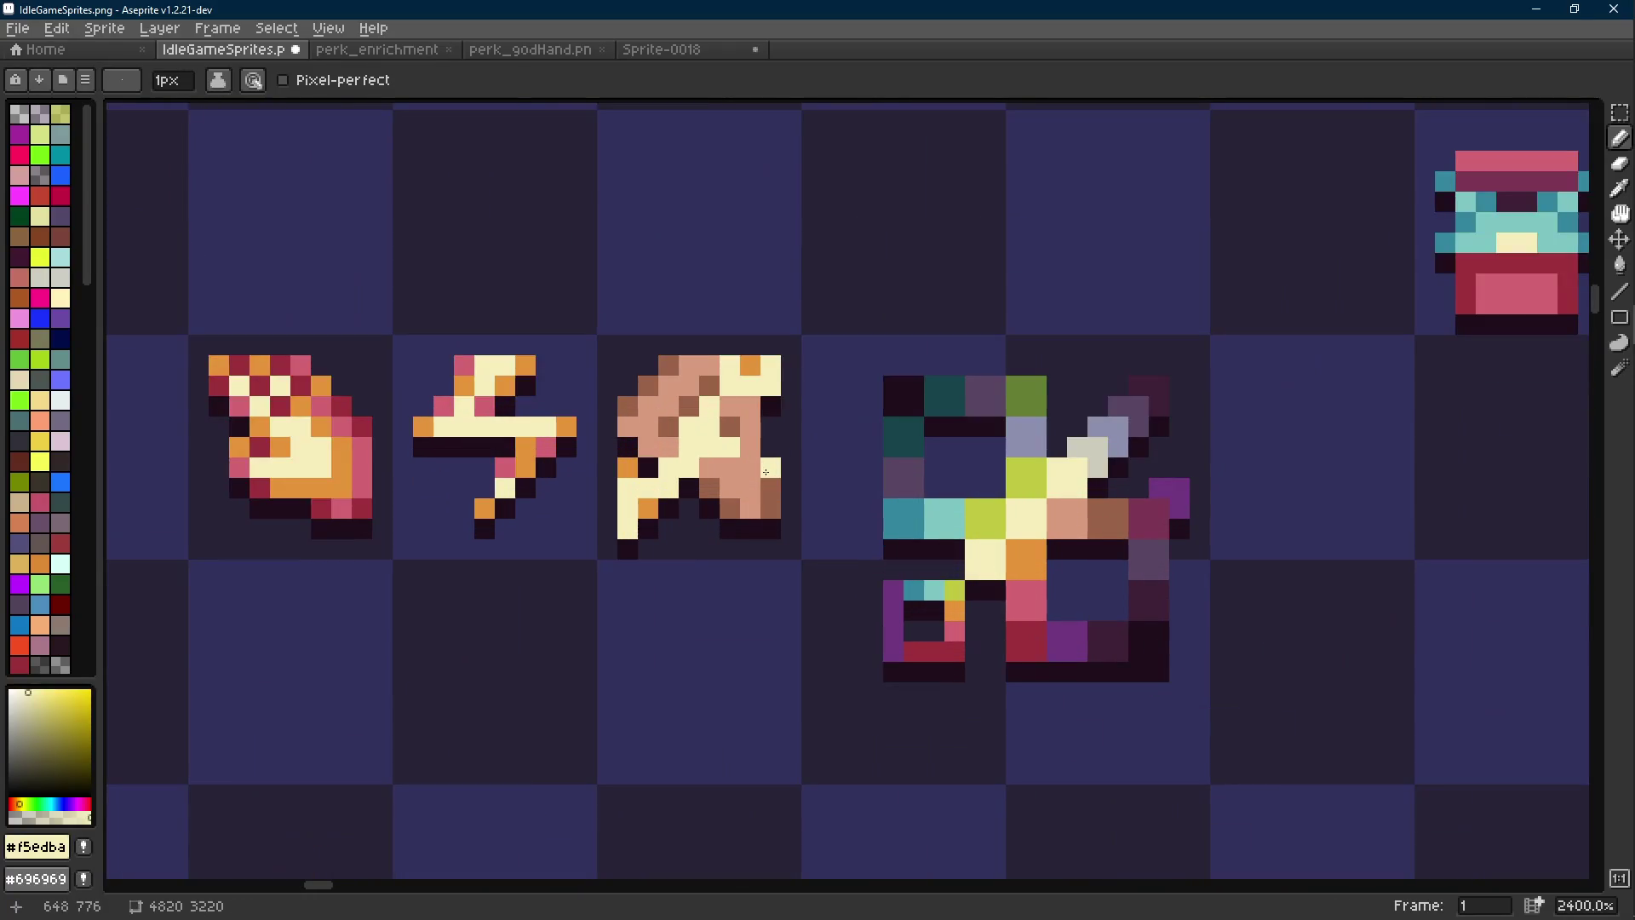
{"action": "key", "text": "m"}
{"action": "mouse_move", "coordinate": [620, 455]}
{"action": "left_mouse_down"}
{"action": "mouse_move", "coordinate": [660, 558]}
{"action": "mouse_move", "coordinate": [643, 509]}
{"action": "left_mouse_up"}
{"action": "left_click", "coordinate": [643, 523]}
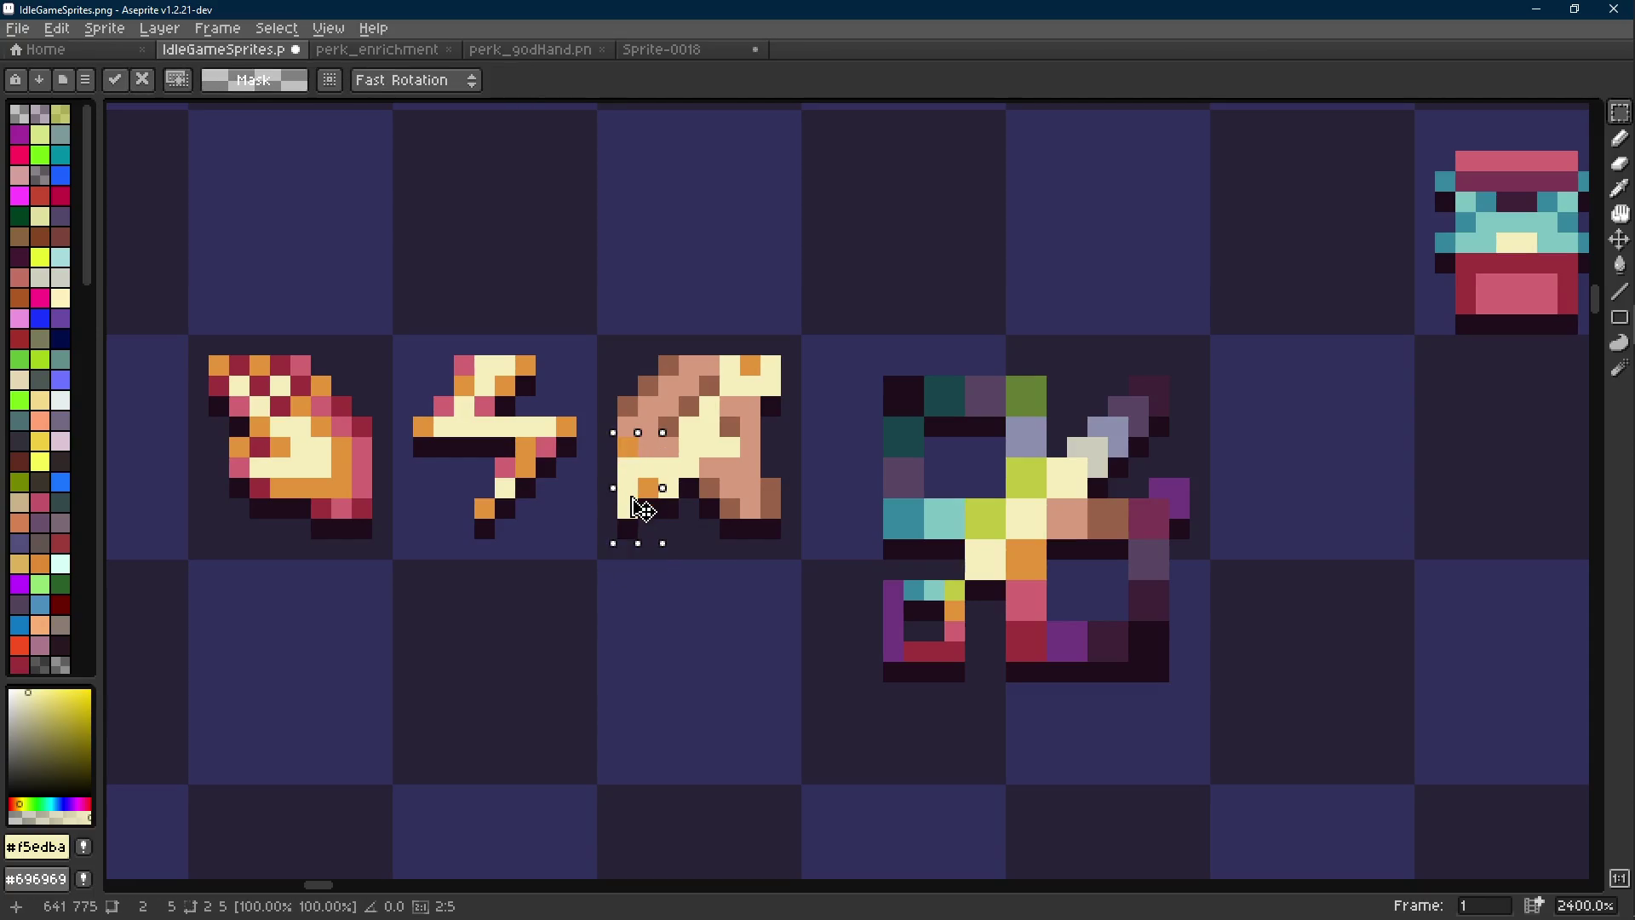
{"action": "key", "text": "ctrl+d"}
Paint a dark outline pixel beside the sprite
{"action": "scroll", "coordinate": [787, 528], "scroll_direction": "down", "scroll_amount": 7}
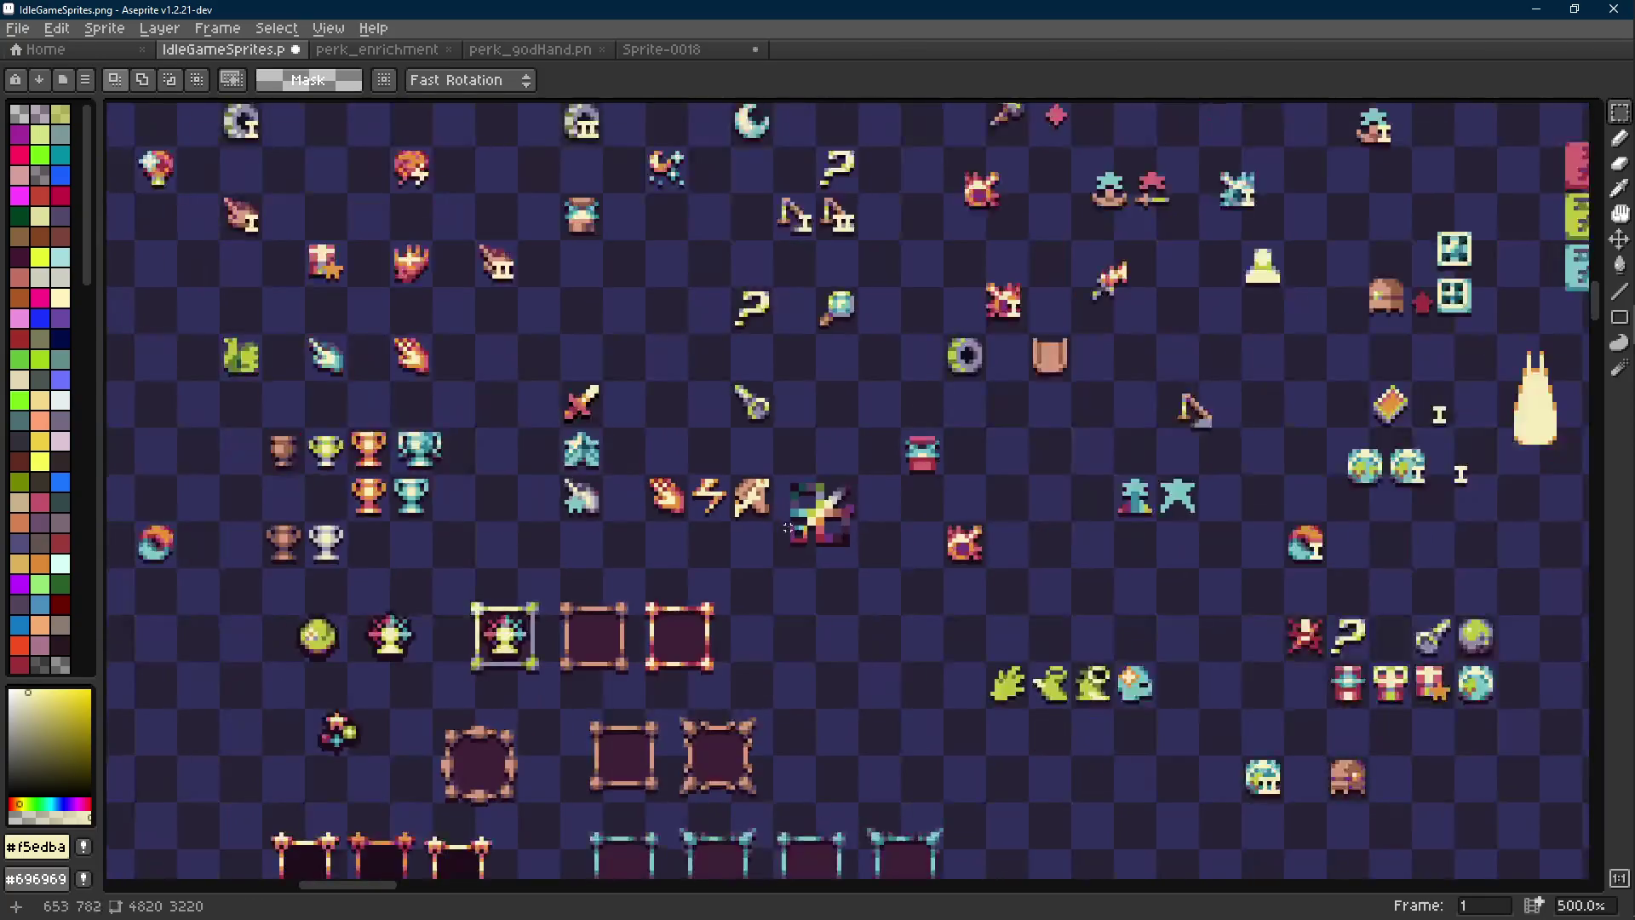
{"action": "scroll", "coordinate": [780, 518], "scroll_direction": "up", "scroll_amount": 8}
{"action": "key", "text": "b"}
{"action": "key", "text": "i"}
{"action": "left_click", "coordinate": [679, 445]}
{"action": "key", "text": "b"}
{"action": "left_click", "coordinate": [637, 411]}
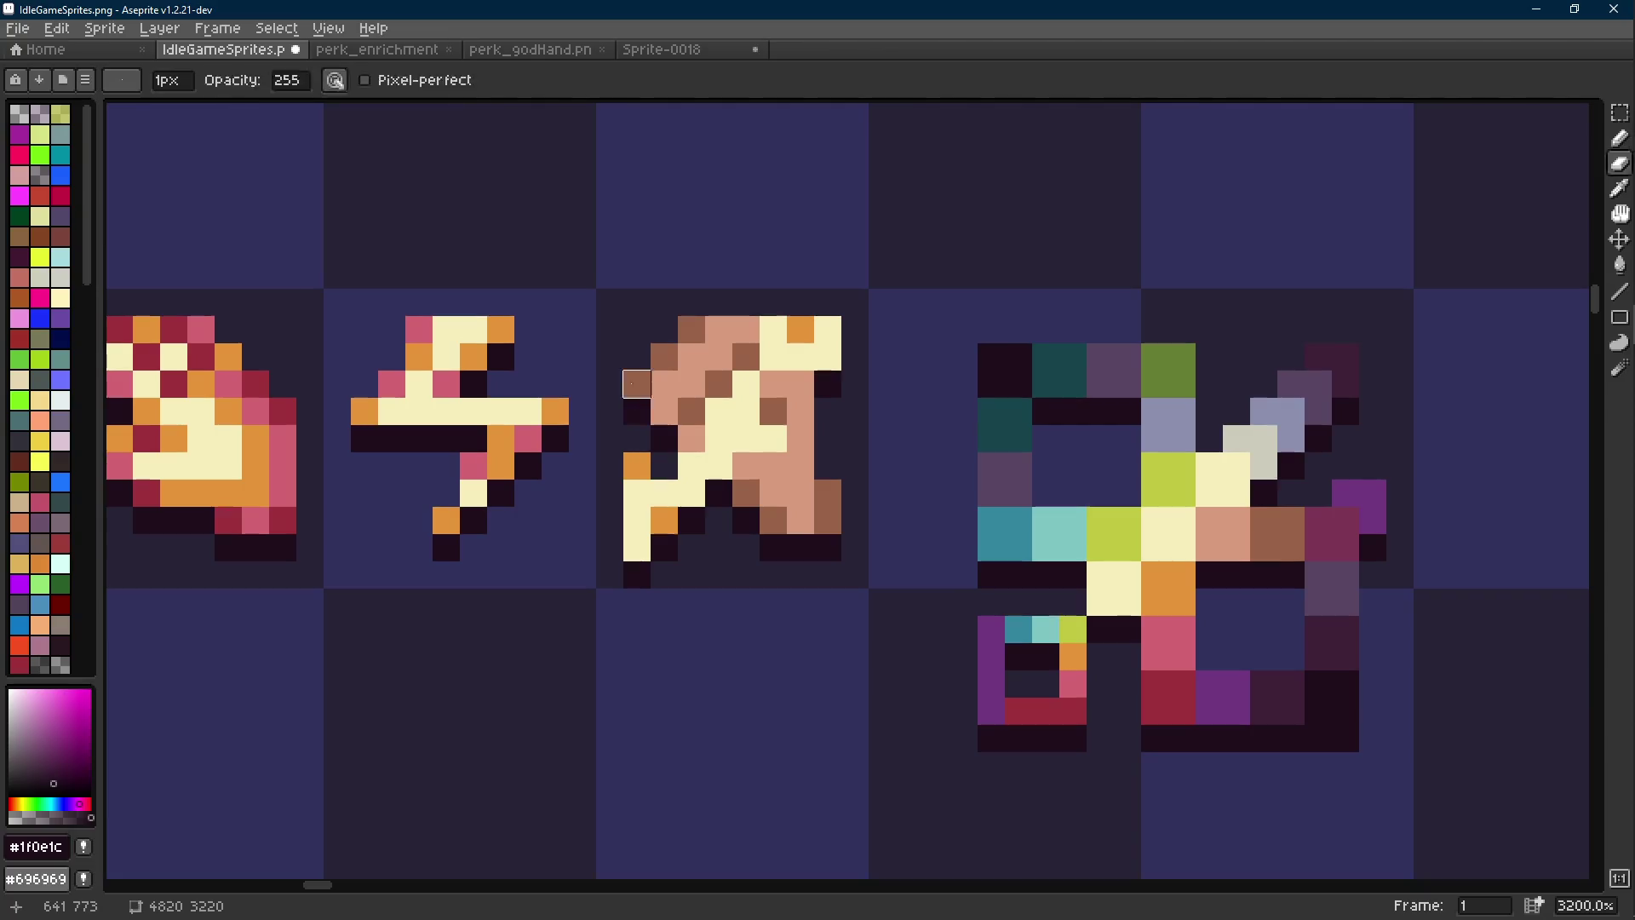
Paint a brown pixel at the sprite's left edge
{"action": "scroll", "coordinate": [734, 478], "scroll_direction": "down", "scroll_amount": 9}
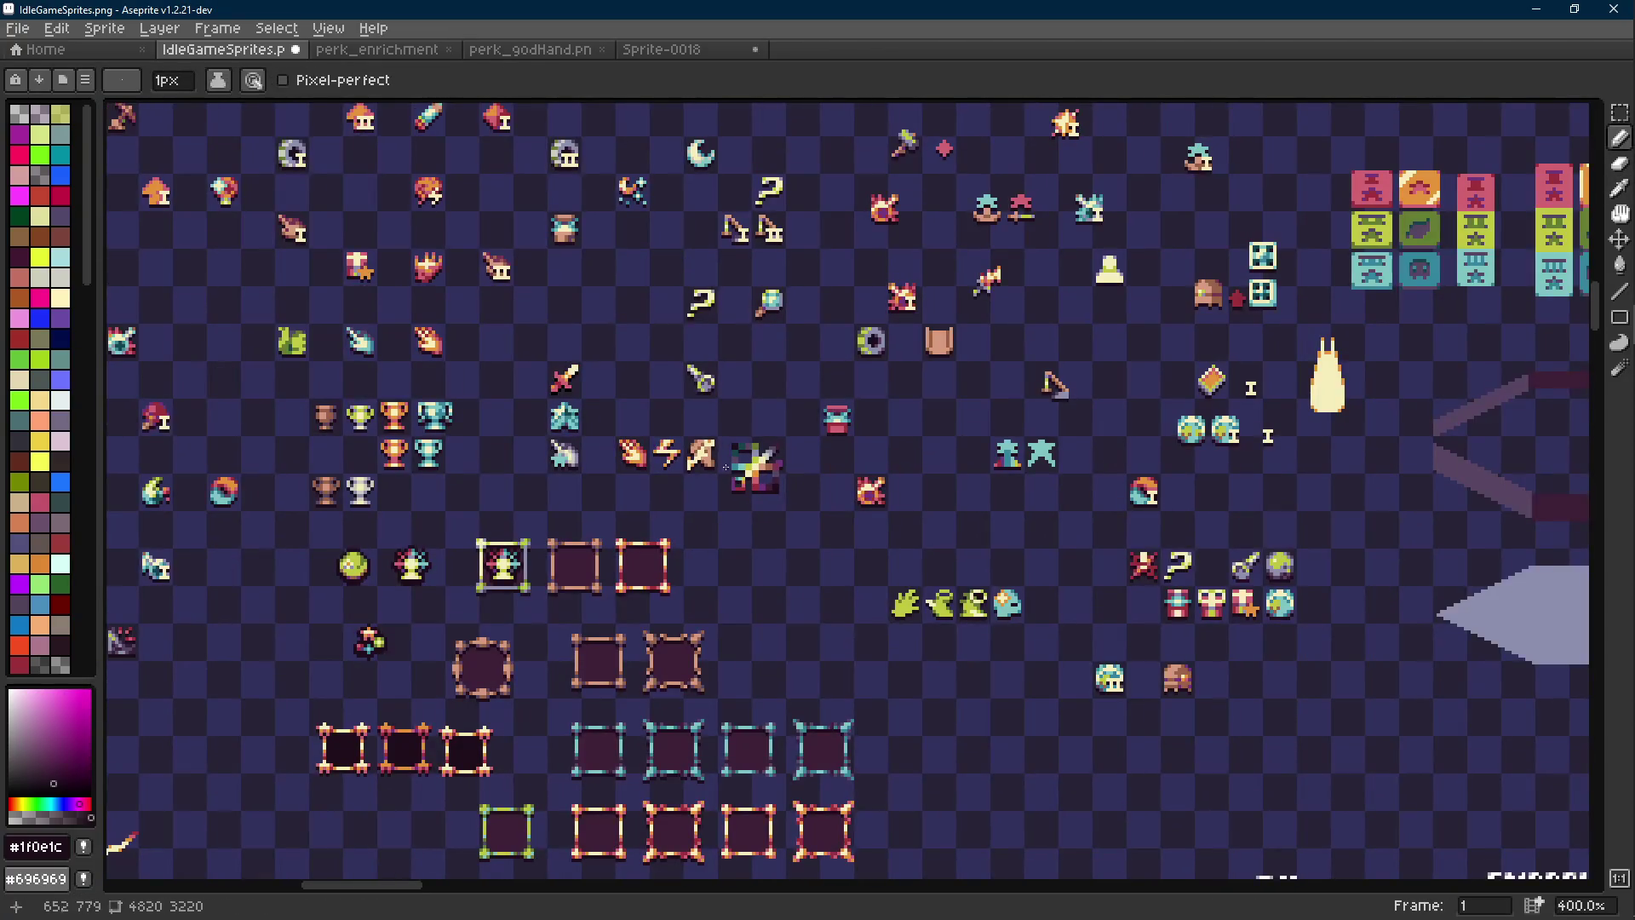
{"action": "scroll", "coordinate": [715, 455], "scroll_direction": "up", "scroll_amount": 6}
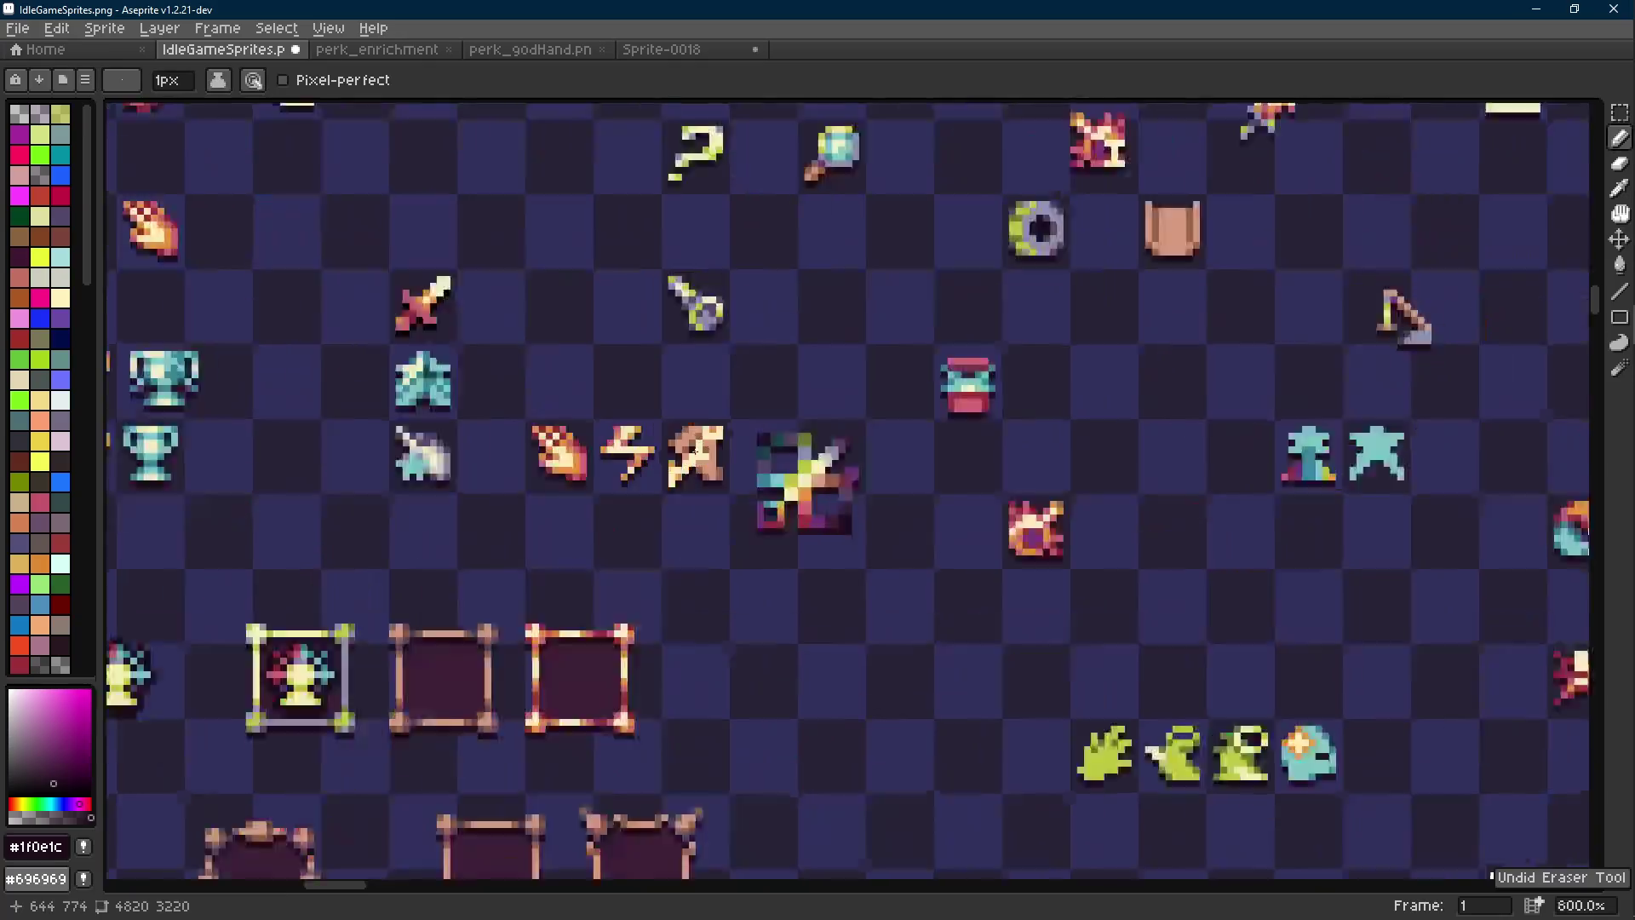
{"action": "key", "text": "i"}
{"action": "left_click", "coordinate": [684, 430]}
{"action": "key", "text": "b"}
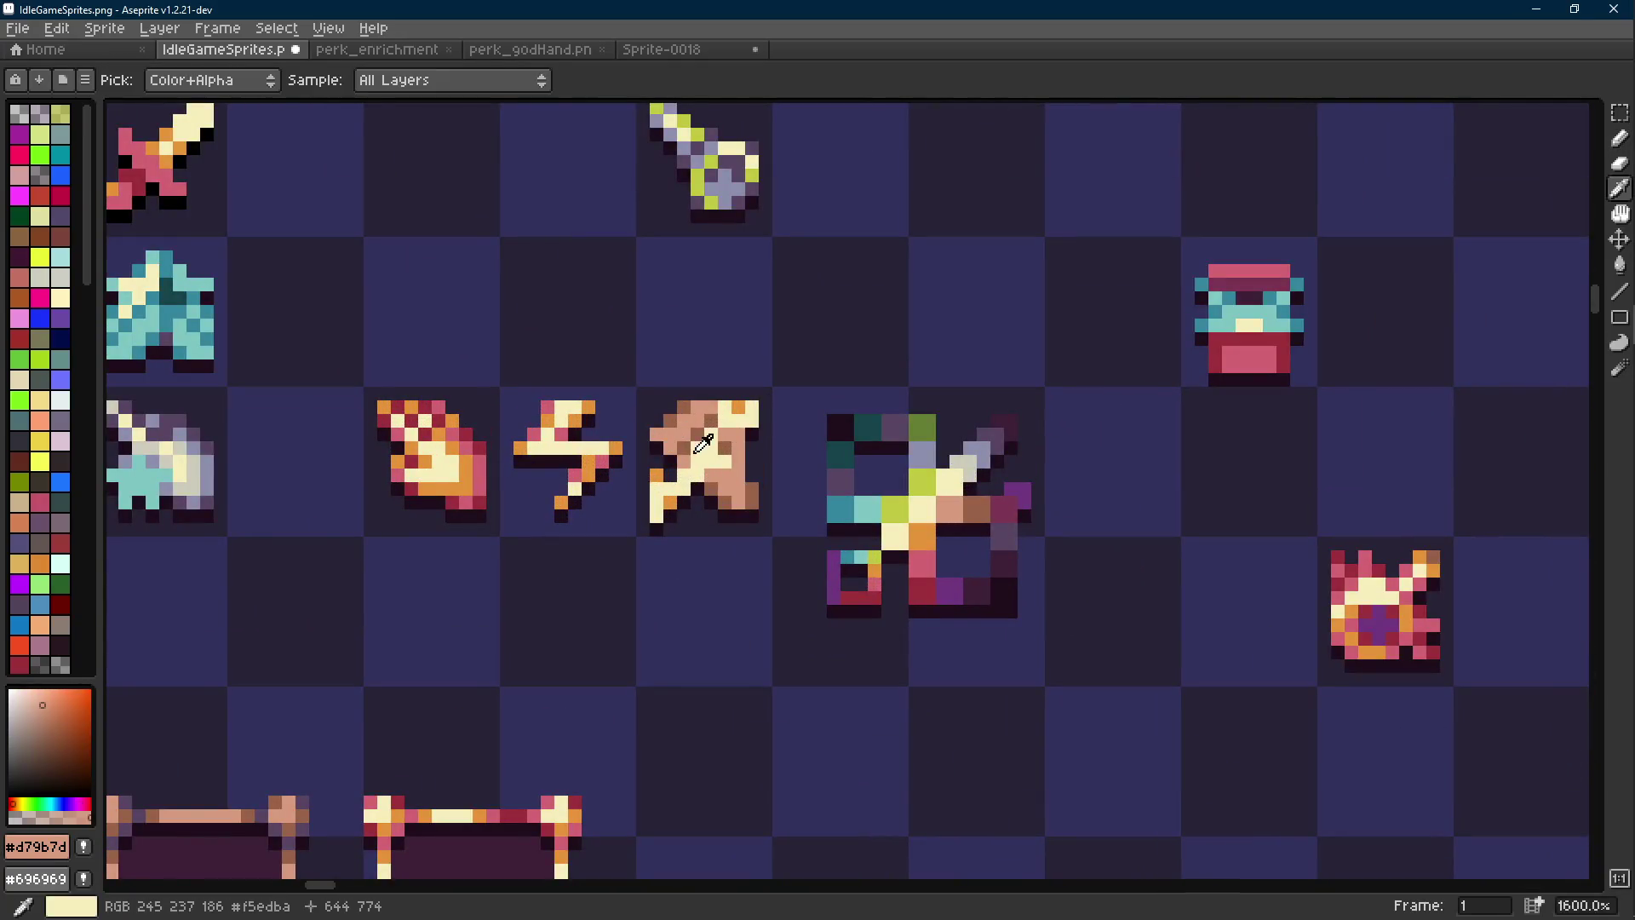
{"action": "left_click", "coordinate": [643, 447]}
{"action": "left_click", "coordinate": [661, 449], "text": "alt"}
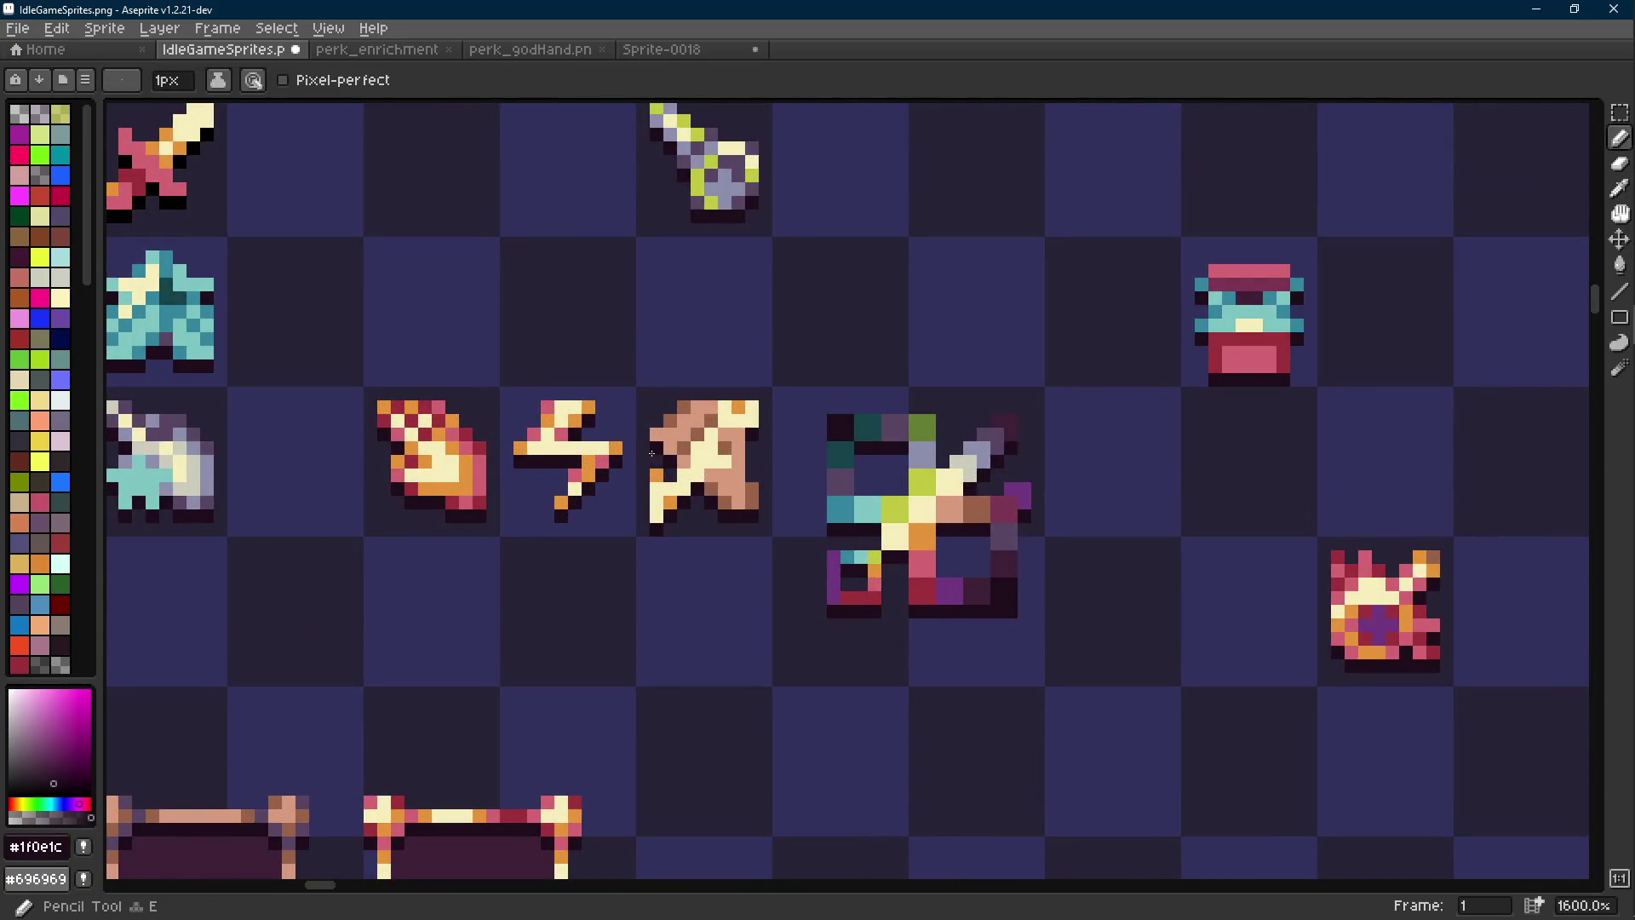
Move a 3x6 block at the sprite's lower left up one pixel
{"action": "scroll", "coordinate": [661, 449], "scroll_direction": "up", "scroll_amount": 3}
{"action": "key", "text": "m"}
{"action": "left_click_drag", "start_coordinate": [625, 605], "coordinate": [680, 469]}
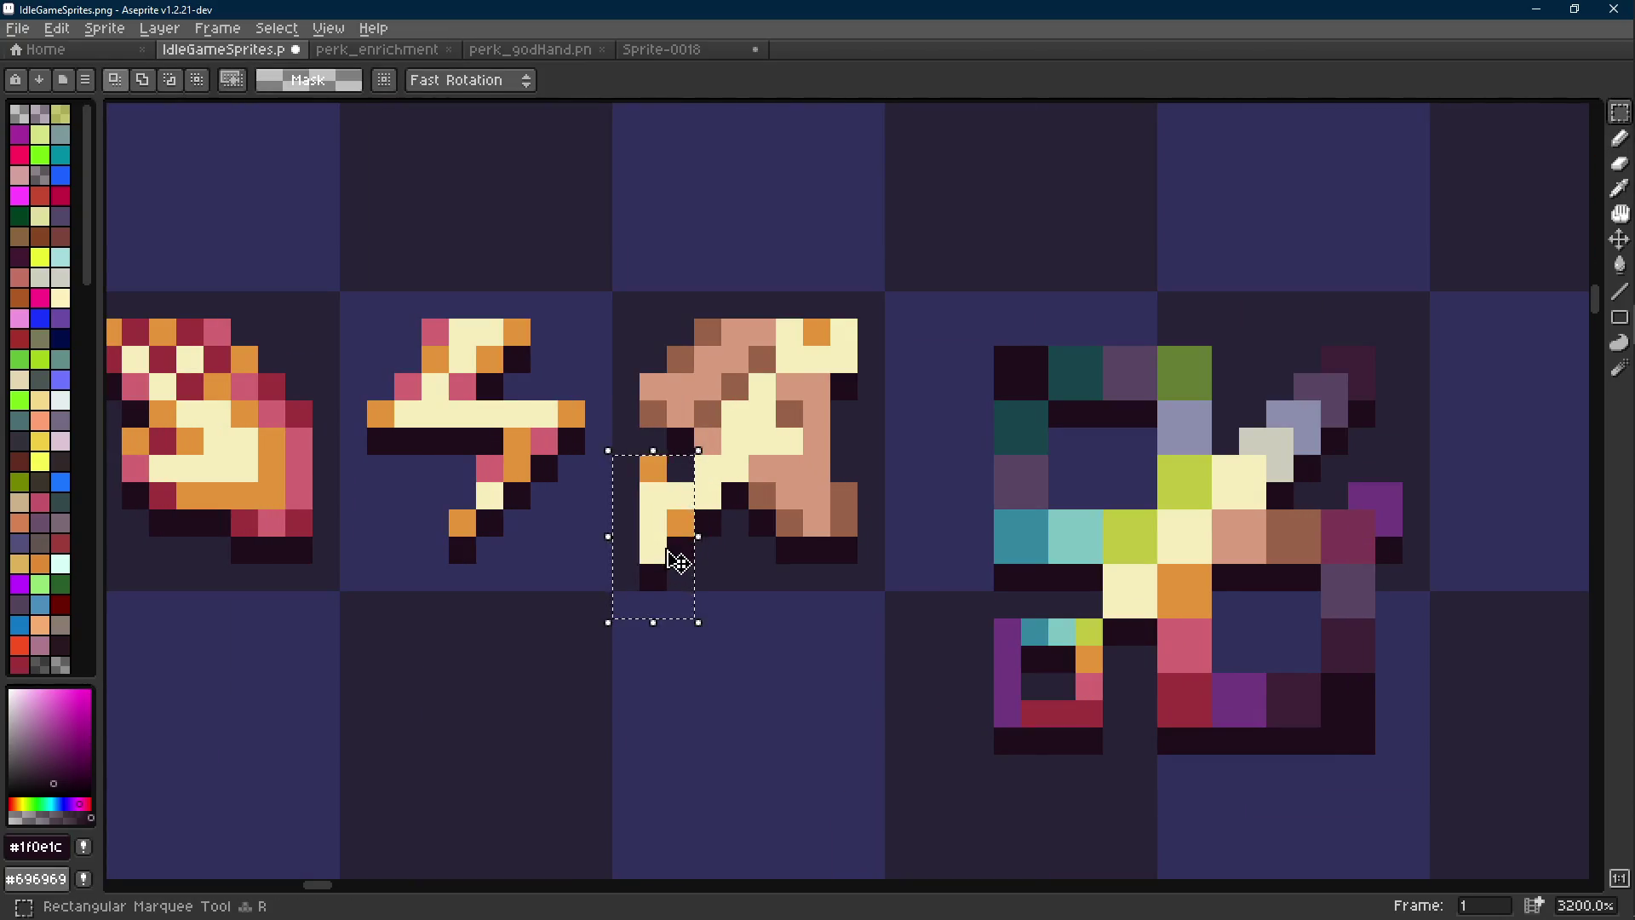
{"action": "left_click_drag", "start_coordinate": [678, 559], "coordinate": [679, 543]}
{"action": "left_click", "coordinate": [762, 522]}
Undo the last few eraser and pencil edits
{"action": "scroll", "coordinate": [762, 521], "scroll_direction": "down", "scroll_amount": 8}
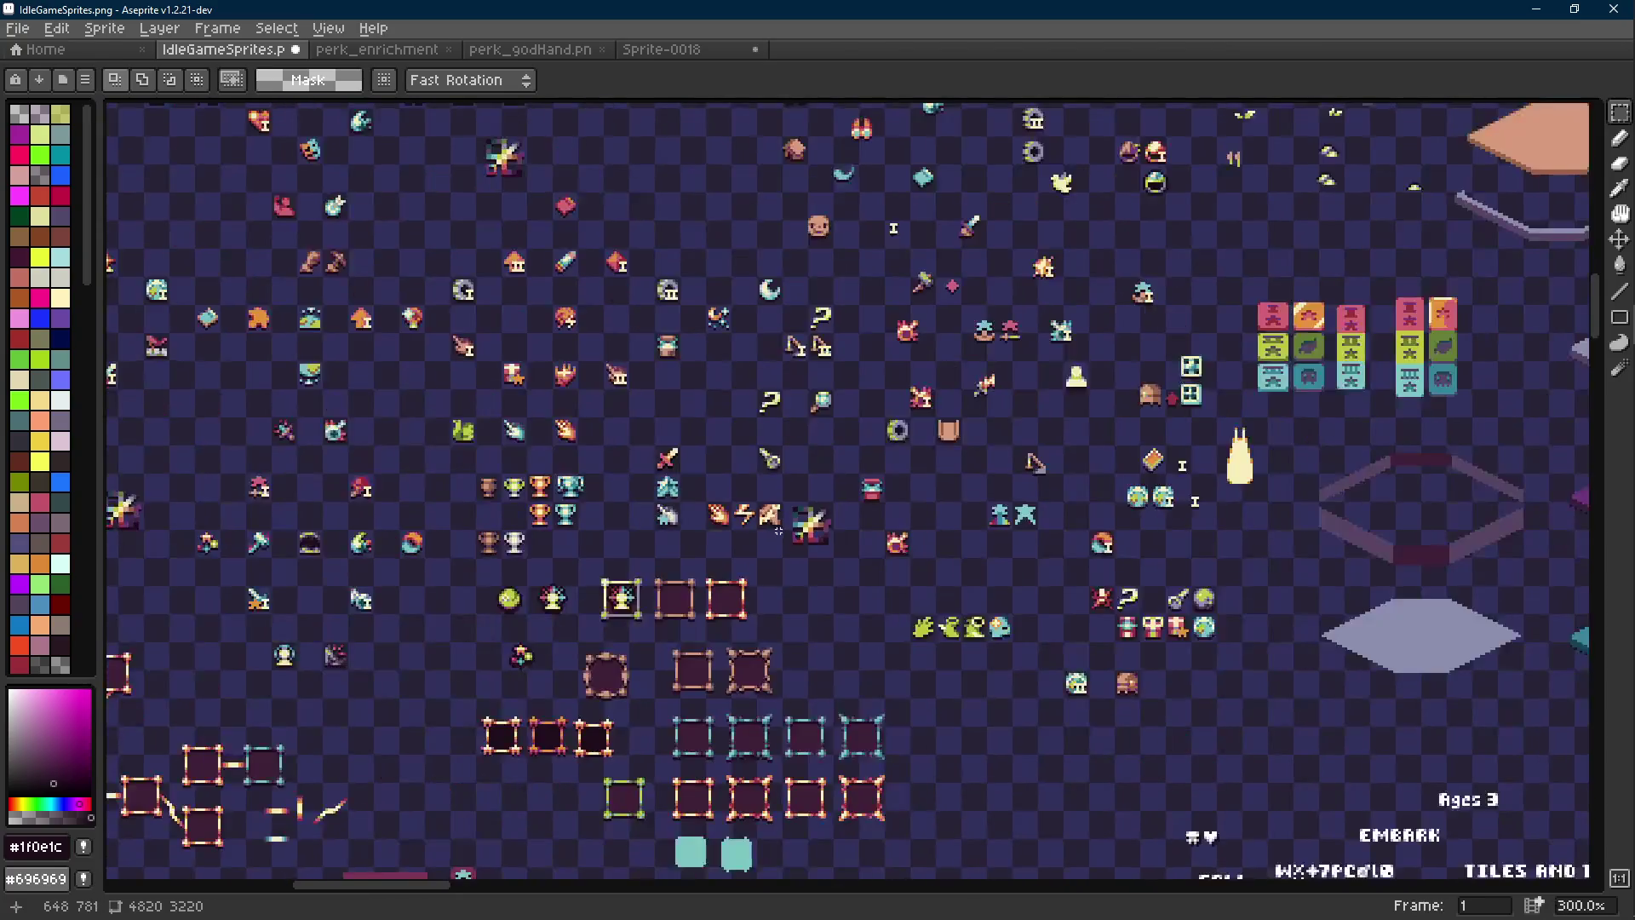
{"action": "scroll", "coordinate": [778, 532], "scroll_direction": "up", "scroll_amount": 7}
{"action": "key", "text": "ctrl+z"}
{"action": "key", "text": "ctrl+z"}
{"action": "key", "text": "ctrl+z"}
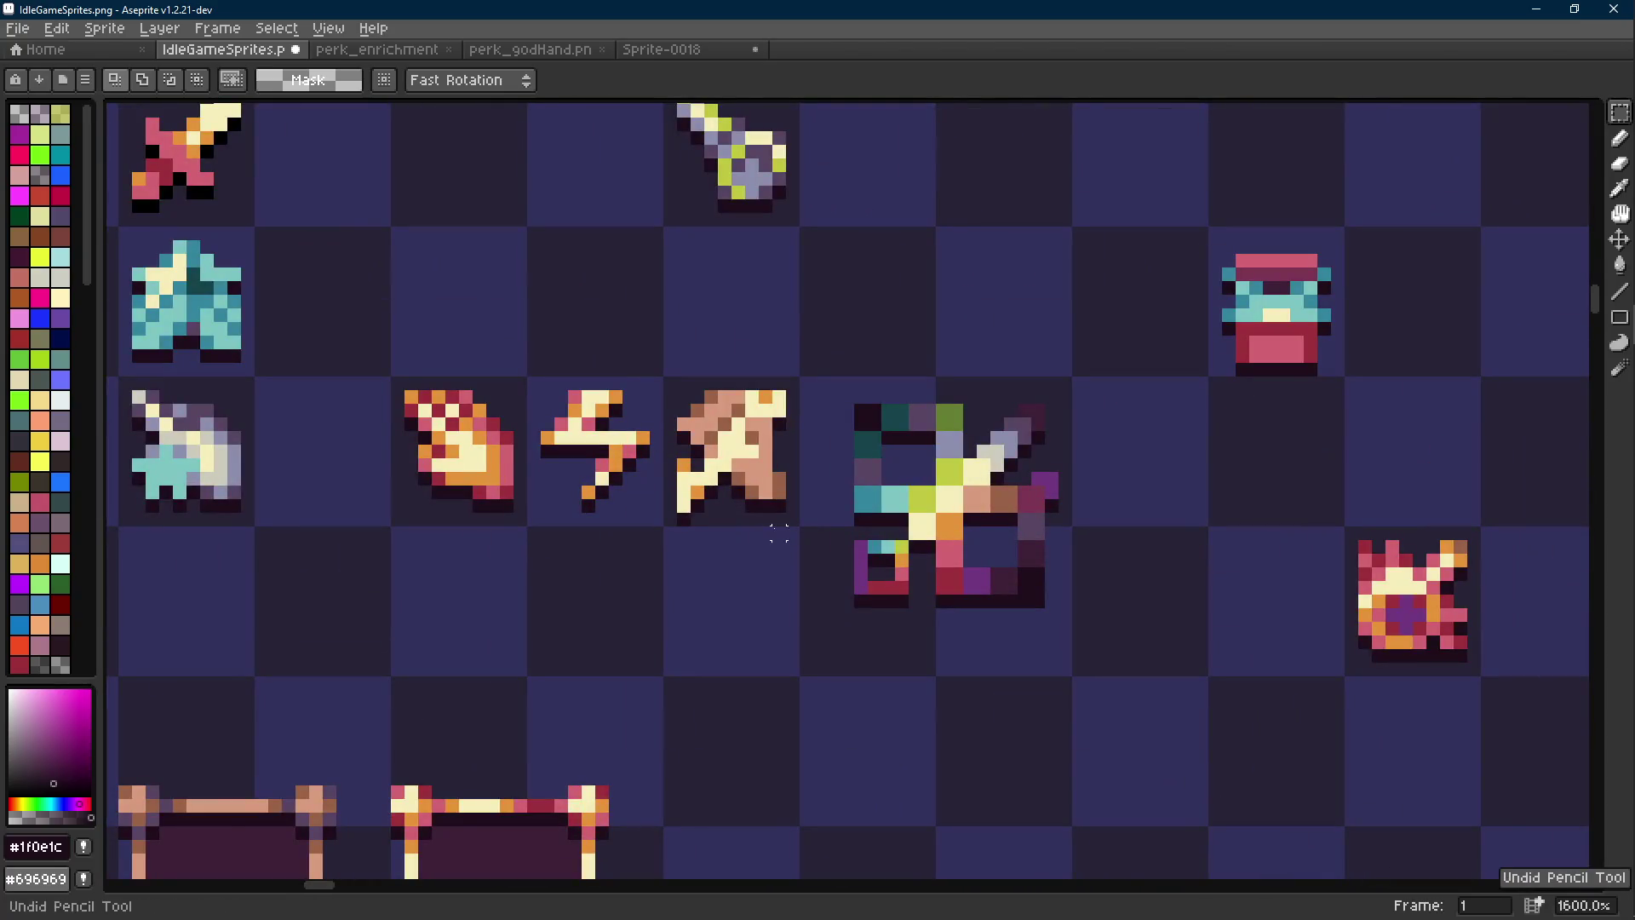
{"action": "key", "text": "ctrl+z"}
{"action": "scroll", "coordinate": [778, 531], "scroll_direction": "down", "scroll_amount": 6}
{"action": "key", "text": "ctrl+z"}
{"action": "key", "text": "ctrl+z"}
{"action": "key", "text": "ctrl+z"}
{"action": "scroll", "coordinate": [792, 524], "scroll_direction": "up", "scroll_amount": 1}
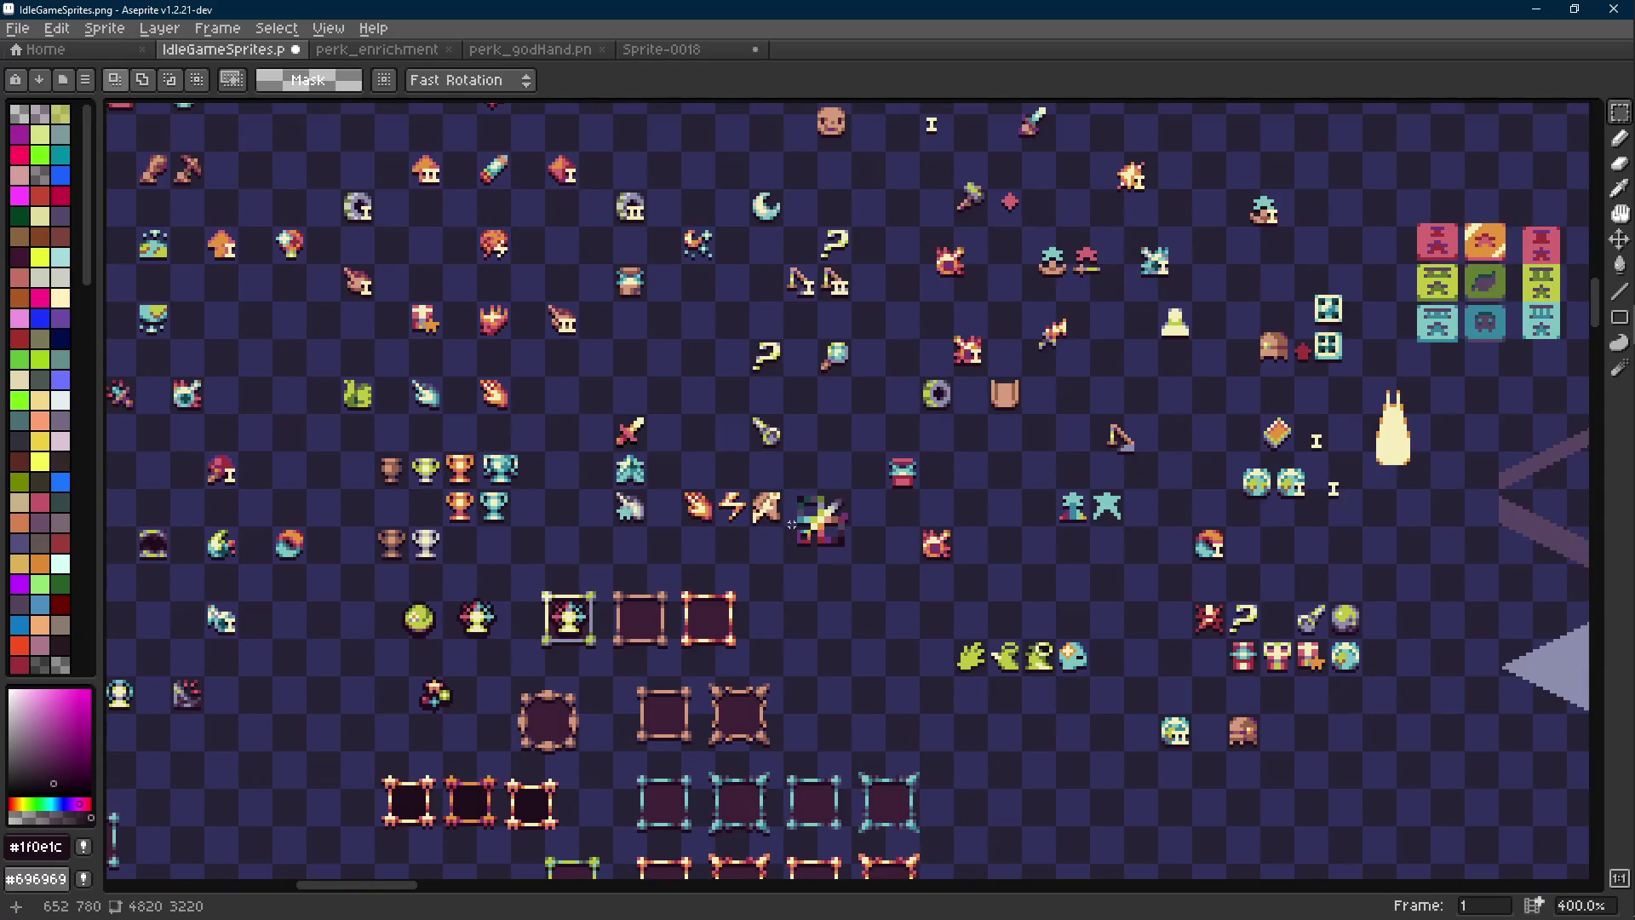
{"action": "scroll", "coordinate": [788, 522], "scroll_direction": "down", "scroll_amount": 2}
{"action": "scroll", "coordinate": [789, 521], "scroll_direction": "up", "scroll_amount": 8}
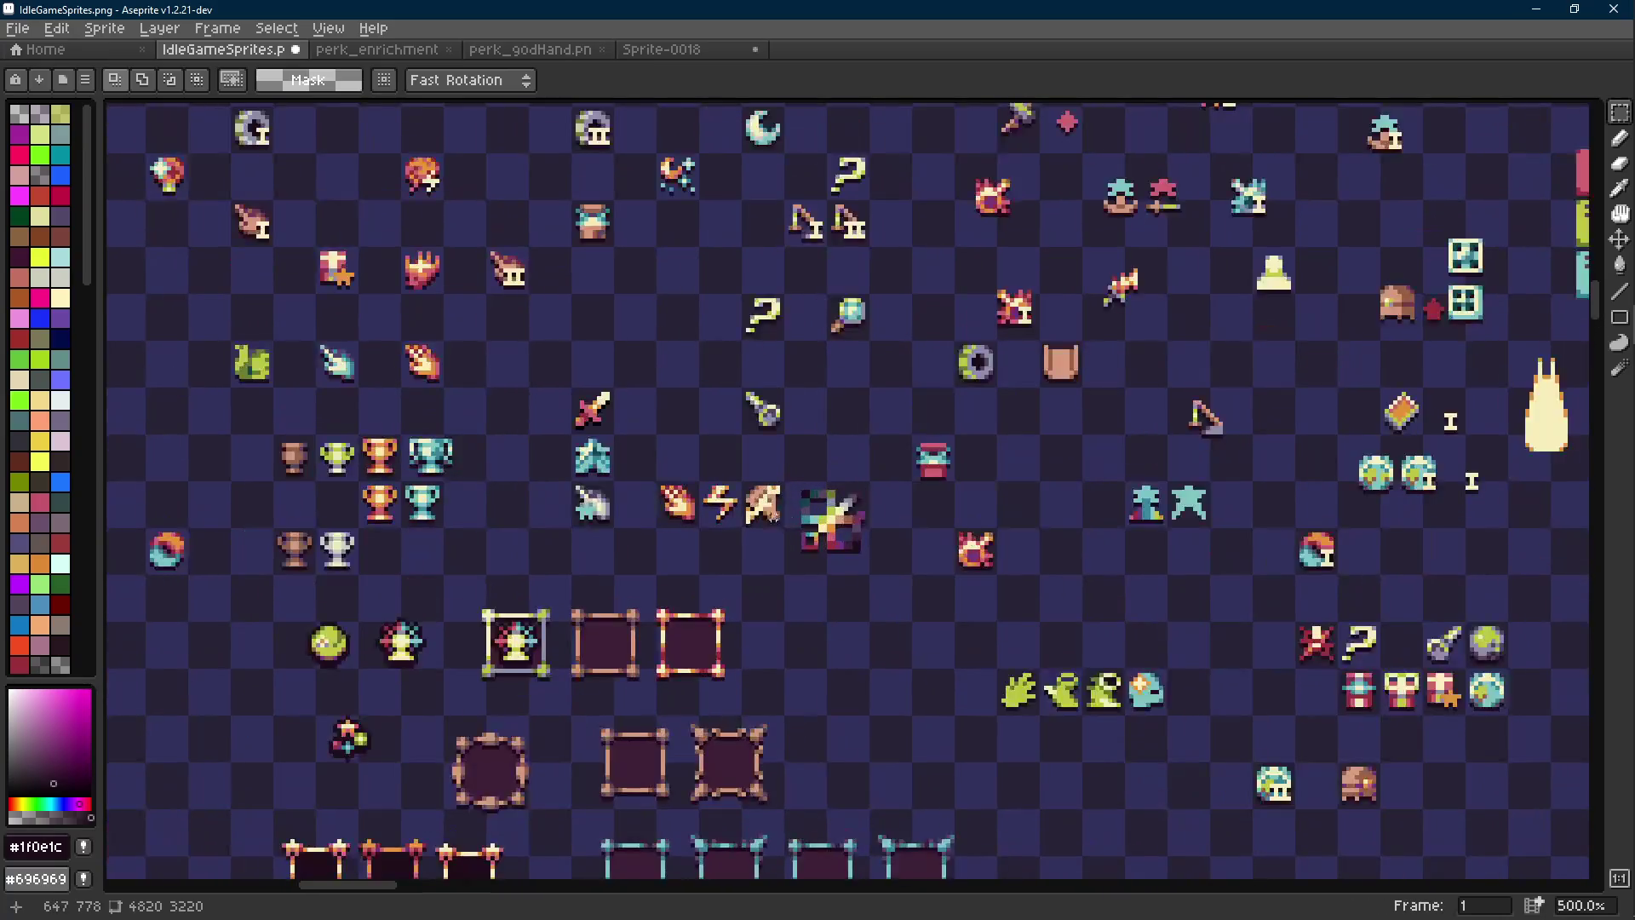
Paint an orange pixel at the lower left and a pink pixel inside the salmon sprite
{"action": "key", "text": "i"}
{"action": "left_click", "coordinate": [671, 474]}
{"action": "key", "text": "b"}
{"action": "left_click", "coordinate": [688, 484]}
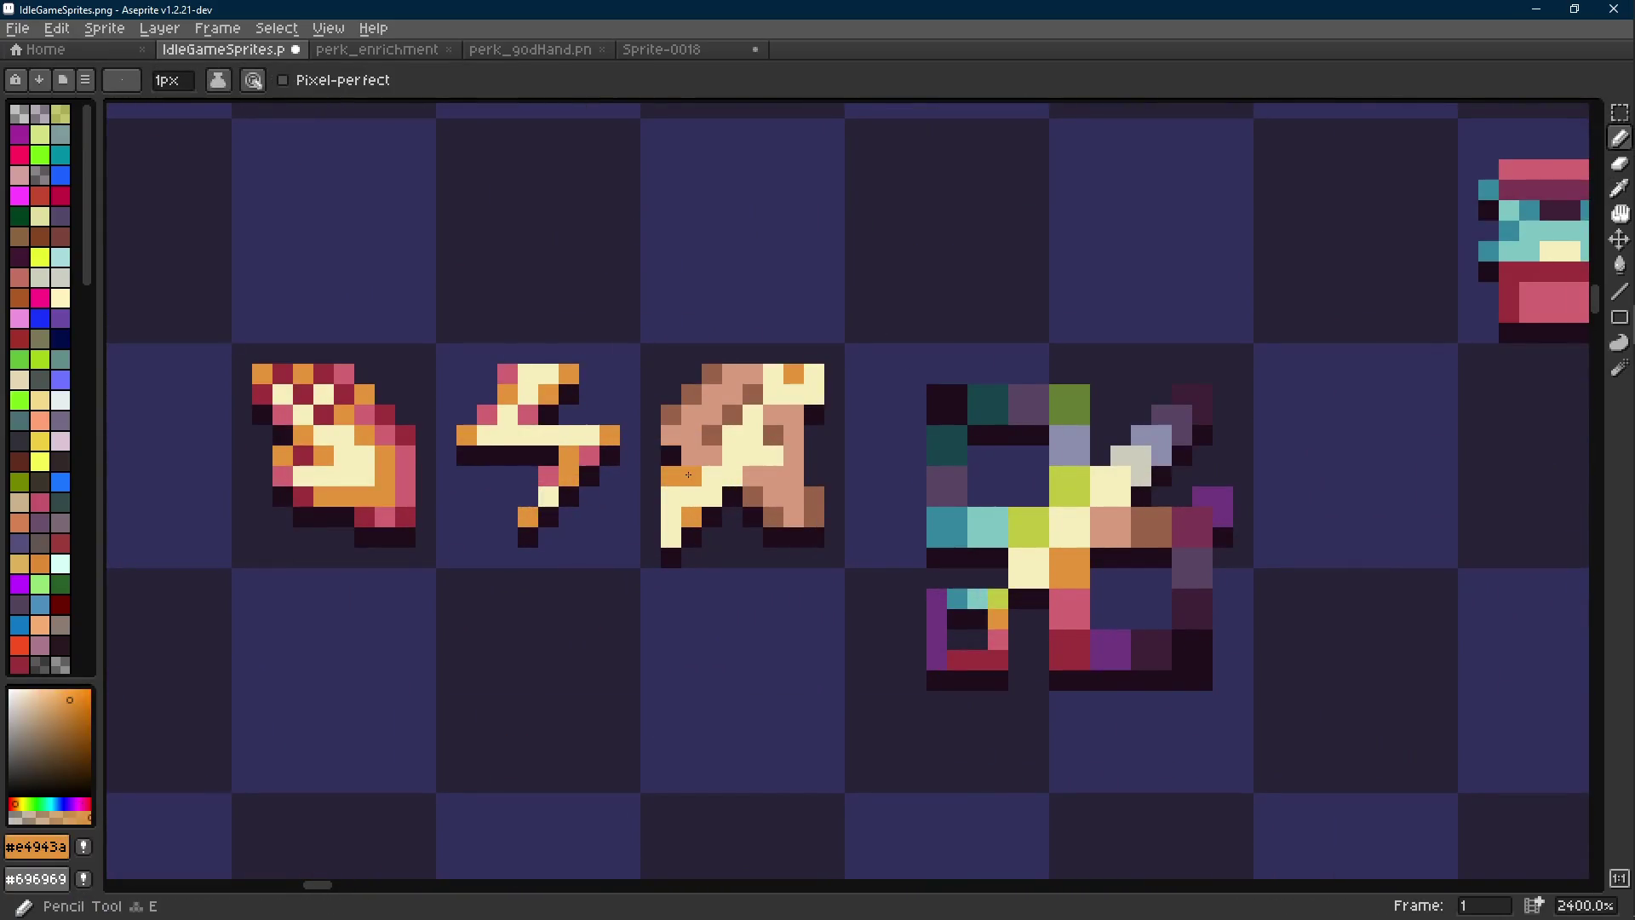
{"action": "left_click", "coordinate": [1058, 602], "text": "alt"}
{"action": "left_click", "coordinate": [711, 502]}
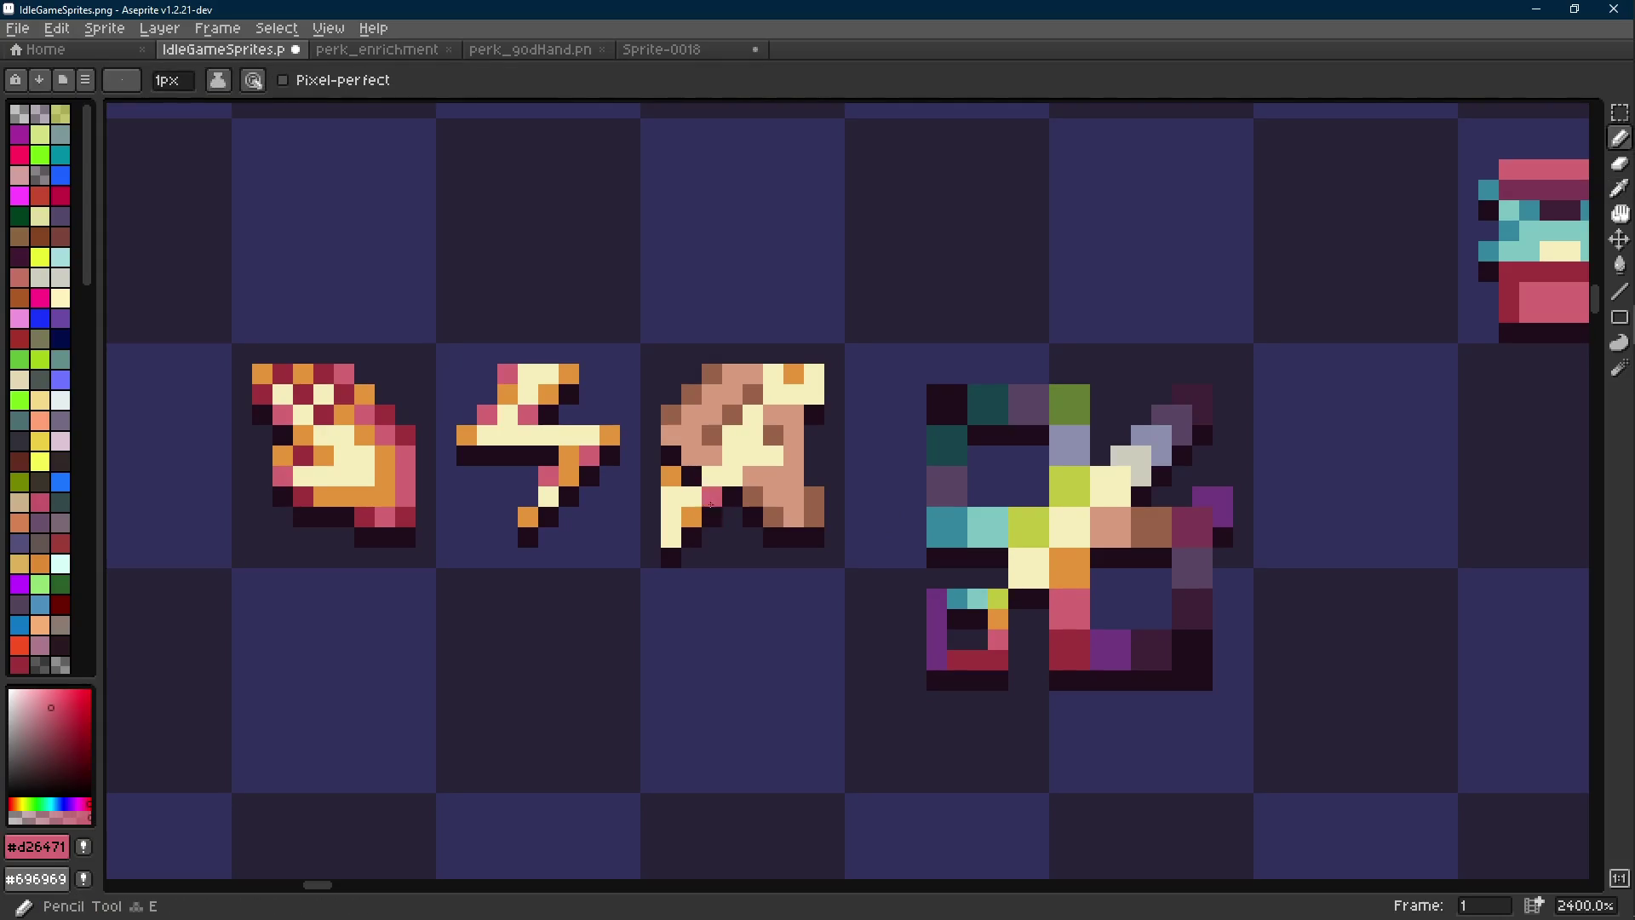
Sample the tan and cream colours, try a straight cream line, then undo it
{"action": "scroll", "coordinate": [790, 539], "scroll_direction": "down", "scroll_amount": 7}
{"action": "scroll", "coordinate": [791, 539], "scroll_direction": "down", "scroll_amount": 2}
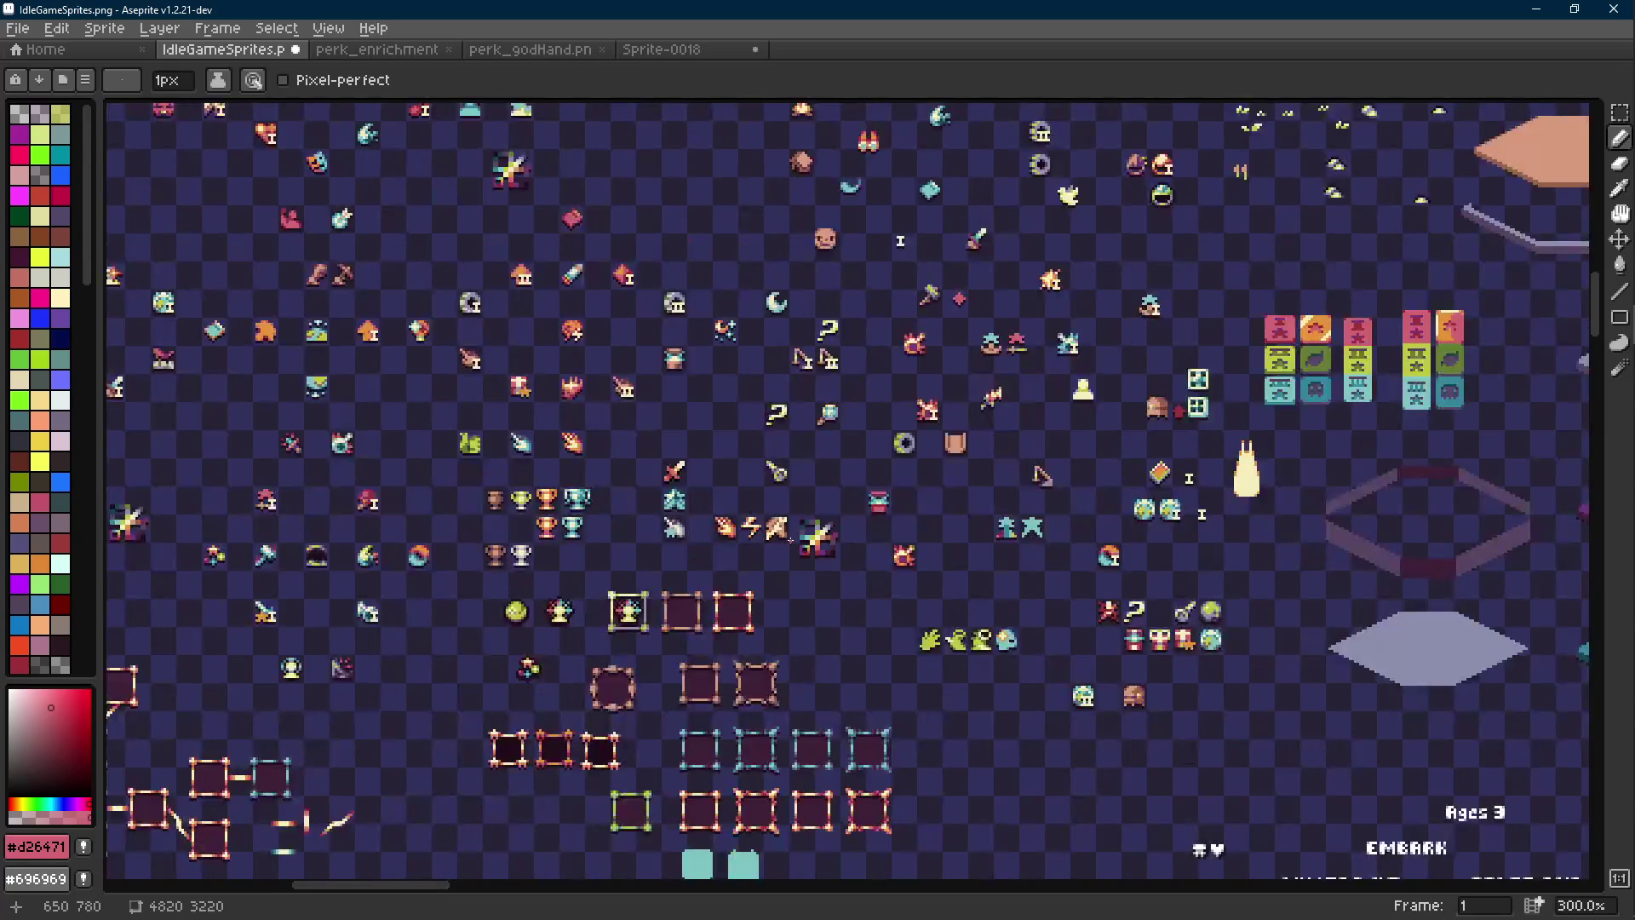
{"action": "scroll", "coordinate": [790, 539], "scroll_direction": "up", "scroll_amount": 10}
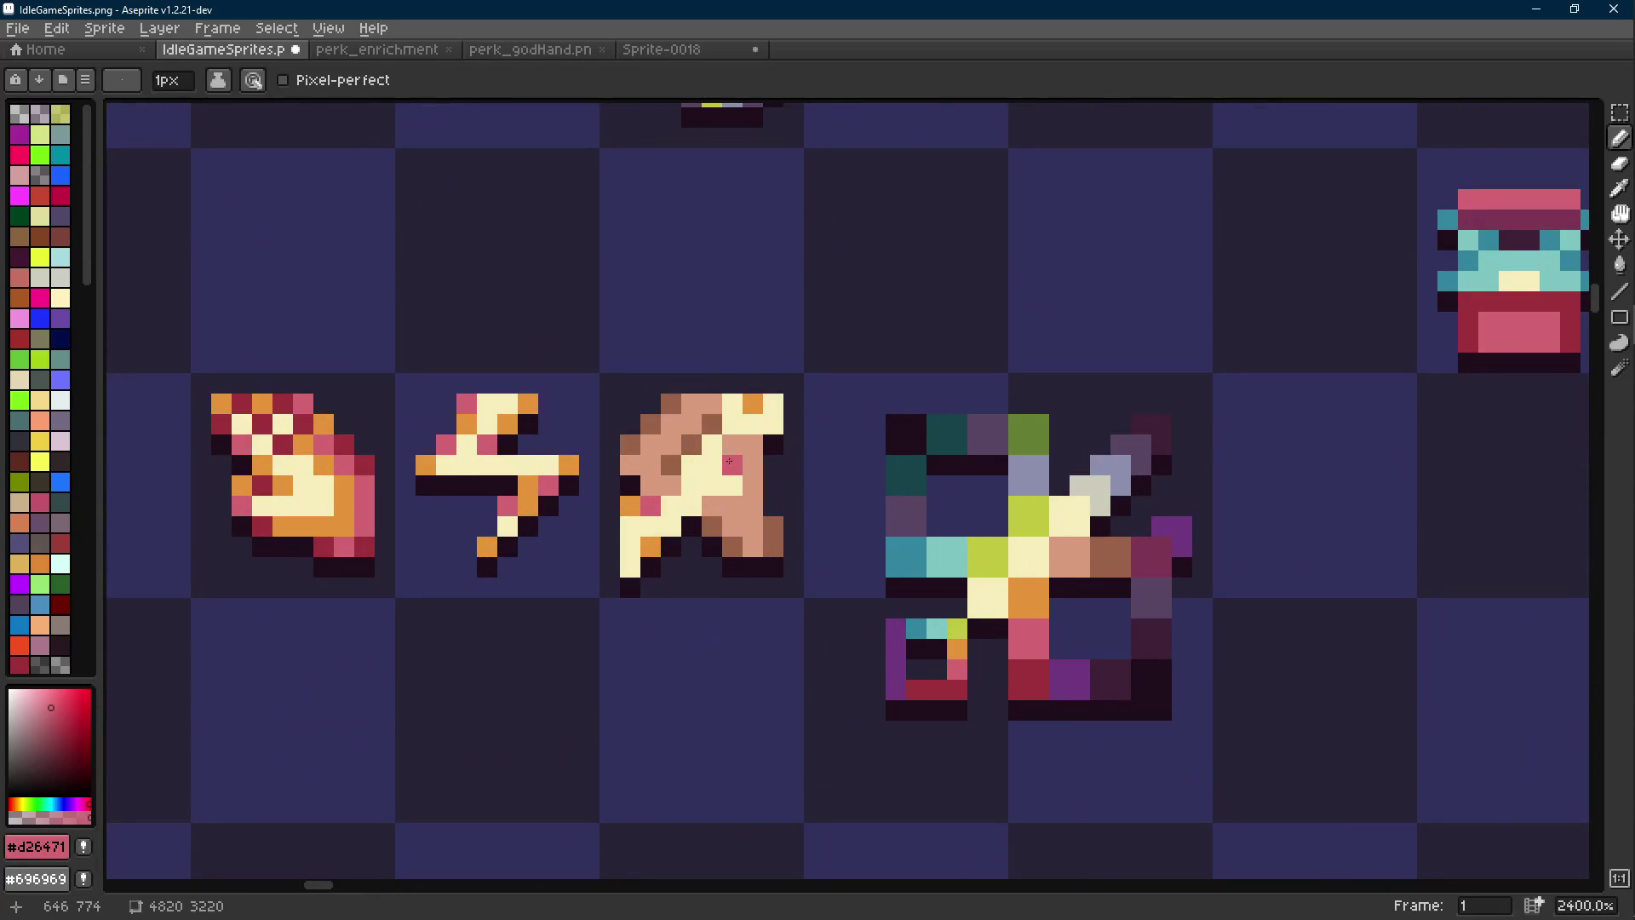
{"action": "key", "text": "alt"}
{"action": "left_click", "coordinate": [747, 501], "text": "alt"}
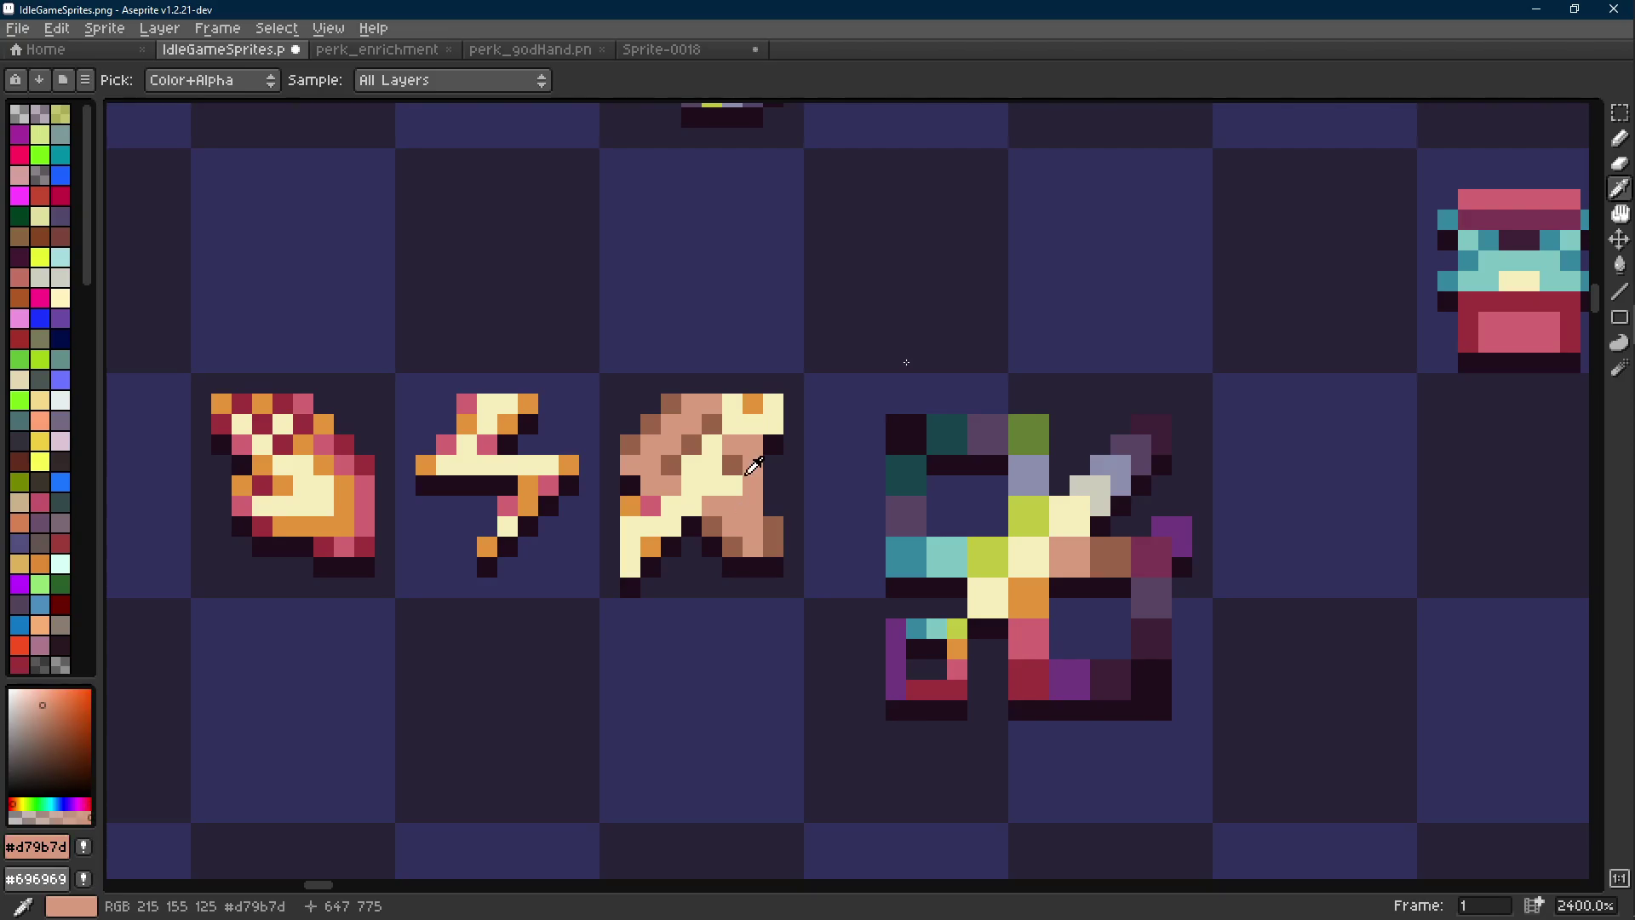
{"action": "scroll", "coordinate": [780, 498], "scroll_direction": "down", "scroll_amount": 7}
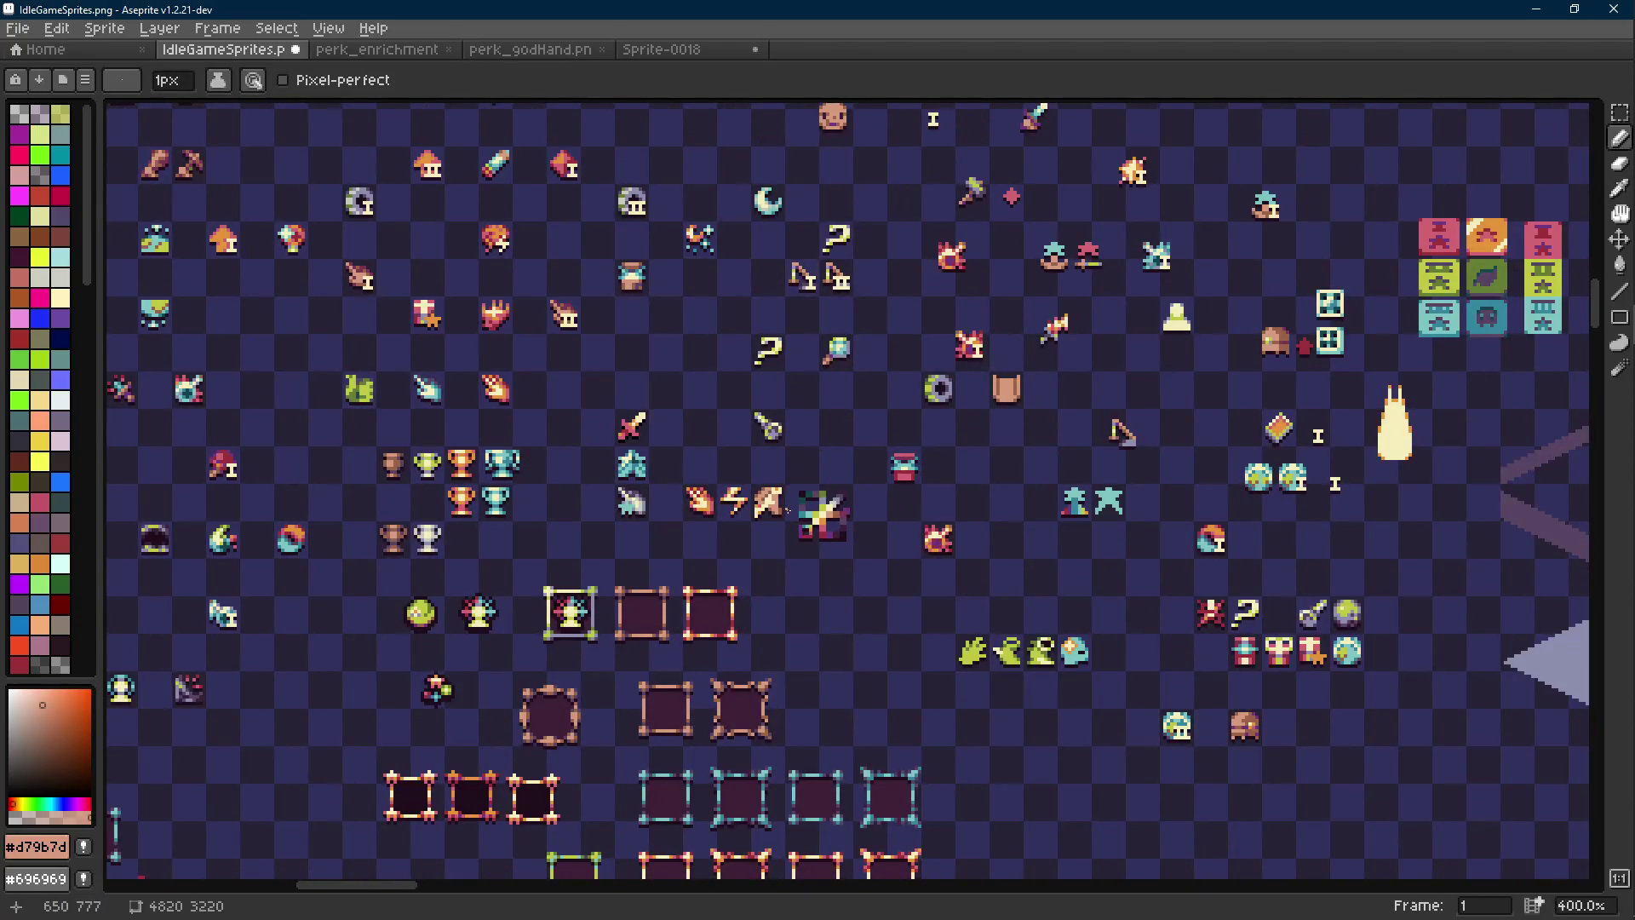
{"action": "scroll", "coordinate": [785, 509], "scroll_direction": "up", "scroll_amount": 7}
{"action": "left_click", "coordinate": [740, 440], "text": "alt"}
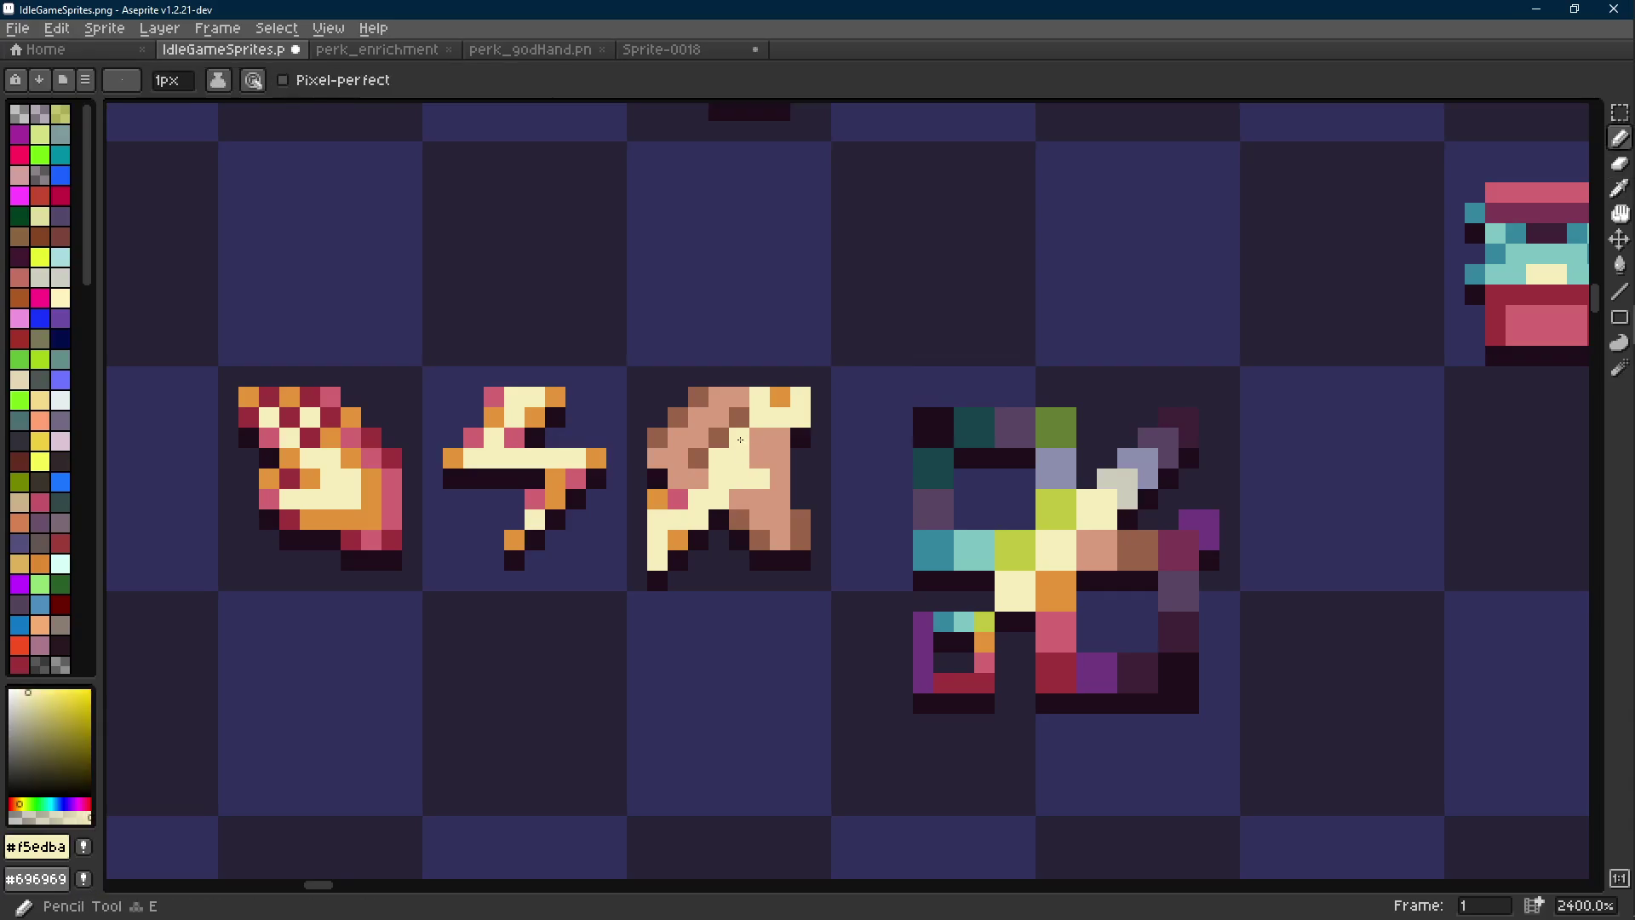
{"action": "key", "text": "shift"}
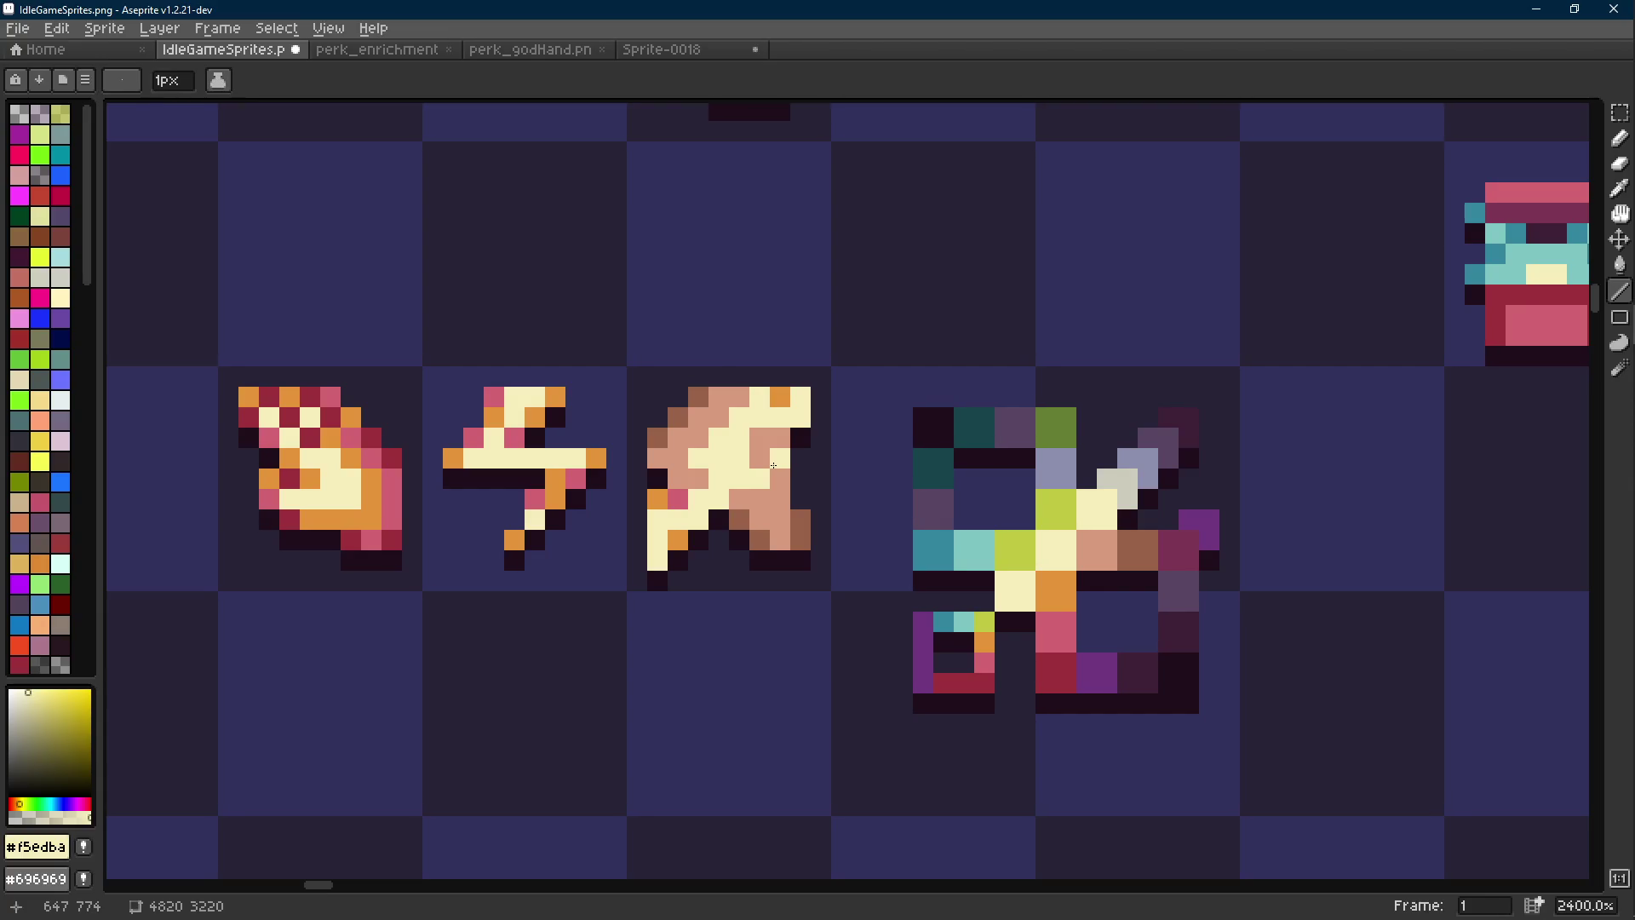
{"action": "scroll", "coordinate": [773, 465], "scroll_direction": "down", "scroll_amount": 5}
{"action": "key", "text": "ctrl+z"}
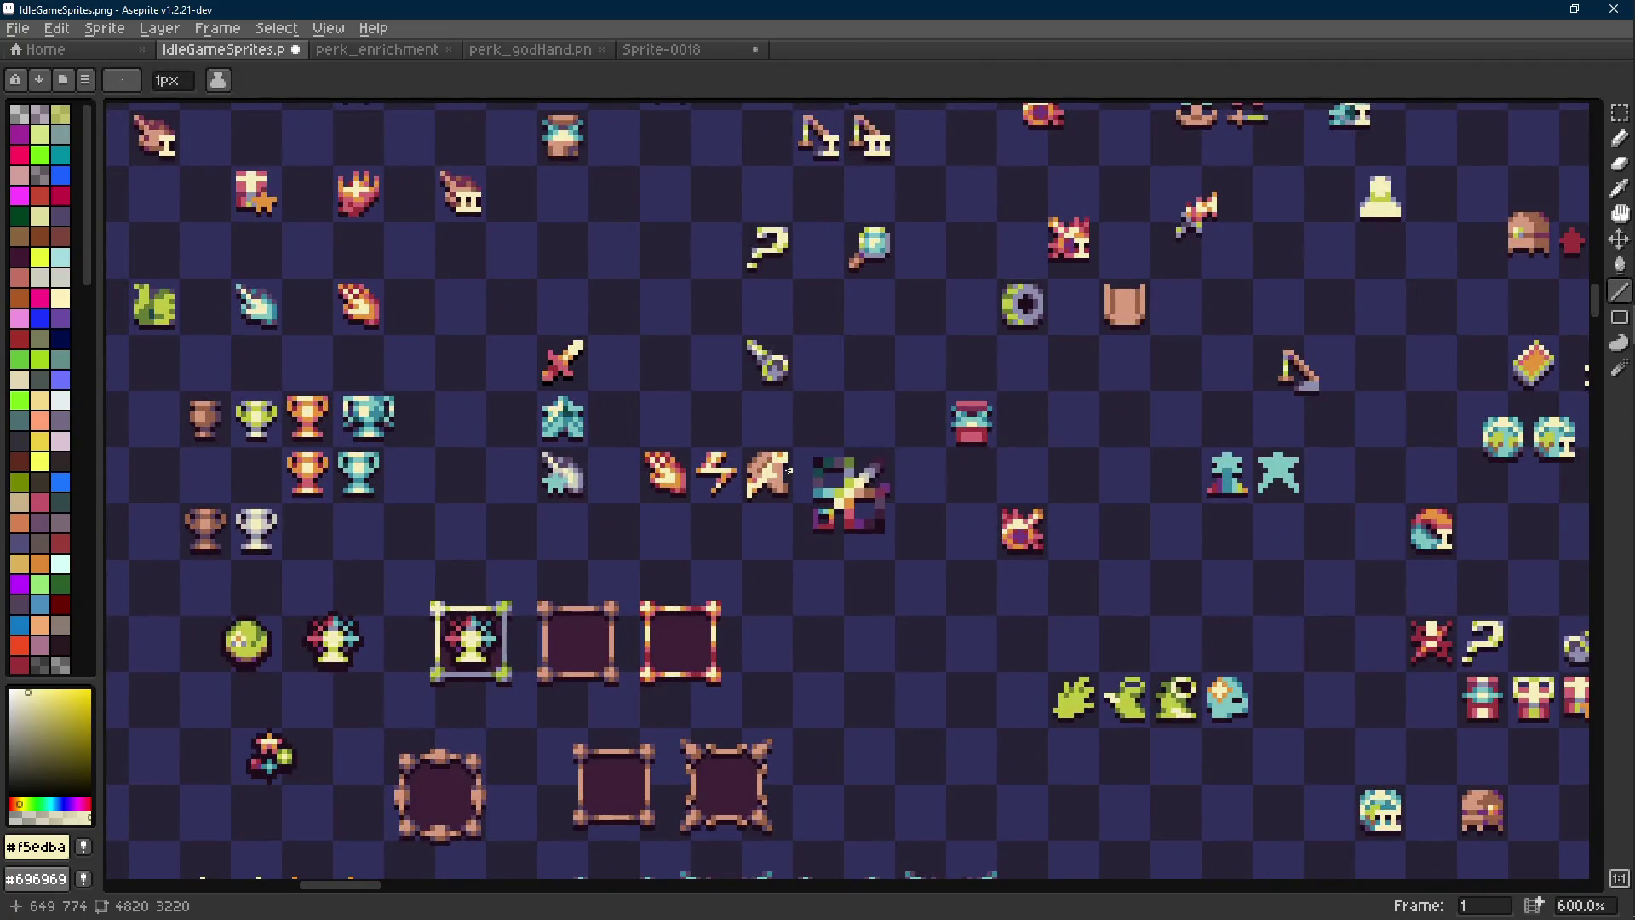
{"action": "scroll", "coordinate": [789, 469], "scroll_direction": "up", "scroll_amount": 4}
{"action": "scroll", "coordinate": [757, 490], "scroll_direction": "up", "scroll_amount": 2}
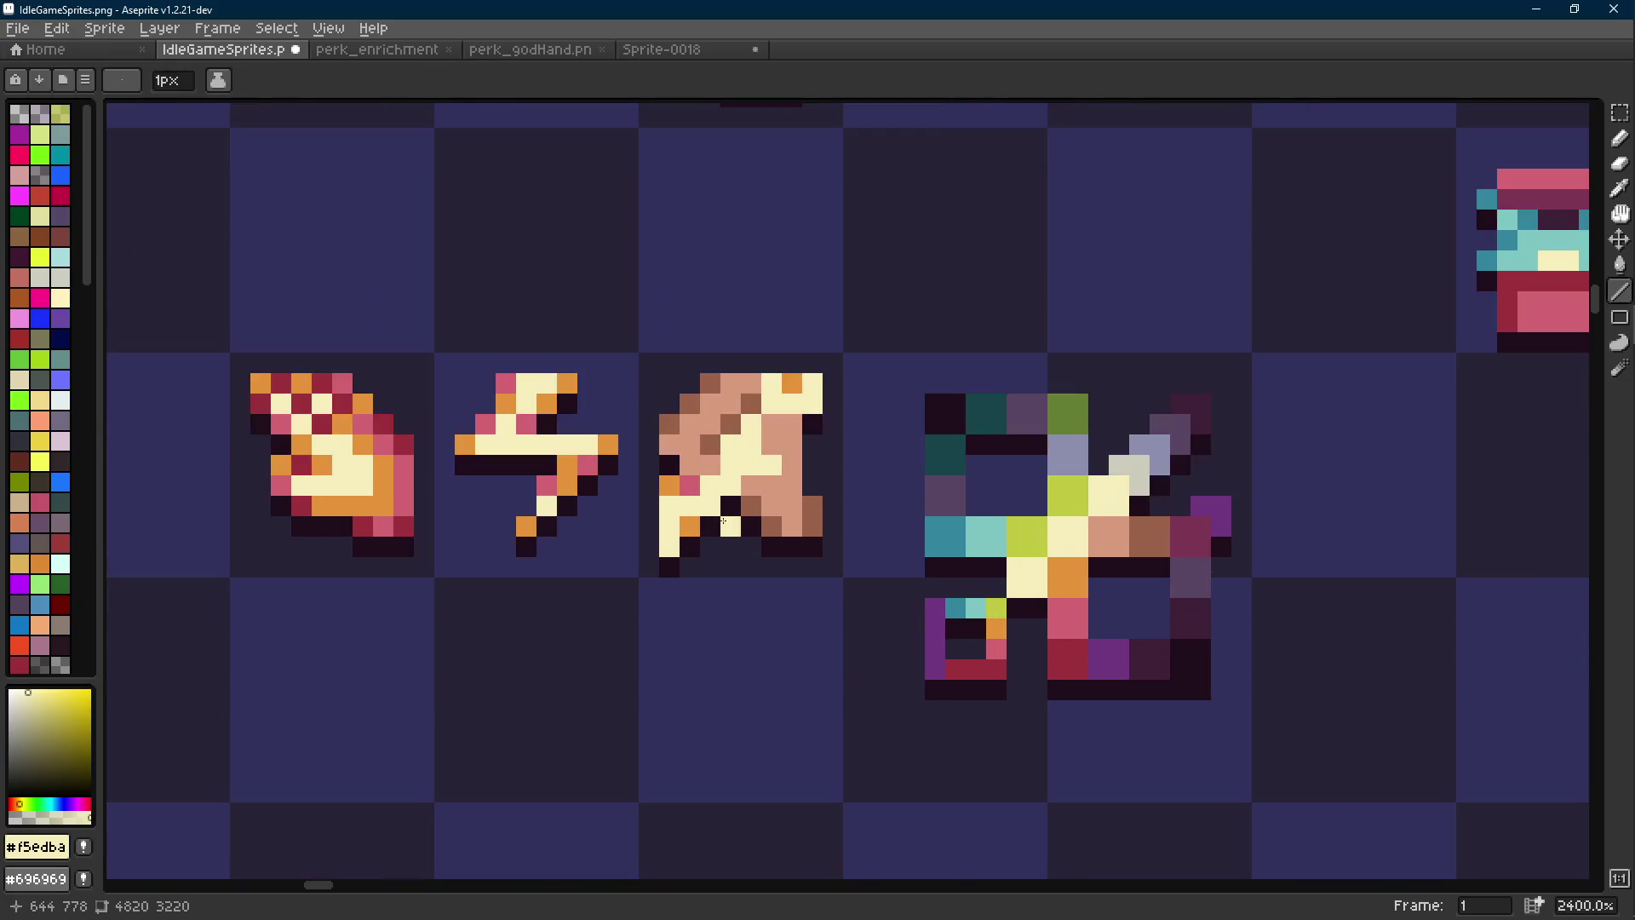
{"action": "scroll", "coordinate": [750, 465], "scroll_direction": "down", "scroll_amount": 3}
Save the sprite sheet IdleGameSprites.png
{"action": "key", "text": "ctrl+s"}
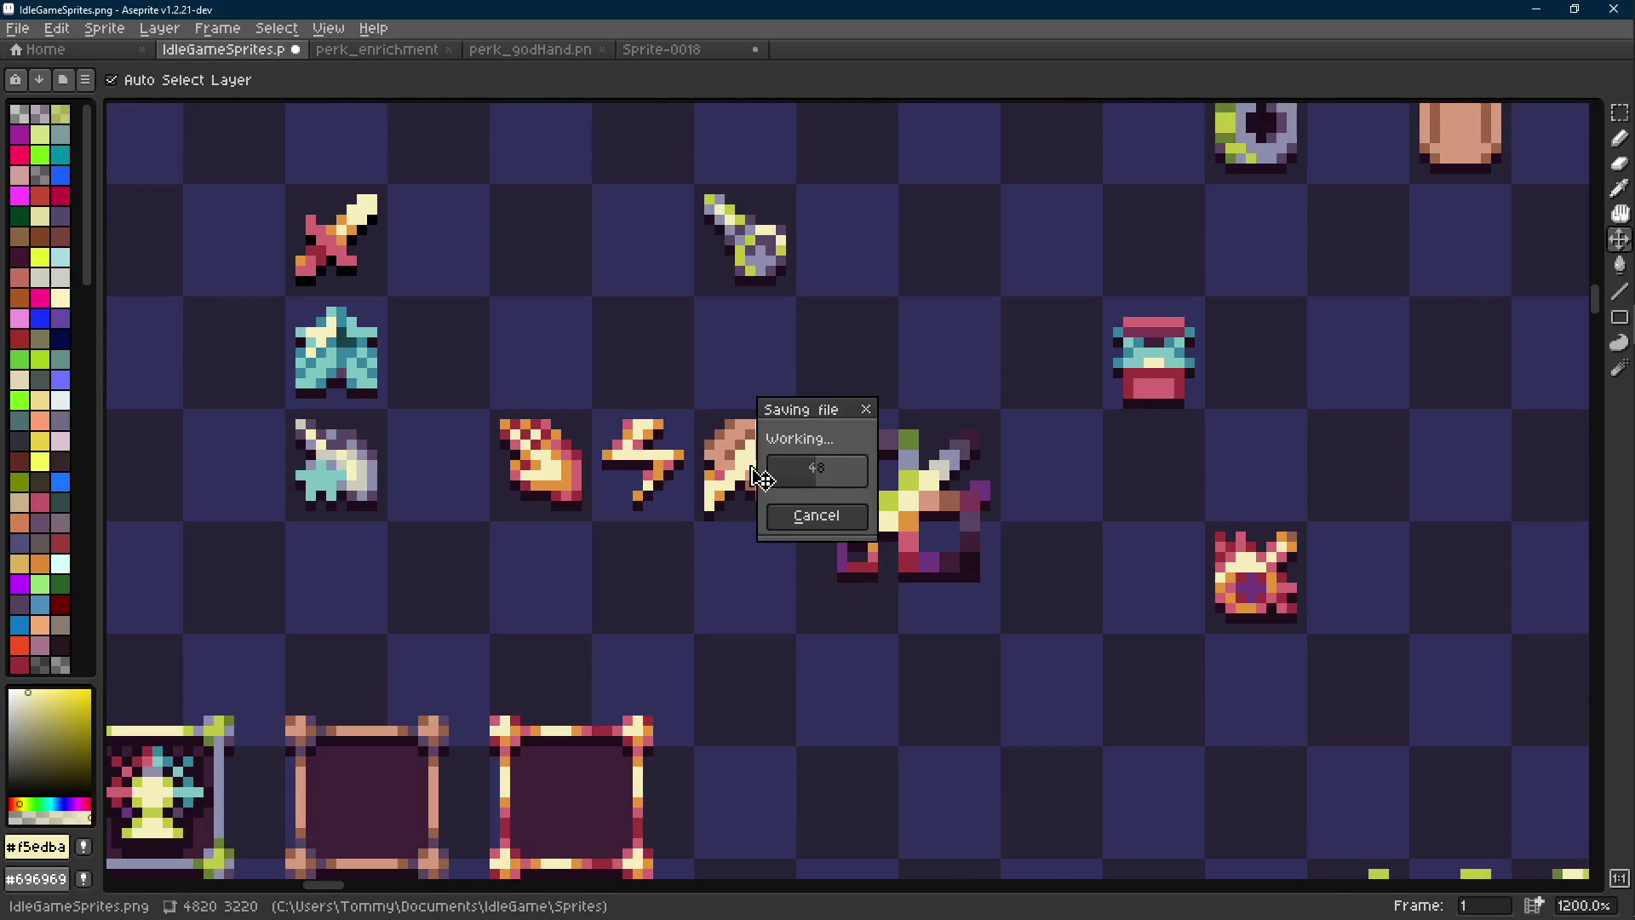
{"action": "scroll", "coordinate": [766, 464], "scroll_direction": "up", "scroll_amount": 3}
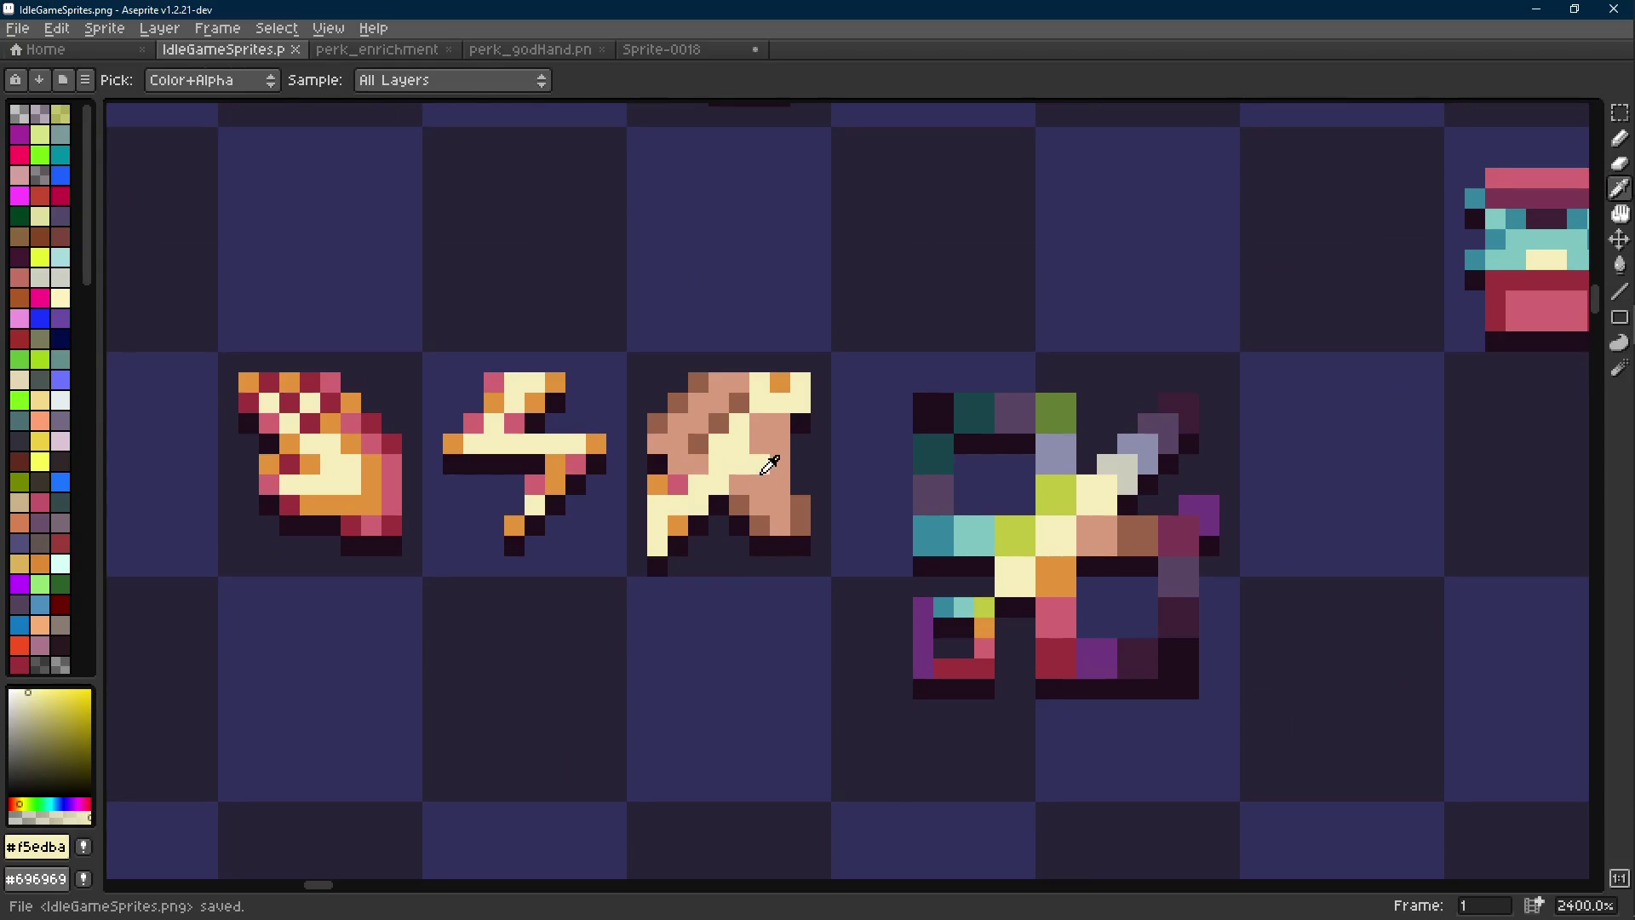
{"action": "scroll", "coordinate": [774, 489], "scroll_direction": "down", "scroll_amount": 6}
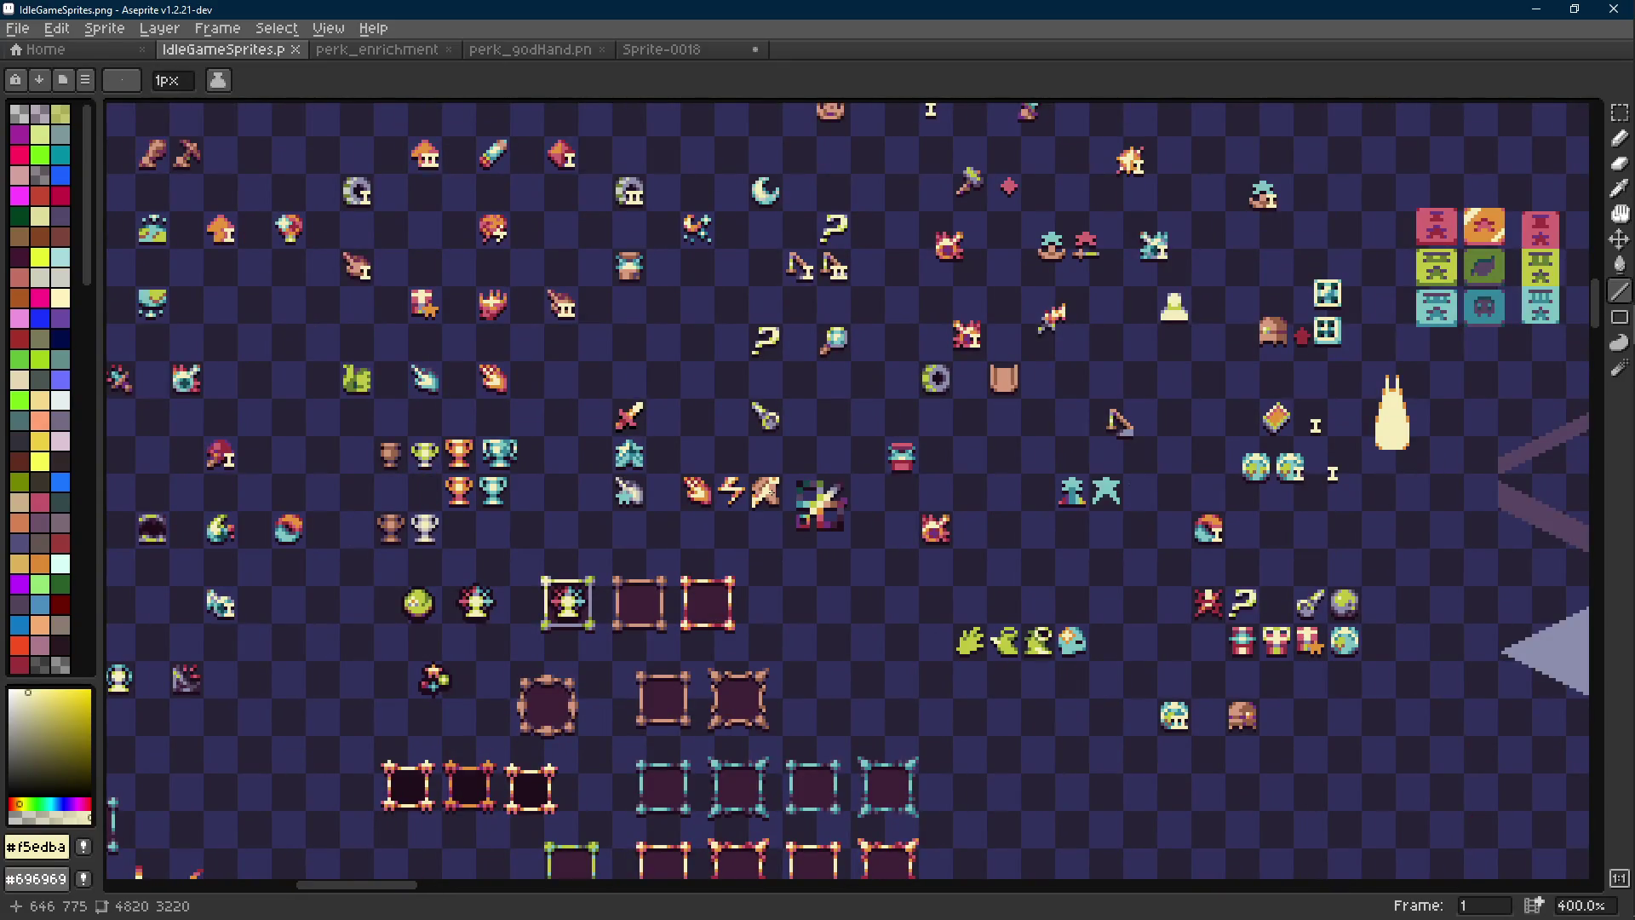
{"action": "scroll", "coordinate": [768, 492], "scroll_direction": "up", "scroll_amount": 9}
{"action": "scroll", "coordinate": [750, 471], "scroll_direction": "down", "scroll_amount": 3}
{"action": "scroll", "coordinate": [750, 471], "scroll_direction": "up", "scroll_amount": 2}
{"action": "key", "text": "m"}
{"action": "left_click_drag", "start_coordinate": [628, 359], "coordinate": [811, 603]}
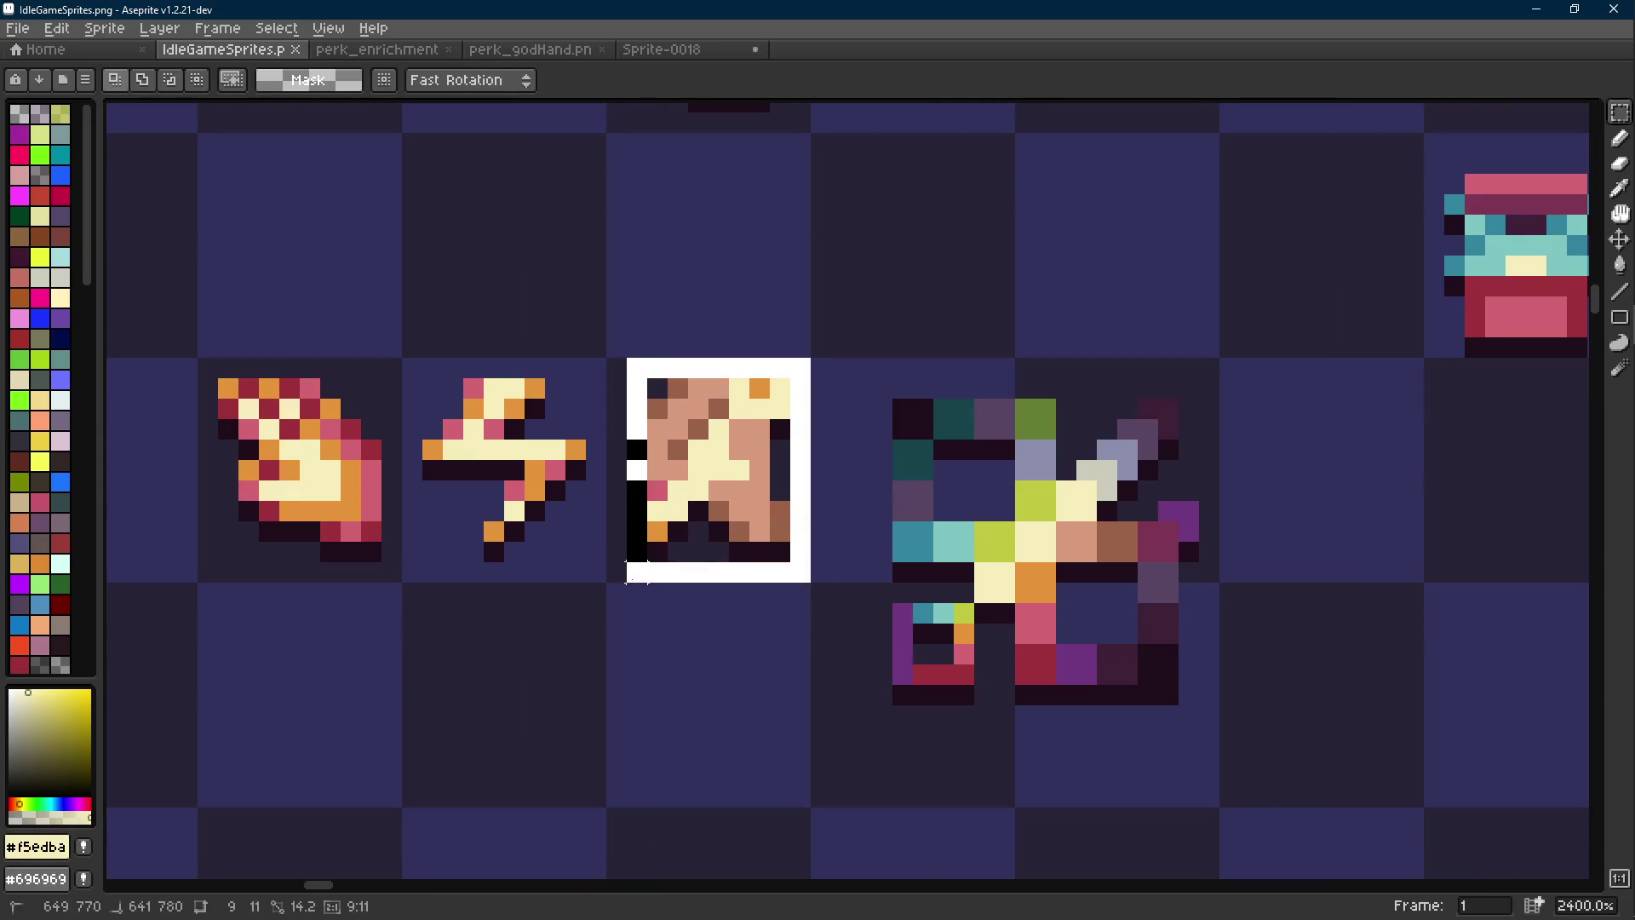
{"action": "key", "text": "i"}
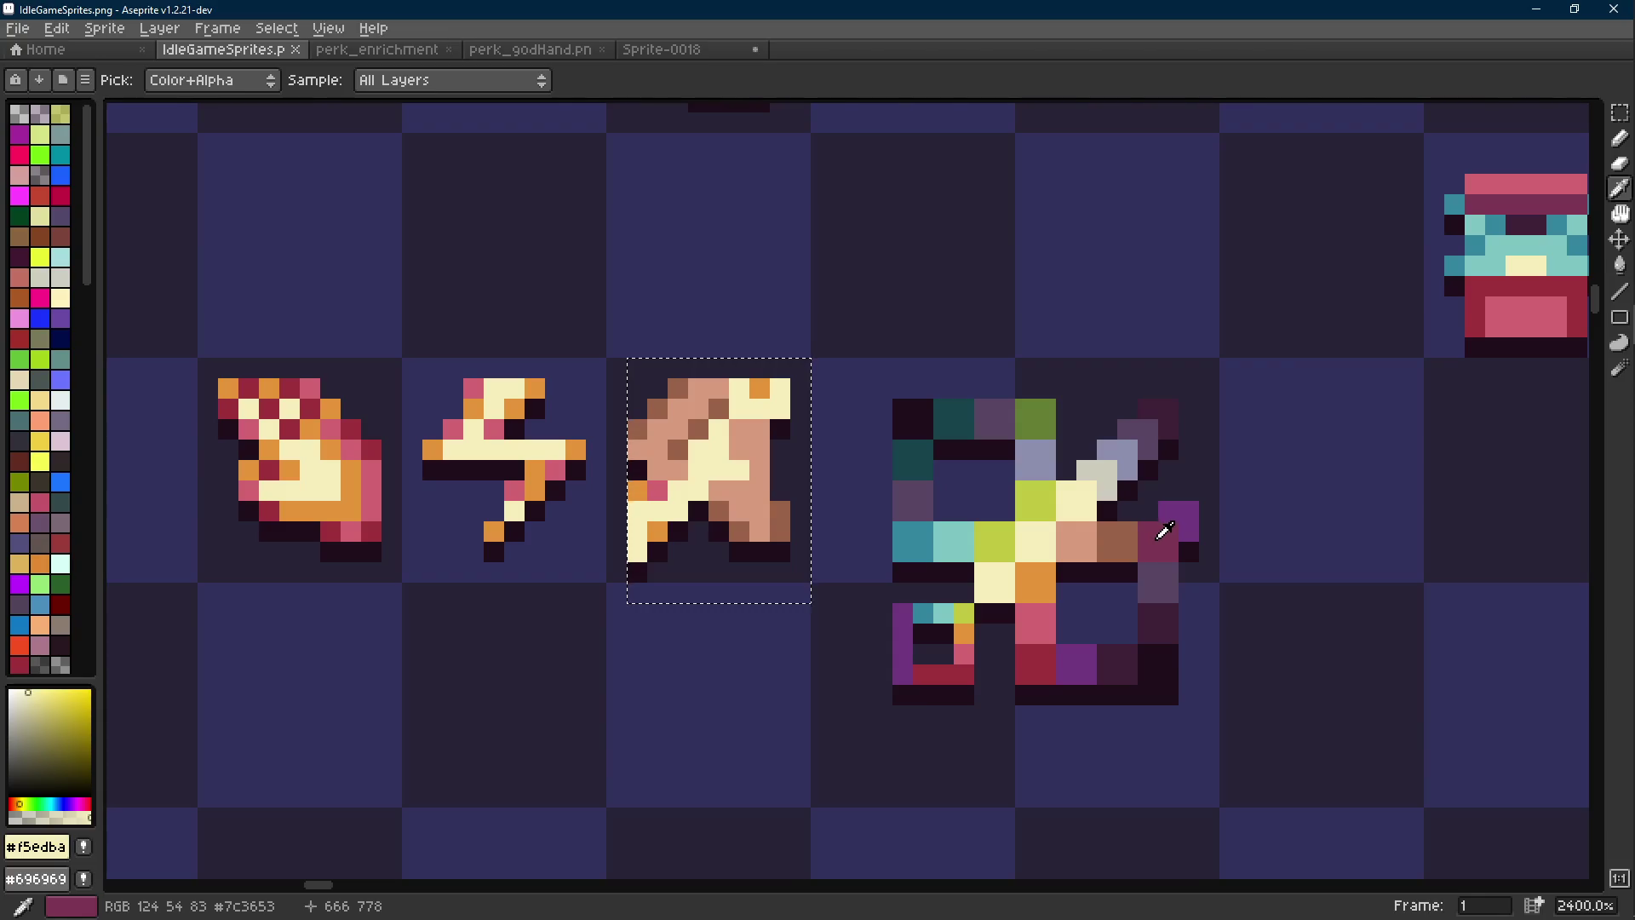
{"action": "right_click", "coordinate": [1164, 532]}
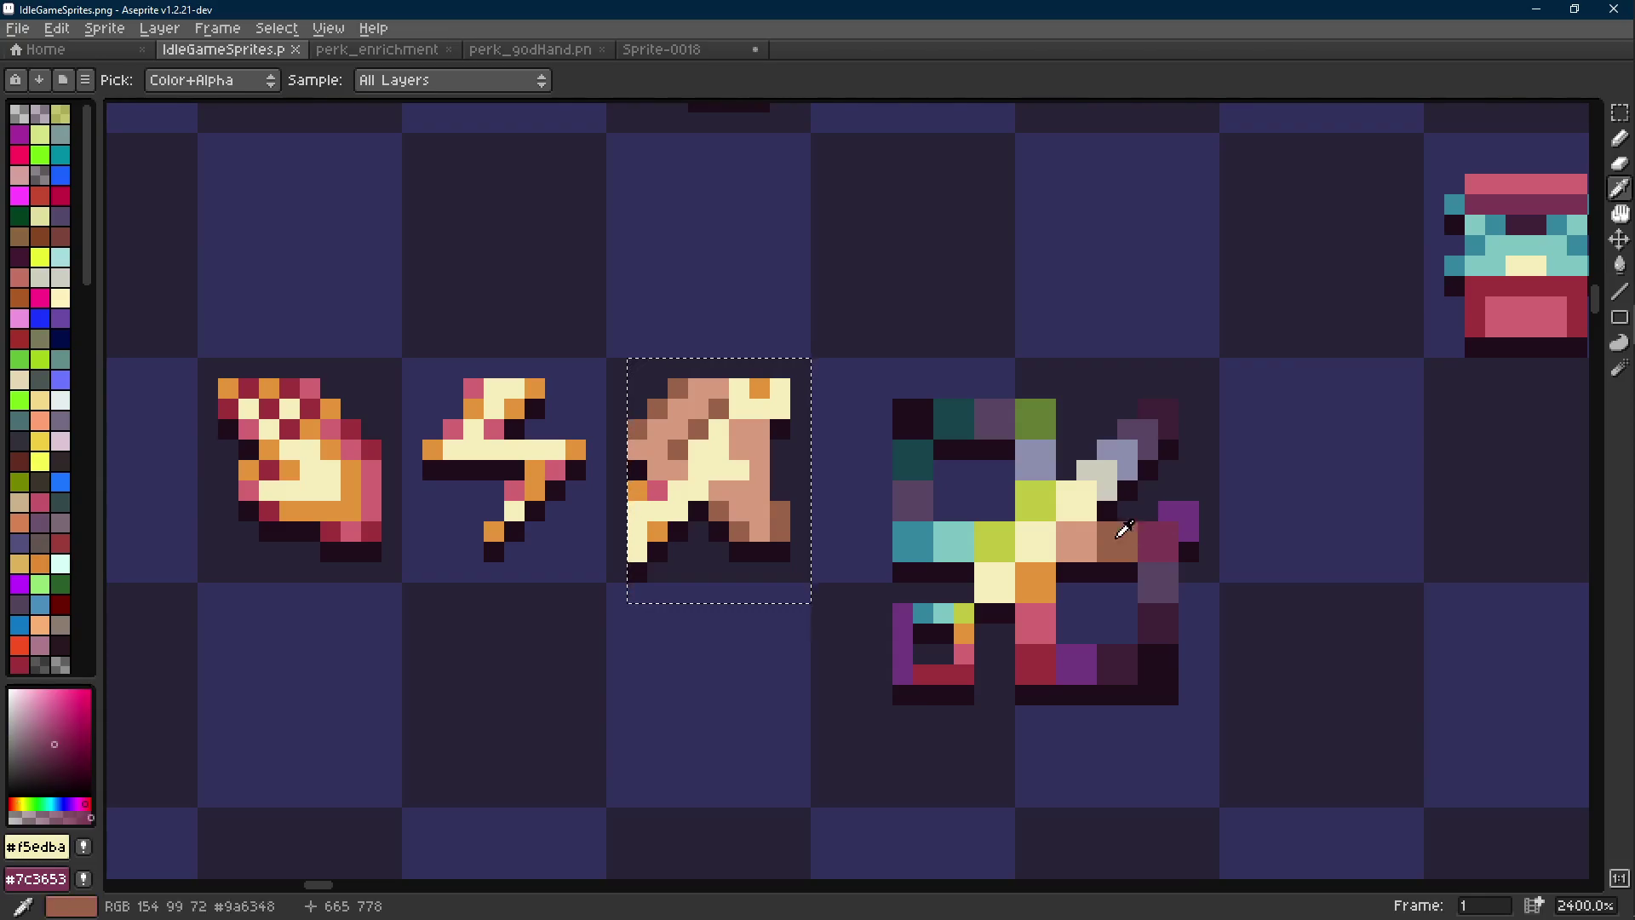
{"action": "left_click", "coordinate": [788, 511]}
{"action": "key", "text": "m"}
{"action": "key", "text": "shift+r"}
{"action": "key", "text": "Return"}
{"action": "key", "text": "i"}
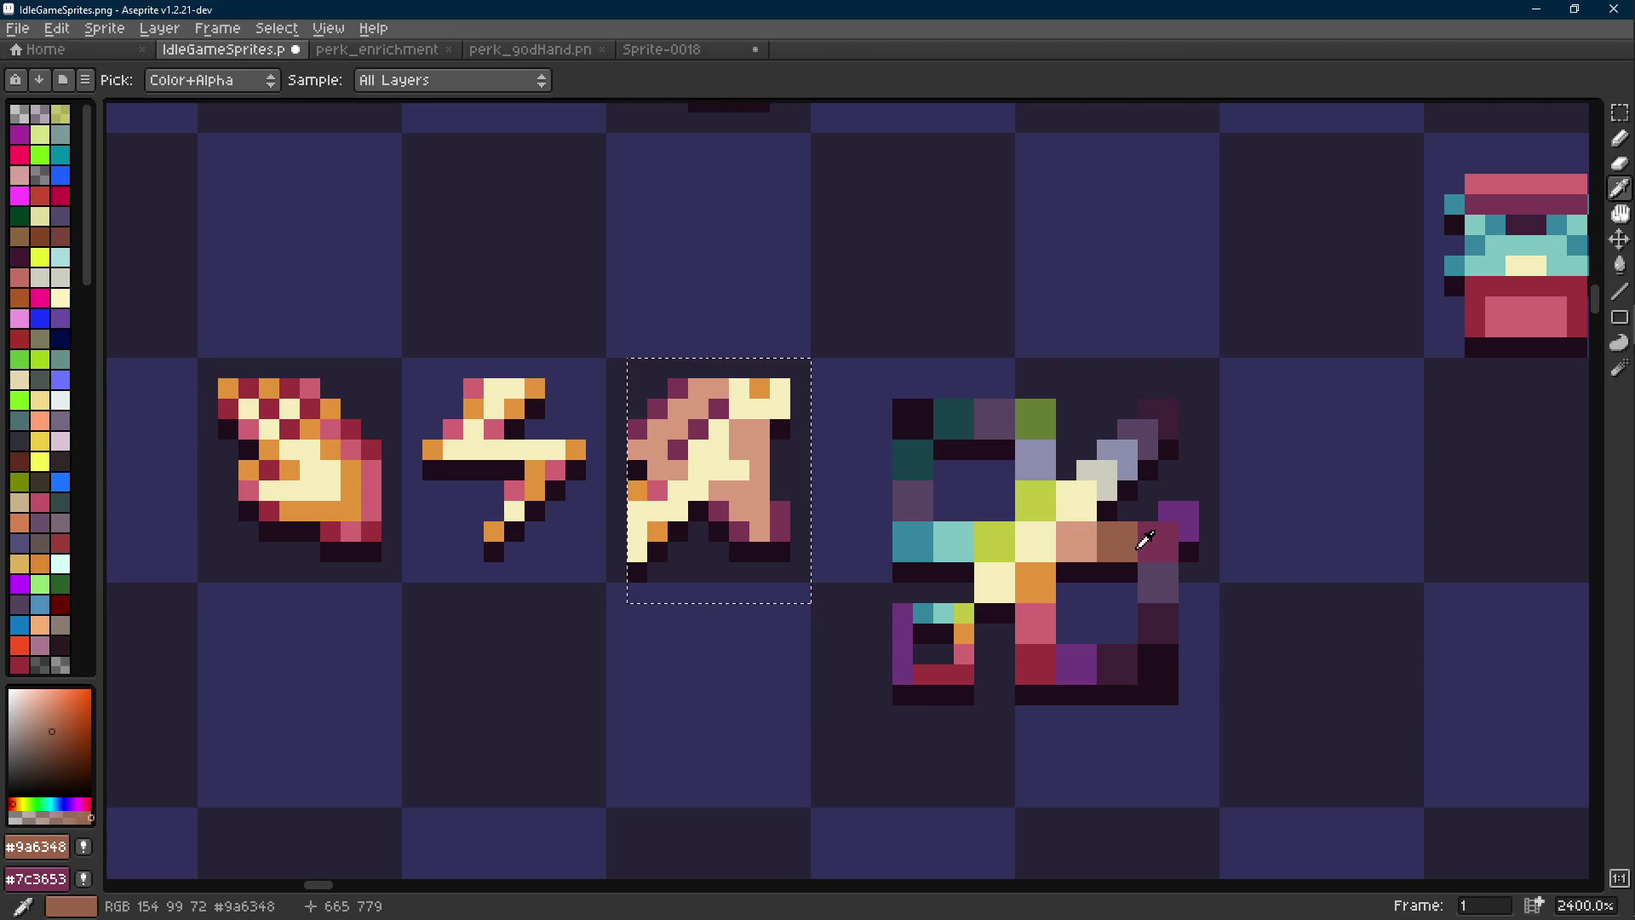
{"action": "right_click", "coordinate": [1139, 540]}
{"action": "left_click", "coordinate": [758, 450]}
{"action": "key", "text": "m"}
{"action": "key", "text": "shift+r"}
{"action": "key", "text": "Return"}
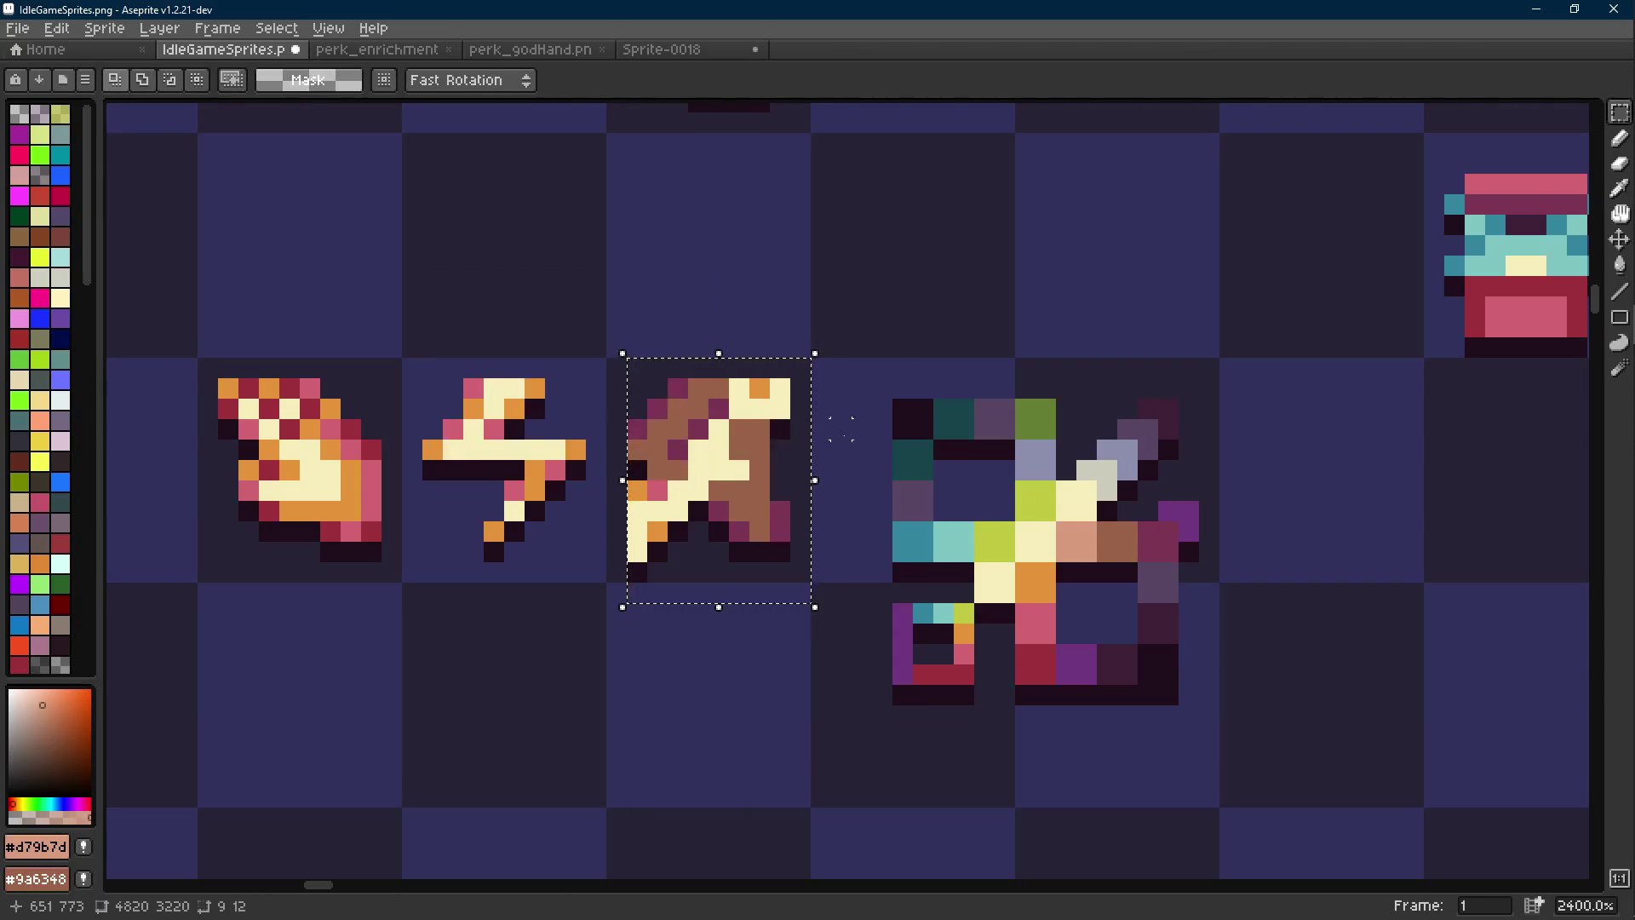
{"action": "scroll", "coordinate": [842, 483], "scroll_direction": "down", "scroll_amount": 7}
{"action": "scroll", "coordinate": [842, 483], "scroll_direction": "up", "scroll_amount": 5}
{"action": "scroll", "coordinate": [841, 483], "scroll_direction": "up", "scroll_amount": 1}
{"action": "key", "text": "ctrl+z"}
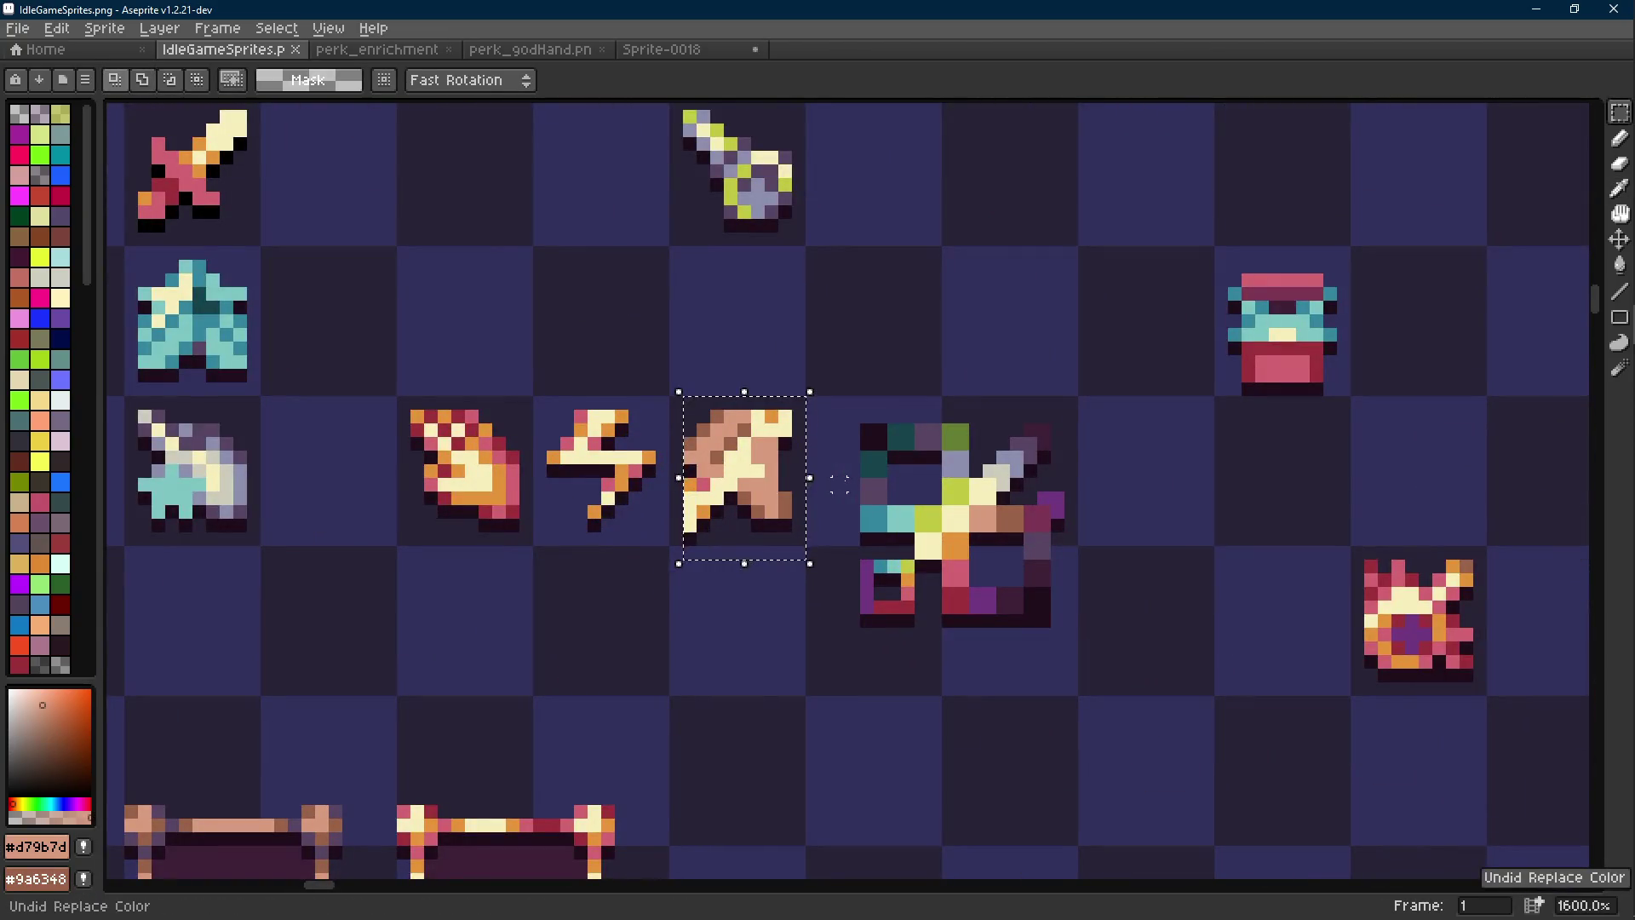
{"action": "scroll", "coordinate": [839, 483], "scroll_direction": "up", "scroll_amount": 2}
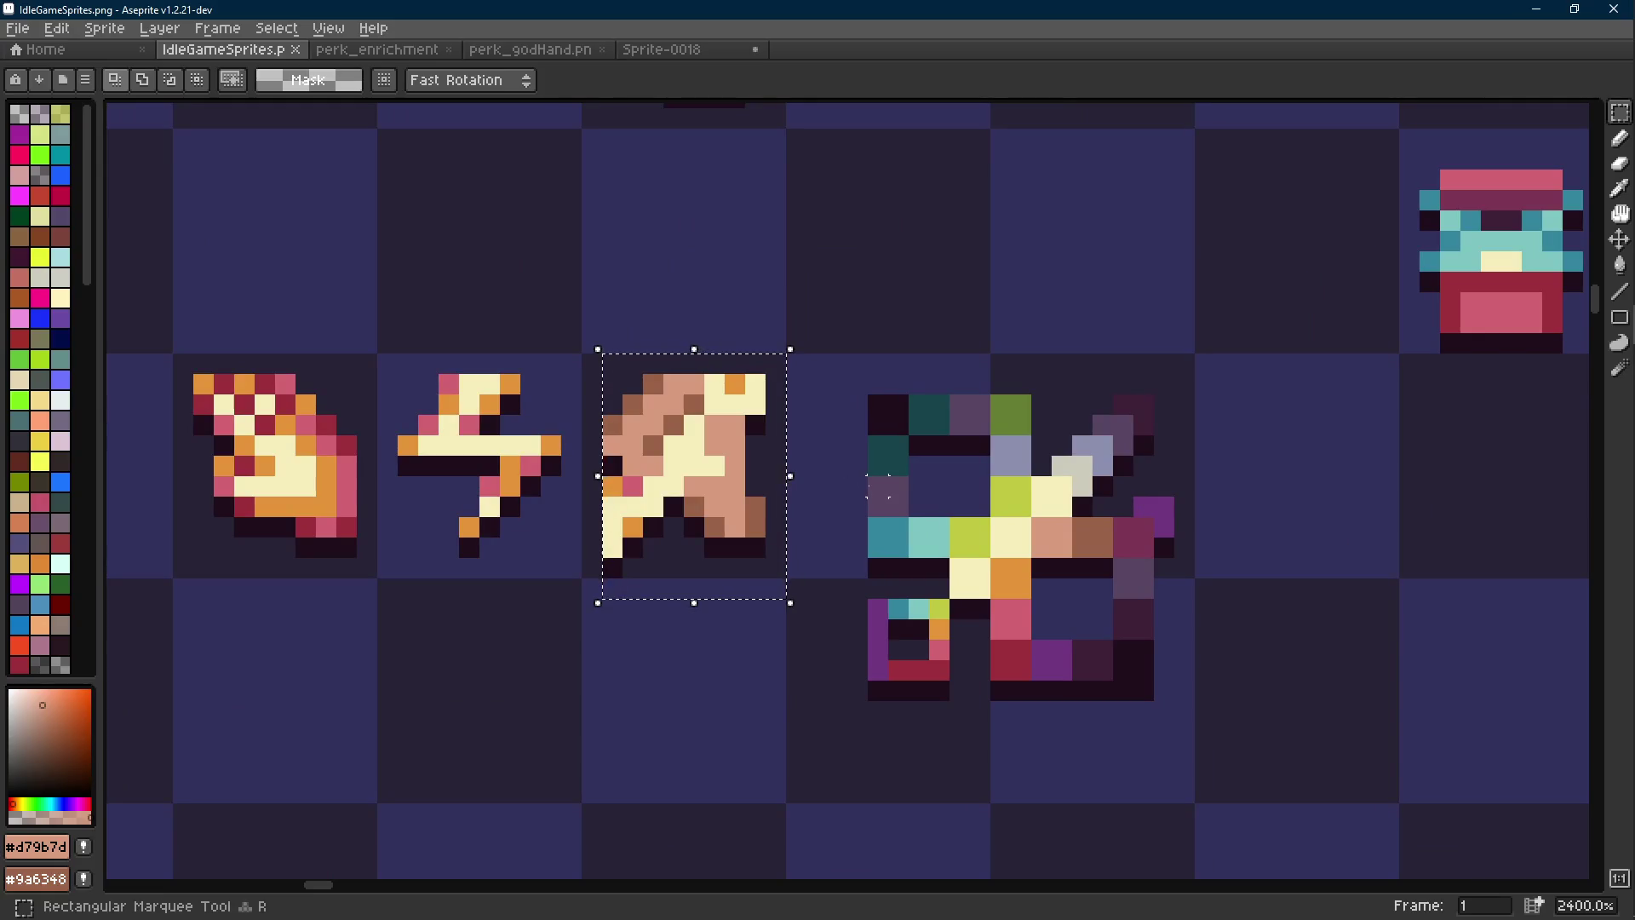
{"action": "key", "text": "ctrl+d"}
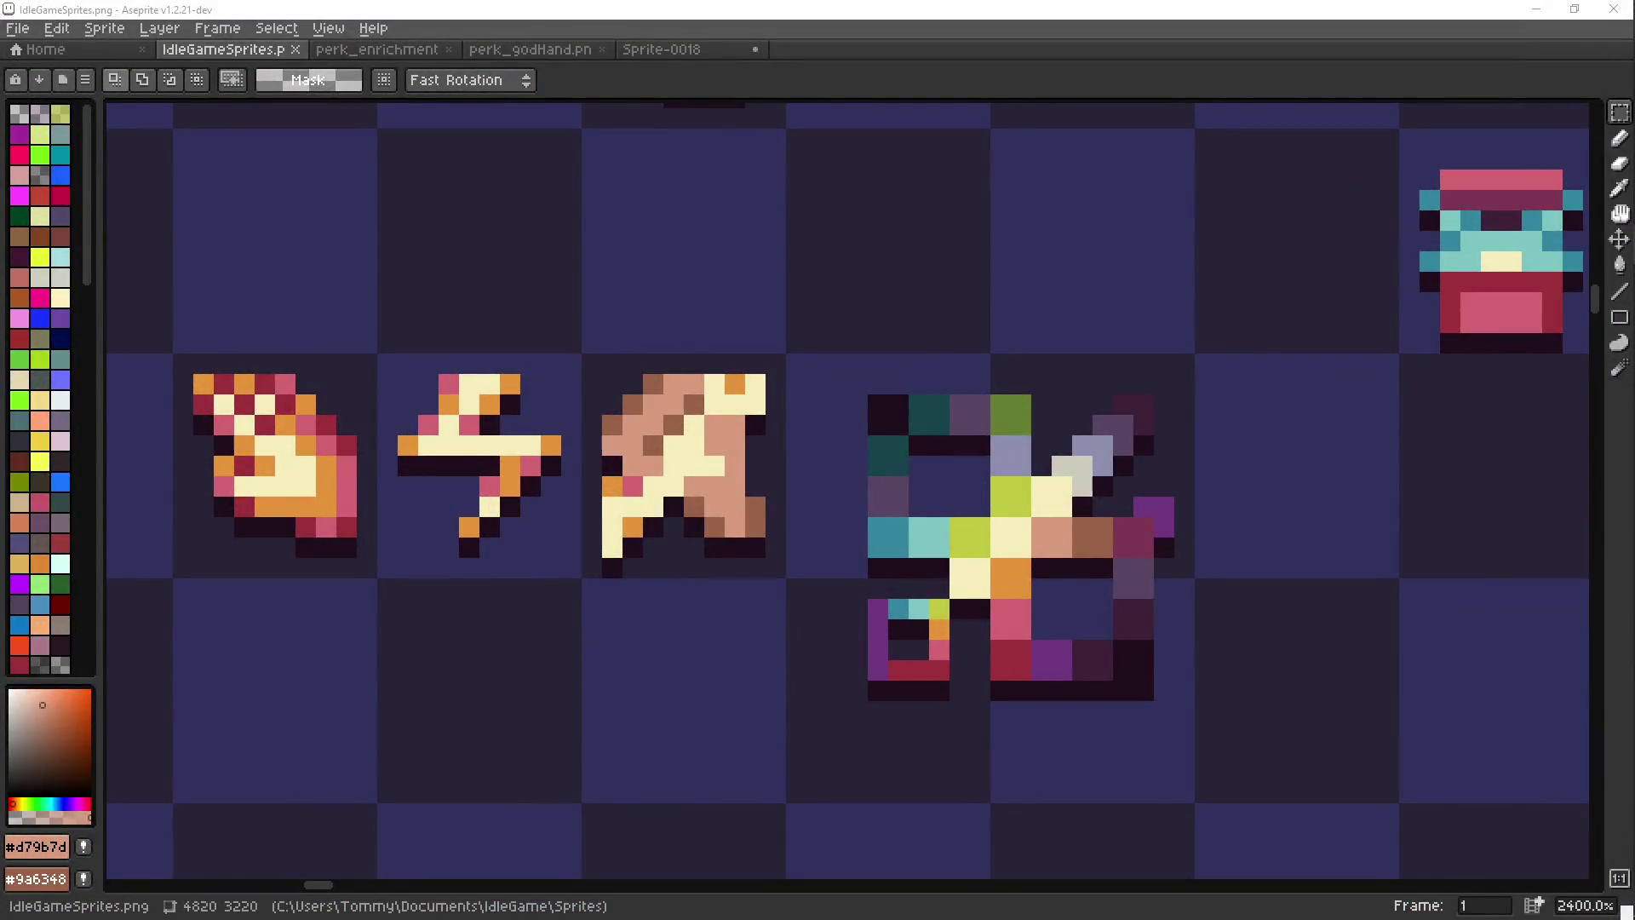
Select the lightning icon, then deselect and pan the view
{"action": "left_click_drag", "start_coordinate": [735, 463], "coordinate": [762, 436]}
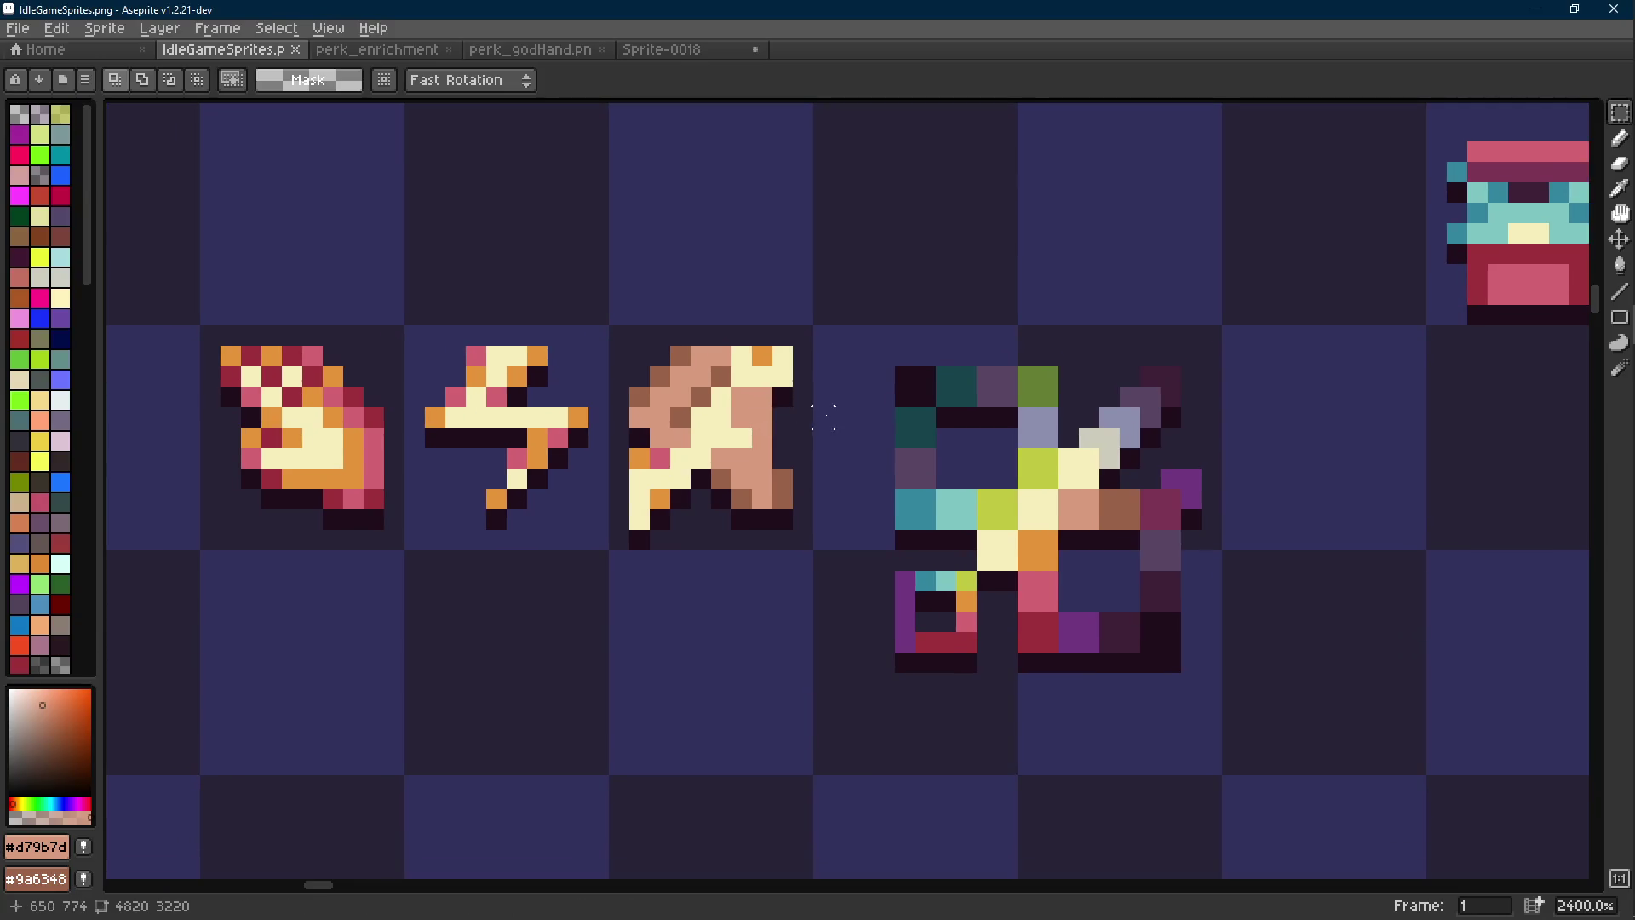
{"action": "left_click_drag", "start_coordinate": [559, 336], "coordinate": [452, 543]}
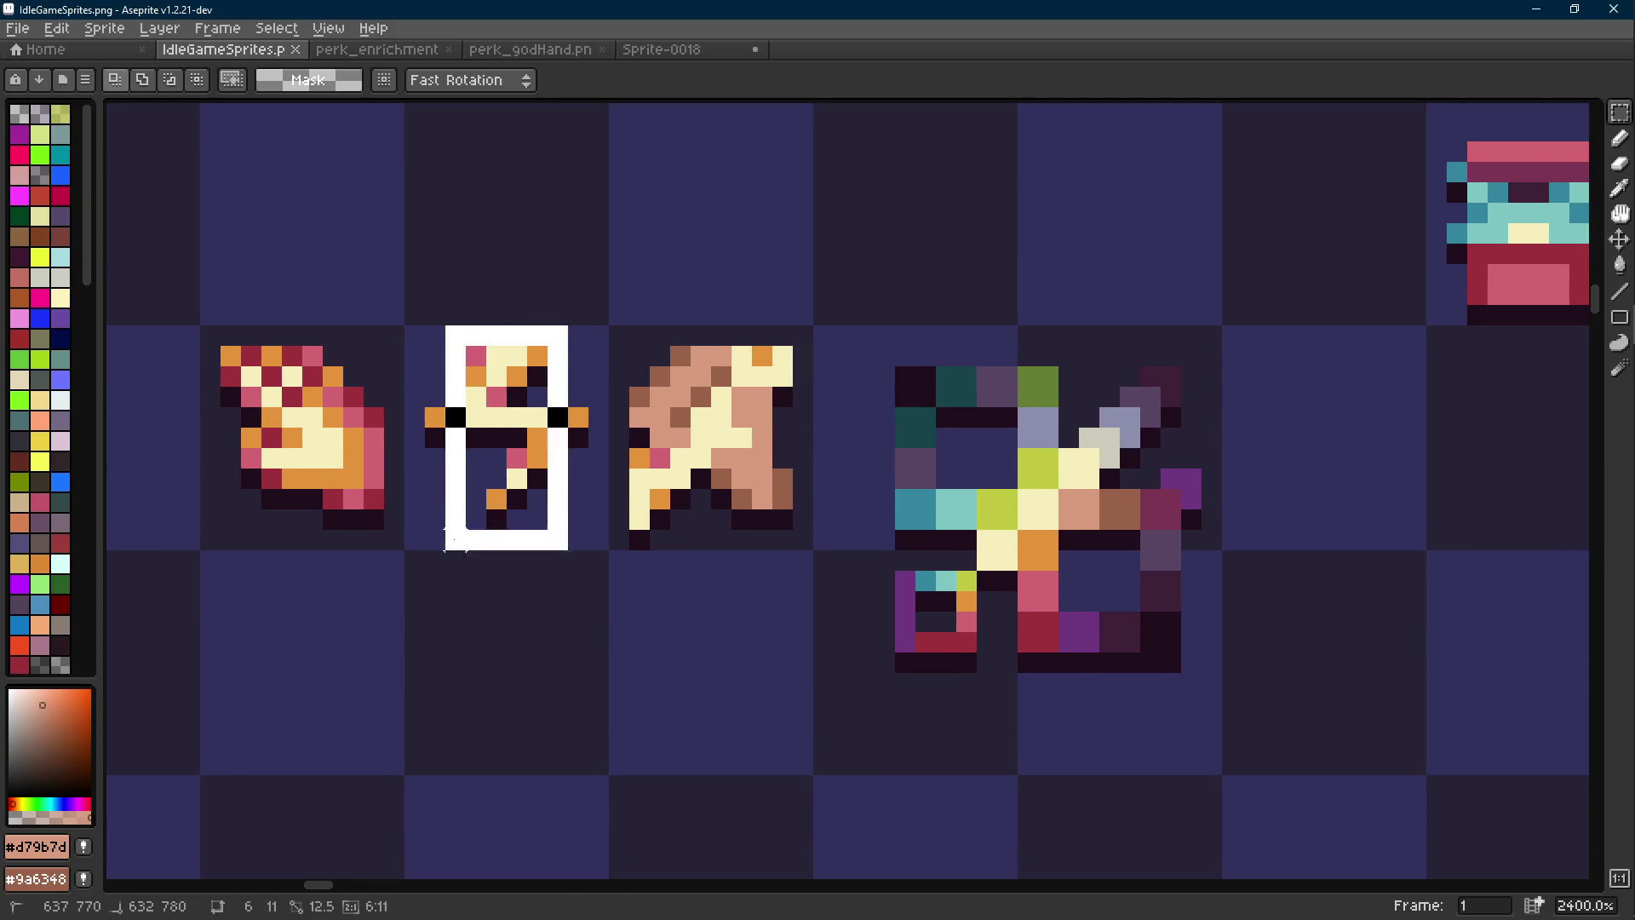
{"action": "left_click_drag", "start_coordinate": [847, 397], "coordinate": [857, 412]}
{"action": "scroll", "coordinate": [665, 482], "scroll_direction": "down", "scroll_amount": 5}
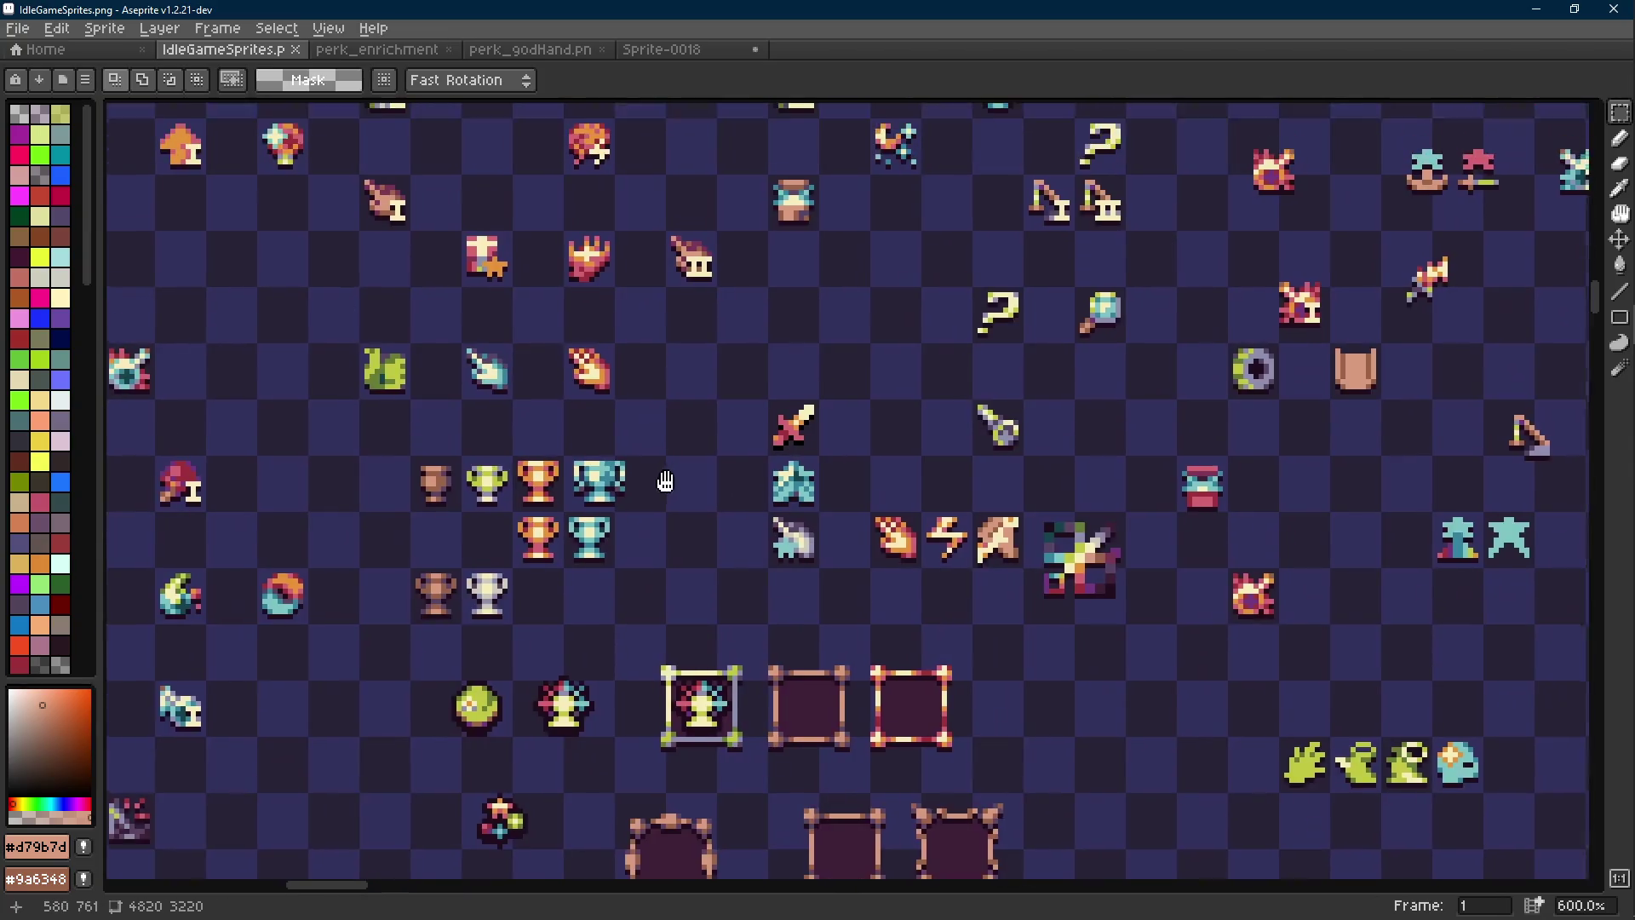
{"action": "scroll", "coordinate": [643, 162], "scroll_direction": "up", "scroll_amount": 1}
Move the crown icon down-right, then up and left into its new cell
{"action": "key", "text": "m"}
{"action": "mouse_move", "coordinate": [477, 239]}
{"action": "left_mouse_down"}
{"action": "mouse_move", "coordinate": [637, 375]}
{"action": "mouse_move", "coordinate": [952, 568]}
{"action": "left_mouse_up"}
{"action": "key", "text": "Return"}
{"action": "left_click_drag", "start_coordinate": [1063, 557], "coordinate": [860, 468]}
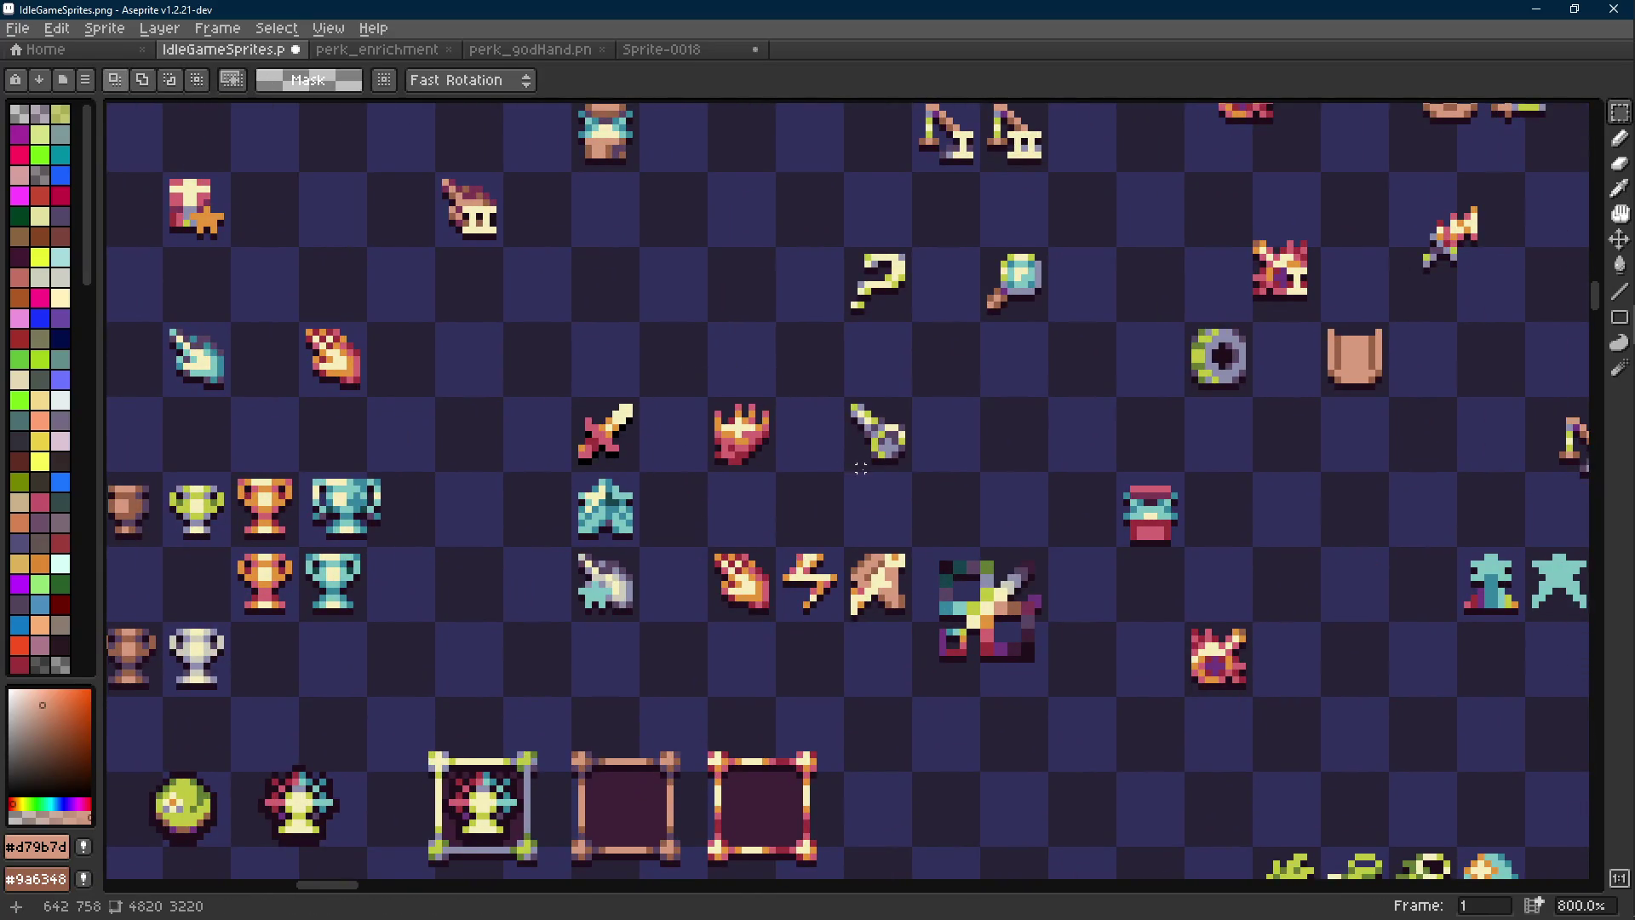
{"action": "mouse_move", "coordinate": [686, 362]}
{"action": "left_mouse_down"}
{"action": "mouse_move", "coordinate": [783, 487]}
{"action": "mouse_move", "coordinate": [391, 321]}
{"action": "mouse_move", "coordinate": [339, 334]}
{"action": "mouse_move", "coordinate": [359, 320]}
{"action": "left_mouse_up"}
{"action": "left_click", "coordinate": [492, 298]}
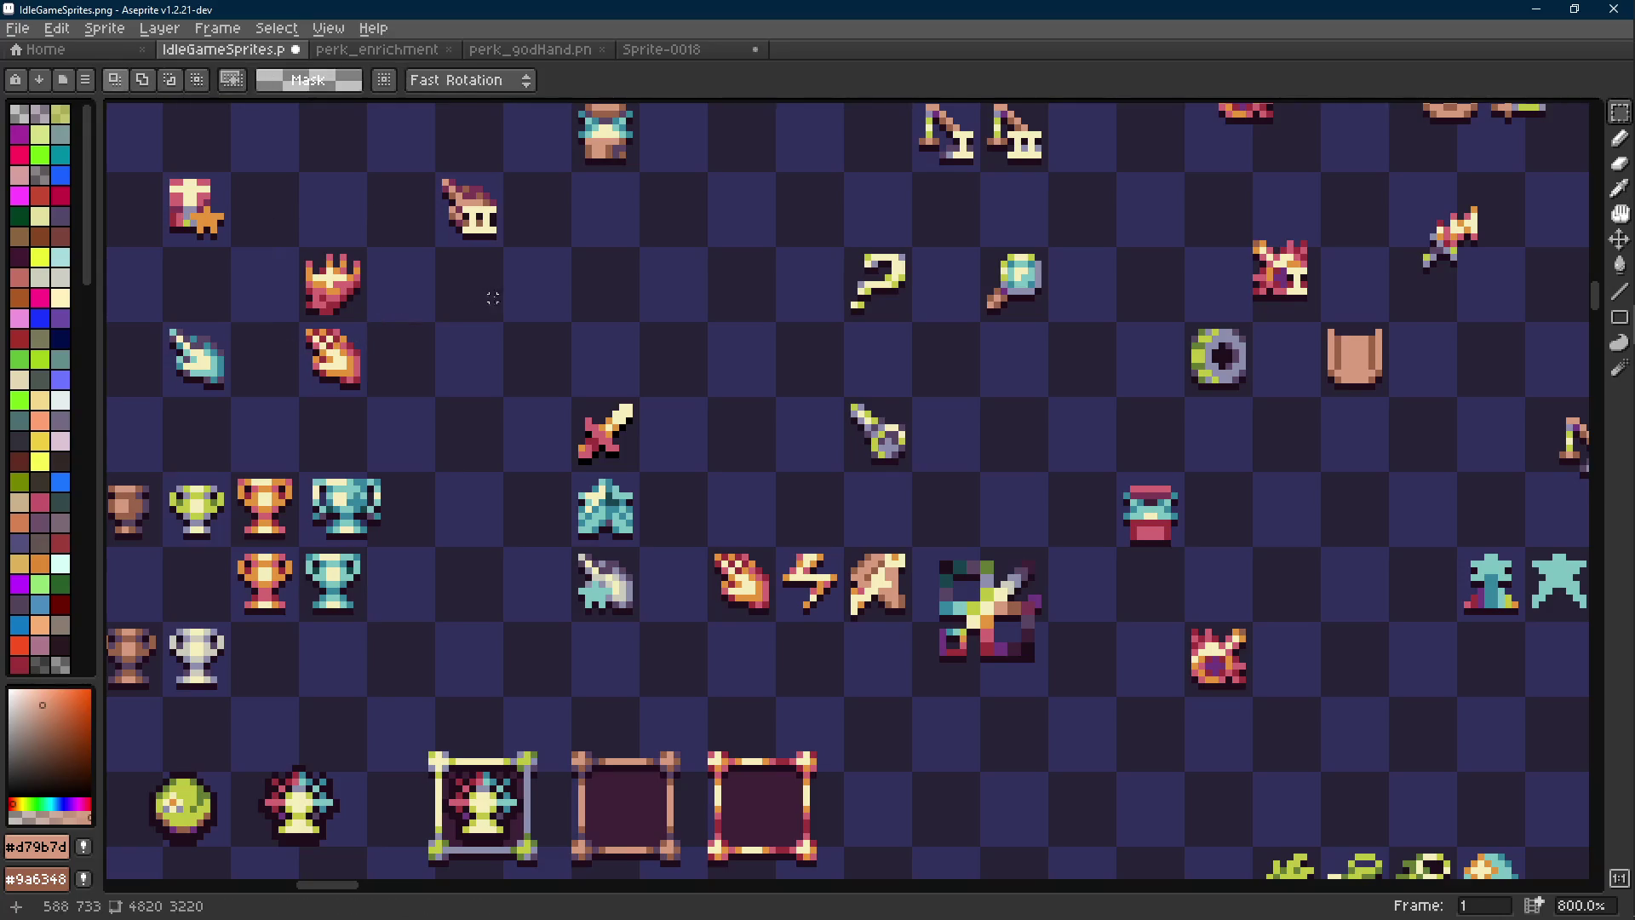
Review the zoomed-out sheet and save IdleGameSprites.png
{"action": "scroll", "coordinate": [731, 440], "scroll_direction": "down", "scroll_amount": 3}
{"action": "scroll", "coordinate": [731, 440], "scroll_direction": "right", "scroll_amount": 2}
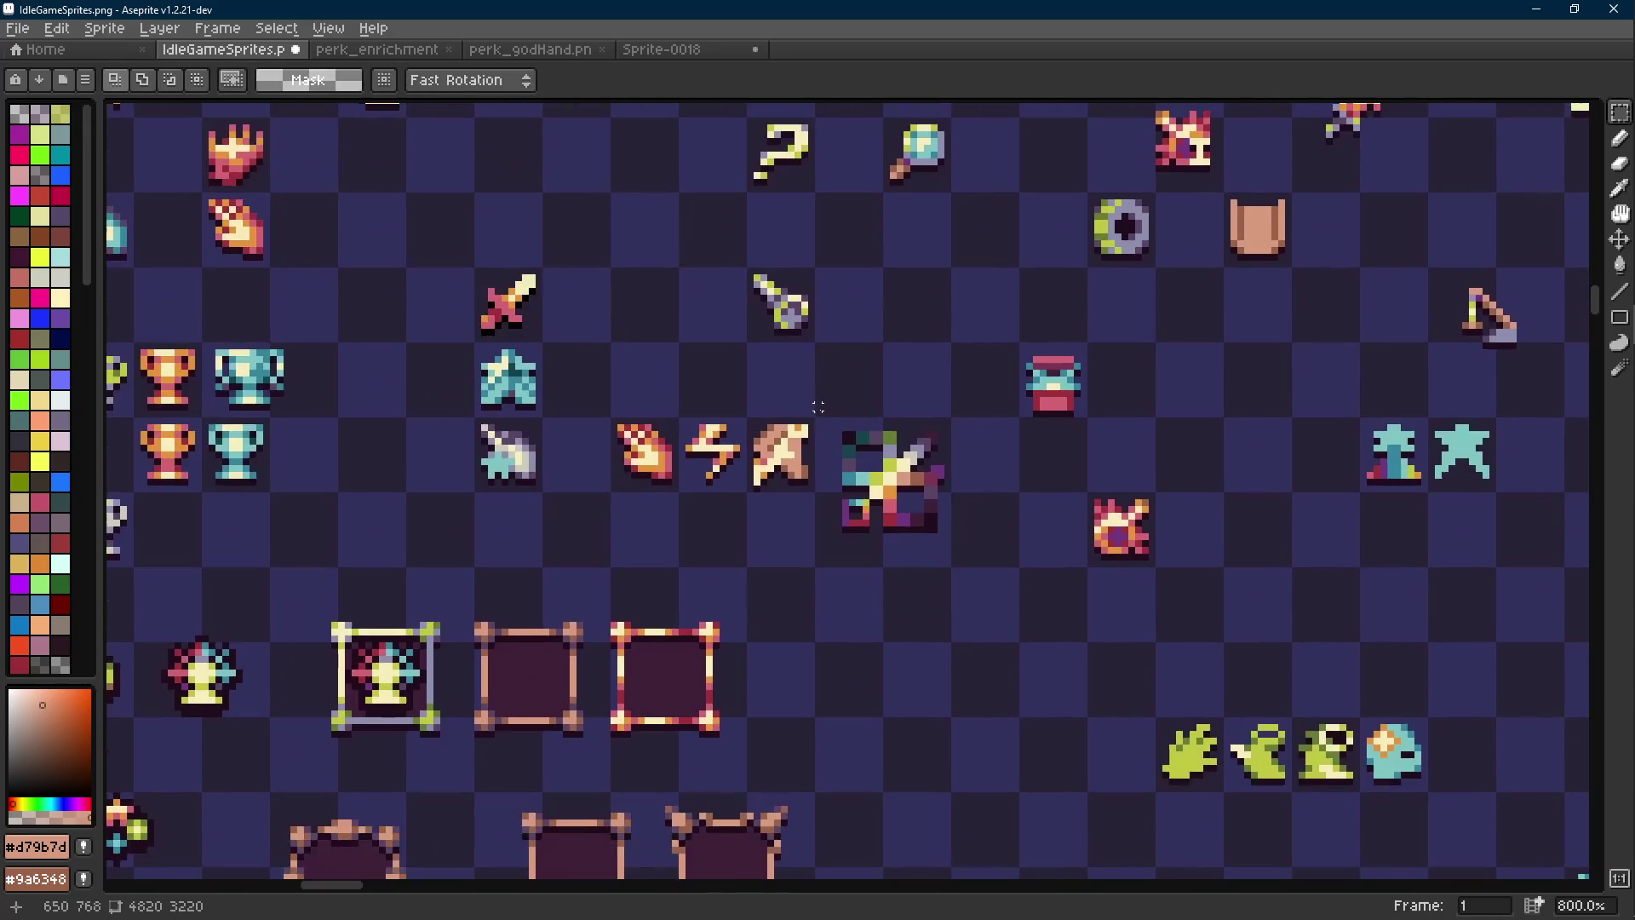
{"action": "scroll", "coordinate": [797, 406], "scroll_direction": "down", "scroll_amount": 5}
{"action": "scroll", "coordinate": [797, 406], "scroll_direction": "up", "scroll_amount": 1}
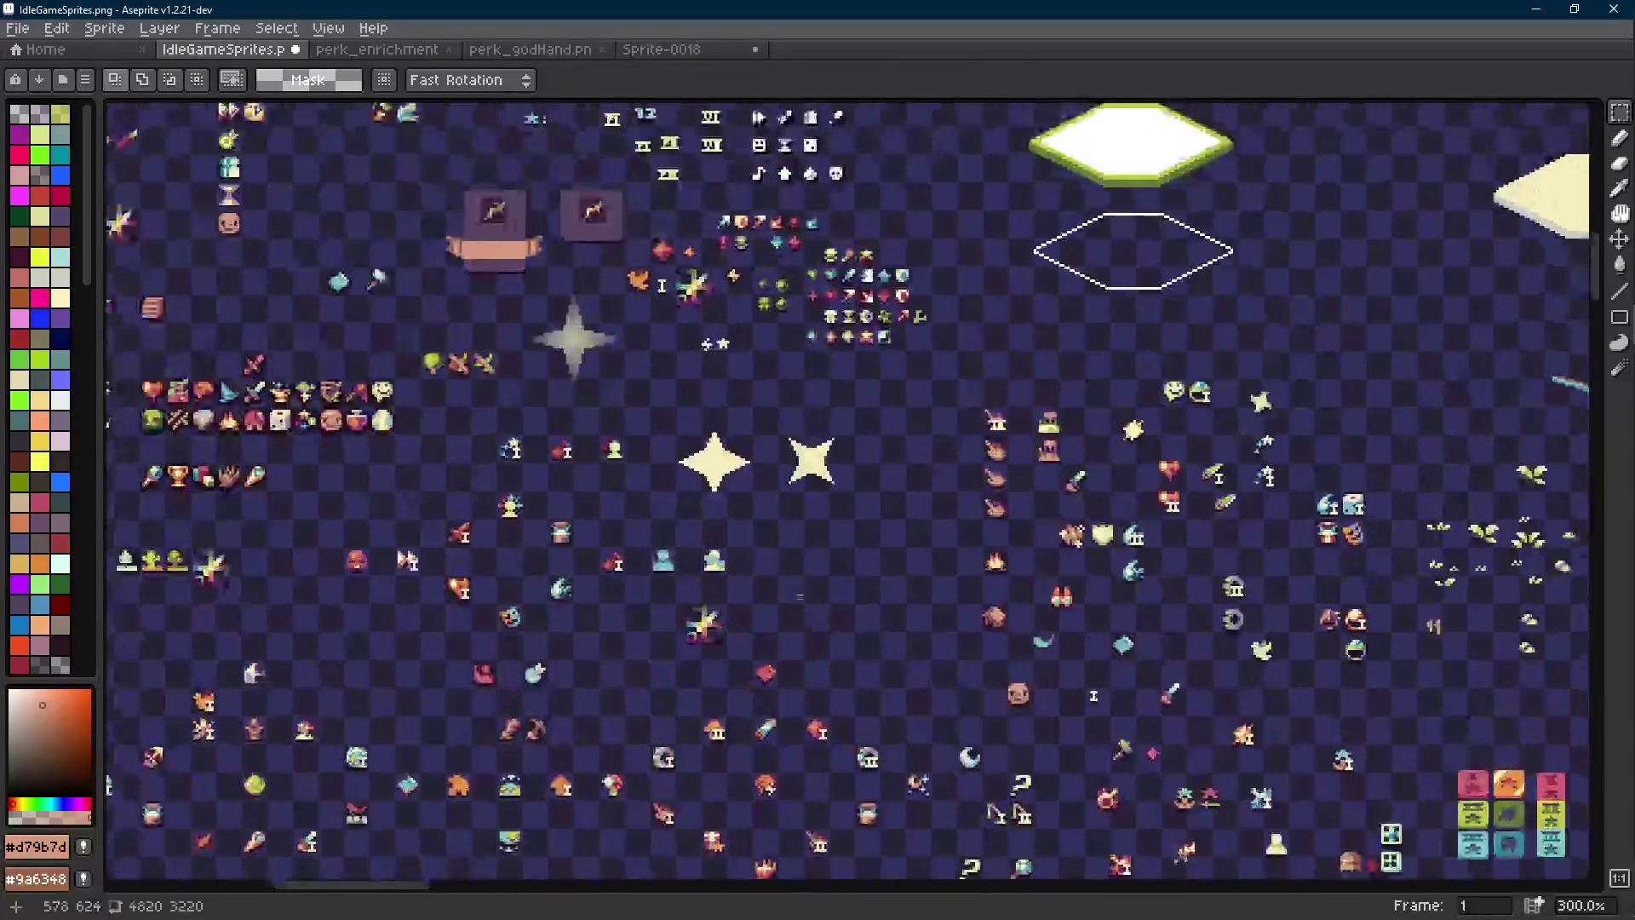
{"action": "left_click_drag", "start_coordinate": [715, 349], "coordinate": [853, 657]}
{"action": "scroll", "coordinate": [852, 657], "scroll_direction": "up", "scroll_amount": 5}
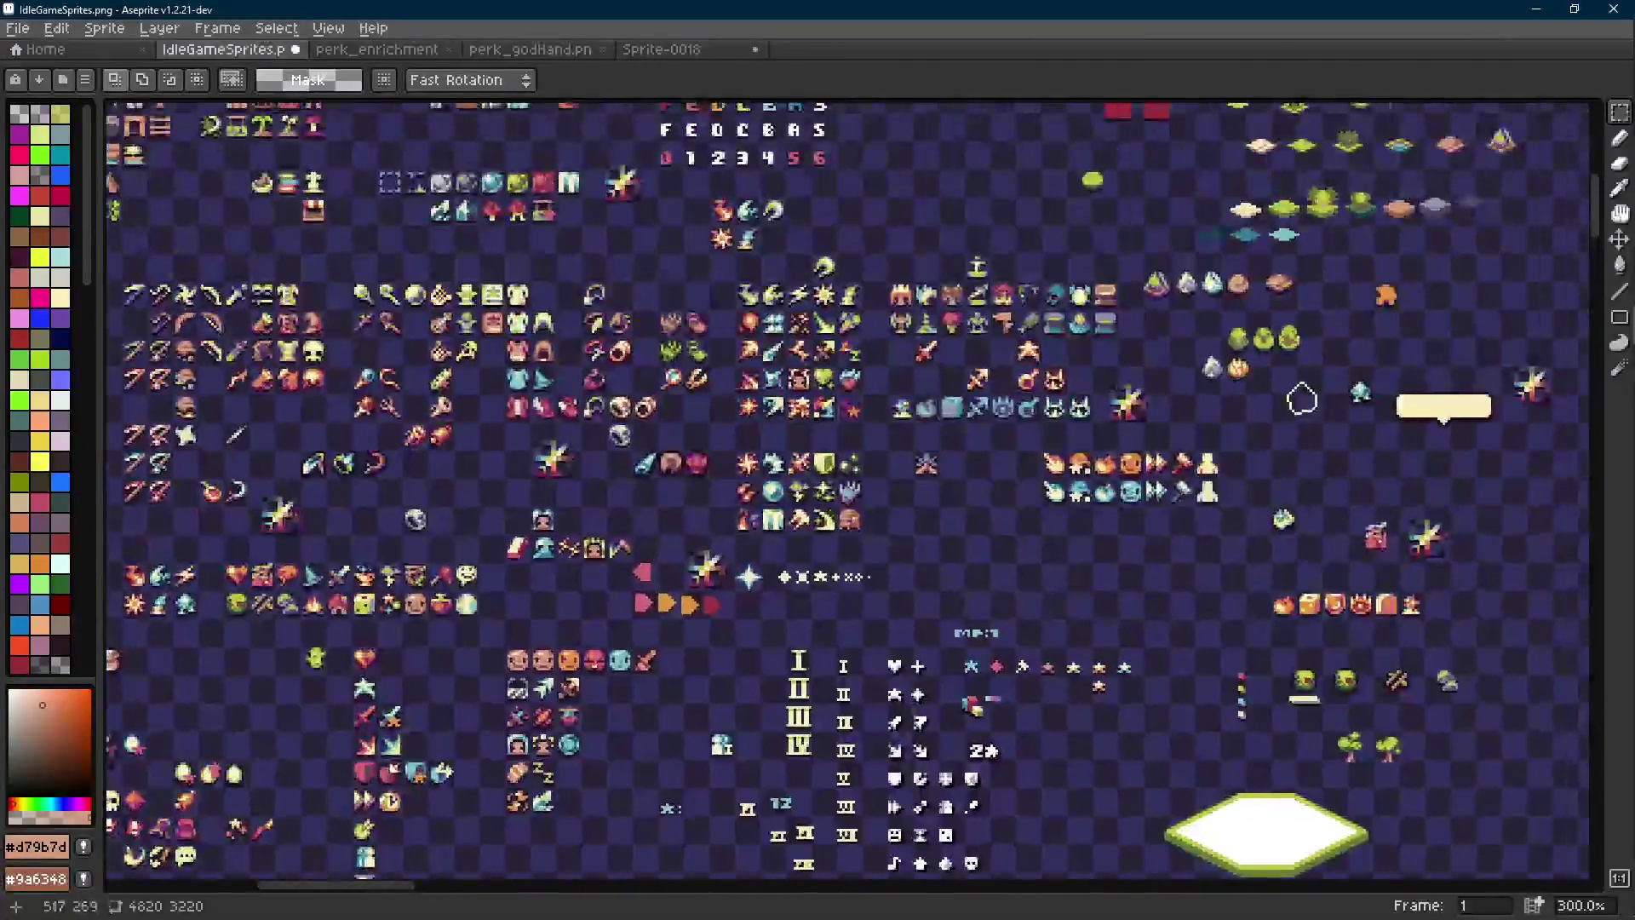
{"action": "scroll", "coordinate": [794, 344], "scroll_direction": "up", "scroll_amount": 3}
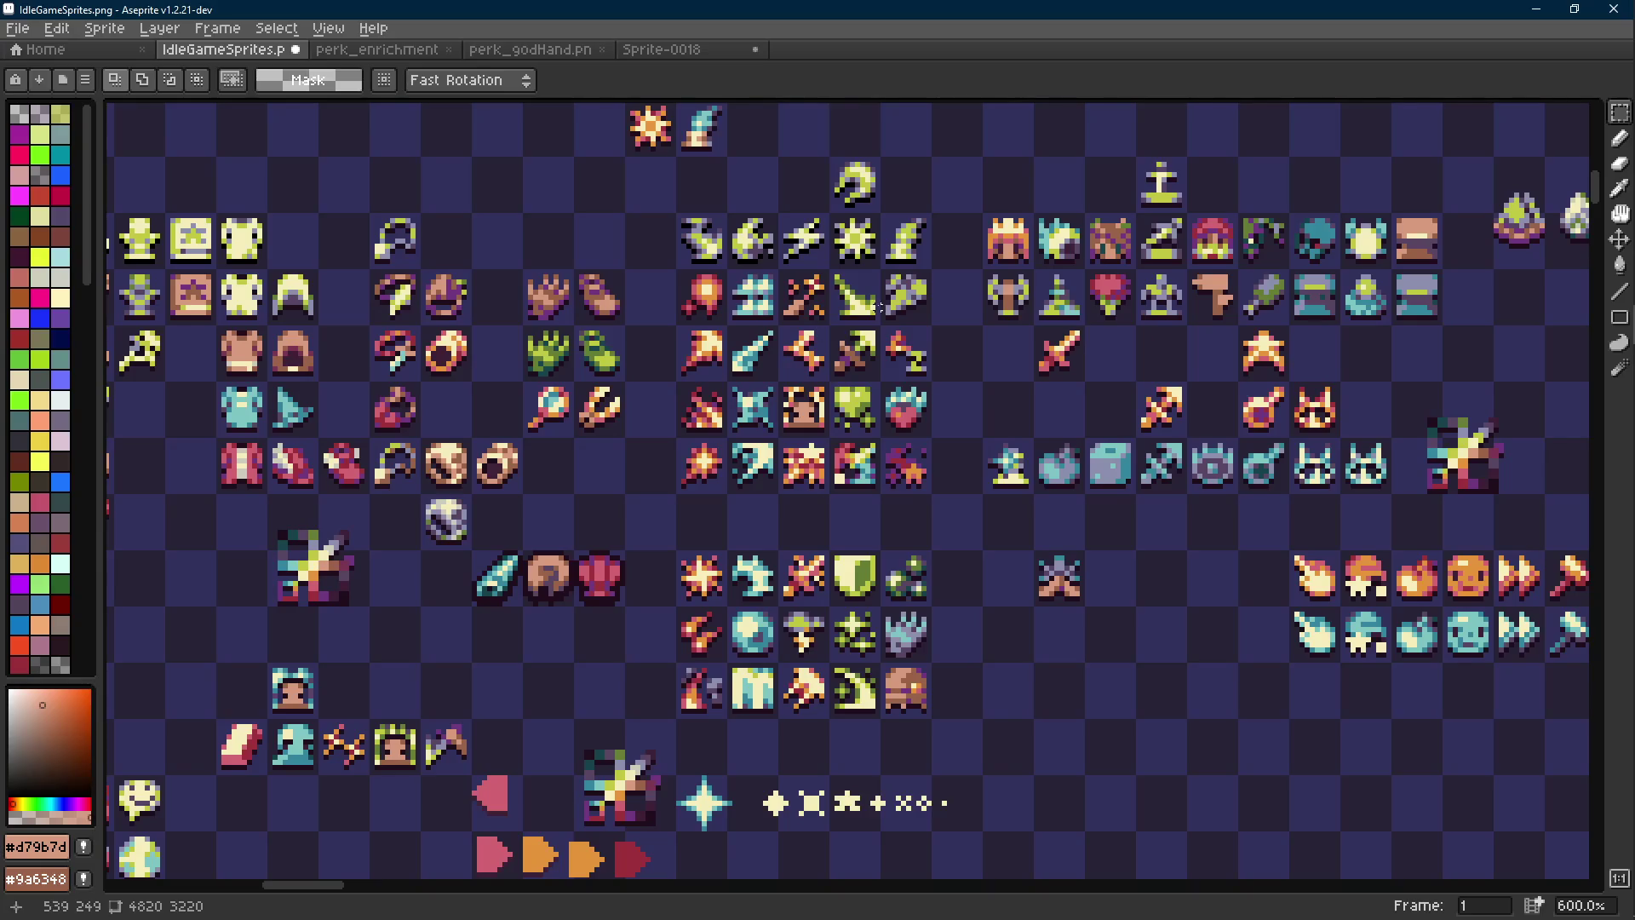
{"action": "scroll", "coordinate": [934, 552], "scroll_direction": "down", "scroll_amount": 15}
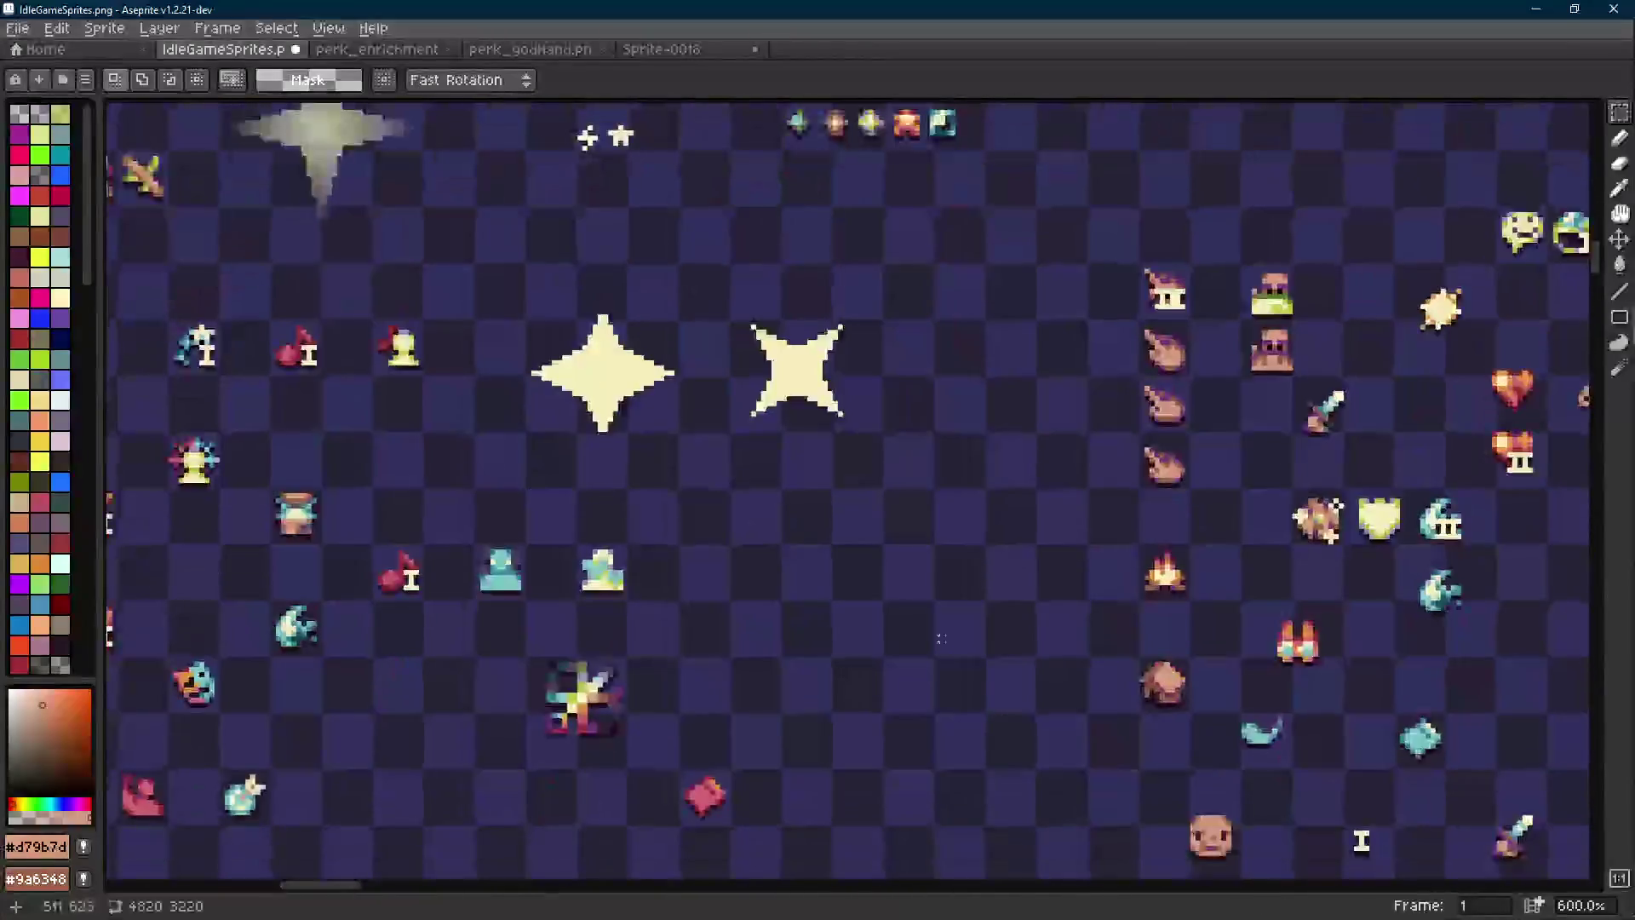
{"action": "scroll", "coordinate": [835, 368], "scroll_direction": "down", "scroll_amount": 10}
{"action": "key", "text": "ctrl+s"}
Sample teal from the large icon, paint a test pixel on the third icon, then undo
{"action": "scroll", "coordinate": [843, 392], "scroll_direction": "up", "scroll_amount": 8}
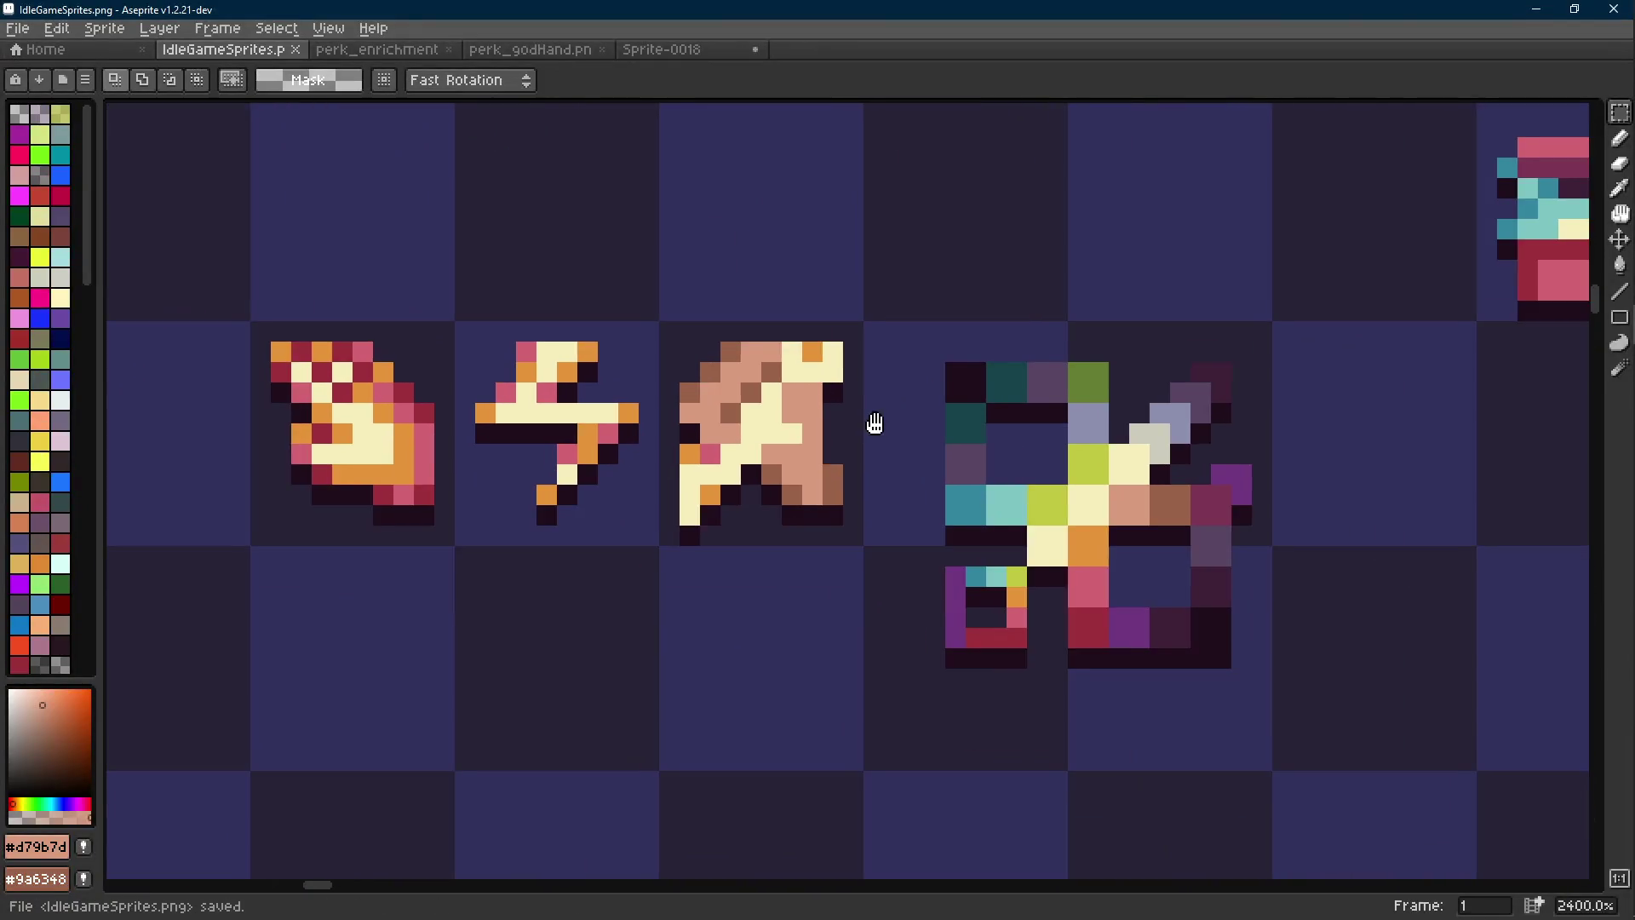
{"action": "left_click_drag", "start_coordinate": [874, 423], "coordinate": [839, 426]}
{"action": "key", "text": "b"}
{"action": "left_click", "coordinate": [979, 503], "text": "alt"}
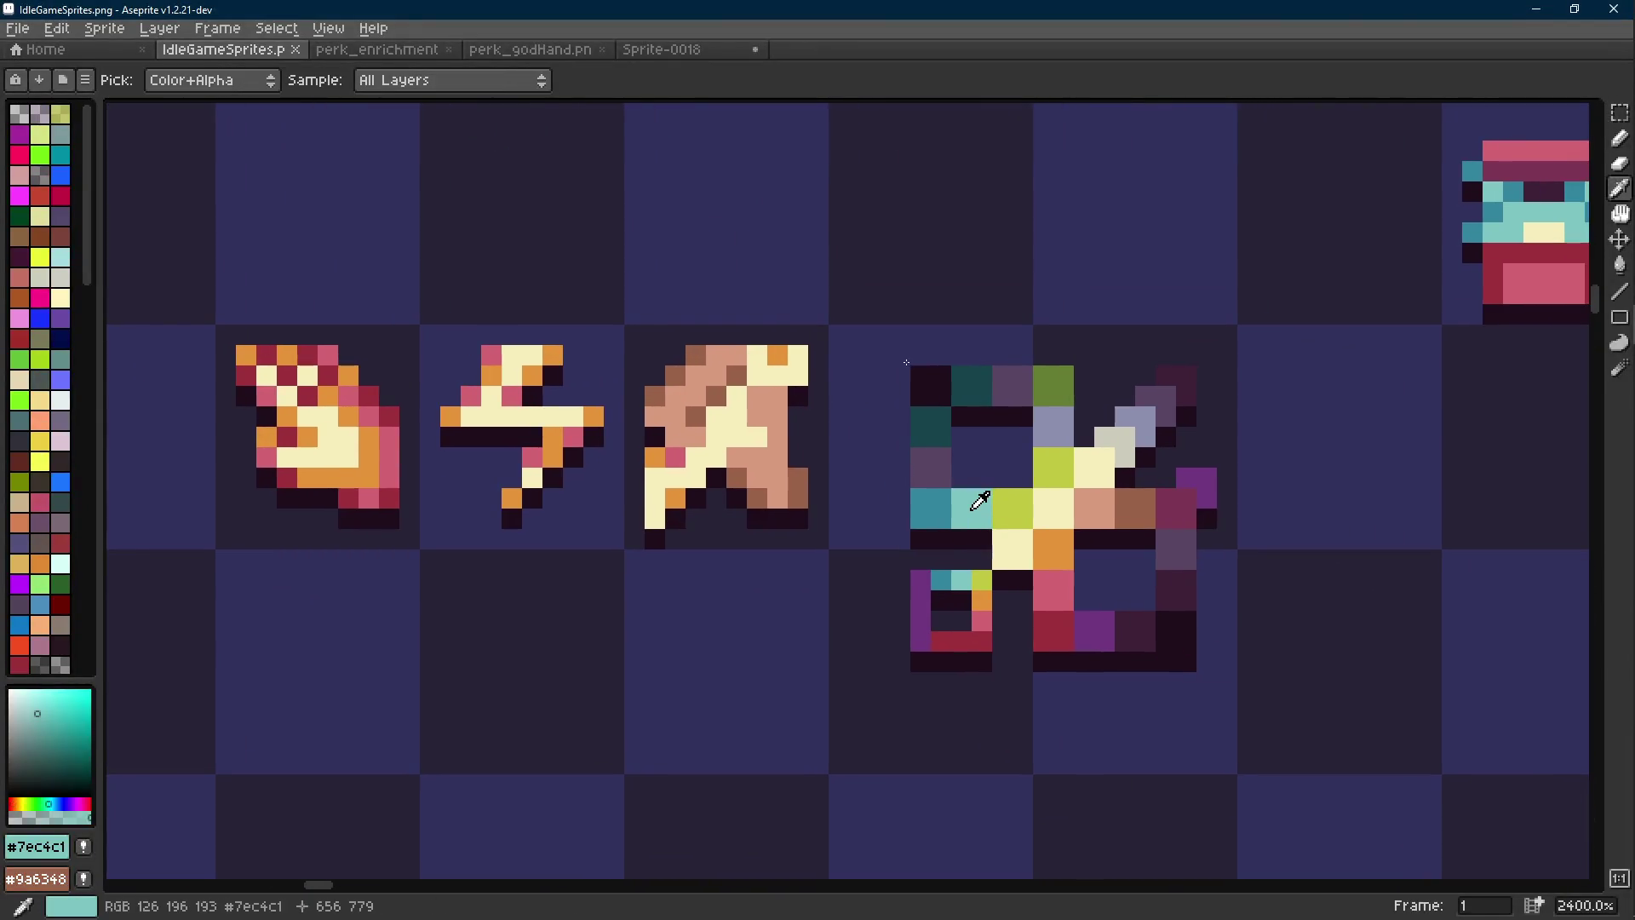
{"action": "left_click", "coordinate": [790, 387]}
{"action": "key", "text": "ctrl+z"}
Repaint two orange pixels of the third icon teal
{"action": "key", "text": "m"}
{"action": "key", "text": "b"}
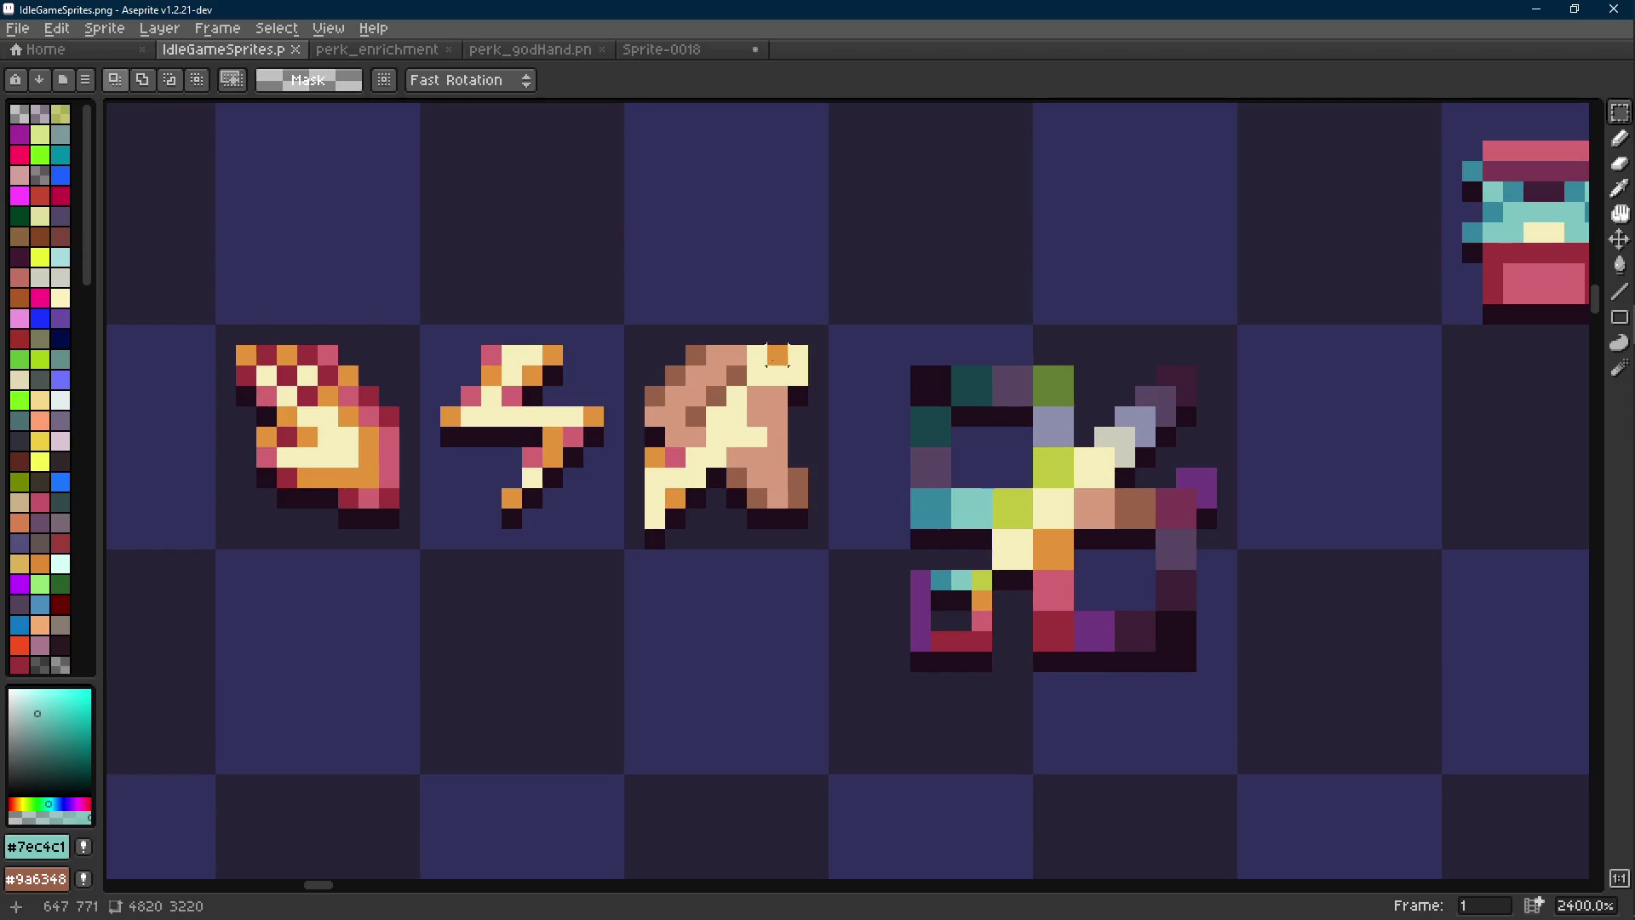
{"action": "left_click", "coordinate": [777, 356]}
{"action": "left_click", "coordinate": [654, 464]}
{"action": "key", "text": "ctrl+z"}
{"action": "key", "text": "ctrl+z"}
{"action": "key", "text": "m"}
{"action": "left_click_drag", "start_coordinate": [645, 305], "coordinate": [828, 590]}
{"action": "key", "text": "i"}
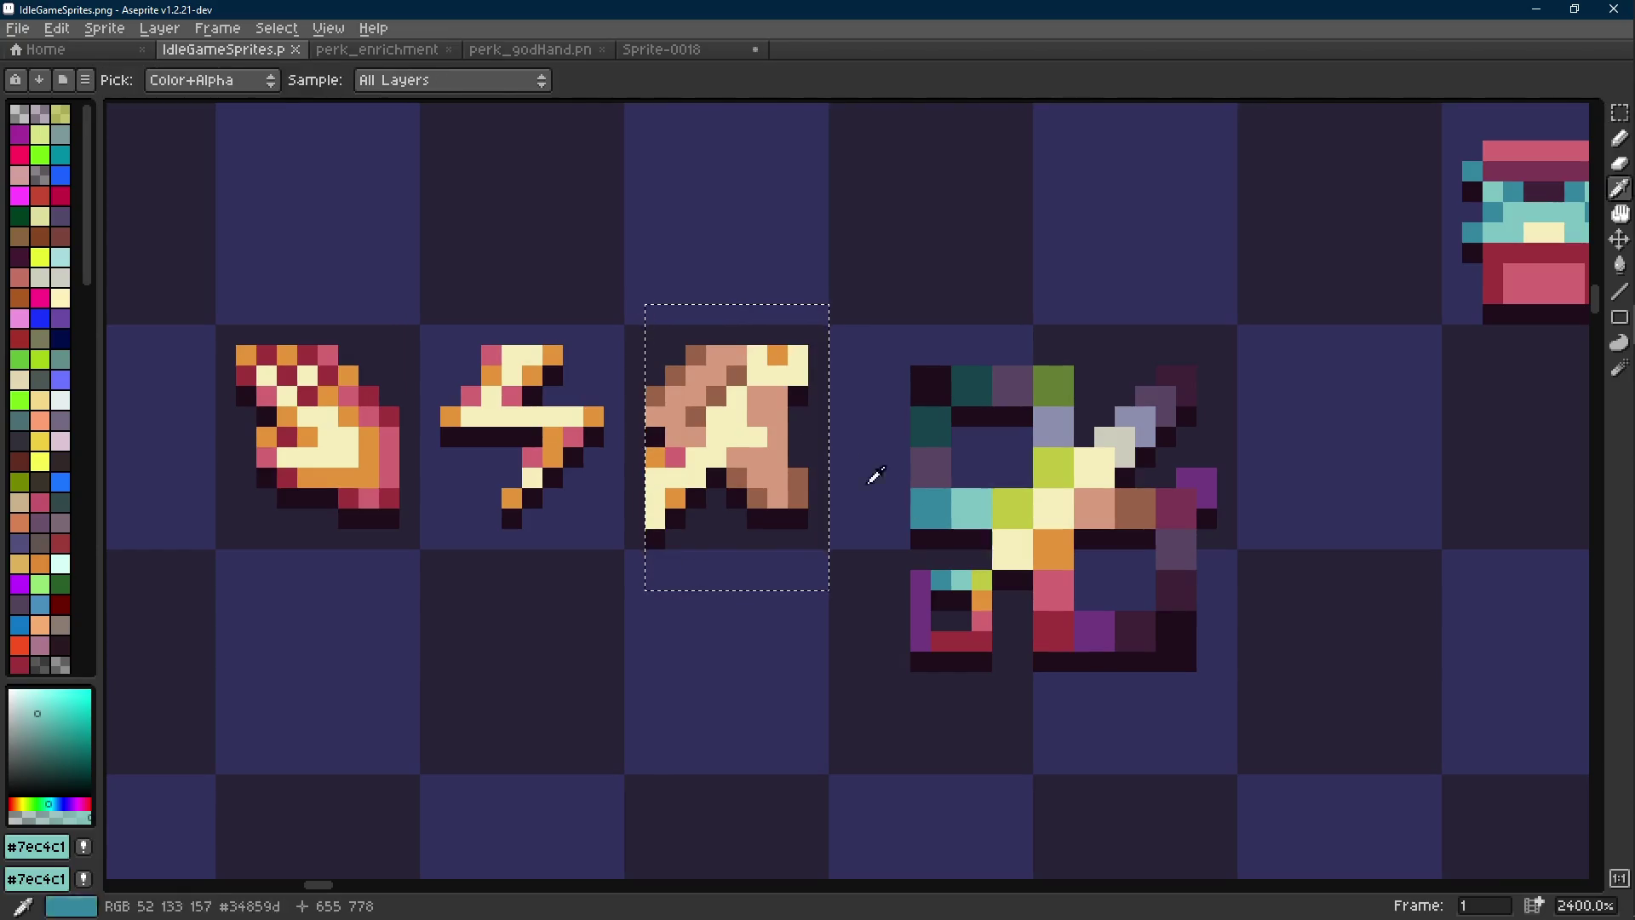
{"action": "key", "text": "shift+r"}
{"action": "key", "text": "Return"}
{"action": "right_click", "coordinate": [953, 508]}
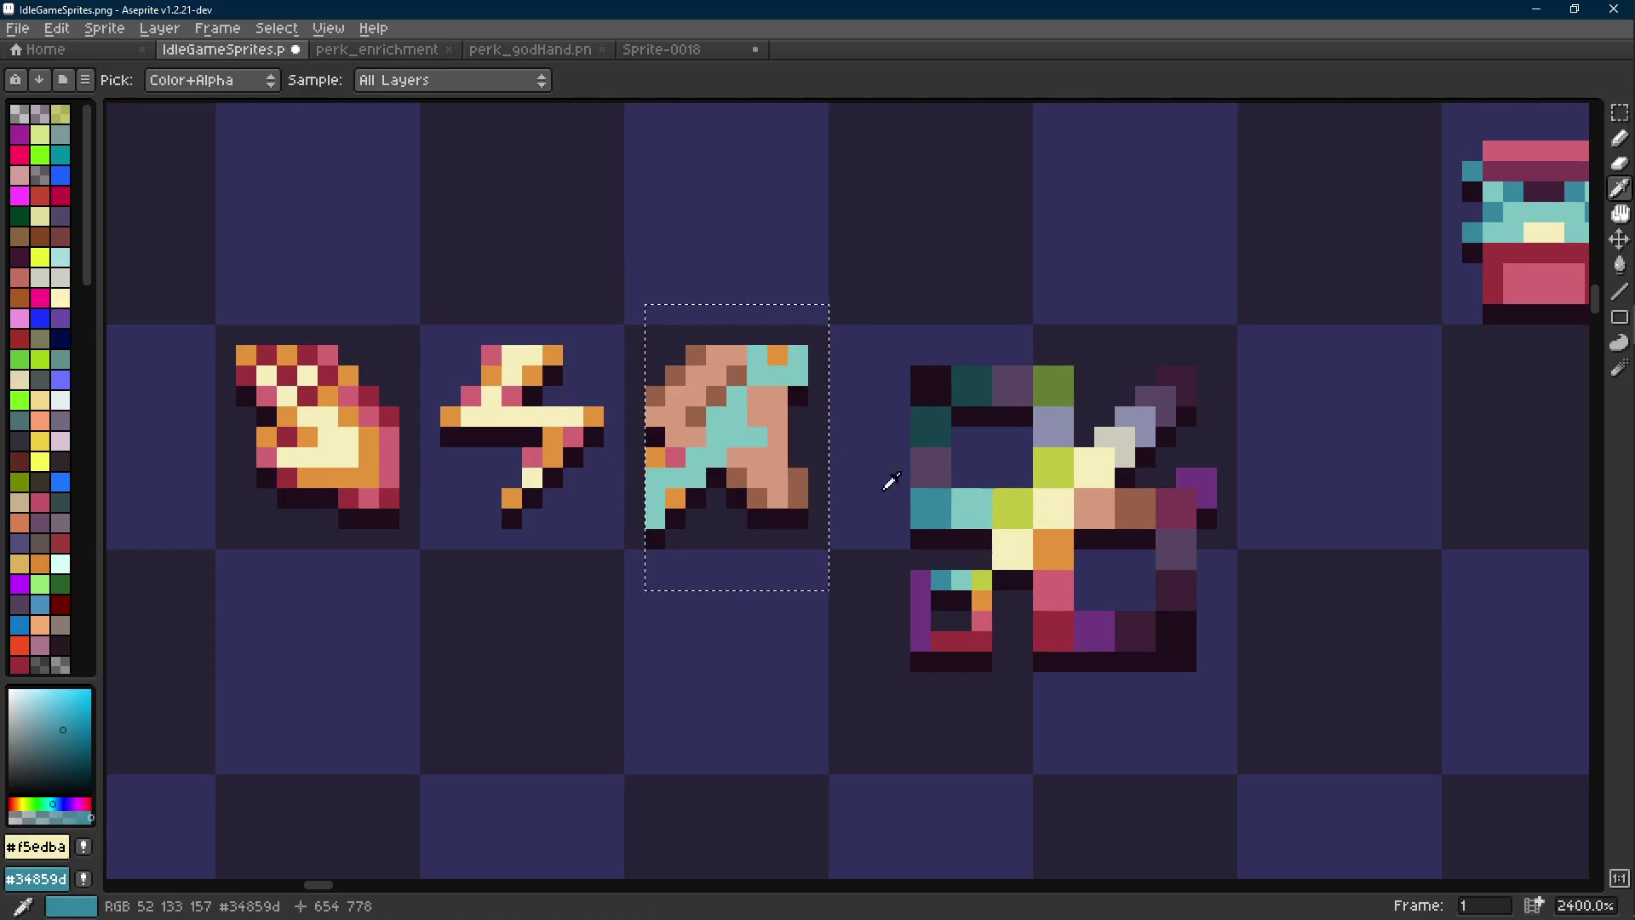
{"action": "left_click", "coordinate": [778, 356]}
{"action": "key", "text": "m"}
{"action": "key", "text": "shift+r"}
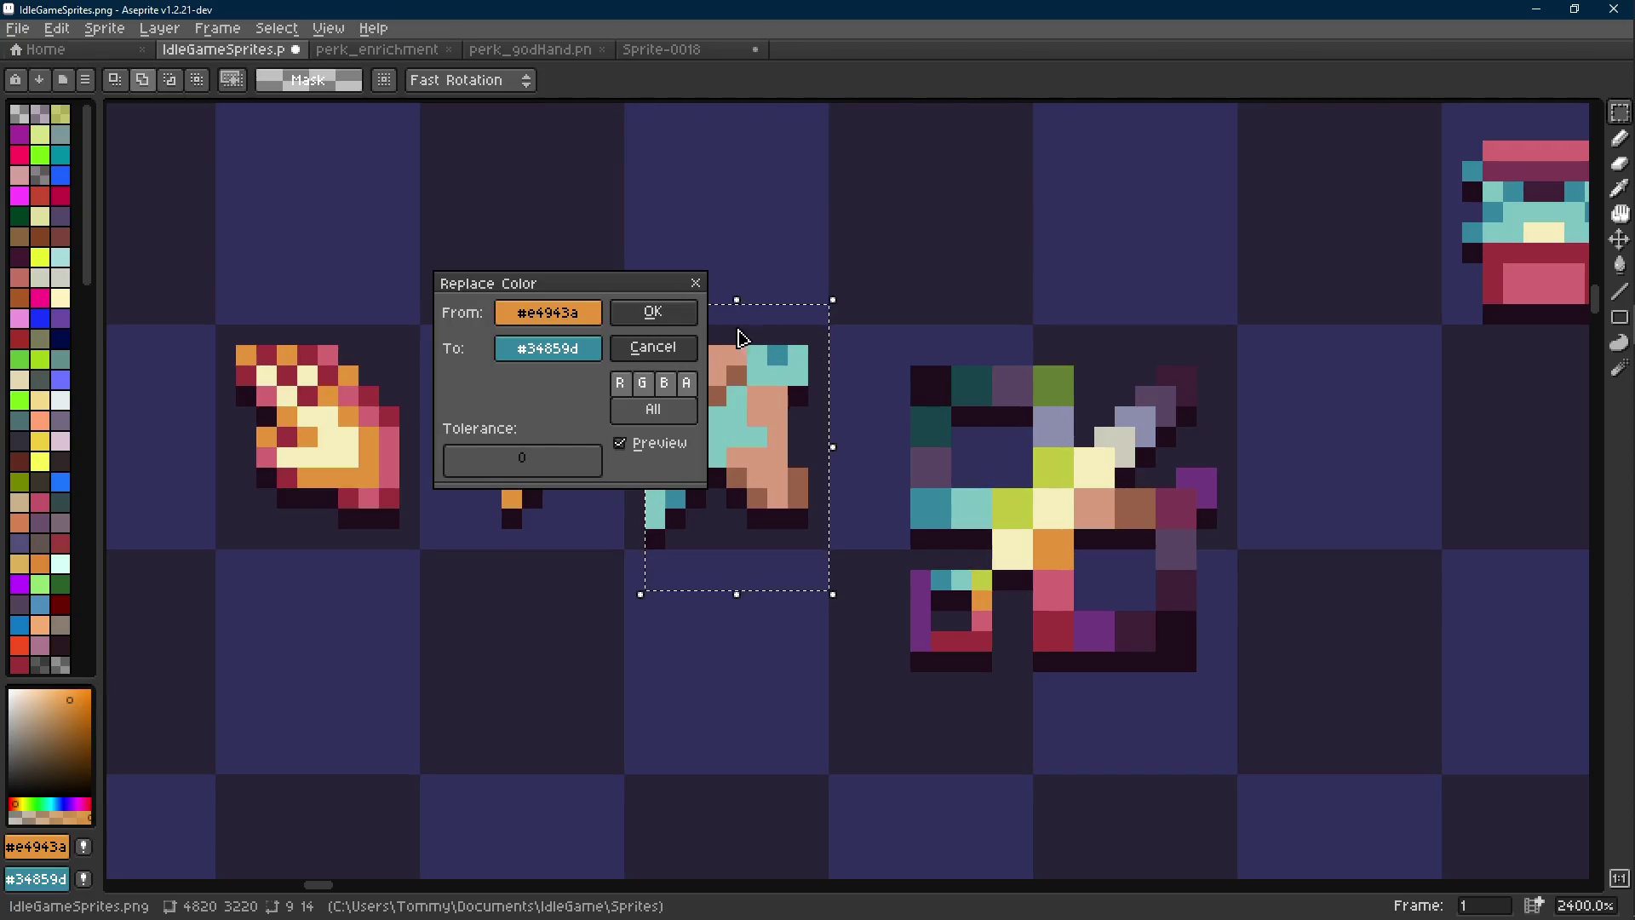
{"action": "key", "text": "Escape"}
{"action": "key", "text": "ctrl+z"}
{"action": "key", "text": "ctrl+d"}
{"action": "key", "text": "i"}
{"action": "left_click", "coordinate": [971, 509]}
{"action": "key", "text": "b"}
{"action": "left_click", "coordinate": [655, 458]}
{"action": "left_click", "coordinate": [676, 498]}
{"action": "key", "text": "i"}
{"action": "left_click", "coordinate": [940, 500]}
{"action": "key", "text": "b"}
{"action": "left_click", "coordinate": [675, 457]}
{"action": "key", "text": "i"}
{"action": "left_click", "coordinate": [971, 508]}
{"action": "key", "text": "b"}
{"action": "left_click", "coordinate": [778, 355]}
{"action": "left_click", "coordinate": [833, 412]}
{"action": "scroll", "coordinate": [830, 409], "scroll_direction": "down", "scroll_amount": 7}
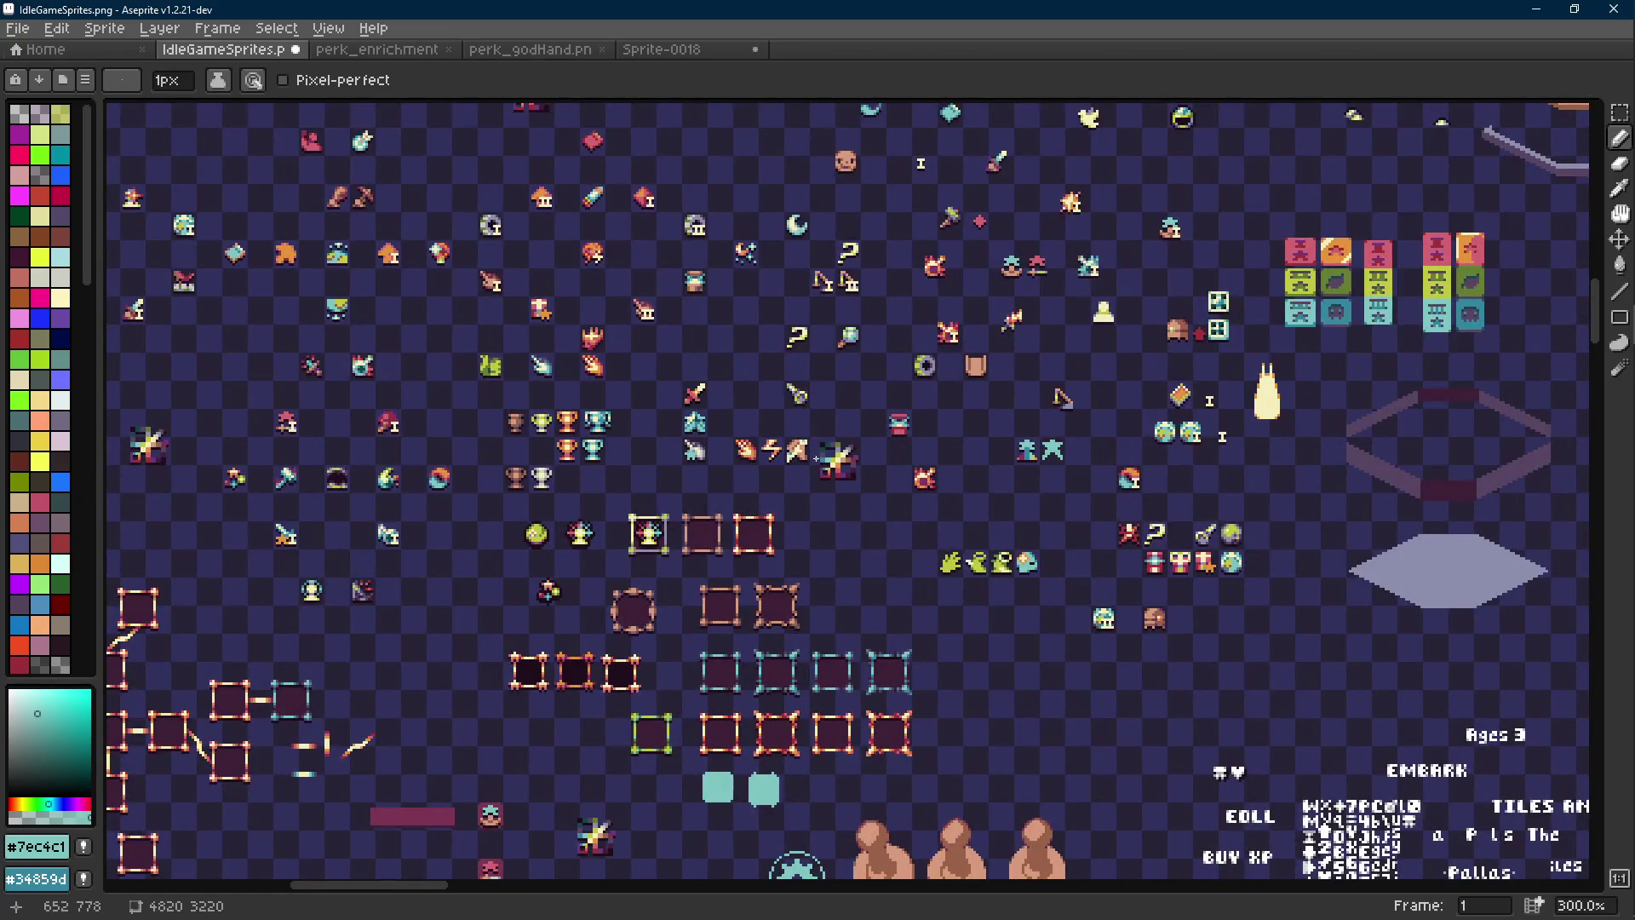
{"action": "scroll", "coordinate": [745, 407], "scroll_direction": "up", "scroll_amount": 10}
{"action": "scroll", "coordinate": [745, 407], "scroll_direction": "left", "scroll_amount": 8}
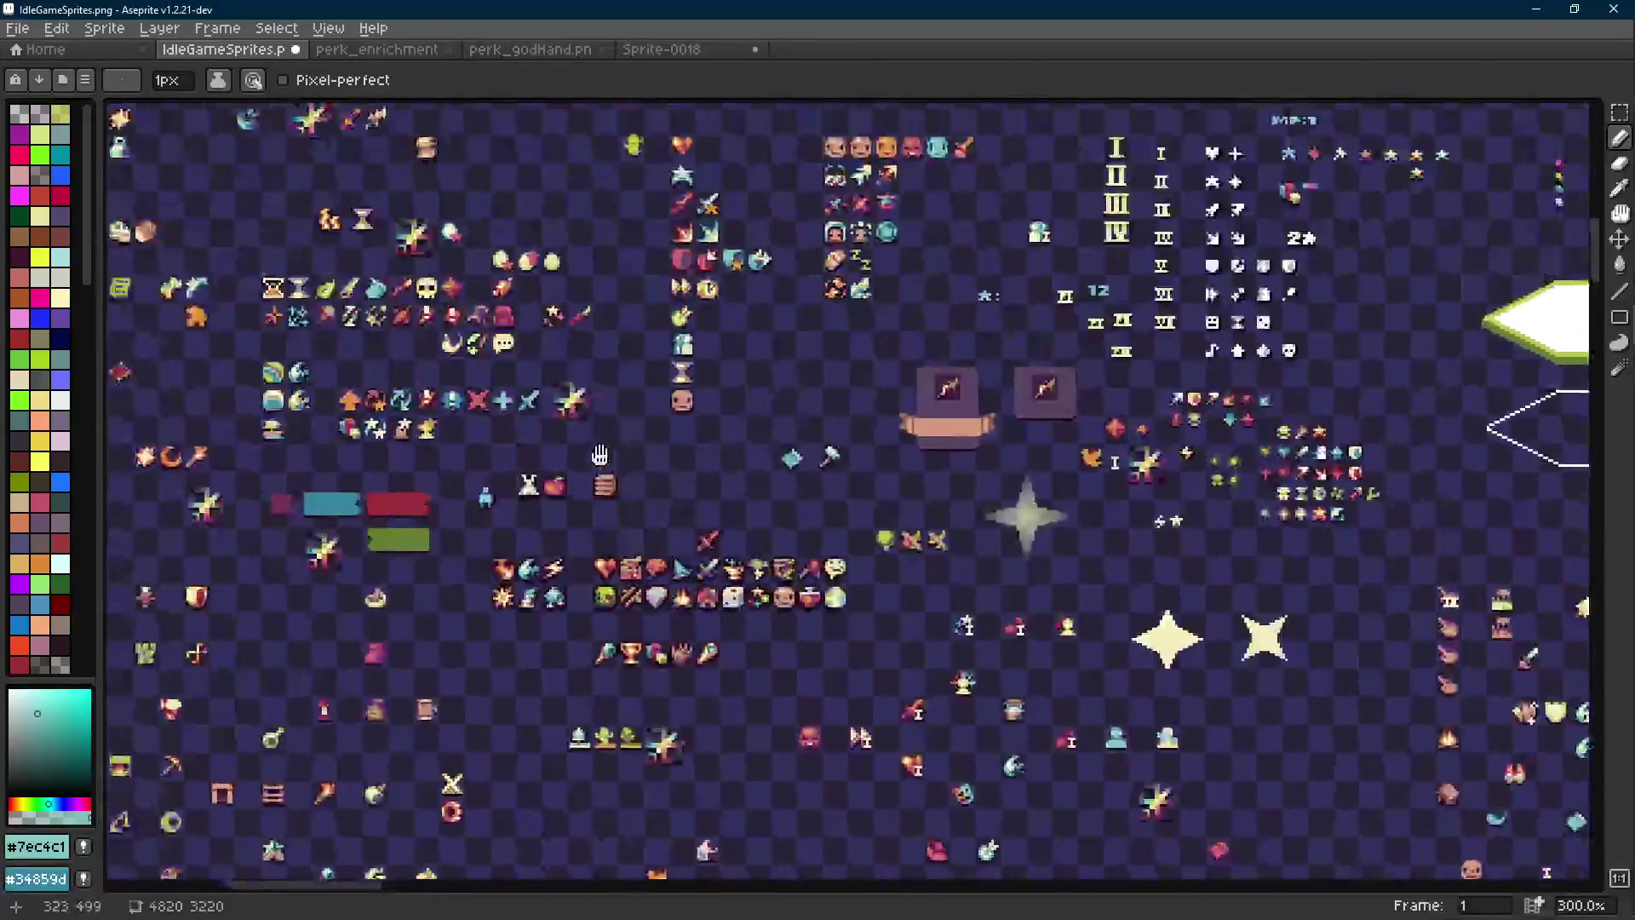
{"action": "scroll", "coordinate": [599, 454], "scroll_direction": "down", "scroll_amount": 10}
{"action": "scroll", "coordinate": [600, 454], "scroll_direction": "right", "scroll_amount": 10}
In Godot's Action scene, select ActionIcon together with all four ActionShadow nodes
{"action": "mouse_move", "coordinate": [1609, 204]}
{"action": "left_click", "coordinate": [1490, 279]}
{"action": "left_click", "coordinate": [565, 74]}
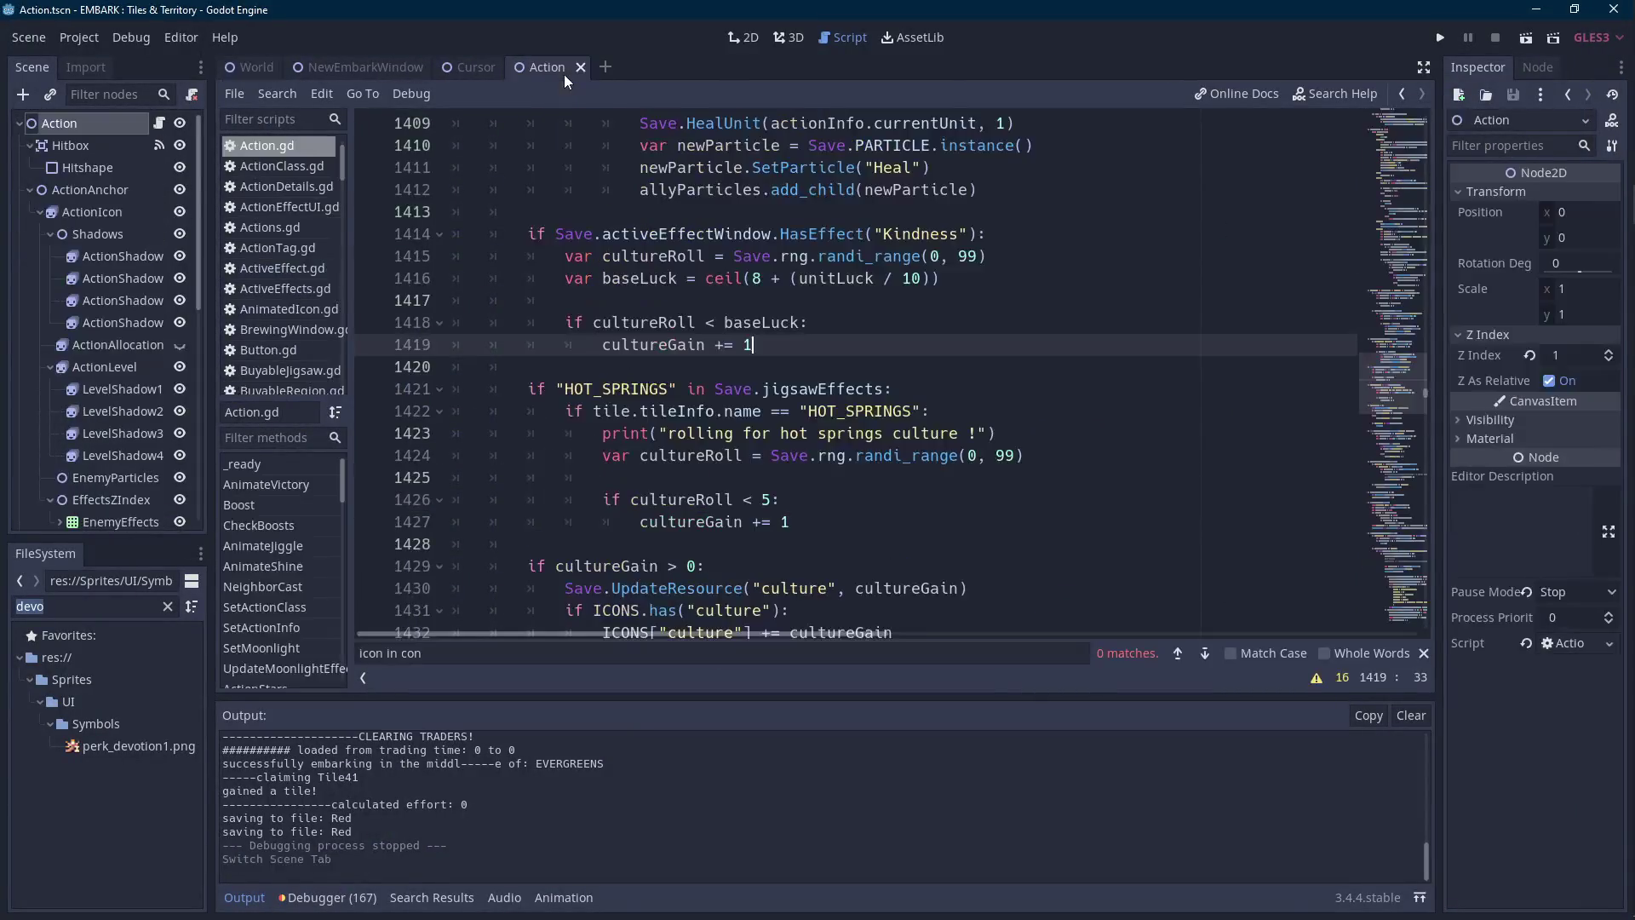
{"action": "left_click", "coordinate": [111, 234]}
{"action": "left_click", "coordinate": [116, 211]}
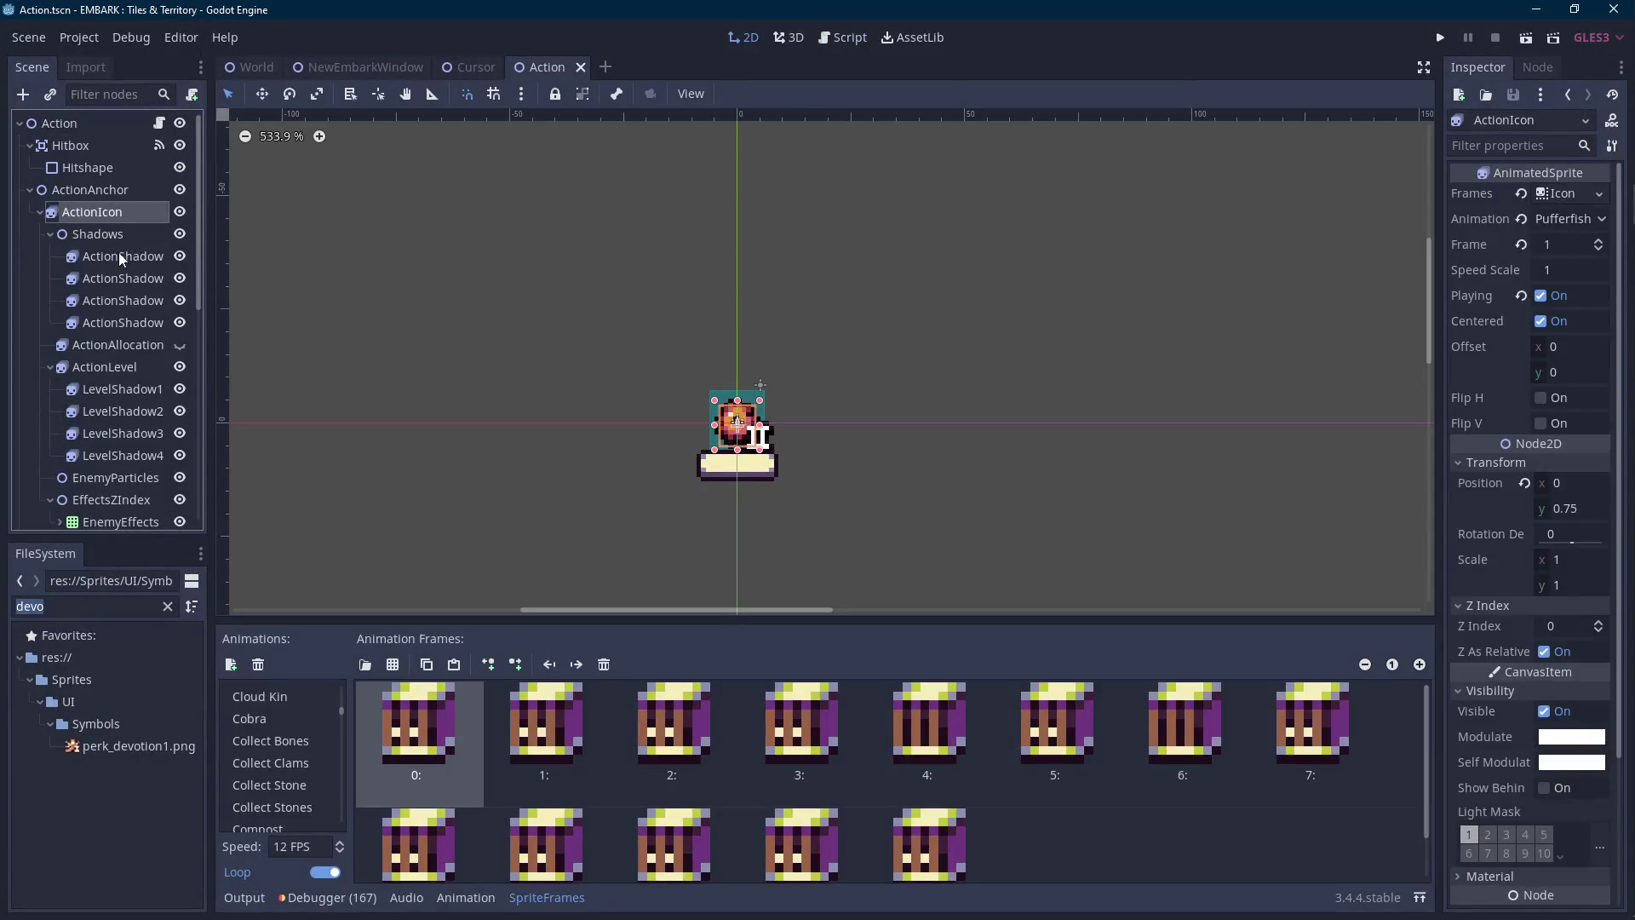
{"action": "left_click", "coordinate": [121, 257]}
{"action": "left_click", "coordinate": [121, 278], "text": "ctrl"}
{"action": "left_click", "coordinate": [121, 301], "text": "ctrl"}
{"action": "left_click", "coordinate": [119, 323], "text": "ctrl"}
Set the selected nodes' Inspector animation to Nest Egg, then return to Aseprite
{"action": "left_click", "coordinate": [1567, 219]}
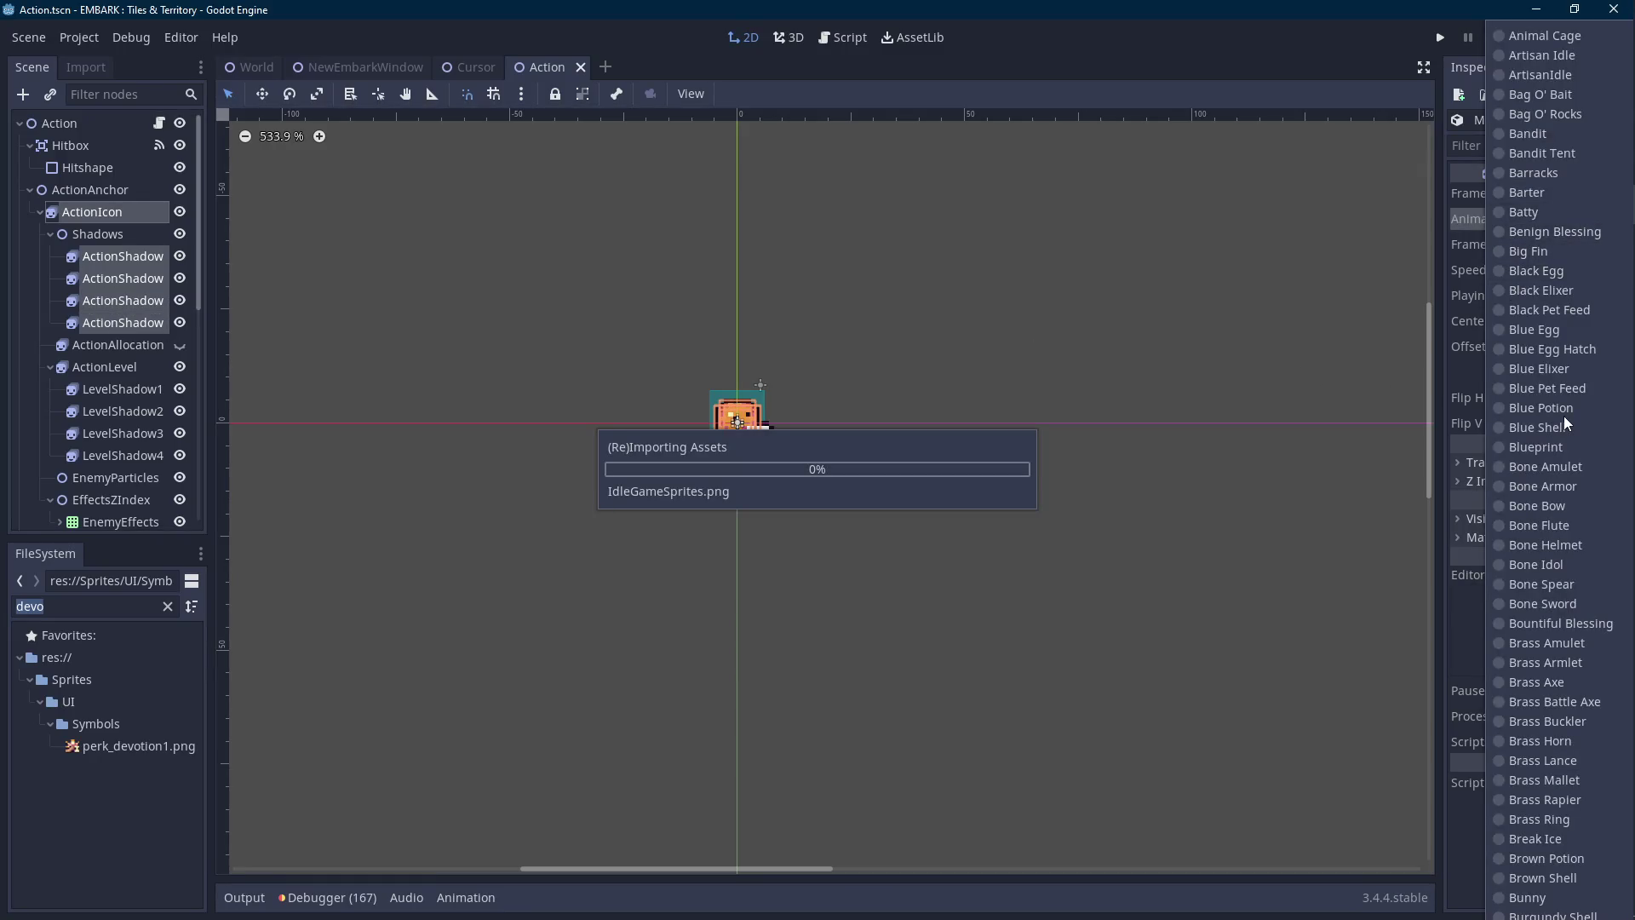
{"action": "scroll", "coordinate": [1563, 416], "scroll_direction": "down", "scroll_amount": 15}
{"action": "scroll", "coordinate": [1562, 415], "scroll_direction": "down", "scroll_amount": 15}
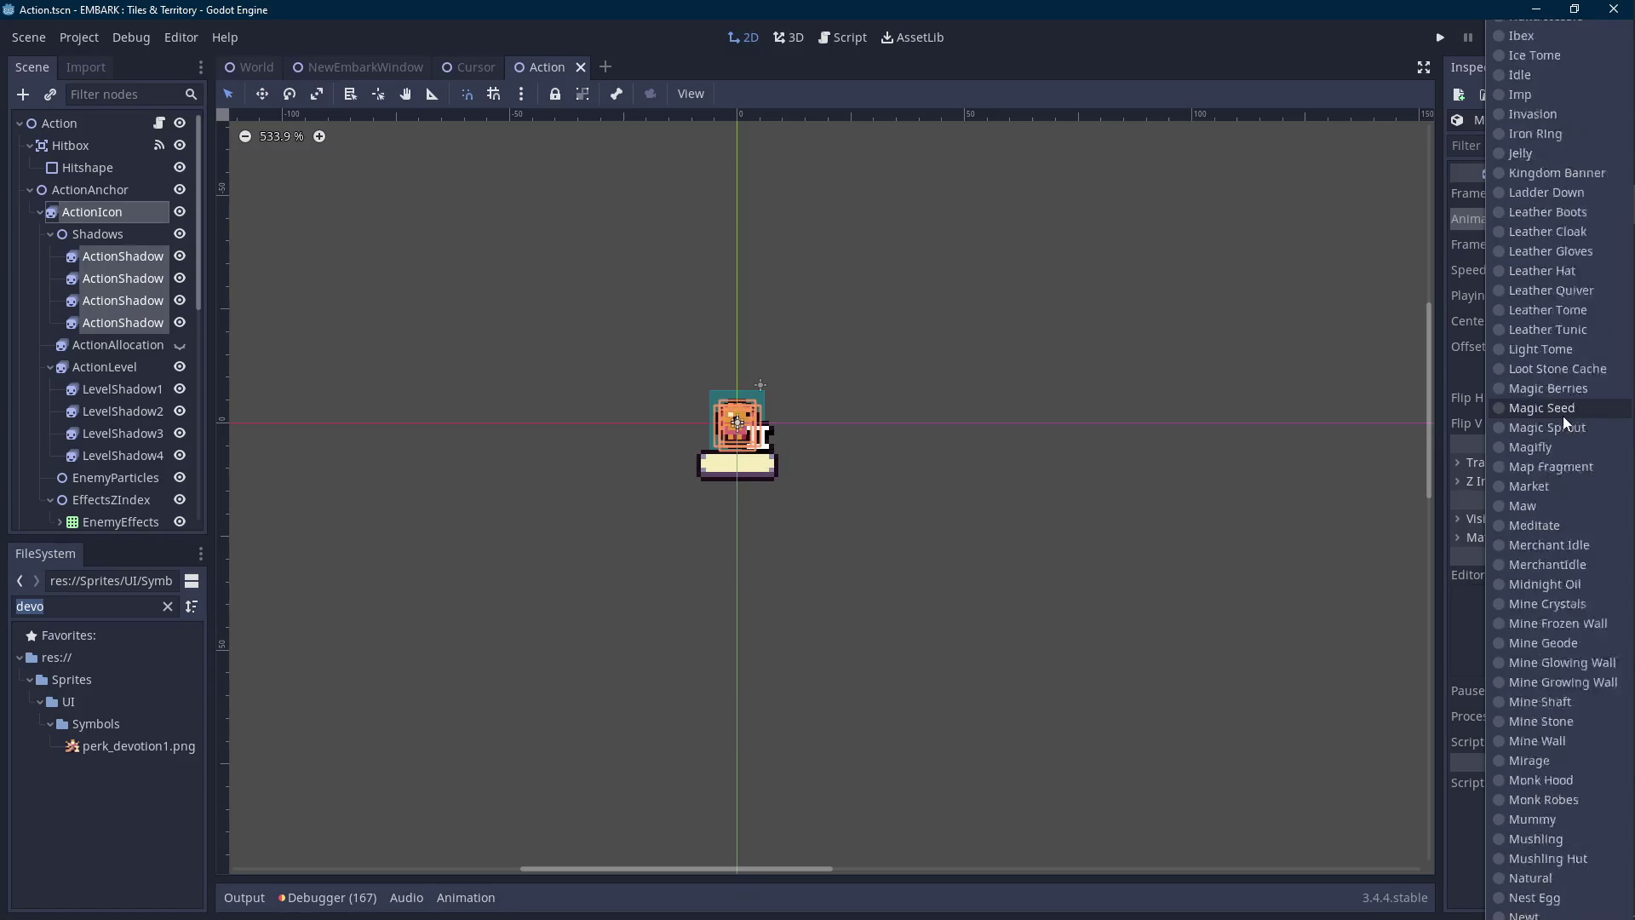
{"action": "scroll", "coordinate": [1556, 441], "scroll_direction": "up", "scroll_amount": 8}
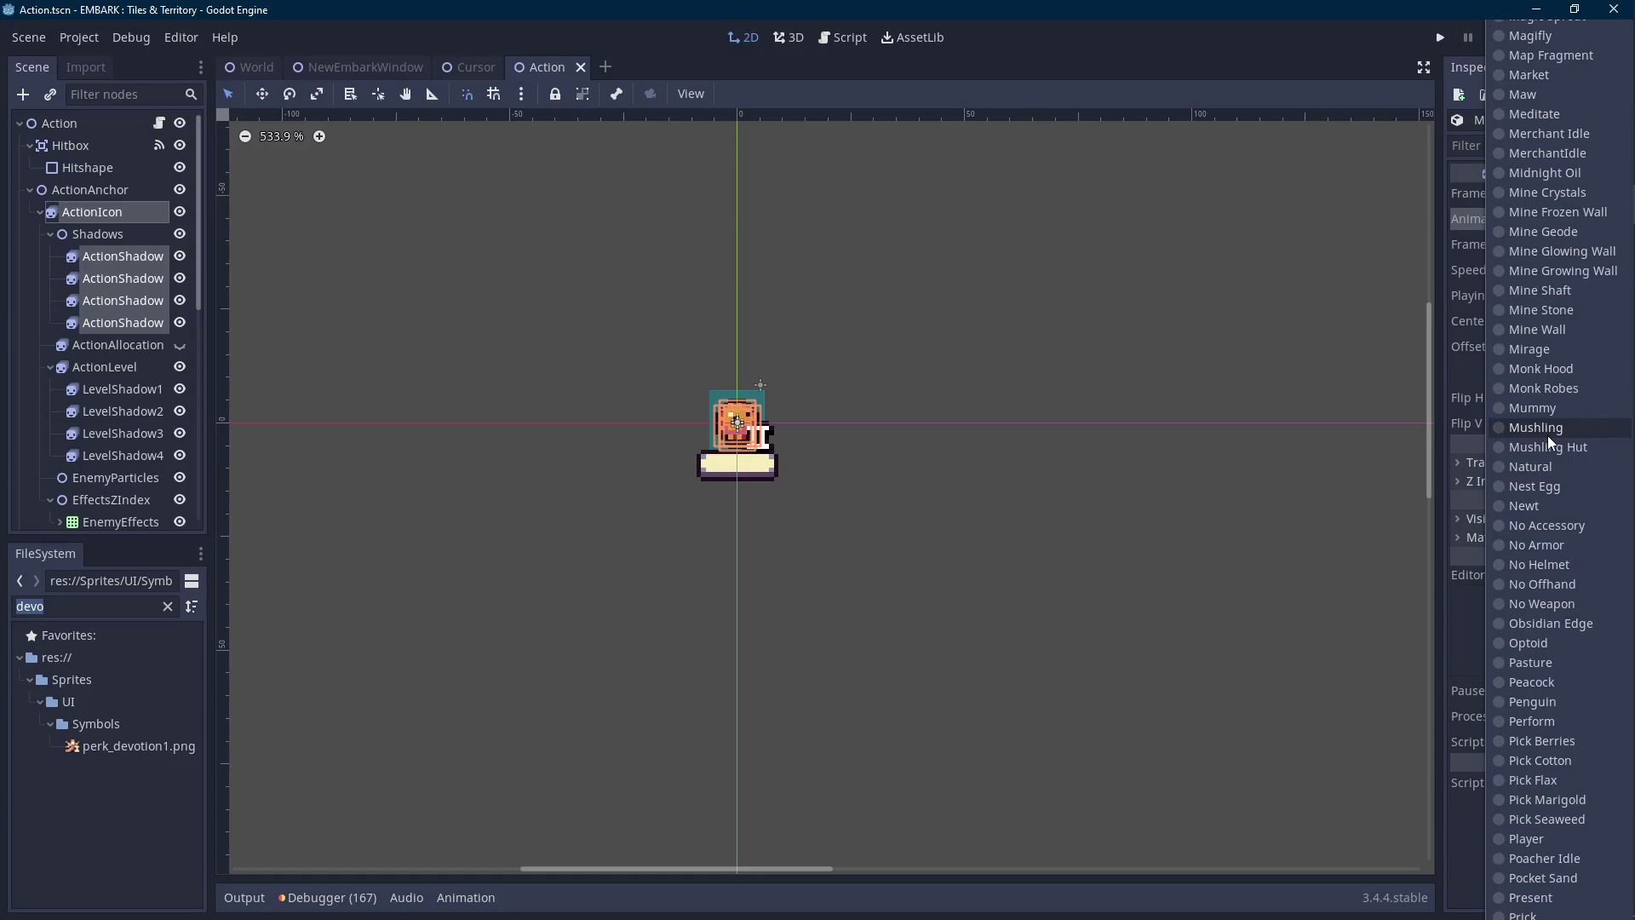
{"action": "left_click", "coordinate": [1547, 486]}
{"action": "scroll", "coordinate": [883, 463], "scroll_direction": "up", "scroll_amount": 2}
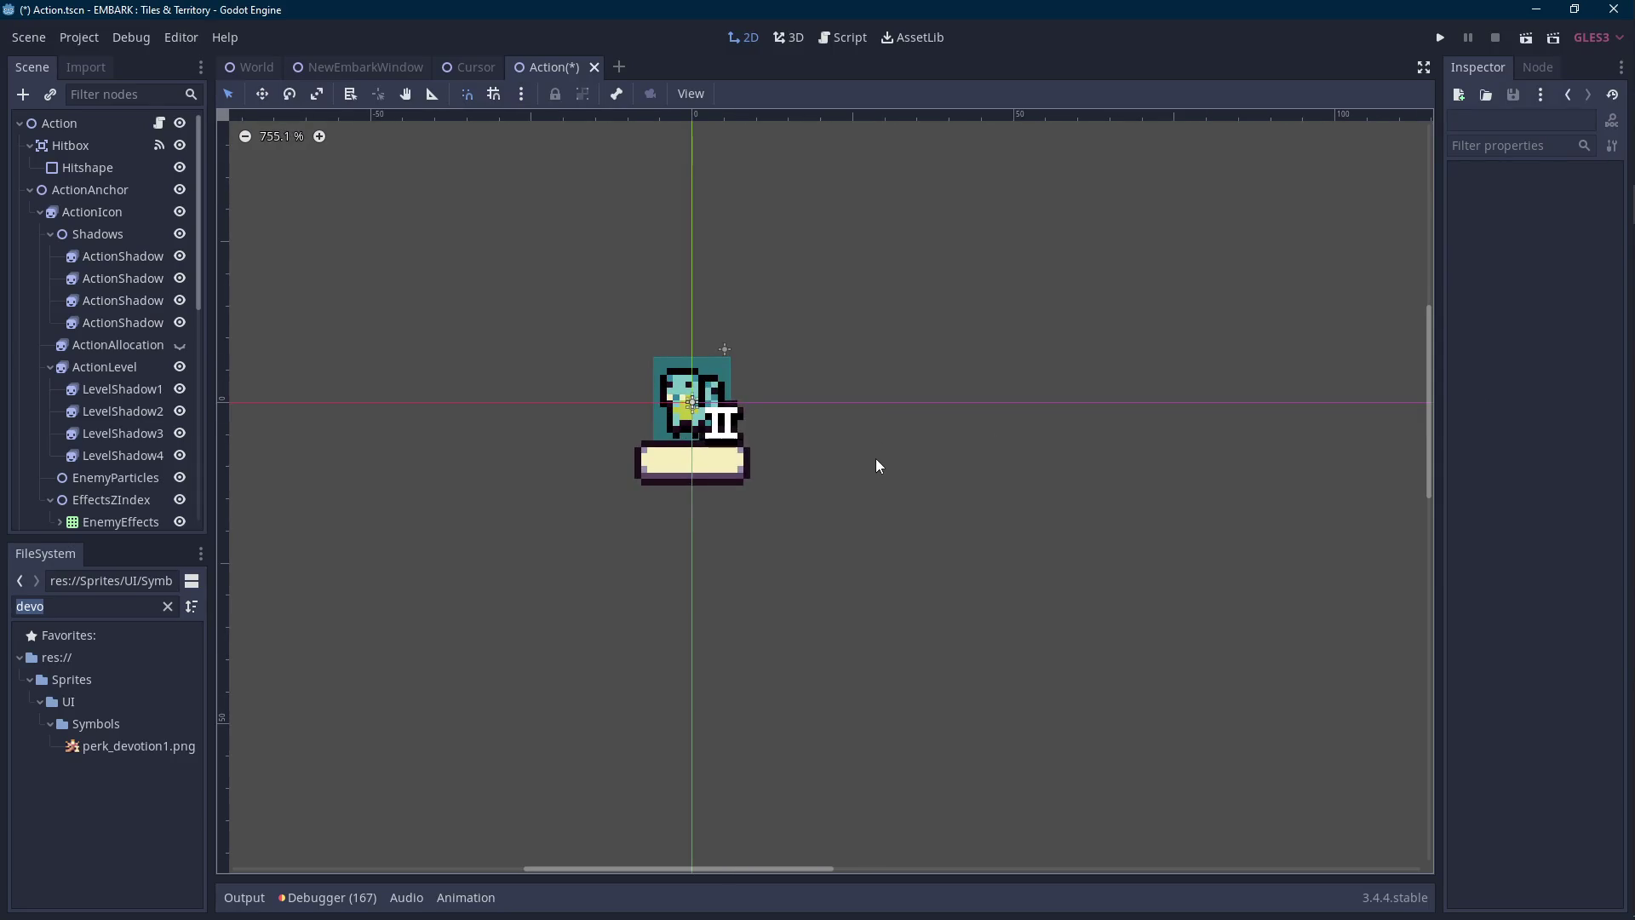
{"action": "scroll", "coordinate": [879, 466], "scroll_direction": "down", "scroll_amount": 2}
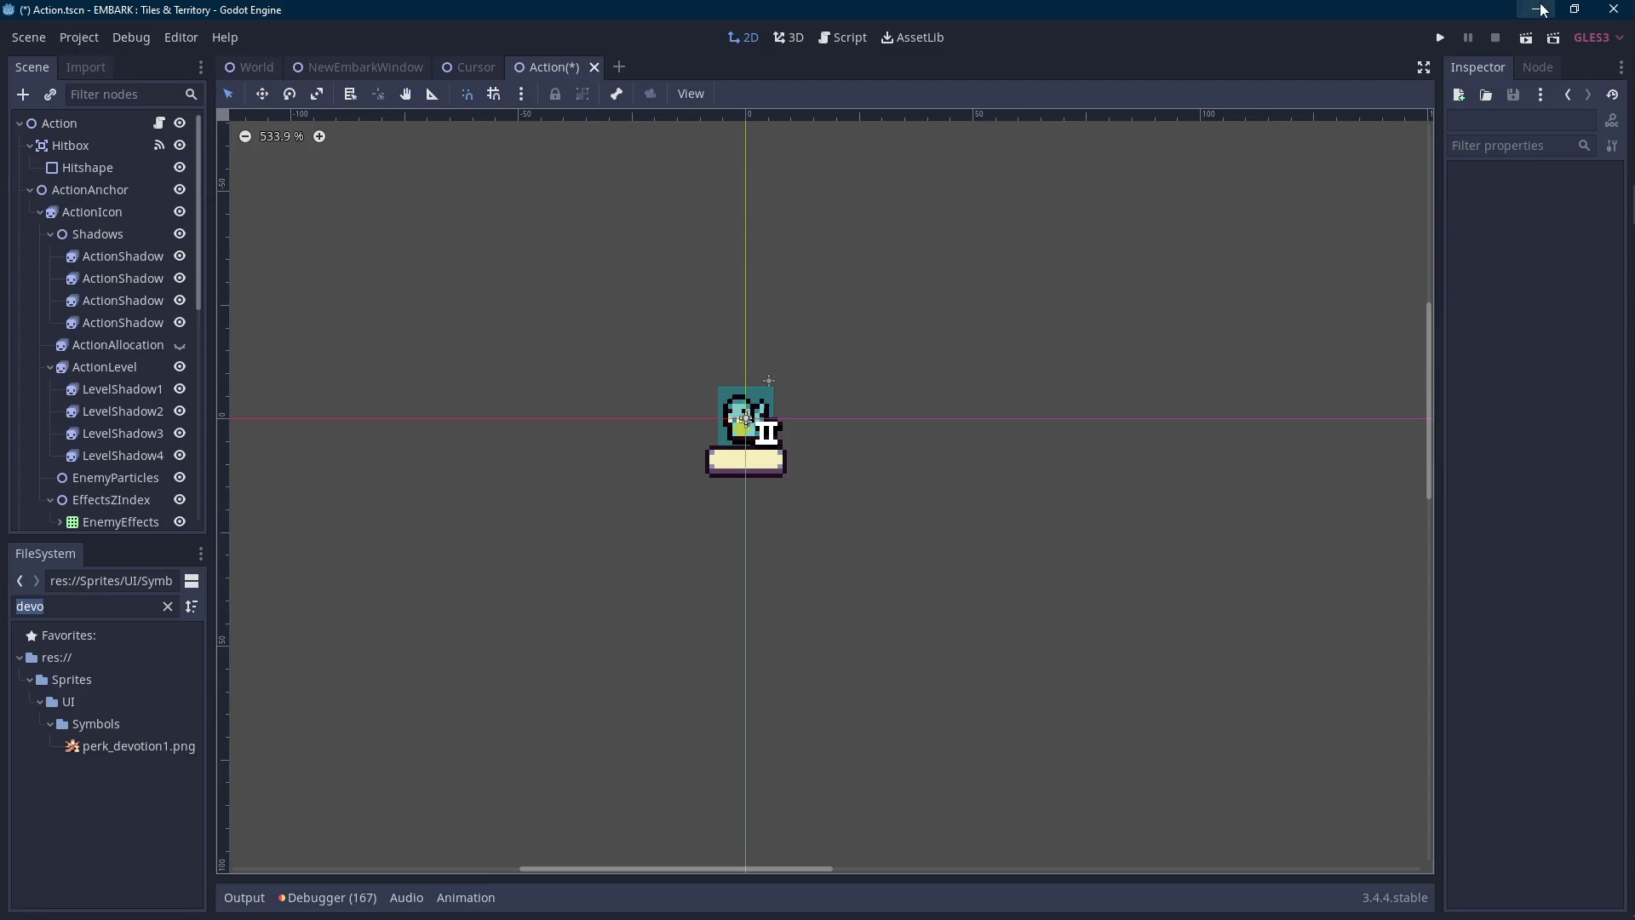
{"action": "key", "text": "alt+Tab"}
Zoom in on the new icons and eyedrop the brown, peach and dark outline colours
{"action": "scroll", "coordinate": [772, 391], "scroll_direction": "down", "scroll_amount": 1}
{"action": "scroll", "coordinate": [772, 408], "scroll_direction": "up", "scroll_amount": 5}
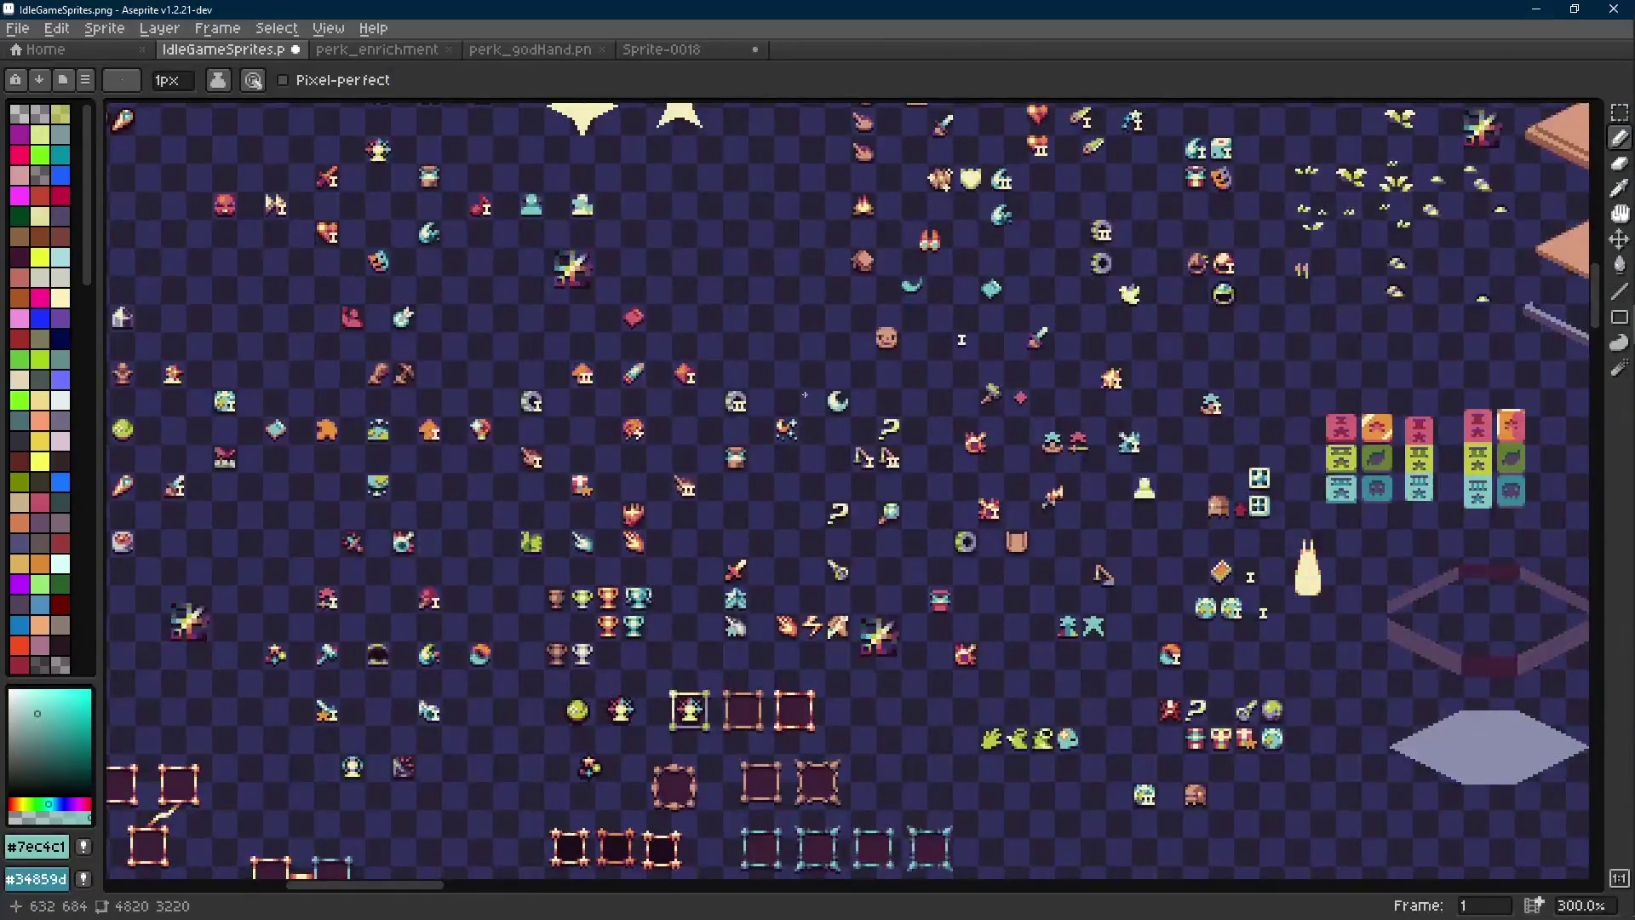
{"action": "scroll", "coordinate": [769, 448], "scroll_direction": "down", "scroll_amount": 3}
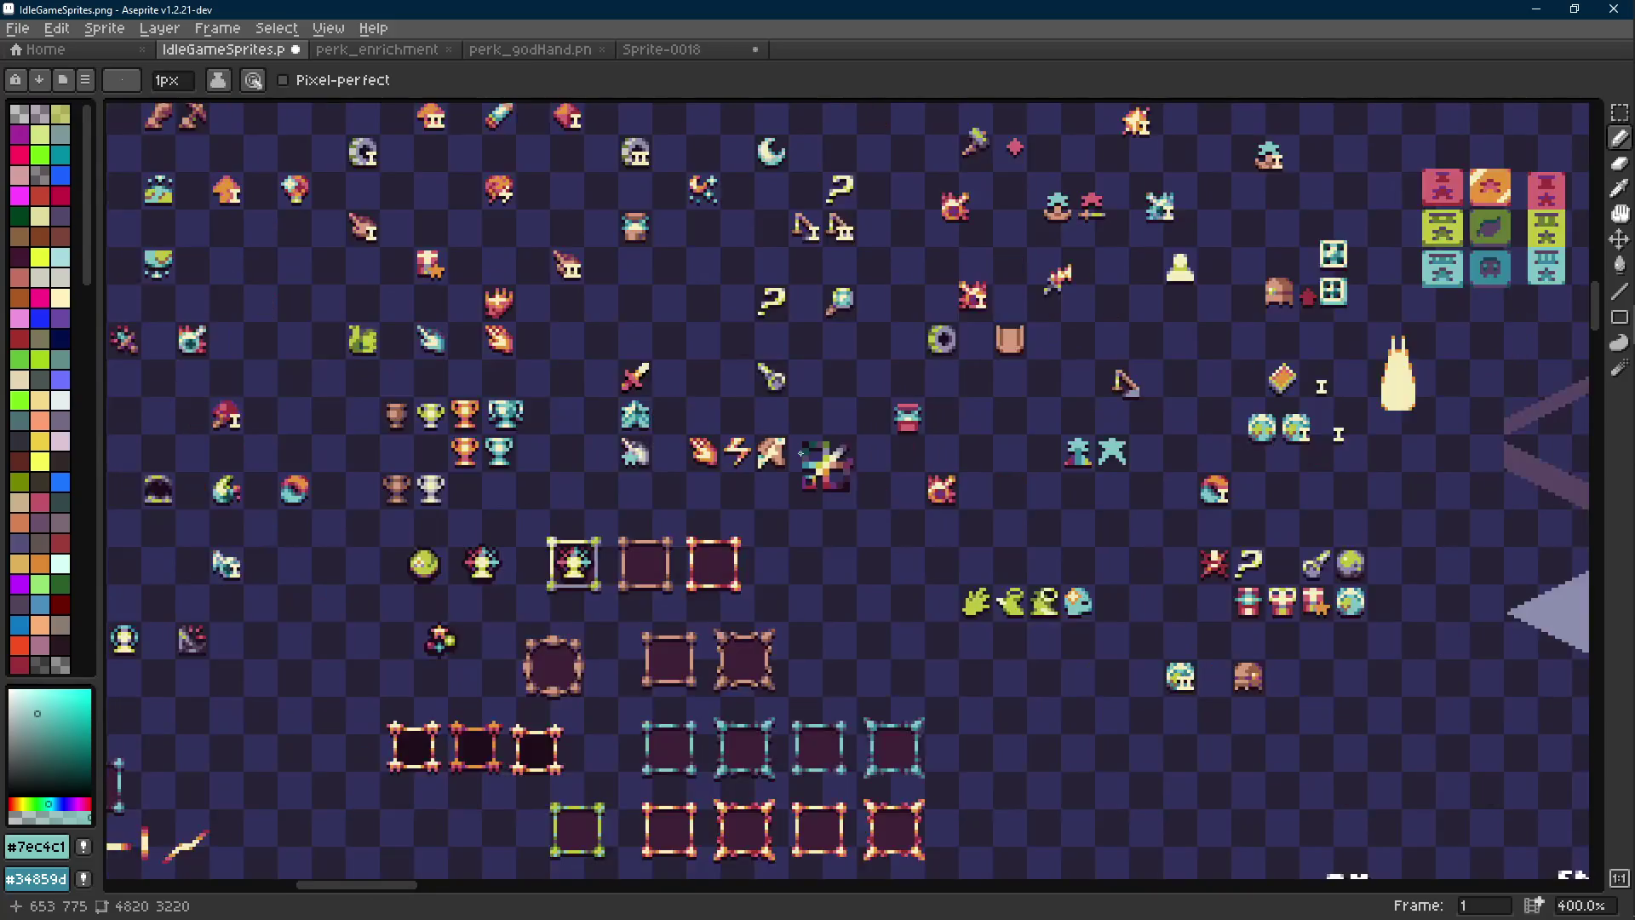
{"action": "scroll", "coordinate": [801, 453], "scroll_direction": "down", "scroll_amount": 1}
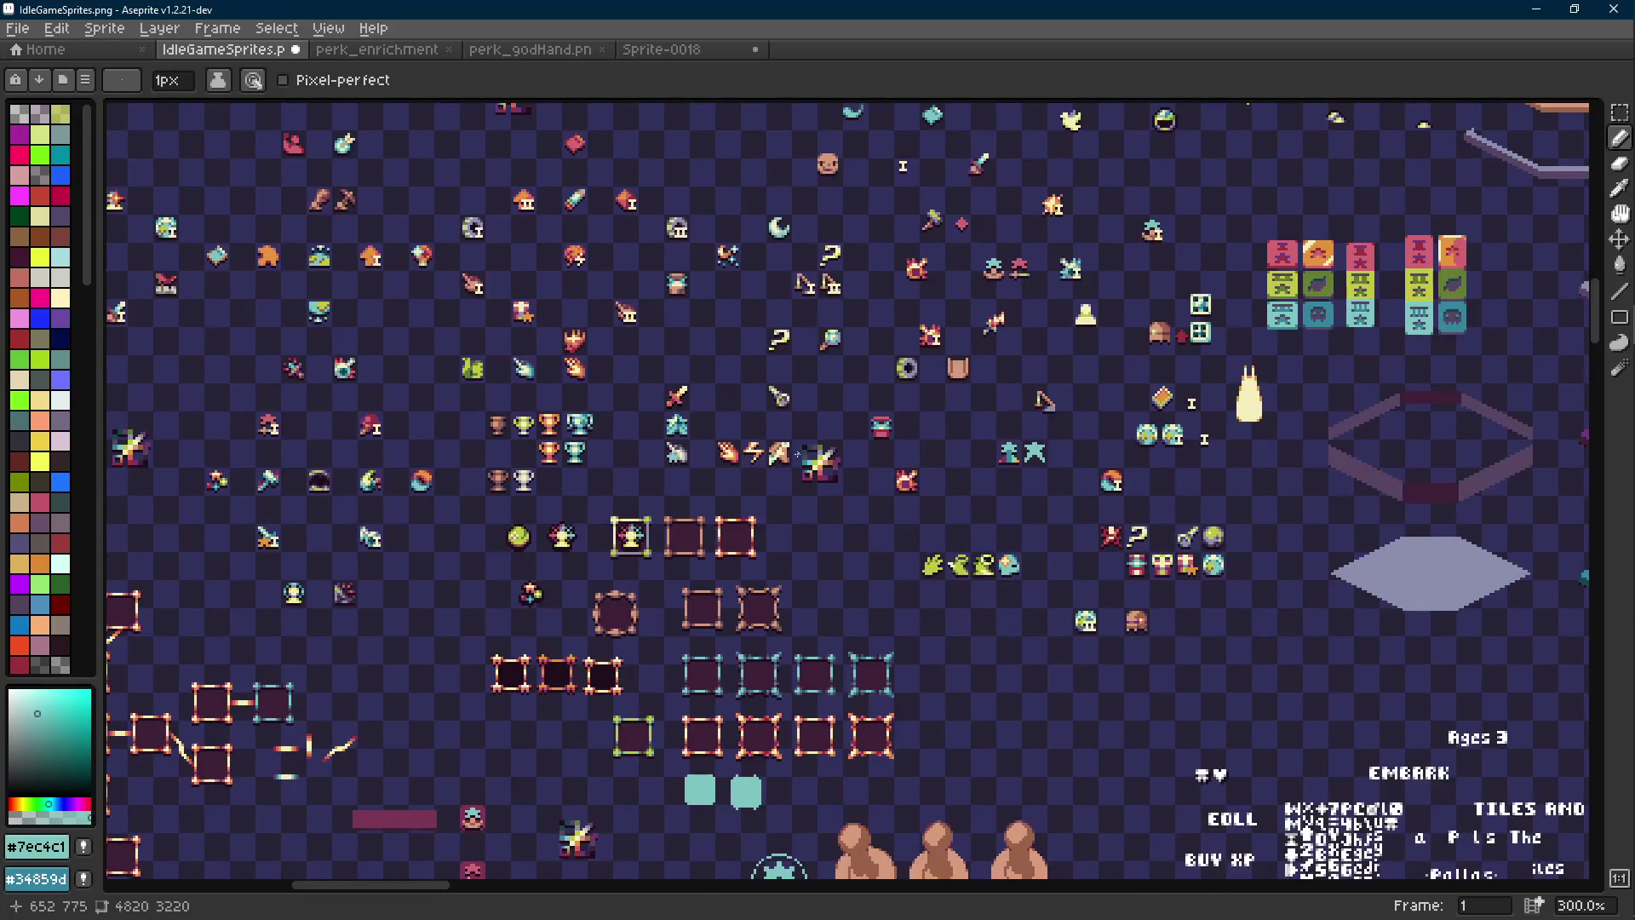
{"action": "scroll", "coordinate": [788, 454], "scroll_direction": "up", "scroll_amount": 4}
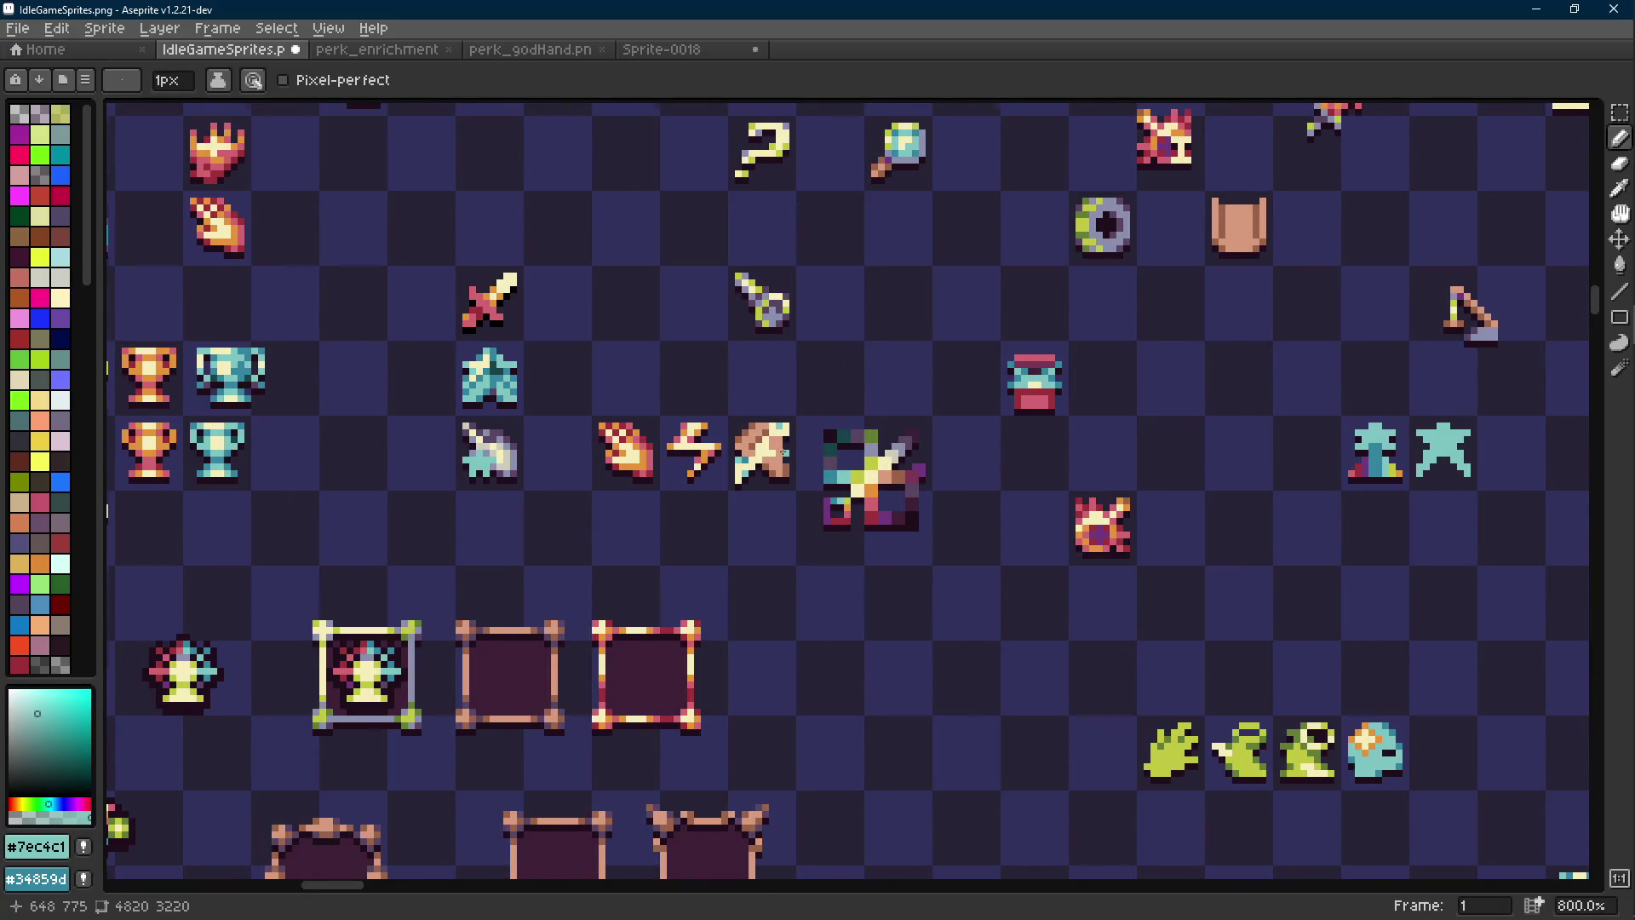
{"action": "scroll", "coordinate": [782, 452], "scroll_direction": "up", "scroll_amount": 2}
{"action": "scroll", "coordinate": [775, 447], "scroll_direction": "up", "scroll_amount": 3}
{"action": "left_click", "coordinate": [772, 444], "text": "alt"}
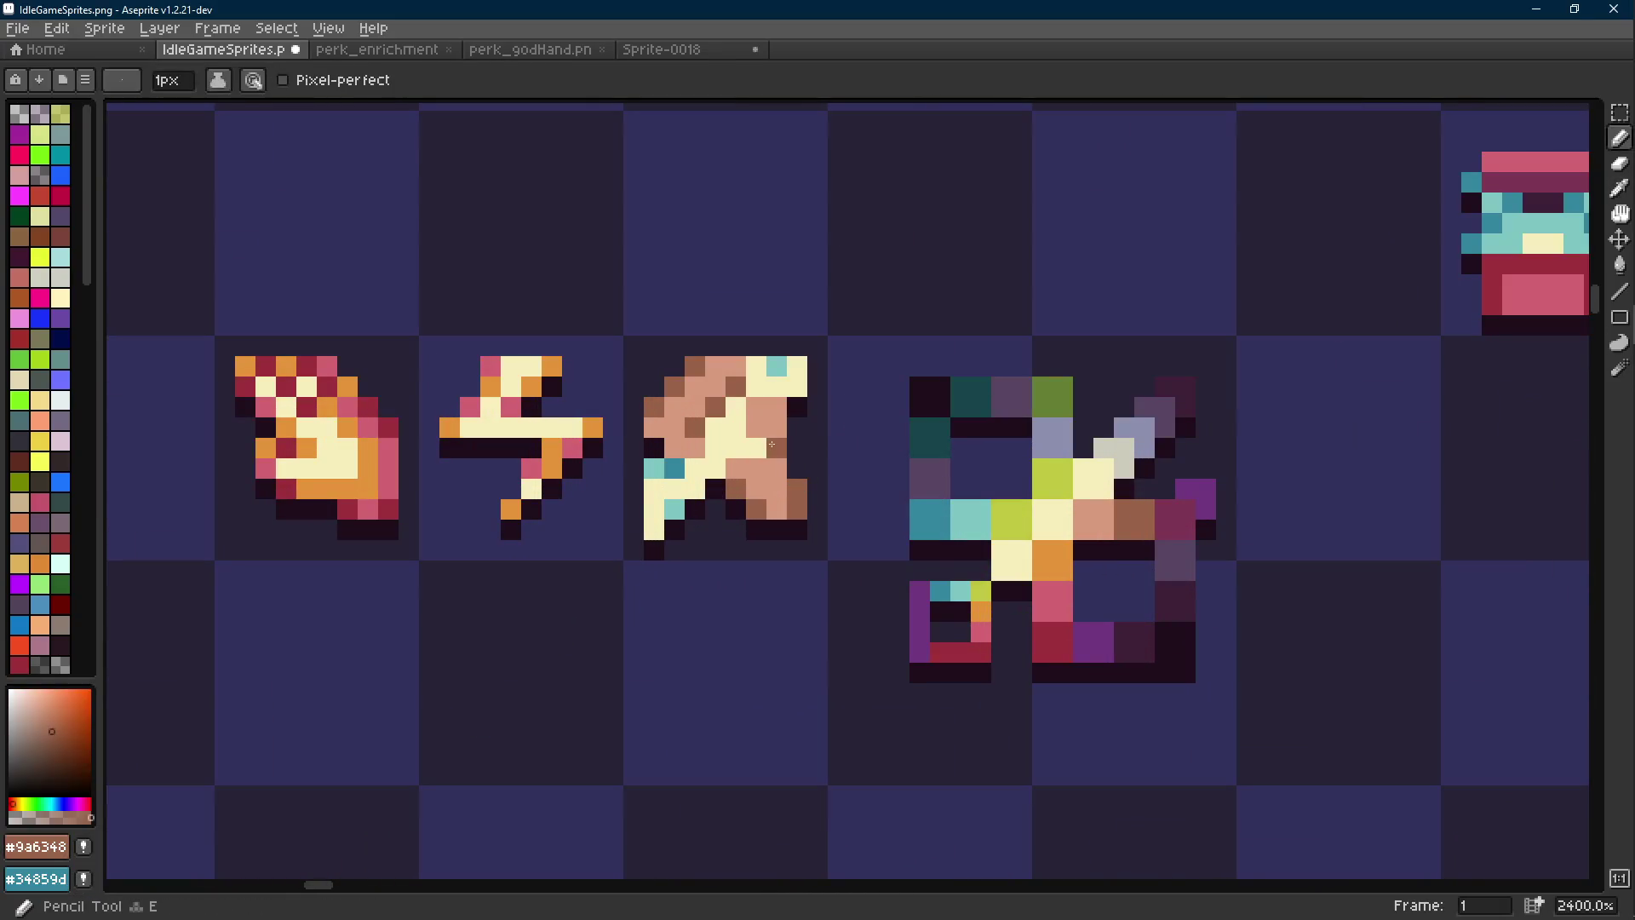
{"action": "left_click", "coordinate": [789, 434], "text": "alt"}
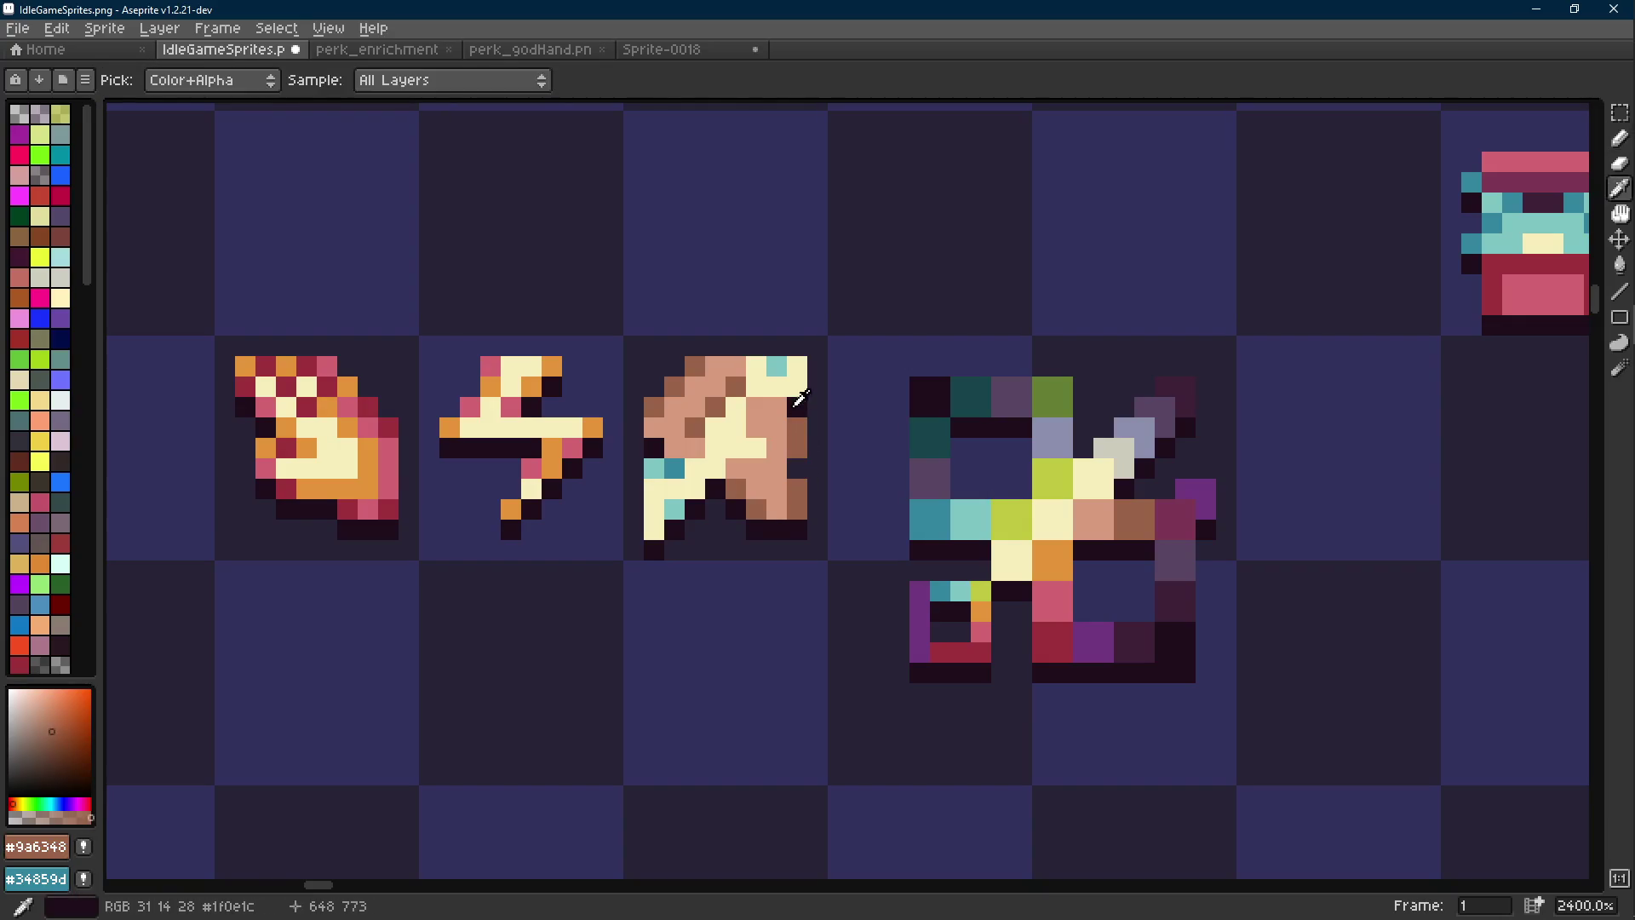
{"action": "left_click", "coordinate": [797, 447], "text": "alt"}
{"action": "left_click", "coordinate": [802, 424], "text": "alt"}
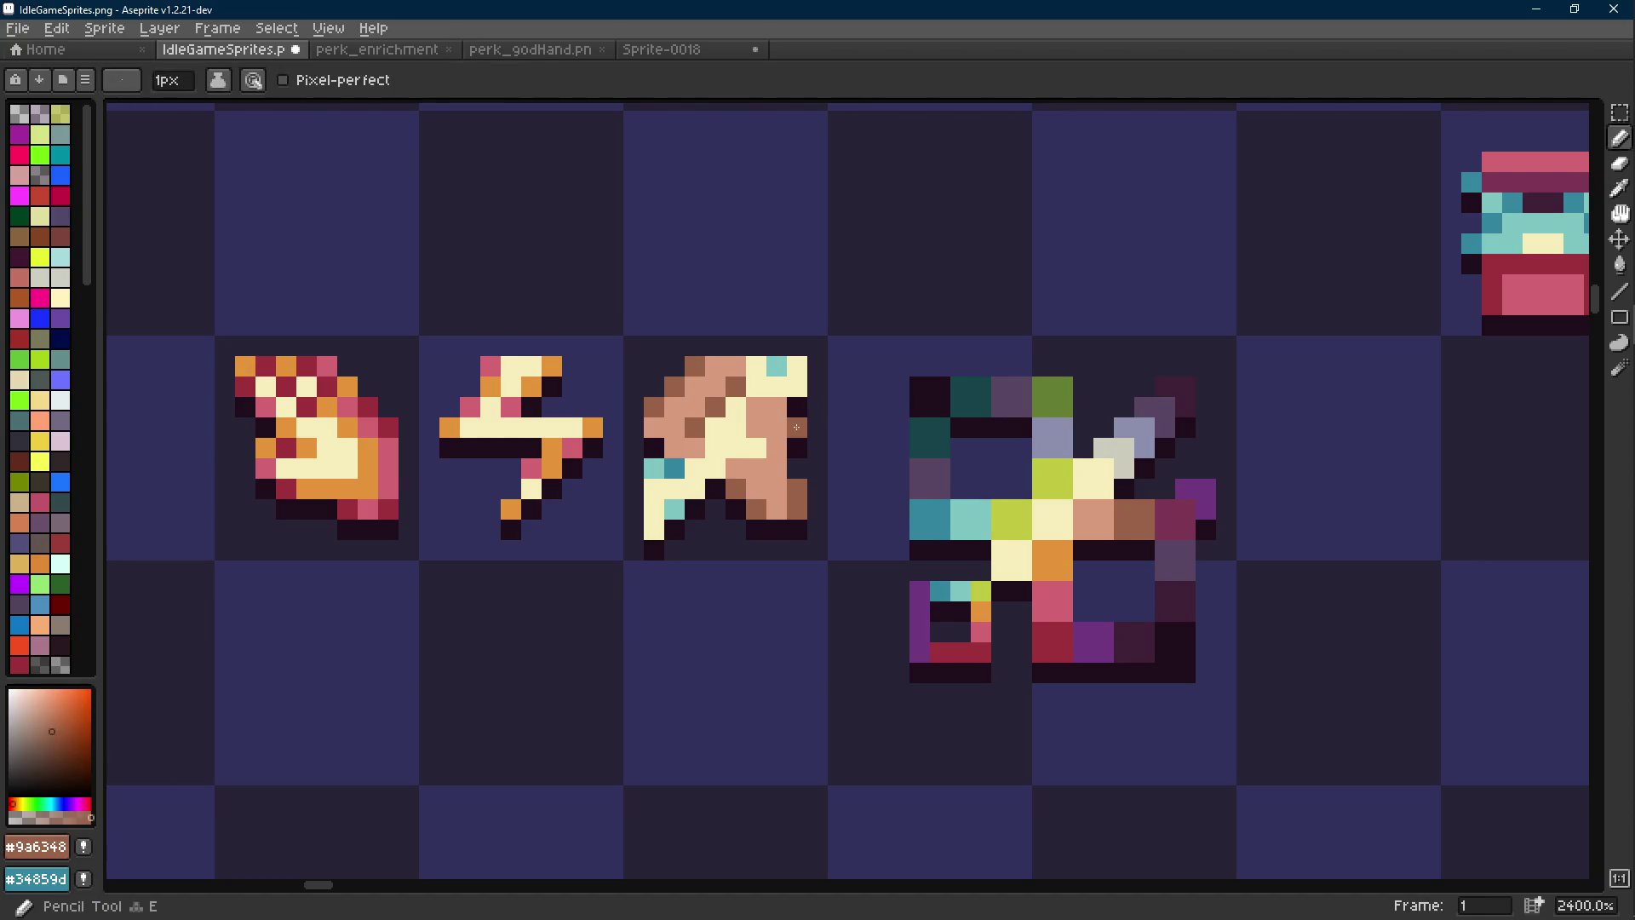
Undo the last pencil stroke and re-sample the peach colour from the icon
{"action": "scroll", "coordinate": [839, 473], "scroll_direction": "down", "scroll_amount": 5}
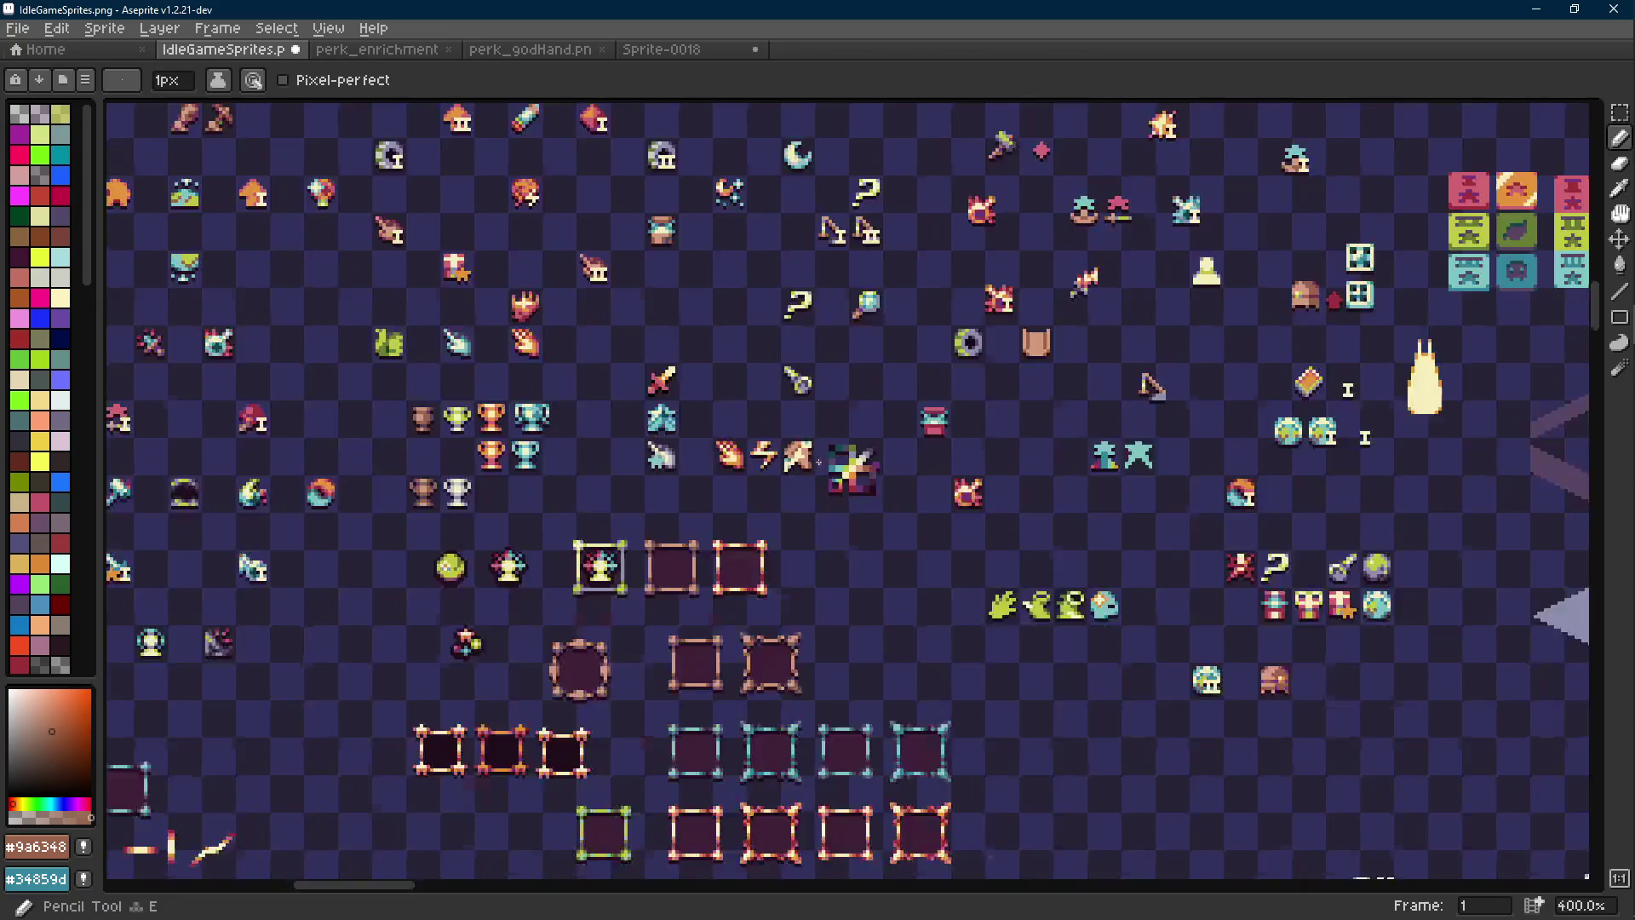
{"action": "scroll", "coordinate": [839, 473], "scroll_direction": "up", "scroll_amount": 1}
{"action": "key", "text": "ctrl+z"}
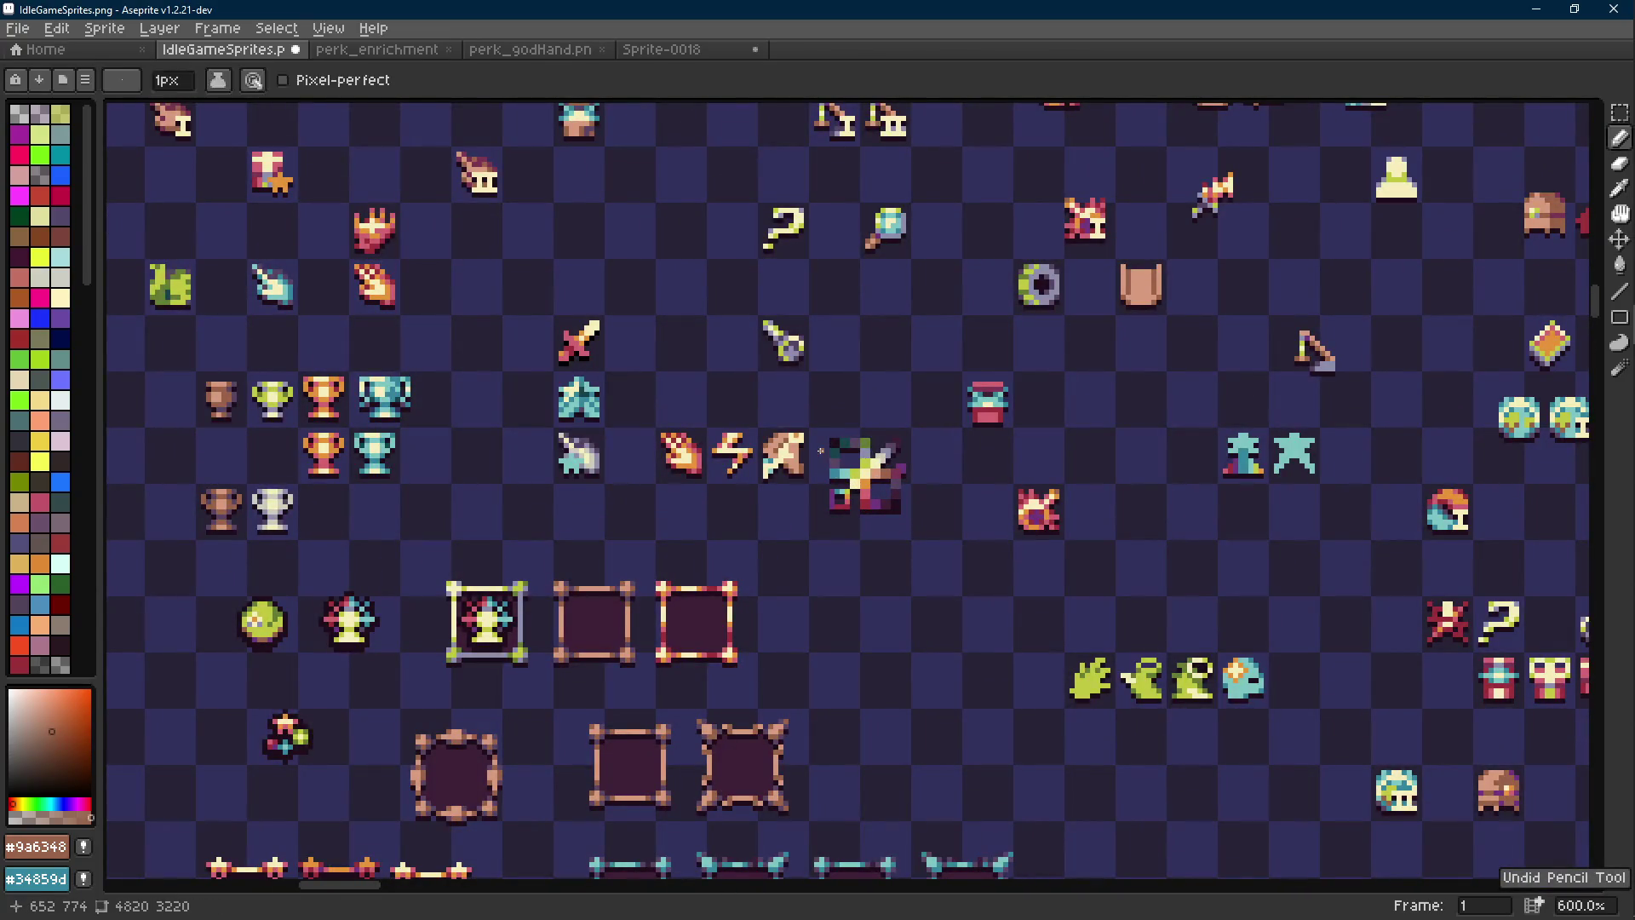
{"action": "scroll", "coordinate": [806, 454], "scroll_direction": "up", "scroll_amount": 1}
{"action": "scroll", "coordinate": [805, 454], "scroll_direction": "up", "scroll_amount": 3}
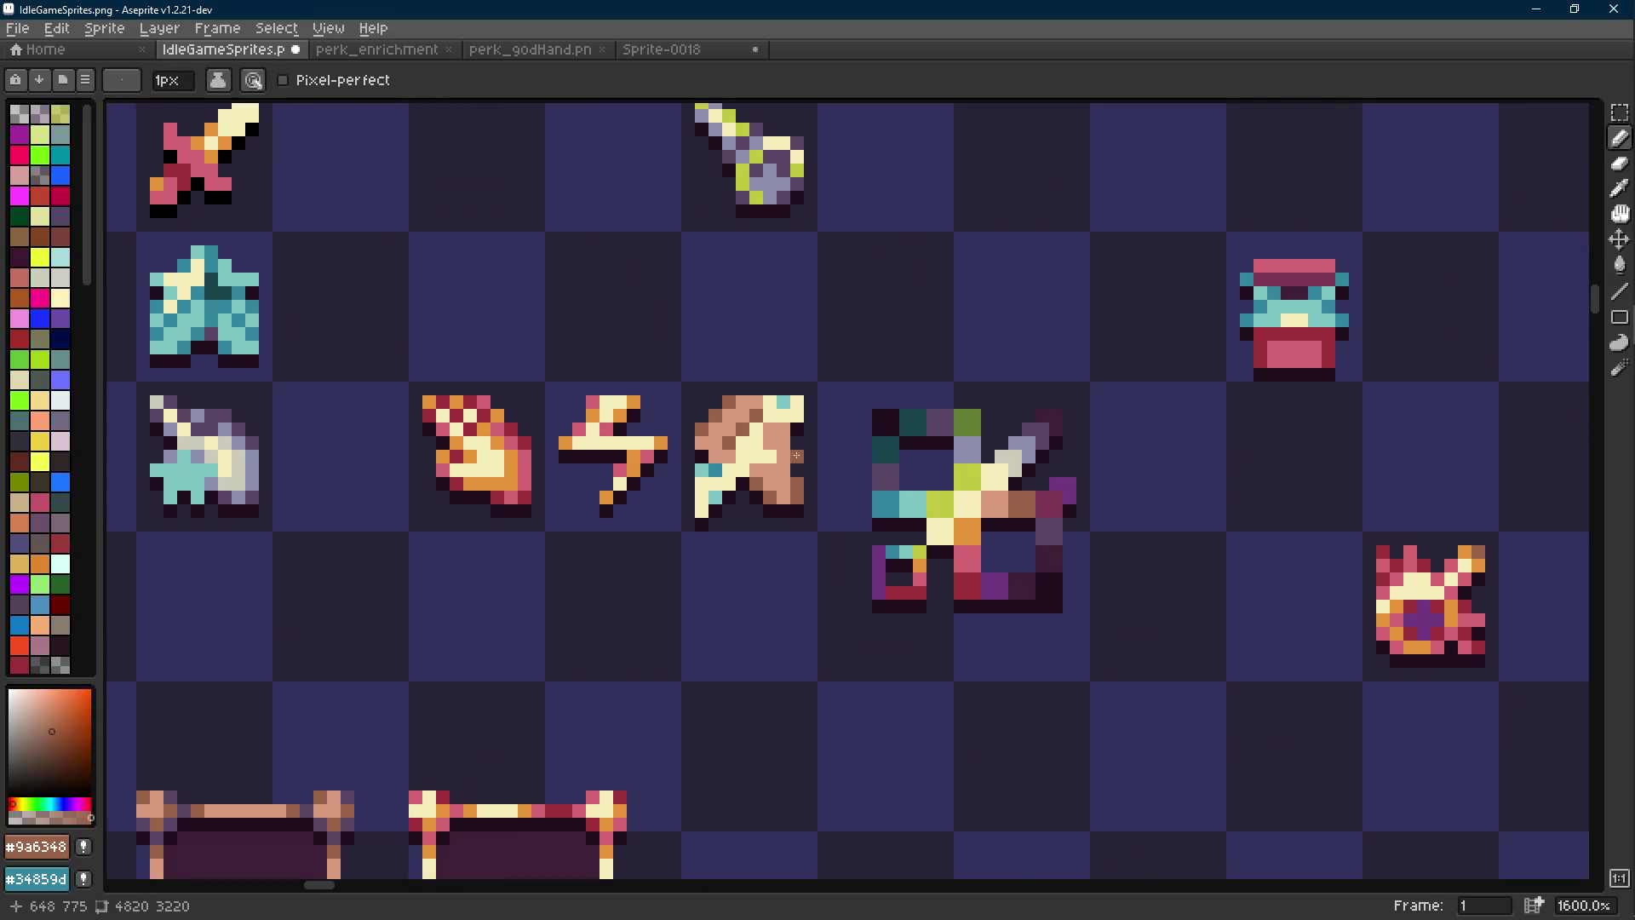
{"action": "key", "text": "i"}
{"action": "scroll", "coordinate": [766, 442], "scroll_direction": "up", "scroll_amount": 2}
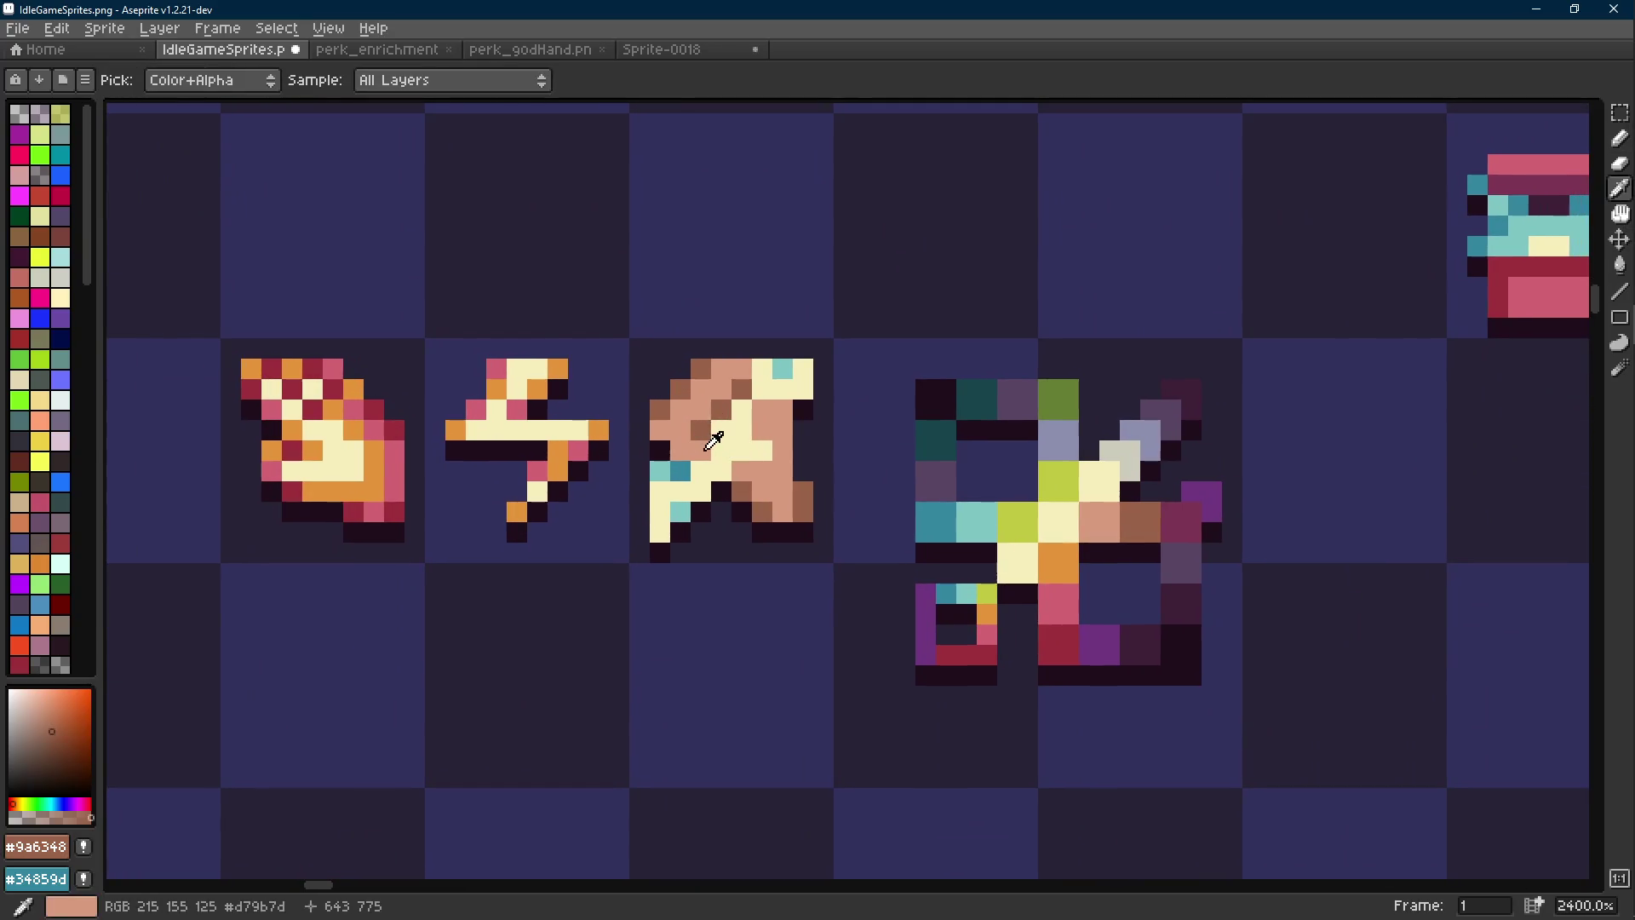
{"action": "left_click", "coordinate": [716, 443]}
{"action": "key", "text": "b"}
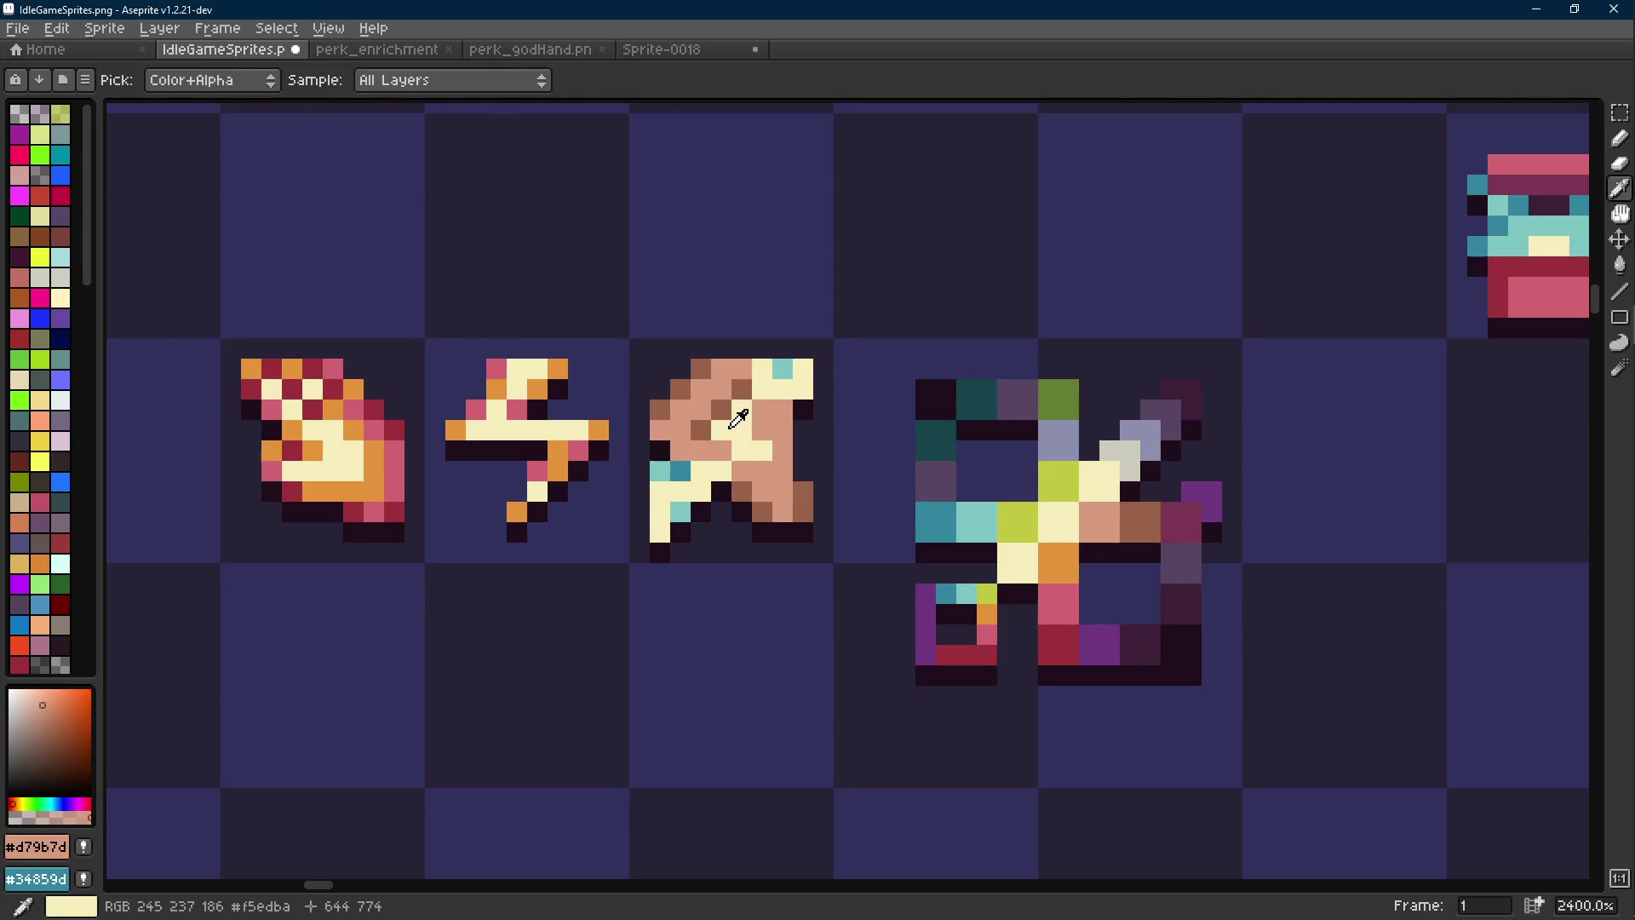
Sample the teal accent and cream colours from the icons, ending on cream
{"action": "left_click", "coordinate": [737, 419], "text": "alt"}
{"action": "scroll", "coordinate": [773, 464], "scroll_direction": "down", "scroll_amount": 8}
{"action": "scroll", "coordinate": [773, 464], "scroll_direction": "down", "scroll_amount": 1}
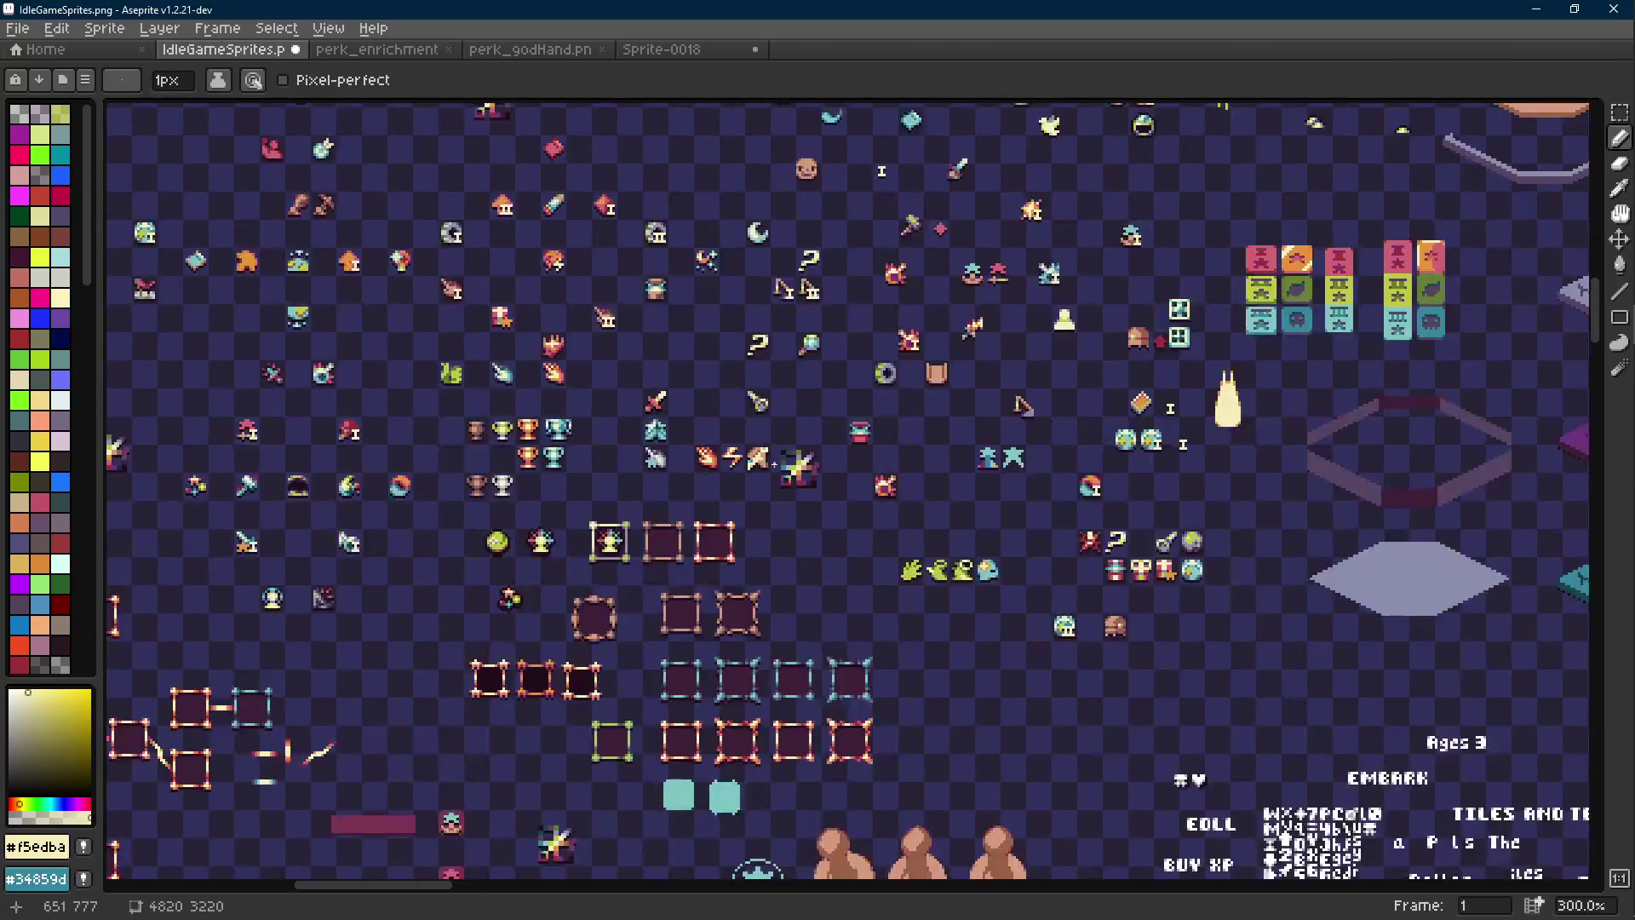
{"action": "scroll", "coordinate": [774, 456], "scroll_direction": "up", "scroll_amount": 7}
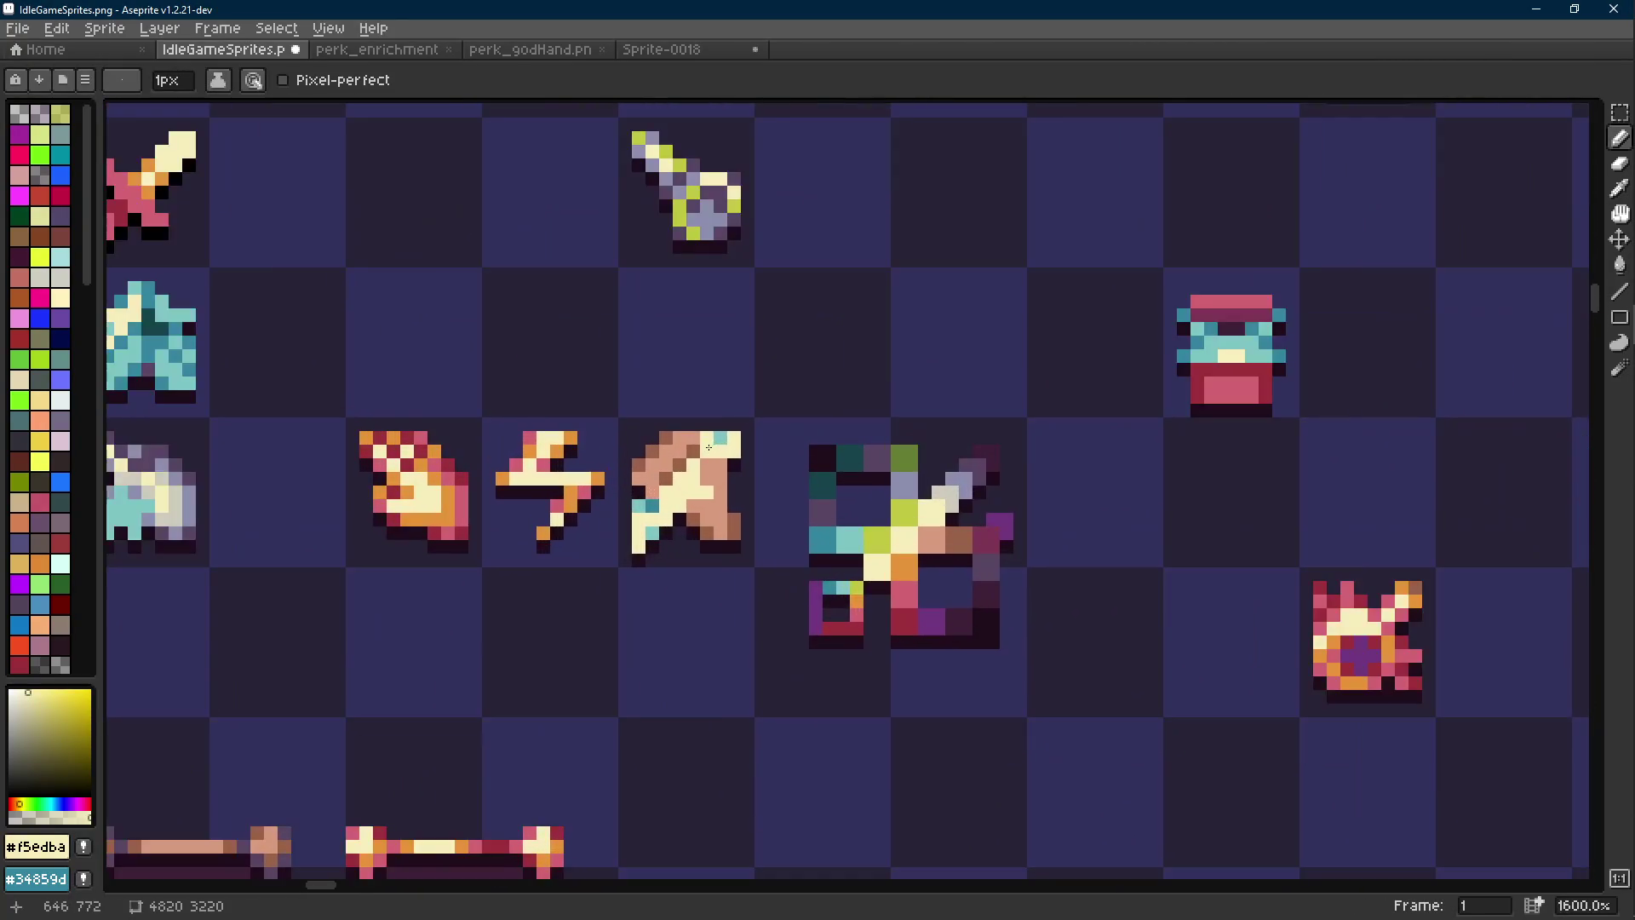
{"action": "left_click", "coordinate": [715, 435], "text": "alt"}
{"action": "left_click", "coordinate": [738, 451], "text": "alt"}
{"action": "scroll", "coordinate": [738, 452], "scroll_direction": "down", "scroll_amount": 6}
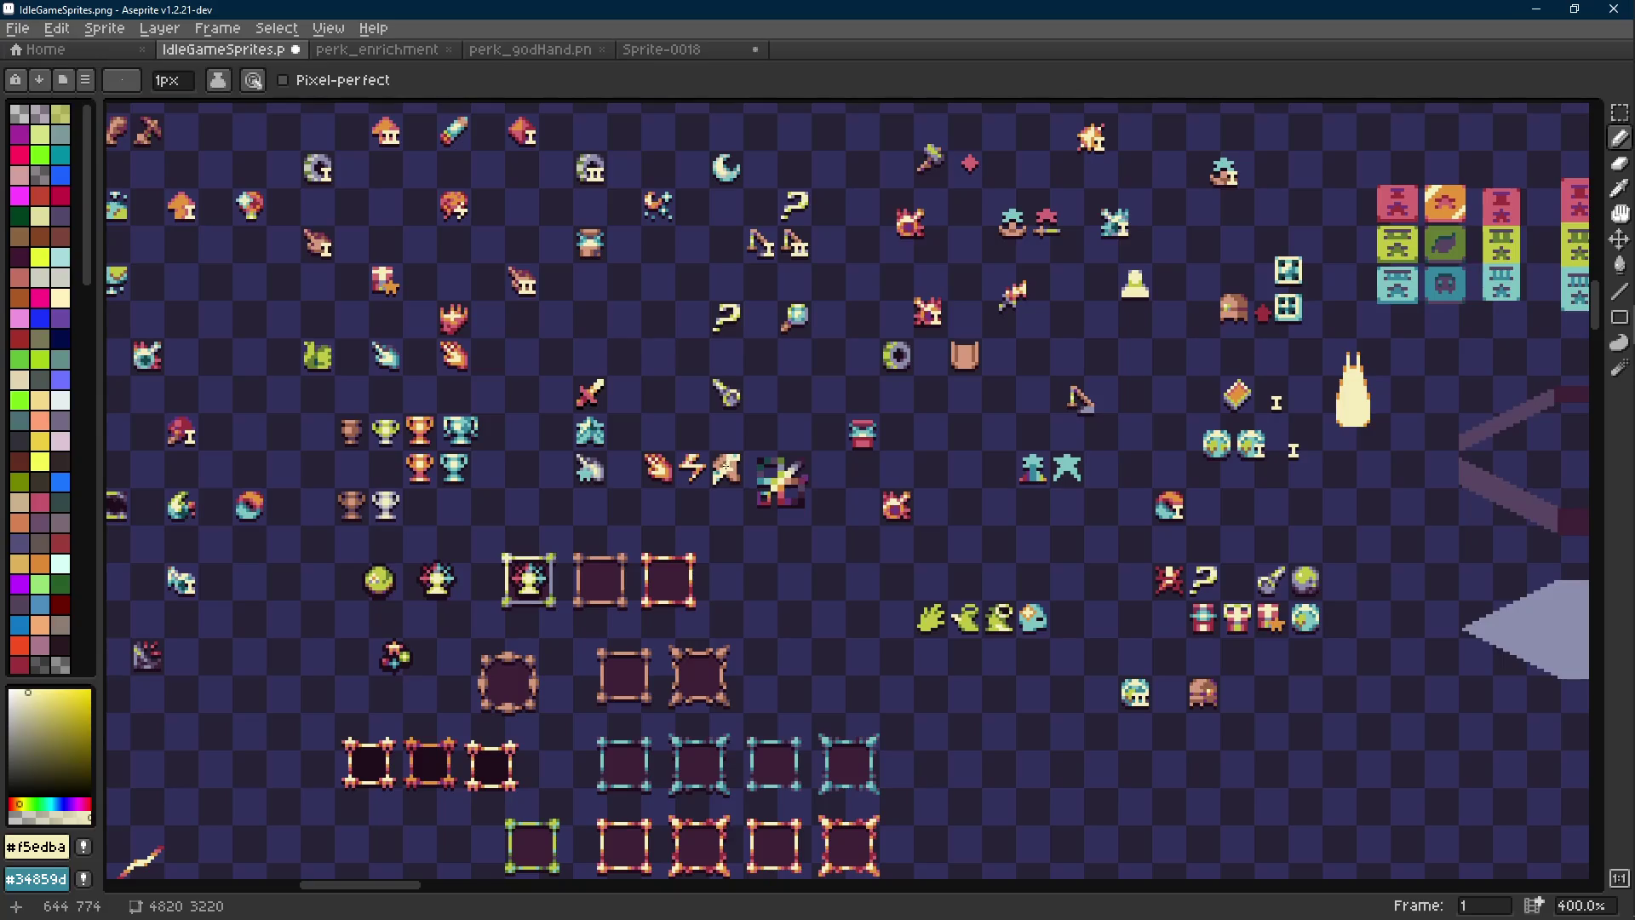
{"action": "scroll", "coordinate": [725, 469], "scroll_direction": "up", "scroll_amount": 5}
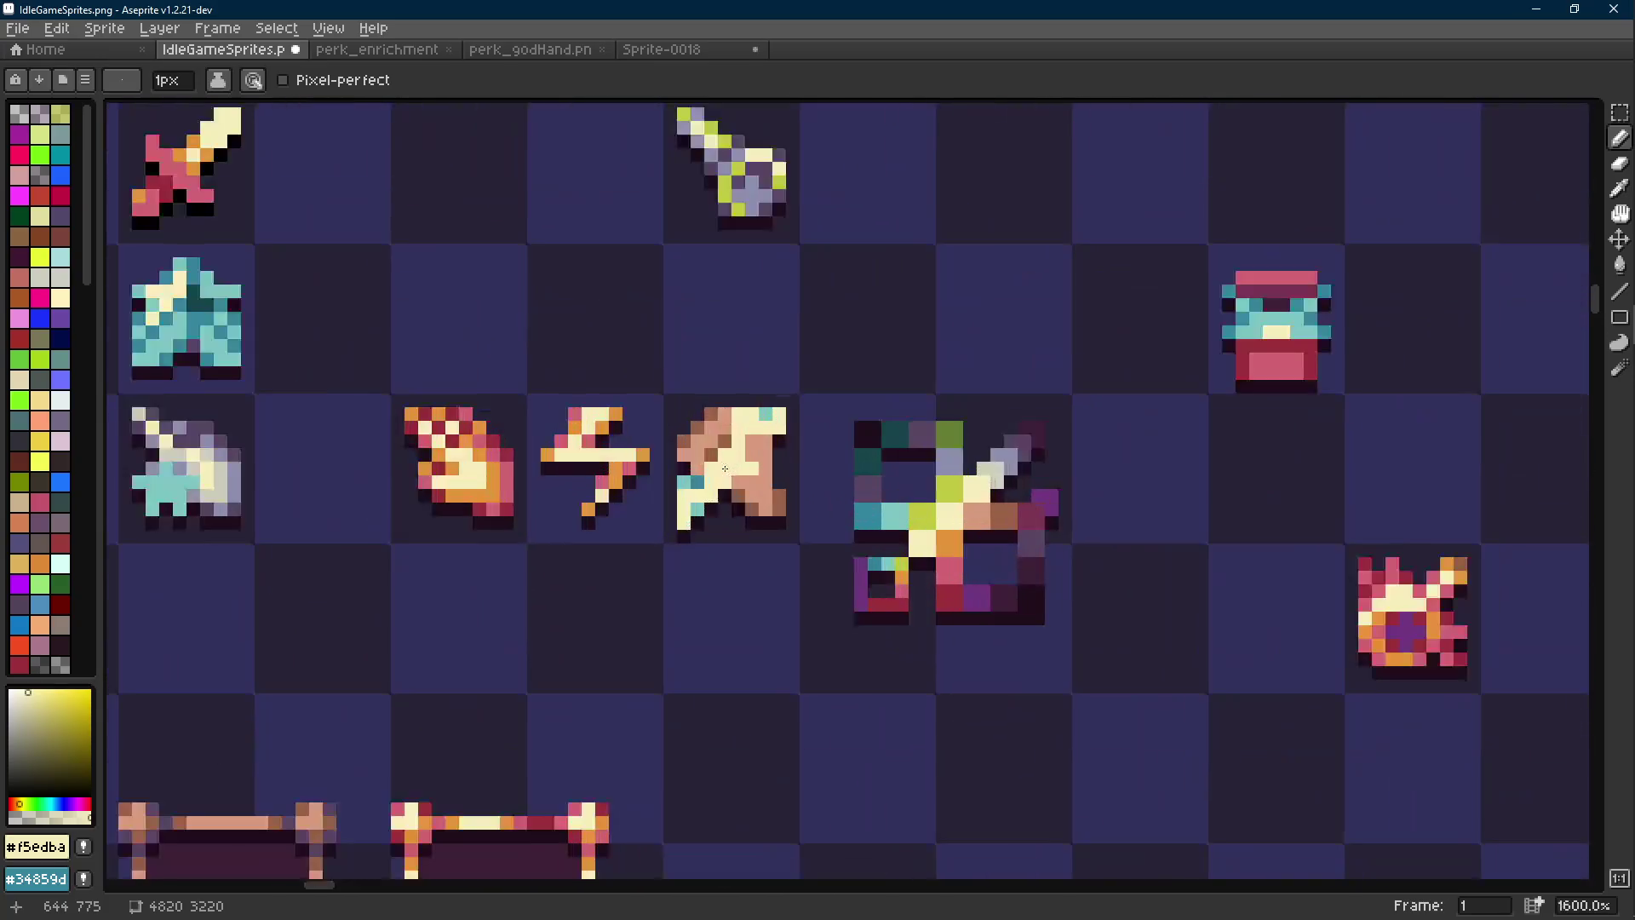
Try erasing the icon's lower-left teal and cream pixels and selecting the third icon, then undo both
{"action": "key", "text": "r"}
{"action": "left_click_drag", "start_coordinate": [821, 416], "coordinate": [733, 398]}
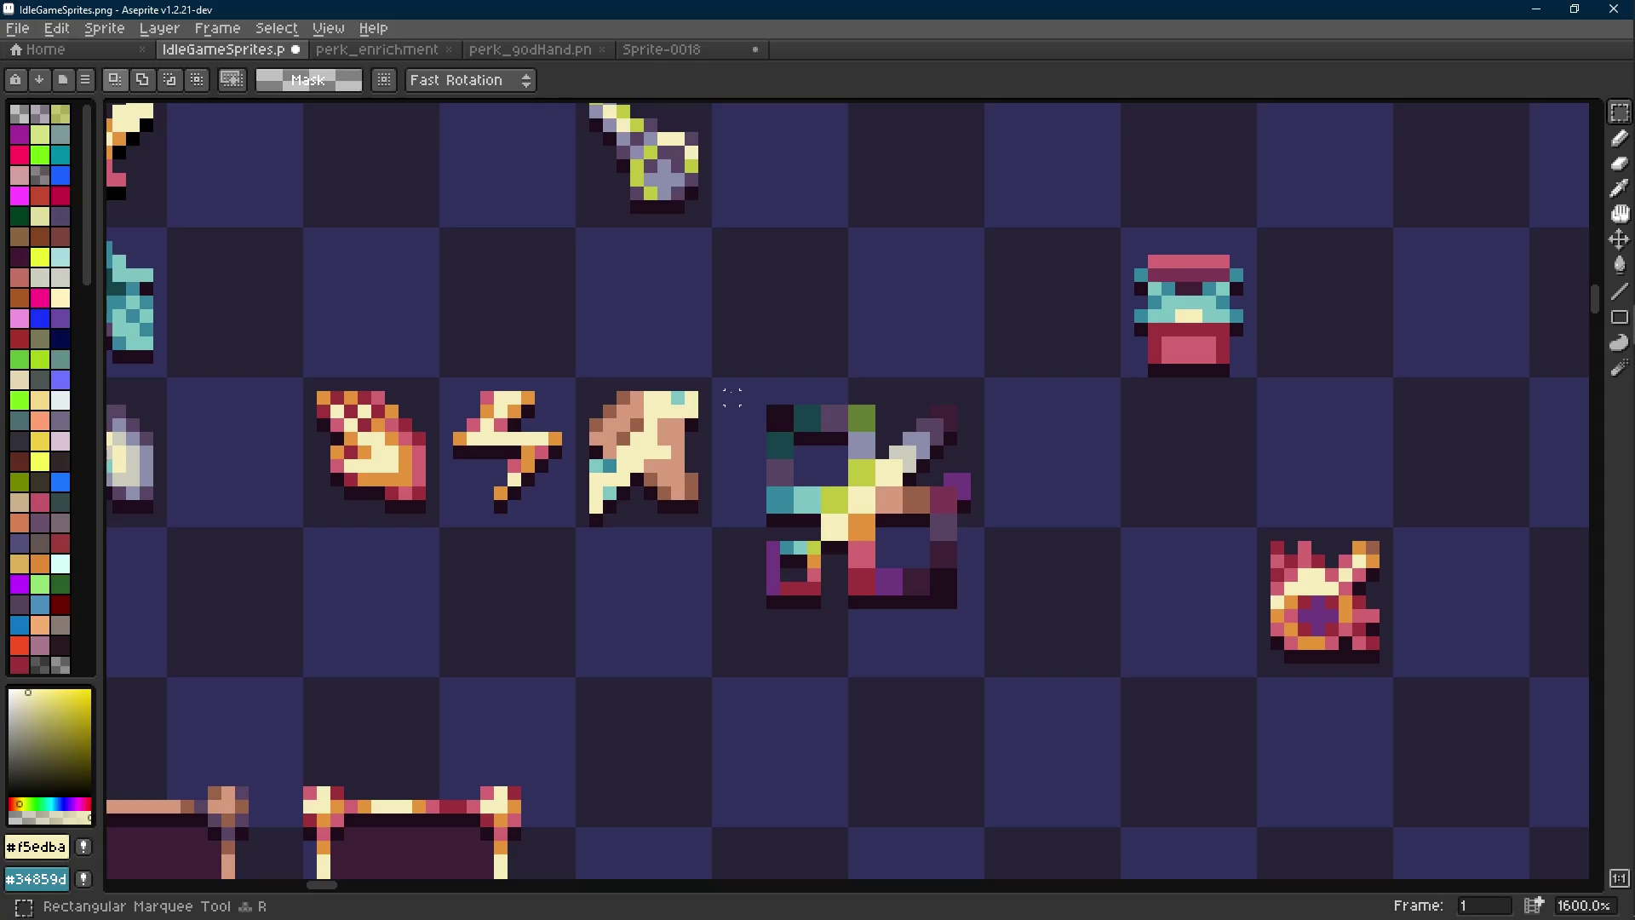
{"action": "key", "text": "e"}
{"action": "scroll", "coordinate": [651, 397], "scroll_direction": "up", "scroll_amount": 2}
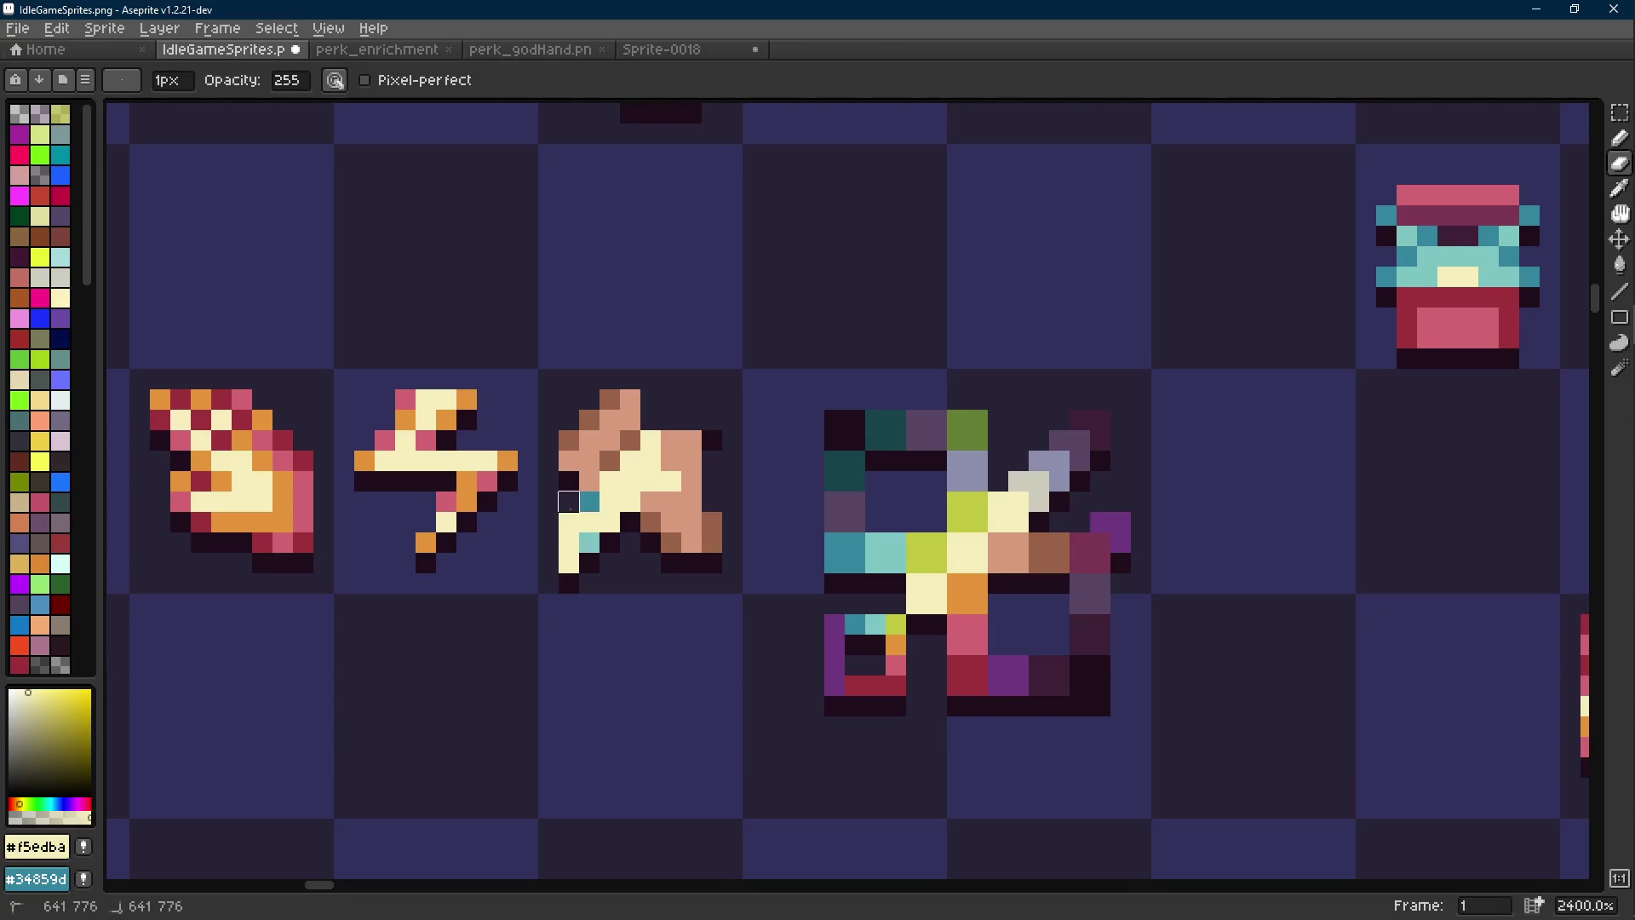
{"action": "left_click_drag", "start_coordinate": [569, 501], "coordinate": [610, 521]}
{"action": "key", "text": "r"}
{"action": "key", "text": "ctrl+z"}
{"action": "key", "text": "ctrl+z"}
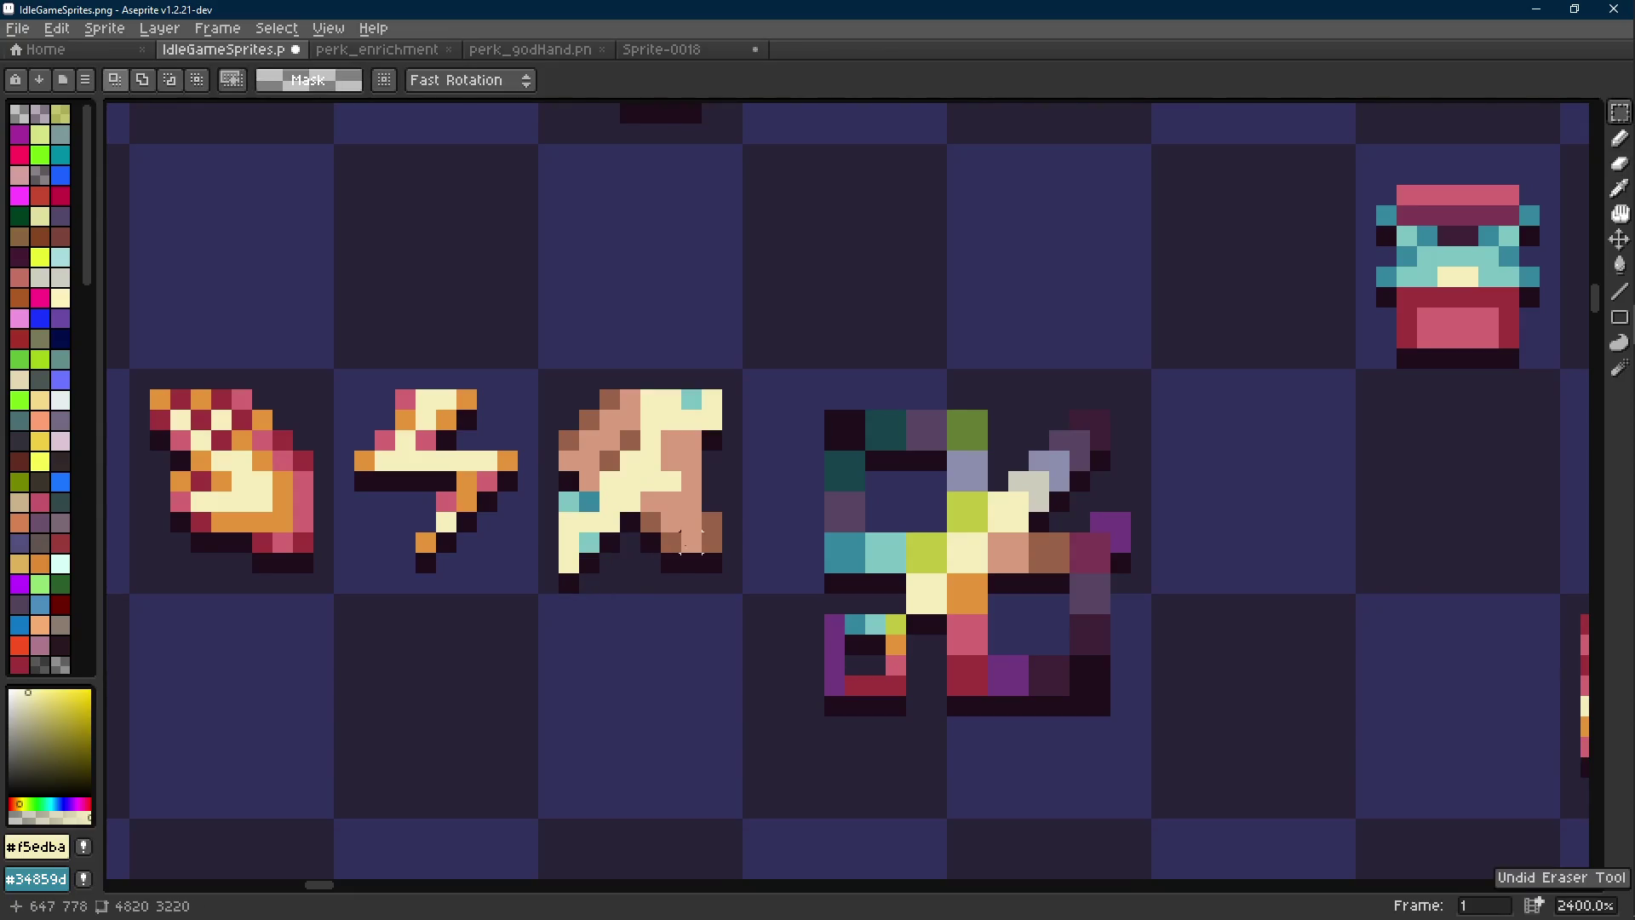
{"action": "scroll", "coordinate": [804, 181], "scroll_direction": "down", "scroll_amount": 2}
{"action": "left_click_drag", "start_coordinate": [771, 306], "coordinate": [631, 490]}
{"action": "key", "text": "ctrl+z"}
{"action": "key", "text": "ctrl+z"}
{"action": "key", "text": "ctrl+z"}
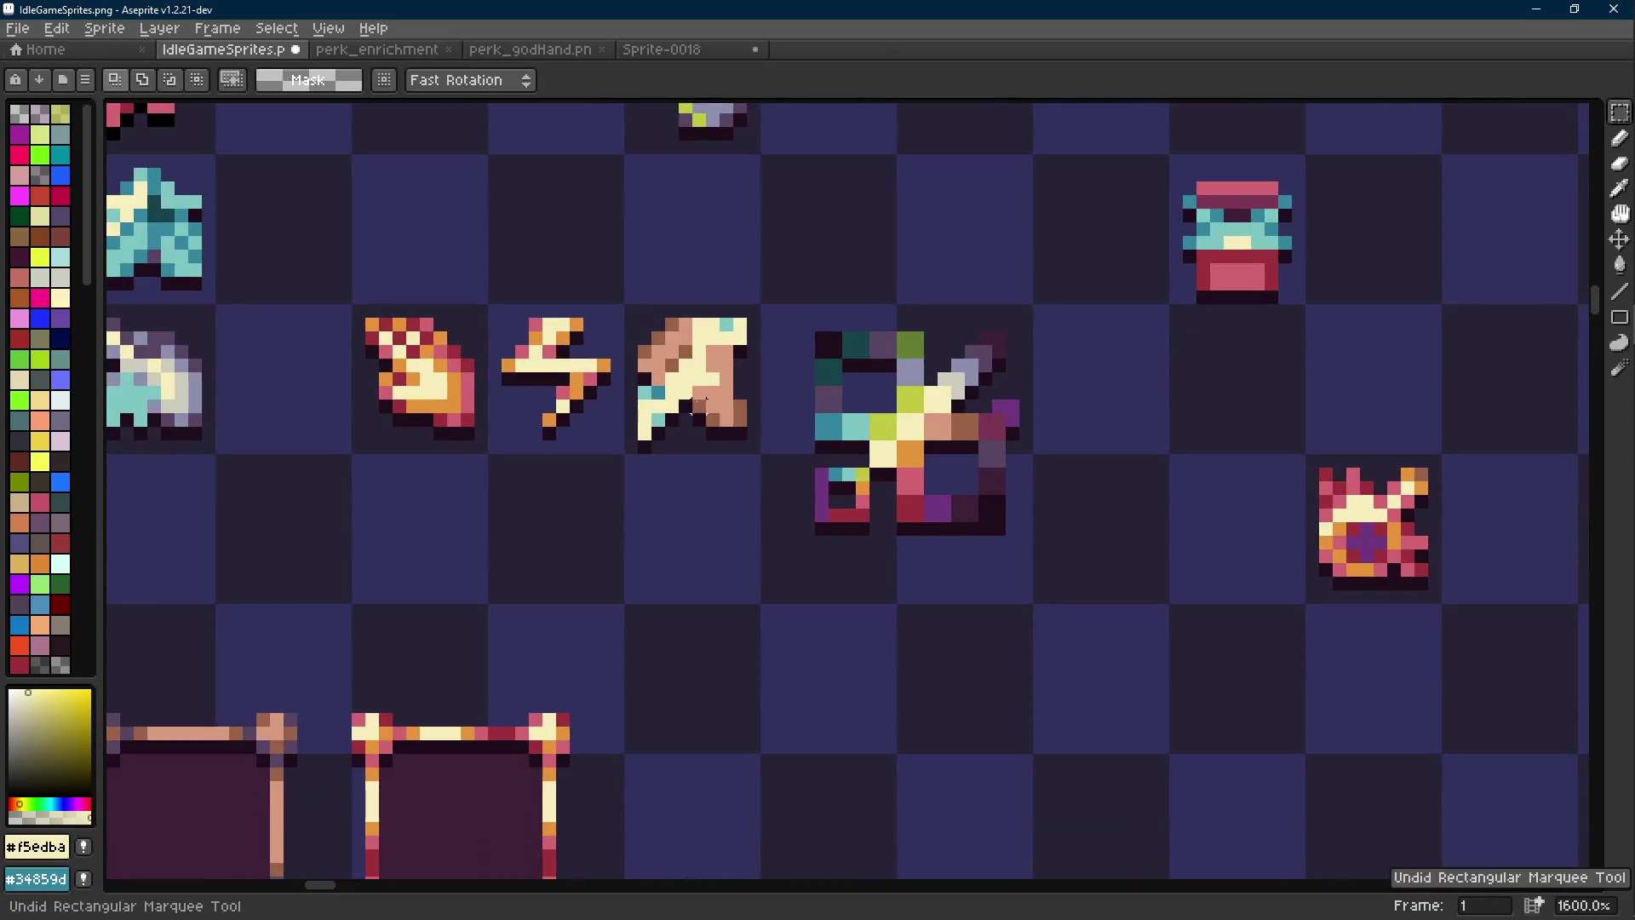
{"action": "scroll", "coordinate": [767, 419], "scroll_direction": "down", "scroll_amount": 6}
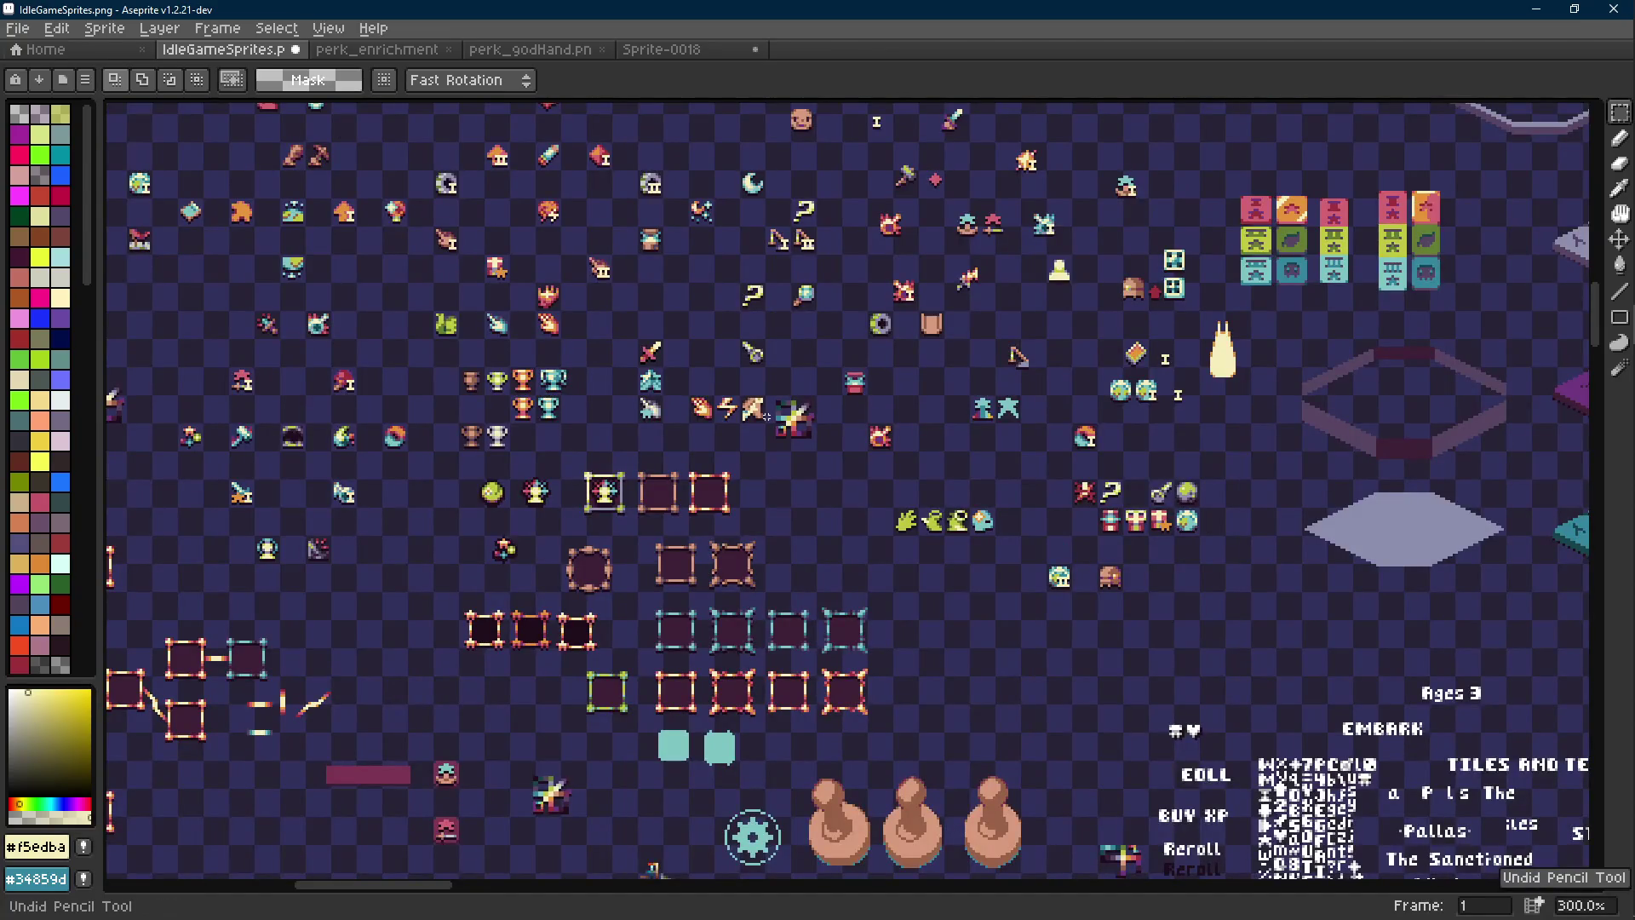
{"action": "scroll", "coordinate": [766, 416], "scroll_direction": "up", "scroll_amount": 9}
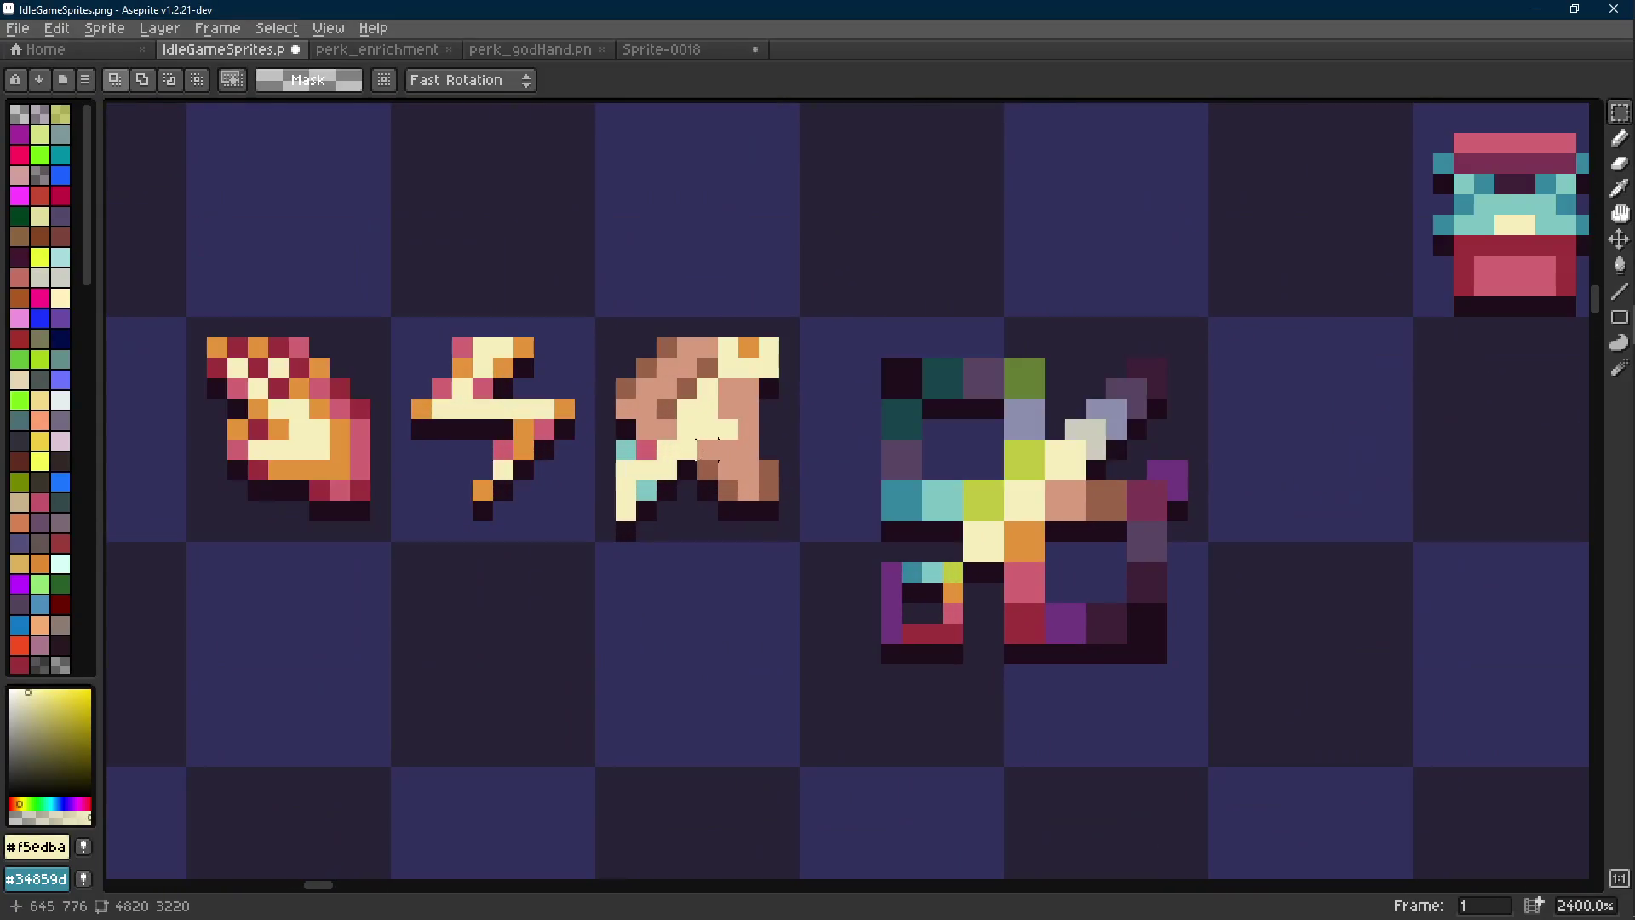
Pick the peach and cream colours from the icon and save IdleGameSprites.png
{"action": "key", "text": "b"}
{"action": "left_click", "coordinate": [734, 421], "text": "alt"}
{"action": "left_click", "coordinate": [665, 435], "text": "alt"}
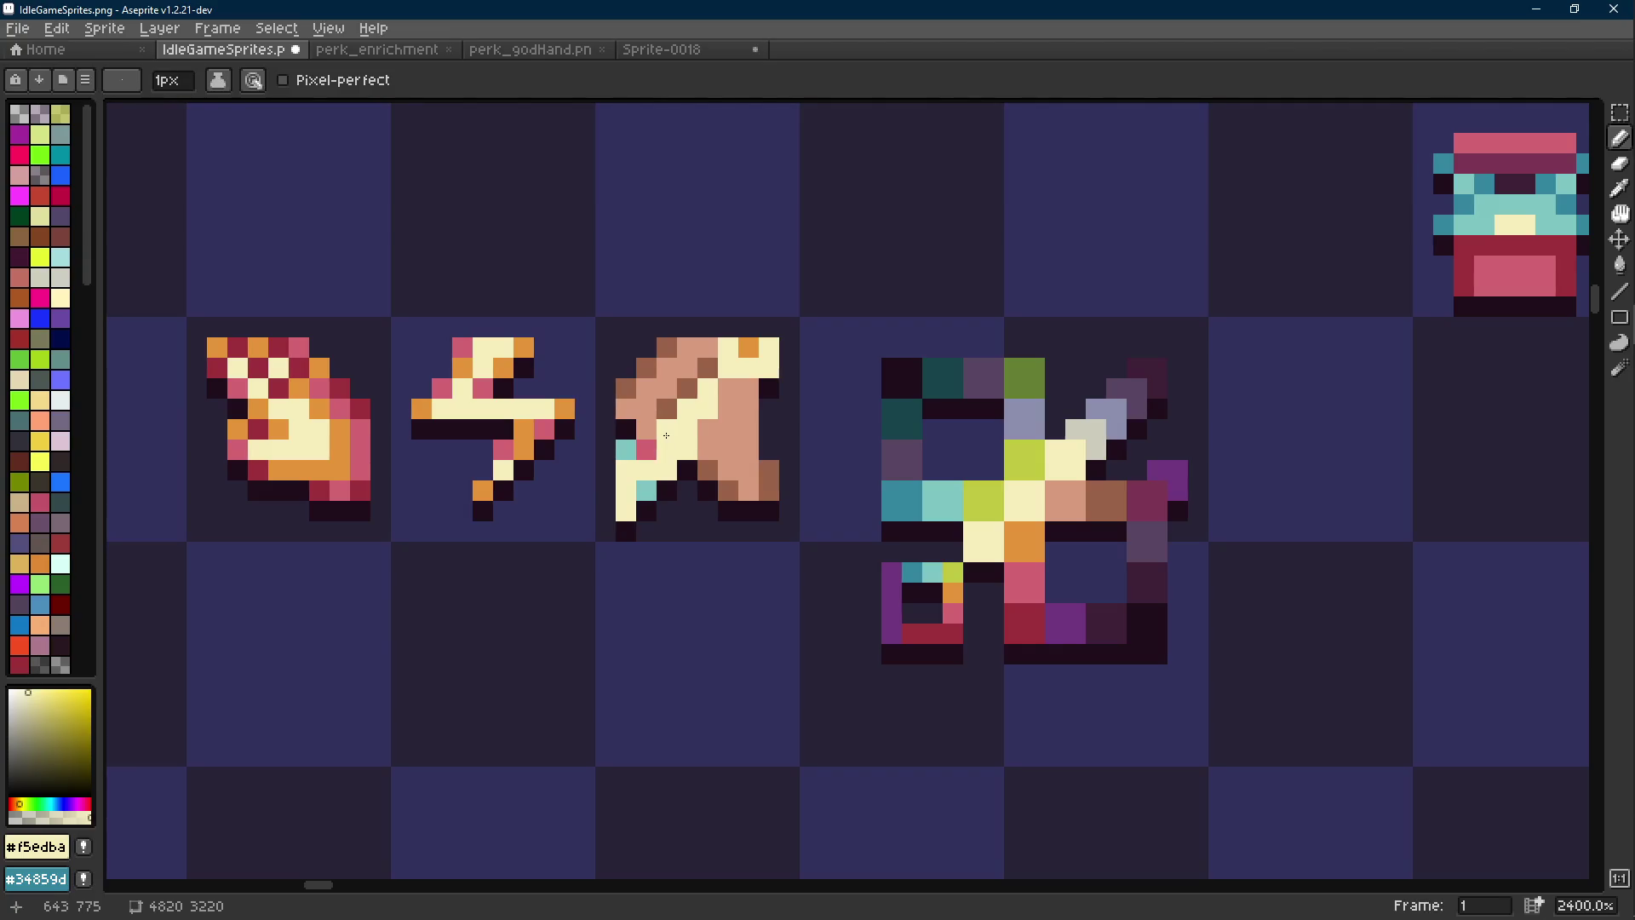
{"action": "scroll", "coordinate": [686, 435], "scroll_direction": "down", "scroll_amount": 2}
{"action": "key", "text": "ctrl+s"}
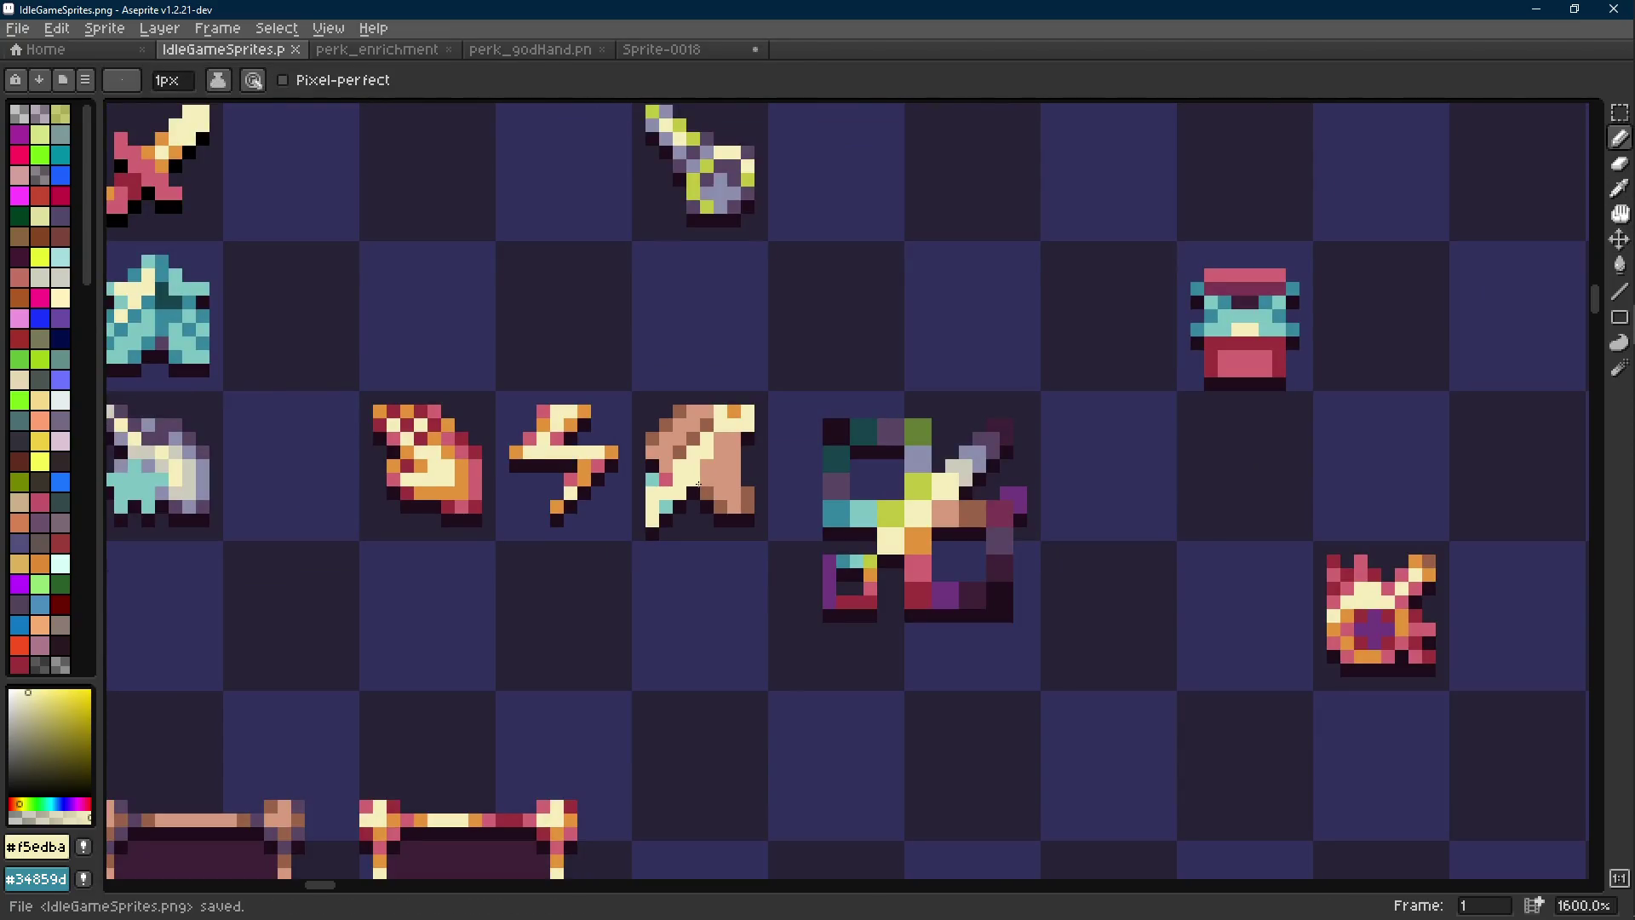
Shift the selected multicoloured swatch sprite one cell right, freeing the cell beside the bow icon
{"action": "scroll", "coordinate": [698, 483], "scroll_direction": "down", "scroll_amount": 6}
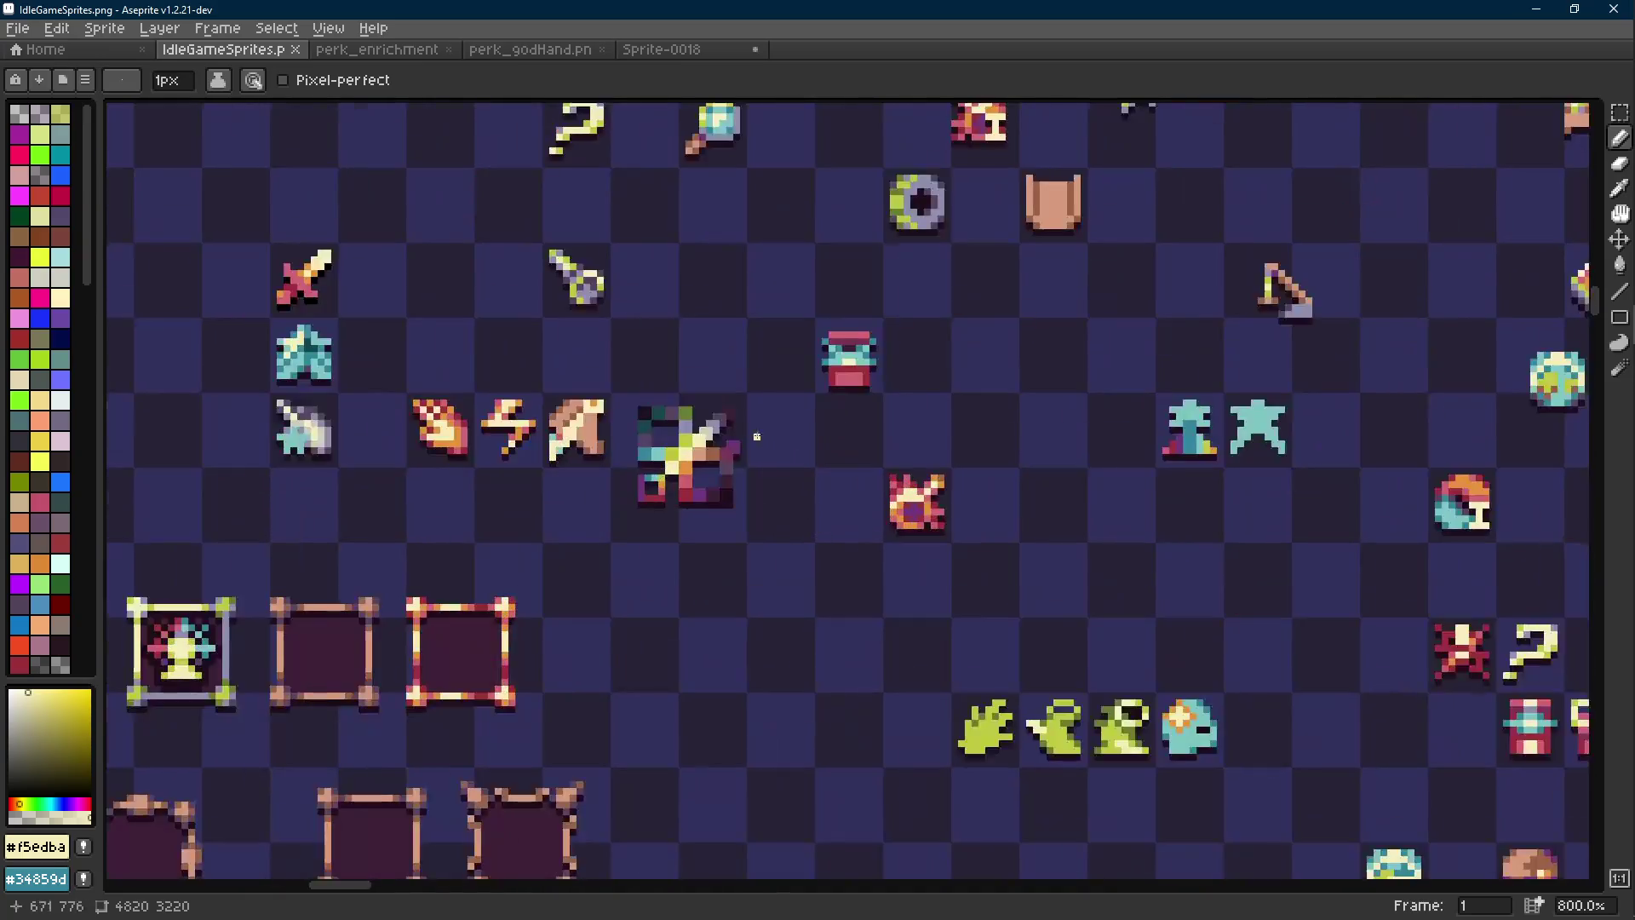
{"action": "scroll", "coordinate": [755, 431], "scroll_direction": "up", "scroll_amount": 2}
{"action": "left_click_drag", "start_coordinate": [639, 477], "coordinate": [712, 584]}
{"action": "key", "text": "Right"}
{"action": "key", "text": "Right"}
{"action": "scroll", "coordinate": [553, 533], "scroll_direction": "up", "scroll_amount": 2}
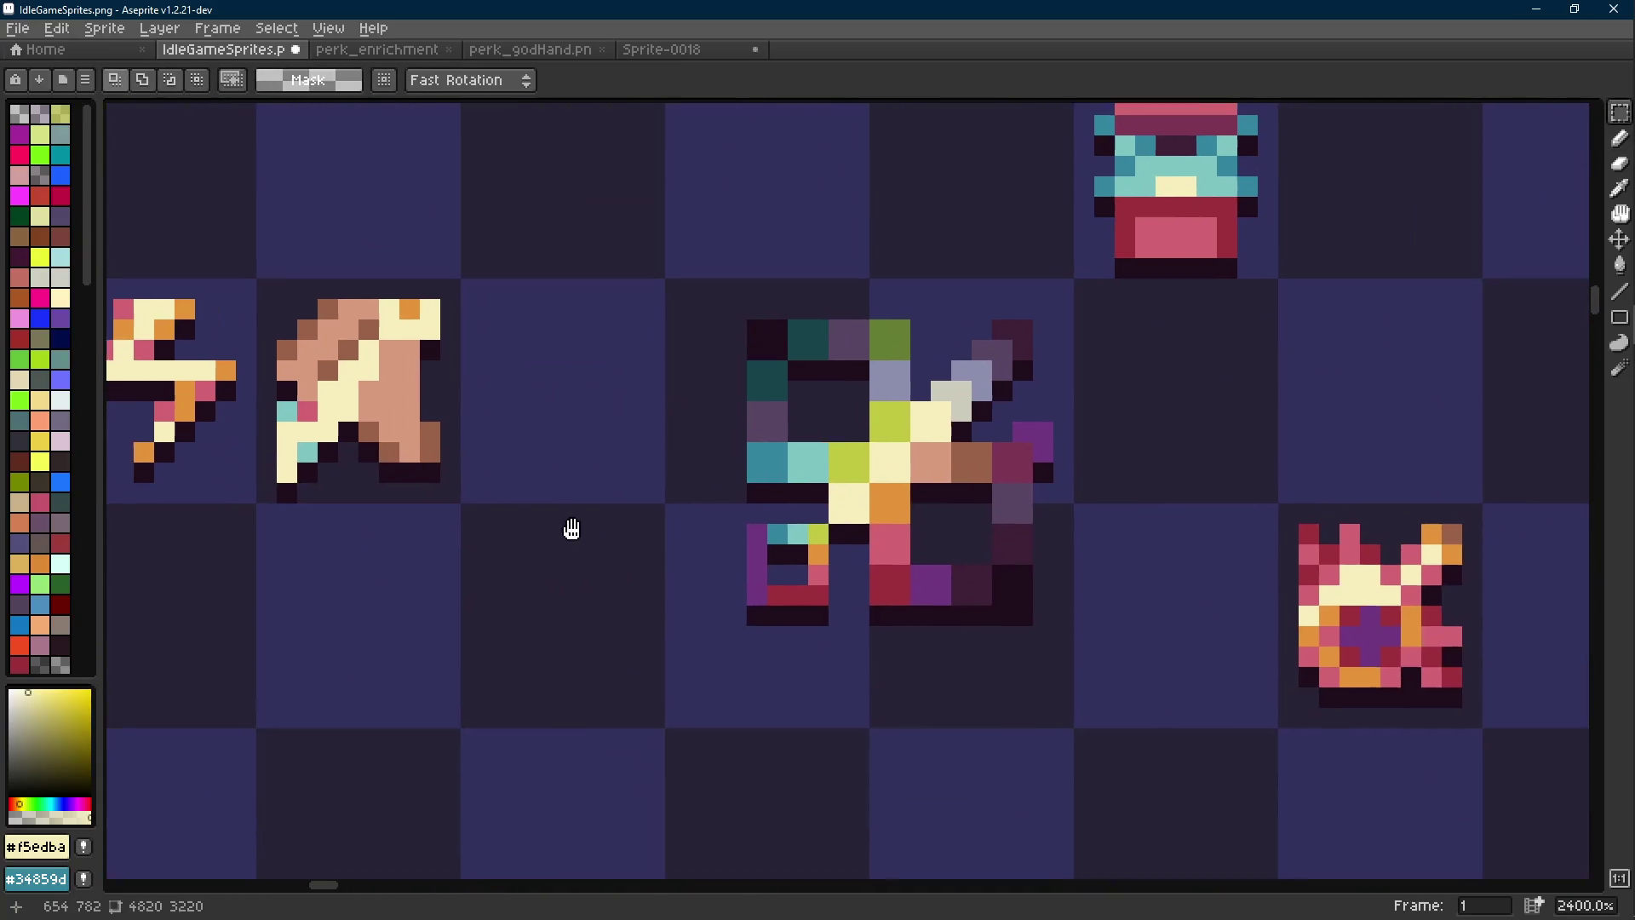
Pick peach #d79b7d from the bow sprite and draw an L-shaped stroke in the empty cell
{"action": "key", "text": "b"}
{"action": "left_click", "coordinate": [499, 426], "text": "alt"}
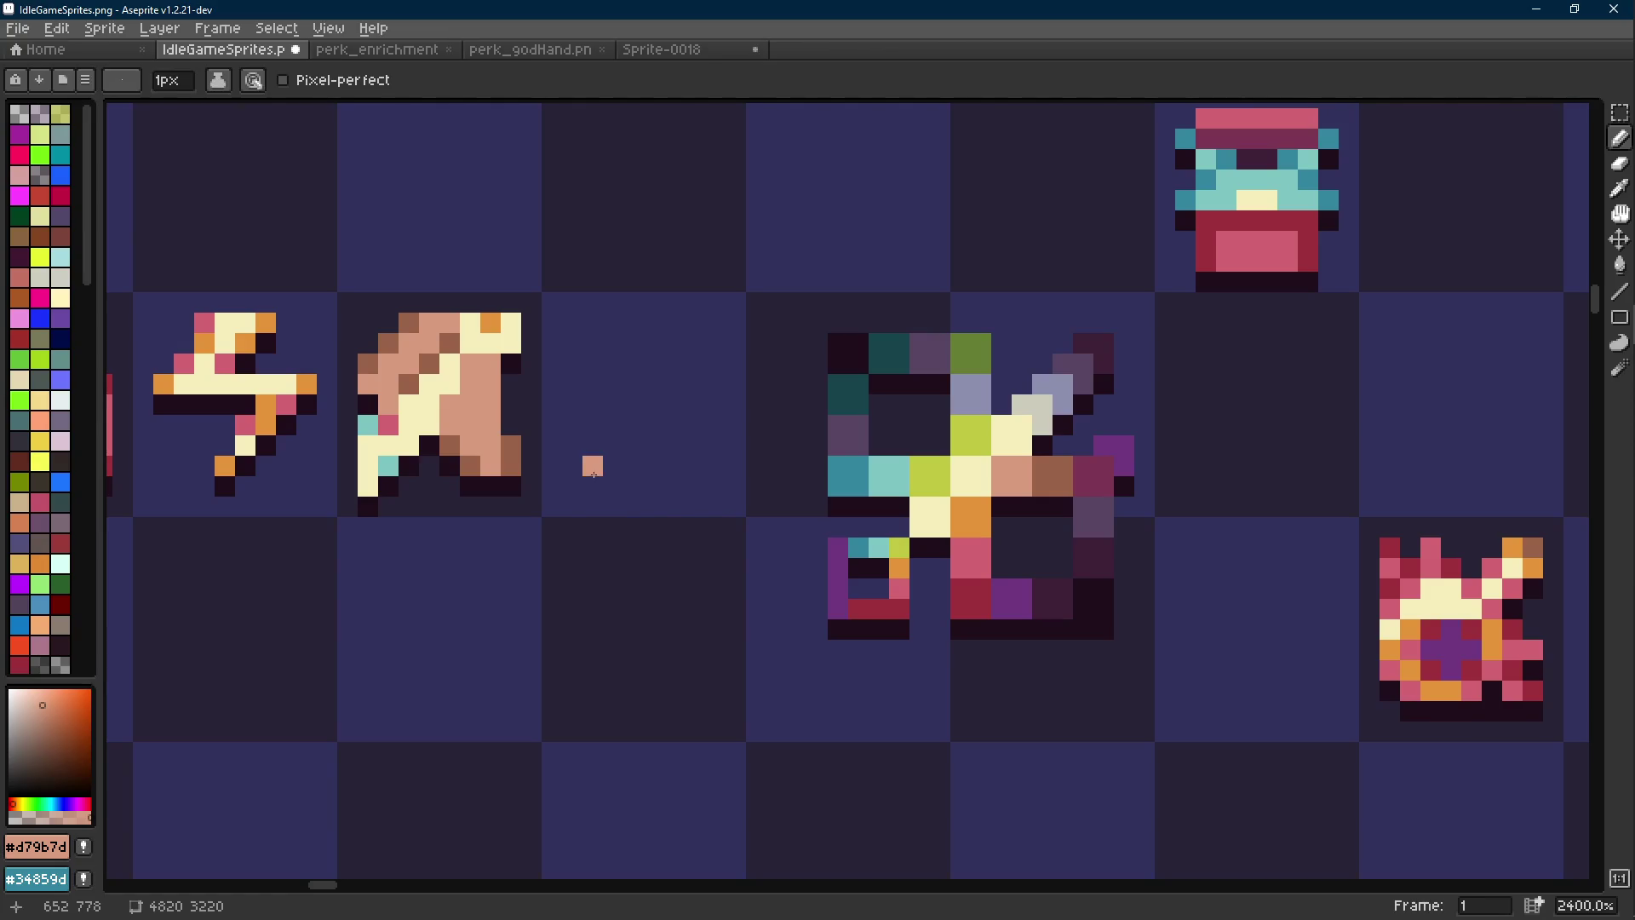
{"action": "left_click_drag", "start_coordinate": [593, 467], "coordinate": [609, 444]}
{"action": "left_click", "coordinate": [654, 425]}
{"action": "left_click", "coordinate": [609, 428], "text": "shift"}
Paint a few darker brown pixels onto the new shape, then re-pick the peach colour
{"action": "key", "text": "b"}
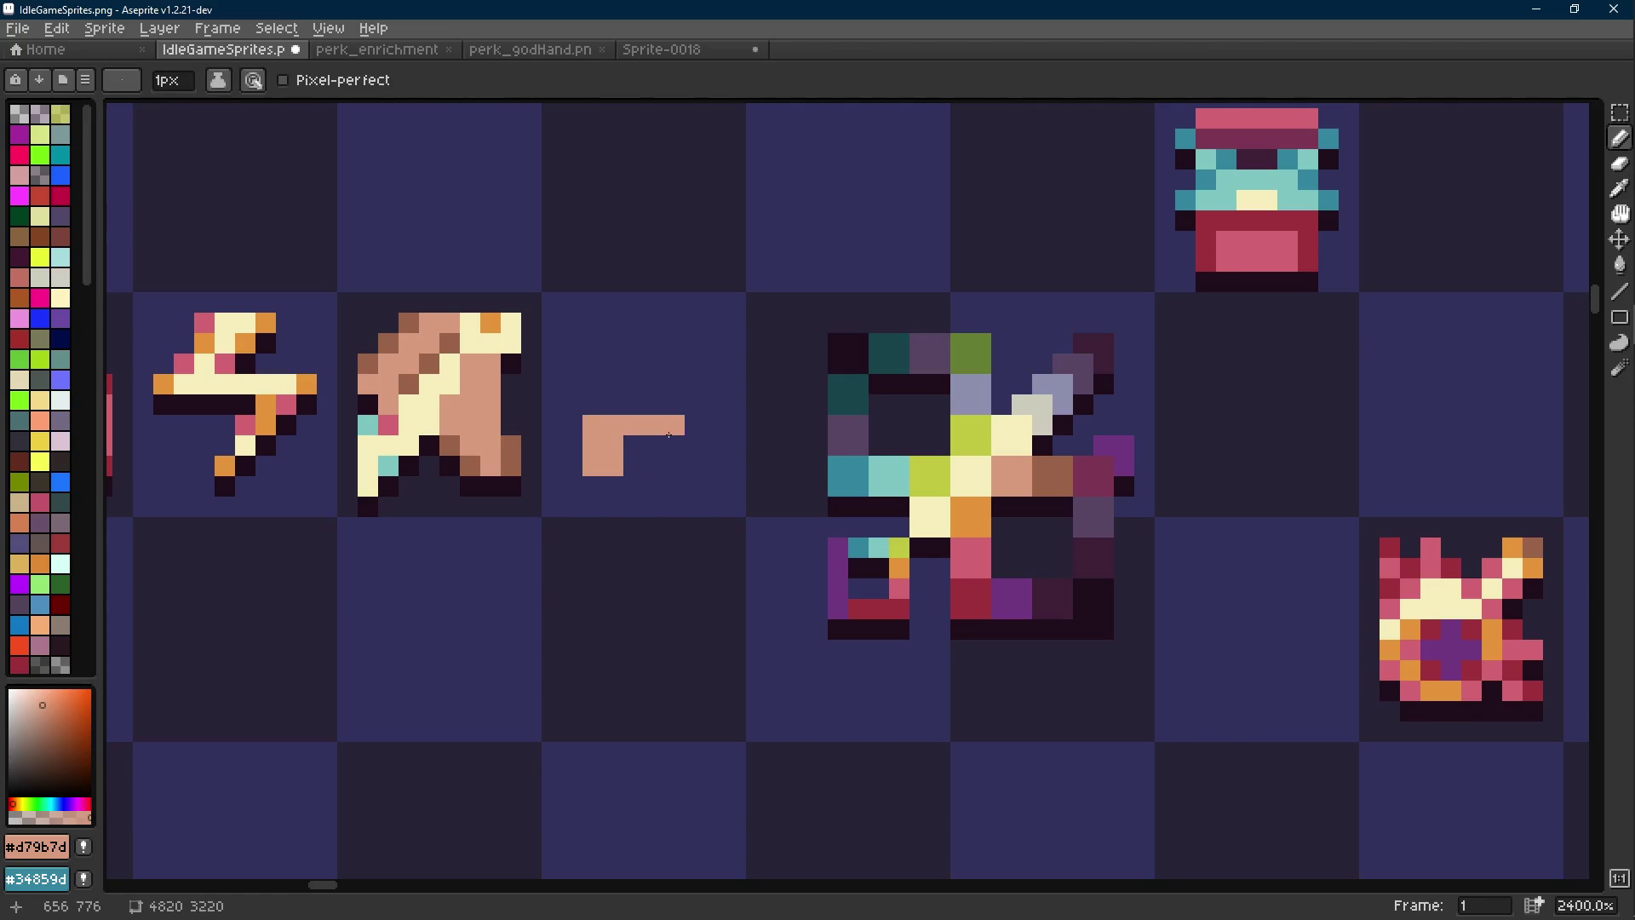
{"action": "left_click", "coordinate": [1051, 468], "text": "alt"}
{"action": "left_click", "coordinate": [593, 425]}
{"action": "left_click", "coordinate": [613, 467]}
{"action": "key", "text": "alt"}
{"action": "mouse_move", "coordinate": [603, 426]}
{"action": "left_mouse_down"}
{"action": "mouse_move", "coordinate": [635, 463]}
{"action": "mouse_move", "coordinate": [623, 482]}
{"action": "mouse_move", "coordinate": [668, 478]}
{"action": "left_mouse_up"}
{"action": "left_click", "coordinate": [639, 464], "text": "alt"}
Select the small peach sketch and move it right within its cell
{"action": "key", "text": "e"}
{"action": "key", "text": "b"}
{"action": "key", "text": "m"}
{"action": "left_click_drag", "start_coordinate": [610, 433], "coordinate": [734, 549]}
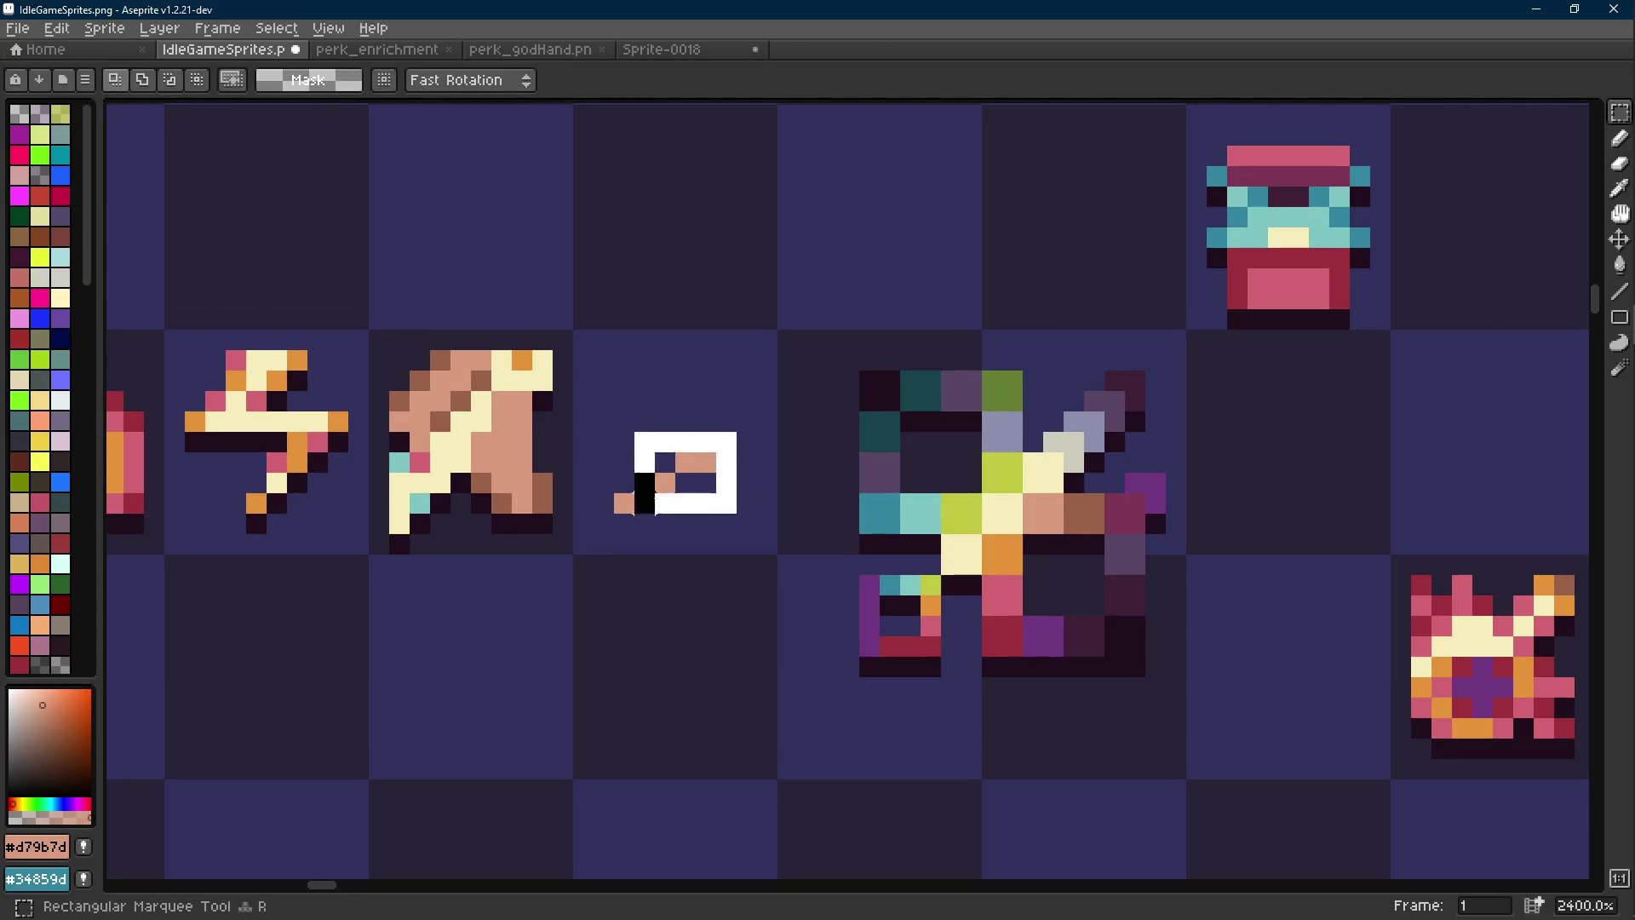
{"action": "left_click_drag", "start_coordinate": [646, 522], "coordinate": [687, 522]}
{"action": "left_click", "coordinate": [784, 452]}
Extend the peach shape upward and fill its left side into a solid blob
{"action": "key", "text": "b"}
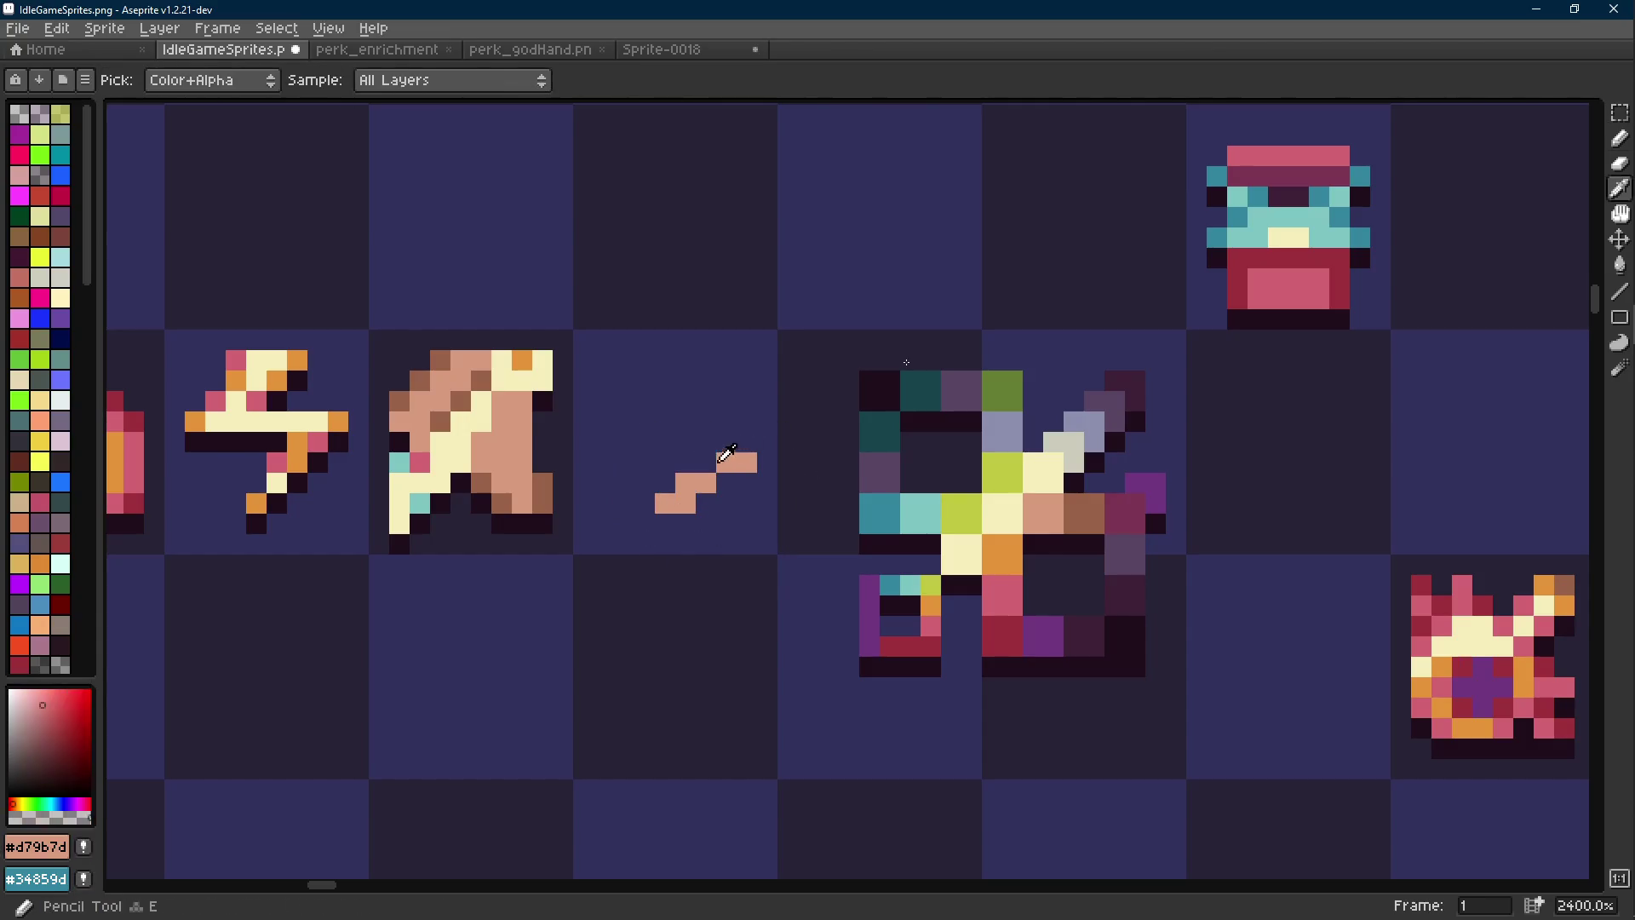
{"action": "left_click_drag", "start_coordinate": [706, 442], "coordinate": [726, 422]}
{"action": "key", "text": "e"}
{"action": "key", "text": "b"}
{"action": "left_click", "coordinate": [726, 401]}
{"action": "left_click", "coordinate": [720, 382]}
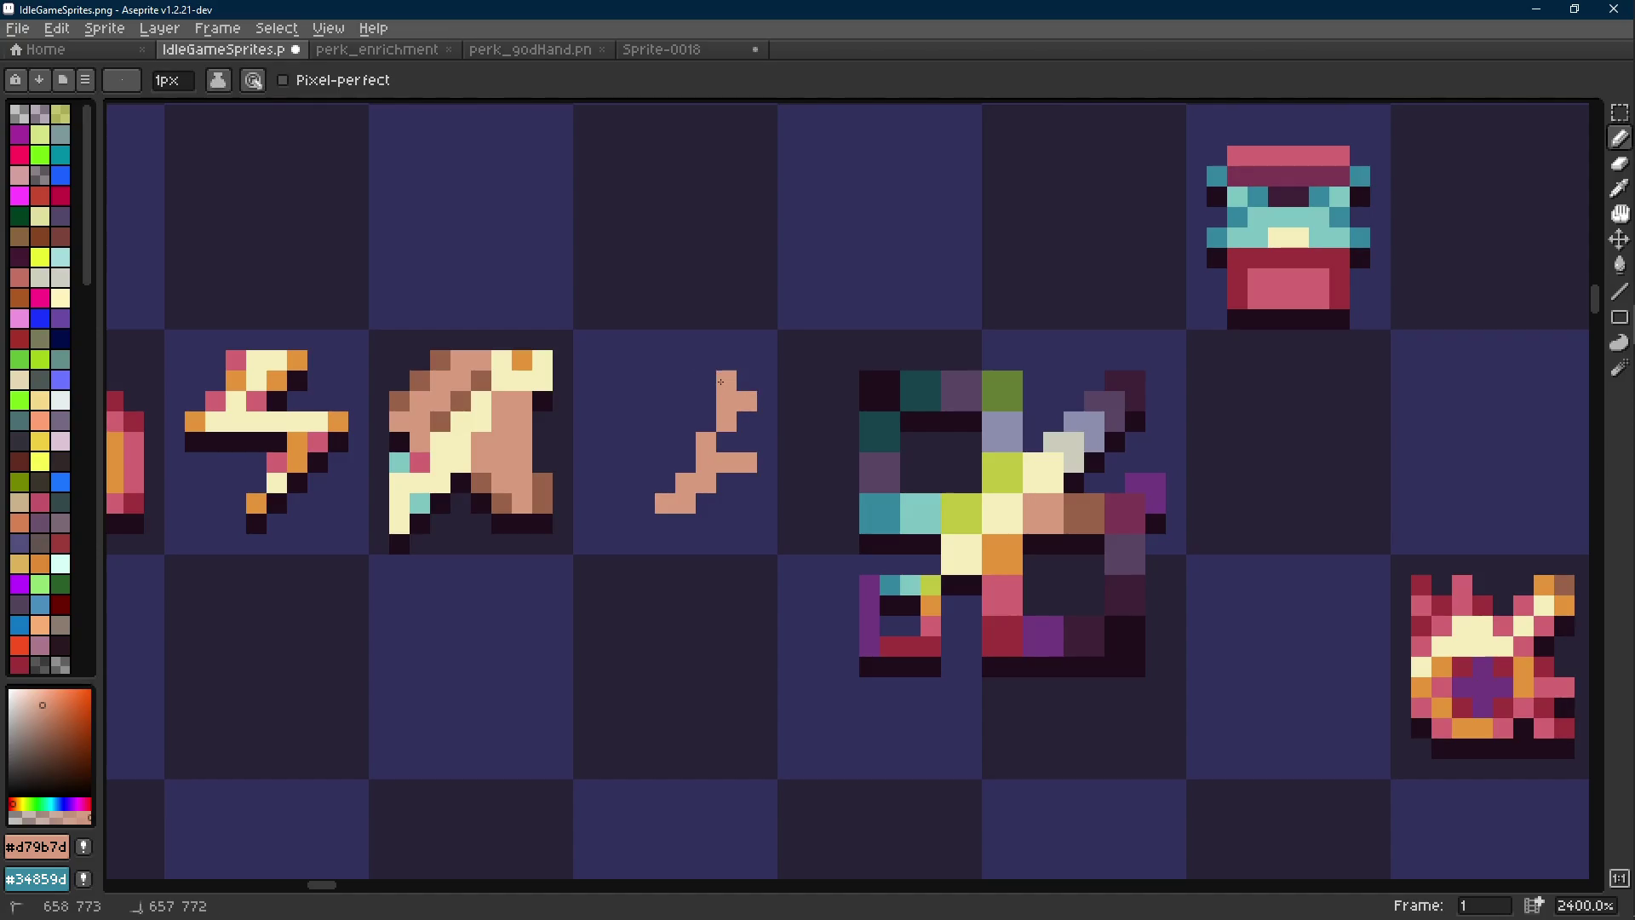
{"action": "mouse_move", "coordinate": [674, 391]}
{"action": "left_mouse_down"}
{"action": "mouse_move", "coordinate": [644, 422]}
{"action": "mouse_move", "coordinate": [687, 442]}
{"action": "mouse_move", "coordinate": [672, 421]}
{"action": "left_mouse_up"}
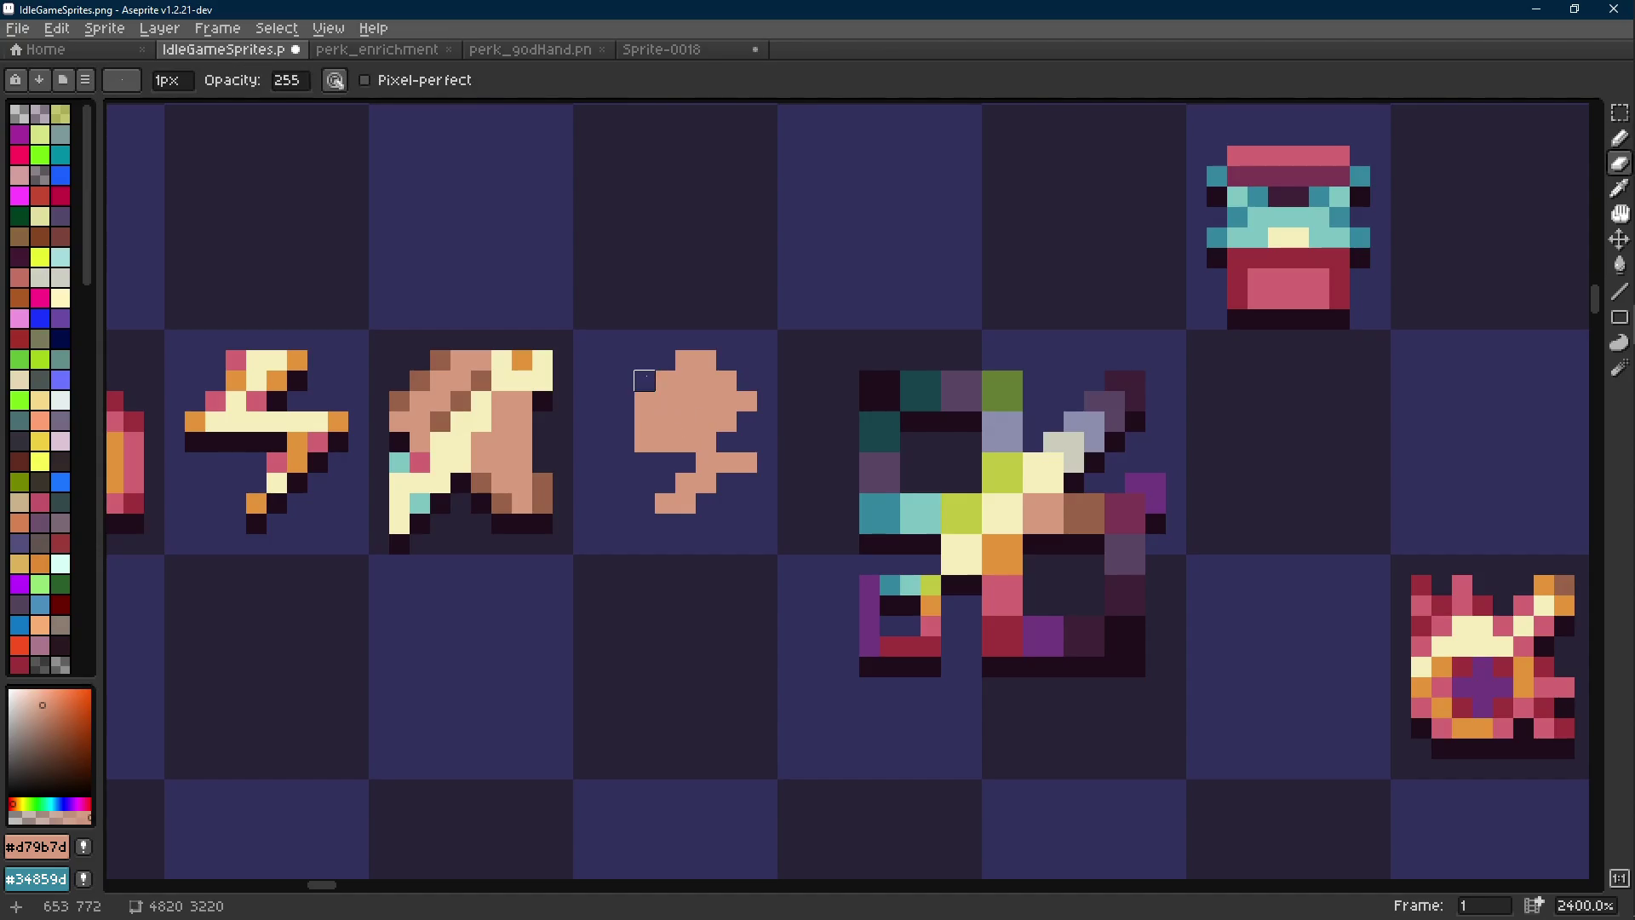
Erase stray upper-left pixels and extend the blob right and leftward with peach
{"action": "key", "text": "e"}
{"action": "left_click_drag", "start_coordinate": [665, 360], "coordinate": [644, 401]}
{"action": "key", "text": "b"}
{"action": "left_click", "coordinate": [730, 440]}
{"action": "left_click", "coordinate": [664, 462]}
{"action": "left_click_drag", "start_coordinate": [661, 460], "coordinate": [629, 451]}
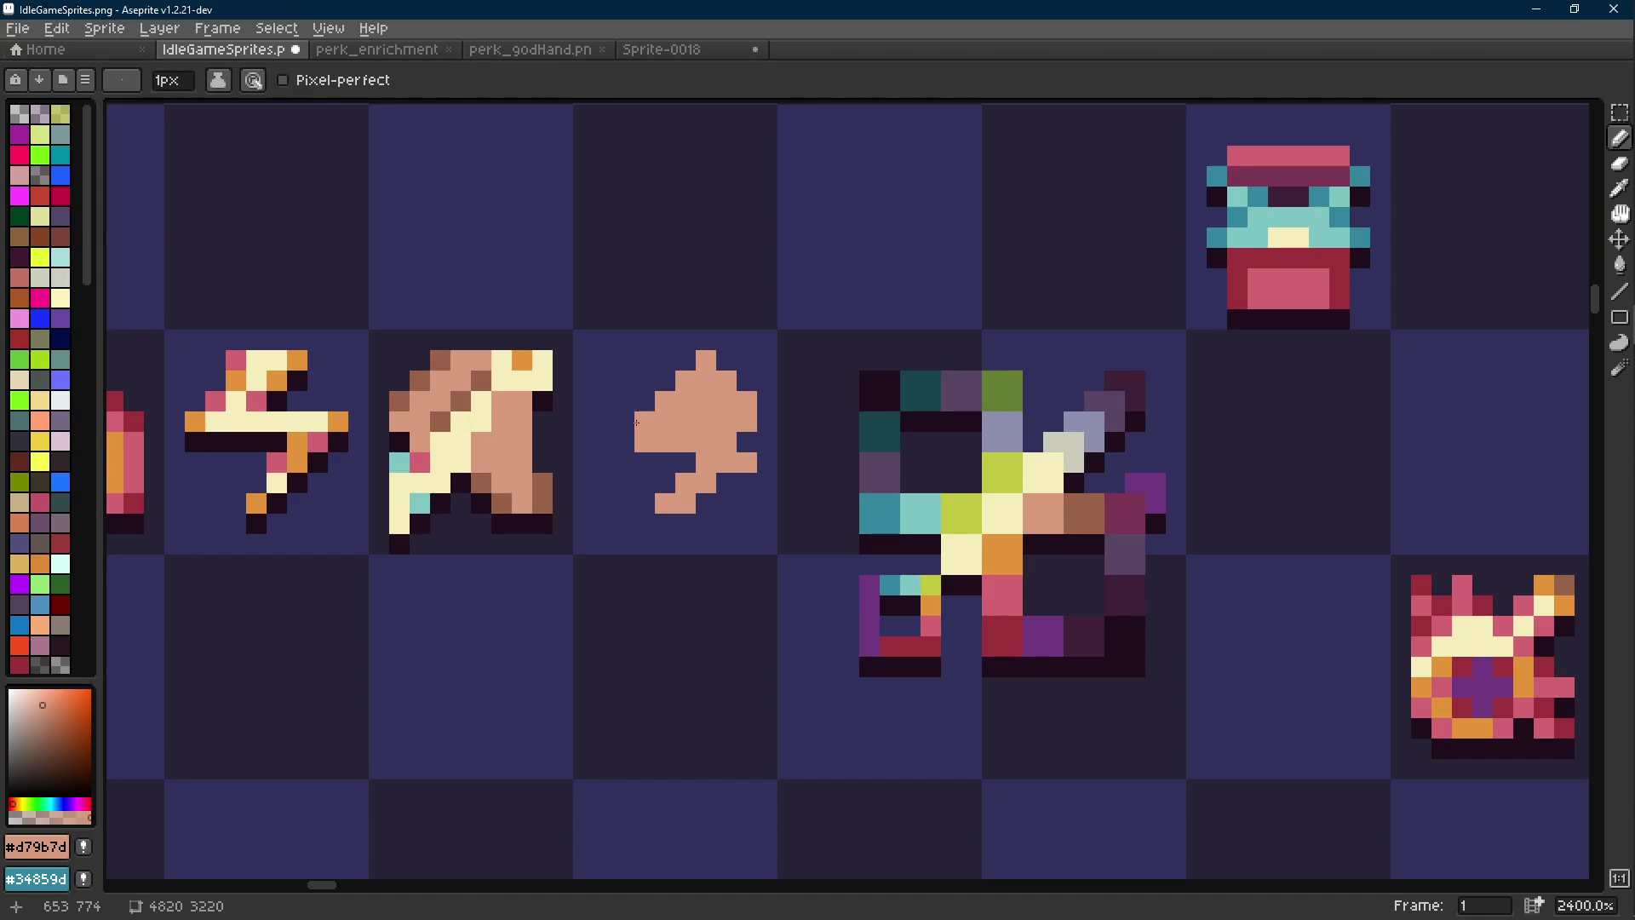
Refine the blob's left edge and top left, filling gaps and trimming a right-edge pixel
{"action": "key", "text": "e"}
{"action": "left_click_drag", "start_coordinate": [645, 381], "coordinate": [645, 402]}
{"action": "key", "text": "b"}
{"action": "mouse_move", "coordinate": [644, 483]}
{"action": "left_mouse_down"}
{"action": "mouse_move", "coordinate": [624, 421]}
{"action": "mouse_move", "coordinate": [666, 390]}
{"action": "left_mouse_up"}
{"action": "left_click", "coordinate": [644, 463]}
{"action": "key", "text": "e"}
{"action": "key", "text": "b"}
{"action": "left_click", "coordinate": [686, 361]}
{"action": "key", "text": "m"}
{"action": "key", "text": "e"}
{"action": "left_click", "coordinate": [727, 442]}
Nudge the peach blob one pixel left, trim its bottom-right pixel, then nudge it back right
{"action": "key", "text": "m"}
{"action": "left_click_drag", "start_coordinate": [773, 341], "coordinate": [596, 553]}
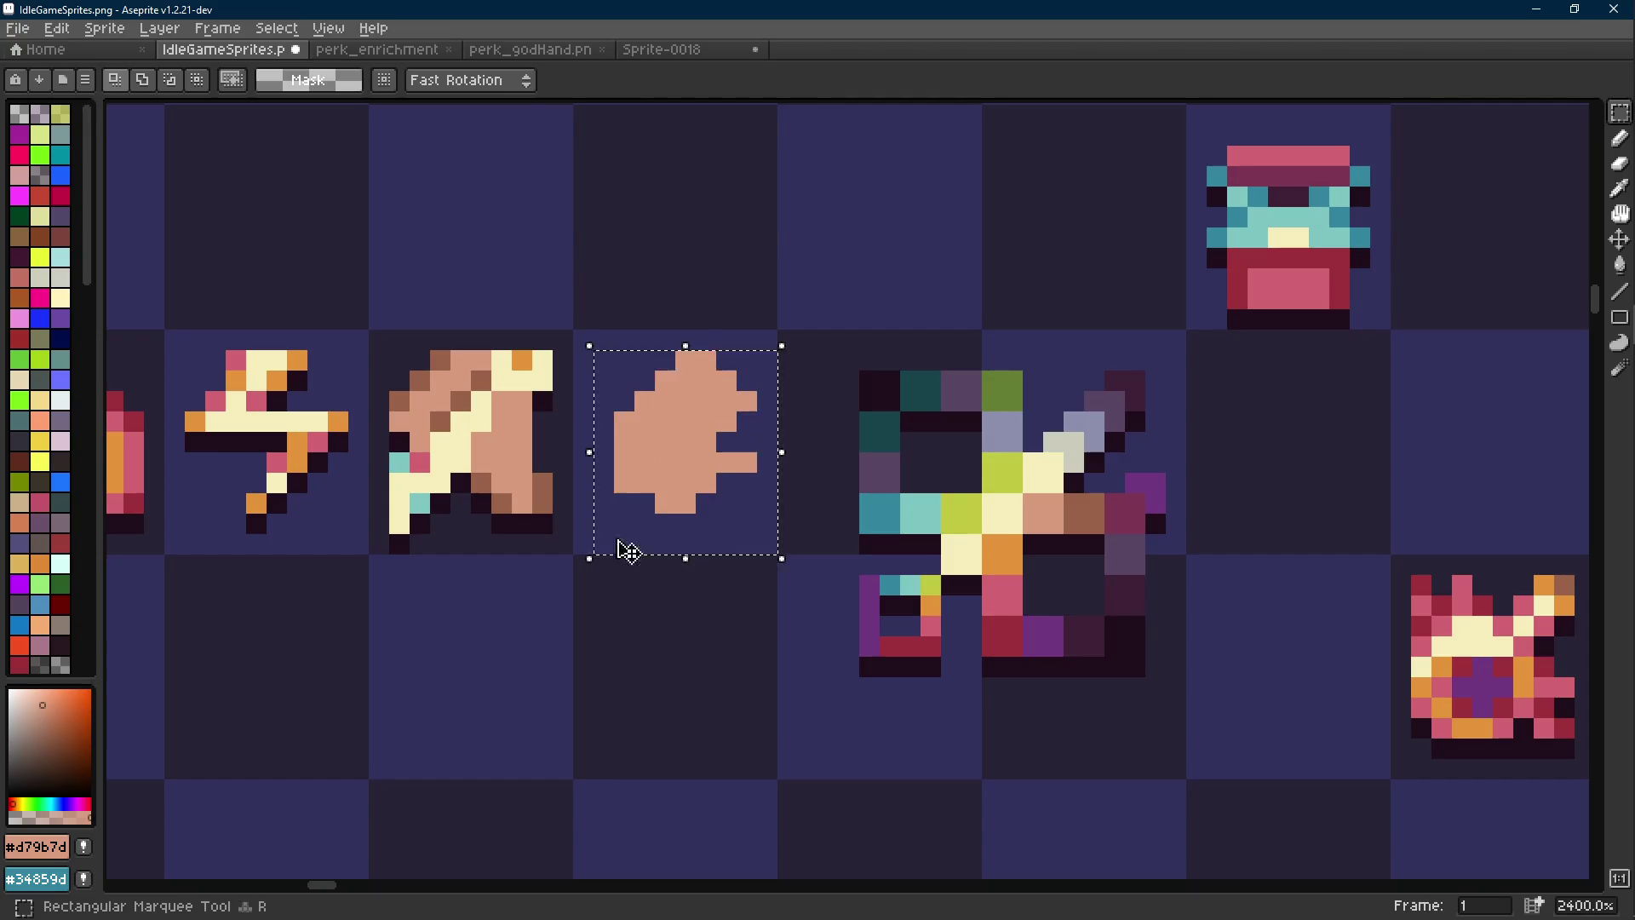
{"action": "key", "text": "Left"}
{"action": "key", "text": "e"}
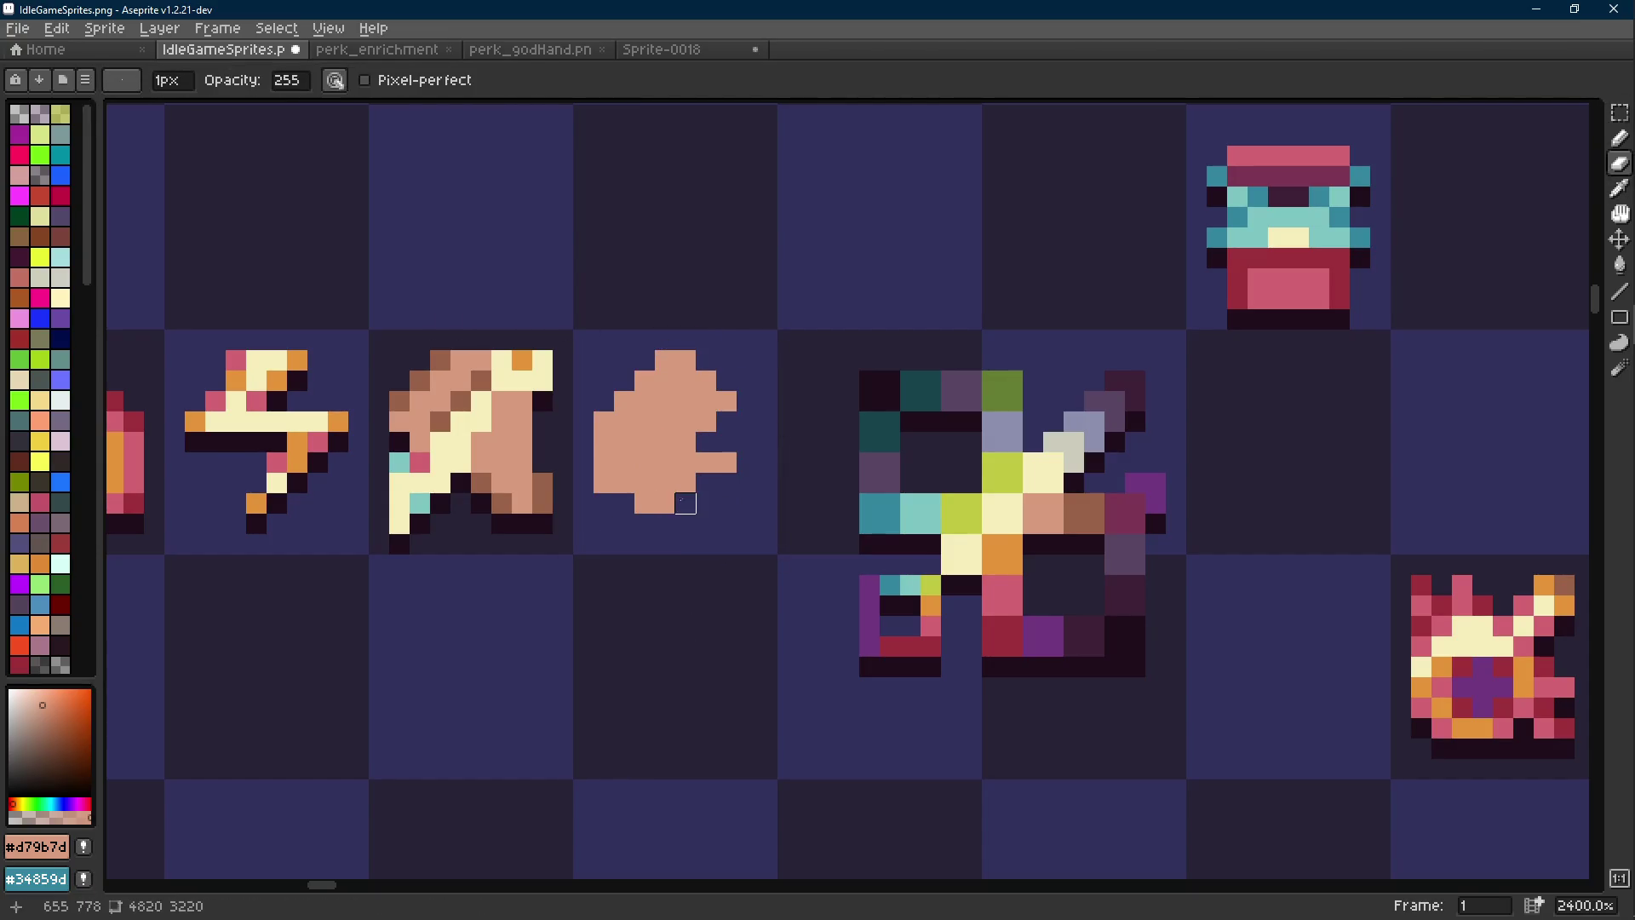
{"action": "left_click", "coordinate": [666, 503]}
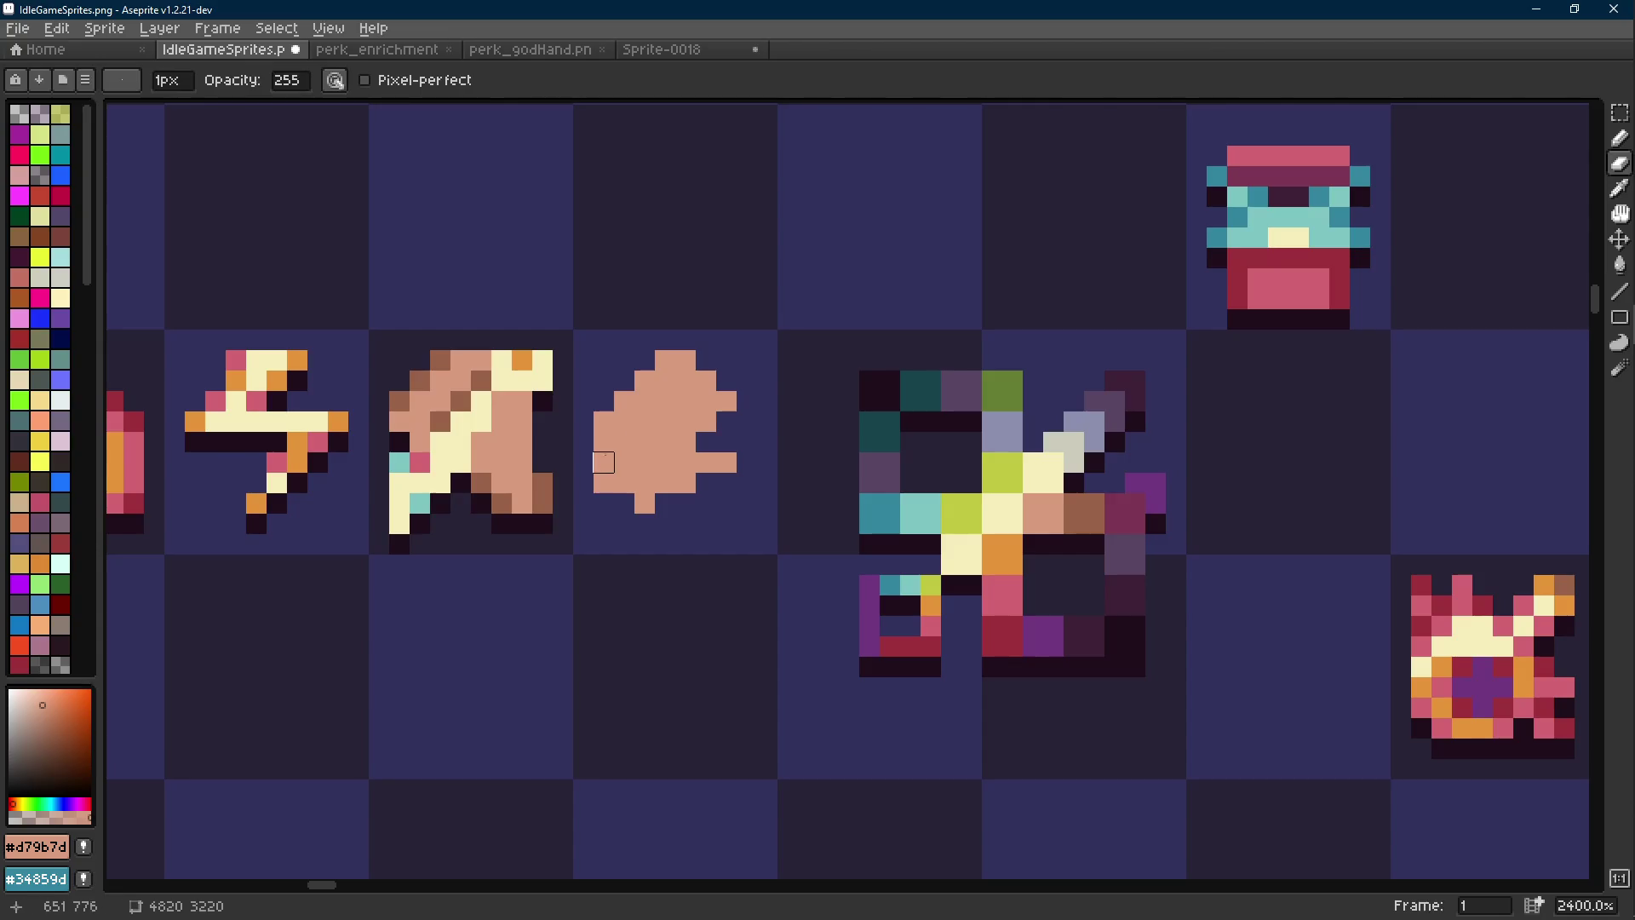
{"action": "key", "text": "m"}
{"action": "key", "text": "ctrl+shift+d"}
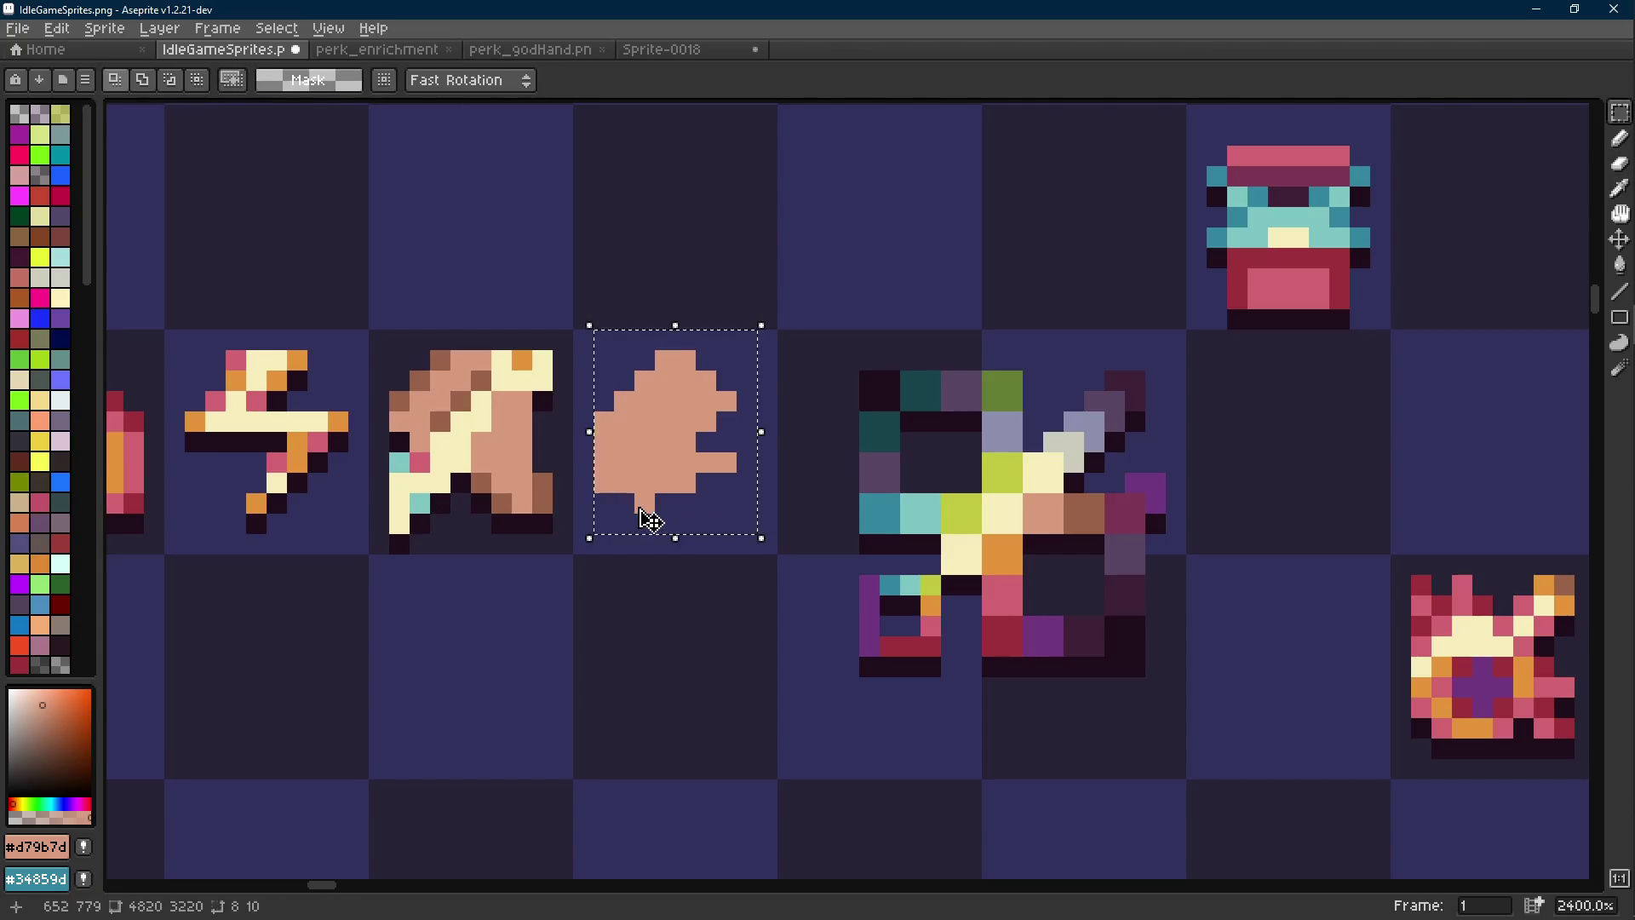
{"action": "key", "text": "Right"}
{"action": "key", "text": "Return"}
{"action": "scroll", "coordinate": [790, 481], "scroll_direction": "down", "scroll_amount": 6}
{"action": "scroll", "coordinate": [790, 481], "scroll_direction": "up", "scroll_amount": 3}
{"action": "scroll", "coordinate": [790, 482], "scroll_direction": "up", "scroll_amount": 3}
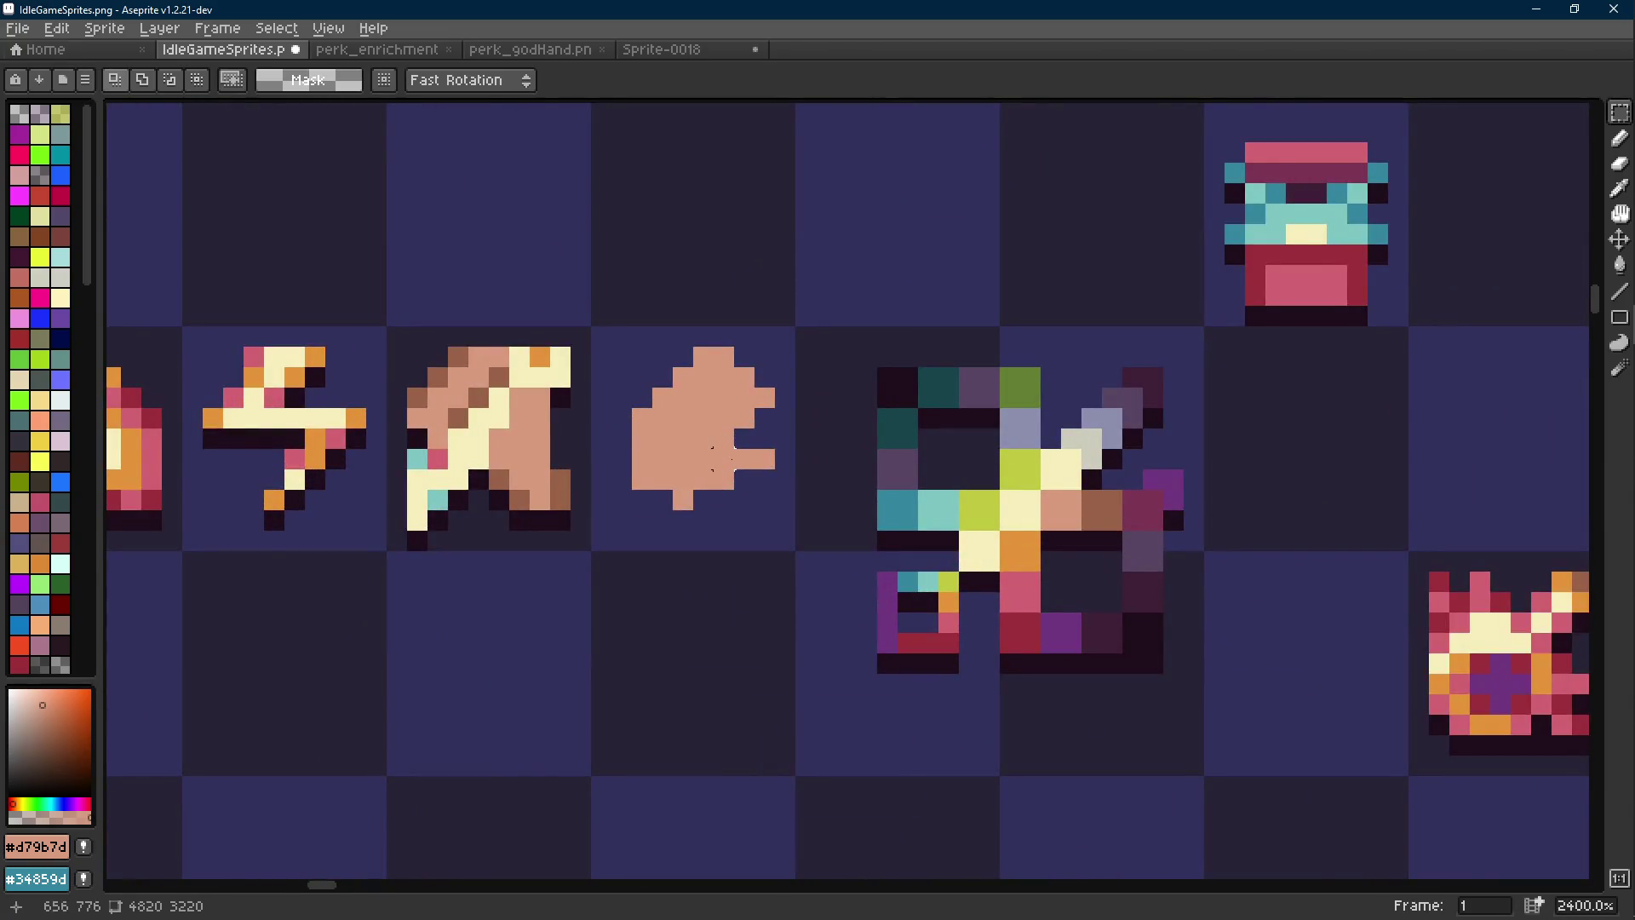
{"action": "left_click_drag", "start_coordinate": [724, 460], "coordinate": [818, 469]}
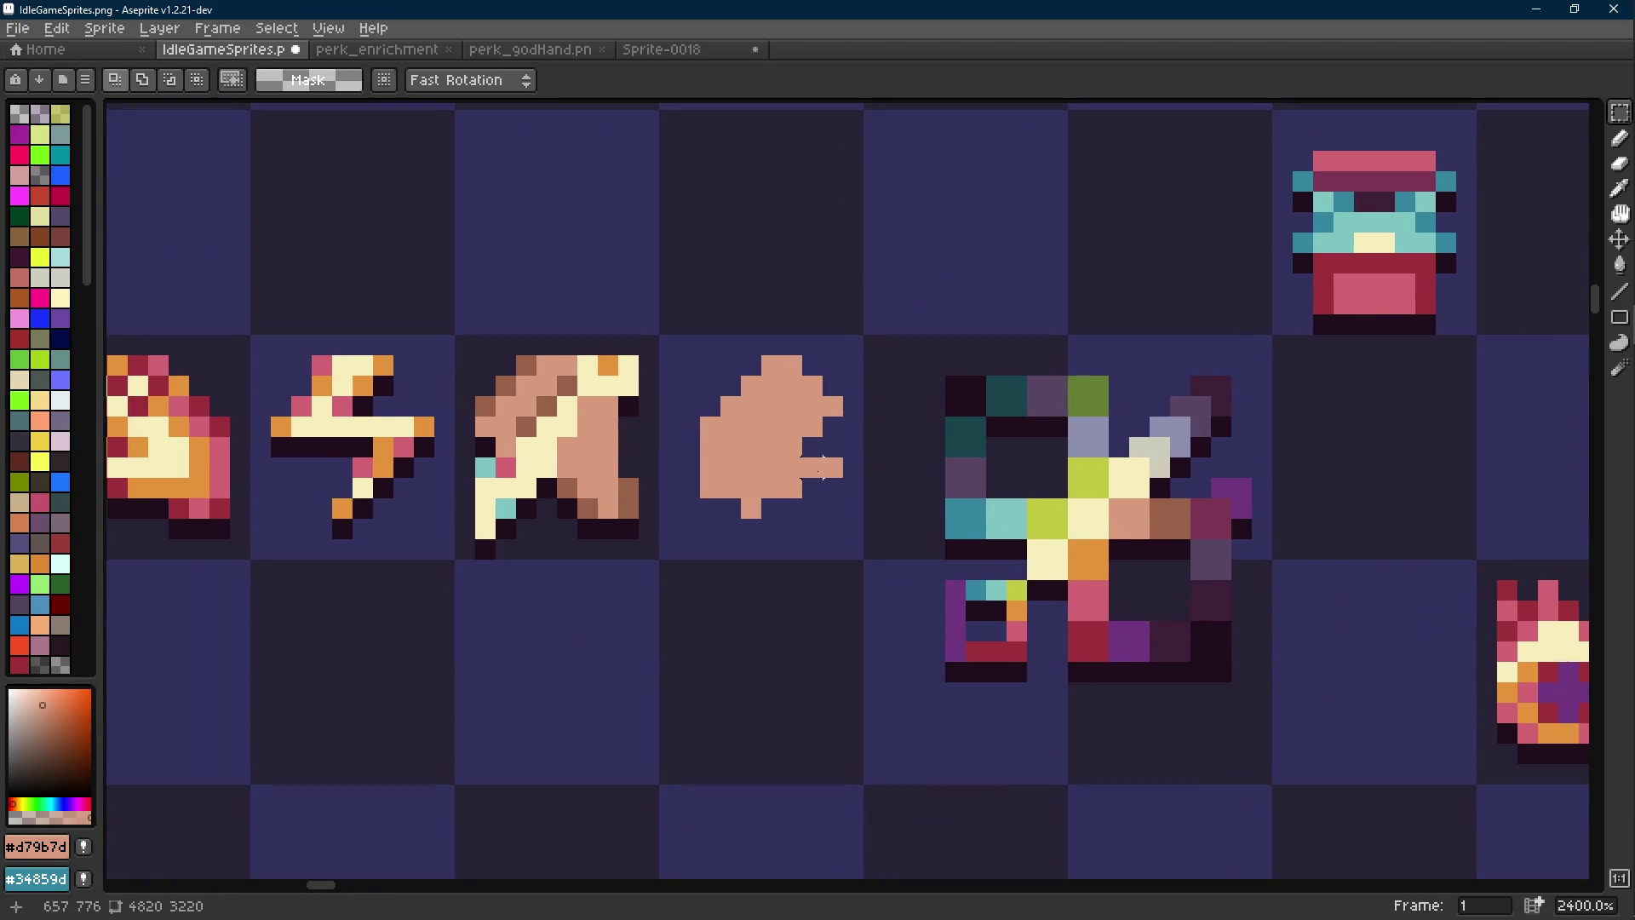
Add peach pixels along the blob's left edge
{"action": "key", "text": "b"}
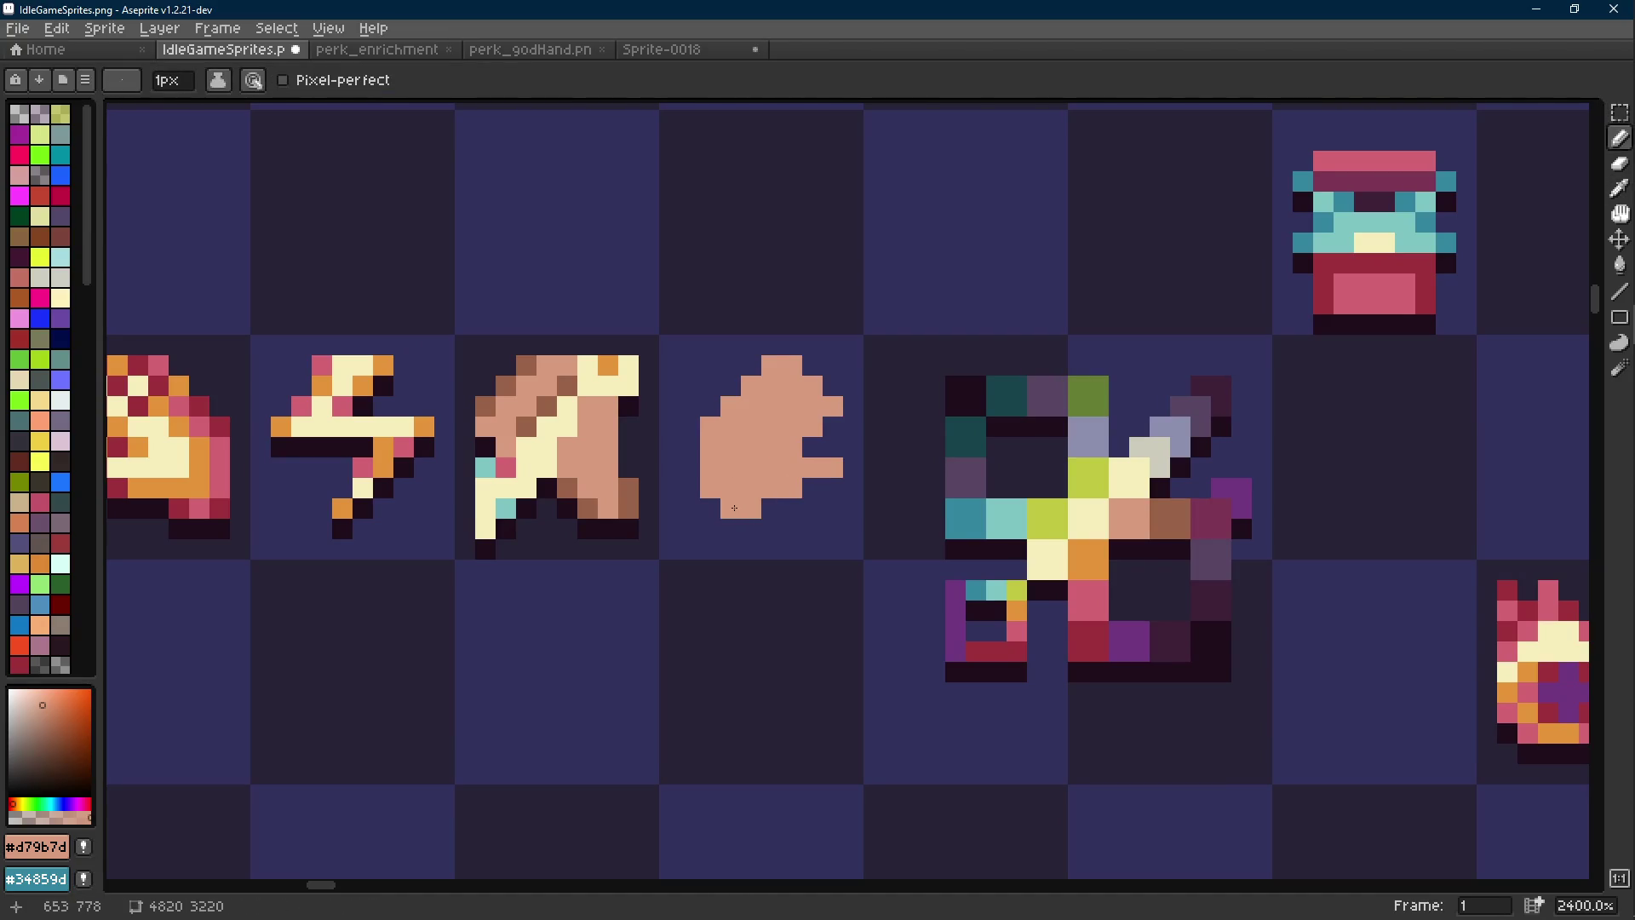
{"action": "left_click_drag", "start_coordinate": [700, 503], "coordinate": [690, 464]}
{"action": "key", "text": "e"}
{"action": "key", "text": "b"}
{"action": "key", "text": "e"}
{"action": "key", "text": "b"}
{"action": "key", "text": "e"}
{"action": "key", "text": "b"}
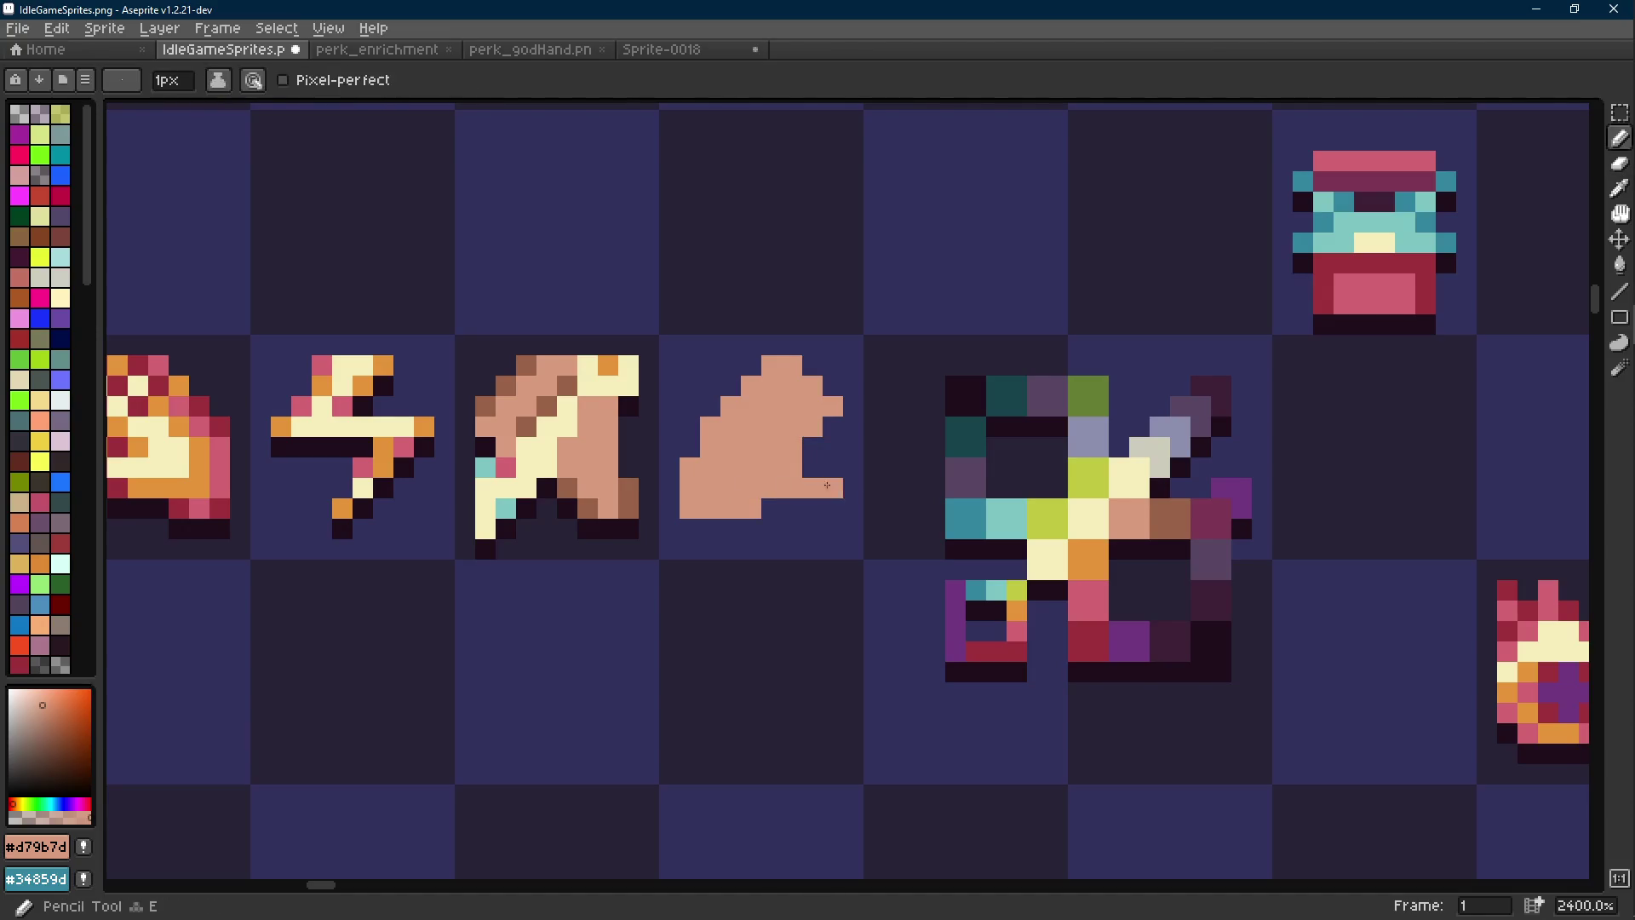
{"action": "left_click_drag", "start_coordinate": [850, 523], "coordinate": [845, 548]}
{"action": "key", "text": "e"}
{"action": "key", "text": "b"}
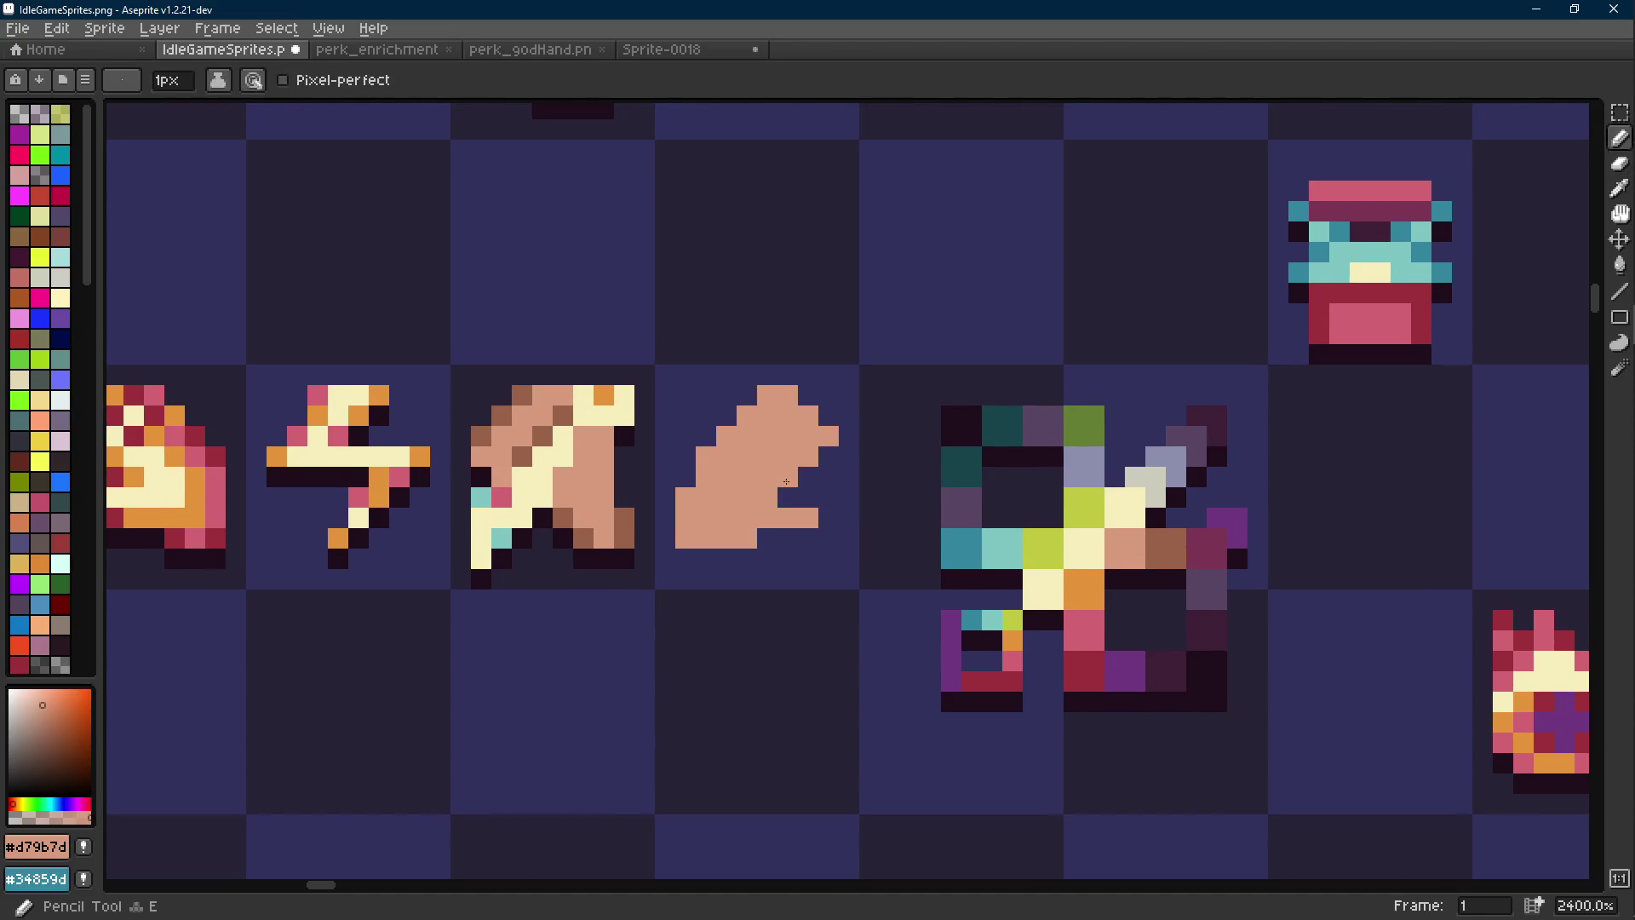
Erase two pixels on the blob's upper-right edge and its top pixel
{"action": "key", "text": "i"}
{"action": "key", "text": "e"}
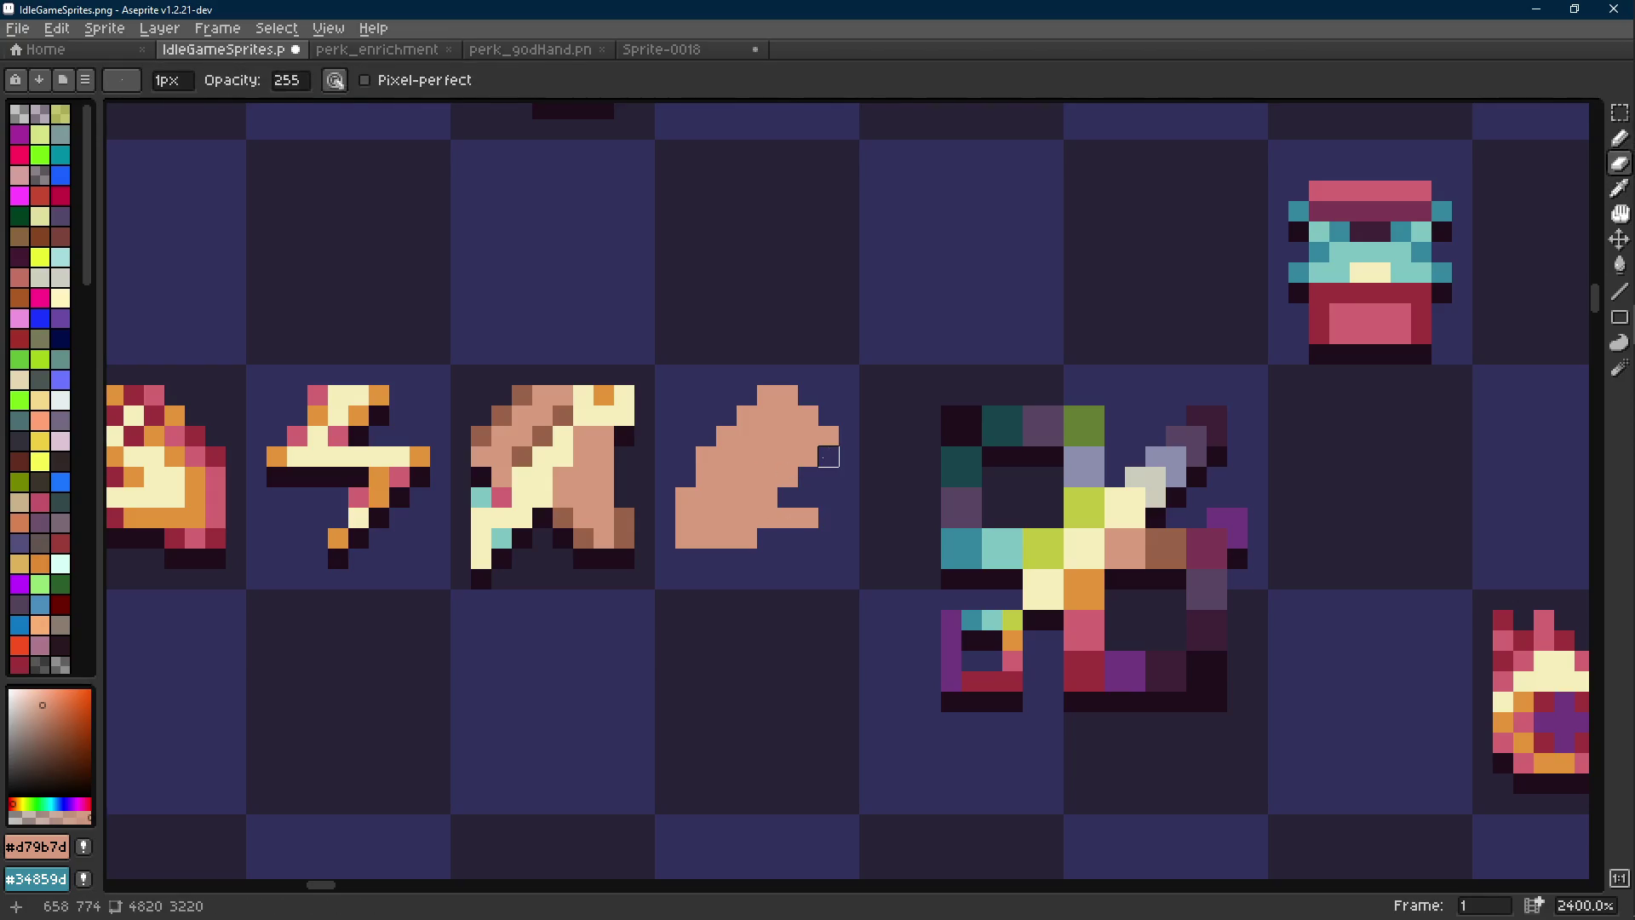
{"action": "left_click_drag", "start_coordinate": [808, 415], "coordinate": [788, 395]}
{"action": "key", "text": "i"}
{"action": "key", "text": "e"}
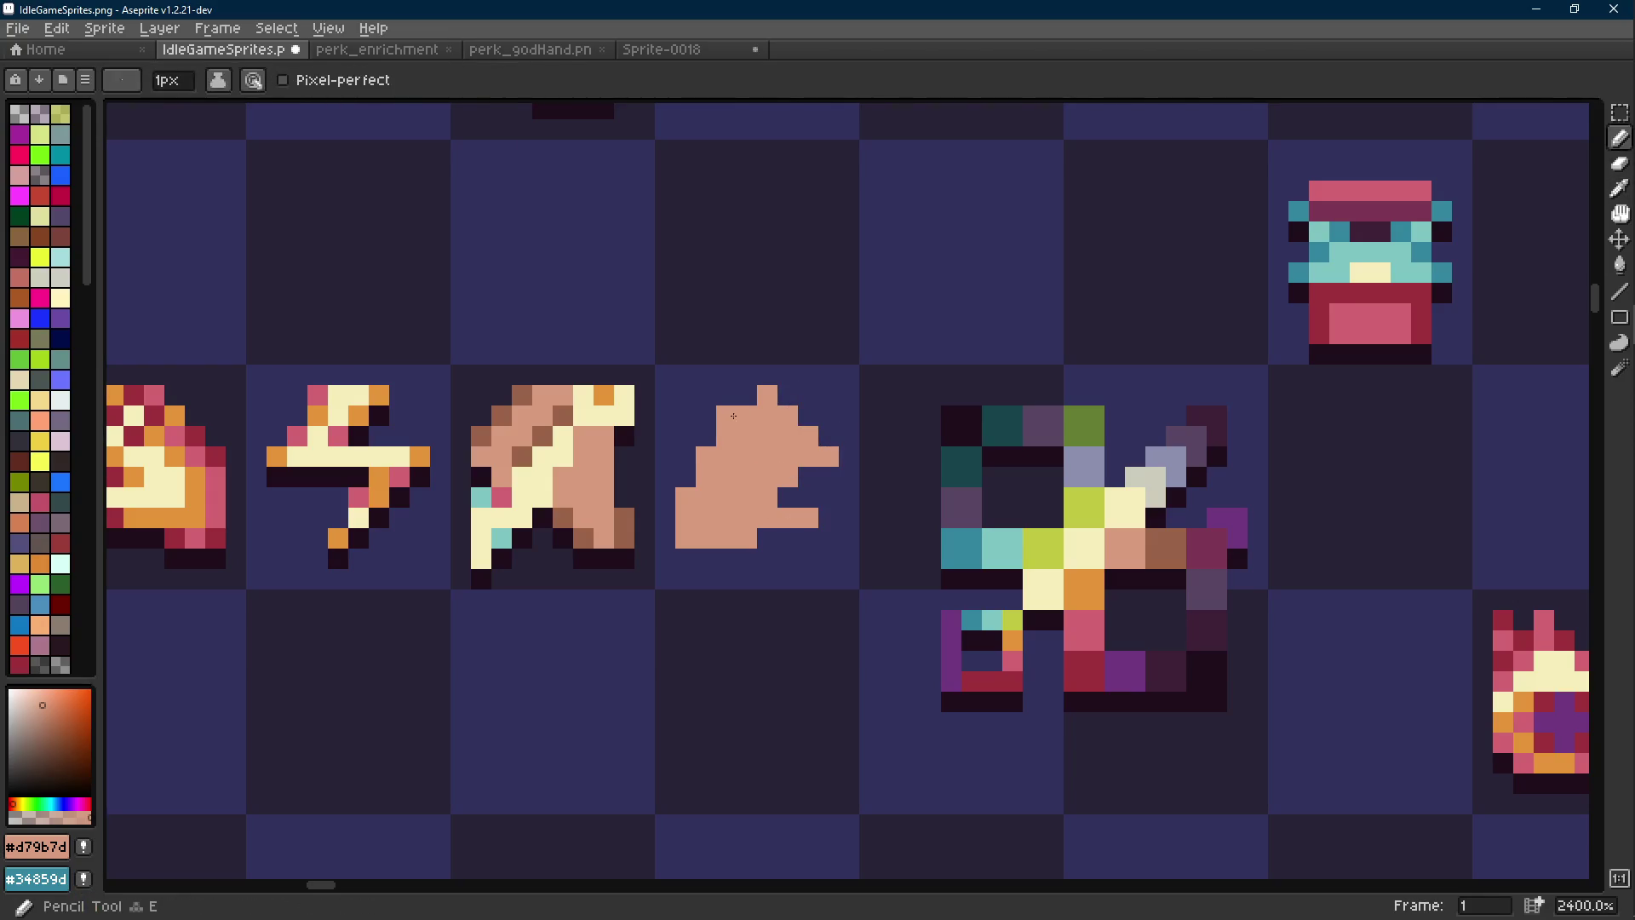
{"action": "left_click", "coordinate": [761, 396]}
{"action": "key", "text": "b"}
{"action": "key", "text": "e"}
{"action": "key", "text": "b"}
{"action": "key", "text": "e"}
Undo the last erase, zoom out to the whole sprite sheet and select the blob's cell
{"action": "key", "text": "b"}
{"action": "key", "text": "3"}
{"action": "key", "text": "ctrl+z"}
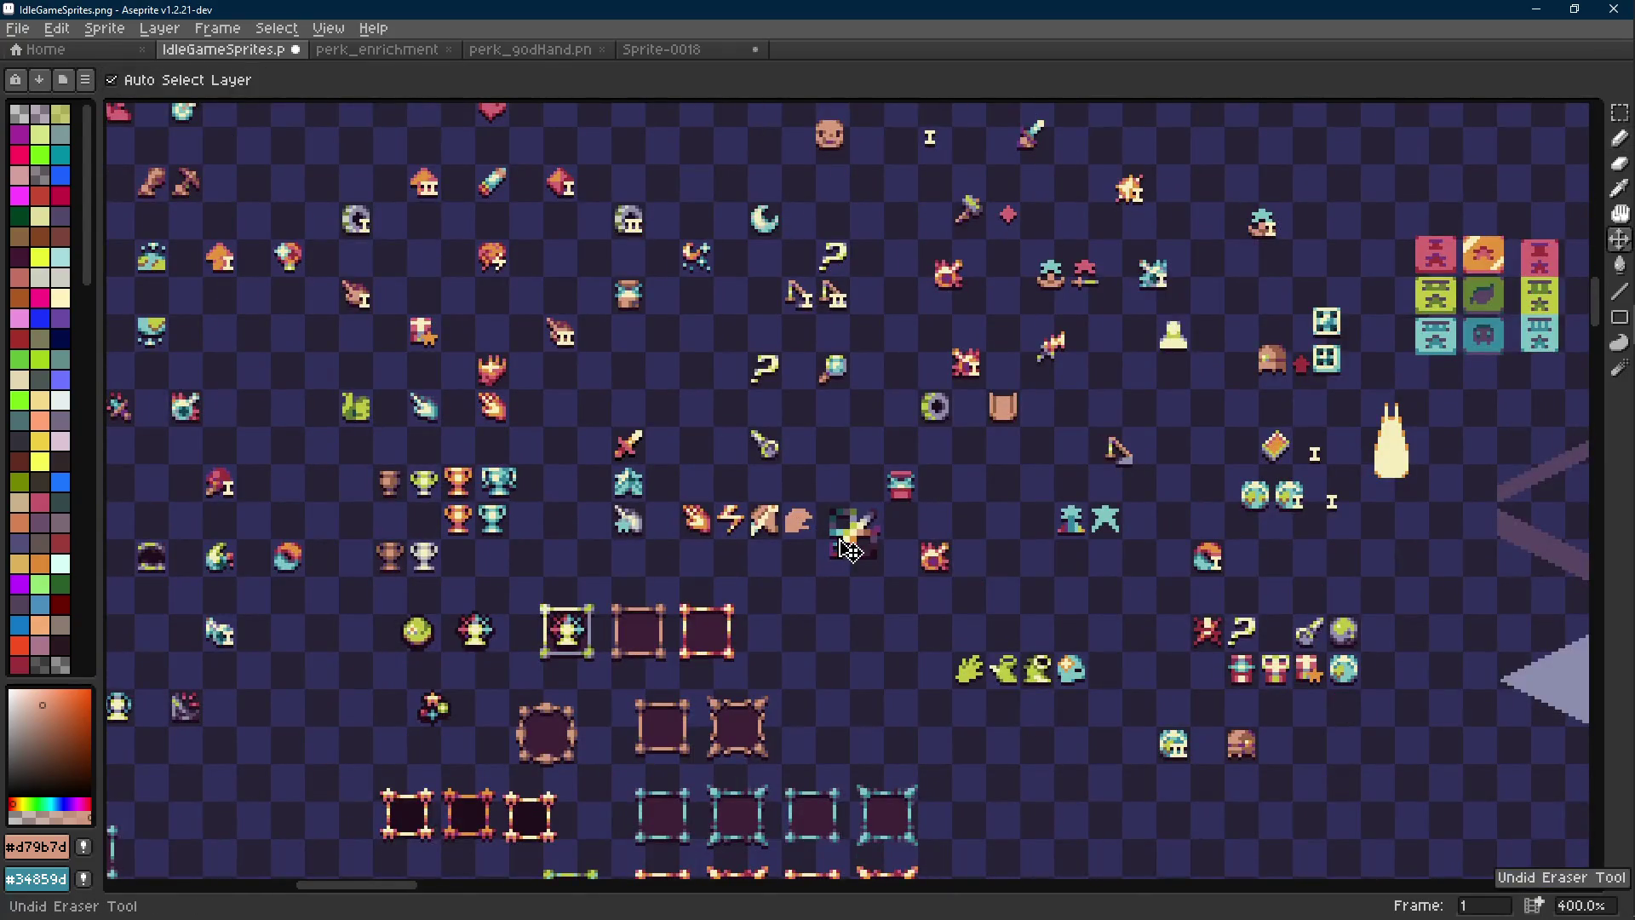
{"action": "key", "text": "i"}
{"action": "scroll", "coordinate": [849, 550], "scroll_direction": "up", "scroll_amount": 3}
{"action": "scroll", "coordinate": [817, 553], "scroll_direction": "up", "scroll_amount": 3}
{"action": "left_click", "coordinate": [788, 563]}
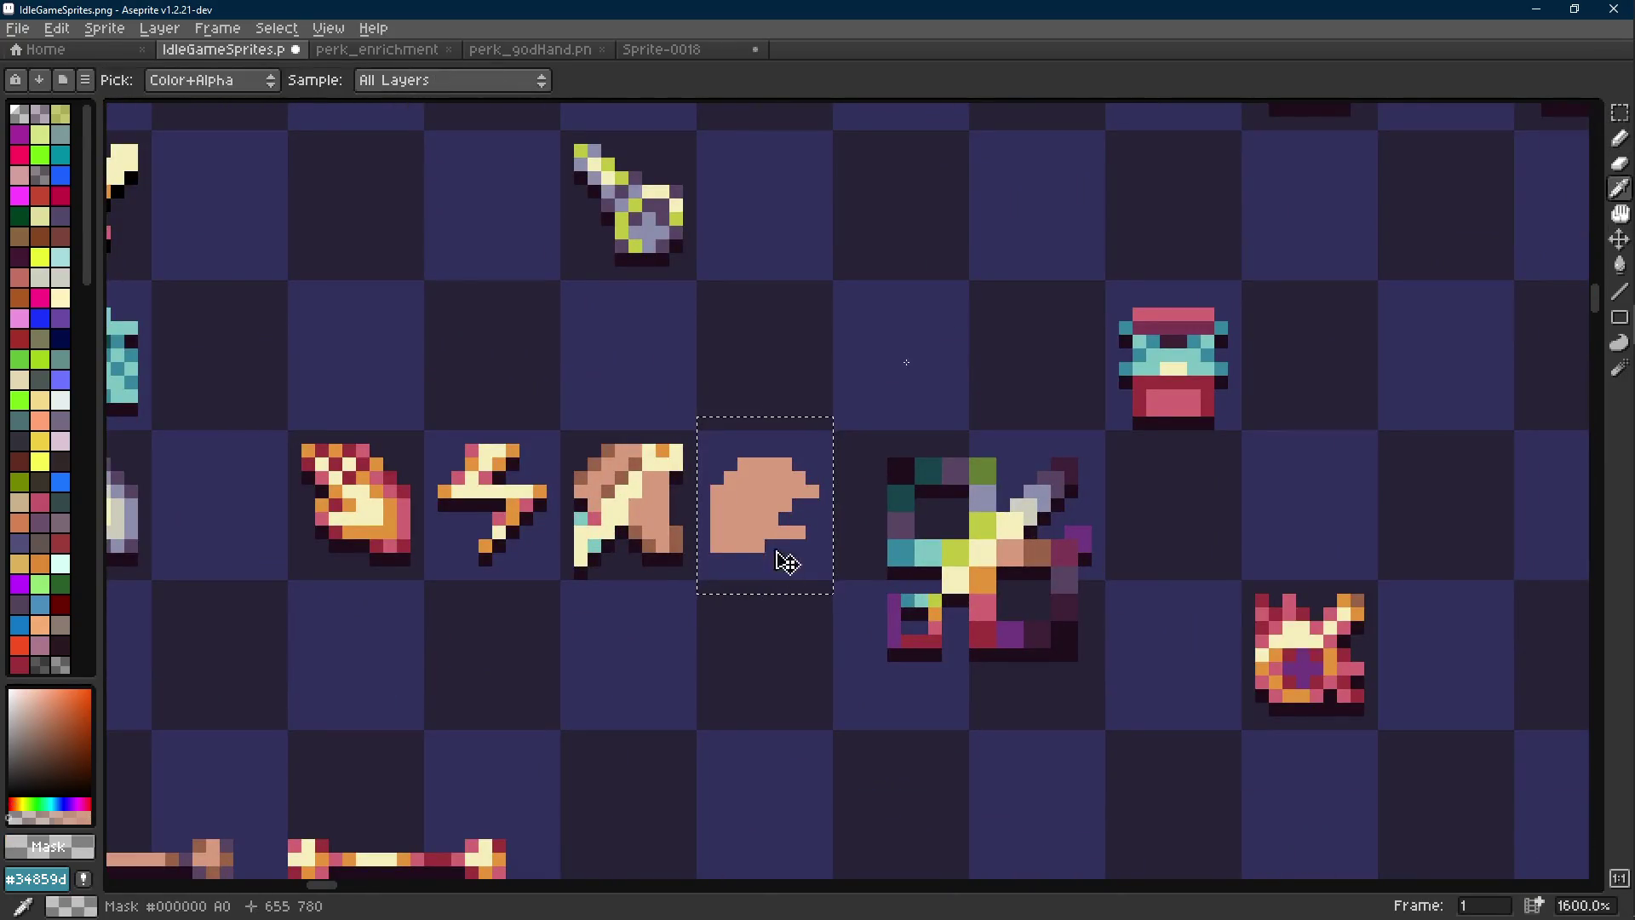
Delete the peach blob, leaving the cell empty
{"action": "key", "text": "m"}
{"action": "key", "text": "Delete"}
{"action": "scroll", "coordinate": [809, 549], "scroll_direction": "down", "scroll_amount": 4}
{"action": "scroll", "coordinate": [770, 498], "scroll_direction": "up", "scroll_amount": 2}
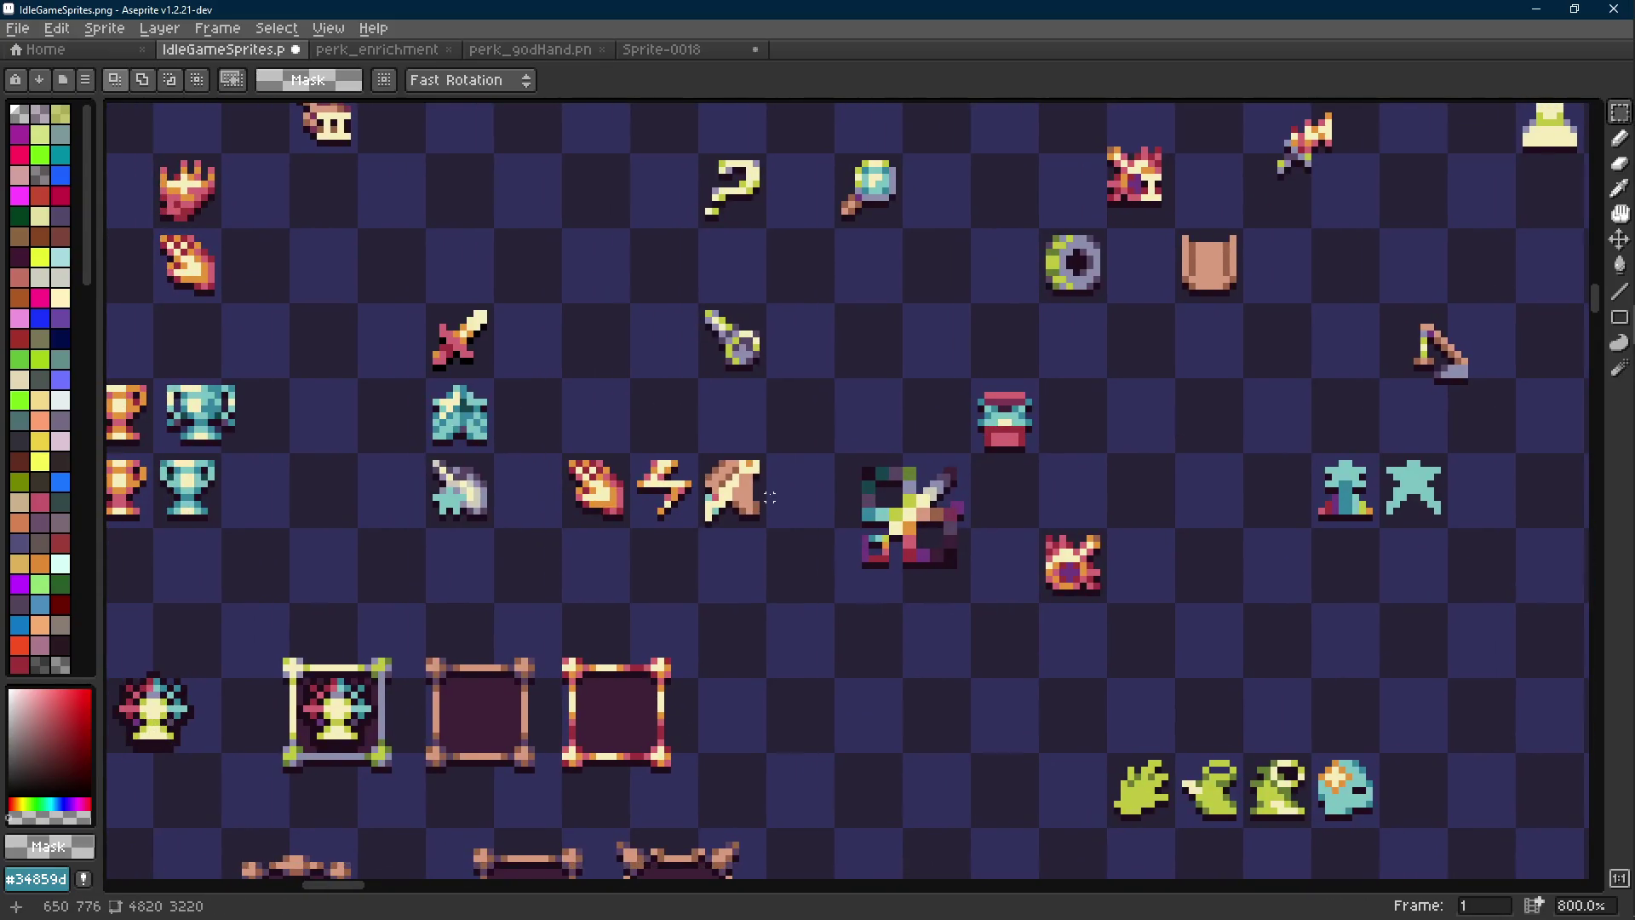
{"action": "scroll", "coordinate": [770, 497], "scroll_direction": "down", "scroll_amount": 2}
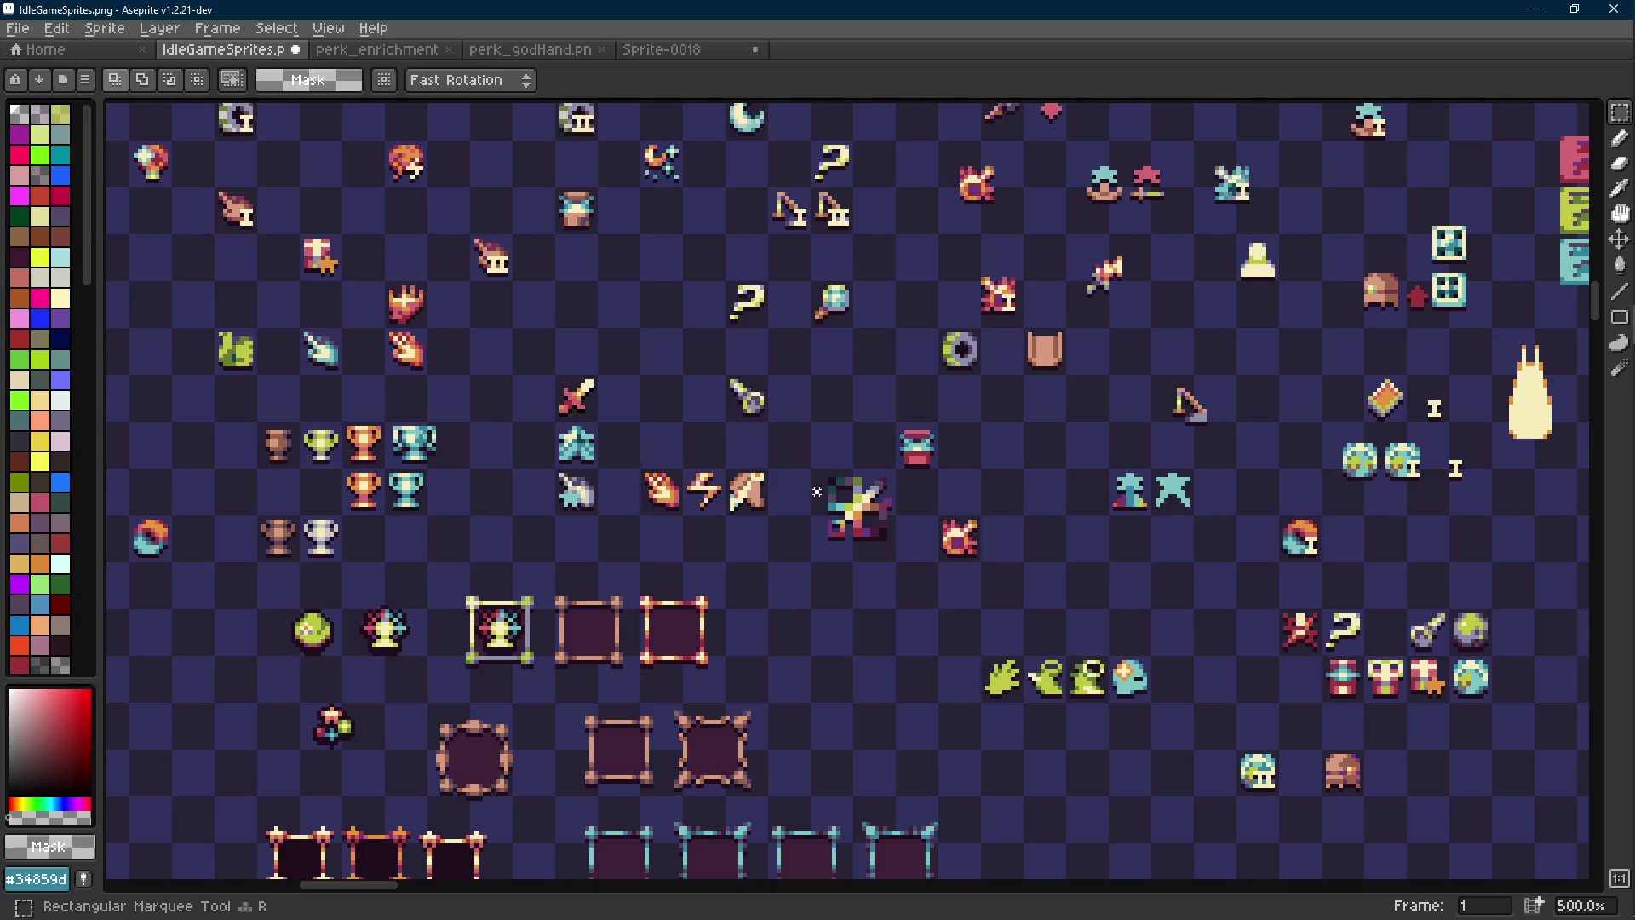
{"action": "scroll", "coordinate": [681, 498], "scroll_direction": "up", "scroll_amount": 7}
Pick the teal and then the brown colour from the bow sprite
{"action": "key", "text": "i"}
{"action": "left_click", "coordinate": [682, 501]}
{"action": "key", "text": "b"}
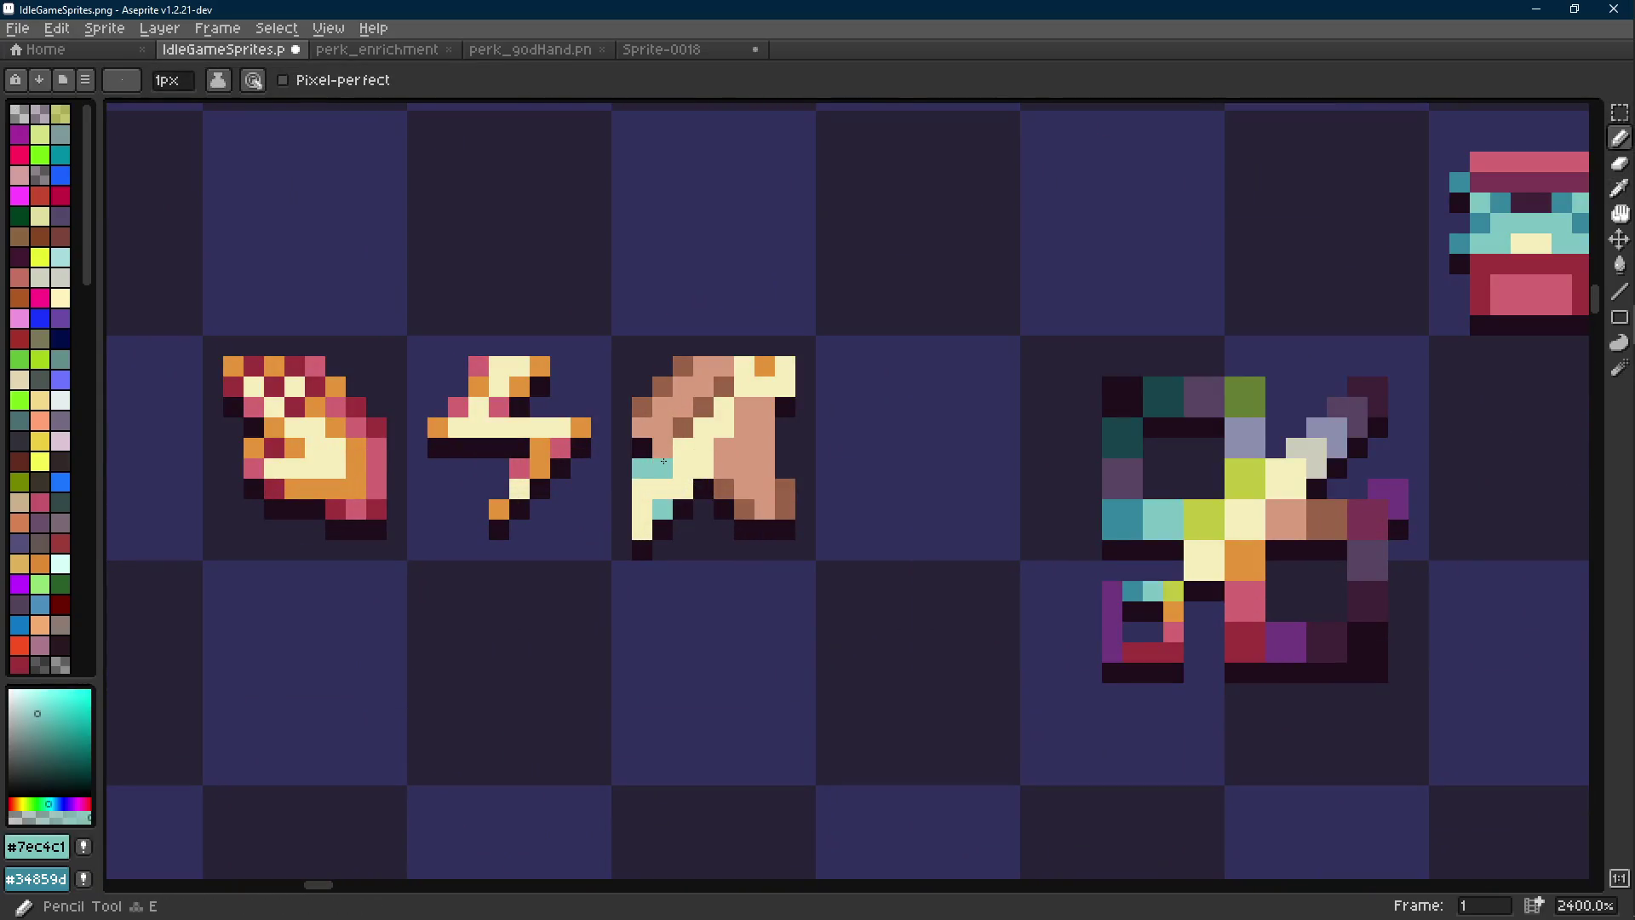
{"action": "scroll", "coordinate": [687, 482], "scroll_direction": "down", "scroll_amount": 5}
{"action": "scroll", "coordinate": [687, 482], "scroll_direction": "down", "scroll_amount": 4}
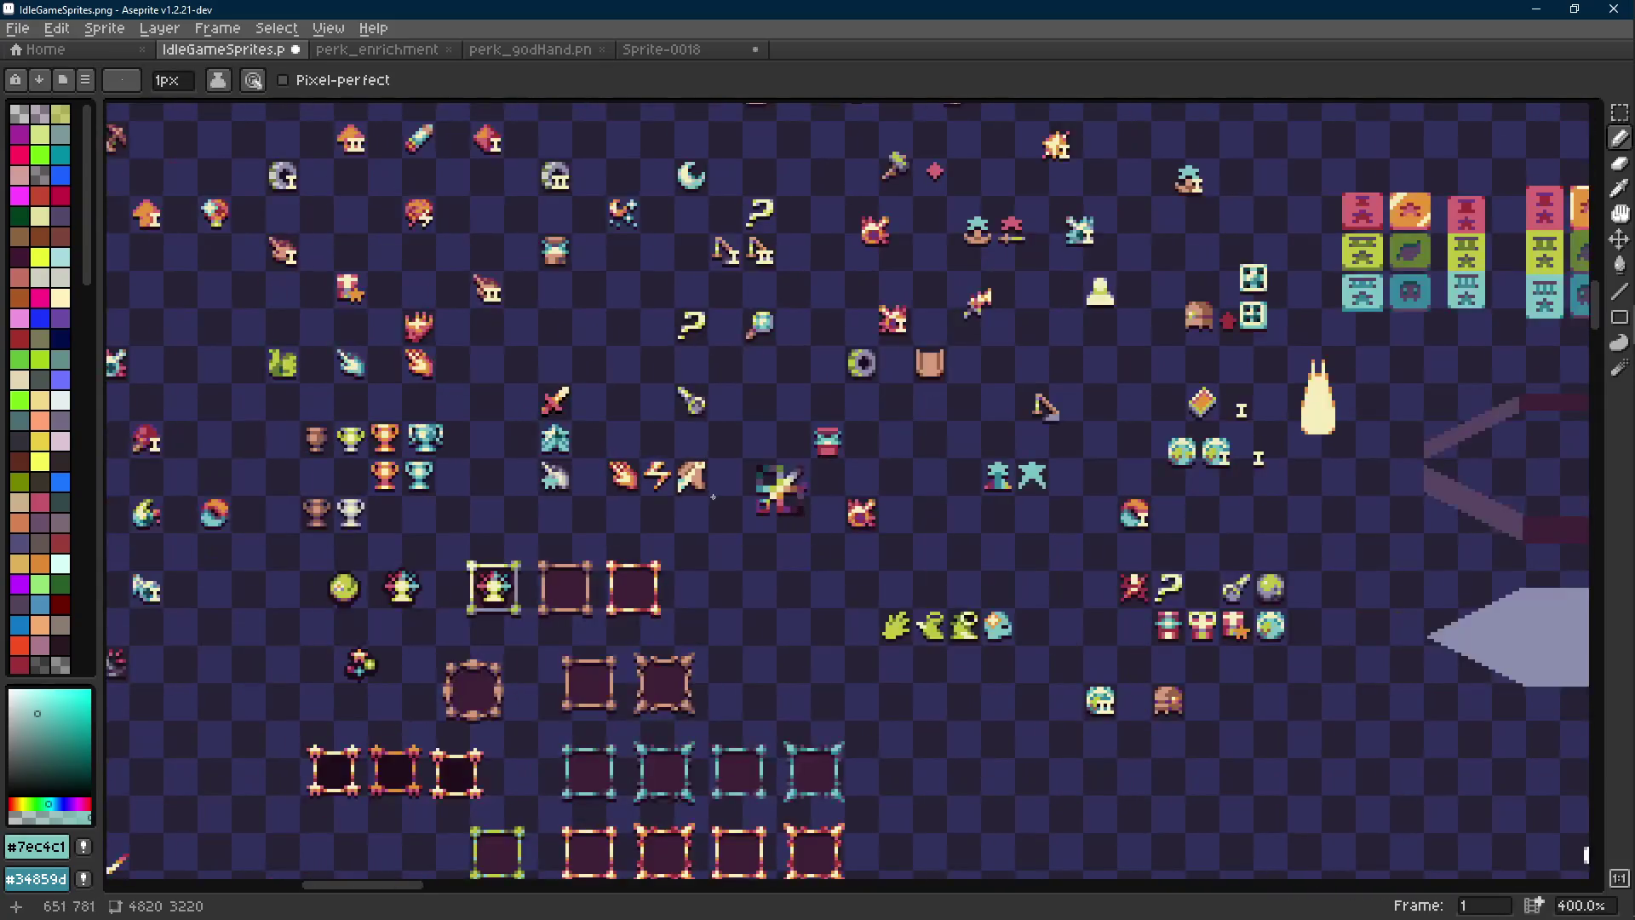
{"action": "scroll", "coordinate": [708, 496], "scroll_direction": "up", "scroll_amount": 9}
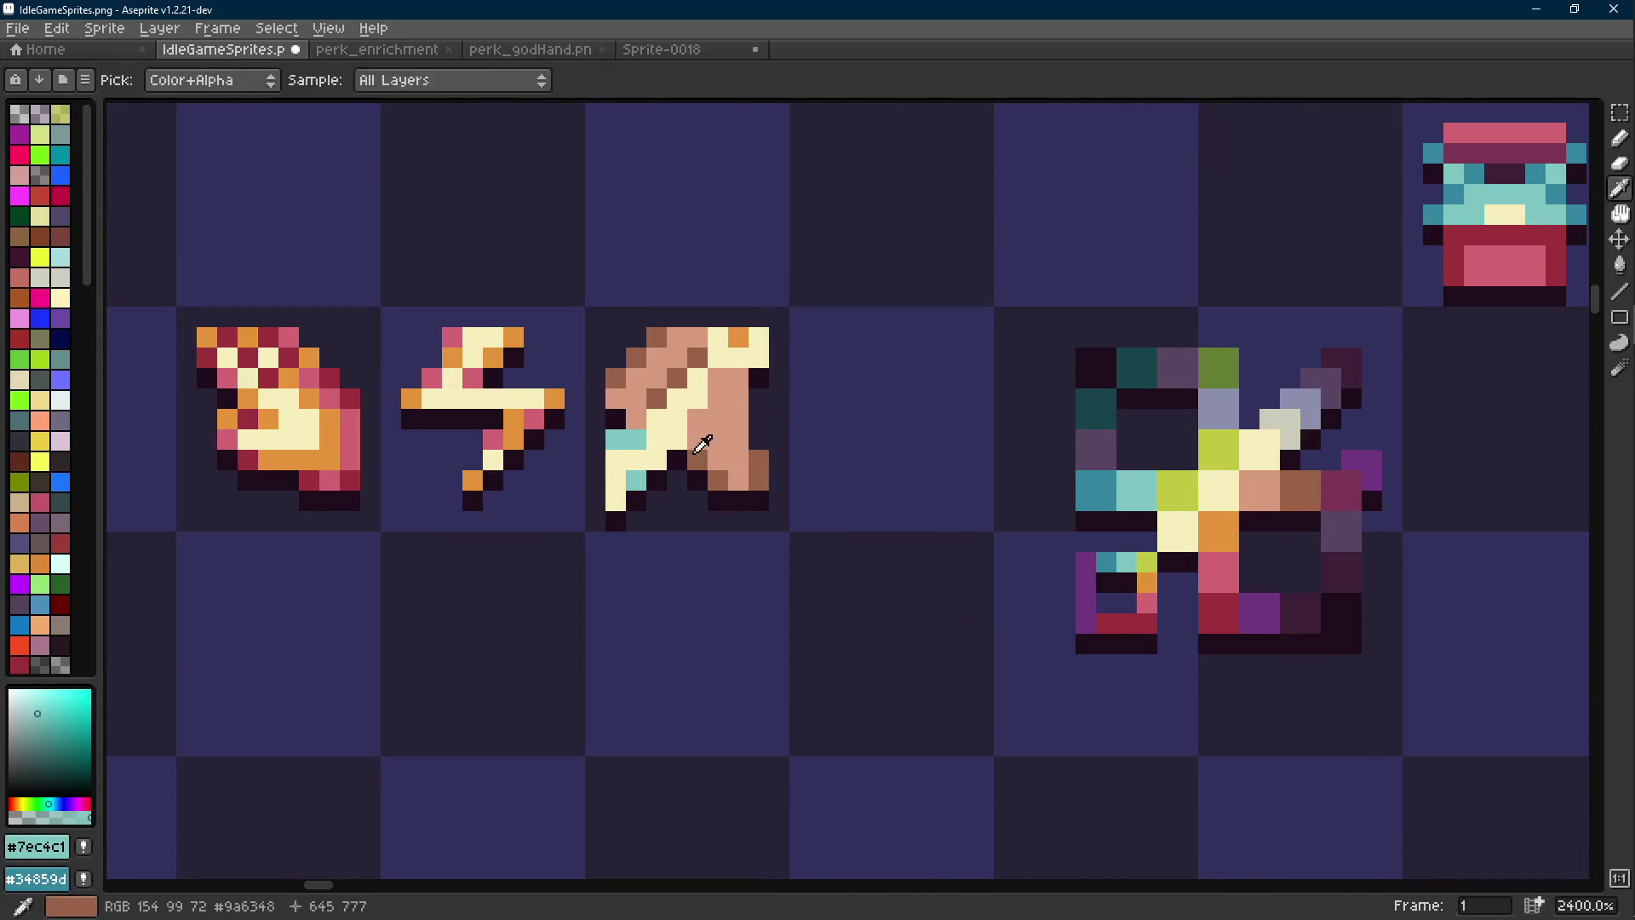
{"action": "scroll", "coordinate": [692, 439], "scroll_direction": "down", "scroll_amount": 7}
{"action": "scroll", "coordinate": [767, 412], "scroll_direction": "up", "scroll_amount": 5}
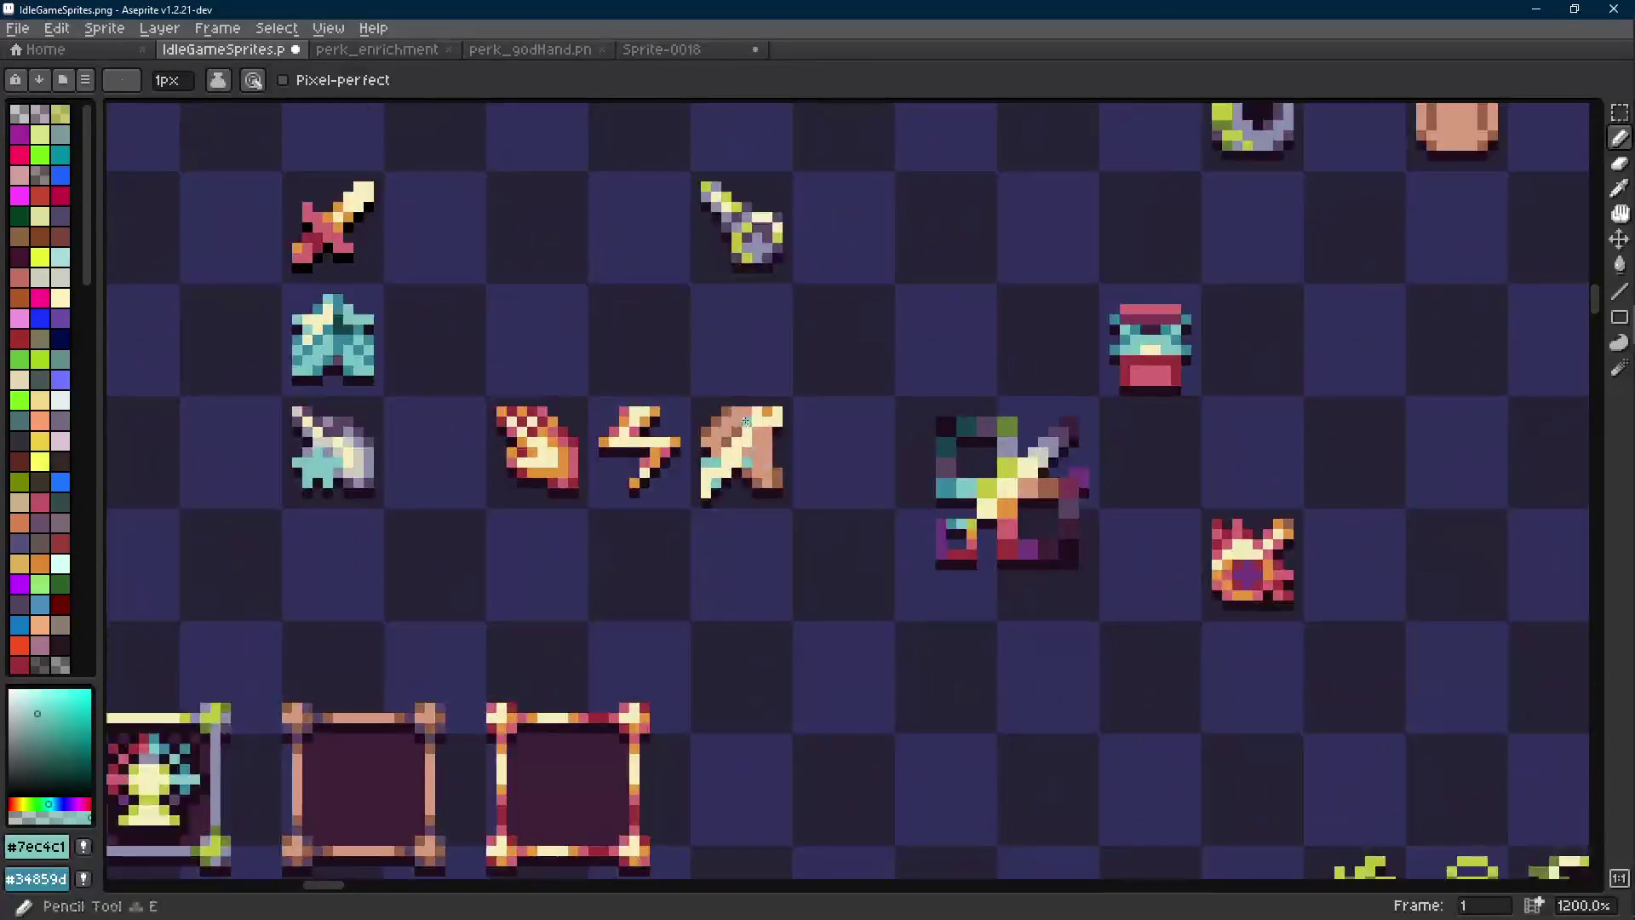
{"action": "scroll", "coordinate": [787, 443], "scroll_direction": "up", "scroll_amount": 3}
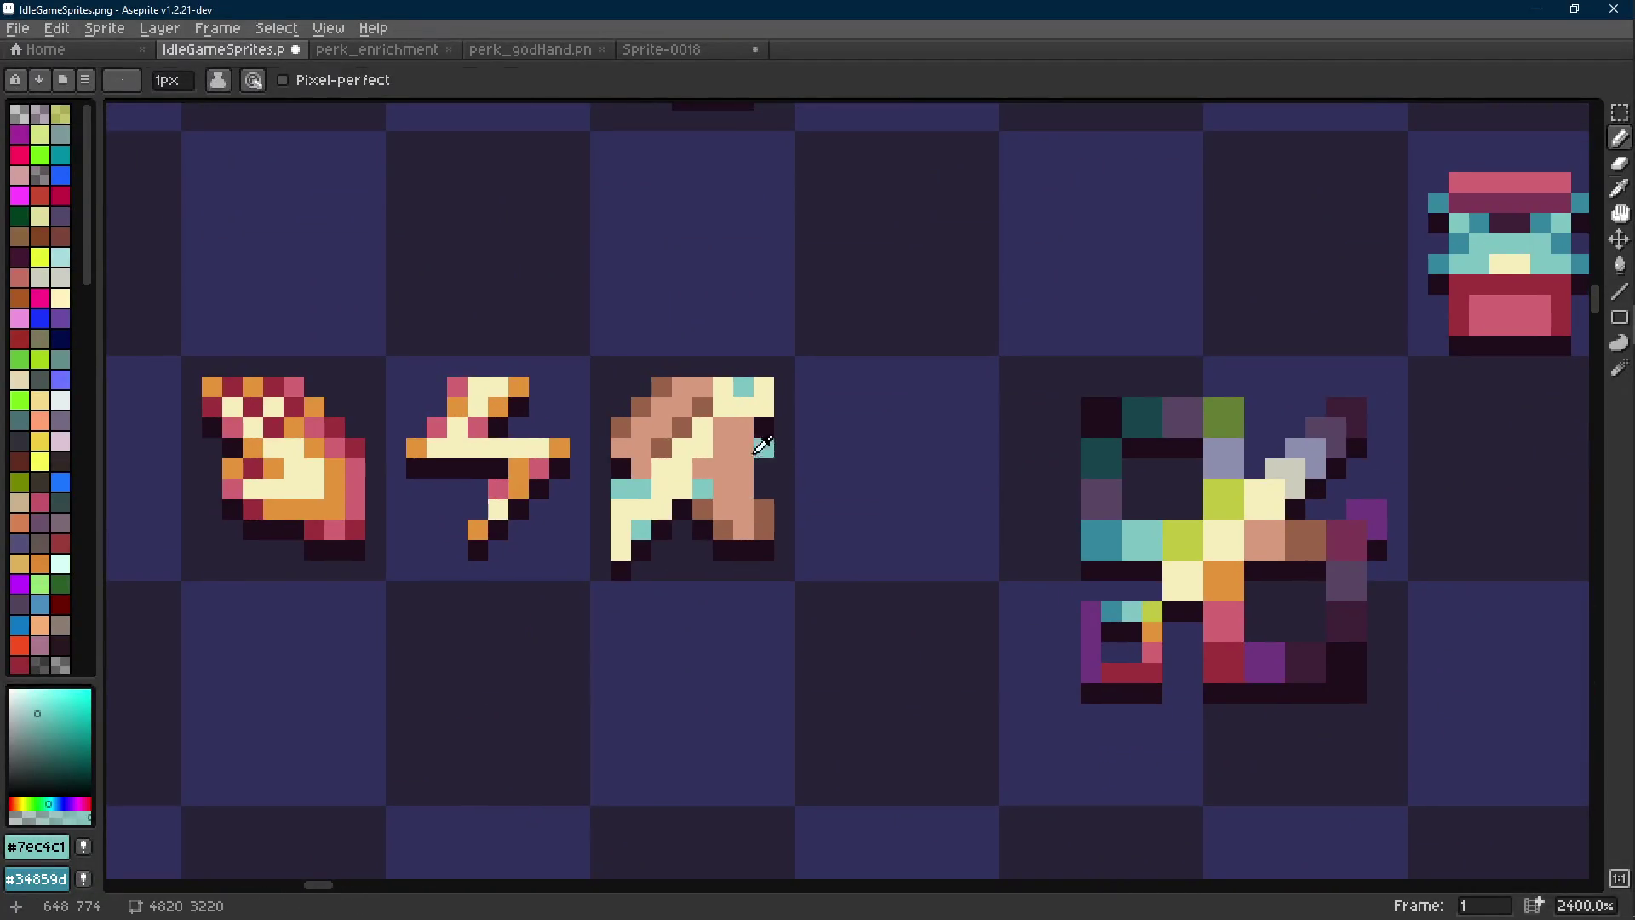
{"action": "left_click", "coordinate": [725, 440], "text": "alt"}
{"action": "scroll", "coordinate": [791, 519], "scroll_direction": "down", "scroll_amount": 9}
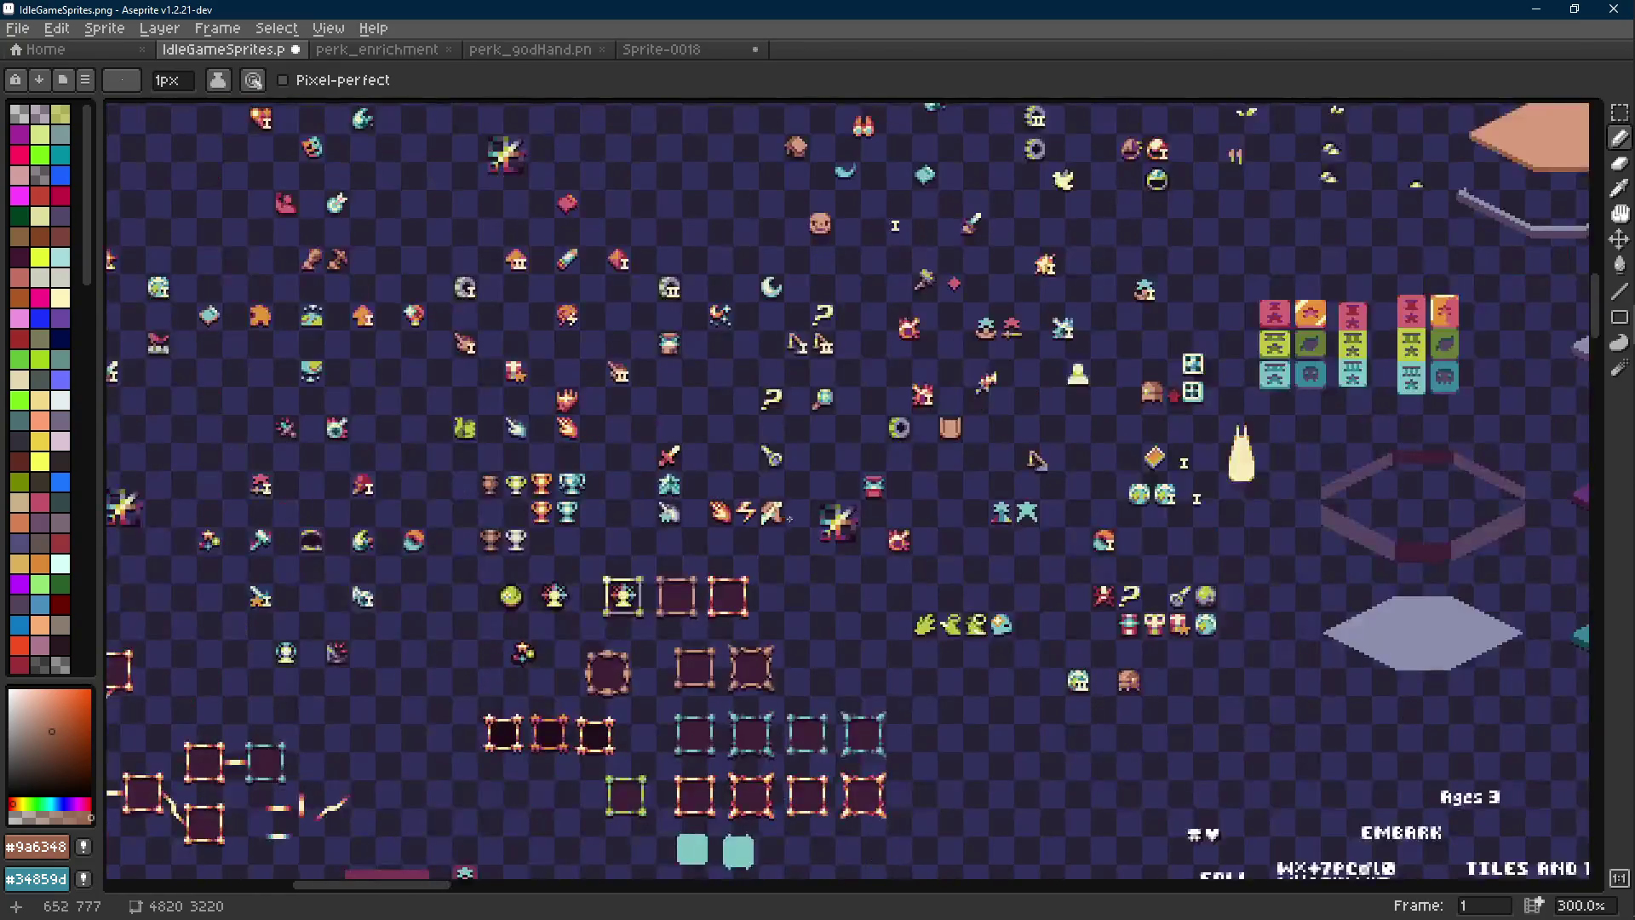
{"action": "scroll", "coordinate": [790, 519], "scroll_direction": "up", "scroll_amount": 1}
{"action": "scroll", "coordinate": [785, 518], "scroll_direction": "up", "scroll_amount": 5}
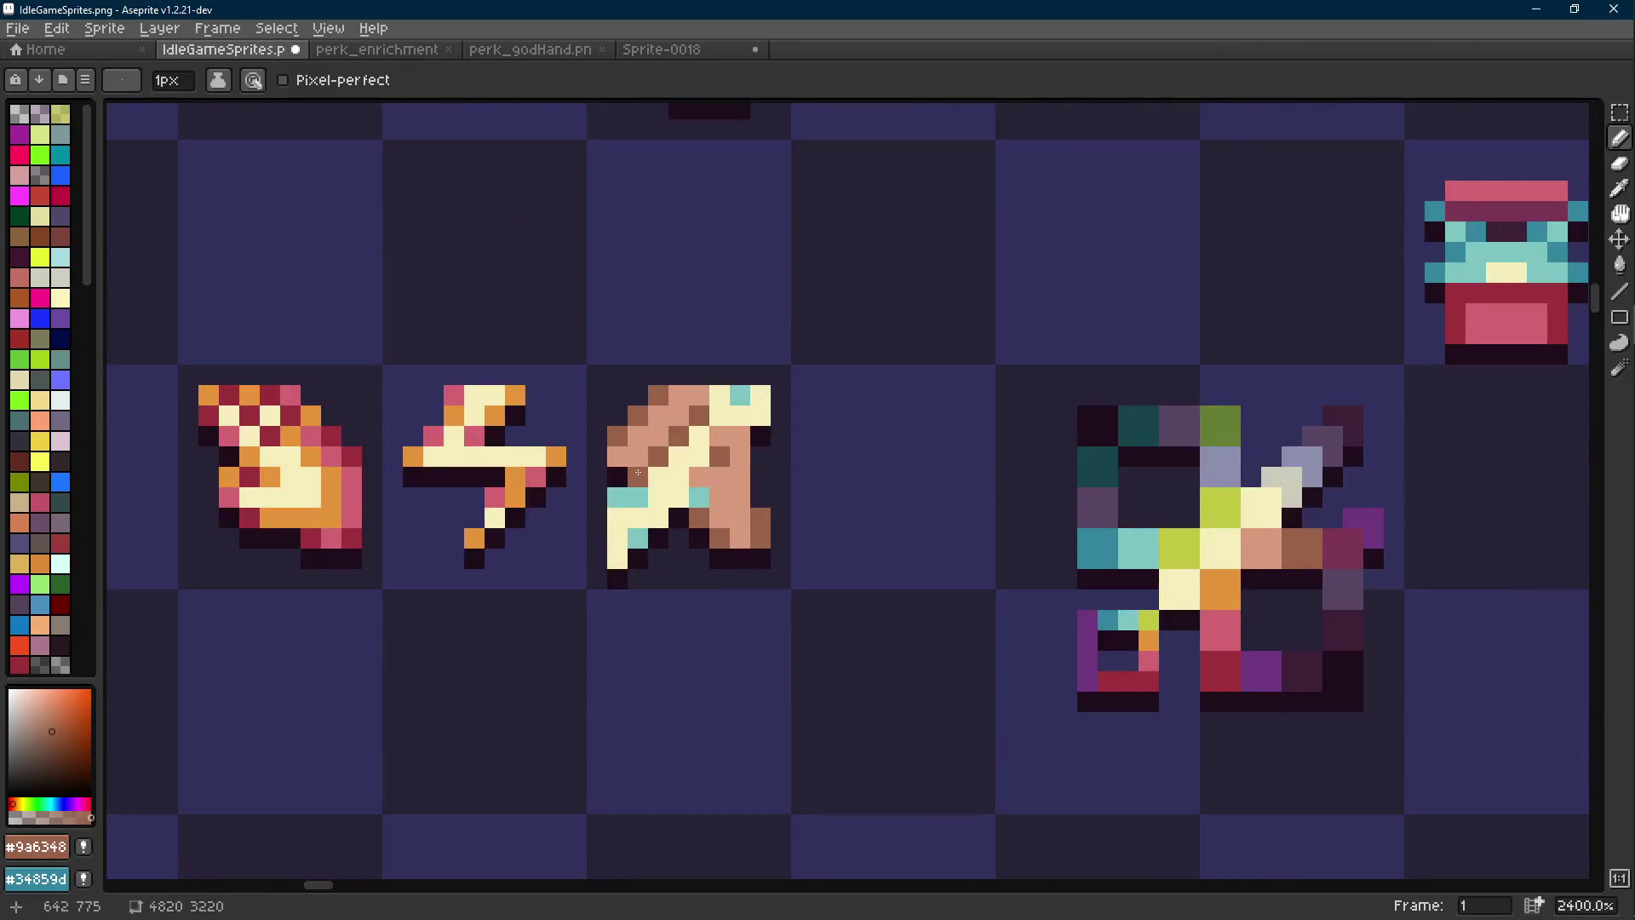
{"action": "scroll", "coordinate": [749, 516], "scroll_direction": "down", "scroll_amount": 5}
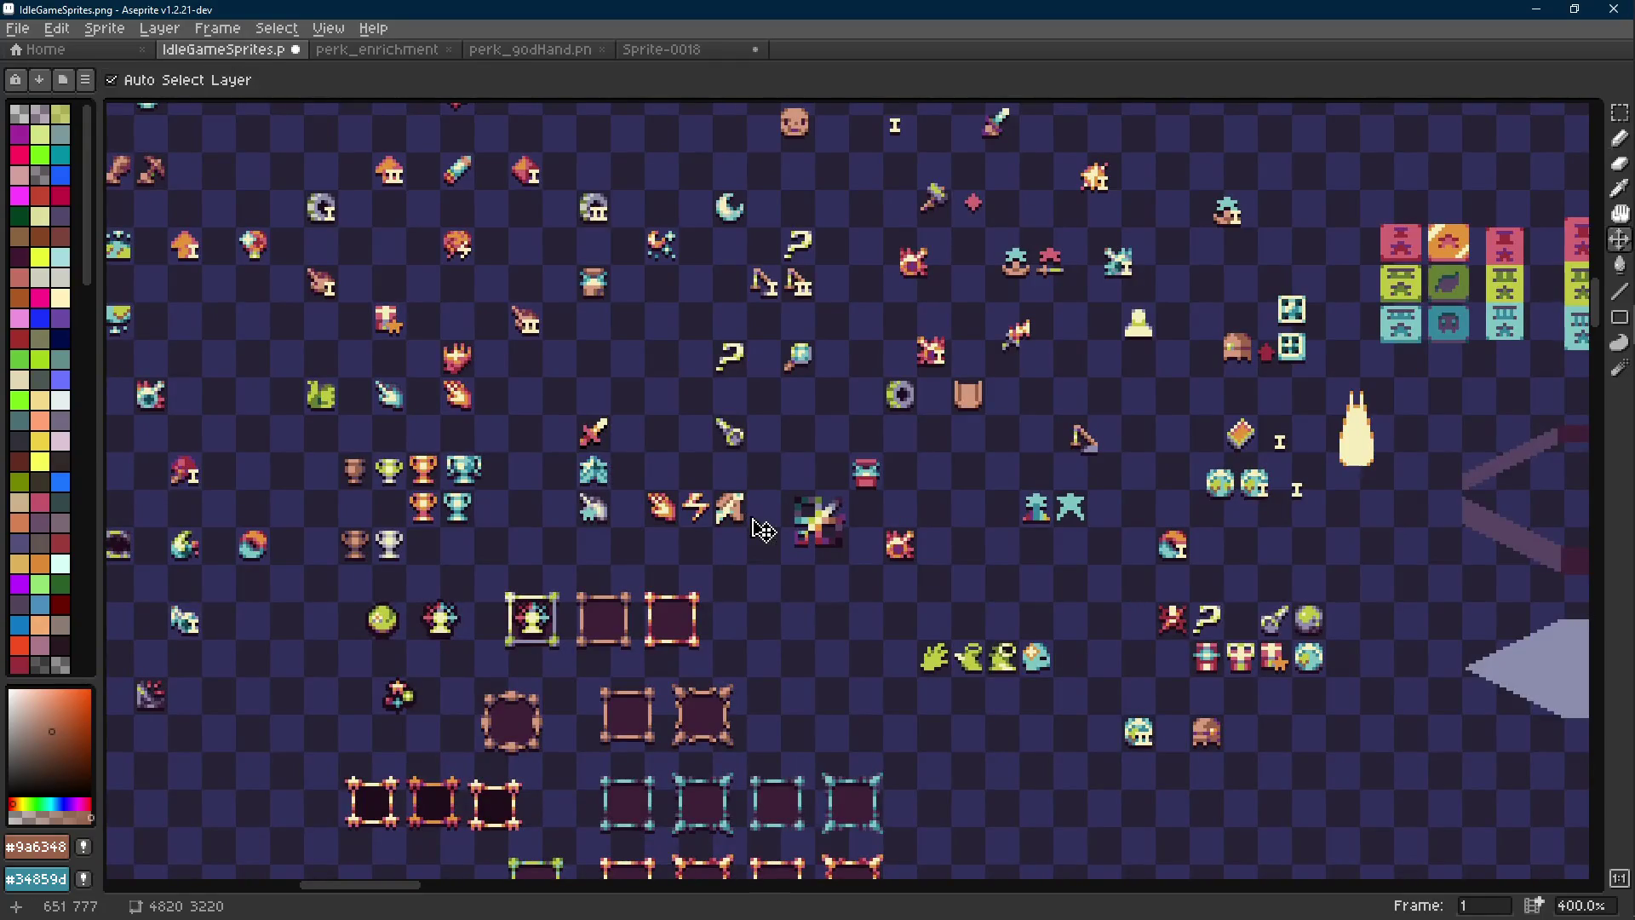
{"action": "scroll", "coordinate": [751, 516], "scroll_direction": "up", "scroll_amount": 8}
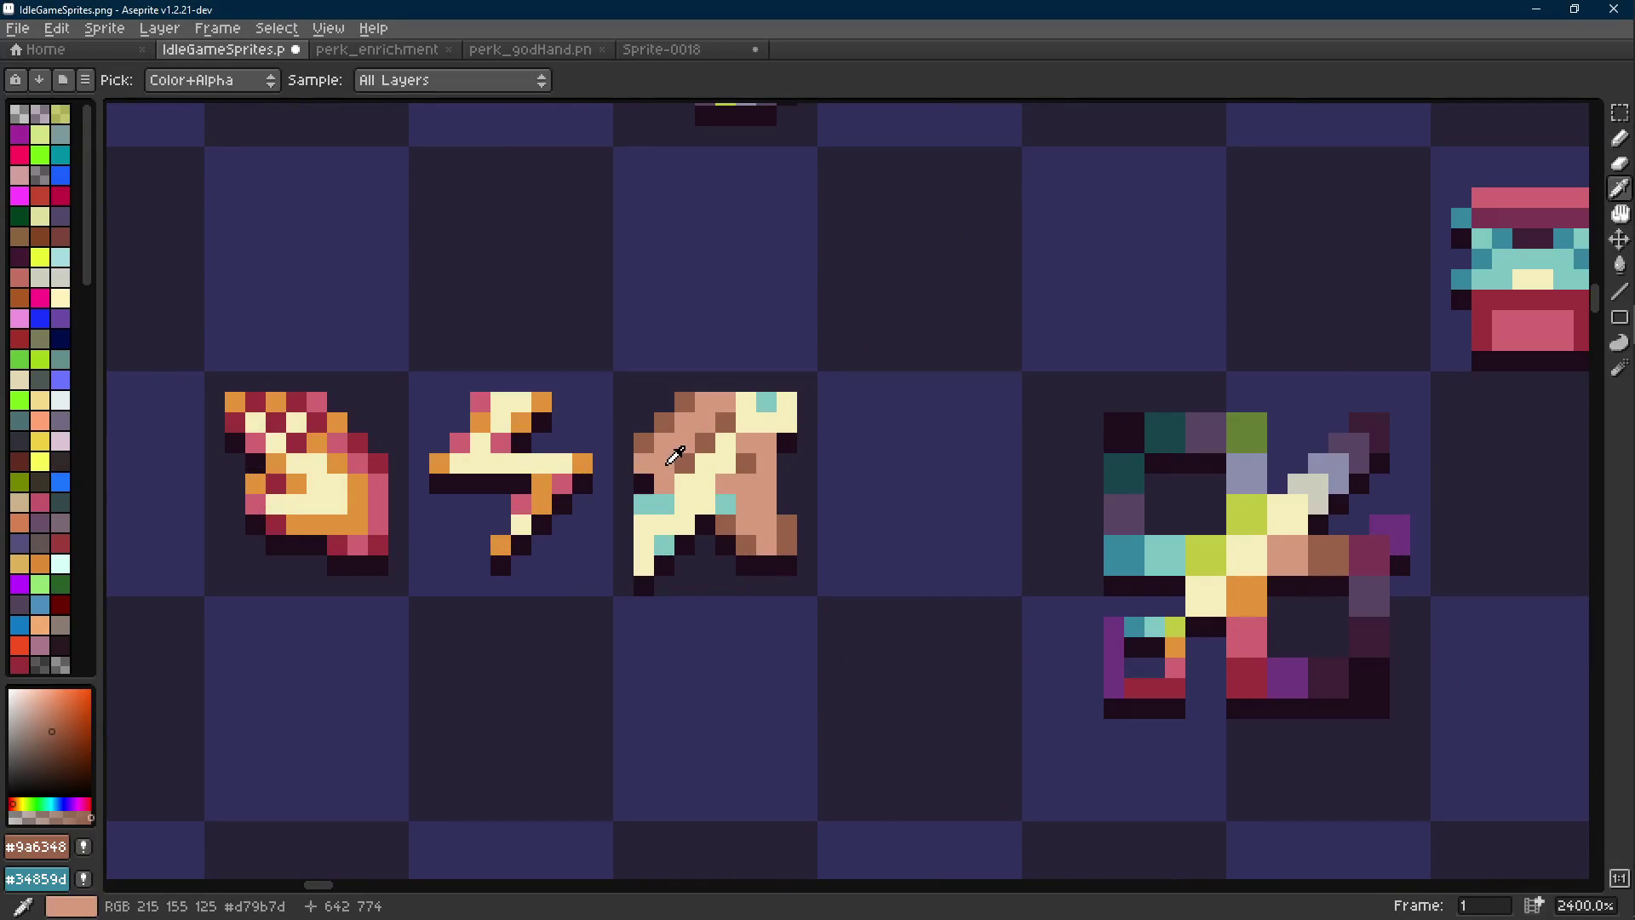
Undo the last two pencil strokes and save IdleGameSprites.png
{"action": "key", "text": "alt"}
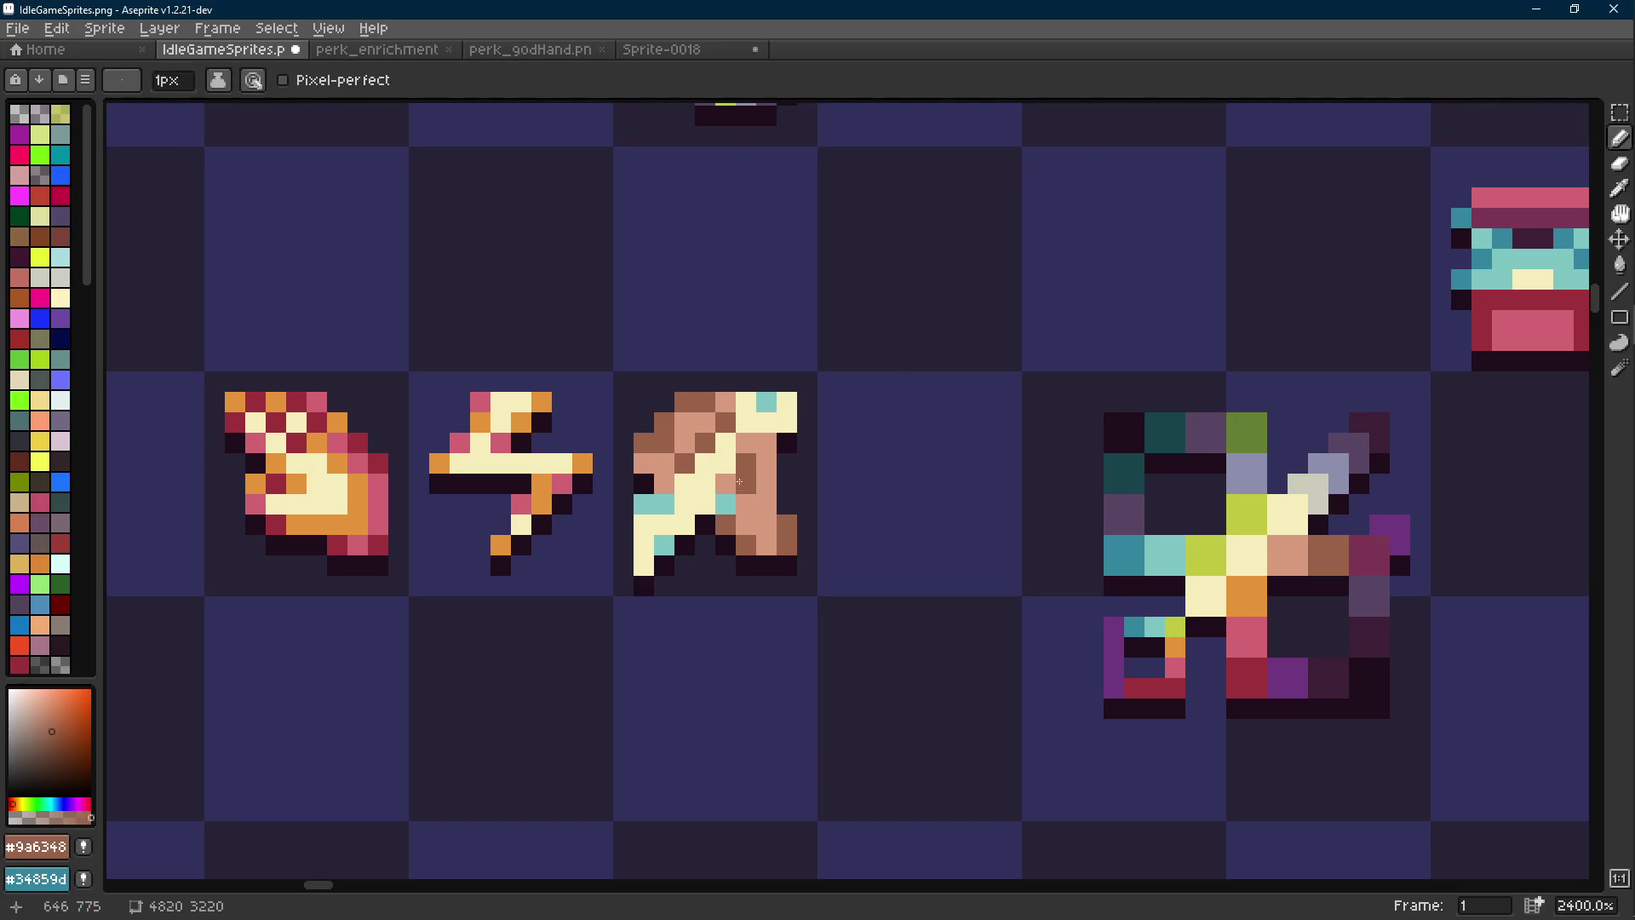
{"action": "scroll", "coordinate": [758, 492], "scroll_direction": "down", "scroll_amount": 9}
{"action": "key", "text": "ctrl+z"}
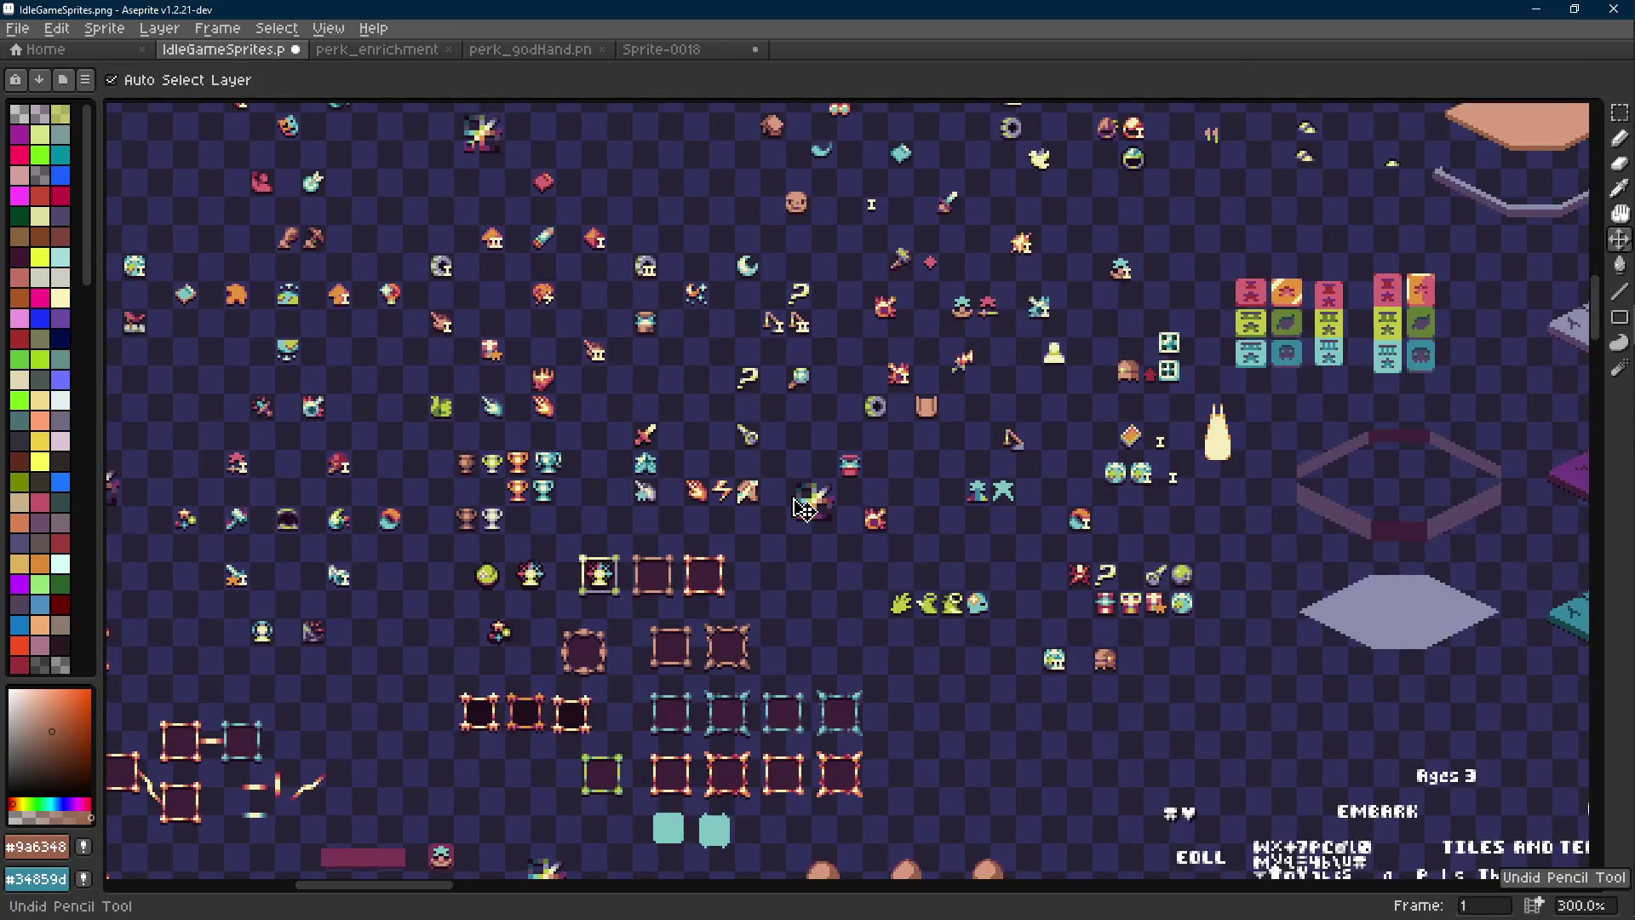
{"action": "scroll", "coordinate": [762, 490], "scroll_direction": "up", "scroll_amount": 7}
{"action": "key", "text": "ctrl+z"}
{"action": "scroll", "coordinate": [722, 483], "scroll_direction": "down", "scroll_amount": 7}
{"action": "scroll", "coordinate": [749, 503], "scroll_direction": "up", "scroll_amount": 2}
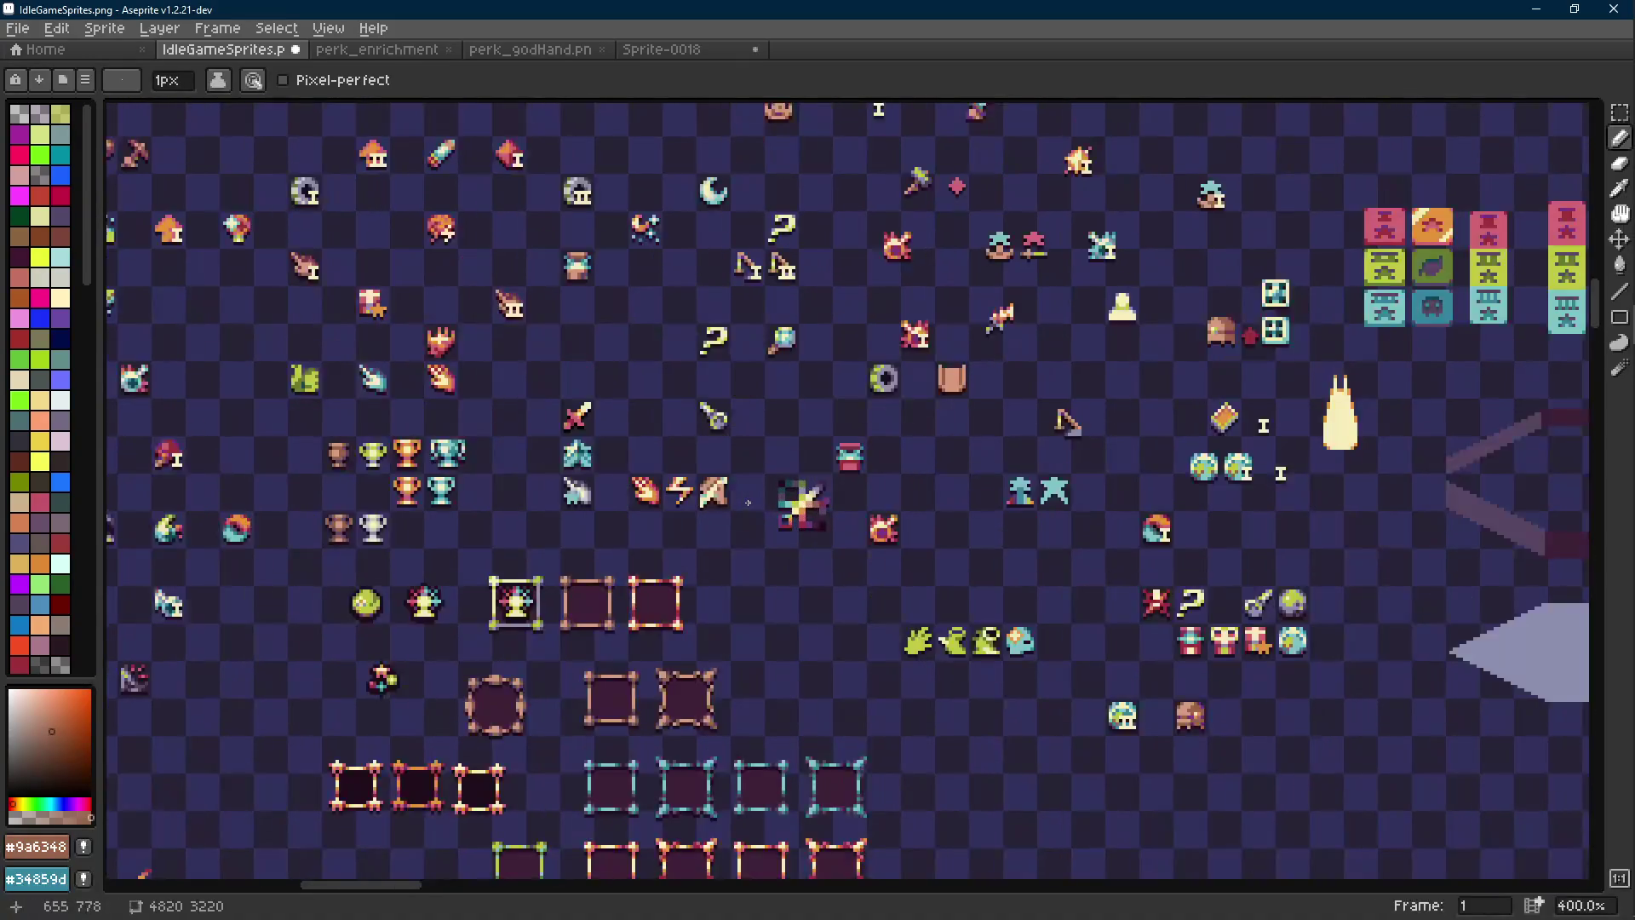
{"action": "scroll", "coordinate": [741, 503], "scroll_direction": "up", "scroll_amount": 3}
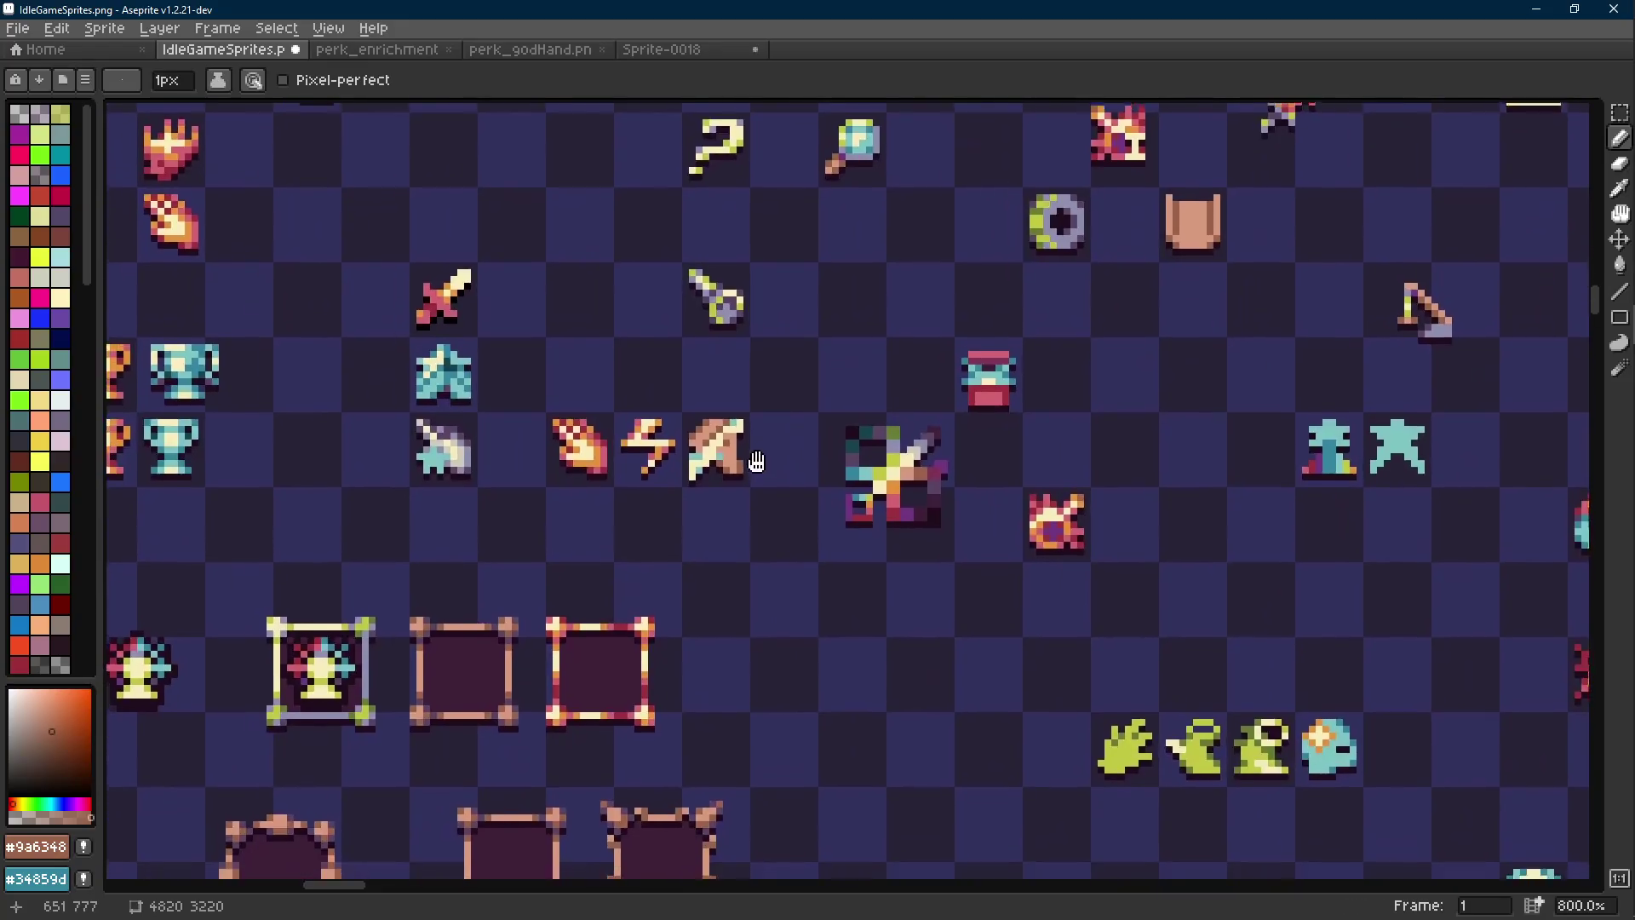
{"action": "scroll", "coordinate": [760, 435], "scroll_direction": "down", "scroll_amount": 3}
{"action": "scroll", "coordinate": [761, 435], "scroll_direction": "down", "scroll_amount": 1}
{"action": "scroll", "coordinate": [761, 435], "scroll_direction": "up", "scroll_amount": 6}
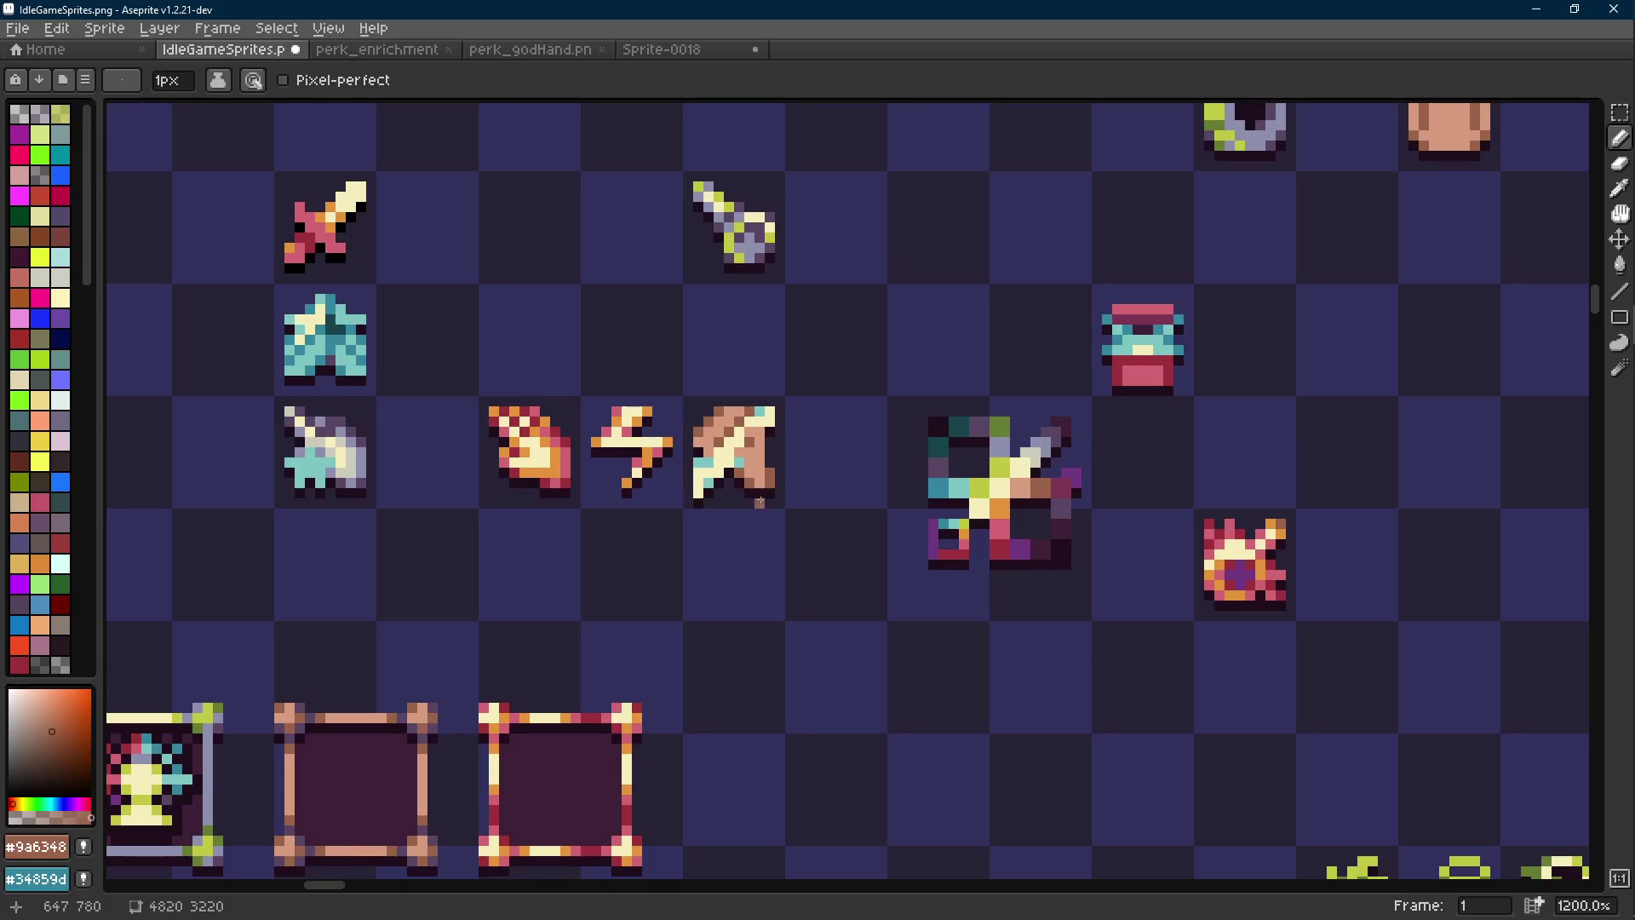
{"action": "scroll", "coordinate": [750, 502], "scroll_direction": "up", "scroll_amount": 3}
{"action": "key", "text": "ctrl+s"}
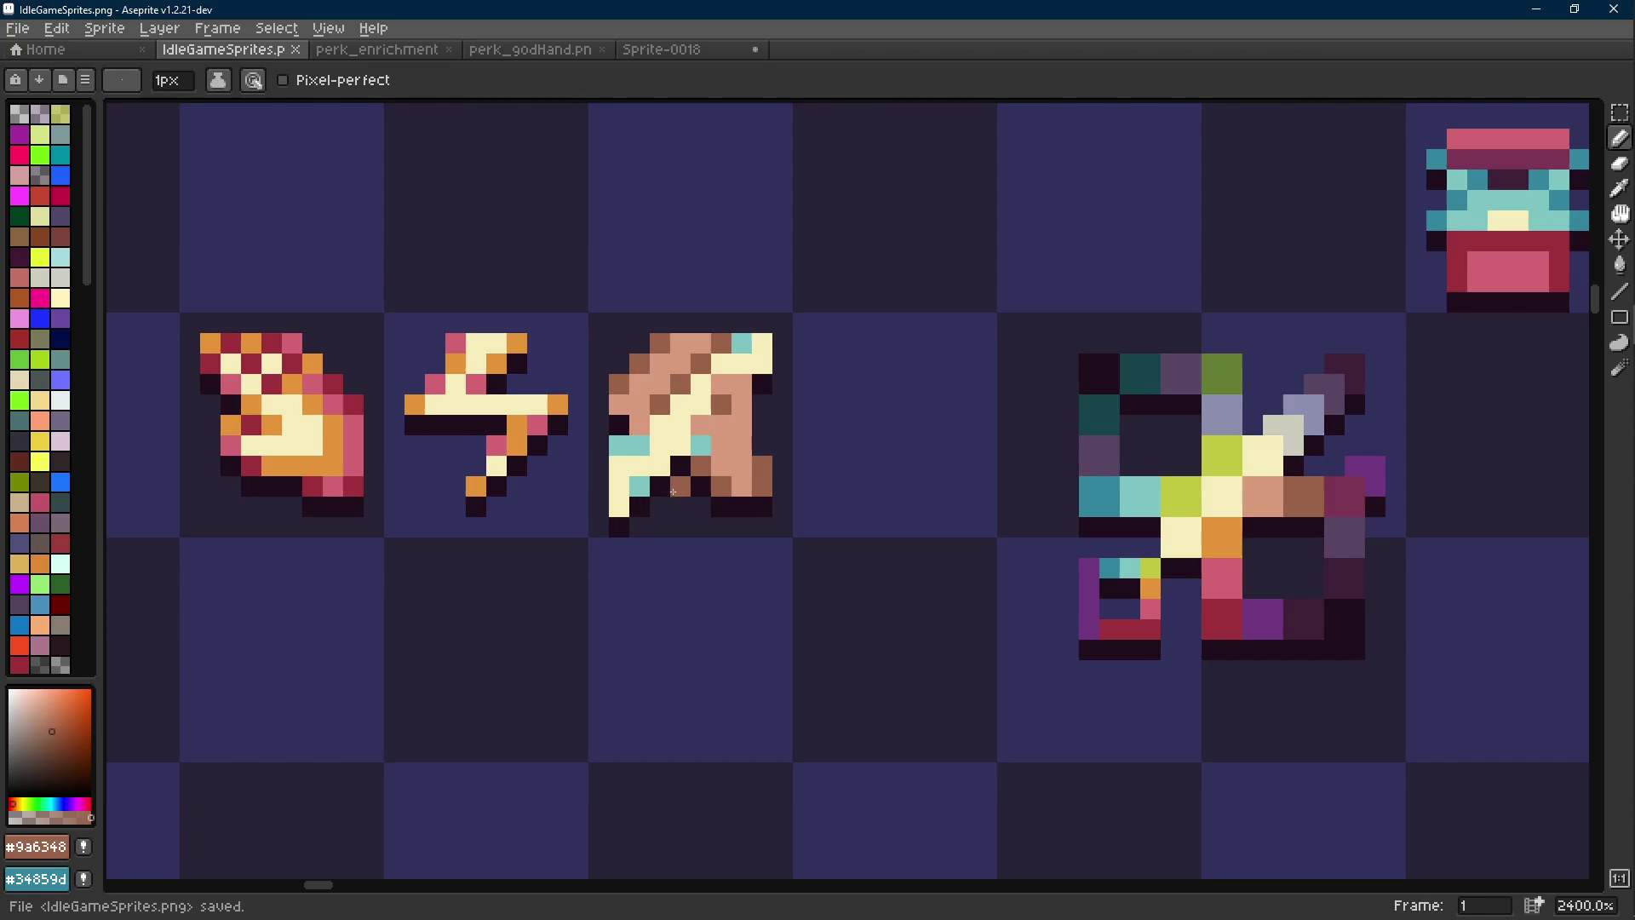
Paint one icon pixel cream using the cream sampled from the icon
{"action": "key", "text": "i"}
{"action": "left_click", "coordinate": [714, 460]}
{"action": "key", "text": "b"}
{"action": "left_click", "coordinate": [726, 461]}
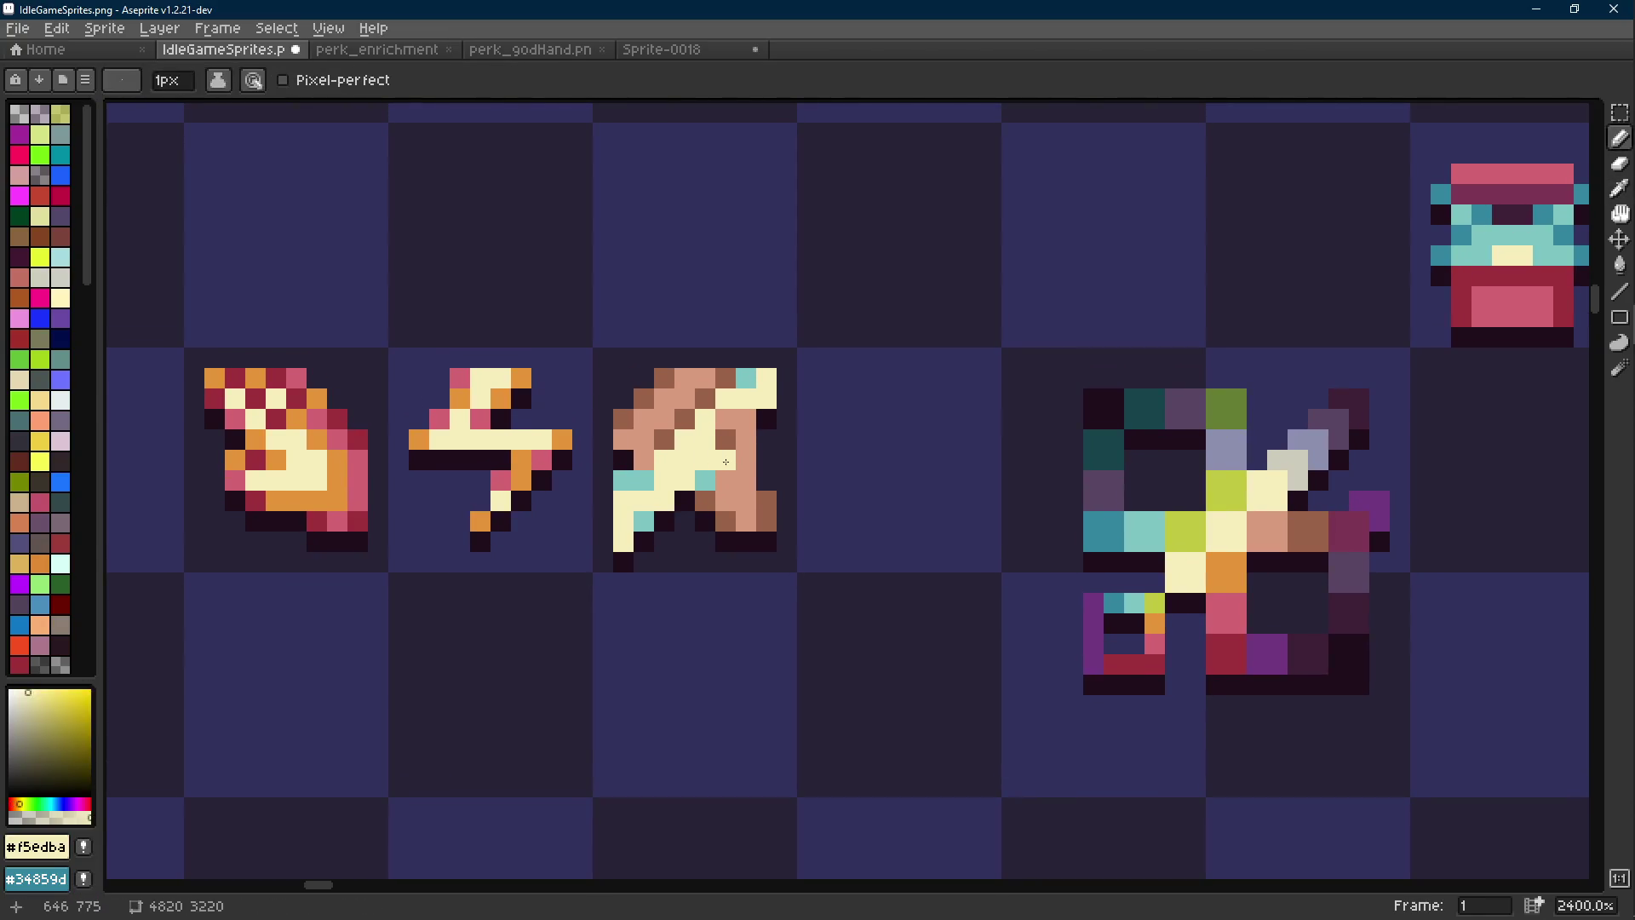
{"action": "scroll", "coordinate": [750, 459], "scroll_direction": "down", "scroll_amount": 6}
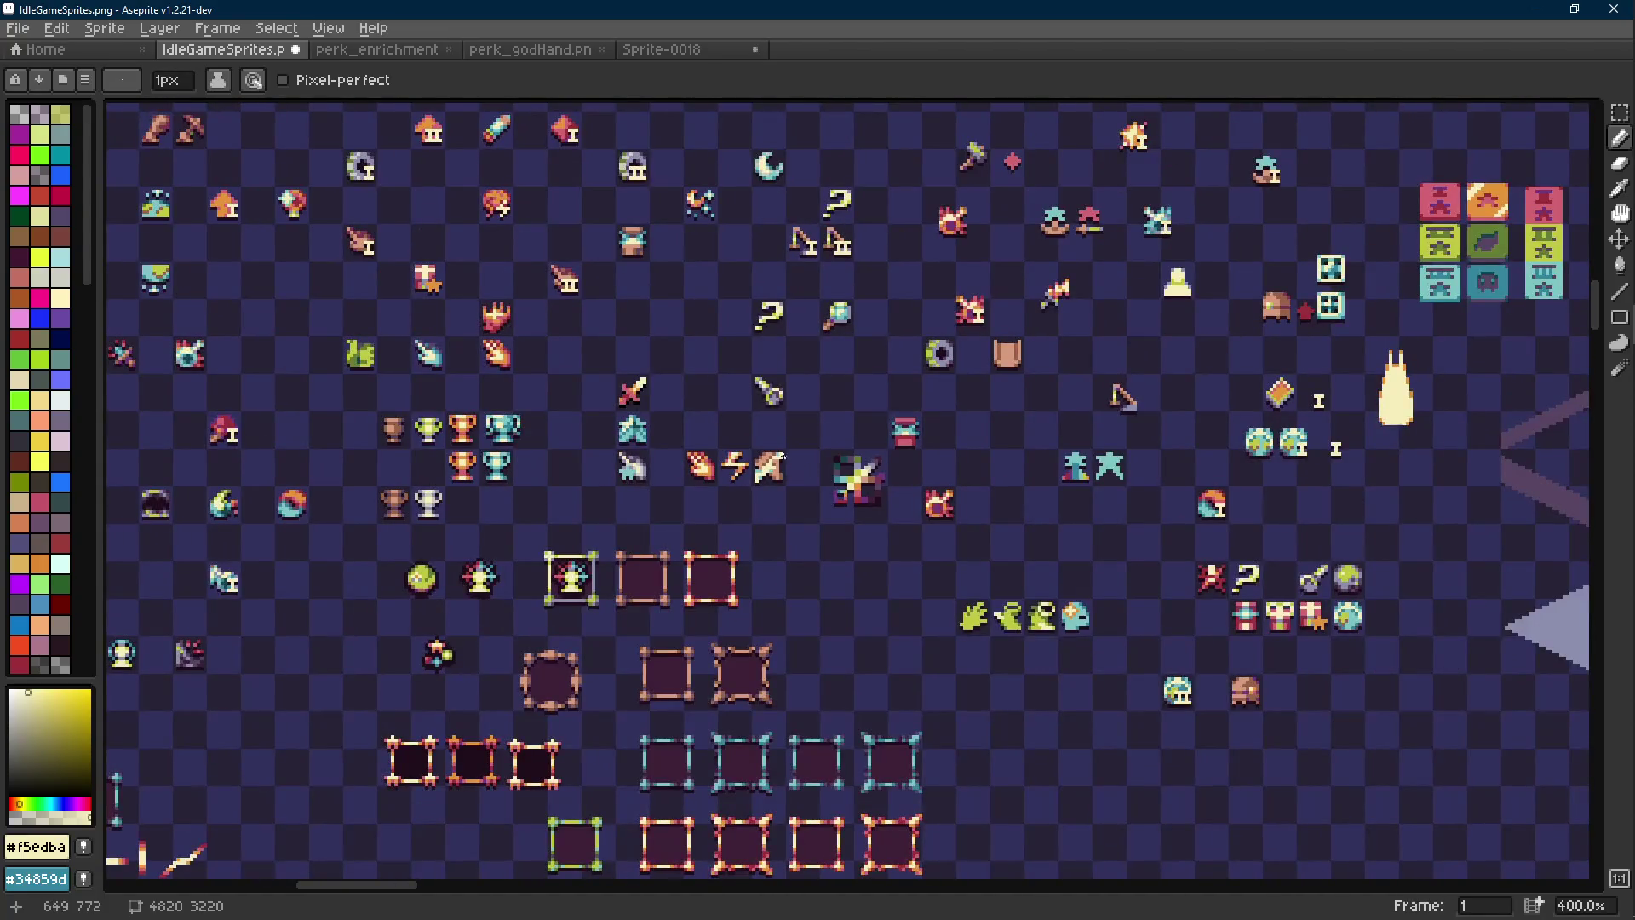
{"action": "scroll", "coordinate": [782, 458], "scroll_direction": "up", "scroll_amount": 6}
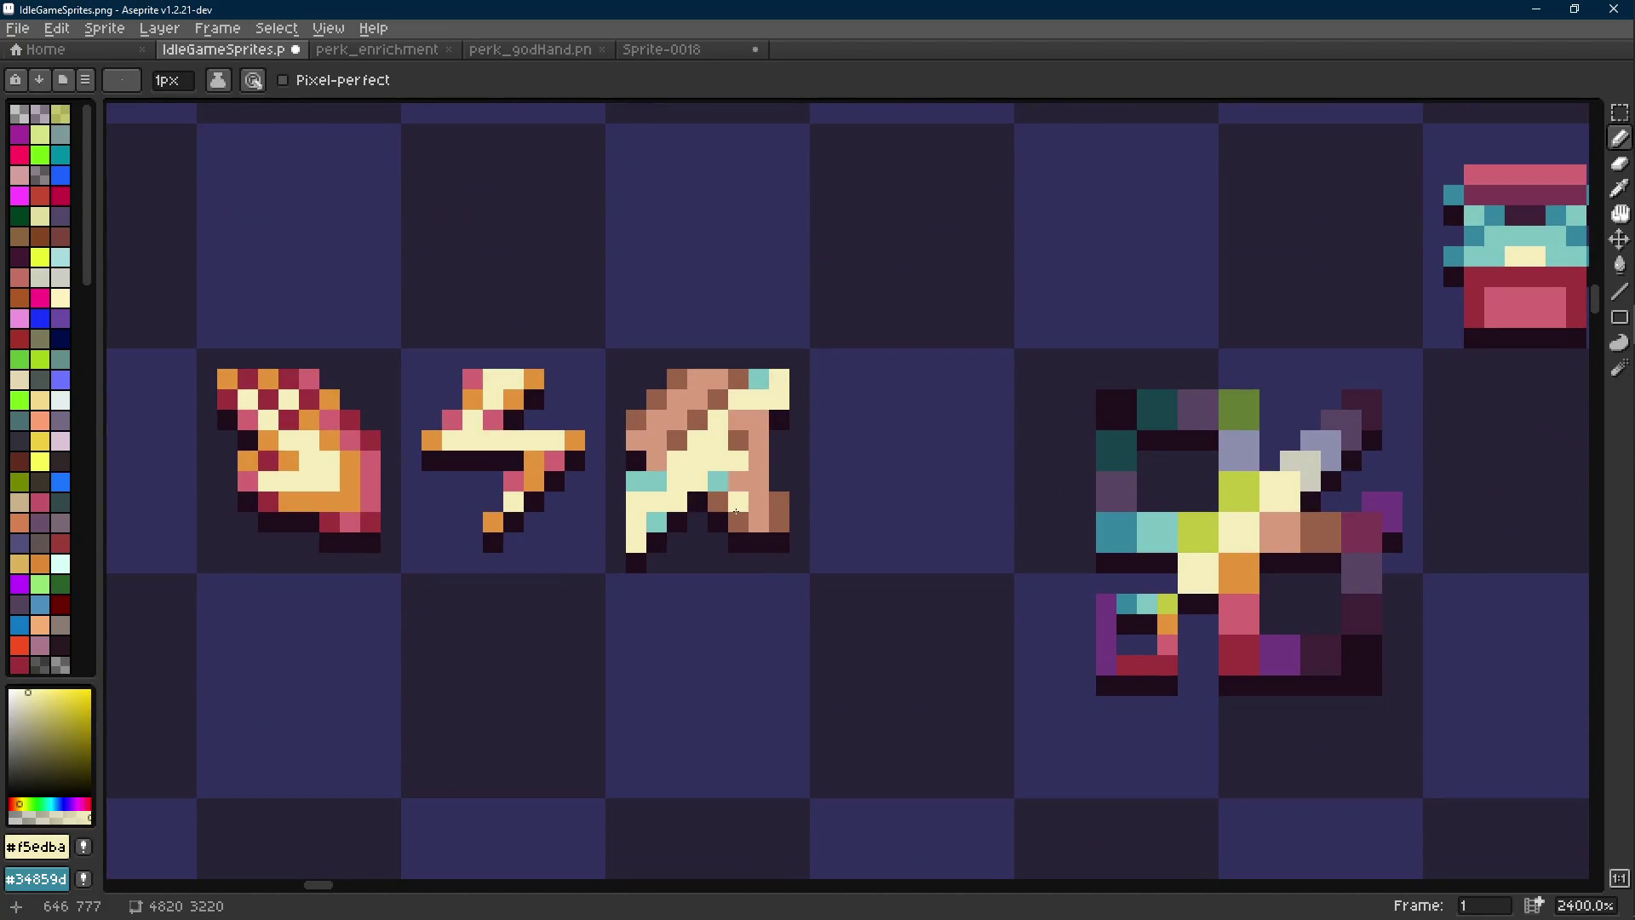
Add a teal pixel to the icon with teal sampled from the sprite
{"action": "key", "text": "i"}
{"action": "left_click", "coordinate": [645, 480]}
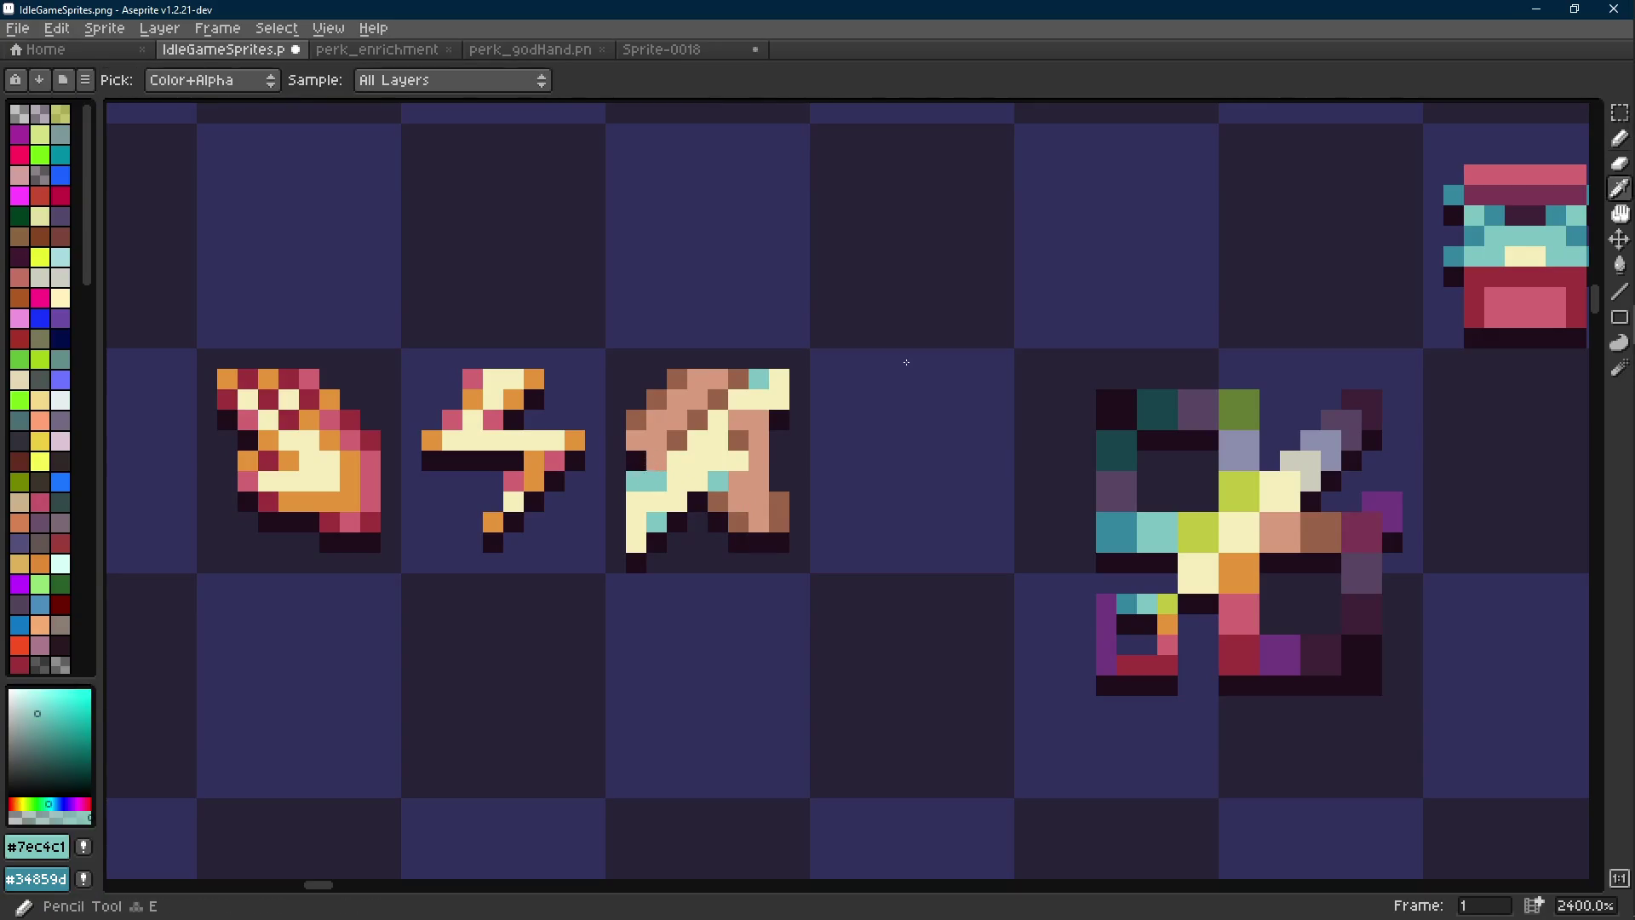
{"action": "key", "text": "b"}
{"action": "left_click", "coordinate": [703, 484]}
{"action": "scroll", "coordinate": [703, 485], "scroll_direction": "down", "scroll_amount": 6}
{"action": "scroll", "coordinate": [683, 453], "scroll_direction": "up", "scroll_amount": 6}
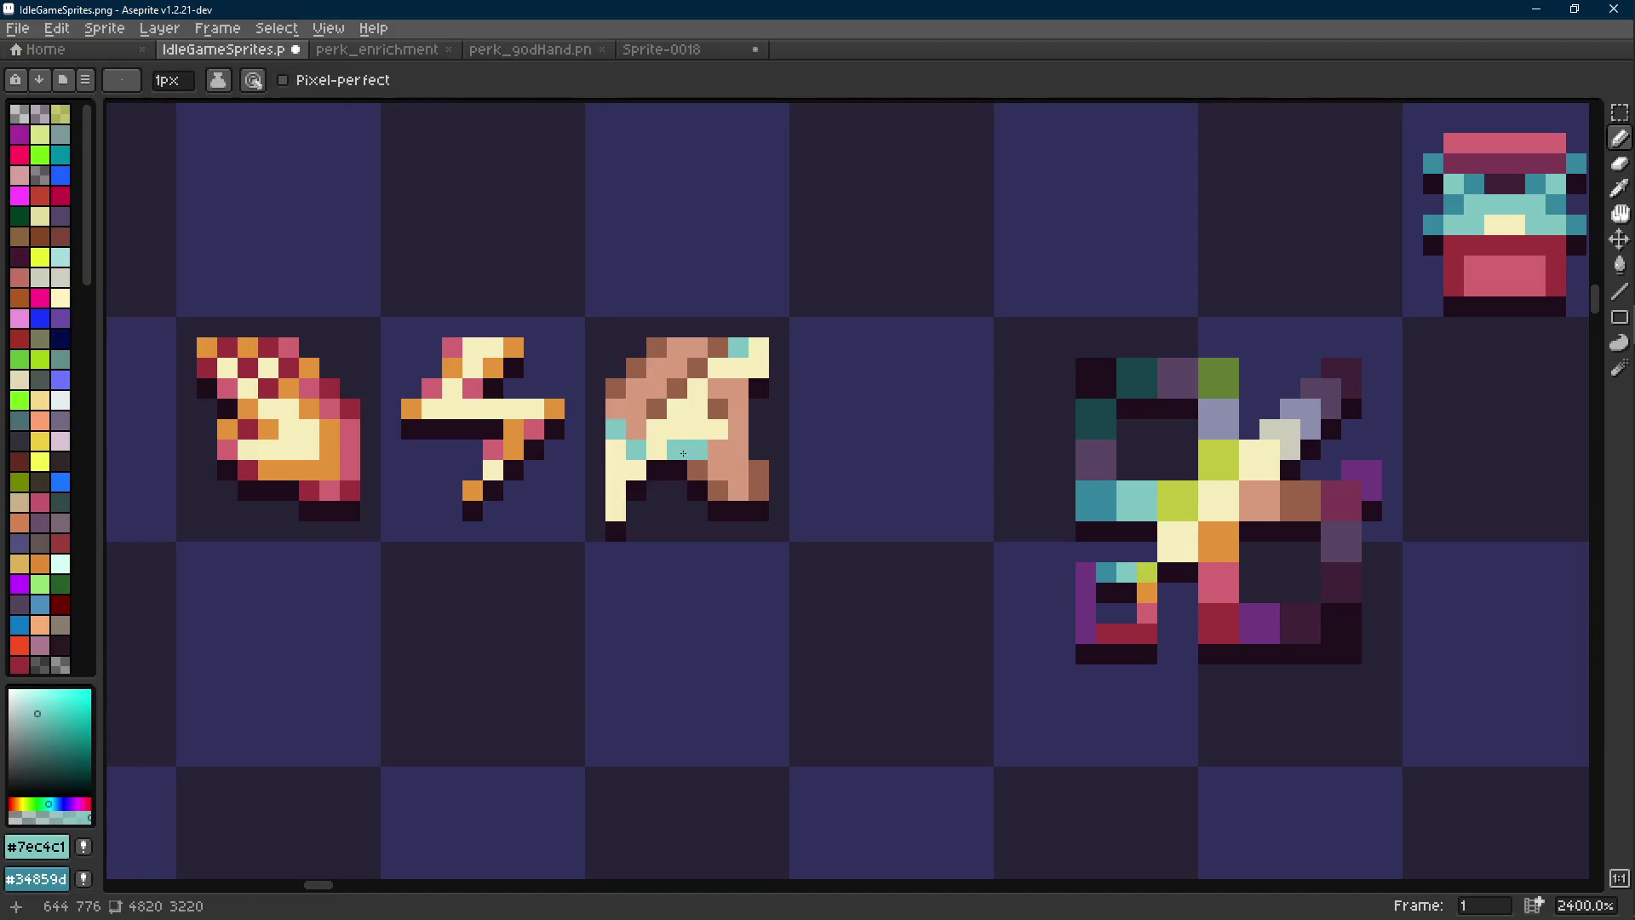
Paint a second teal pixel lower on the icon
{"action": "key", "text": "i"}
{"action": "left_click", "coordinate": [717, 502]}
{"action": "key", "text": "b"}
{"action": "scroll", "coordinate": [717, 502], "scroll_direction": "down", "scroll_amount": 3}
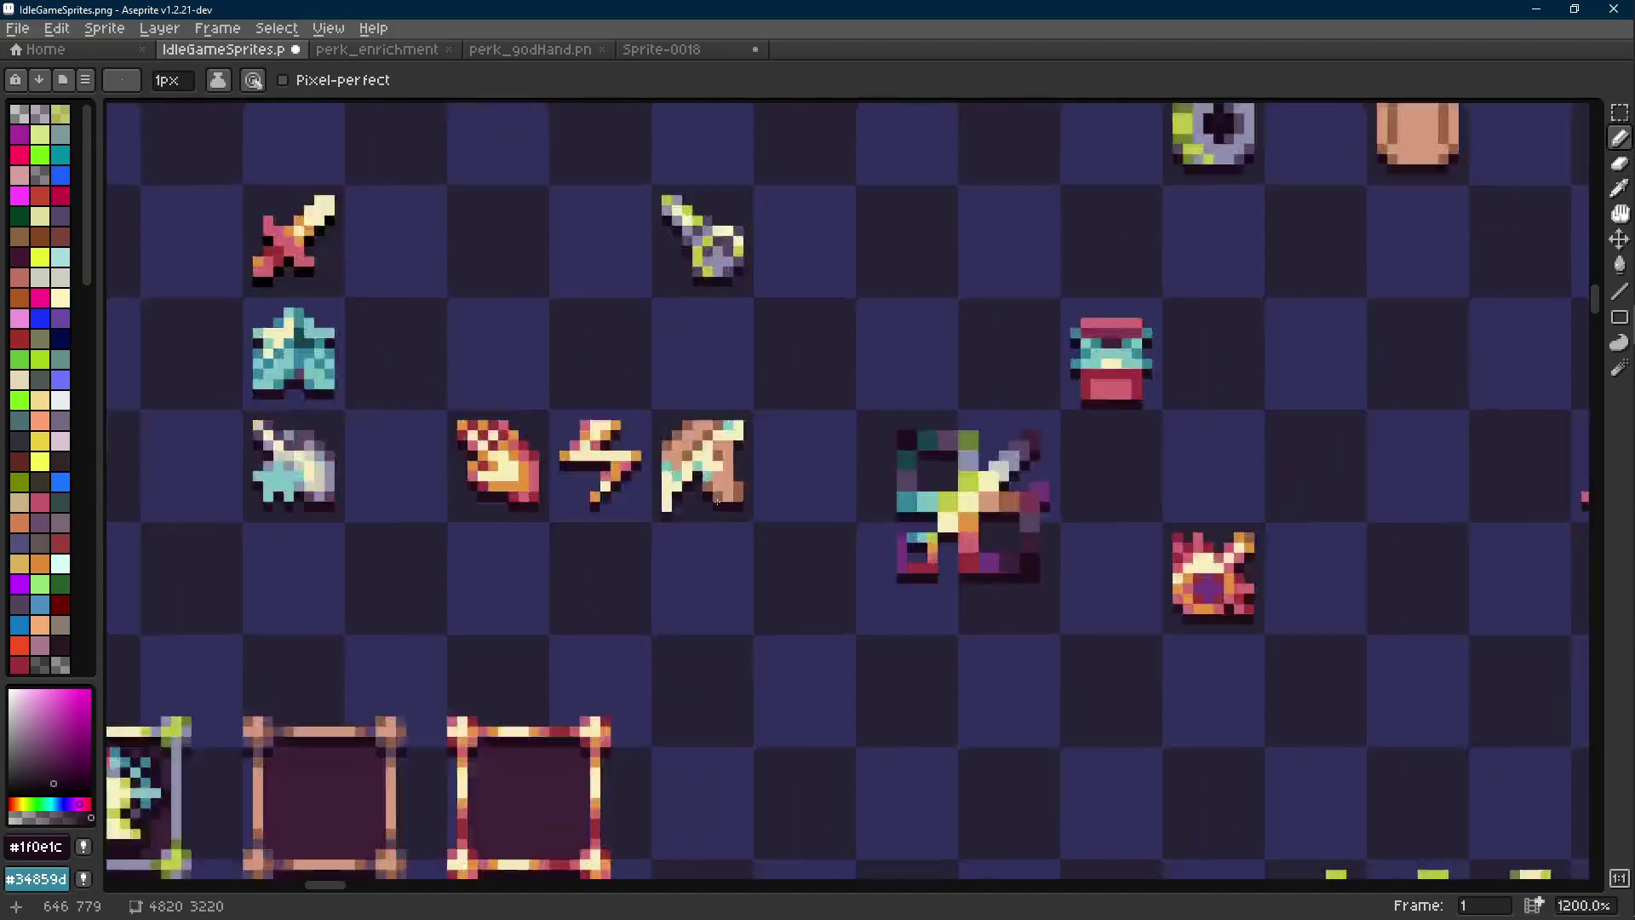
{"action": "scroll", "coordinate": [717, 503], "scroll_direction": "down", "scroll_amount": 5}
{"action": "scroll", "coordinate": [721, 501], "scroll_direction": "up", "scroll_amount": 8}
{"action": "key", "text": "i"}
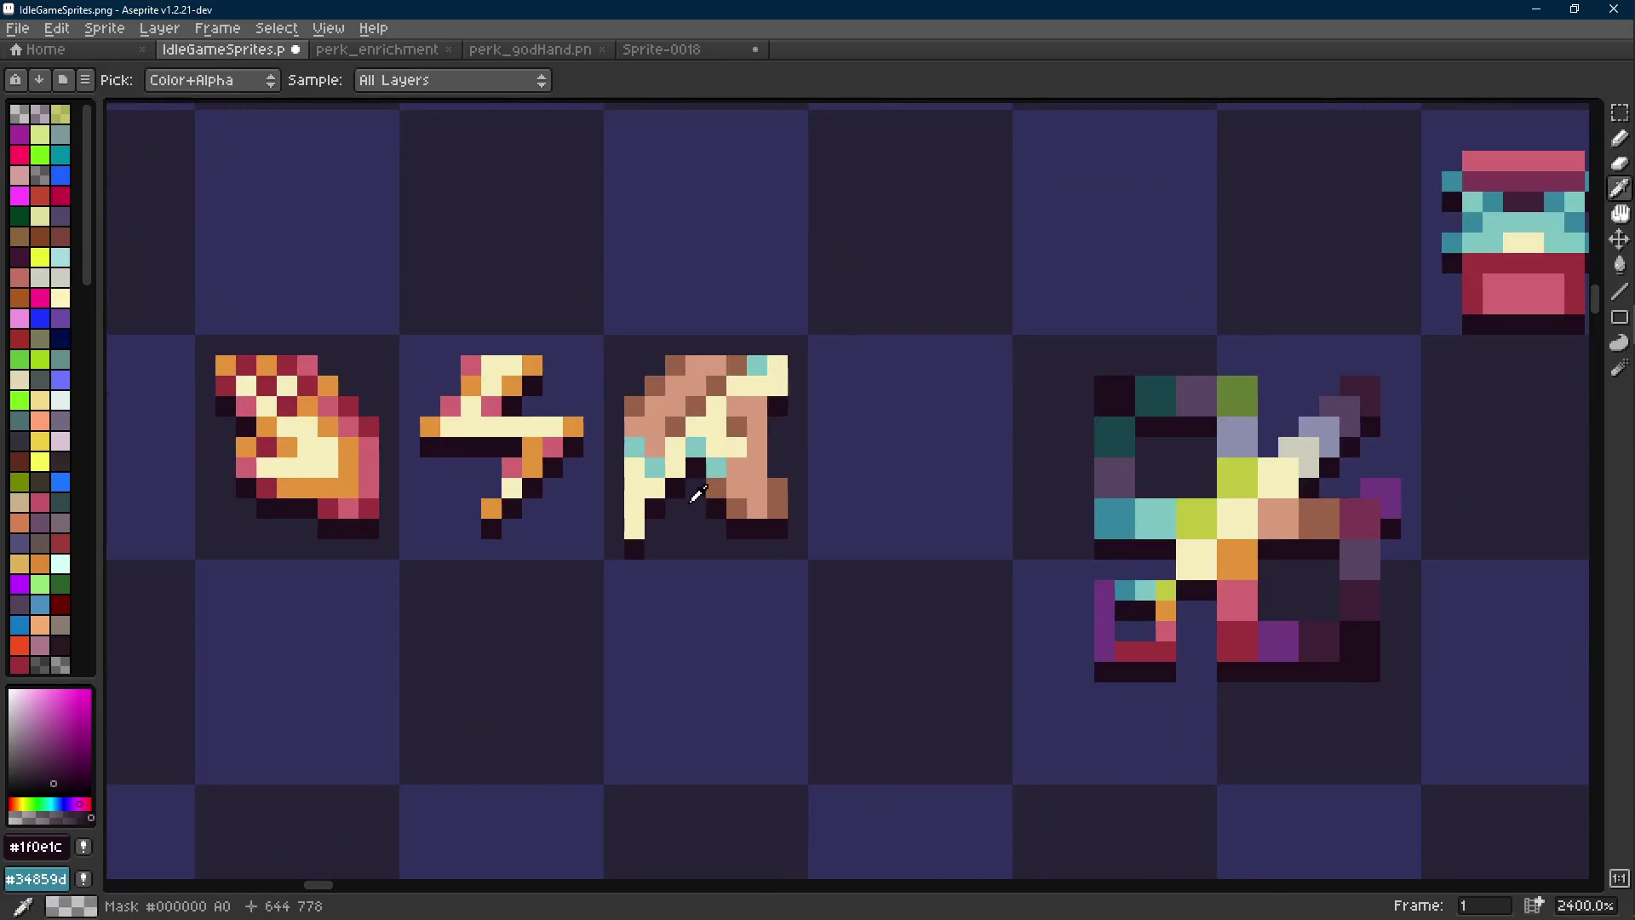
{"action": "left_click", "coordinate": [677, 509]}
{"action": "key", "text": "b"}
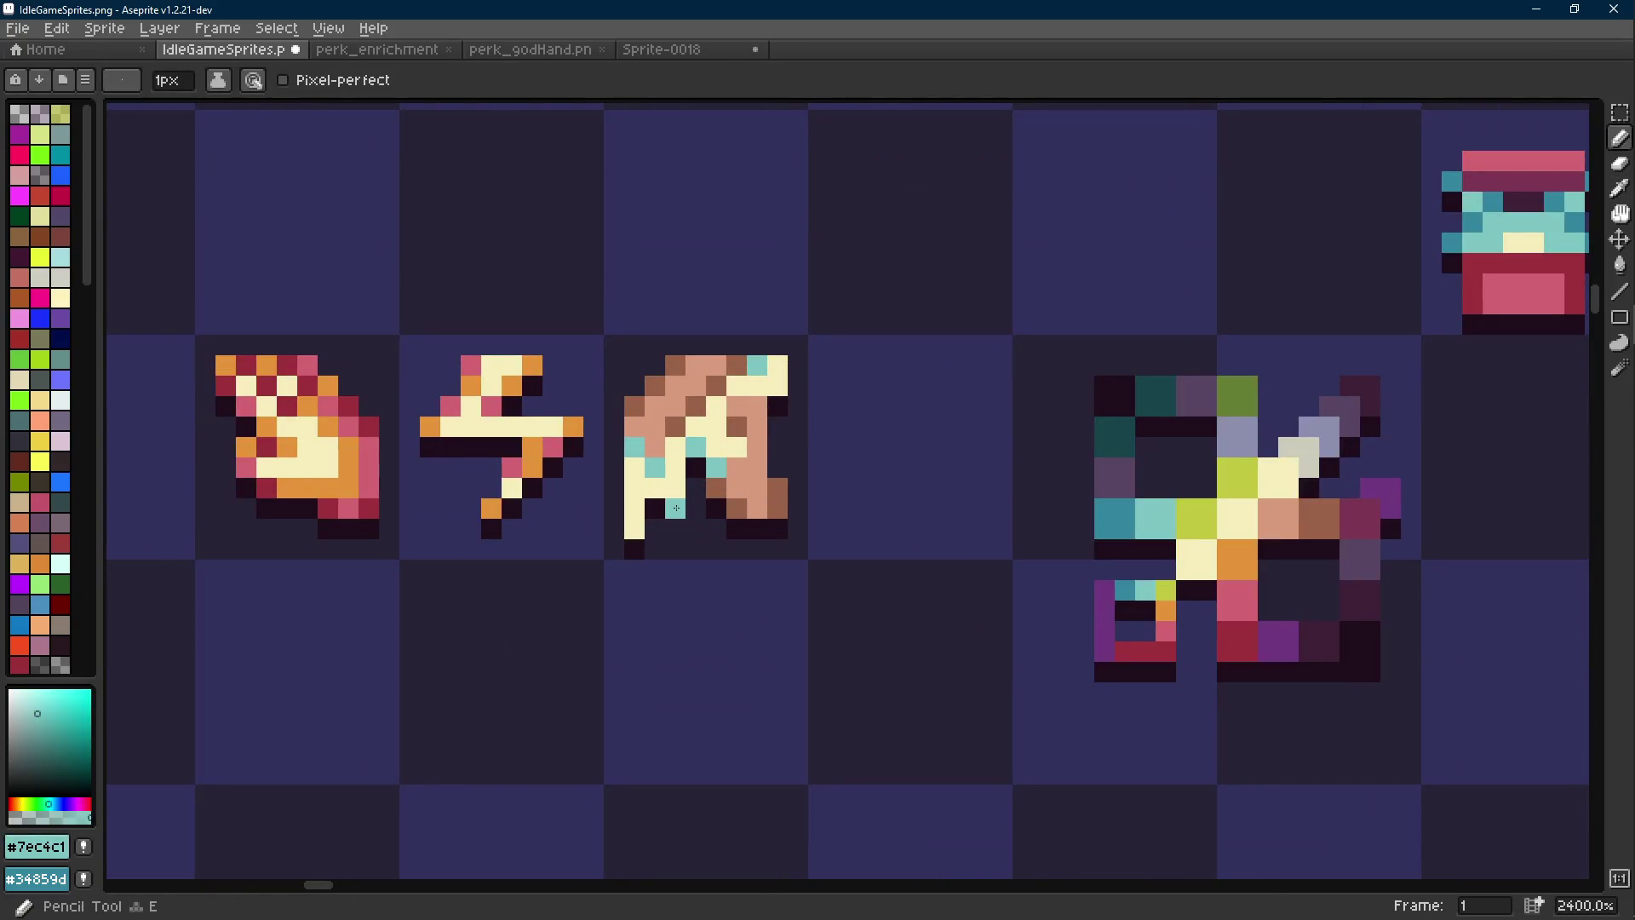
{"action": "key", "text": "i"}
{"action": "left_click", "coordinate": [716, 508]}
{"action": "key", "text": "b"}
Paint a cream pixel near the middle of the icon
{"action": "scroll", "coordinate": [737, 543], "scroll_direction": "down", "scroll_amount": 8}
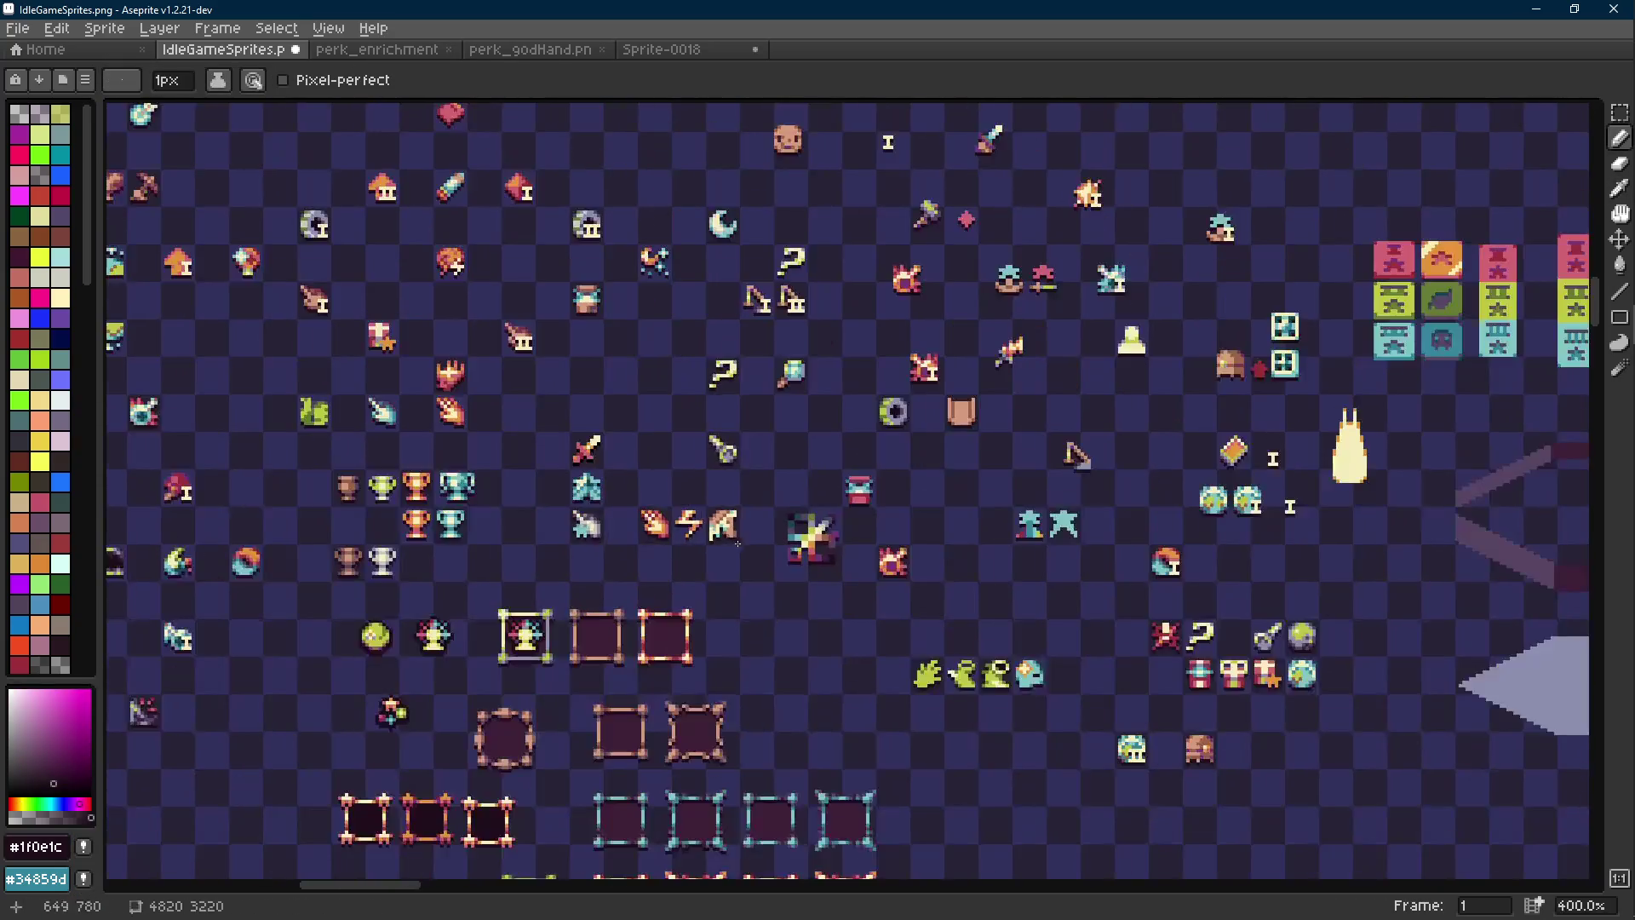
{"action": "scroll", "coordinate": [729, 540], "scroll_direction": "up", "scroll_amount": 8}
{"action": "key", "text": "i"}
{"action": "left_click", "coordinate": [681, 502]}
{"action": "key", "text": "b"}
{"action": "left_click", "coordinate": [700, 485]}
Recolour that new cream pixel teal
{"action": "key", "text": "i"}
{"action": "left_click", "coordinate": [688, 535]}
{"action": "left_click", "coordinate": [687, 533]}
{"action": "key", "text": "b"}
{"action": "left_click", "coordinate": [701, 485]}
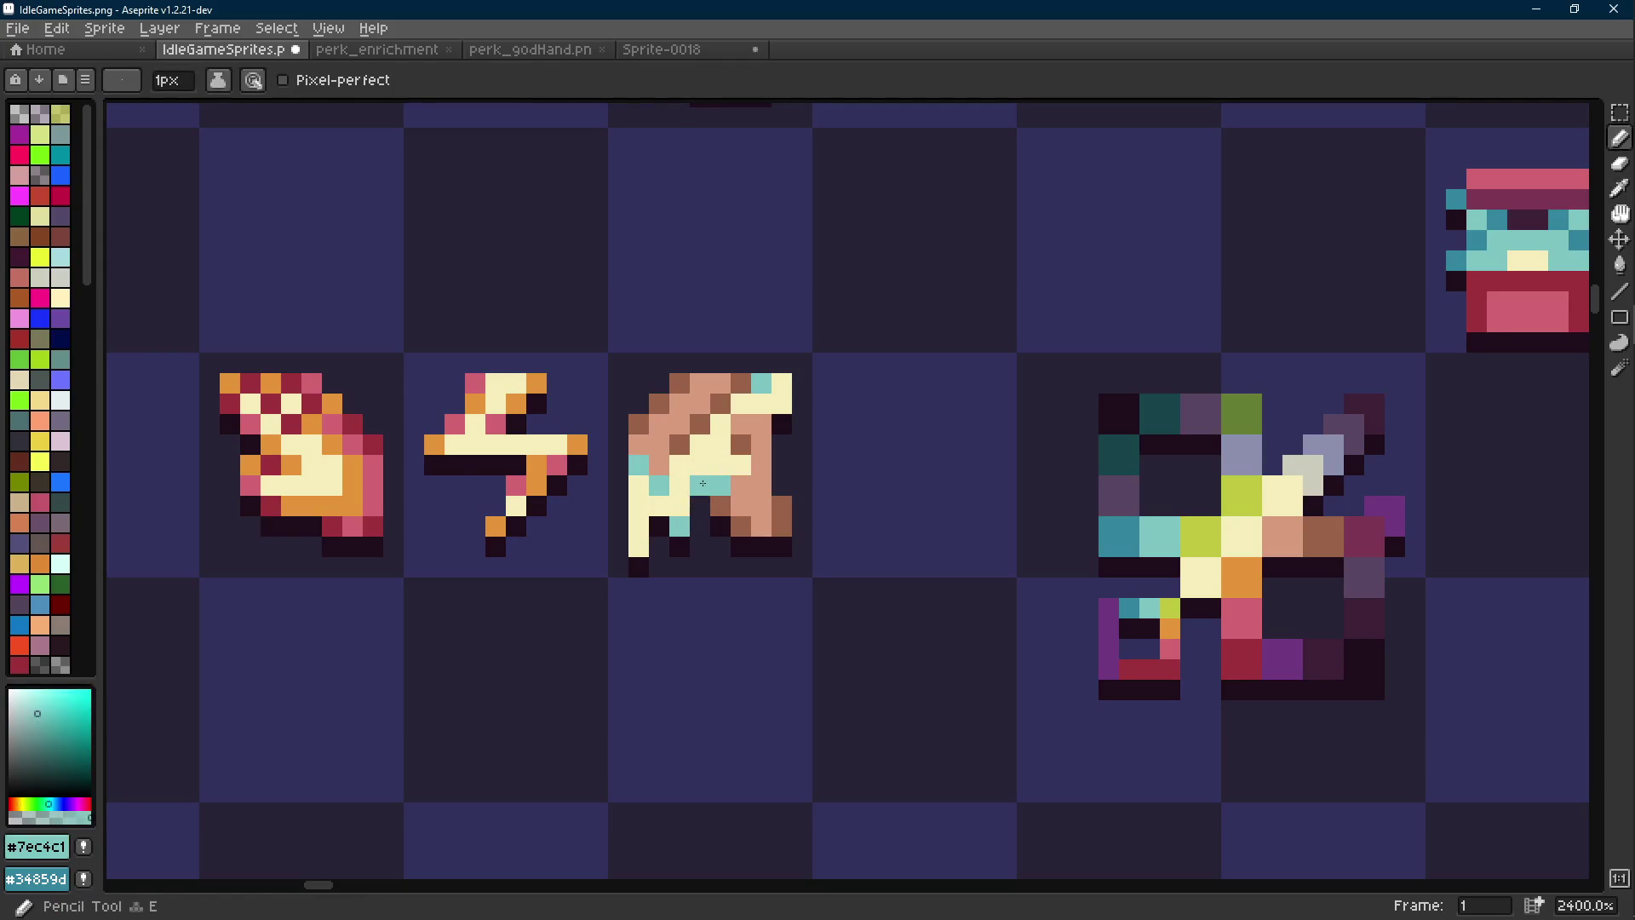
{"action": "key", "text": "i"}
{"action": "left_click", "coordinate": [701, 506]}
{"action": "key", "text": "b"}
Recolour one teal pixel tan using the icon's tan colour
{"action": "key", "text": "i"}
{"action": "left_click", "coordinate": [747, 486]}
{"action": "key", "text": "b"}
{"action": "left_click", "coordinate": [723, 487]}
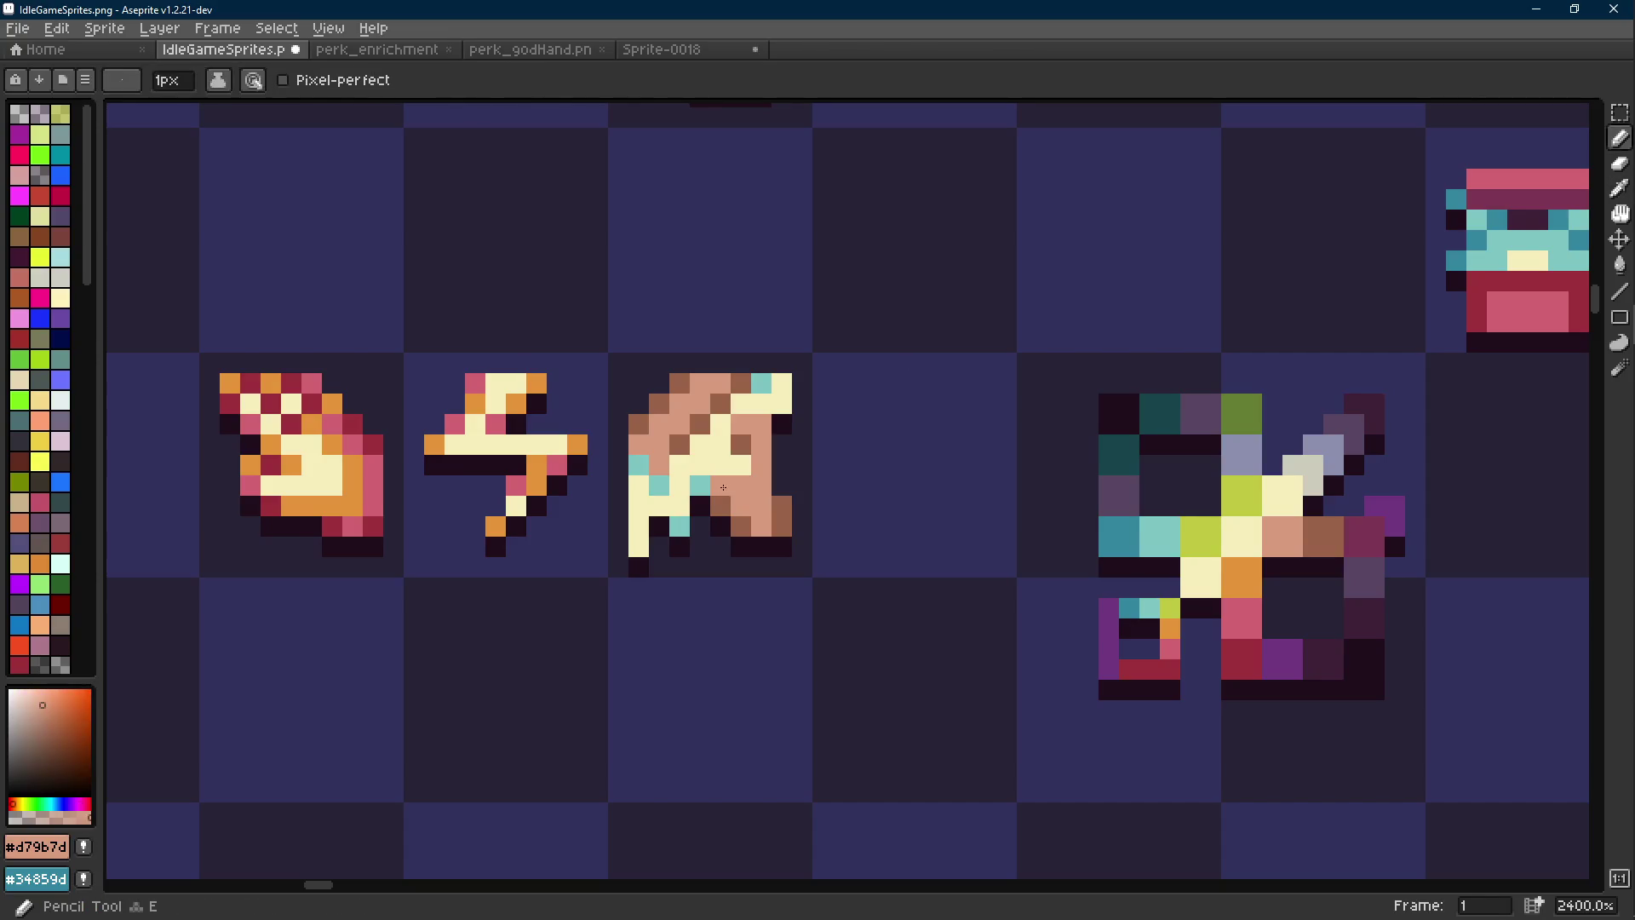
{"action": "scroll", "coordinate": [723, 487], "scroll_direction": "down", "scroll_amount": 6}
{"action": "scroll", "coordinate": [731, 525], "scroll_direction": "up", "scroll_amount": 5}
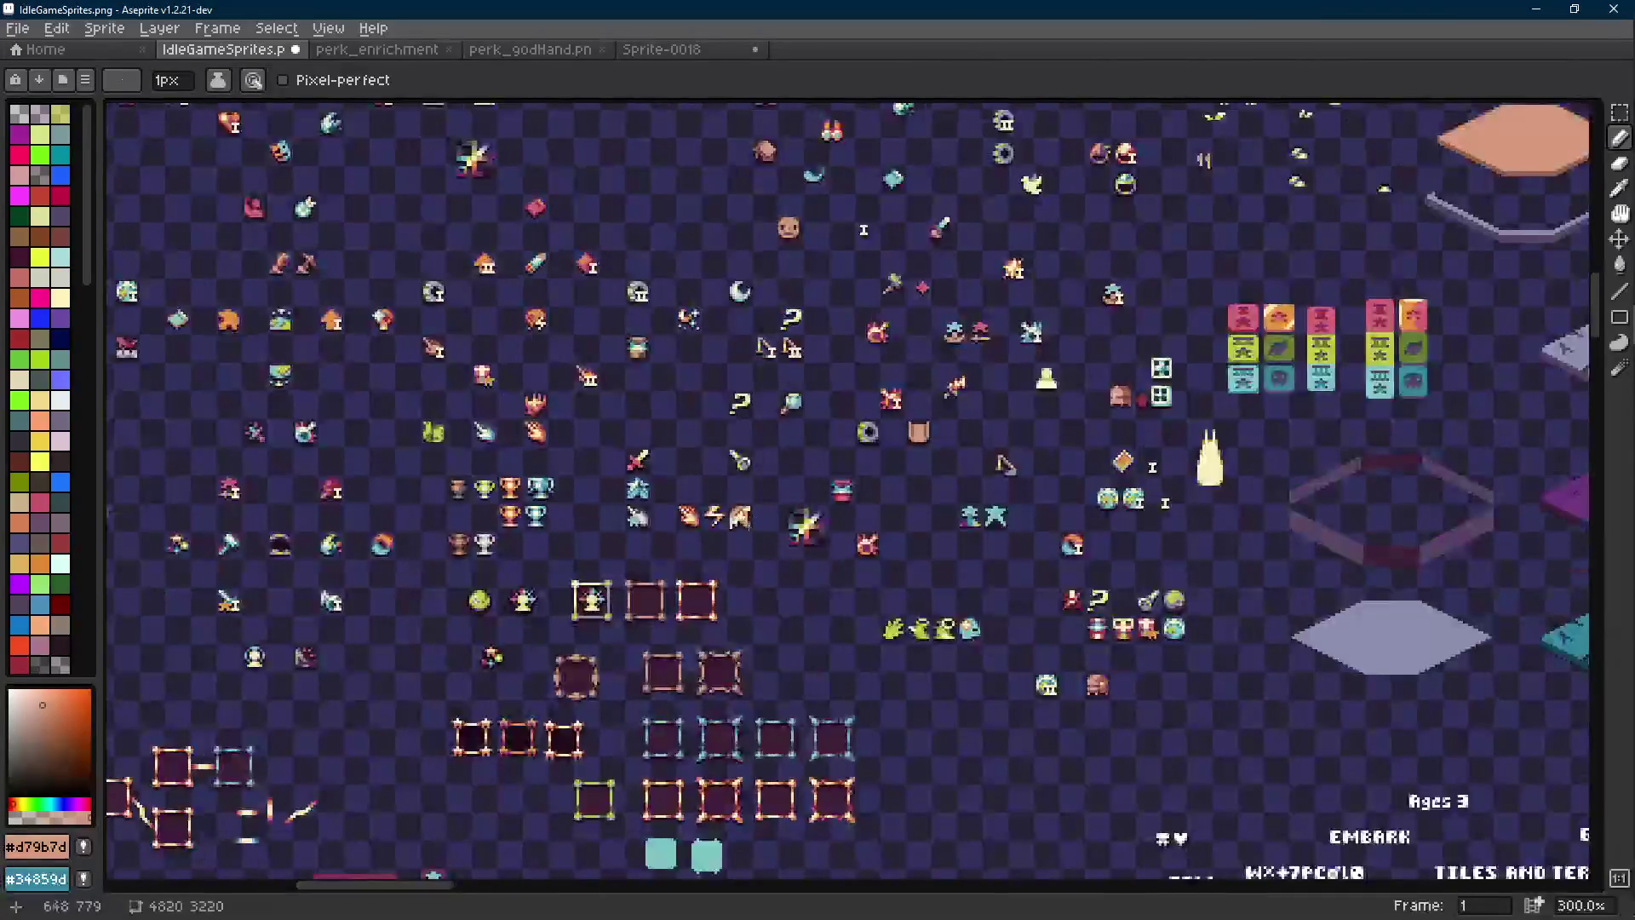
{"action": "scroll", "coordinate": [731, 525], "scroll_direction": "up", "scroll_amount": 4}
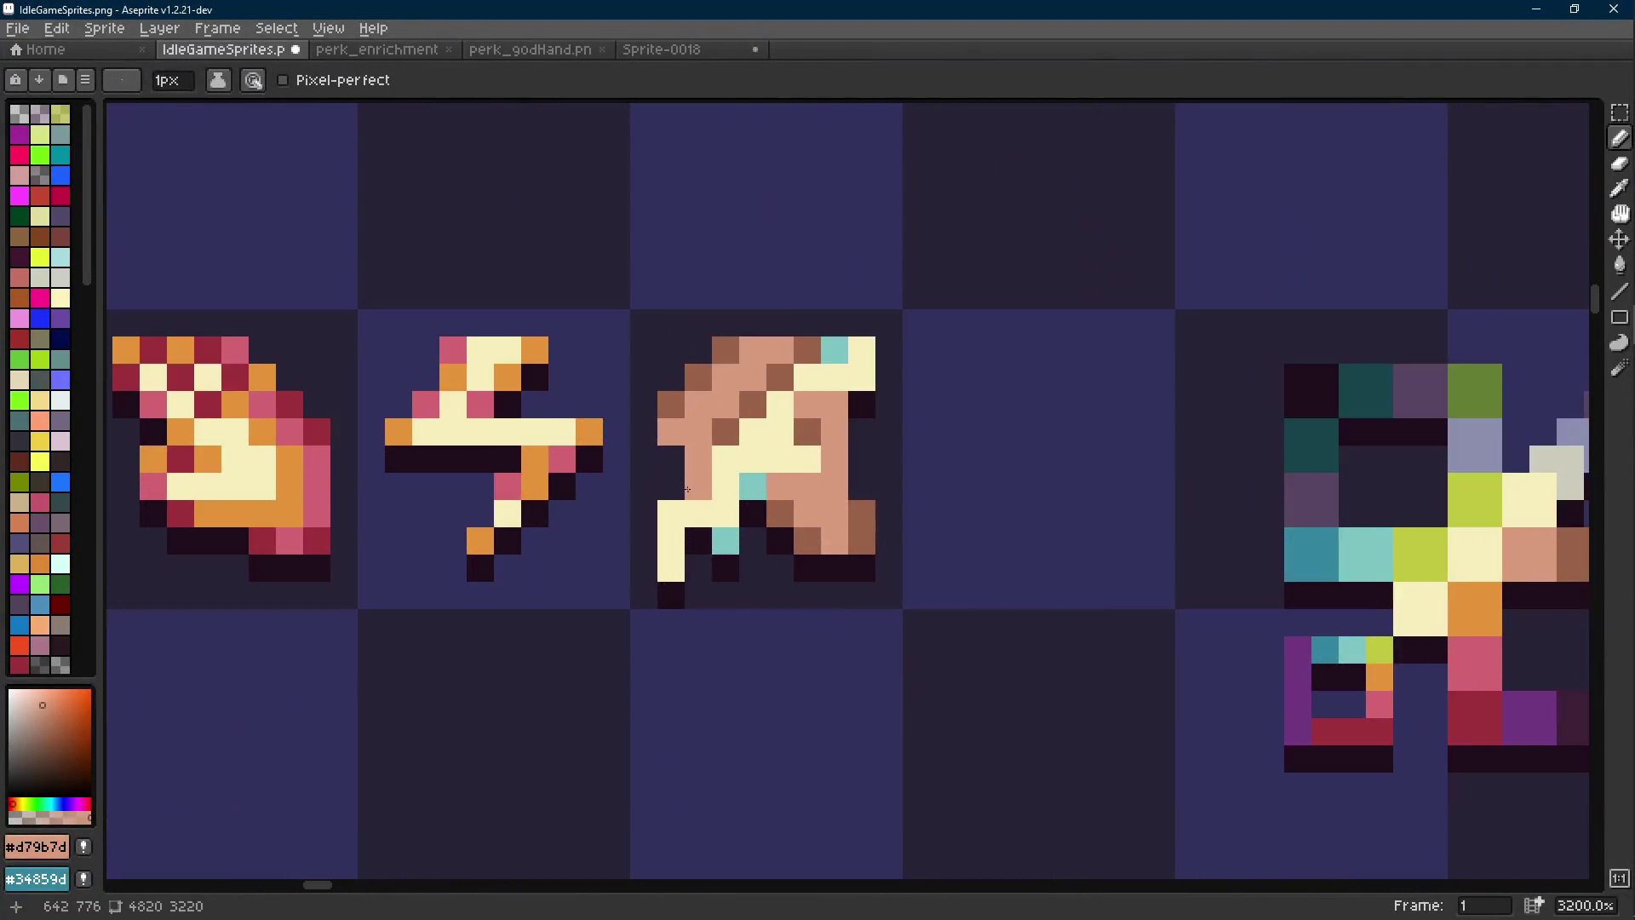
Erase two pixels at the bottom of the cream column
{"action": "key", "text": "i"}
{"action": "key", "text": "e"}
{"action": "left_click_drag", "start_coordinate": [671, 568], "coordinate": [668, 597]}
{"action": "left_click", "coordinate": [671, 514], "text": "alt"}
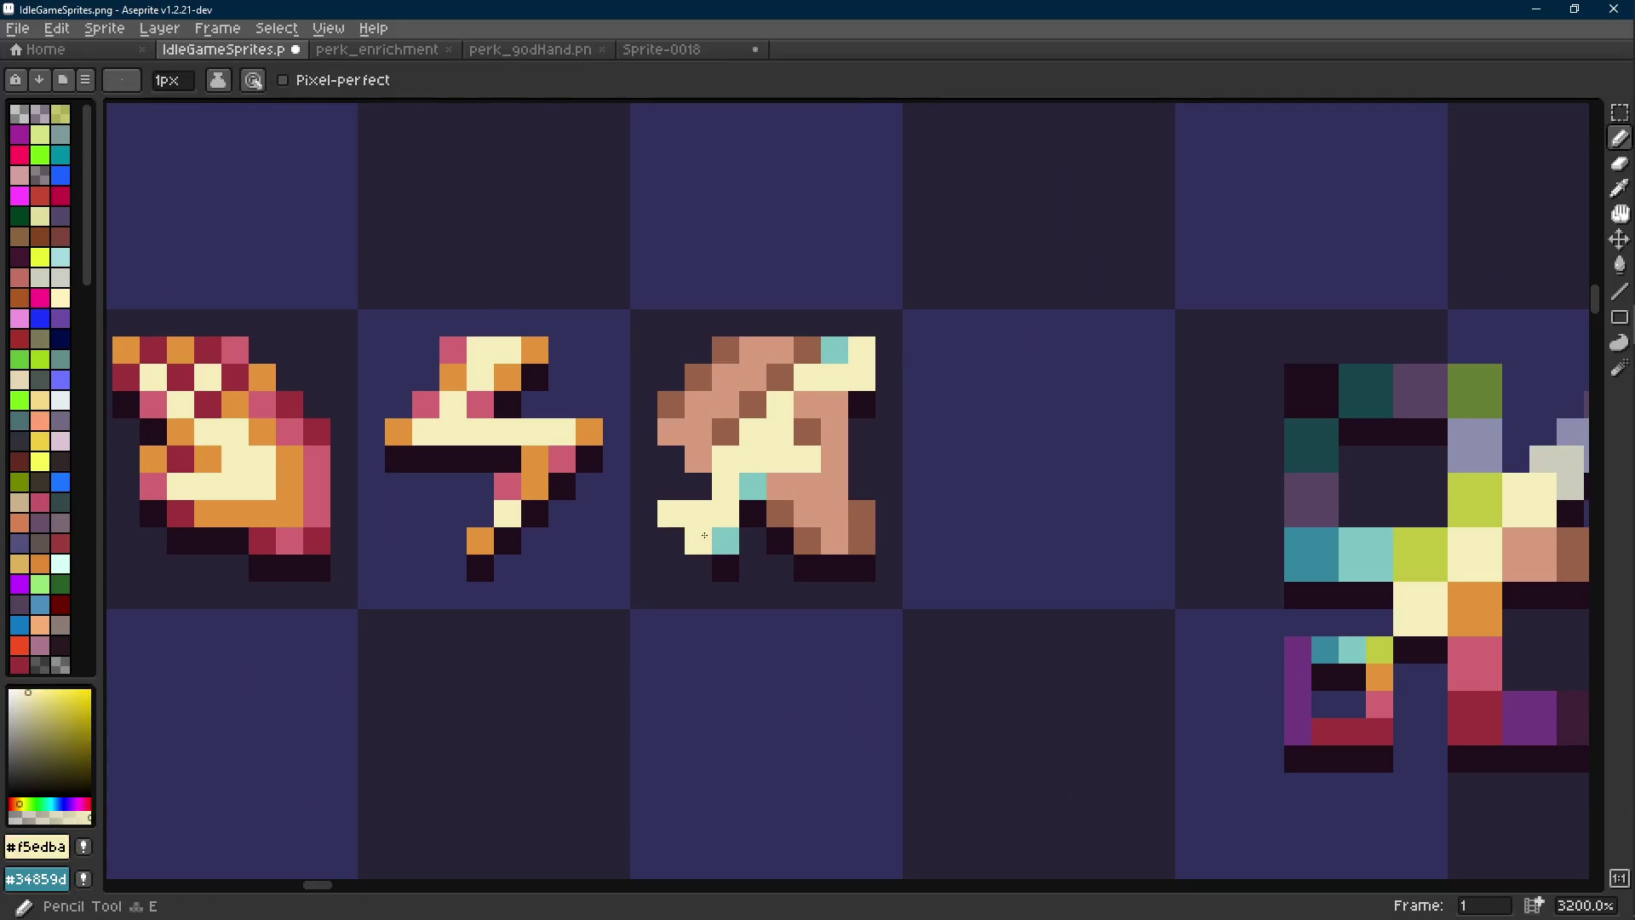
{"action": "left_click", "coordinate": [753, 514], "text": "alt"}
{"action": "key", "text": "shift+e"}
Re-sample the cream colour from the icon and return to the Pencil
{"action": "scroll", "coordinate": [700, 491], "scroll_direction": "down", "scroll_amount": 8}
{"action": "scroll", "coordinate": [758, 521], "scroll_direction": "up", "scroll_amount": 7}
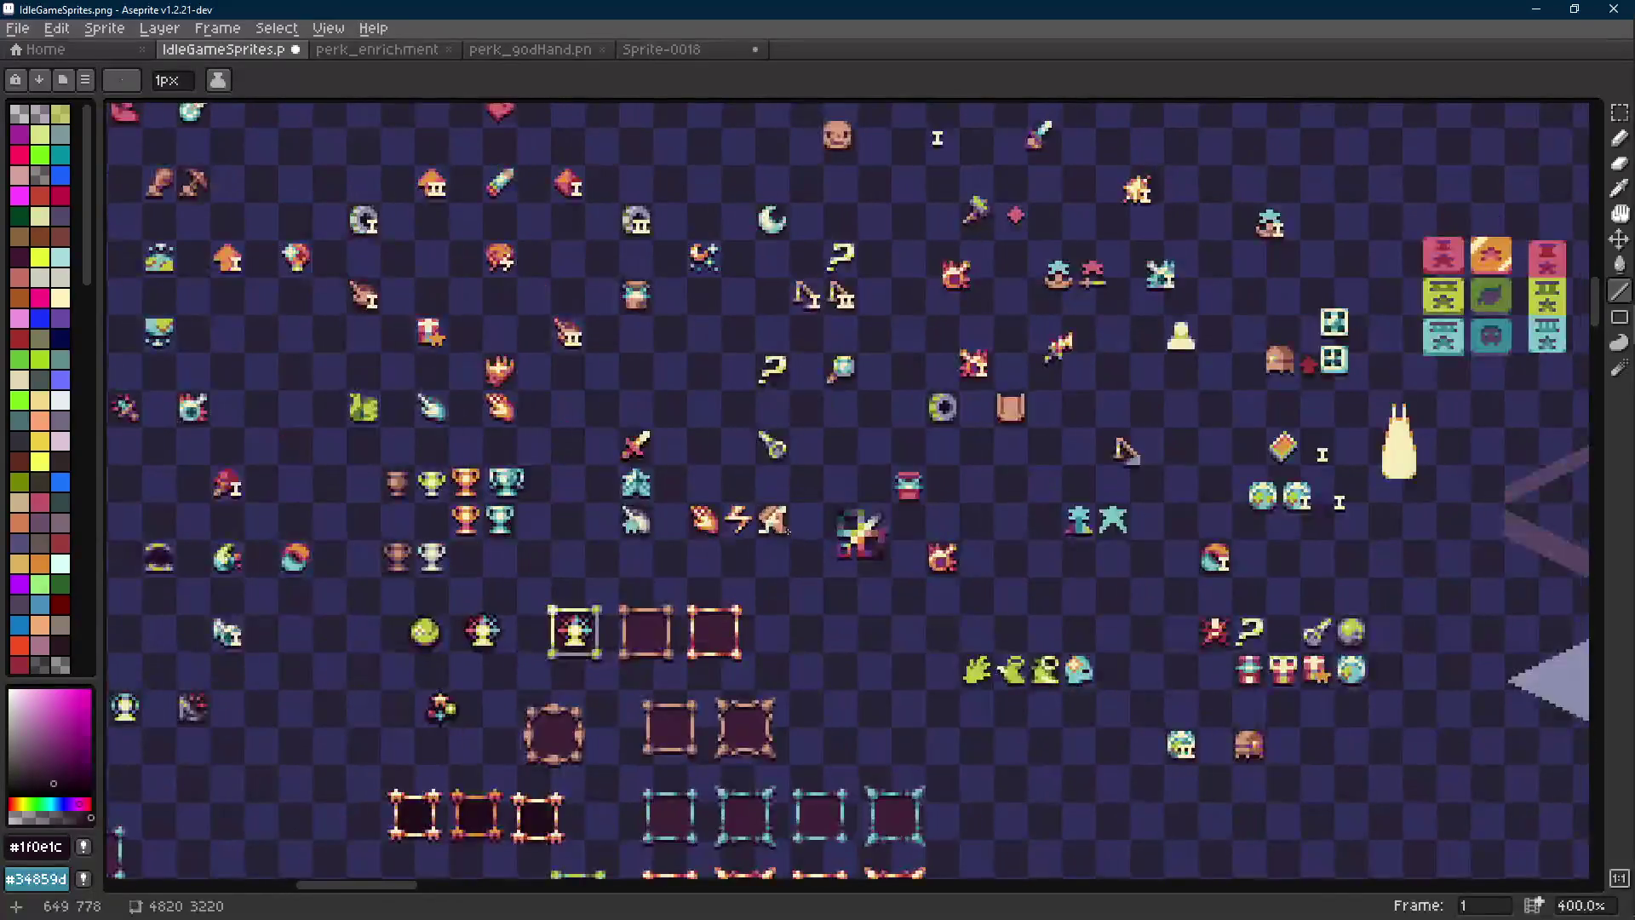
{"action": "key", "text": "i"}
{"action": "left_click", "coordinate": [758, 521]}
{"action": "key", "text": "b"}
{"action": "key", "text": "i"}
{"action": "key", "text": "b"}
{"action": "scroll", "coordinate": [767, 477], "scroll_direction": "down", "scroll_amount": 1}
{"action": "scroll", "coordinate": [801, 430], "scroll_direction": "up", "scroll_amount": 1}
{"action": "key", "text": "i"}
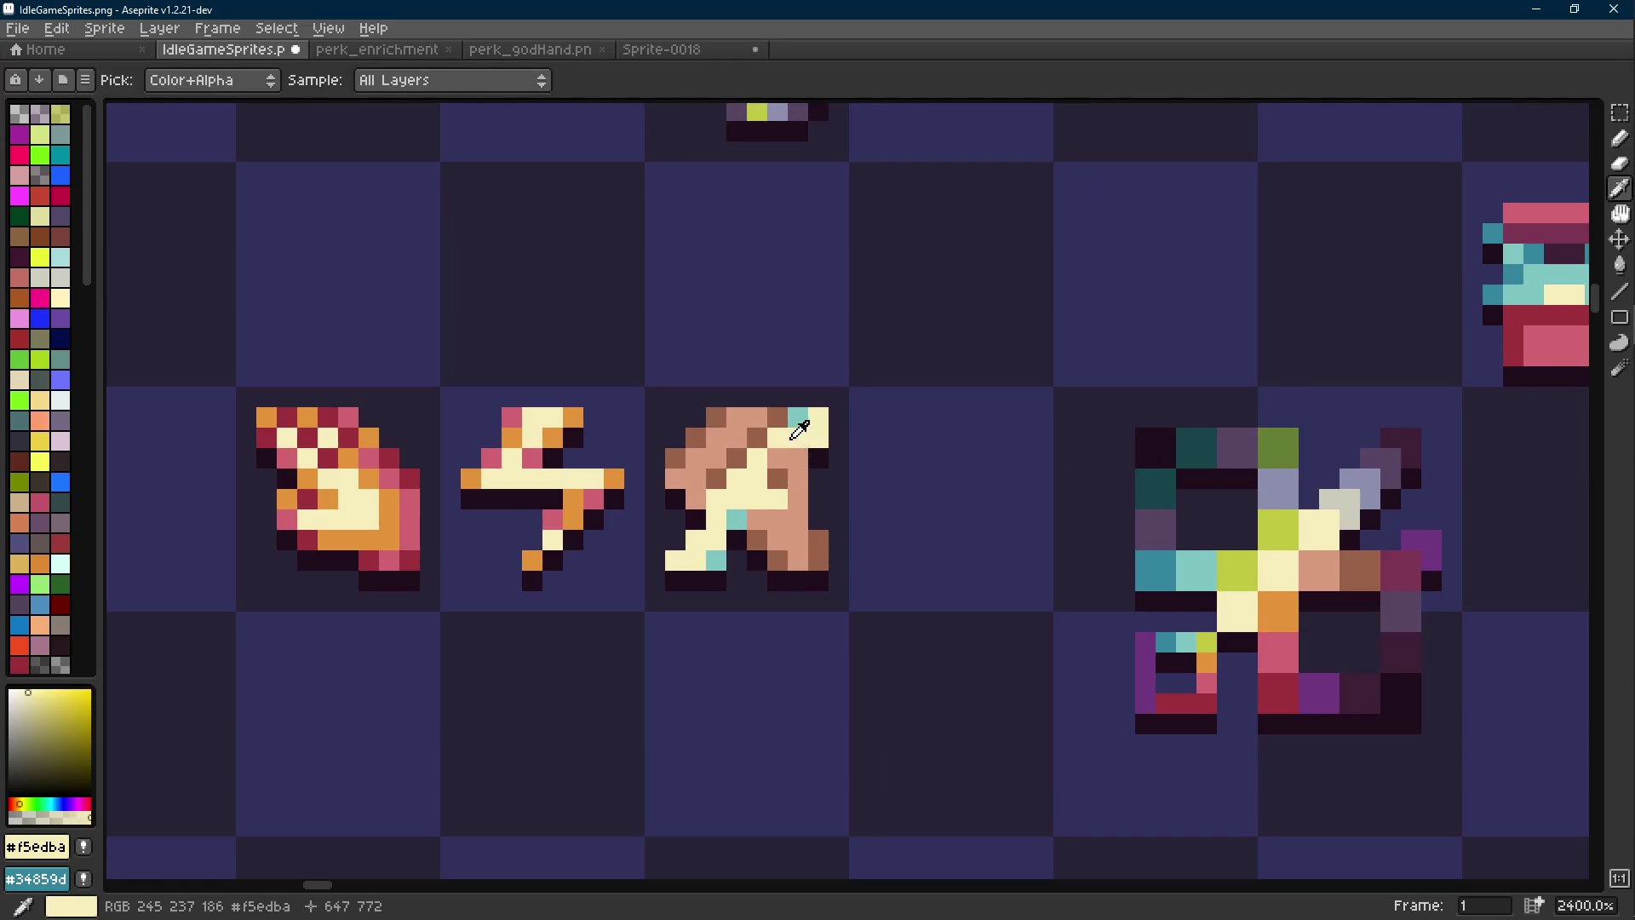
{"action": "key", "text": "b"}
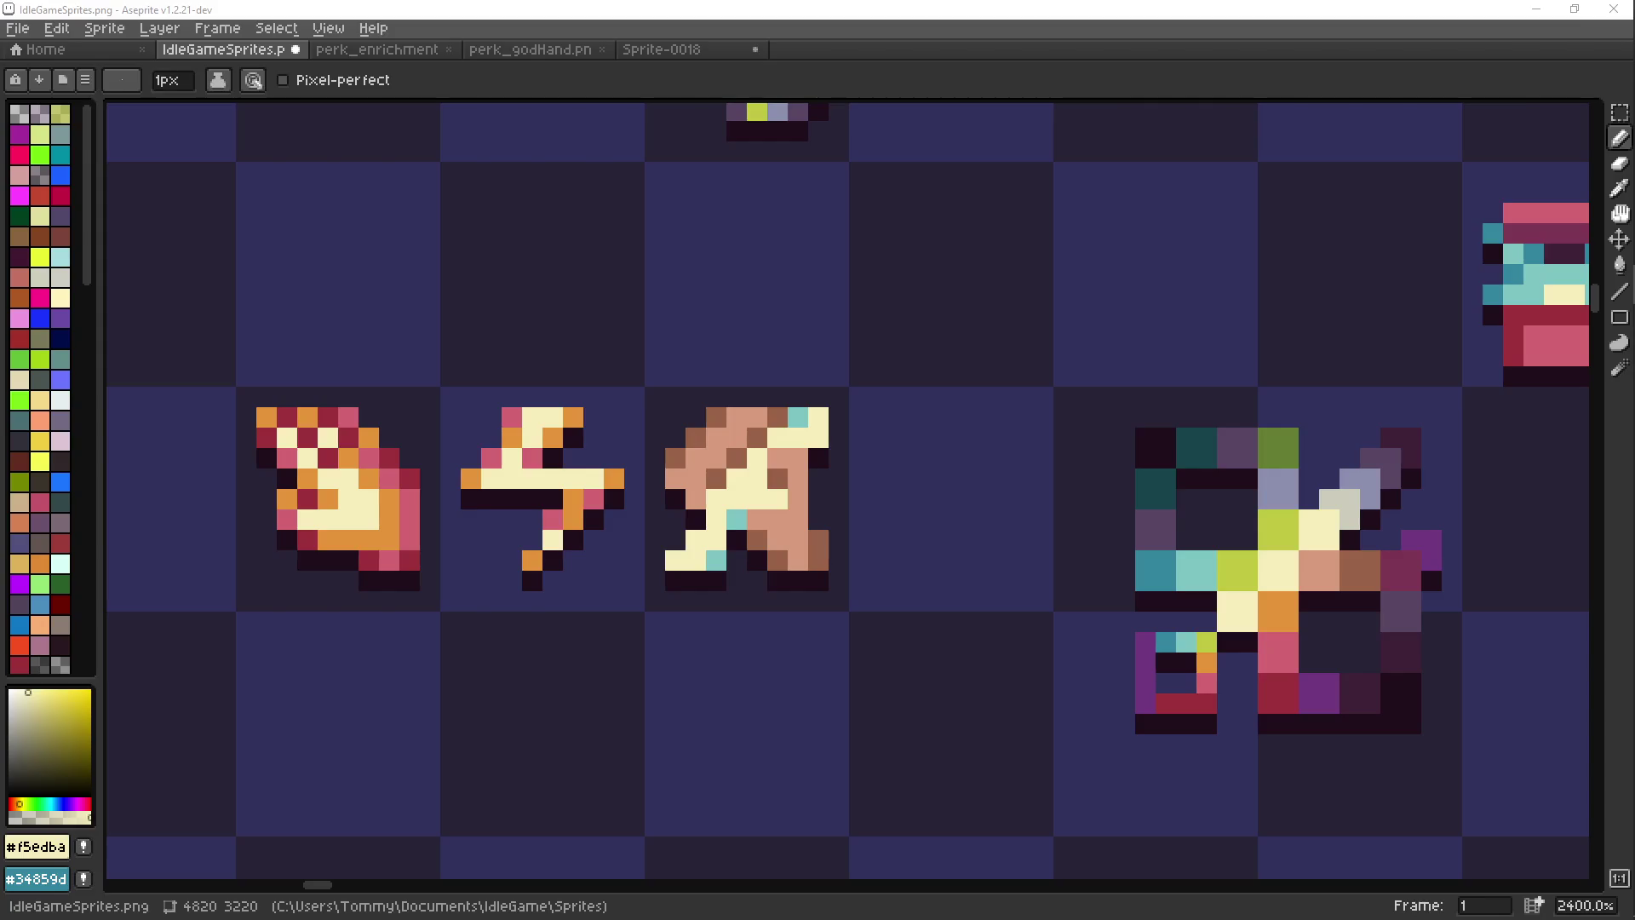
Sample the dark outline colour from the third sprite for pixel drawing
{"action": "left_click", "coordinate": [1627, 911]}
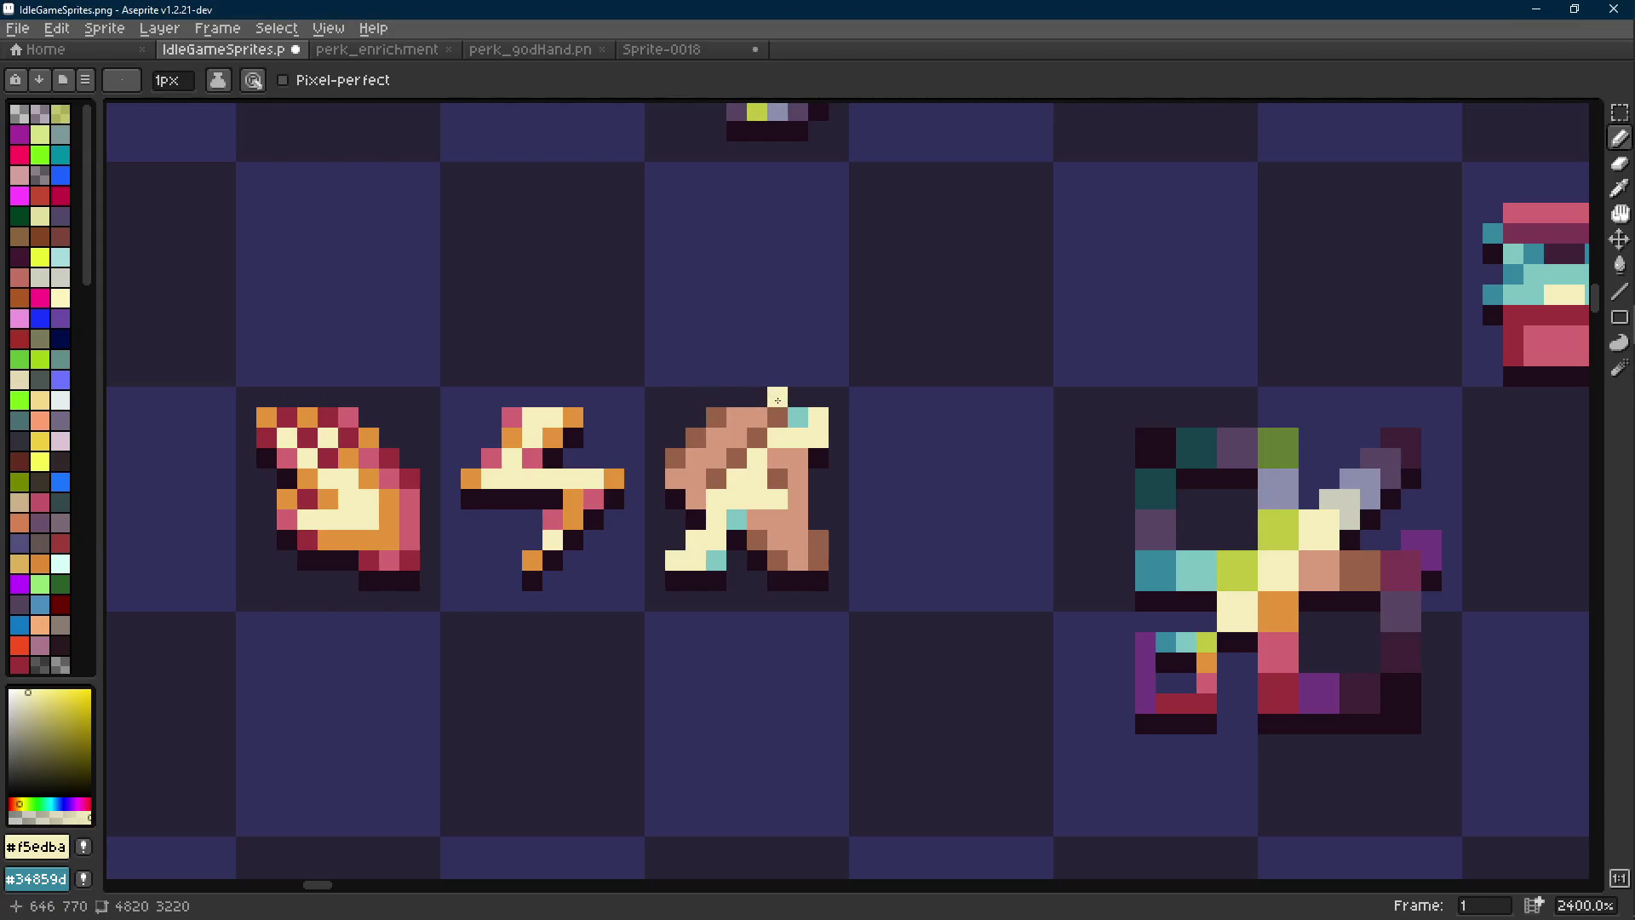
{"action": "scroll", "coordinate": [758, 422], "scroll_direction": "down", "scroll_amount": 2}
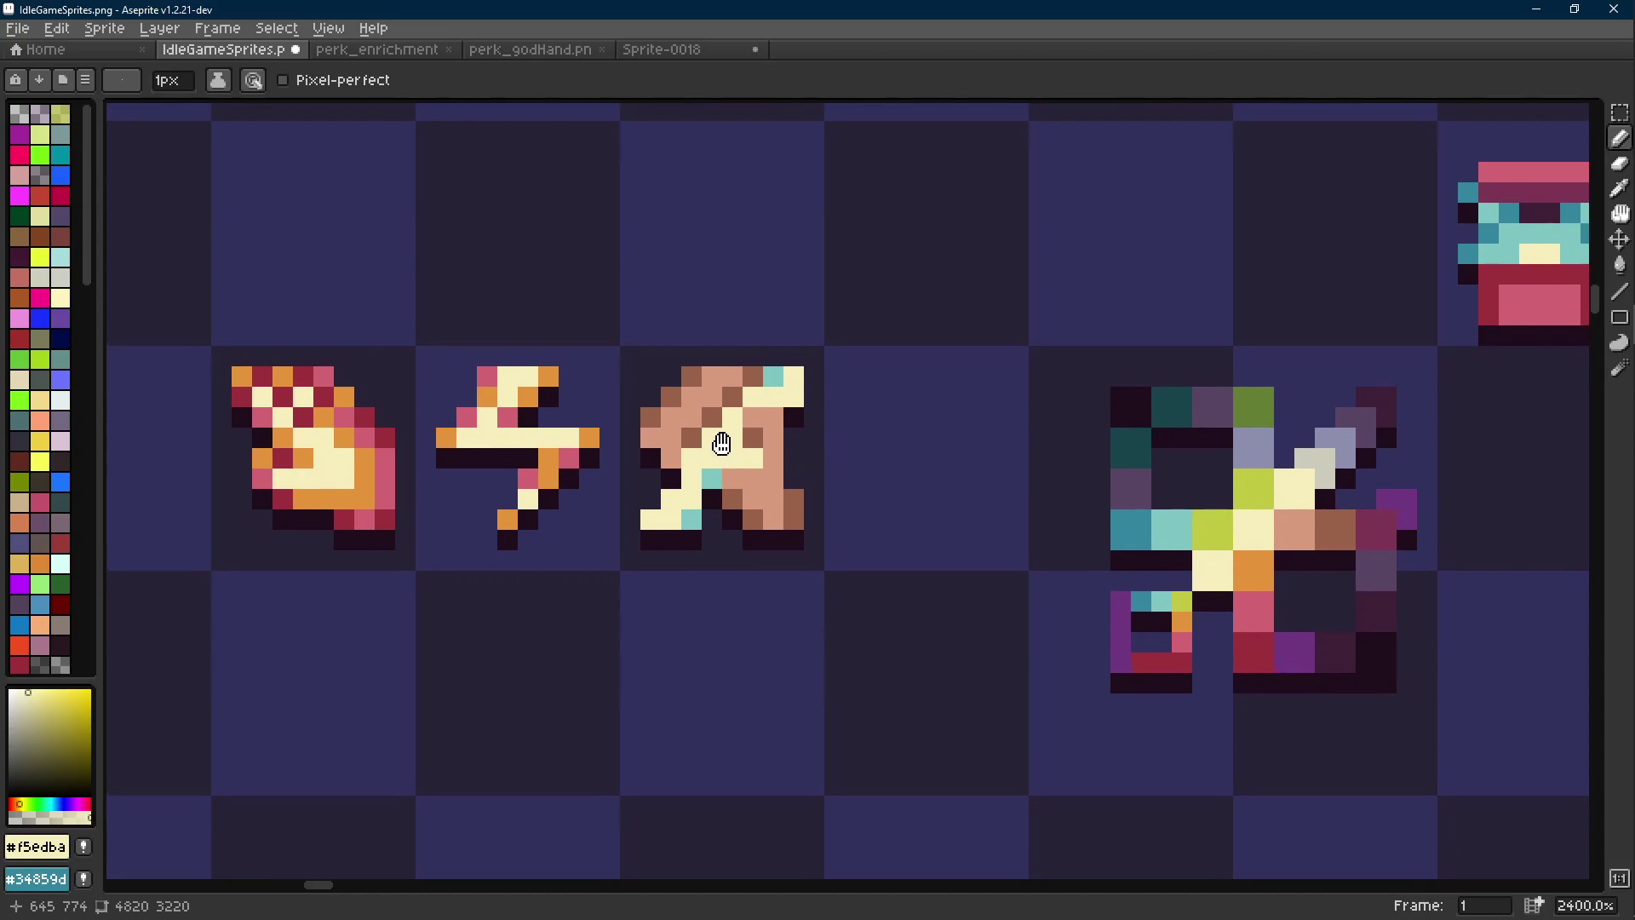
{"action": "key", "text": "i"}
{"action": "left_click", "coordinate": [686, 528]}
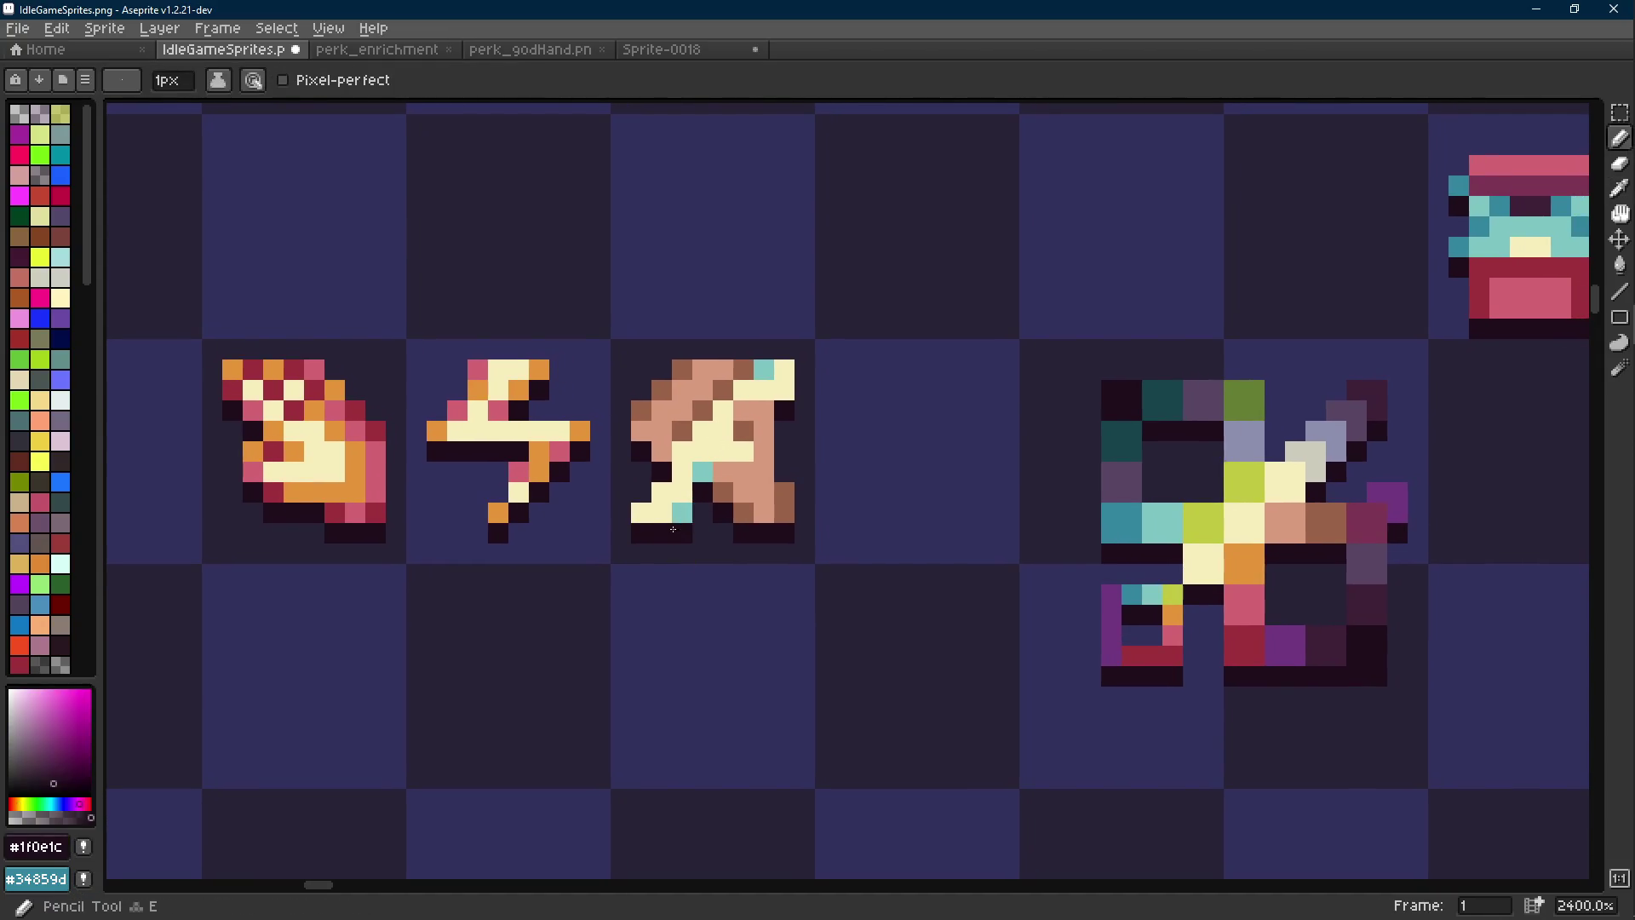
{"action": "key", "text": "b"}
{"action": "scroll", "coordinate": [672, 490], "scroll_direction": "down", "scroll_amount": 5}
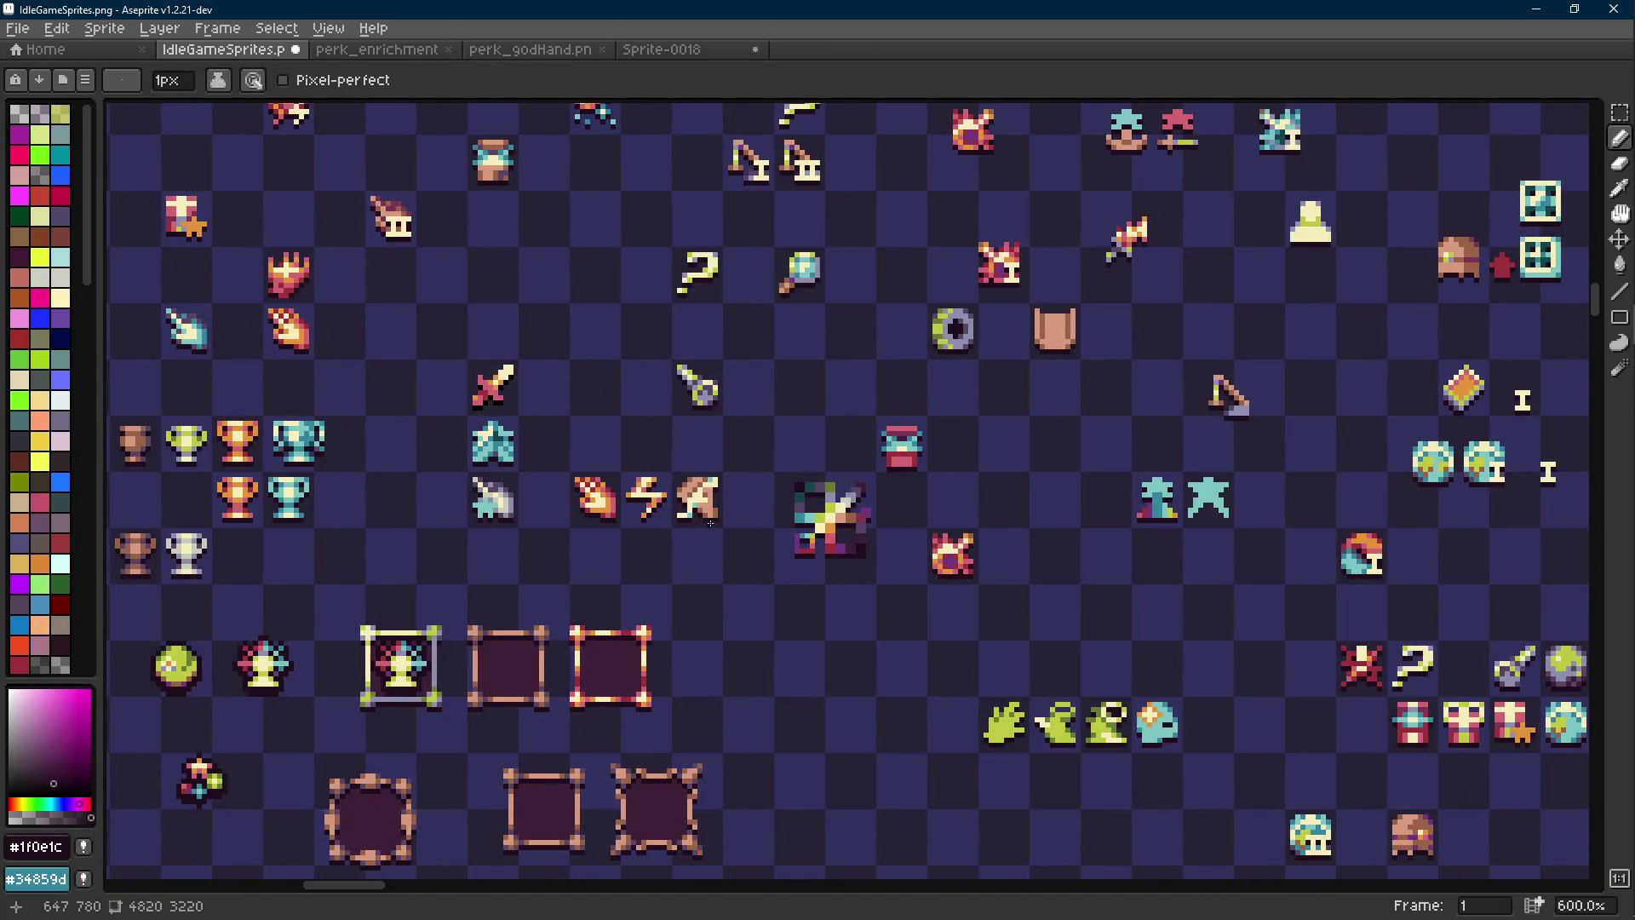
{"action": "scroll", "coordinate": [689, 515], "scroll_direction": "up", "scroll_amount": 5}
{"action": "key", "text": "i"}
Undo the latest pencil and eraser edits on the third sprite, then redo one eraser fix
{"action": "key", "text": "v"}
{"action": "key", "text": "ctrl+z"}
{"action": "key", "text": "ctrl+z"}
{"action": "key", "text": "ctrl+z"}
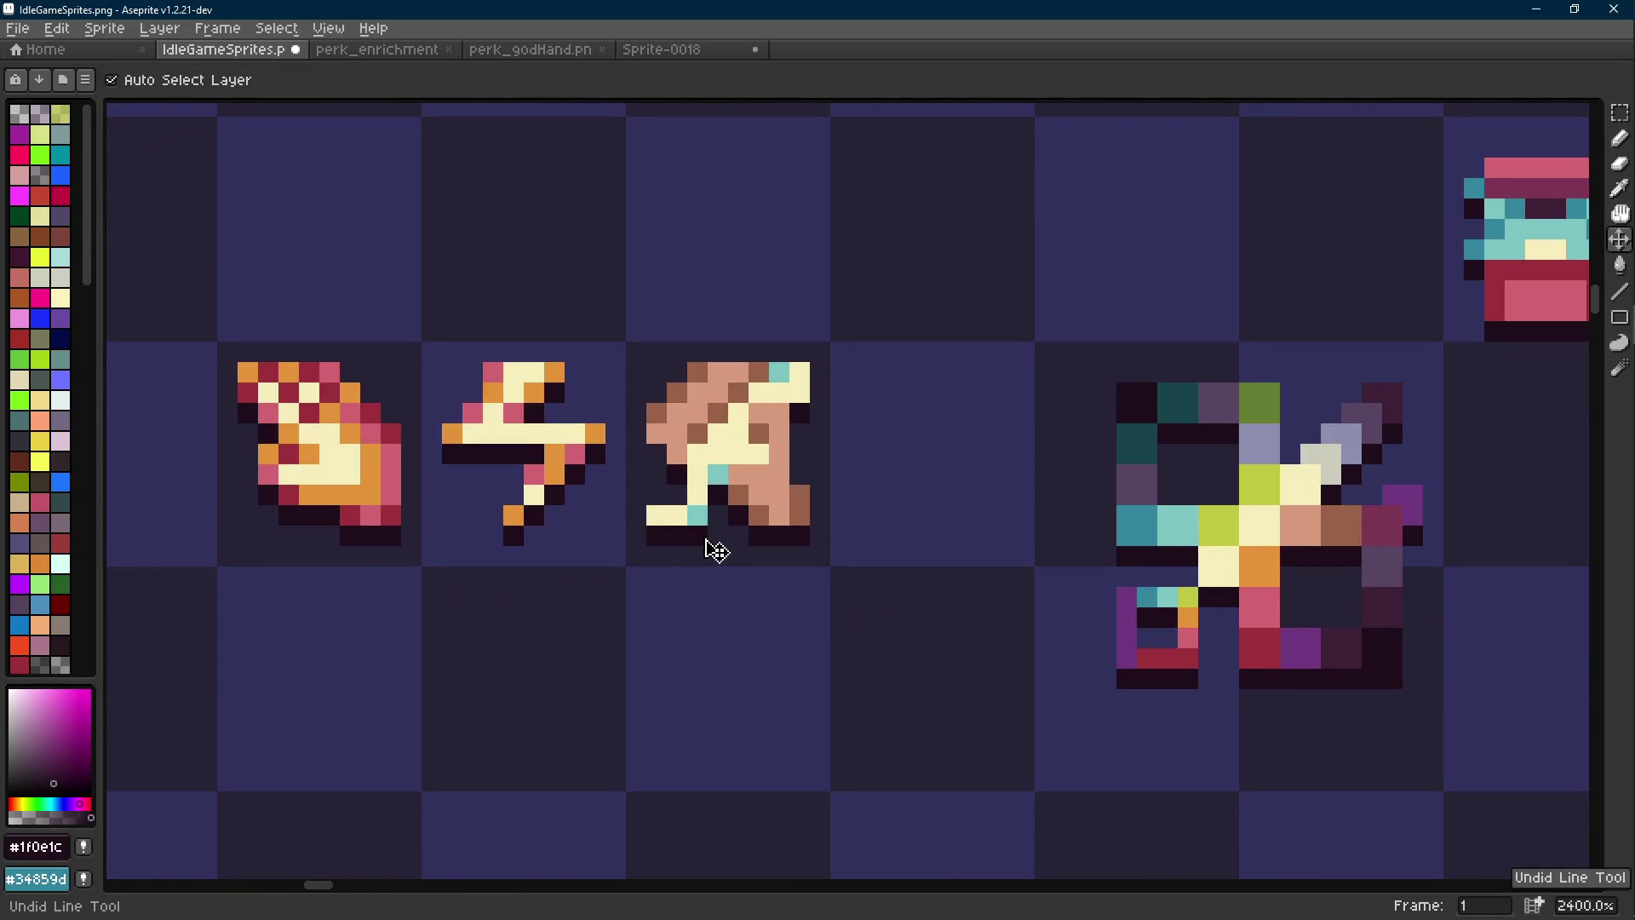
{"action": "key", "text": "ctrl+z"}
{"action": "key", "text": "ctrl+z"}
{"action": "key", "text": "ctrl+y"}
{"action": "key", "text": "ctrl+y"}
{"action": "key", "text": "ctrl+y"}
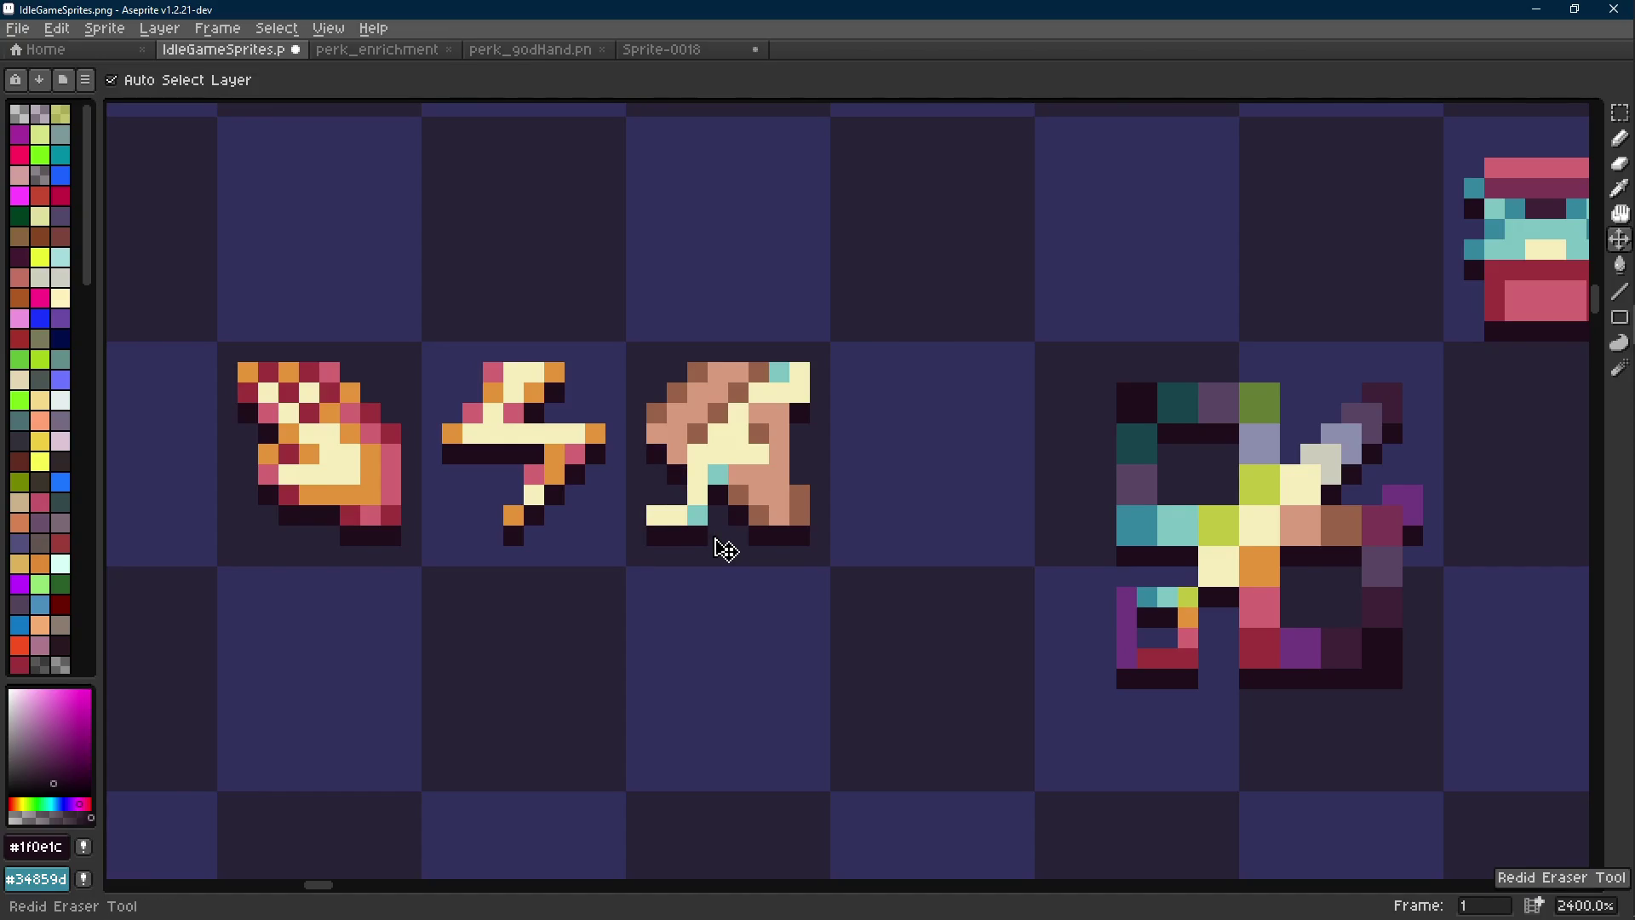
{"action": "key", "text": "b"}
Paint cream pixels down the third sprite's left side and erase a stray cream pixel
{"action": "left_click", "coordinate": [684, 499], "text": "alt"}
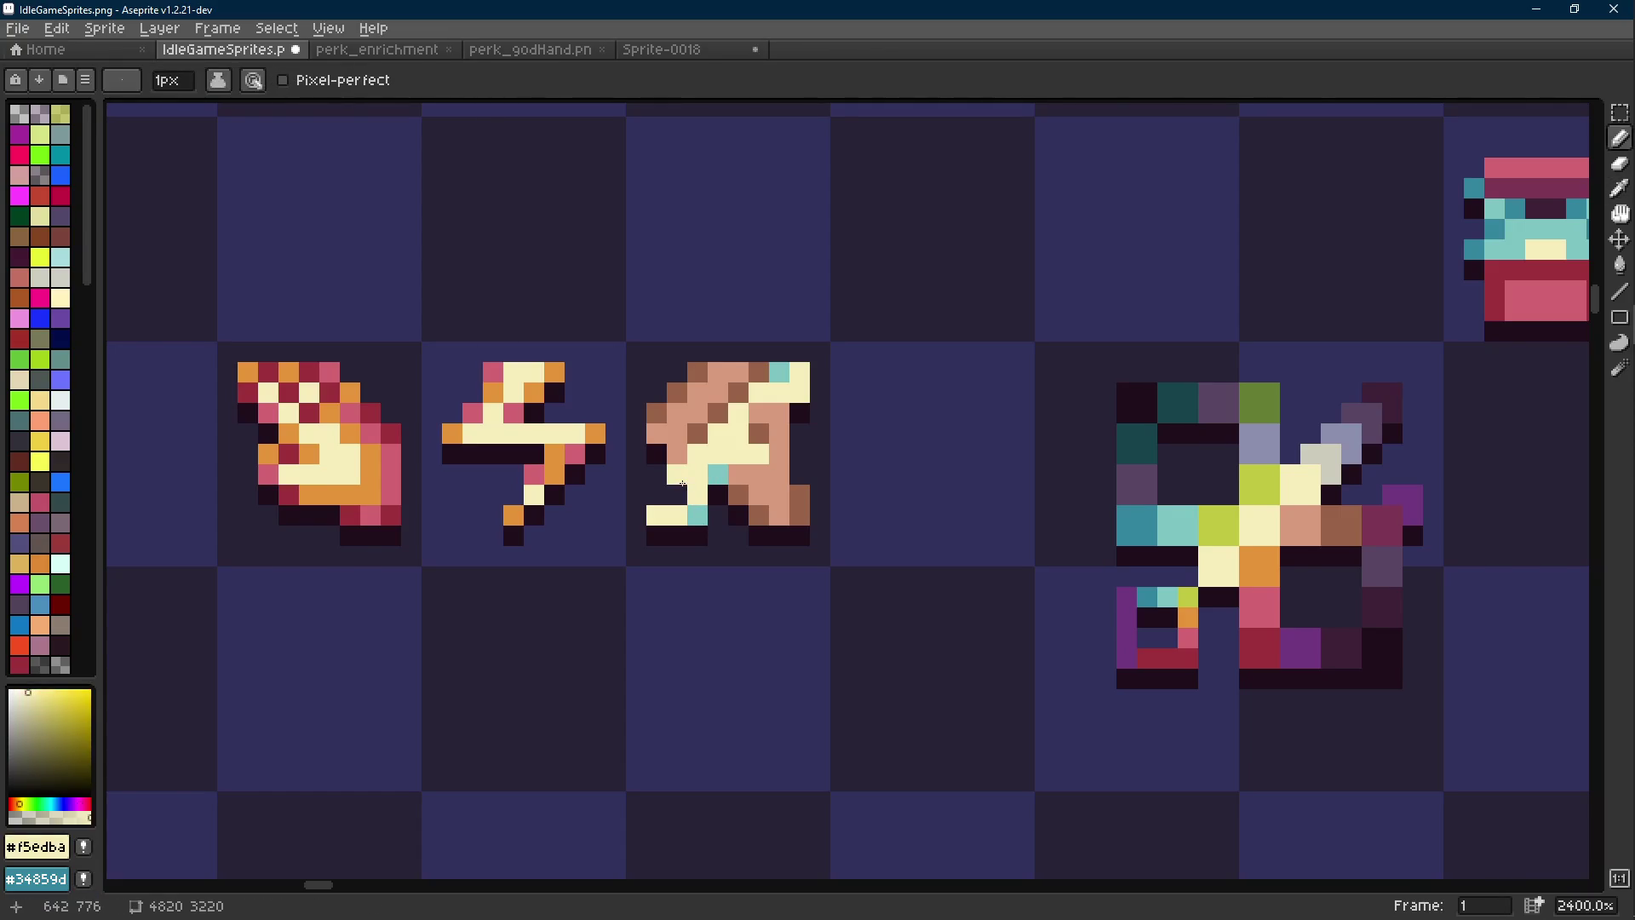
{"action": "left_click_drag", "start_coordinate": [656, 453], "coordinate": [657, 496]}
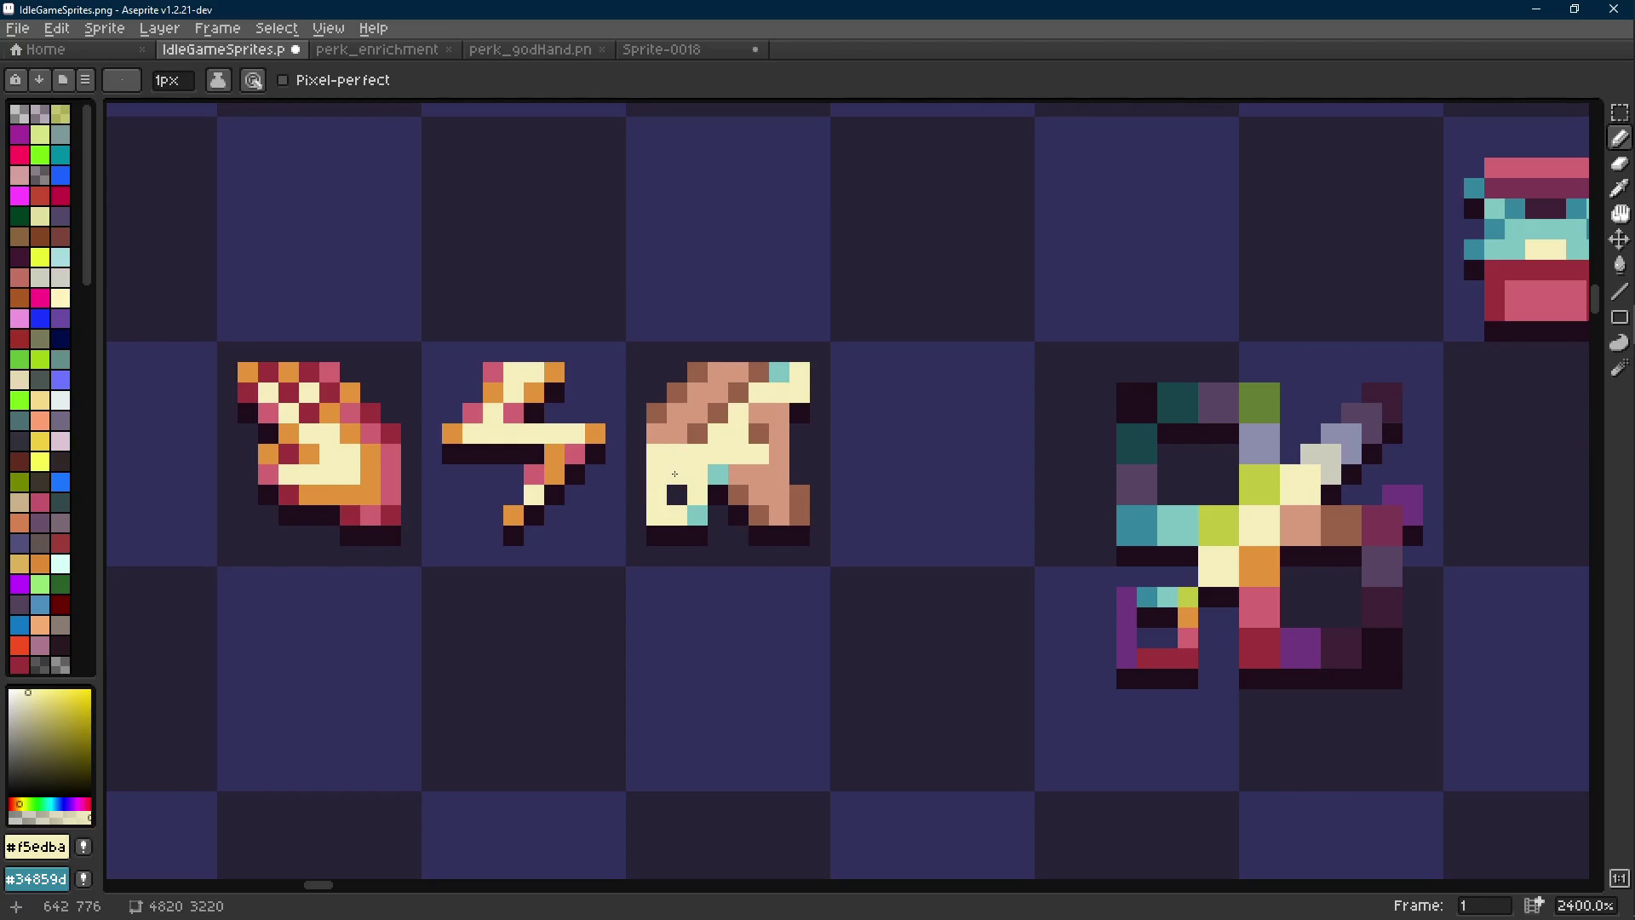
{"action": "key", "text": "e"}
{"action": "left_click", "coordinate": [677, 513]}
{"action": "key", "text": "b"}
Sample the dark and teal colours and place teal pixels in the third sprite
{"action": "scroll", "coordinate": [700, 489], "scroll_direction": "up", "scroll_amount": 1}
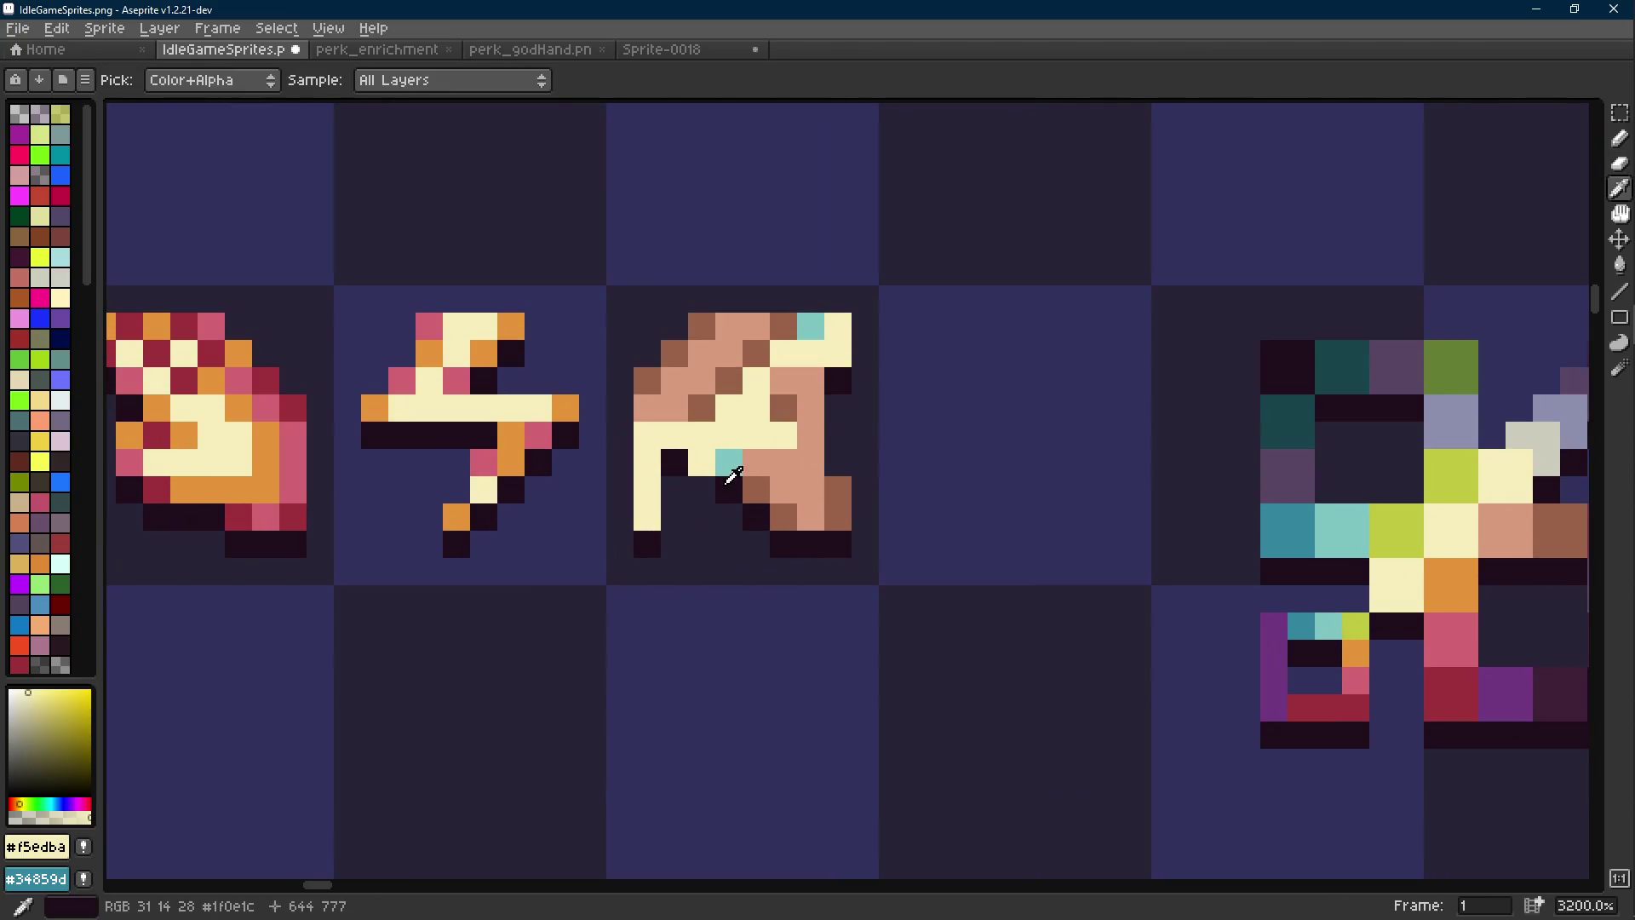
{"action": "left_click", "coordinate": [703, 487], "text": "alt"}
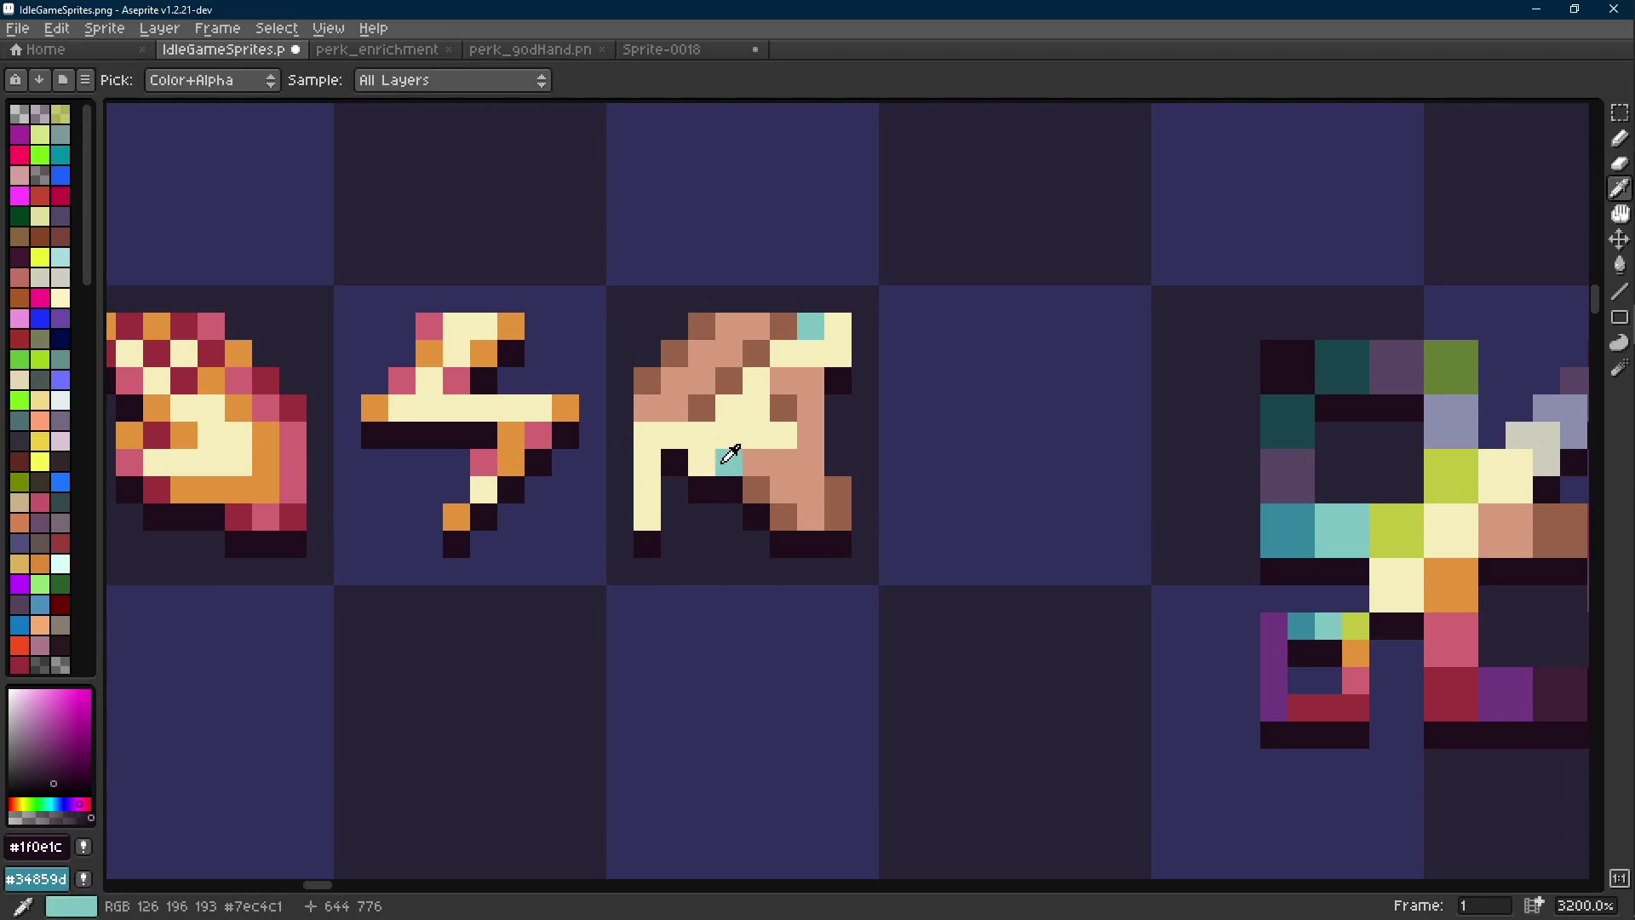
{"action": "left_click", "coordinate": [728, 463], "text": "alt"}
{"action": "left_click", "coordinate": [675, 462]}
{"action": "left_click", "coordinate": [711, 484], "text": "alt"}
{"action": "left_click", "coordinate": [673, 456], "text": "alt"}
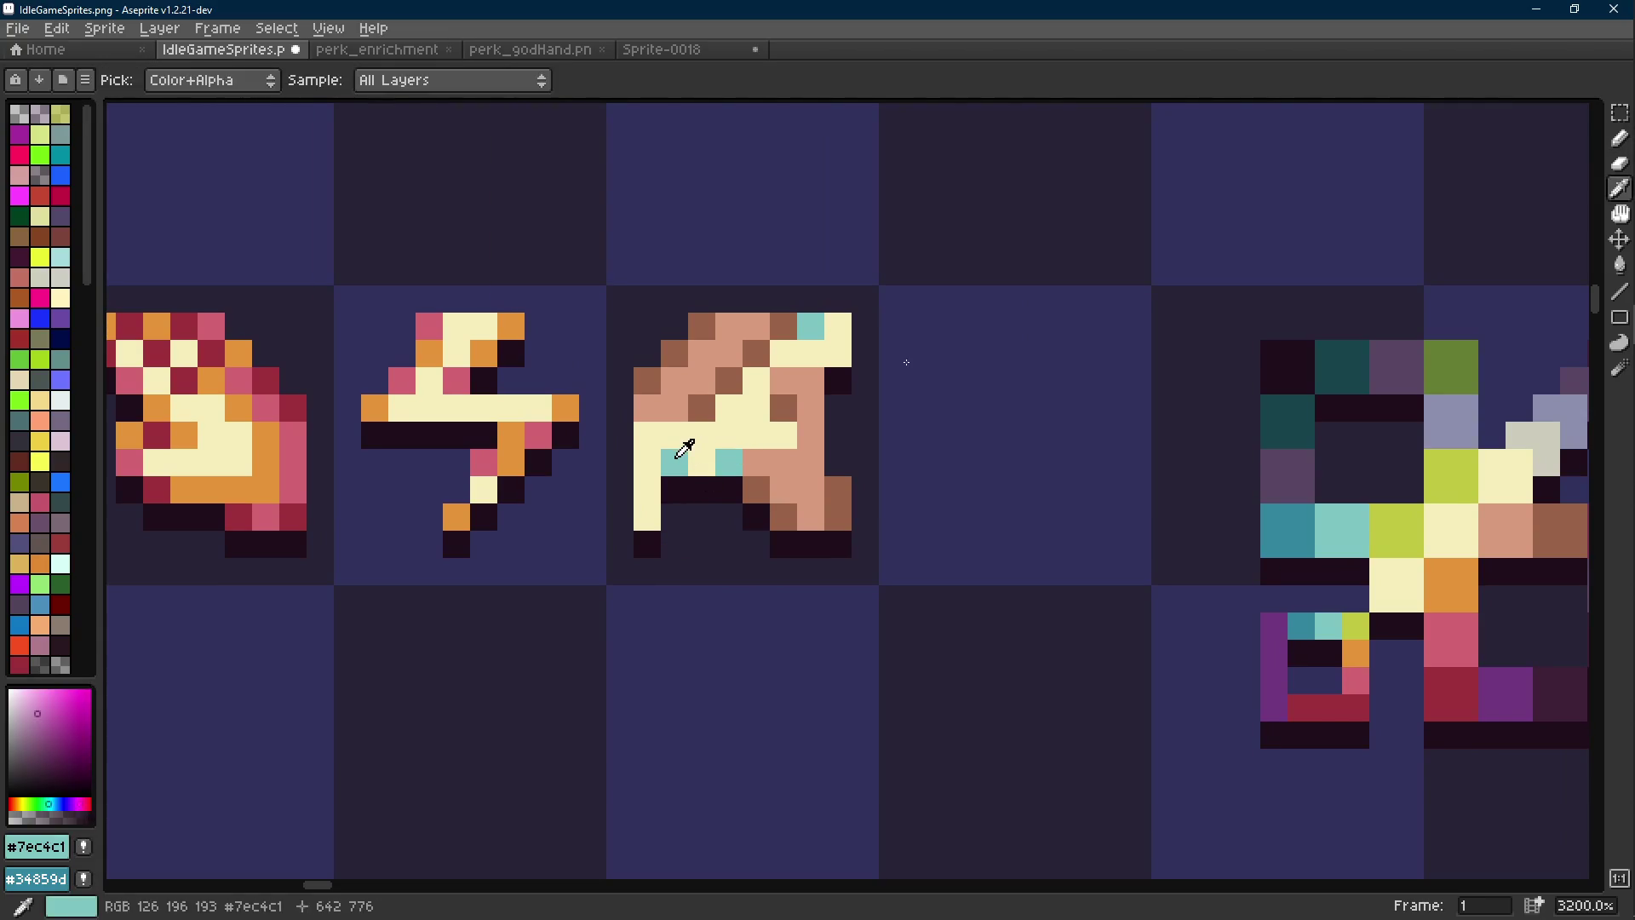
{"action": "scroll", "coordinate": [769, 519], "scroll_direction": "down", "scroll_amount": 6}
{"action": "scroll", "coordinate": [745, 514], "scroll_direction": "up", "scroll_amount": 7}
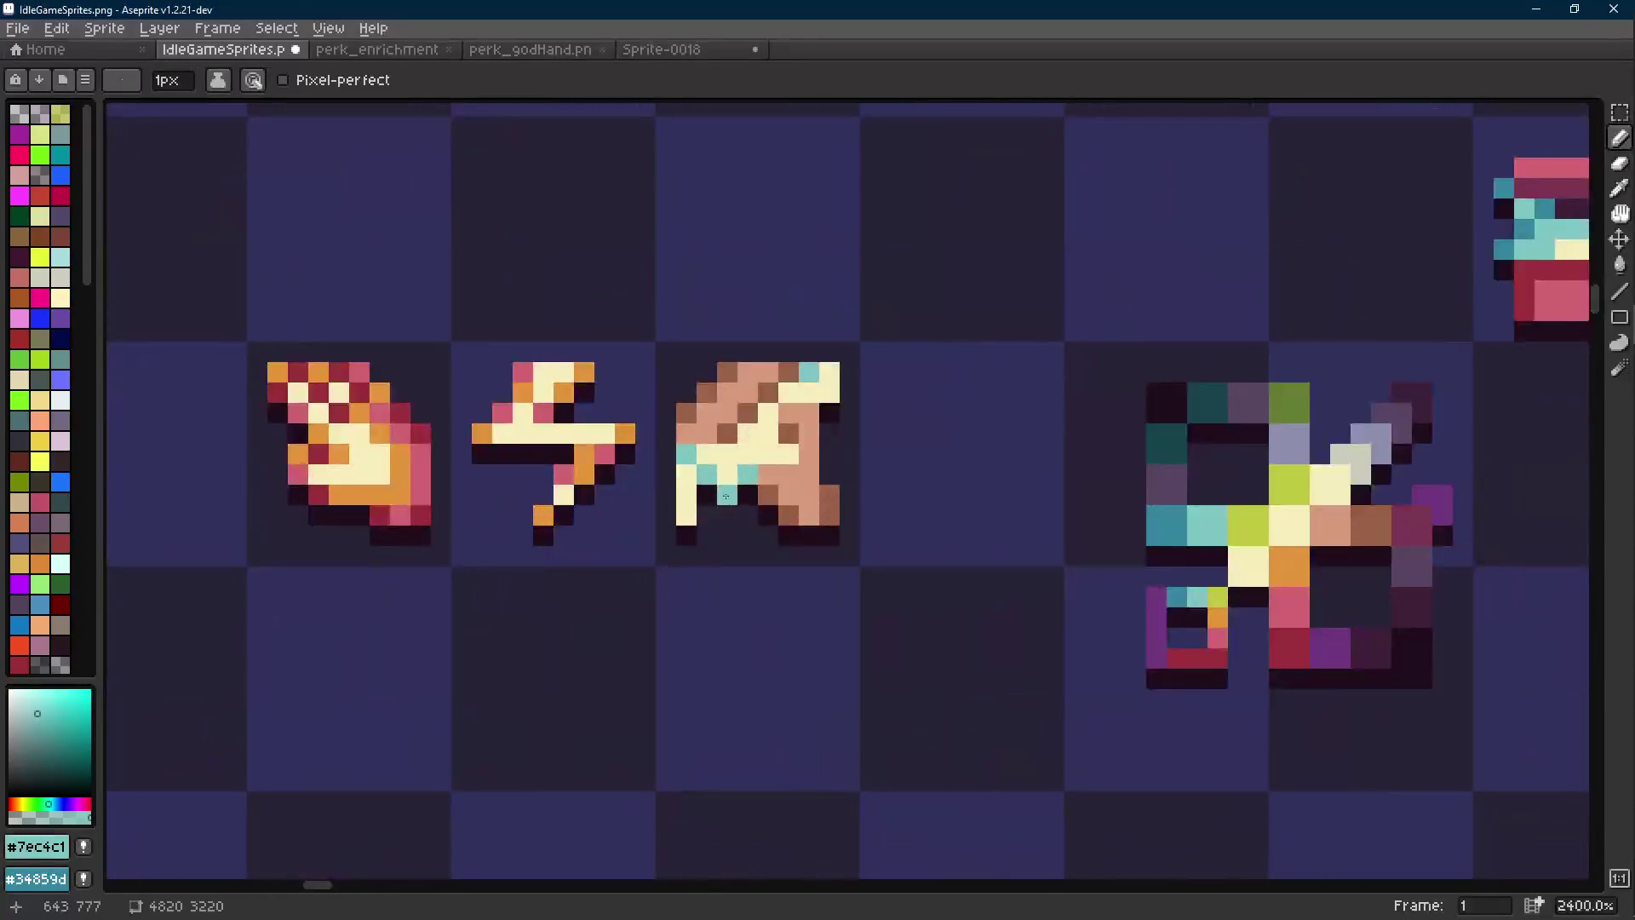
{"action": "left_click", "coordinate": [702, 471], "text": "alt"}
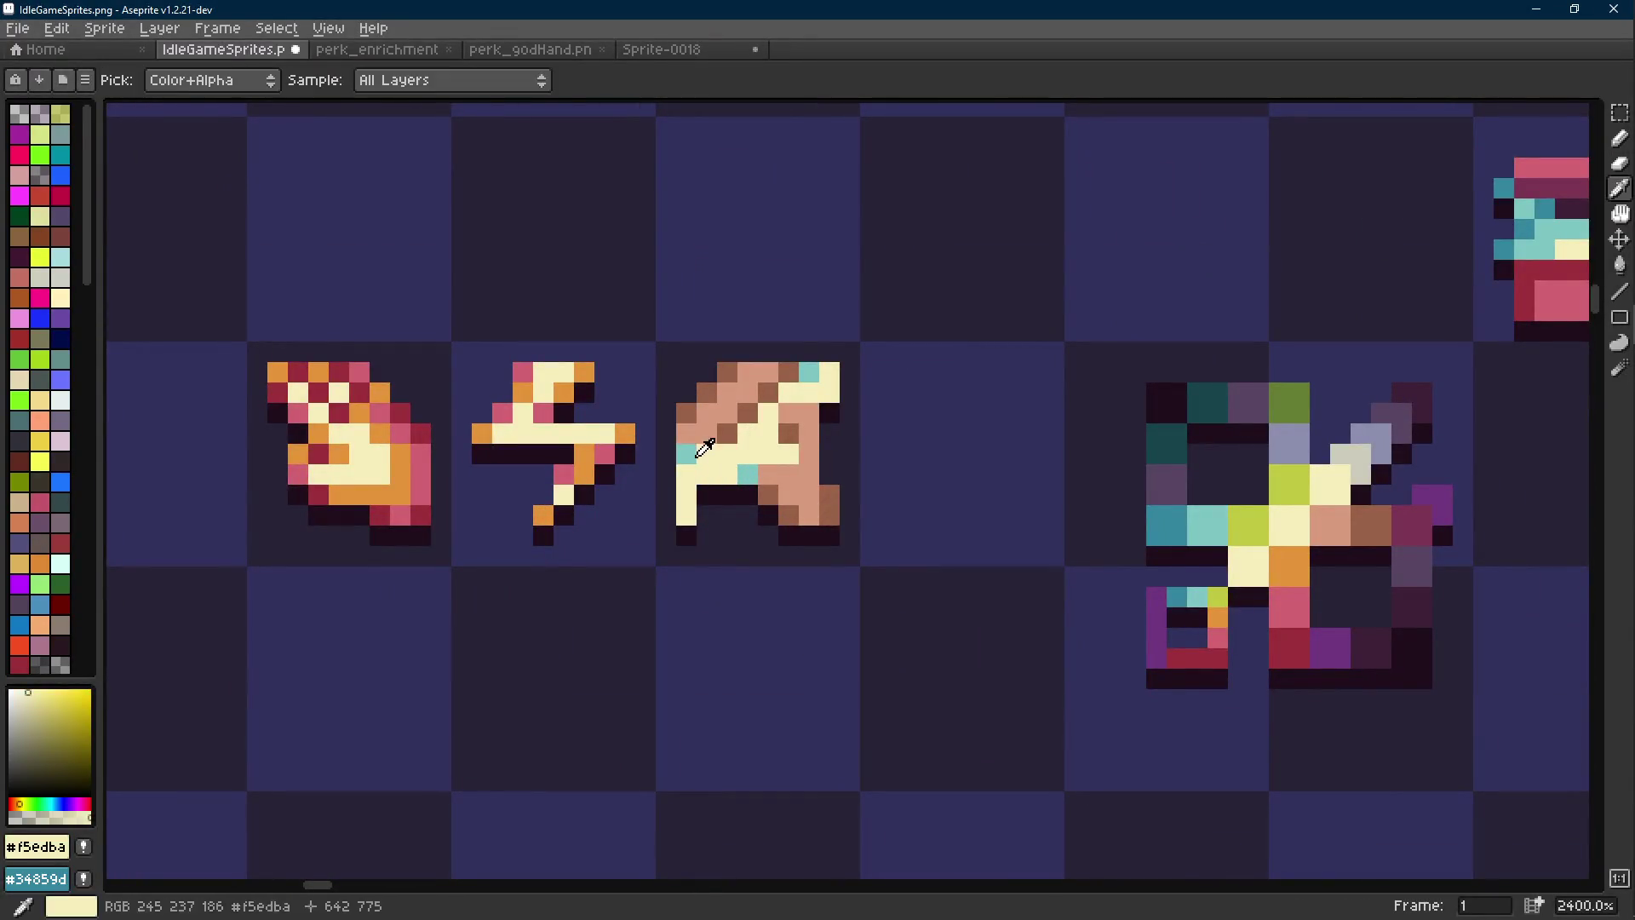
Undo the latest pencil edits on the third sprite
{"action": "key", "text": "v"}
{"action": "key", "text": "ctrl+z"}
{"action": "key", "text": "ctrl+z"}
{"action": "key", "text": "ctrl+z"}
{"action": "key", "text": "ctrl+z"}
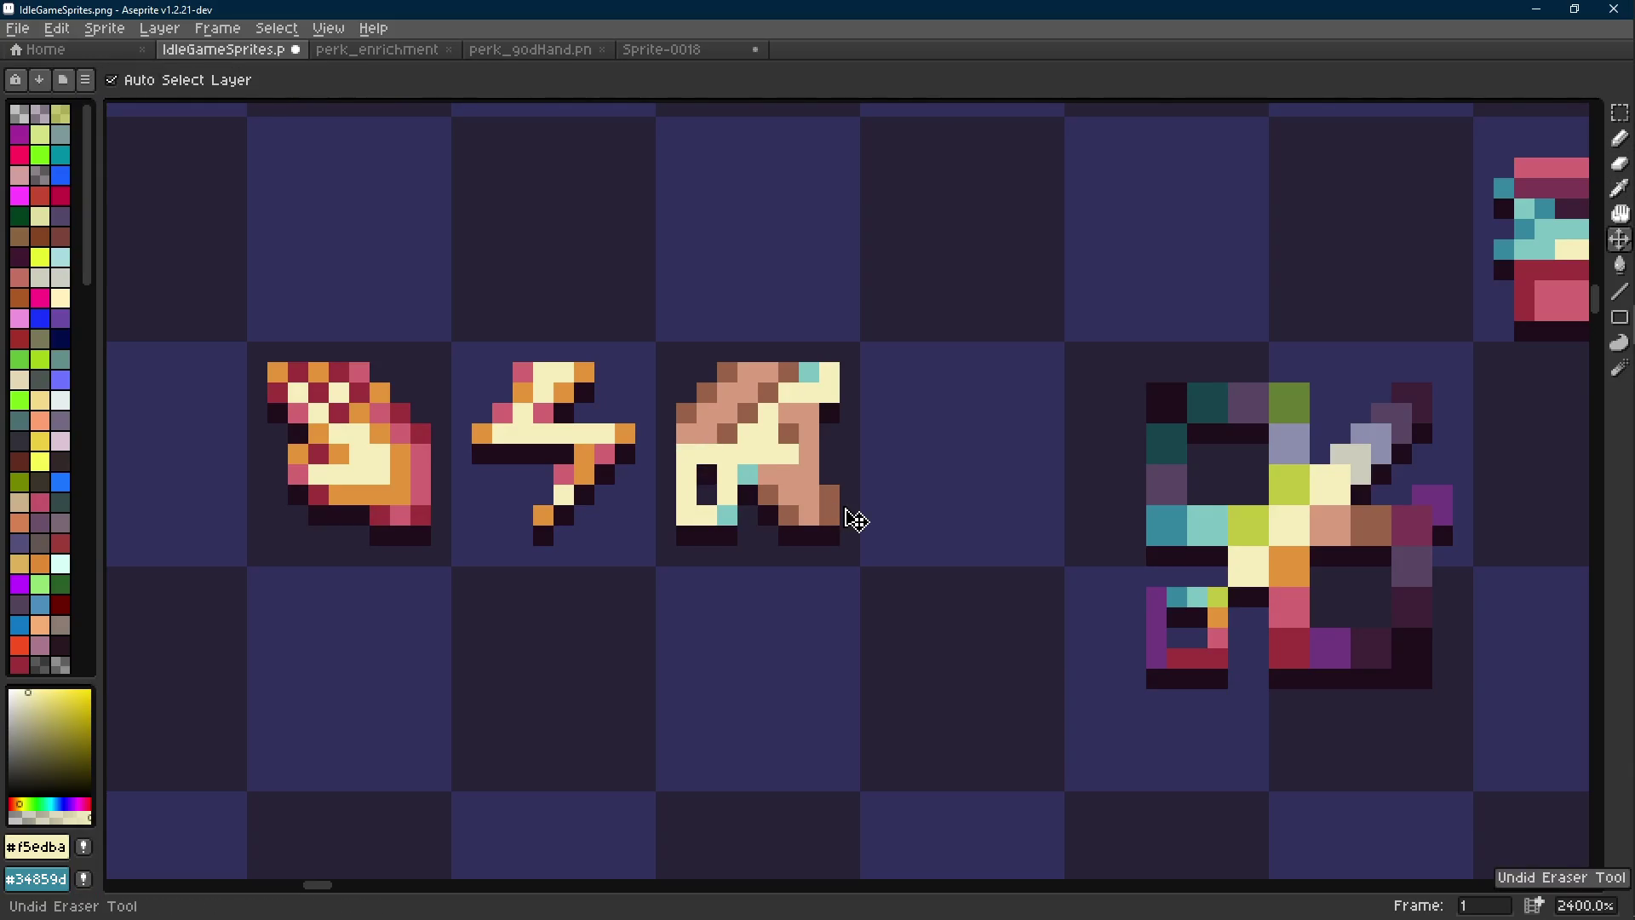
{"action": "key", "text": "ctrl+z"}
{"action": "key", "text": "b"}
{"action": "scroll", "coordinate": [773, 511], "scroll_direction": "down", "scroll_amount": 7}
{"action": "scroll", "coordinate": [773, 509], "scroll_direction": "down", "scroll_amount": 1}
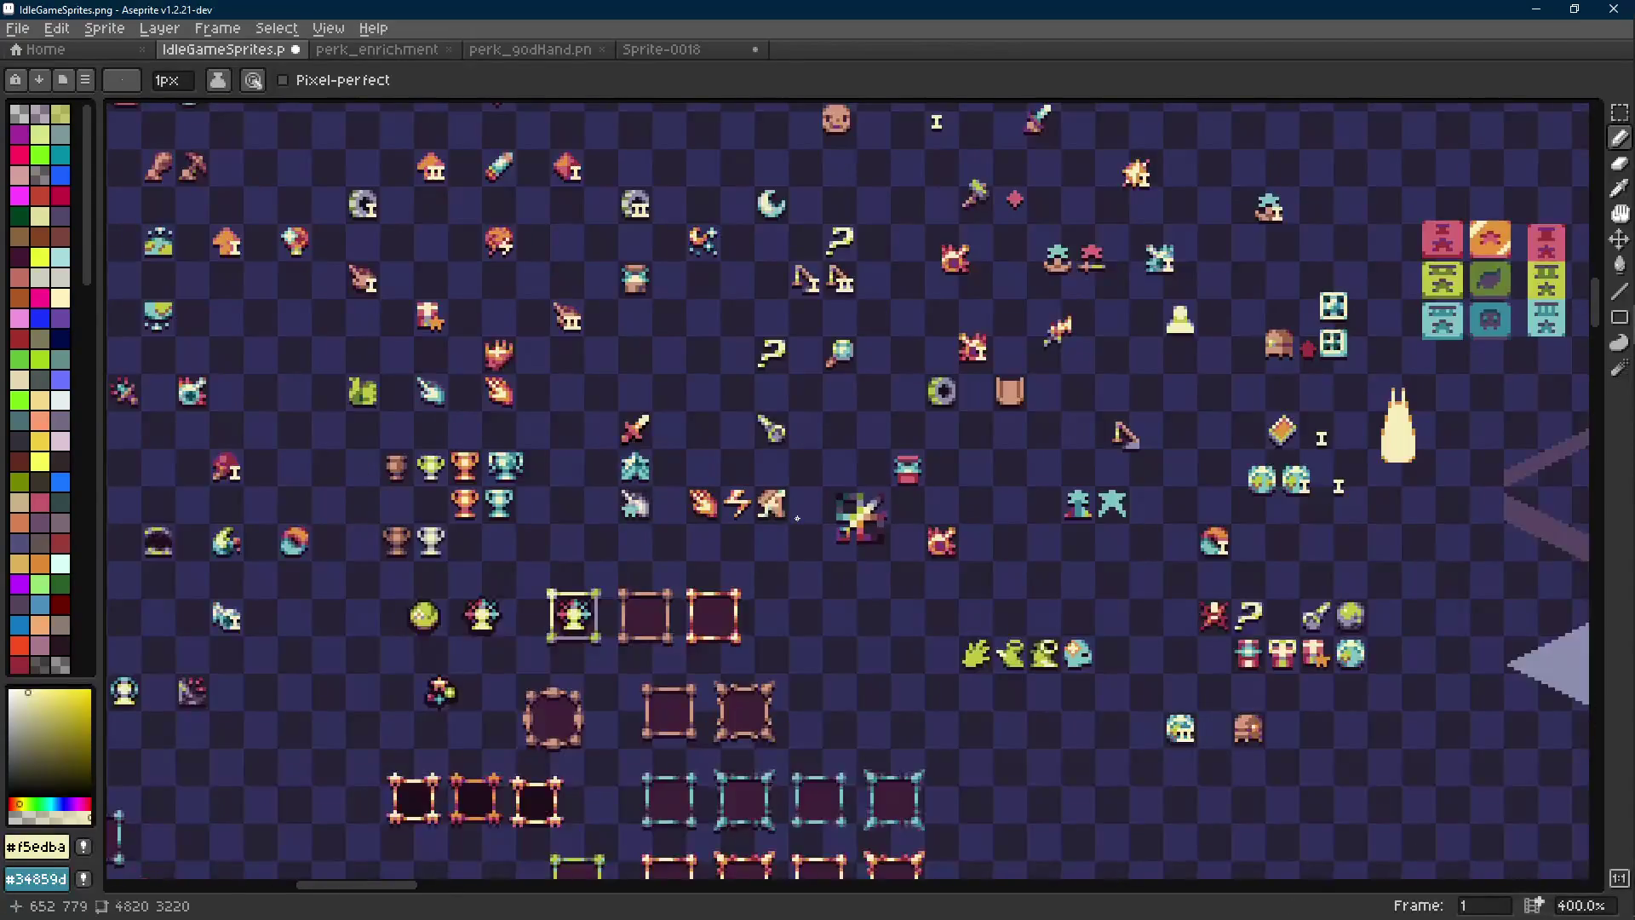
{"action": "scroll", "coordinate": [799, 487], "scroll_direction": "up", "scroll_amount": 8}
Repaint the lower-left of the third sprite with cream and teal pixels and dark outline
{"action": "key", "text": "i"}
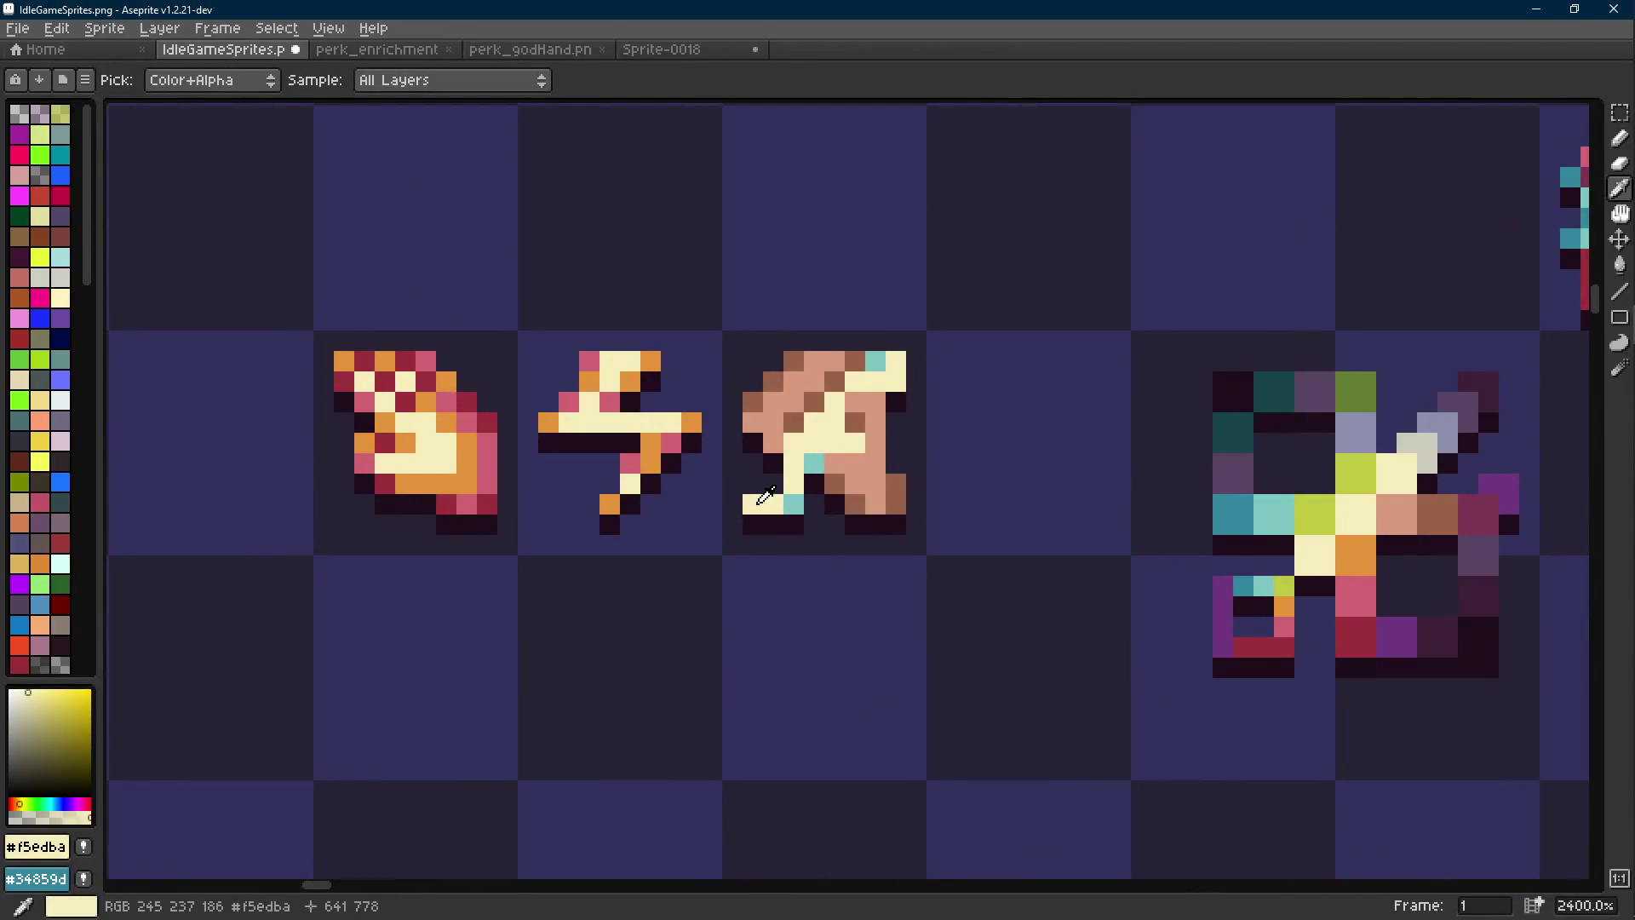
{"action": "key", "text": "b"}
{"action": "left_click", "coordinate": [778, 483]}
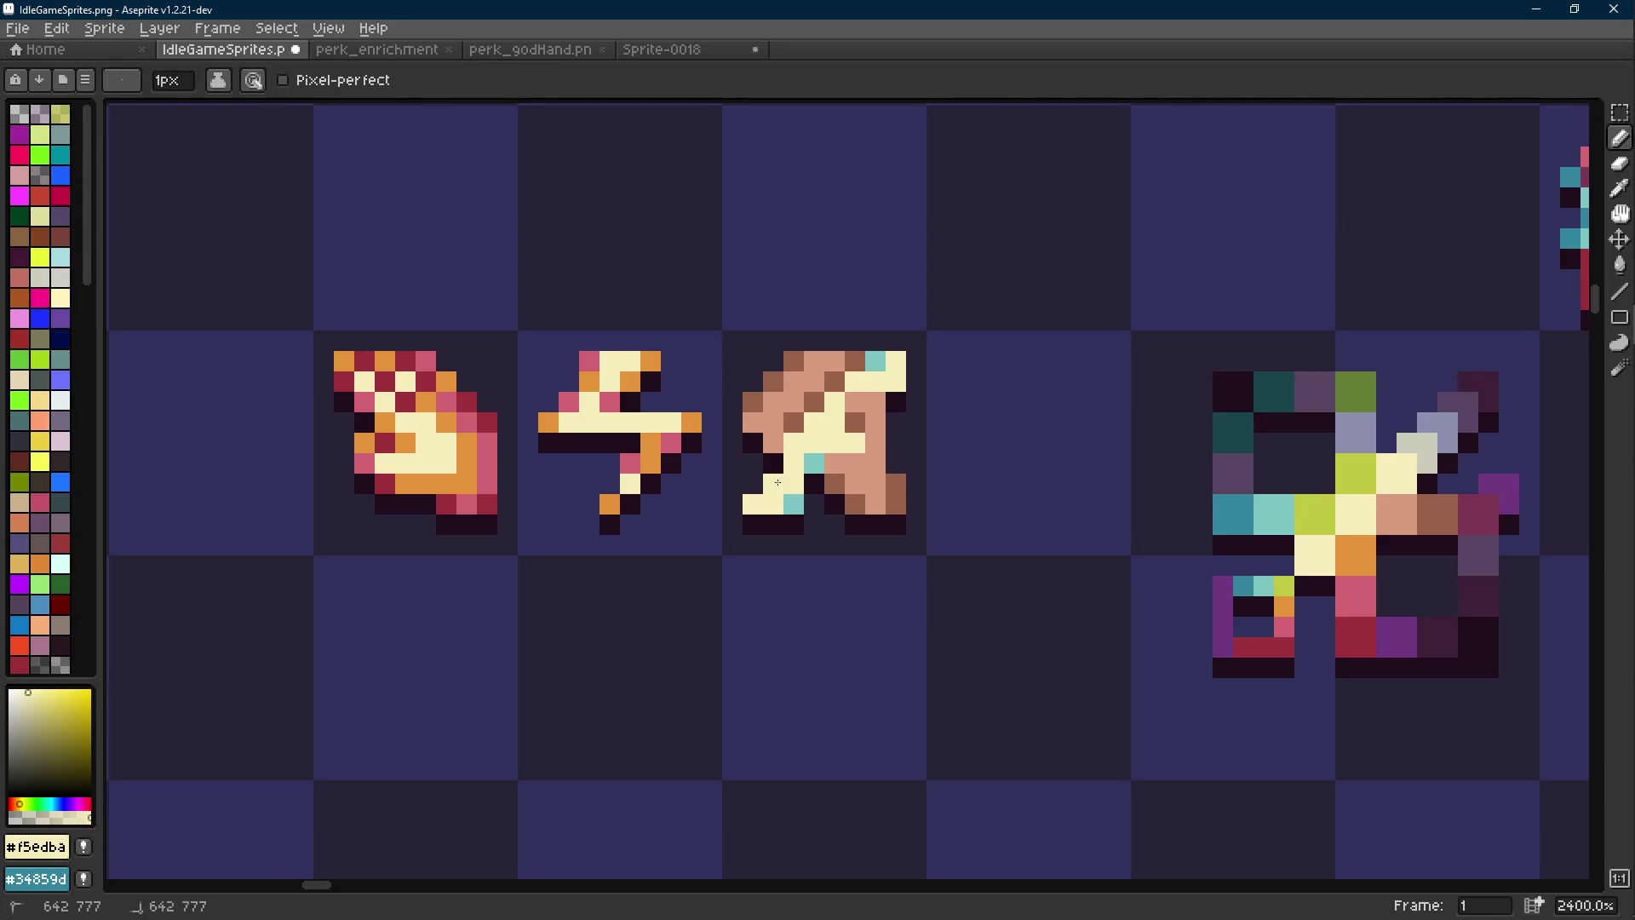
{"action": "key", "text": "i"}
{"action": "left_click", "coordinate": [792, 503]}
{"action": "key", "text": "b"}
{"action": "left_click", "coordinate": [794, 483]}
{"action": "key", "text": "i"}
{"action": "left_click", "coordinate": [793, 515]}
{"action": "key", "text": "b"}
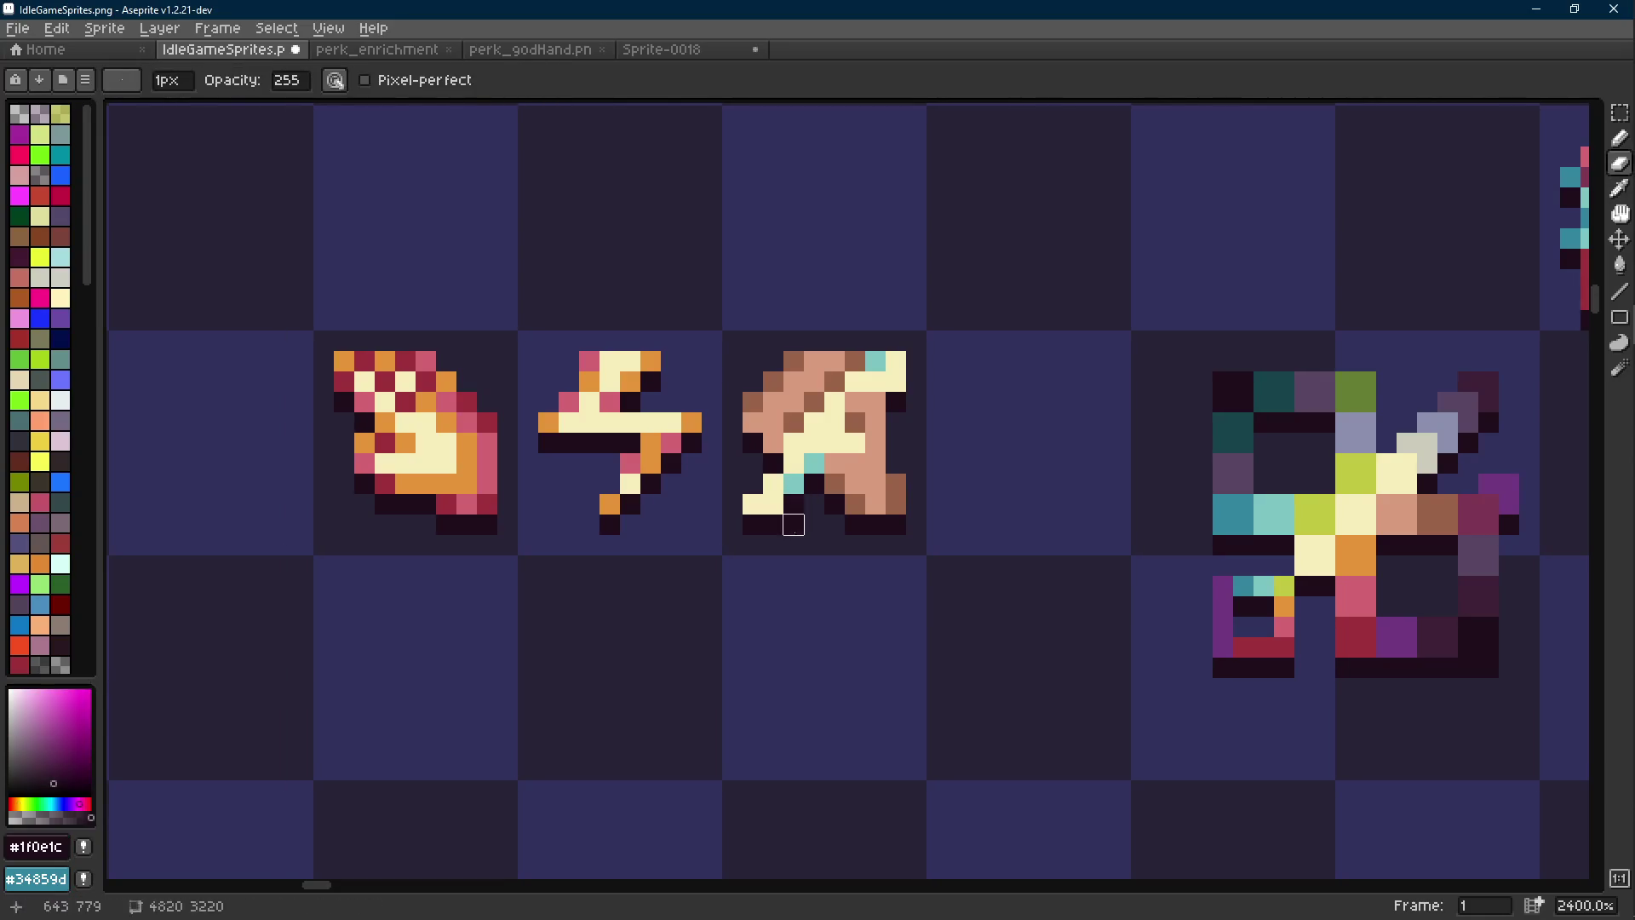
{"action": "scroll", "coordinate": [793, 514], "scroll_direction": "down", "scroll_amount": 8}
{"action": "scroll", "coordinate": [756, 535], "scroll_direction": "up", "scroll_amount": 8}
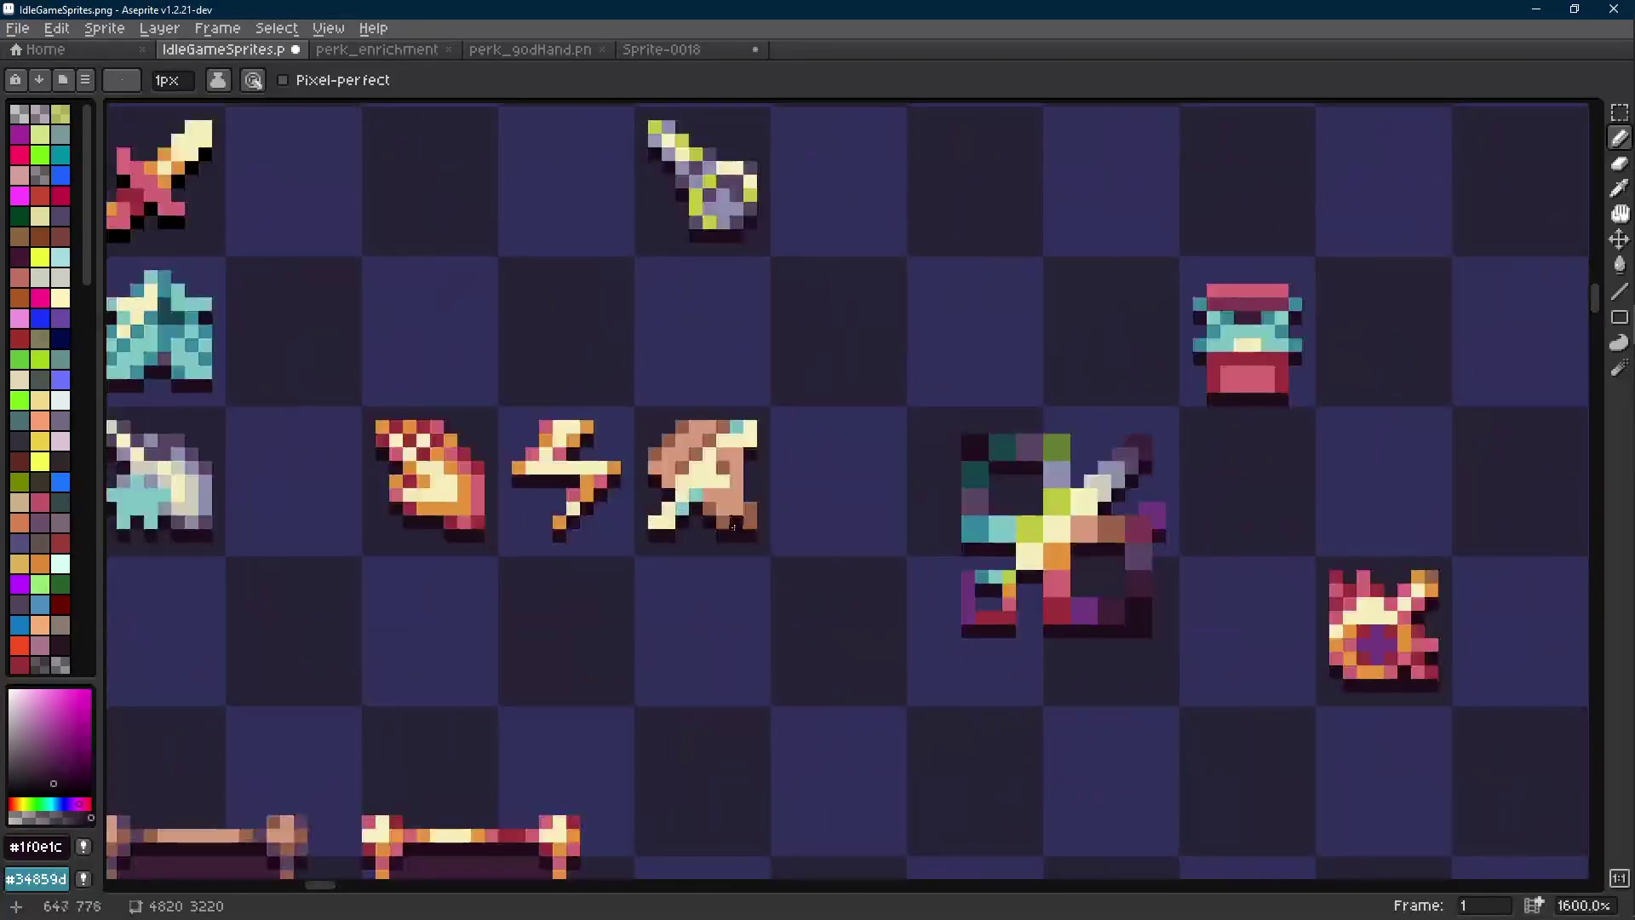
Sample the teal colour from the third sprite for drawing
{"action": "key", "text": "i"}
{"action": "left_click", "coordinate": [679, 487]}
{"action": "key", "text": "b"}
{"action": "scroll", "coordinate": [711, 543], "scroll_direction": "down", "scroll_amount": 8}
{"action": "scroll", "coordinate": [713, 542], "scroll_direction": "down", "scroll_amount": 2}
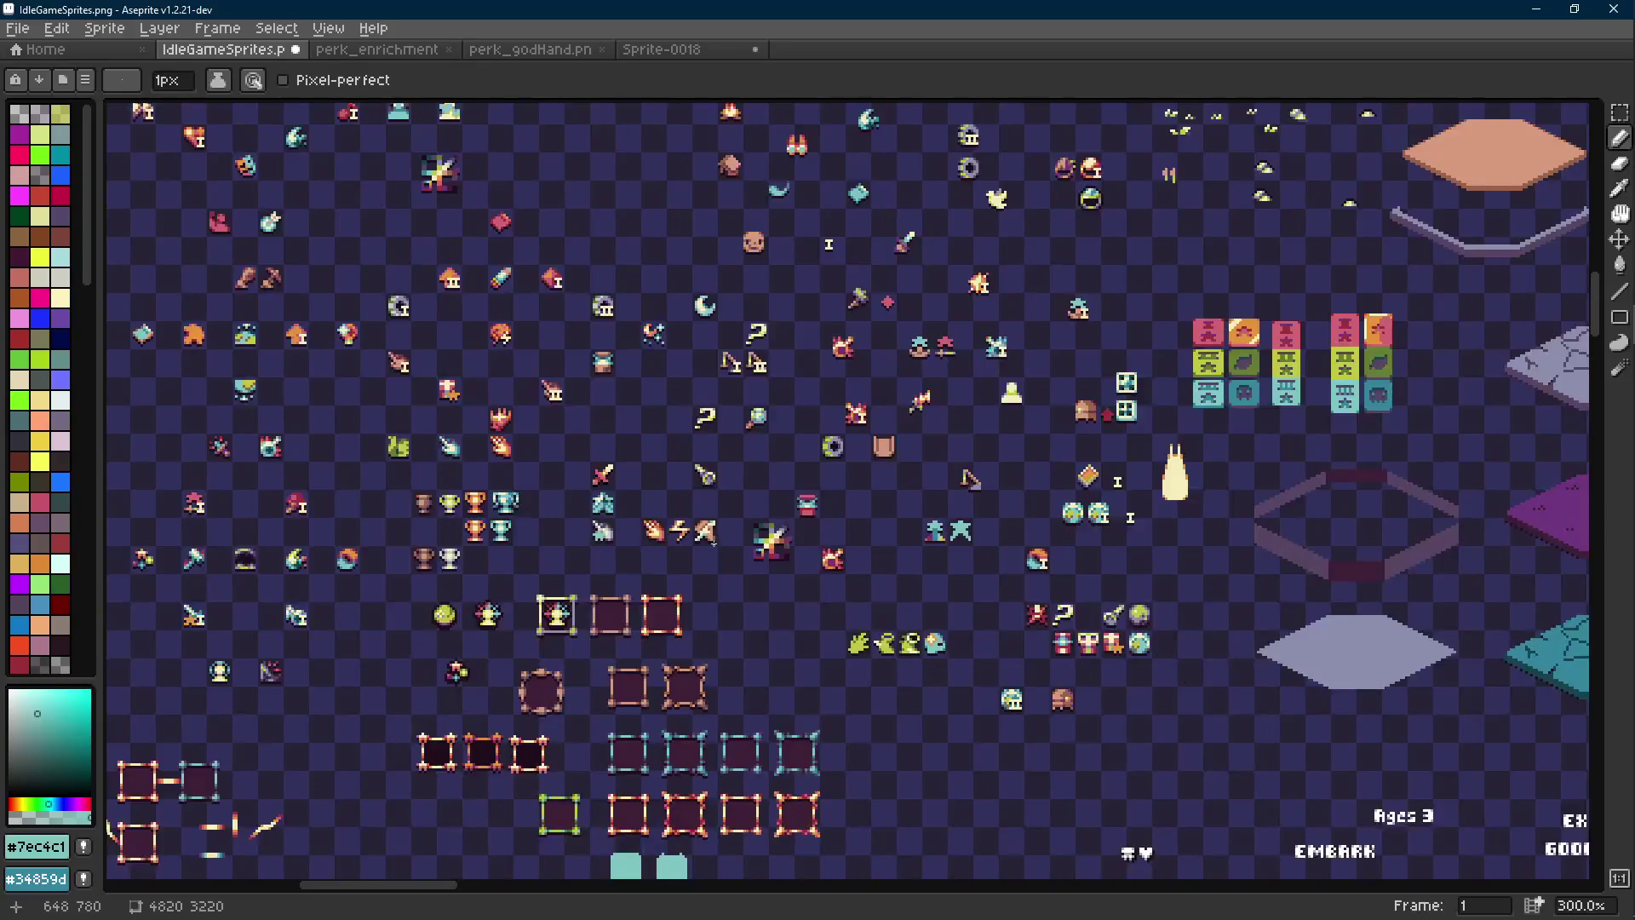
{"action": "scroll", "coordinate": [713, 542], "scroll_direction": "up", "scroll_amount": 6}
Undo the latest eraser and pencil edits, then redo the selection and pencil edits
{"action": "key", "text": "v"}
{"action": "scroll", "coordinate": [804, 545], "scroll_direction": "down", "scroll_amount": 4}
{"action": "key", "text": "ctrl+z"}
{"action": "scroll", "coordinate": [824, 547], "scroll_direction": "down", "scroll_amount": 2}
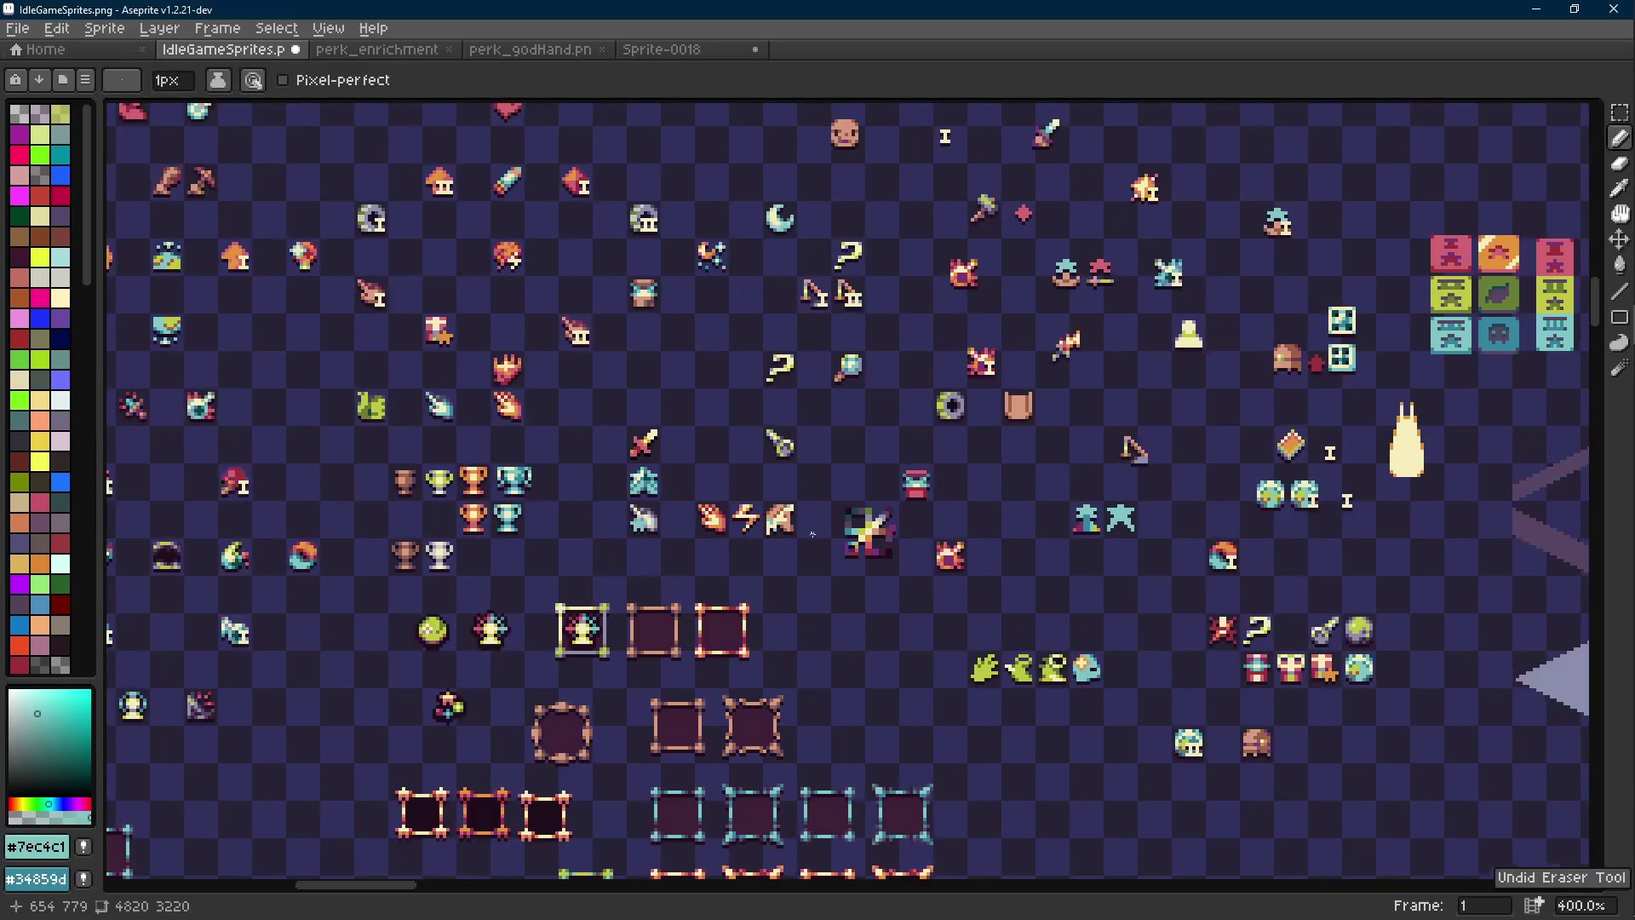
{"action": "key", "text": "ctrl+z"}
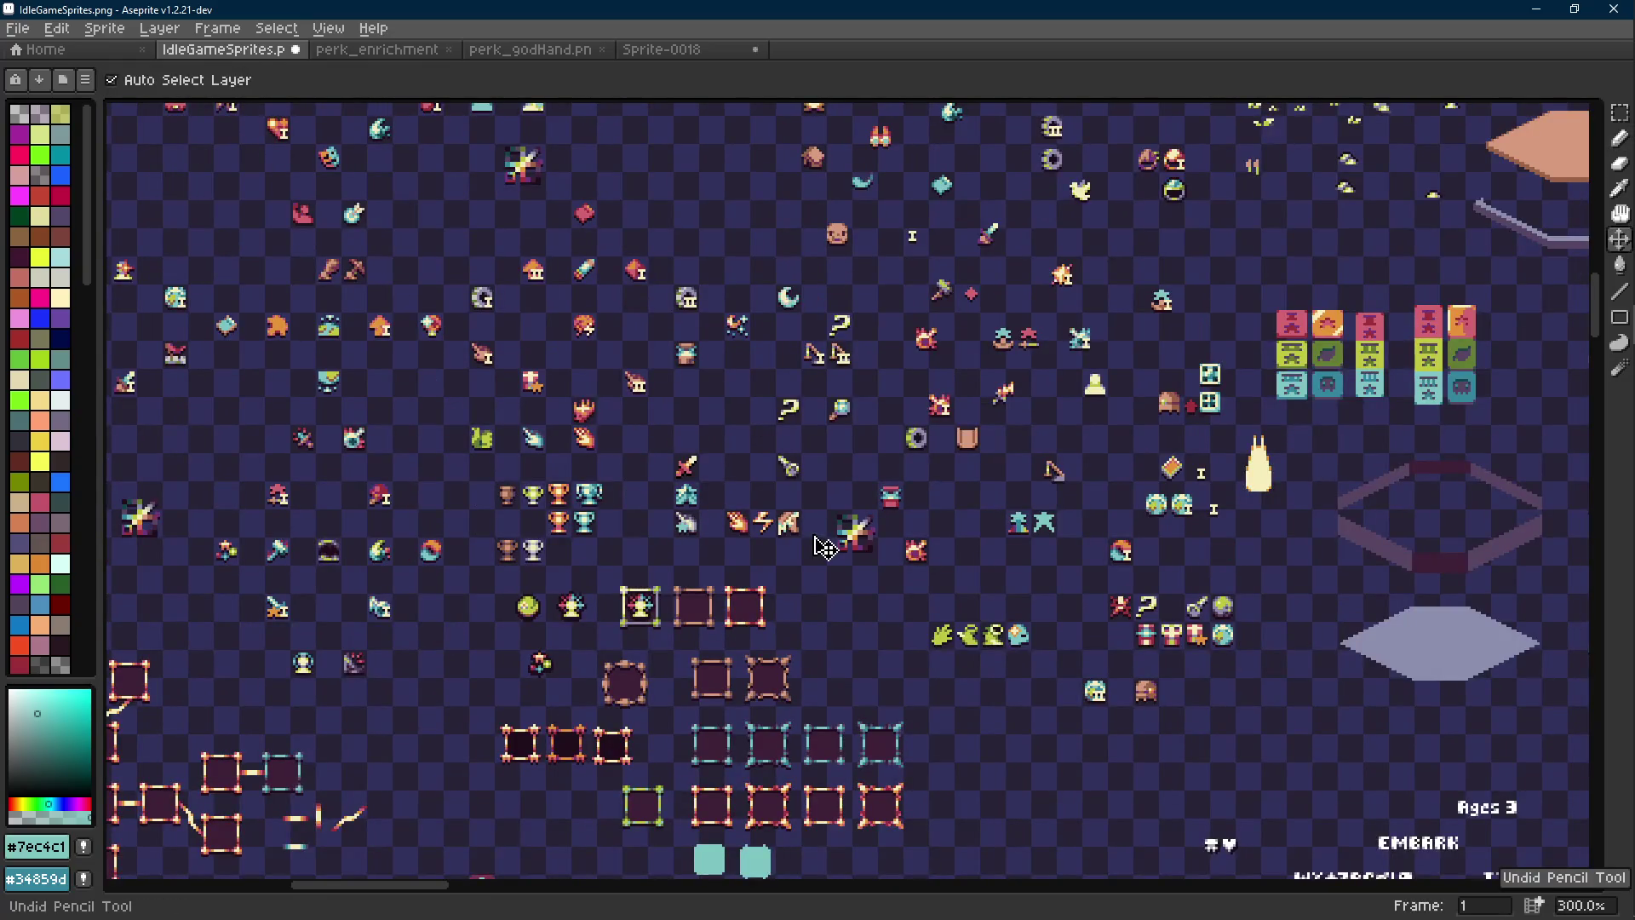
{"action": "key", "text": "ctrl+z"}
{"action": "key", "text": "ctrl+z"}
{"action": "key", "text": "ctrl+z"}
{"action": "key", "text": "ctrl+z"}
{"action": "key", "text": "ctrl+z"}
{"action": "key", "text": "ctrl+y"}
{"action": "key", "text": "ctrl+y"}
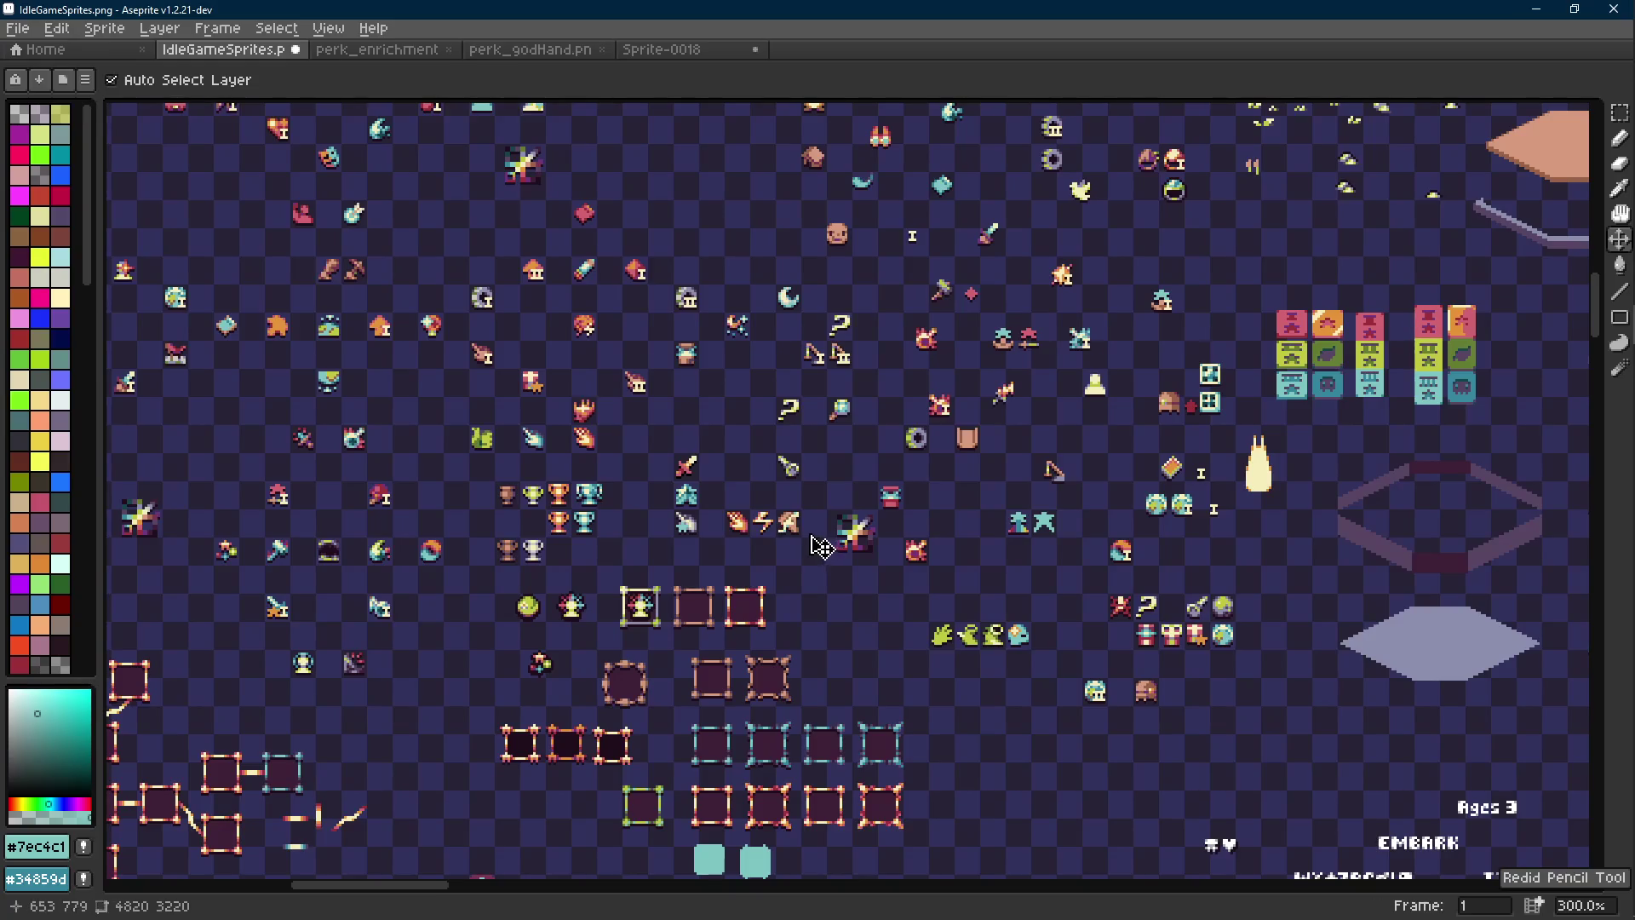
{"action": "key", "text": "b"}
{"action": "scroll", "coordinate": [805, 531], "scroll_direction": "up", "scroll_amount": 2}
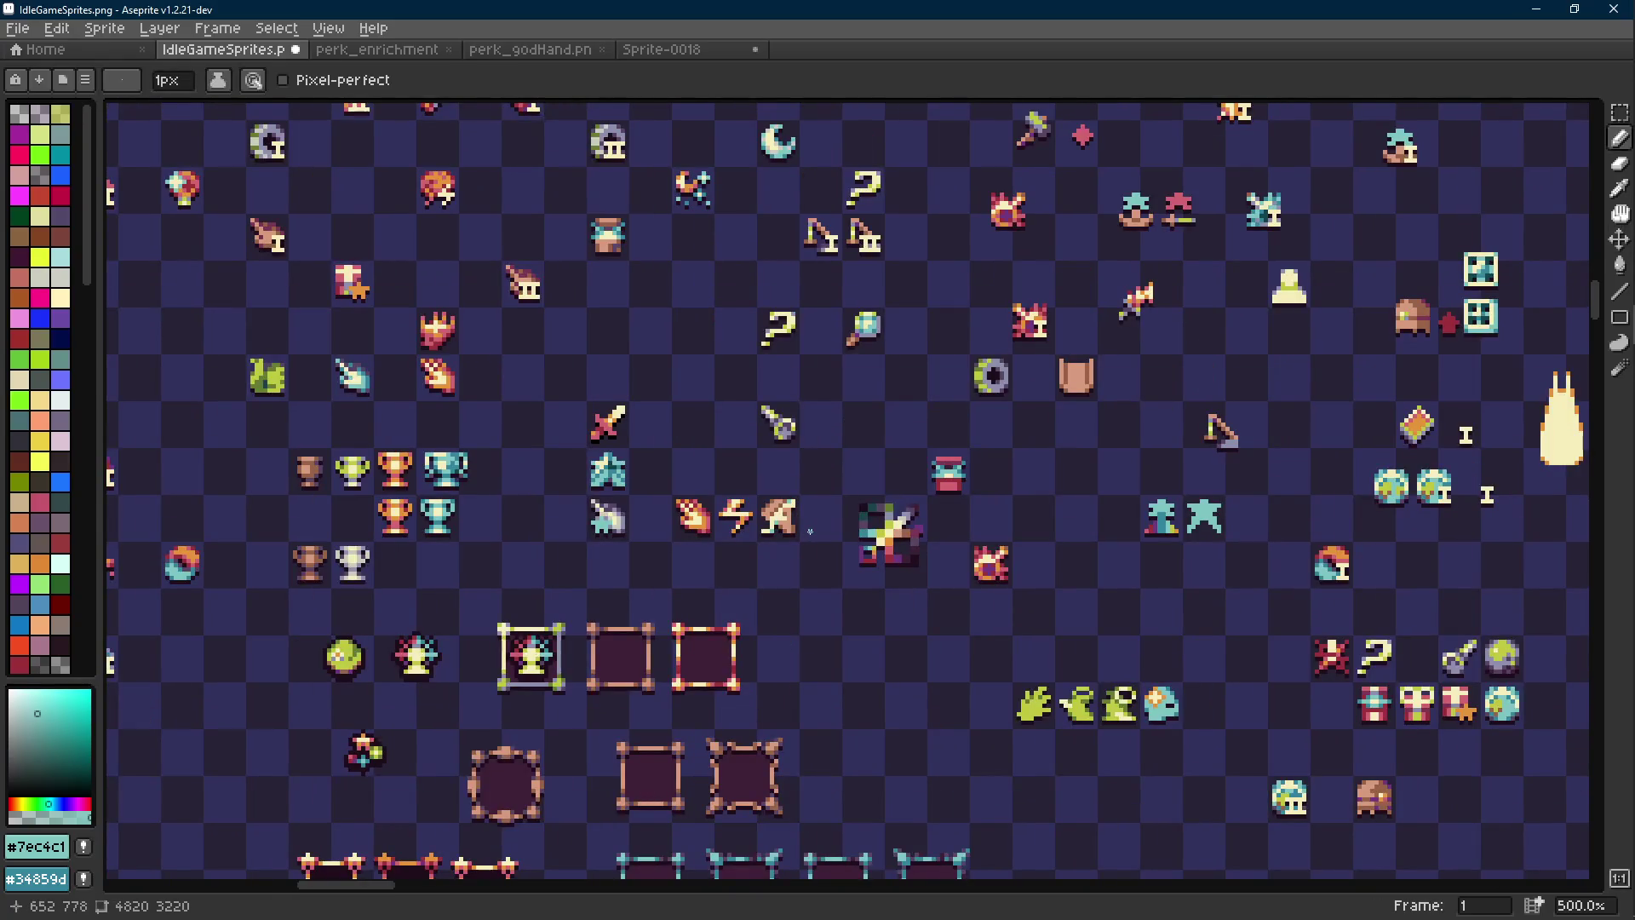
{"action": "scroll", "coordinate": [810, 532], "scroll_direction": "up", "scroll_amount": 4}
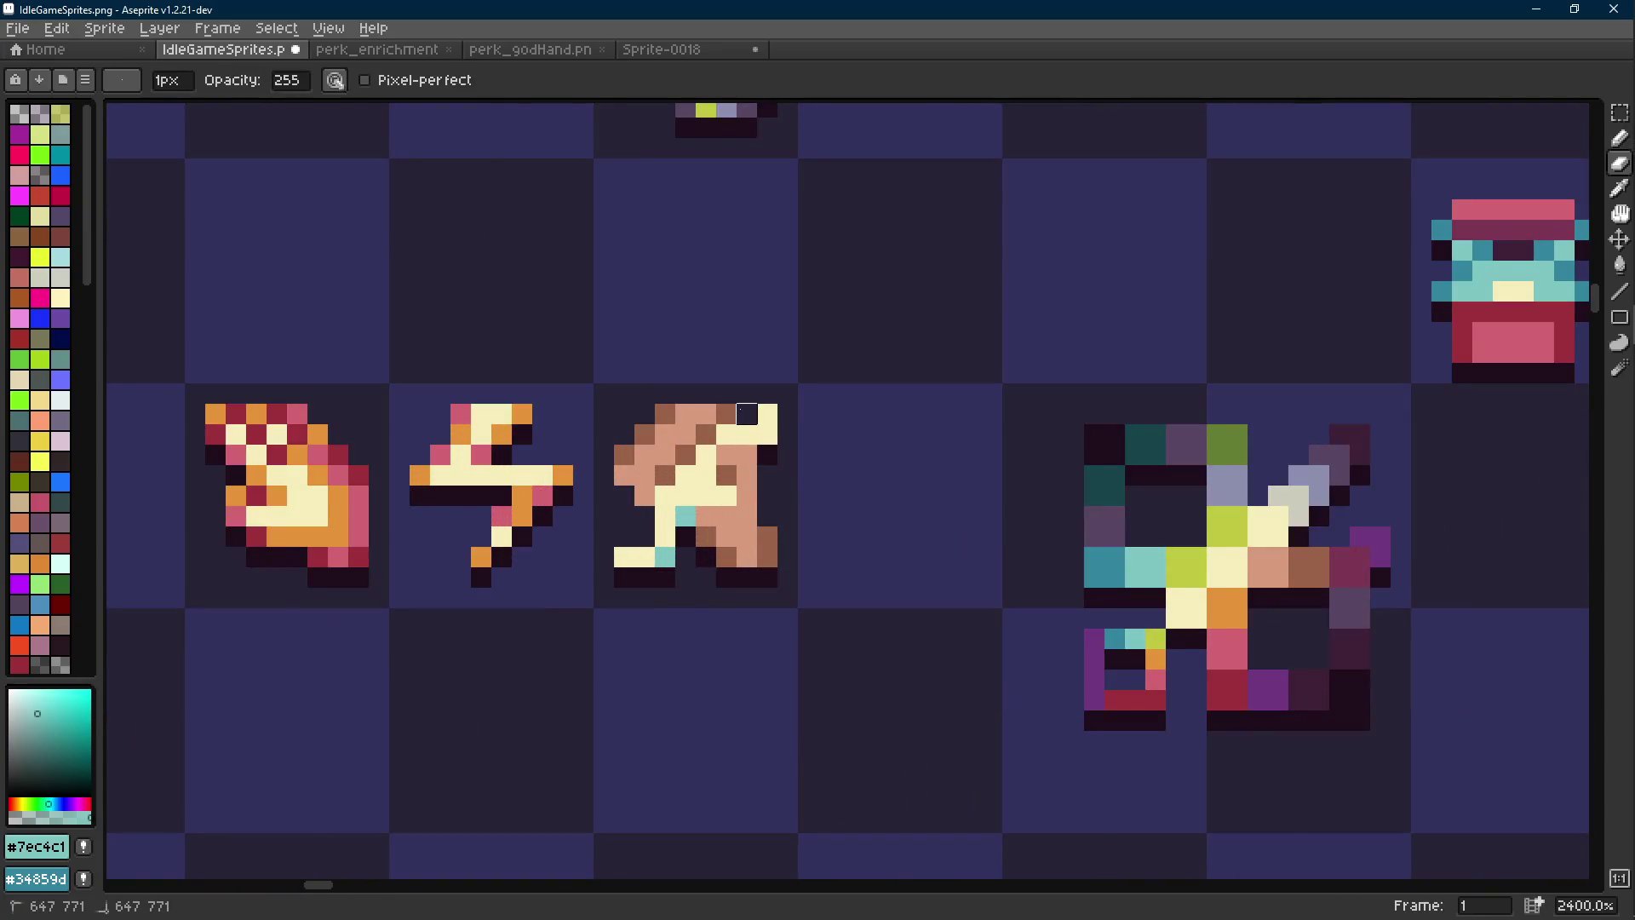
Sample the cream colour and undo the last cream pixel edit
{"action": "scroll", "coordinate": [805, 492], "scroll_direction": "down", "scroll_amount": 2}
{"action": "scroll", "coordinate": [805, 491], "scroll_direction": "down", "scroll_amount": 4}
{"action": "scroll", "coordinate": [792, 503], "scroll_direction": "up", "scroll_amount": 1}
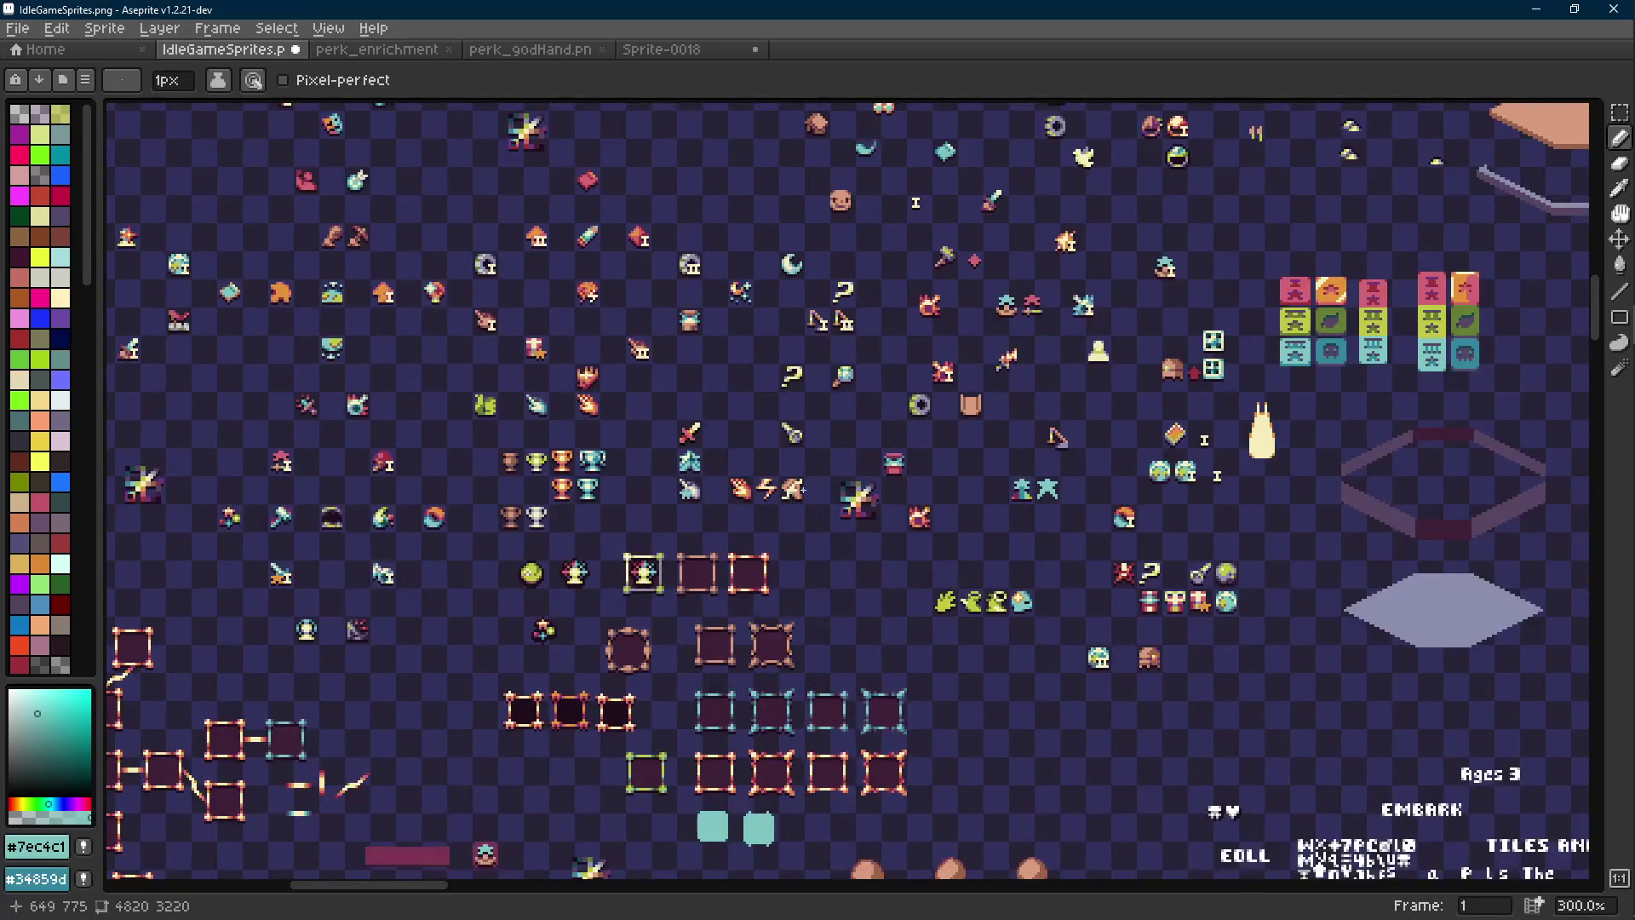
{"action": "scroll", "coordinate": [766, 520], "scroll_direction": "up", "scroll_amount": 5}
{"action": "left_click", "coordinate": [764, 491], "text": "alt"}
{"action": "scroll", "coordinate": [764, 490], "scroll_direction": "up", "scroll_amount": 2}
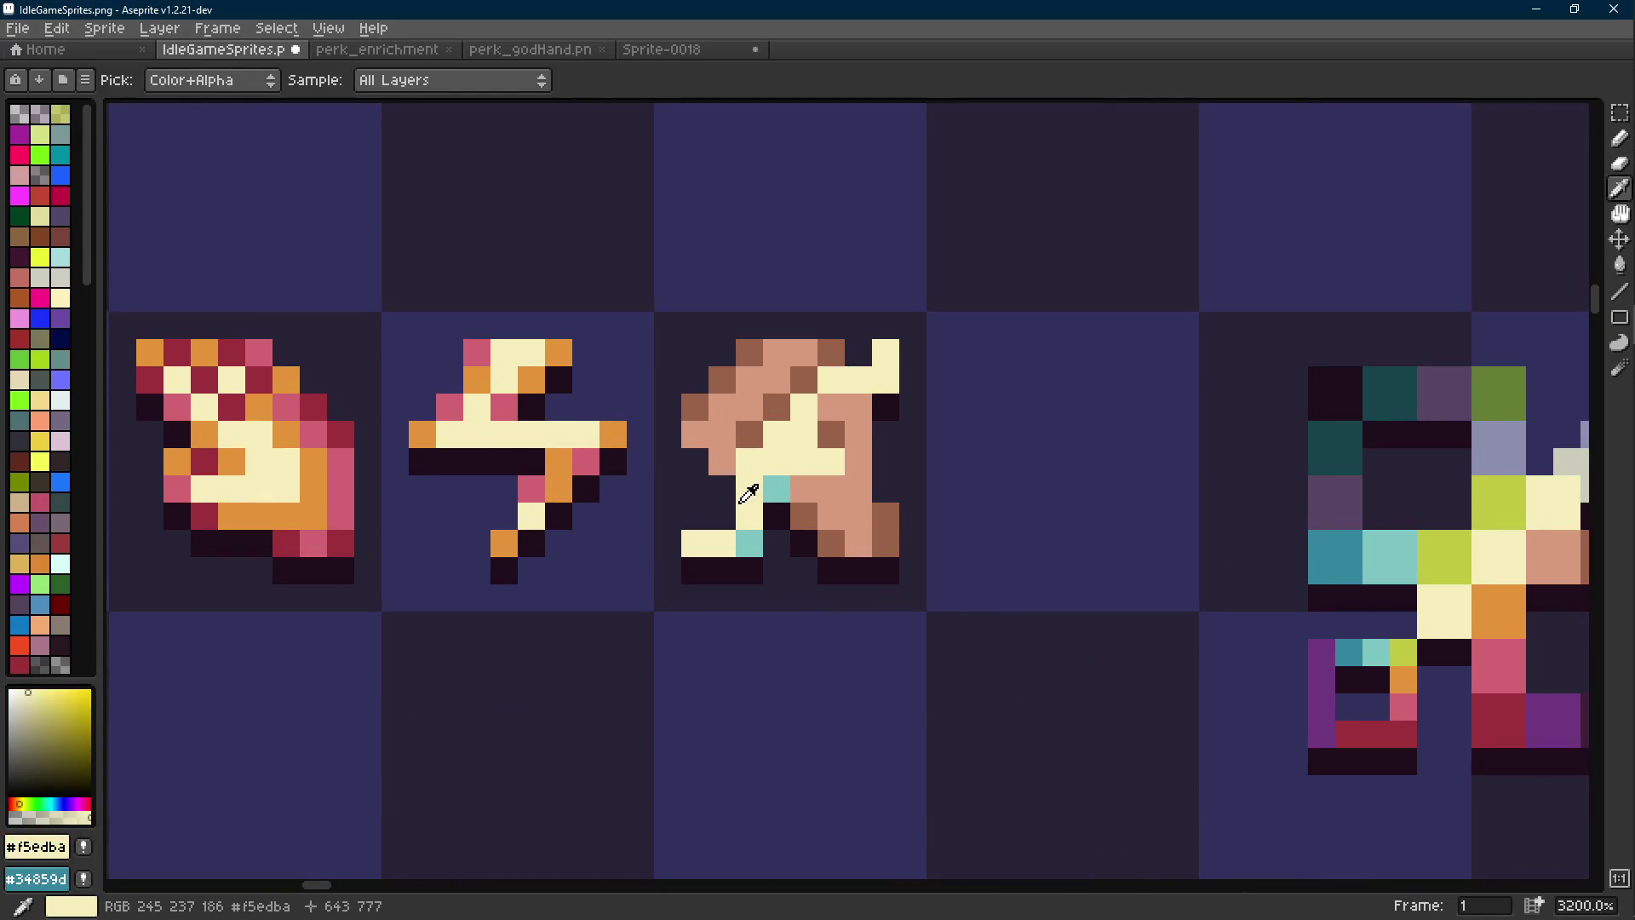
{"action": "key", "text": "ctrl+z"}
Sample teal and paint a teal pixel below the third sprite
{"action": "key", "text": "alt"}
{"action": "left_click", "coordinate": [771, 490], "text": "alt"}
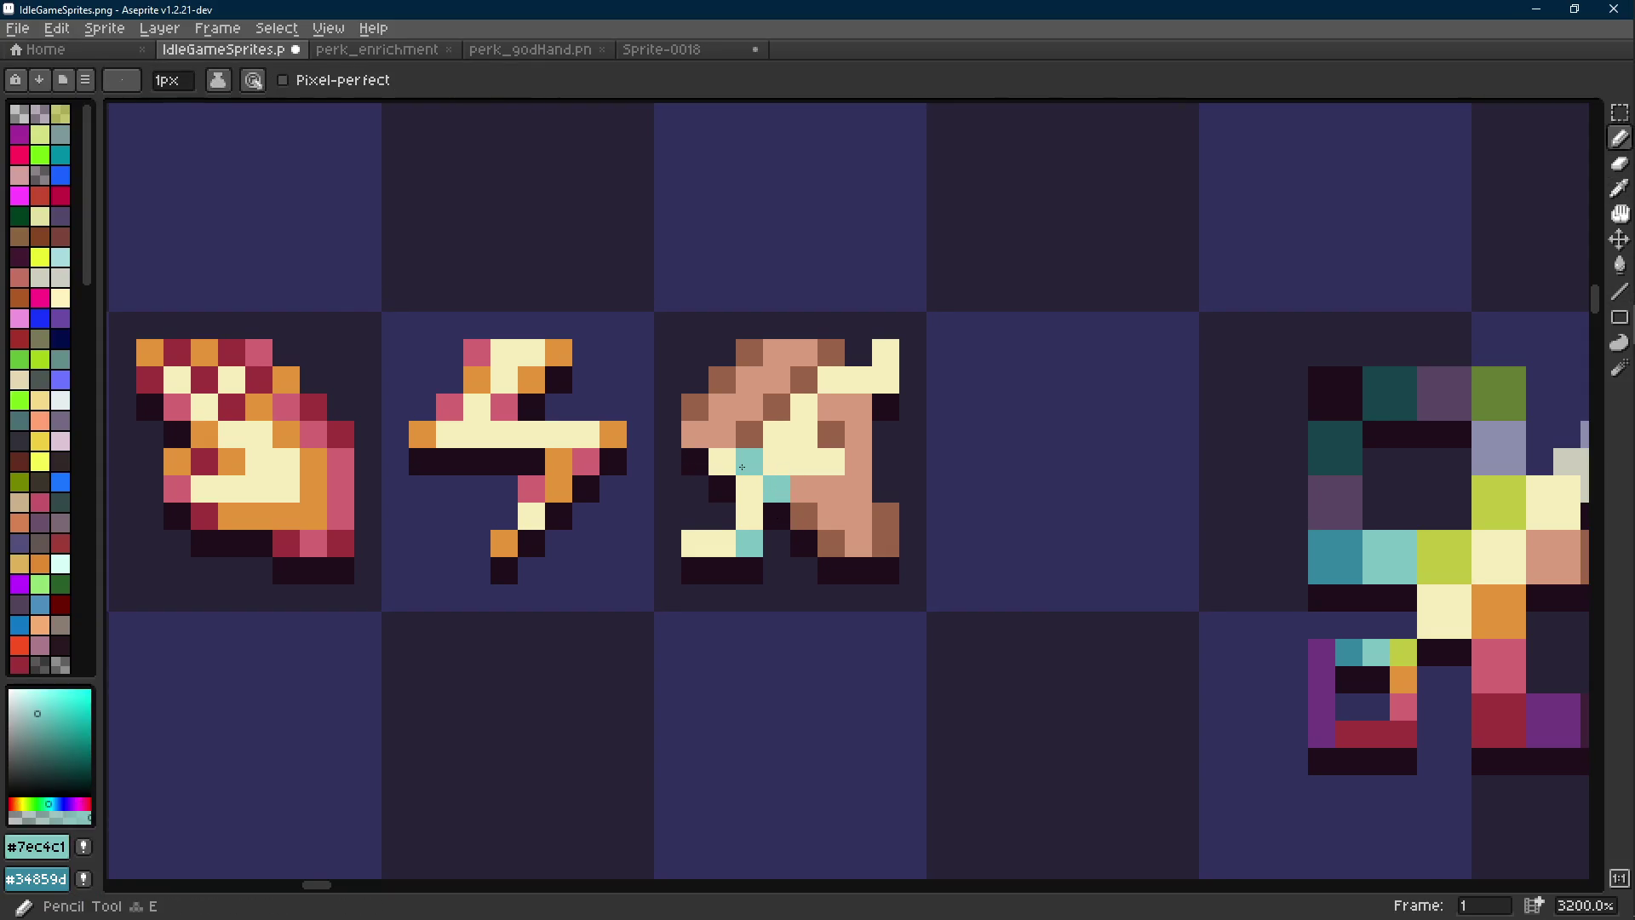
{"action": "left_click", "coordinate": [785, 533]}
{"action": "scroll", "coordinate": [786, 532], "scroll_direction": "down", "scroll_amount": 1}
{"action": "scroll", "coordinate": [785, 532], "scroll_direction": "down", "scroll_amount": 9}
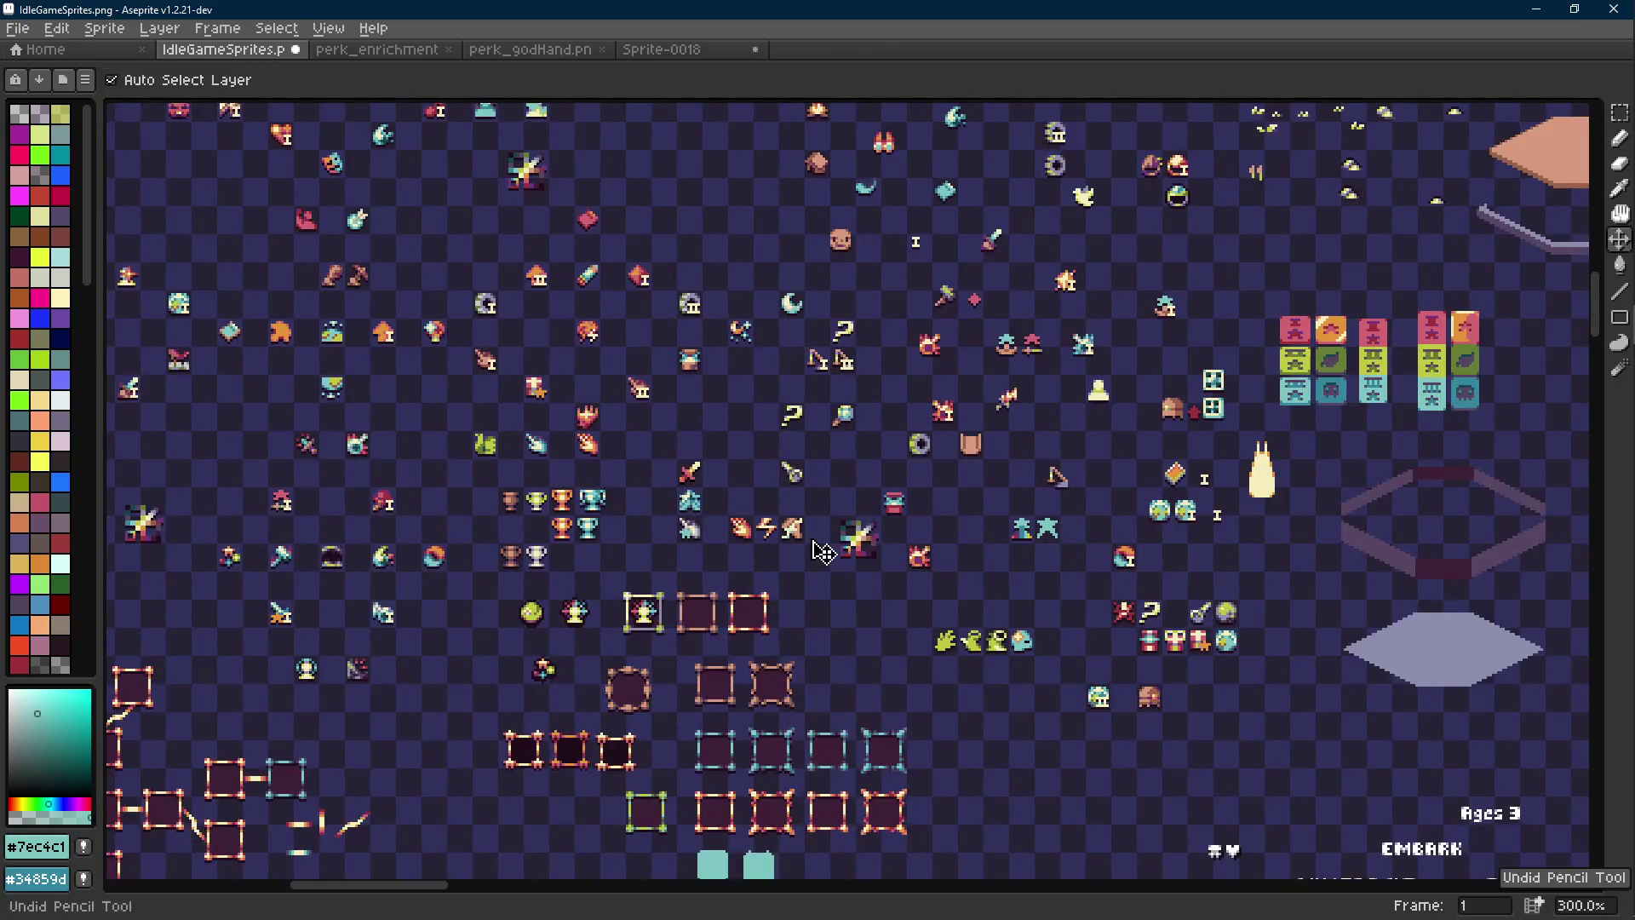
{"action": "scroll", "coordinate": [811, 539], "scroll_direction": "up", "scroll_amount": 1}
{"action": "scroll", "coordinate": [810, 538], "scroll_direction": "up", "scroll_amount": 8}
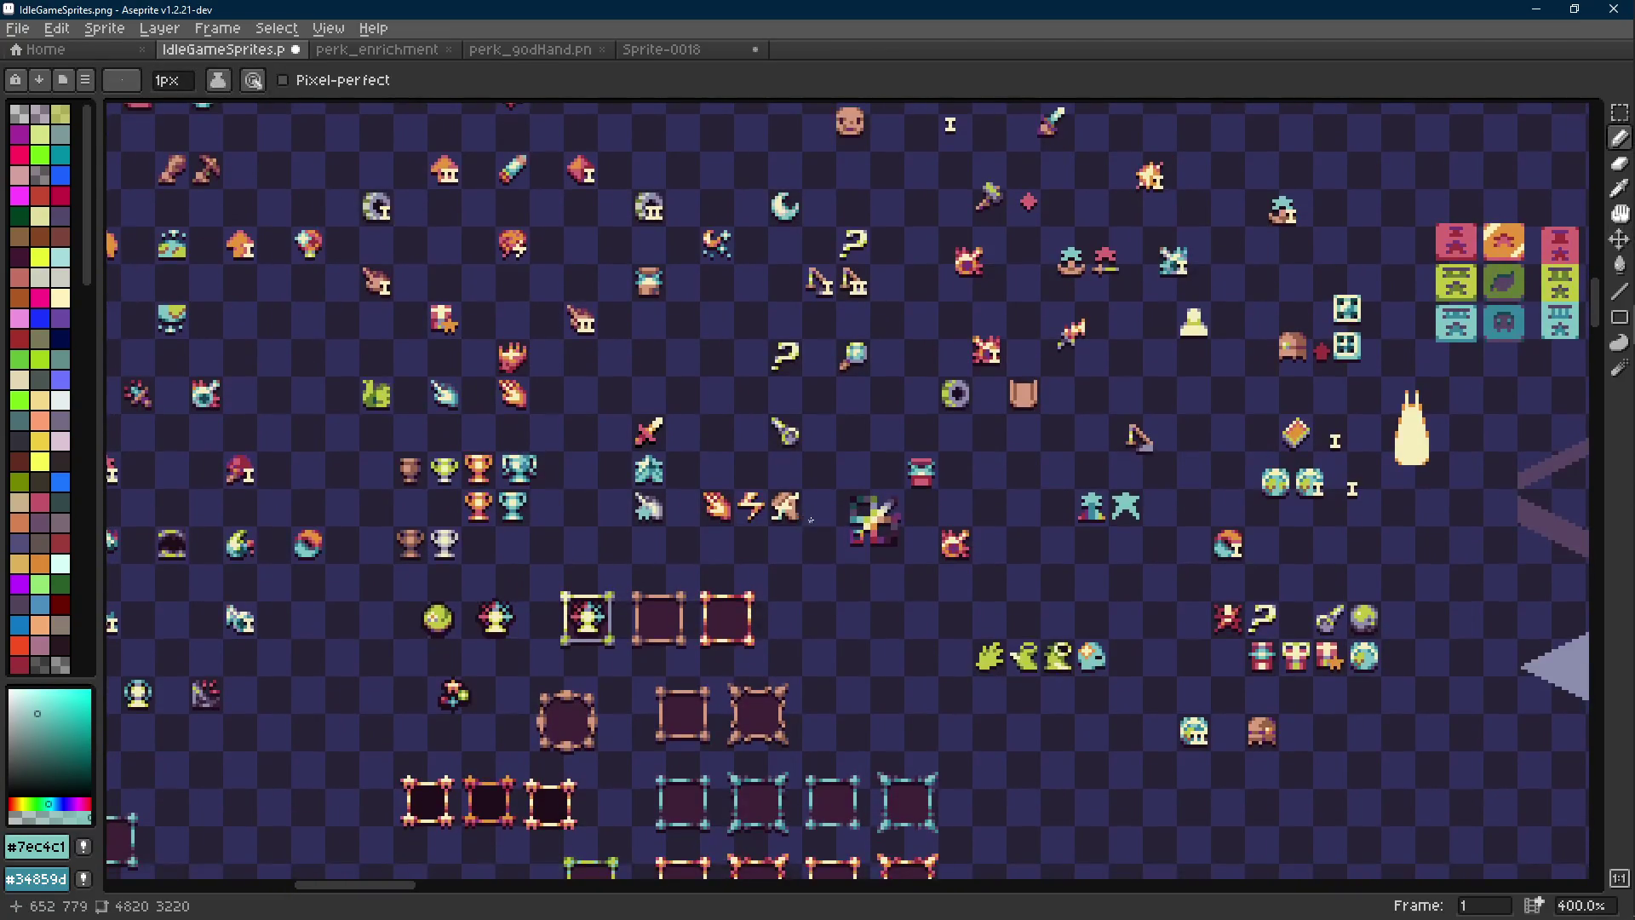
{"action": "scroll", "coordinate": [771, 544], "scroll_direction": "down", "scroll_amount": 3}
{"action": "scroll", "coordinate": [770, 544], "scroll_direction": "down", "scroll_amount": 6}
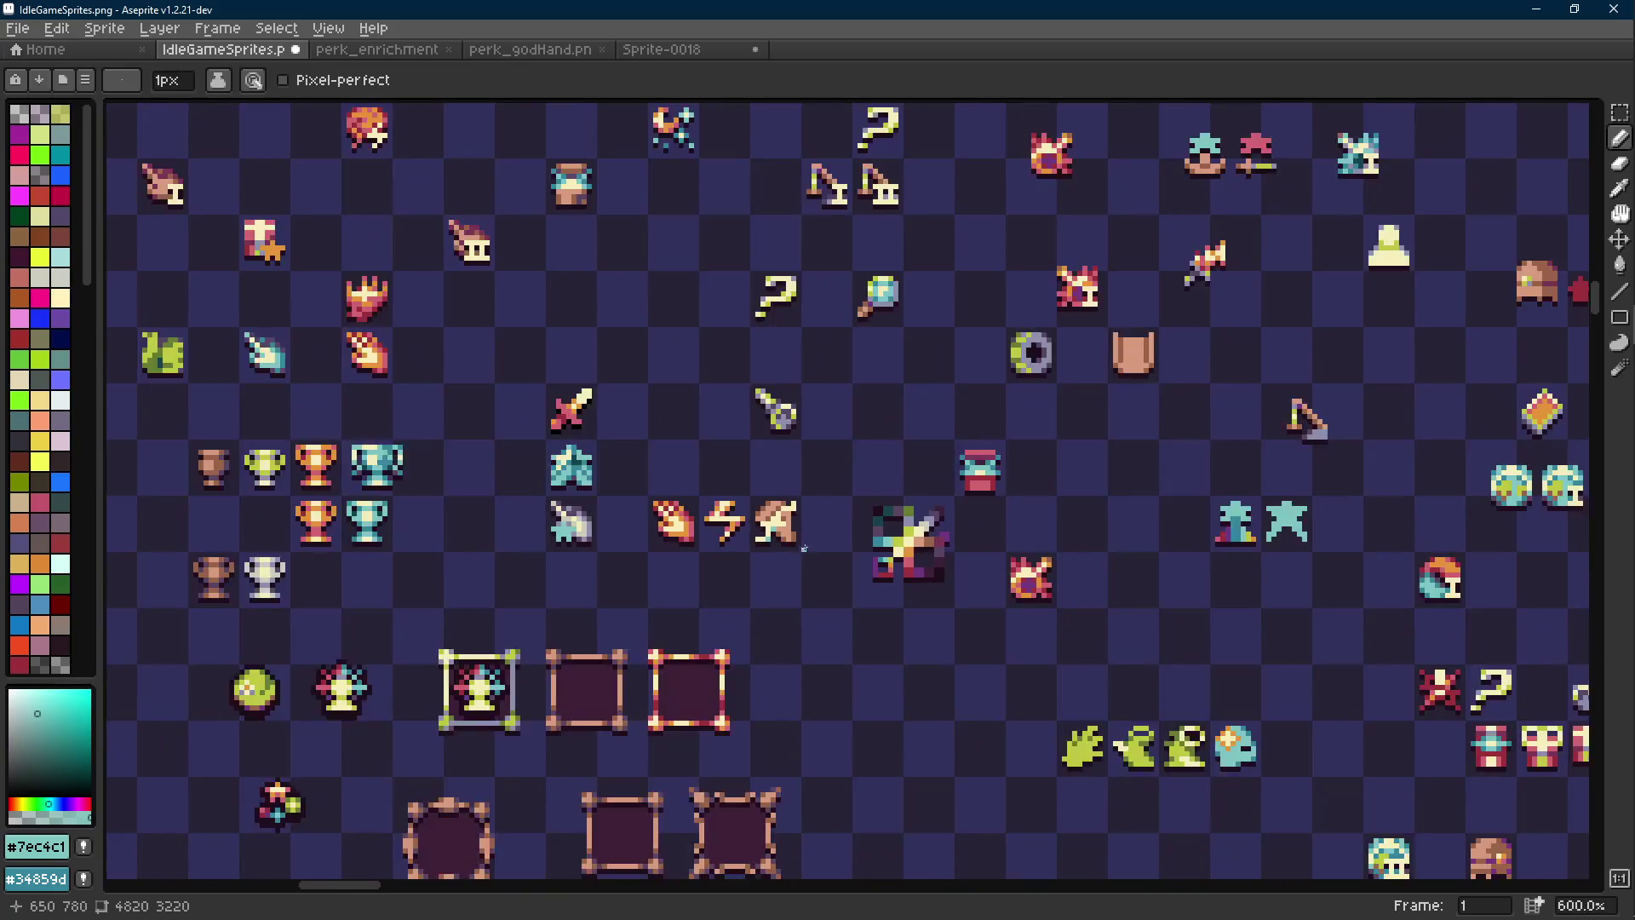
{"action": "scroll", "coordinate": [807, 548], "scroll_direction": "up", "scroll_amount": 1}
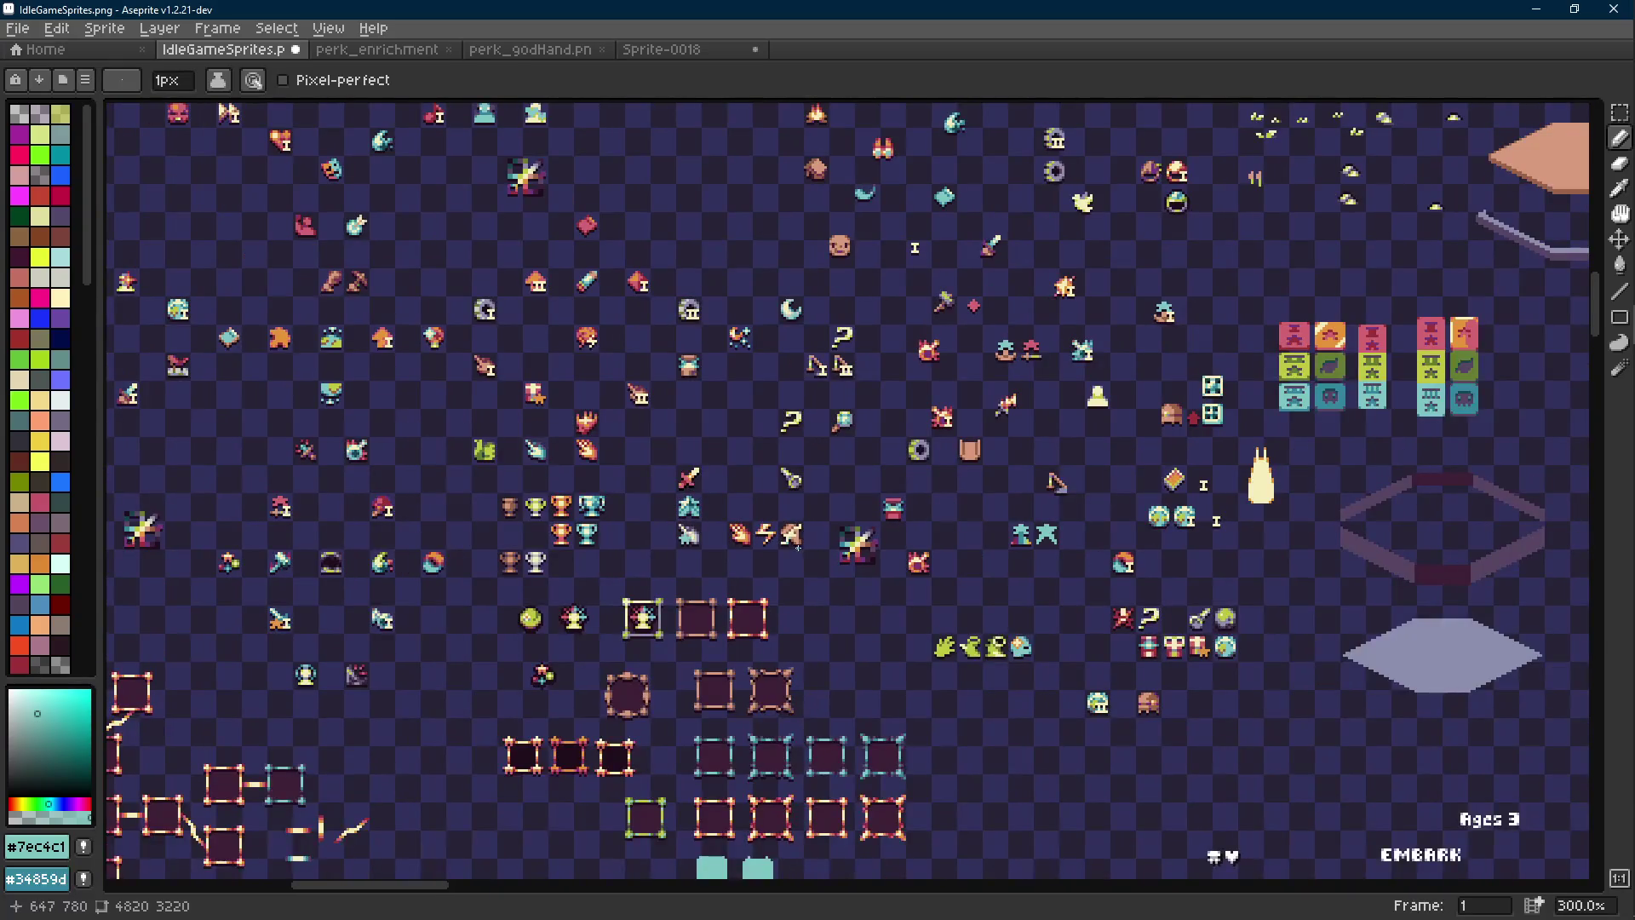
{"action": "scroll", "coordinate": [798, 548], "scroll_direction": "up", "scroll_amount": 9}
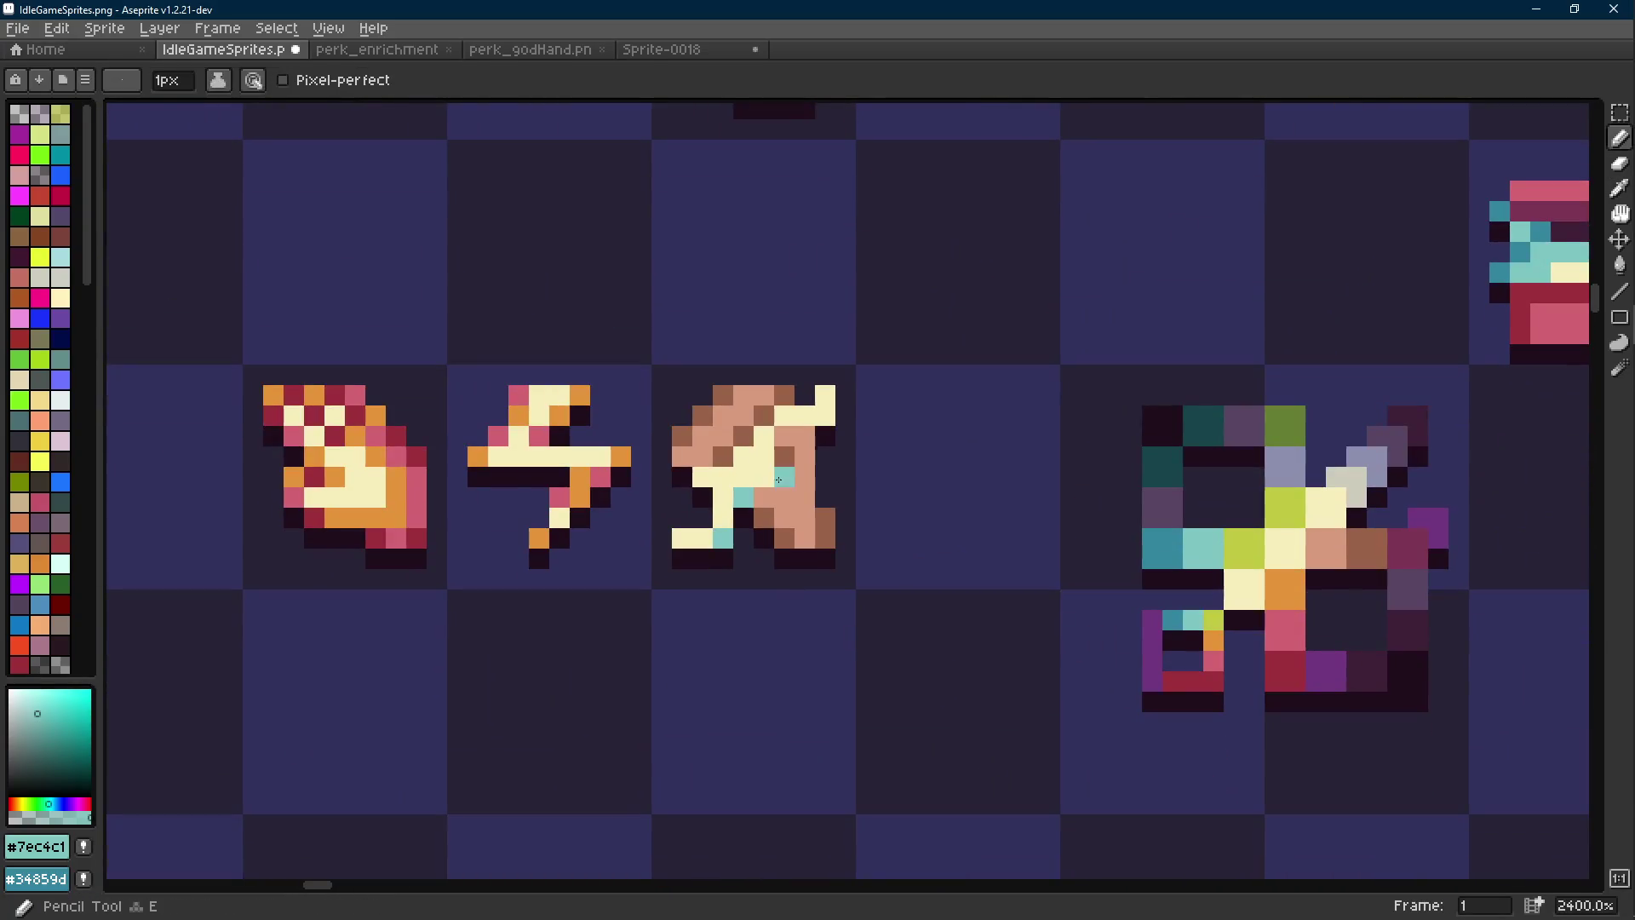
{"action": "scroll", "coordinate": [788, 468], "scroll_direction": "down", "scroll_amount": 7}
{"action": "scroll", "coordinate": [792, 486], "scroll_direction": "up", "scroll_amount": 4}
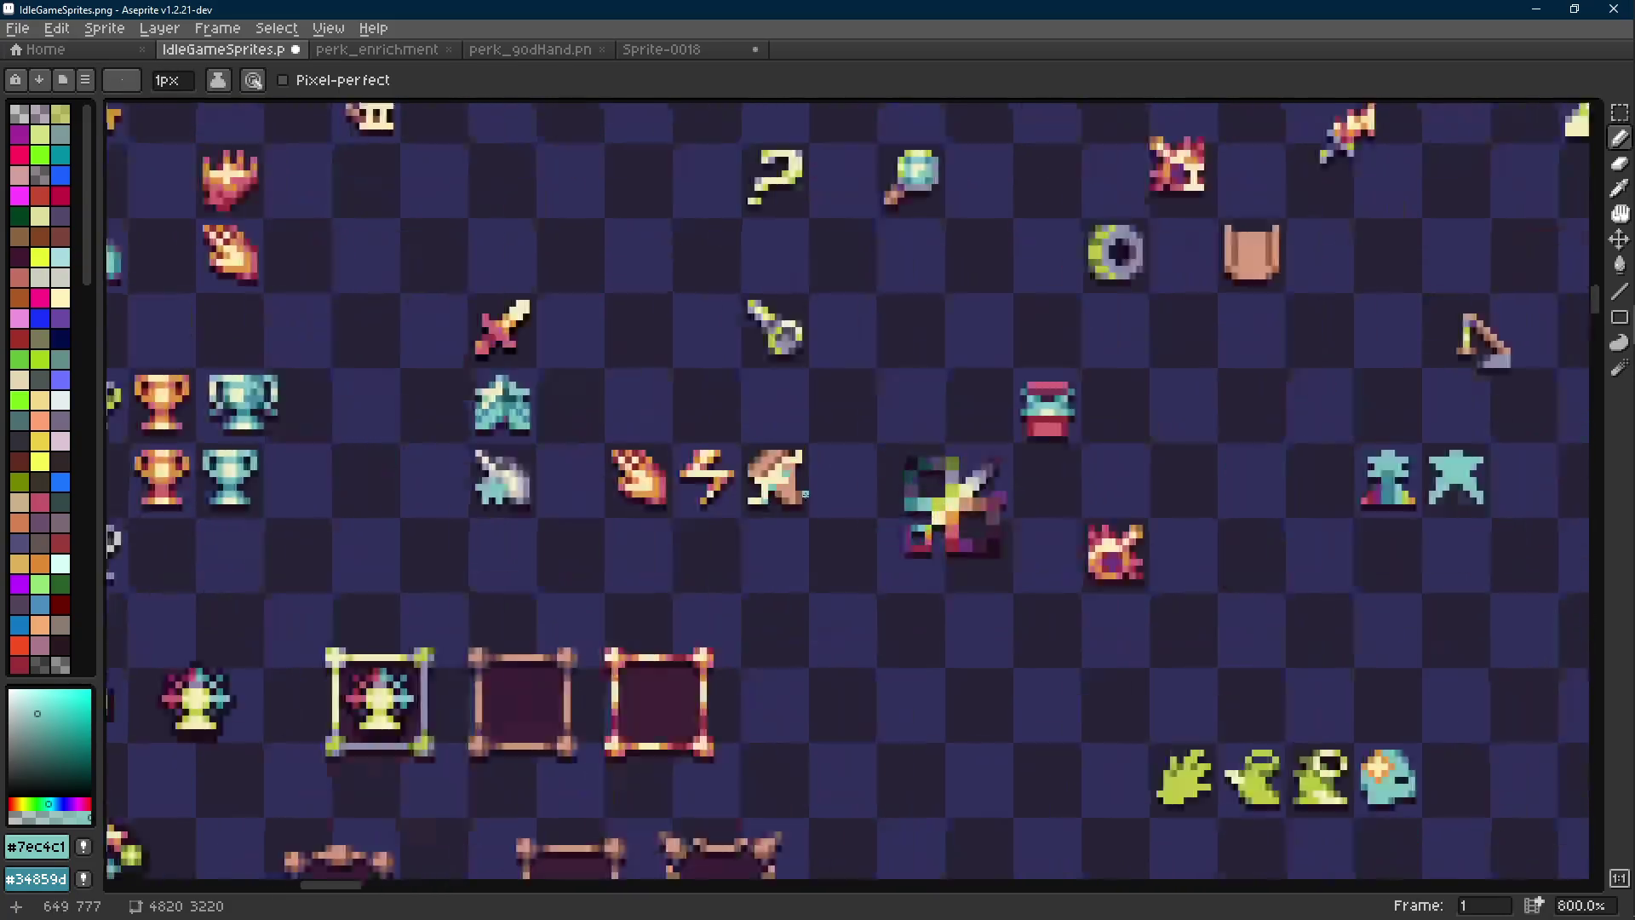
{"action": "scroll", "coordinate": [792, 492], "scroll_direction": "down", "scroll_amount": 1}
{"action": "scroll", "coordinate": [792, 491], "scroll_direction": "up", "scroll_amount": 7}
Sample cream, then teal, and paint one teal pixel onto the sprite
{"action": "key", "text": "i"}
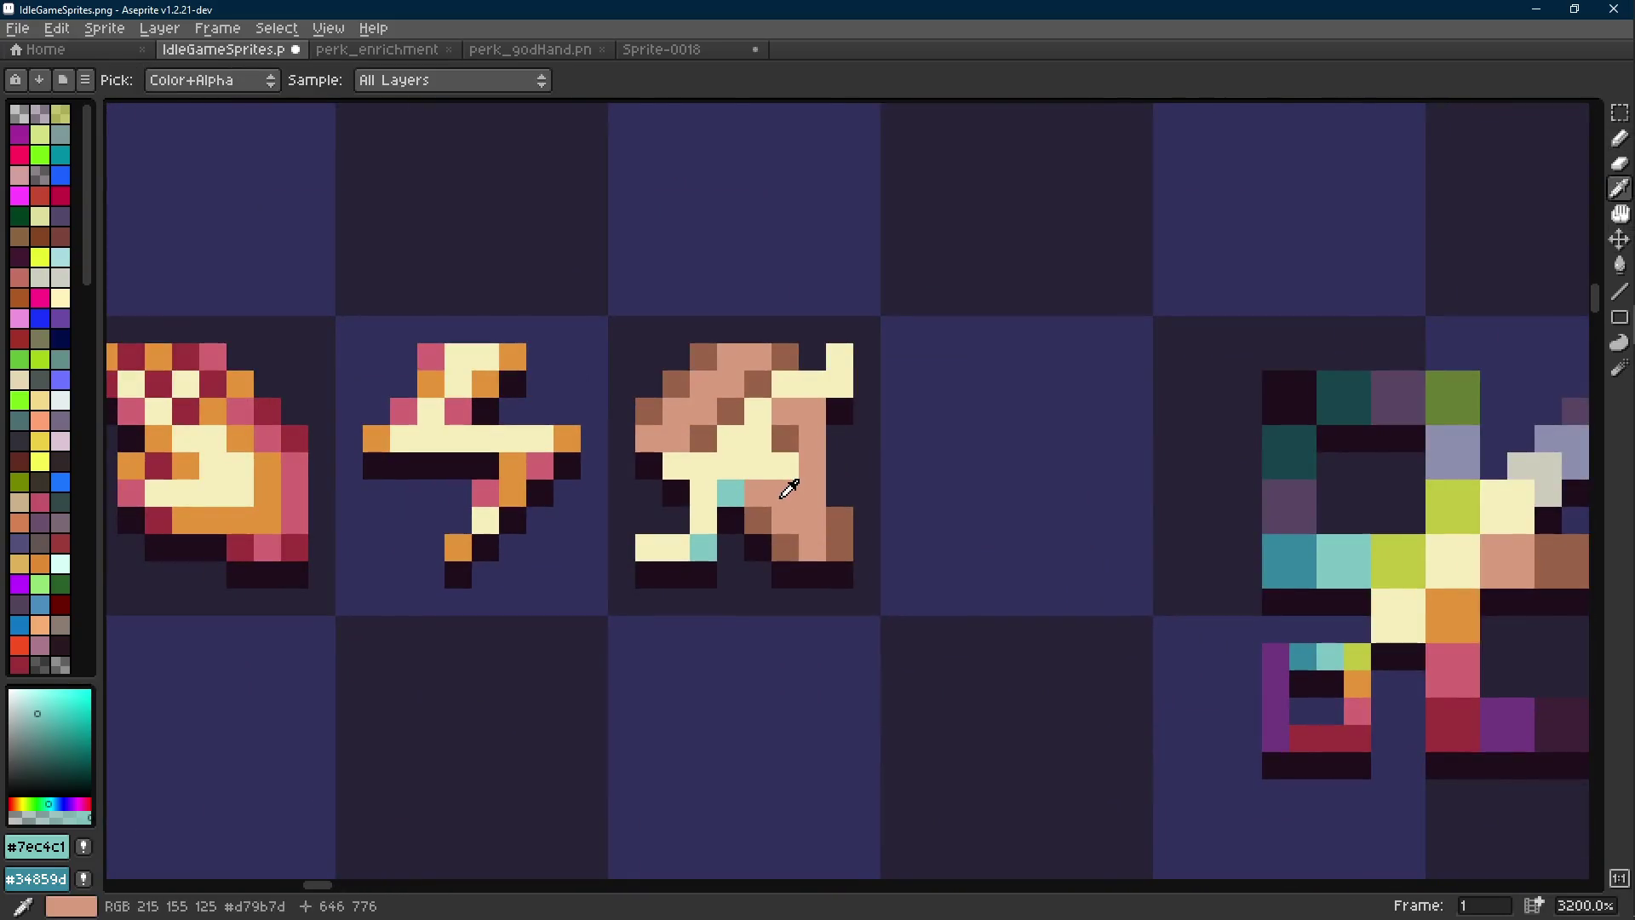
{"action": "left_click", "coordinate": [791, 463]}
{"action": "key", "text": "b"}
{"action": "scroll", "coordinate": [832, 523], "scroll_direction": "down", "scroll_amount": 6}
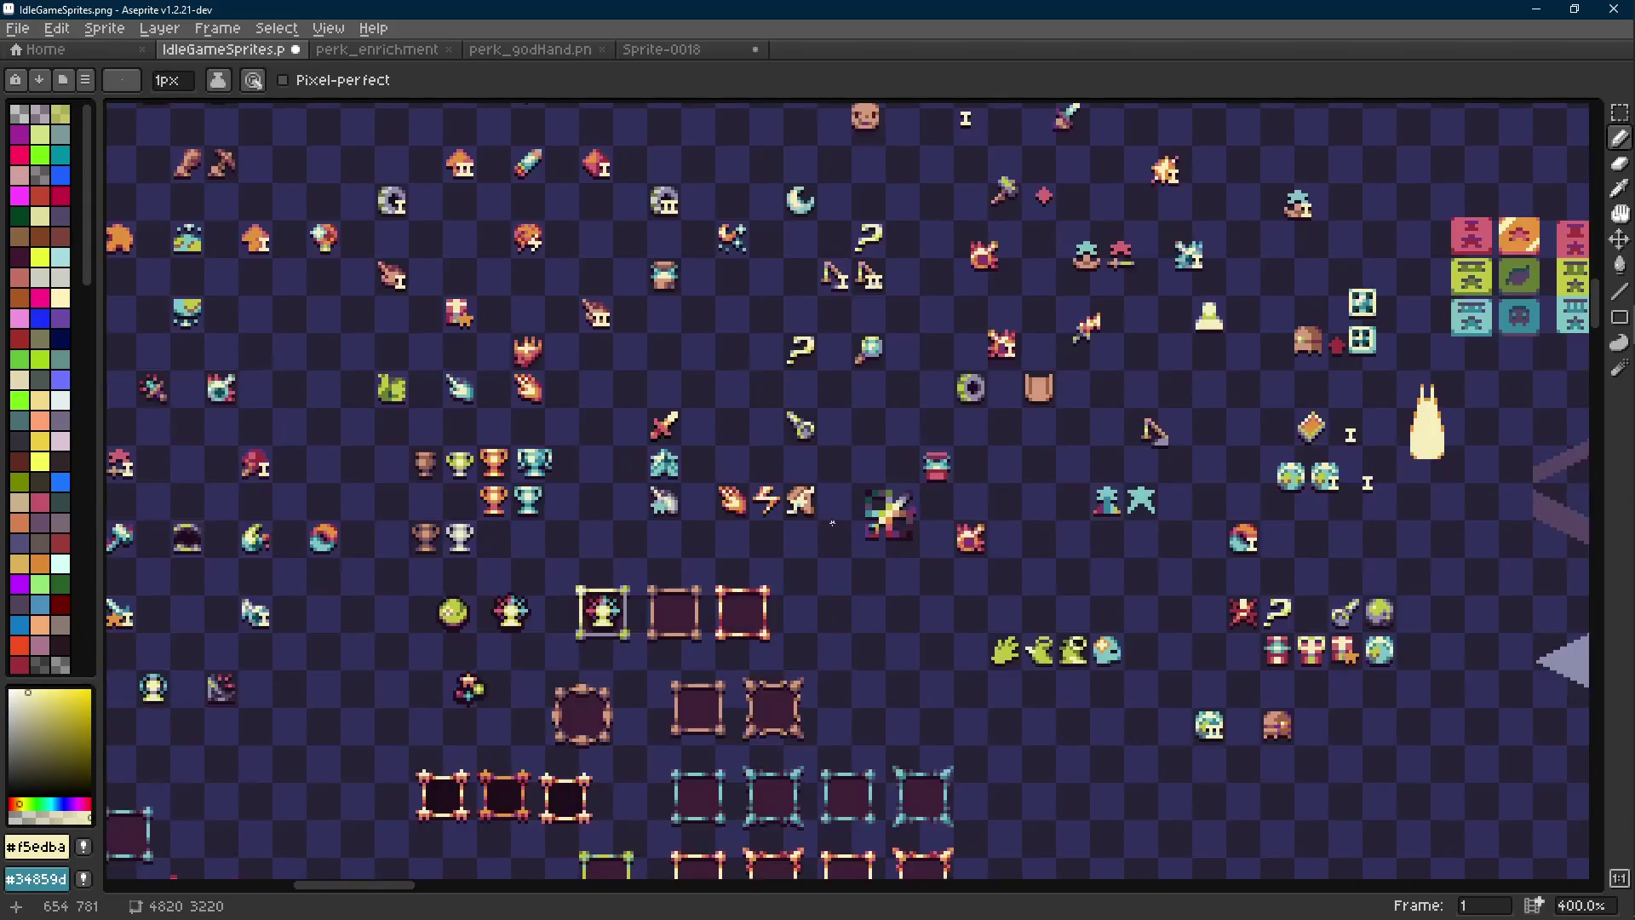
{"action": "scroll", "coordinate": [832, 523], "scroll_direction": "down", "scroll_amount": 1}
{"action": "scroll", "coordinate": [814, 511], "scroll_direction": "up", "scroll_amount": 2}
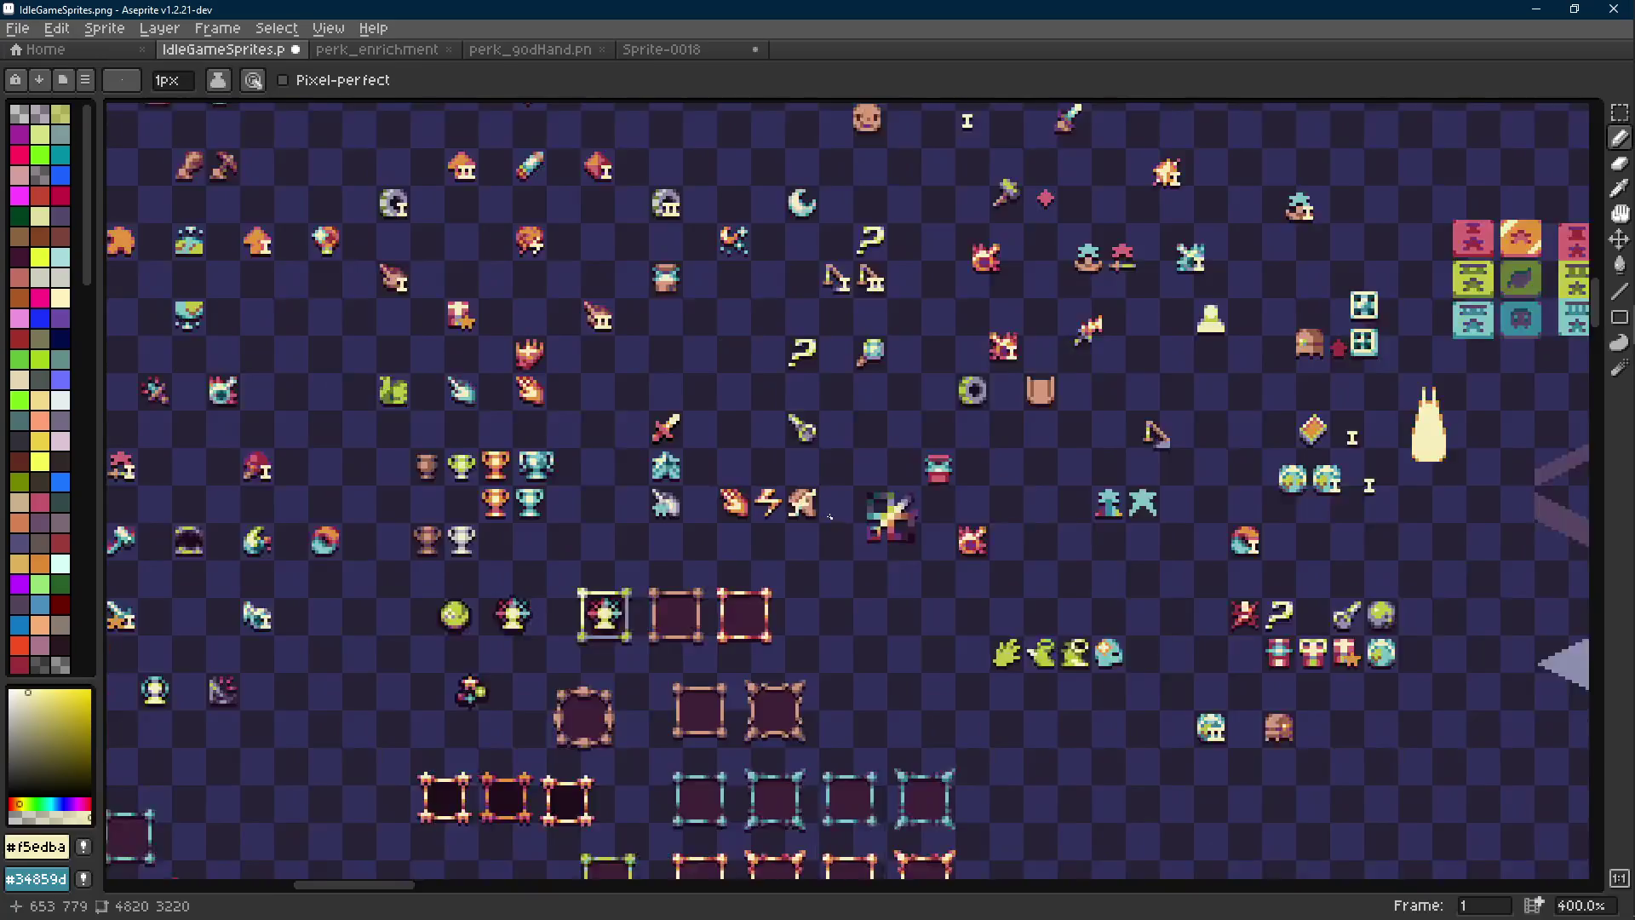
{"action": "scroll", "coordinate": [807, 509], "scroll_direction": "up", "scroll_amount": 7}
{"action": "key", "text": "i"}
{"action": "left_click", "coordinate": [737, 490]}
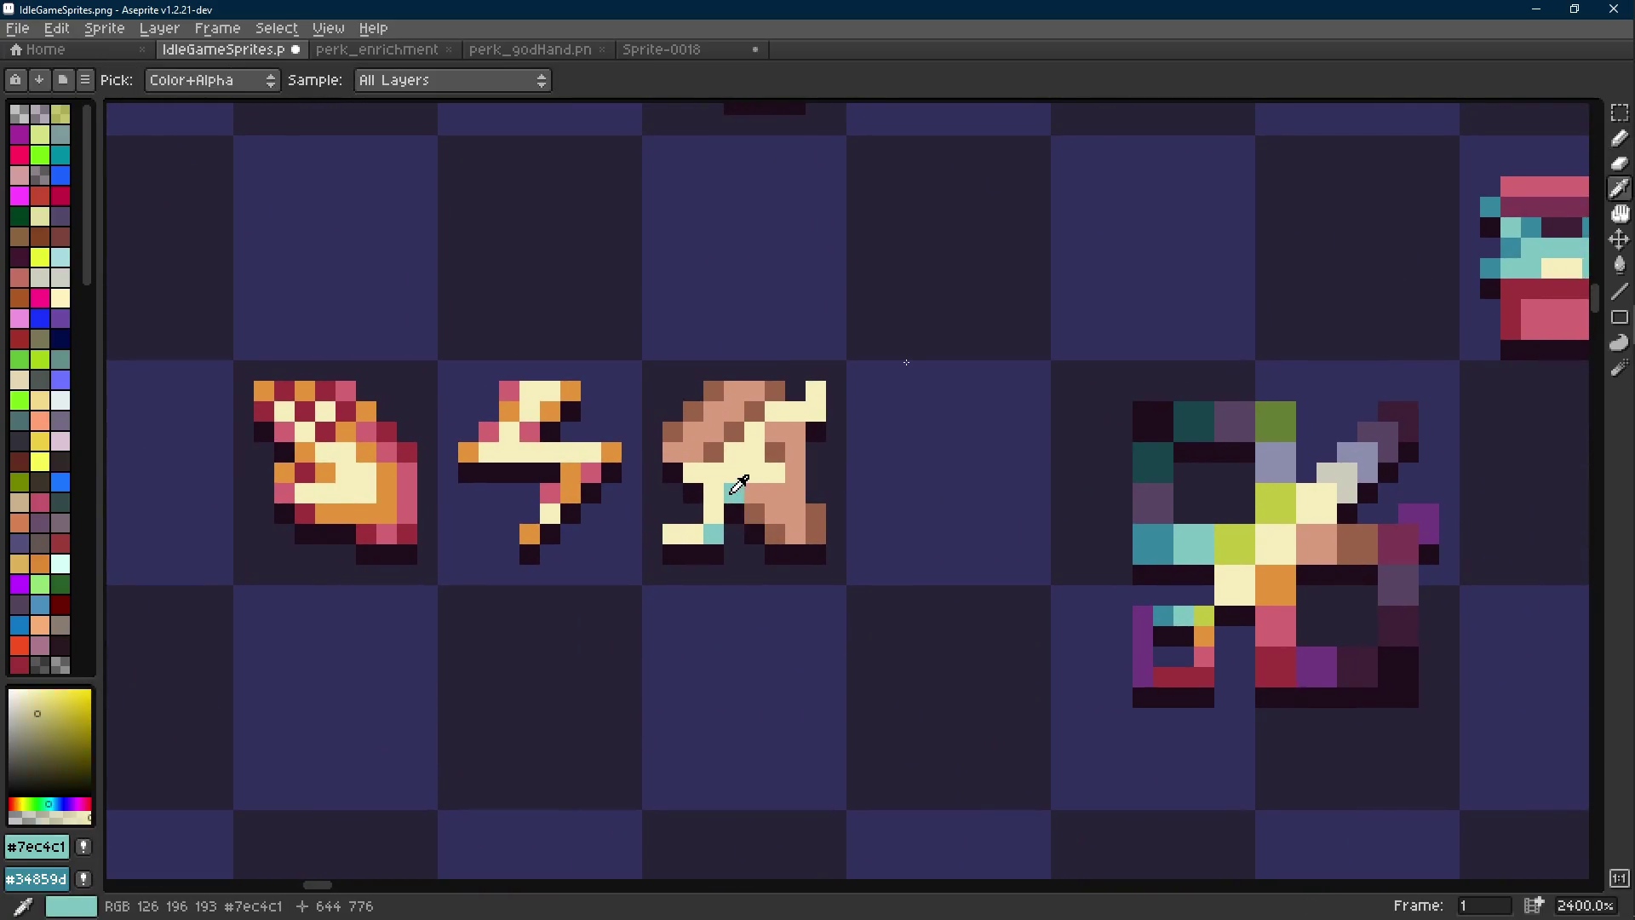
{"action": "key", "text": "b"}
{"action": "left_click", "coordinate": [686, 470]}
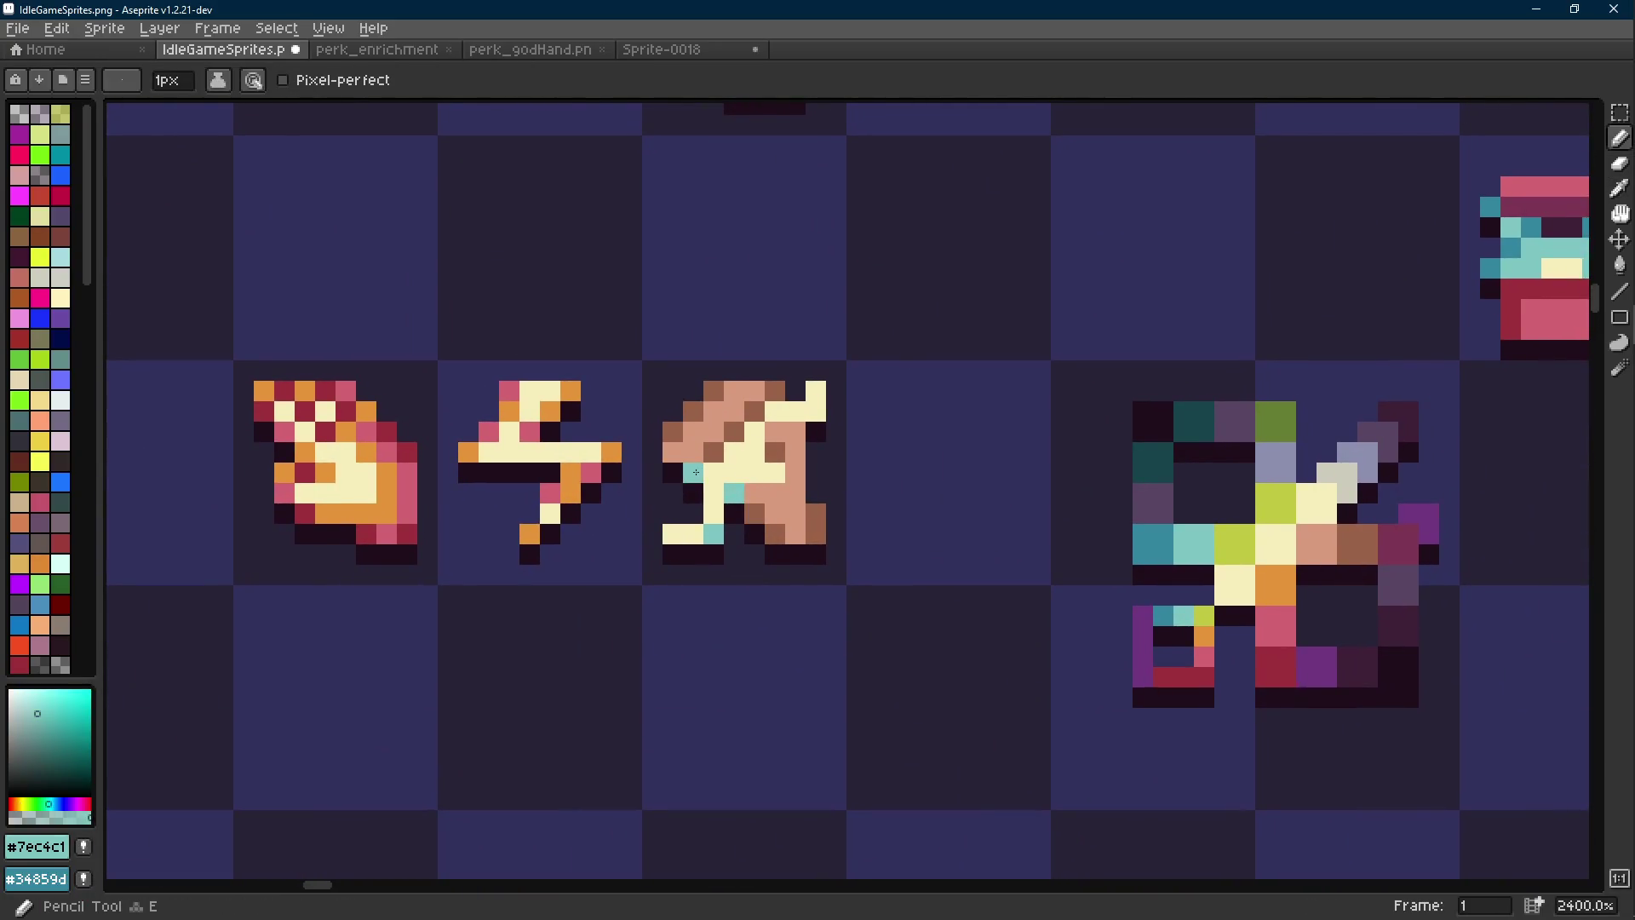
Switch to brown and paint a brown pixel on the sprite's left edge, undoing a misplaced one
{"action": "key", "text": "i"}
{"action": "left_click", "coordinate": [713, 494]}
{"action": "key", "text": "b"}
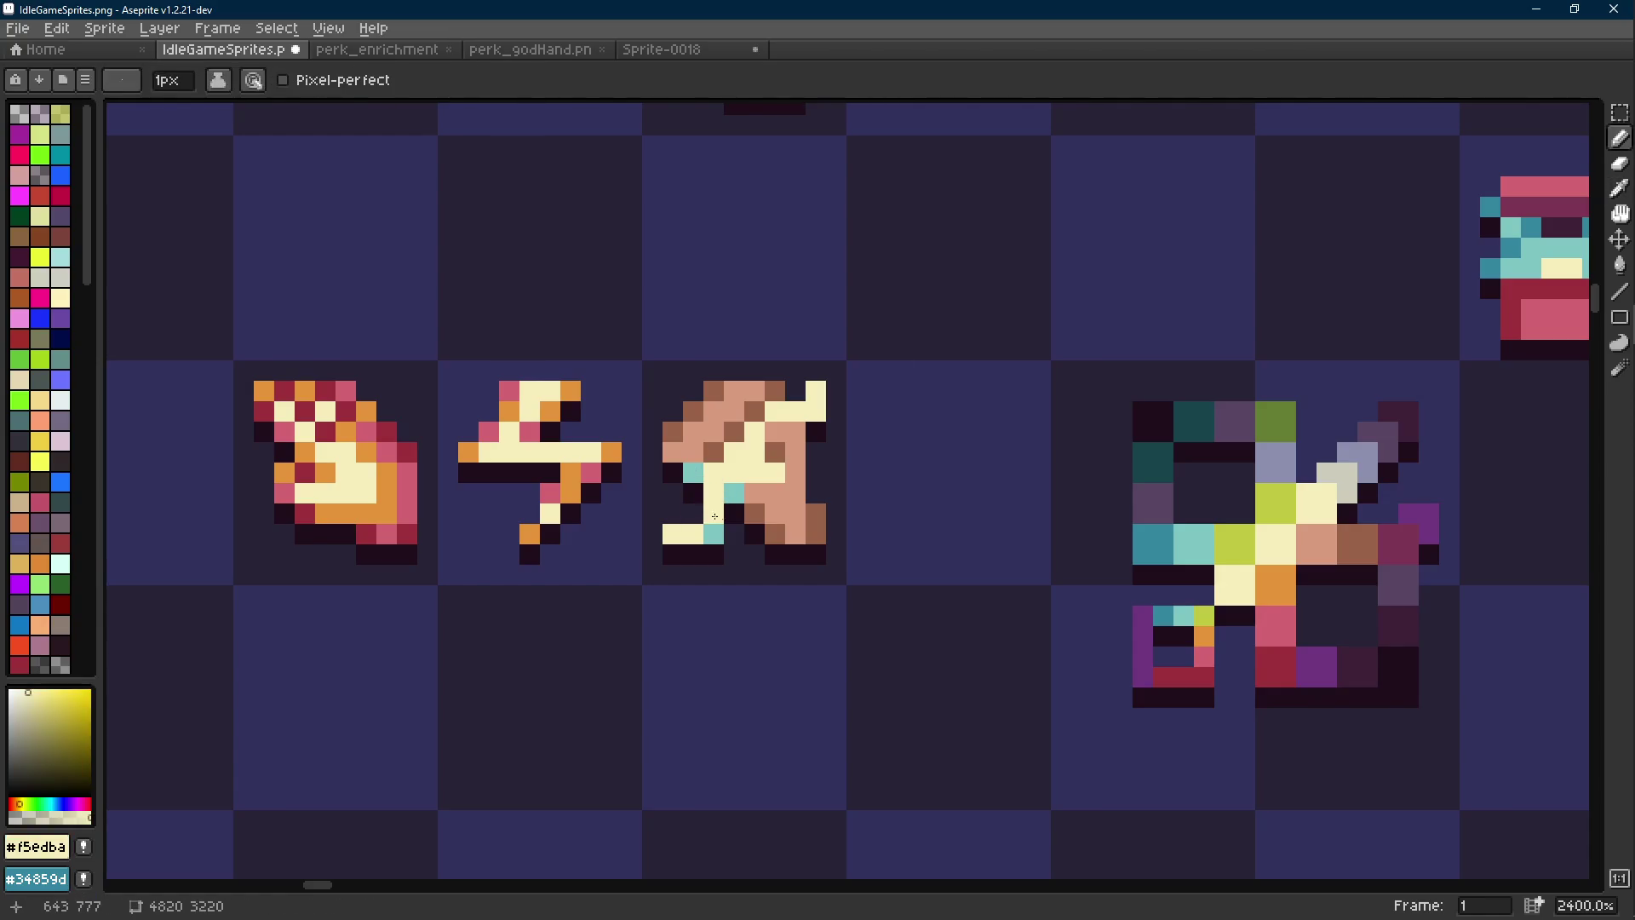
{"action": "scroll", "coordinate": [745, 536], "scroll_direction": "down", "scroll_amount": 10}
{"action": "scroll", "coordinate": [748, 538], "scroll_direction": "up", "scroll_amount": 3}
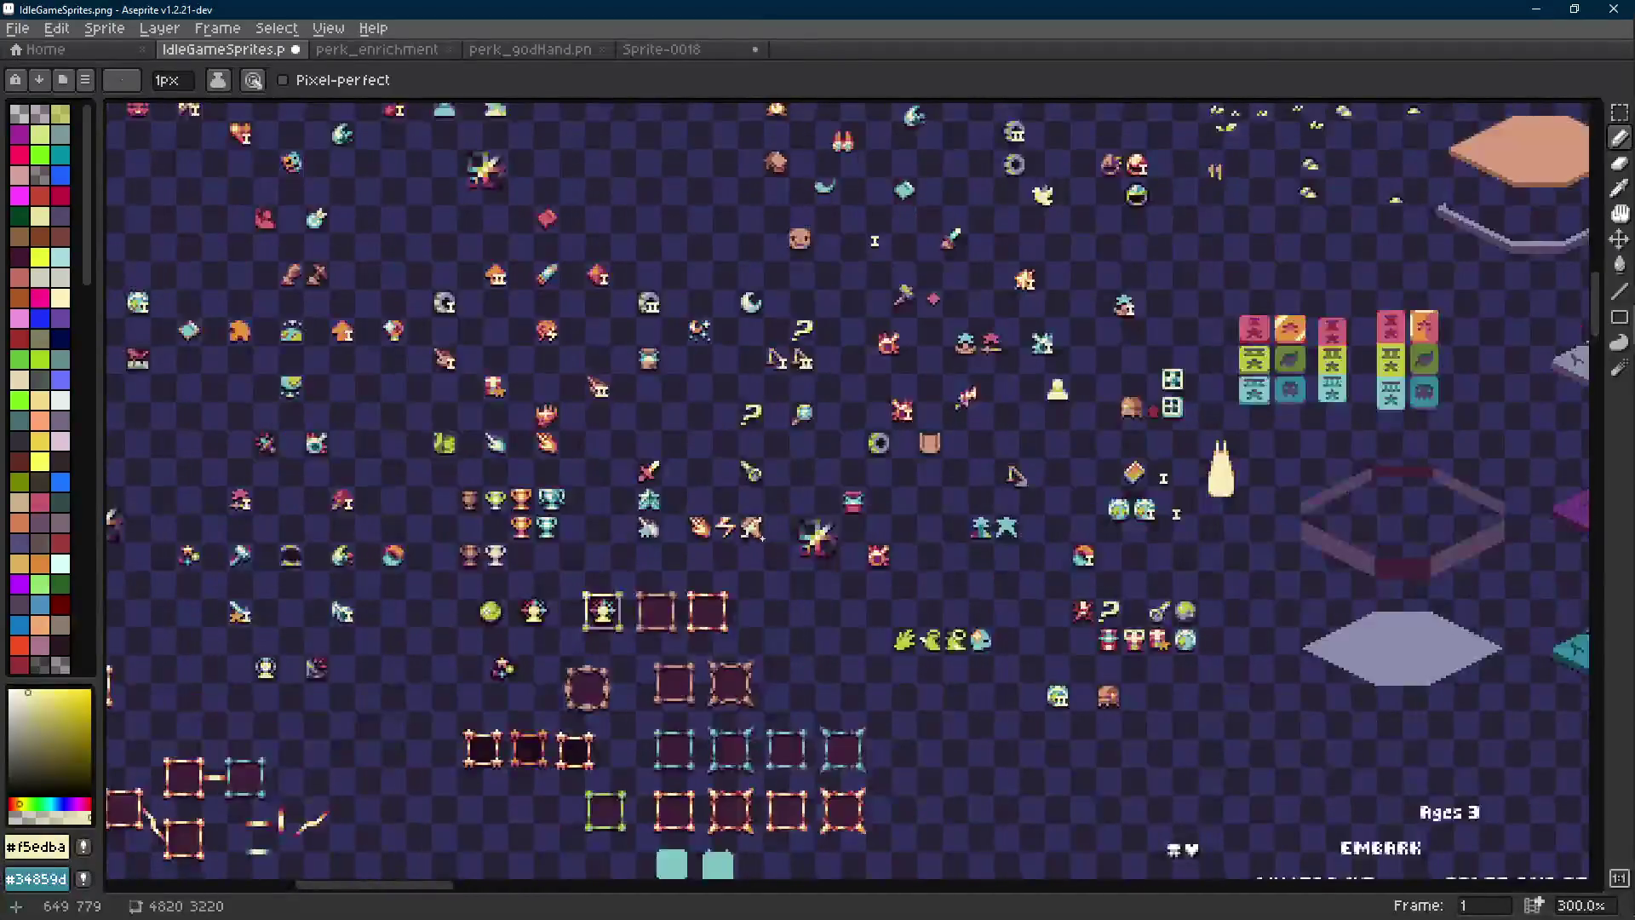
{"action": "scroll", "coordinate": [778, 545], "scroll_direction": "up", "scroll_amount": 10}
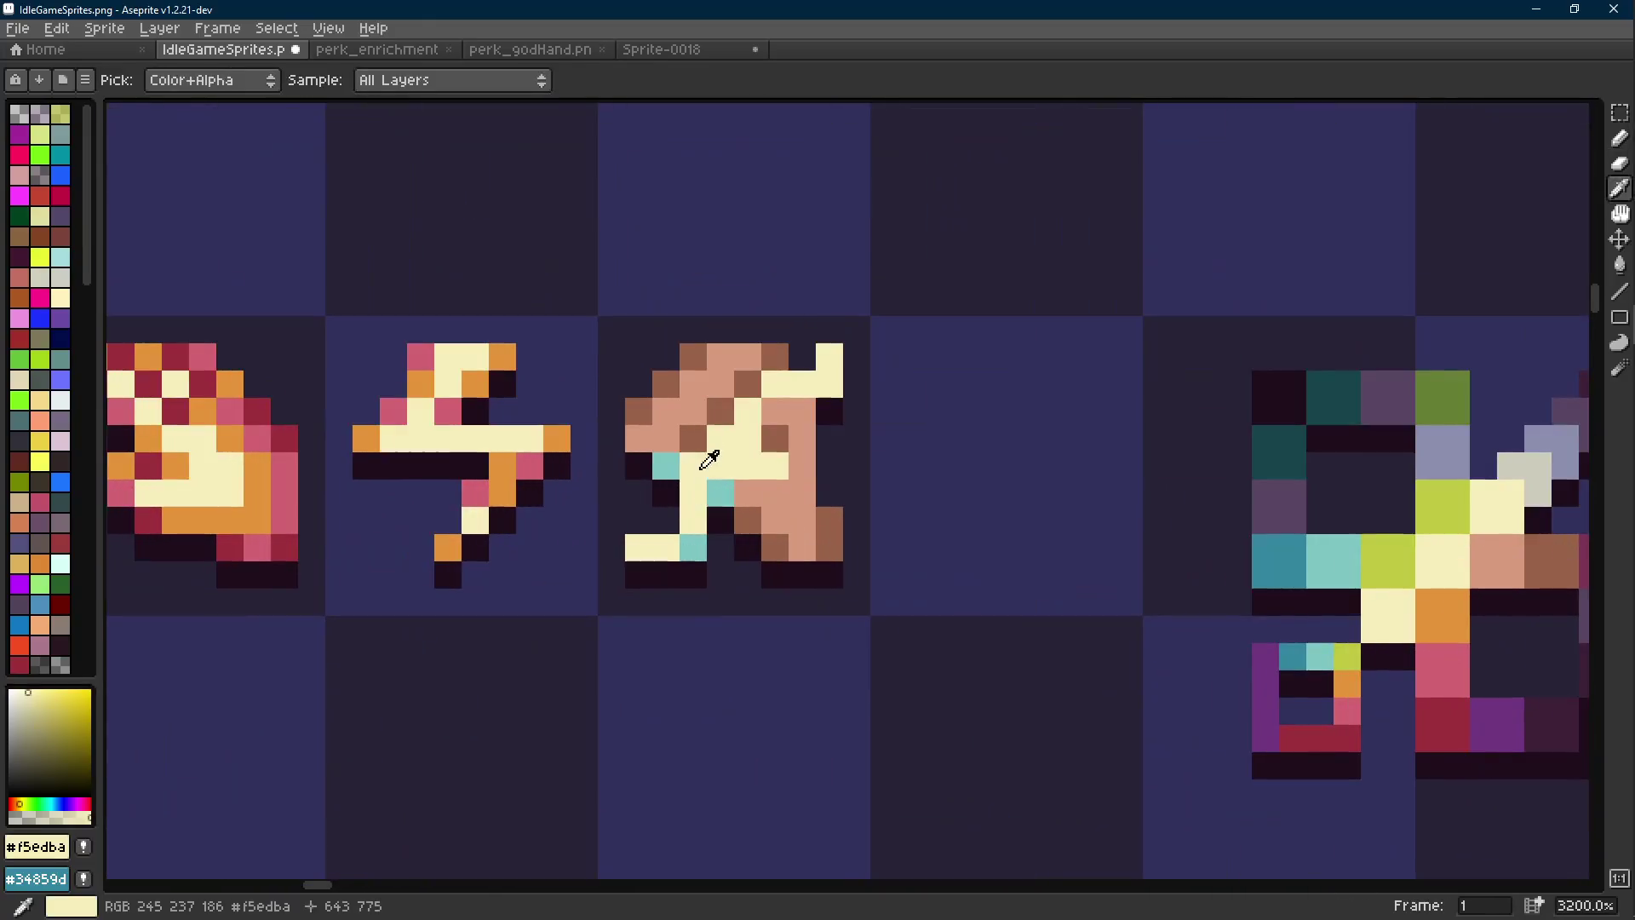
{"action": "left_click", "coordinate": [672, 466], "text": "alt"}
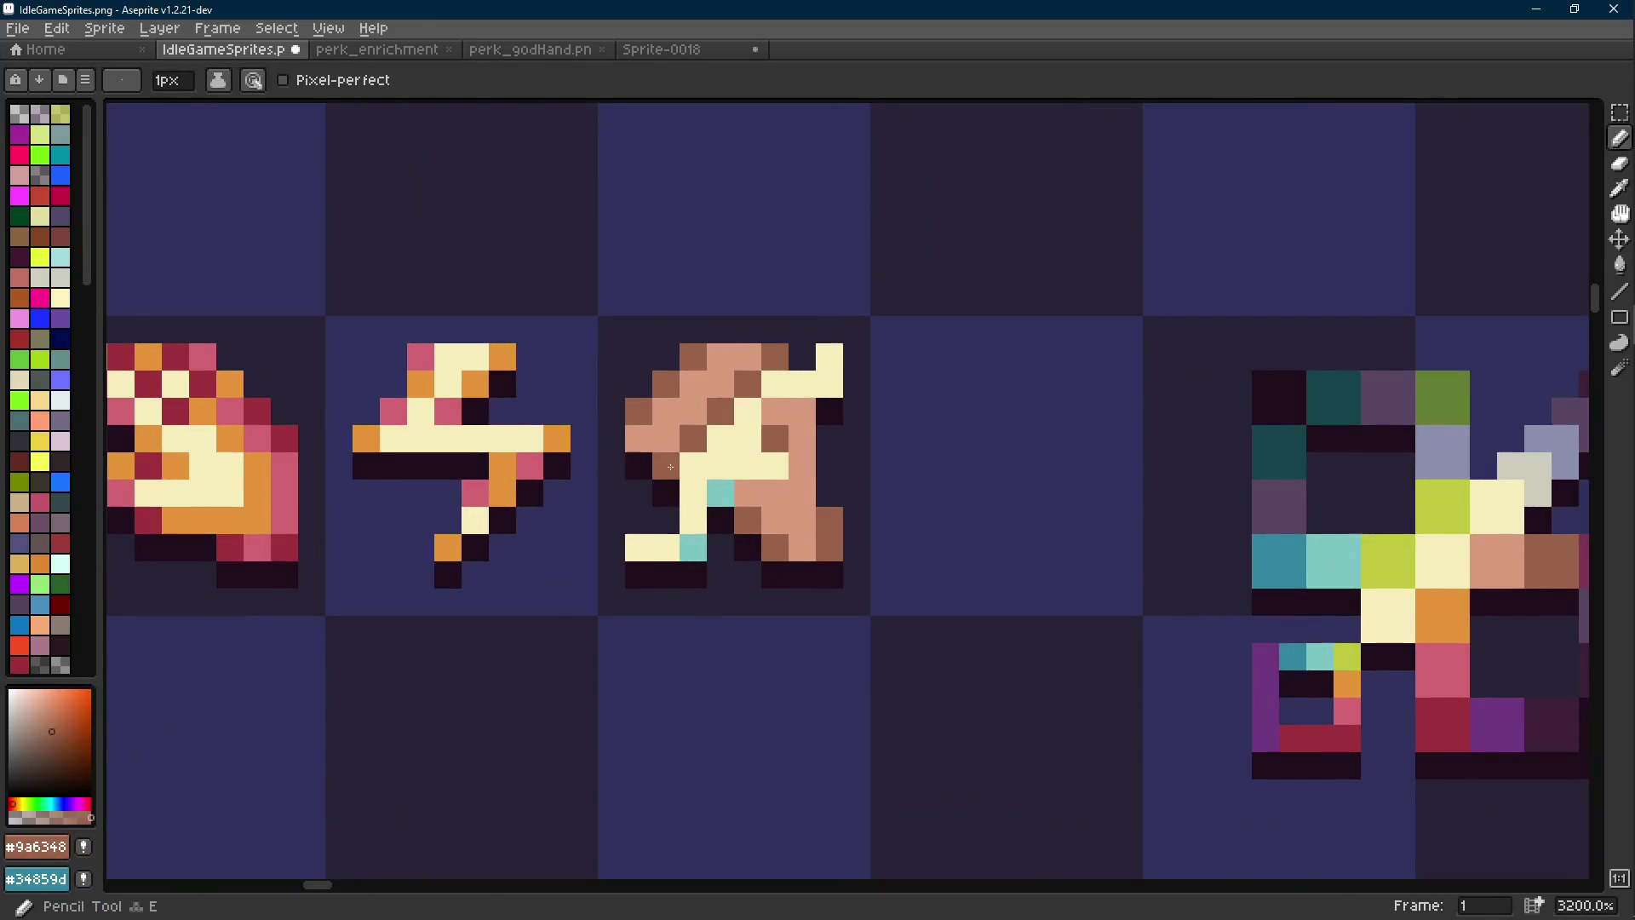
{"action": "key", "text": "ctrl+z"}
{"action": "left_click", "coordinate": [638, 471]}
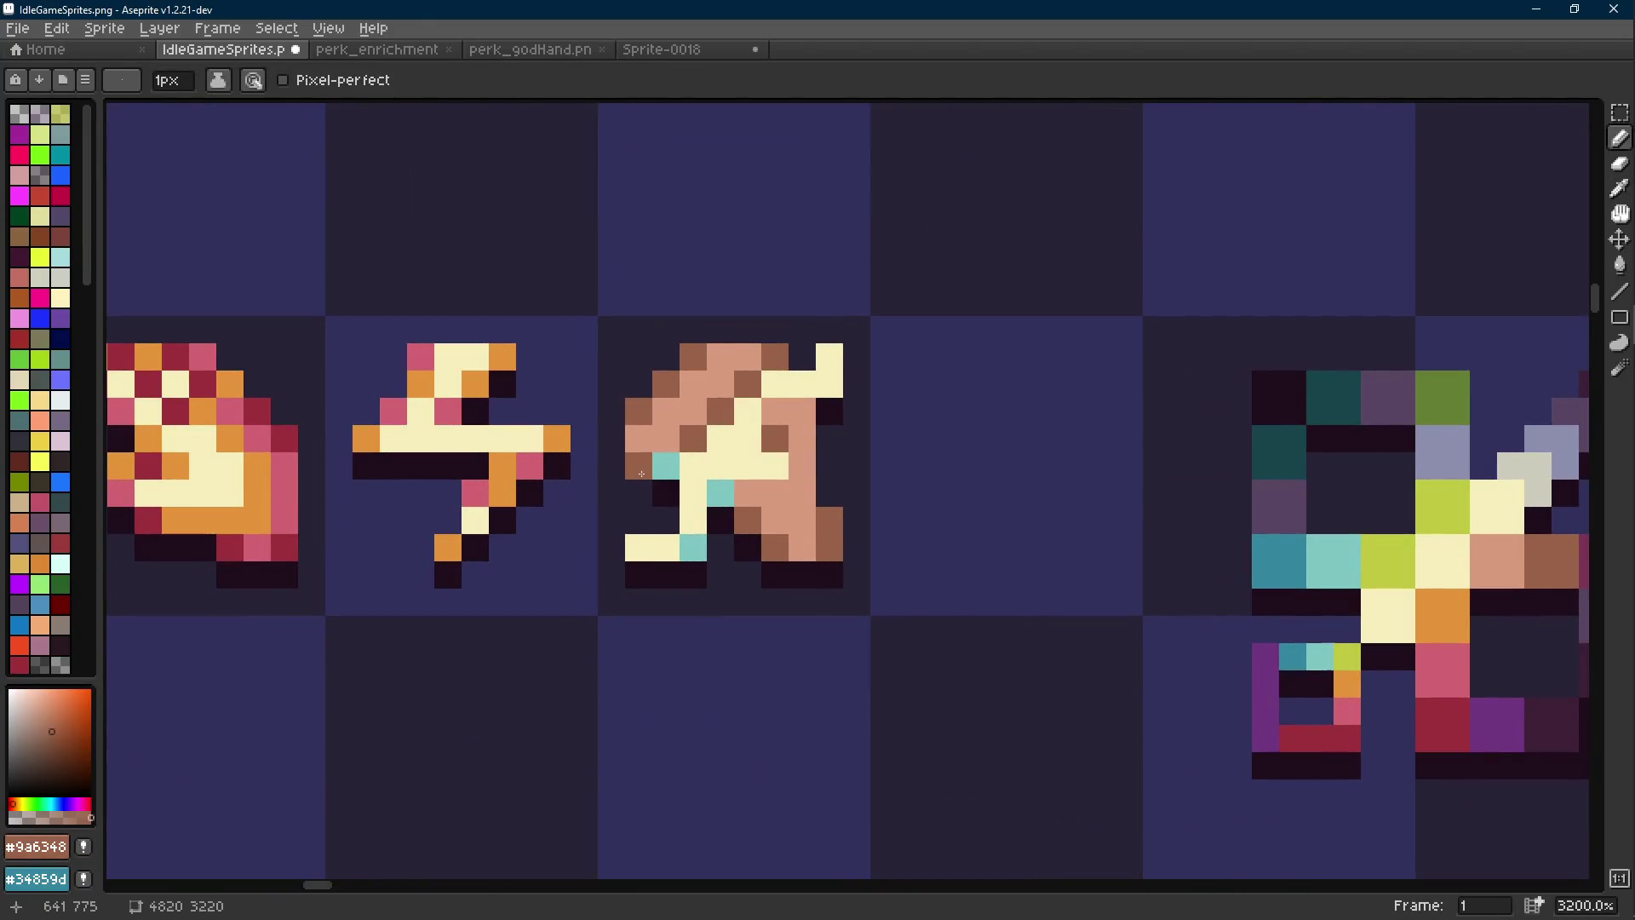
Redo the undone line stroke and paint a brown pixel beside the sprite
{"action": "scroll", "coordinate": [642, 473], "scroll_direction": "down", "scroll_amount": 8}
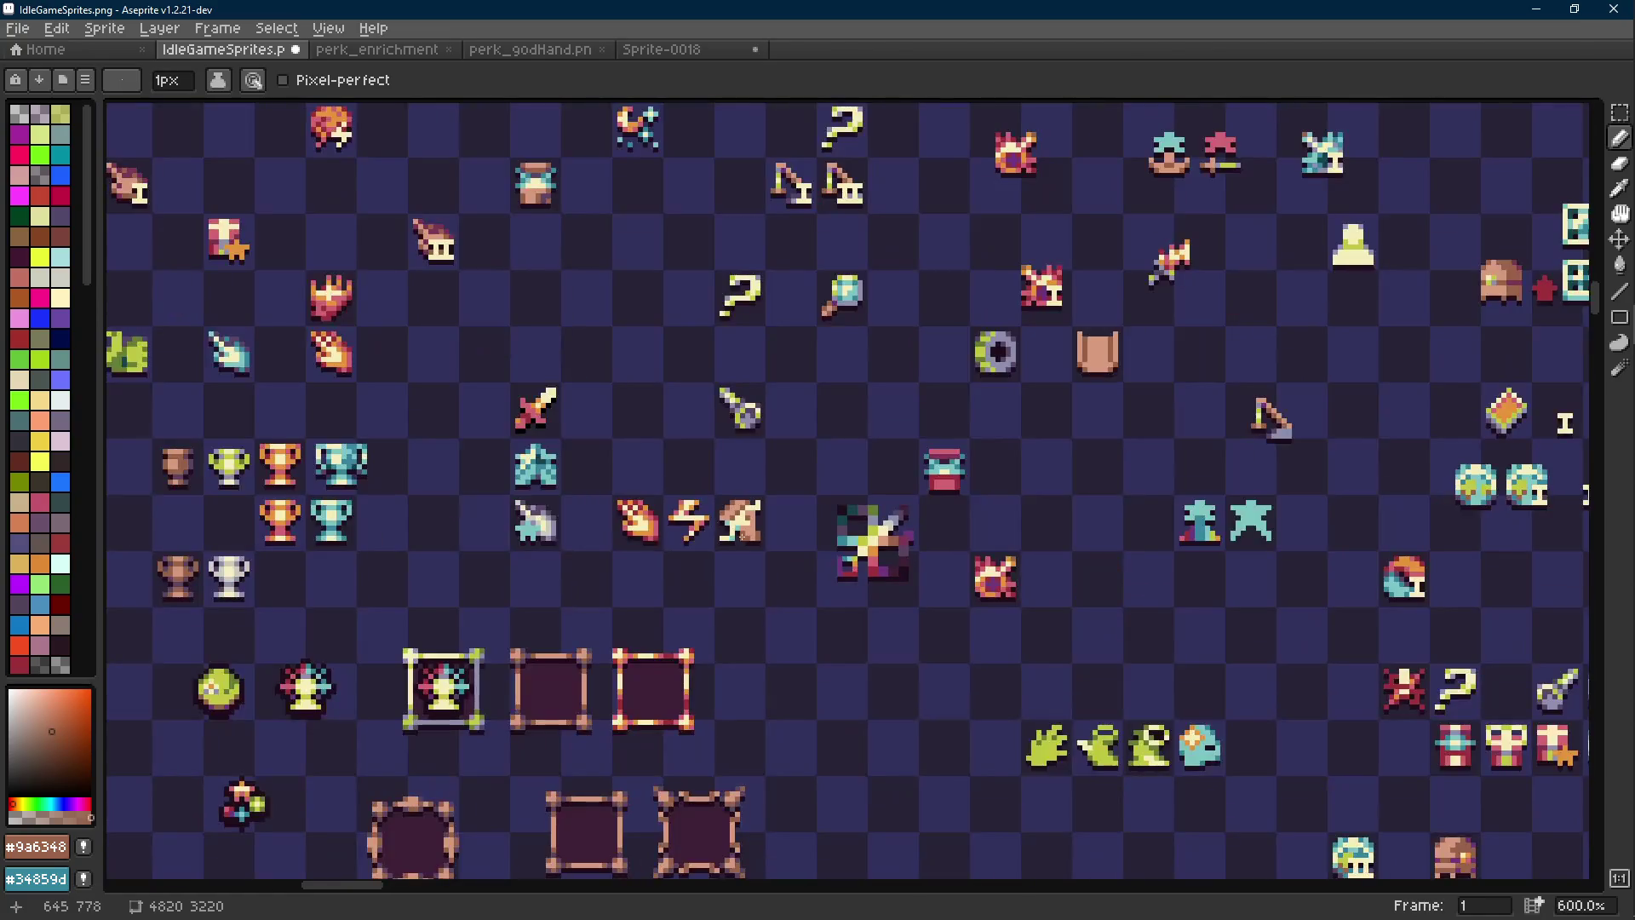
{"action": "scroll", "coordinate": [741, 534], "scroll_direction": "up", "scroll_amount": 1}
{"action": "scroll", "coordinate": [741, 533], "scroll_direction": "up", "scroll_amount": 5}
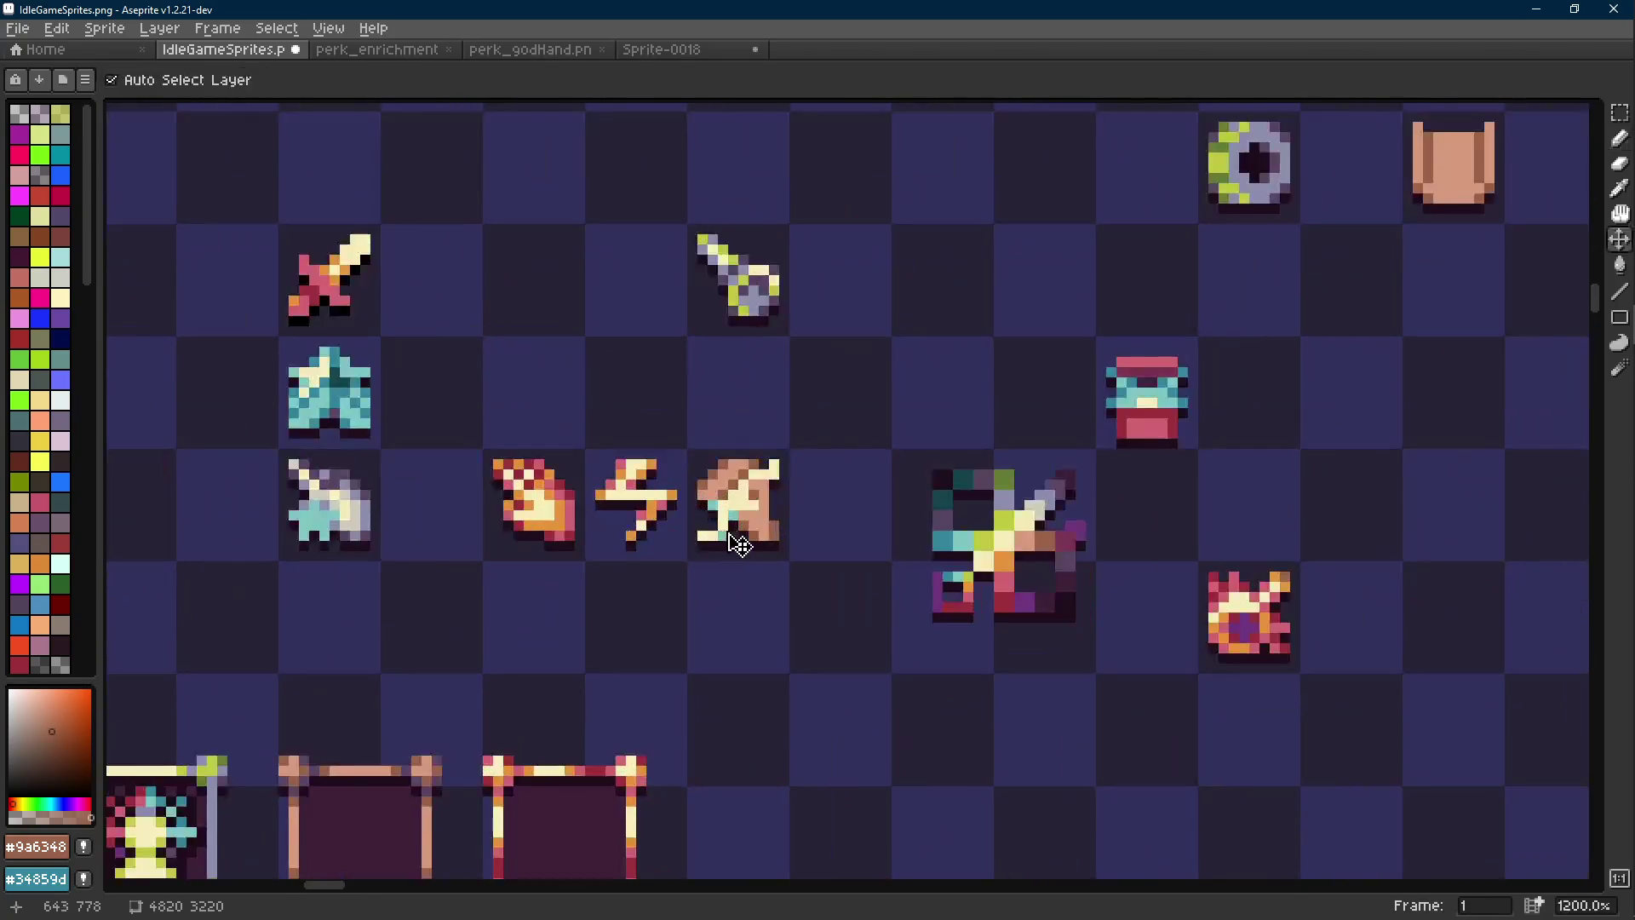
{"action": "key", "text": "ctrl+z"}
{"action": "key", "text": "ctrl+y"}
{"action": "scroll", "coordinate": [758, 529], "scroll_direction": "down", "scroll_amount": 5}
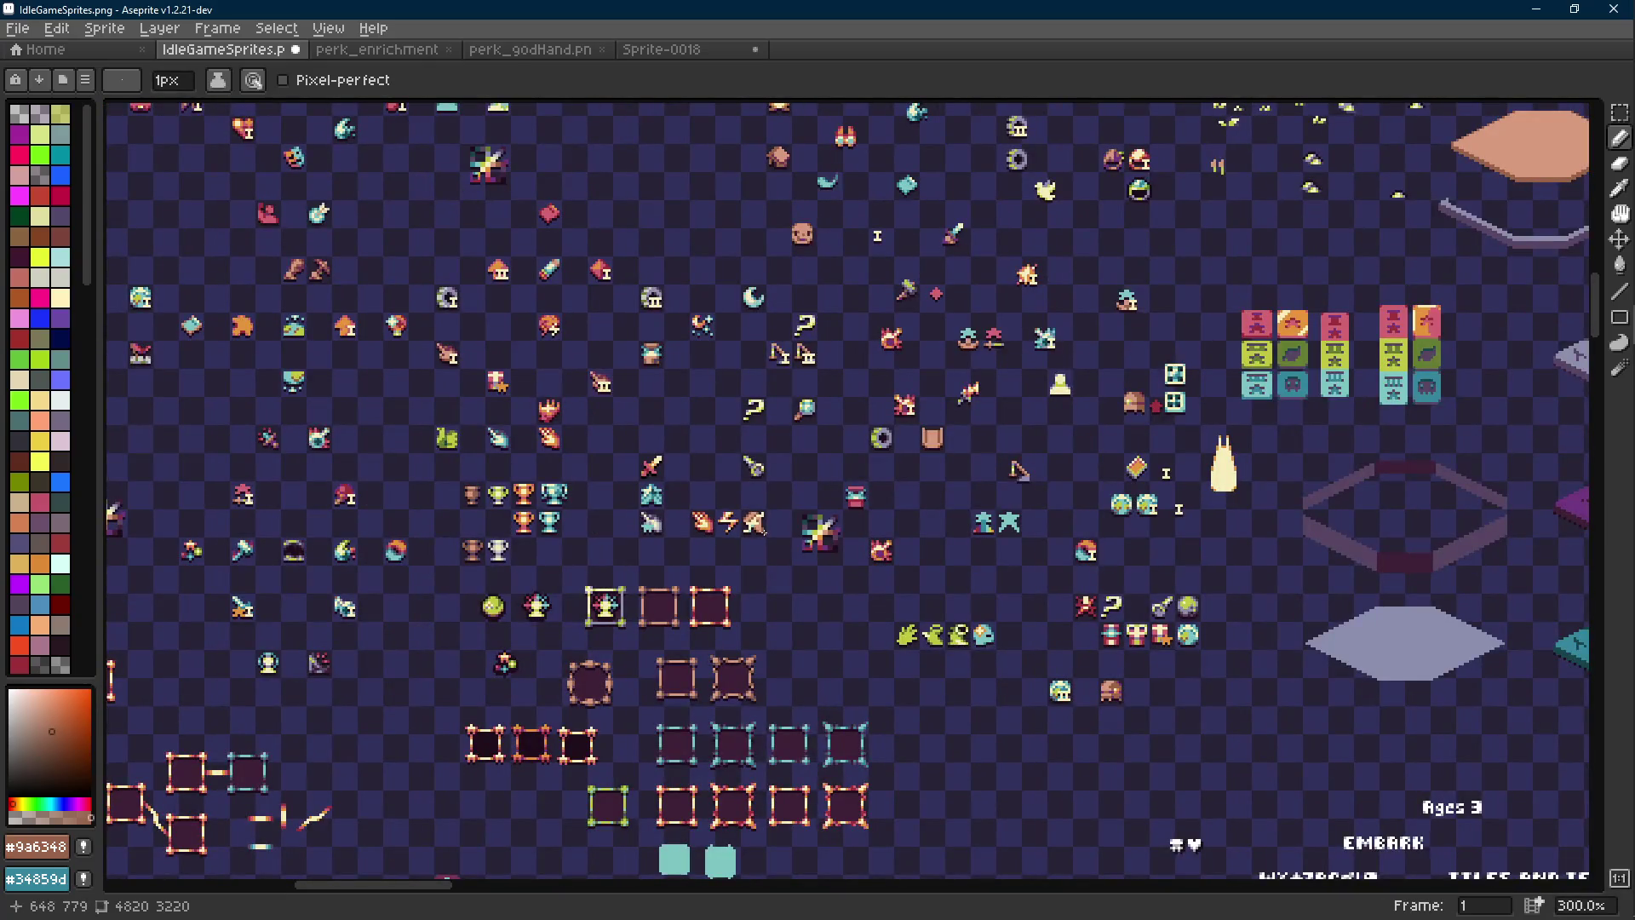
{"action": "scroll", "coordinate": [761, 530], "scroll_direction": "up", "scroll_amount": 3}
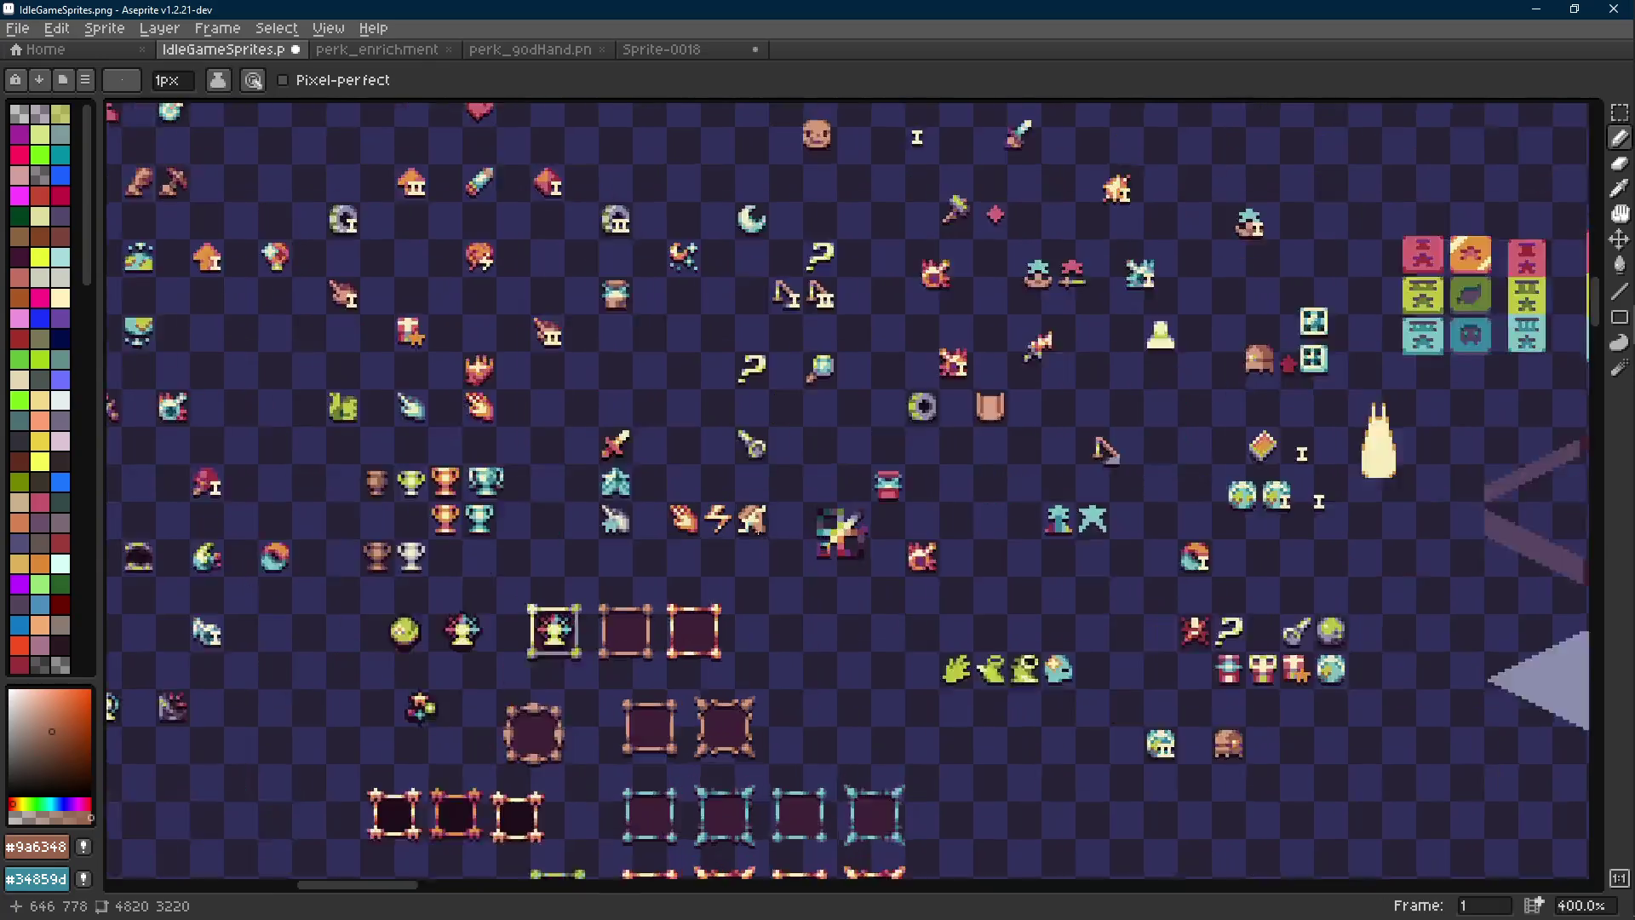
{"action": "scroll", "coordinate": [774, 529], "scroll_direction": "down", "scroll_amount": 1}
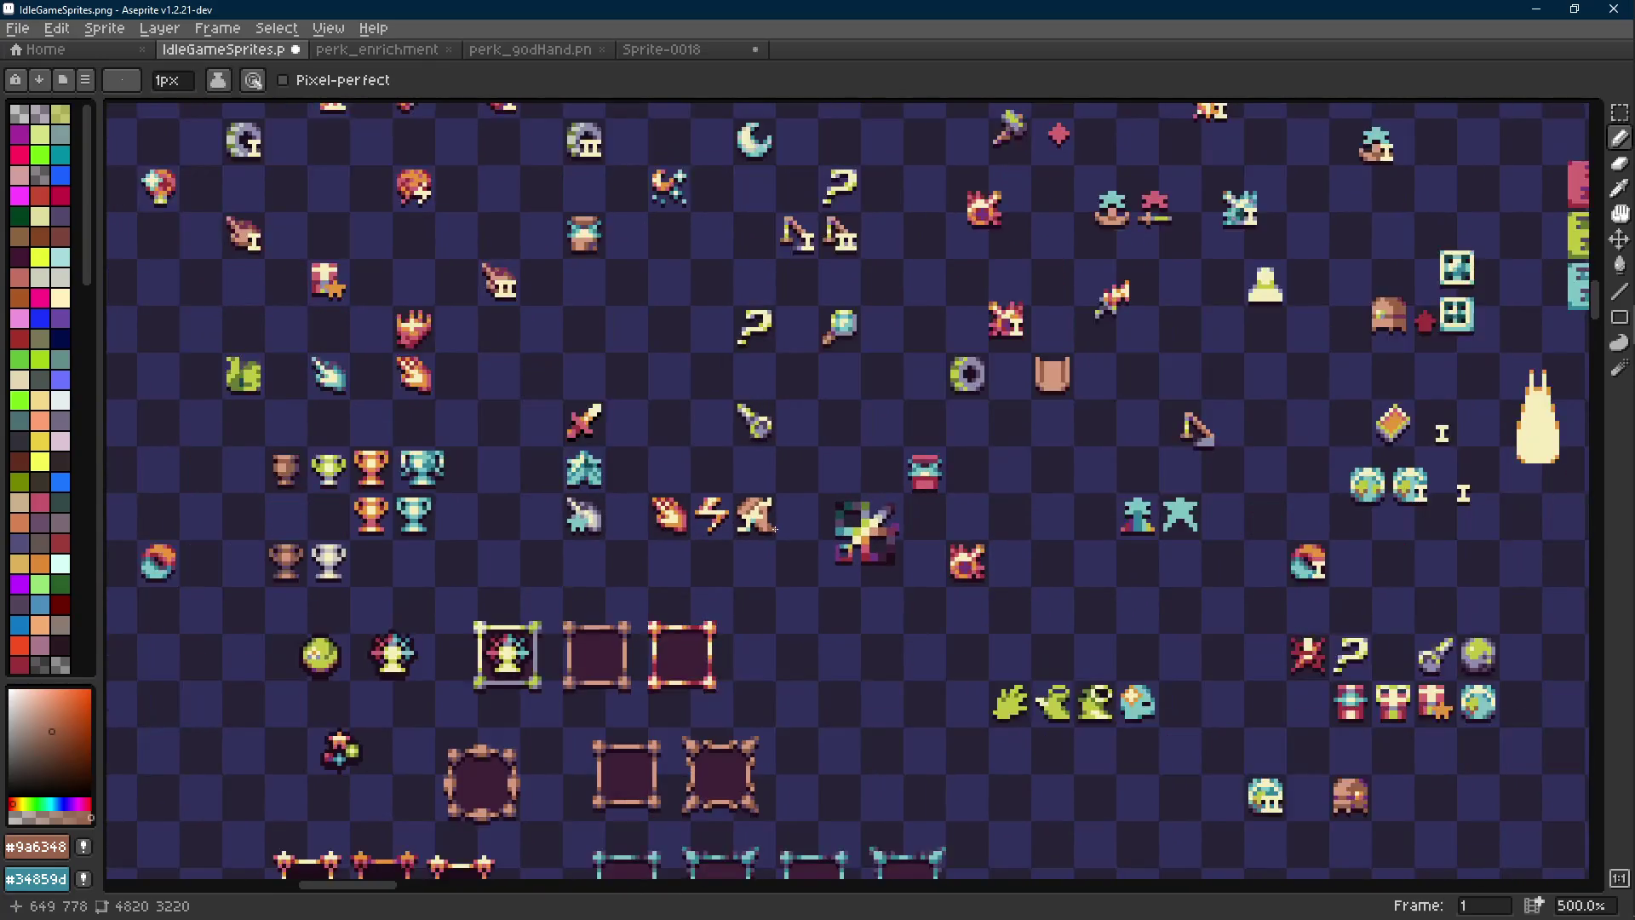
{"action": "scroll", "coordinate": [787, 526], "scroll_direction": "up", "scroll_amount": 8}
{"action": "left_click", "coordinate": [788, 507]}
Sample cream and add a cream pixel to the sprite's left leg
{"action": "scroll", "coordinate": [792, 511], "scroll_direction": "down", "scroll_amount": 9}
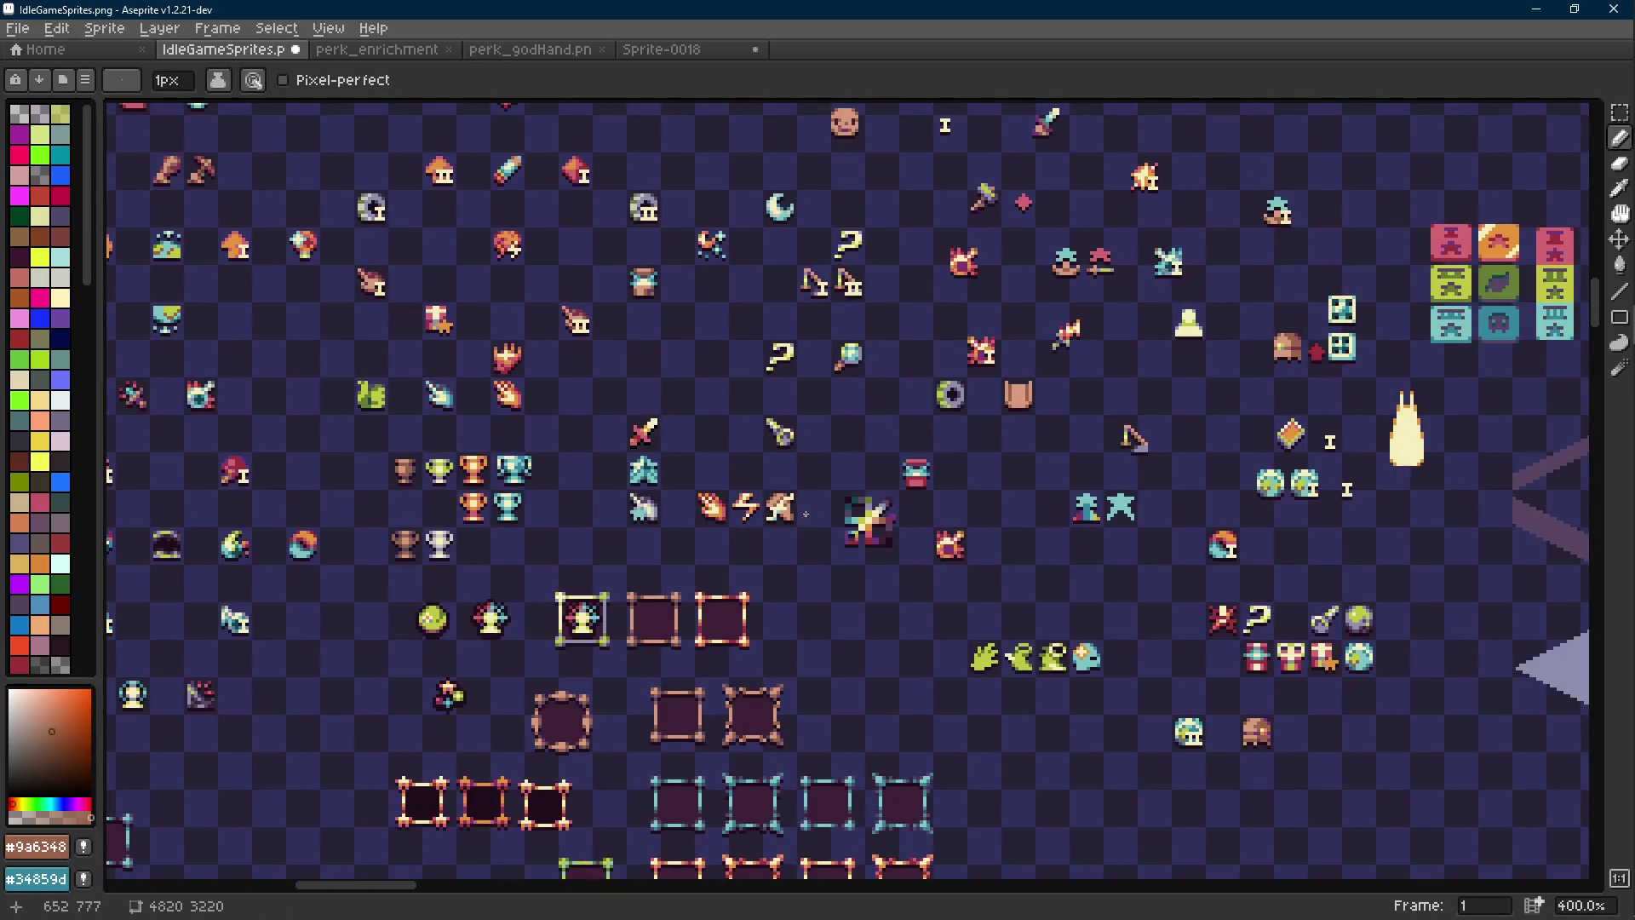
{"action": "scroll", "coordinate": [805, 513], "scroll_direction": "up", "scroll_amount": 8}
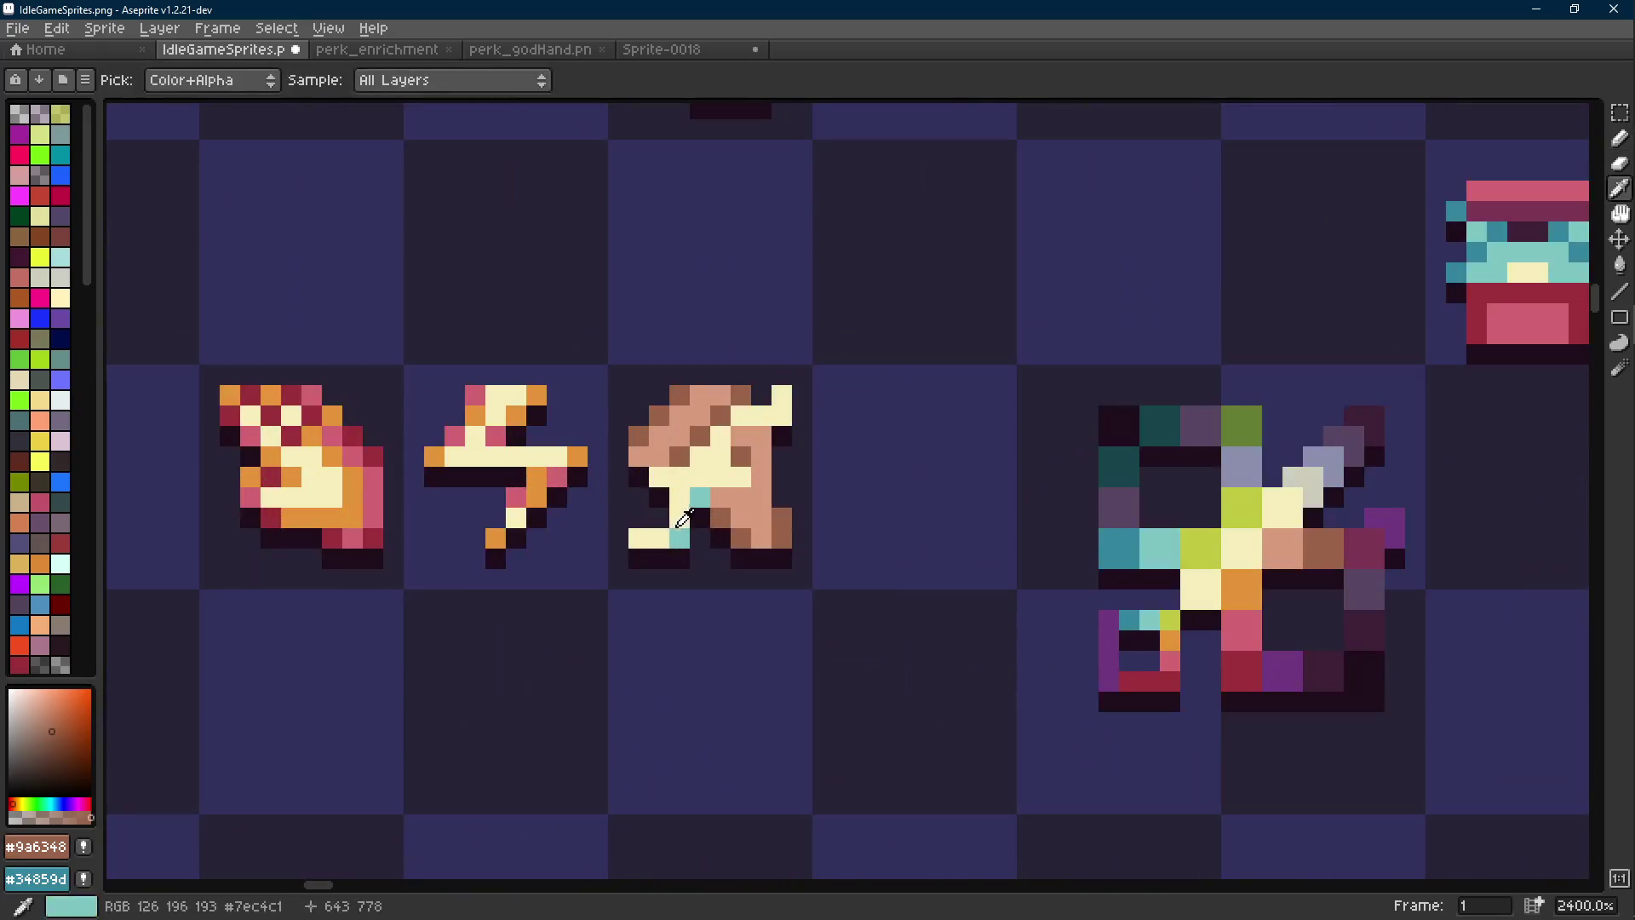
{"action": "left_click", "coordinate": [664, 498], "text": "alt"}
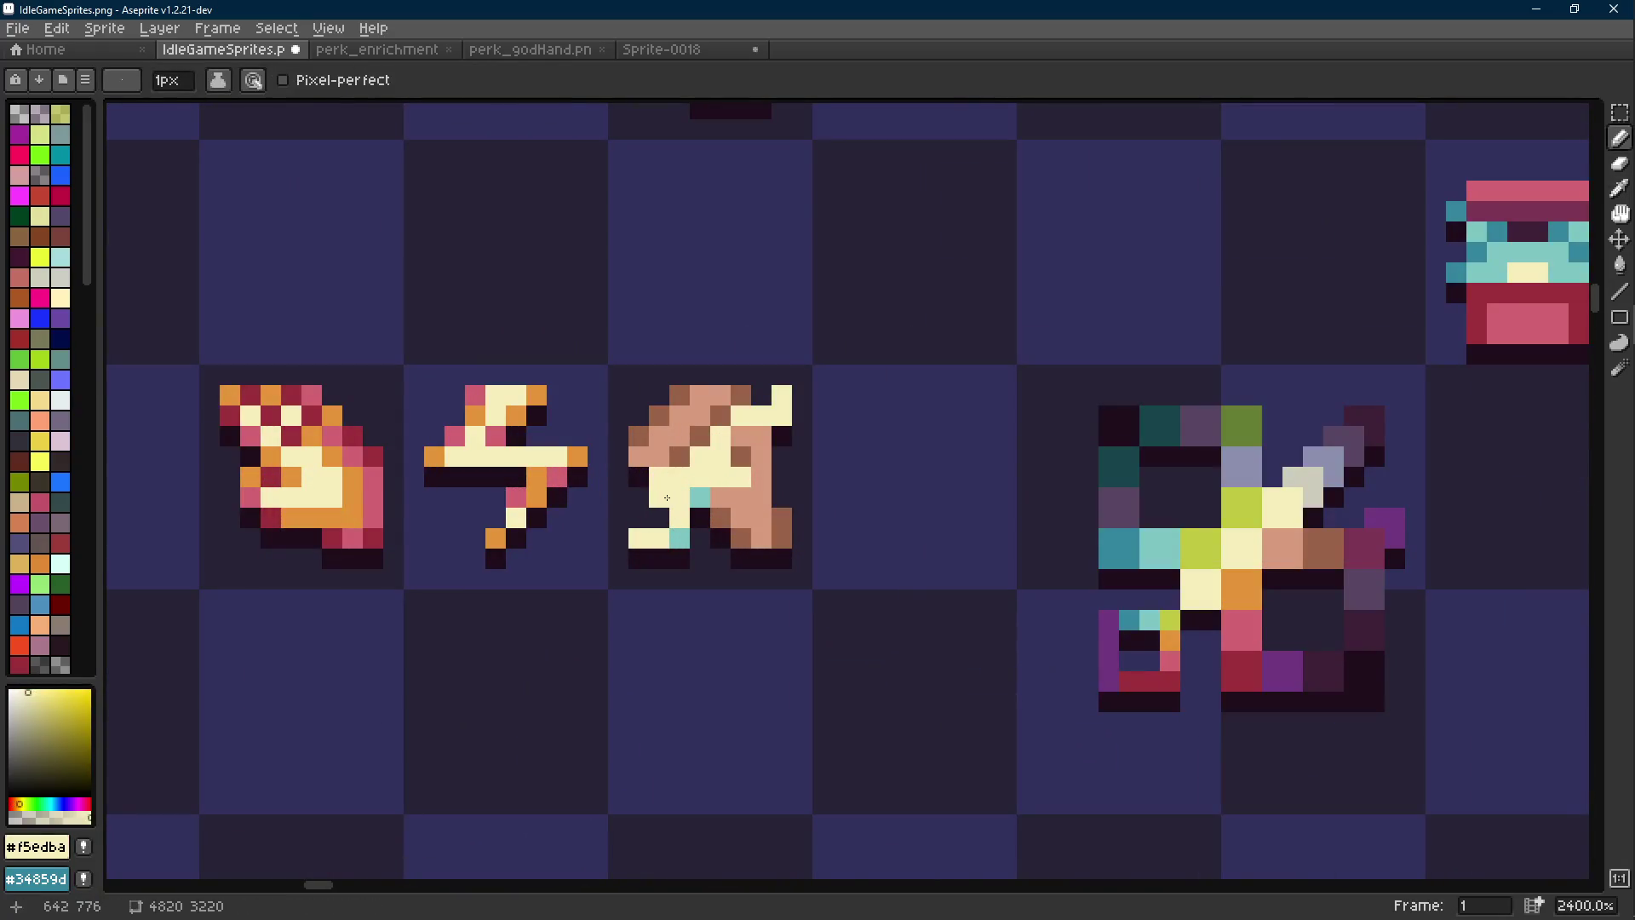
{"action": "left_click", "coordinate": [659, 517]}
{"action": "key", "text": "e"}
{"action": "key", "text": "b"}
Sample the dark outline and teal colours from the sprite
{"action": "left_click", "coordinate": [703, 540], "text": "alt"}
{"action": "scroll", "coordinate": [728, 539], "scroll_direction": "down", "scroll_amount": 9}
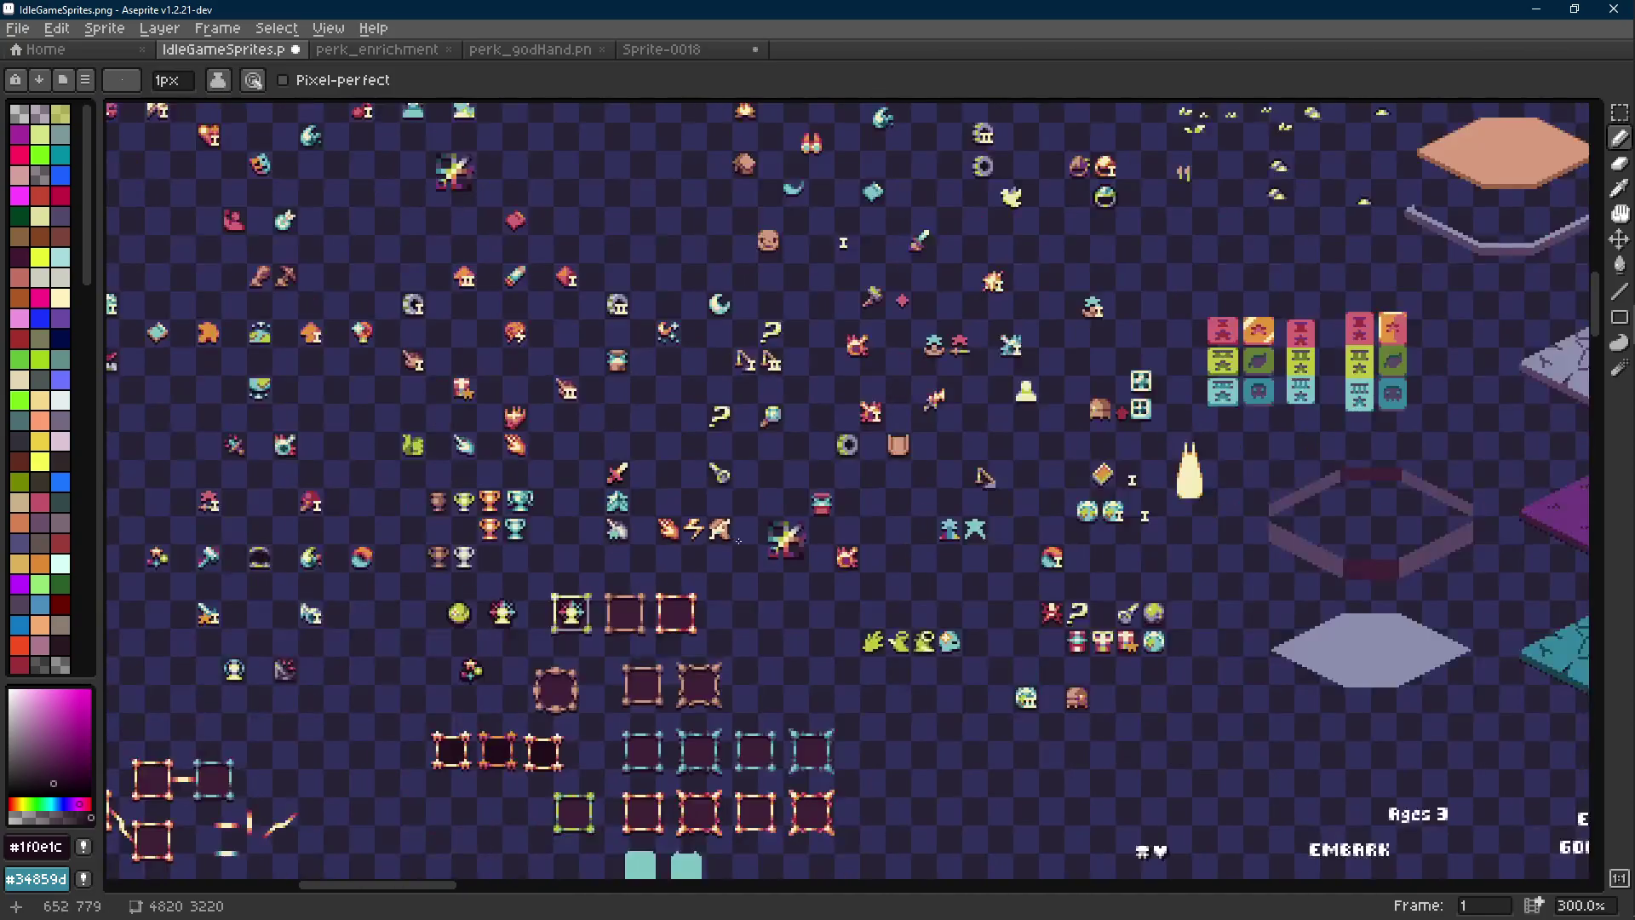
{"action": "scroll", "coordinate": [739, 540], "scroll_direction": "up", "scroll_amount": 9}
{"action": "left_click", "coordinate": [641, 497], "text": "alt"}
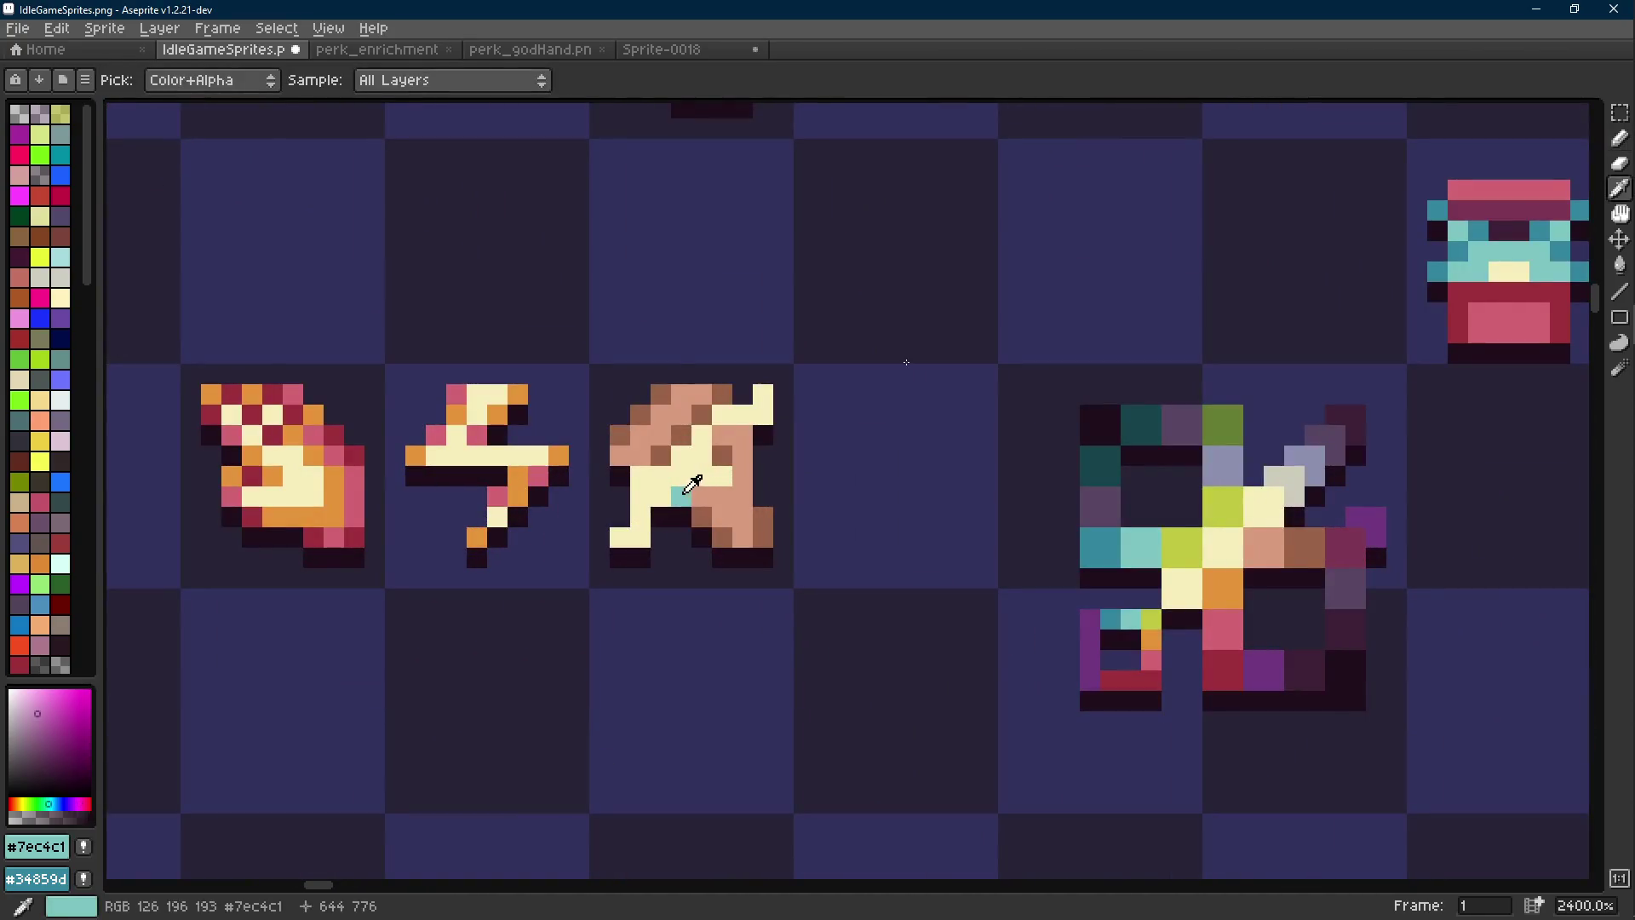
{"action": "scroll", "coordinate": [720, 558], "scroll_direction": "down", "scroll_amount": 9}
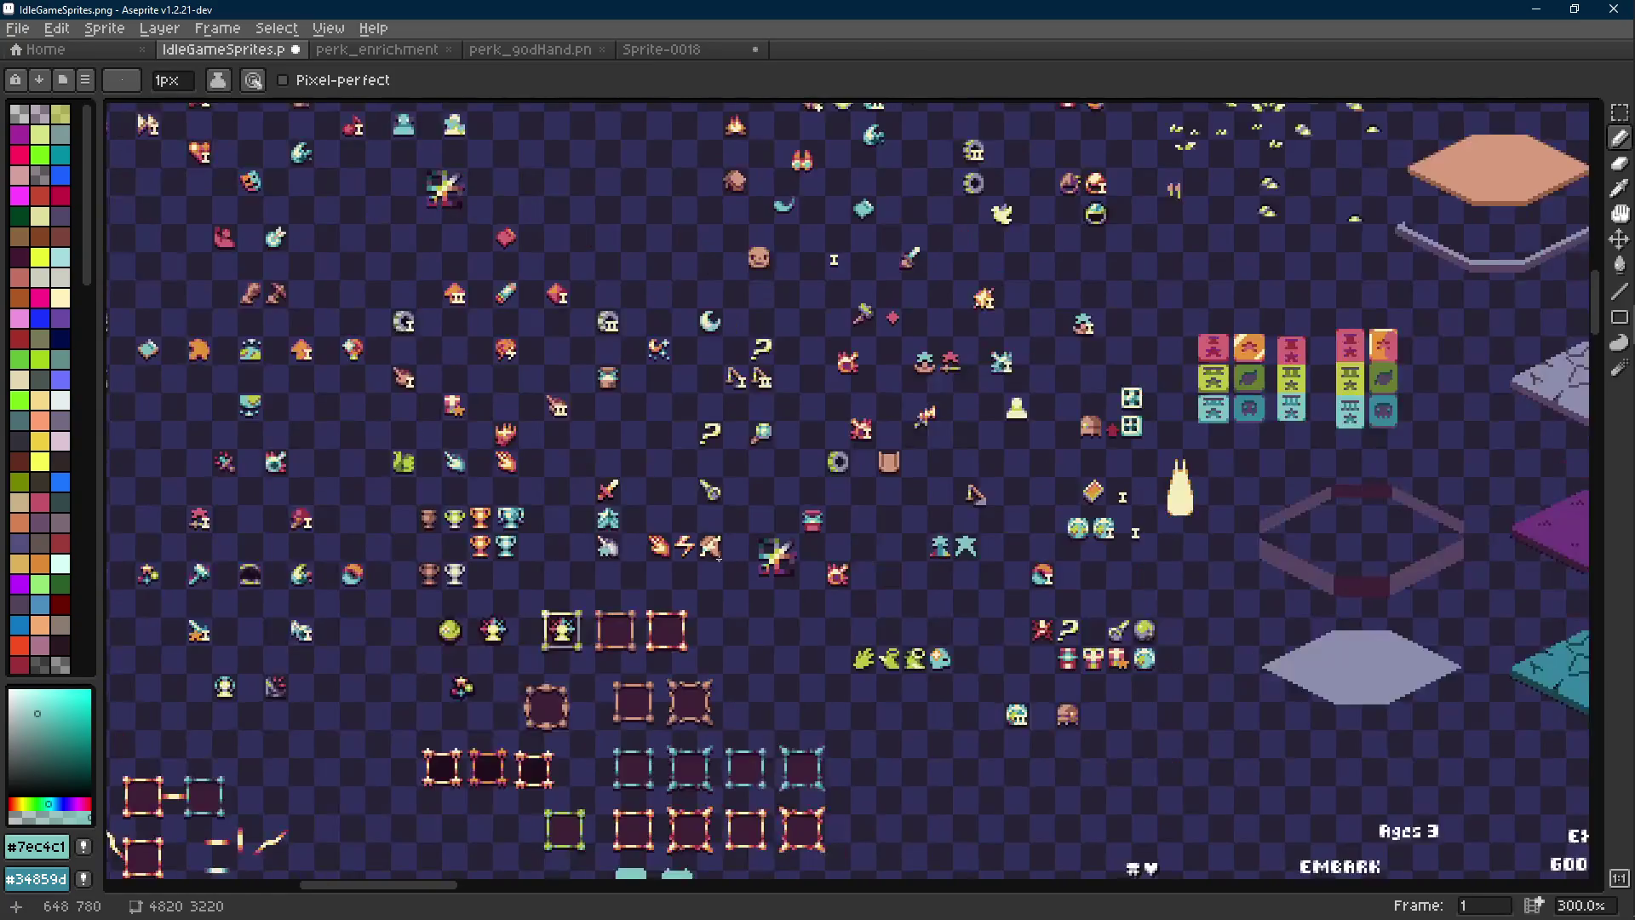
{"action": "scroll", "coordinate": [719, 558], "scroll_direction": "up", "scroll_amount": 9}
{"action": "scroll", "coordinate": [743, 563], "scroll_direction": "down", "scroll_amount": 8}
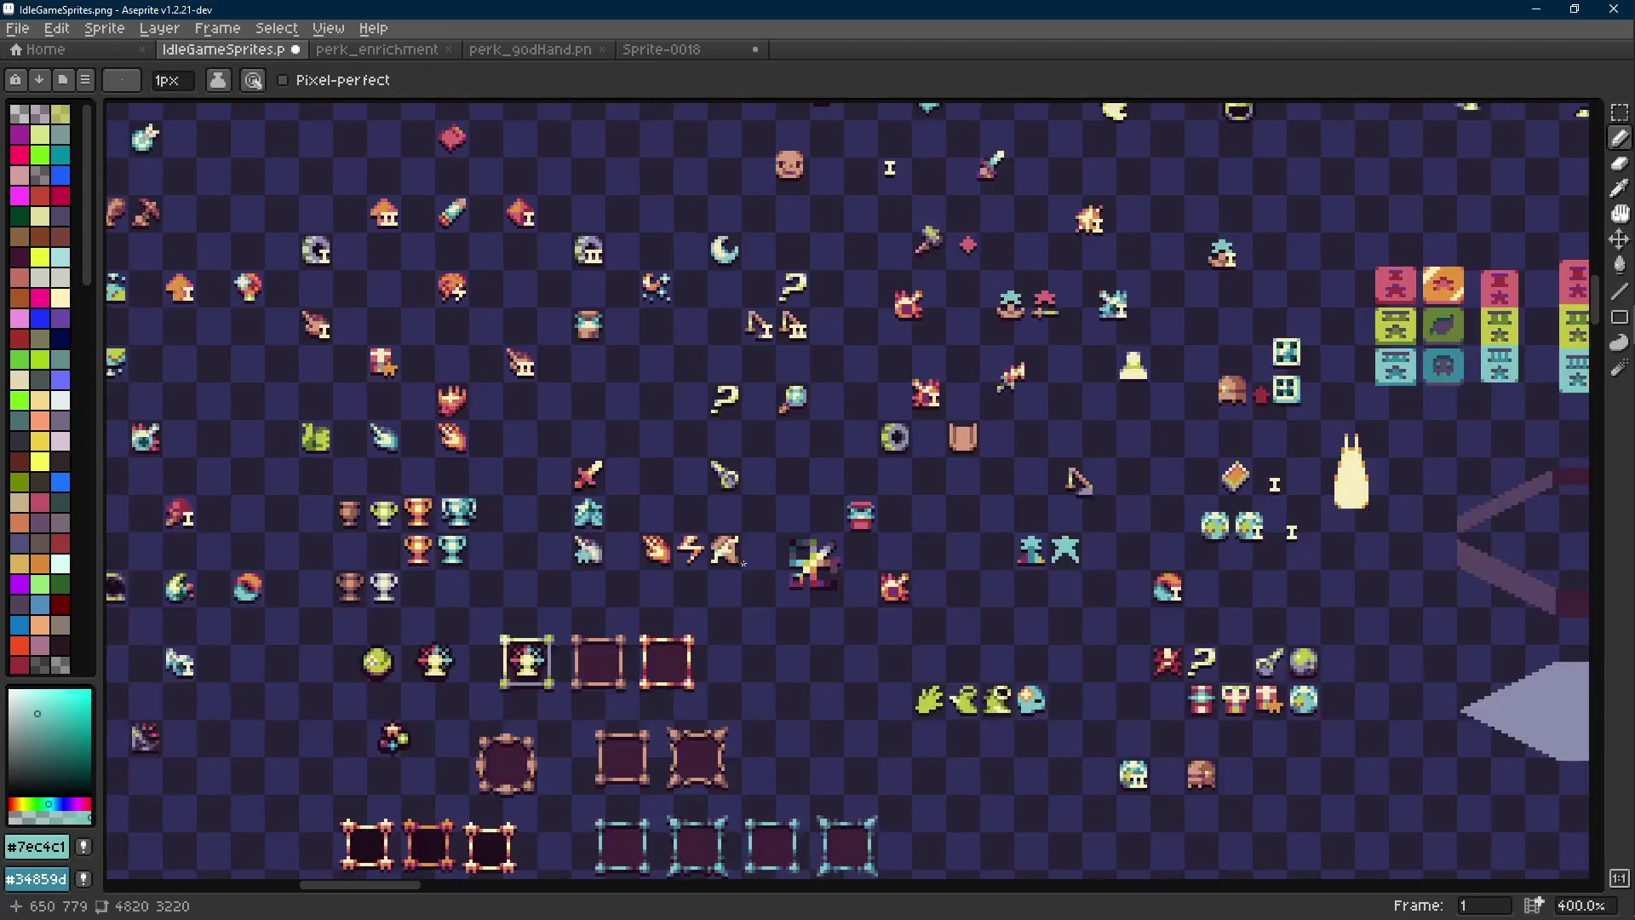
{"action": "scroll", "coordinate": [733, 563], "scroll_direction": "up", "scroll_amount": 5}
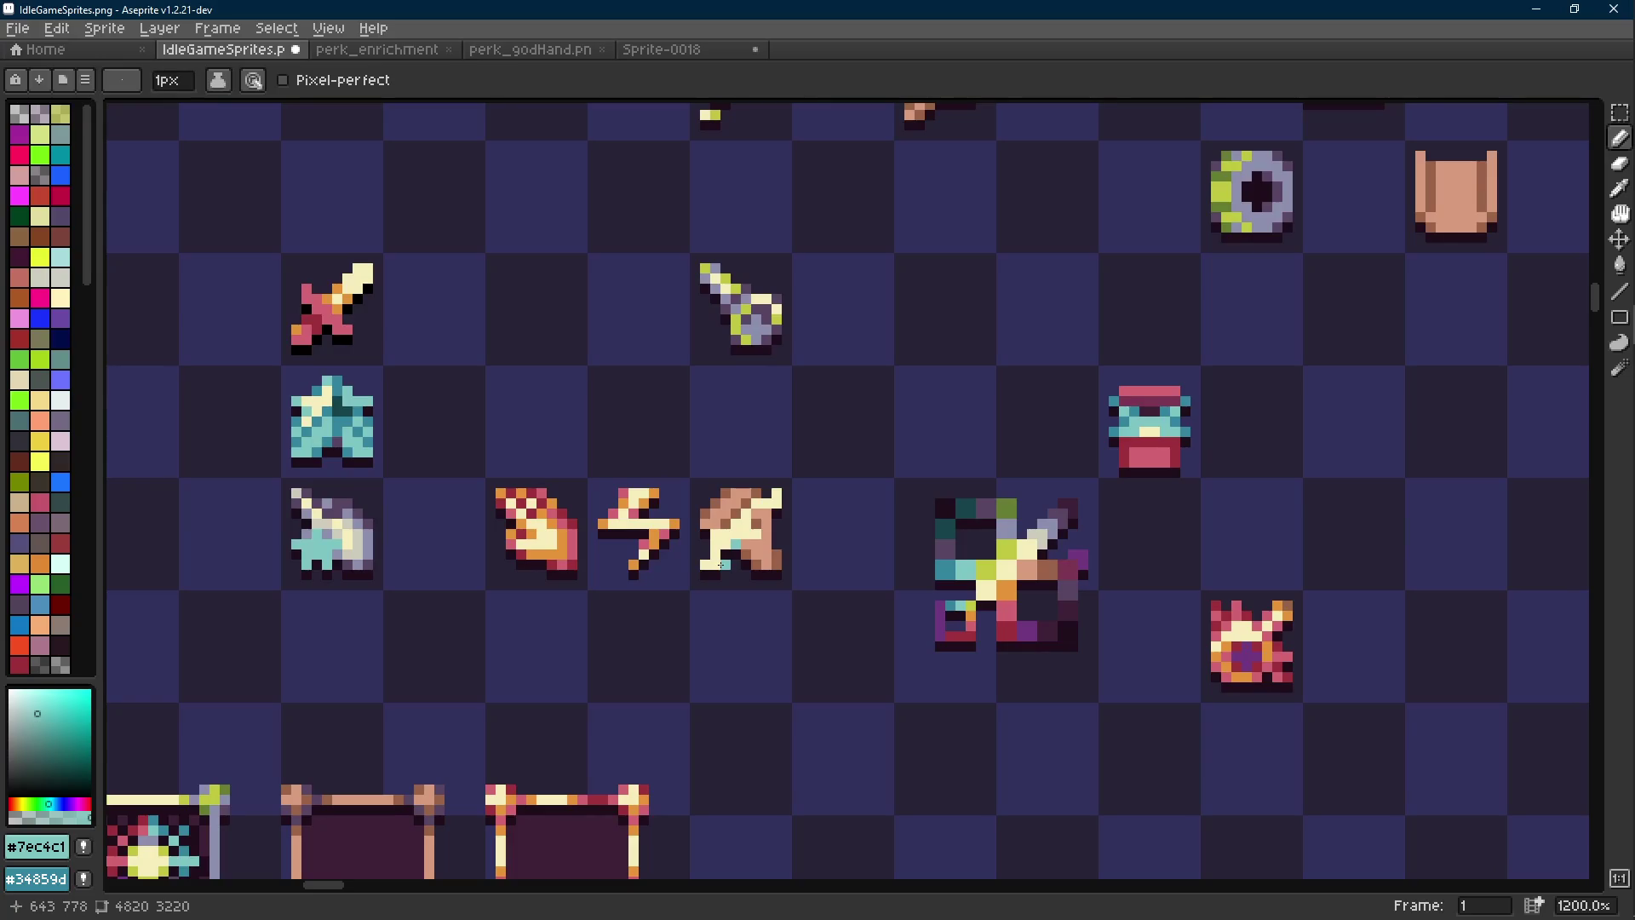
{"action": "scroll", "coordinate": [723, 563], "scroll_direction": "down", "scroll_amount": 7}
{"action": "scroll", "coordinate": [724, 565], "scroll_direction": "up", "scroll_amount": 1}
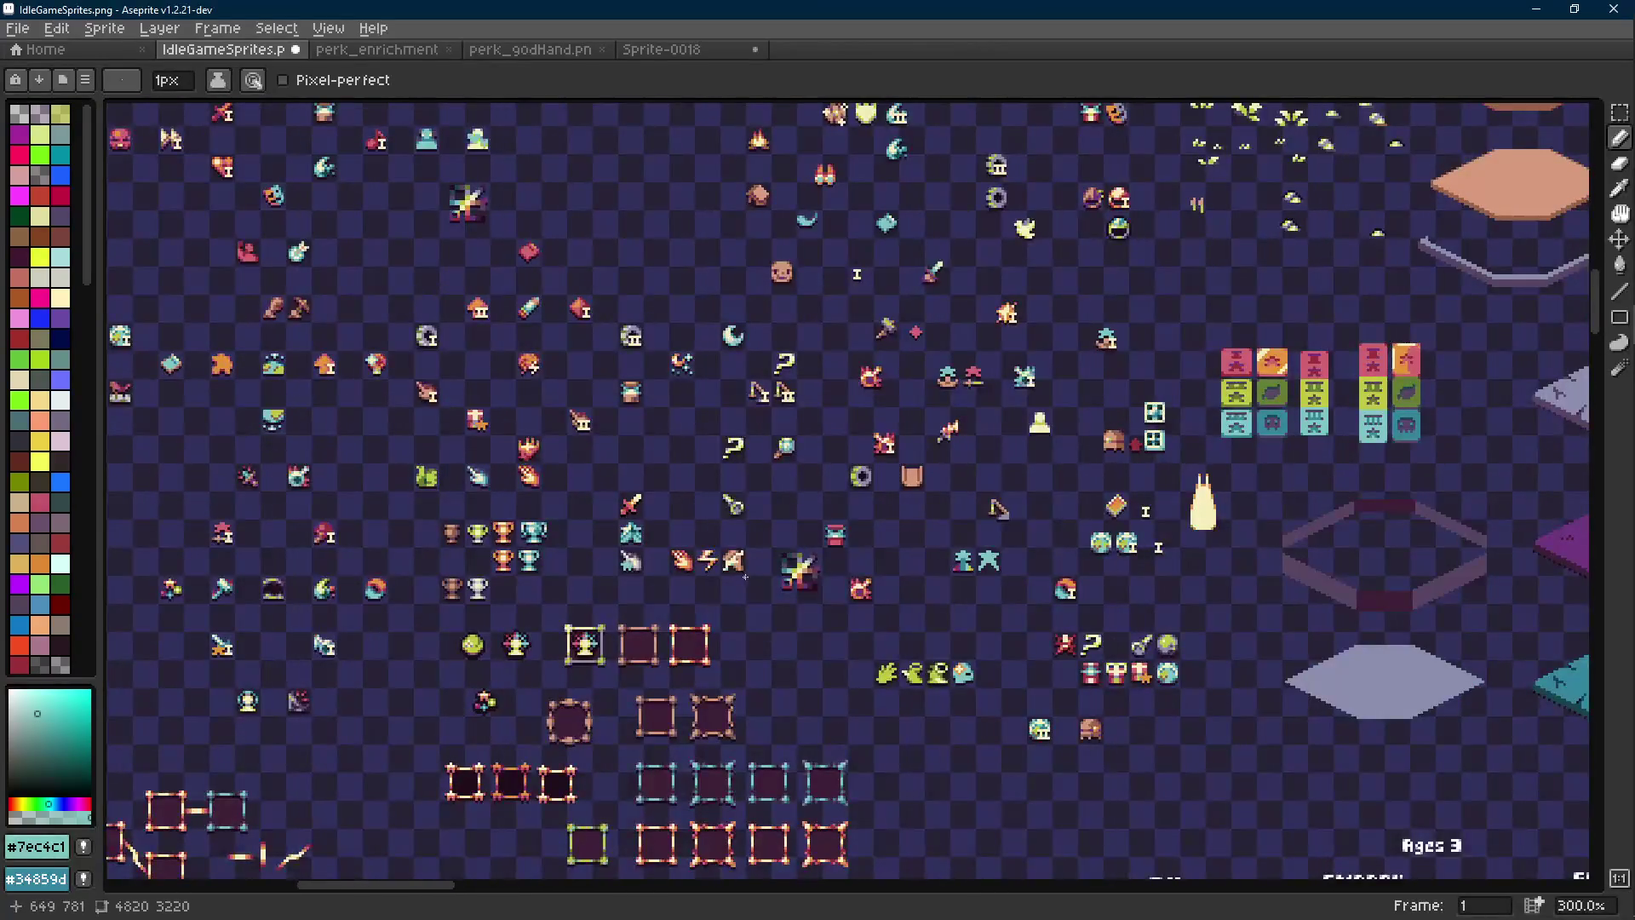
{"action": "scroll", "coordinate": [739, 573], "scroll_direction": "up", "scroll_amount": 4}
{"action": "scroll", "coordinate": [738, 572], "scroll_direction": "up", "scroll_amount": 5}
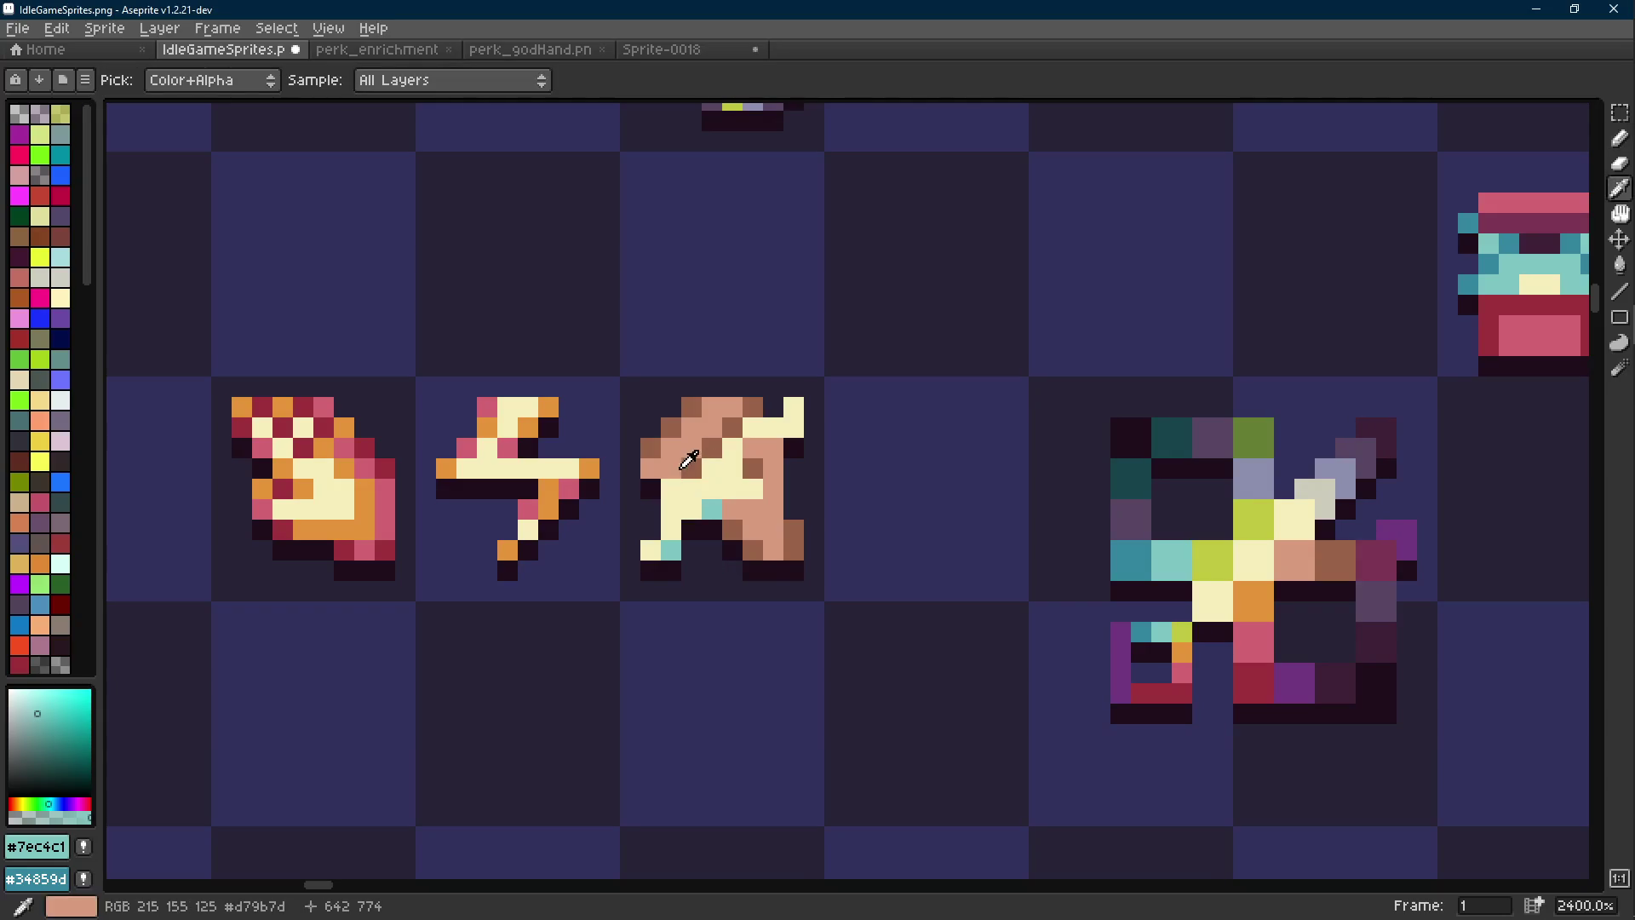
Pick the arrow sprite's brown, then its dark outline colour #1f0e1c
{"action": "left_click", "coordinate": [657, 474], "text": "alt"}
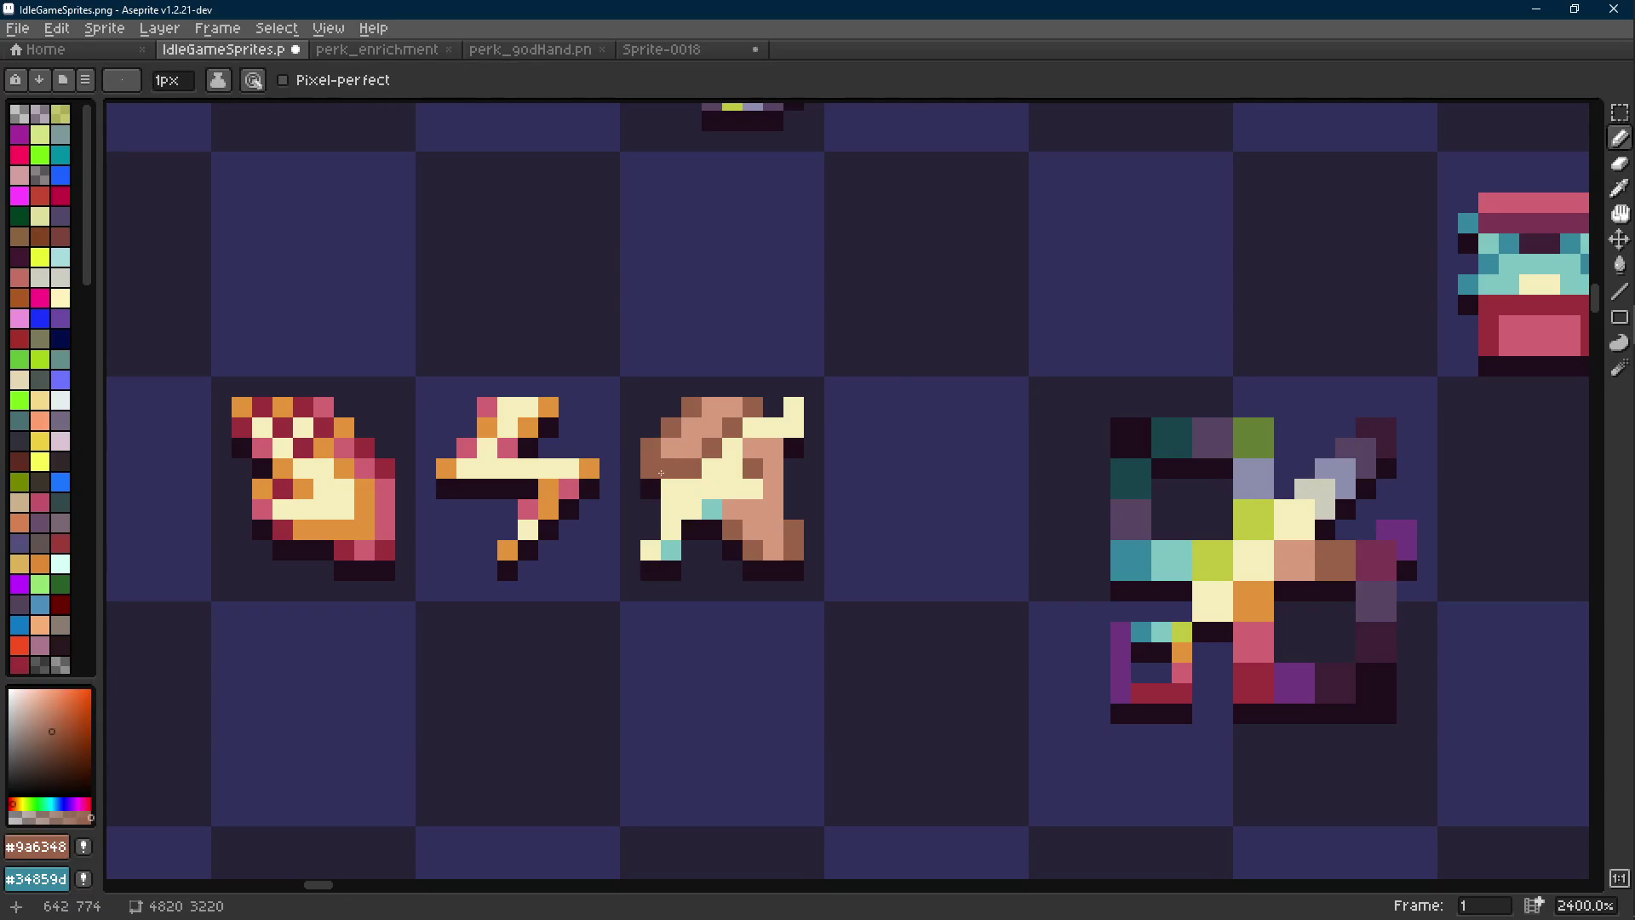
{"action": "scroll", "coordinate": [739, 509], "scroll_direction": "down", "scroll_amount": 7}
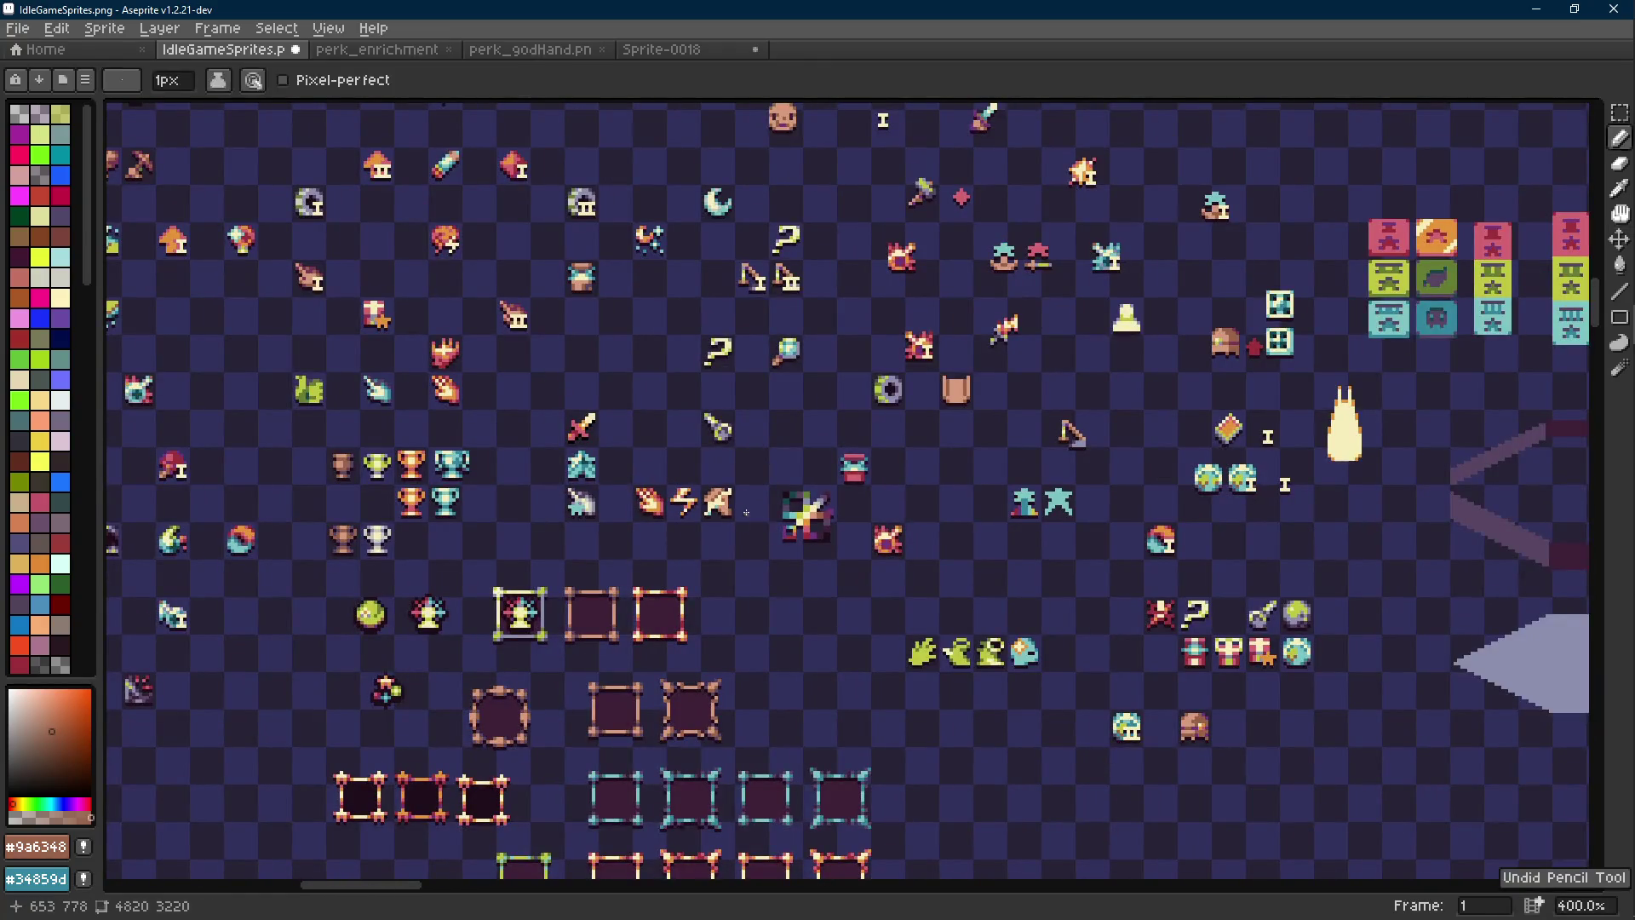
{"action": "scroll", "coordinate": [714, 508], "scroll_direction": "up", "scroll_amount": 7}
{"action": "left_click", "coordinate": [715, 515], "text": "alt"}
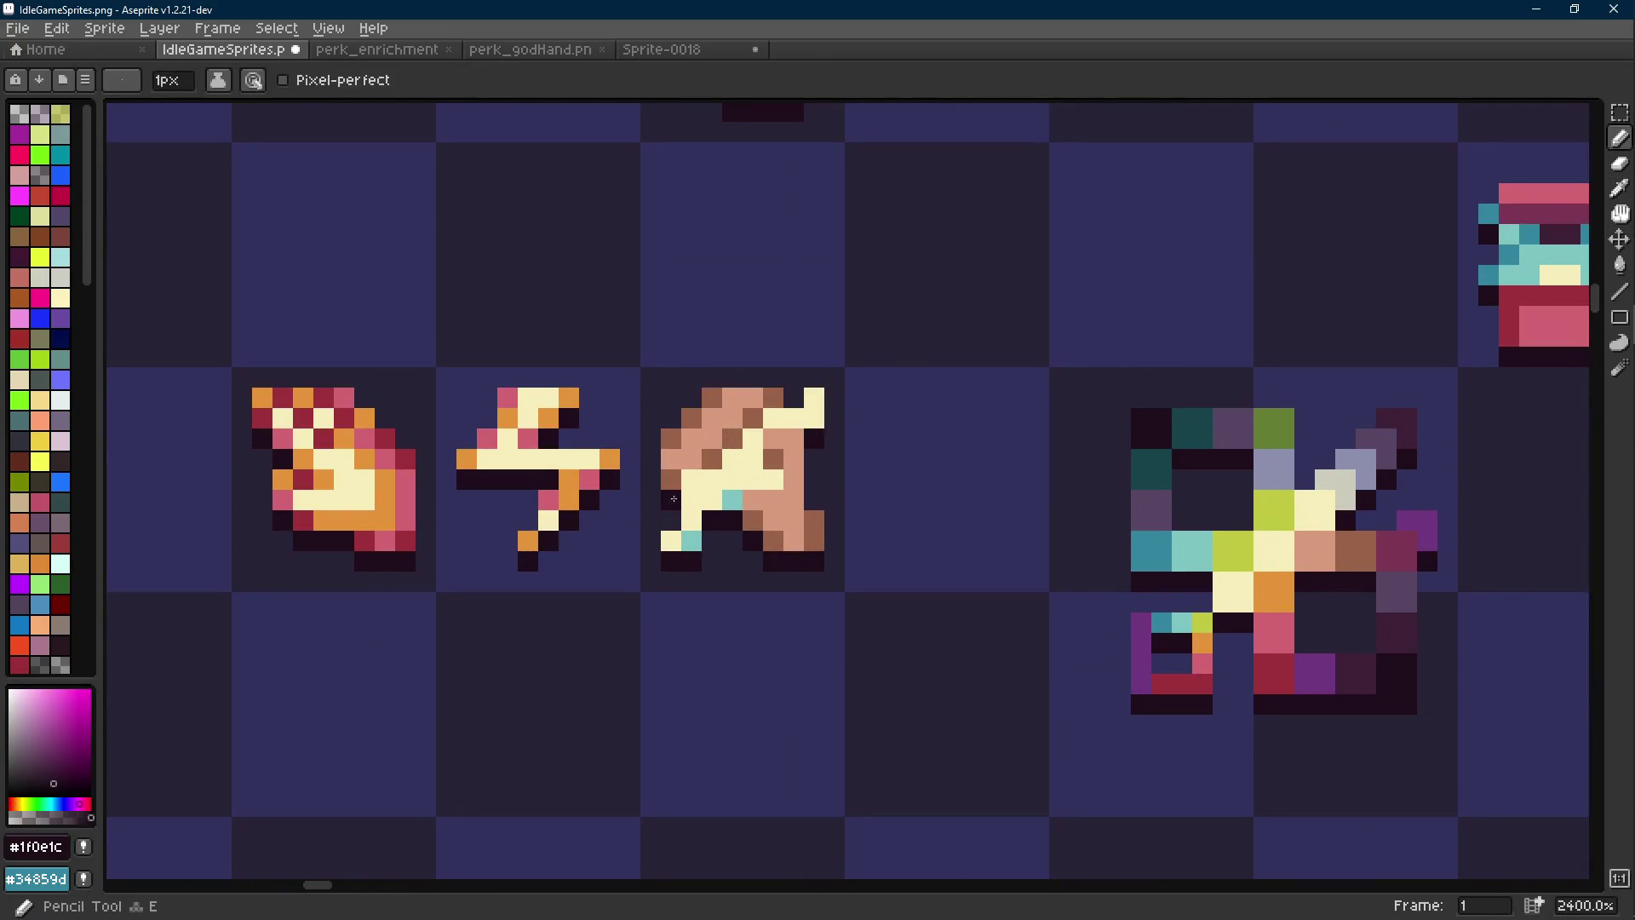
{"action": "scroll", "coordinate": [755, 537], "scroll_direction": "down", "scroll_amount": 7}
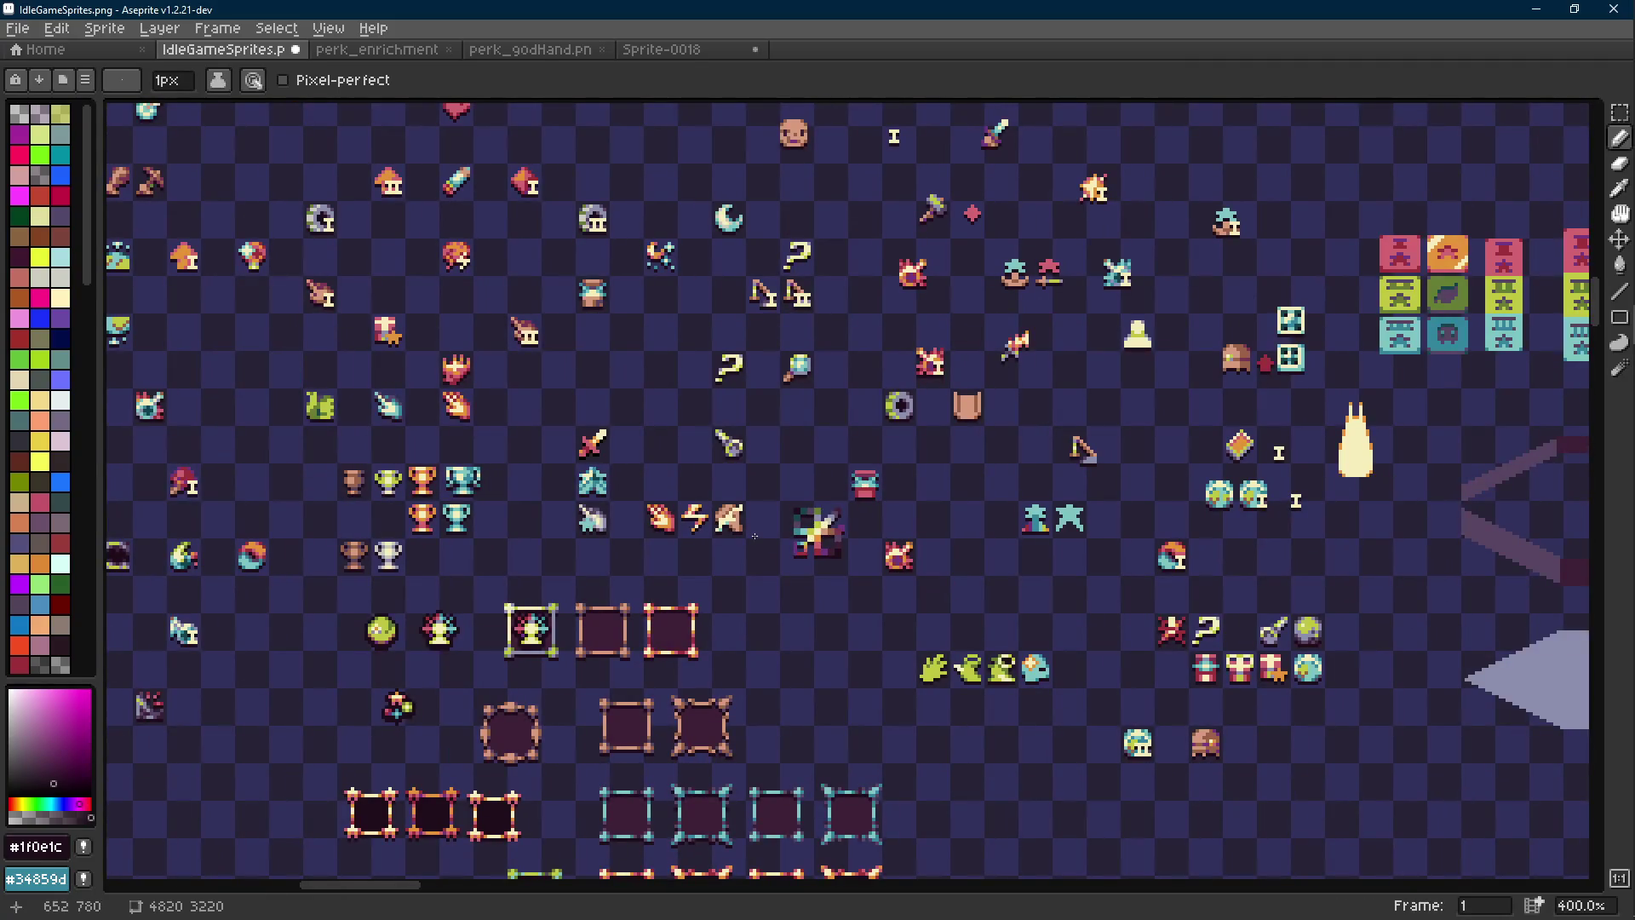
{"action": "scroll", "coordinate": [755, 537], "scroll_direction": "up", "scroll_amount": 7}
Eyedrop the brown #9a6348 and paint a pixel on the arrow sprite's left edge
{"action": "key", "text": "r"}
{"action": "key", "text": "e"}
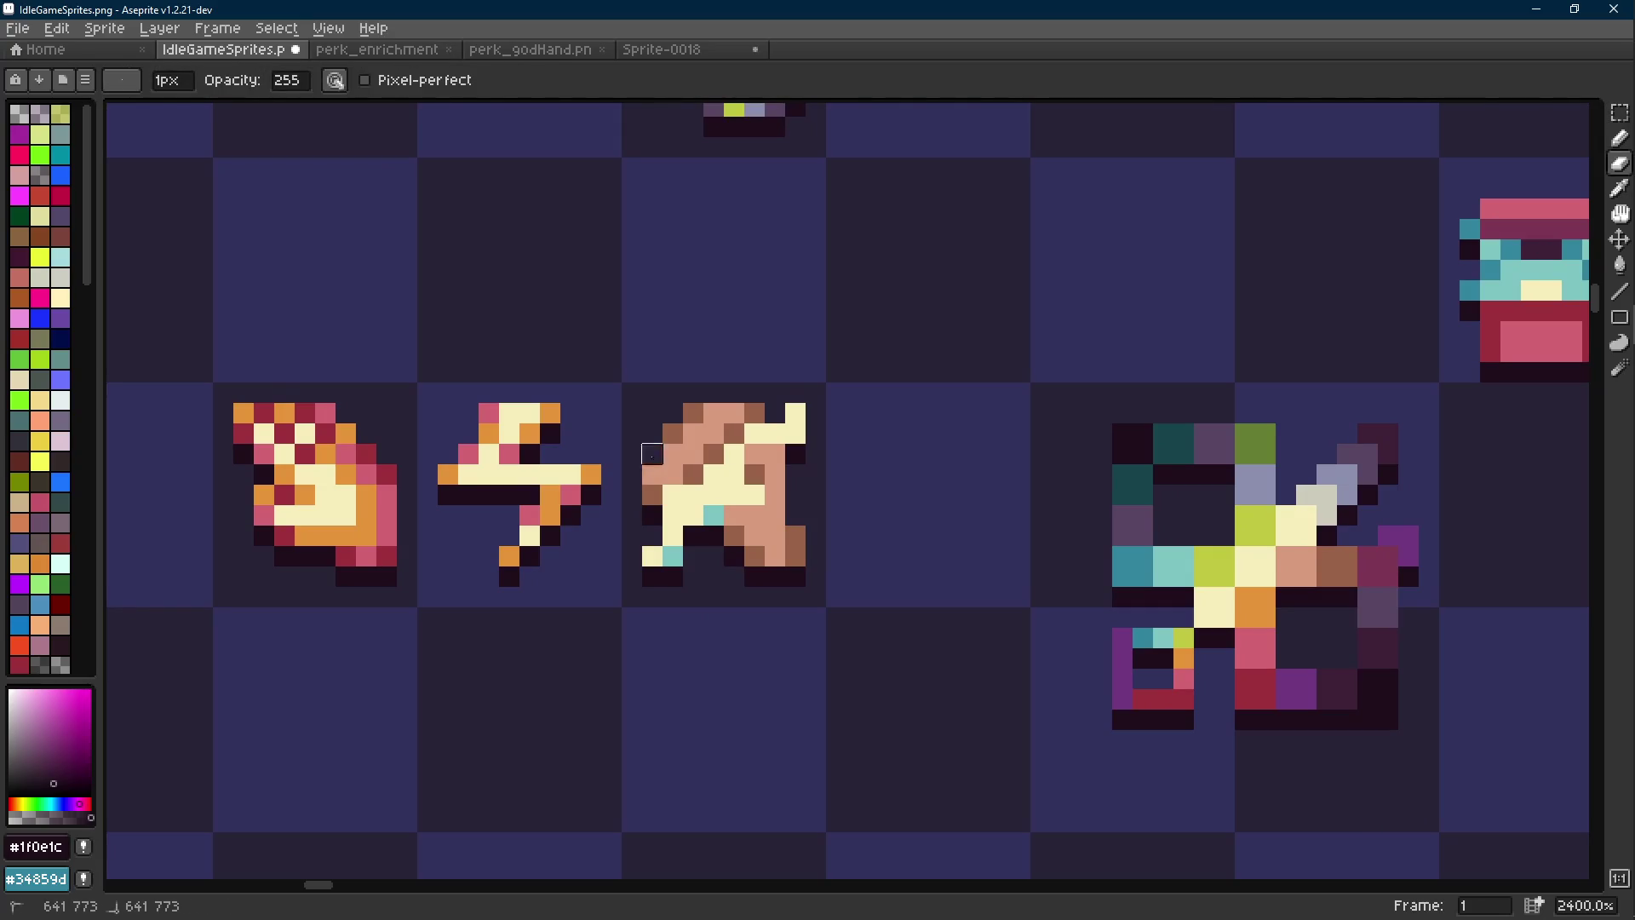
{"action": "left_click", "coordinate": [697, 469], "text": "alt"}
{"action": "left_click", "coordinate": [650, 487]}
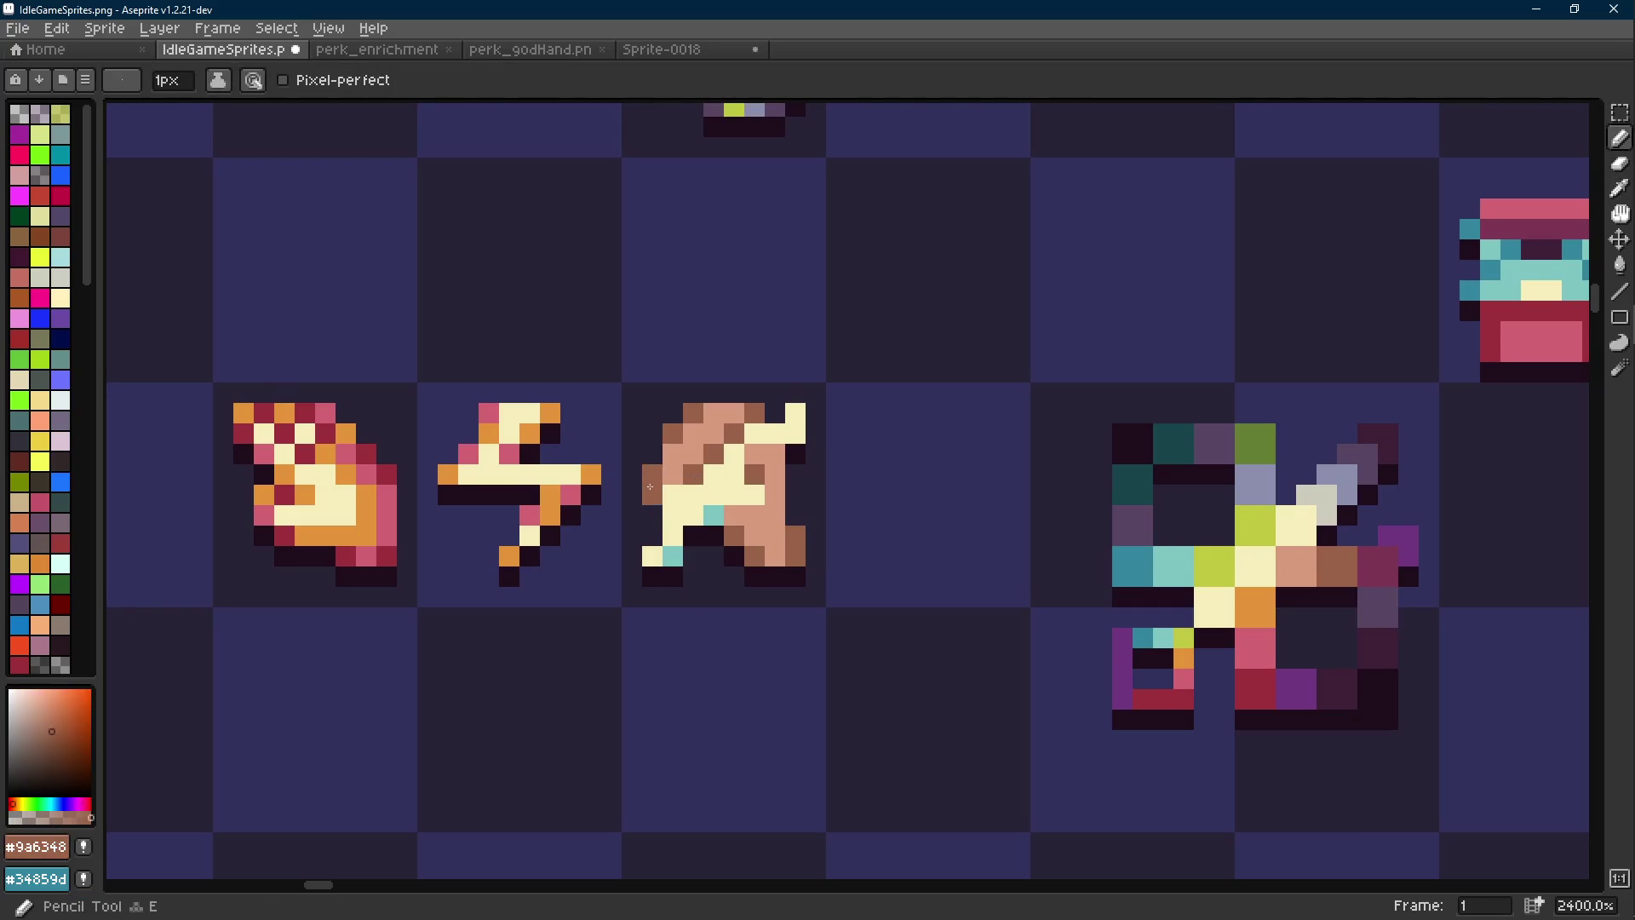
{"action": "scroll", "coordinate": [650, 488], "scroll_direction": "down", "scroll_amount": 5}
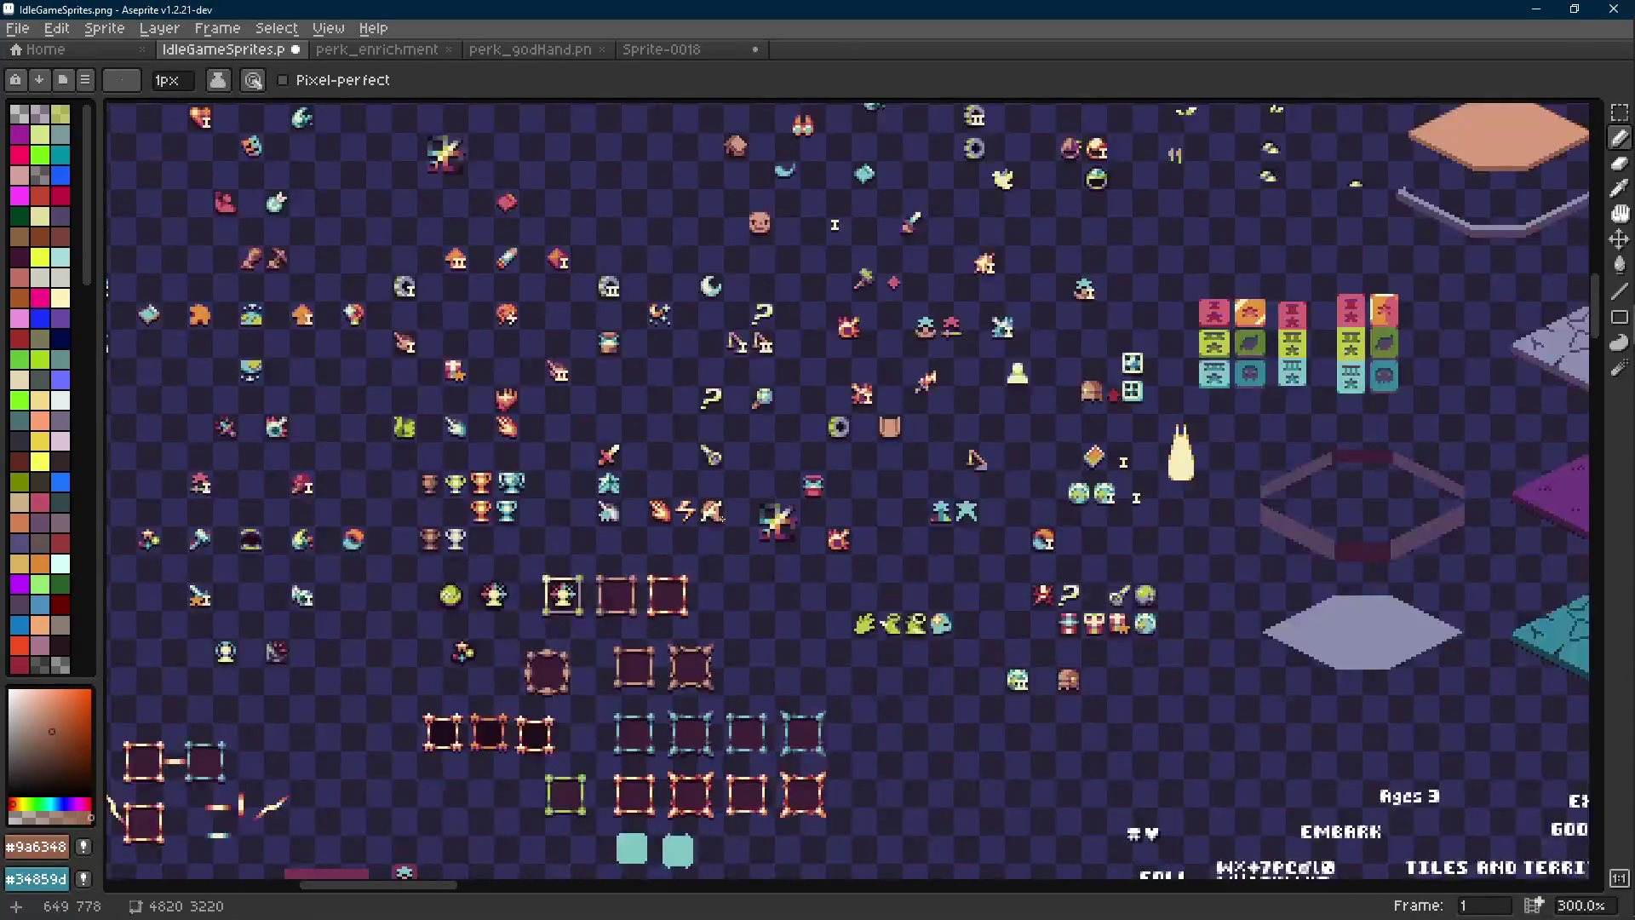
{"action": "scroll", "coordinate": [648, 501], "scroll_direction": "up", "scroll_amount": 5}
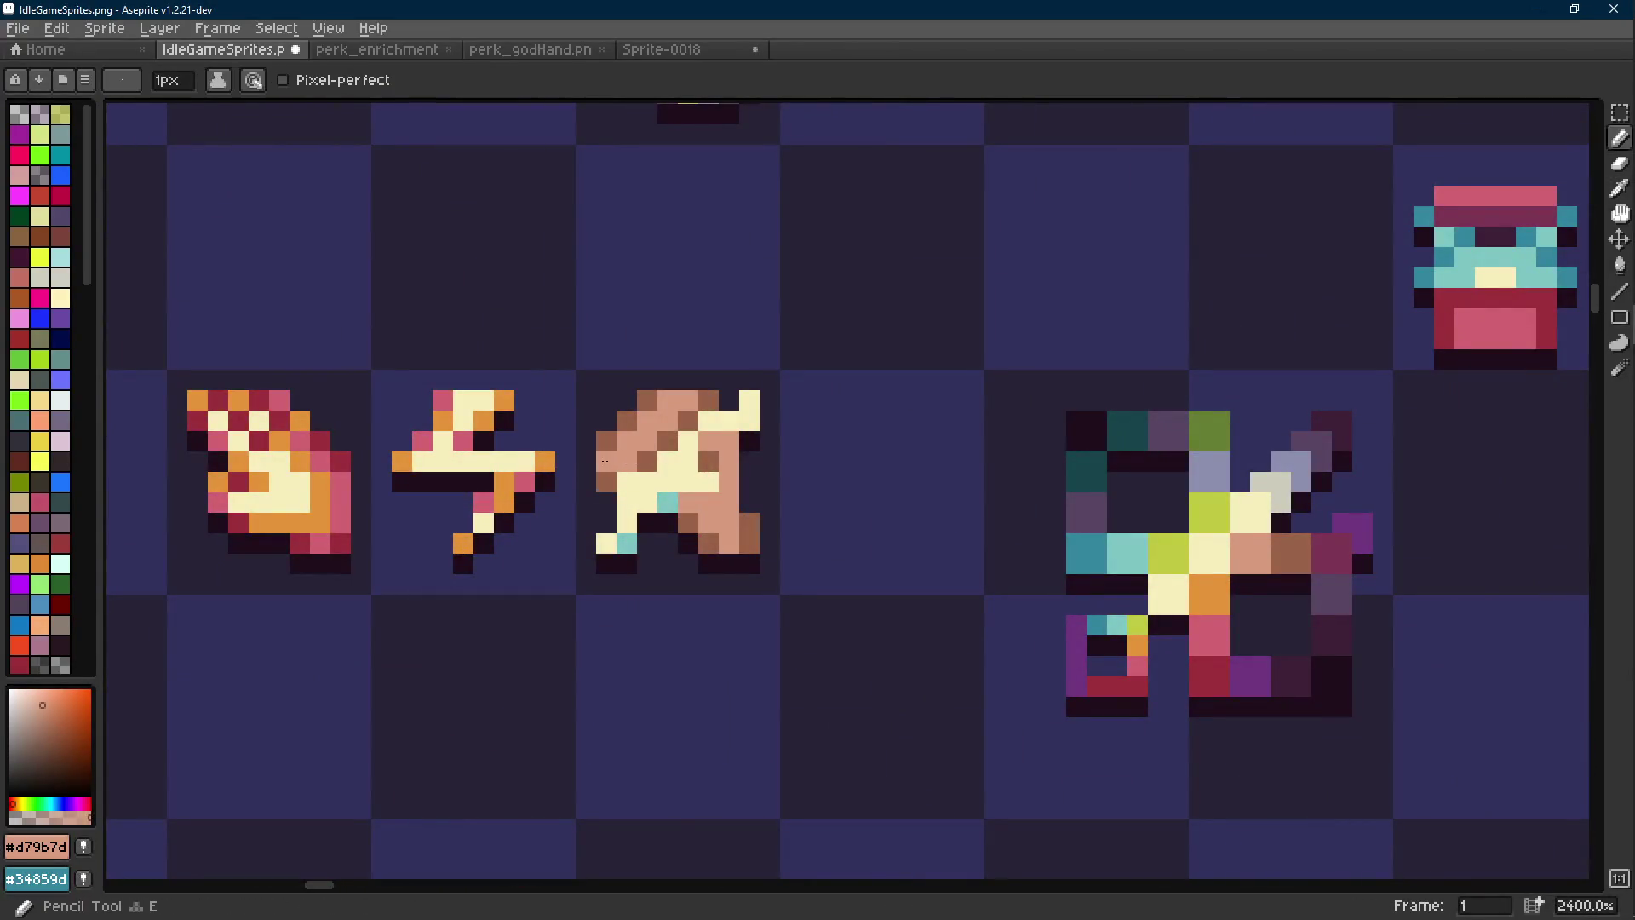
{"action": "scroll", "coordinate": [744, 517], "scroll_direction": "down", "scroll_amount": 5}
{"action": "scroll", "coordinate": [744, 517], "scroll_direction": "down", "scroll_amount": 1}
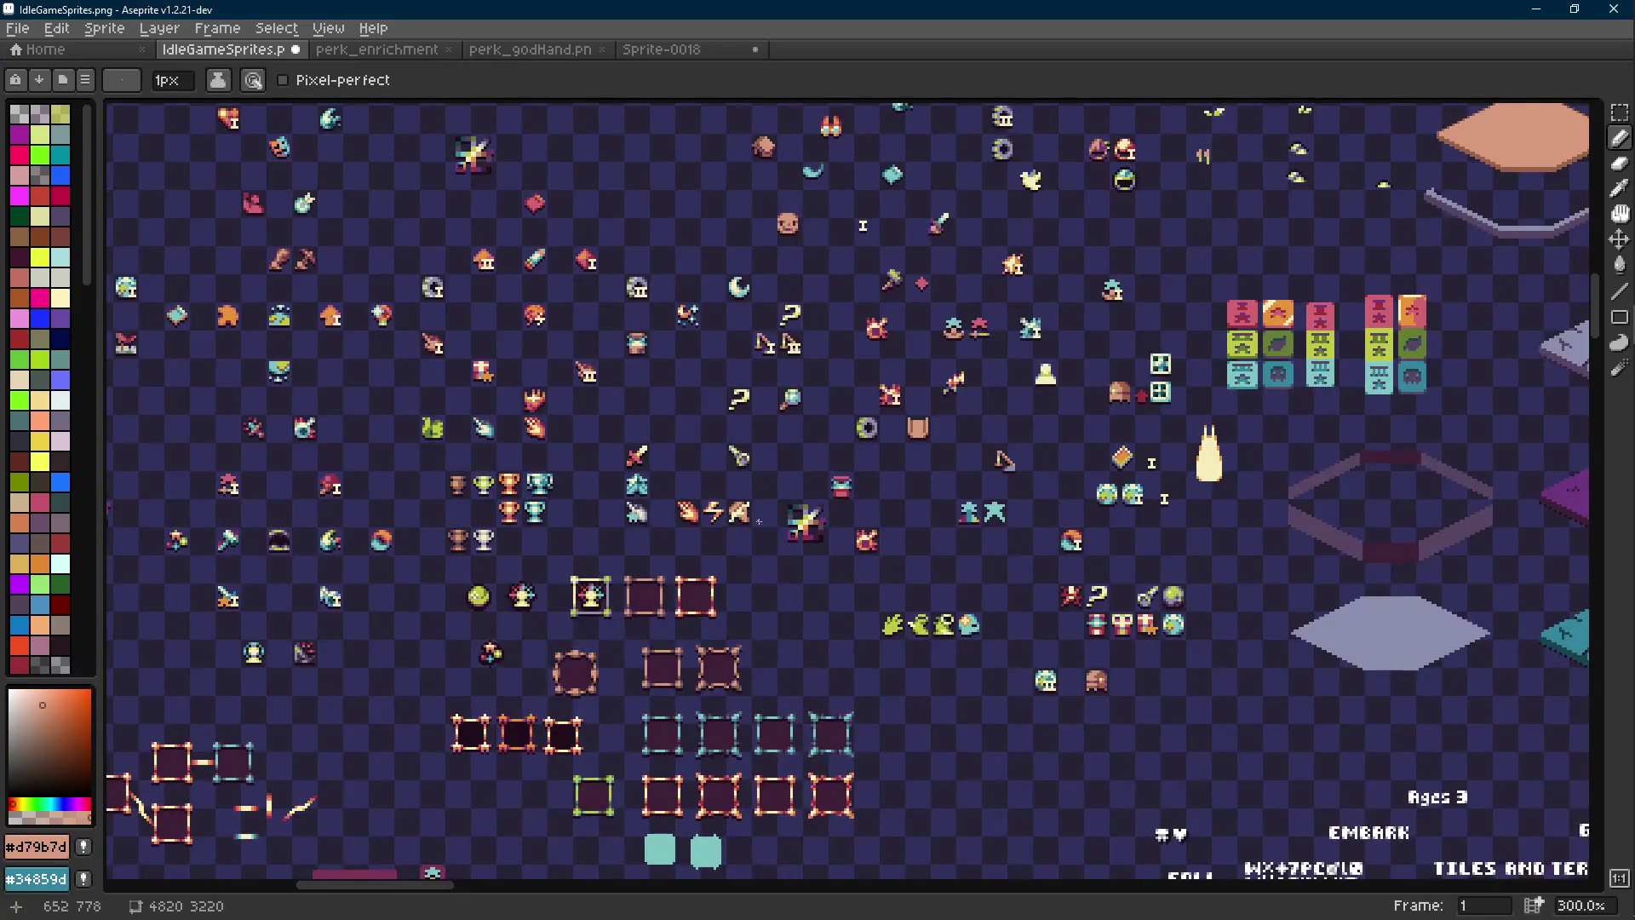
{"action": "scroll", "coordinate": [759, 520], "scroll_direction": "up", "scroll_amount": 1}
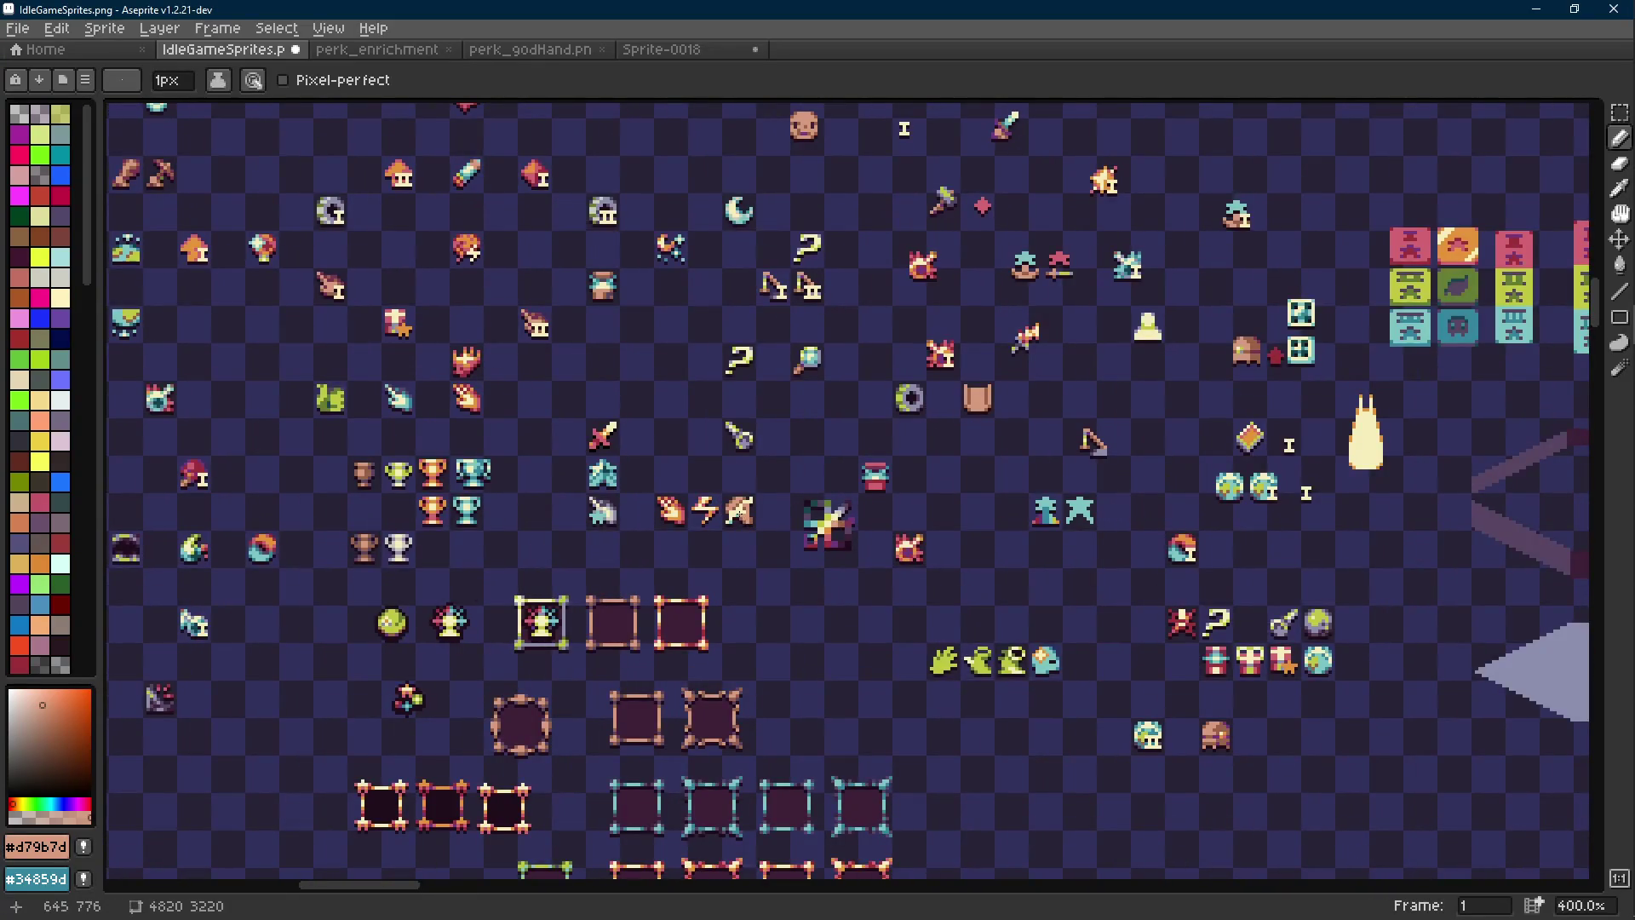
{"action": "scroll", "coordinate": [739, 511], "scroll_direction": "up", "scroll_amount": 1}
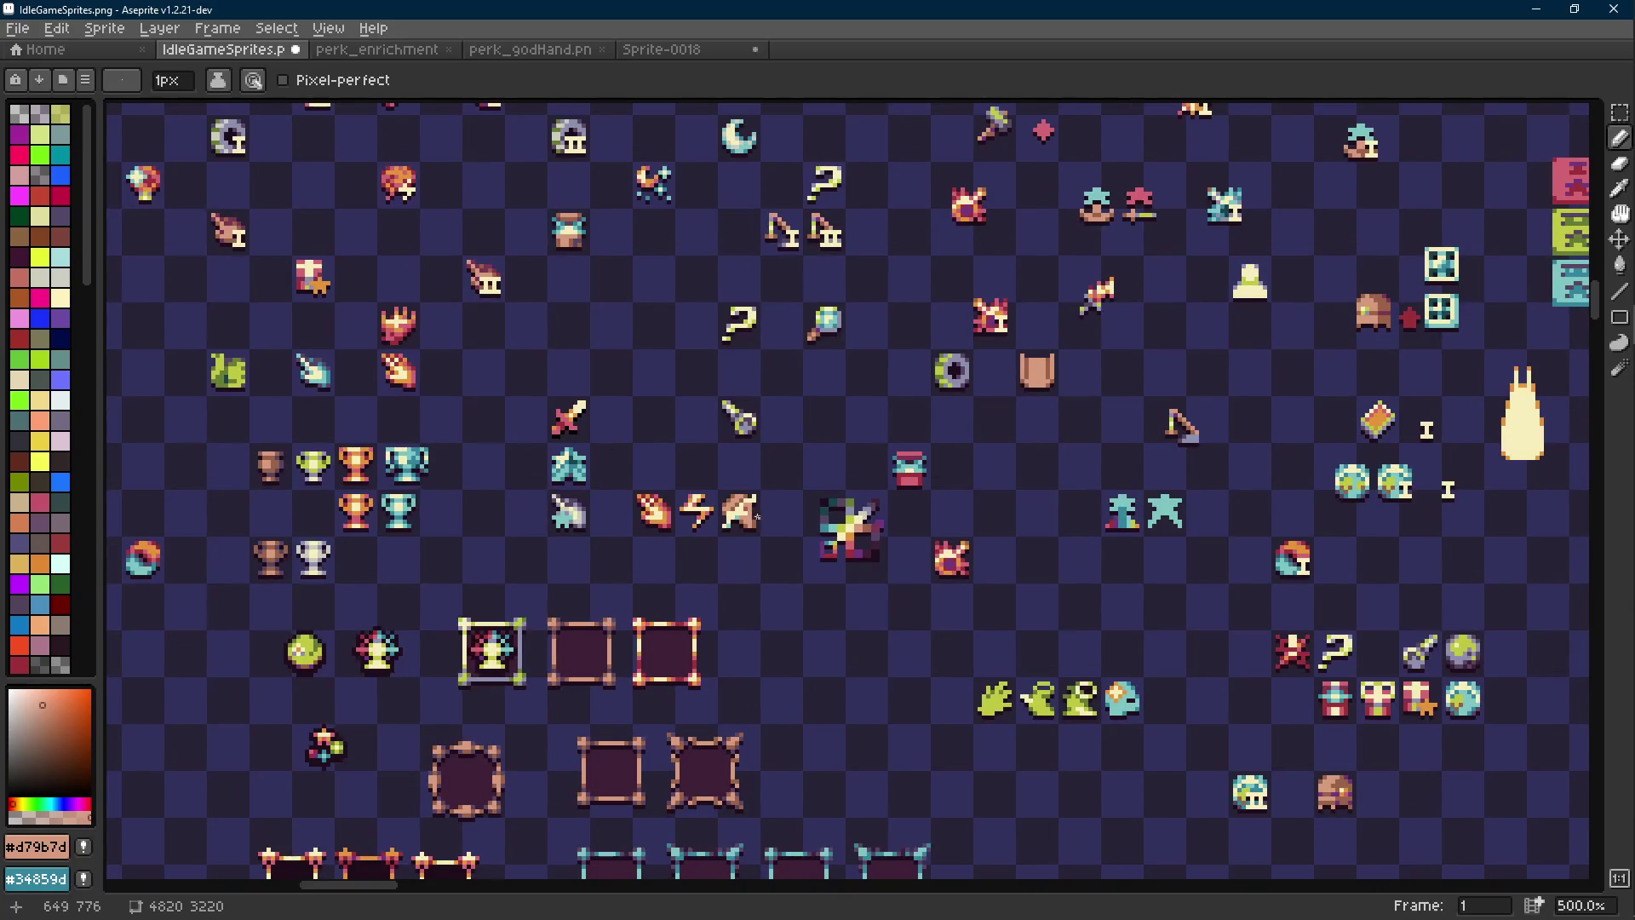
{"action": "scroll", "coordinate": [759, 517], "scroll_direction": "up", "scroll_amount": 7}
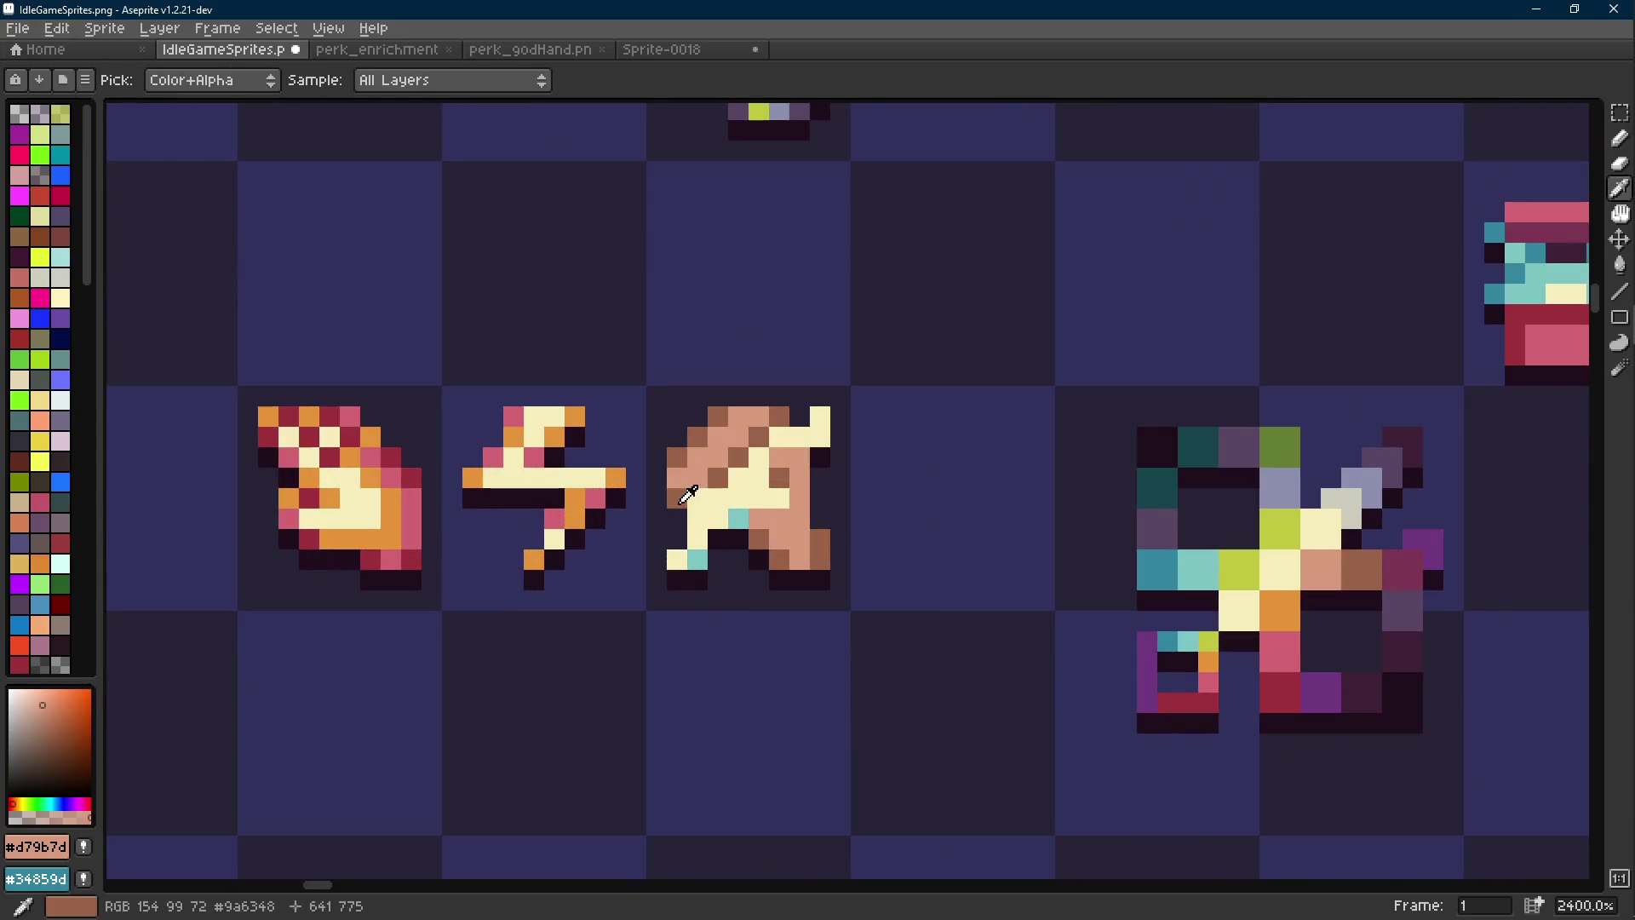
Sample sprite colours, ending on light tan #d79b7d, and switch to the Line tool
{"action": "left_click", "coordinate": [671, 506], "text": "alt"}
{"action": "key", "text": "i"}
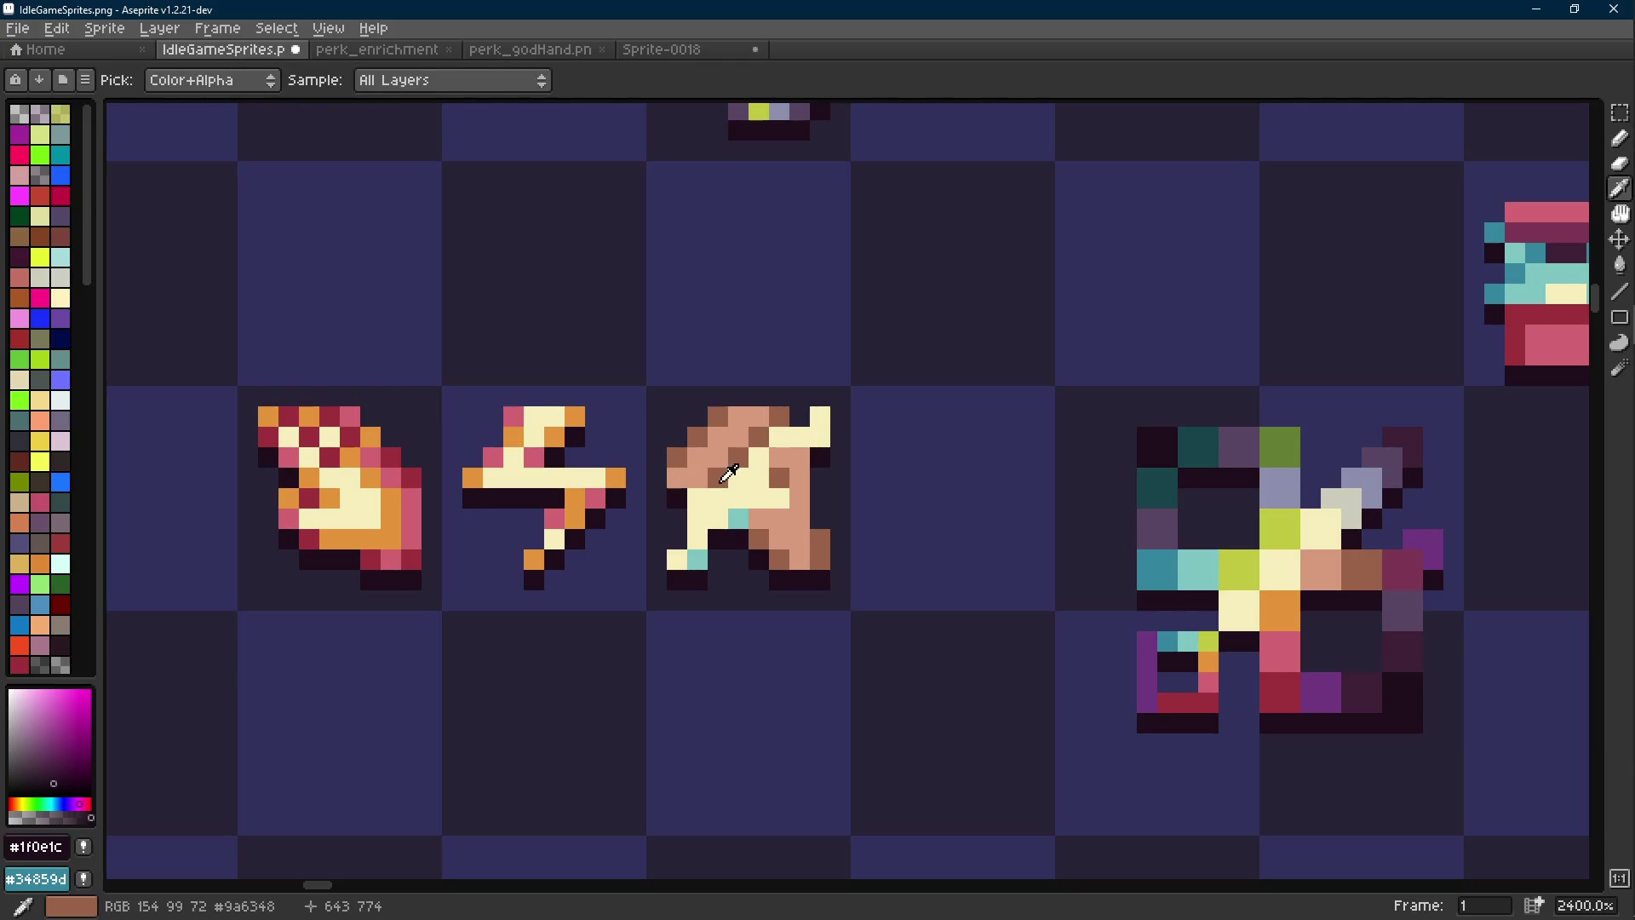
{"action": "left_click", "coordinate": [729, 473], "text": "alt"}
{"action": "scroll", "coordinate": [730, 473], "scroll_direction": "down", "scroll_amount": 9}
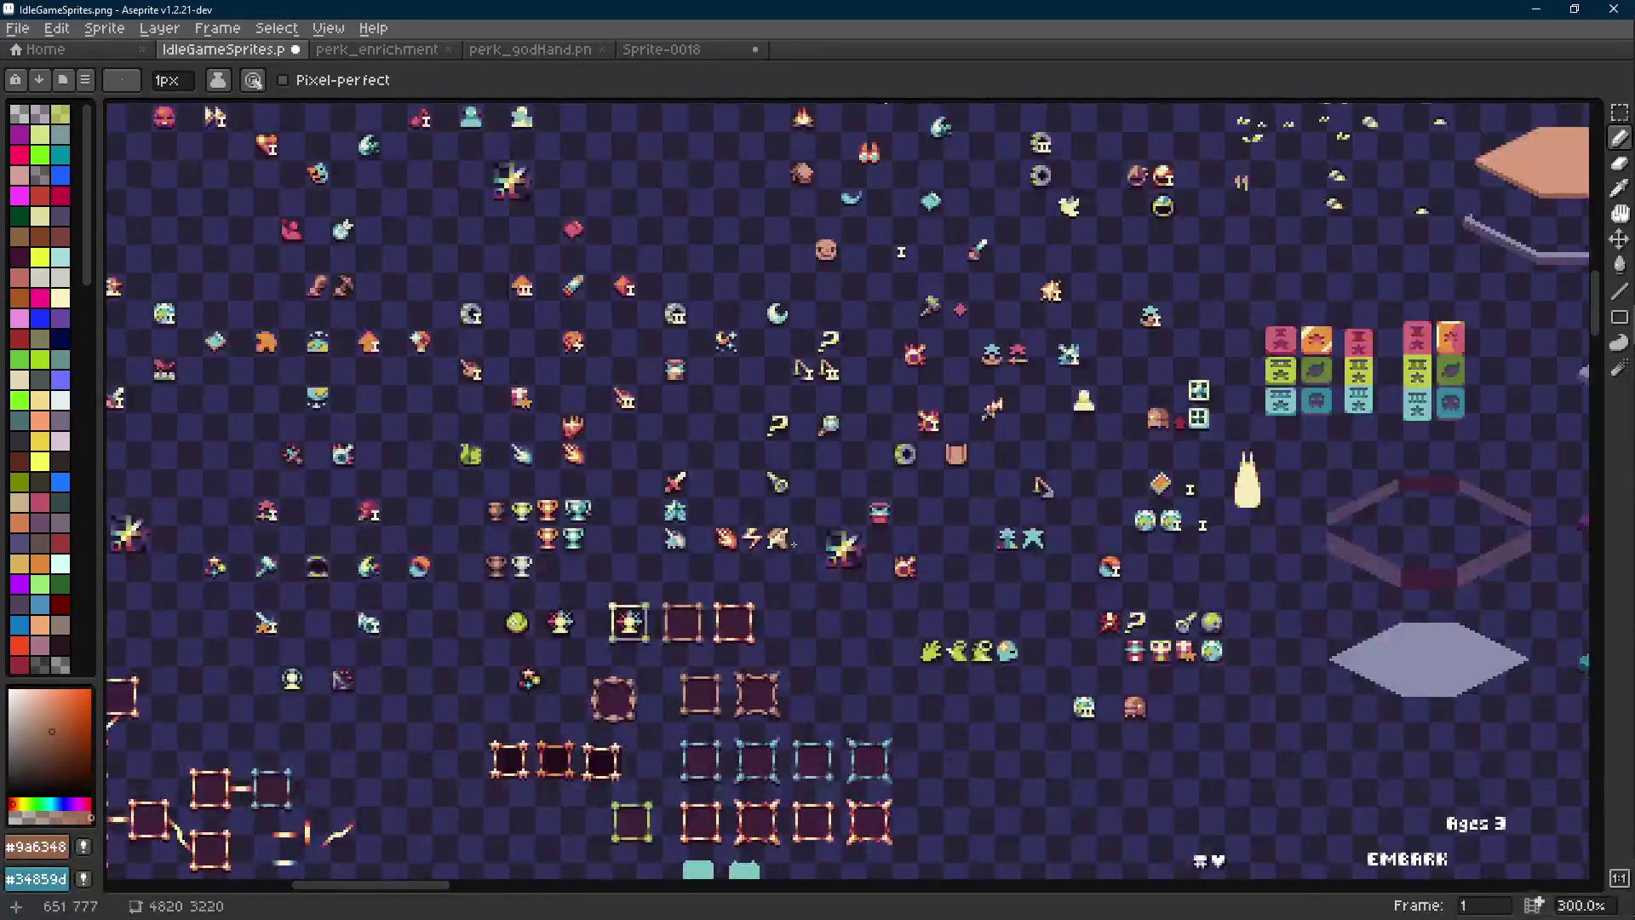
{"action": "scroll", "coordinate": [793, 544], "scroll_direction": "up", "scroll_amount": 4}
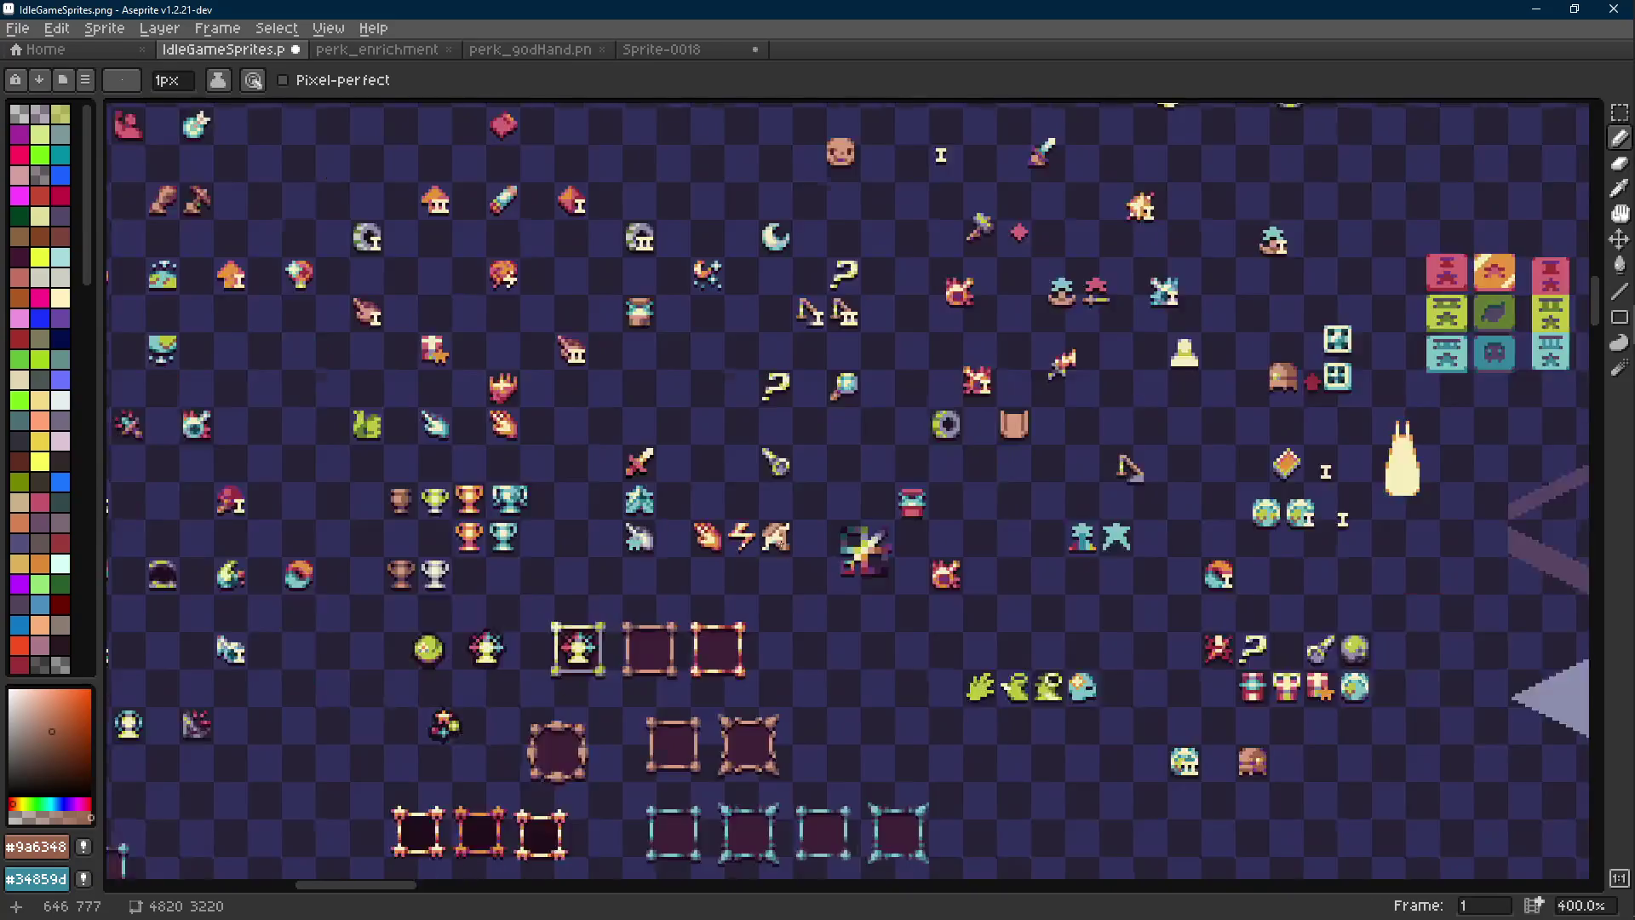
{"action": "scroll", "coordinate": [749, 525], "scroll_direction": "up", "scroll_amount": 5}
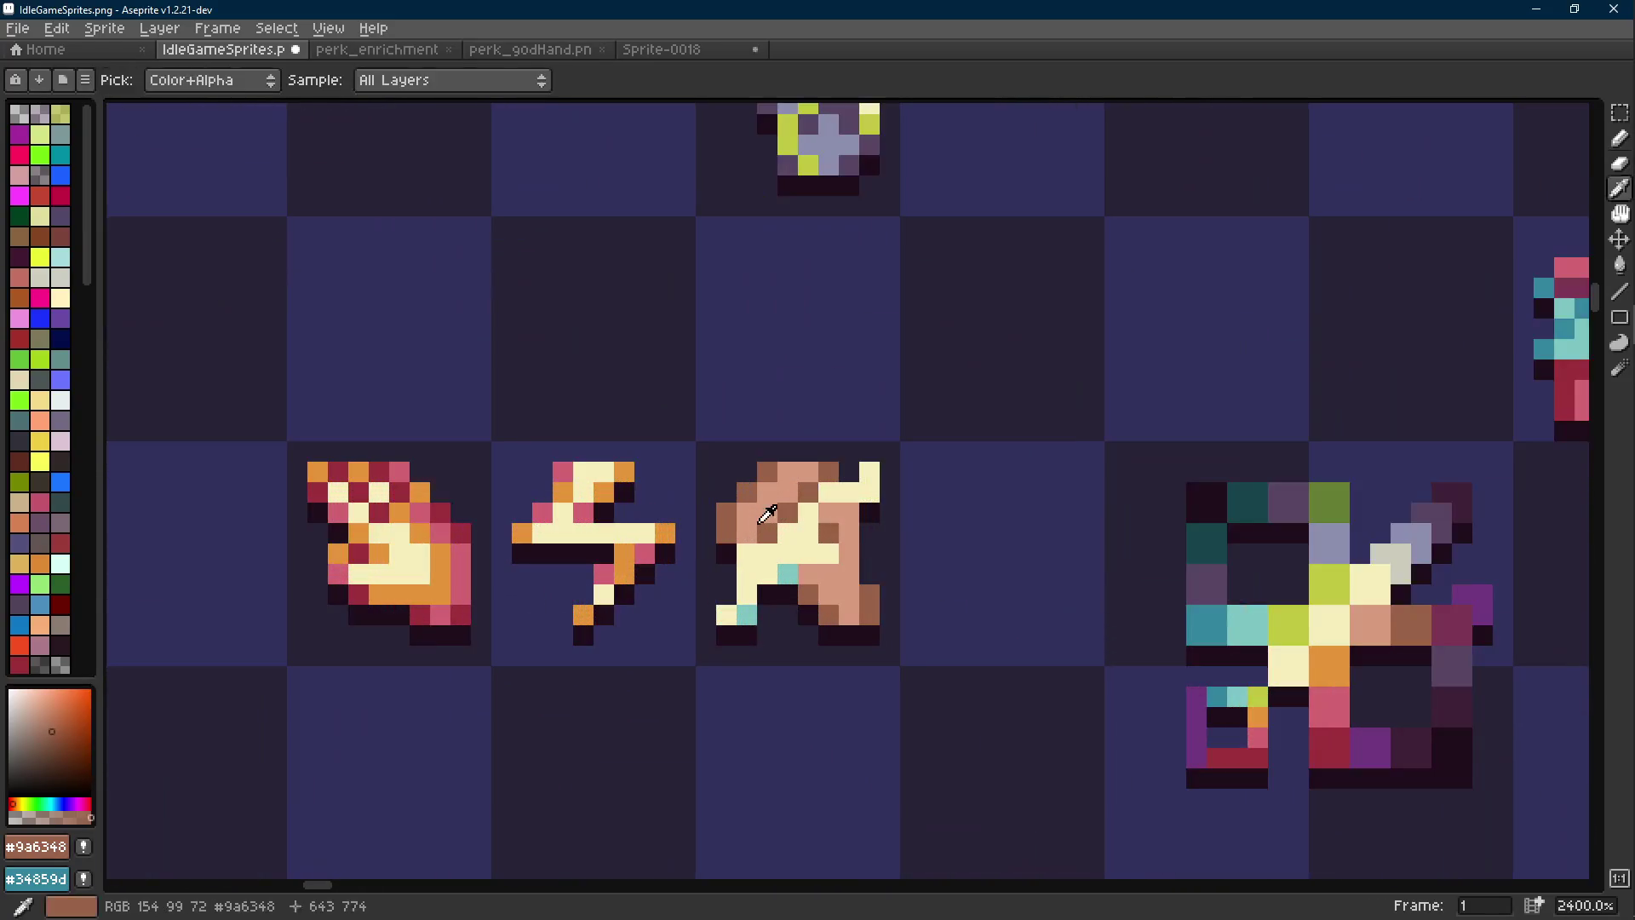
{"action": "left_click", "coordinate": [764, 473], "text": "alt"}
{"action": "key", "text": "shift+e"}
{"action": "scroll", "coordinate": [819, 526], "scroll_direction": "down", "scroll_amount": 9}
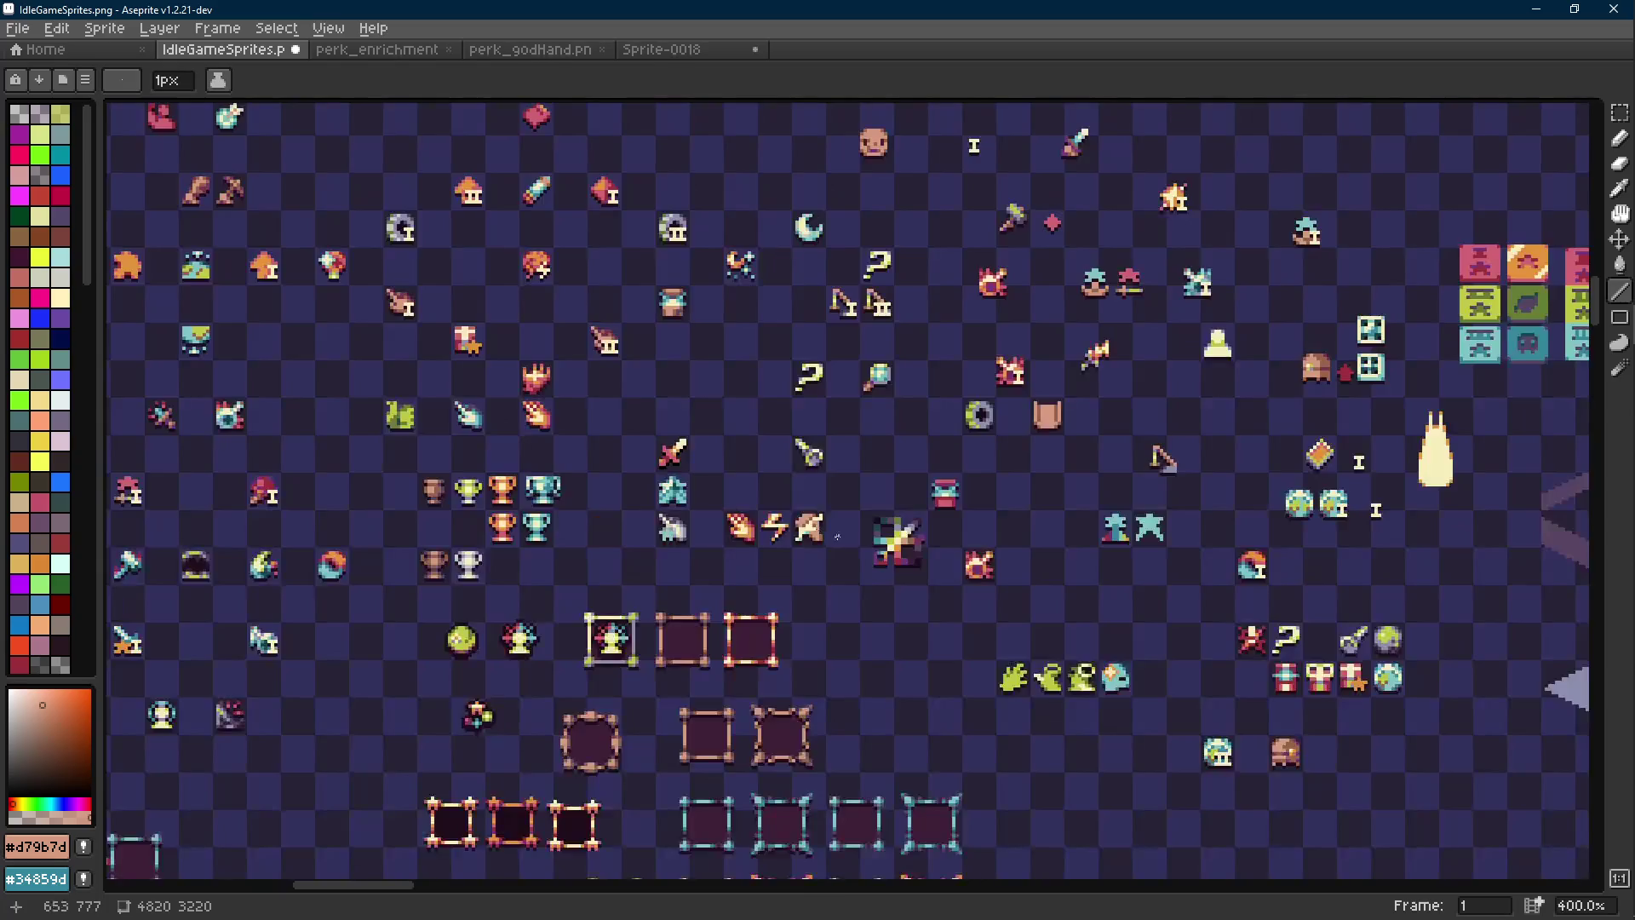
Undo the straight-line stroke with Ctrl+Z, restore the pencil touch-up with Ctrl+Y, and reselect the Line tool
{"action": "key", "text": "v"}
{"action": "key", "text": "ctrl+z"}
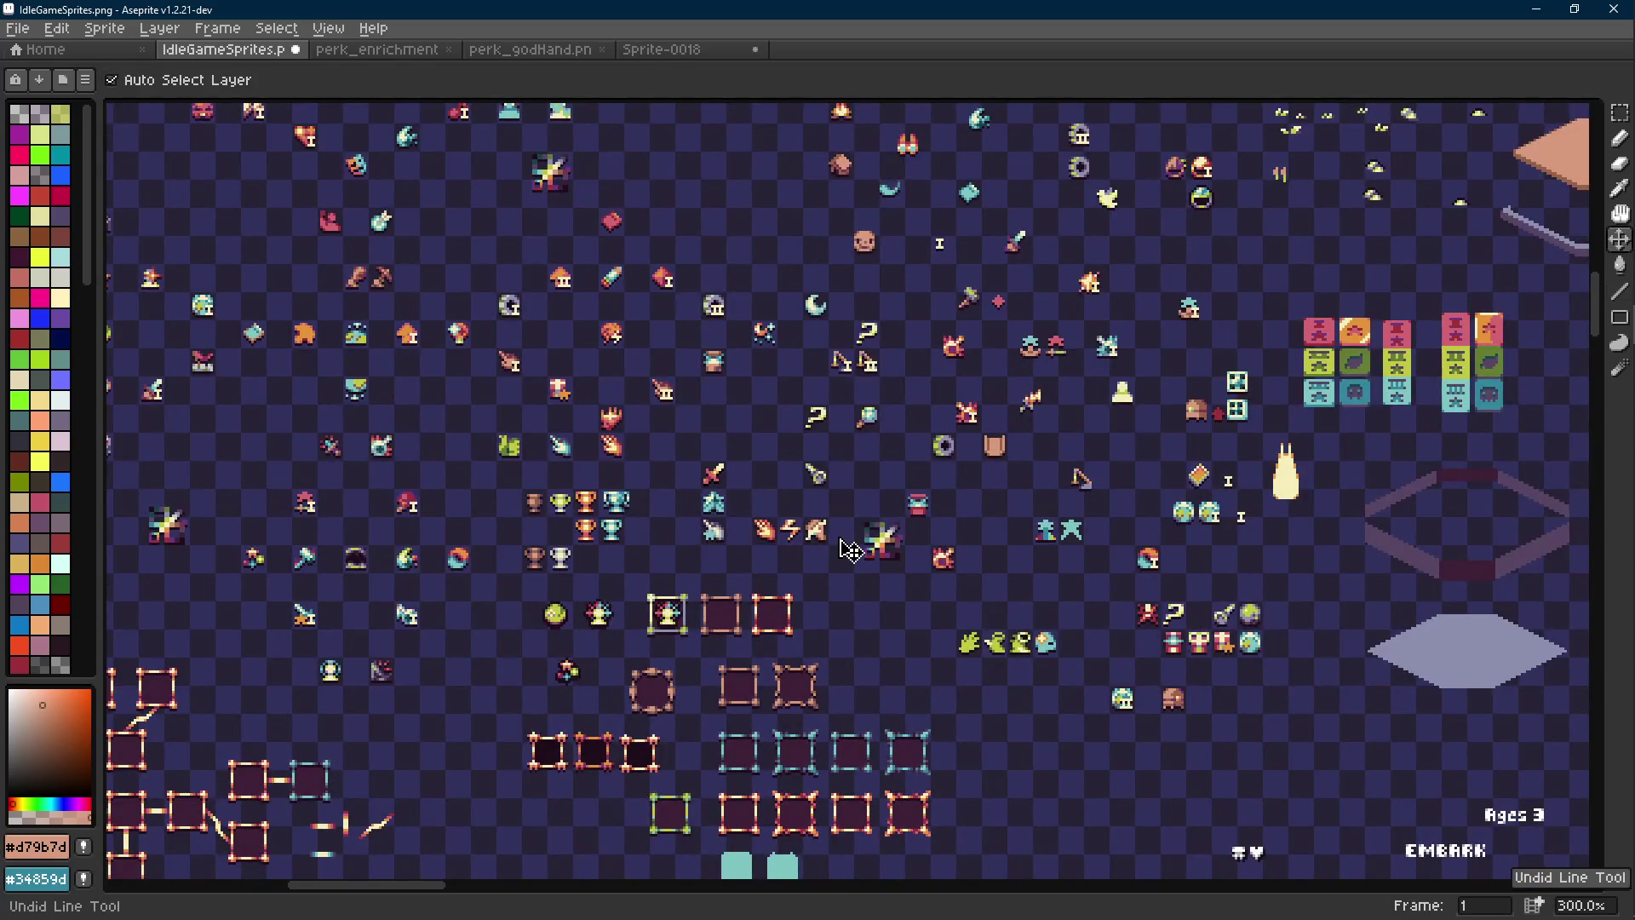
{"action": "key", "text": "l"}
{"action": "scroll", "coordinate": [839, 537], "scroll_direction": "up", "scroll_amount": 1}
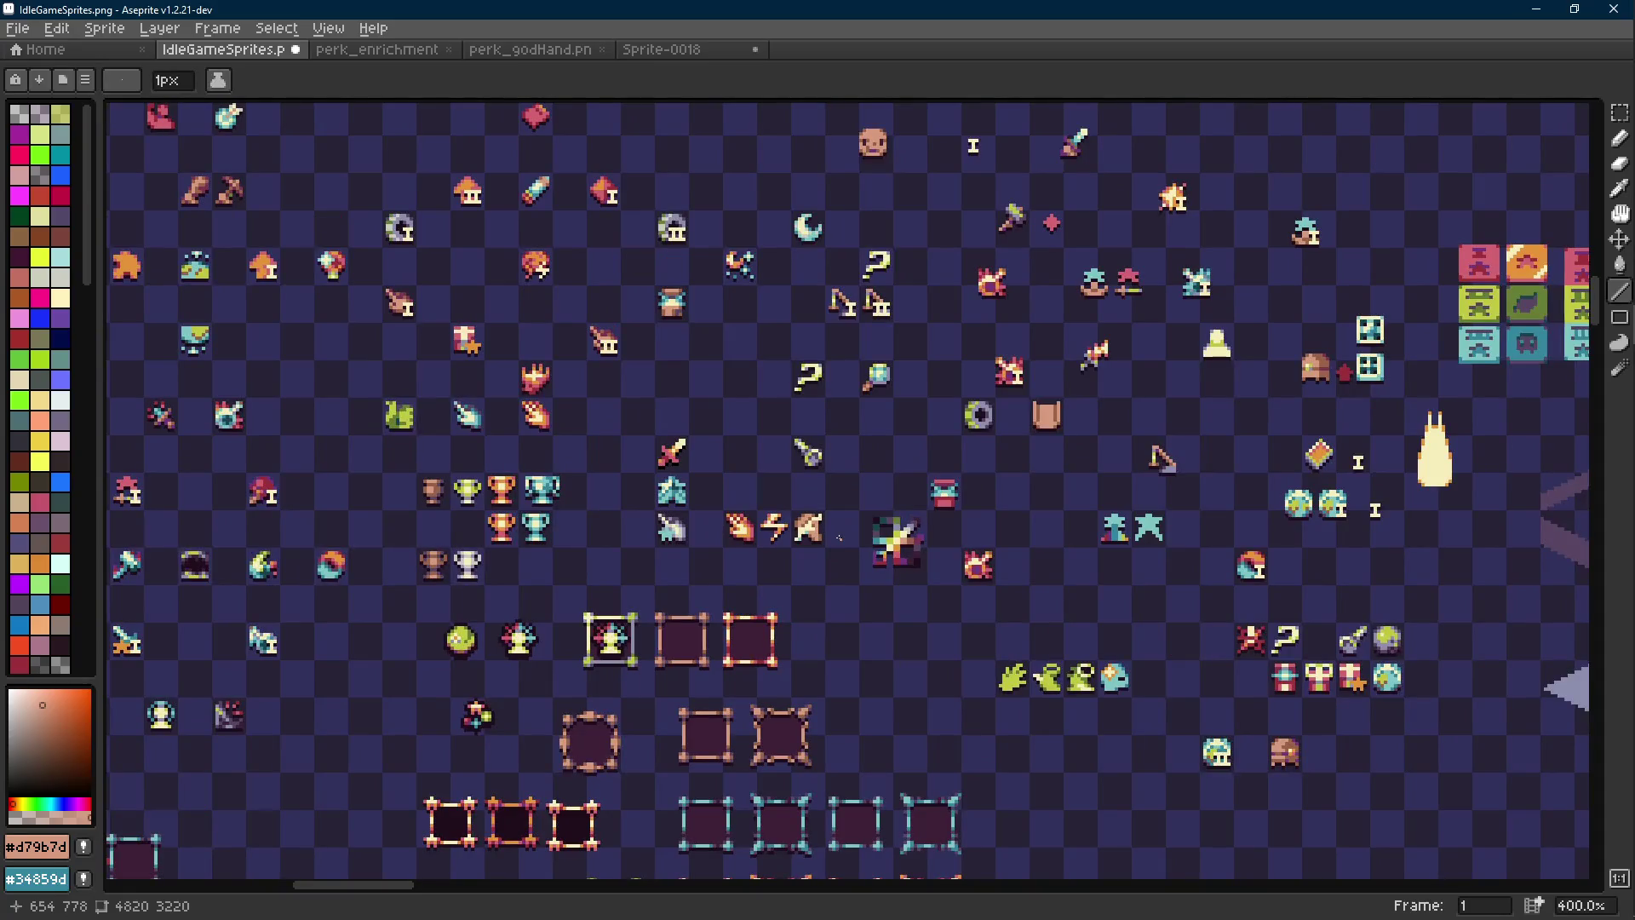
{"action": "key", "text": "v"}
{"action": "scroll", "coordinate": [843, 544], "scroll_direction": "down", "scroll_amount": 1}
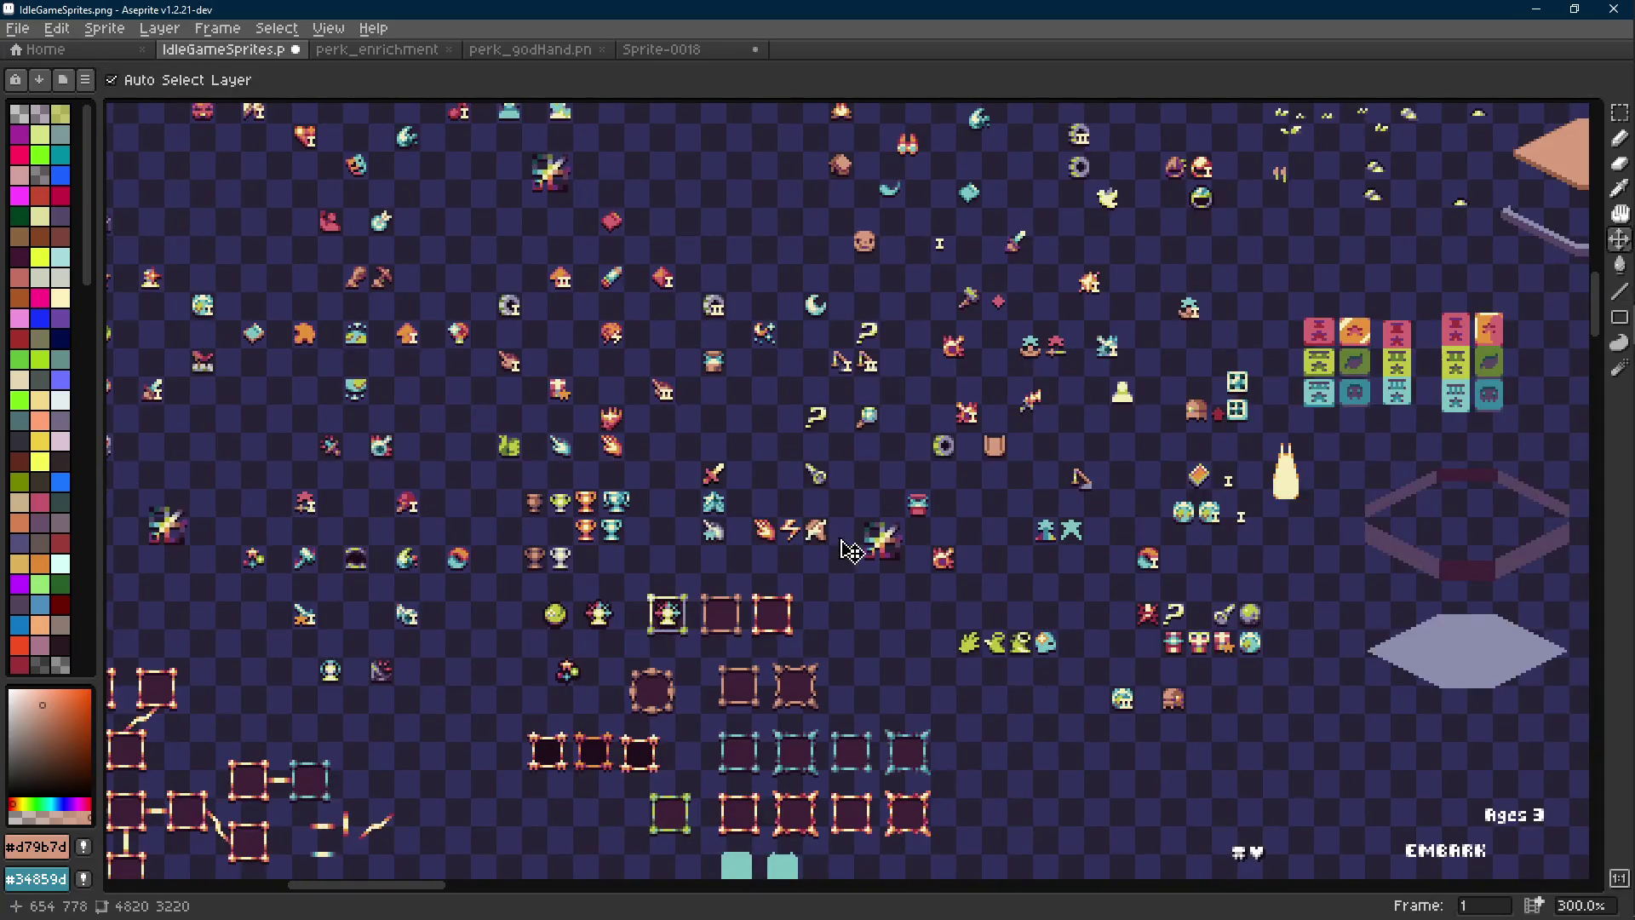
{"action": "key", "text": "ctrl+y"}
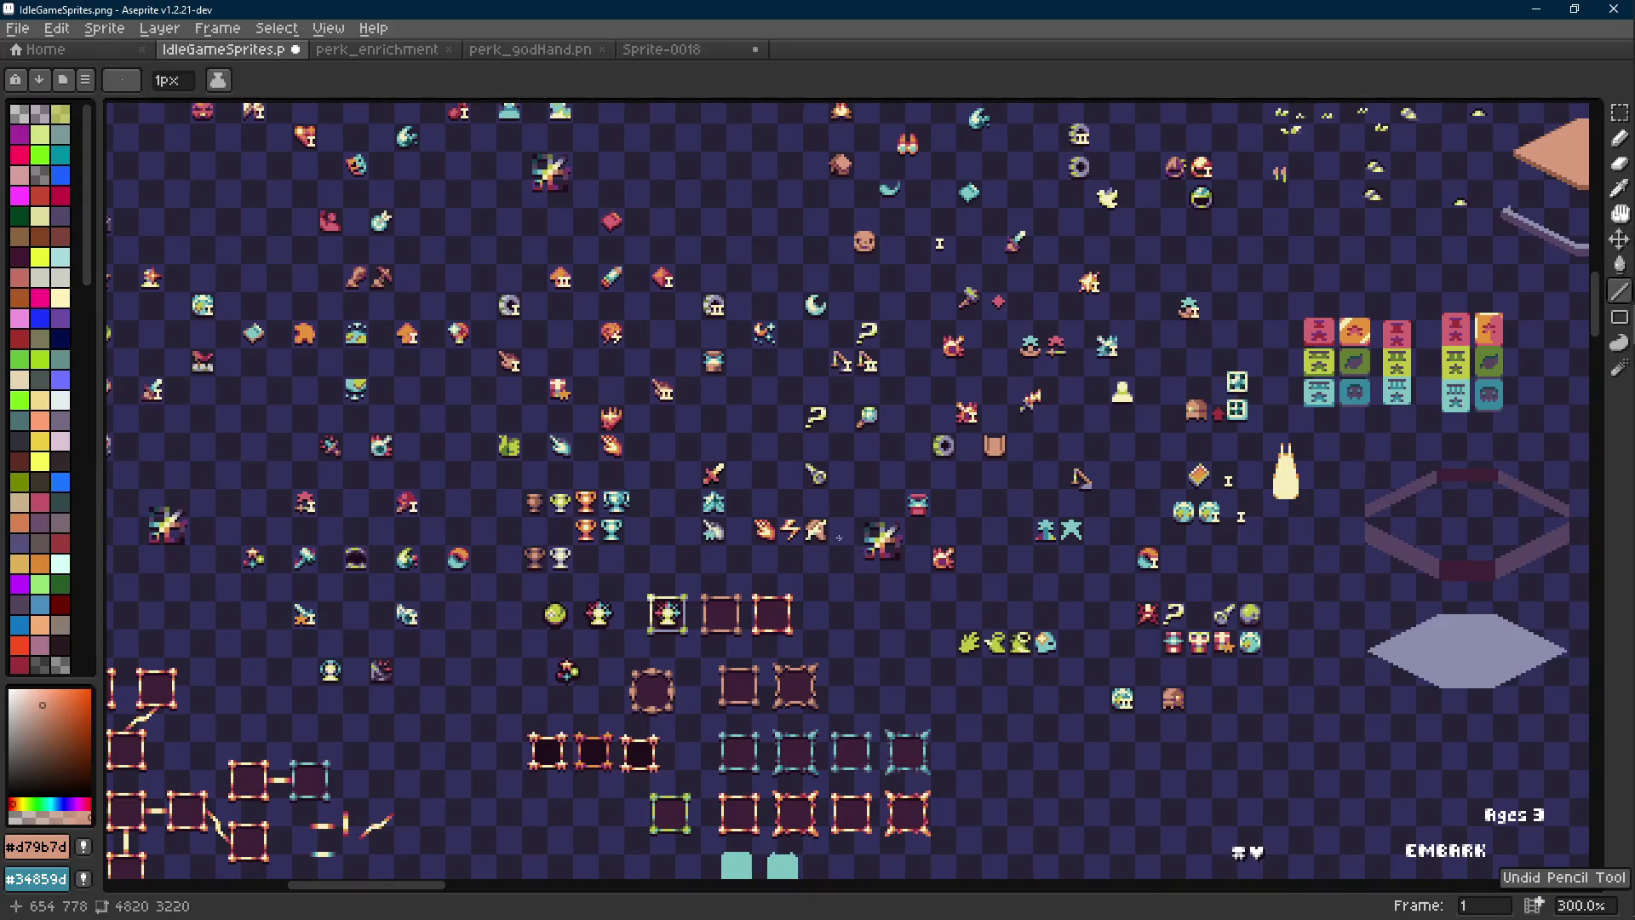
{"action": "scroll", "coordinate": [848, 551], "scroll_direction": "up", "scroll_amount": 2}
{"action": "key", "text": "l"}
{"action": "scroll", "coordinate": [844, 545], "scroll_direction": "up", "scroll_amount": 2}
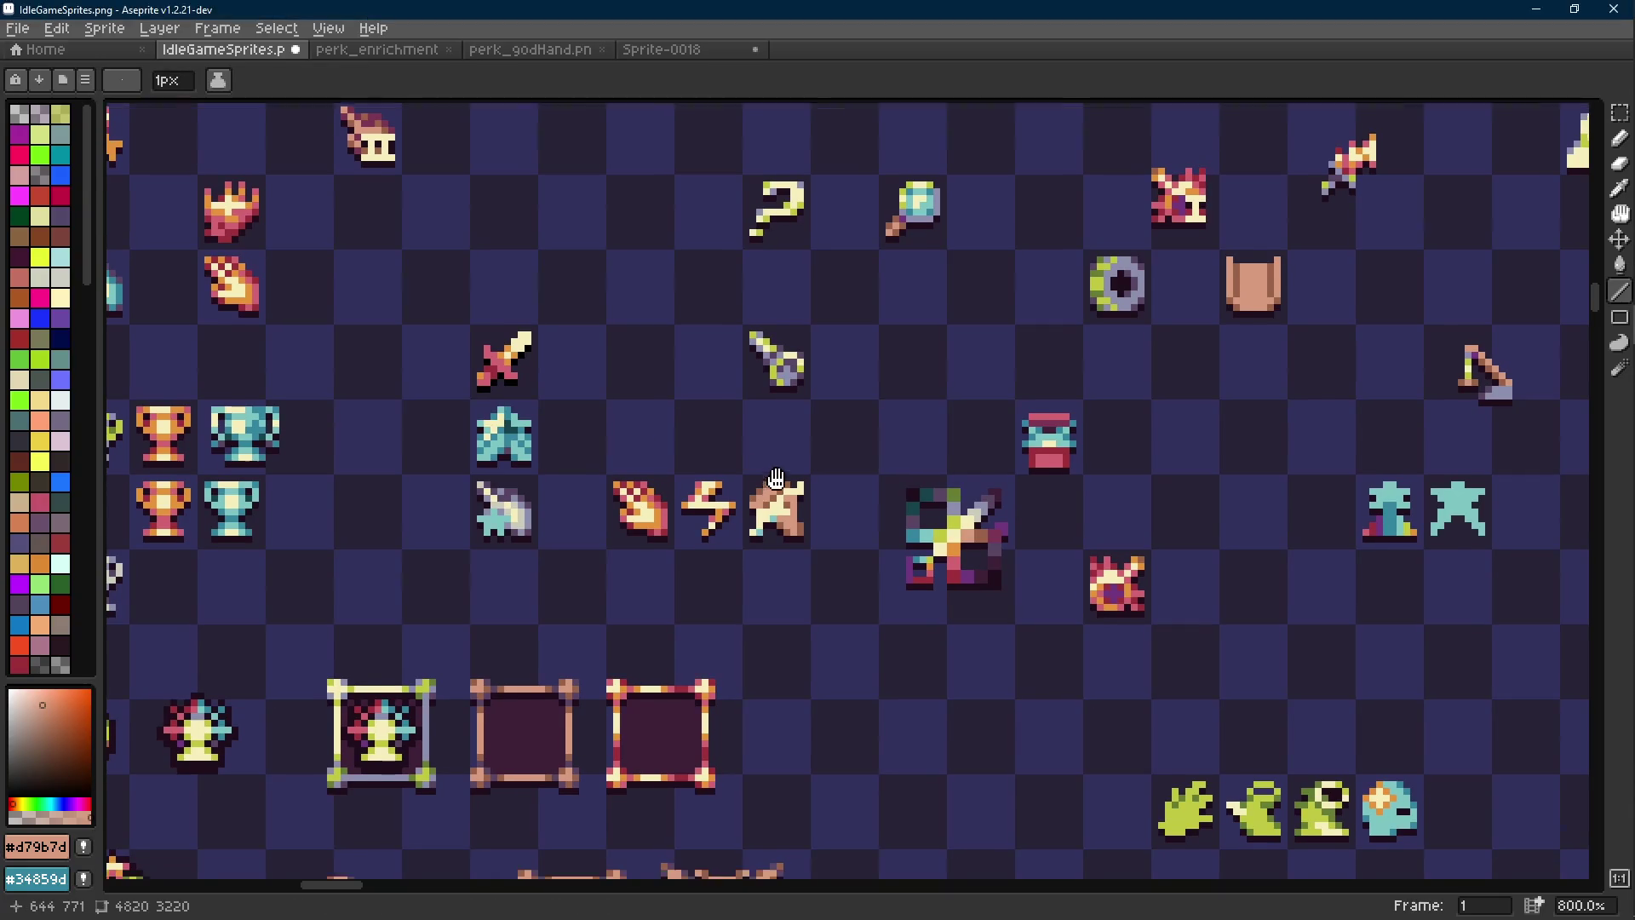
{"action": "scroll", "coordinate": [771, 471], "scroll_direction": "down", "scroll_amount": 1}
{"action": "scroll", "coordinate": [822, 486], "scroll_direction": "down", "scroll_amount": 1}
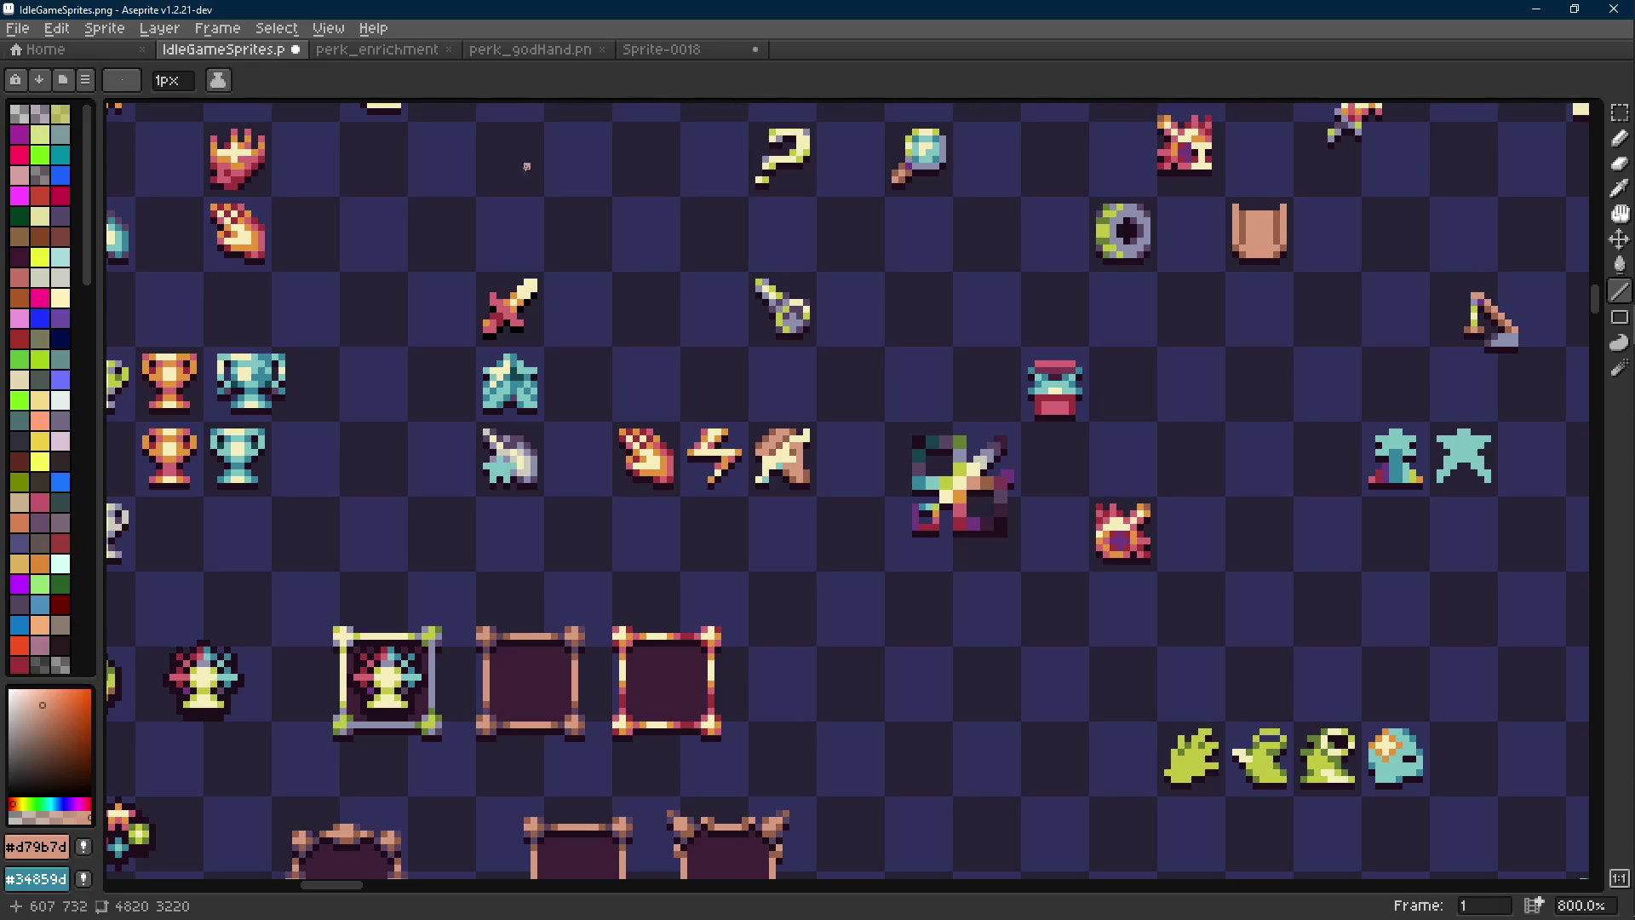
{"action": "left_click", "coordinate": [328, 28]}
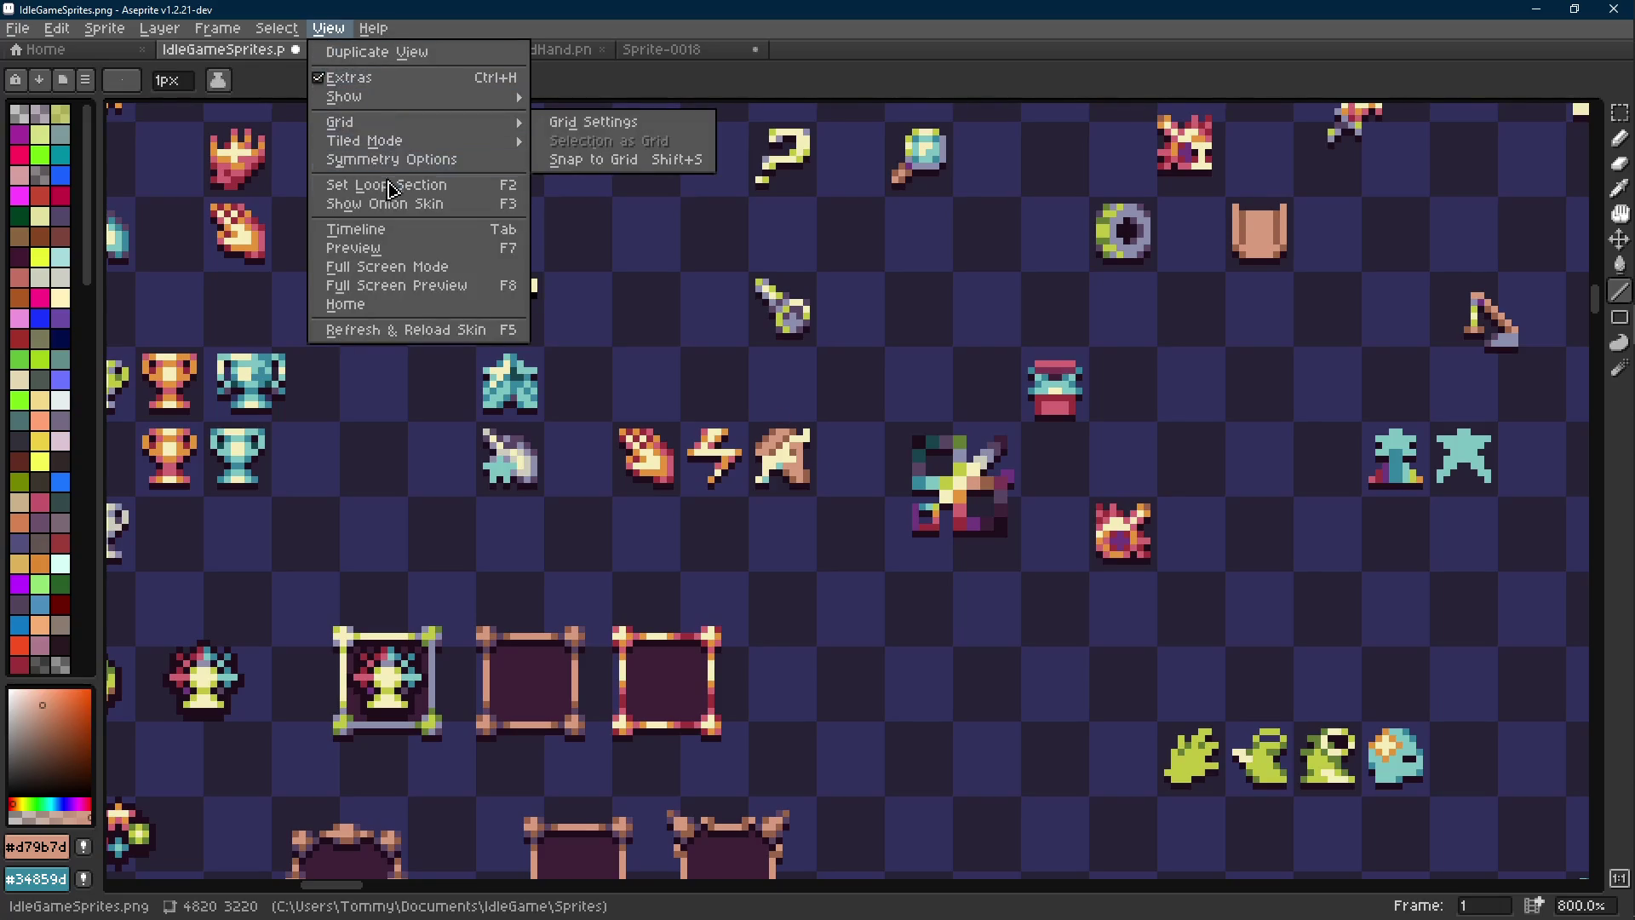
Open a Preview window of the IdleGameSprites.png sheet
{"action": "left_click", "coordinate": [379, 249]}
{"action": "scroll", "coordinate": [1210, 380], "scroll_direction": "up", "scroll_amount": 5}
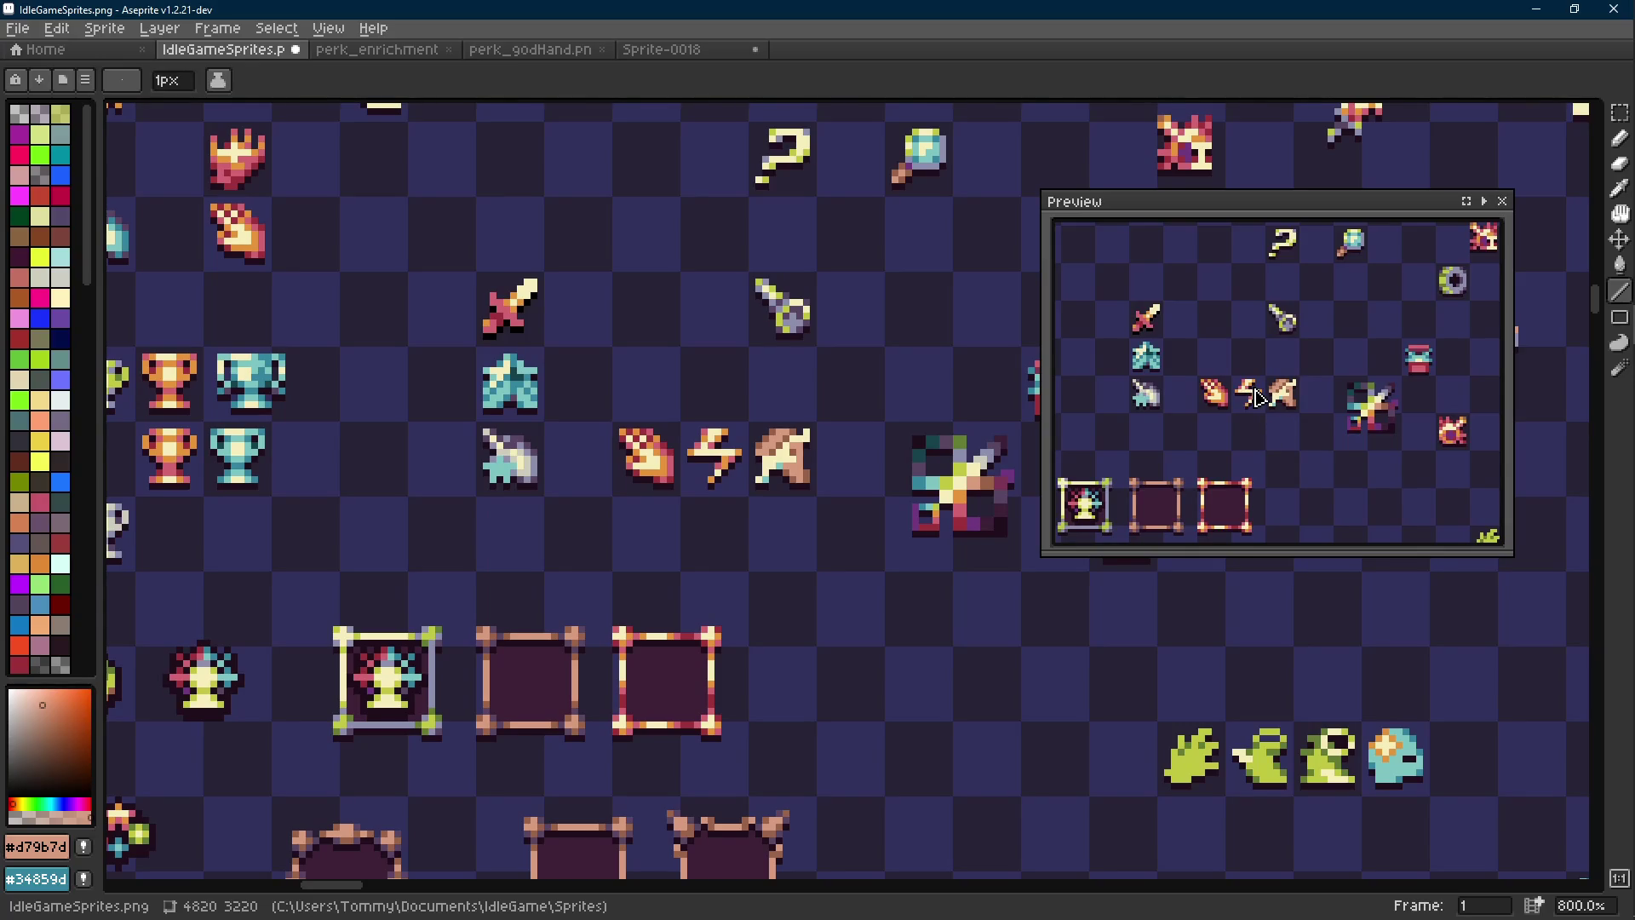
{"action": "scroll", "coordinate": [759, 460], "scroll_direction": "up", "scroll_amount": 5}
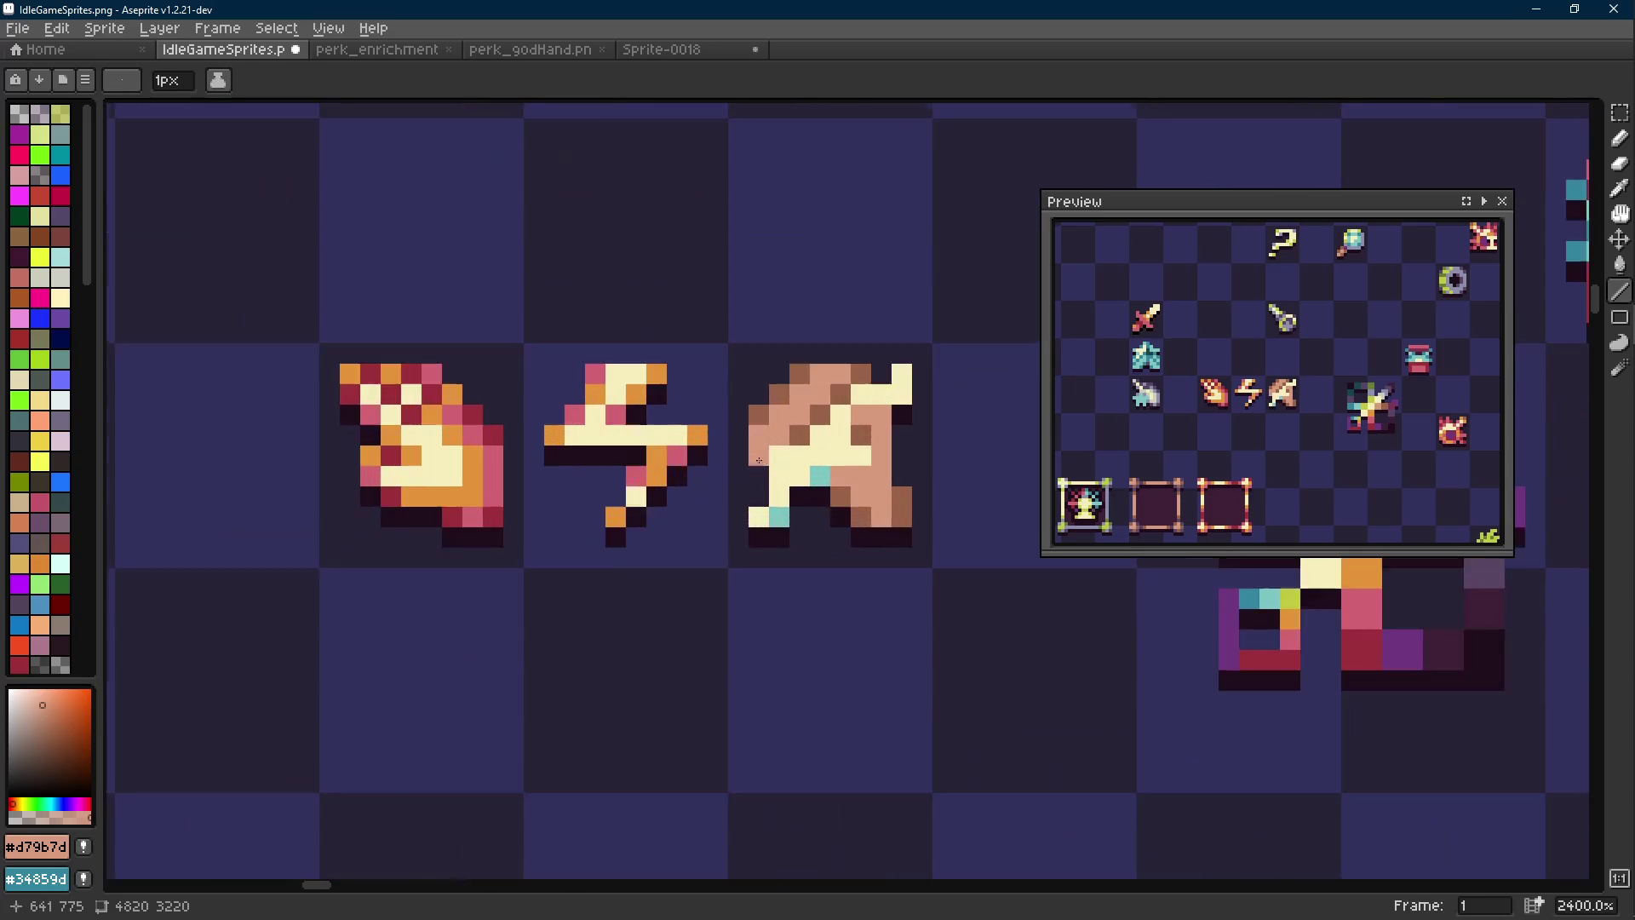
{"action": "scroll", "coordinate": [758, 460], "scroll_direction": "right", "scroll_amount": 2}
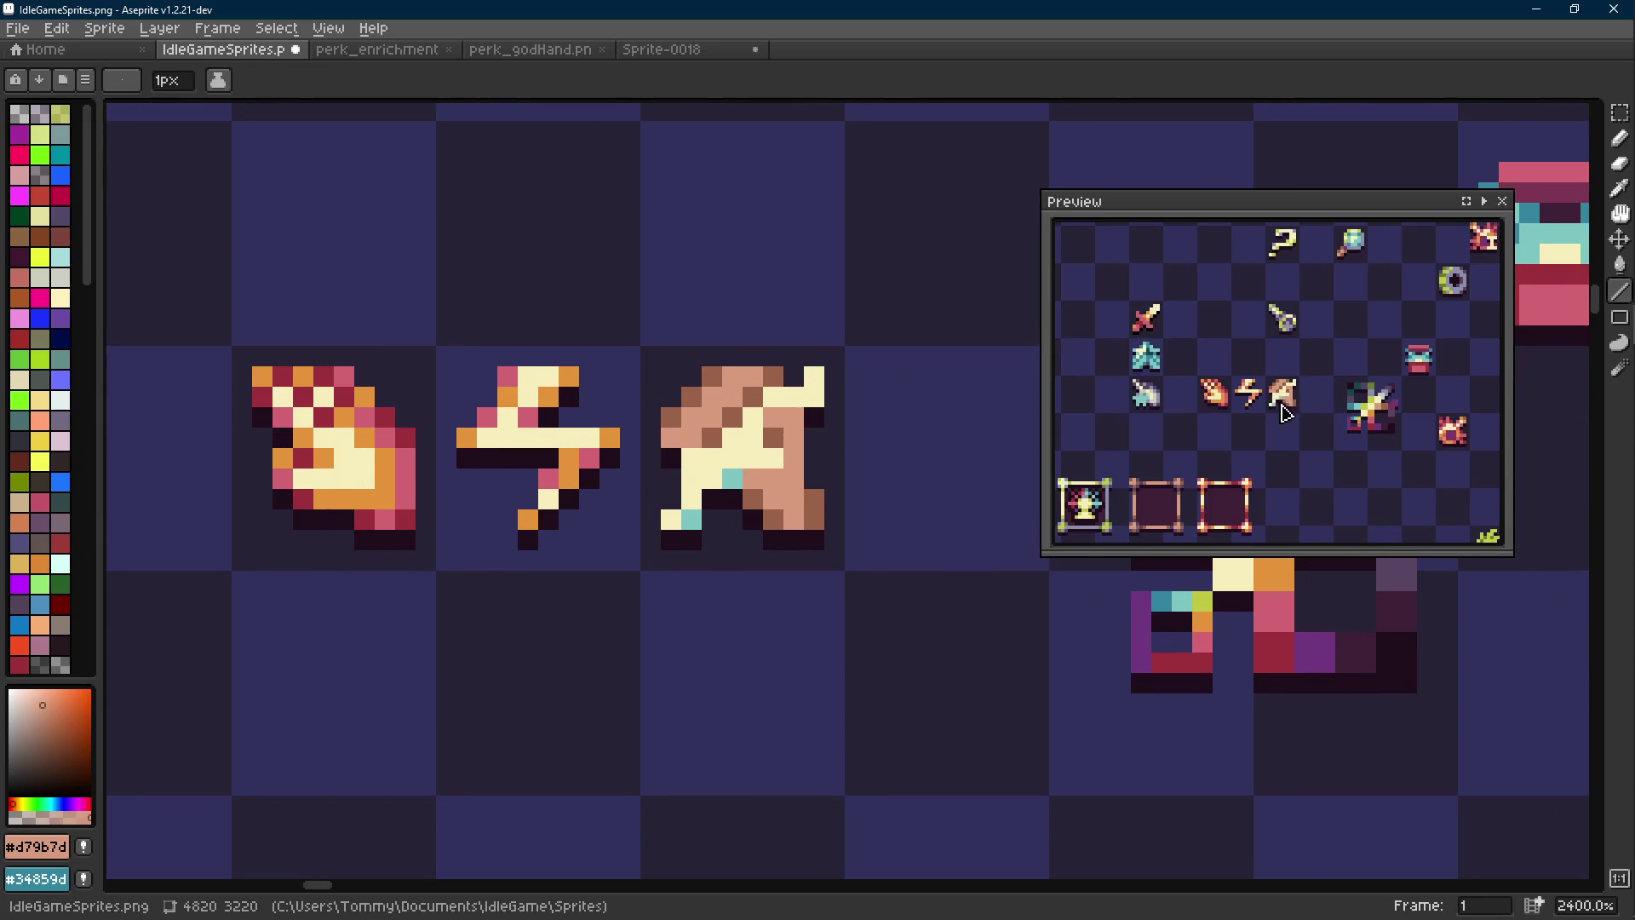
{"action": "scroll", "coordinate": [748, 526], "scroll_direction": "down", "scroll_amount": 7}
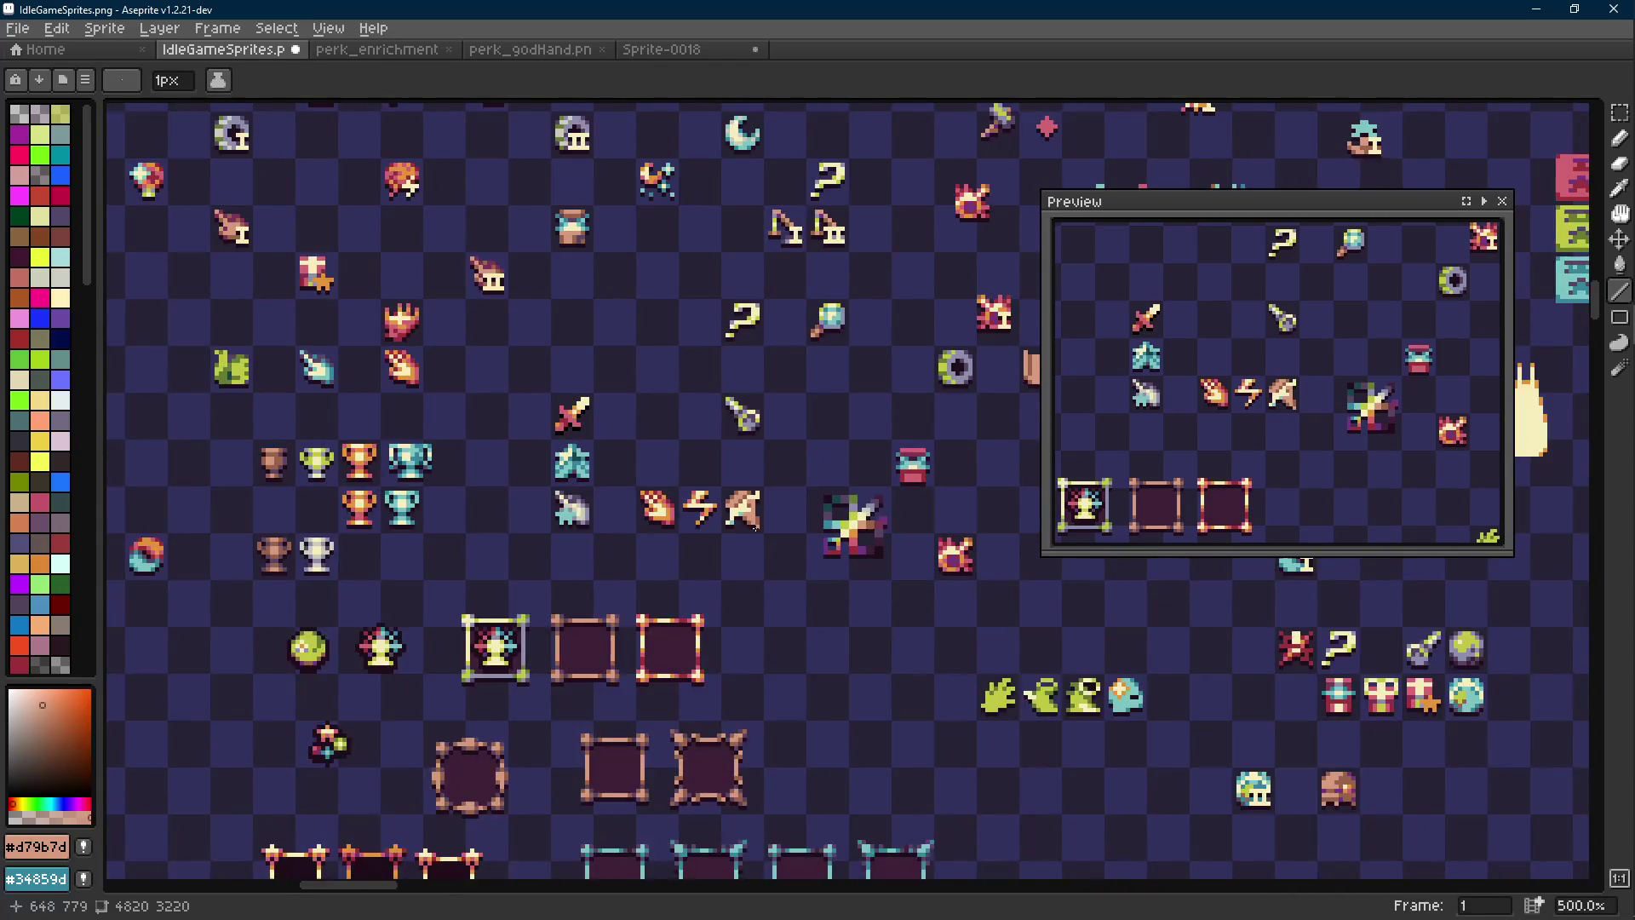
{"action": "scroll", "coordinate": [756, 527], "scroll_direction": "down", "scroll_amount": 3}
{"action": "scroll", "coordinate": [749, 519], "scroll_direction": "up", "scroll_amount": 6}
{"action": "scroll", "coordinate": [745, 516], "scroll_direction": "down", "scroll_amount": 5}
{"action": "scroll", "coordinate": [734, 502], "scroll_direction": "up", "scroll_amount": 7}
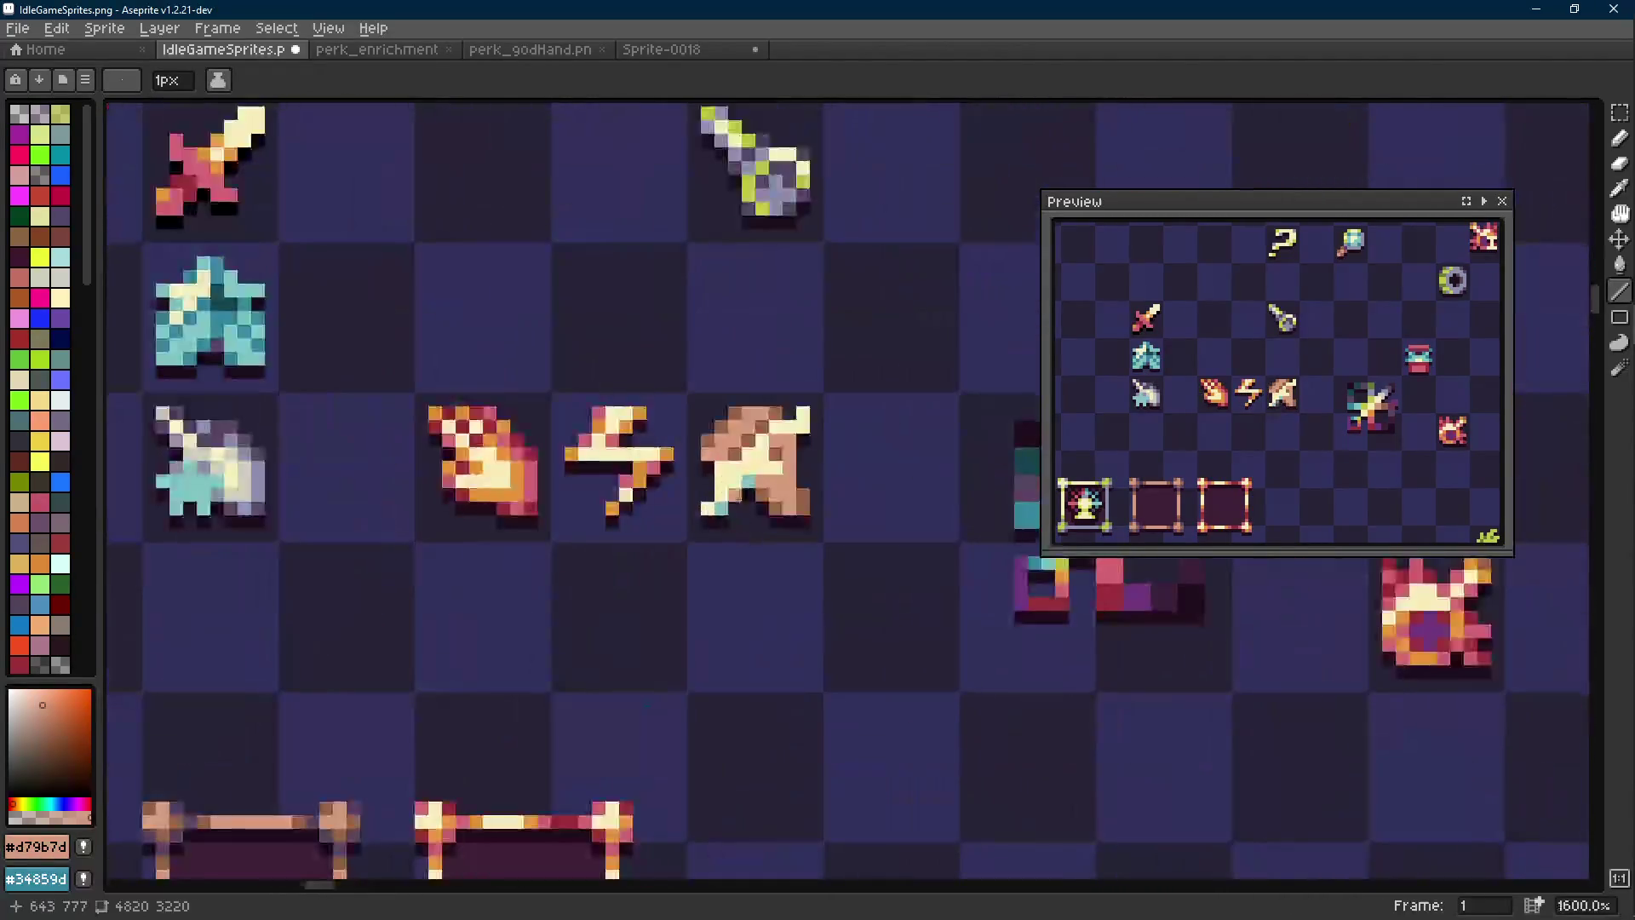
{"action": "scroll", "coordinate": [734, 490], "scroll_direction": "down", "scroll_amount": 6}
{"action": "scroll", "coordinate": [734, 490], "scroll_direction": "up", "scroll_amount": 1}
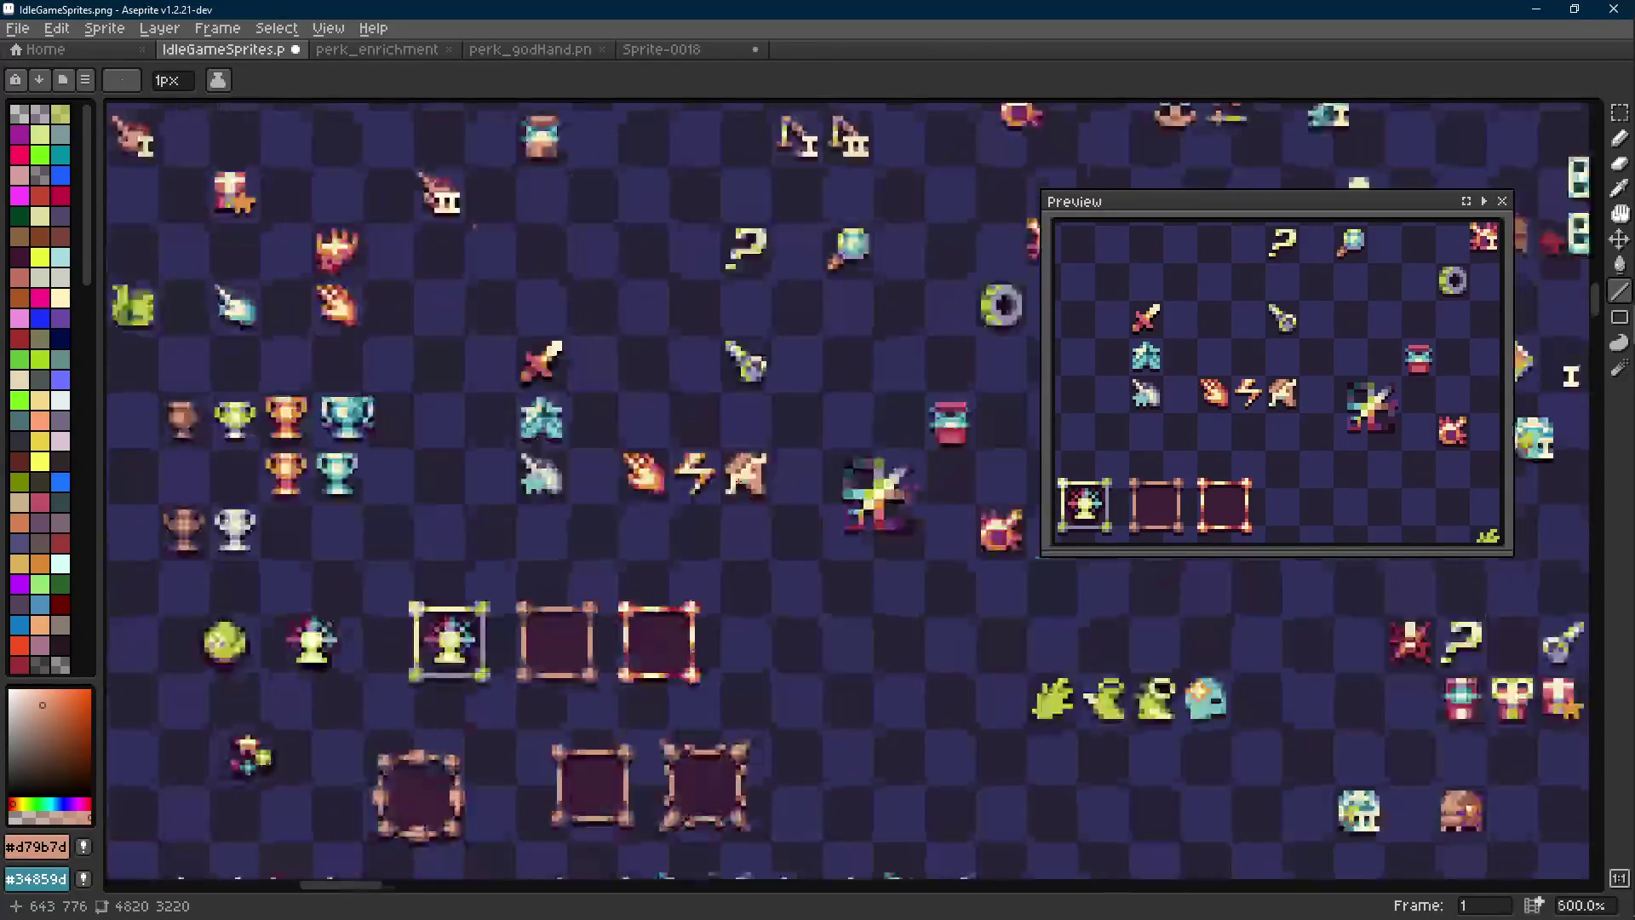
{"action": "scroll", "coordinate": [739, 482], "scroll_direction": "up", "scroll_amount": 4}
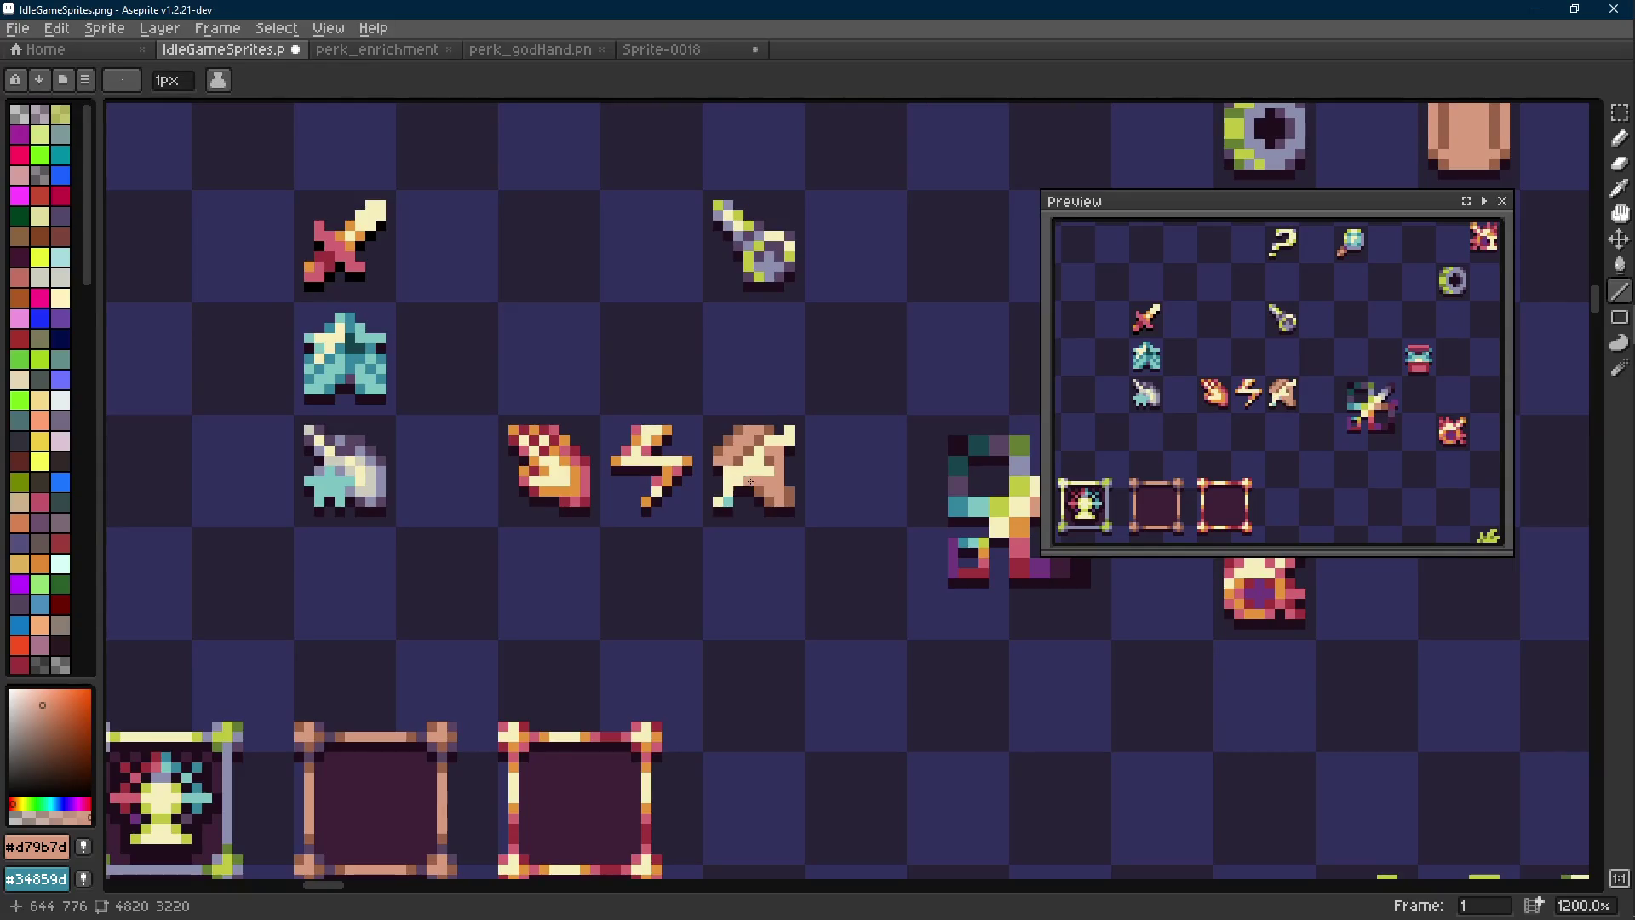
Move the preview to the top-right corner, shrink it, and pan onto the weapon icons
{"action": "left_click_drag", "start_coordinate": [1318, 210], "coordinate": [1411, 104]}
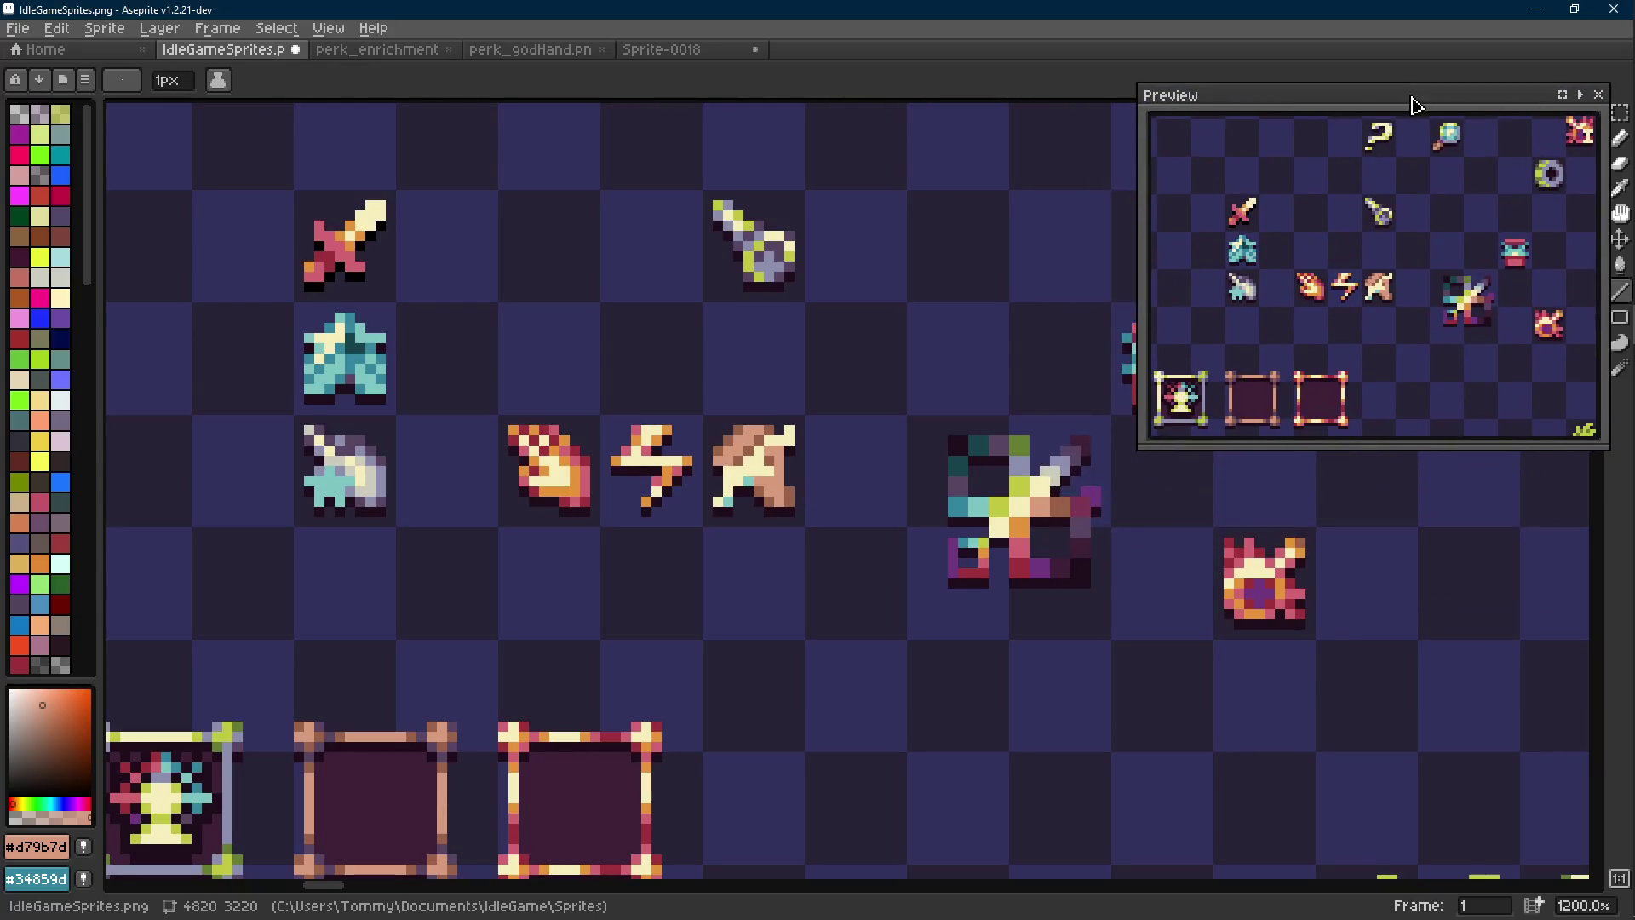
{"action": "scroll", "coordinate": [1397, 264], "scroll_direction": "up", "scroll_amount": 1}
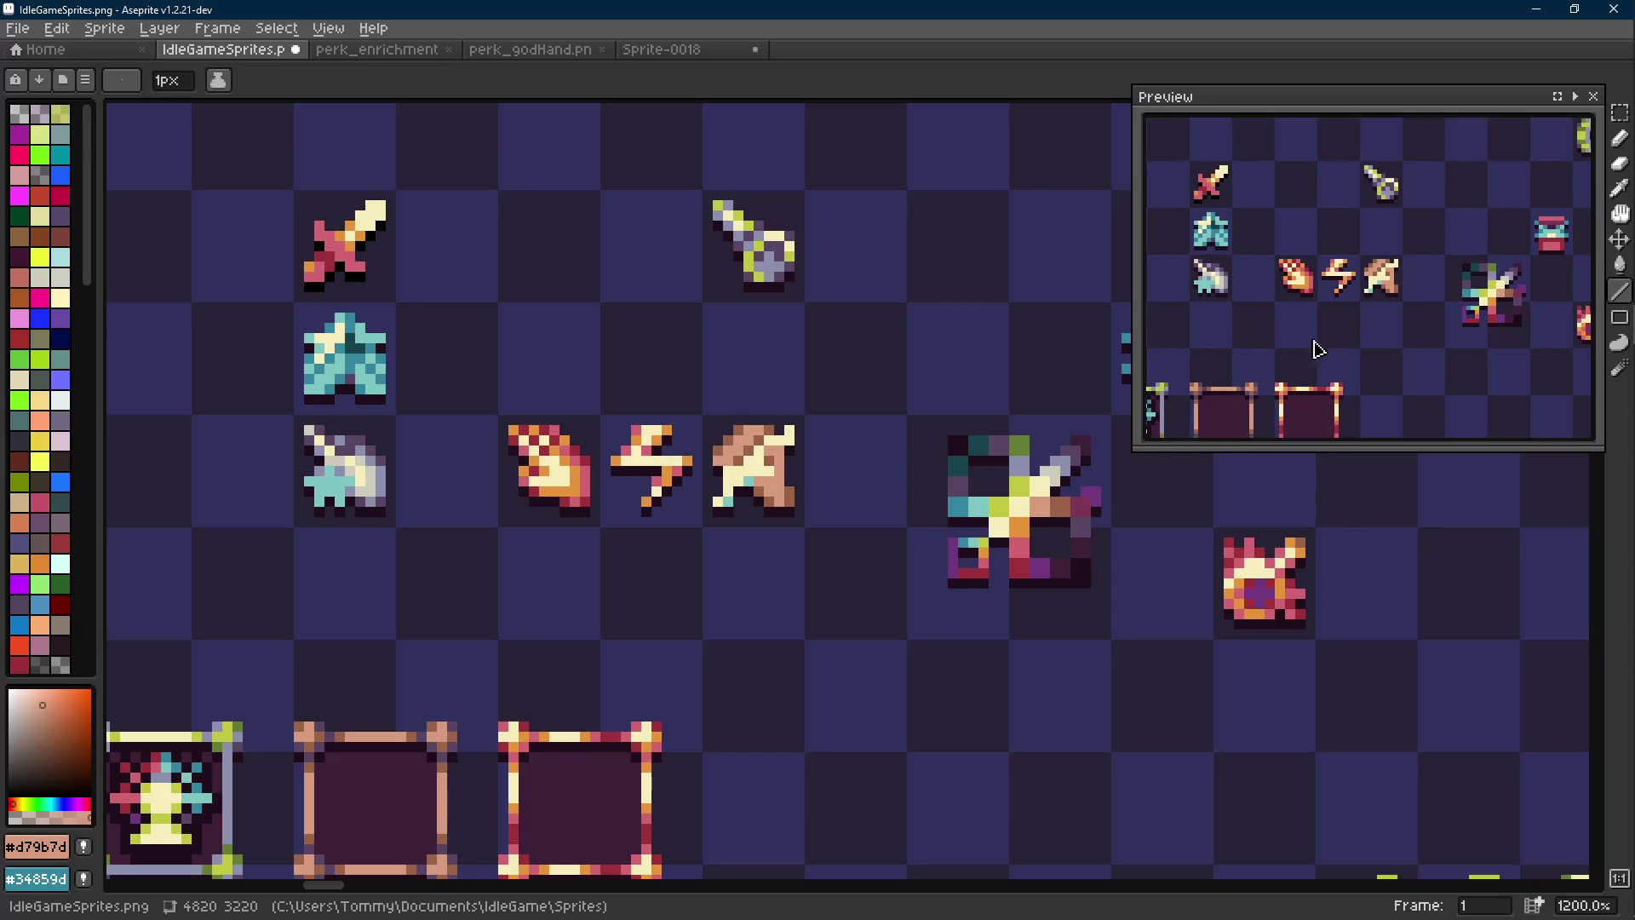
{"action": "left_click_drag", "start_coordinate": [1137, 454], "coordinate": [1255, 320]}
{"action": "left_click_drag", "start_coordinate": [1384, 260], "coordinate": [1461, 209]}
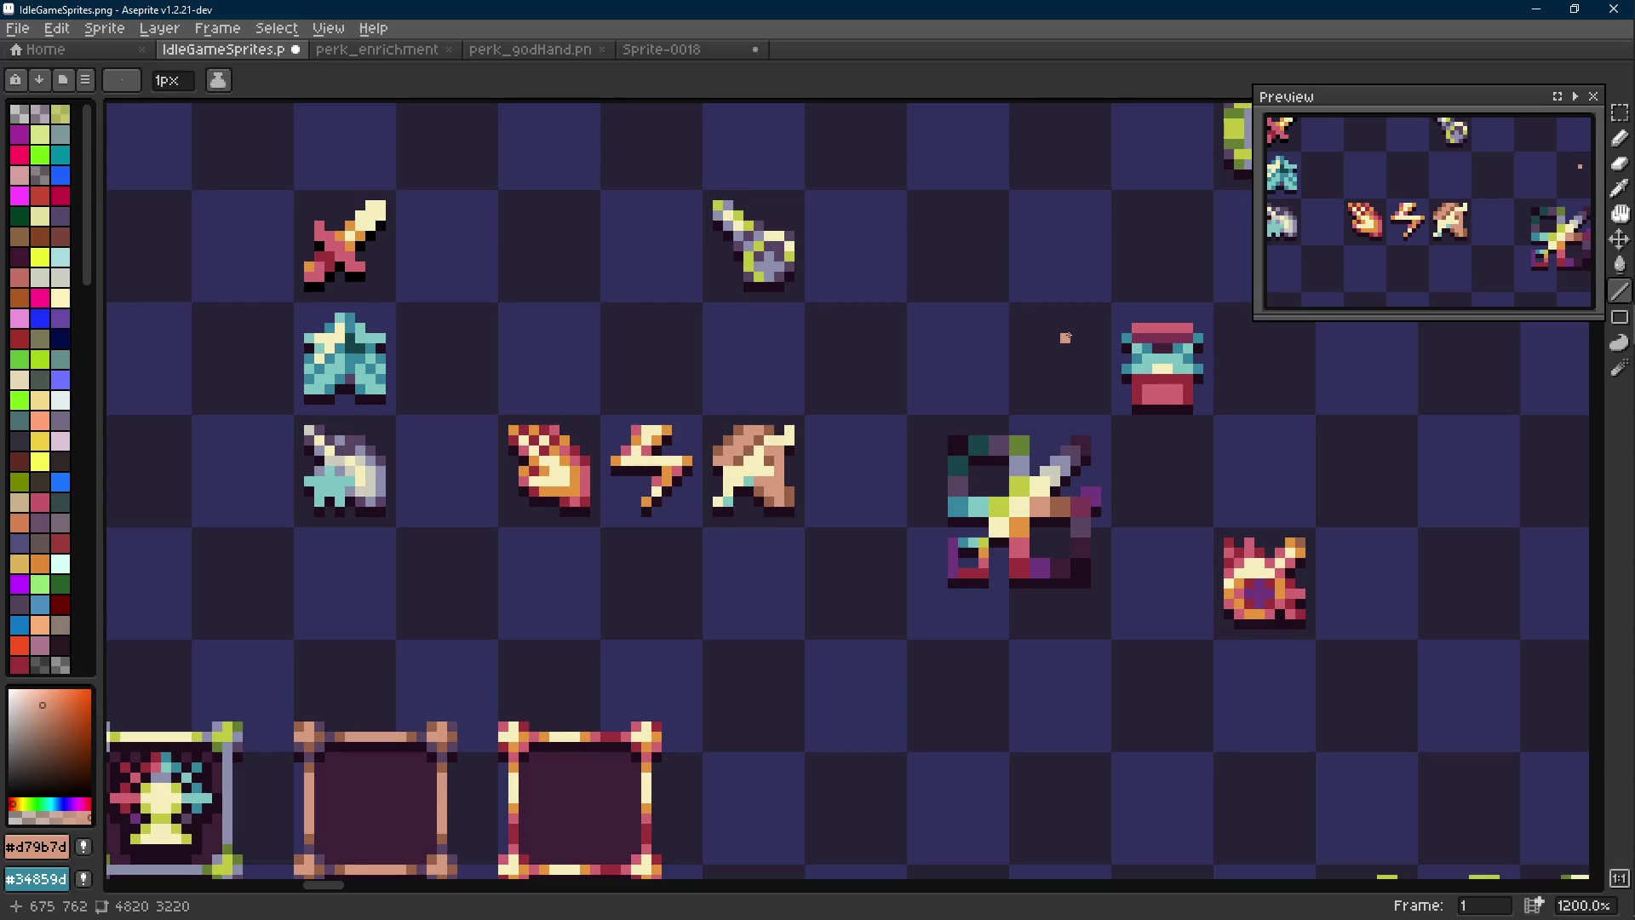
{"action": "scroll", "coordinate": [906, 394], "scroll_direction": "down", "scroll_amount": 2}
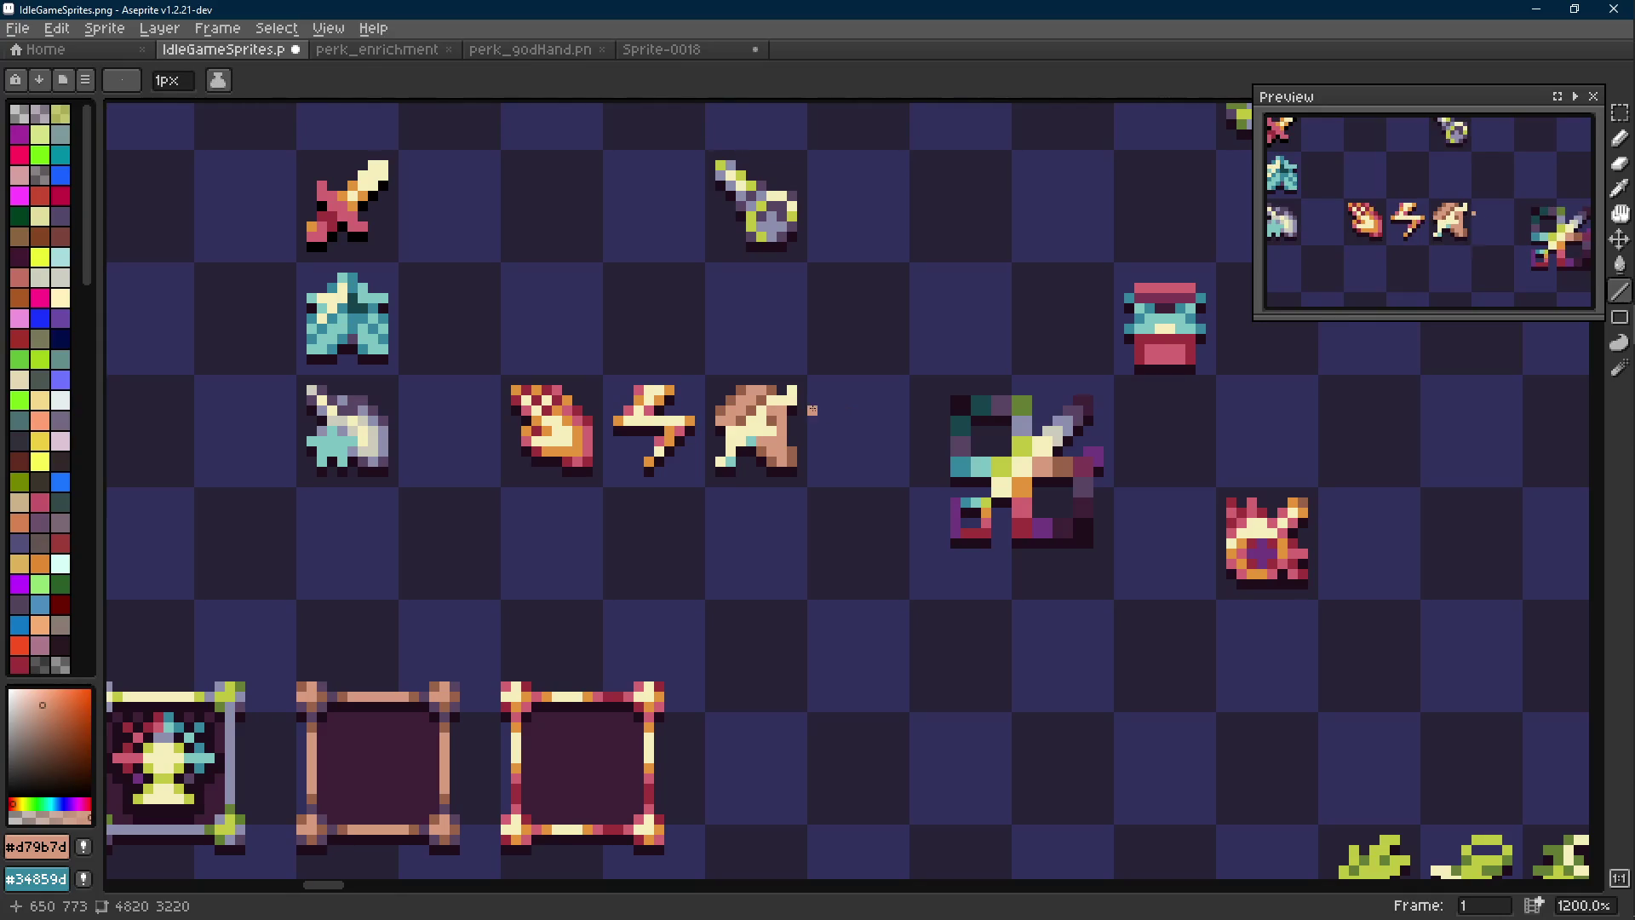
Save IdleGameSprites.png with Ctrl+S and confirm the save
{"action": "scroll", "coordinate": [810, 410], "scroll_direction": "down", "scroll_amount": 6}
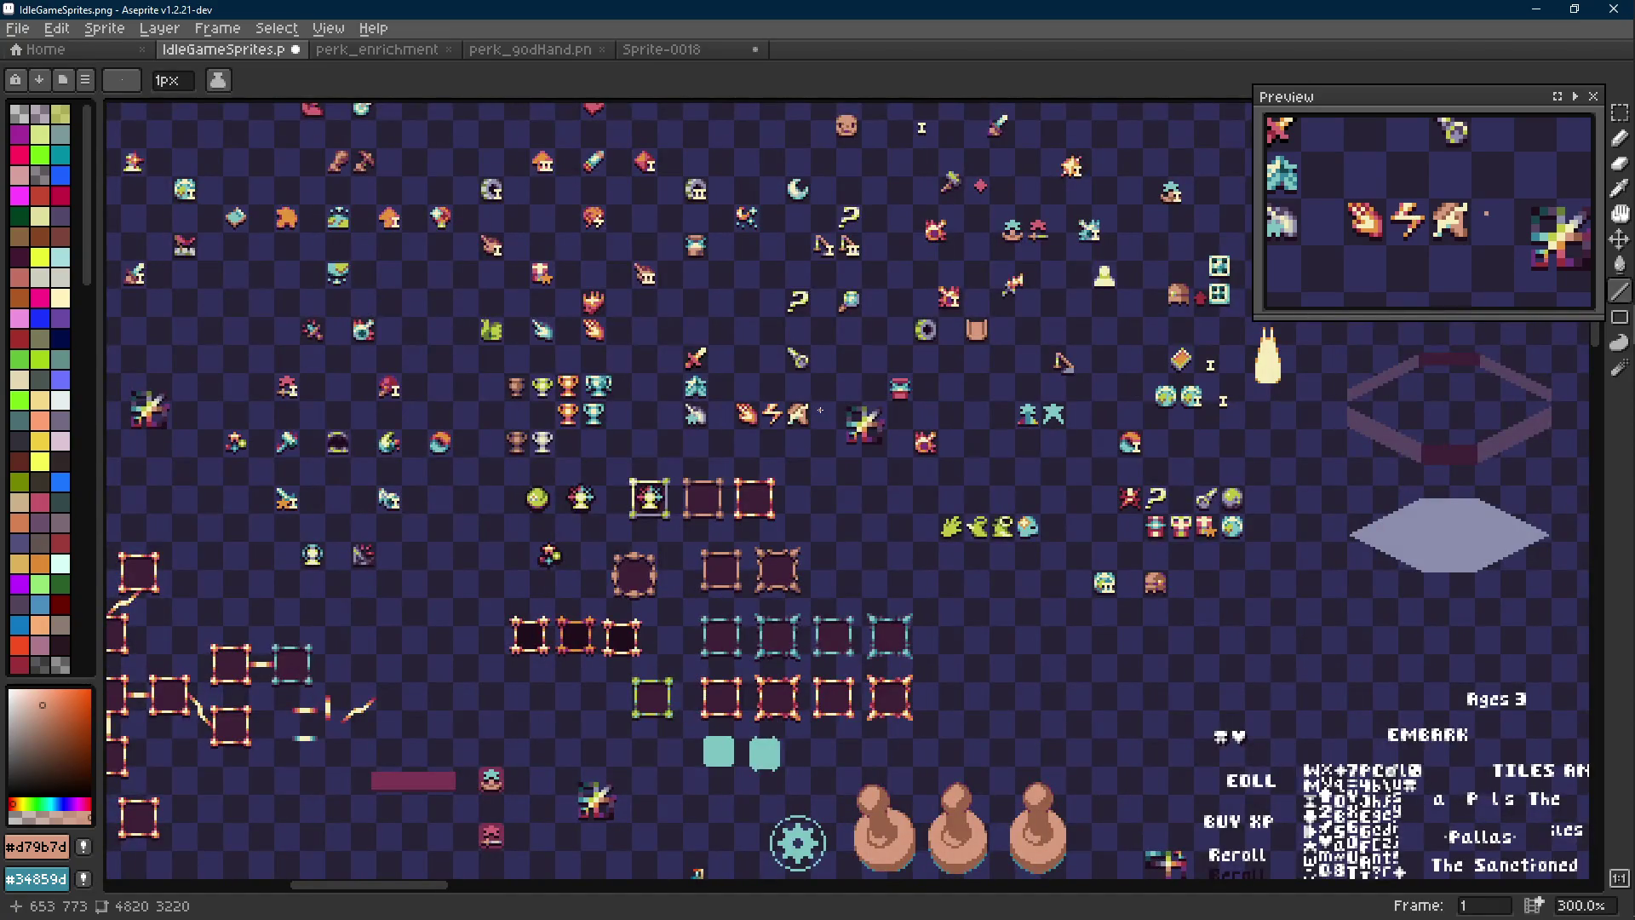
{"action": "scroll", "coordinate": [795, 407], "scroll_direction": "up", "scroll_amount": 7}
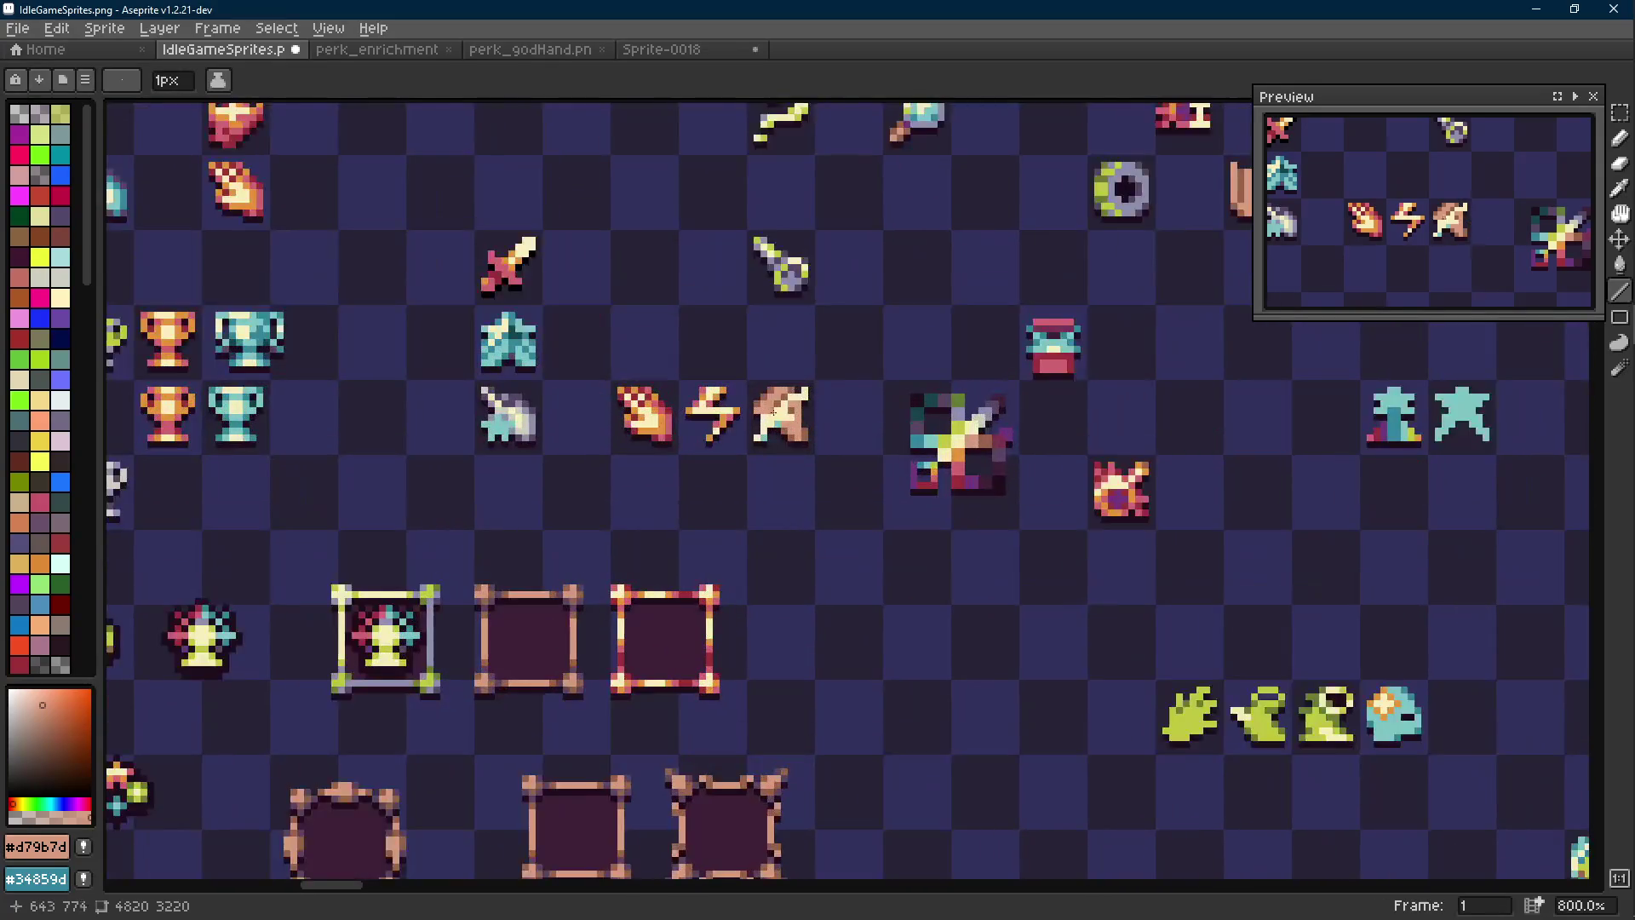
{"action": "key", "text": "i"}
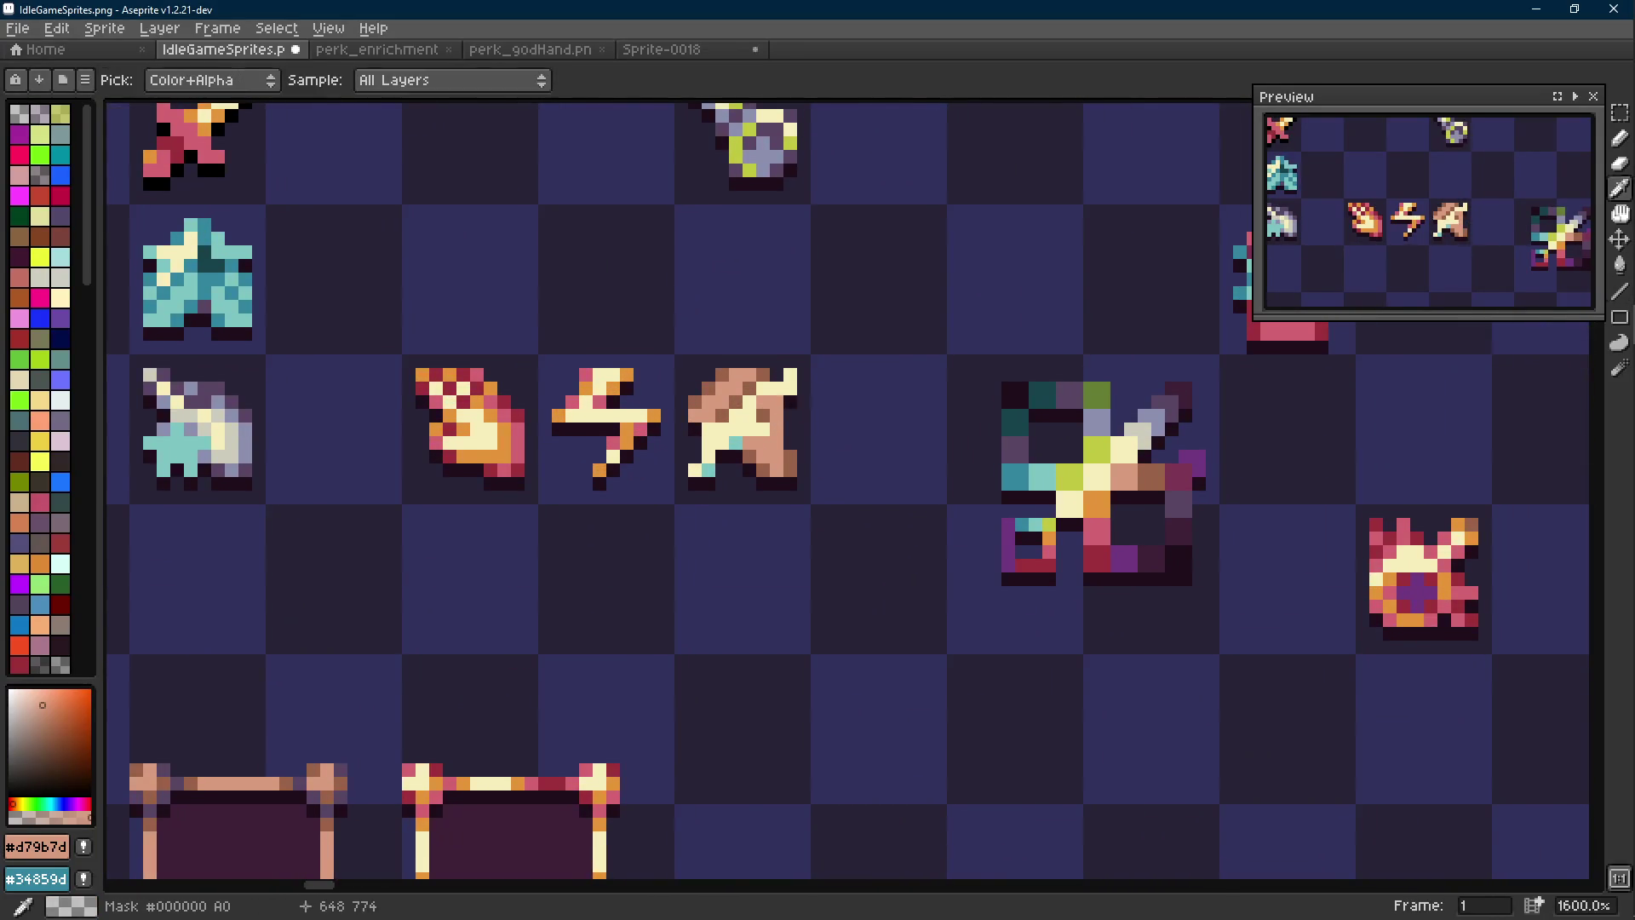
{"action": "scroll", "coordinate": [799, 413], "scroll_direction": "down", "scroll_amount": 6}
{"action": "key", "text": "l"}
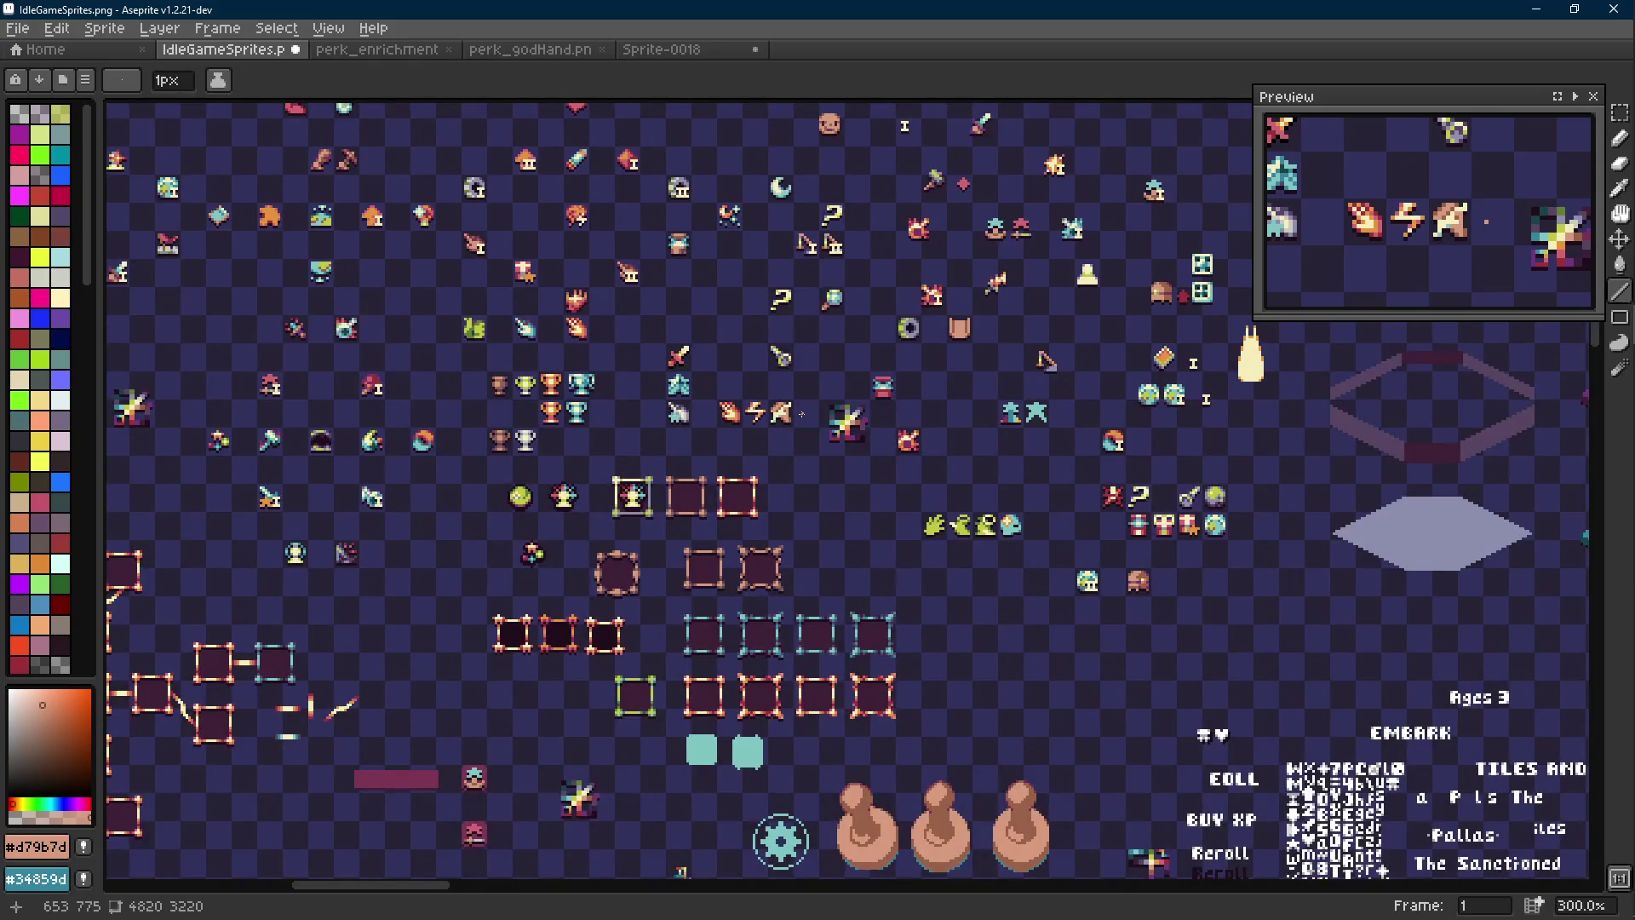
{"action": "scroll", "coordinate": [802, 415], "scroll_direction": "up", "scroll_amount": 3}
{"action": "scroll", "coordinate": [787, 416], "scroll_direction": "up", "scroll_amount": 2}
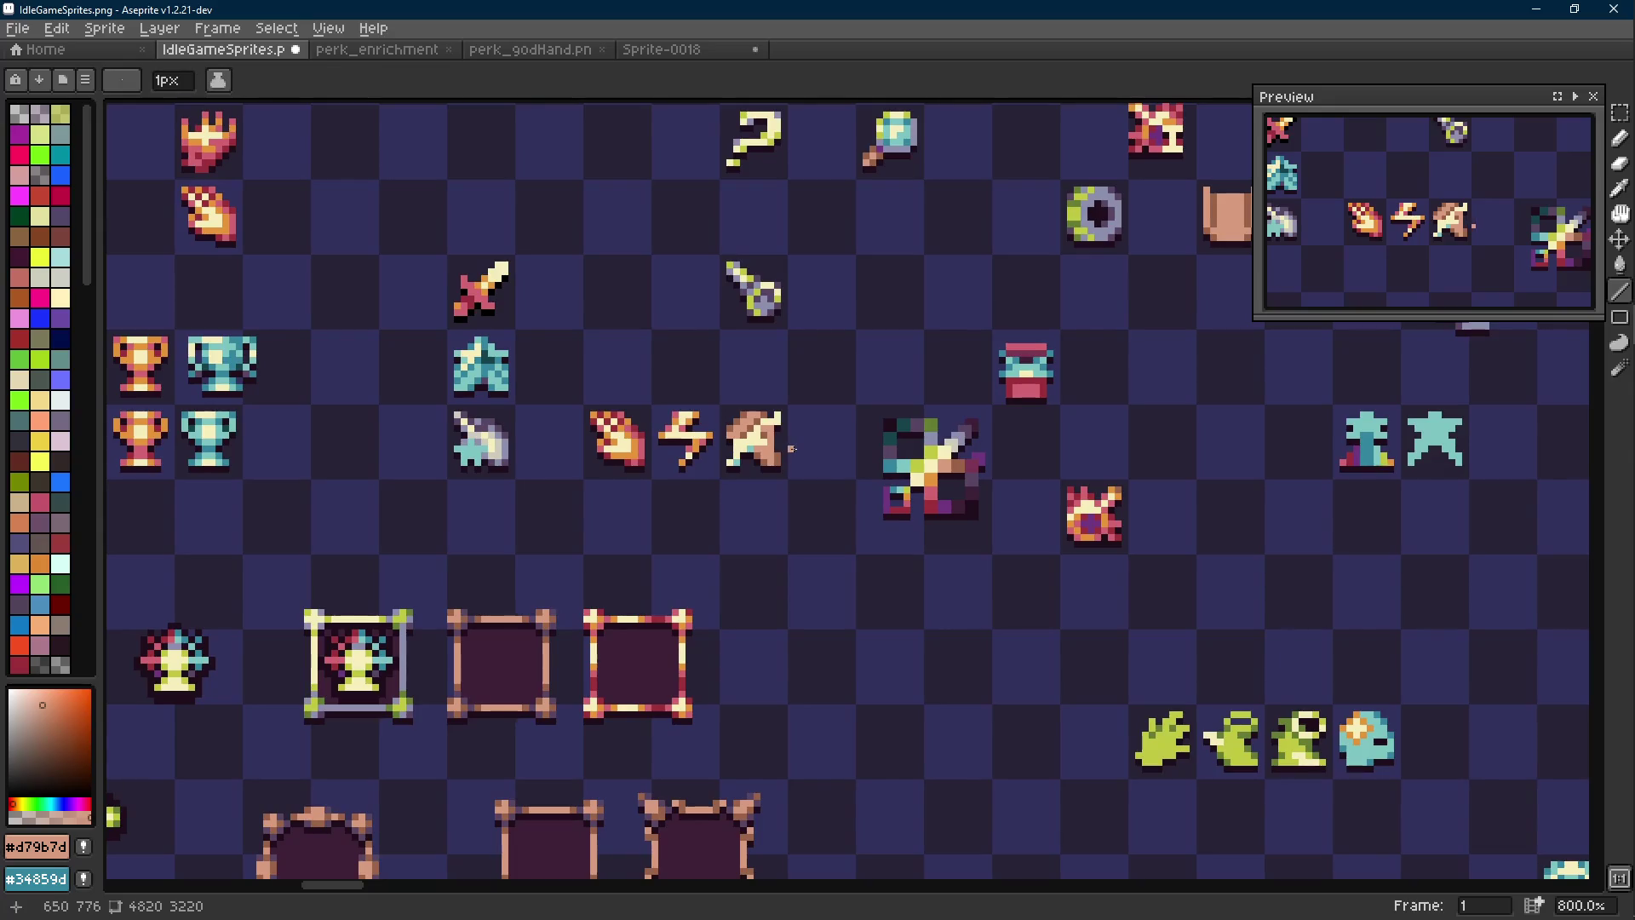
{"action": "key", "text": "ctrl+s"}
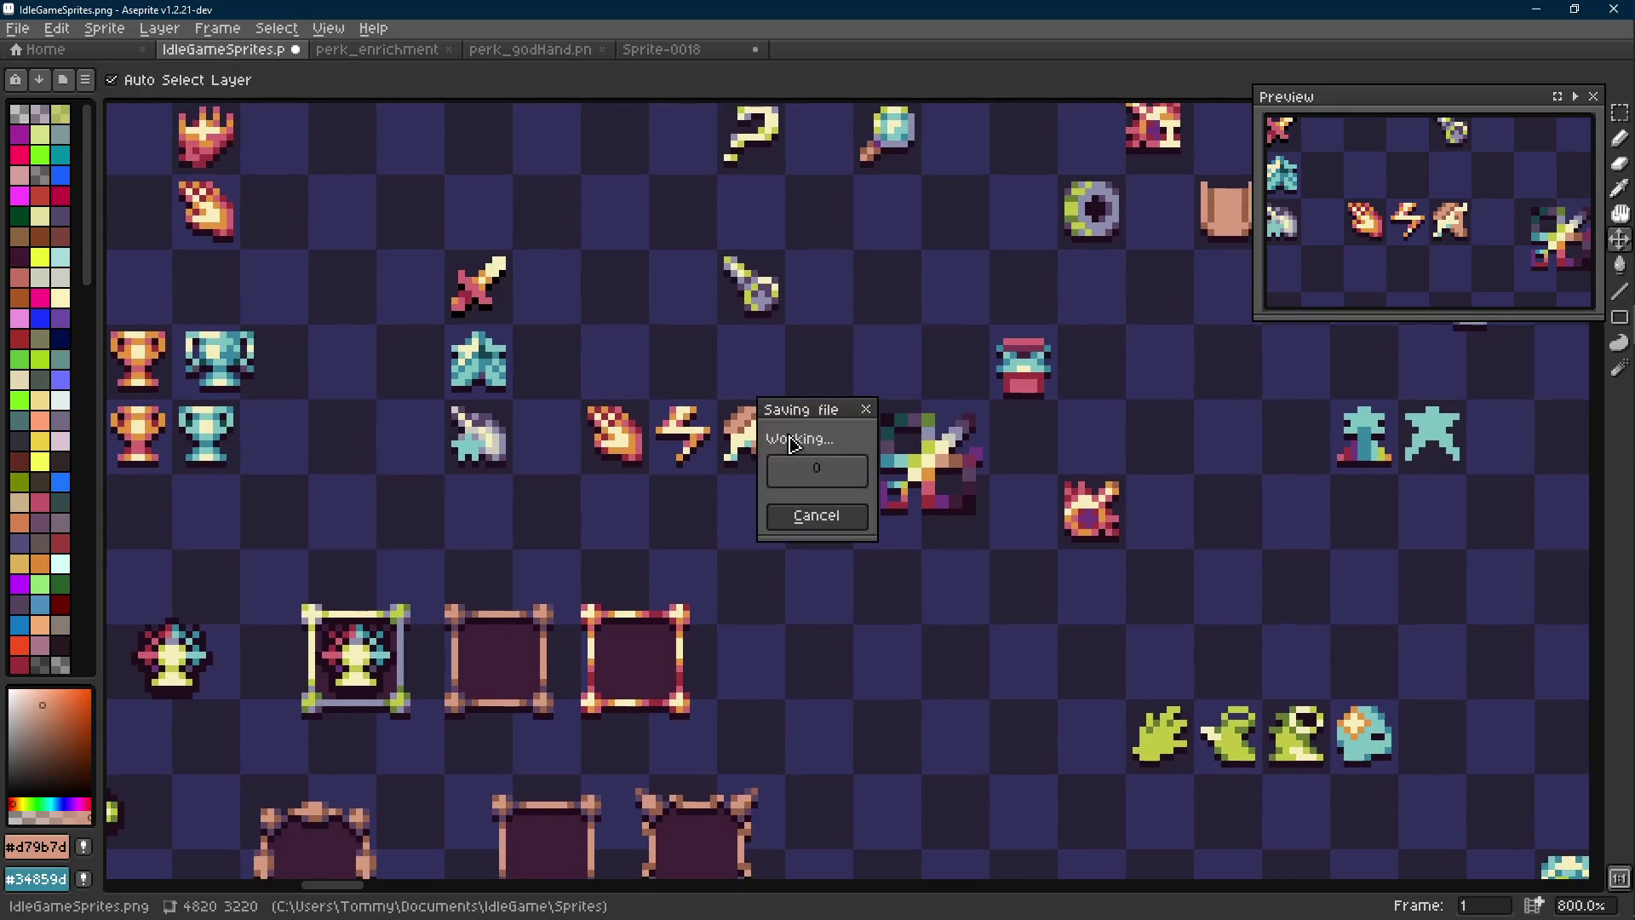
{"action": "left_click", "coordinate": [814, 468]}
Undo the accidental slight shift of the whole sprite sheet
{"action": "scroll", "coordinate": [801, 434], "scroll_direction": "down", "scroll_amount": 2}
{"action": "scroll", "coordinate": [802, 434], "scroll_direction": "down", "scroll_amount": 1}
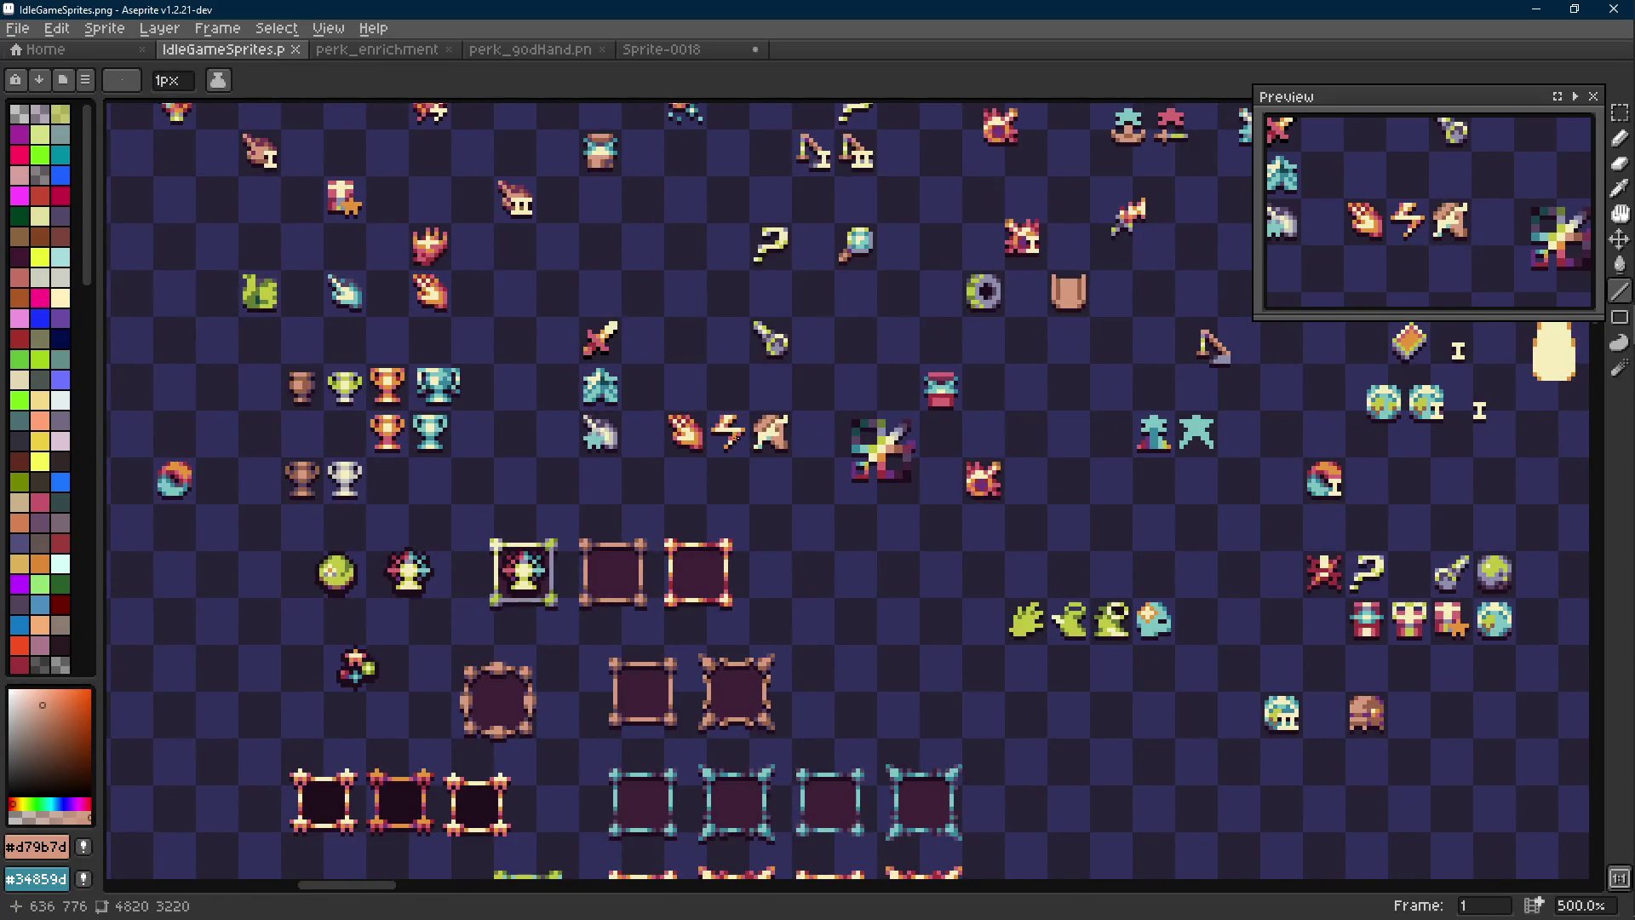
{"action": "left_click_drag", "start_coordinate": [822, 455], "coordinate": [814, 458]}
{"action": "key", "text": "ctrl+z"}
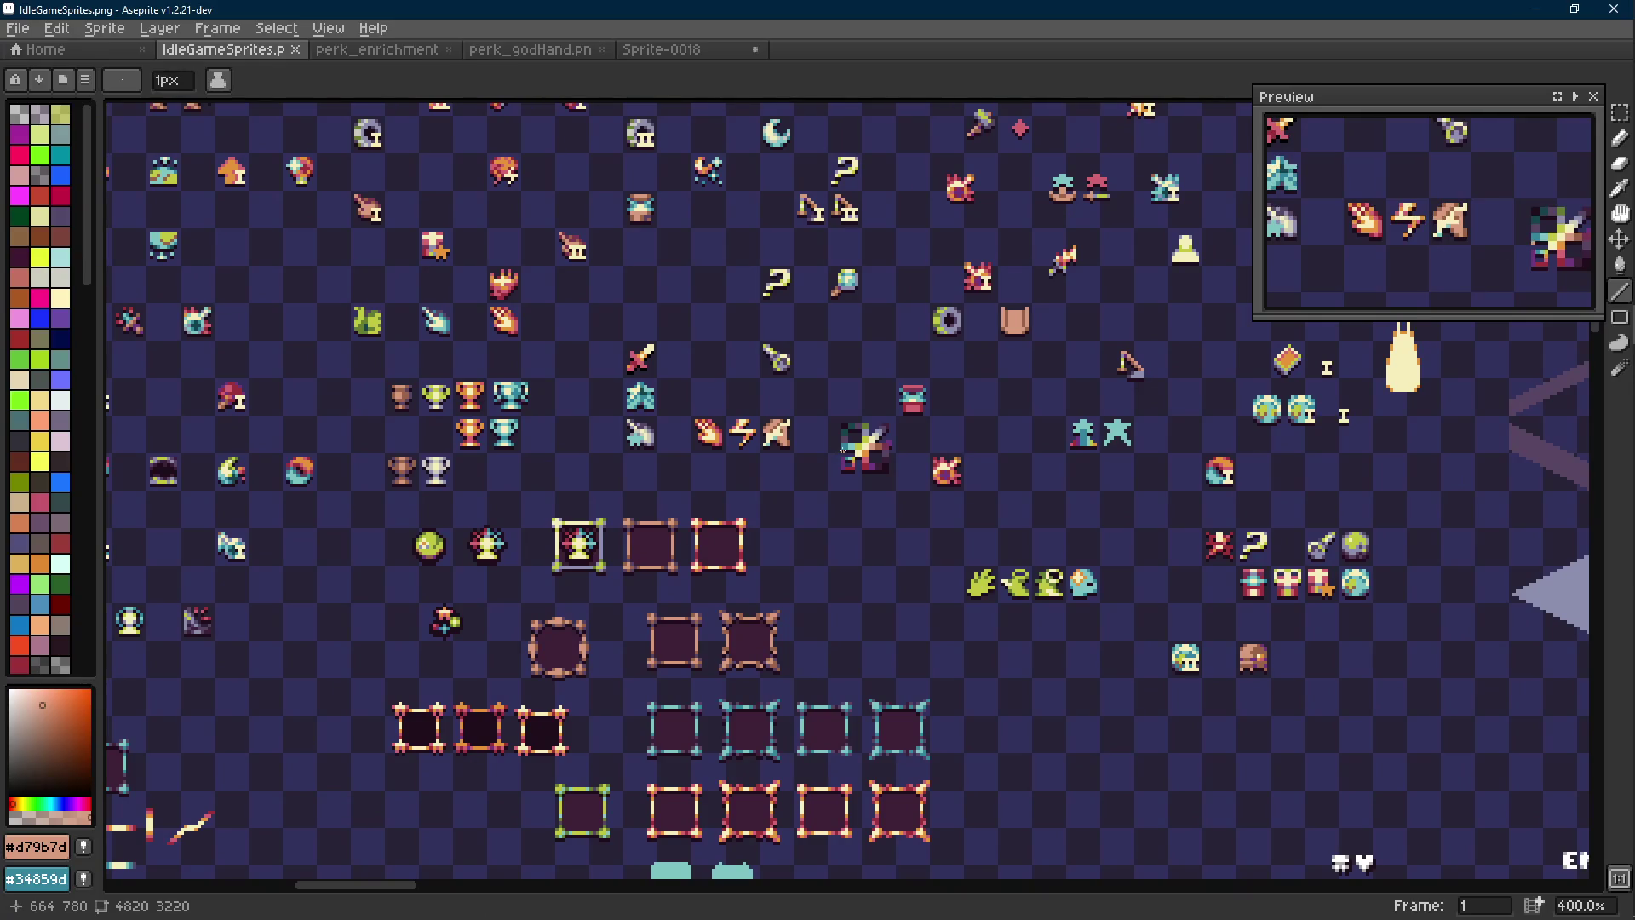
{"action": "scroll", "coordinate": [794, 438], "scroll_direction": "up", "scroll_amount": 5}
Add a dark #1f0e1c outline to the beige winged sprite beside the lightning bolt
{"action": "key", "text": "m"}
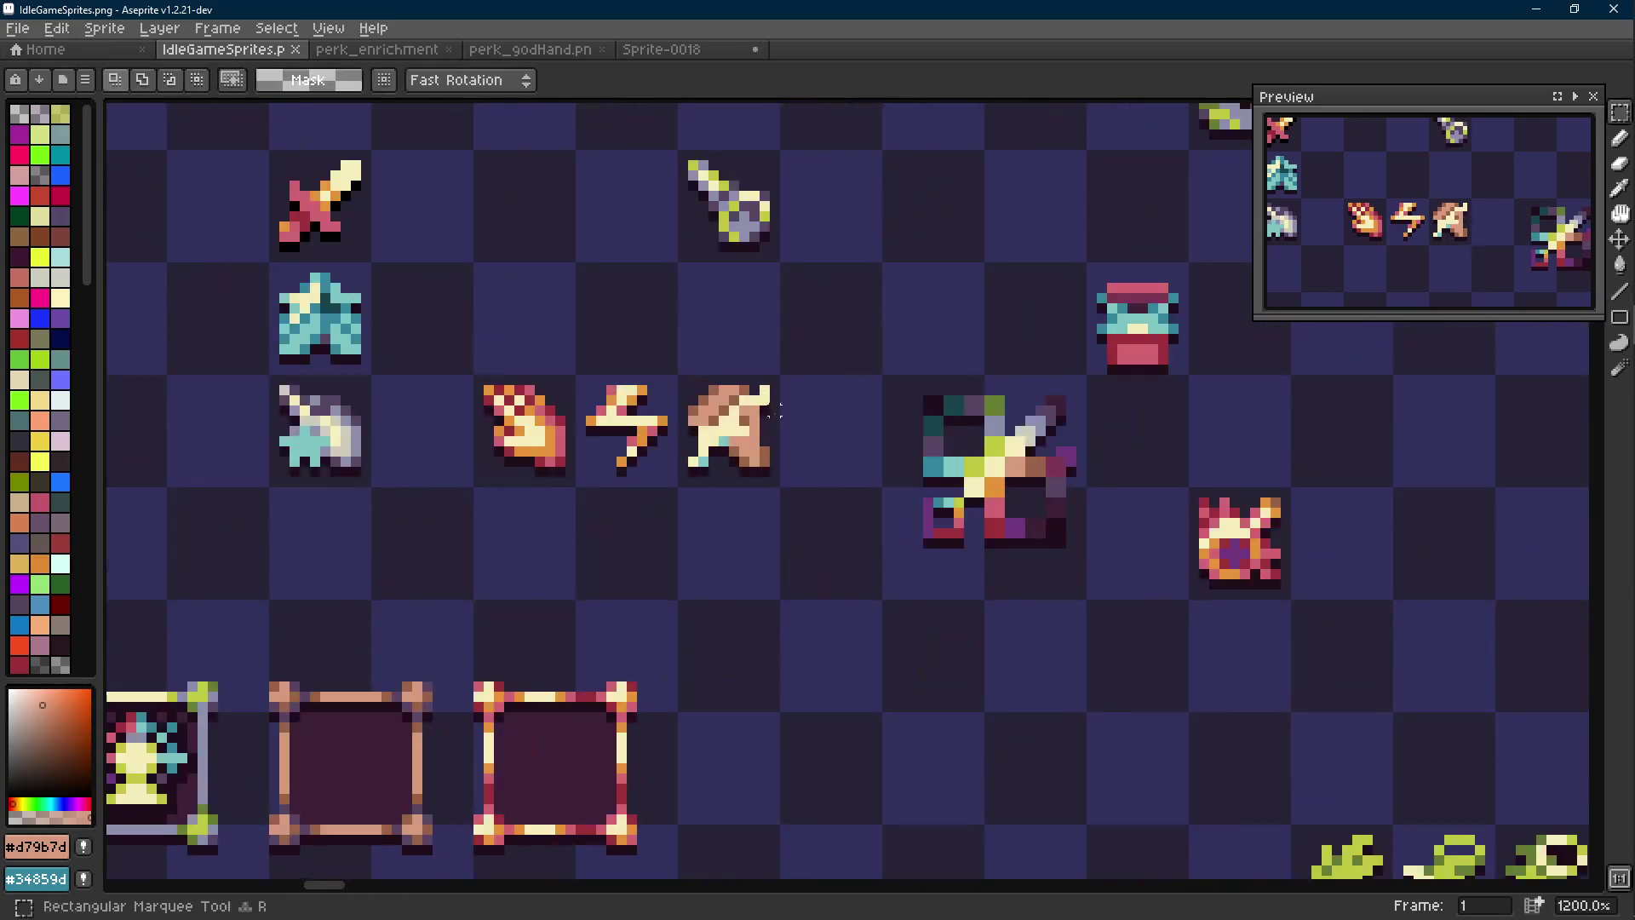
{"action": "left_click_drag", "start_coordinate": [678, 354], "coordinate": [801, 497]}
{"action": "left_click", "coordinate": [737, 442], "text": "alt"}
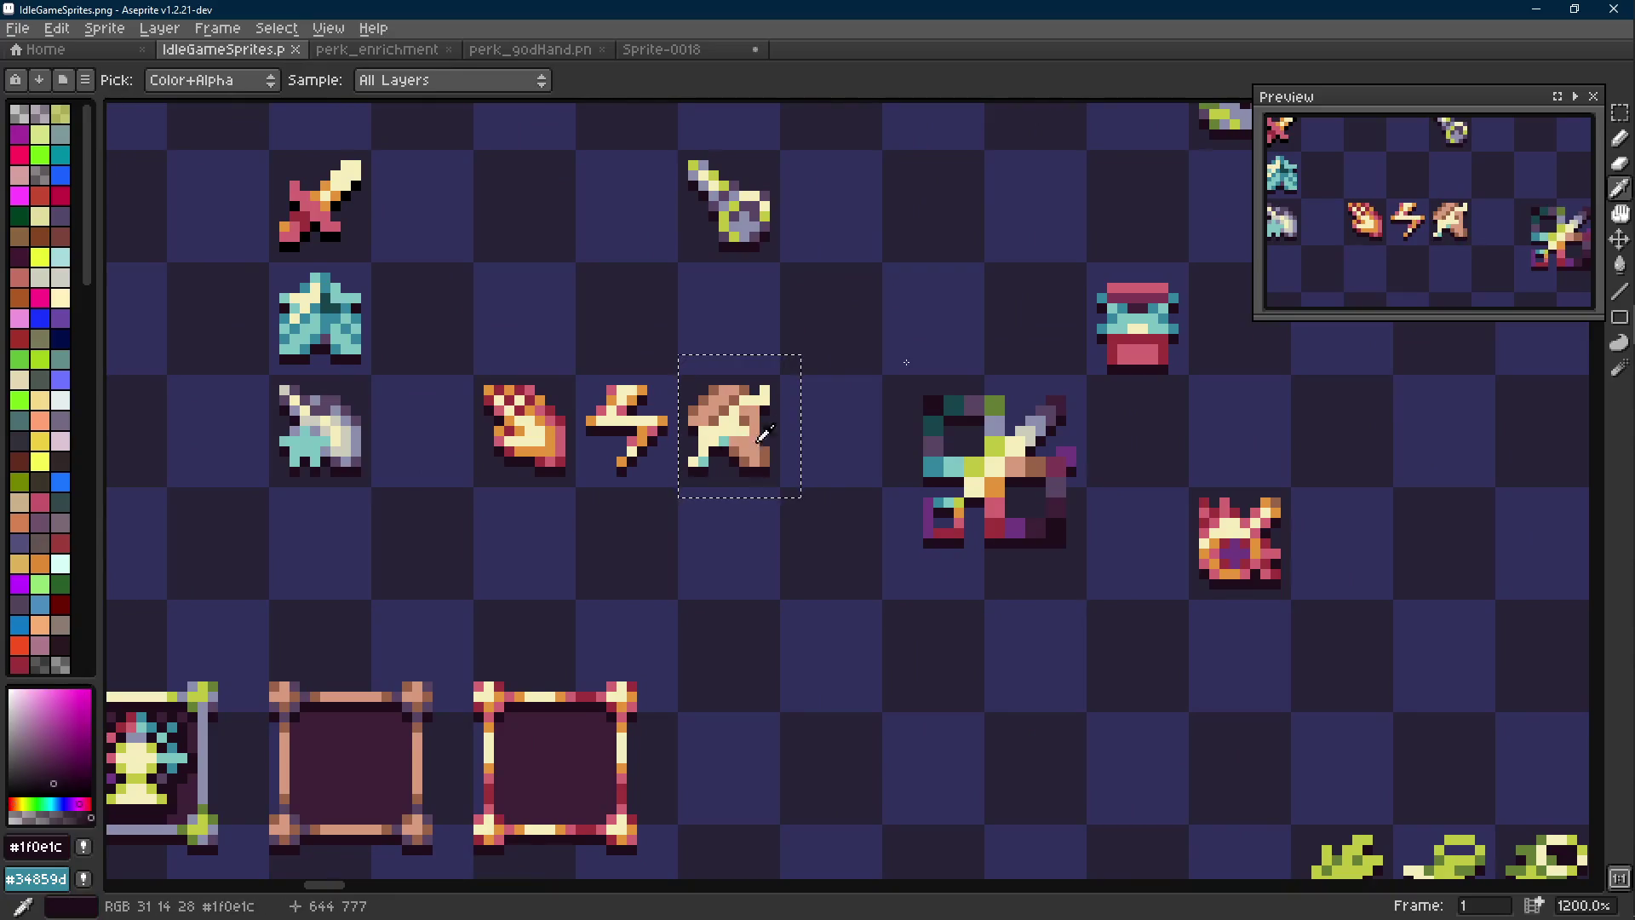
{"action": "key", "text": "shift+o"}
{"action": "left_click", "coordinate": [1112, 355]}
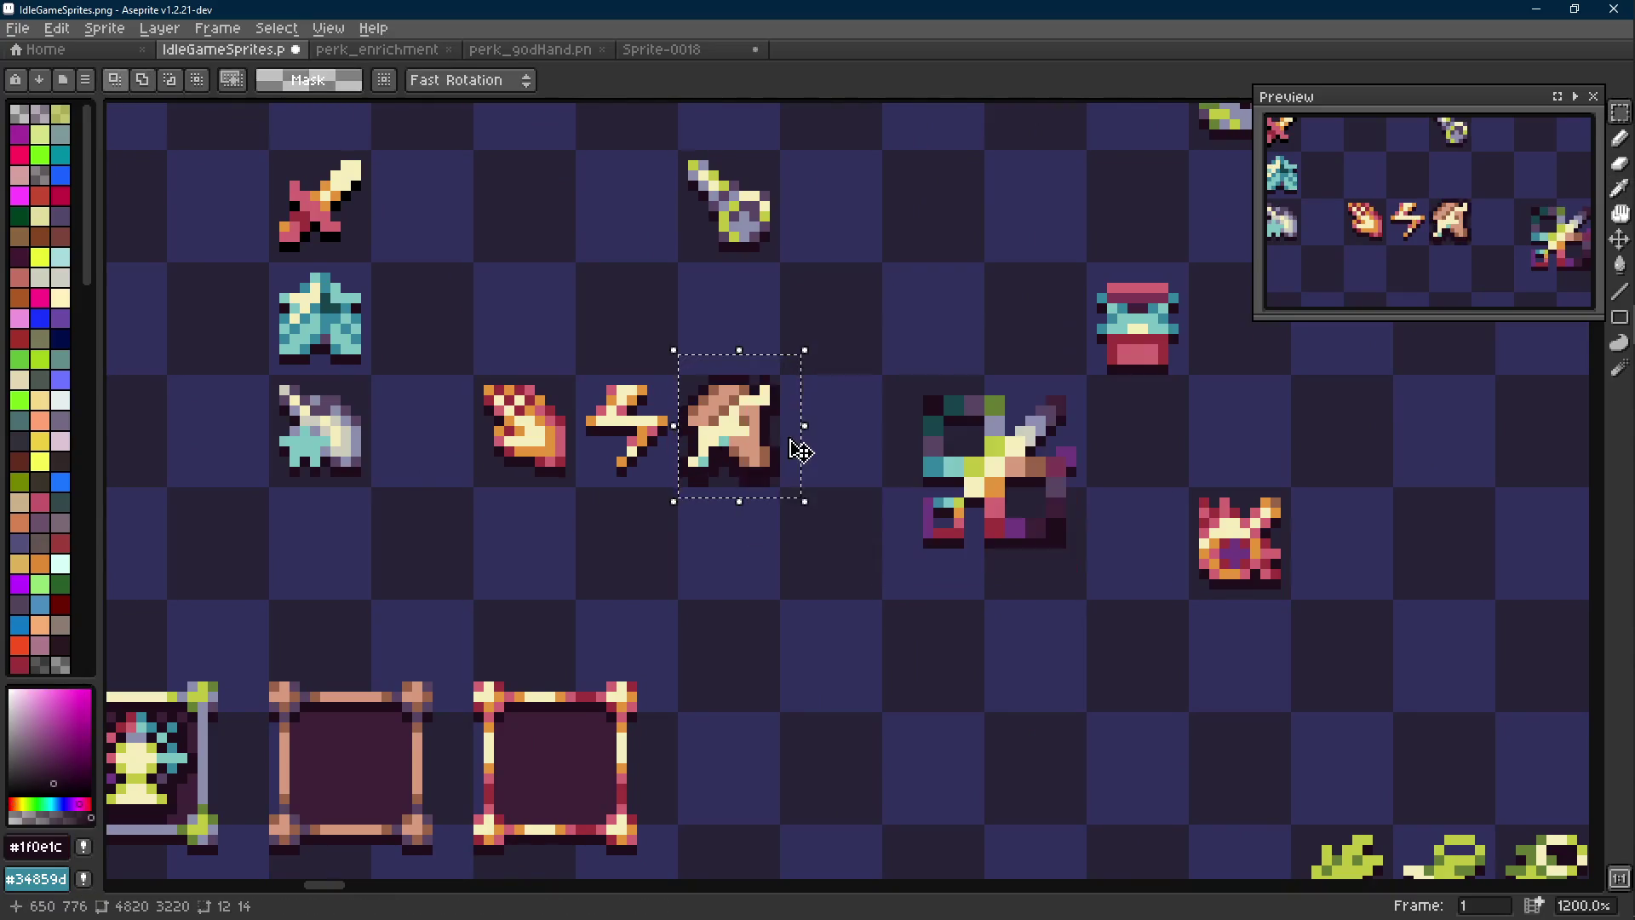
{"action": "scroll", "coordinate": [814, 440], "scroll_direction": "down", "scroll_amount": 5}
{"action": "scroll", "coordinate": [814, 440], "scroll_direction": "up", "scroll_amount": 1}
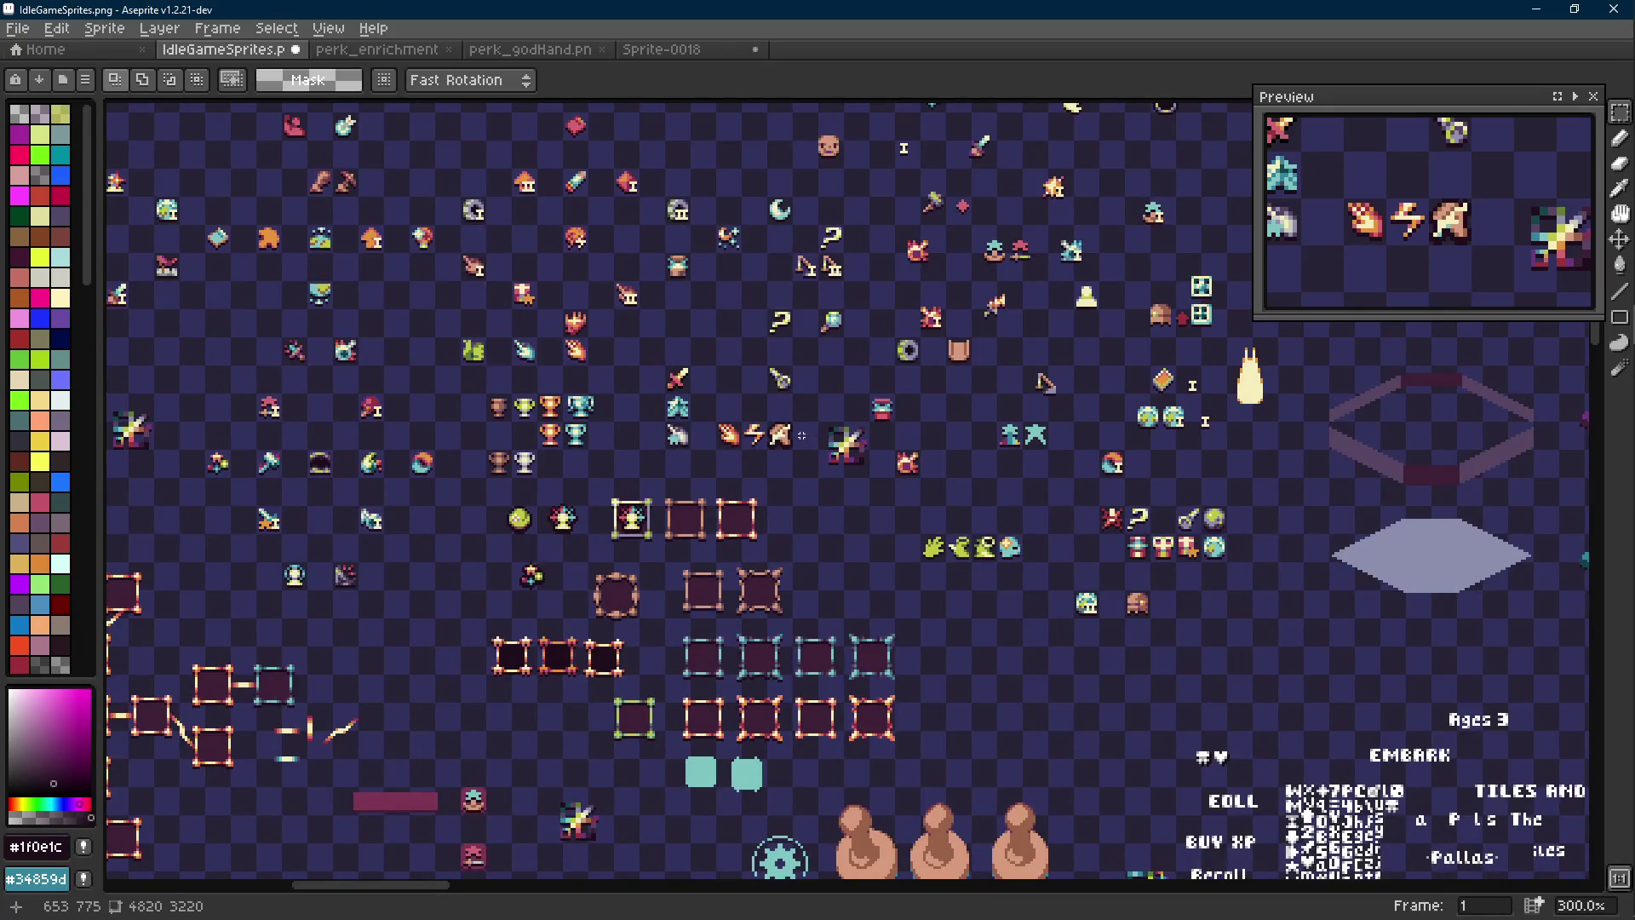
{"action": "scroll", "coordinate": [801, 436], "scroll_direction": "up", "scroll_amount": 1}
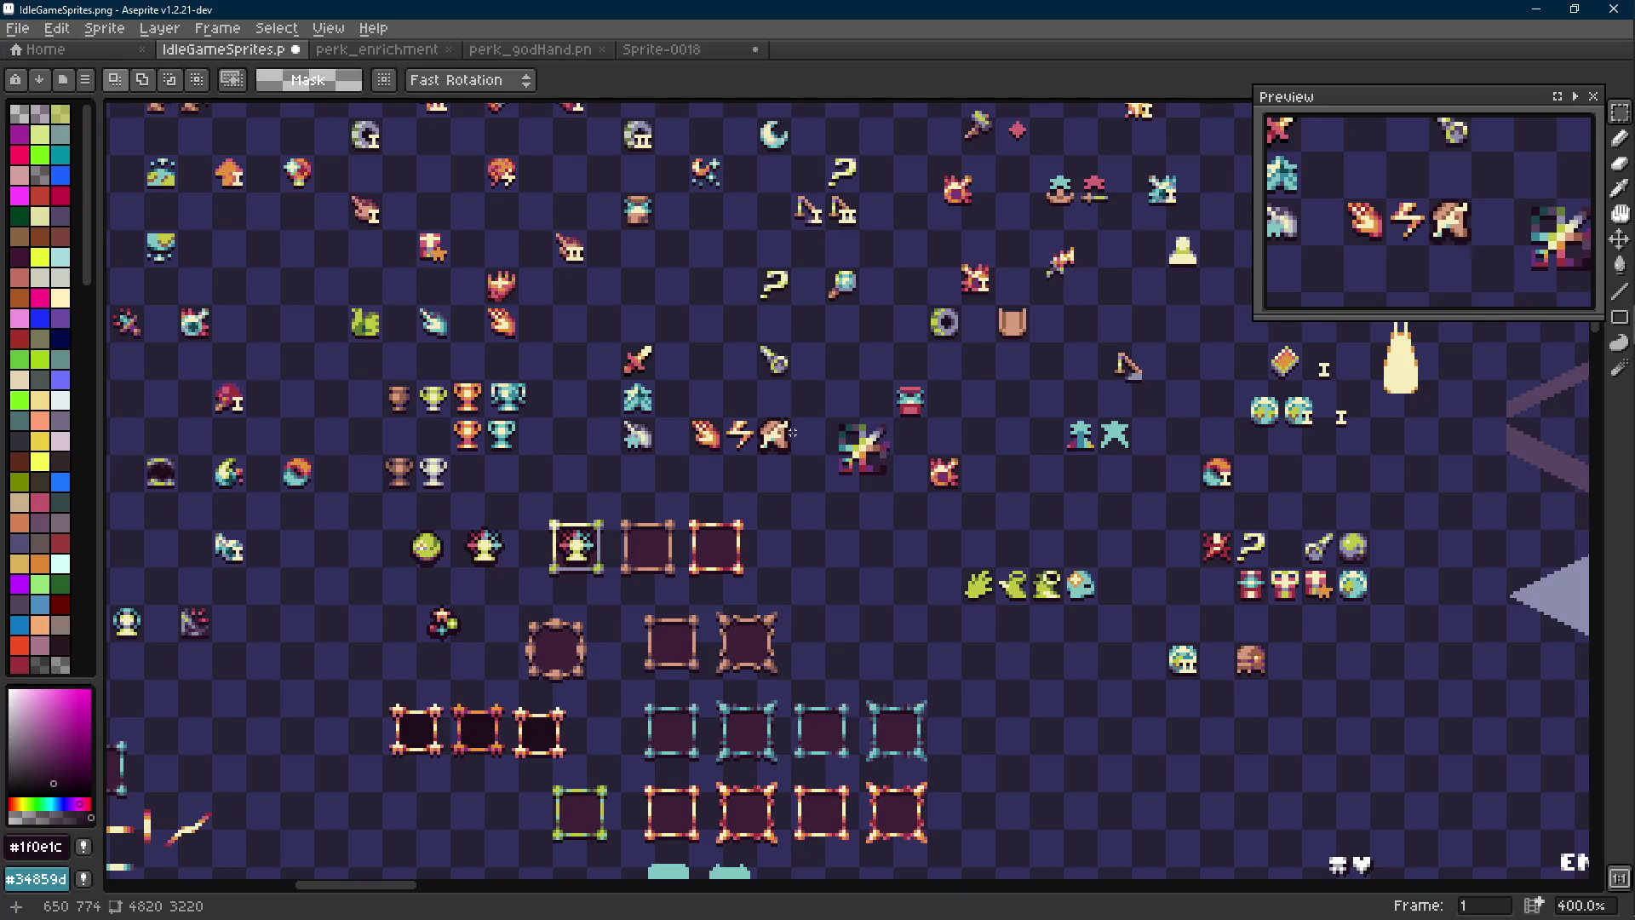
{"action": "scroll", "coordinate": [799, 436], "scroll_direction": "up", "scroll_amount": 2}
Deselect, then paint a #d79b7d pixel on the sprite's left edge and a dark #1f0e1c neighbour
{"action": "key", "text": "r"}
{"action": "key", "text": "ctrl+d"}
{"action": "key", "text": "e"}
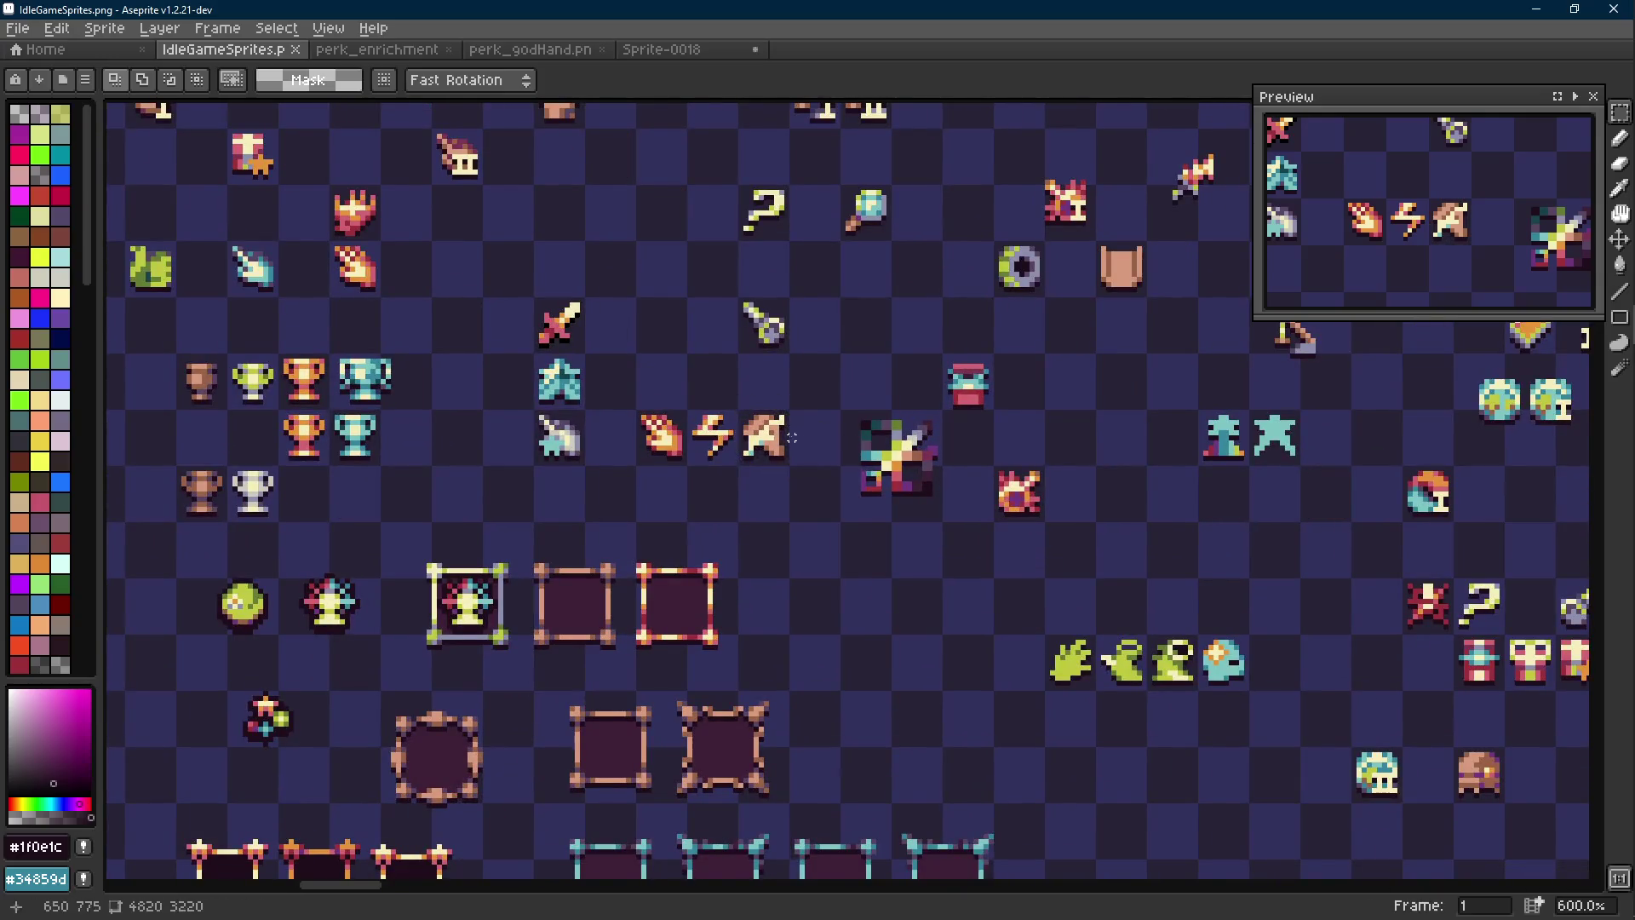
{"action": "scroll", "coordinate": [784, 432], "scroll_direction": "up", "scroll_amount": 4}
{"action": "left_click", "coordinate": [736, 426], "text": "alt"}
{"action": "left_click", "coordinate": [627, 447]}
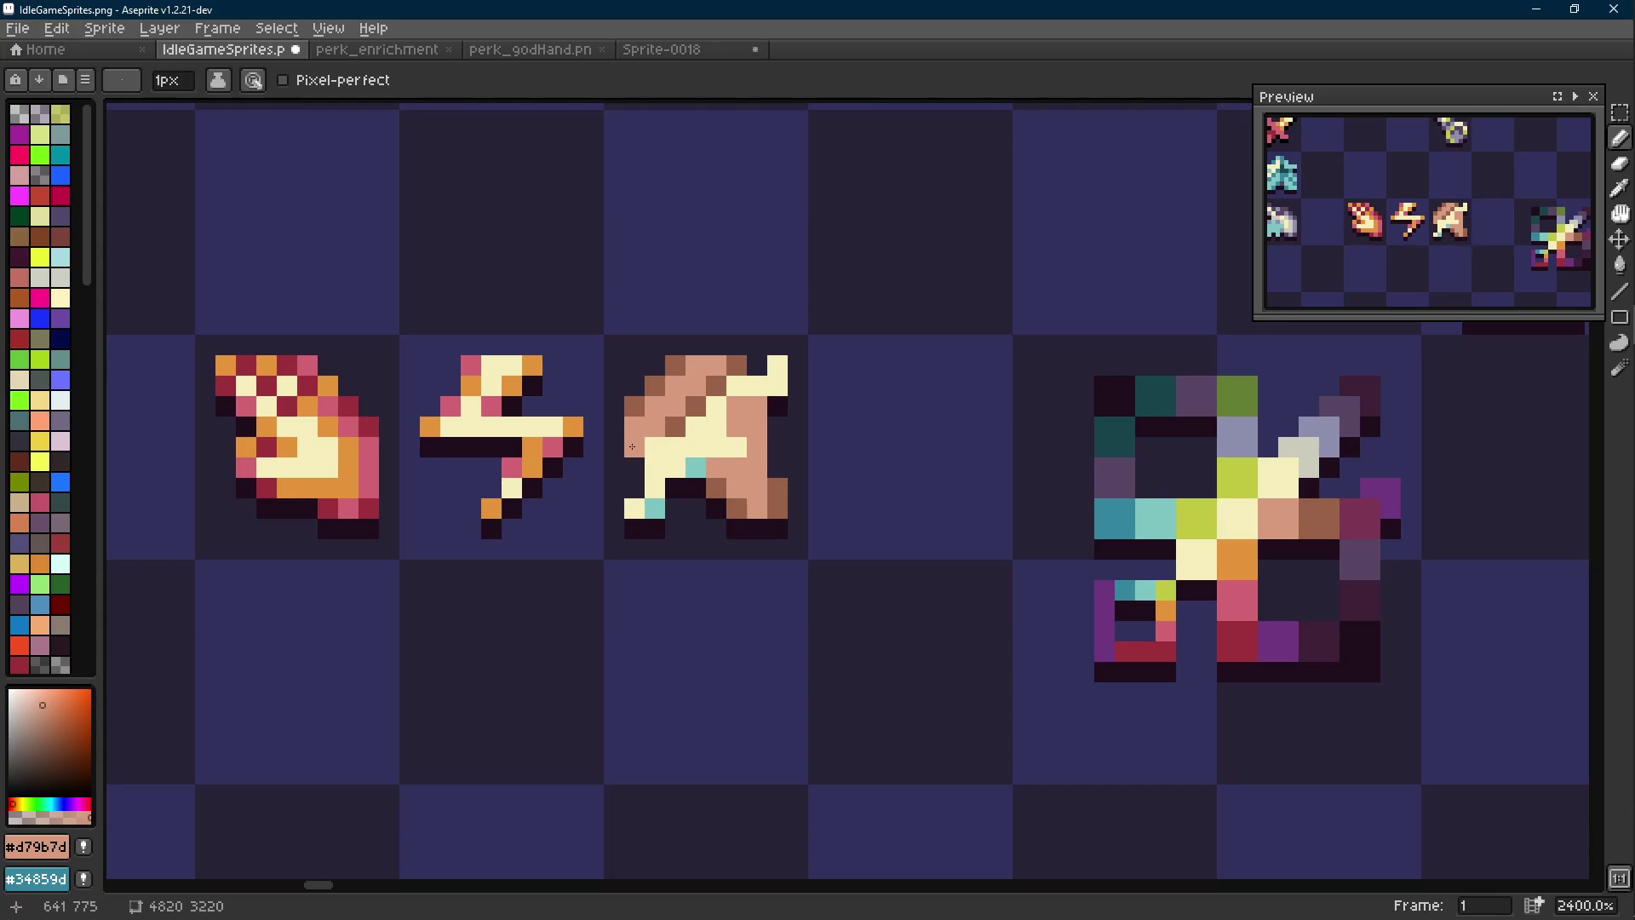
{"action": "left_click", "coordinate": [677, 485], "text": "alt"}
{"action": "left_click", "coordinate": [654, 469]}
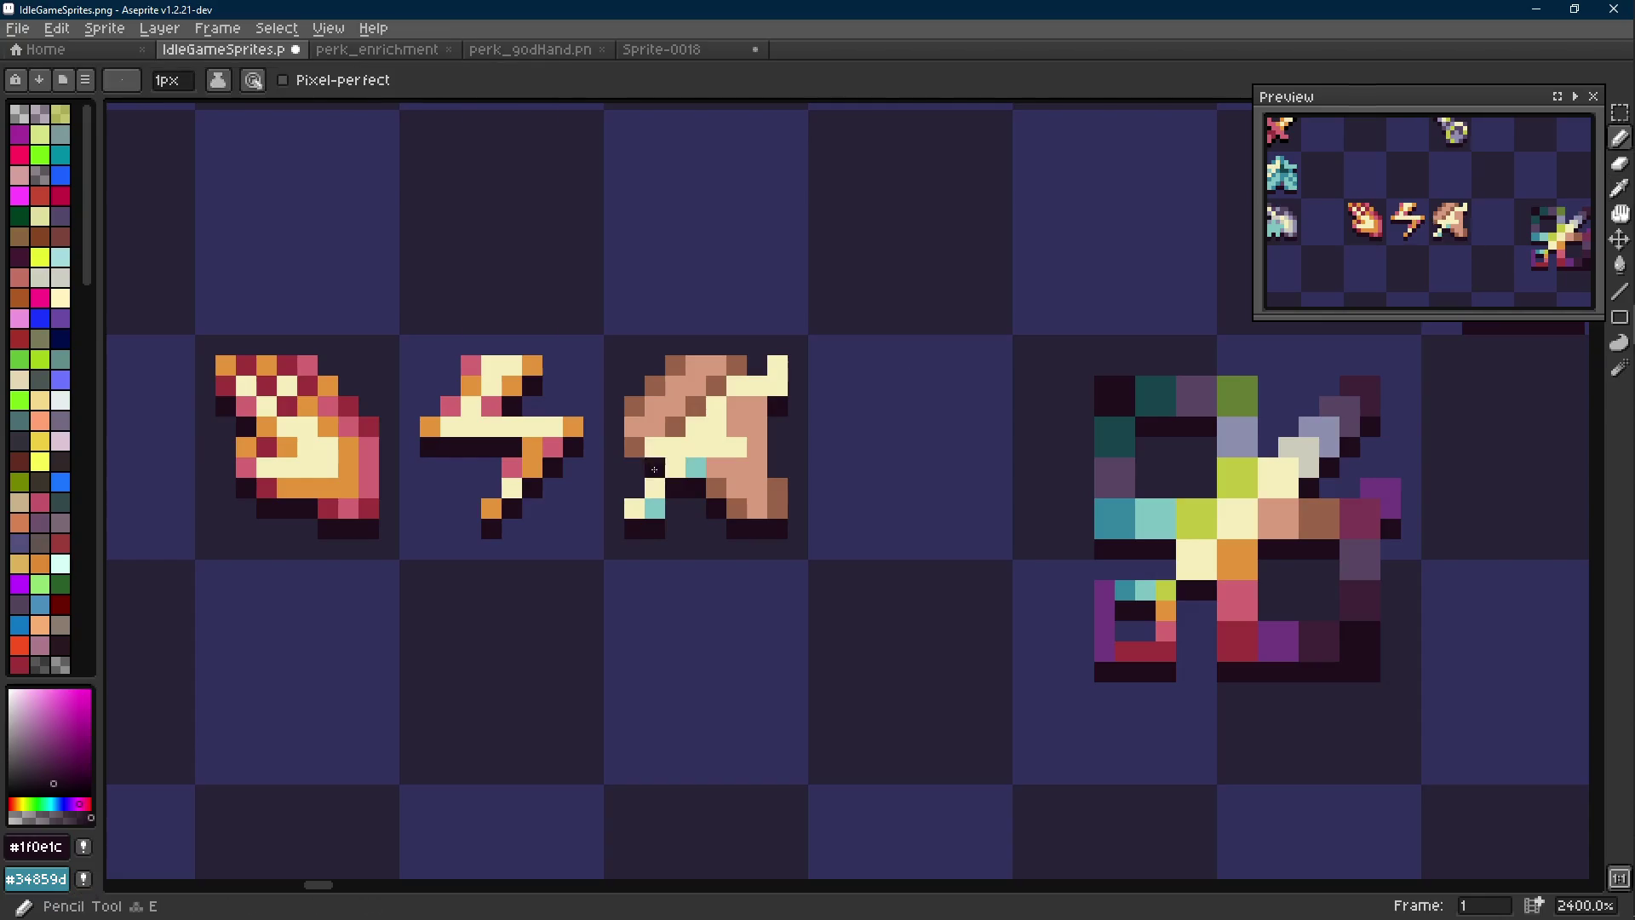
{"action": "scroll", "coordinate": [862, 470], "scroll_direction": "down", "scroll_amount": 6}
{"action": "scroll", "coordinate": [864, 473], "scroll_direction": "down", "scroll_amount": 1}
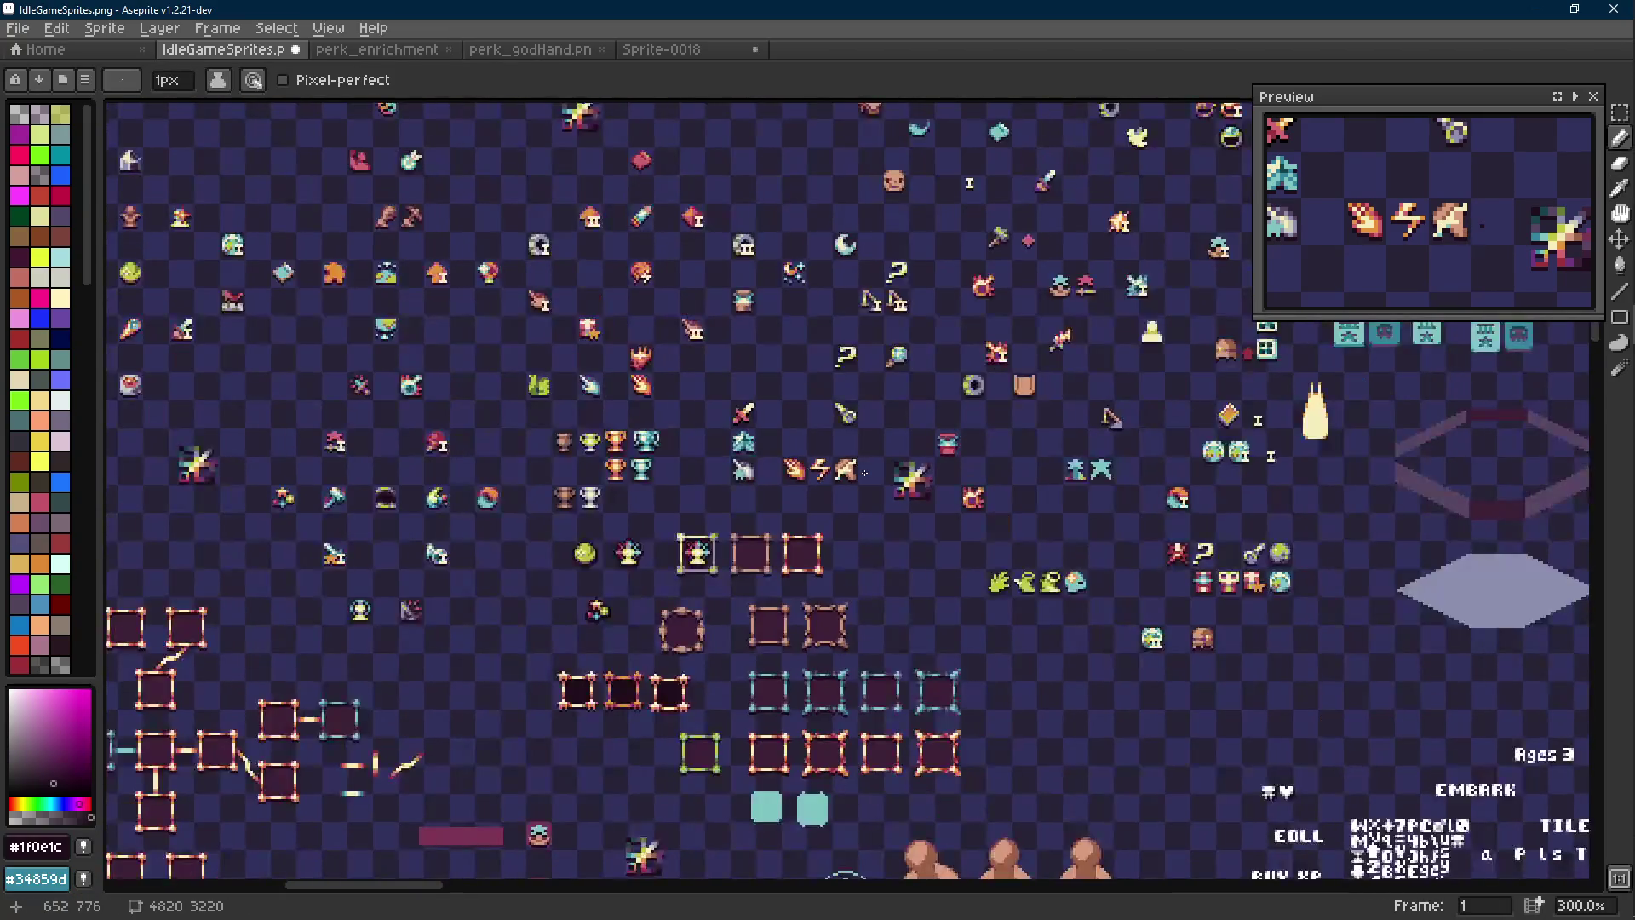
{"action": "scroll", "coordinate": [865, 473], "scroll_direction": "up", "scroll_amount": 1}
{"action": "scroll", "coordinate": [864, 473], "scroll_direction": "down", "scroll_amount": 1}
Undo and redo the last pencil stroke, then save the sprite sheet
{"action": "key", "text": "ctrl+z"}
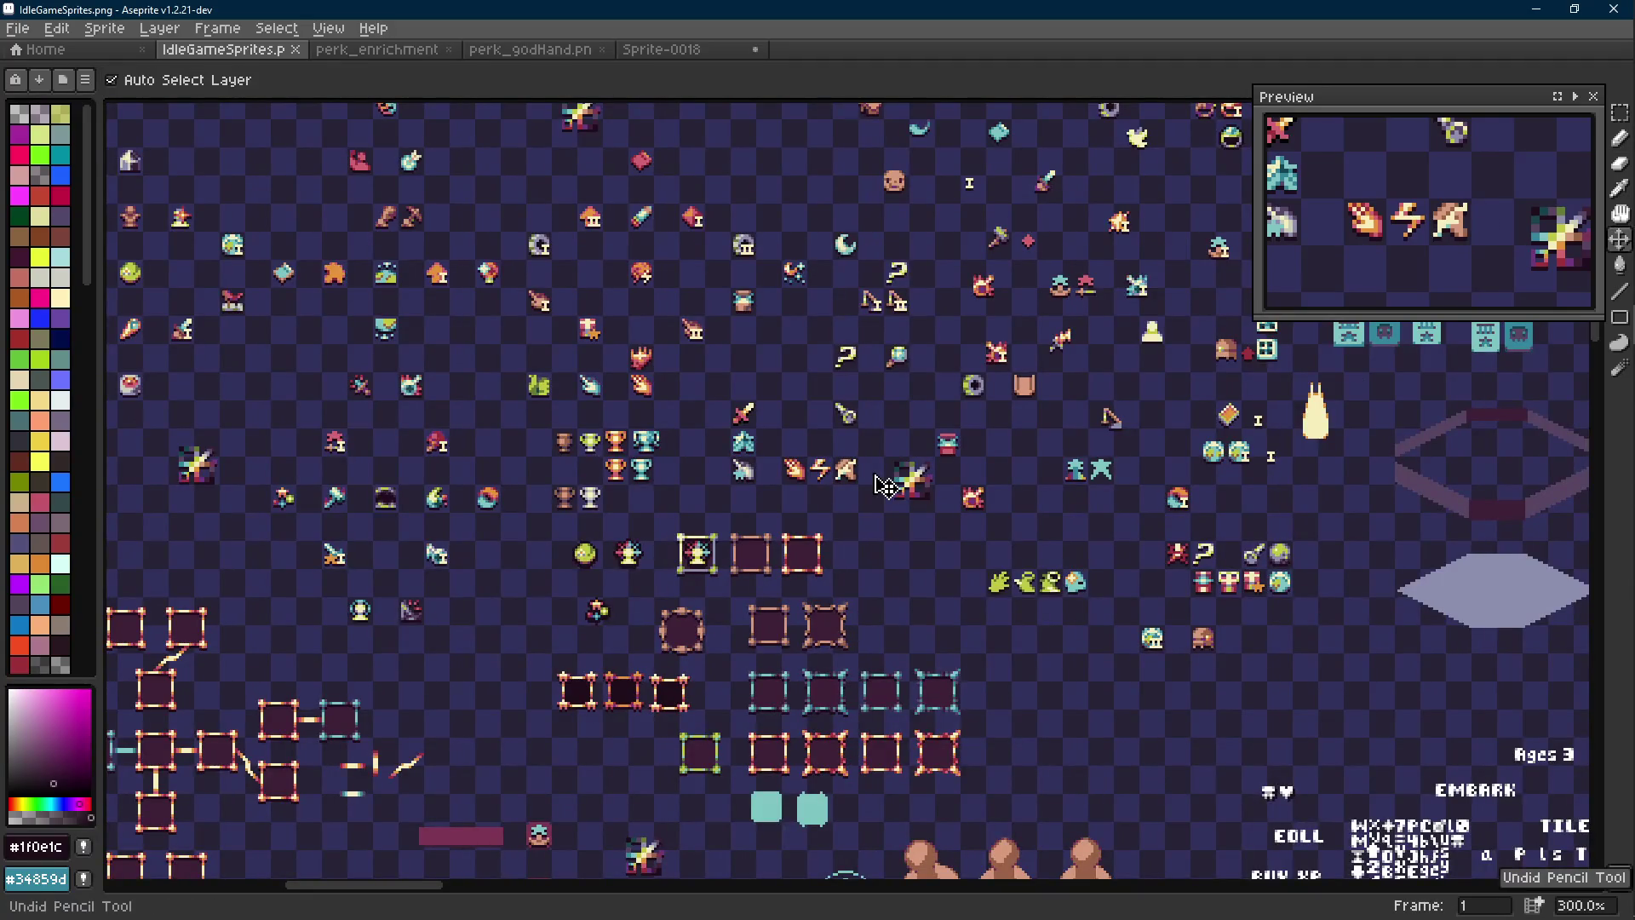
{"action": "key", "text": "ctrl+y"}
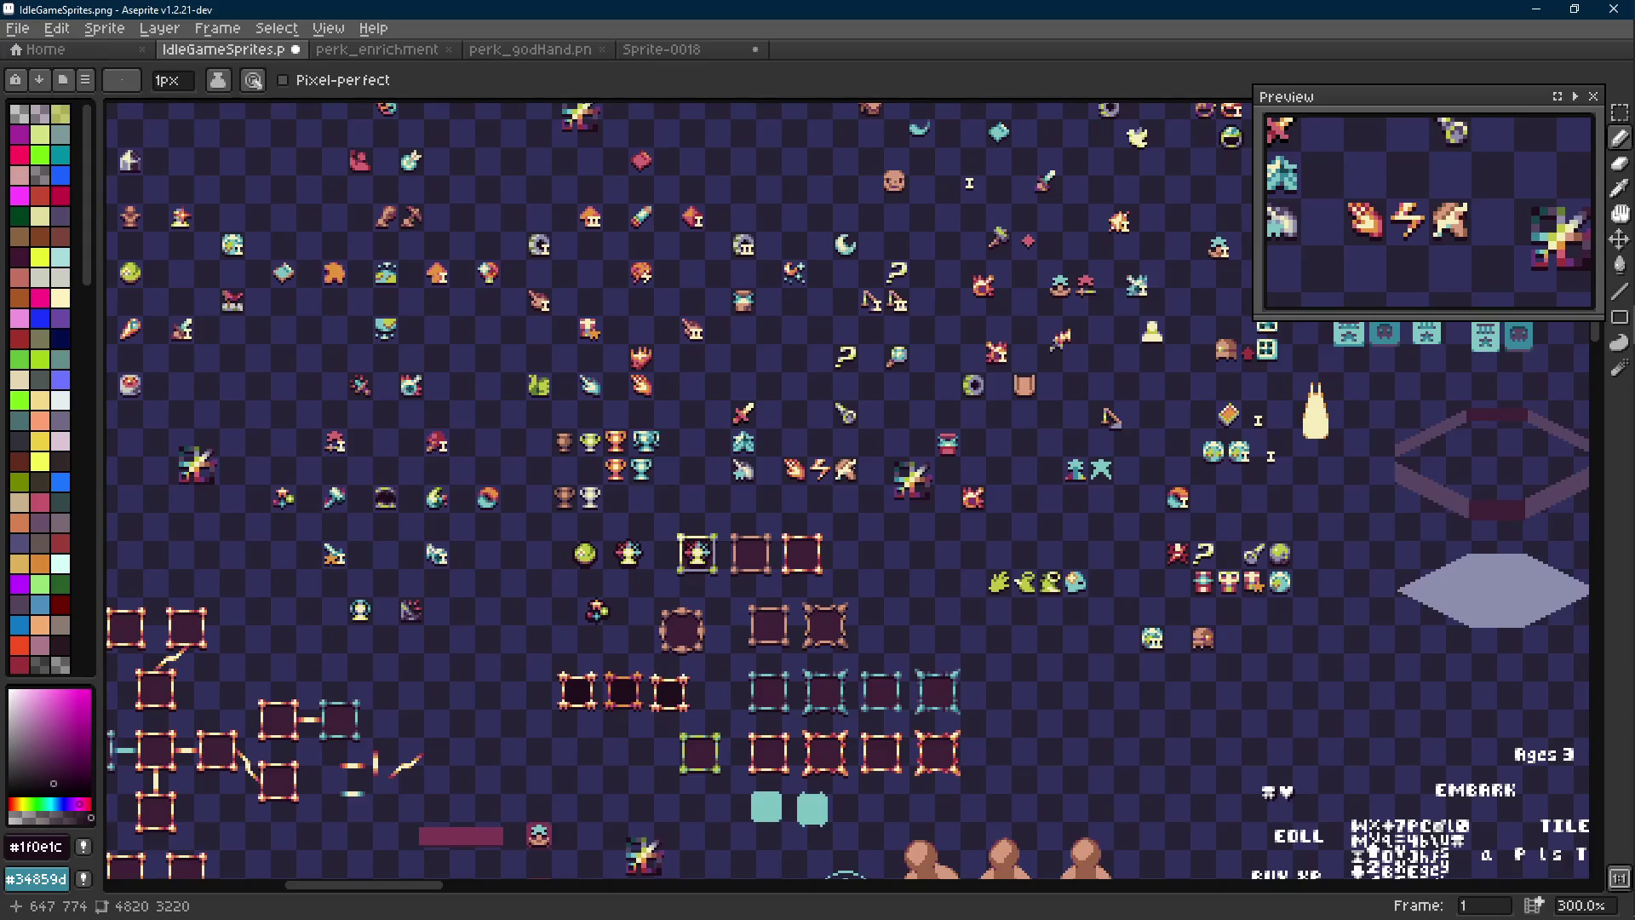
{"action": "scroll", "coordinate": [878, 471], "scroll_direction": "up", "scroll_amount": 1}
{"action": "scroll", "coordinate": [877, 471], "scroll_direction": "up", "scroll_amount": 1}
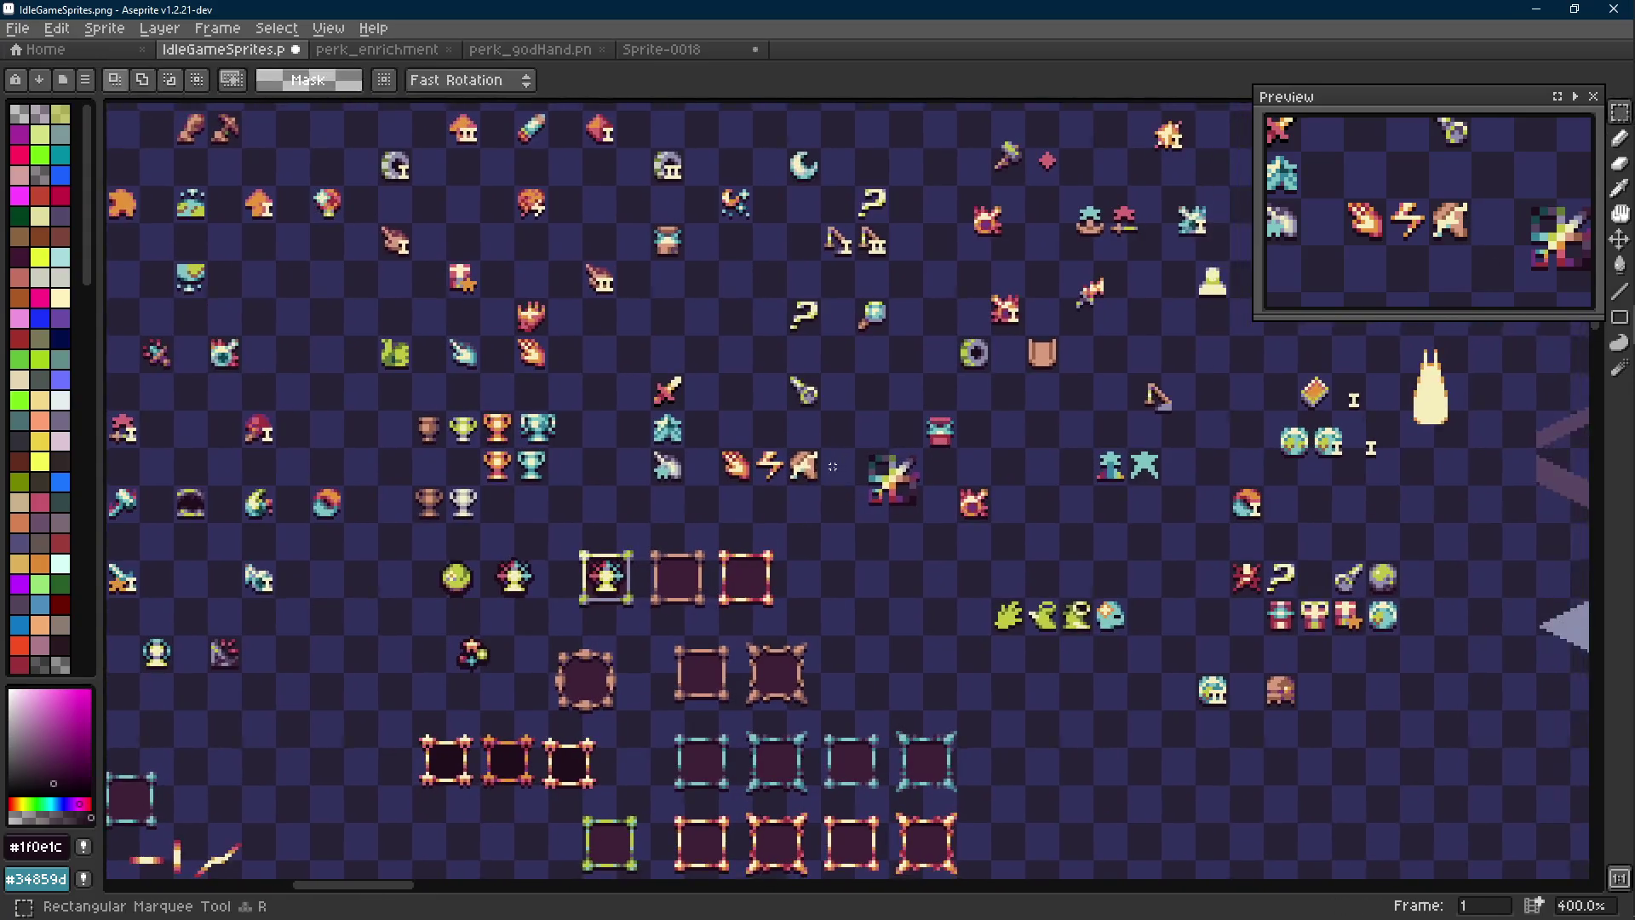
{"action": "scroll", "coordinate": [834, 467], "scroll_direction": "up", "scroll_amount": 1}
{"action": "key", "text": "ctrl+s"}
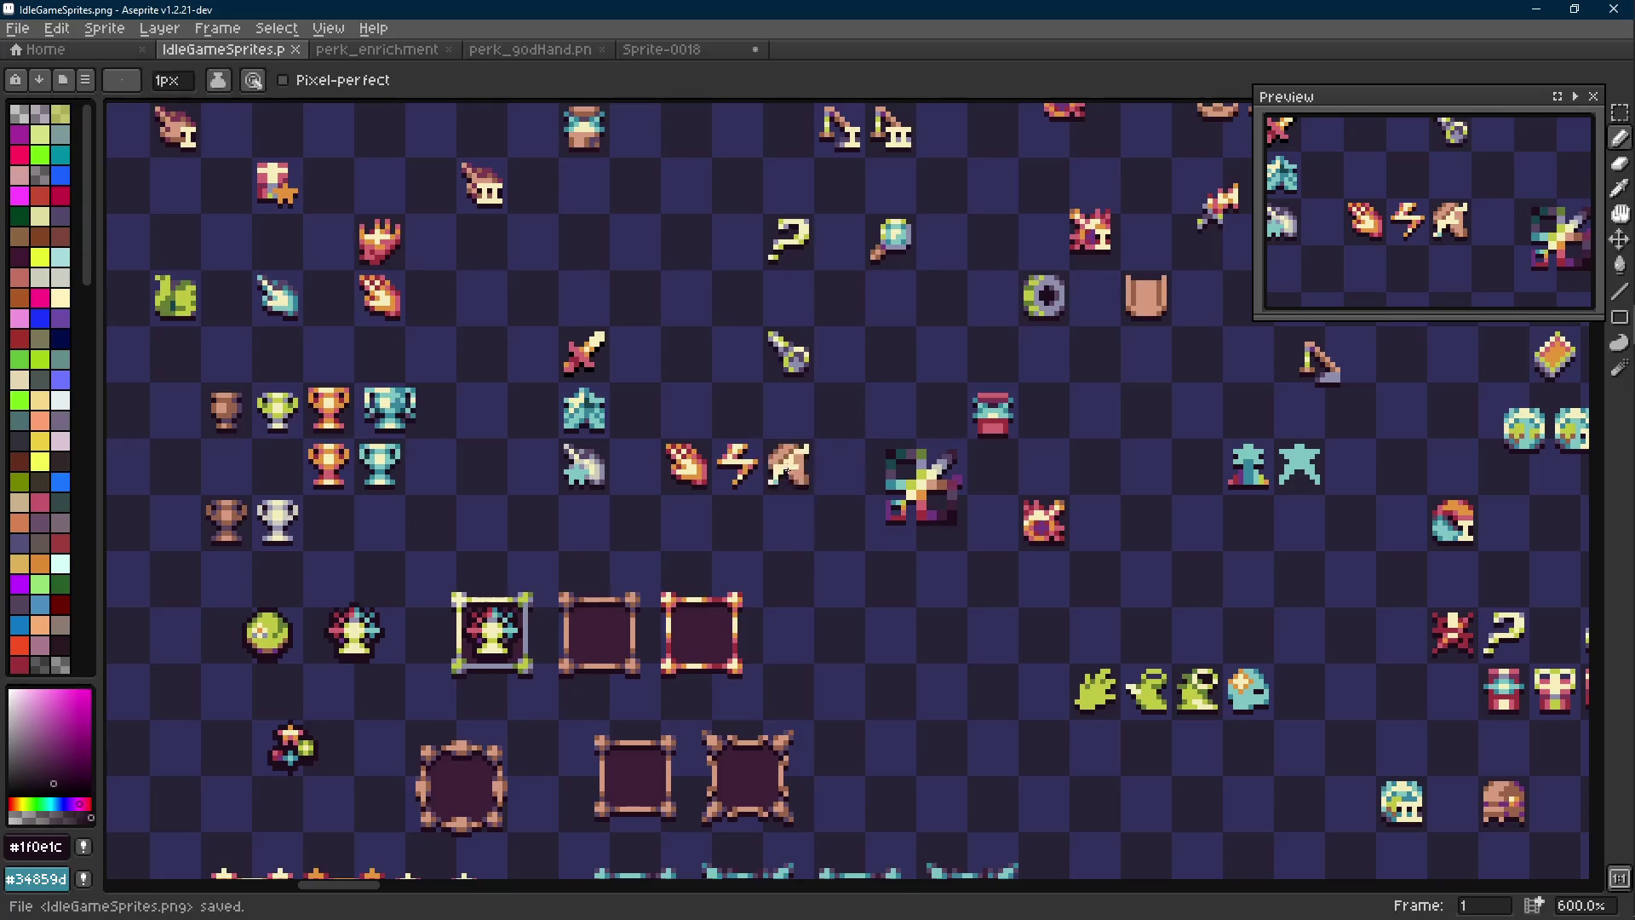
Paint a cream pixel beside the beige icon, then undo that stray pixel
{"action": "scroll", "coordinate": [755, 454], "scroll_direction": "up", "scroll_amount": 5}
{"action": "left_click", "coordinate": [730, 447]}
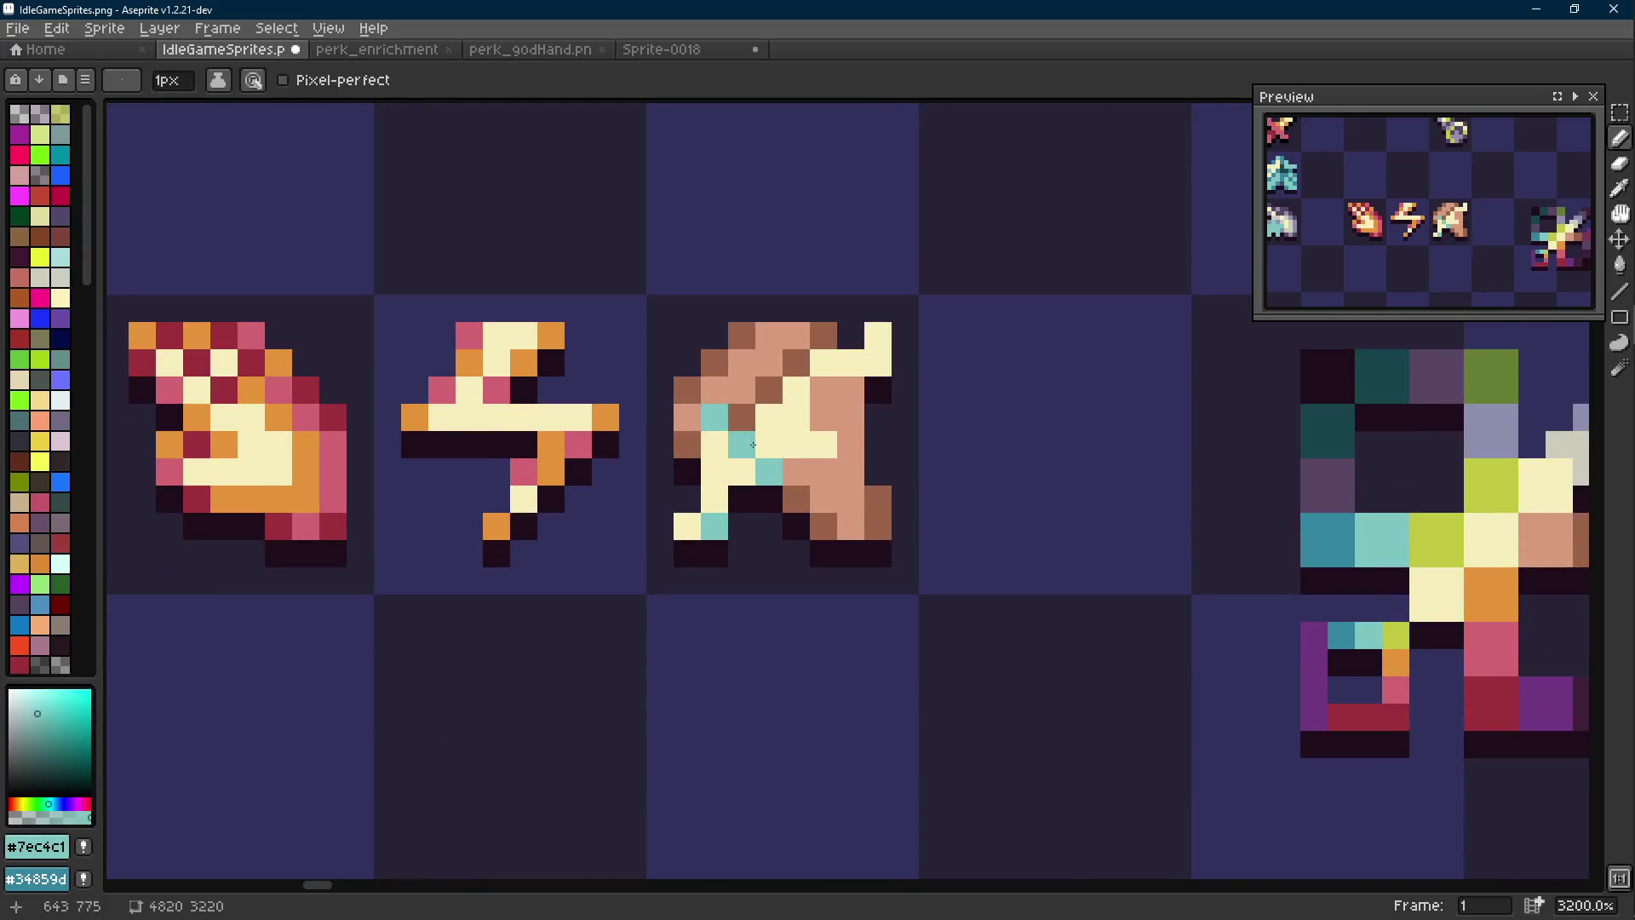
{"action": "scroll", "coordinate": [752, 446], "scroll_direction": "down", "scroll_amount": 2}
{"action": "scroll", "coordinate": [792, 465], "scroll_direction": "down", "scroll_amount": 6}
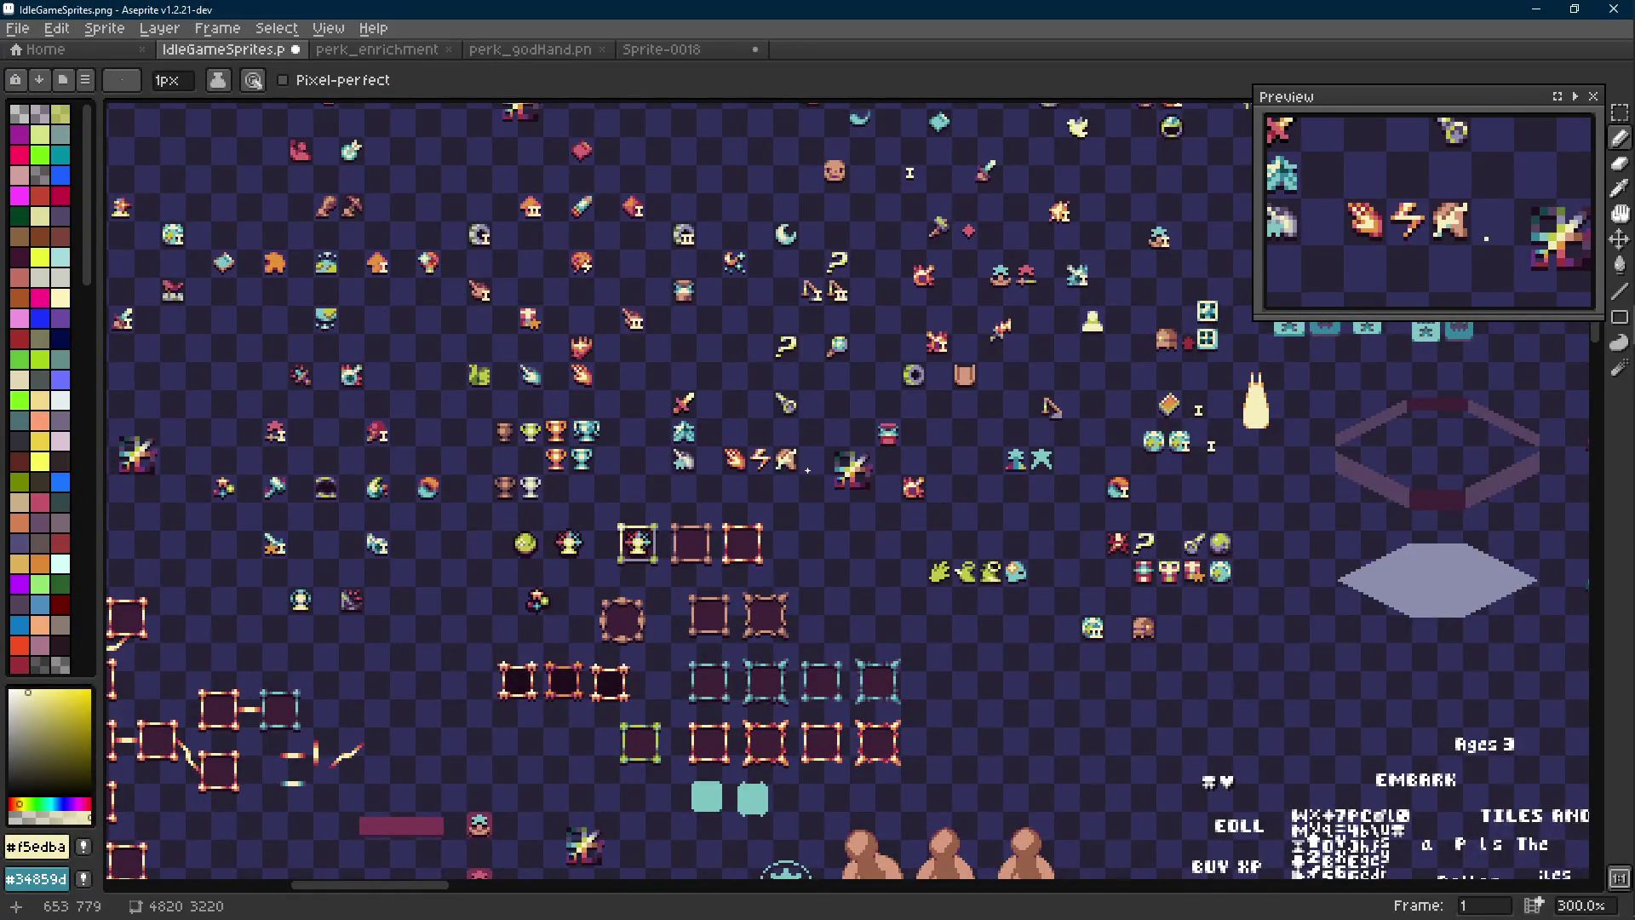
{"action": "scroll", "coordinate": [798, 461], "scroll_direction": "up", "scroll_amount": 5}
{"action": "left_click", "coordinate": [807, 466]}
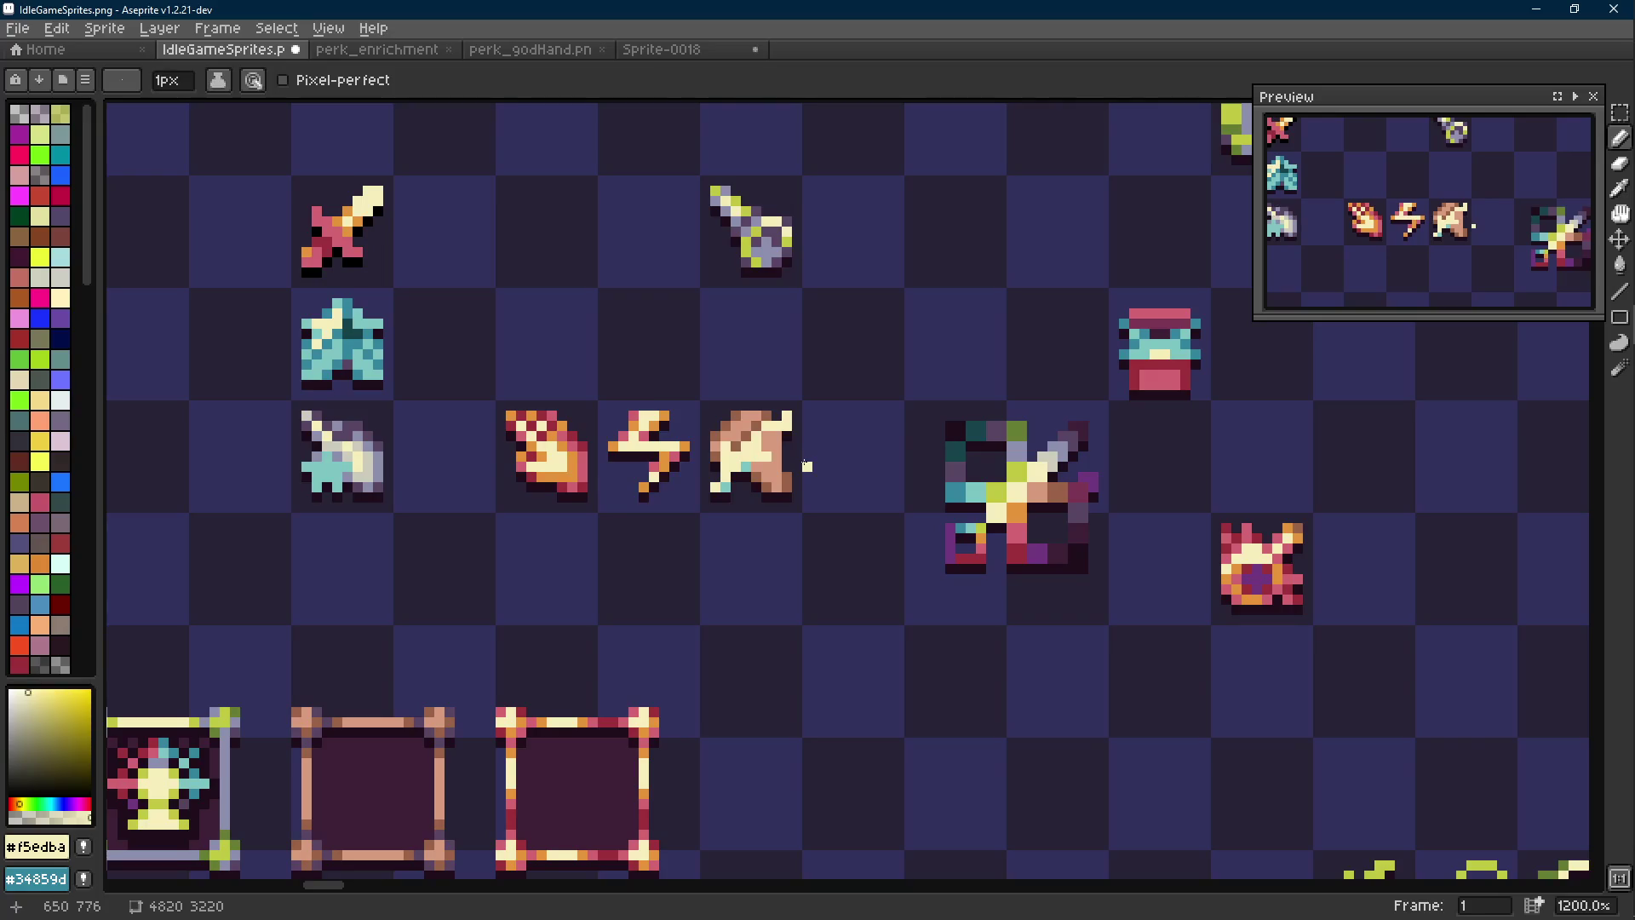
{"action": "scroll", "coordinate": [806, 466], "scroll_direction": "down", "scroll_amount": 5}
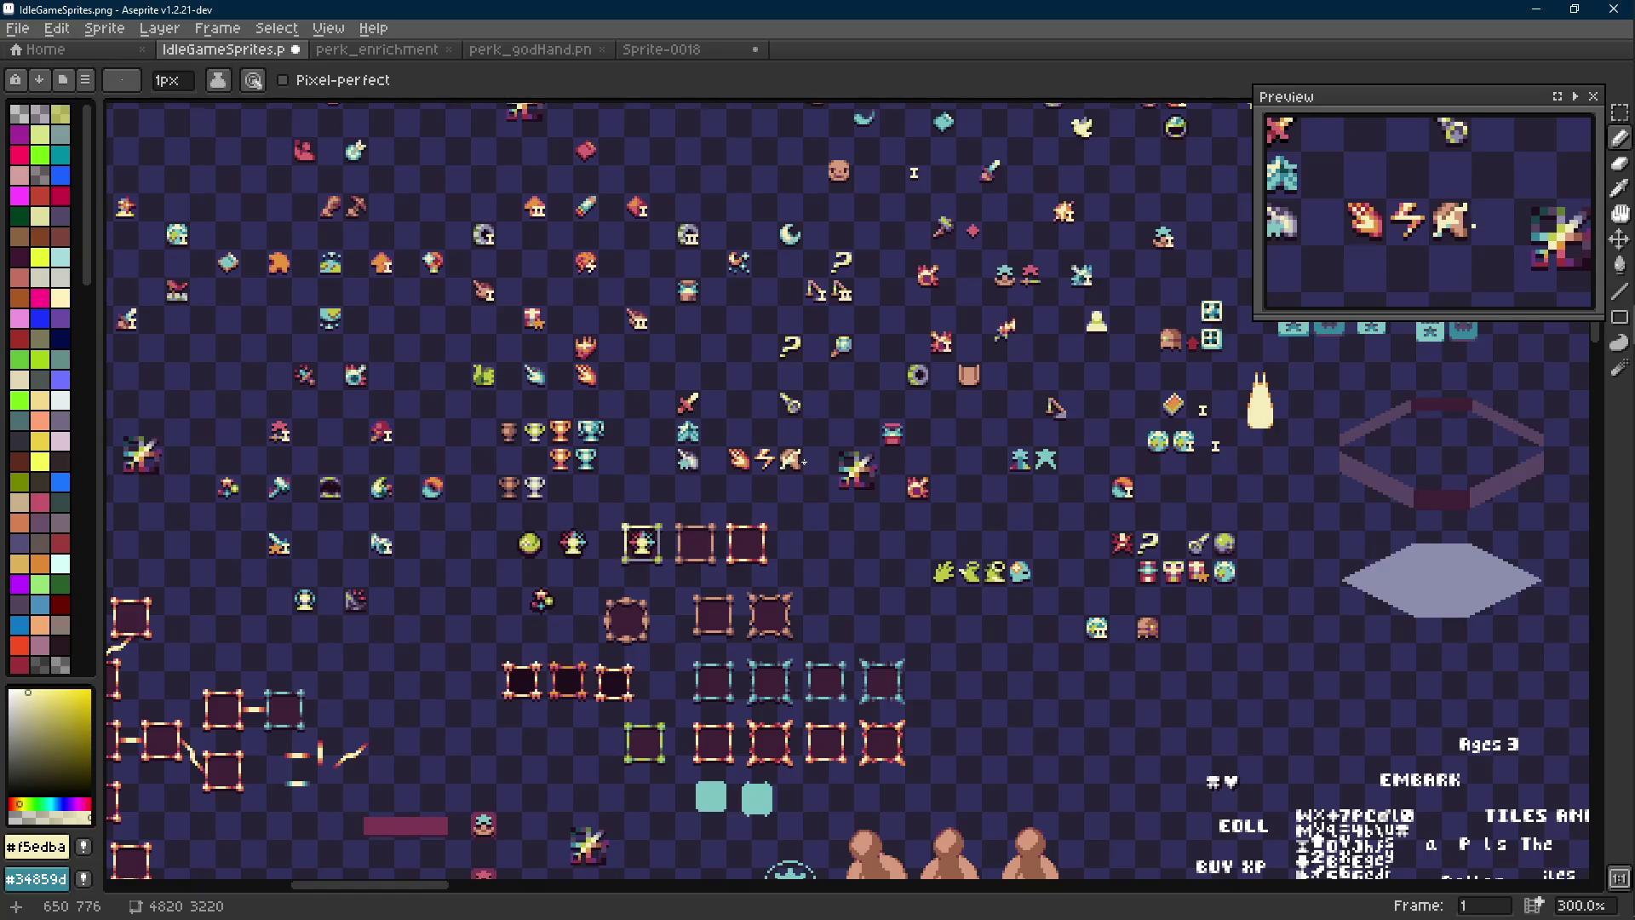
{"action": "scroll", "coordinate": [803, 462], "scroll_direction": "up", "scroll_amount": 1}
{"action": "key", "text": "ctrl+z"}
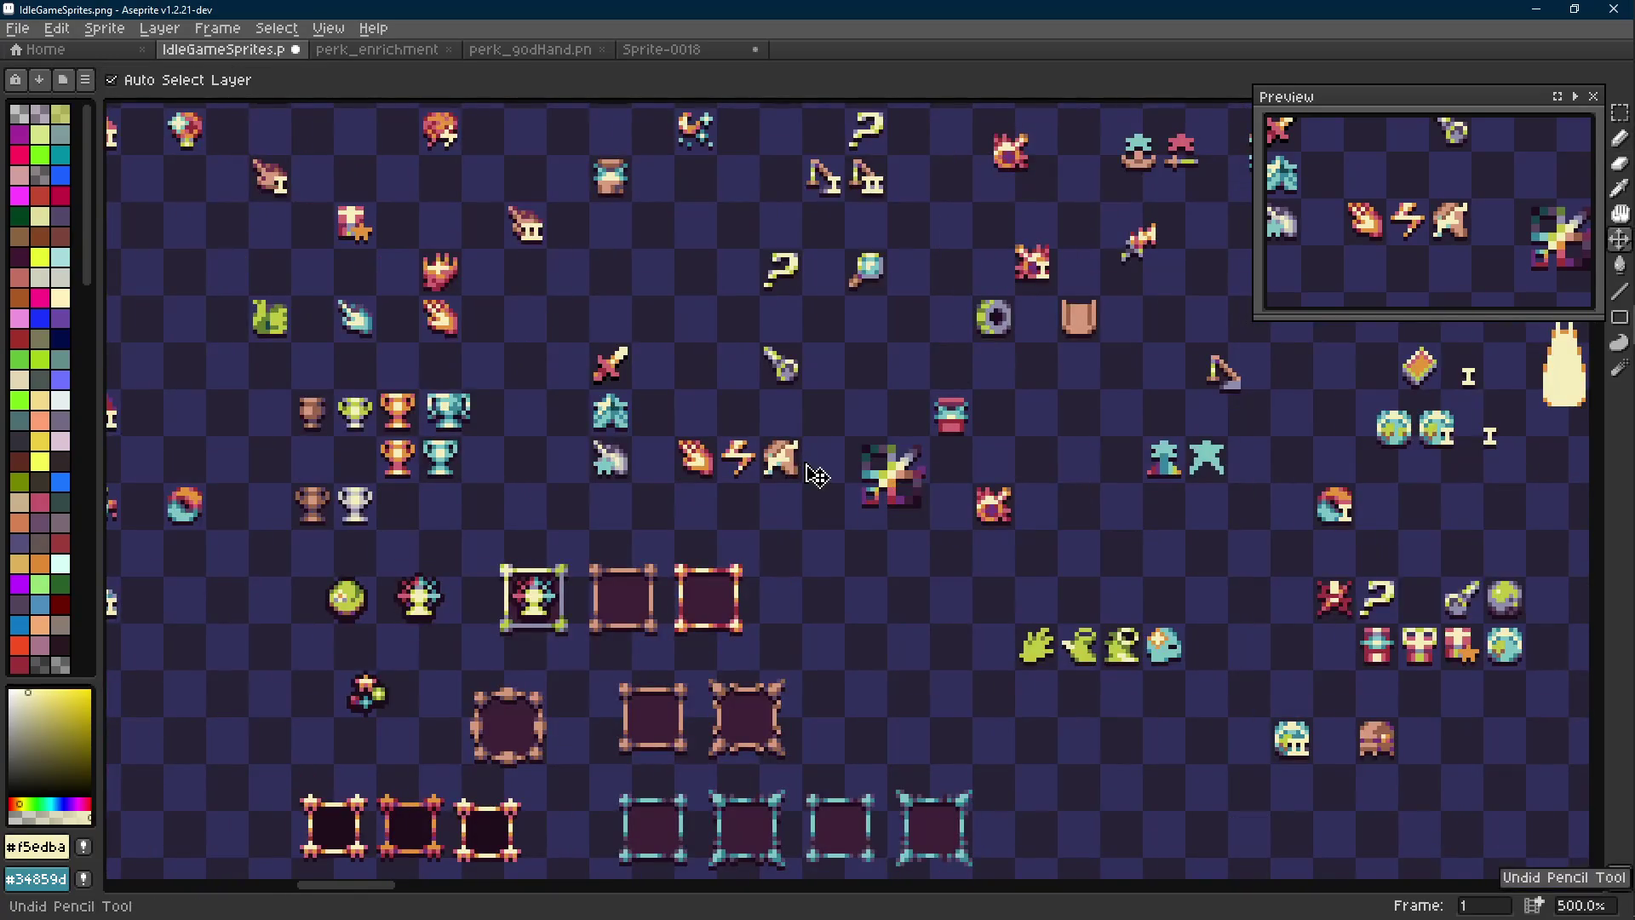
{"action": "scroll", "coordinate": [804, 462], "scroll_direction": "down", "scroll_amount": 1}
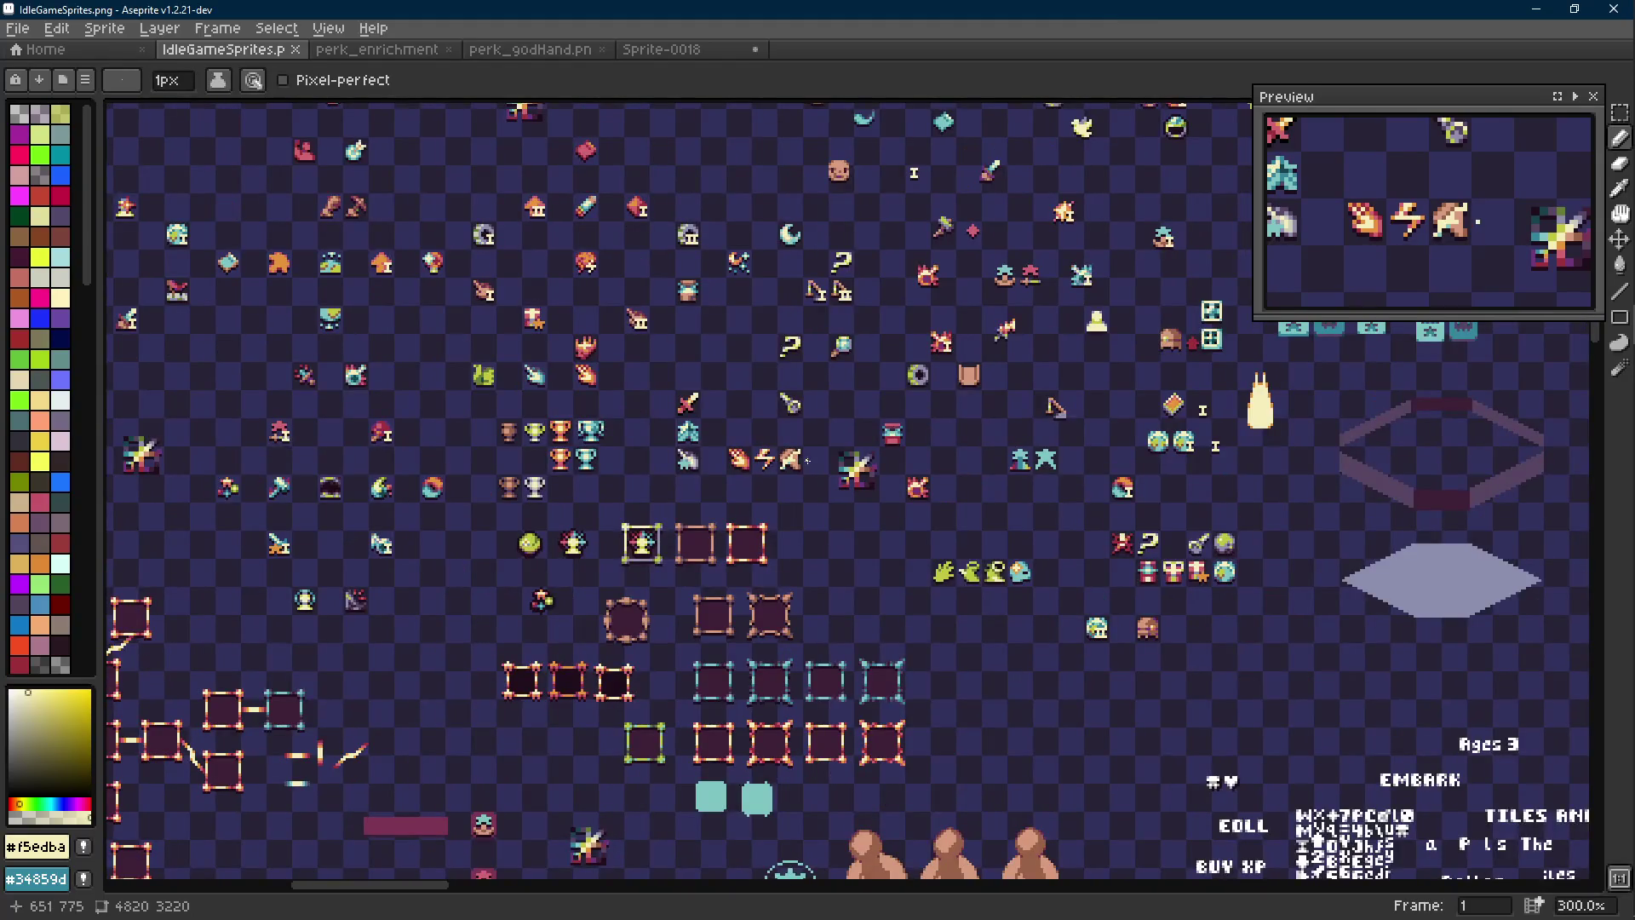
{"action": "scroll", "coordinate": [807, 460], "scroll_direction": "up", "scroll_amount": 9}
Copy the beige icon into a new 8x9 sprite and commit the paste
{"action": "key", "text": "m"}
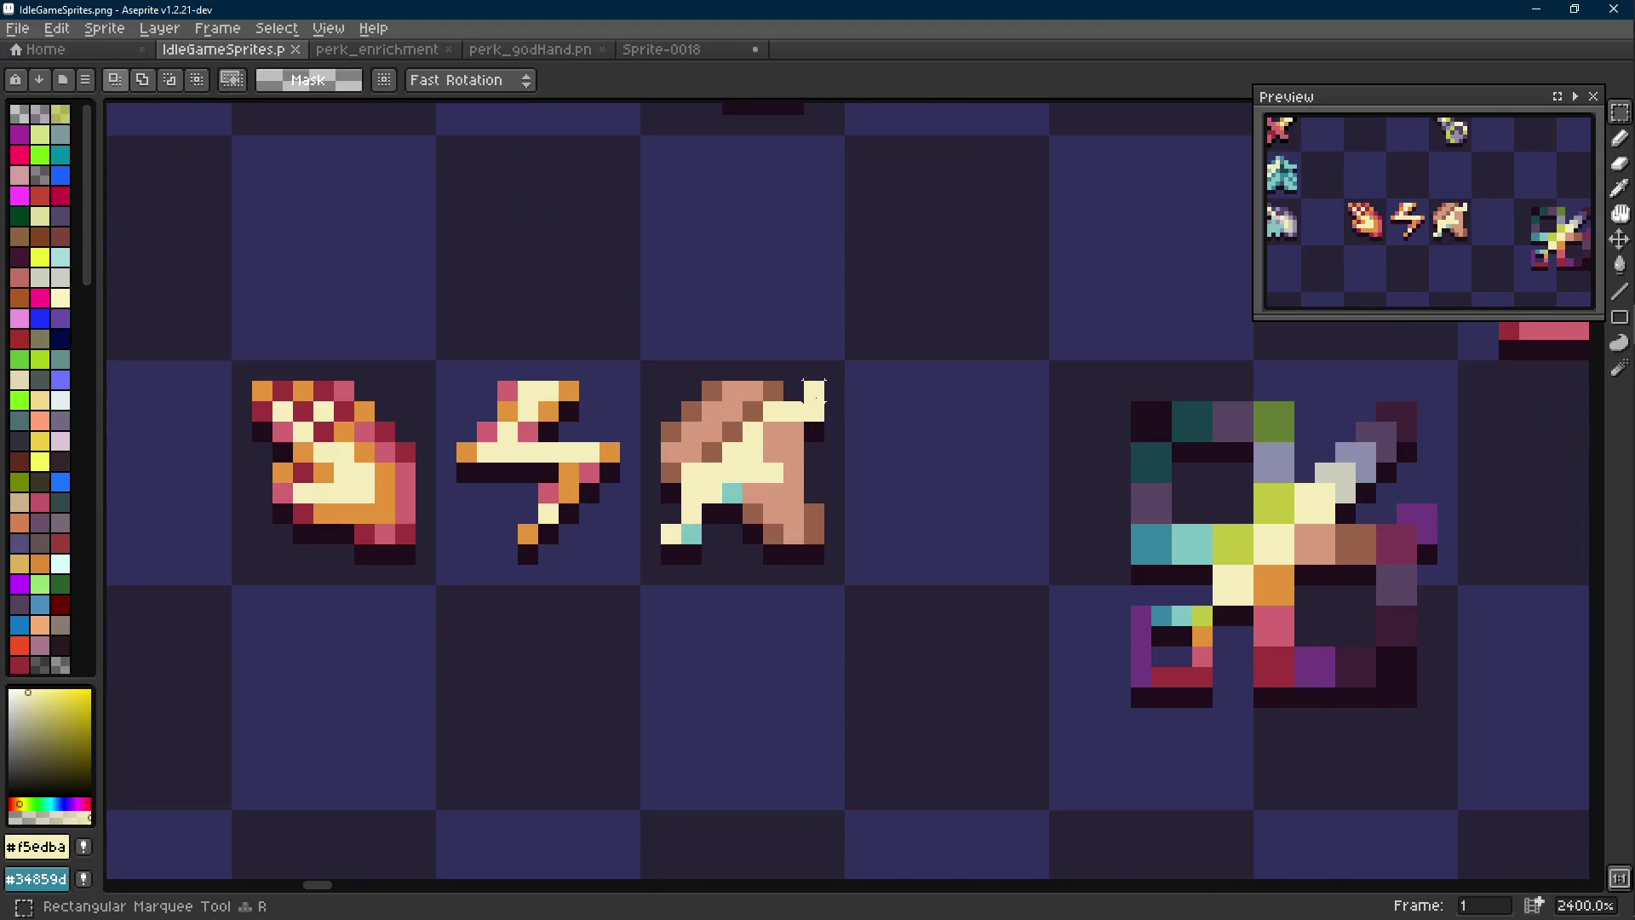
{"action": "key", "text": "ctrl+z"}
{"action": "key", "text": "ctrl+c"}
{"action": "key", "text": "ctrl+n"}
{"action": "key", "text": "Return"}
{"action": "key", "text": "ctrl+s"}
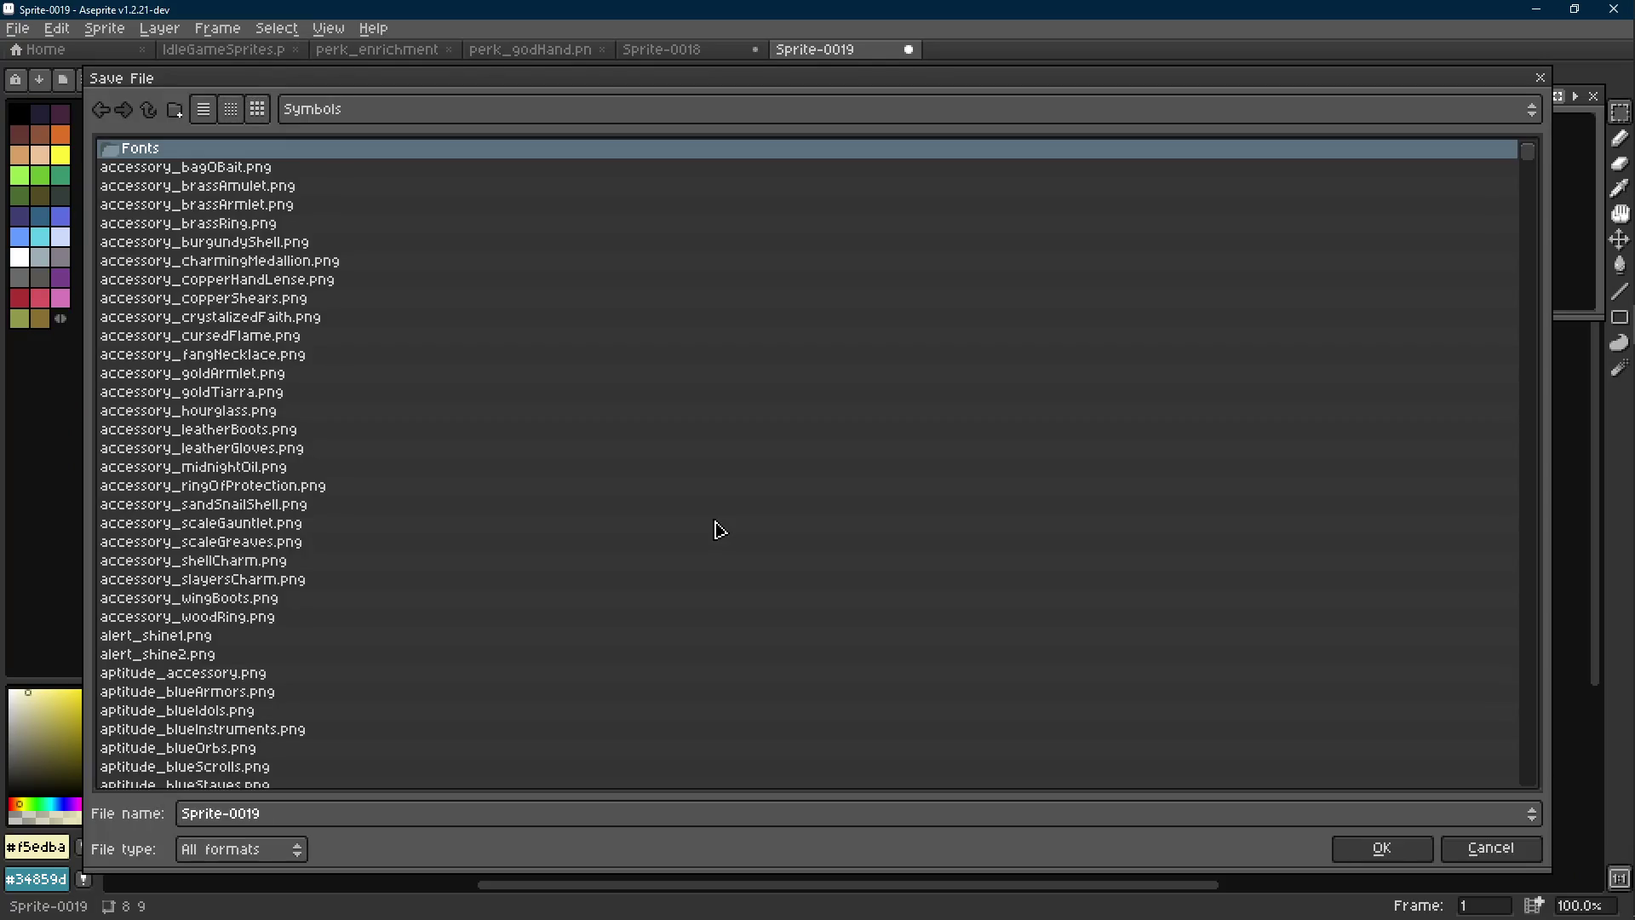
{"action": "left_click", "coordinate": [1540, 78]}
{"action": "key", "text": "ctrl+v"}
{"action": "key", "text": "ctrl+d"}
Back on IdleGameSprites, sample the icon's brown and peach colours and draw a pixel
{"action": "left_click", "coordinate": [223, 50]}
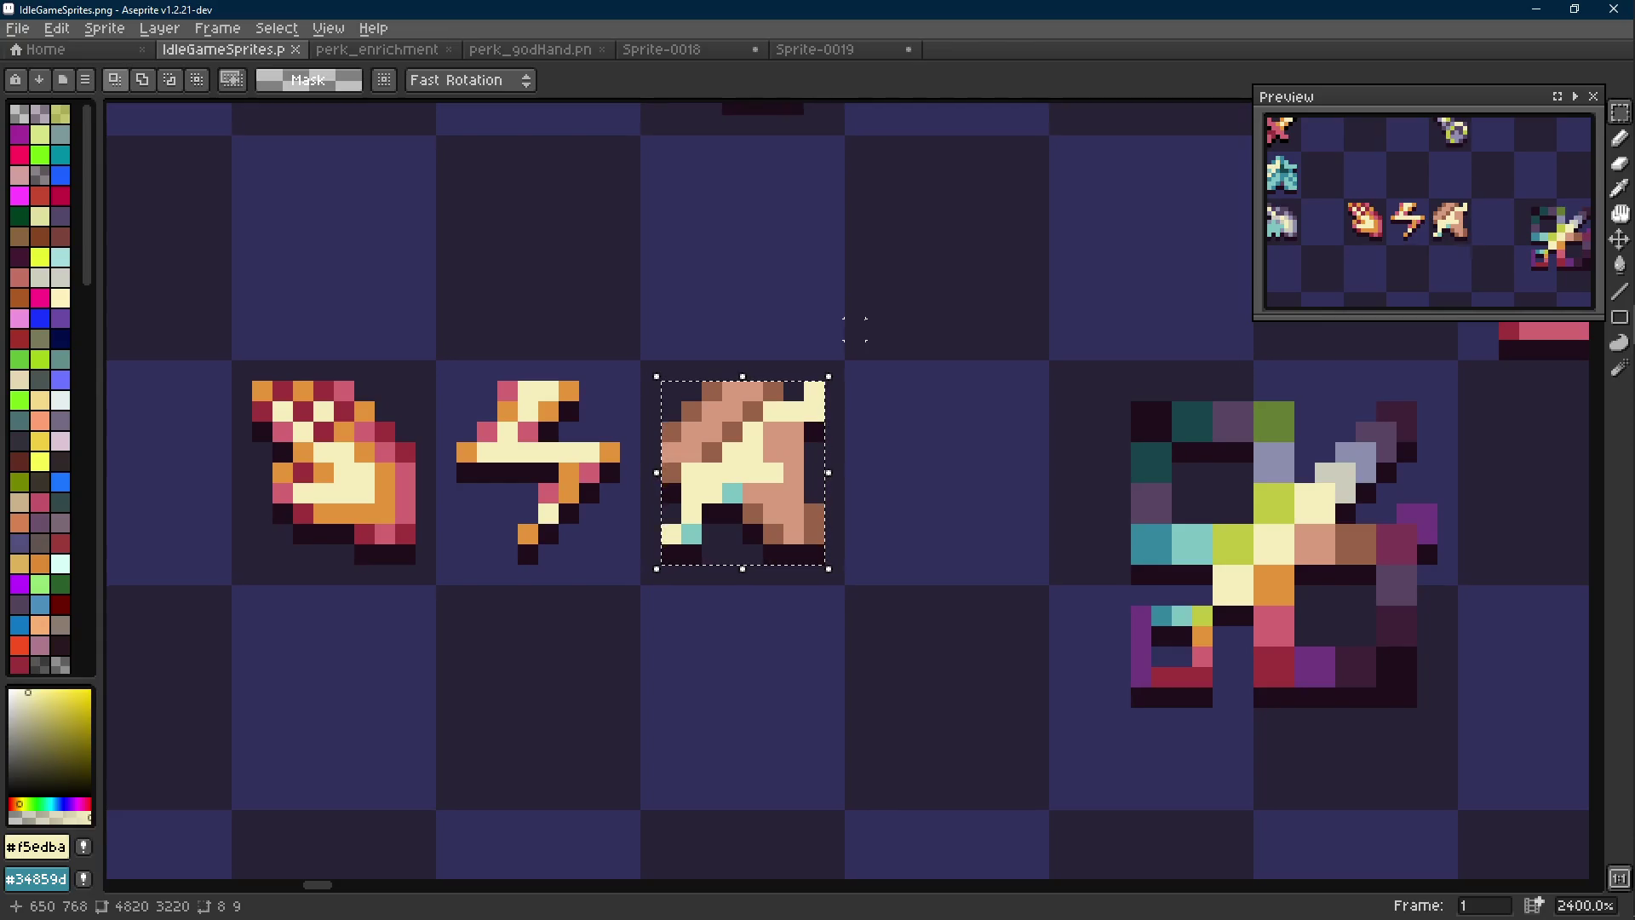
{"action": "key", "text": "b"}
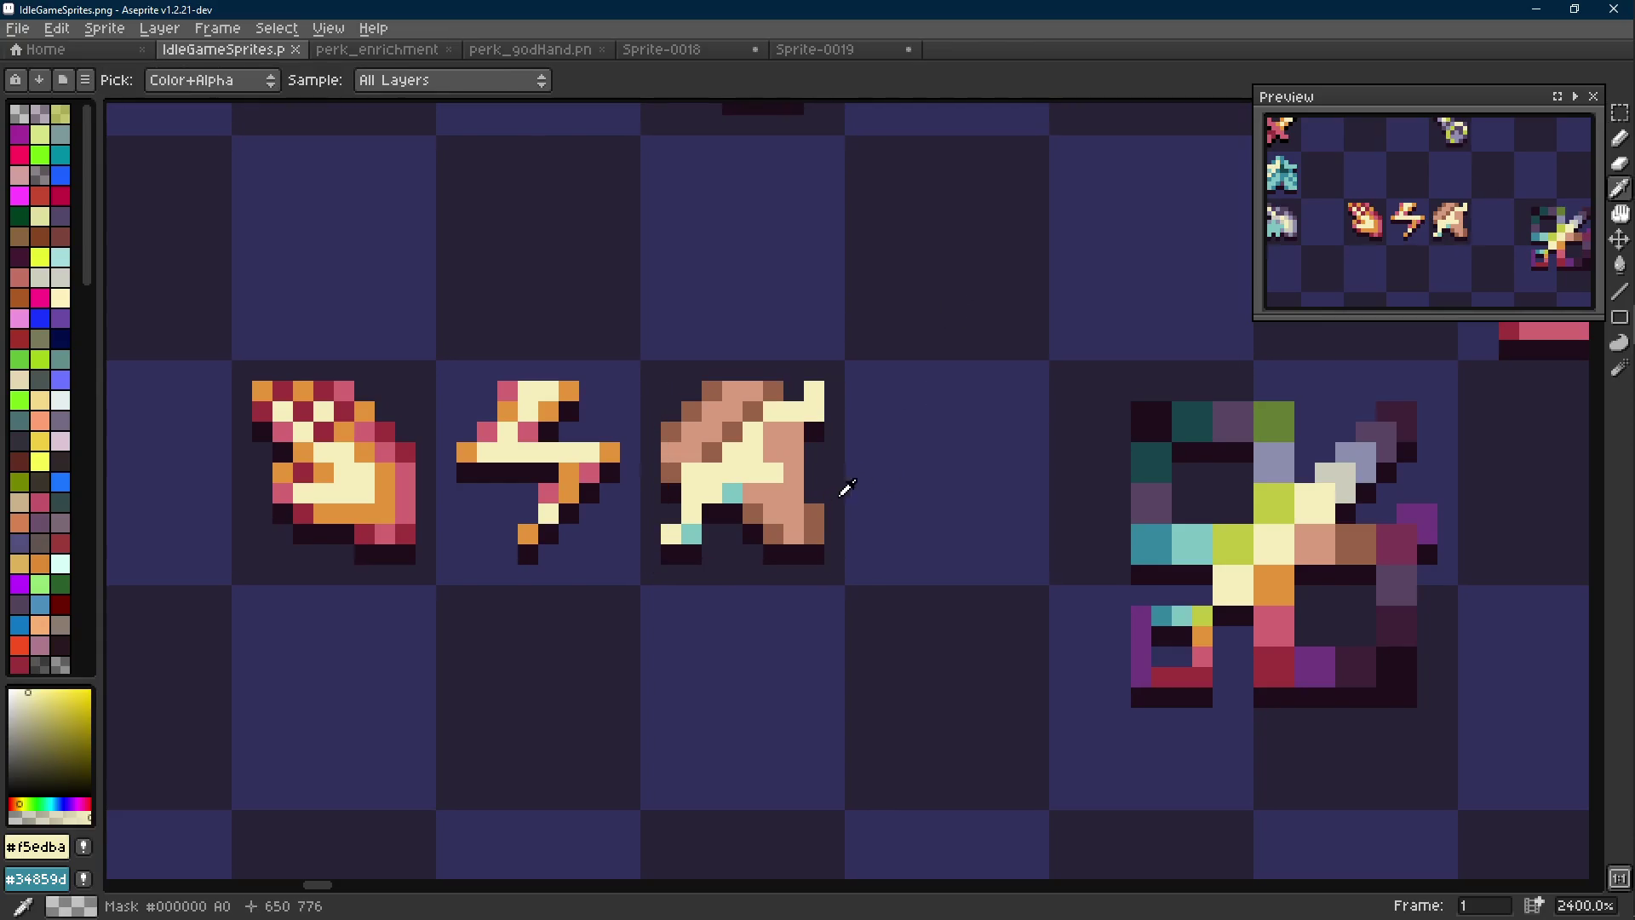
{"action": "left_click", "coordinate": [817, 498], "text": "alt"}
{"action": "left_click", "coordinate": [805, 498], "text": "alt"}
{"action": "scroll", "coordinate": [818, 503], "scroll_direction": "down", "scroll_amount": 8}
{"action": "left_click", "coordinate": [843, 535]}
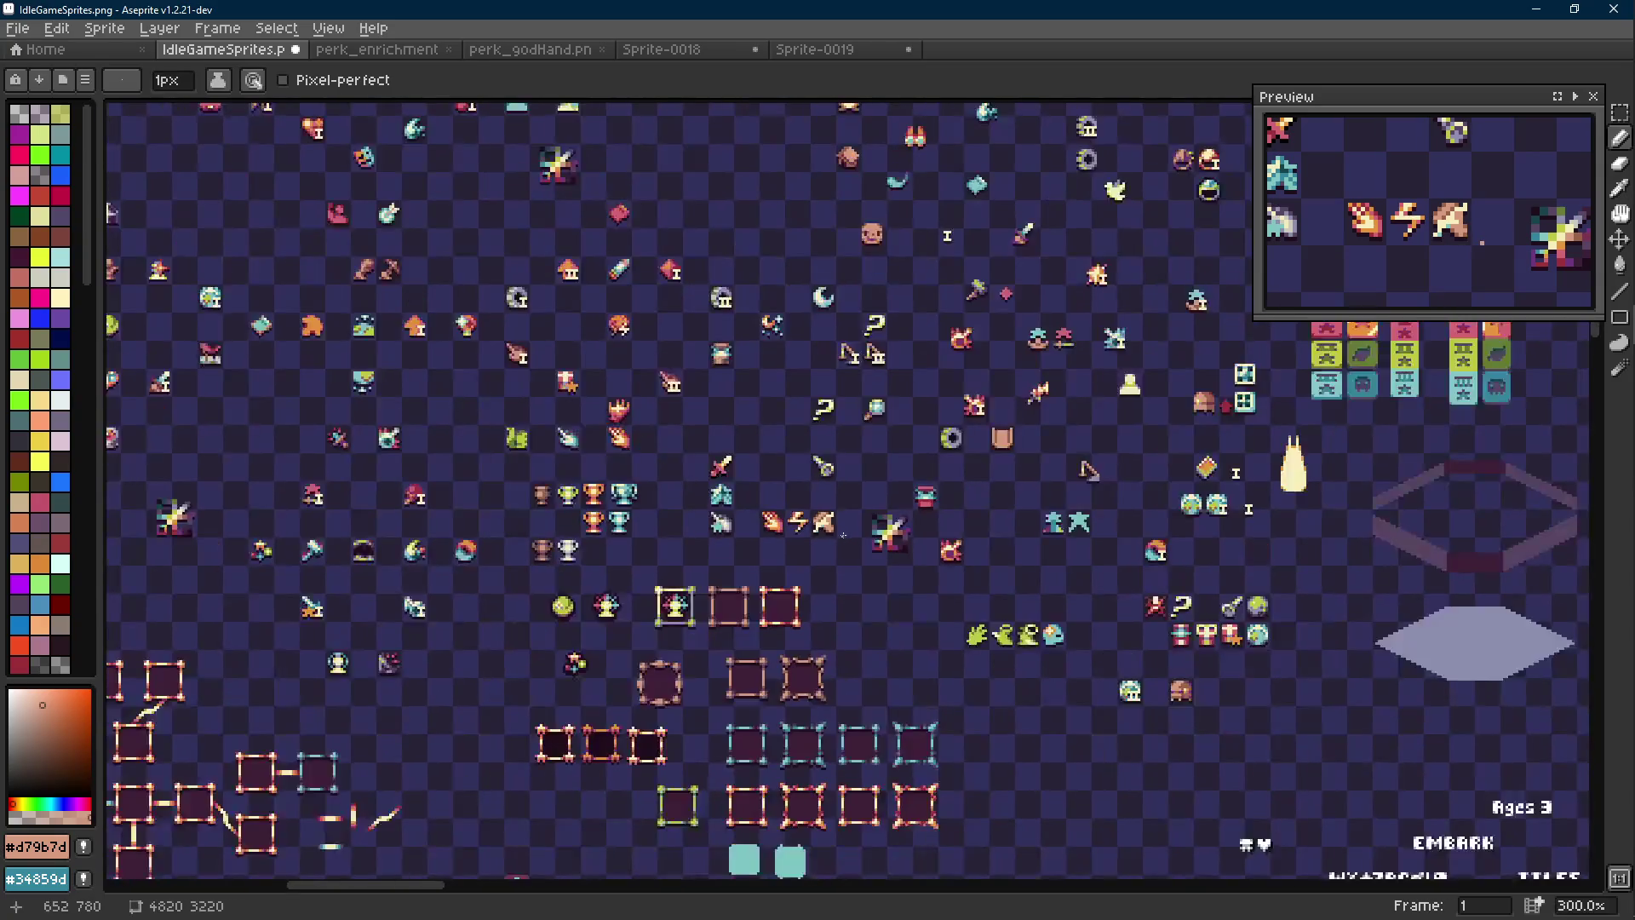
{"action": "scroll", "coordinate": [844, 535], "scroll_direction": "up", "scroll_amount": 6}
{"action": "key", "text": "m"}
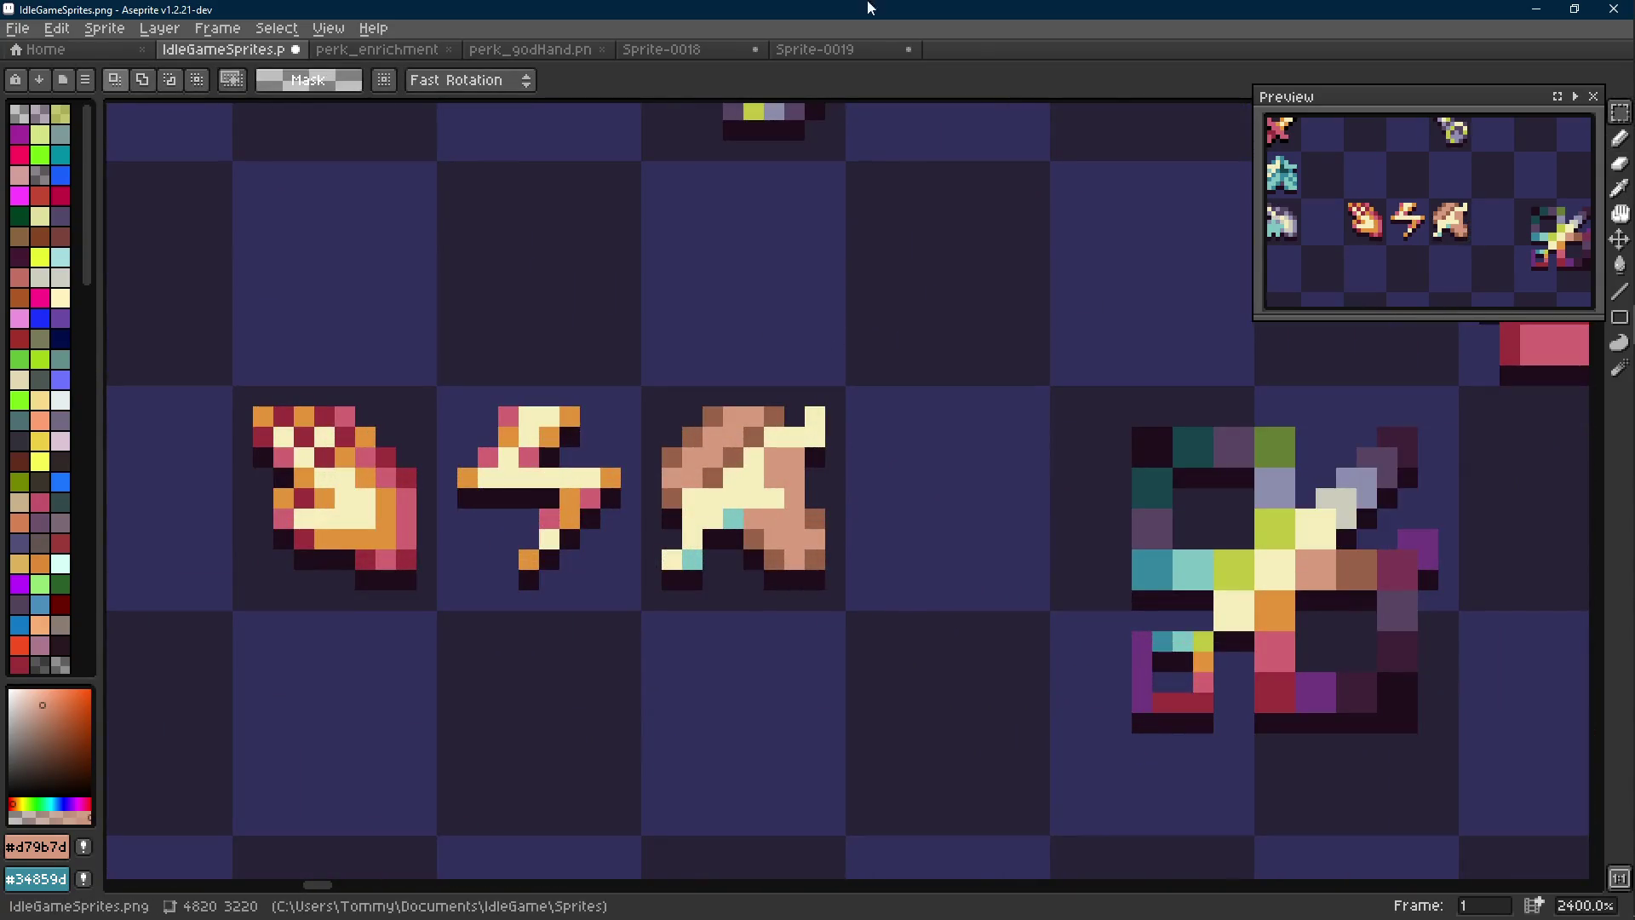
Close the Sprite-0019 and Sprite-0018 scratch sprites without saving
{"action": "left_click", "coordinate": [881, 52]}
{"action": "left_click", "coordinate": [909, 53]}
{"action": "left_click", "coordinate": [838, 511]}
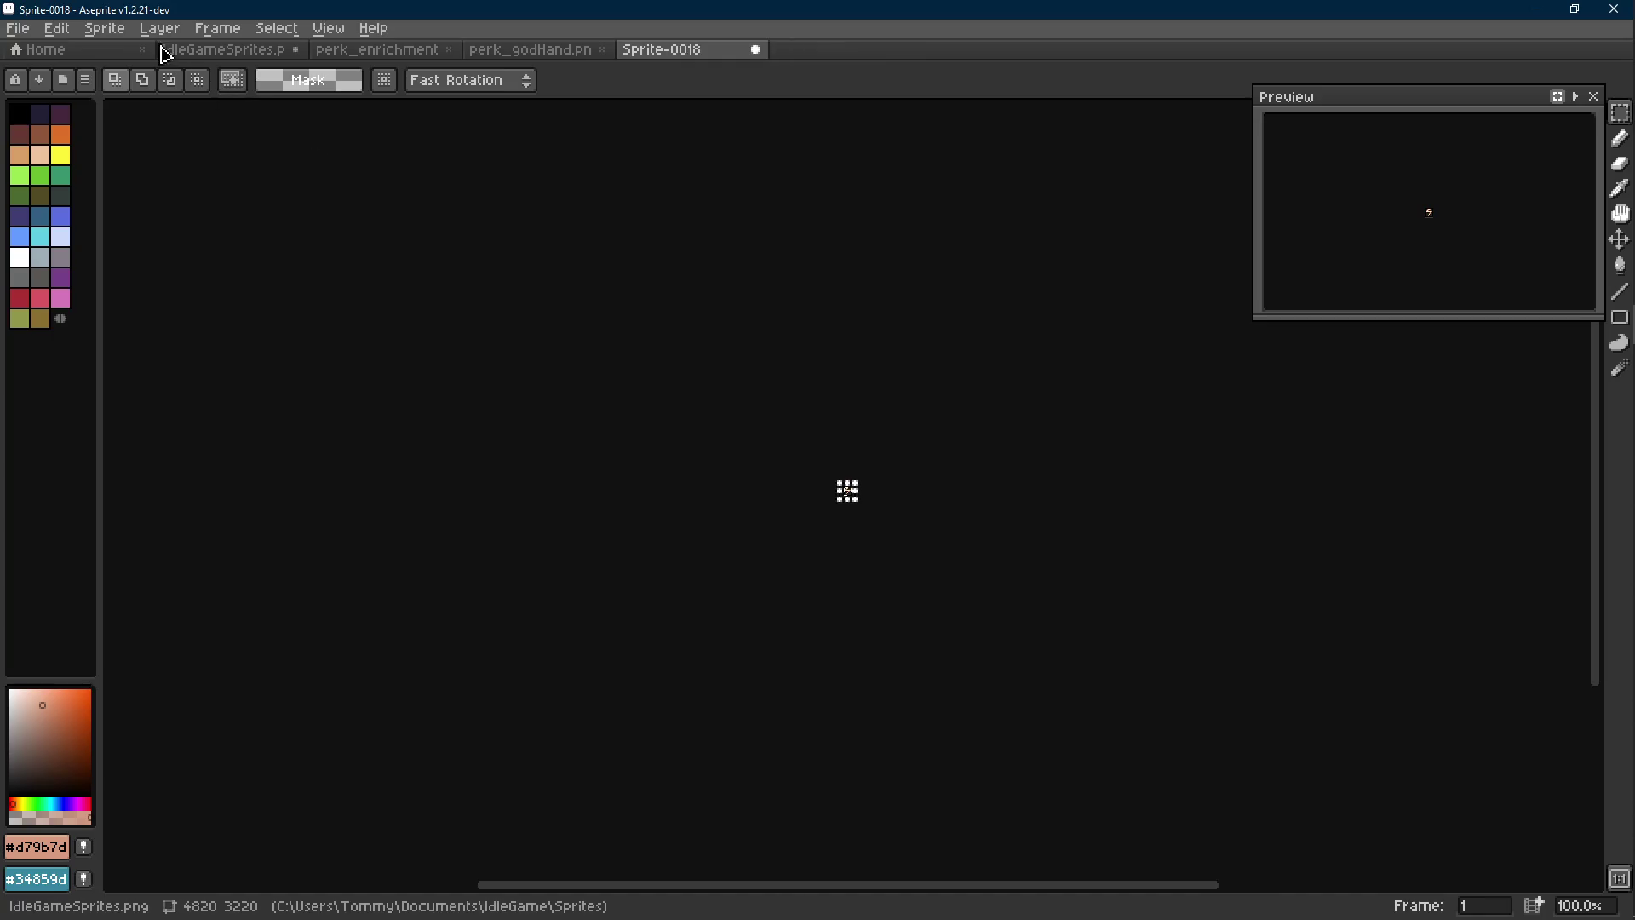
{"action": "scroll", "coordinate": [851, 493], "scroll_direction": "up", "scroll_amount": 8}
{"action": "left_click", "coordinate": [755, 50]}
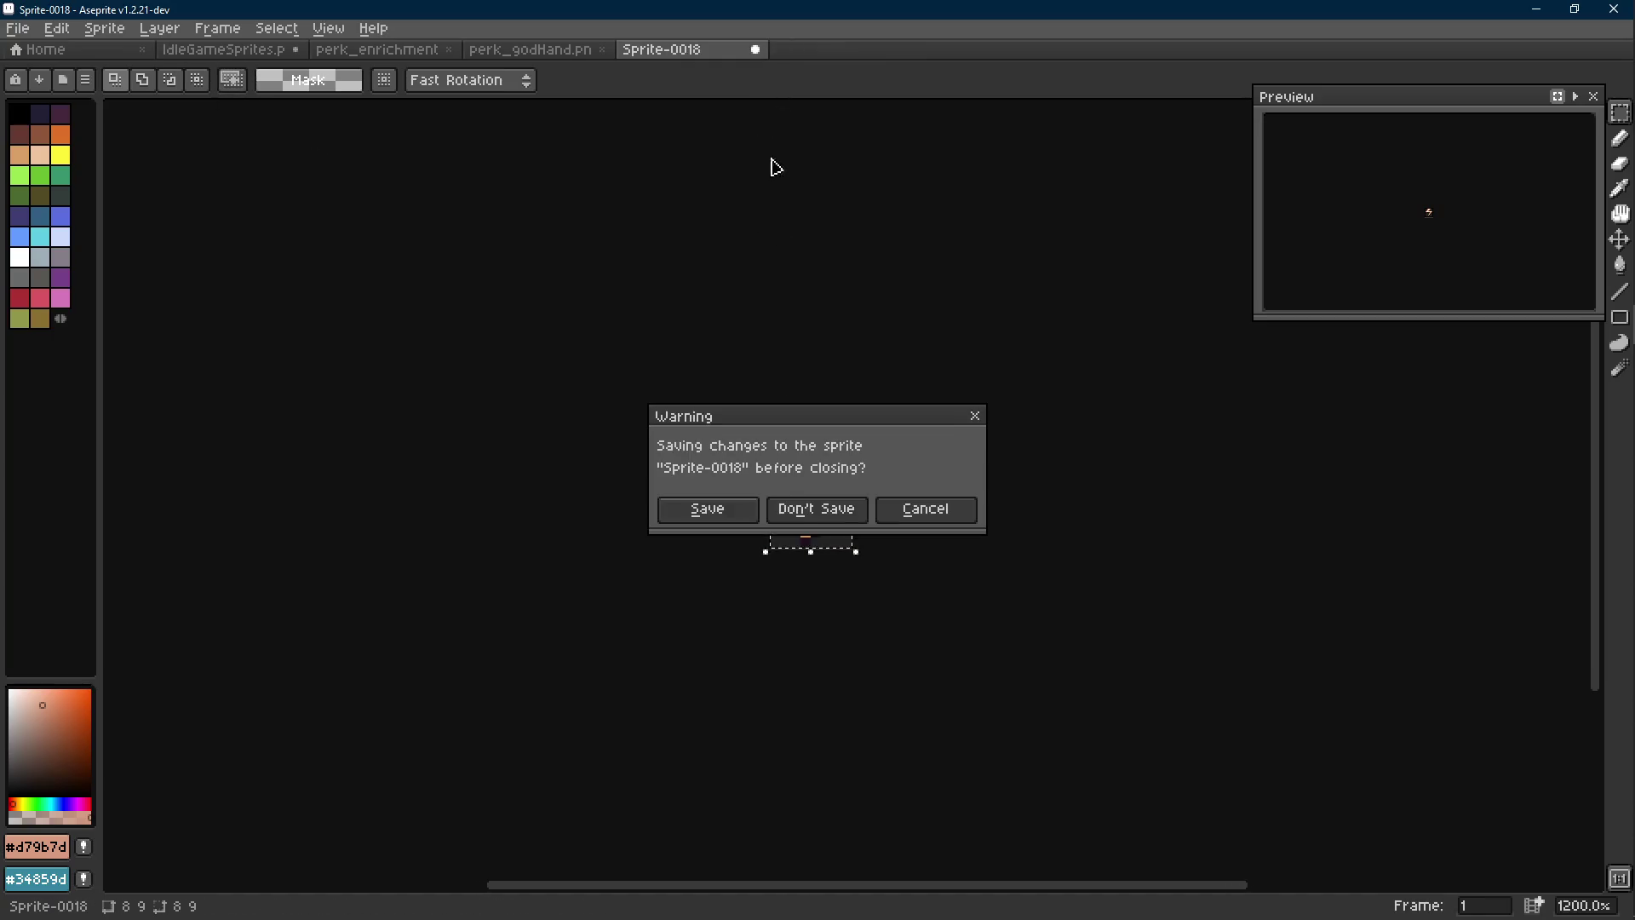
{"action": "left_click", "coordinate": [832, 515]}
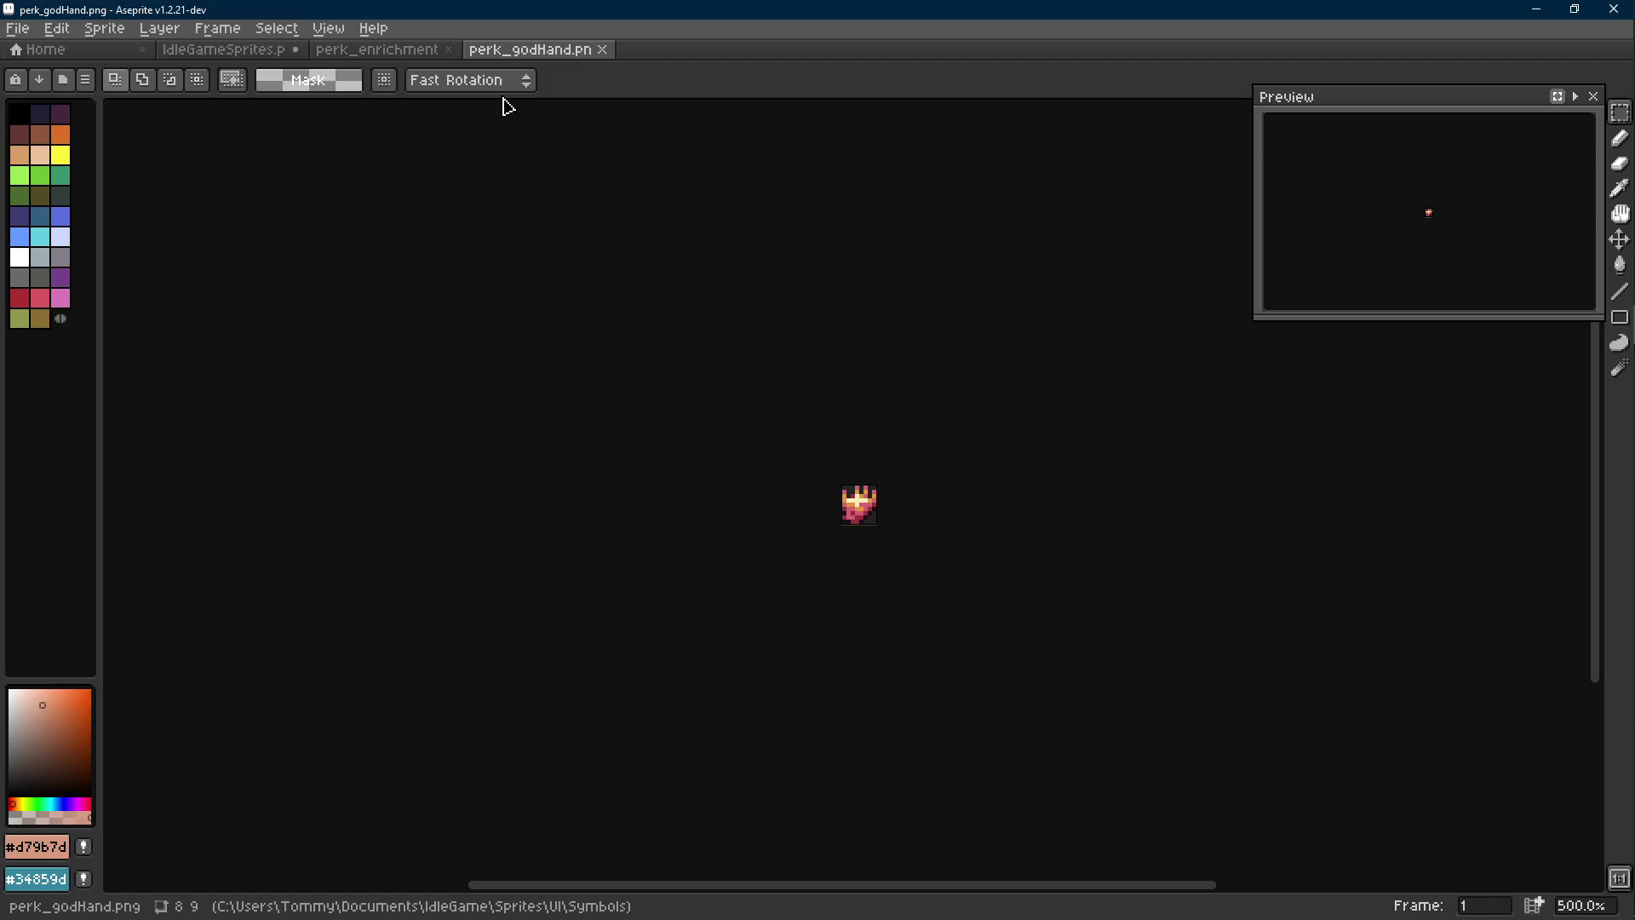
Close perk_godHand.png and go back to the IdleGameSprites.png sheet
{"action": "left_click", "coordinate": [603, 49]}
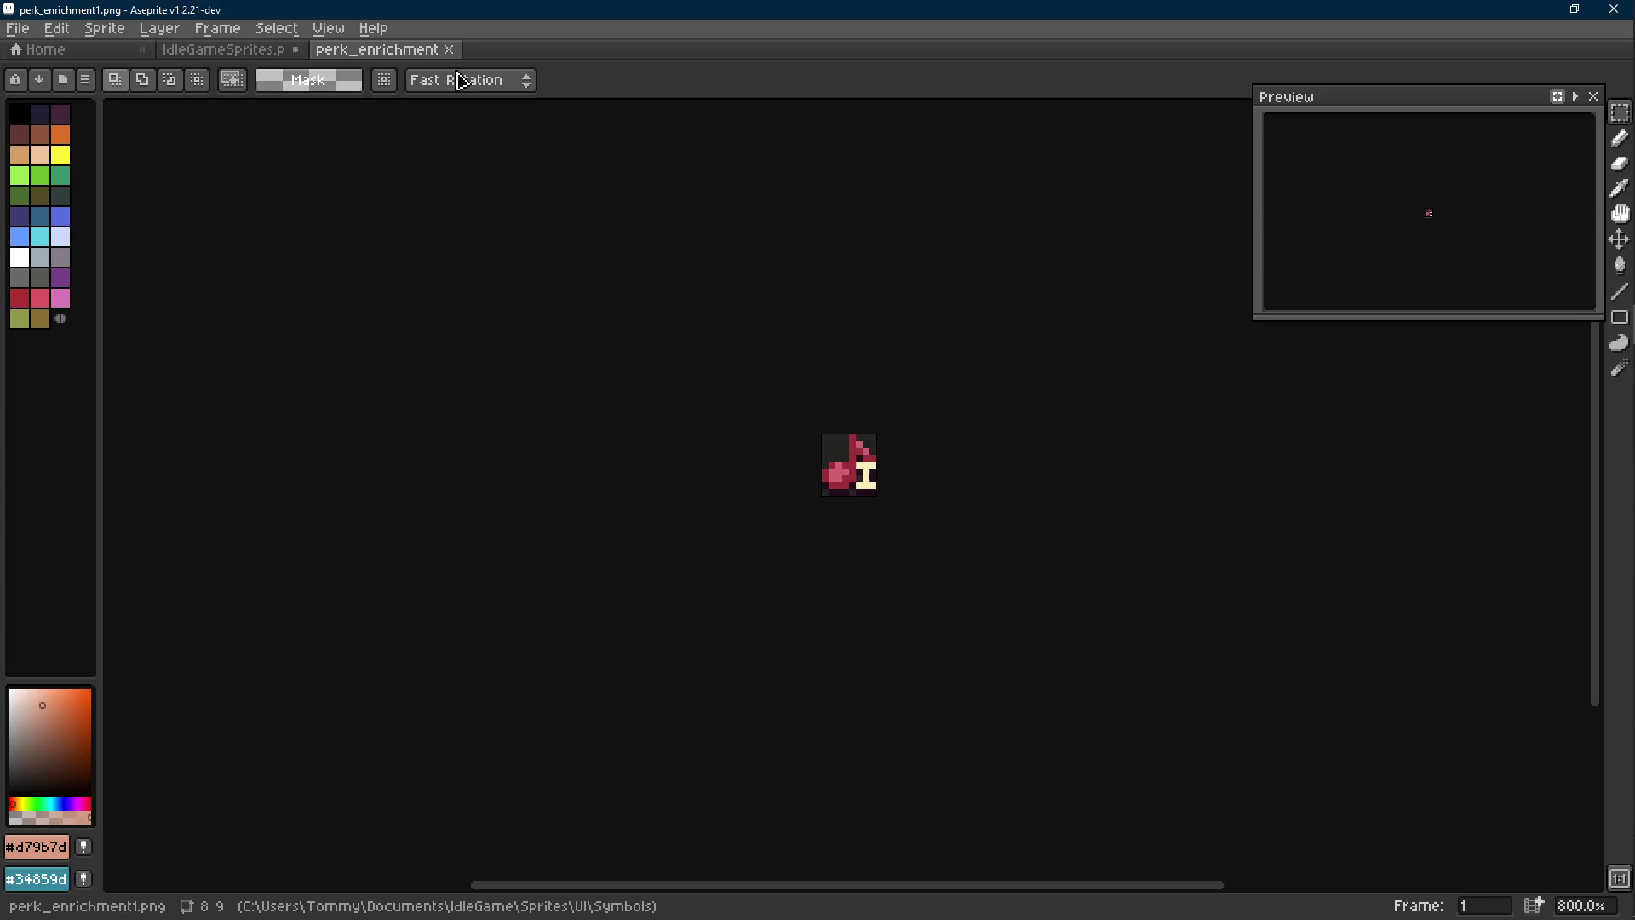
{"action": "left_click", "coordinate": [229, 51]}
{"action": "scroll", "coordinate": [713, 362], "scroll_direction": "down", "scroll_amount": 2}
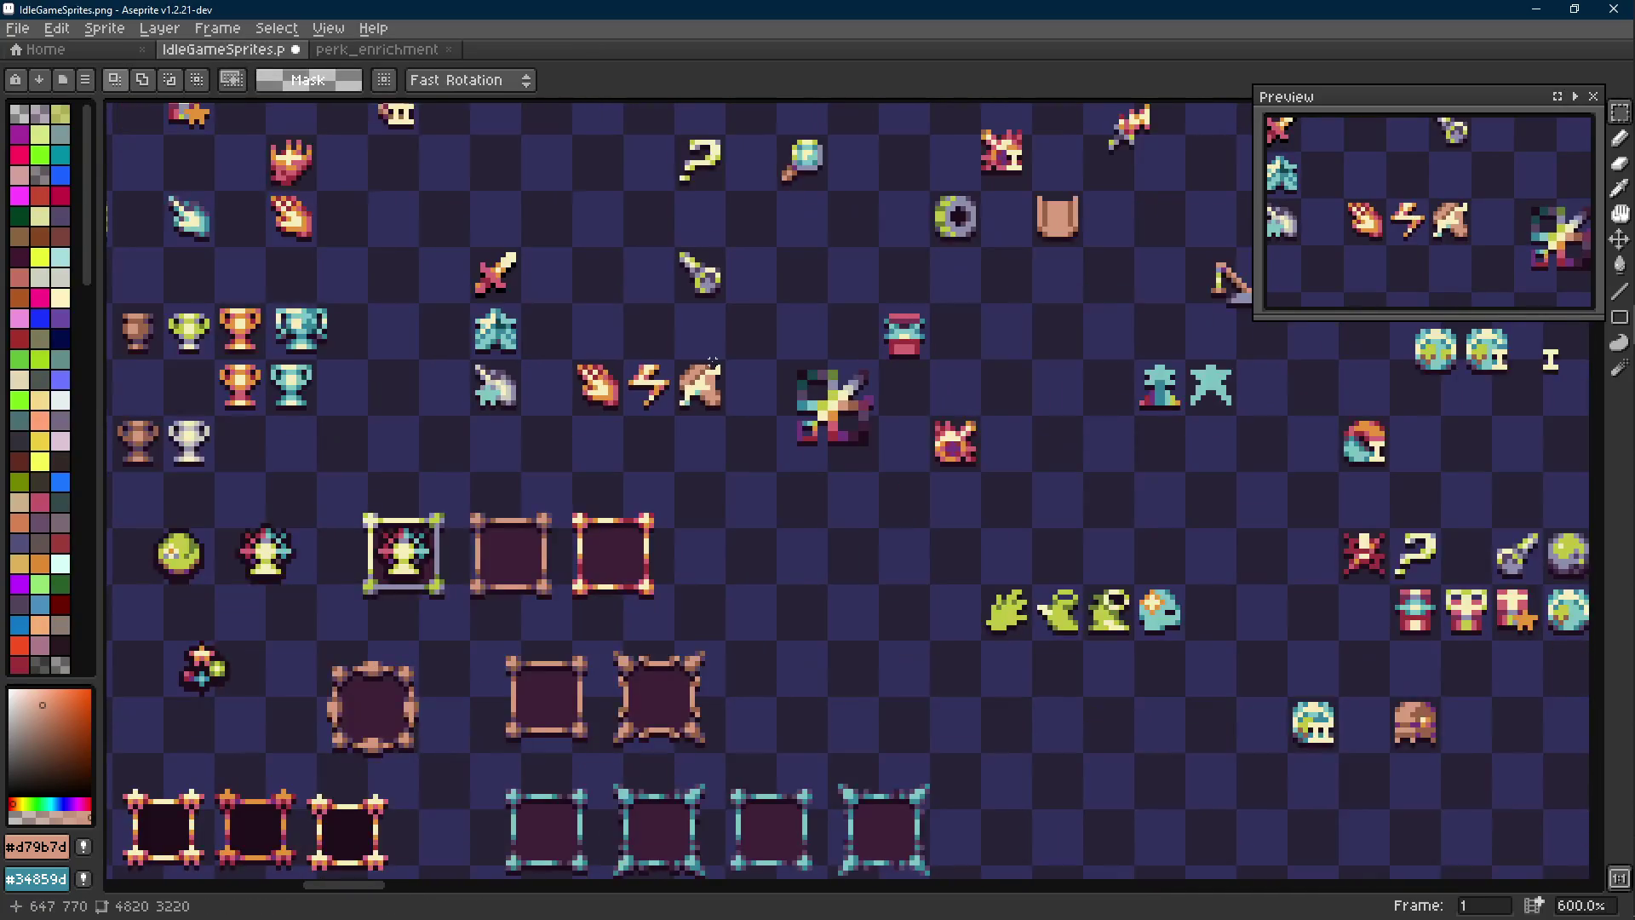
Select the star icon and try a brown pixel on the beige icon, then undo it
{"action": "scroll", "coordinate": [851, 439], "scroll_direction": "up", "scroll_amount": 1}
{"action": "scroll", "coordinate": [851, 439], "scroll_direction": "up", "scroll_amount": 1}
{"action": "left_click_drag", "start_coordinate": [910, 400], "coordinate": [769, 544]}
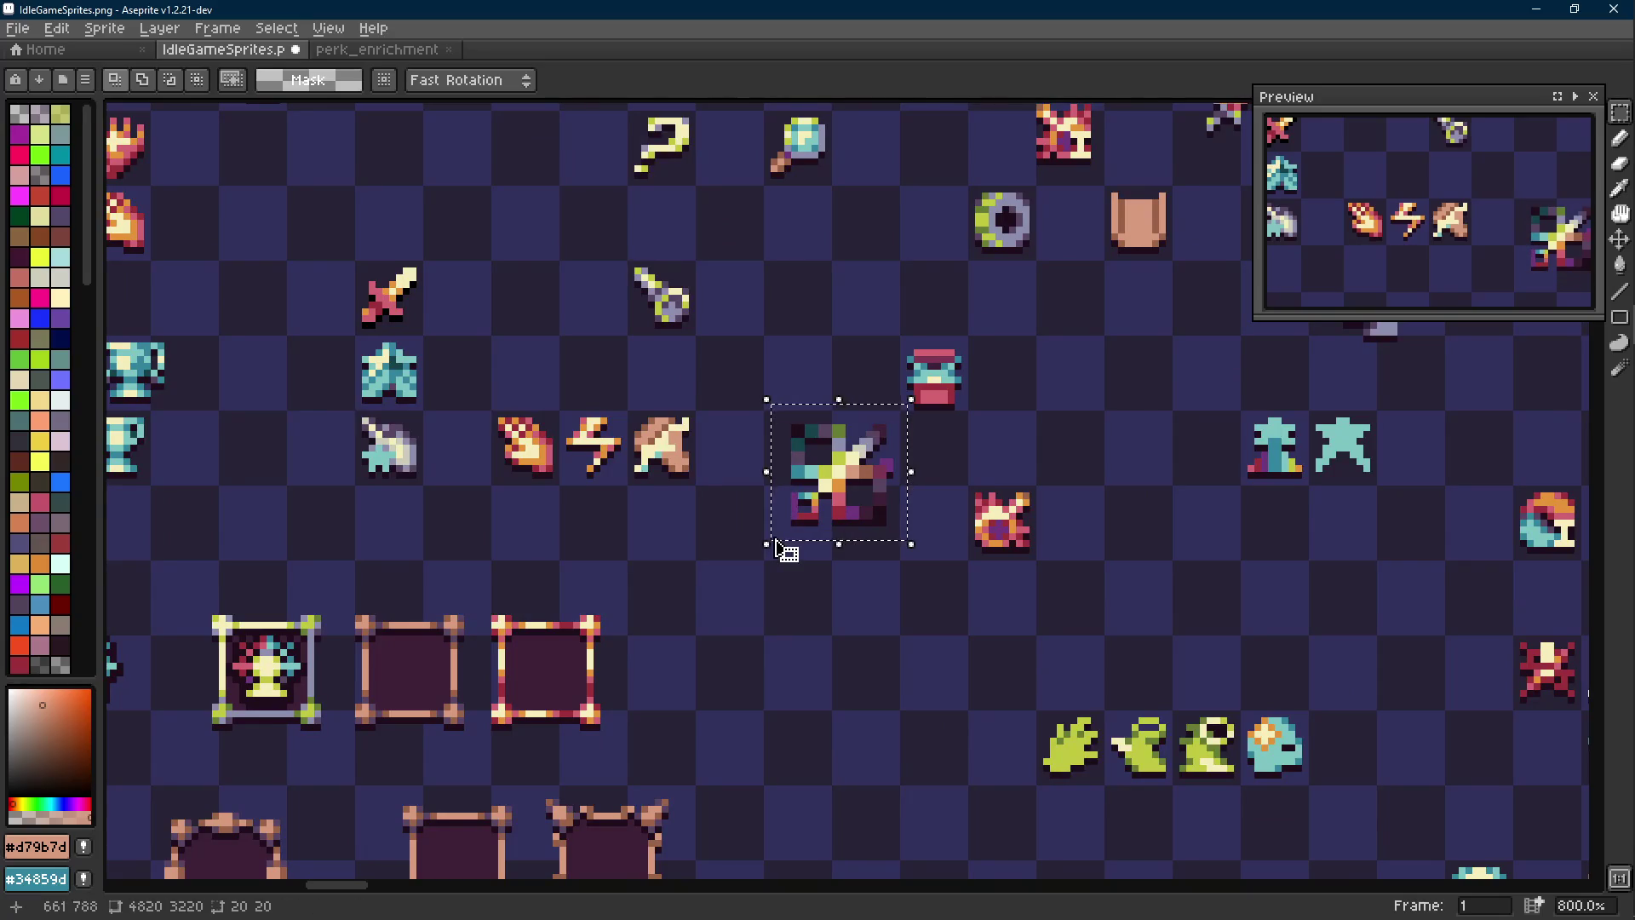
{"action": "scroll", "coordinate": [745, 496], "scroll_direction": "down", "scroll_amount": 2}
{"action": "scroll", "coordinate": [745, 496], "scroll_direction": "down", "scroll_amount": 1}
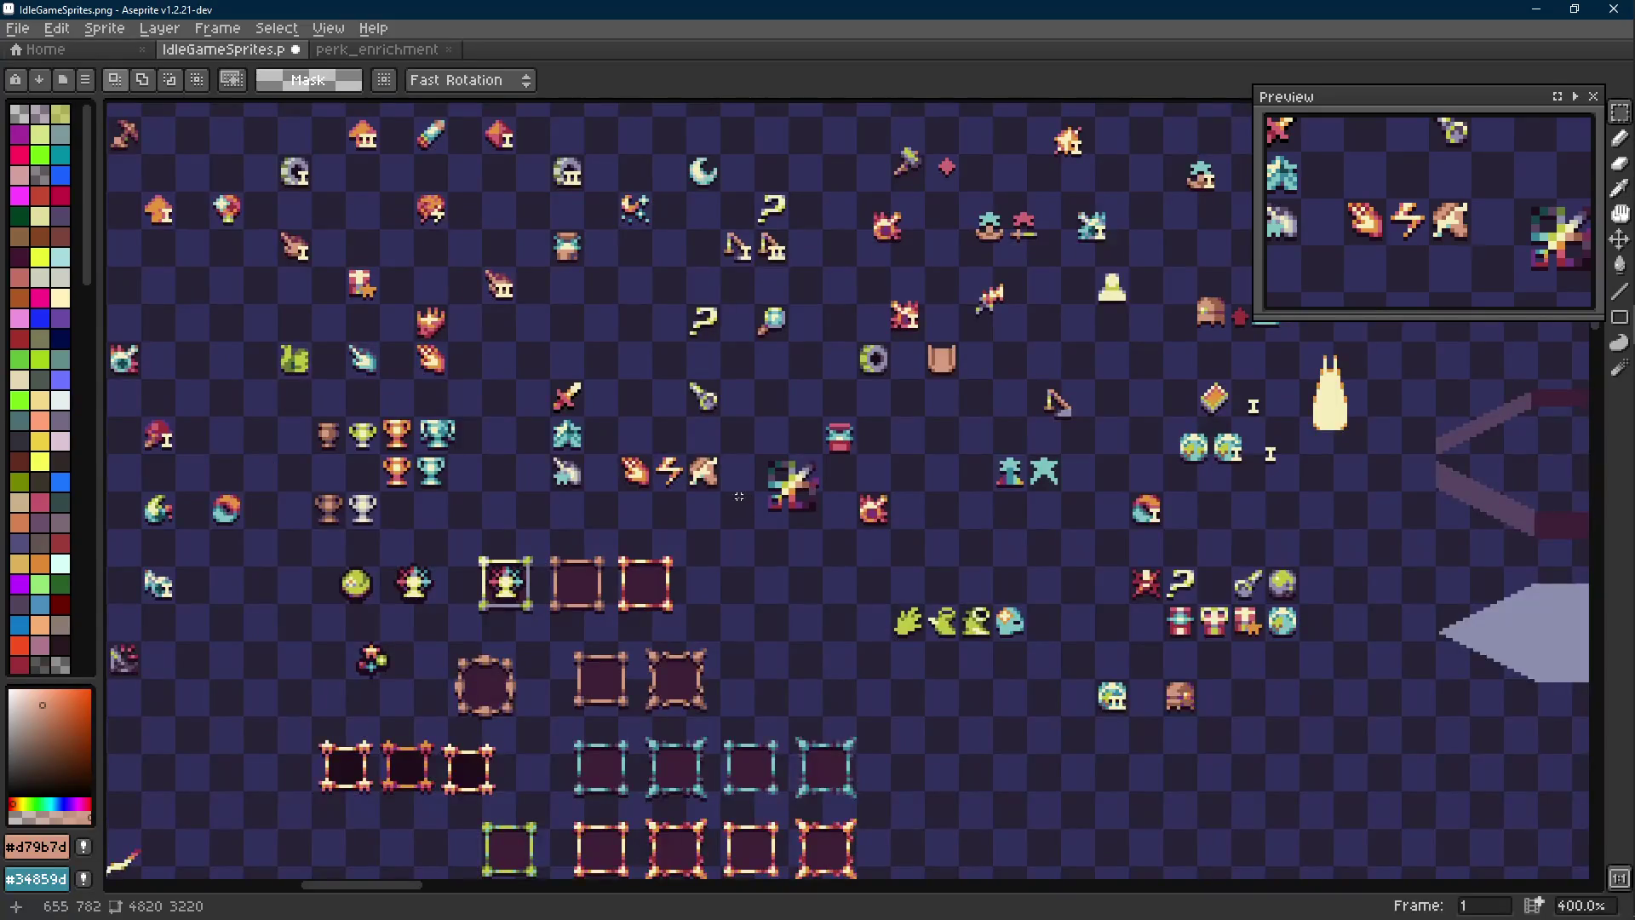
{"action": "scroll", "coordinate": [733, 477], "scroll_direction": "up", "scroll_amount": 8}
{"action": "key", "text": "e"}
{"action": "left_click", "coordinate": [674, 414], "text": "alt"}
{"action": "scroll", "coordinate": [674, 415], "scroll_direction": "down", "scroll_amount": 6}
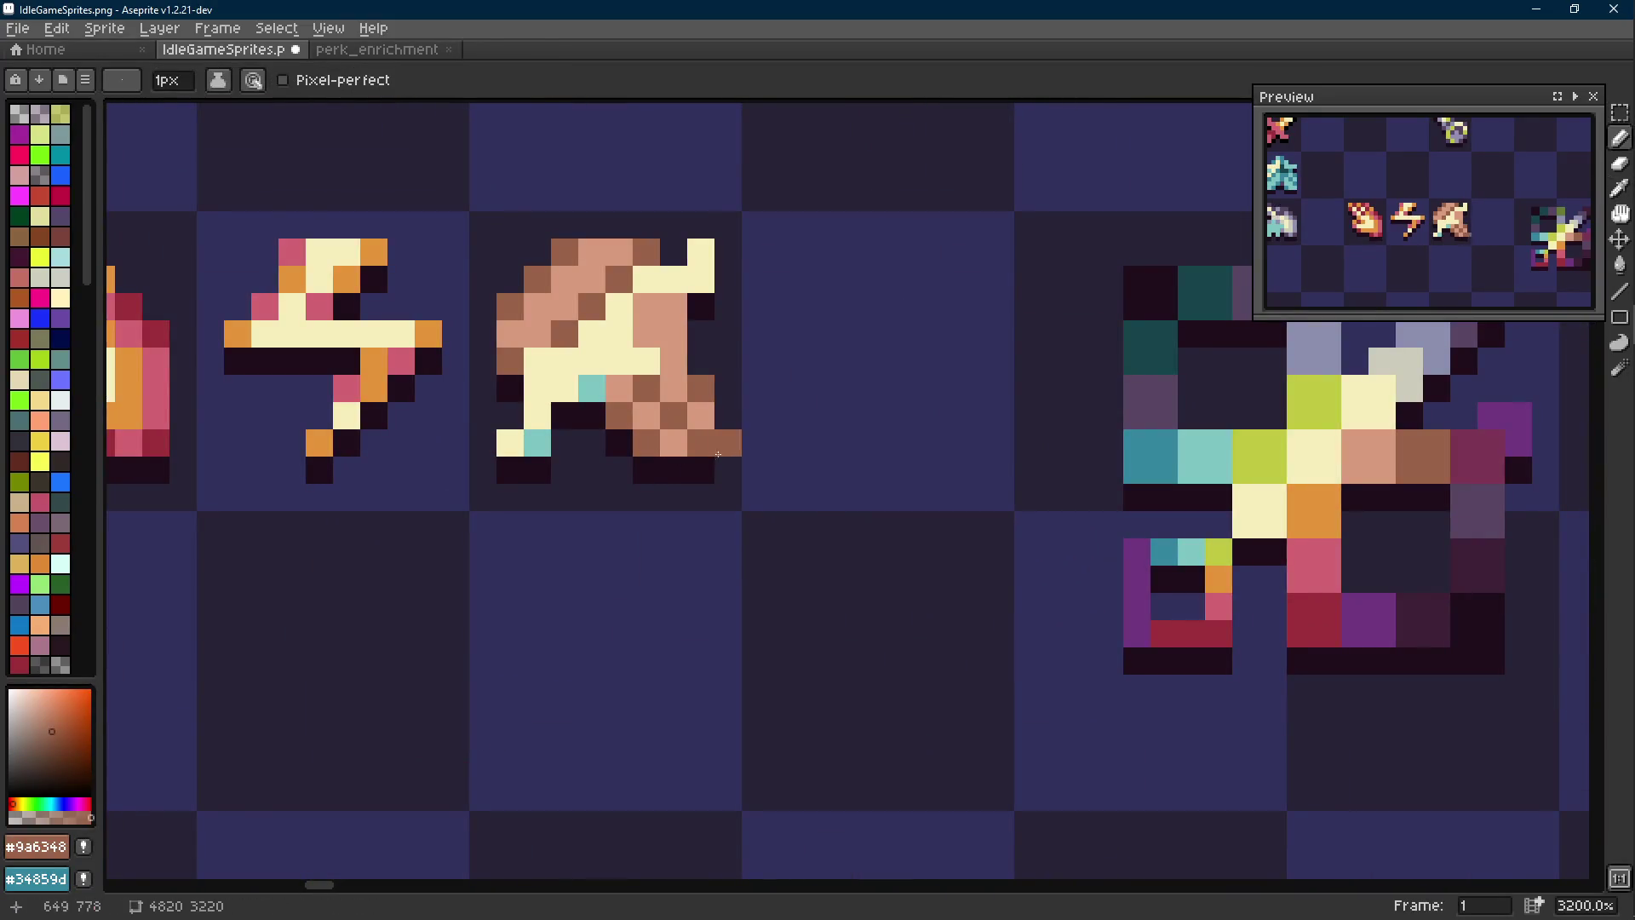
{"action": "key", "text": "ctrl+z"}
Marquee and lift the multicoloured star icon, then cancel the move and deselect
{"action": "key", "text": "m"}
{"action": "scroll", "coordinate": [763, 471], "scroll_direction": "up", "scroll_amount": 1}
{"action": "left_click_drag", "start_coordinate": [854, 412], "coordinate": [730, 529]}
{"action": "scroll", "coordinate": [873, 524], "scroll_direction": "up", "scroll_amount": 1}
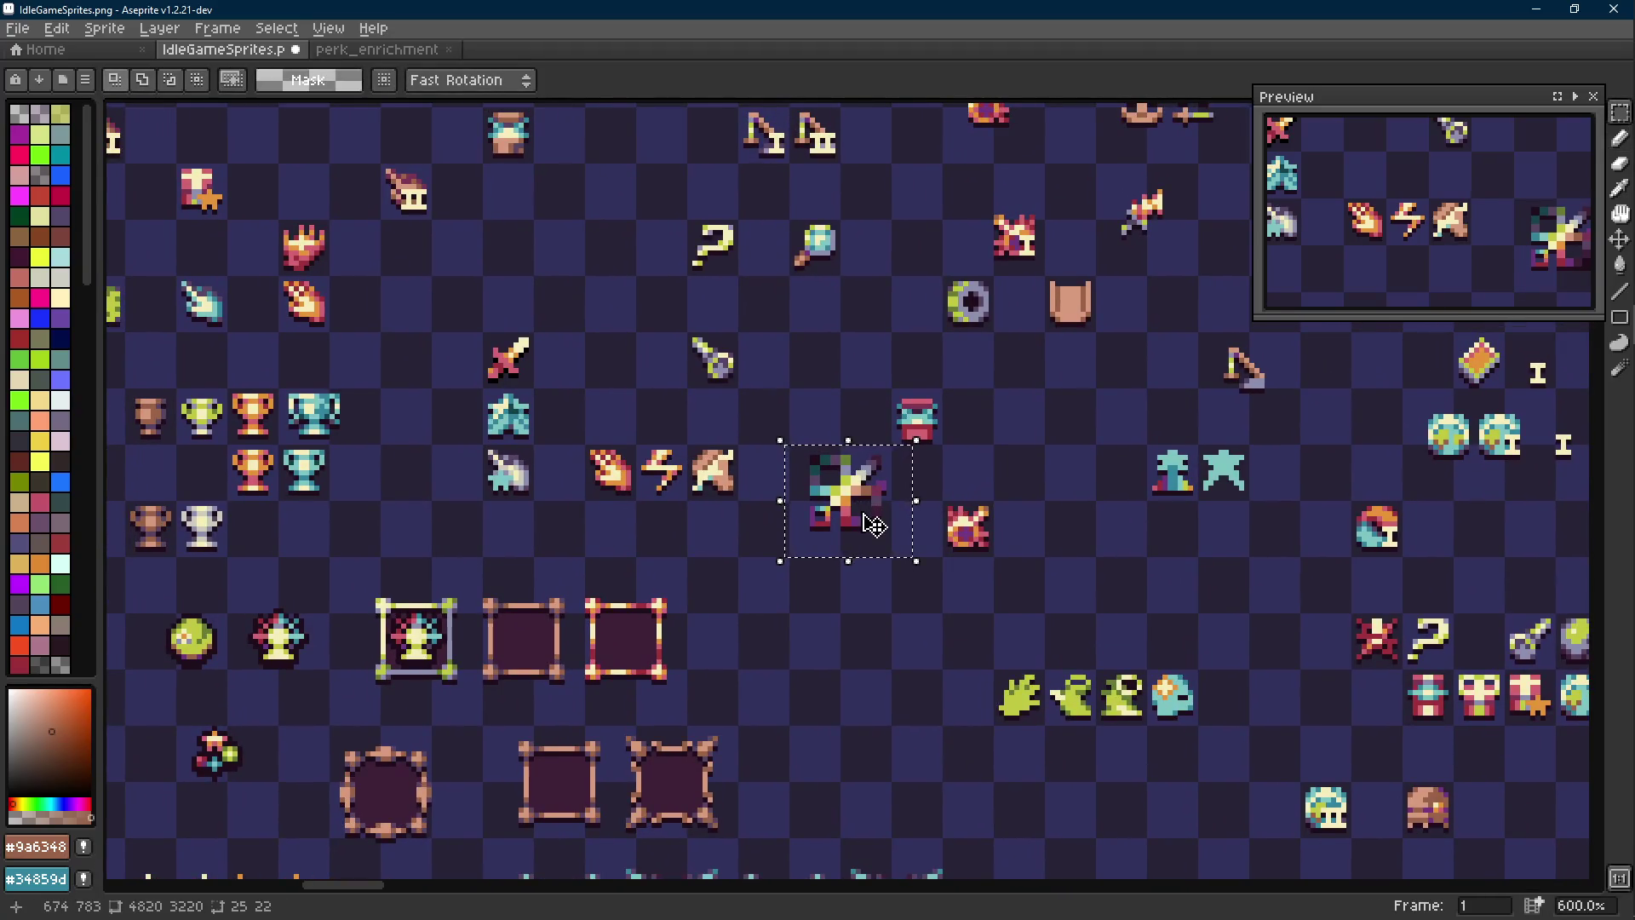
{"action": "left_click", "coordinate": [790, 504]}
{"action": "key", "text": "ctrl+d"}
{"action": "scroll", "coordinate": [790, 504], "scroll_direction": "down", "scroll_amount": 2}
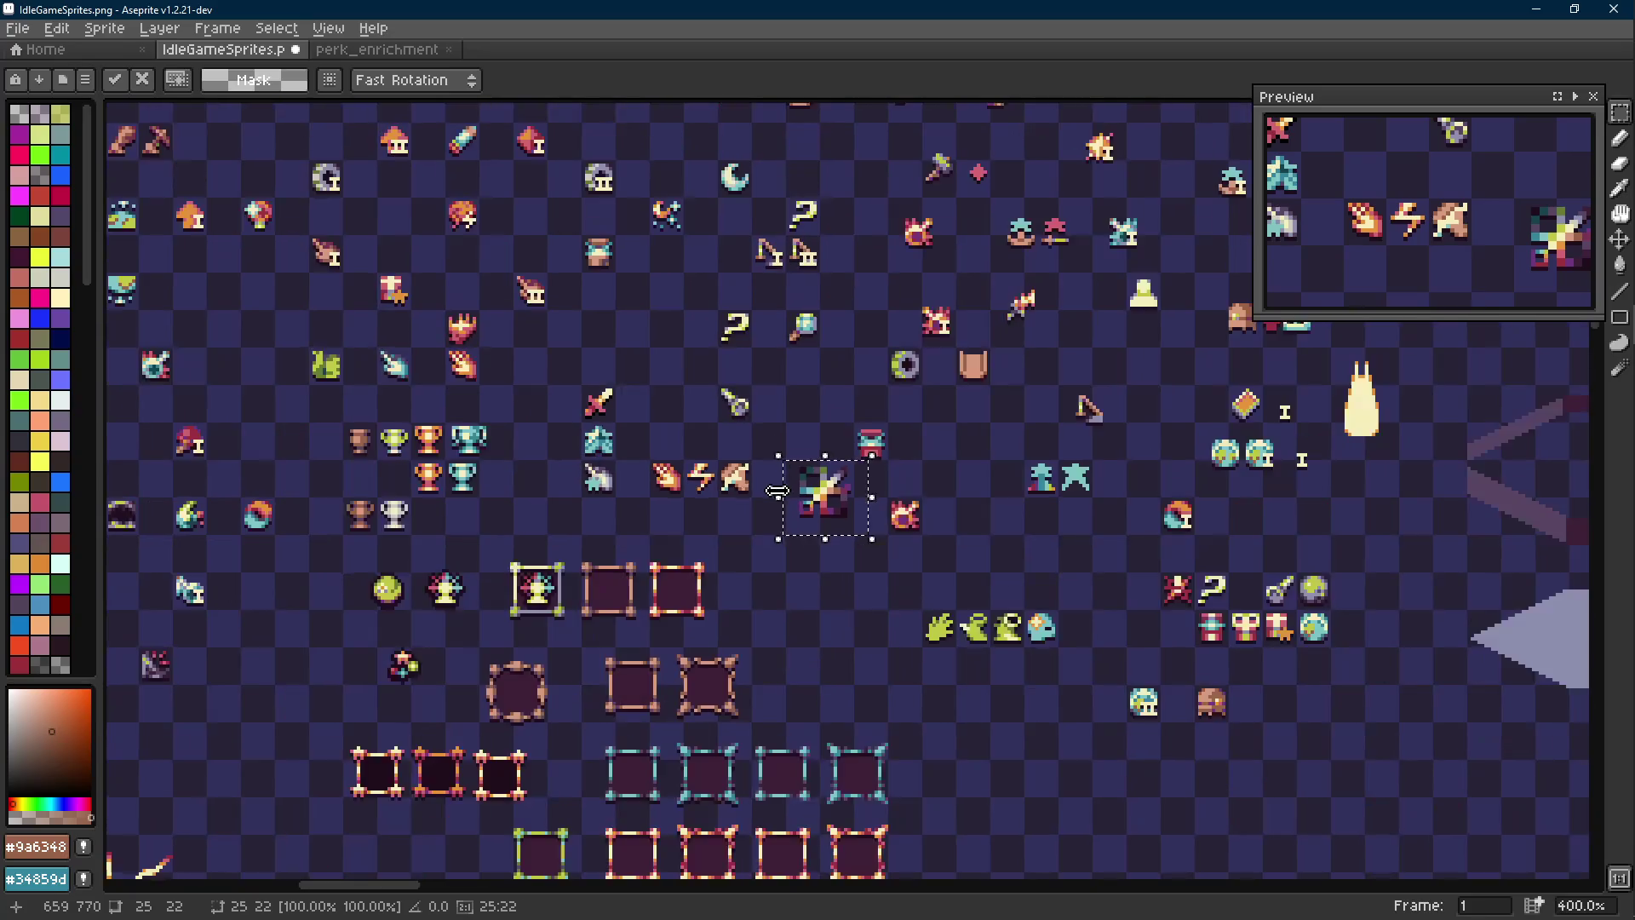
{"action": "scroll", "coordinate": [755, 487], "scroll_direction": "up", "scroll_amount": 5}
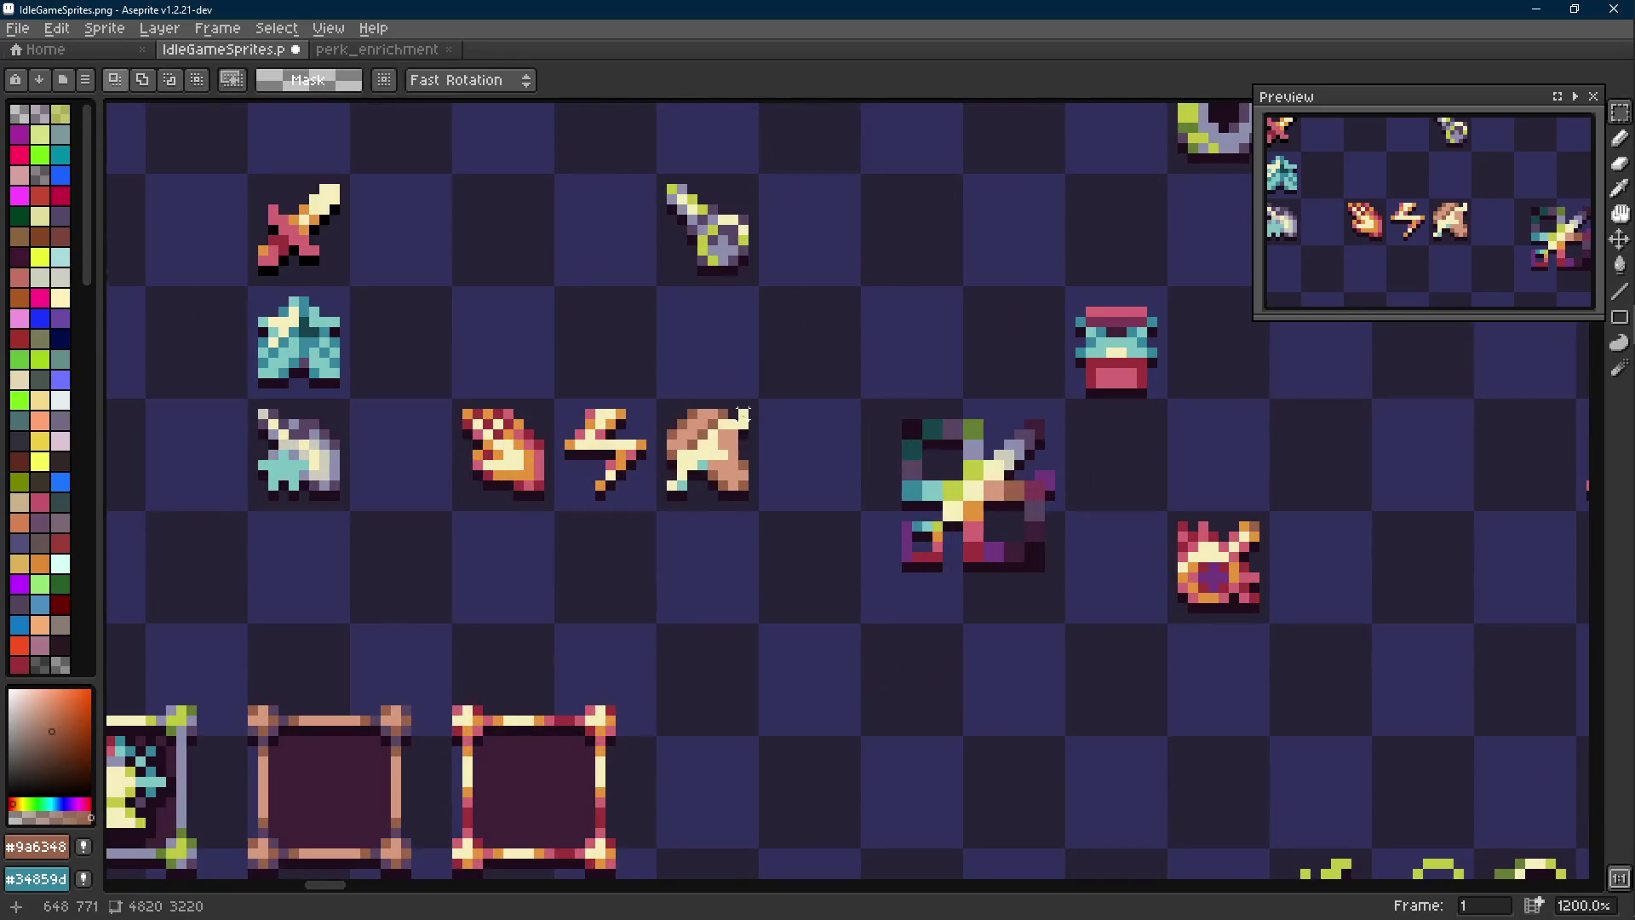
Copy the beige icon into a new sprite and save it as perk_godHand.png
{"action": "mouse_move", "coordinate": [753, 404]}
{"action": "left_mouse_down"}
{"action": "mouse_move", "coordinate": [665, 477]}
{"action": "mouse_move", "coordinate": [663, 505]}
{"action": "left_mouse_up"}
{"action": "key", "text": "ctrl+c"}
{"action": "key", "text": "ctrl+n"}
{"action": "key", "text": "Return"}
{"action": "key", "text": "ctrl+s"}
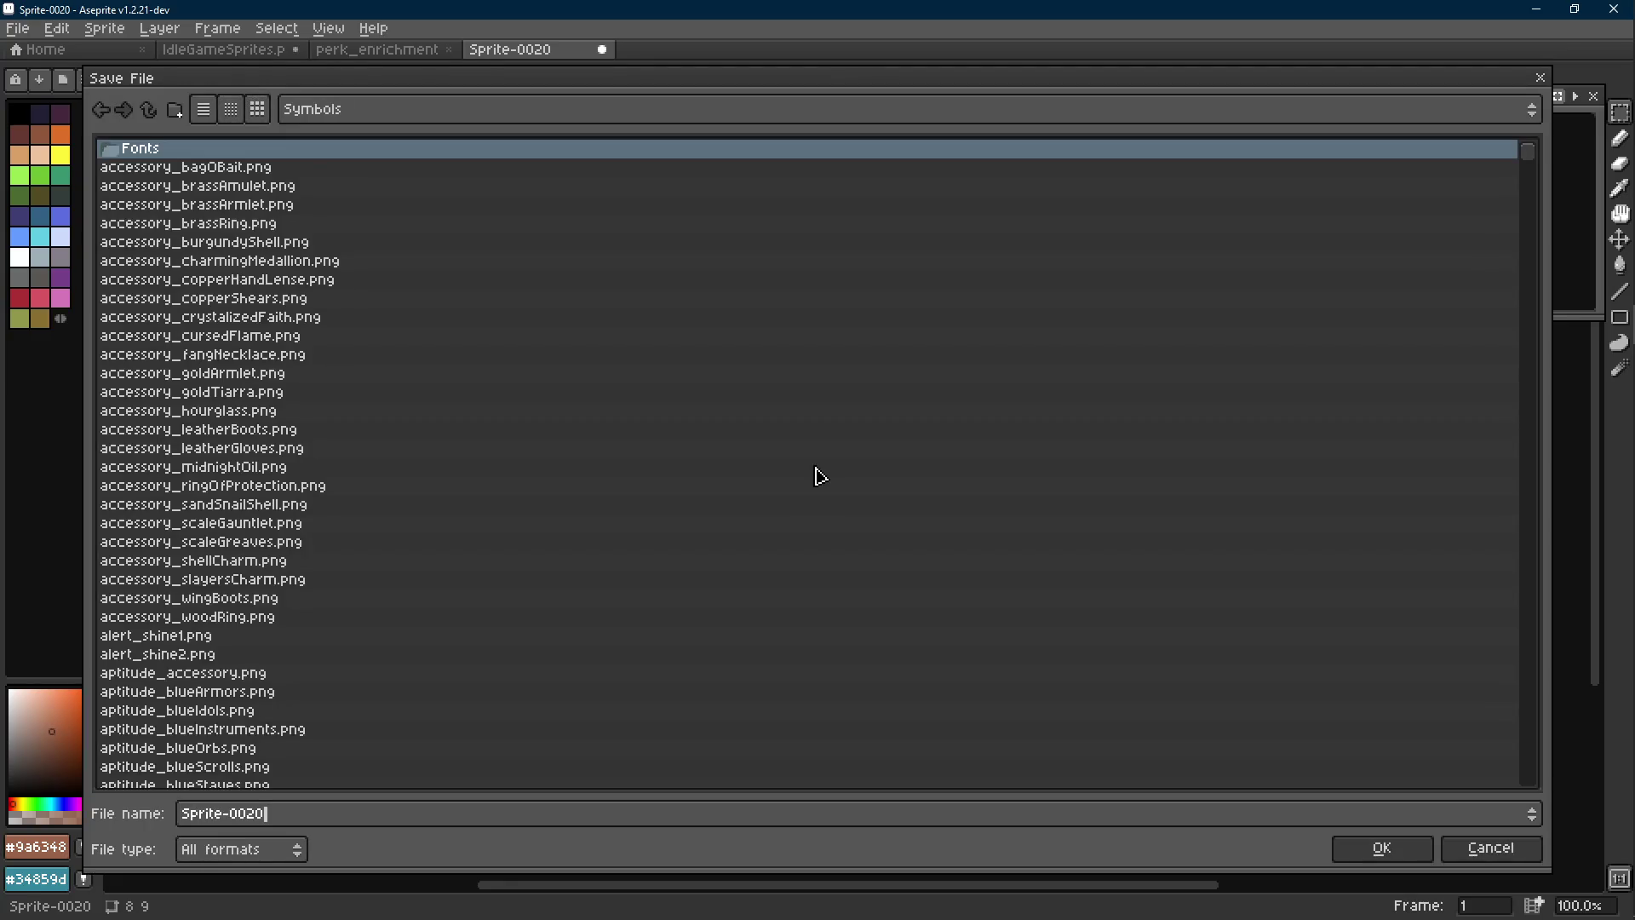
{"action": "type", "text": "perk_god"}
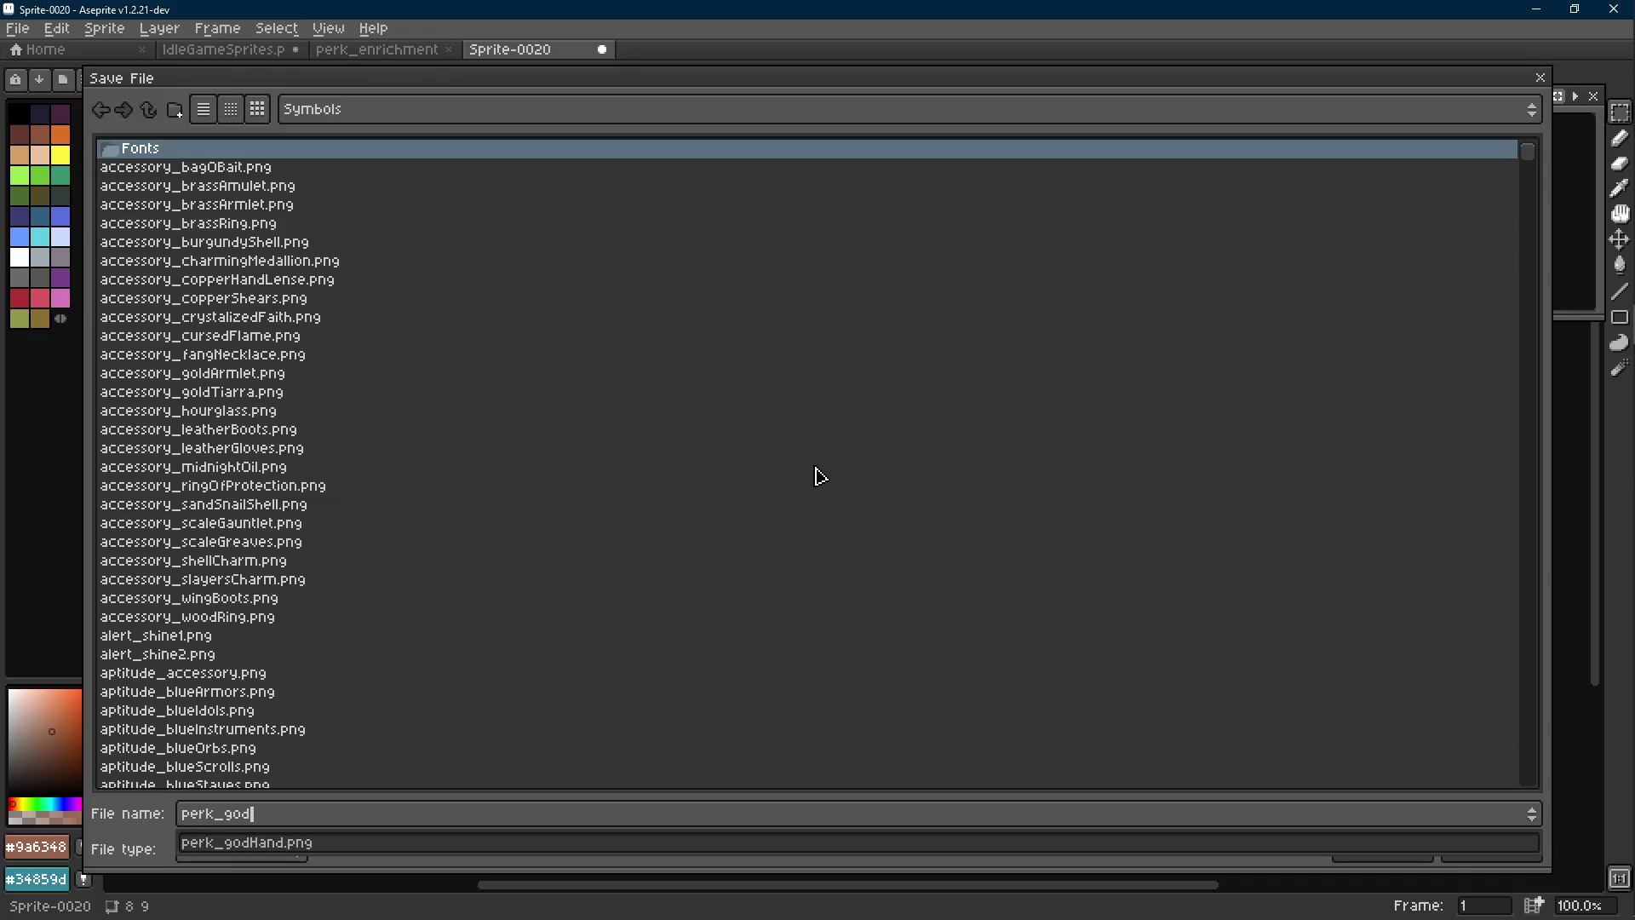
{"action": "key", "text": "Return"}
{"action": "key", "text": "Return"}
{"action": "key", "text": "Return"}
Move the multicoloured star icon lower on the IdleGameSprites sheet and save the sheet
{"action": "left_click", "coordinate": [243, 53]}
{"action": "key", "text": "ctrl+s"}
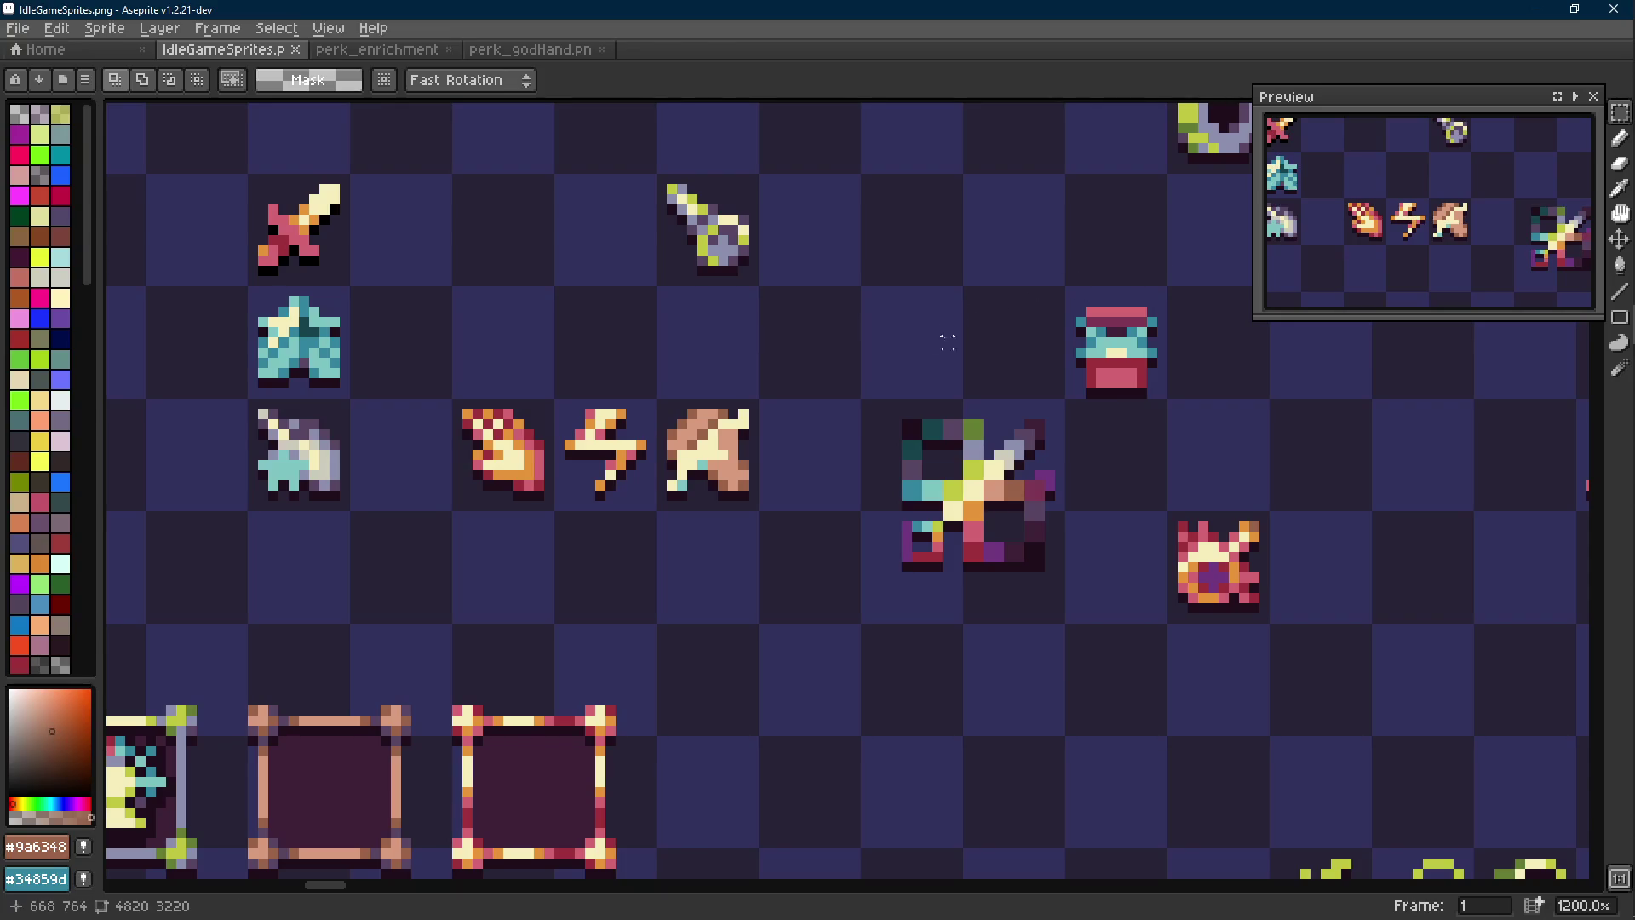
{"action": "left_click_drag", "start_coordinate": [913, 356], "coordinate": [770, 369]}
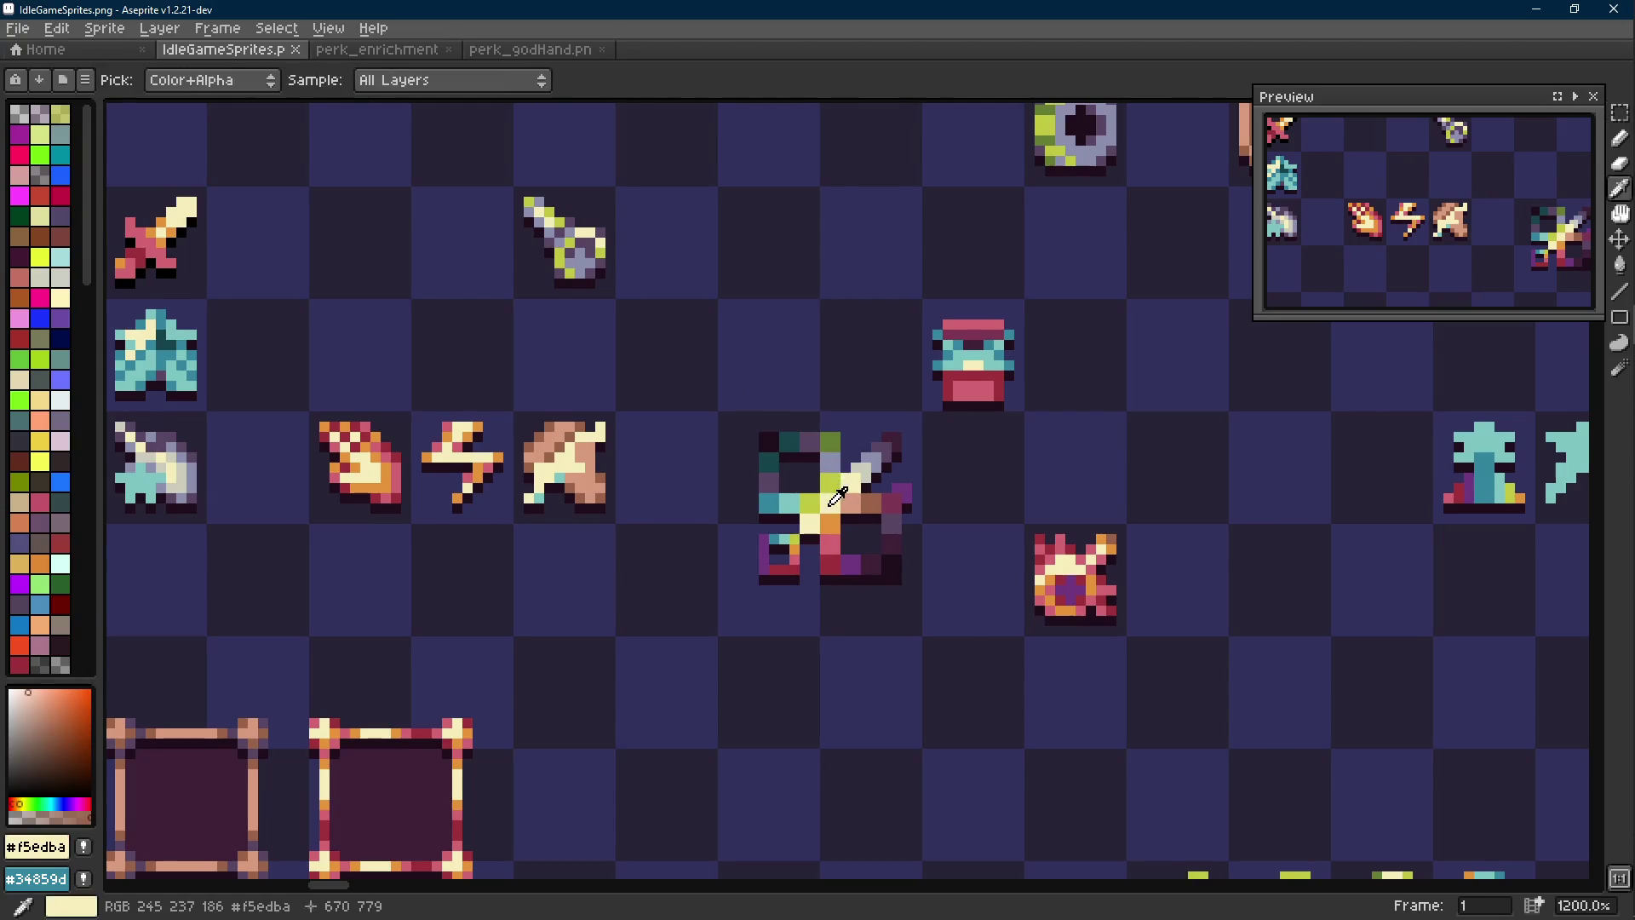
{"action": "left_click", "coordinate": [855, 507], "text": "alt"}
{"action": "left_click_drag", "start_coordinate": [734, 406], "coordinate": [931, 621]}
{"action": "scroll", "coordinate": [931, 621], "scroll_direction": "down", "scroll_amount": 3}
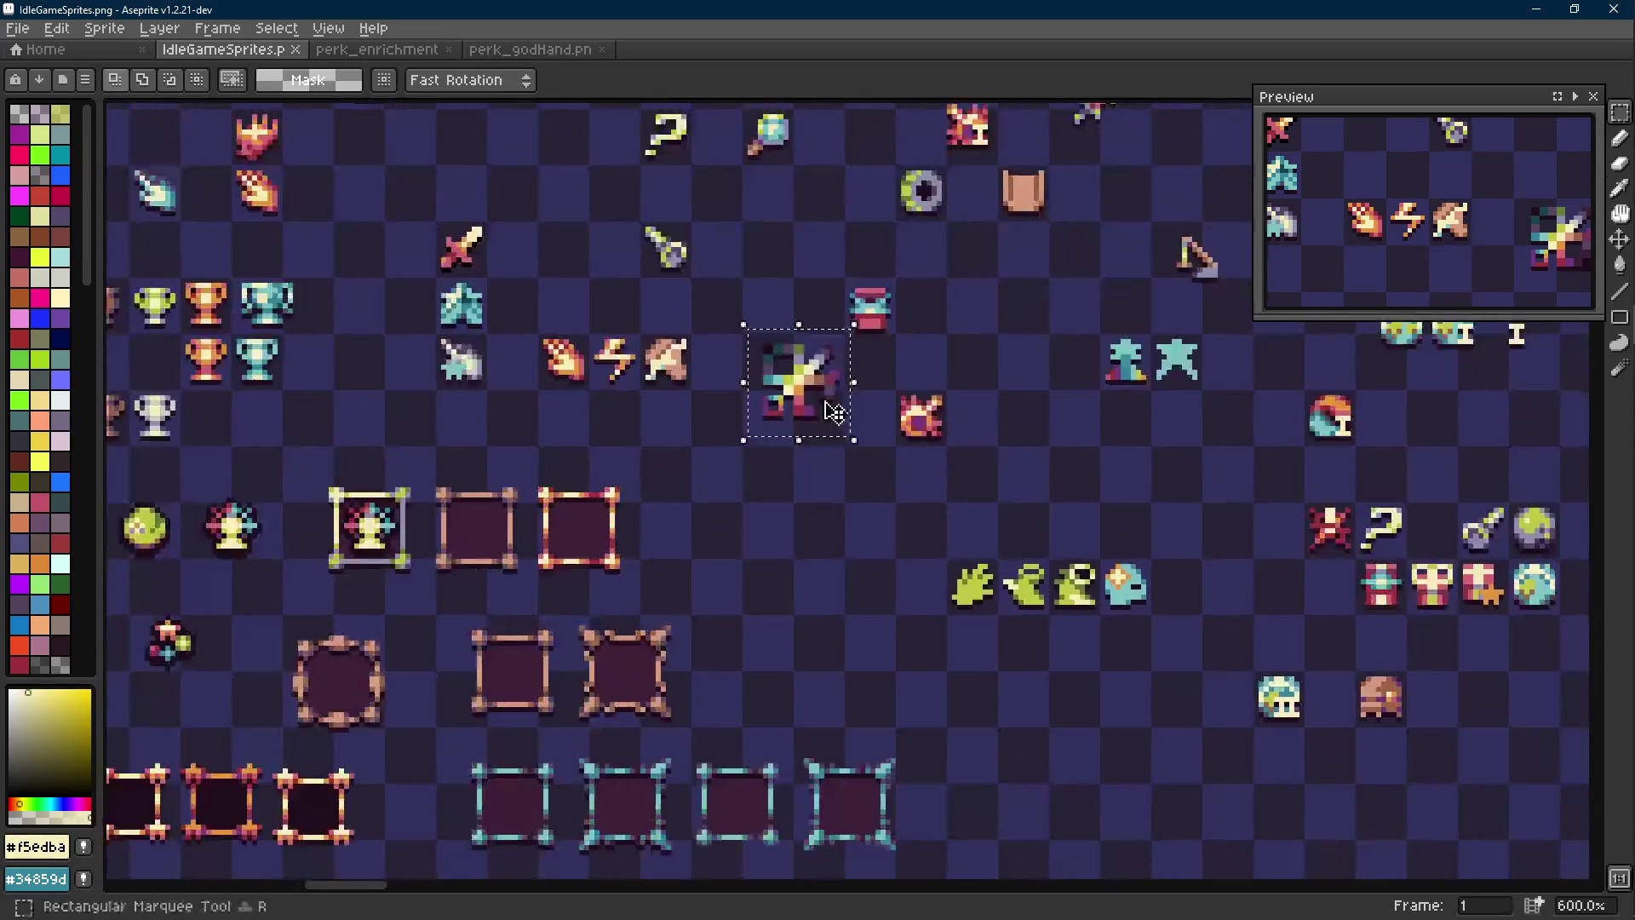
{"action": "left_click_drag", "start_coordinate": [833, 409], "coordinate": [858, 562]}
{"action": "left_click", "coordinate": [852, 402]}
{"action": "key", "text": "ctrl+s"}
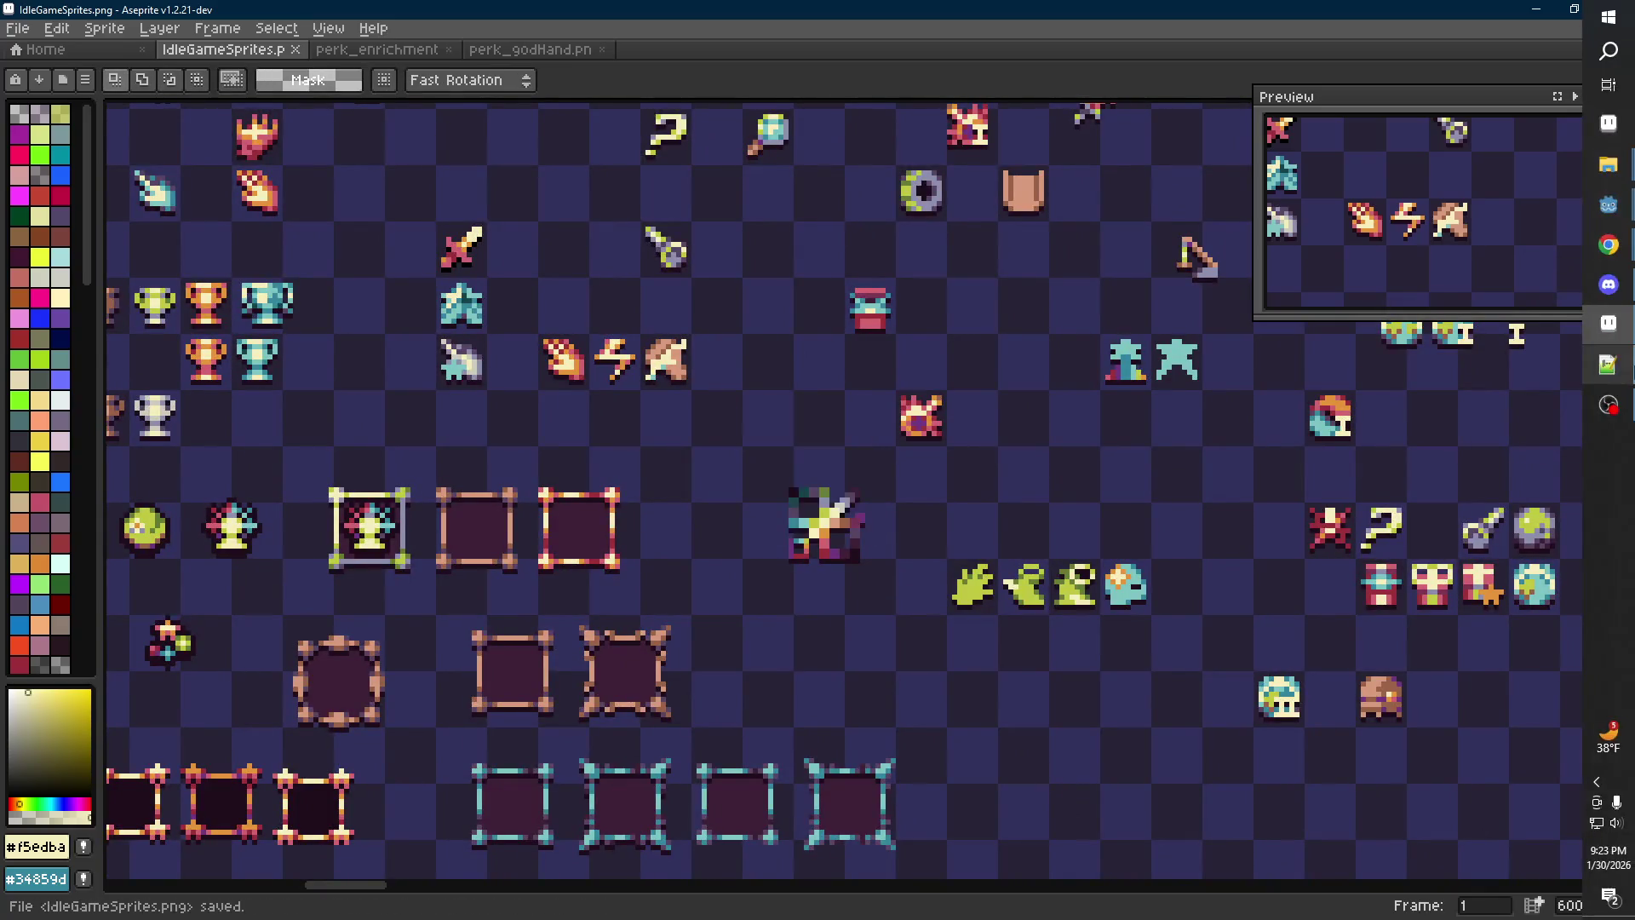
{"action": "left_click", "coordinate": [1608, 365]}
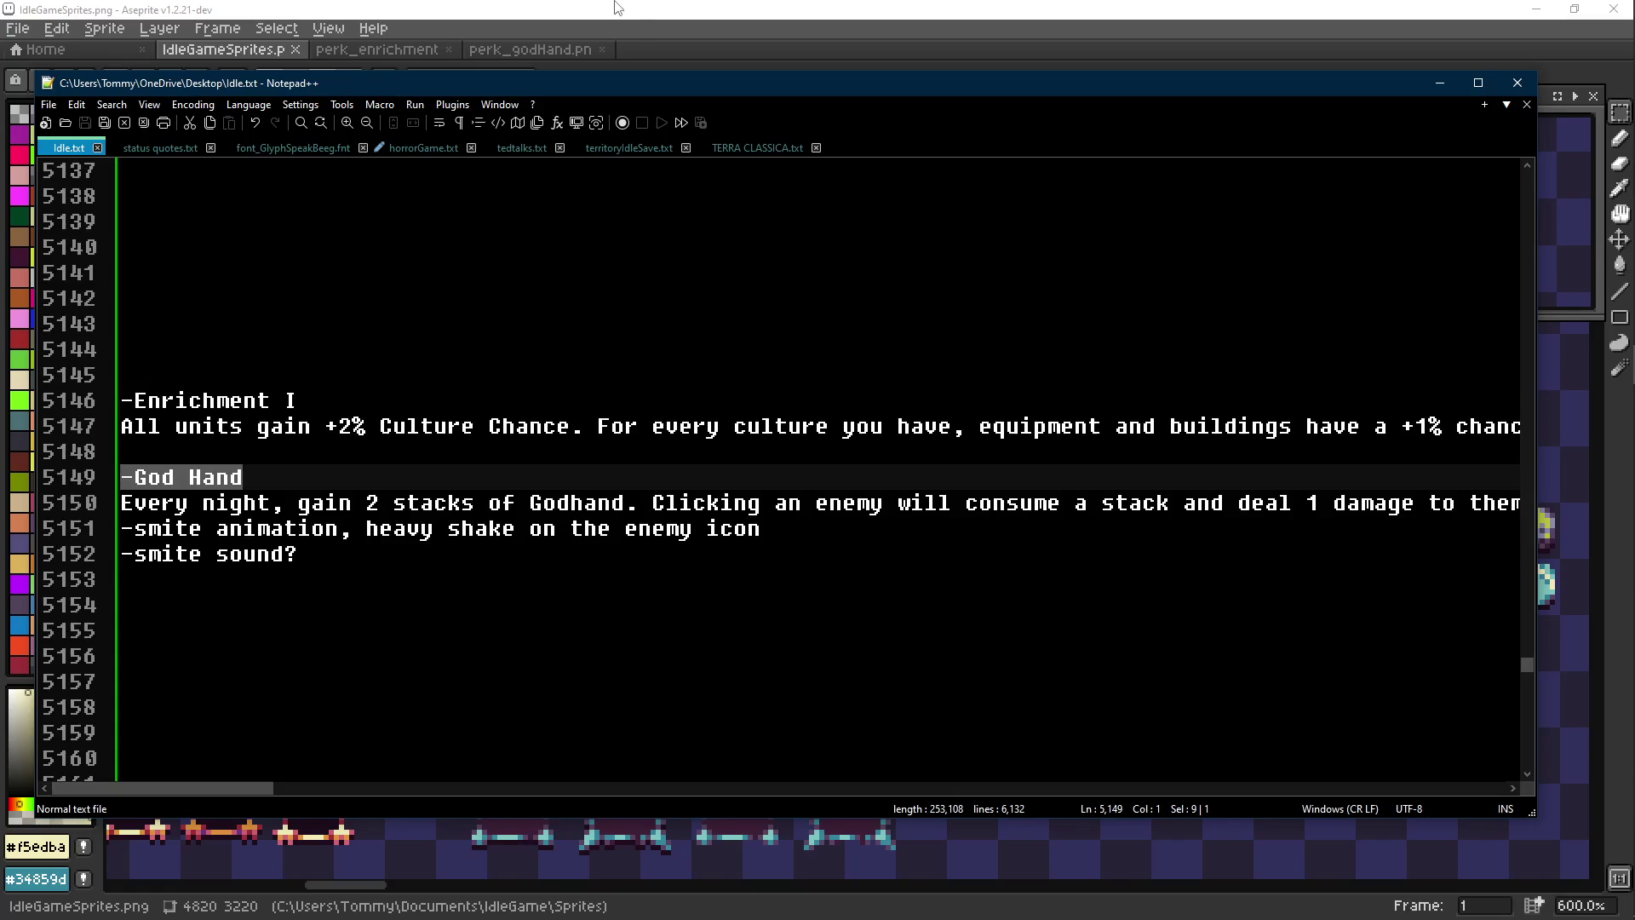
Return from the God Hand perk notes to the IdleGameSprites sheet in Aseprite
{"action": "key", "text": "alt+Tab"}
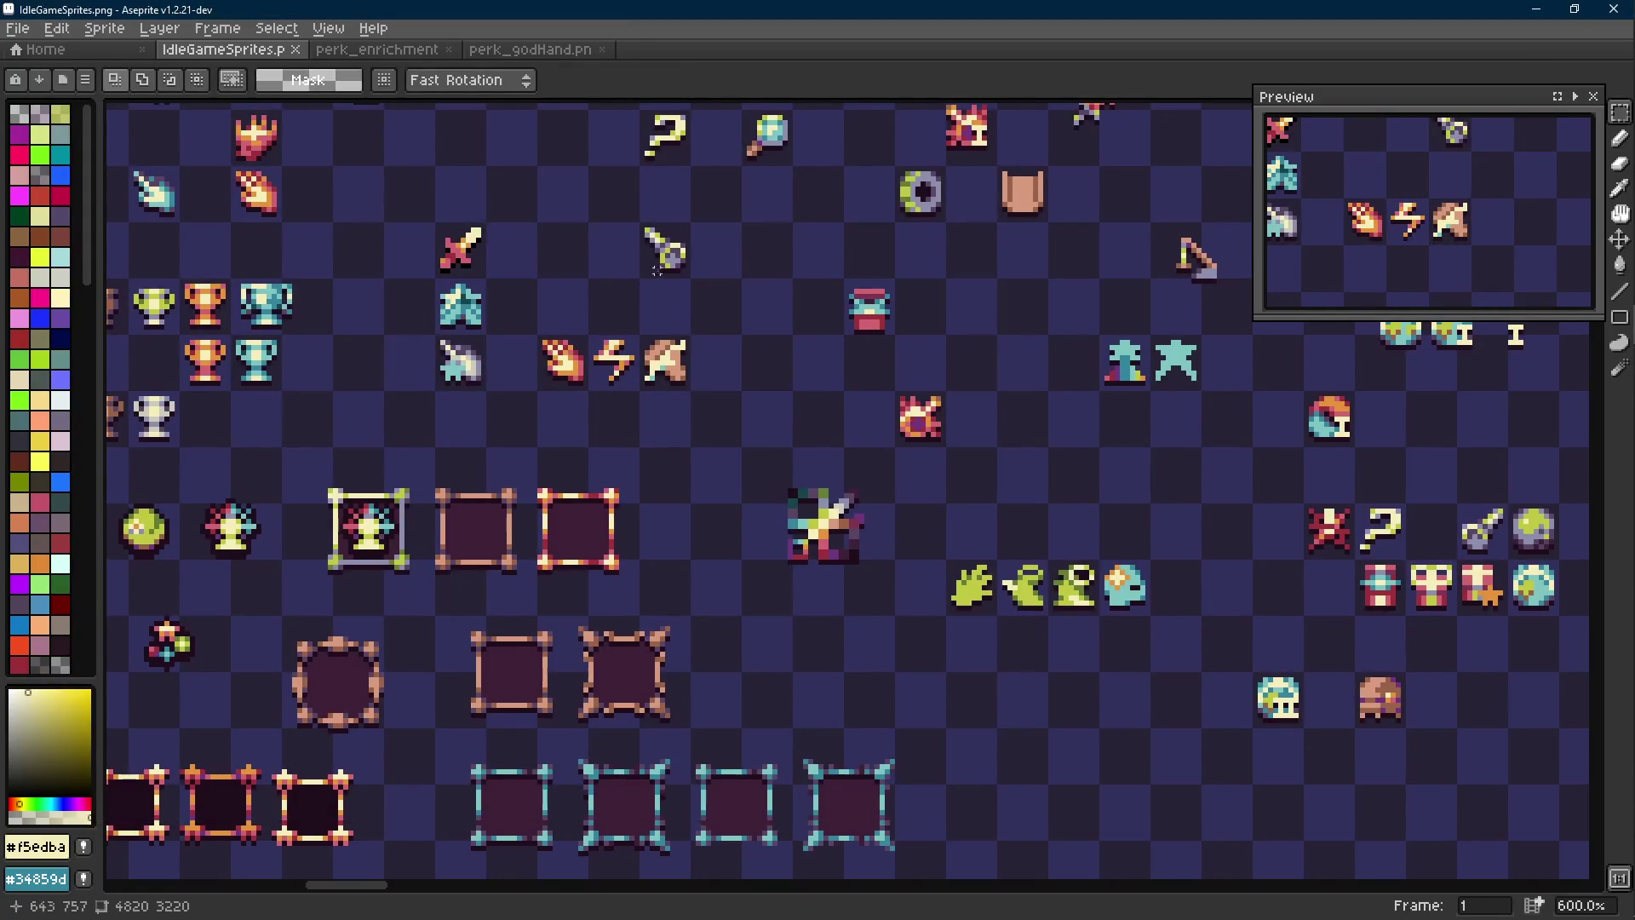
Marquee-select the hand-shaped sprite on the sheet and copy it
{"action": "scroll", "coordinate": [672, 324], "scroll_direction": "up", "scroll_amount": 3}
{"action": "scroll", "coordinate": [672, 324], "scroll_direction": "up", "scroll_amount": 1}
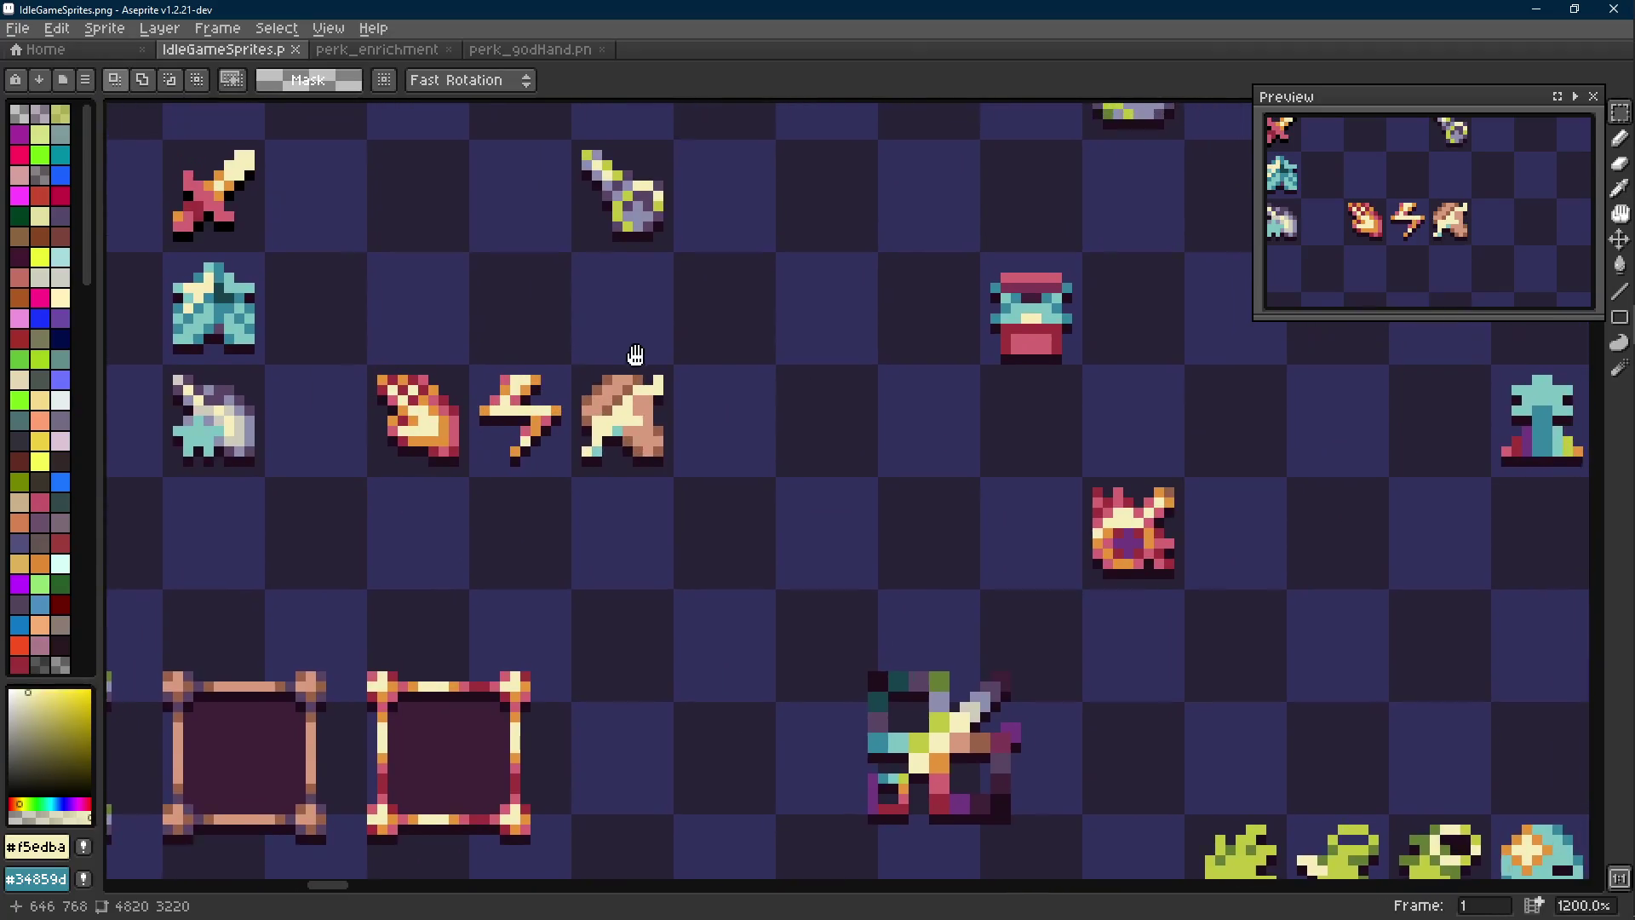
{"action": "key", "text": "m"}
{"action": "mouse_move", "coordinate": [528, 513]}
{"action": "left_mouse_down"}
{"action": "mouse_move", "coordinate": [617, 418]}
{"action": "mouse_move", "coordinate": [521, 530]}
{"action": "left_mouse_up"}
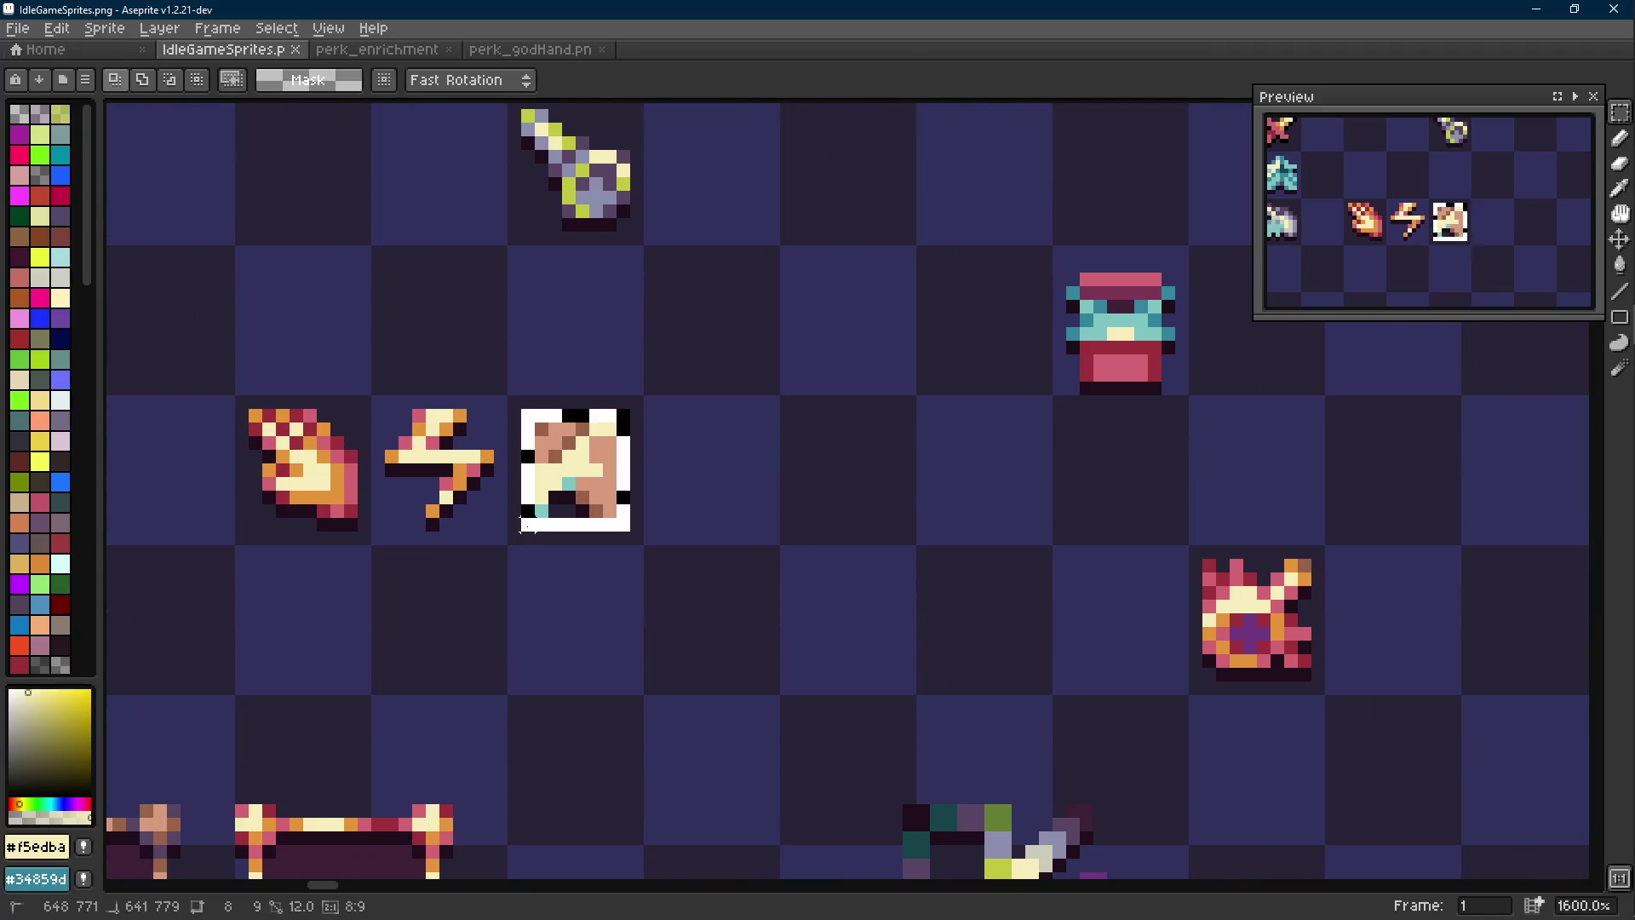
{"action": "key", "text": "ctrl+c"}
Create a new 12x12 sprite, then return to the IdleGameSprites sheet
{"action": "key", "text": "ctrl+n"}
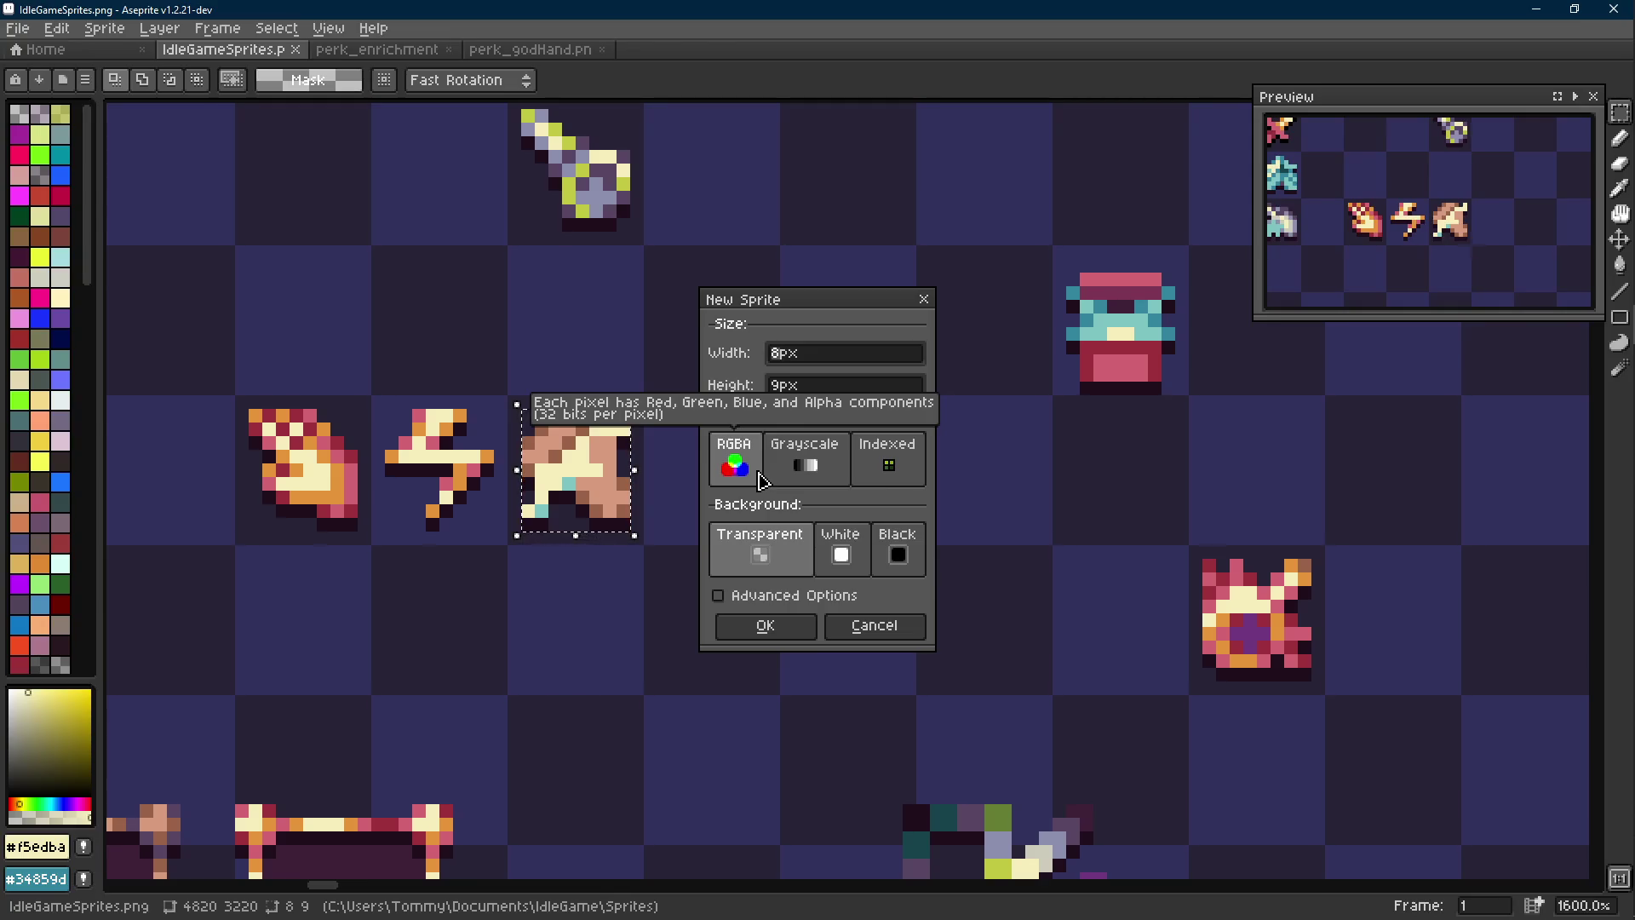
{"action": "key", "text": "BackSpace"}
{"action": "type", "text": "12"}
{"action": "key", "text": "Tab"}
{"action": "type", "text": "12"}
{"action": "key", "text": "Return"}
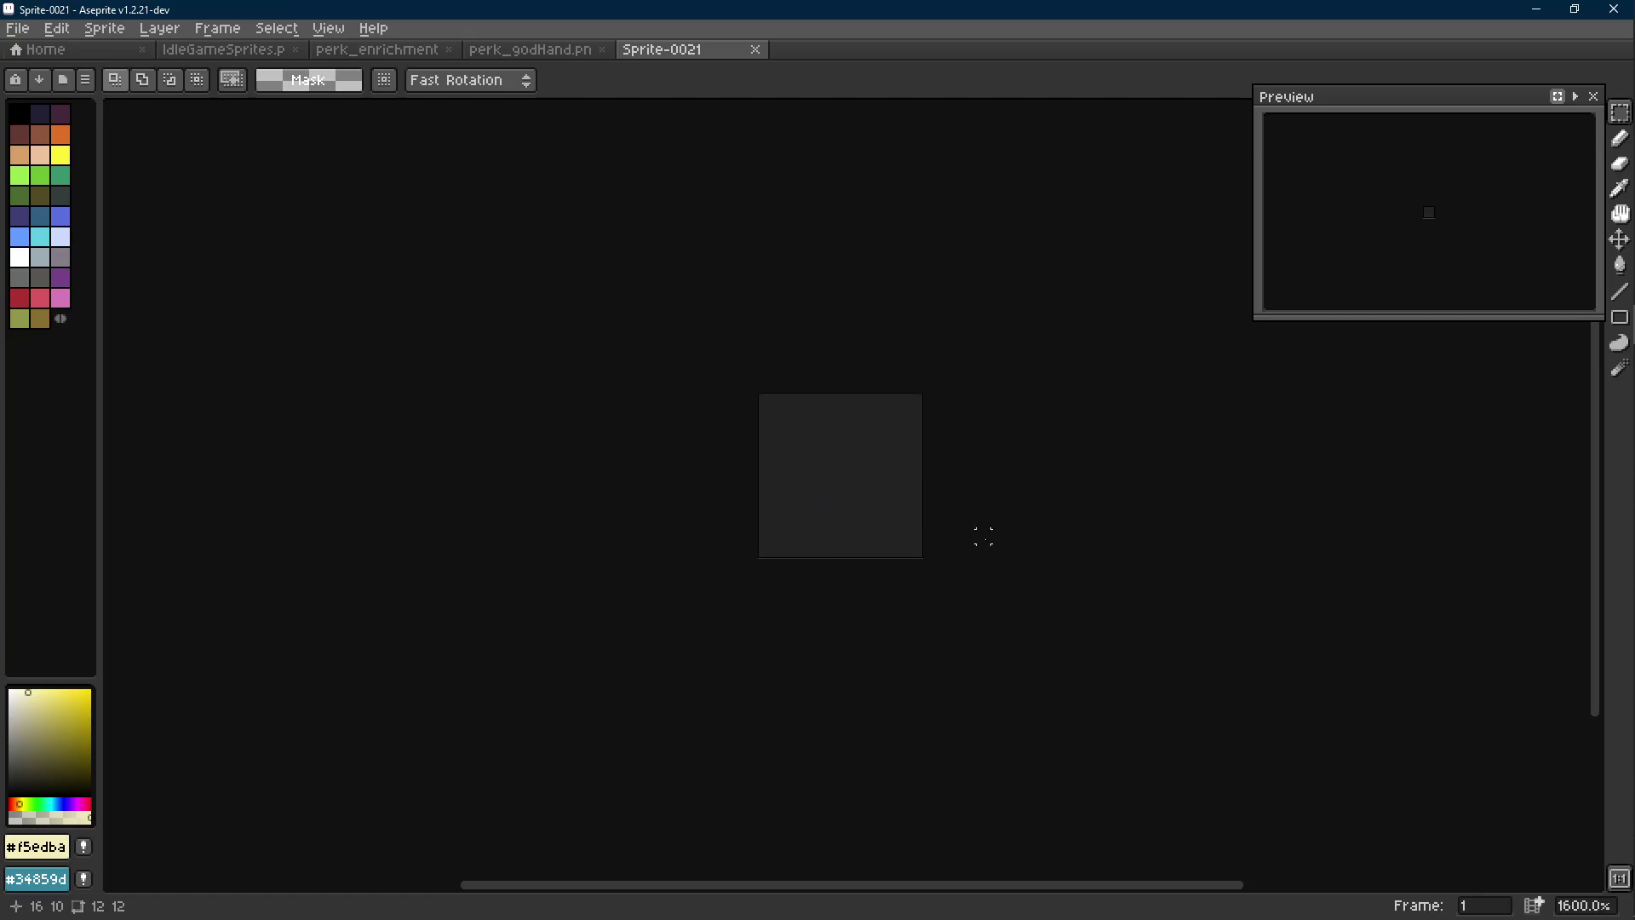
{"action": "left_click_drag", "start_coordinate": [984, 536], "coordinate": [855, 562]}
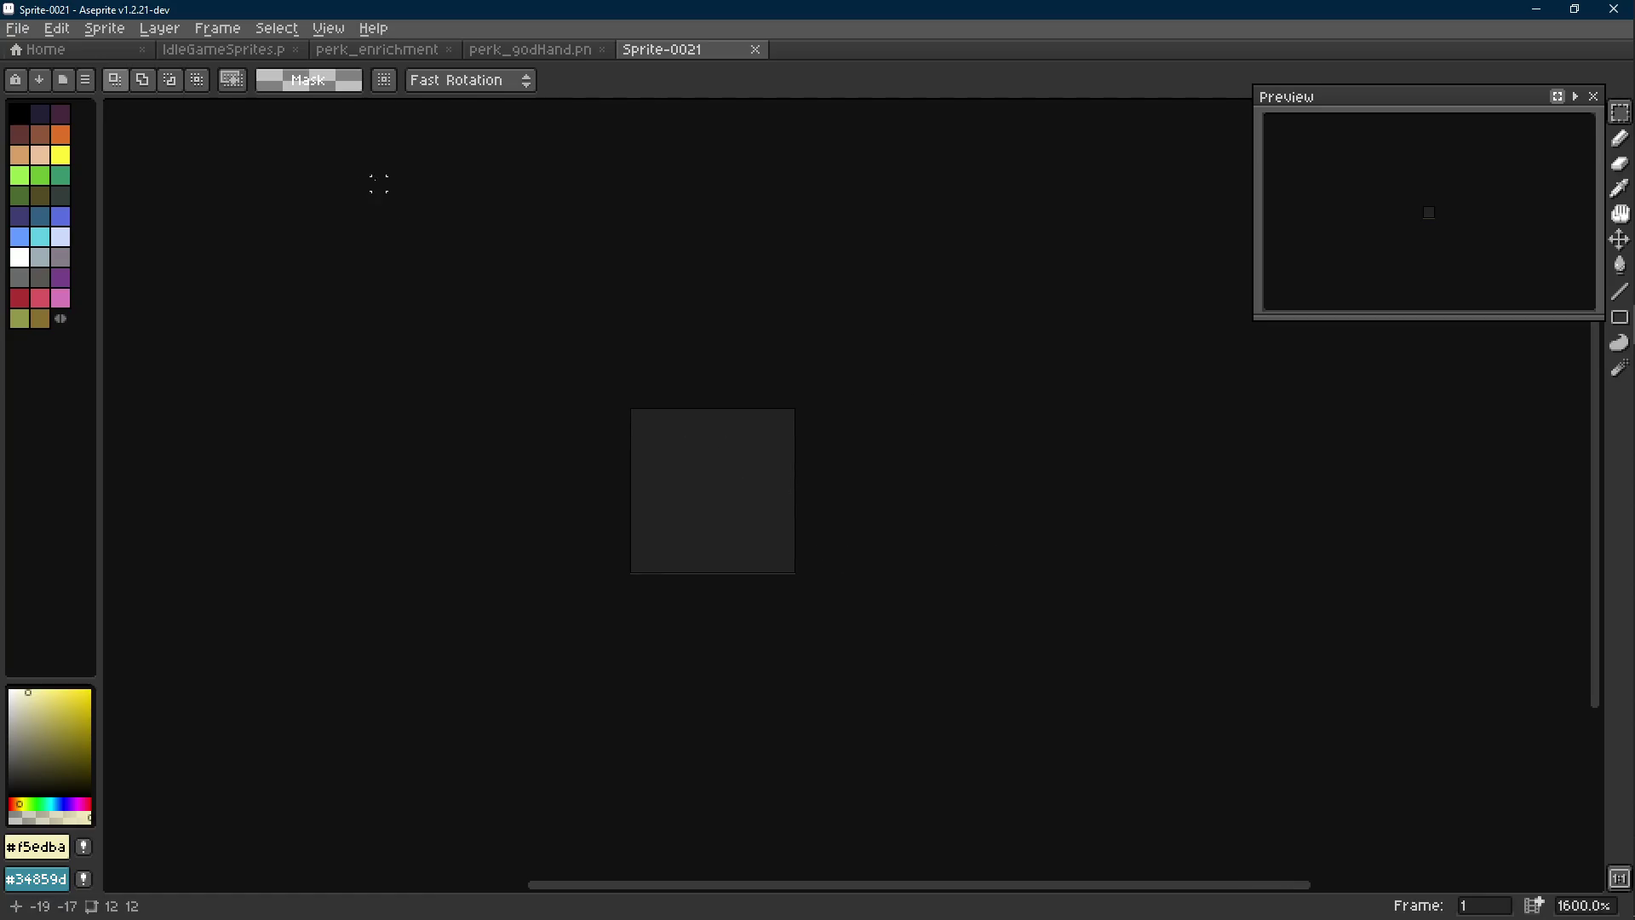
{"action": "left_click", "coordinate": [232, 62]}
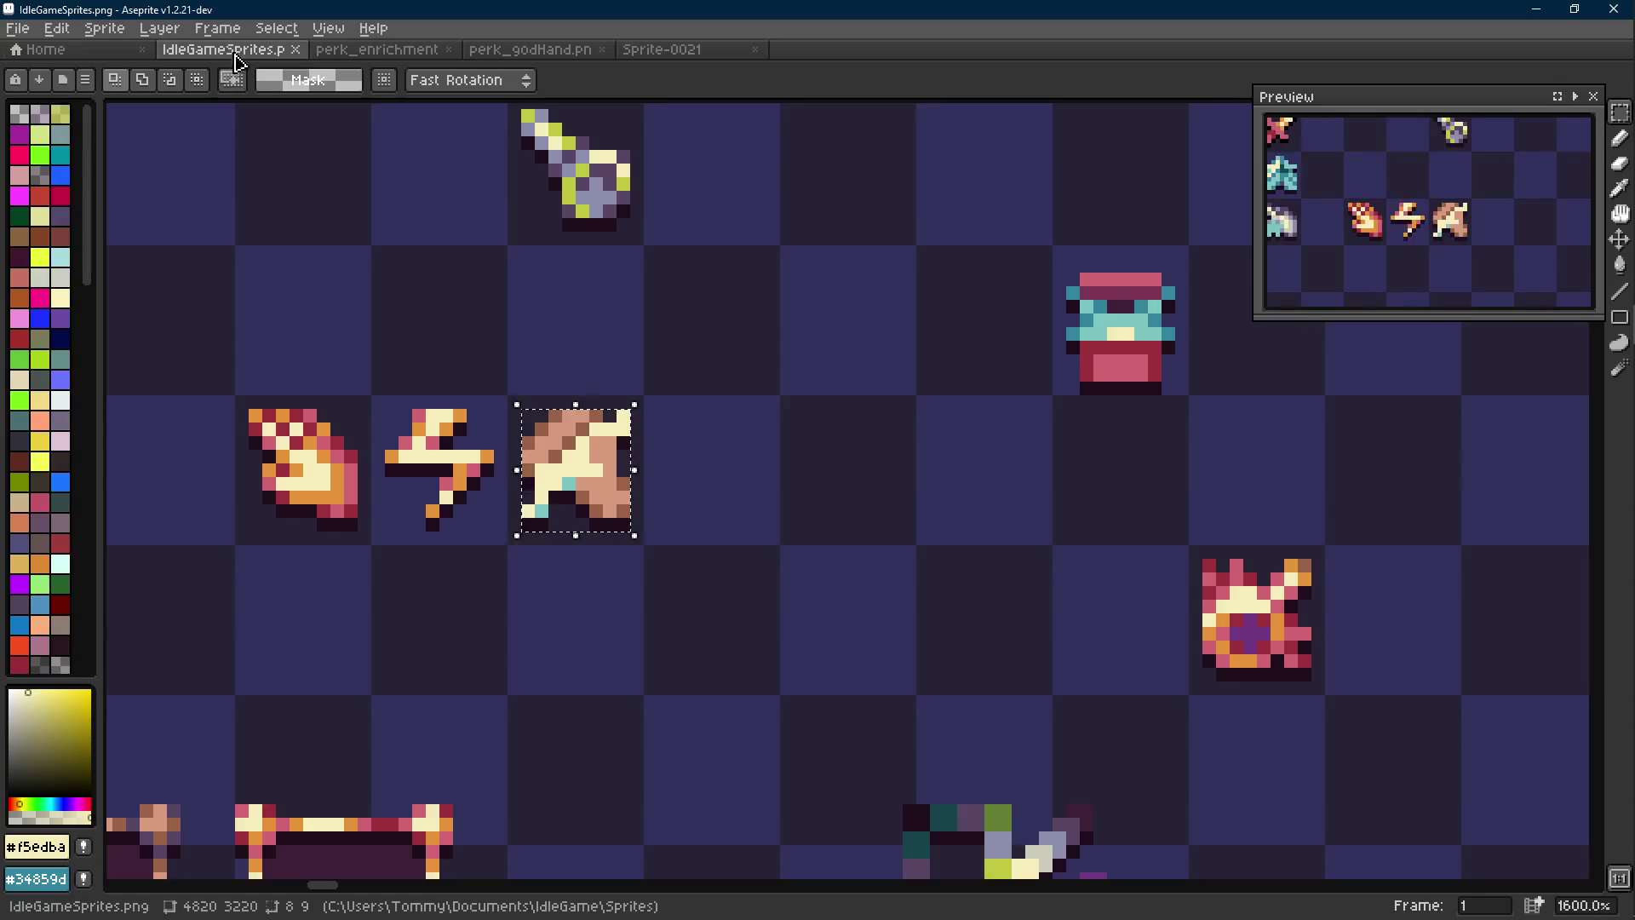
Deselect the hand sprite, go to blank Sprite-0021, and drop the NetherBlackHoleBIG PNGs onto Aseprite
{"action": "mouse_move", "coordinate": [1622, 167]}
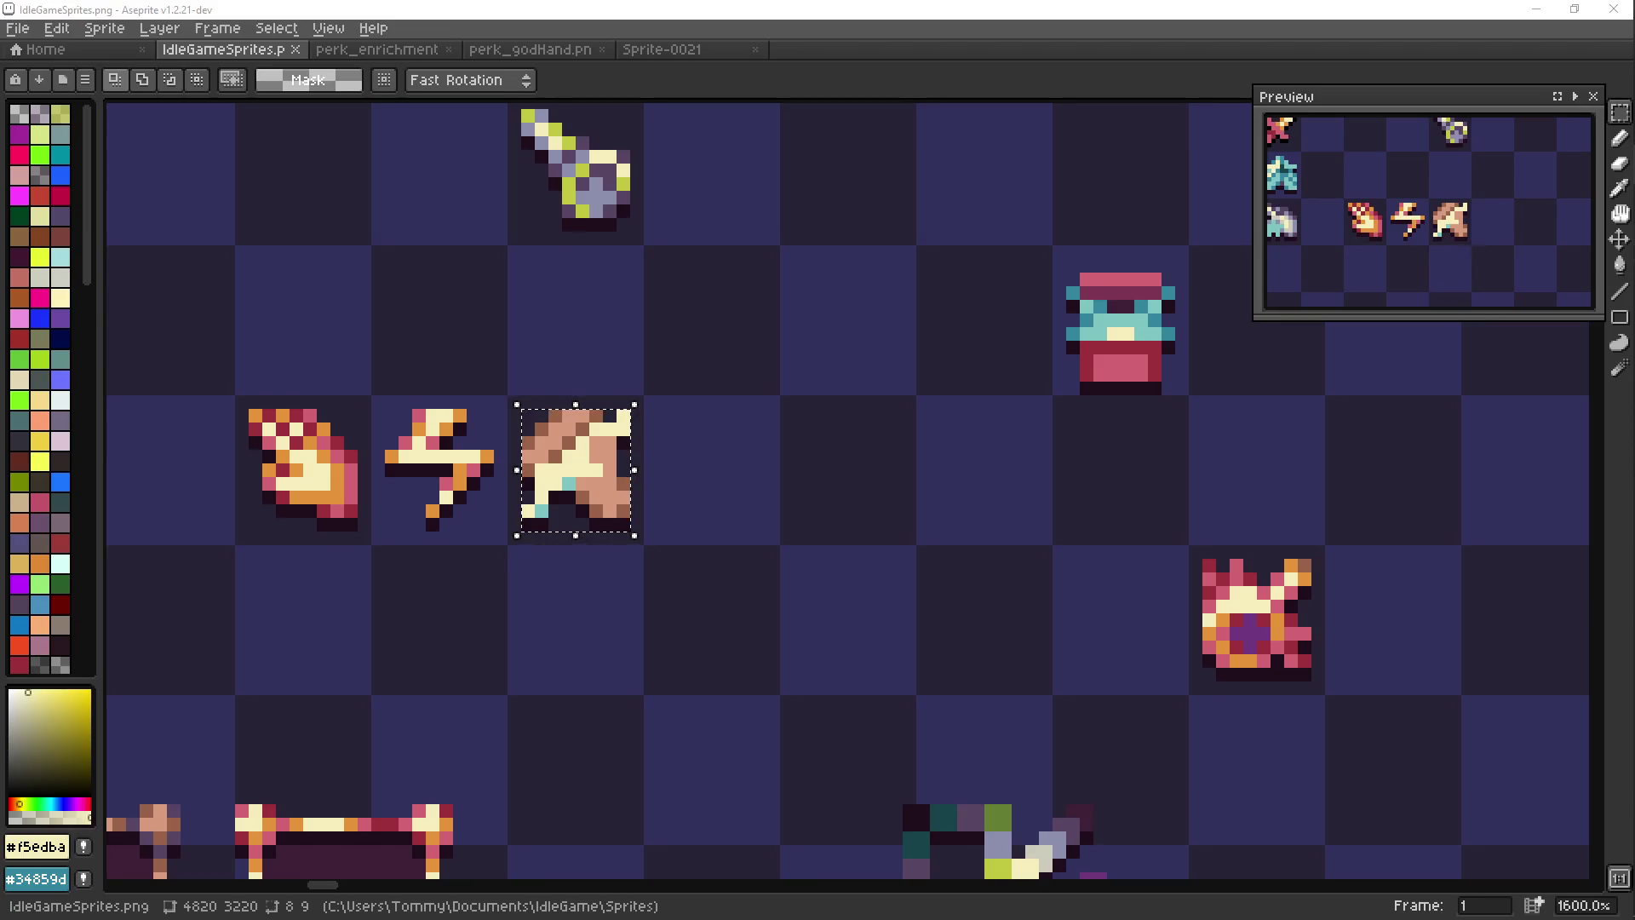
{"action": "left_click", "coordinate": [733, 369]}
{"action": "scroll", "coordinate": [738, 357], "scroll_direction": "down", "scroll_amount": 1}
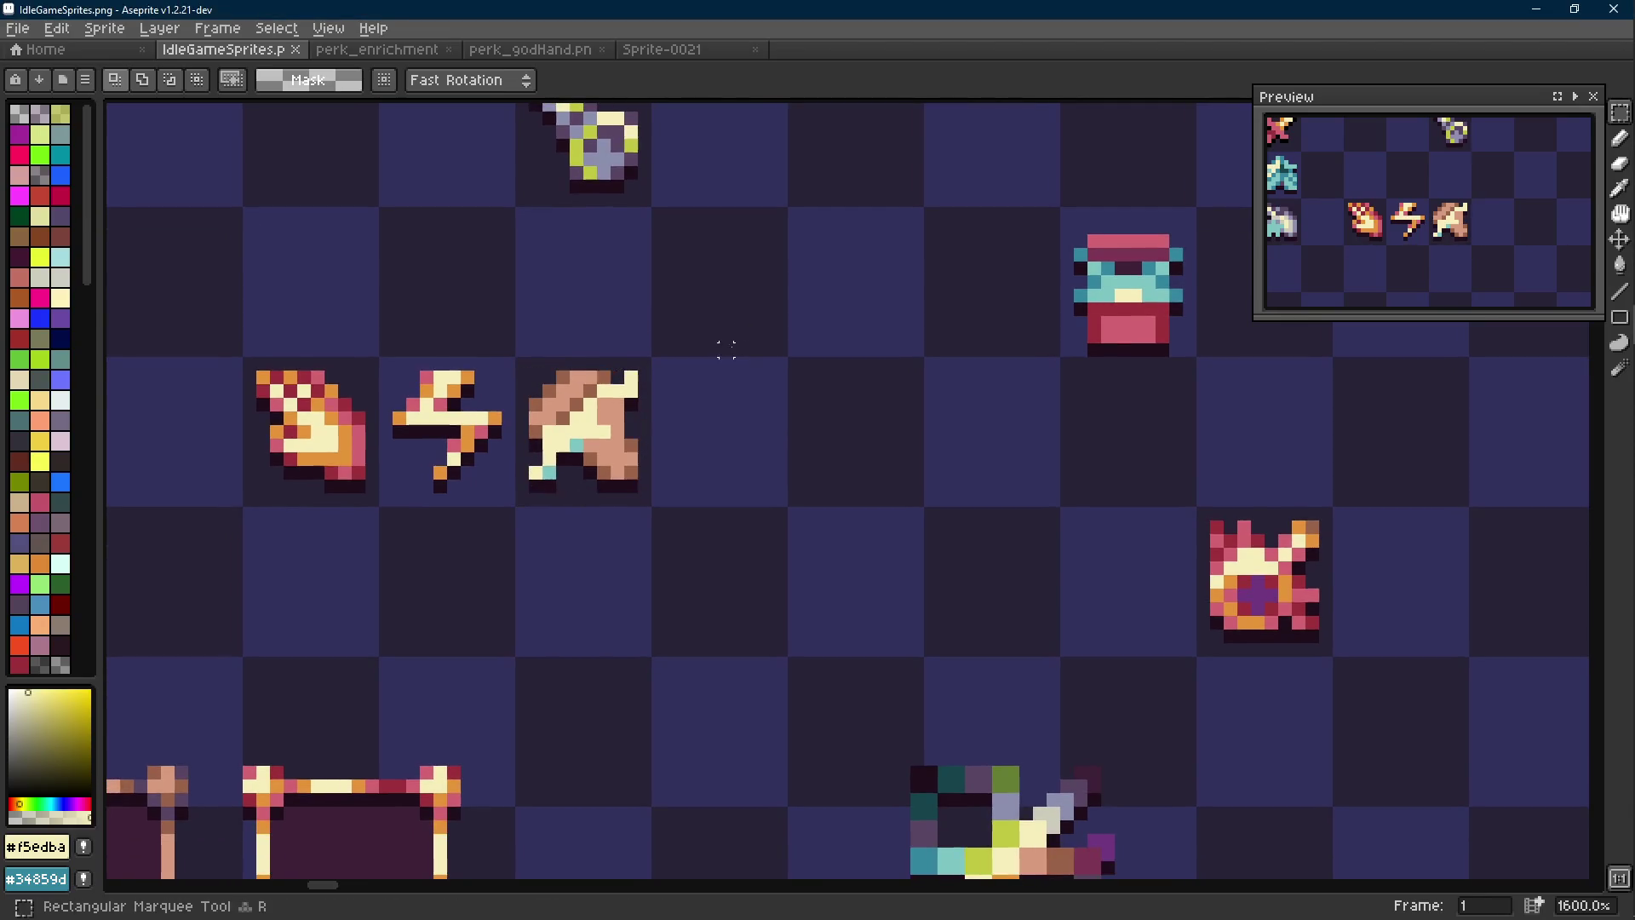
{"action": "left_click", "coordinate": [662, 49]}
{"action": "scroll", "coordinate": [754, 486], "scroll_direction": "up", "scroll_amount": 2}
{"action": "key", "text": "shift+e"}
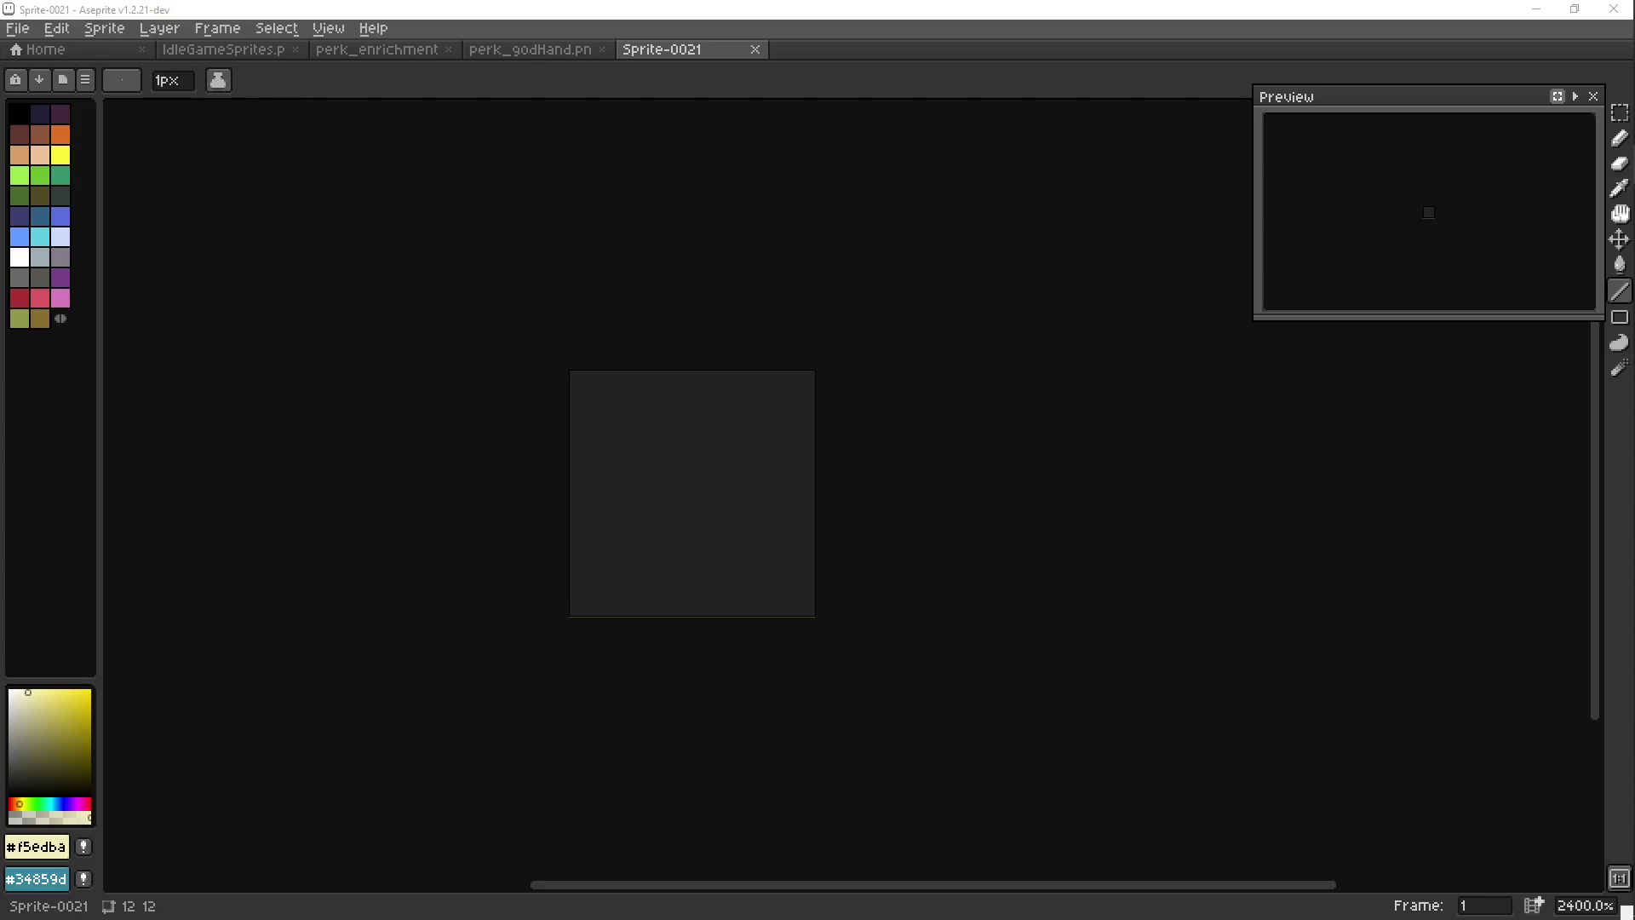
{"action": "left_click_drag", "start_coordinate": [603, 125], "coordinate": [835, 51]}
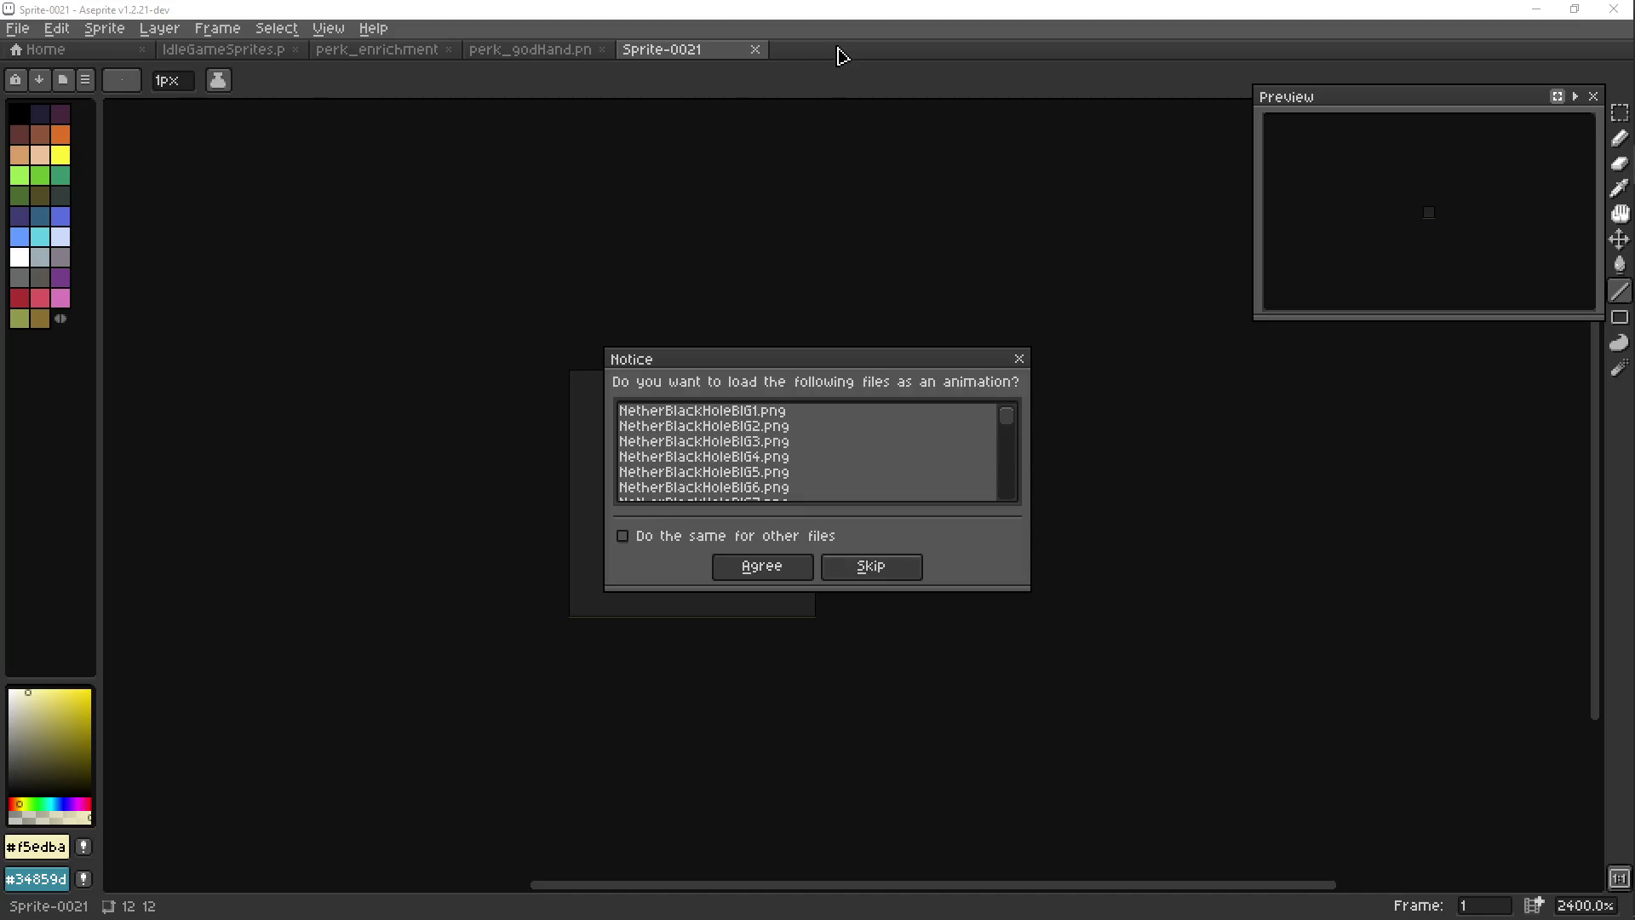
Load the NetherBlackHoleBIG1–6 images as a single animation
{"action": "left_click", "coordinate": [766, 571]}
{"action": "scroll", "coordinate": [886, 494], "scroll_direction": "up", "scroll_amount": 1}
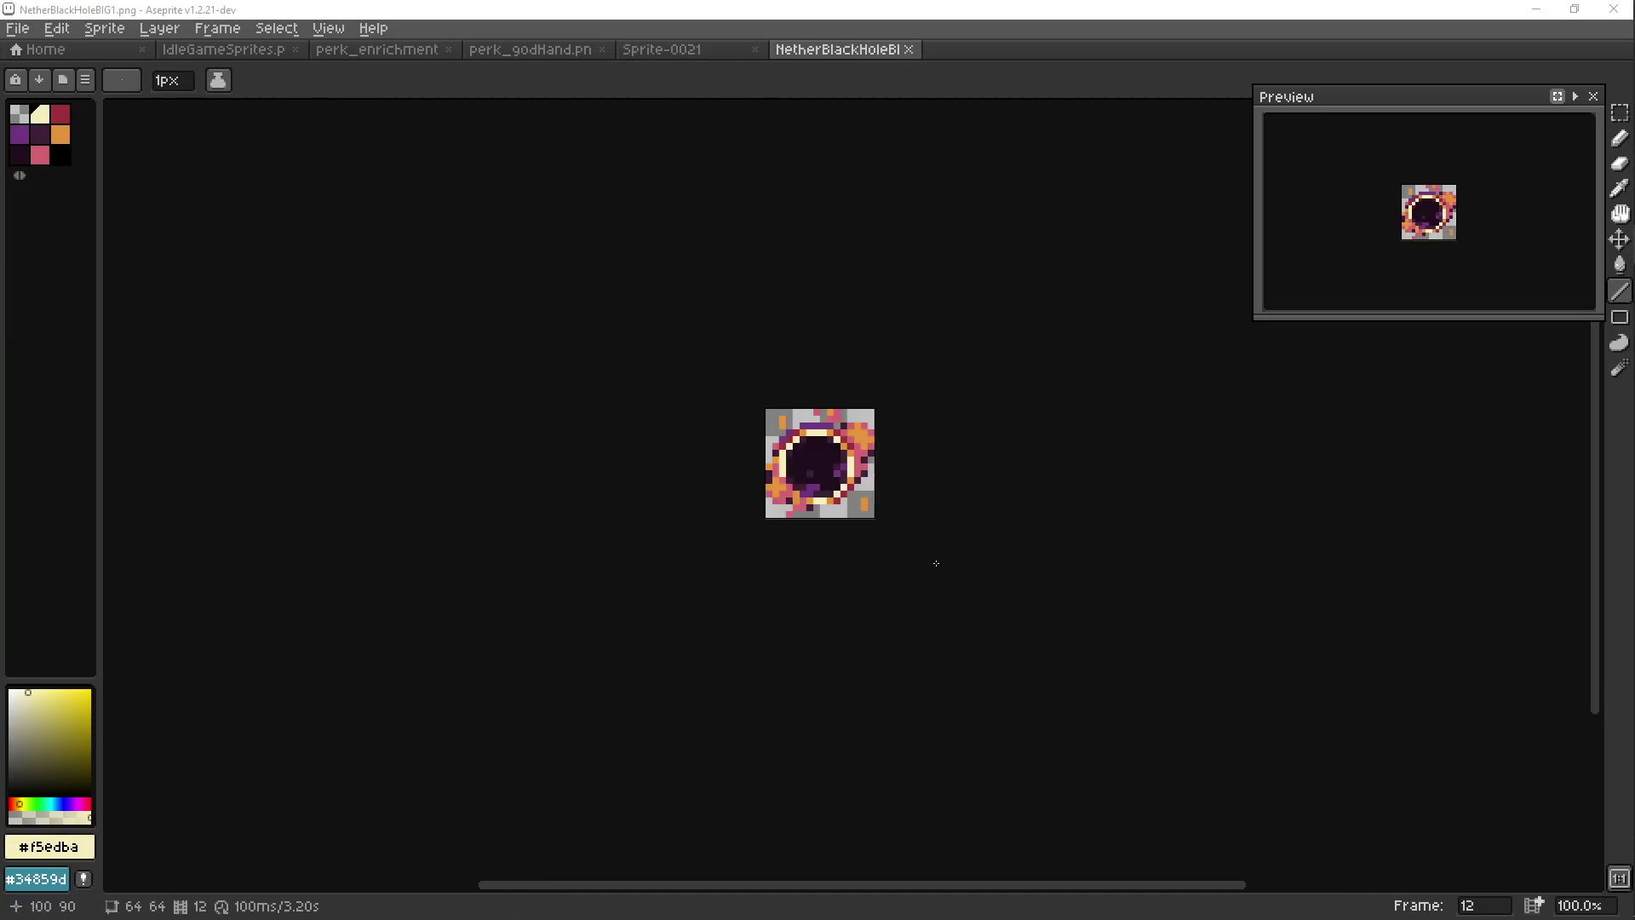
{"action": "left_click", "coordinate": [159, 28]}
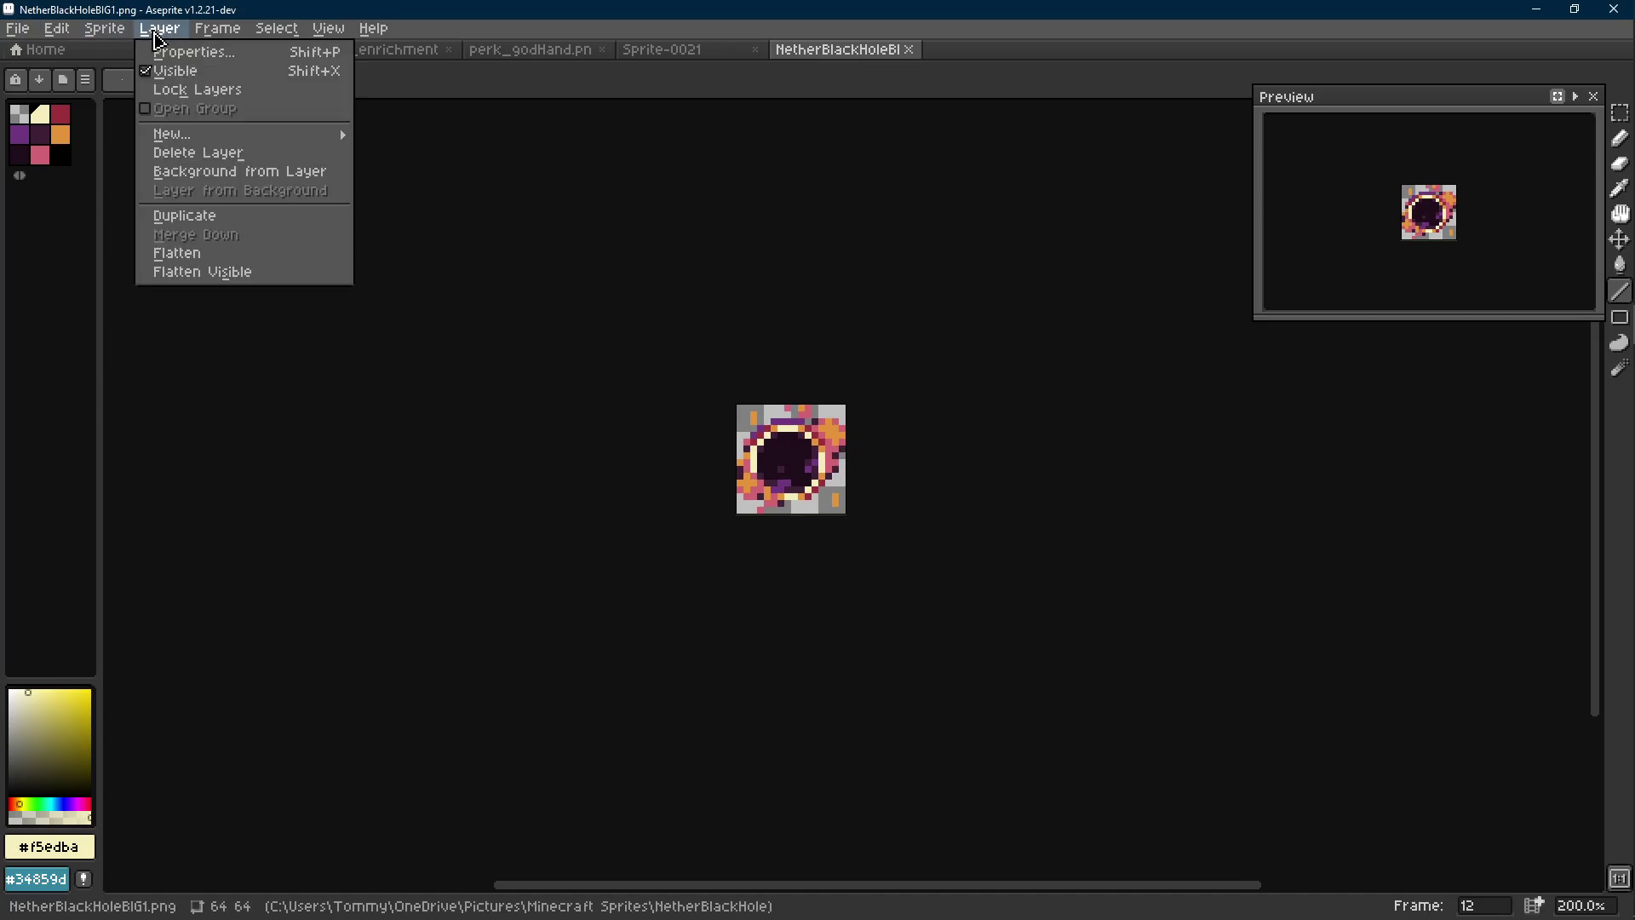
{"action": "mouse_move", "coordinate": [123, 34]}
{"action": "mouse_move", "coordinate": [57, 28]}
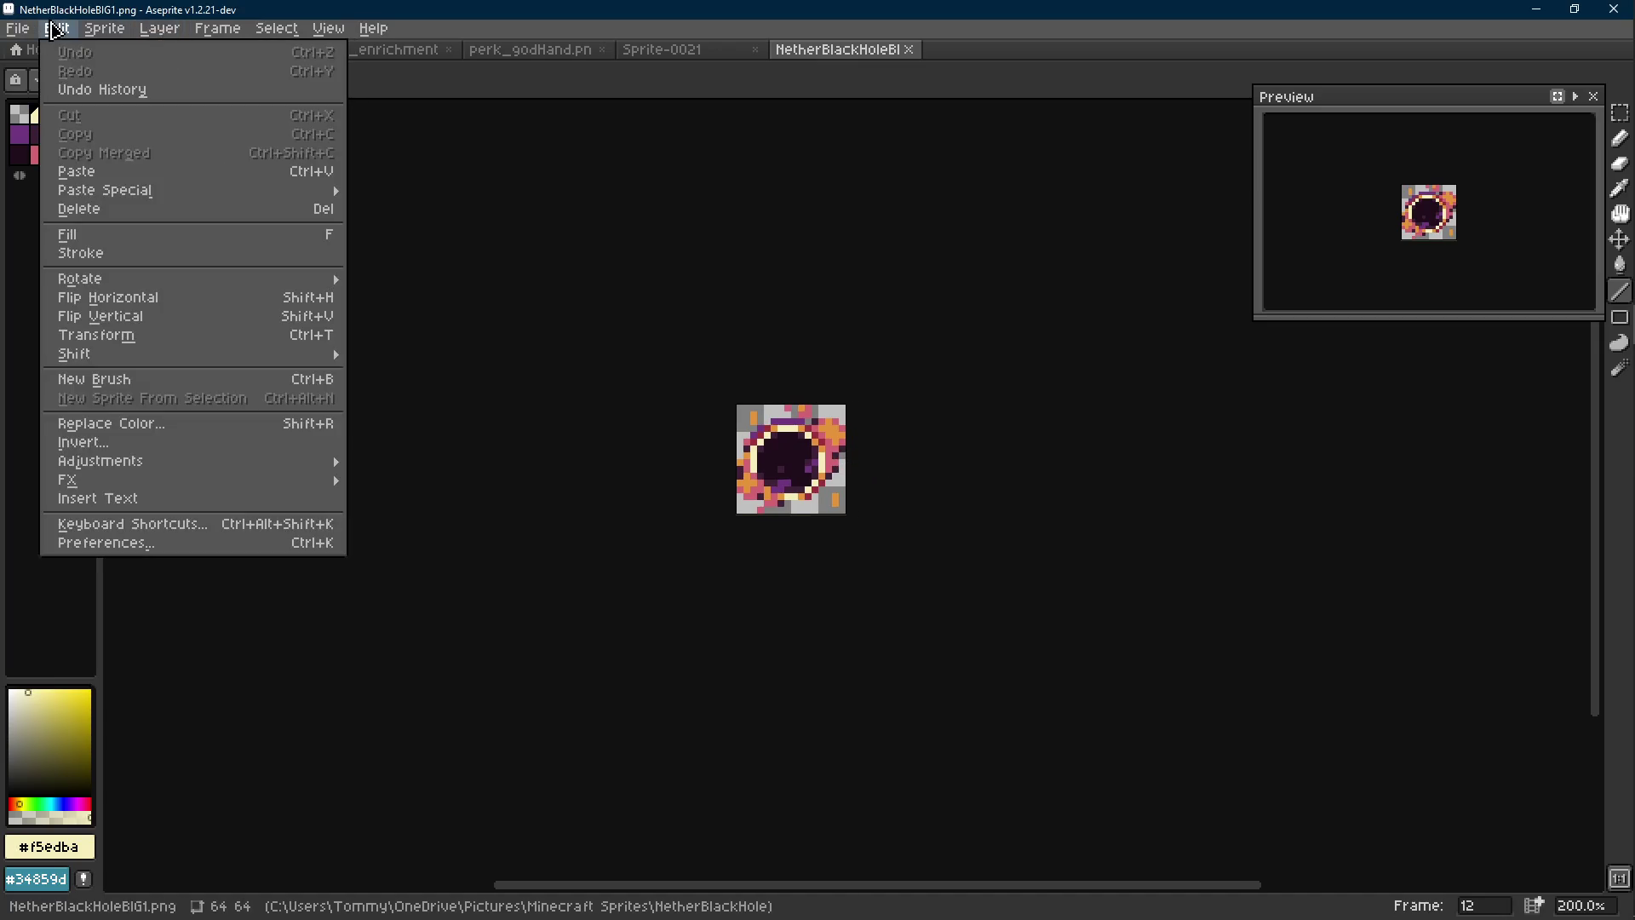
Set both checkerboard background colours to black (Gray 0) in Preferences > Background
{"action": "left_click", "coordinate": [111, 545]}
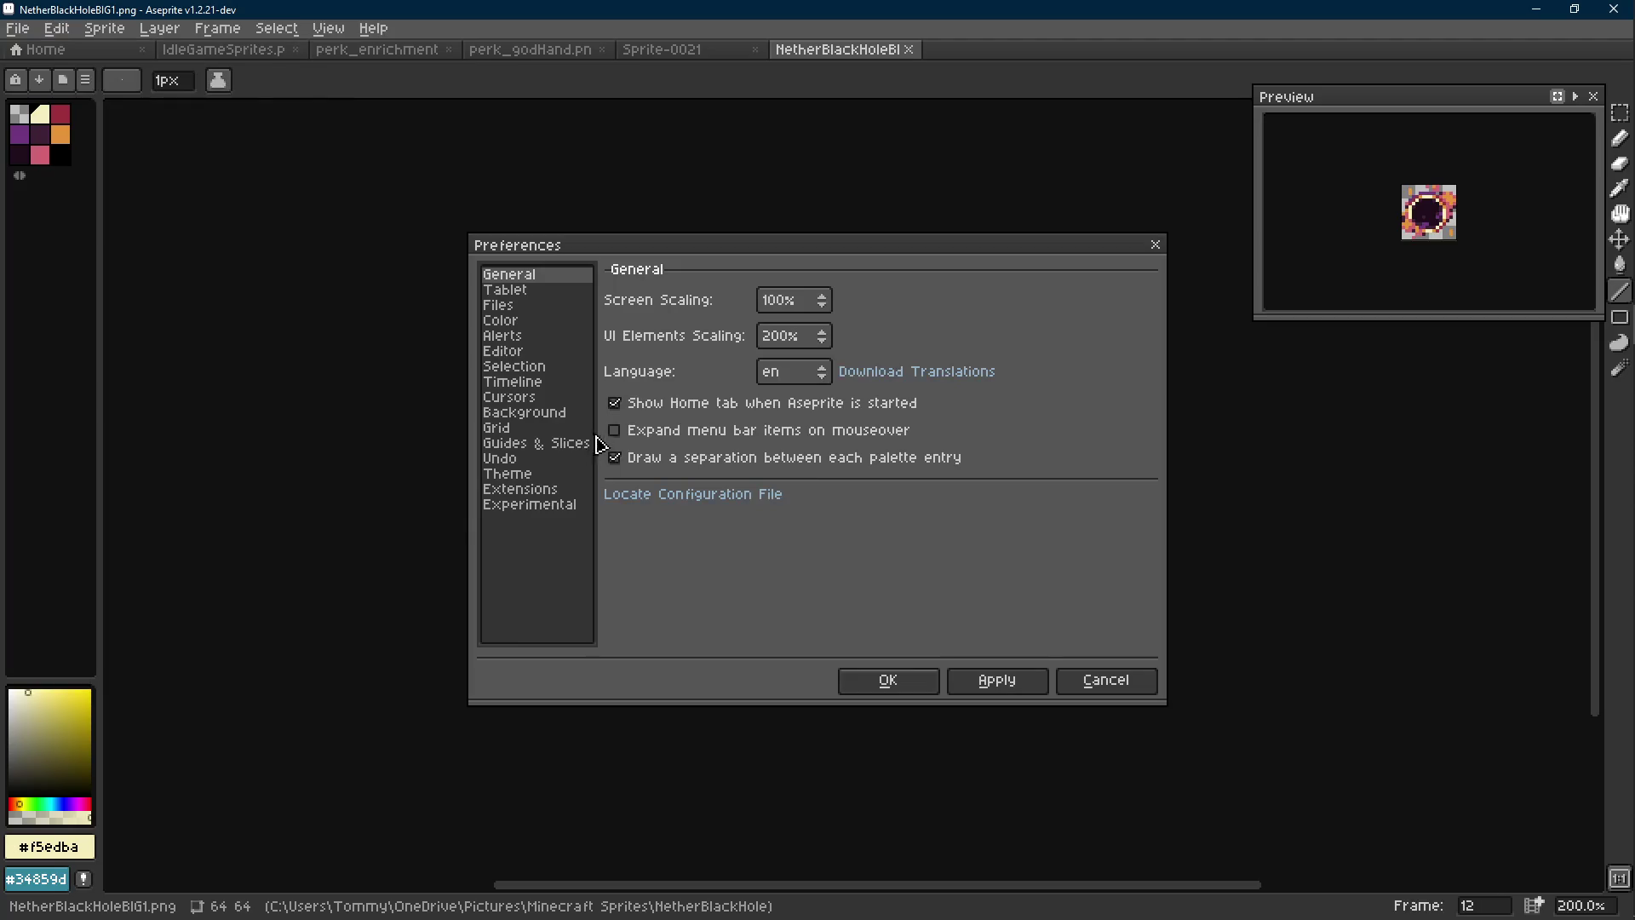
{"action": "left_click", "coordinate": [525, 412]}
{"action": "left_click", "coordinate": [720, 372]}
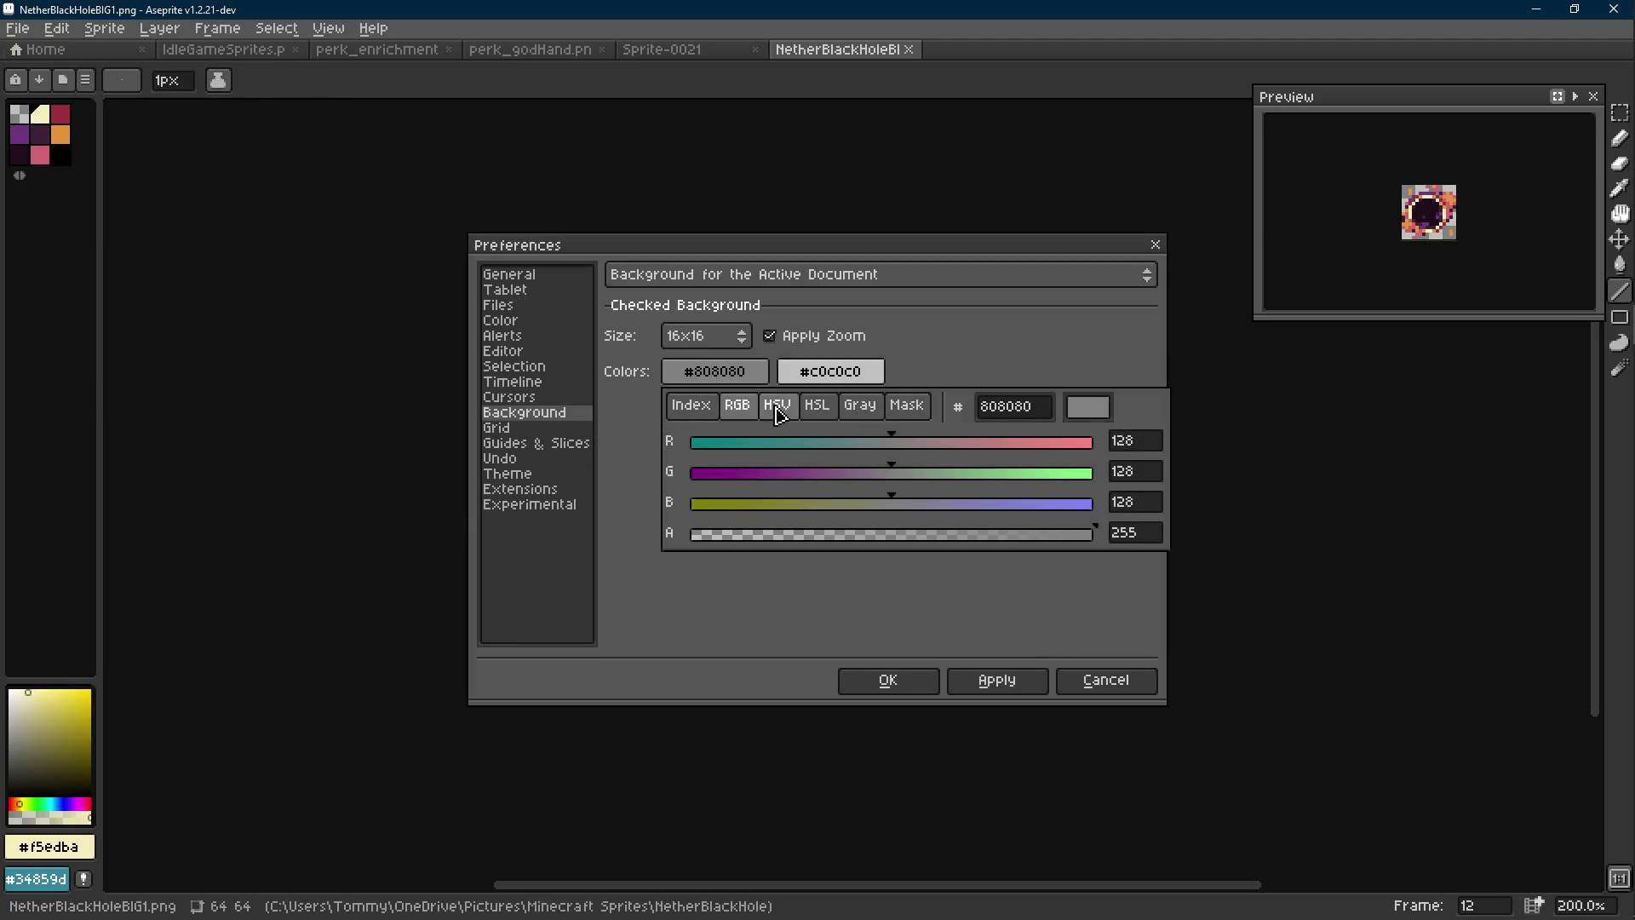
{"action": "left_click", "coordinate": [775, 407]}
{"action": "left_click", "coordinate": [860, 406]}
{"action": "left_click_drag", "start_coordinate": [835, 456], "coordinate": [661, 463]}
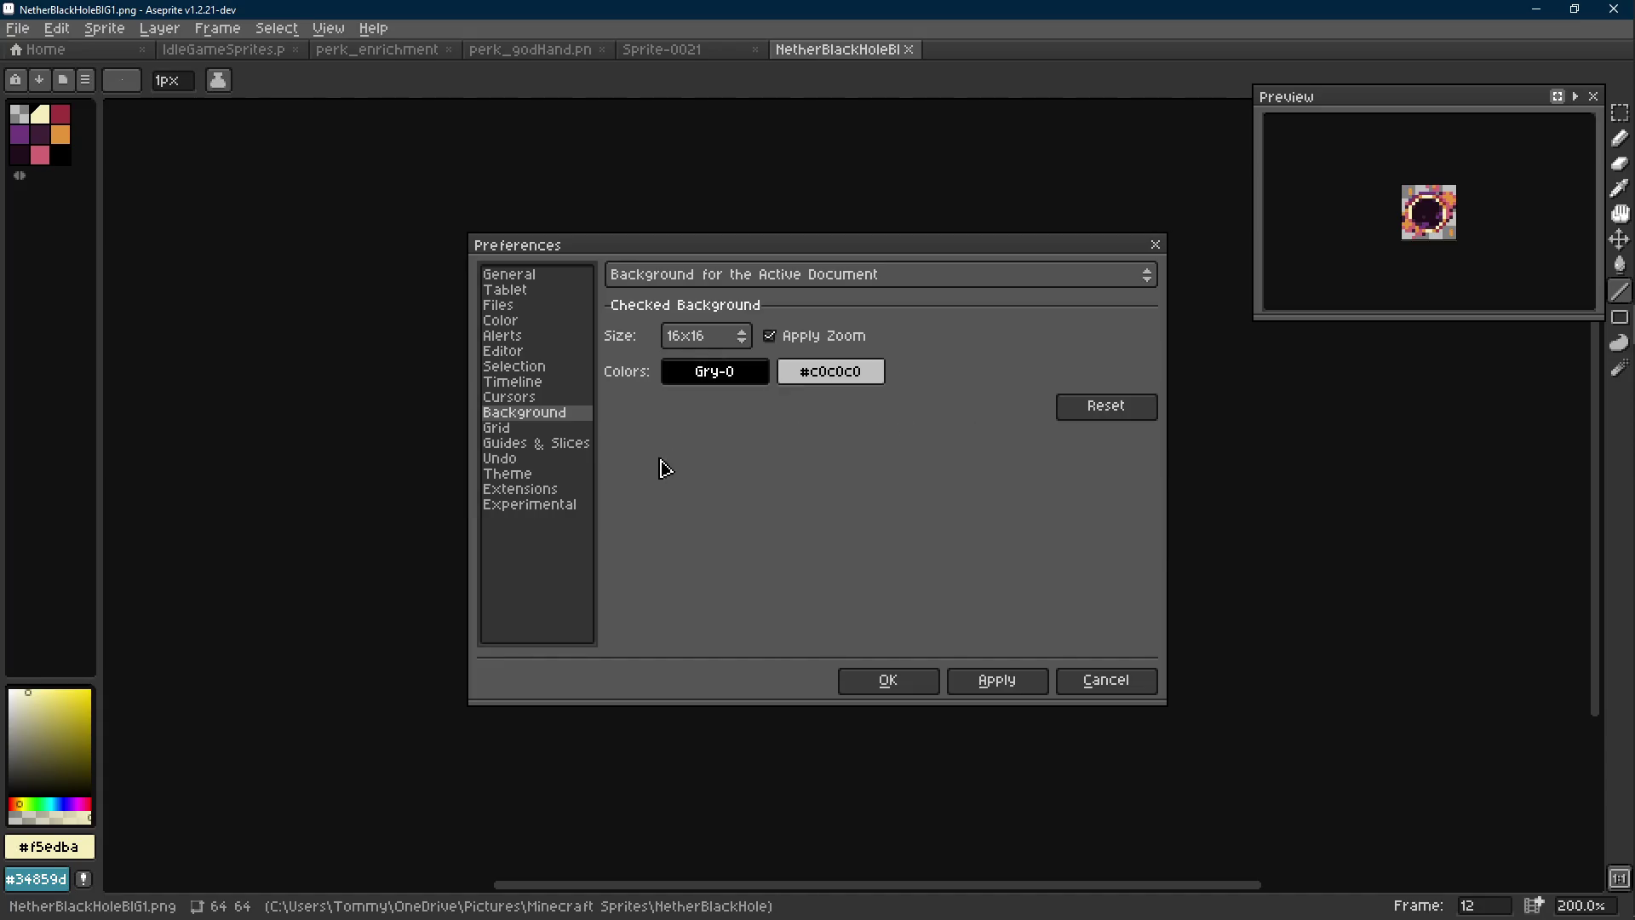
{"action": "left_click", "coordinate": [831, 371]}
{"action": "left_click", "coordinate": [976, 406]}
{"action": "left_click_drag", "start_coordinate": [918, 470], "coordinate": [701, 475]}
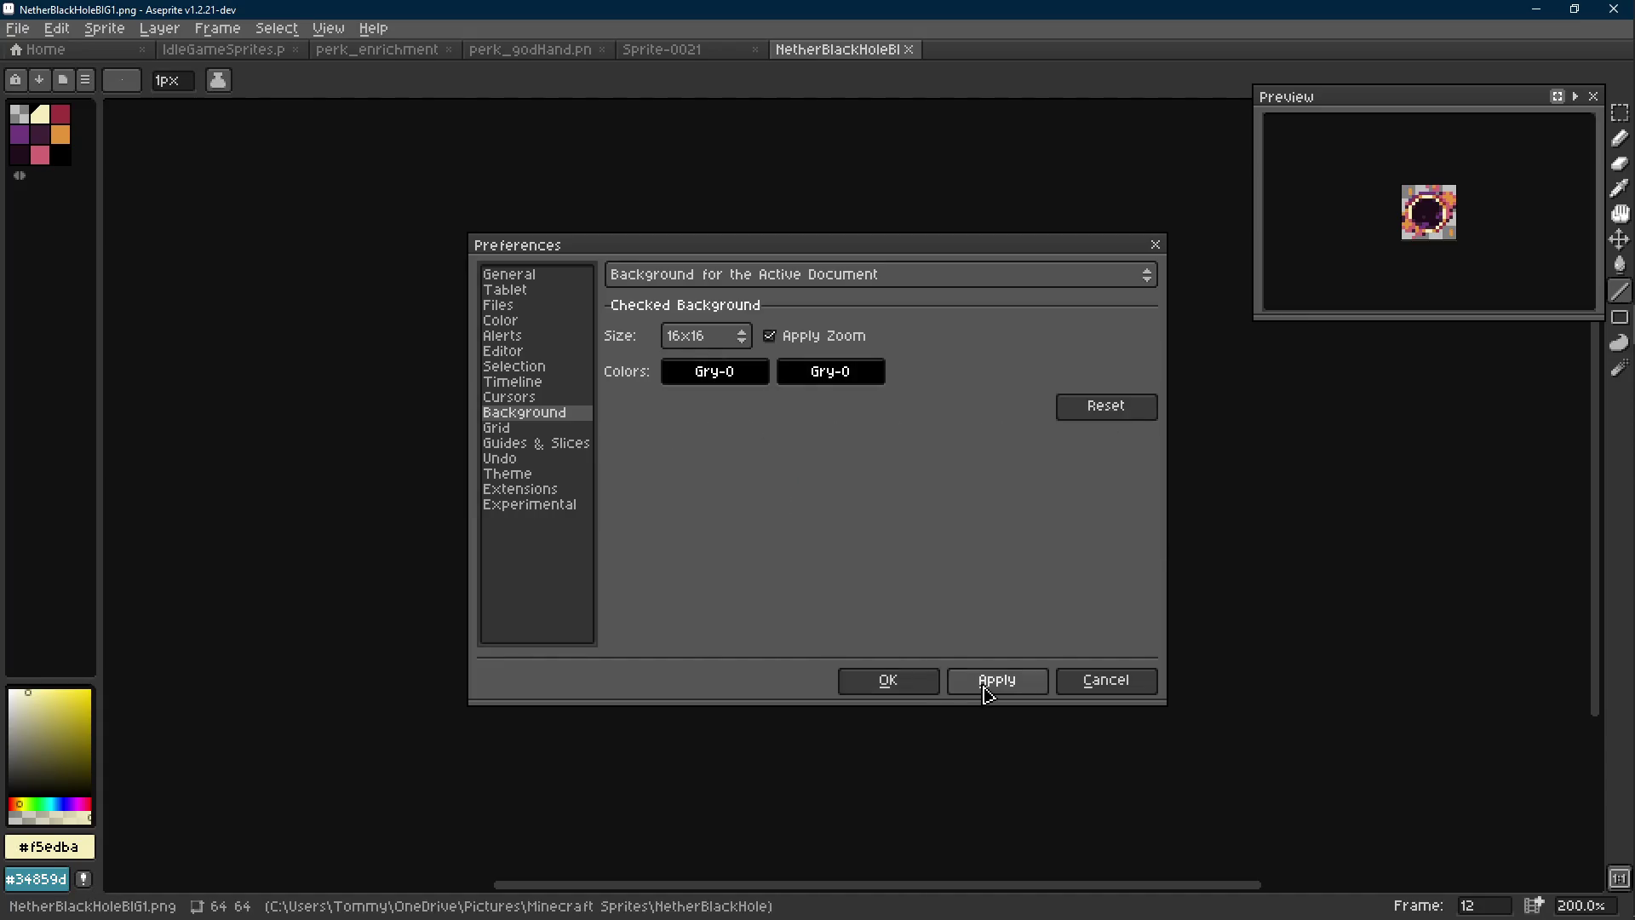
{"action": "left_click", "coordinate": [888, 681]}
{"action": "scroll", "coordinate": [893, 579], "scroll_direction": "down", "scroll_amount": 2}
{"action": "scroll", "coordinate": [891, 579], "scroll_direction": "up", "scroll_amount": 2}
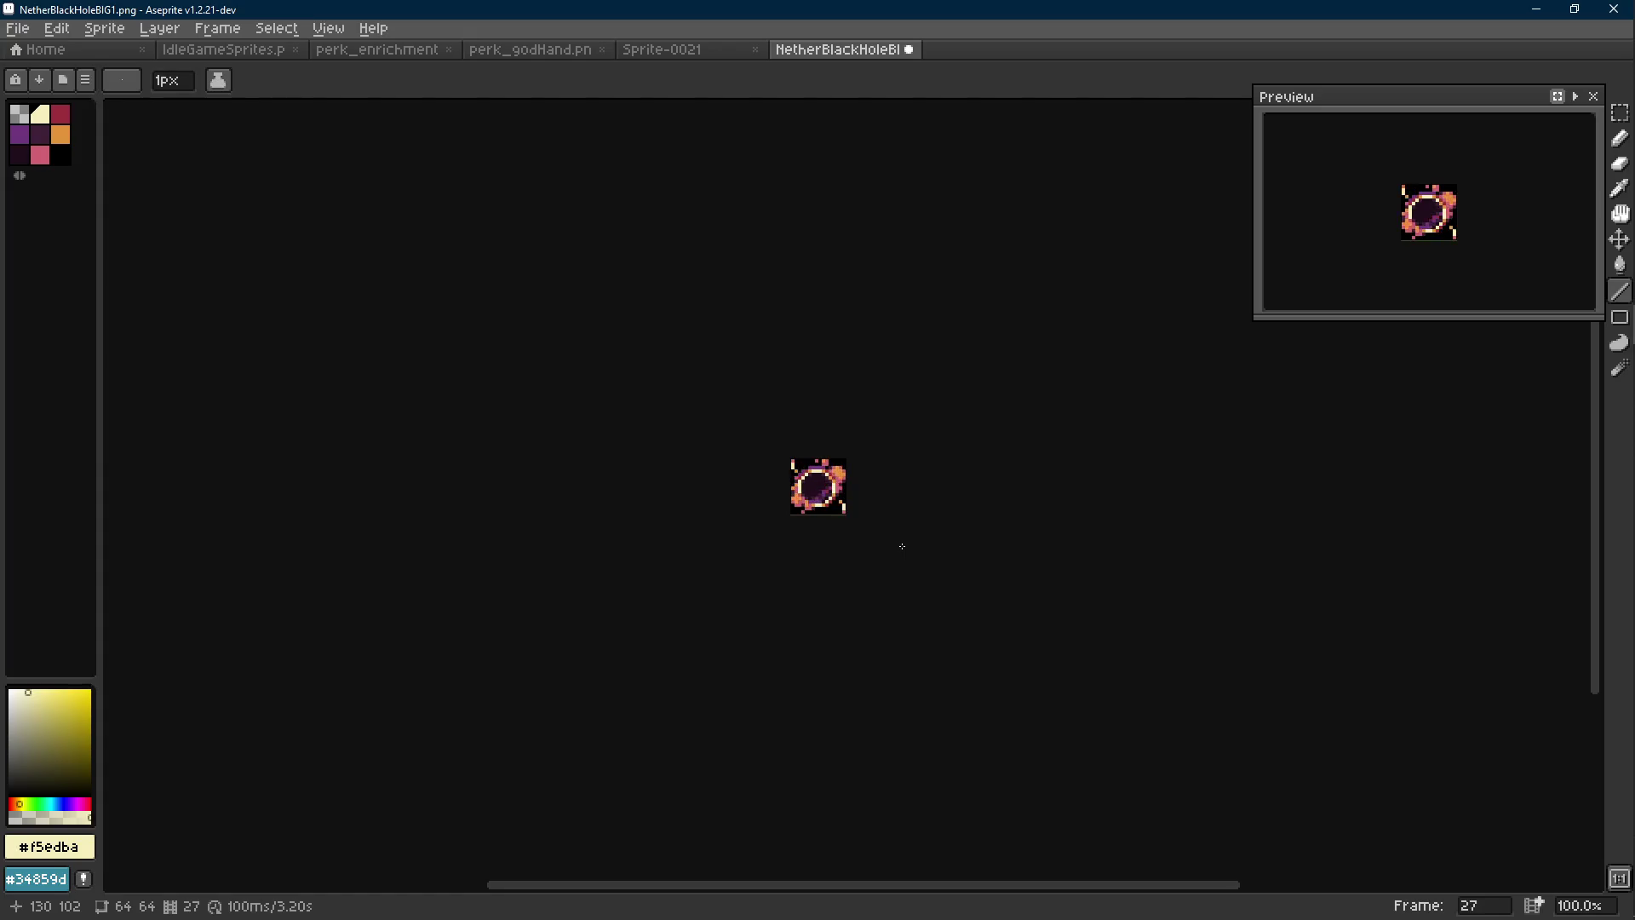
Compare the black-hole animation with the IdleGameSprites hand, then return to Sprite-0021 with the Line tool
{"action": "scroll", "coordinate": [869, 511], "scroll_direction": "up", "scroll_amount": 3}
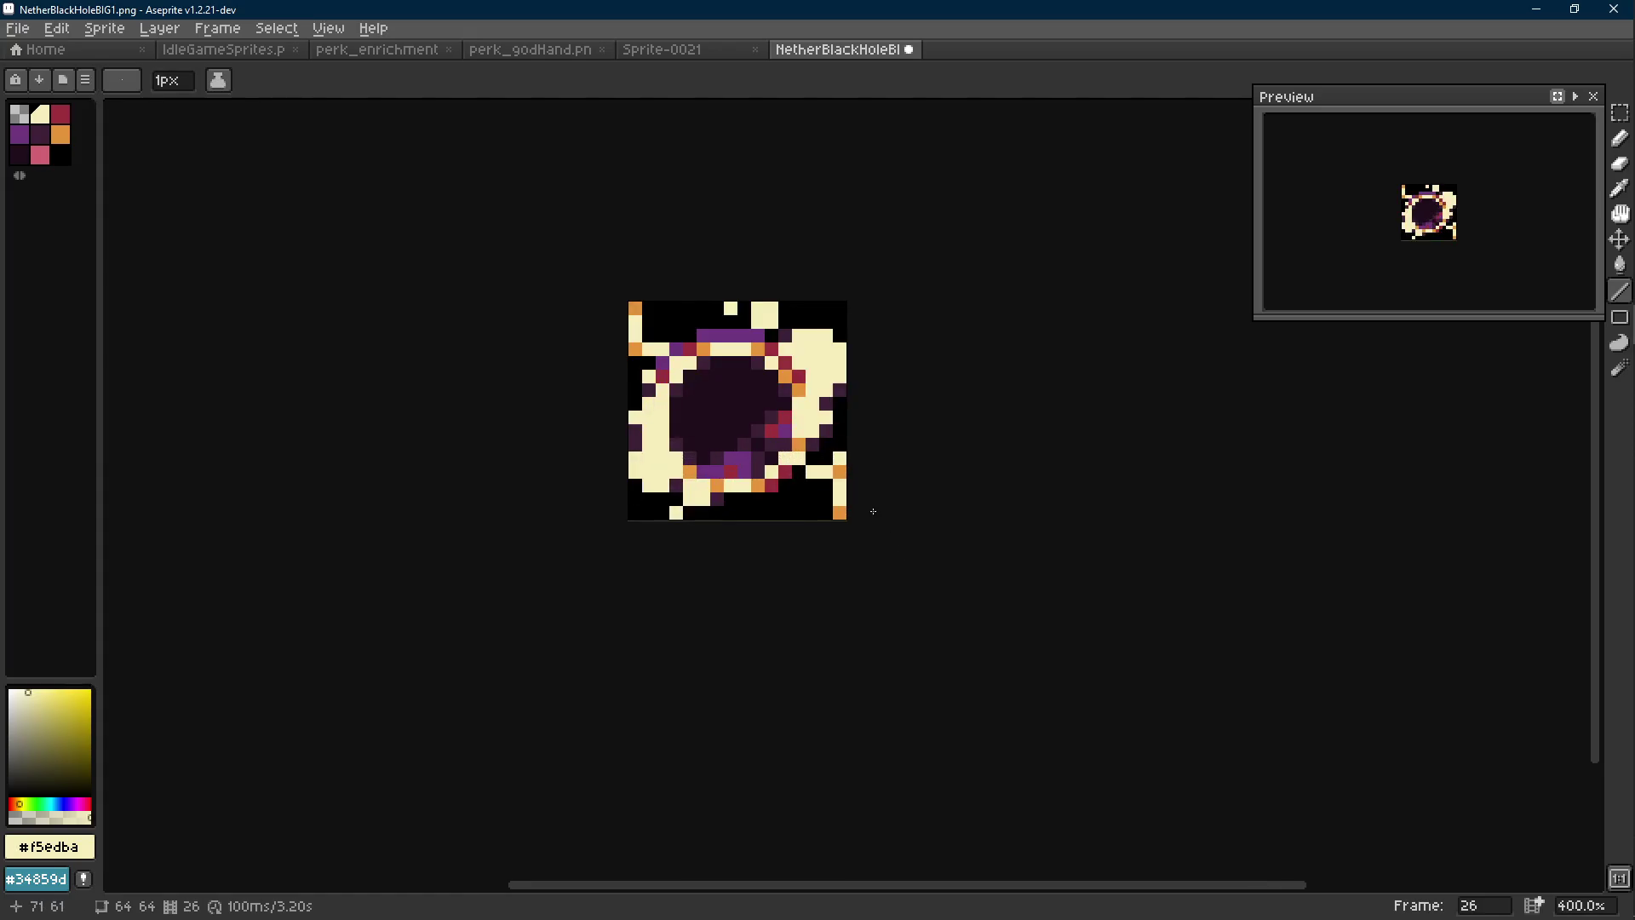
{"action": "scroll", "coordinate": [861, 566], "scroll_direction": "down", "scroll_amount": 1}
{"action": "left_click", "coordinate": [719, 53]}
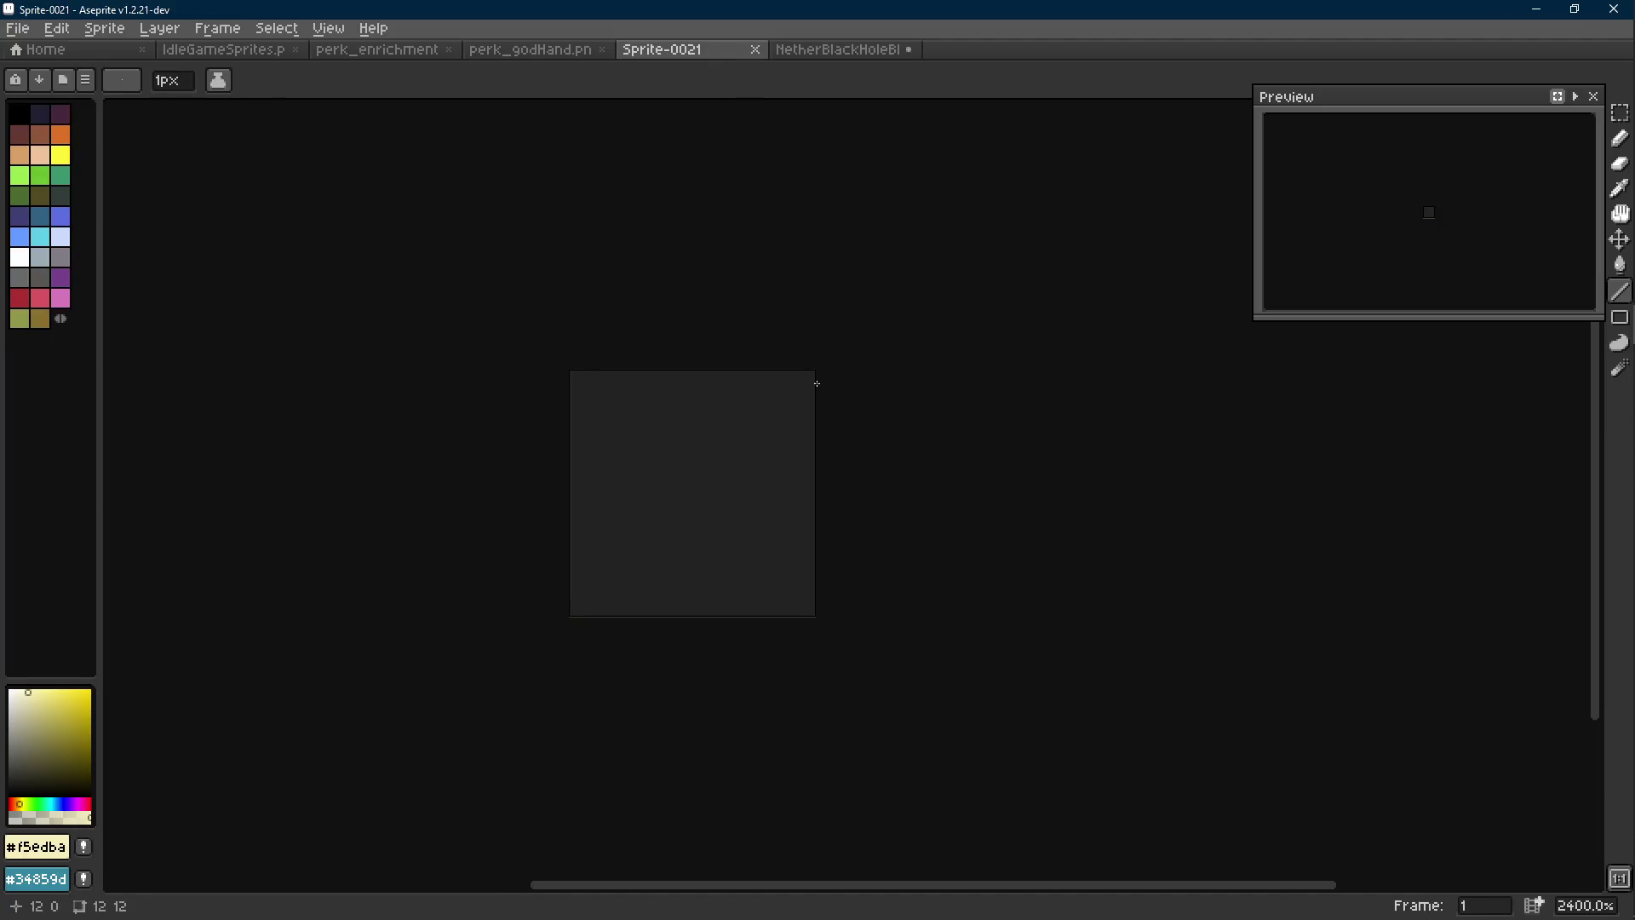
{"action": "left_click", "coordinate": [253, 57]}
{"action": "scroll", "coordinate": [847, 494], "scroll_direction": "left", "scroll_amount": 1}
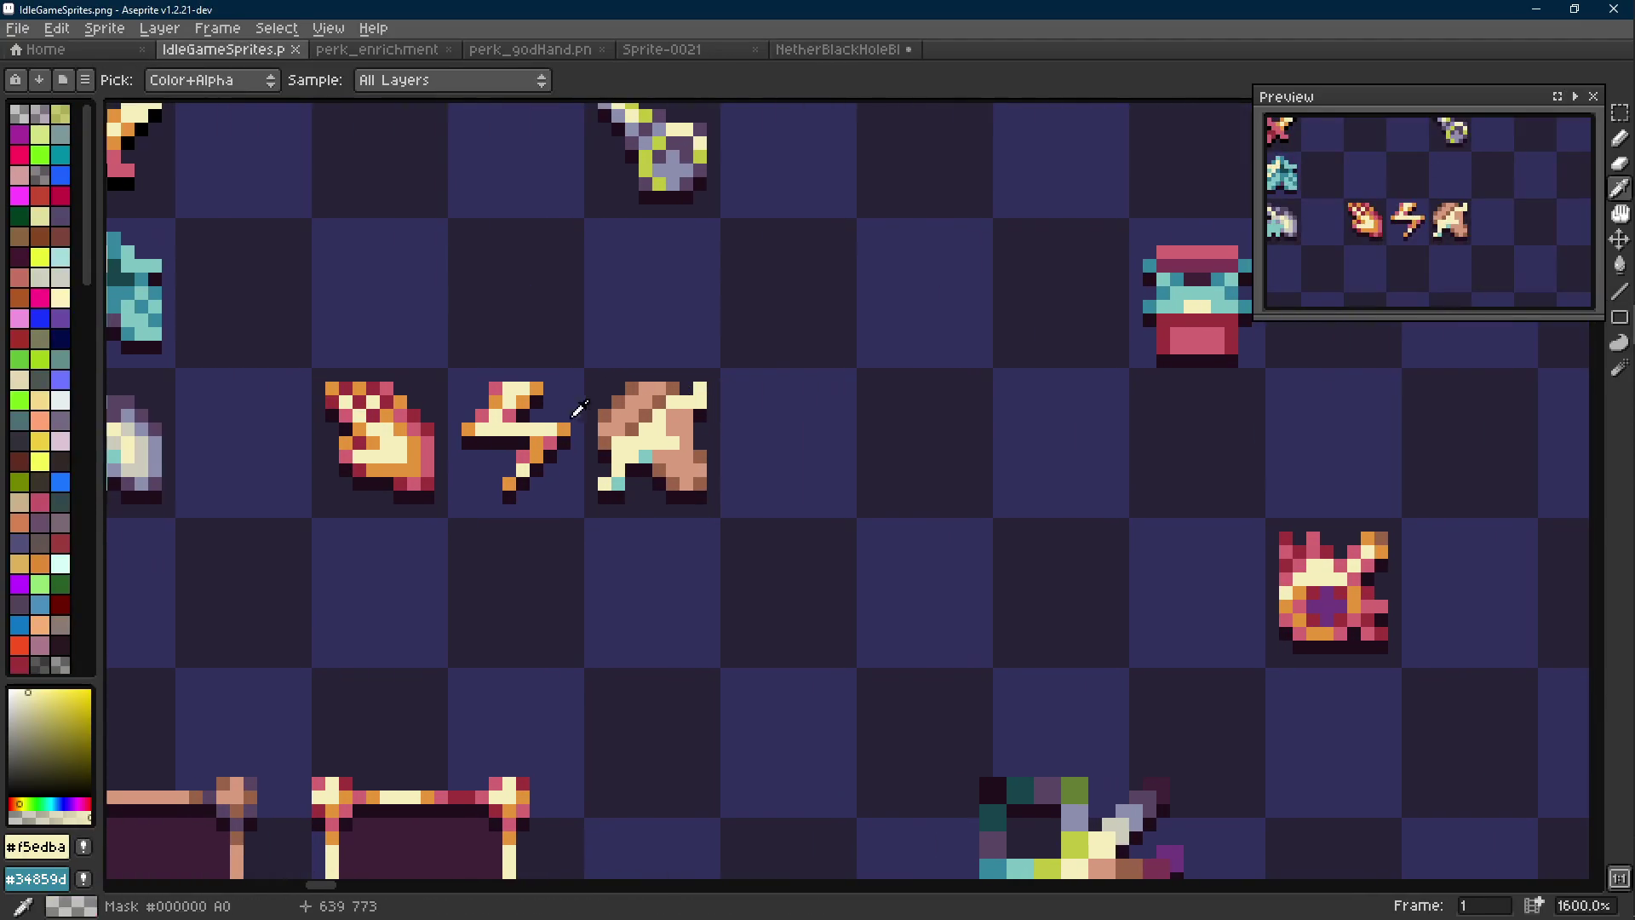
{"action": "left_click", "coordinate": [839, 49]}
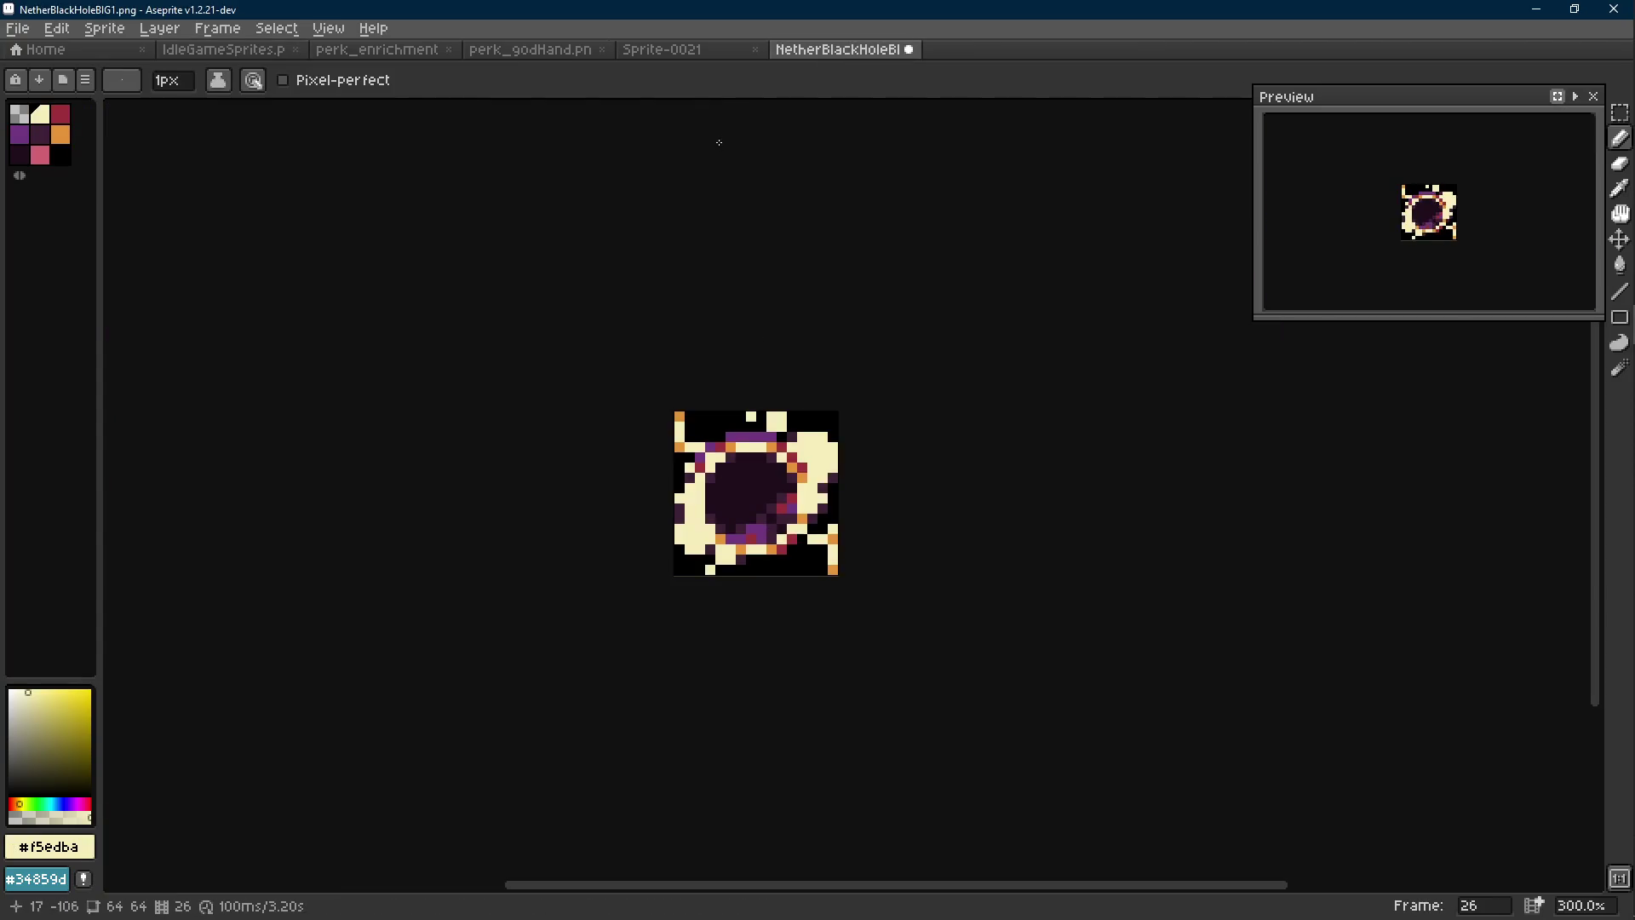
{"action": "left_click", "coordinate": [703, 51]}
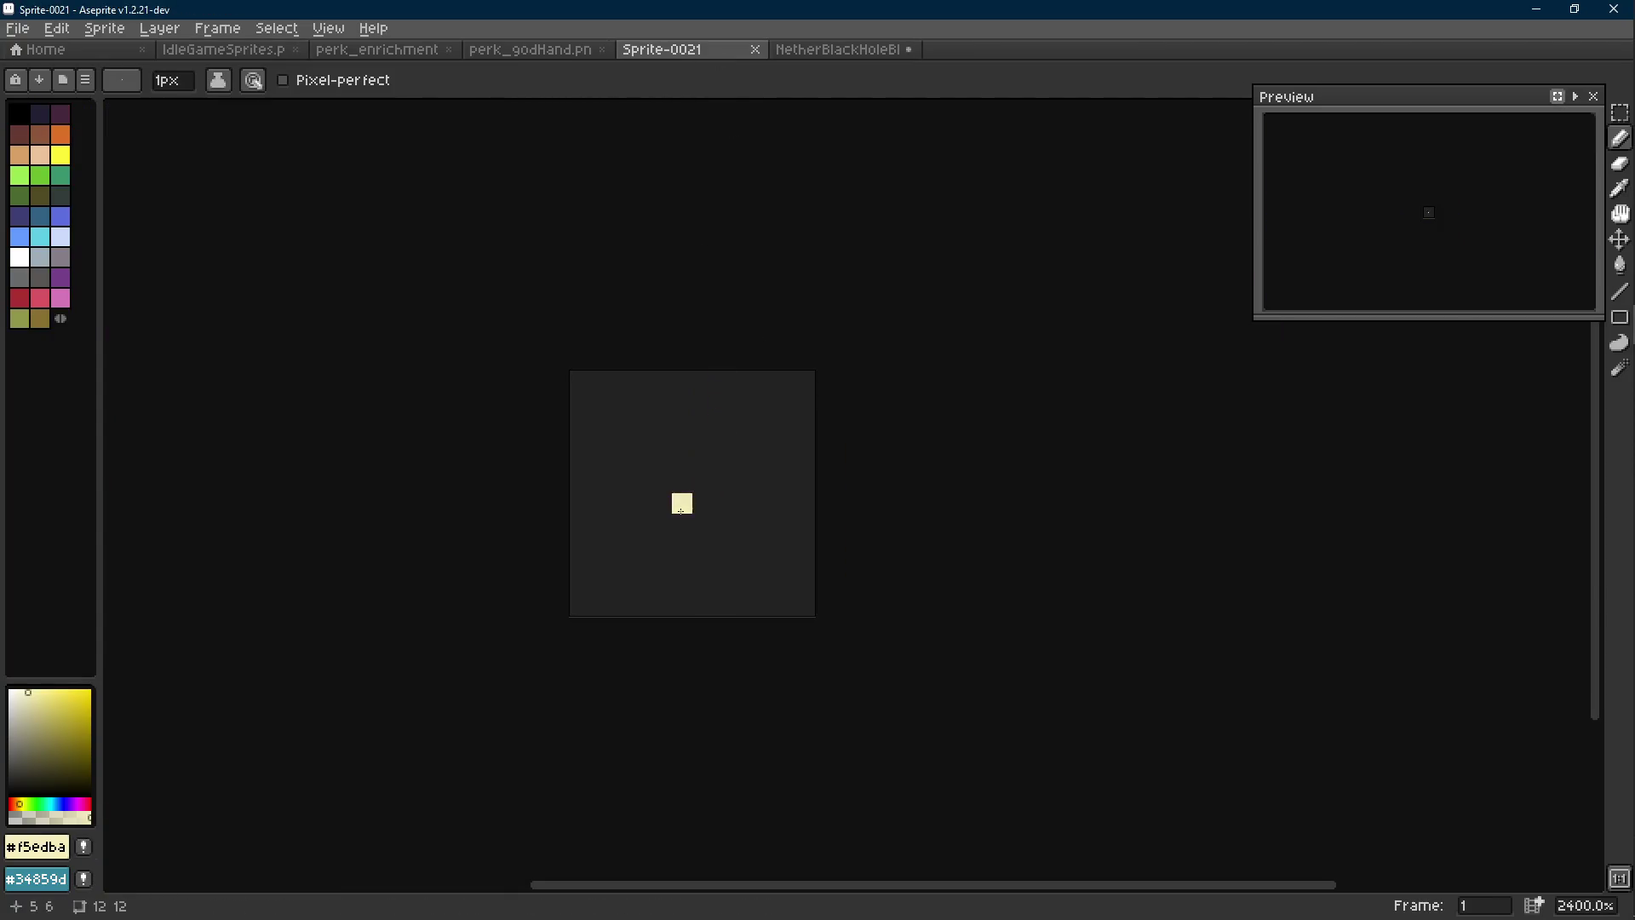
{"action": "scroll", "coordinate": [681, 503], "scroll_direction": "up", "scroll_amount": 1}
{"action": "key", "text": "l"}
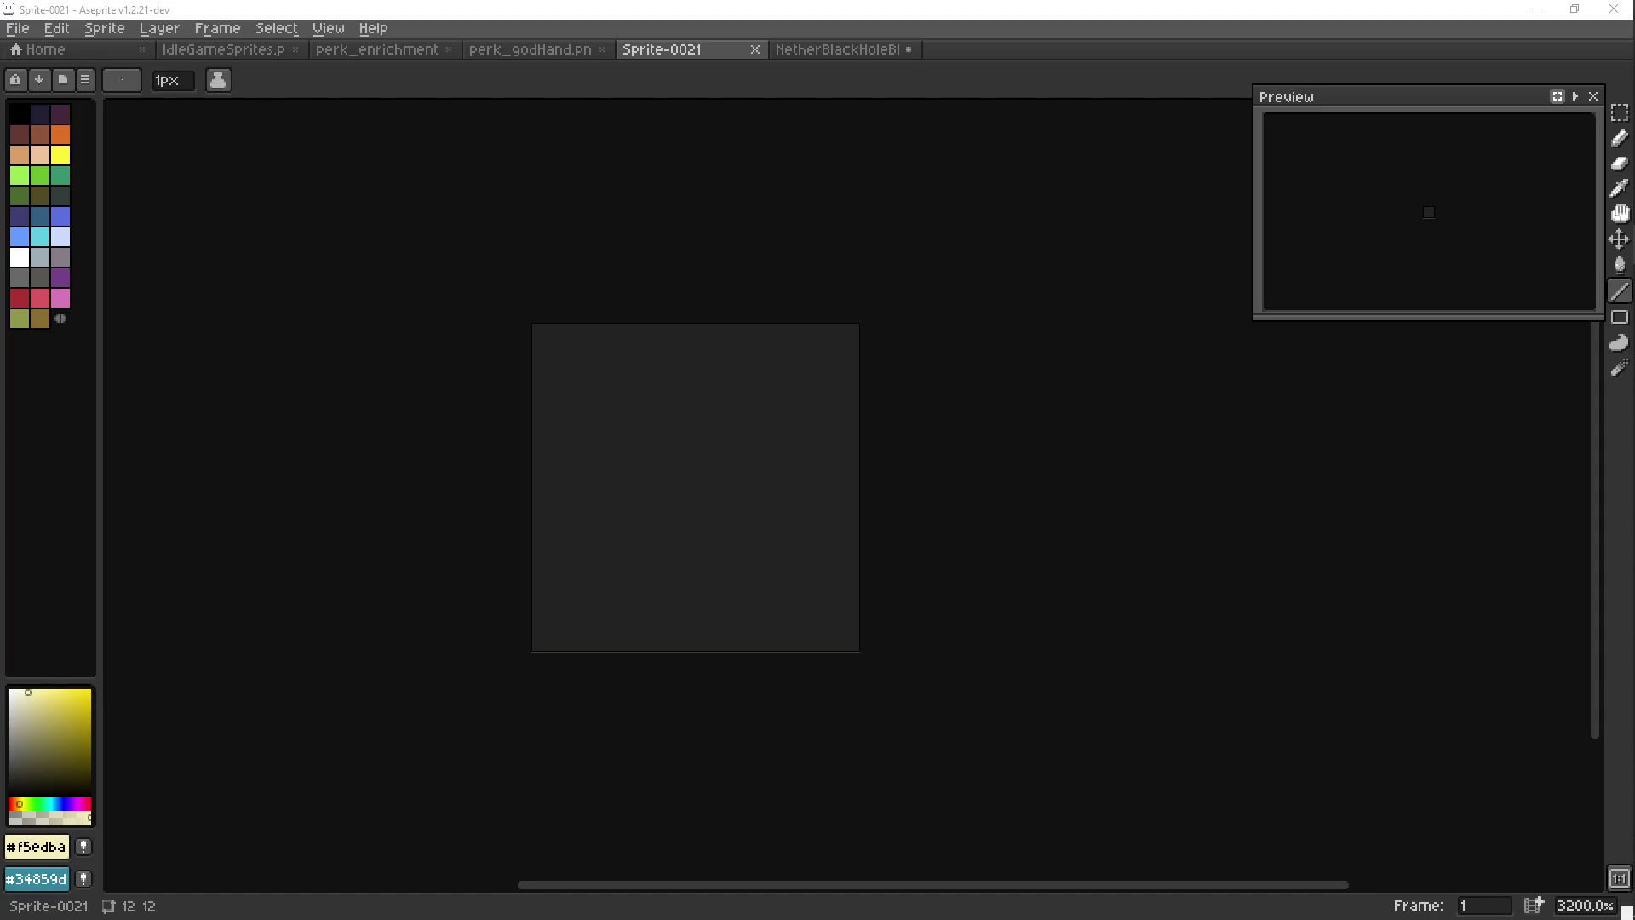
{"action": "key", "text": "alt+Tab"}
{"action": "mouse_move", "coordinate": [538, 294]}
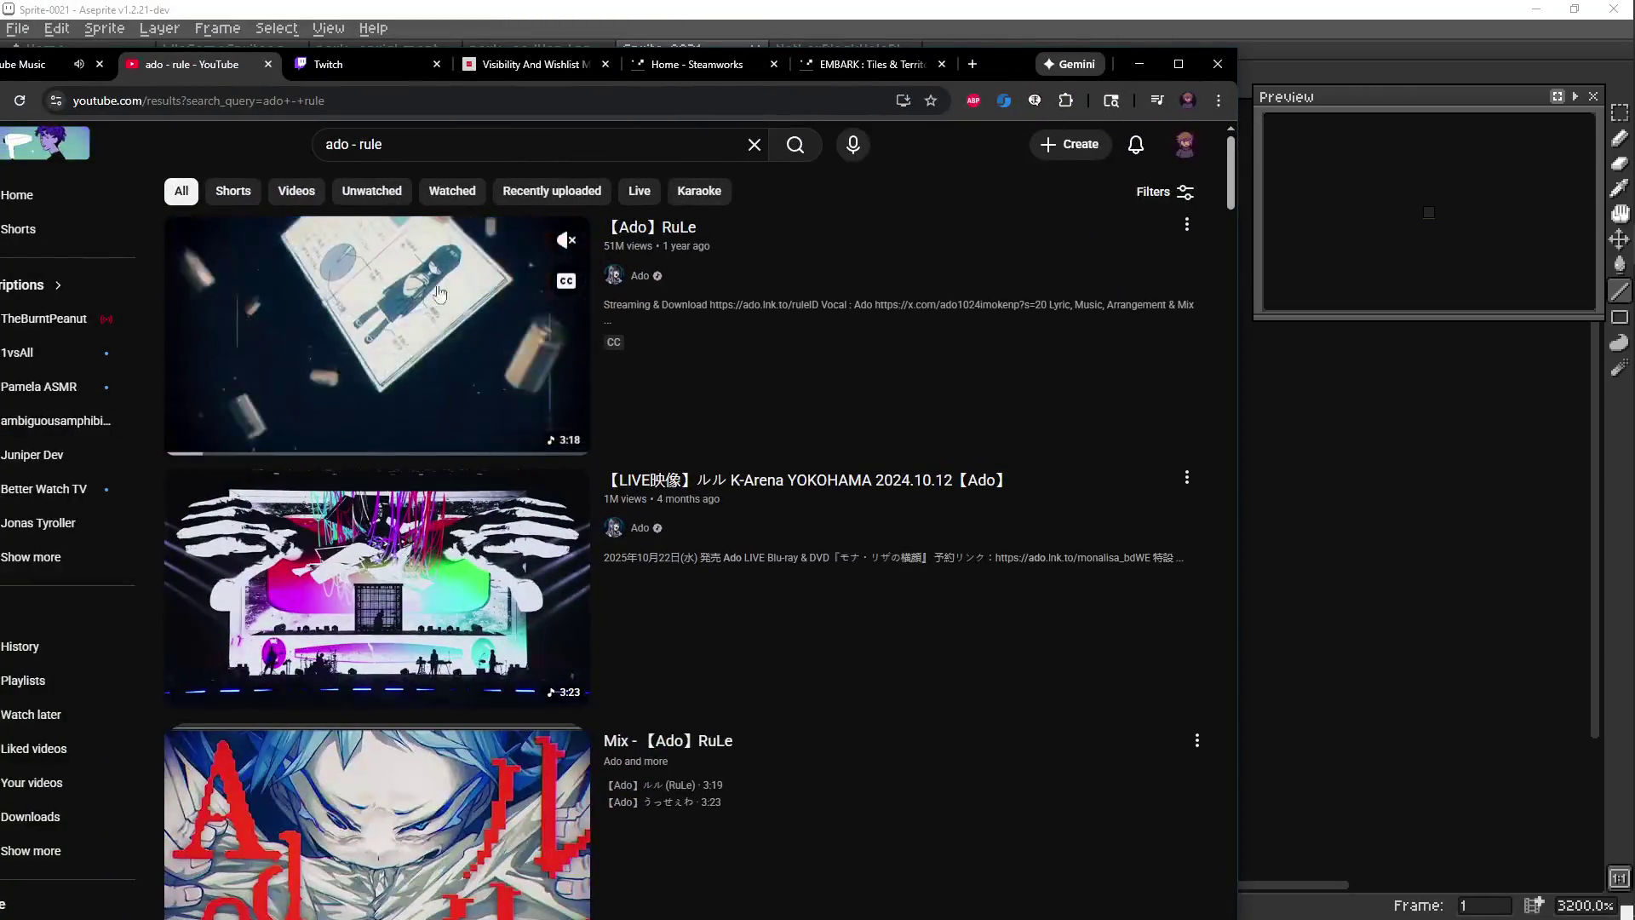
{"action": "key", "text": "alt+Tab"}
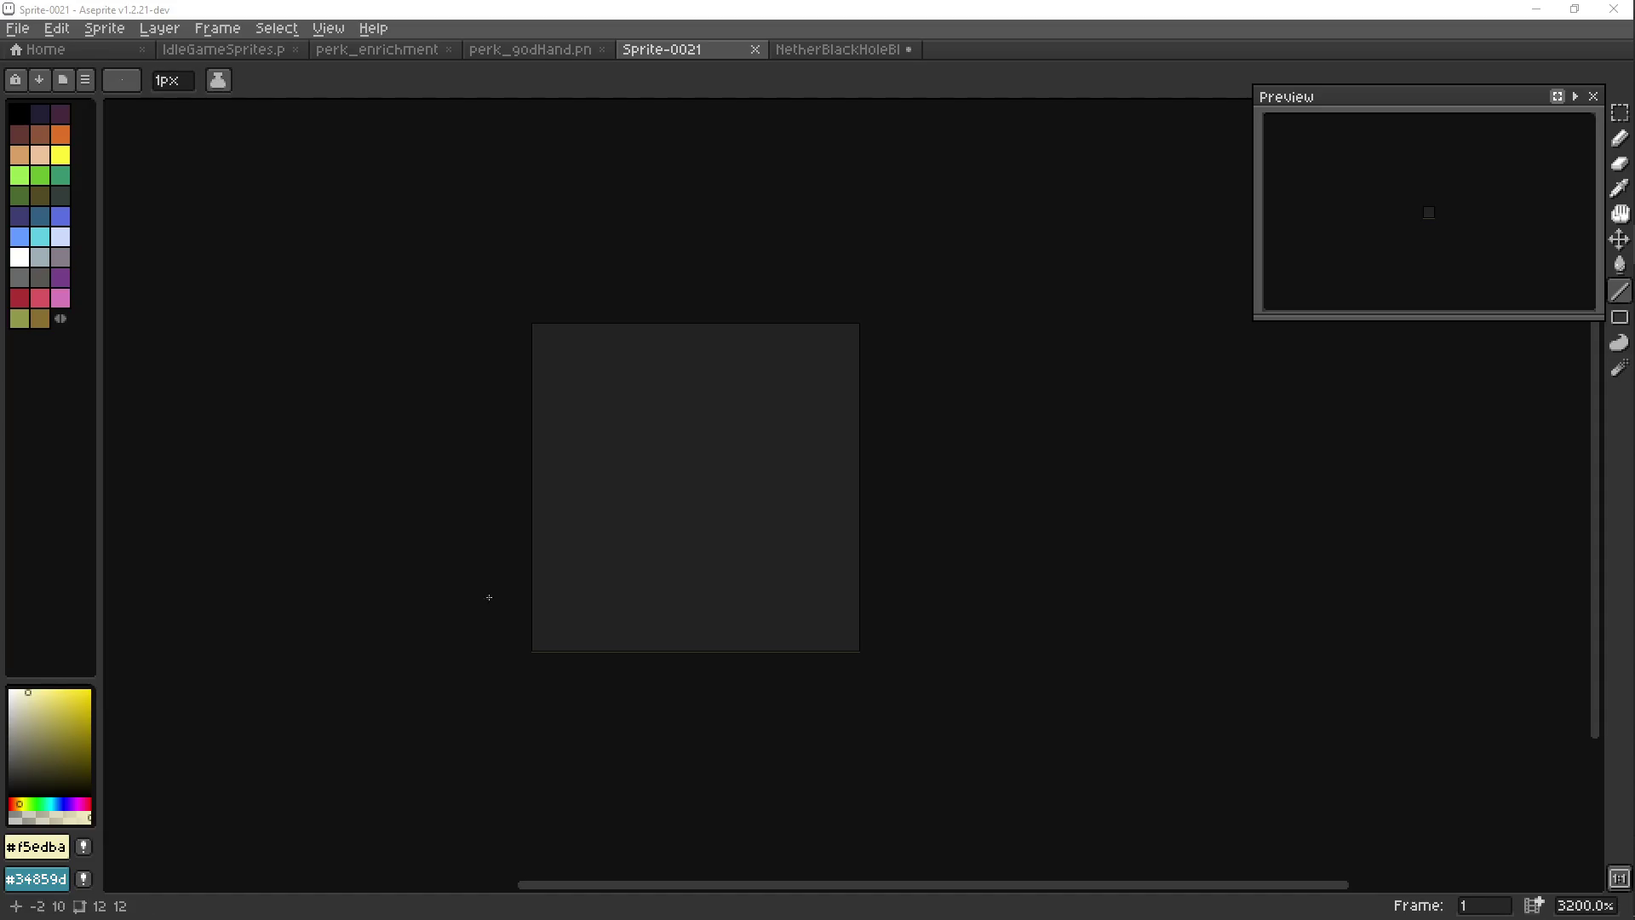
{"action": "left_click", "coordinate": [703, 575]}
{"action": "left_click_drag", "start_coordinate": [749, 520], "coordinate": [730, 483]}
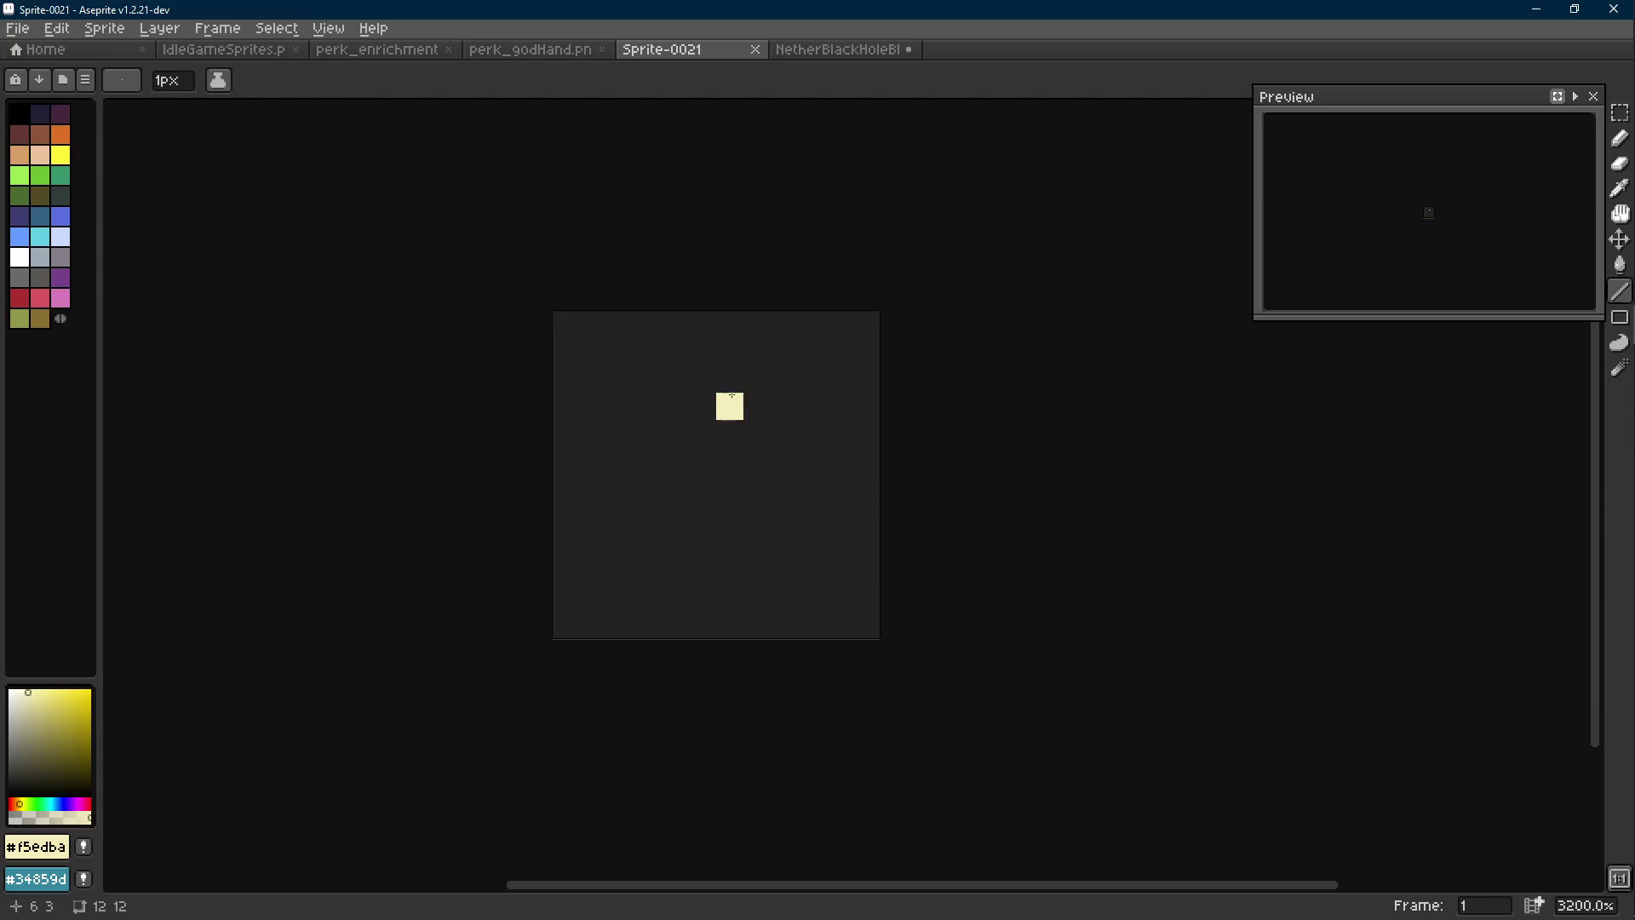
{"action": "scroll", "coordinate": [731, 395], "scroll_direction": "up", "scroll_amount": 2}
{"action": "key", "text": "b"}
{"action": "scroll", "coordinate": [730, 281], "scroll_direction": "down", "scroll_amount": 2}
{"action": "scroll", "coordinate": [719, 286], "scroll_direction": "up", "scroll_amount": 2}
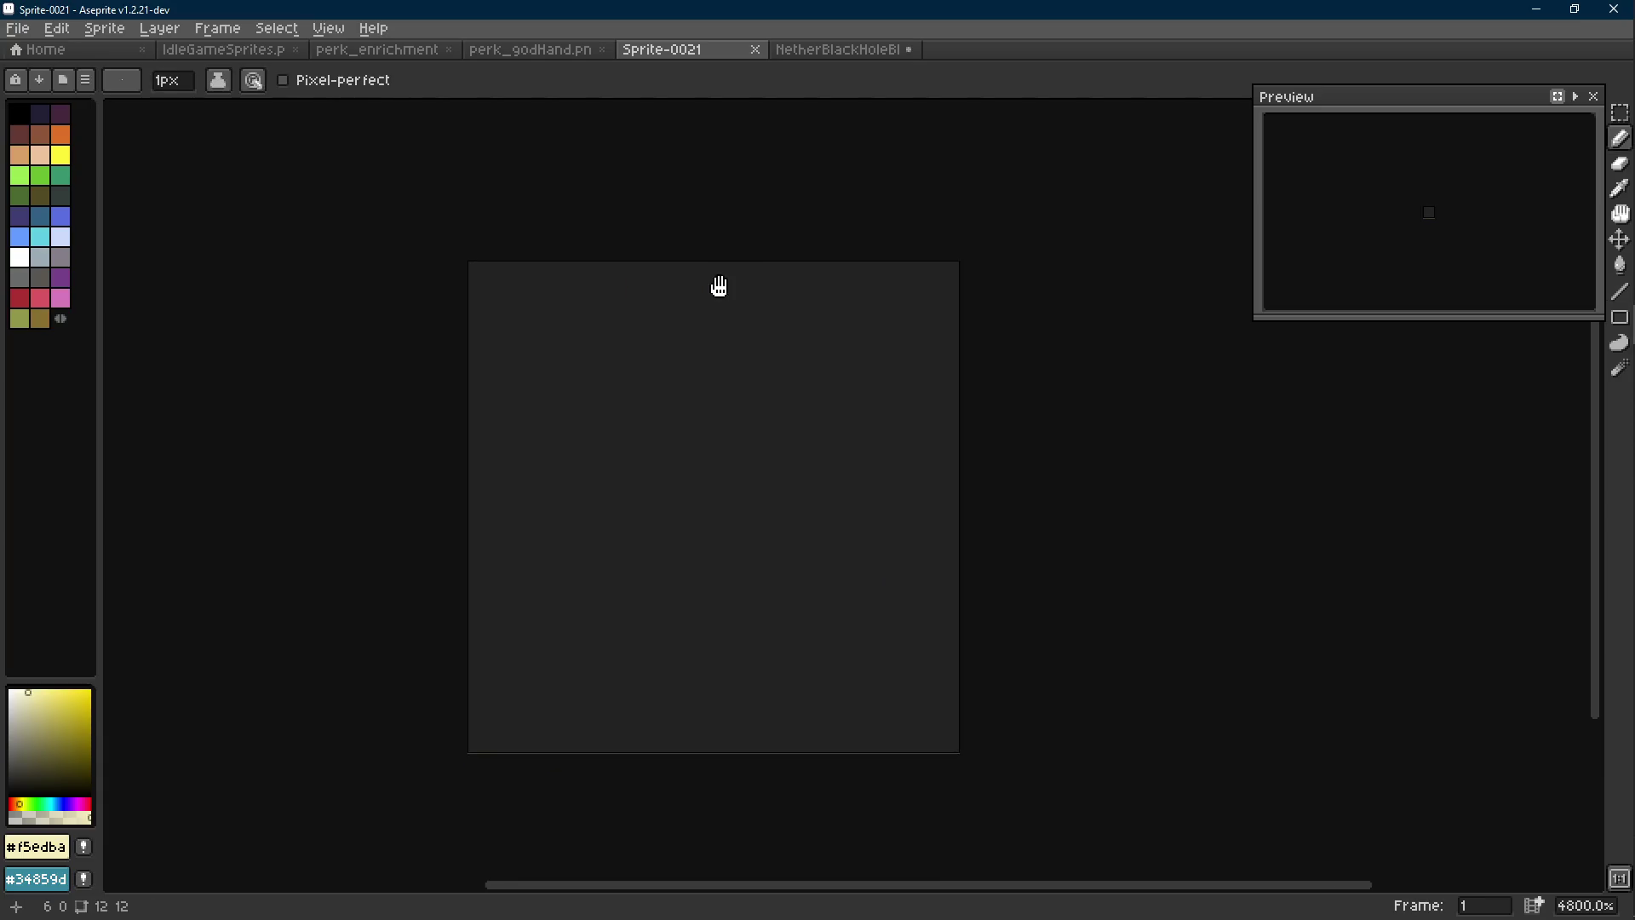
{"action": "key", "text": "l"}
{"action": "left_click", "coordinate": [648, 283]}
{"action": "scroll", "coordinate": [644, 283], "scroll_direction": "down", "scroll_amount": 1}
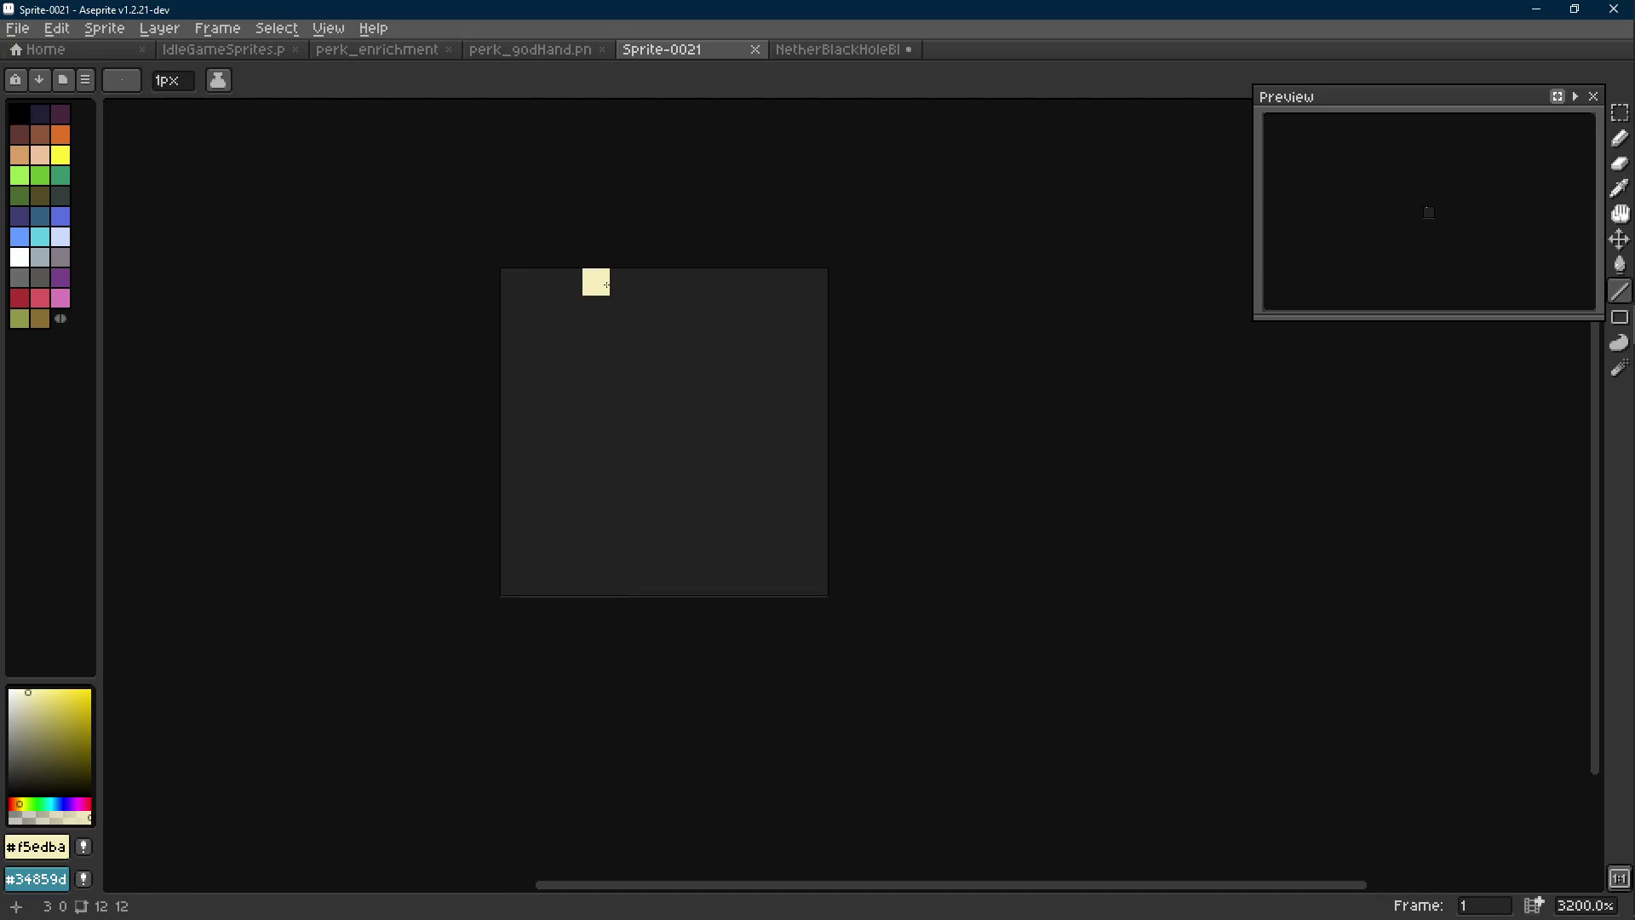
{"action": "key", "text": "b"}
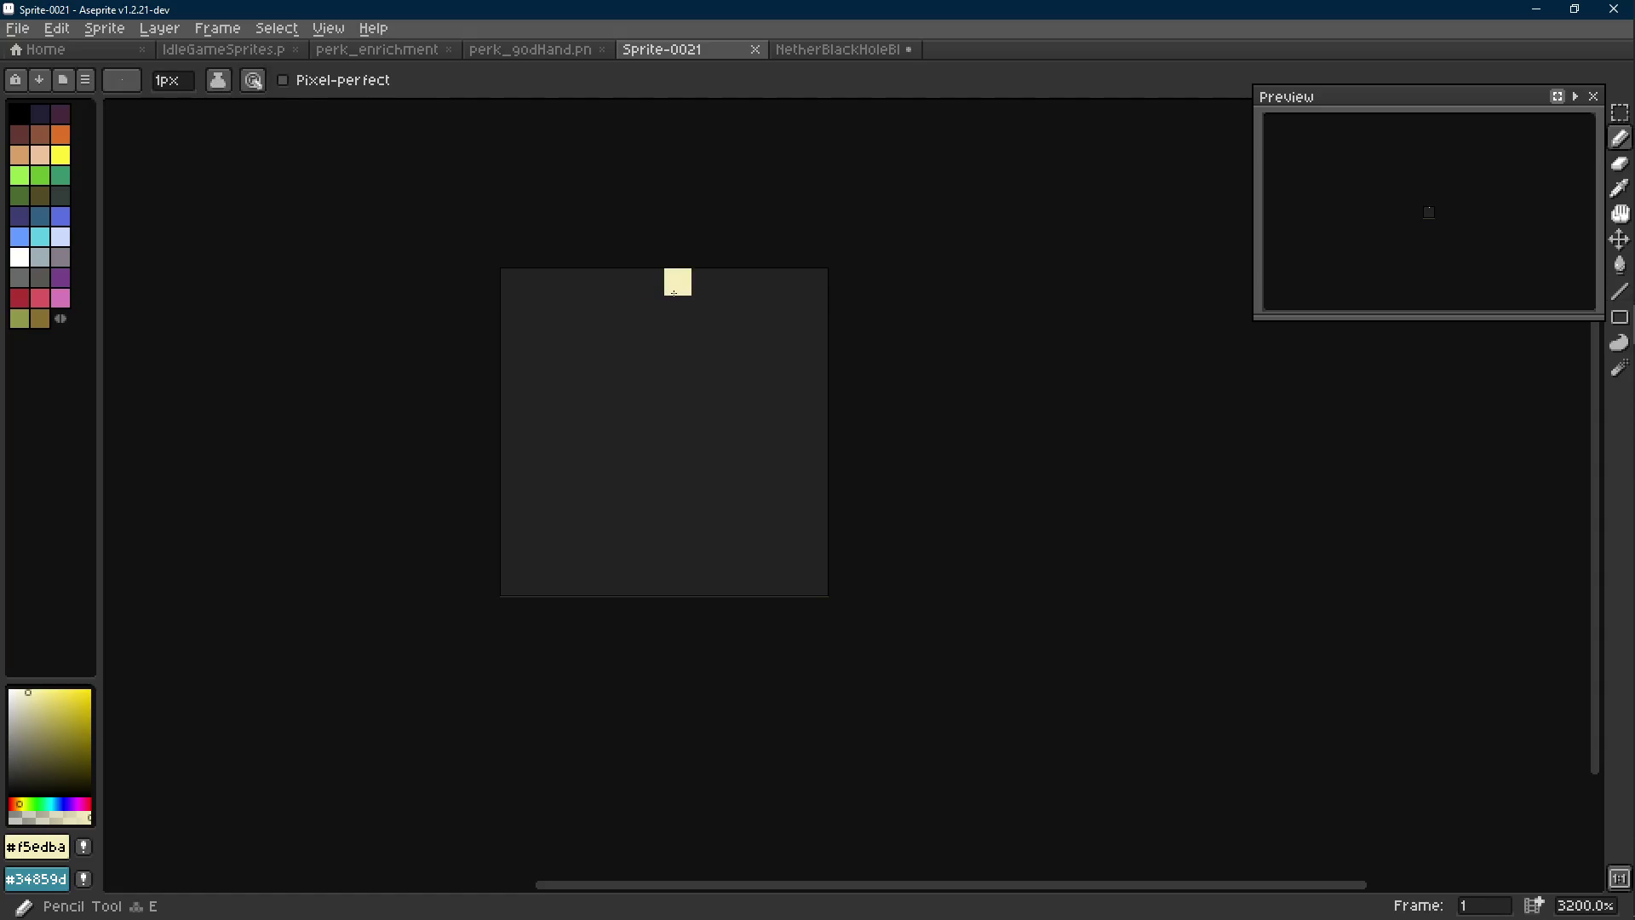
{"action": "left_click", "coordinate": [851, 49]}
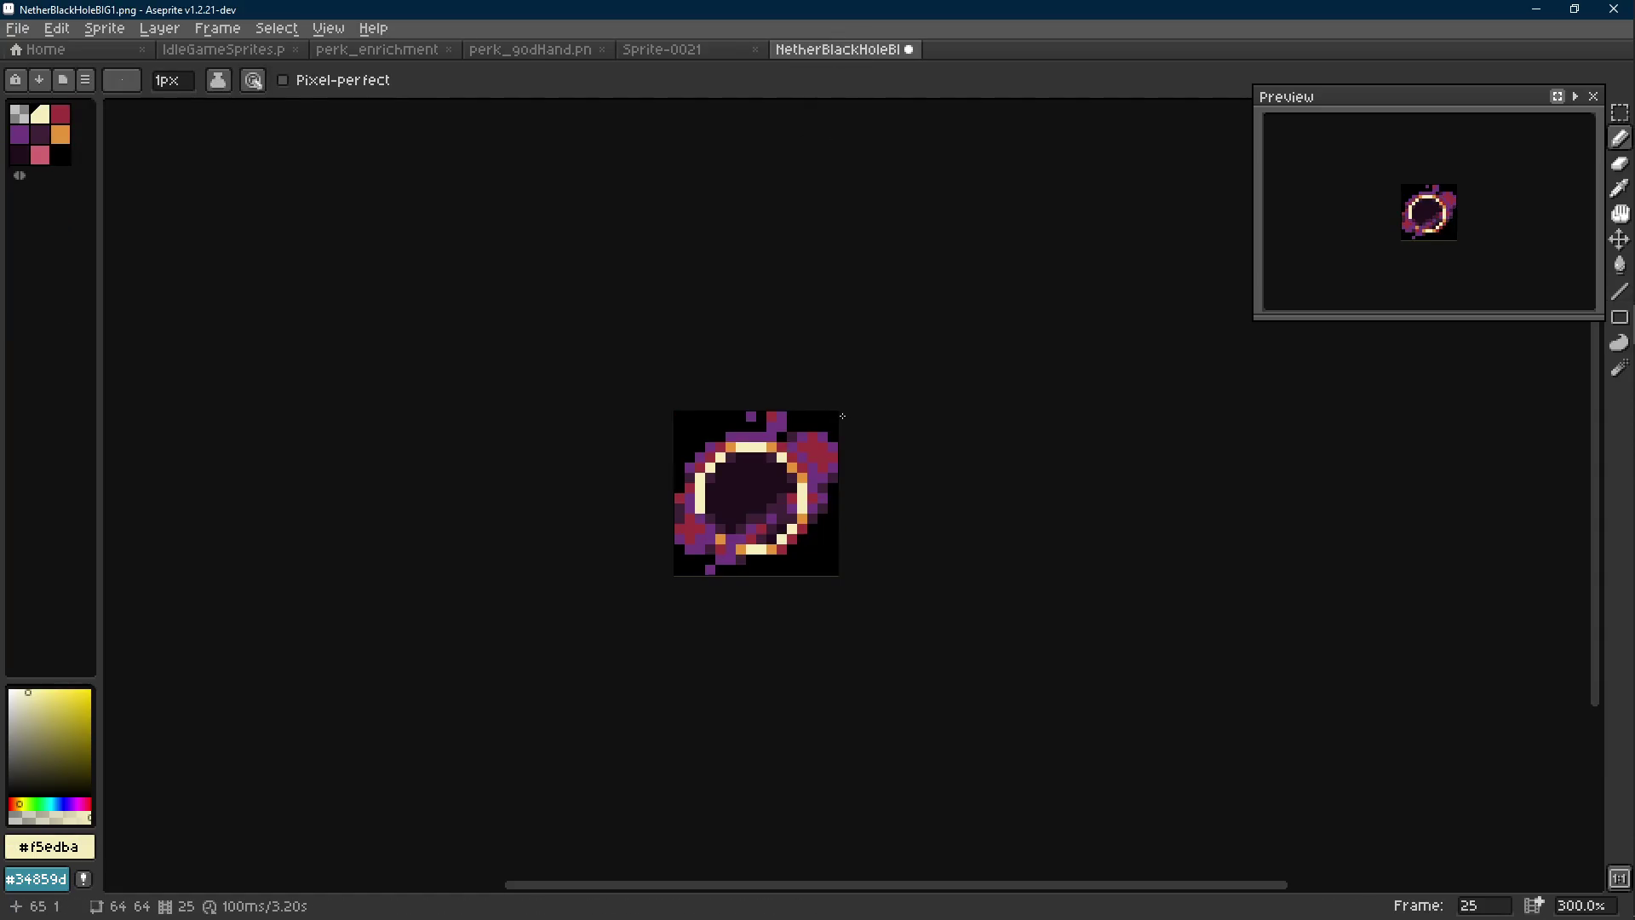
{"action": "left_click", "coordinate": [678, 49]}
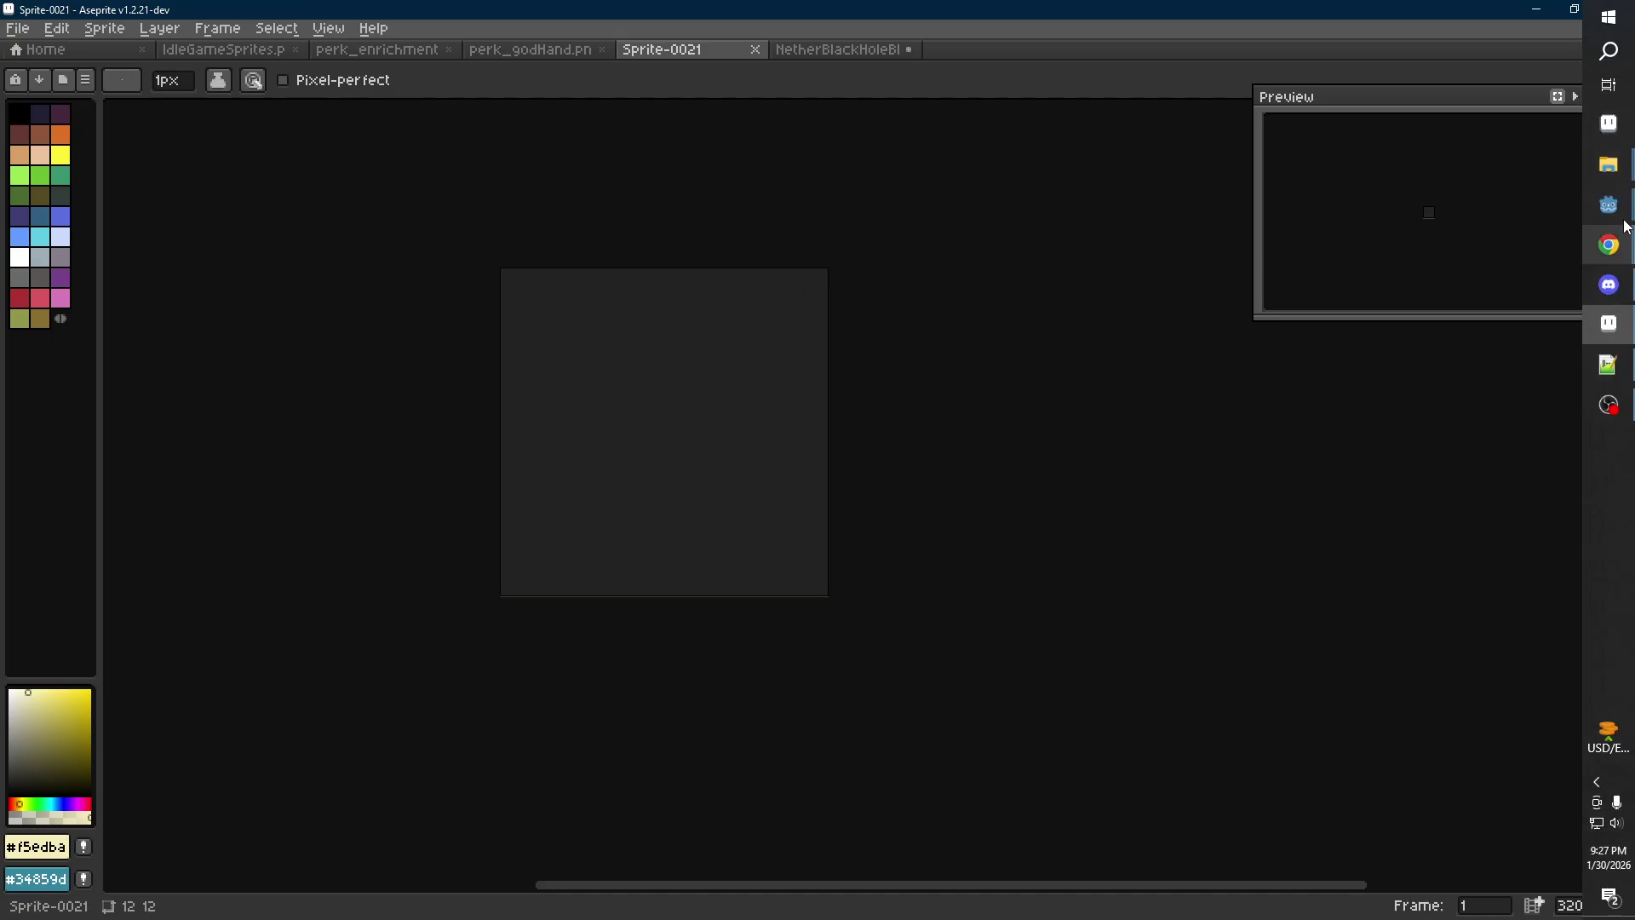
{"action": "left_click", "coordinate": [1608, 206]}
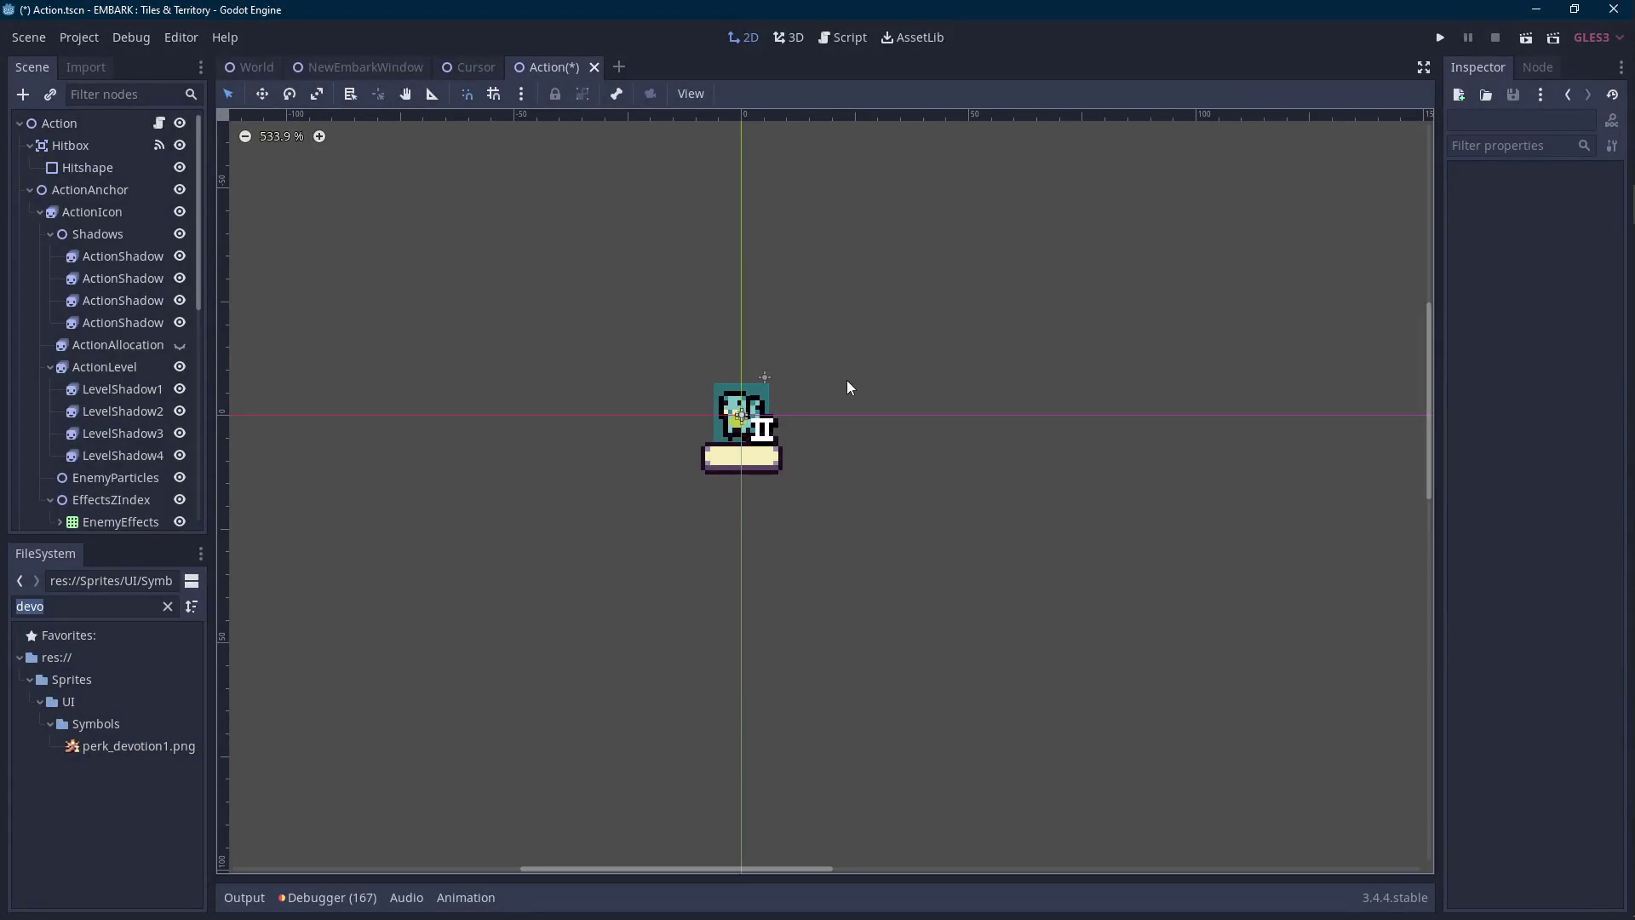
Save and run the Godot game, close the frozen game window, and return to Aseprite
{"action": "left_click", "coordinate": [1439, 37]}
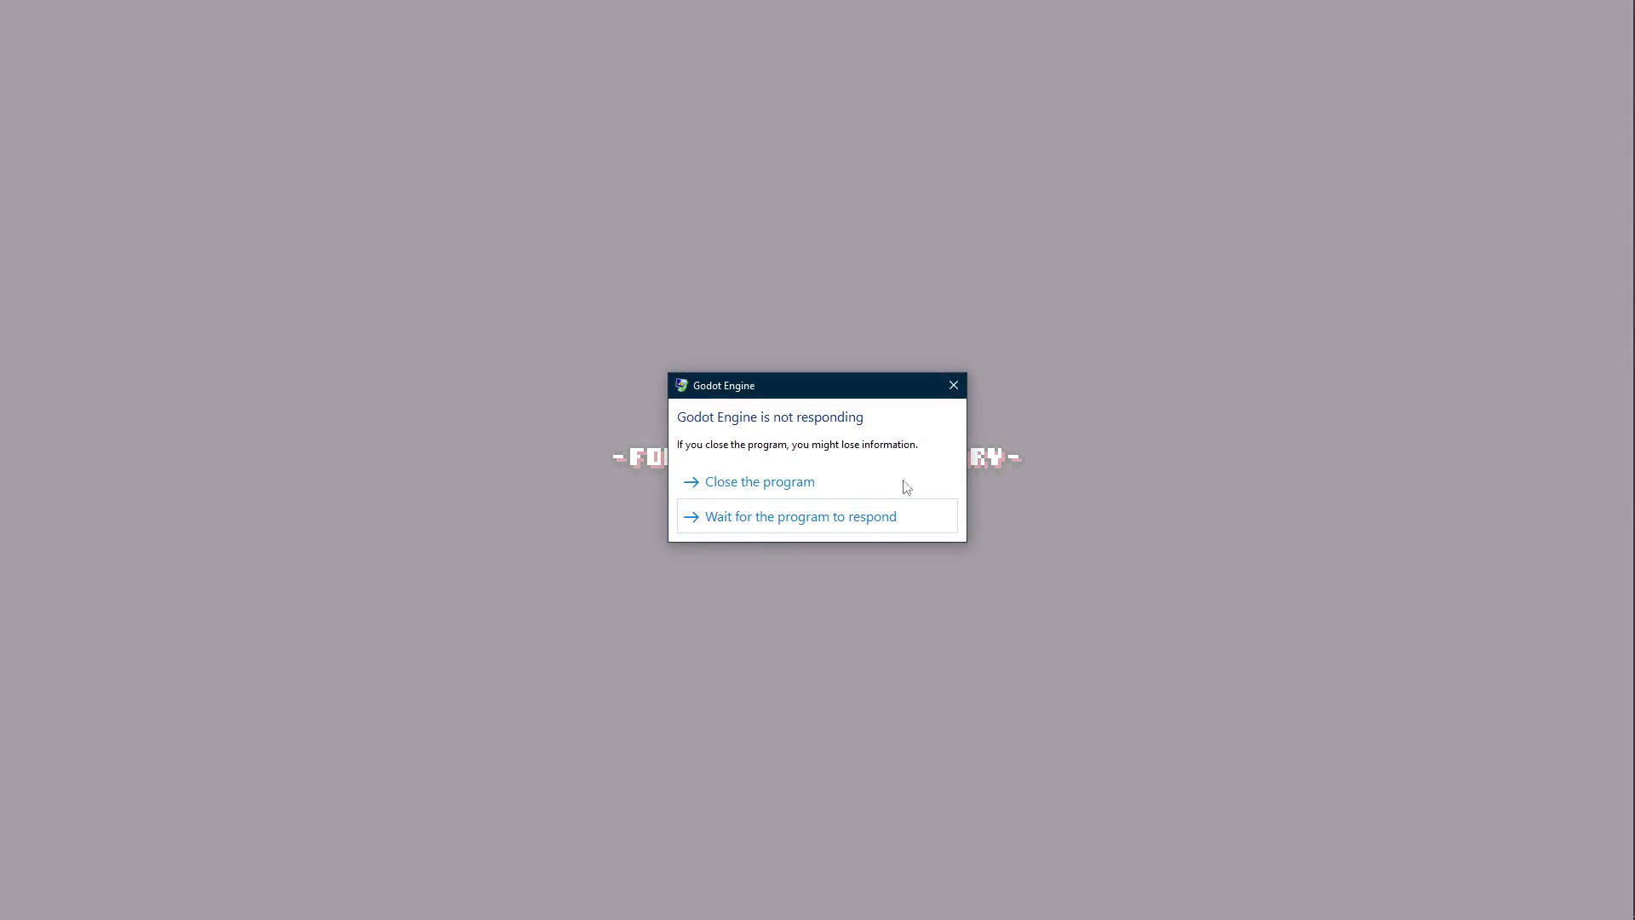
{"action": "left_click", "coordinate": [795, 482]}
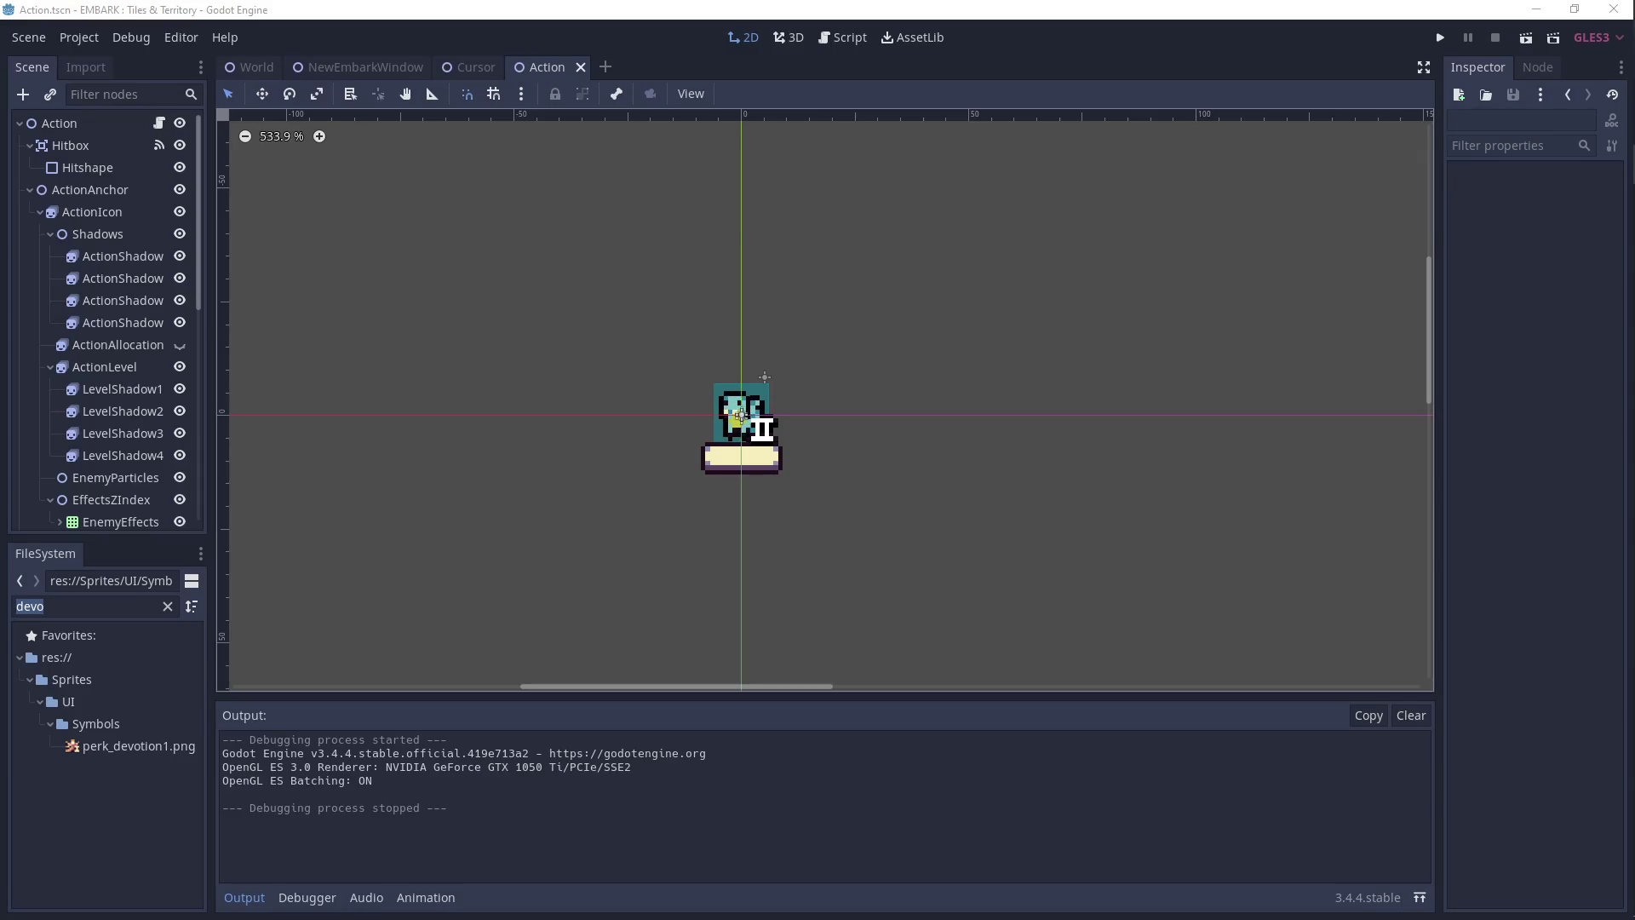
{"action": "left_click", "coordinate": [1610, 323]}
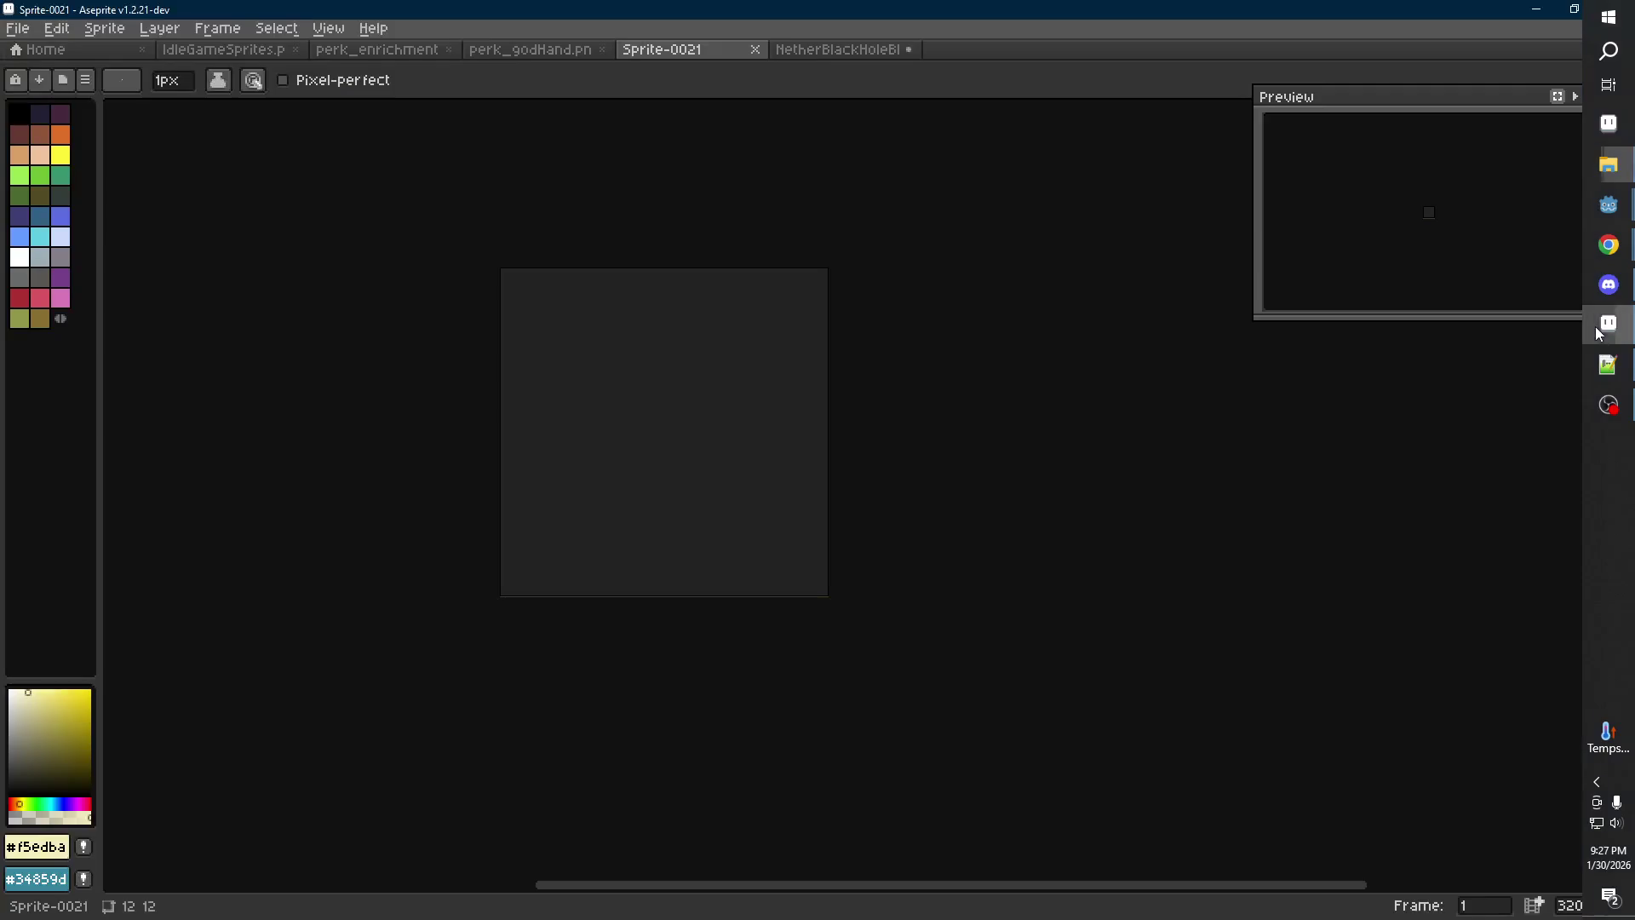
Zoom the TowerDefense1.1.png sheet in on the hand sprites
{"action": "left_click", "coordinate": [223, 50]}
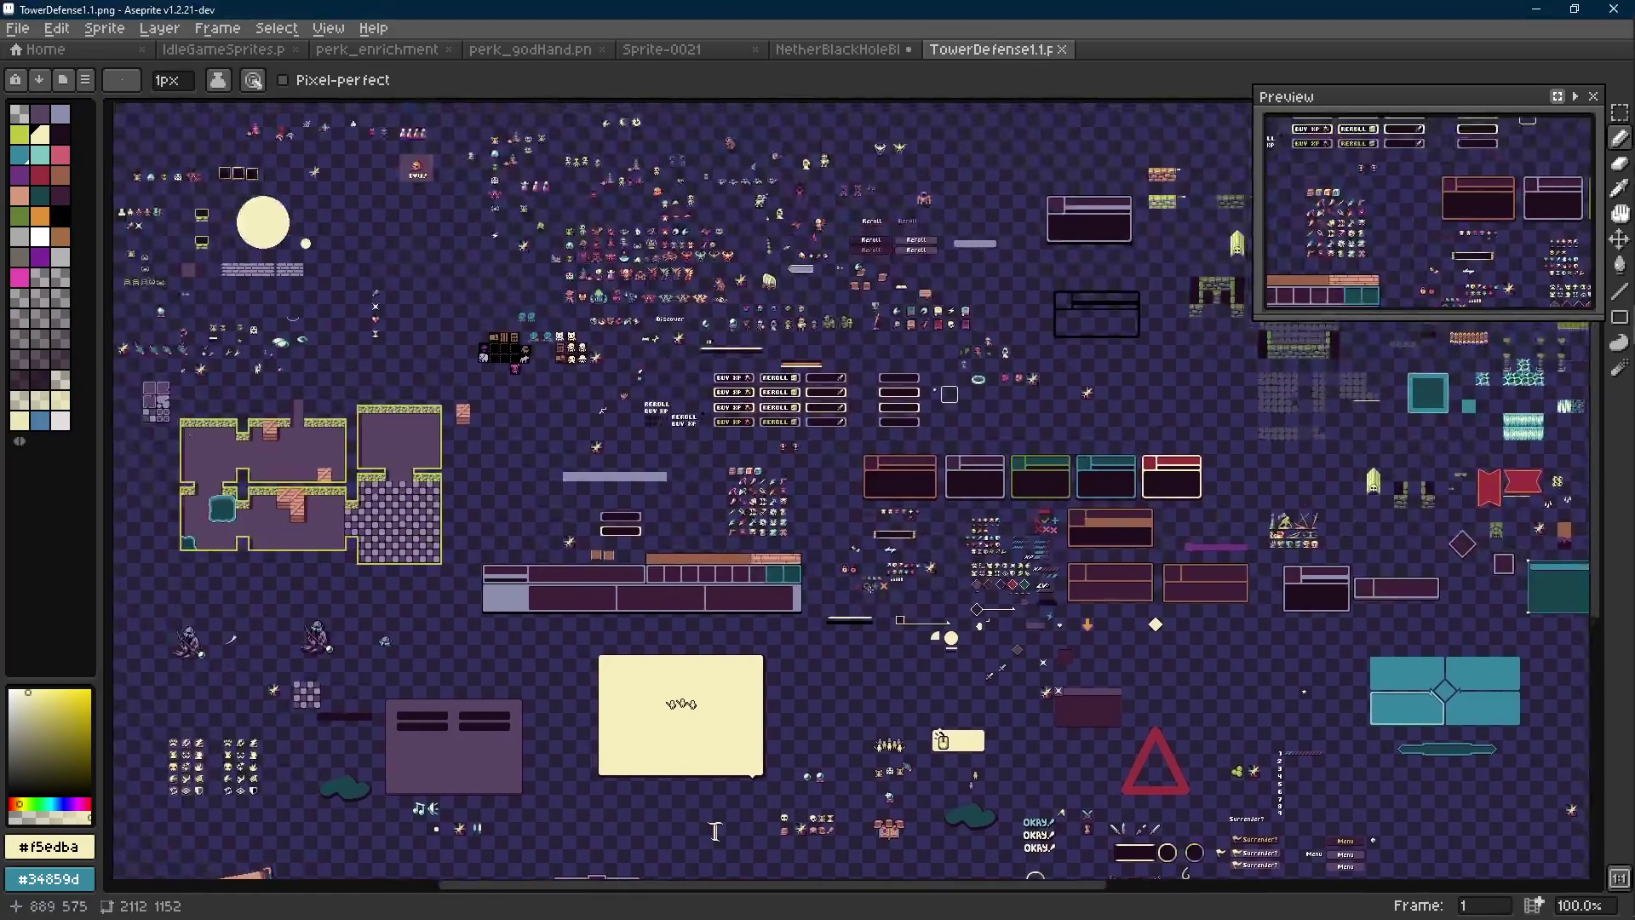
{"action": "scroll", "coordinate": [701, 373], "scroll_direction": "up", "scroll_amount": 2}
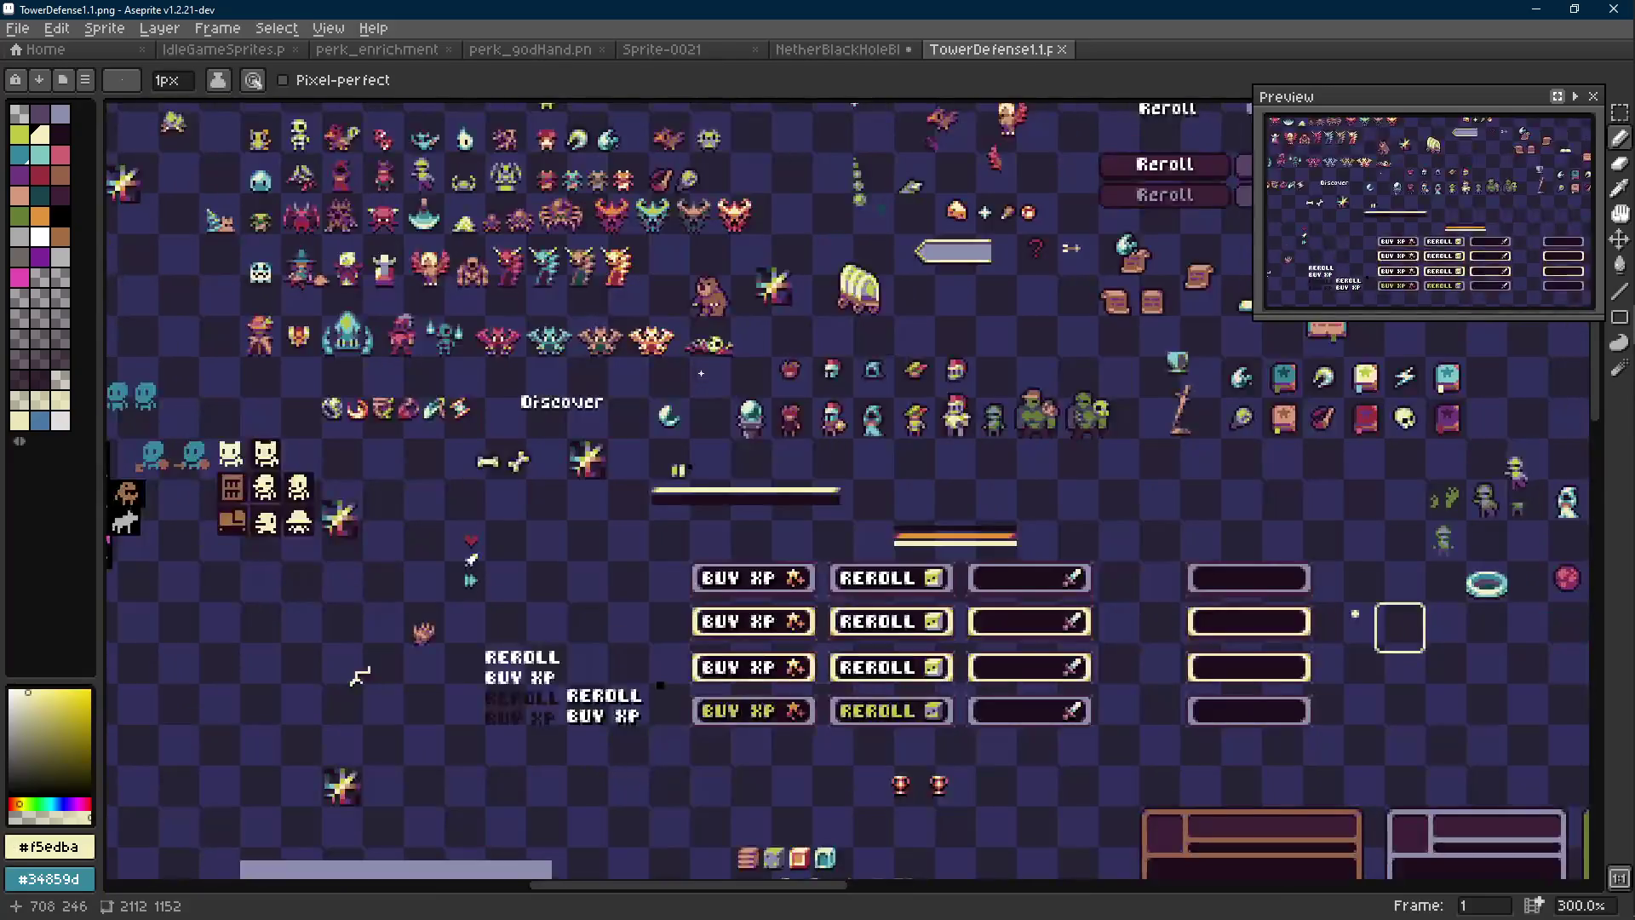
{"action": "mouse_move", "coordinate": [702, 373]}
{"action": "left_mouse_down"}
{"action": "mouse_move", "coordinate": [745, 458]}
{"action": "mouse_move", "coordinate": [770, 573]}
{"action": "mouse_move", "coordinate": [1011, 521]}
{"action": "mouse_move", "coordinate": [1142, 455]}
{"action": "mouse_move", "coordinate": [1390, 402]}
{"action": "left_mouse_up"}
{"action": "scroll", "coordinate": [769, 573], "scroll_direction": "down", "scroll_amount": 1}
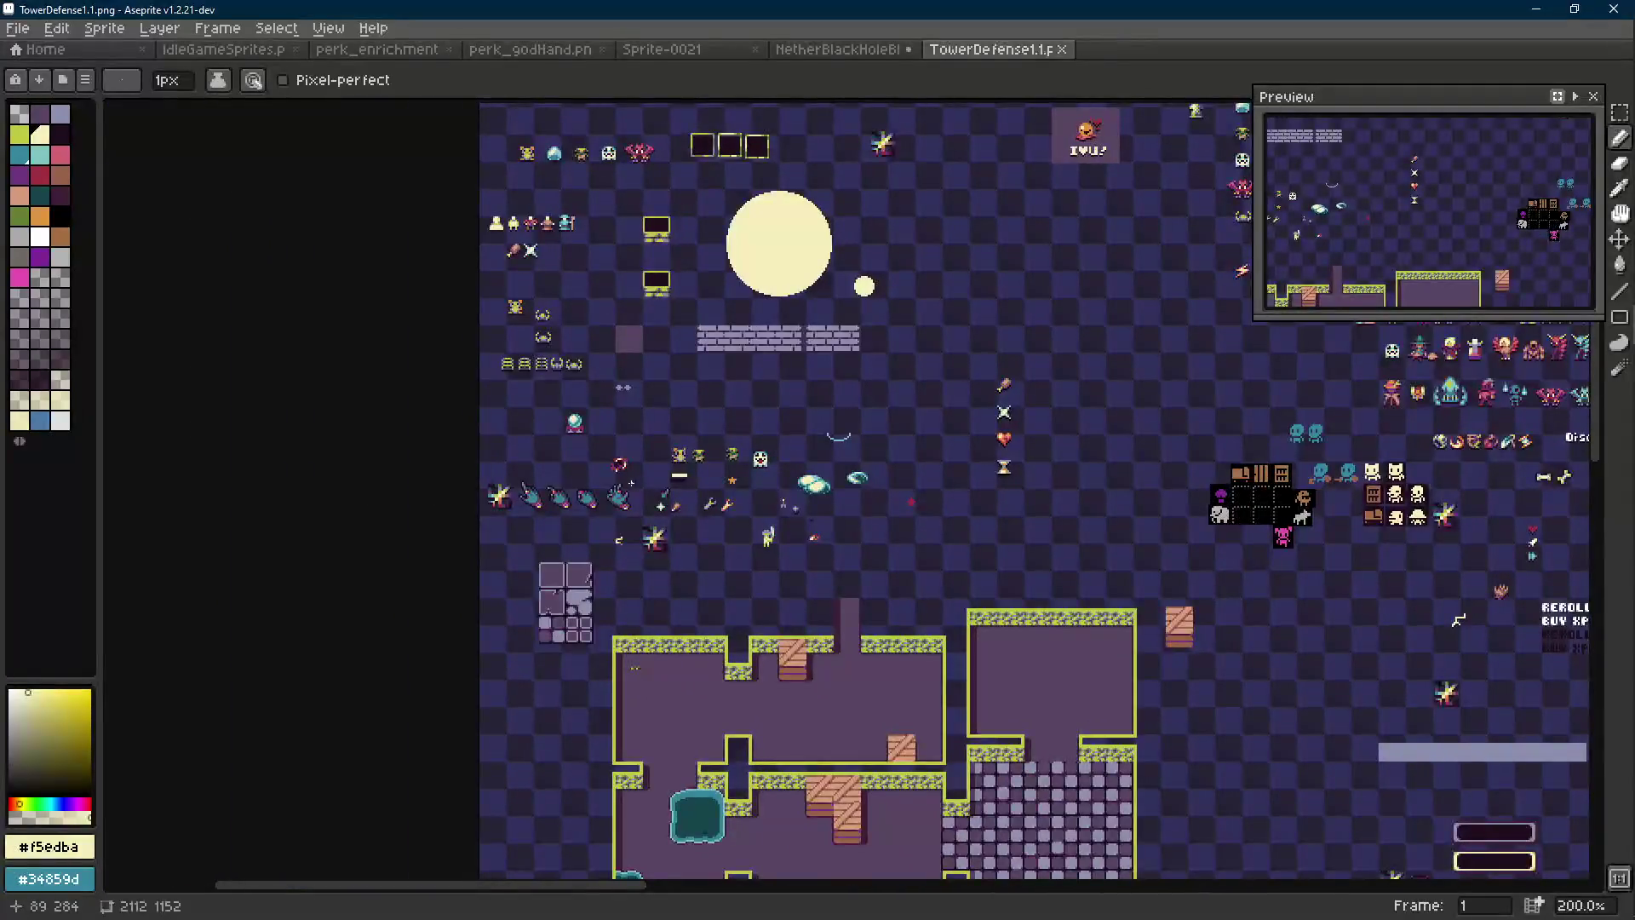
{"action": "scroll", "coordinate": [619, 505], "scroll_direction": "up", "scroll_amount": 3}
{"action": "scroll", "coordinate": [625, 501], "scroll_direction": "up", "scroll_amount": 2}
{"action": "left_click_drag", "start_coordinate": [644, 467], "coordinate": [683, 442]}
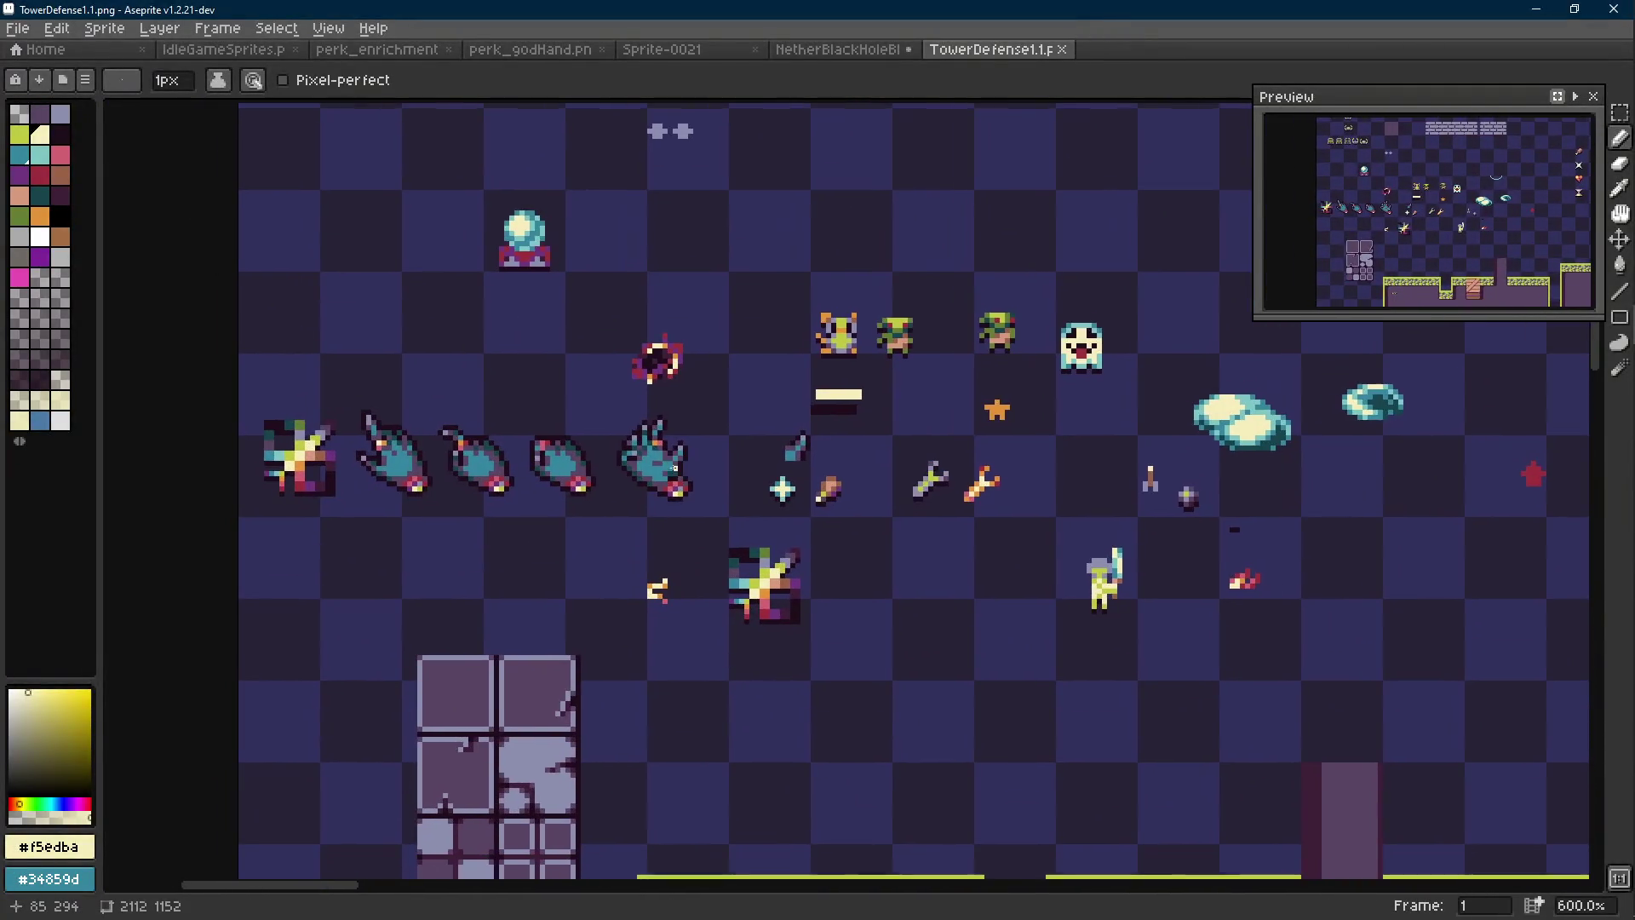
{"action": "scroll", "coordinate": [682, 442], "scroll_direction": "up", "scroll_amount": 1}
{"action": "scroll", "coordinate": [682, 442], "scroll_direction": "up", "scroll_amount": 1}
{"action": "scroll", "coordinate": [682, 442], "scroll_direction": "down", "scroll_amount": 2}
Marquee the hand sprite region and load the MagickHand images as one 17x17 animation
{"action": "key", "text": "m"}
{"action": "mouse_move", "coordinate": [775, 362]}
{"action": "left_mouse_down"}
{"action": "mouse_move", "coordinate": [621, 529]}
{"action": "mouse_move", "coordinate": [648, 528]}
{"action": "left_mouse_up"}
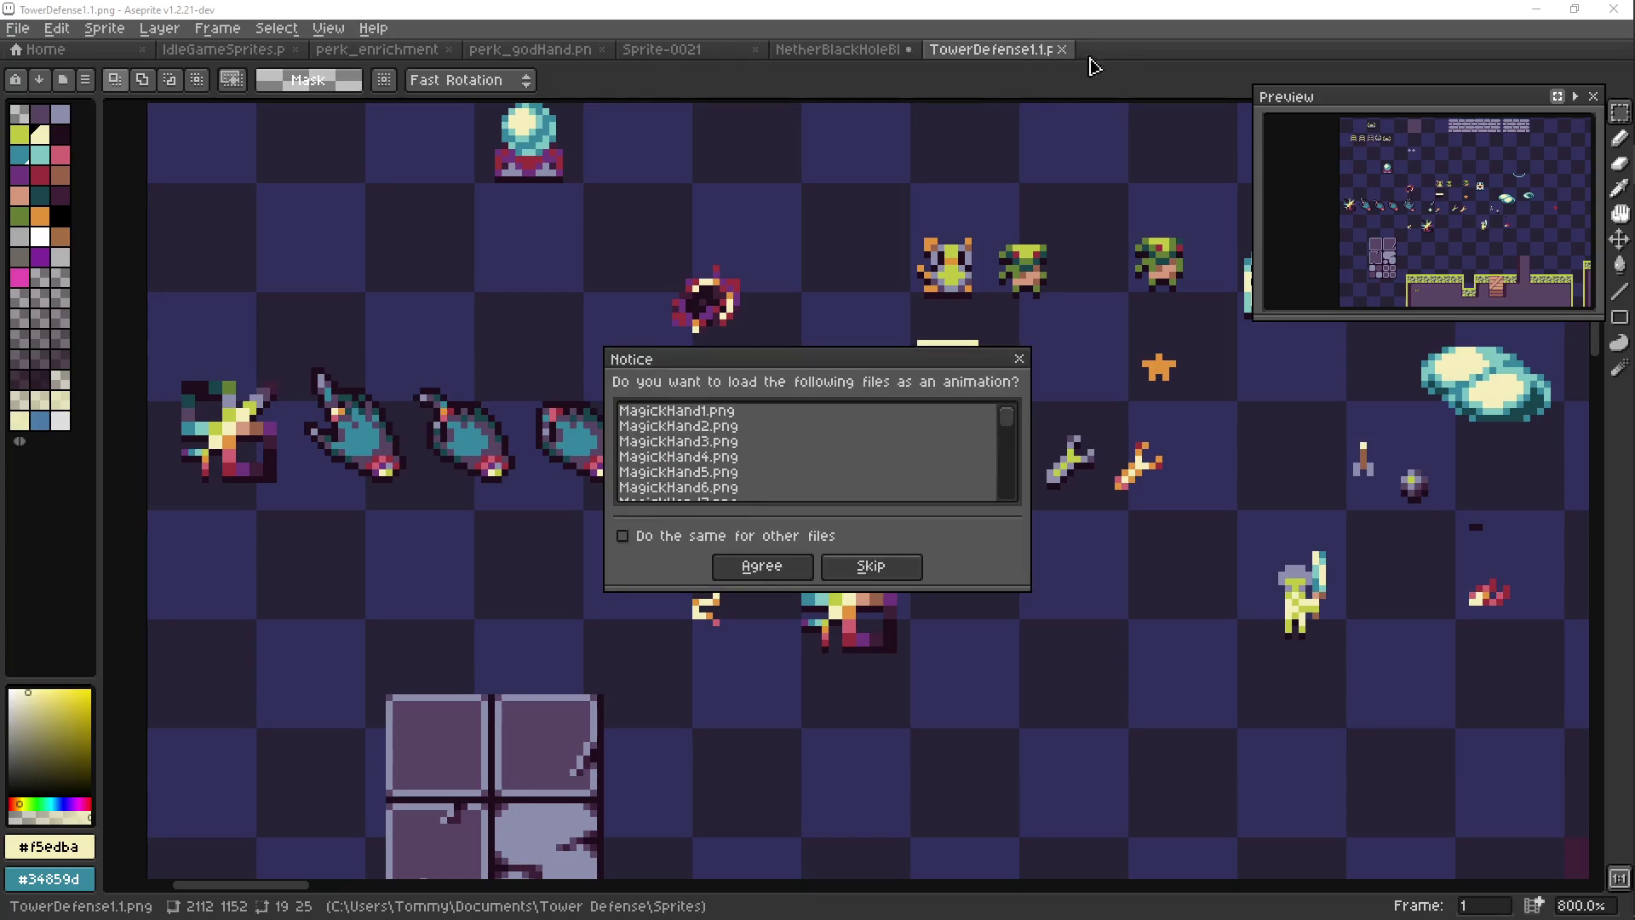
{"action": "left_click", "coordinate": [761, 567]}
{"action": "scroll", "coordinate": [973, 519], "scroll_direction": "up", "scroll_amount": 4}
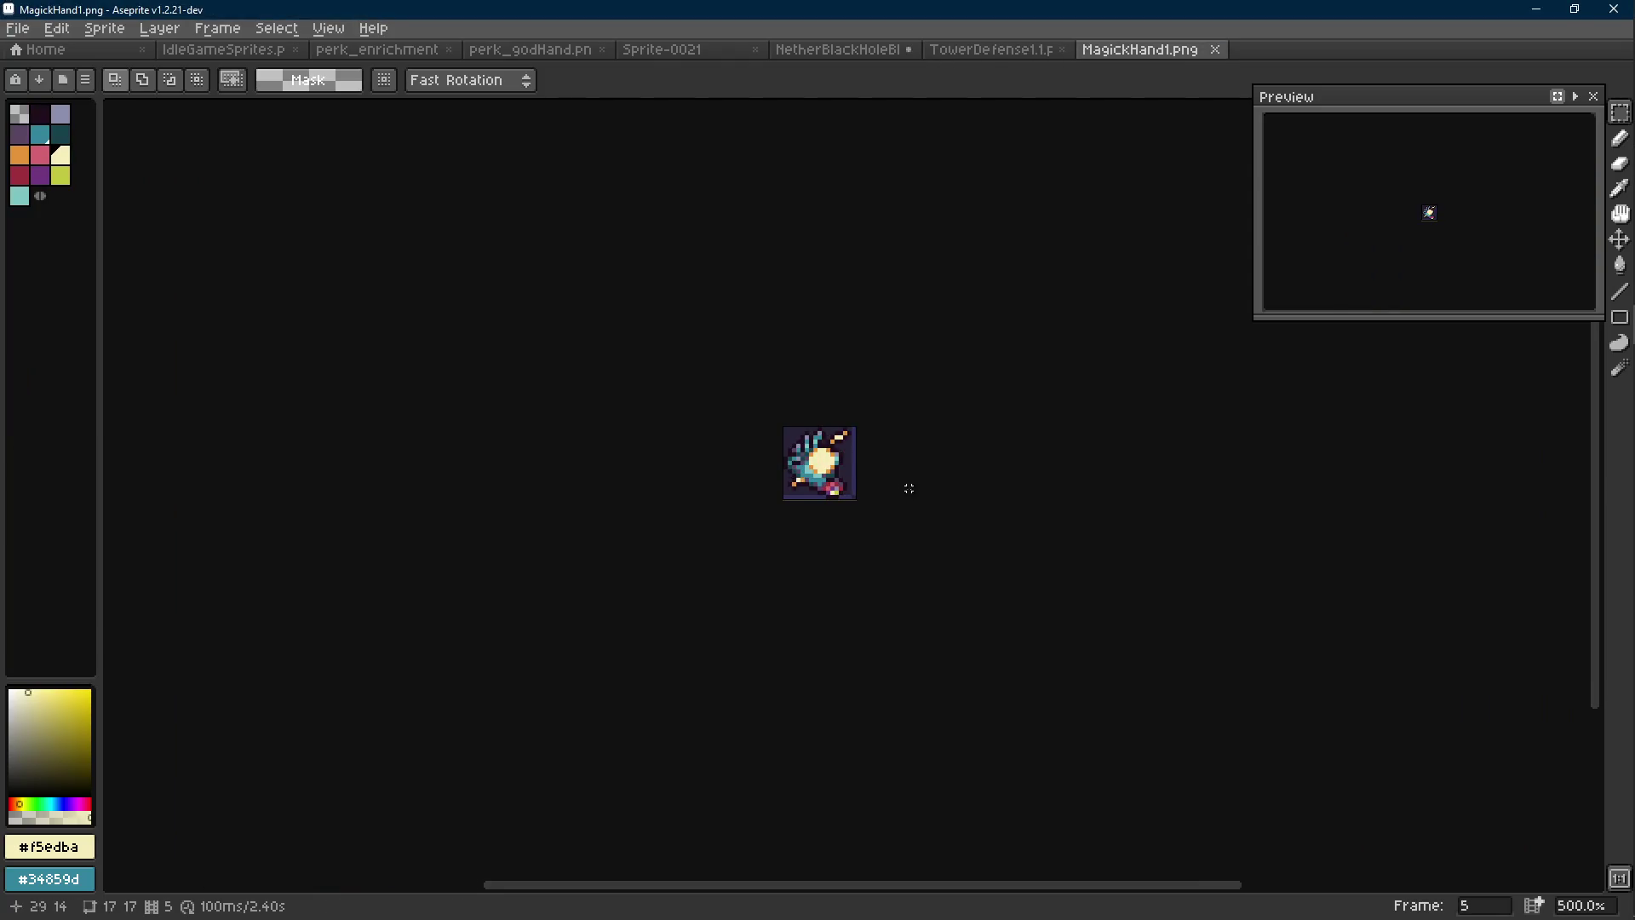
Show the 24-frame MagickHand timeline and open Save As, moving up one folder
{"action": "scroll", "coordinate": [905, 486], "scroll_direction": "down", "scroll_amount": 2}
{"action": "scroll", "coordinate": [884, 493], "scroll_direction": "down", "scroll_amount": 1}
{"action": "scroll", "coordinate": [884, 490], "scroll_direction": "up", "scroll_amount": 1}
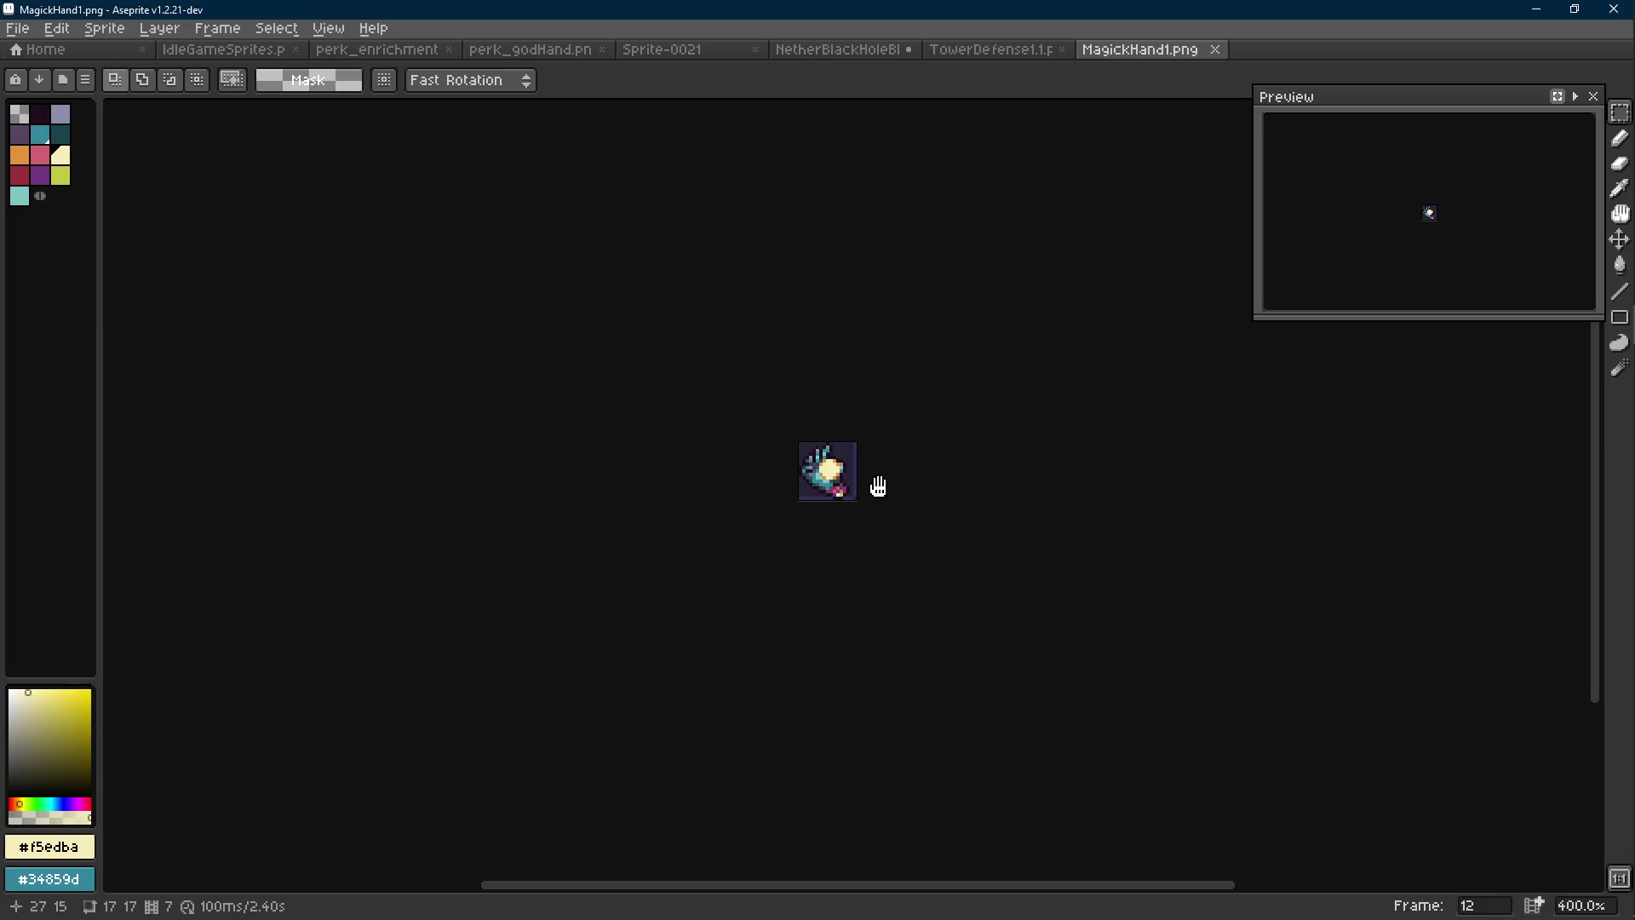
{"action": "scroll", "coordinate": [883, 485], "scroll_direction": "up", "scroll_amount": 2}
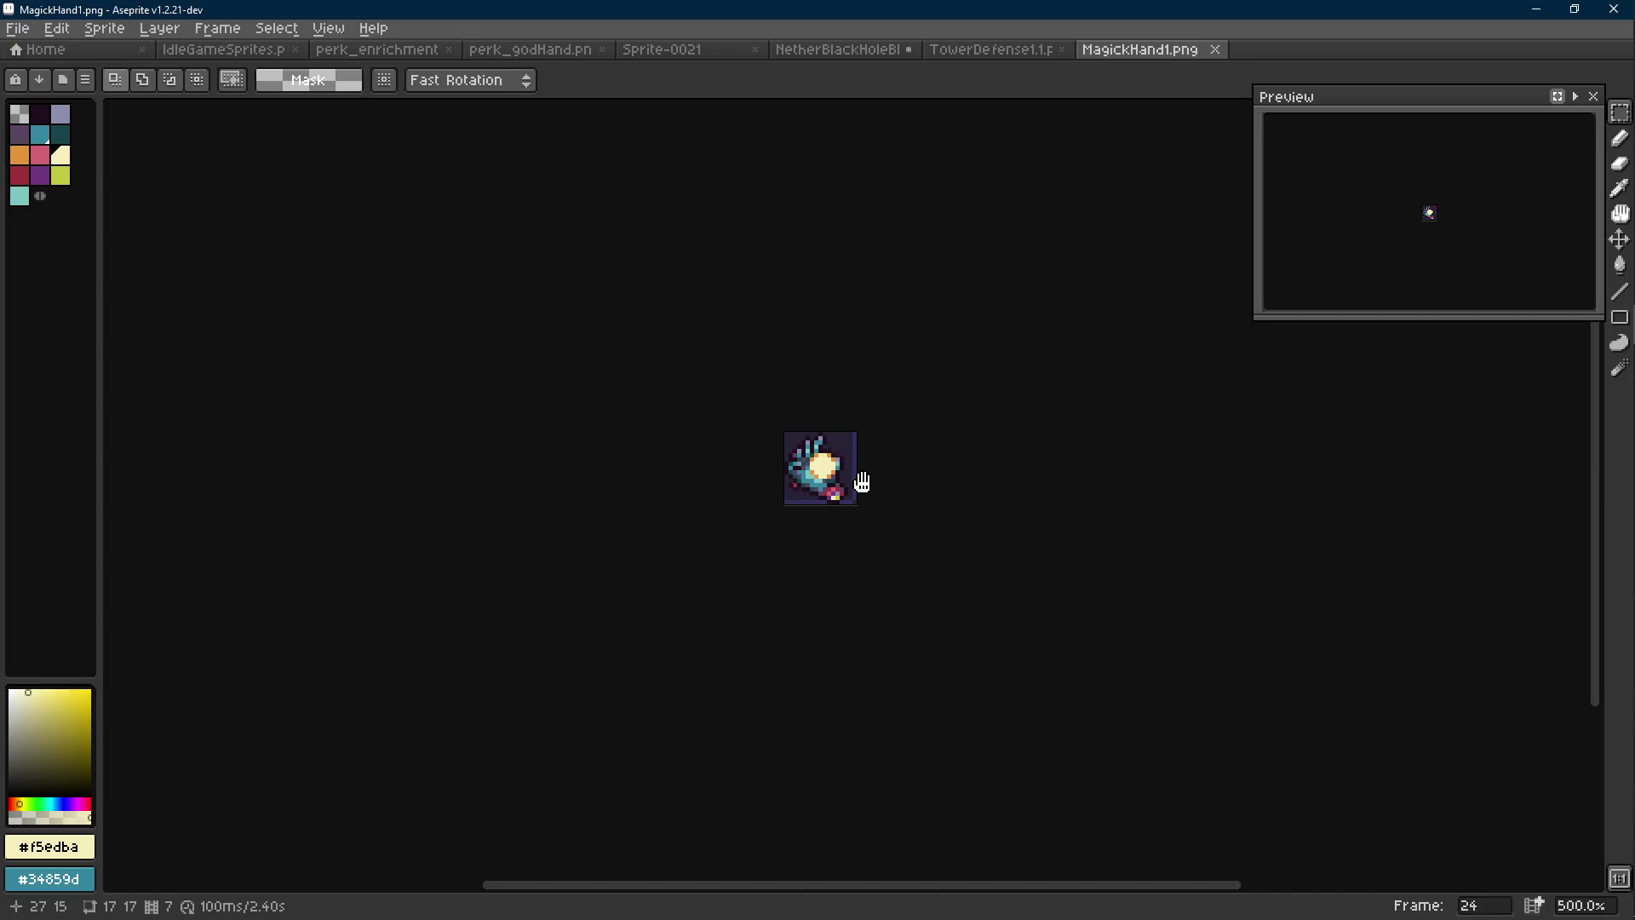
{"action": "key", "text": "Tab"}
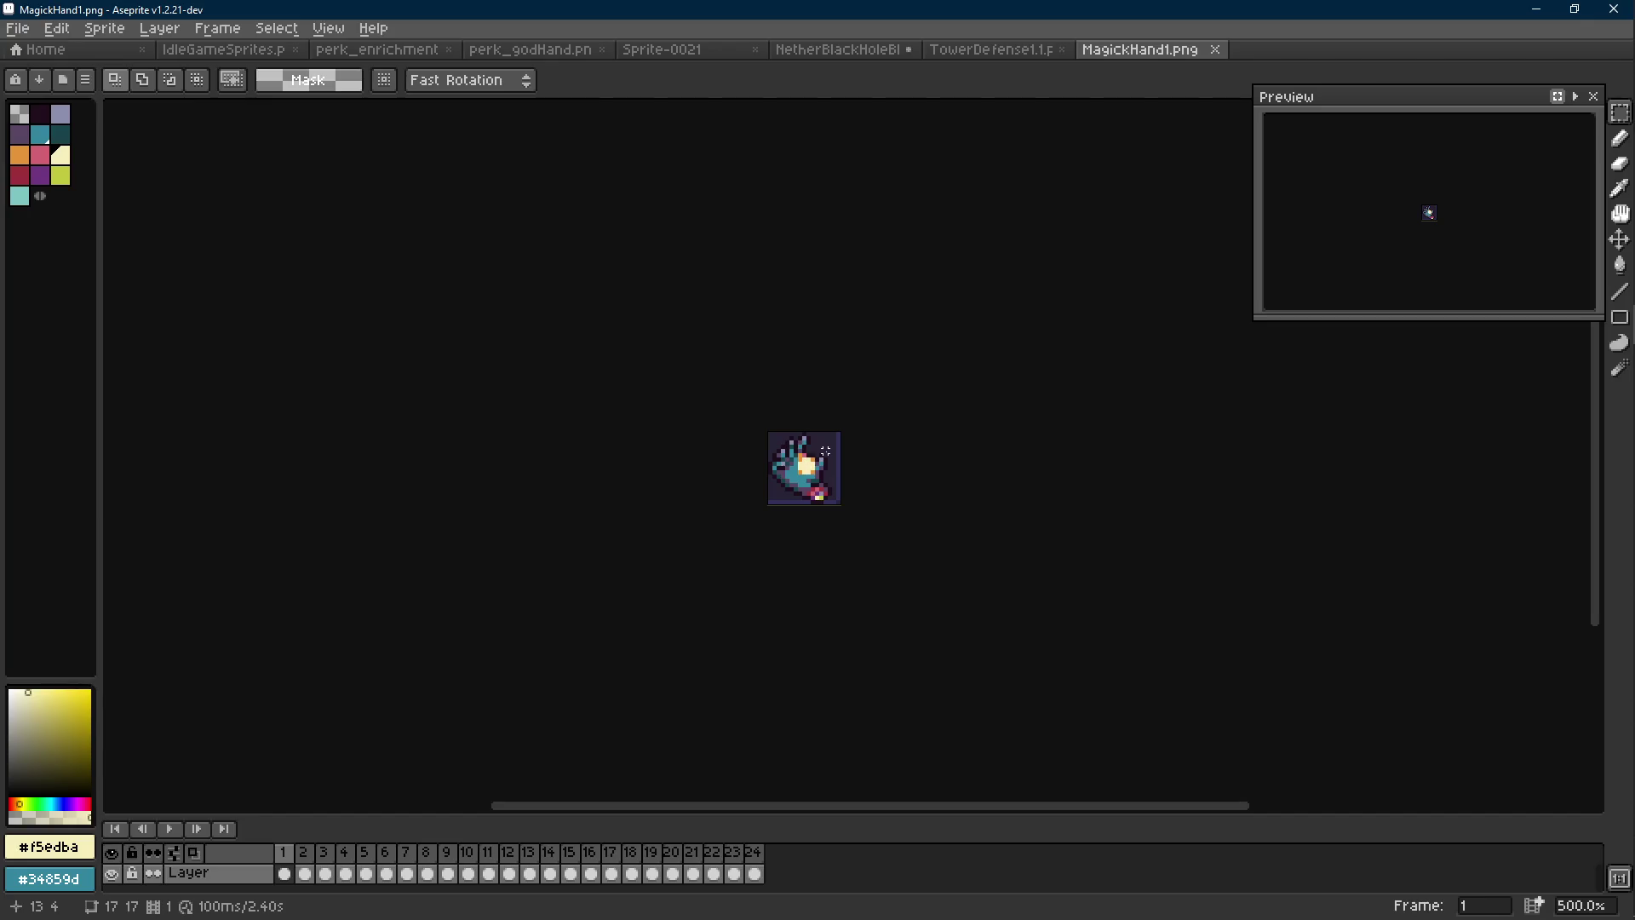
{"action": "scroll", "coordinate": [827, 470], "scroll_direction": "up", "scroll_amount": 1}
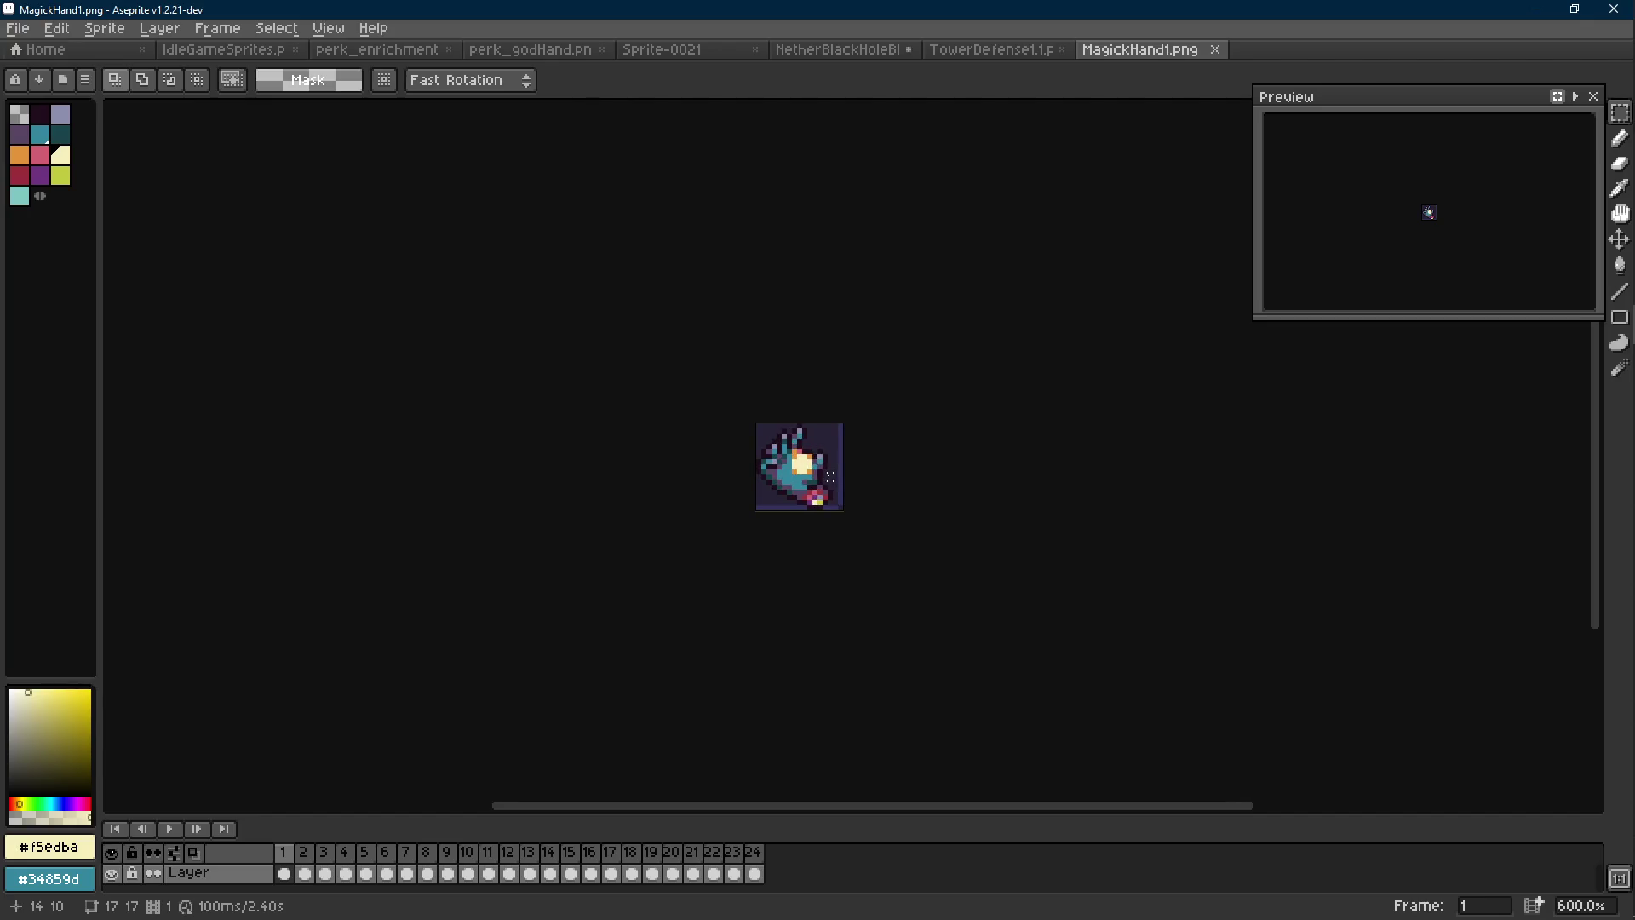
{"action": "key", "text": "ctrl+shift+s"}
{"action": "left_click", "coordinate": [150, 121]}
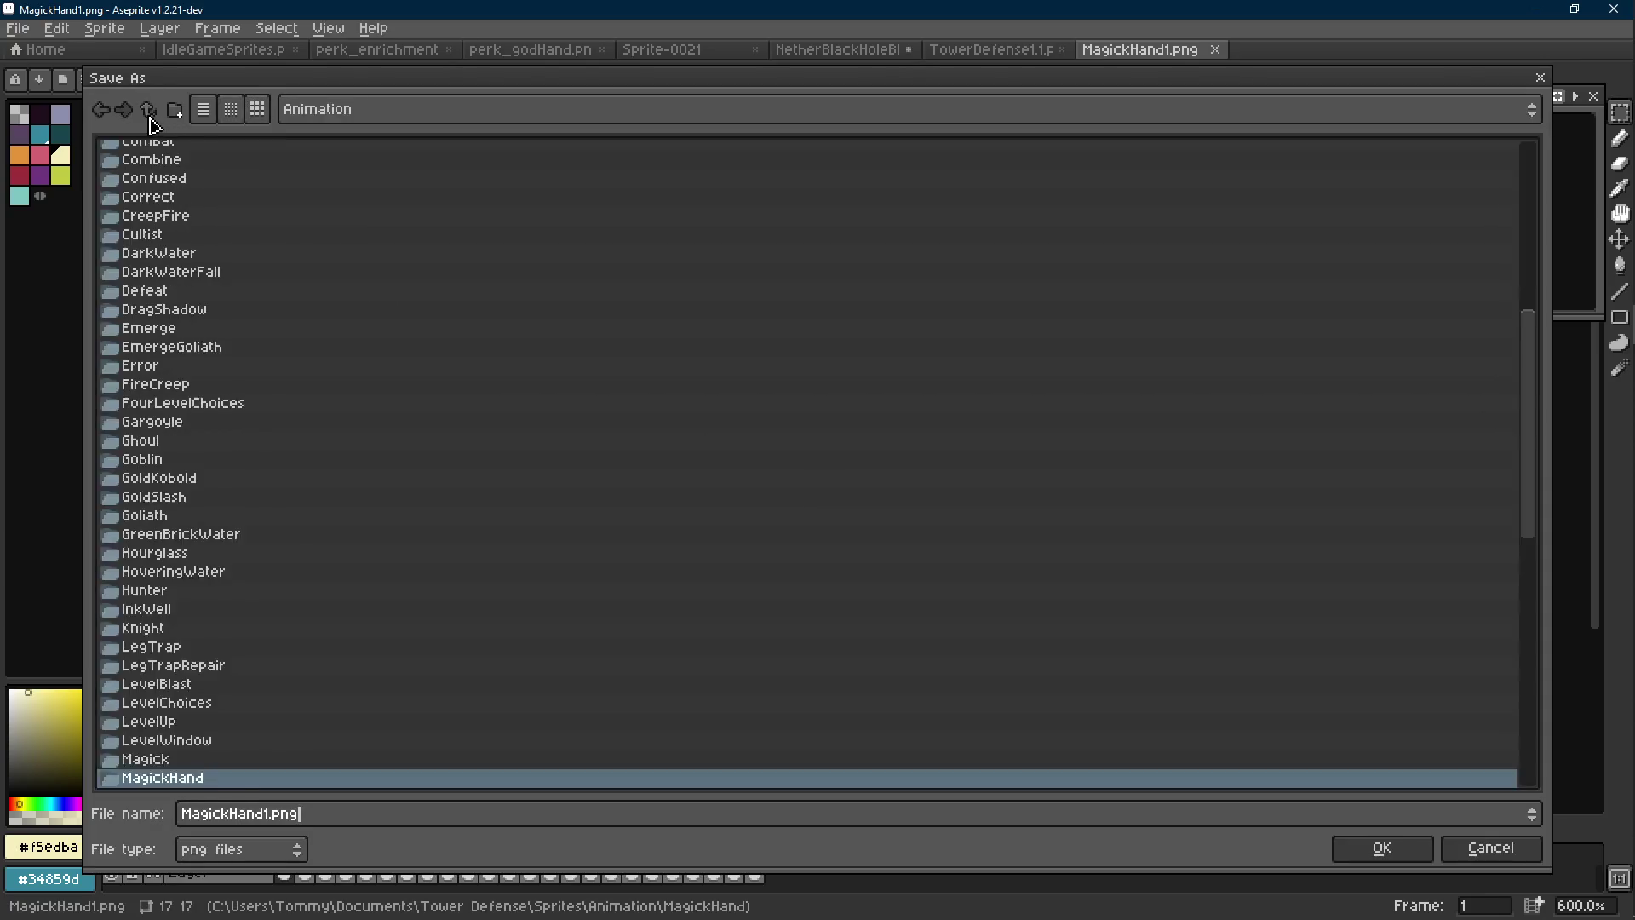
Navigate the Save As dialog to Documents/IdleGame/Sprites/Animation
{"action": "left_click", "coordinate": [150, 120]}
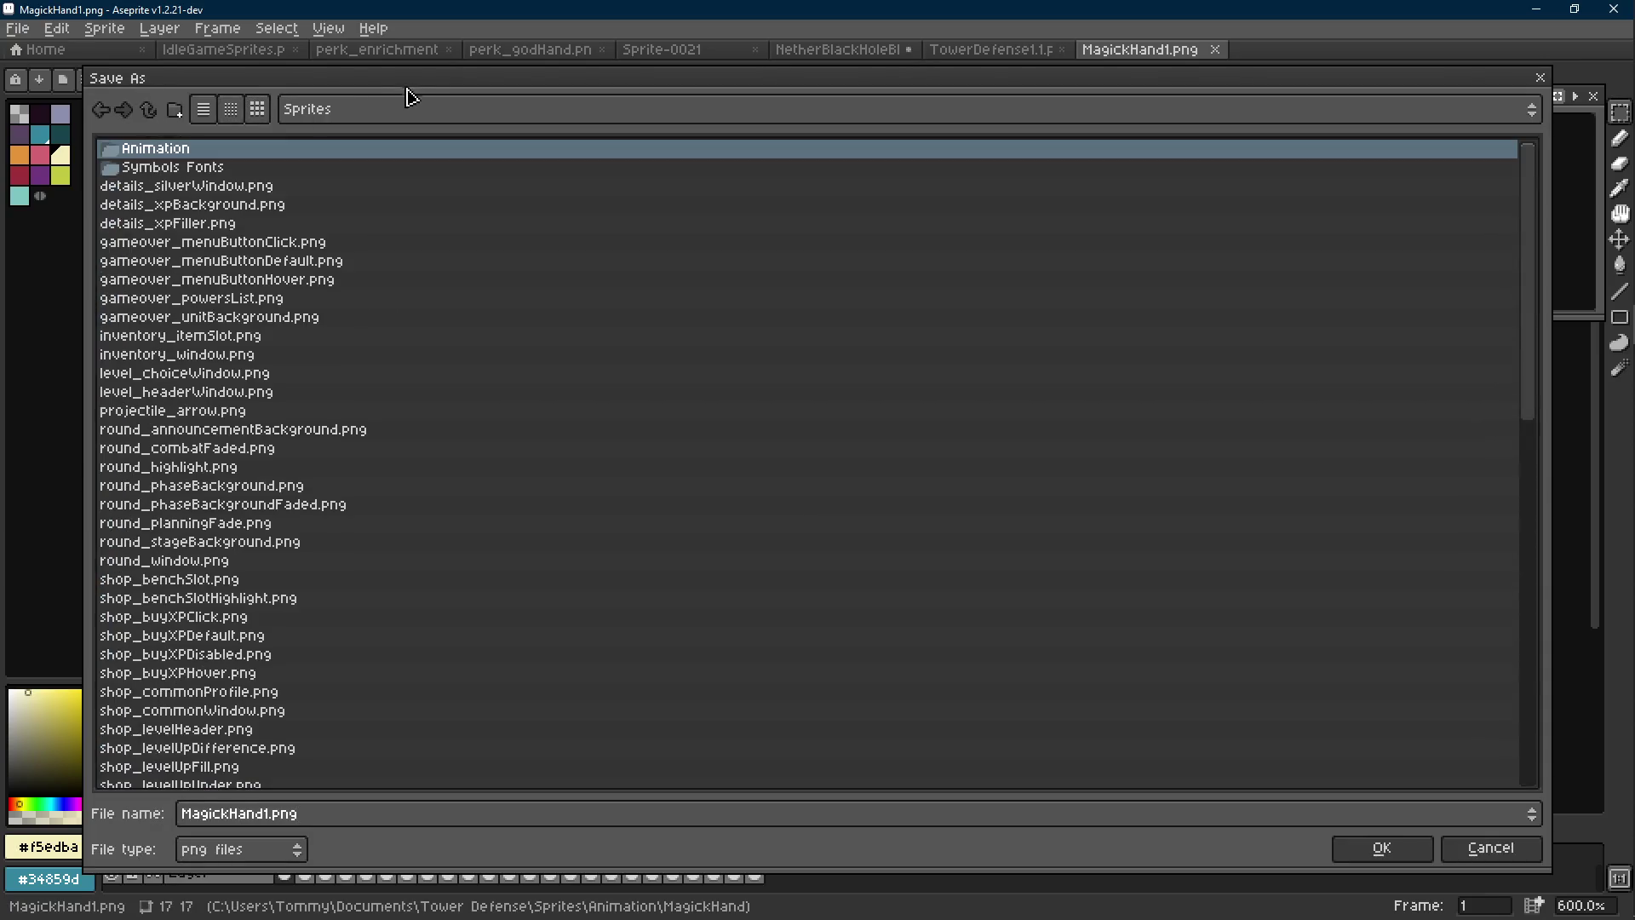
{"action": "left_click", "coordinate": [150, 120]}
{"action": "left_click", "coordinate": [150, 120]}
{"action": "scroll", "coordinate": [200, 298], "scroll_direction": "up", "scroll_amount": 2}
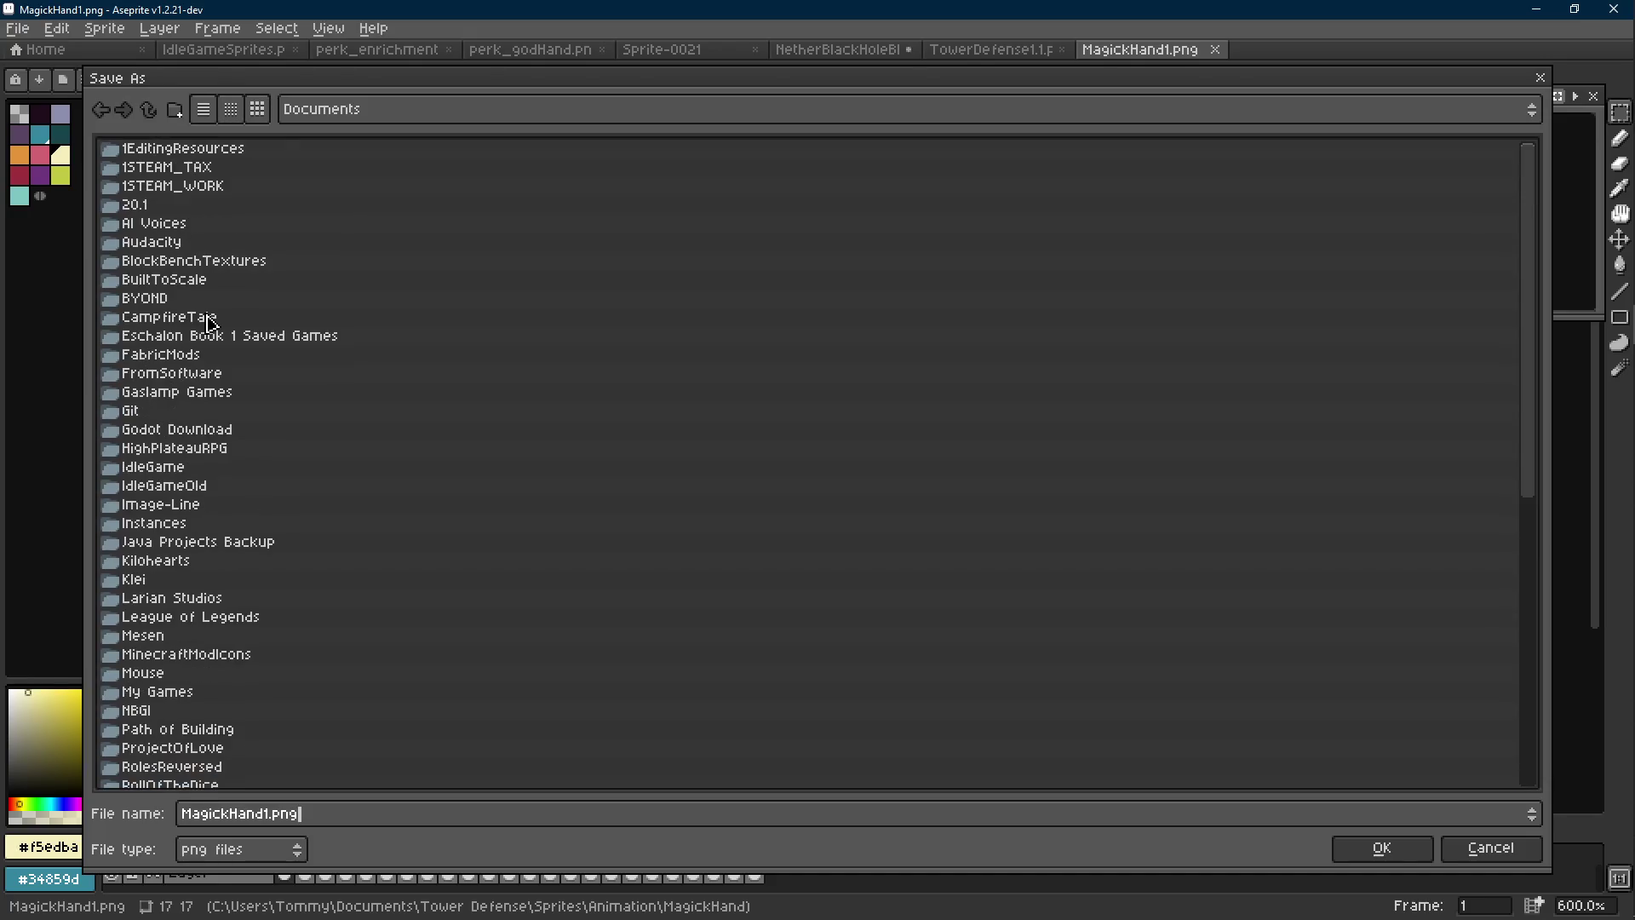
{"action": "left_click", "coordinate": [186, 474]}
{"action": "double_click", "coordinate": [186, 474]}
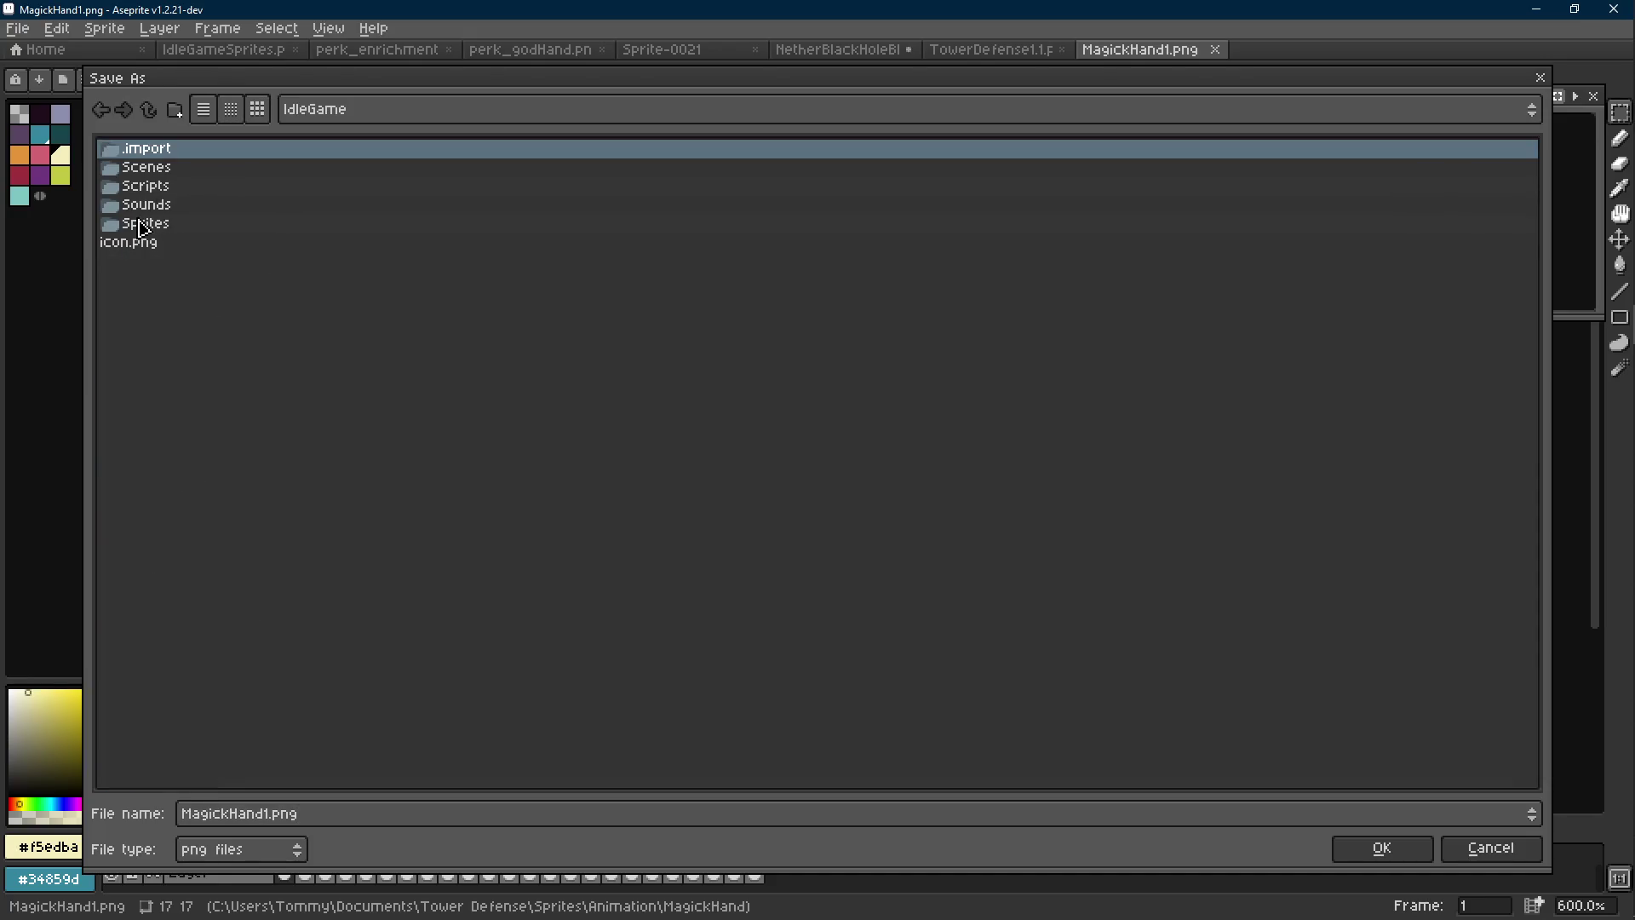
{"action": "double_click", "coordinate": [146, 223]}
{"action": "double_click", "coordinate": [168, 153]}
Create a new folder named GodHand in the Animation folder
{"action": "left_click", "coordinate": [175, 109]}
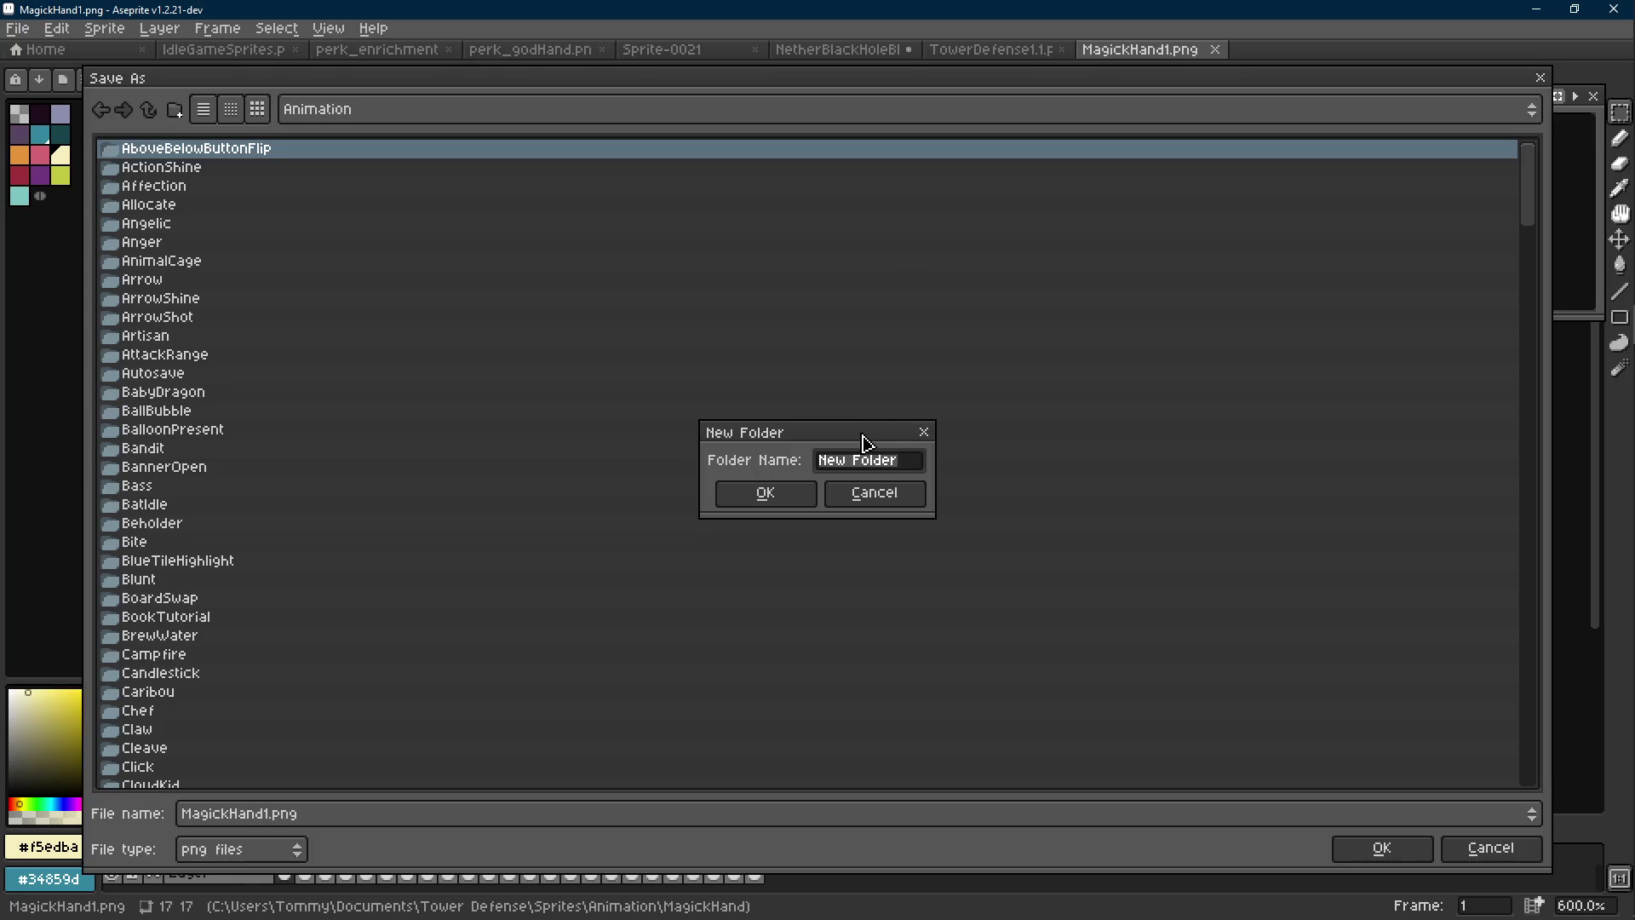
{"action": "type", "text": "CursorM"}
{"action": "key", "text": "BackSpace"}
{"action": "key", "text": "ctrl+a"}
{"action": "type", "text": "GodHand"}
{"action": "key", "text": "Return"}
Save the animation as GodHand1.png inside the GodHand folder
{"action": "key", "text": "ctrl+a"}
{"action": "type", "text": "GodHand1"}
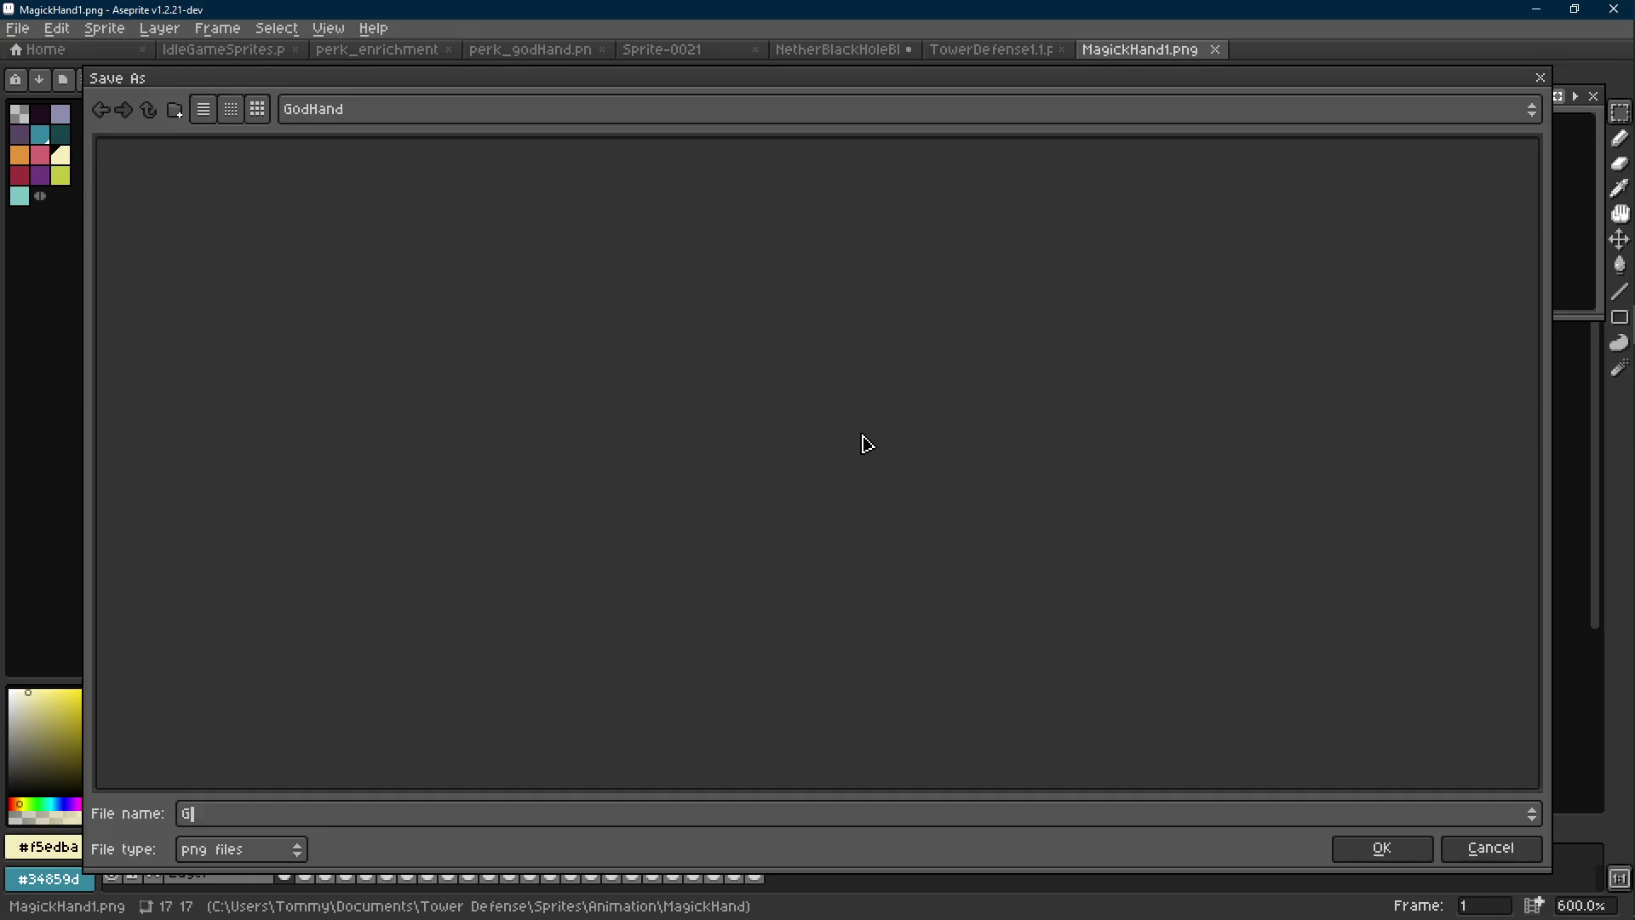
{"action": "key", "text": "Return"}
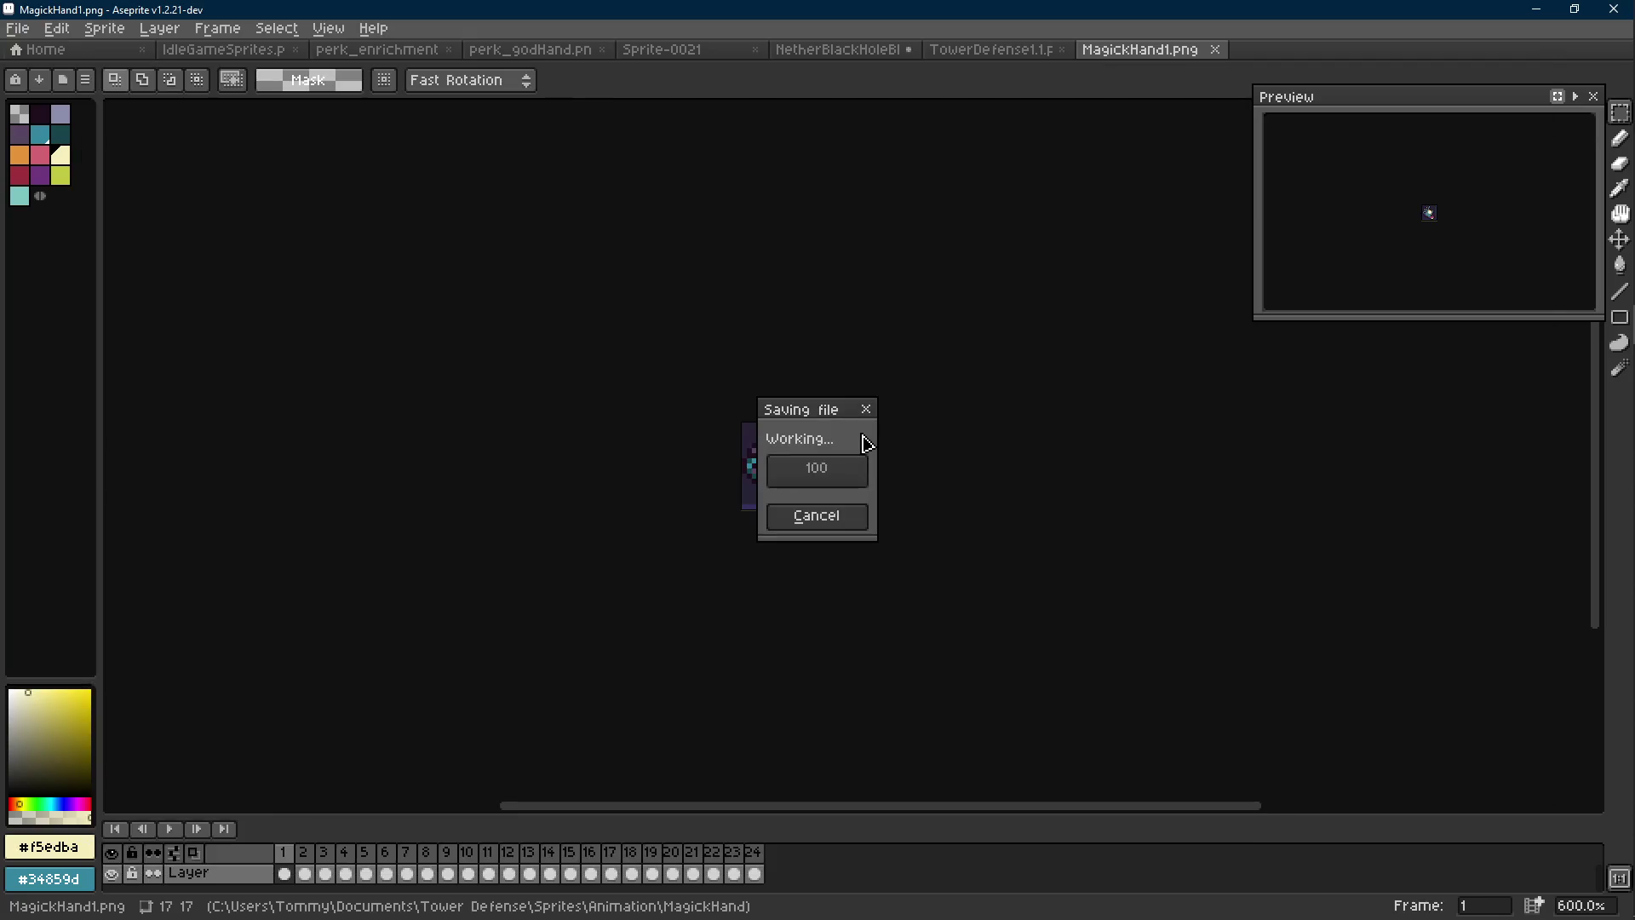
{"action": "scroll", "coordinate": [749, 479], "scroll_direction": "up", "scroll_amount": 3}
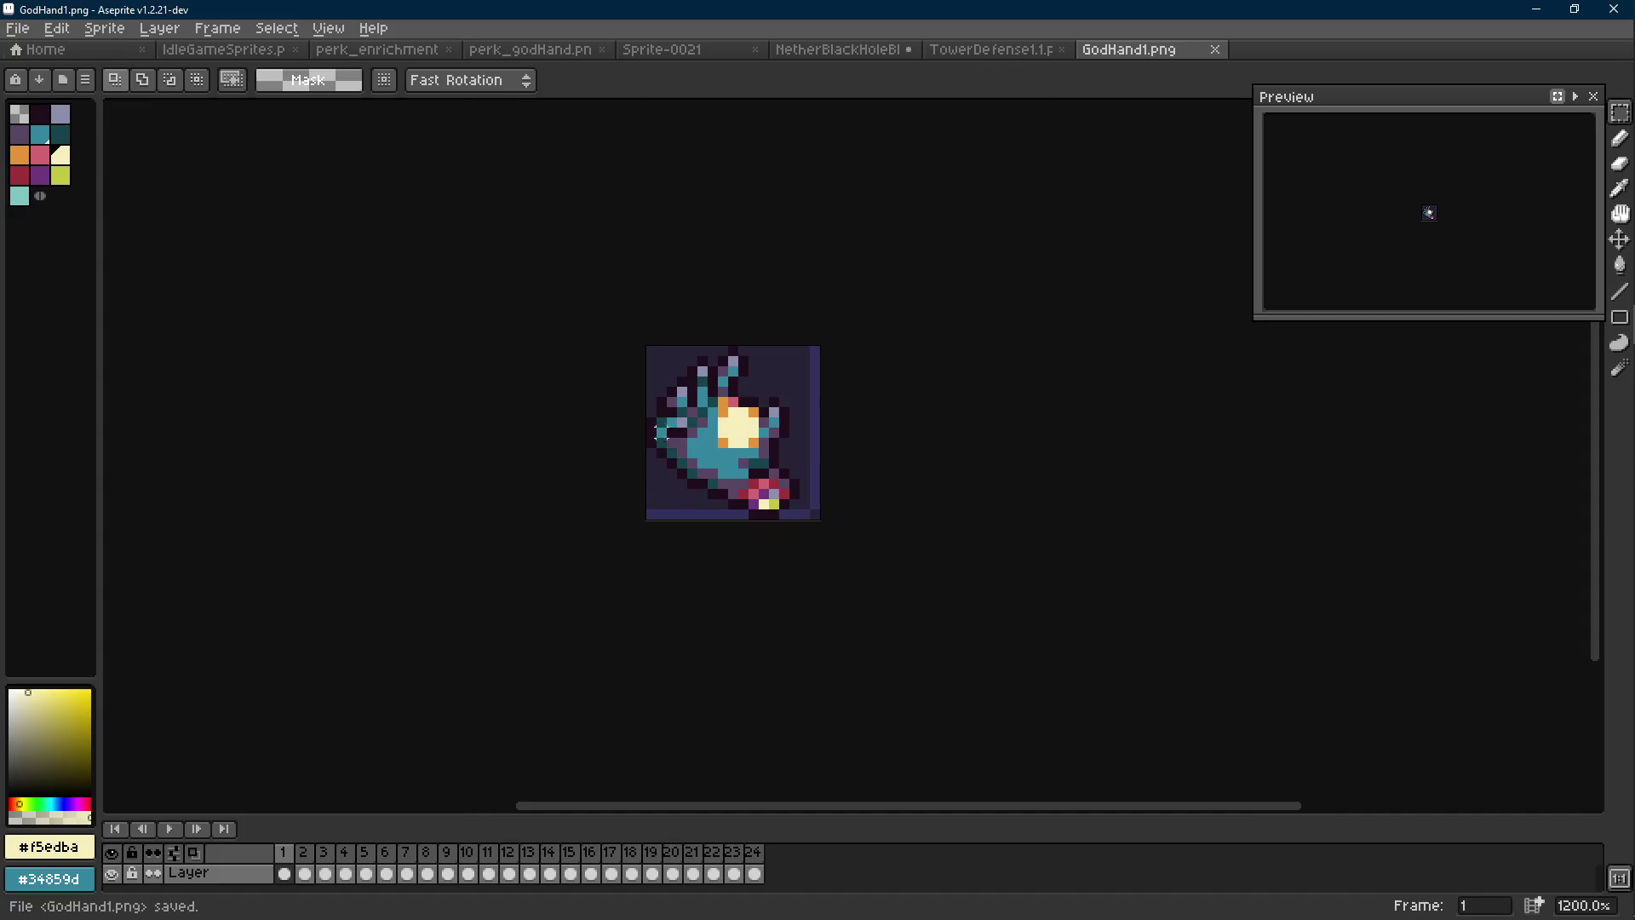
{"action": "left_click", "coordinate": [256, 50]}
Switch to GodHand1.png and play the God Hand animation
{"action": "scroll", "coordinate": [585, 252], "scroll_direction": "down", "scroll_amount": 2}
{"action": "scroll", "coordinate": [585, 252], "scroll_direction": "down", "scroll_amount": 3}
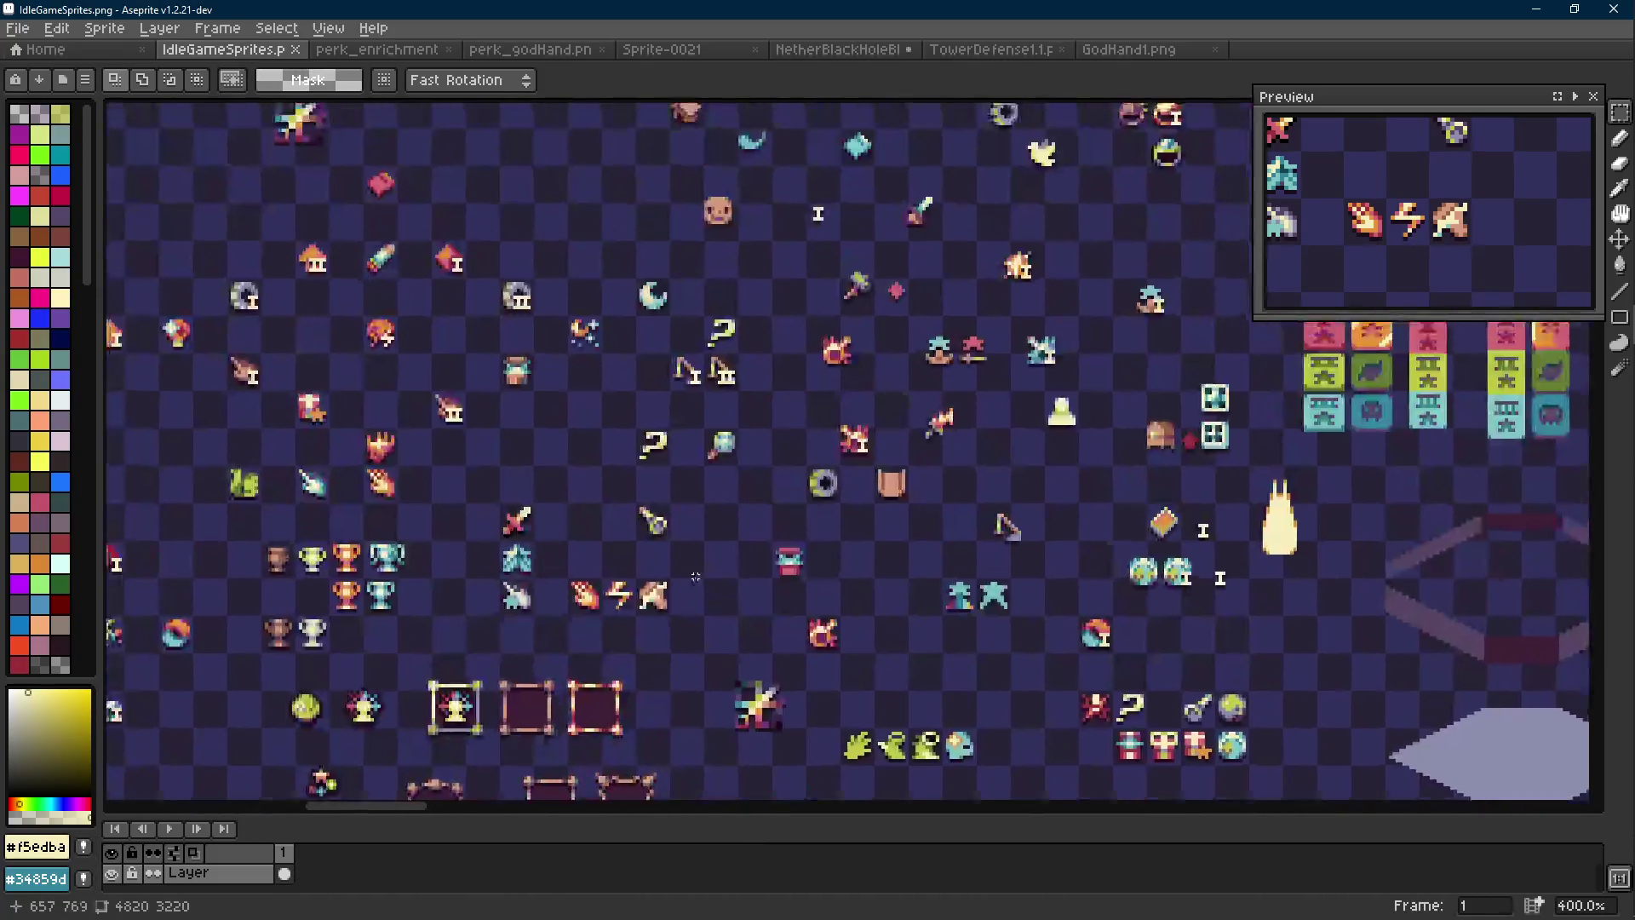
{"action": "scroll", "coordinate": [585, 252], "scroll_direction": "up", "scroll_amount": 2}
{"action": "scroll", "coordinate": [455, 529], "scroll_direction": "down", "scroll_amount": 3}
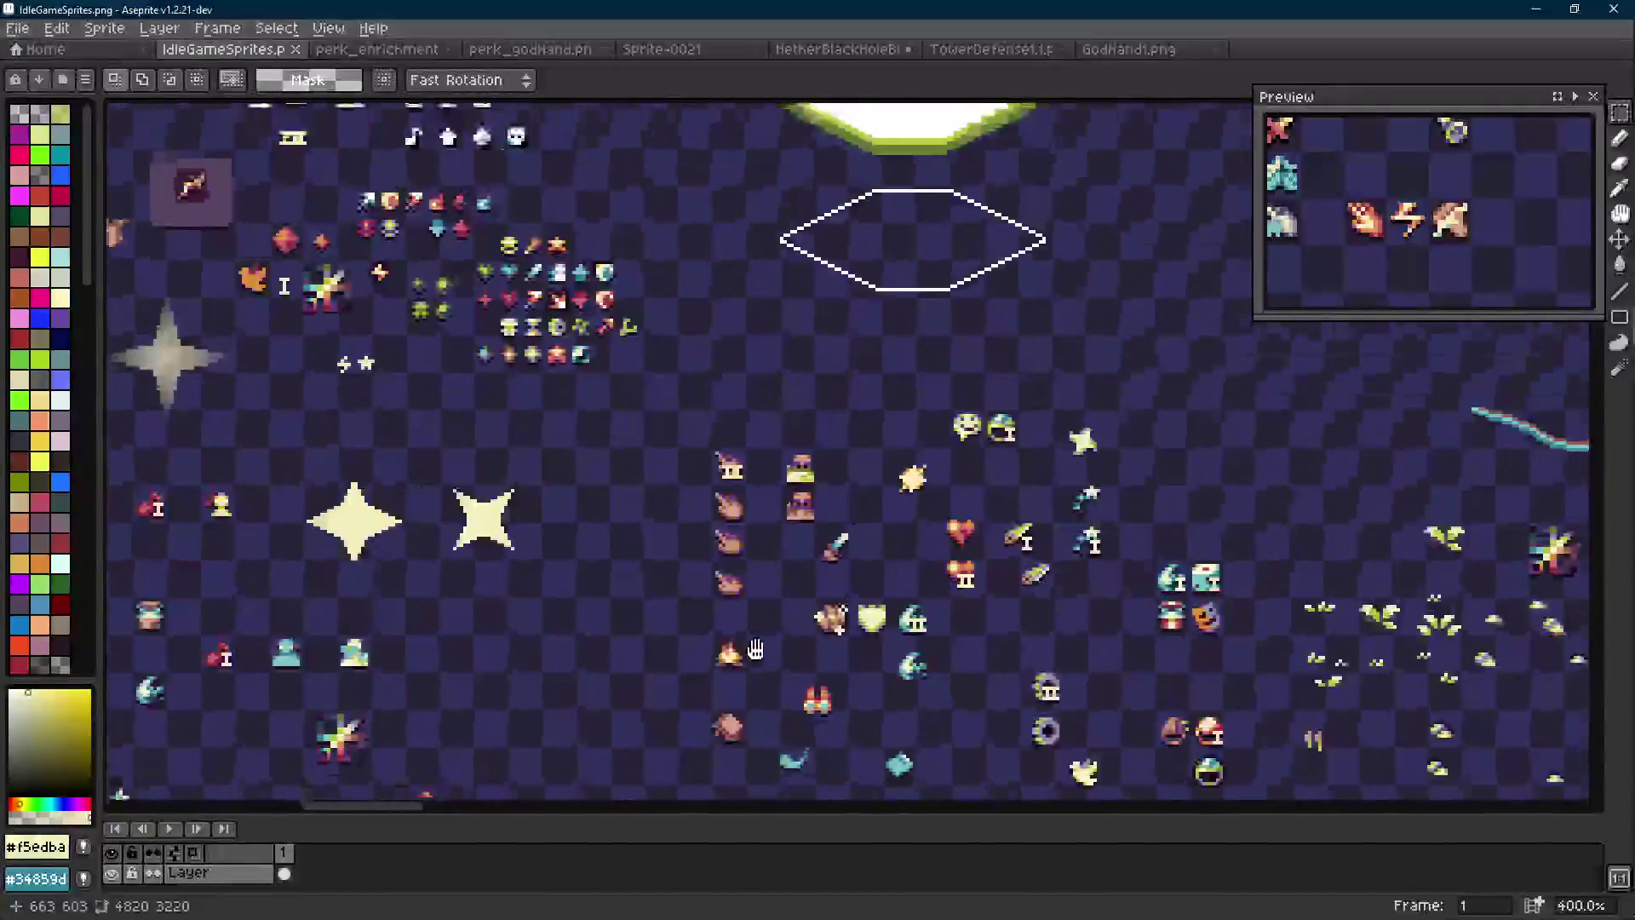
{"action": "scroll", "coordinate": [555, 393], "scroll_direction": "up", "scroll_amount": 5}
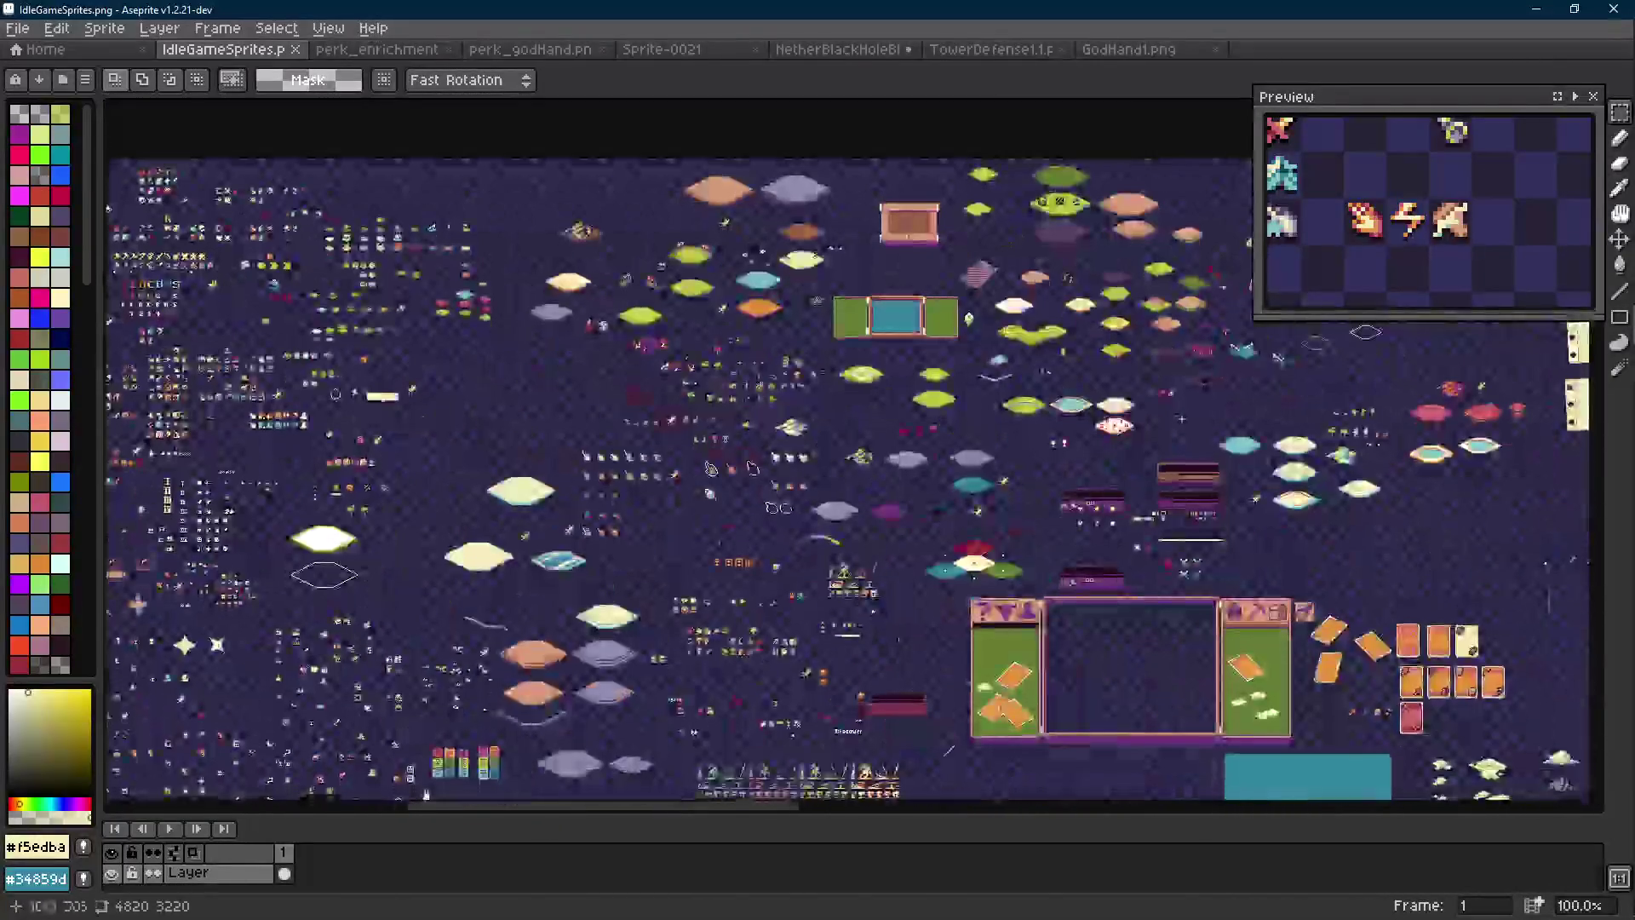
{"action": "scroll", "coordinate": [555, 393], "scroll_direction": "up", "scroll_amount": 3}
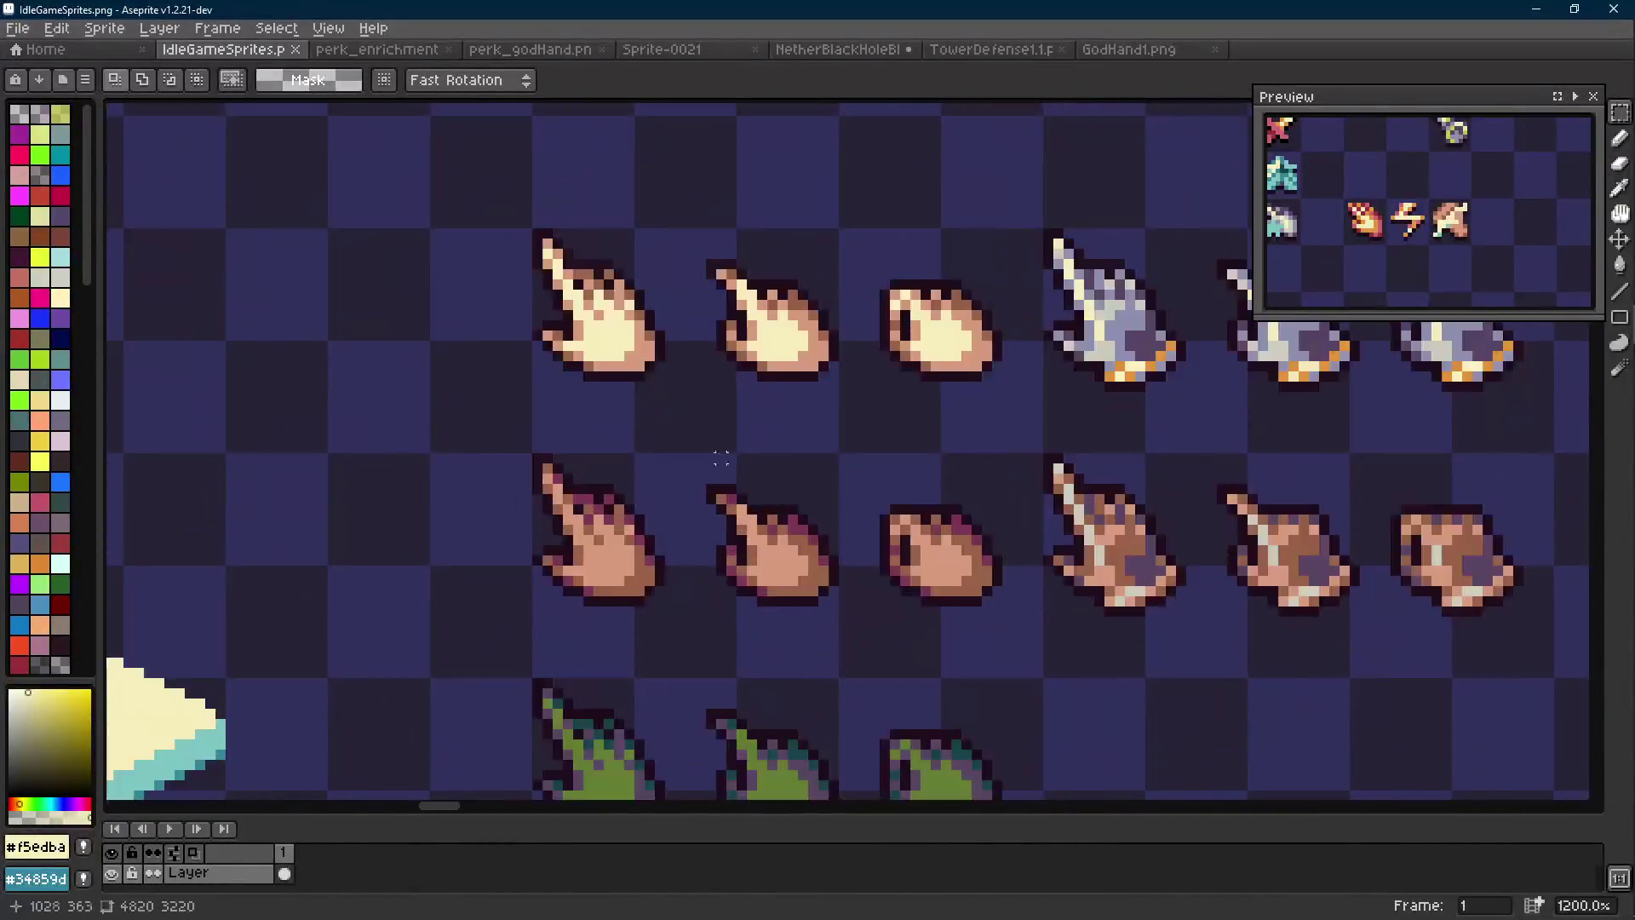
{"action": "scroll", "coordinate": [680, 328], "scroll_direction": "down", "scroll_amount": 4}
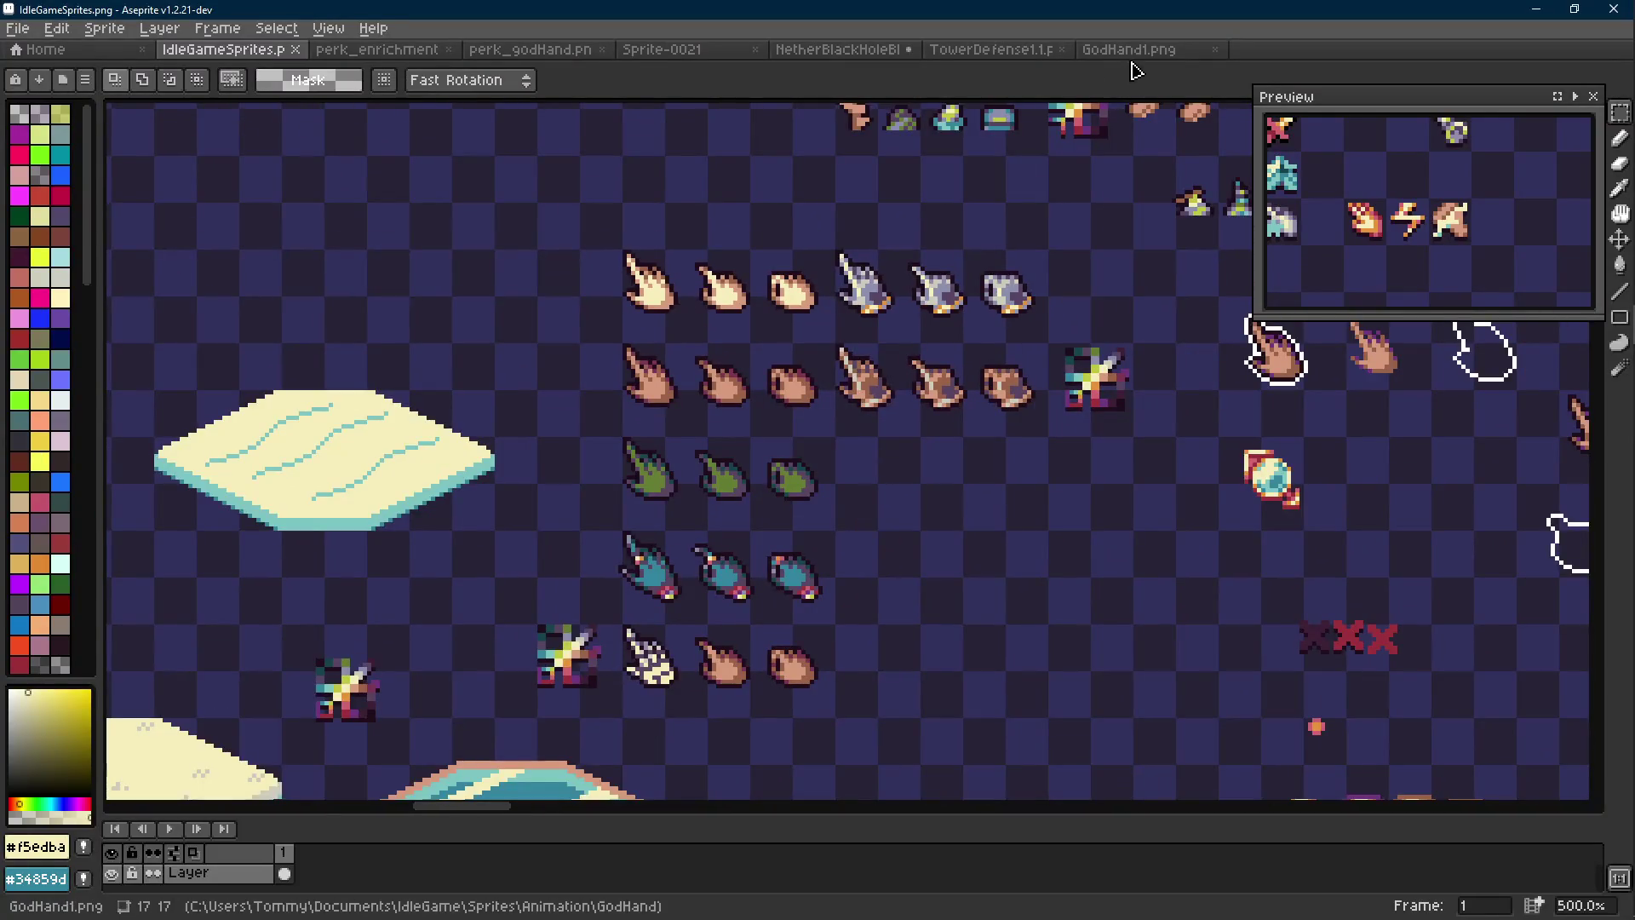
{"action": "left_click", "coordinate": [1072, 49]}
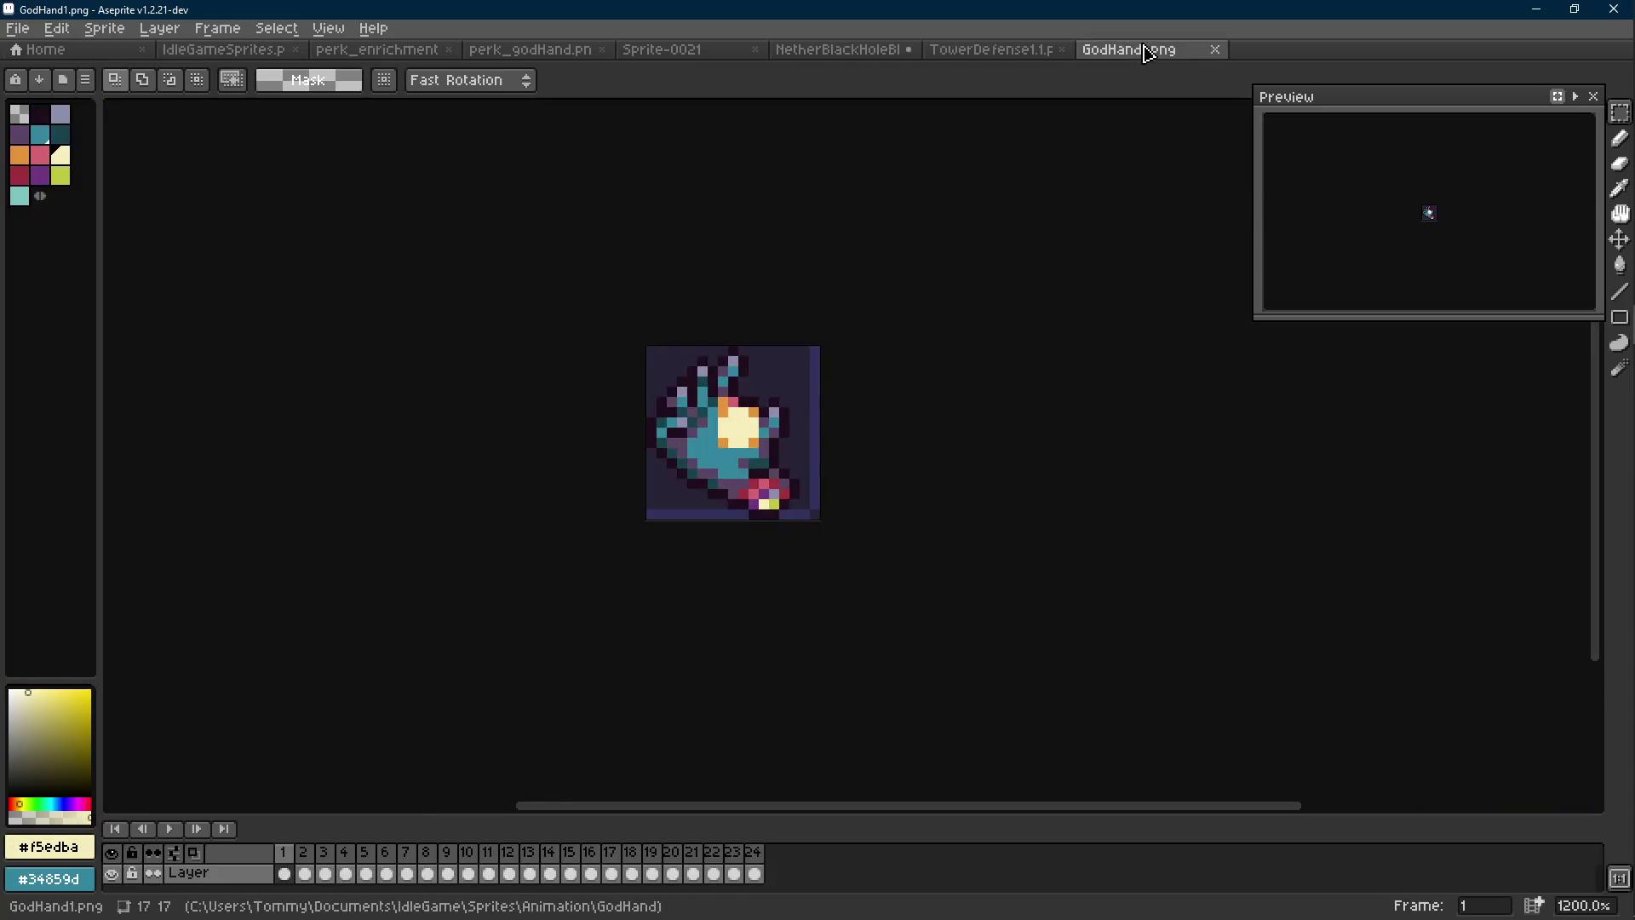
{"action": "scroll", "coordinate": [985, 343], "scroll_direction": "down", "scroll_amount": 4}
{"action": "key", "text": "Return"}
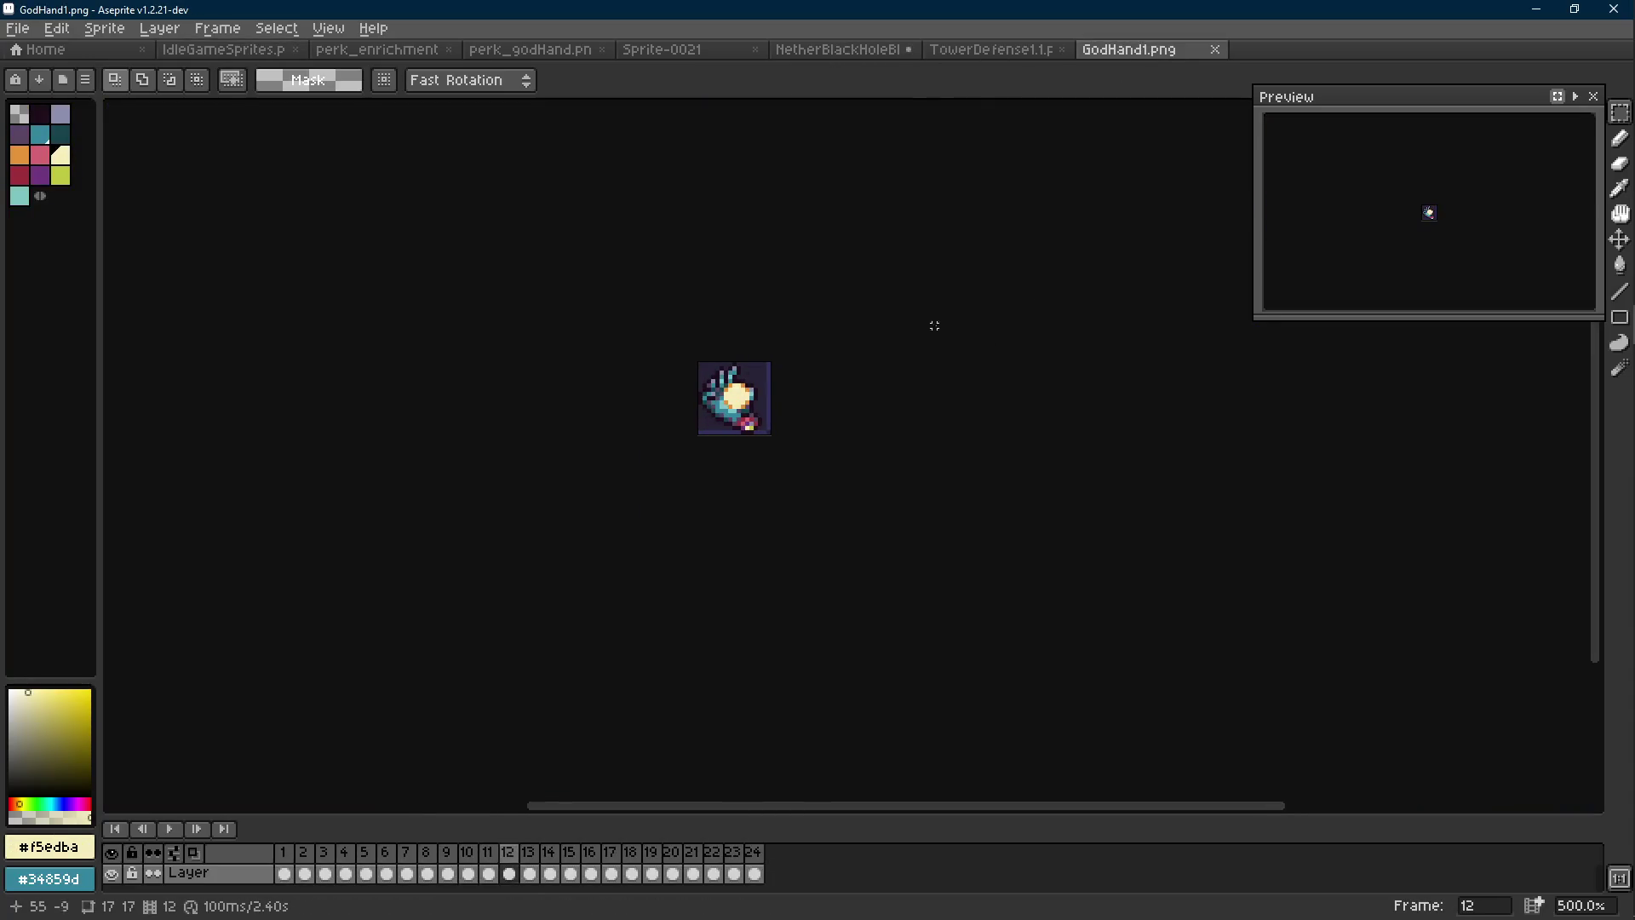
Paste the teal hand beside the teal hands on IdleGameSprites.png, then return to GodHand1.png
{"action": "left_click", "coordinate": [997, 52]}
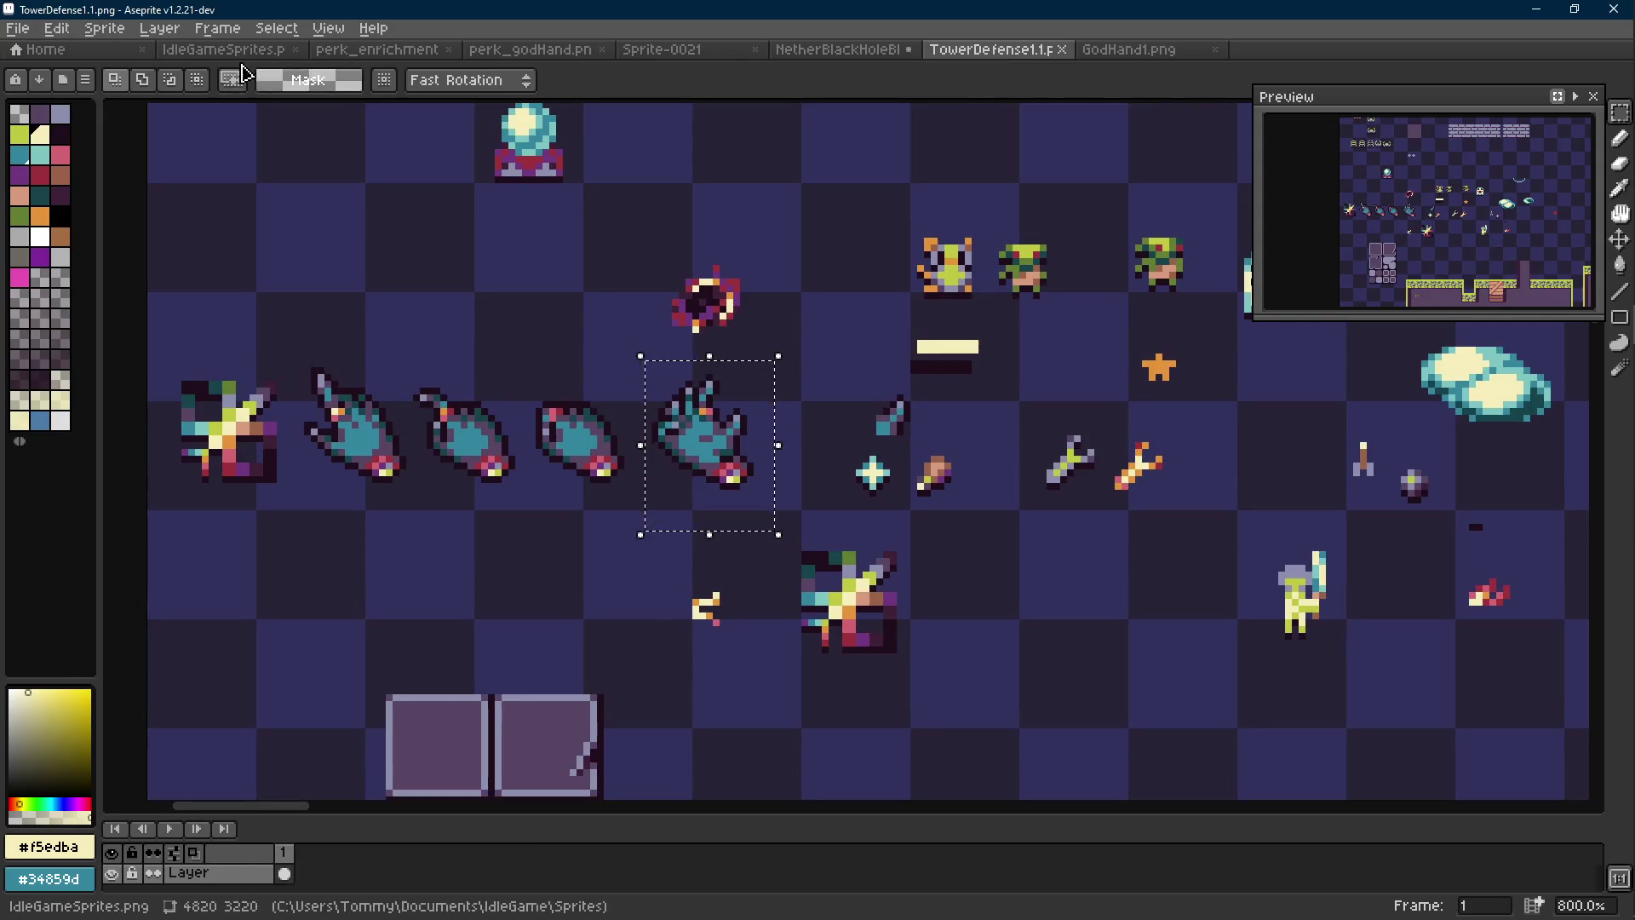
{"action": "left_click", "coordinate": [223, 50]}
{"action": "left_click_drag", "start_coordinate": [869, 383], "coordinate": [872, 340]}
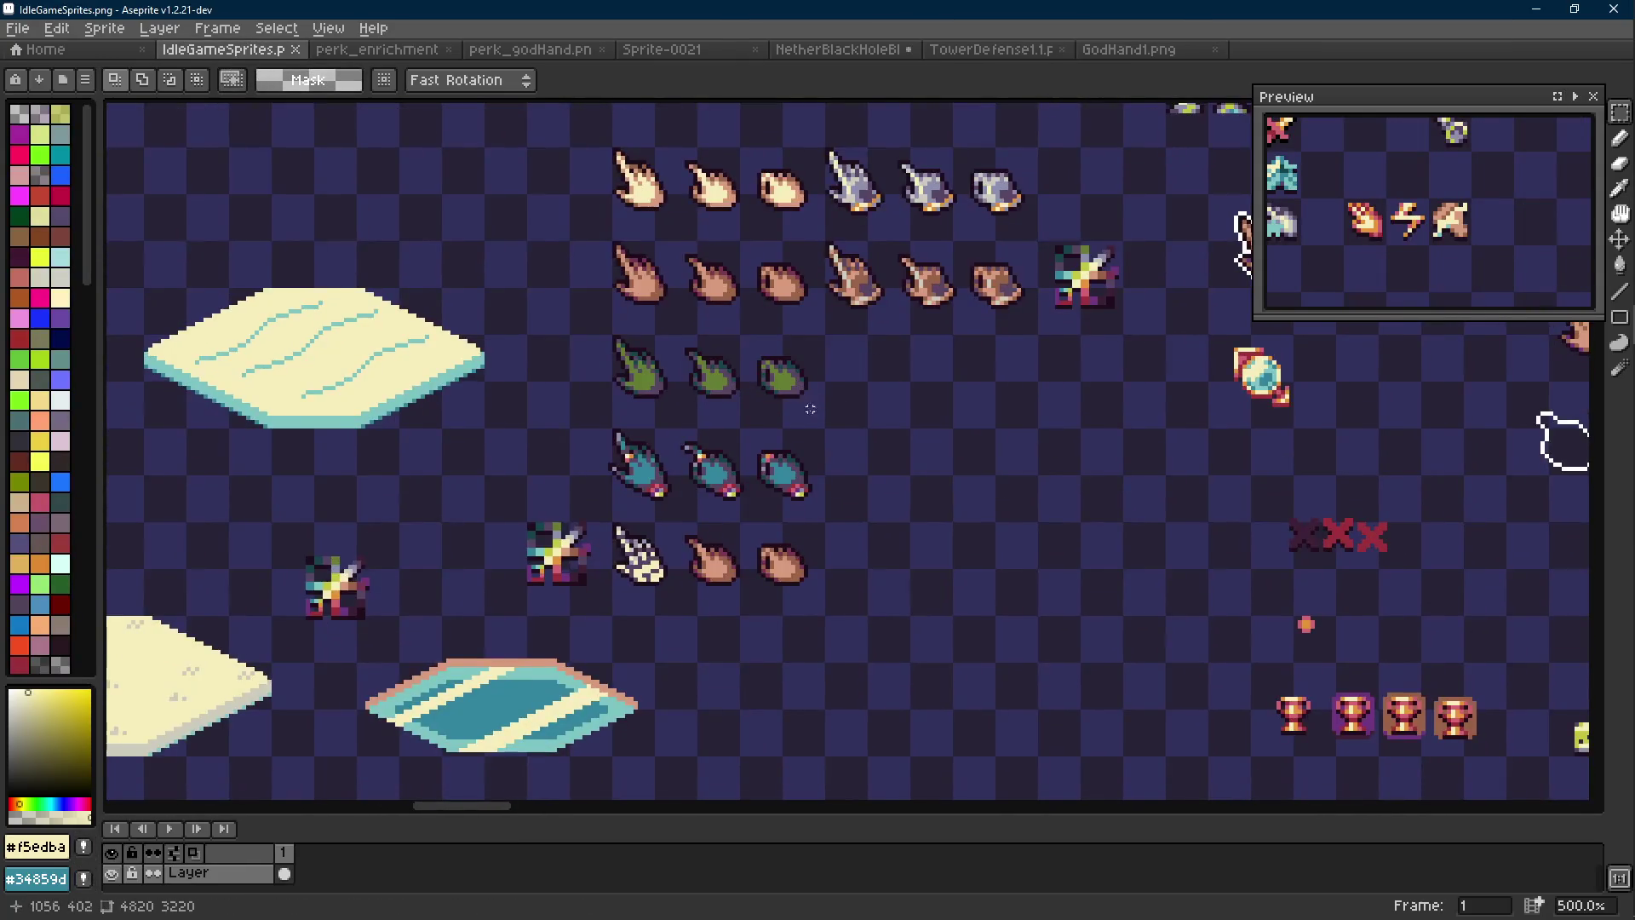
{"action": "key", "text": "ctrl+v"}
{"action": "mouse_move", "coordinate": [852, 464]}
{"action": "left_mouse_down"}
{"action": "mouse_move", "coordinate": [883, 494]}
{"action": "mouse_move", "coordinate": [846, 491]}
{"action": "left_mouse_up"}
{"action": "scroll", "coordinate": [883, 492], "scroll_direction": "up", "scroll_amount": 2}
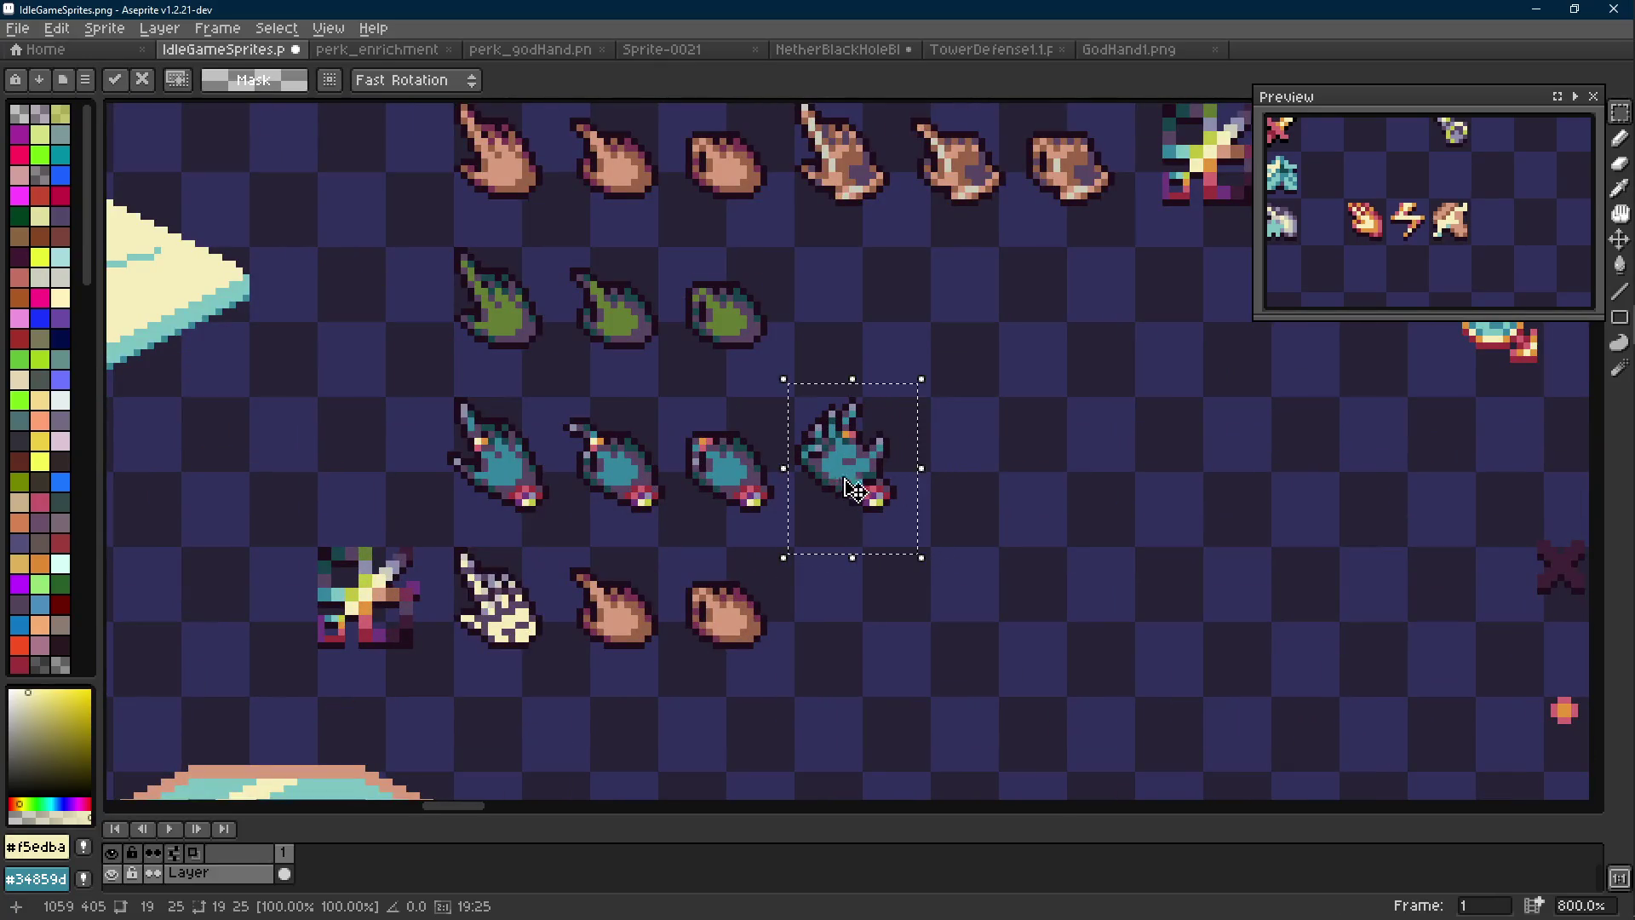
{"action": "left_click", "coordinate": [978, 455]}
{"action": "left_click", "coordinate": [1149, 54]}
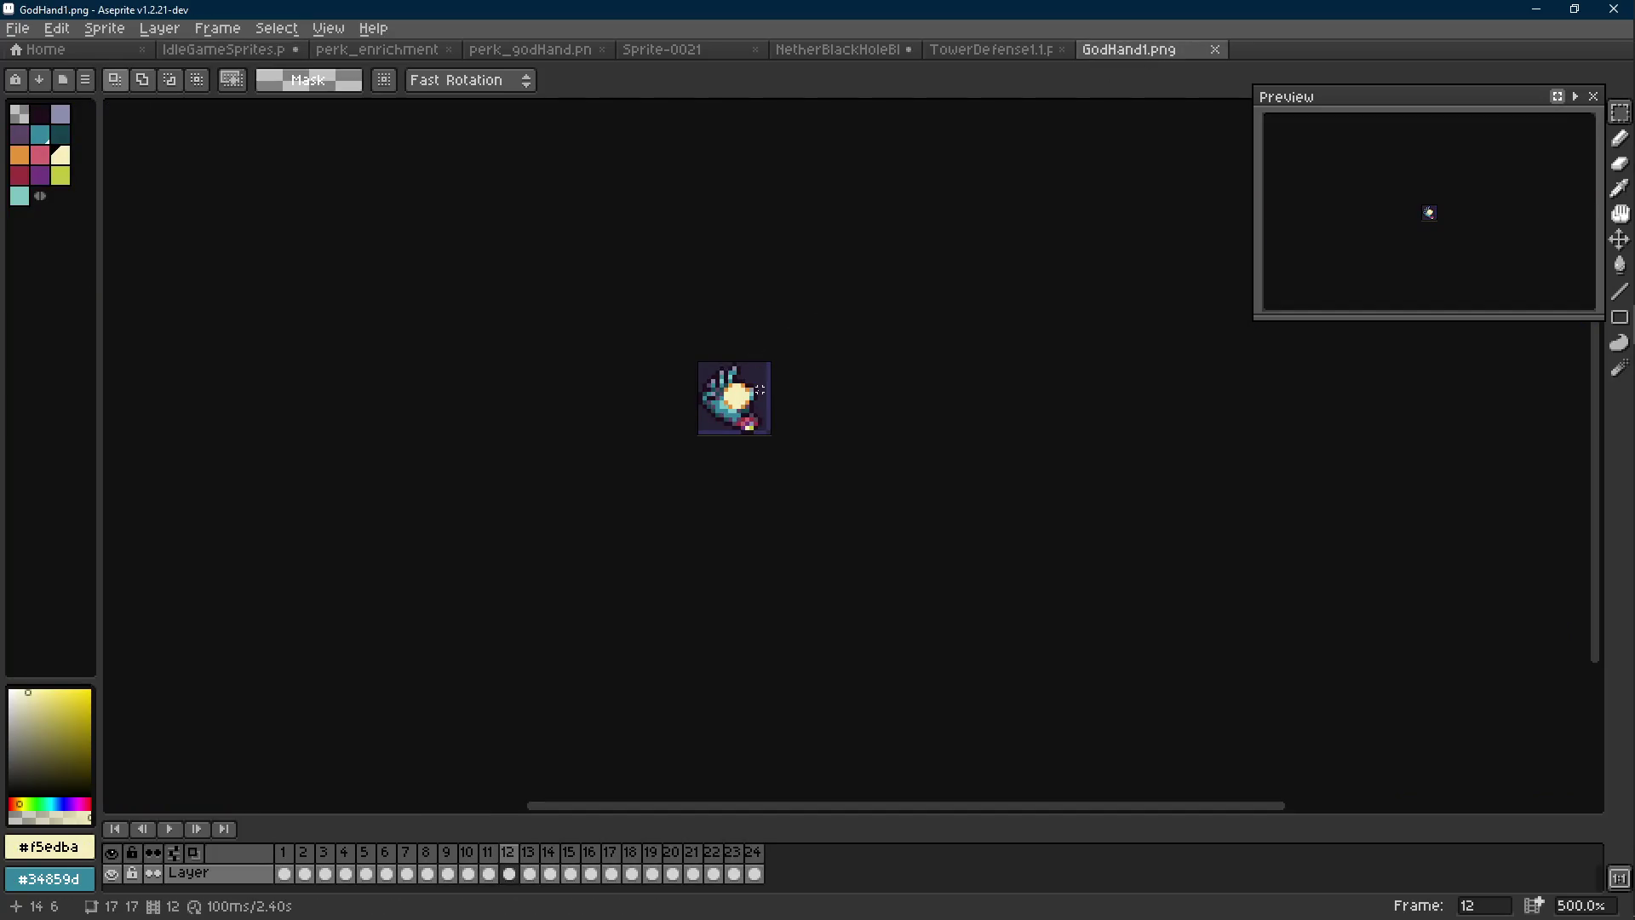
{"action": "scroll", "coordinate": [759, 389], "scroll_direction": "up", "scroll_amount": 4}
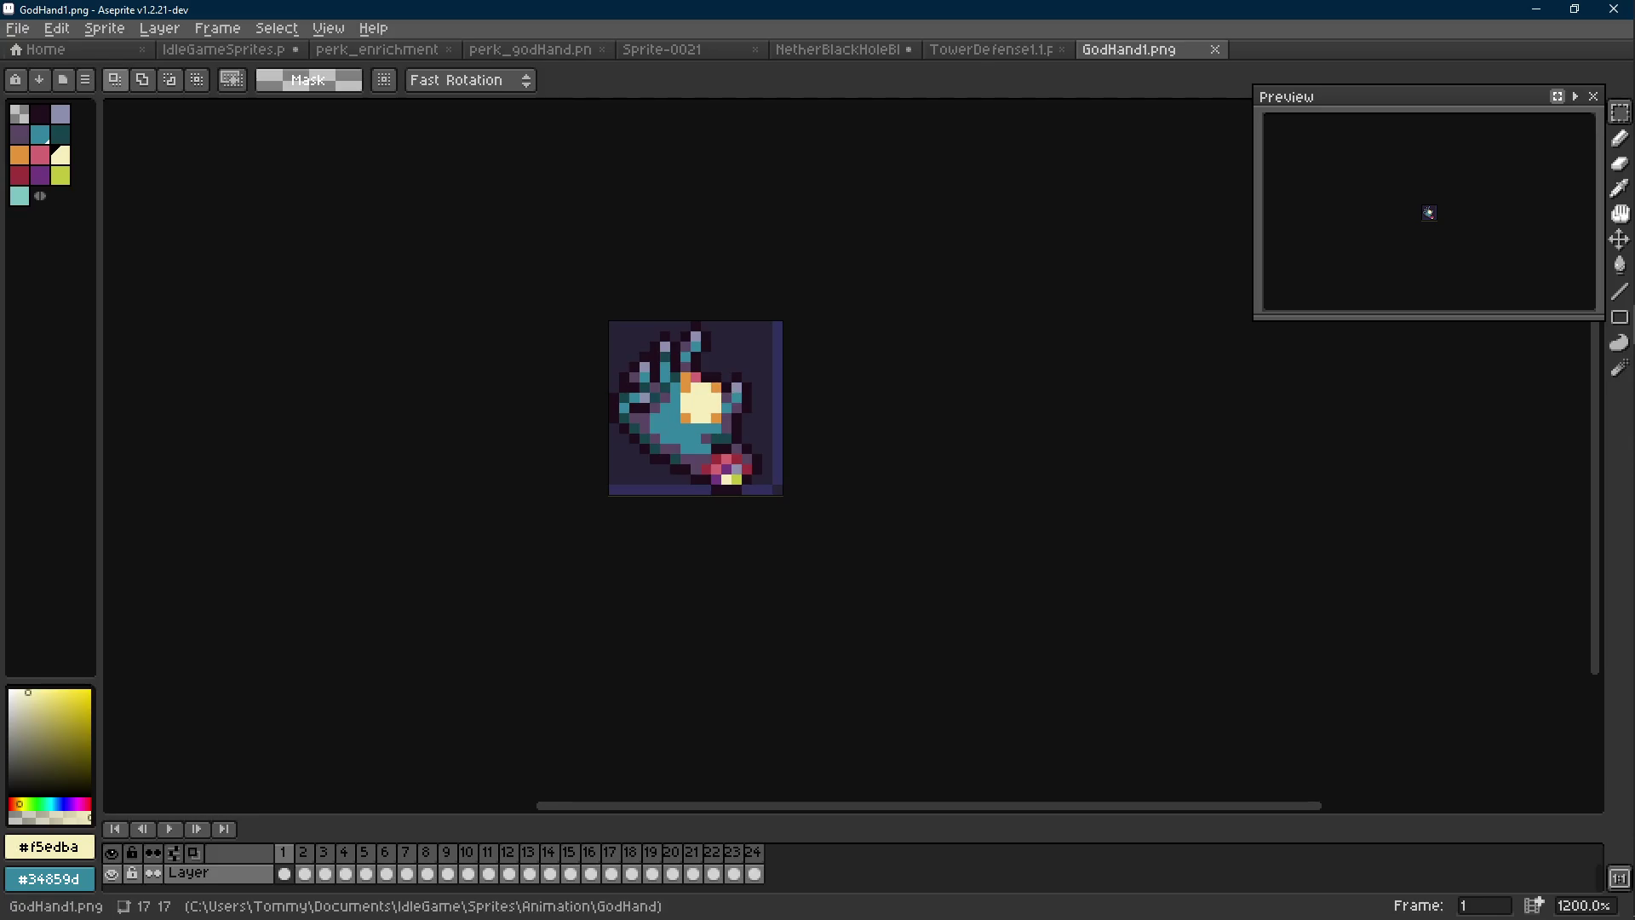
{"action": "left_click_drag", "start_coordinate": [767, 417], "coordinate": [747, 431]}
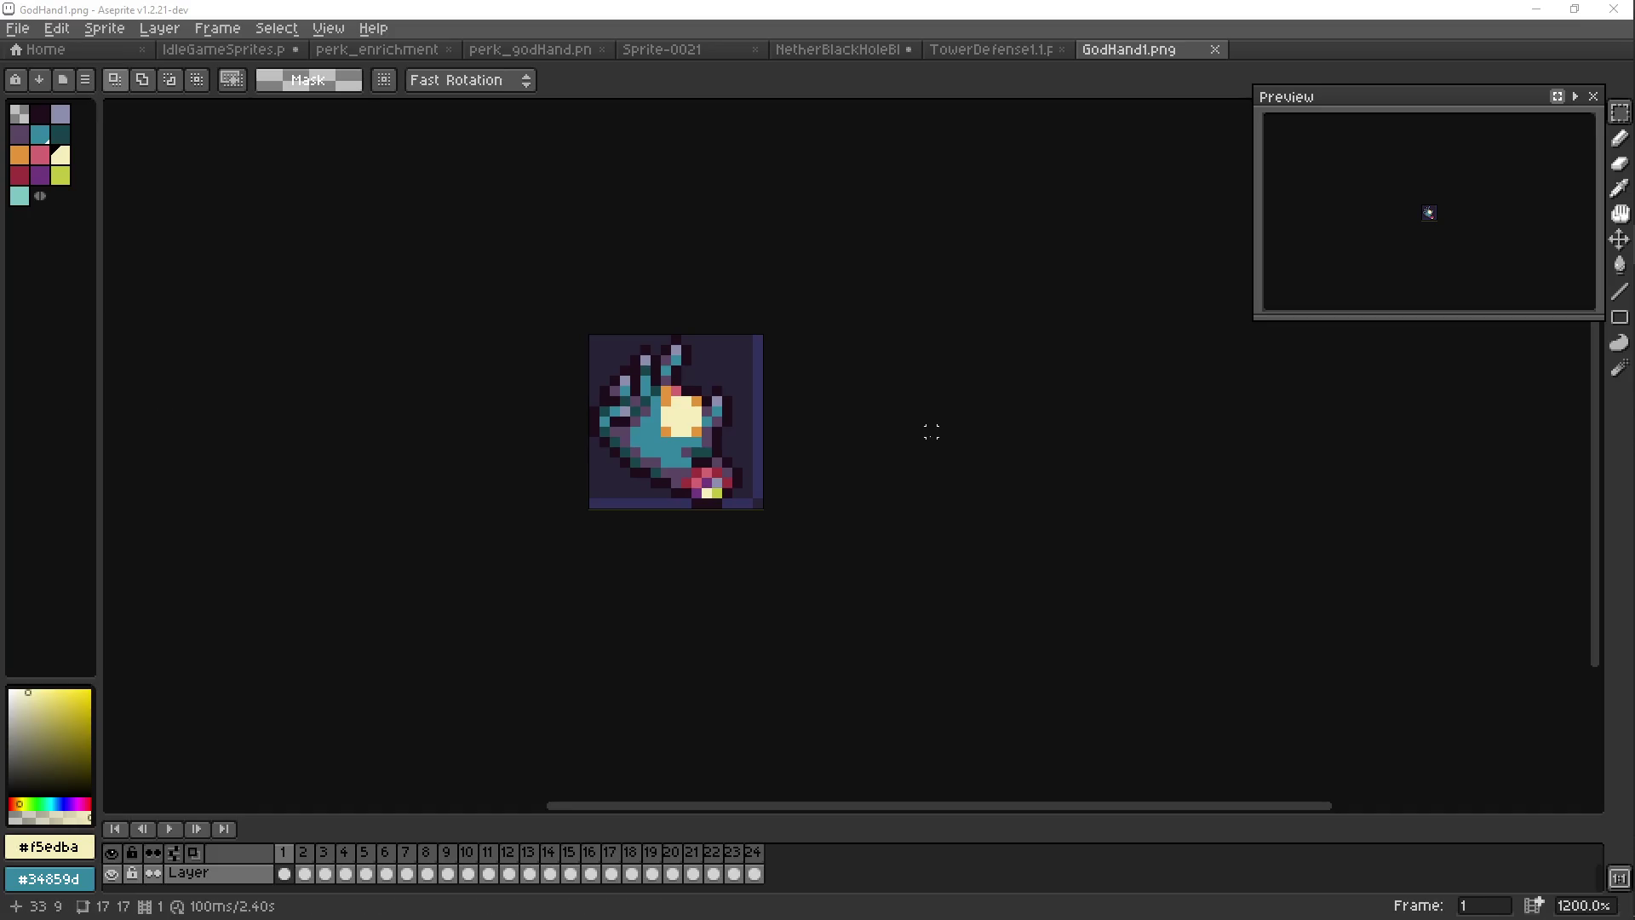
{"action": "left_click_drag", "start_coordinate": [754, 411], "coordinate": [768, 395]}
{"action": "key", "text": "Return"}
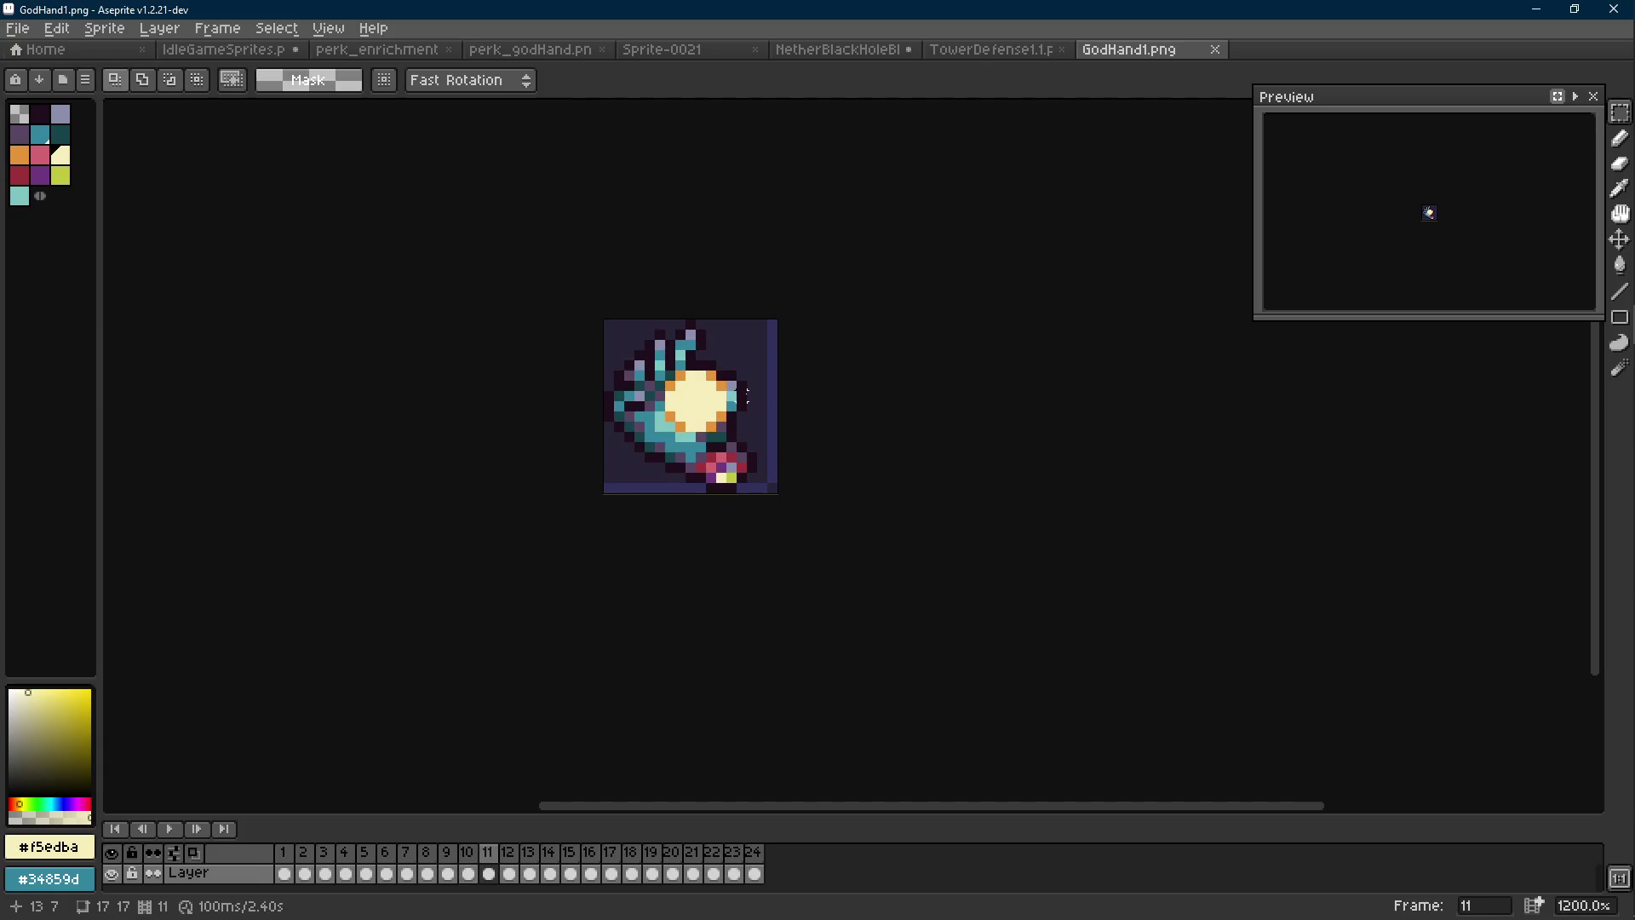
{"action": "scroll", "coordinate": [747, 395], "scroll_direction": "down", "scroll_amount": 5}
{"action": "scroll", "coordinate": [747, 395], "scroll_direction": "down", "scroll_amount": 1}
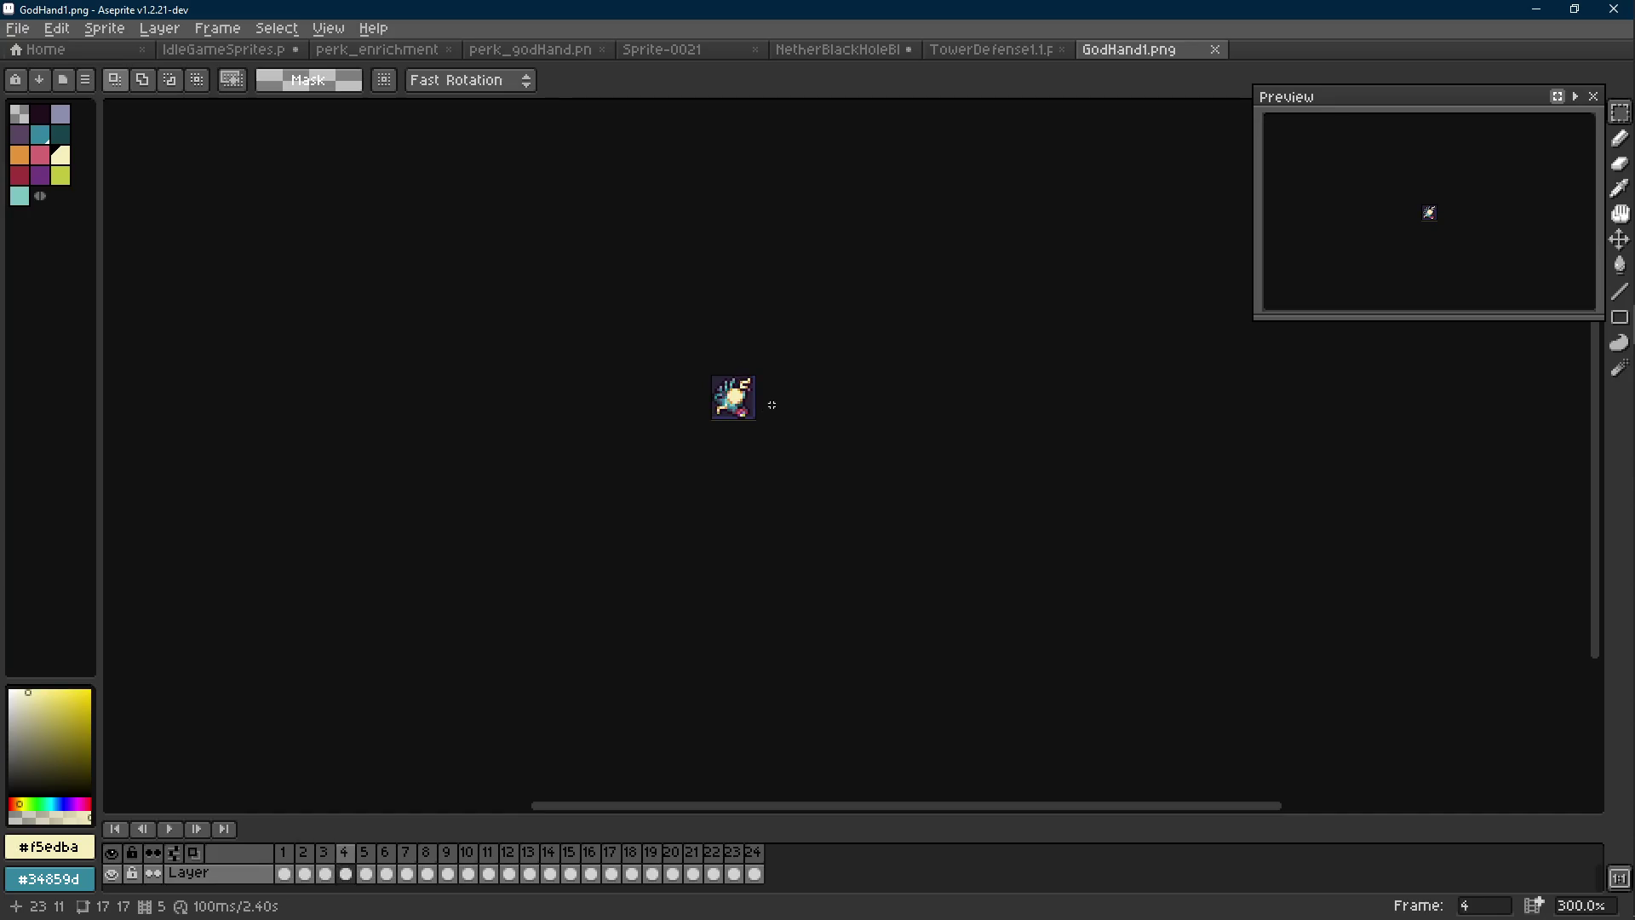
{"action": "key", "text": "Return"}
{"action": "scroll", "coordinate": [748, 409], "scroll_direction": "up", "scroll_amount": 6}
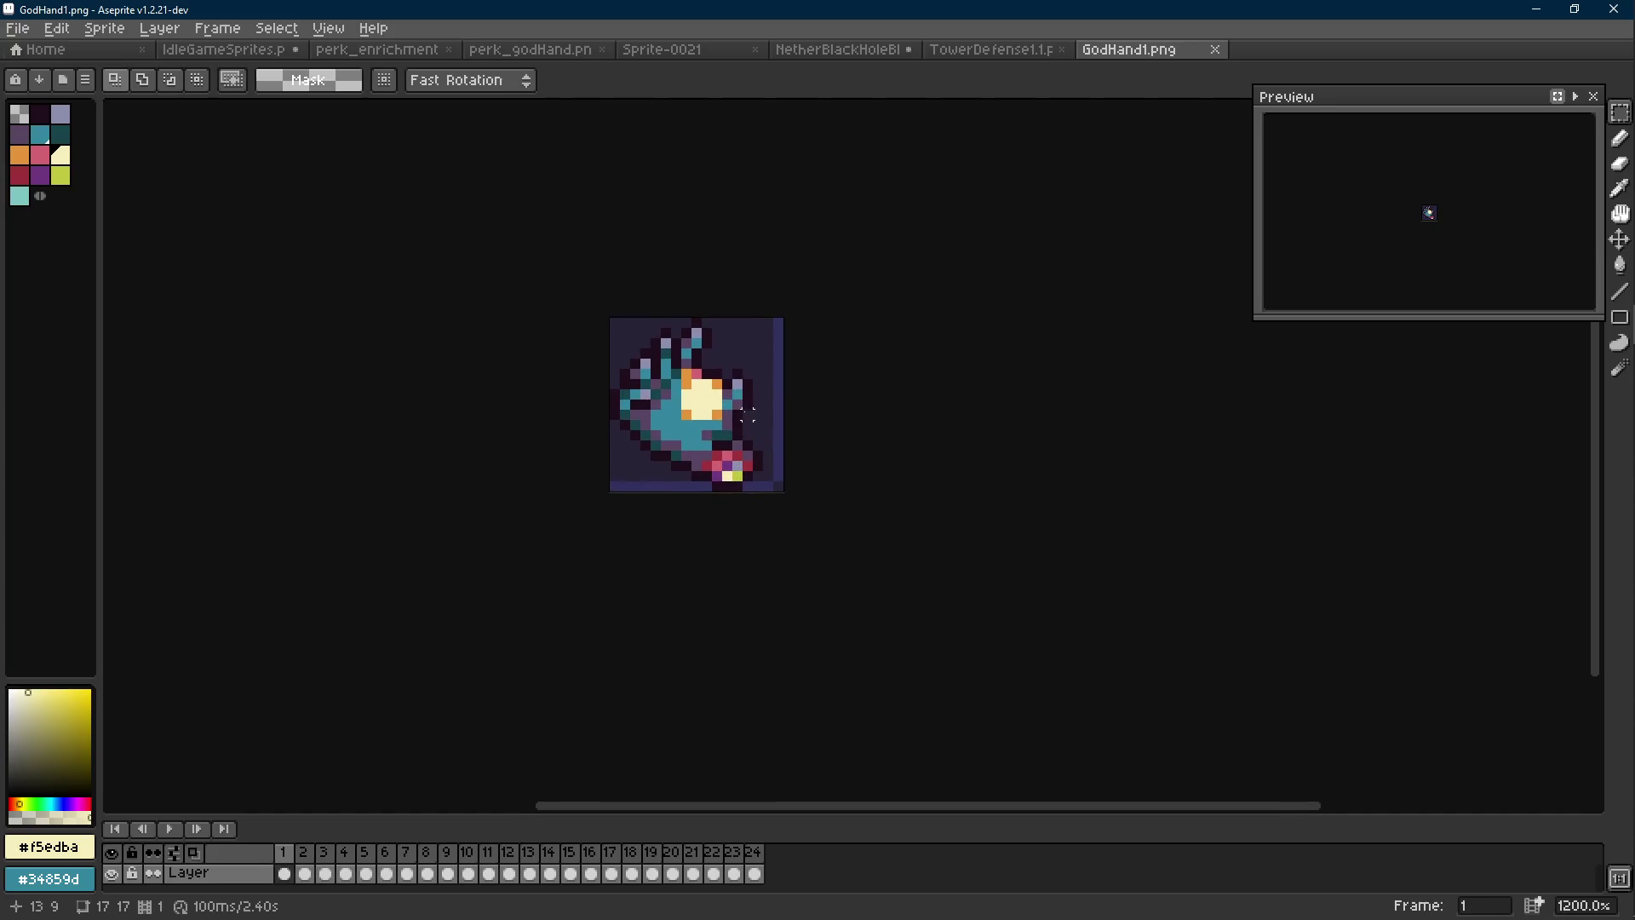
{"action": "scroll", "coordinate": [735, 399], "scroll_direction": "up", "scroll_amount": 1}
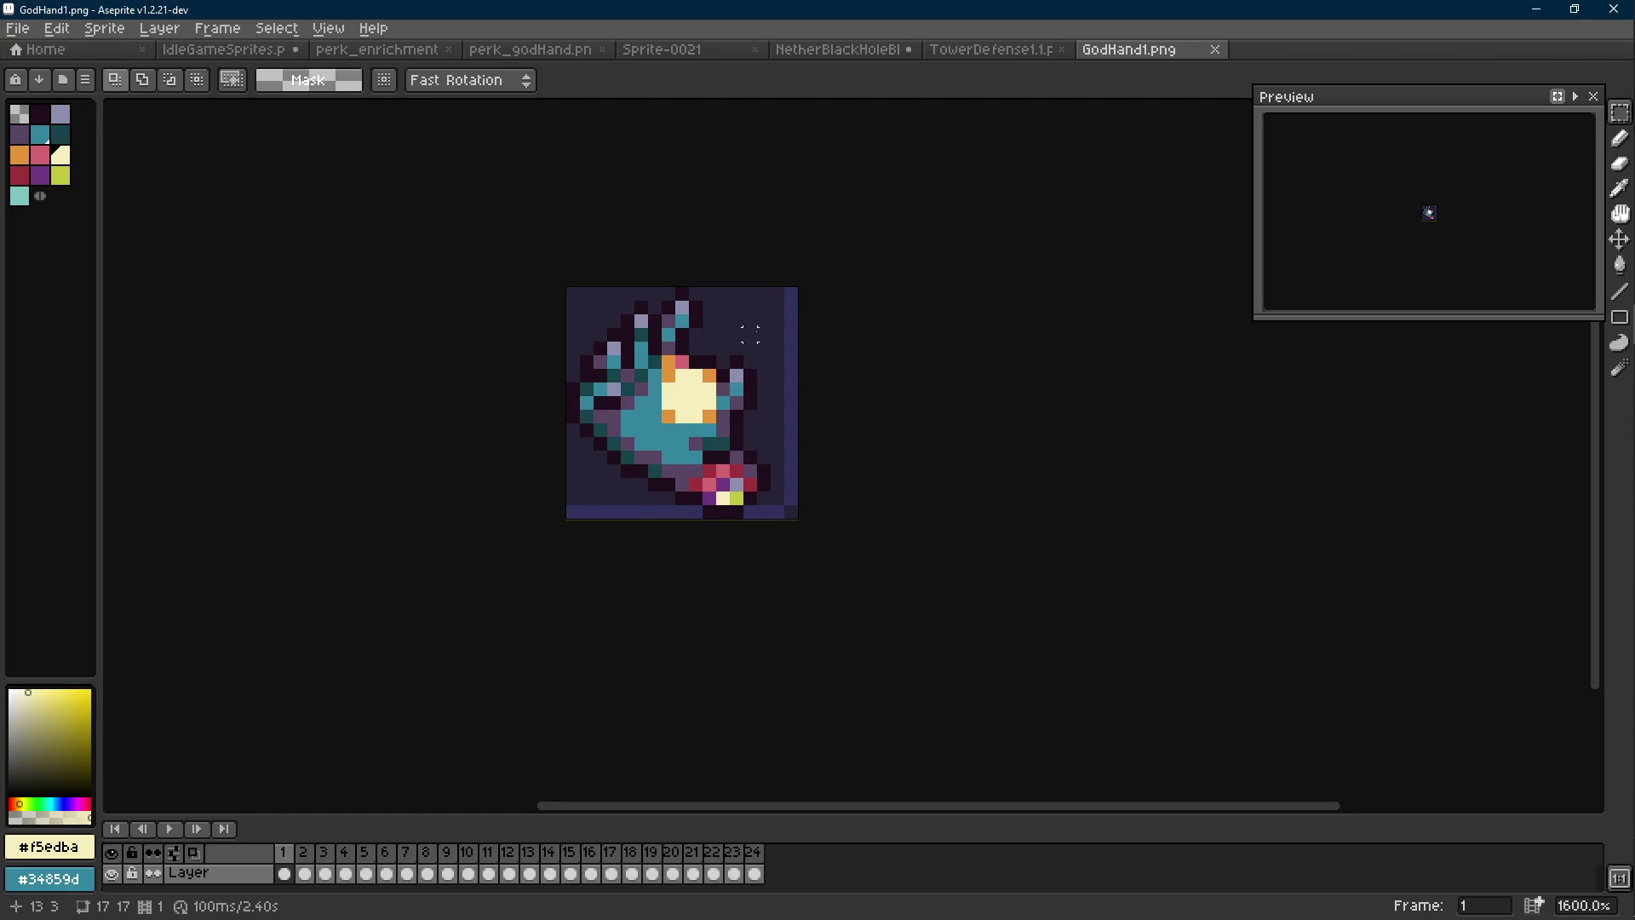
{"action": "scroll", "coordinate": [694, 356], "scroll_direction": "up", "scroll_amount": 1}
{"action": "key", "text": "i"}
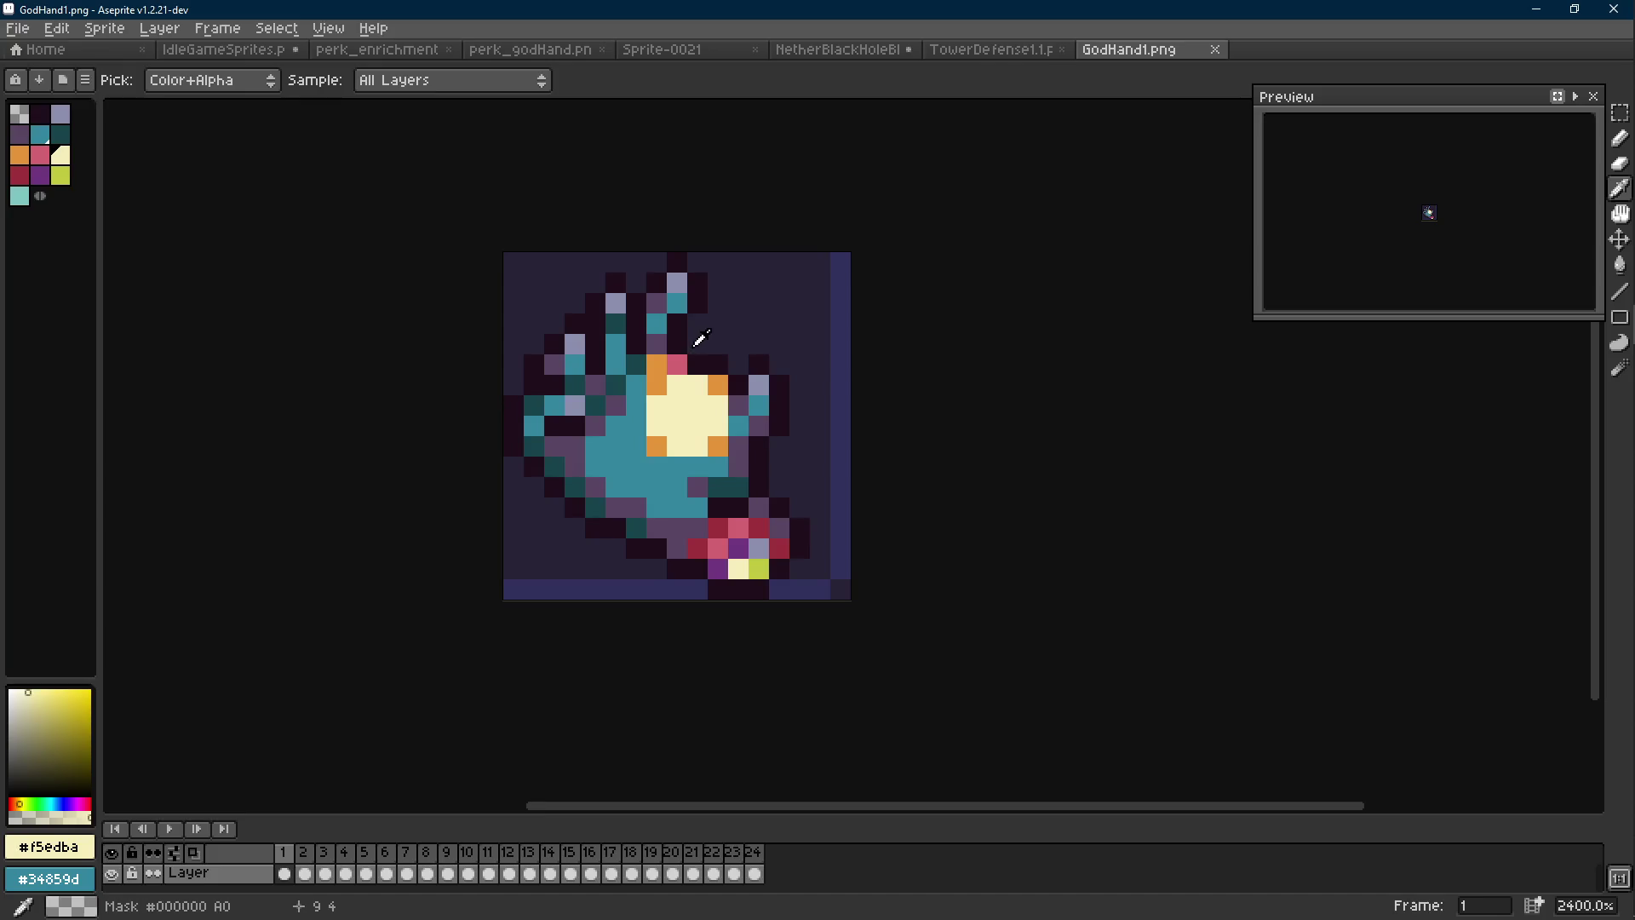
Replace the hand's dark outline, purple and teal colours with transparent mask
{"action": "right_click", "coordinate": [709, 332]}
{"action": "left_click", "coordinate": [679, 323]}
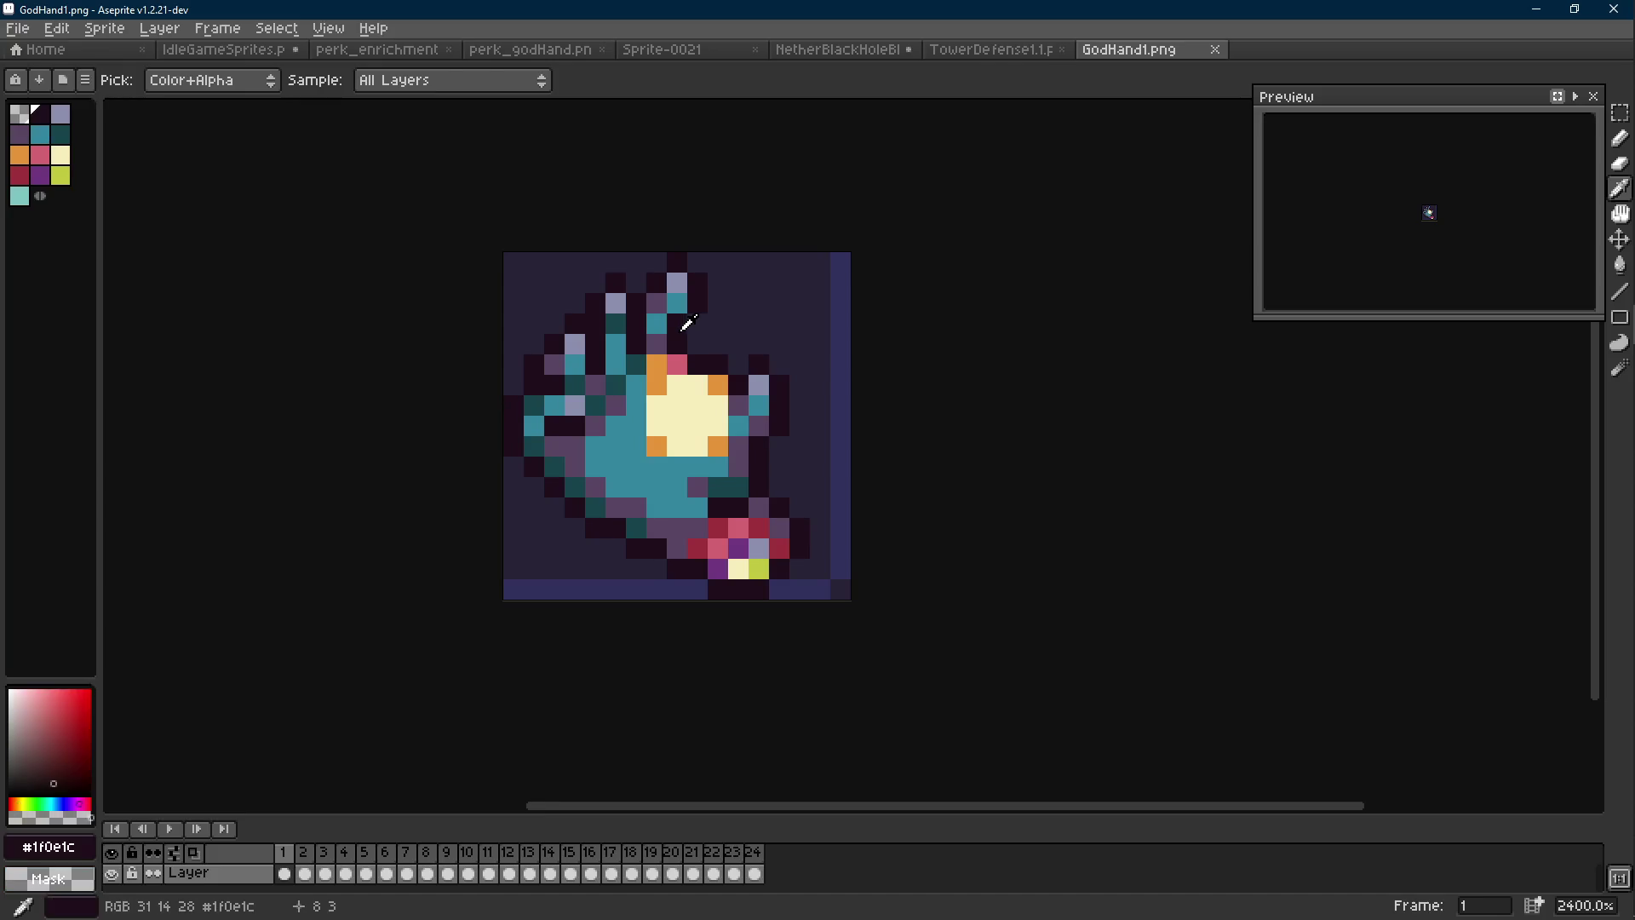
{"action": "key", "text": "shift+r"}
{"action": "key", "text": "Return"}
{"action": "left_click", "coordinate": [656, 337]}
{"action": "key", "text": "shift+r"}
{"action": "key", "text": "Return"}
{"action": "left_click", "coordinate": [679, 304]}
{"action": "key", "text": "shift+r"}
{"action": "left_click", "coordinate": [679, 304]}
Mask out the grey-blue fingertip and dark teal shading colours as well
{"action": "left_click", "coordinate": [677, 284]}
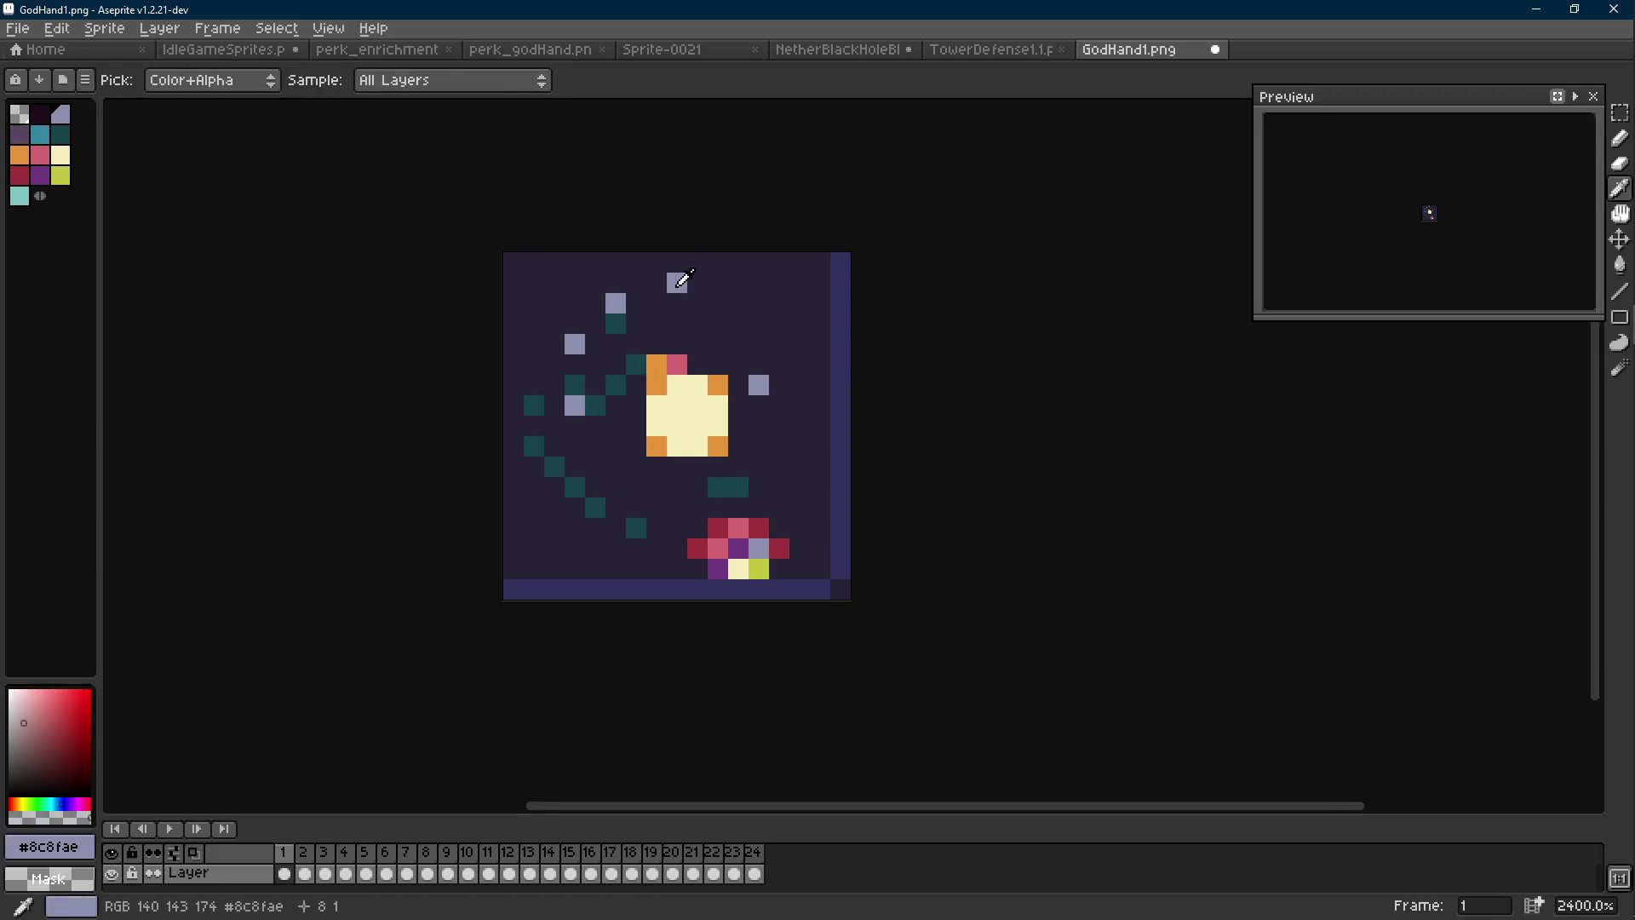
{"action": "key", "text": "shift+r"}
{"action": "key", "text": "Return"}
{"action": "left_click", "coordinate": [723, 498]}
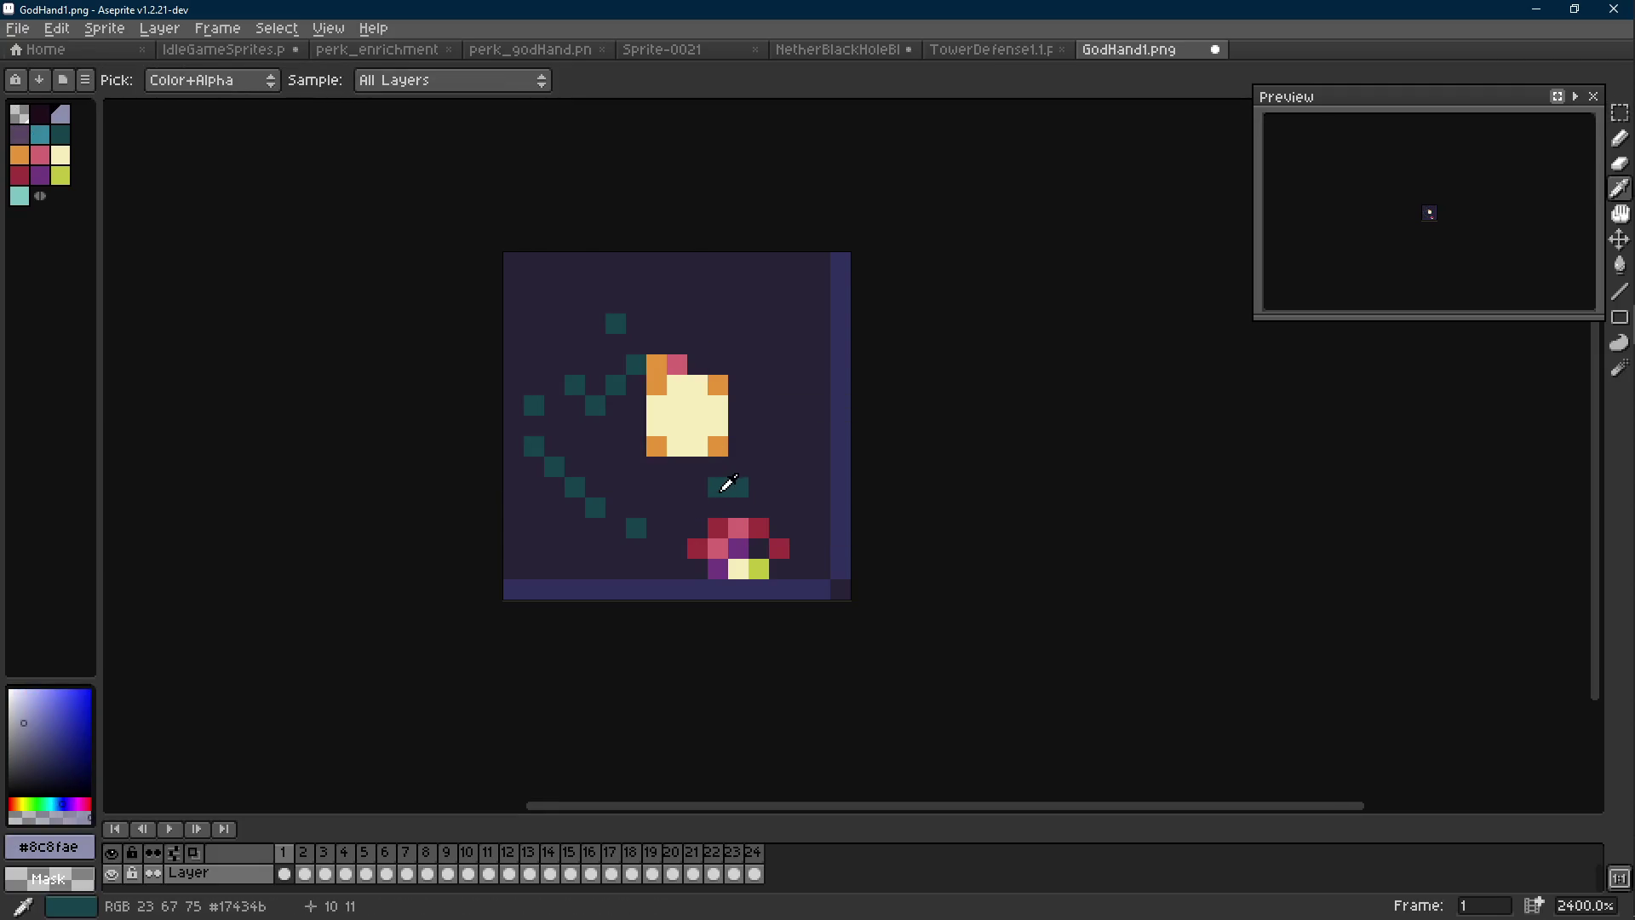
{"action": "key", "text": "shift+r"}
{"action": "left_click", "coordinate": [650, 313]}
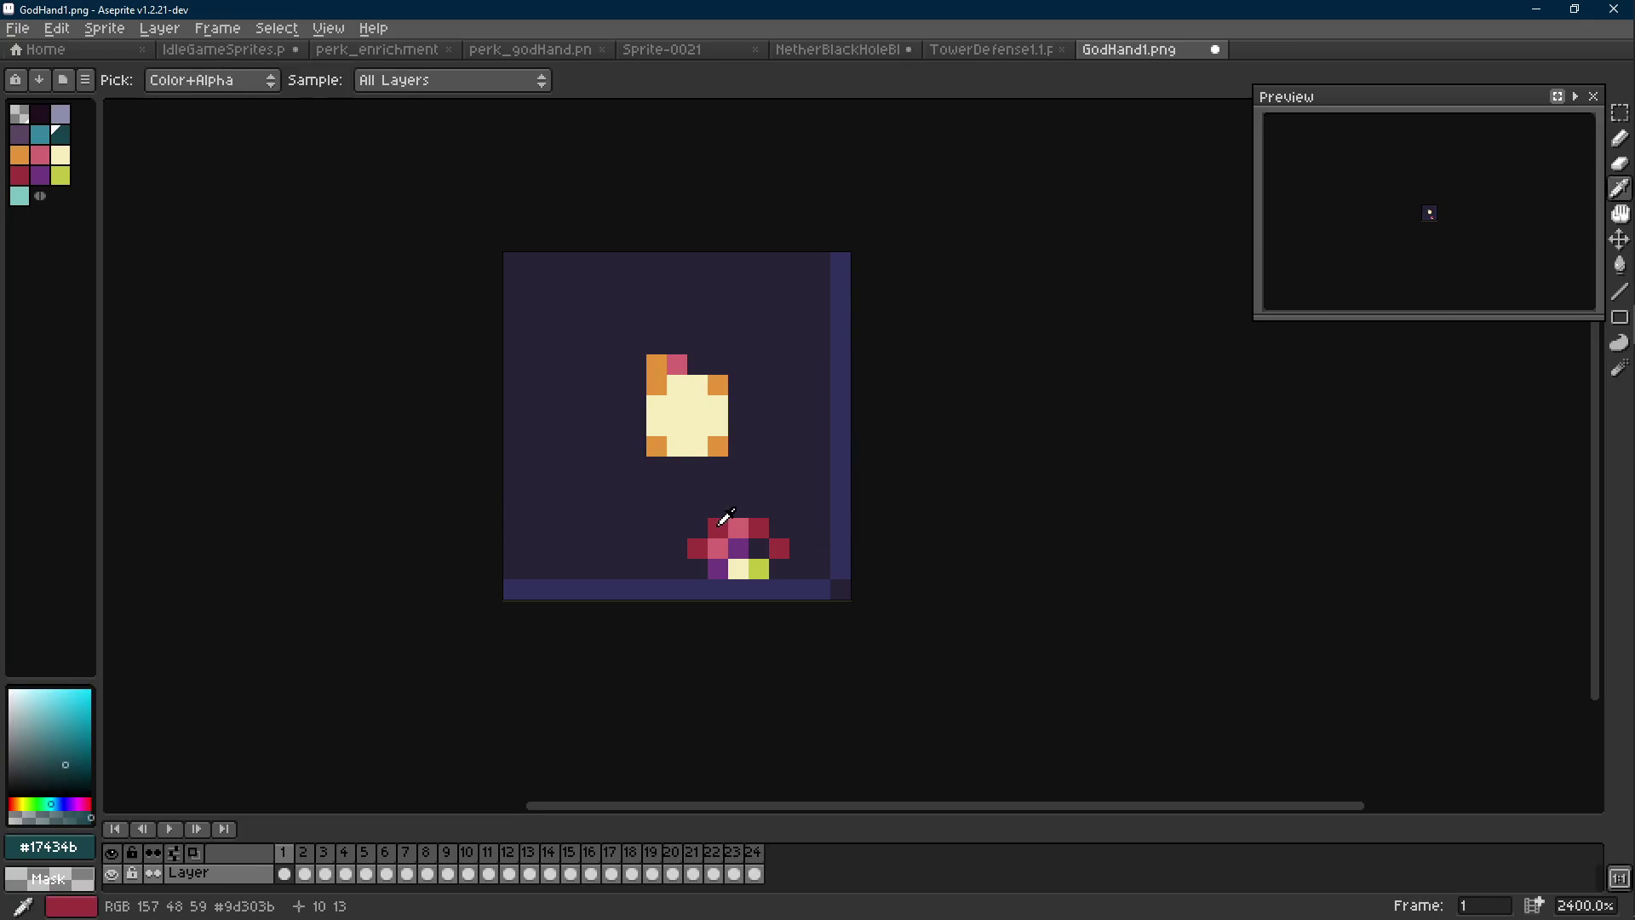
Erase the leftover lower gem pixels in frames 1 through 3
{"action": "key", "text": "e"}
{"action": "mouse_move", "coordinate": [696, 527]}
{"action": "left_mouse_down"}
{"action": "mouse_move", "coordinate": [752, 565]}
{"action": "mouse_move", "coordinate": [775, 548]}
{"action": "mouse_move", "coordinate": [819, 568]}
{"action": "left_mouse_up"}
{"action": "key", "text": "Right"}
{"action": "left_click", "coordinate": [758, 528]}
{"action": "key", "text": "Right"}
{"action": "mouse_move", "coordinate": [708, 528]}
{"action": "left_mouse_down"}
{"action": "mouse_move", "coordinate": [777, 547]}
{"action": "mouse_move", "coordinate": [773, 565]}
{"action": "mouse_move", "coordinate": [777, 525]}
{"action": "mouse_move", "coordinate": [748, 566]}
{"action": "left_mouse_up"}
{"action": "key", "text": "Right"}
Mask the light teal in frame 4 and erase frame 5's lower red and pink pixels
{"action": "key", "text": "i"}
{"action": "left_click", "coordinate": [673, 490]}
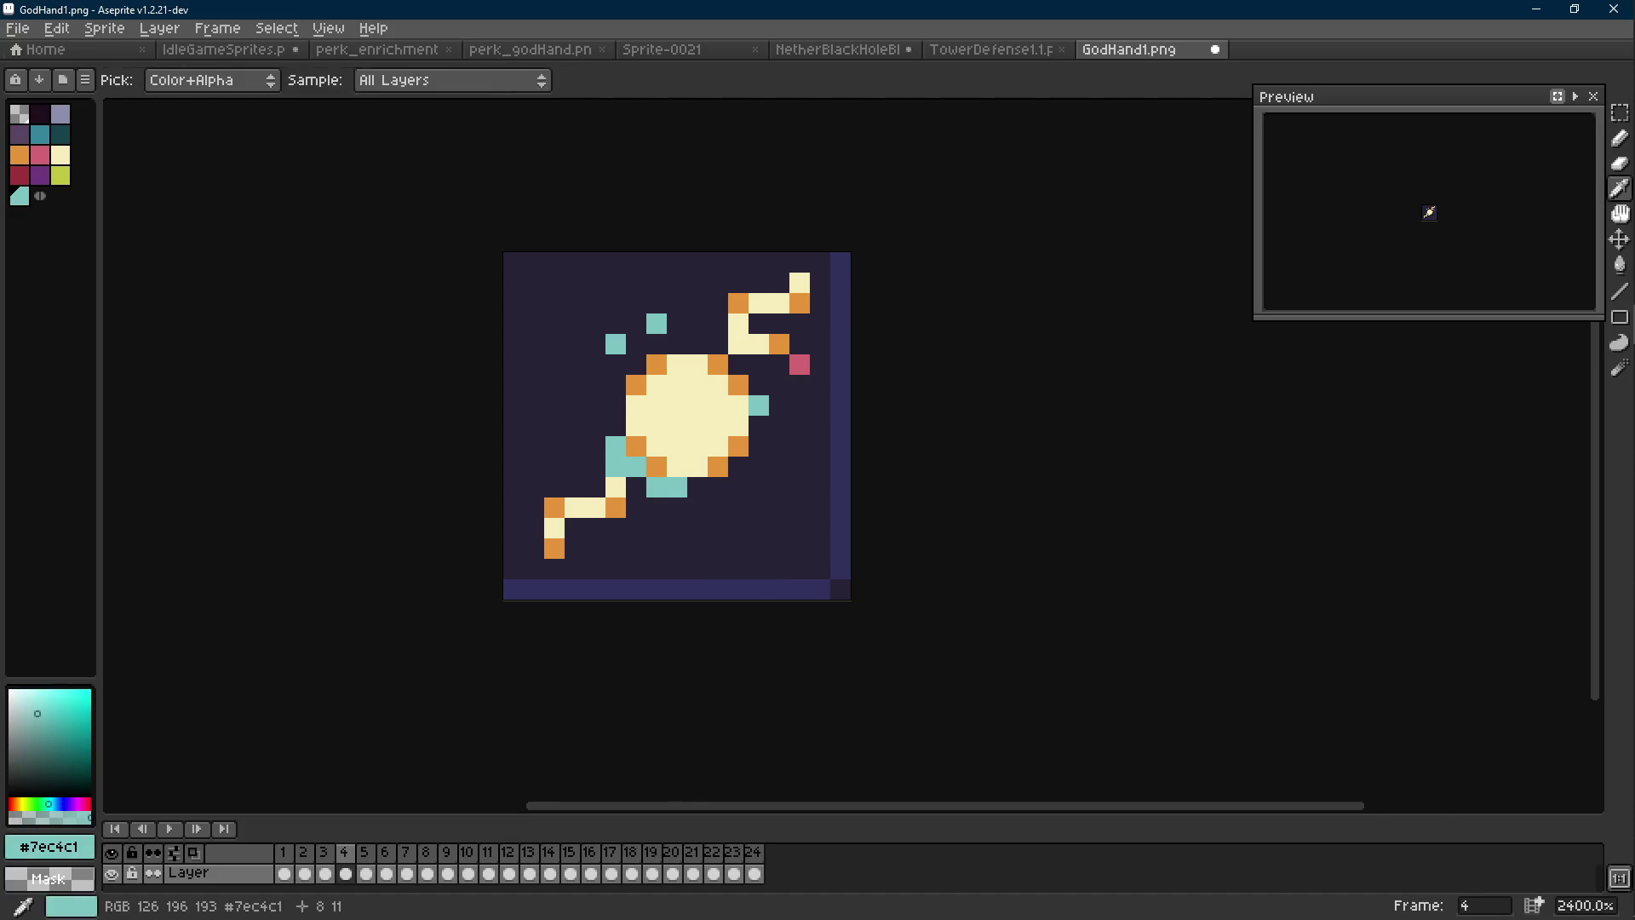
{"action": "key", "text": "m"}
{"action": "key", "text": "shift+r"}
{"action": "left_click", "coordinate": [652, 310]}
{"action": "key", "text": "Right"}
{"action": "key", "text": "e"}
{"action": "mouse_move", "coordinate": [715, 528]}
{"action": "left_mouse_down"}
{"action": "mouse_move", "coordinate": [778, 526]}
{"action": "mouse_move", "coordinate": [675, 565]}
{"action": "mouse_move", "coordinate": [758, 548]}
{"action": "mouse_move", "coordinate": [737, 565]}
{"action": "mouse_move", "coordinate": [737, 548]}
{"action": "mouse_move", "coordinate": [779, 569]}
{"action": "mouse_move", "coordinate": [718, 533]}
{"action": "mouse_move", "coordinate": [752, 565]}
{"action": "mouse_move", "coordinate": [733, 576]}
{"action": "mouse_move", "coordinate": [726, 524]}
{"action": "mouse_move", "coordinate": [778, 565]}
{"action": "mouse_move", "coordinate": [677, 569]}
{"action": "mouse_move", "coordinate": [738, 548]}
{"action": "mouse_move", "coordinate": [750, 562]}
{"action": "mouse_move", "coordinate": [738, 548]}
{"action": "left_mouse_up"}
{"action": "key", "text": "Right"}
{"action": "key", "text": "e"}
{"action": "key", "text": "Right"}
{"action": "key", "text": "Right"}
{"action": "key", "text": "Right"}
{"action": "key", "text": "Right"}
{"action": "key", "text": "Right"}
On frame 12, select the bottom gem and mask out its red pixels
{"action": "key", "text": "m"}
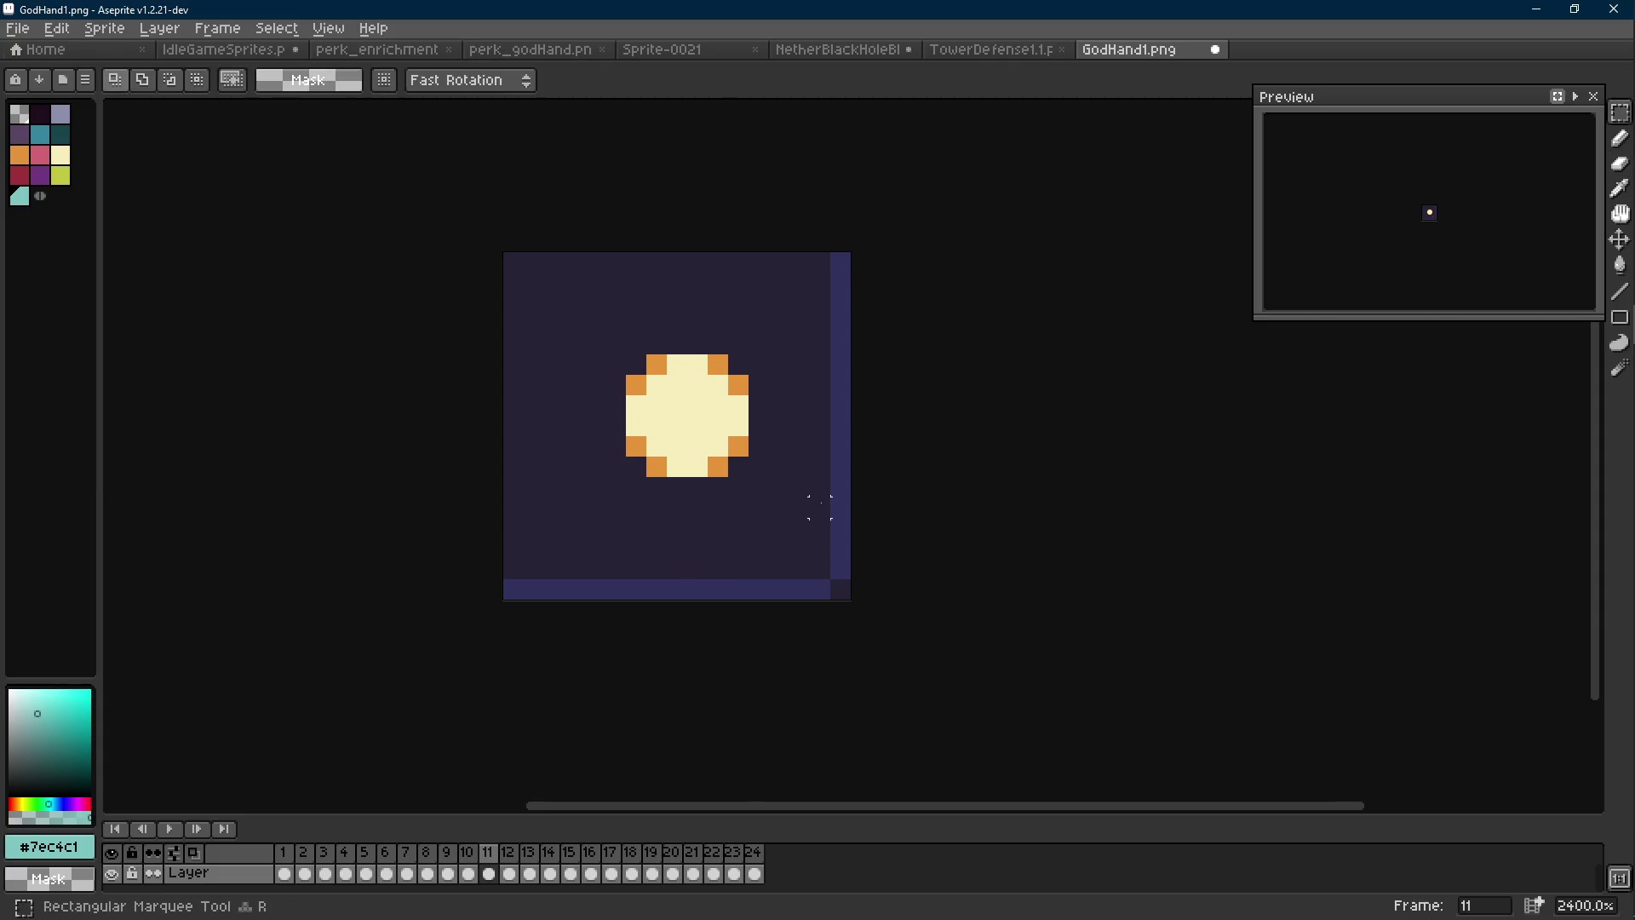
{"action": "key", "text": "Right"}
{"action": "left_click_drag", "start_coordinate": [609, 480], "coordinate": [855, 601]}
{"action": "left_click", "coordinate": [942, 507]}
{"action": "left_click_drag", "start_coordinate": [789, 518], "coordinate": [666, 602]}
{"action": "scroll", "coordinate": [726, 572], "scroll_direction": "up", "scroll_amount": 3}
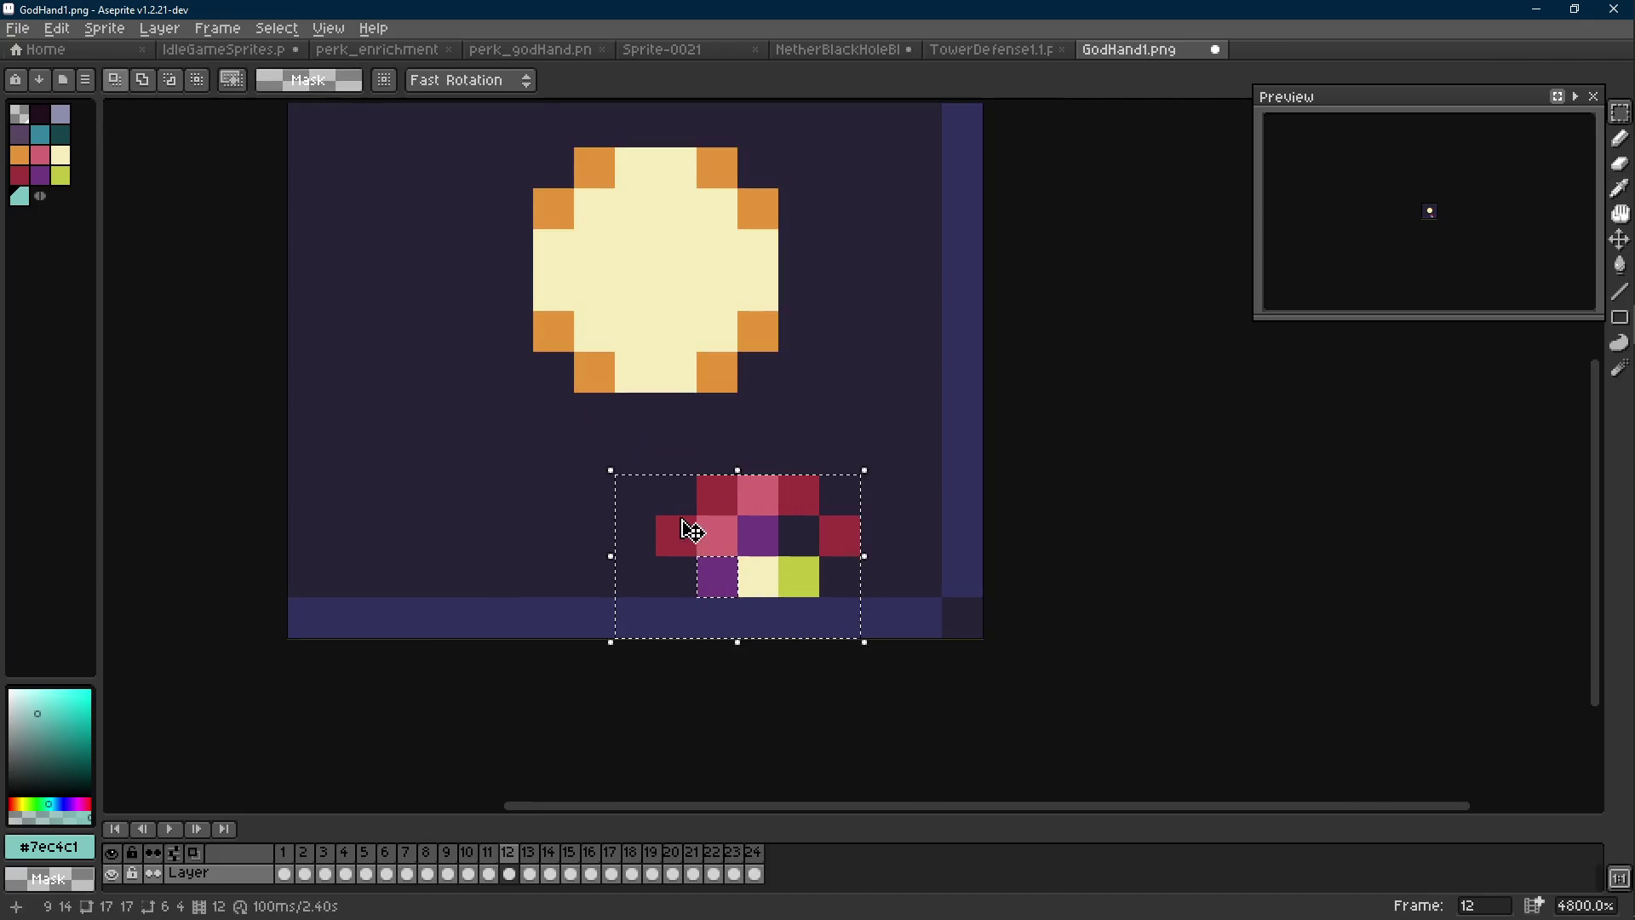
{"action": "left_click", "coordinate": [683, 534], "text": "alt"}
{"action": "key", "text": "shift+r"}
{"action": "left_click", "coordinate": [656, 327]}
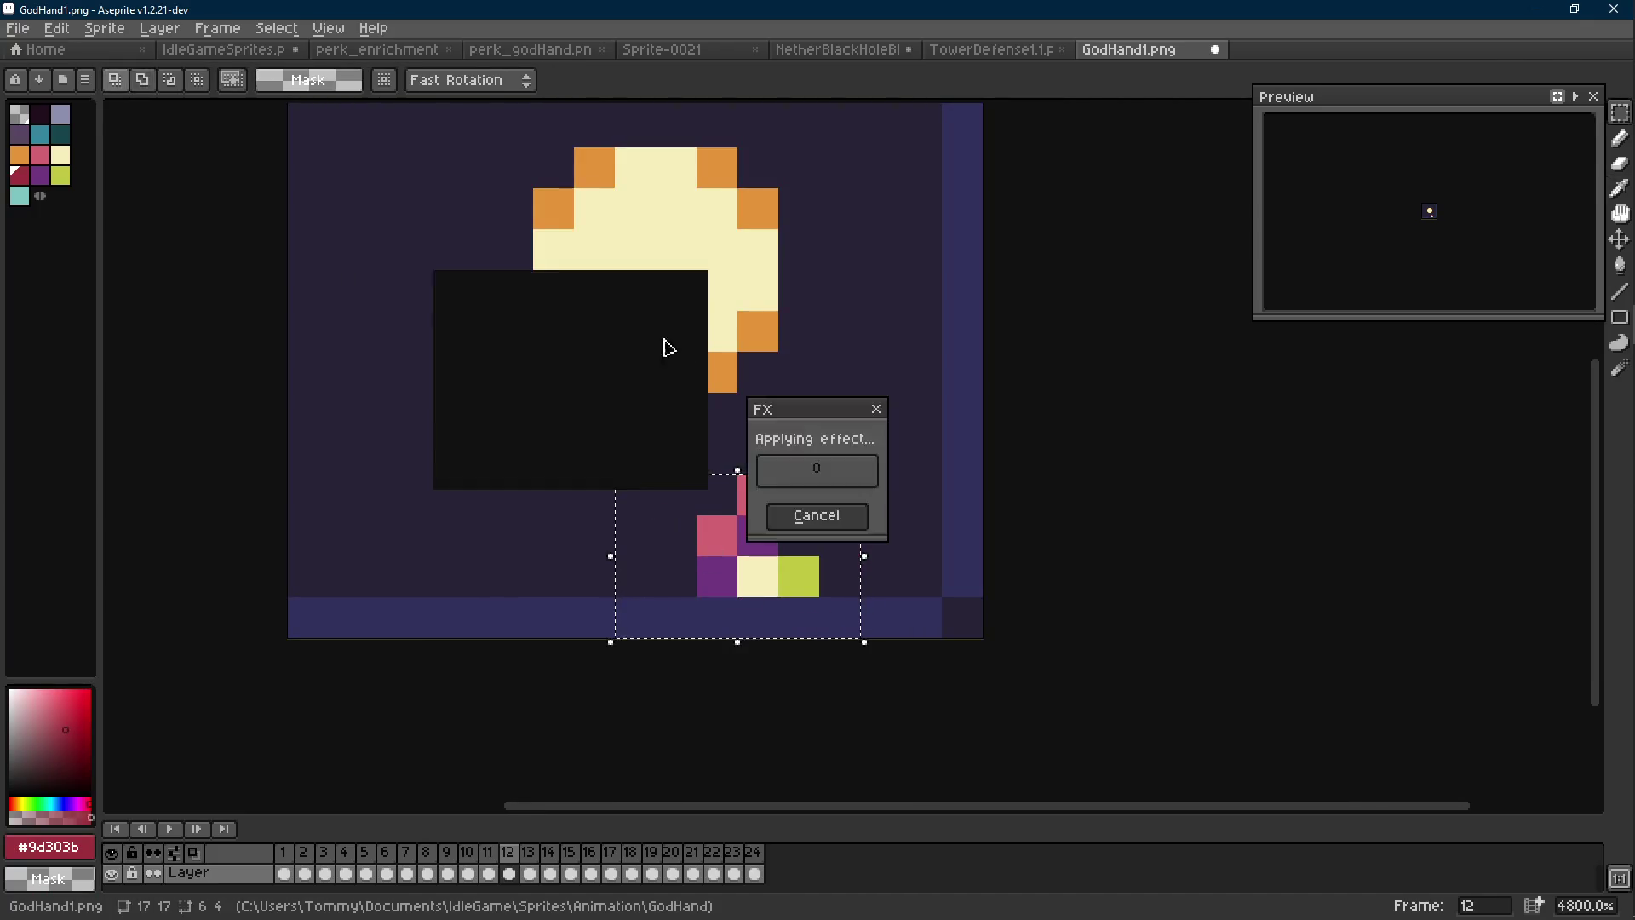
Mask out the pink, purple, cream and green gem pixels, leaving only the orb
{"action": "left_click", "coordinate": [758, 498], "text": "alt"}
{"action": "key", "text": "shift+r"}
{"action": "left_click", "coordinate": [671, 327]}
{"action": "left_click", "coordinate": [758, 528], "text": "alt"}
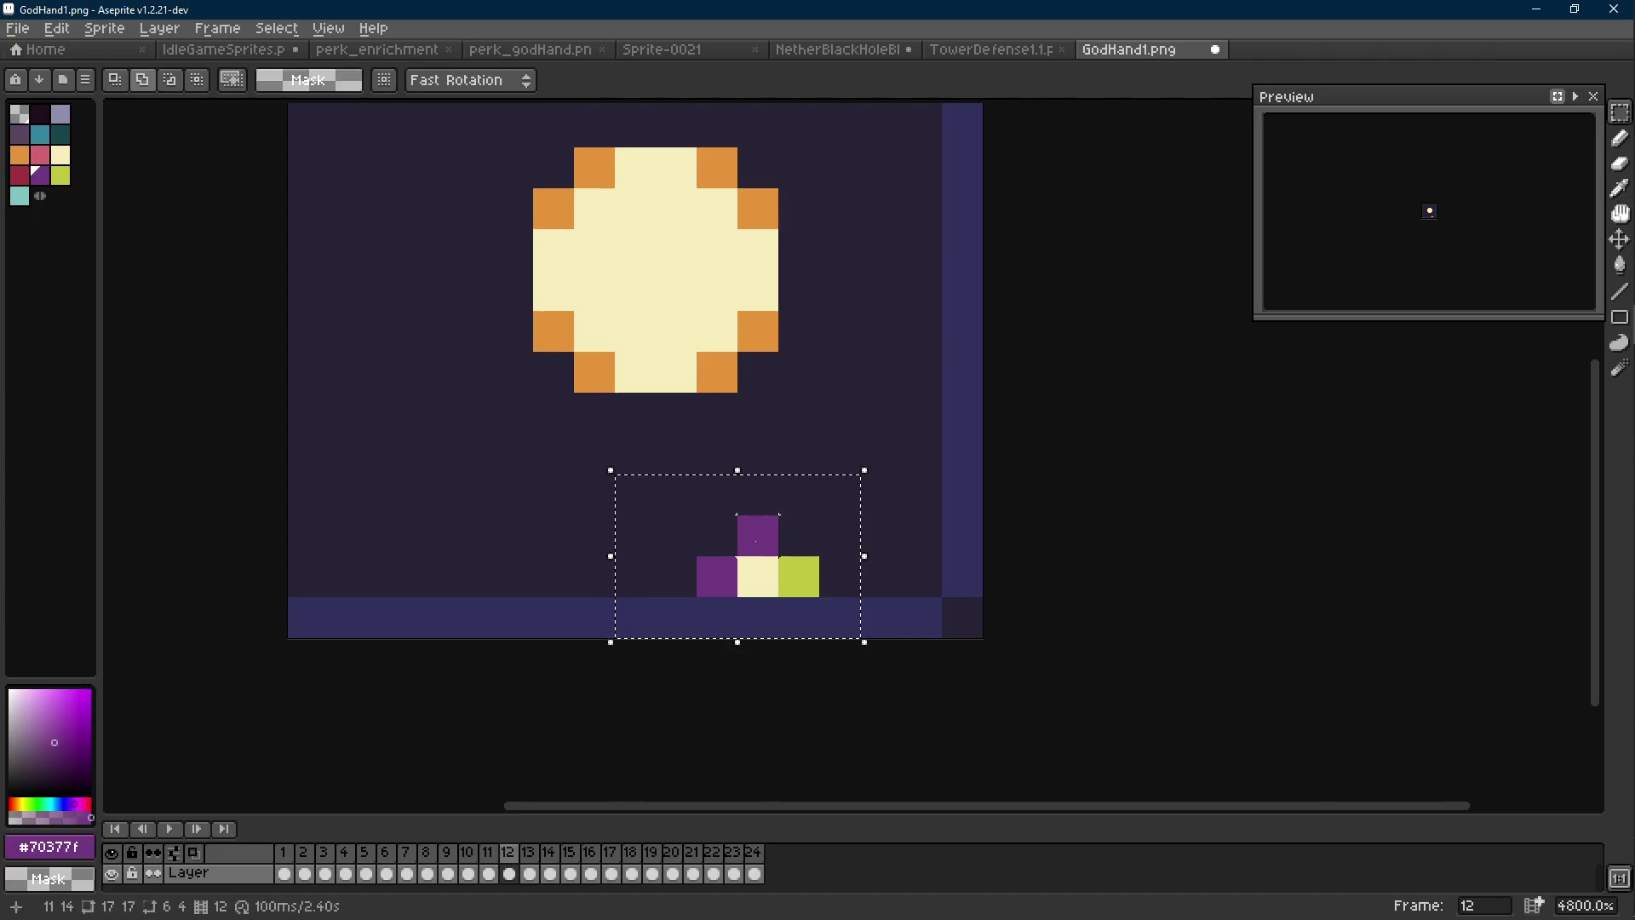
{"action": "key", "text": "shift+r"}
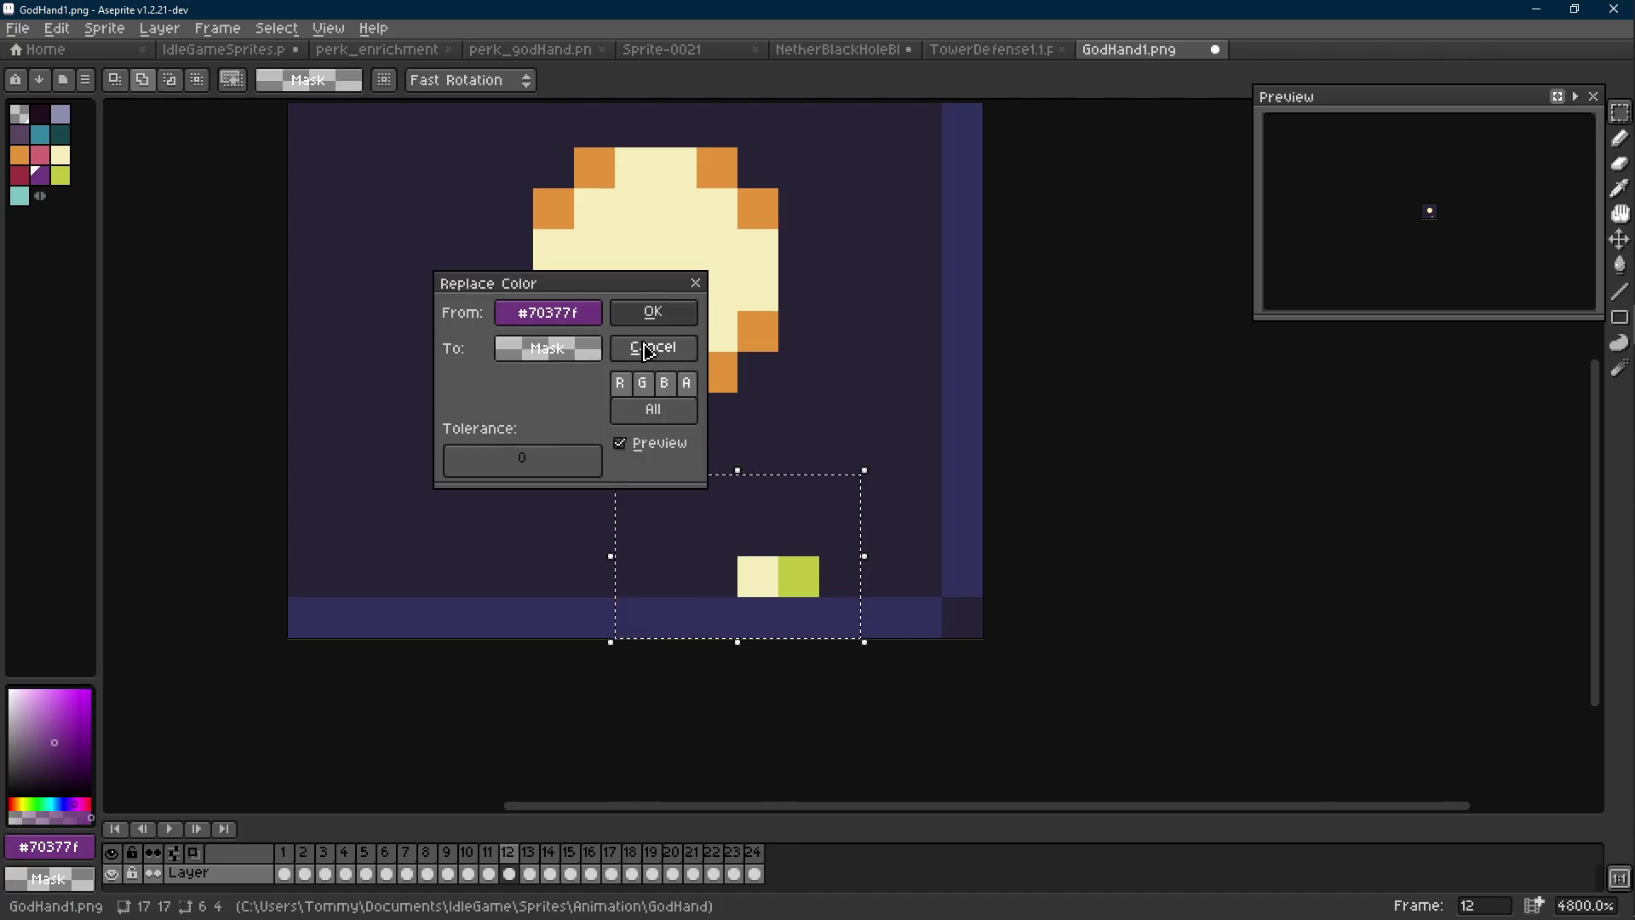
{"action": "left_click", "coordinate": [655, 312]}
{"action": "left_click", "coordinate": [764, 565], "text": "alt"}
{"action": "key", "text": "shift+r"}
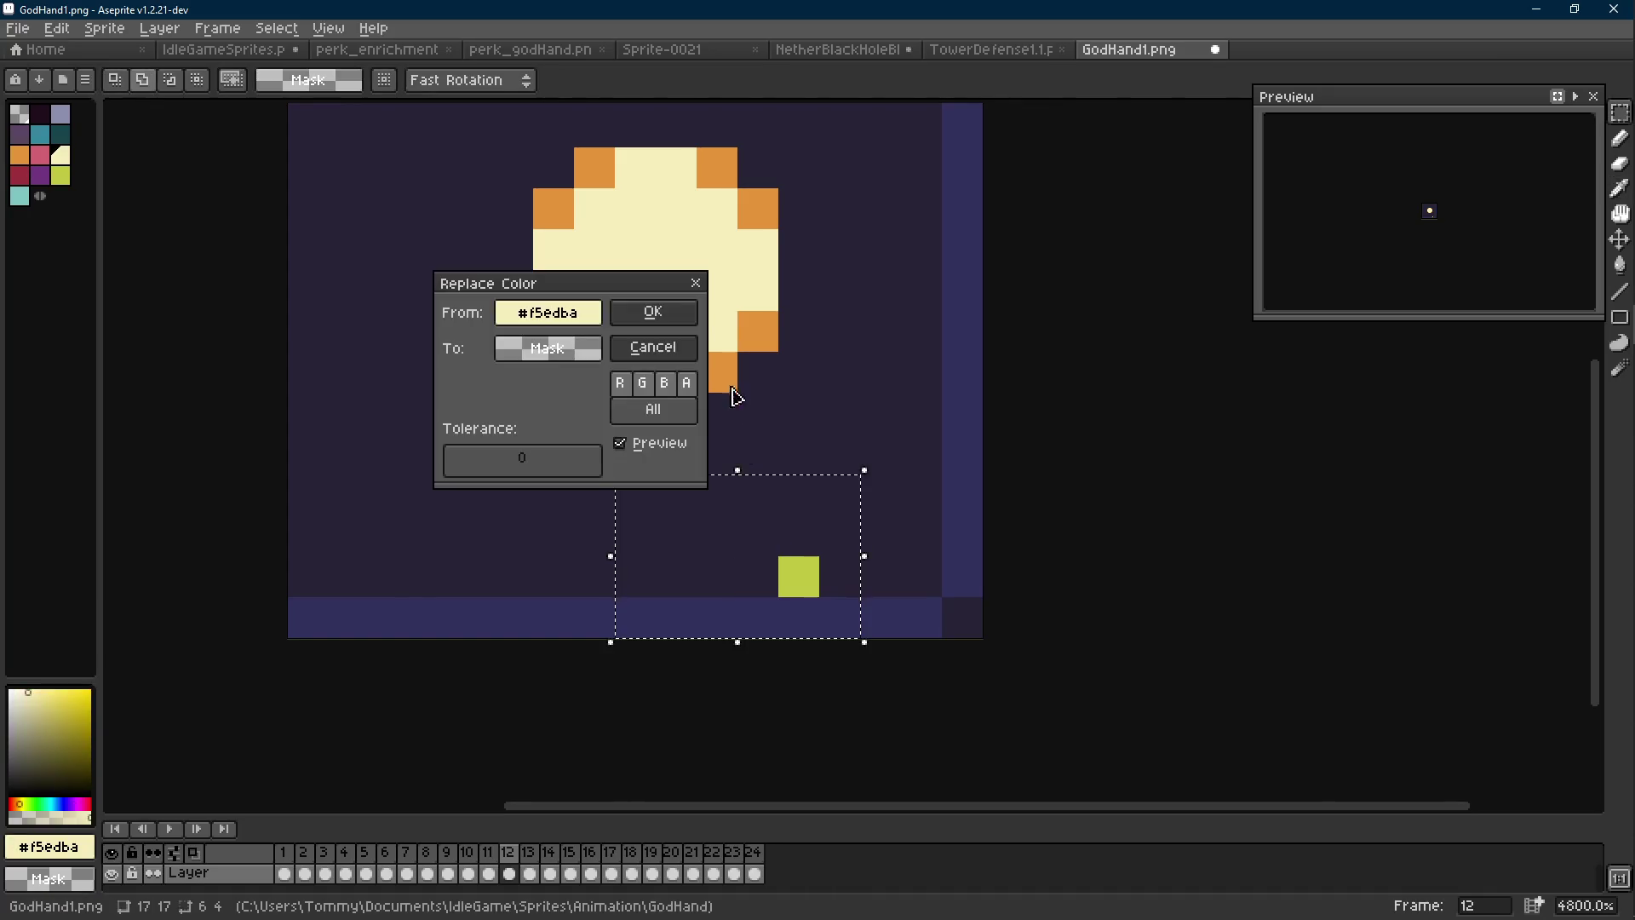
{"action": "left_click", "coordinate": [654, 313]}
{"action": "left_click", "coordinate": [800, 574], "text": "alt"}
{"action": "key", "text": "shift+r"}
{"action": "left_click", "coordinate": [653, 312]}
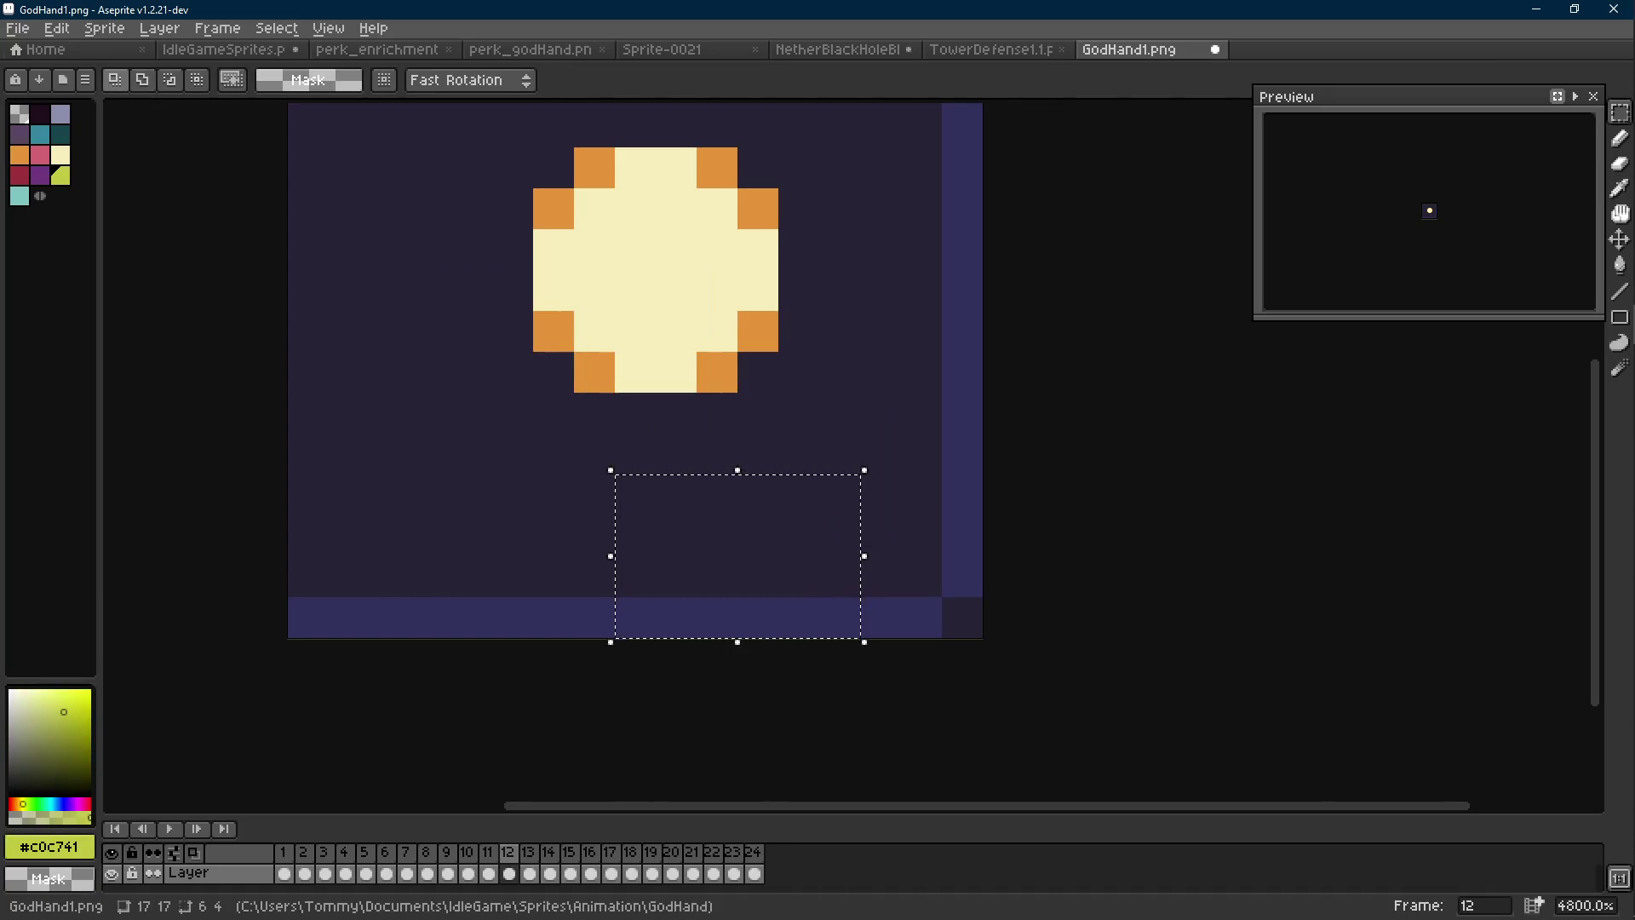
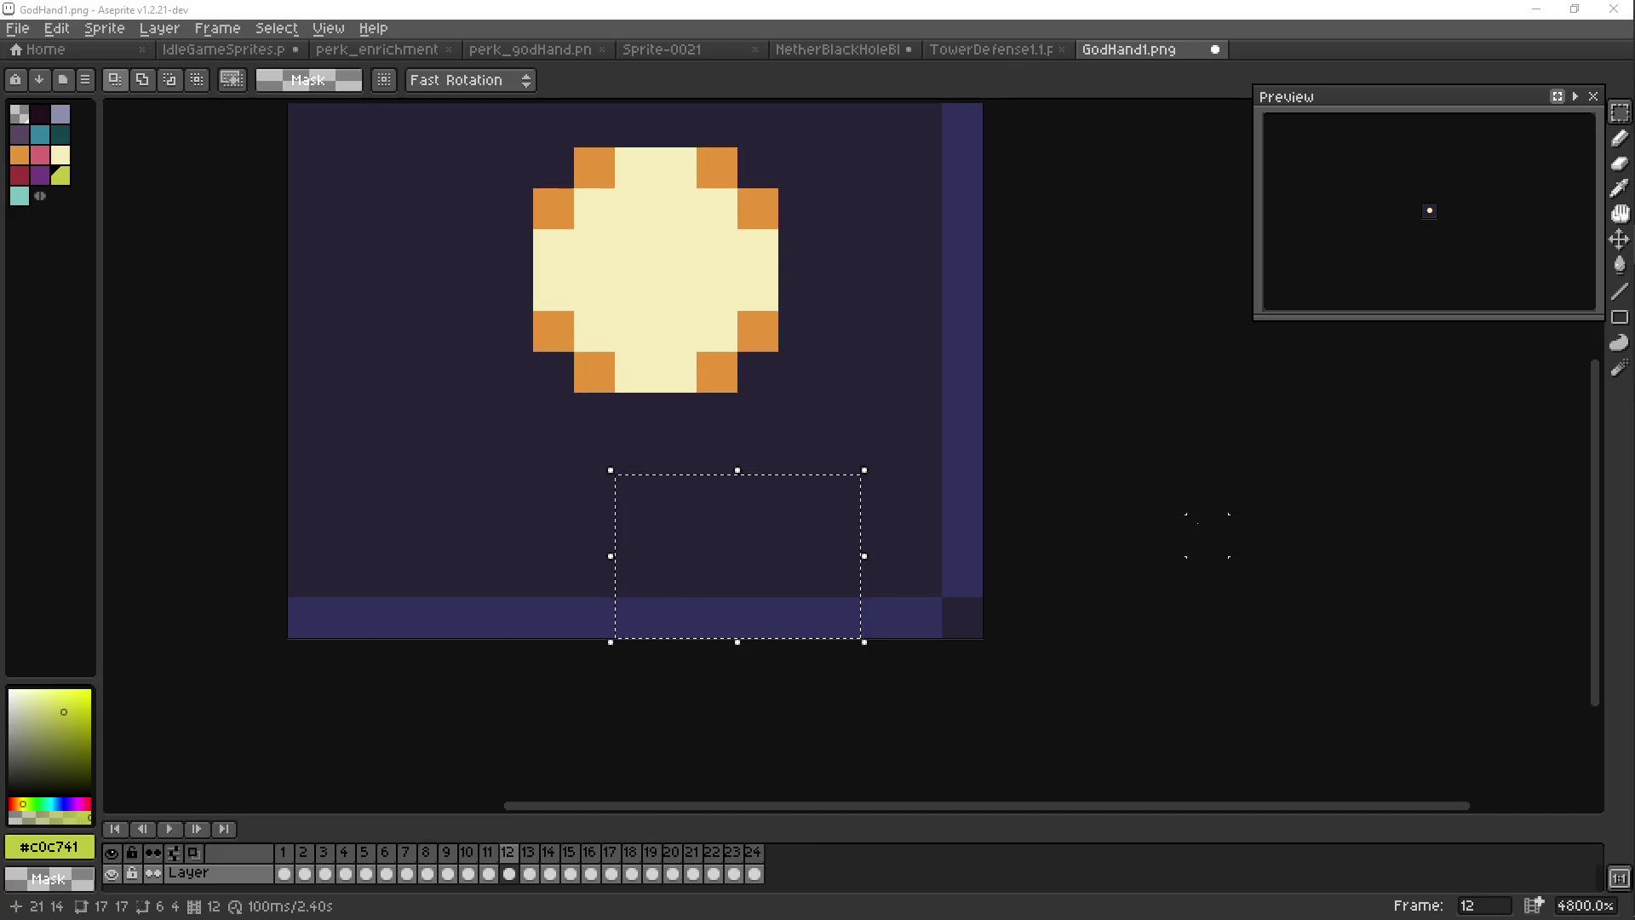
Clear the selection, play the orb animation to inspect it, and recentre the view on the orb
{"action": "scroll", "coordinate": [1033, 452], "scroll_direction": "down", "scroll_amount": 5}
{"action": "key", "text": "Right"}
{"action": "key", "text": "ctrl+d"}
{"action": "key", "text": "Return"}
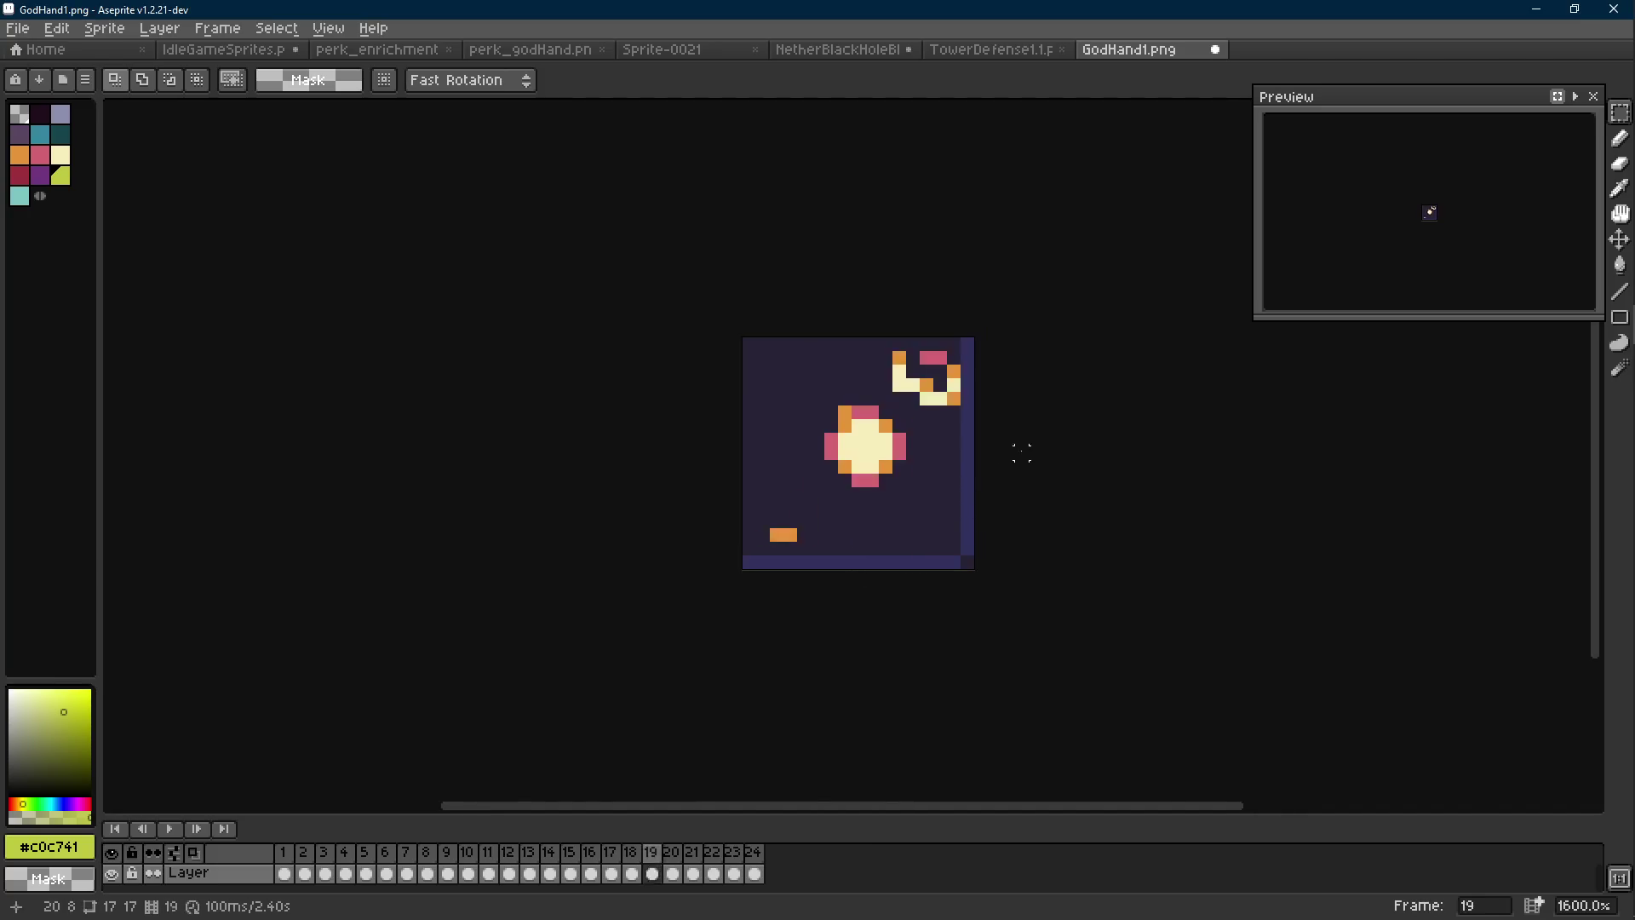
{"action": "scroll", "coordinate": [987, 464], "scroll_direction": "down", "scroll_amount": 6}
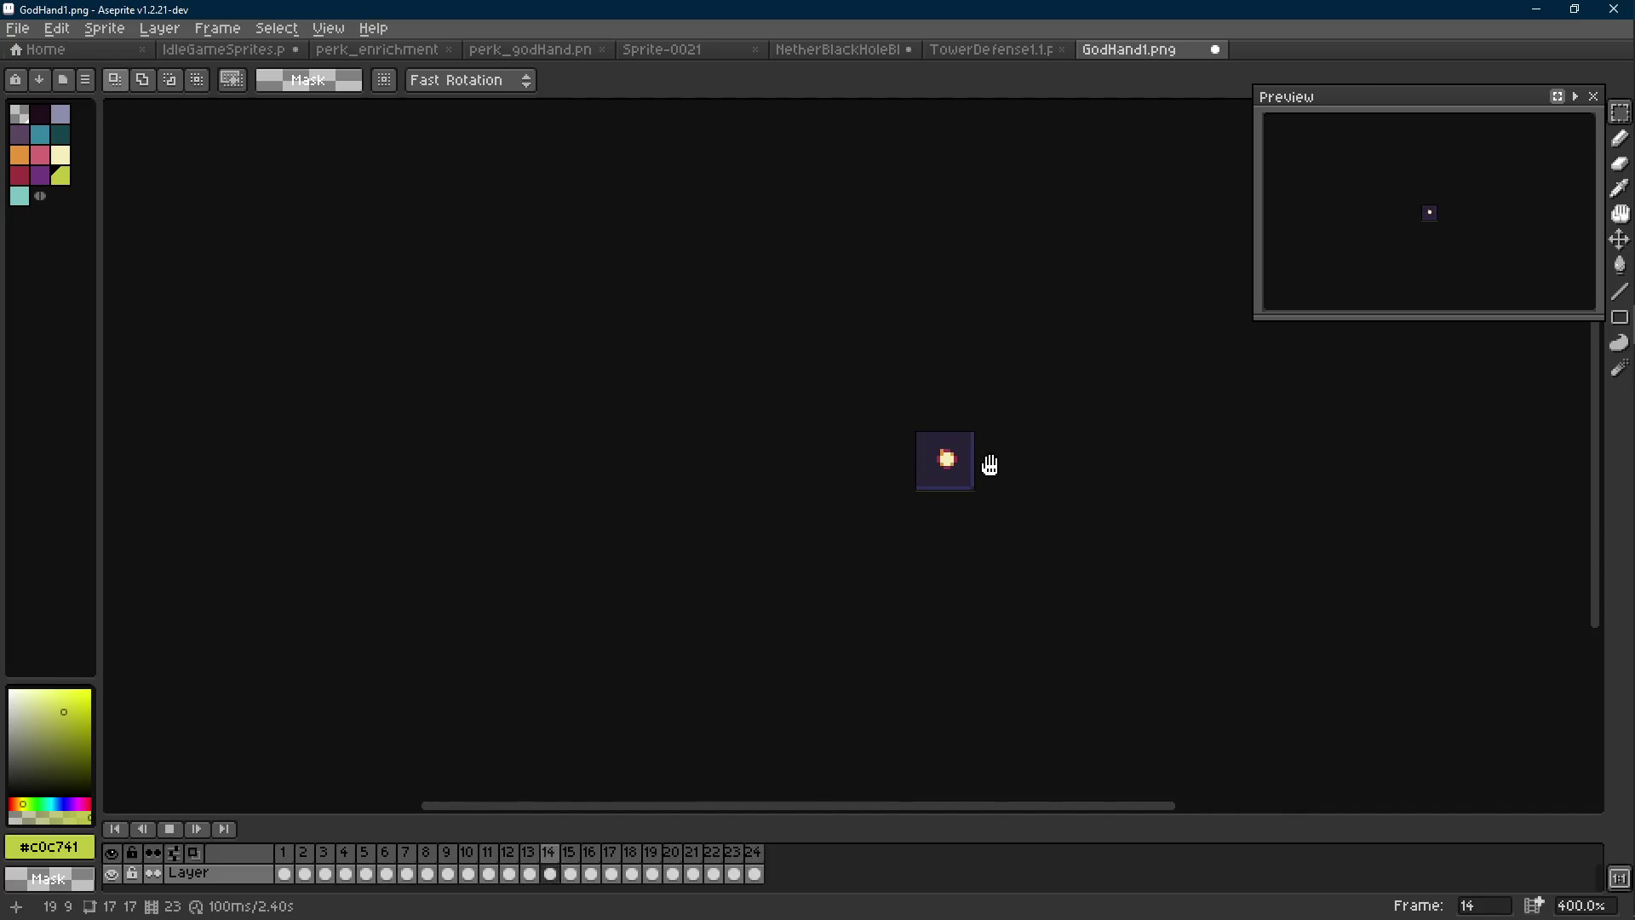
{"action": "scroll", "coordinate": [942, 451], "scroll_direction": "up", "scroll_amount": 11}
{"action": "key", "text": "Return"}
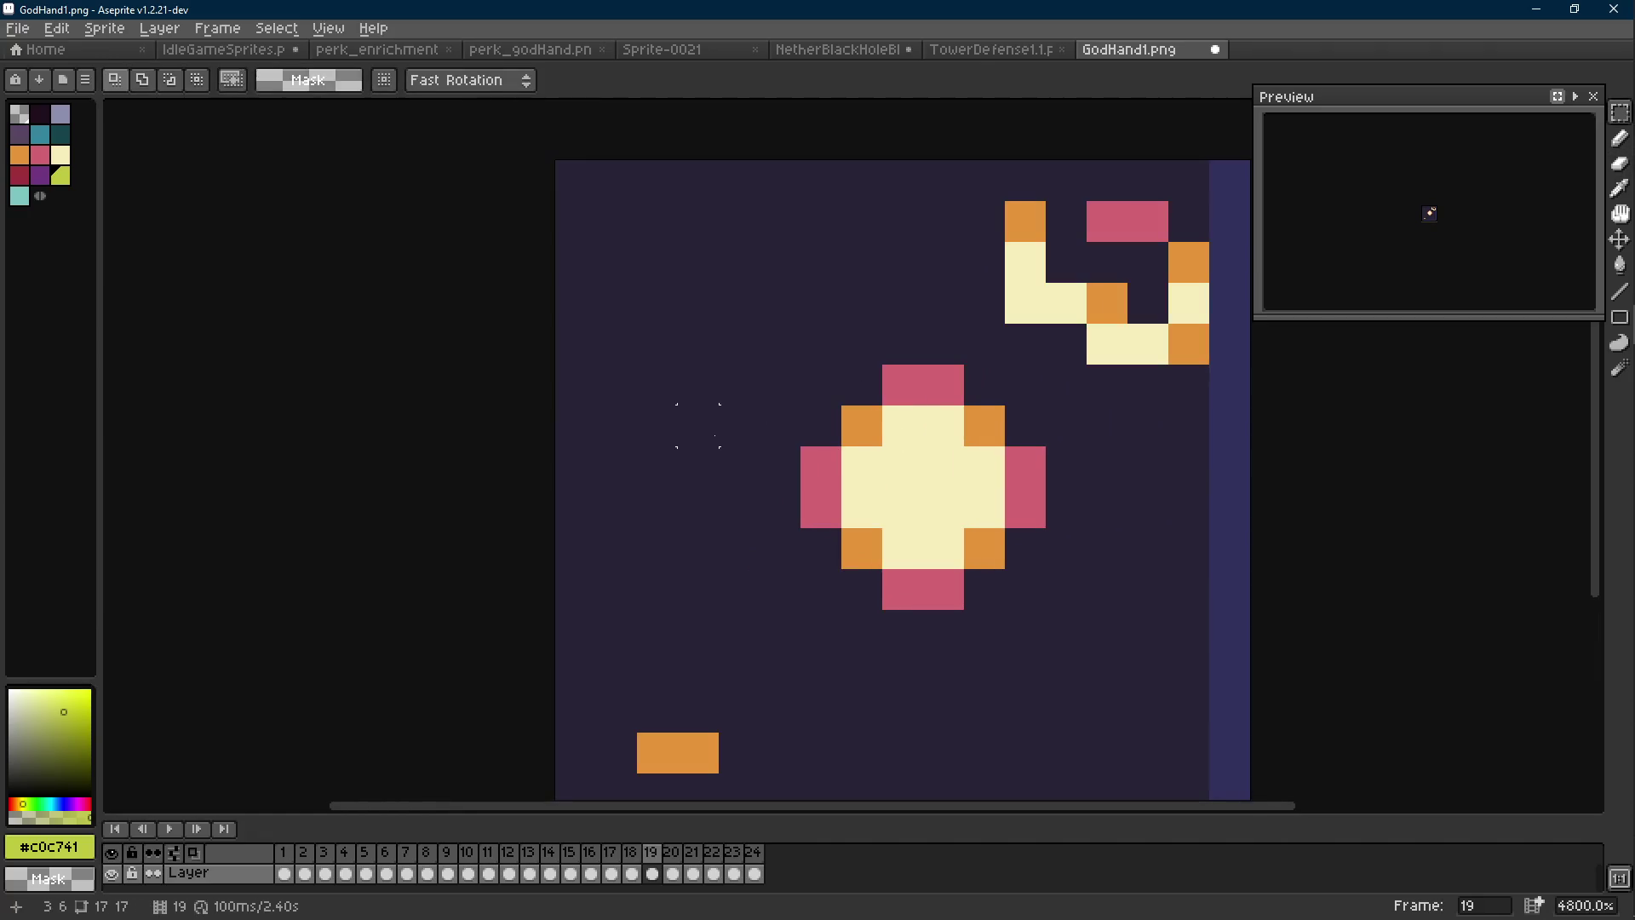
{"action": "key", "text": "Right"}
{"action": "key", "text": "Right"}
{"action": "key", "text": "e"}
{"action": "key", "text": "m"}
{"action": "left_click_drag", "start_coordinate": [820, 385], "coordinate": [671, 355]}
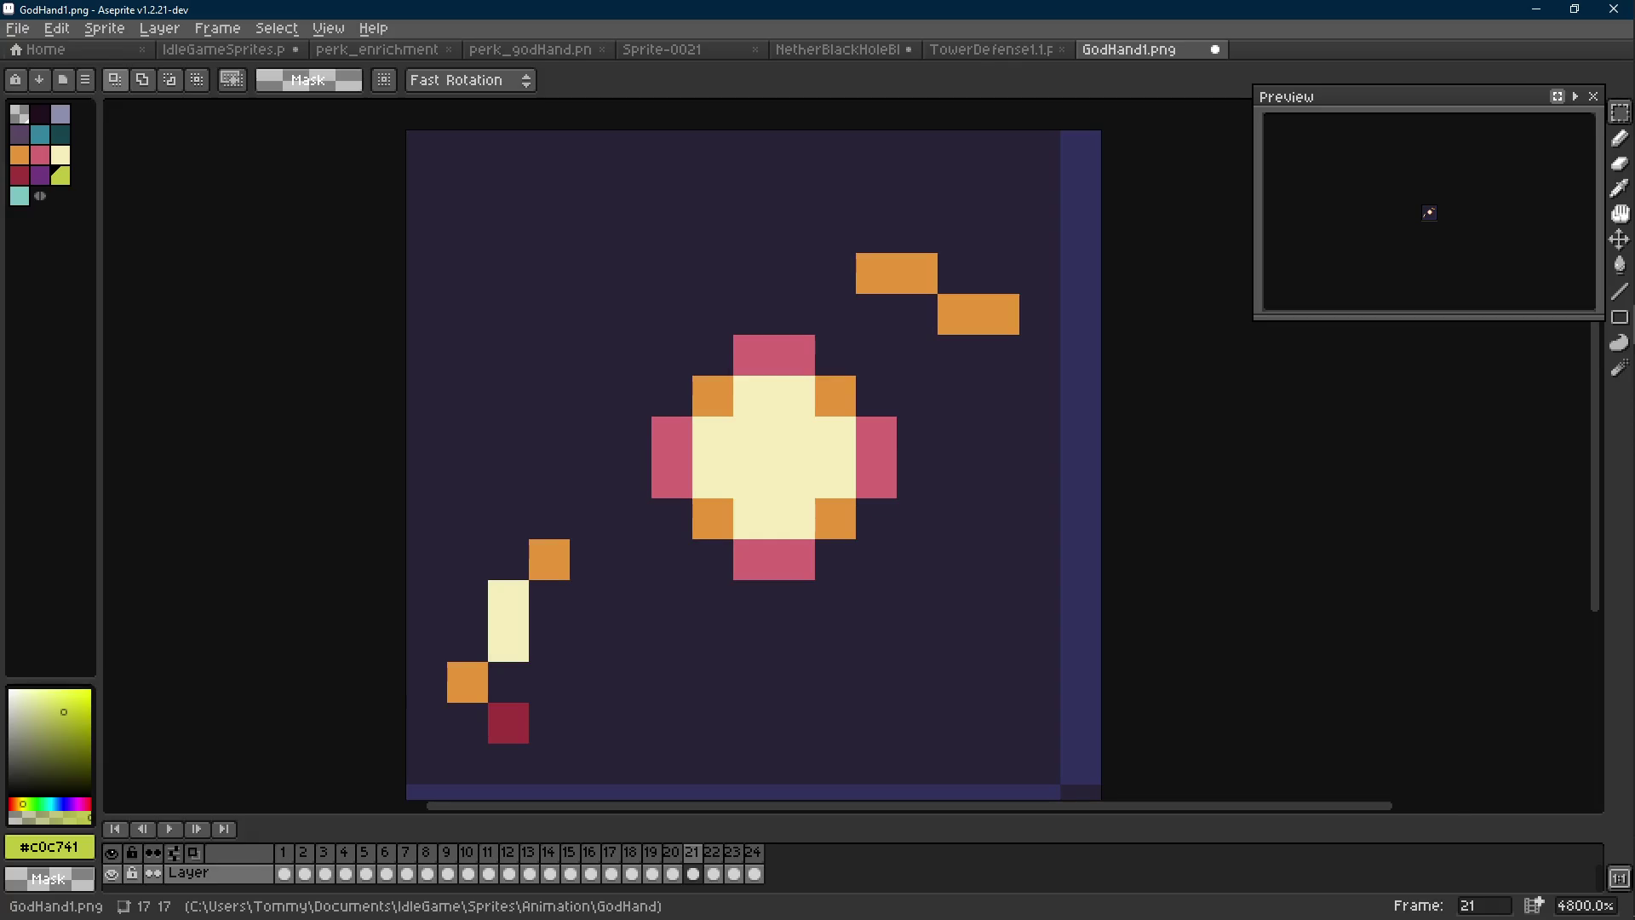
On frame 7, erase the stray orange pixel at the orb's top-left corner
{"action": "key", "text": "Right"}
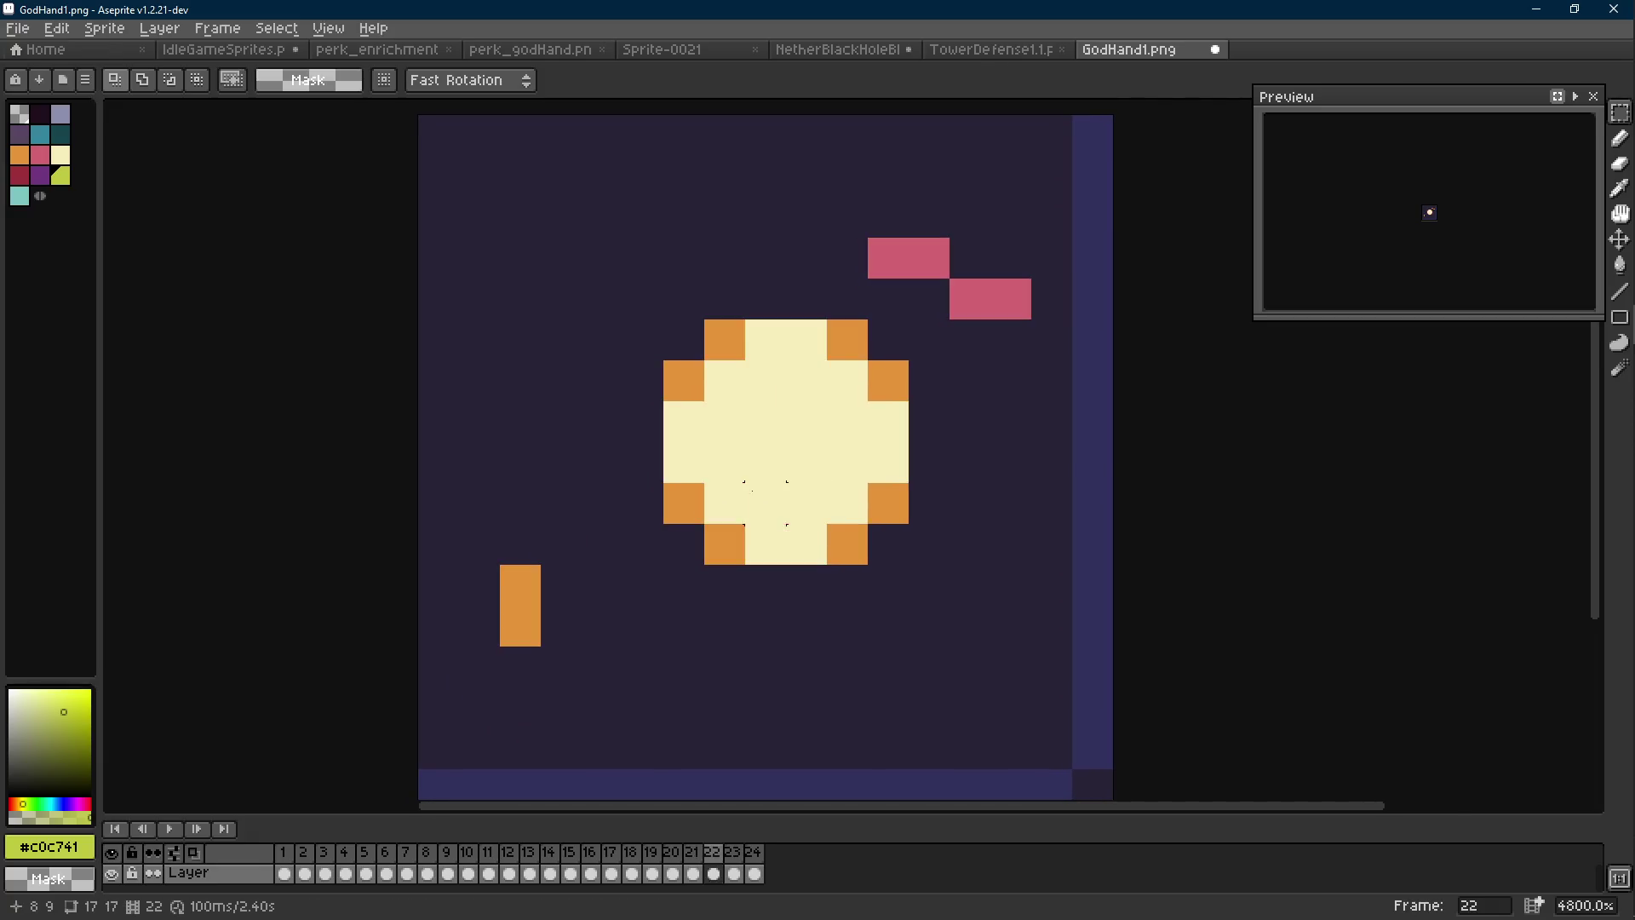
{"action": "key", "text": "Right"}
{"action": "key", "text": "Right"}
{"action": "key", "text": "Right"}
{"action": "key", "text": "Right"}
{"action": "key", "text": "Left"}
{"action": "key", "text": "Left"}
{"action": "key", "text": "Right"}
{"action": "key", "text": "Right"}
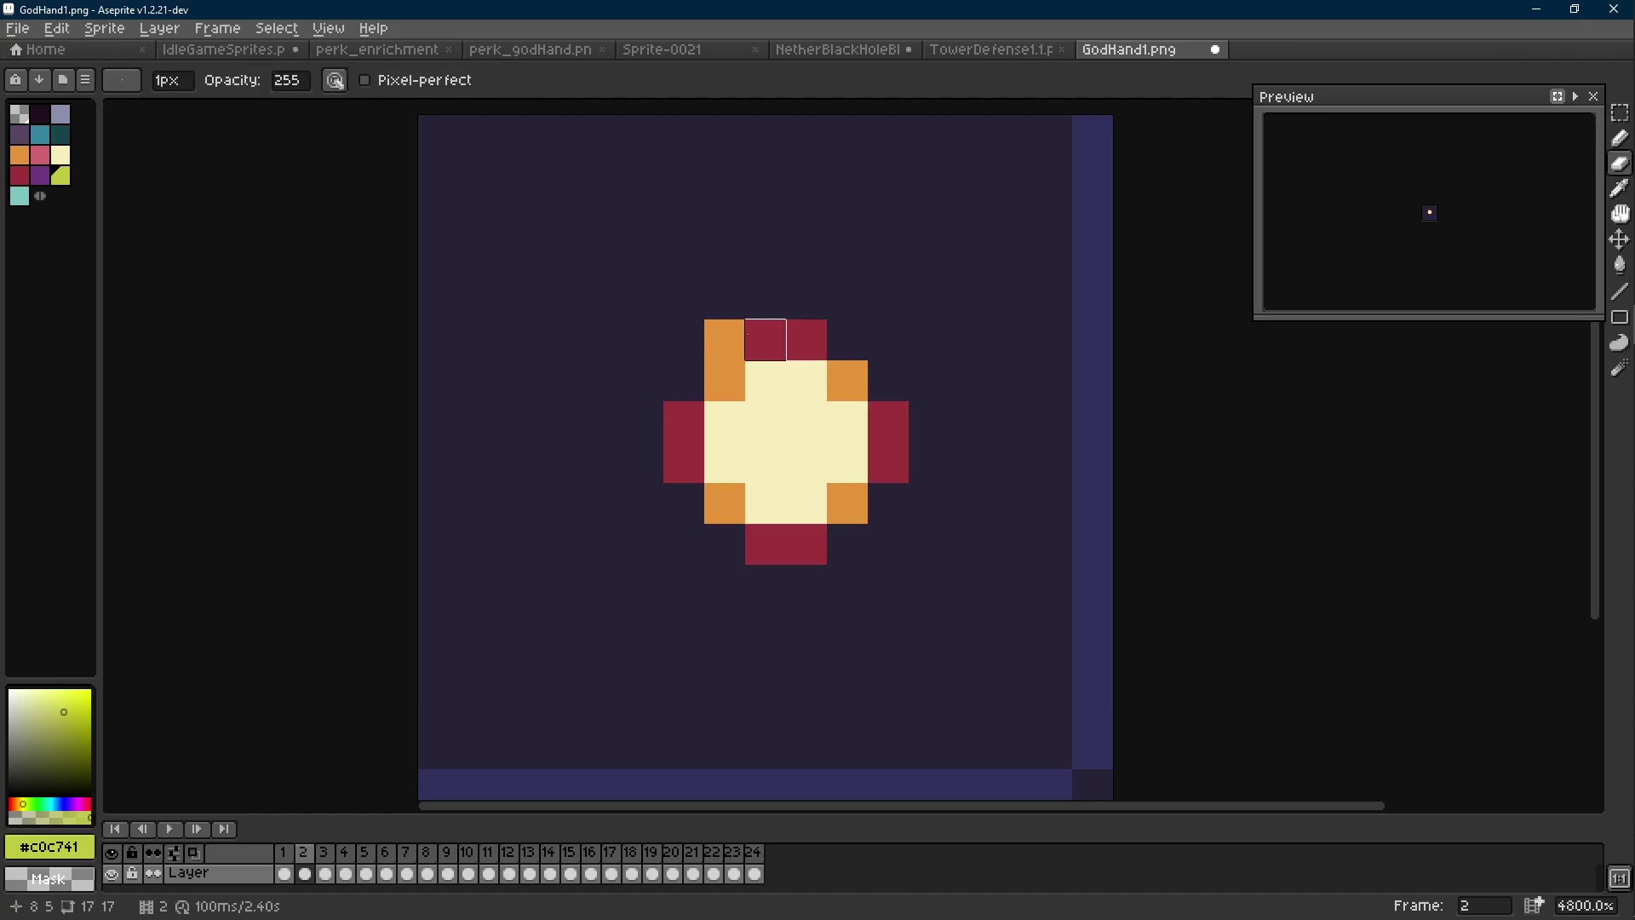
{"action": "key", "text": "Right"}
{"action": "key", "text": "Right"}
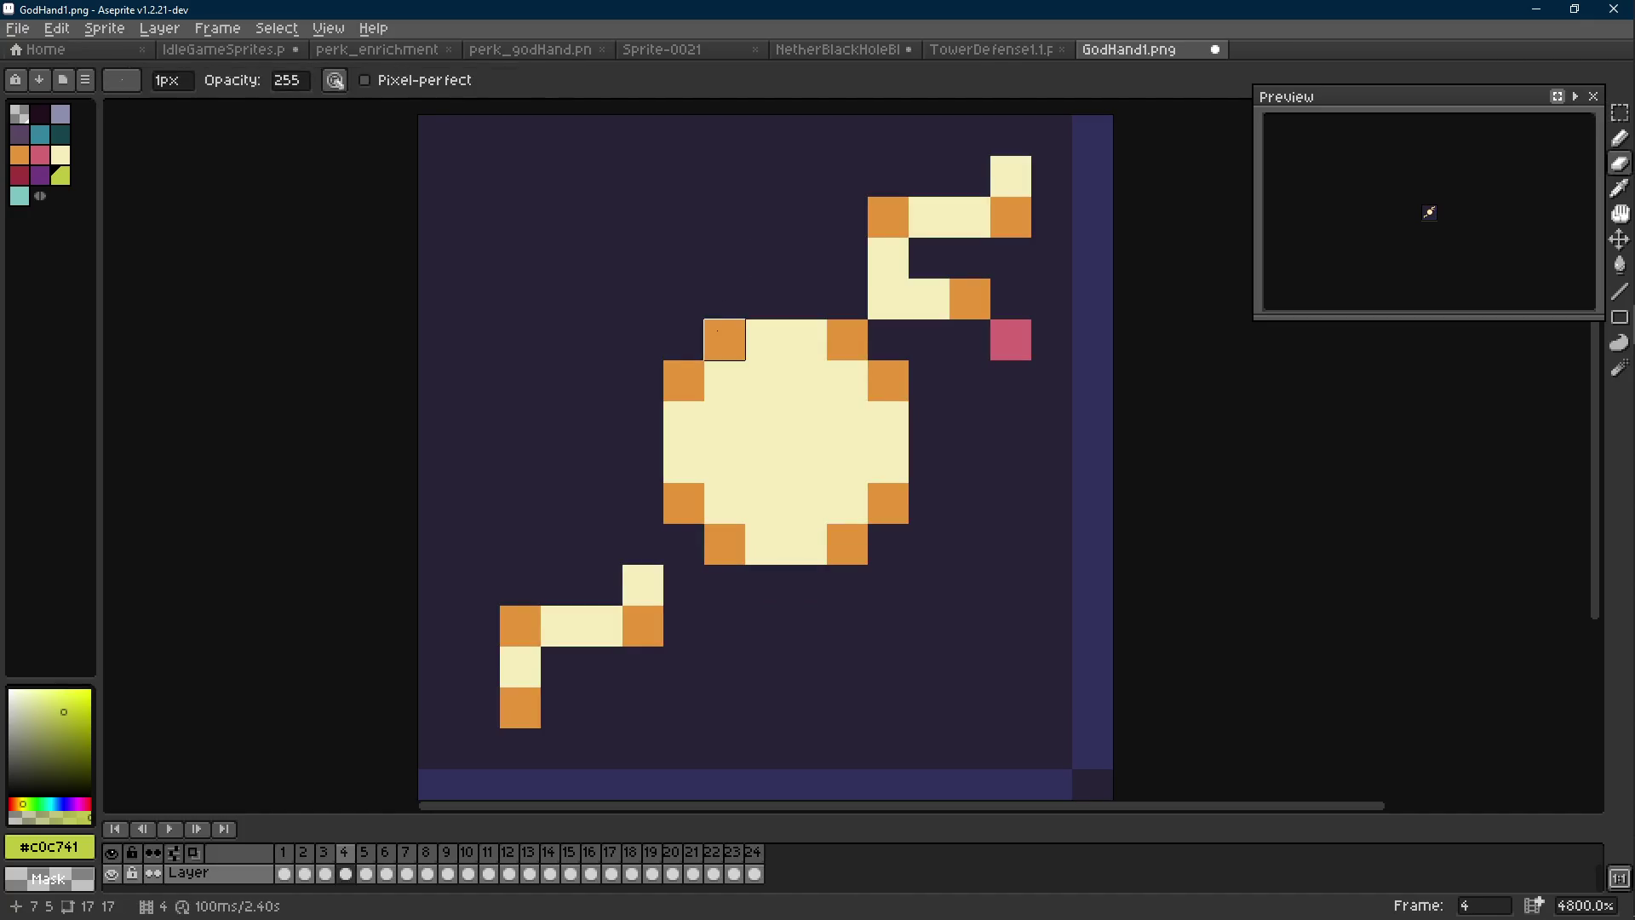
{"action": "key", "text": "Right"}
{"action": "key", "text": "Right"}
{"action": "key", "text": "Right"}
{"action": "key", "text": "Right"}
{"action": "key", "text": "Left"}
{"action": "key", "text": "Left"}
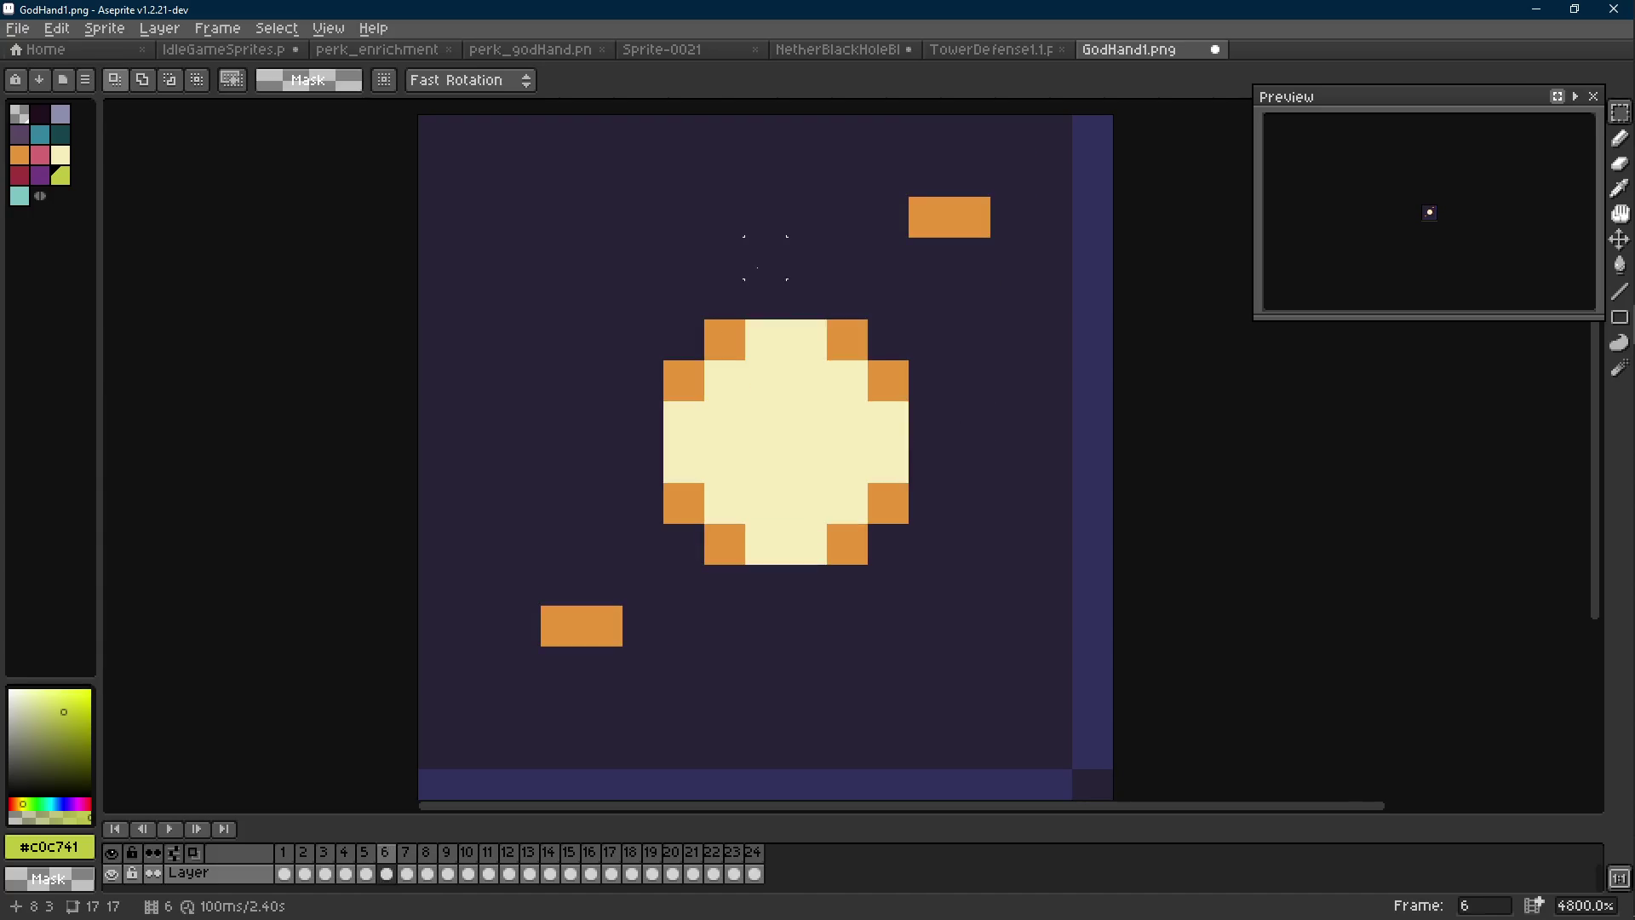
{"action": "key", "text": "Right"}
{"action": "key", "text": "e"}
{"action": "left_click", "coordinate": [724, 351]}
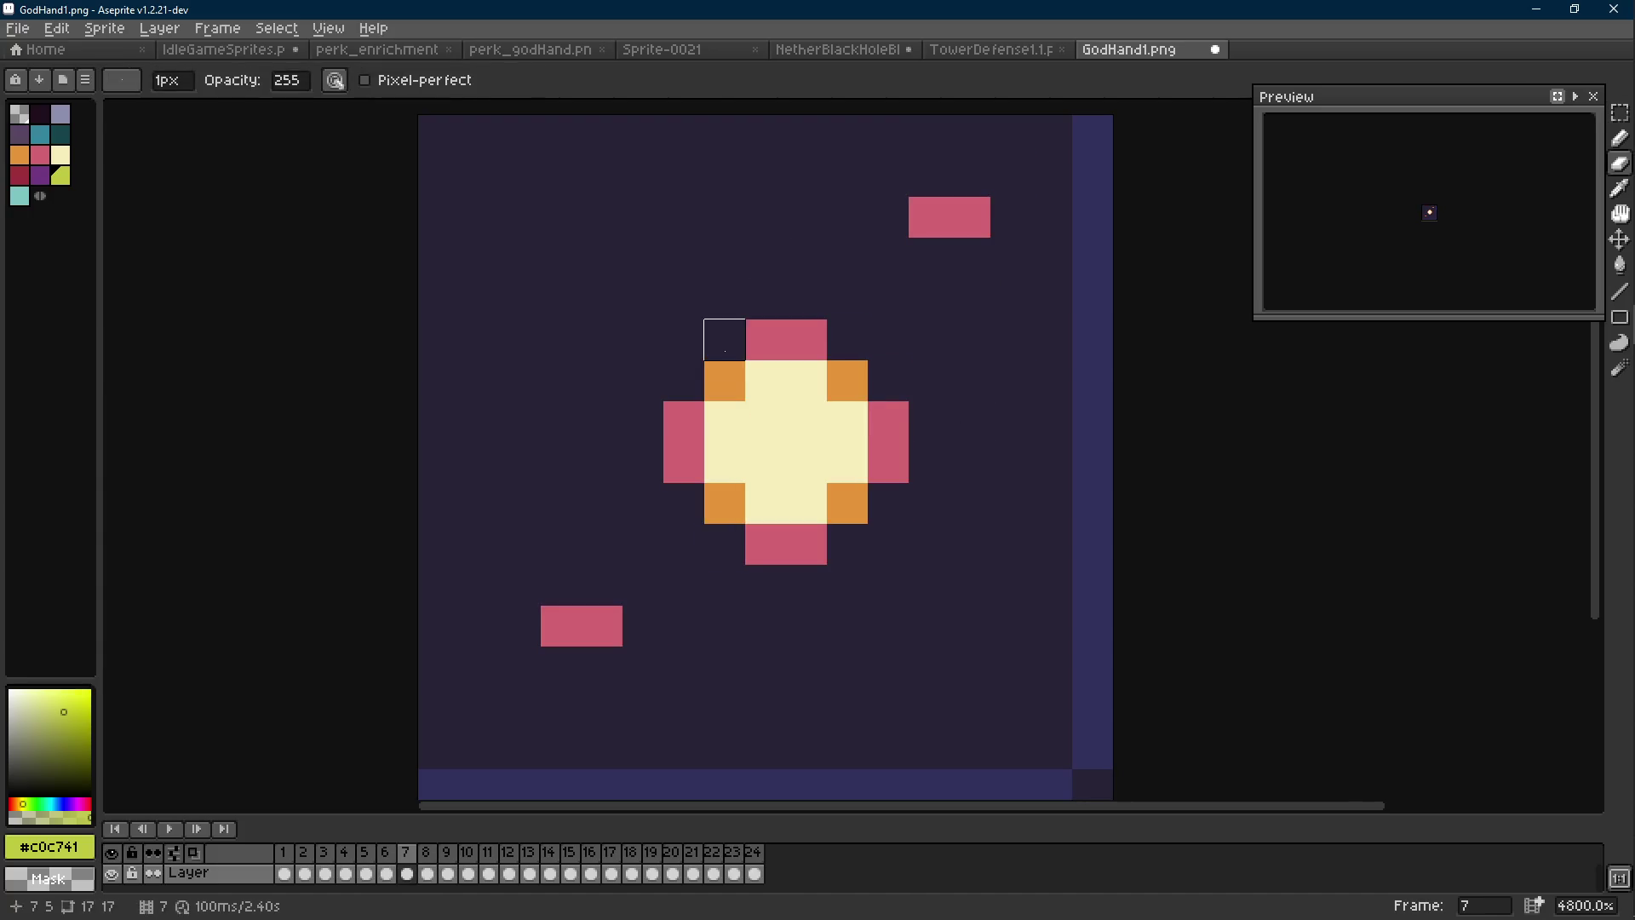
{"action": "key", "text": "m"}
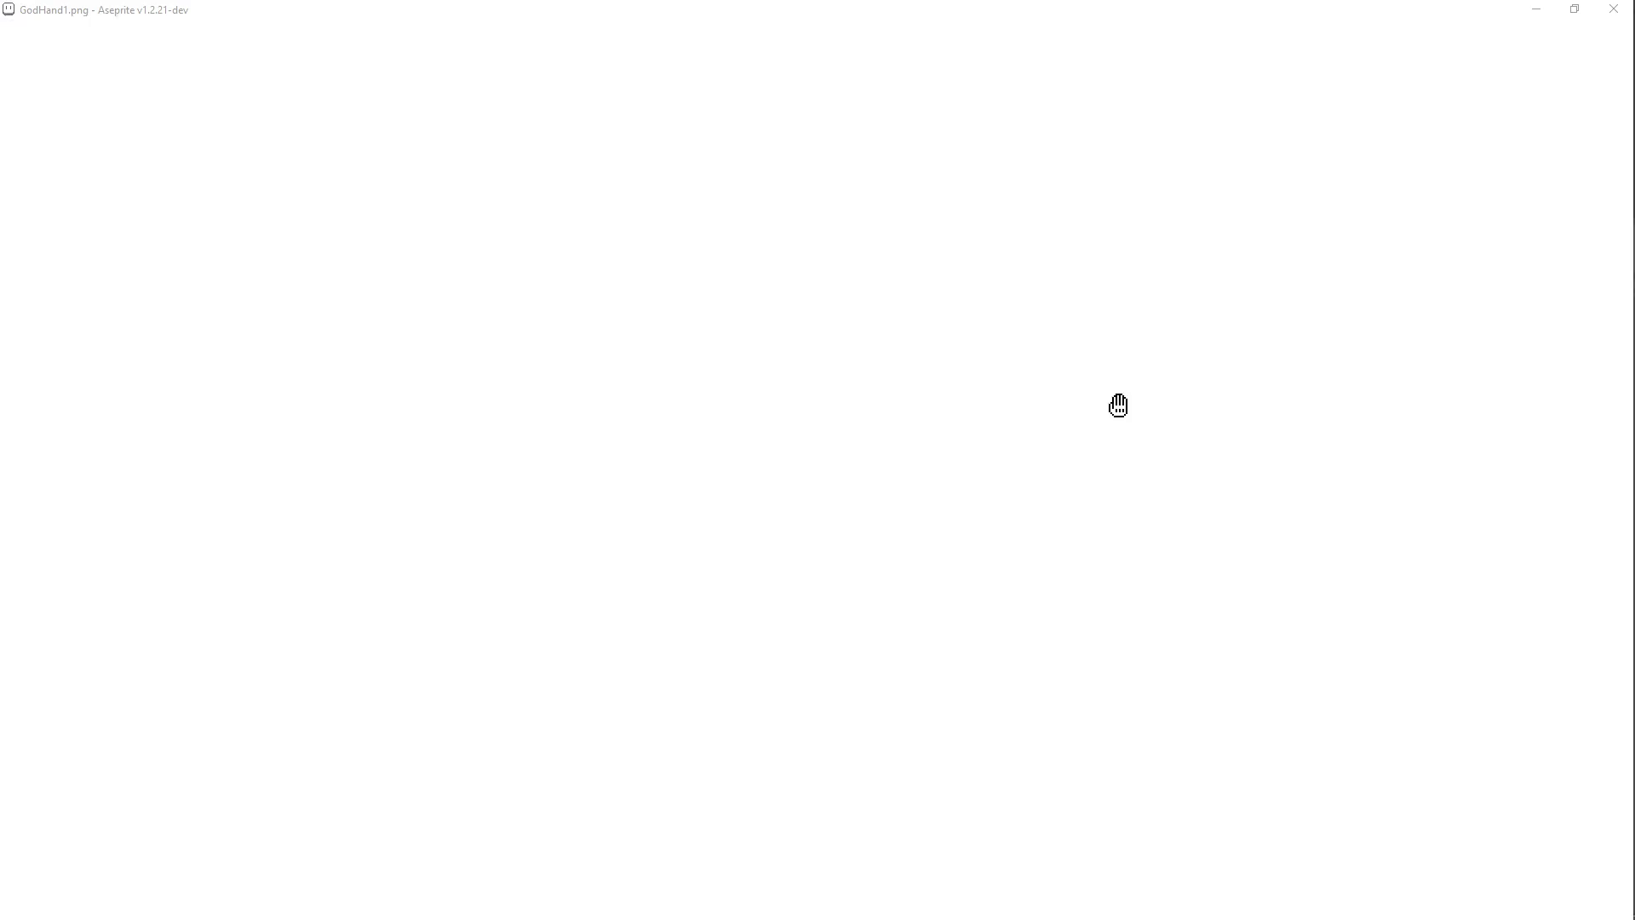
On frame 13, erase the stray orange pixel at the orb's top-left
{"action": "key", "text": "period"}
{"action": "key", "text": "e"}
{"action": "key", "text": "period"}
{"action": "key", "text": "period"}
{"action": "key", "text": "period"}
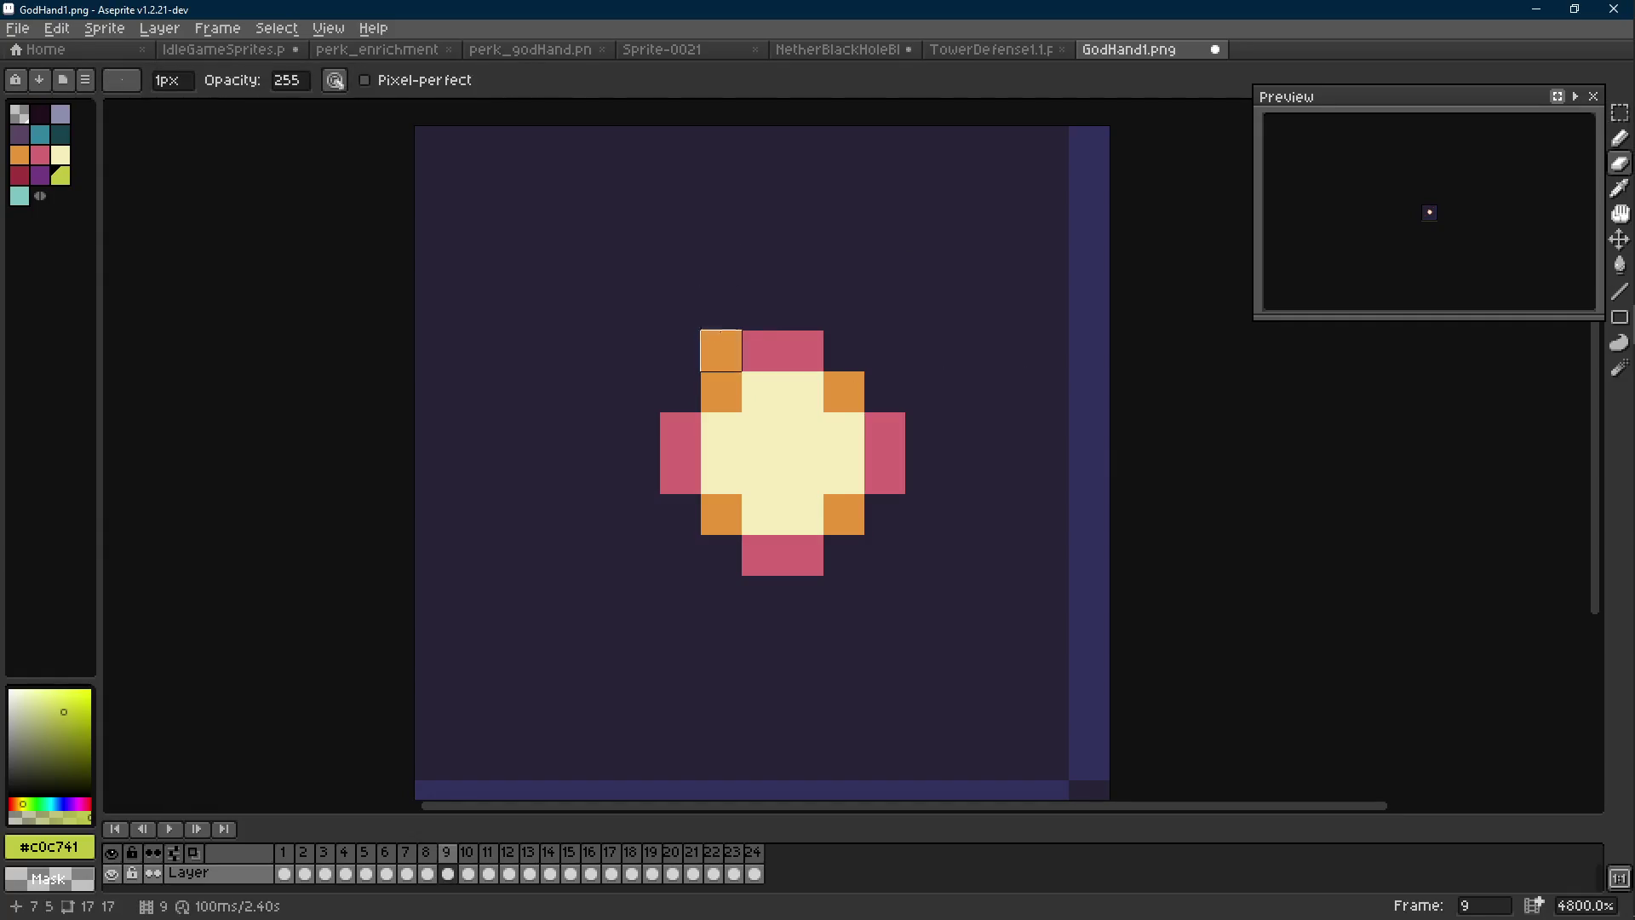
{"action": "key", "text": "m"}
{"action": "key", "text": "comma"}
{"action": "key", "text": "period"}
{"action": "key", "text": "comma"}
{"action": "key", "text": "e"}
{"action": "left_click", "coordinate": [720, 350]}
Step on to frame 15, then play the orb animation to check the fix
{"action": "key", "text": "period"}
{"action": "key", "text": "m"}
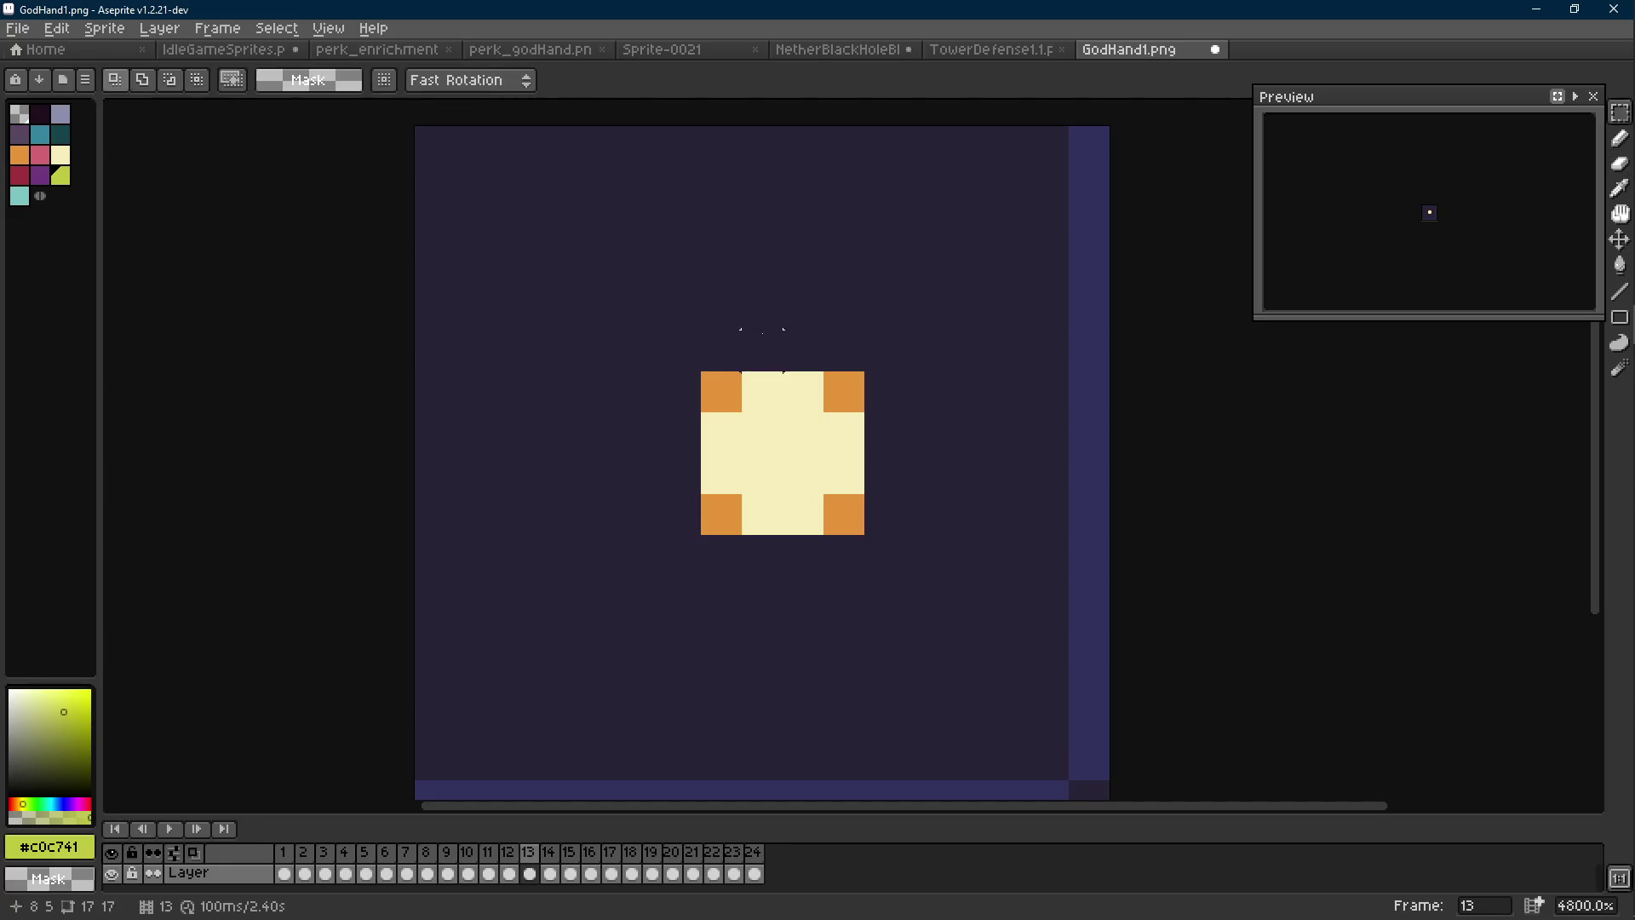
{"action": "key", "text": "period"}
{"action": "key", "text": "period"}
{"action": "key", "text": "e"}
{"action": "key", "text": "m"}
{"action": "key", "text": "comma"}
{"action": "key", "text": "e"}
{"action": "key", "text": "m"}
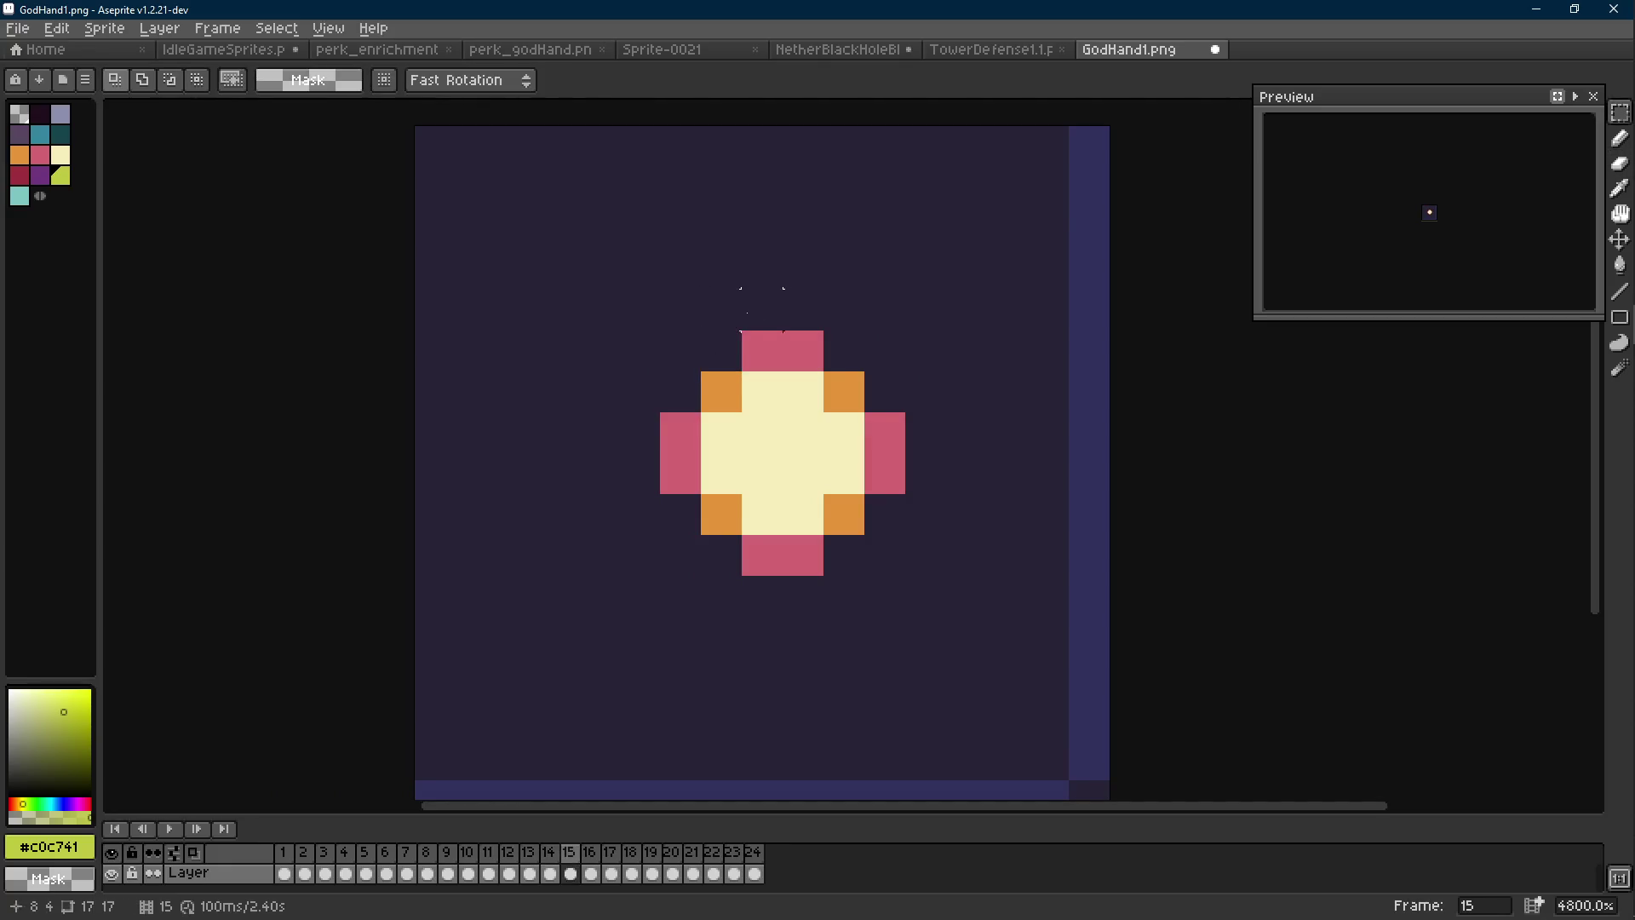
{"action": "key", "text": "period"}
{"action": "scroll", "coordinate": [741, 312], "scroll_direction": "down", "scroll_amount": 8}
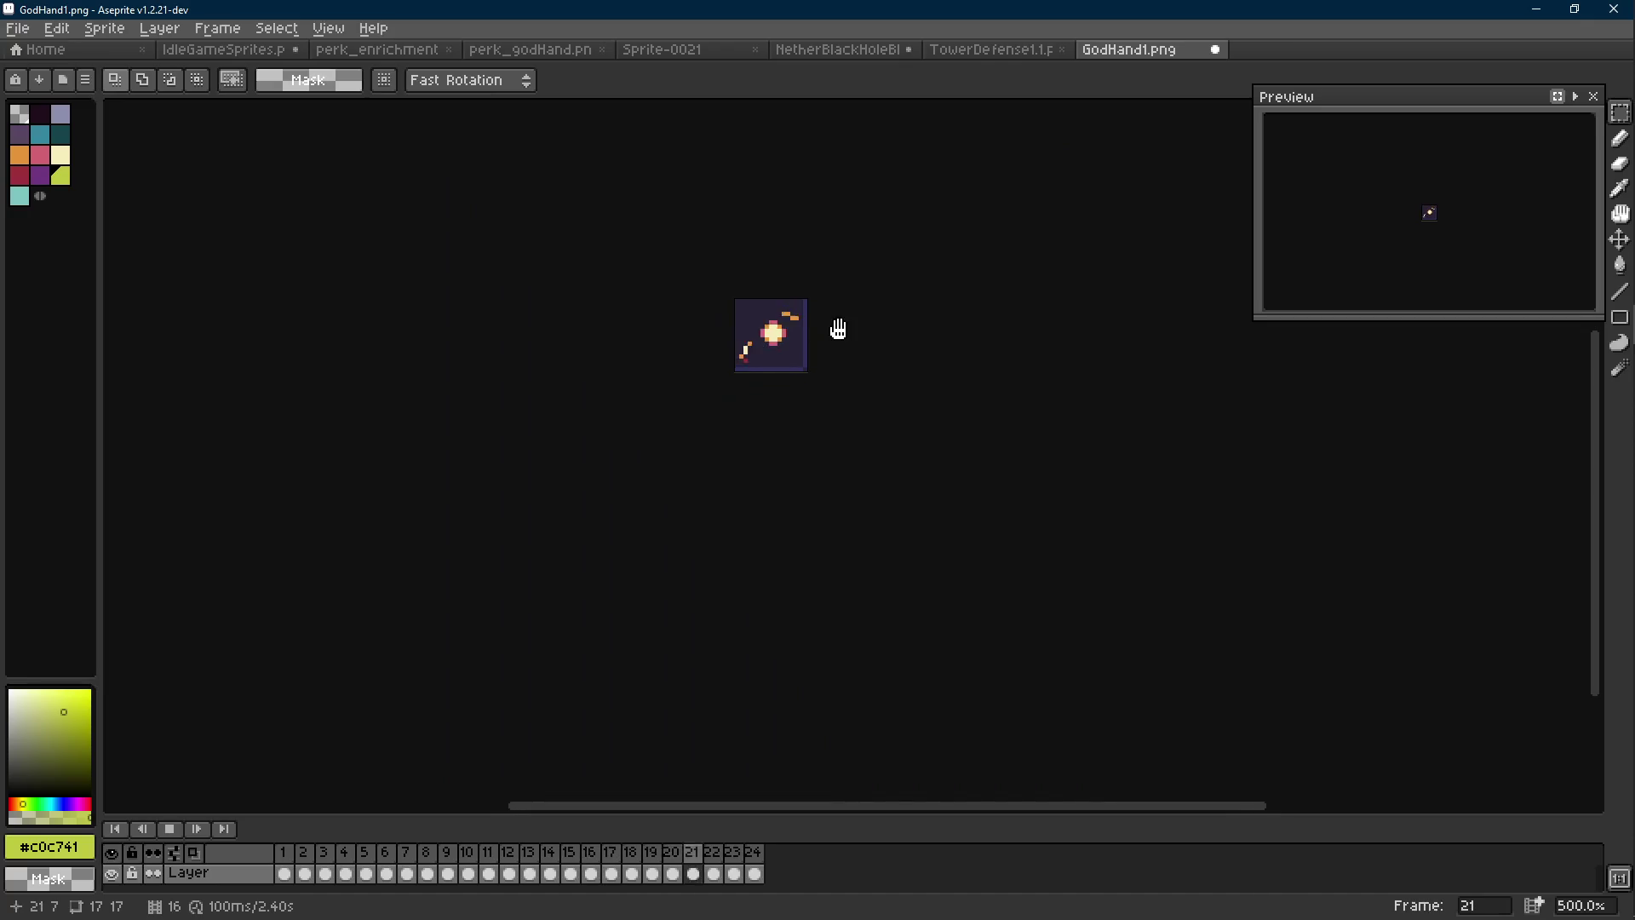
{"action": "scroll", "coordinate": [844, 354], "scroll_direction": "down", "scroll_amount": 2}
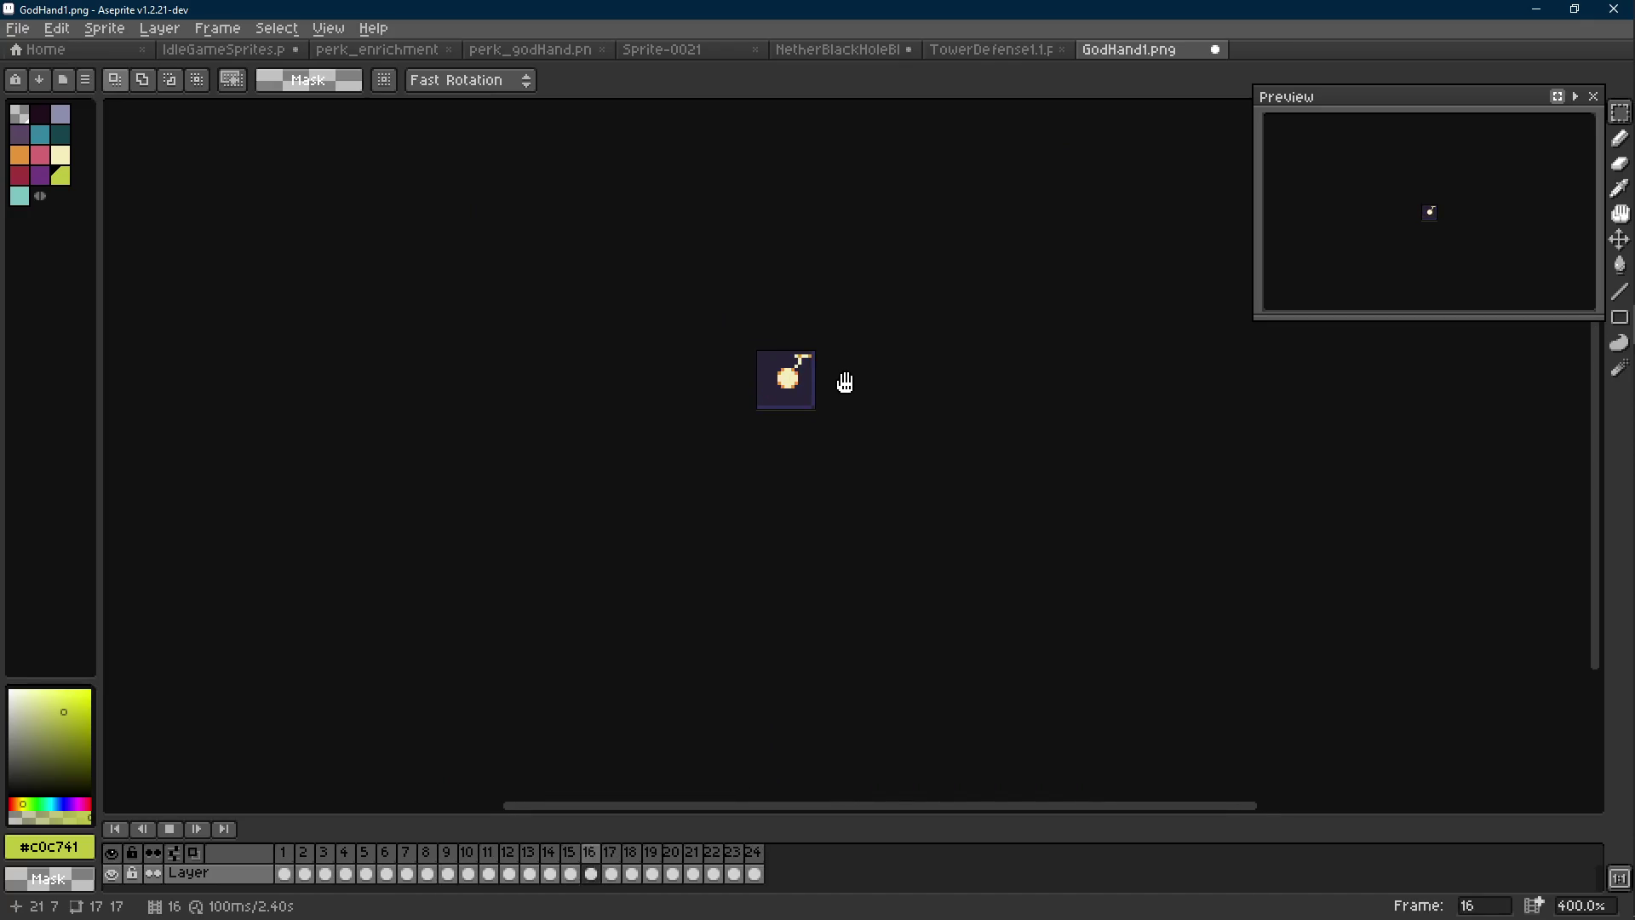
{"action": "scroll", "coordinate": [846, 383], "scroll_direction": "down", "scroll_amount": 1}
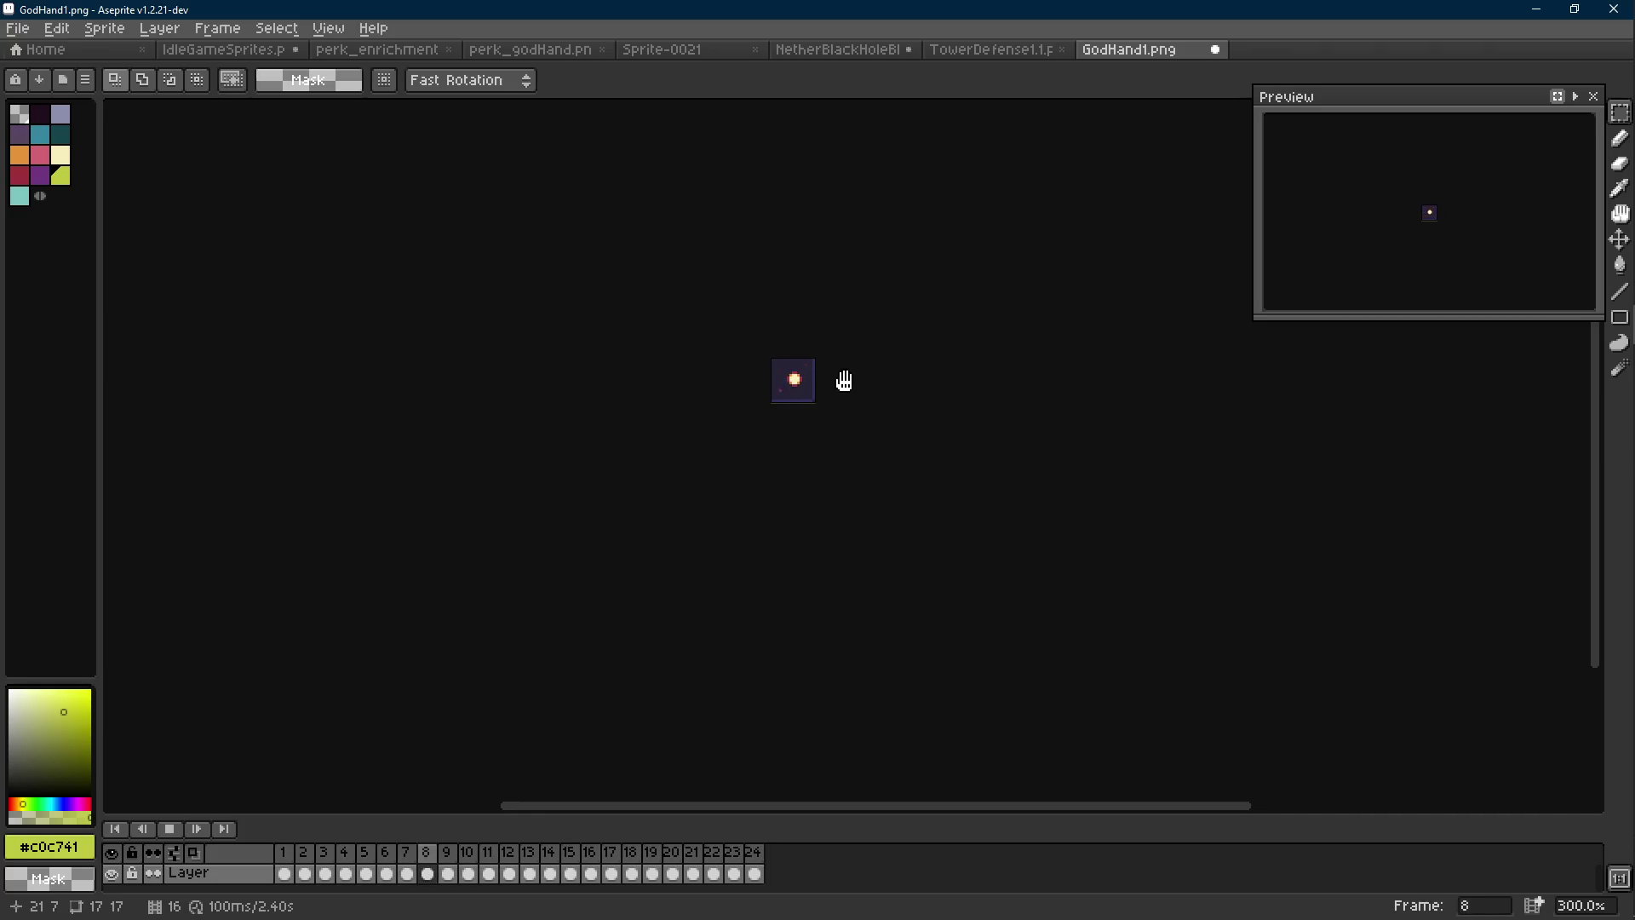
{"action": "key", "text": "Return"}
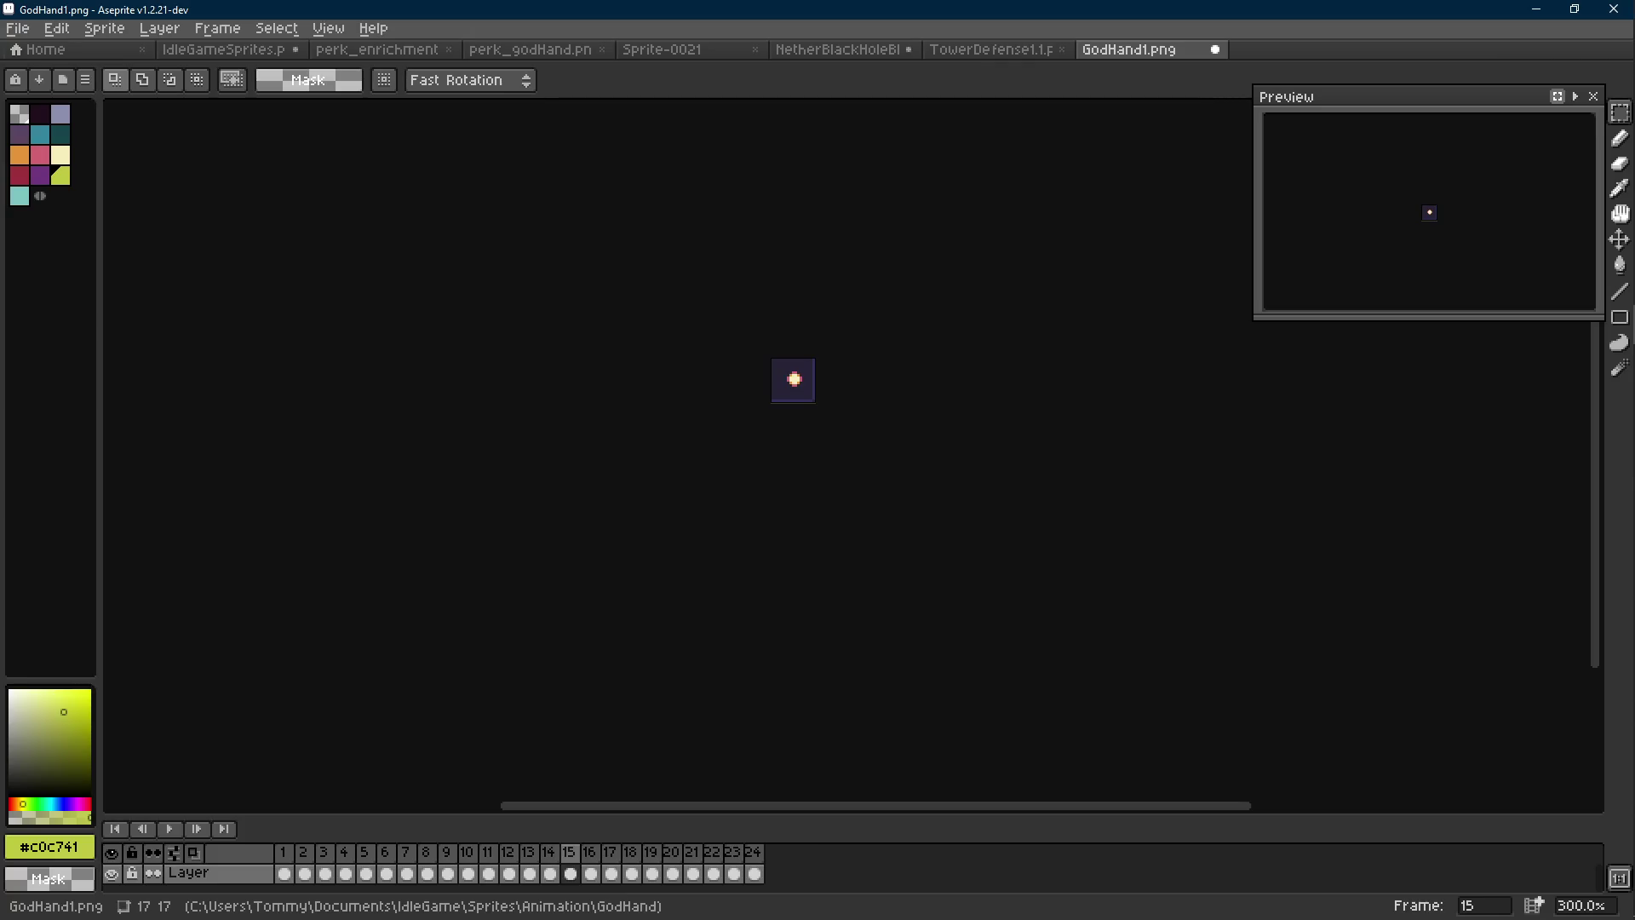
Review the canvas, close Canvas Size unchanged, and save GodHand1.png
{"action": "left_click", "coordinate": [792, 388]}
{"action": "scroll", "coordinate": [783, 387], "scroll_direction": "right", "scroll_amount": 1}
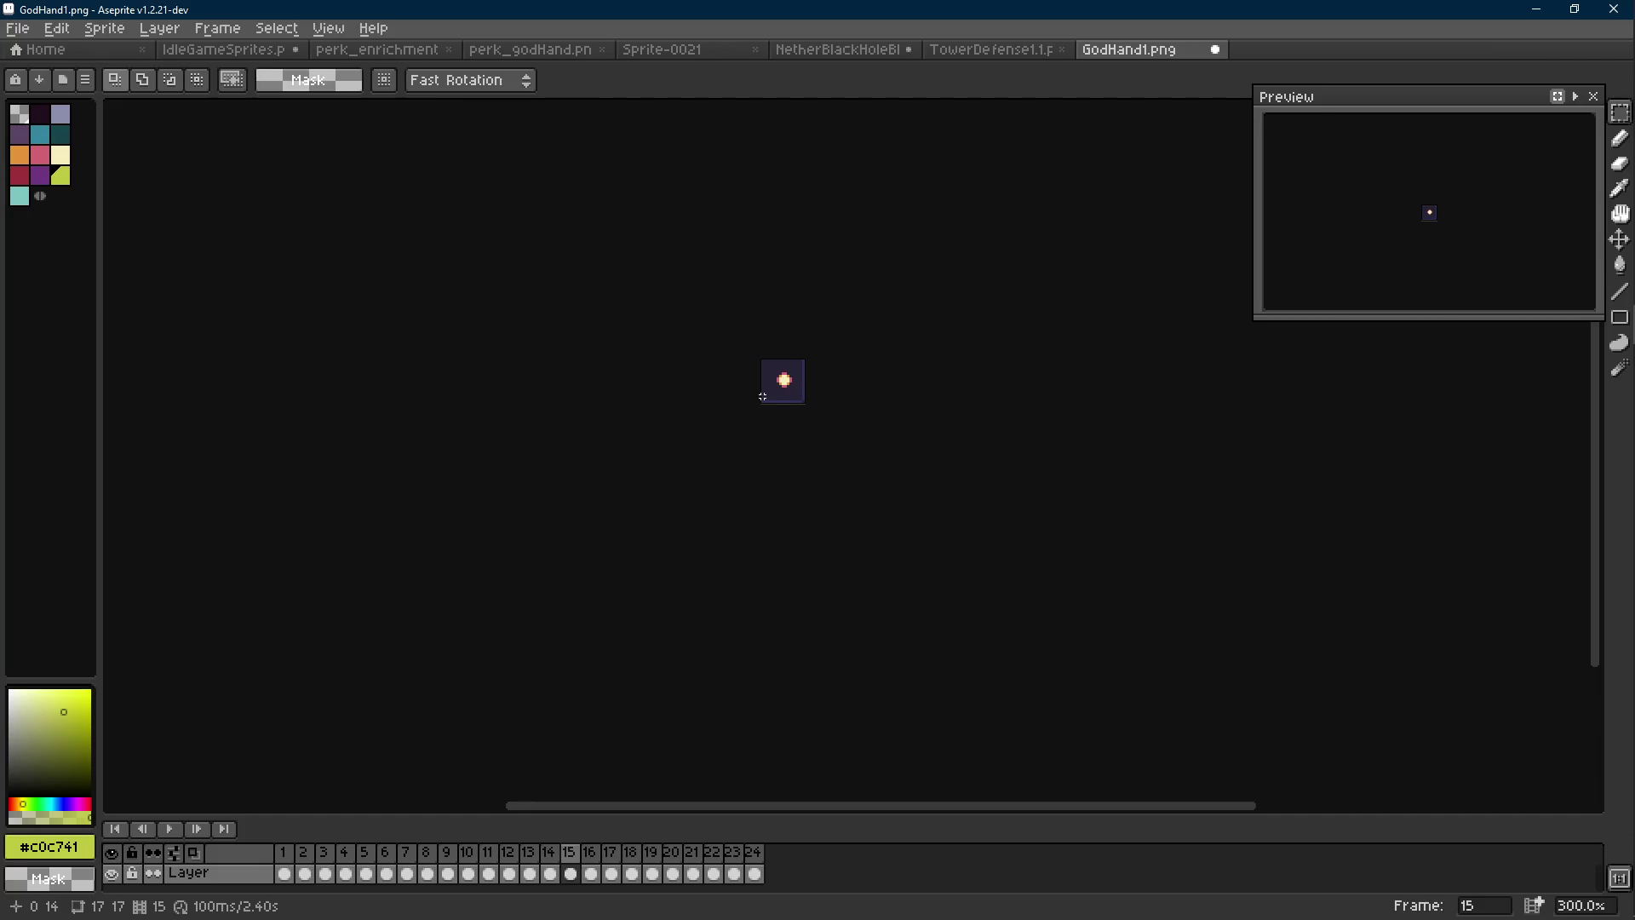
{"action": "scroll", "coordinate": [754, 417], "scroll_direction": "up", "scroll_amount": 1}
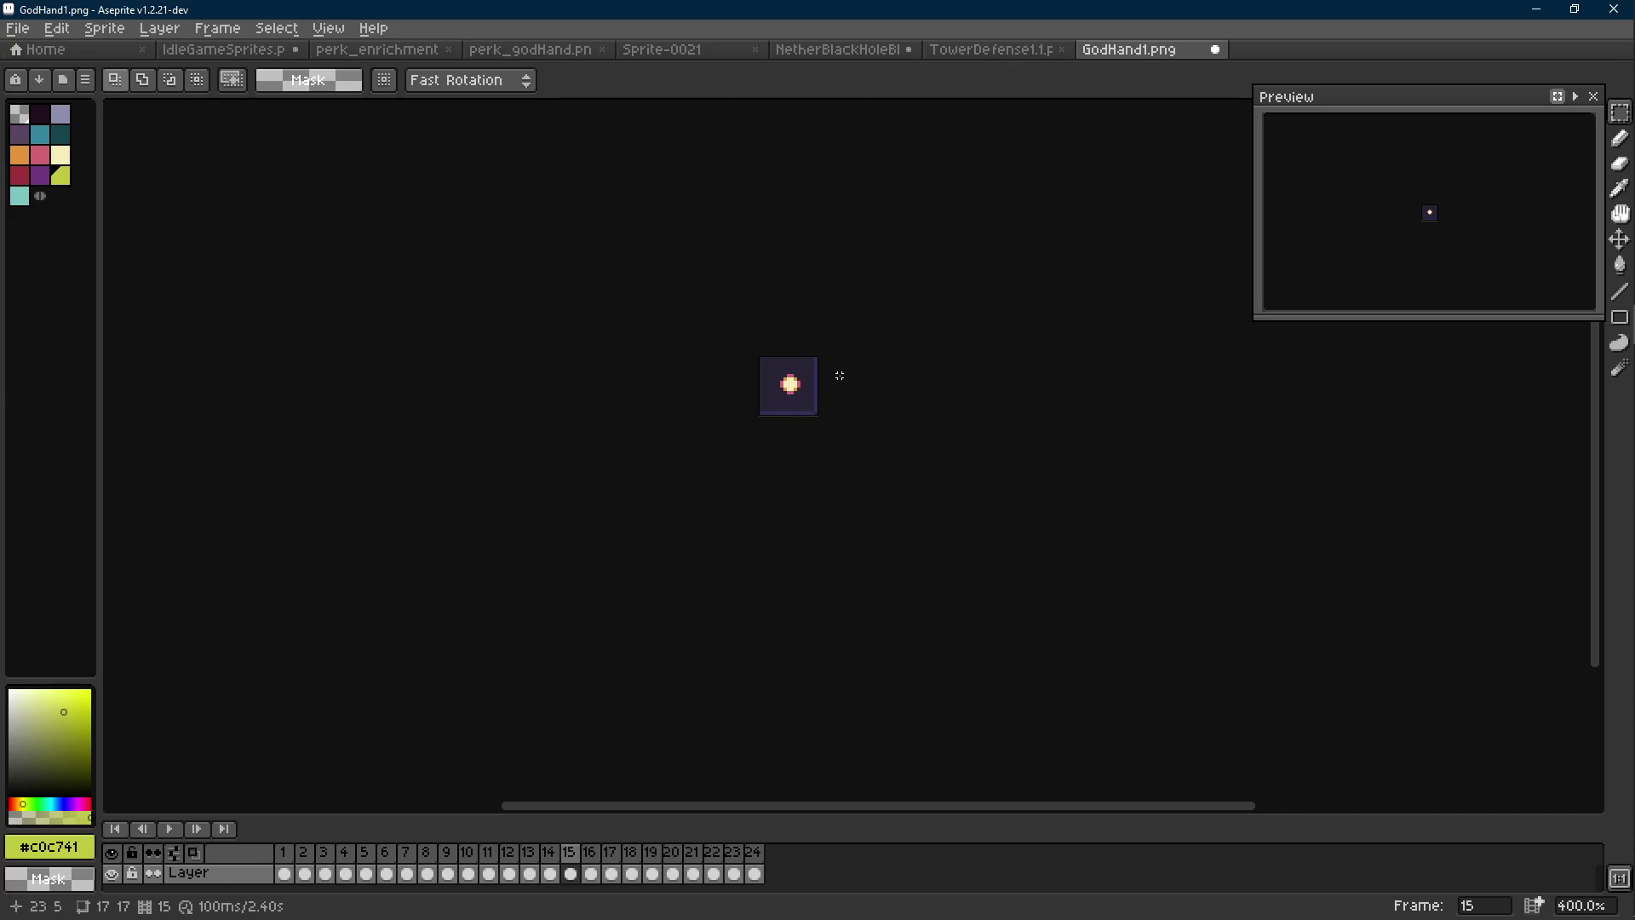
{"action": "scroll", "coordinate": [805, 383], "scroll_direction": "up", "scroll_amount": 8}
{"action": "key", "text": "Right"}
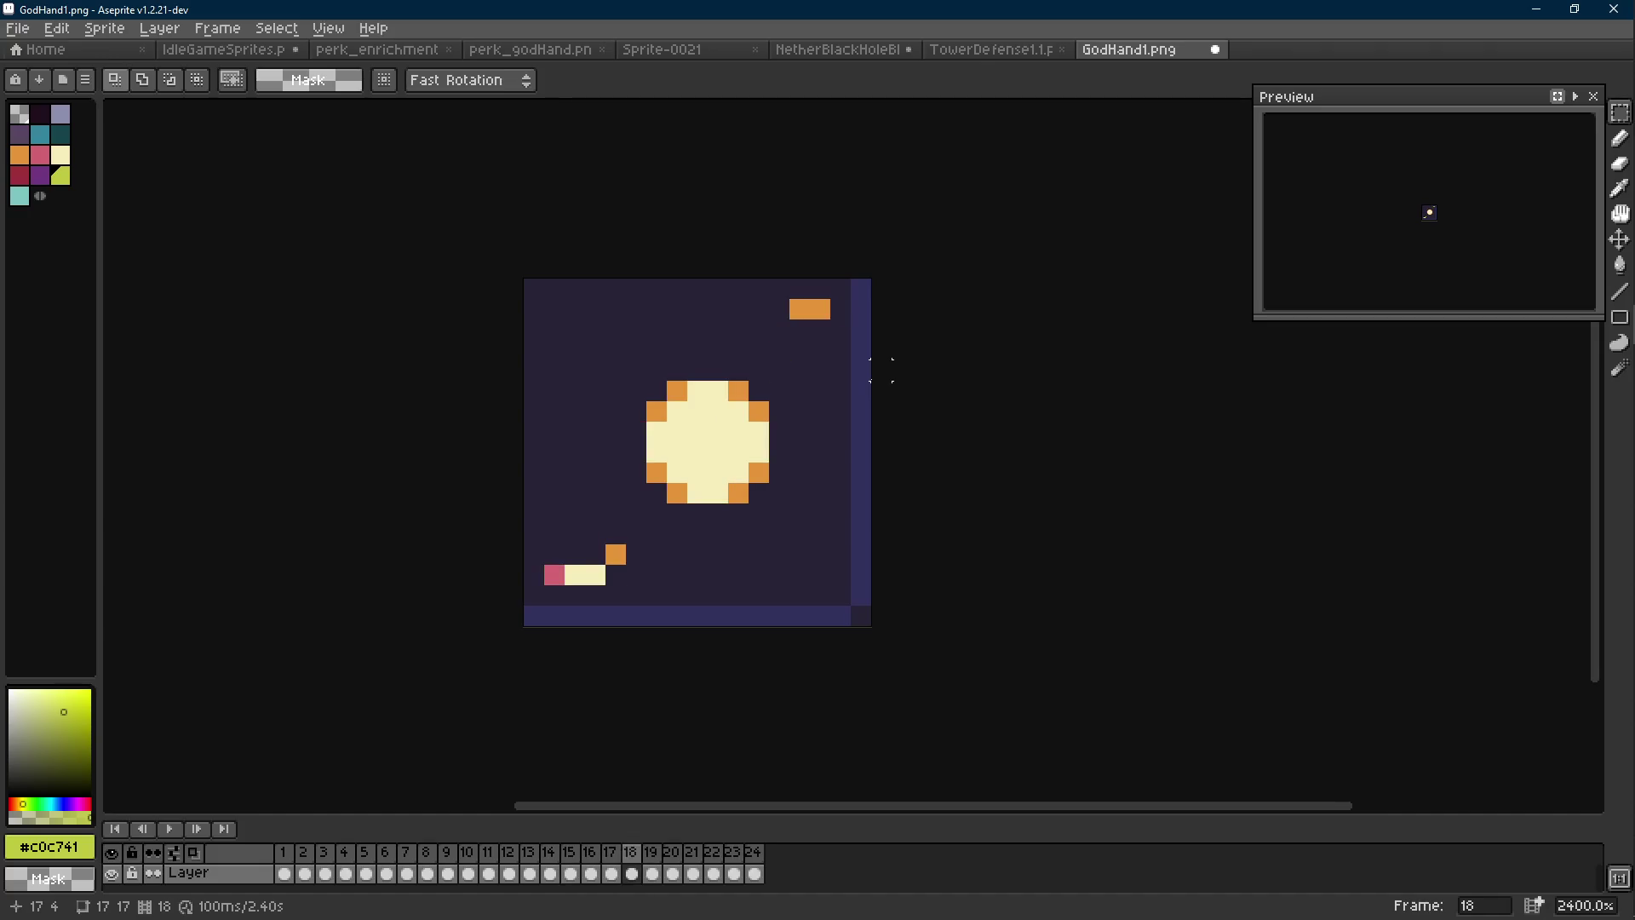
{"action": "key", "text": "ctrl+alt+c"}
{"action": "key", "text": "Escape"}
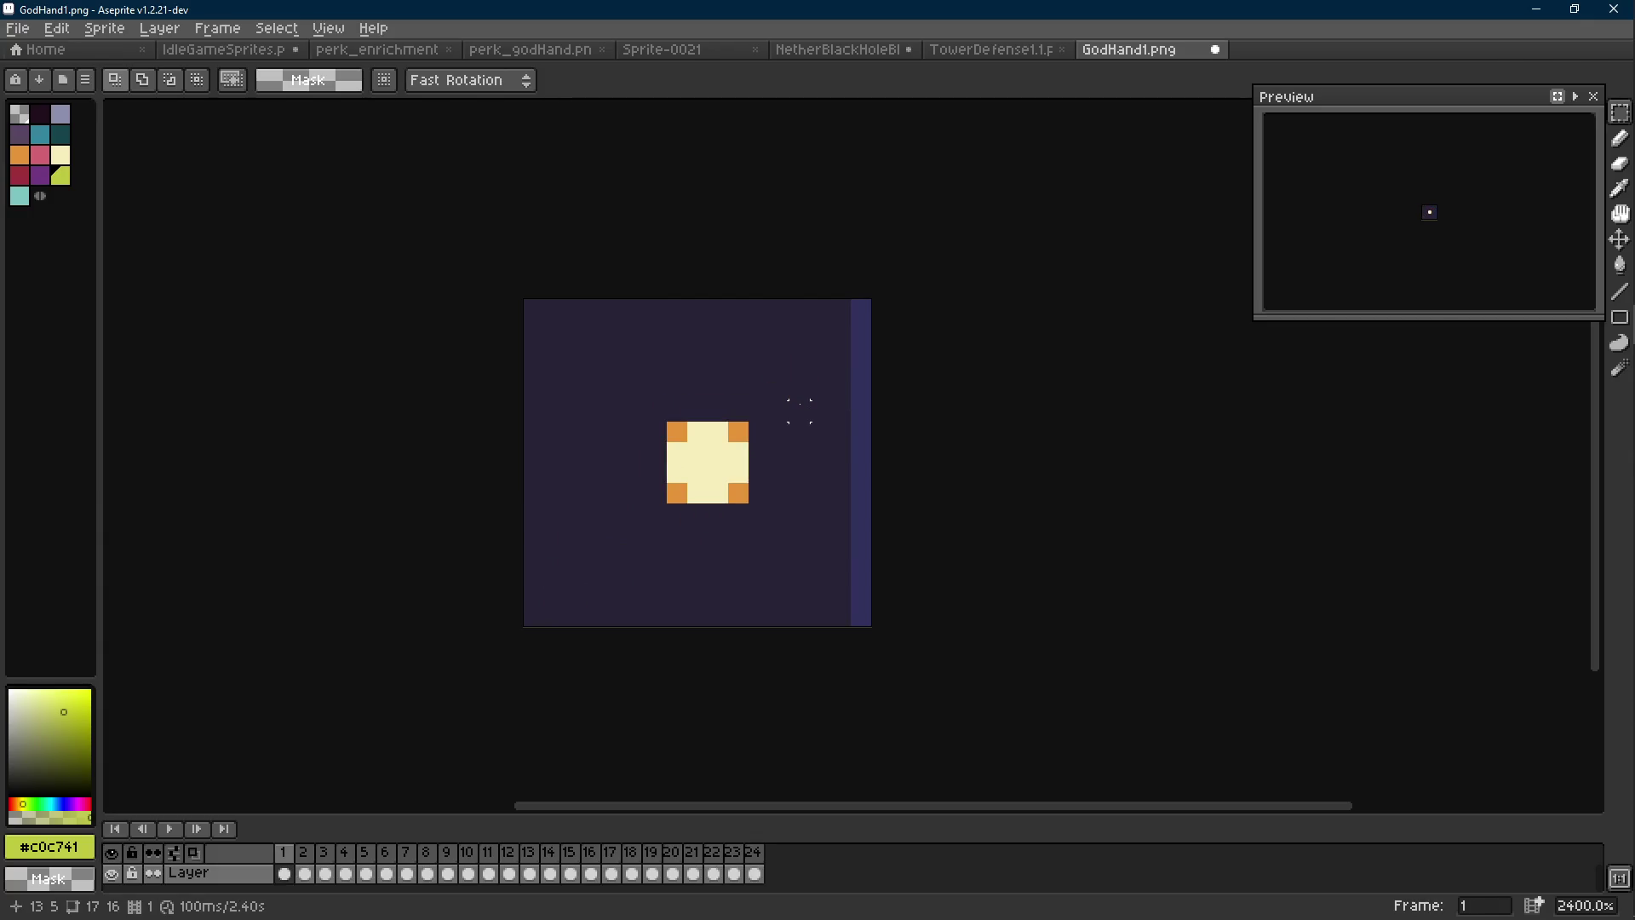
{"action": "key", "text": "ctrl+s"}
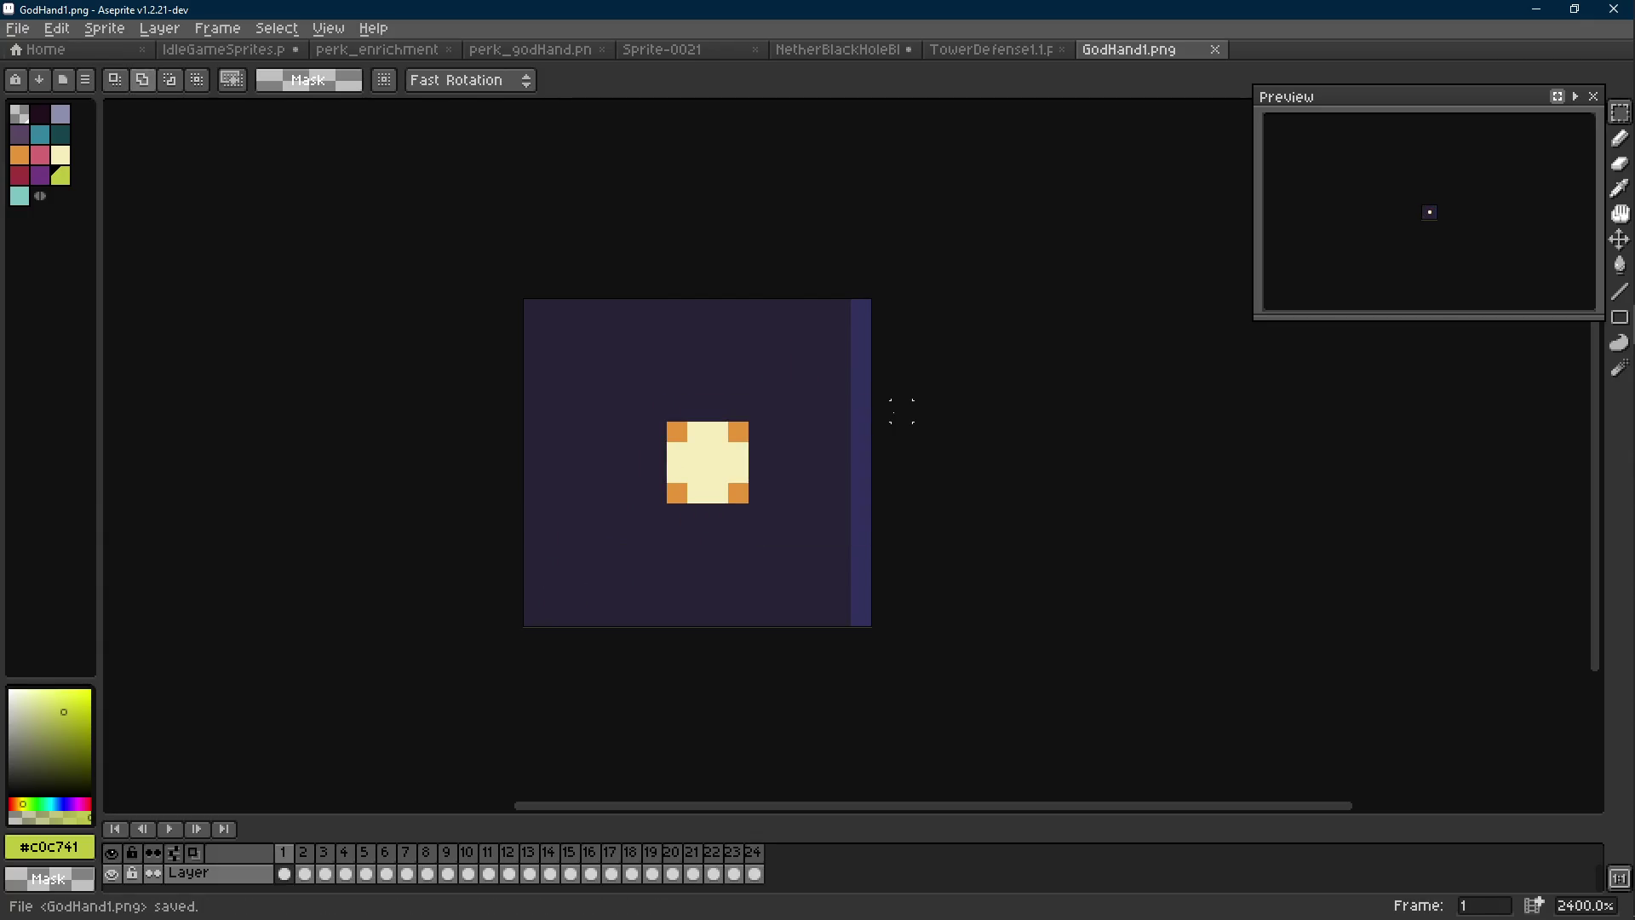
Cancel the yellow-green outline and pick the dark outline colour from a hand on IdleGameSprites
{"action": "key", "text": "shift+o"}
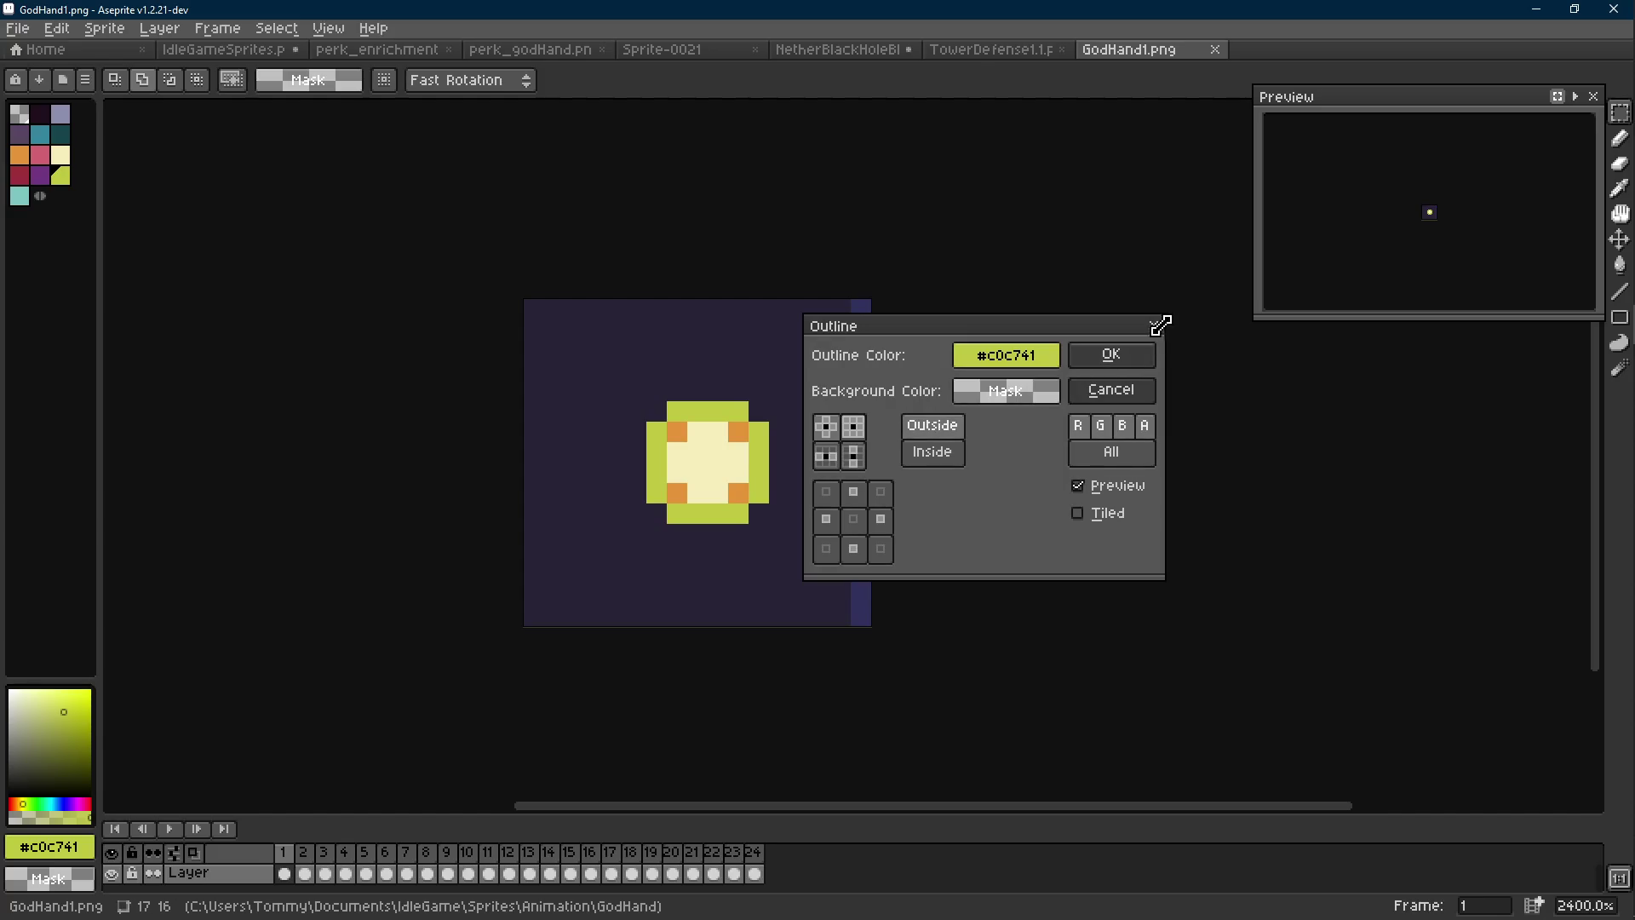
{"action": "left_click", "coordinate": [1160, 326]}
{"action": "left_click", "coordinate": [223, 49]}
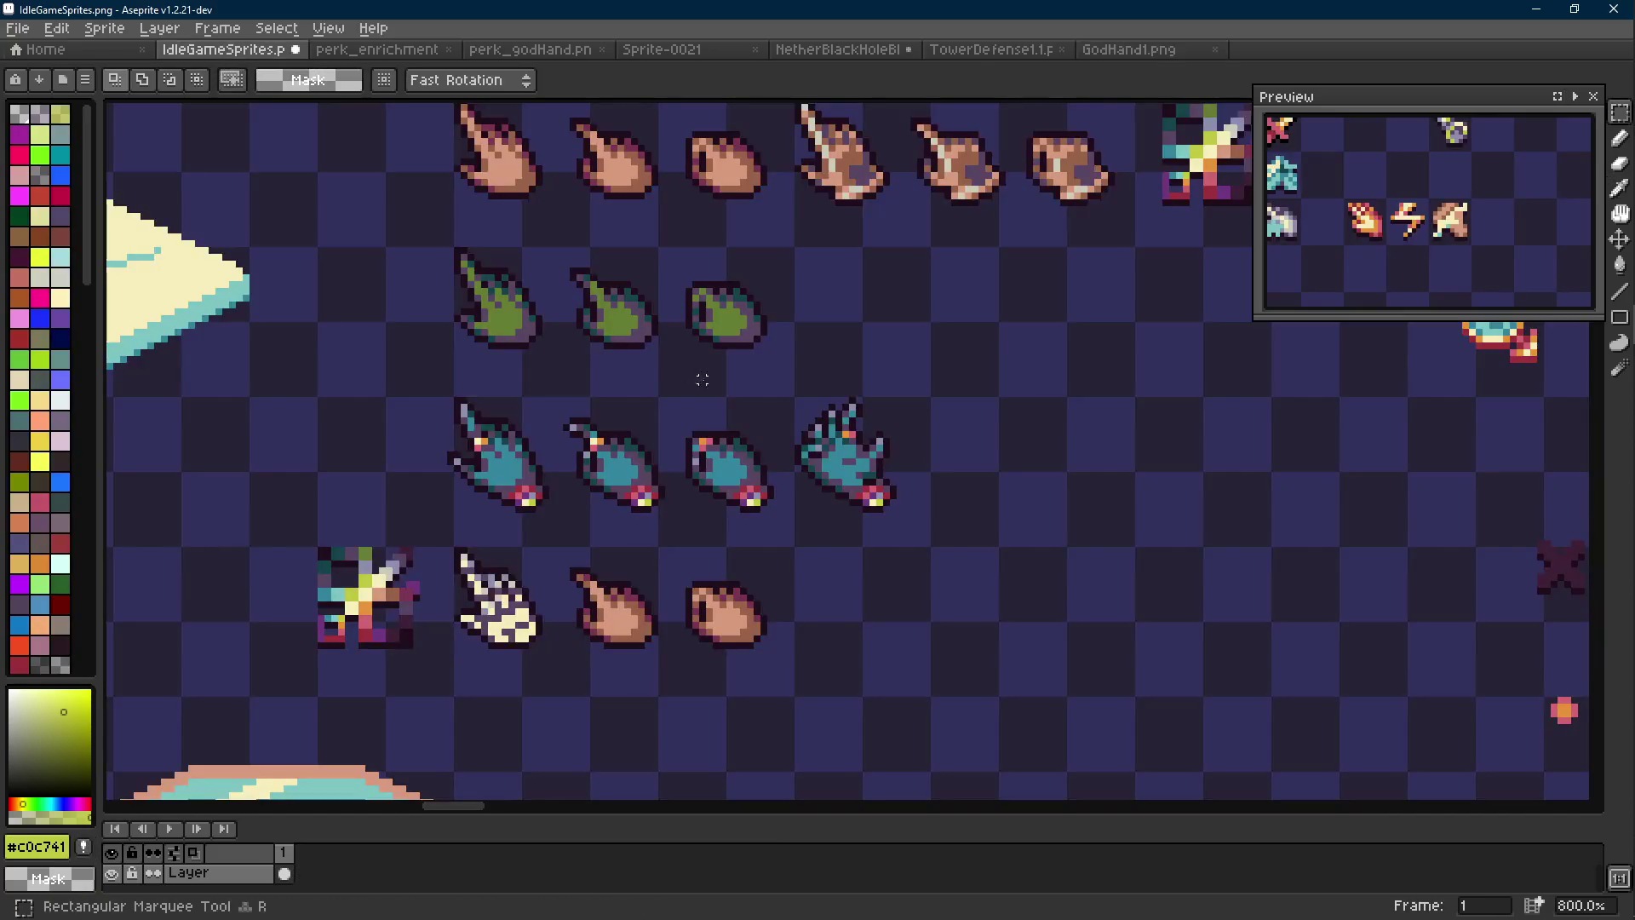
{"action": "scroll", "coordinate": [702, 380], "scroll_direction": "up", "scroll_amount": 3}
{"action": "key", "text": "e"}
{"action": "left_click", "coordinate": [759, 449], "text": "alt"}
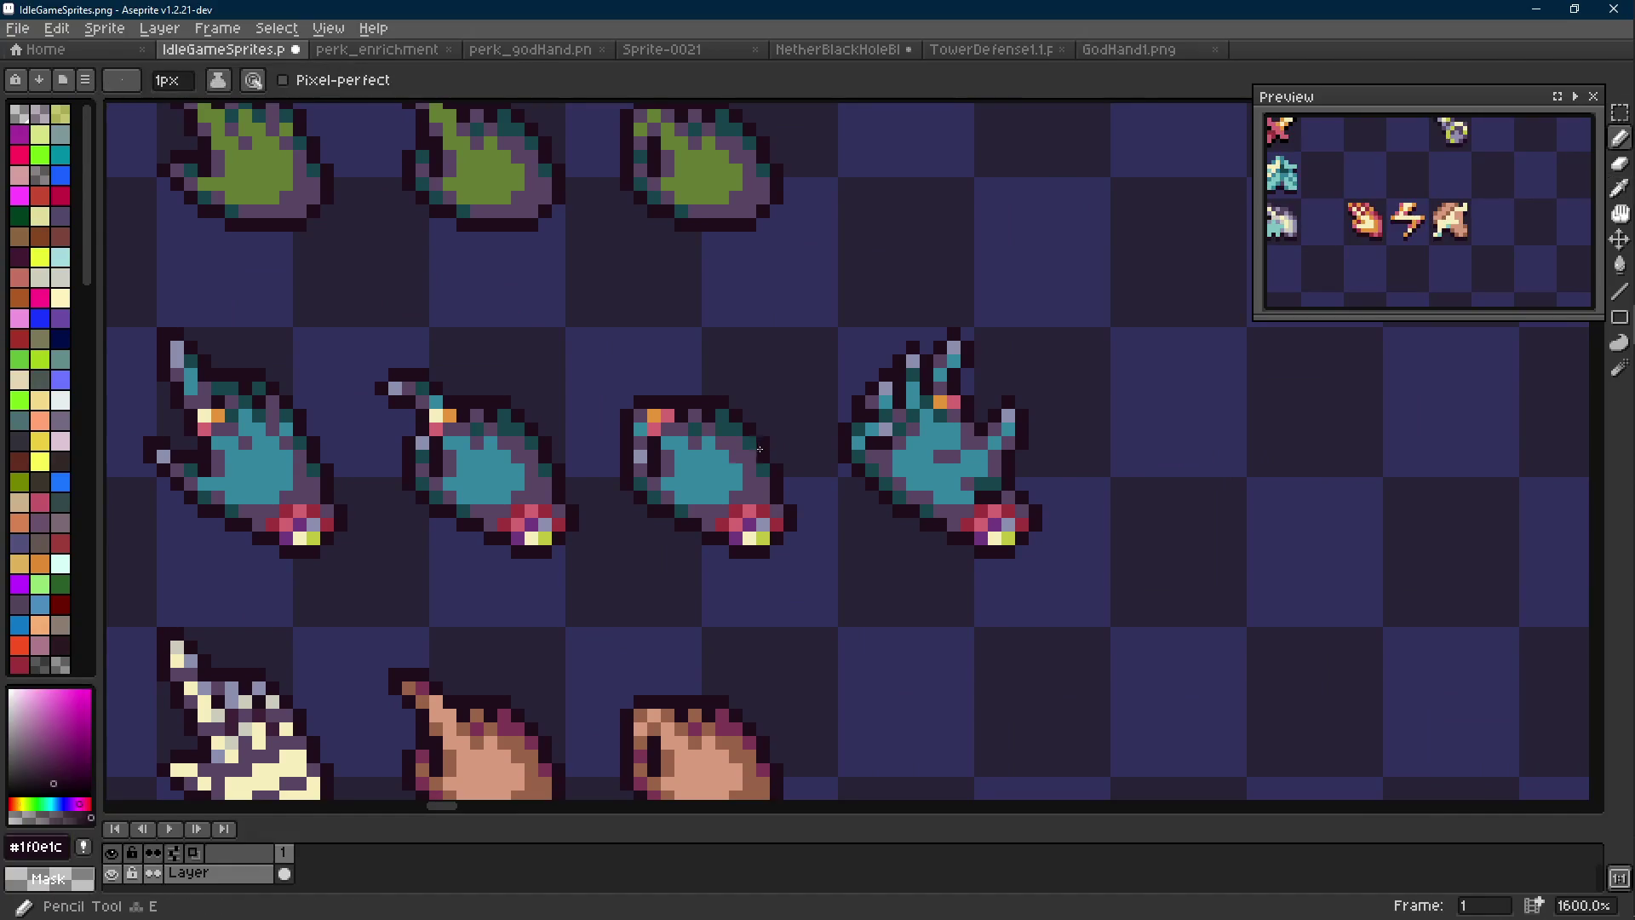
Apply a dark outline around the GodHand1 orb and play the animation to check it
{"action": "left_click", "coordinate": [1175, 49]}
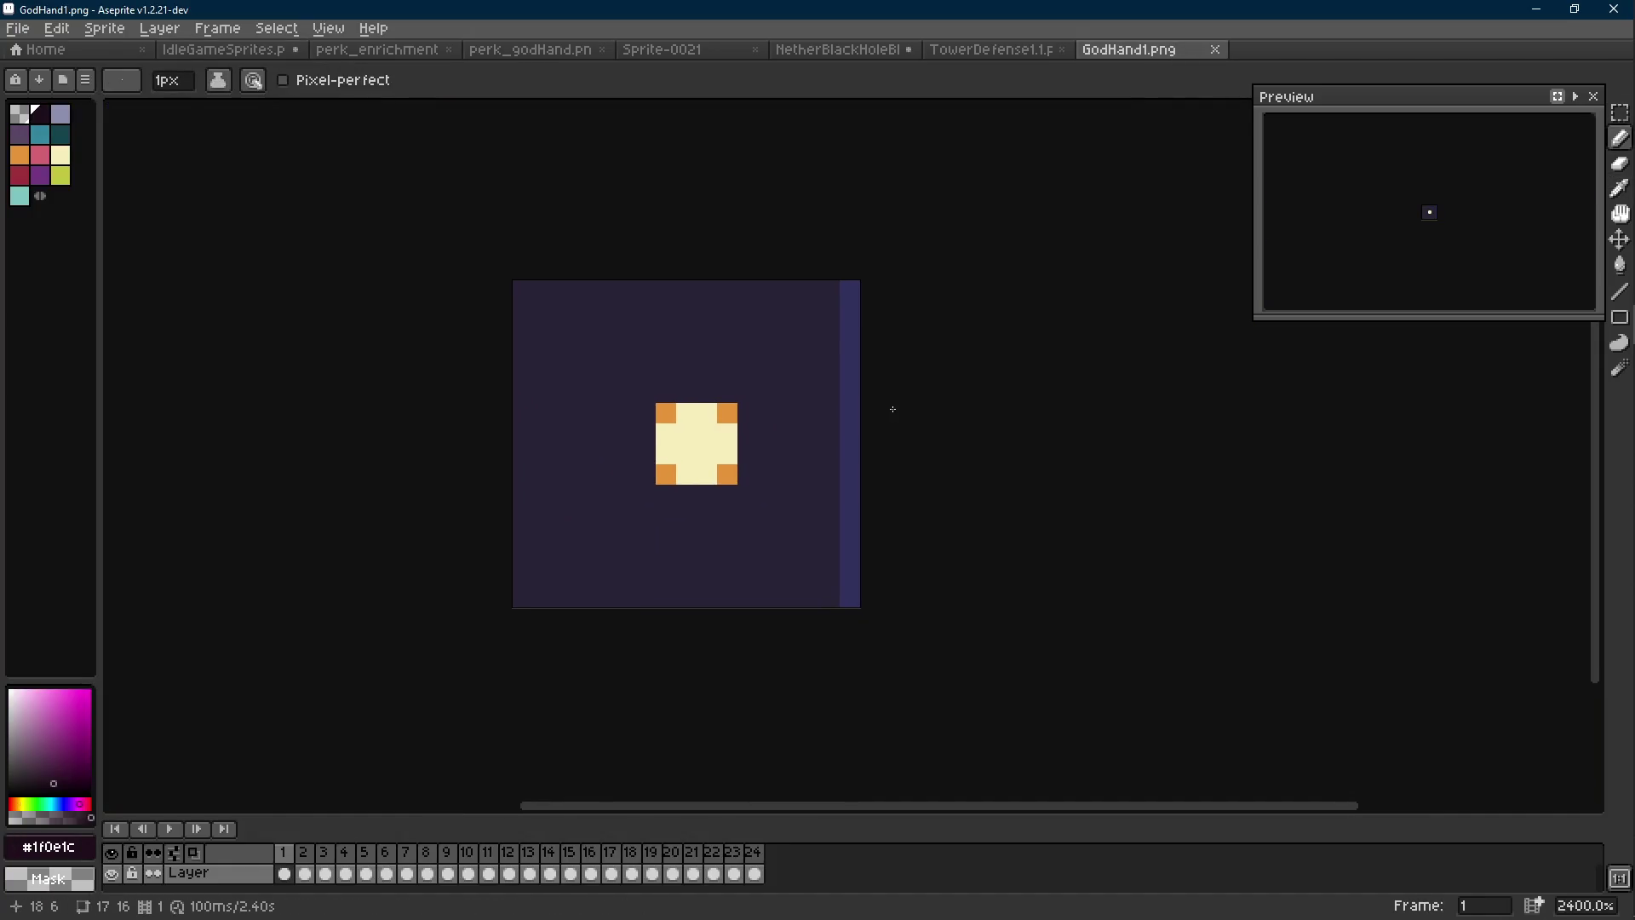
{"action": "key", "text": "shift+o"}
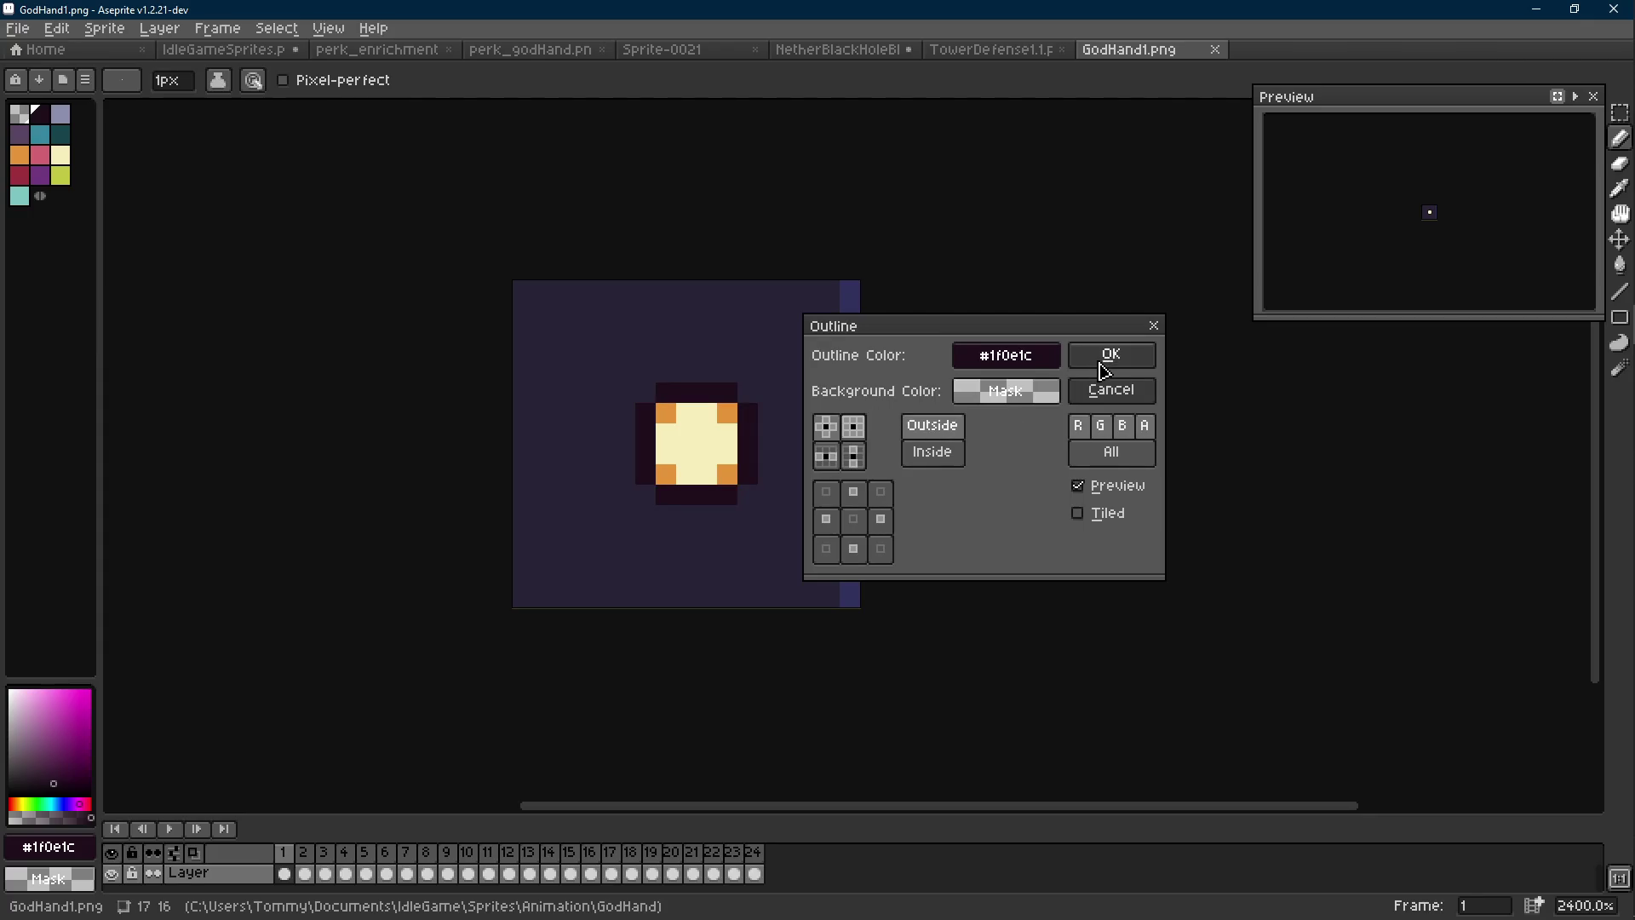
{"action": "left_click", "coordinate": [1108, 354]}
{"action": "scroll", "coordinate": [920, 381], "scroll_direction": "down", "scroll_amount": 3}
{"action": "key", "text": "Return"}
{"action": "scroll", "coordinate": [920, 381], "scroll_direction": "down", "scroll_amount": 5}
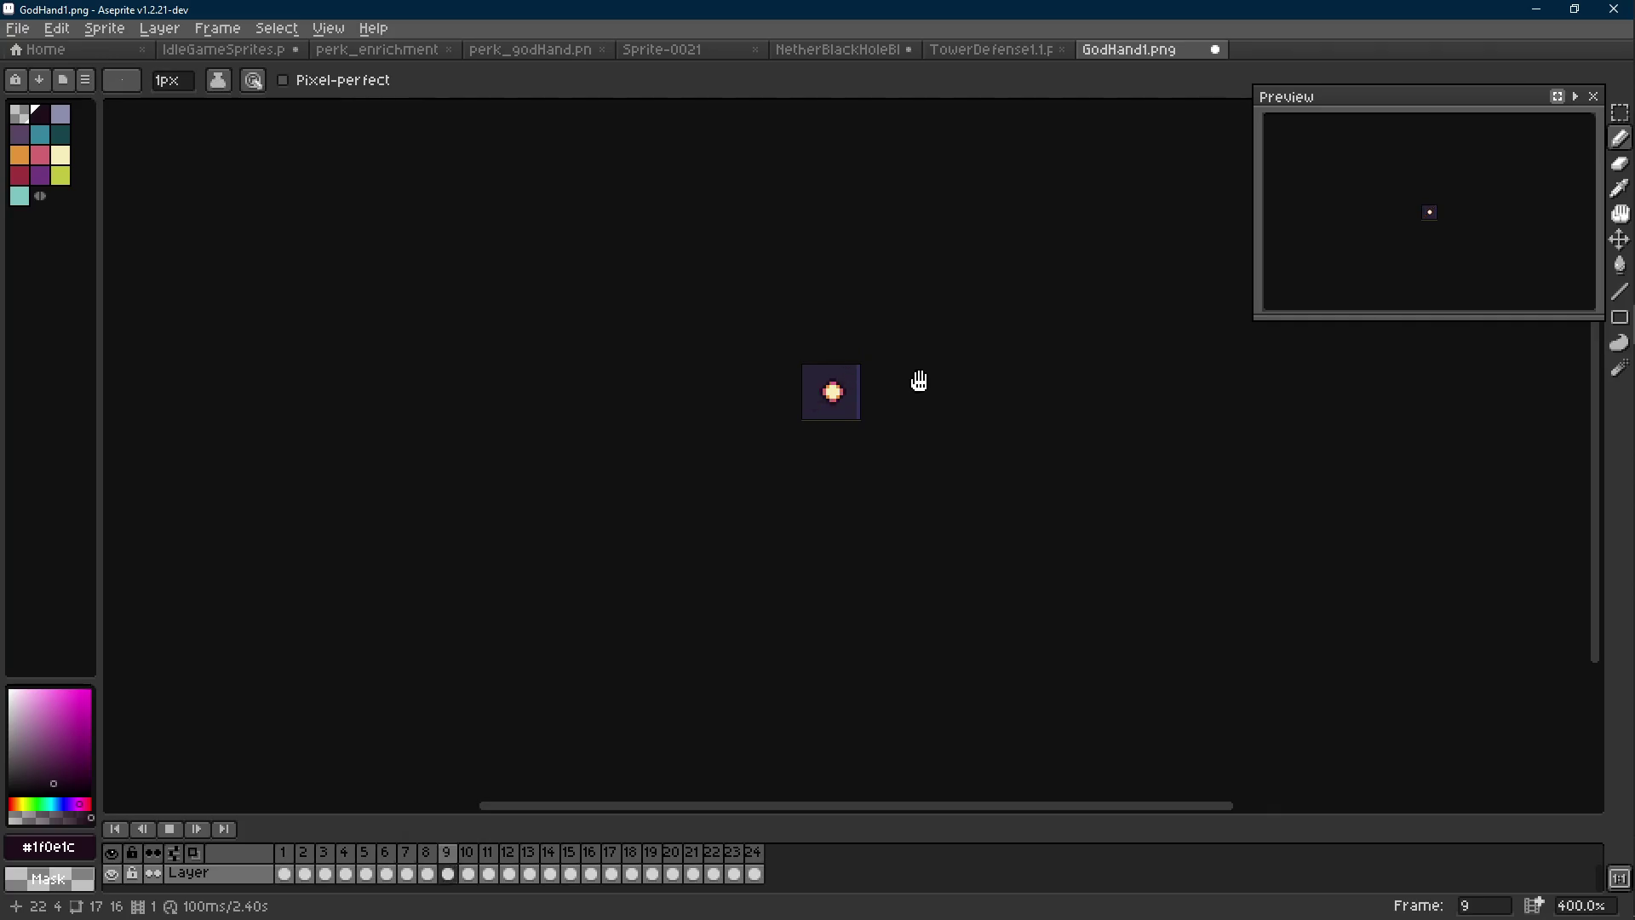
{"action": "key", "text": "Return"}
Return to the first frame, save the outlined animation, and bring up Save As
{"action": "key", "text": "Home"}
{"action": "scroll", "coordinate": [886, 387], "scroll_direction": "up", "scroll_amount": 2}
{"action": "key", "text": "ctrl+s"}
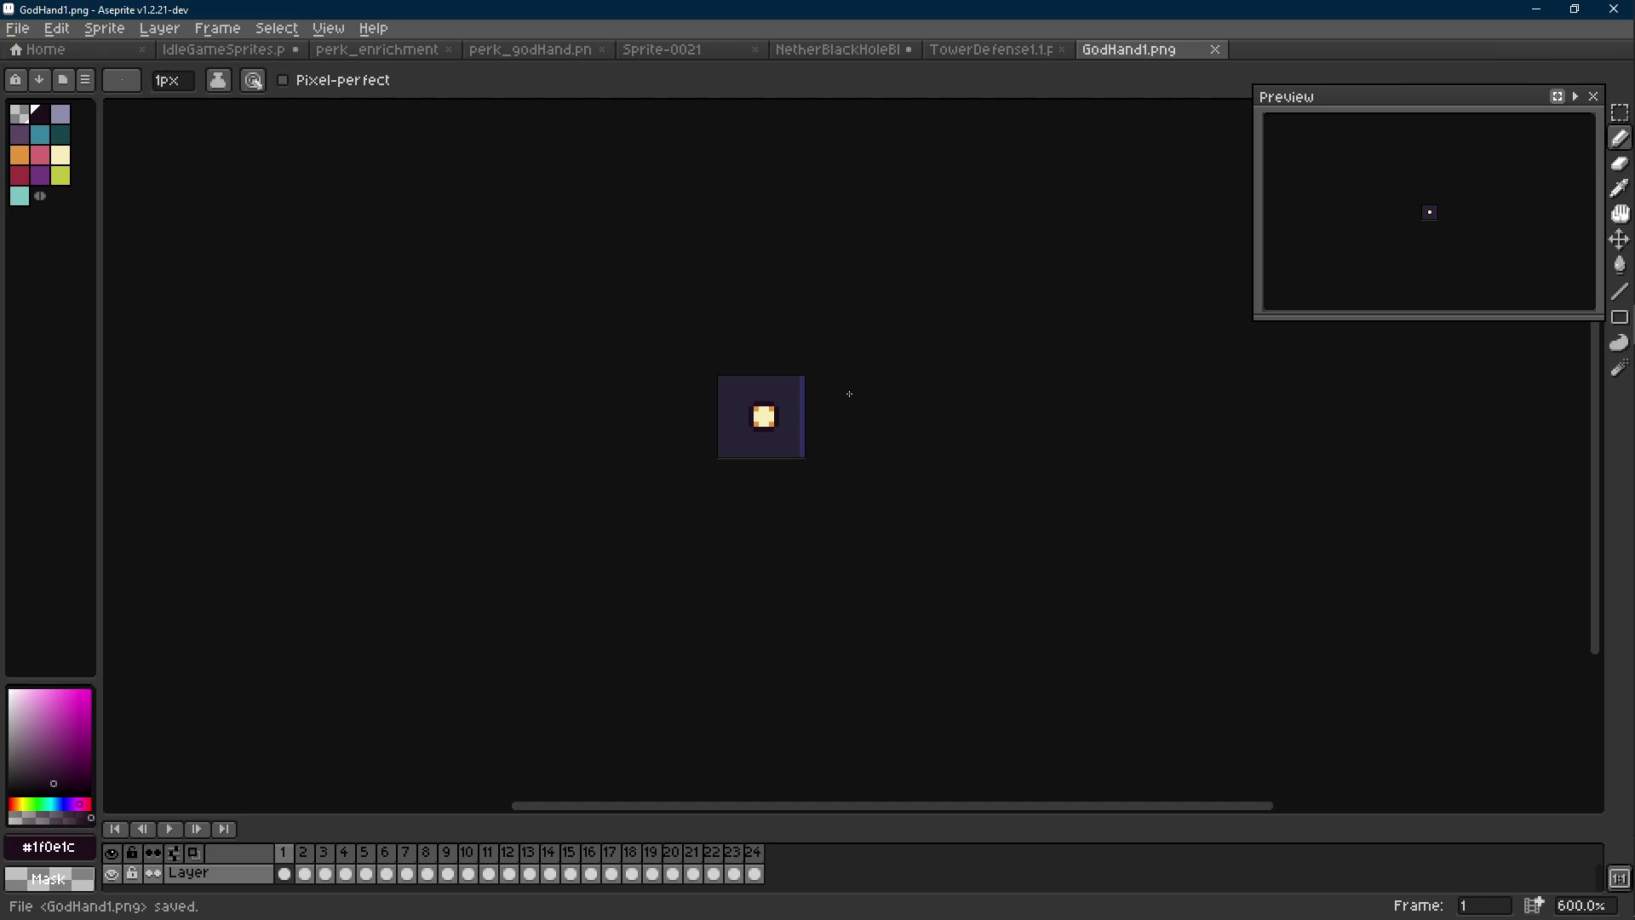
{"action": "scroll", "coordinate": [806, 426], "scroll_direction": "up", "scroll_amount": 1}
{"action": "key", "text": "ctrl"}
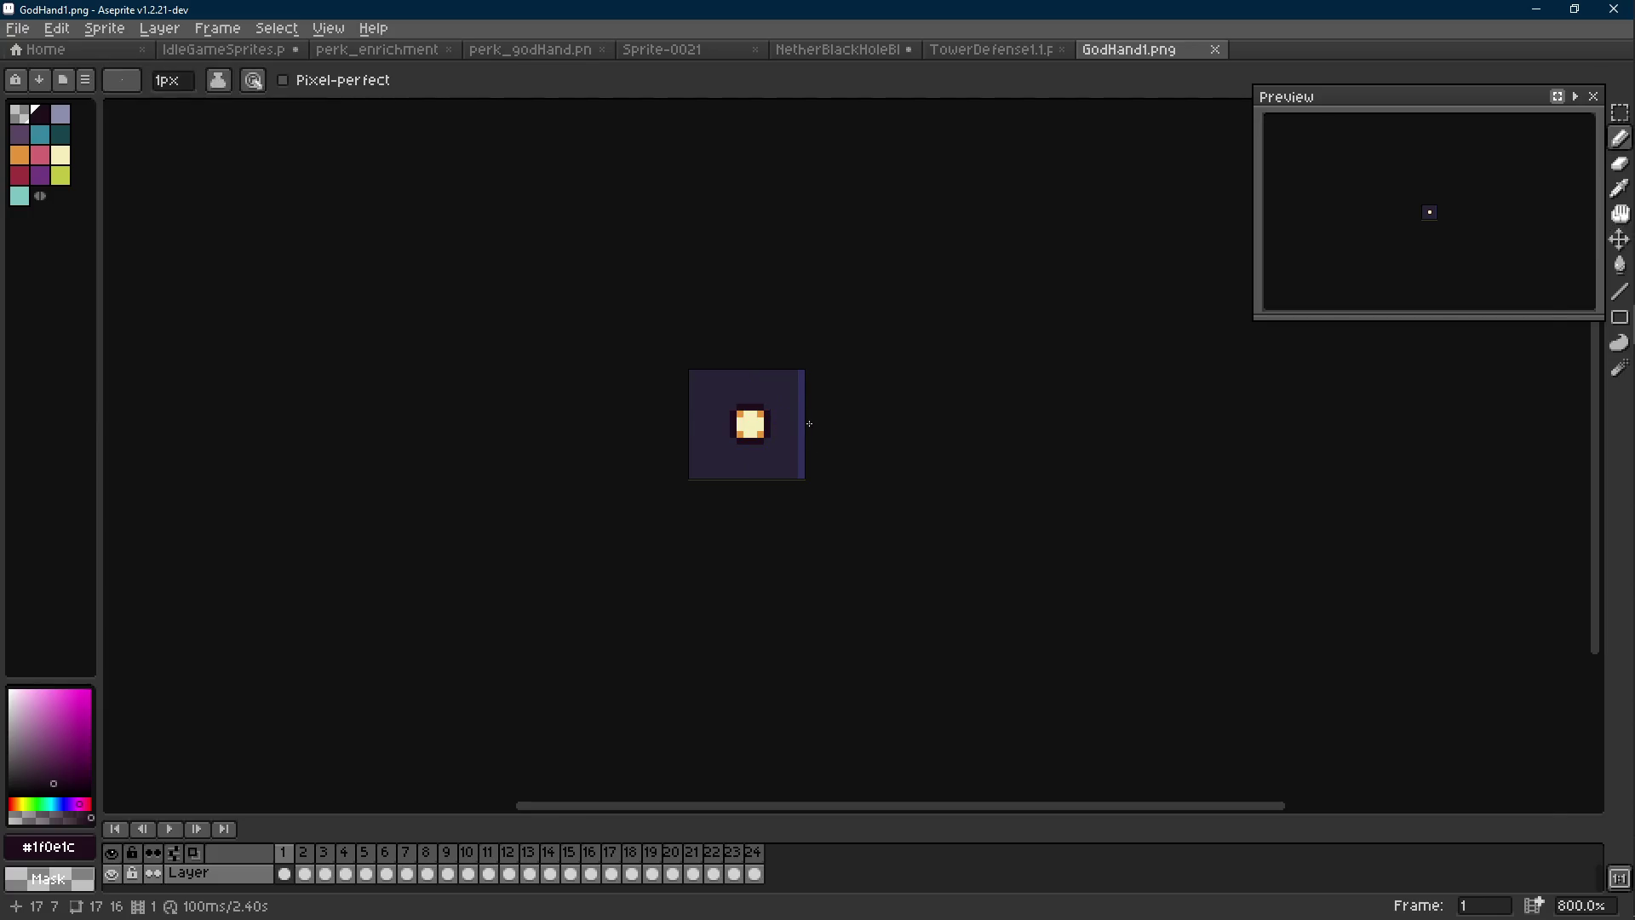
{"action": "key", "text": "ctrl+shift+s"}
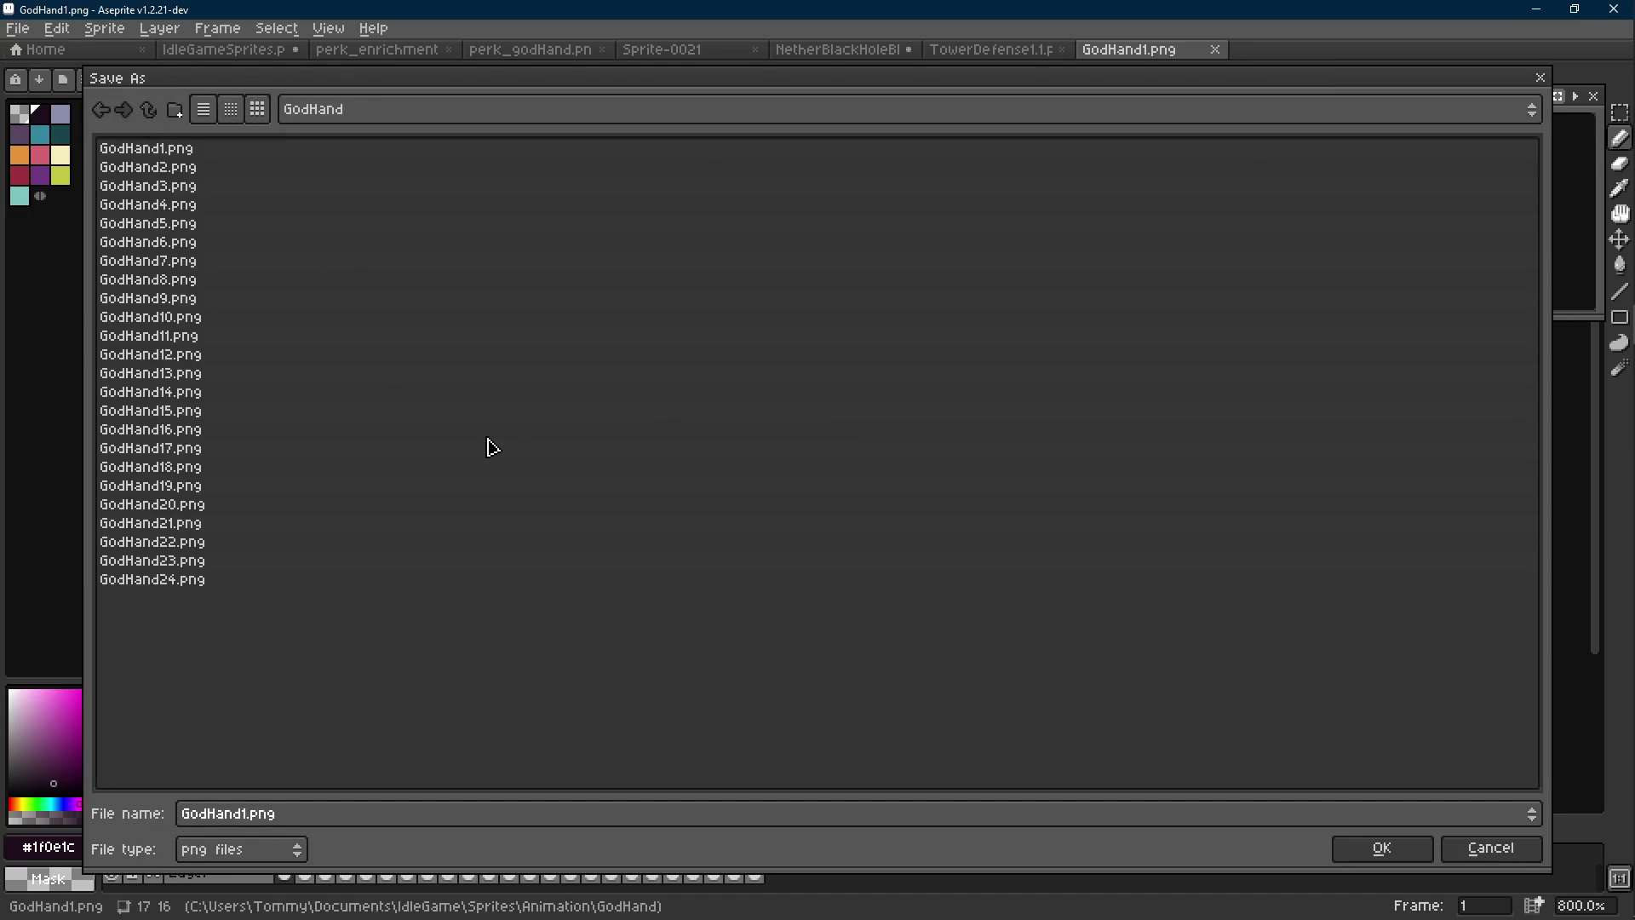
Save the copy under the new file name GodHandBorder1.png
{"action": "type", "text": "G"}
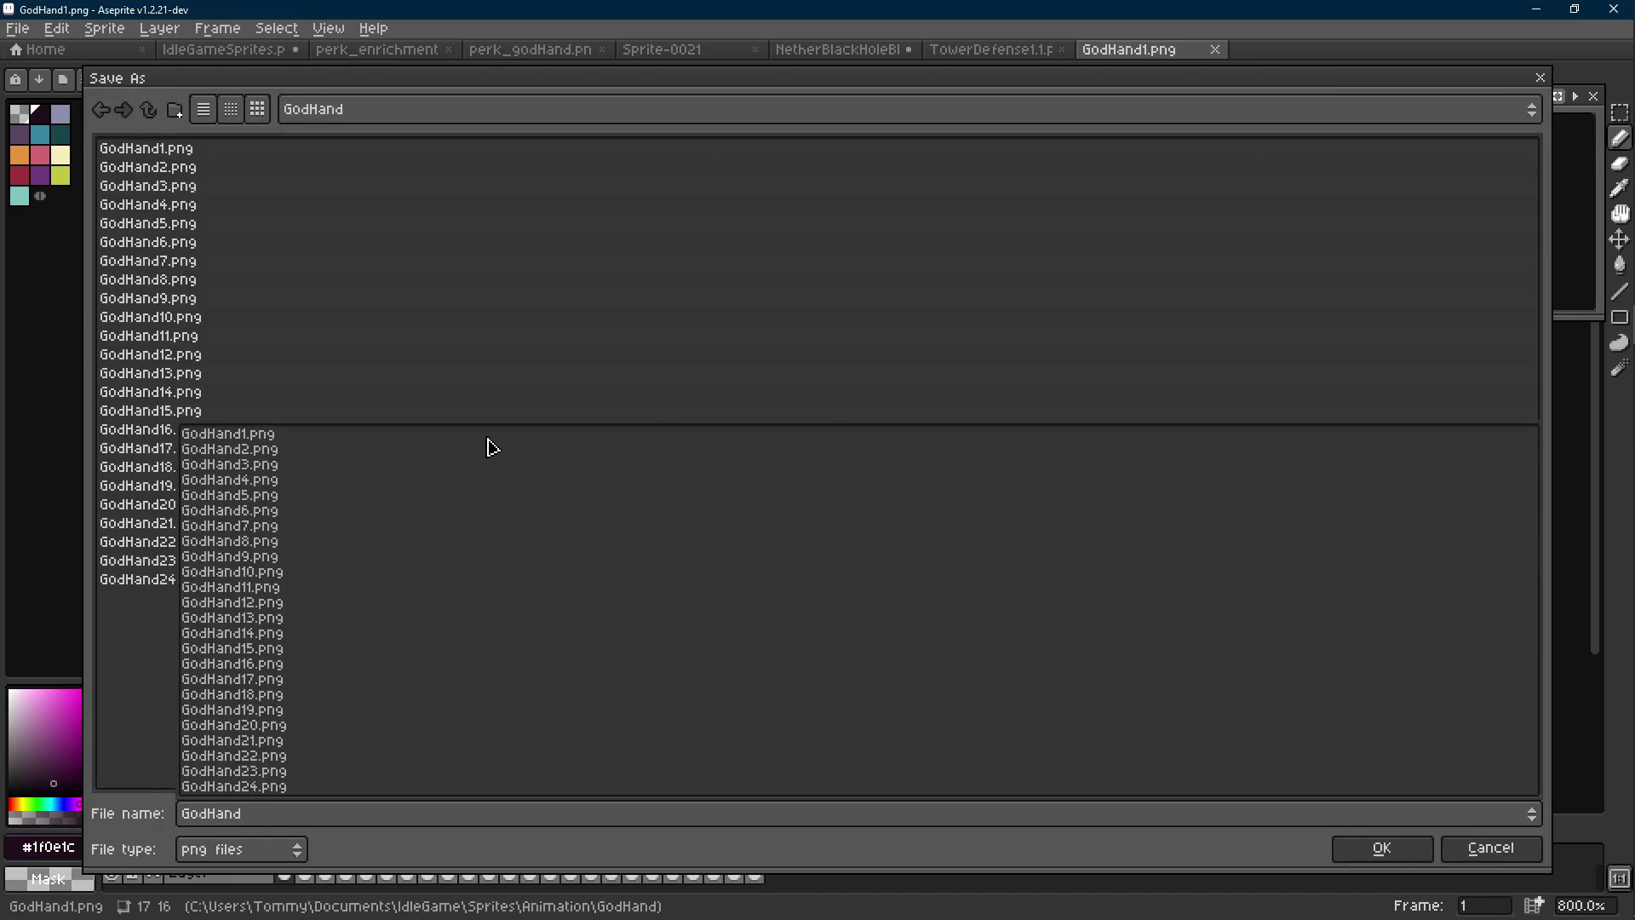
{"action": "type", "text": "Underline"}
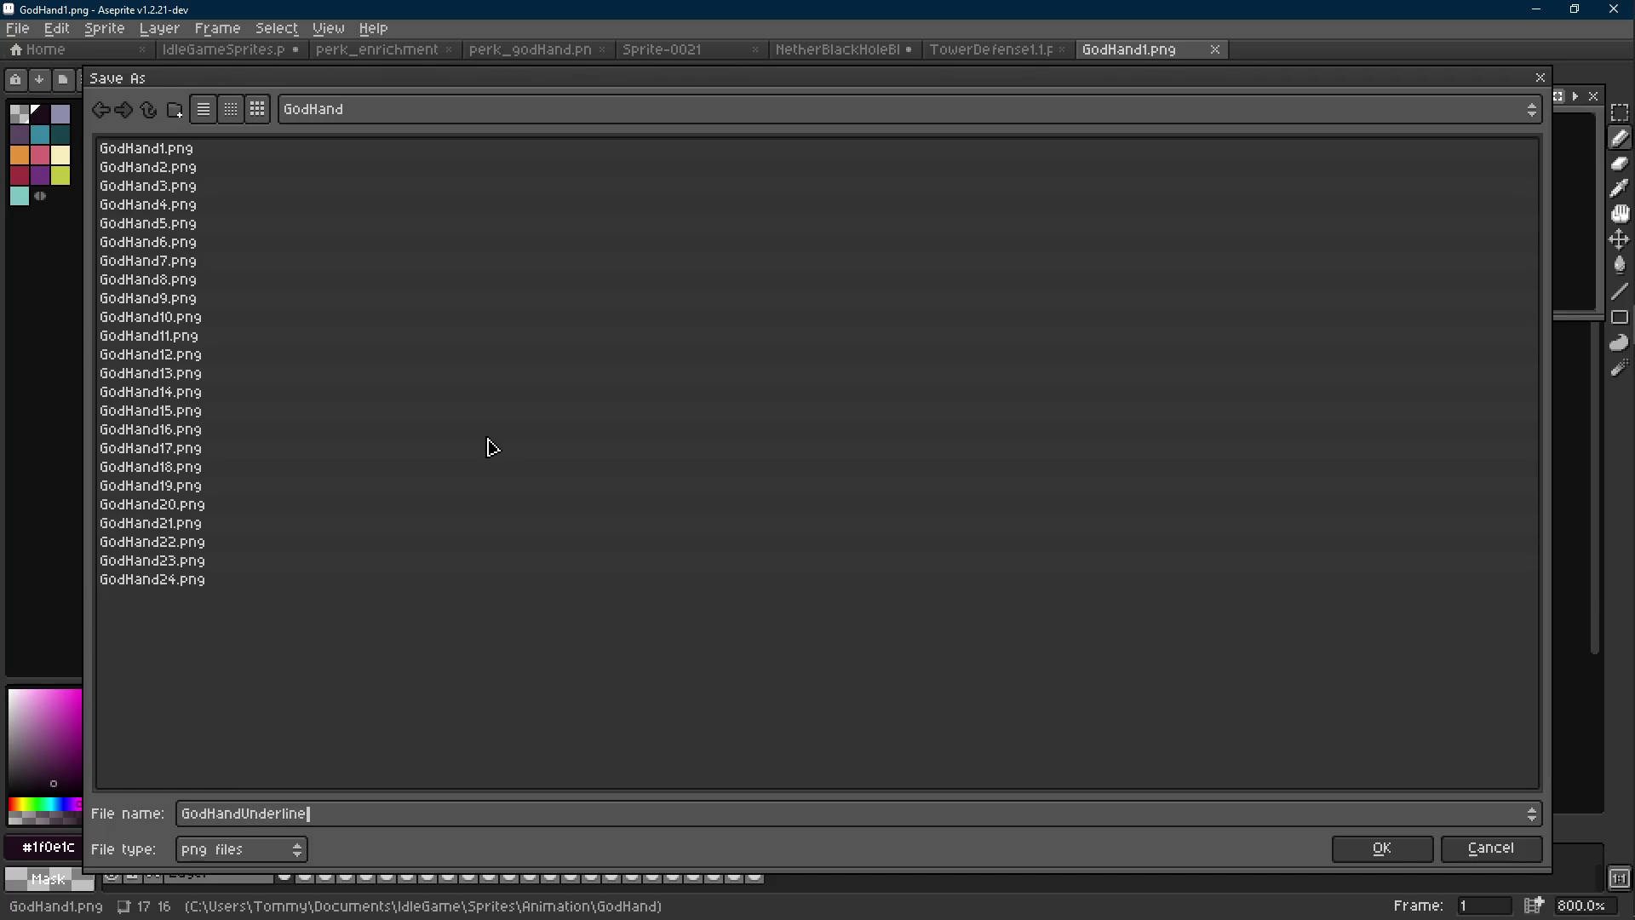
{"action": "key", "text": "BackSpace"}
{"action": "key", "text": "BackSpace"}
{"action": "type", "text": "Bior"}
{"action": "type", "text": "ng"}
{"action": "key", "text": "Return"}
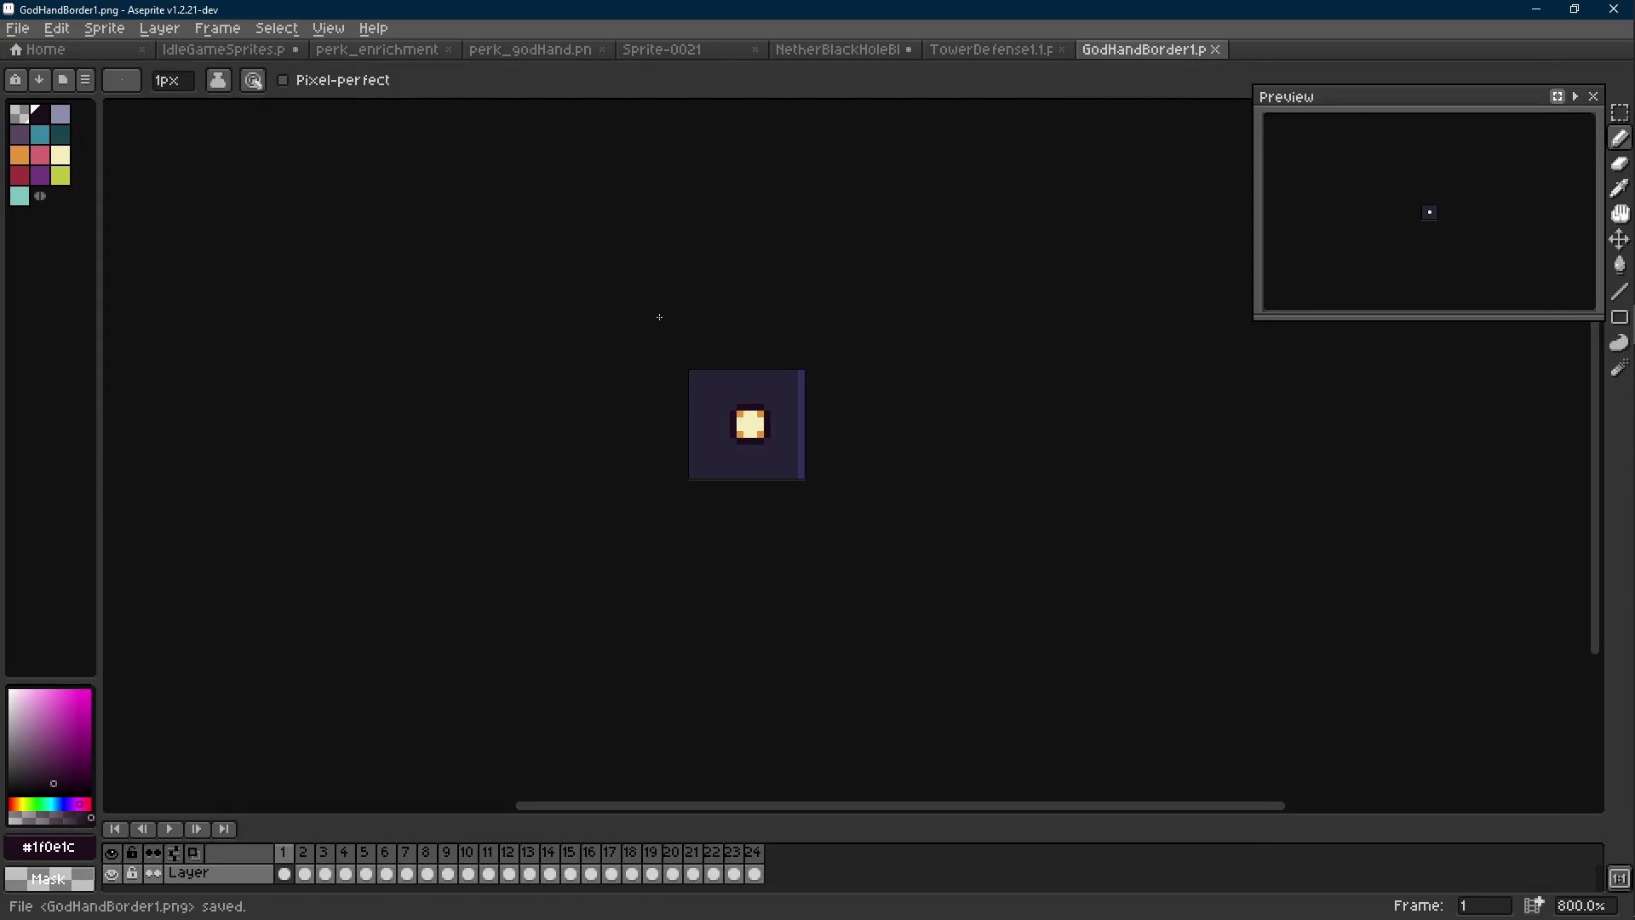
Replace the orange corner and cream centre colours with transparency on the first frame
{"action": "scroll", "coordinate": [796, 390], "scroll_direction": "up", "scroll_amount": 5}
{"action": "key", "text": "i"}
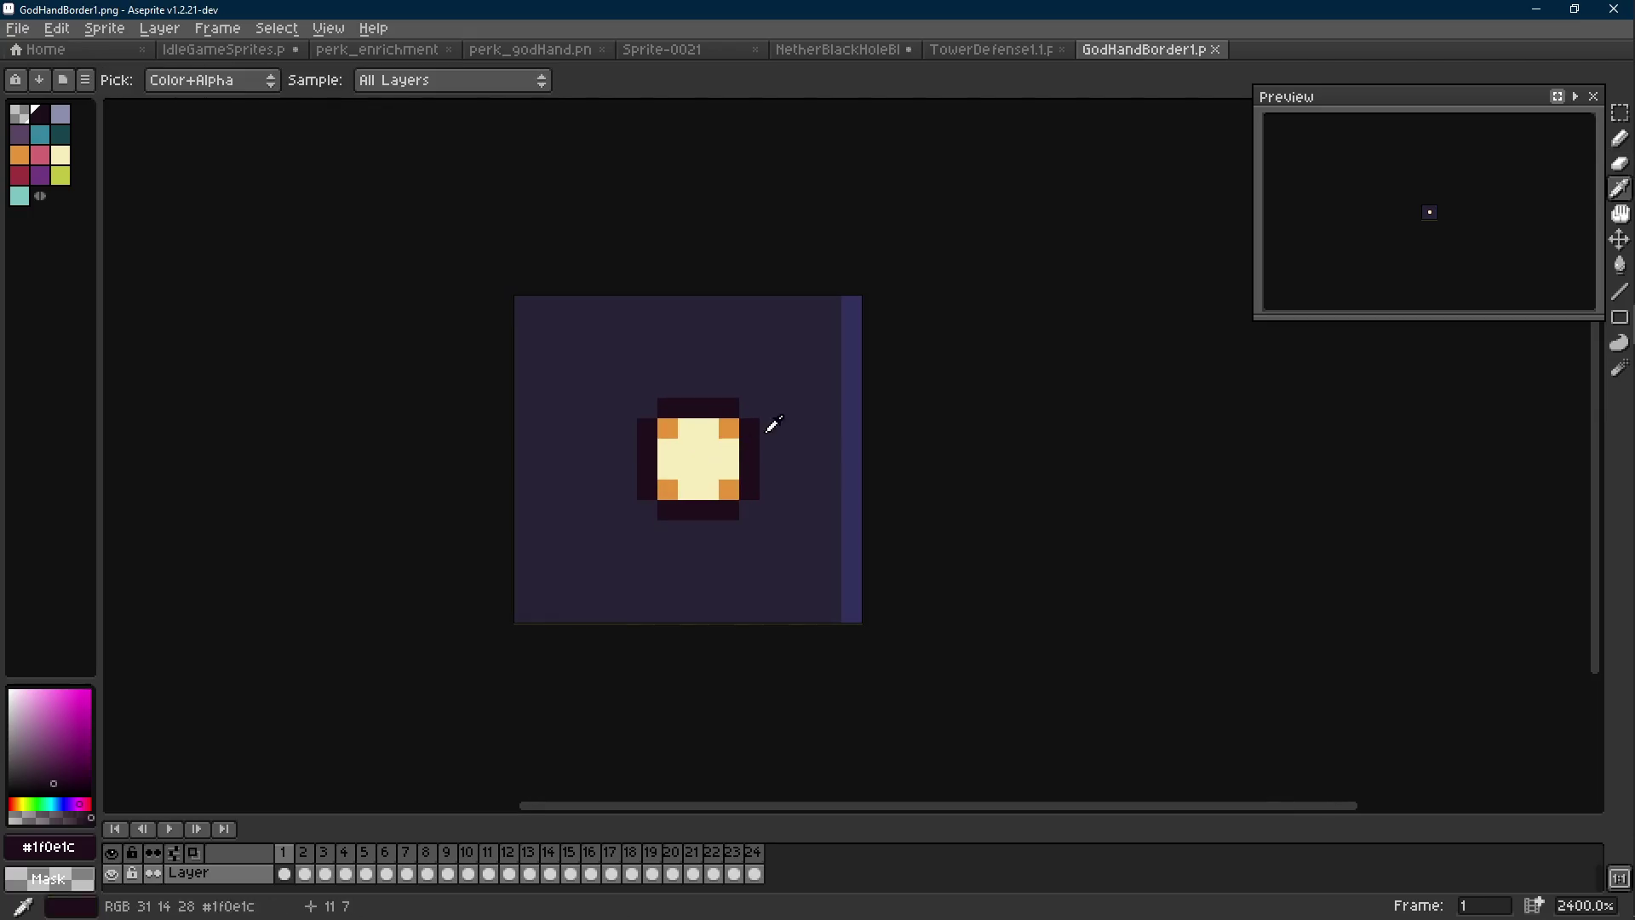
{"action": "left_click", "coordinate": [738, 423], "text": "alt"}
{"action": "key", "text": "shift+r"}
{"action": "key", "text": "Return"}
{"action": "left_click", "coordinate": [702, 448], "text": "alt"}
{"action": "key", "text": "shift+r"}
{"action": "key", "text": "Return"}
Remove the red and pink fill pixels from the next frames, leaving only the ring
{"action": "key", "text": "Right"}
{"action": "left_click", "coordinate": [749, 455], "text": "alt"}
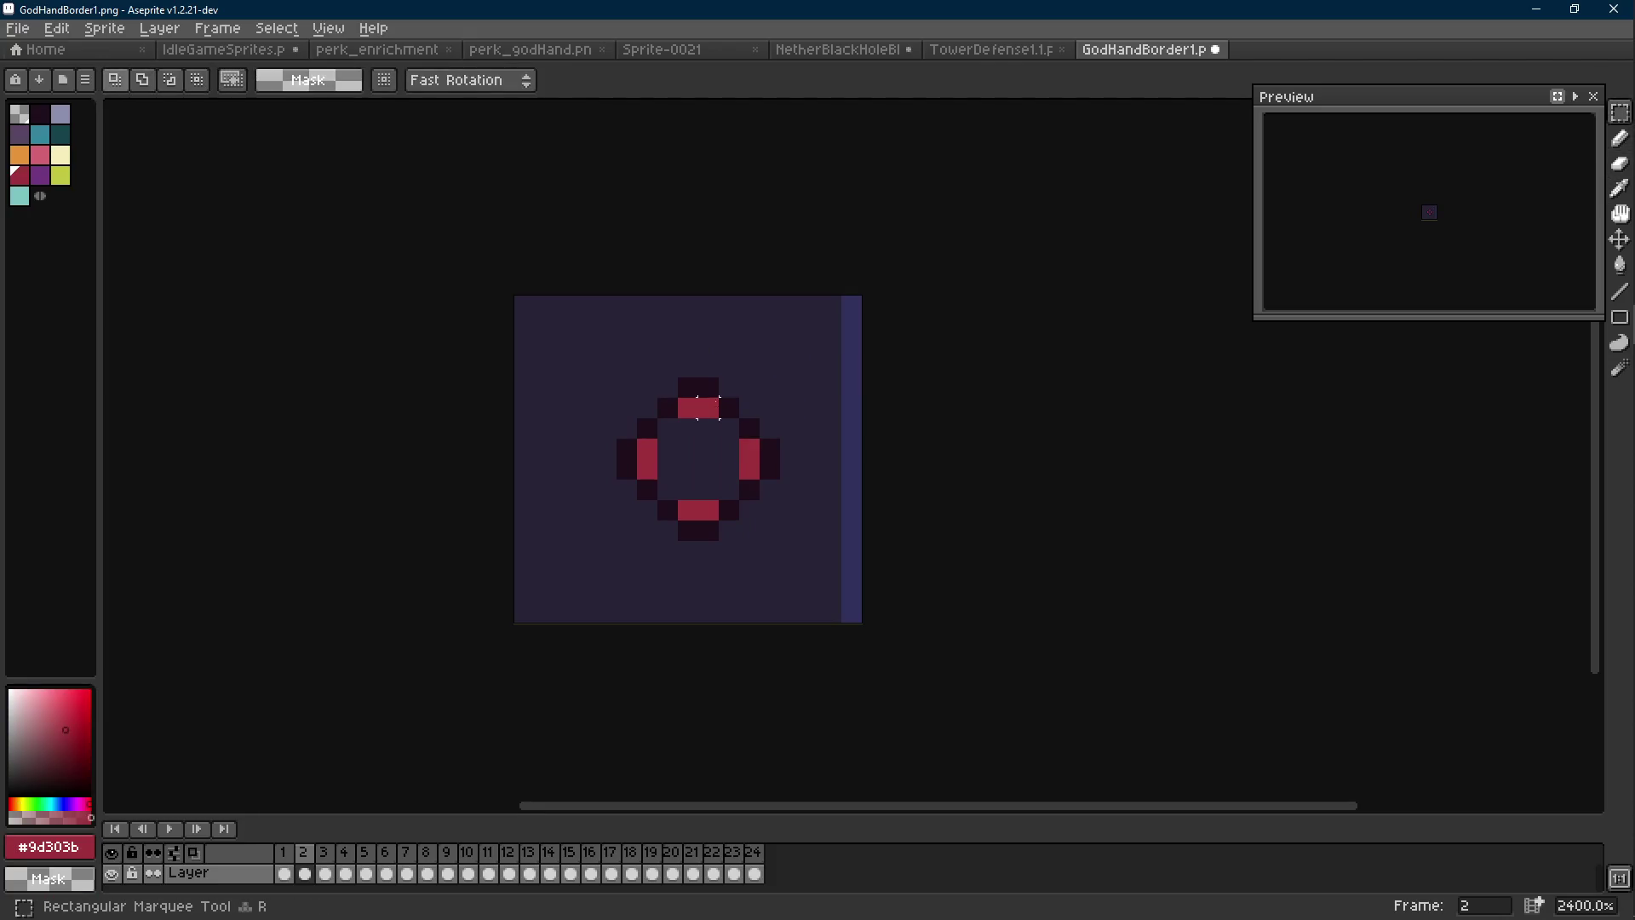
{"action": "key", "text": "m"}
{"action": "key", "text": "shift+r"}
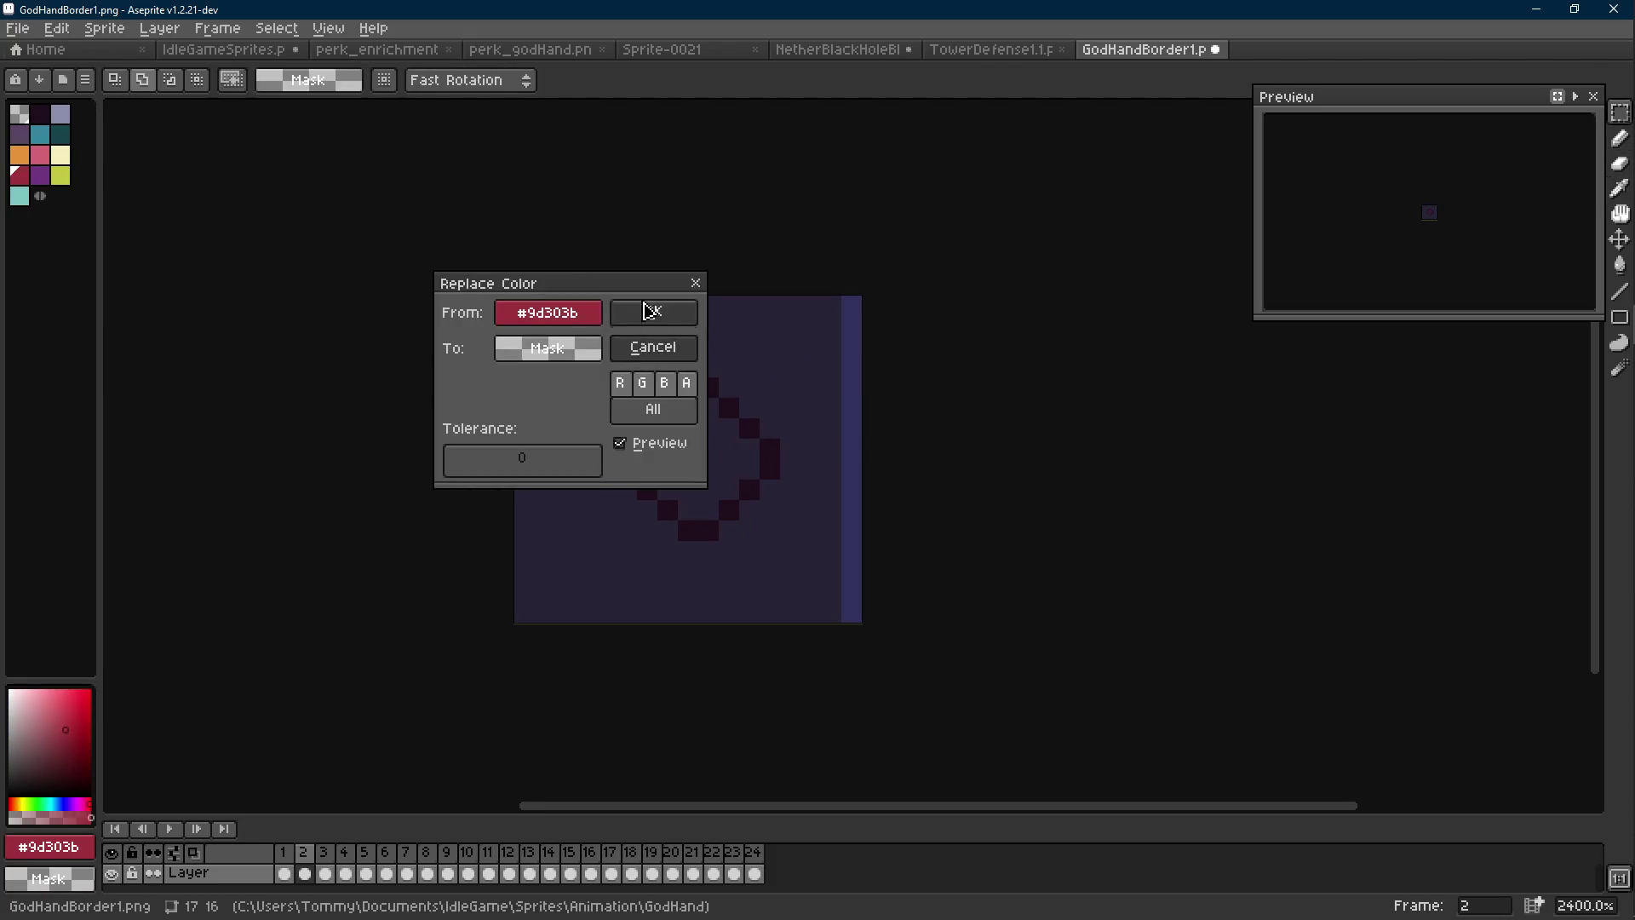
{"action": "key", "text": "Return"}
{"action": "key", "text": "Right"}
{"action": "left_click", "coordinate": [755, 450], "text": "alt"}
{"action": "key", "text": "shift+r"}
{"action": "key", "text": "Return"}
Check the remaining frames, save the outline-only border sprite, and return to the Home page
{"action": "key", "text": "Right"}
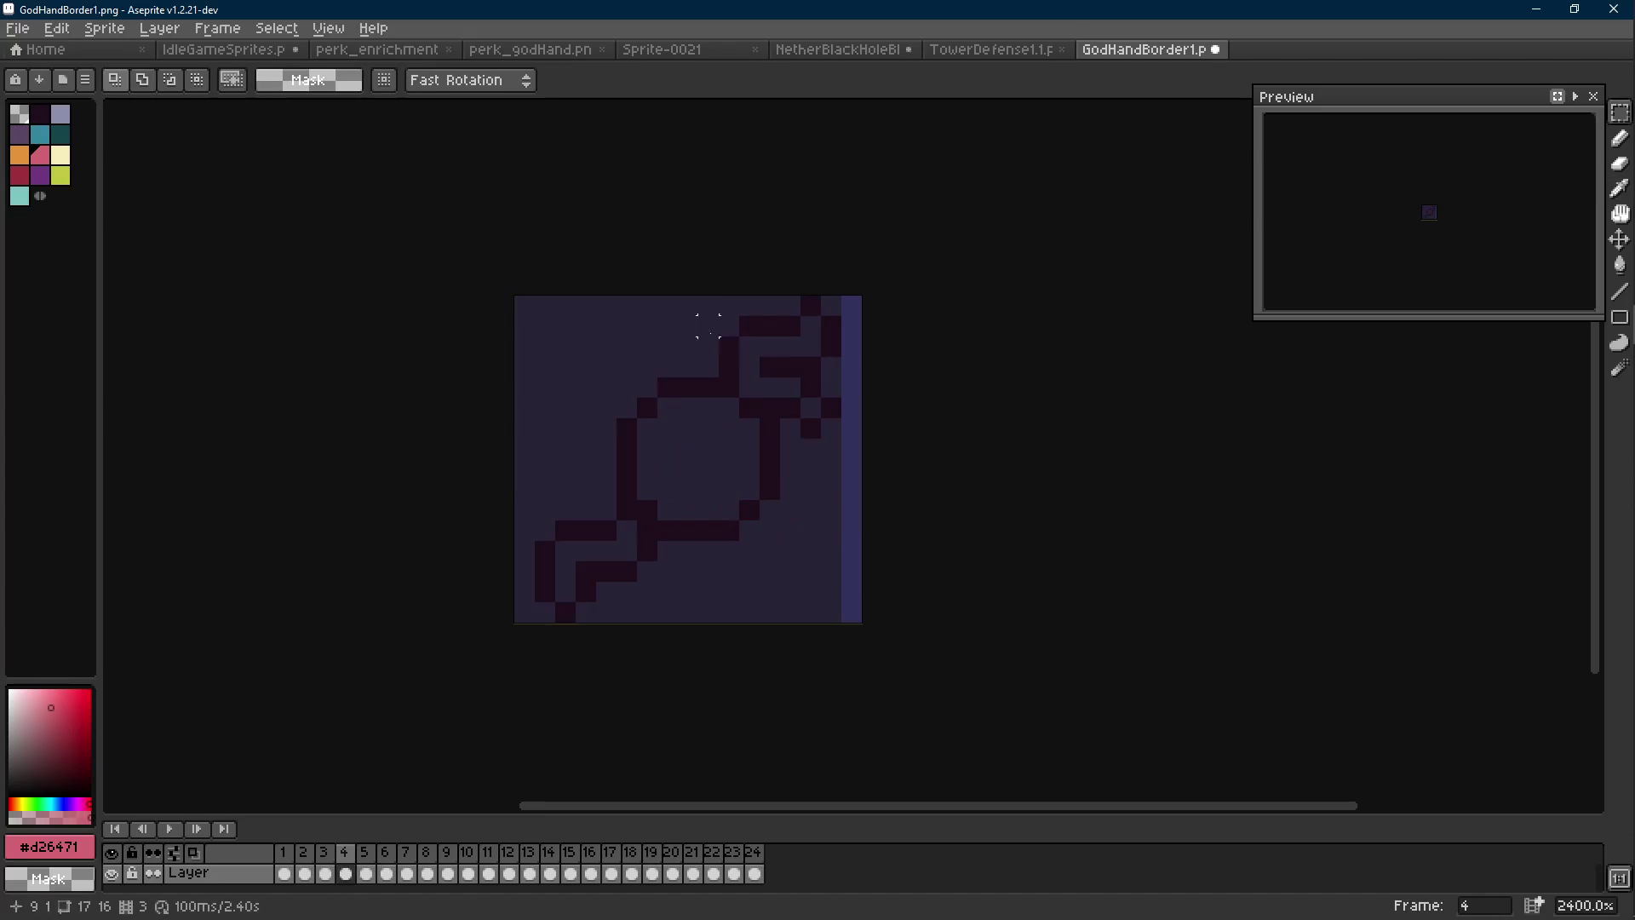
{"action": "key", "text": "Right"}
{"action": "key", "text": "Right"}
{"action": "key", "text": "Right"}
{"action": "scroll", "coordinate": [835, 424], "scroll_direction": "down", "scroll_amount": 7}
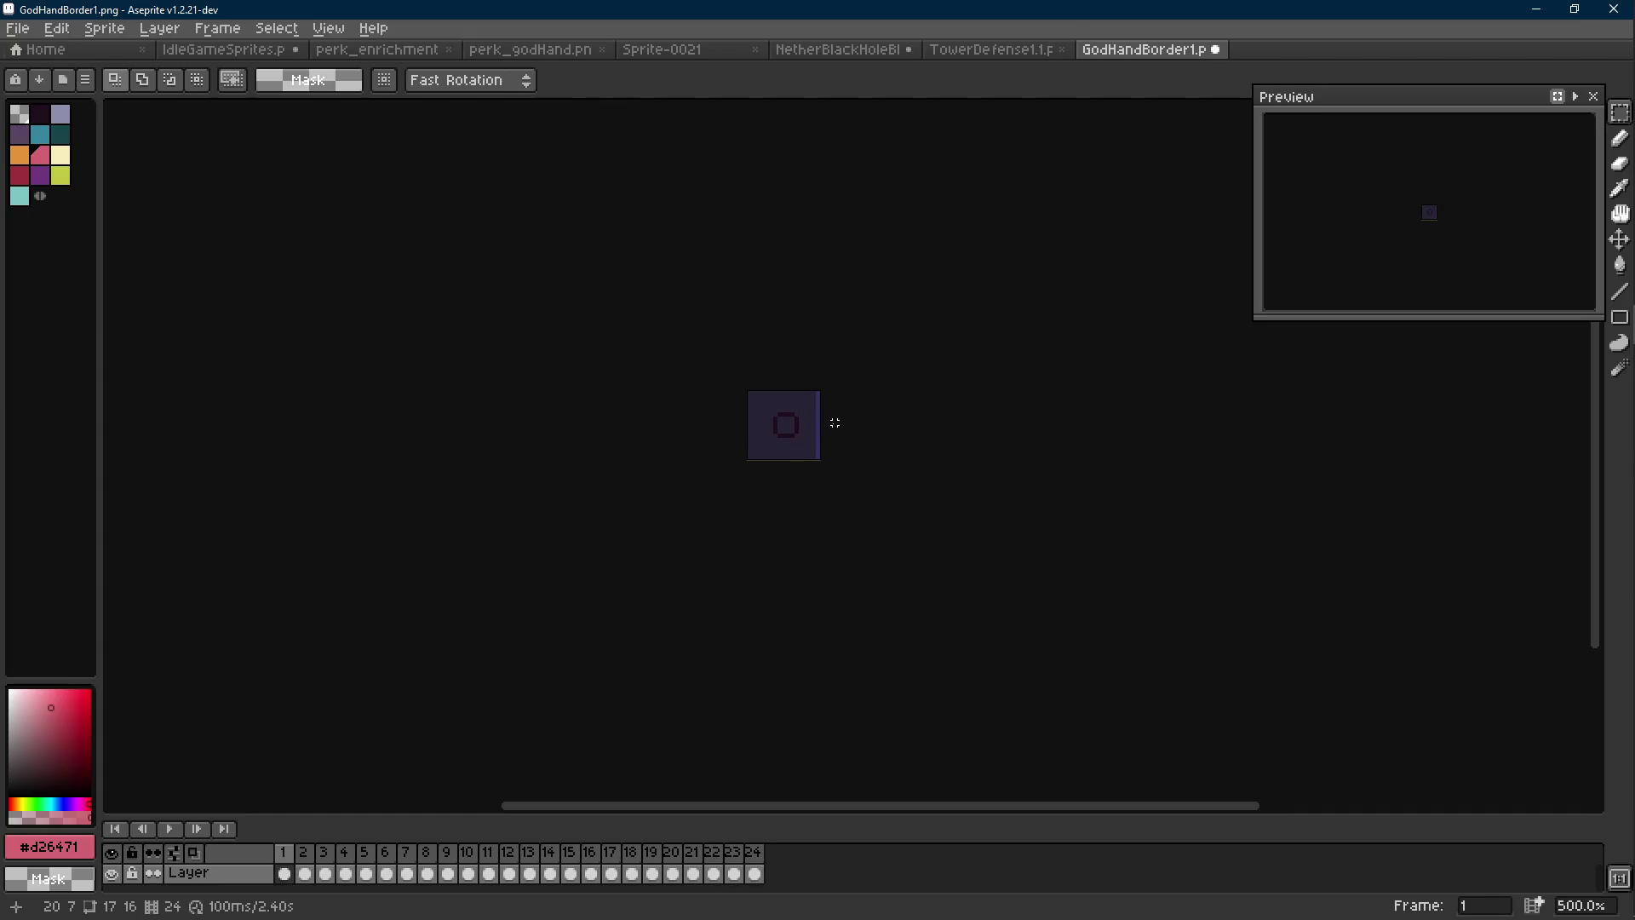
{"action": "key", "text": "ctrl+s"}
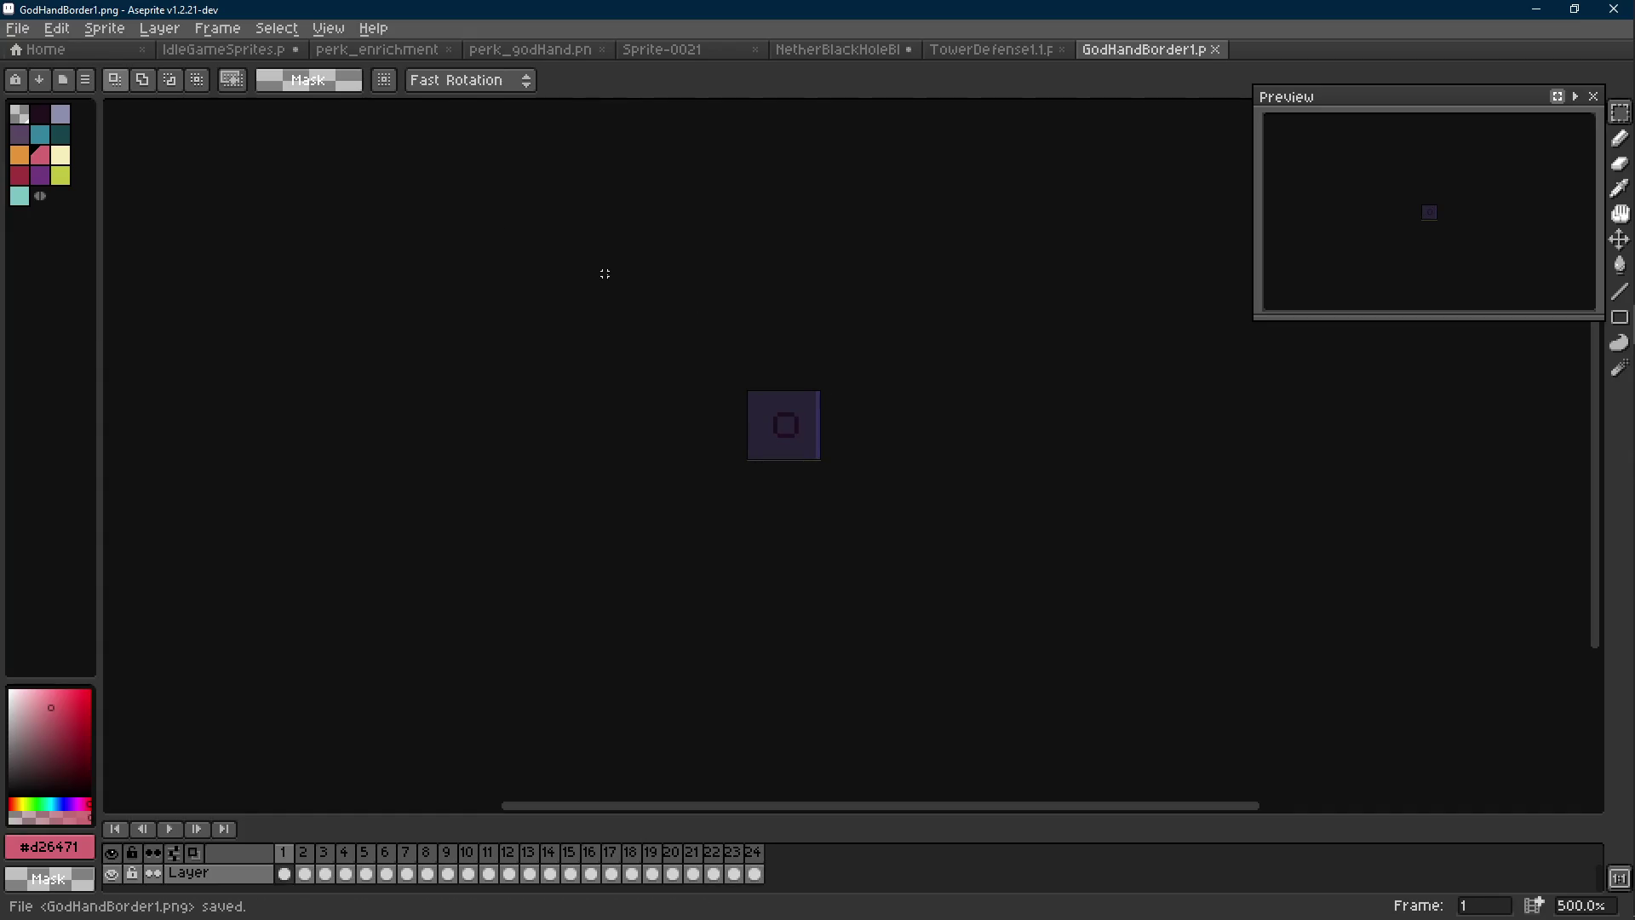
{"action": "left_click", "coordinate": [66, 50]}
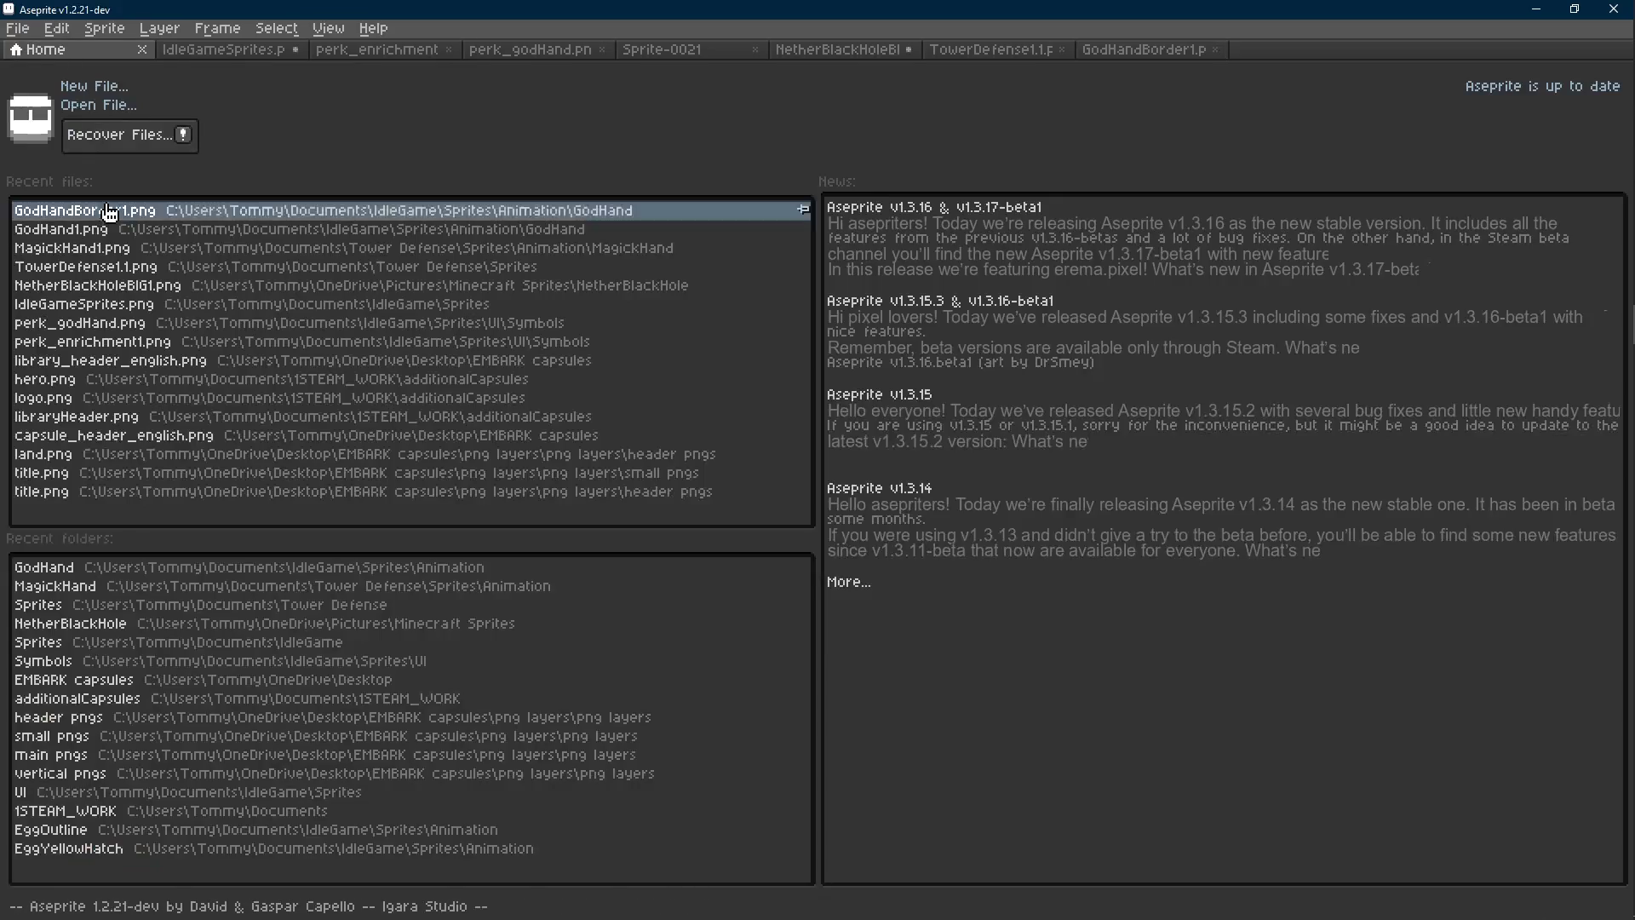
Reopen GodHand1.png from Recent files as an animation and go to the third frame
{"action": "left_click", "coordinate": [86, 229]}
{"action": "left_click", "coordinate": [760, 553]}
{"action": "scroll", "coordinate": [860, 426], "scroll_direction": "up", "scroll_amount": 10}
{"action": "key", "text": "Right"}
{"action": "key", "text": "Right"}
Replace the dark #1f0e1c outline colour with Mask, check playback, and save
{"action": "key", "text": "shift+r"}
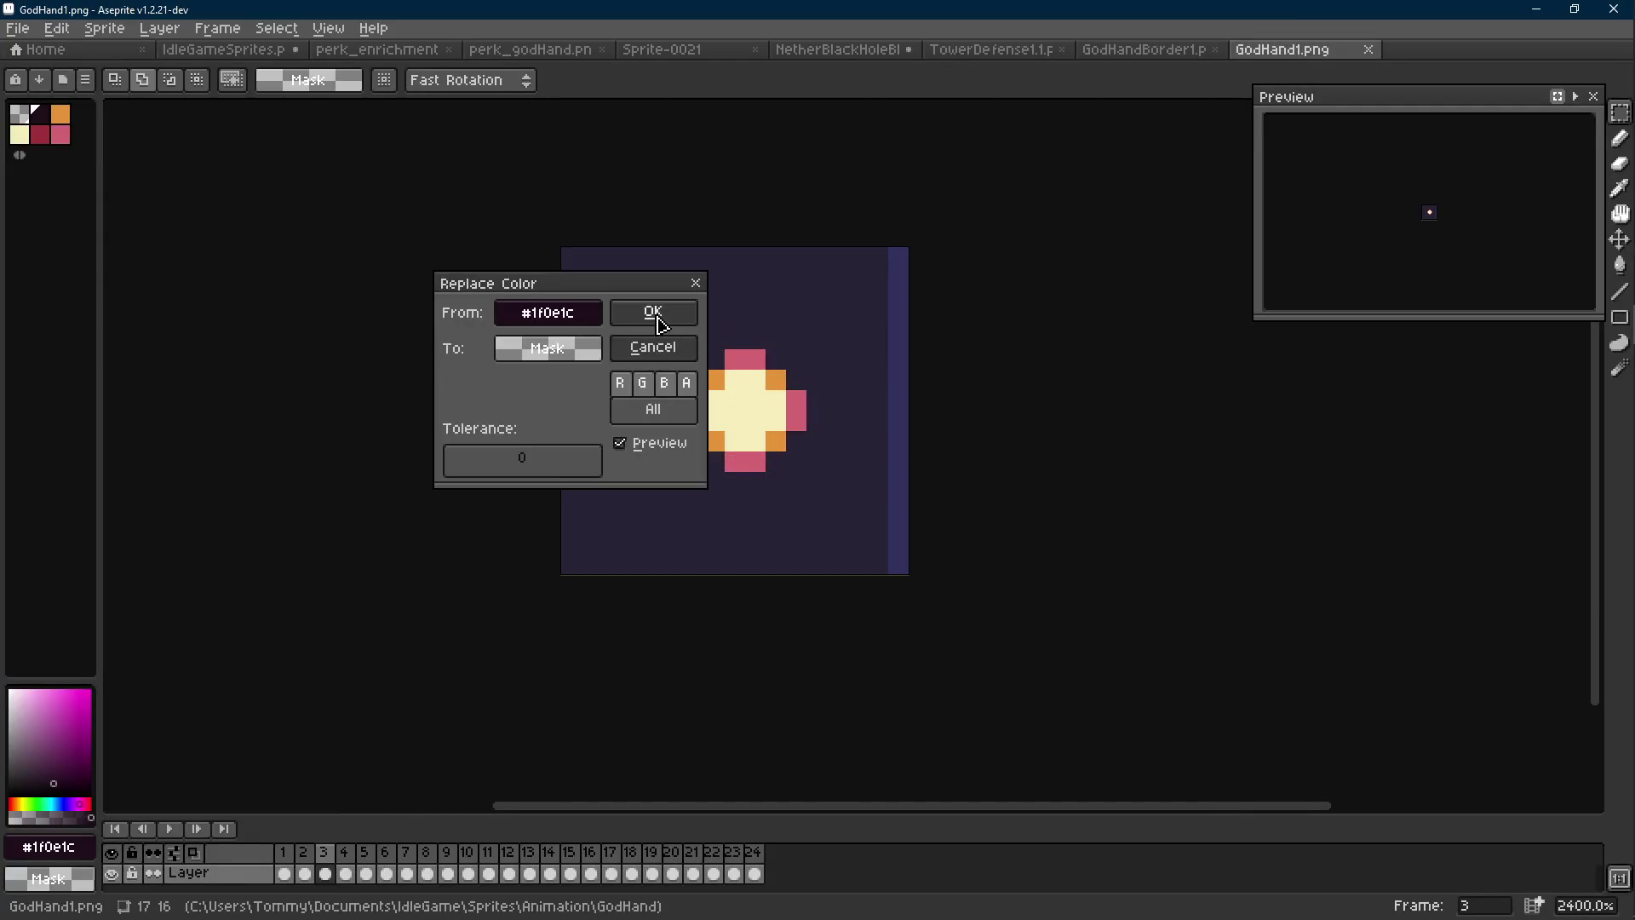
{"action": "key", "text": "Return"}
{"action": "scroll", "coordinate": [700, 426], "scroll_direction": "down", "scroll_amount": 5}
{"action": "key", "text": "Return"}
{"action": "scroll", "coordinate": [823, 461], "scroll_direction": "down", "scroll_amount": 1}
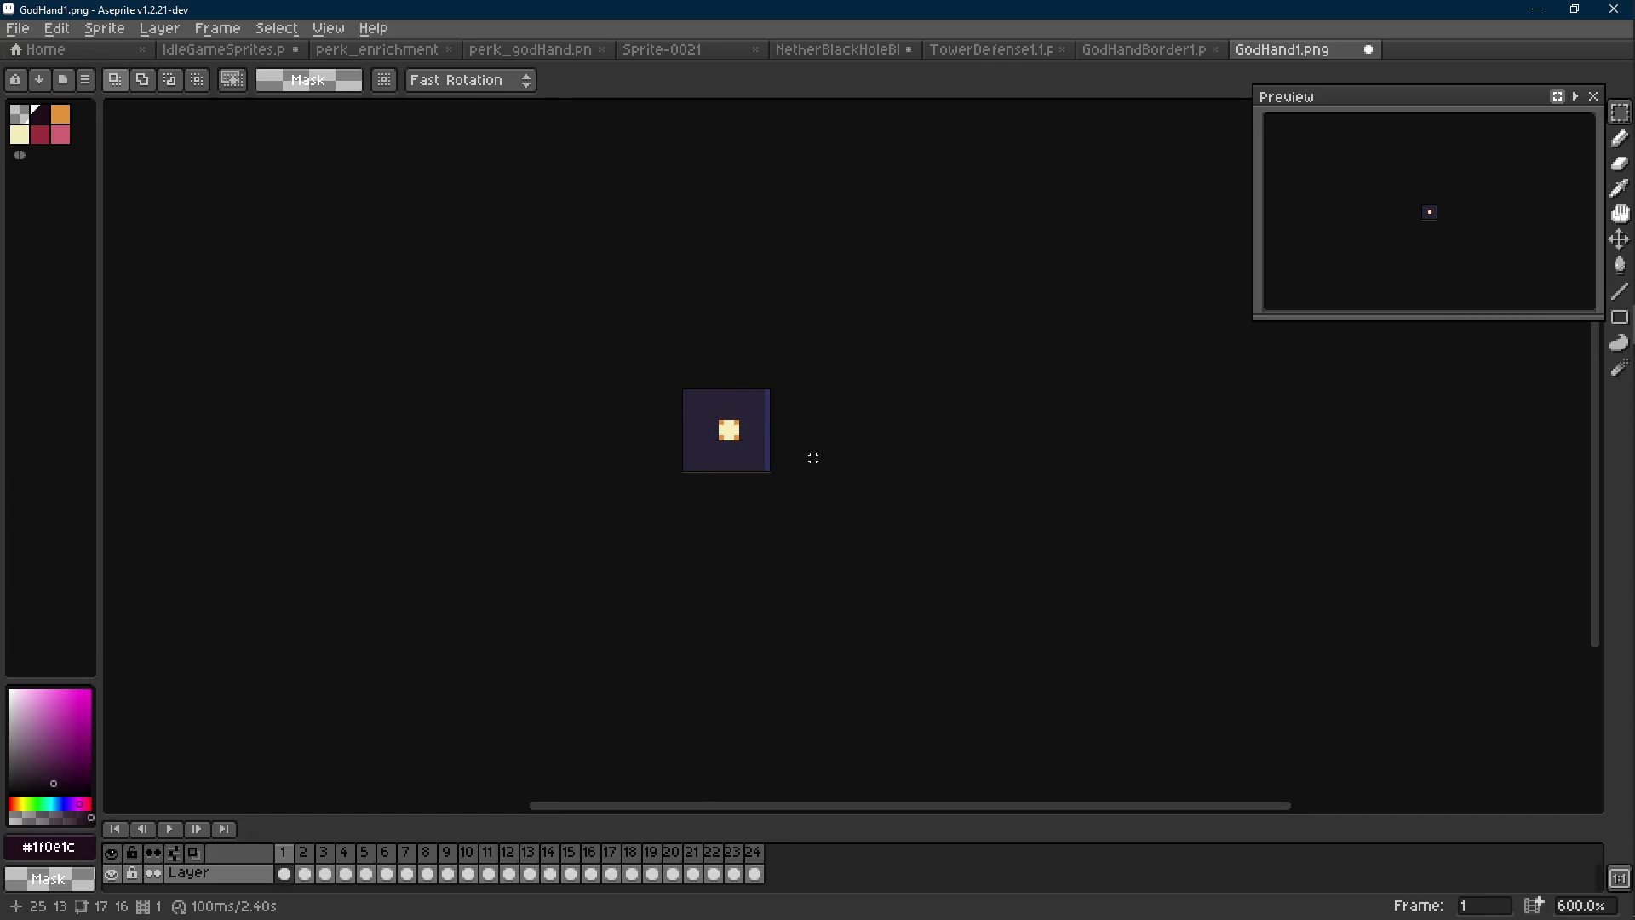
{"action": "key", "text": "ctrl+s"}
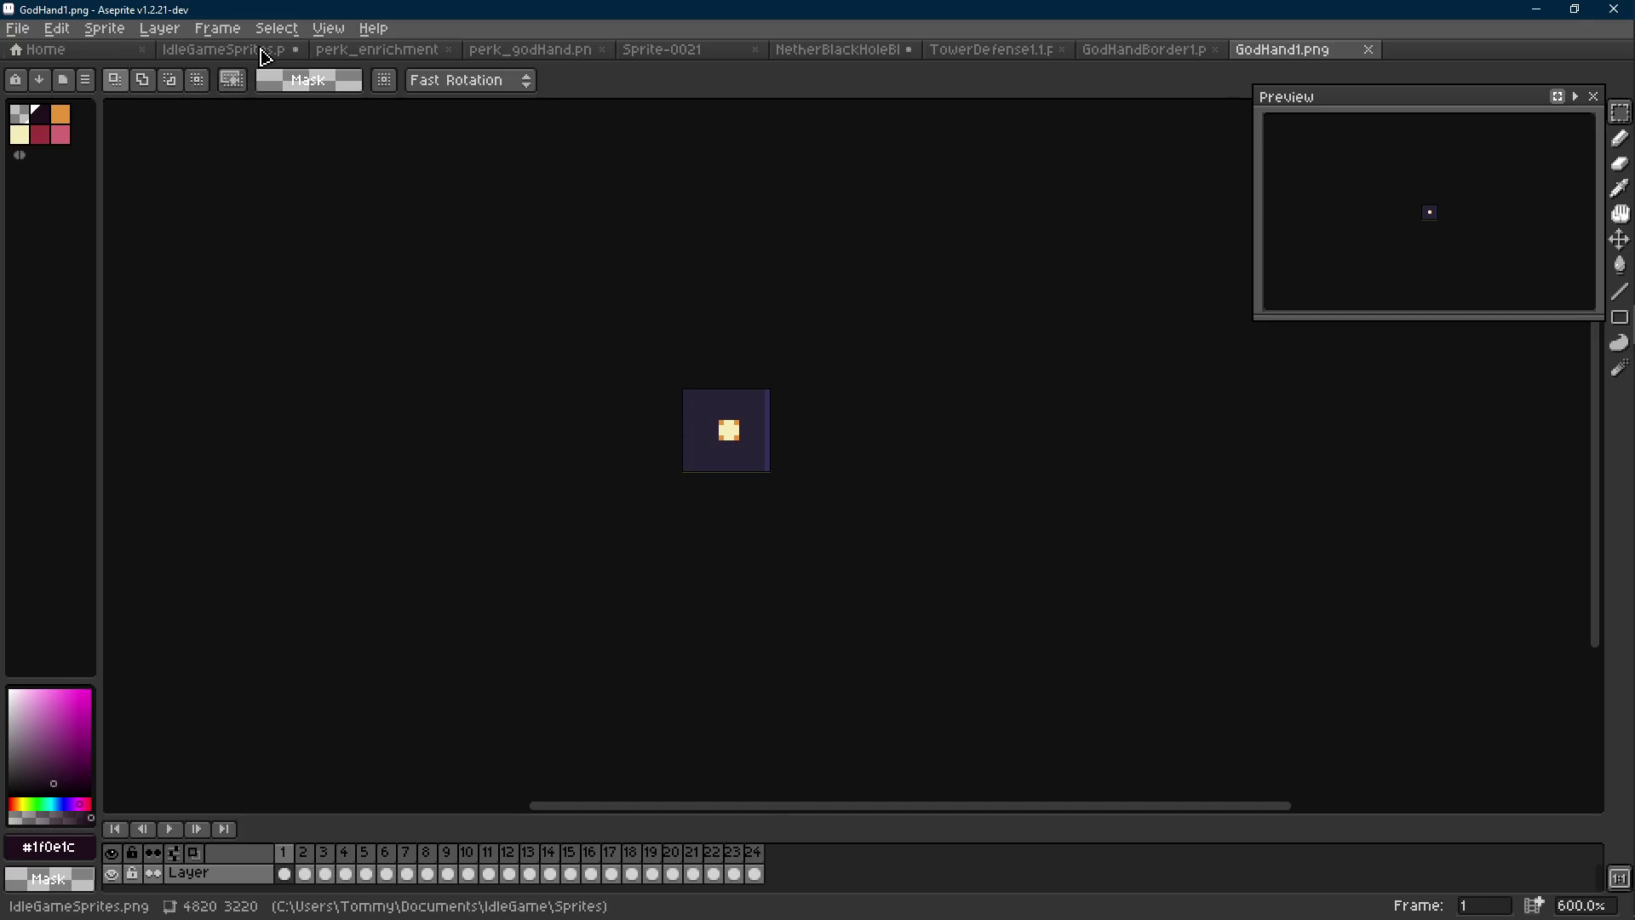
Save the IdleGameSprites sheet and place a copy of the teal hand left of the rows
{"action": "left_click", "coordinate": [256, 49]}
{"action": "scroll", "coordinate": [777, 349], "scroll_direction": "down", "scroll_amount": 3}
{"action": "key", "text": "ctrl+s"}
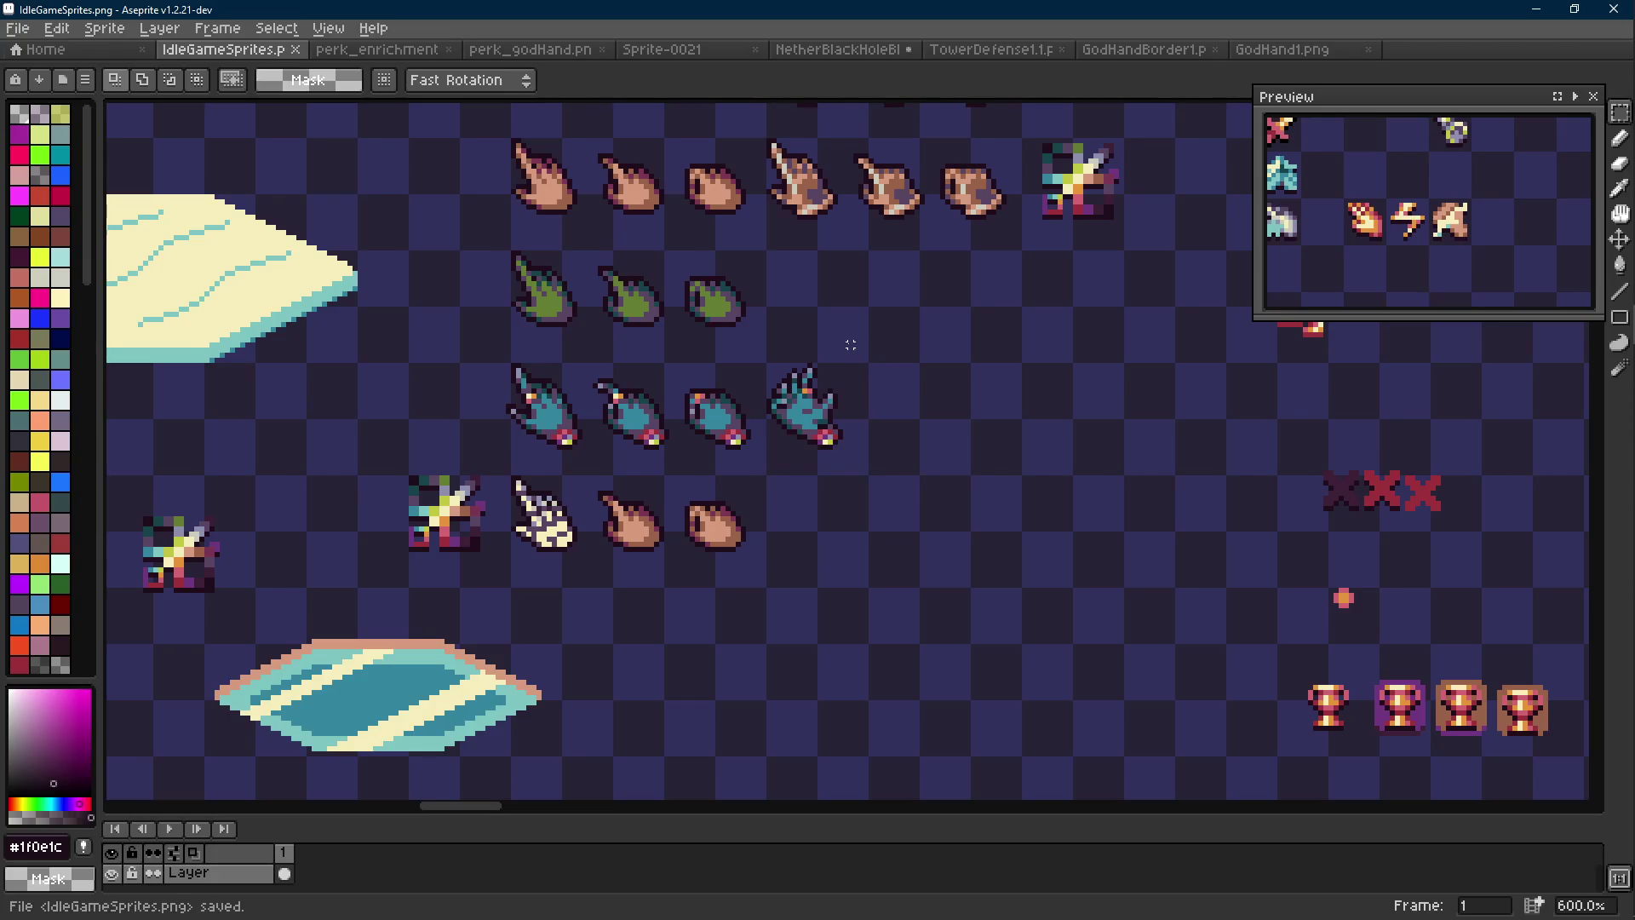
{"action": "mouse_move", "coordinate": [901, 365]}
{"action": "left_mouse_down"}
{"action": "mouse_move", "coordinate": [876, 424]}
{"action": "mouse_move", "coordinate": [826, 426]}
{"action": "mouse_move", "coordinate": [744, 517]}
{"action": "left_mouse_up"}
{"action": "mouse_move", "coordinate": [836, 475]}
{"action": "left_mouse_down"}
{"action": "mouse_move", "coordinate": [879, 628]}
{"action": "mouse_move", "coordinate": [819, 620]}
{"action": "mouse_move", "coordinate": [500, 389]}
{"action": "left_mouse_up"}
{"action": "scroll", "coordinate": [500, 389], "scroll_direction": "up", "scroll_amount": 1}
{"action": "scroll", "coordinate": [596, 392], "scroll_direction": "left", "scroll_amount": 1}
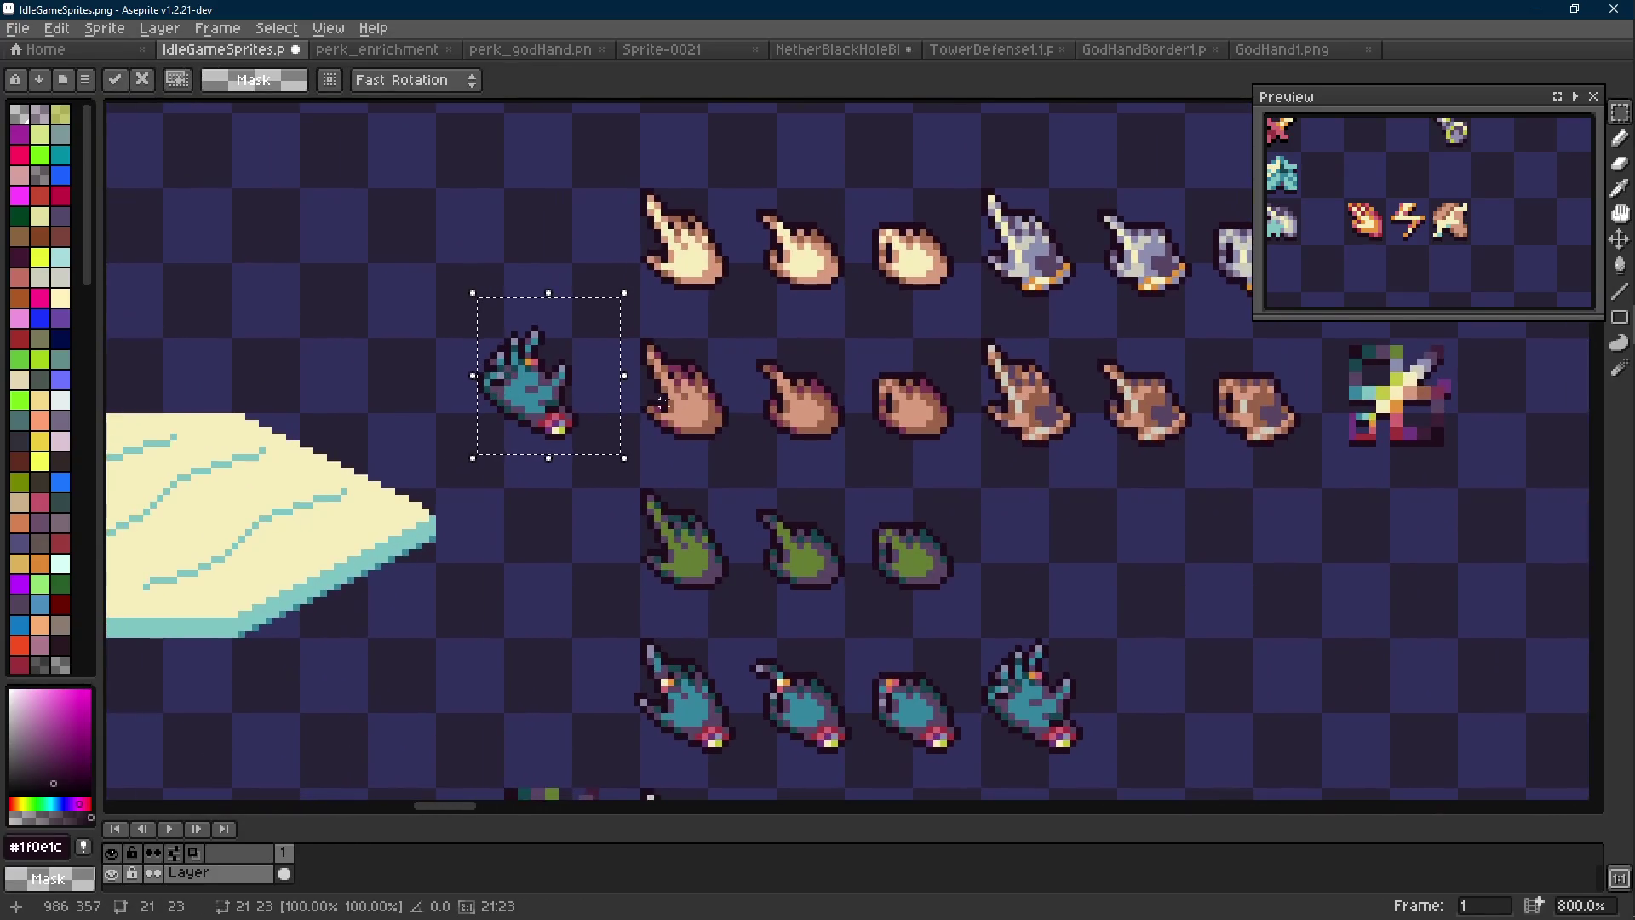
{"action": "left_click", "coordinate": [661, 397]}
Erase the light and purple wrist pixels and the dark row beneath the copied hand
{"action": "scroll", "coordinate": [661, 397], "scroll_direction": "up", "scroll_amount": 3}
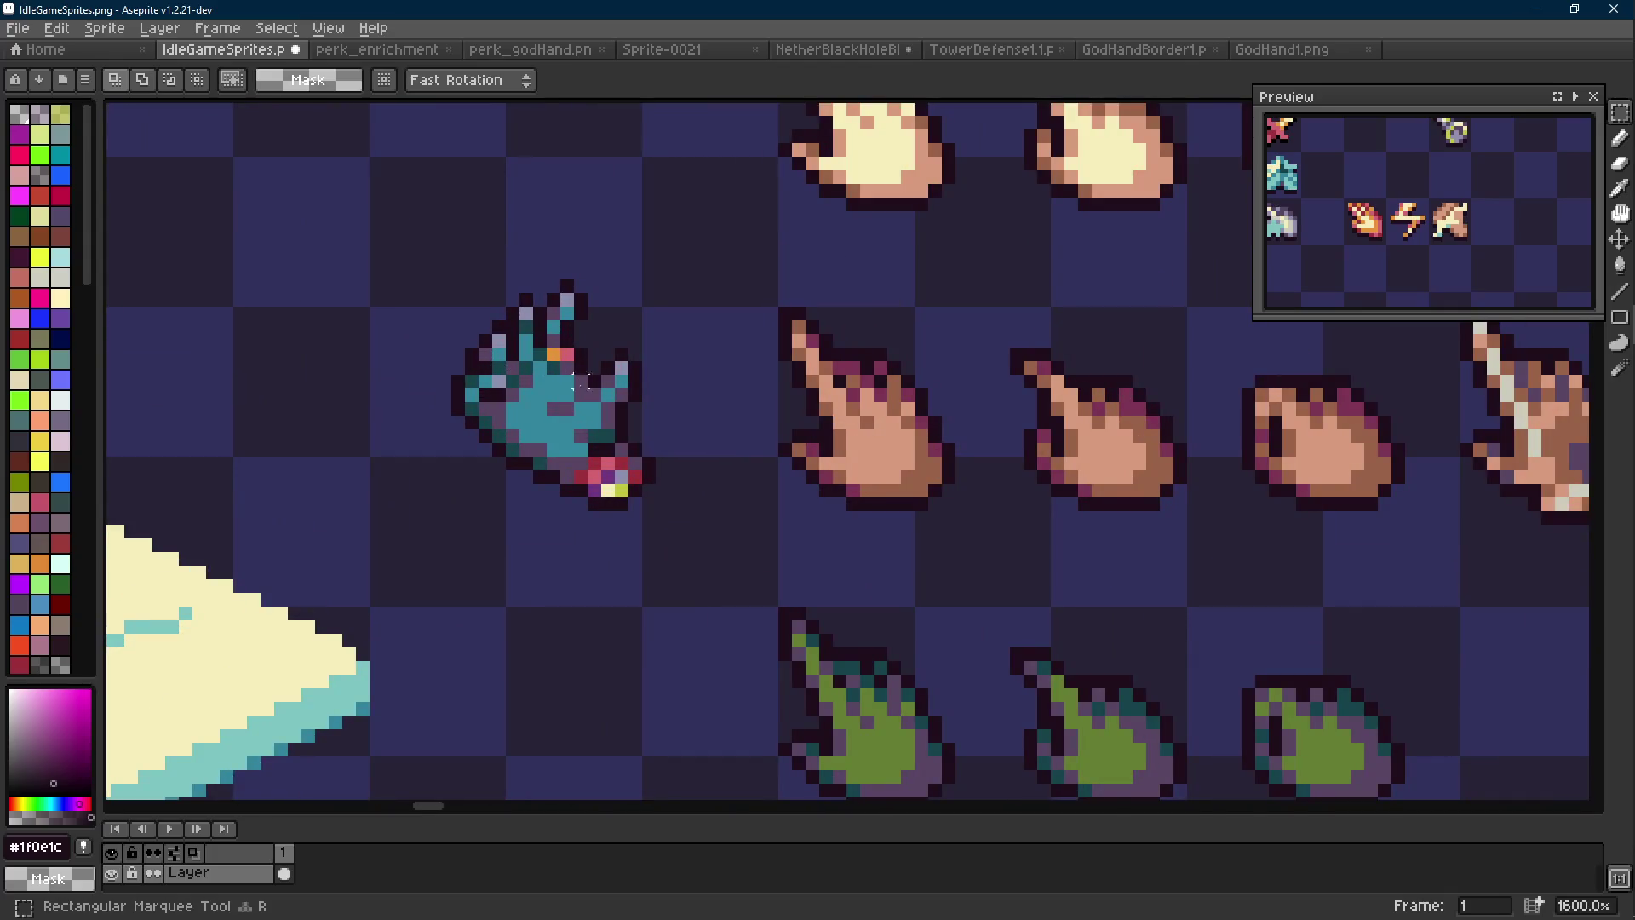
{"action": "scroll", "coordinate": [621, 473], "scroll_direction": "up", "scroll_amount": 1}
{"action": "key", "text": "i"}
{"action": "key", "text": "b"}
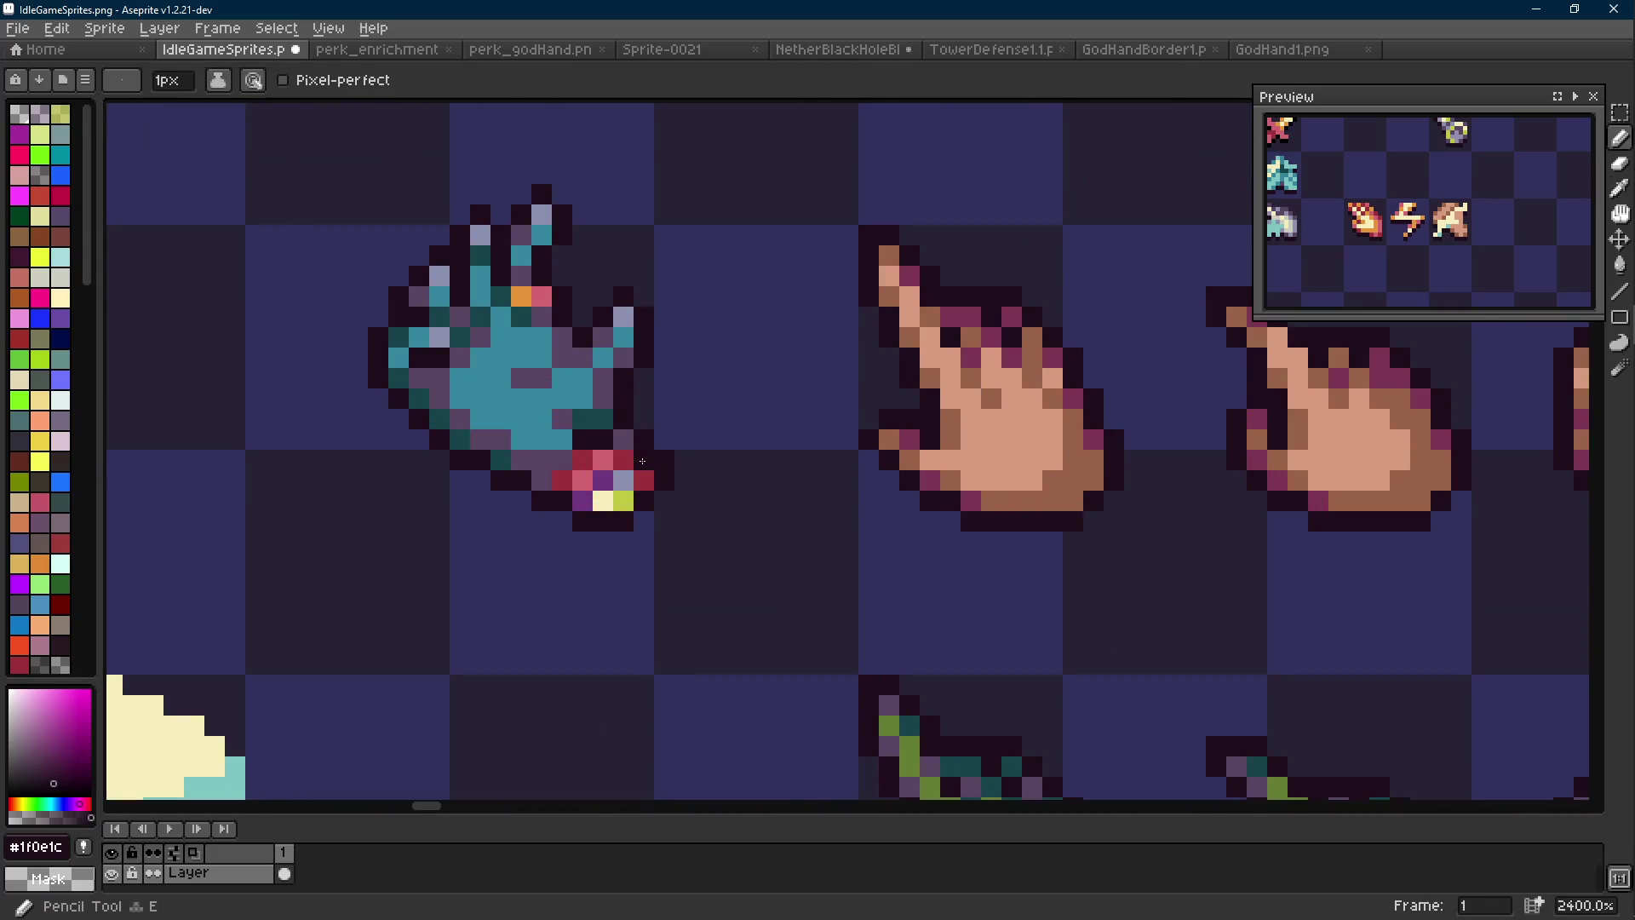
{"action": "key", "text": "e"}
{"action": "left_click_drag", "start_coordinate": [583, 501], "coordinate": [661, 457]}
{"action": "key", "text": "b"}
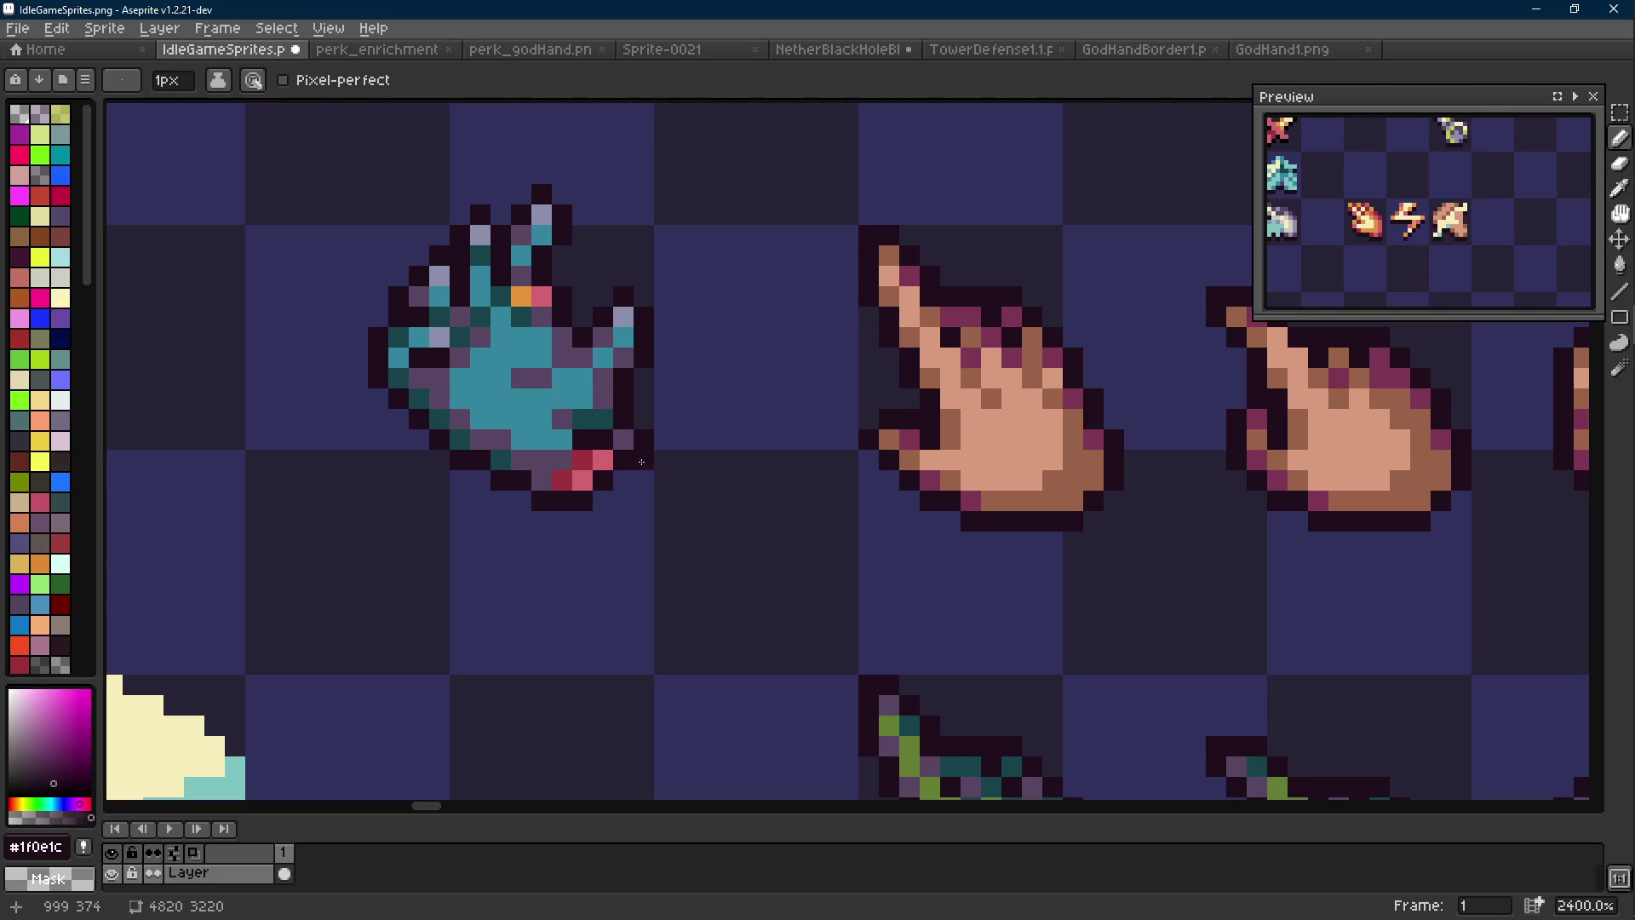
{"action": "key", "text": "e"}
{"action": "mouse_move", "coordinate": [585, 500]}
{"action": "left_mouse_down"}
{"action": "mouse_move", "coordinate": [540, 500]}
{"action": "mouse_move", "coordinate": [592, 480]}
{"action": "left_mouse_up"}
{"action": "key", "text": "b"}
Repaint the hand's pink-red bottom pixels using sampled dark teal and dark outline colours
{"action": "scroll", "coordinate": [609, 461], "scroll_direction": "down", "scroll_amount": 4}
{"action": "scroll", "coordinate": [610, 461], "scroll_direction": "up", "scroll_amount": 4}
{"action": "key", "text": "e"}
{"action": "key", "text": "i"}
{"action": "left_click", "coordinate": [508, 454]}
{"action": "key", "text": "b"}
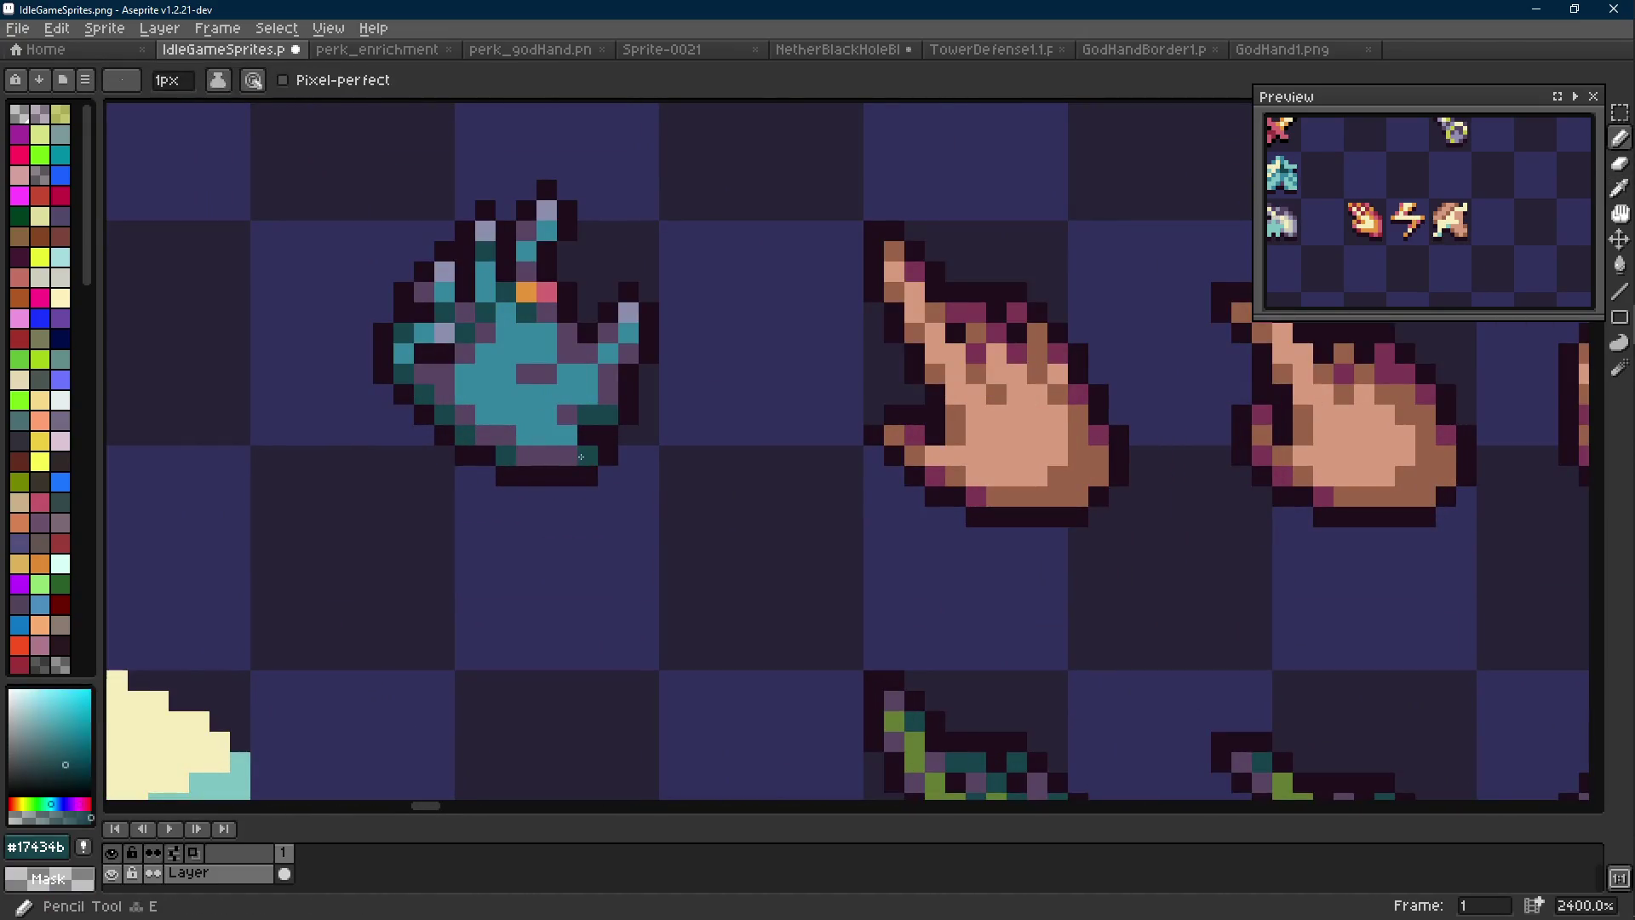
{"action": "scroll", "coordinate": [737, 440], "scroll_direction": "down", "scroll_amount": 7}
{"action": "scroll", "coordinate": [736, 440], "scroll_direction": "up", "scroll_amount": 7}
{"action": "key", "text": "i"}
{"action": "left_click", "coordinate": [693, 445]}
{"action": "key", "text": "b"}
{"action": "key", "text": "e"}
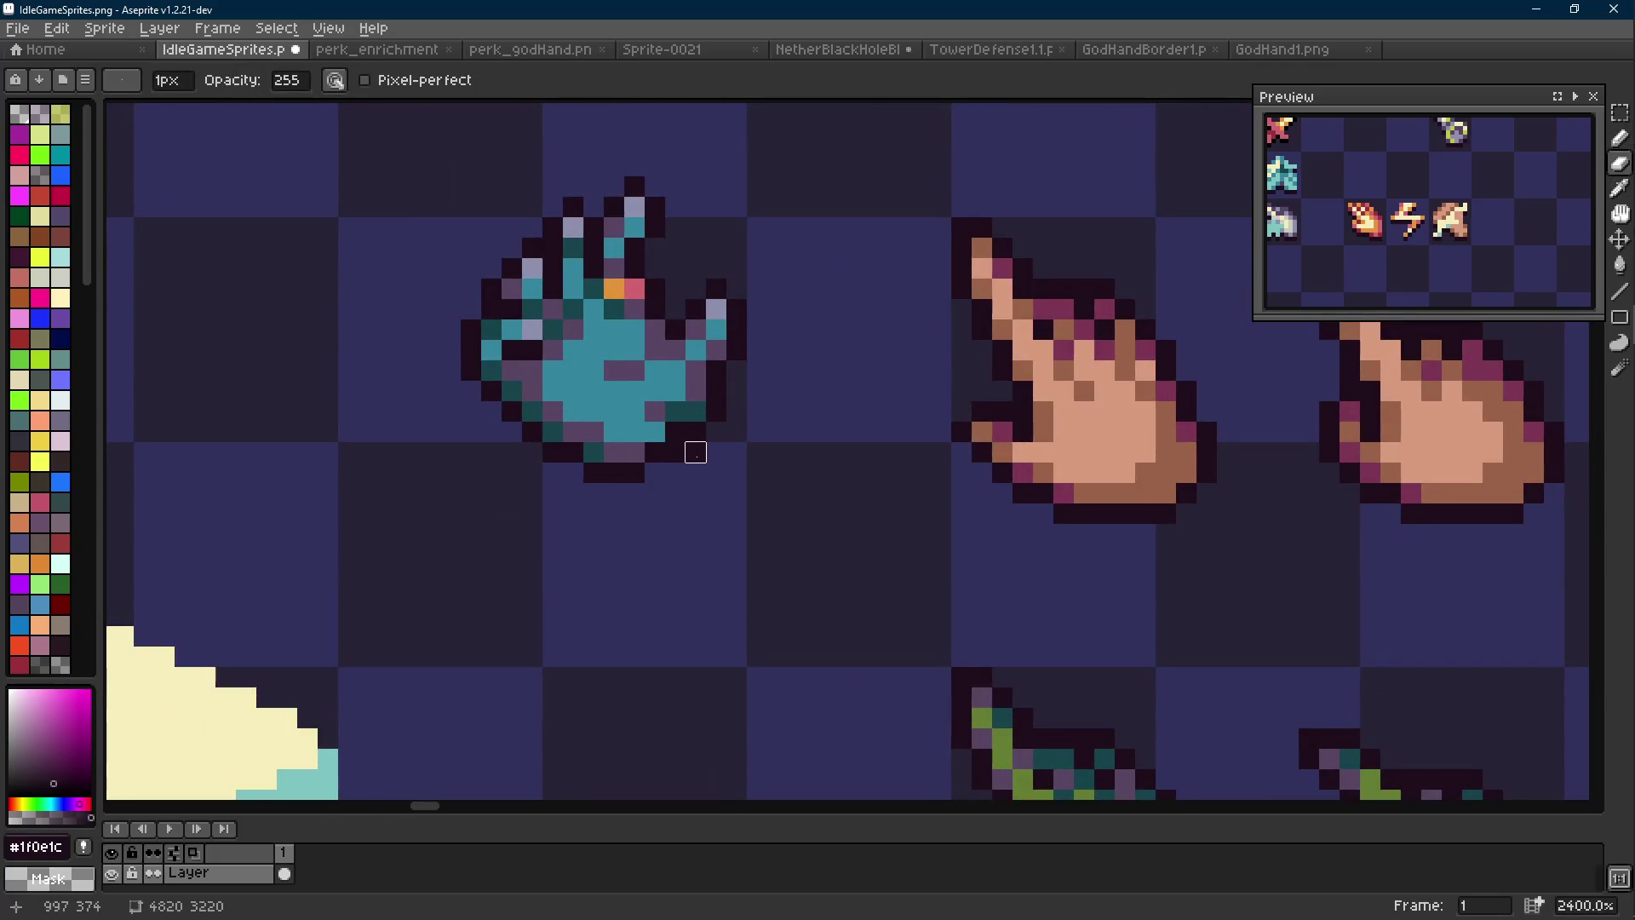
{"action": "key", "text": "b"}
{"action": "scroll", "coordinate": [676, 453], "scroll_direction": "down", "scroll_amount": 8}
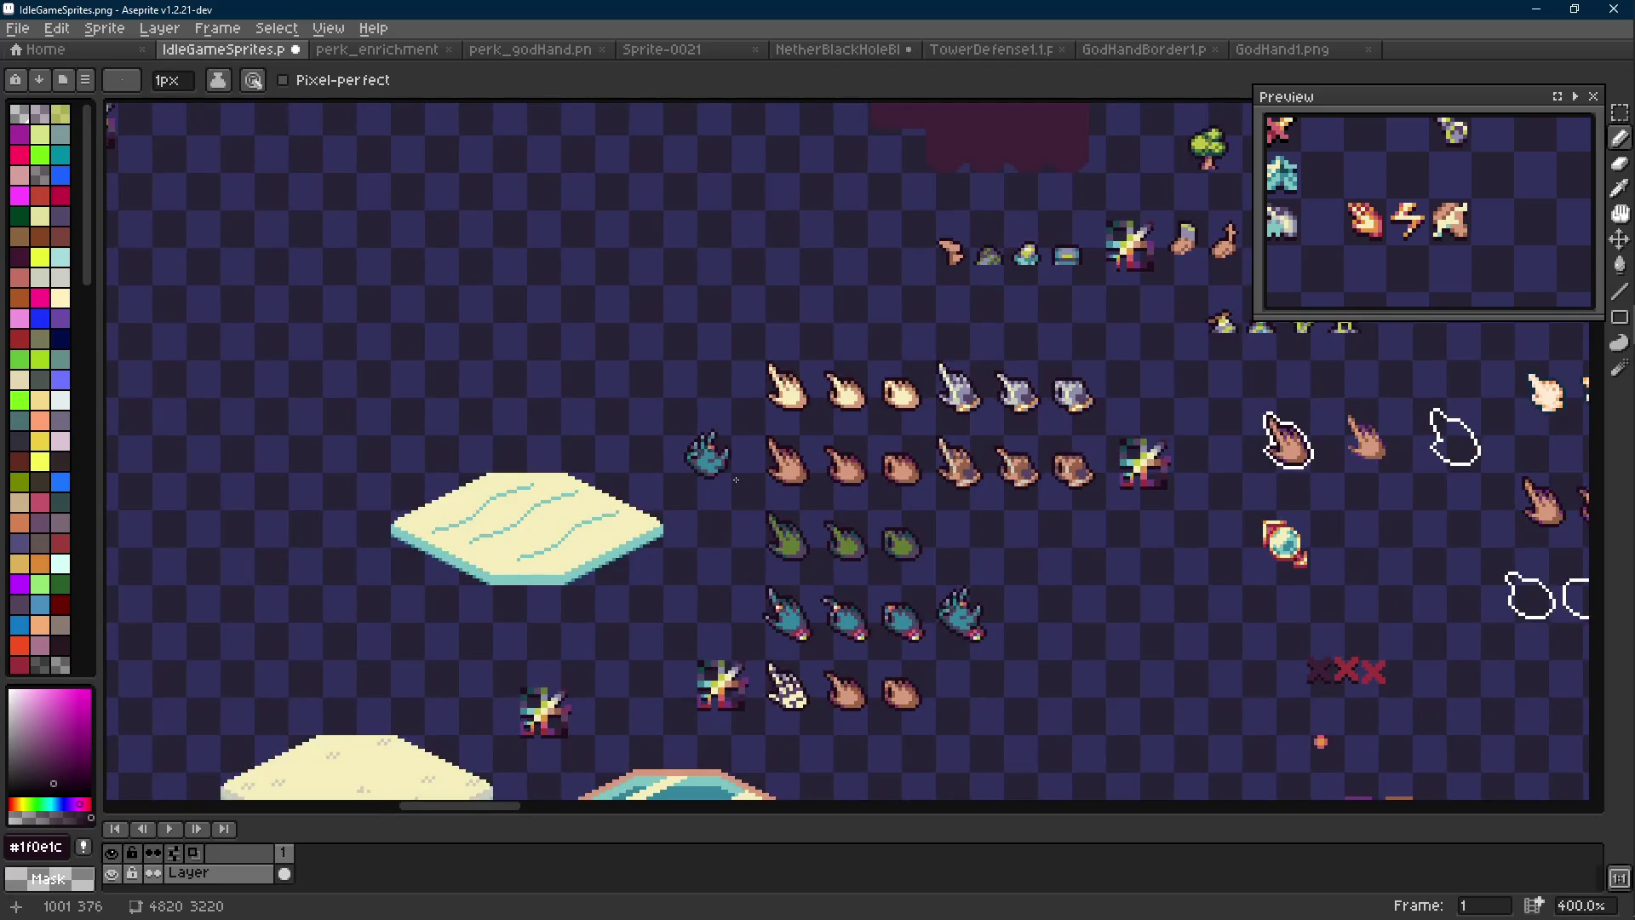
{"action": "scroll", "coordinate": [735, 477], "scroll_direction": "up", "scroll_amount": 5}
Select the copied open hand and replace its teal pixels with the skin tone
{"action": "key", "text": "m"}
{"action": "left_click_drag", "start_coordinate": [728, 319], "coordinate": [539, 503]}
{"action": "scroll", "coordinate": [682, 436], "scroll_direction": "up", "scroll_amount": 1}
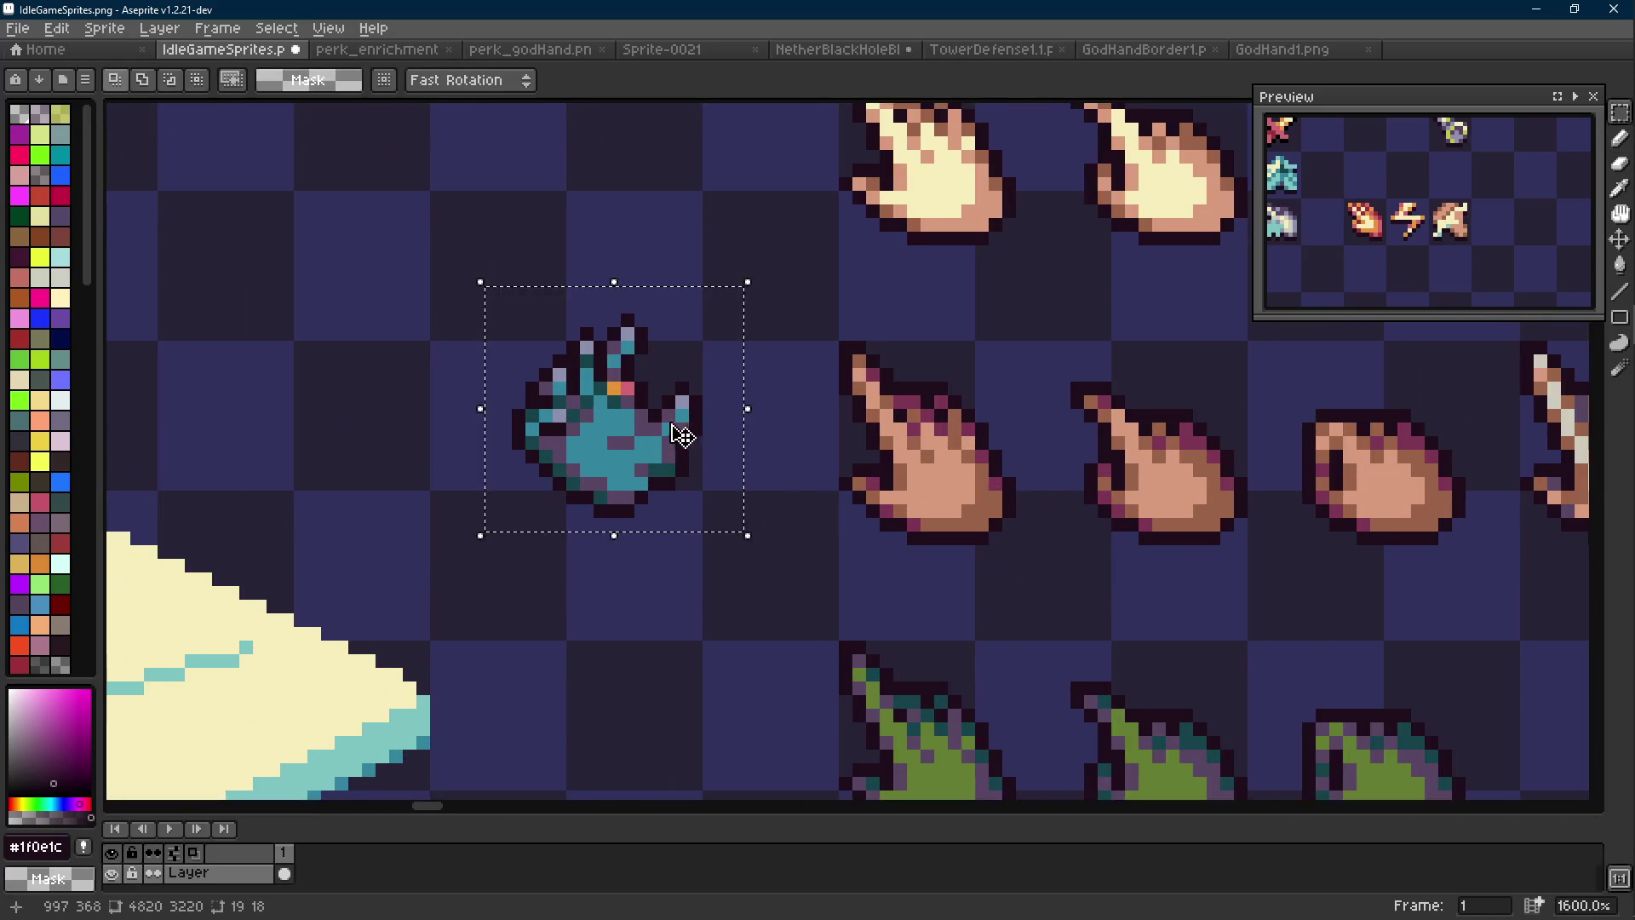
{"action": "key", "text": "alt"}
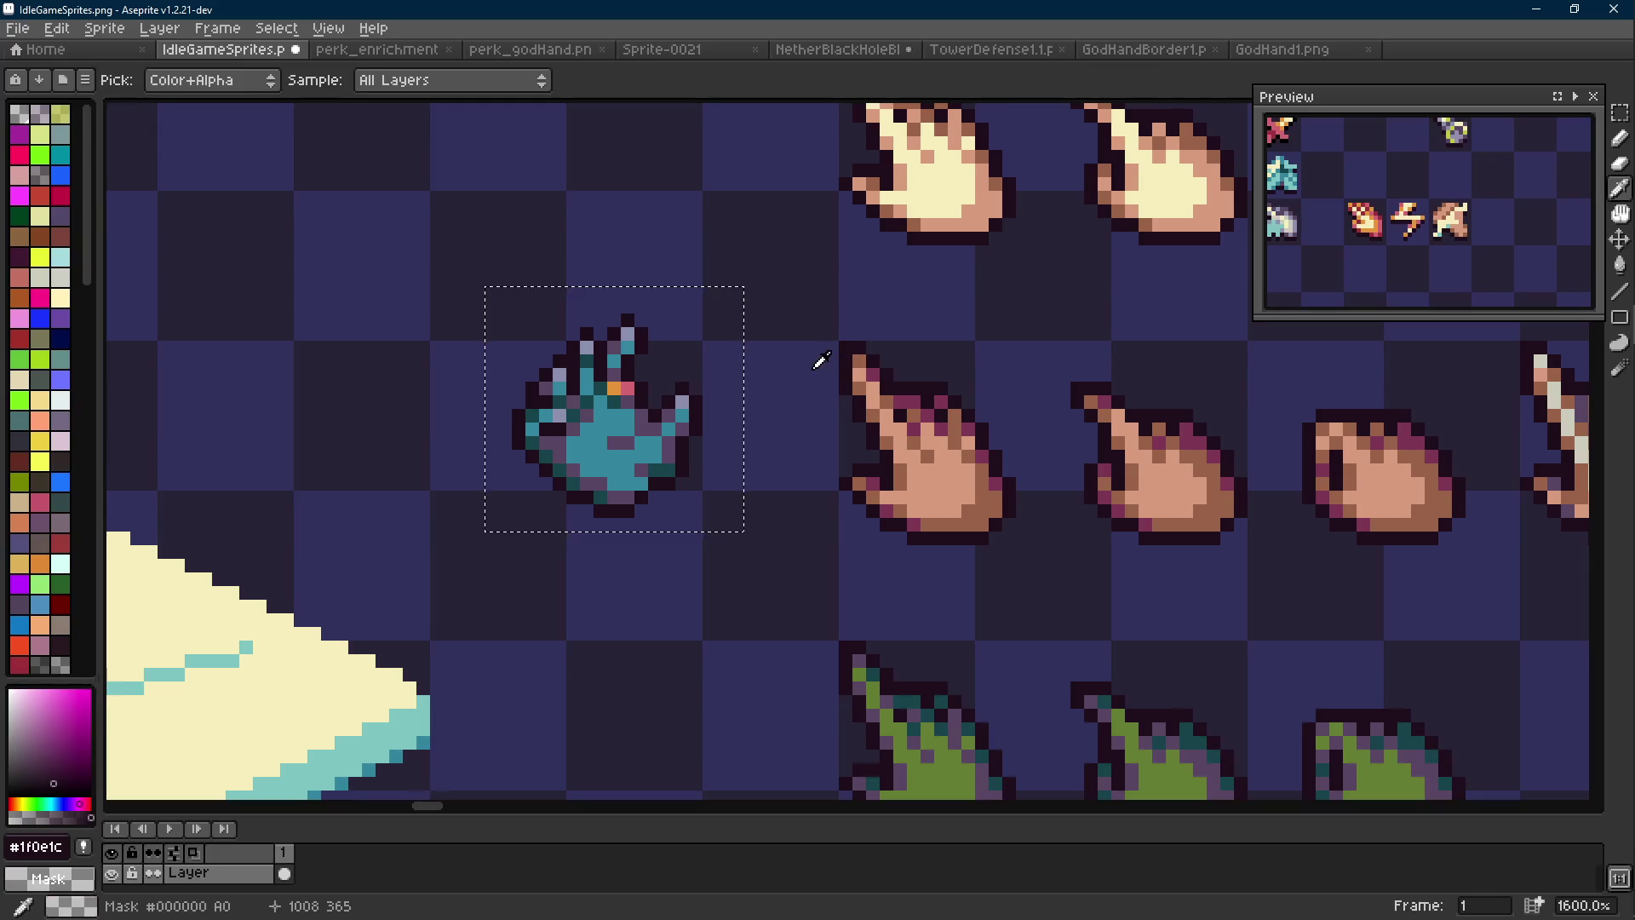
{"action": "key", "text": "alt"}
{"action": "right_click", "coordinate": [937, 464], "text": "alt"}
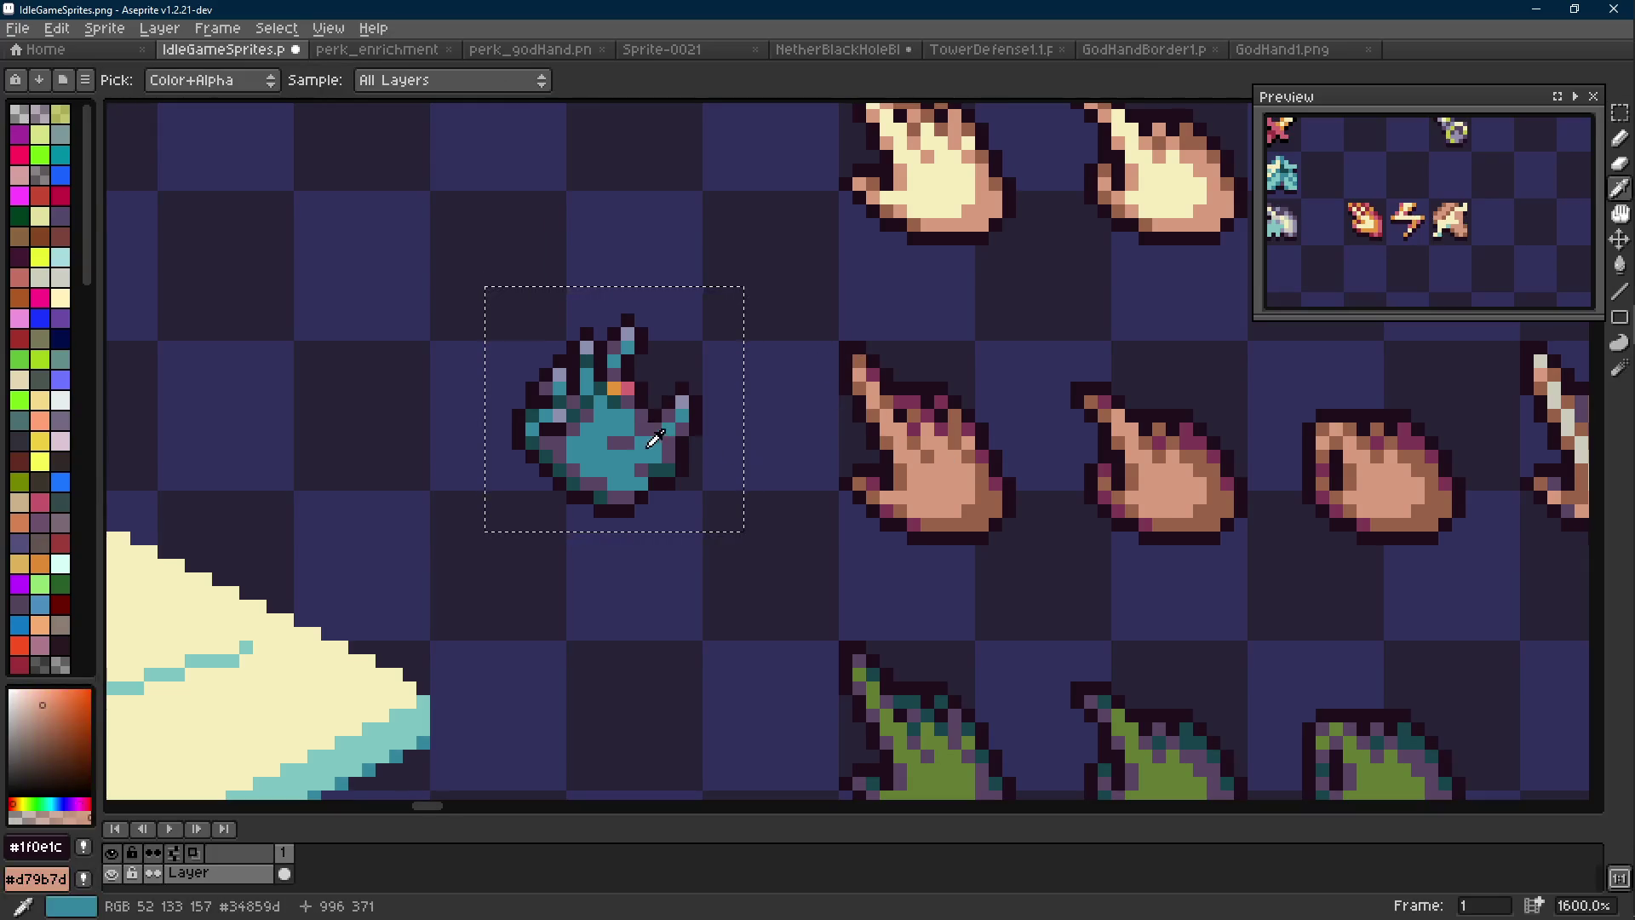
{"action": "left_click", "coordinate": [630, 426], "text": "alt"}
{"action": "key", "text": "shift+r"}
{"action": "left_click", "coordinate": [653, 323]}
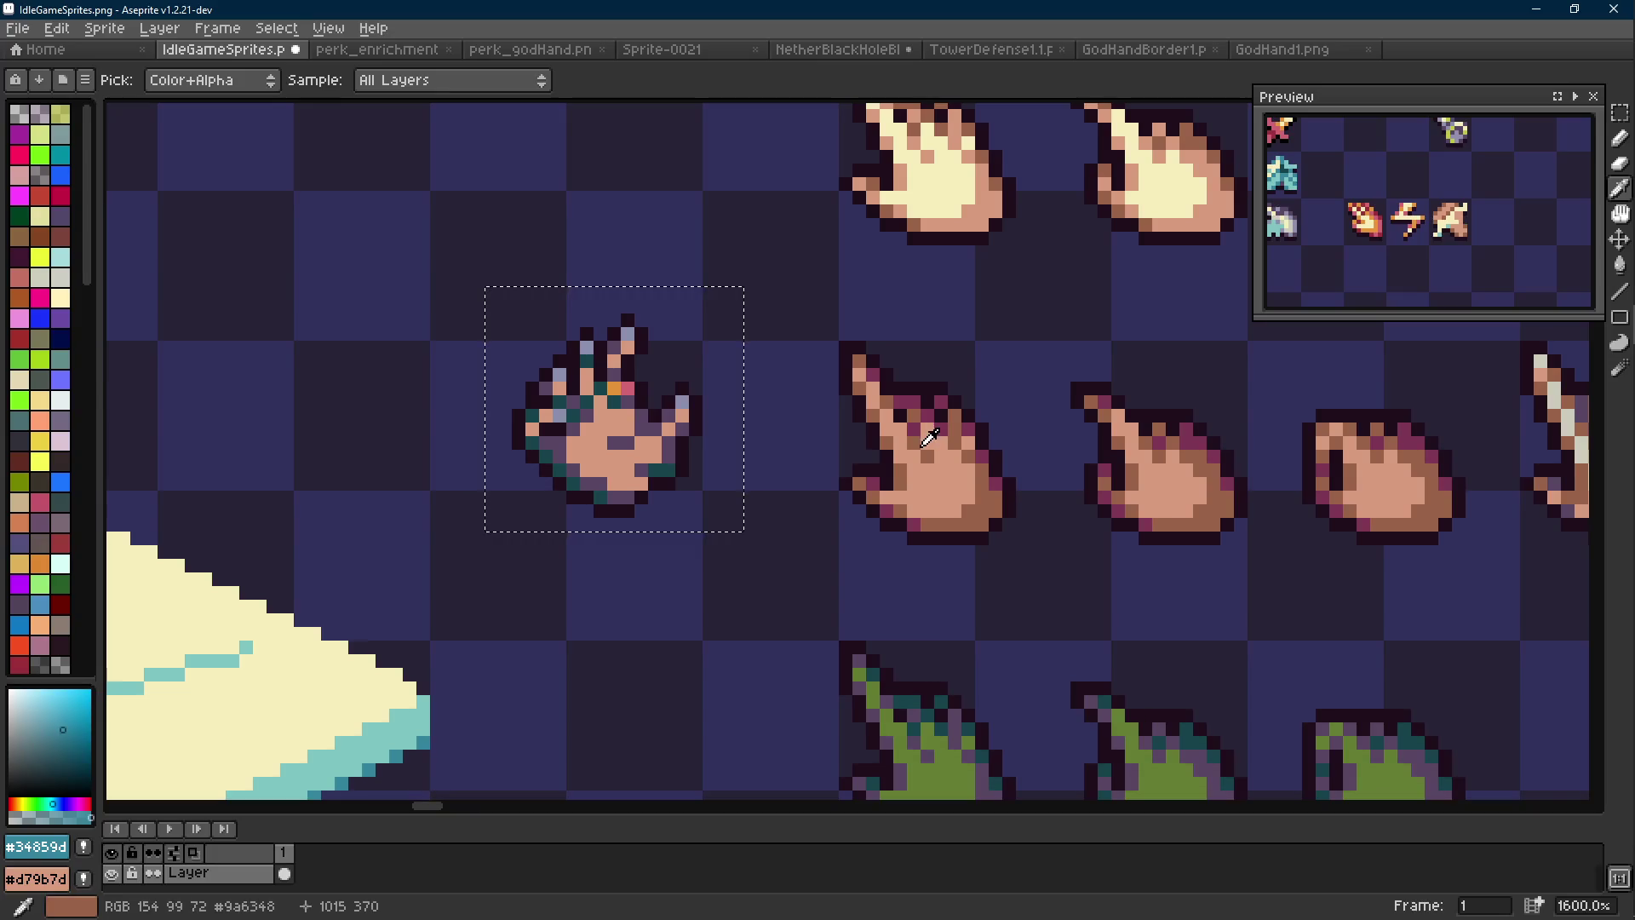
Replace the hand's dark purple pixels with brown shading
{"action": "right_click", "coordinate": [926, 438], "text": "alt"}
{"action": "left_click", "coordinate": [676, 438], "text": "alt"}
{"action": "key", "text": "shift+r"}
{"action": "left_click", "coordinate": [656, 323]}
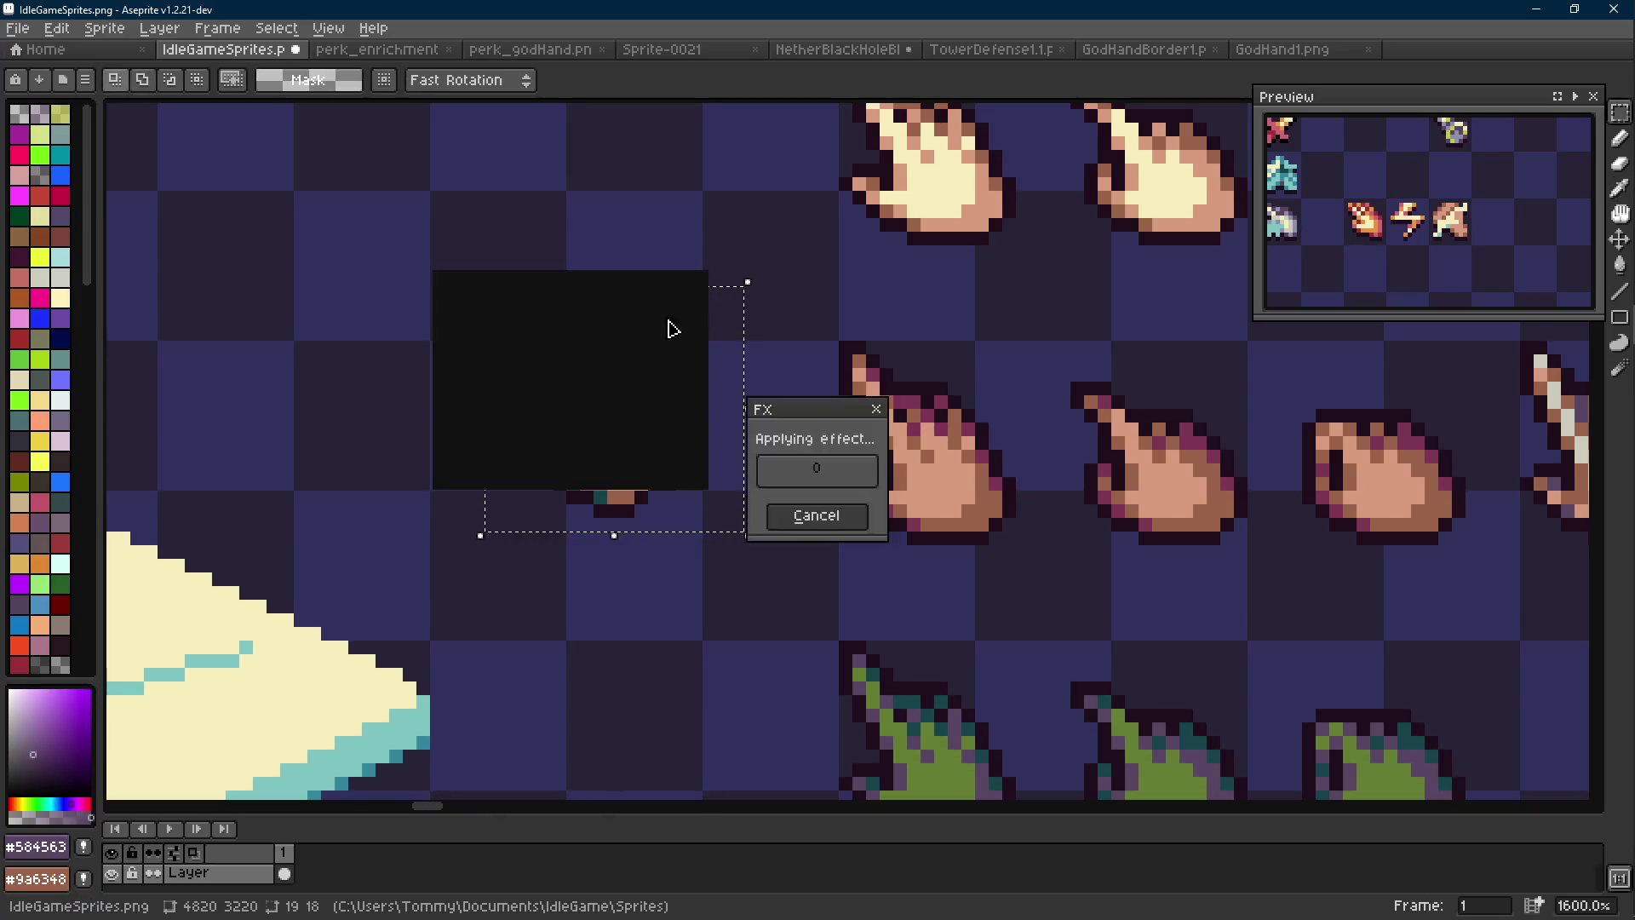
Replace the hand's dark teal pixels with the purple outline tone
{"action": "right_click", "coordinate": [934, 413], "text": "alt"}
{"action": "left_click", "coordinate": [600, 401], "text": "alt"}
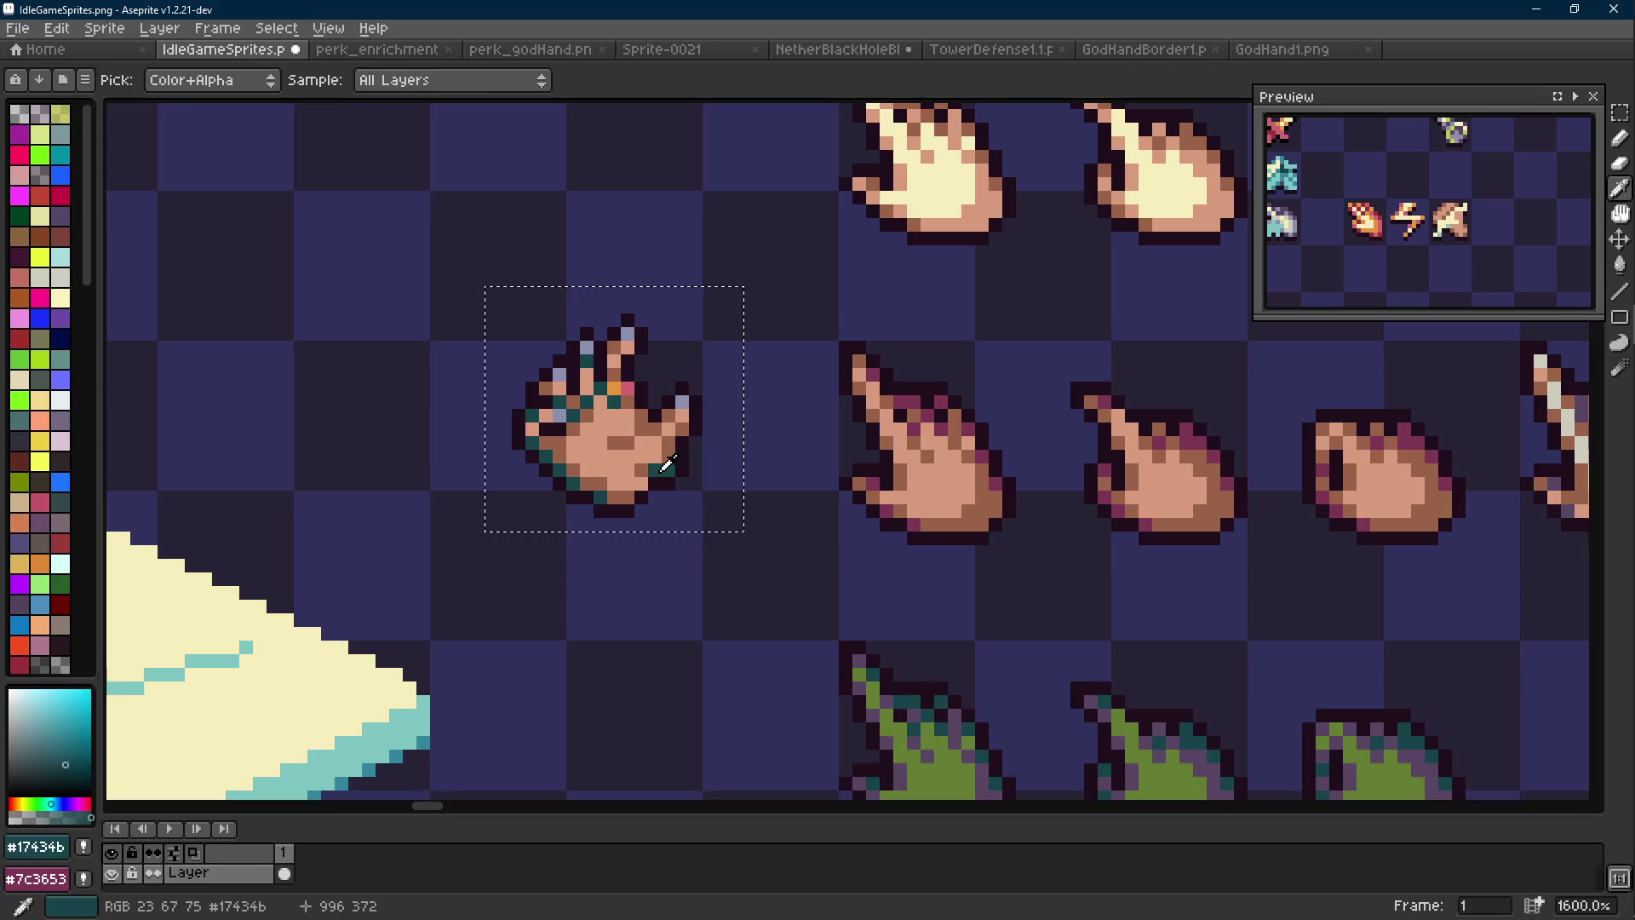
{"action": "key", "text": "shift+r"}
{"action": "left_click", "coordinate": [654, 352]}
Clear the selection and pick the skin tone for pencil work
{"action": "key", "text": "ctrl+d"}
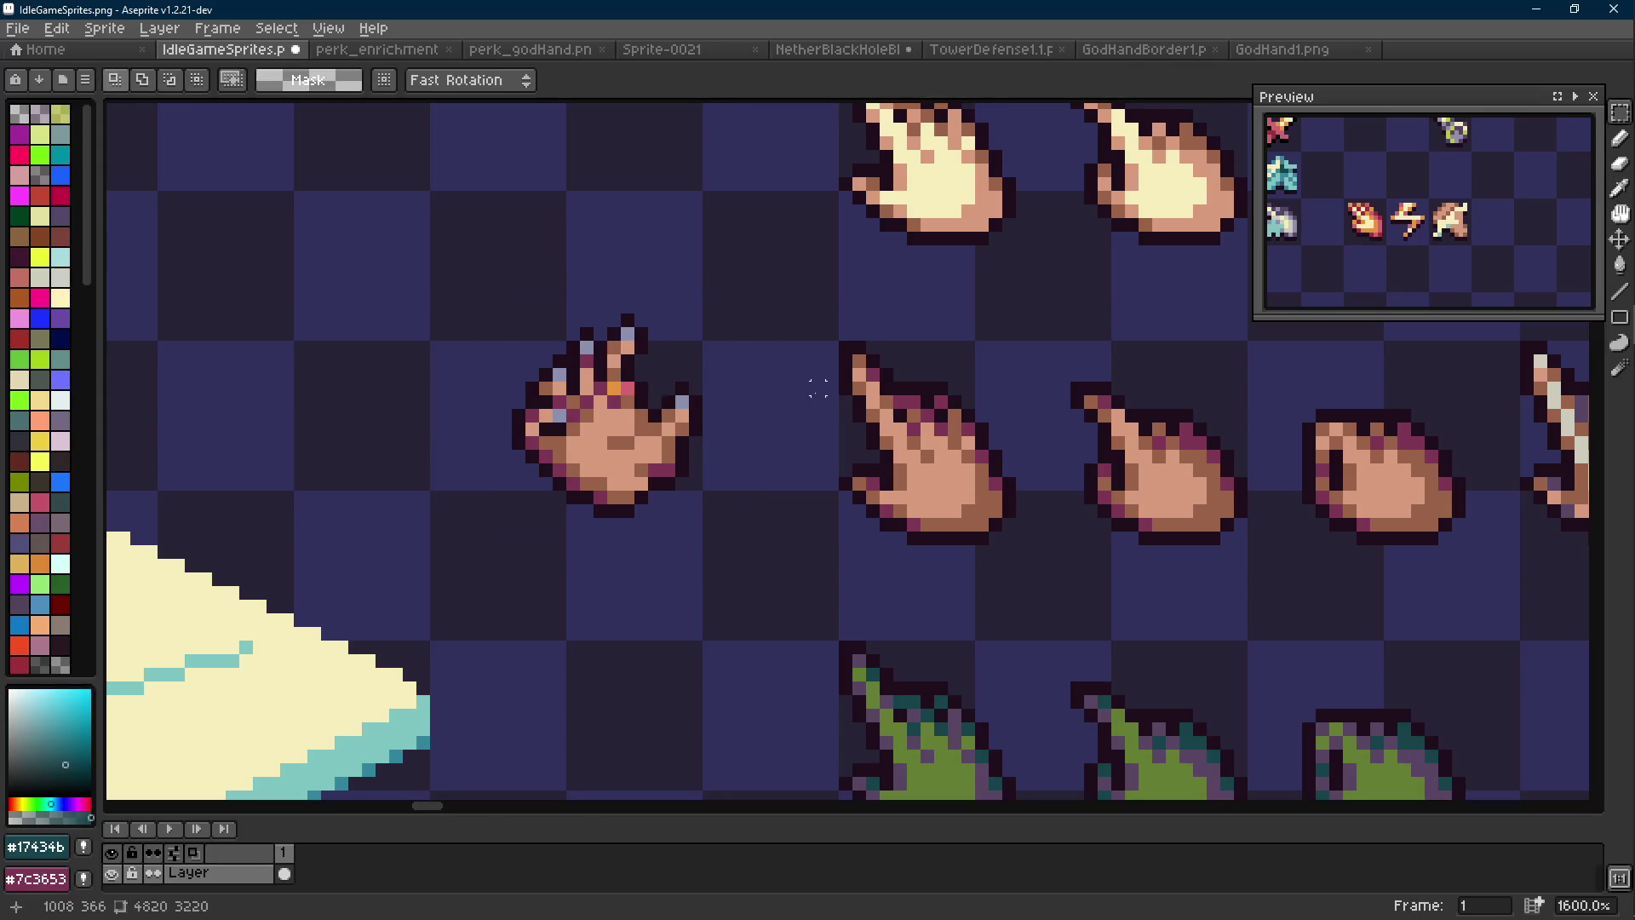
{"action": "scroll", "coordinate": [687, 403], "scroll_direction": "up", "scroll_amount": 2}
{"action": "key", "text": "b"}
{"action": "left_click", "coordinate": [687, 403], "text": "alt"}
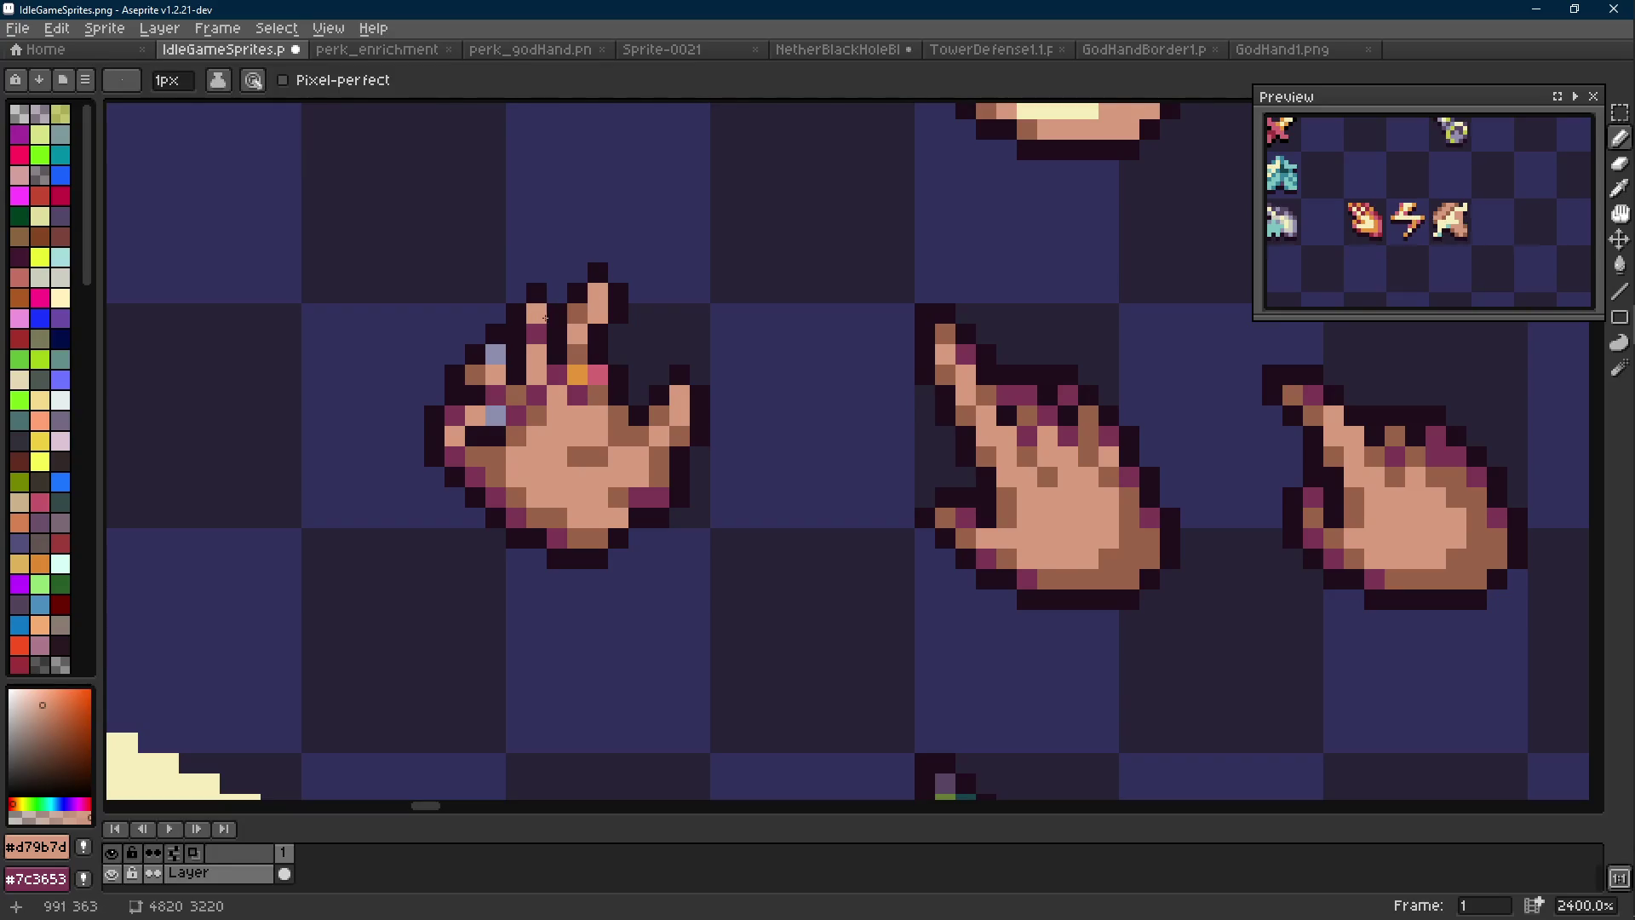
Paint the stray grey-blue pixel brown, then sample the skin and purple shades
{"action": "key", "text": "alt"}
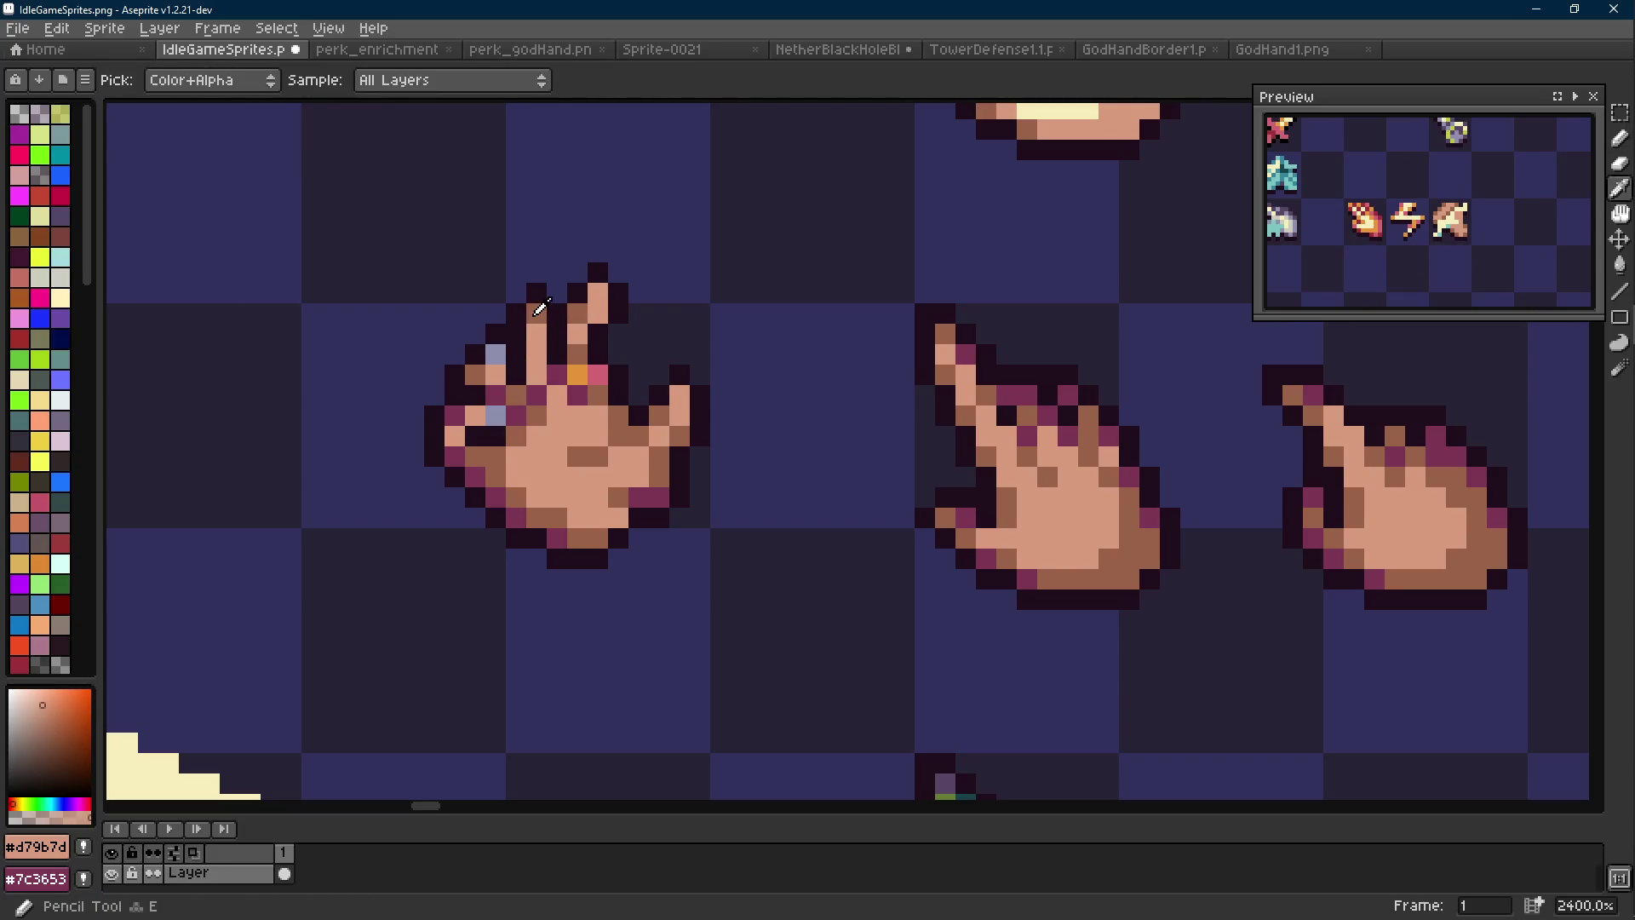
{"action": "left_click", "coordinate": [536, 314], "text": "alt"}
{"action": "left_click", "coordinate": [495, 352]}
{"action": "left_click", "coordinate": [497, 418], "text": "alt"}
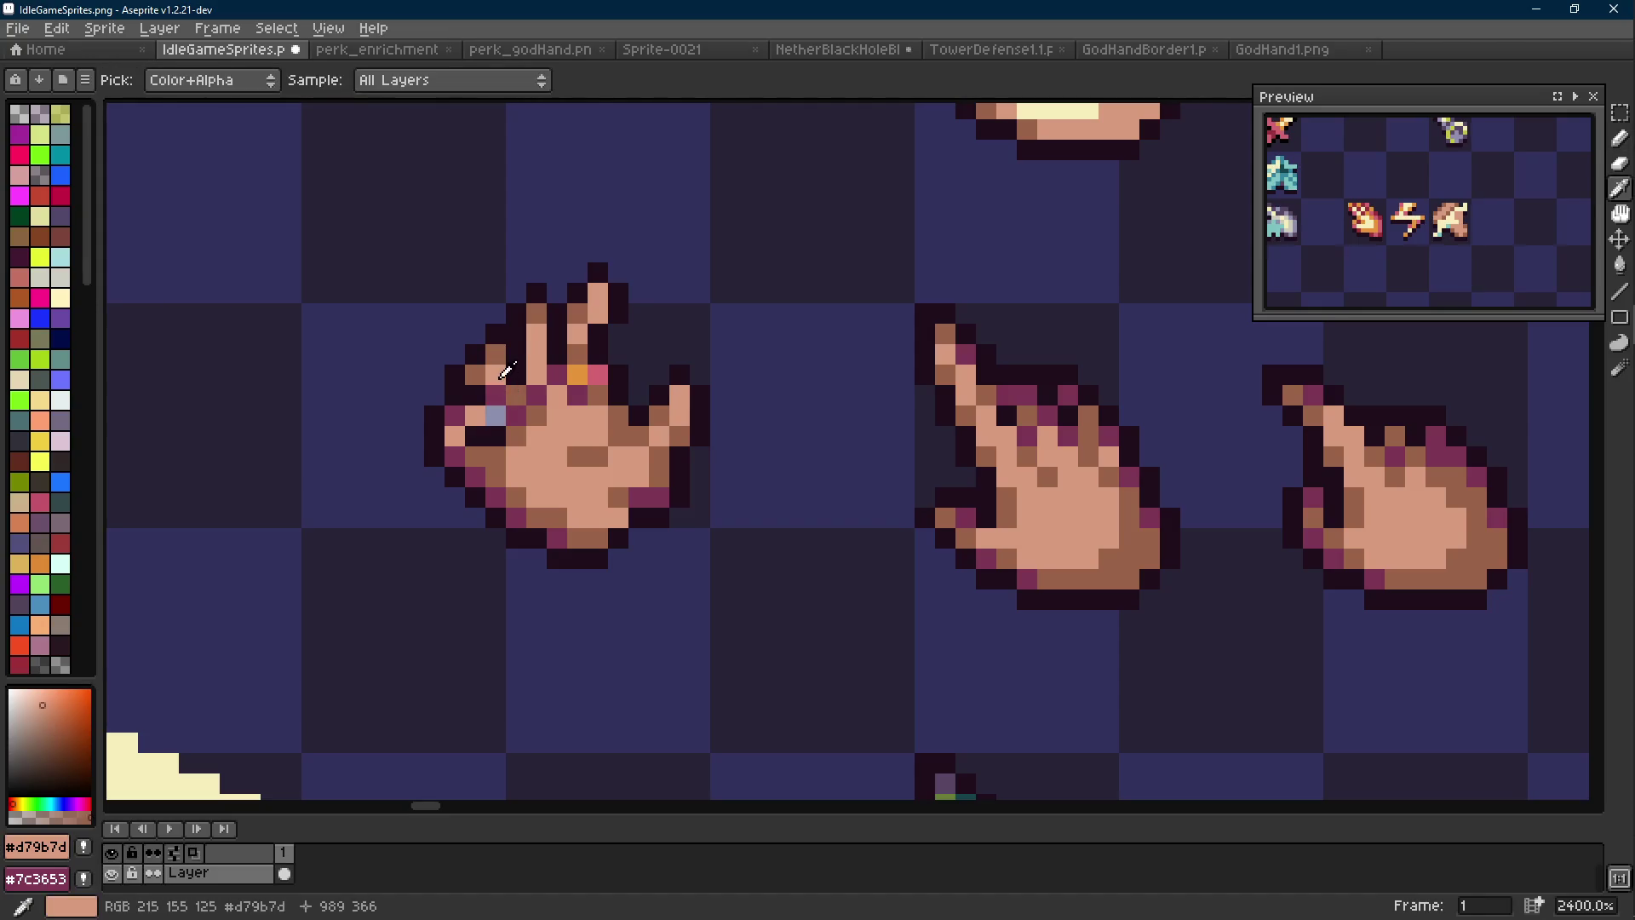
{"action": "left_click", "coordinate": [526, 418], "text": "alt"}
{"action": "left_click", "coordinate": [496, 437], "text": "alt"}
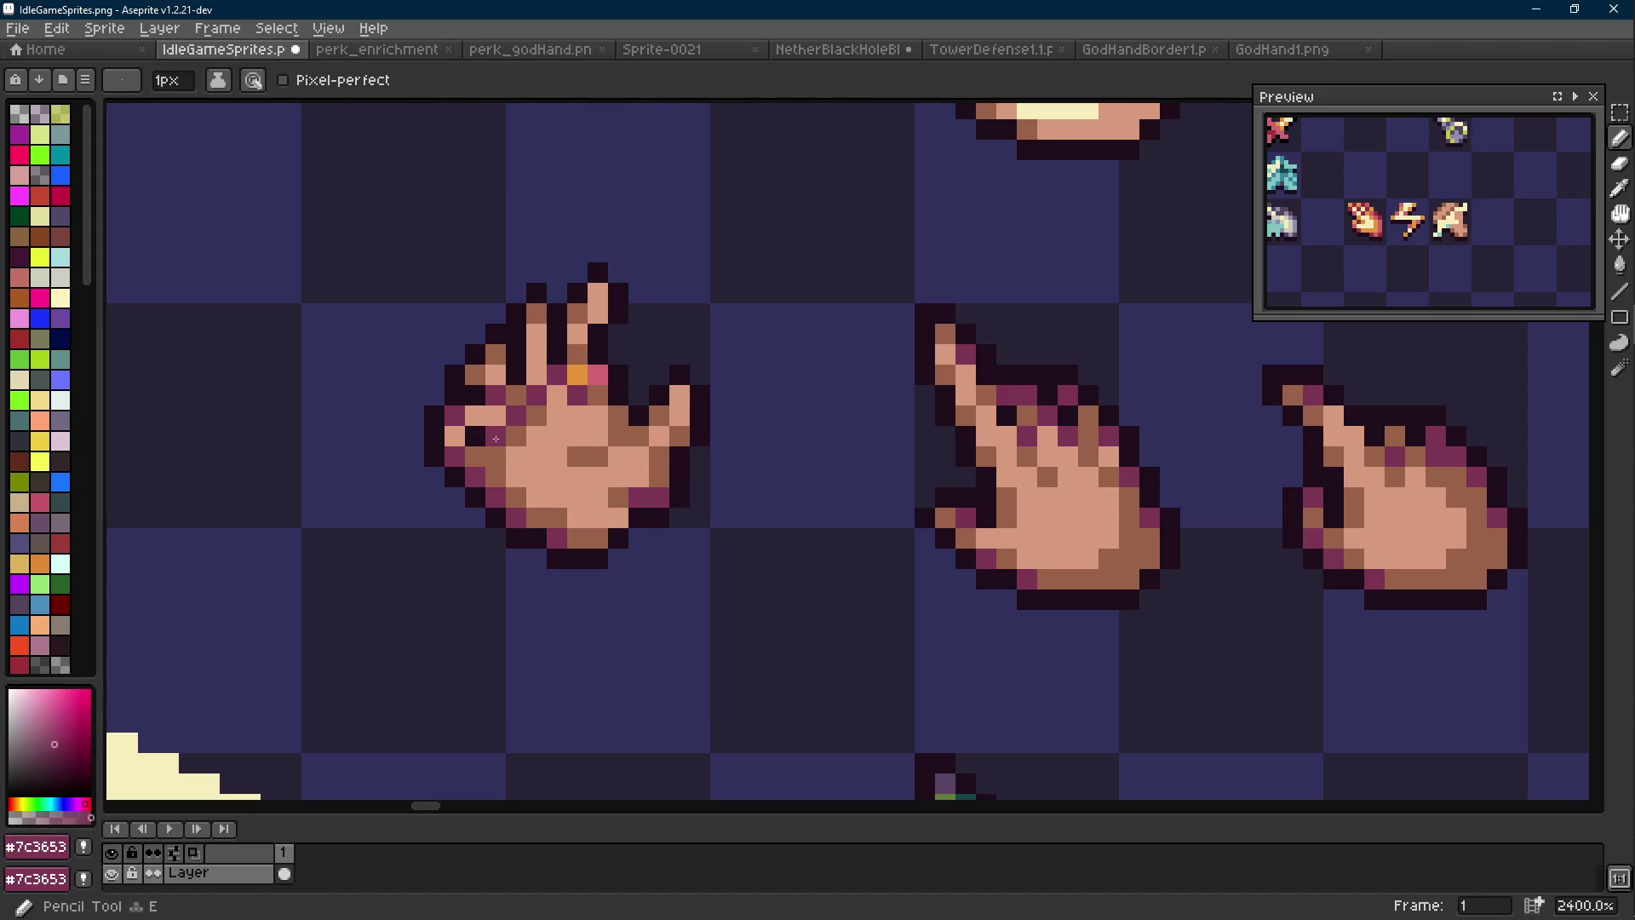
{"action": "scroll", "coordinate": [642, 452], "scroll_direction": "down", "scroll_amount": 7}
{"action": "scroll", "coordinate": [528, 409], "scroll_direction": "up", "scroll_amount": 6}
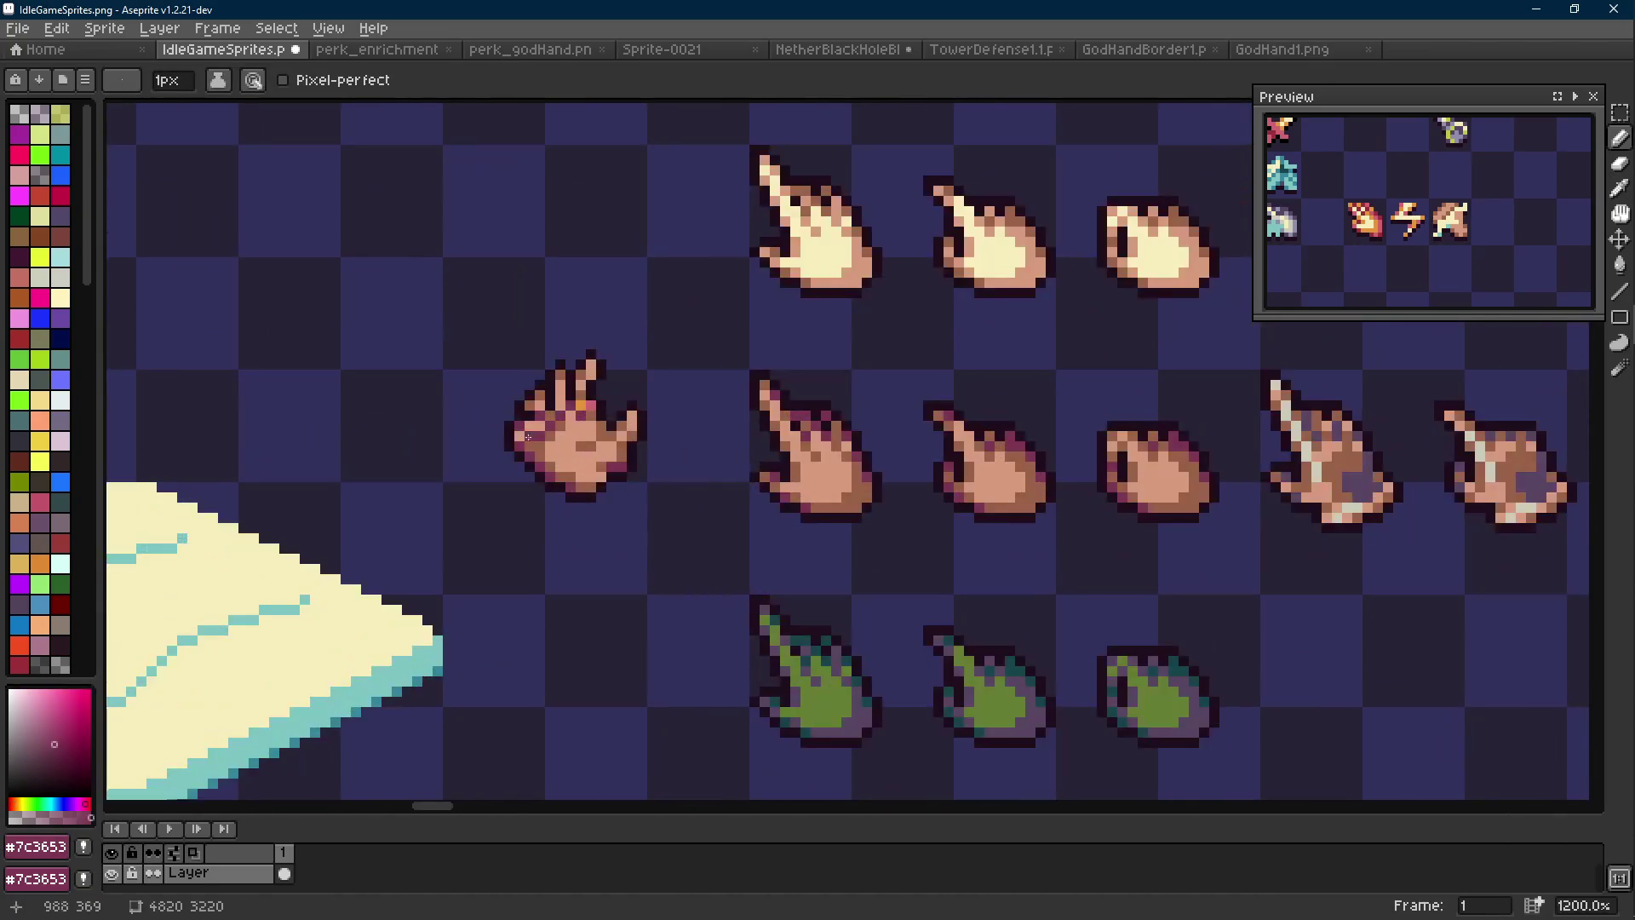
{"action": "scroll", "coordinate": [528, 407], "scroll_direction": "up", "scroll_amount": 1}
{"action": "scroll", "coordinate": [583, 425], "scroll_direction": "down", "scroll_amount": 6}
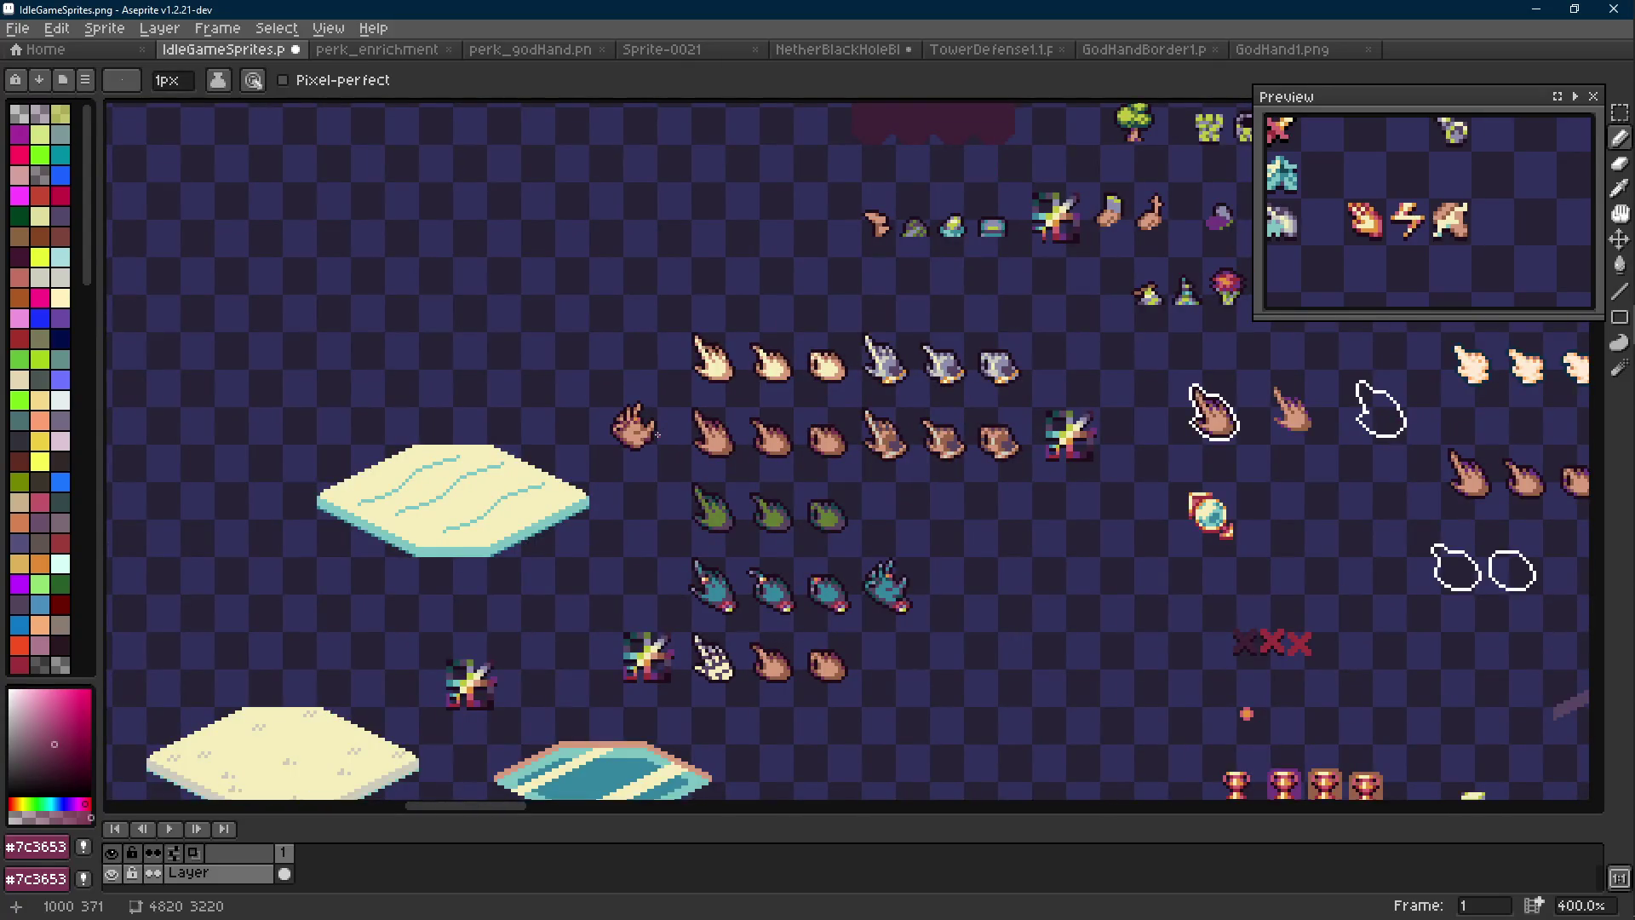
{"action": "scroll", "coordinate": [658, 436], "scroll_direction": "up", "scroll_amount": 6}
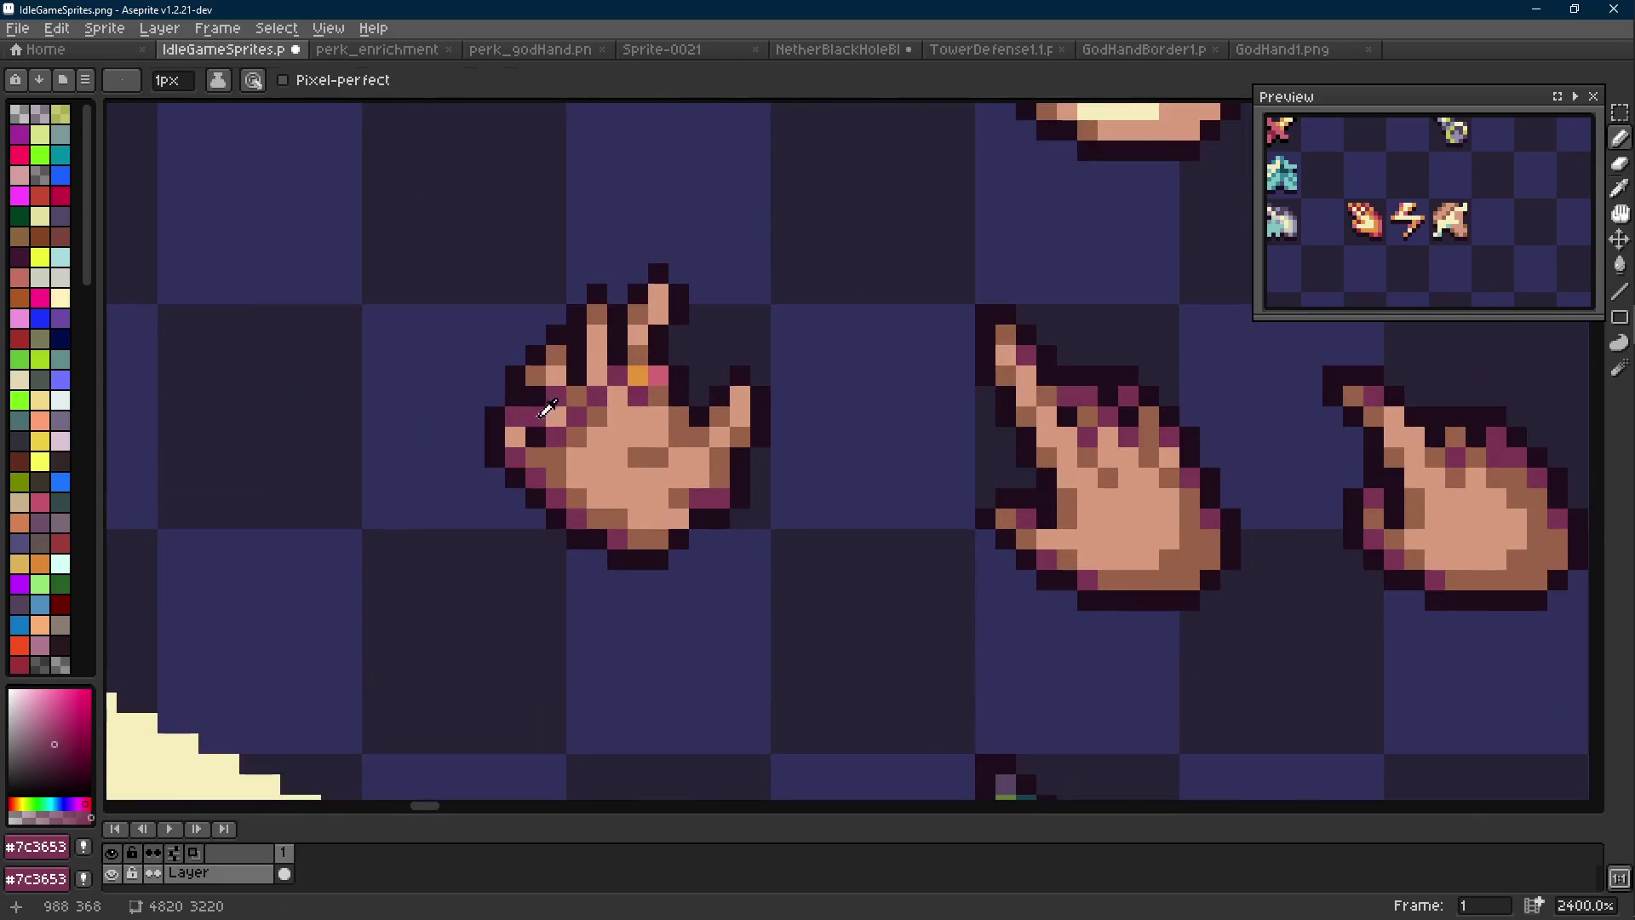
Sample the brown, purple and dark outline colours around the hand's fingers
{"action": "left_click", "coordinate": [558, 398], "text": "alt"}
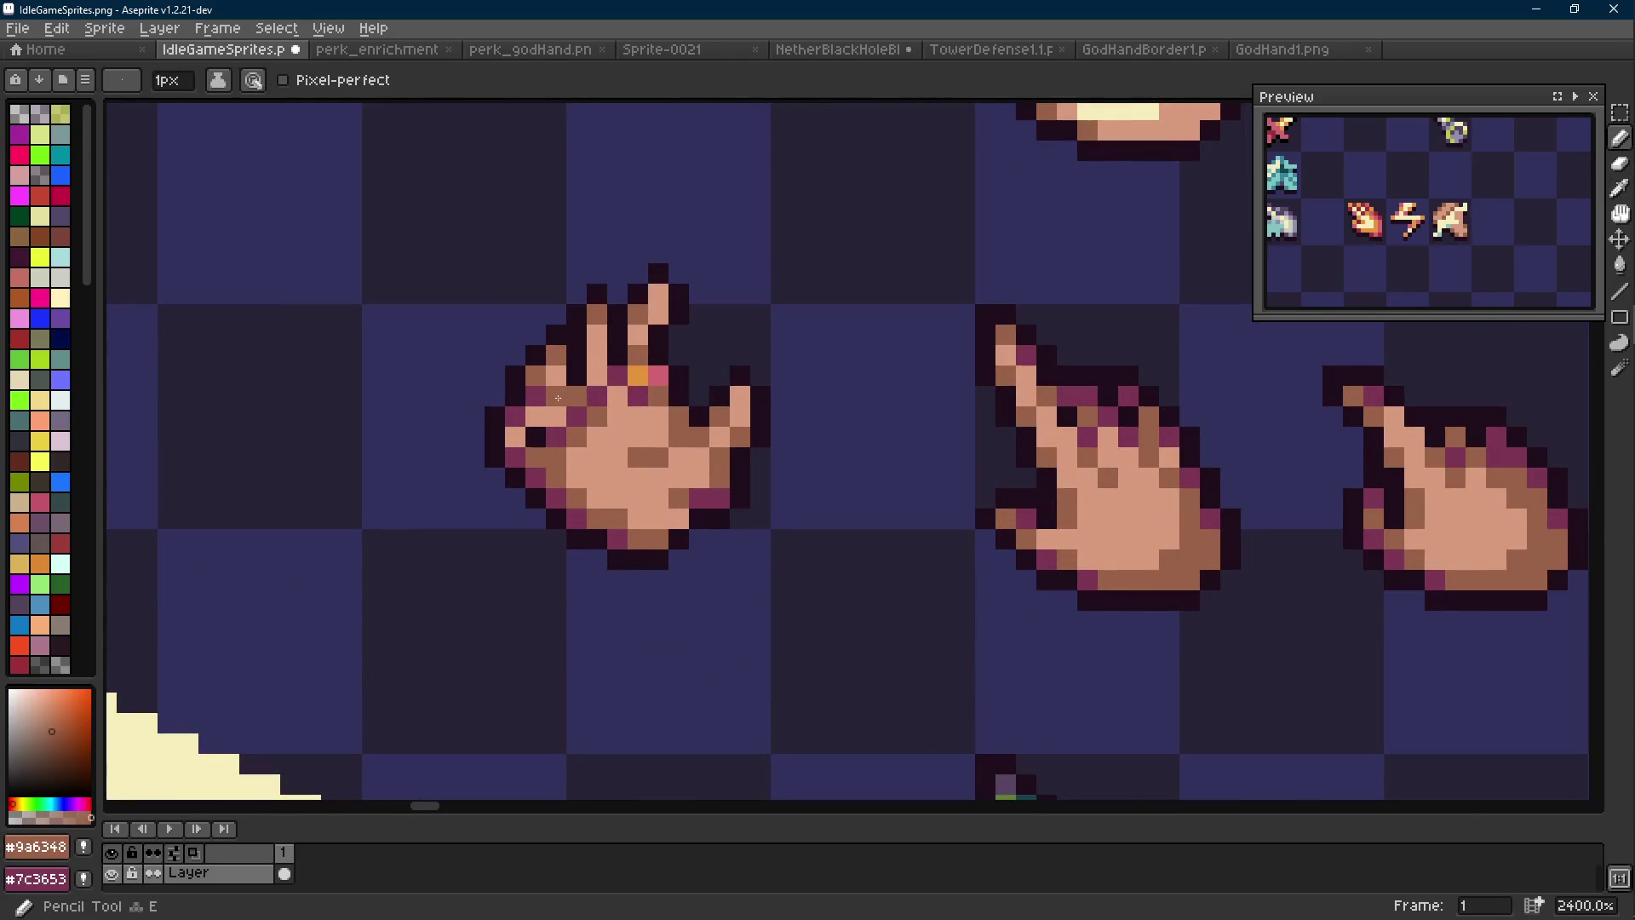
{"action": "left_click", "coordinate": [571, 391], "text": "alt"}
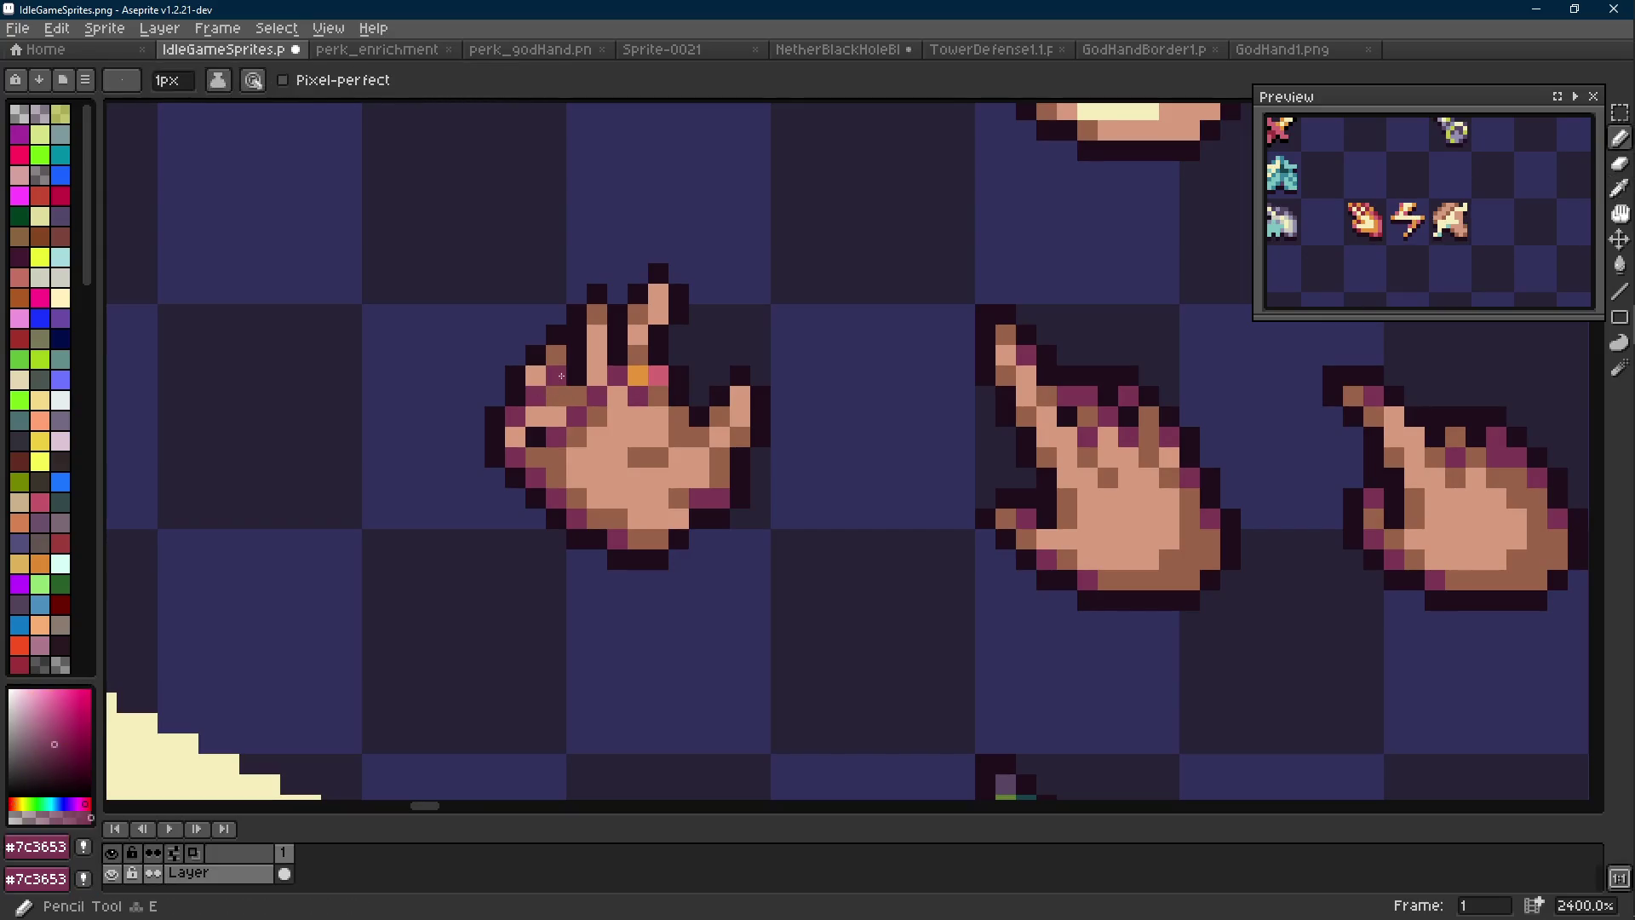
{"action": "scroll", "coordinate": [575, 389], "scroll_direction": "down", "scroll_amount": 8}
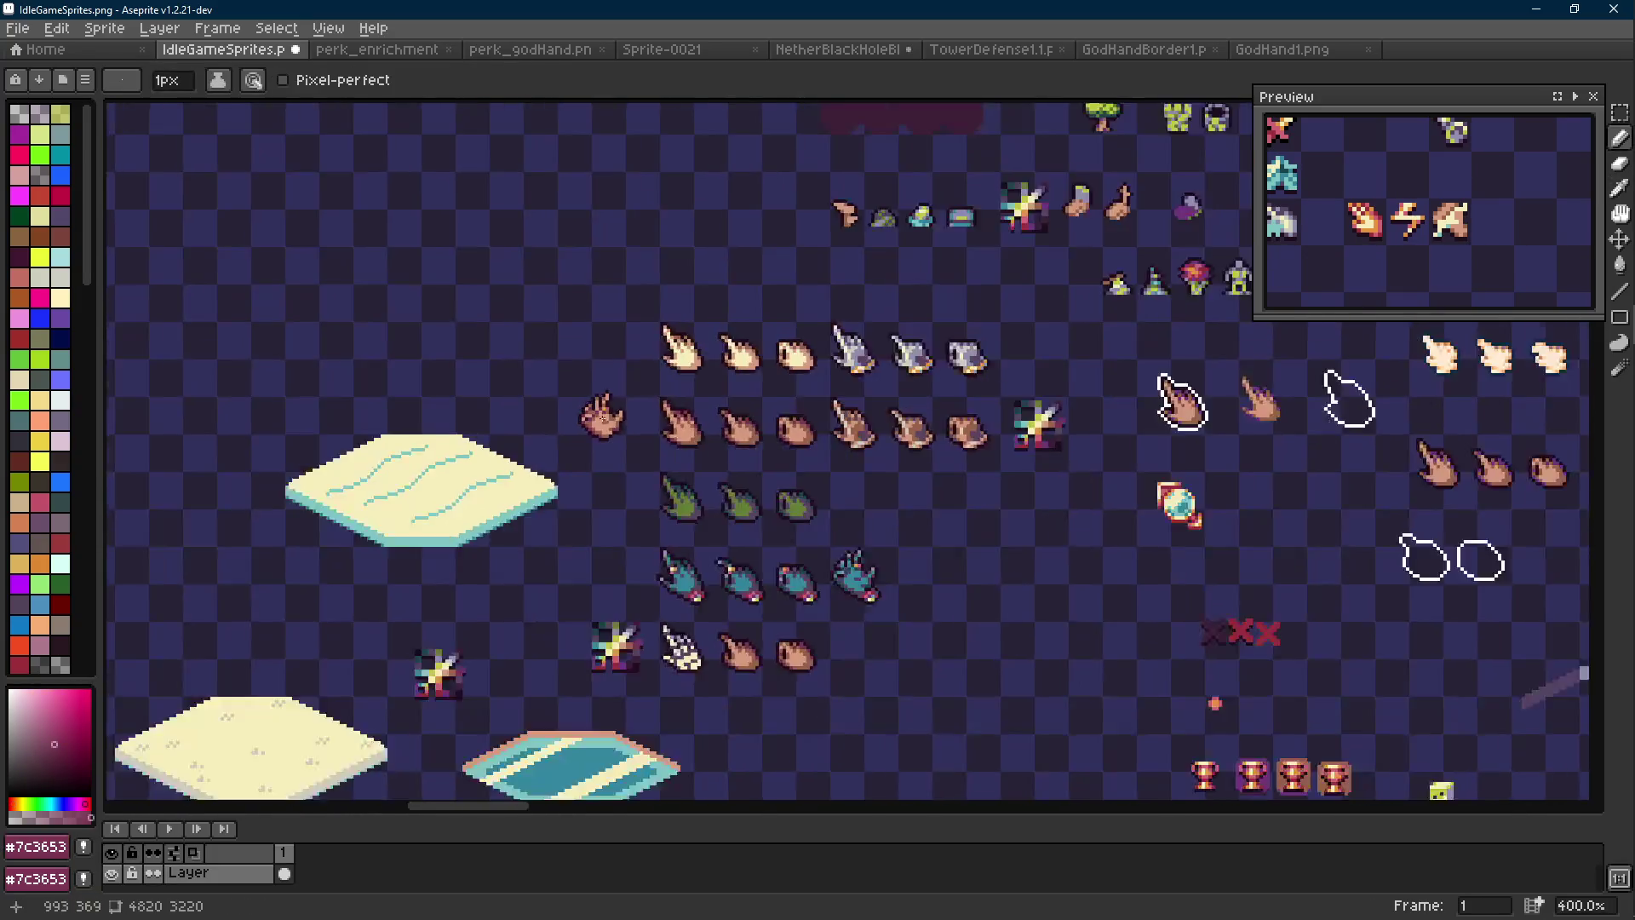
{"action": "scroll", "coordinate": [571, 386], "scroll_direction": "up", "scroll_amount": 6}
{"action": "left_click", "coordinate": [568, 384], "text": "alt"}
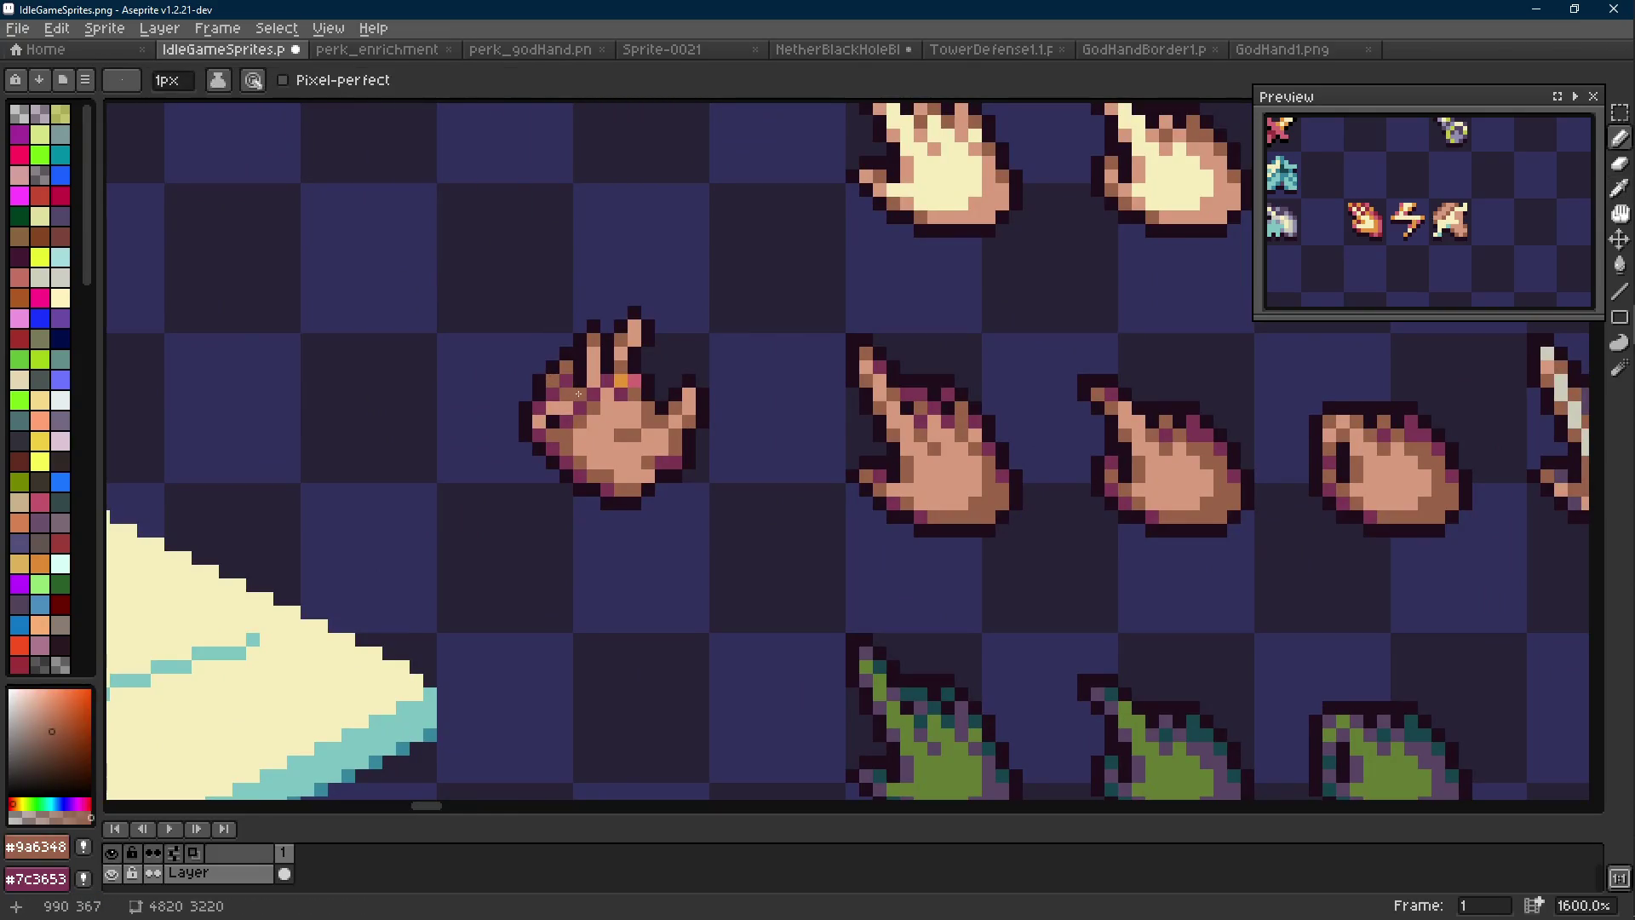
{"action": "key", "text": "alt"}
{"action": "left_click", "coordinate": [586, 382], "text": "alt"}
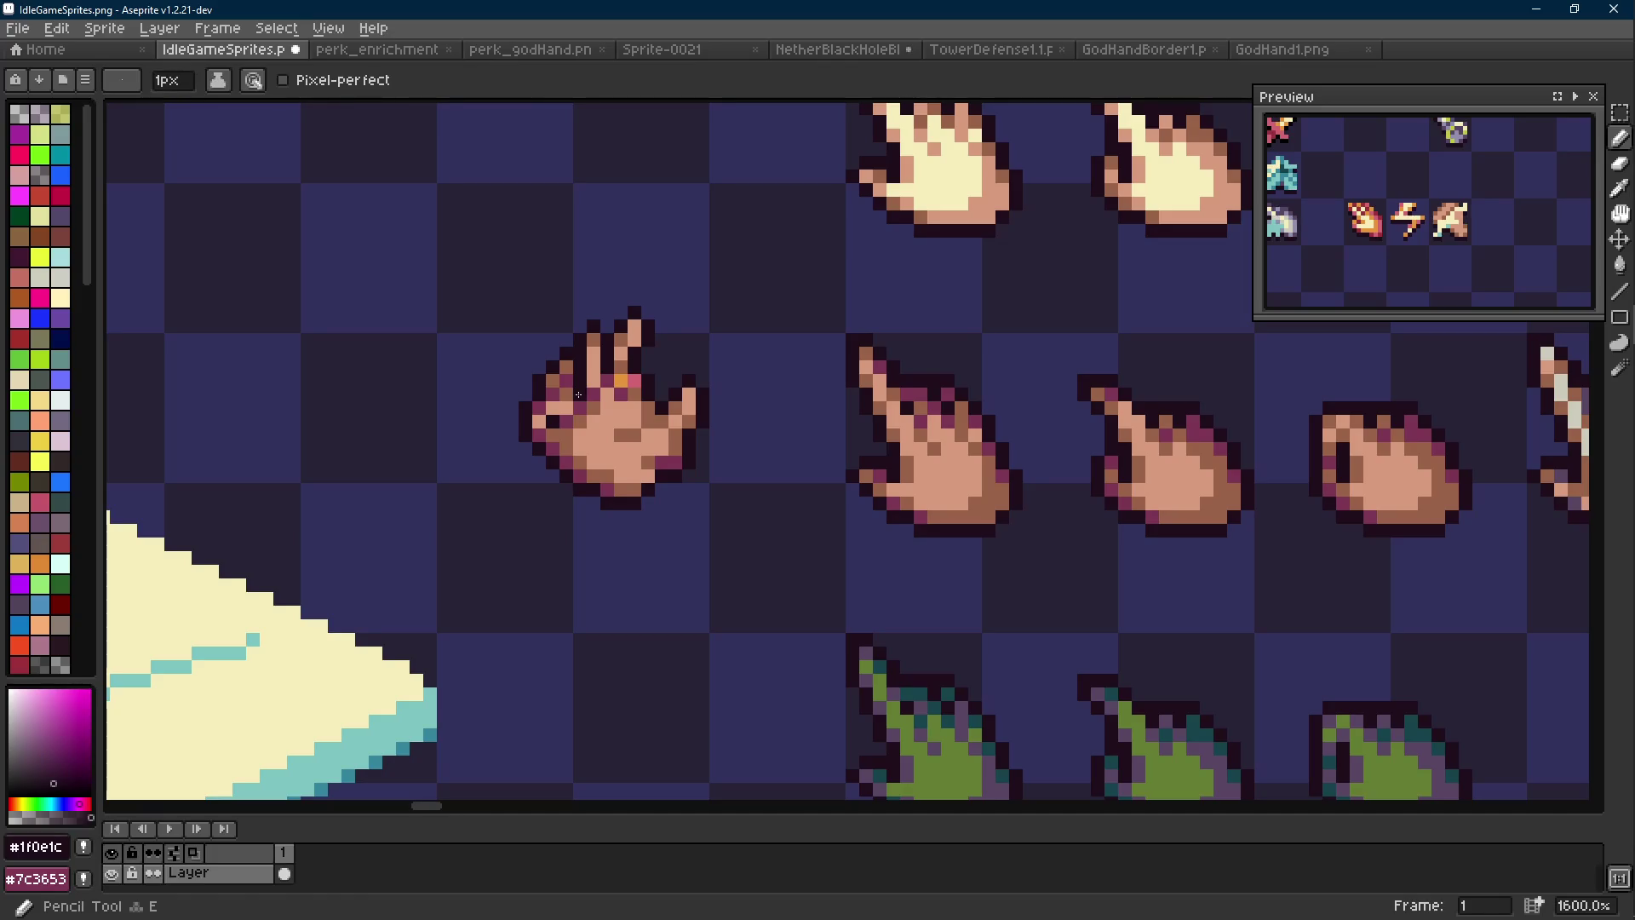
{"action": "scroll", "coordinate": [579, 394], "scroll_direction": "down", "scroll_amount": 5}
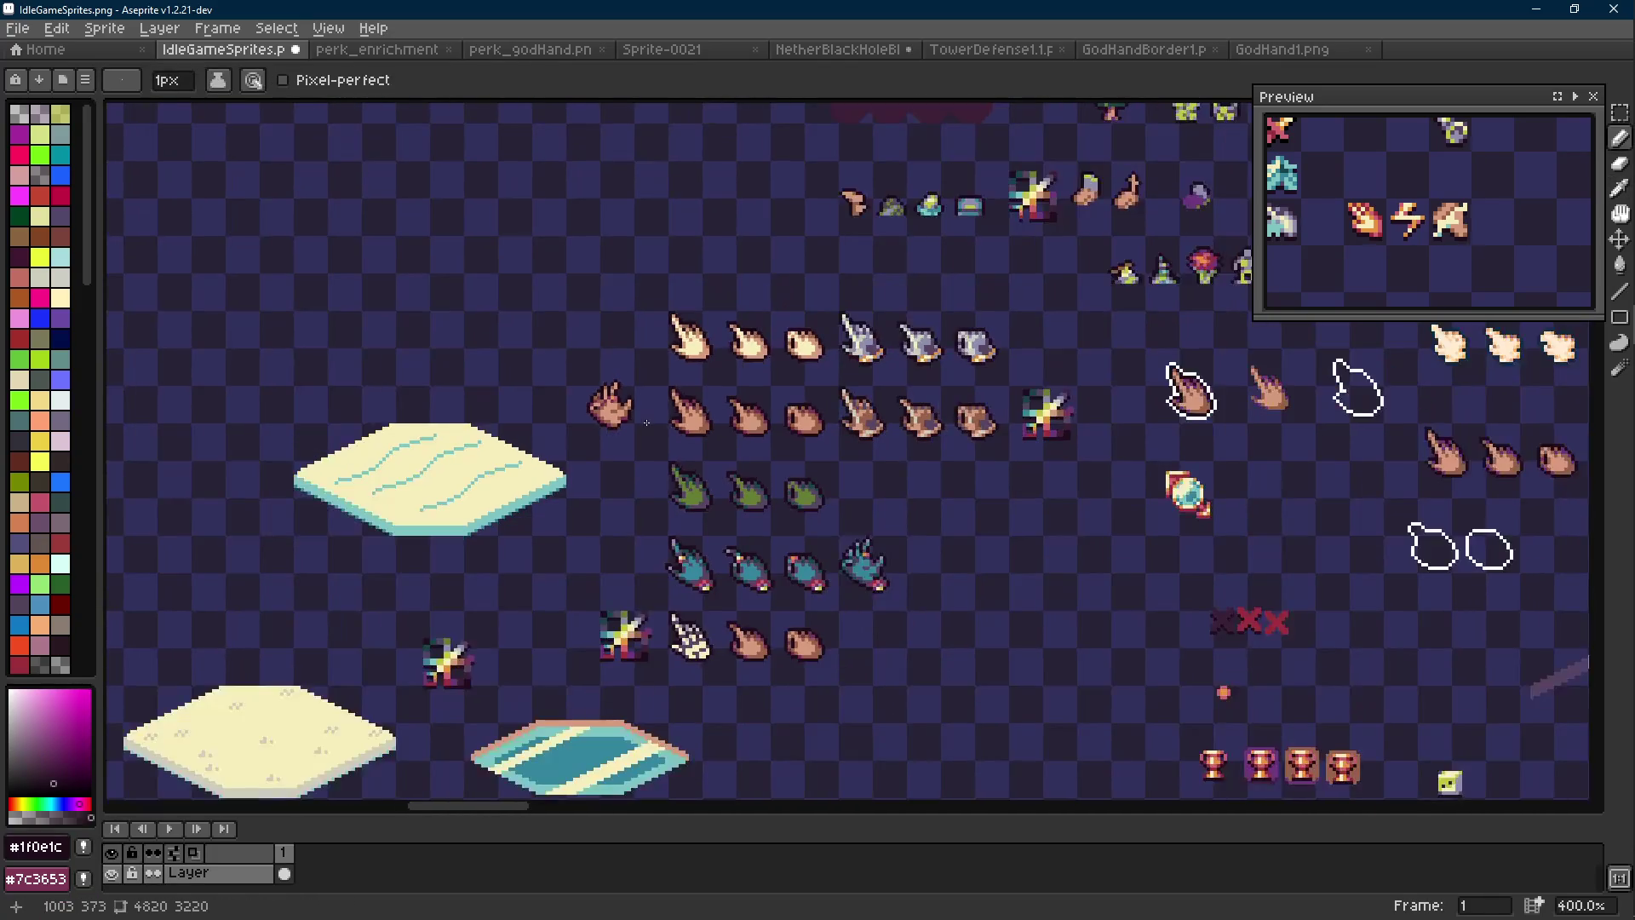
{"action": "scroll", "coordinate": [647, 423], "scroll_direction": "up", "scroll_amount": 8}
Pencil dark outline pixels along the hand's left fingers and edge, undoing a stroke
{"action": "key", "text": "r"}
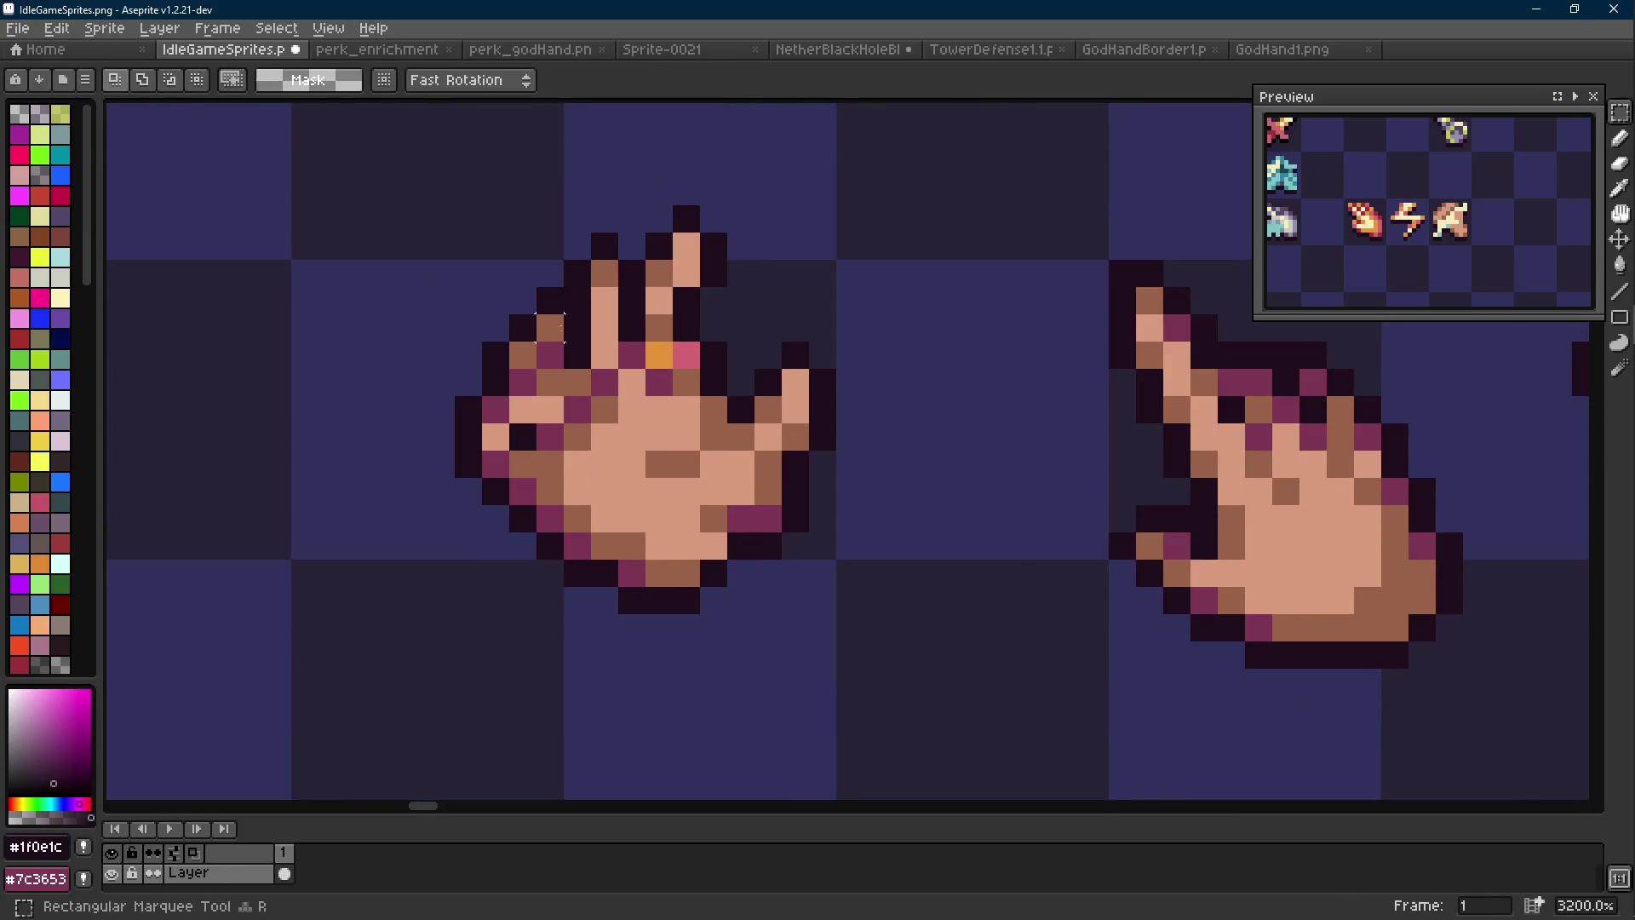
{"action": "key", "text": "b"}
{"action": "left_click", "coordinate": [549, 336], "text": "alt"}
{"action": "key", "text": "ctrl+z"}
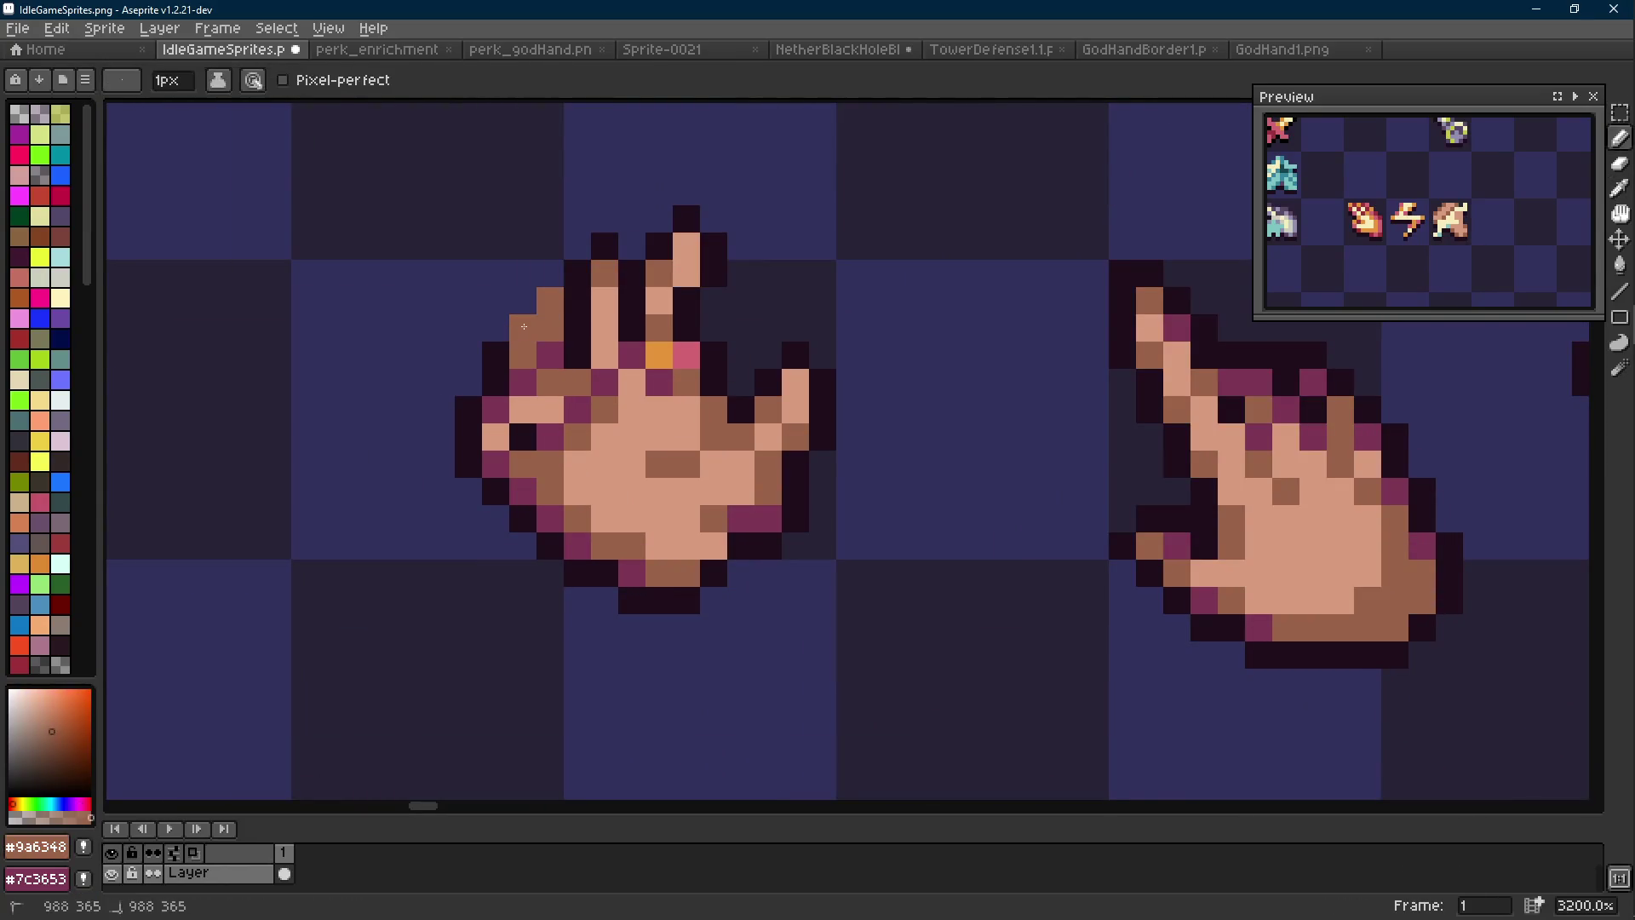
{"action": "scroll", "coordinate": [550, 336], "scroll_direction": "down", "scroll_amount": 2}
{"action": "left_click", "coordinate": [549, 335], "text": "alt"}
{"action": "left_click_drag", "start_coordinate": [542, 335], "coordinate": [523, 366]}
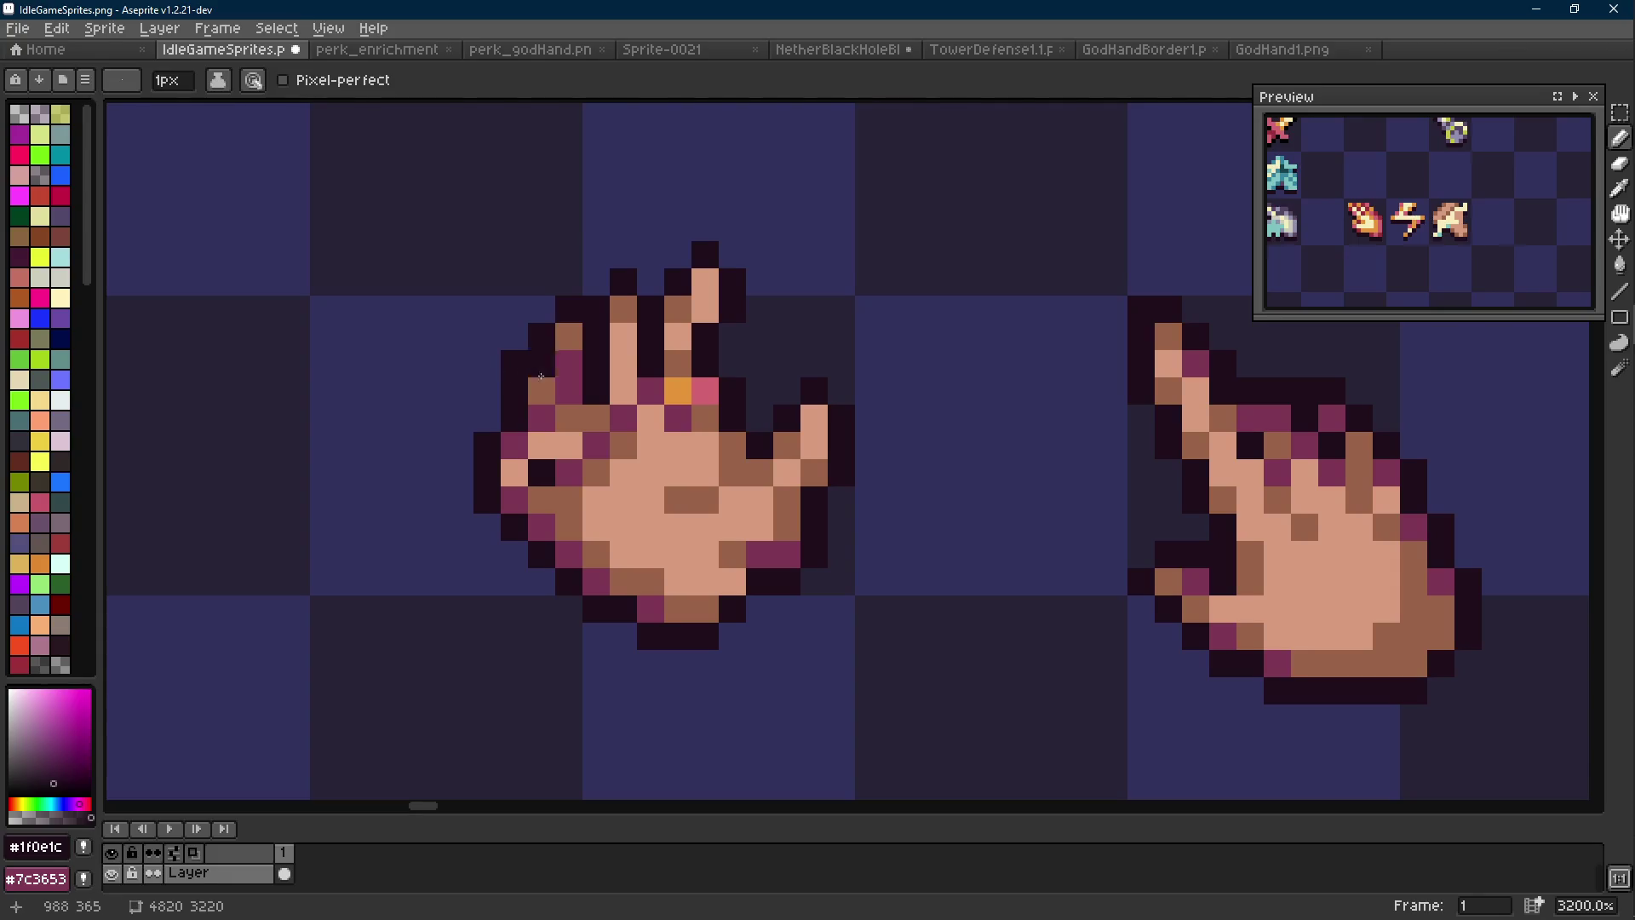
{"action": "scroll", "coordinate": [651, 423], "scroll_direction": "down", "scroll_amount": 4}
{"action": "scroll", "coordinate": [652, 423], "scroll_direction": "down", "scroll_amount": 3}
{"action": "scroll", "coordinate": [654, 430], "scroll_direction": "up", "scroll_amount": 7}
{"action": "key", "text": "ctrl+z"}
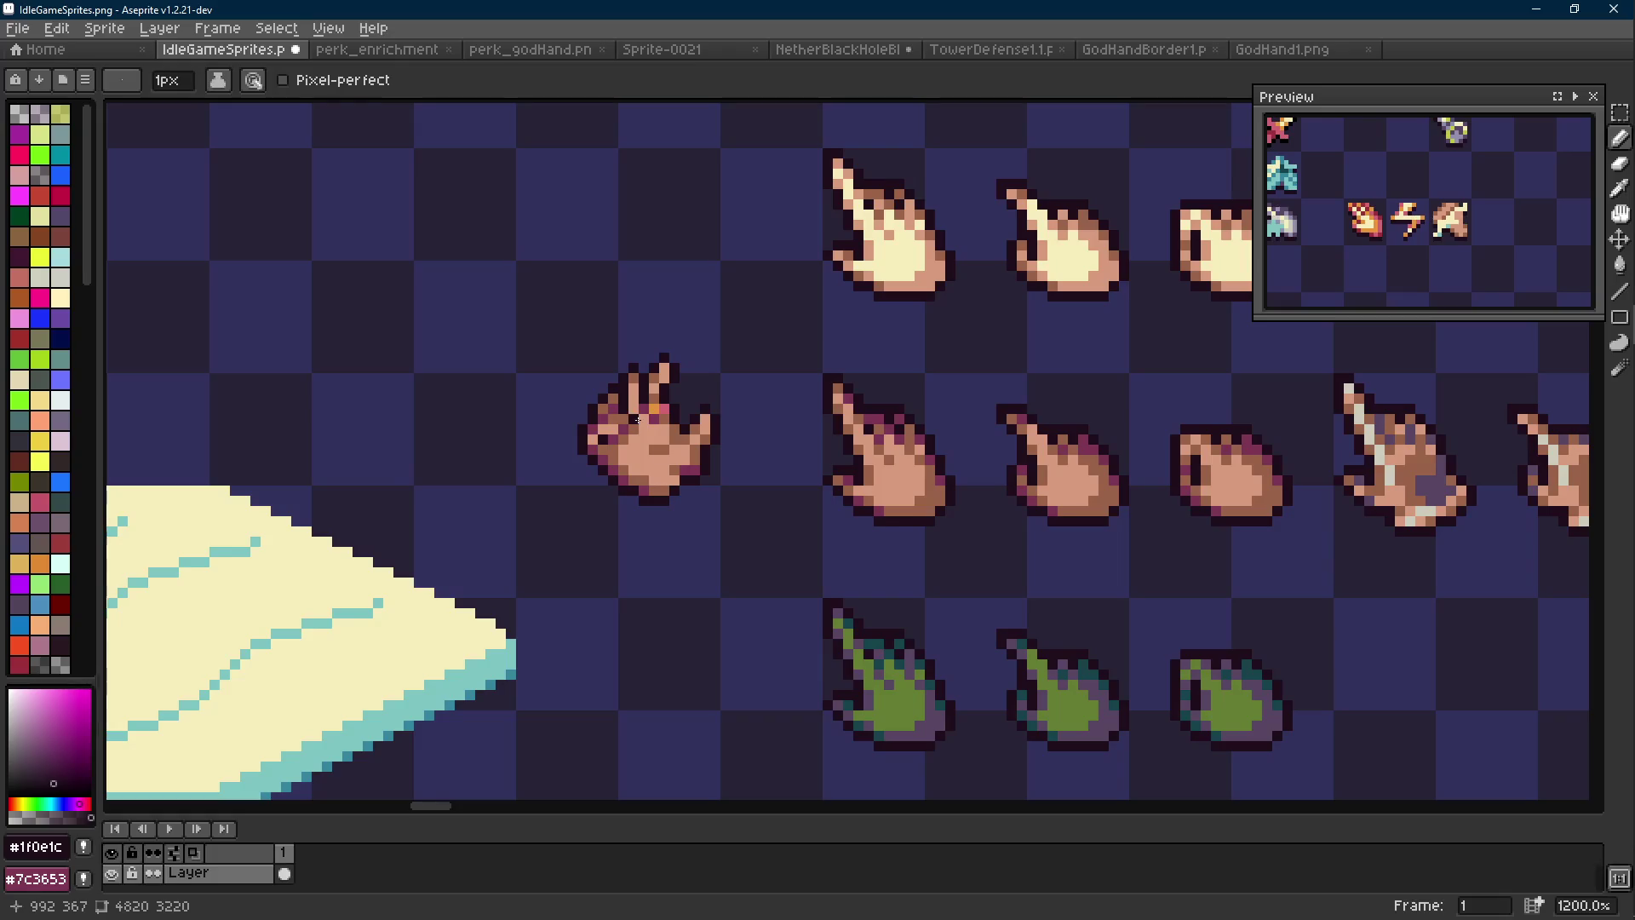
{"action": "scroll", "coordinate": [621, 406], "scroll_direction": "up", "scroll_amount": 3}
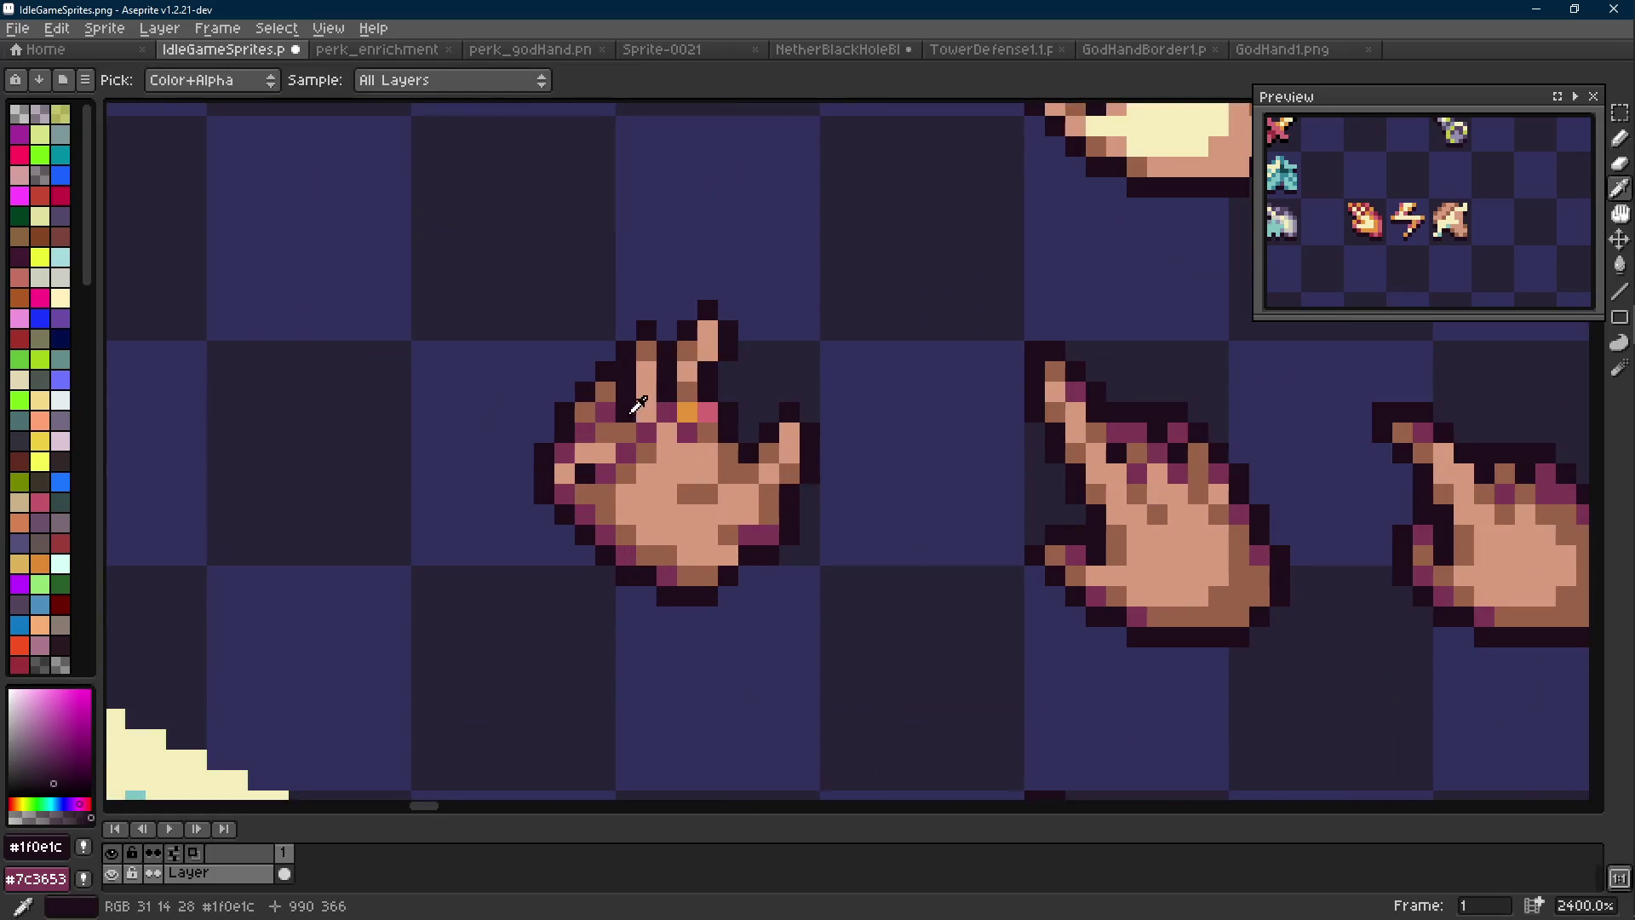
Sample the skin, dark magenta and outline colours, undoing a stray pencil stroke
{"action": "left_click", "coordinate": [593, 414], "text": "alt"}
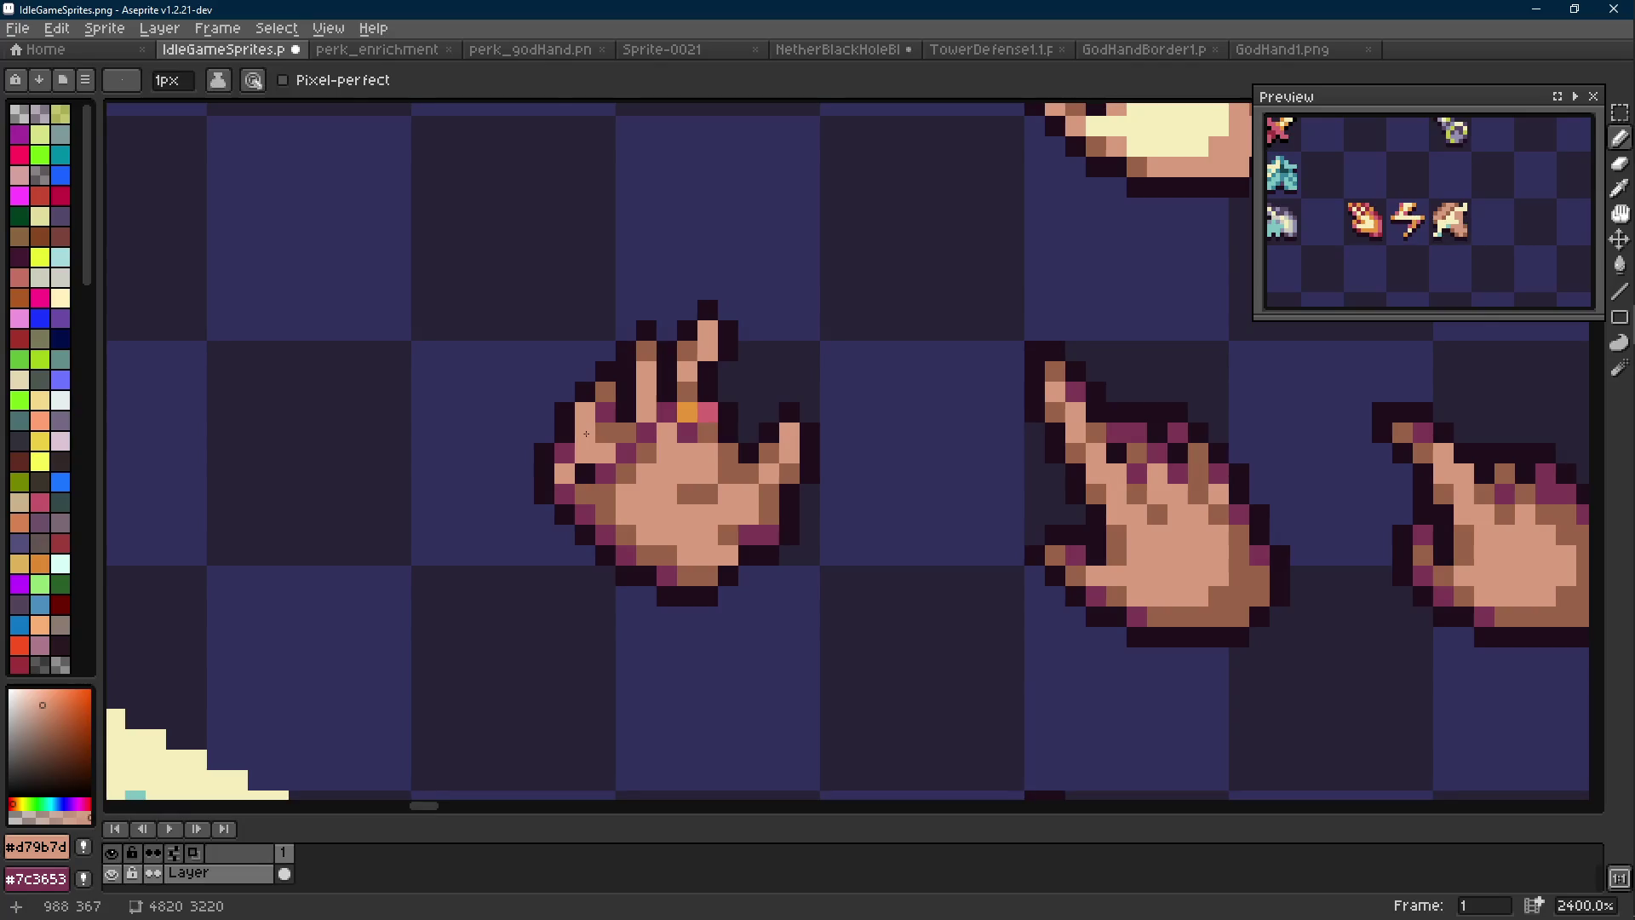
{"action": "left_click", "coordinate": [603, 431], "text": "alt"}
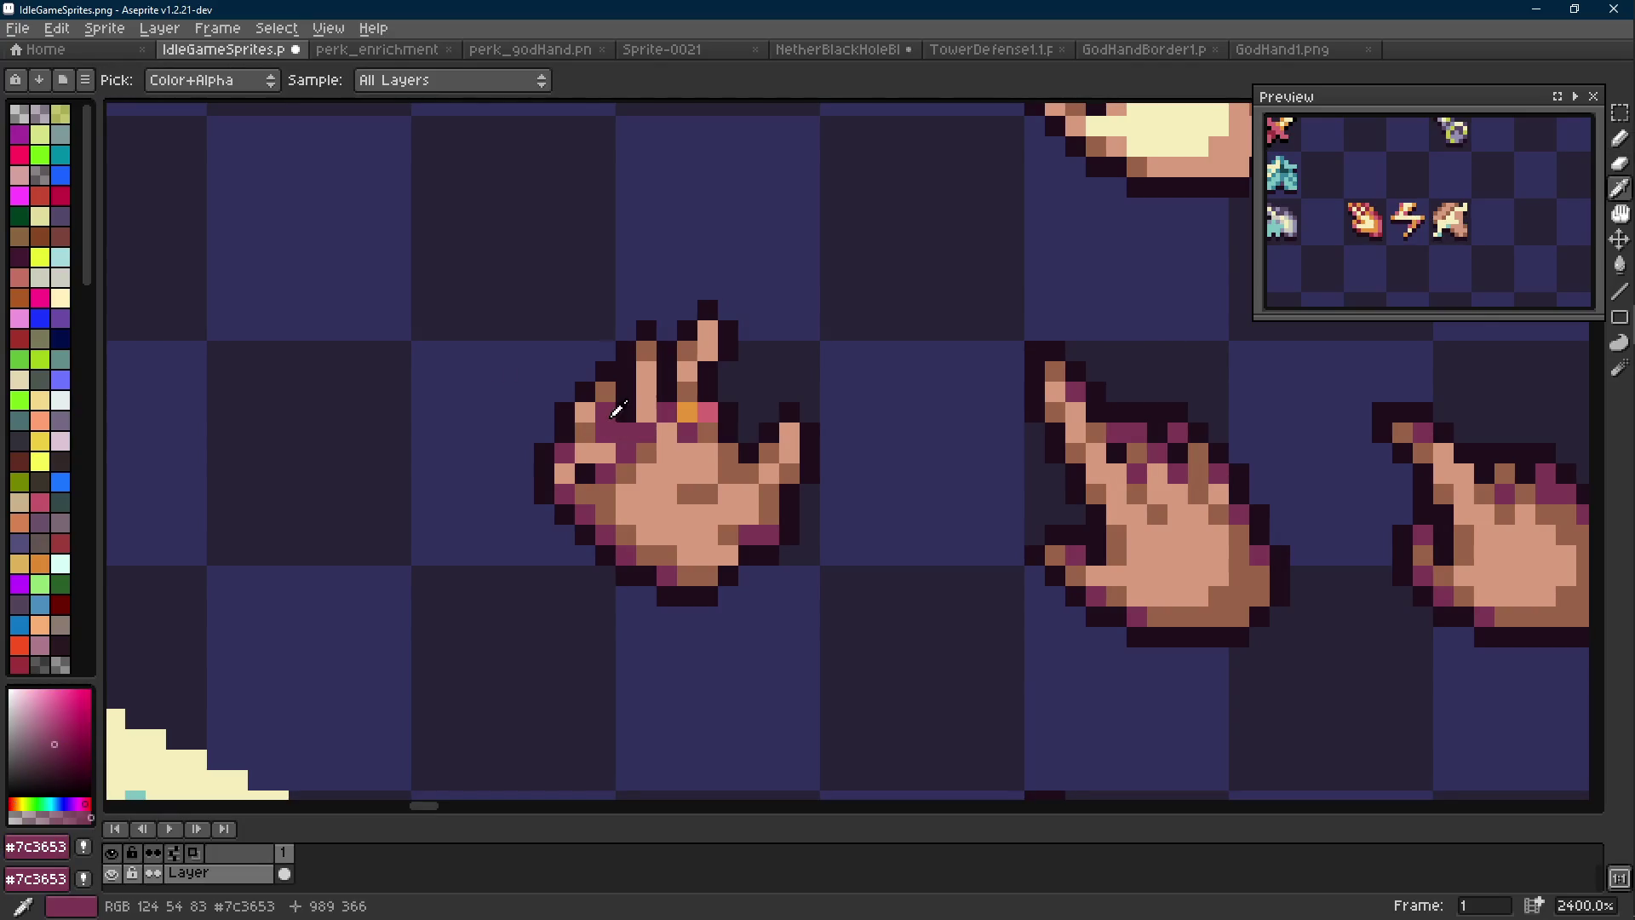
{"action": "left_click", "coordinate": [623, 438], "text": "alt"}
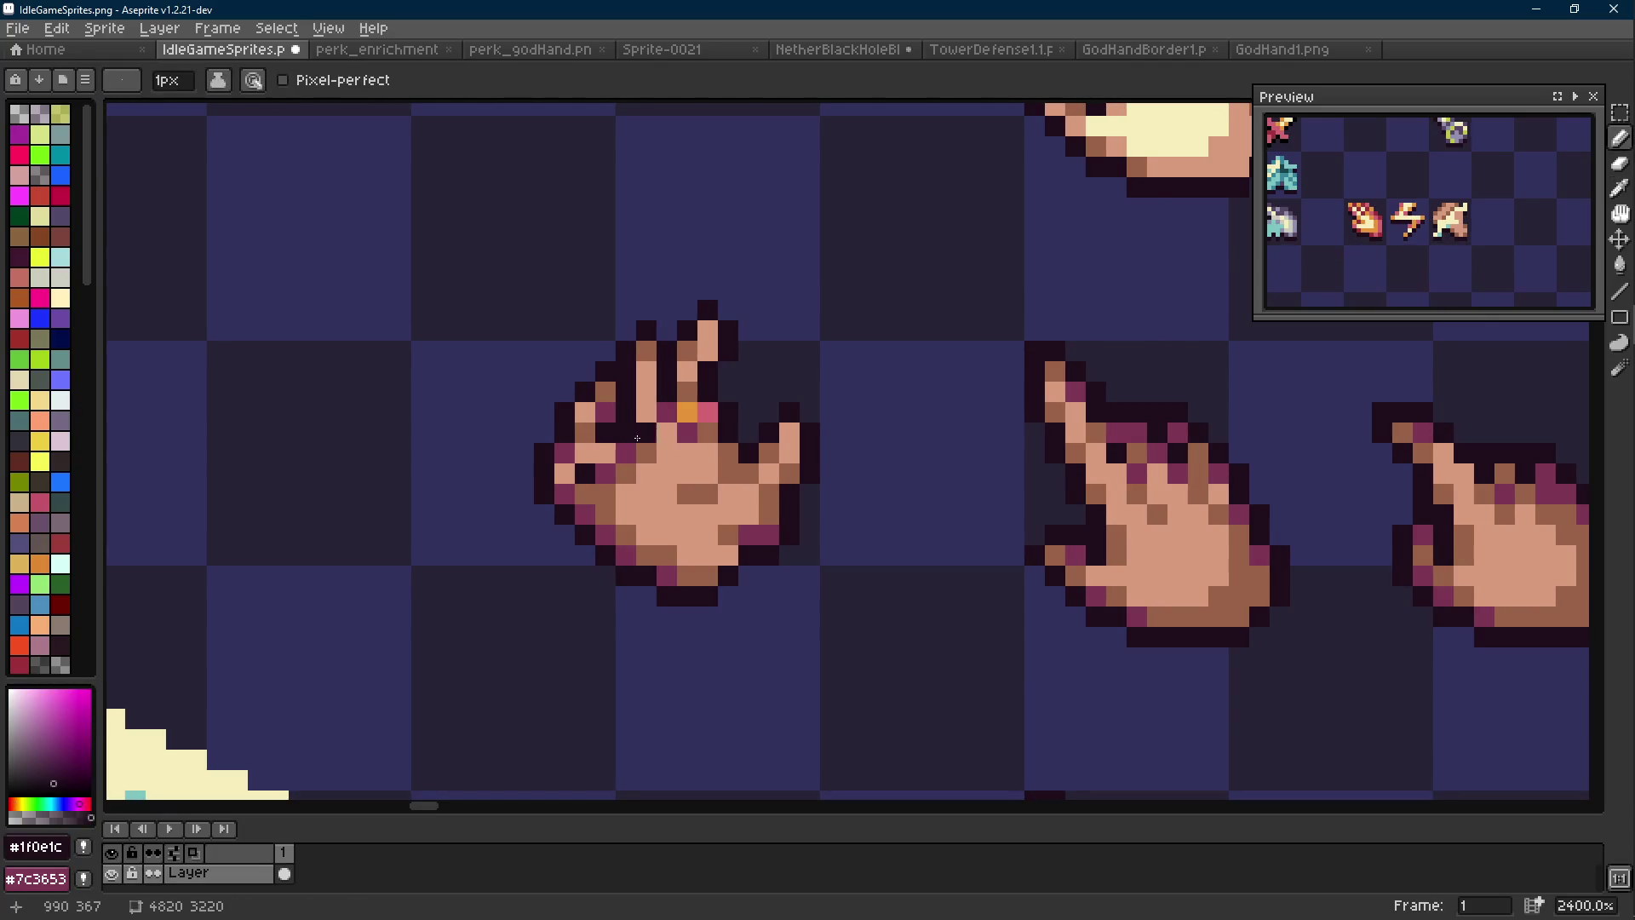
{"action": "scroll", "coordinate": [637, 438], "scroll_direction": "down", "scroll_amount": 6}
{"action": "scroll", "coordinate": [727, 470], "scroll_direction": "down", "scroll_amount": 1}
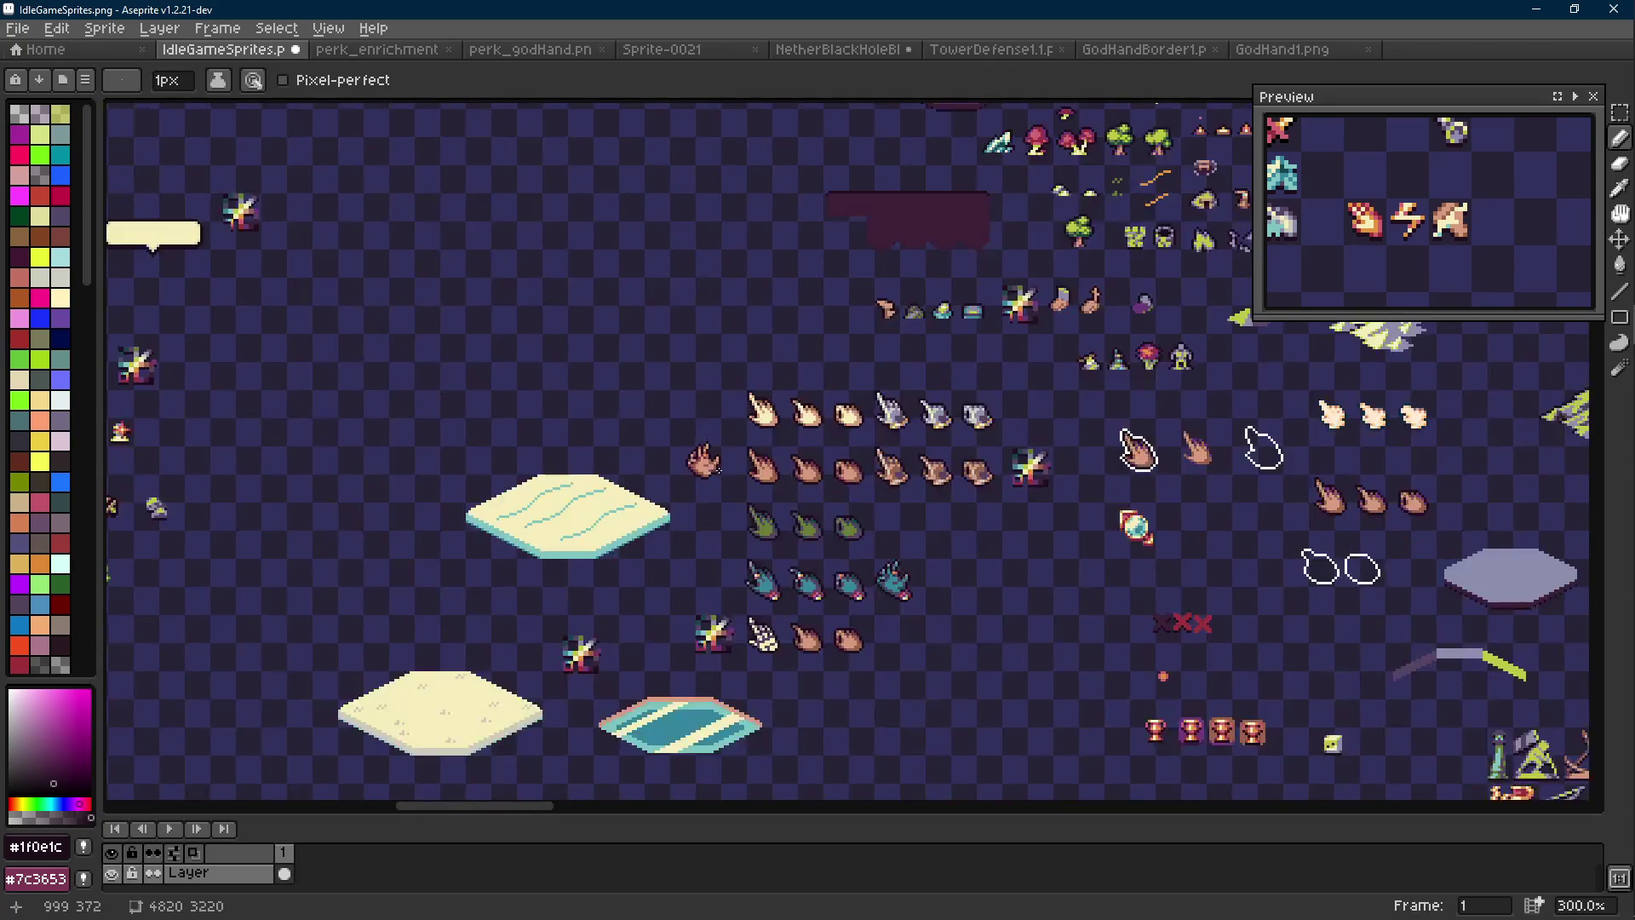
{"action": "key", "text": "ctrl+z"}
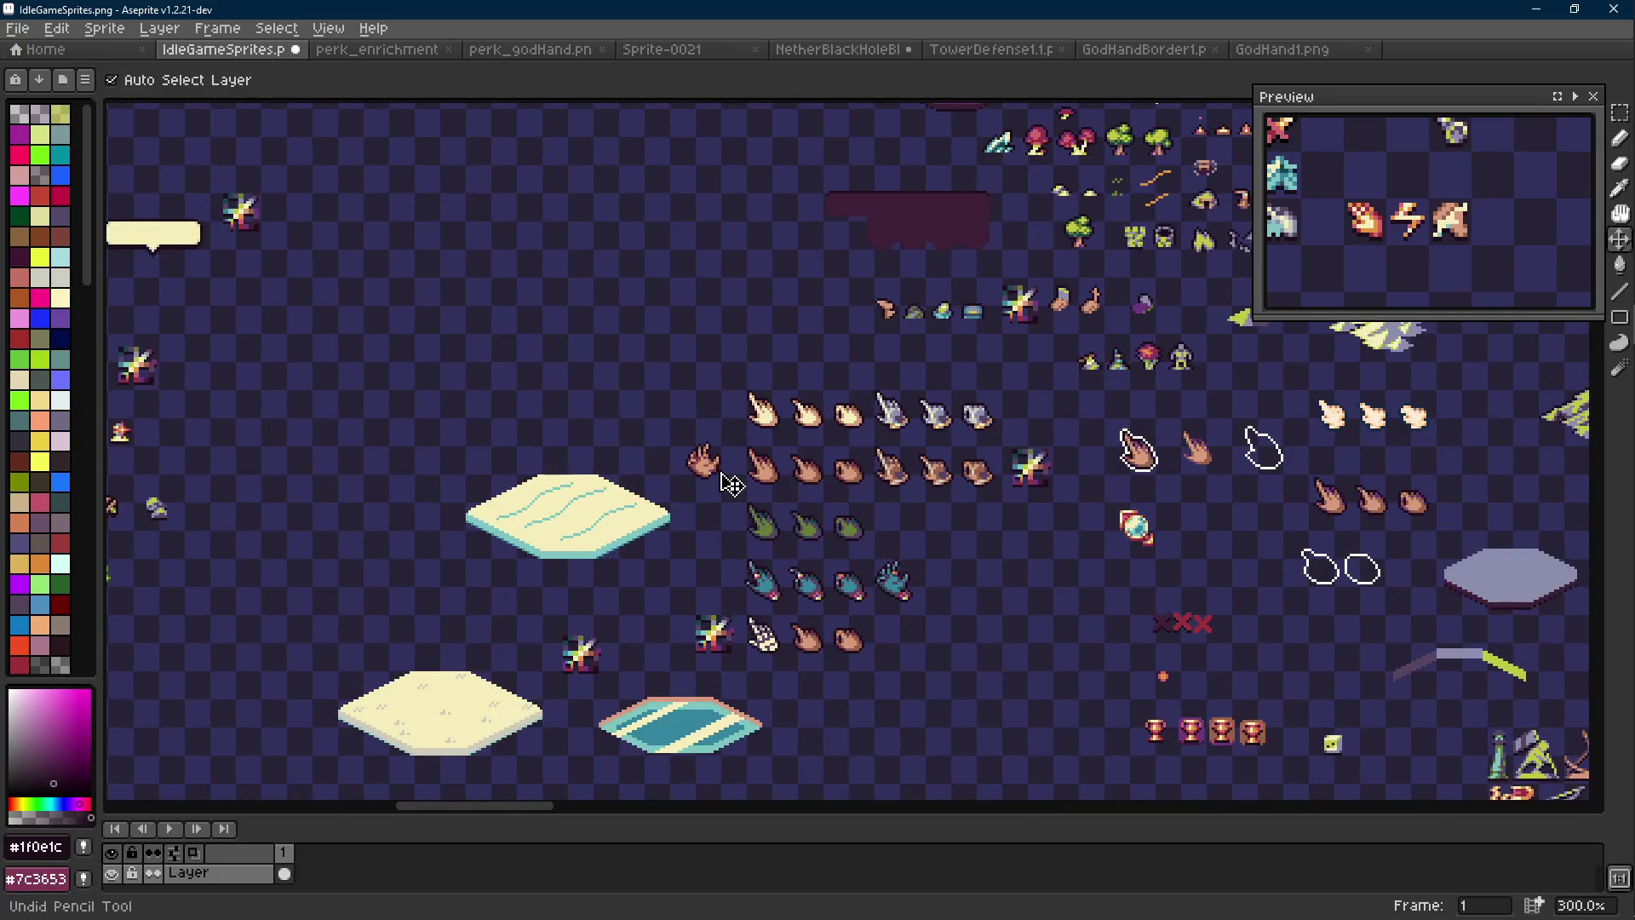
{"action": "scroll", "coordinate": [702, 464], "scroll_direction": "up", "scroll_amount": 7}
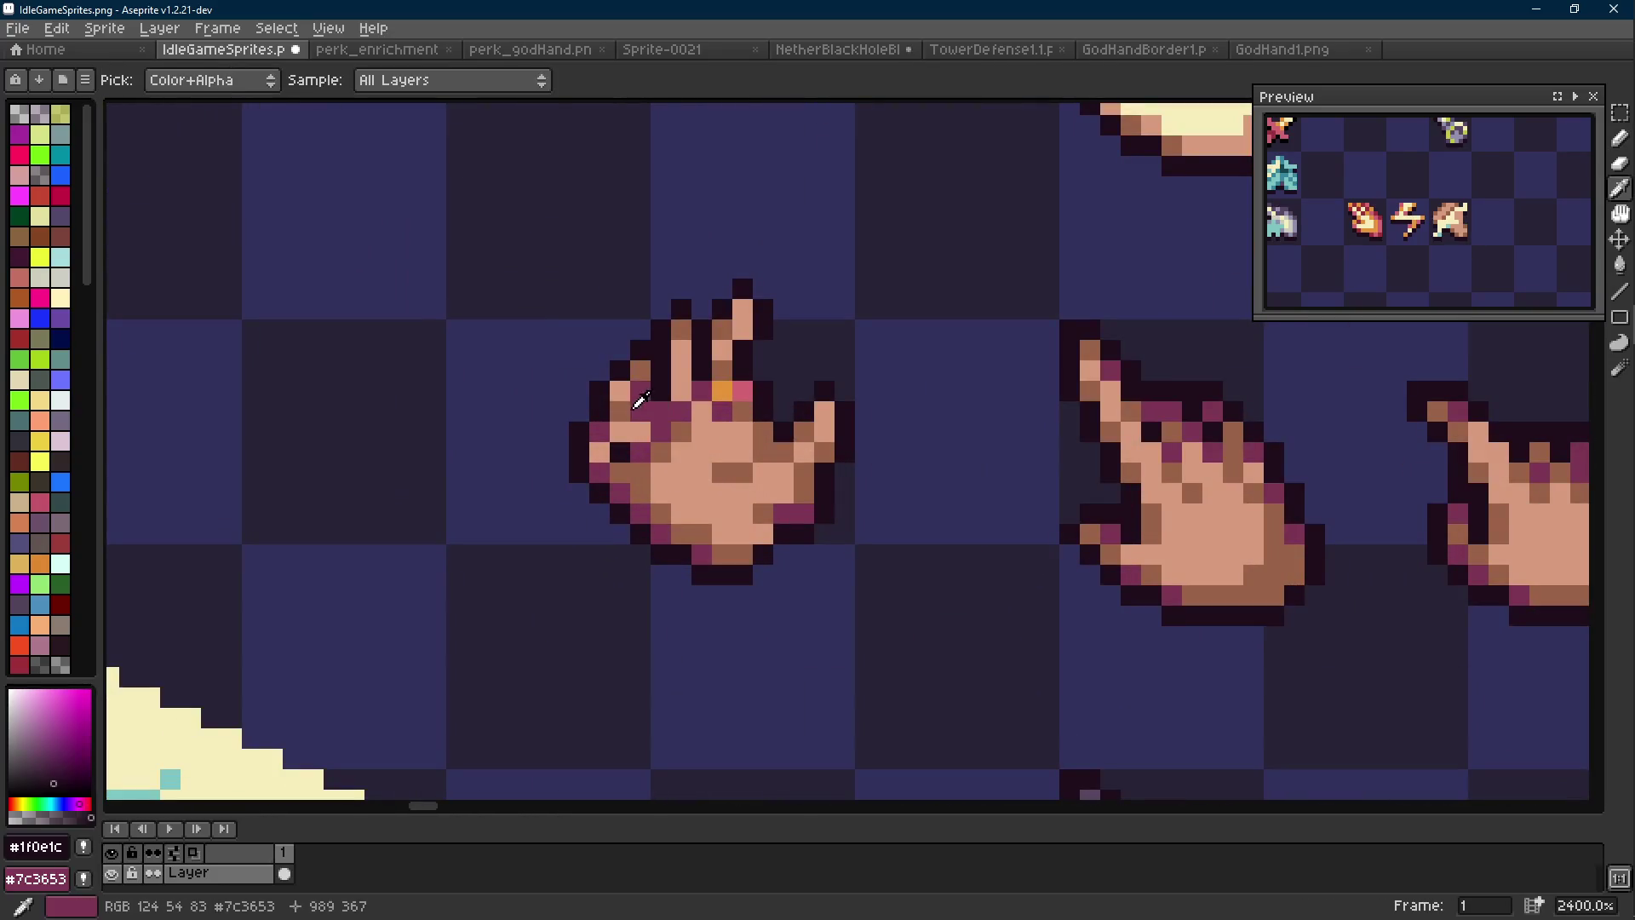
Add dark outline pixels at the hand's left edge
{"action": "left_click", "coordinate": [659, 419], "text": "alt"}
{"action": "scroll", "coordinate": [720, 452], "scroll_direction": "down", "scroll_amount": 6}
{"action": "scroll", "coordinate": [728, 456], "scroll_direction": "down", "scroll_amount": 1}
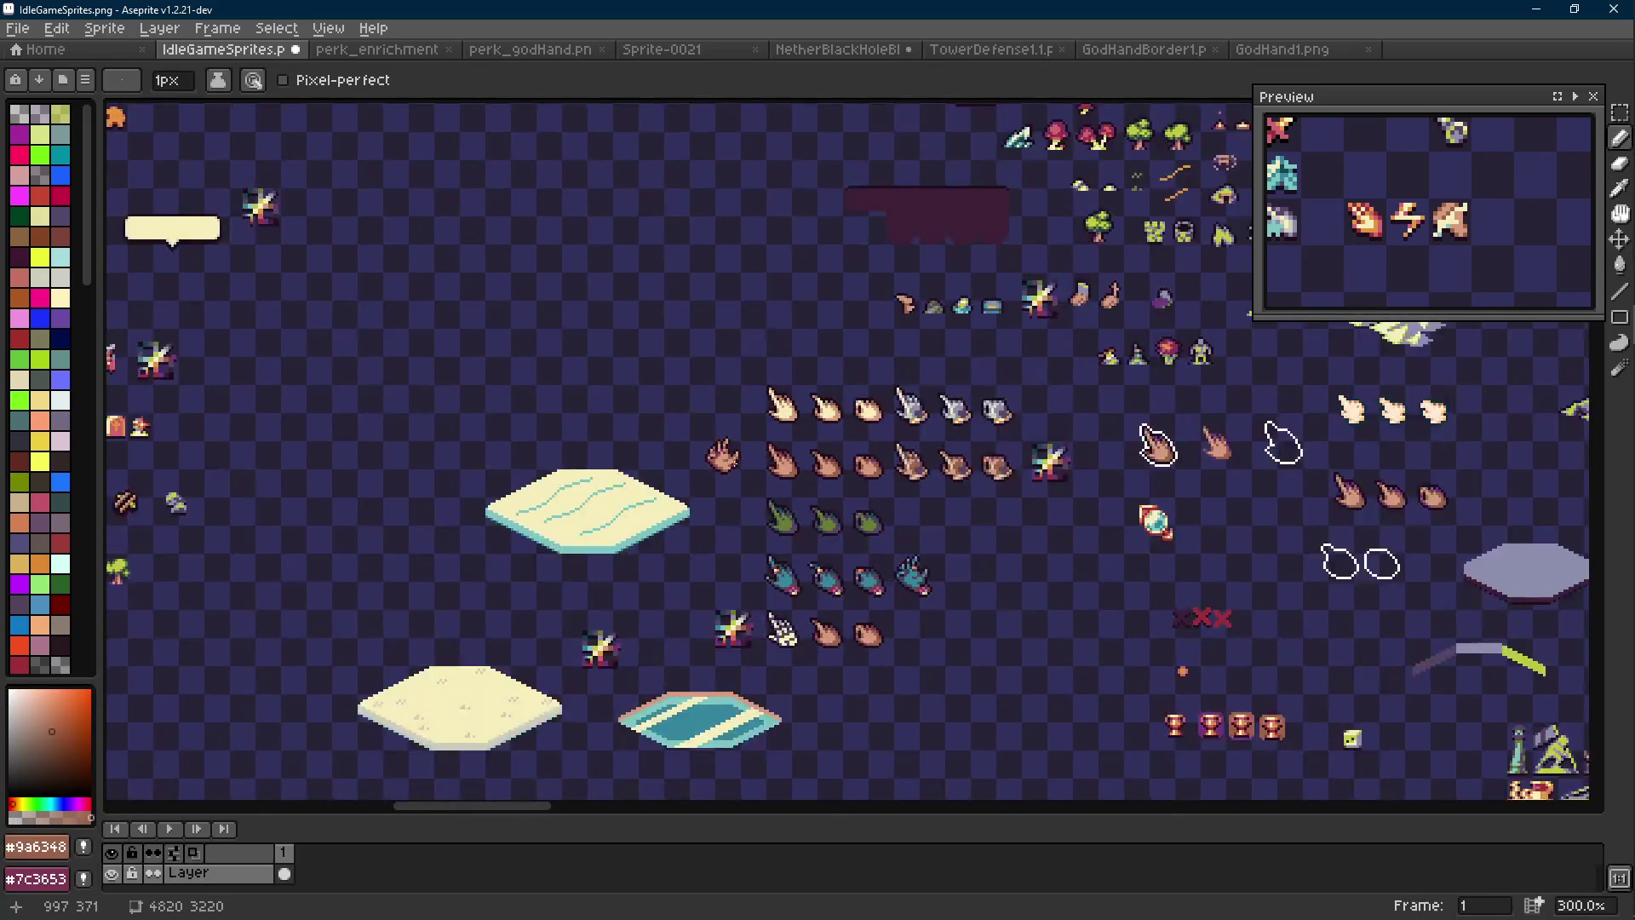
{"action": "scroll", "coordinate": [713, 450], "scroll_direction": "up", "scroll_amount": 7}
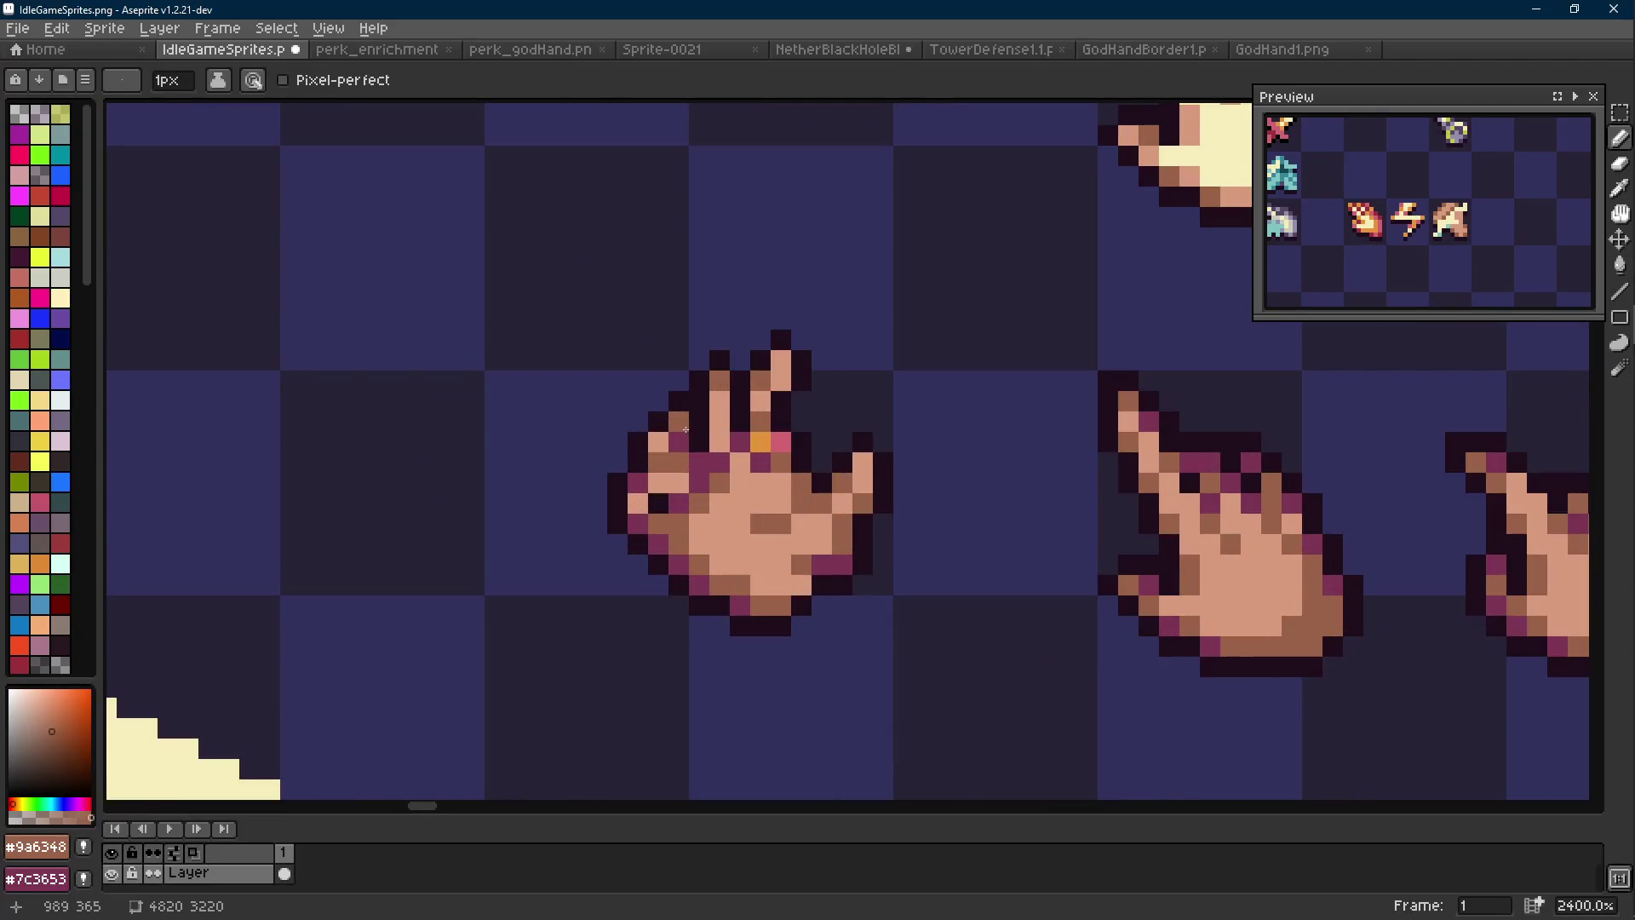
{"action": "left_click", "coordinate": [687, 381], "text": "alt"}
{"action": "left_click", "coordinate": [658, 401]}
{"action": "left_click", "coordinate": [638, 422]}
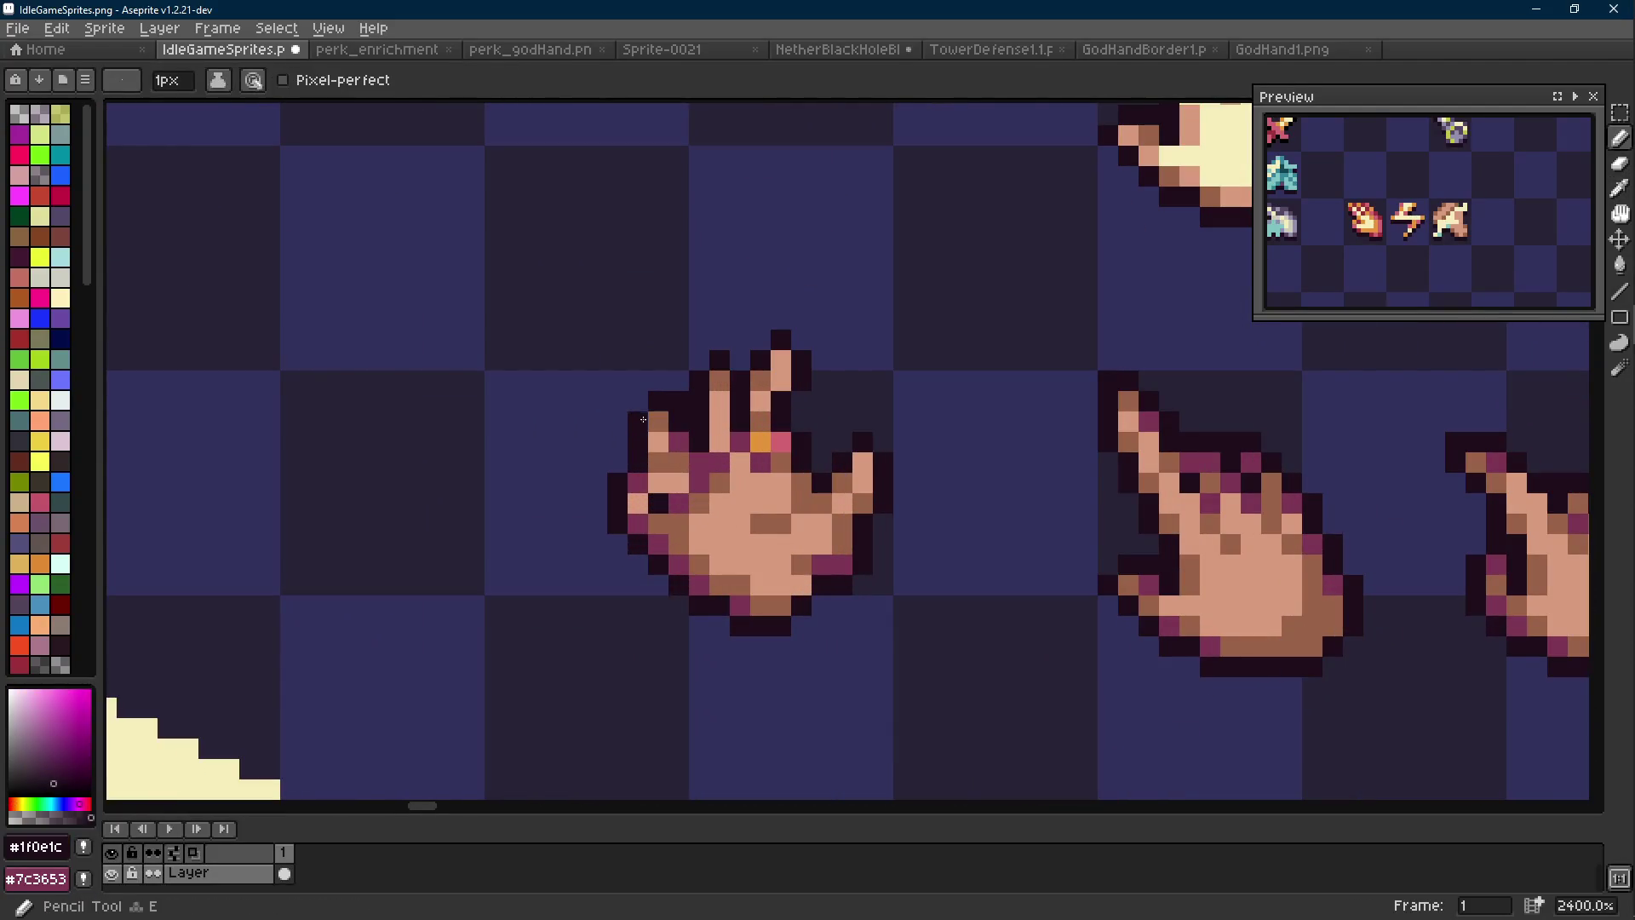
{"action": "key", "text": "e"}
{"action": "key", "text": "b"}
{"action": "scroll", "coordinate": [740, 491], "scroll_direction": "down", "scroll_amount": 7}
{"action": "scroll", "coordinate": [747, 493], "scroll_direction": "up", "scroll_amount": 9}
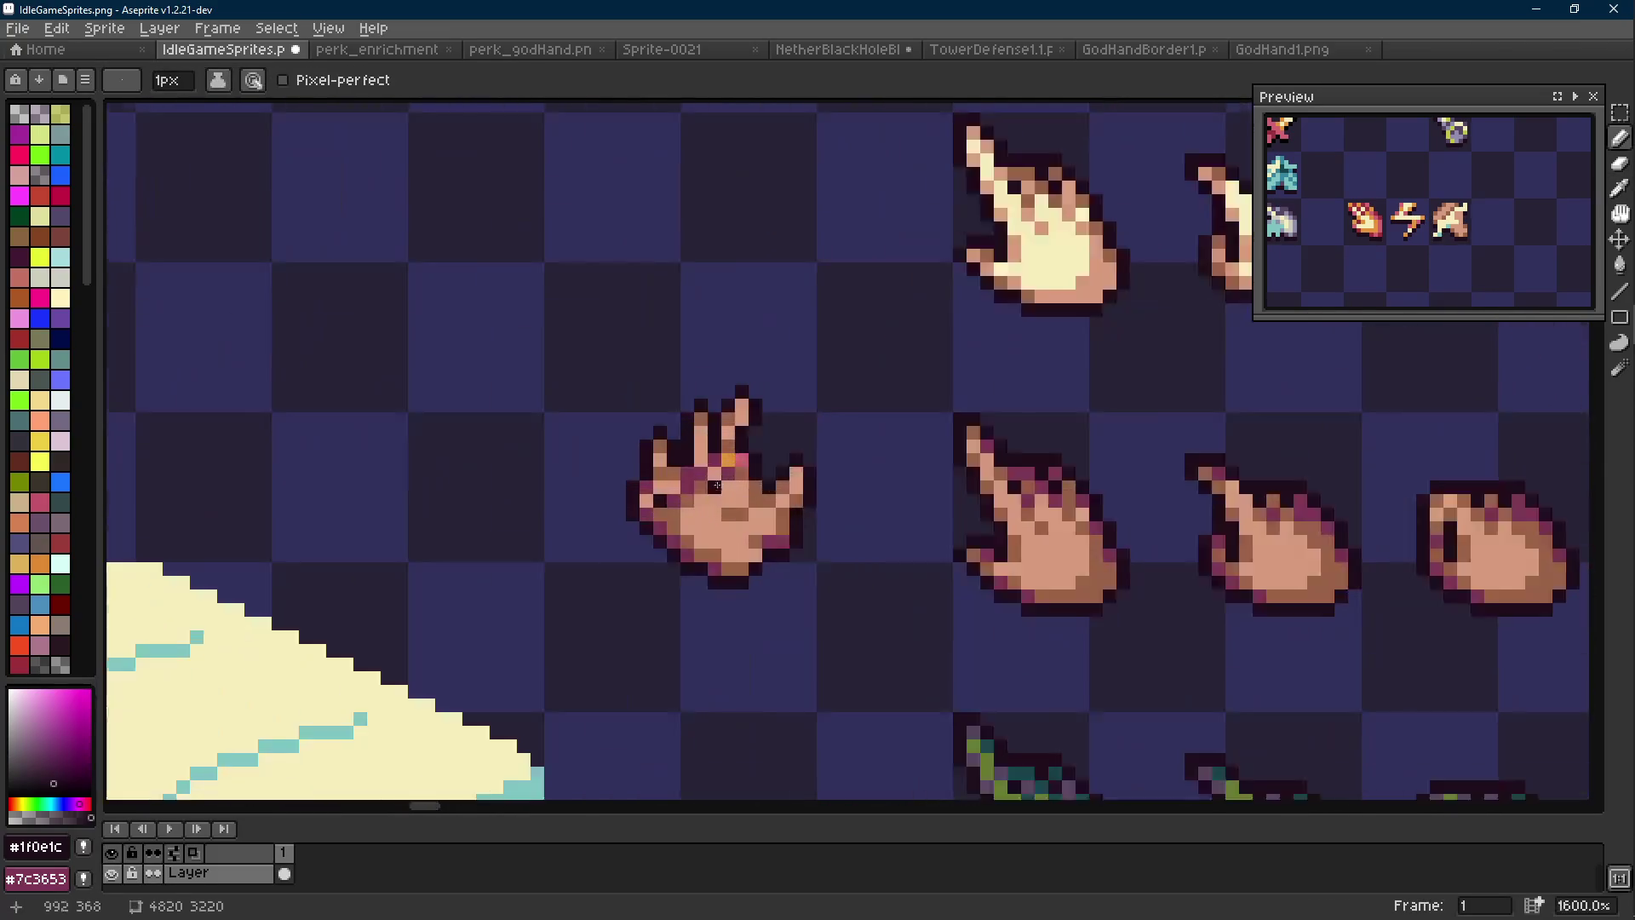
Drop the trial selections and undo recent moves to restore the hand's erased pixels
{"action": "key", "text": "m"}
{"action": "left_click_drag", "start_coordinate": [631, 371], "coordinate": [584, 437]}
{"action": "left_click", "coordinate": [613, 476]}
{"action": "mouse_move", "coordinate": [667, 378]}
{"action": "left_mouse_down"}
{"action": "mouse_move", "coordinate": [536, 489]}
{"action": "mouse_move", "coordinate": [622, 444]}
{"action": "left_mouse_up"}
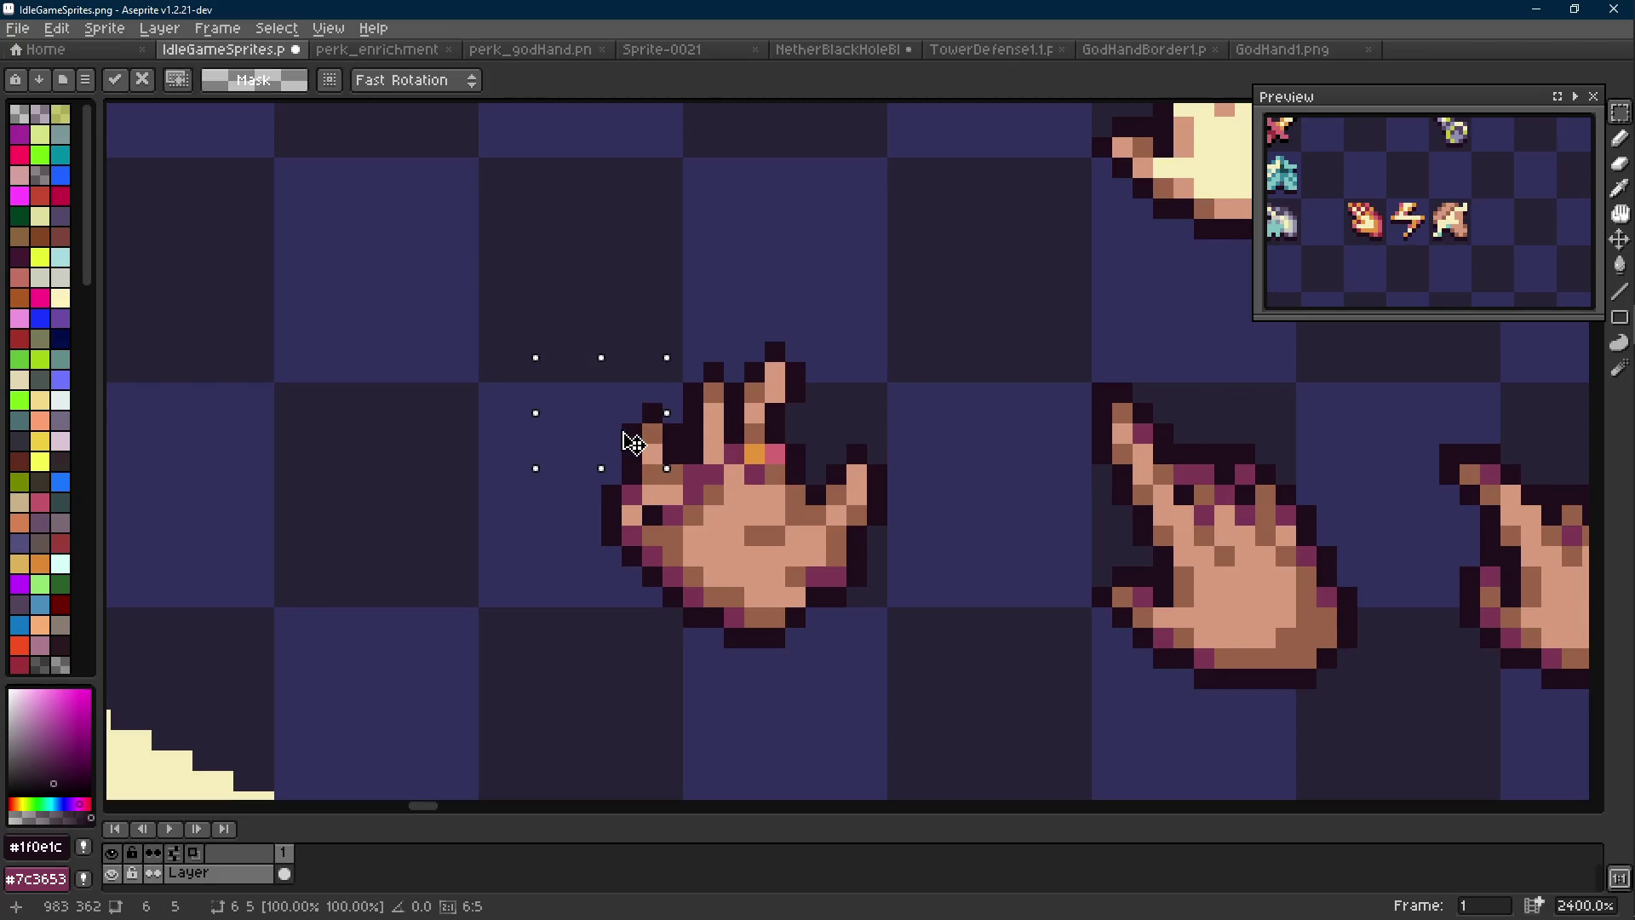
{"action": "key", "text": "Escape"}
{"action": "key", "text": "ctrl+d"}
{"action": "key", "text": "i"}
{"action": "key", "text": "b"}
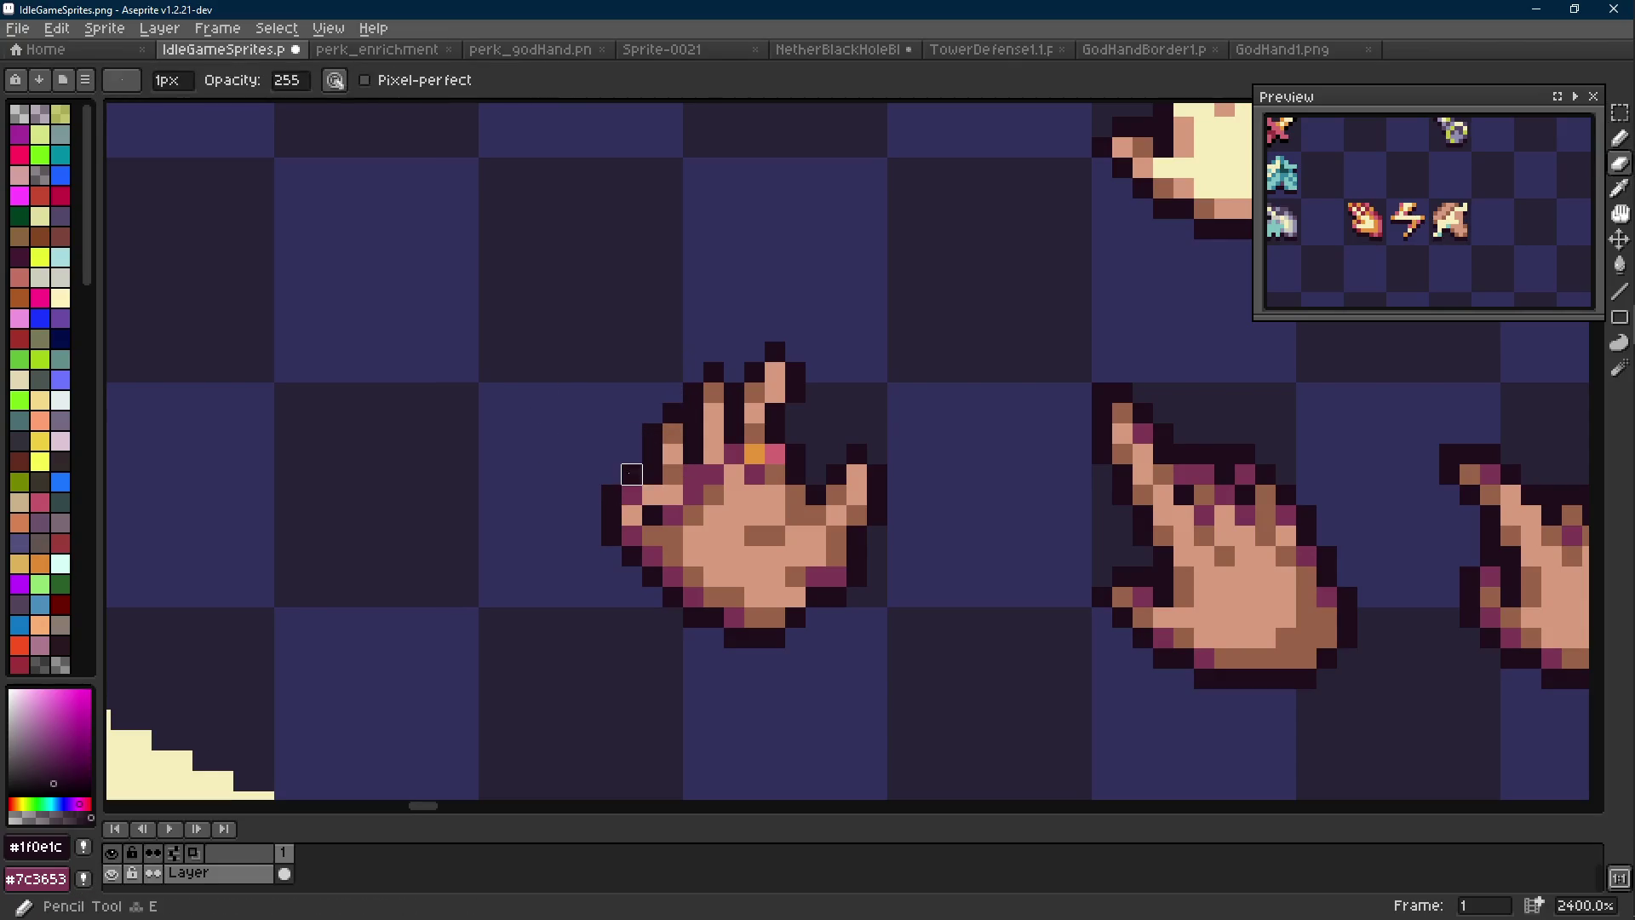
{"action": "scroll", "coordinate": [783, 501], "scroll_direction": "down", "scroll_amount": 6}
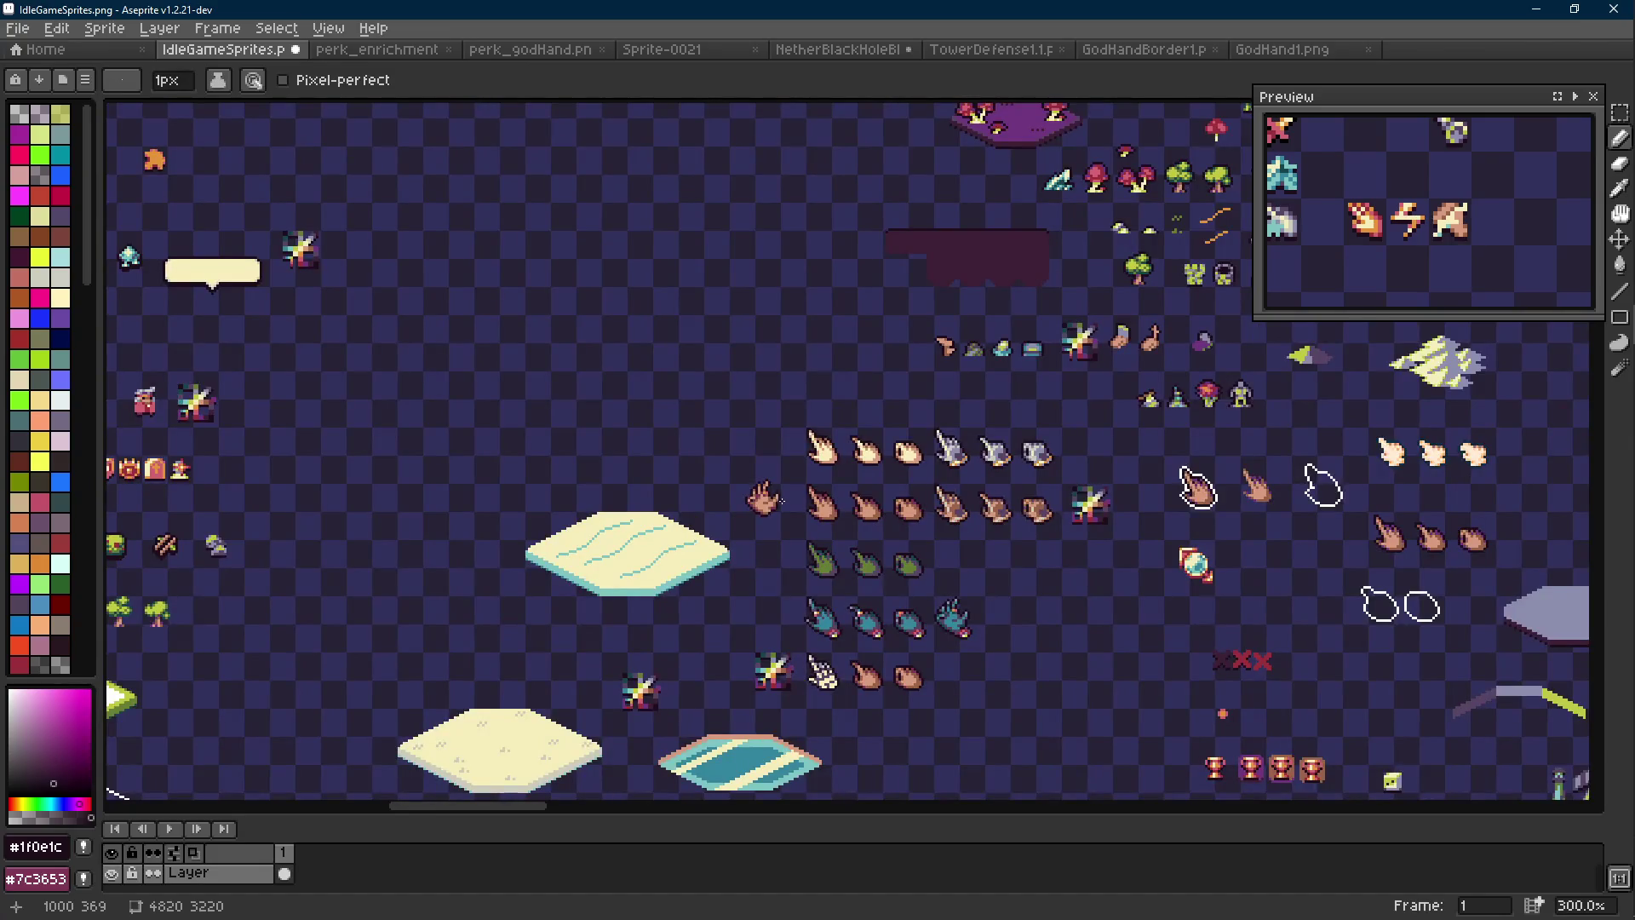
{"action": "scroll", "coordinate": [783, 502], "scroll_direction": "up", "scroll_amount": 7}
{"action": "key", "text": "v"}
{"action": "key", "text": "ctrl+z"}
{"action": "key", "text": "ctrl+z"}
{"action": "key", "text": "ctrl+z"}
{"action": "key", "text": "ctrl+z"}
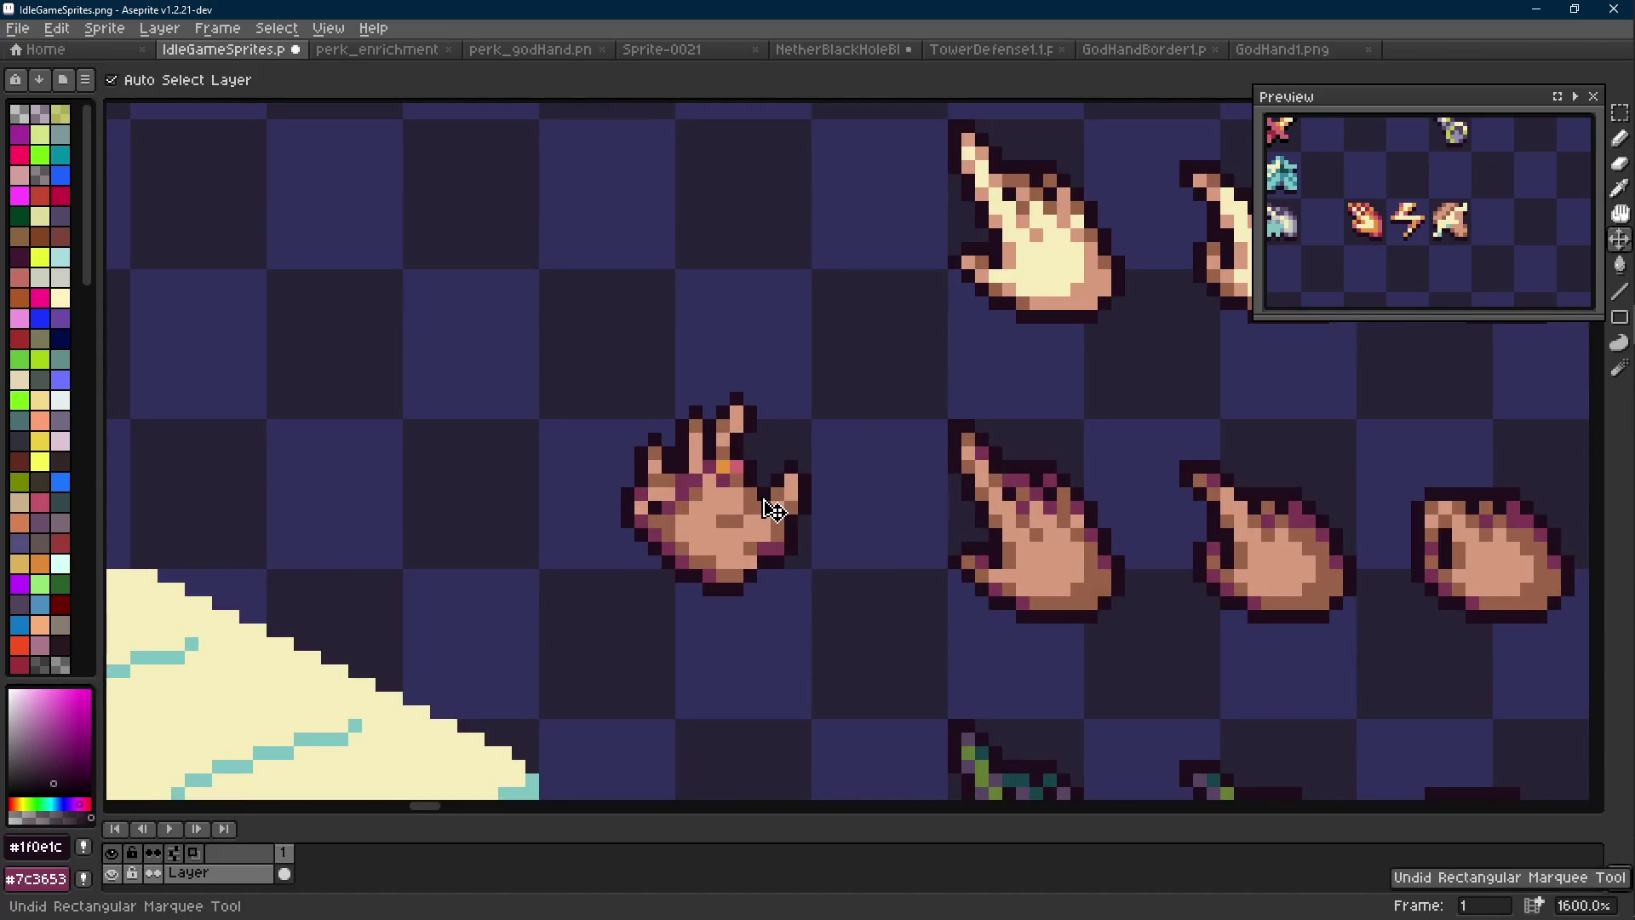
{"action": "key", "text": "ctrl+z"}
{"action": "key", "text": "ctrl+z"}
{"action": "key", "text": "ctrl+z"}
{"action": "key", "text": "ctrl+z"}
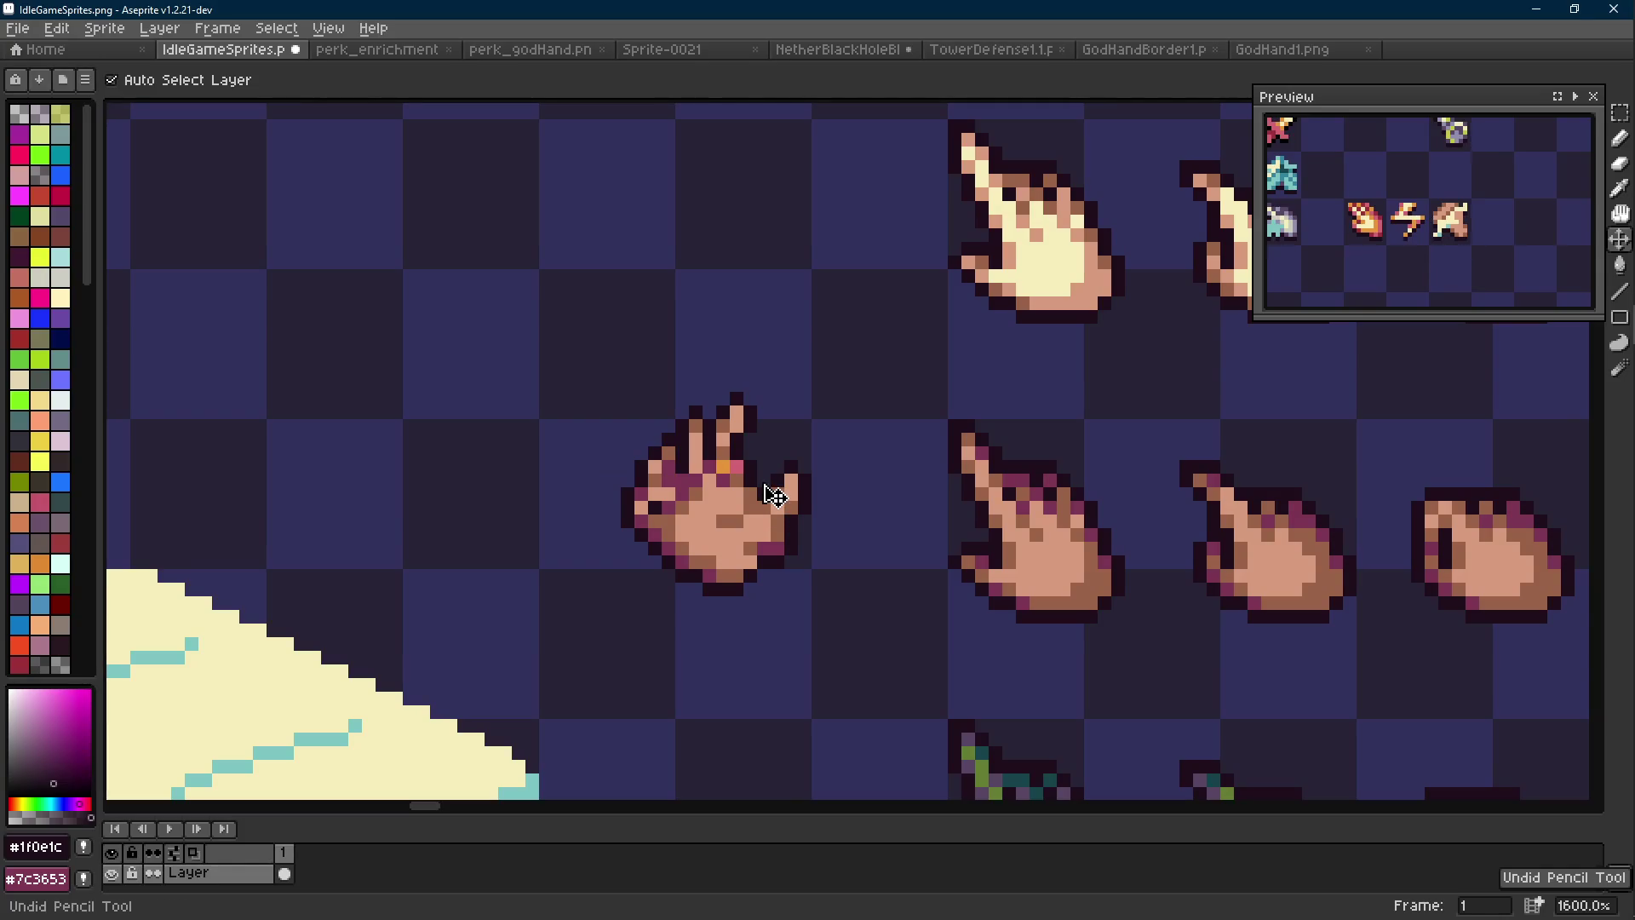
Undo the last selection change and redo the previous pencil stroke
{"action": "key", "text": "b"}
{"action": "scroll", "coordinate": [765, 483], "scroll_direction": "down", "scroll_amount": 4}
{"action": "scroll", "coordinate": [765, 483], "scroll_direction": "down", "scroll_amount": 3}
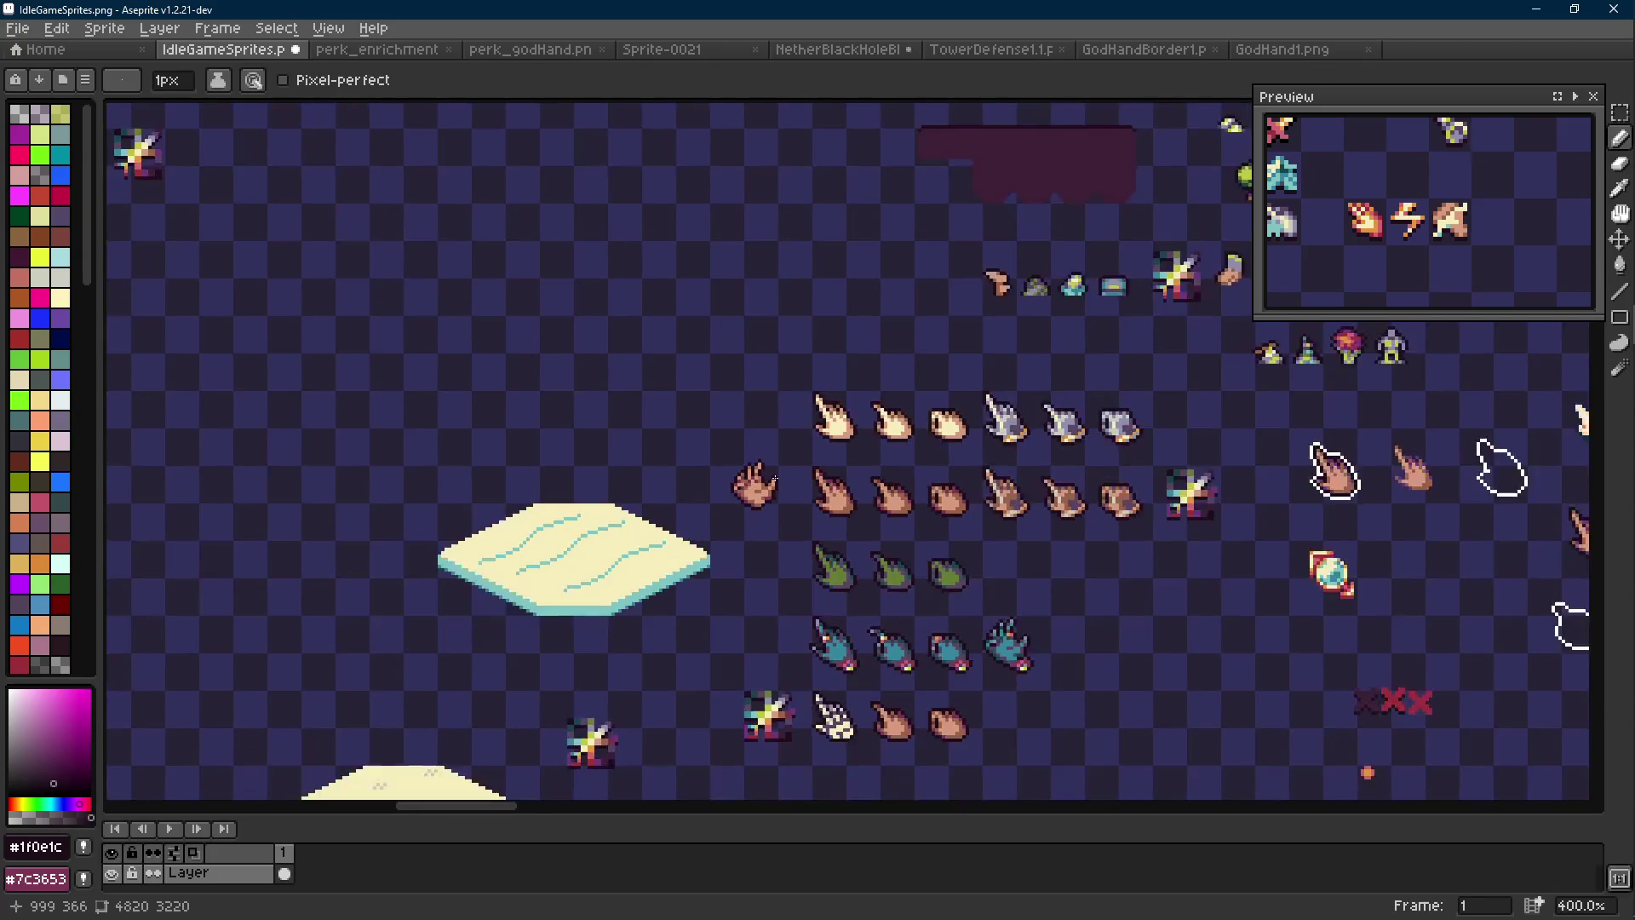
{"action": "key", "text": "v"}
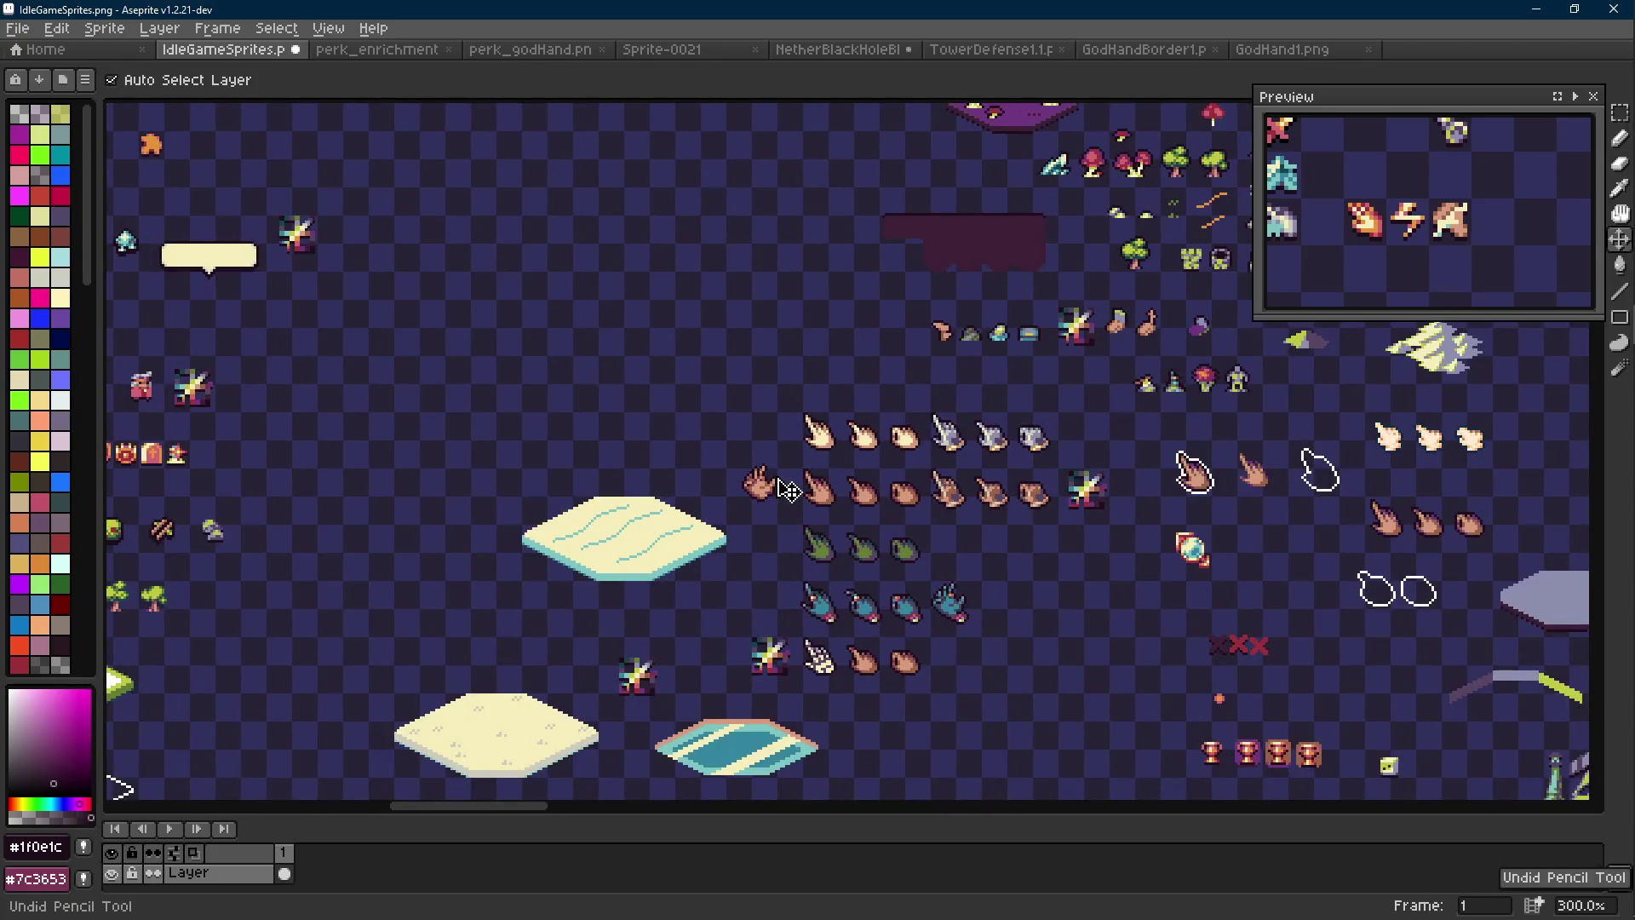
{"action": "key", "text": "ctrl+z"}
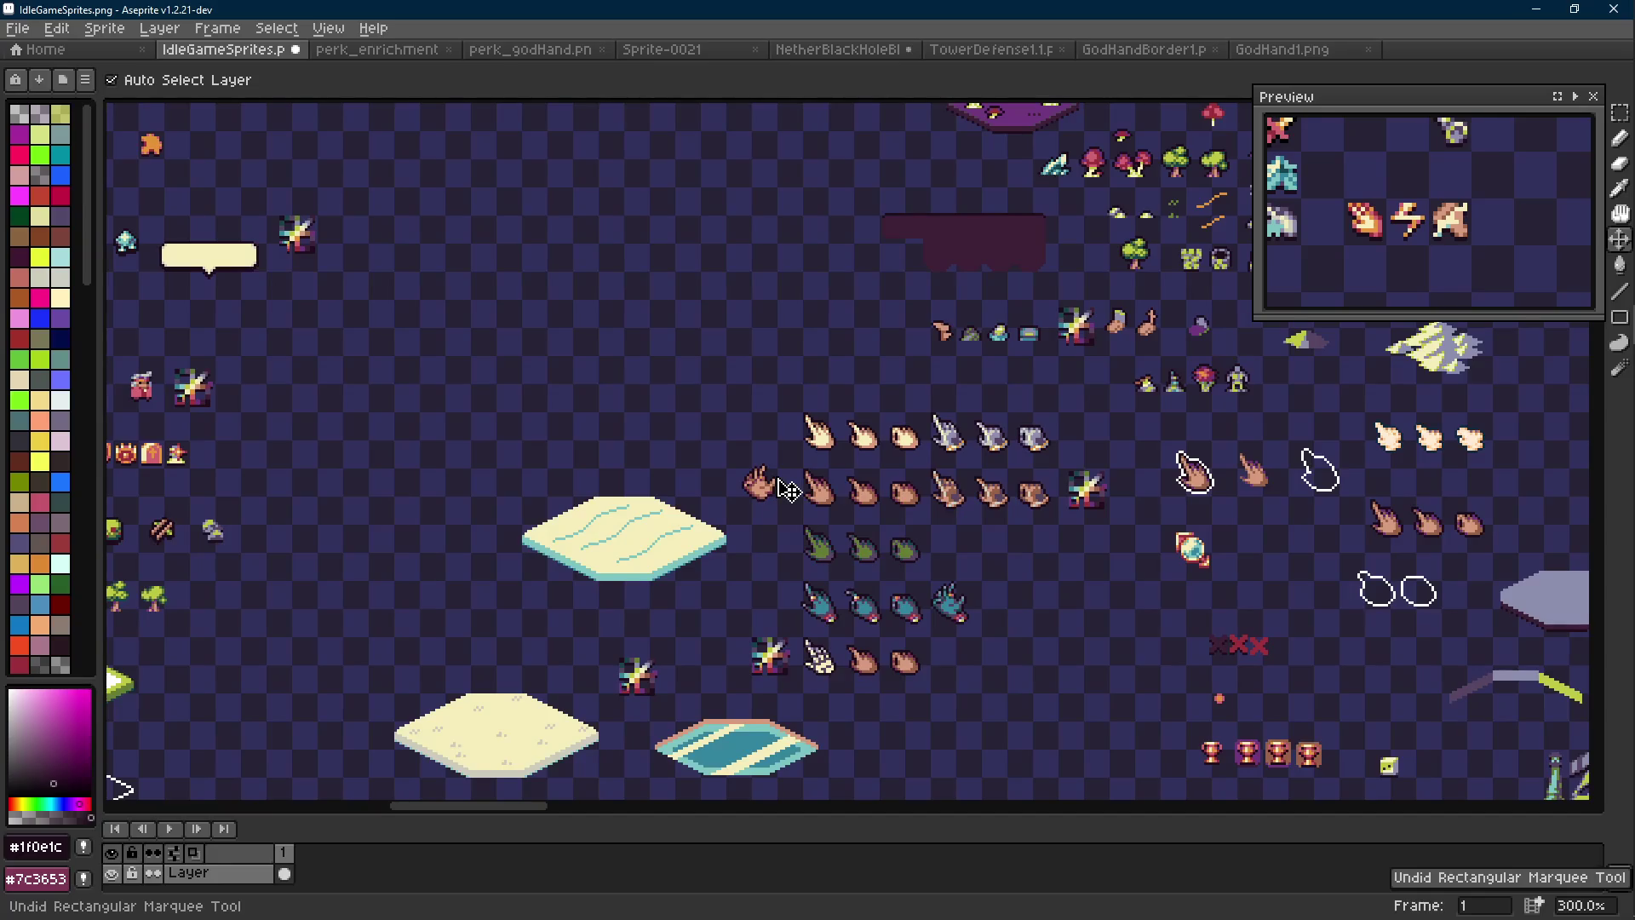
{"action": "key", "text": "ctrl+y"}
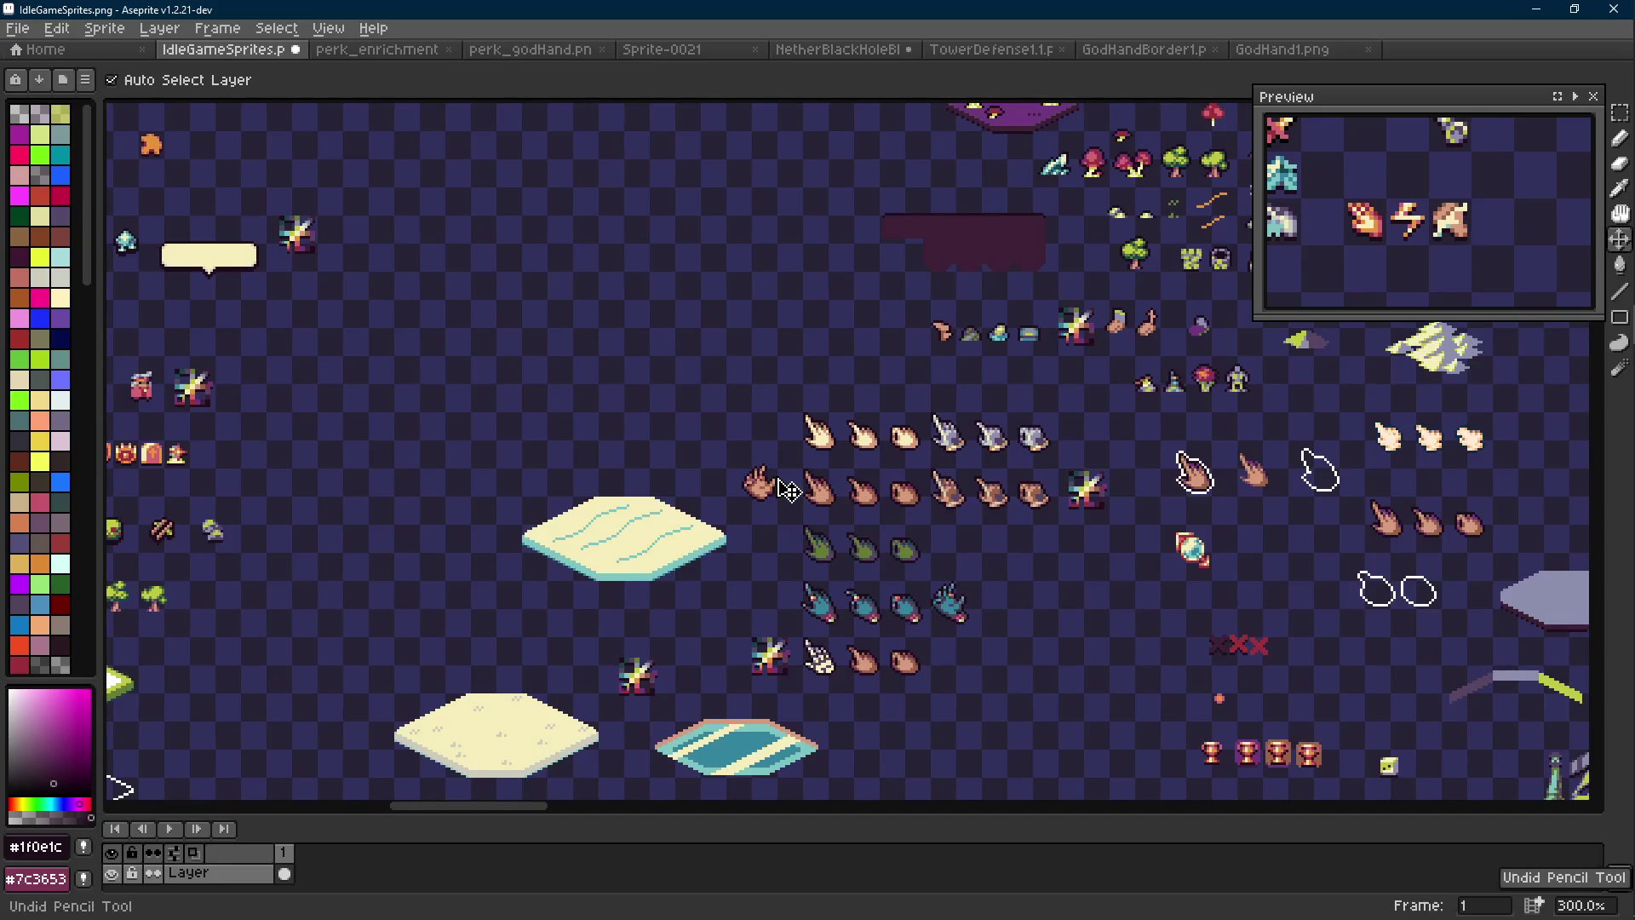
Pick the hand's skin tone and pencil small touch-ups, undoing the last two pixels
{"action": "key", "text": "i"}
{"action": "scroll", "coordinate": [758, 487], "scroll_direction": "up", "scroll_amount": 7}
{"action": "left_click", "coordinate": [726, 488]}
{"action": "key", "text": "b"}
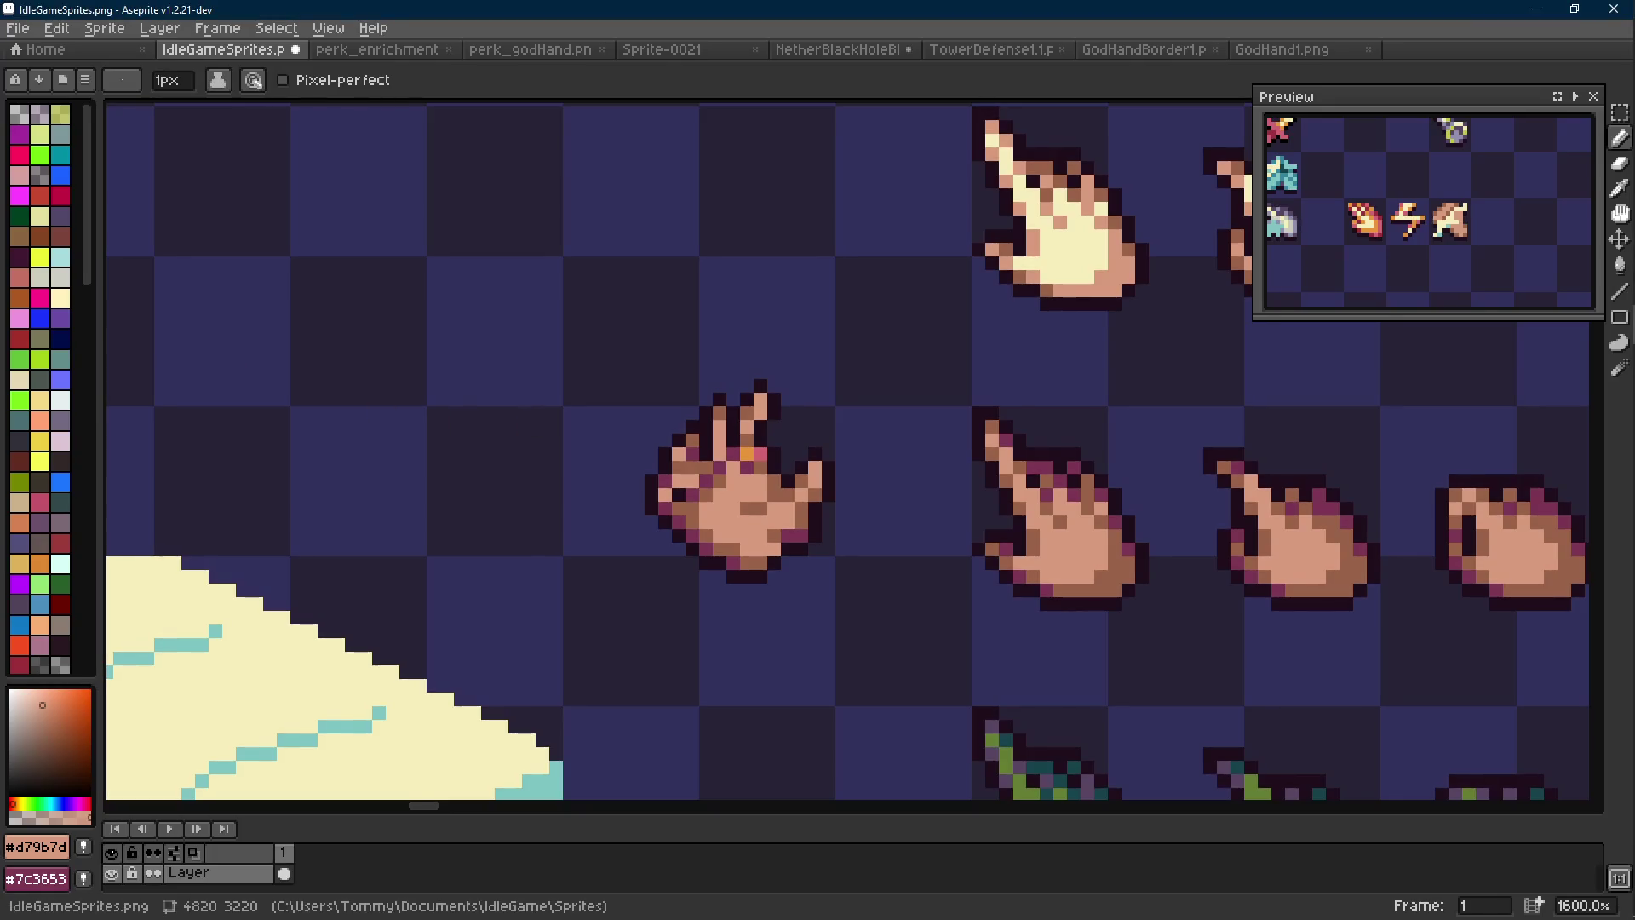
{"action": "scroll", "coordinate": [695, 467], "scroll_direction": "up", "scroll_amount": 2}
{"action": "key", "text": "i"}
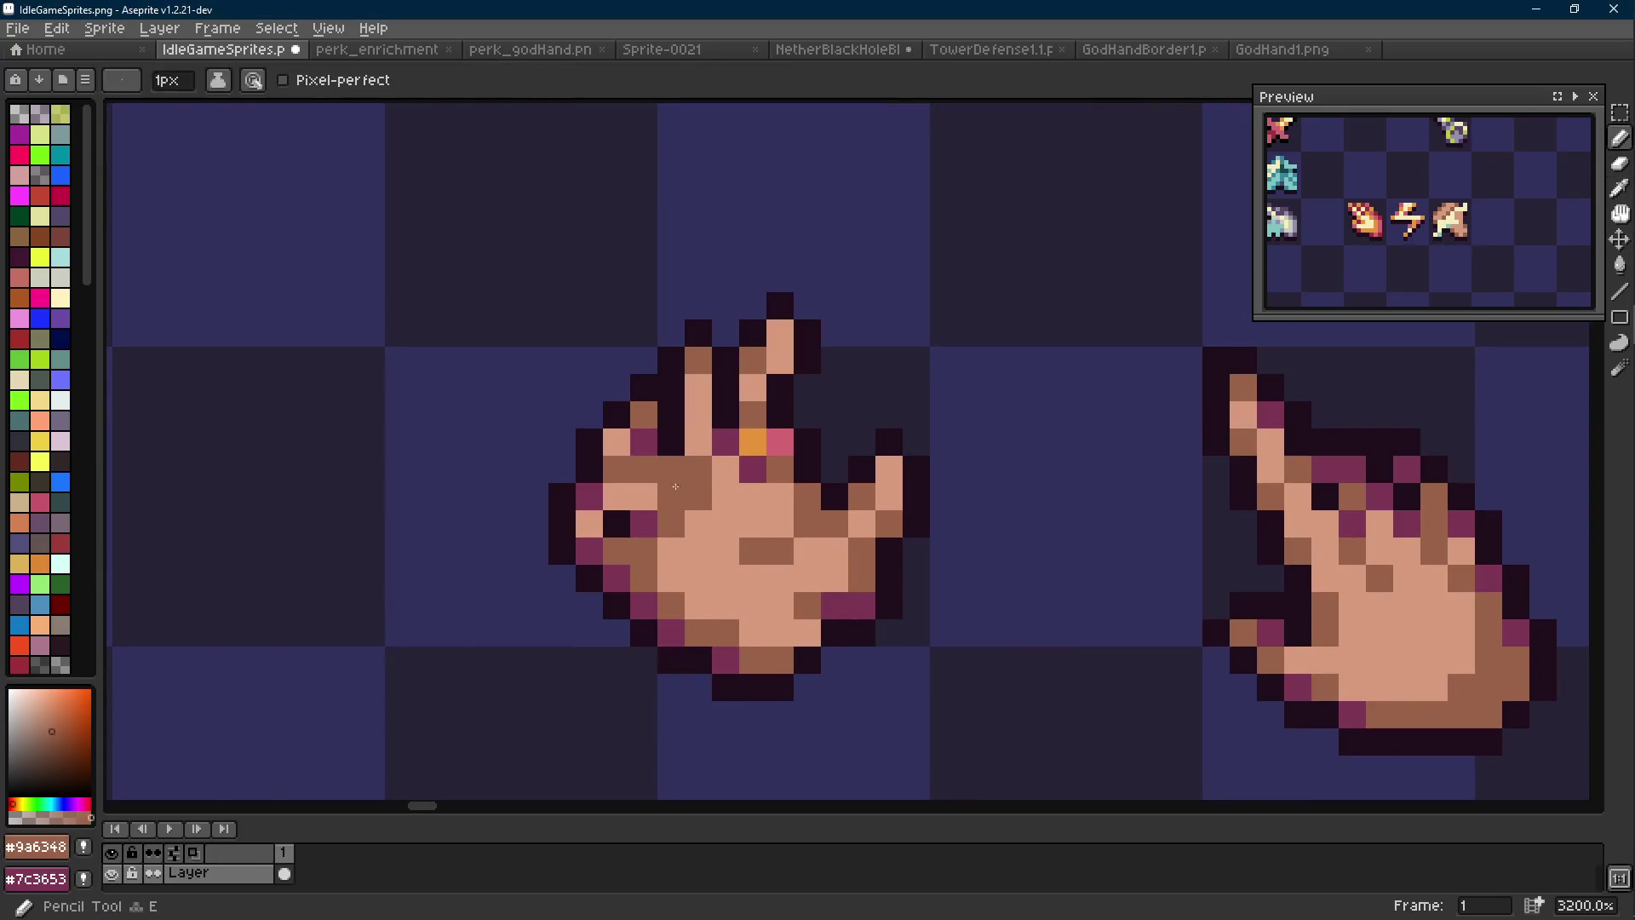
{"action": "key", "text": "ctrl+z"}
{"action": "key", "text": "ctrl+z"}
{"action": "scroll", "coordinate": [781, 558], "scroll_direction": "down", "scroll_amount": 9}
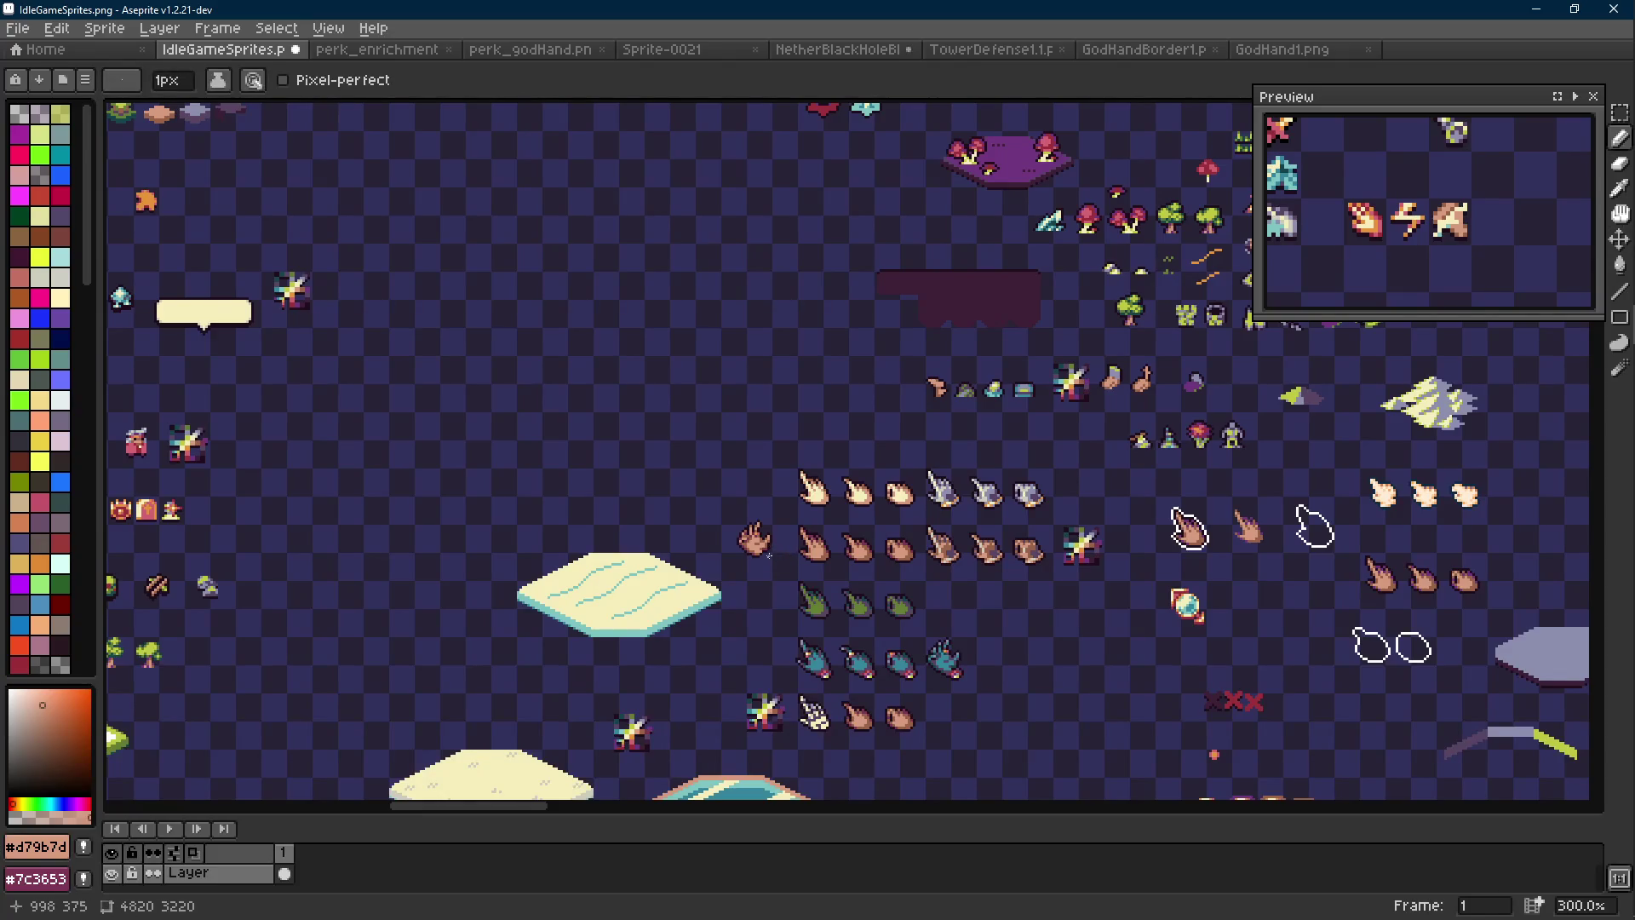
{"action": "scroll", "coordinate": [771, 555], "scroll_direction": "up", "scroll_amount": 1}
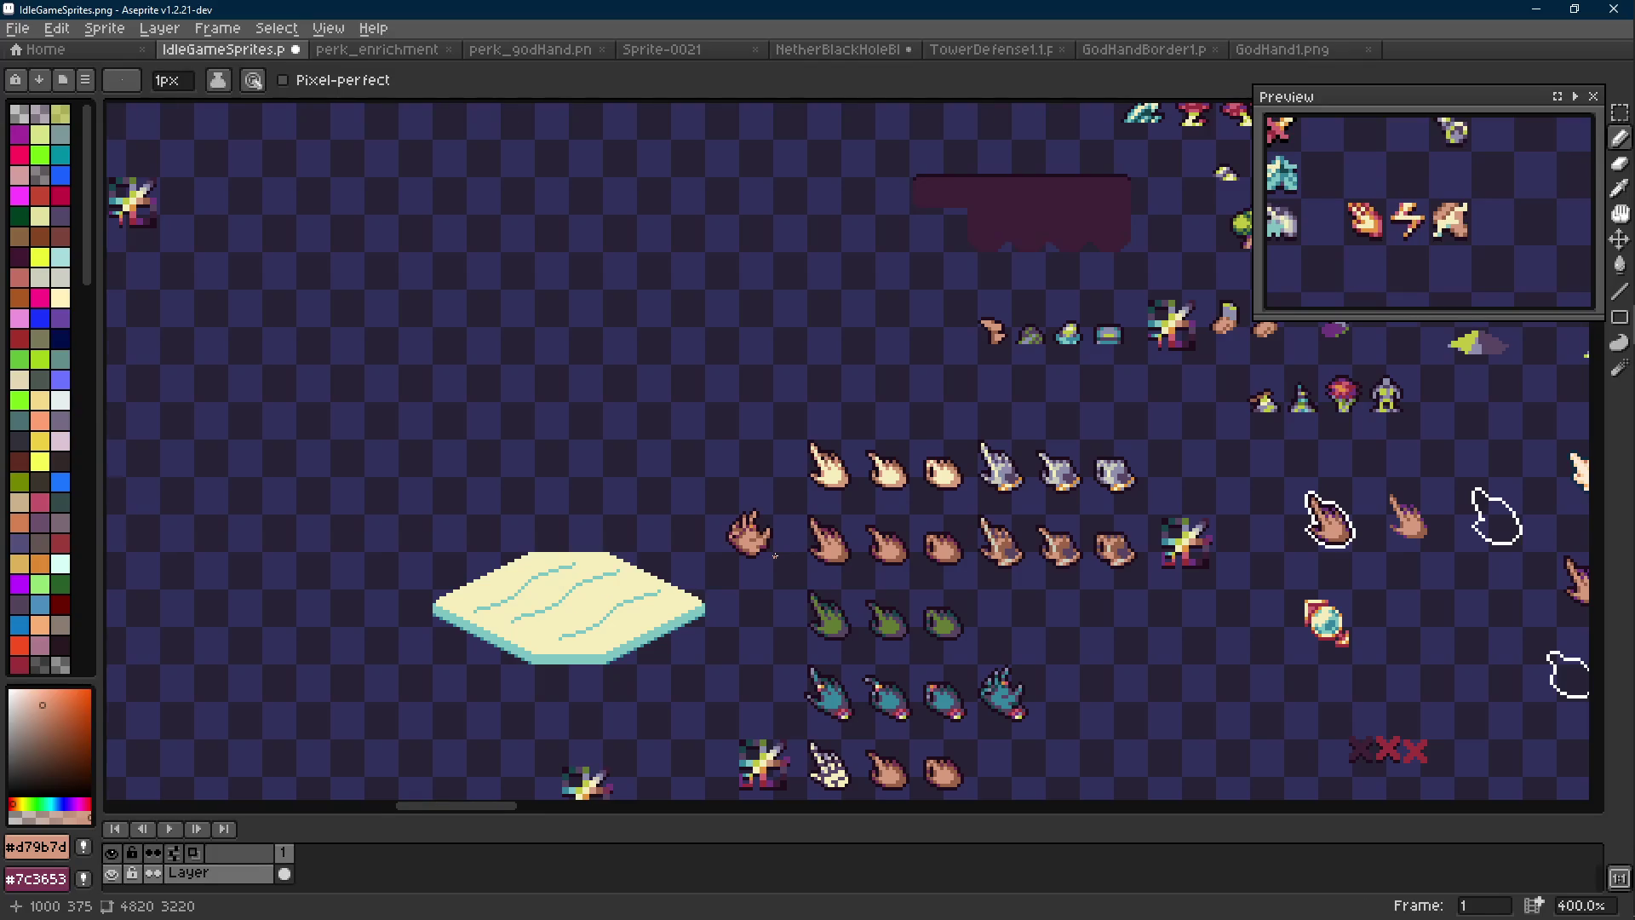
Sample the darker brown and outline colours, undoing a bottom-edge pencil stroke
{"action": "scroll", "coordinate": [775, 555], "scroll_direction": "up", "scroll_amount": 8}
{"action": "left_click", "coordinate": [741, 499], "text": "ctrl"}
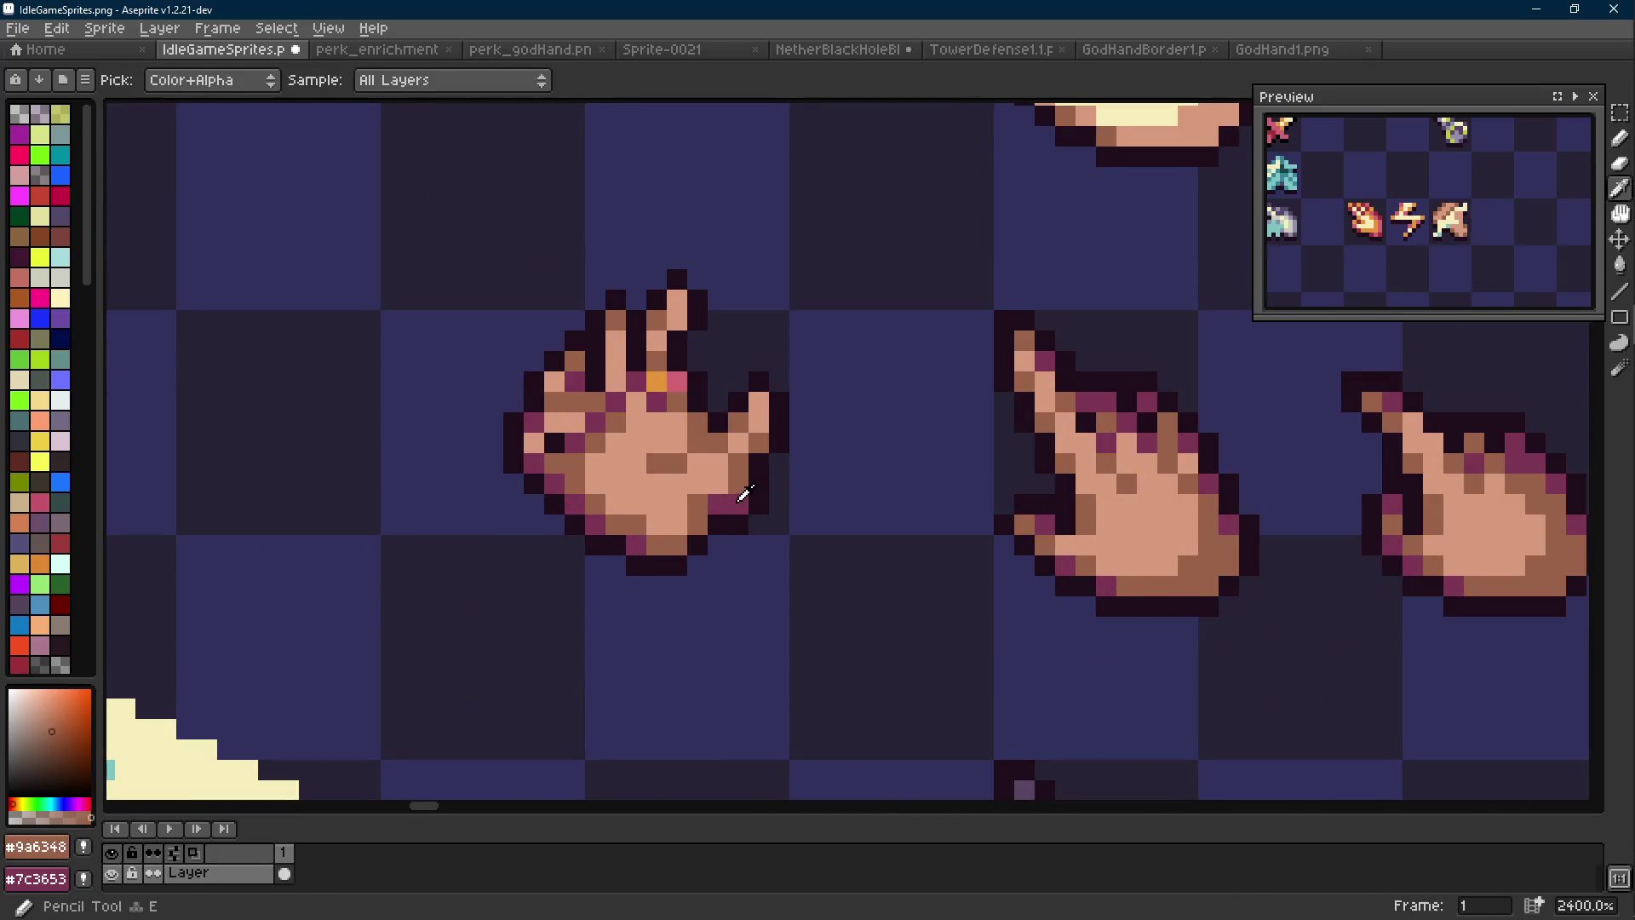
{"action": "scroll", "coordinate": [749, 565], "scroll_direction": "down", "scroll_amount": 8}
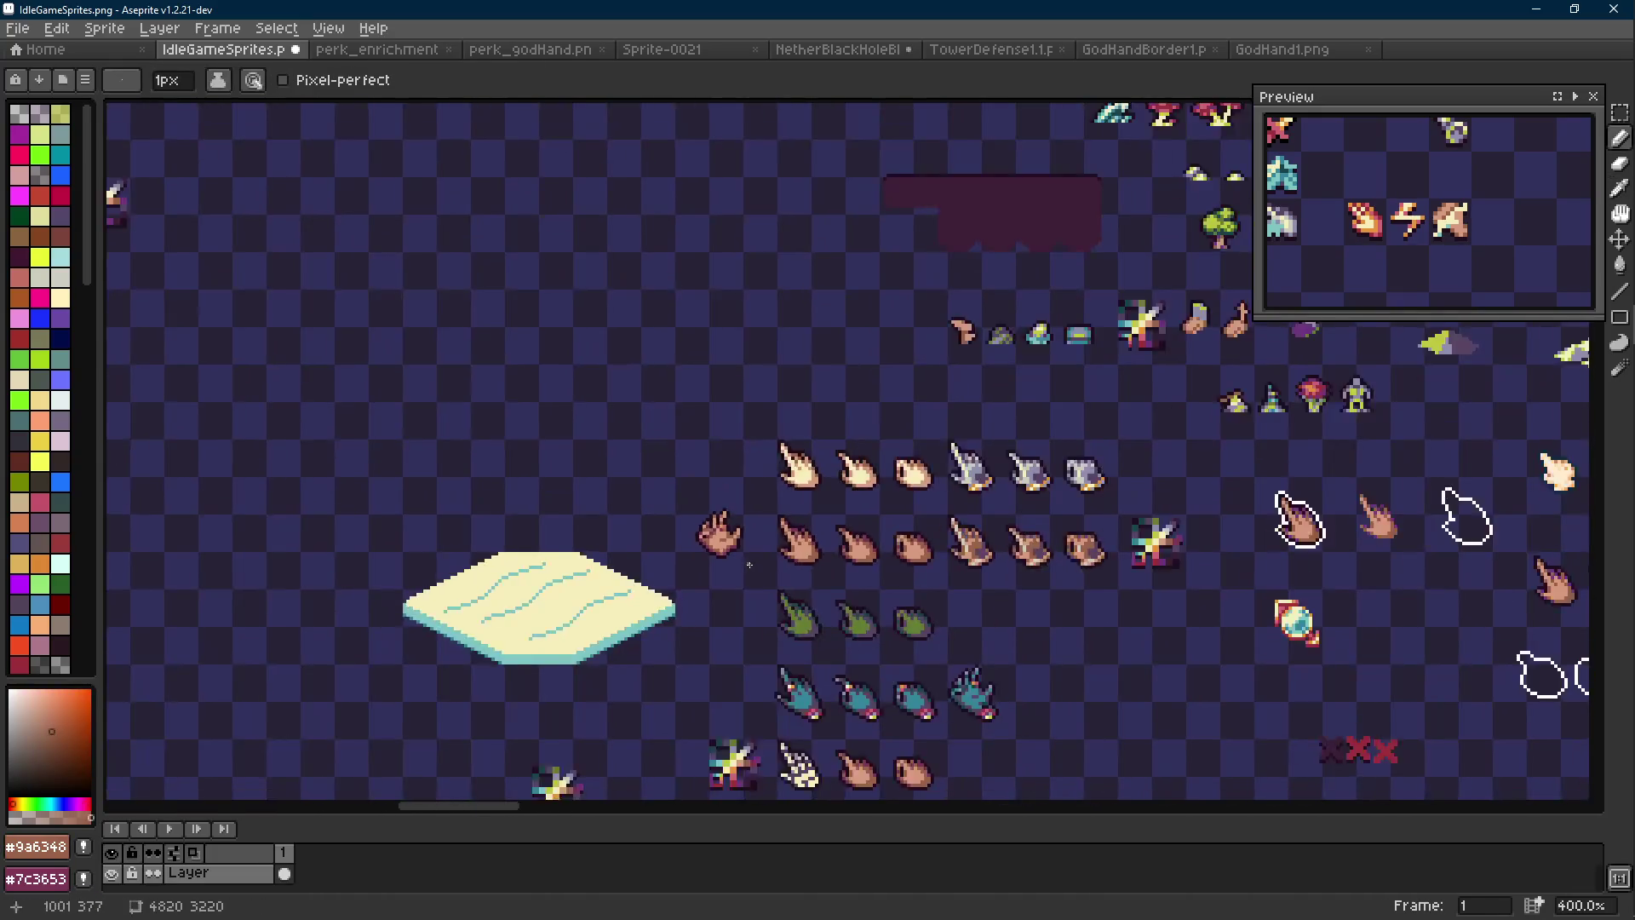
{"action": "scroll", "coordinate": [749, 565], "scroll_direction": "up", "scroll_amount": 9}
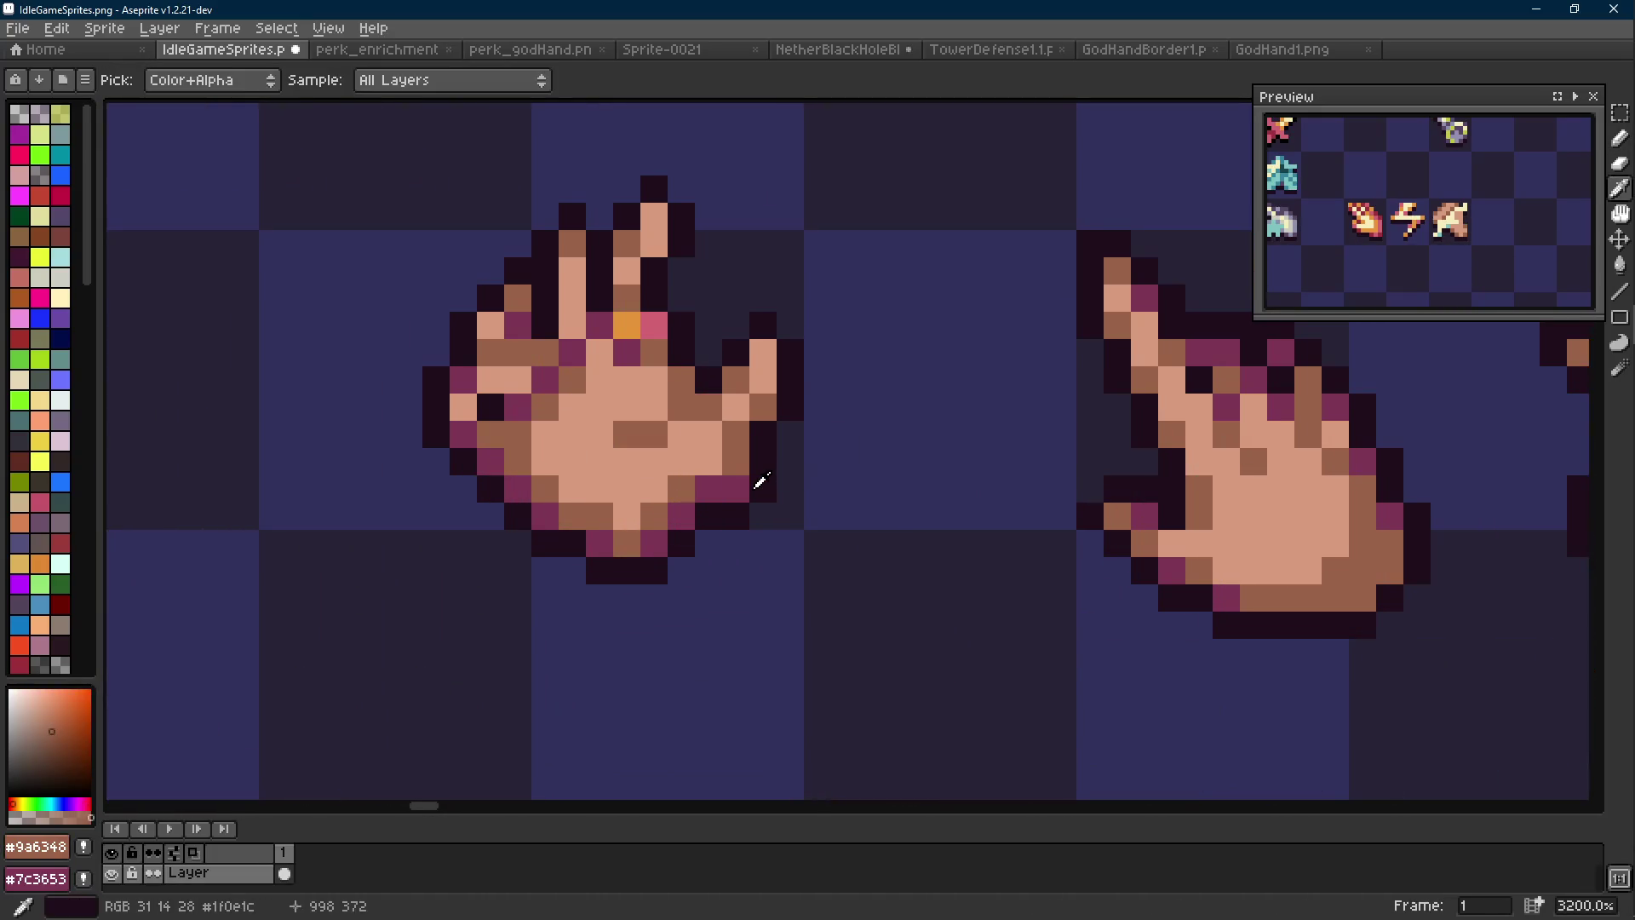
{"action": "left_click", "coordinate": [762, 482], "text": "ctrl"}
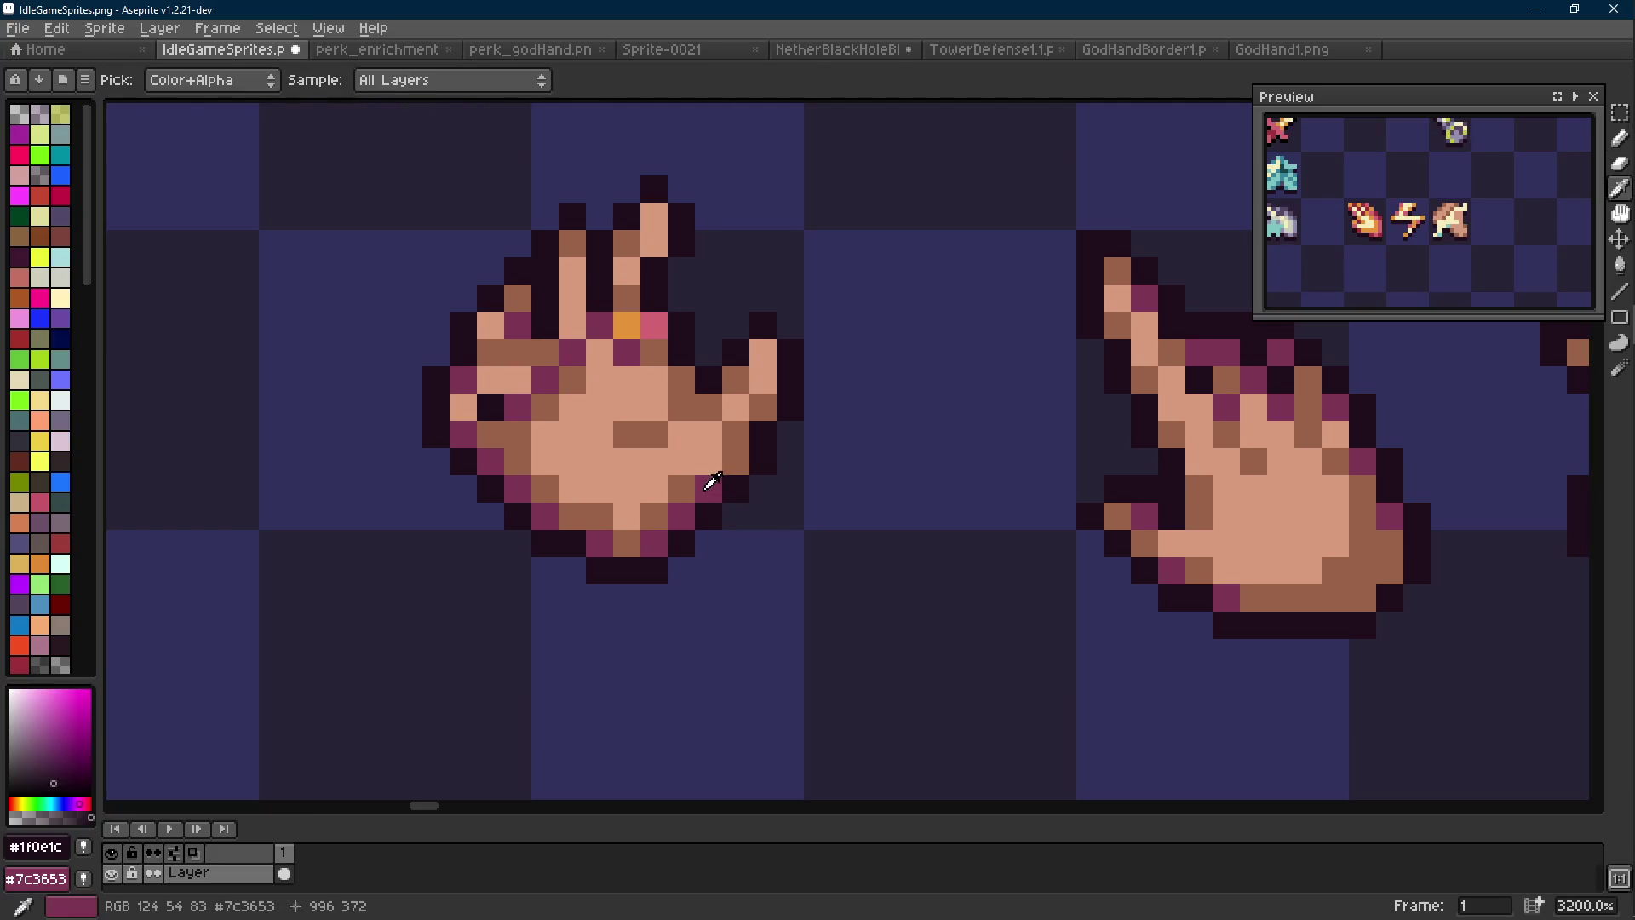
{"action": "scroll", "coordinate": [715, 484], "scroll_direction": "down", "scroll_amount": 5}
{"action": "key", "text": "ctrl+z"}
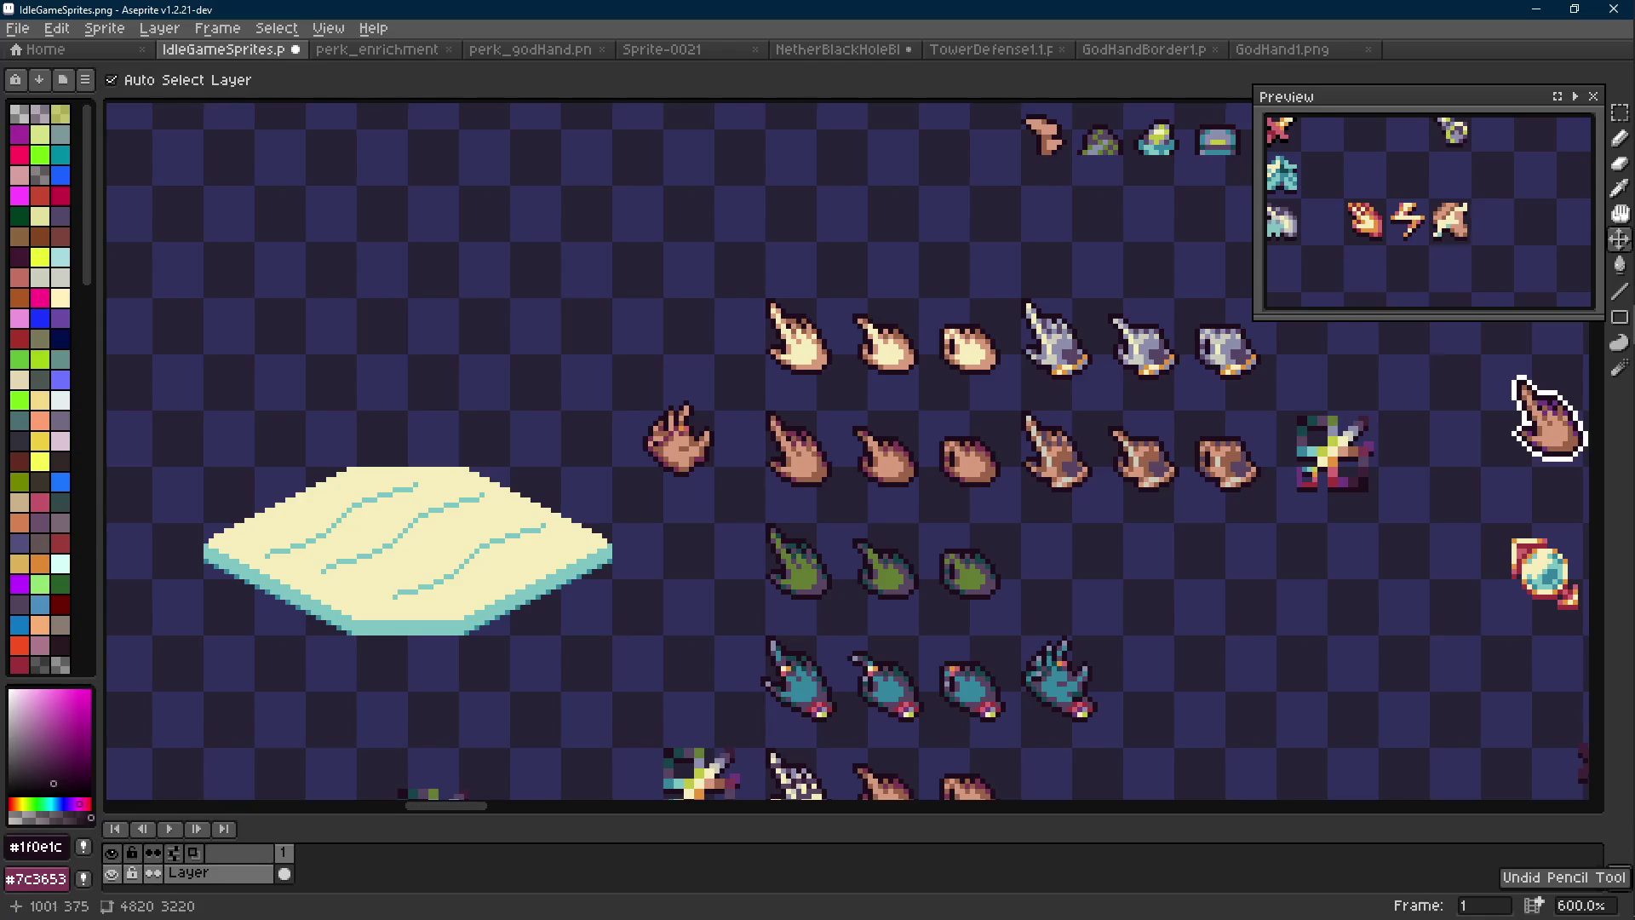
{"action": "scroll", "coordinate": [711, 467], "scroll_direction": "up", "scroll_amount": 5}
Recolour a bottom outline pixel brown and add dark outline pixels under the hand
{"action": "left_click", "coordinate": [580, 446], "text": "ctrl"}
{"action": "left_click", "coordinate": [604, 449]}
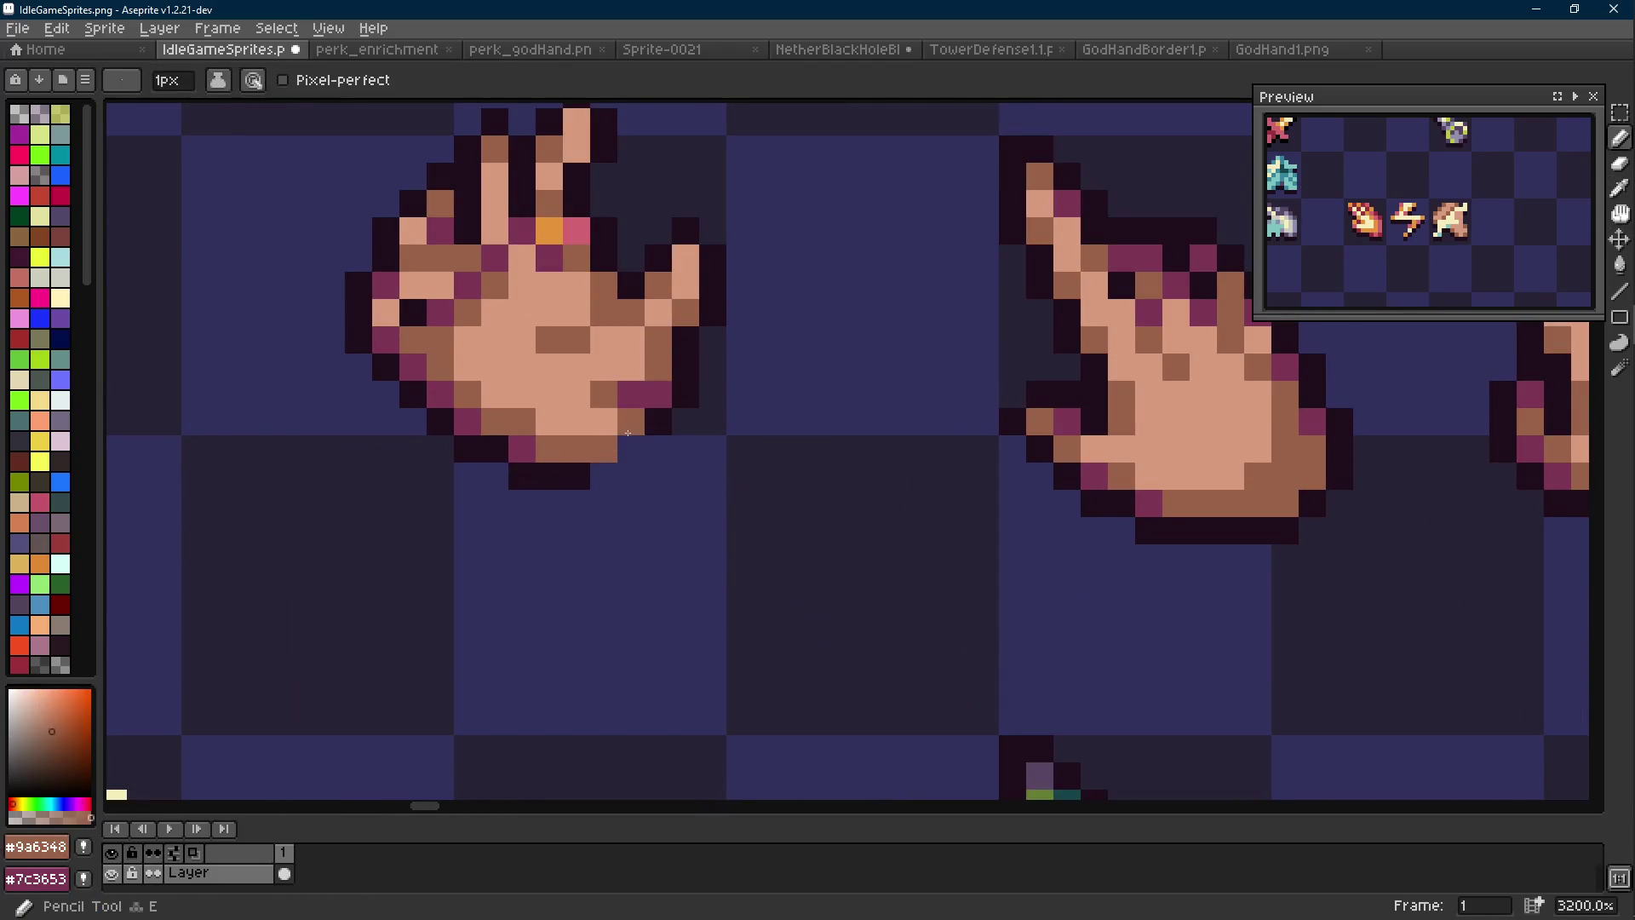
{"action": "left_click", "coordinate": [573, 469], "text": "ctrl"}
{"action": "left_click", "coordinate": [604, 476]}
{"action": "left_click", "coordinate": [631, 449]}
Sample the magenta rim and brown shades, recentring the hand in view
{"action": "left_click", "coordinate": [535, 444], "text": "ctrl"}
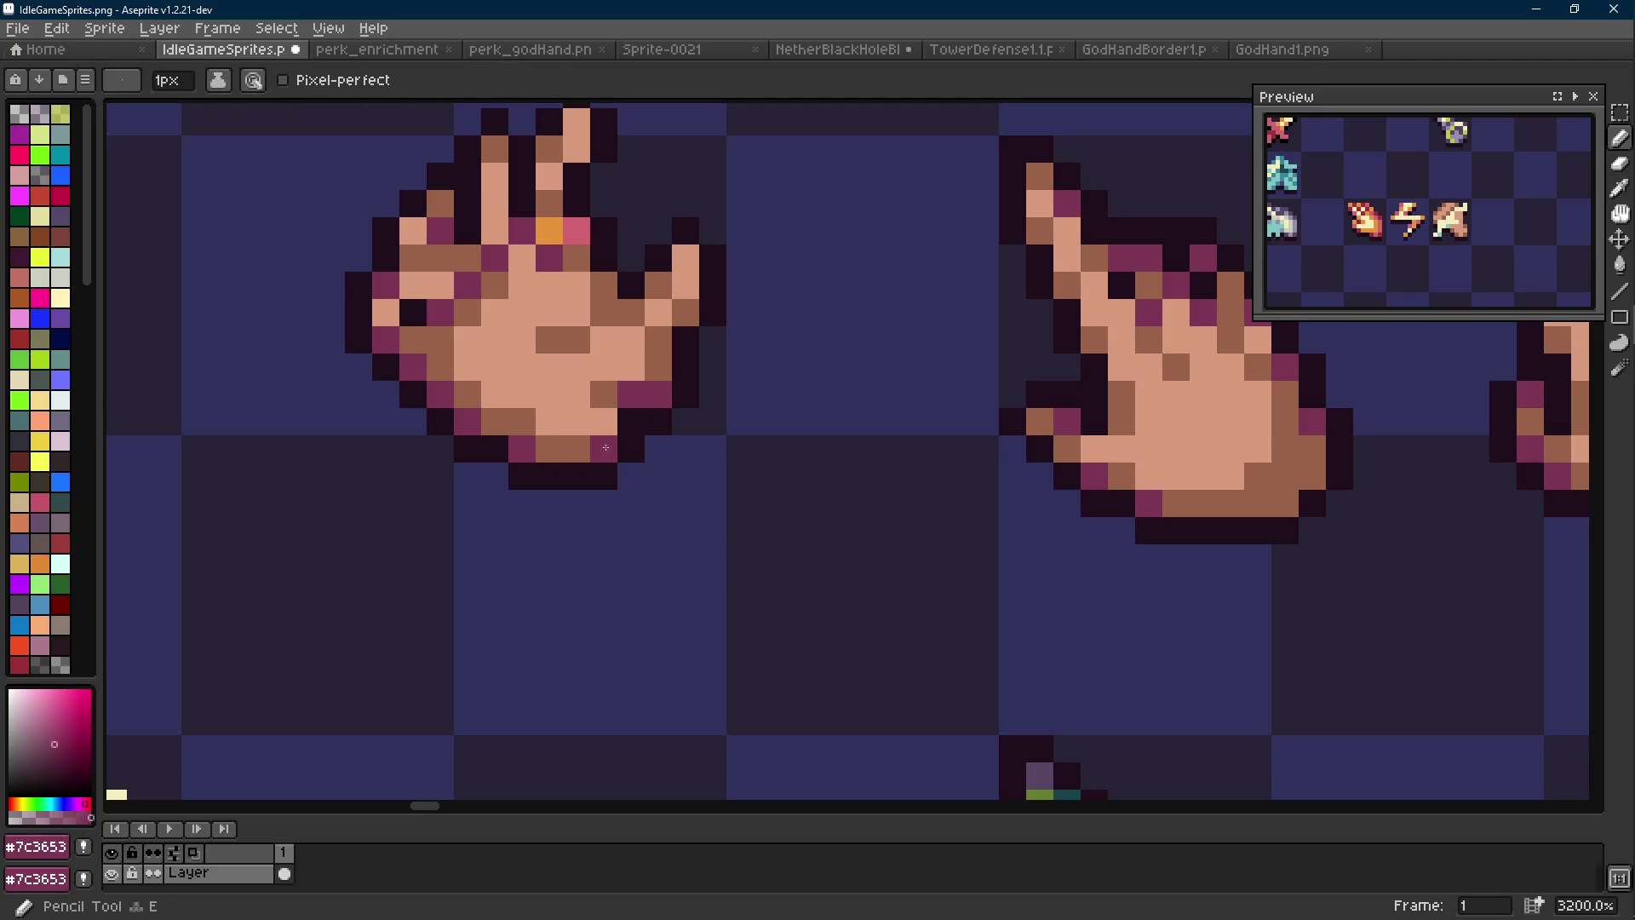
{"action": "scroll", "coordinate": [788, 511], "scroll_direction": "down", "scroll_amount": 8}
{"action": "scroll", "coordinate": [793, 508], "scroll_direction": "up", "scroll_amount": 8}
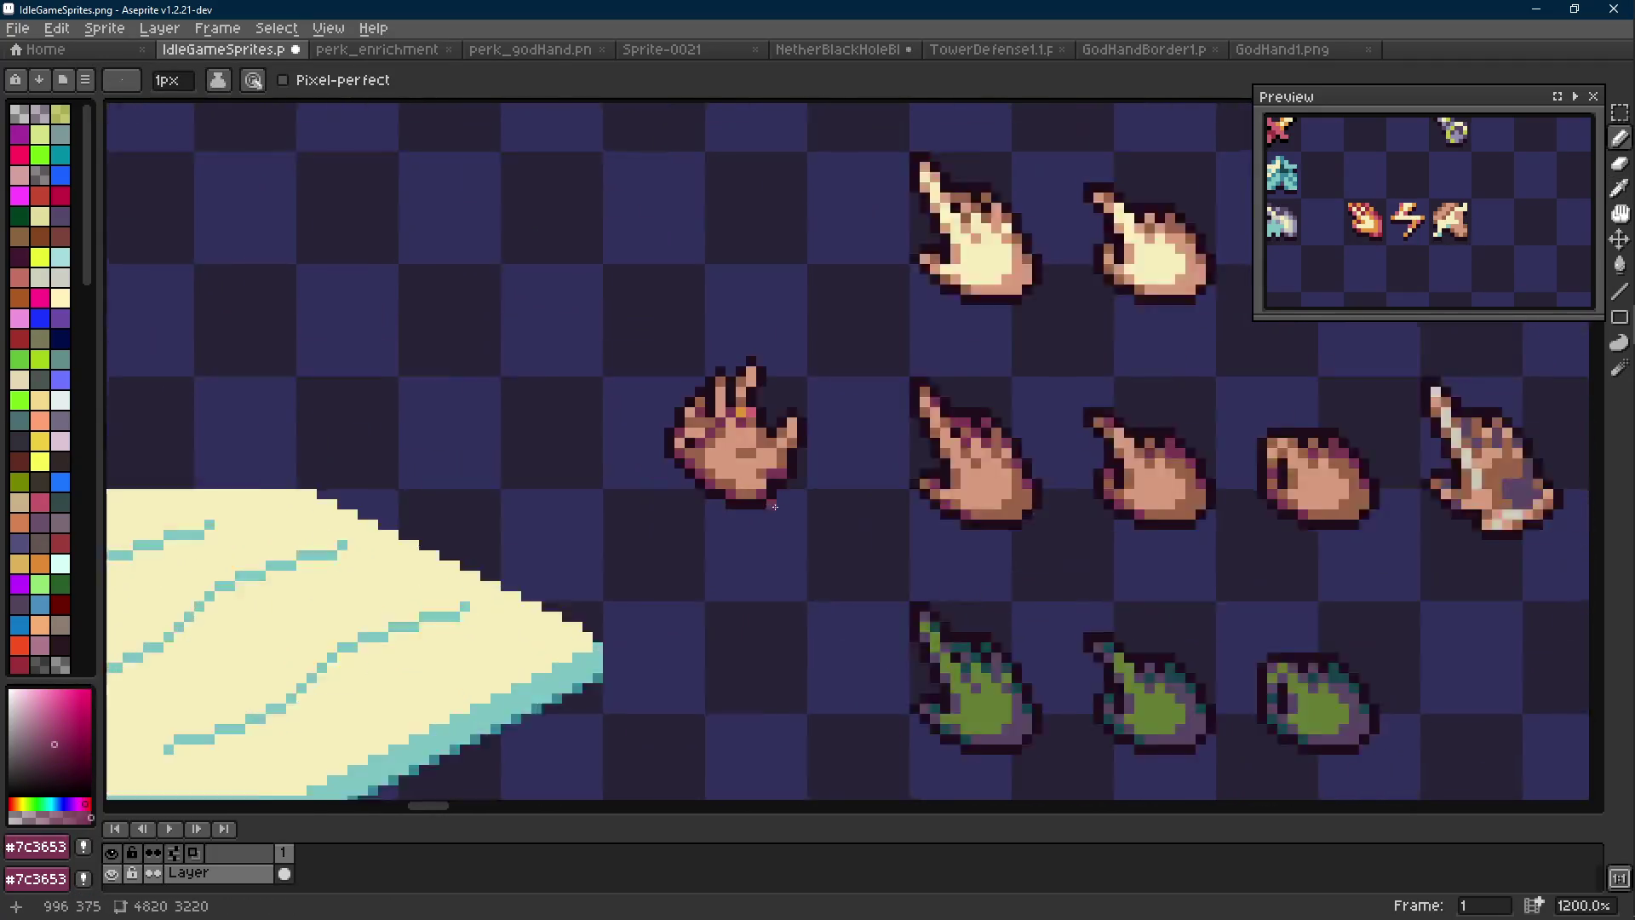
{"action": "left_click", "coordinate": [779, 461], "text": "ctrl"}
{"action": "scroll", "coordinate": [778, 500], "scroll_direction": "down", "scroll_amount": 8}
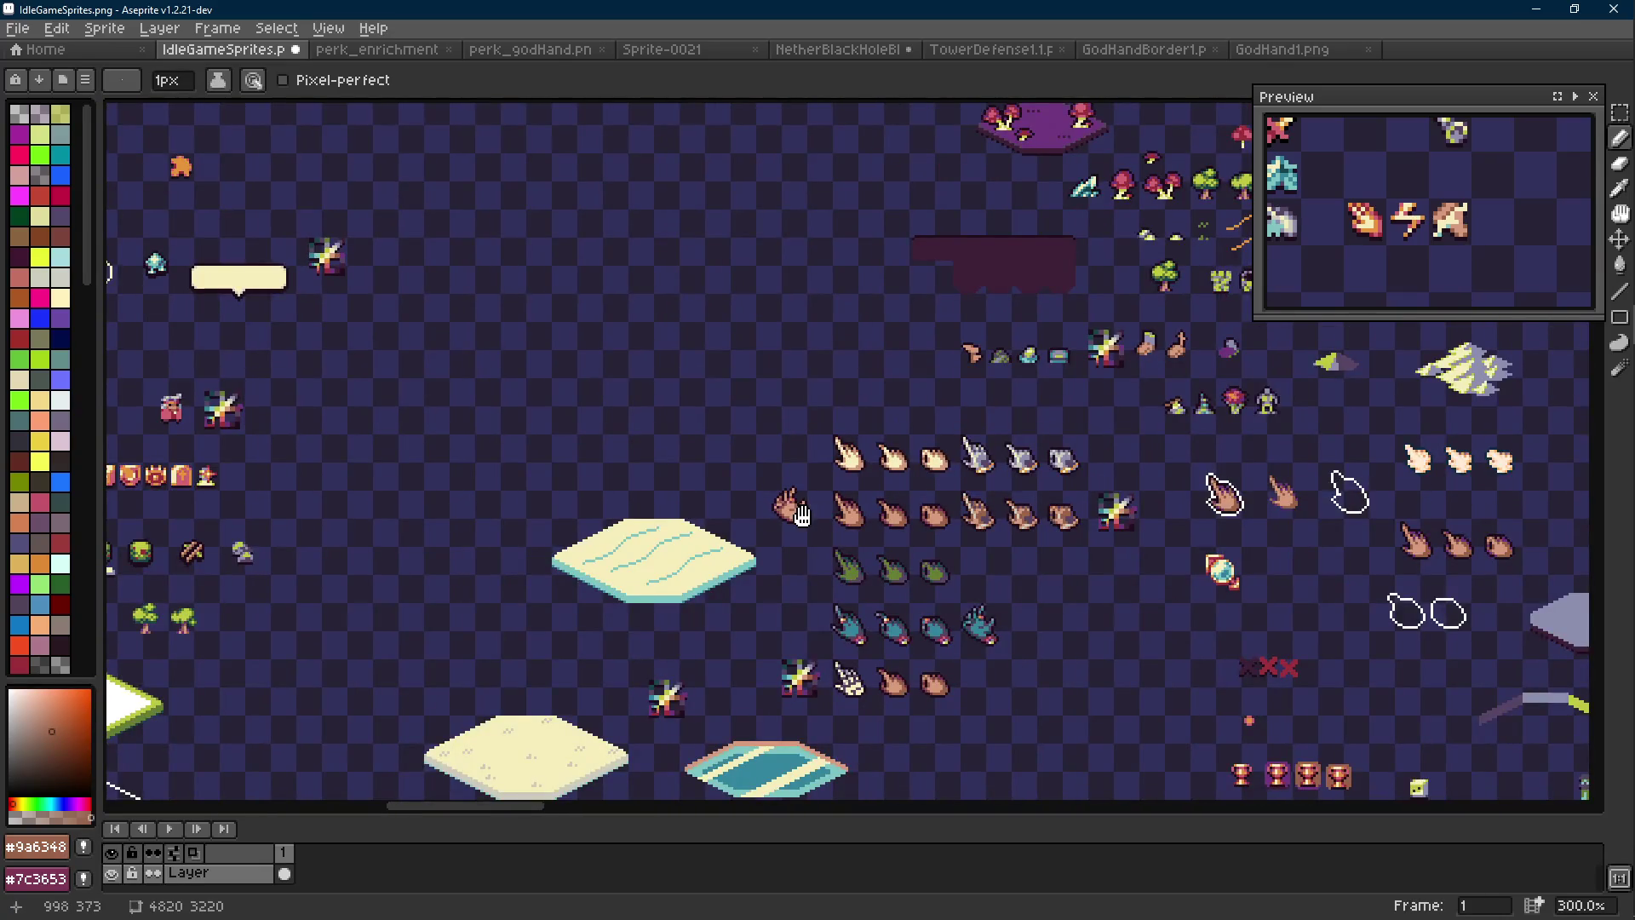
{"action": "left_click_drag", "start_coordinate": [803, 516], "coordinate": [775, 493]}
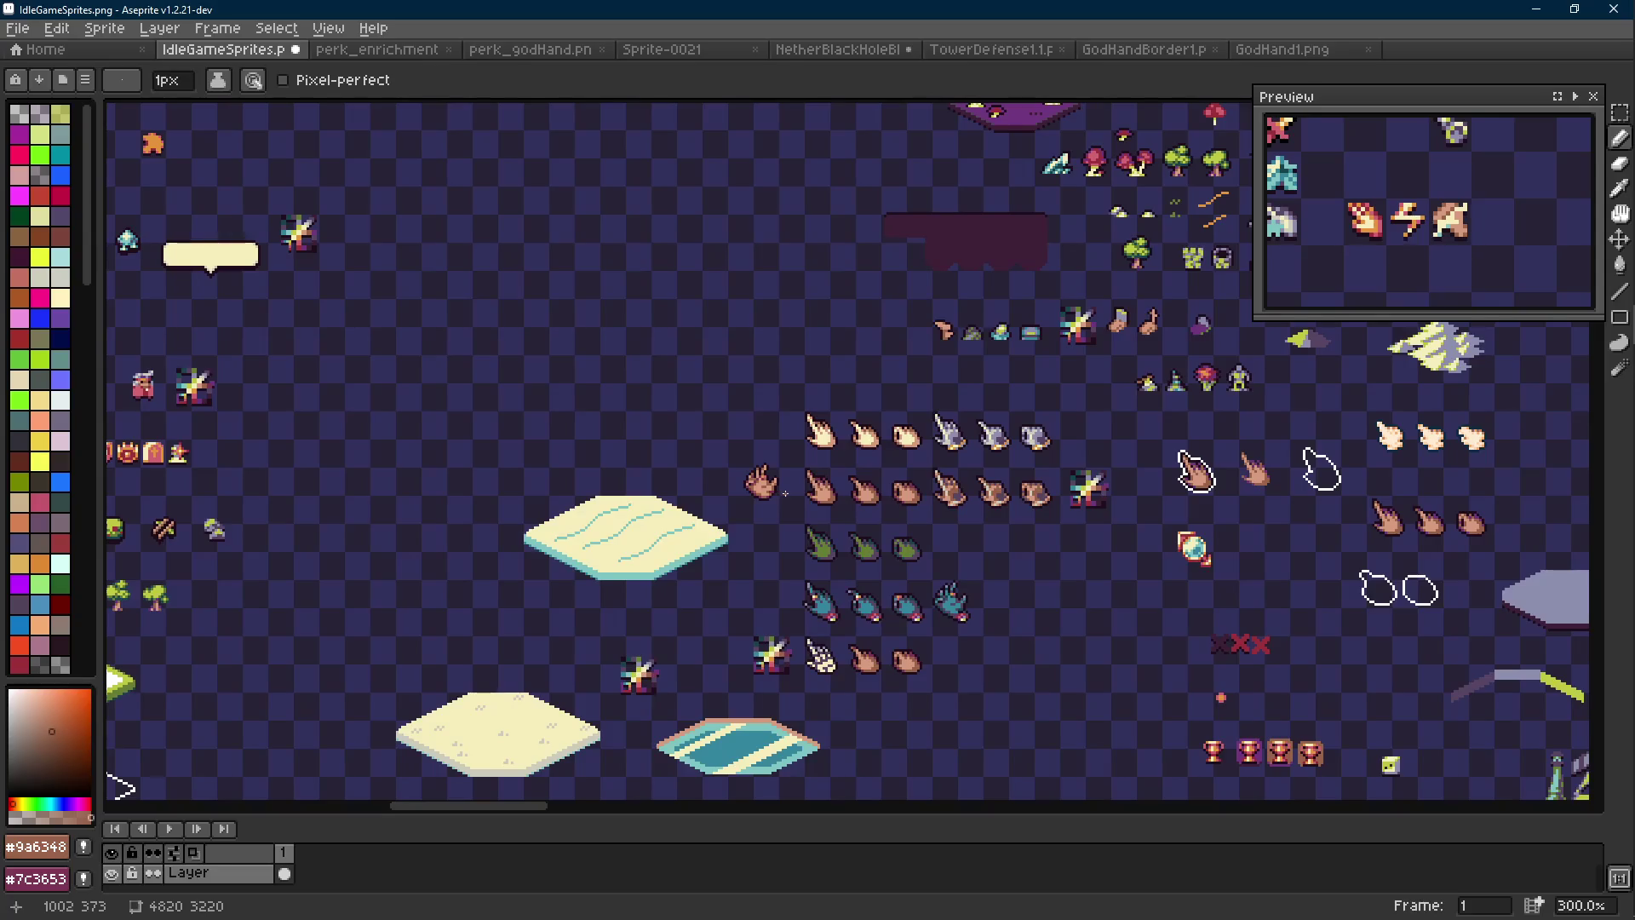
{"action": "scroll", "coordinate": [784, 493], "scroll_direction": "up", "scroll_amount": 7}
Pick the skin tone and brown shade and pencil the remaining bottom-edge pixels
{"action": "key", "text": "i"}
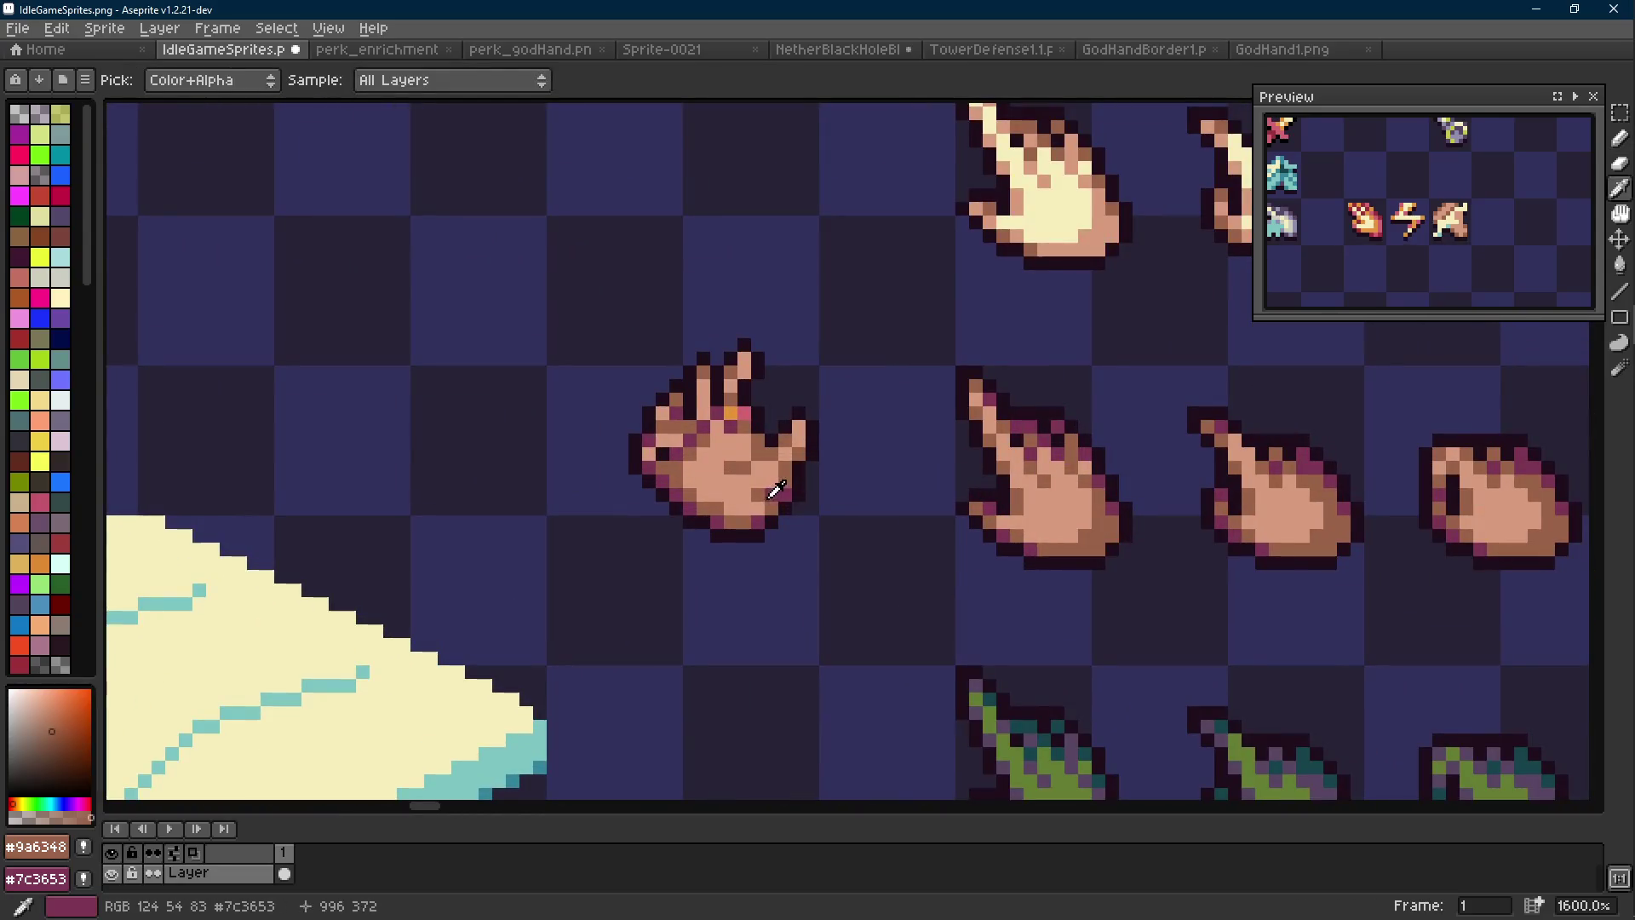
{"action": "left_click", "coordinate": [754, 497]}
{"action": "key", "text": "b"}
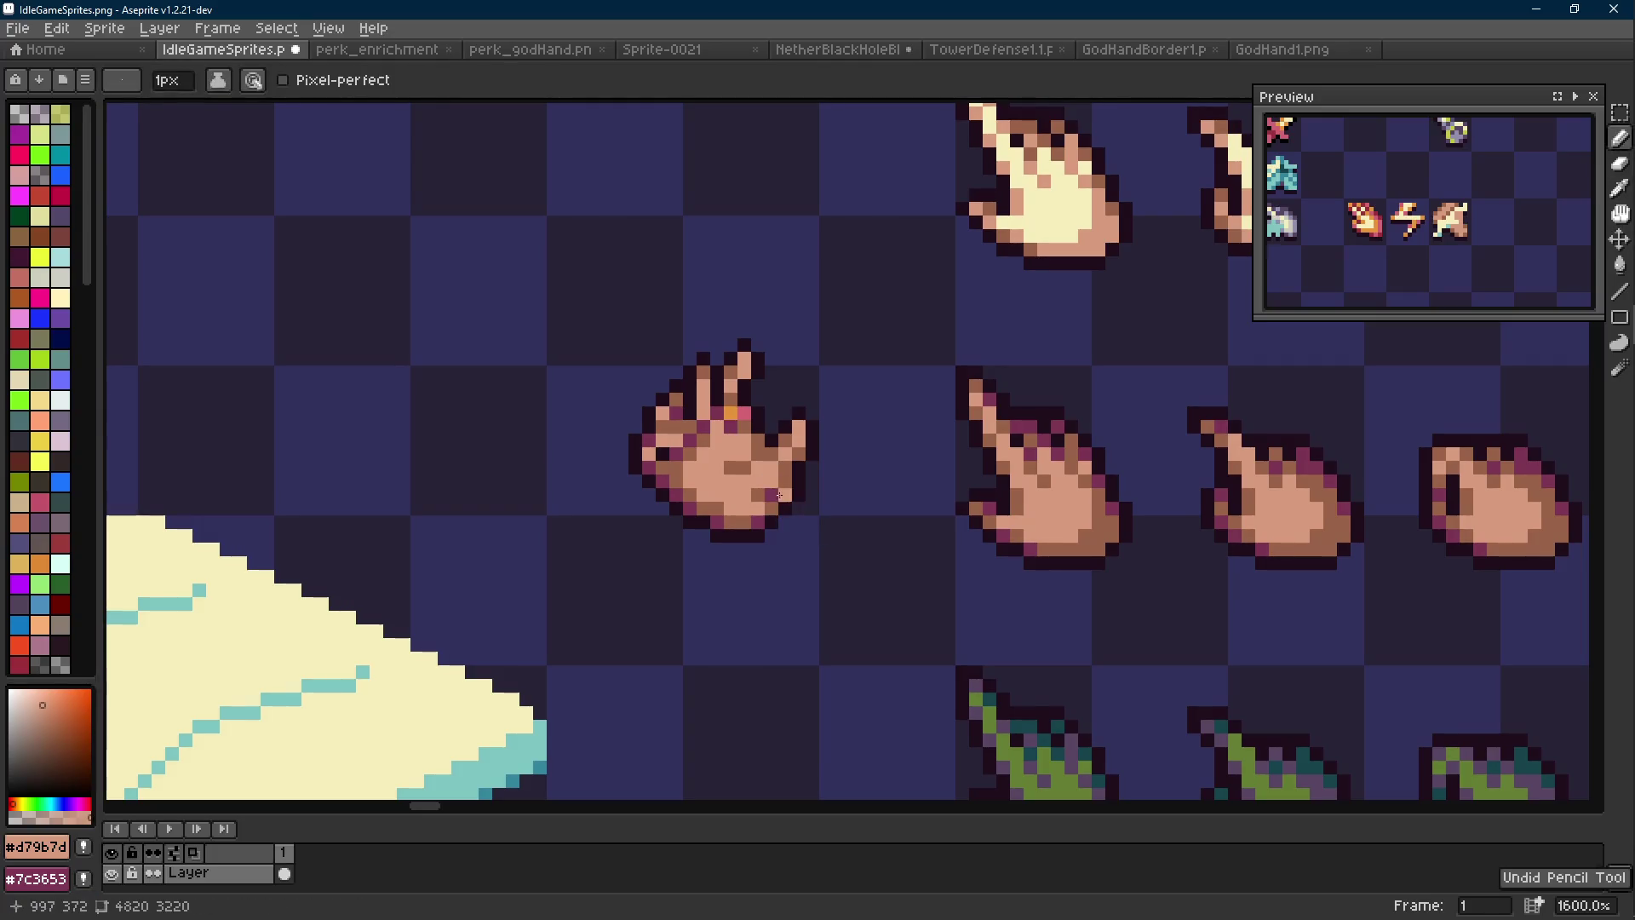
{"action": "scroll", "coordinate": [749, 498], "scroll_direction": "down", "scroll_amount": 7}
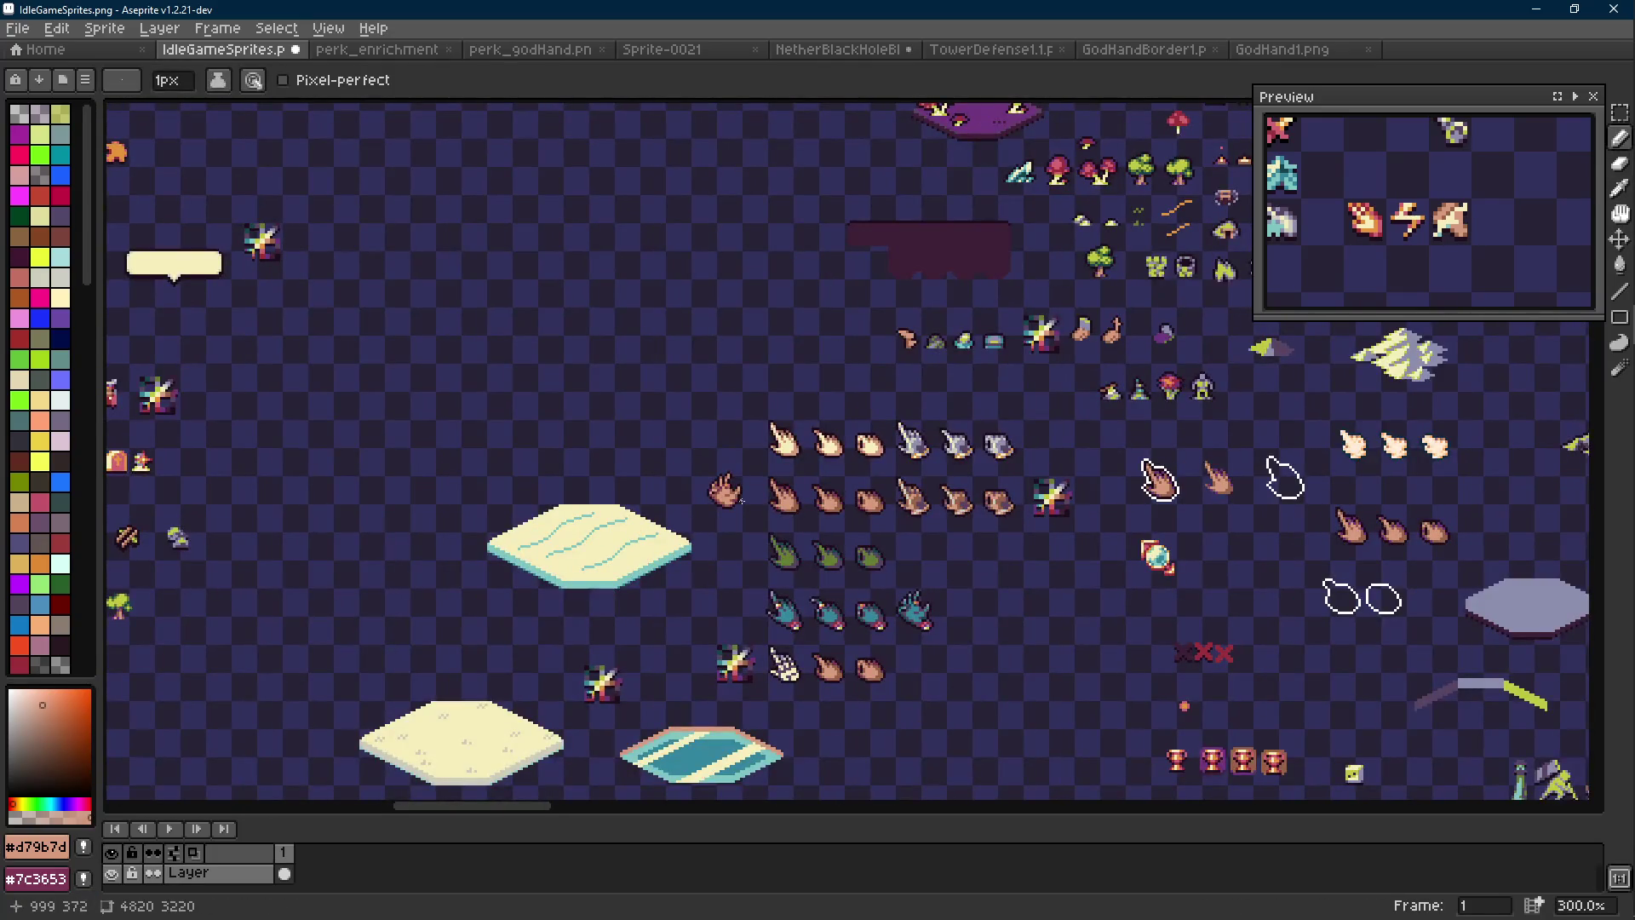
{"action": "scroll", "coordinate": [719, 490], "scroll_direction": "up", "scroll_amount": 7}
{"action": "key", "text": "i"}
{"action": "left_click", "coordinate": [690, 467], "text": "alt"}
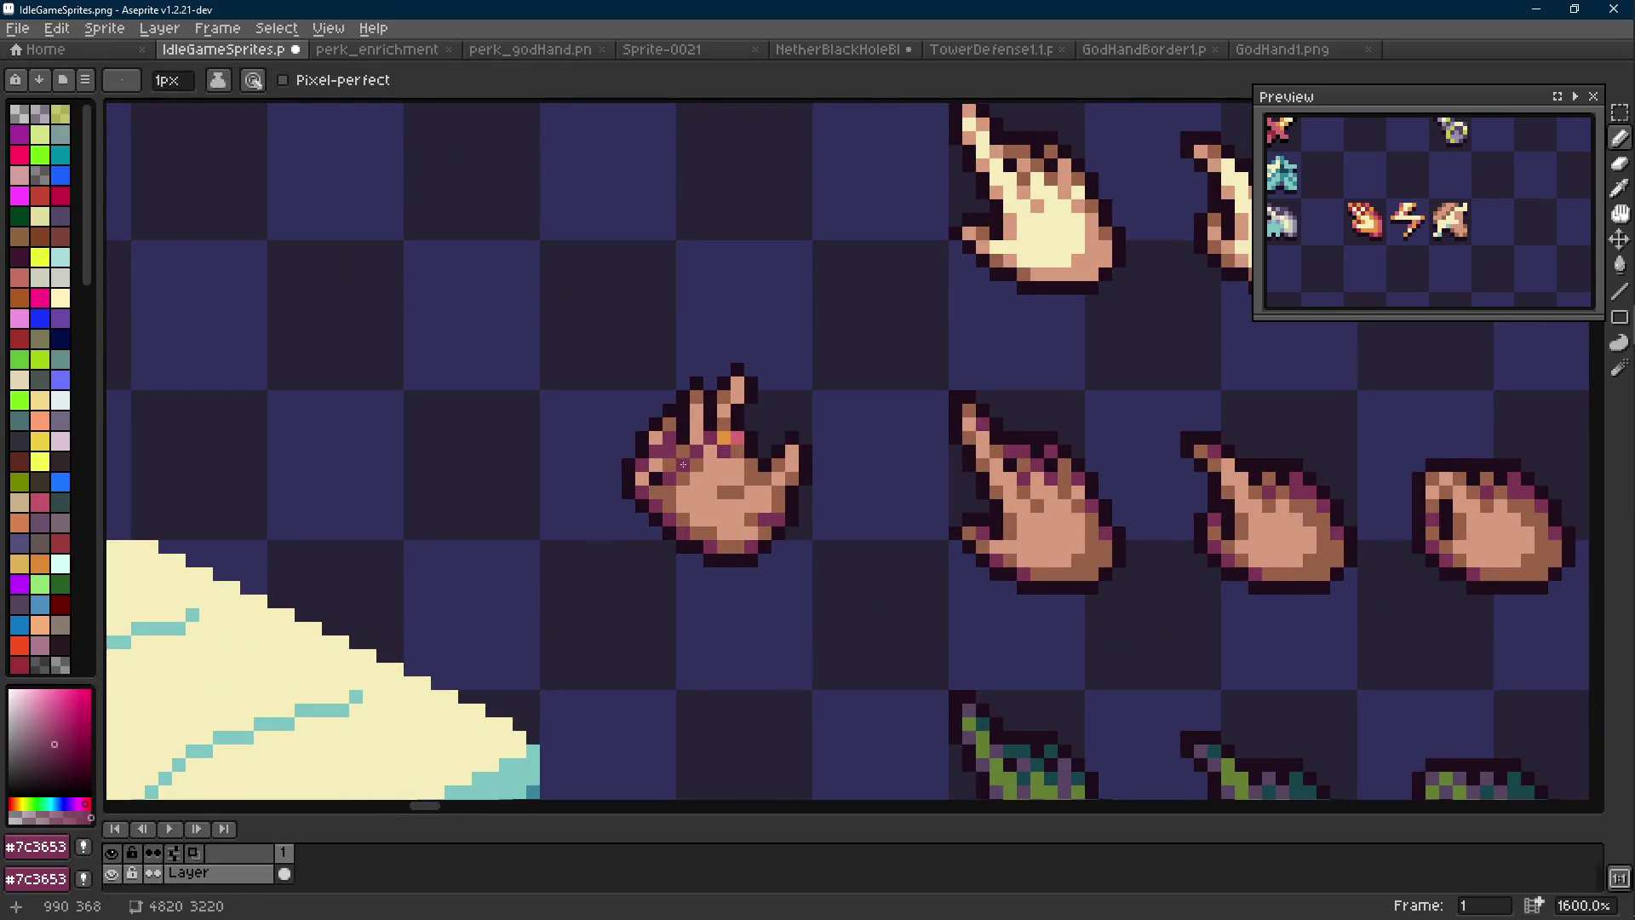
{"action": "left_click", "coordinate": [718, 494], "text": "alt"}
{"action": "scroll", "coordinate": [718, 494], "scroll_direction": "down", "scroll_amount": 7}
{"action": "scroll", "coordinate": [718, 494], "scroll_direction": "up", "scroll_amount": 3}
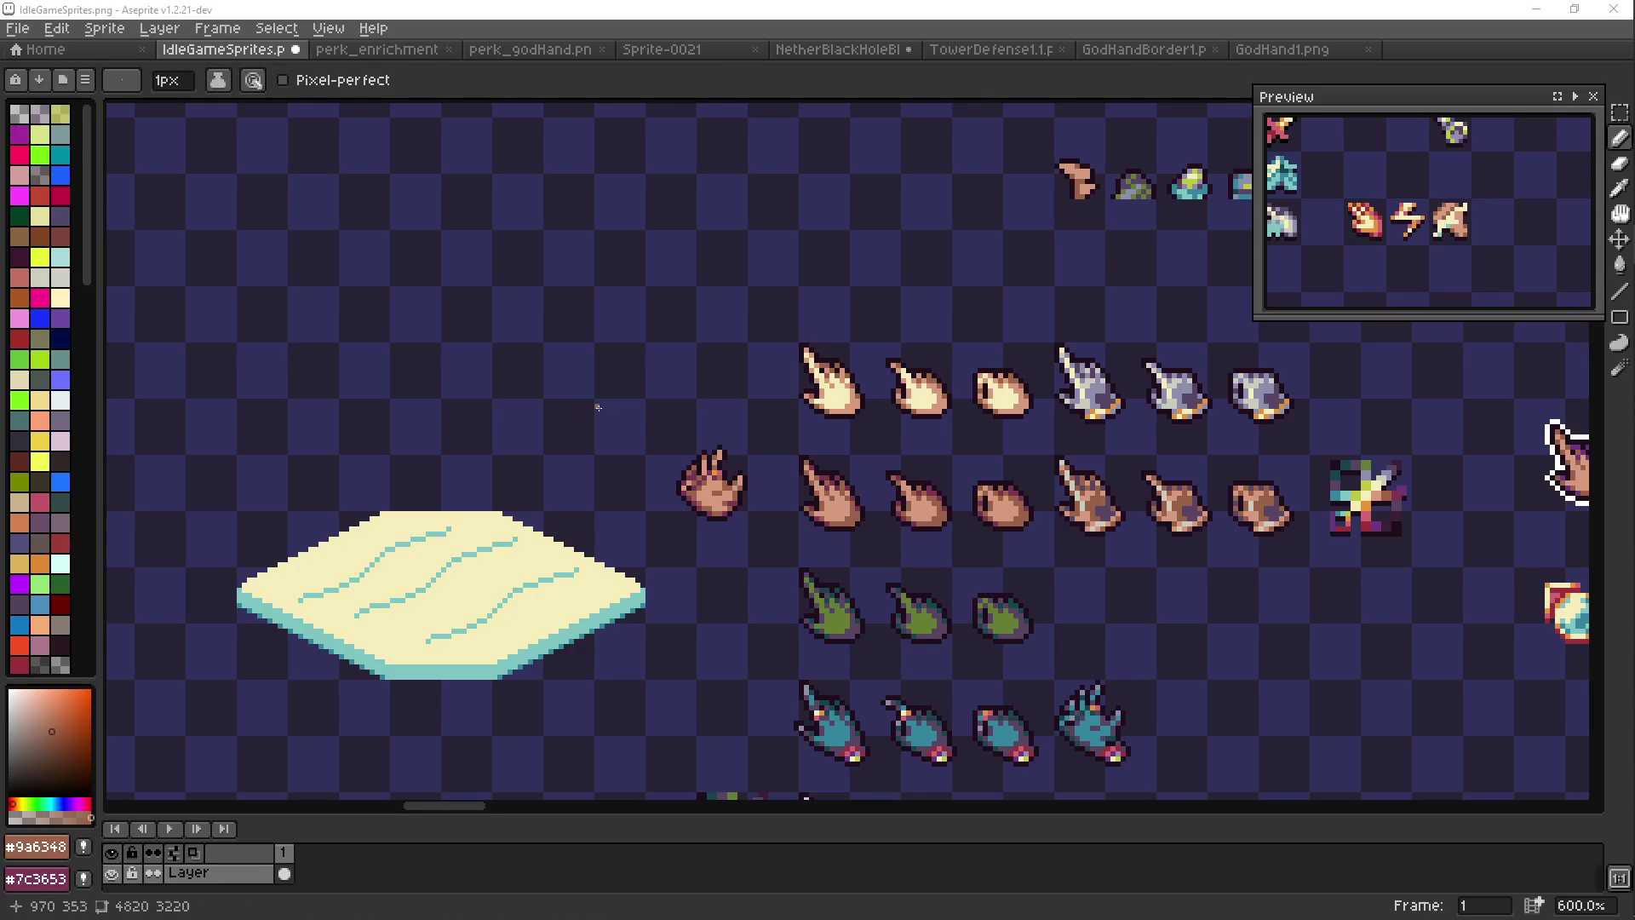
Recentre the hand, sample its dark outline and brown shade, and turn a magenta pixel brown
{"action": "left_click_drag", "start_coordinate": [684, 447], "coordinate": [669, 444]}
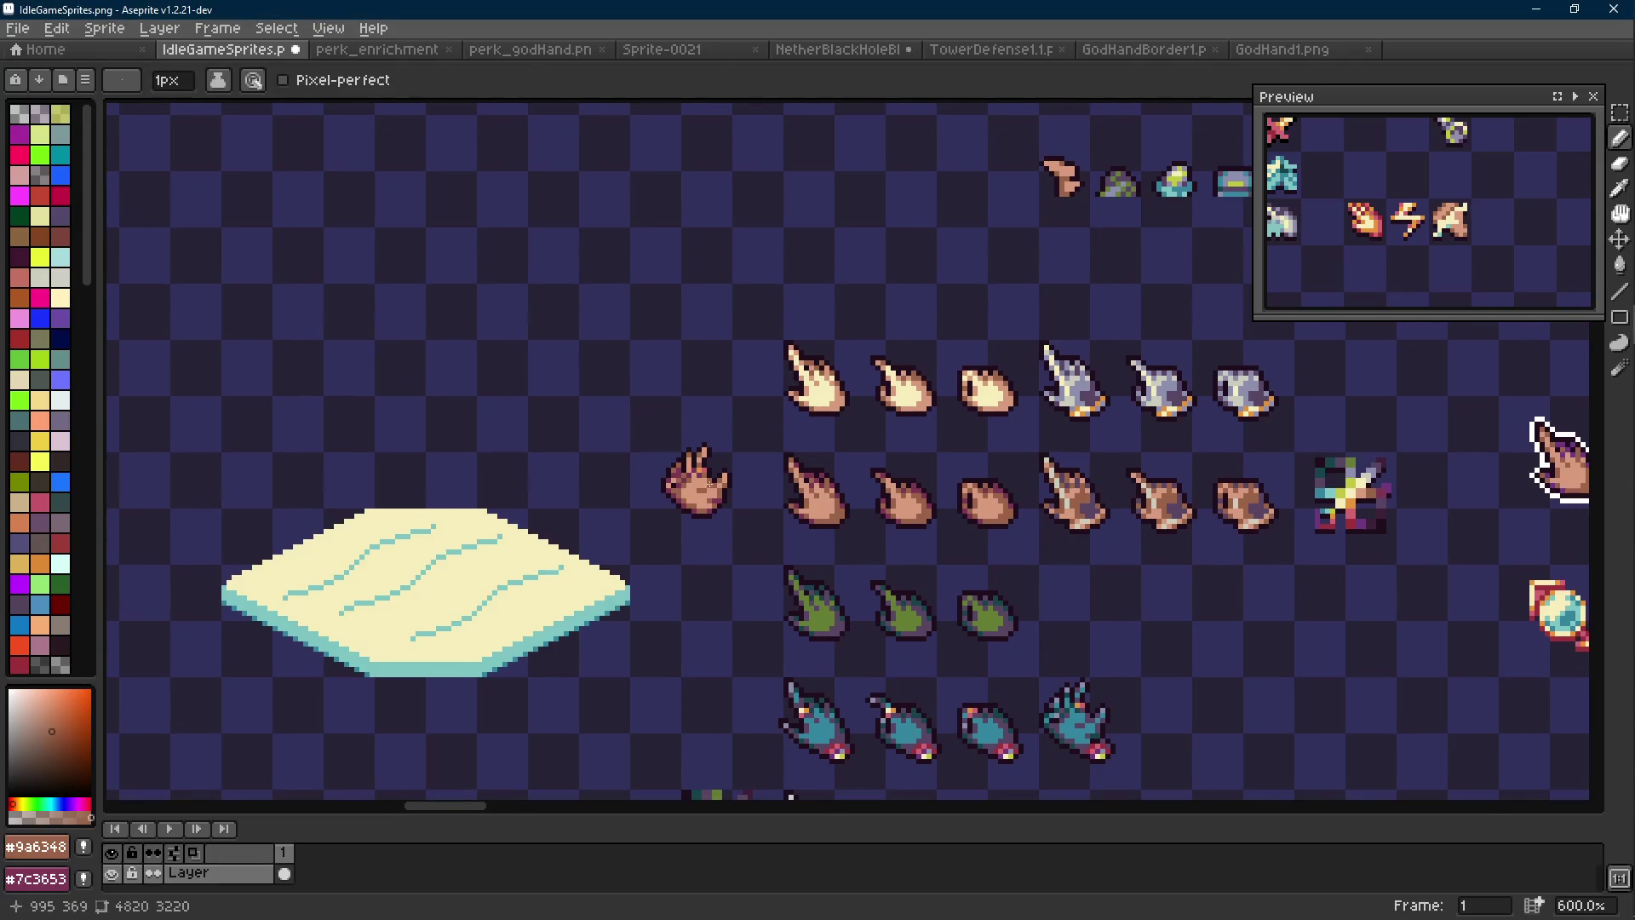
{"action": "scroll", "coordinate": [668, 445], "scroll_direction": "down", "scroll_amount": 3}
{"action": "scroll", "coordinate": [704, 478], "scroll_direction": "up", "scroll_amount": 6}
{"action": "scroll", "coordinate": [704, 478], "scroll_direction": "up", "scroll_amount": 2}
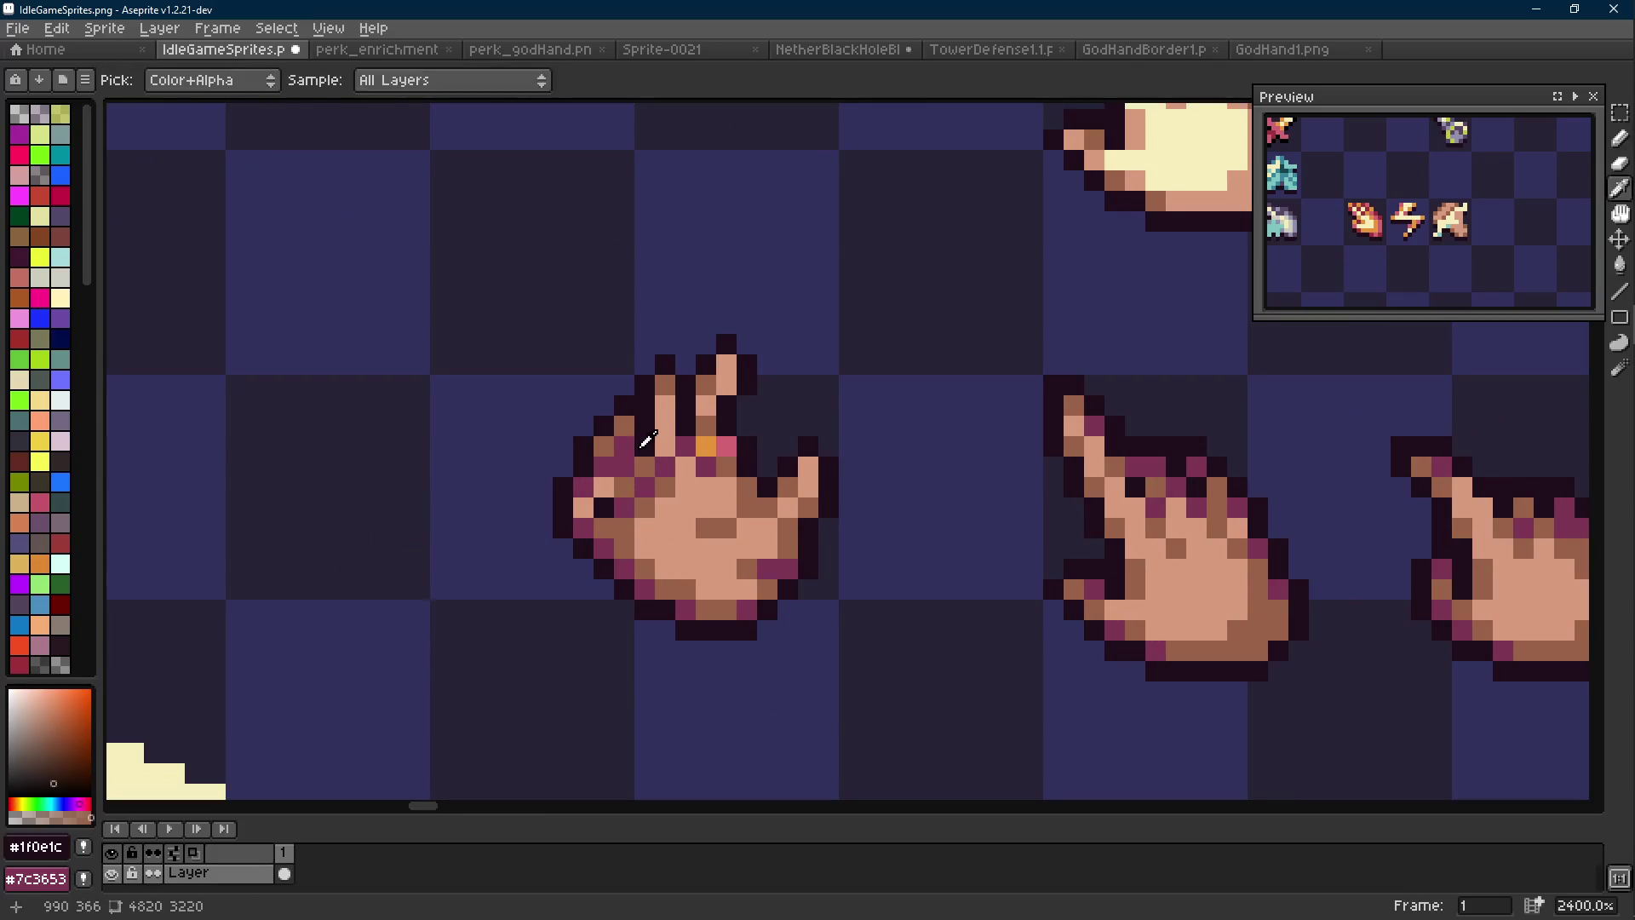
{"action": "left_click", "coordinate": [649, 438], "text": "alt"}
{"action": "scroll", "coordinate": [713, 487], "scroll_direction": "down", "scroll_amount": 8}
{"action": "scroll", "coordinate": [713, 487], "scroll_direction": "up", "scroll_amount": 10}
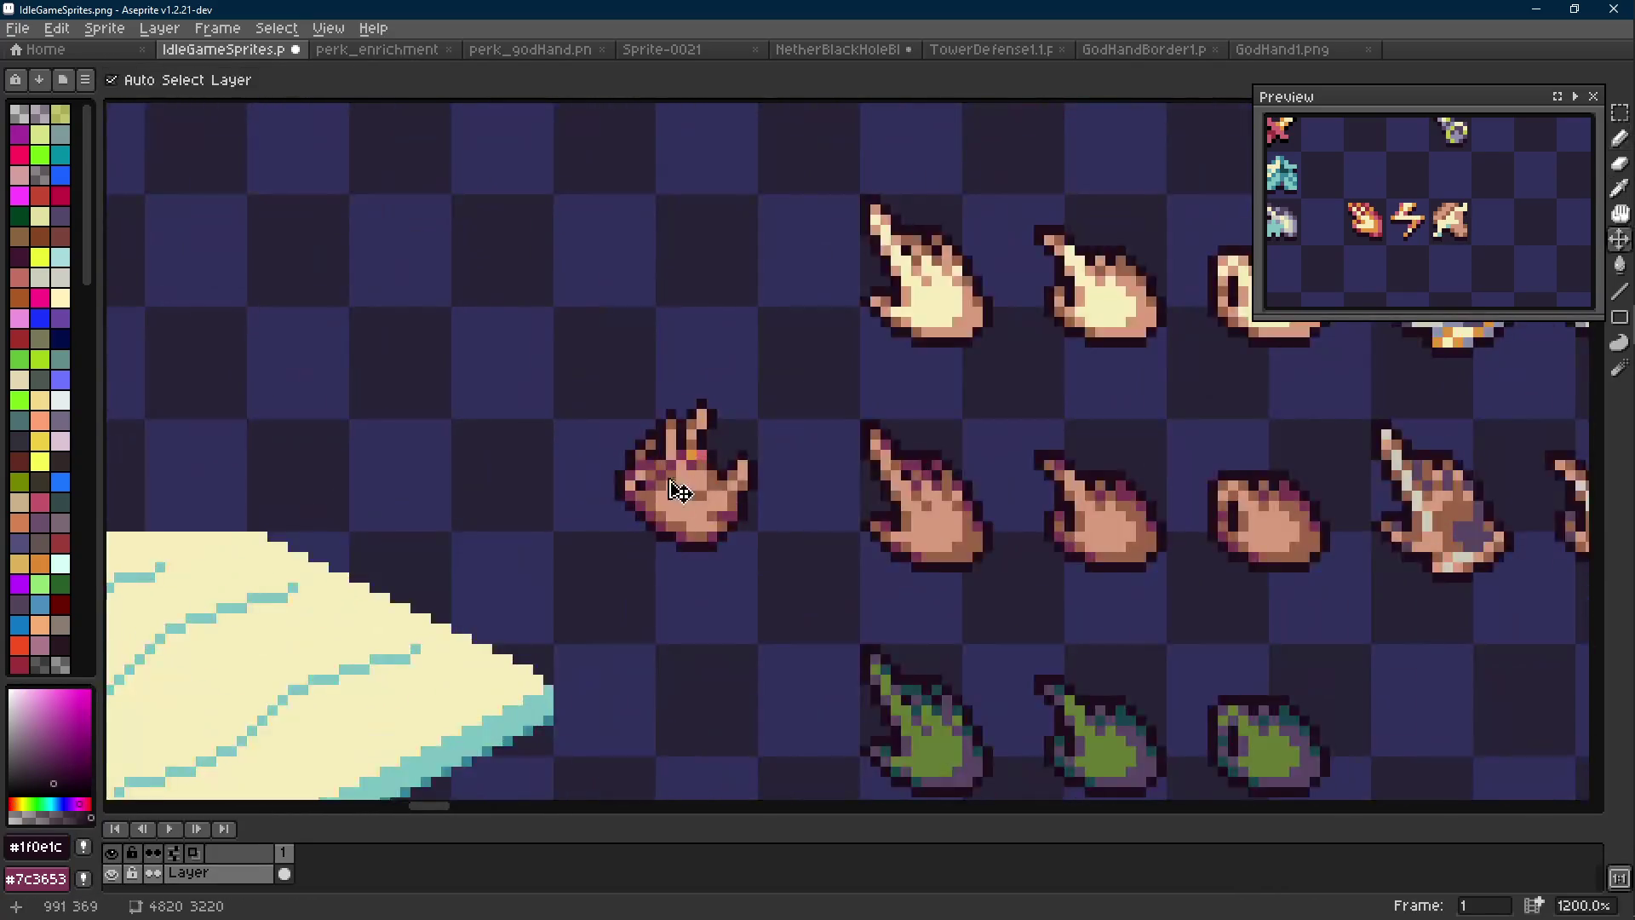
{"action": "left_click", "coordinate": [628, 462], "text": "alt"}
{"action": "left_click", "coordinate": [649, 466]}
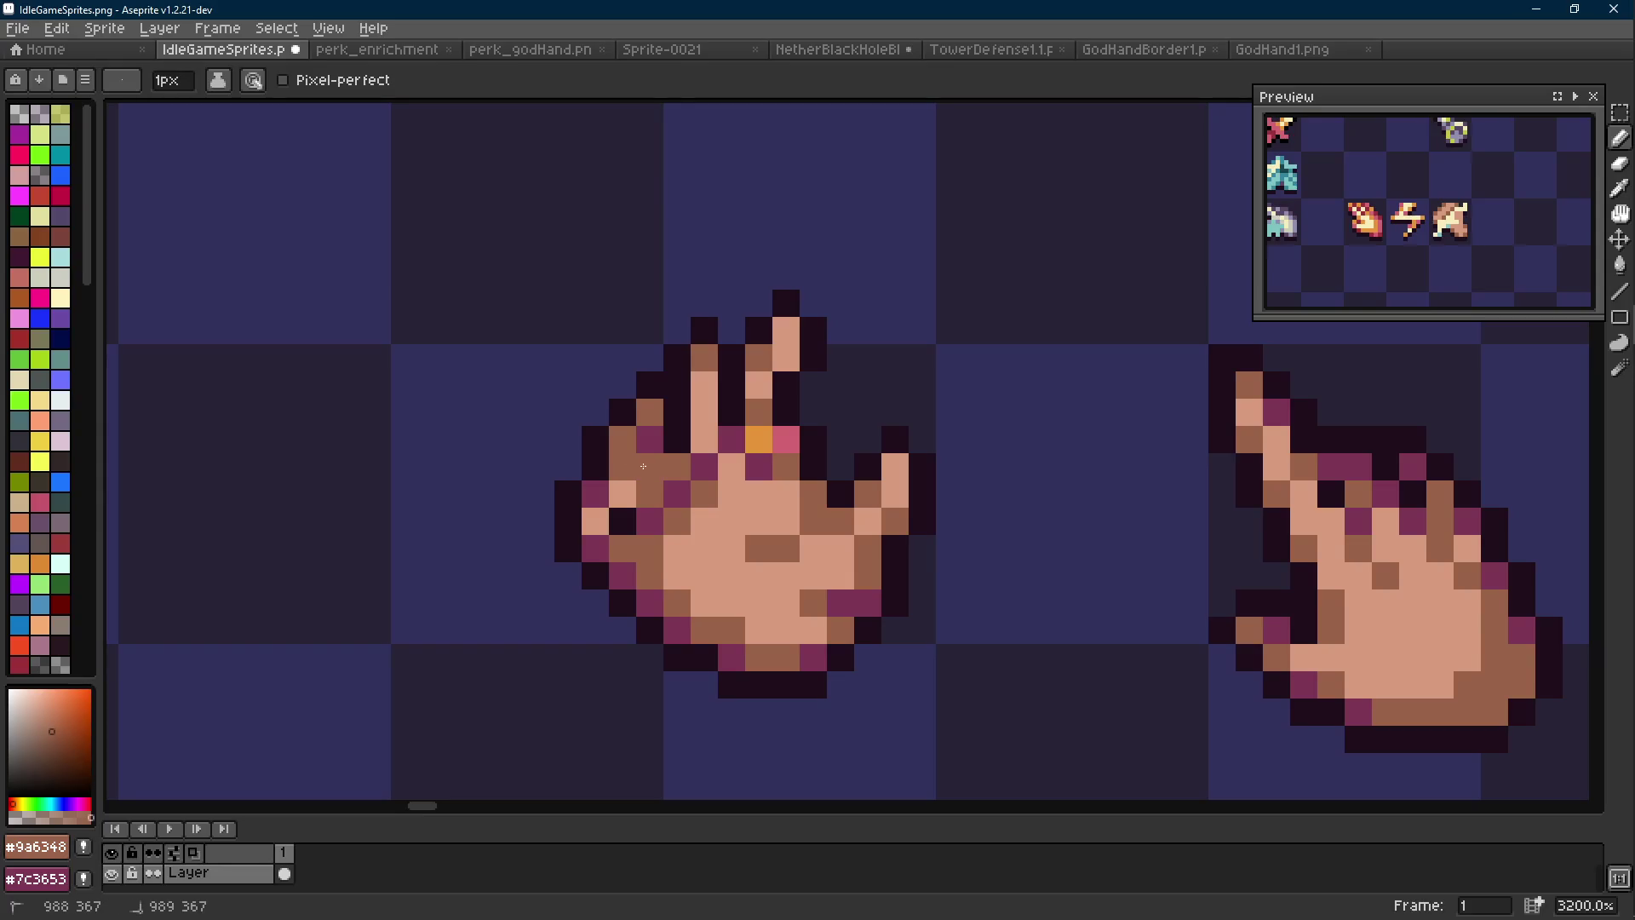
Sample the hand's skin tone and cycle through the selection, eyedropper and pencil tools
{"action": "left_click", "coordinate": [624, 438], "text": "alt"}
{"action": "scroll", "coordinate": [720, 477], "scroll_direction": "down", "scroll_amount": 10}
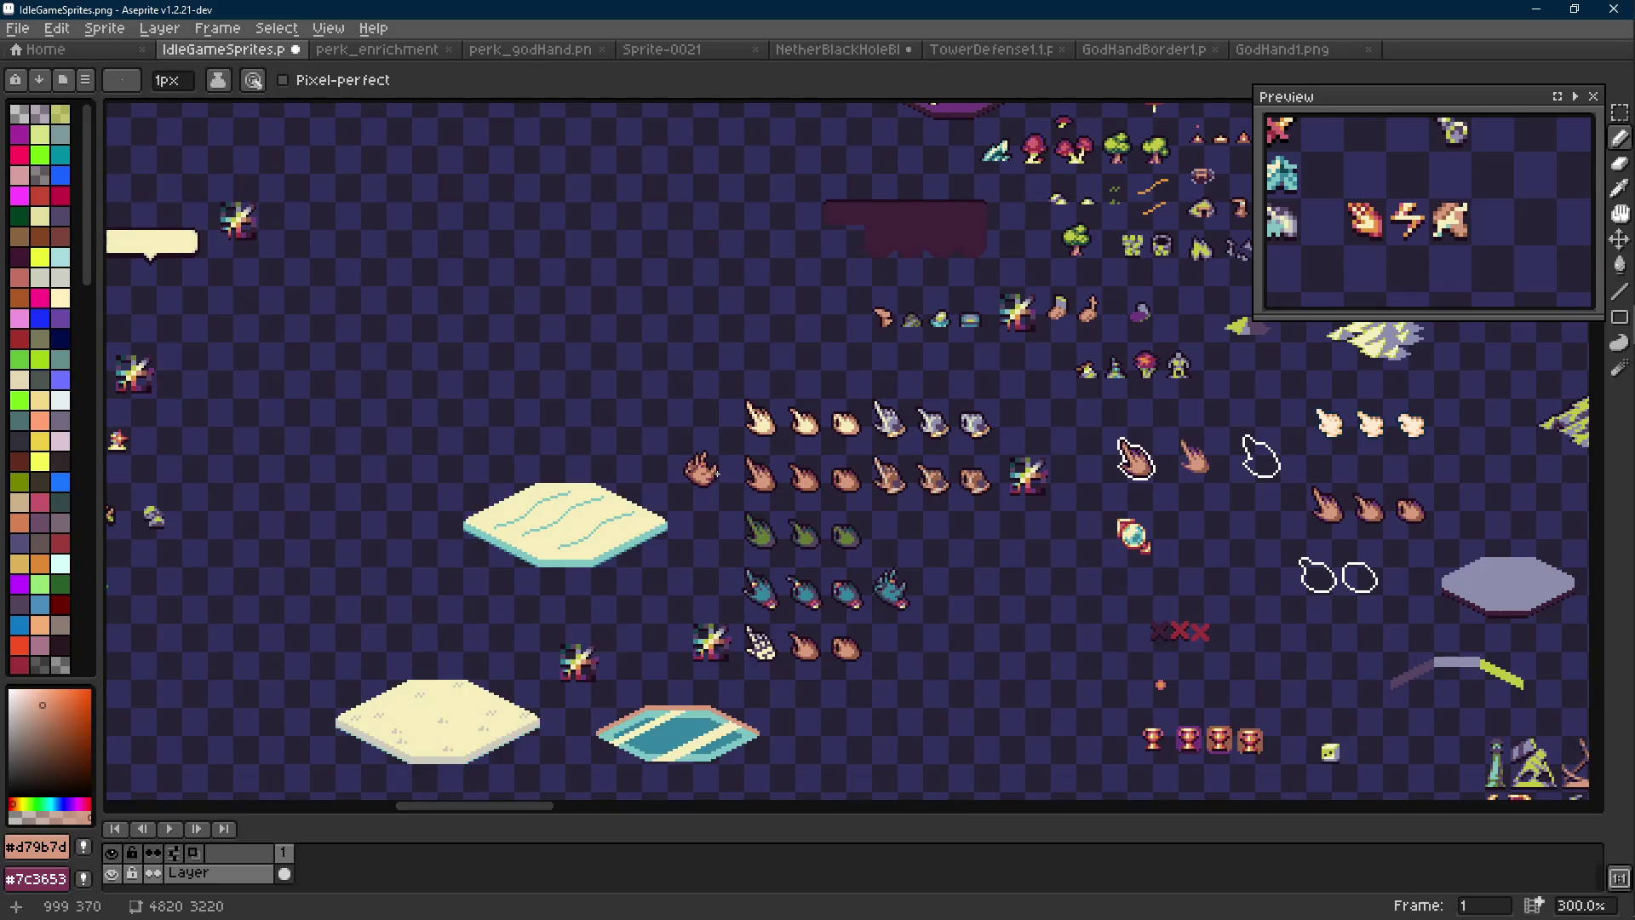
{"action": "scroll", "coordinate": [720, 478], "scroll_direction": "up", "scroll_amount": 4}
{"action": "scroll", "coordinate": [688, 458], "scroll_direction": "up", "scroll_amount": 6}
{"action": "key", "text": "m"}
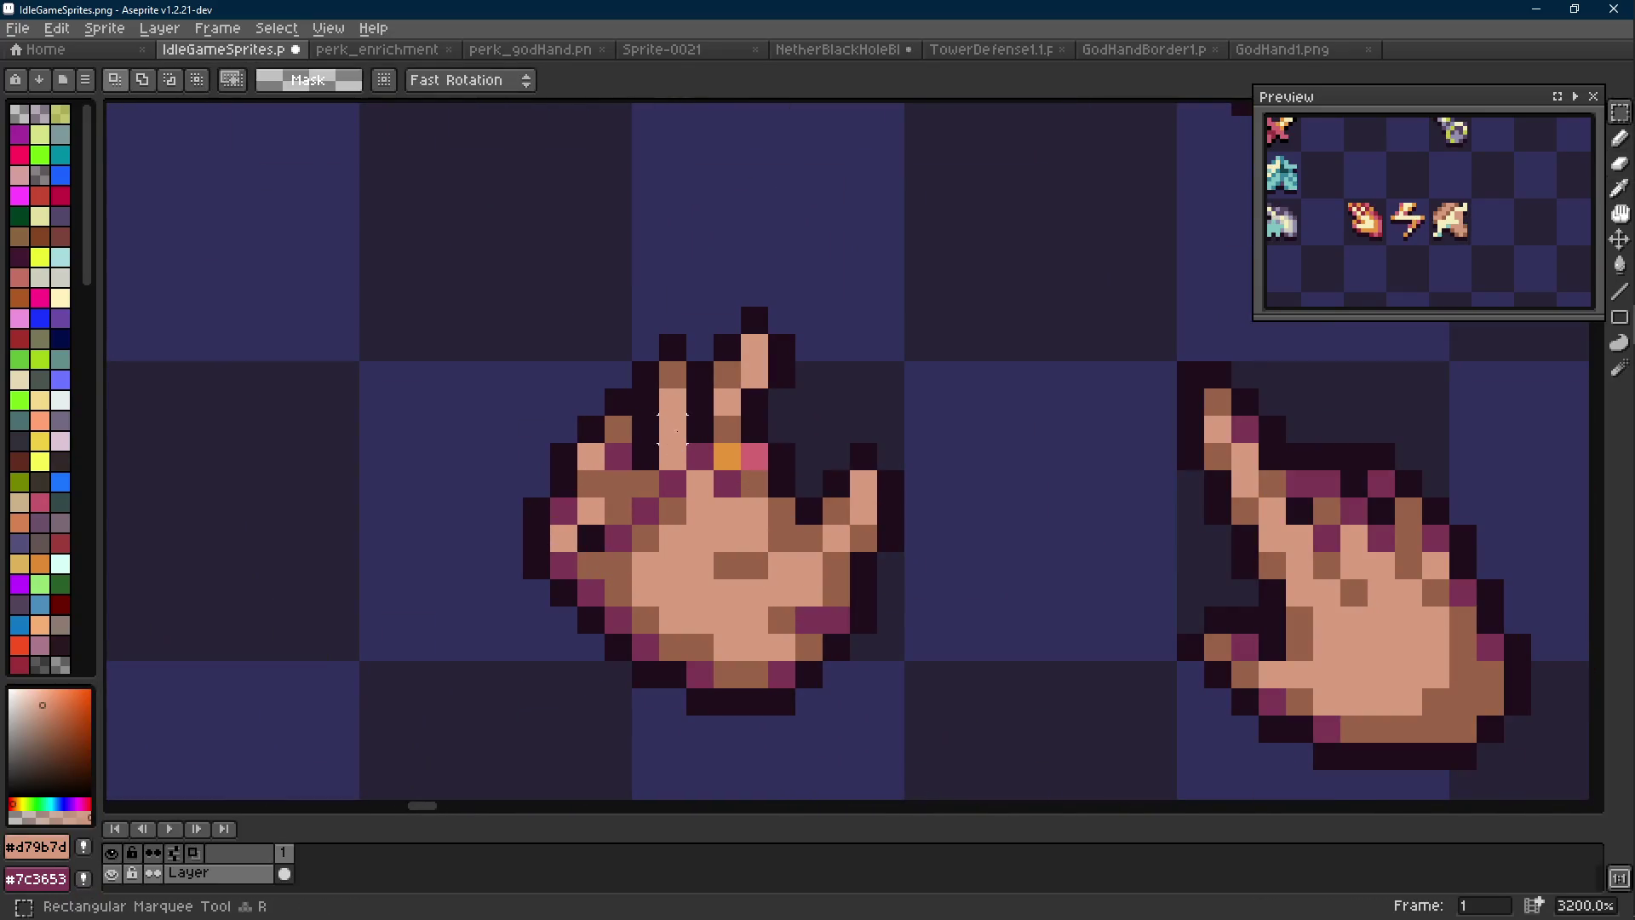
{"action": "scroll", "coordinate": [769, 415], "scroll_direction": "down", "scroll_amount": 9}
{"action": "scroll", "coordinate": [677, 423], "scroll_direction": "up", "scroll_amount": 8}
{"action": "key", "text": "i"}
{"action": "key", "text": "b"}
Undo the last pencil stroke on the open hand and pan the view
{"action": "scroll", "coordinate": [677, 423], "scroll_direction": "down", "scroll_amount": 7}
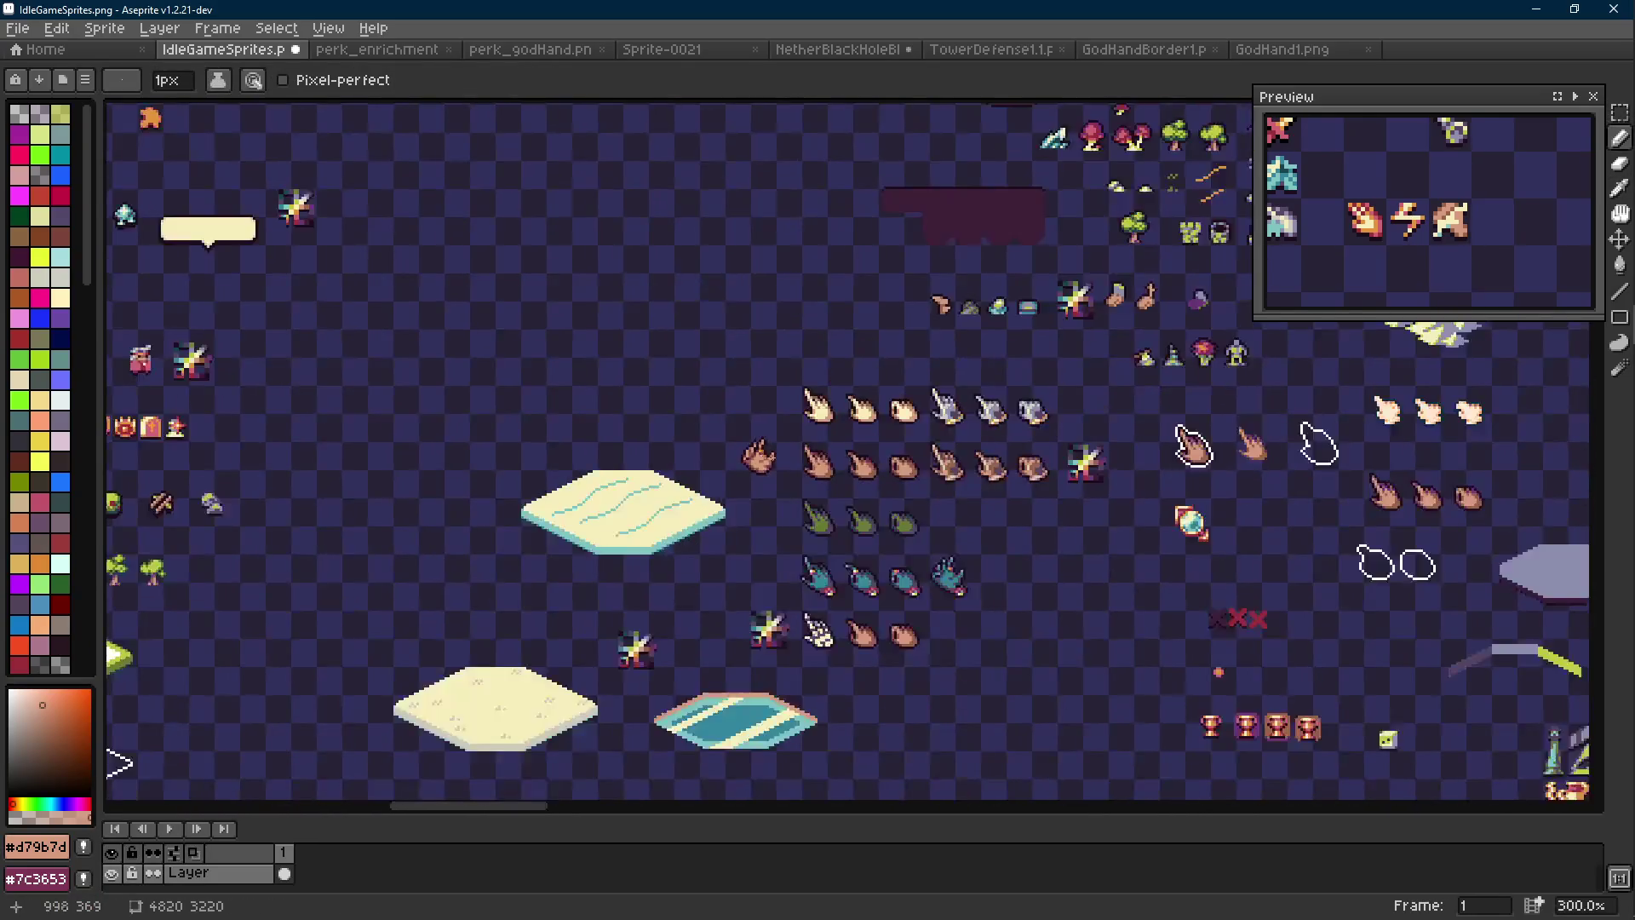
{"action": "scroll", "coordinate": [777, 467], "scroll_direction": "up", "scroll_amount": 2}
{"action": "key", "text": "ctrl+z"}
{"action": "key", "text": "ctrl+z"}
{"action": "key", "text": "ctrl+z"}
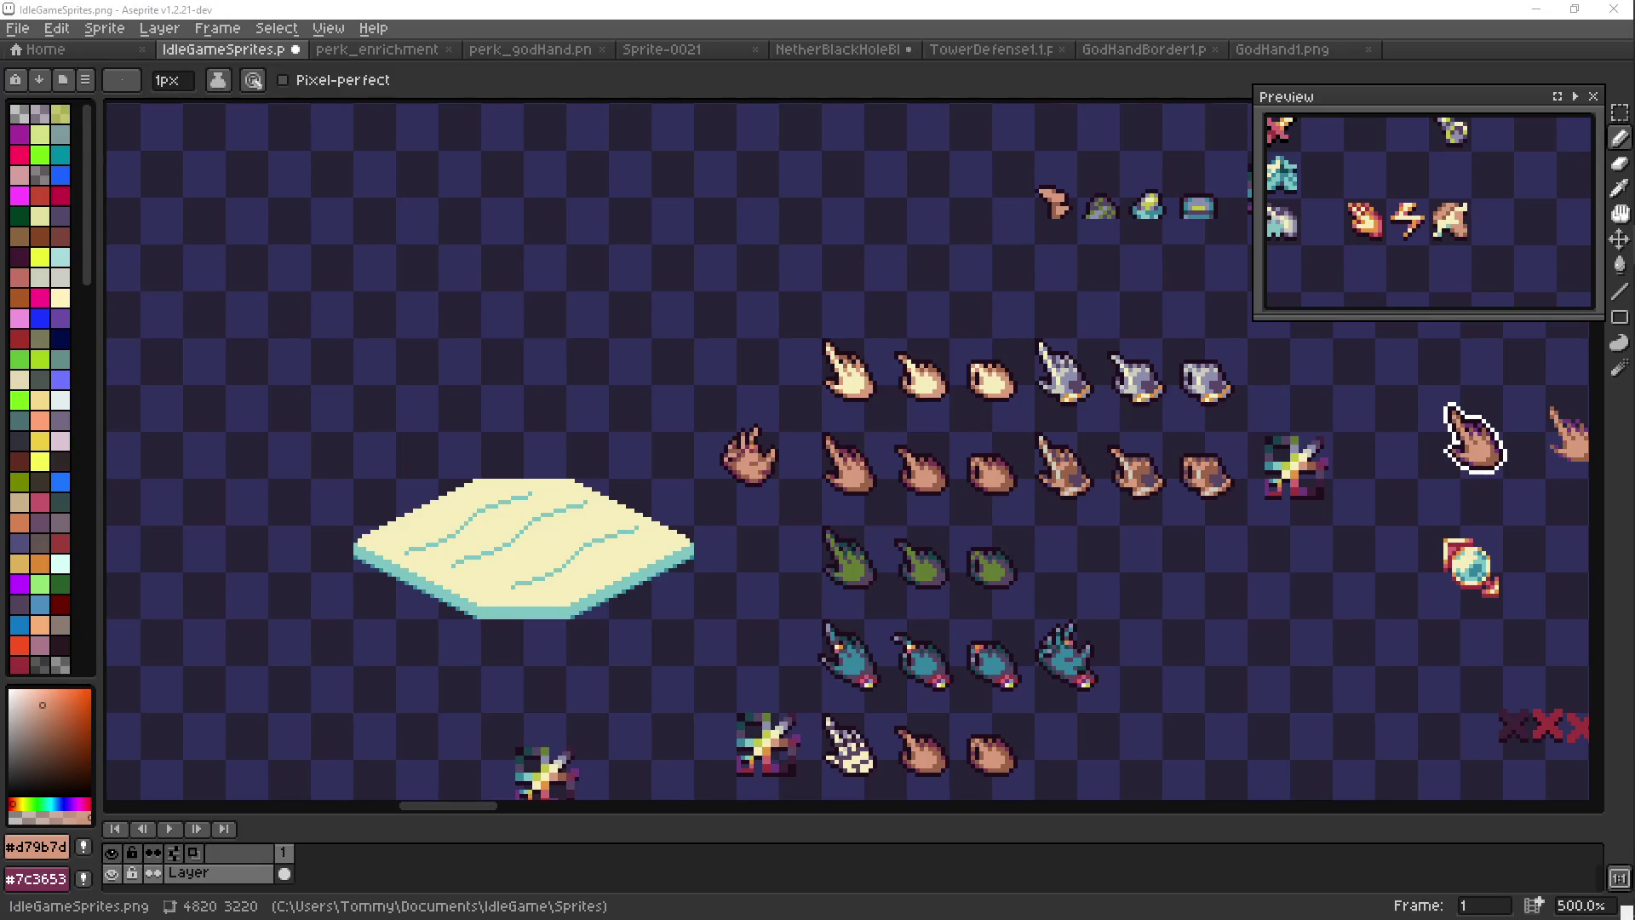
{"action": "scroll", "coordinate": [660, 496], "scroll_direction": "down", "scroll_amount": 2}
{"action": "scroll", "coordinate": [724, 451], "scroll_direction": "right", "scroll_amount": 1}
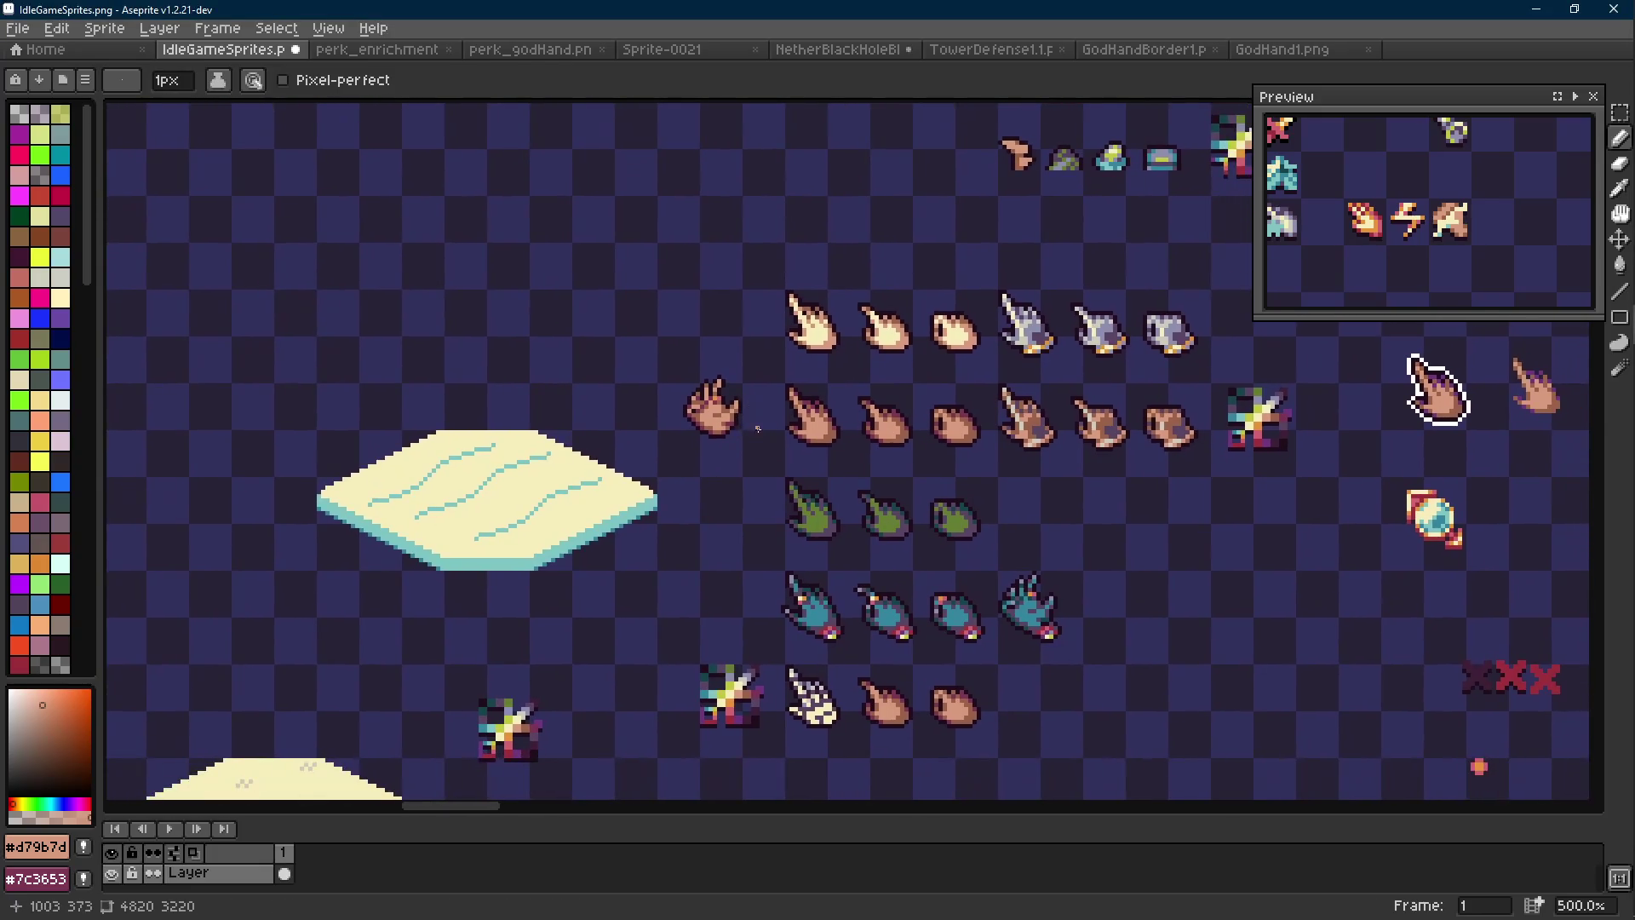
{"action": "scroll", "coordinate": [745, 424], "scroll_direction": "down", "scroll_amount": 2}
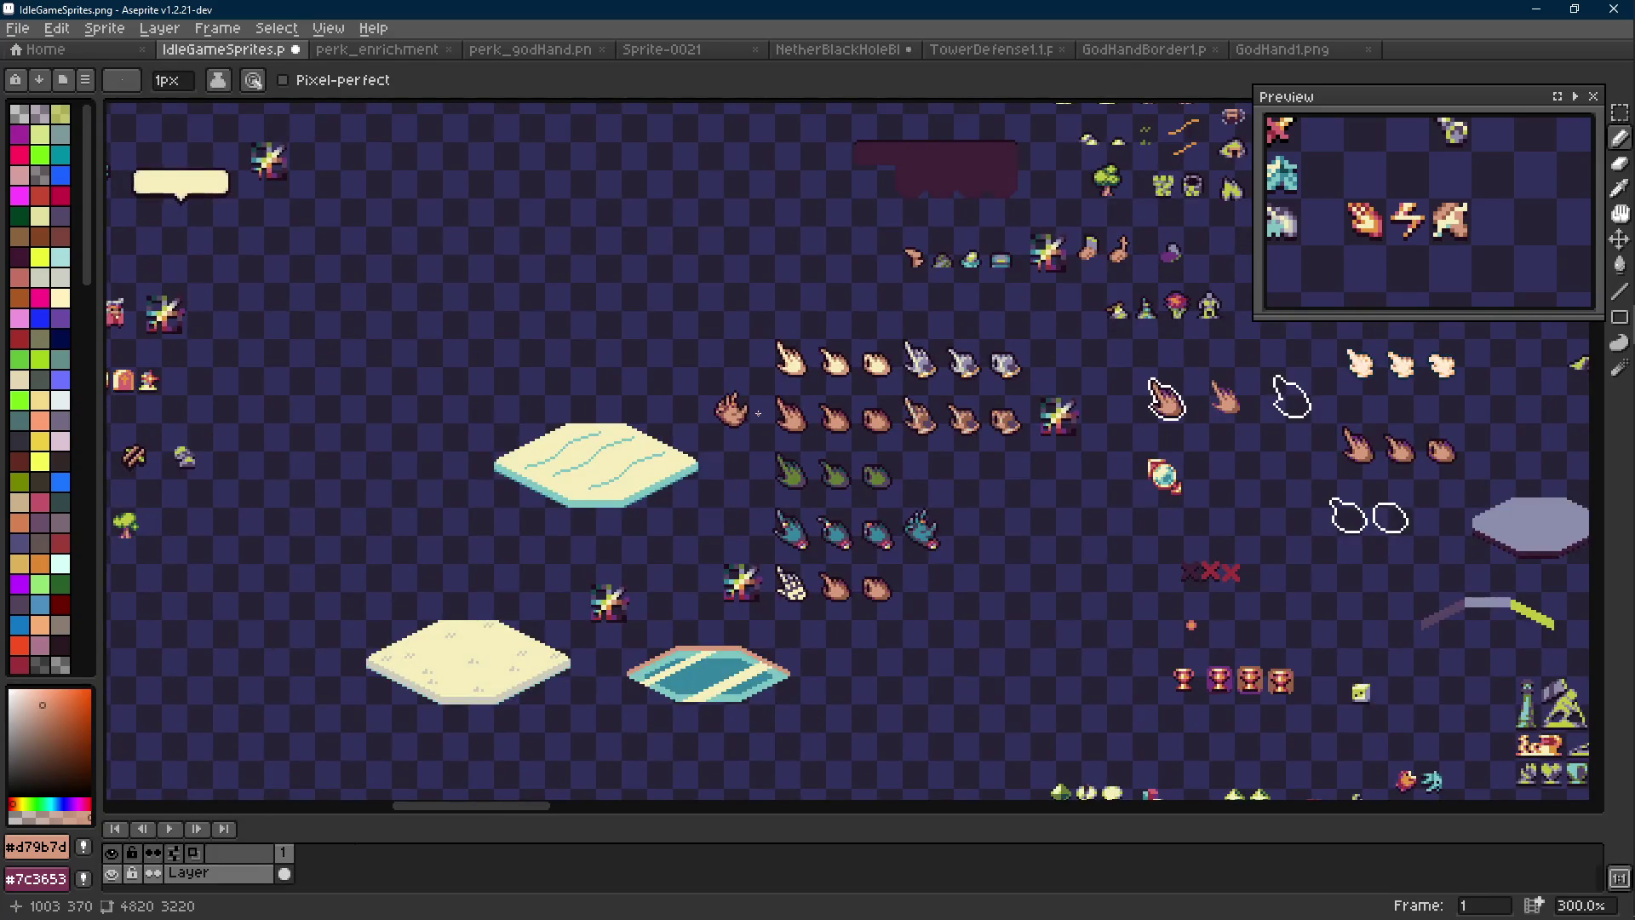
Undo another pencil stroke and the skin-tone Replace Color, leaving the hand teal with the Pencil active
{"action": "key", "text": "ctrl+z"}
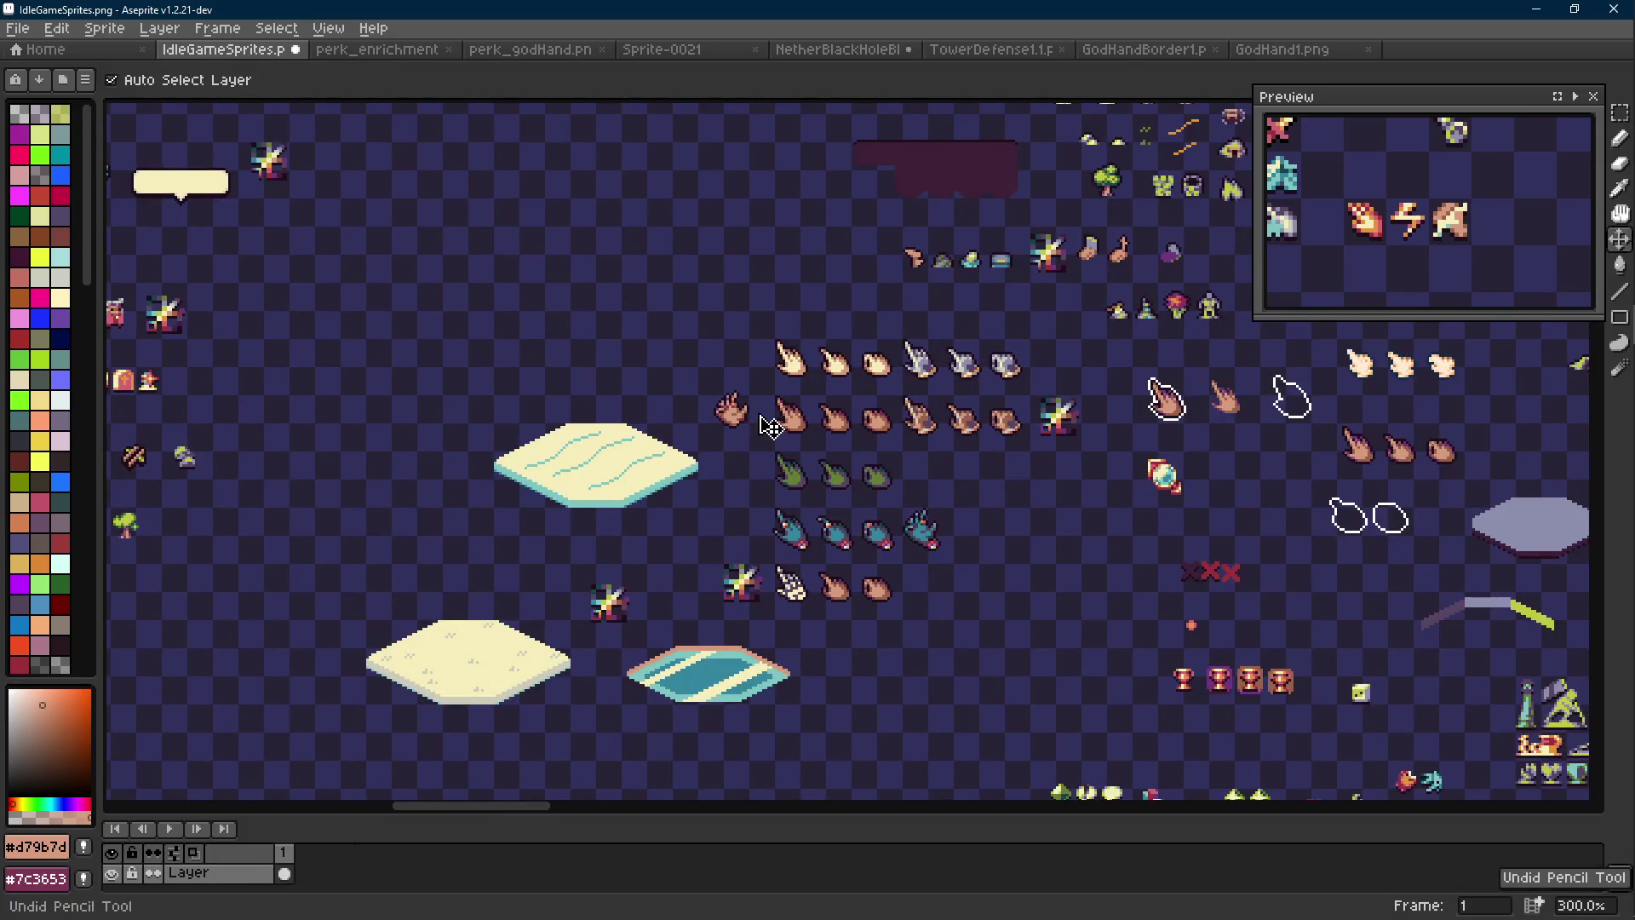
{"action": "key", "text": "ctrl+z"}
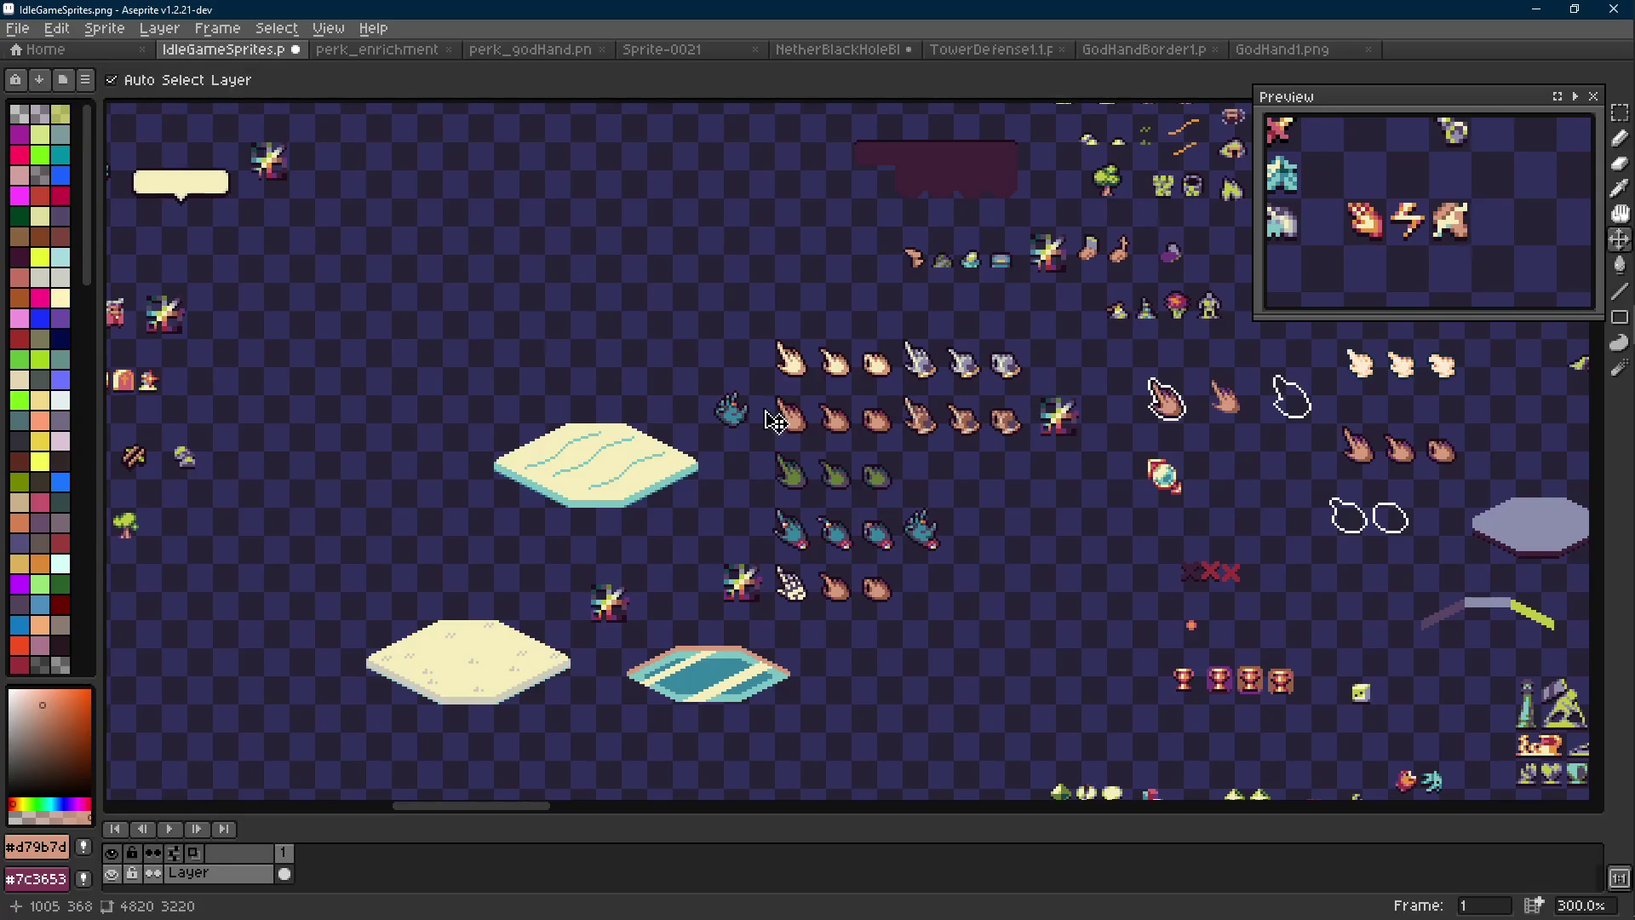
{"action": "key", "text": "ctrl+y"}
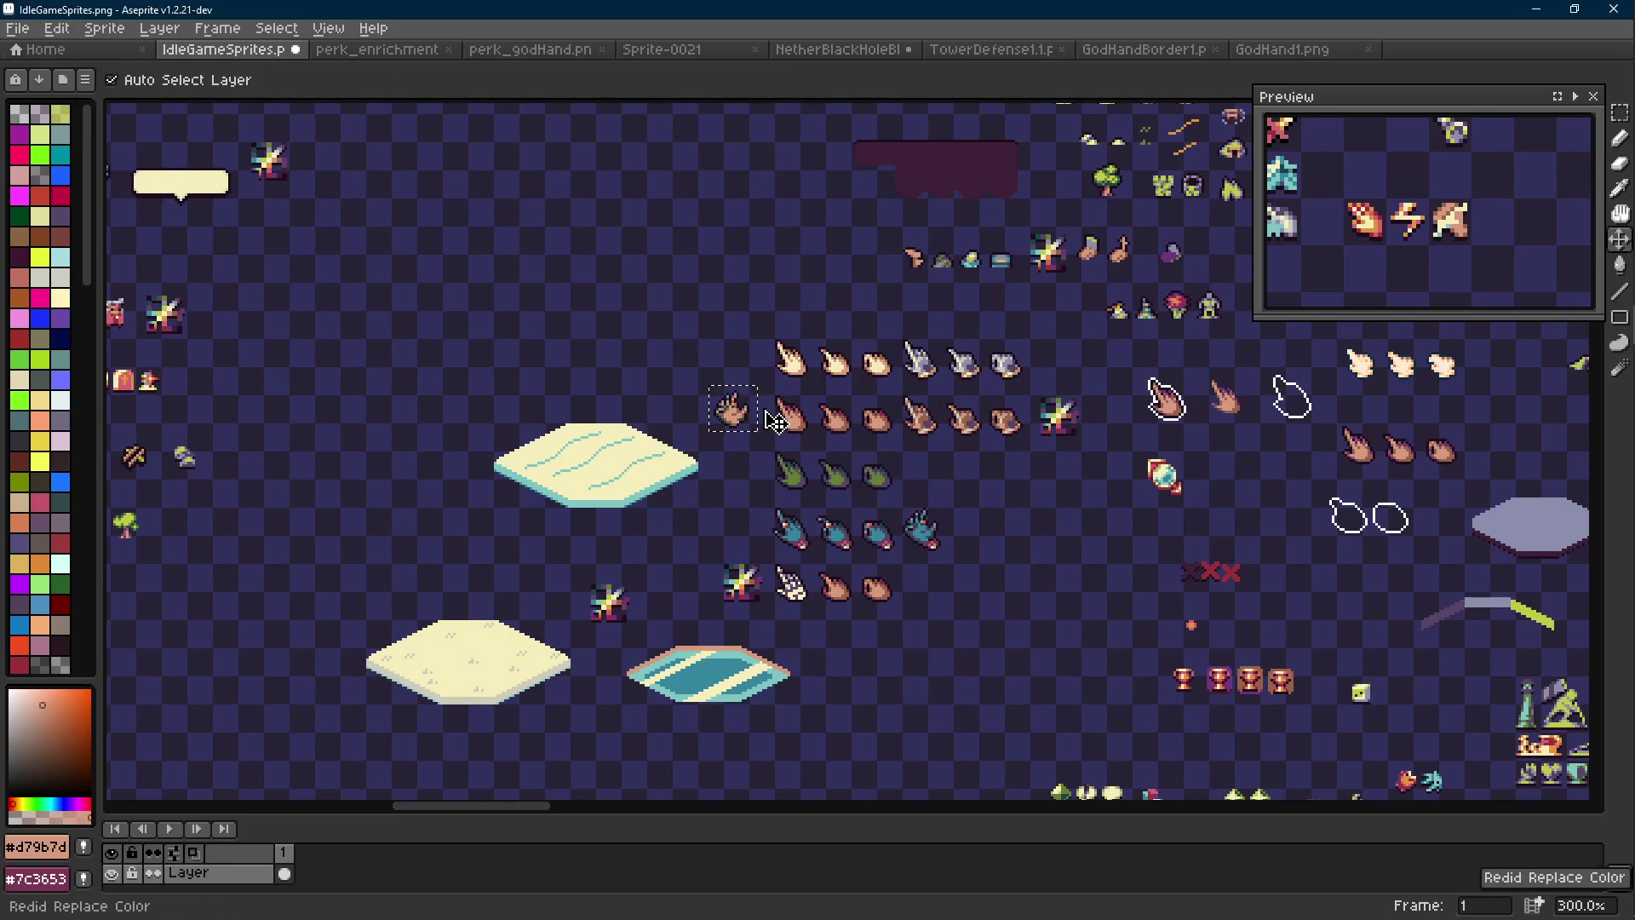
{"action": "key", "text": "ctrl+z"}
{"action": "key", "text": "b"}
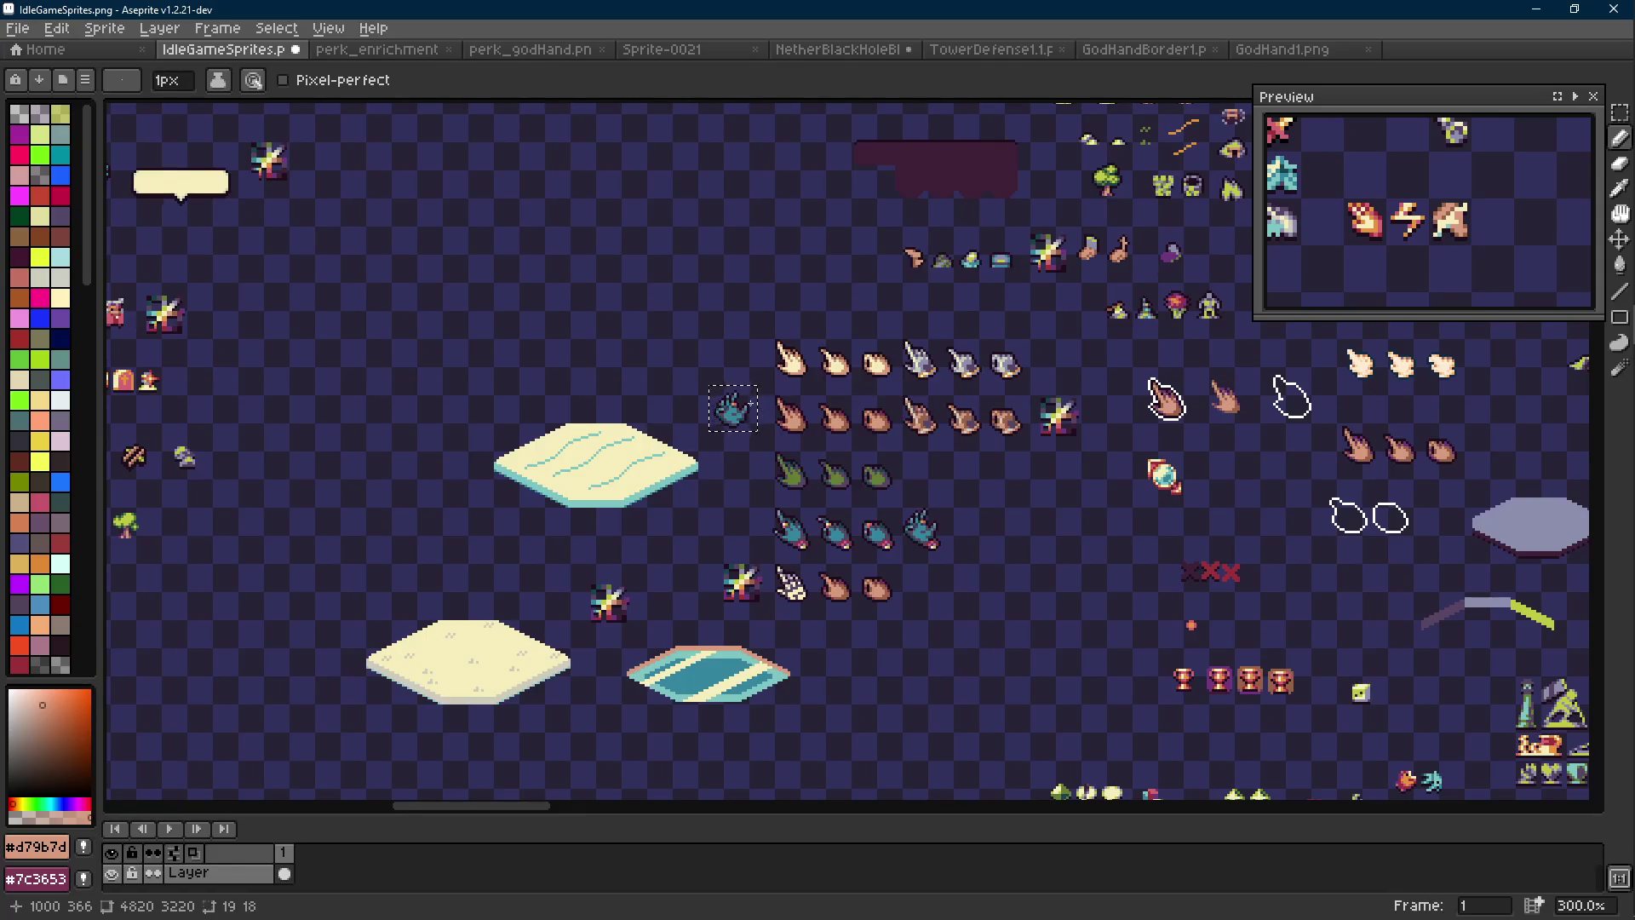
{"action": "scroll", "coordinate": [740, 418], "scroll_direction": "up", "scroll_amount": 3}
{"action": "key", "text": "m"}
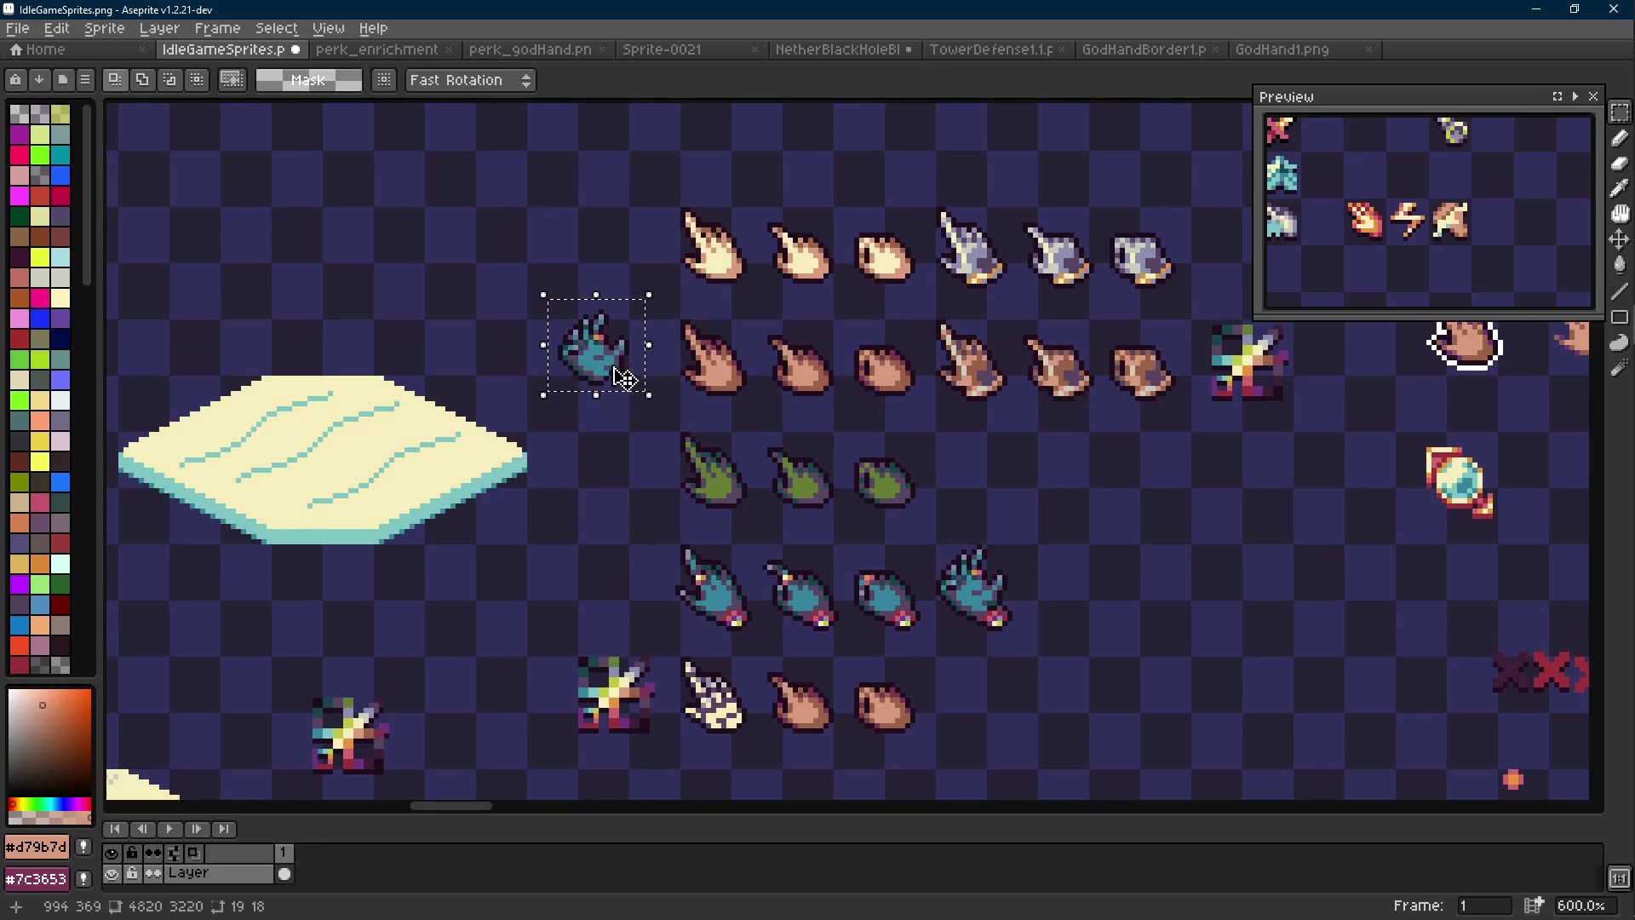
{"action": "left_click_drag", "start_coordinate": [613, 357], "coordinate": [652, 395]}
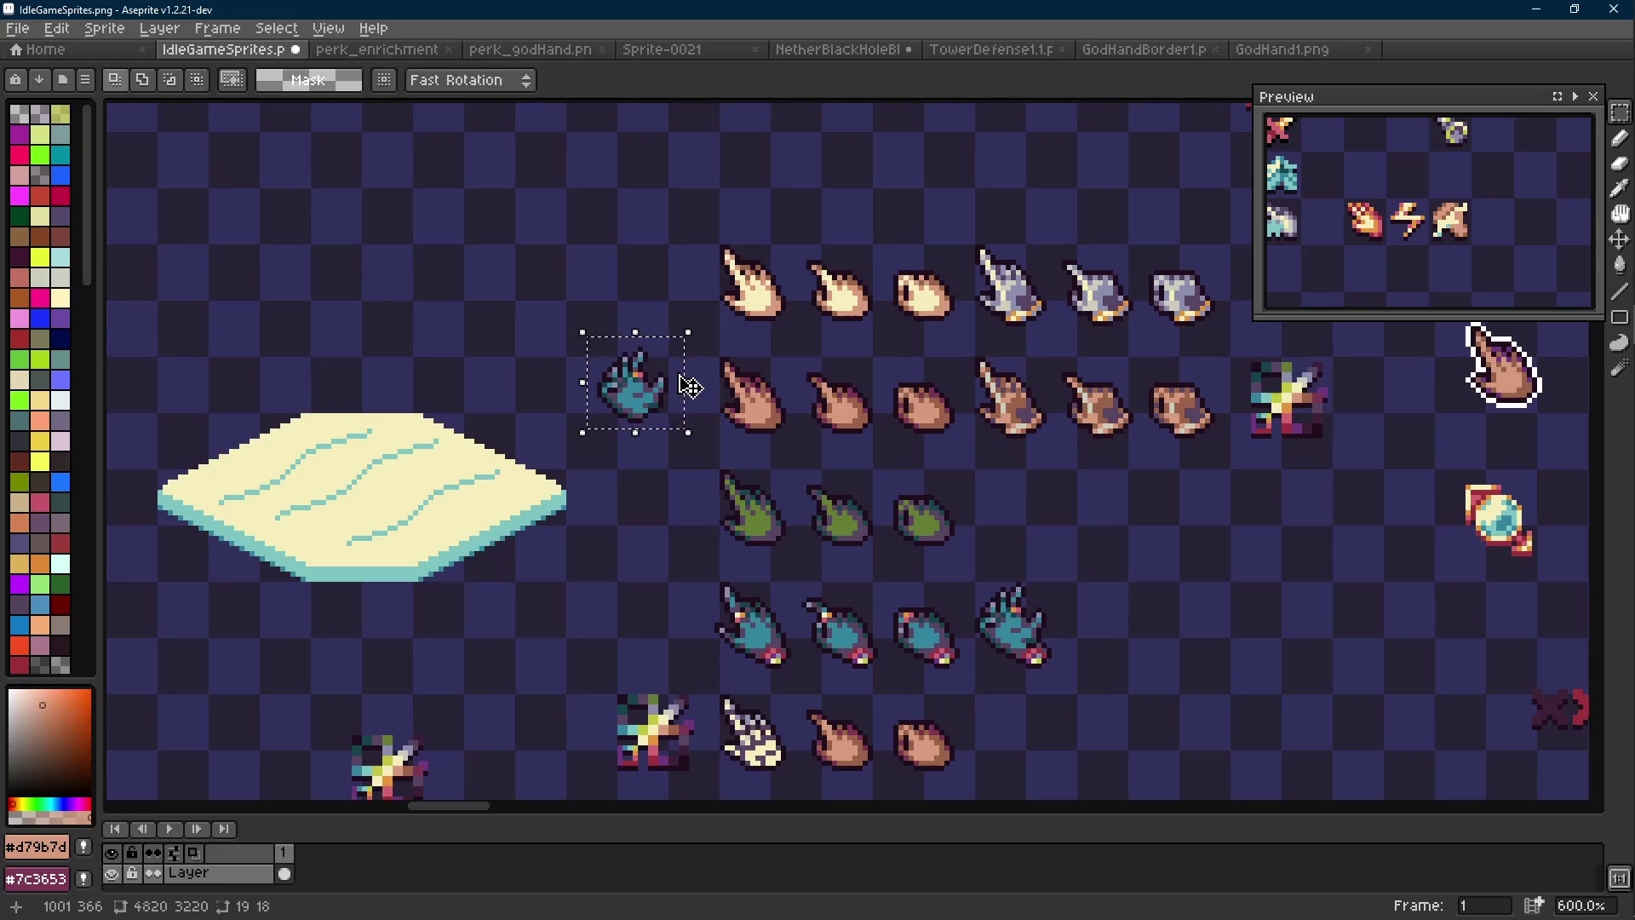
{"action": "scroll", "coordinate": [690, 386], "scroll_direction": "up", "scroll_amount": 3}
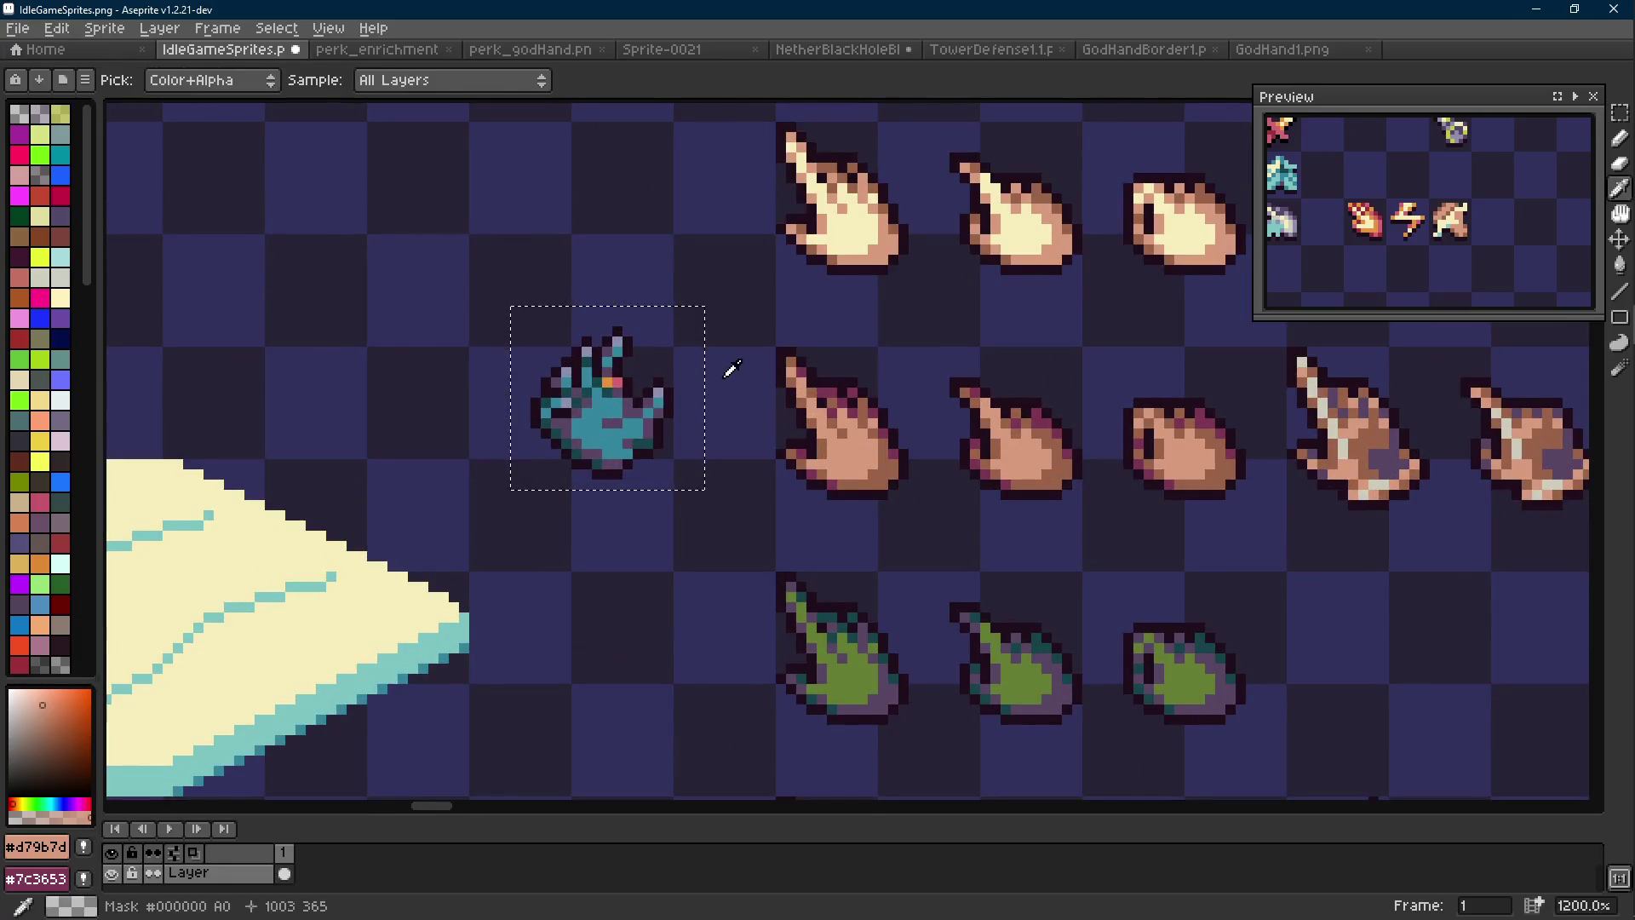
Replace the hand's main teal with the peach skin tone #d79b7d
{"action": "key", "text": "alt"}
{"action": "scroll", "coordinate": [677, 383], "scroll_direction": "up", "scroll_amount": 1}
{"action": "right_click", "coordinate": [848, 413]}
{"action": "left_click", "coordinate": [588, 426]}
{"action": "key", "text": "shift+r"}
{"action": "key", "text": "Return"}
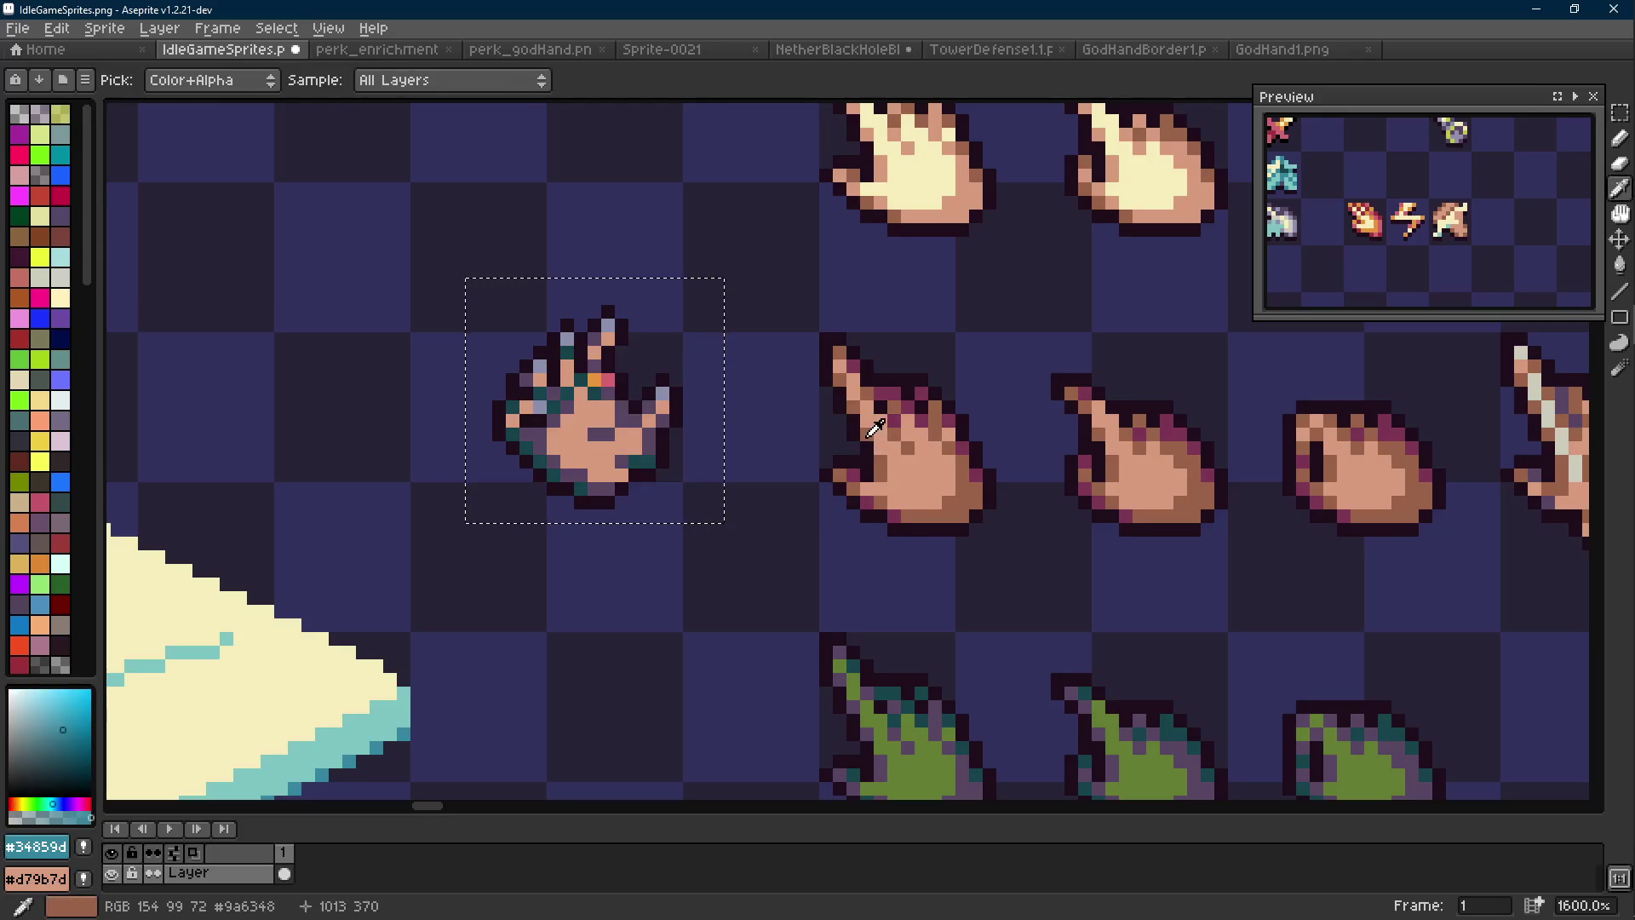
Replace the hand's dusky purple with the brown shade #9a6348
{"action": "right_click", "coordinate": [657, 430]}
{"action": "left_click", "coordinate": [615, 430]}
{"action": "key", "text": "shift+r"}
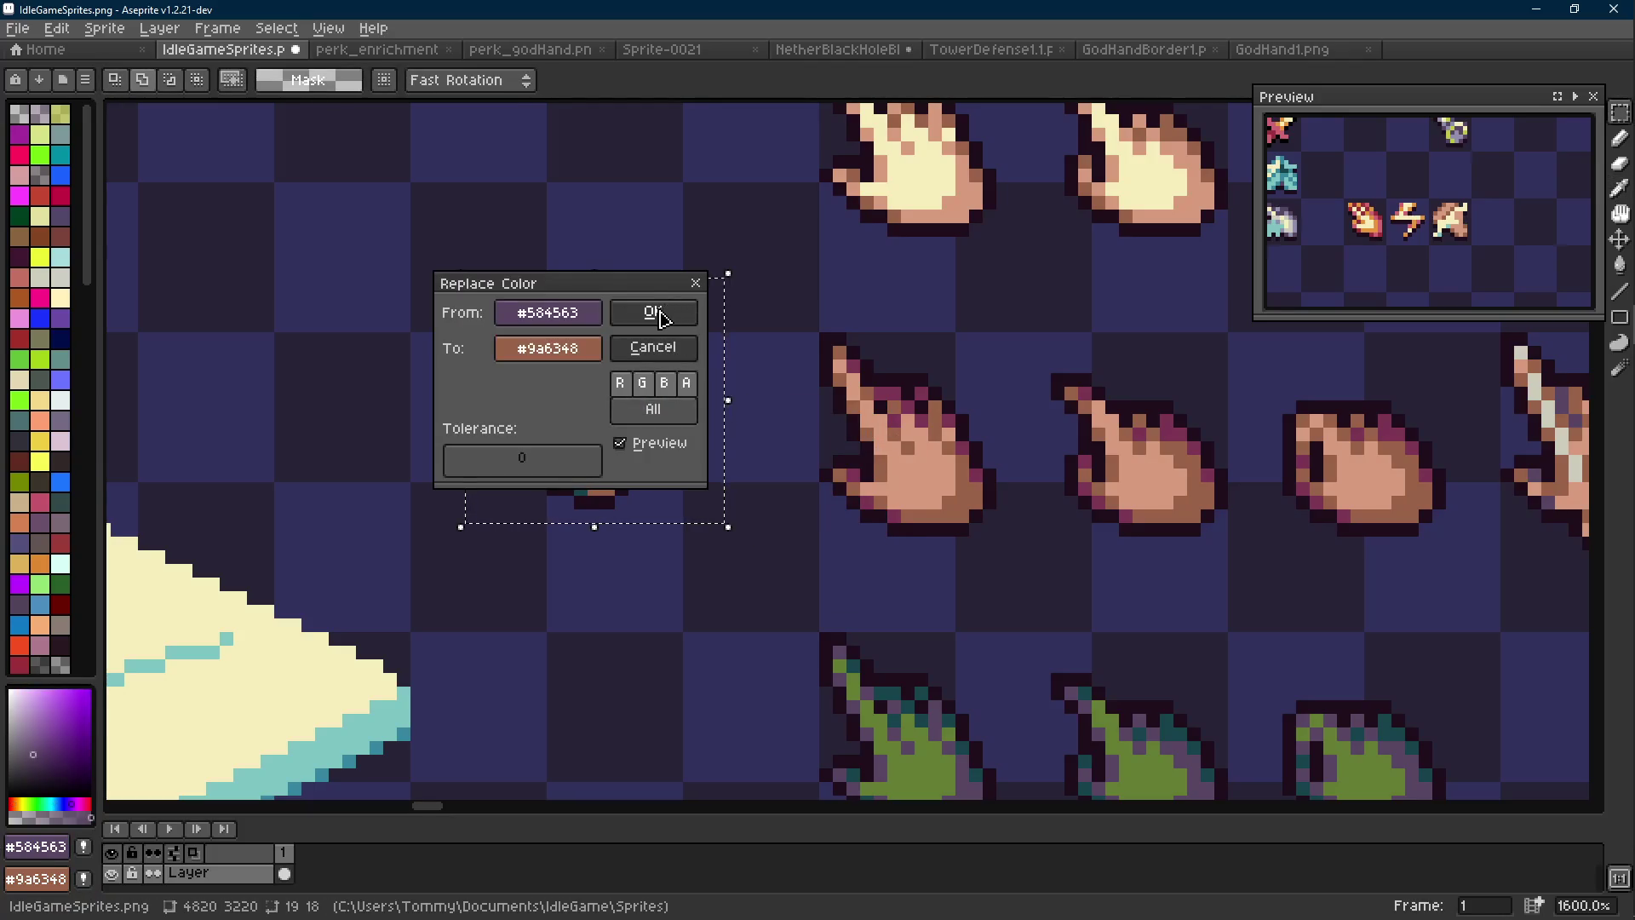
{"action": "key", "text": "Return"}
Replace the hand's dark teal with the dark magenta #7c3653
{"action": "right_click", "coordinate": [877, 407]}
{"action": "left_click", "coordinate": [638, 449]}
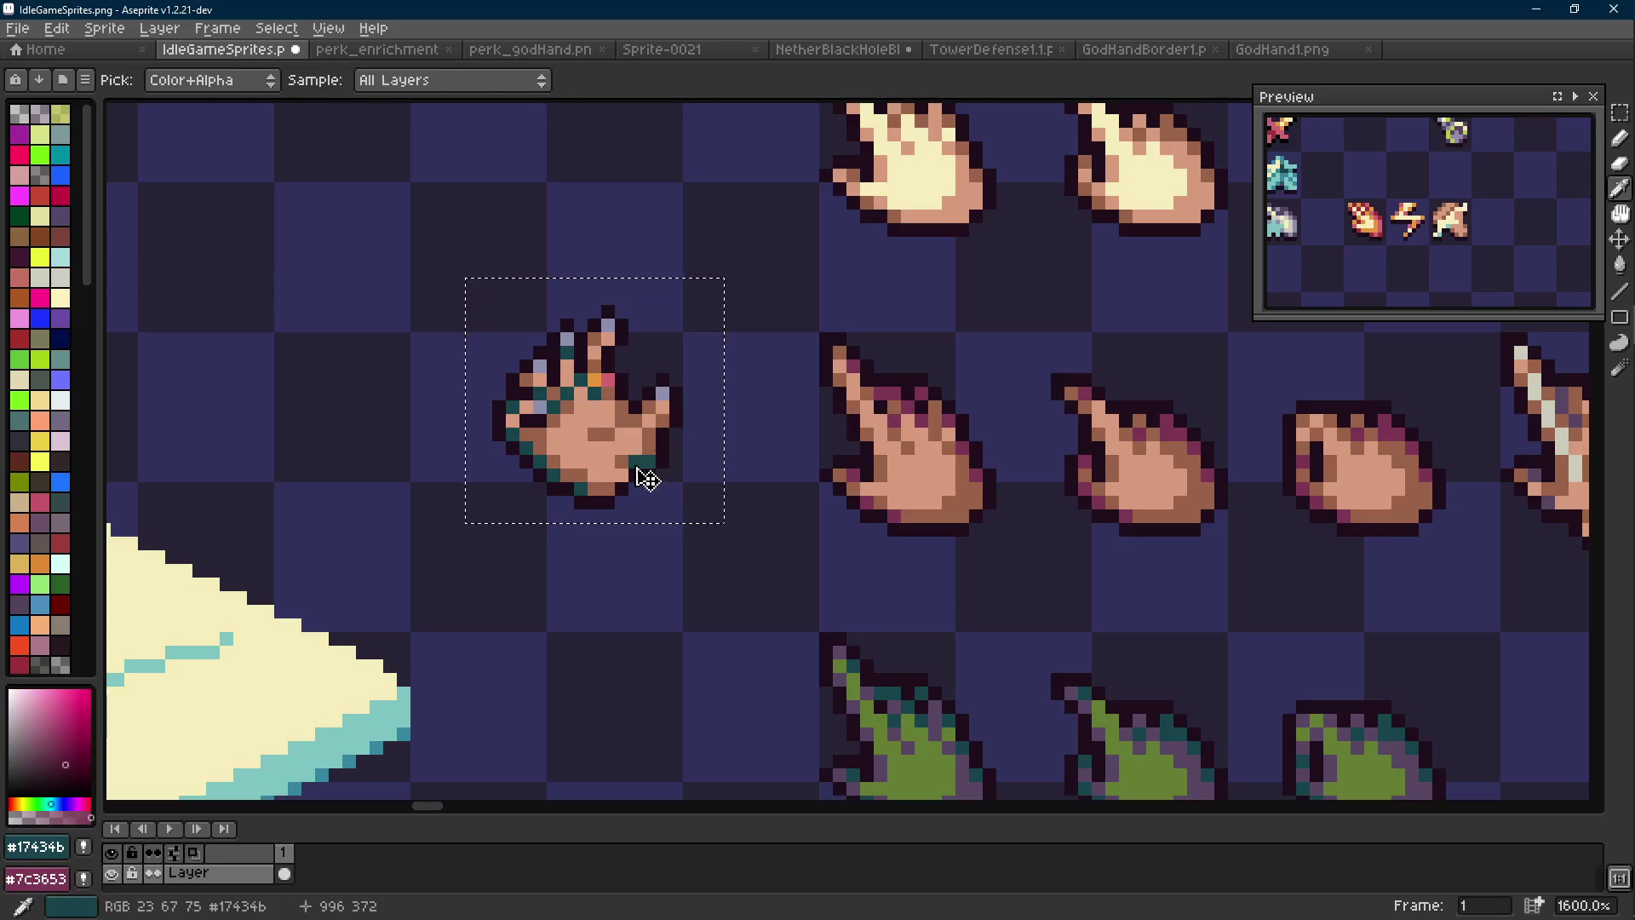
{"action": "key", "text": "m"}
{"action": "key", "text": "shift+r"}
{"action": "key", "text": "Return"}
Sample the hand's peach skin, brown shadow and dark outline colours
{"action": "key", "text": "i"}
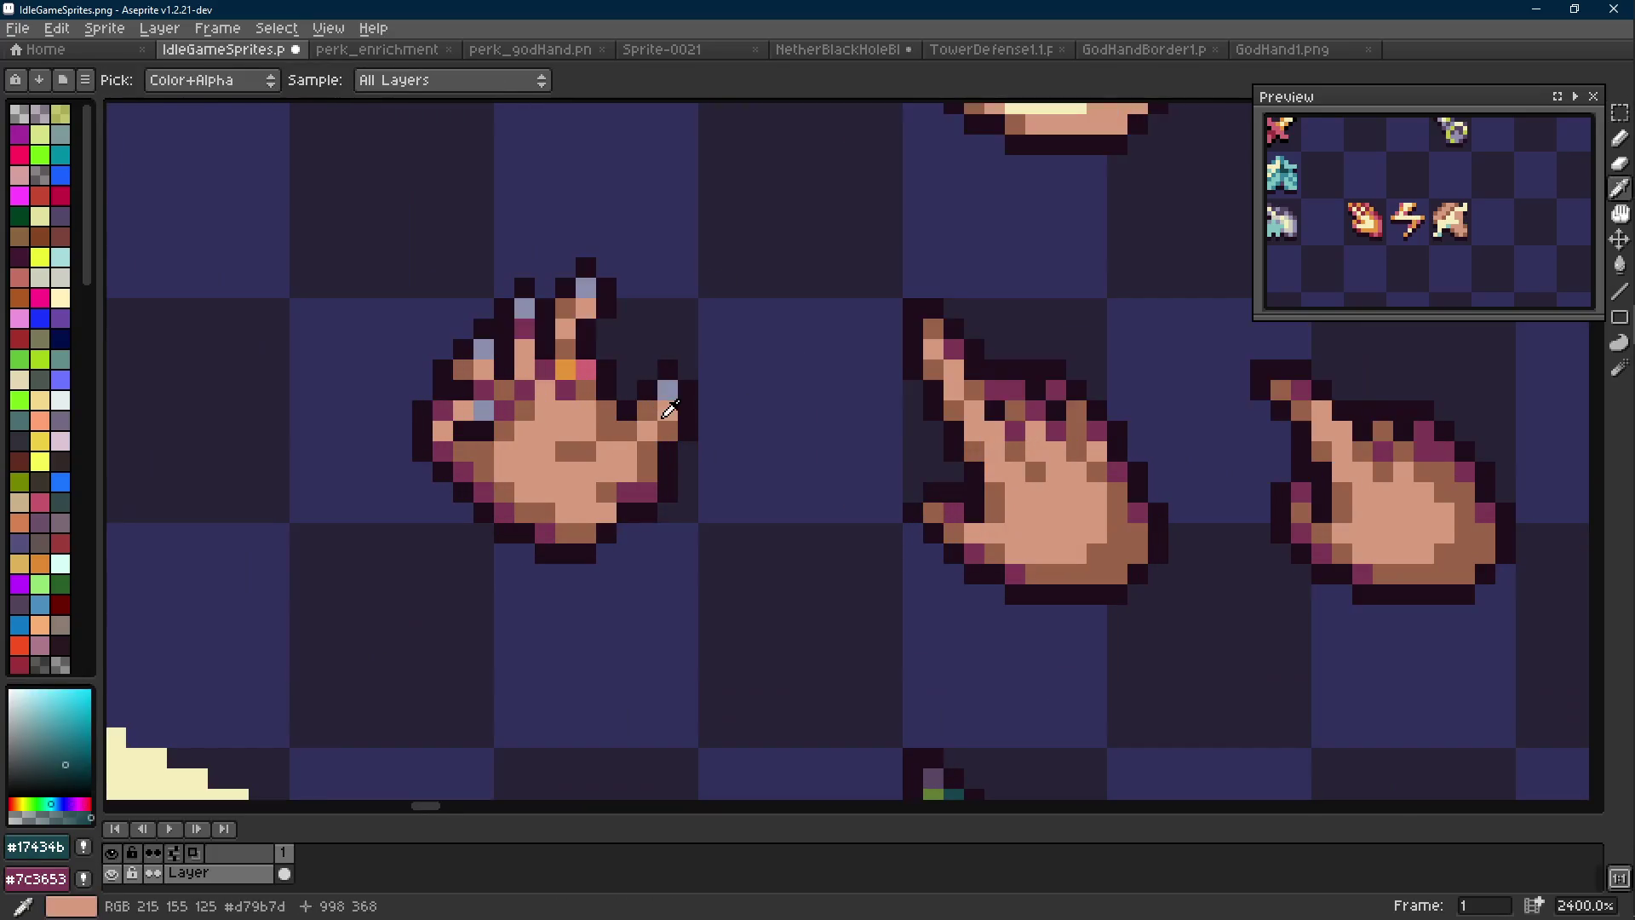
{"action": "left_click", "coordinate": [824, 366]}
{"action": "key", "text": "b"}
{"action": "scroll", "coordinate": [714, 440], "scroll_direction": "down", "scroll_amount": 5}
{"action": "scroll", "coordinate": [711, 440], "scroll_direction": "up", "scroll_amount": 7}
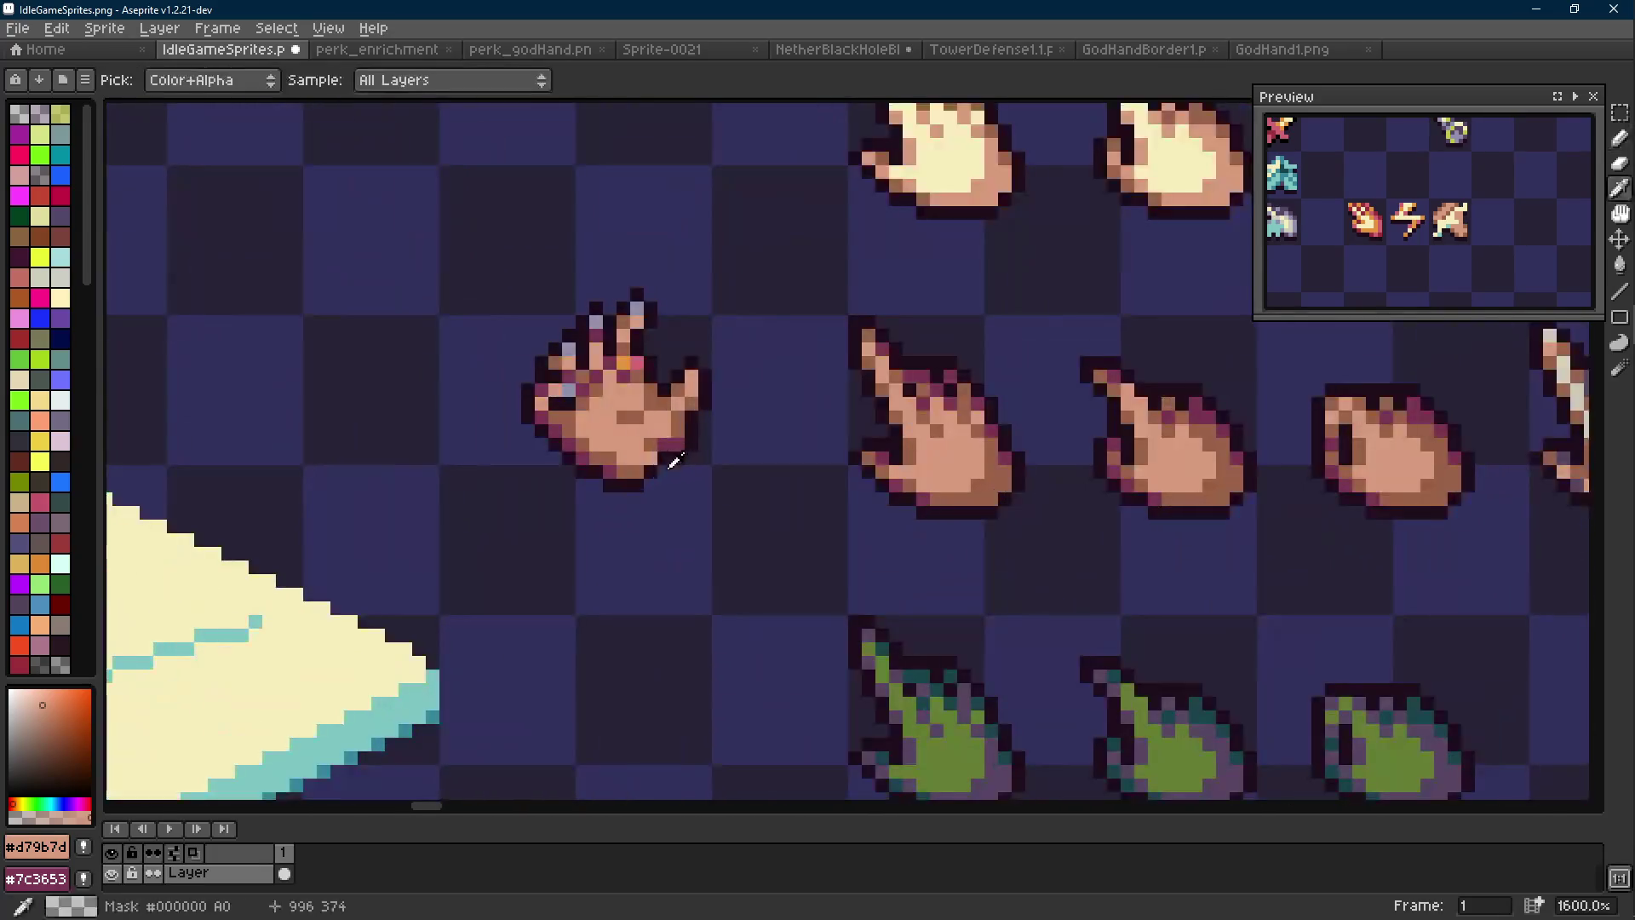
{"action": "left_click", "coordinate": [681, 460], "text": "alt"}
{"action": "scroll", "coordinate": [702, 471], "scroll_direction": "up", "scroll_amount": 10}
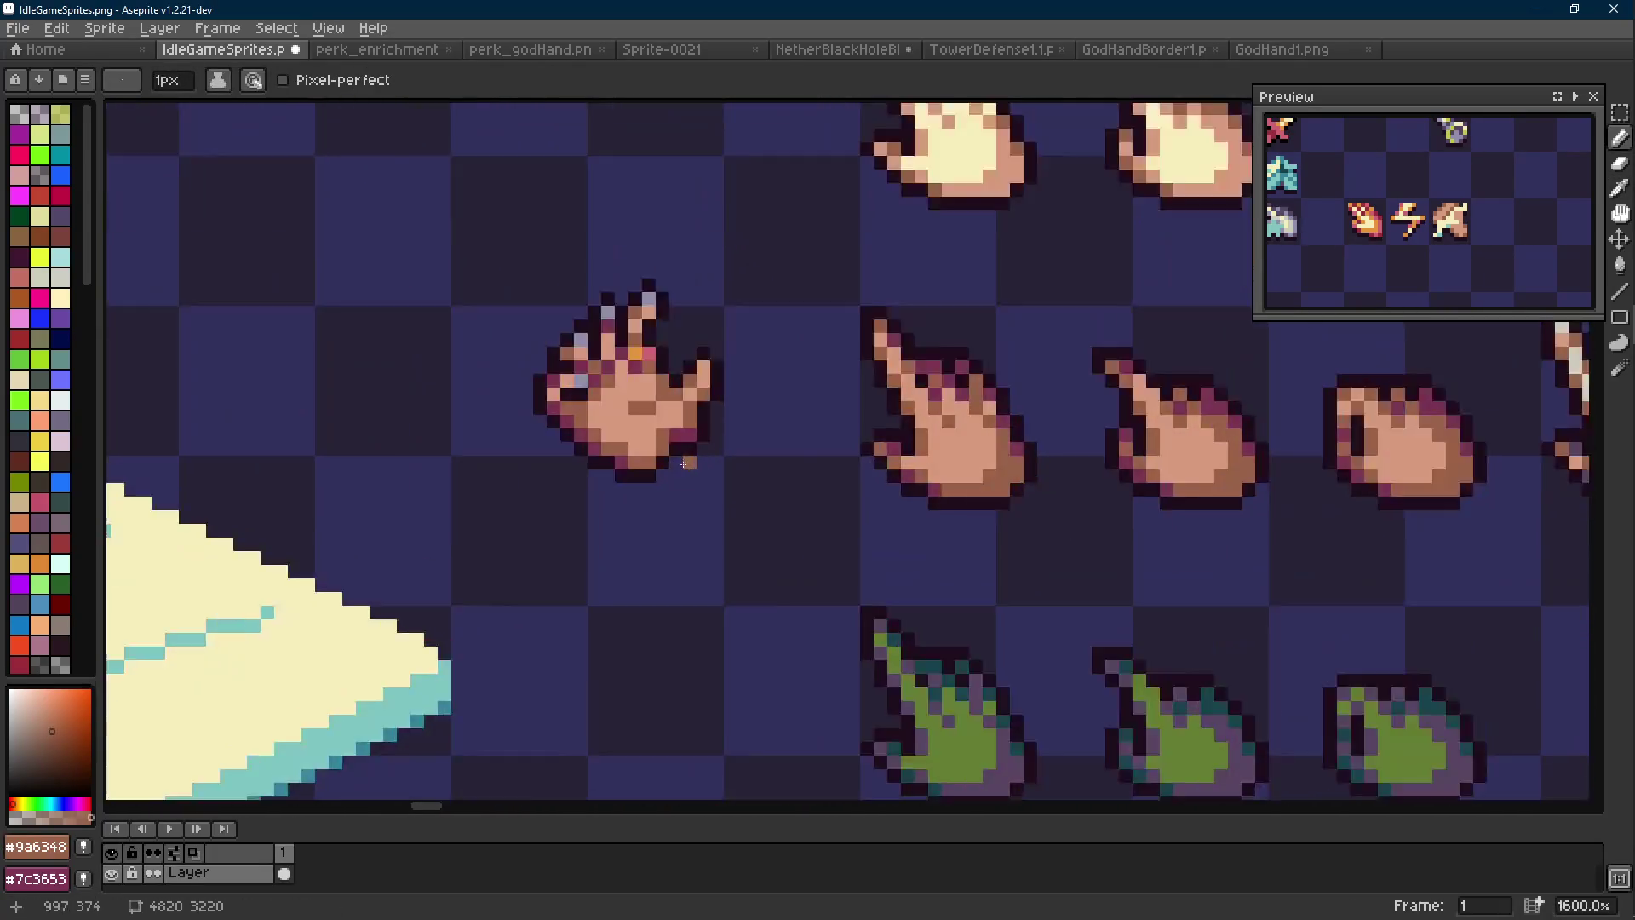
{"action": "key", "text": "alt"}
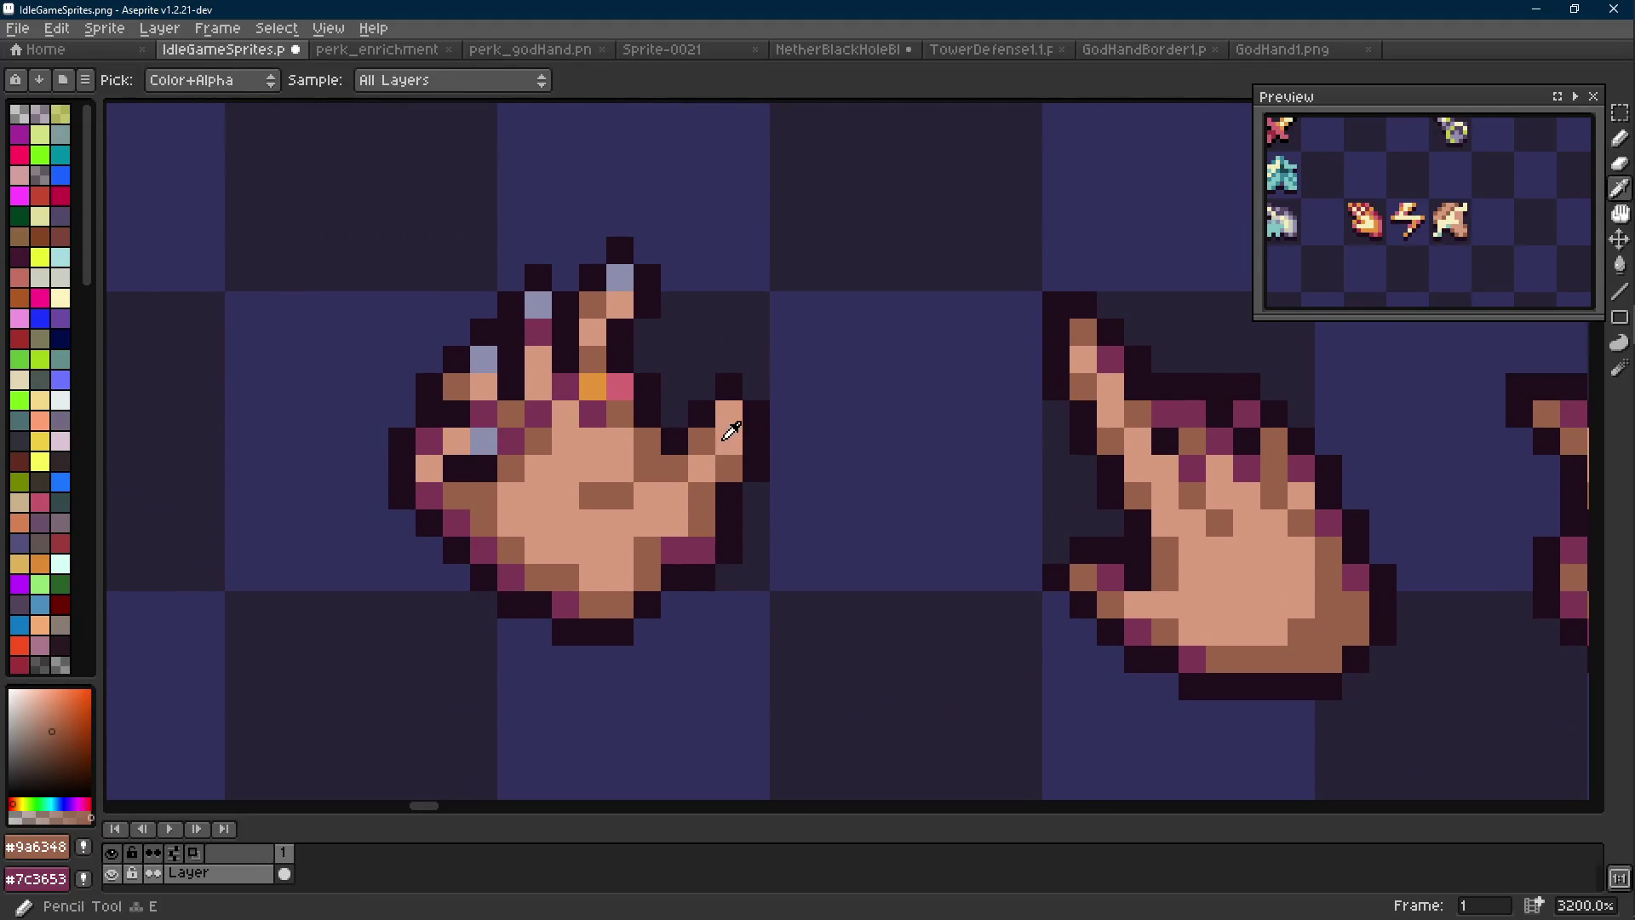
{"action": "scroll", "coordinate": [649, 385], "scroll_direction": "down", "scroll_amount": 5}
{"action": "scroll", "coordinate": [631, 379], "scroll_direction": "up", "scroll_amount": 4}
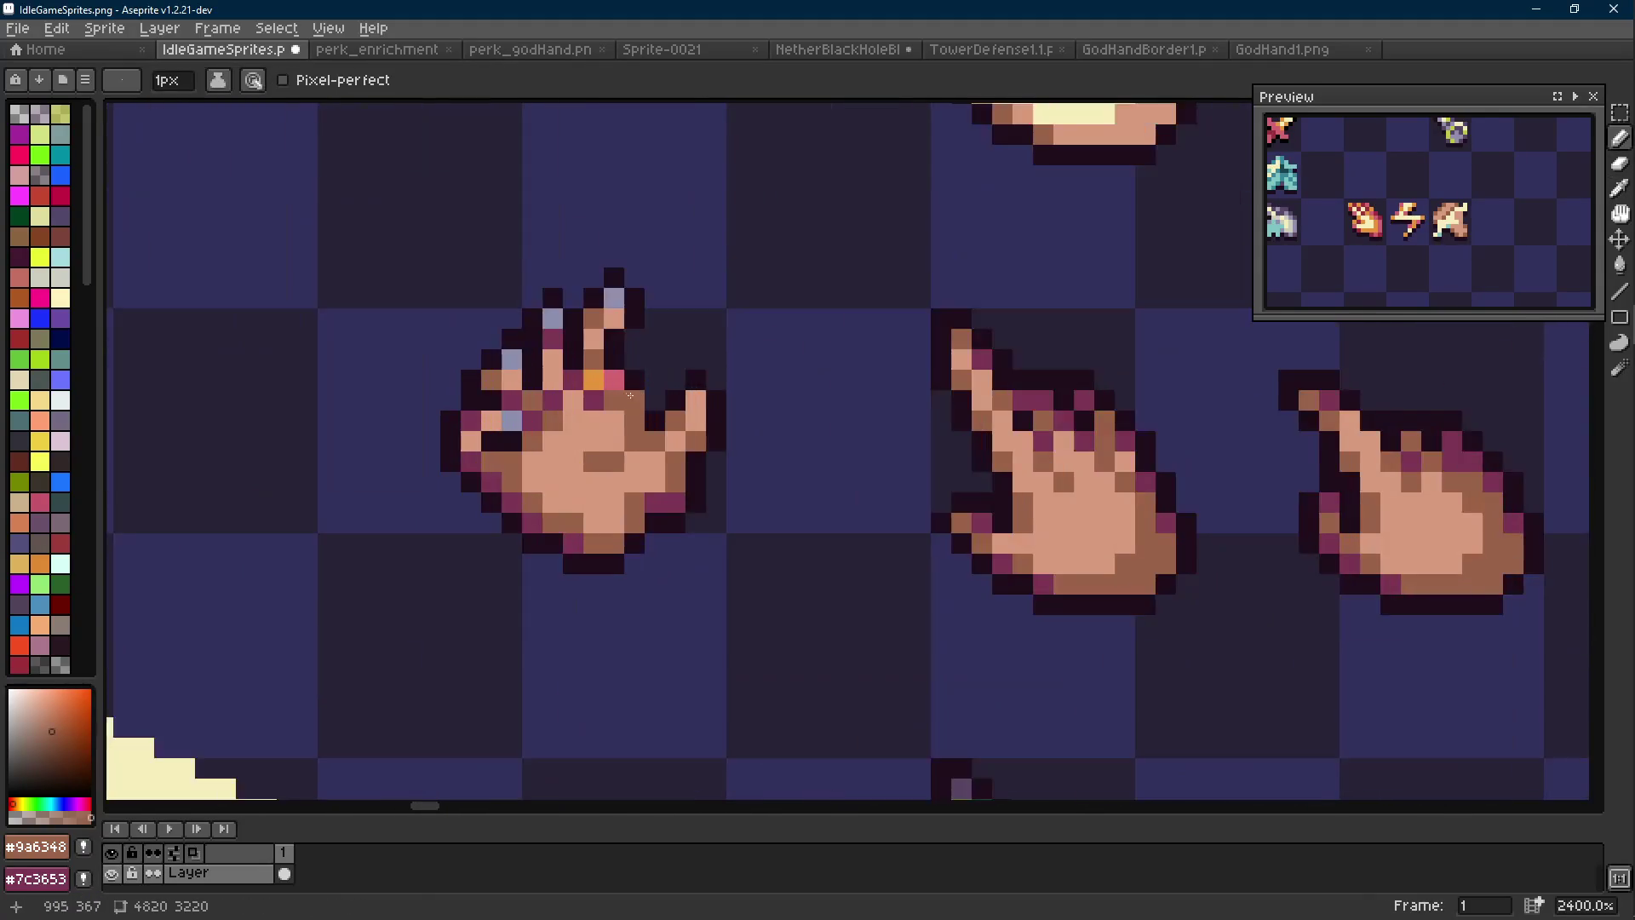
{"action": "left_click", "coordinate": [626, 379], "text": "alt"}
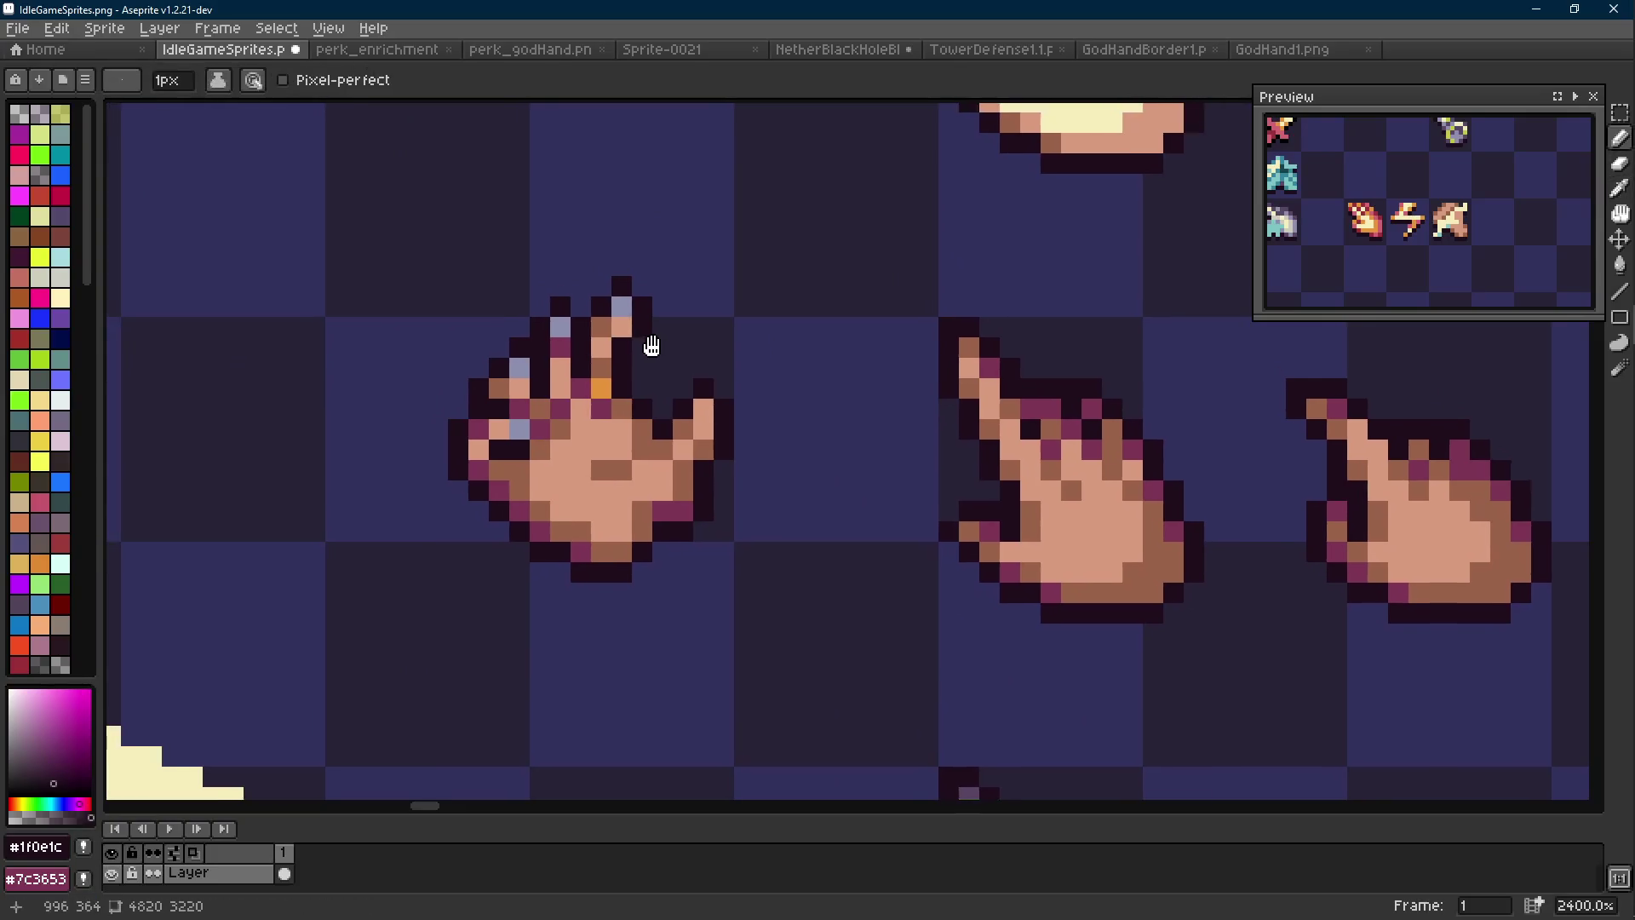
{"action": "scroll", "coordinate": [647, 345], "scroll_direction": "down", "scroll_amount": 1}
{"action": "scroll", "coordinate": [647, 345], "scroll_direction": "up", "scroll_amount": 1}
{"action": "left_click", "coordinate": [636, 356], "text": "alt"}
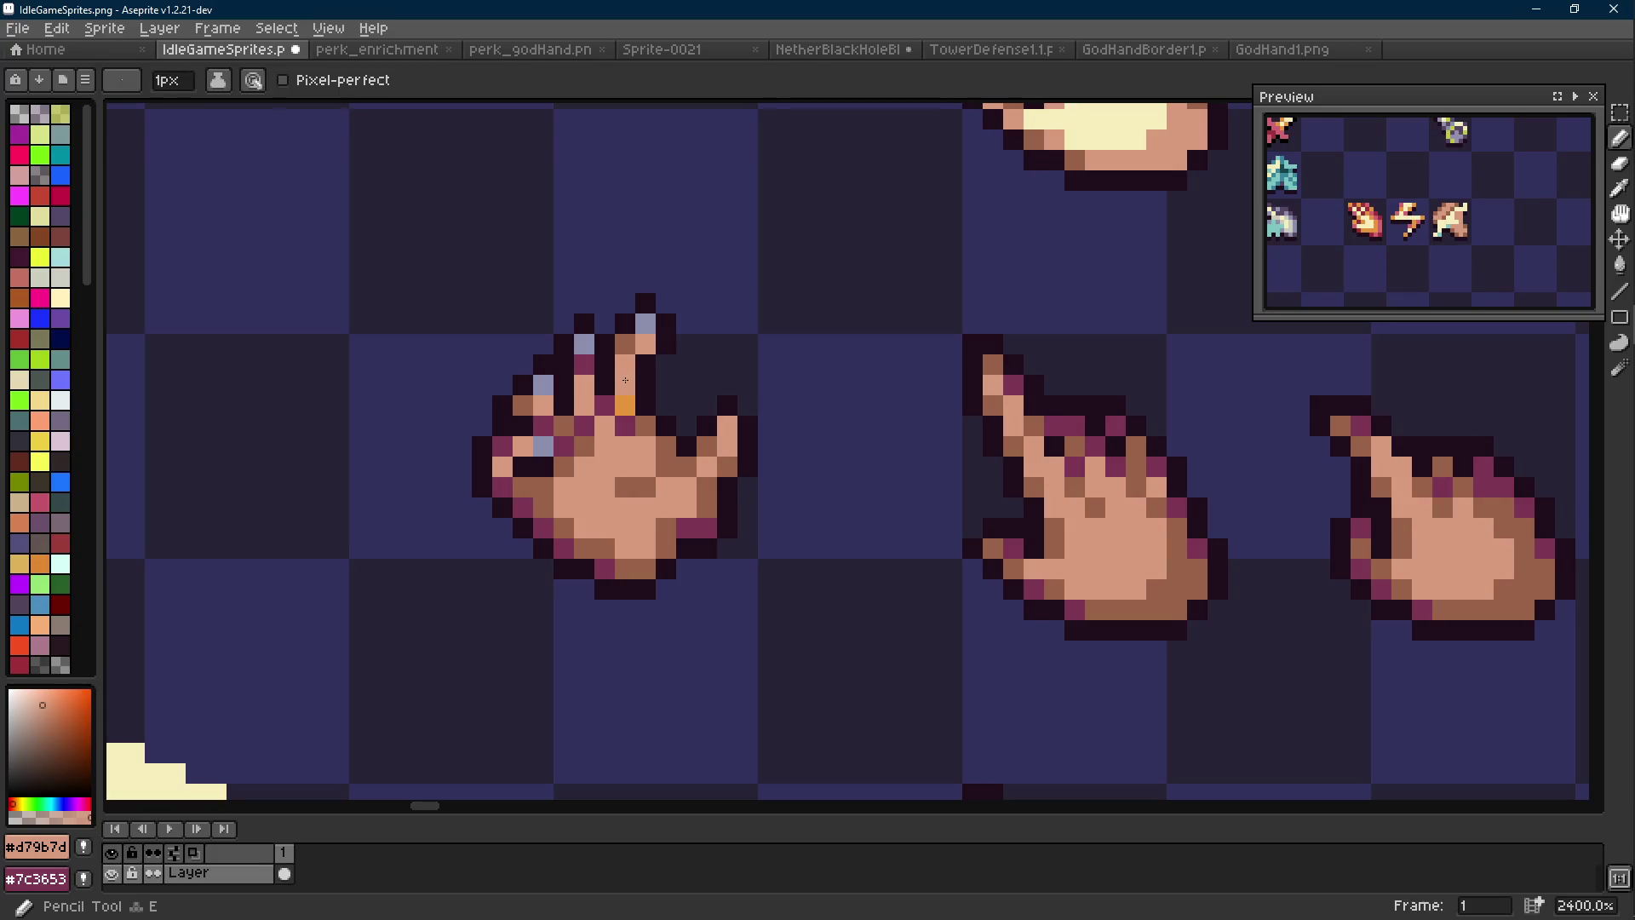
Erase the stray lavender pixel on the palm
{"action": "key", "text": "e"}
{"action": "left_click", "coordinate": [543, 446]}
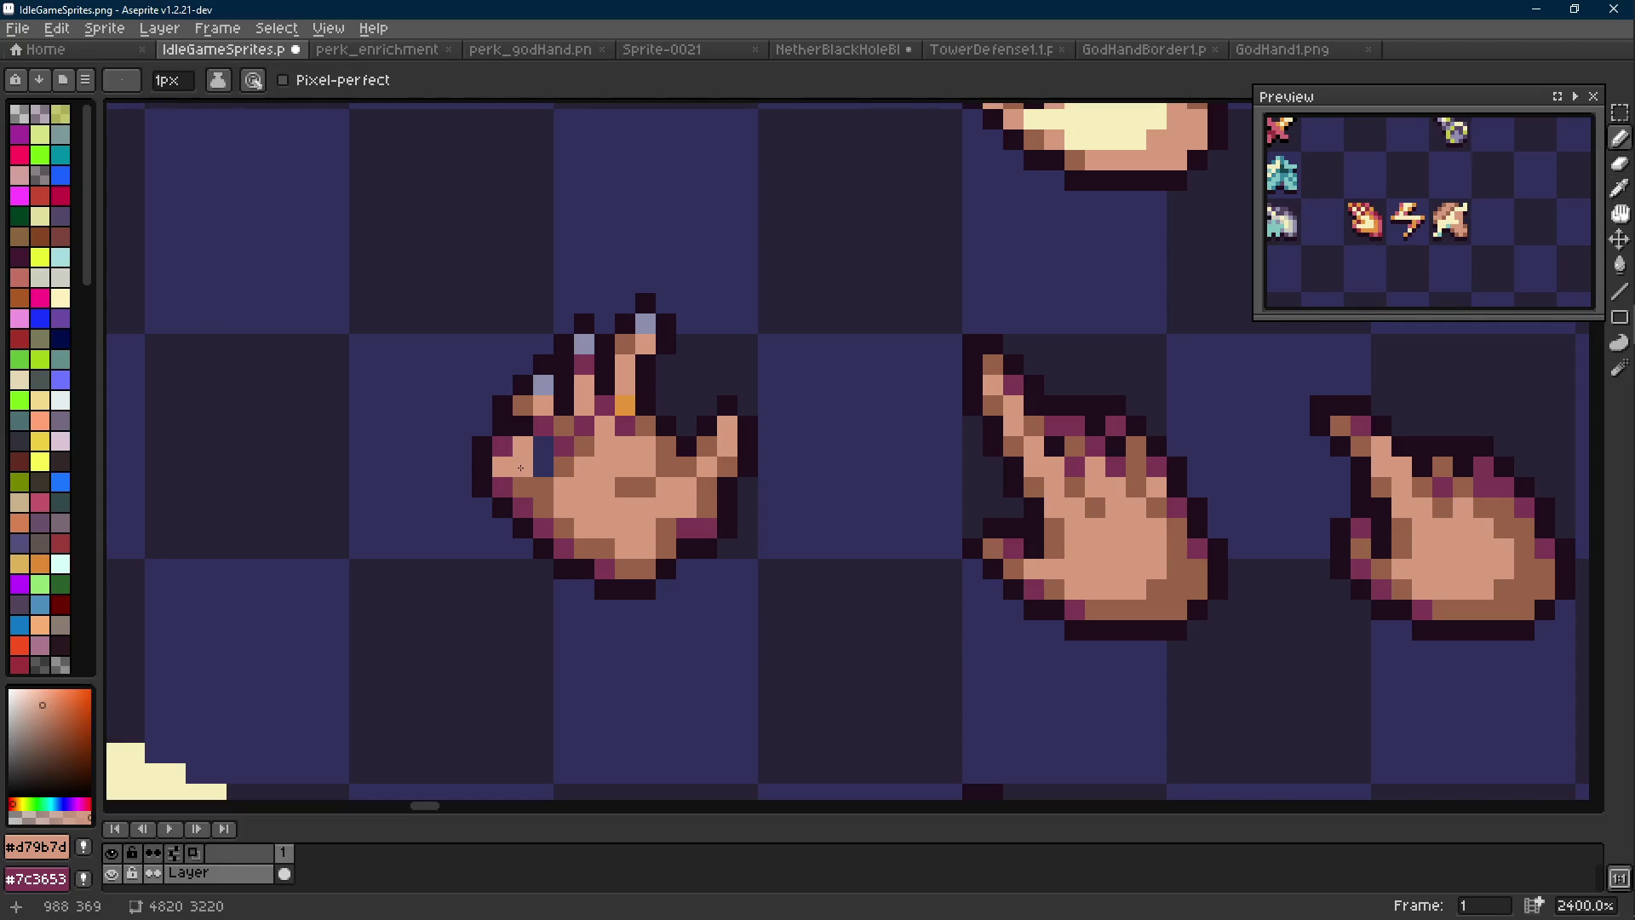
{"action": "key", "text": "alt"}
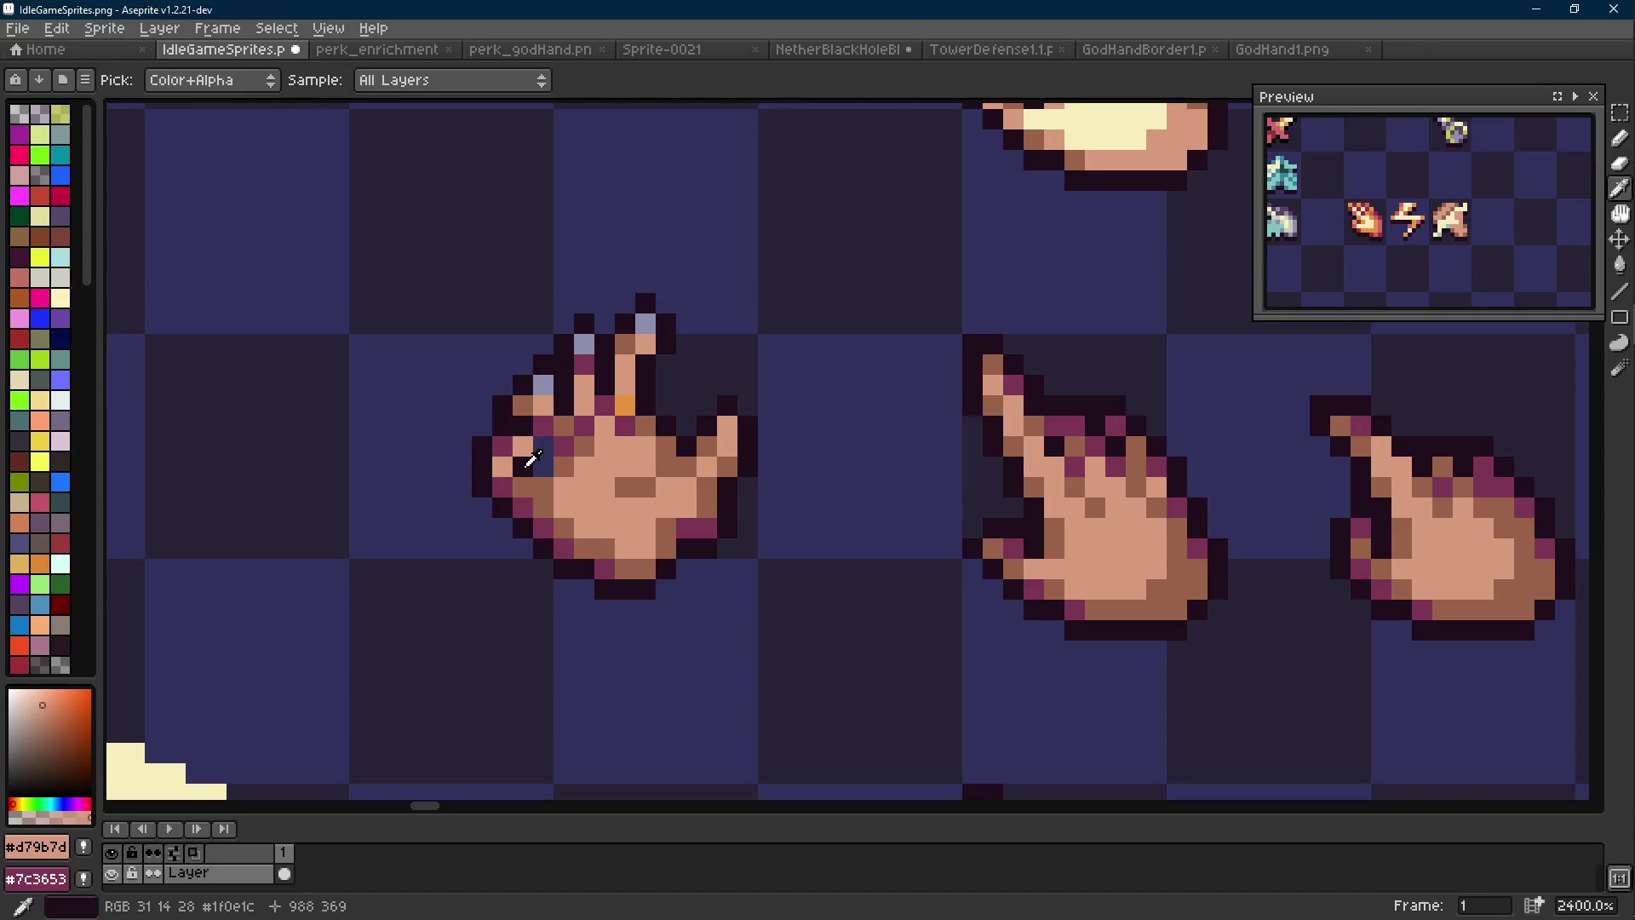
{"action": "scroll", "coordinate": [546, 460], "scroll_direction": "up", "scroll_amount": 1}
{"action": "key", "text": "alt"}
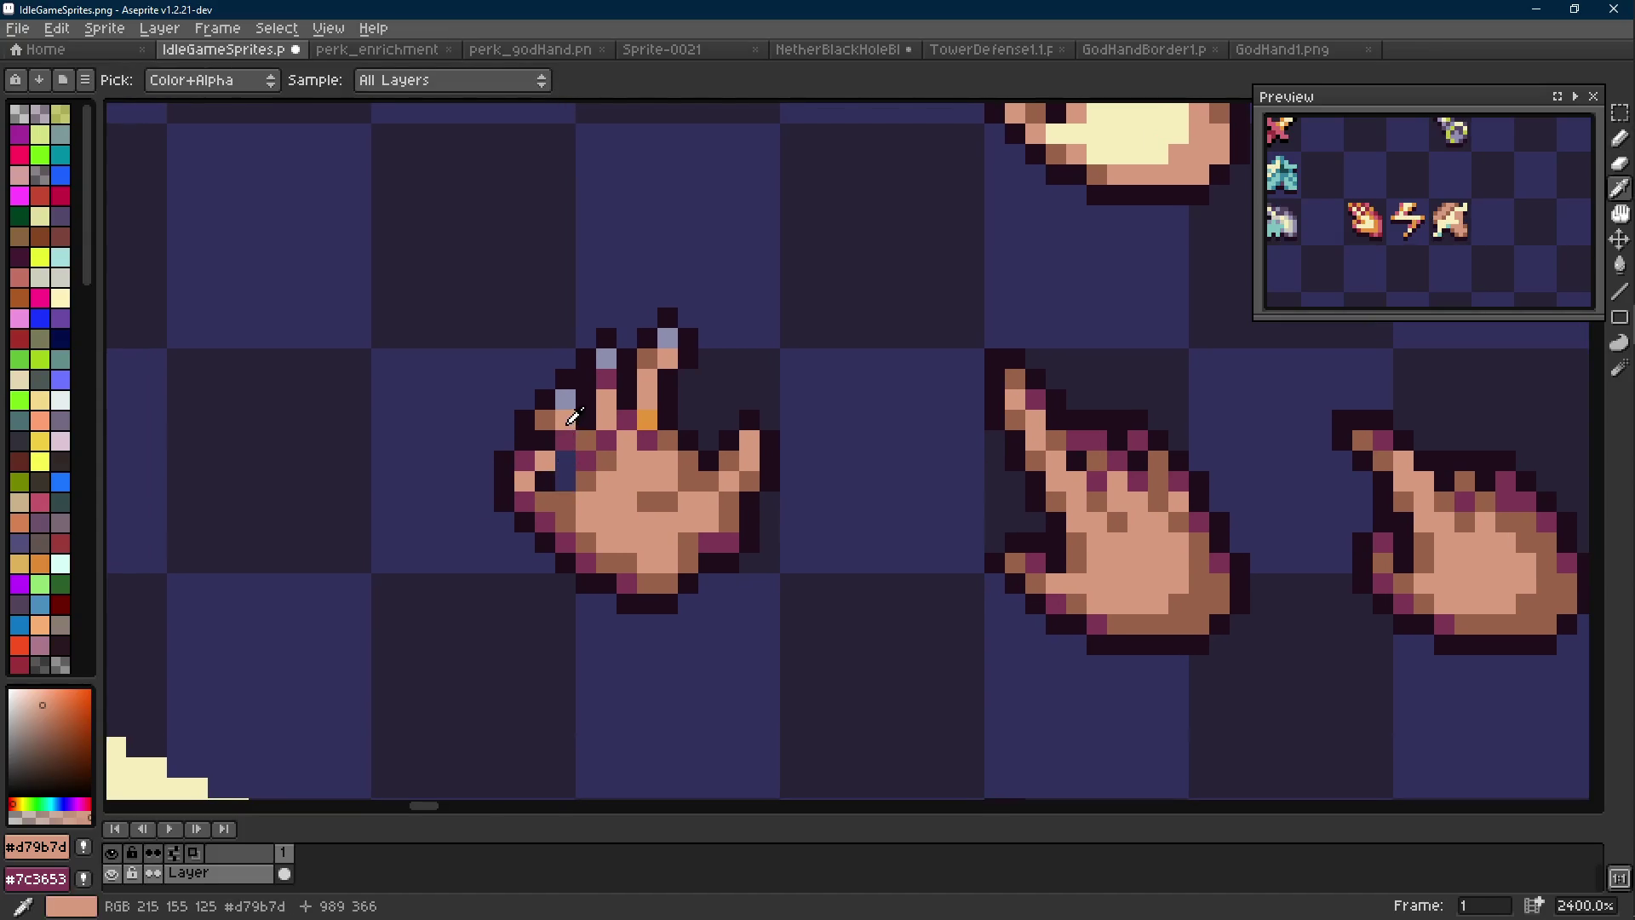
{"action": "scroll", "coordinate": [568, 451], "scroll_direction": "down", "scroll_amount": 7}
{"action": "scroll", "coordinate": [568, 426], "scroll_direction": "up", "scroll_amount": 7}
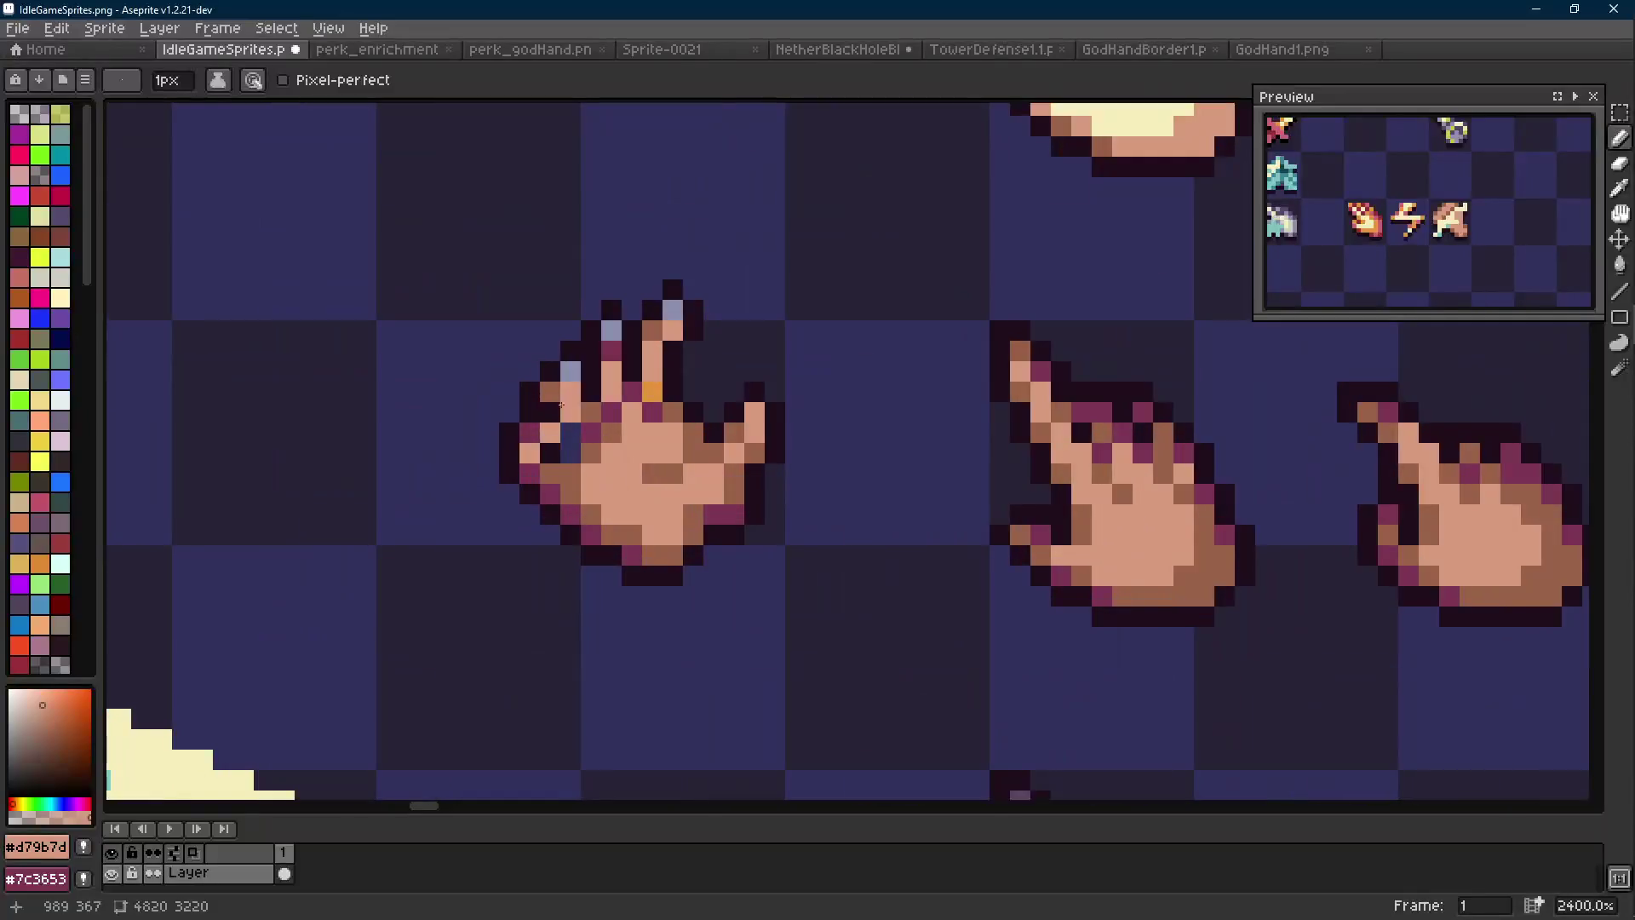
{"action": "key", "text": "r"}
{"action": "scroll", "coordinate": [570, 369], "scroll_direction": "down", "scroll_amount": 8}
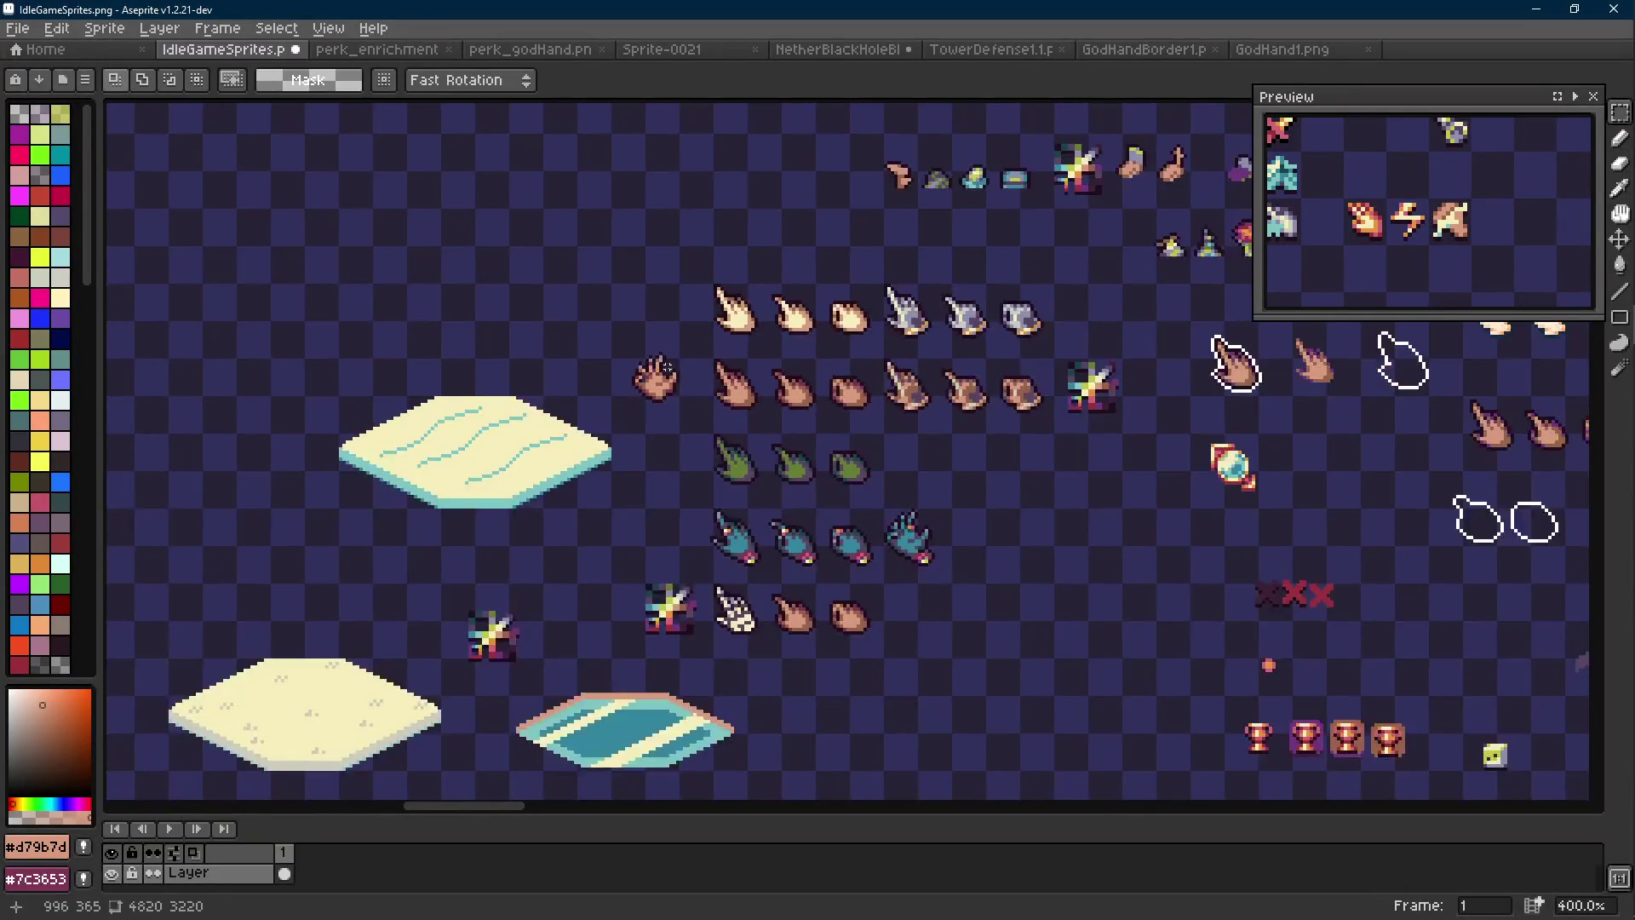
{"action": "scroll", "coordinate": [667, 366], "scroll_direction": "up", "scroll_amount": 9}
{"action": "key", "text": "b"}
Add a brown shading pixel and extend the dark outline along the finger edge
{"action": "left_click", "coordinate": [629, 408], "text": "alt"}
{"action": "left_click", "coordinate": [629, 409], "text": "alt"}
{"action": "left_click", "coordinate": [590, 419]}
{"action": "left_click", "coordinate": [565, 412], "text": "alt"}
{"action": "left_click", "coordinate": [590, 472]}
{"action": "left_click_drag", "start_coordinate": [590, 472], "coordinate": [574, 495]}
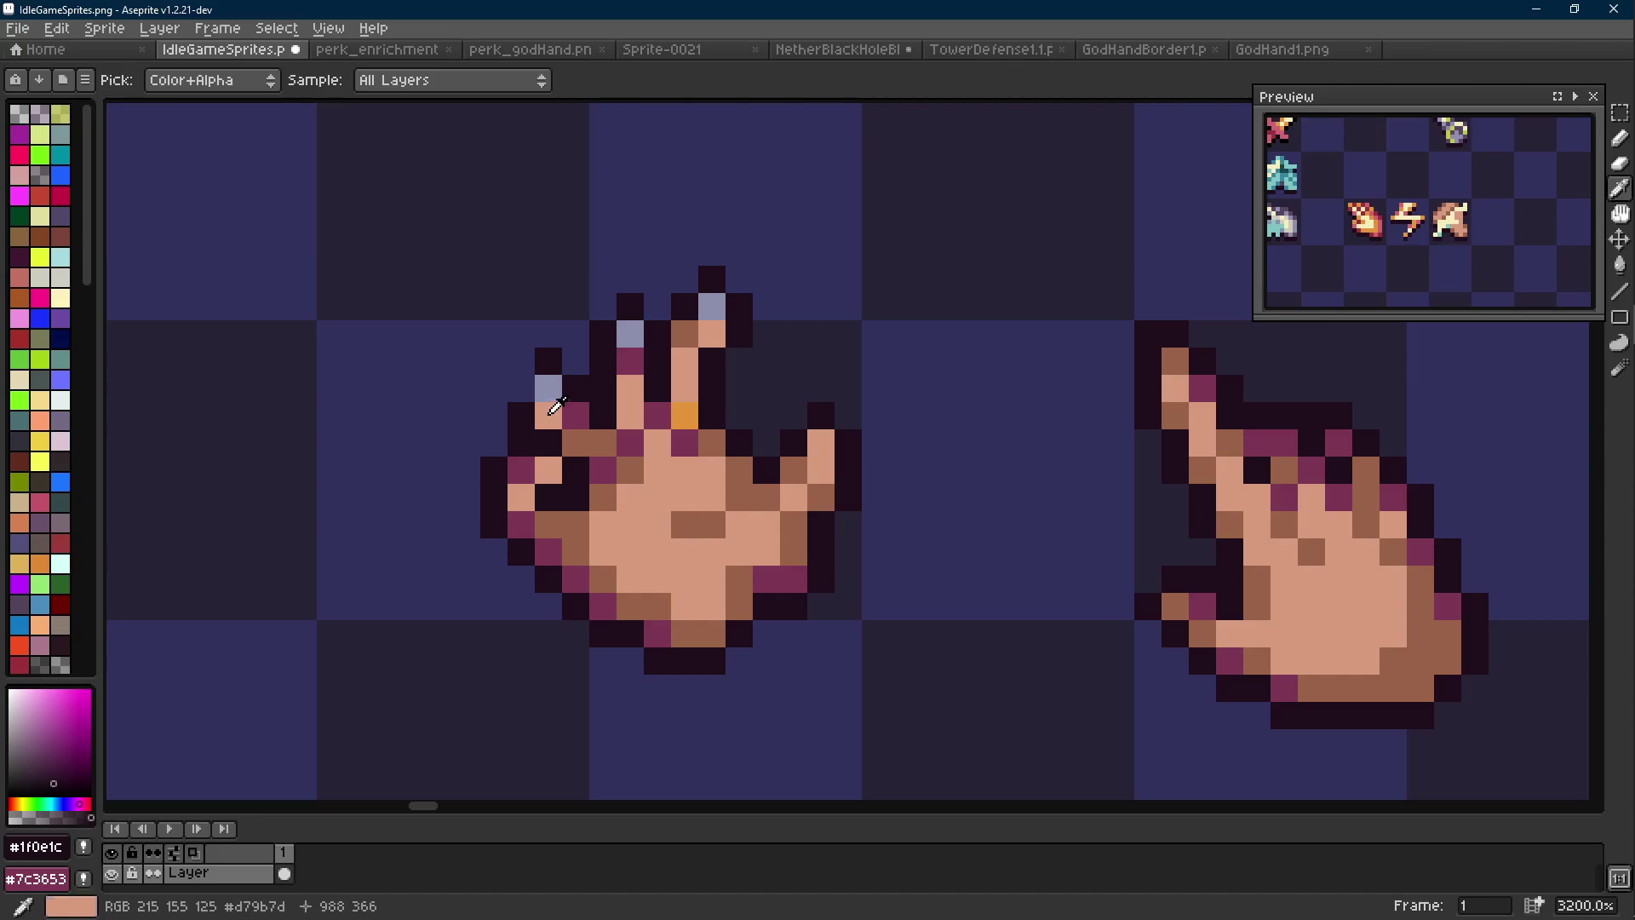
Turn the grey fingertip pixels peach and magenta, and add brown shading pixels
{"action": "left_click", "coordinate": [548, 412], "text": "alt"}
{"action": "left_click", "coordinate": [547, 388]}
{"action": "left_click", "coordinate": [576, 428], "text": "alt"}
{"action": "left_click_drag", "start_coordinate": [632, 360], "coordinate": [629, 398]}
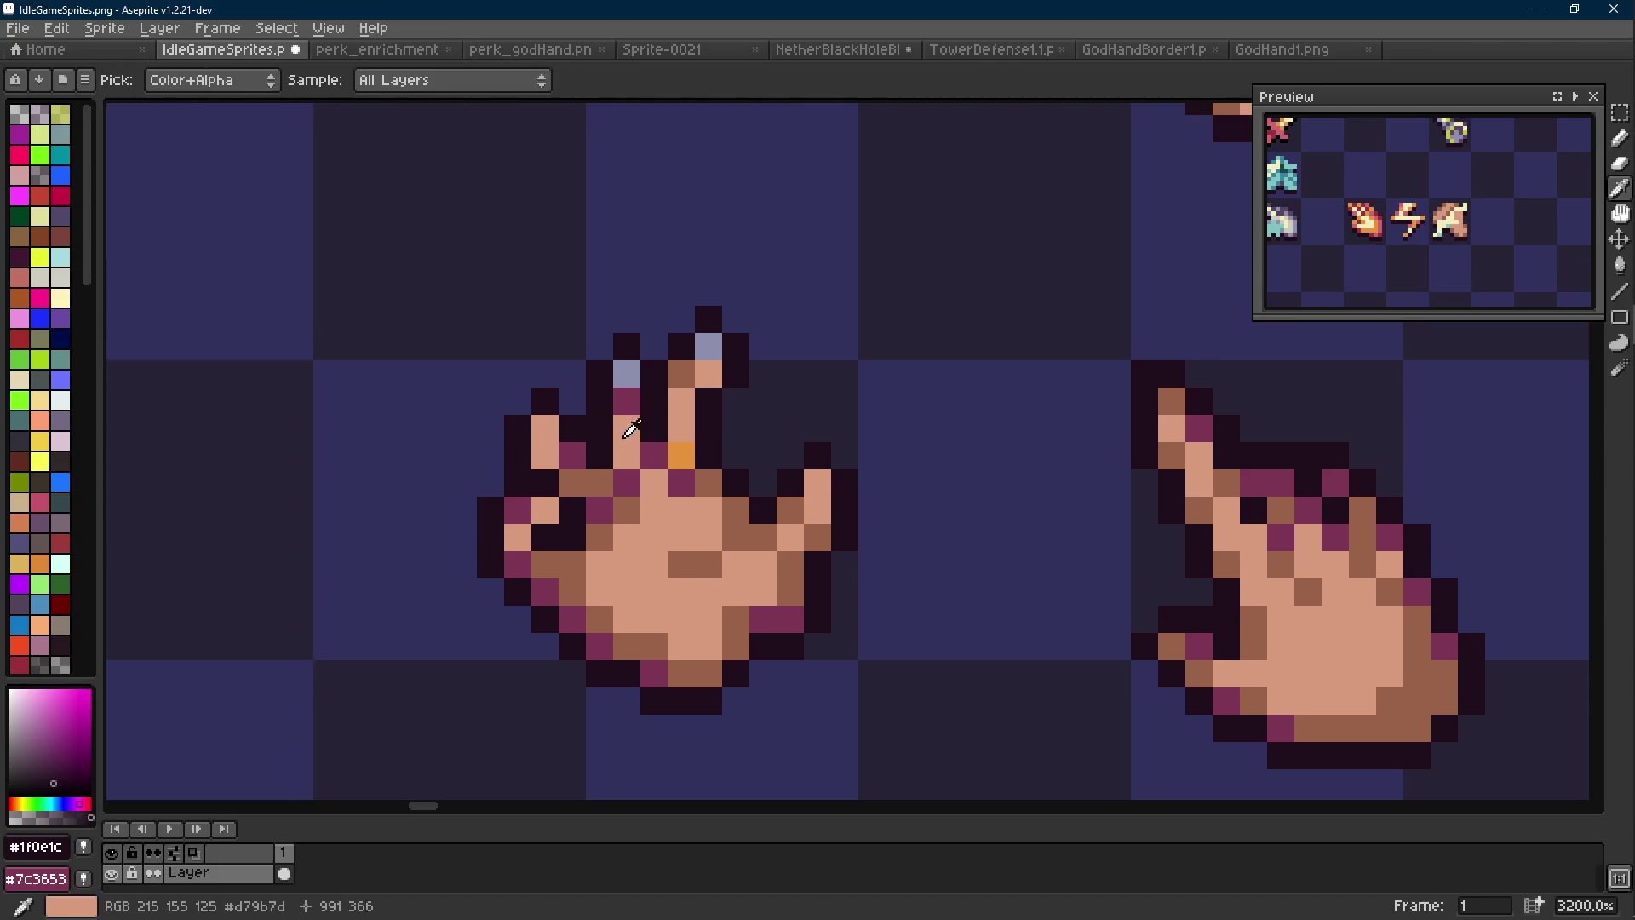
{"action": "left_click", "coordinate": [627, 375]}
{"action": "left_click", "coordinate": [681, 373], "text": "alt"}
{"action": "left_click", "coordinate": [627, 399]}
{"action": "left_click", "coordinate": [679, 420]}
Erase the stray dark pixels around and beside the fingertips
{"action": "key", "text": "e"}
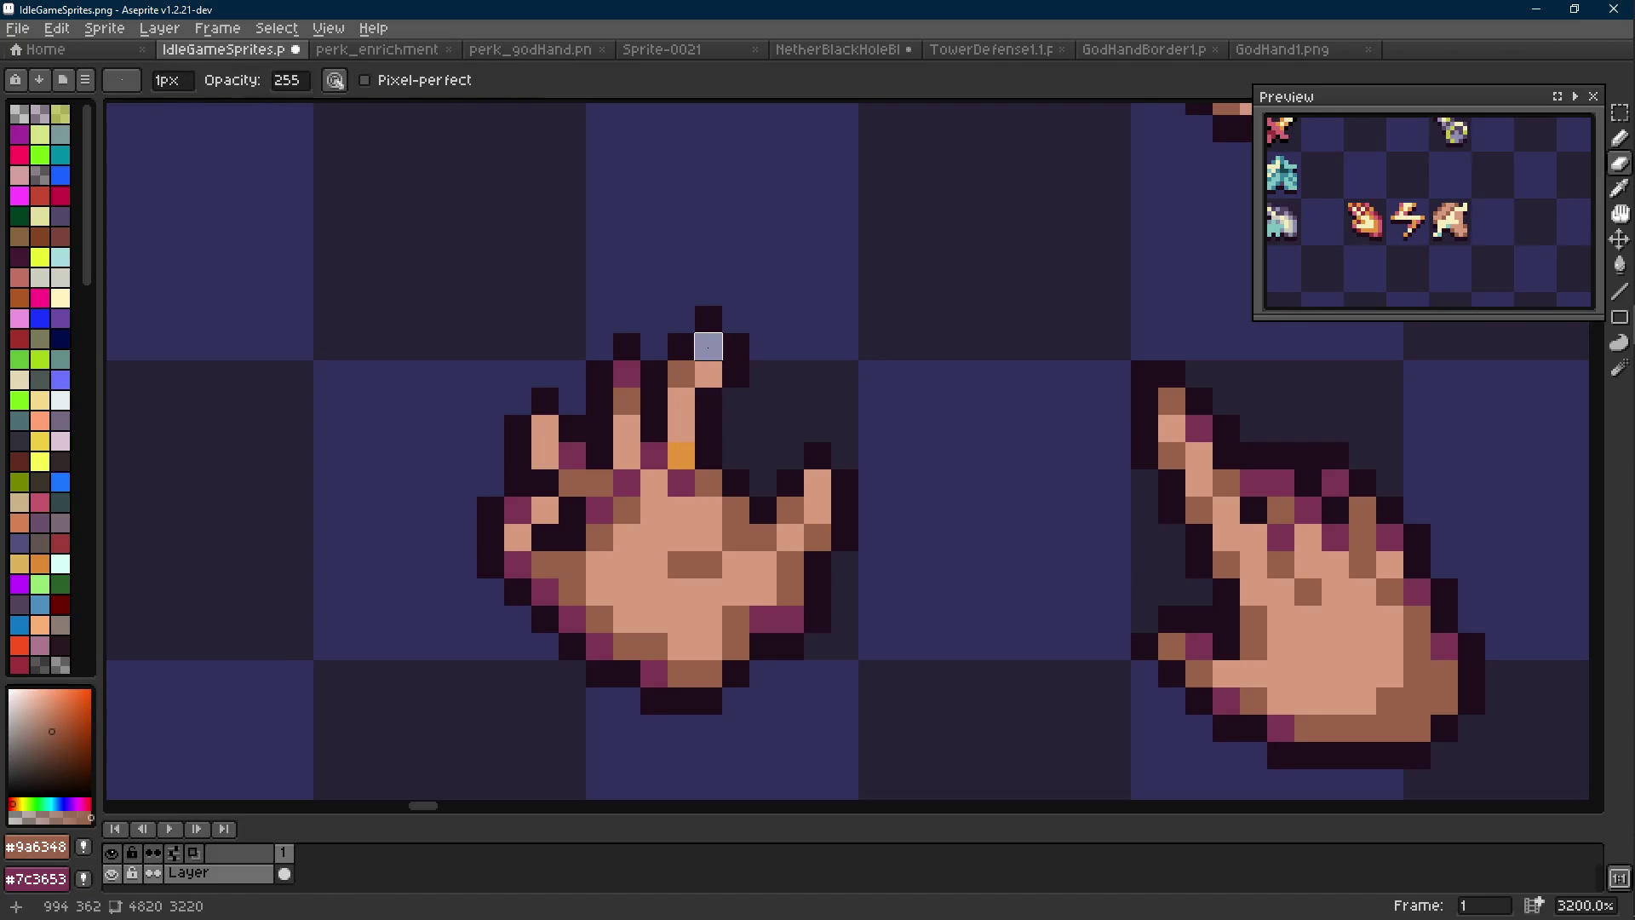
{"action": "left_click", "coordinate": [709, 320], "text": "alt"}
{"action": "left_click", "coordinate": [708, 319]}
{"action": "left_click", "coordinate": [735, 346]}
{"action": "key", "text": "b"}
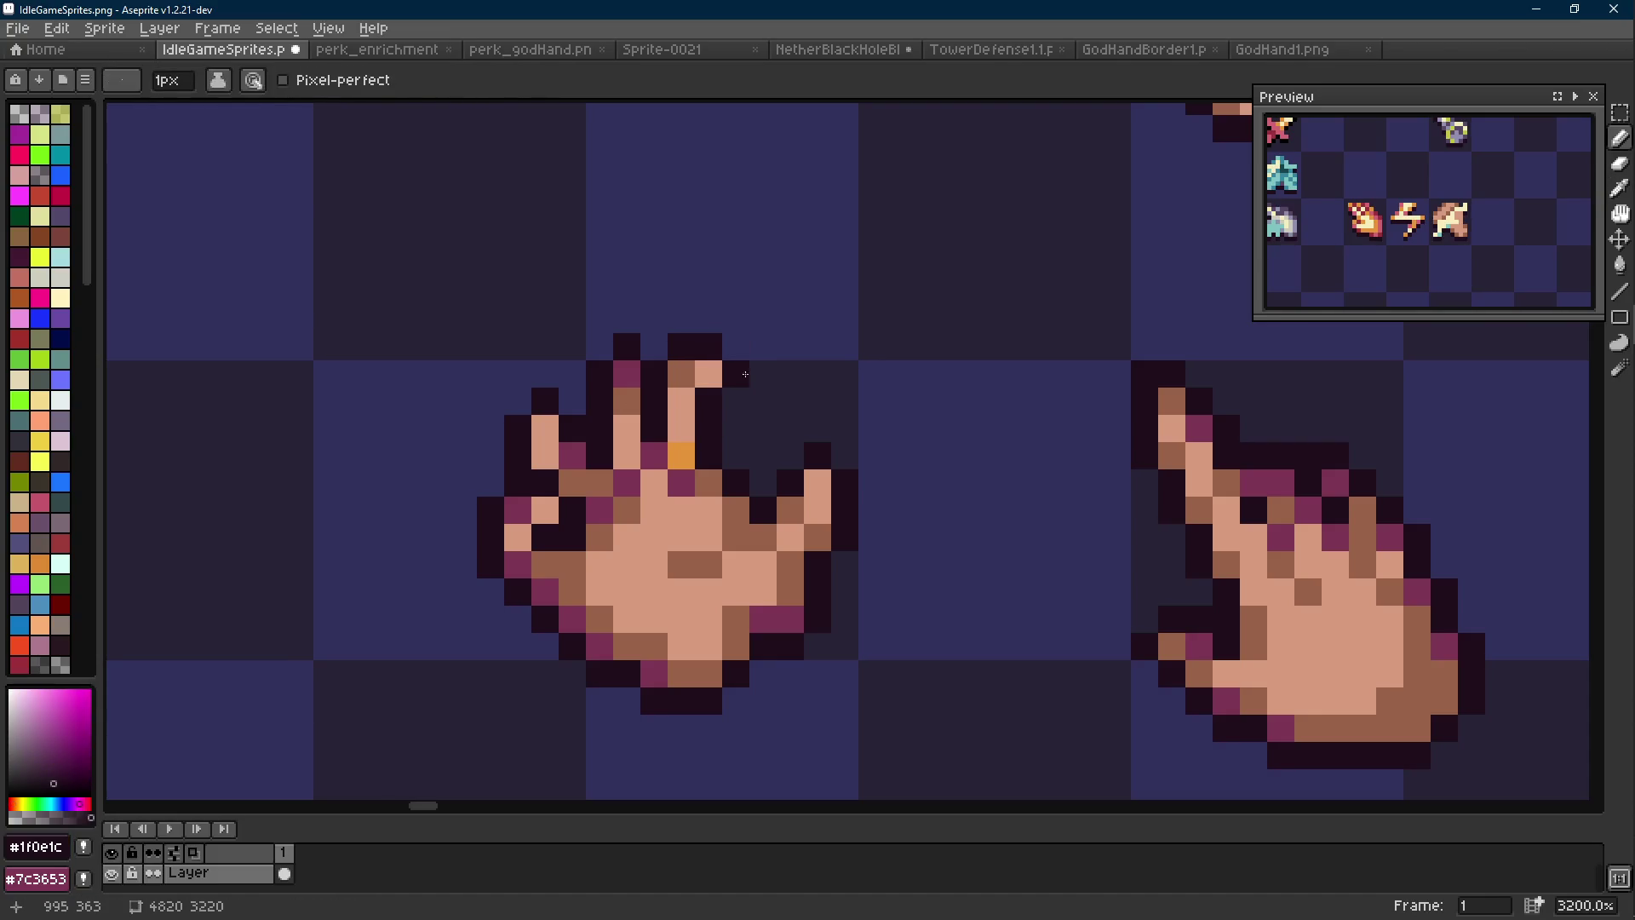
{"action": "scroll", "coordinate": [746, 375], "scroll_direction": "down", "scroll_amount": 6}
{"action": "scroll", "coordinate": [677, 362], "scroll_direction": "up", "scroll_amount": 6}
{"action": "key", "text": "e"}
{"action": "left_click_drag", "start_coordinate": [678, 362], "coordinate": [677, 389]}
Paint brown shading on the fingertips
{"action": "key", "text": "b"}
{"action": "left_click", "coordinate": [622, 417], "text": "alt"}
{"action": "left_click", "coordinate": [628, 386]}
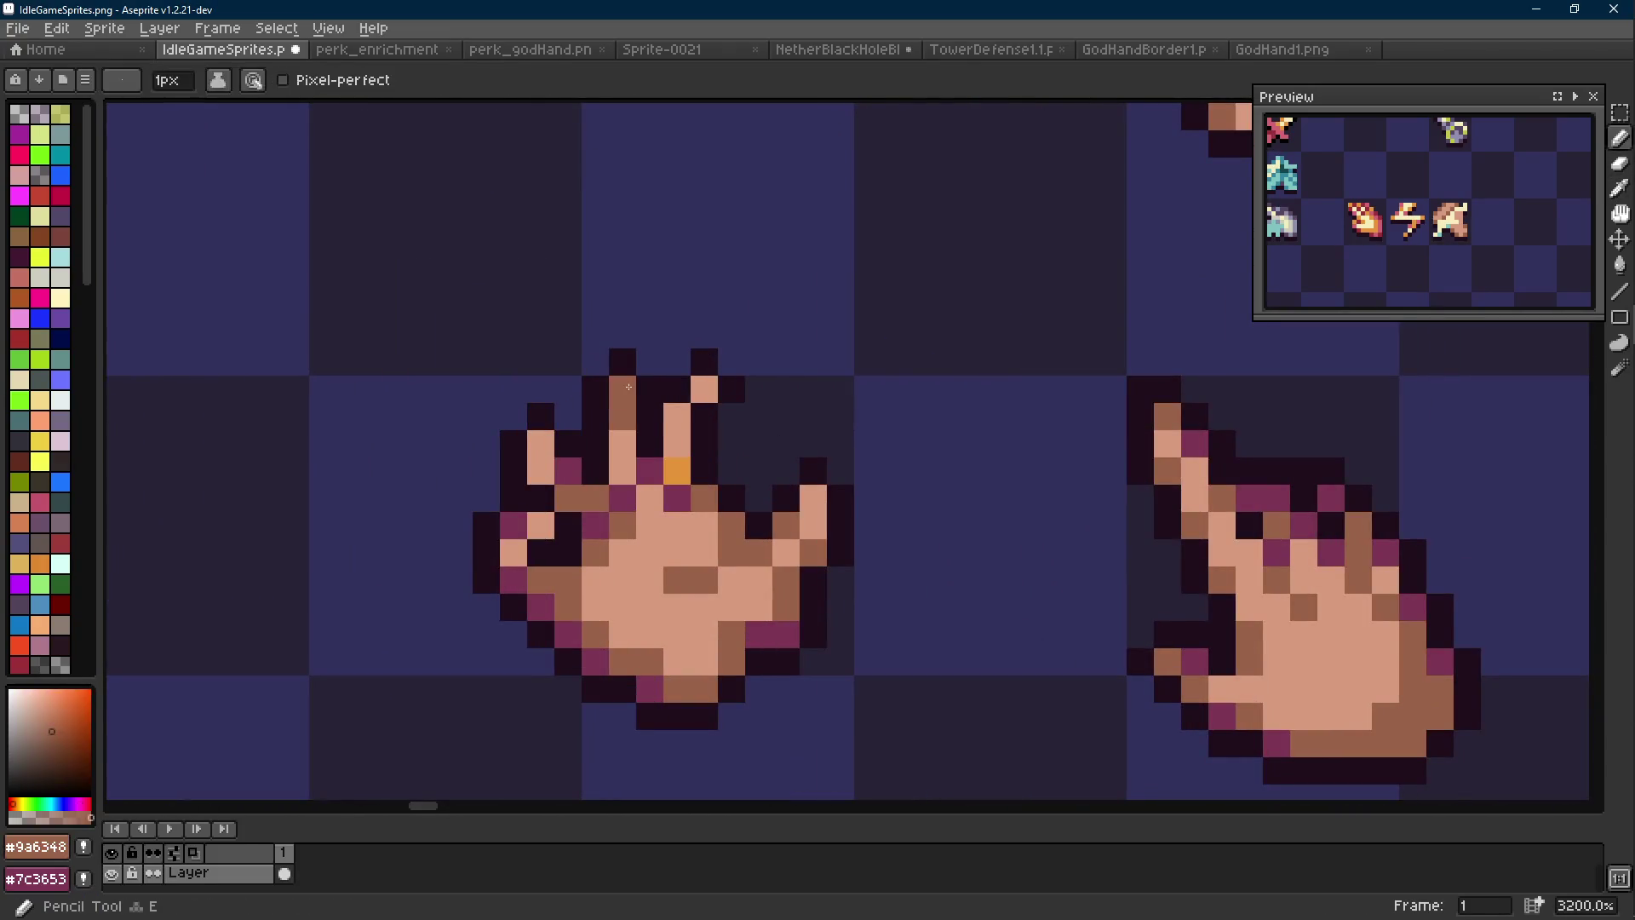
{"action": "left_click", "coordinate": [703, 389]}
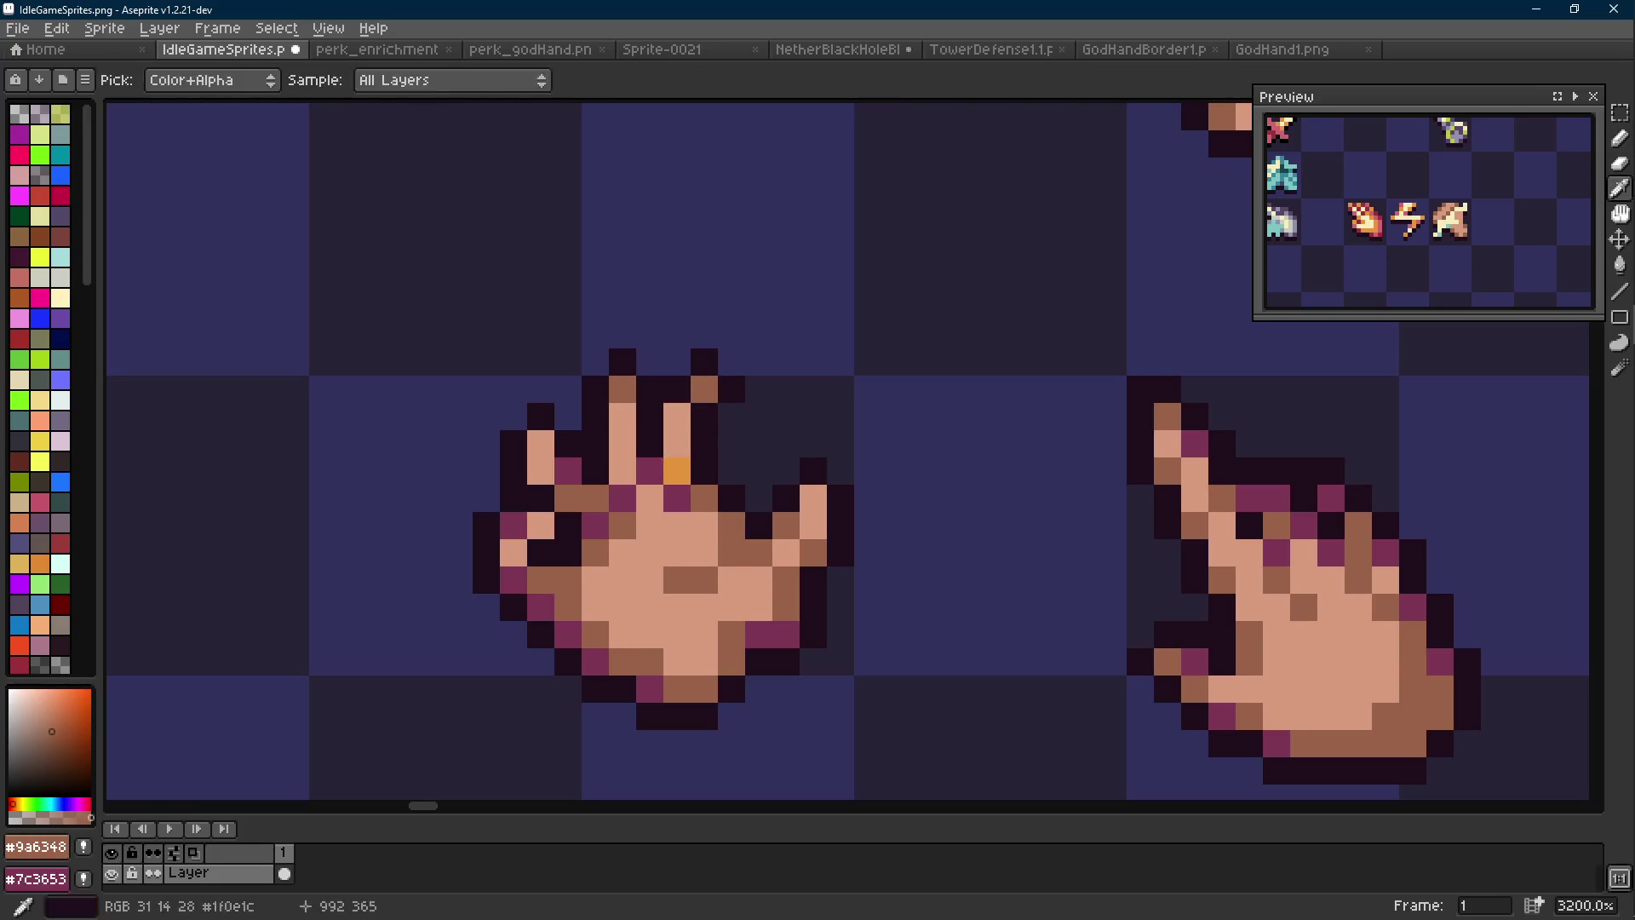
Sample the dark outline and plum colours, then save IdleGameSprites.png
{"action": "left_click_drag", "start_coordinate": [541, 444], "coordinate": [560, 406]}
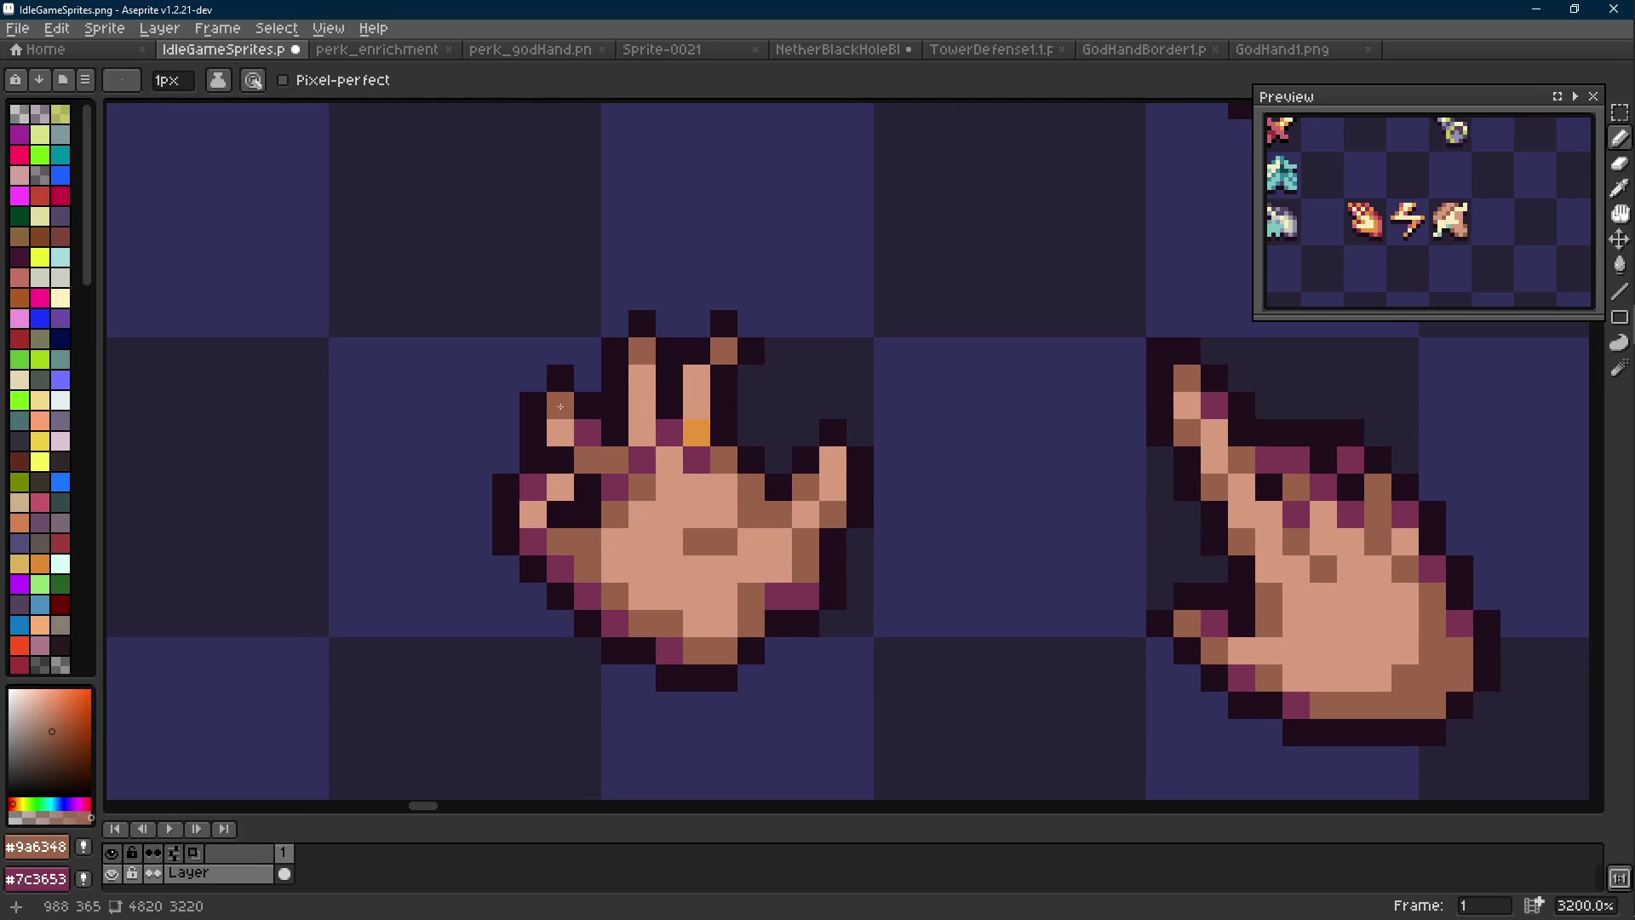
{"action": "scroll", "coordinate": [741, 443], "scroll_direction": "down", "scroll_amount": 7}
{"action": "scroll", "coordinate": [741, 442], "scroll_direction": "up", "scroll_amount": 6}
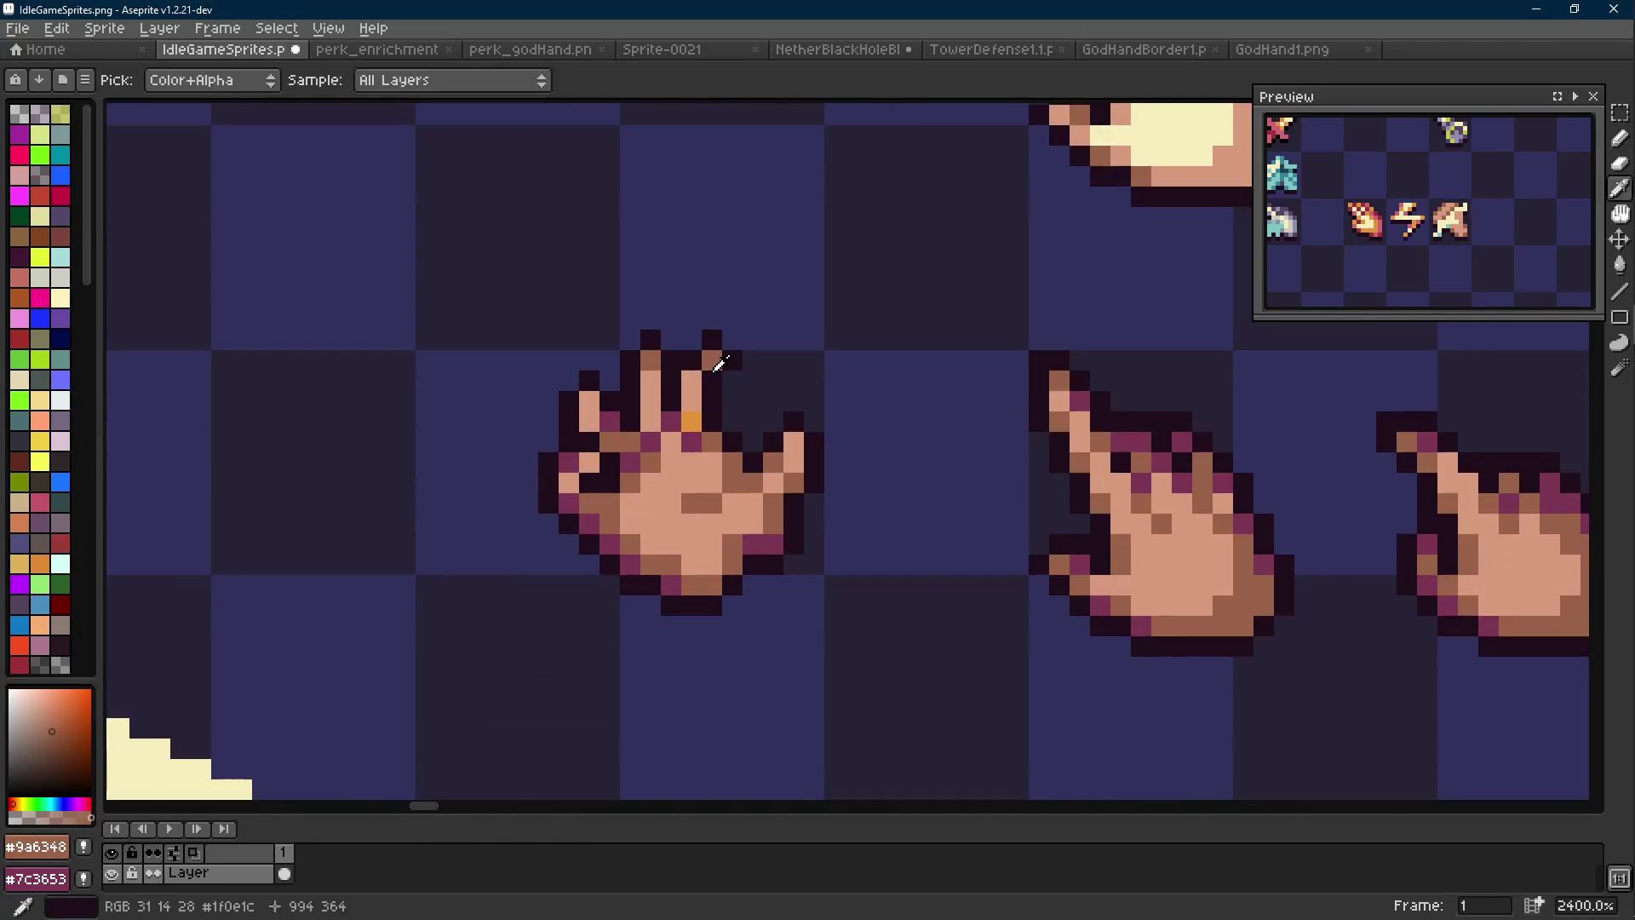
{"action": "left_click", "coordinate": [731, 370], "text": "alt"}
{"action": "left_click_drag", "start_coordinate": [732, 371], "coordinate": [697, 419]}
{"action": "left_click", "coordinate": [589, 474], "text": "alt"}
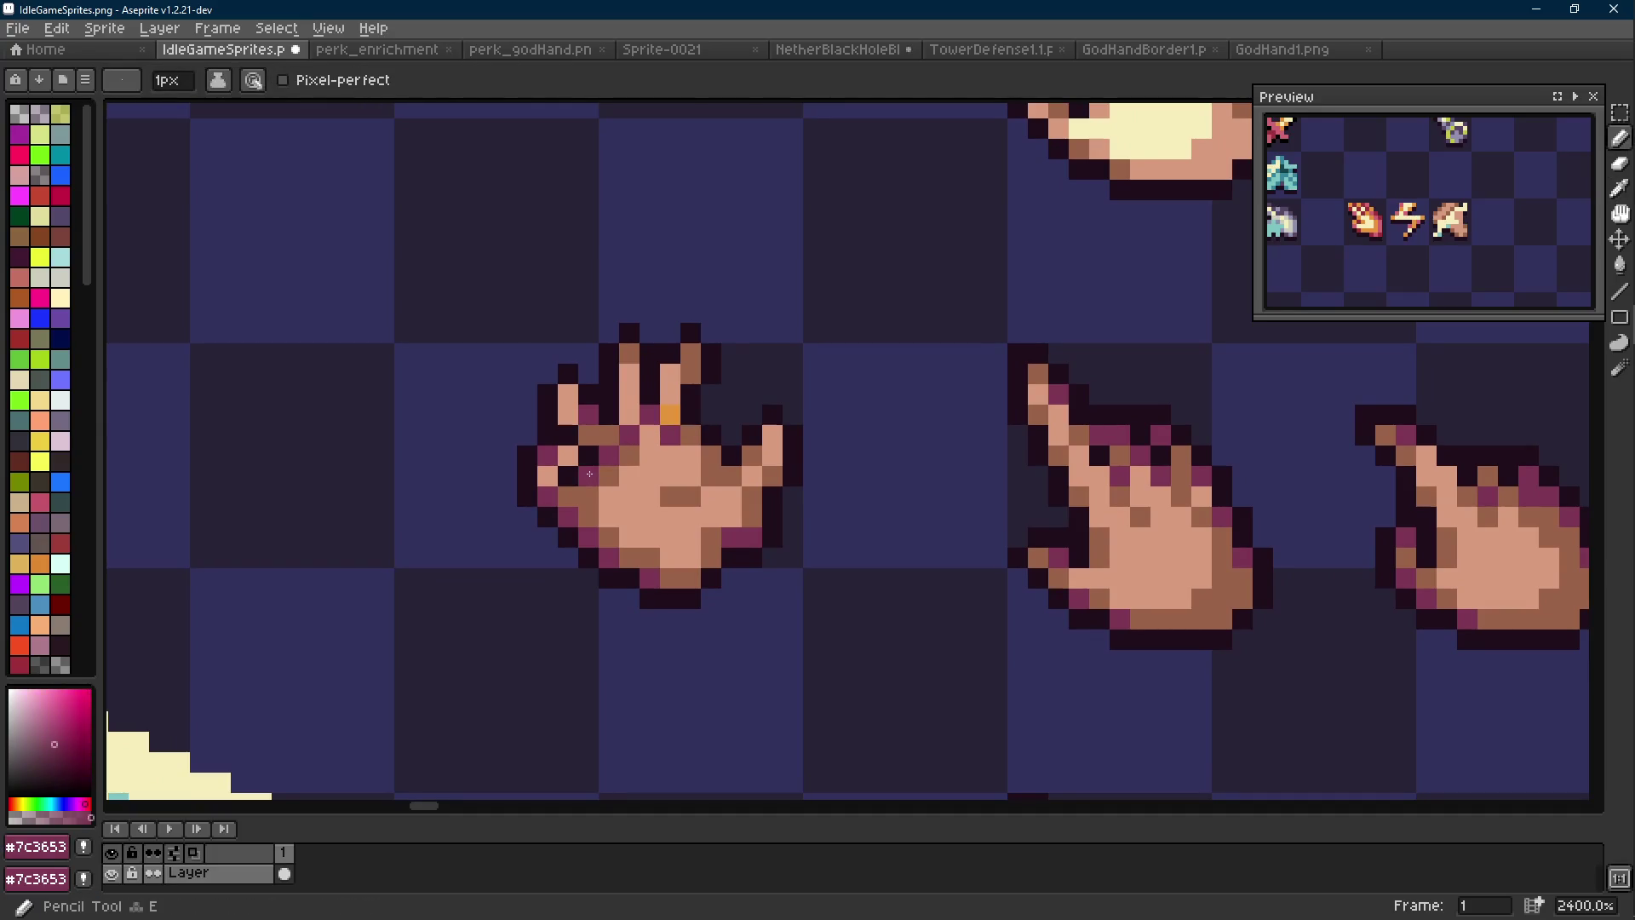
{"action": "scroll", "coordinate": [589, 474], "scroll_direction": "down", "scroll_amount": 1}
{"action": "key", "text": "ctrl+s"}
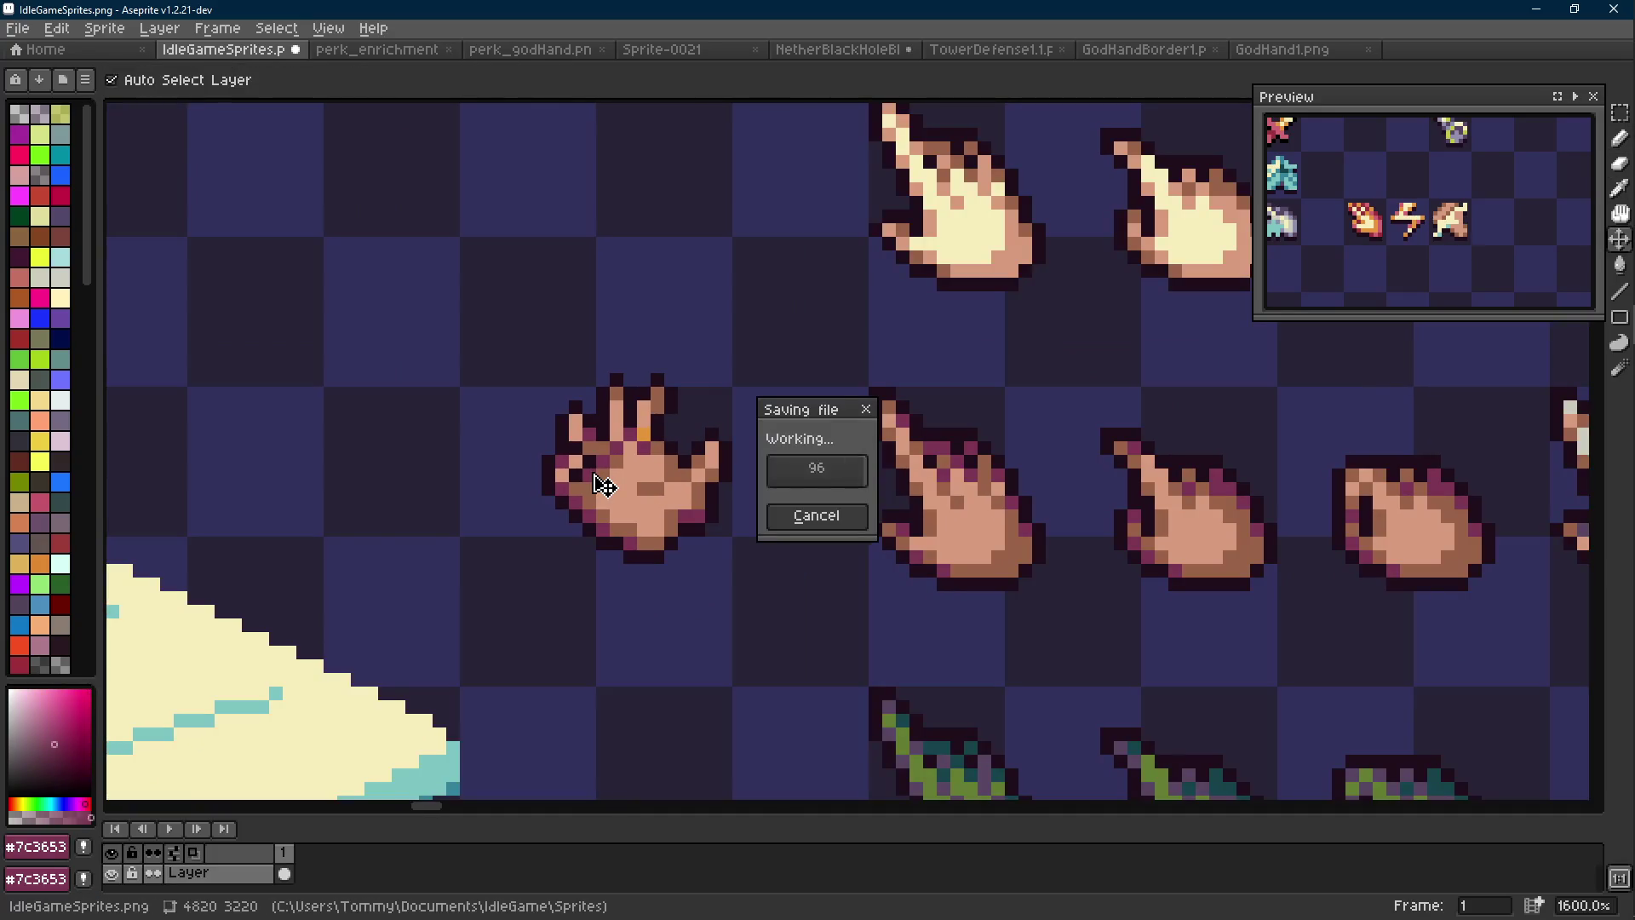
{"action": "scroll", "coordinate": [588, 428], "scroll_direction": "up", "scroll_amount": 1}
Paint a finger outline pixel skin colour, then undo it
{"action": "left_click", "coordinate": [578, 428], "text": "alt"}
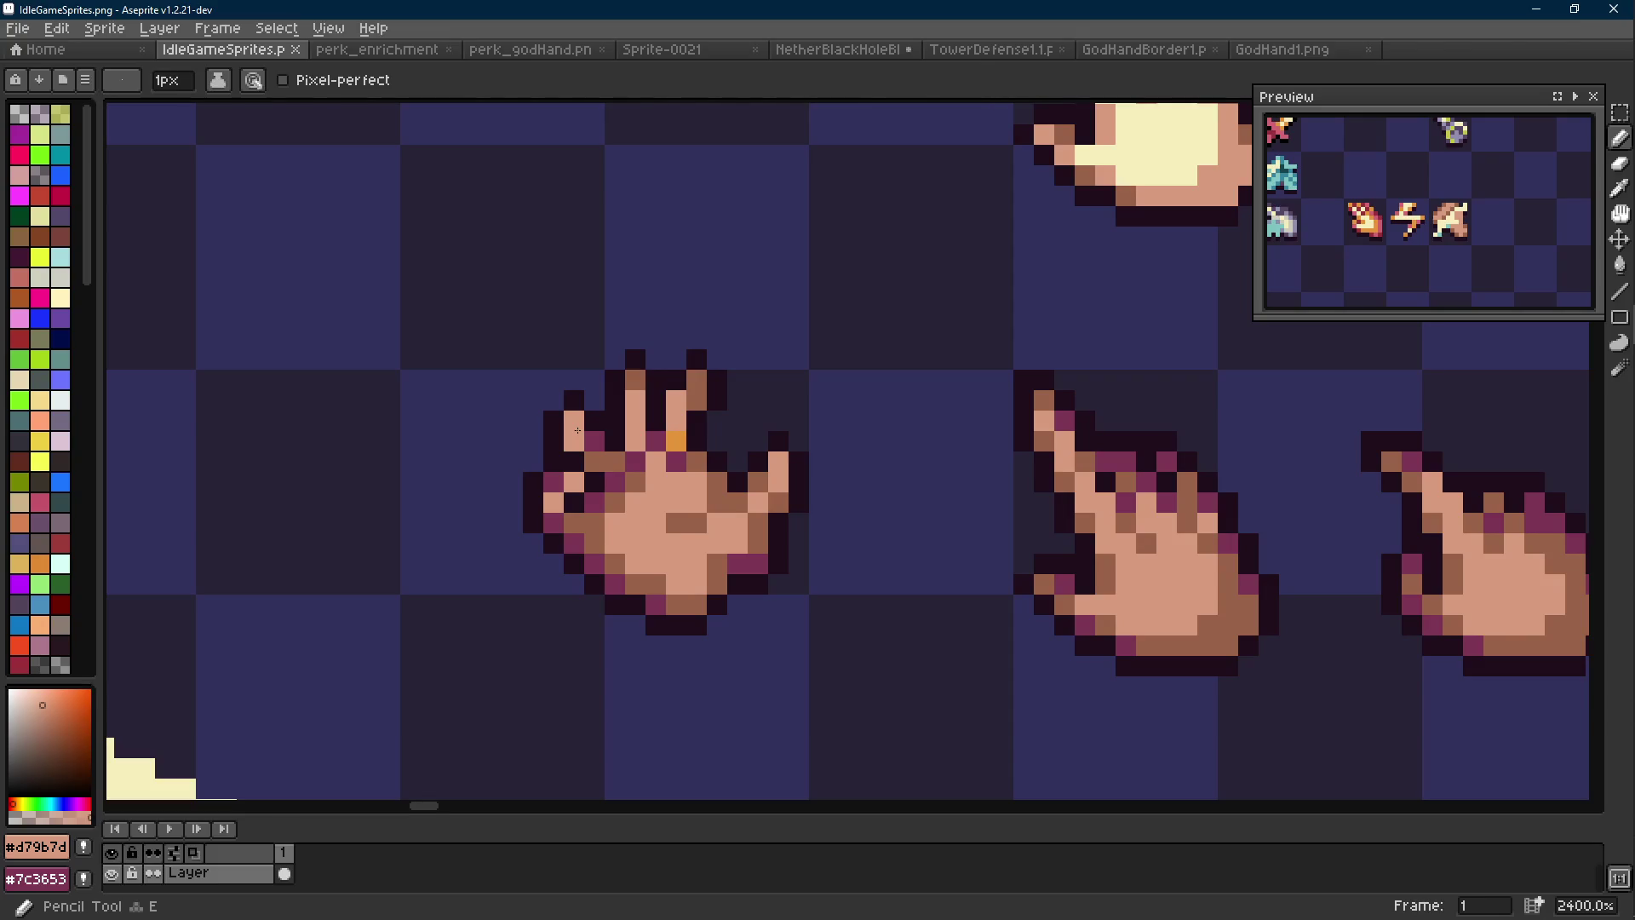
{"action": "left_click", "coordinate": [585, 436]}
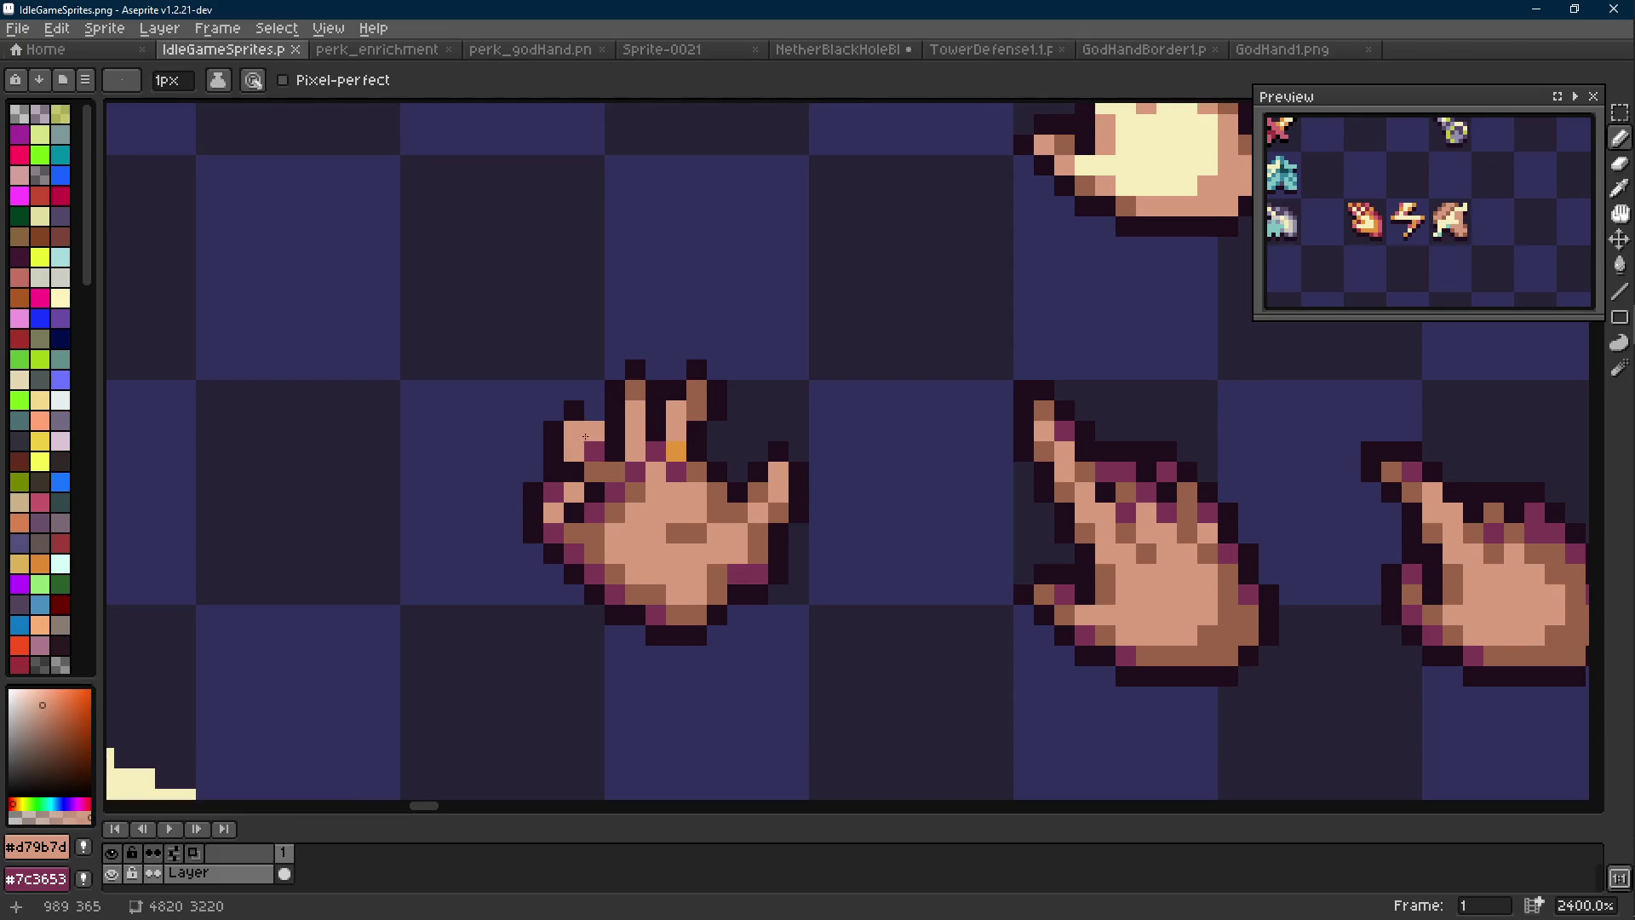
{"action": "key", "text": "ctrl+z"}
{"action": "key", "text": "m"}
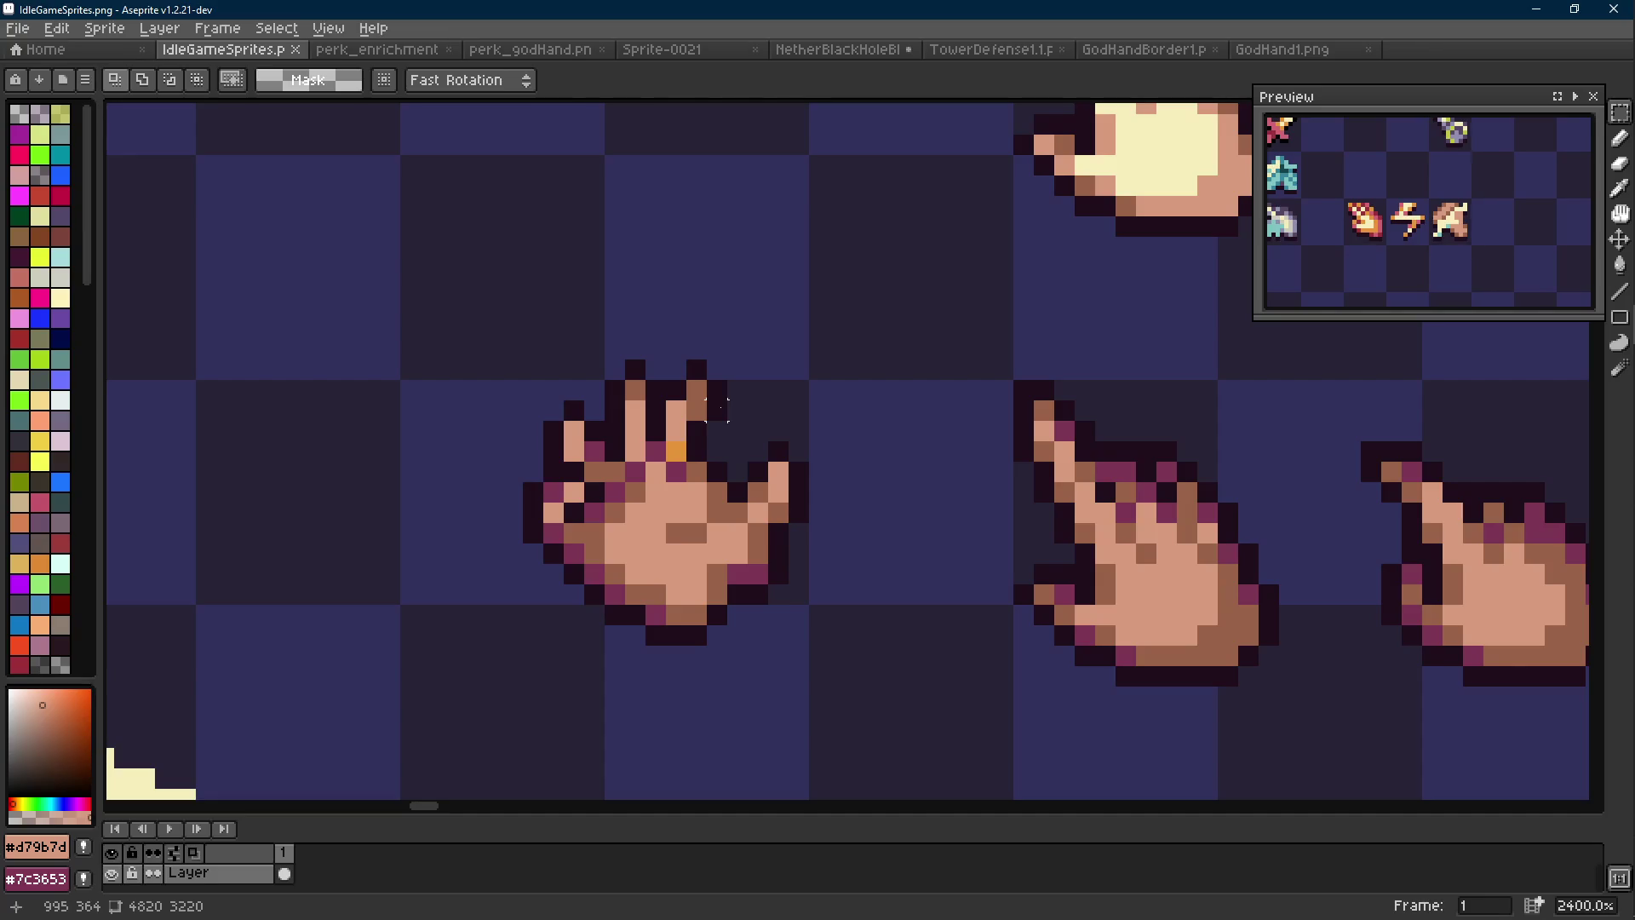
Undo the fingertip and palm edits back to Replace Color, then redo it and one pencil fix
{"action": "key", "text": "ctrl+z"}
{"action": "key", "text": "ctrl+z"}
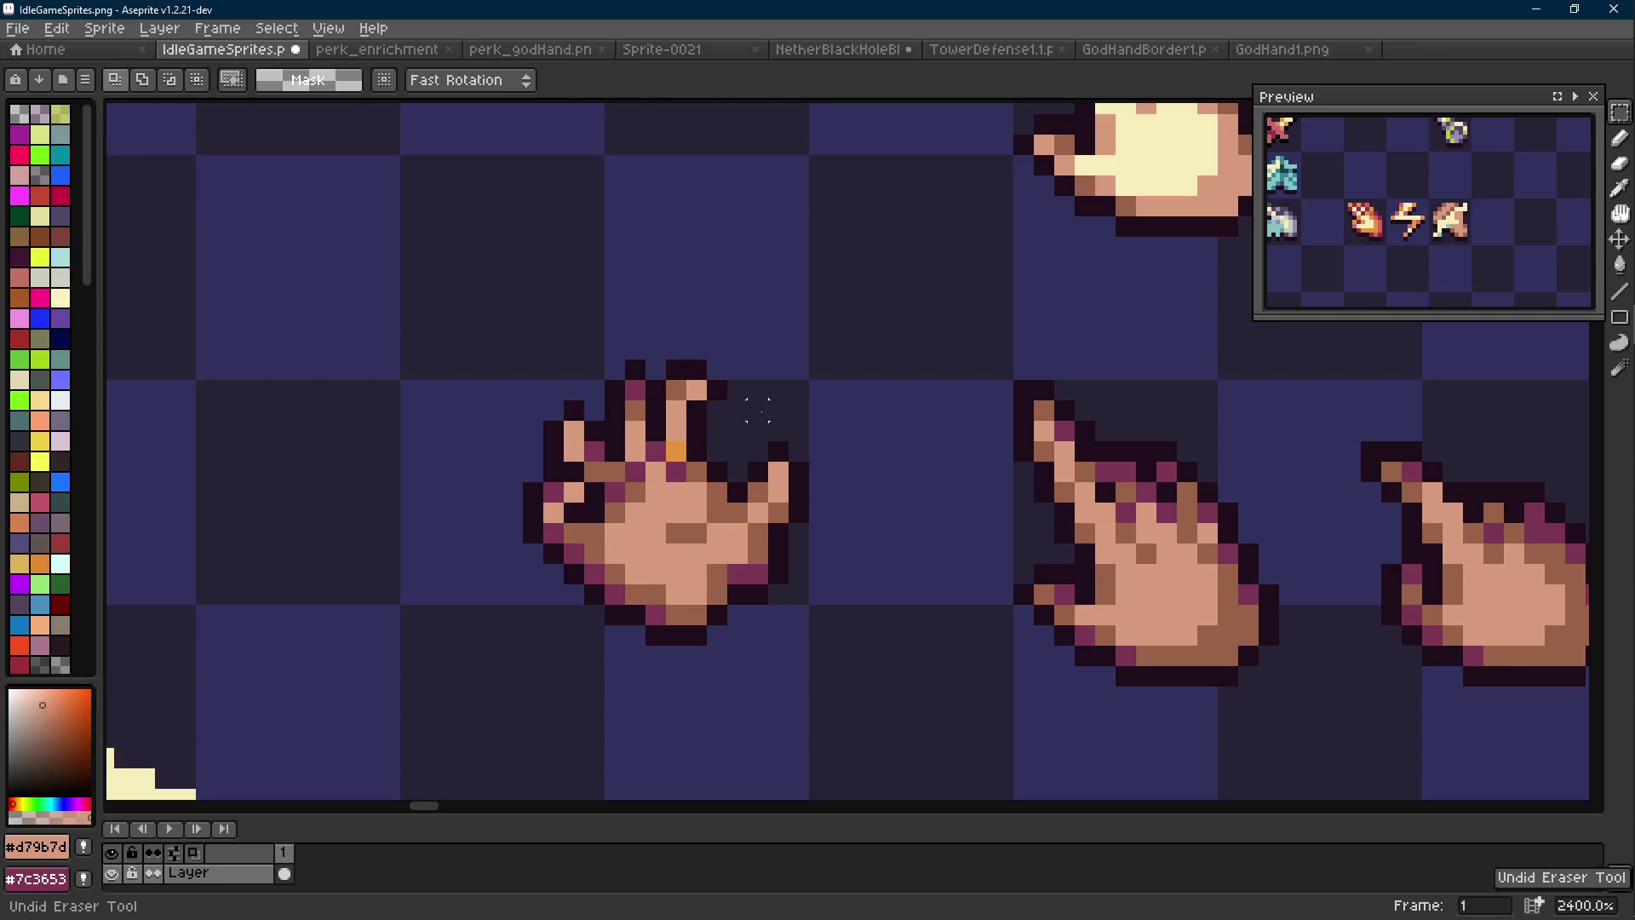
{"action": "key", "text": "ctrl+z"}
{"action": "key", "text": "ctrl+z"}
{"action": "key", "text": "ctrl+z"}
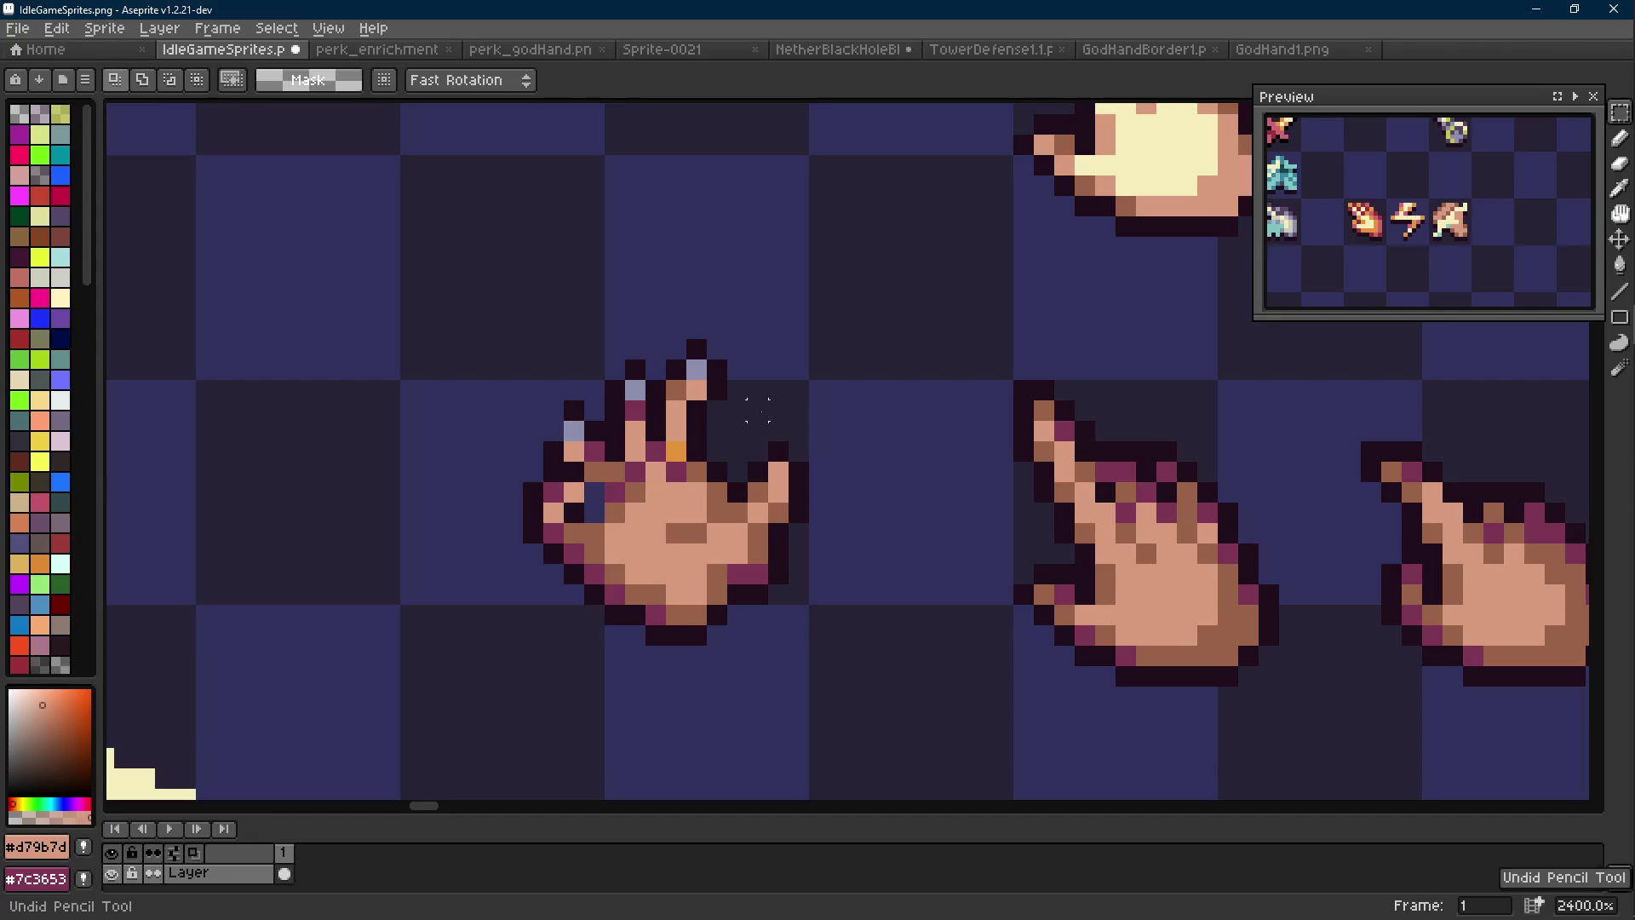
{"action": "key", "text": "ctrl+z"}
{"action": "key", "text": "ctrl+z"}
{"action": "key", "text": "ctrl+z"}
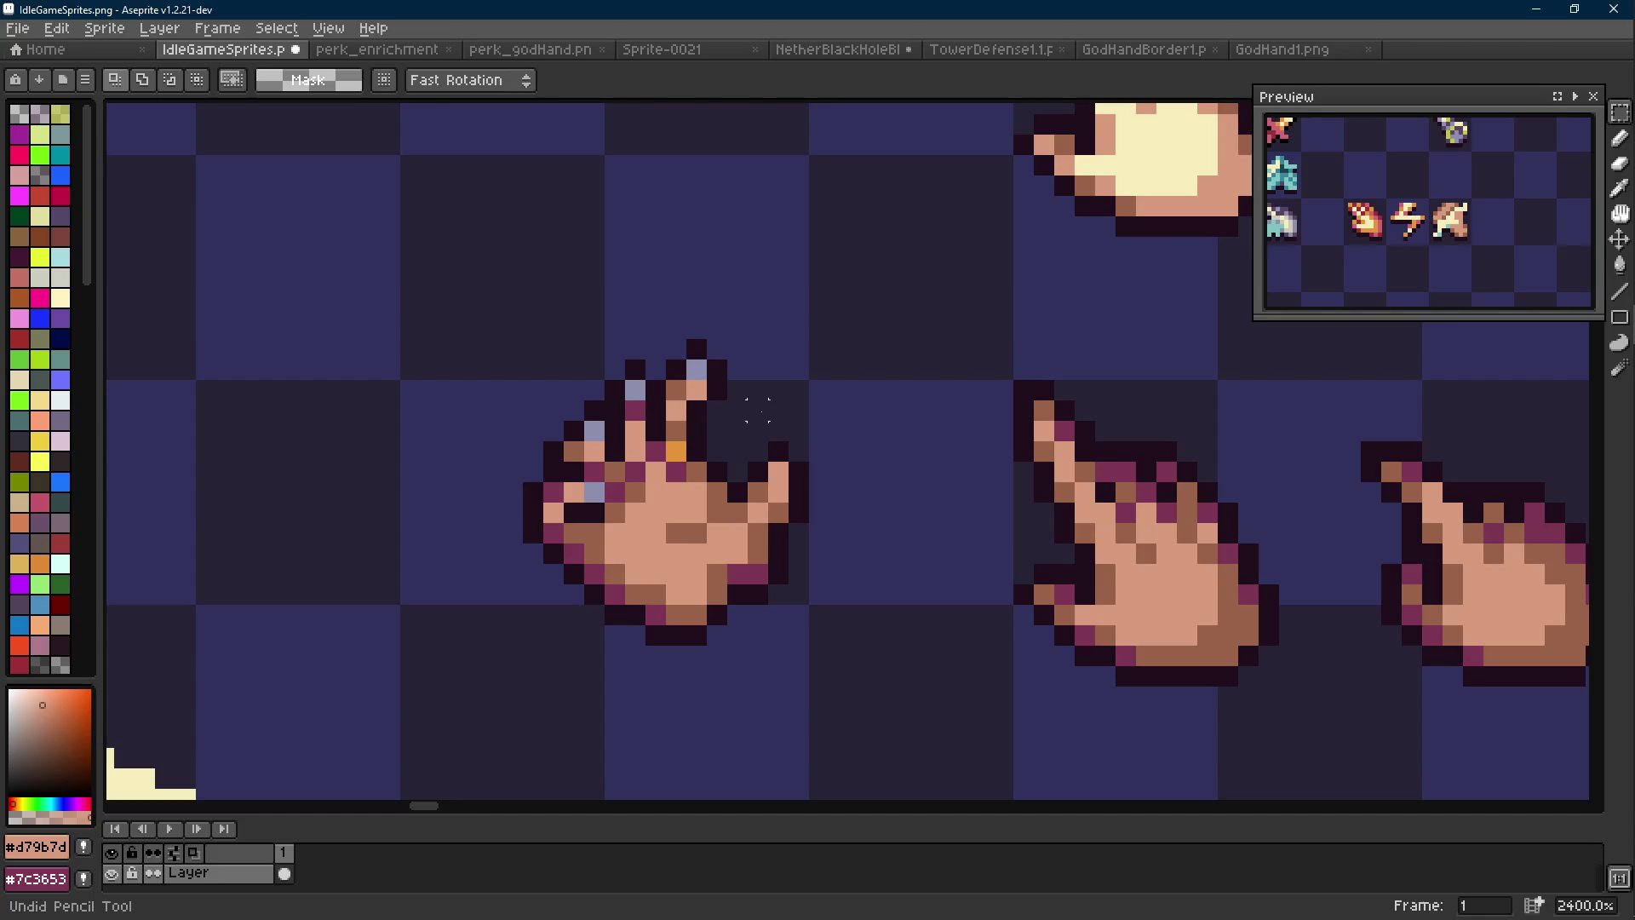
{"action": "key", "text": "ctrl+z"}
{"action": "key", "text": "ctrl+z"}
{"action": "key", "text": "ctrl+z"}
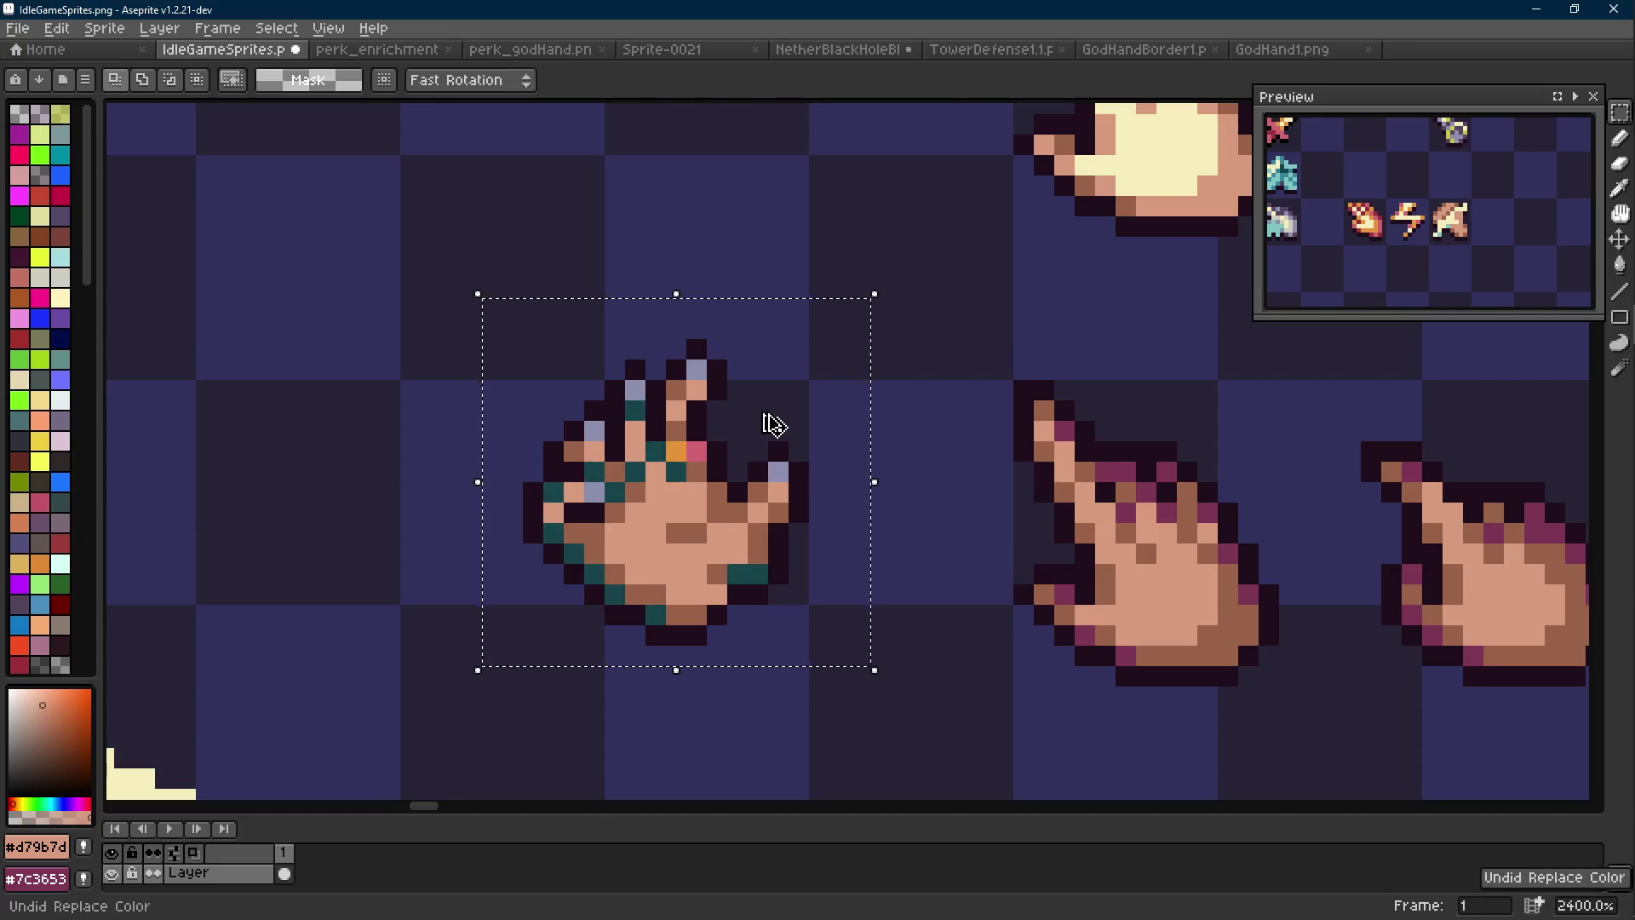
{"action": "scroll", "coordinate": [773, 423], "scroll_direction": "down", "scroll_amount": 5}
{"action": "key", "text": "ctrl+y"}
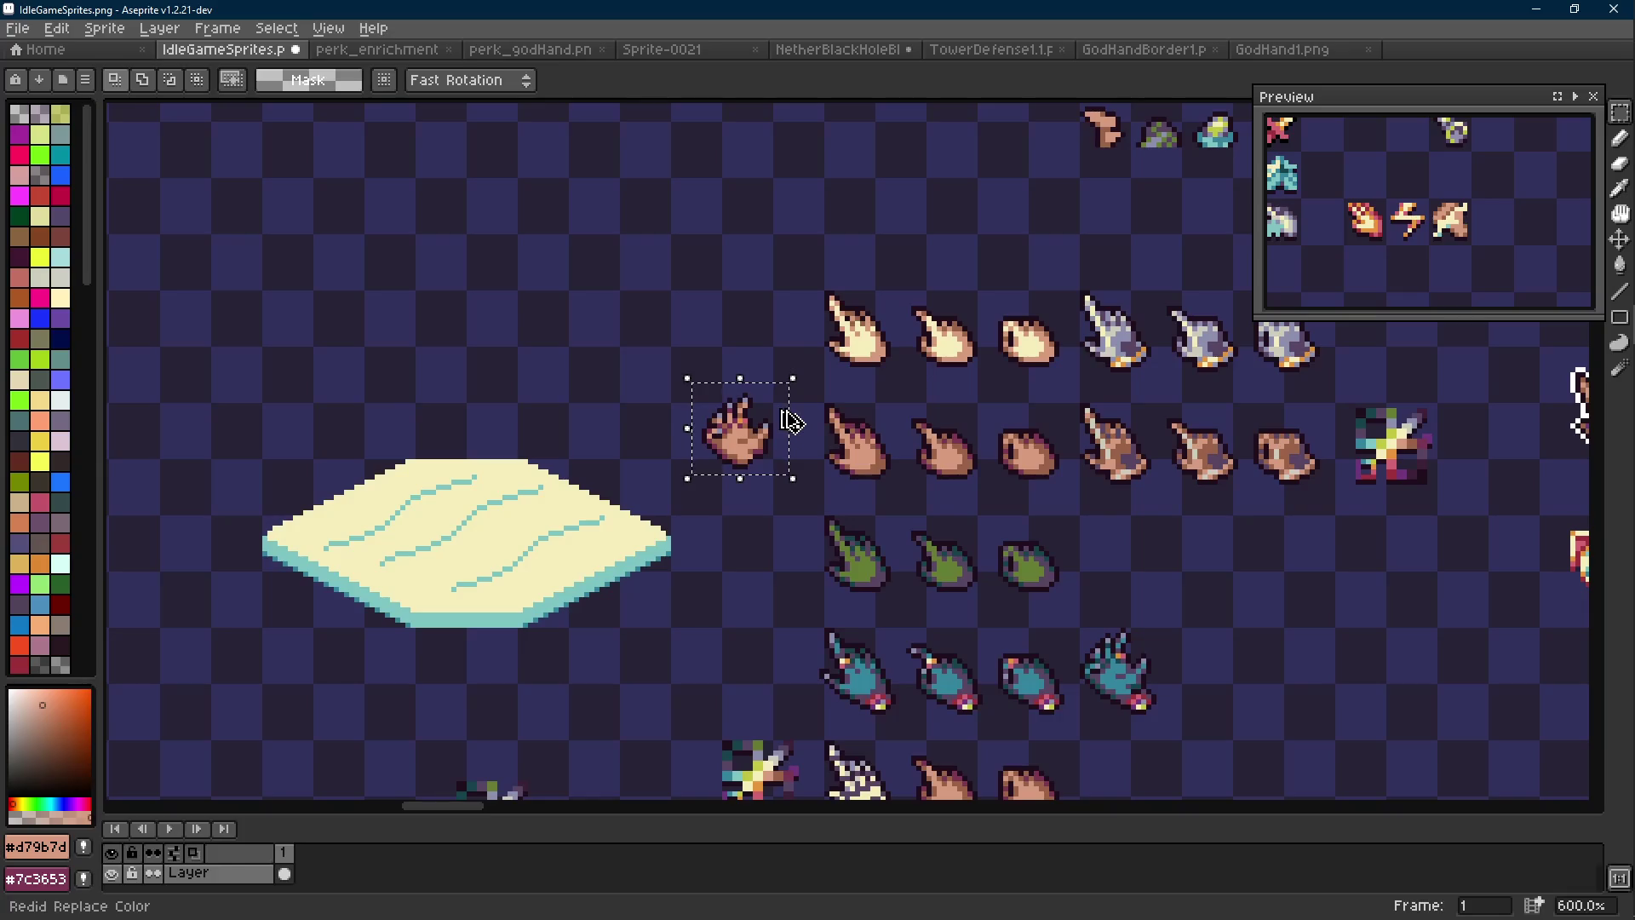
{"action": "scroll", "coordinate": [790, 421], "scroll_direction": "down", "scroll_amount": 3}
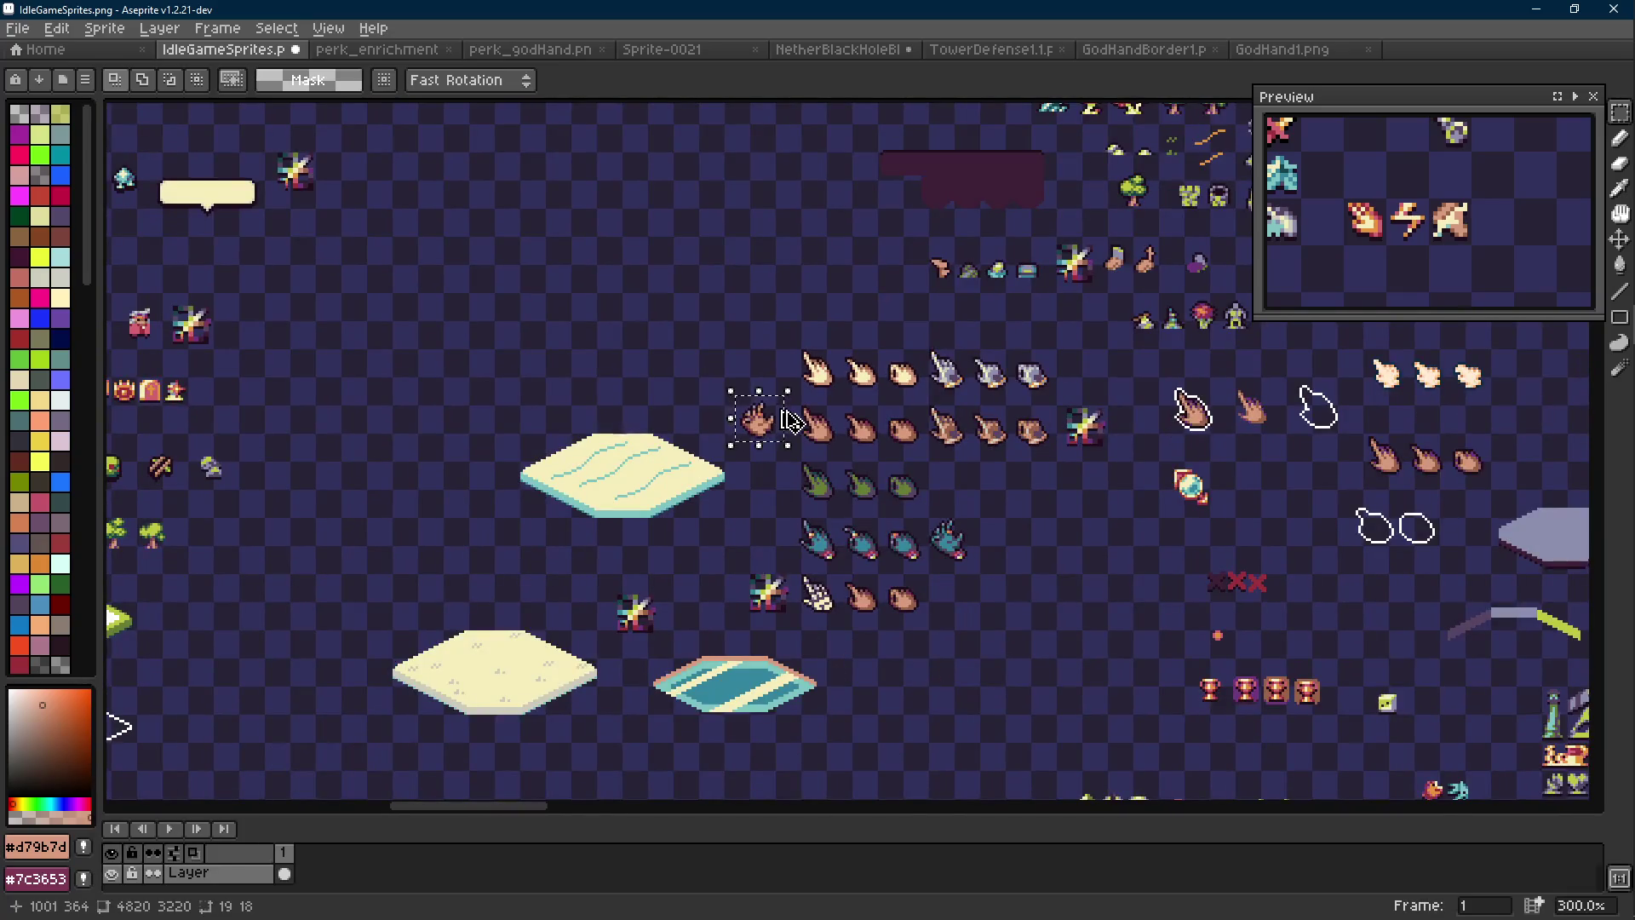
{"action": "key", "text": "ctrl+y"}
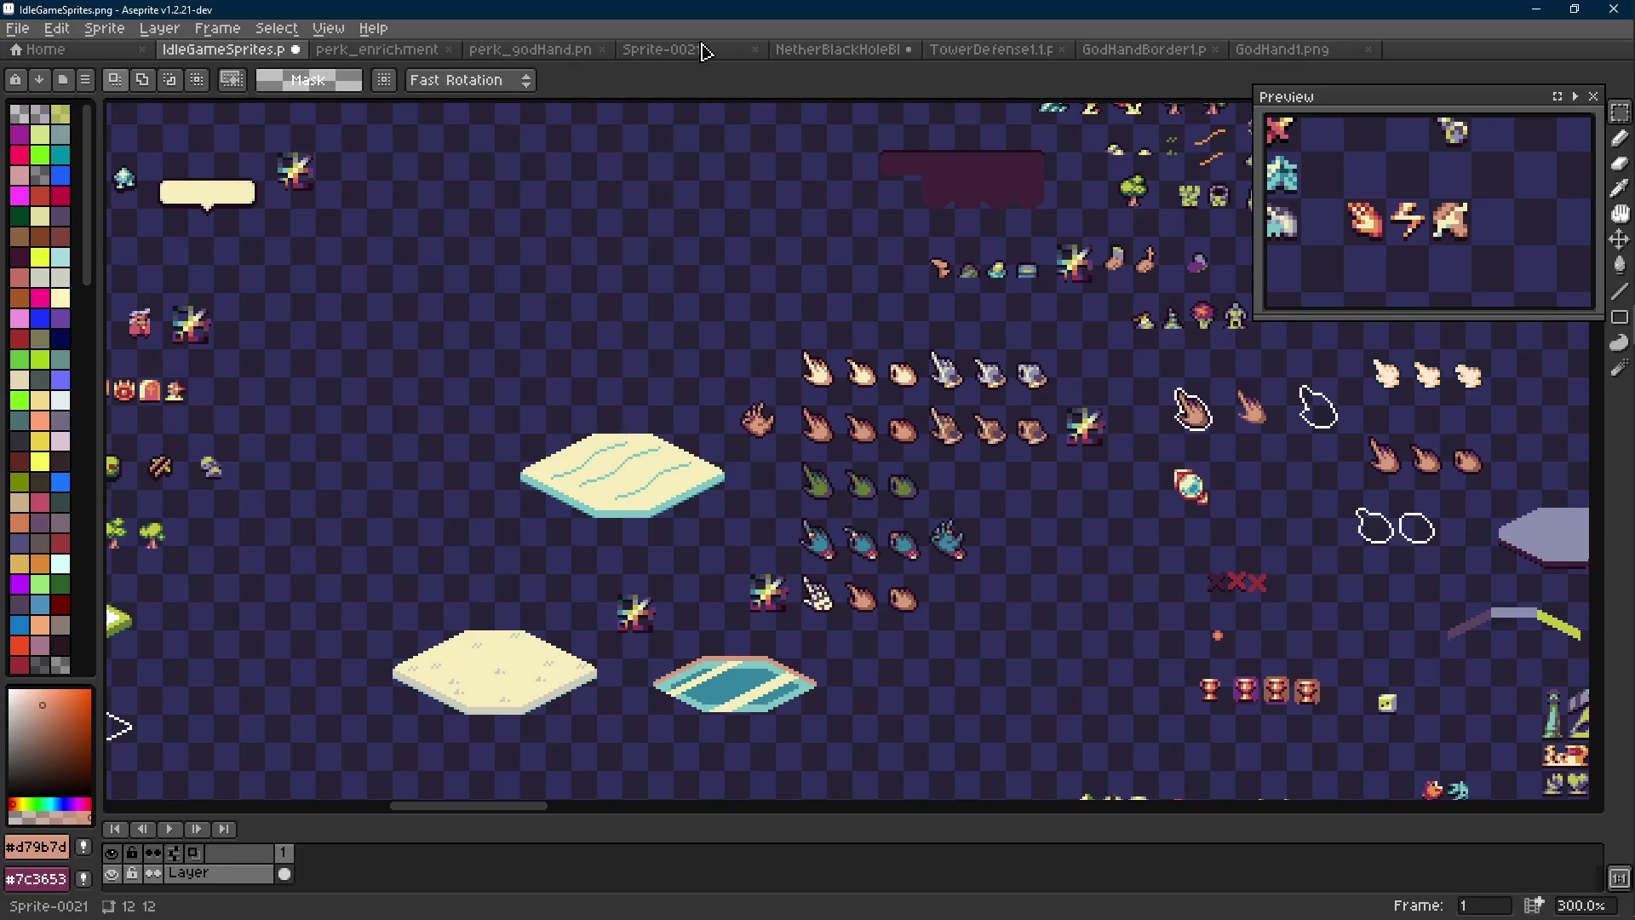
Glance at the TowerDefense1.1 sheet, then return to IdleGameSprites and zoom into the hand
{"action": "left_click", "coordinate": [1022, 49]}
{"action": "scroll", "coordinate": [818, 417], "scroll_direction": "down", "scroll_amount": 1}
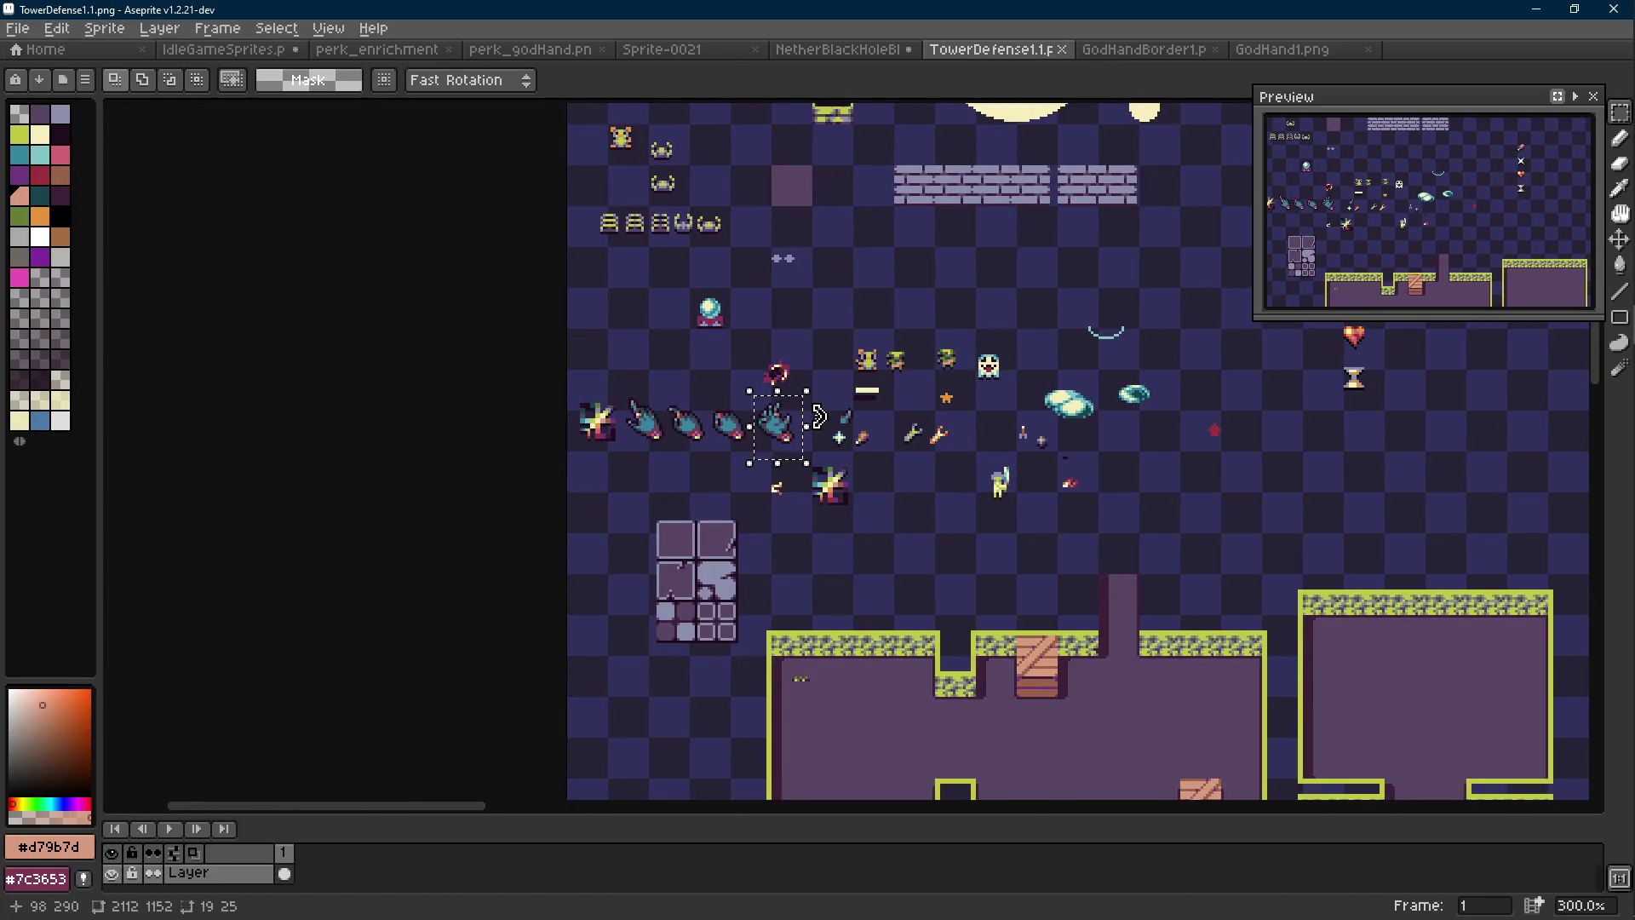
{"action": "scroll", "coordinate": [817, 417], "scroll_direction": "up", "scroll_amount": 1}
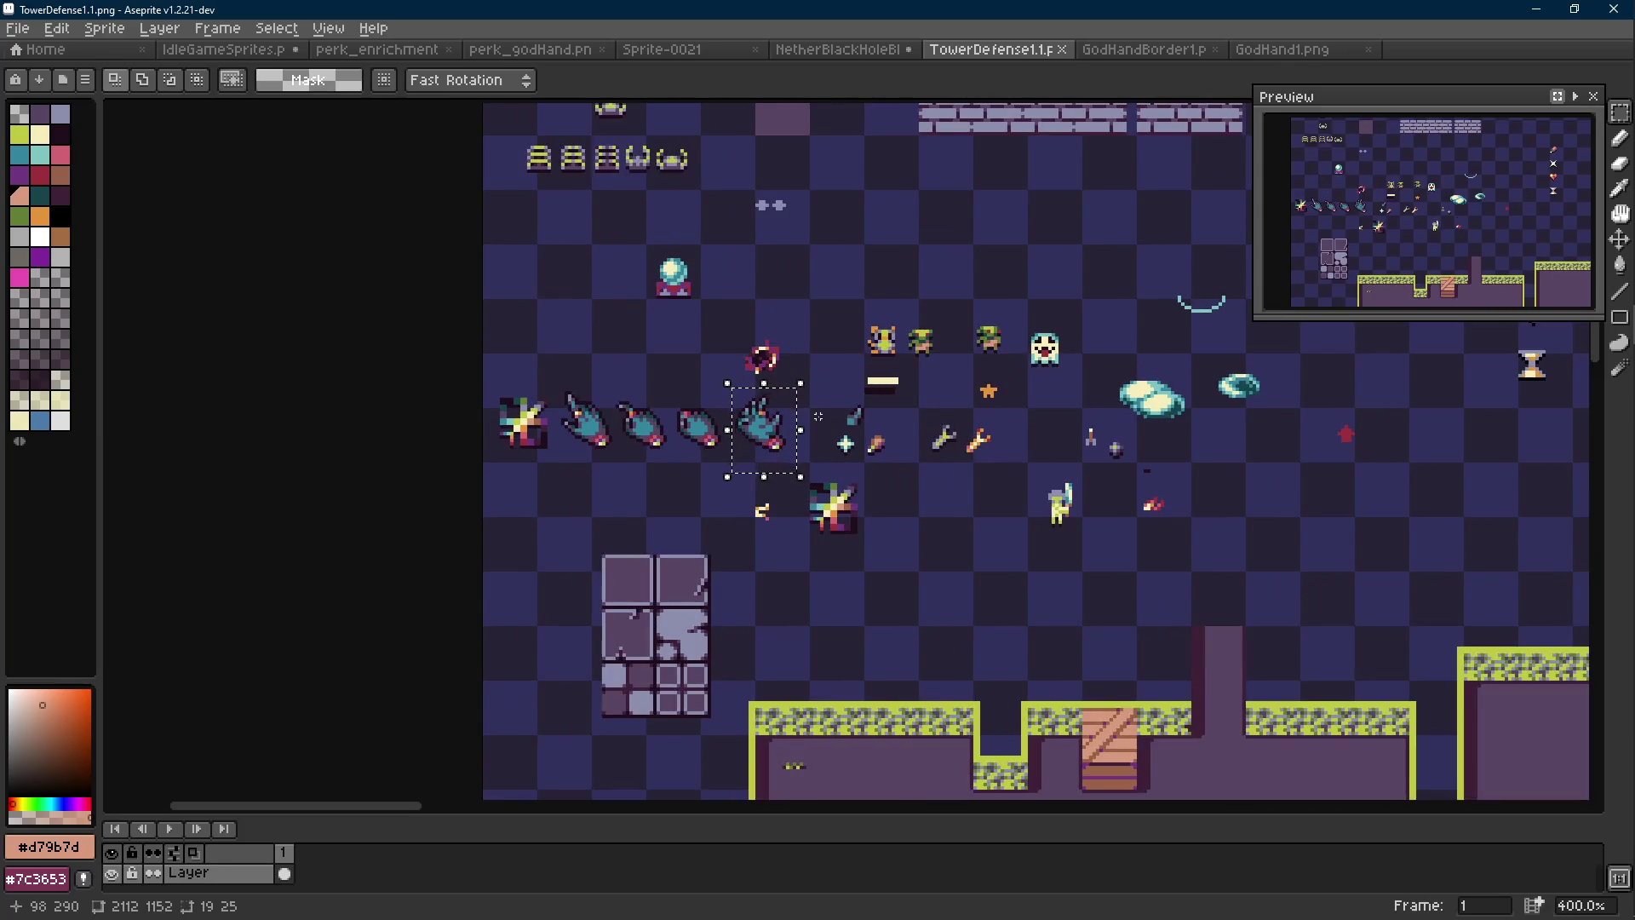
{"action": "left_click", "coordinate": [251, 51]}
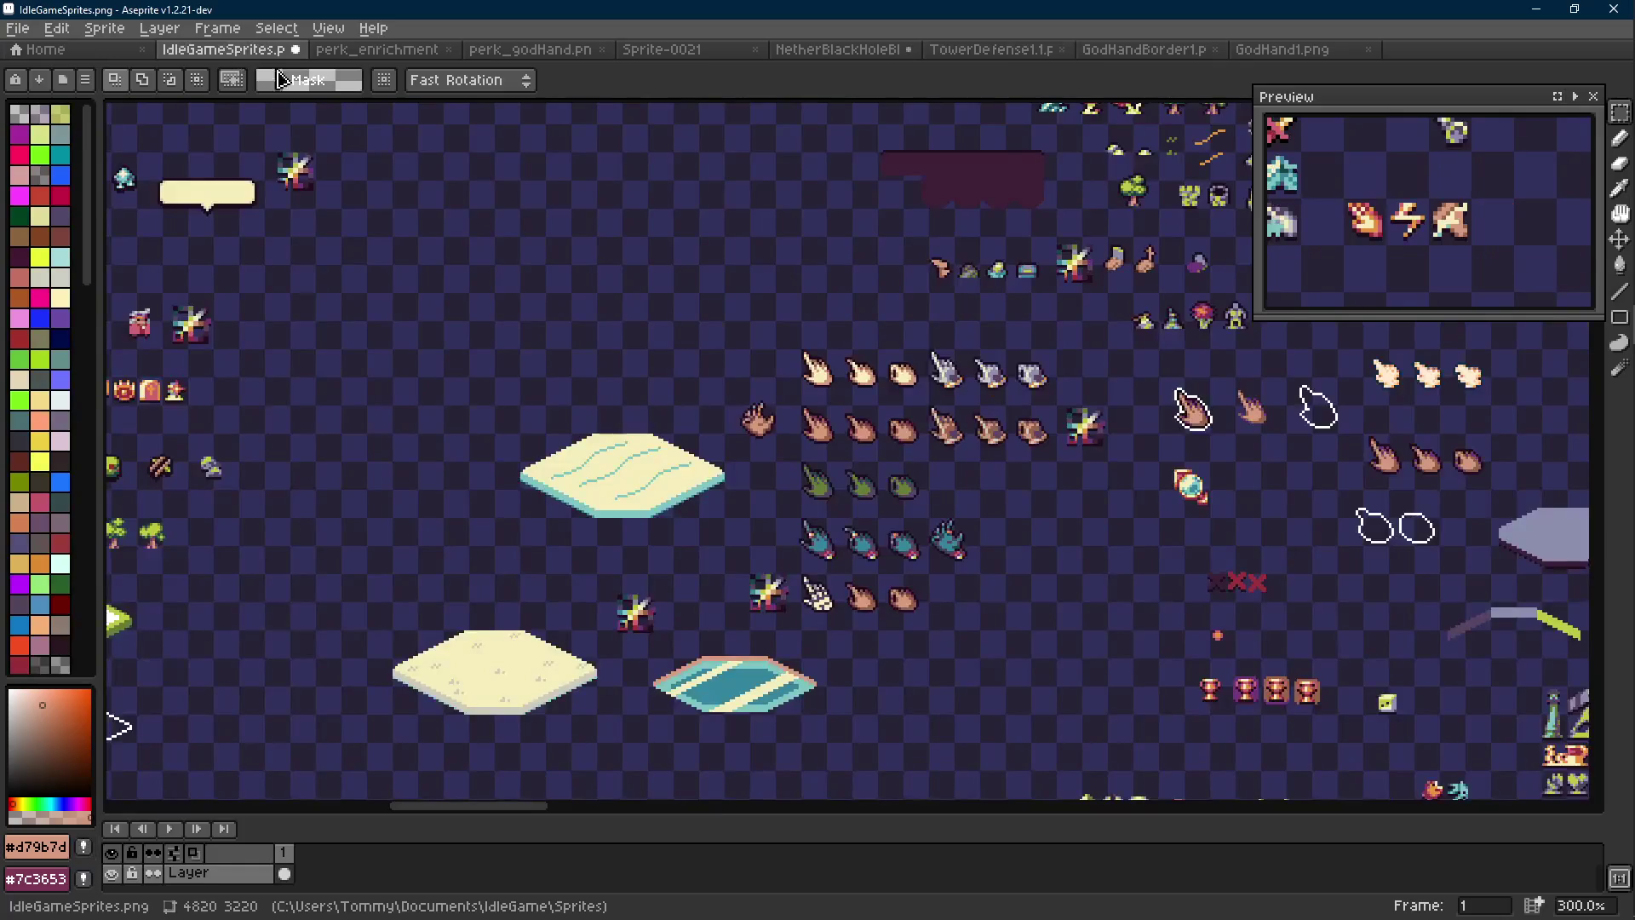
{"action": "scroll", "coordinate": [746, 411], "scroll_direction": "up", "scroll_amount": 4}
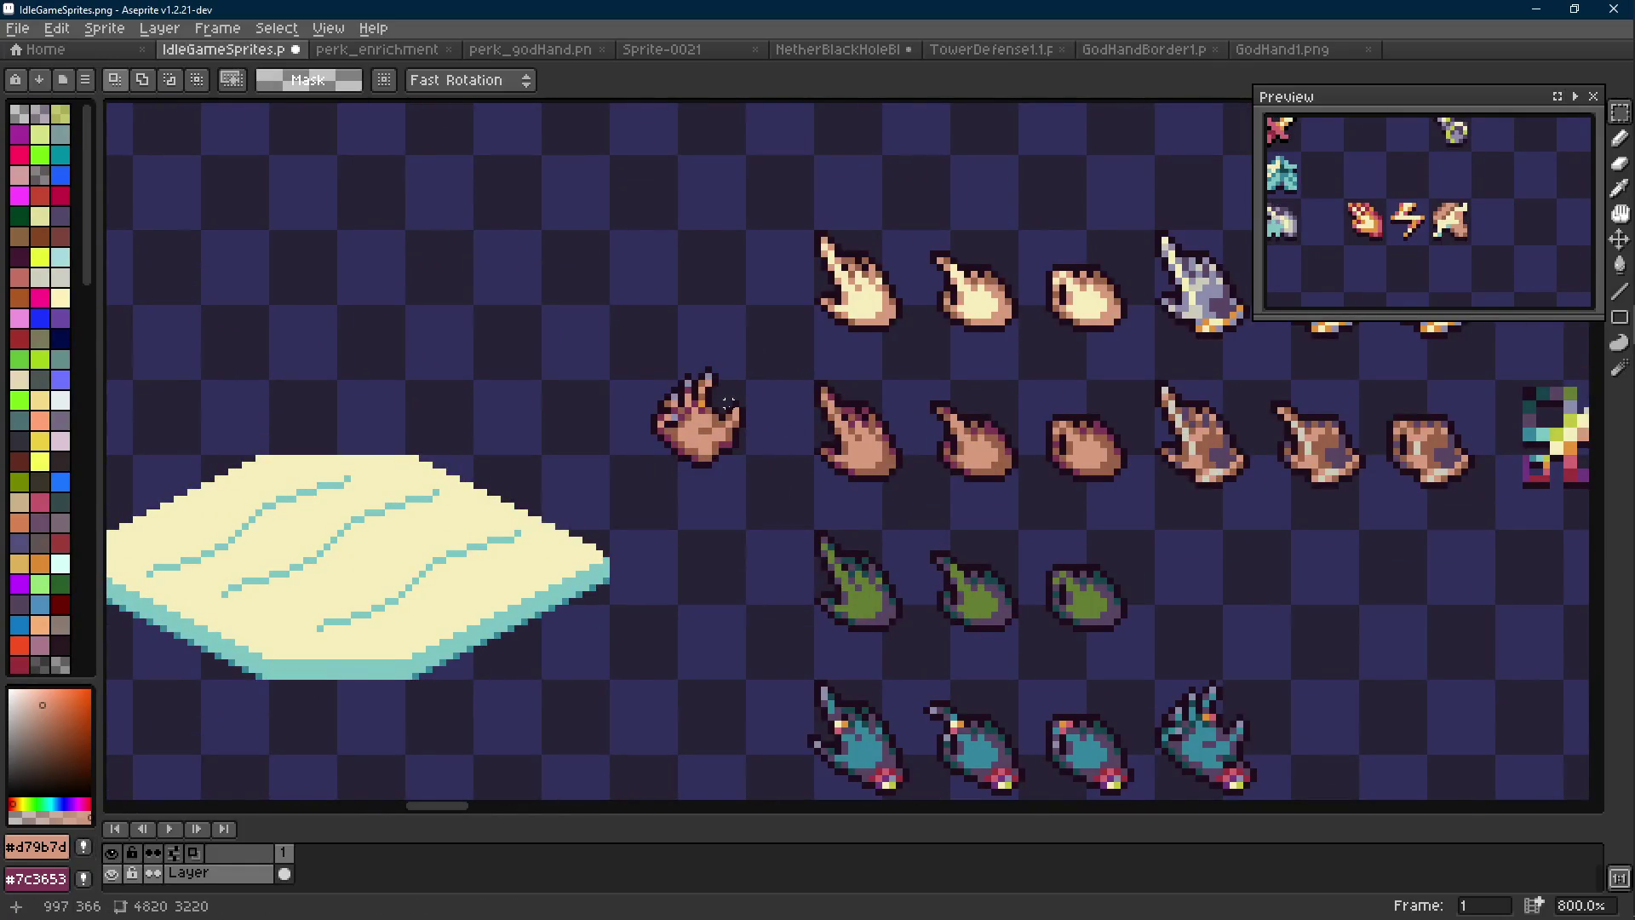
{"action": "scroll", "coordinate": [729, 403], "scroll_direction": "down", "scroll_amount": 2}
{"action": "scroll", "coordinate": [729, 402], "scroll_direction": "up", "scroll_amount": 7}
{"action": "key", "text": "b"}
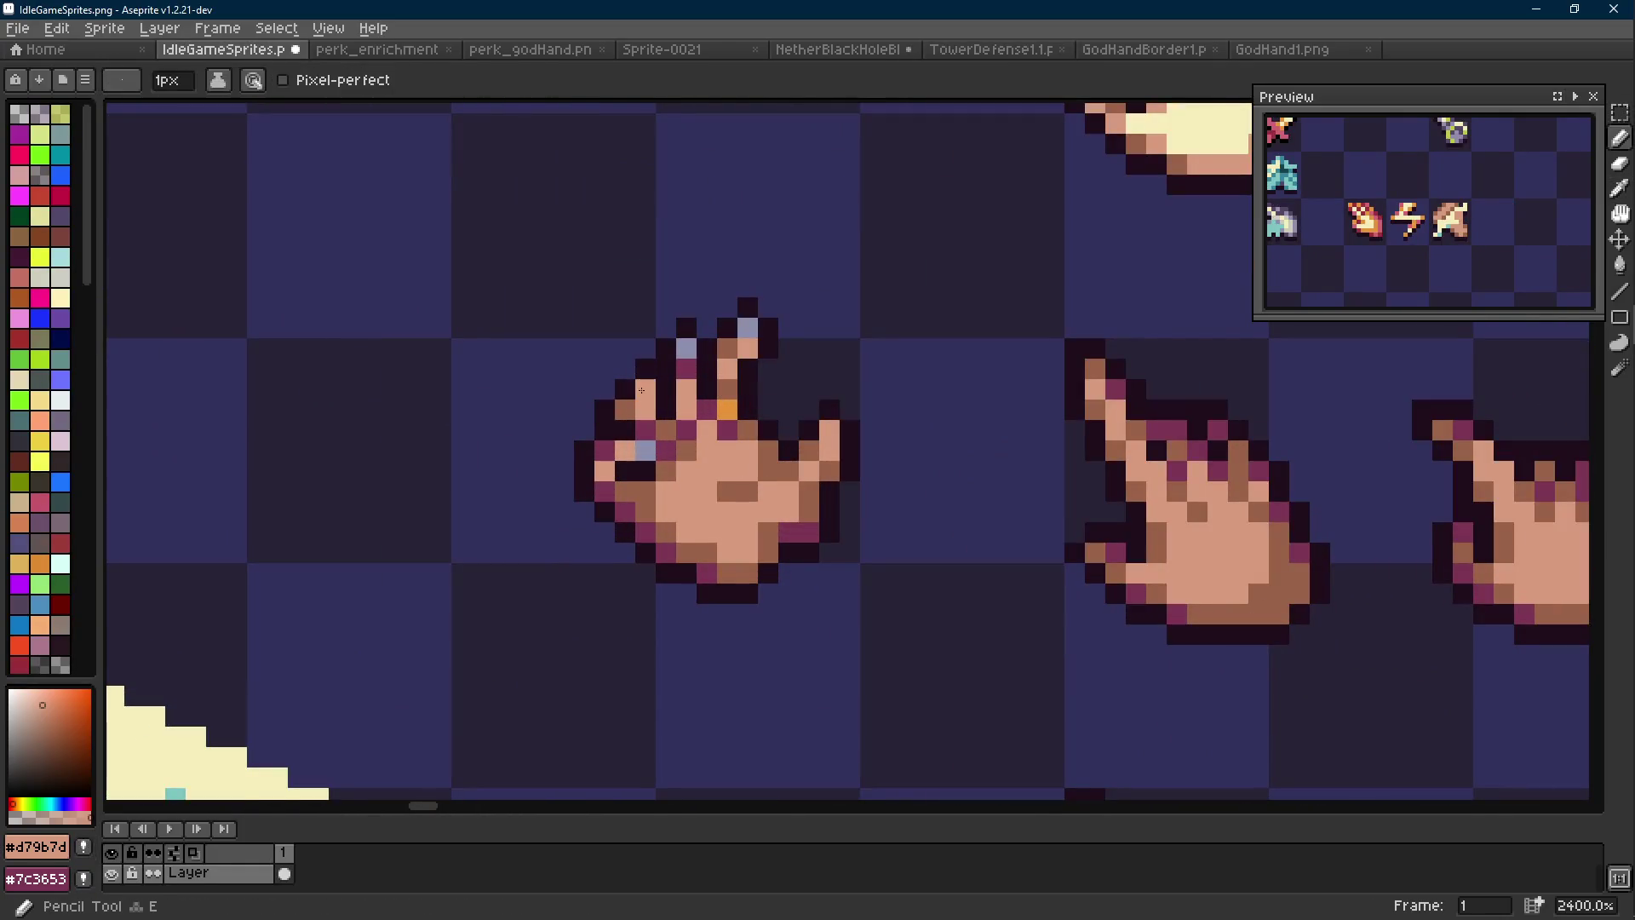
{"action": "scroll", "coordinate": [687, 352], "scroll_direction": "down", "scroll_amount": 7}
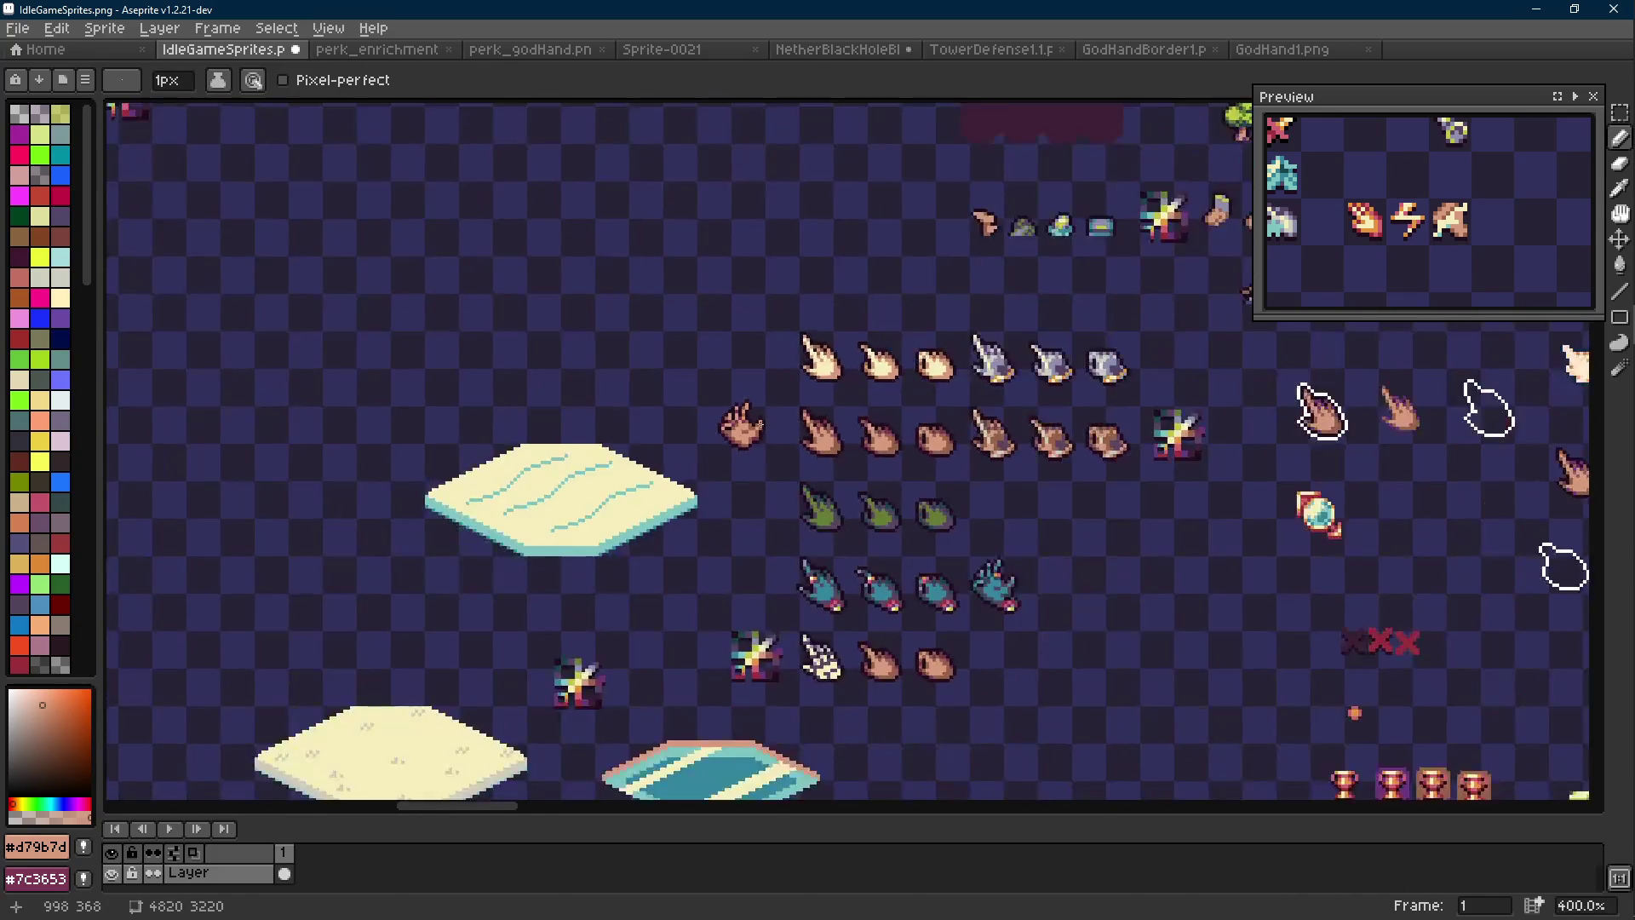
{"action": "scroll", "coordinate": [735, 411], "scroll_direction": "up", "scroll_amount": 6}
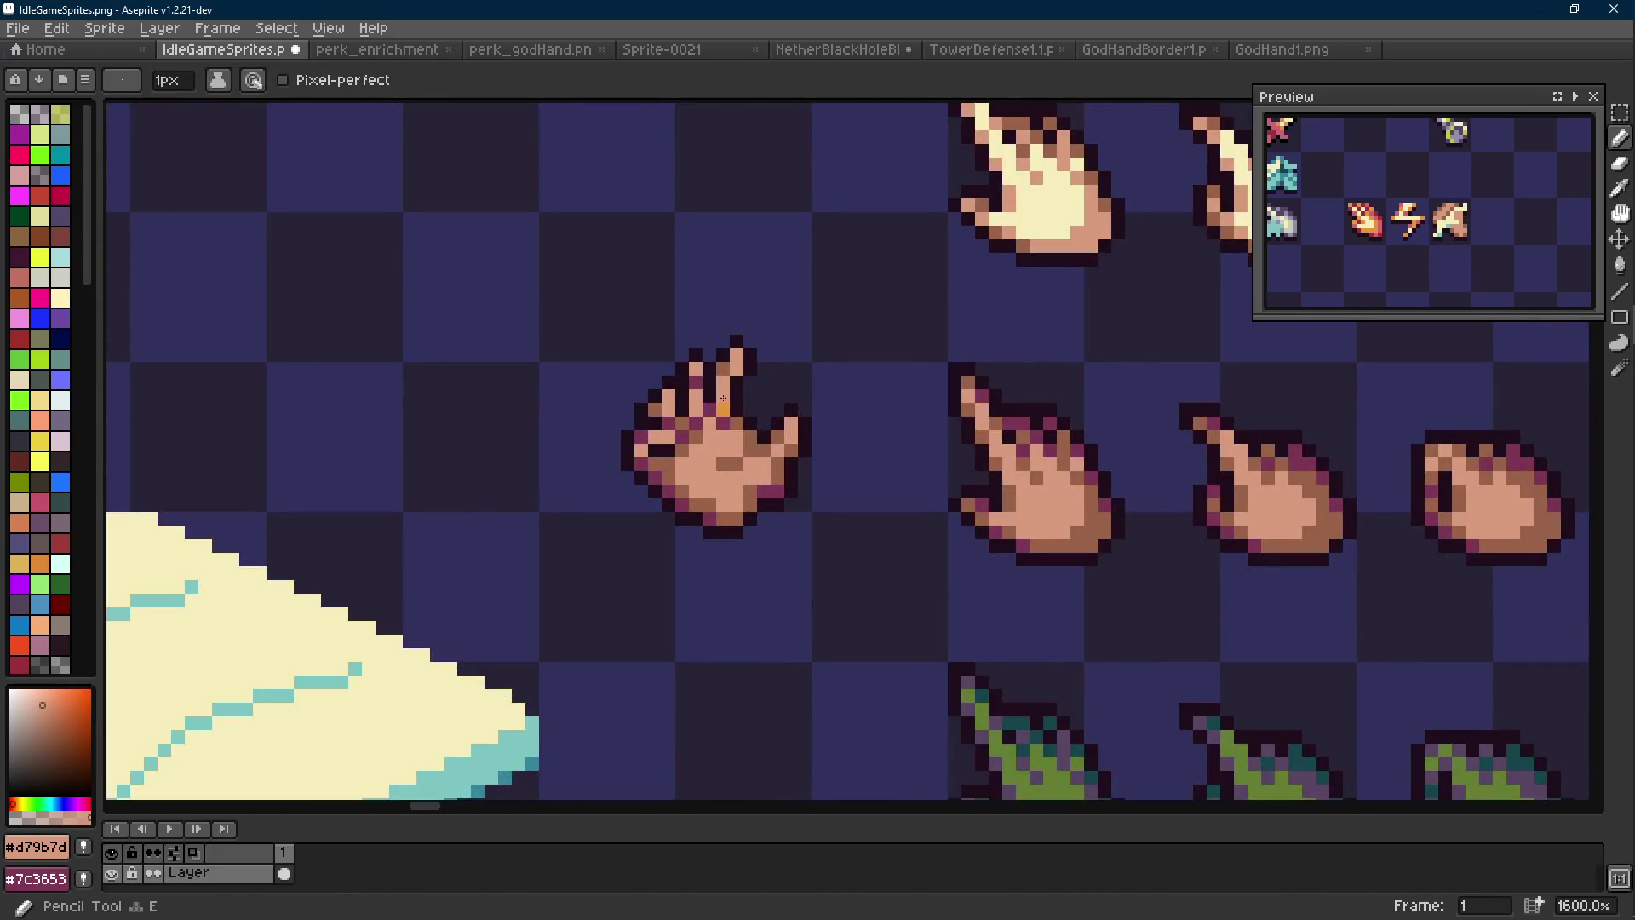
{"action": "scroll", "coordinate": [715, 421], "scroll_direction": "up", "scroll_amount": 3}
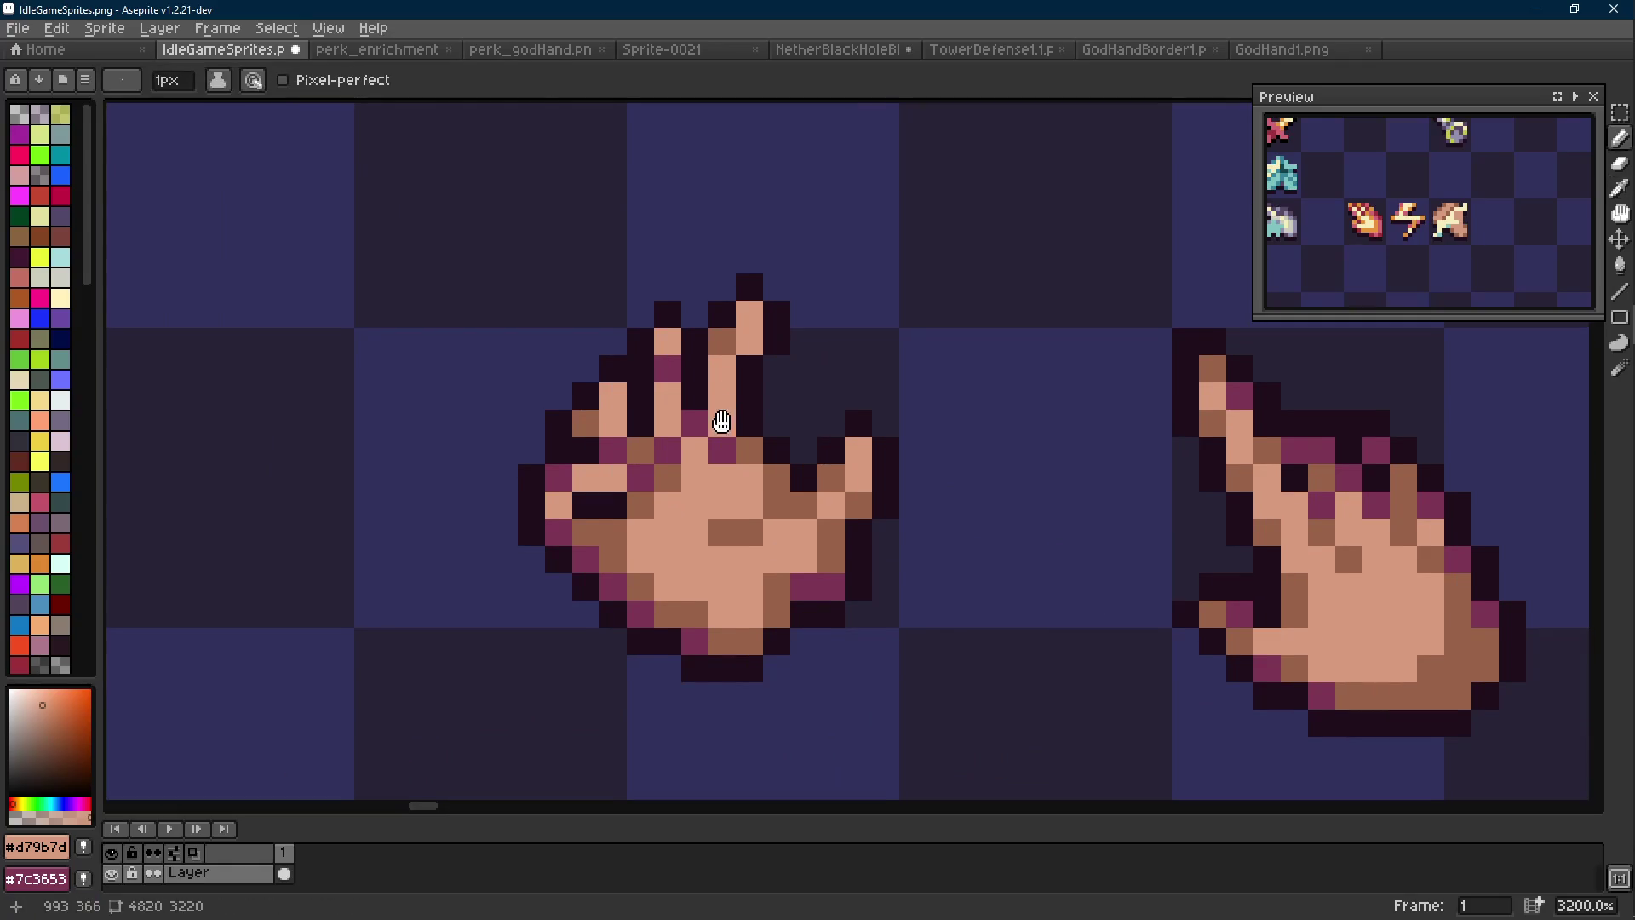
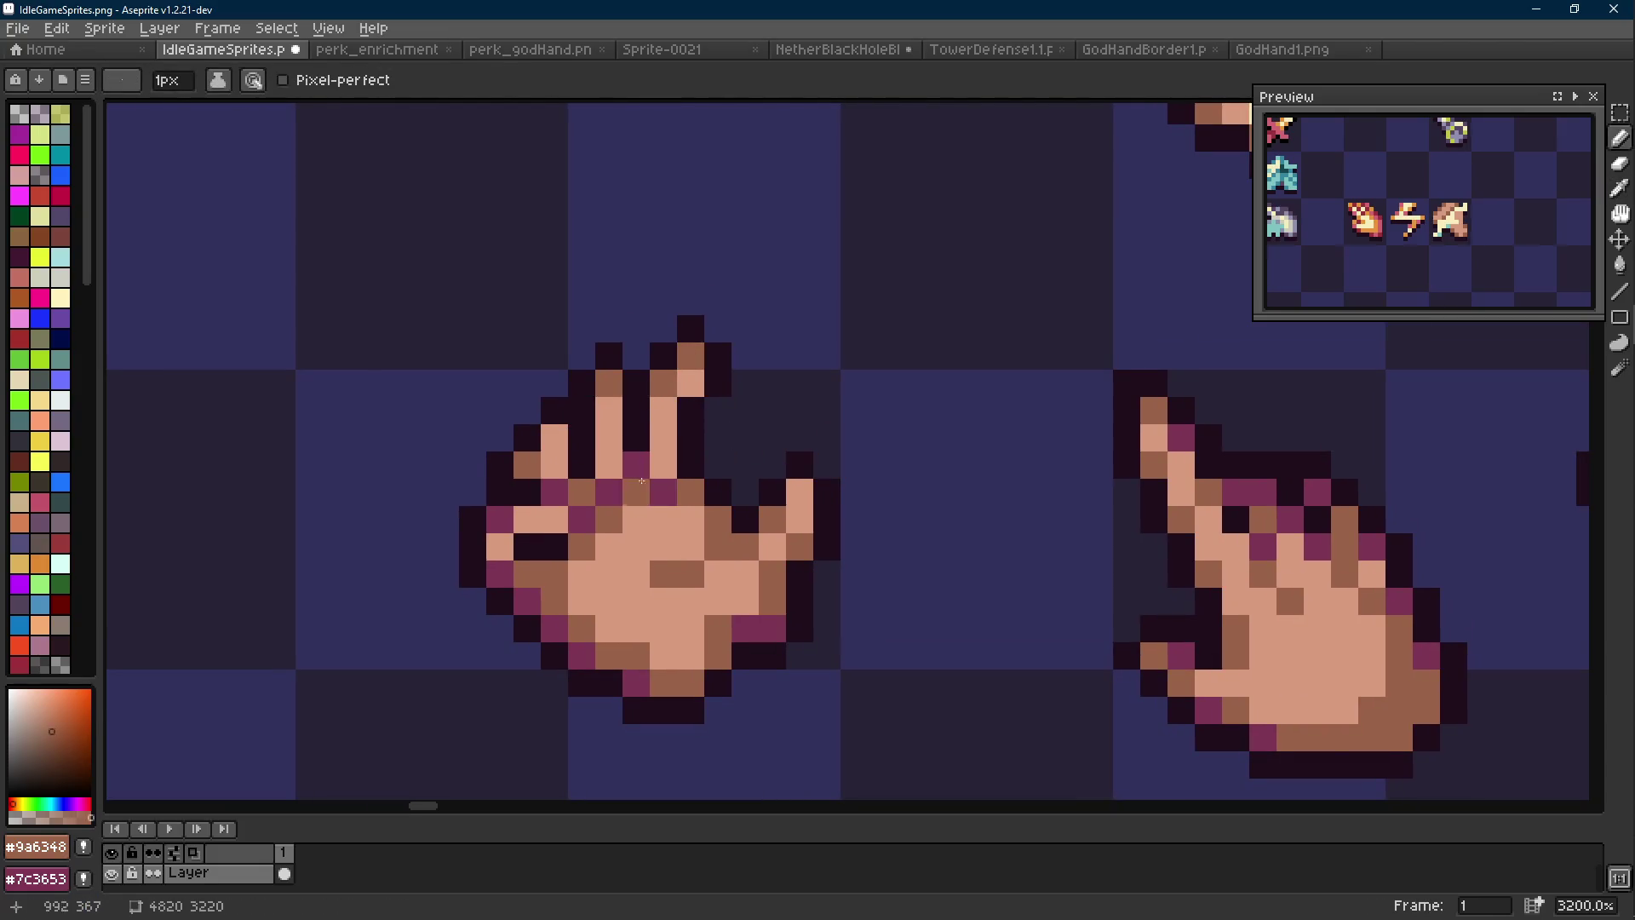
Look through the GodHand1 and TowerDefense1.1 sheets, then return to the IdleGameSprites sheet
{"action": "scroll", "coordinate": [622, 492], "scroll_direction": "down", "scroll_amount": 2}
{"action": "left_click", "coordinate": [1278, 51]}
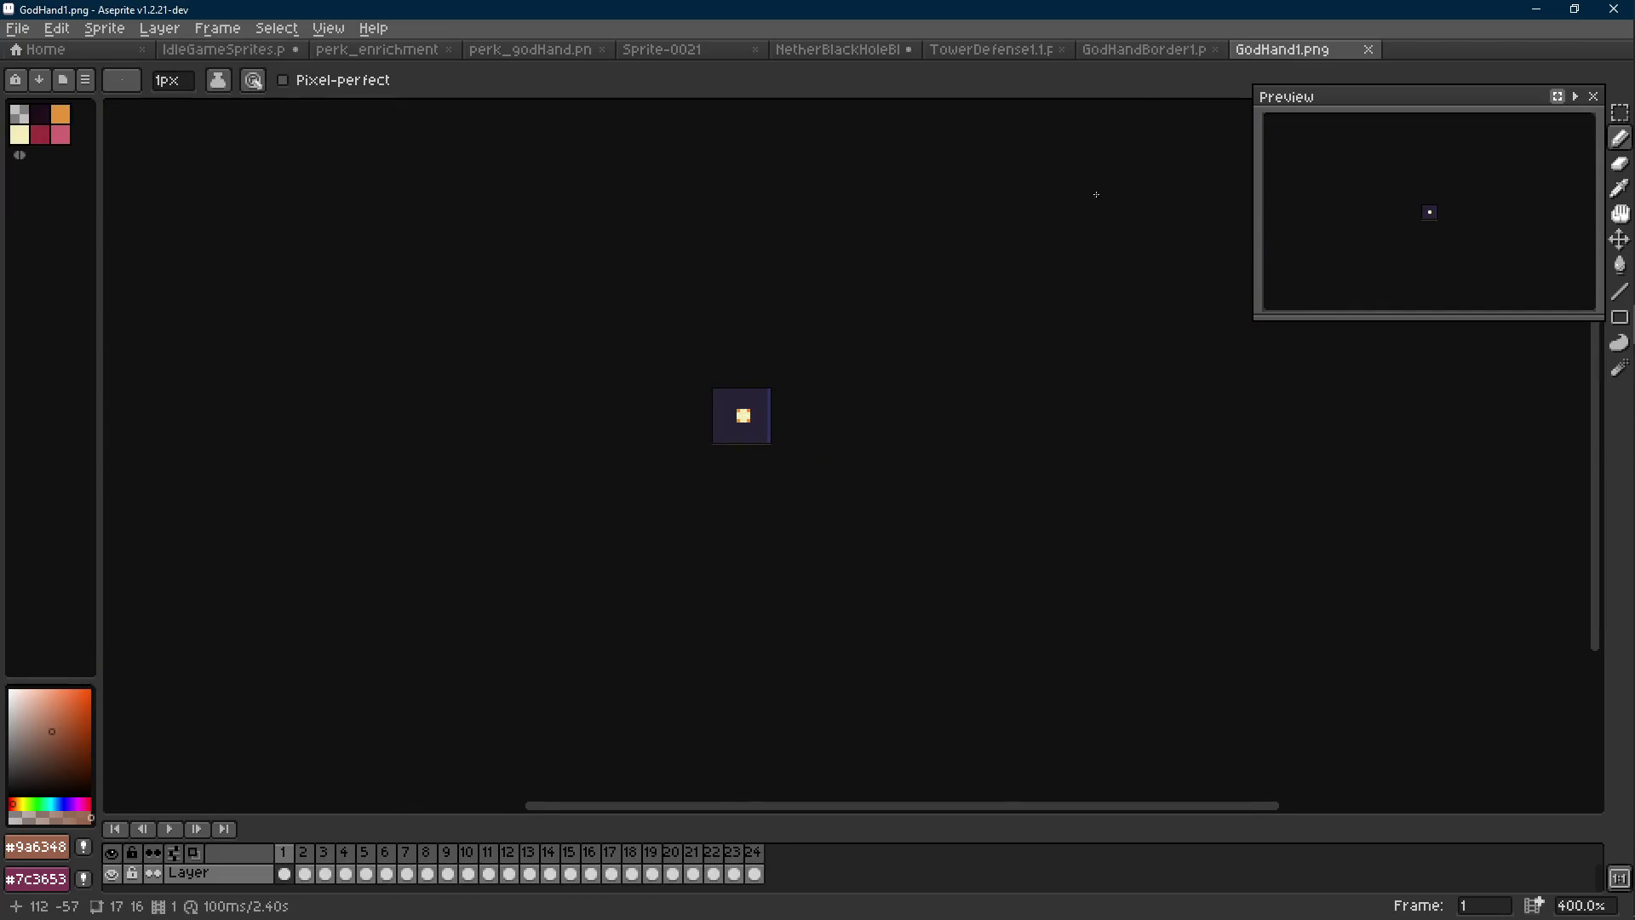
{"action": "left_click", "coordinate": [1171, 51]}
{"action": "left_click", "coordinate": [988, 51]}
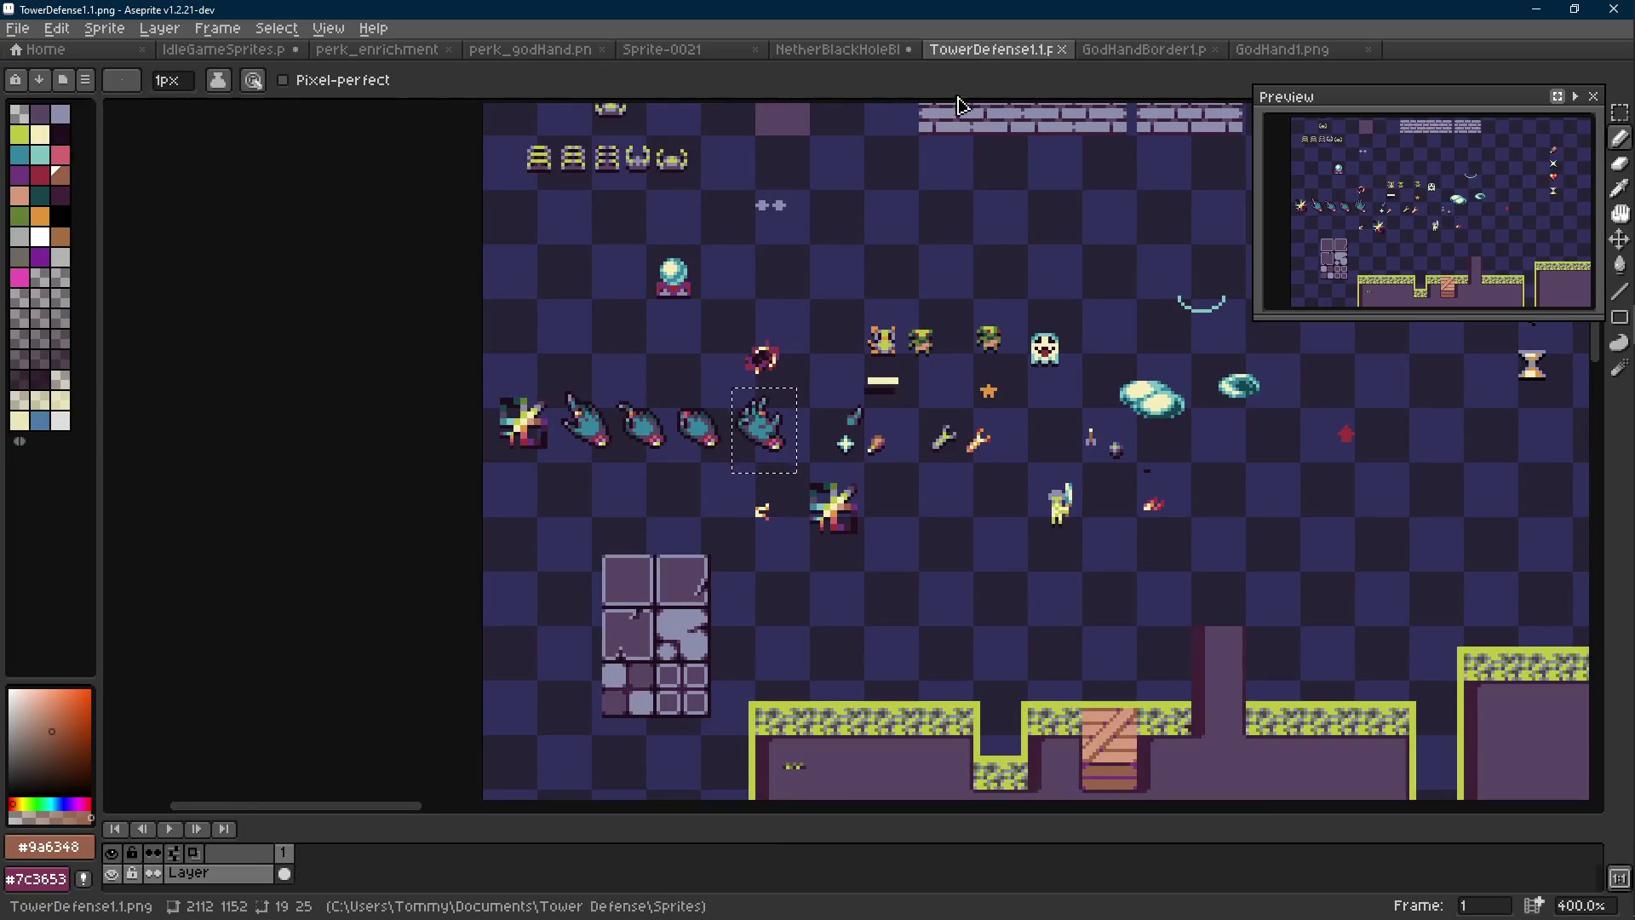
{"action": "key", "text": "r"}
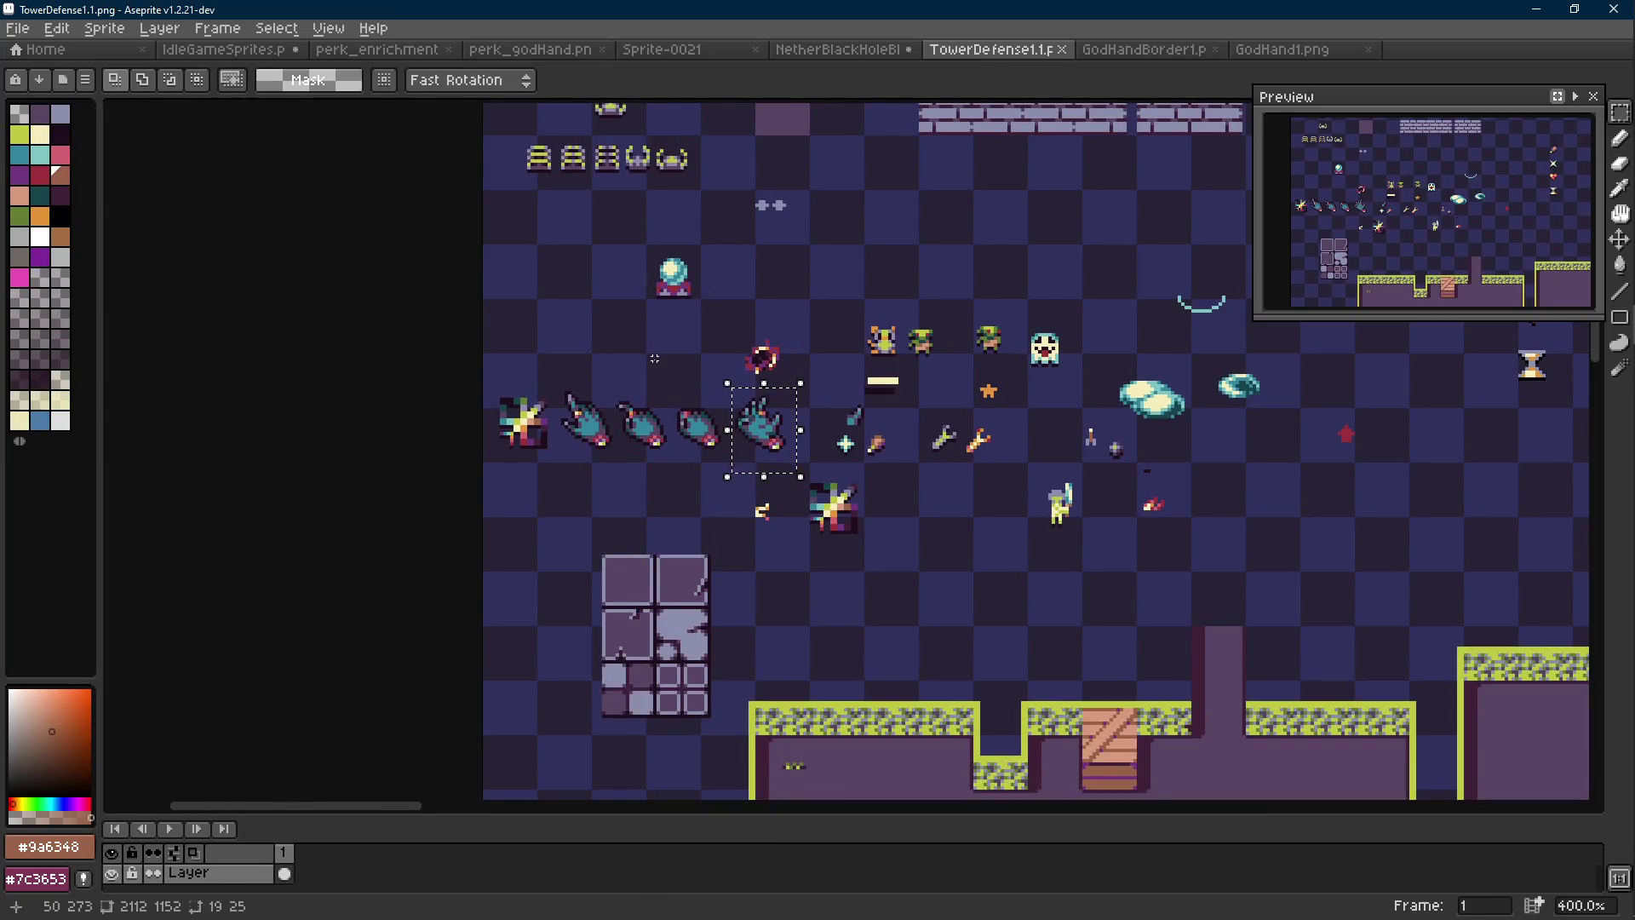
{"action": "key", "text": "Scroll_Lock"}
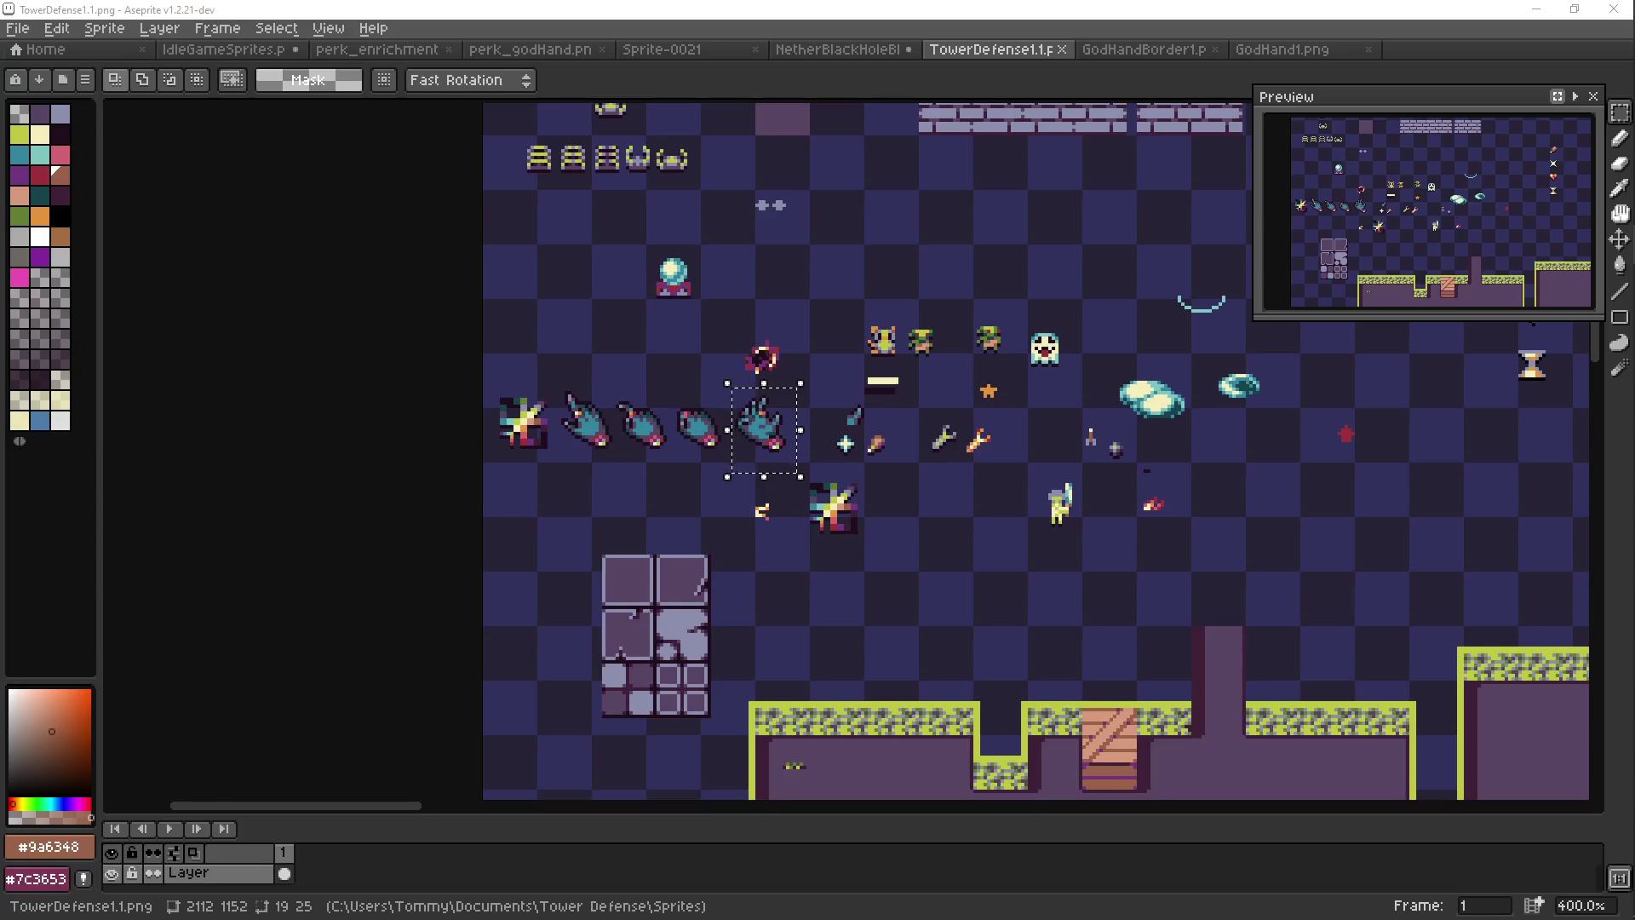
{"action": "left_click", "coordinate": [242, 65]}
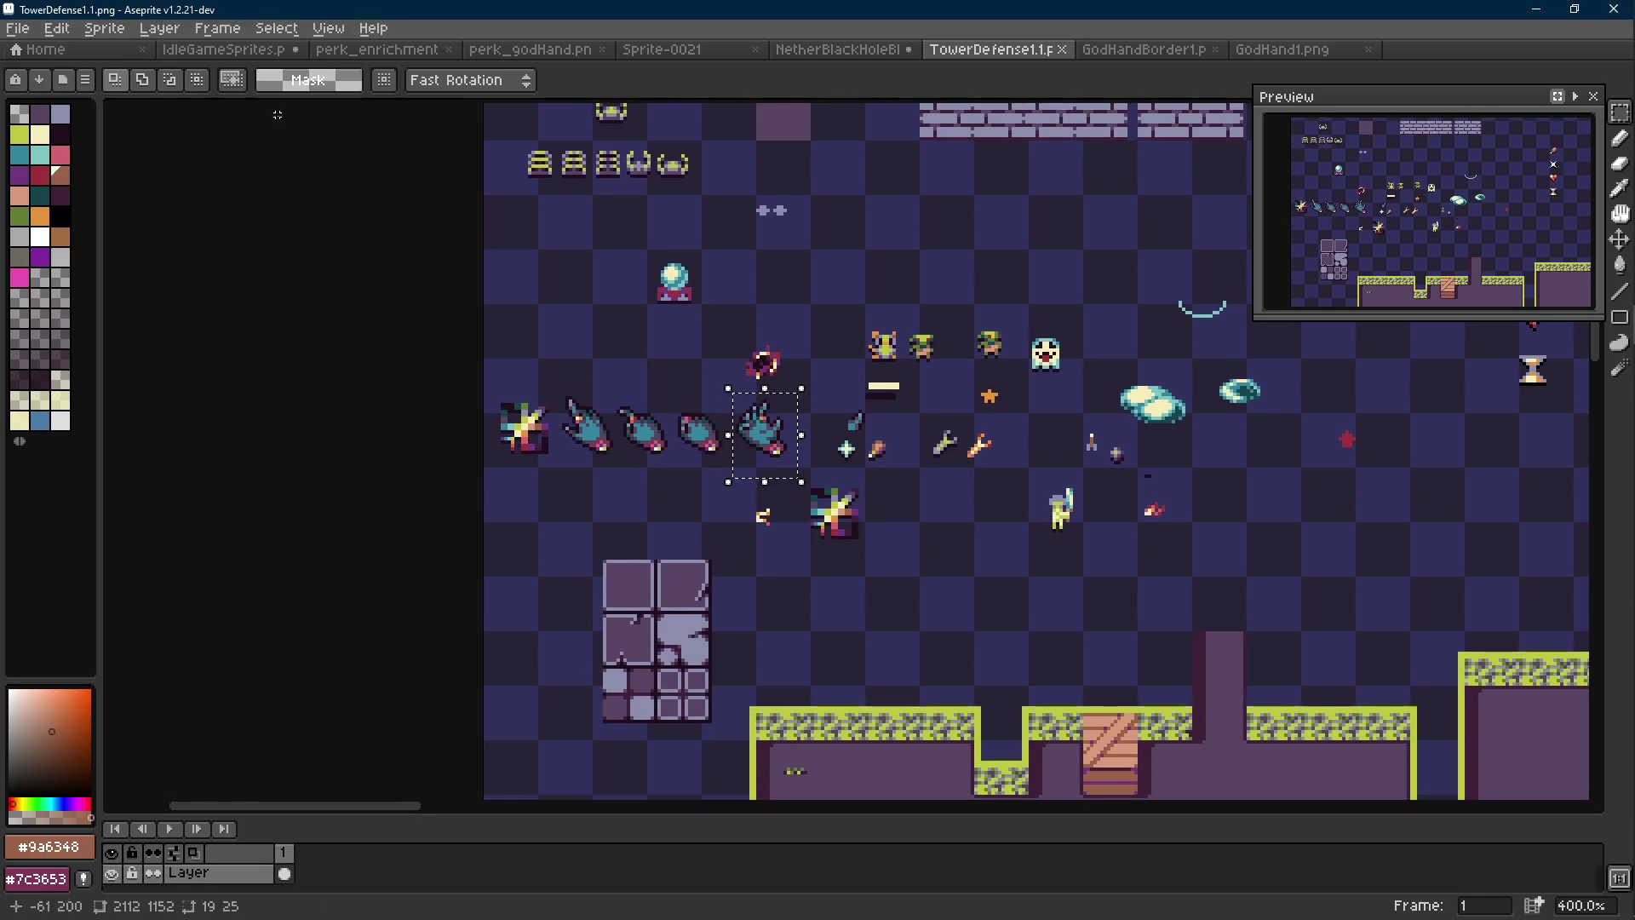
{"action": "left_click", "coordinate": [242, 56]}
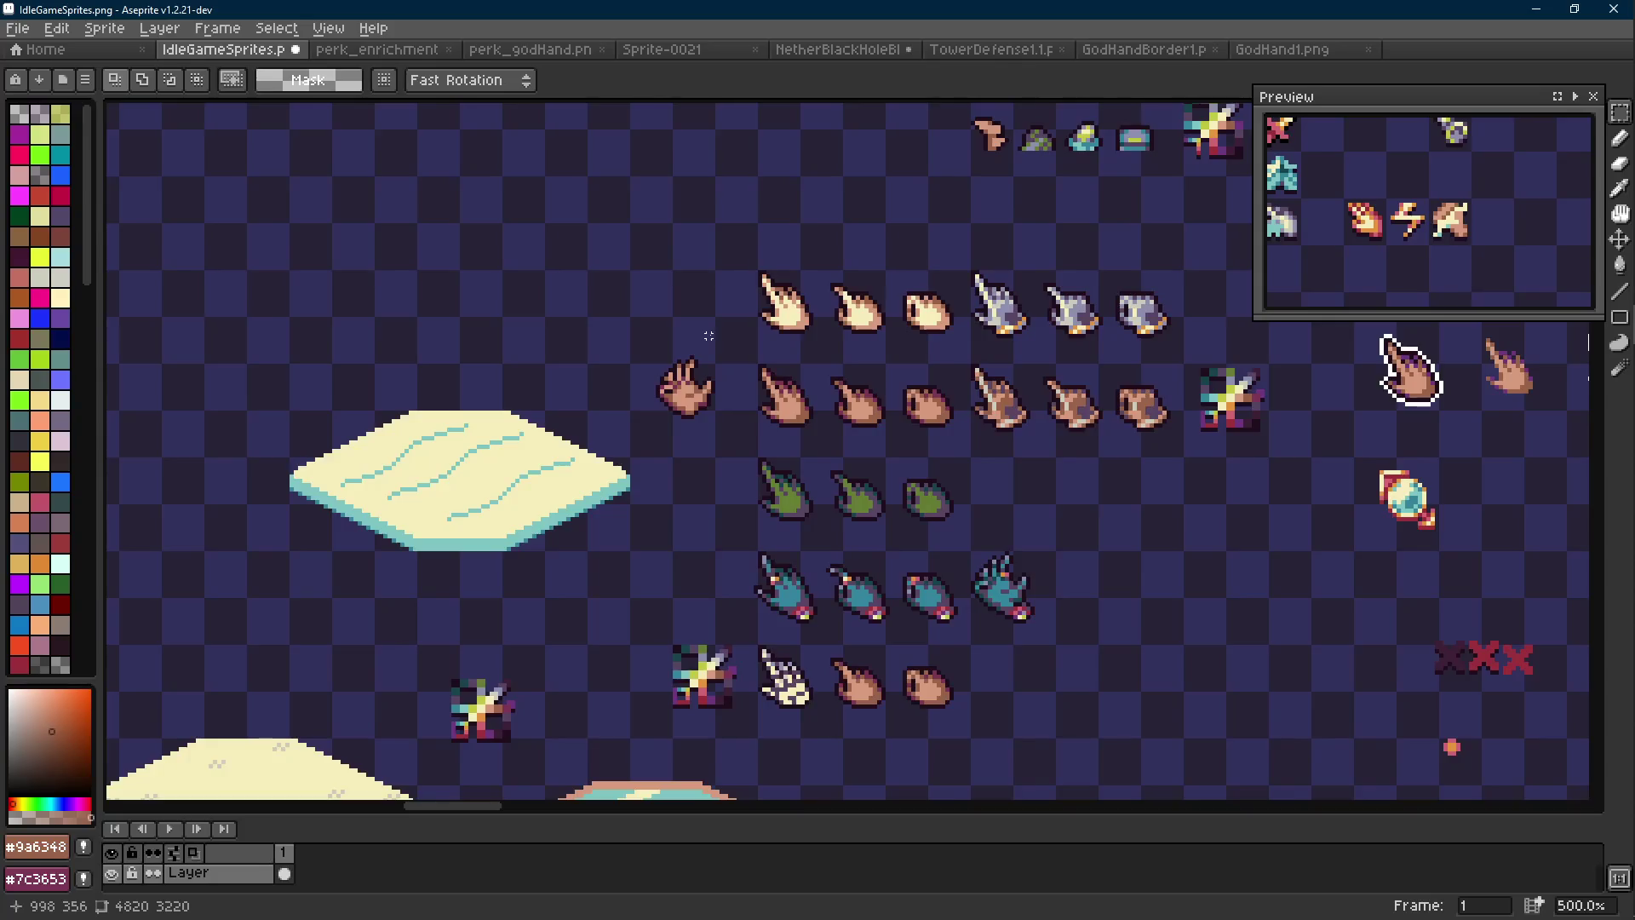
Undo the last pencil stroke on the hand
{"action": "scroll", "coordinate": [708, 336], "scroll_direction": "down", "scroll_amount": 2}
{"action": "scroll", "coordinate": [714, 347], "scroll_direction": "up", "scroll_amount": 9}
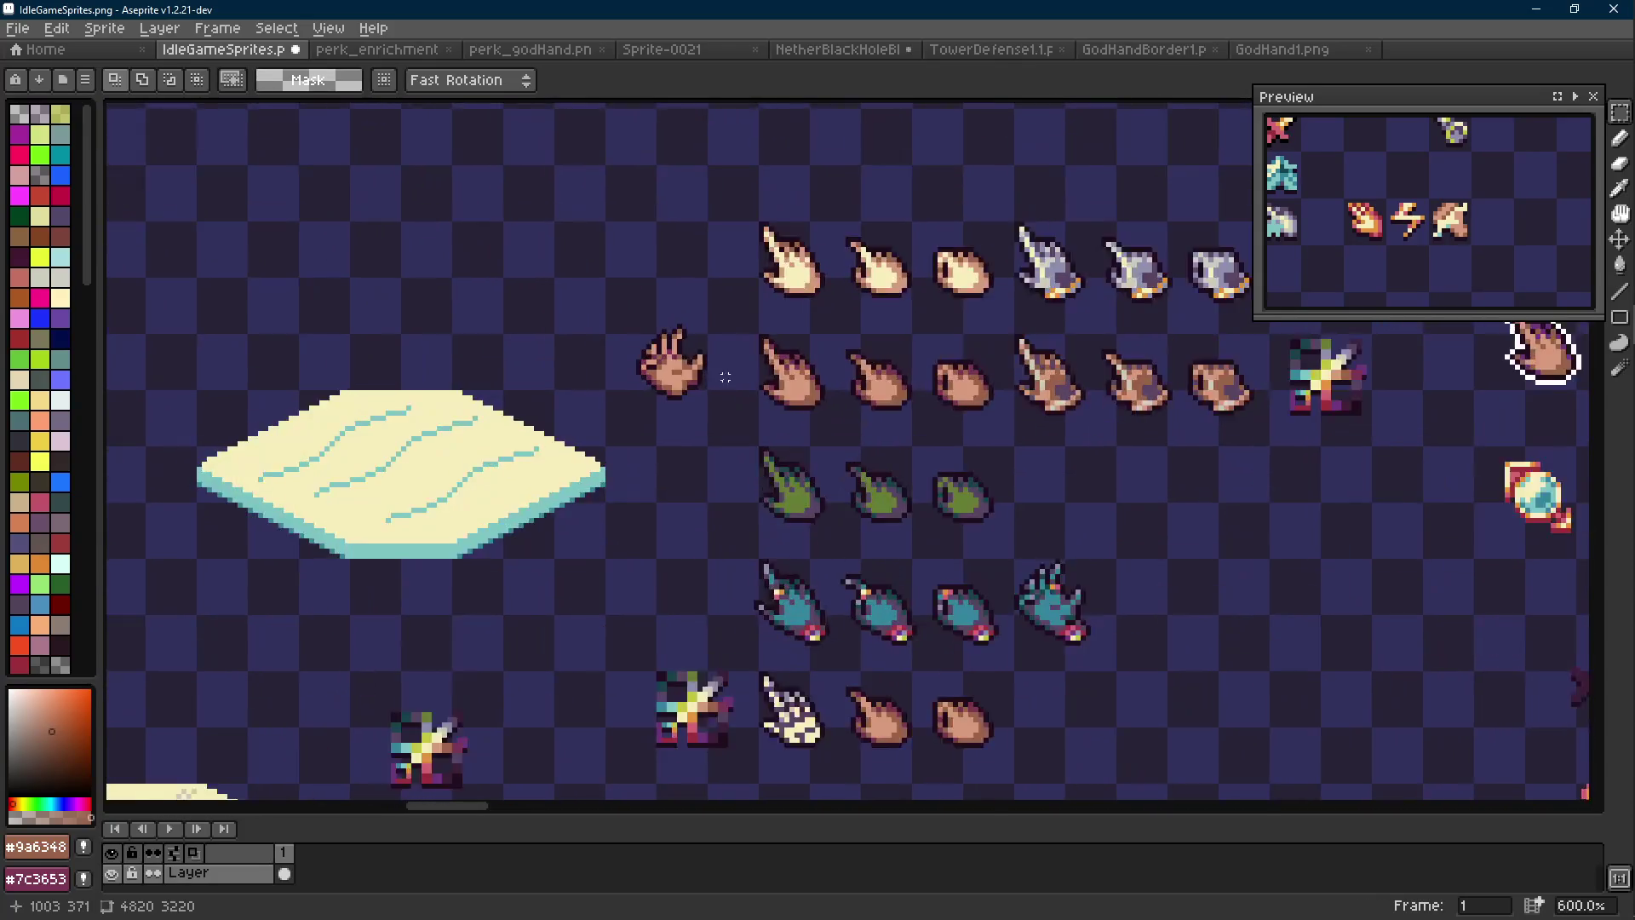
{"action": "key", "text": "i"}
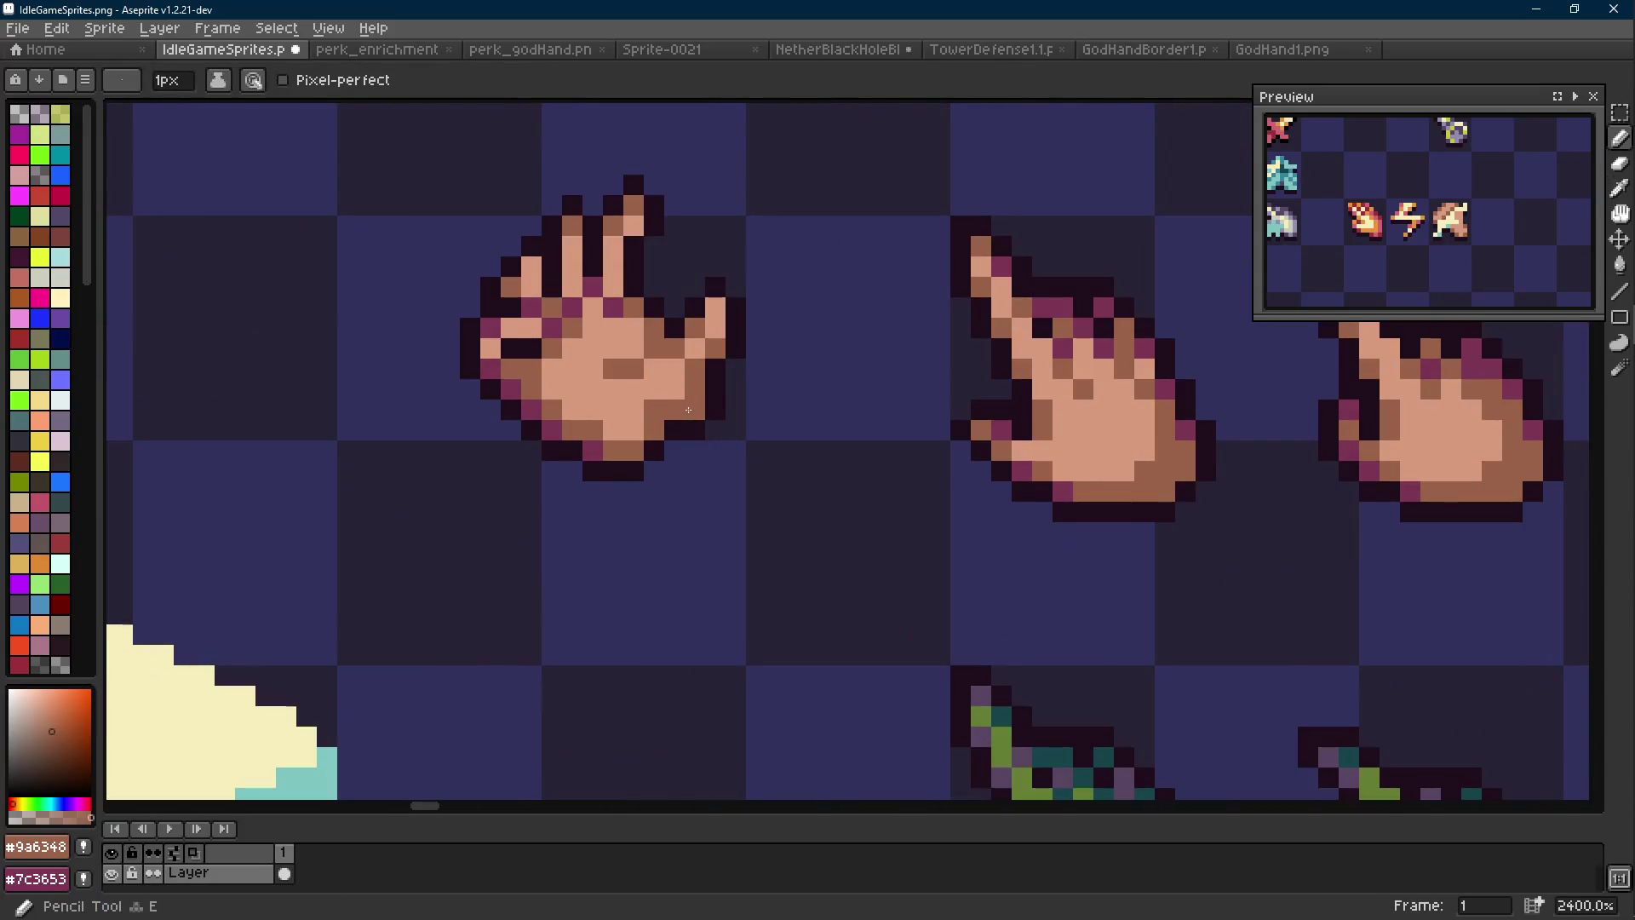
{"action": "scroll", "coordinate": [672, 409], "scroll_direction": "down", "scroll_amount": 9}
{"action": "key", "text": "ctrl+z"}
{"action": "scroll", "coordinate": [703, 416], "scroll_direction": "up", "scroll_amount": 8}
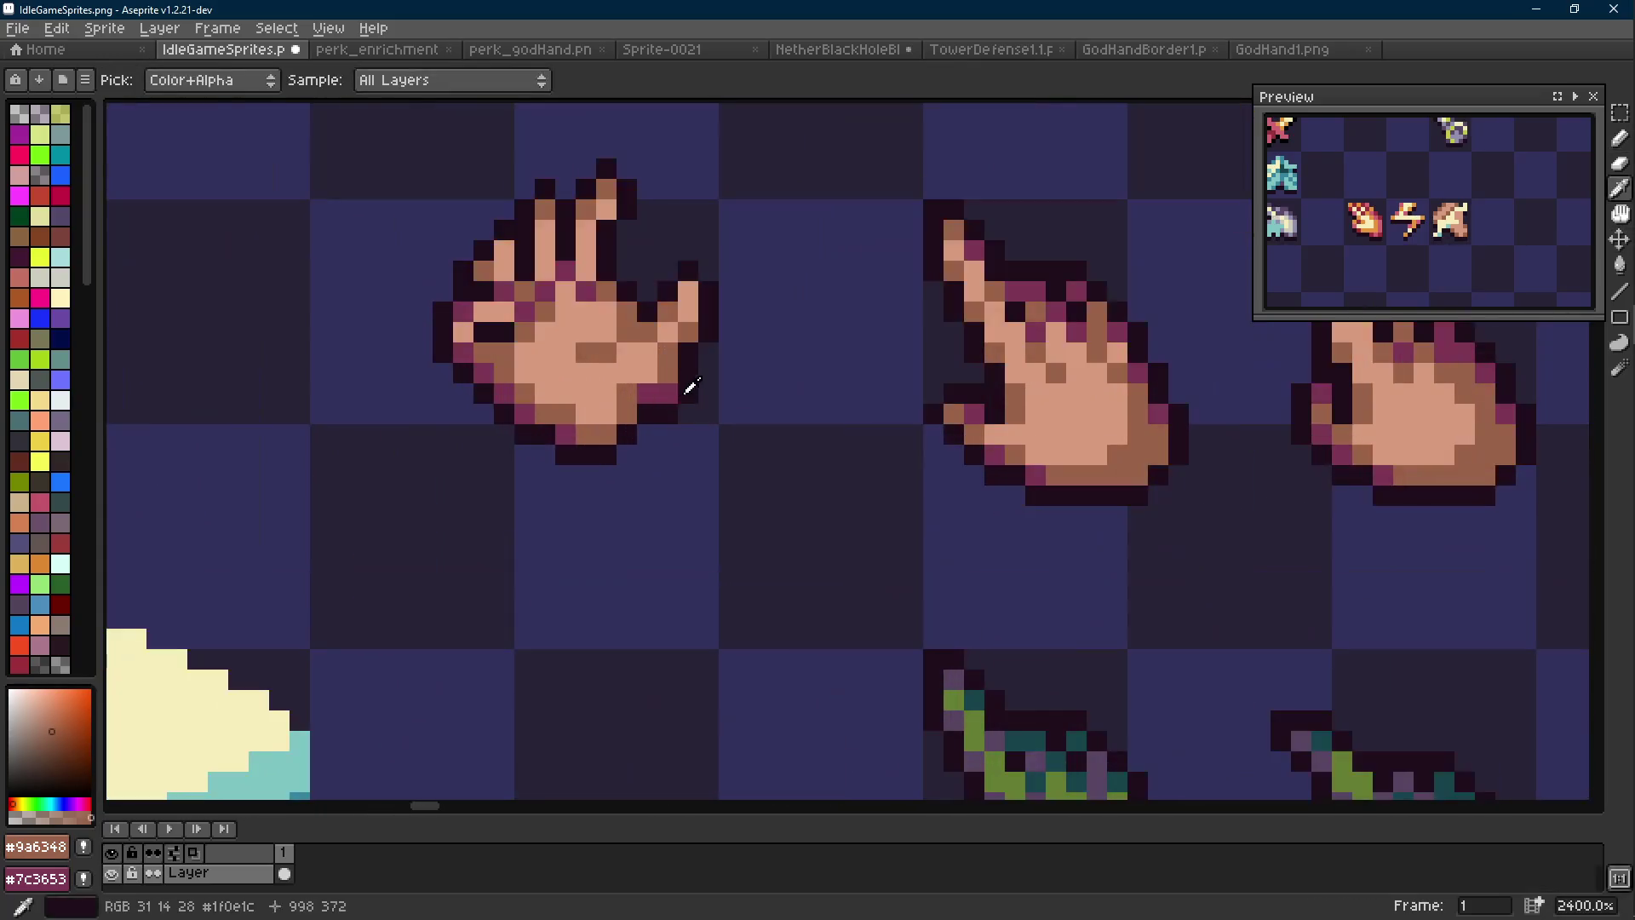
Sample the hand's dark outline, brown #9a6348, purple #7c3653 and light skin #d79b7d colours
{"action": "left_click", "coordinate": [687, 385], "text": "alt"}
{"action": "scroll", "coordinate": [711, 415], "scroll_direction": "down", "scroll_amount": 2}
{"action": "scroll", "coordinate": [710, 414], "scroll_direction": "up", "scroll_amount": 3}
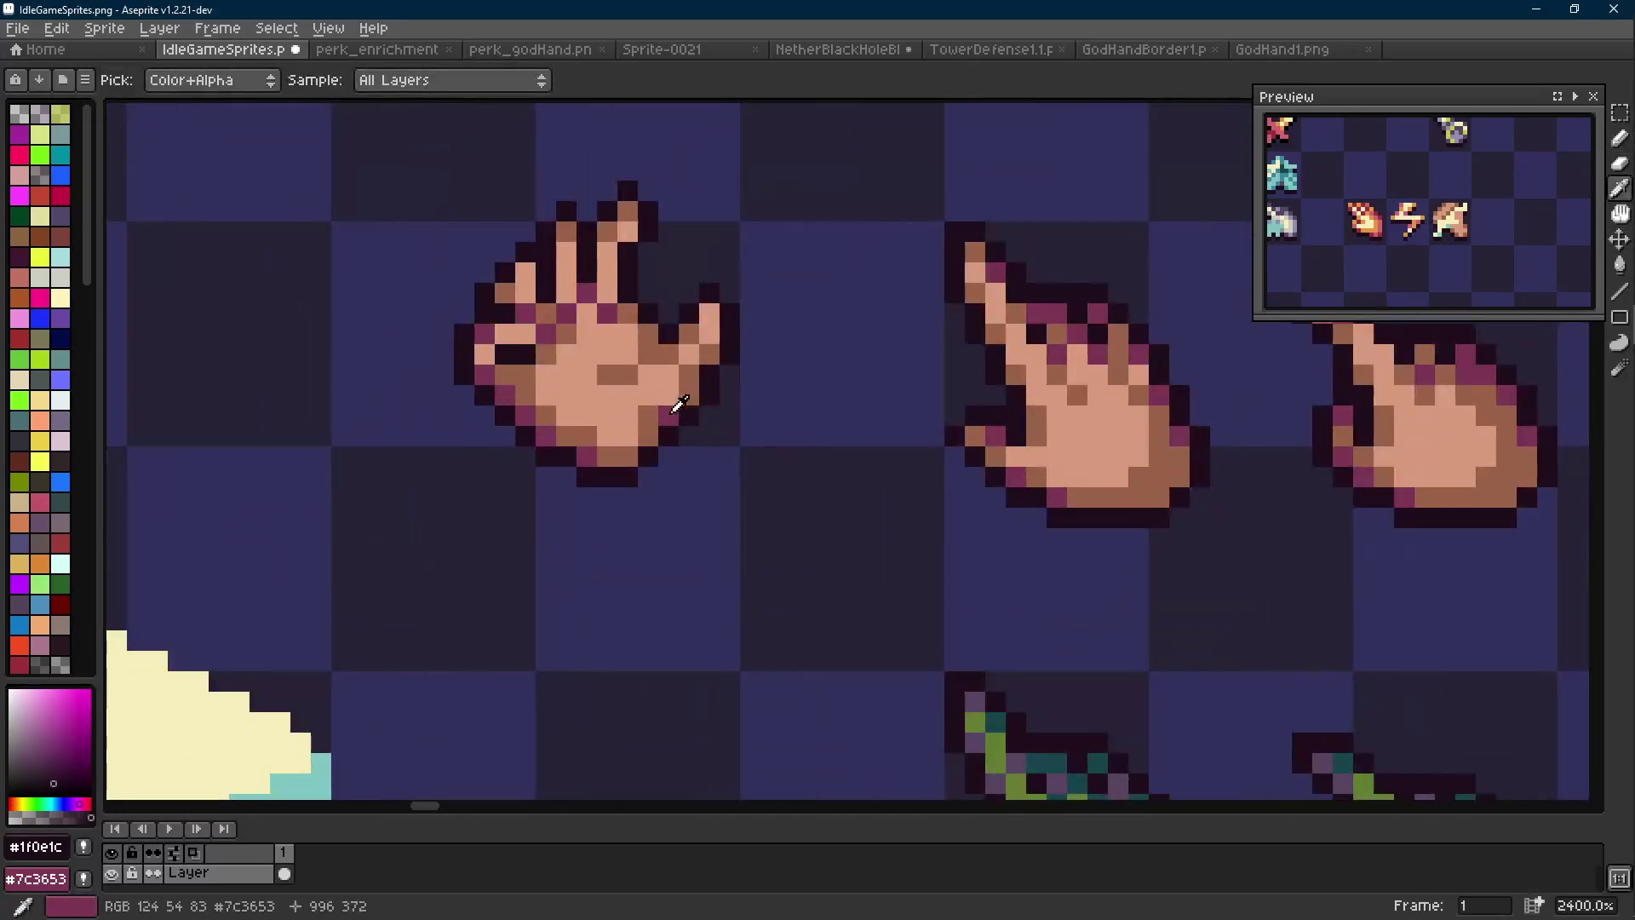
{"action": "left_click", "coordinate": [690, 392], "text": "alt"}
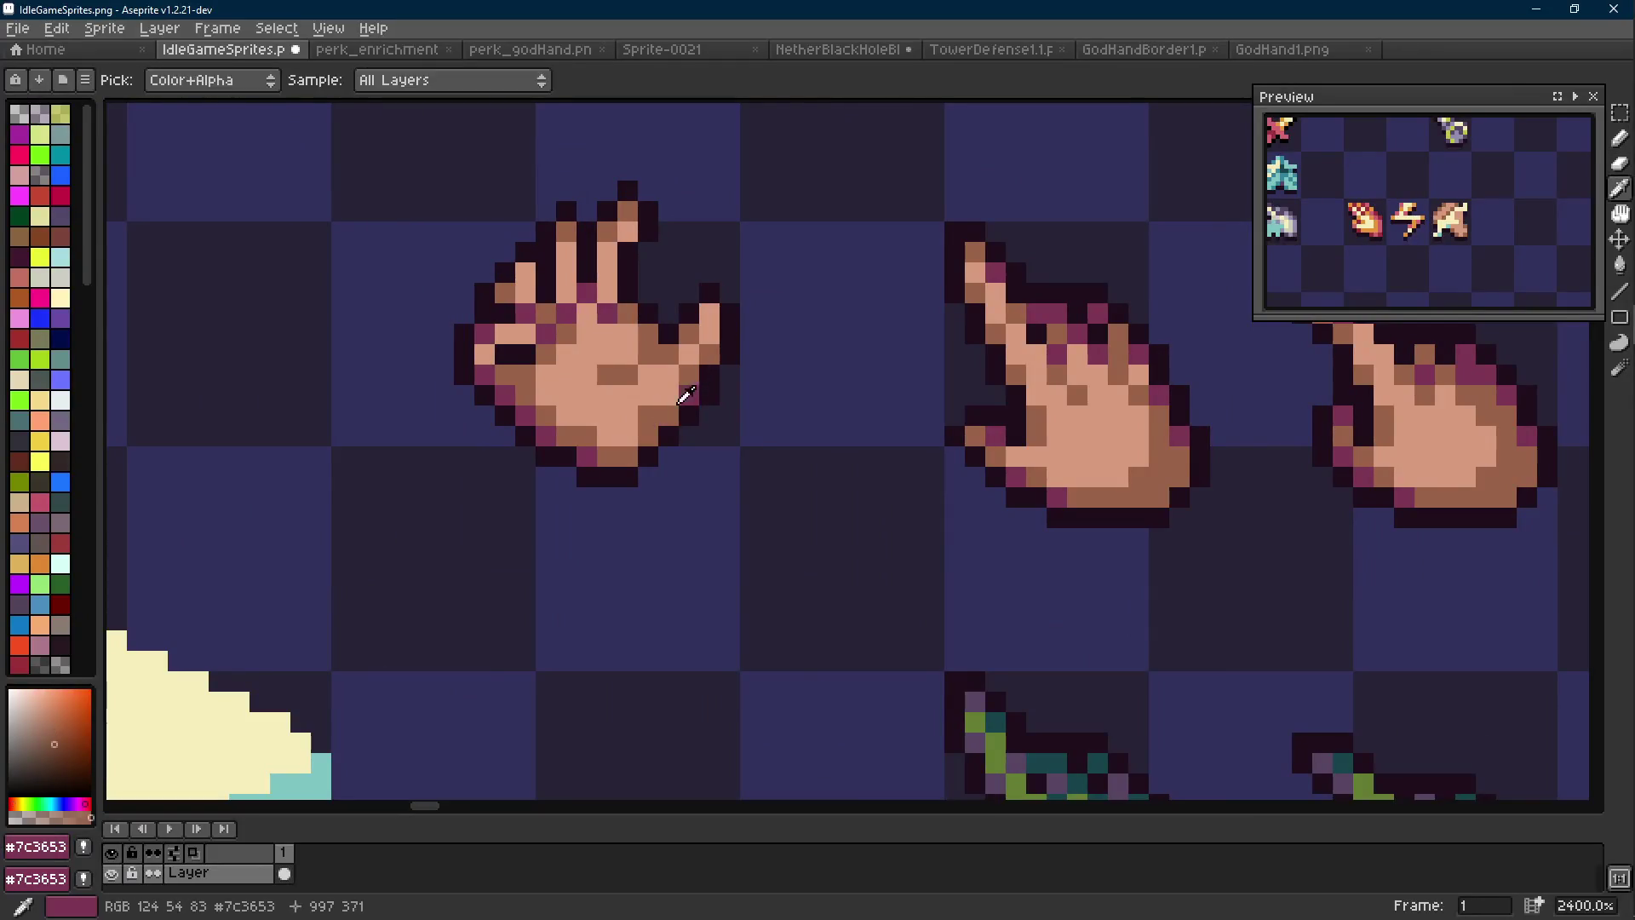
{"action": "left_click", "coordinate": [687, 385], "text": "alt"}
{"action": "scroll", "coordinate": [697, 417], "scroll_direction": "down", "scroll_amount": 9}
{"action": "scroll", "coordinate": [679, 430], "scroll_direction": "up", "scroll_amount": 7}
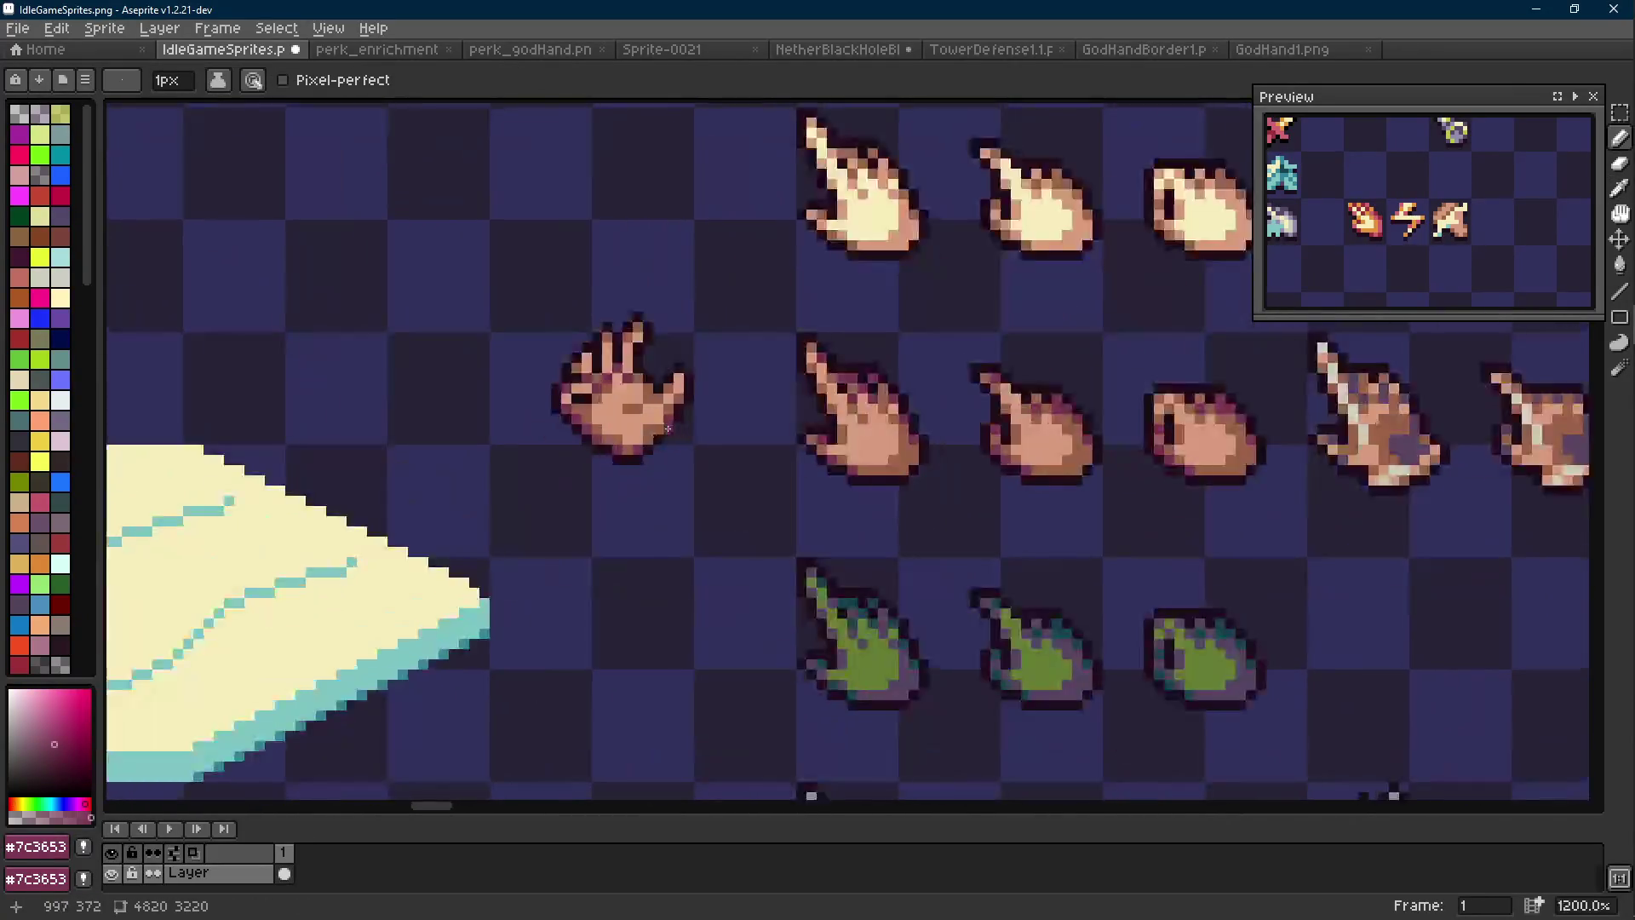
{"action": "left_click", "coordinate": [645, 429], "text": "alt"}
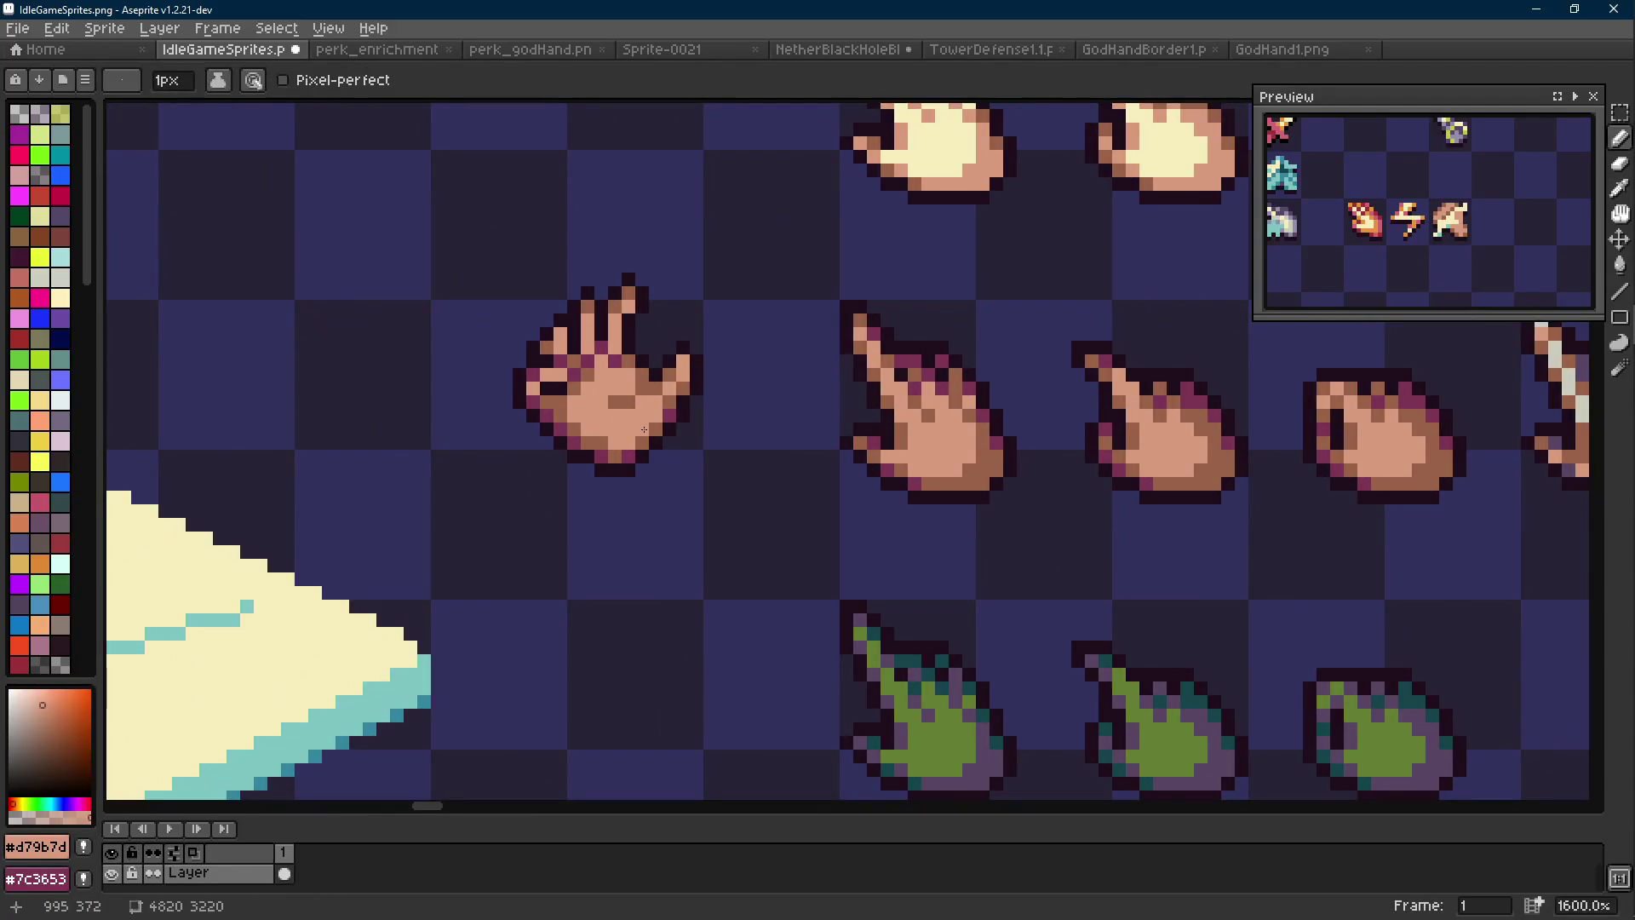
Colour a lower-right outline pixel purple and add a dark #1f0e1c pixel at the bottom edge
{"action": "scroll", "coordinate": [644, 430], "scroll_direction": "up", "scroll_amount": 2}
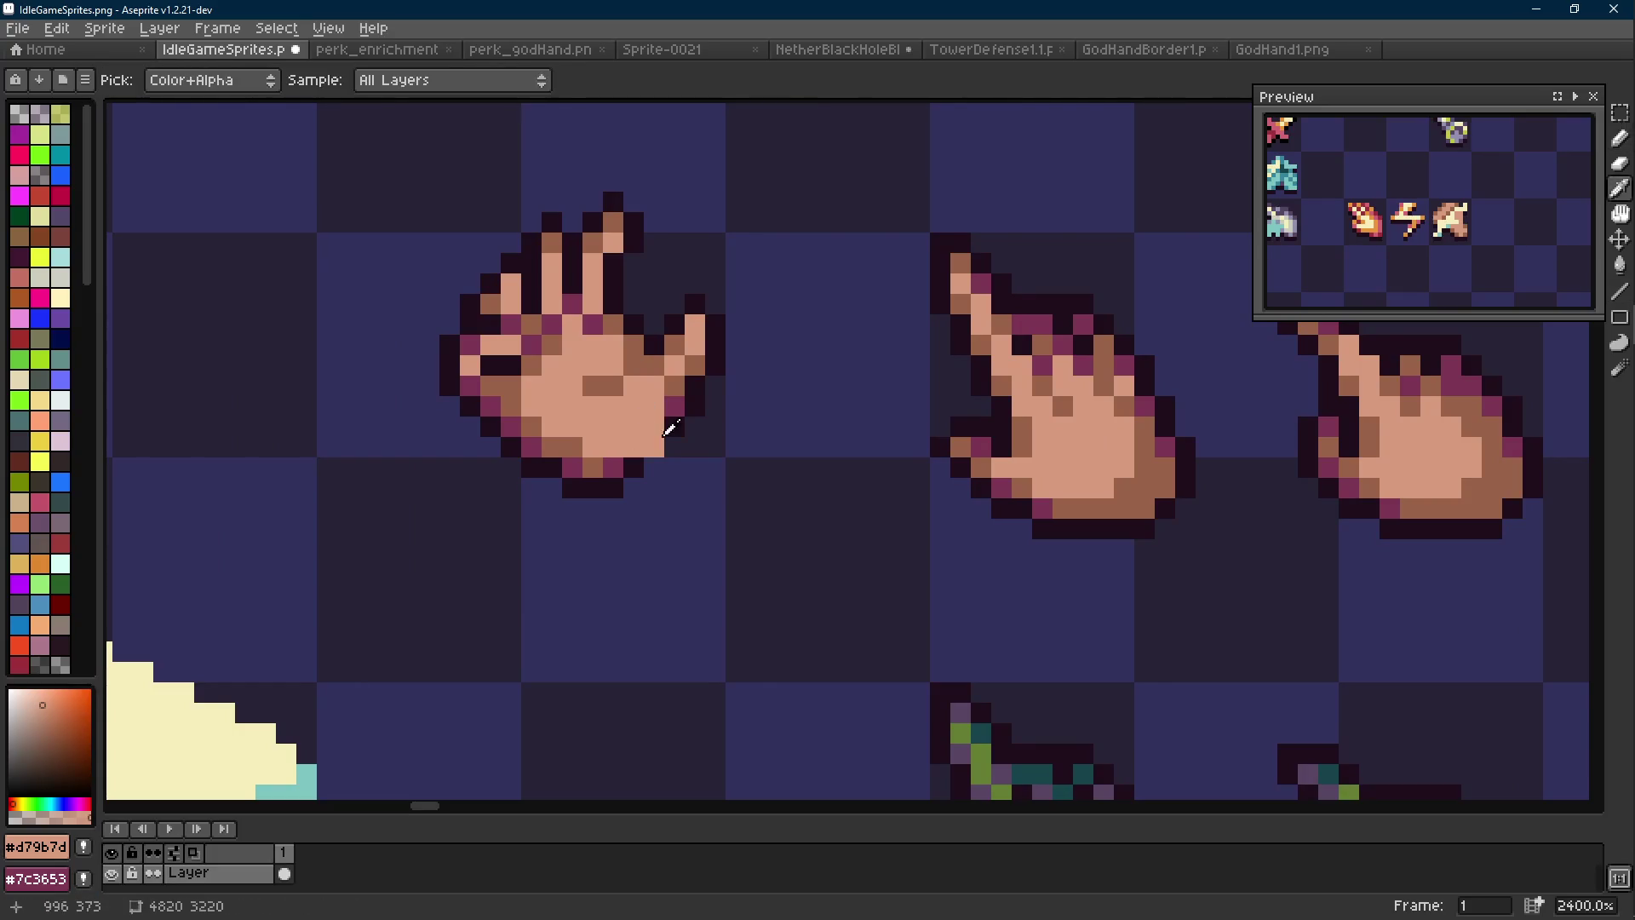
{"action": "left_click", "coordinate": [665, 404], "text": "alt"}
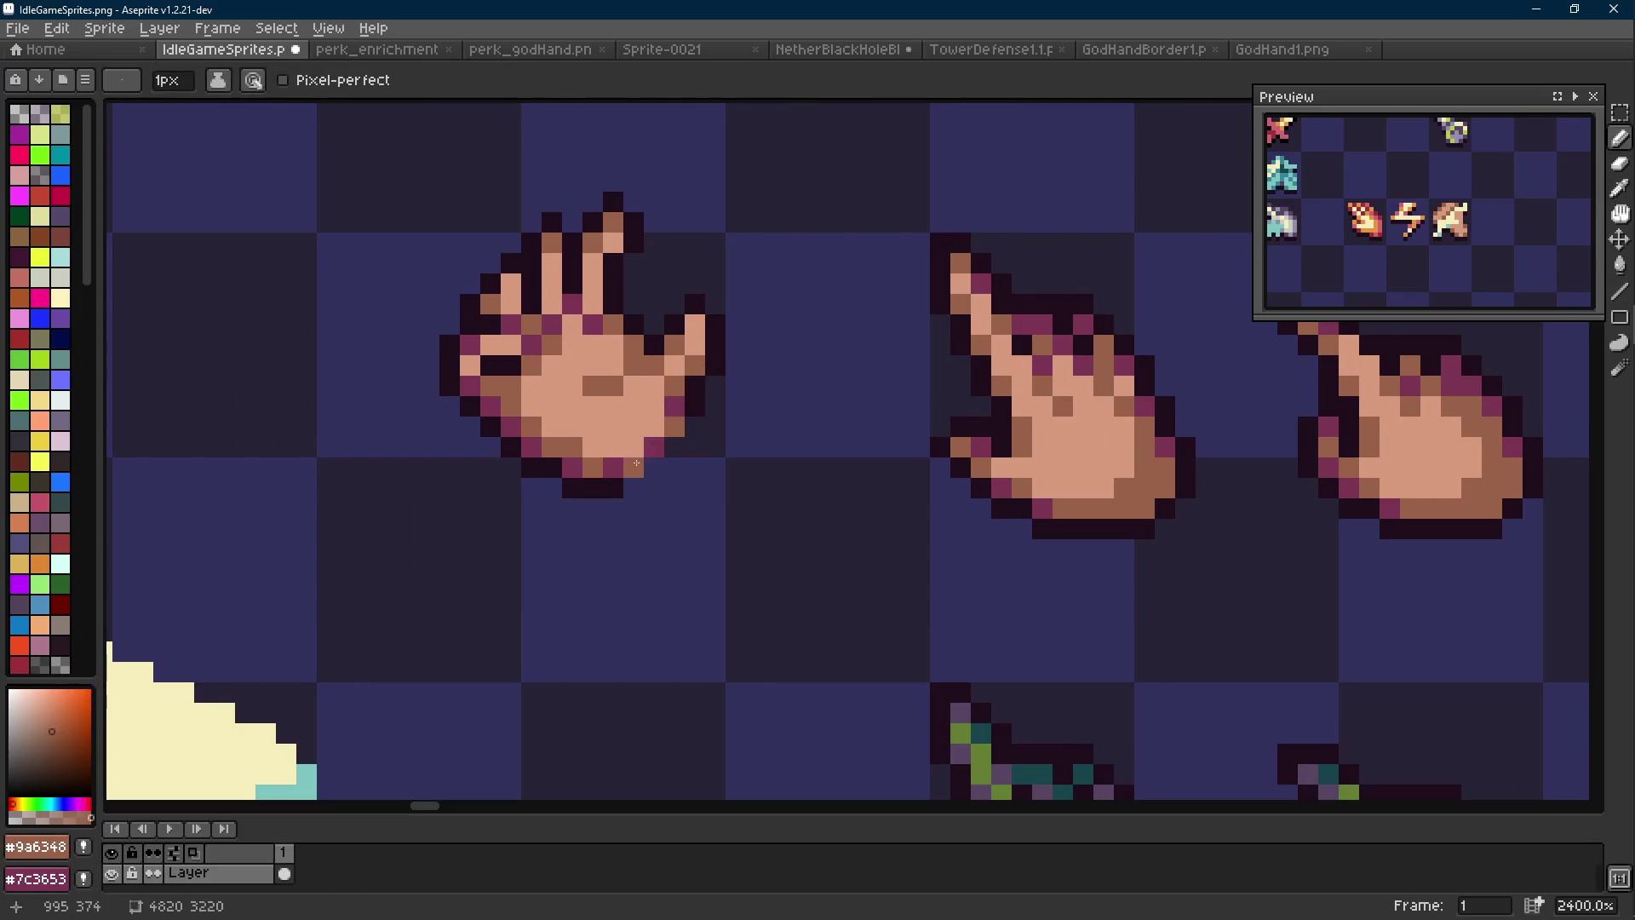
{"action": "left_click", "coordinate": [673, 425]}
{"action": "left_click", "coordinate": [603, 486], "text": "alt"}
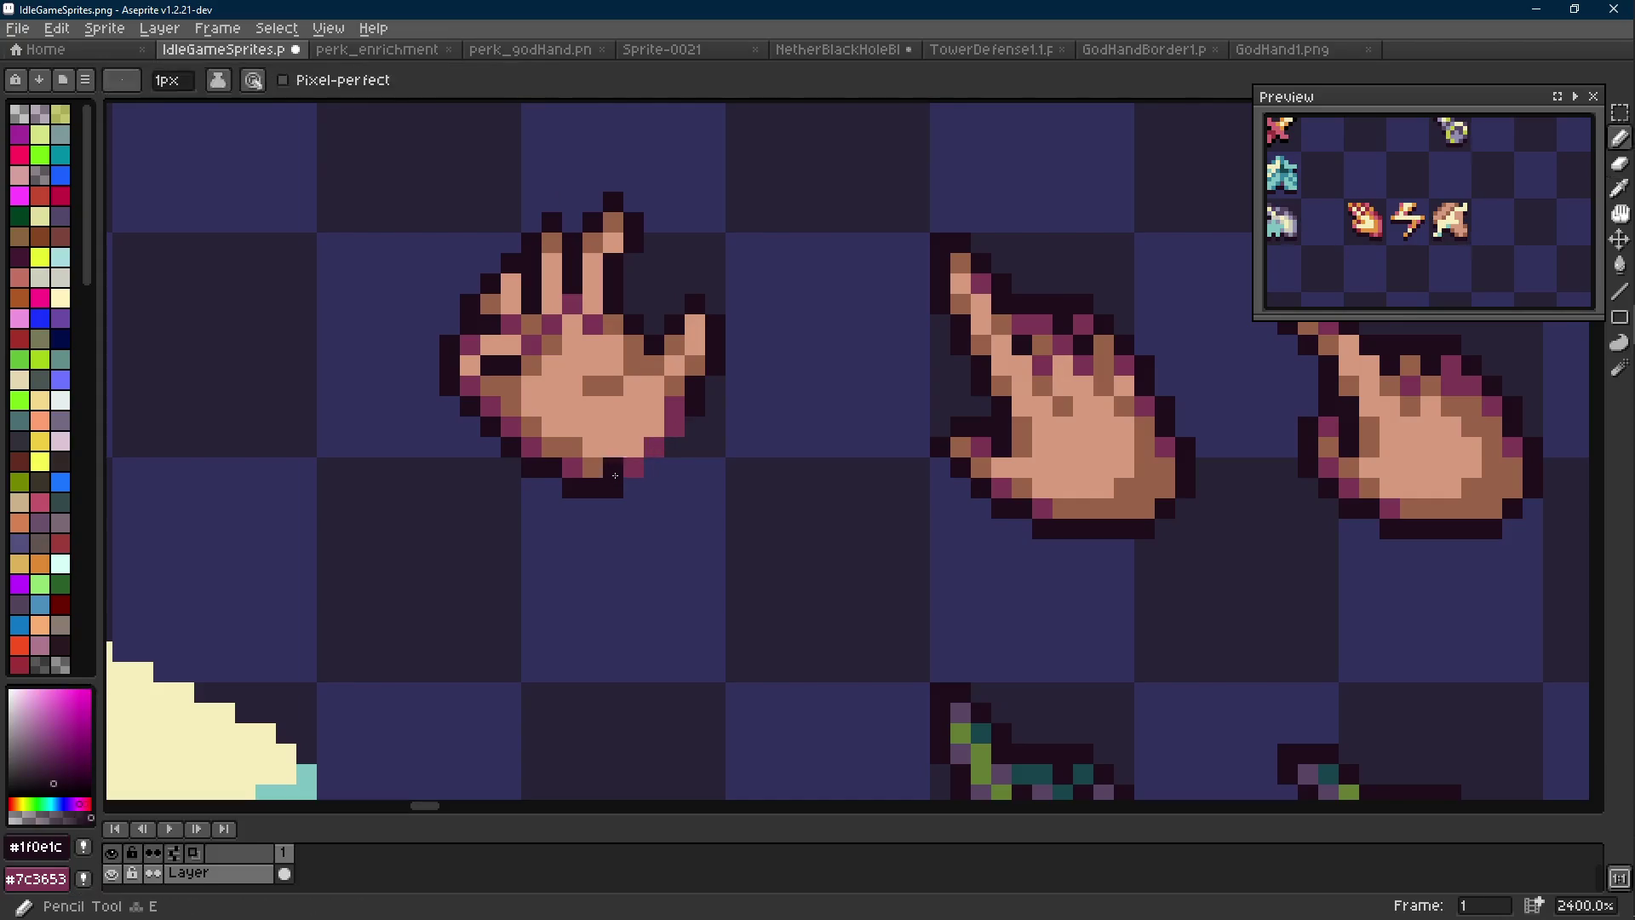
{"action": "left_click", "coordinate": [631, 486]}
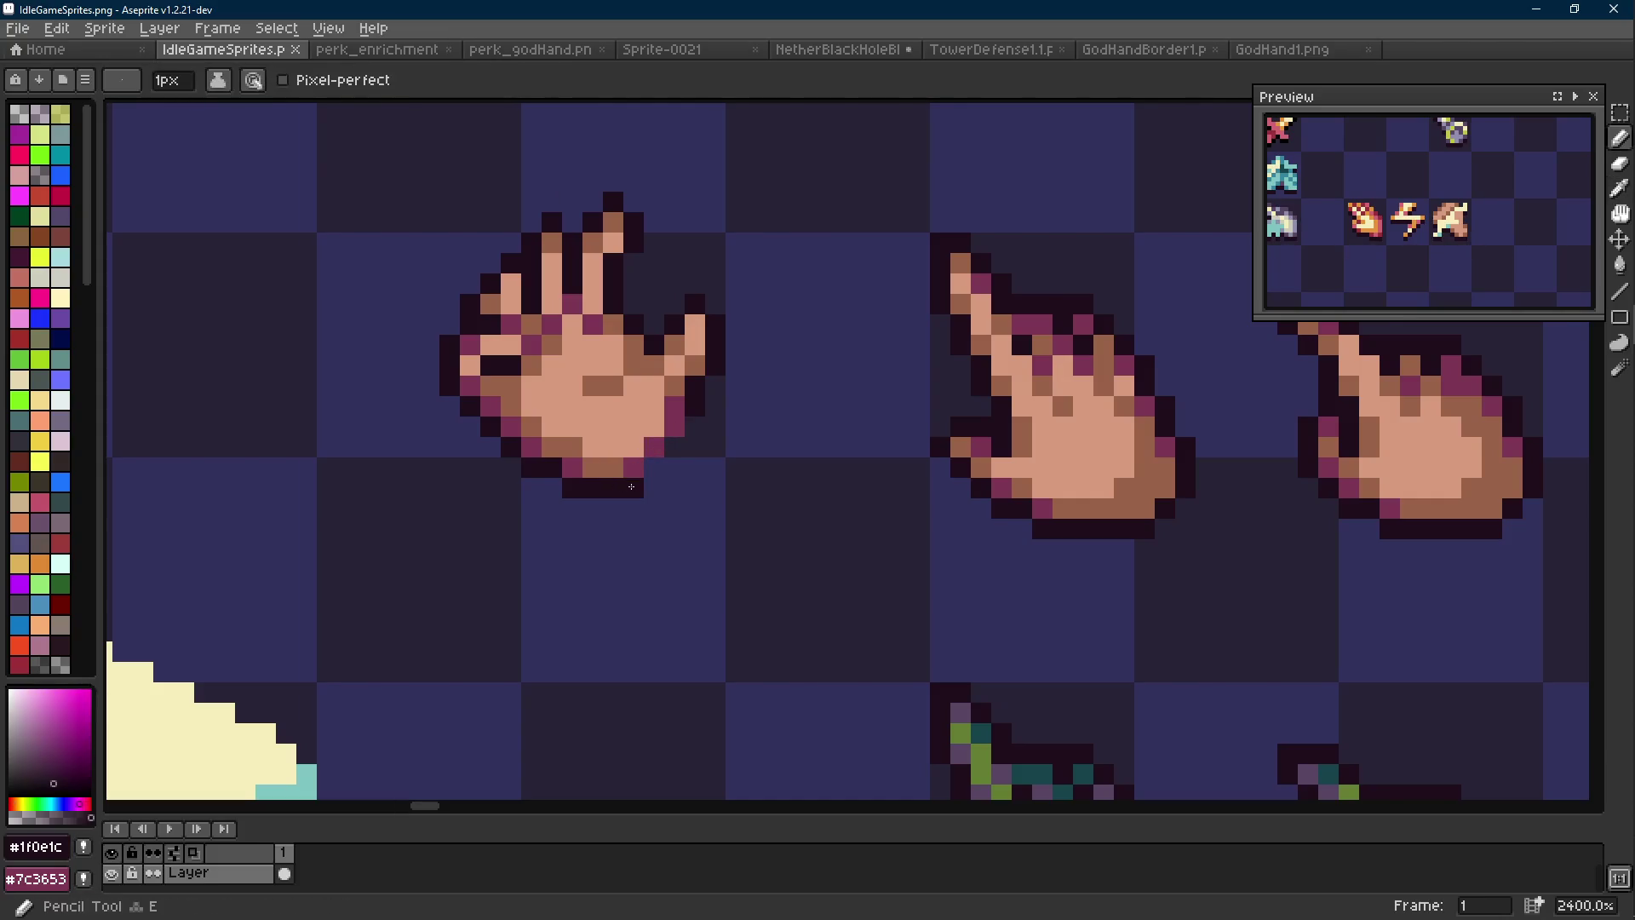
Redraw three shading pixels on the palm in light skin
{"action": "left_click", "coordinate": [695, 407], "text": "alt"}
{"action": "scroll", "coordinate": [681, 426], "scroll_direction": "down", "scroll_amount": 3}
{"action": "scroll", "coordinate": [697, 427], "scroll_direction": "down", "scroll_amount": 4}
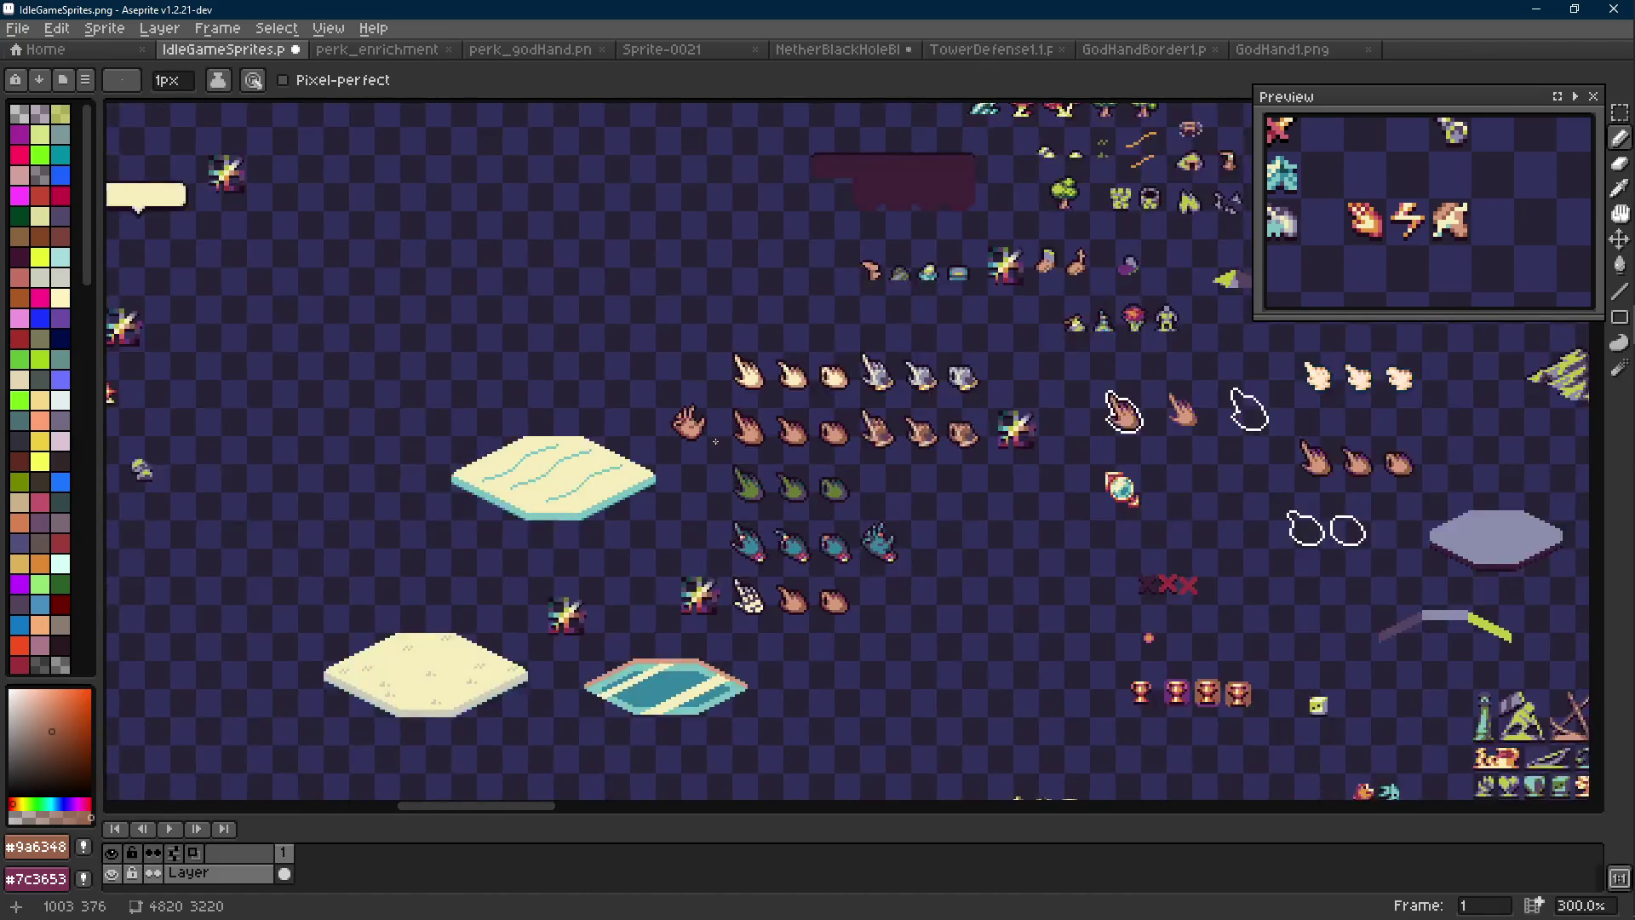
{"action": "scroll", "coordinate": [617, 372], "scroll_direction": "up", "scroll_amount": 6}
{"action": "left_click", "coordinate": [585, 404]}
{"action": "left_click", "coordinate": [626, 403], "text": "alt"}
{"action": "left_click", "coordinate": [605, 383]}
{"action": "left_click_drag", "start_coordinate": [608, 380], "coordinate": [718, 443]}
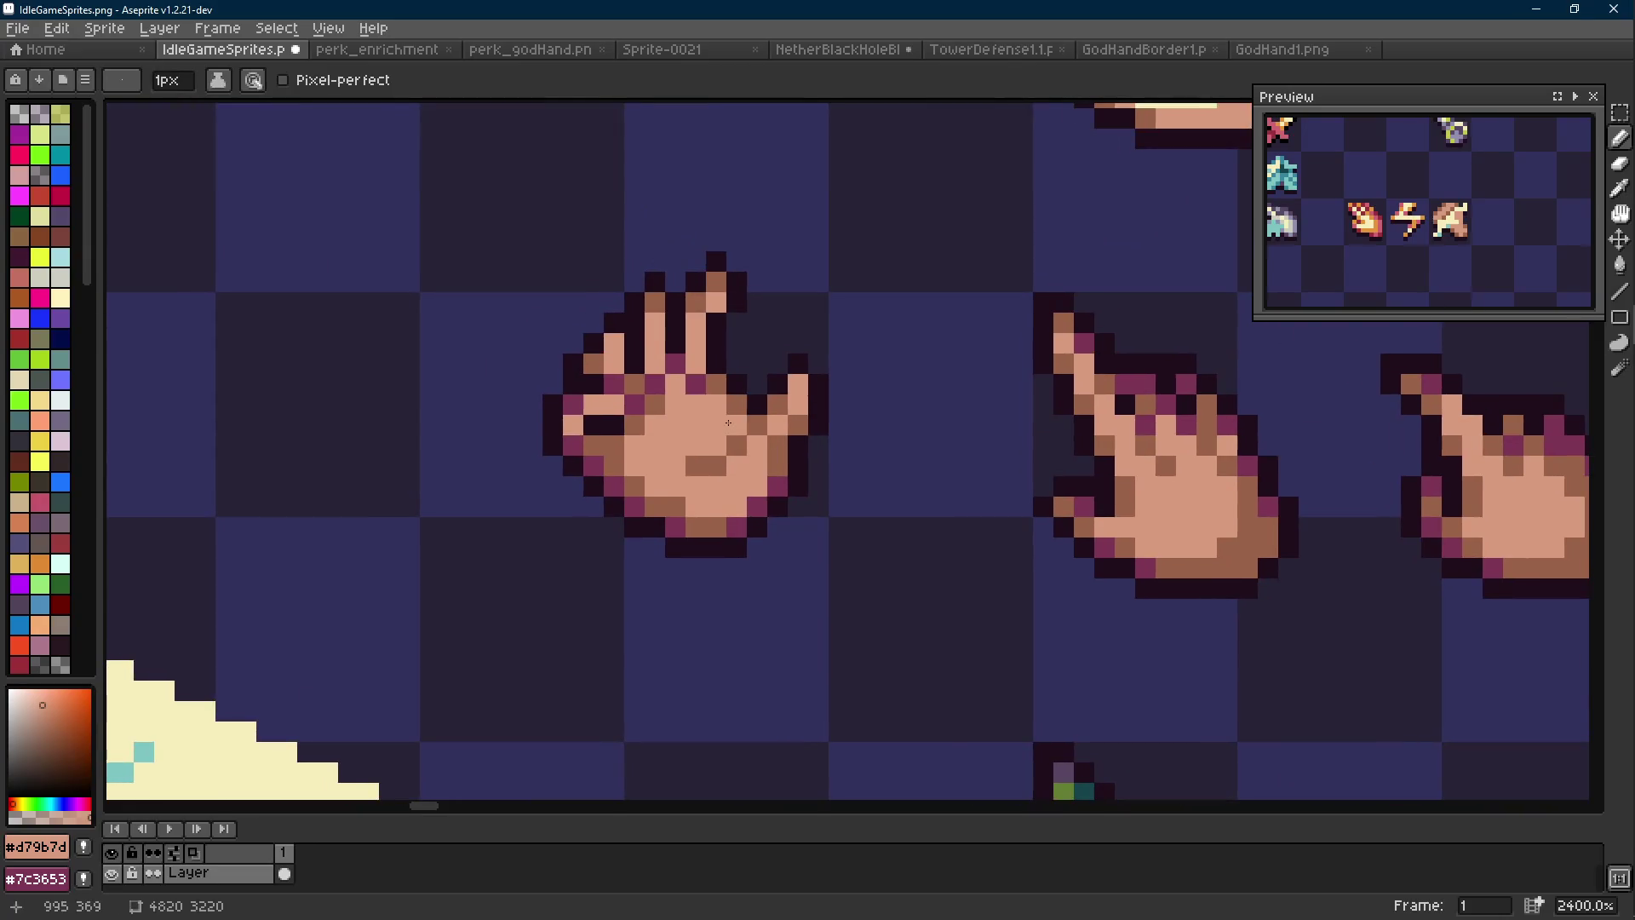
Undo the latest palm shading stroke
{"action": "key", "text": "alt"}
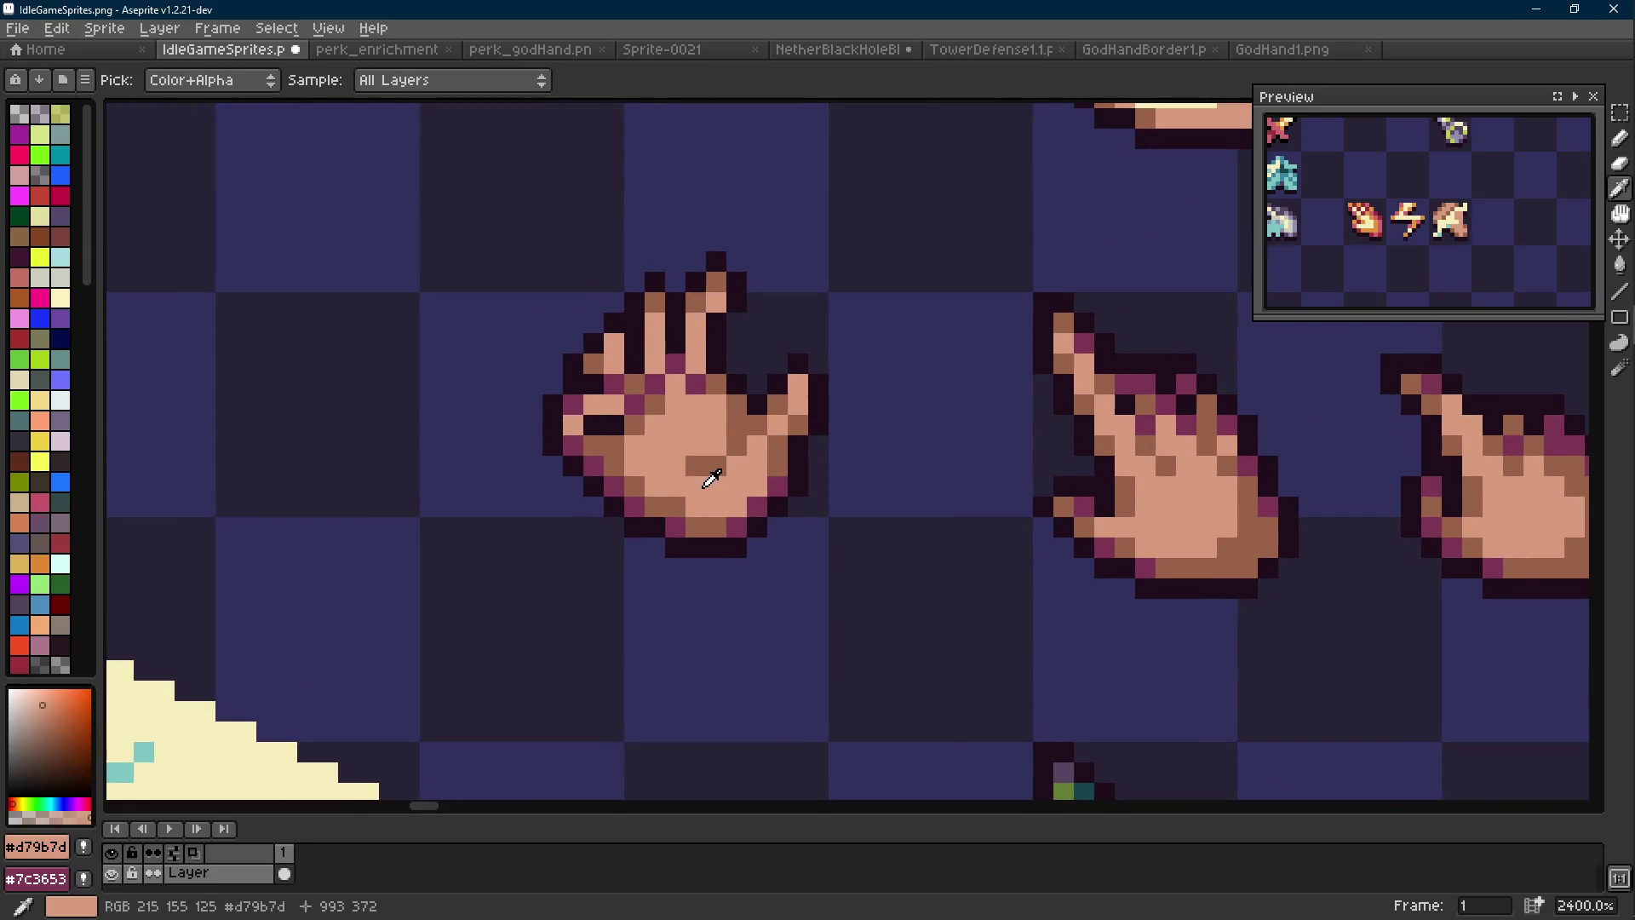
{"action": "scroll", "coordinate": [706, 485], "scroll_direction": "down", "scroll_amount": 8}
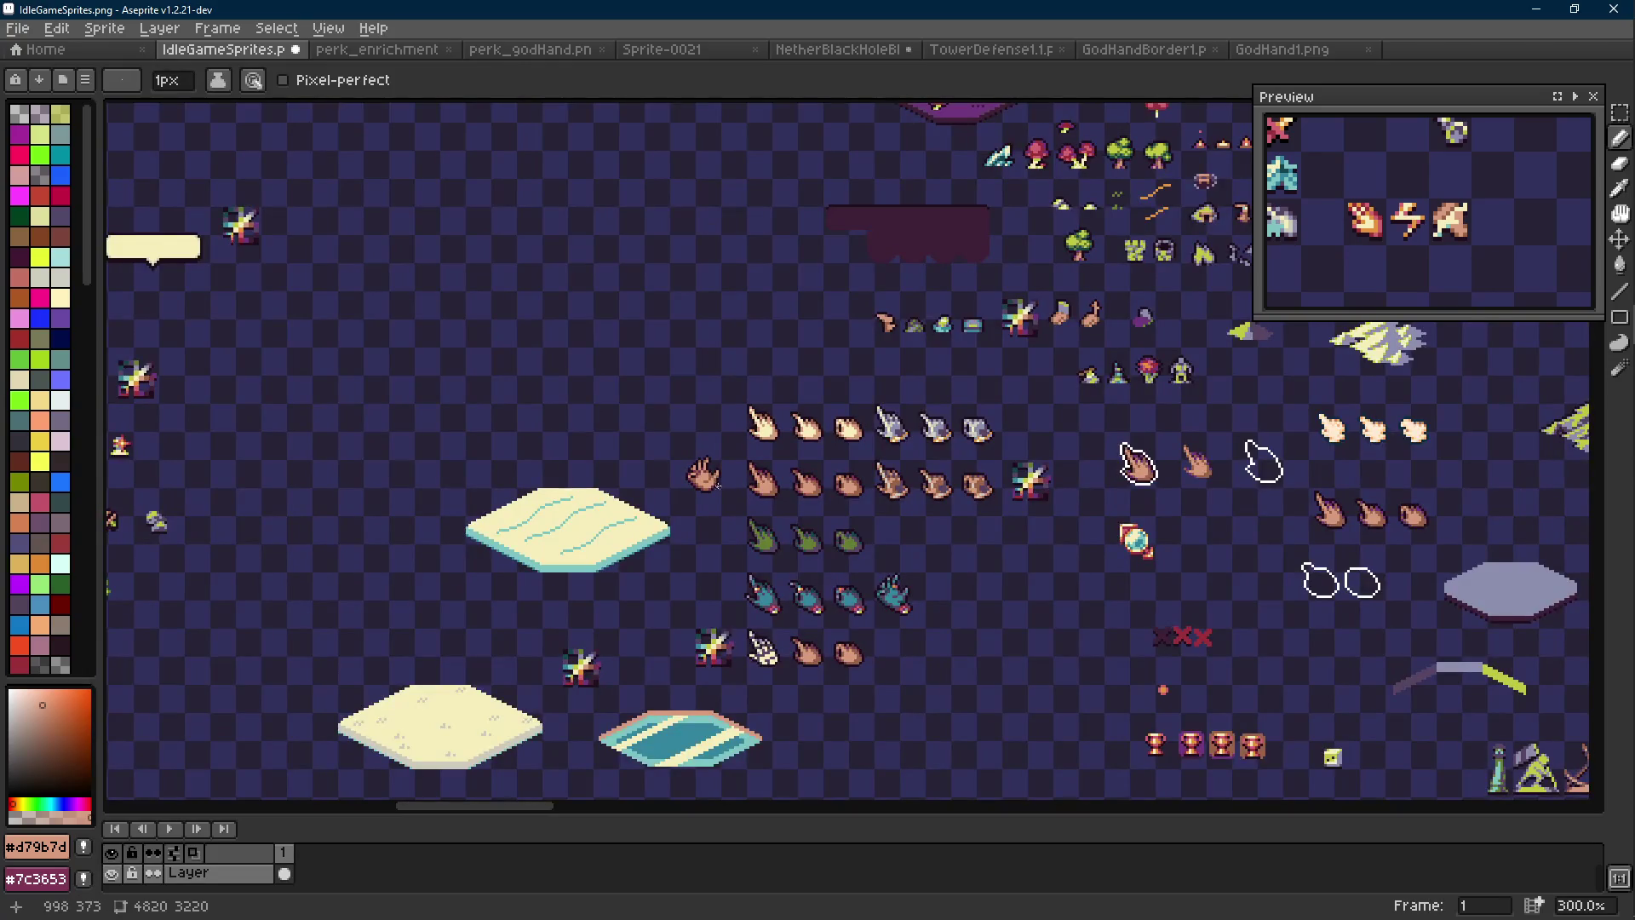
{"action": "scroll", "coordinate": [696, 477], "scroll_direction": "up", "scroll_amount": 8}
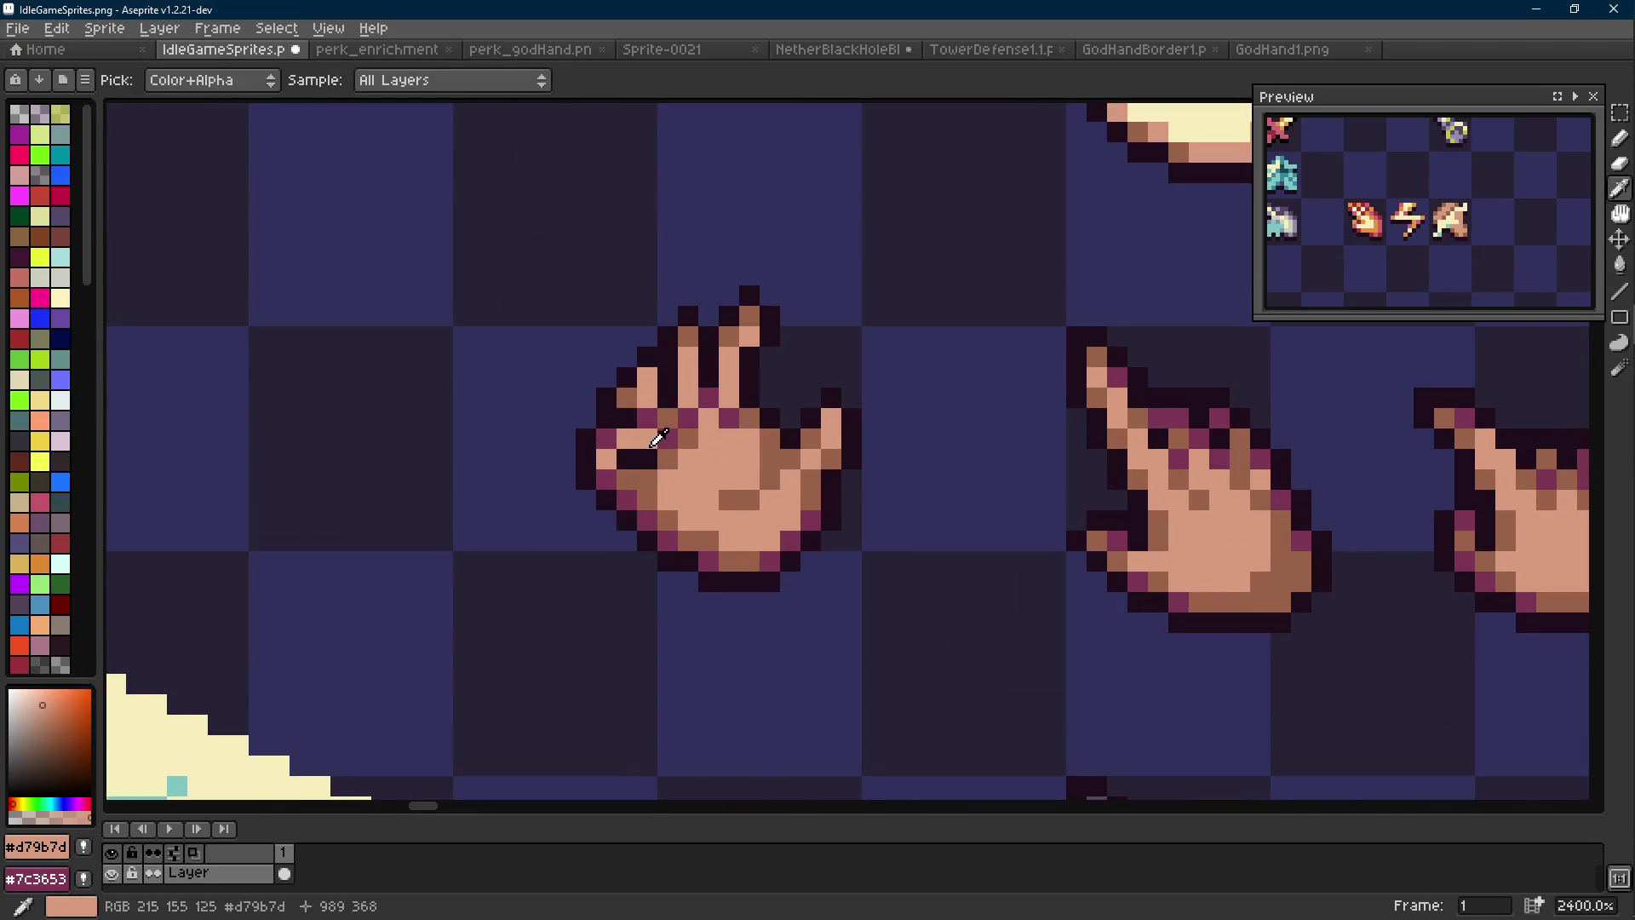
{"action": "scroll", "coordinate": [649, 439], "scroll_direction": "down", "scroll_amount": 8}
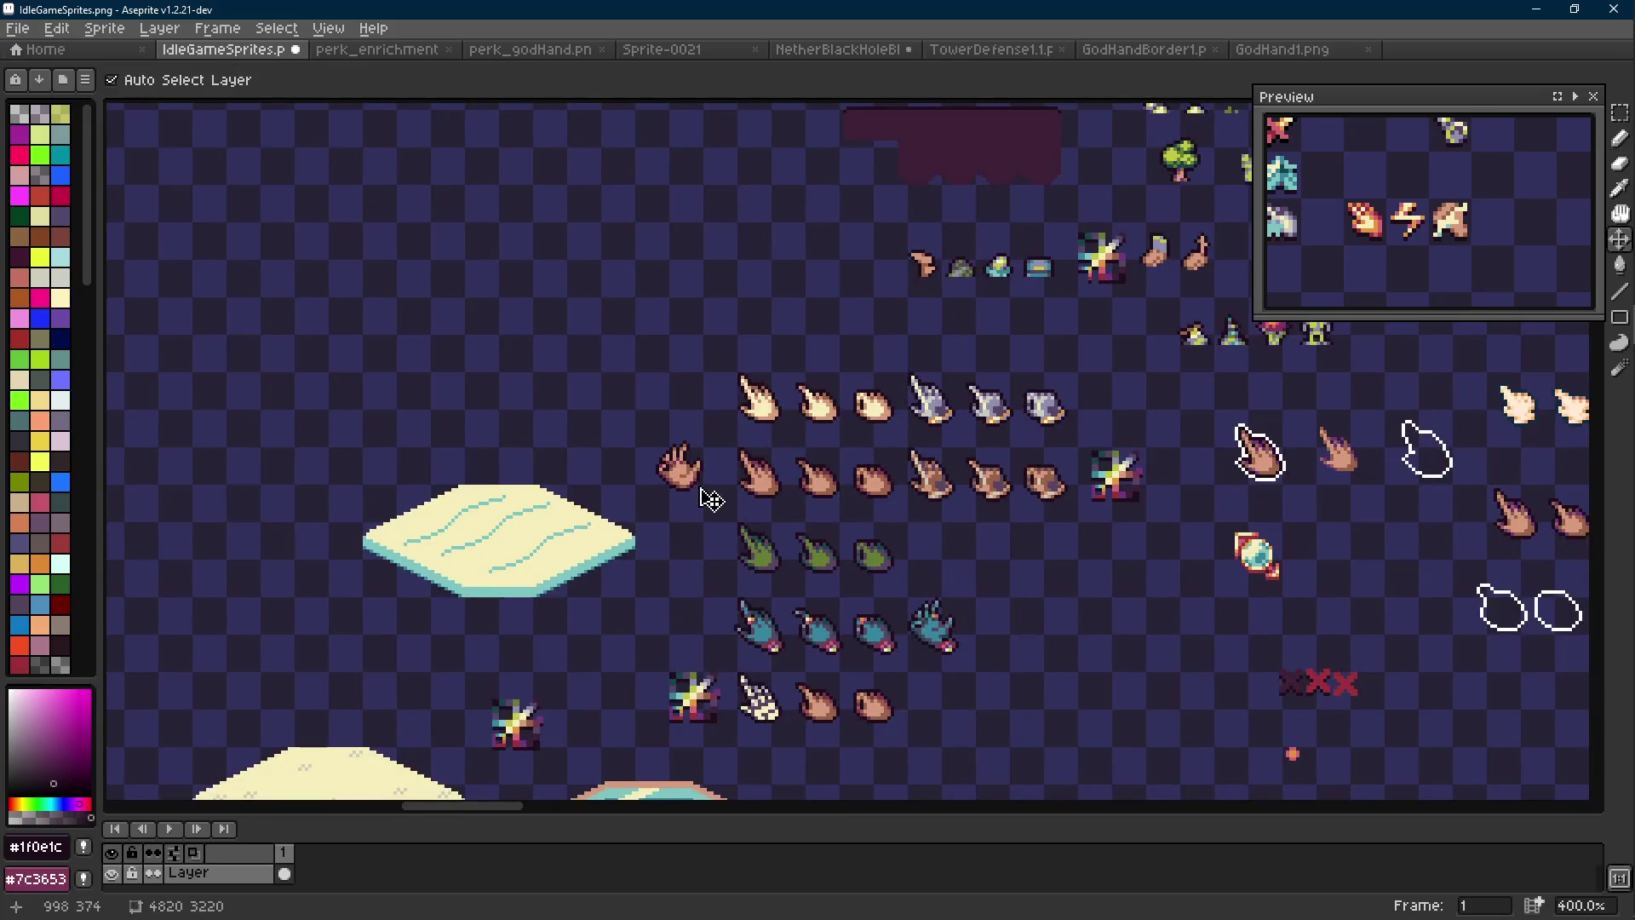
{"action": "key", "text": "ctrl+z"}
{"action": "scroll", "coordinate": [673, 472], "scroll_direction": "up", "scroll_amount": 6}
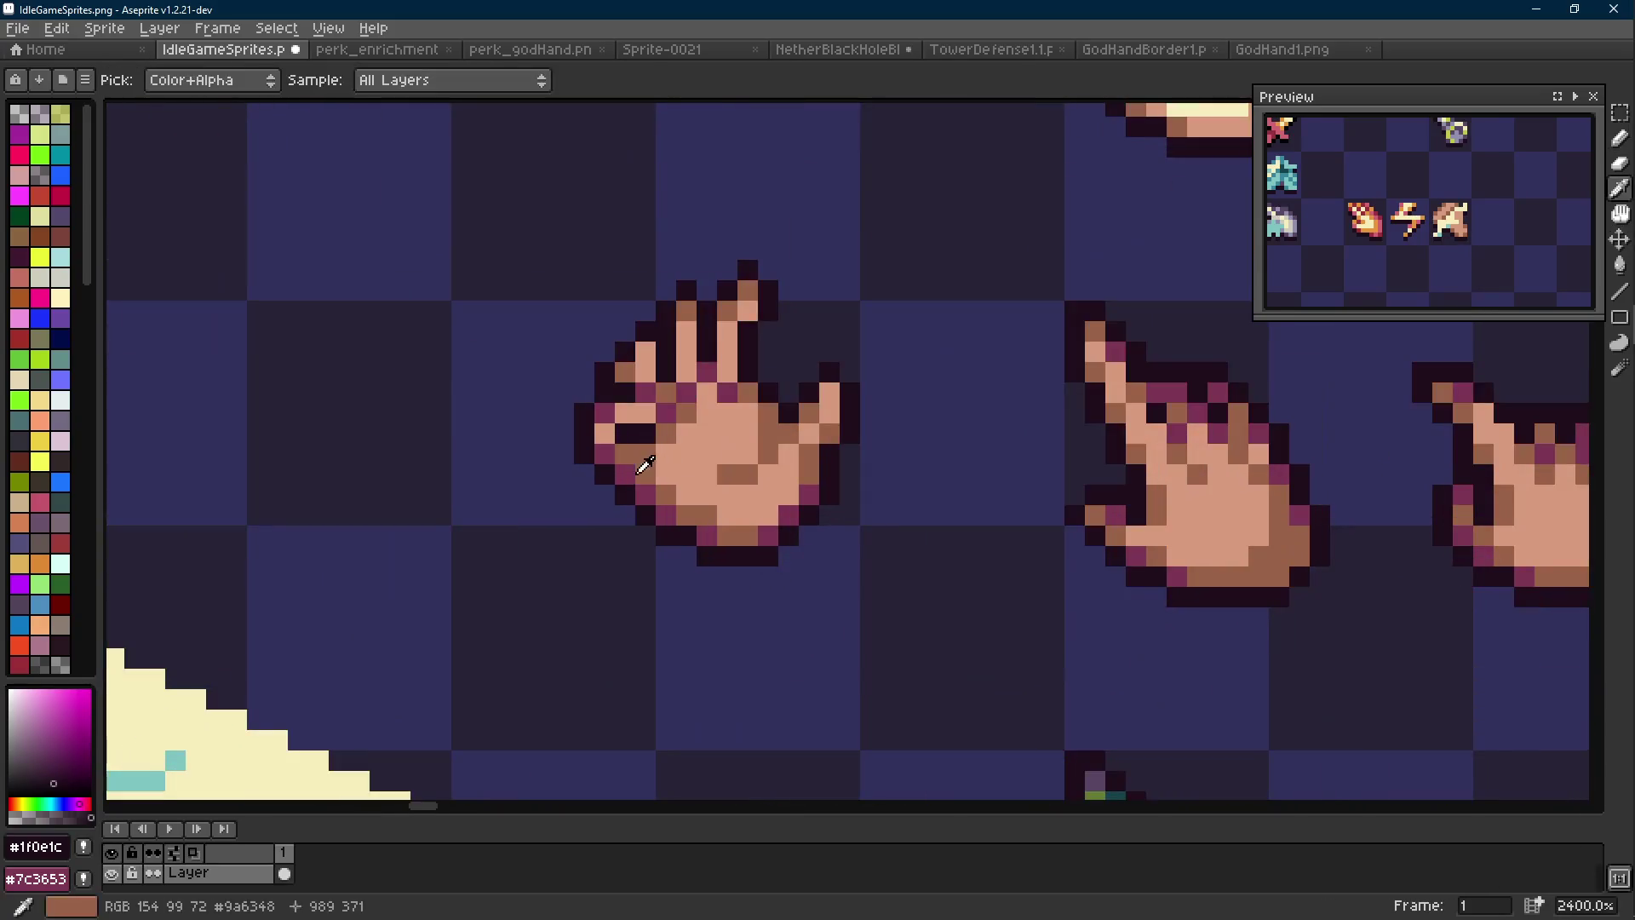
Sample brown #9a6348 and purple #7c3653 from the hand and begin selecting a finger's pixels
{"action": "left_click", "coordinate": [626, 442], "text": "alt"}
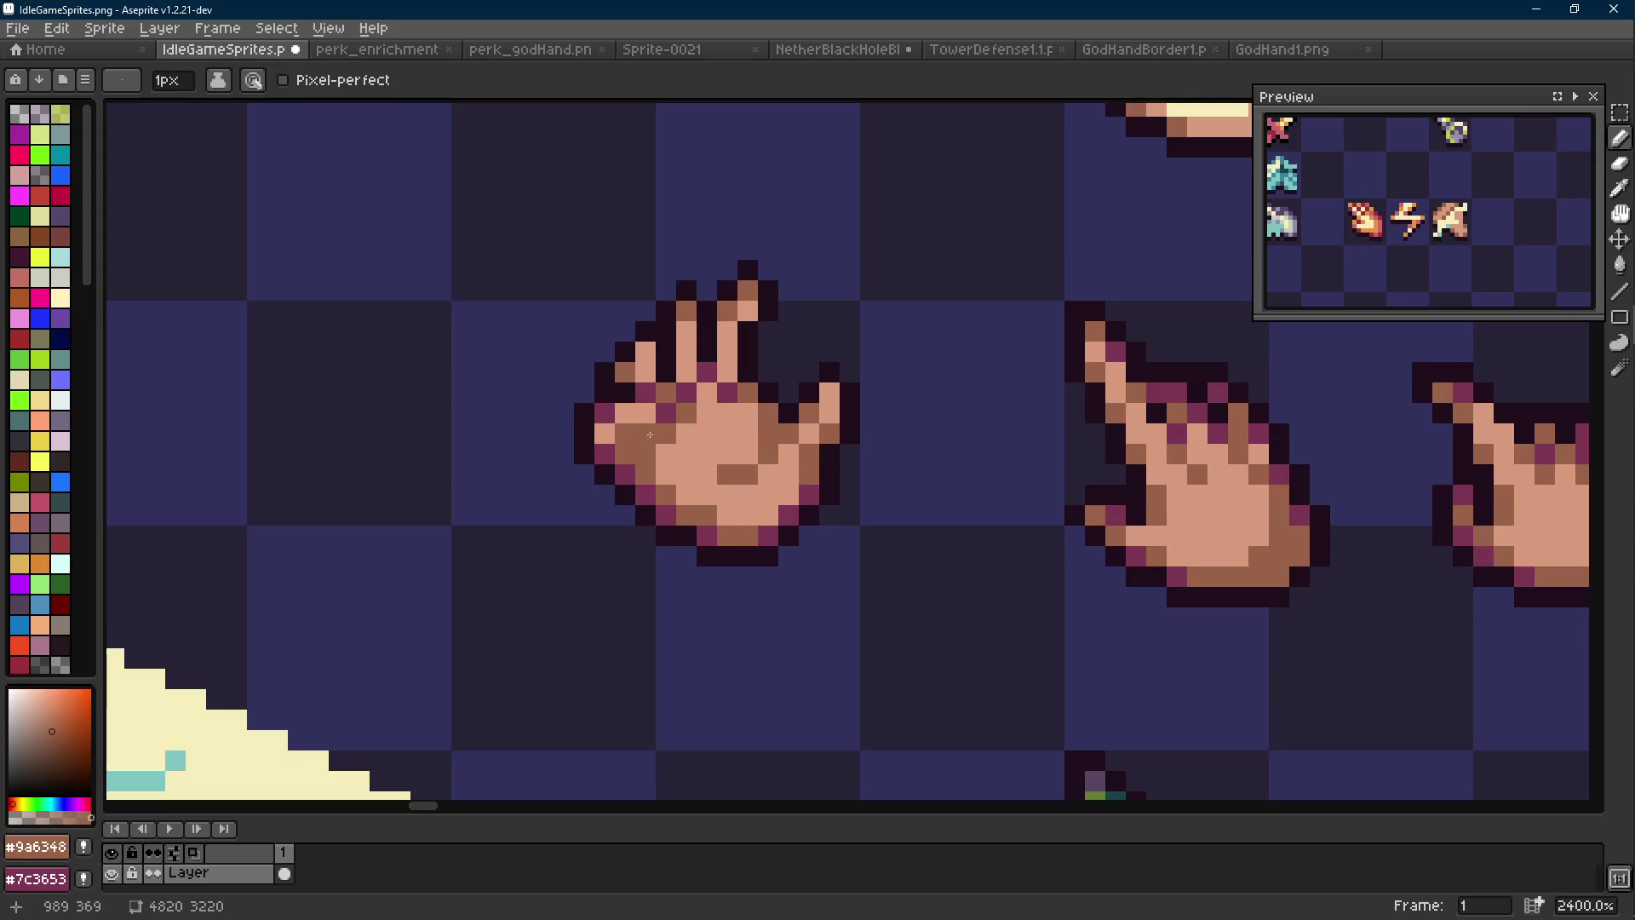
{"action": "left_click", "coordinate": [617, 410], "text": "alt"}
{"action": "scroll", "coordinate": [752, 440], "scroll_direction": "down", "scroll_amount": 9}
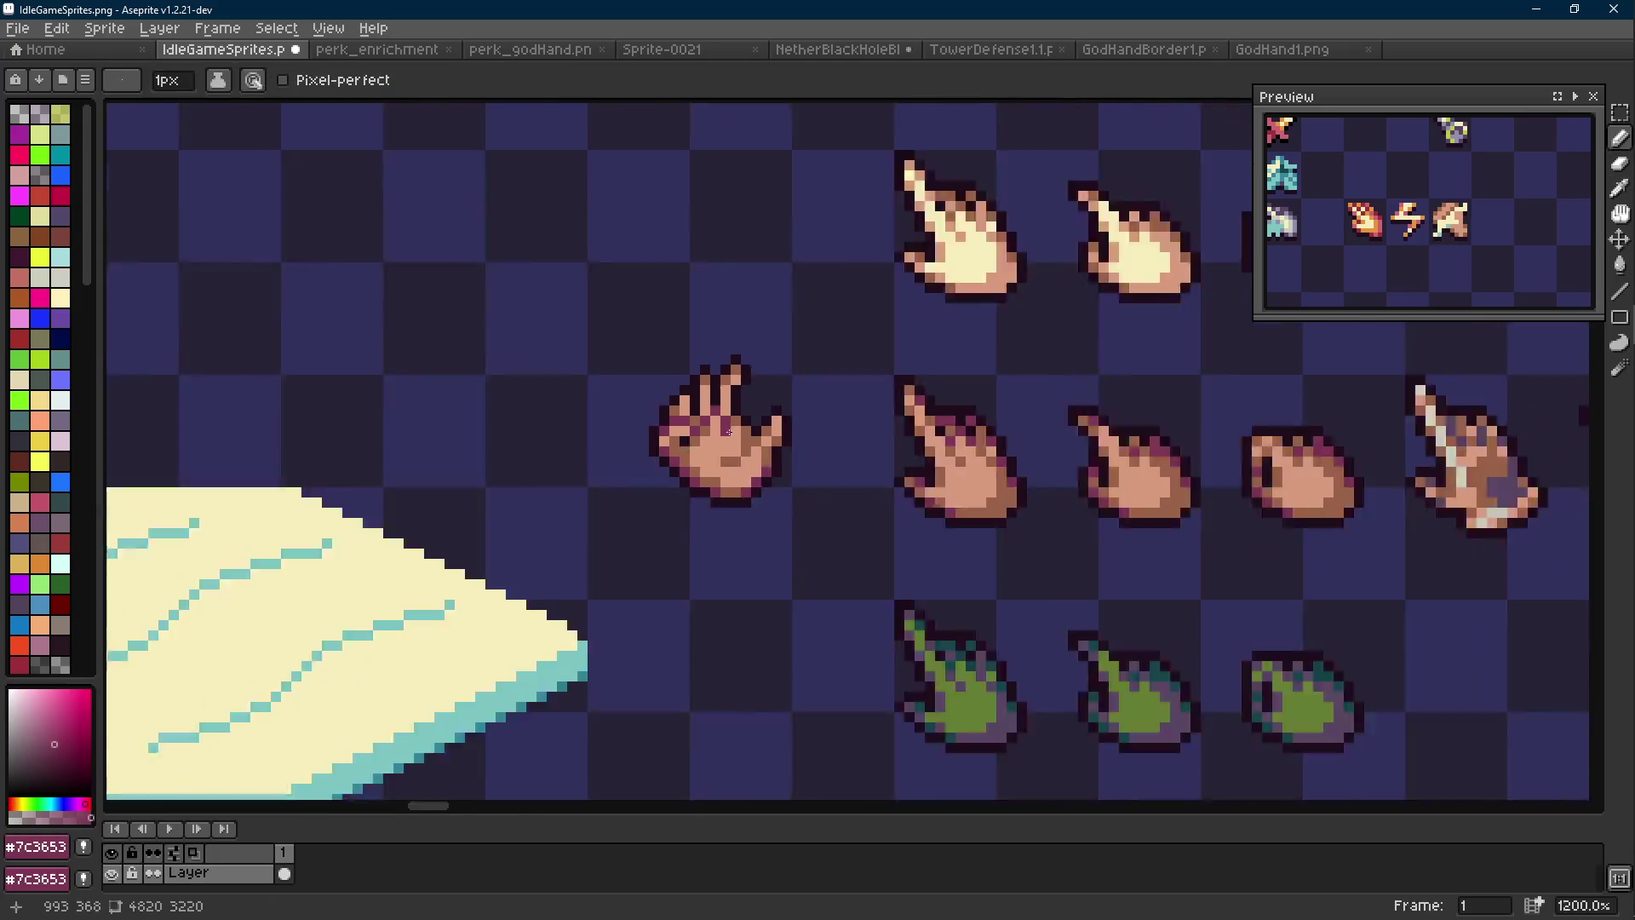
{"action": "scroll", "coordinate": [754, 440], "scroll_direction": "up", "scroll_amount": 9}
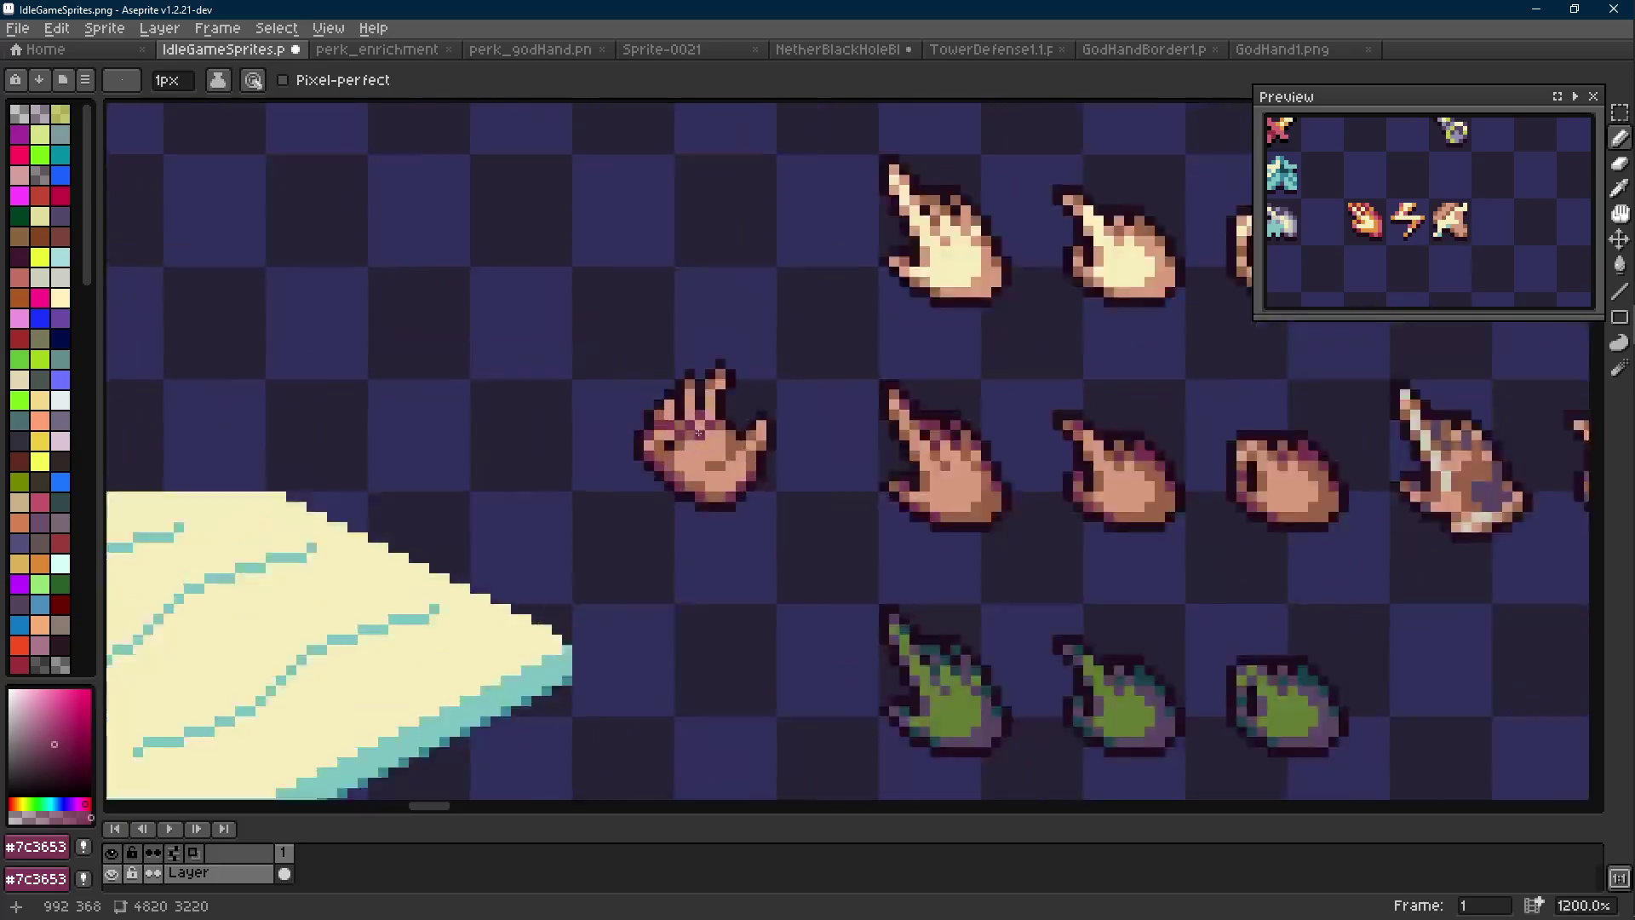
{"action": "key", "text": "alt"}
{"action": "key", "text": "m"}
{"action": "left_click_drag", "start_coordinate": [669, 400], "coordinate": [682, 442]}
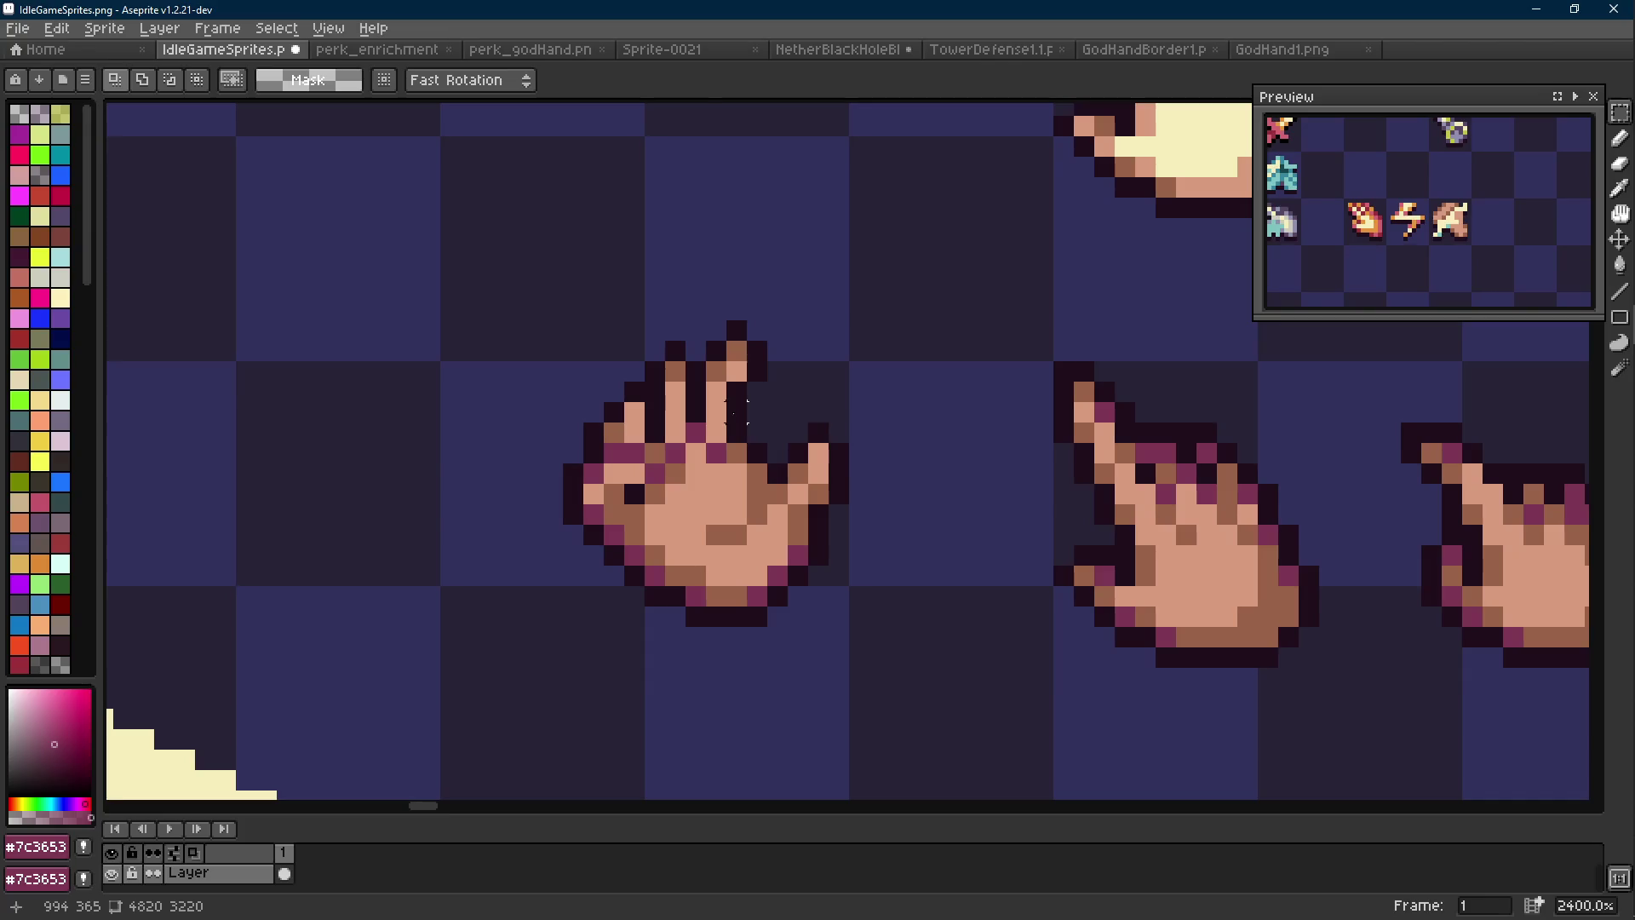
Move the open hand's selected fingertips one pixel right
{"action": "left_click_drag", "start_coordinate": [792, 407], "coordinate": [661, 316]}
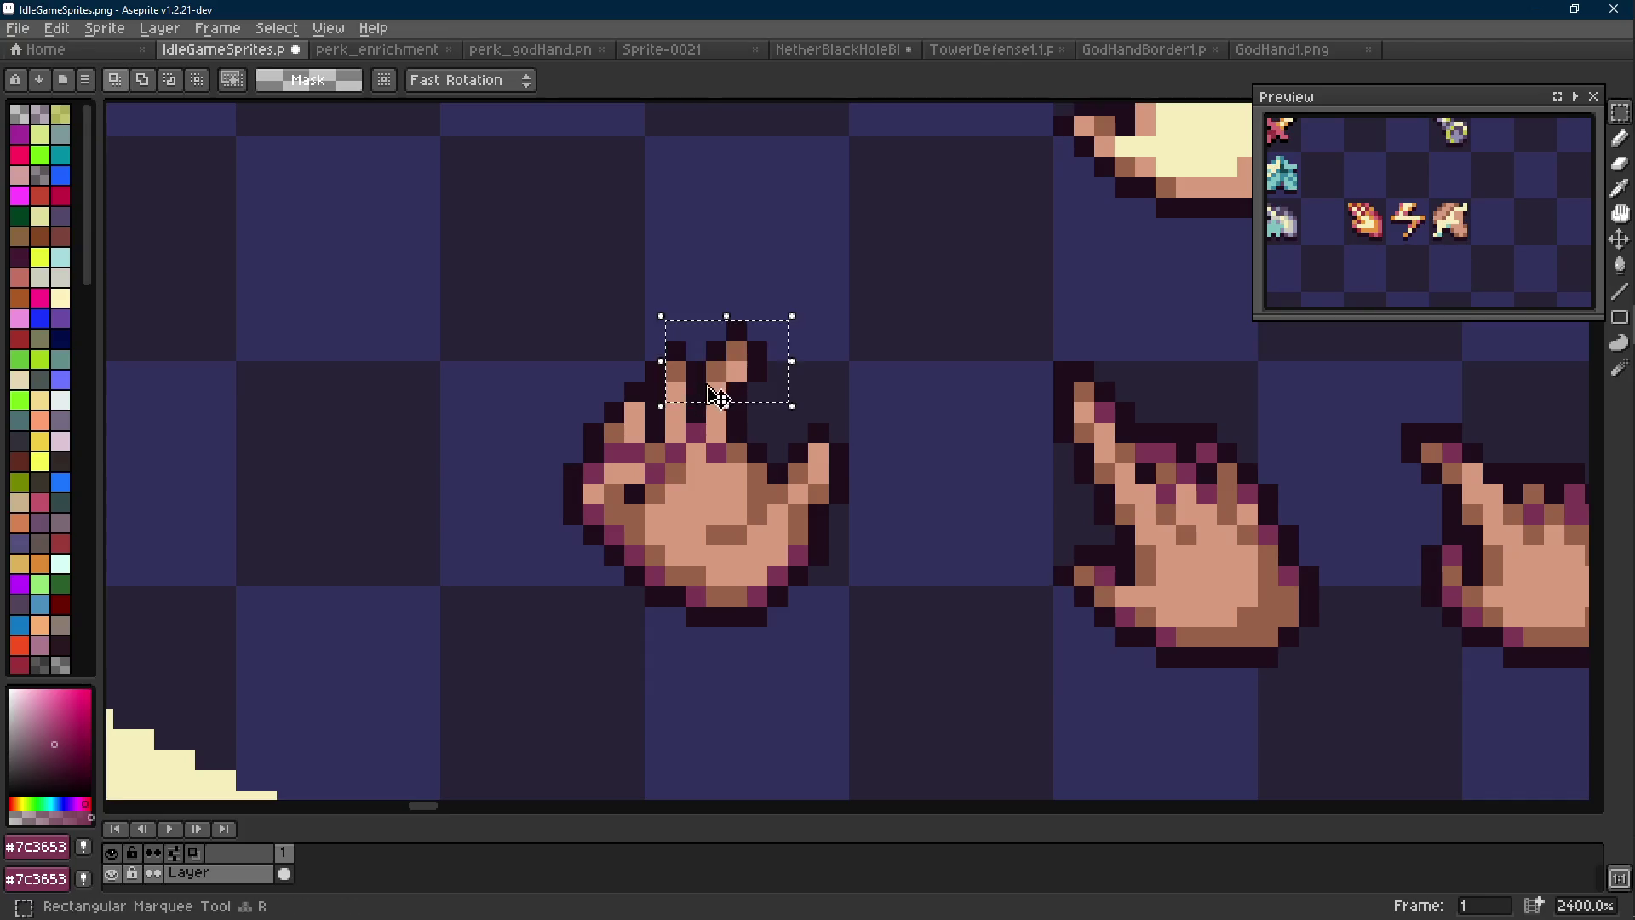
{"action": "left_click_drag", "start_coordinate": [726, 397], "coordinate": [741, 398]}
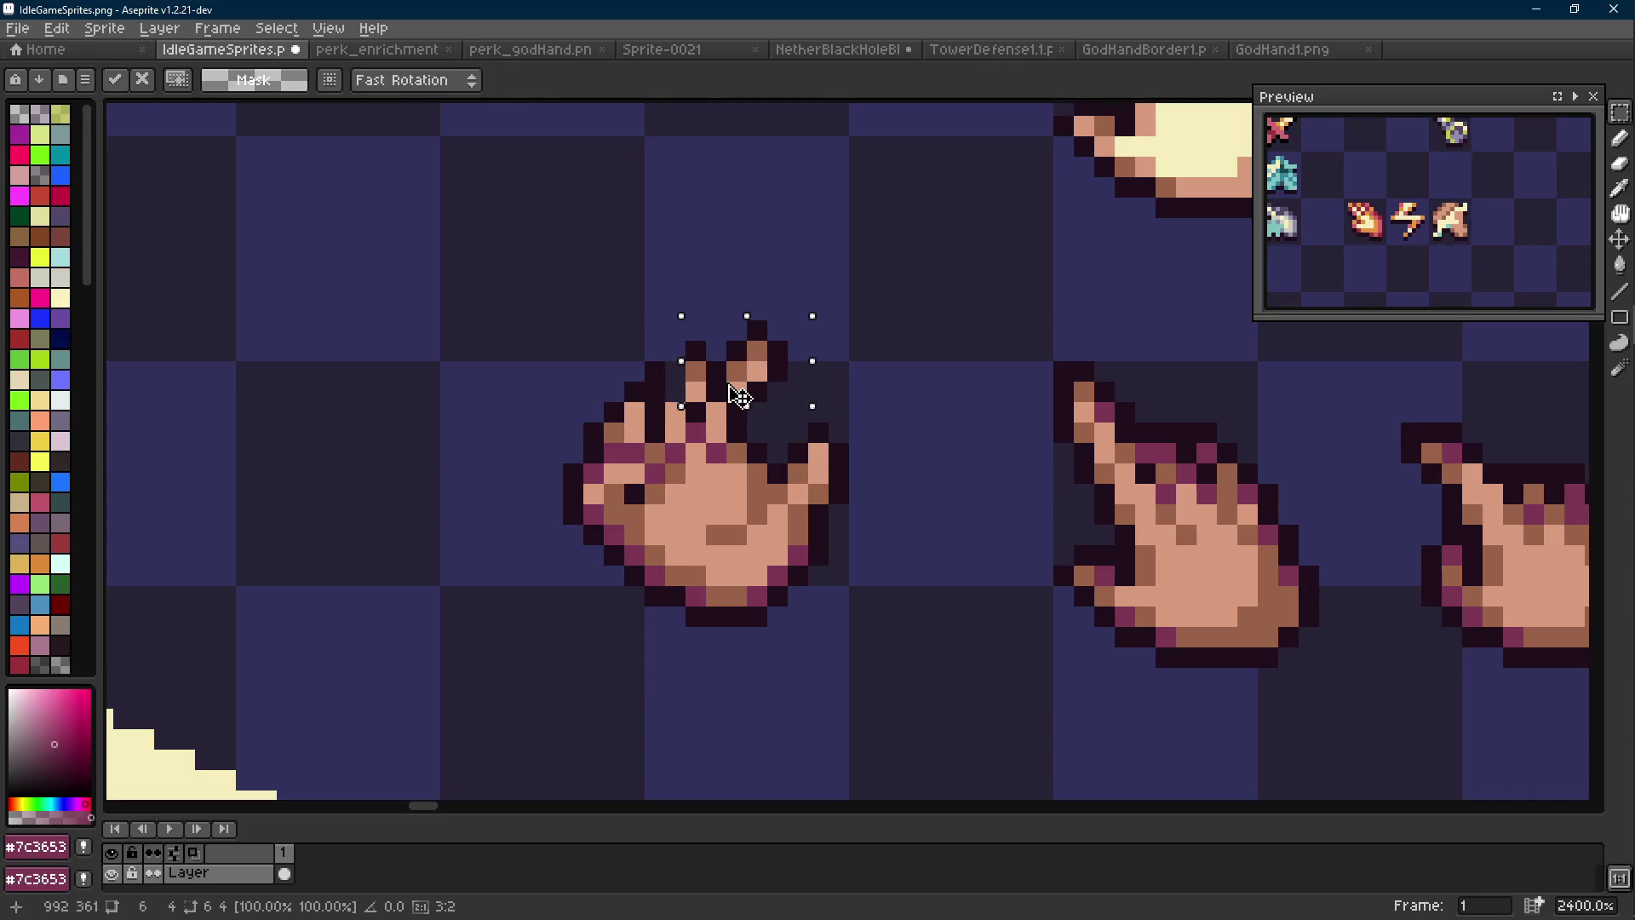
{"action": "key", "text": "Return"}
{"action": "scroll", "coordinate": [741, 399], "scroll_direction": "down", "scroll_amount": 6}
{"action": "scroll", "coordinate": [749, 447], "scroll_direction": "up", "scroll_amount": 4}
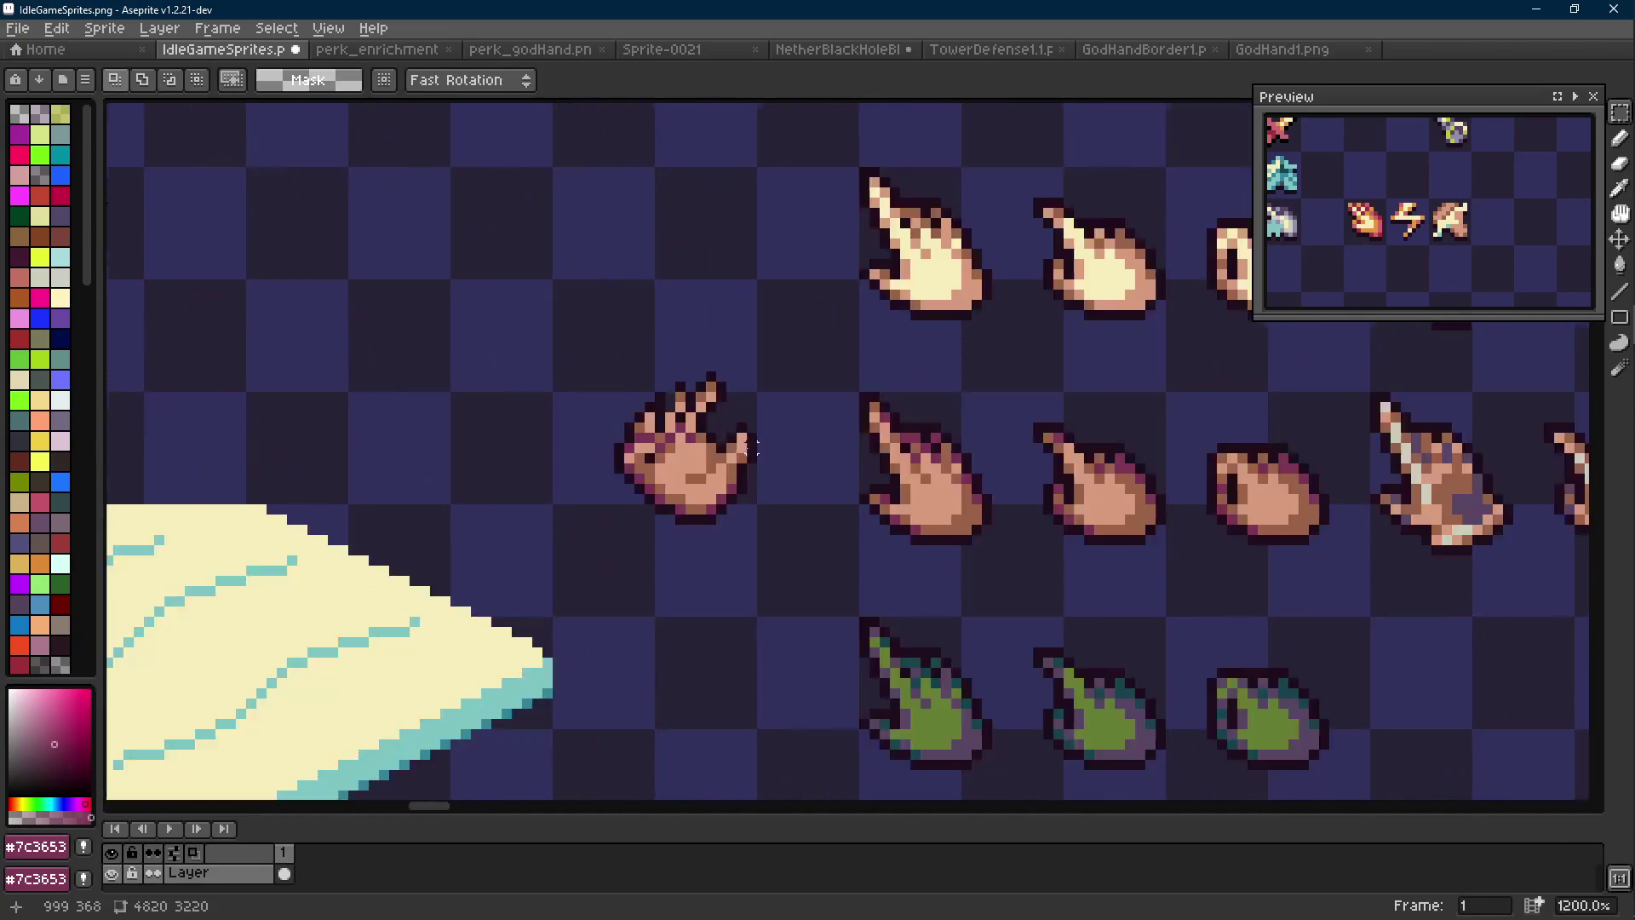
{"action": "scroll", "coordinate": [754, 447], "scroll_direction": "up", "scroll_amount": 1}
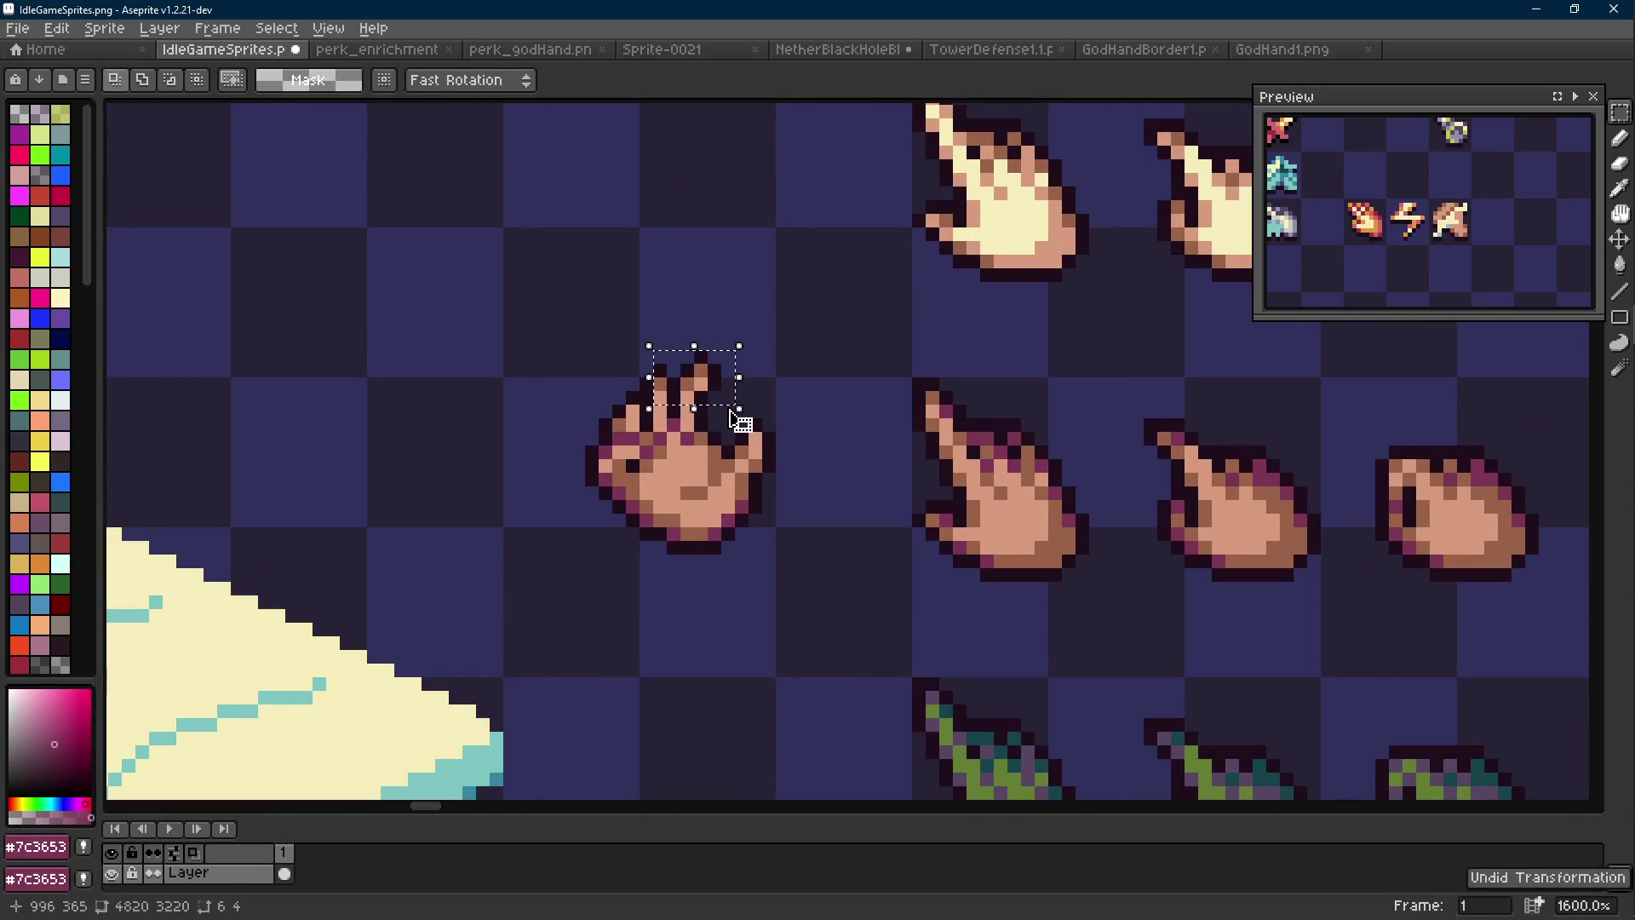
{"action": "scroll", "coordinate": [732, 364], "scroll_direction": "up", "scroll_amount": 1}
Erase a stray dark fingertip pixel and paint two dark outline pixels at the fingertips
{"action": "key", "text": "b"}
{"action": "left_click", "coordinate": [712, 388], "text": "alt"}
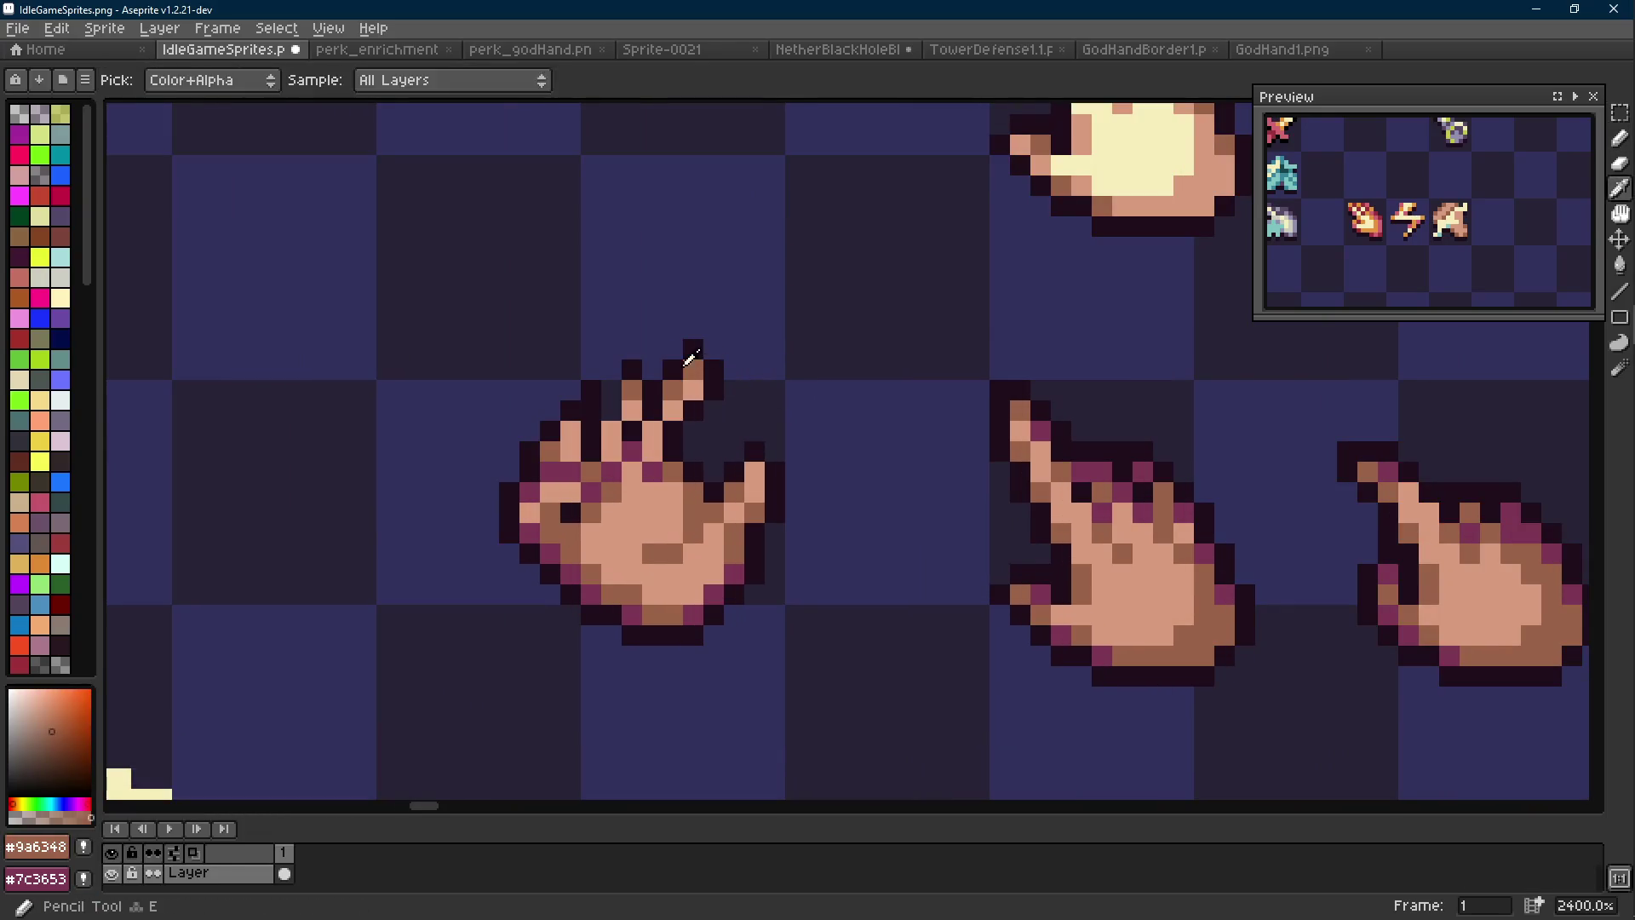
{"action": "key", "text": "e"}
{"action": "left_click", "coordinate": [712, 367]}
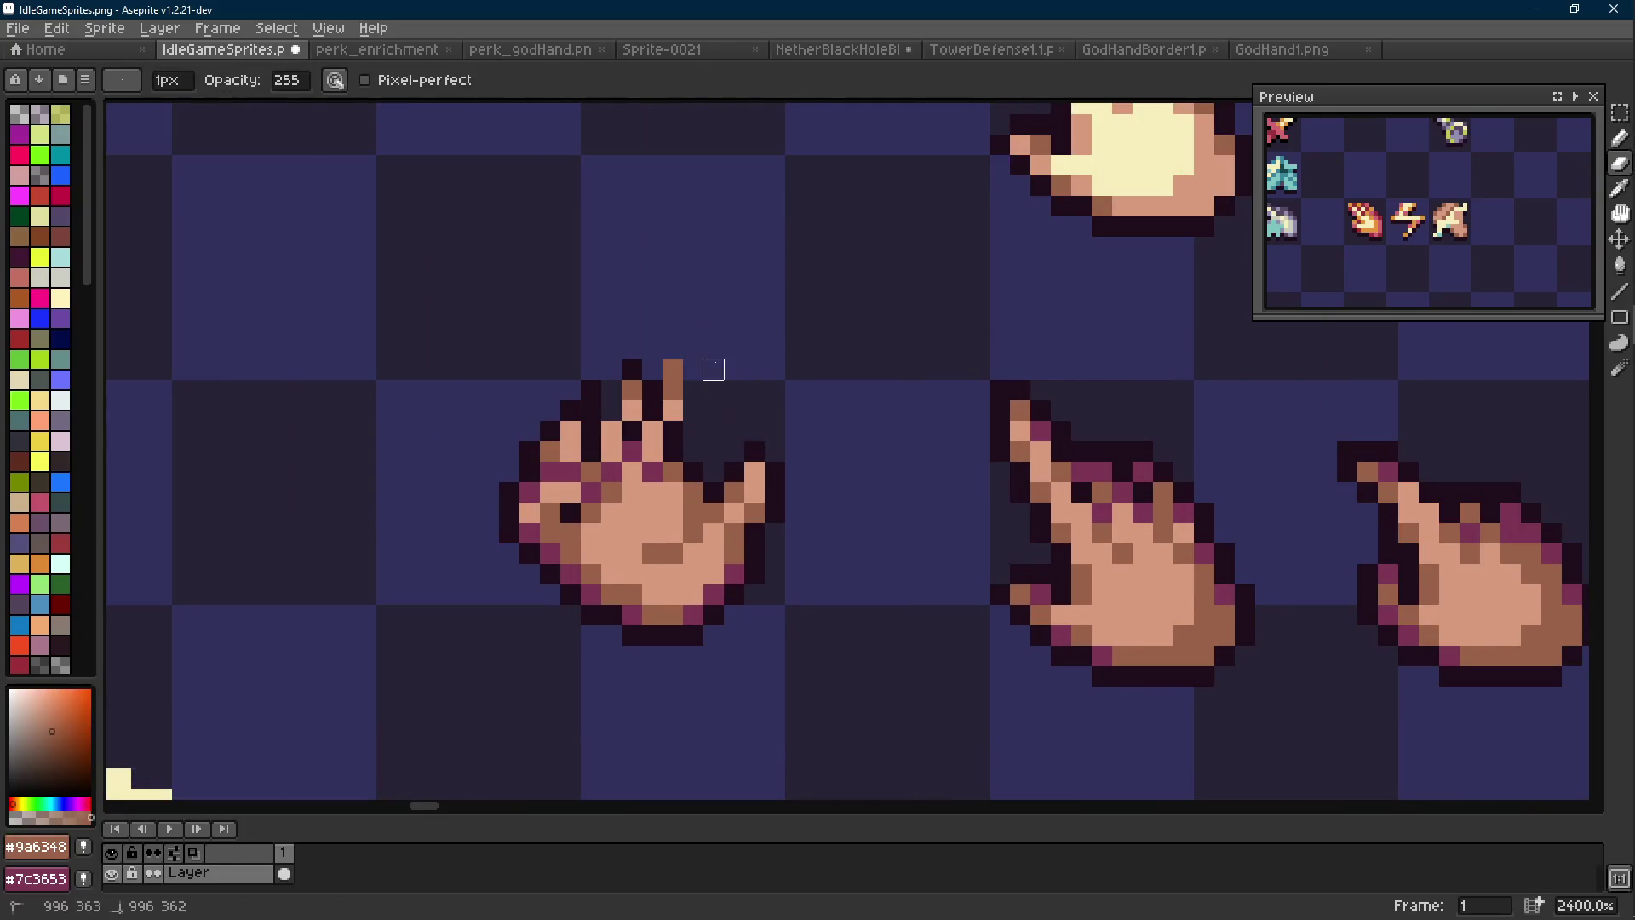
{"action": "left_click", "coordinate": [631, 366], "text": "alt"}
{"action": "left_click", "coordinate": [614, 390]}
{"action": "left_click", "coordinate": [651, 372]}
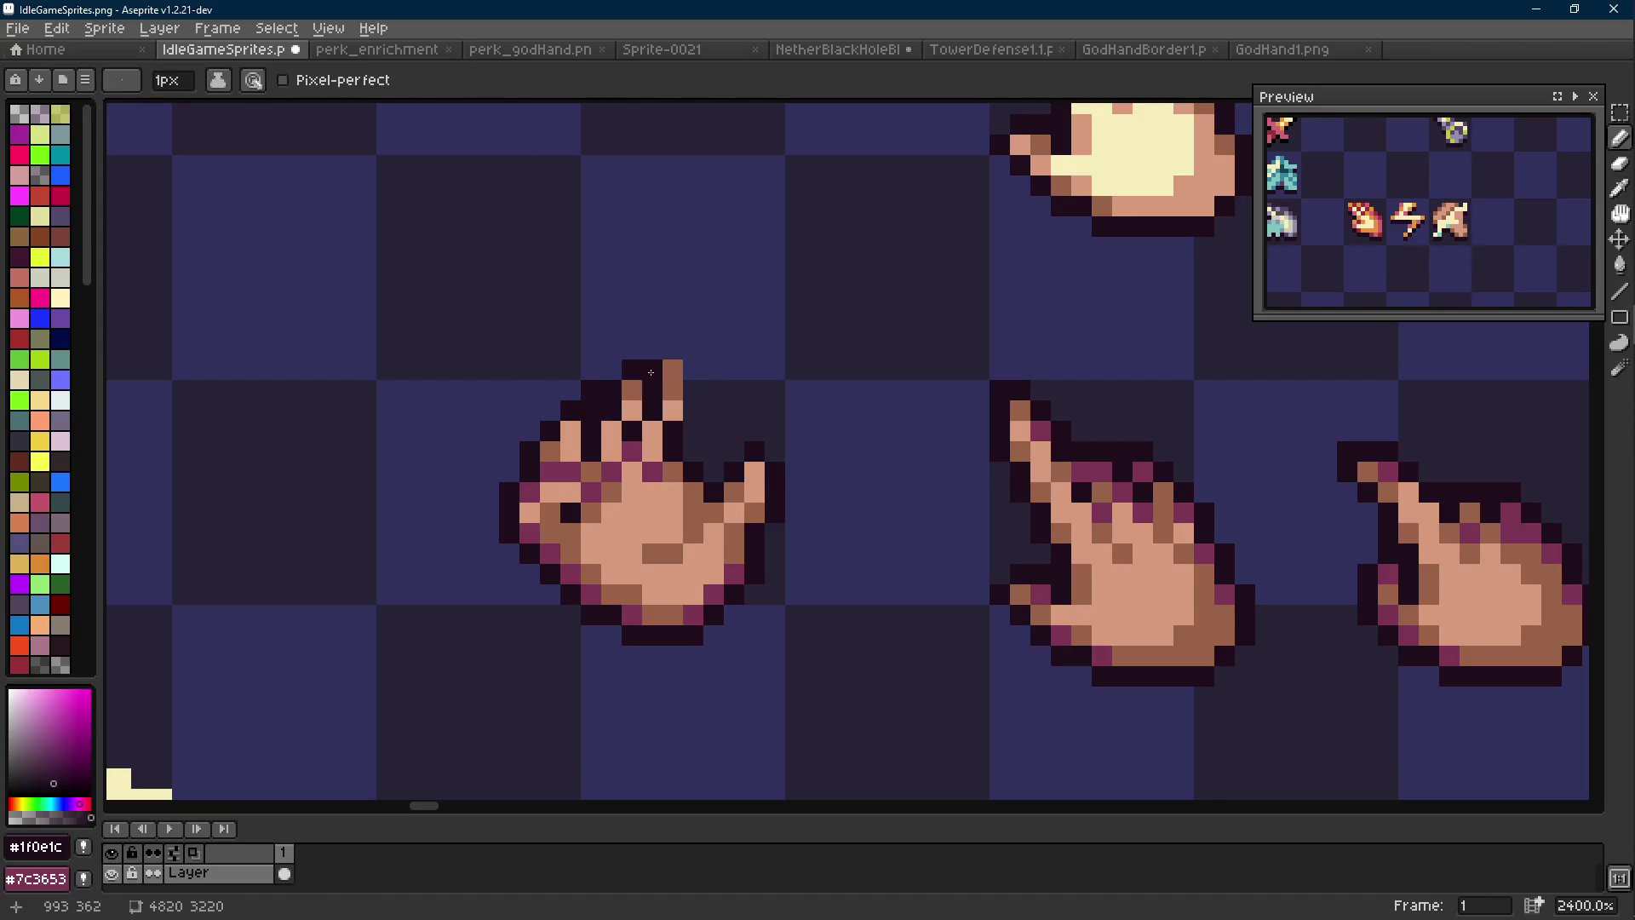
{"action": "left_click_drag", "start_coordinate": [651, 373], "coordinate": [652, 395]}
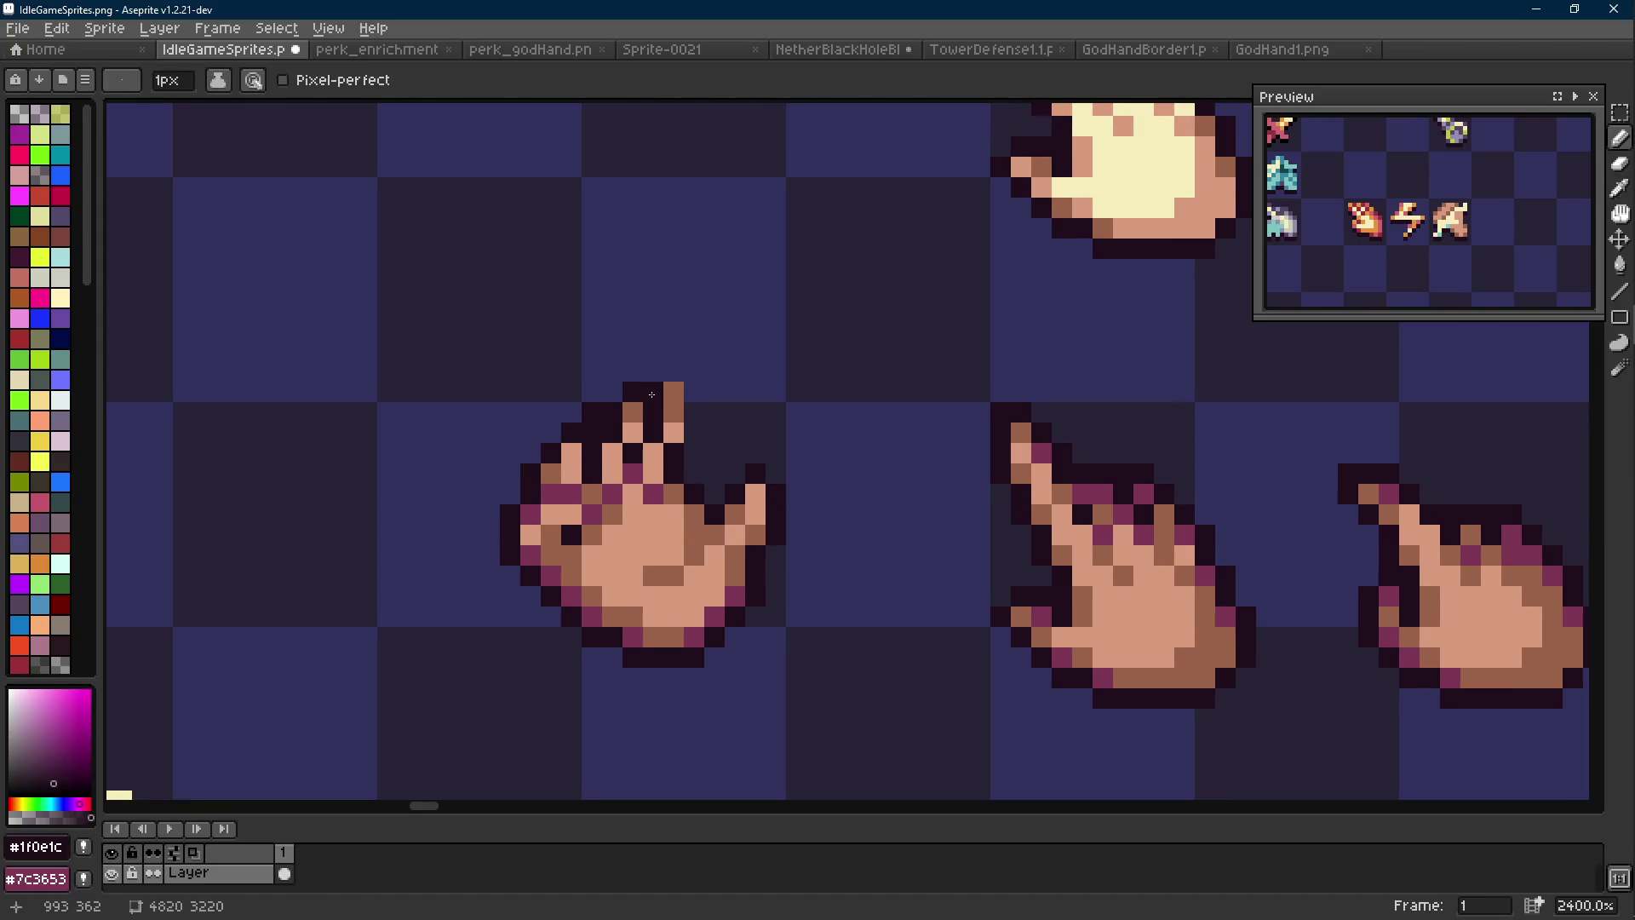
Draw dark outline above and along the right side of the raised finger
{"action": "left_click", "coordinate": [674, 371]}
{"action": "left_click_drag", "start_coordinate": [695, 412], "coordinate": [695, 433]}
{"action": "key", "text": "e"}
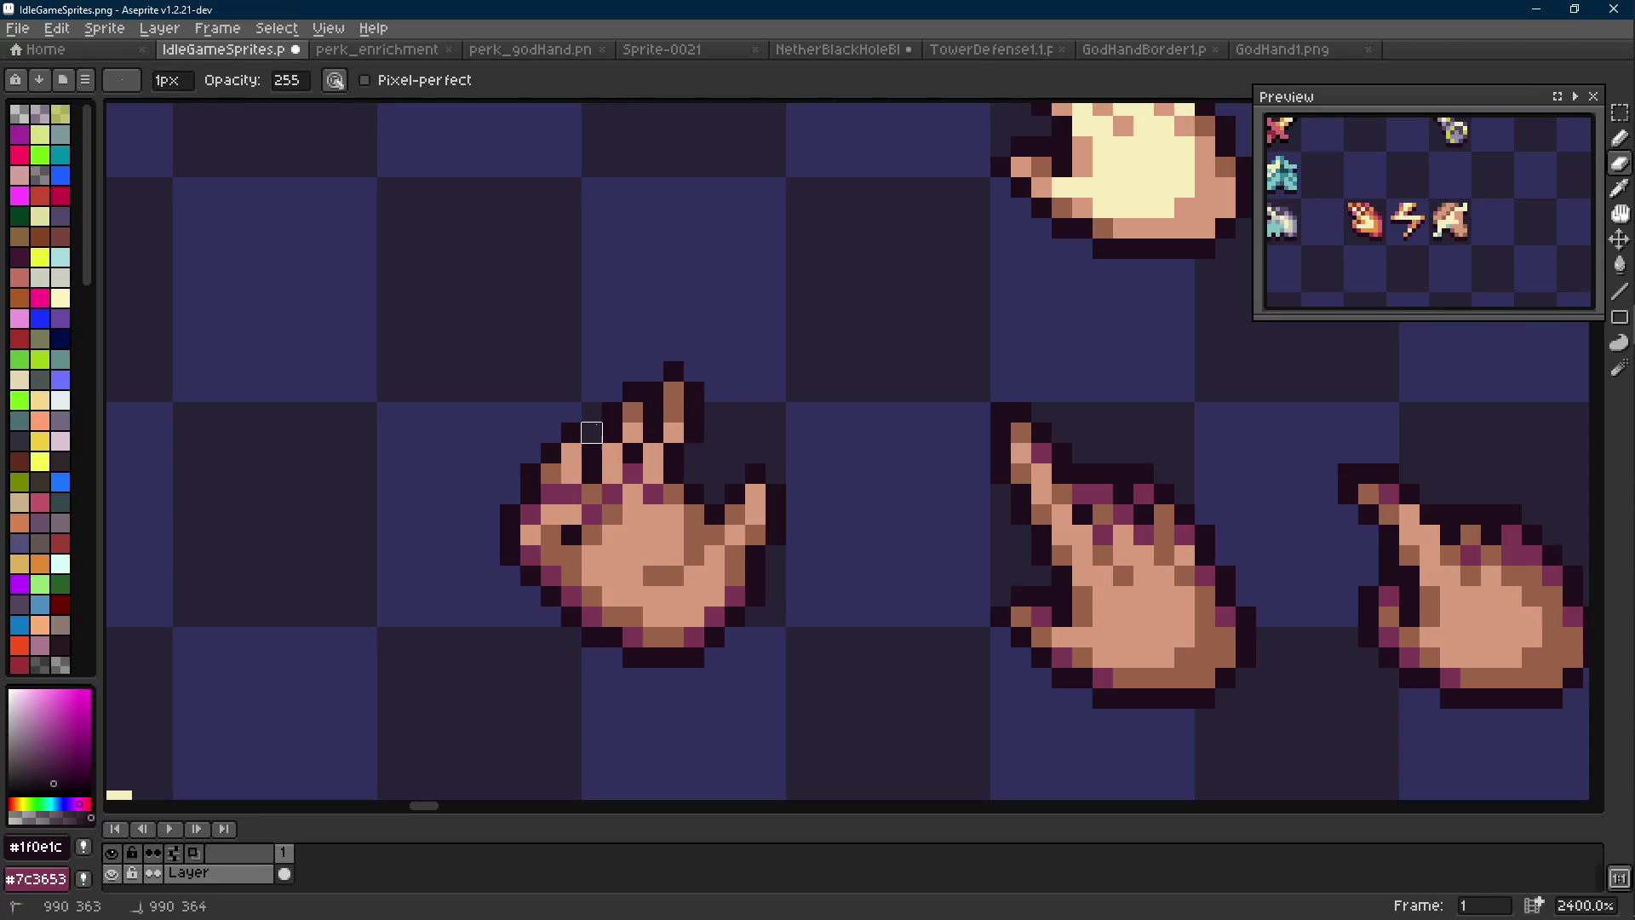
{"action": "key", "text": "l"}
{"action": "scroll", "coordinate": [737, 409], "scroll_direction": "down", "scroll_amount": 6}
{"action": "scroll", "coordinate": [738, 408], "scroll_direction": "down", "scroll_amount": 2}
{"action": "scroll", "coordinate": [737, 409], "scroll_direction": "up", "scroll_amount": 10}
Shift the raised finger's pixels to the left
{"action": "key", "text": "m"}
{"action": "mouse_move", "coordinate": [756, 385]}
{"action": "left_mouse_down"}
{"action": "mouse_move", "coordinate": [645, 414]}
{"action": "mouse_move", "coordinate": [679, 409]}
{"action": "left_mouse_up"}
{"action": "left_click", "coordinate": [761, 358]}
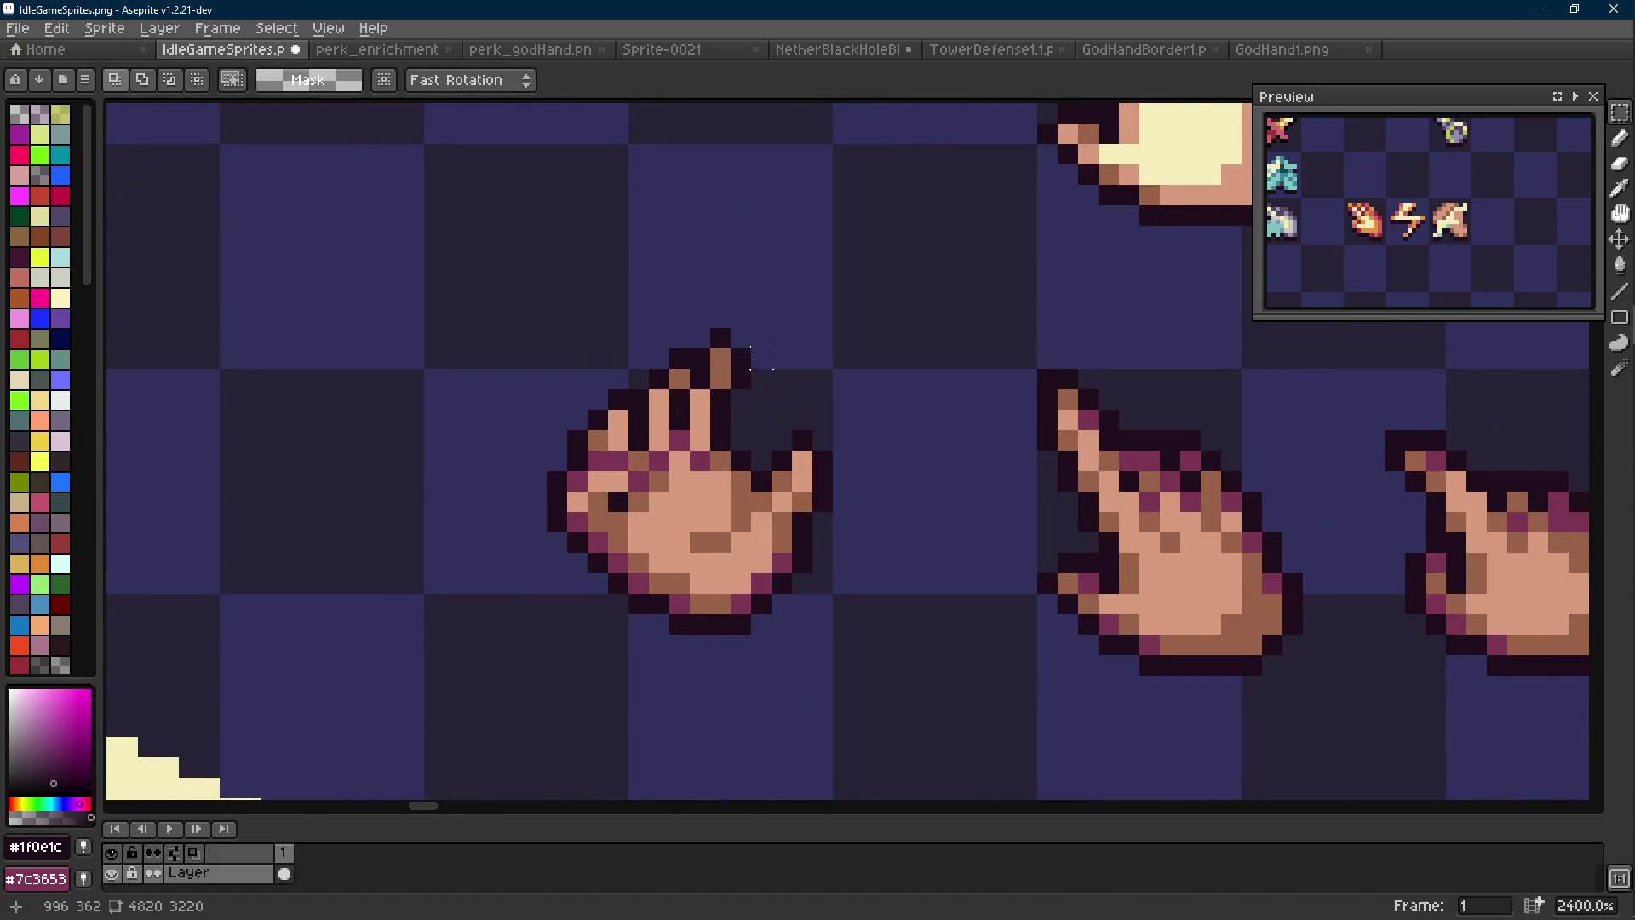
{"action": "key", "text": "b"}
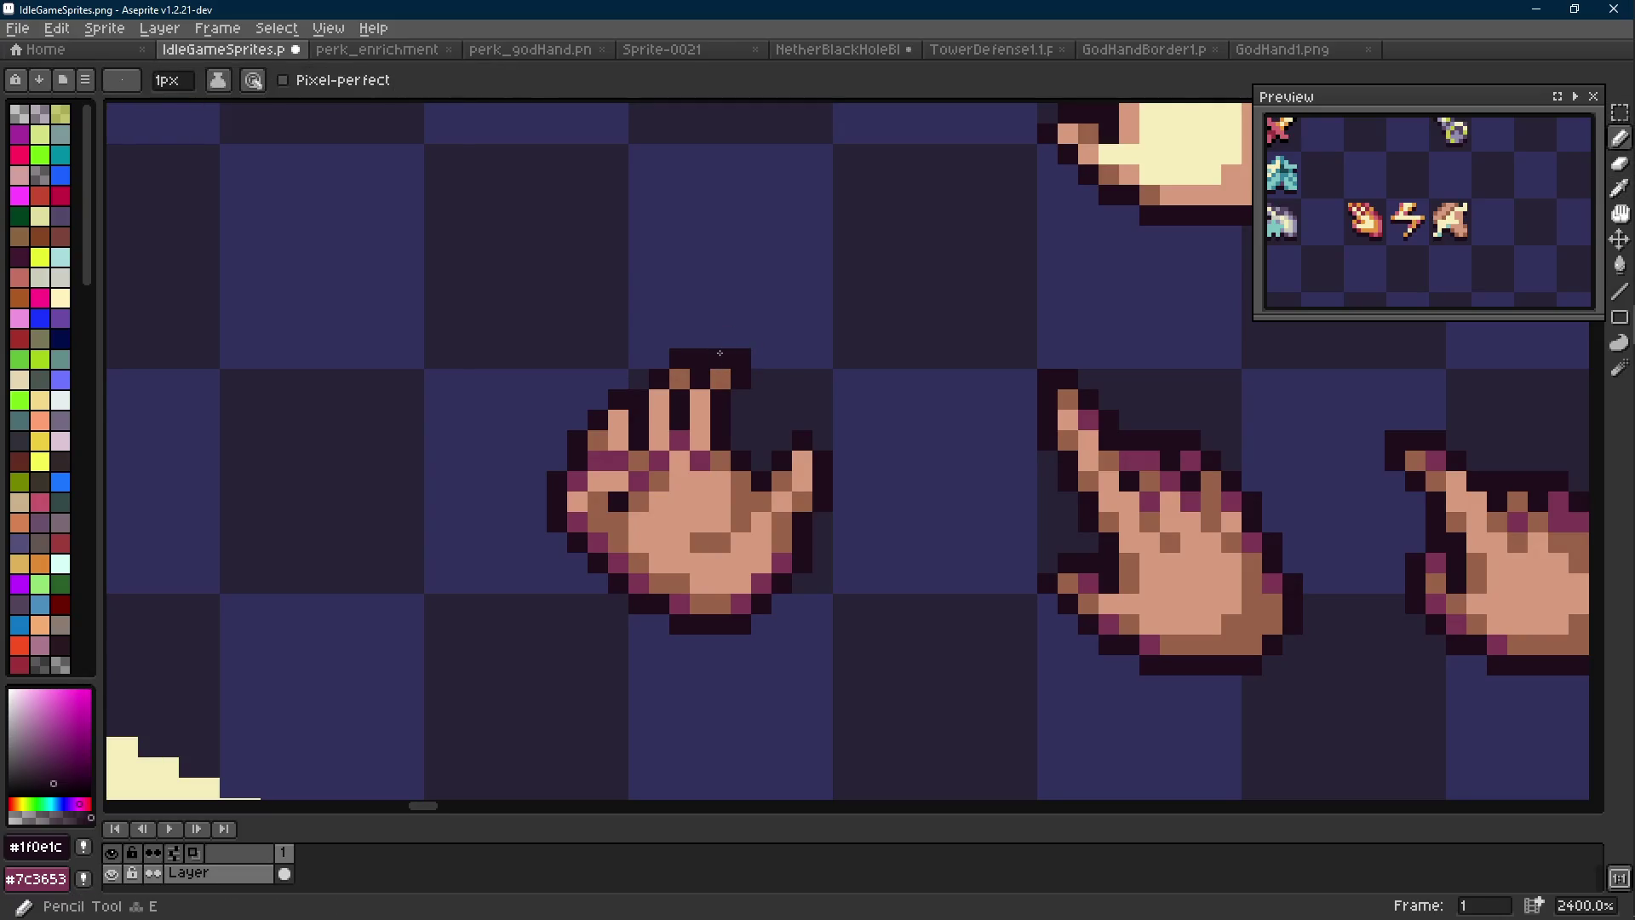
{"action": "scroll", "coordinate": [808, 392], "scroll_direction": "down", "scroll_amount": 6}
{"action": "scroll", "coordinate": [807, 392], "scroll_direction": "up", "scroll_amount": 6}
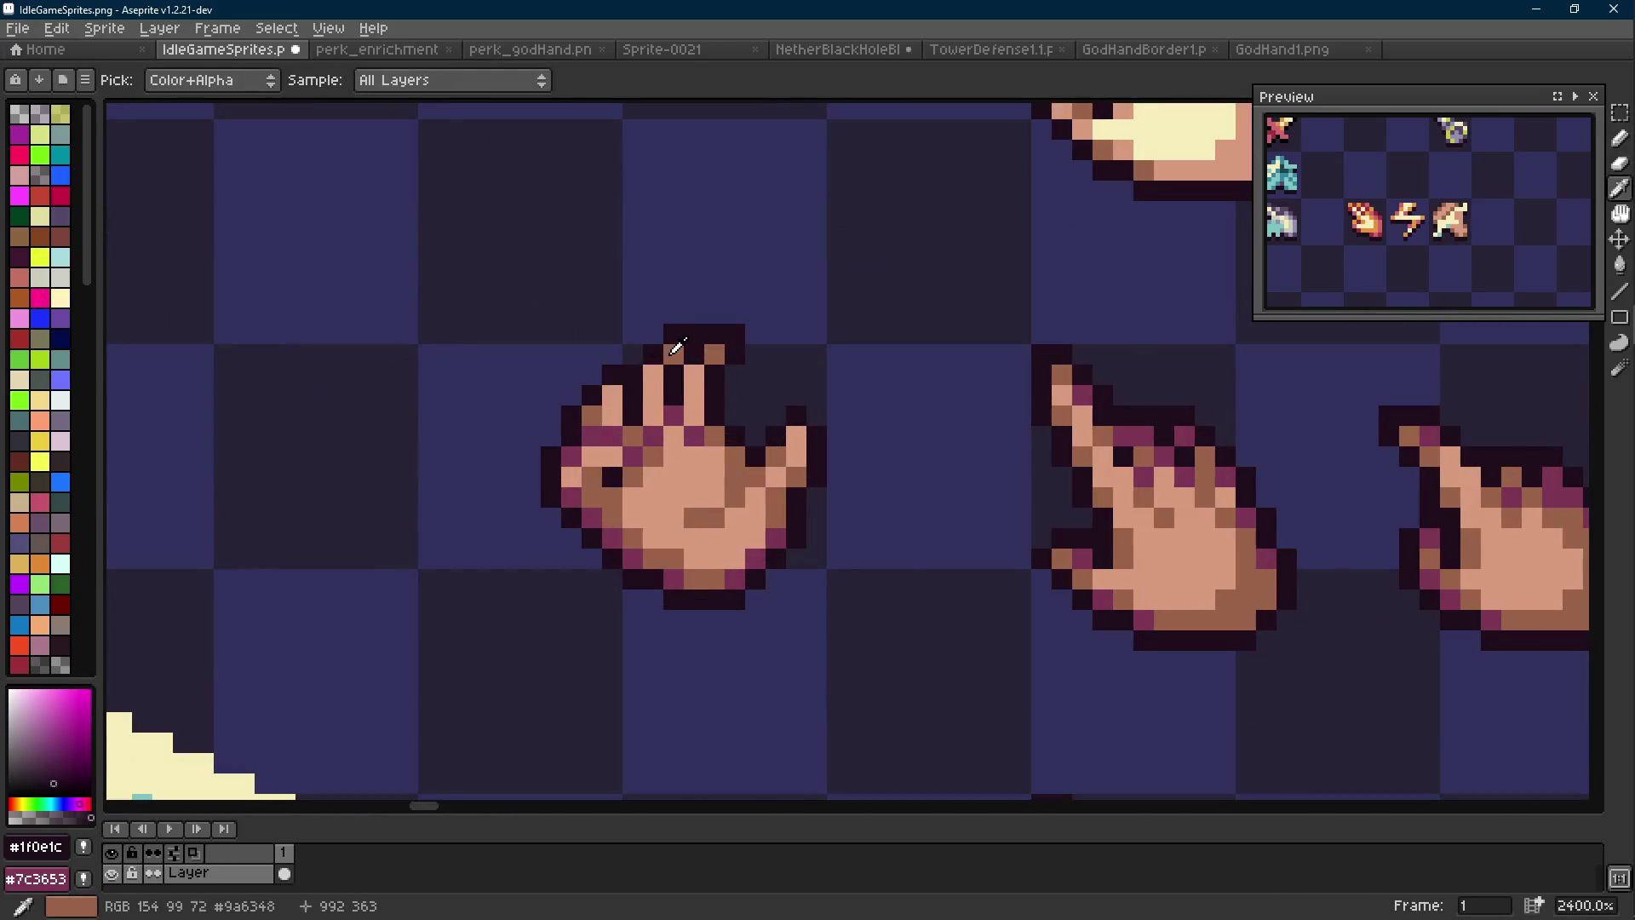
Sample the brown skin and dark outline colours, then raise the fingertips one pixel
{"action": "left_click", "coordinate": [673, 349], "text": "alt"}
{"action": "scroll", "coordinate": [771, 402], "scroll_direction": "down", "scroll_amount": 6}
{"action": "scroll", "coordinate": [770, 402], "scroll_direction": "down", "scroll_amount": 2}
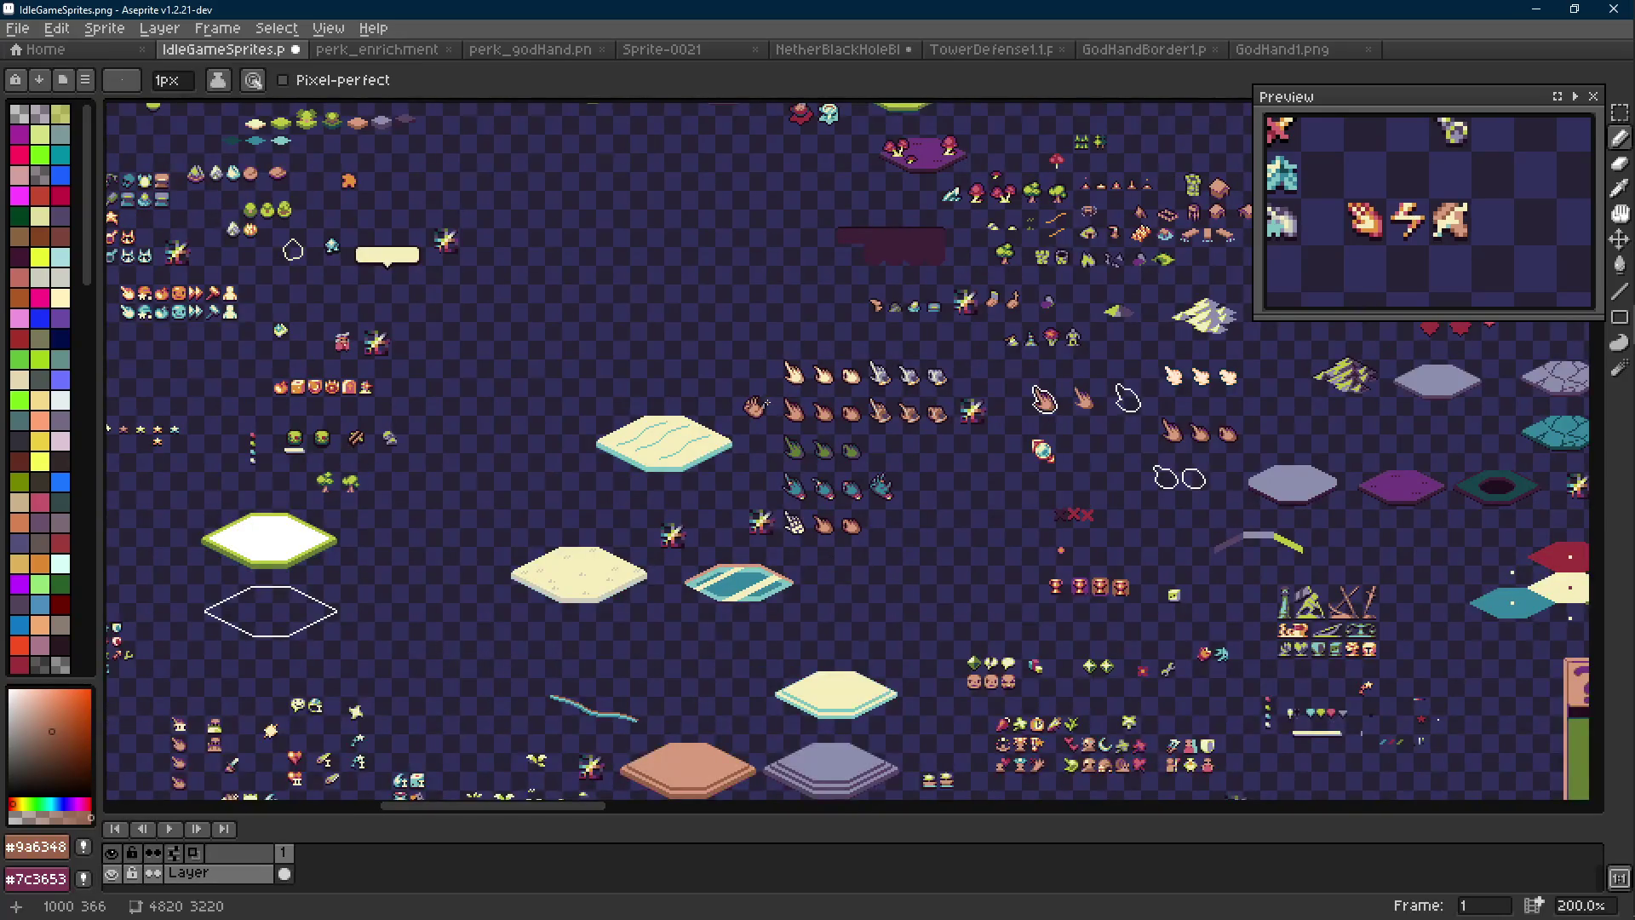
{"action": "scroll", "coordinate": [762, 399], "scroll_direction": "up", "scroll_amount": 8}
{"action": "left_click", "coordinate": [701, 349], "text": "alt"}
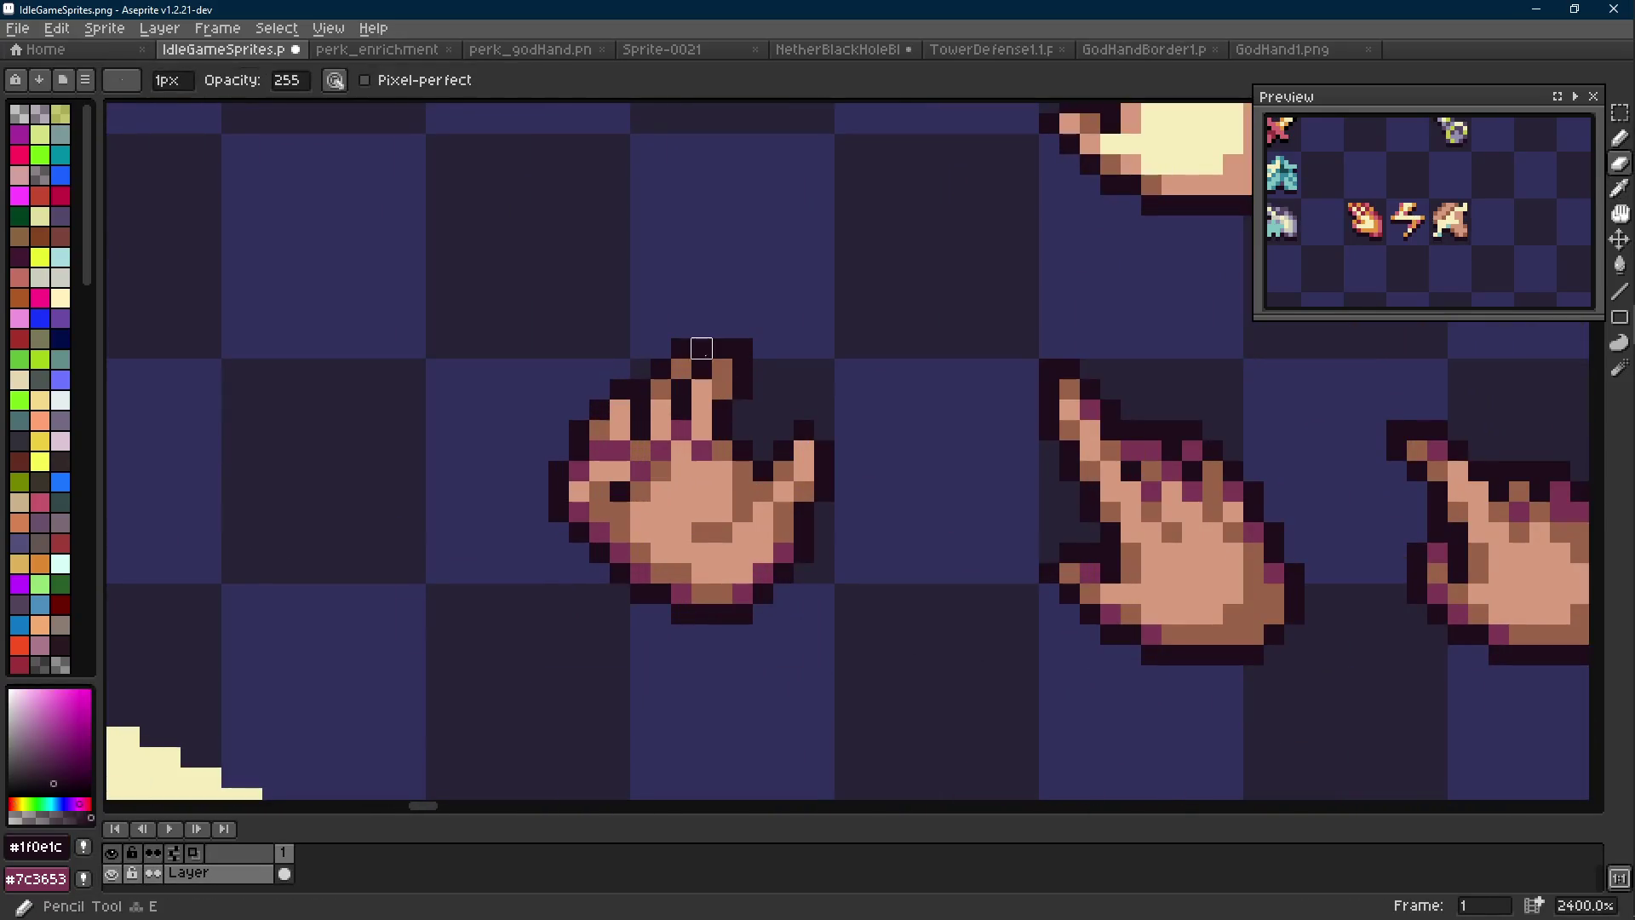
{"action": "key", "text": "b"}
{"action": "scroll", "coordinate": [767, 388], "scroll_direction": "down", "scroll_amount": 8}
{"action": "scroll", "coordinate": [695, 400], "scroll_direction": "up", "scroll_amount": 8}
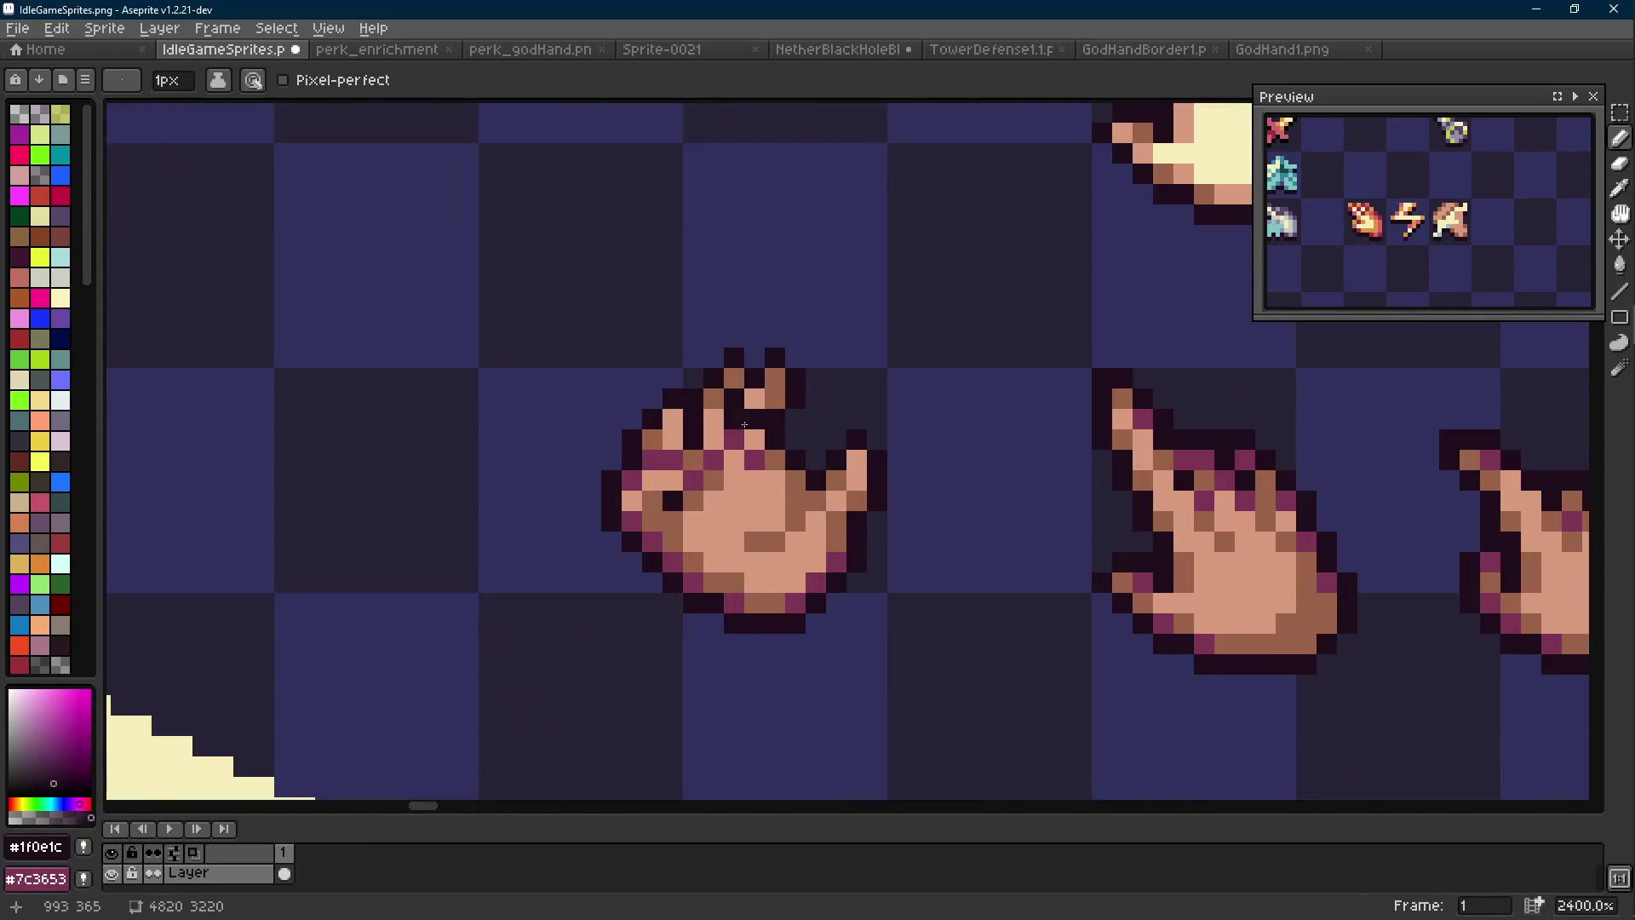
{"action": "key", "text": "r"}
{"action": "mouse_move", "coordinate": [683, 407]}
{"action": "left_mouse_down"}
{"action": "mouse_move", "coordinate": [639, 427]}
{"action": "mouse_move", "coordinate": [726, 412]}
{"action": "left_mouse_up"}
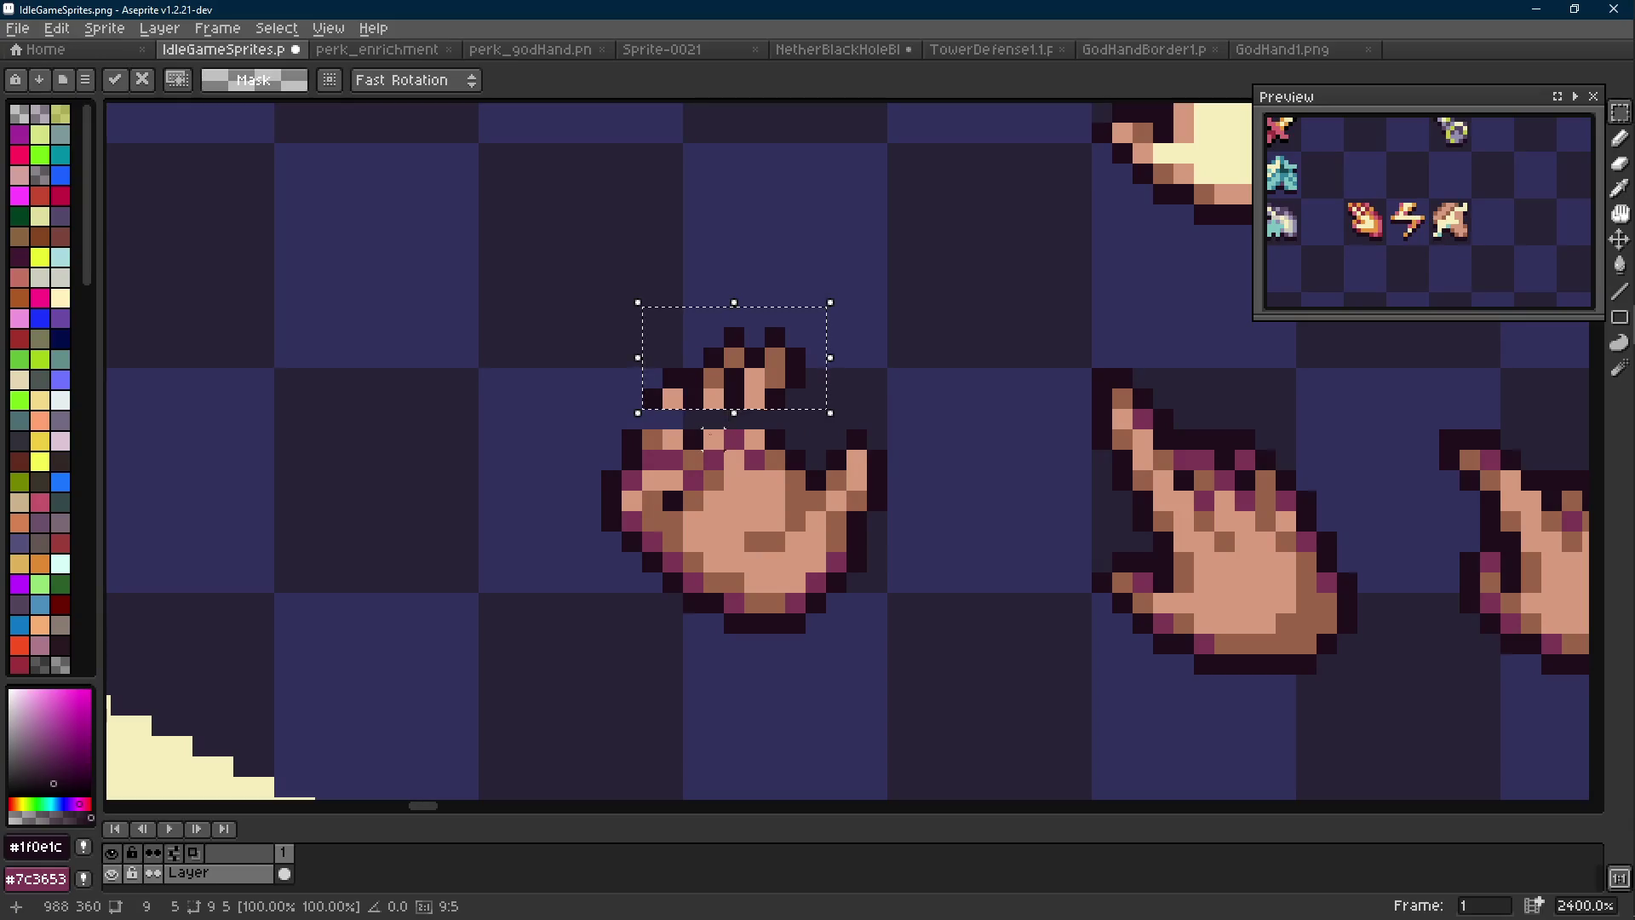
{"action": "key", "text": "i"}
Paint three dark outline pixels beside the fingertips
{"action": "left_click", "coordinate": [656, 426]}
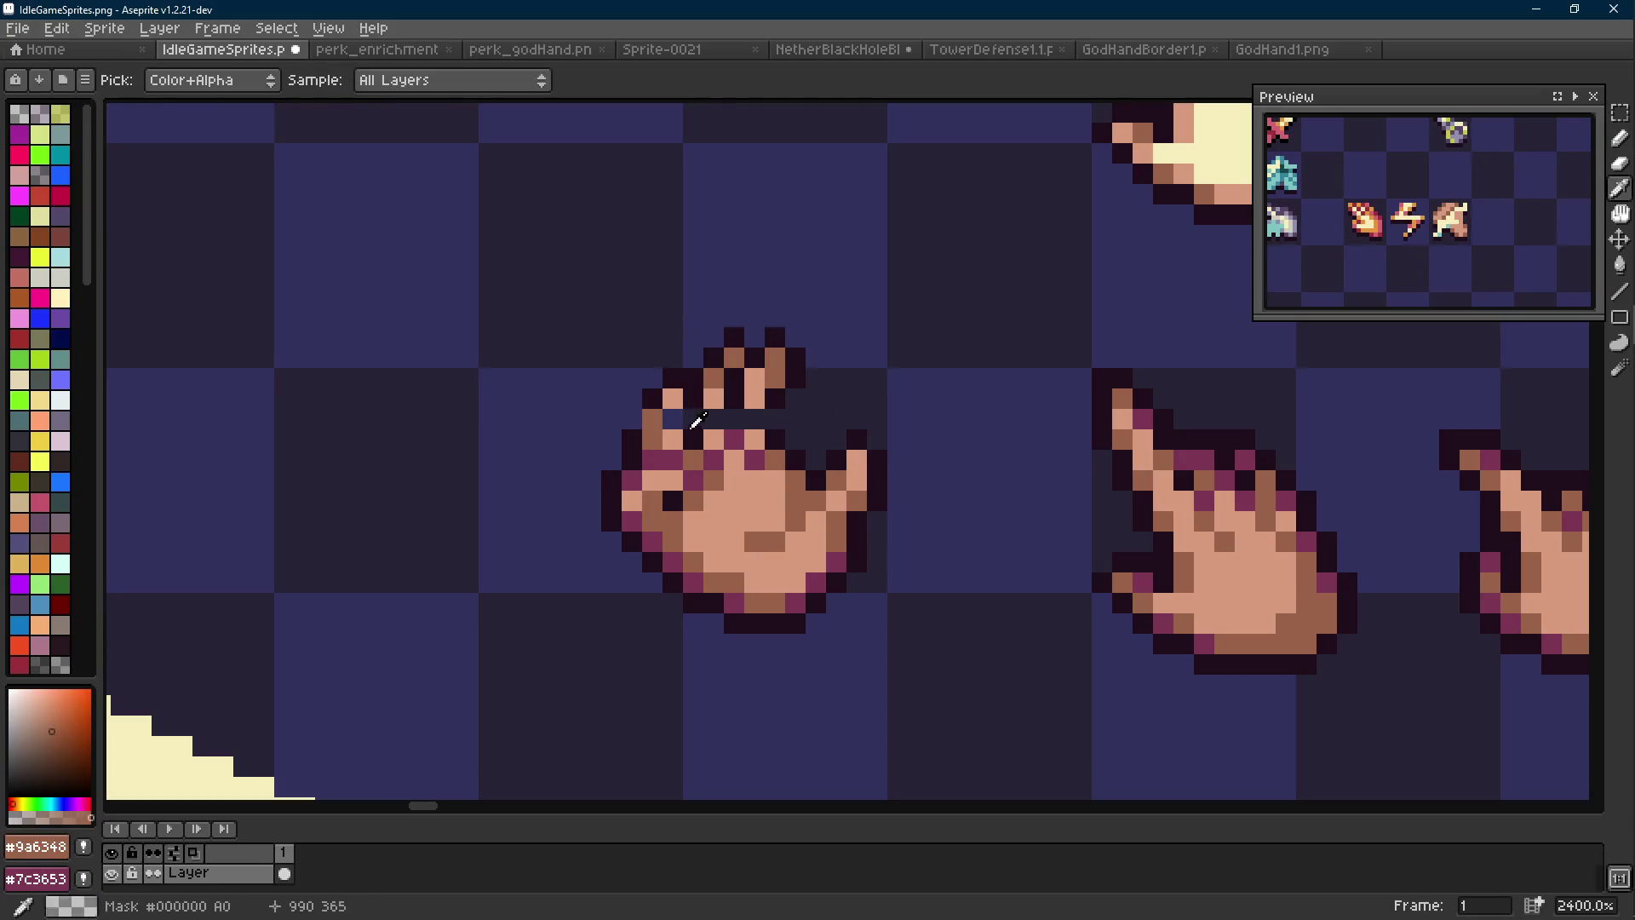
{"action": "left_click", "coordinate": [693, 420]}
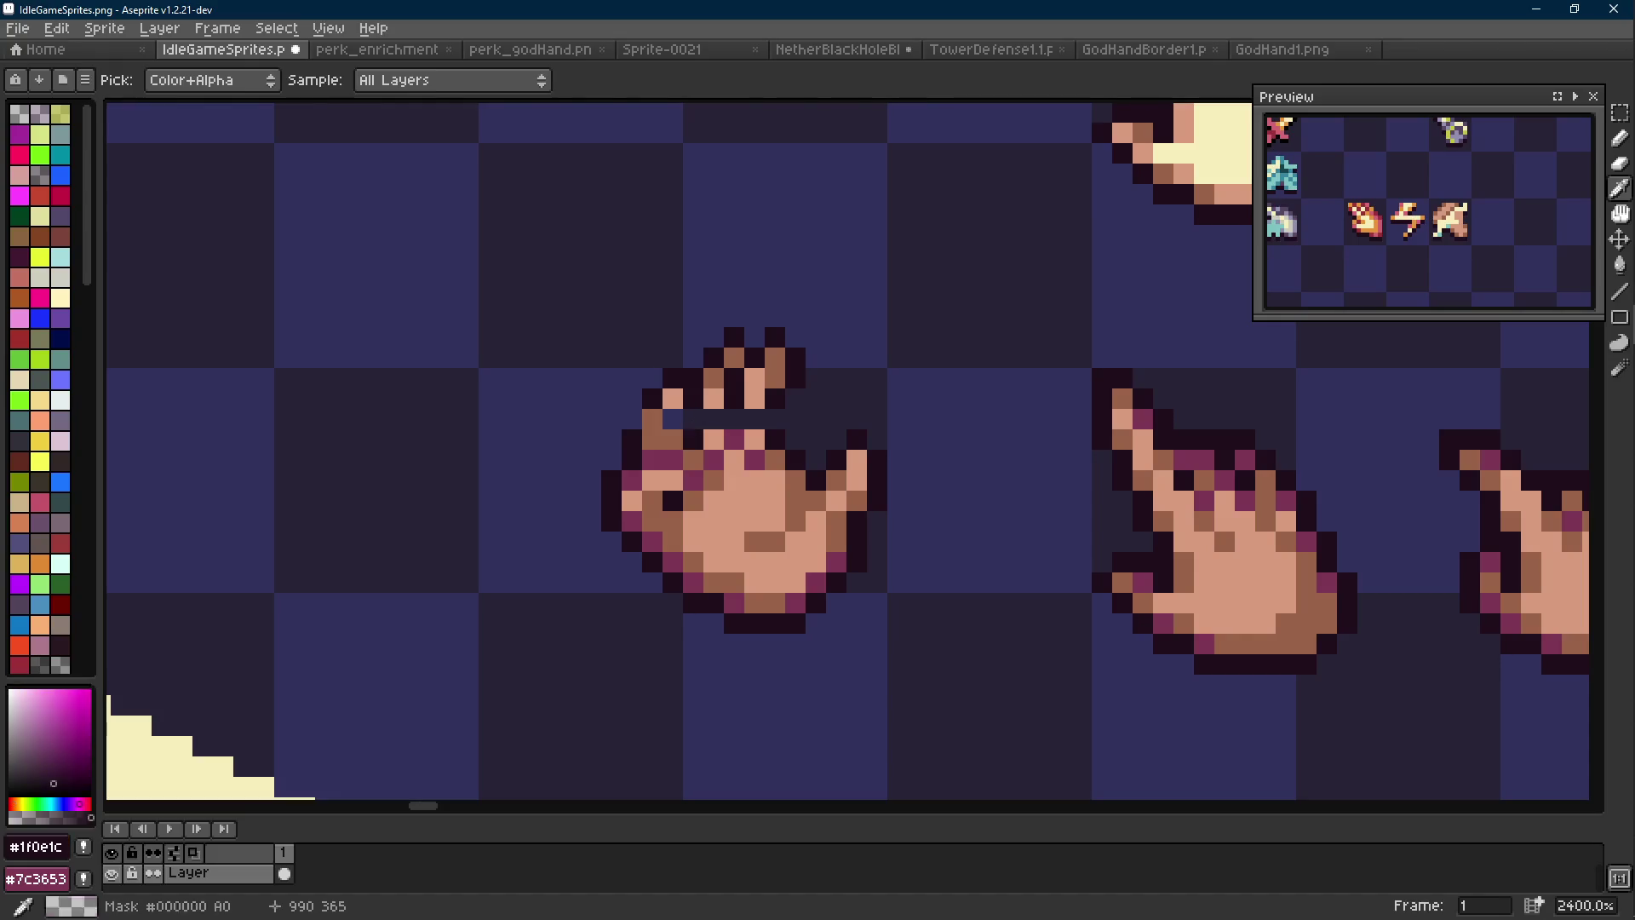
{"action": "key", "text": "b"}
{"action": "left_click", "coordinate": [673, 420]}
{"action": "left_click", "coordinate": [632, 419]}
{"action": "left_click", "coordinate": [734, 440]}
{"action": "scroll", "coordinate": [734, 439], "scroll_direction": "down", "scroll_amount": 9}
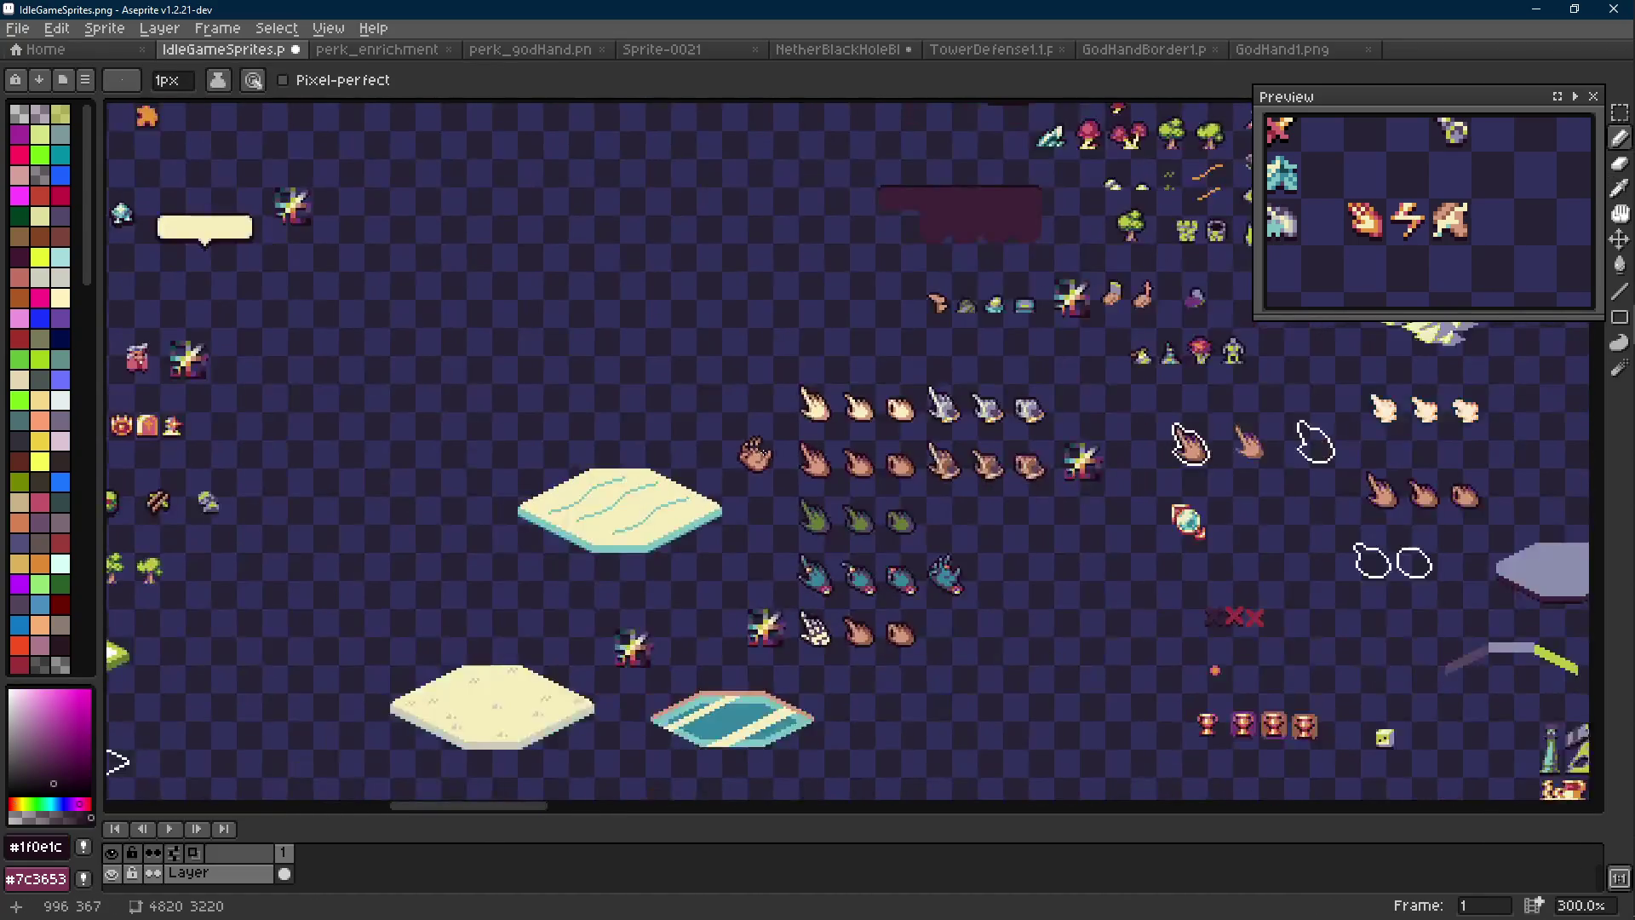
{"action": "scroll", "coordinate": [764, 454], "scroll_direction": "up", "scroll_amount": 9}
Fill the gap between fingers with light skin and outline it with a dark pixel
{"action": "left_click", "coordinate": [712, 415], "text": "alt"}
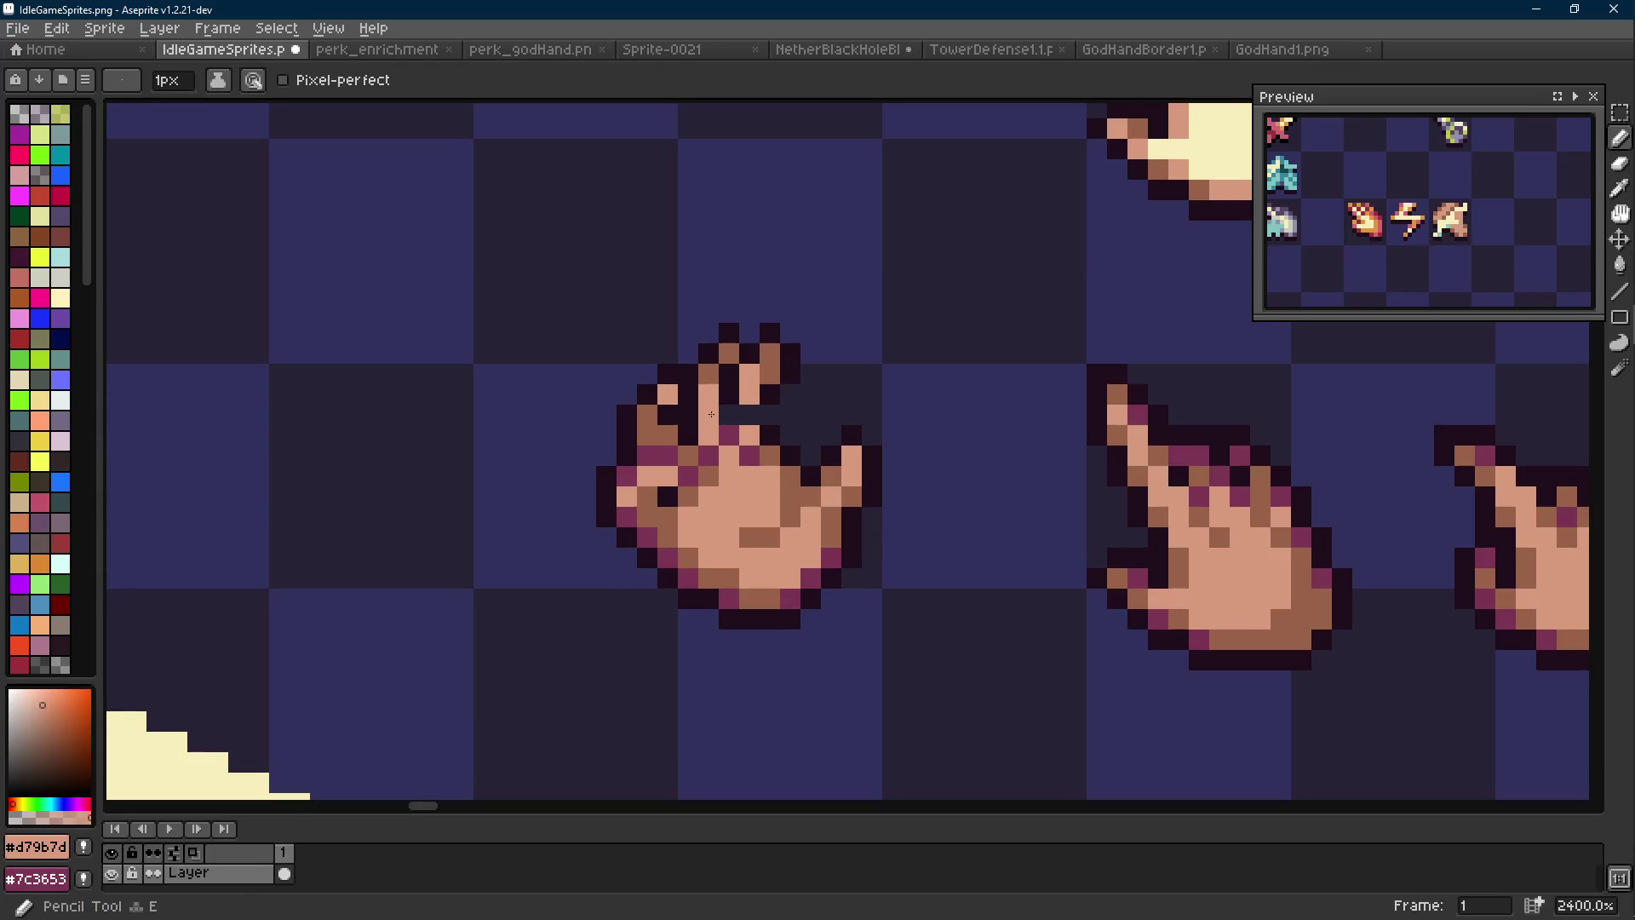
{"action": "left_click", "coordinate": [748, 415]}
{"action": "left_click", "coordinate": [730, 371], "text": "alt"}
{"action": "left_click", "coordinate": [765, 411]}
{"action": "scroll", "coordinate": [764, 411], "scroll_direction": "down", "scroll_amount": 9}
{"action": "scroll", "coordinate": [795, 428], "scroll_direction": "up", "scroll_amount": 9}
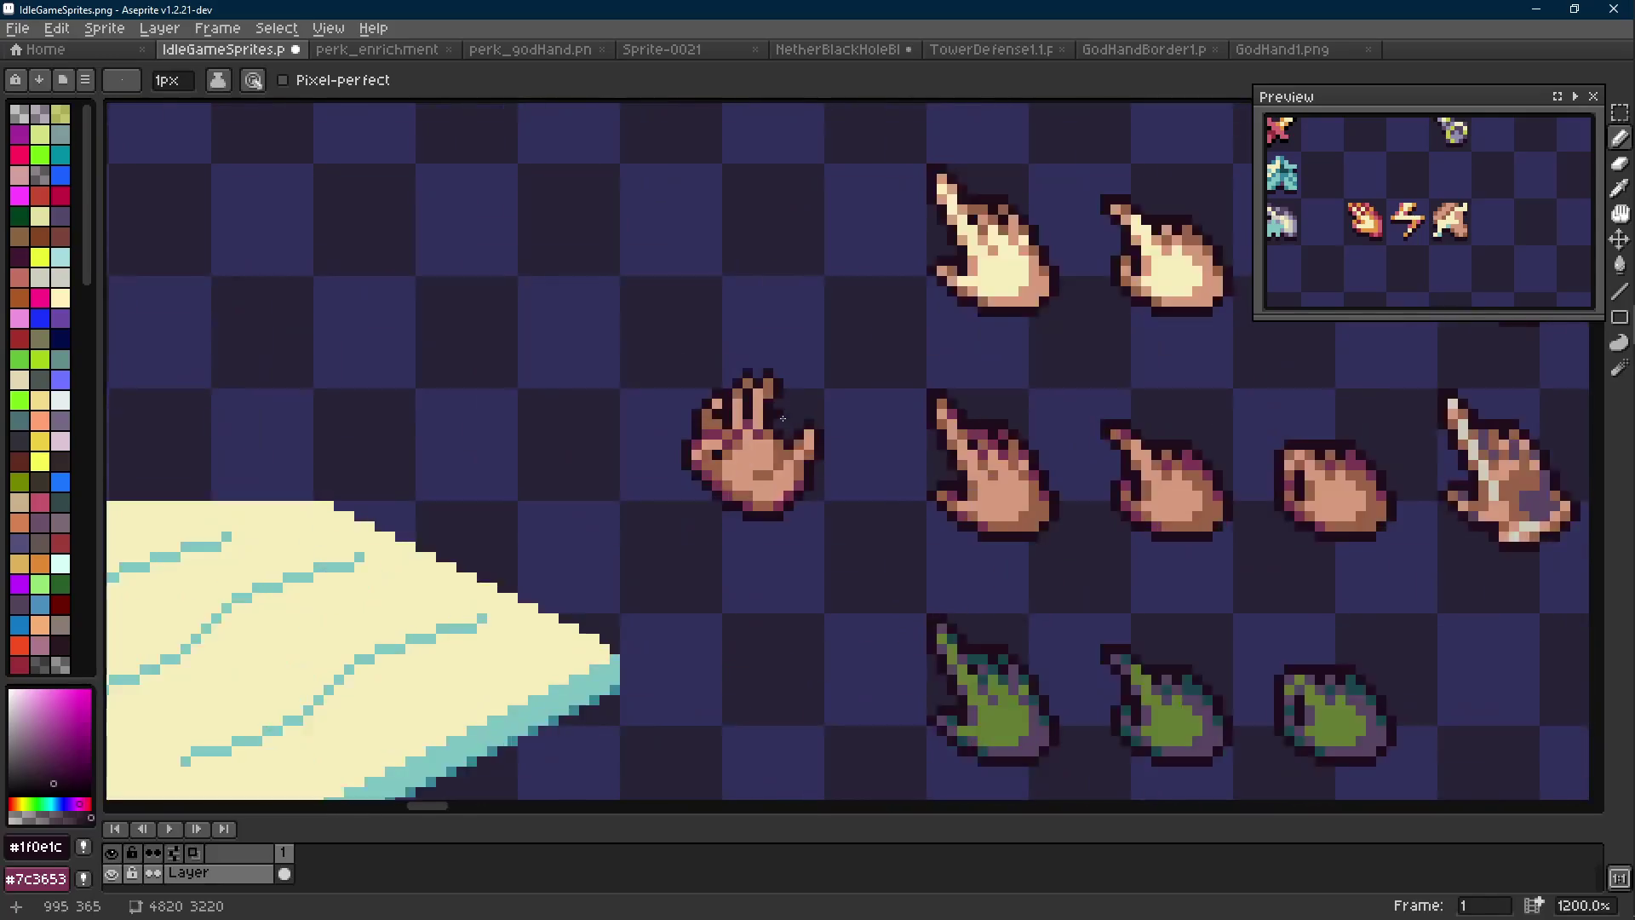
Erase the dark pixel atop the left finger
{"action": "key", "text": "m"}
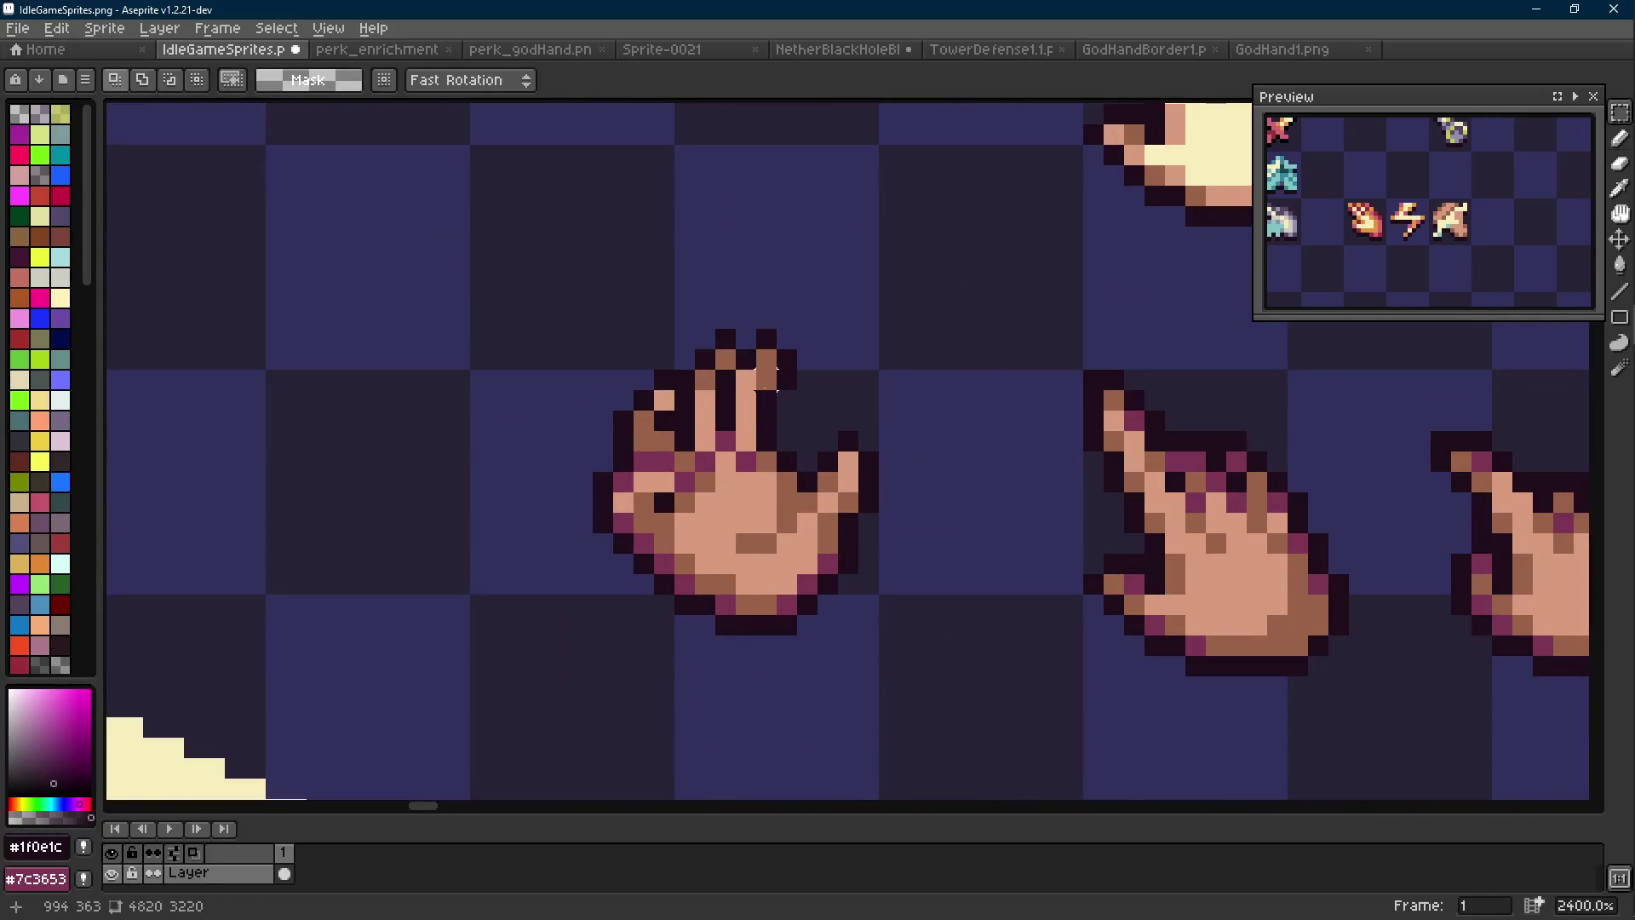
{"action": "key", "text": "e"}
{"action": "left_click", "coordinate": [725, 338]}
{"action": "key", "text": "b"}
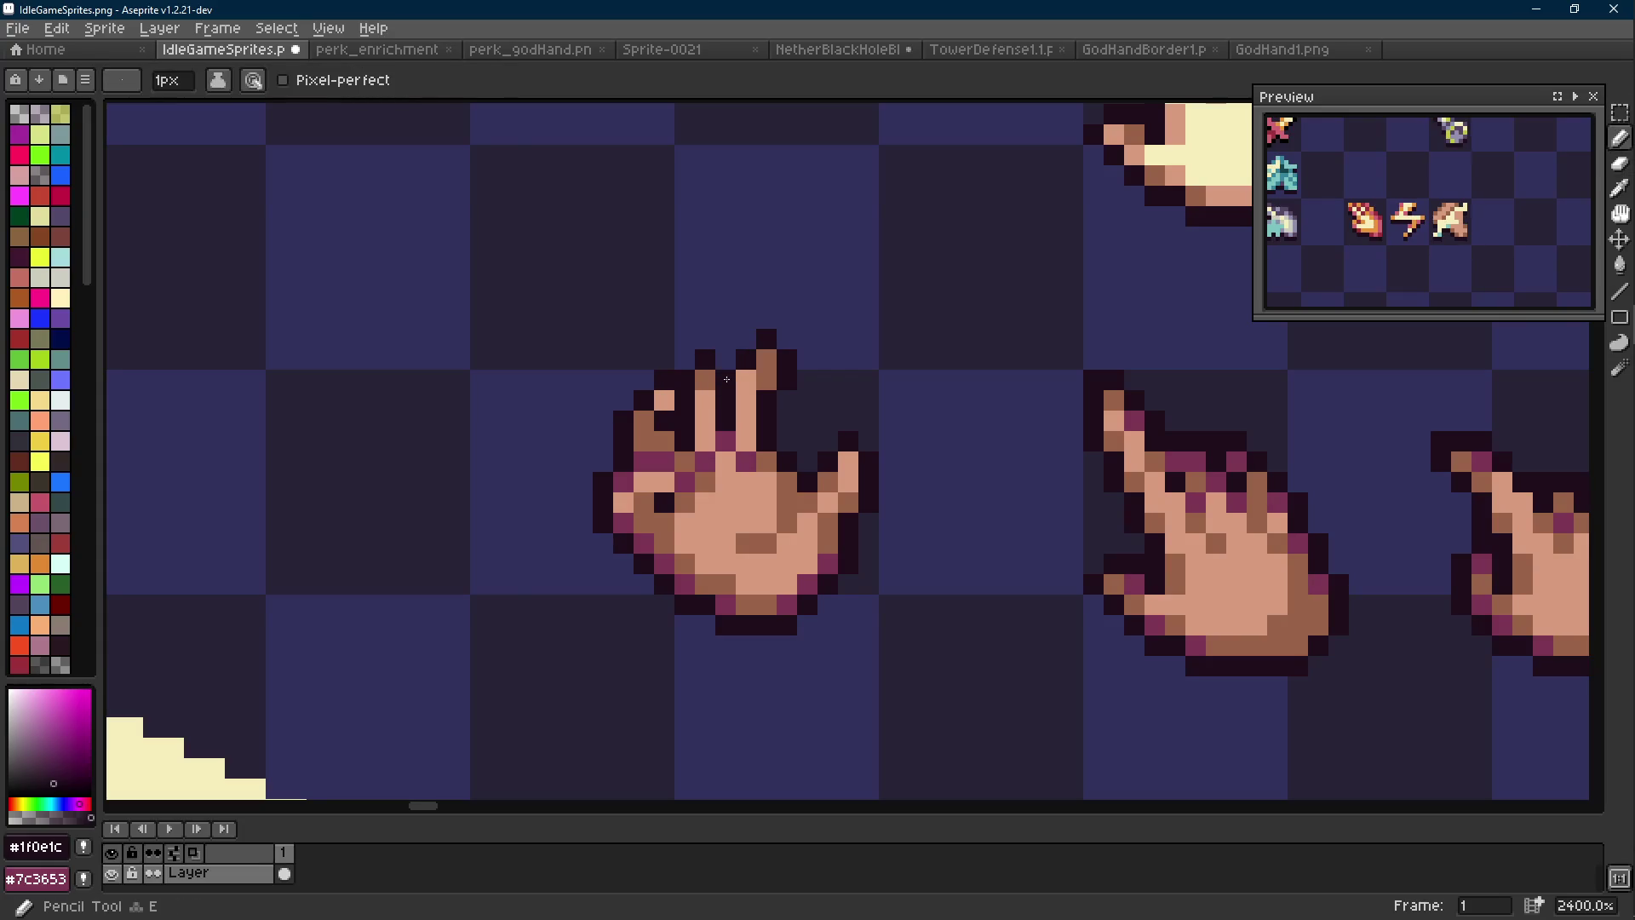
{"action": "scroll", "coordinate": [725, 380], "scroll_direction": "down", "scroll_amount": 9}
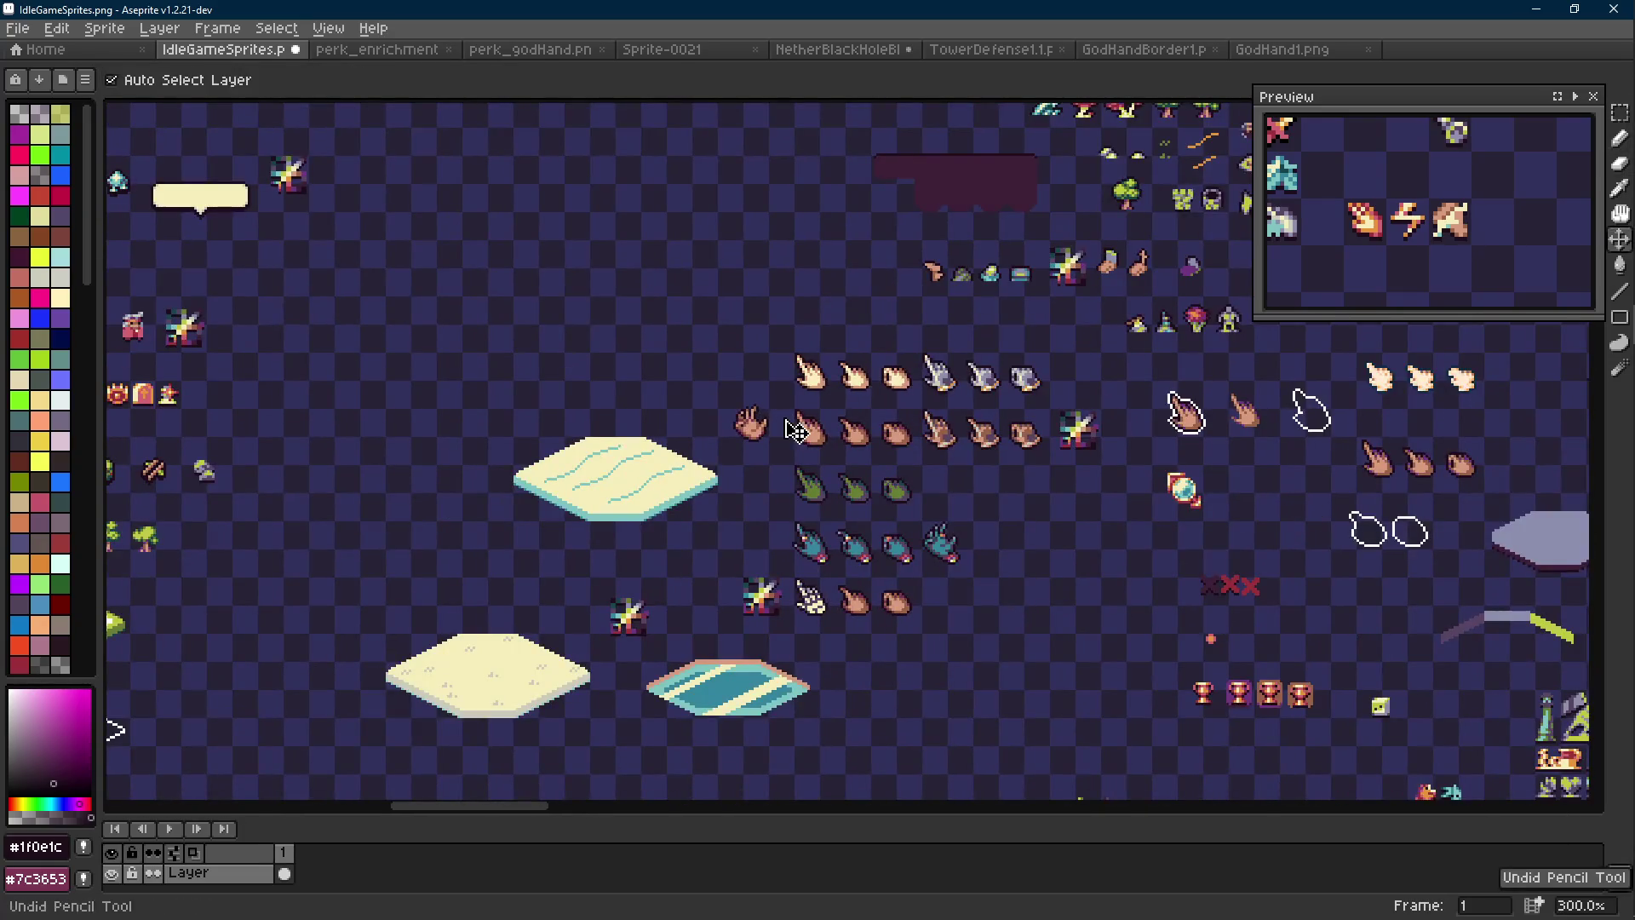
{"action": "scroll", "coordinate": [759, 418], "scroll_direction": "up", "scroll_amount": 9}
Nudge a small block of finger pixels one pixel left
{"action": "key", "text": "m"}
{"action": "mouse_move", "coordinate": [724, 341]}
{"action": "left_mouse_down"}
{"action": "mouse_move", "coordinate": [615, 428]}
{"action": "mouse_move", "coordinate": [671, 430]}
{"action": "left_mouse_up"}
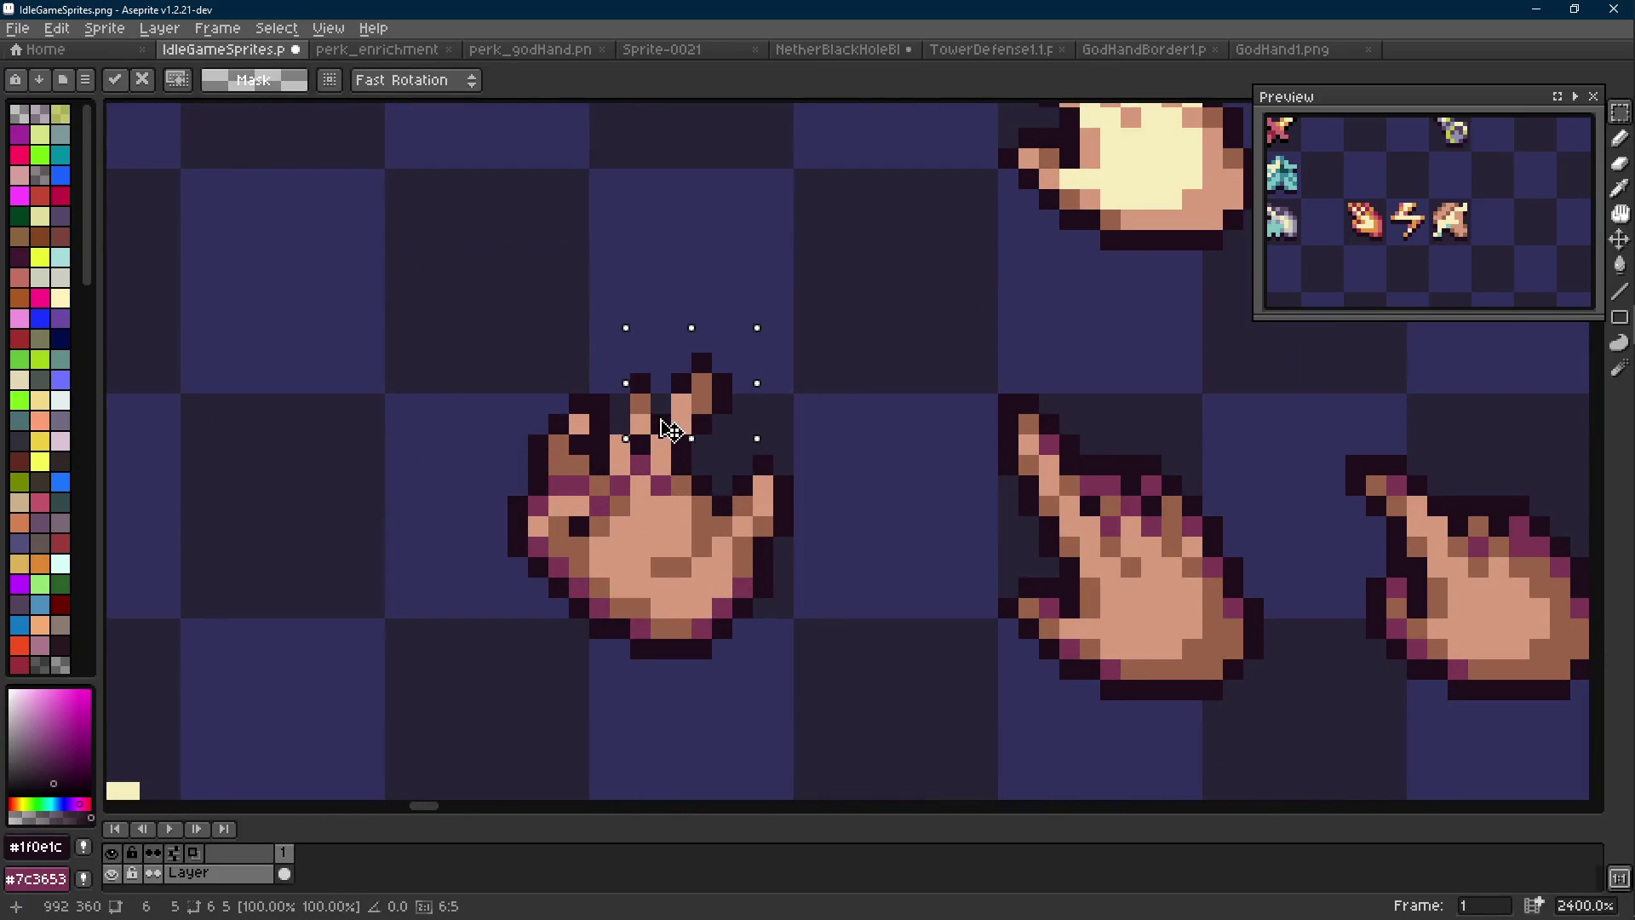
{"action": "key", "text": "ctrl+z"}
{"action": "key", "text": "e"}
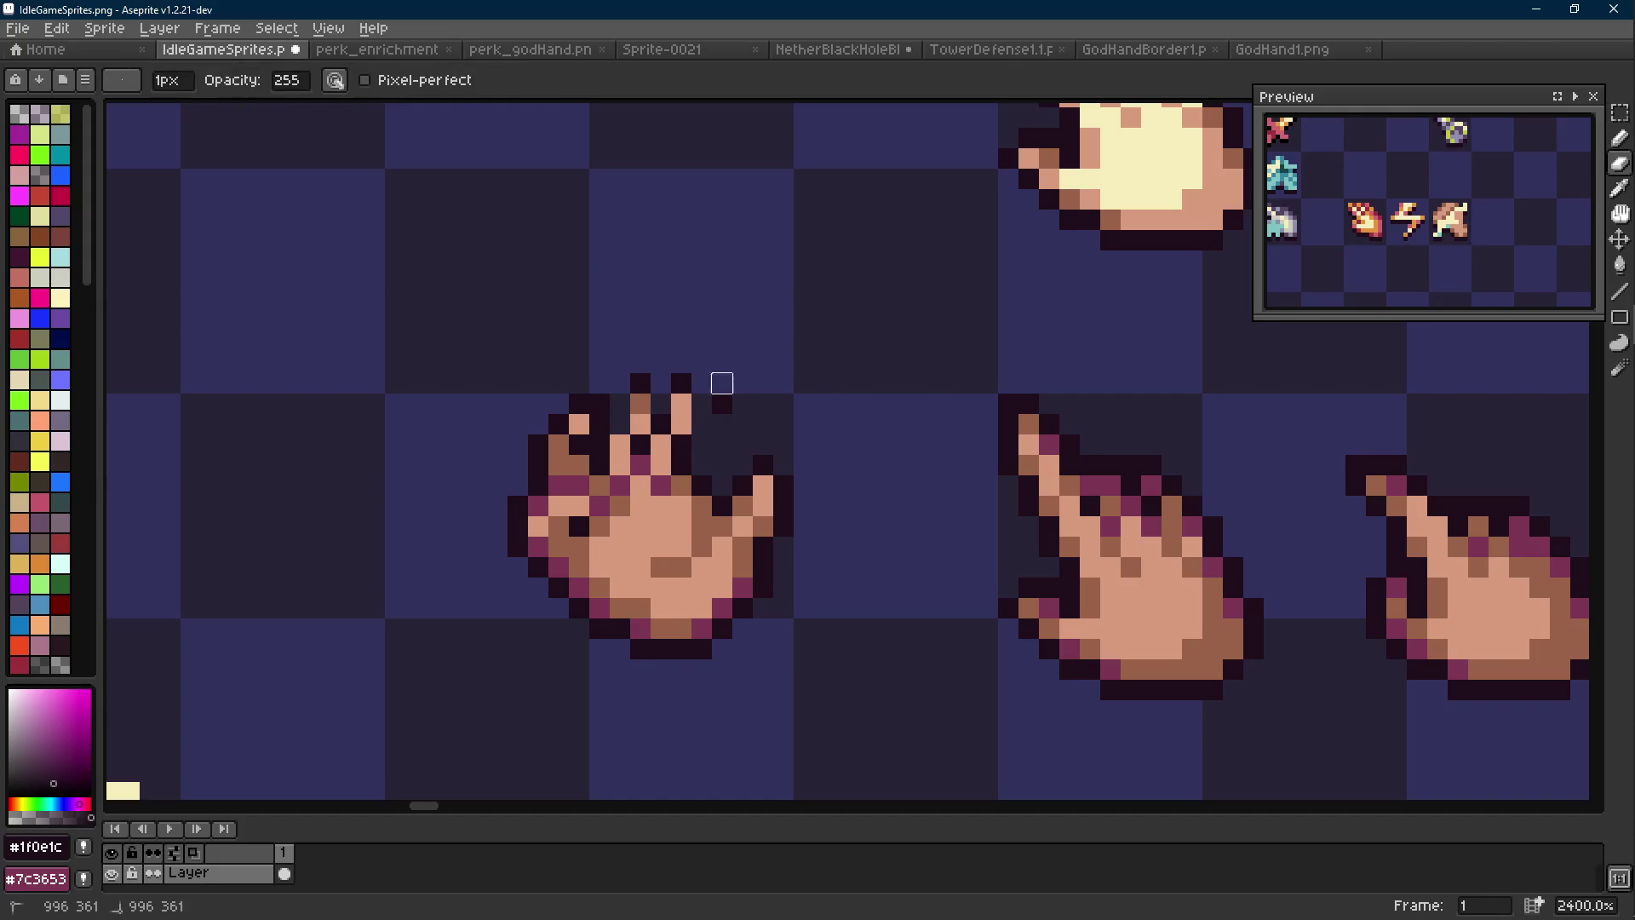
{"action": "key", "text": "m"}
{"action": "scroll", "coordinate": [1414, 253], "scroll_direction": "down", "scroll_amount": 4}
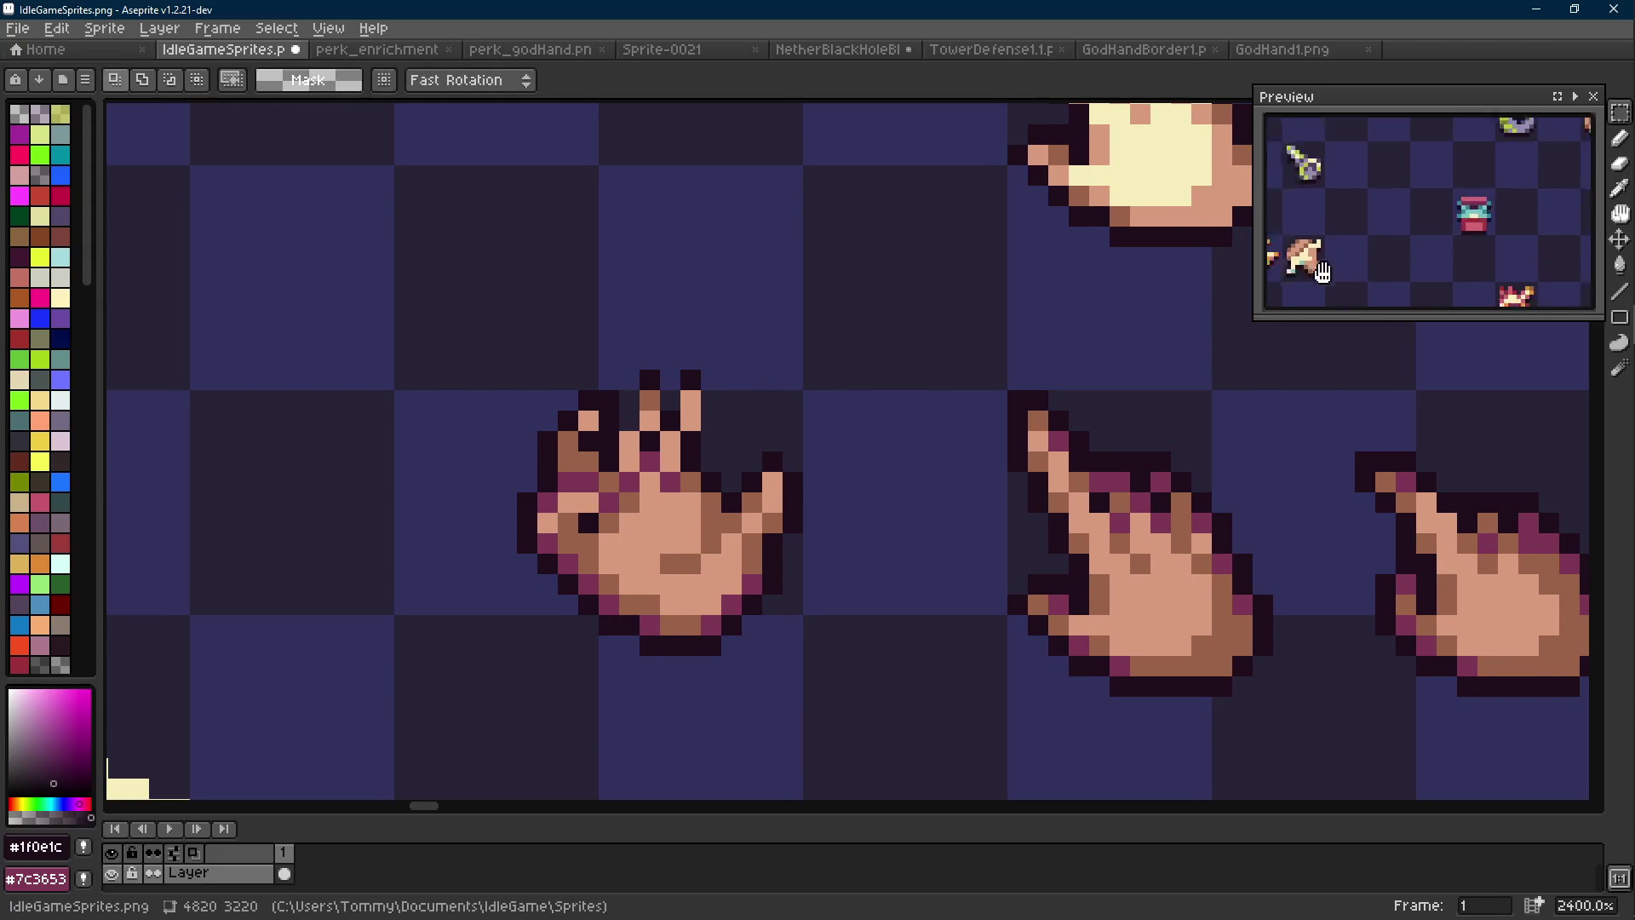
Enlarge the Preview window, zoom it in on the hand sprites, then shrink it to a compact size
{"action": "scroll", "coordinate": [1414, 253], "scroll_direction": "up", "scroll_amount": 5}
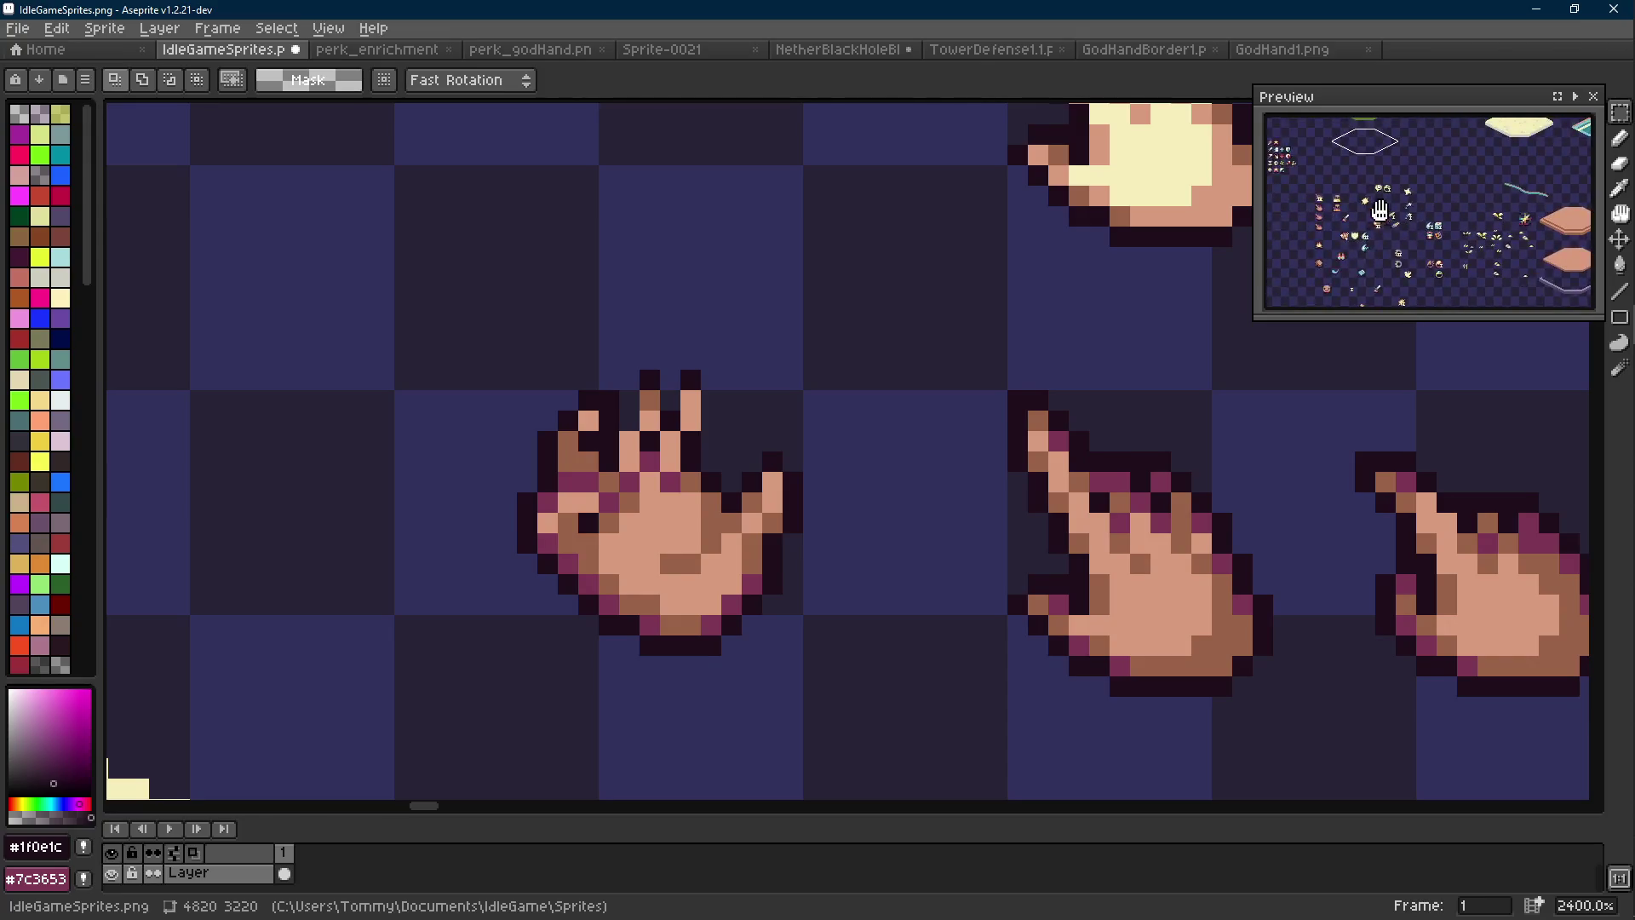
{"action": "scroll", "coordinate": [1441, 287], "scroll_direction": "down", "scroll_amount": 4}
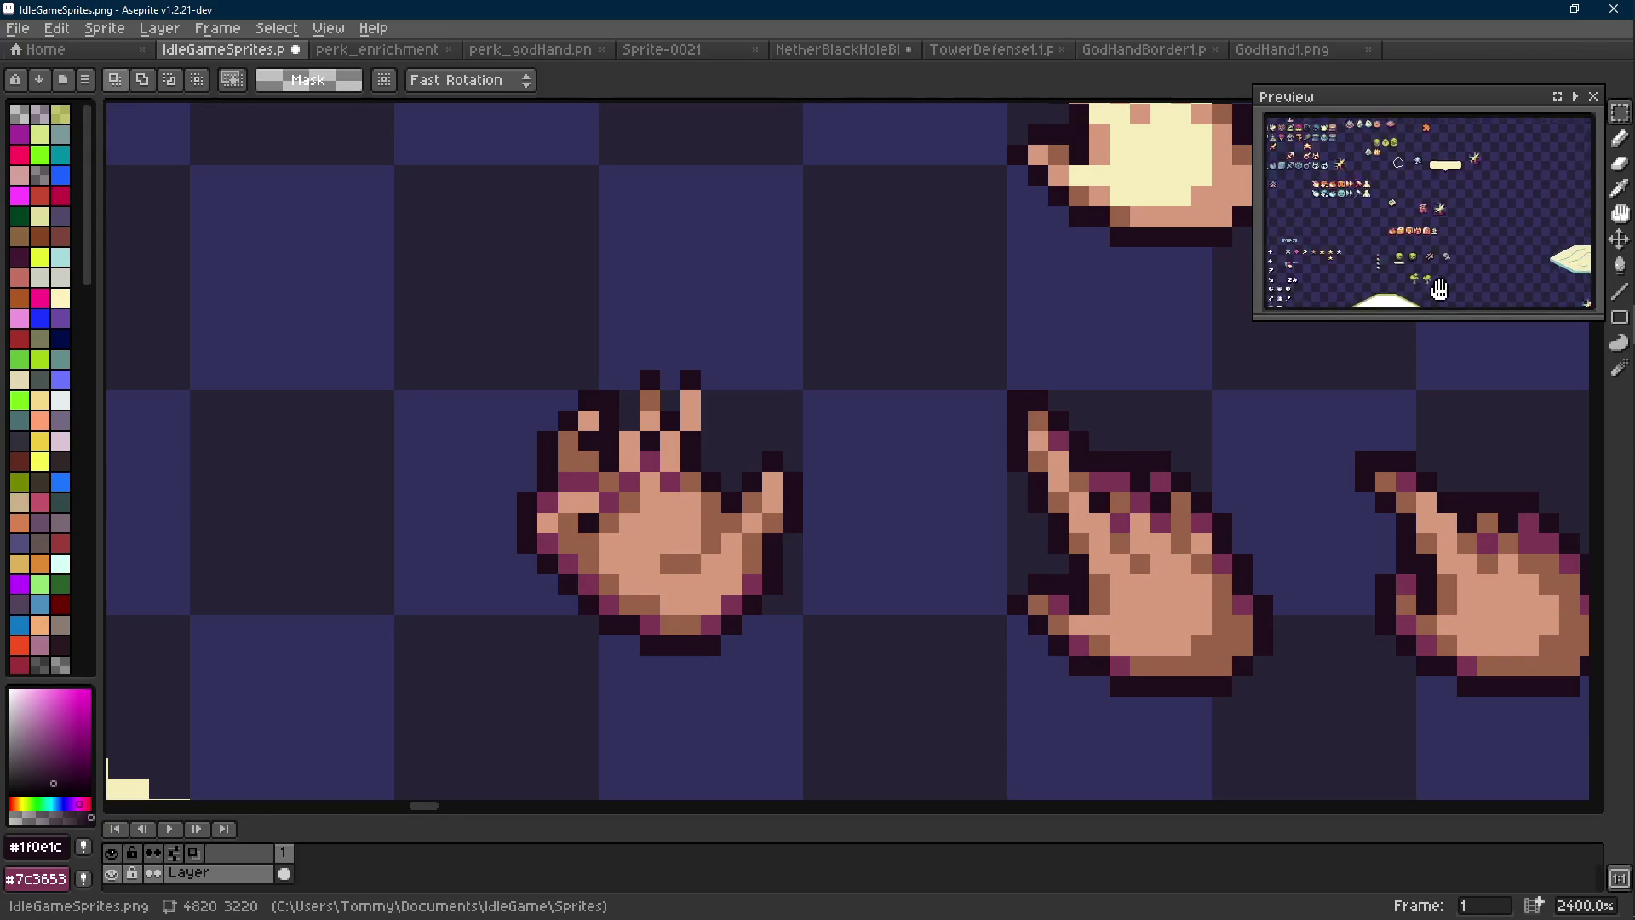
{"action": "scroll", "coordinate": [1441, 253], "scroll_direction": "down", "scroll_amount": 3}
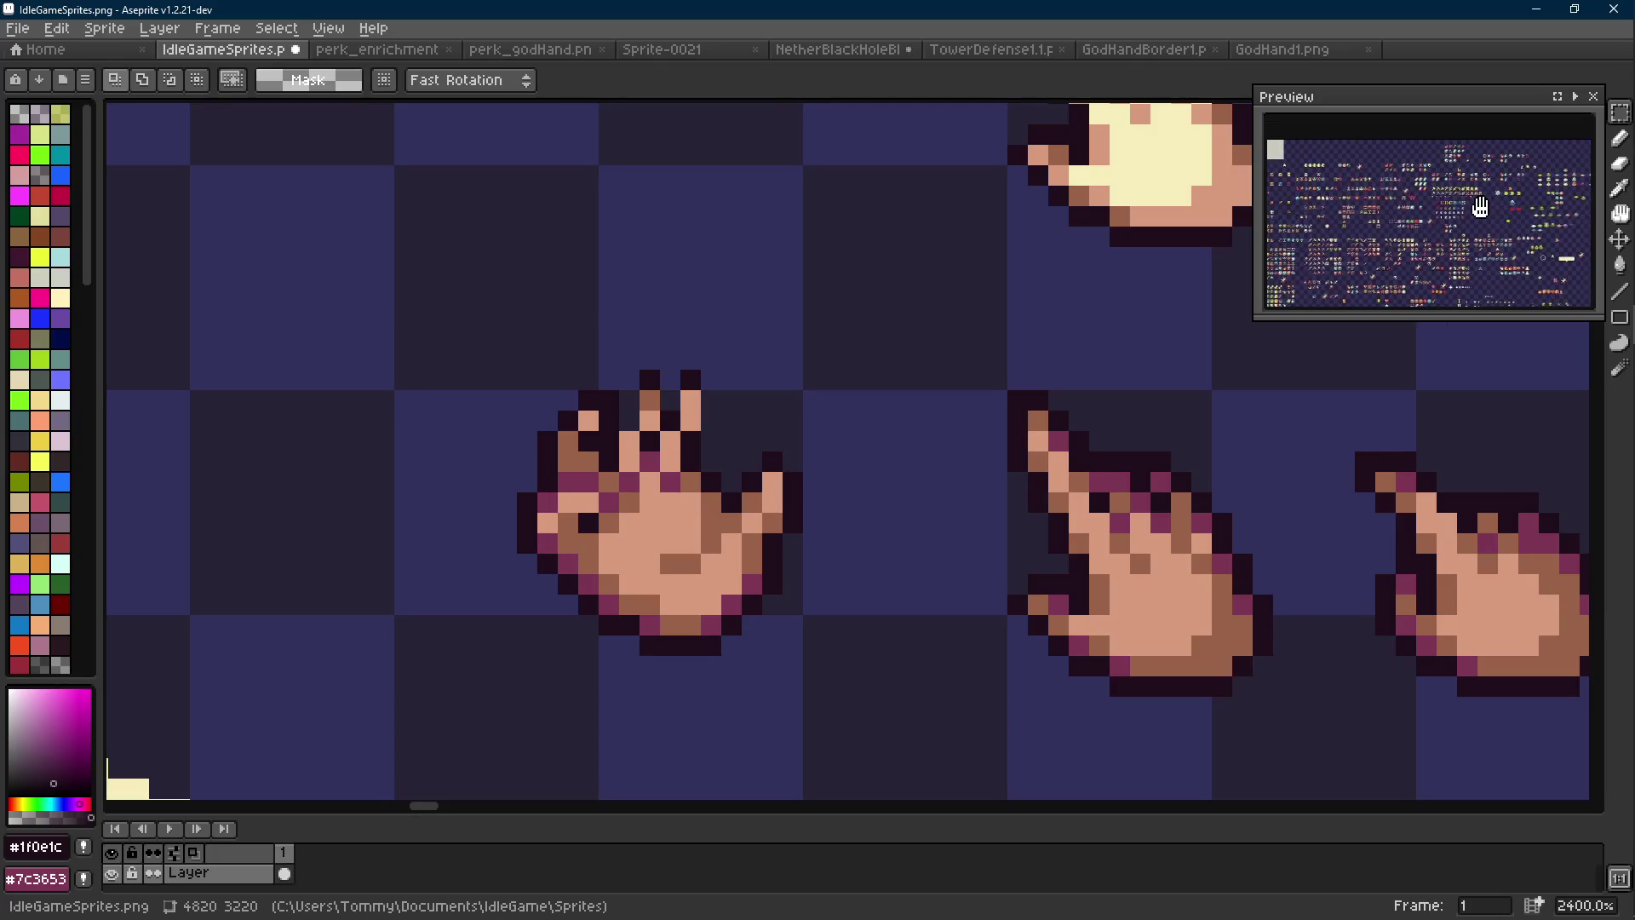
{"action": "scroll", "coordinate": [1418, 220], "scroll_direction": "up", "scroll_amount": 5}
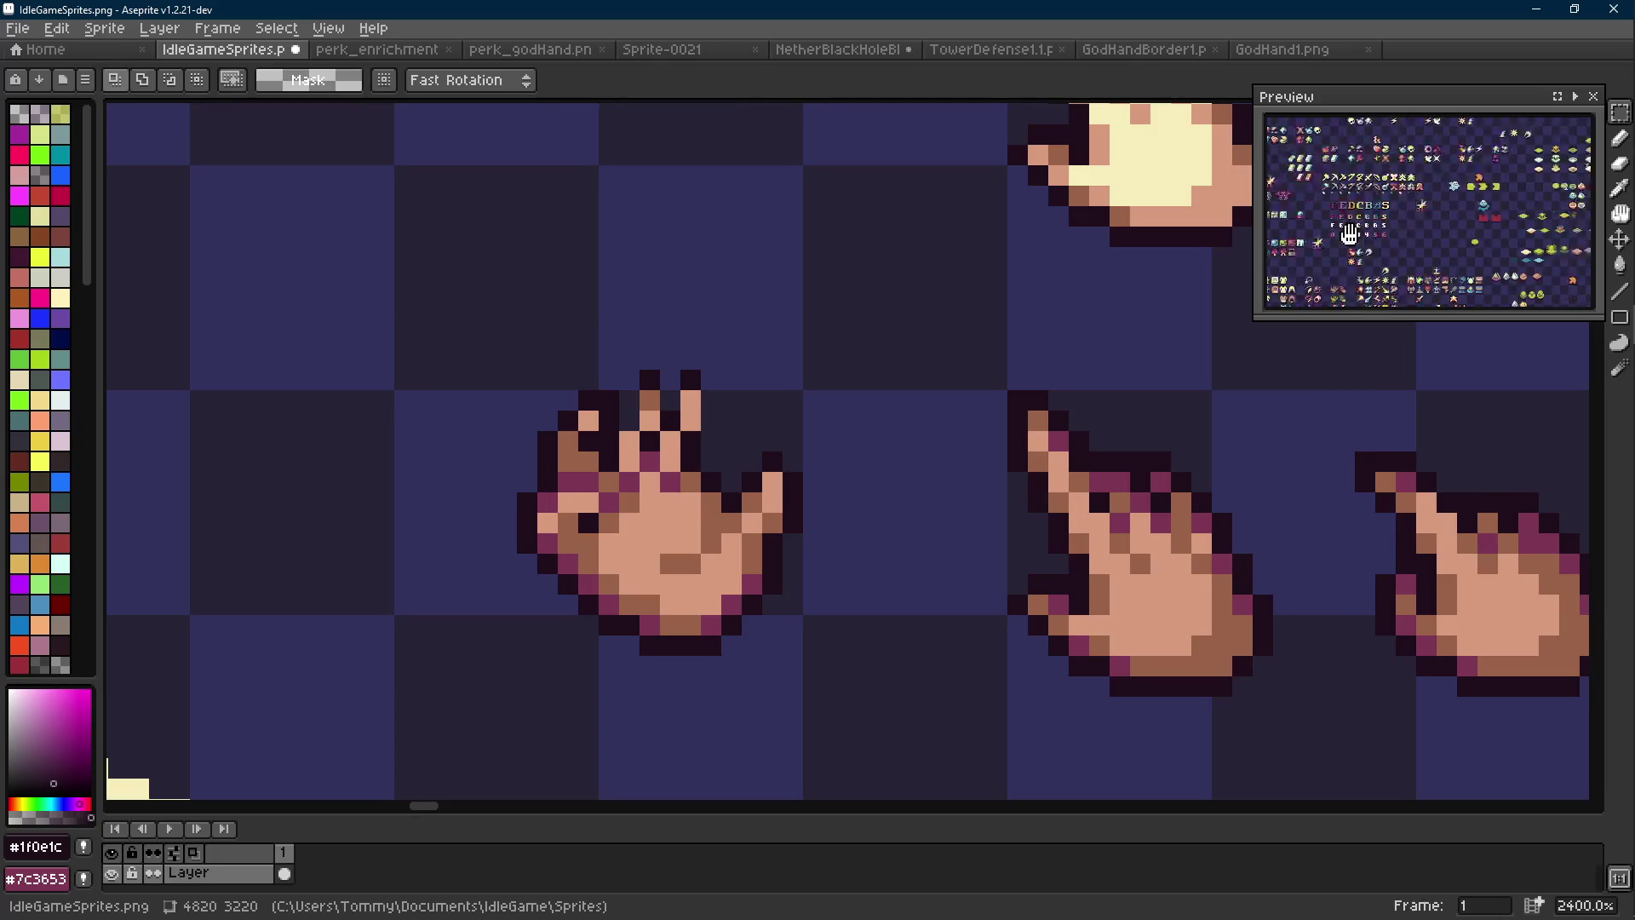
{"action": "scroll", "coordinate": [1458, 229], "scroll_direction": "down", "scroll_amount": 3}
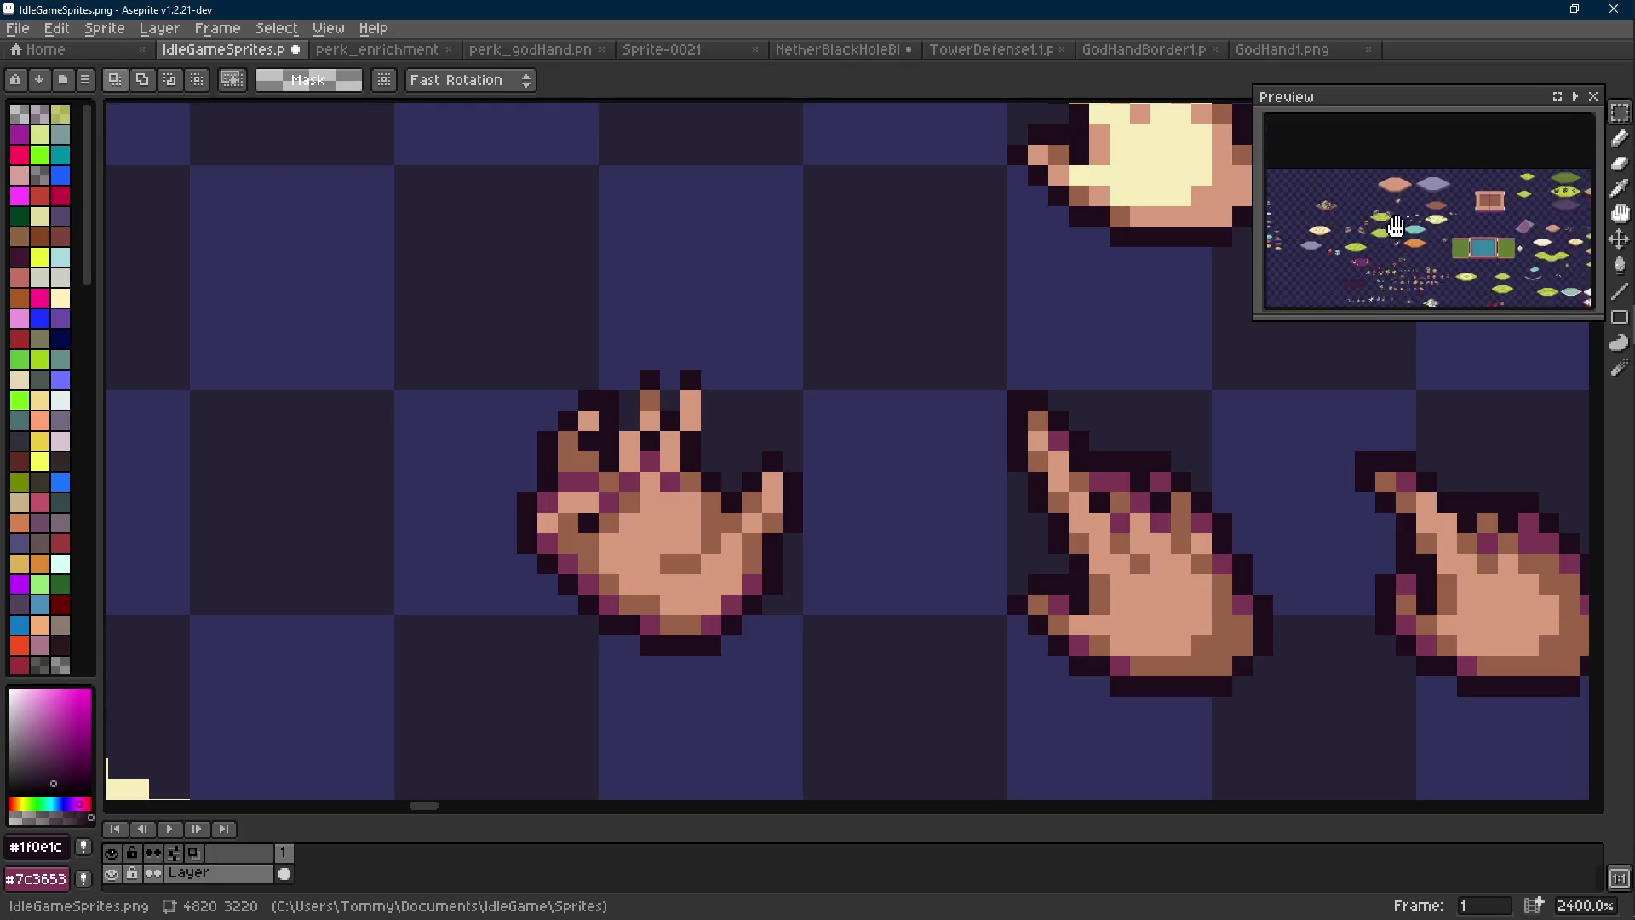
{"action": "left_click_drag", "start_coordinate": [1254, 317], "coordinate": [901, 488]}
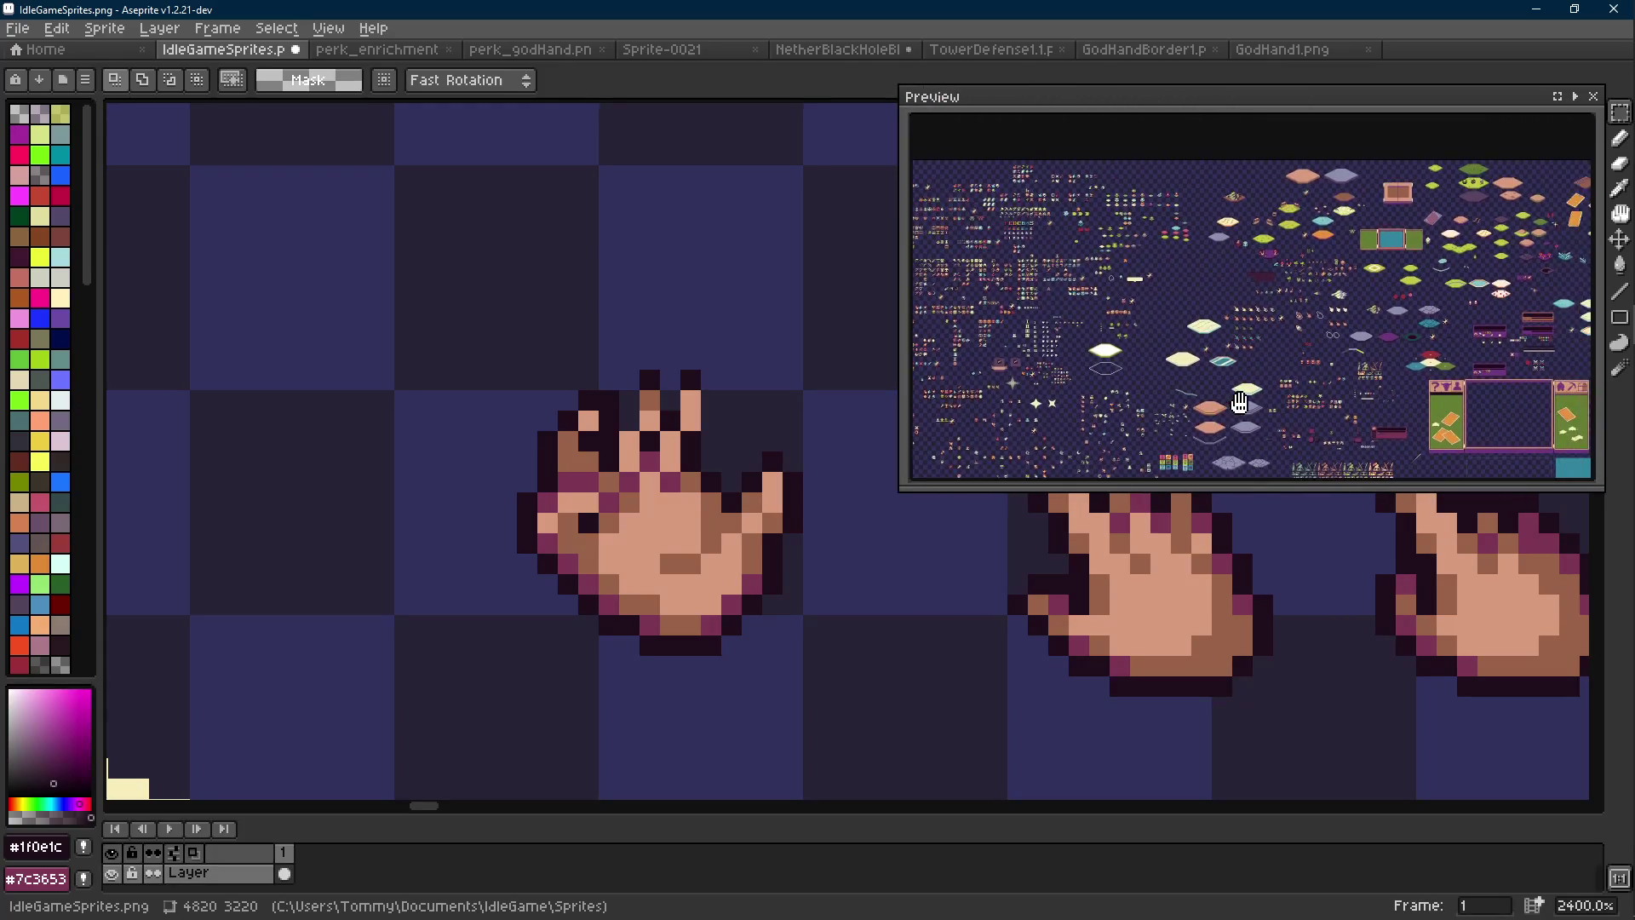
{"action": "scroll", "coordinate": [878, 378], "scroll_direction": "down", "scroll_amount": 10}
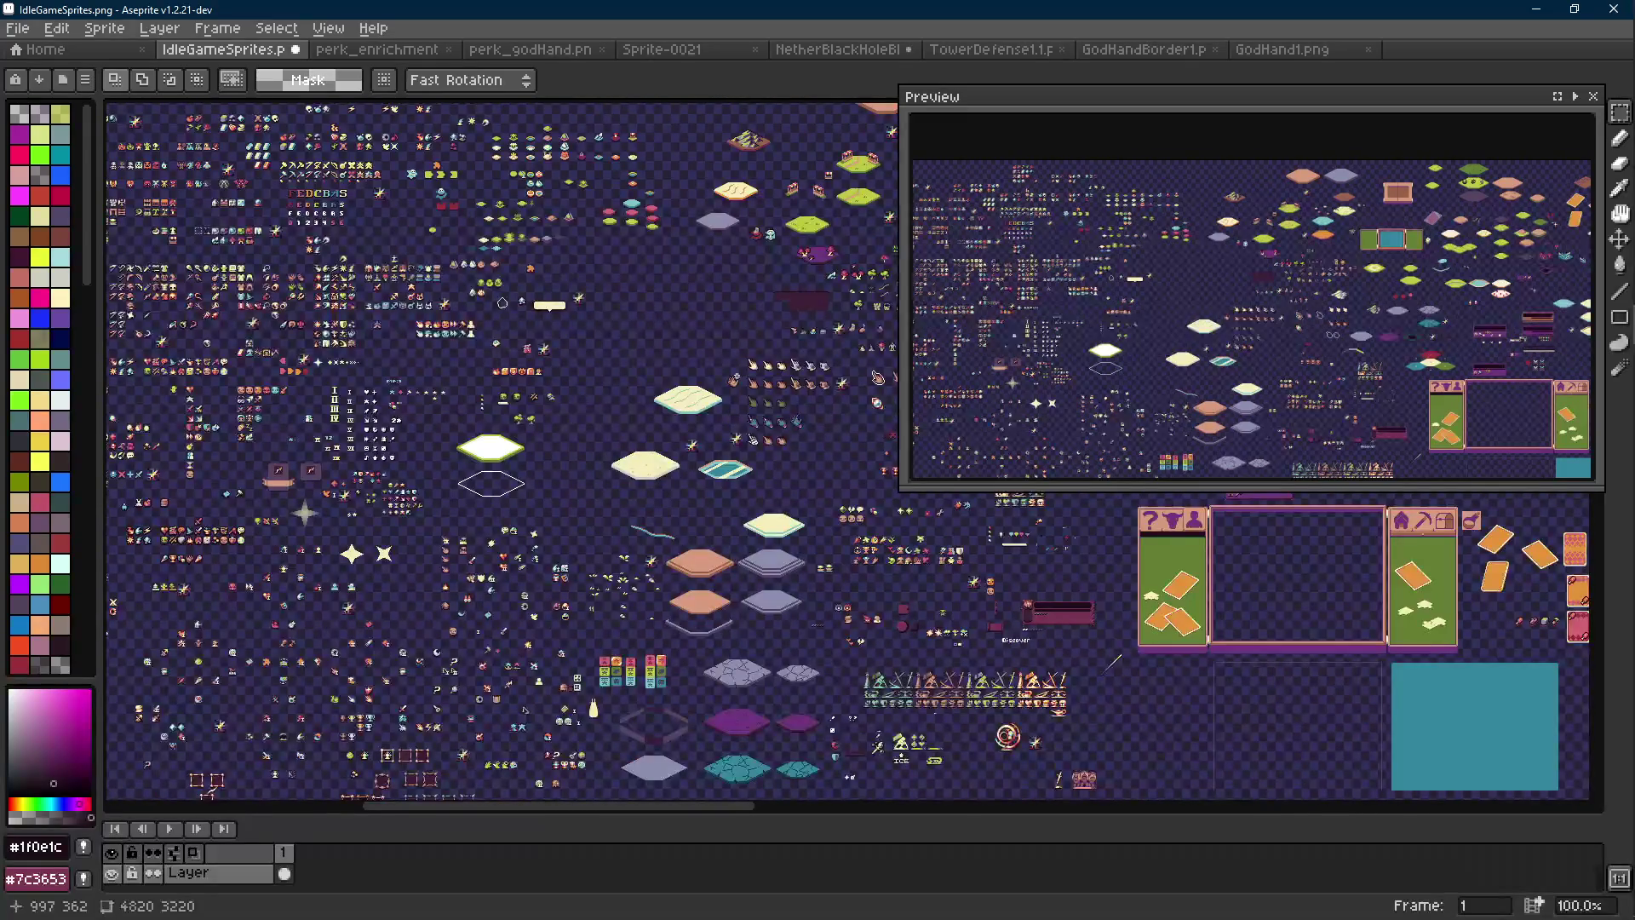
{"action": "scroll", "coordinate": [732, 379], "scroll_direction": "up", "scroll_amount": 1}
{"action": "scroll", "coordinate": [1278, 315], "scroll_direction": "up", "scroll_amount": 5}
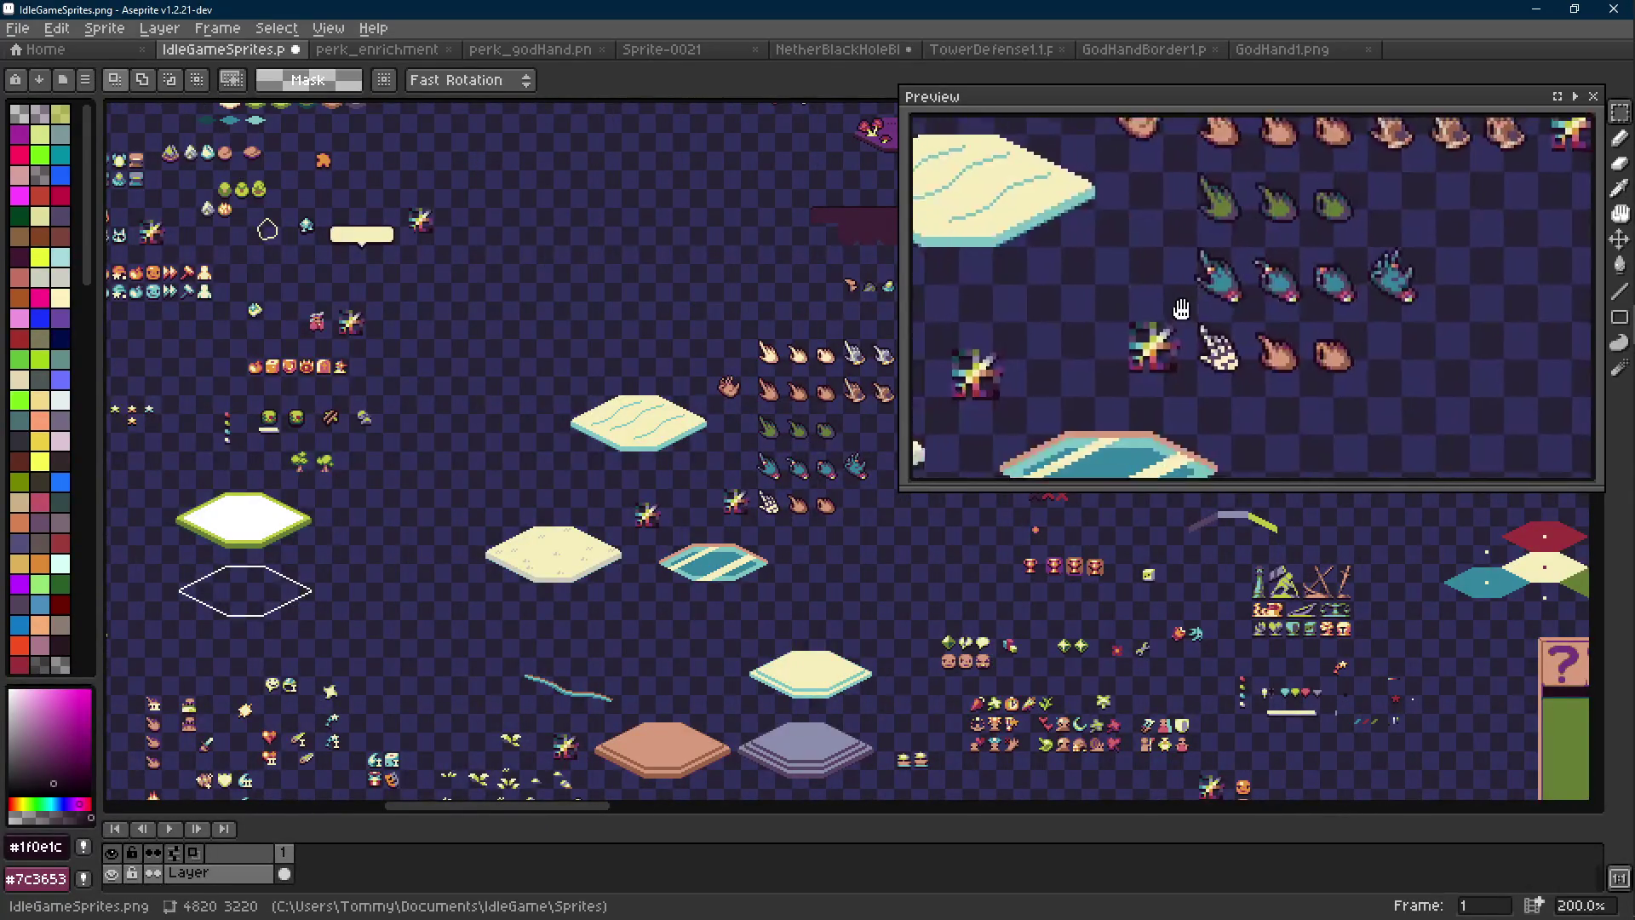
{"action": "scroll", "coordinate": [1235, 307], "scroll_direction": "up", "scroll_amount": 1}
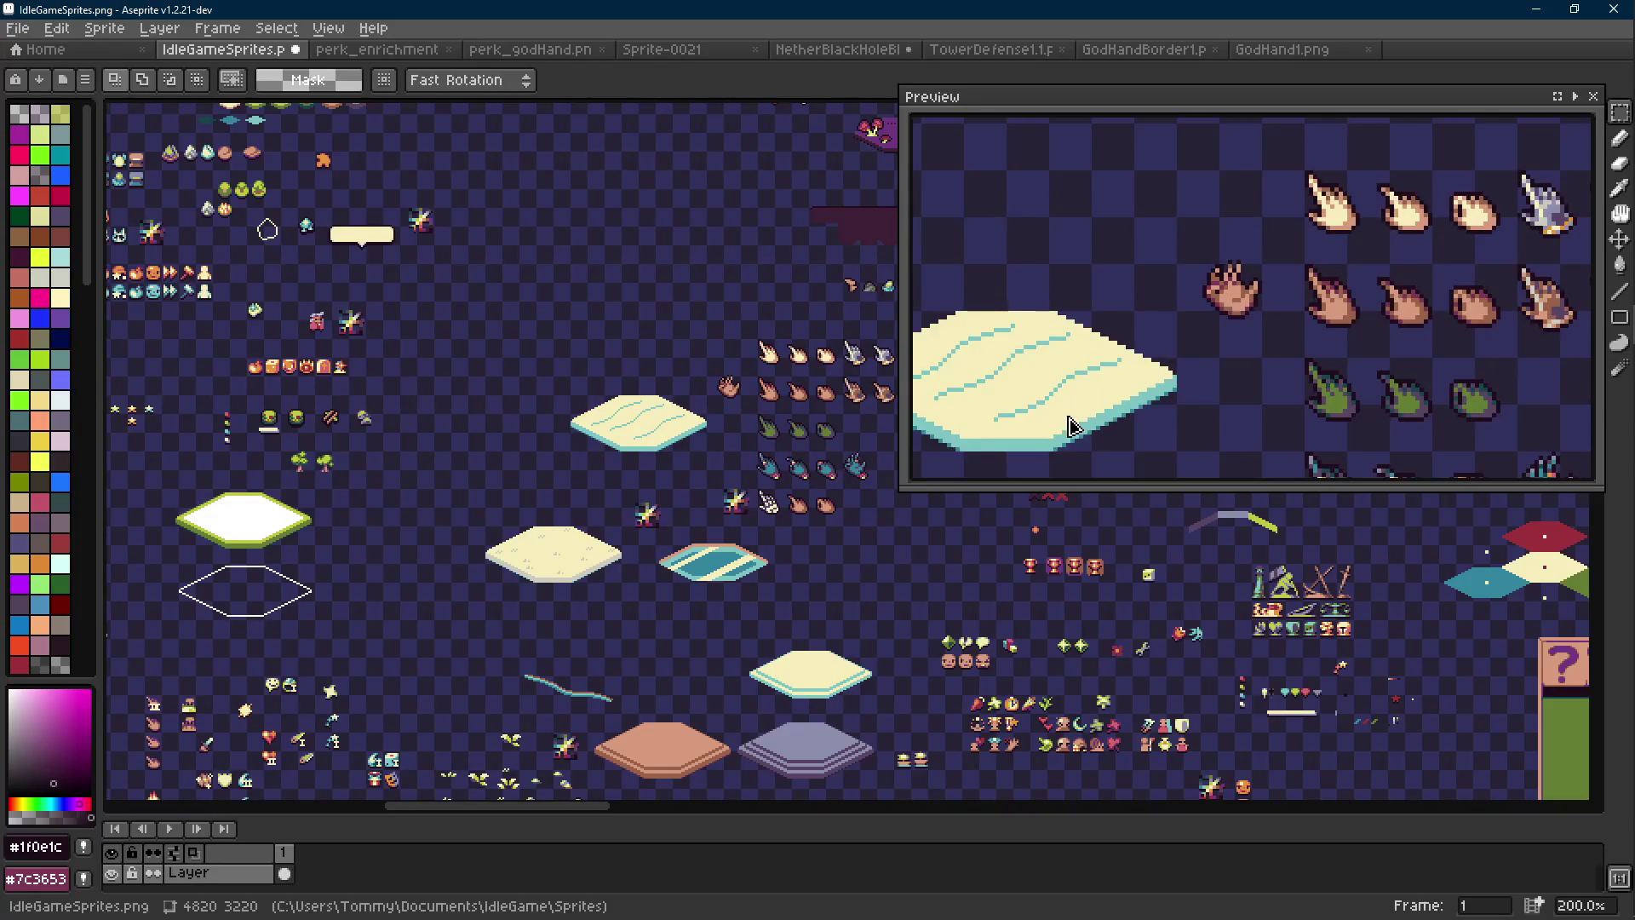
{"action": "left_click_drag", "start_coordinate": [894, 492], "coordinate": [1117, 362]}
{"action": "scroll", "coordinate": [729, 383], "scroll_direction": "up", "scroll_amount": 10}
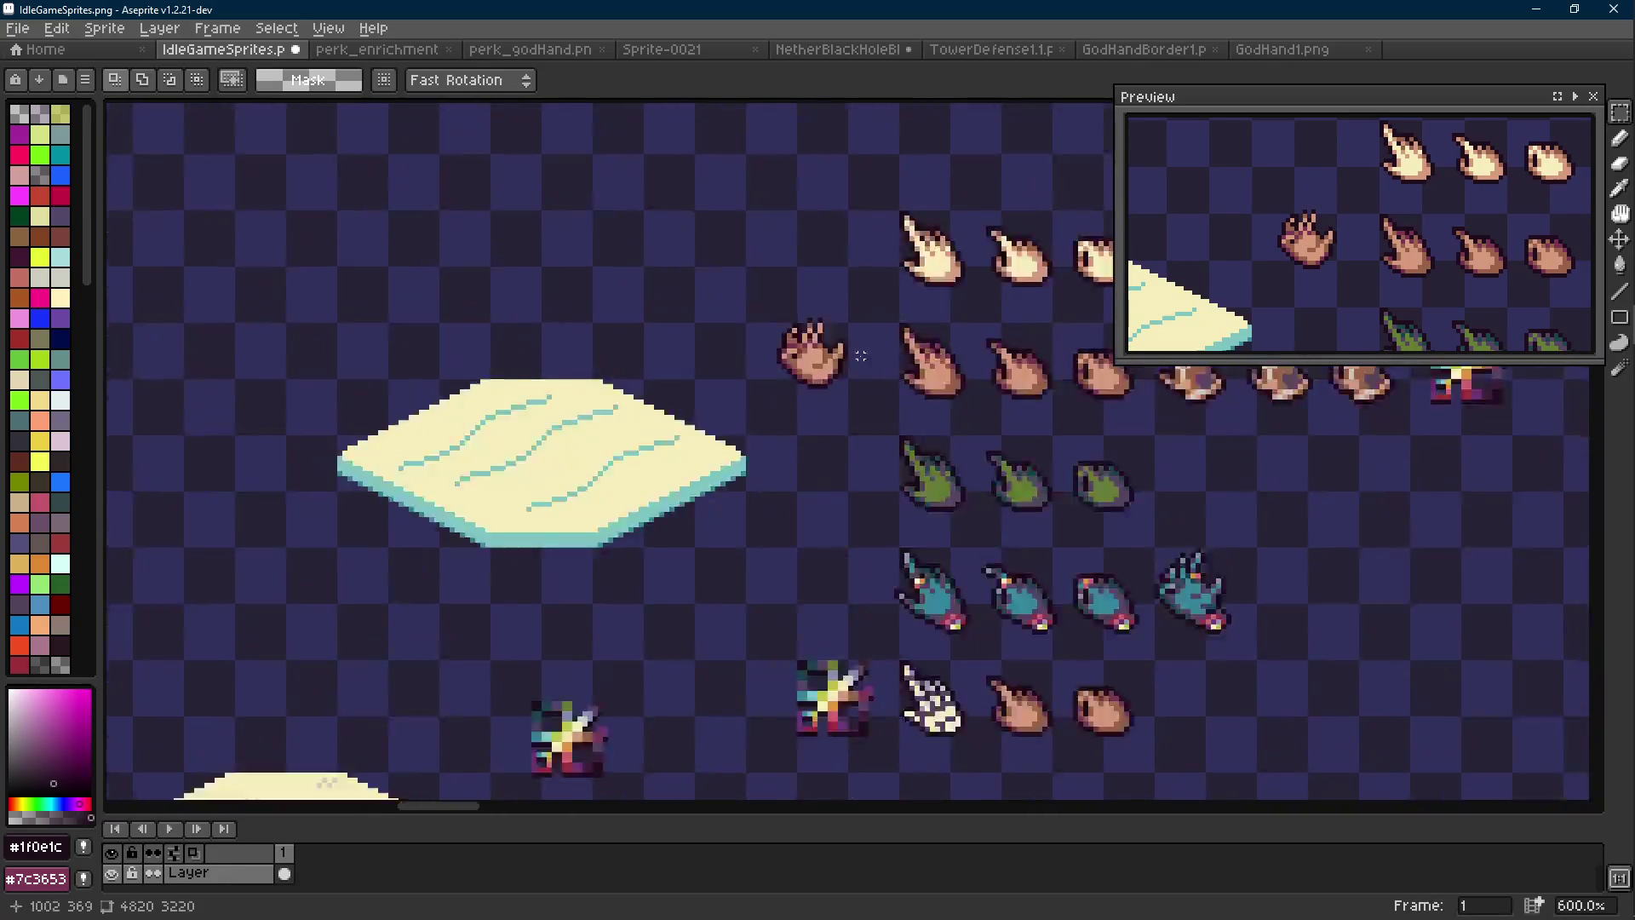
Select a row of the open hand's finger pixels and nudge it one pixel left
{"action": "scroll", "coordinate": [772, 339], "scroll_direction": "up", "scroll_amount": 3}
{"action": "key", "text": "e"}
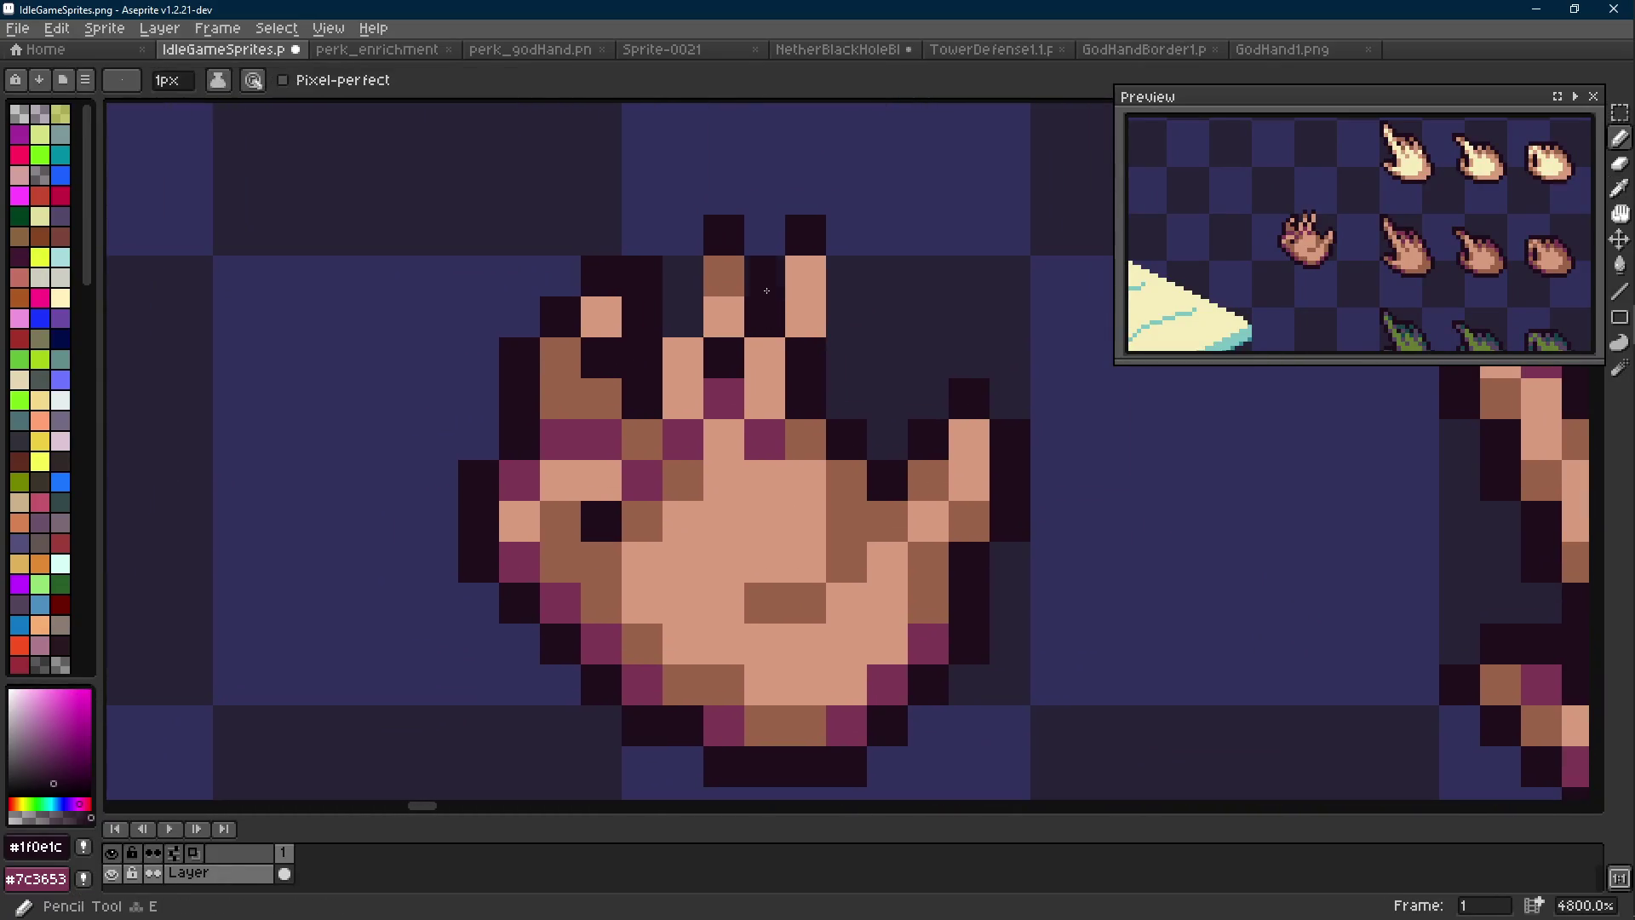
{"action": "key", "text": "b"}
{"action": "mouse_move", "coordinate": [846, 275]}
{"action": "left_mouse_down"}
{"action": "mouse_move", "coordinate": [846, 317]}
{"action": "mouse_move", "coordinate": [737, 331]}
{"action": "left_mouse_up"}
{"action": "key", "text": "m"}
{"action": "key", "text": "Left"}
{"action": "key", "text": "ctrl+d"}
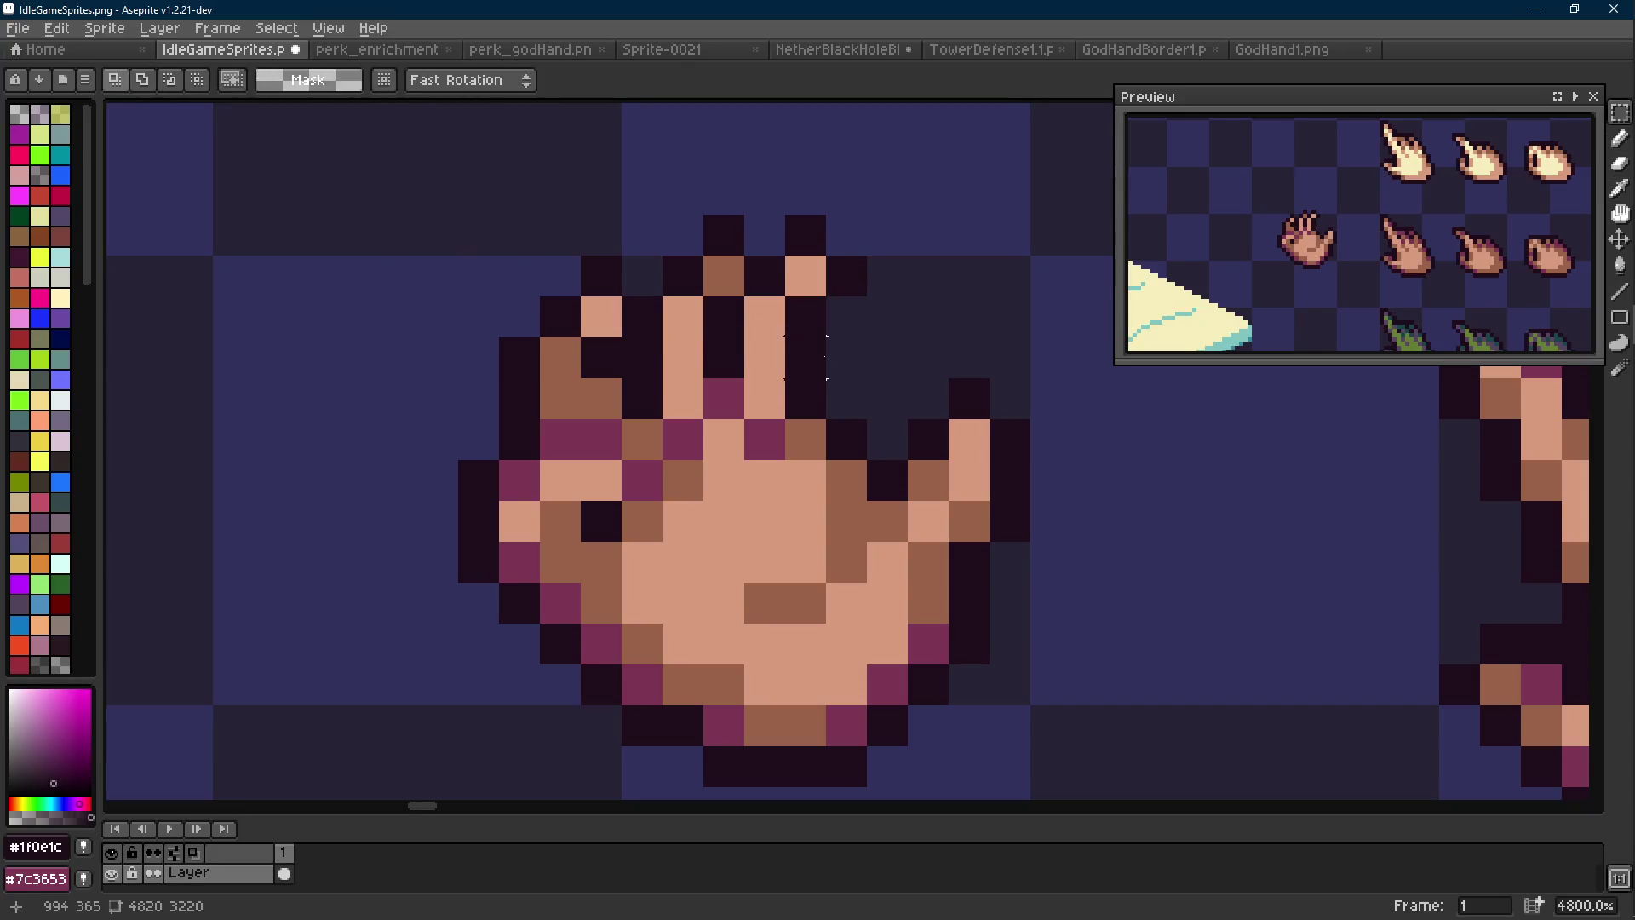
Pick the hand's brown shading colour and paint two finger pixels brown
{"action": "key", "text": "b"}
{"action": "left_click", "coordinate": [724, 277], "text": "alt"}
{"action": "left_click_drag", "start_coordinate": [805, 277], "coordinate": [765, 317]}
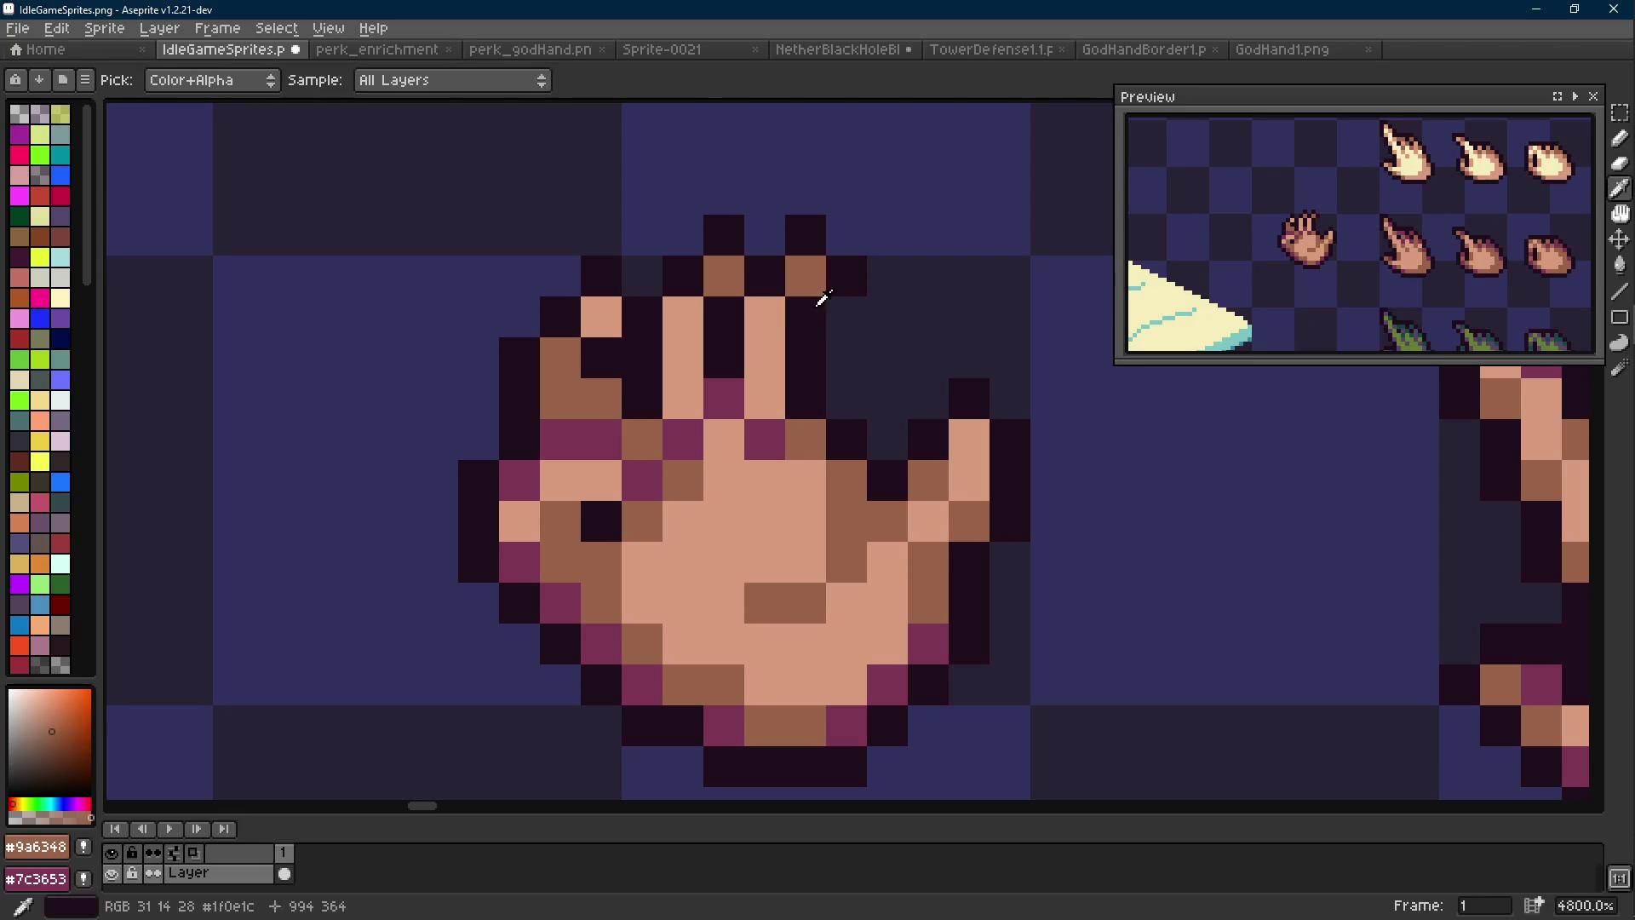
{"action": "scroll", "coordinate": [749, 332], "scroll_direction": "down", "scroll_amount": 6}
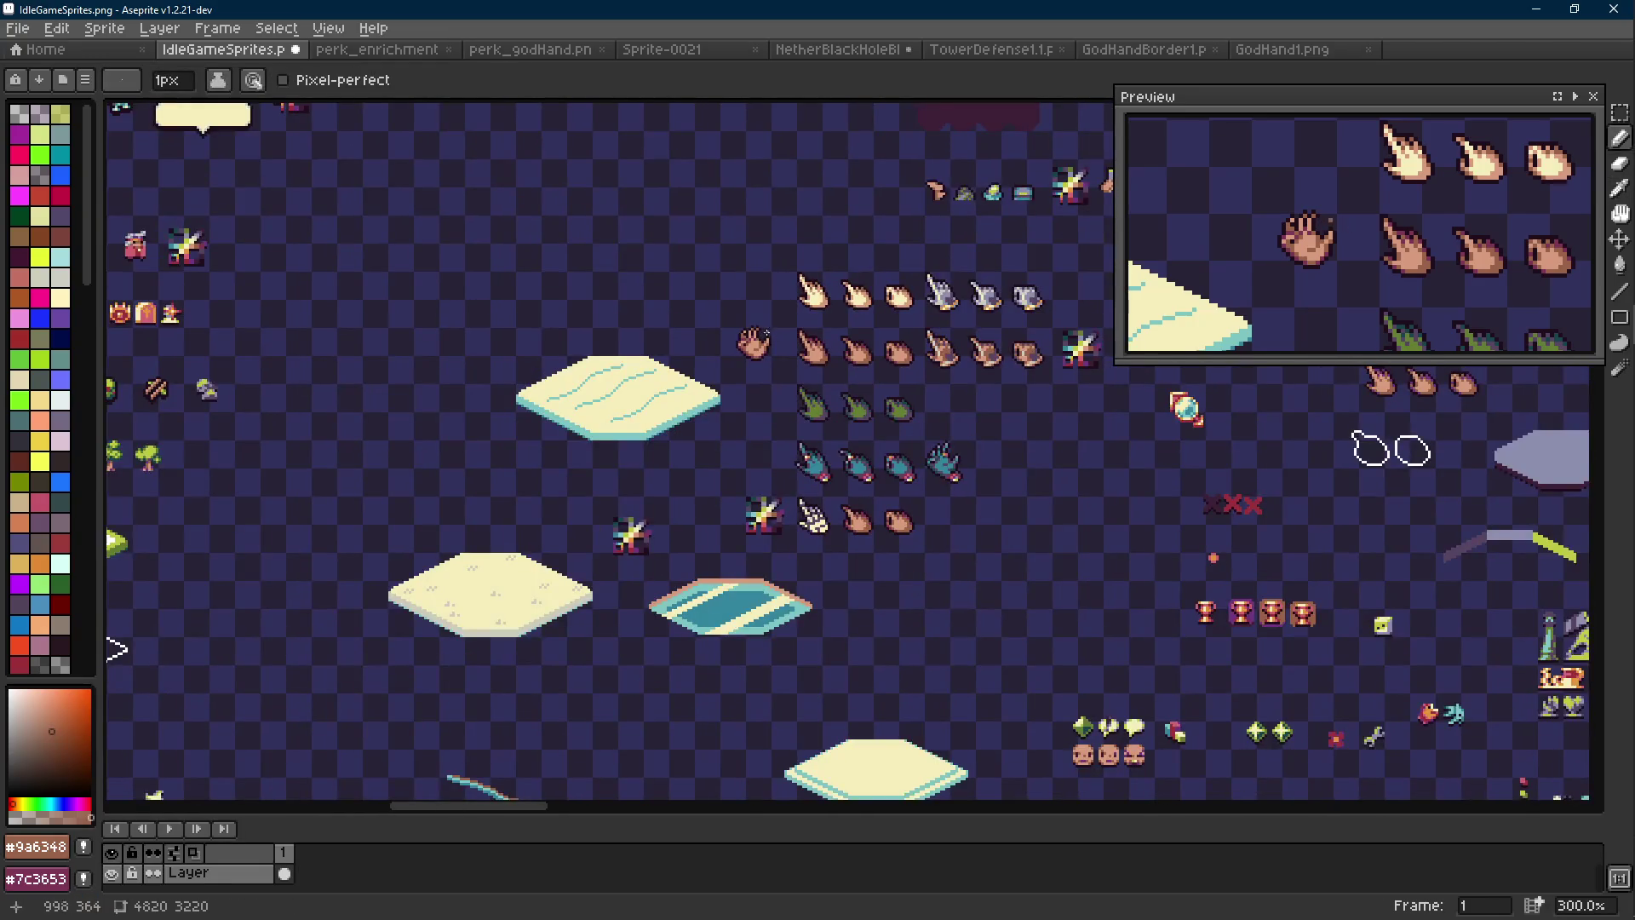
{"action": "scroll", "coordinate": [753, 340], "scroll_direction": "up", "scroll_amount": 4}
Paint more finger pixels brown, resampling the hand's edge and brown shading colours
{"action": "key", "text": "alt"}
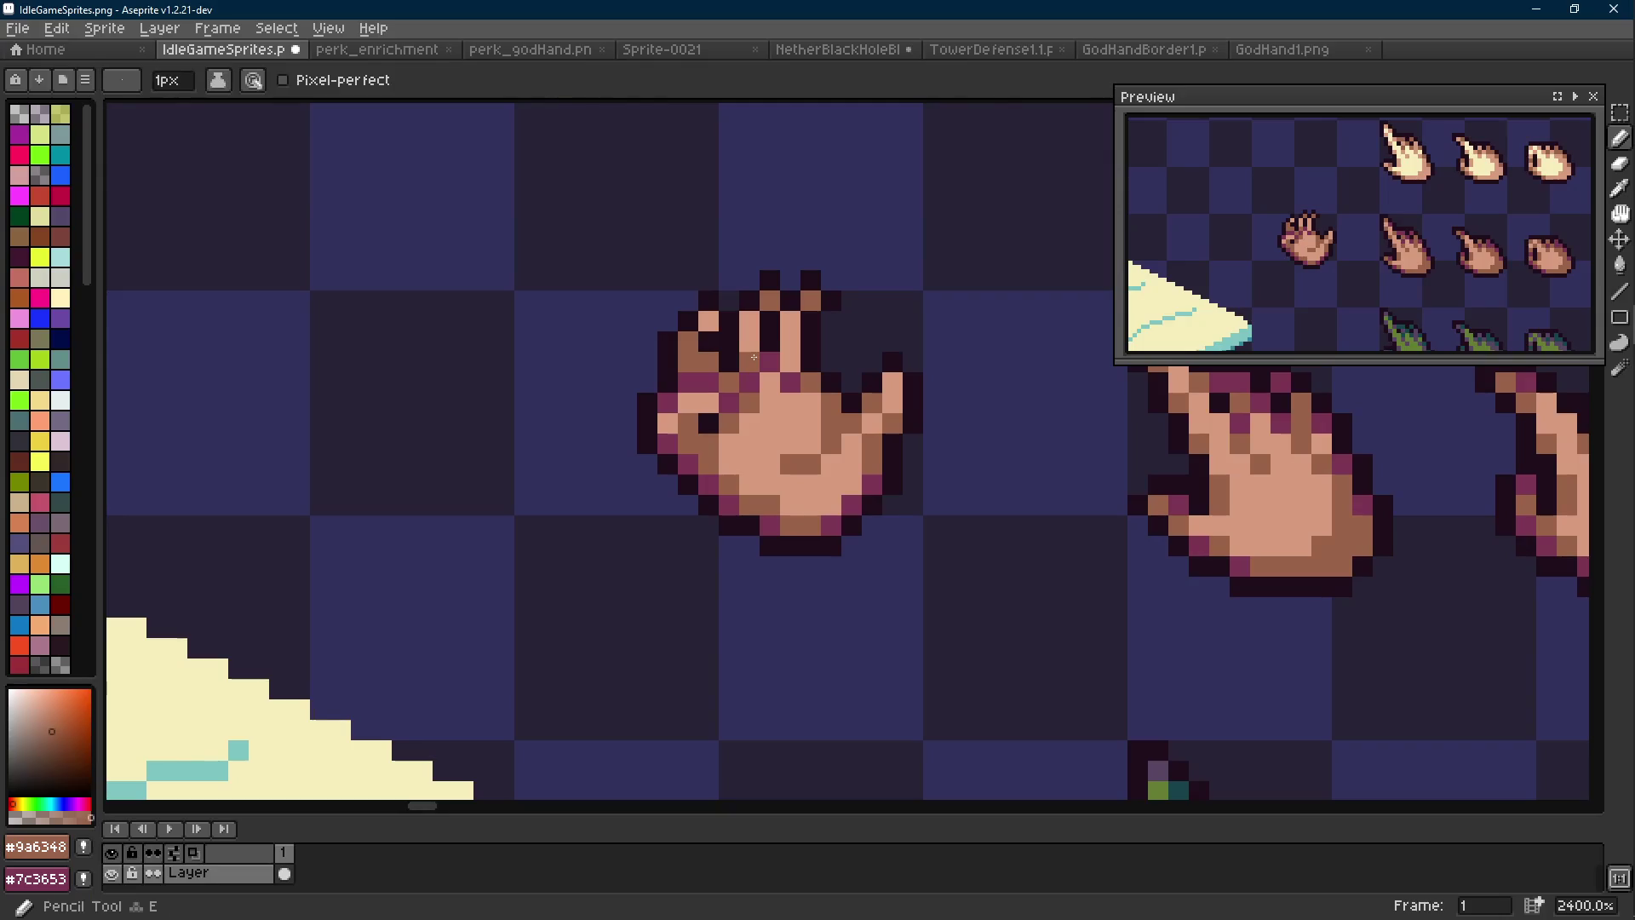
{"action": "left_click", "coordinate": [790, 358]}
{"action": "left_click", "coordinate": [775, 379]}
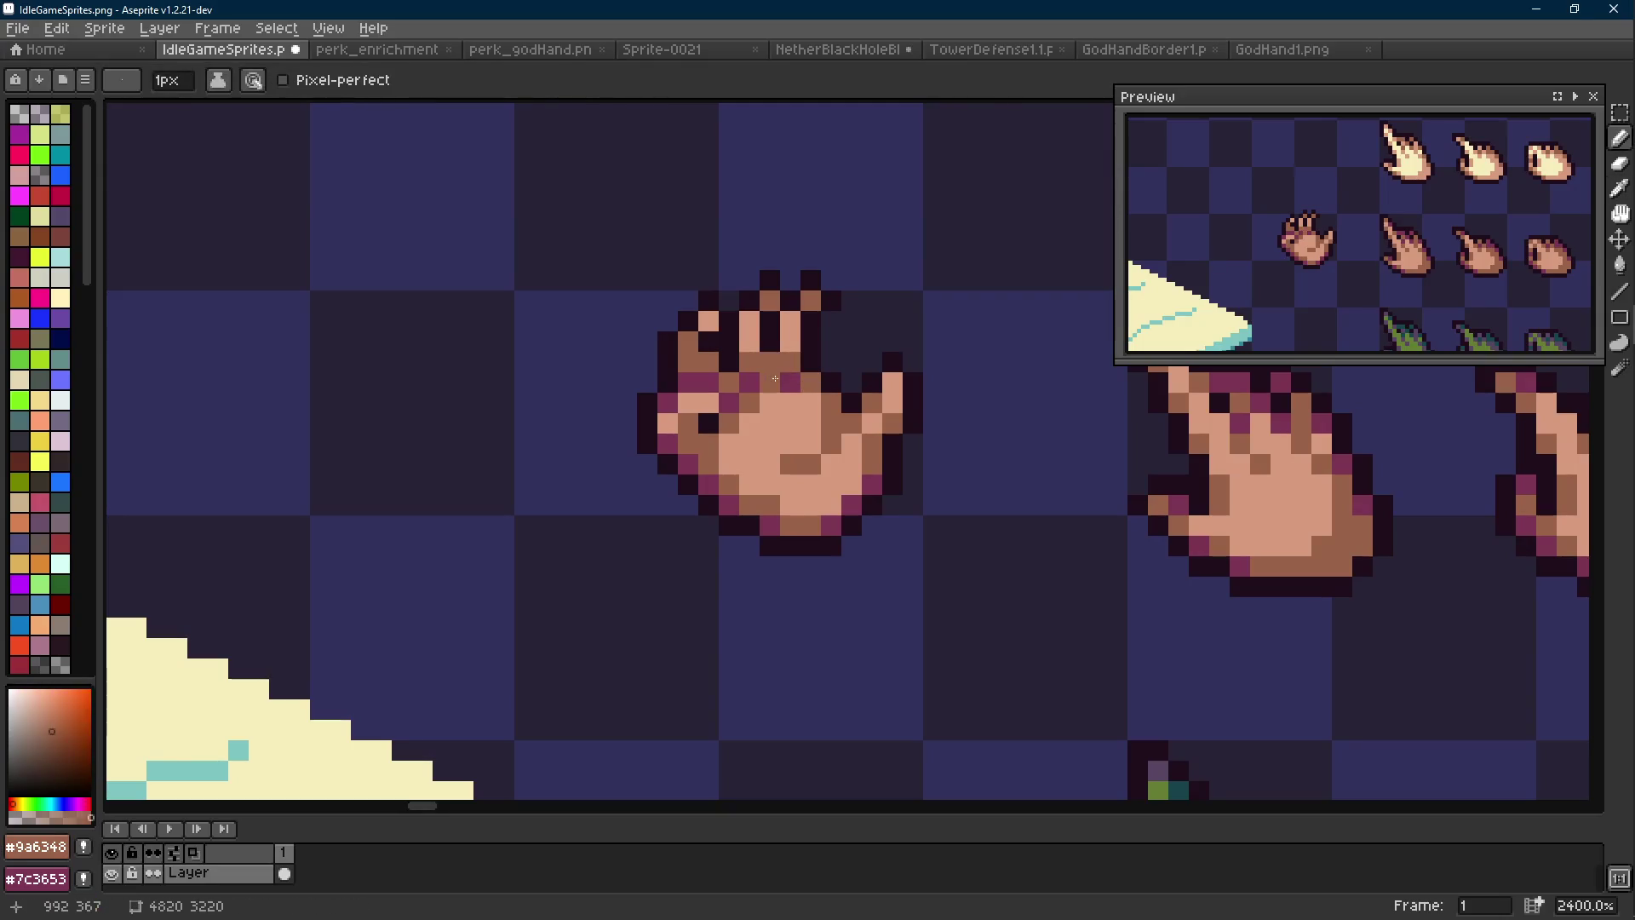
{"action": "scroll", "coordinate": [824, 404], "scroll_direction": "down", "scroll_amount": 4}
{"action": "scroll", "coordinate": [822, 400], "scroll_direction": "up", "scroll_amount": 4}
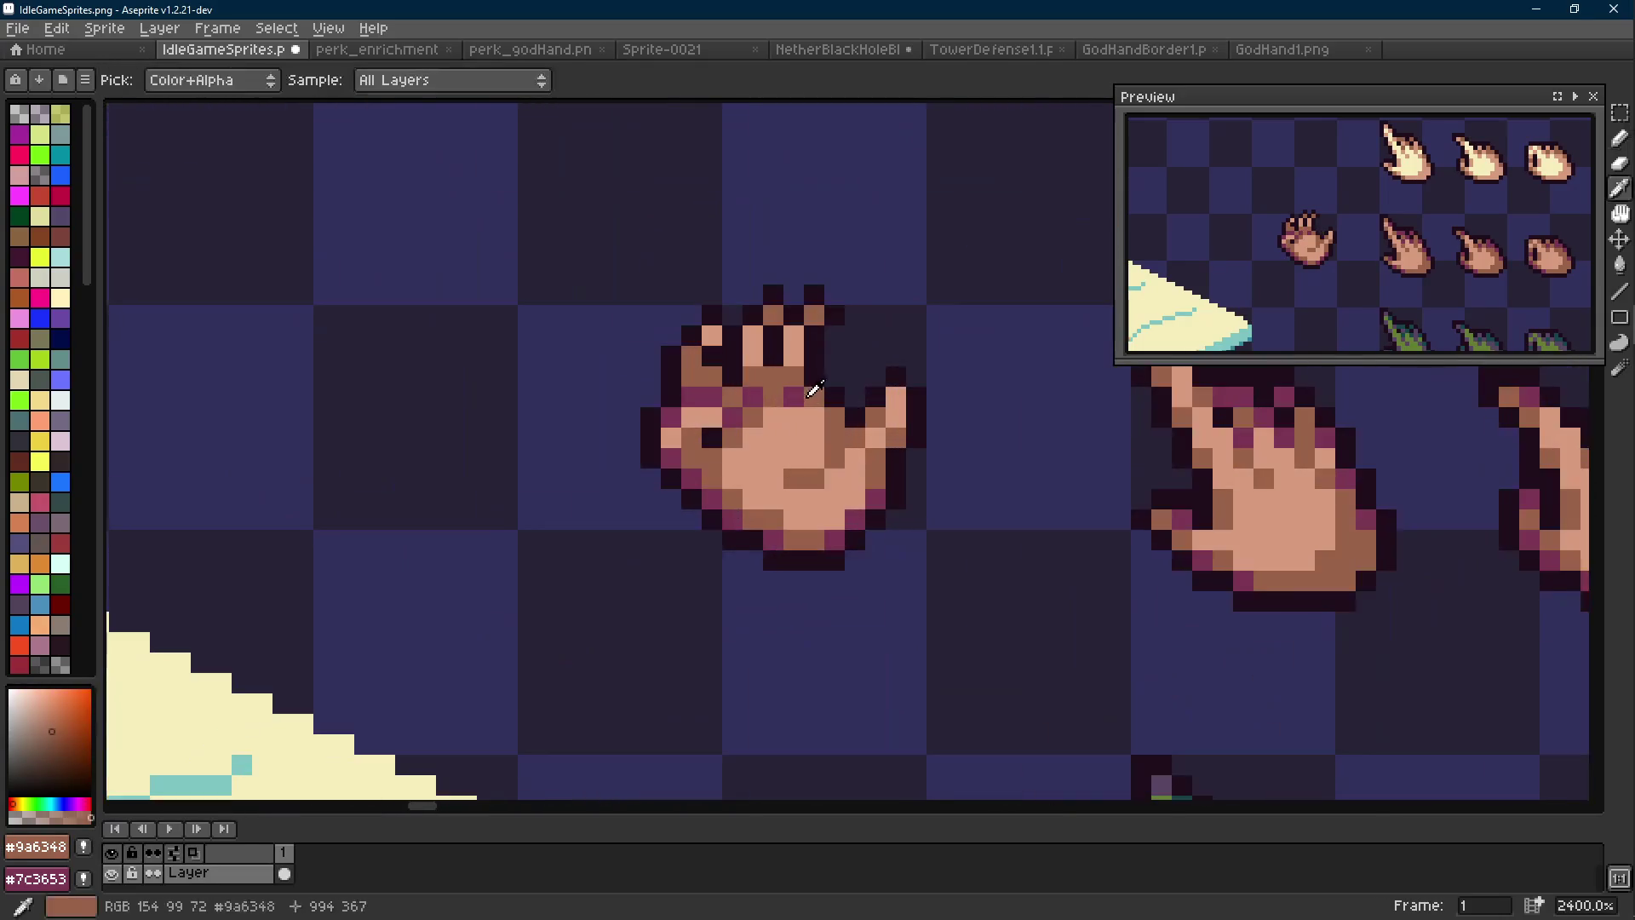
{"action": "left_click", "coordinate": [819, 397], "text": "alt"}
{"action": "left_click", "coordinate": [833, 419], "text": "alt"}
{"action": "scroll", "coordinate": [852, 426], "scroll_direction": "down", "scroll_amount": 5}
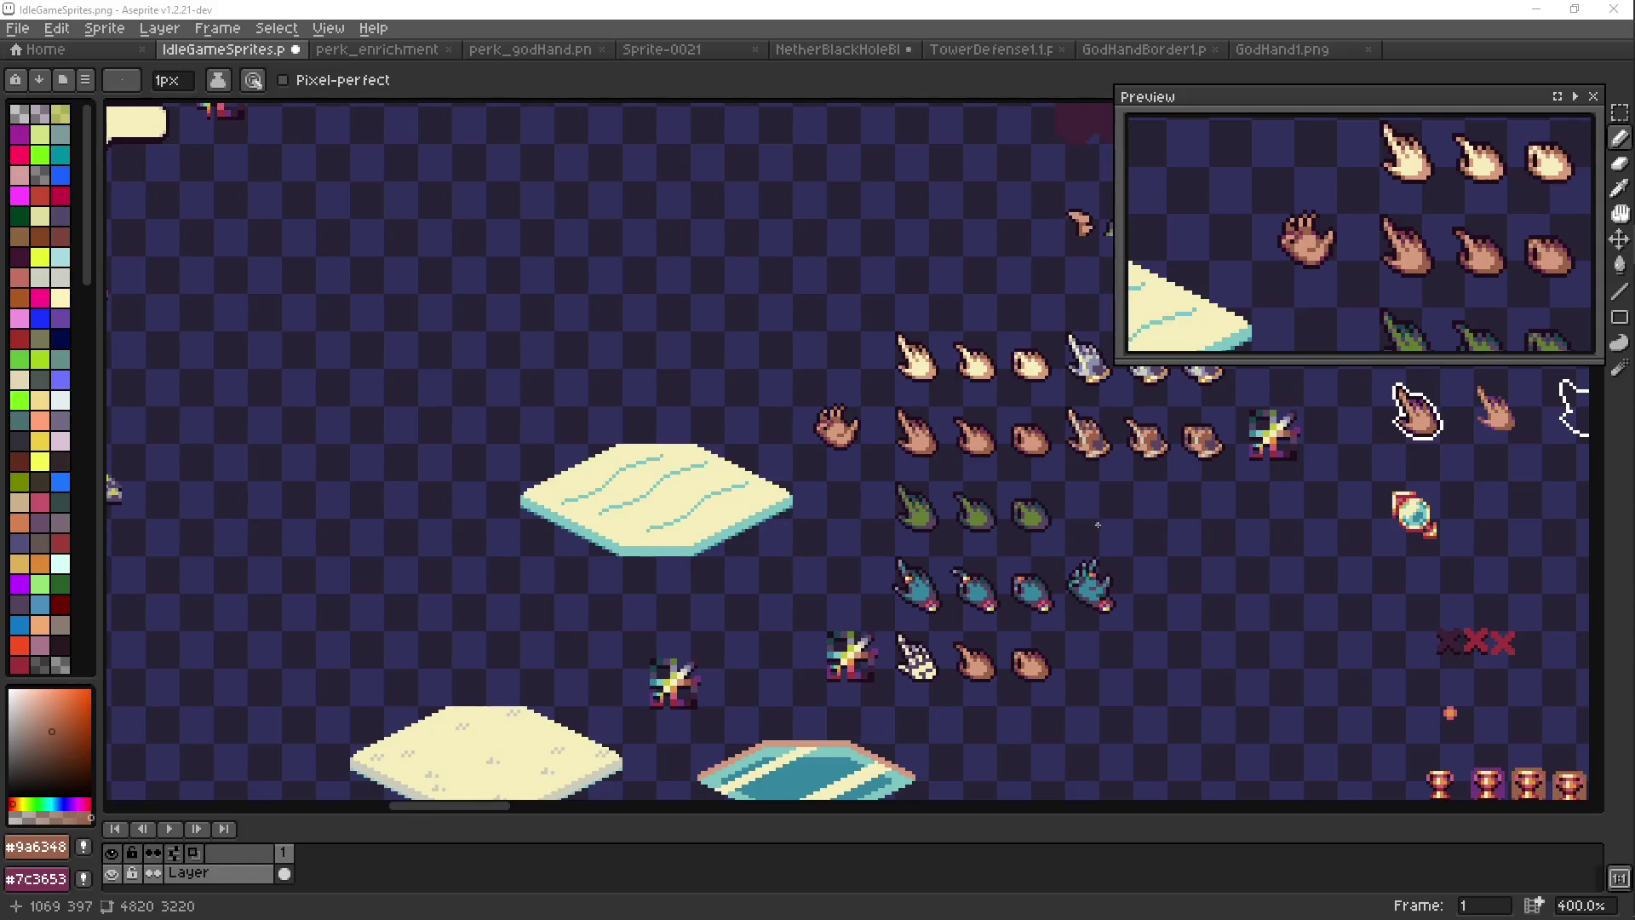
Pick the hand's light skin colour and paint one finger pixel with it
{"action": "left_click_drag", "start_coordinate": [859, 424], "coordinate": [830, 419]}
{"action": "scroll", "coordinate": [826, 417], "scroll_direction": "down", "scroll_amount": 2}
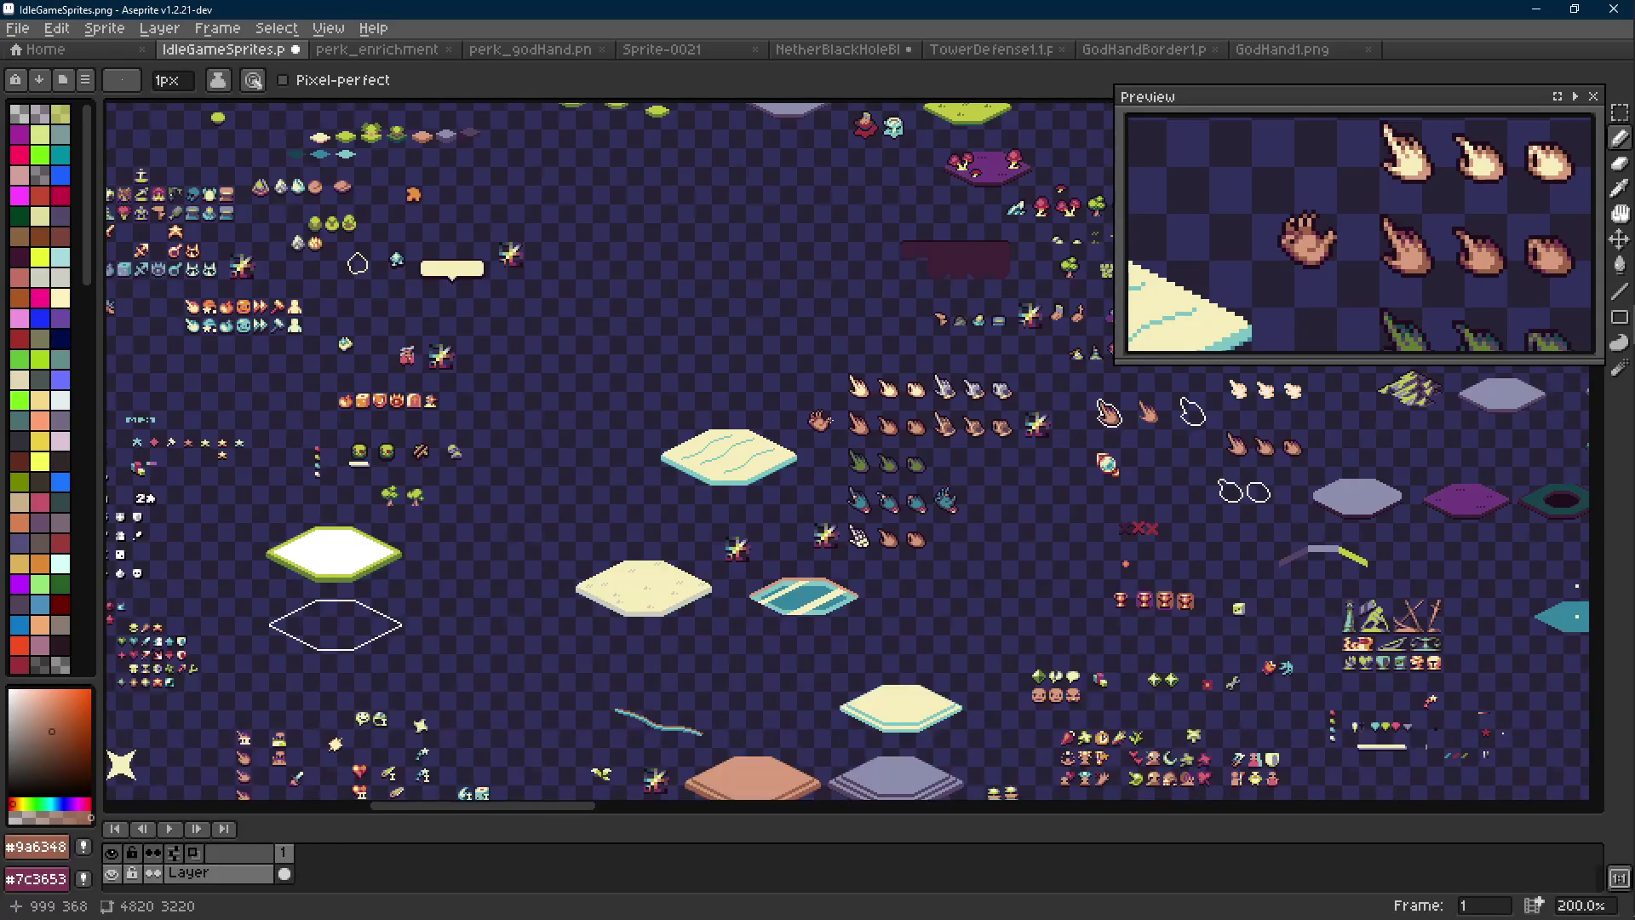
{"action": "scroll", "coordinate": [817, 413], "scroll_direction": "up", "scroll_amount": 6}
{"action": "scroll", "coordinate": [814, 411], "scroll_direction": "up", "scroll_amount": 1}
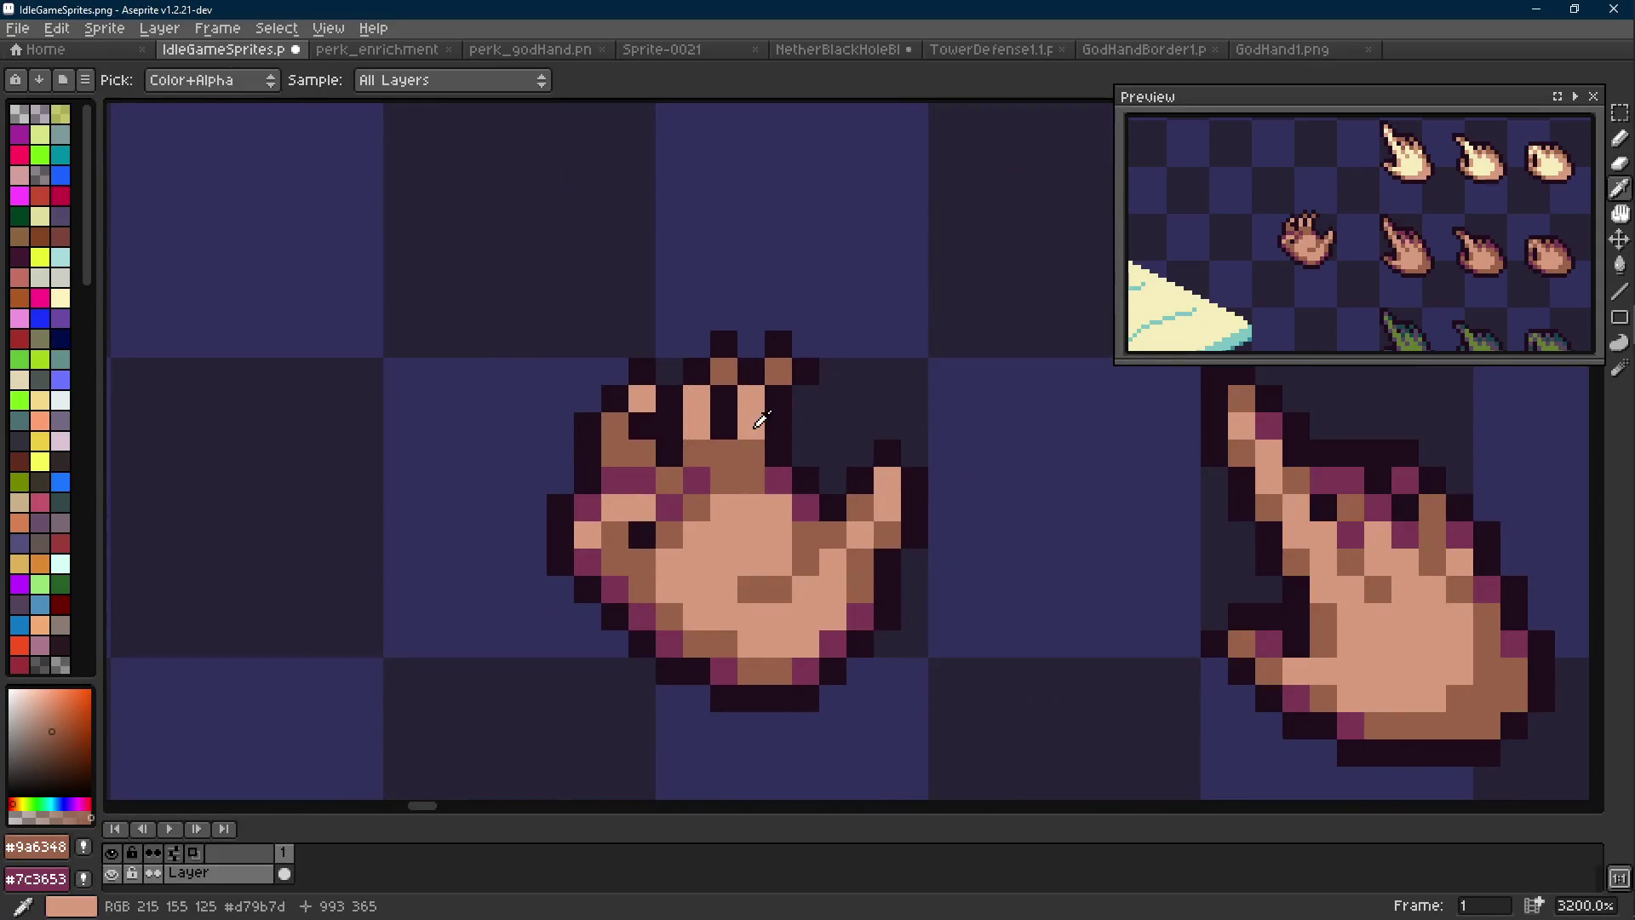
{"action": "left_click", "coordinate": [756, 415], "text": "alt"}
{"action": "left_click", "coordinate": [706, 459]}
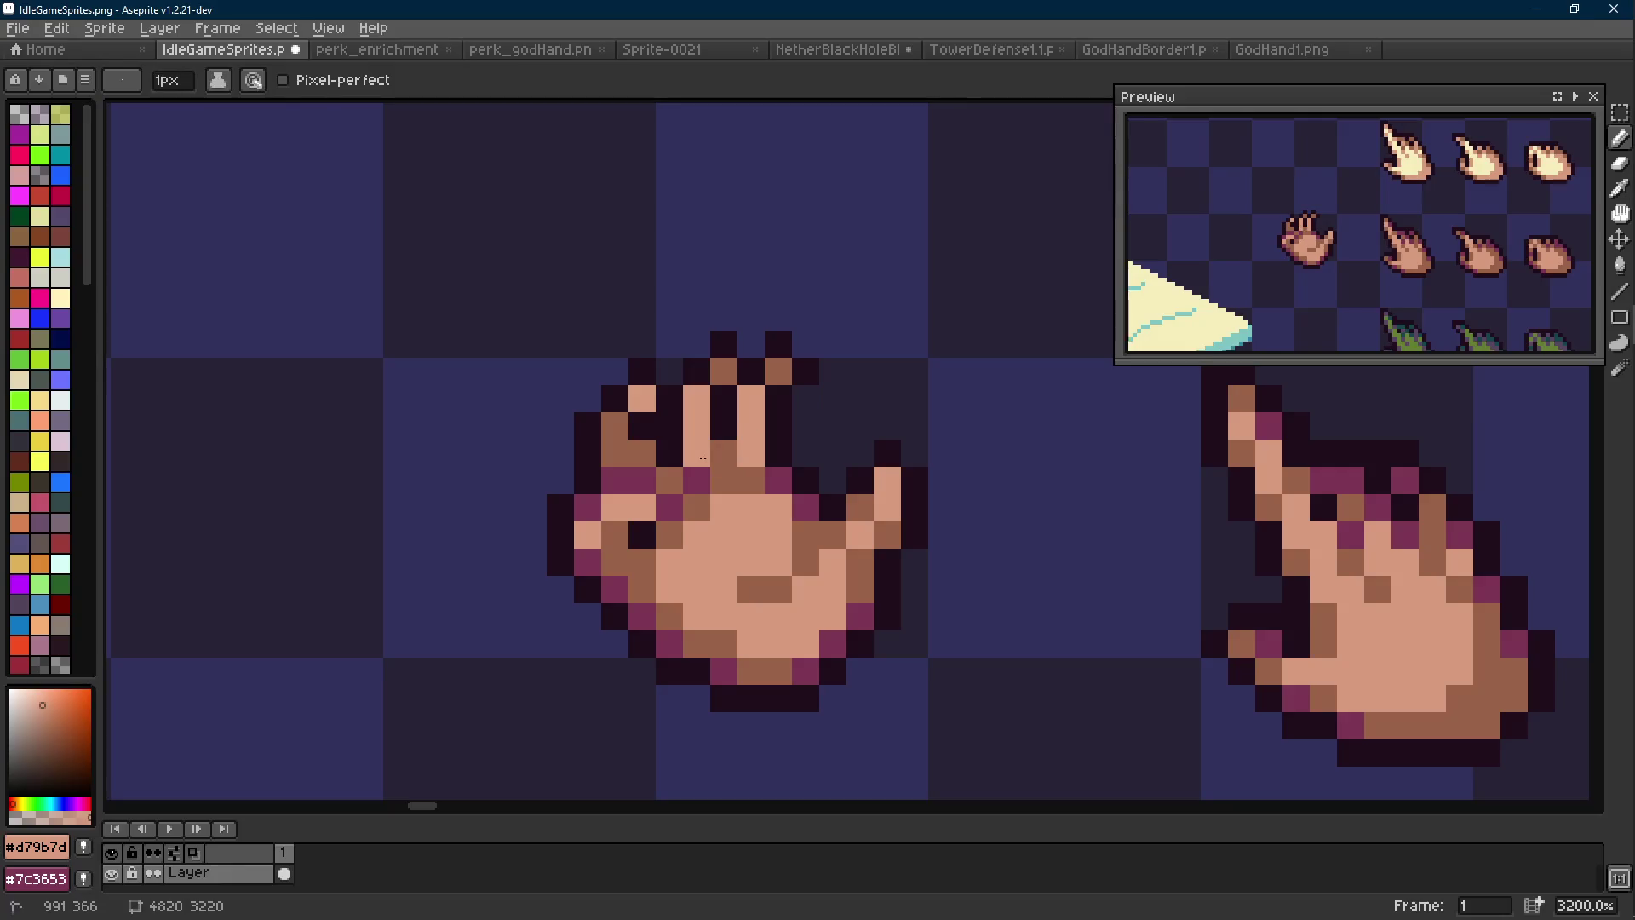
{"action": "scroll", "coordinate": [733, 511], "scroll_direction": "down", "scroll_amount": 6}
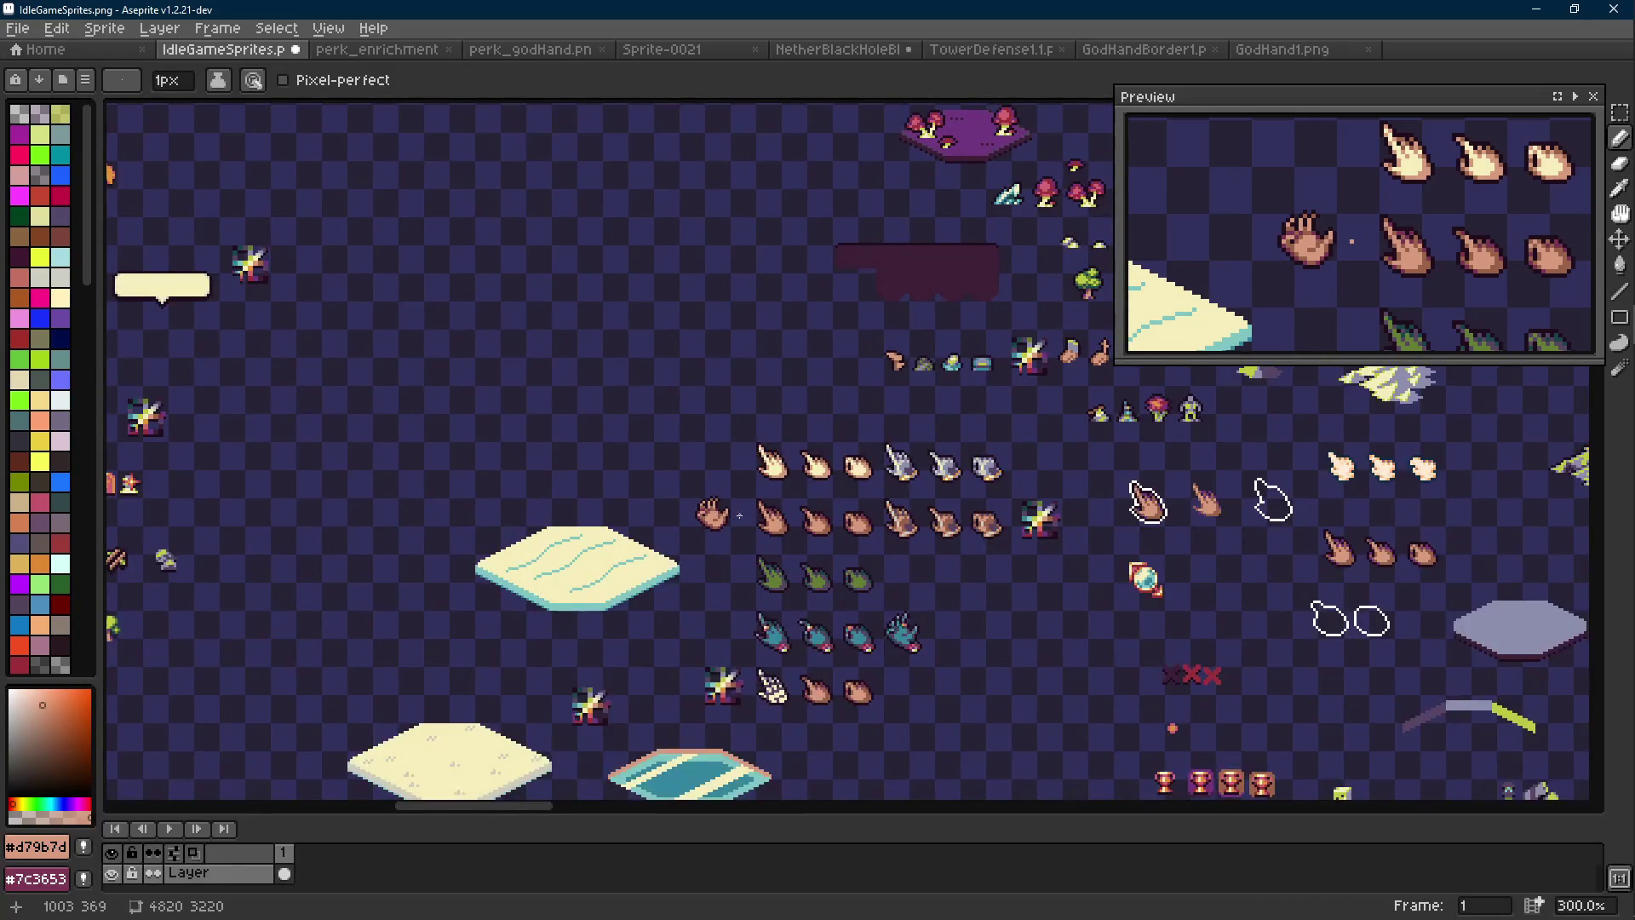
{"action": "scroll", "coordinate": [739, 515], "scroll_direction": "up", "scroll_amount": 9}
Shift the selected fingers one pixel left, deselect, then bring the YouTube browser forward
{"action": "key", "text": "m"}
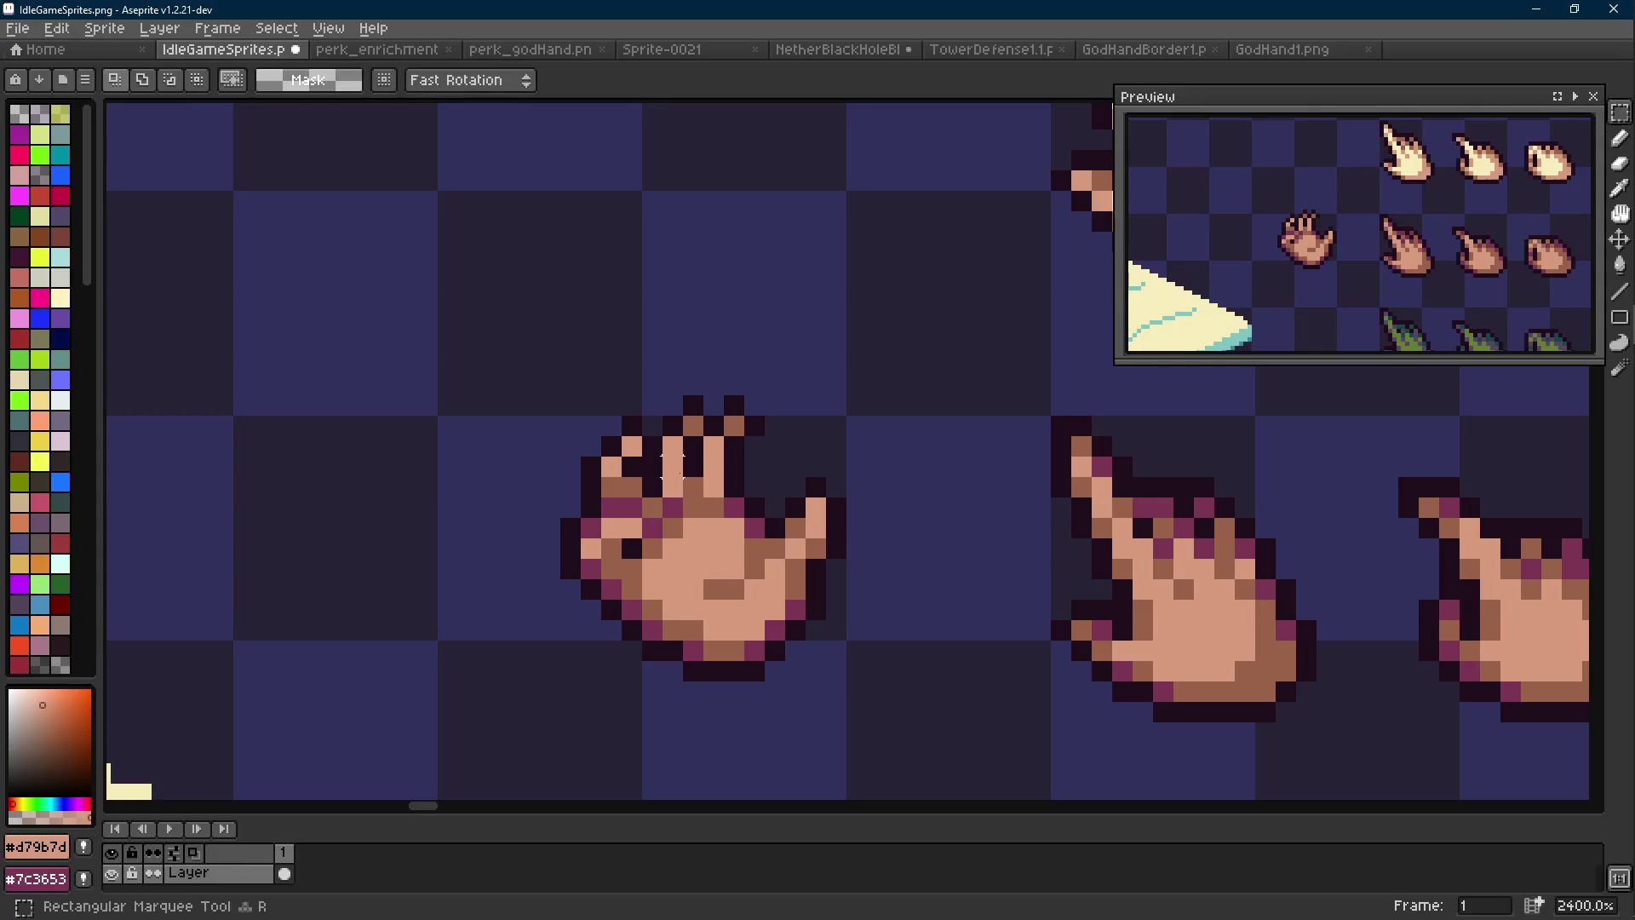
{"action": "scroll", "coordinate": [694, 415], "scroll_direction": "up", "scroll_amount": 1}
{"action": "mouse_move", "coordinate": [774, 373]}
{"action": "left_mouse_down"}
{"action": "mouse_move", "coordinate": [655, 511]}
{"action": "mouse_move", "coordinate": [692, 511]}
{"action": "left_mouse_up"}
{"action": "key", "text": "ctrl+d"}
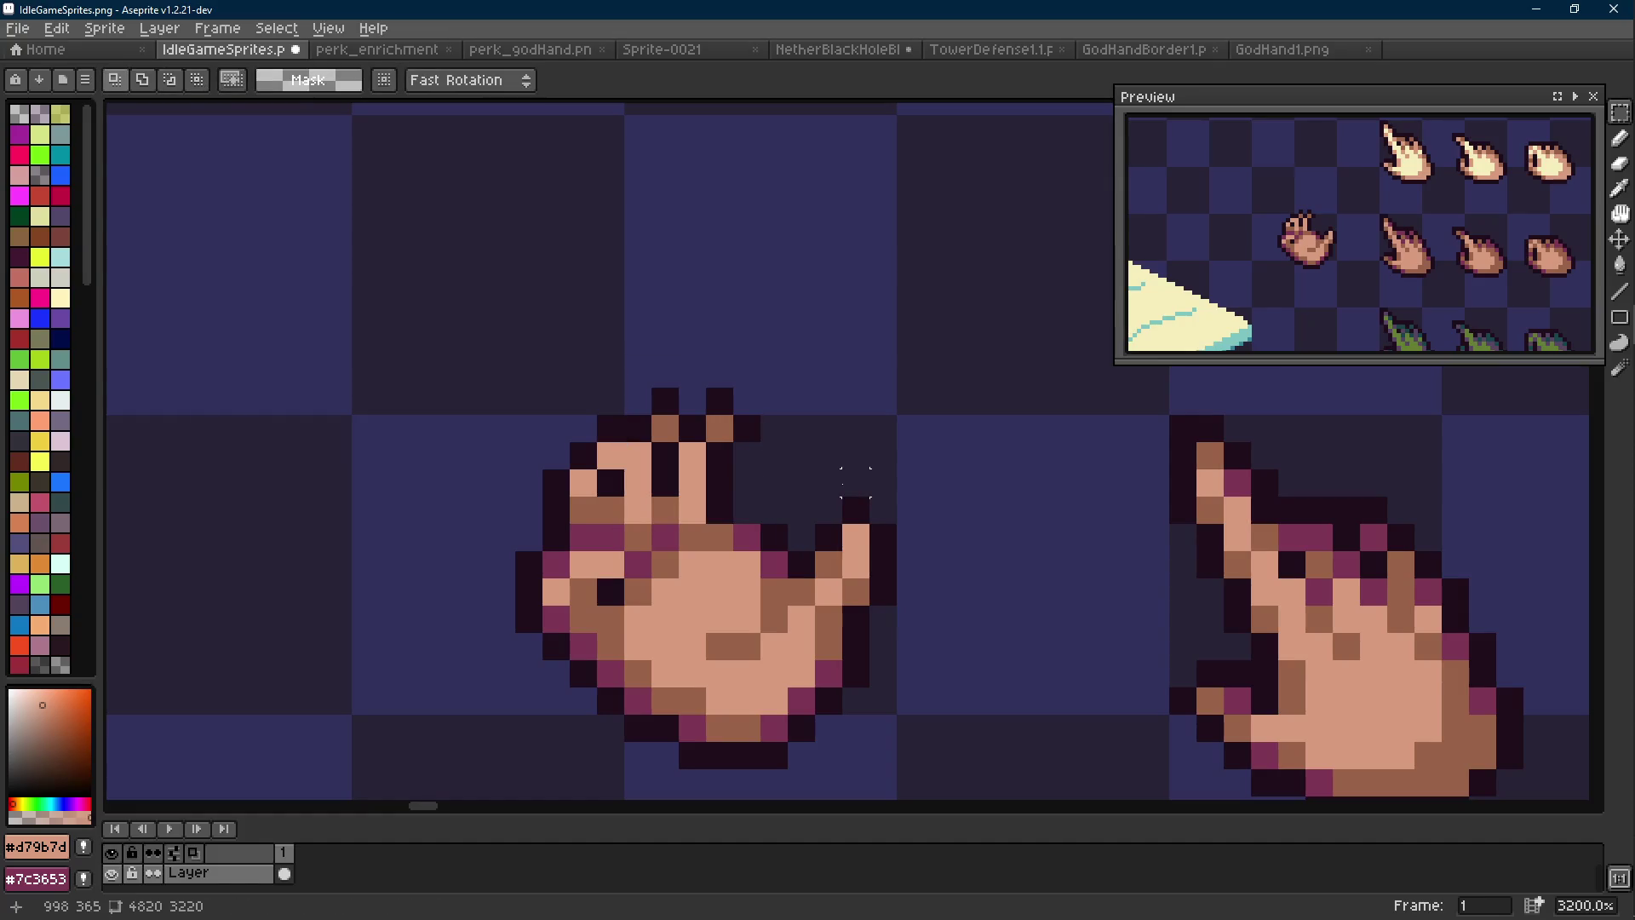
{"action": "key", "text": "alt+Tab"}
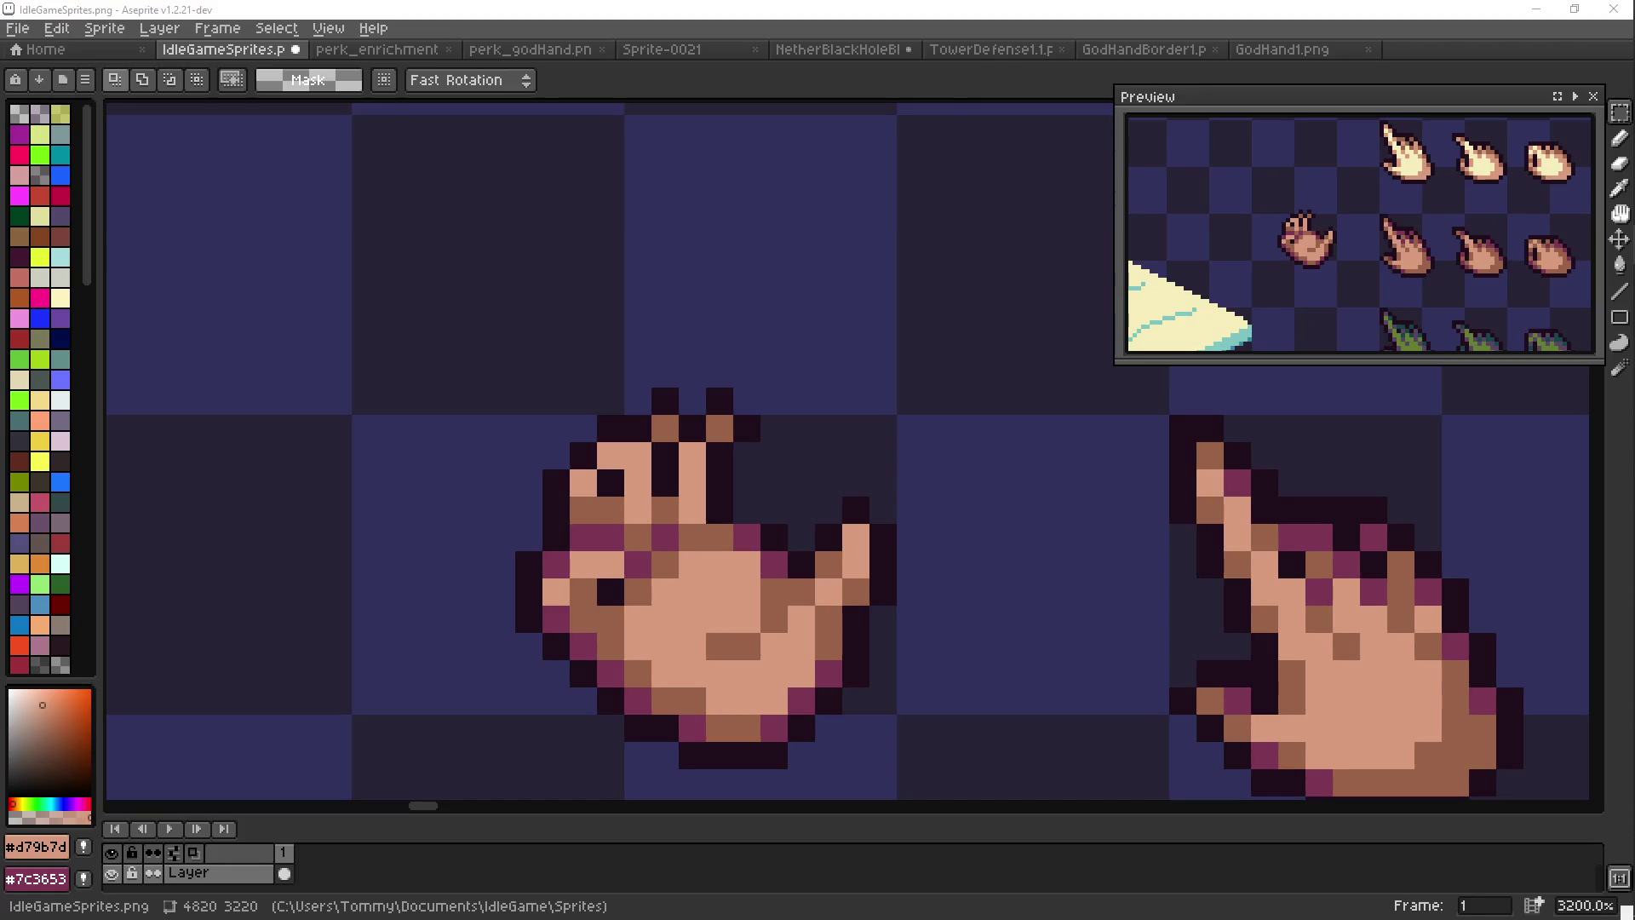
{"action": "key", "text": "alt+Tab"}
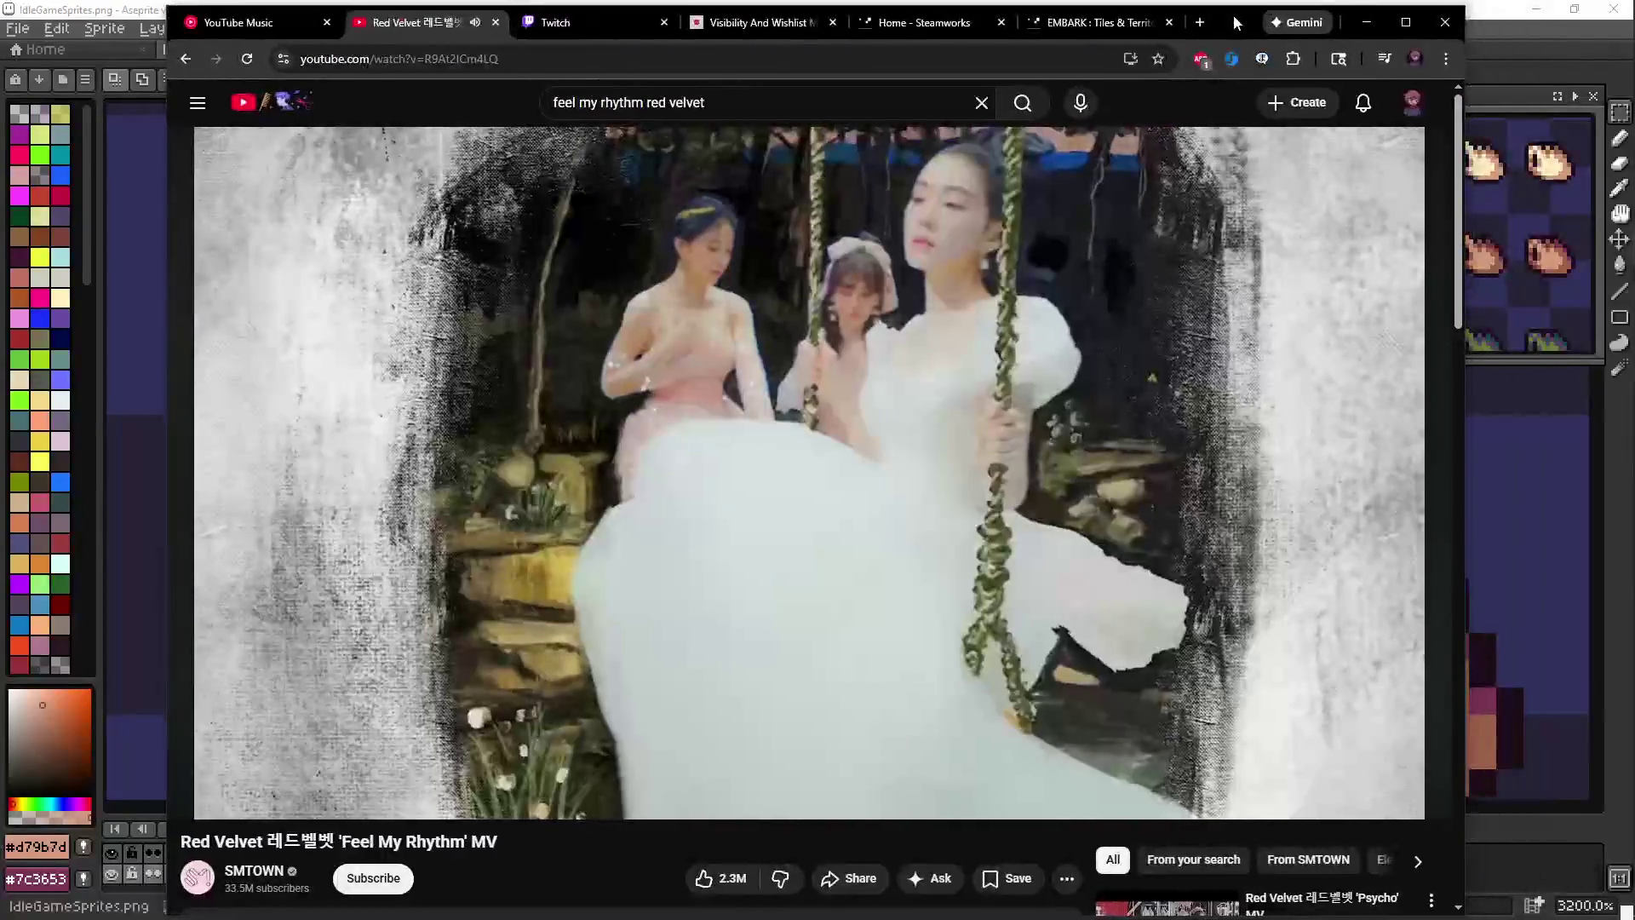
Pause the music video, seek back near its start, play and pause it, then minimize Chrome
{"action": "left_click", "coordinate": [1165, 223]}
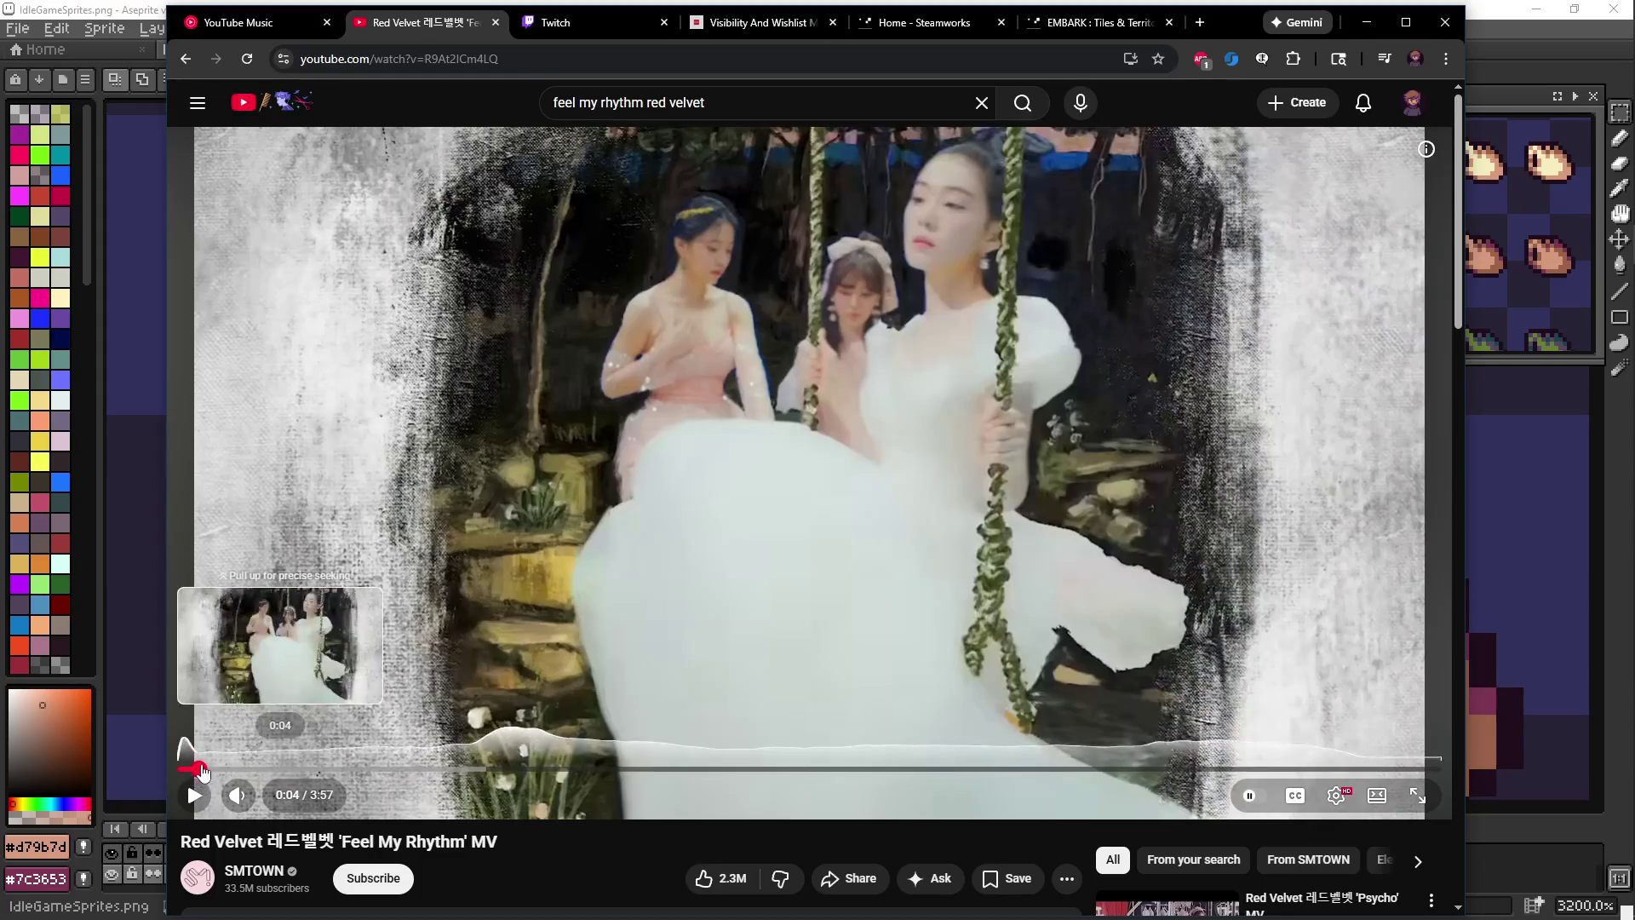
{"action": "left_click", "coordinate": [192, 769]}
{"action": "left_click", "coordinate": [593, 552]}
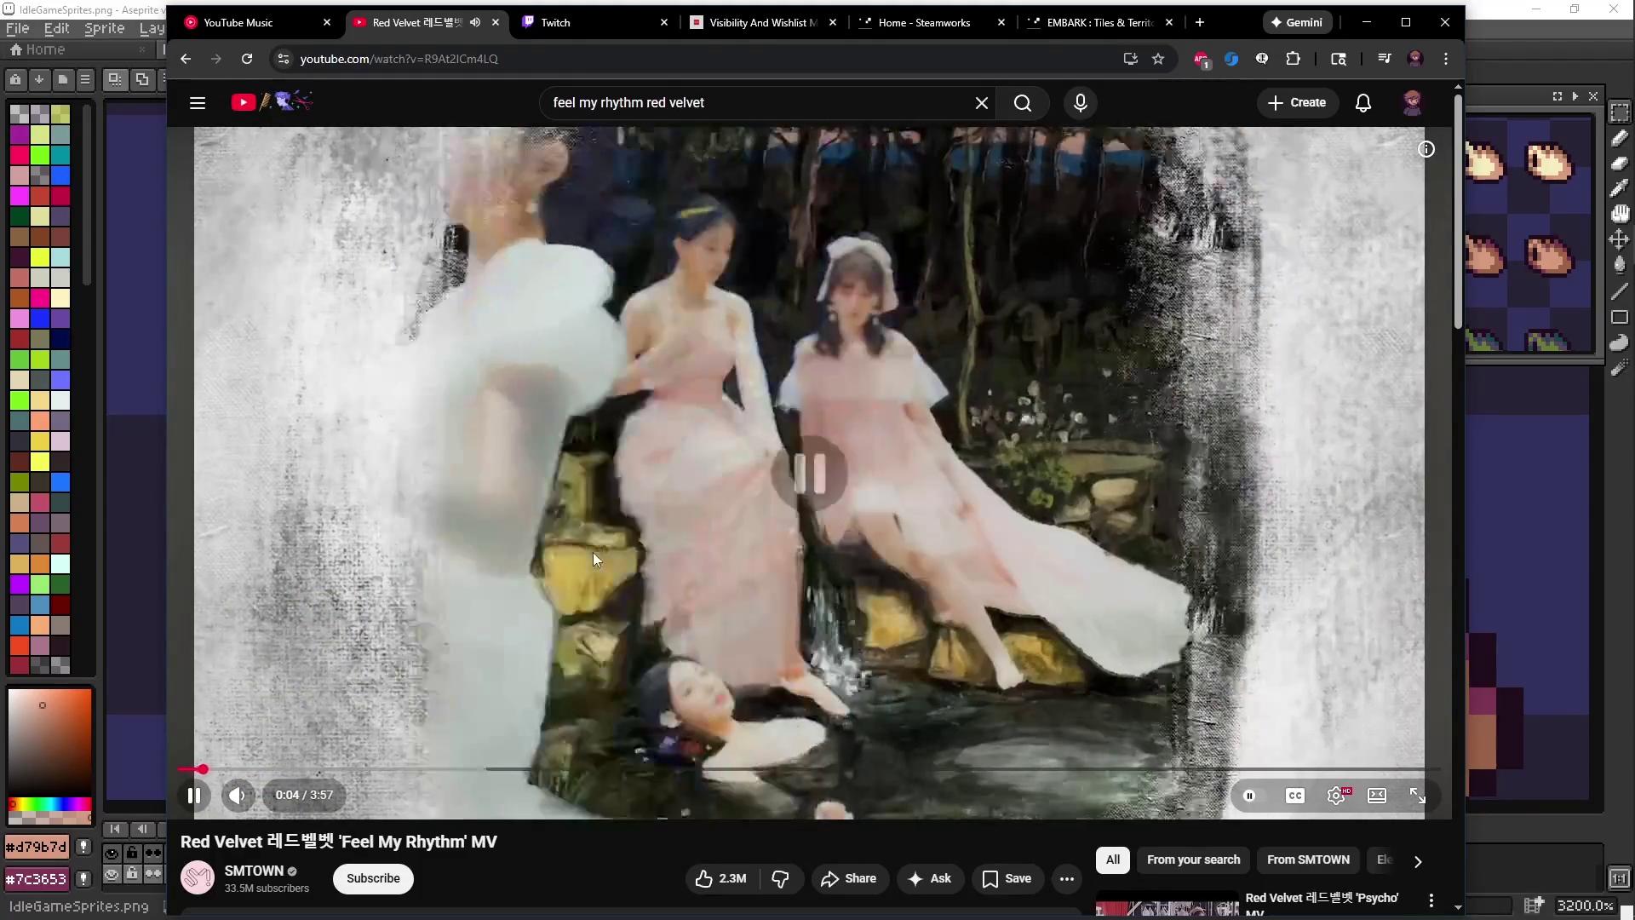
{"action": "left_click", "coordinate": [593, 552]}
{"action": "left_click", "coordinate": [1366, 22]}
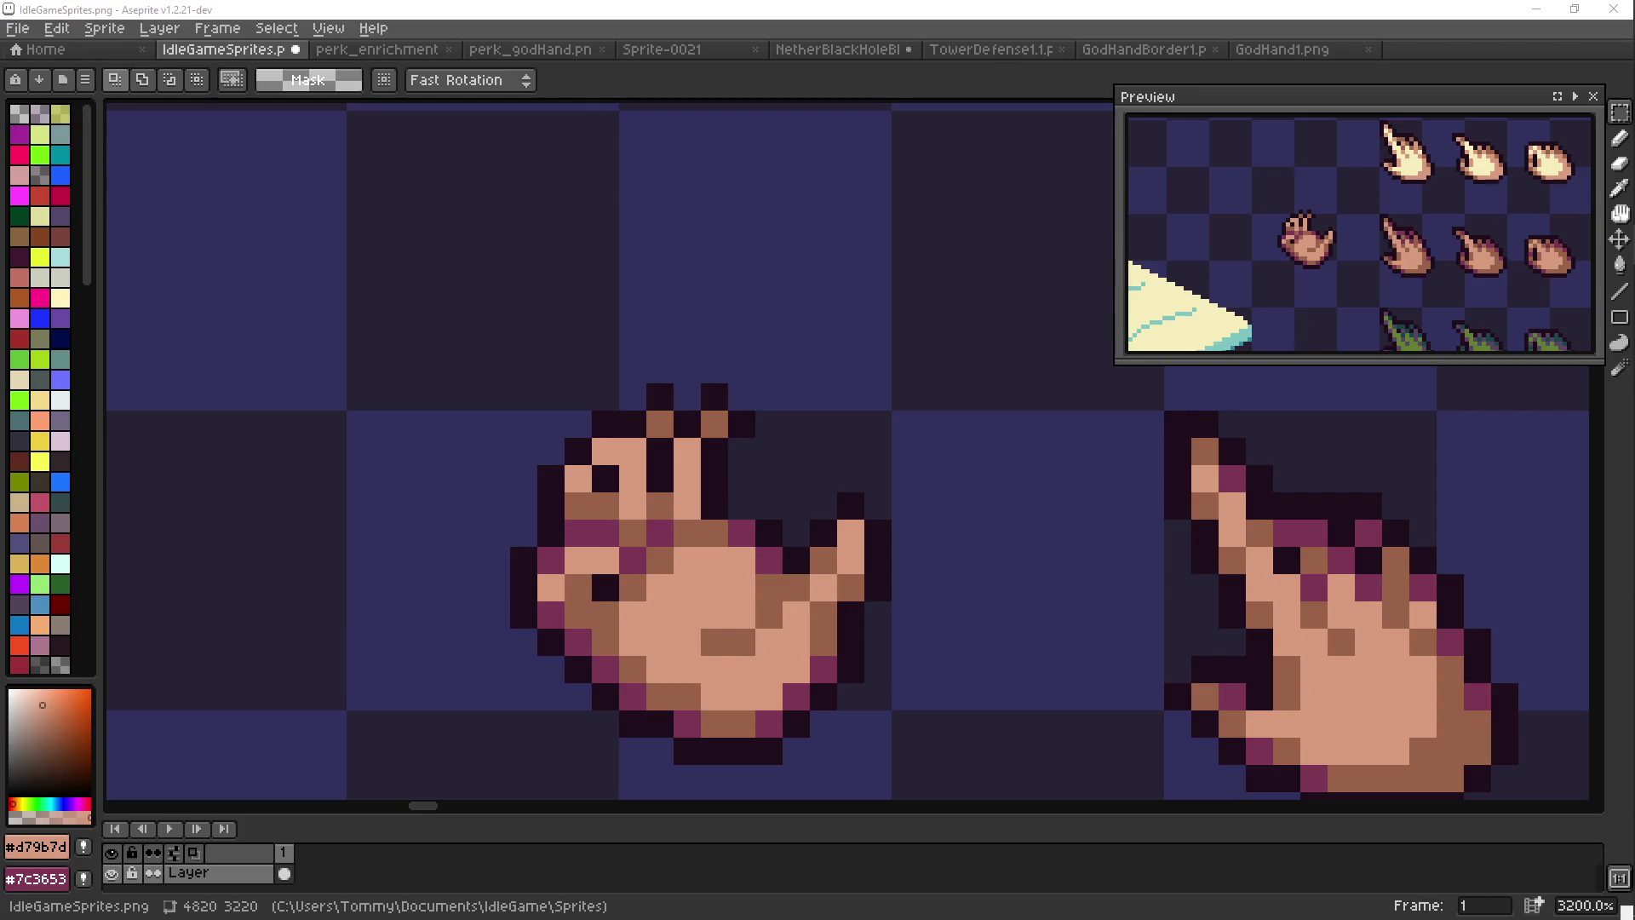
Sample the brown shading and light skin colours from the tan hand sprite
{"action": "left_click_drag", "start_coordinate": [634, 478], "coordinate": [619, 438]}
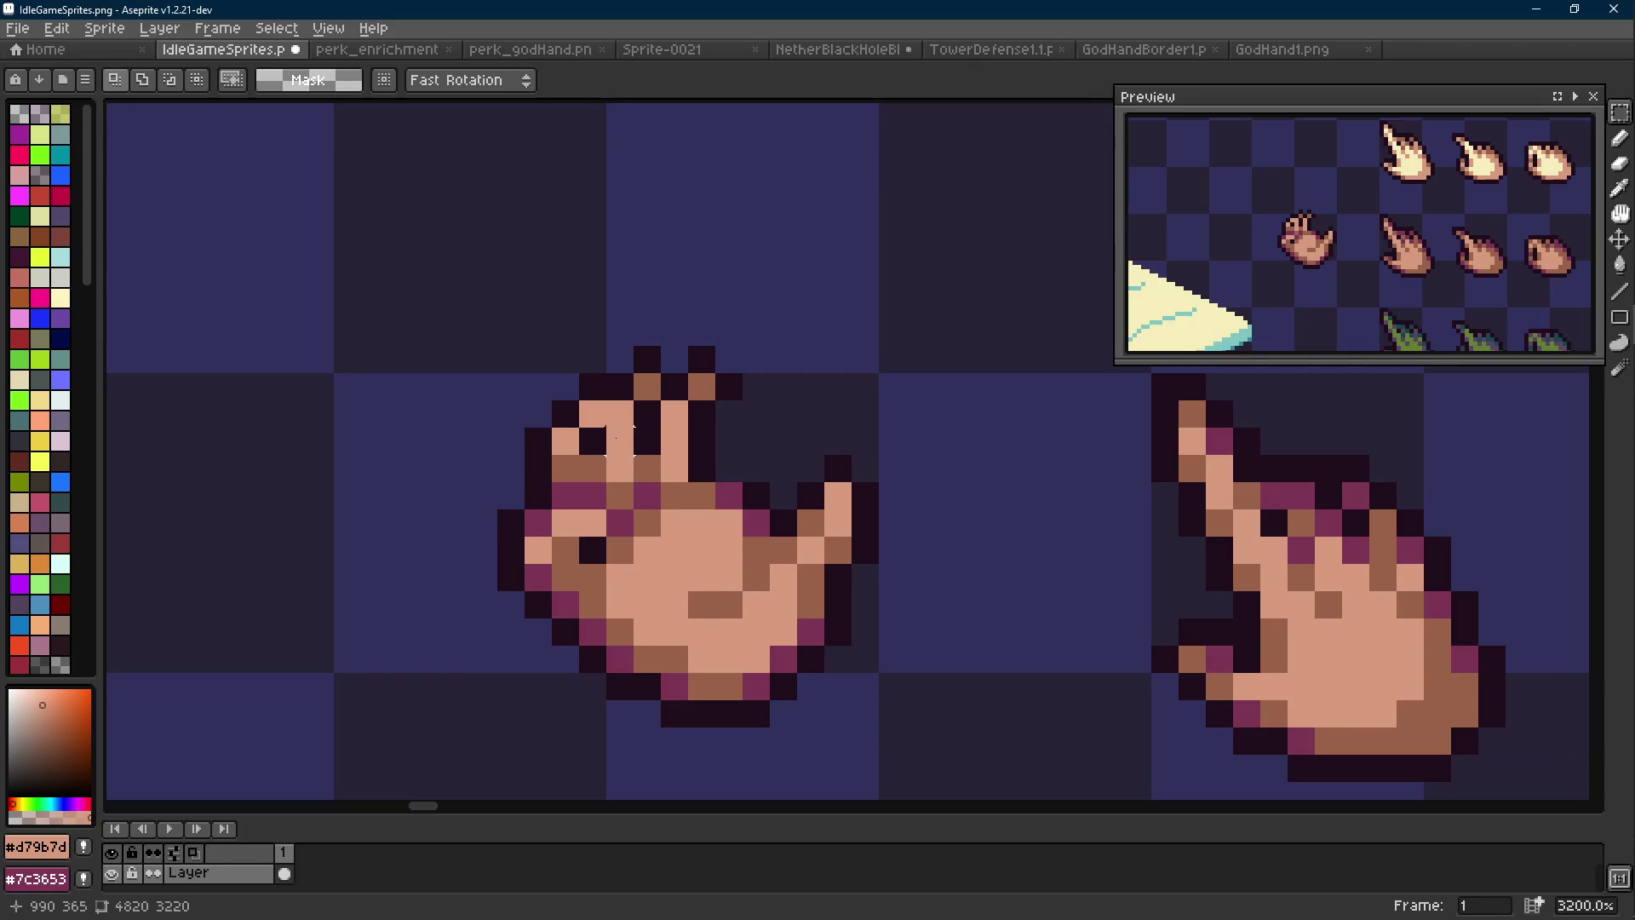
{"action": "scroll", "coordinate": [622, 421], "scroll_direction": "down", "scroll_amount": 5}
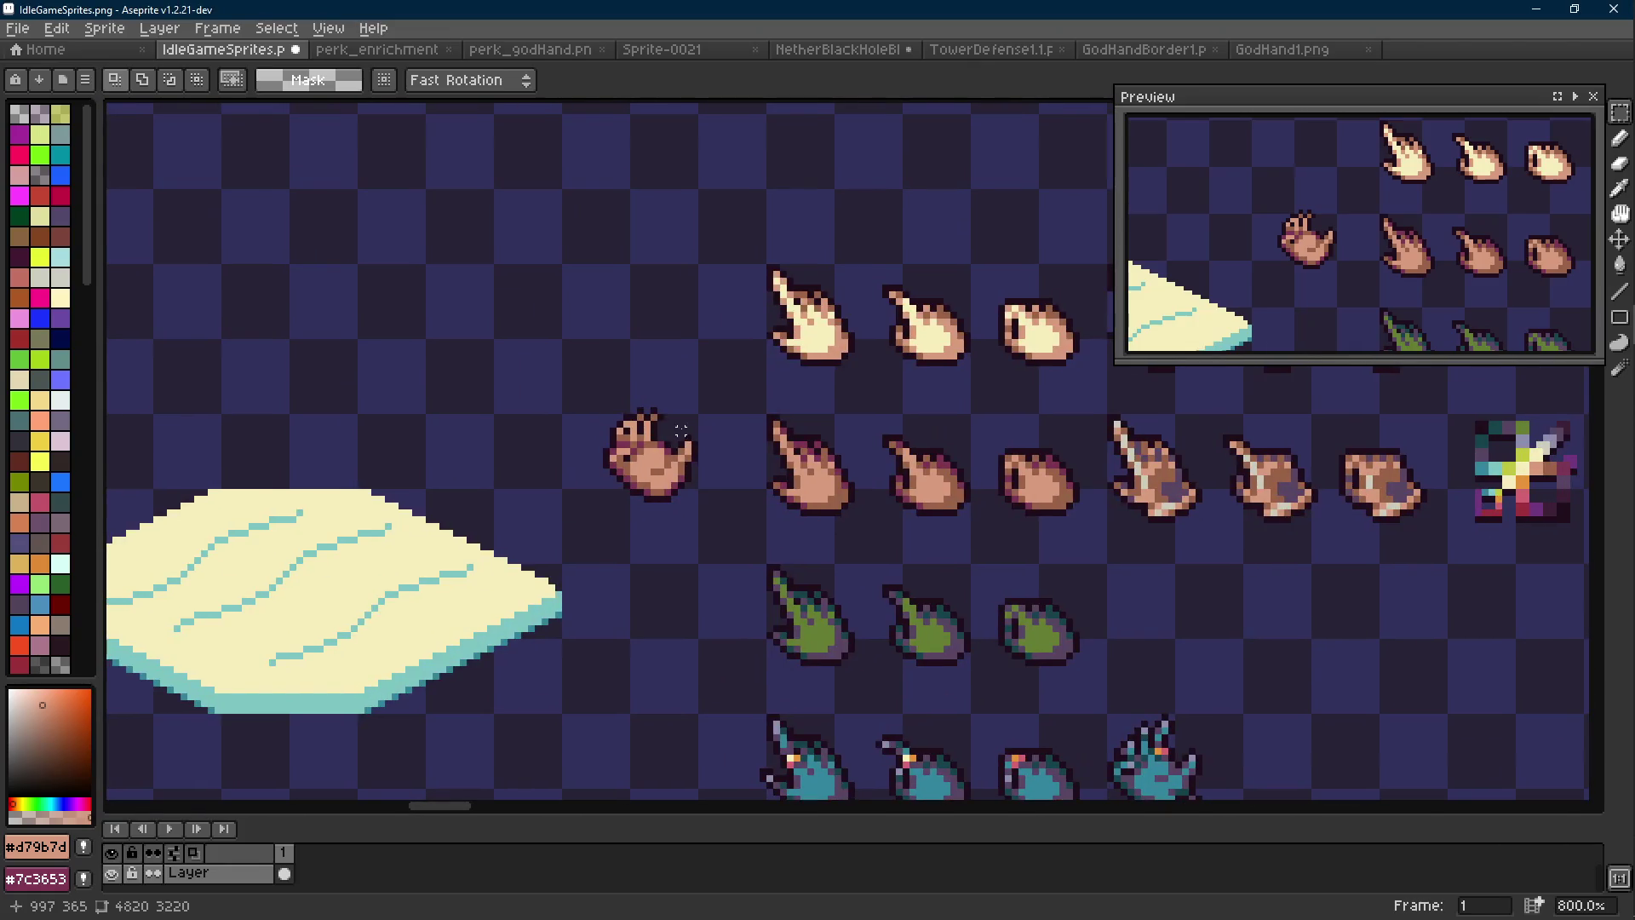
{"action": "scroll", "coordinate": [673, 434], "scroll_direction": "up", "scroll_amount": 5}
{"action": "key", "text": "b"}
{"action": "left_click", "coordinate": [596, 452], "text": "alt"}
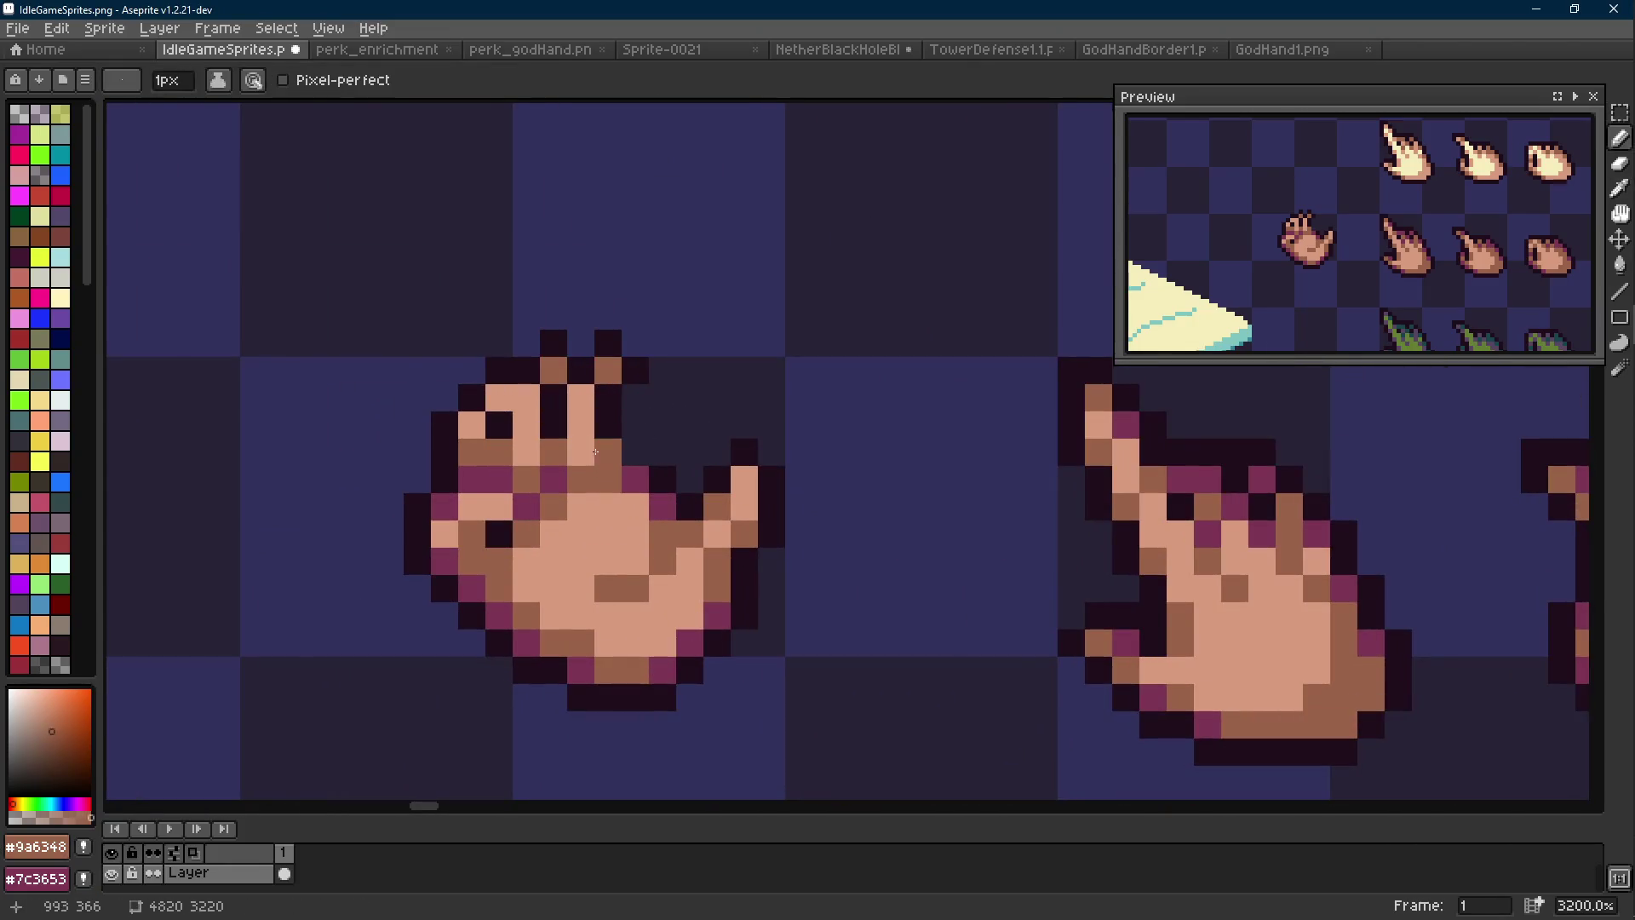
{"action": "left_click_drag", "start_coordinate": [542, 401], "coordinate": [636, 382]}
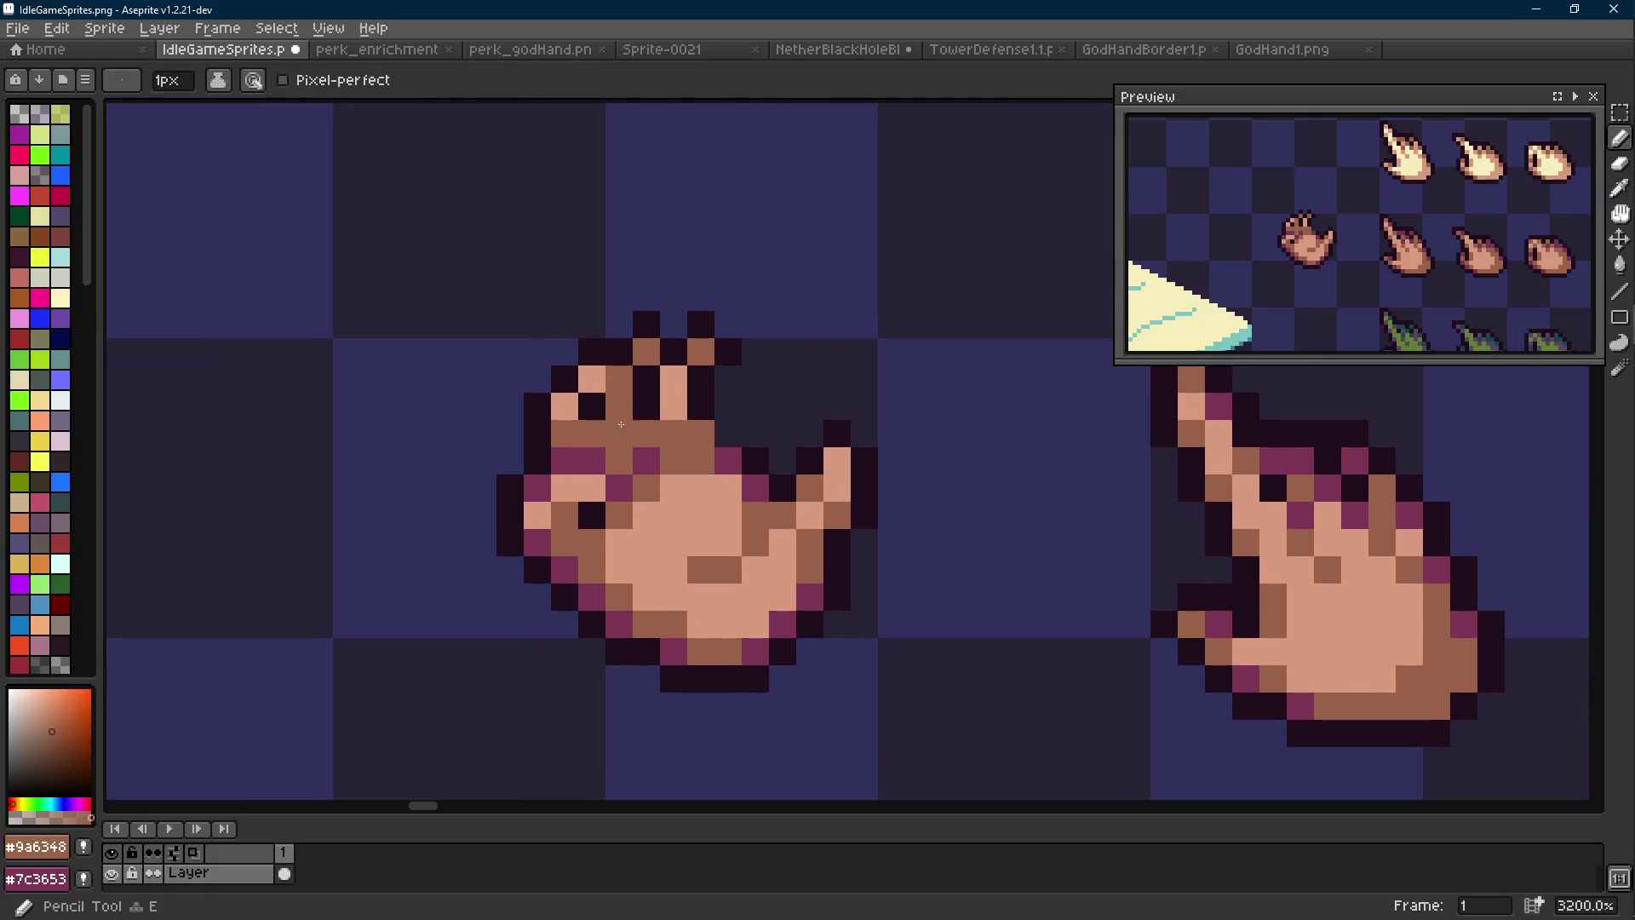
{"action": "scroll", "coordinate": [621, 424], "scroll_direction": "down", "scroll_amount": 4}
{"action": "scroll", "coordinate": [596, 426], "scroll_direction": "up", "scroll_amount": 4}
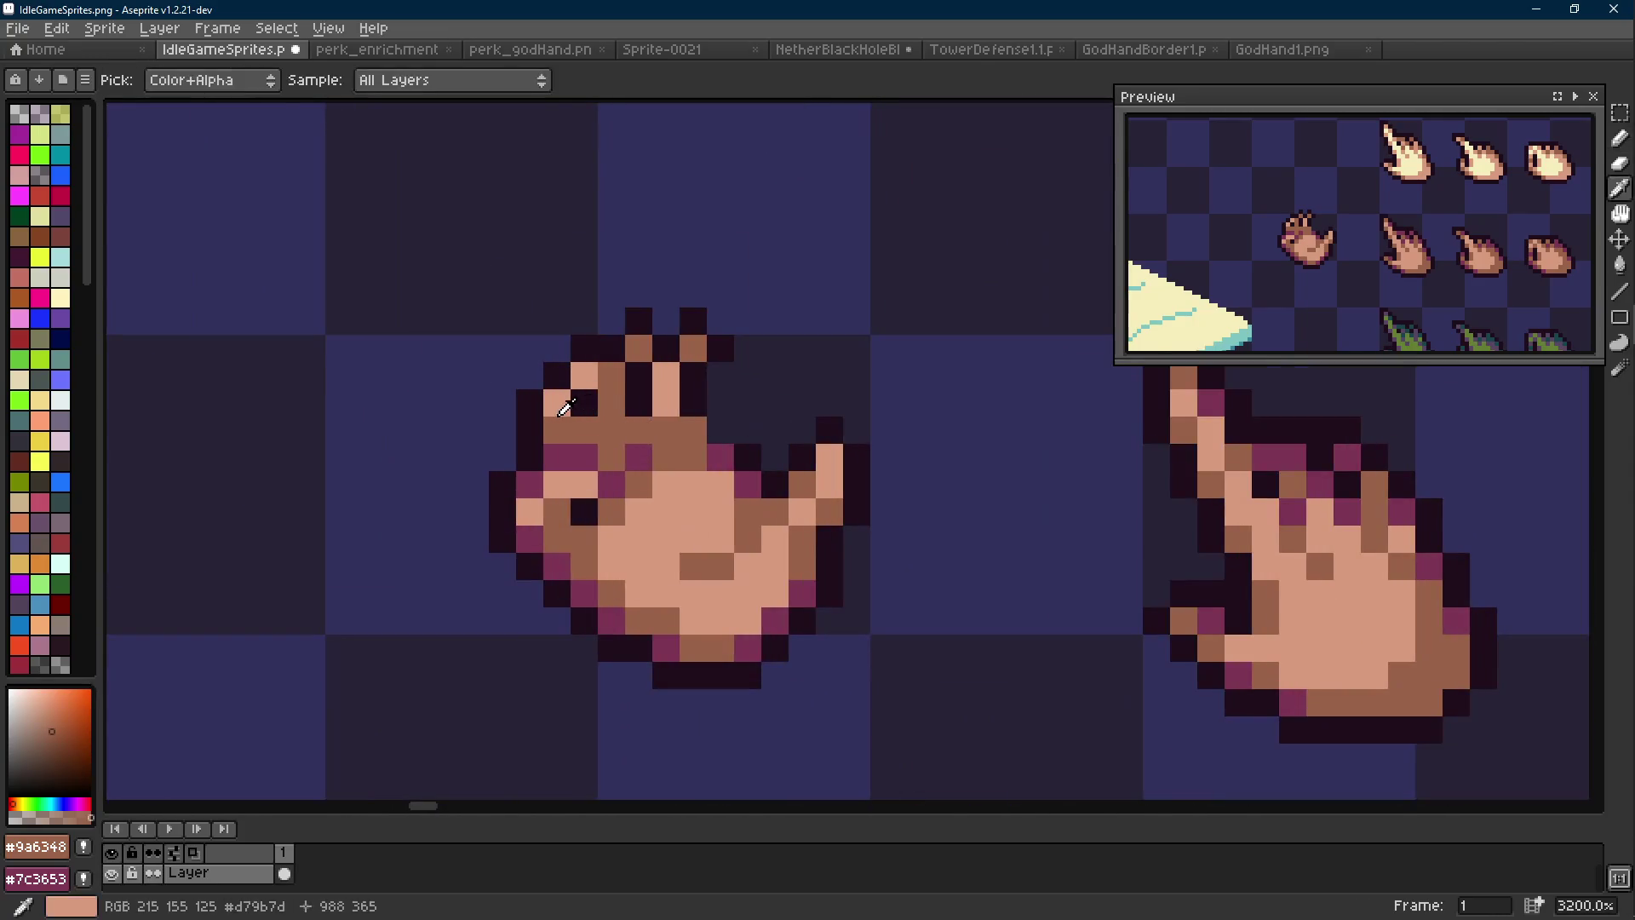
{"action": "left_click", "coordinate": [559, 428], "text": "alt"}
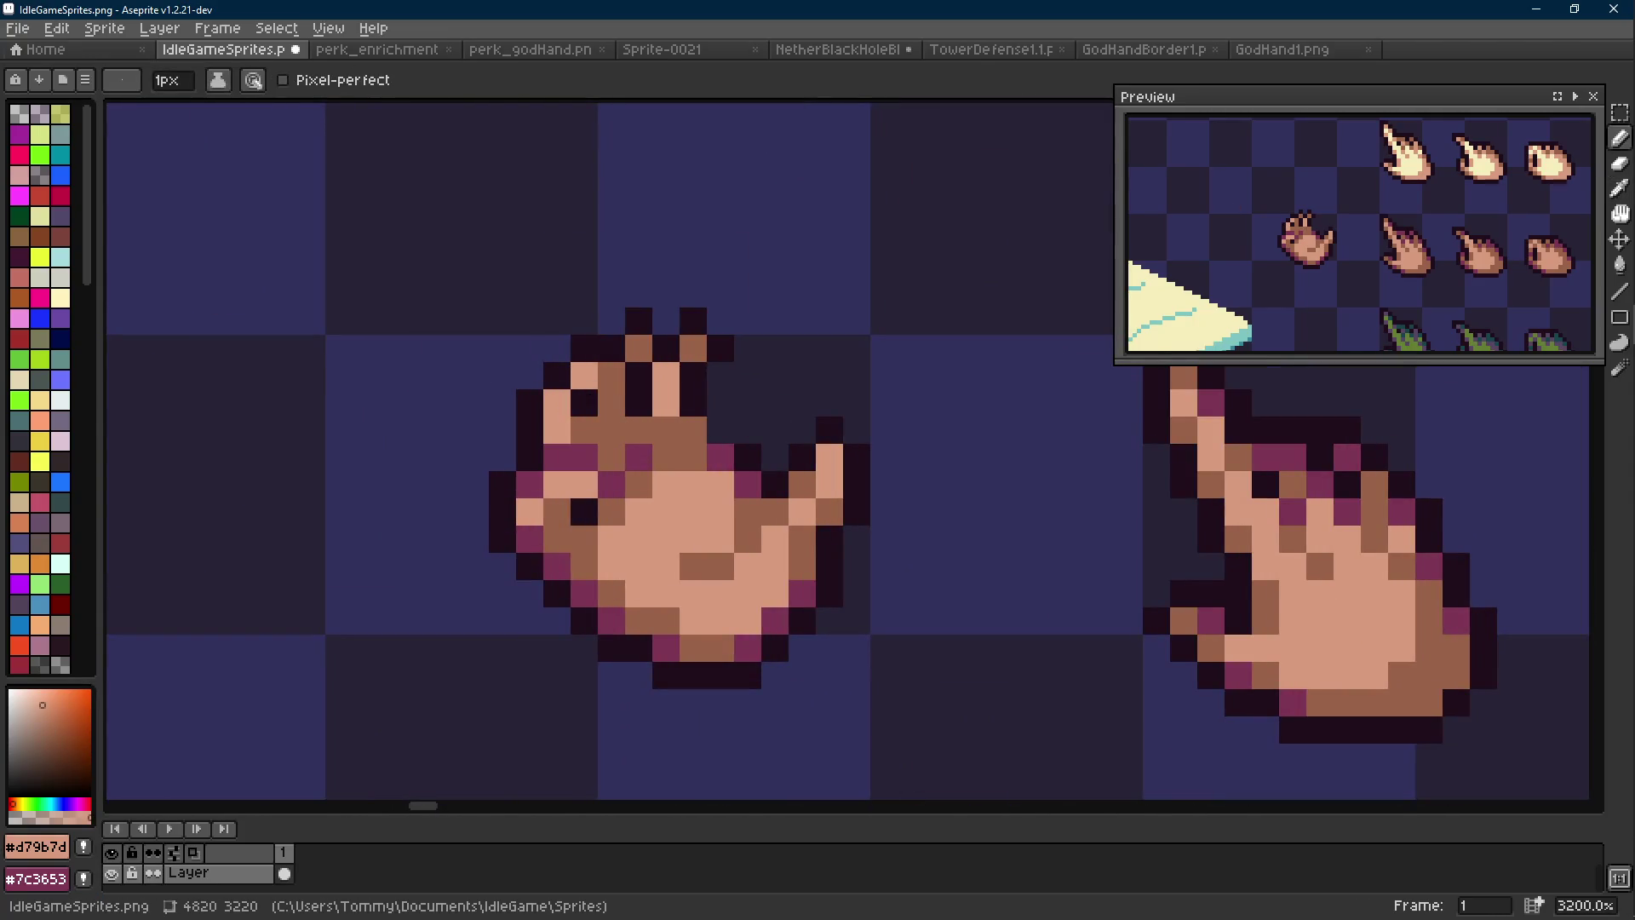
Pick dark outline colour #1f0e1c and paint purple and dark pixels on the hand
{"action": "key", "text": "alt+Tab"}
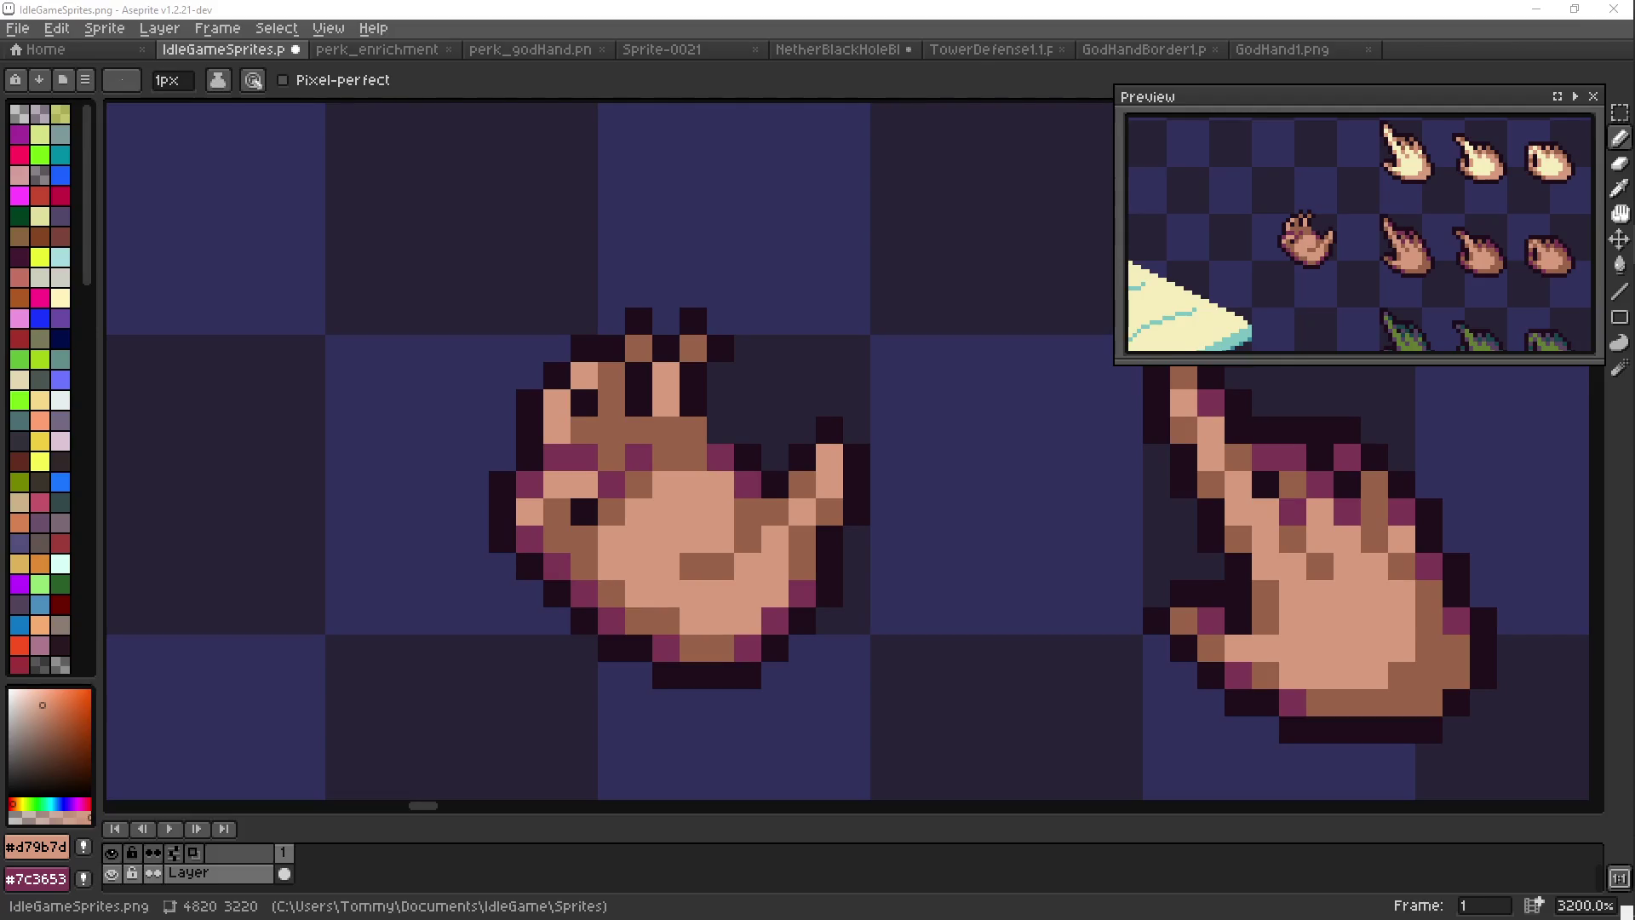
{"action": "key", "text": "alt+Tab"}
{"action": "scroll", "coordinate": [690, 418], "scroll_direction": "down", "scroll_amount": 1}
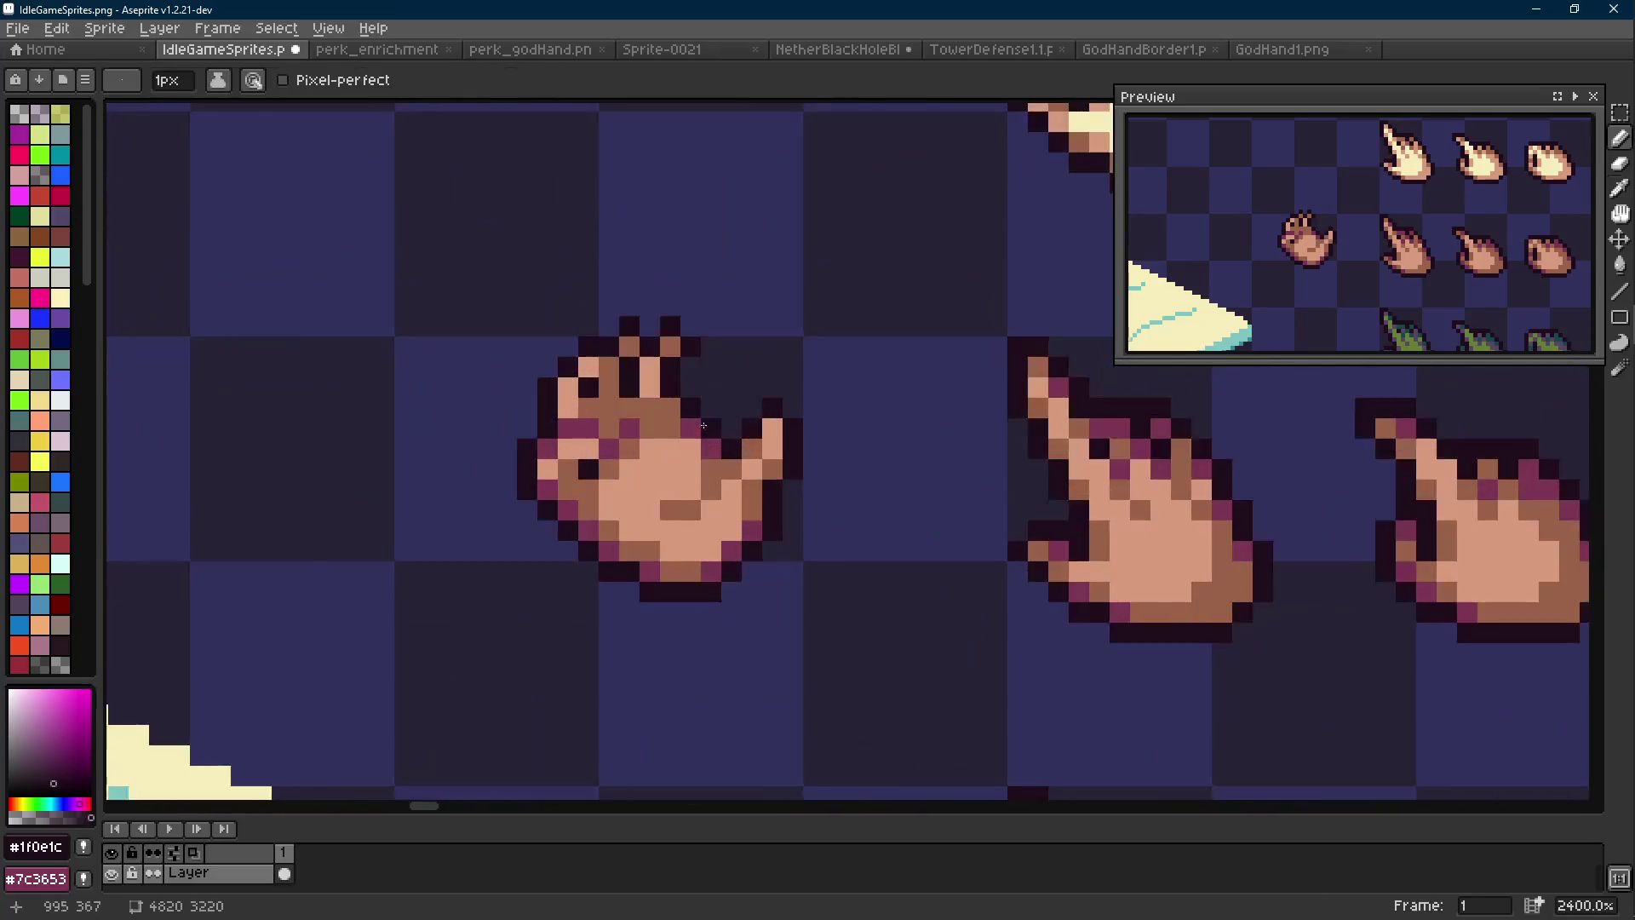
{"action": "left_click", "coordinate": [693, 412], "text": "alt"}
{"action": "key", "text": "e"}
{"action": "key", "text": "b"}
{"action": "left_click", "coordinate": [687, 425], "text": "alt"}
{"action": "left_click", "coordinate": [673, 424]}
{"action": "left_click", "coordinate": [710, 432]}
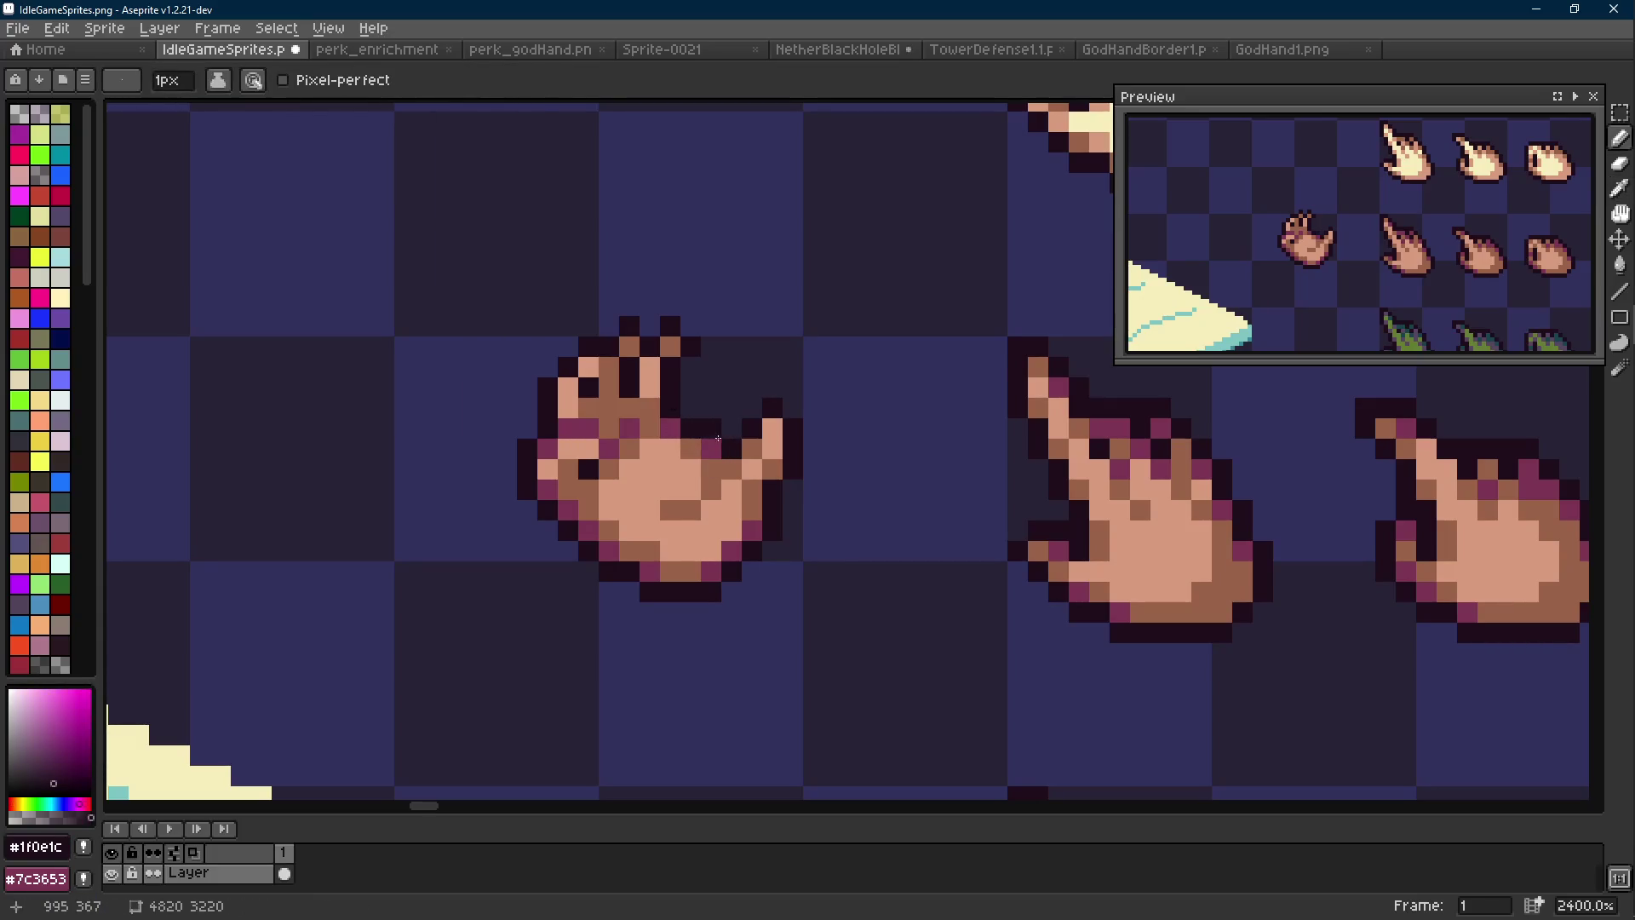
Select the tan hand sprite and move it right and down to its new position
{"action": "scroll", "coordinate": [713, 439], "scroll_direction": "down", "scroll_amount": 6}
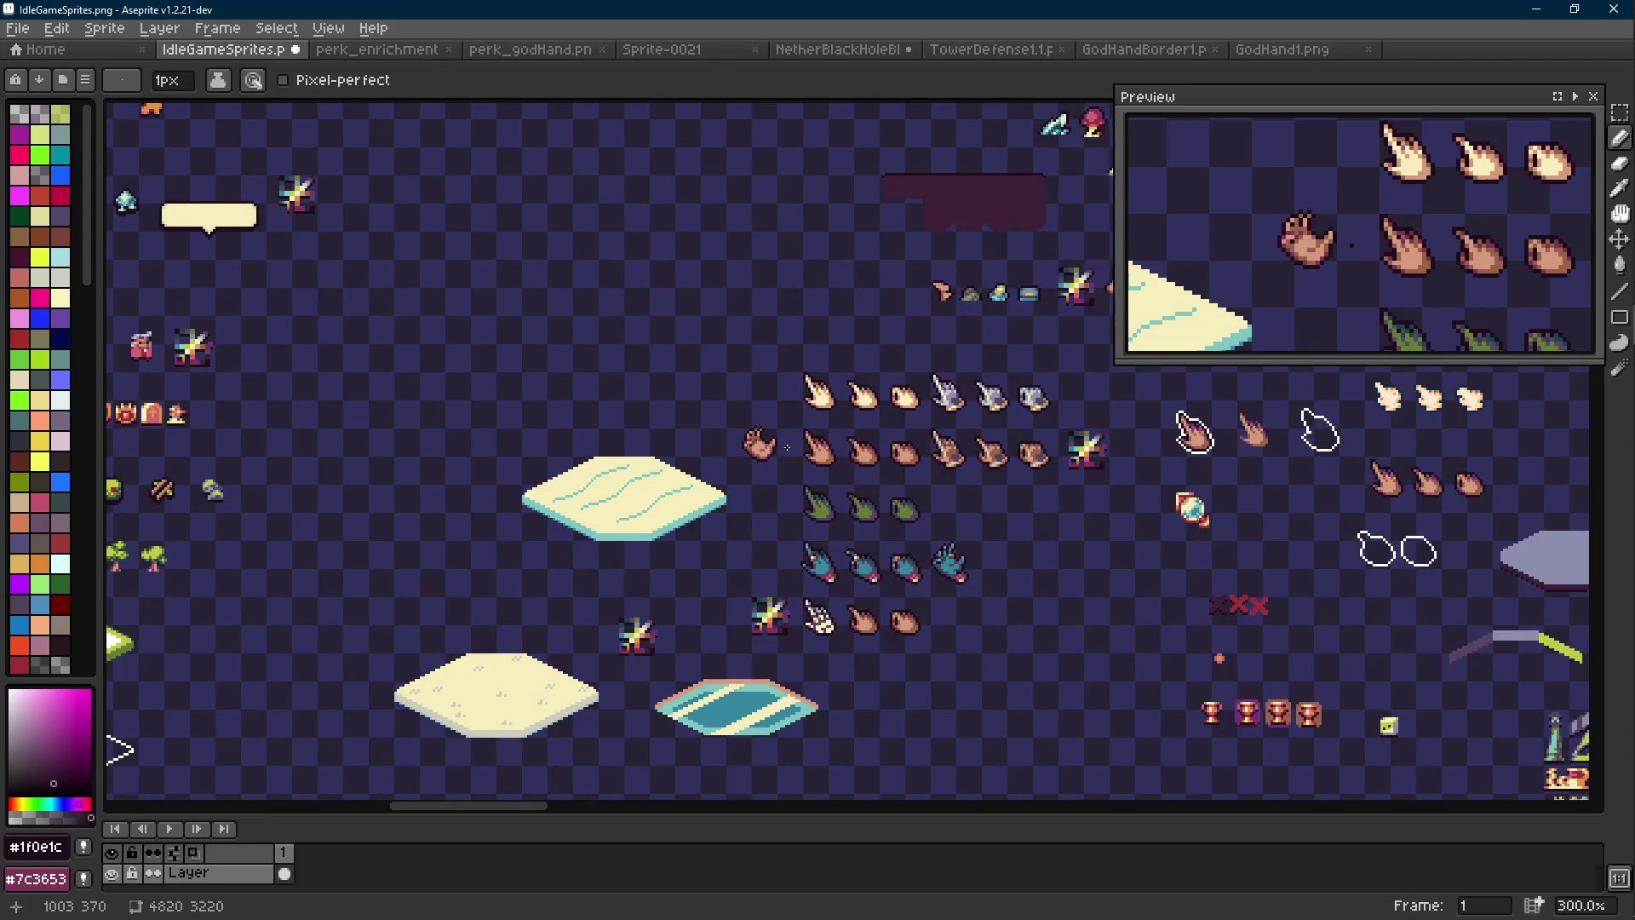
{"action": "left_click_drag", "start_coordinate": [786, 447], "coordinate": [766, 431]}
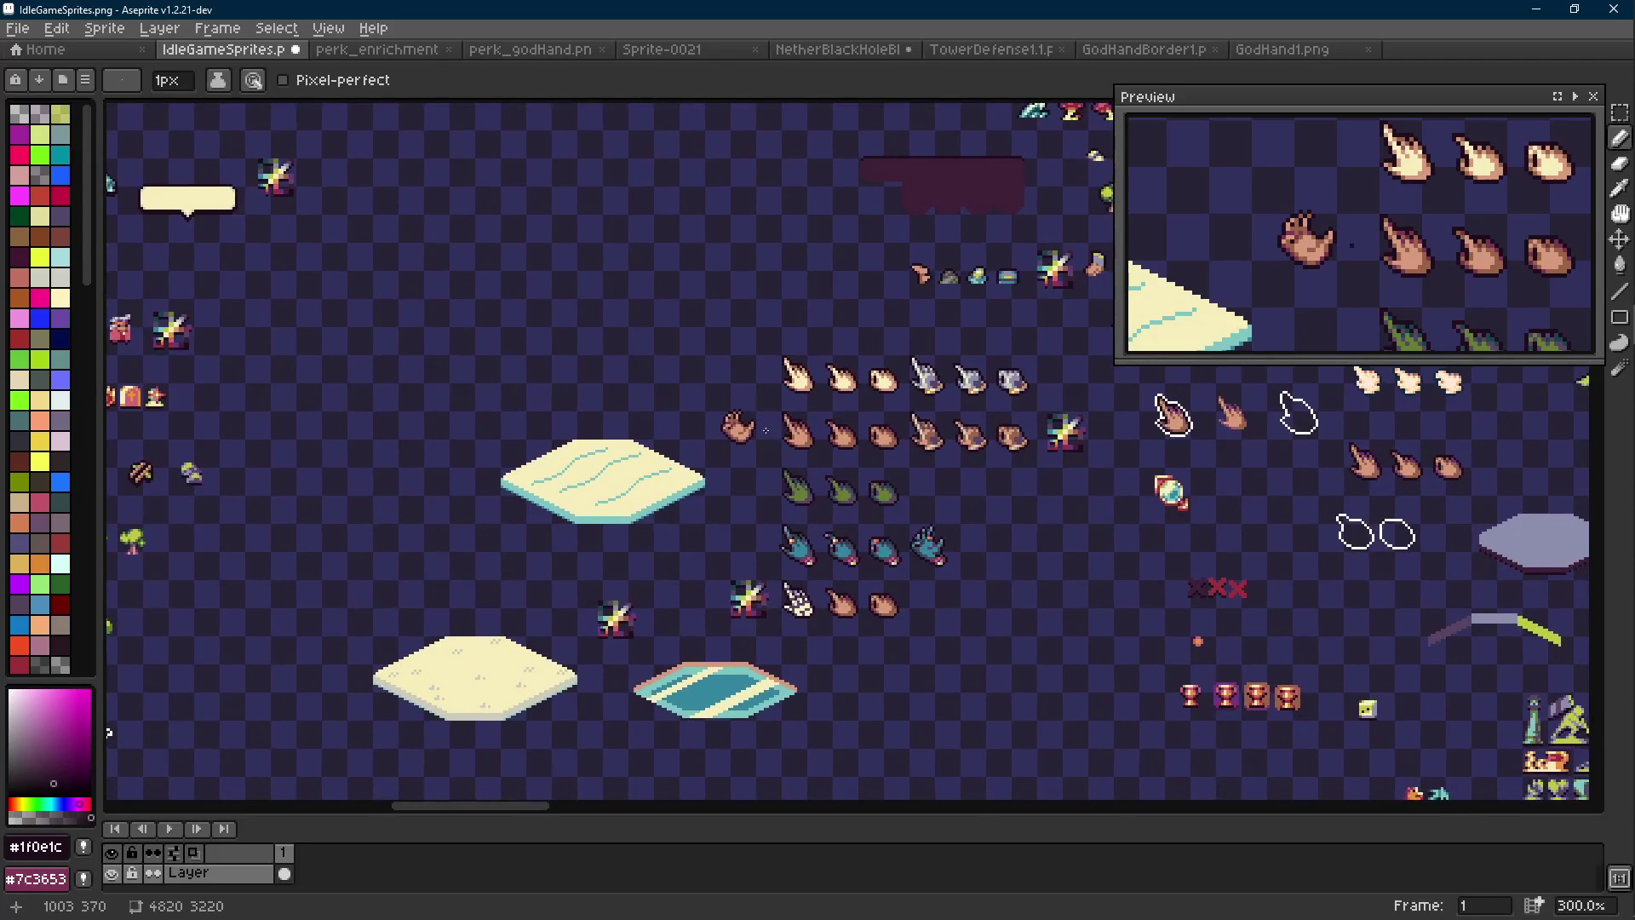
{"action": "scroll", "coordinate": [838, 500], "scroll_direction": "up", "scroll_amount": 4}
{"action": "key", "text": "m"}
{"action": "left_click_drag", "start_coordinate": [650, 248], "coordinate": [507, 365]}
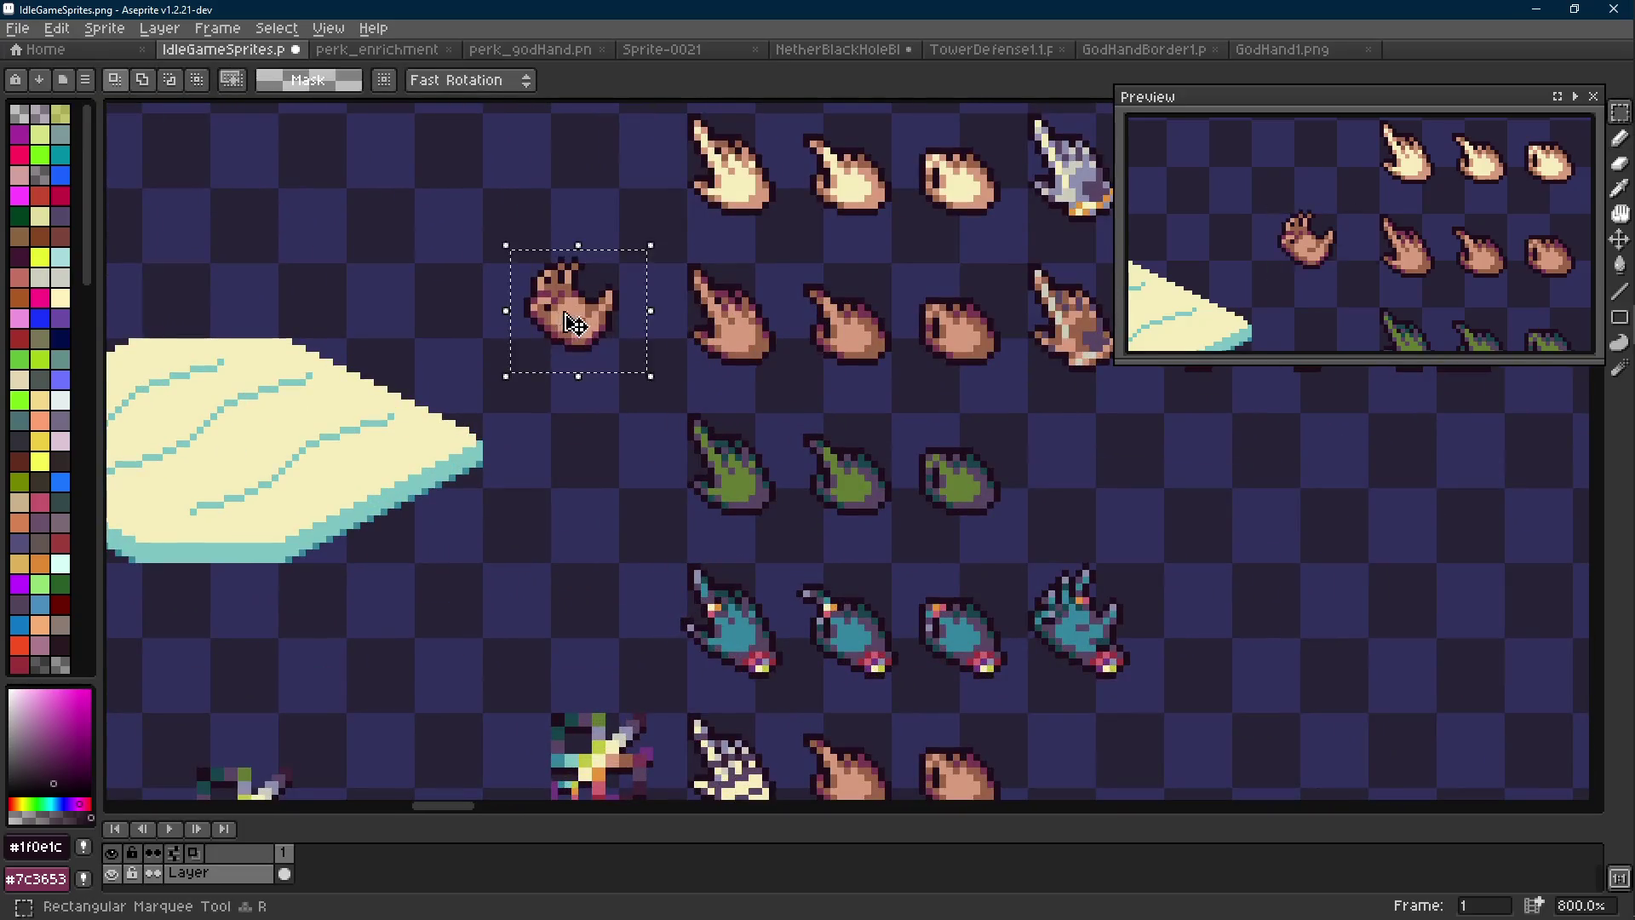
{"action": "left_click_drag", "start_coordinate": [550, 301], "coordinate": [1197, 628]}
{"action": "scroll", "coordinate": [1197, 629], "scroll_direction": "up", "scroll_amount": 3}
{"action": "mouse_move", "coordinate": [851, 515]}
{"action": "left_mouse_down"}
{"action": "mouse_move", "coordinate": [832, 511]}
{"action": "mouse_move", "coordinate": [844, 494]}
{"action": "left_mouse_up"}
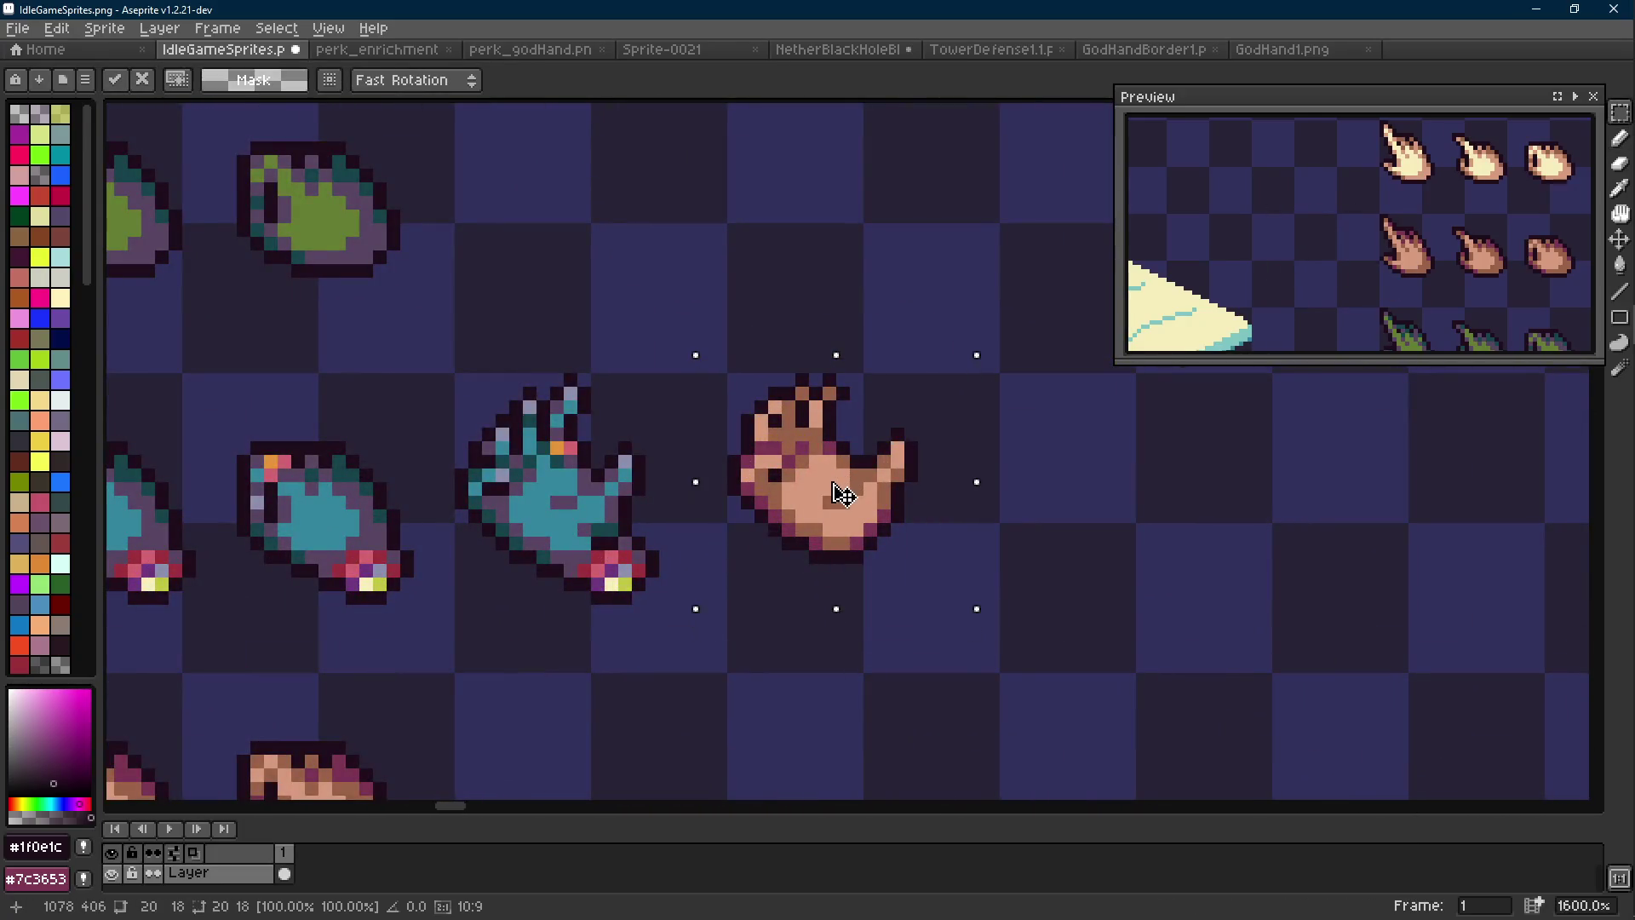
{"action": "left_click", "coordinate": [1095, 446]}
Select the tan hand's fingertips, reselect them, then drop the selection
{"action": "scroll", "coordinate": [1096, 445], "scroll_direction": "down", "scroll_amount": 5}
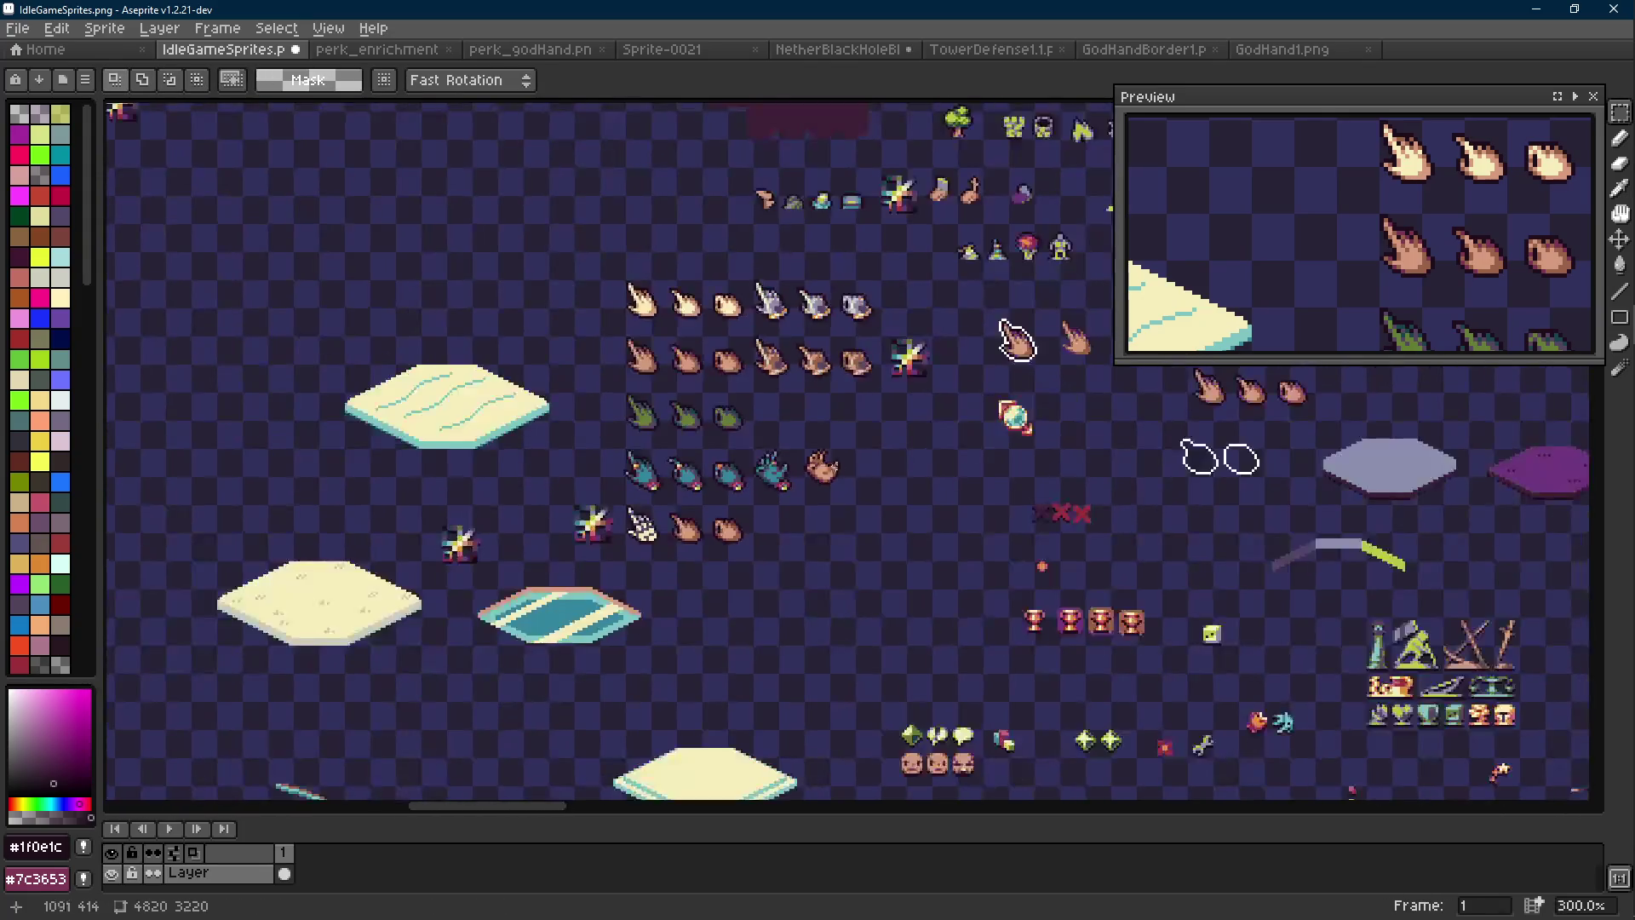
{"action": "scroll", "coordinate": [825, 465], "scroll_direction": "up", "scroll_amount": 9}
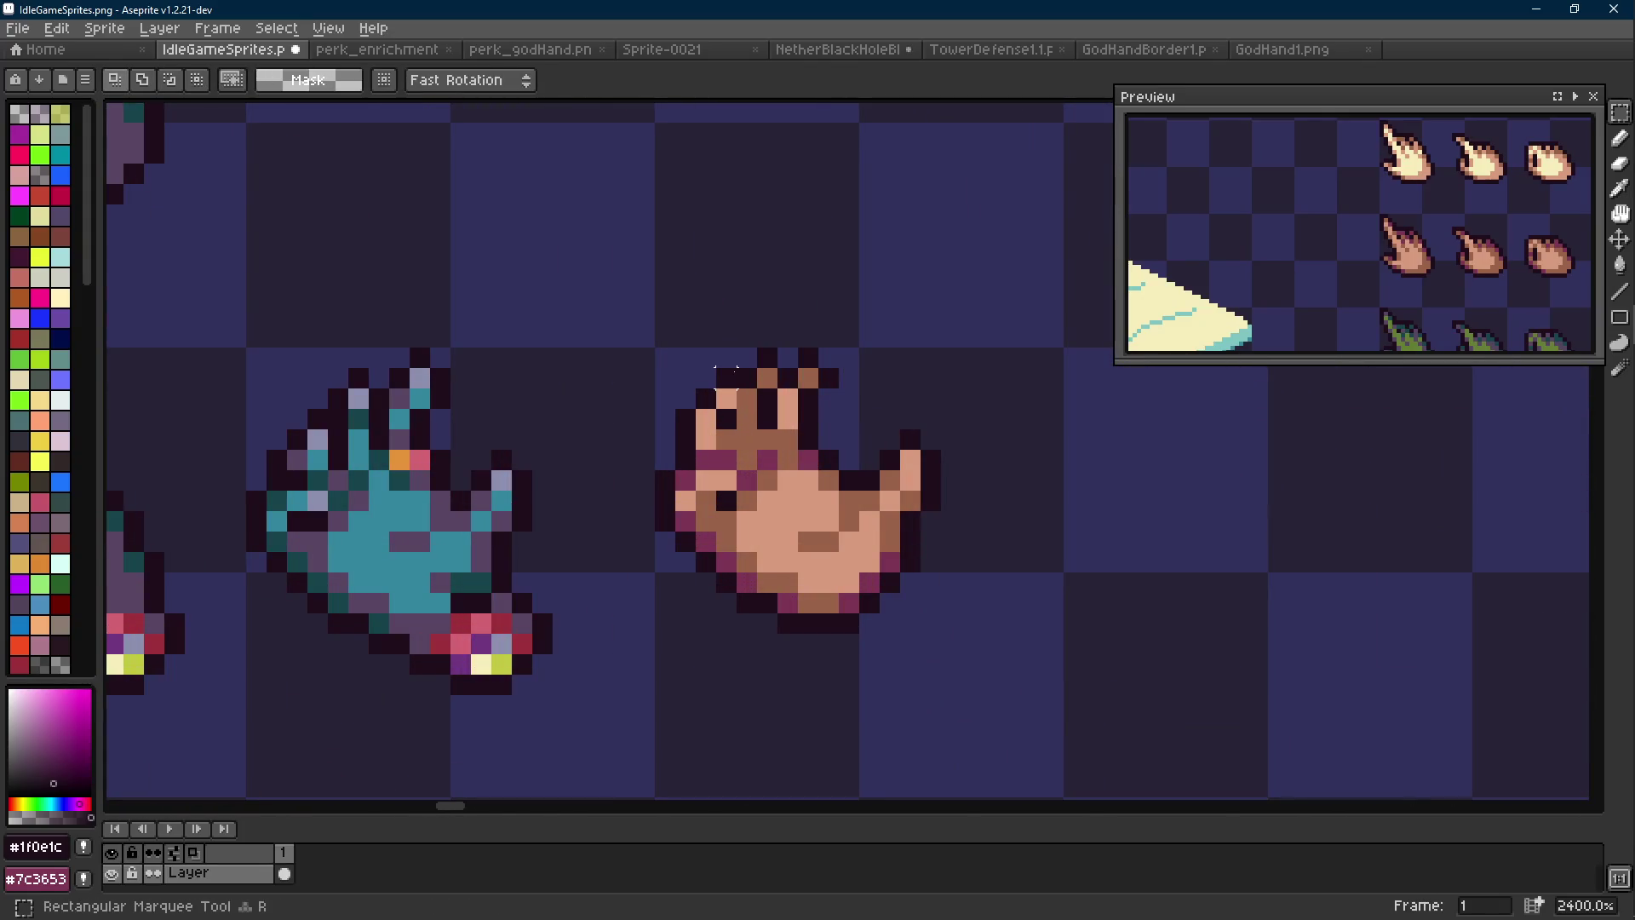
{"action": "mouse_move", "coordinate": [725, 366]}
{"action": "left_mouse_down"}
{"action": "mouse_move", "coordinate": [660, 392]}
{"action": "mouse_move", "coordinate": [653, 430]}
{"action": "mouse_move", "coordinate": [740, 366]}
{"action": "left_mouse_up"}
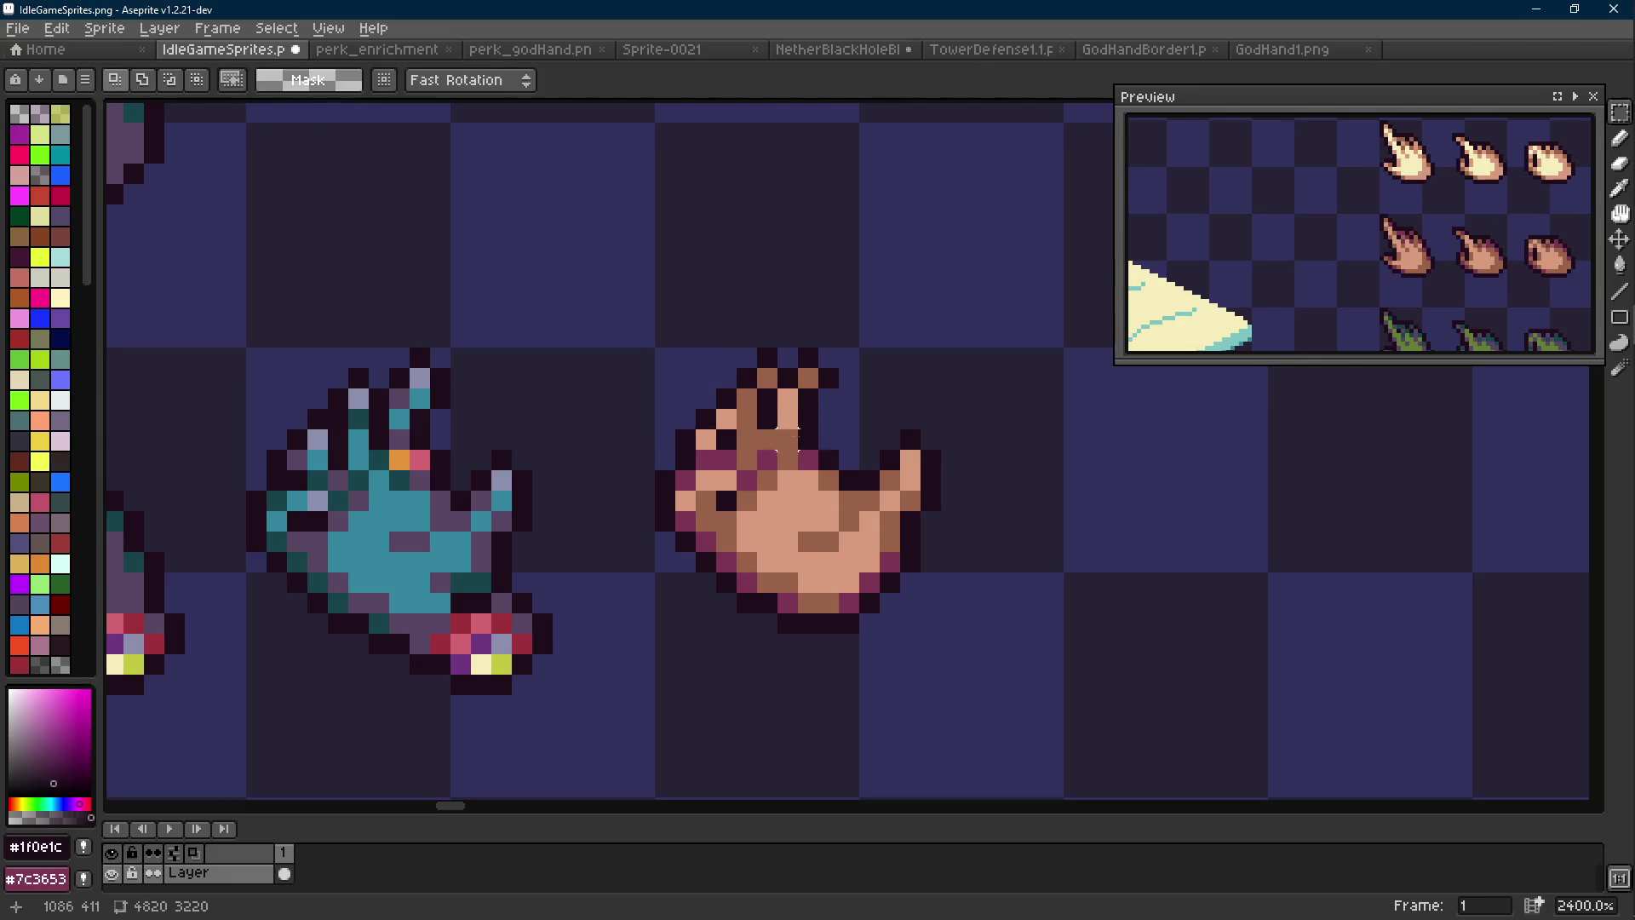
{"action": "scroll", "coordinate": [825, 442], "scroll_direction": "down", "scroll_amount": 8}
{"action": "scroll", "coordinate": [824, 442], "scroll_direction": "up", "scroll_amount": 8}
{"action": "mouse_move", "coordinate": [820, 323]}
{"action": "left_mouse_down"}
{"action": "mouse_move", "coordinate": [679, 401]}
{"action": "mouse_move", "coordinate": [672, 432]}
{"action": "left_mouse_up"}
{"action": "left_click", "coordinate": [792, 464]}
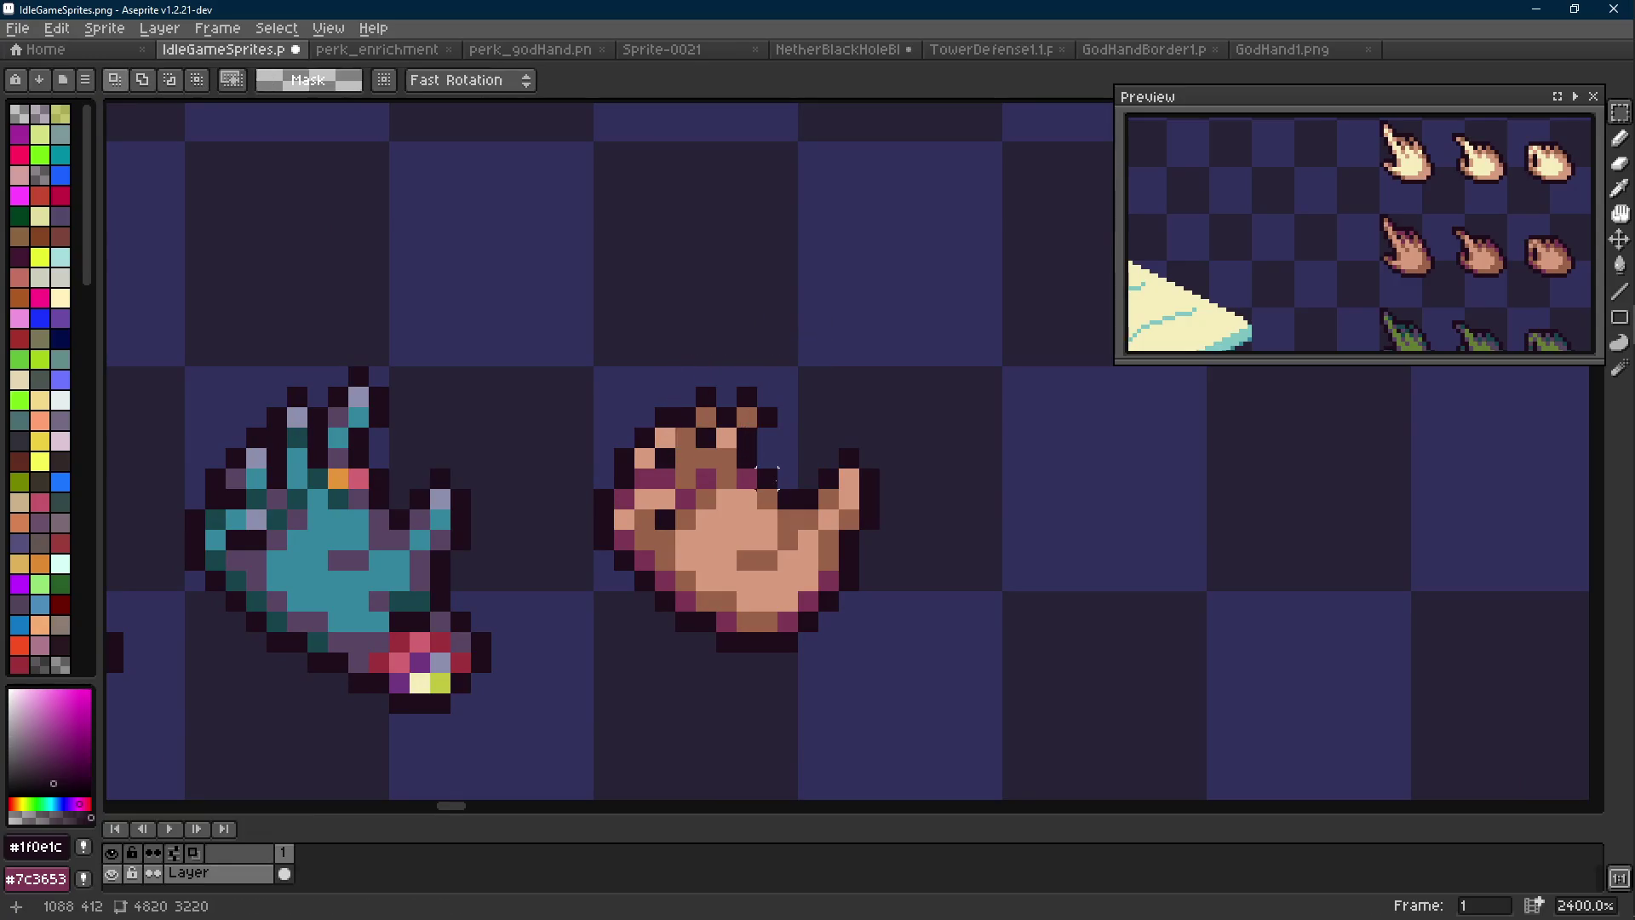
{"action": "scroll", "coordinate": [803, 494], "scroll_direction": "down", "scroll_amount": 7}
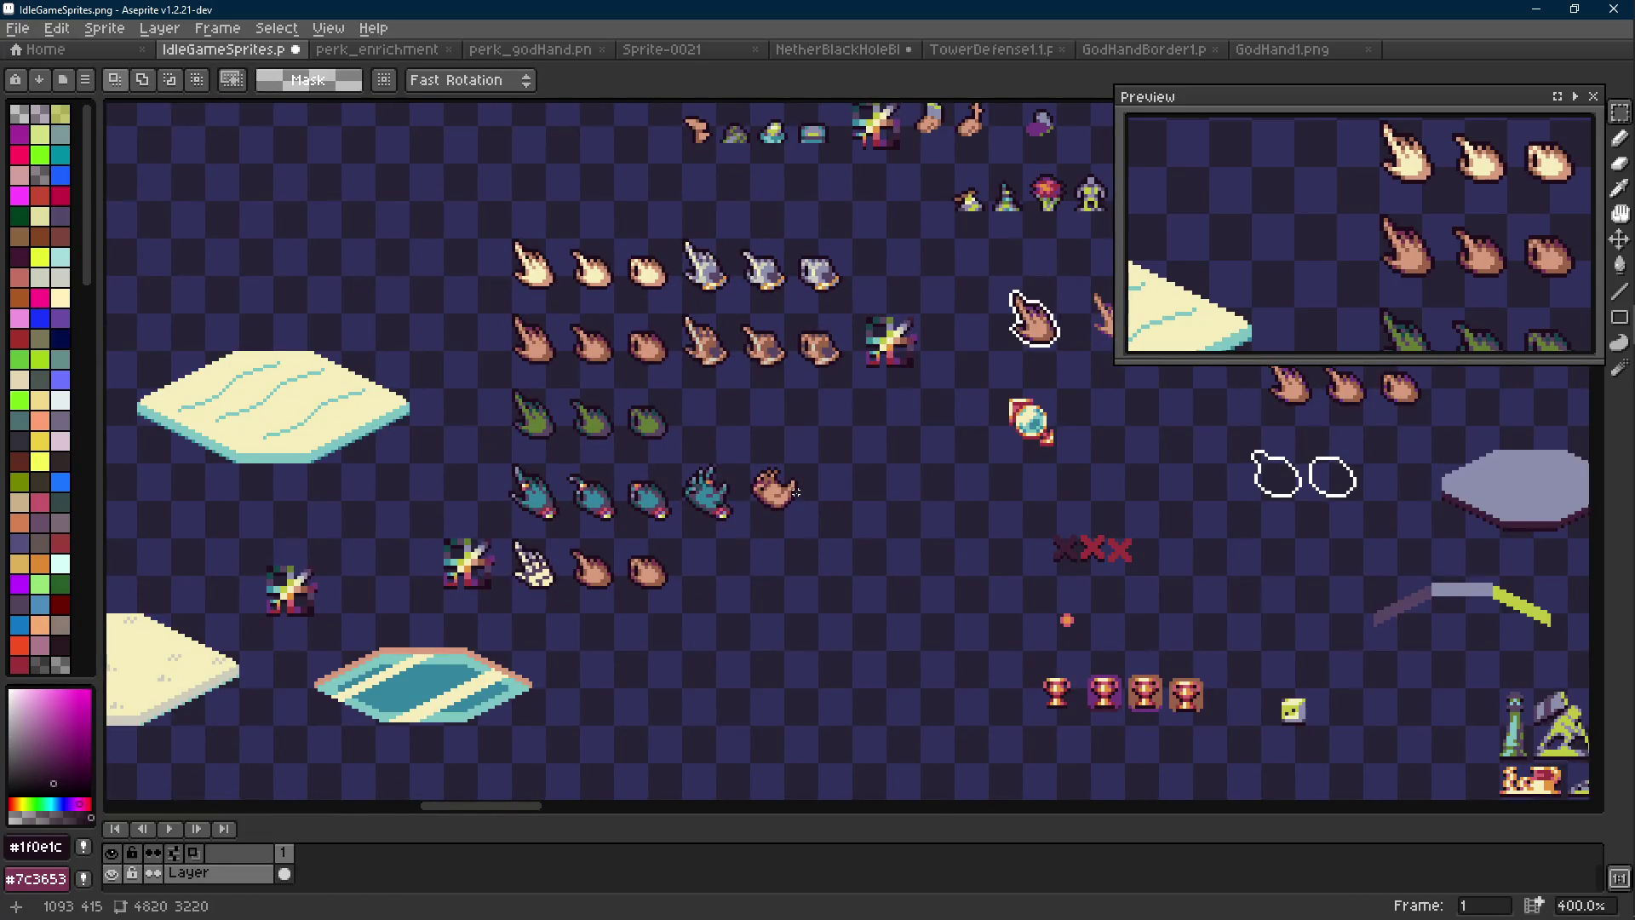
{"action": "scroll", "coordinate": [794, 492], "scroll_direction": "up", "scroll_amount": 8}
Darken two skin pixels on the hand and paint two more pixels brown #9a6348
{"action": "key", "text": "i"}
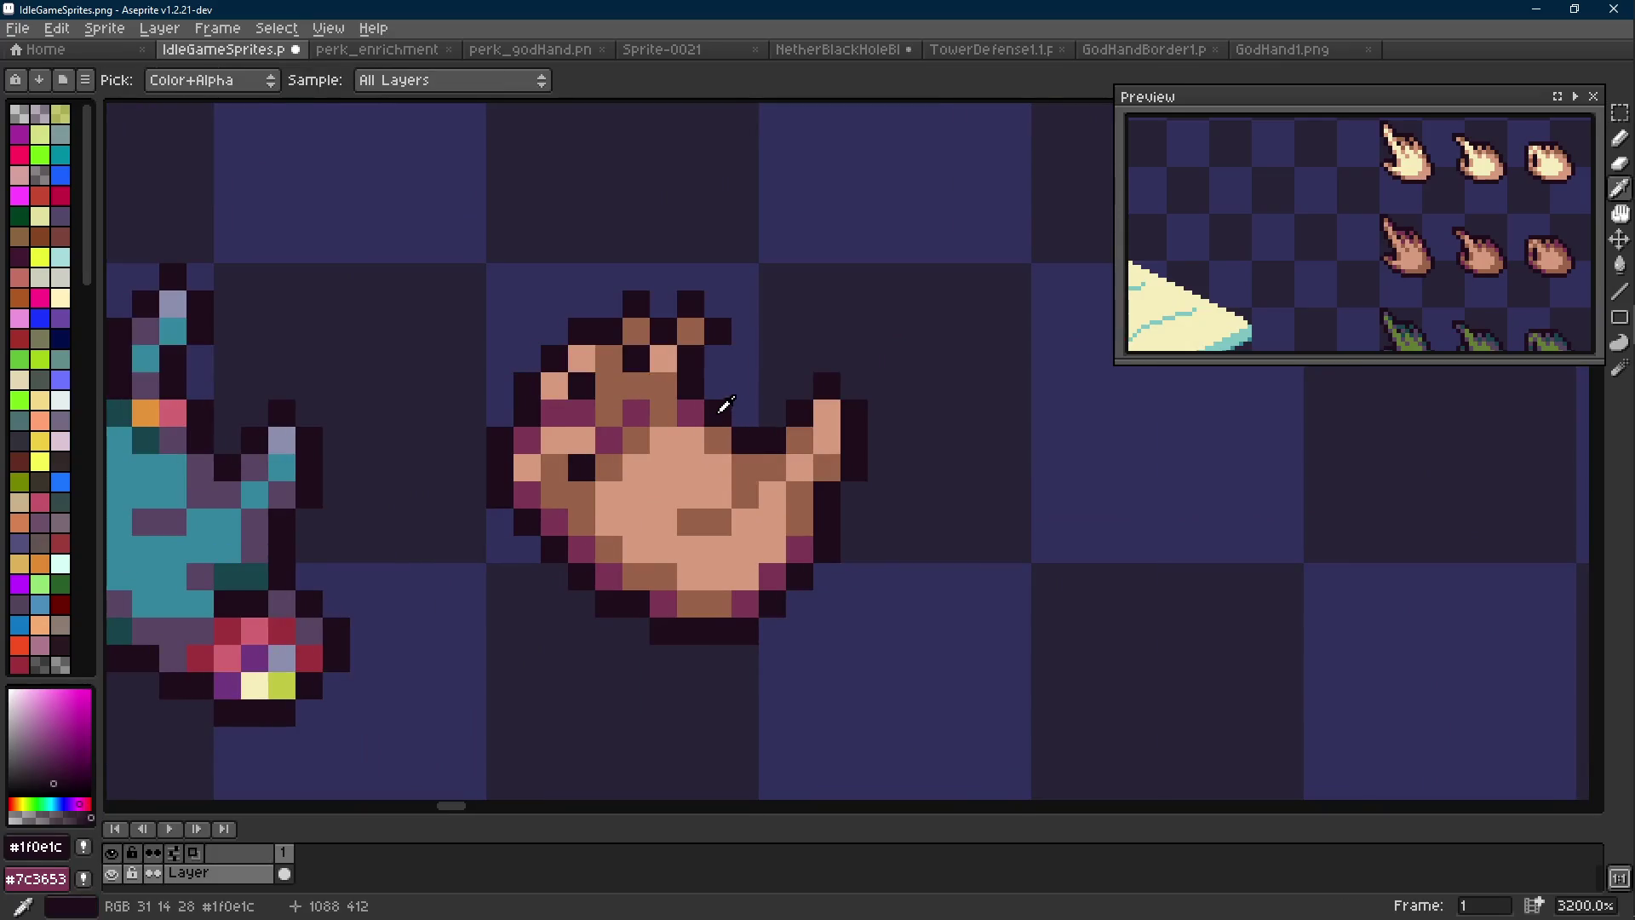
{"action": "key", "text": "b"}
{"action": "left_click", "coordinate": [691, 413]}
{"action": "left_click", "coordinate": [720, 441]}
{"action": "left_click", "coordinate": [741, 468], "text": "alt"}
{"action": "left_click", "coordinate": [691, 440]}
{"action": "left_click", "coordinate": [718, 467]}
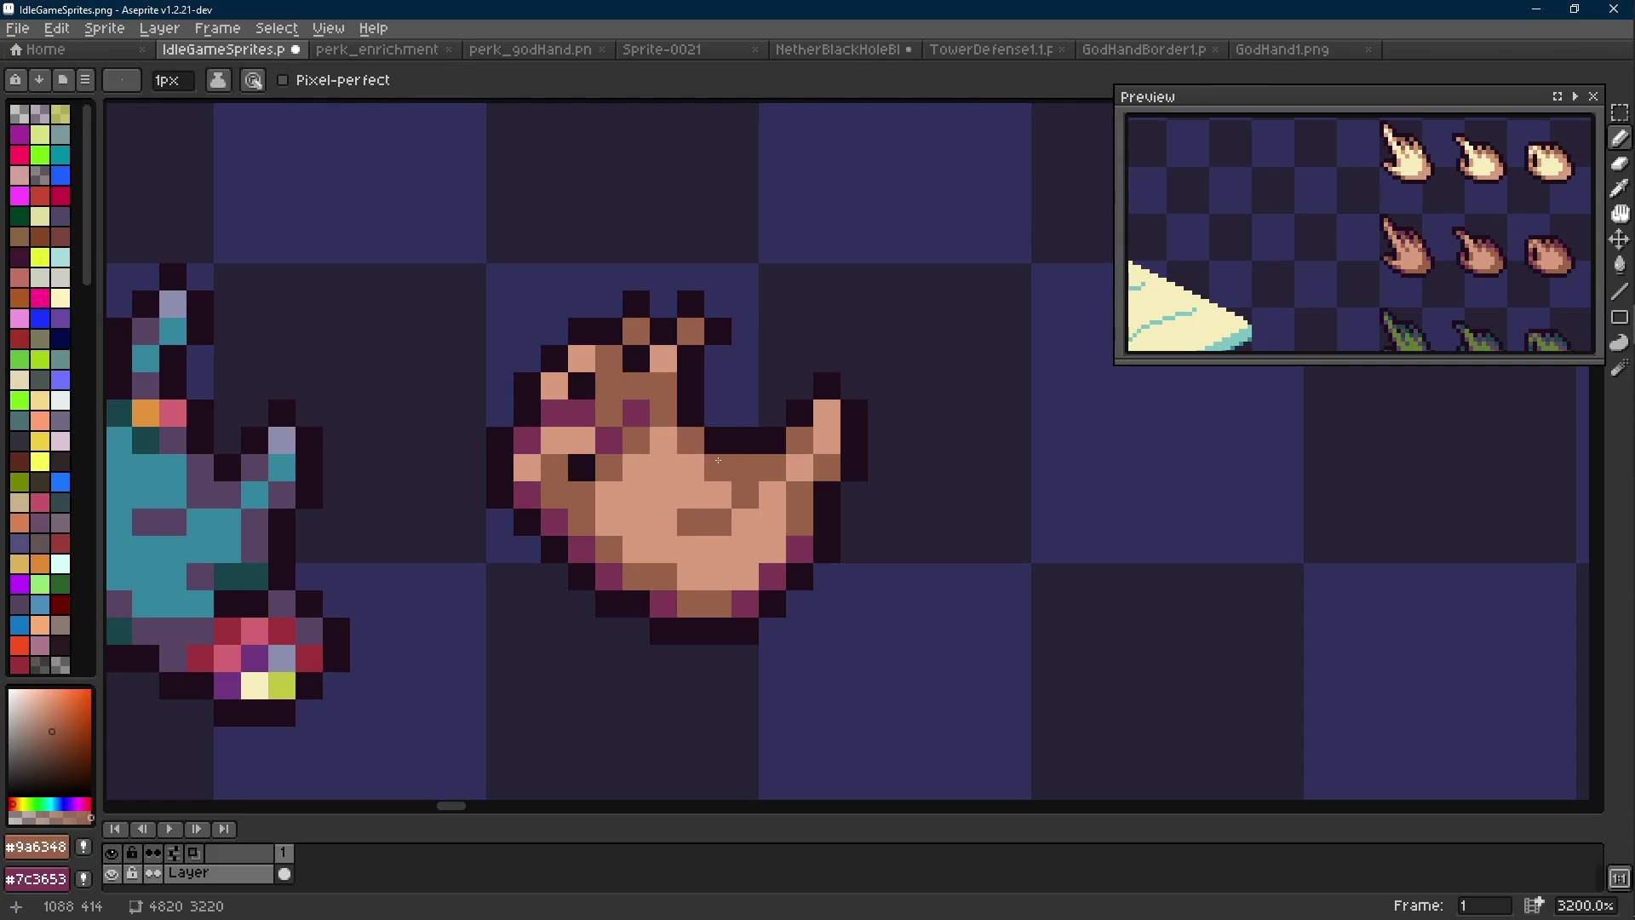
Sample magenta #7c3653, brown #9a6348 and skin tone #d79b7d, repainting a brown pixel skin-coloured
{"action": "left_click", "coordinate": [797, 541], "text": "alt"}
{"action": "scroll", "coordinate": [761, 465], "scroll_direction": "down", "scroll_amount": 8}
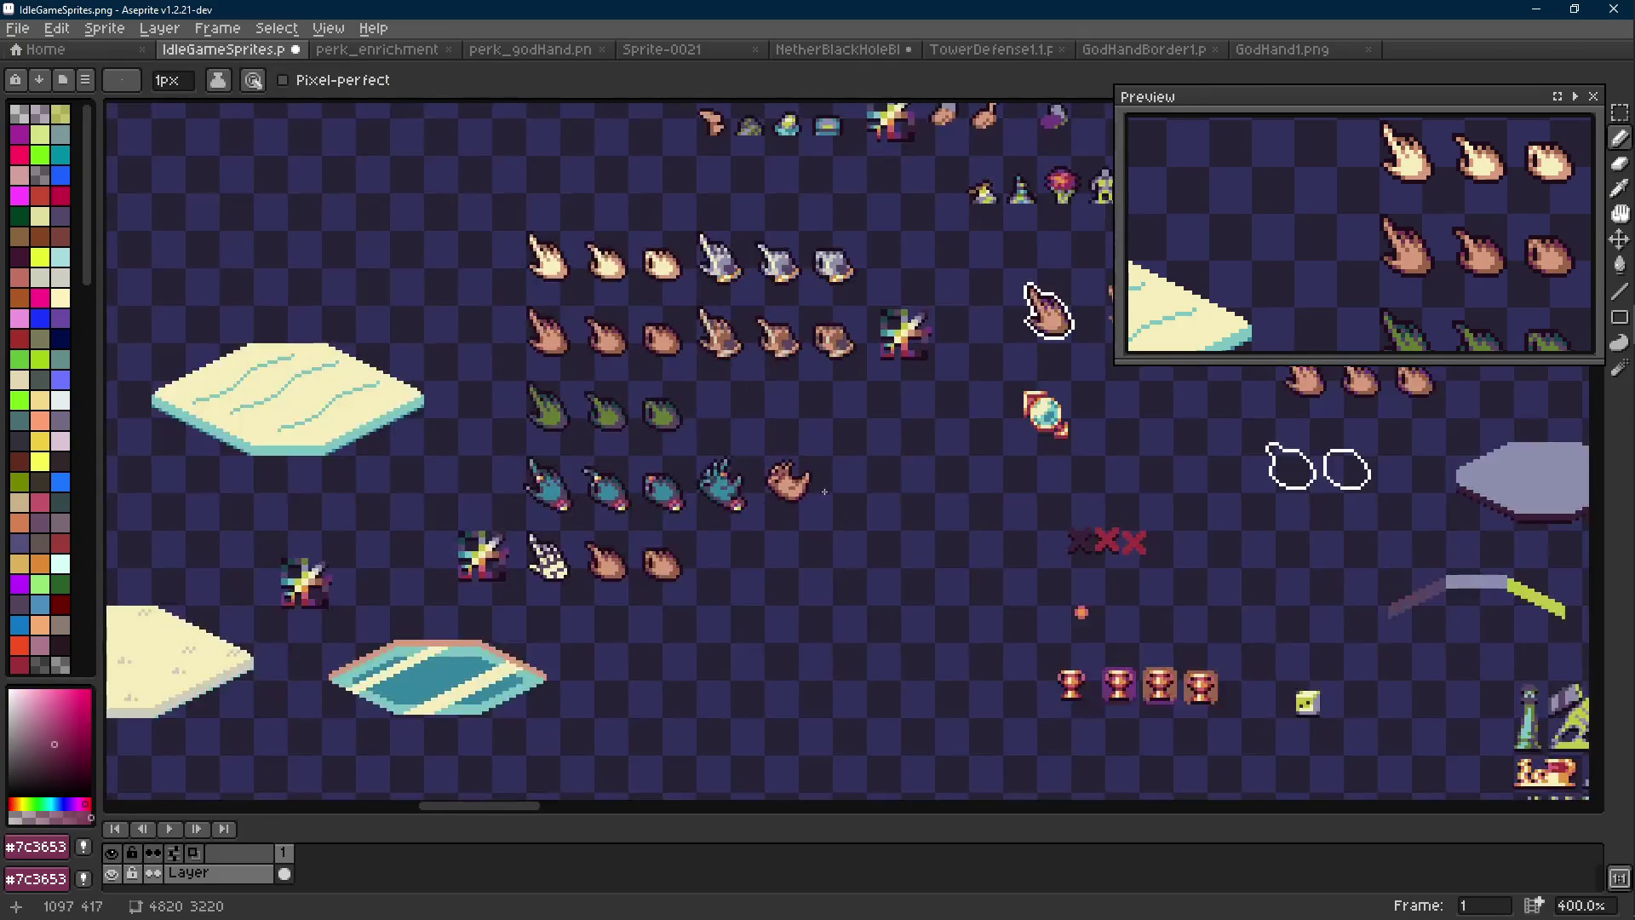
{"action": "scroll", "coordinate": [821, 493], "scroll_direction": "up", "scroll_amount": 5}
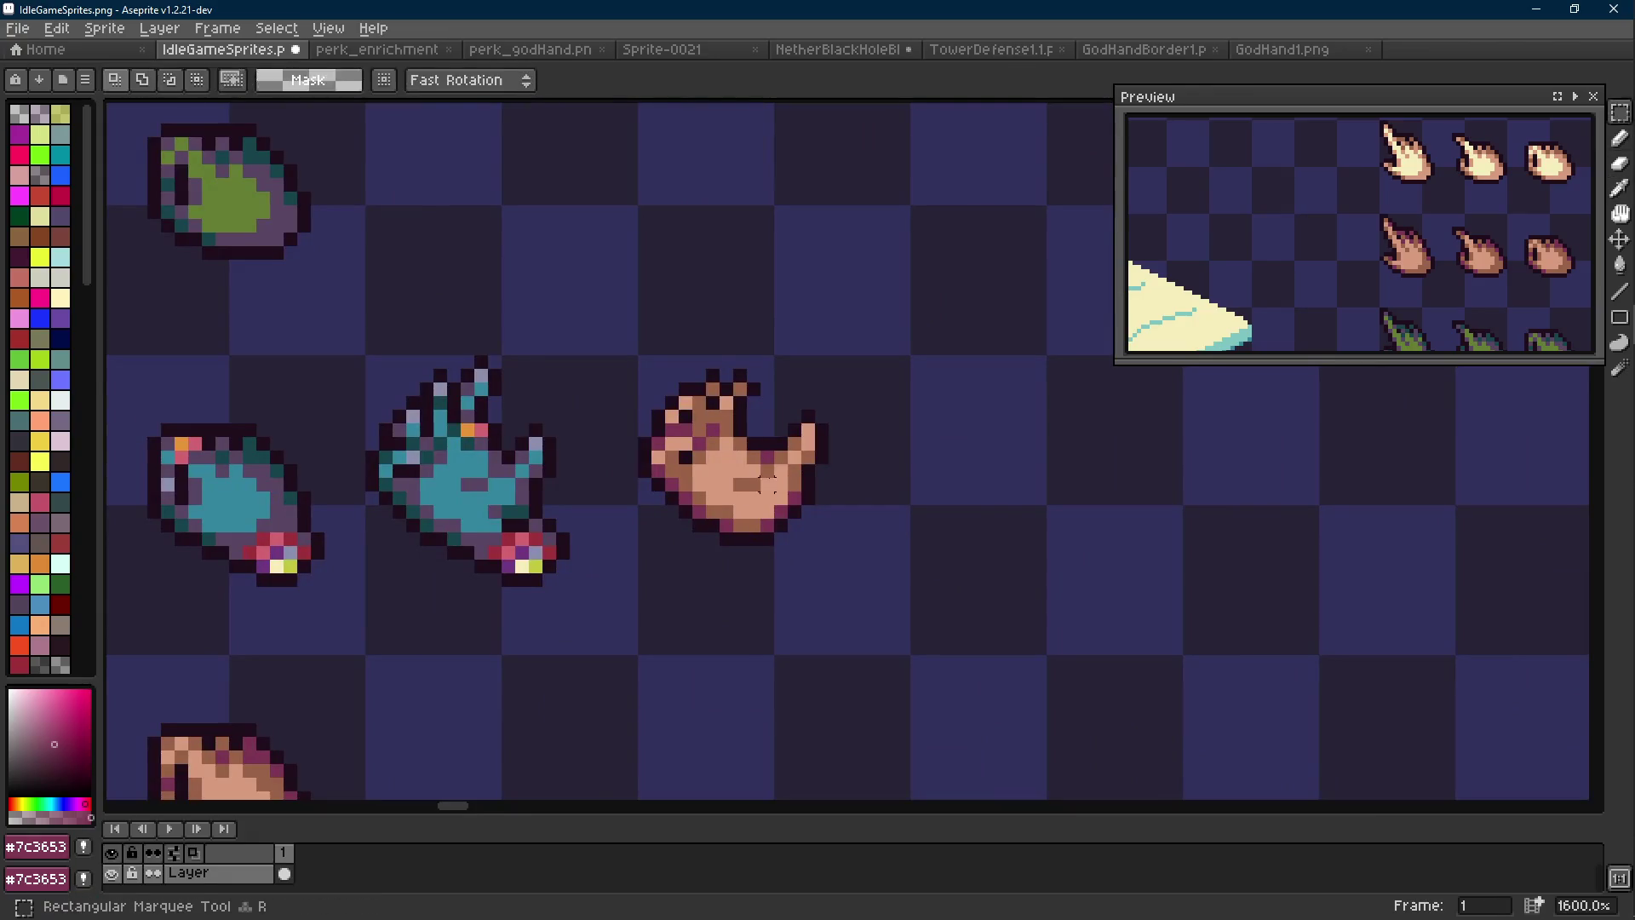
{"action": "left_click", "coordinate": [765, 487], "text": "alt"}
{"action": "left_click", "coordinate": [769, 483], "text": "alt"}
{"action": "left_click", "coordinate": [747, 487]}
Shift the hand's thumb slightly left and down and commit the move
{"action": "key", "text": "m"}
{"action": "mouse_move", "coordinate": [829, 436]}
{"action": "left_mouse_down"}
{"action": "mouse_move", "coordinate": [748, 564]}
{"action": "mouse_move", "coordinate": [794, 526]}
{"action": "left_mouse_up"}
{"action": "key", "text": "i"}
{"action": "scroll", "coordinate": [860, 467], "scroll_direction": "down", "scroll_amount": 5}
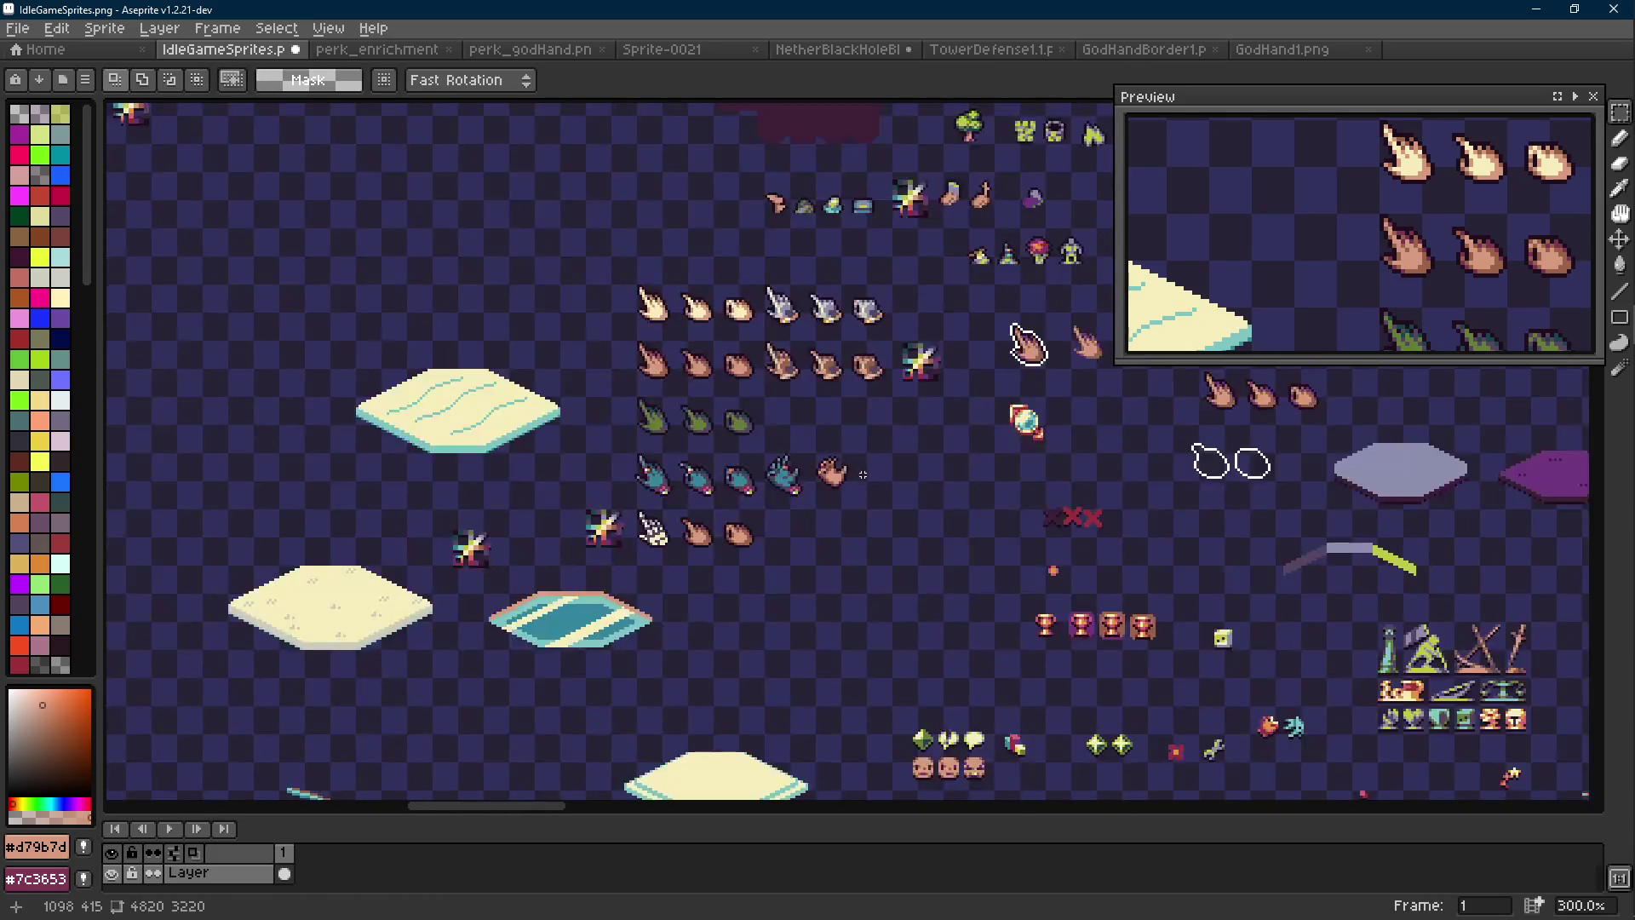
{"action": "scroll", "coordinate": [792, 474], "scroll_direction": "up", "scroll_amount": 7}
Resample brown #9a6348, magenta #7c3653 and skin #d79b7d, then save IdleGameSprites.png
{"action": "left_click", "coordinate": [783, 509]}
{"action": "key", "text": "b"}
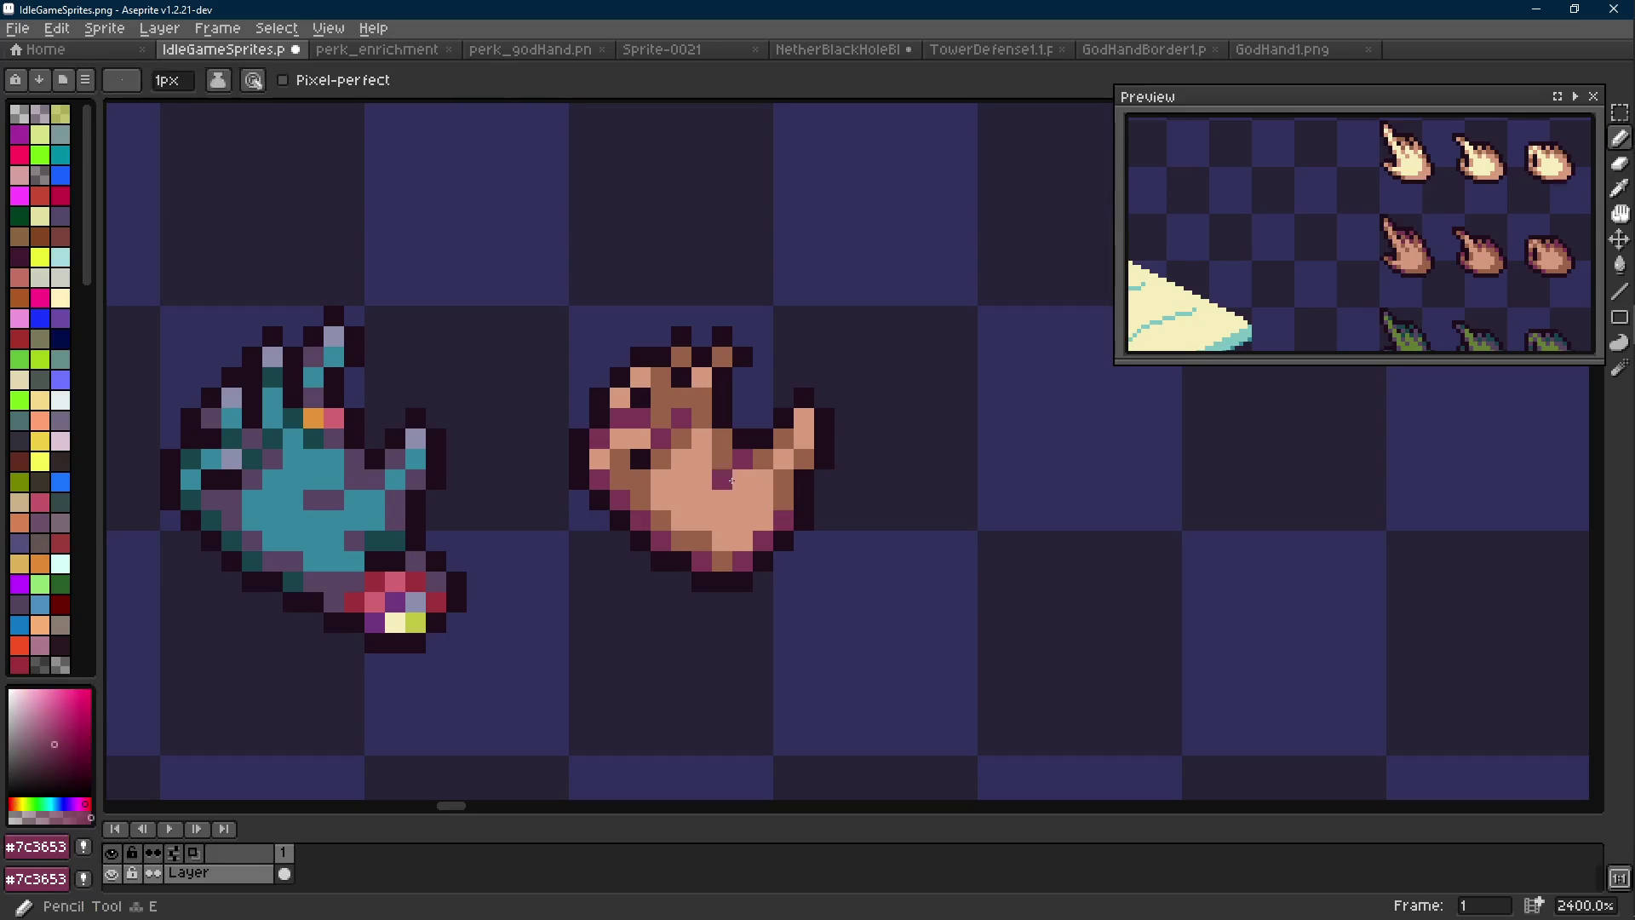
{"action": "left_click", "coordinate": [734, 476], "text": "alt"}
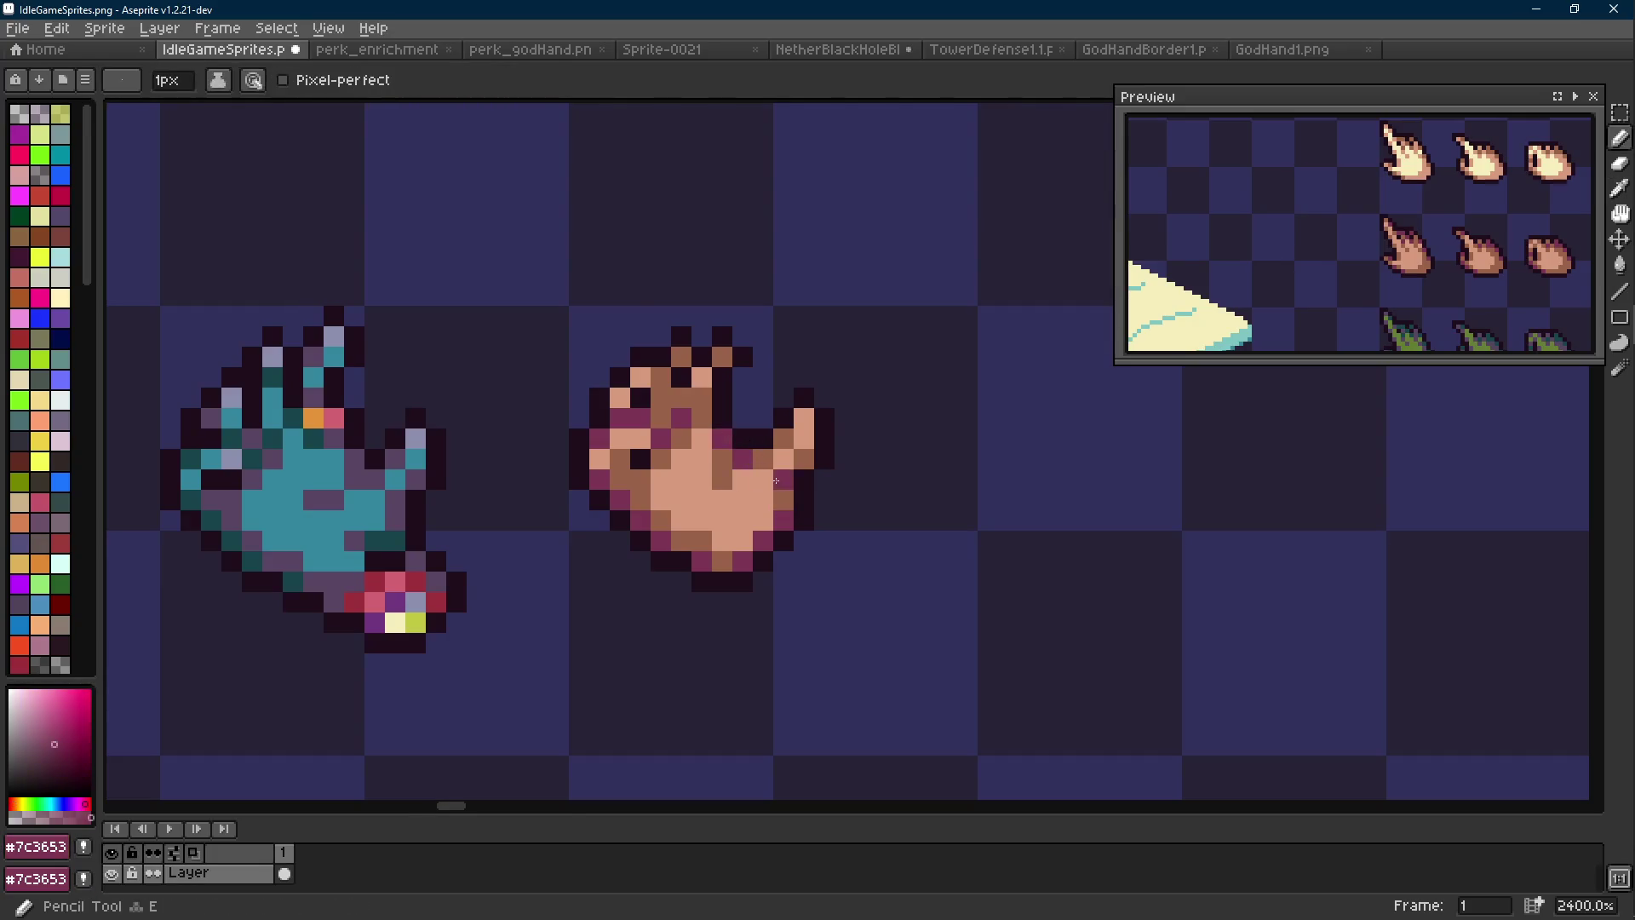
{"action": "scroll", "coordinate": [787, 481], "scroll_direction": "down", "scroll_amount": 5}
{"action": "scroll", "coordinate": [796, 486], "scroll_direction": "up", "scroll_amount": 3}
{"action": "scroll", "coordinate": [796, 487], "scroll_direction": "up", "scroll_amount": 4}
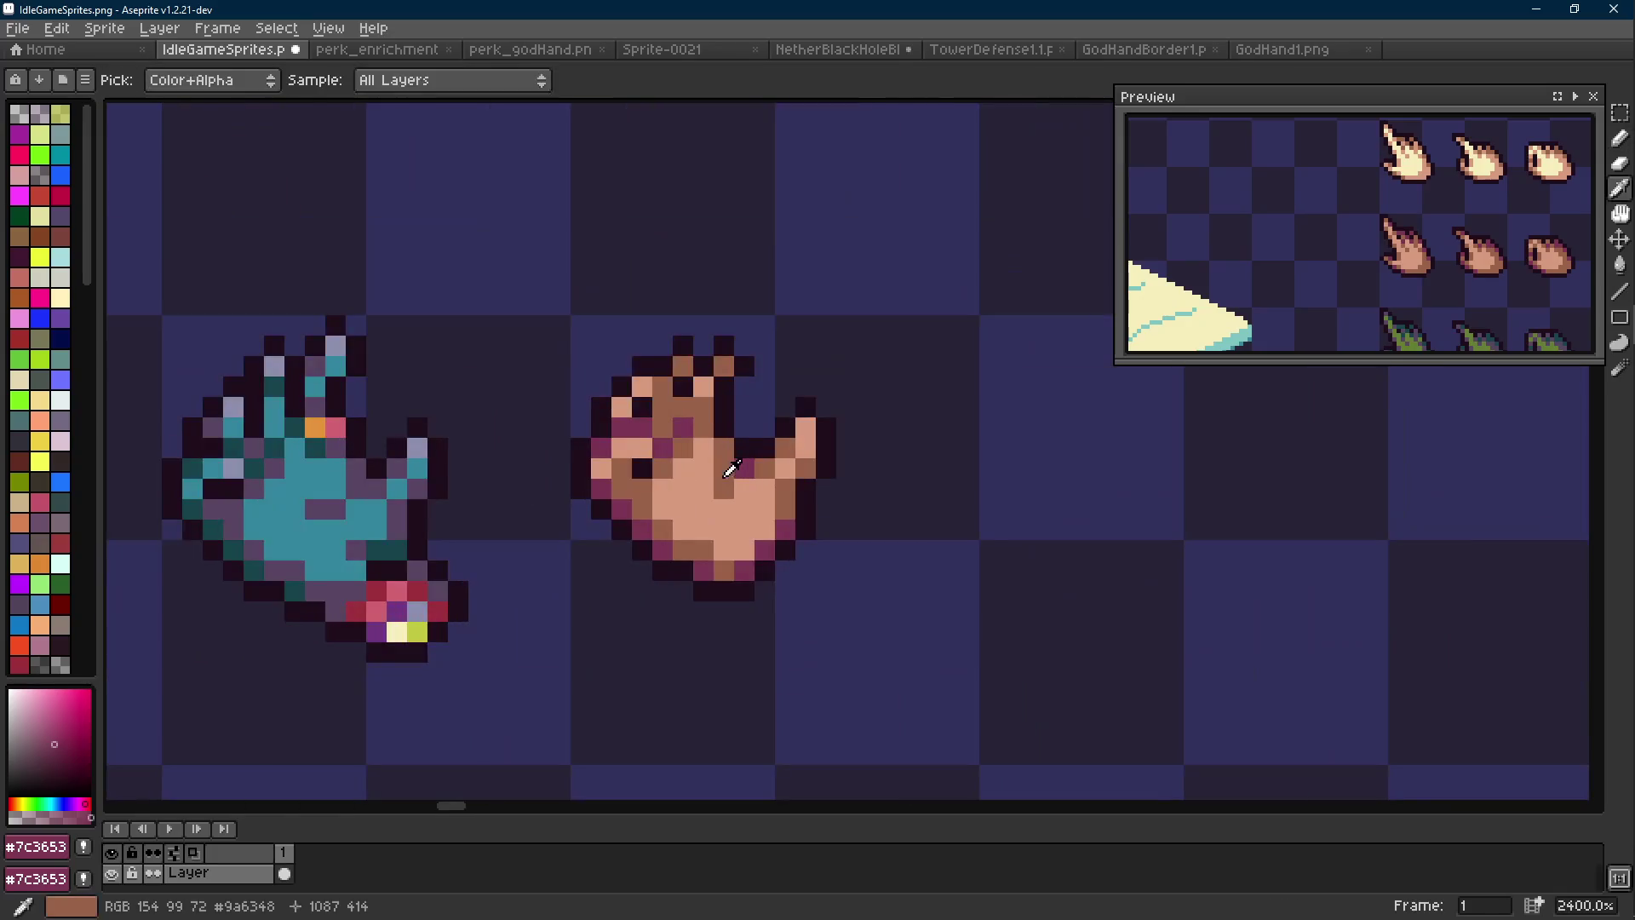
{"action": "left_click", "coordinate": [730, 468], "text": "alt"}
{"action": "left_click", "coordinate": [706, 493], "text": "alt"}
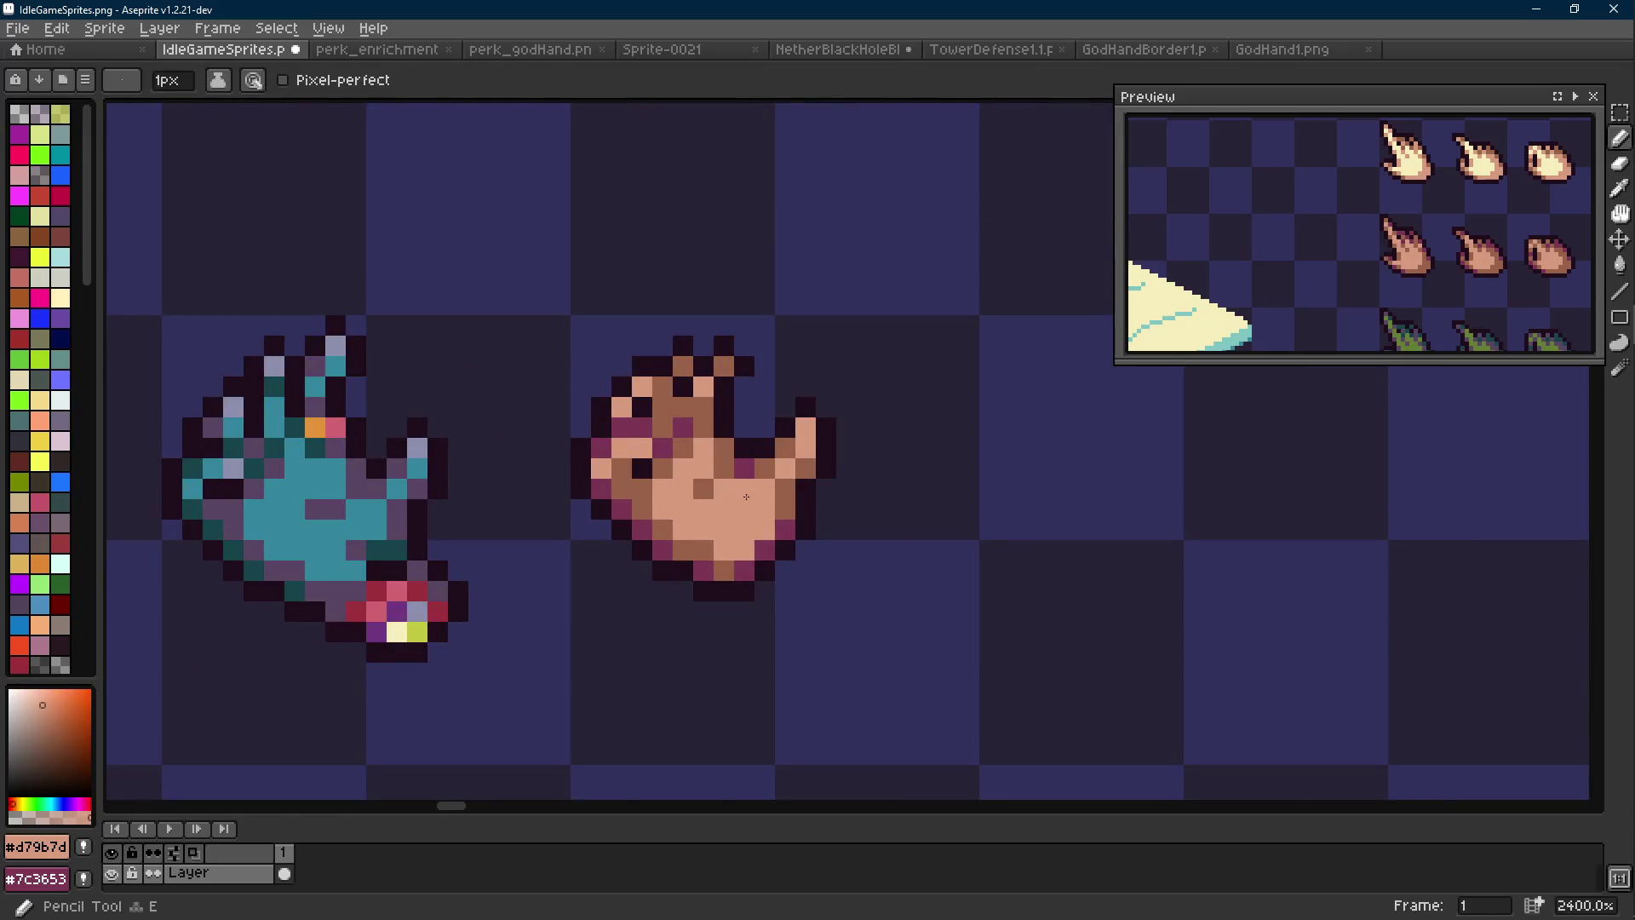
{"action": "scroll", "coordinate": [772, 508], "scroll_direction": "down", "scroll_amount": 6}
{"action": "scroll", "coordinate": [769, 506], "scroll_direction": "down", "scroll_amount": 1}
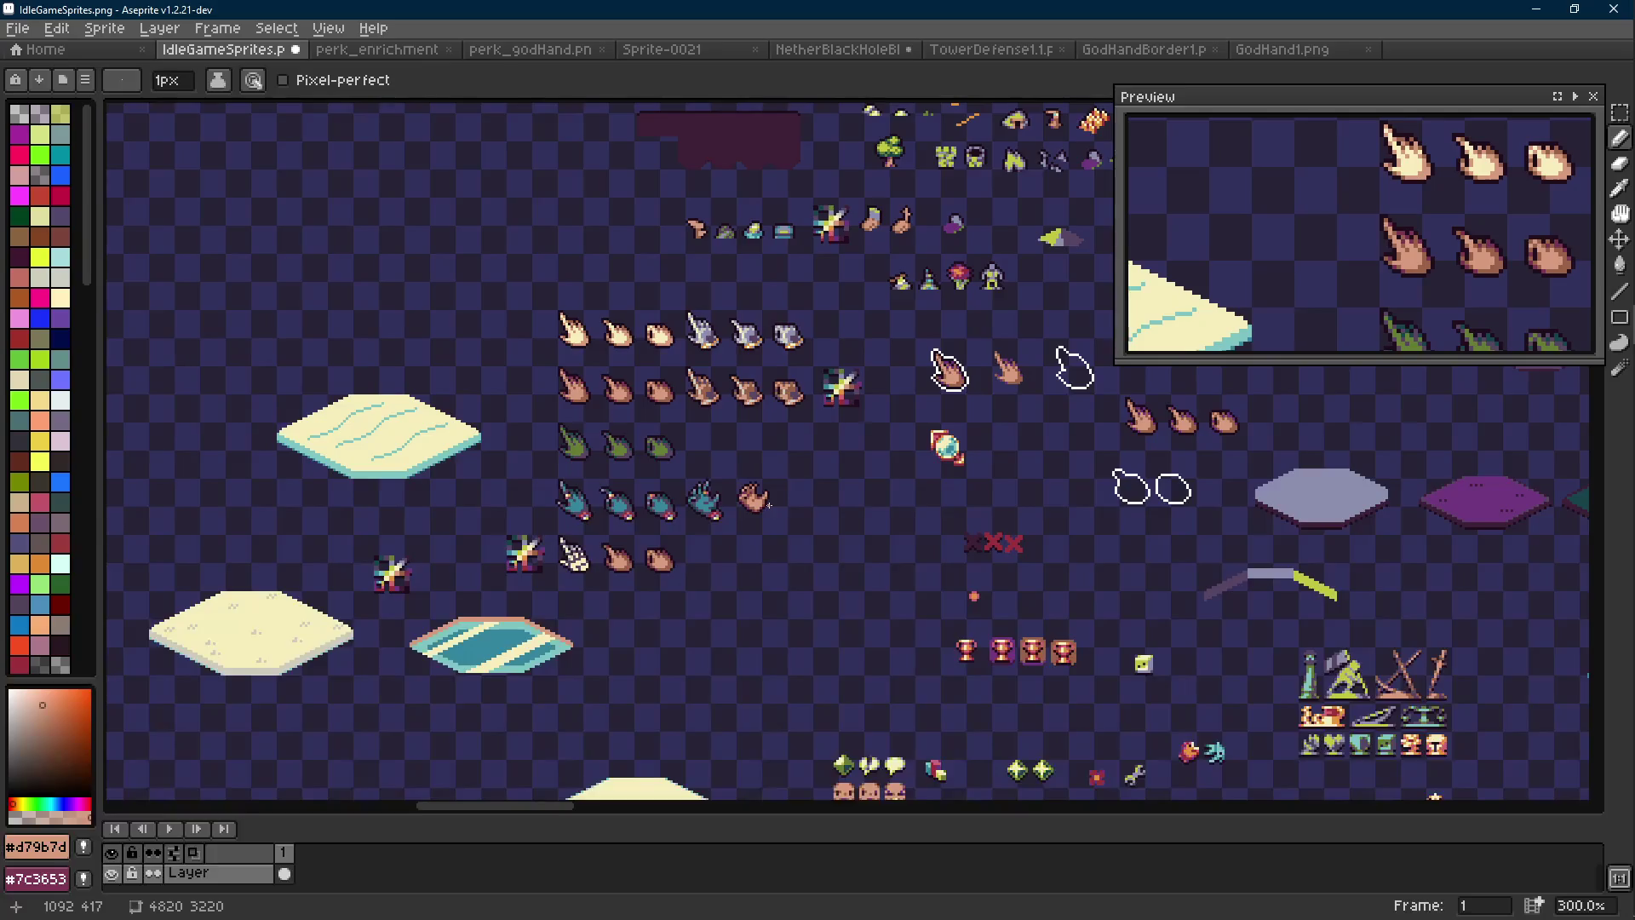
{"action": "scroll", "coordinate": [769, 506], "scroll_direction": "up", "scroll_amount": 8}
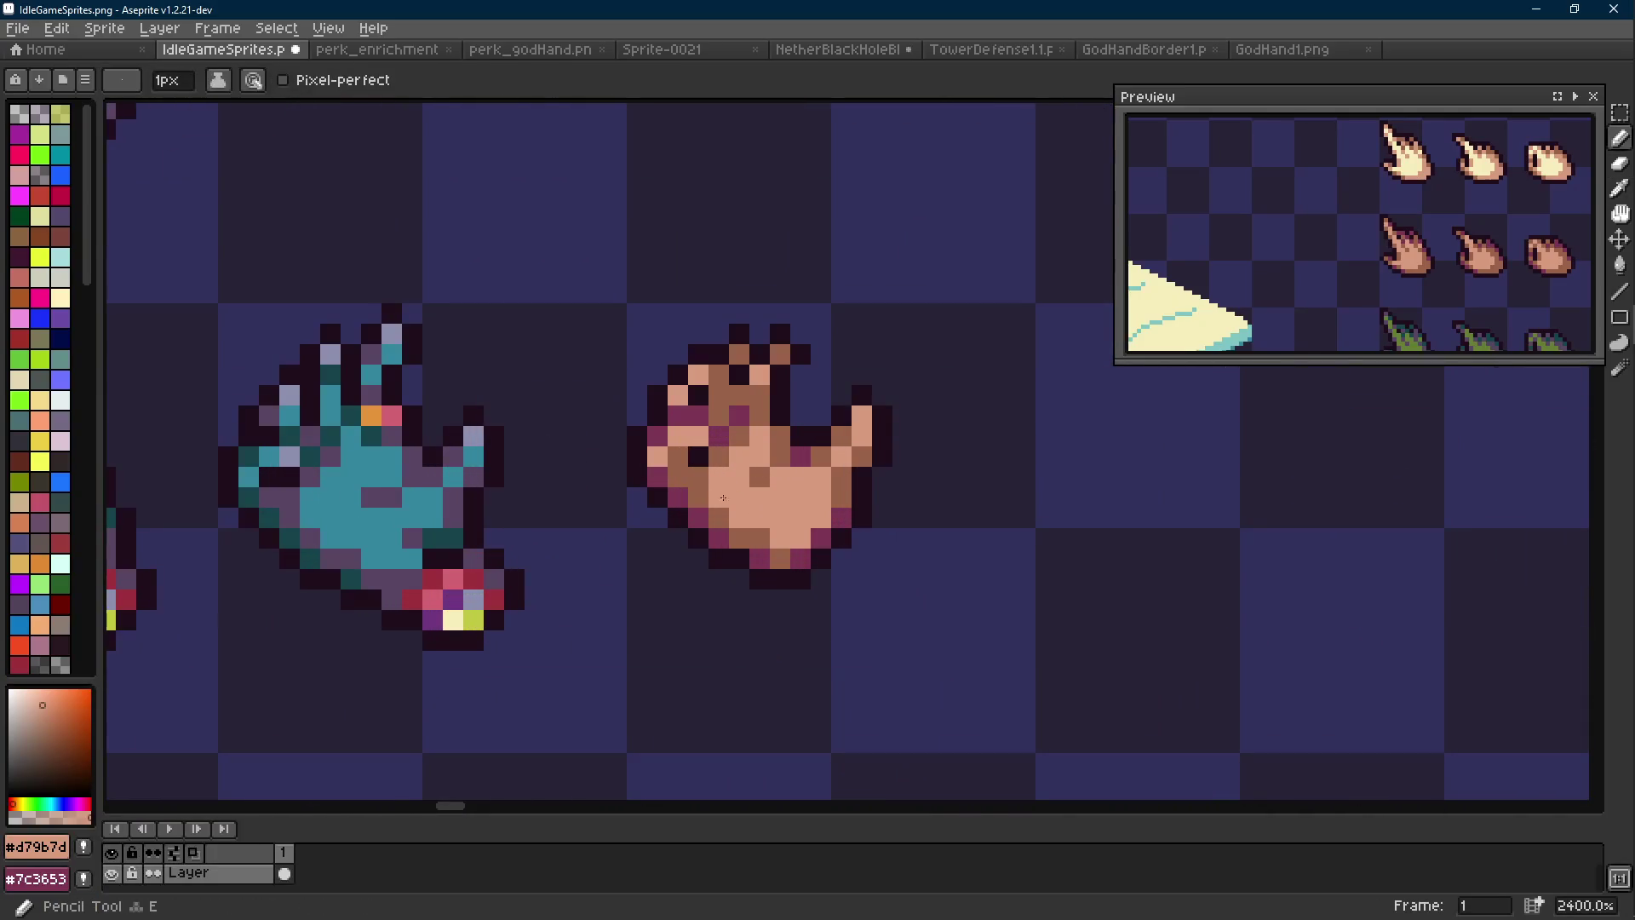
{"action": "scroll", "coordinate": [771, 483], "scroll_direction": "down", "scroll_amount": 5}
{"action": "key", "text": "ctrl+s"}
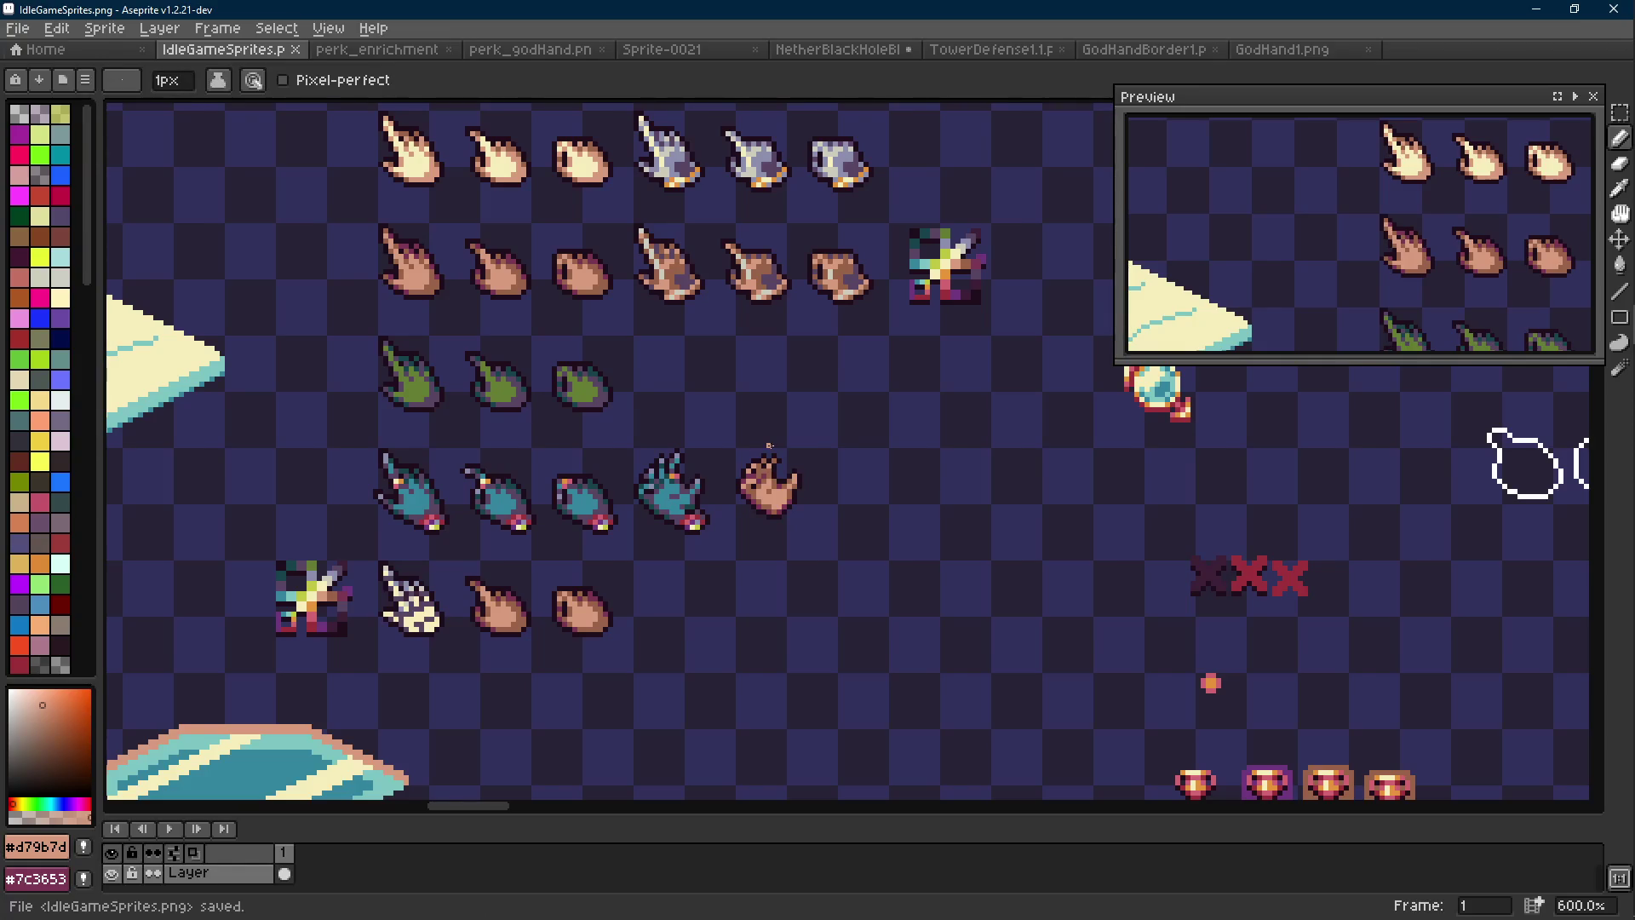
Try a plum #7c3653 pixel on the tan hand, then undo it
{"action": "scroll", "coordinate": [788, 457], "scroll_direction": "down", "scroll_amount": 3}
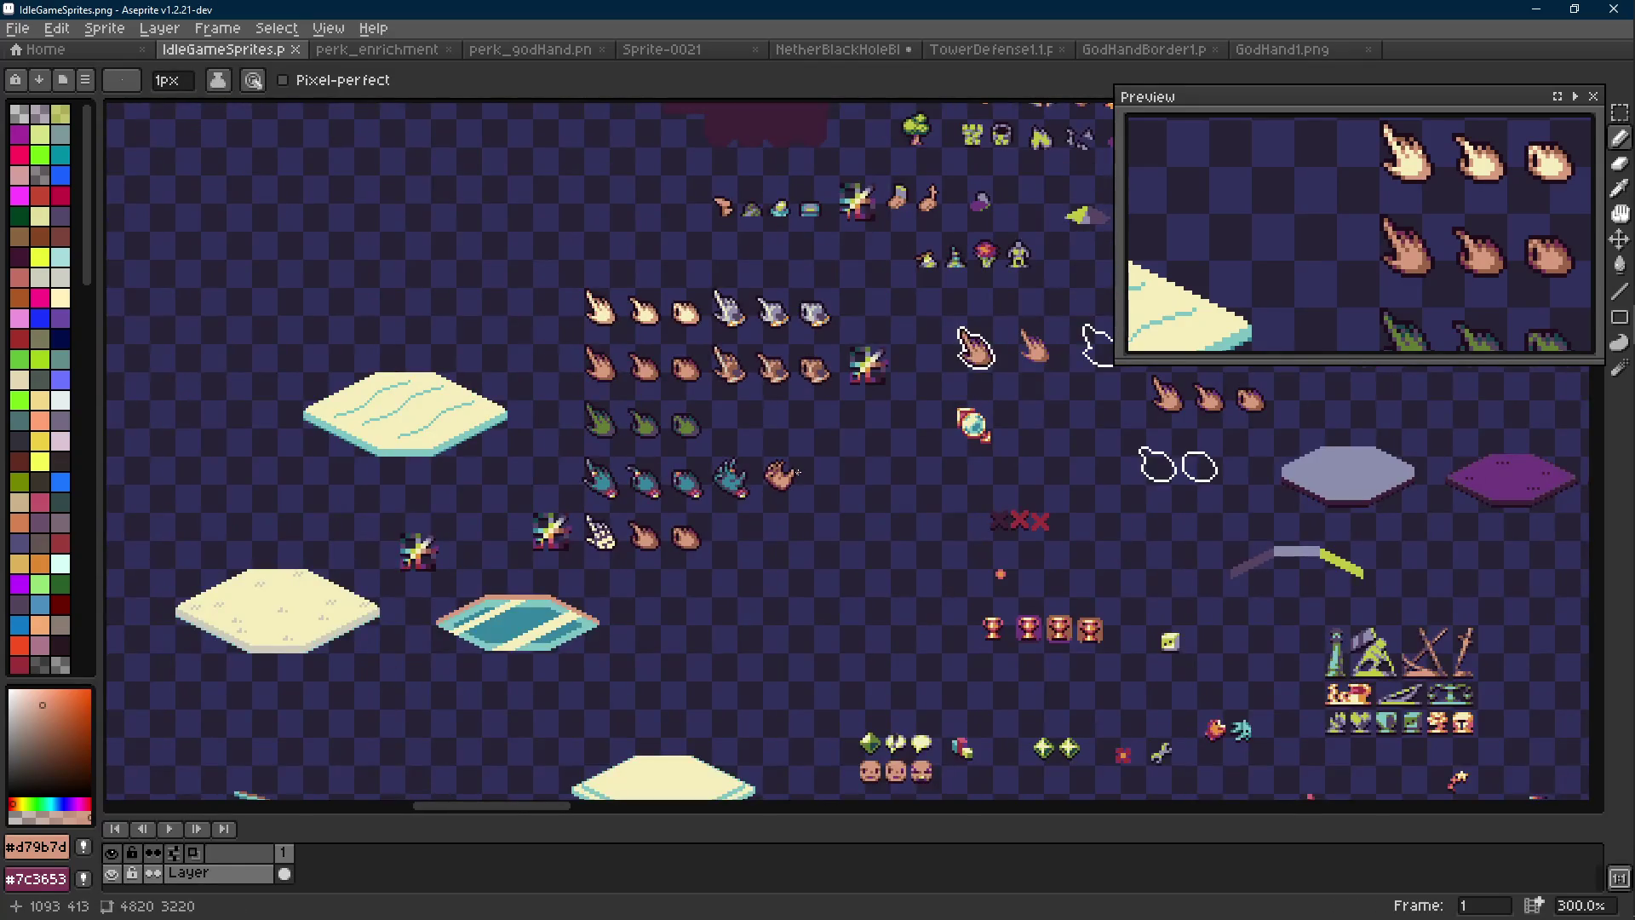
{"action": "scroll", "coordinate": [797, 471], "scroll_direction": "up", "scroll_amount": 7}
{"action": "left_click", "coordinate": [742, 450], "text": "alt"}
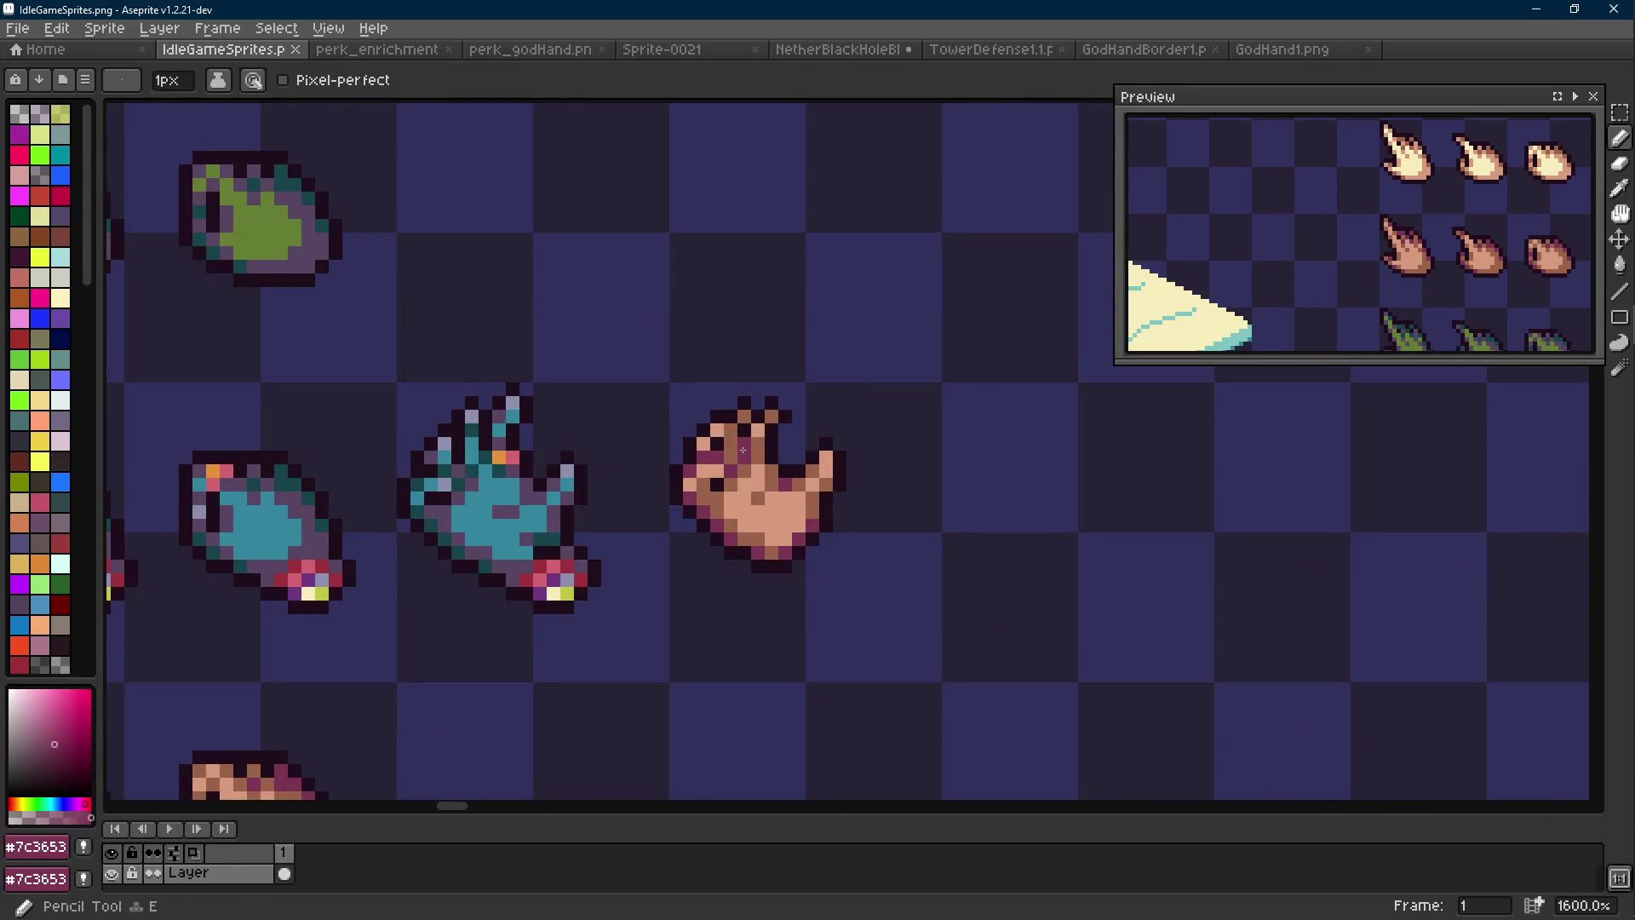
{"action": "left_click", "coordinate": [746, 469]}
{"action": "key", "text": "ctrl+z"}
{"action": "scroll", "coordinate": [808, 504], "scroll_direction": "down", "scroll_amount": 5}
{"action": "scroll", "coordinate": [807, 504], "scroll_direction": "up", "scroll_amount": 1}
{"action": "key", "text": "v"}
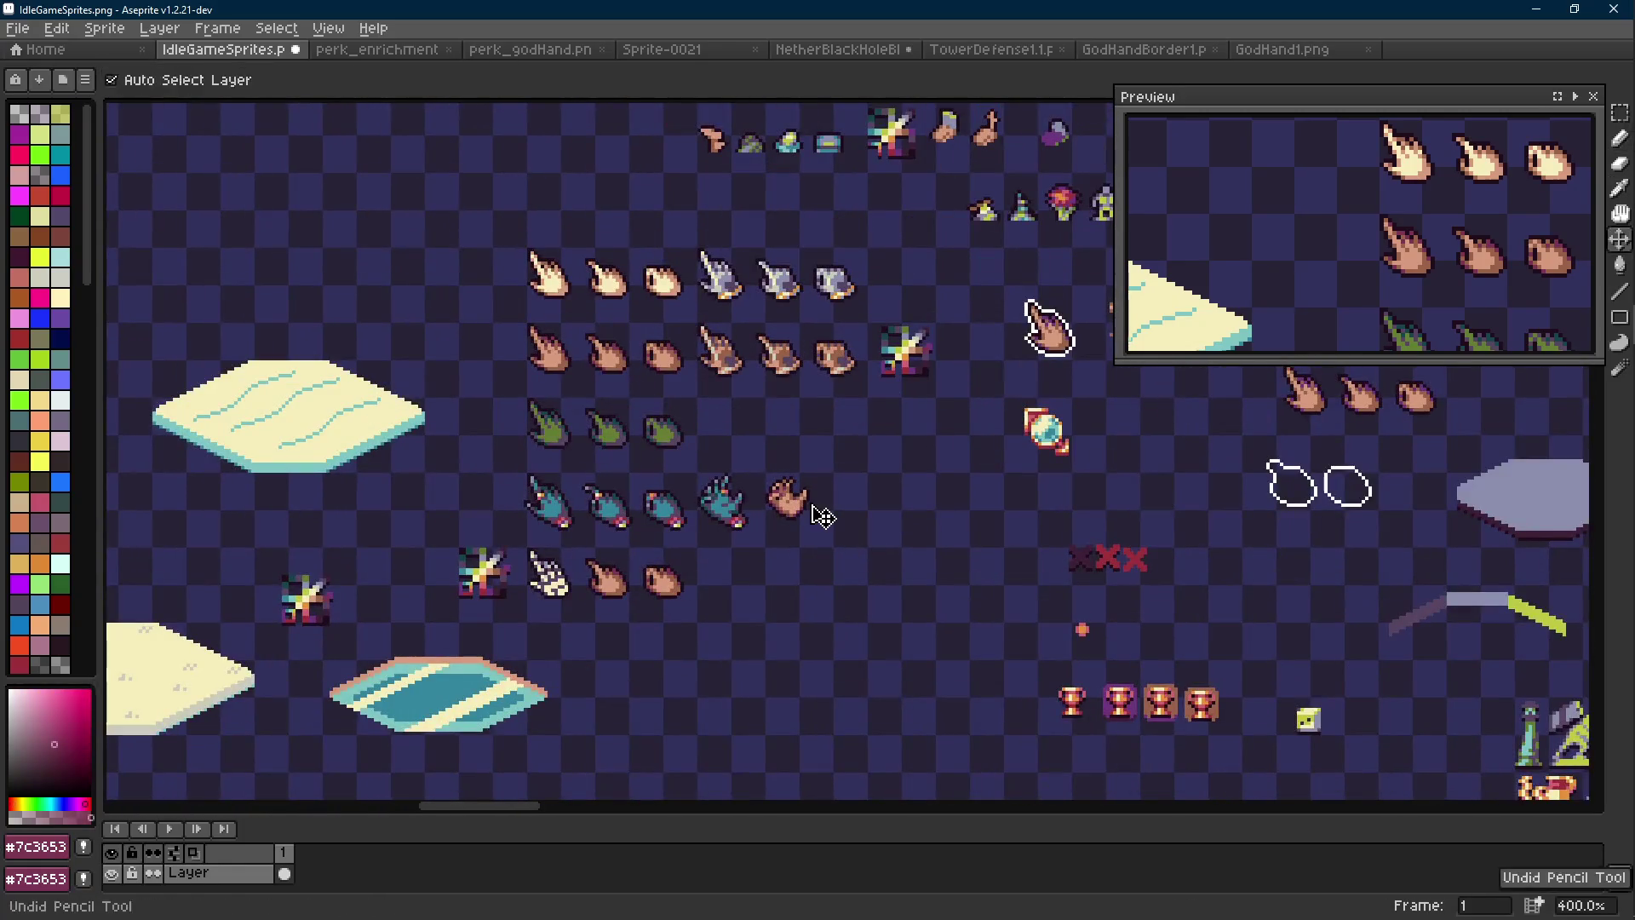
{"action": "key", "text": "b"}
{"action": "scroll", "coordinate": [791, 503], "scroll_direction": "up", "scroll_amount": 8}
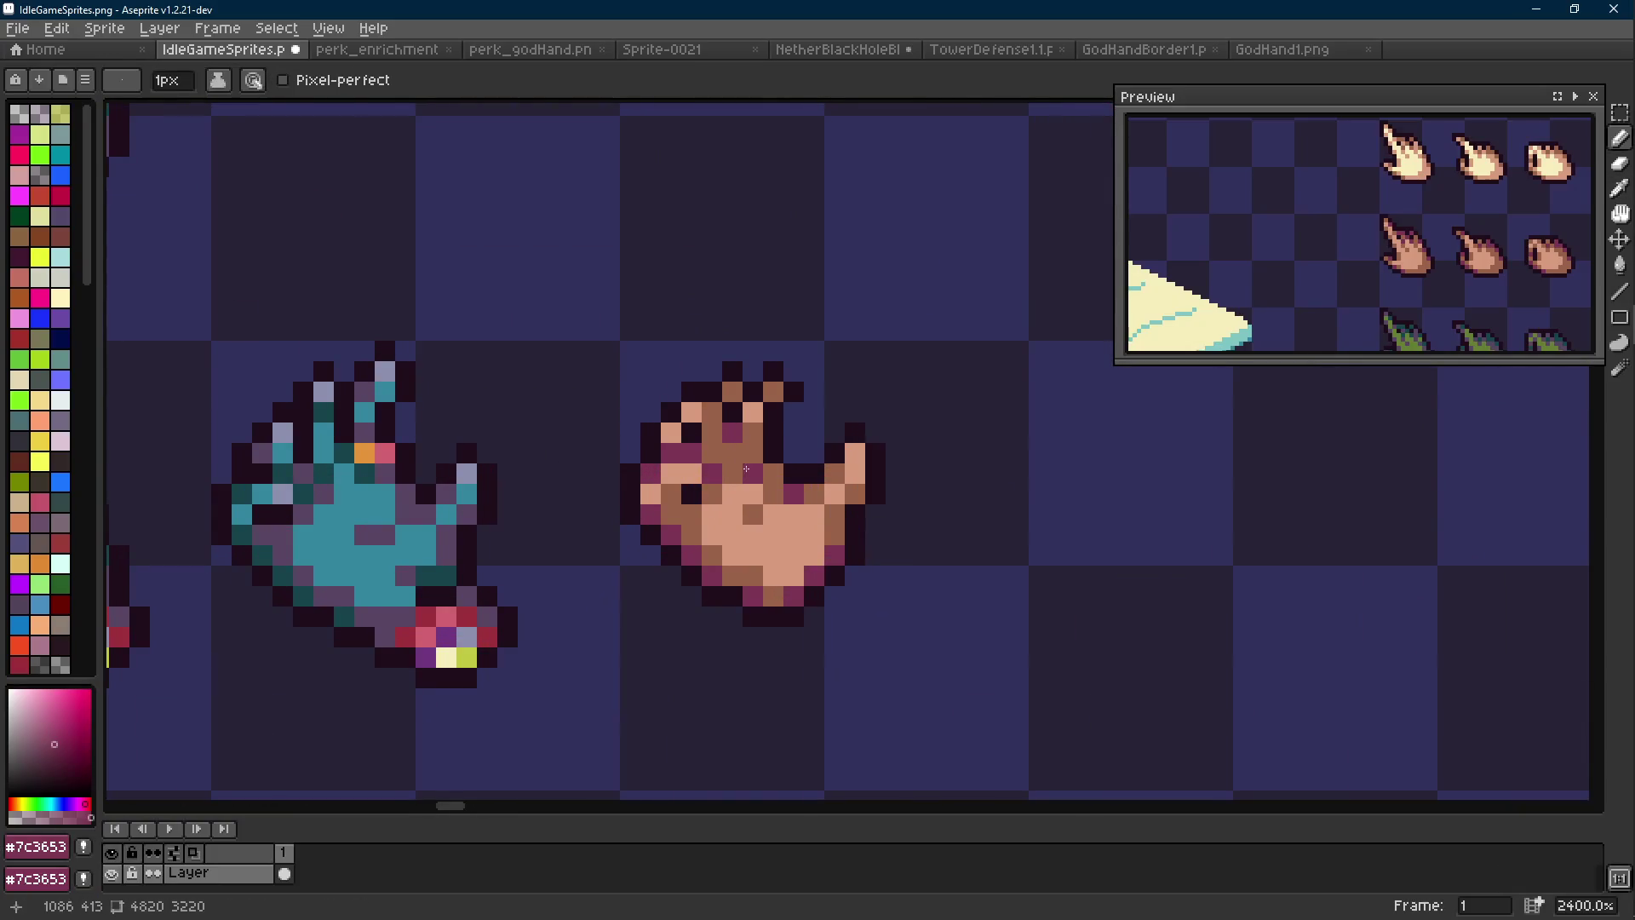
{"action": "scroll", "coordinate": [746, 470], "scroll_direction": "down", "scroll_amount": 8}
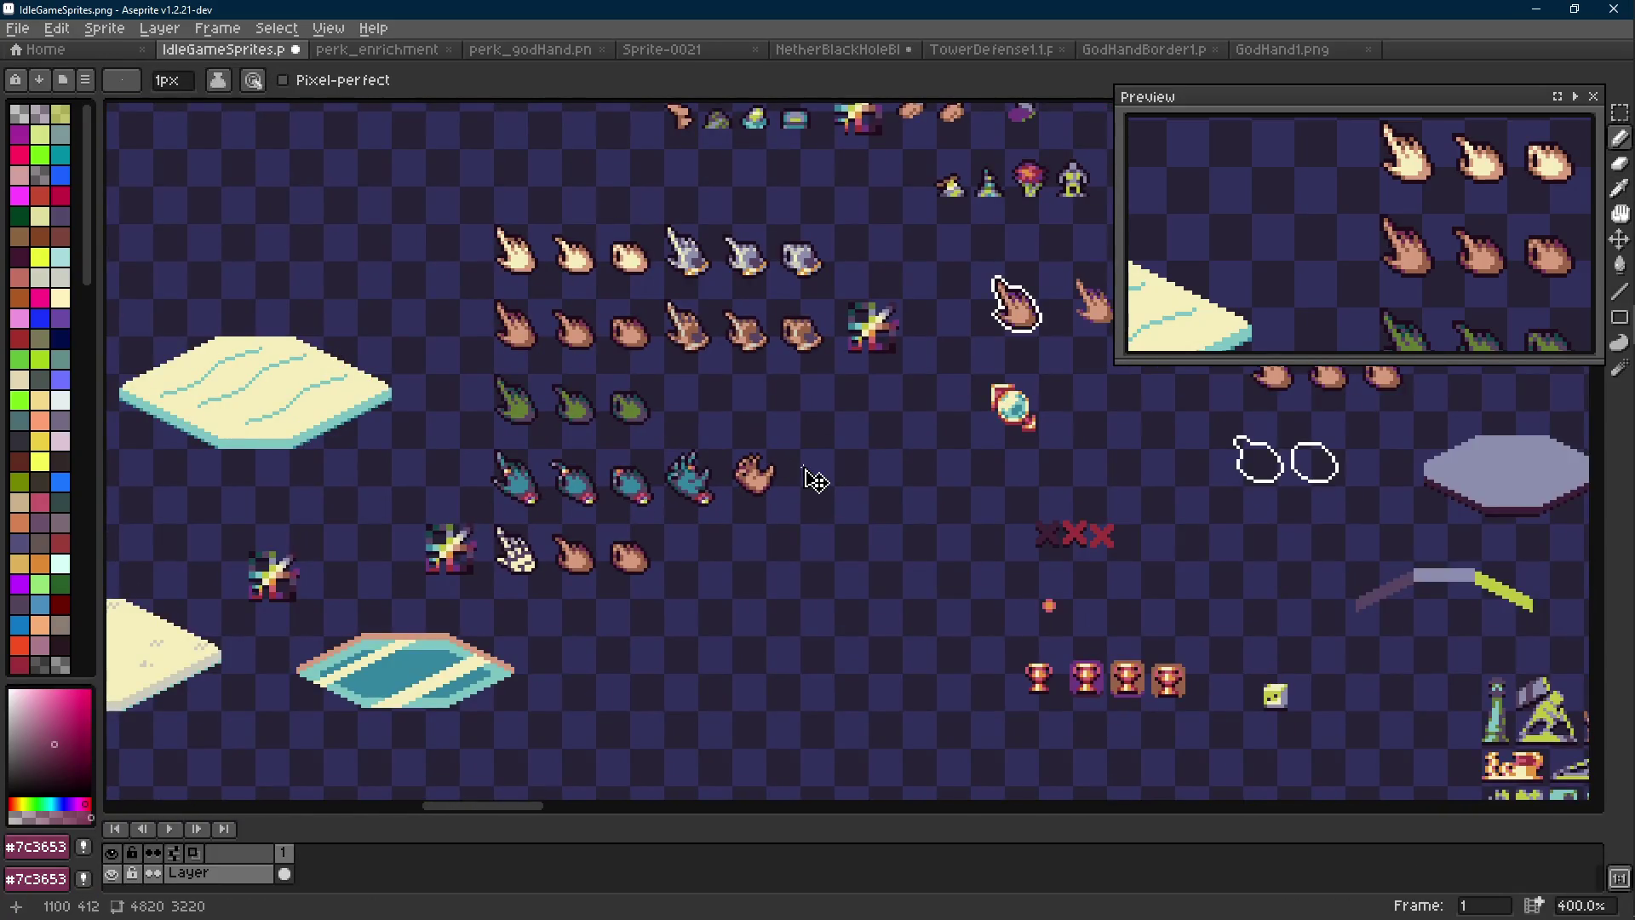
{"action": "scroll", "coordinate": [765, 485], "scroll_direction": "up", "scroll_amount": 8}
Sample skin #d79b7d, dark outline and plum #7c3653 from the hand, undoing the last pixel edit
{"action": "left_click", "coordinate": [713, 453], "text": "alt"}
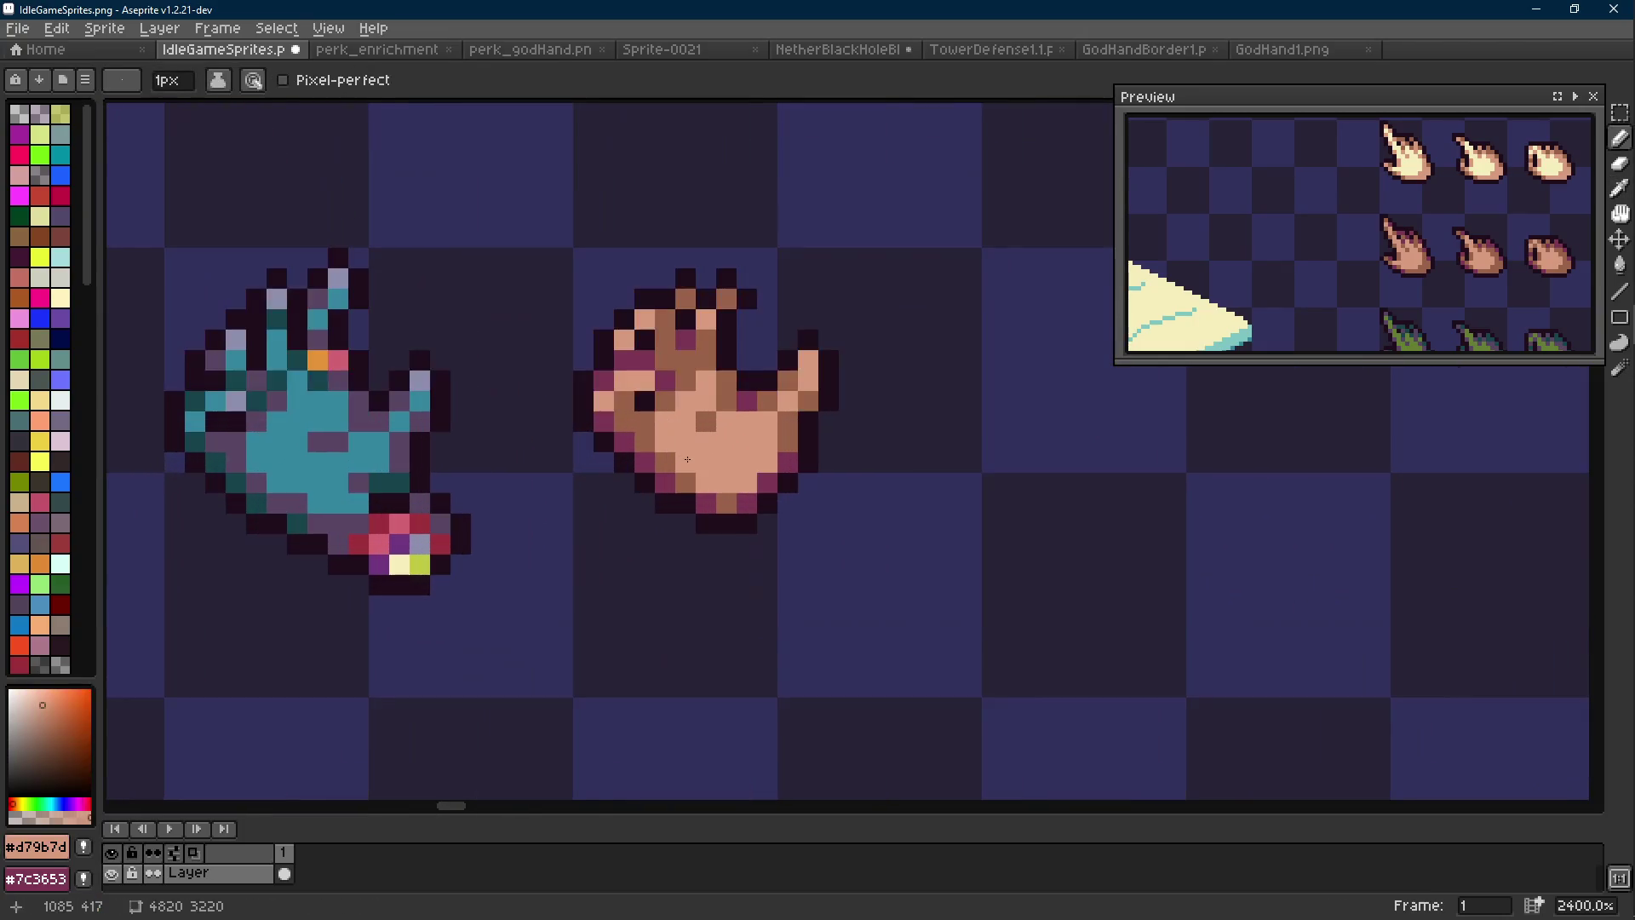
{"action": "scroll", "coordinate": [726, 456], "scroll_direction": "down", "scroll_amount": 8}
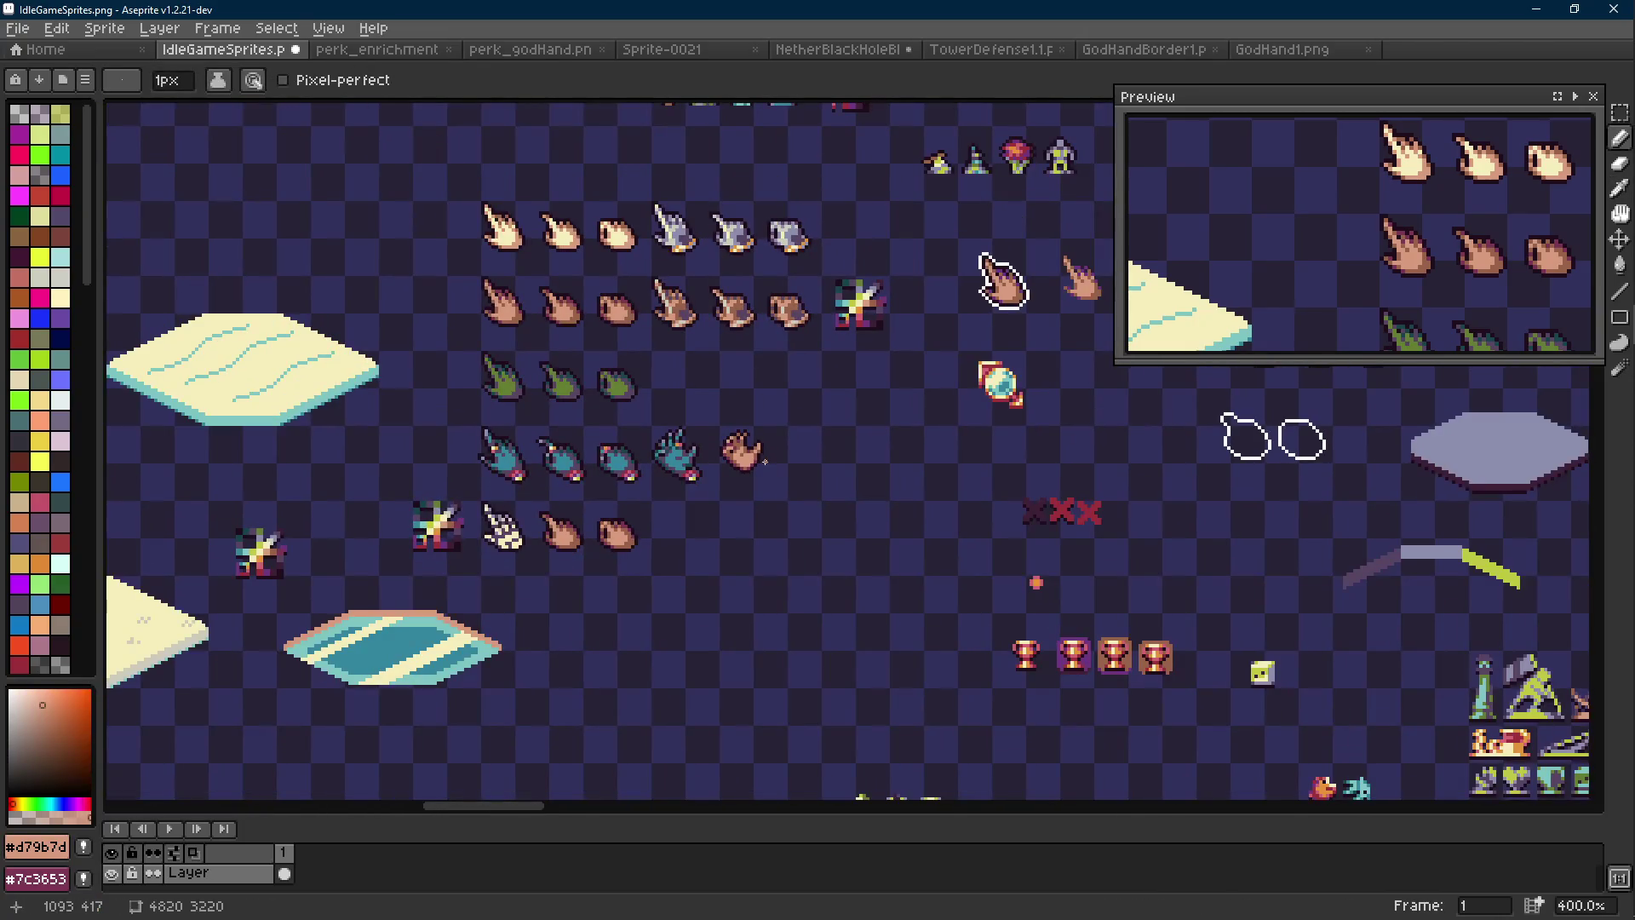
{"action": "scroll", "coordinate": [764, 462], "scroll_direction": "up", "scroll_amount": 8}
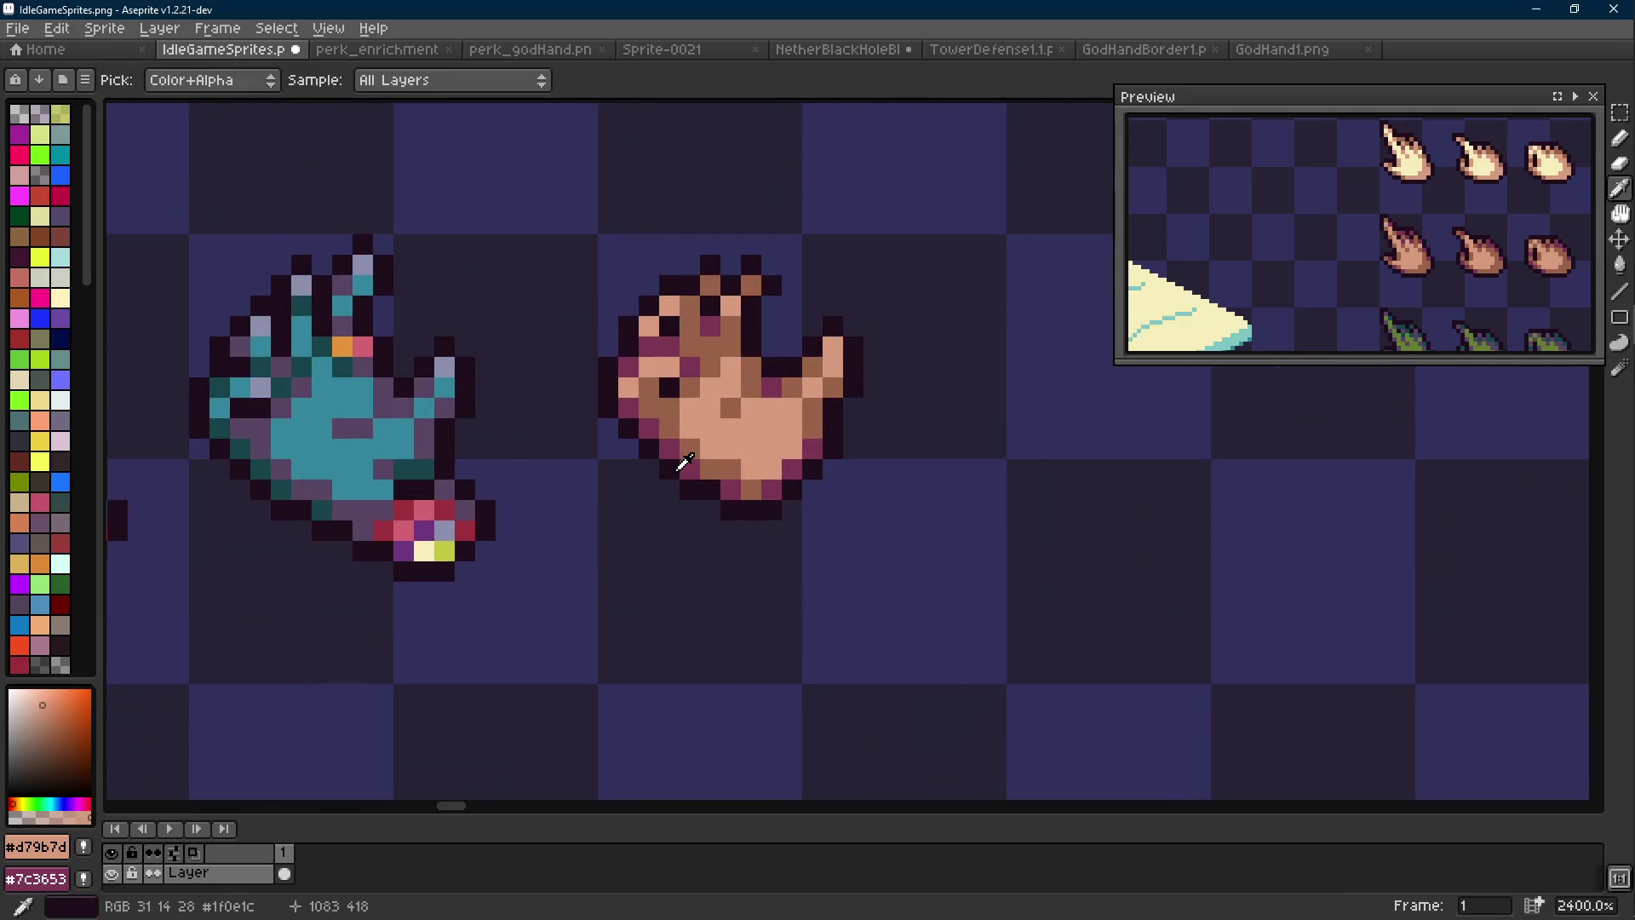
{"action": "left_click", "coordinate": [684, 463]}
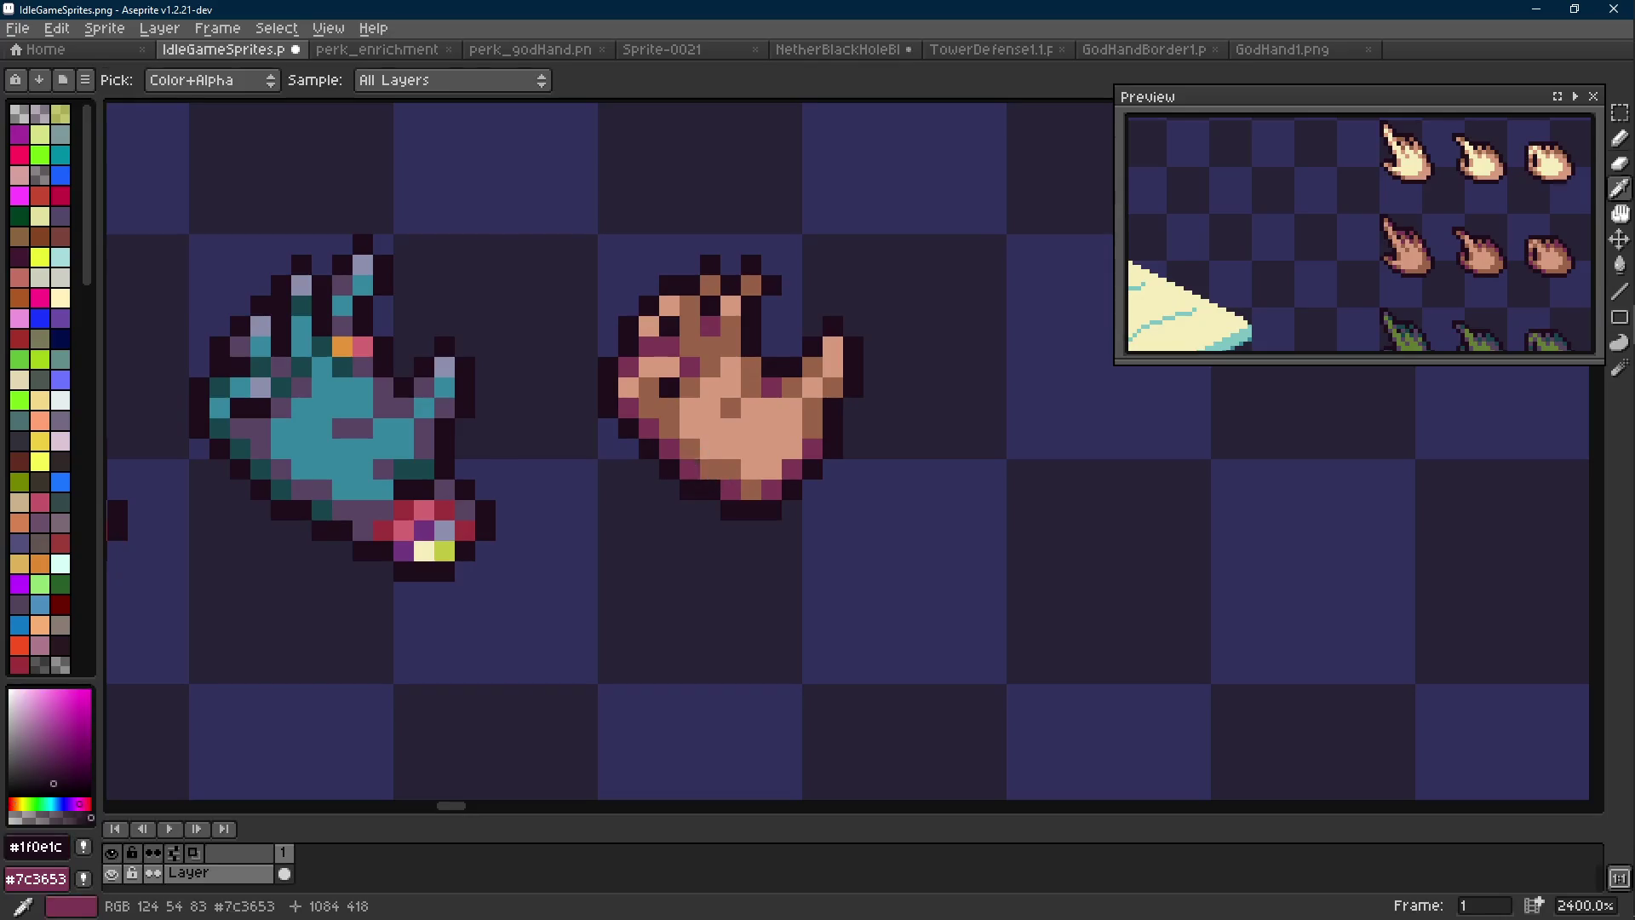
{"action": "left_click", "coordinate": [686, 452], "text": "alt"}
{"action": "scroll", "coordinate": [713, 465], "scroll_direction": "down", "scroll_amount": 8}
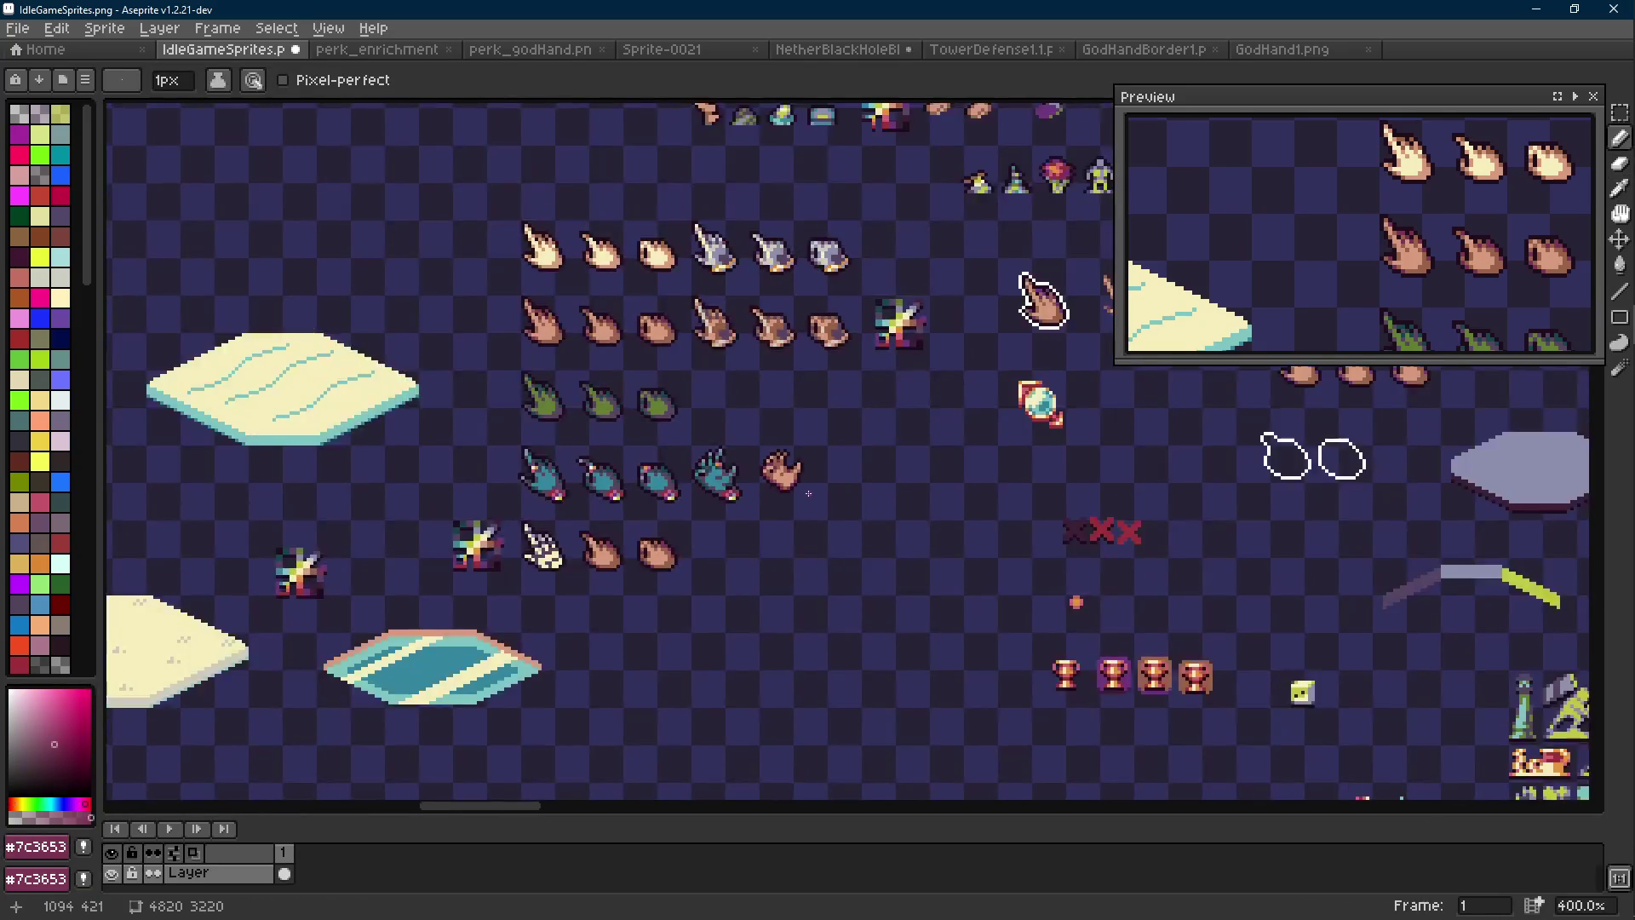
{"action": "scroll", "coordinate": [809, 494], "scroll_direction": "up", "scroll_amount": 4}
{"action": "key", "text": "ctrl+z"}
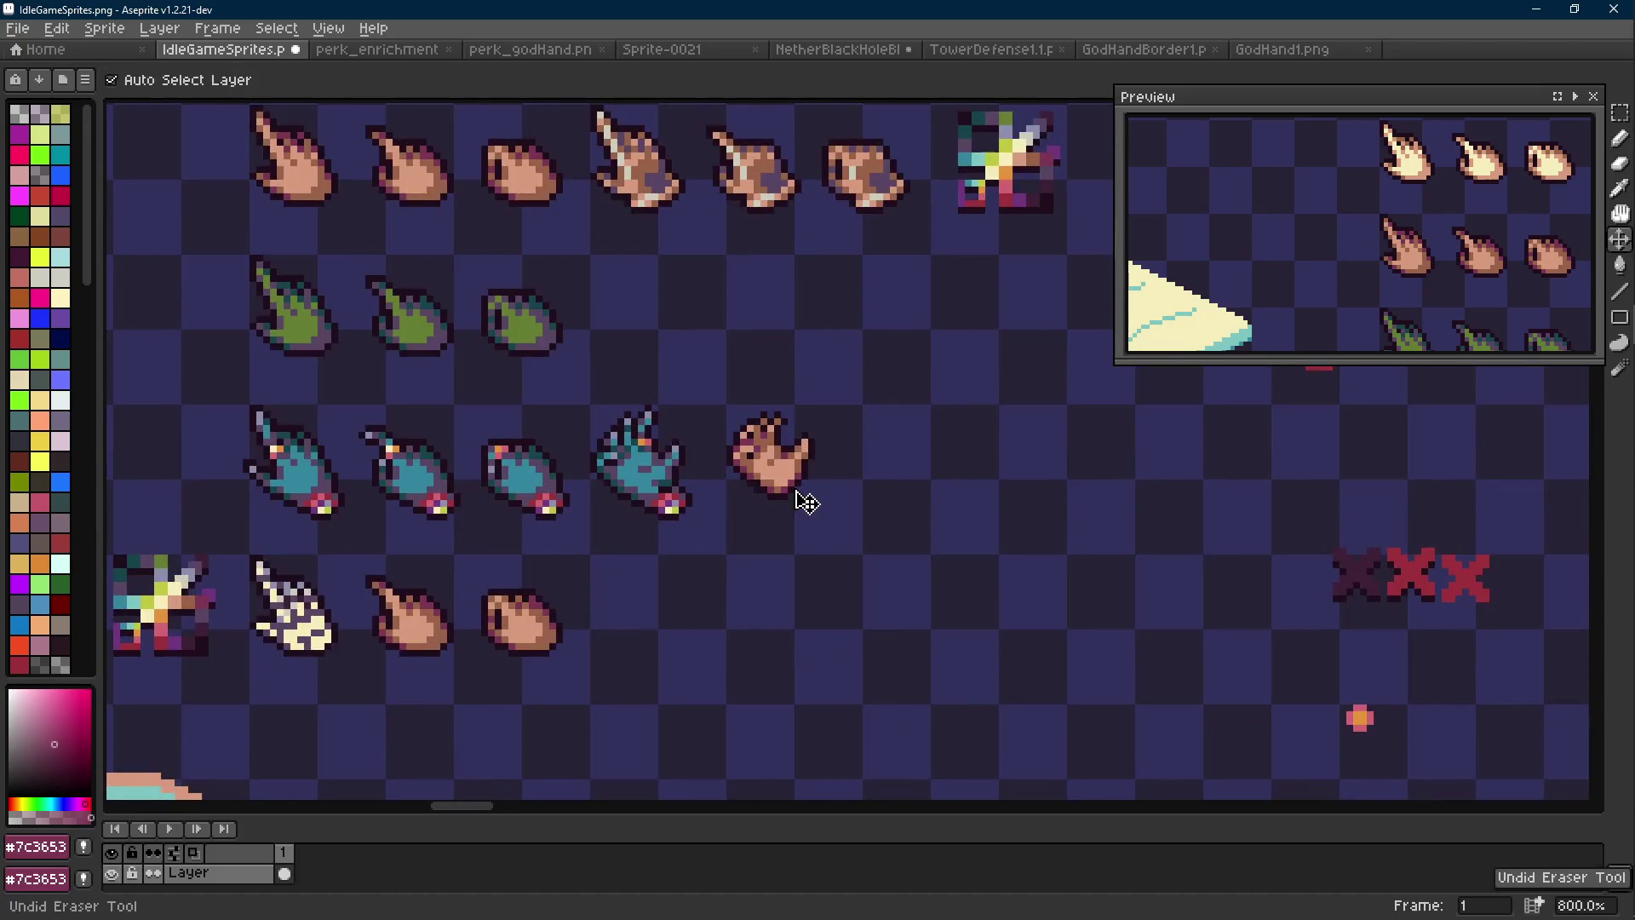
{"action": "scroll", "coordinate": [805, 501], "scroll_direction": "down", "scroll_amount": 4}
{"action": "scroll", "coordinate": [792, 481], "scroll_direction": "up", "scroll_amount": 9}
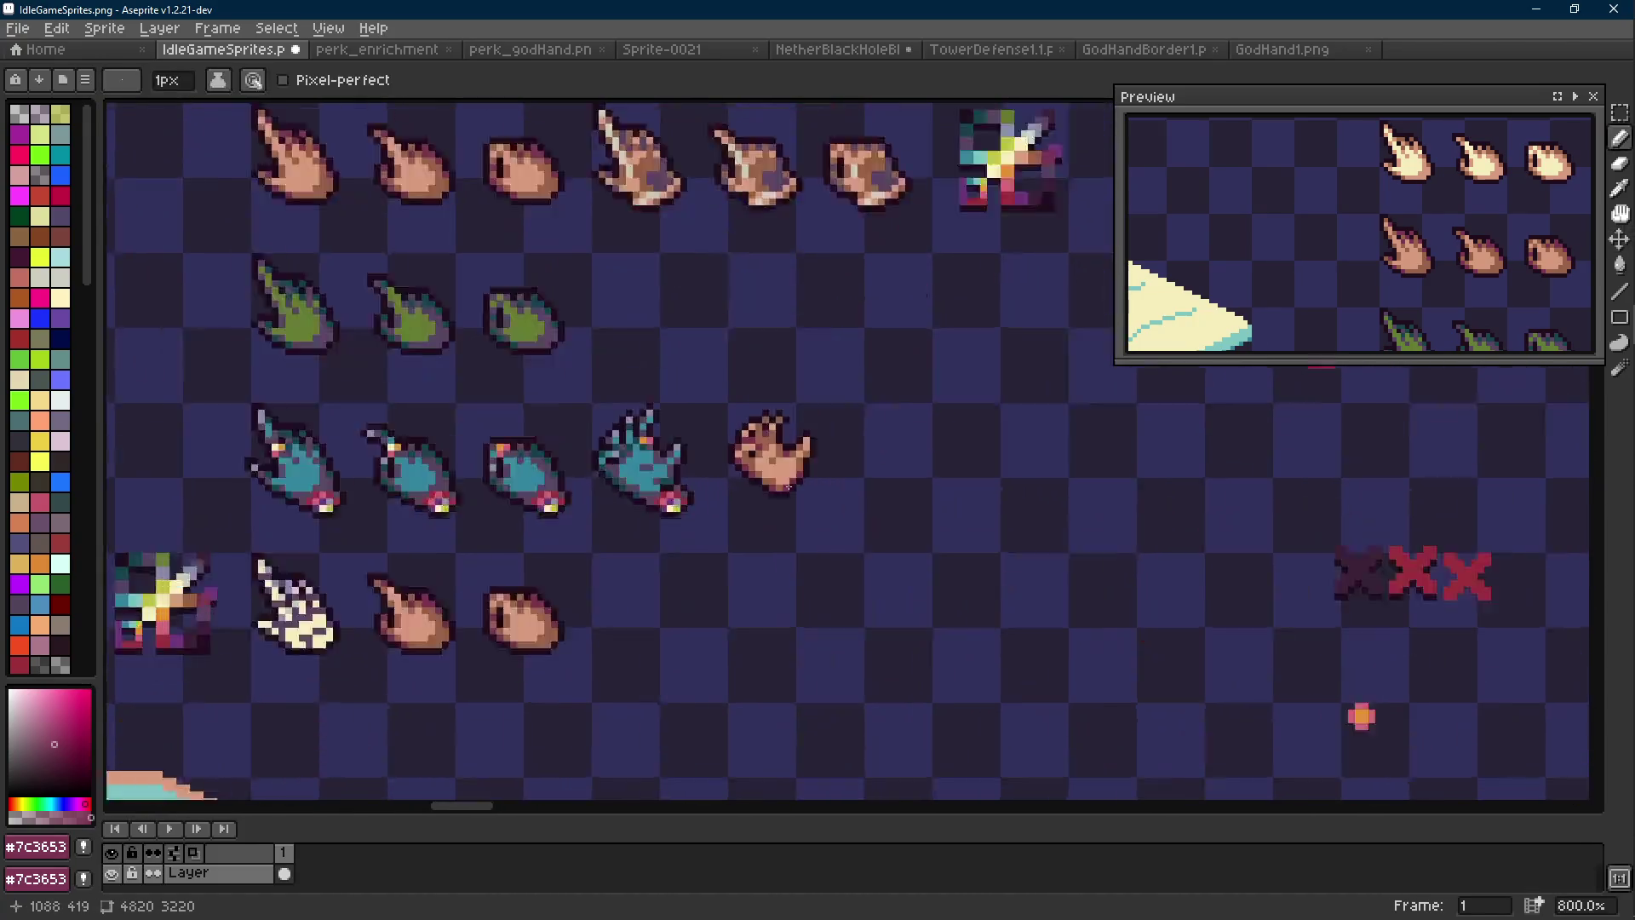
Recolour three pixels on the hand's bottom edge with brown #9a6348
{"action": "left_click", "coordinate": [784, 460], "text": "alt"}
{"action": "scroll", "coordinate": [785, 464], "scroll_direction": "down", "scroll_amount": 8}
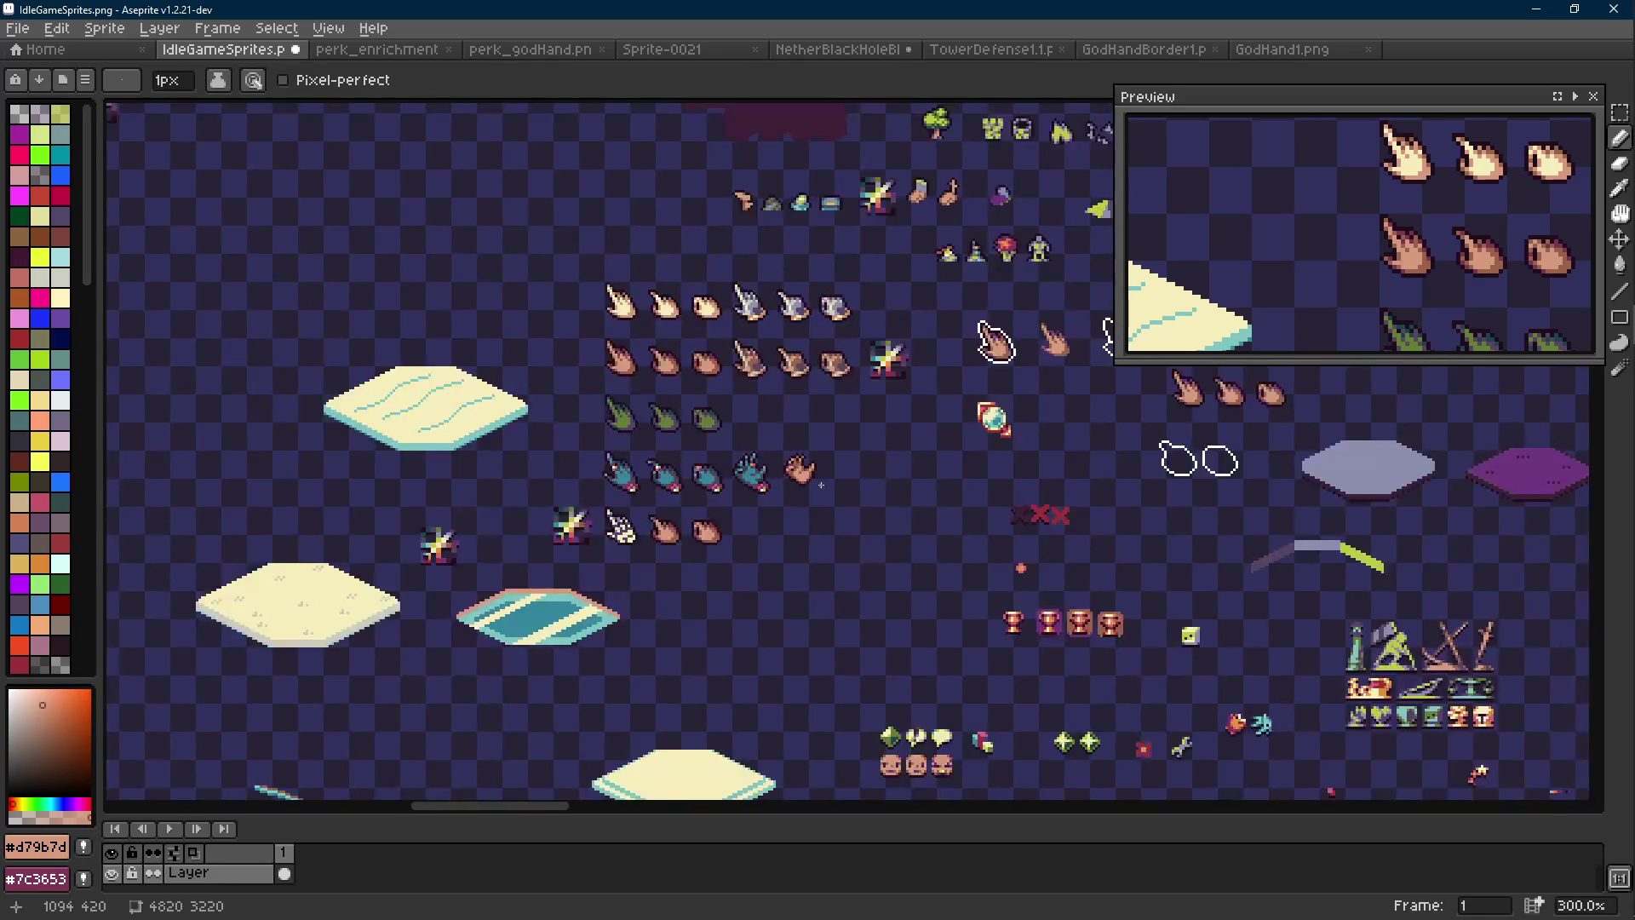
{"action": "scroll", "coordinate": [789, 477], "scroll_direction": "up", "scroll_amount": 7}
{"action": "scroll", "coordinate": [789, 477], "scroll_direction": "up", "scroll_amount": 2}
{"action": "left_click", "coordinate": [790, 479], "text": "alt"}
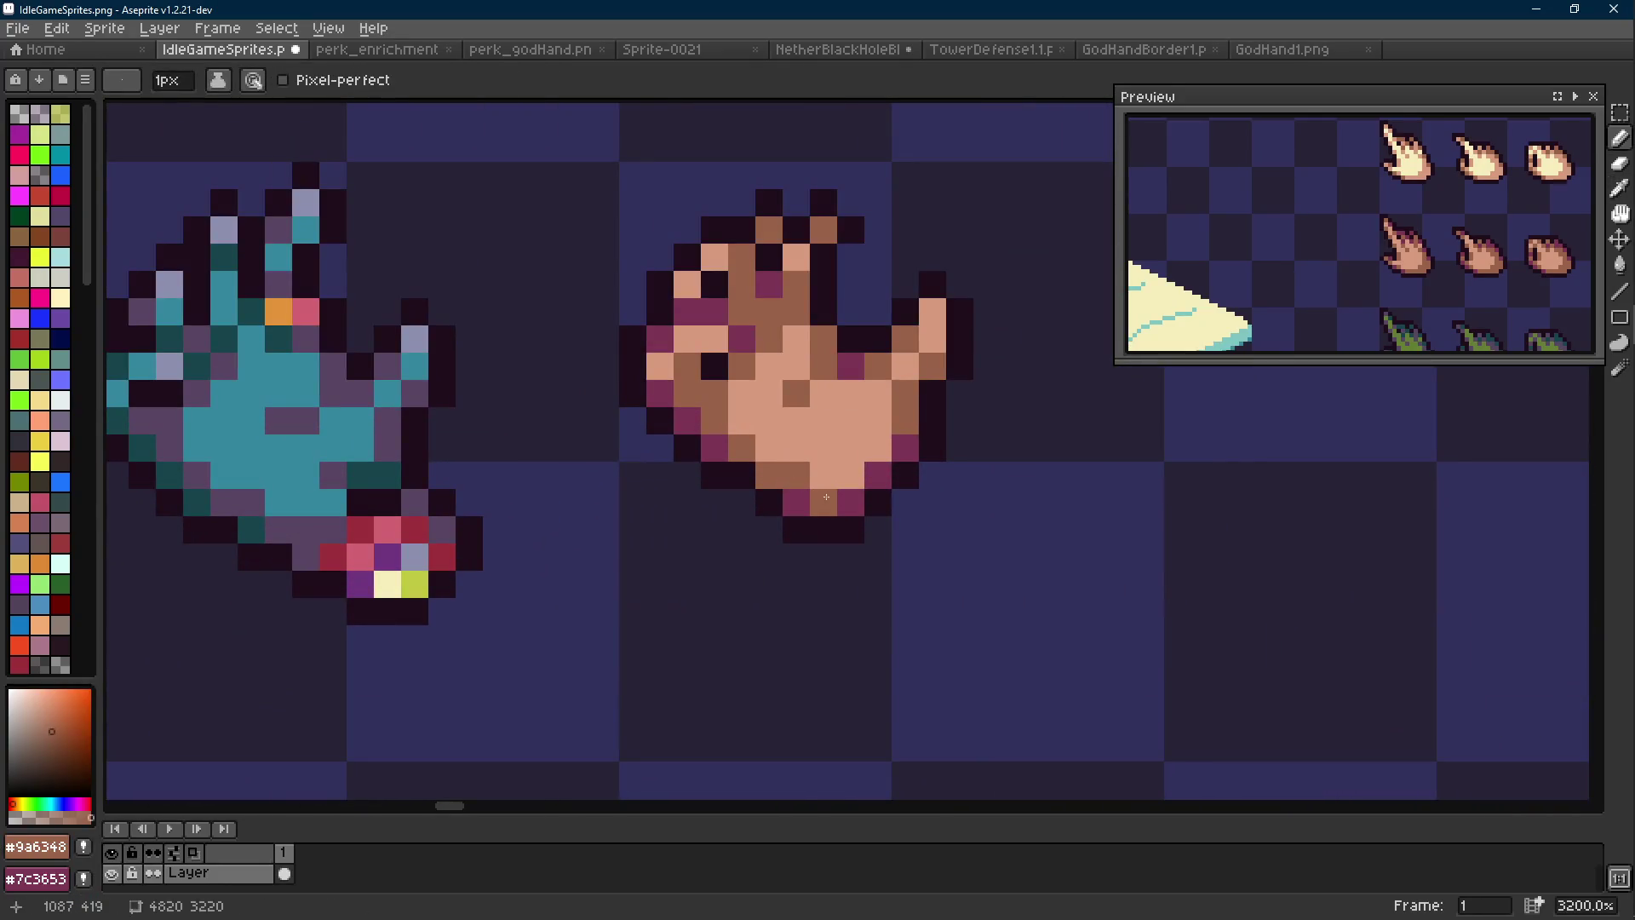
{"action": "left_click", "coordinate": [796, 497], "text": "alt"}
{"action": "left_click", "coordinate": [769, 475]}
{"action": "left_click", "coordinate": [769, 503], "text": "alt"}
Sample plum #7c3653 and dark outline #1f0e1c from the hand, returning to the Pencil
{"action": "key", "text": "e"}
{"action": "key", "text": "i"}
{"action": "scroll", "coordinate": [792, 505], "scroll_direction": "down", "scroll_amount": 1}
{"action": "scroll", "coordinate": [797, 507], "scroll_direction": "up", "scroll_amount": 1}
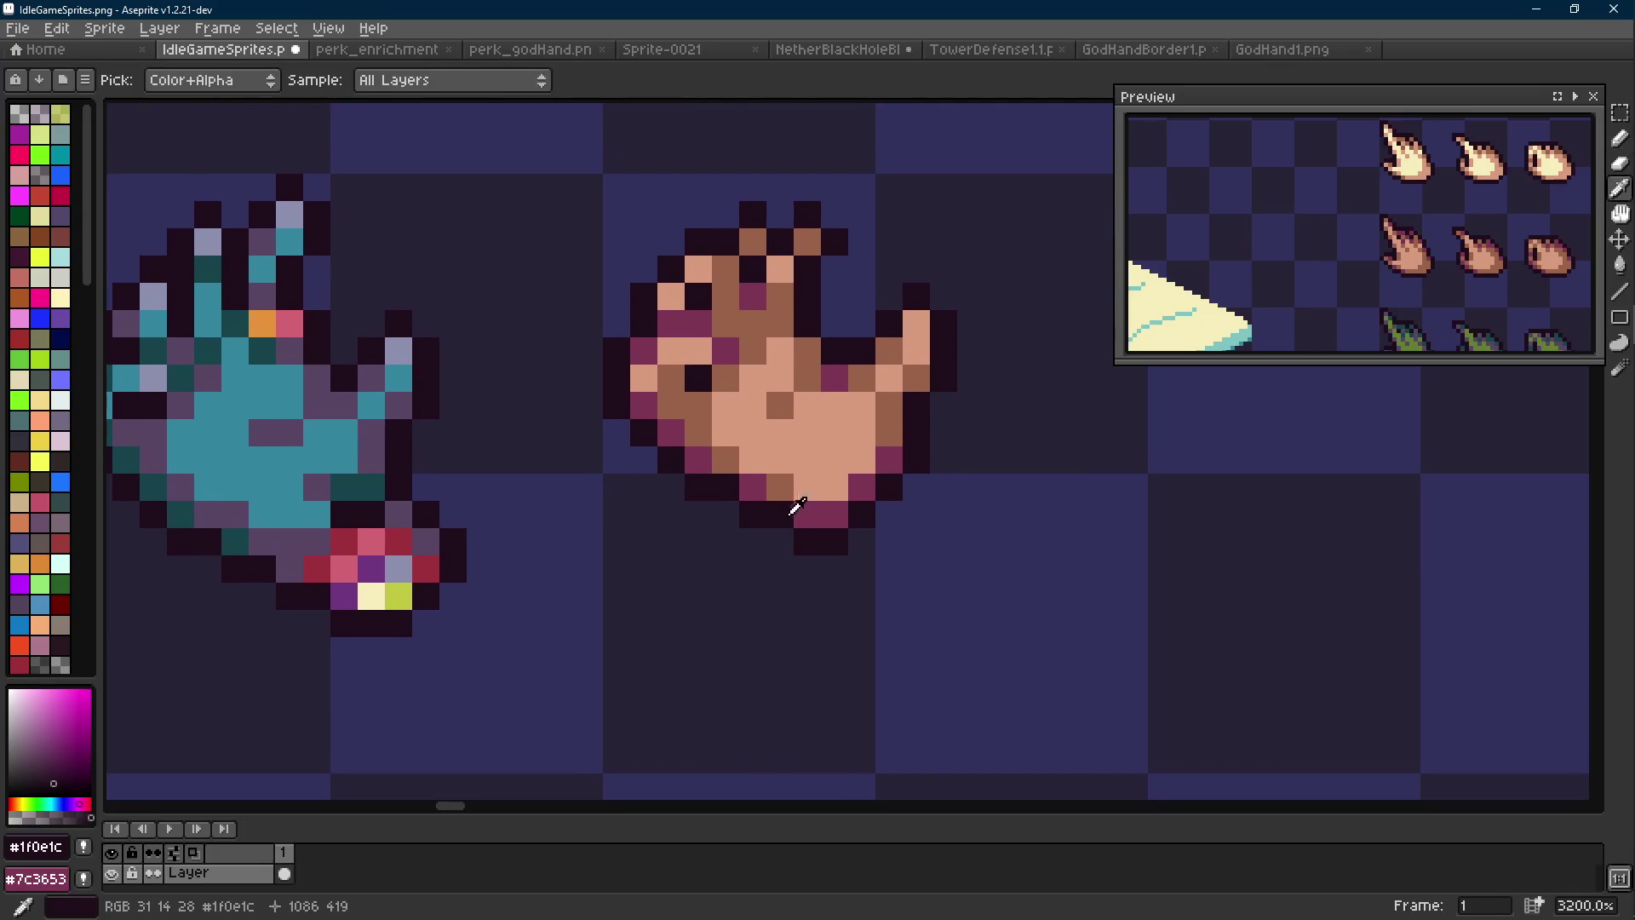
{"action": "key", "text": "b"}
{"action": "scroll", "coordinate": [852, 524], "scroll_direction": "down", "scroll_amount": 8}
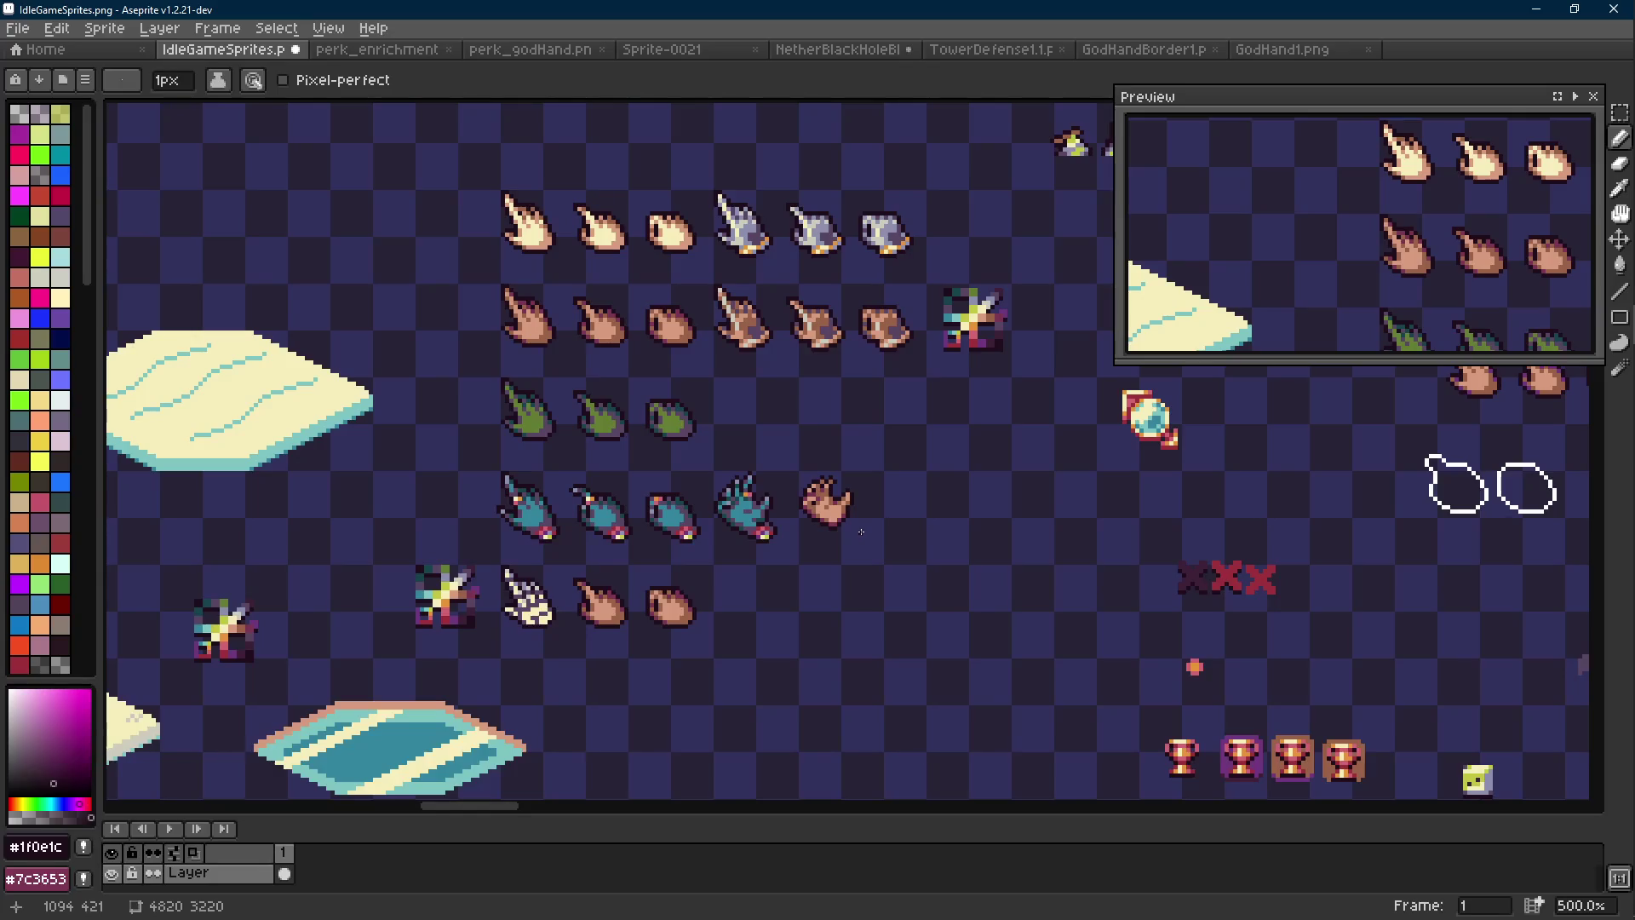
{"action": "scroll", "coordinate": [861, 531], "scroll_direction": "down", "scroll_amount": 1}
{"action": "scroll", "coordinate": [856, 524], "scroll_direction": "up", "scroll_amount": 8}
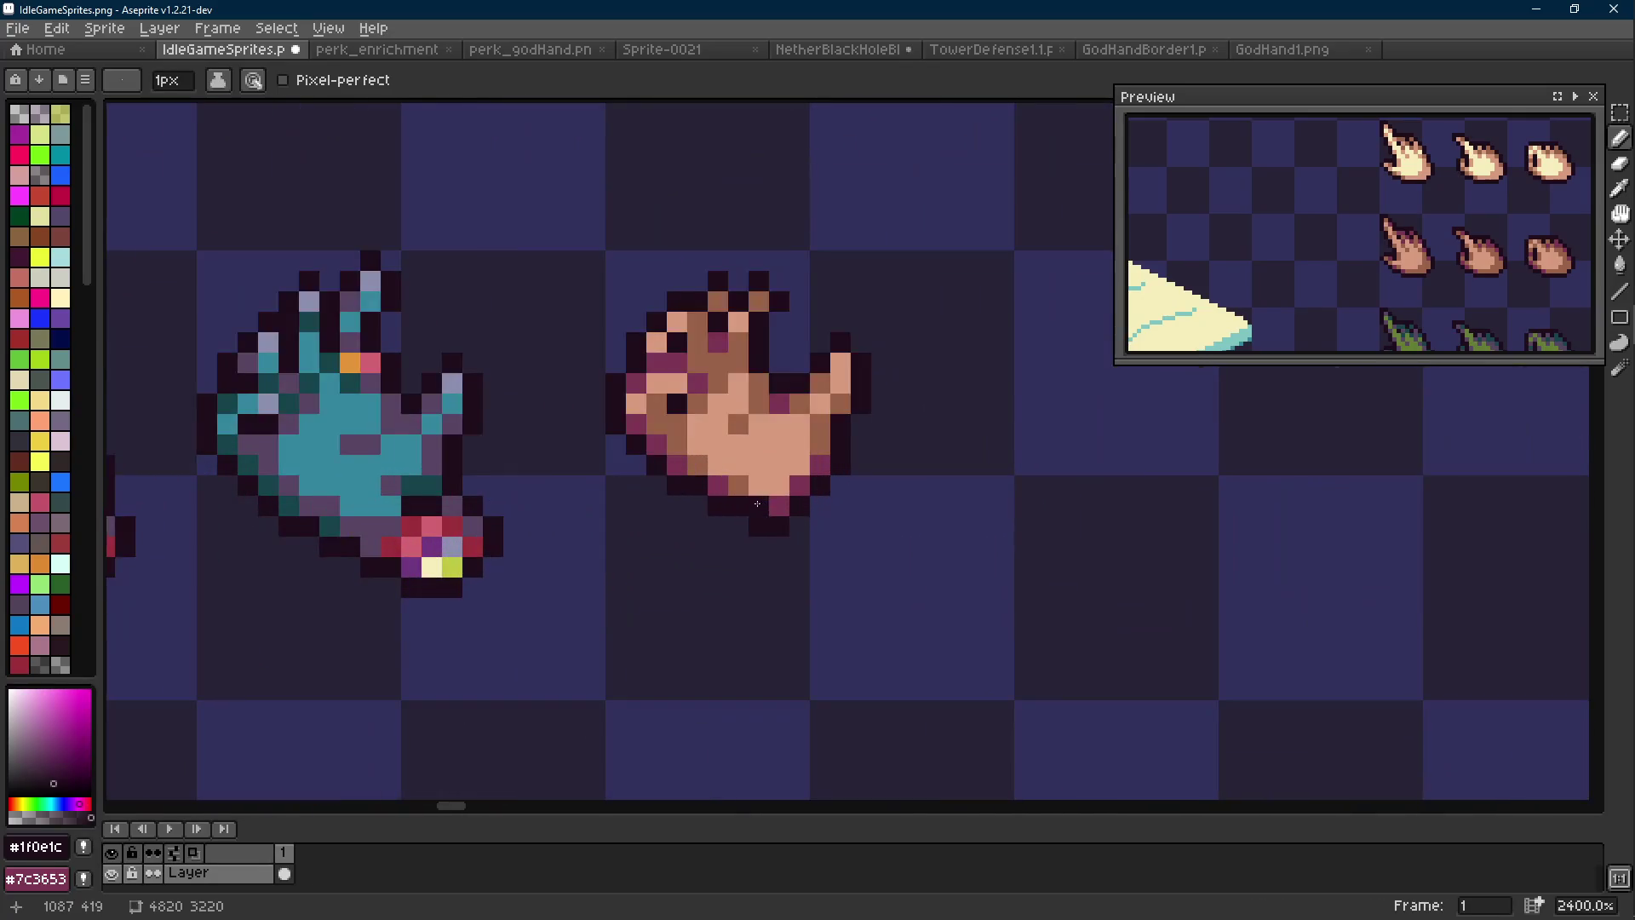
{"action": "key", "text": "i"}
{"action": "left_click", "coordinate": [723, 483]}
{"action": "left_click", "coordinate": [723, 499]}
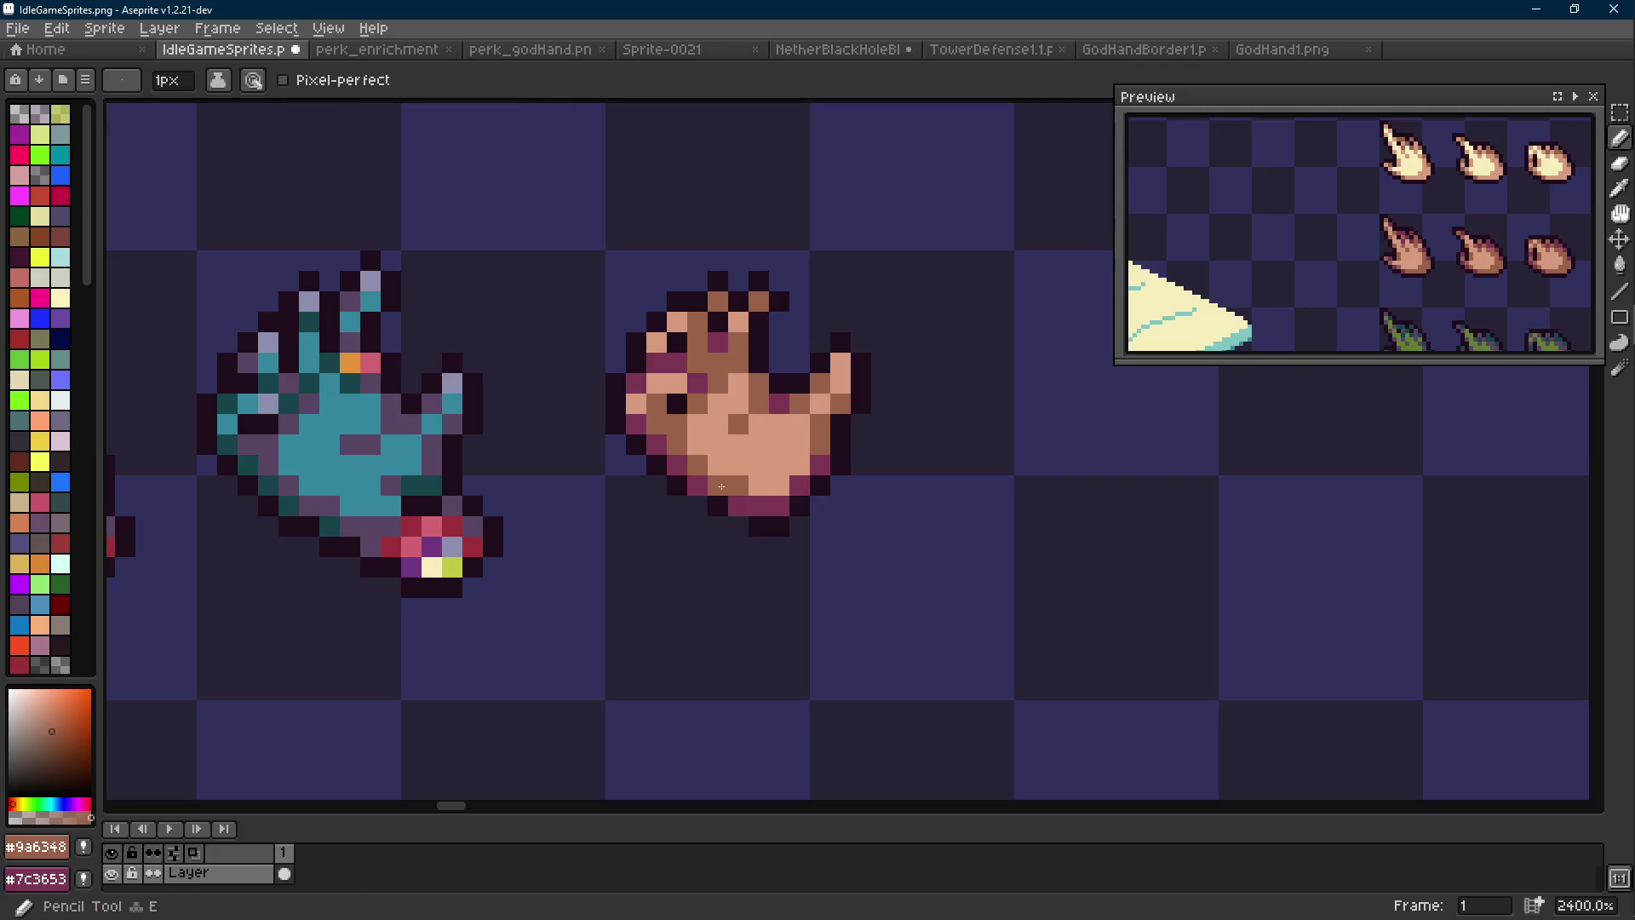
{"action": "key", "text": "b"}
Sample the skin tone #d79b7d and save IdleGameSprites.png
{"action": "scroll", "coordinate": [767, 511], "scroll_direction": "down", "scroll_amount": 8}
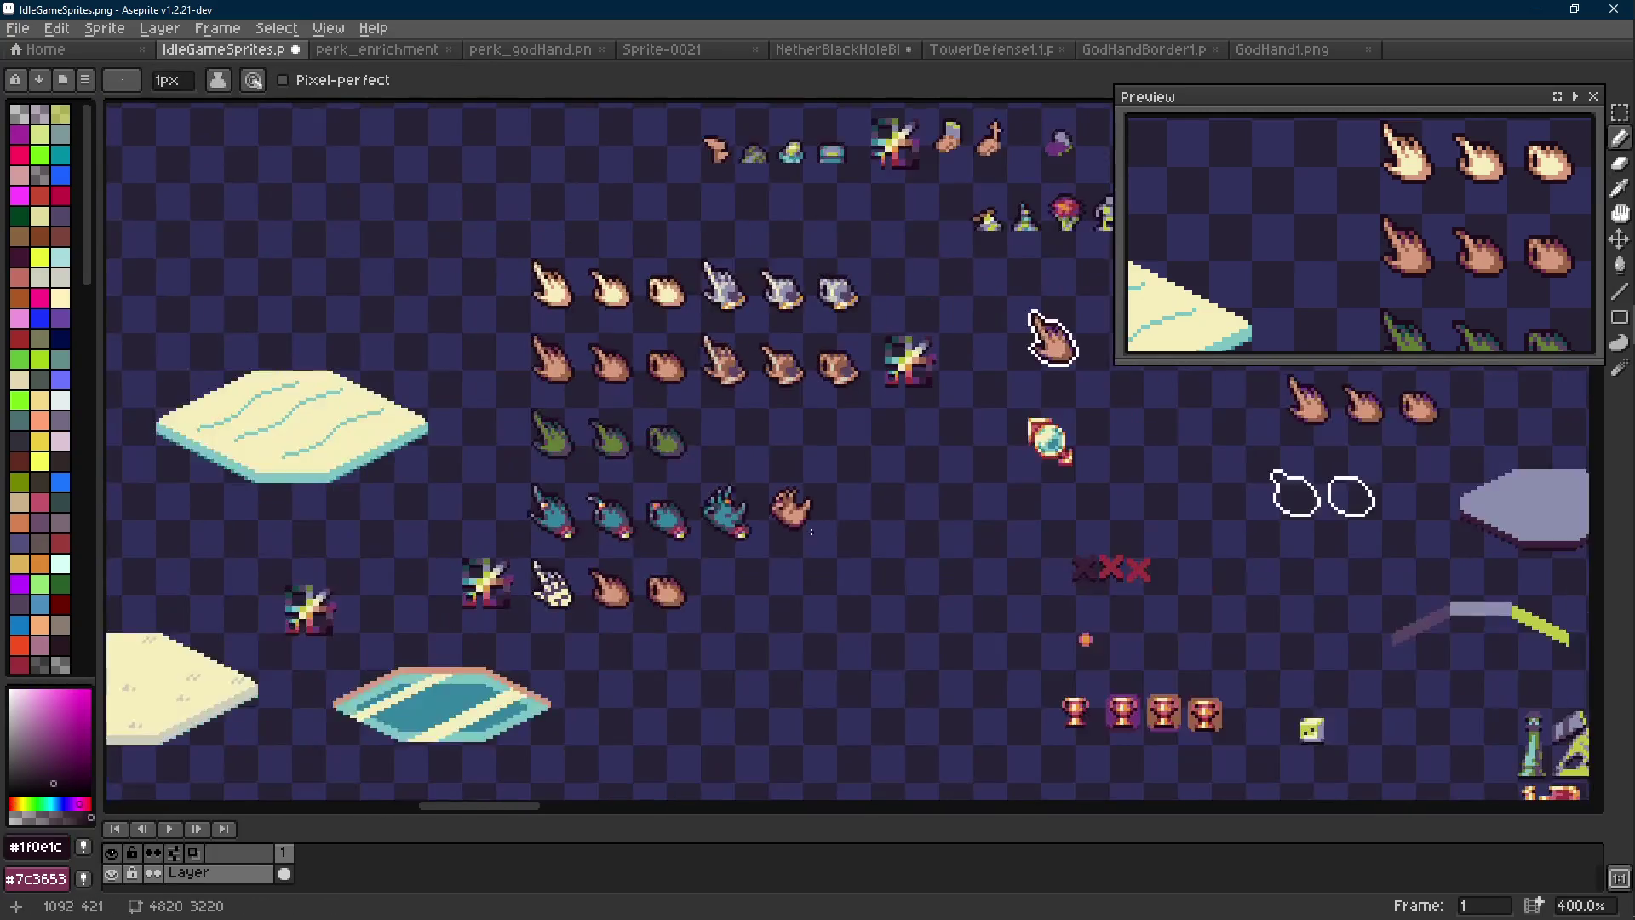
{"action": "scroll", "coordinate": [809, 528], "scroll_direction": "up", "scroll_amount": 6}
{"action": "scroll", "coordinate": [805, 526], "scroll_direction": "up", "scroll_amount": 1}
{"action": "left_click", "coordinate": [788, 469], "text": "alt"}
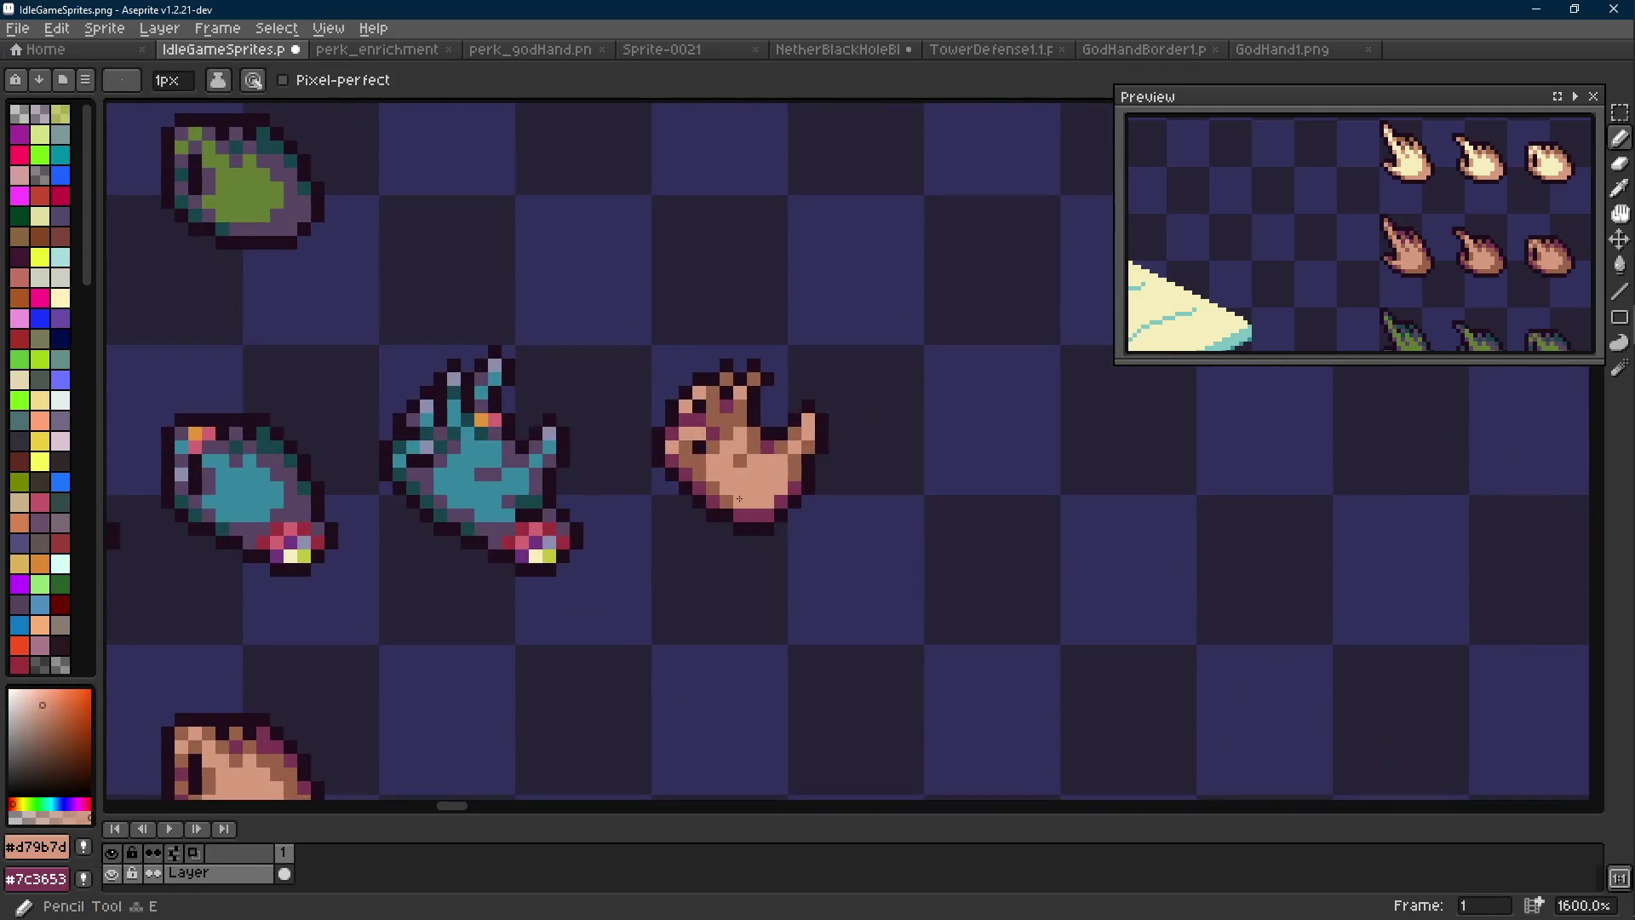
{"action": "scroll", "coordinate": [836, 490], "scroll_direction": "down", "scroll_amount": 6}
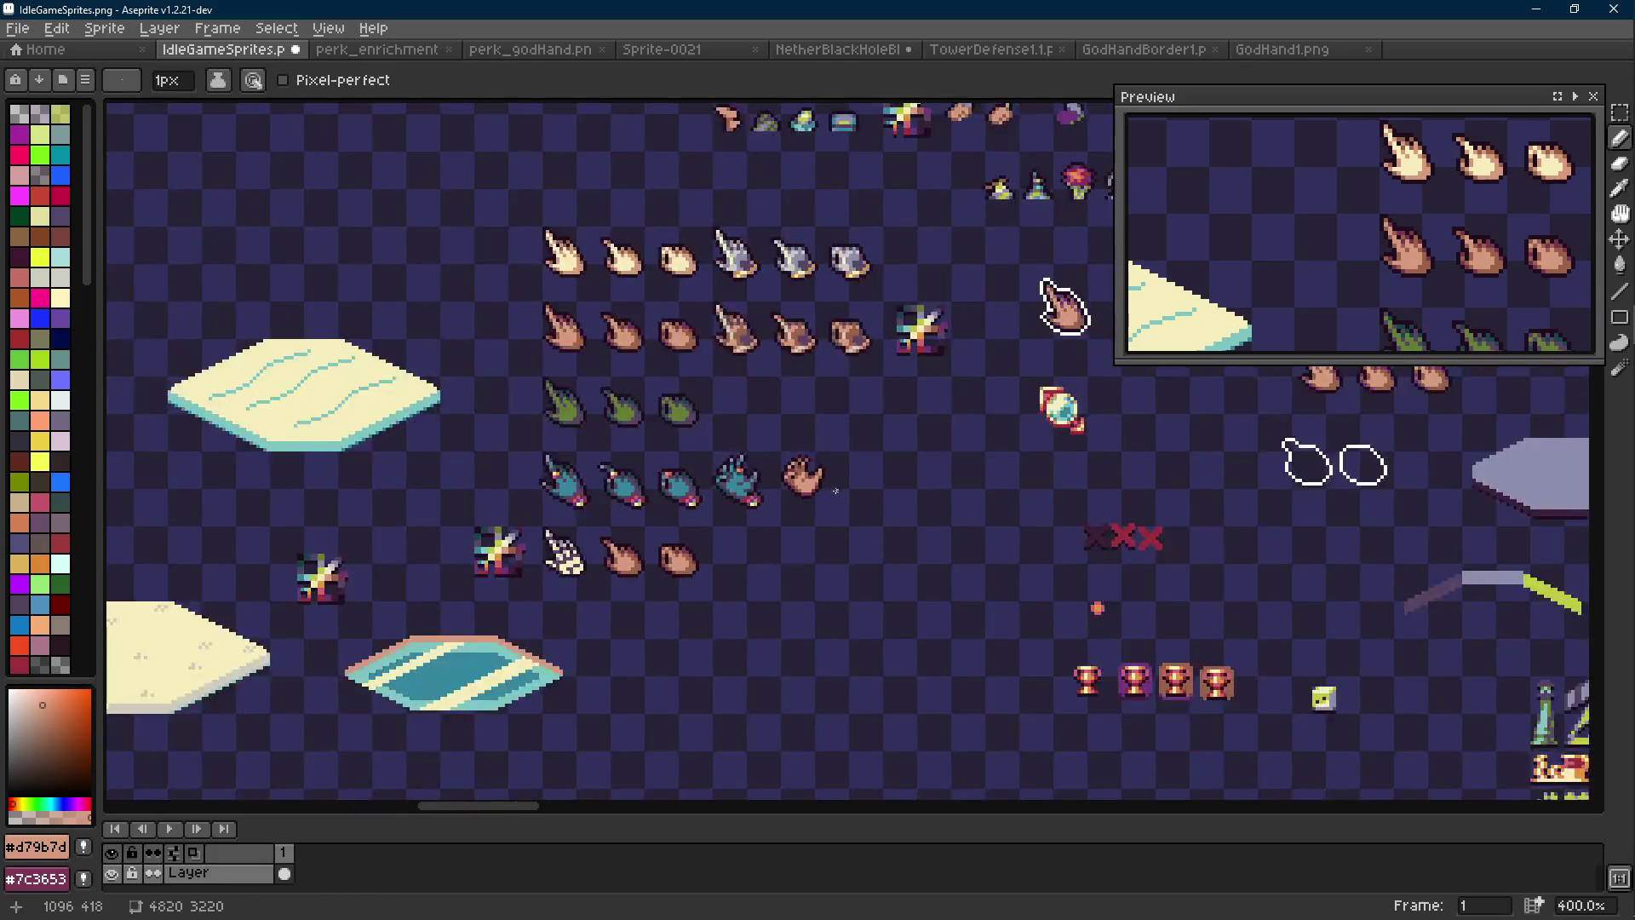
{"action": "scroll", "coordinate": [831, 489], "scroll_direction": "up", "scroll_amount": 3}
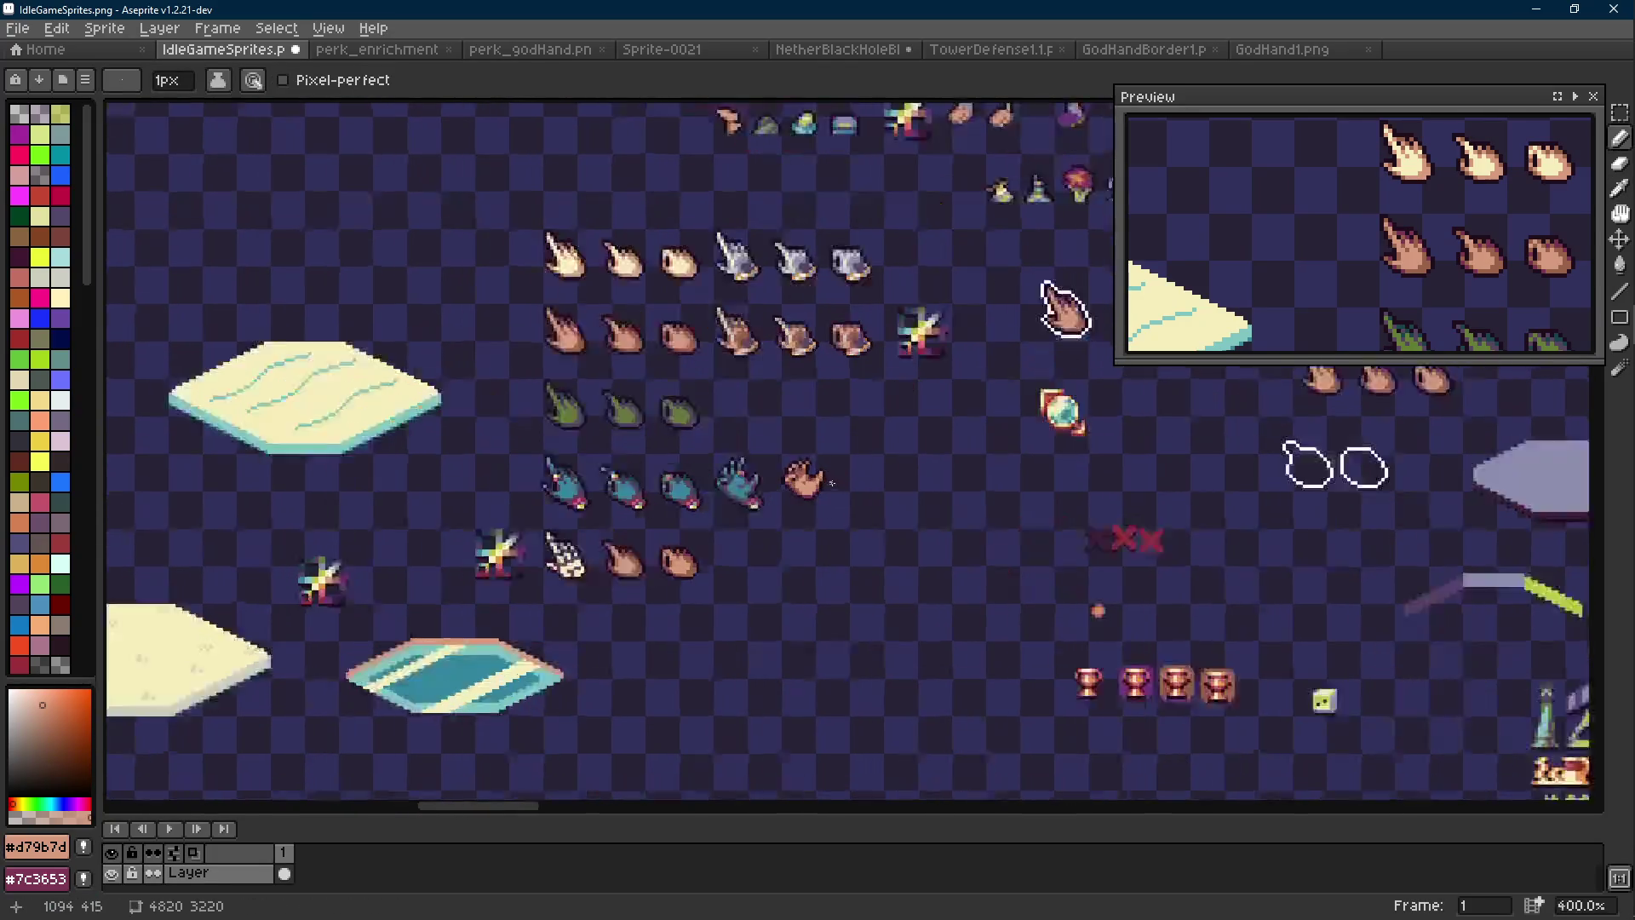
{"action": "key", "text": "v"}
{"action": "key", "text": "ctrl+s"}
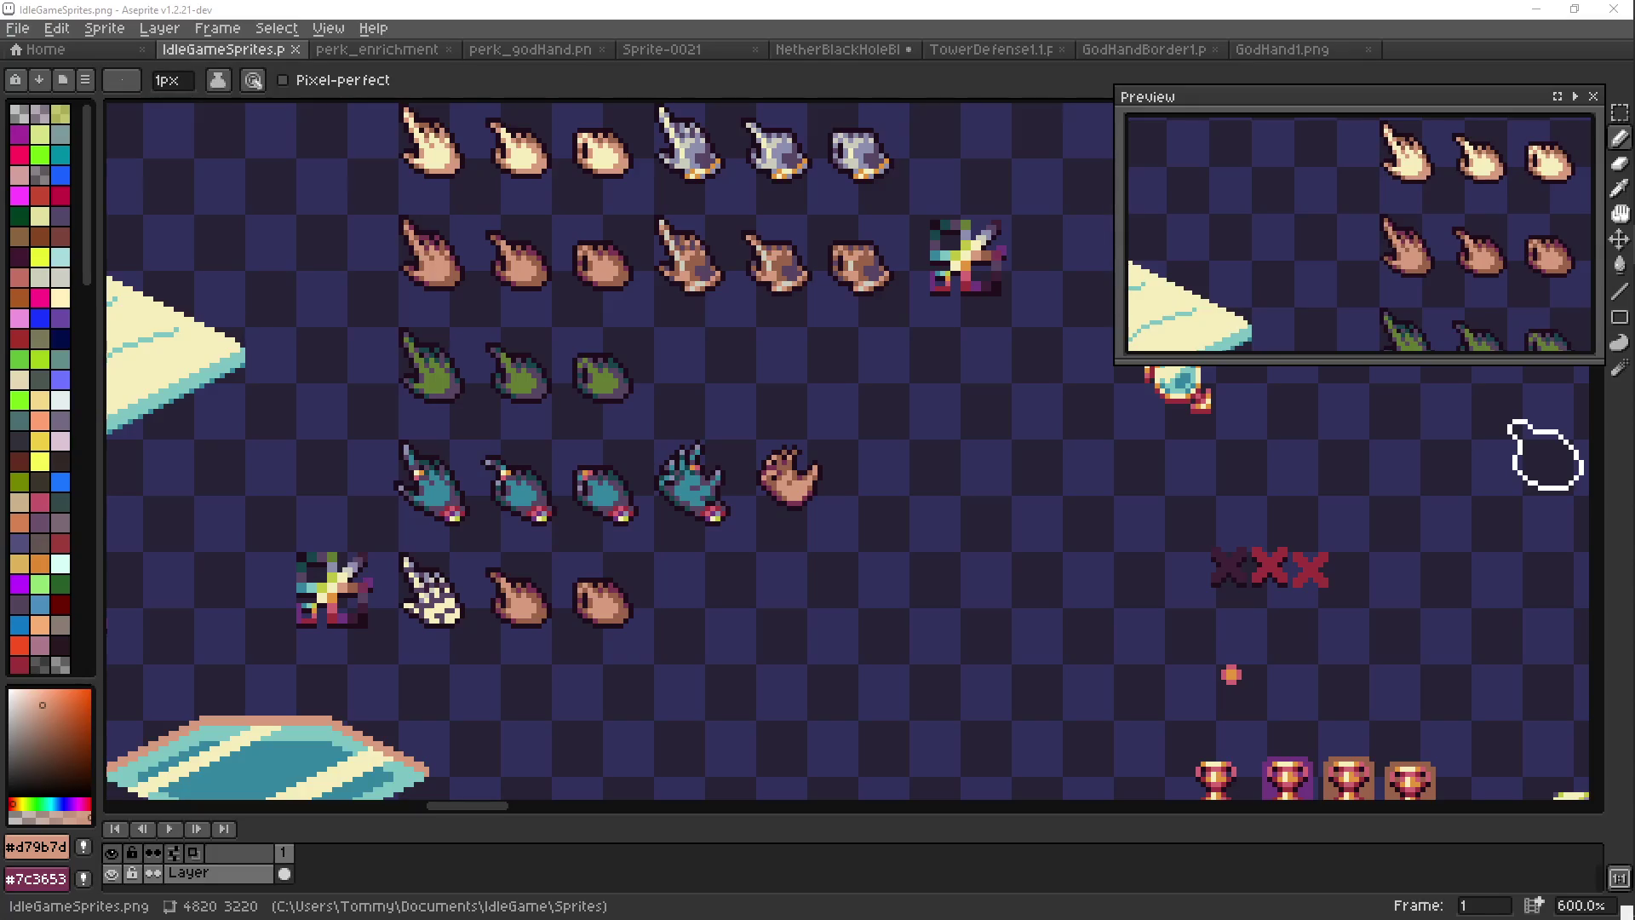
{"action": "left_click_drag", "start_coordinate": [677, 390], "coordinate": [753, 372]}
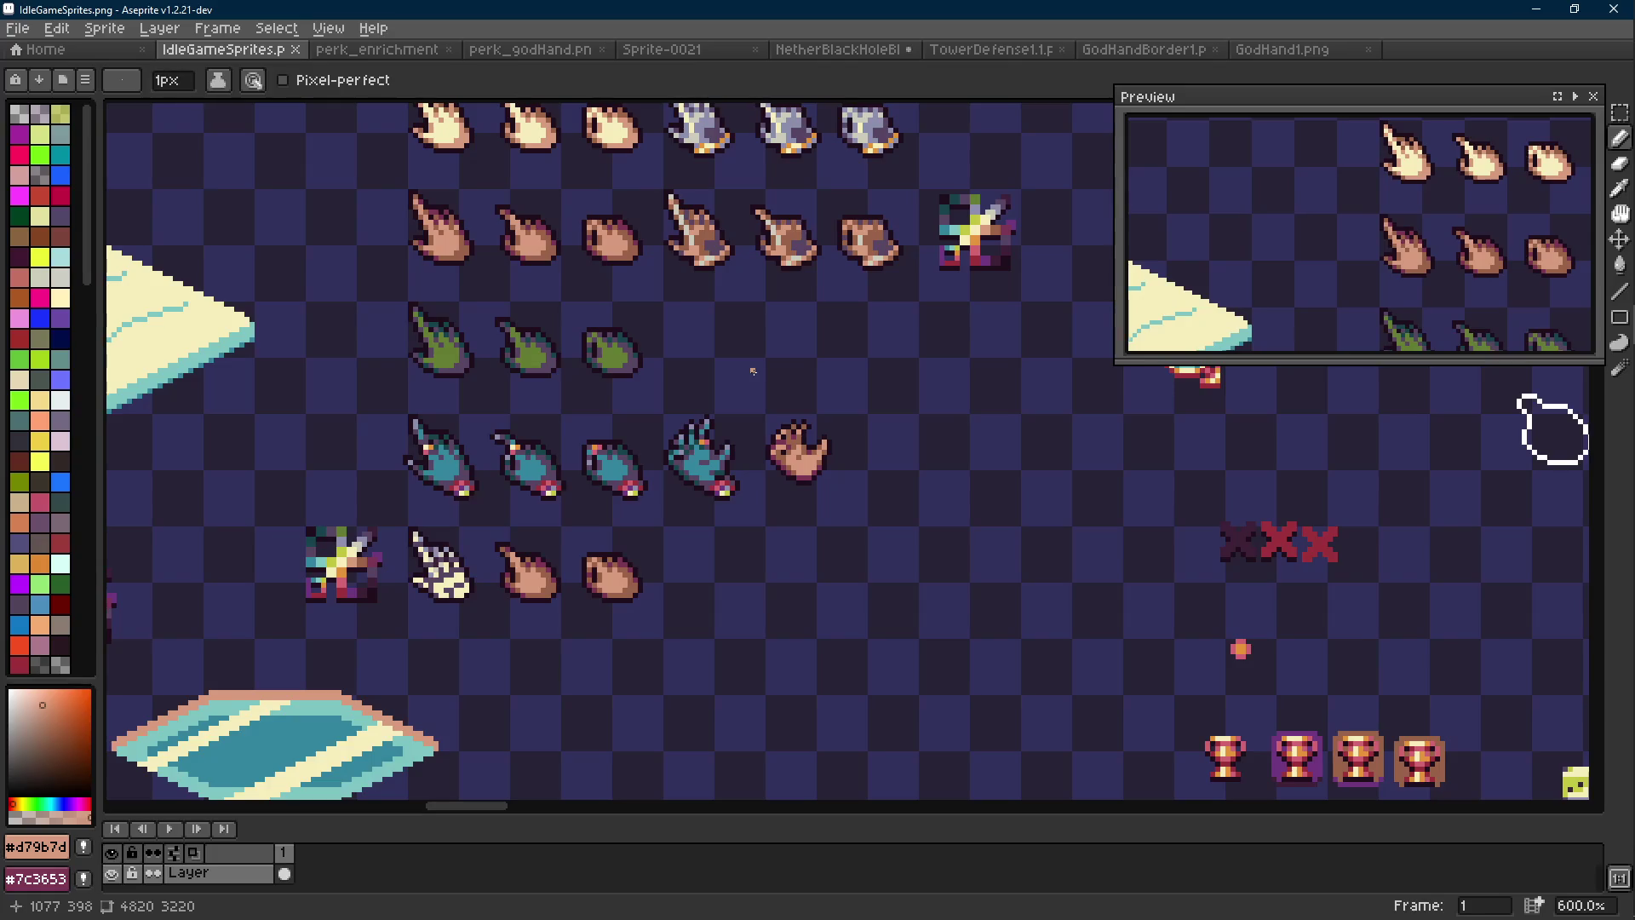
Open GodHand1.png and play its animation to review it
{"action": "left_click", "coordinate": [1293, 51]}
{"action": "key", "text": "Return"}
{"action": "key", "text": "ctrl"}
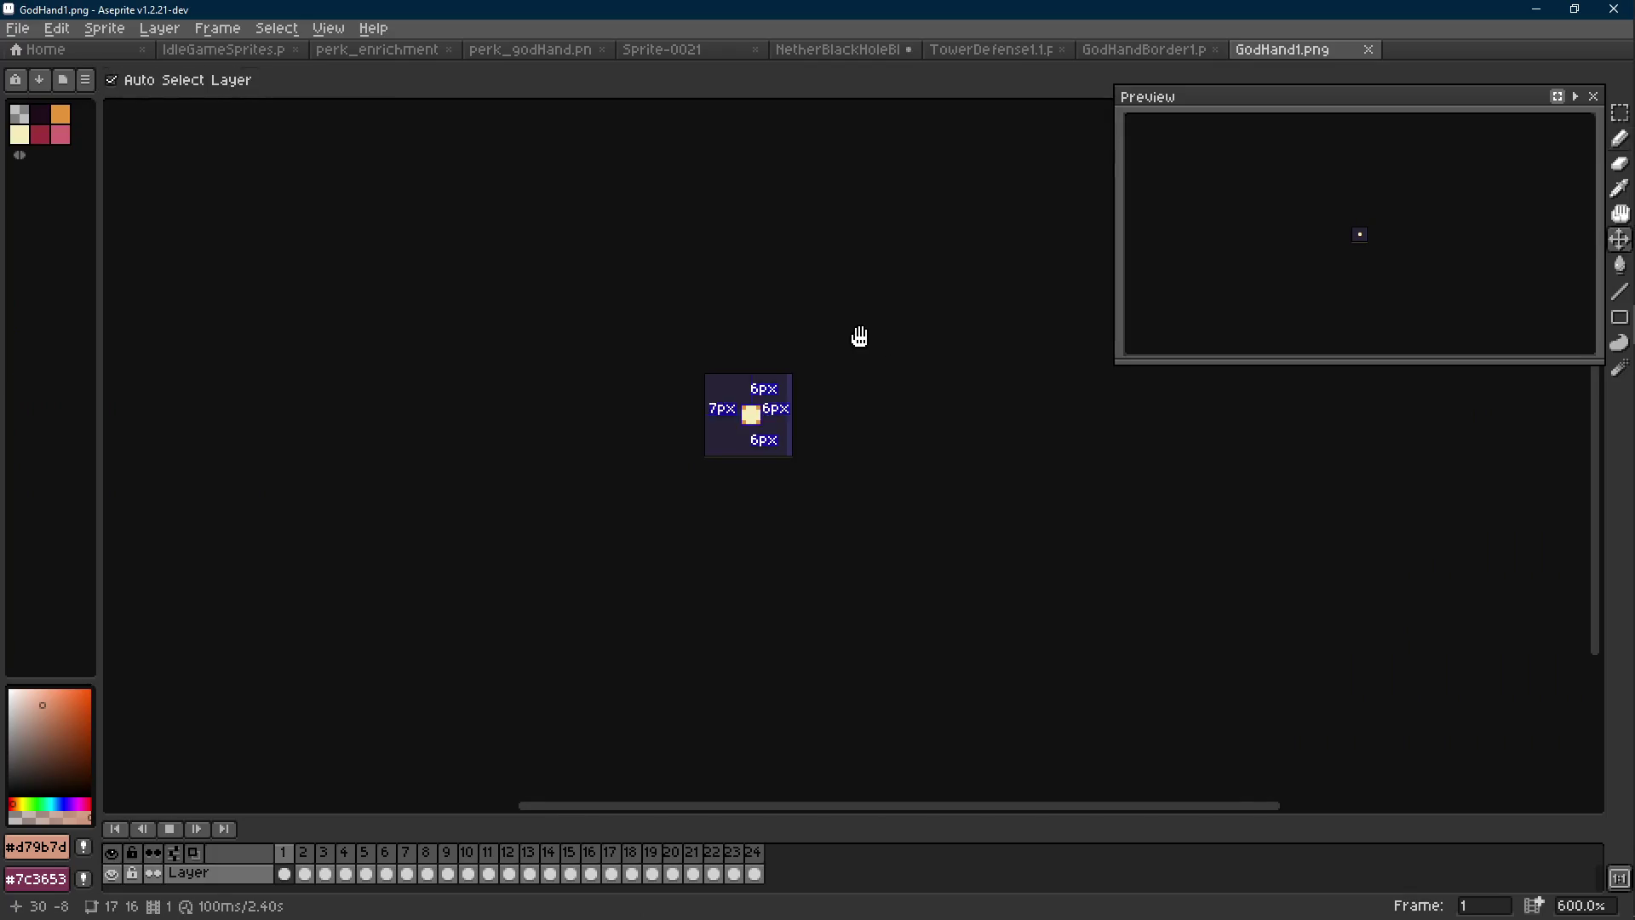
{"action": "scroll", "coordinate": [859, 336], "scroll_direction": "down", "scroll_amount": 1}
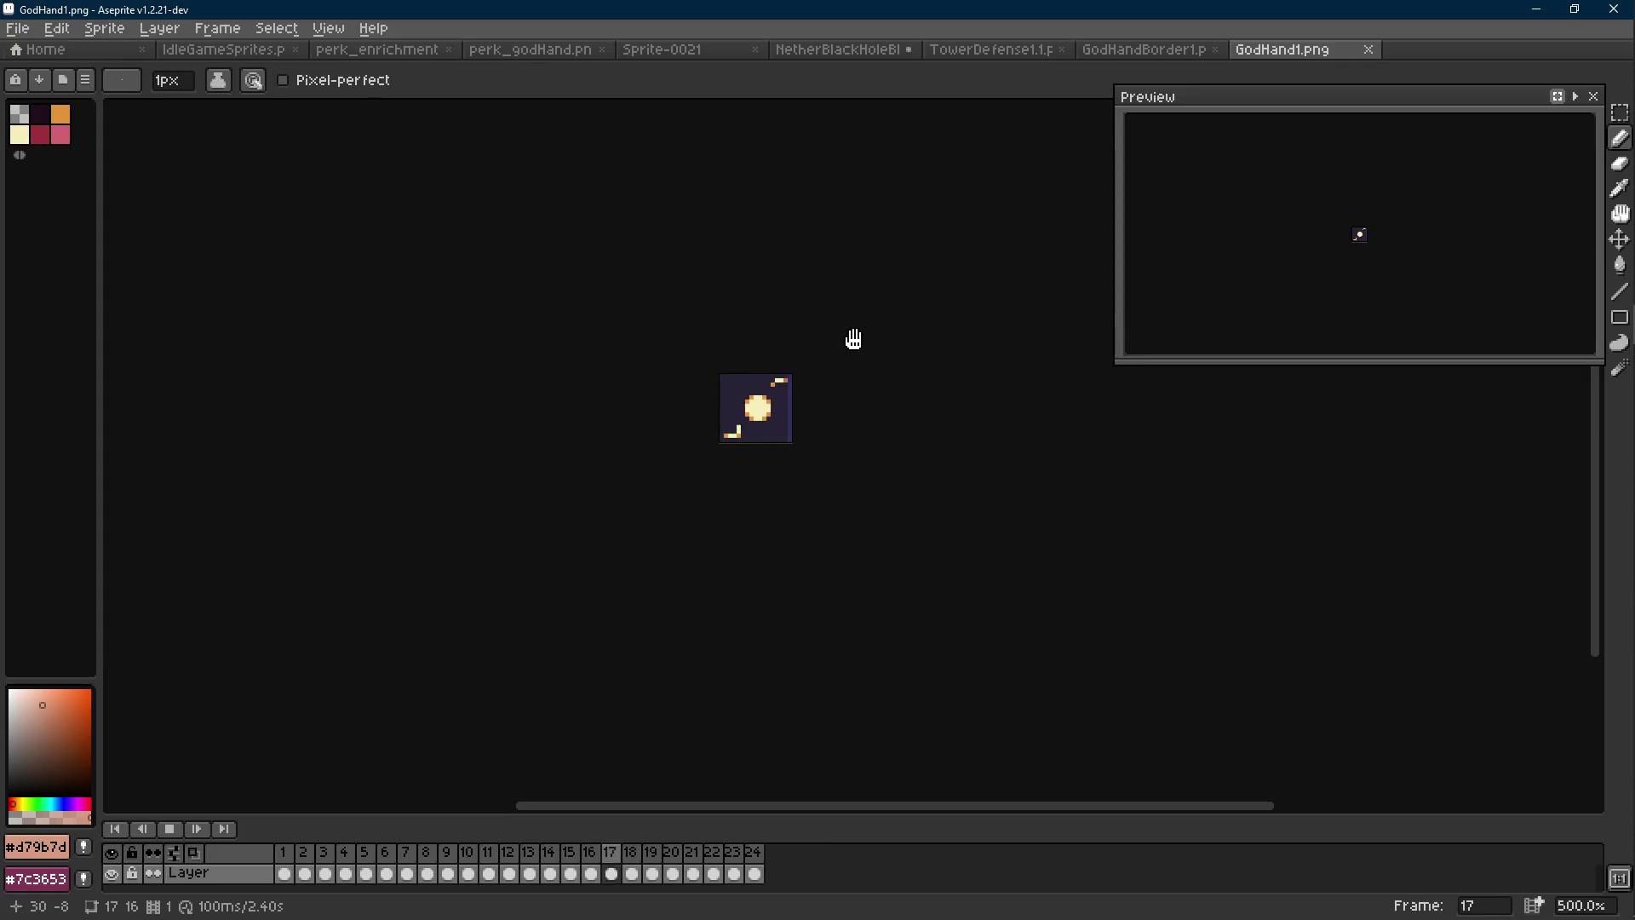
{"action": "left_click_drag", "start_coordinate": [781, 450], "coordinate": [774, 447]}
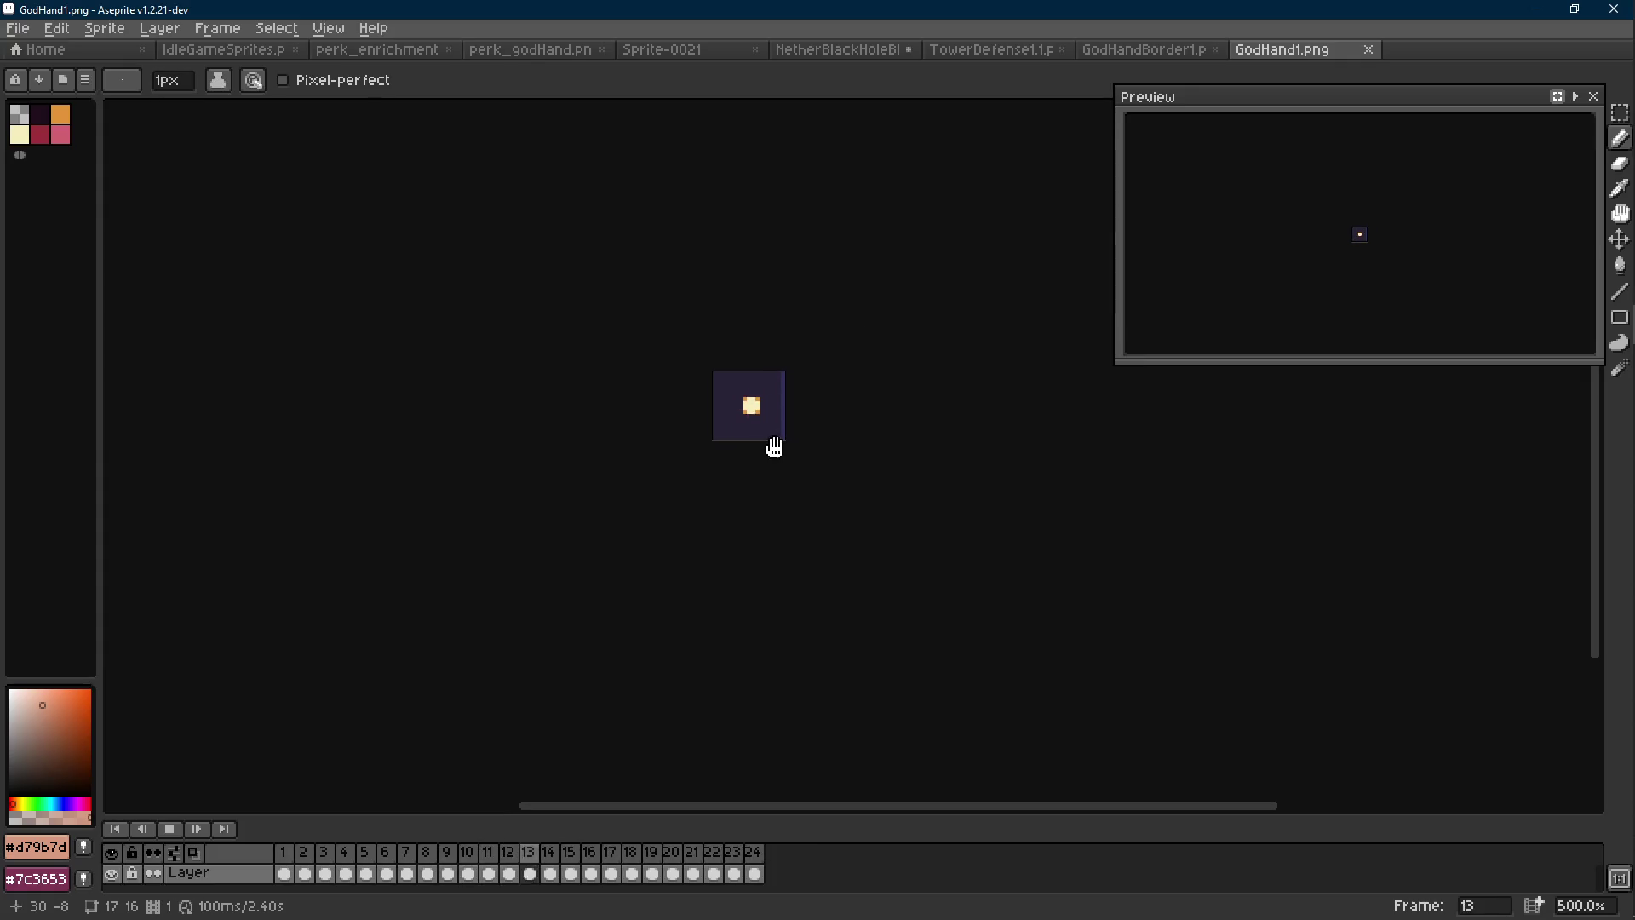
Select the small tan hand sprite on the IdleGameSprites sheet
{"action": "left_click", "coordinate": [223, 49]}
{"action": "key", "text": "m"}
{"action": "left_click_drag", "start_coordinate": [867, 370], "coordinate": [757, 492]}
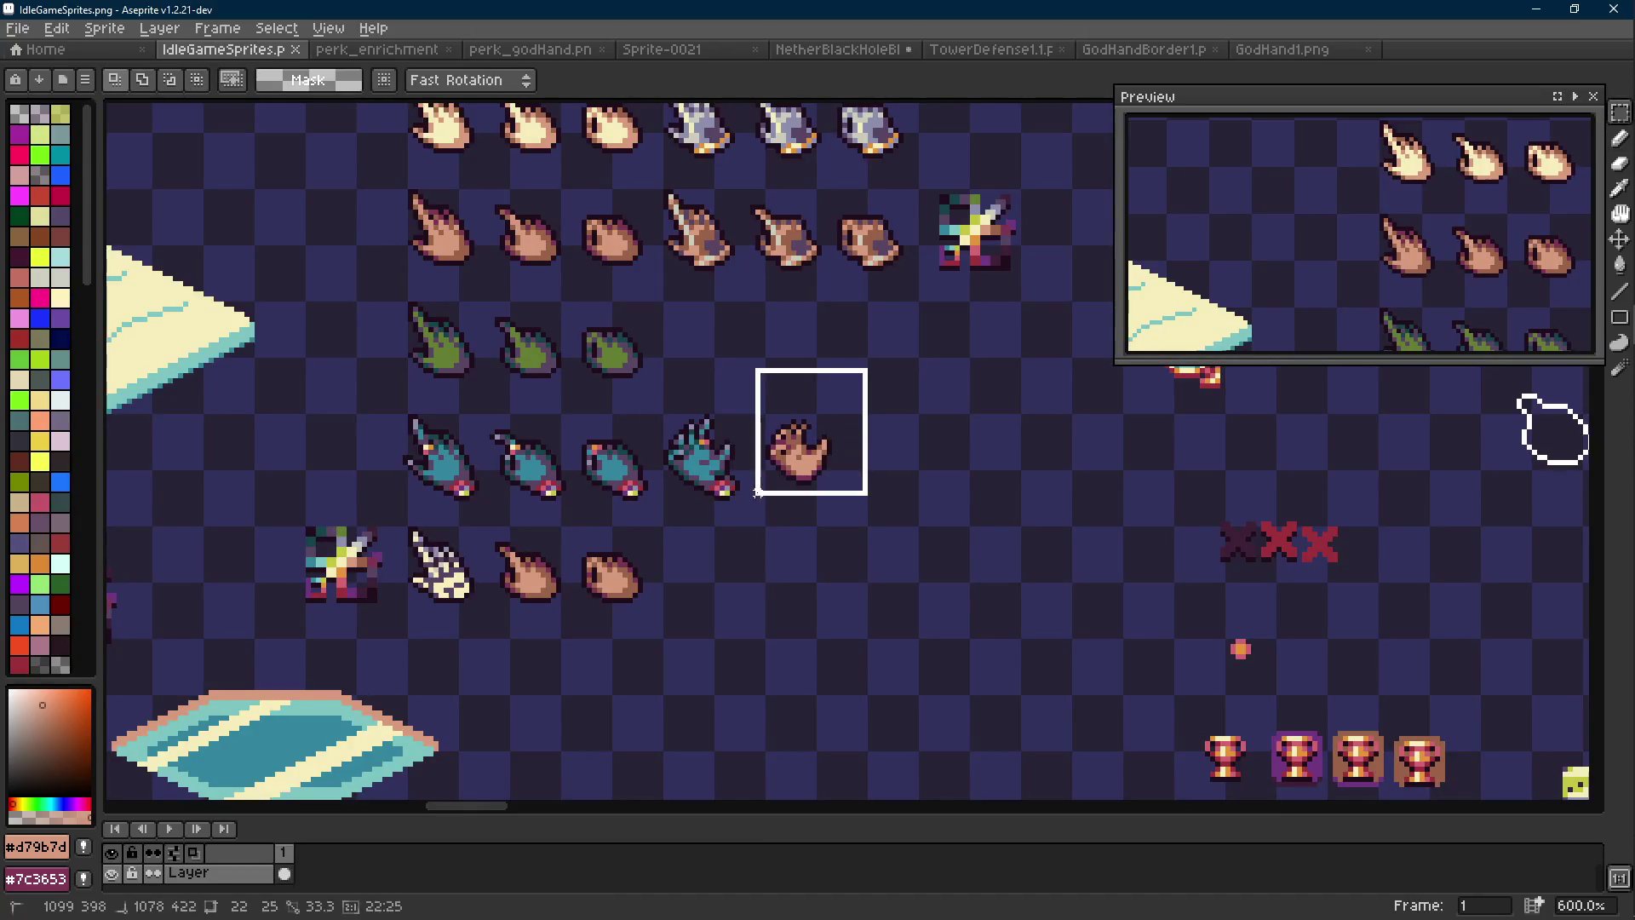
Add a new Layer 1 to GodHand1.png and reorder it in the layer stack
{"action": "left_click", "coordinate": [1278, 49]}
{"action": "right_click", "coordinate": [238, 886]}
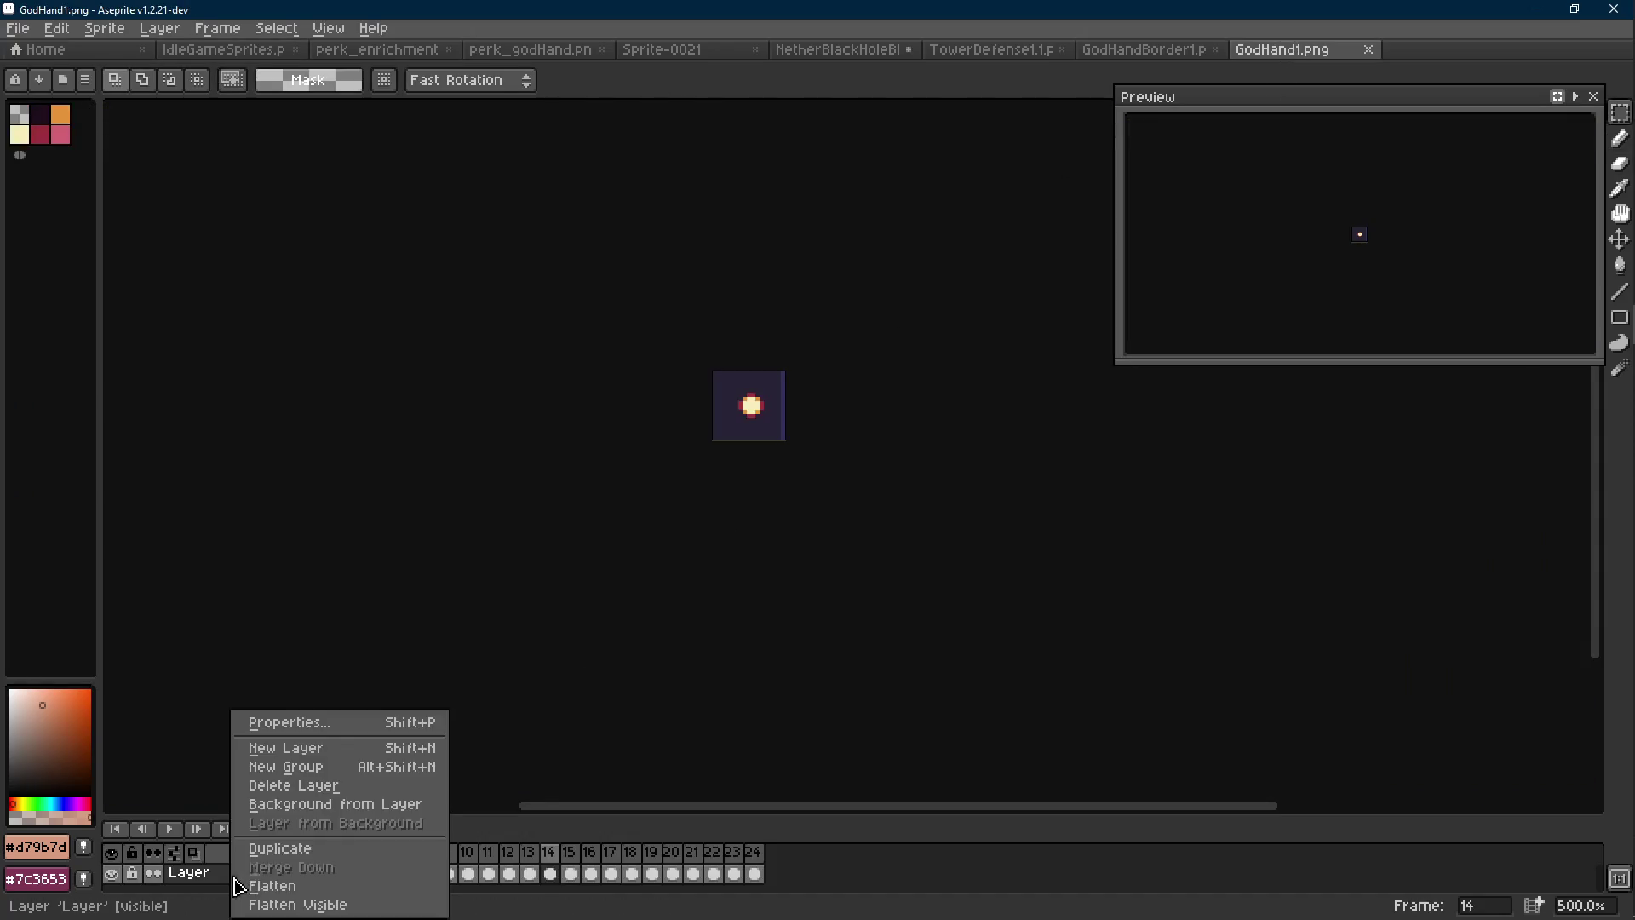
{"action": "left_click", "coordinate": [286, 748]}
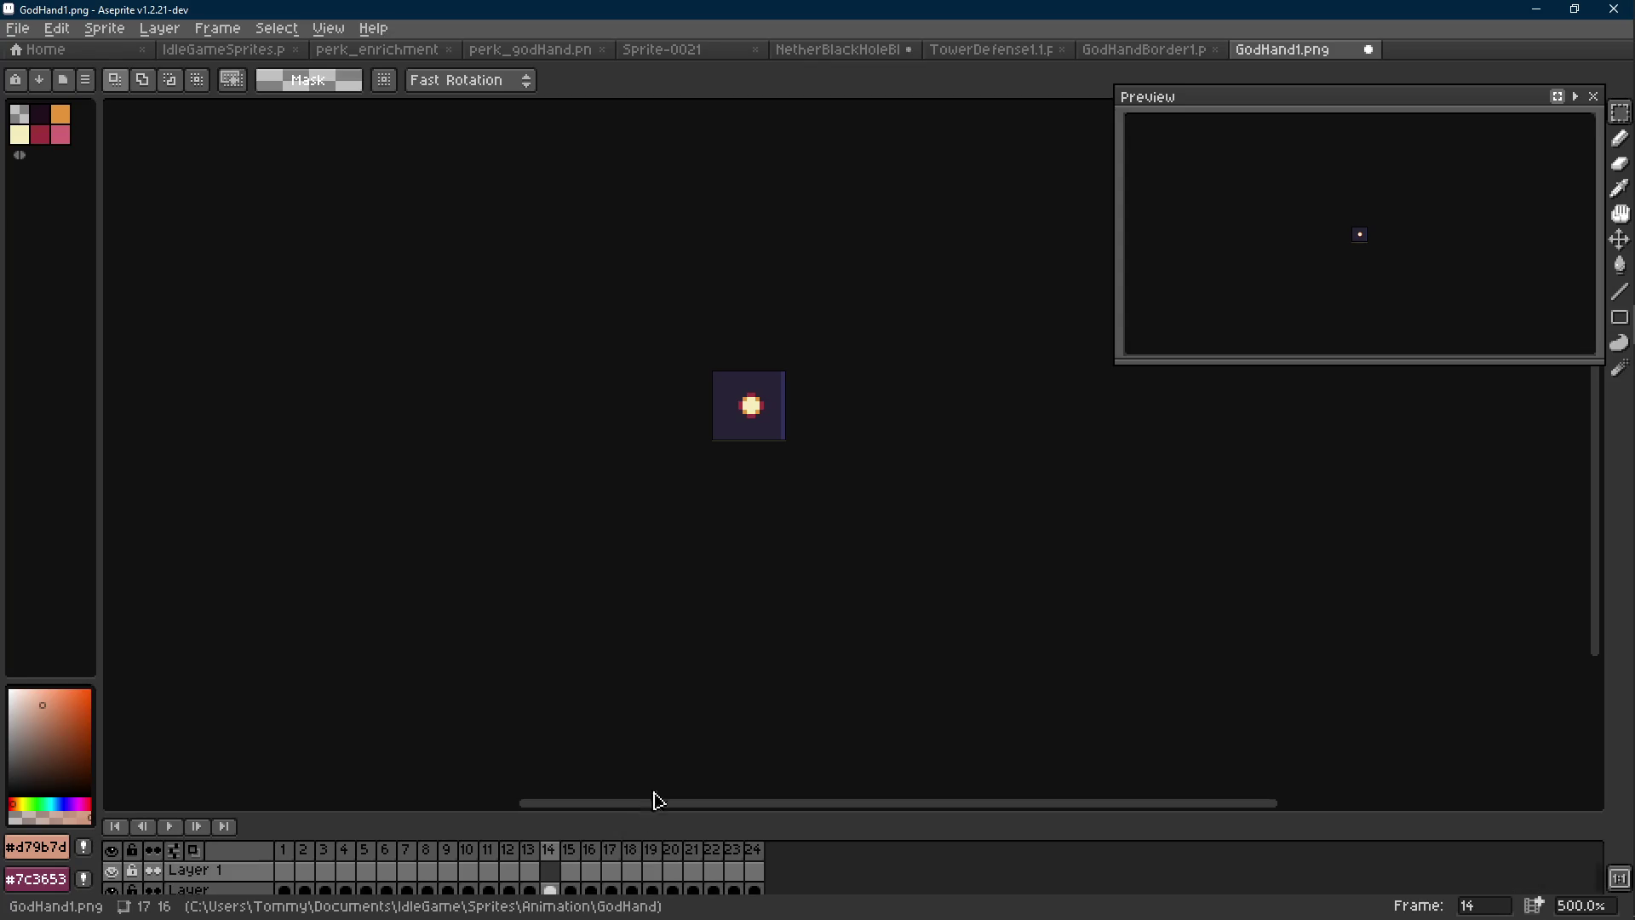
{"action": "left_click_drag", "start_coordinate": [273, 800], "coordinate": [264, 823]}
{"action": "scroll", "coordinate": [778, 474], "scroll_direction": "up", "scroll_amount": 1}
{"action": "key", "text": "Return"}
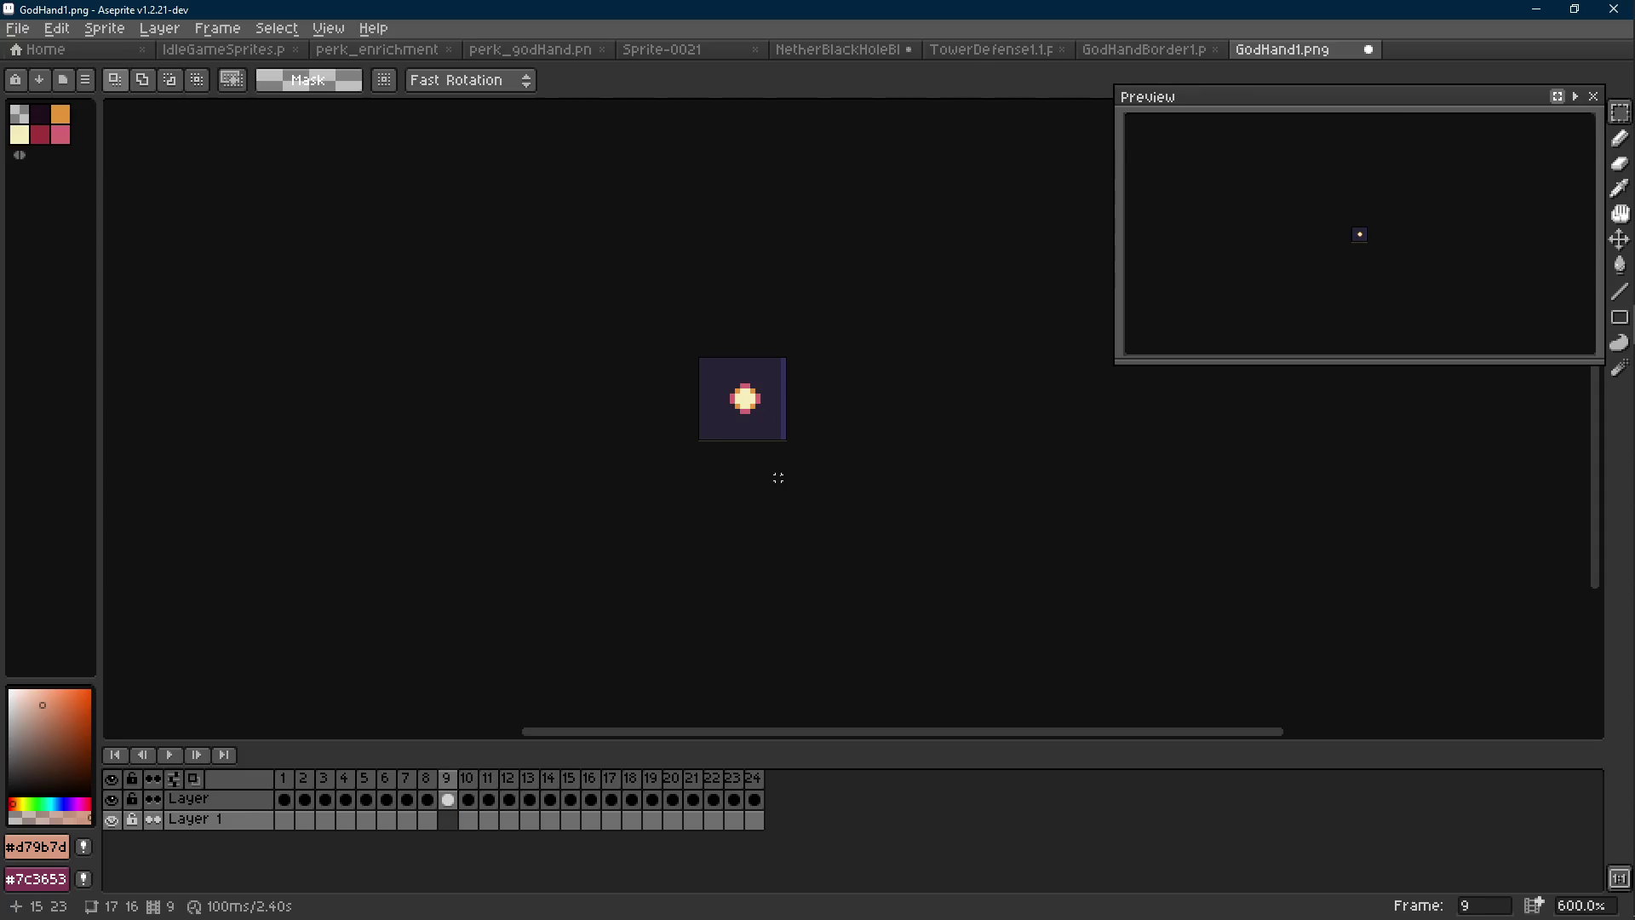
{"action": "left_click", "coordinate": [283, 820]}
Paste the hand into frame 1 of Layer 1, positioned around the glowing orb
{"action": "scroll", "coordinate": [822, 436], "scroll_direction": "up", "scroll_amount": 3}
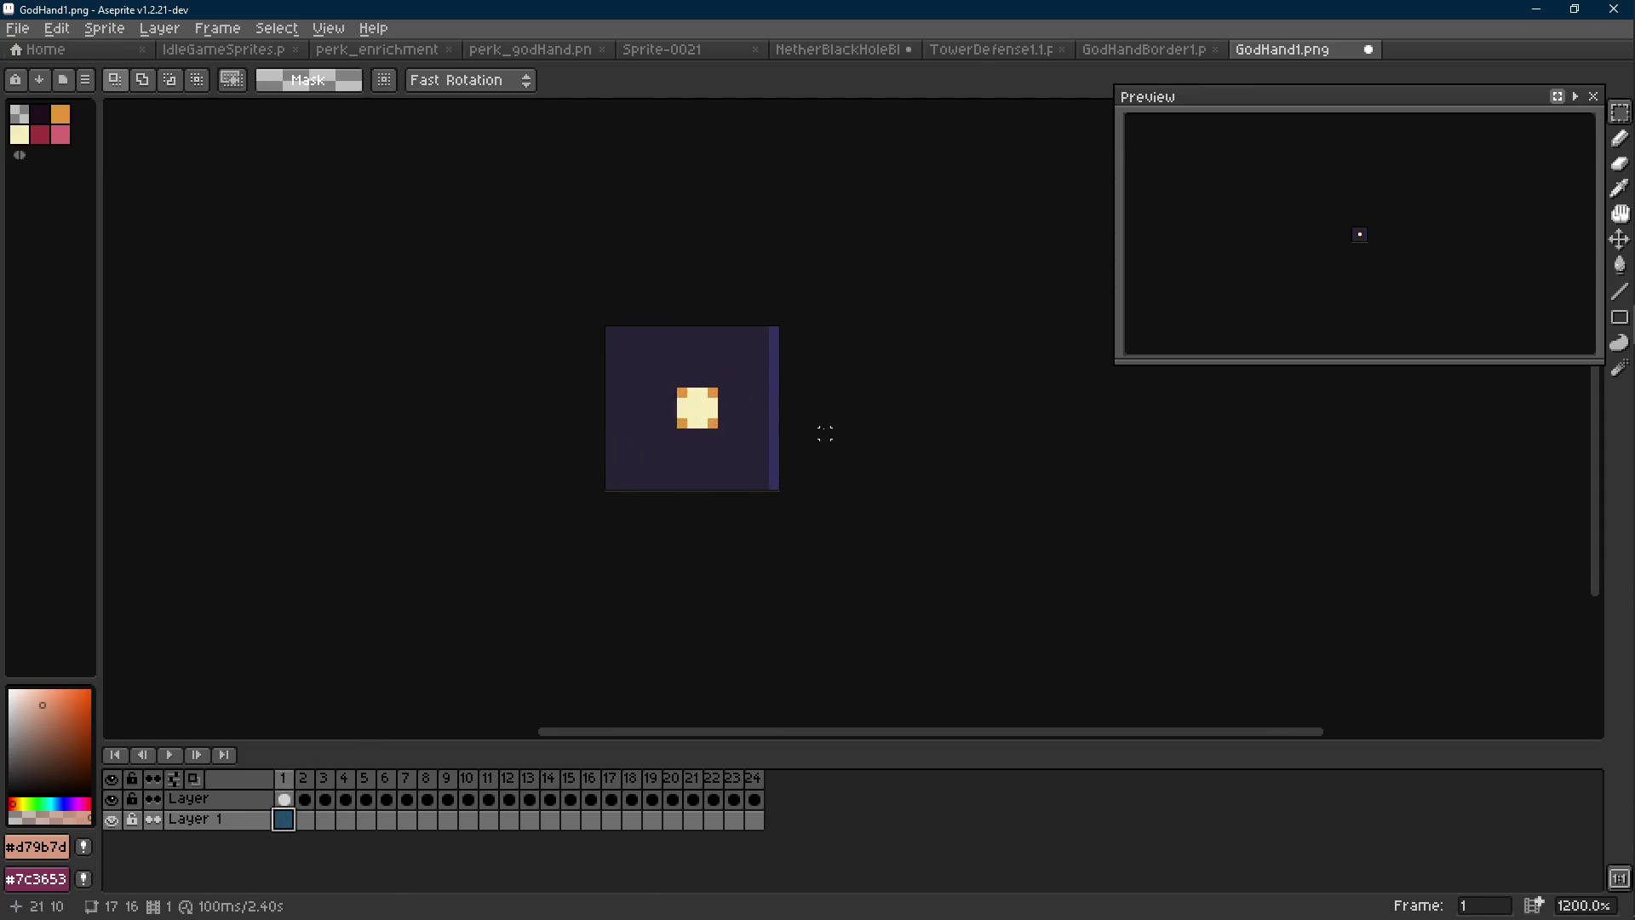
{"action": "key", "text": "ctrl+v"}
{"action": "left_click_drag", "start_coordinate": [687, 452], "coordinate": [715, 481]}
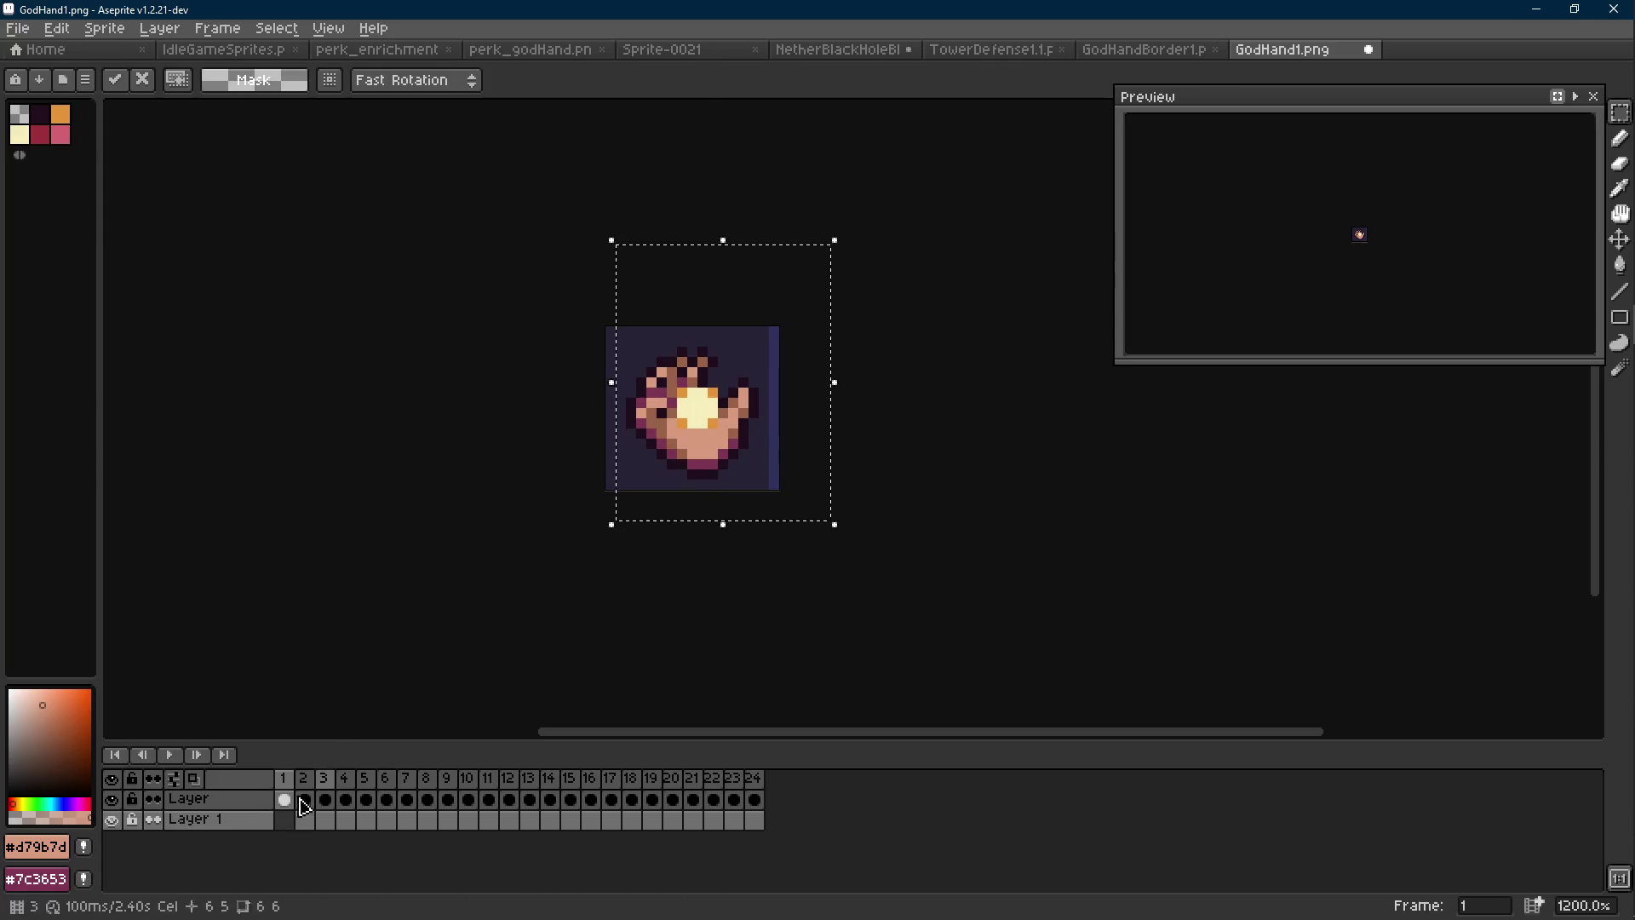
{"action": "left_click", "coordinate": [427, 639]}
{"action": "key", "text": "ctrl+d"}
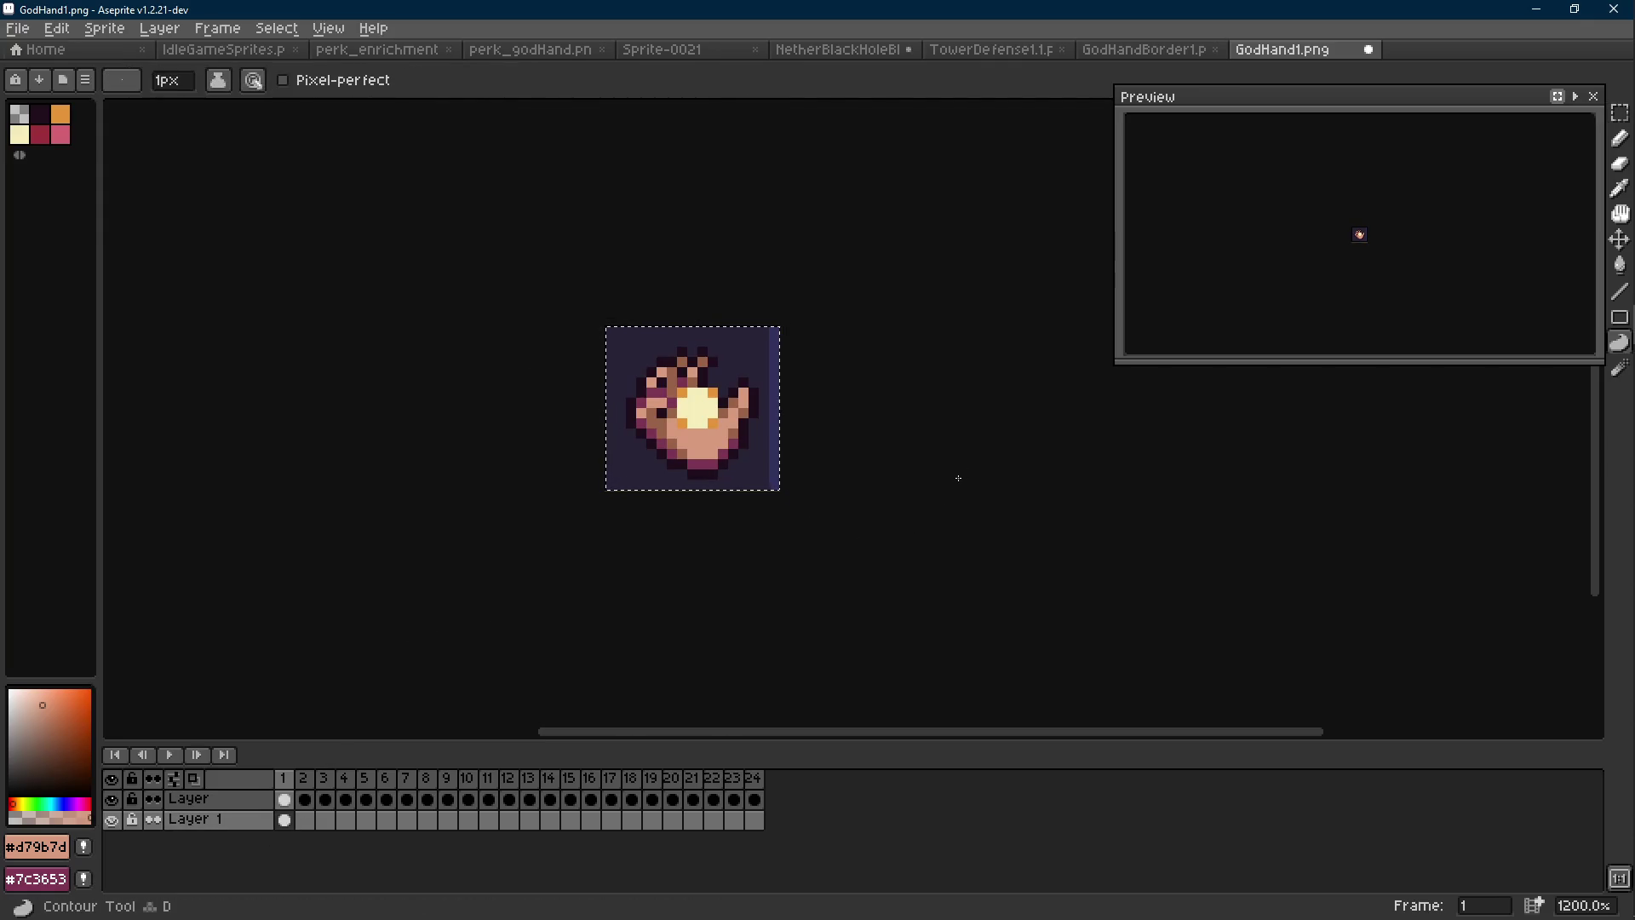
Paste the hand onto each following frame through frame 8
{"action": "key", "text": "period"}
{"action": "key", "text": "ctrl+v"}
{"action": "key", "text": "period"}
{"action": "key", "text": "ctrl+v"}
{"action": "key", "text": "period"}
{"action": "key", "text": "ctrl+v"}
{"action": "key", "text": "period"}
{"action": "key", "text": "ctrl+v"}
{"action": "key", "text": "period"}
{"action": "key", "text": "ctrl+v"}
{"action": "key", "text": "period"}
{"action": "key", "text": "ctrl+v"}
{"action": "key", "text": "period"}
{"action": "key", "text": "ctrl+v"}
Play the animation and step backward through the frames to review it
{"action": "scroll", "coordinate": [945, 477], "scroll_direction": "down", "scroll_amount": 4}
{"action": "key", "text": "Return"}
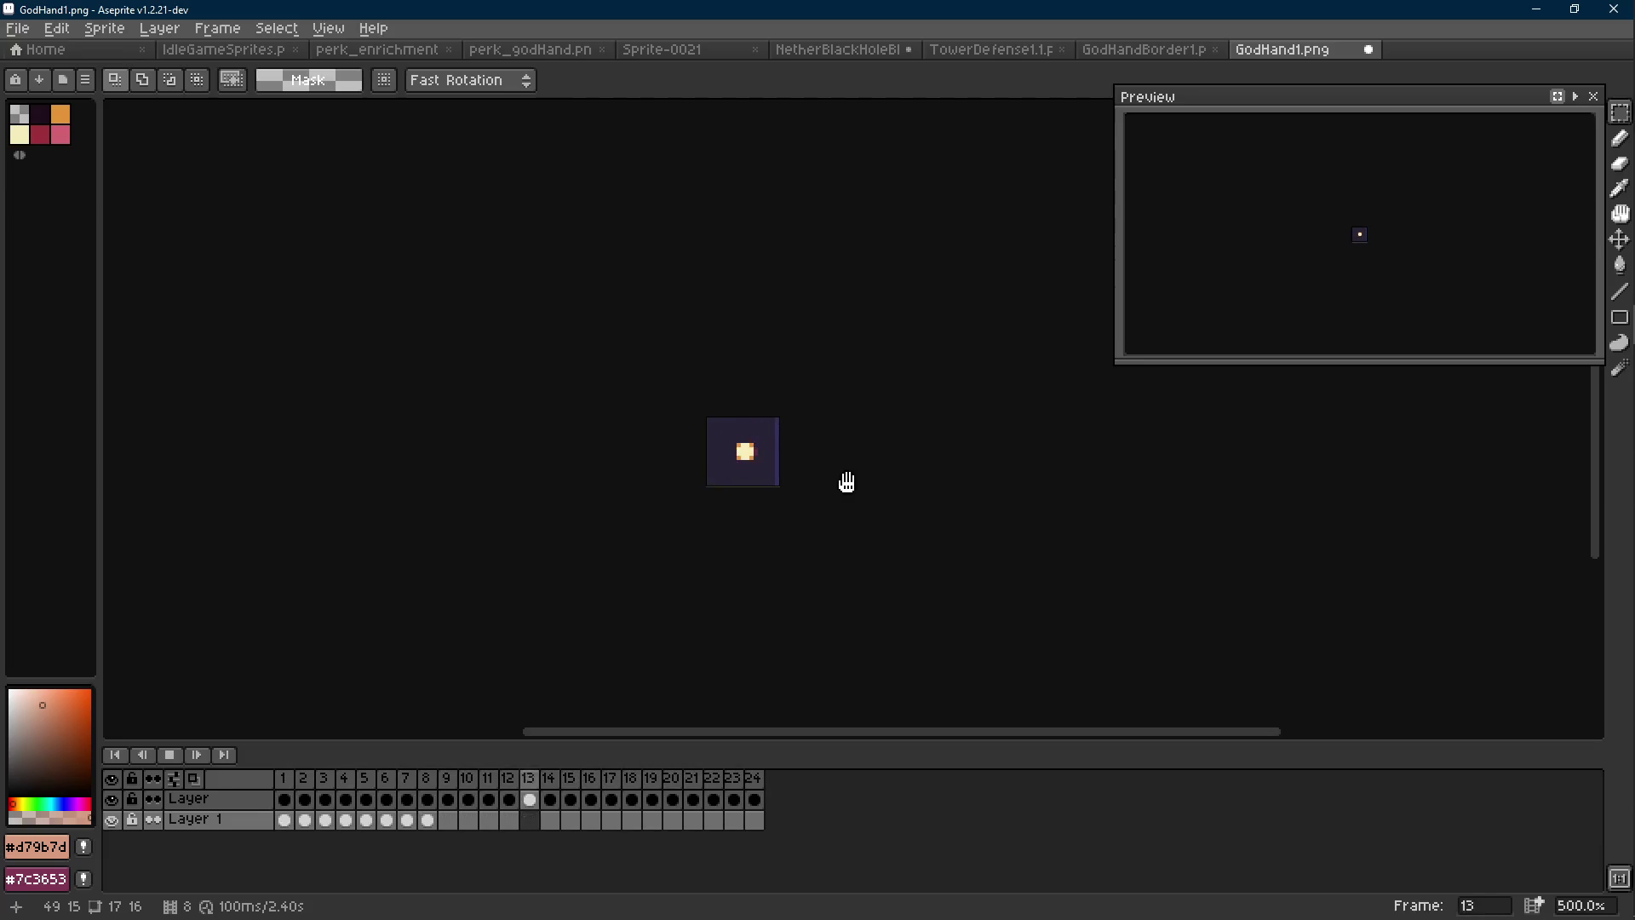
{"action": "type", "text": "8"}
{"action": "key", "text": "Return"}
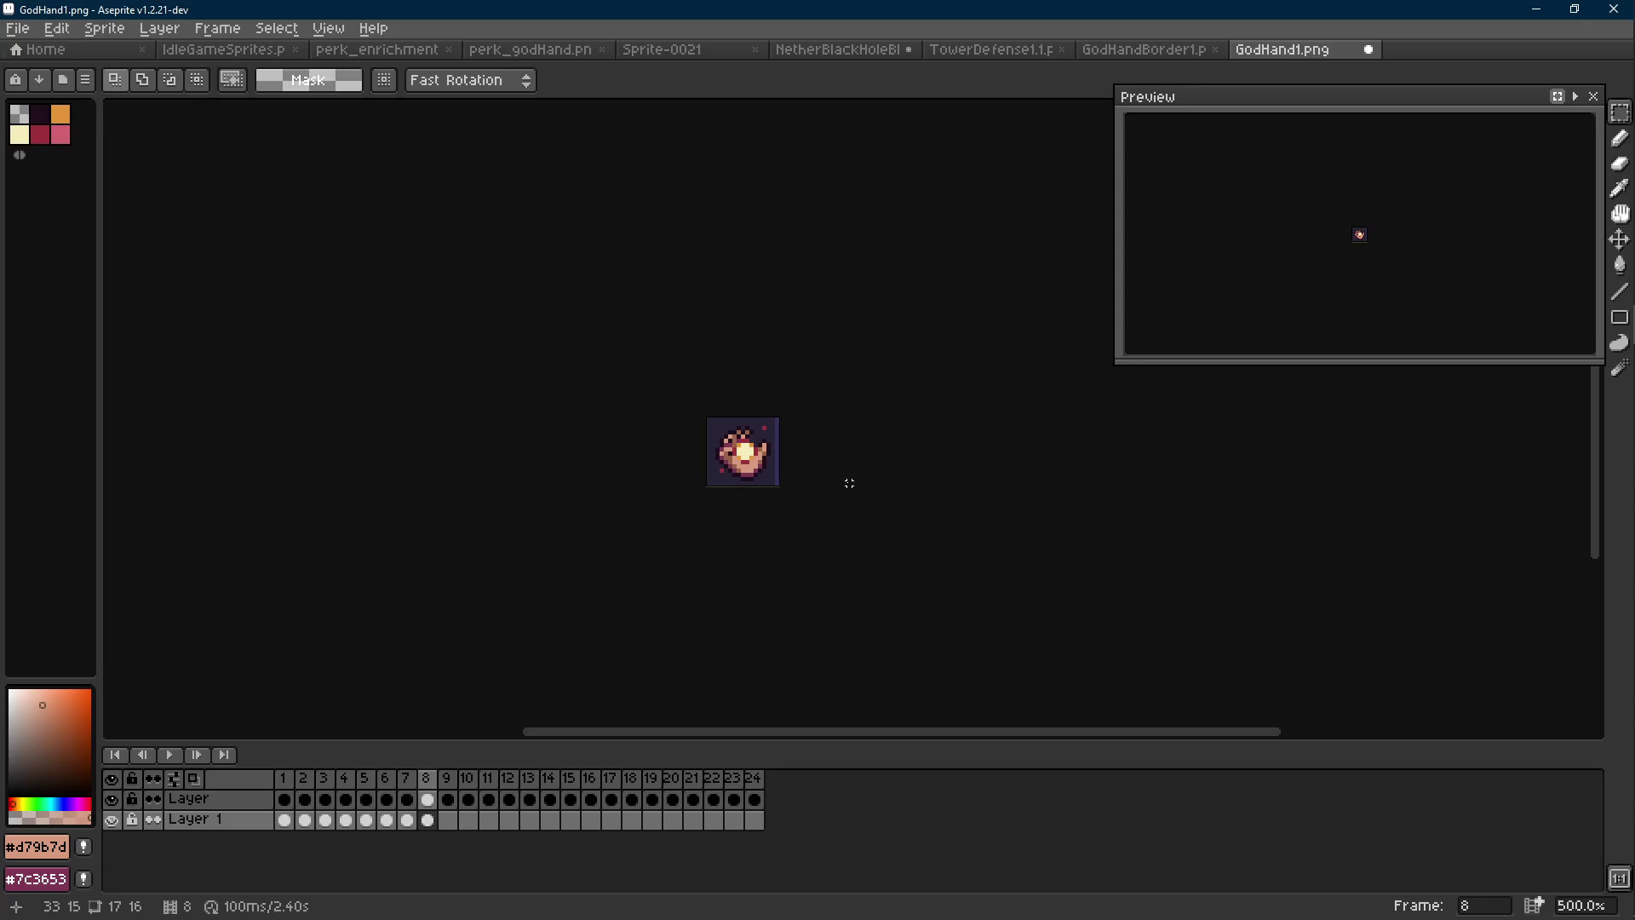
{"action": "key", "text": "comma"}
{"action": "key", "text": "comma"}
{"action": "key", "text": "comma"}
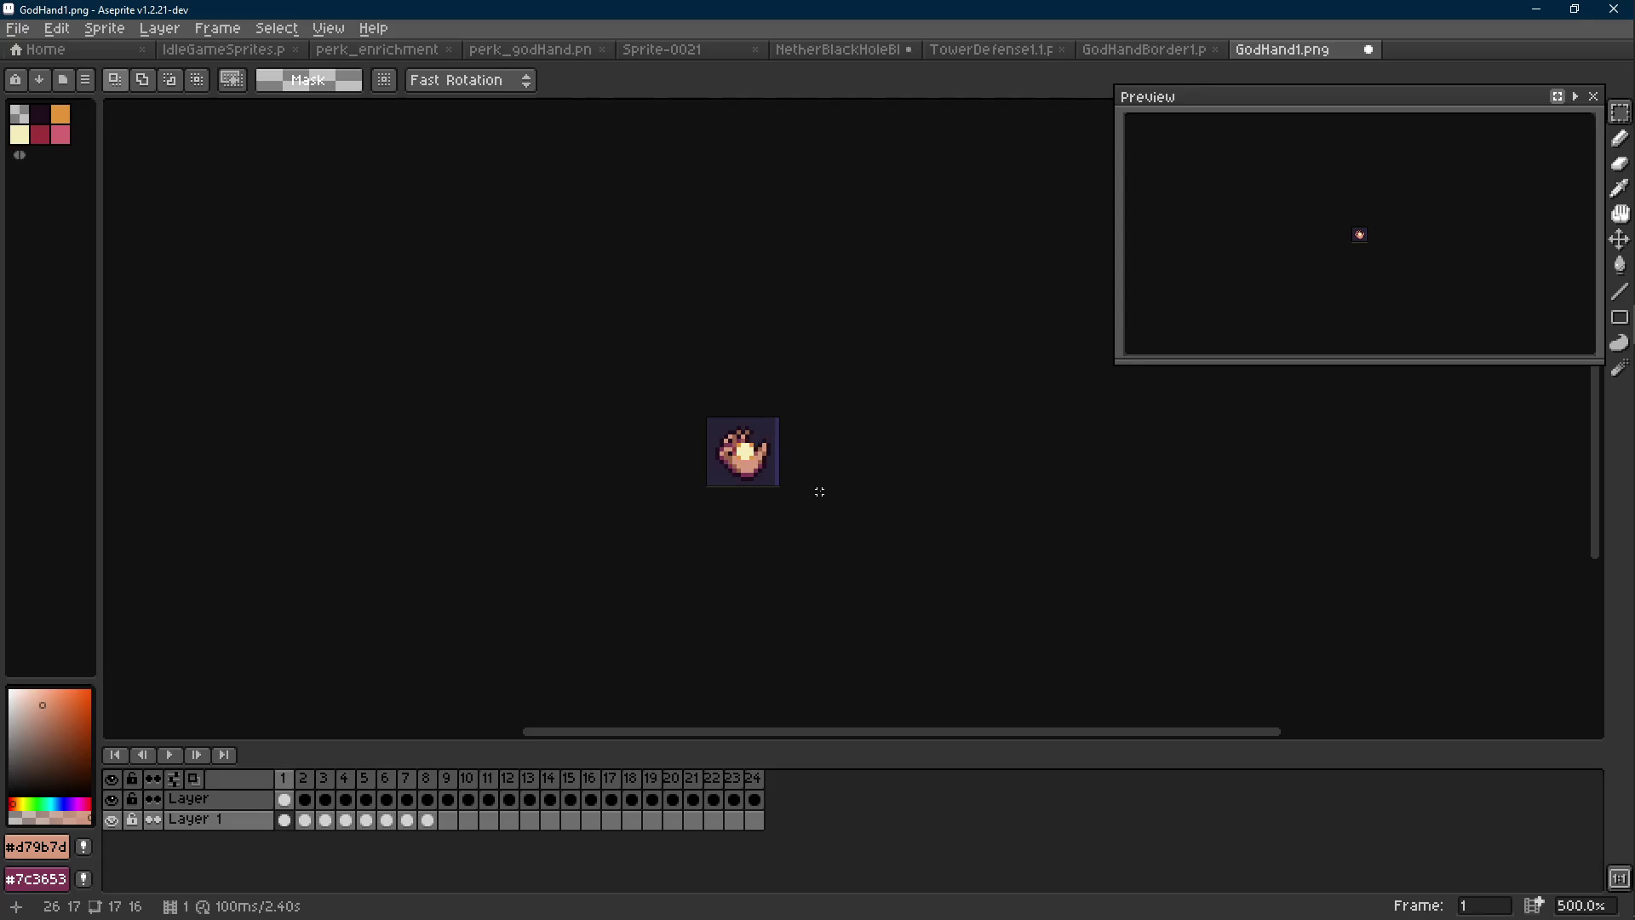
Flatten GodHand1.png and replace its orange glow #e4943a with teal #7ec4c1
{"action": "right_click", "coordinate": [222, 823]}
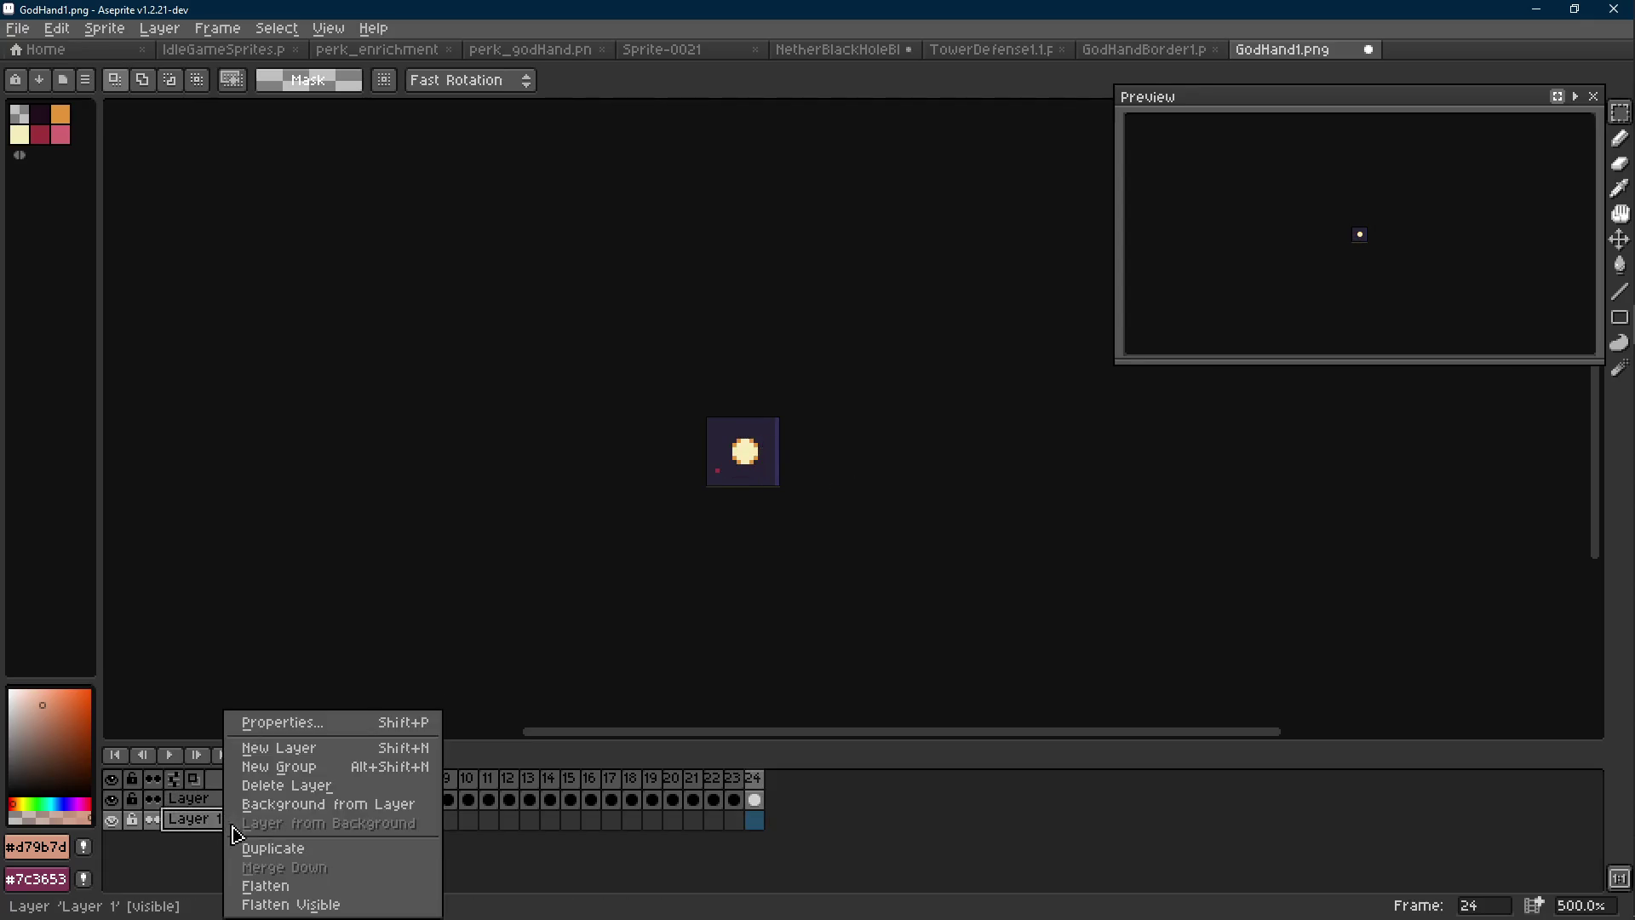
{"action": "left_click", "coordinate": [281, 785]}
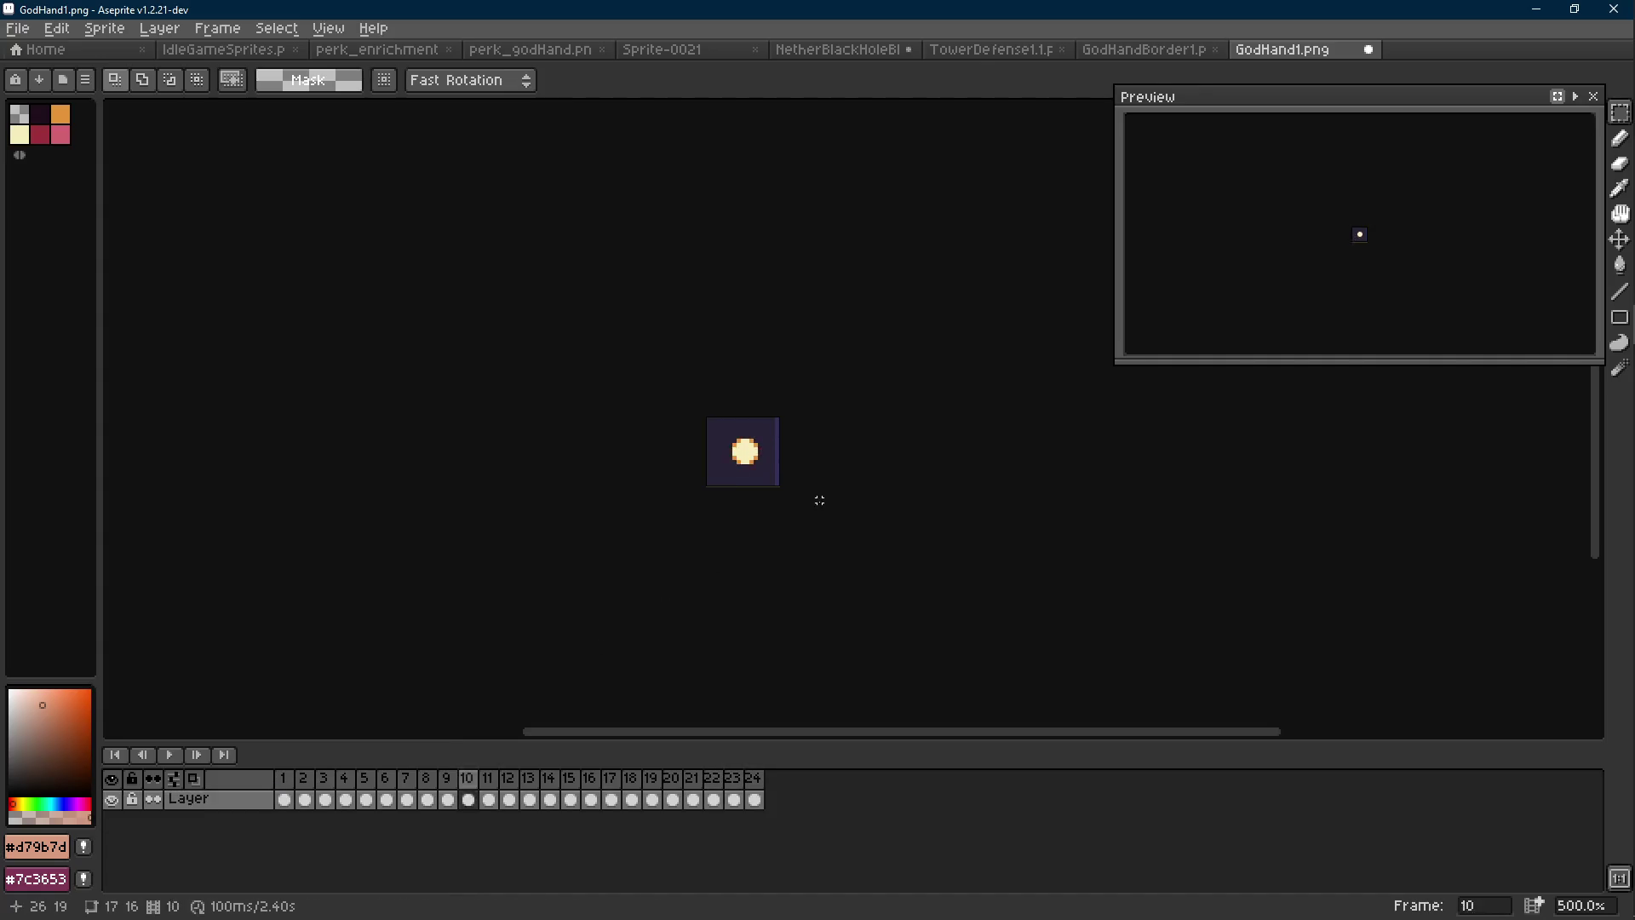
{"action": "left_click", "coordinate": [243, 56]}
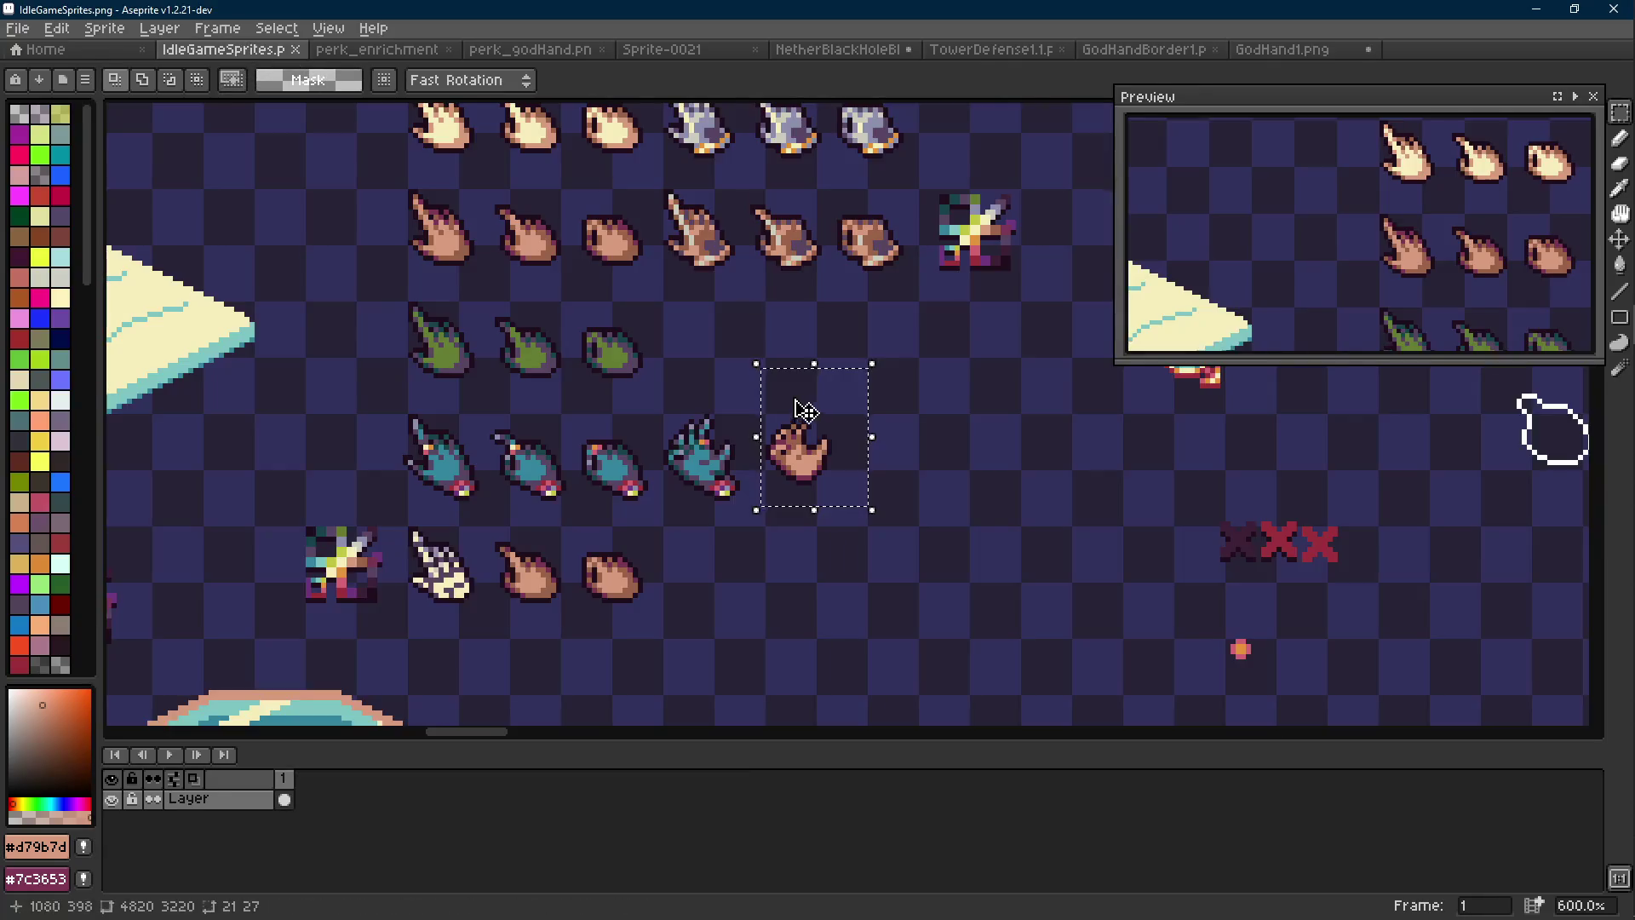
{"action": "scroll", "coordinate": [828, 402], "scroll_direction": "up", "scroll_amount": 6}
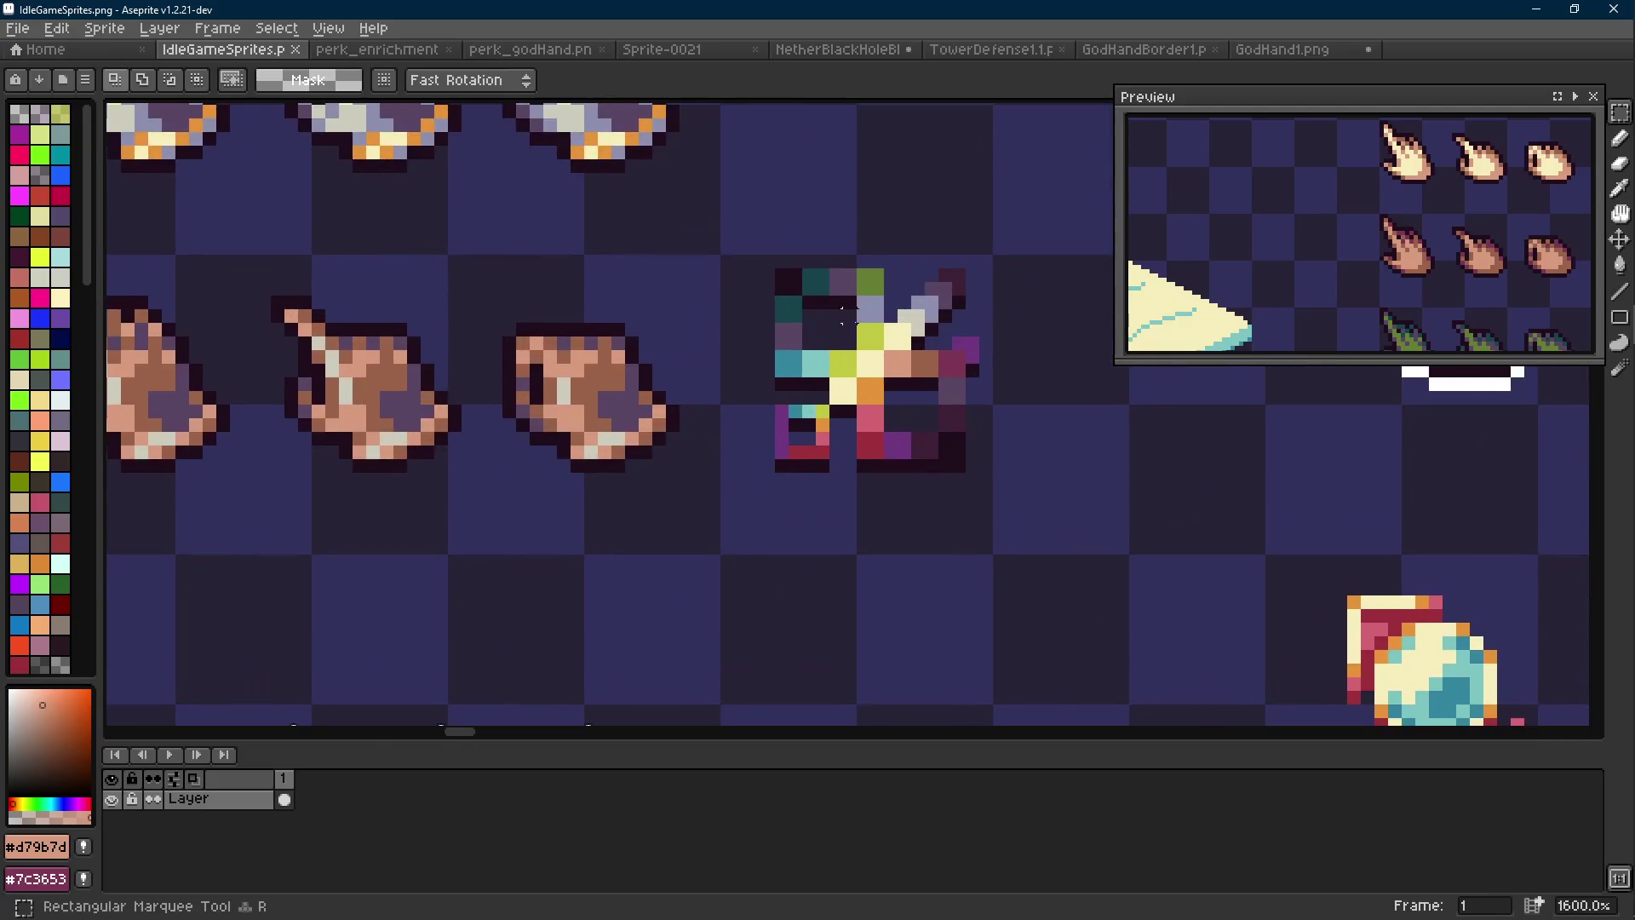
{"action": "key", "text": "i"}
{"action": "right_click", "coordinate": [825, 359]}
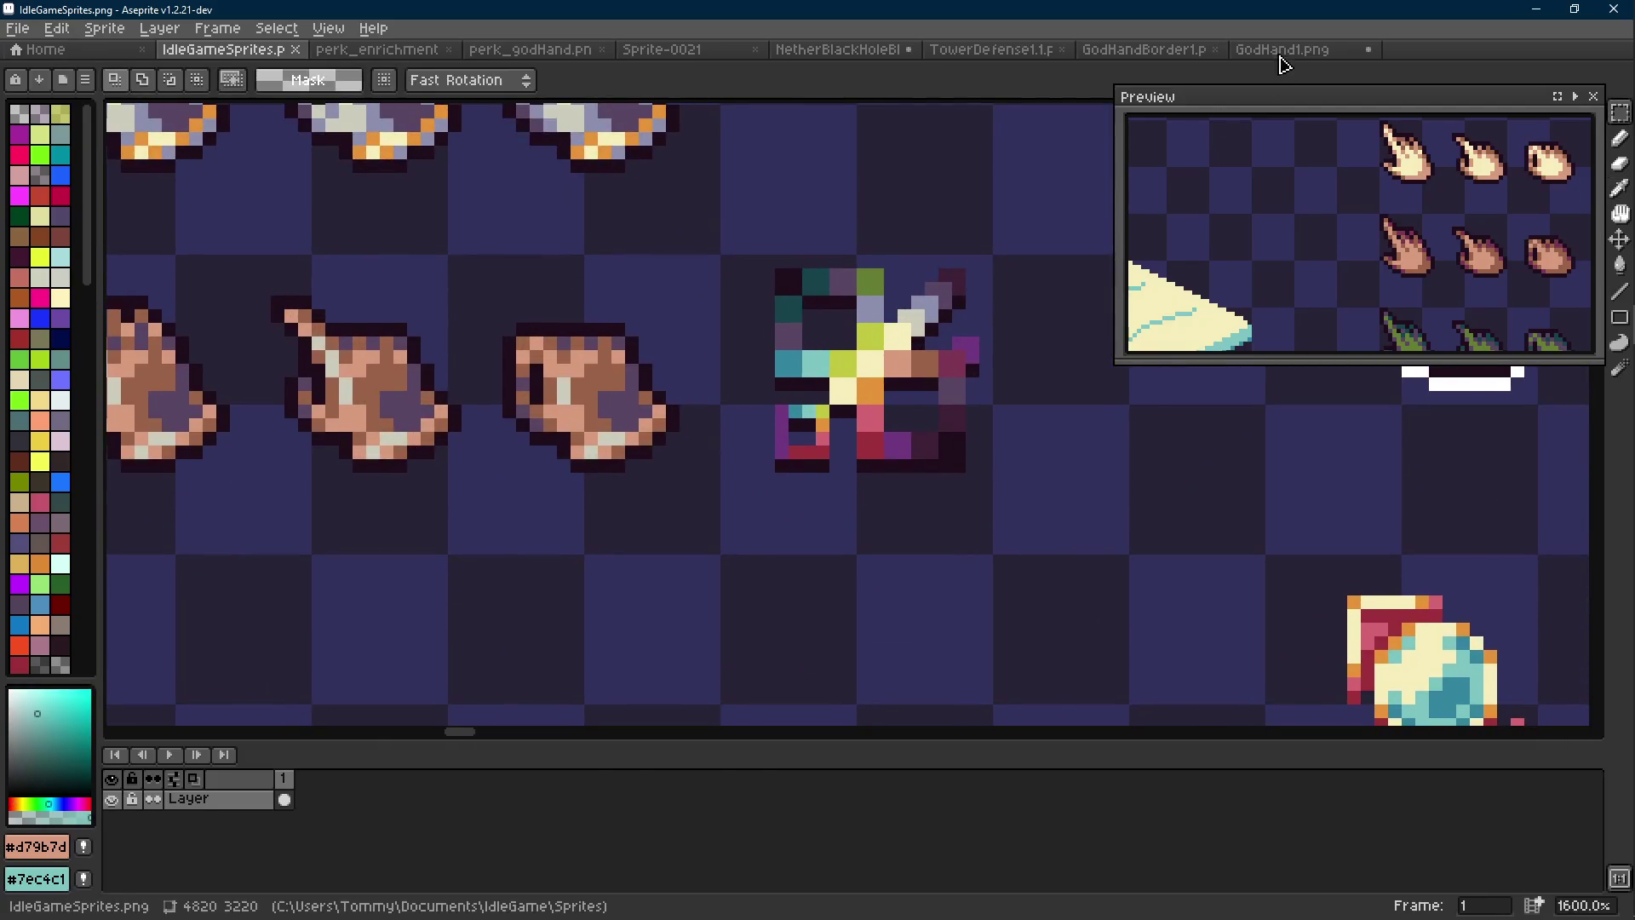
{"action": "left_click", "coordinate": [1281, 51]}
{"action": "left_click", "coordinate": [717, 403]}
{"action": "key", "text": "shift+r"}
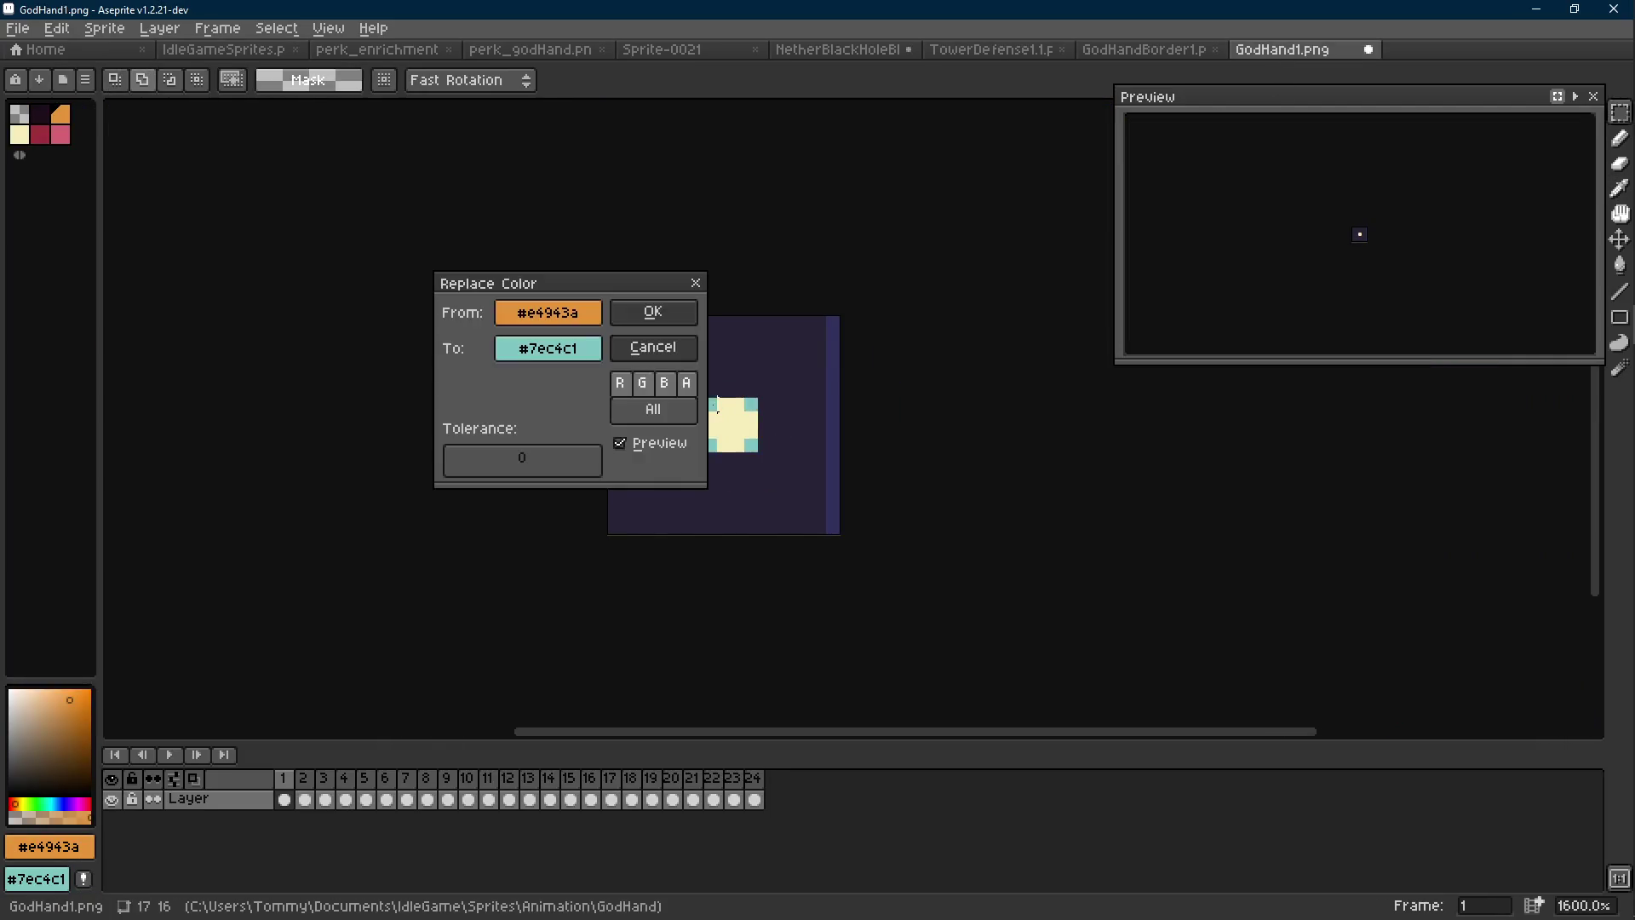
{"action": "left_click", "coordinate": [652, 311]}
Replace the glow's dark red #9d303b with blue #34859d
{"action": "left_click", "coordinate": [224, 49]}
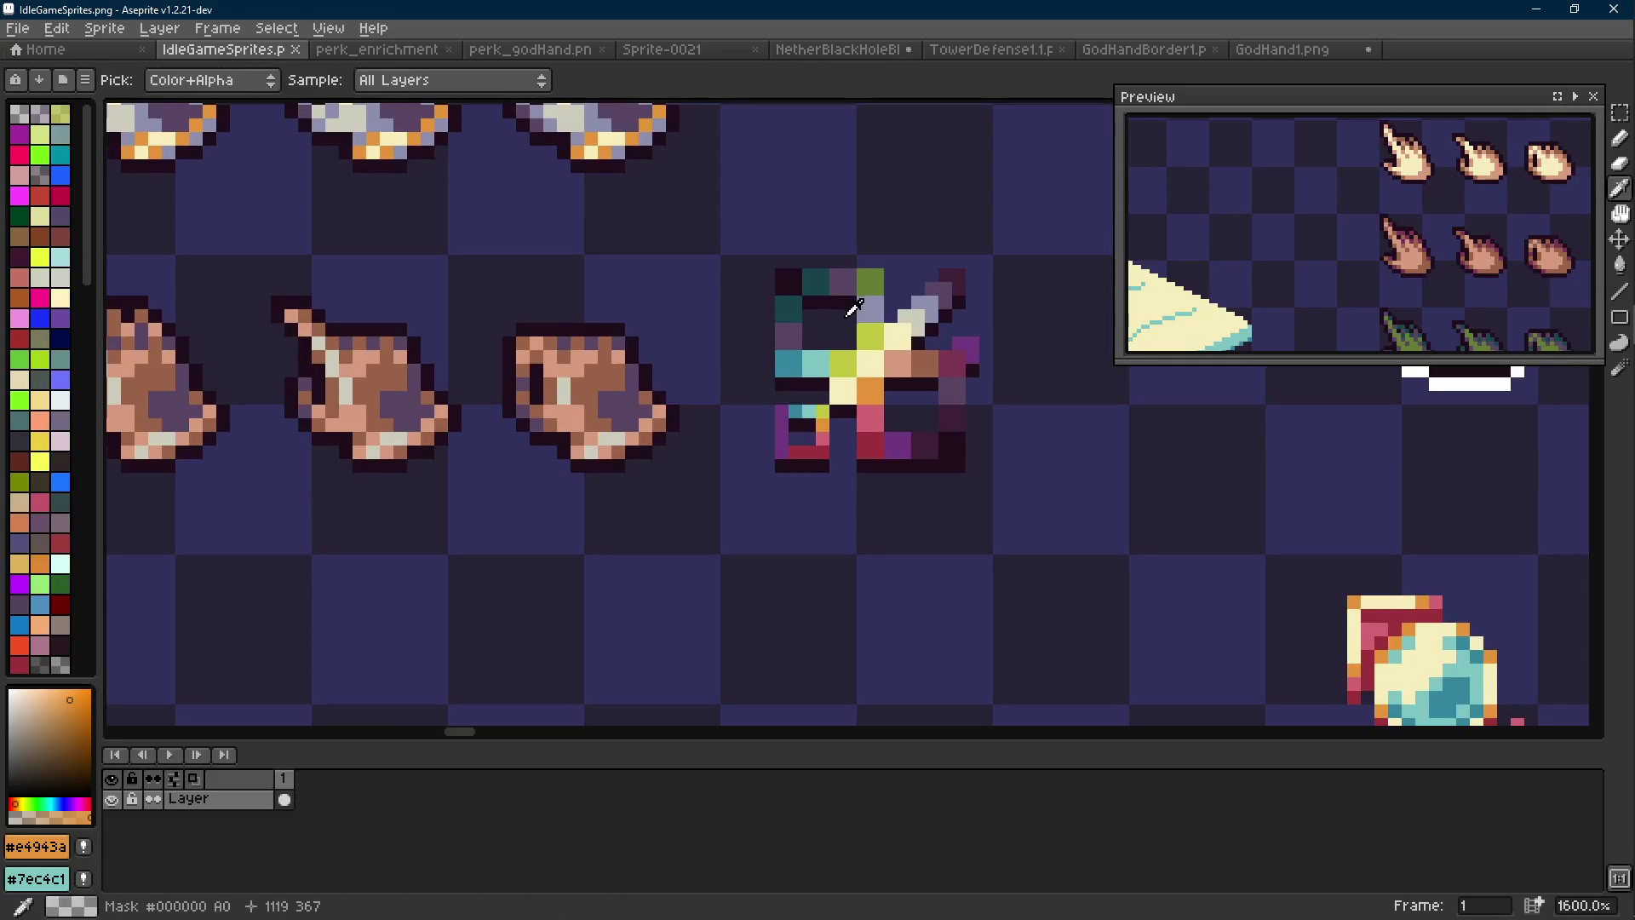
{"action": "left_click", "coordinate": [1248, 53]}
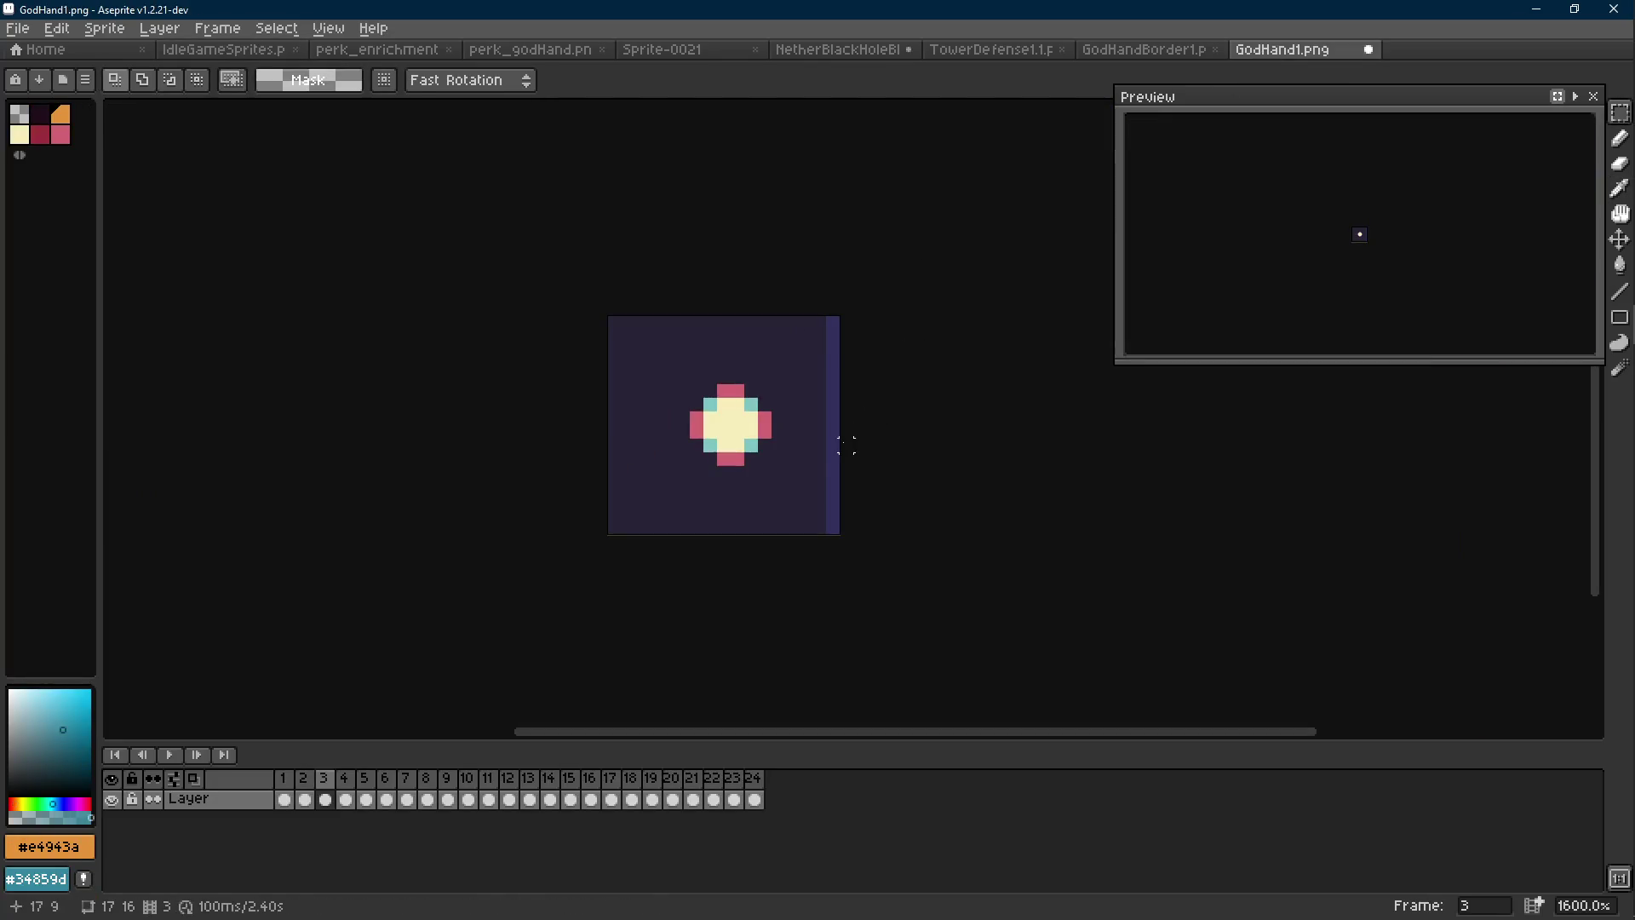
{"action": "left_click", "coordinate": [765, 426], "text": "alt"}
{"action": "key", "text": "shift+r"}
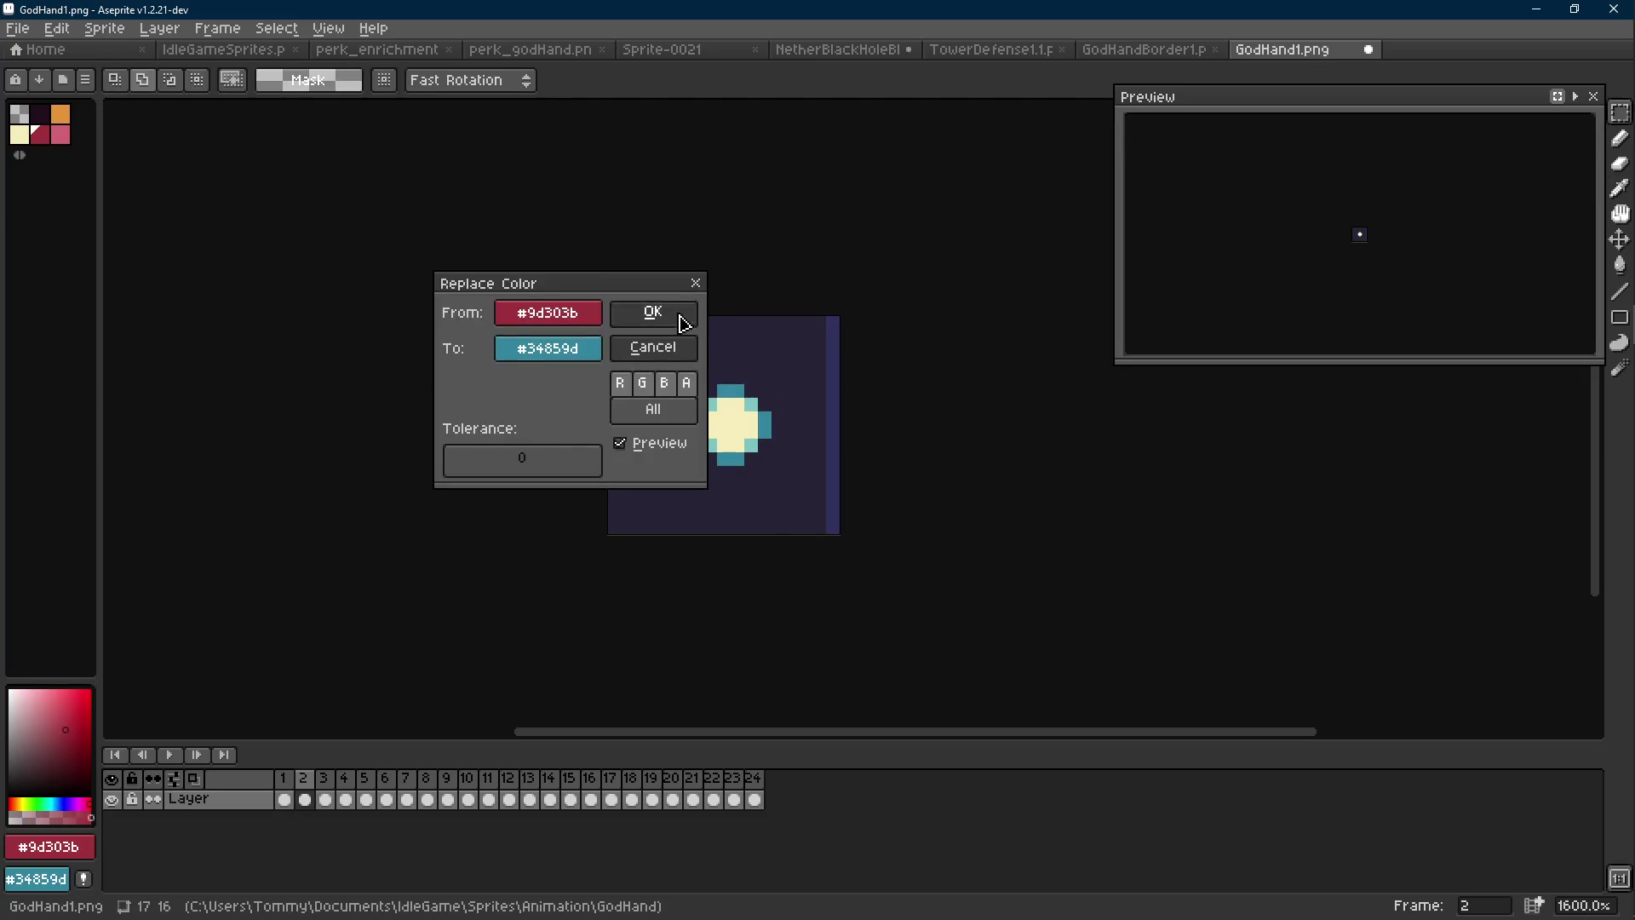
{"action": "left_click", "coordinate": [679, 312]}
Replace the glow's pink #d26471 with muted purple #584563 sampled from the sheet
{"action": "left_click", "coordinate": [224, 49]}
{"action": "right_click", "coordinate": [798, 327]}
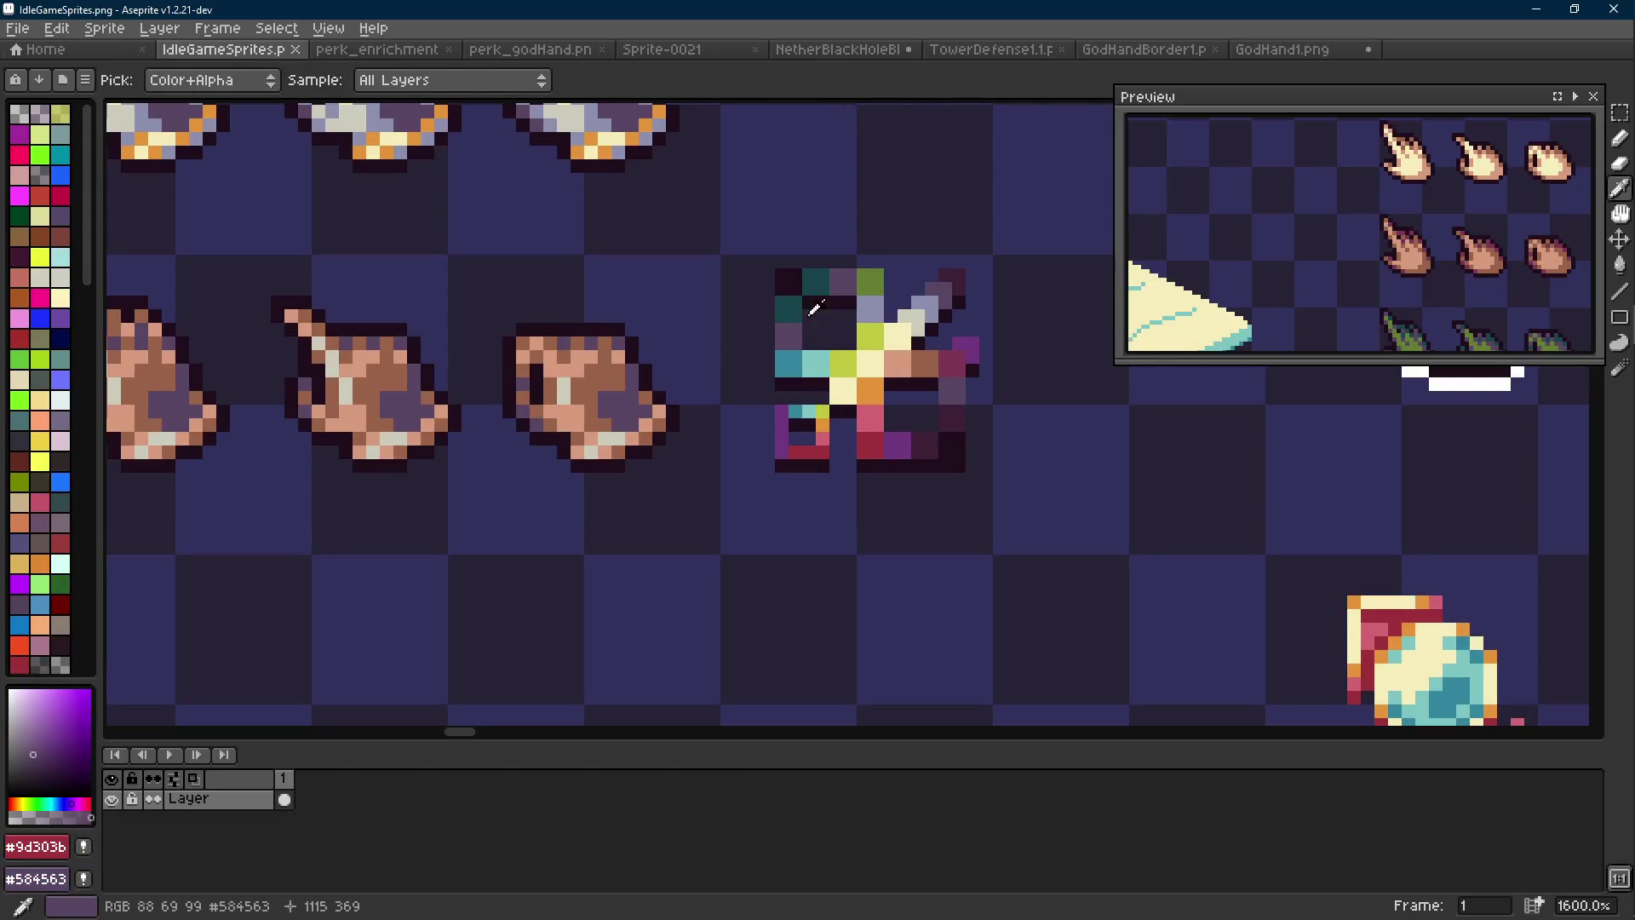
{"action": "left_click", "coordinate": [1278, 50]}
{"action": "left_click", "coordinate": [764, 426], "text": "alt"}
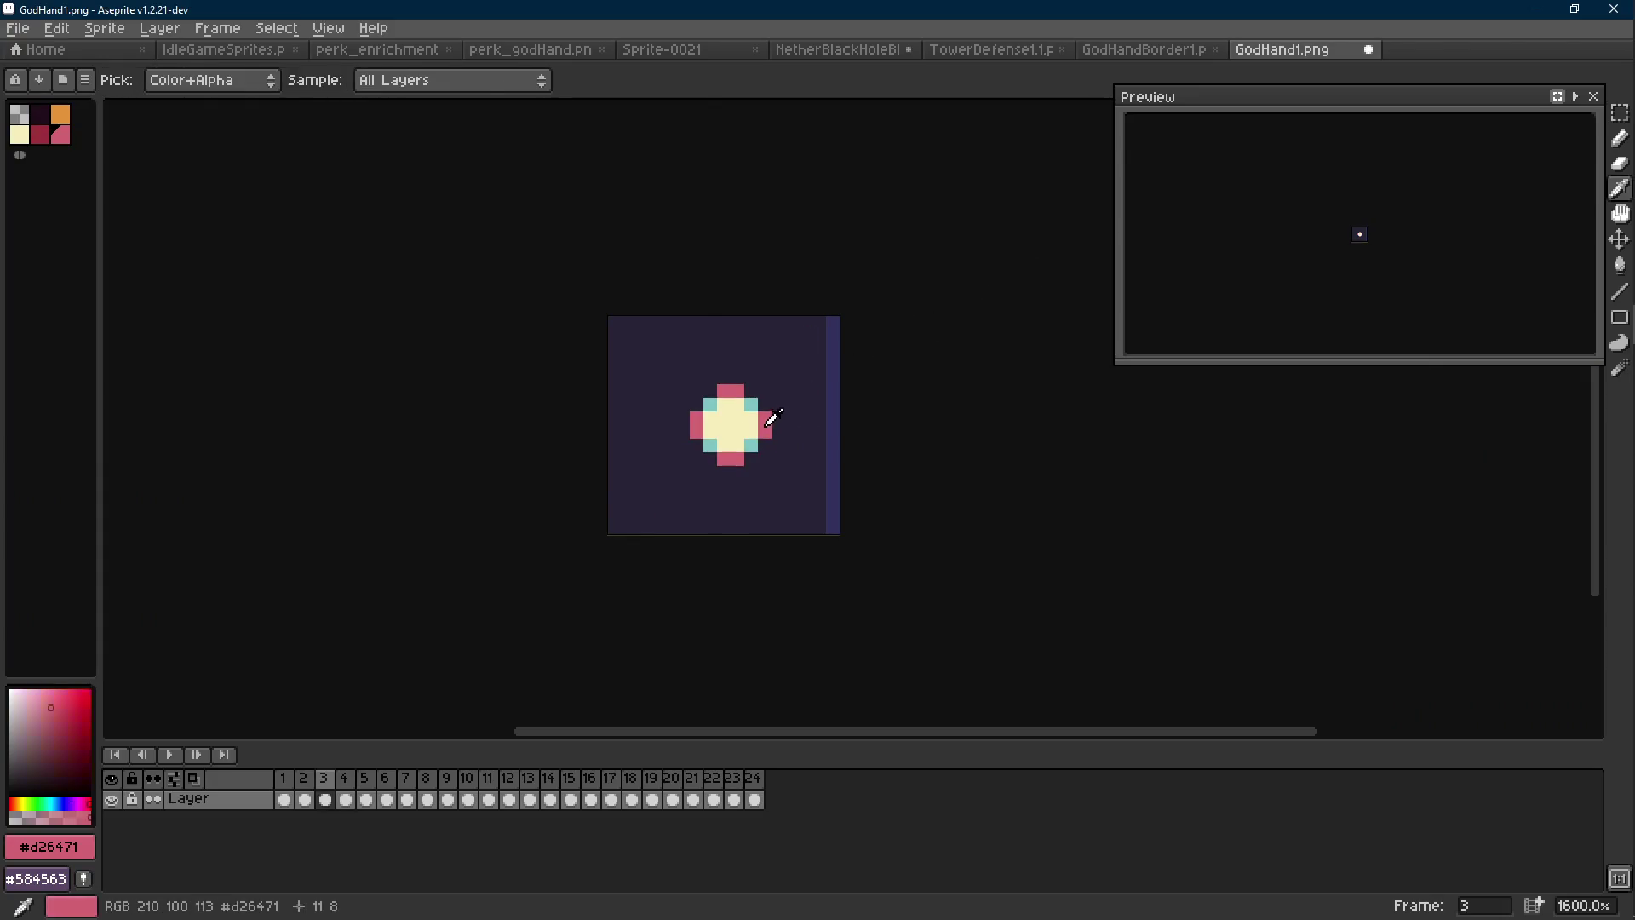
{"action": "key", "text": "shift+r"}
{"action": "left_click", "coordinate": [670, 323]}
Play back the recoloured animation and save GodHand1.png
{"action": "scroll", "coordinate": [809, 390], "scroll_direction": "down", "scroll_amount": 5}
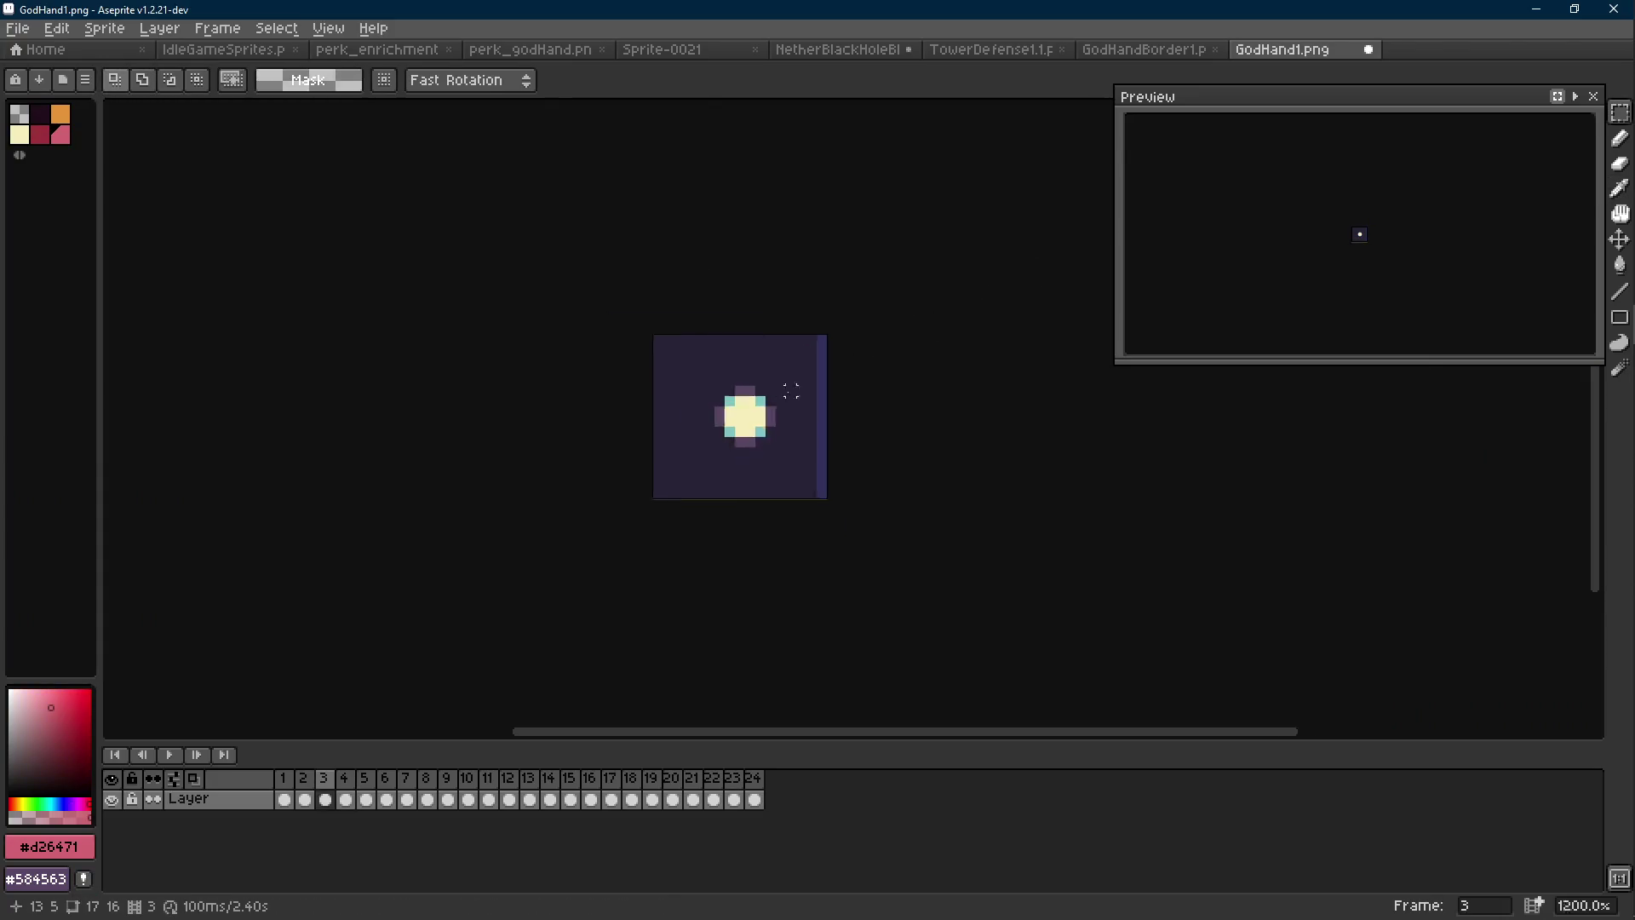
{"action": "key", "text": "Return"}
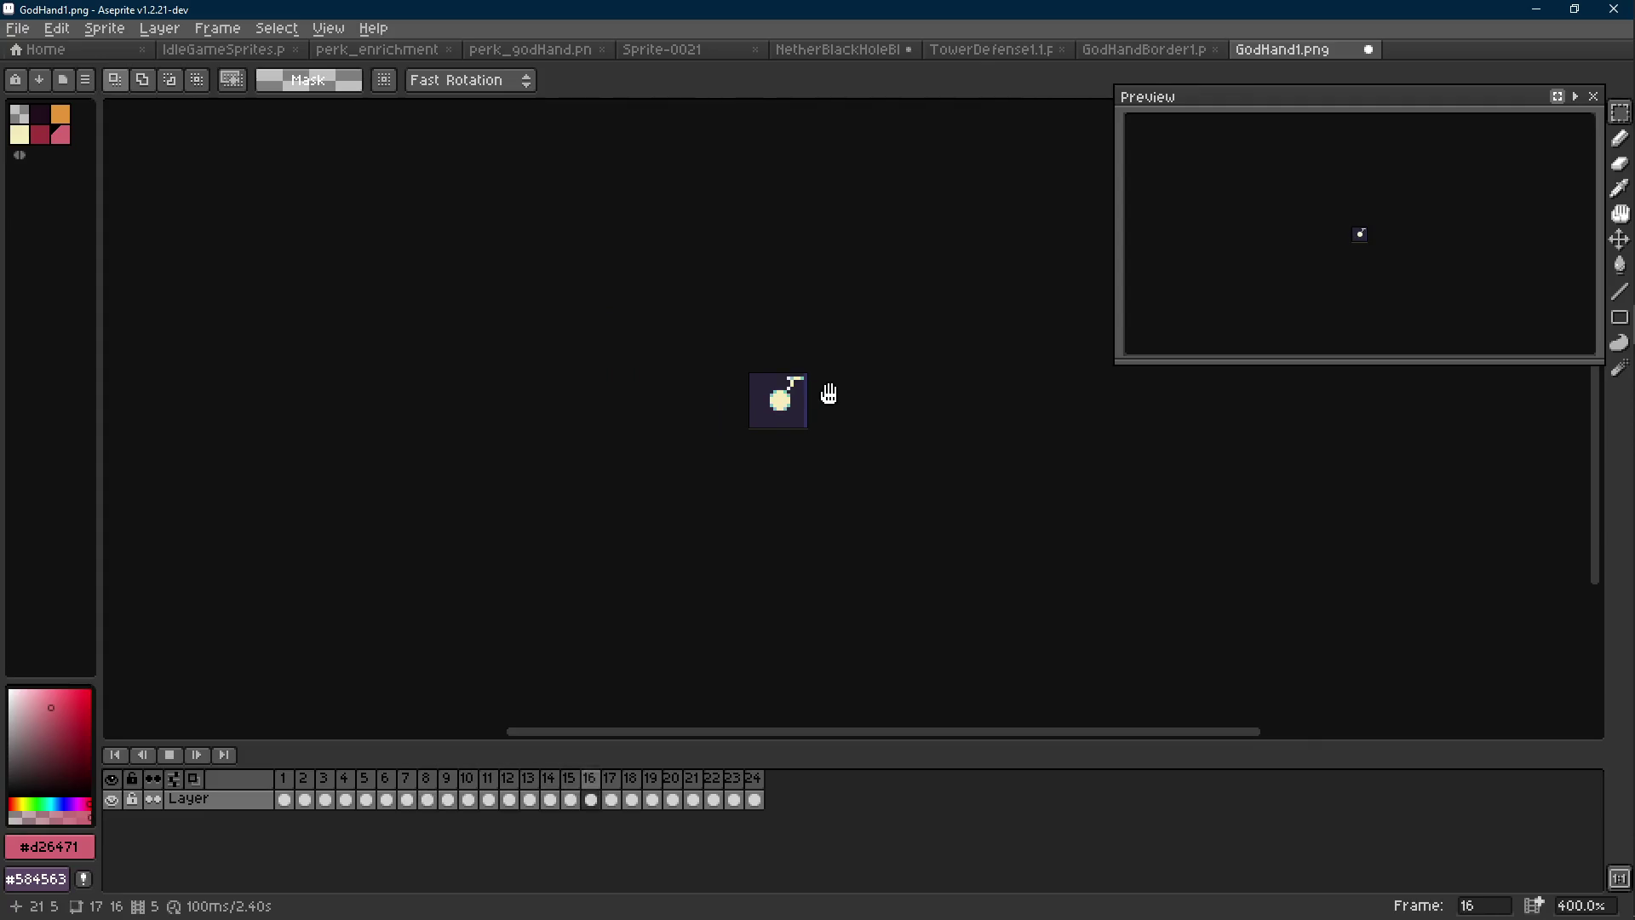
{"action": "scroll", "coordinate": [830, 395], "scroll_direction": "down", "scroll_amount": 1}
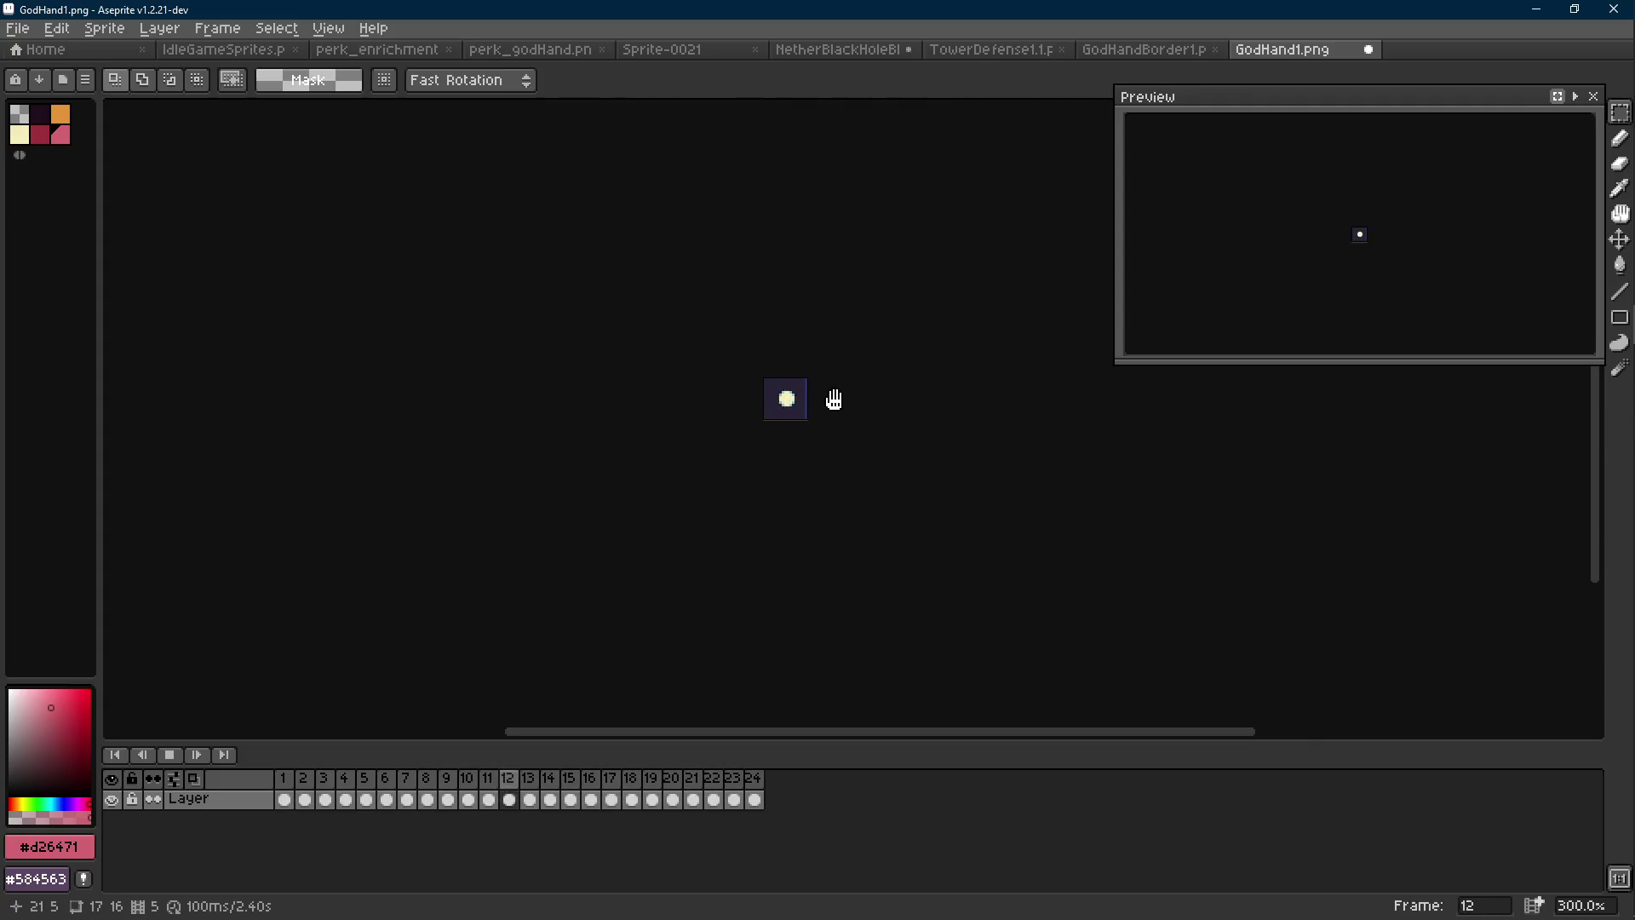
{"action": "scroll", "coordinate": [830, 395], "scroll_direction": "up", "scroll_amount": 3}
{"action": "key", "text": "ctrl+s"}
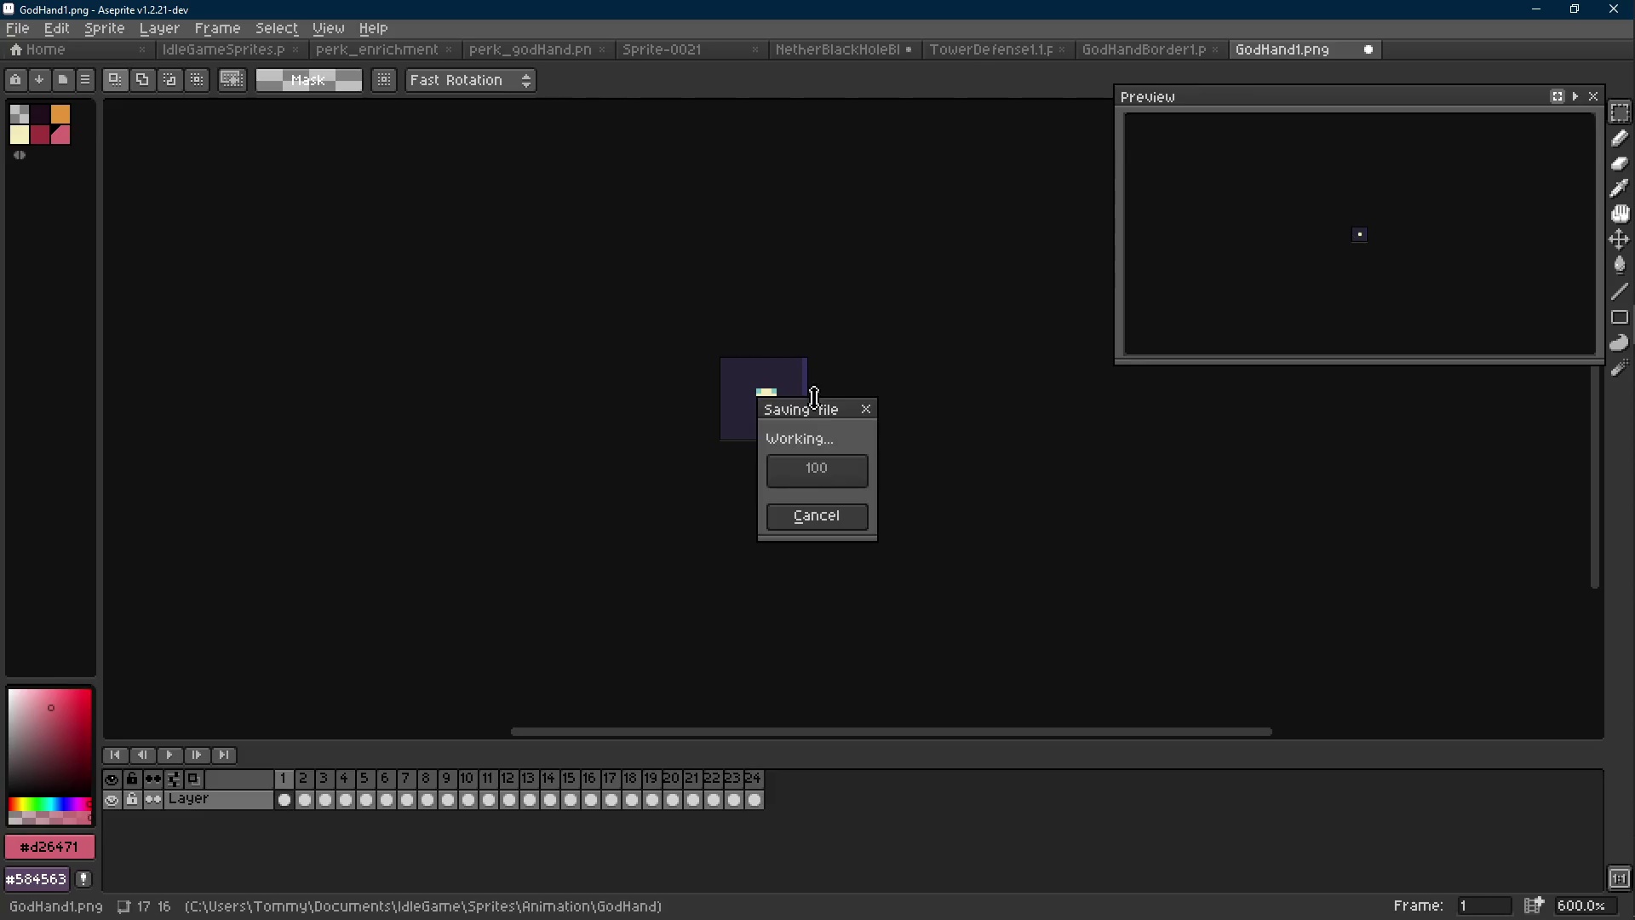
{"action": "left_click", "coordinate": [226, 51]}
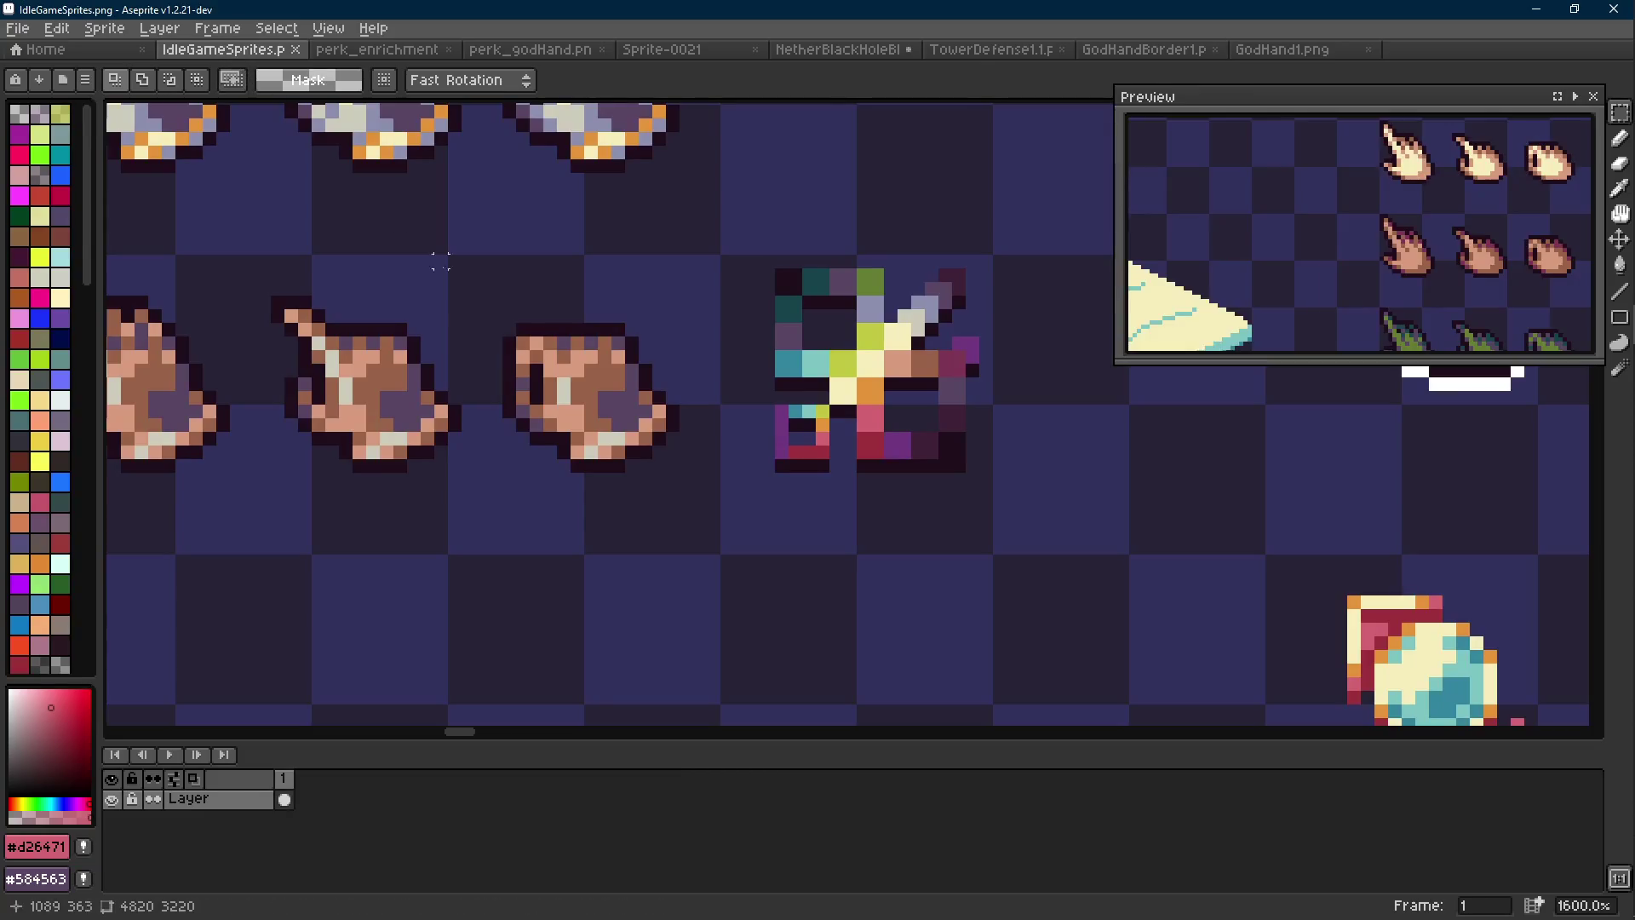
Select a small patch beside the pink hand on the sprite sheet
{"action": "scroll", "coordinate": [646, 438], "scroll_direction": "down", "scroll_amount": 3}
{"action": "left_click_drag", "start_coordinate": [645, 438], "coordinate": [736, 389]}
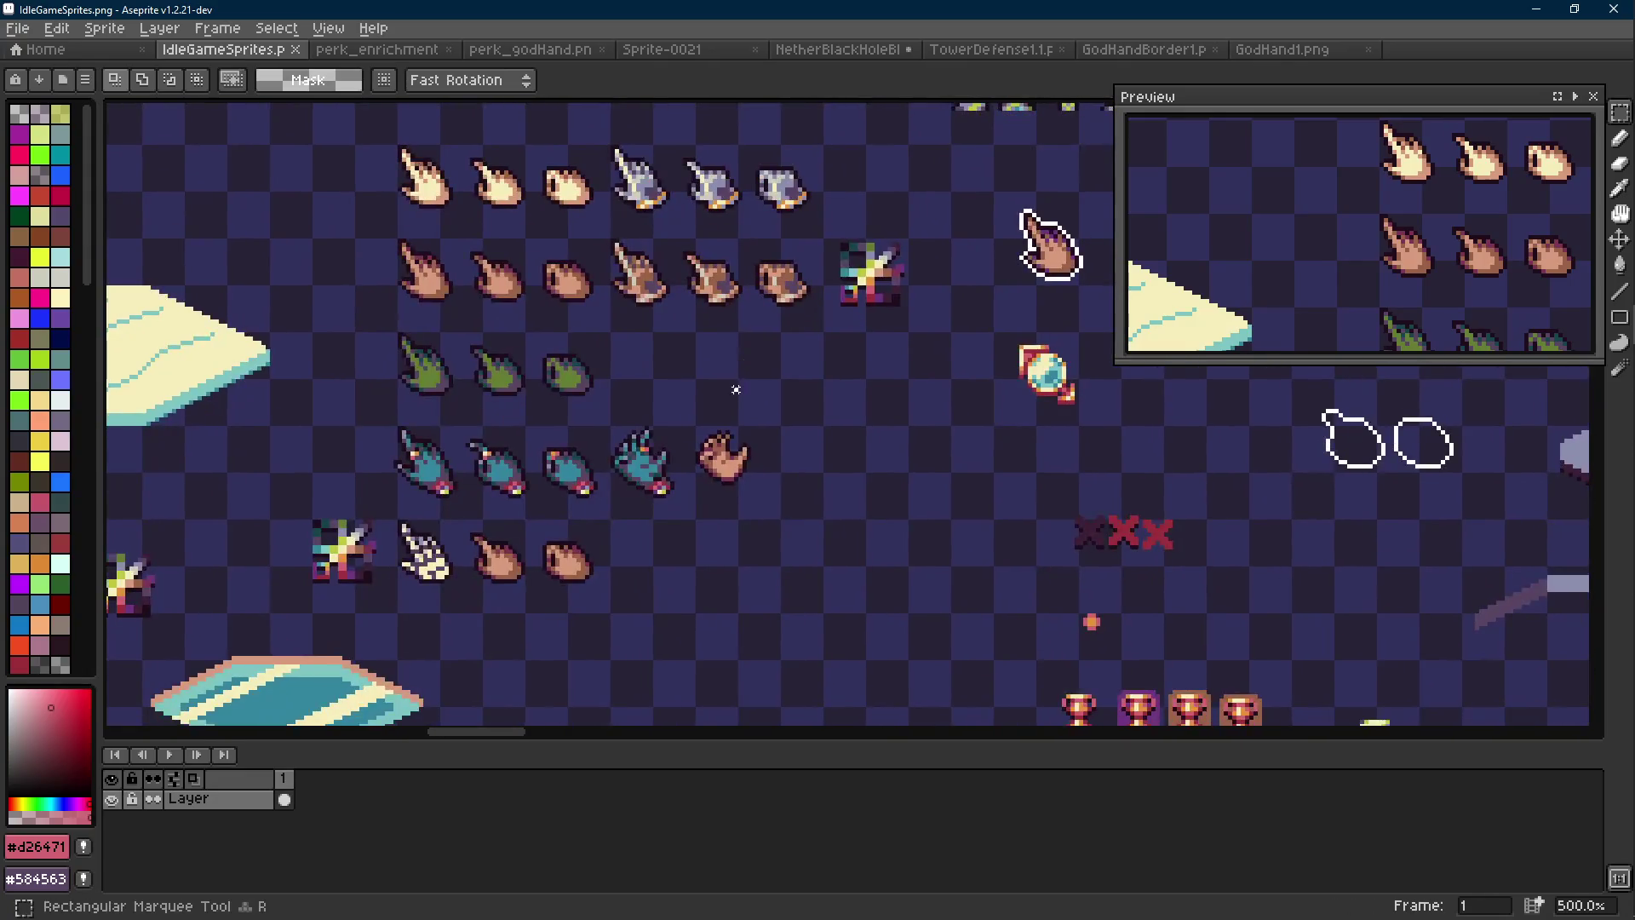
{"action": "scroll", "coordinate": [736, 389], "scroll_direction": "up", "scroll_amount": 7}
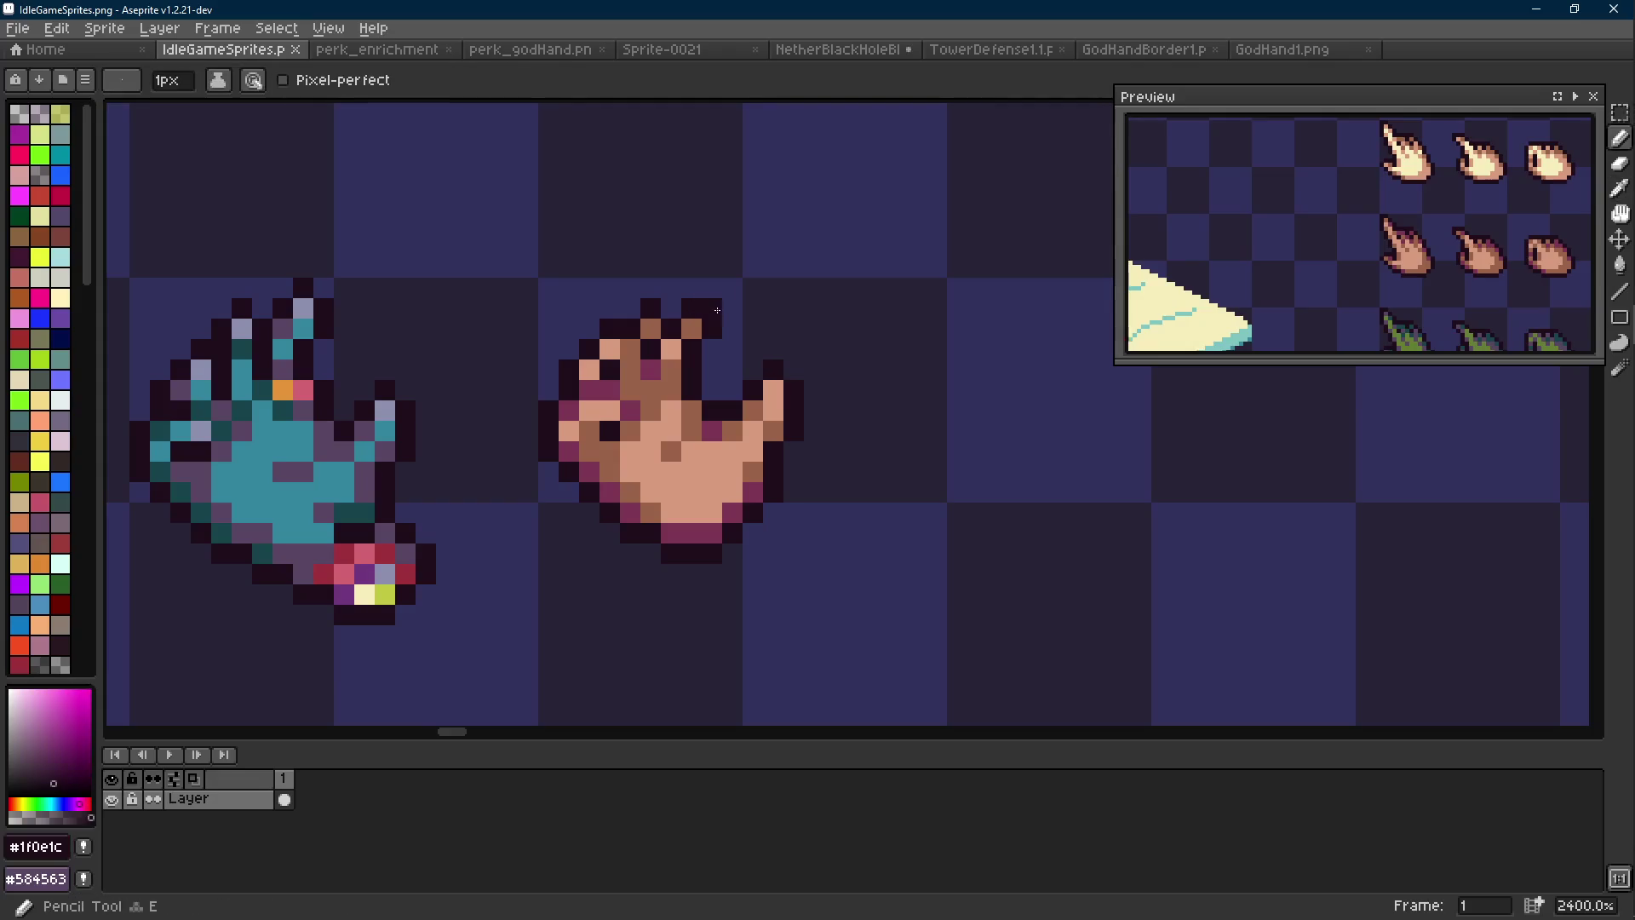
{"action": "scroll", "coordinate": [741, 302], "scroll_direction": "down", "scroll_amount": 5}
{"action": "scroll", "coordinate": [771, 294], "scroll_direction": "up", "scroll_amount": 5}
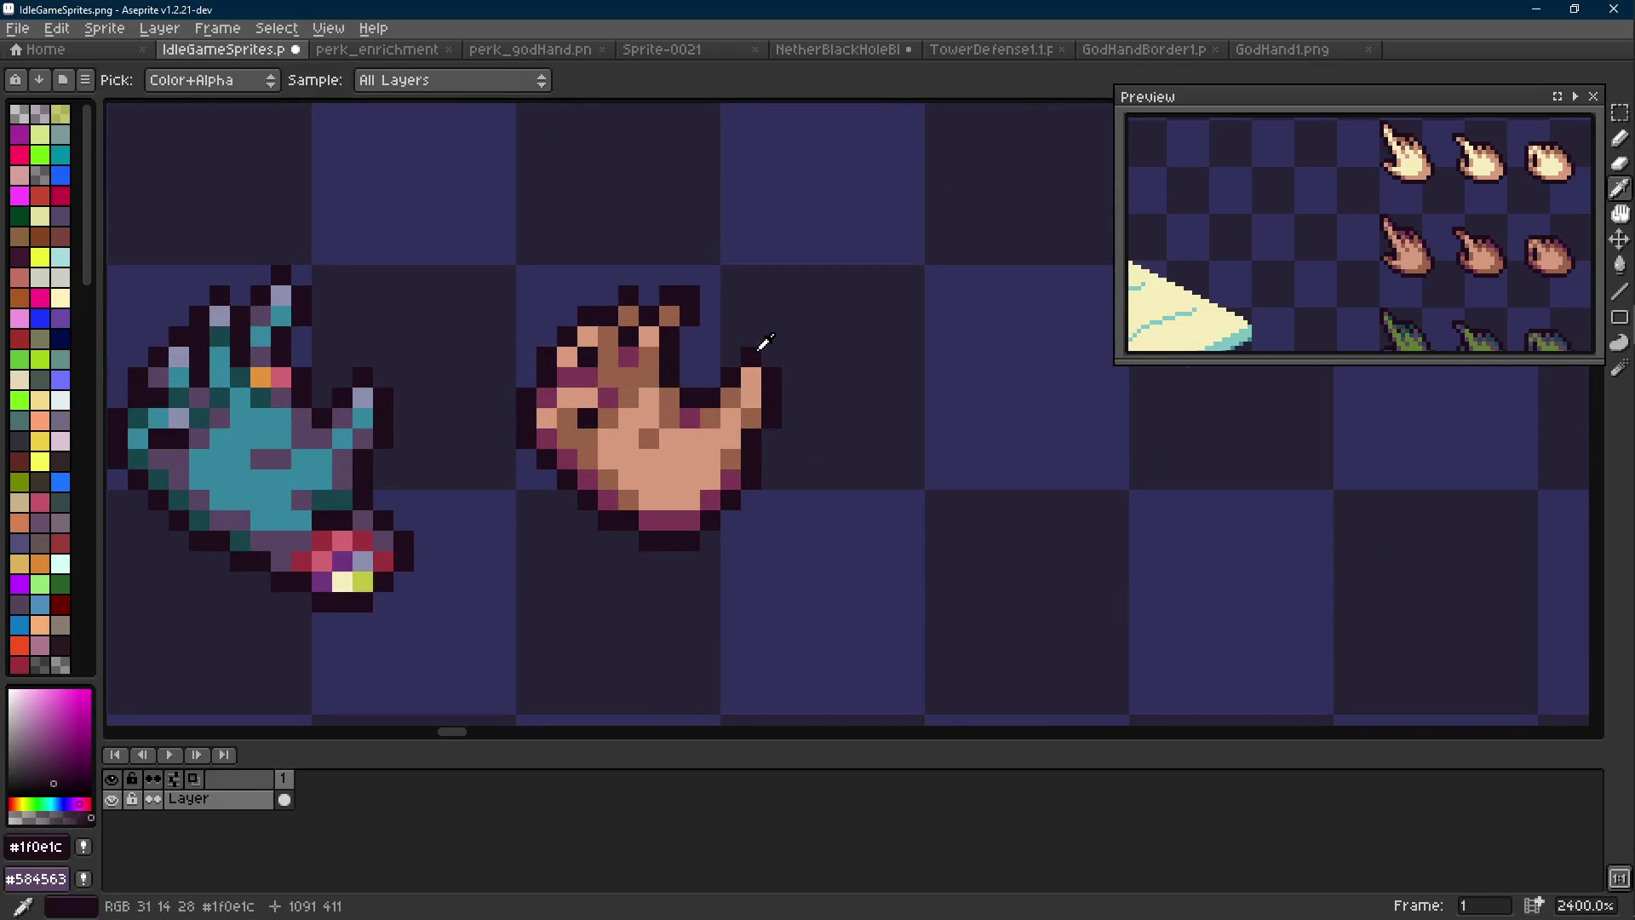
{"action": "mouse_move", "coordinate": [756, 259]}
{"action": "left_mouse_down"}
{"action": "mouse_move", "coordinate": [786, 308]}
{"action": "mouse_move", "coordinate": [512, 554]}
{"action": "left_mouse_up"}
Make a new 13×13 Sprite-0022 from the copied patch and start saving it
{"action": "key", "text": "ctrl+n"}
{"action": "key", "text": "Return"}
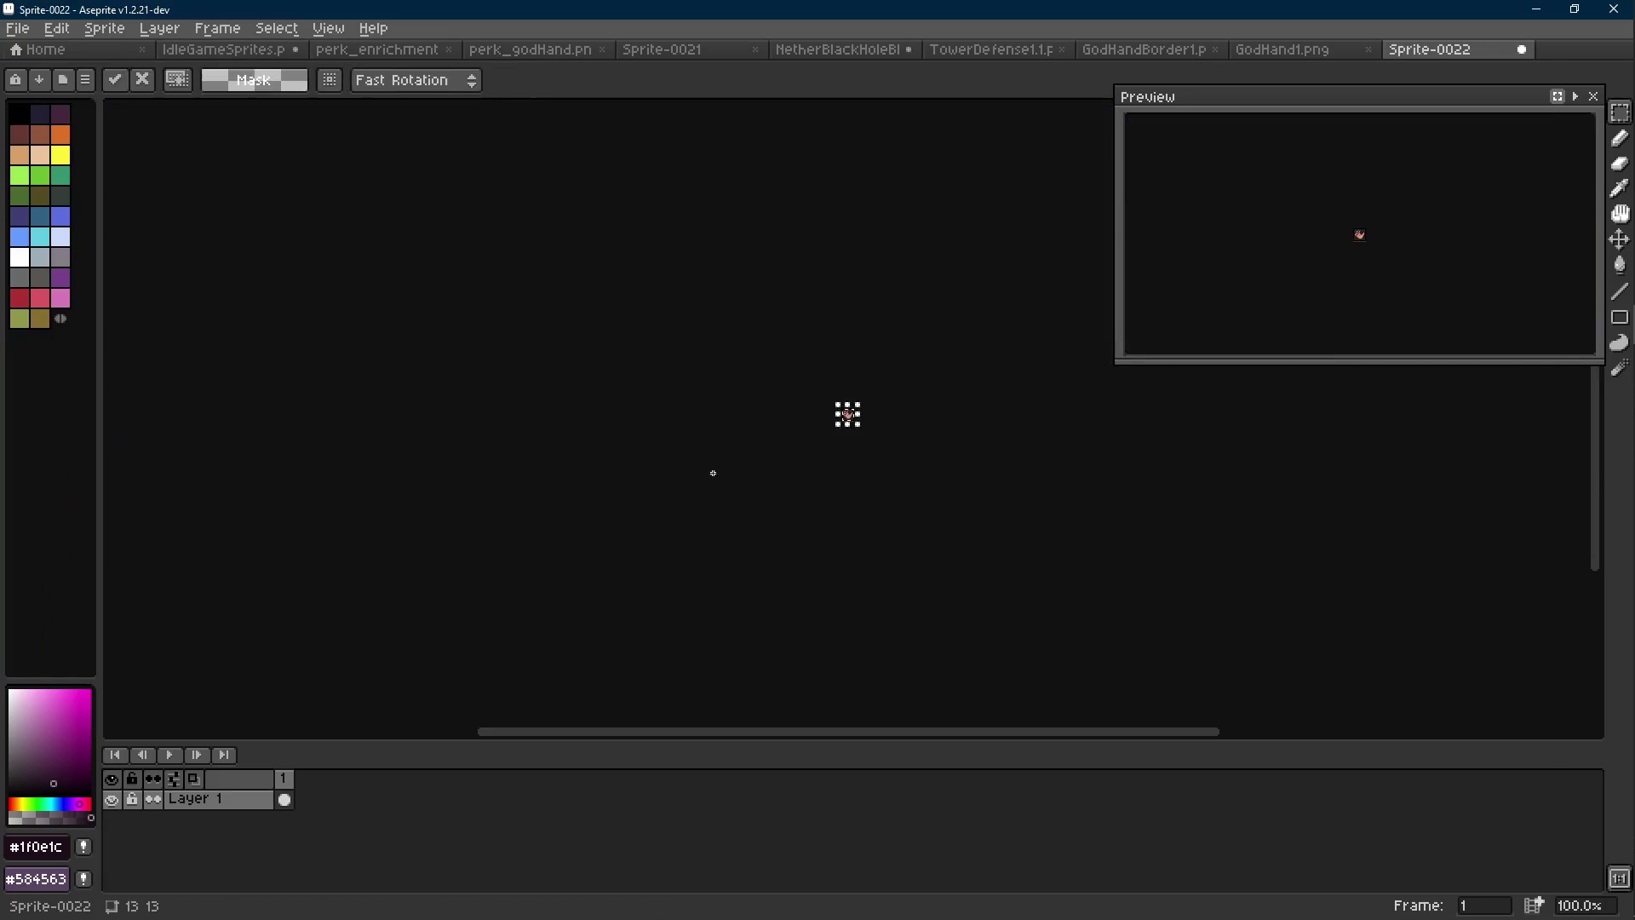
{"action": "key", "text": "ctrl+s"}
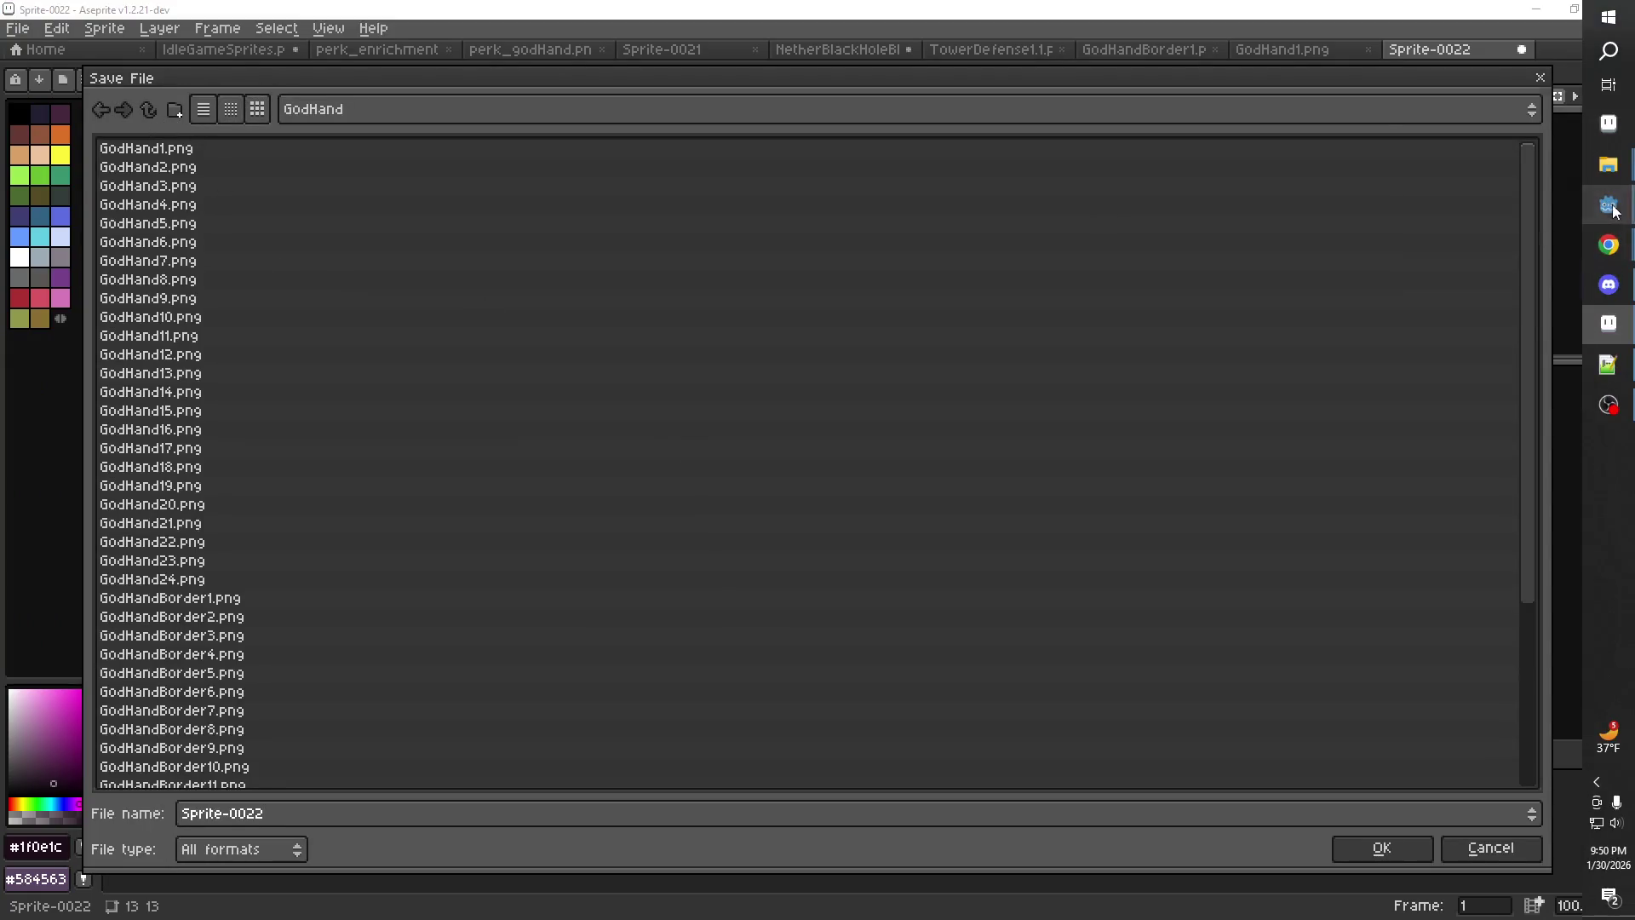
{"action": "left_click", "coordinate": [1622, 205]}
Filter Godot's FileSystem for 'cursor', open Cursor.tscn and inspect the Hand sprite node
{"action": "type", "text": "cursor"}
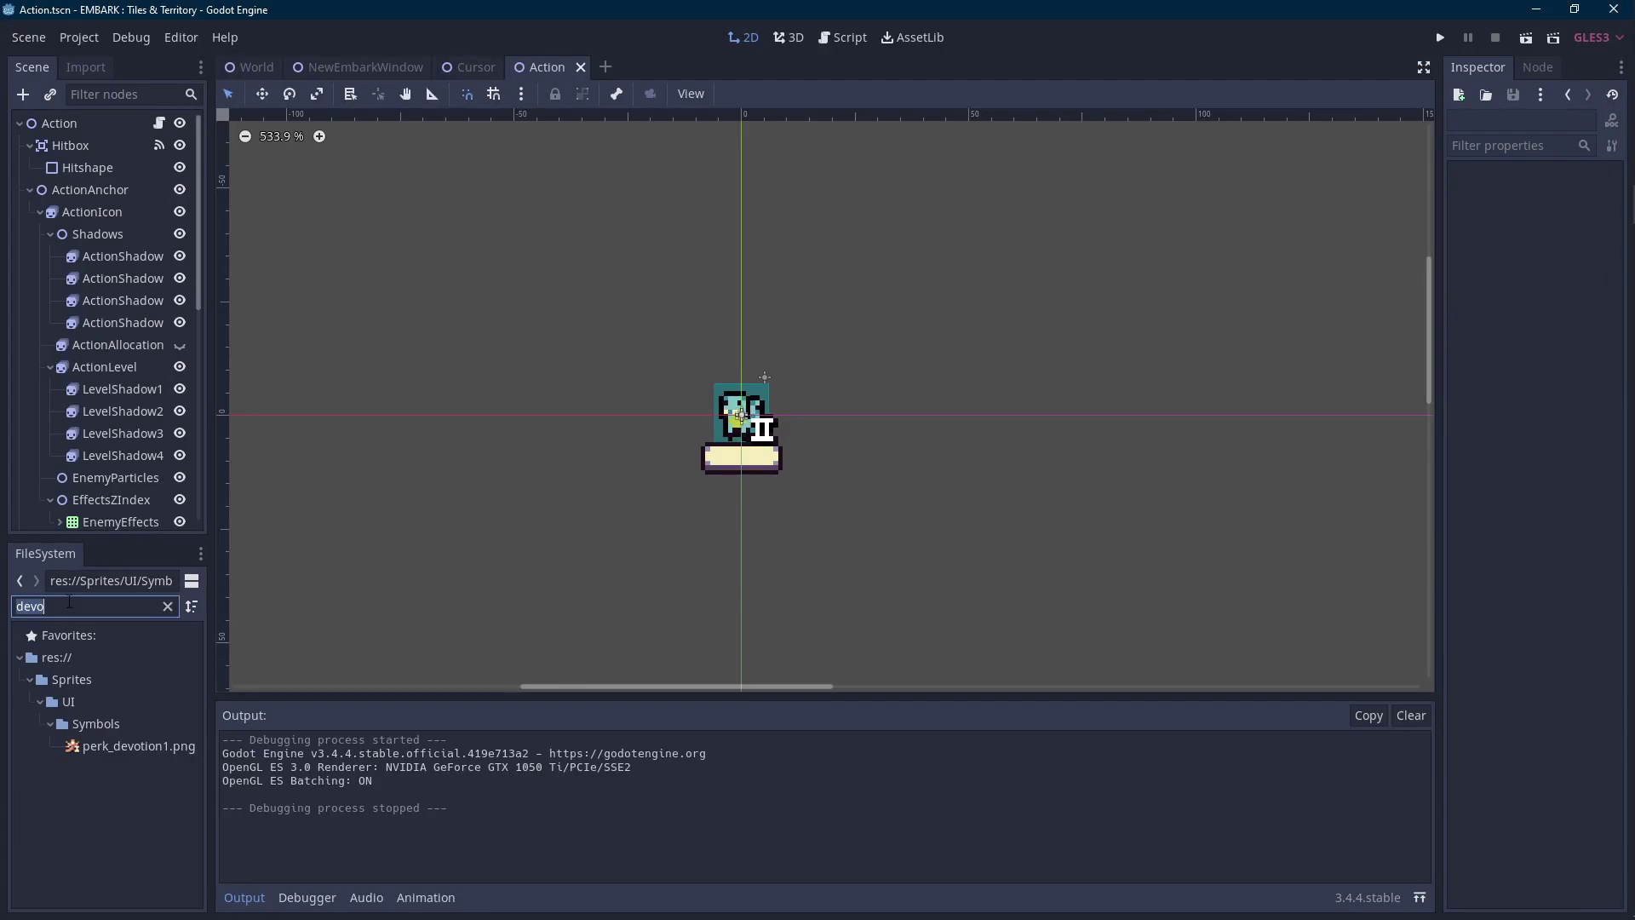
{"action": "double_click", "coordinate": [89, 679]}
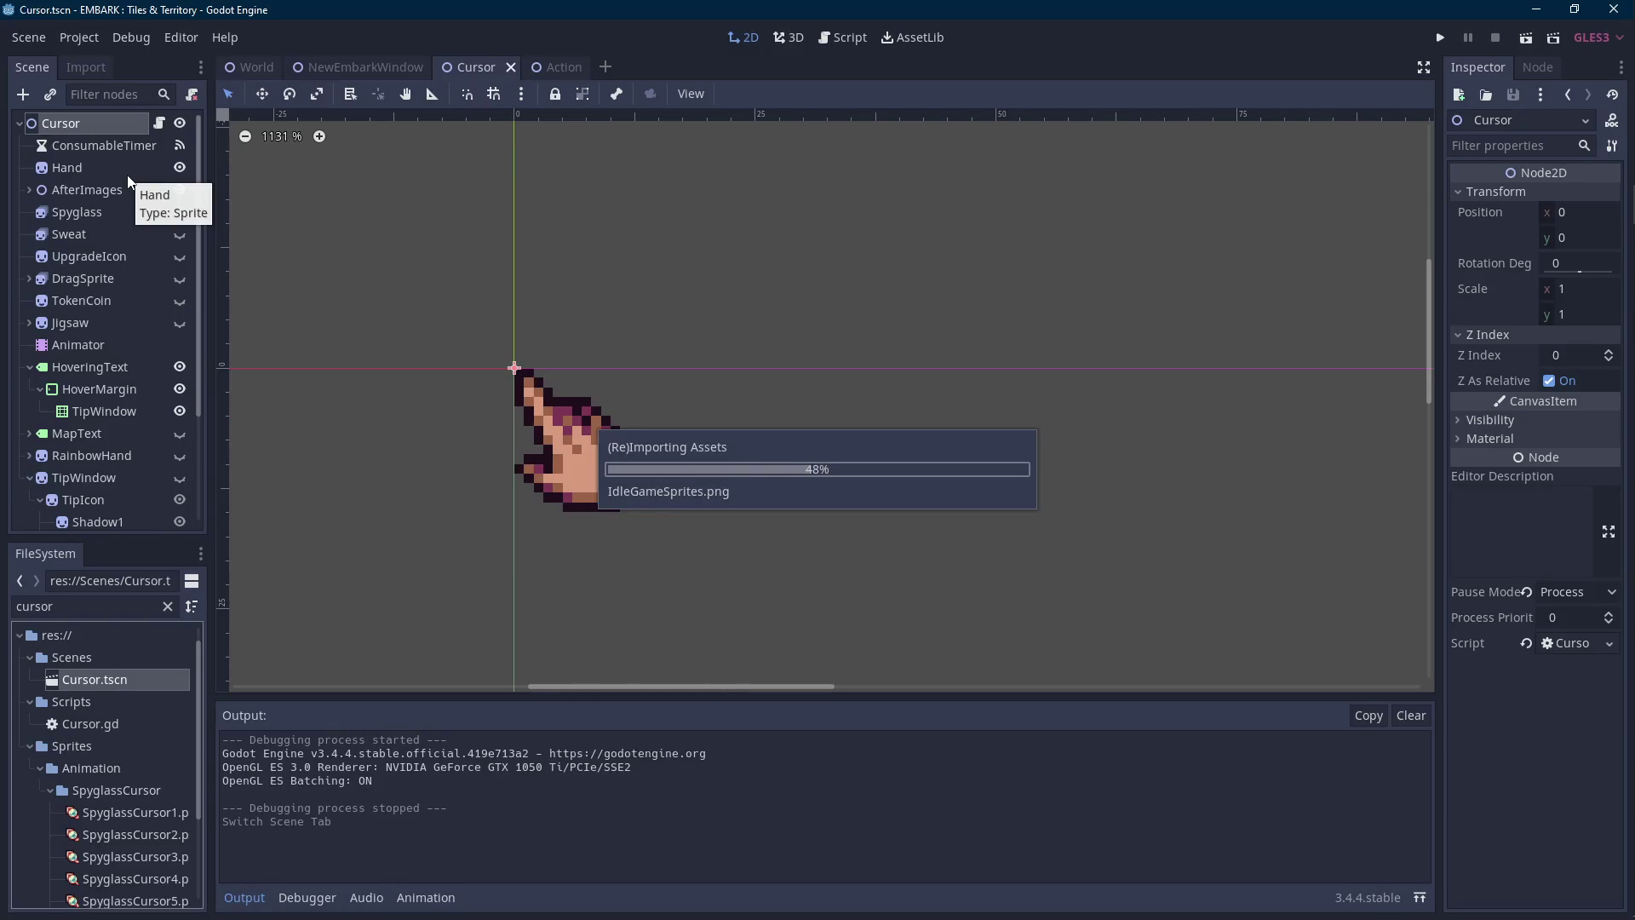
{"action": "left_click", "coordinate": [130, 178]}
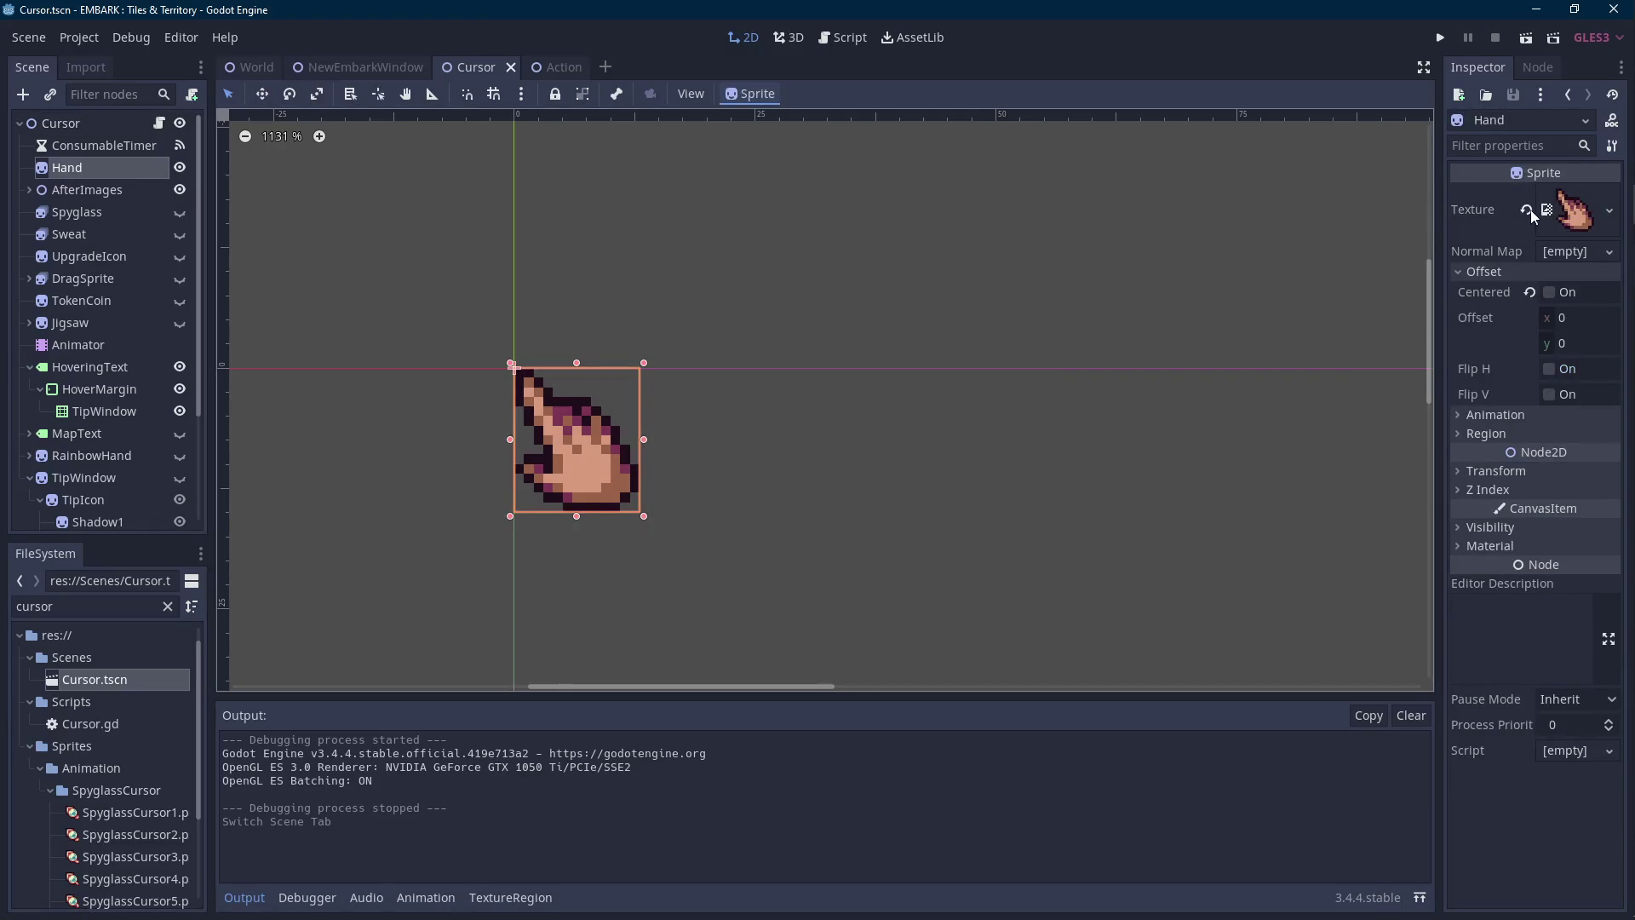
{"action": "left_click", "coordinate": [1536, 9]}
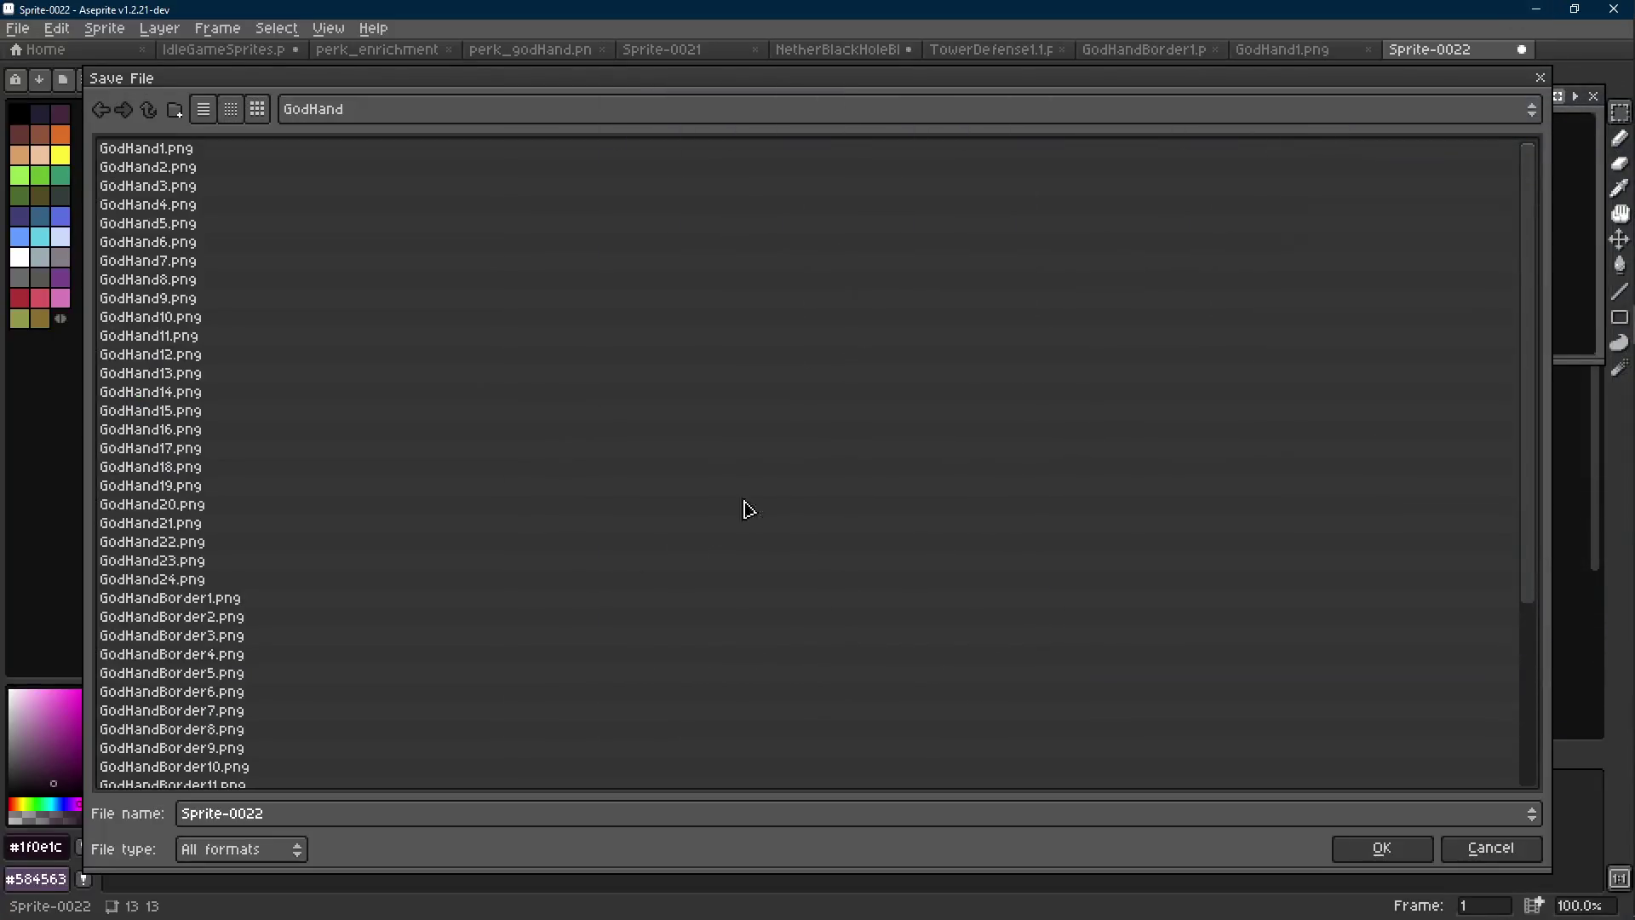
Save the 13×13 sprite as cursorGodhand.png in the Sprites/UI folder
{"action": "left_click", "coordinate": [149, 112]}
{"action": "left_click", "coordinate": [148, 113]}
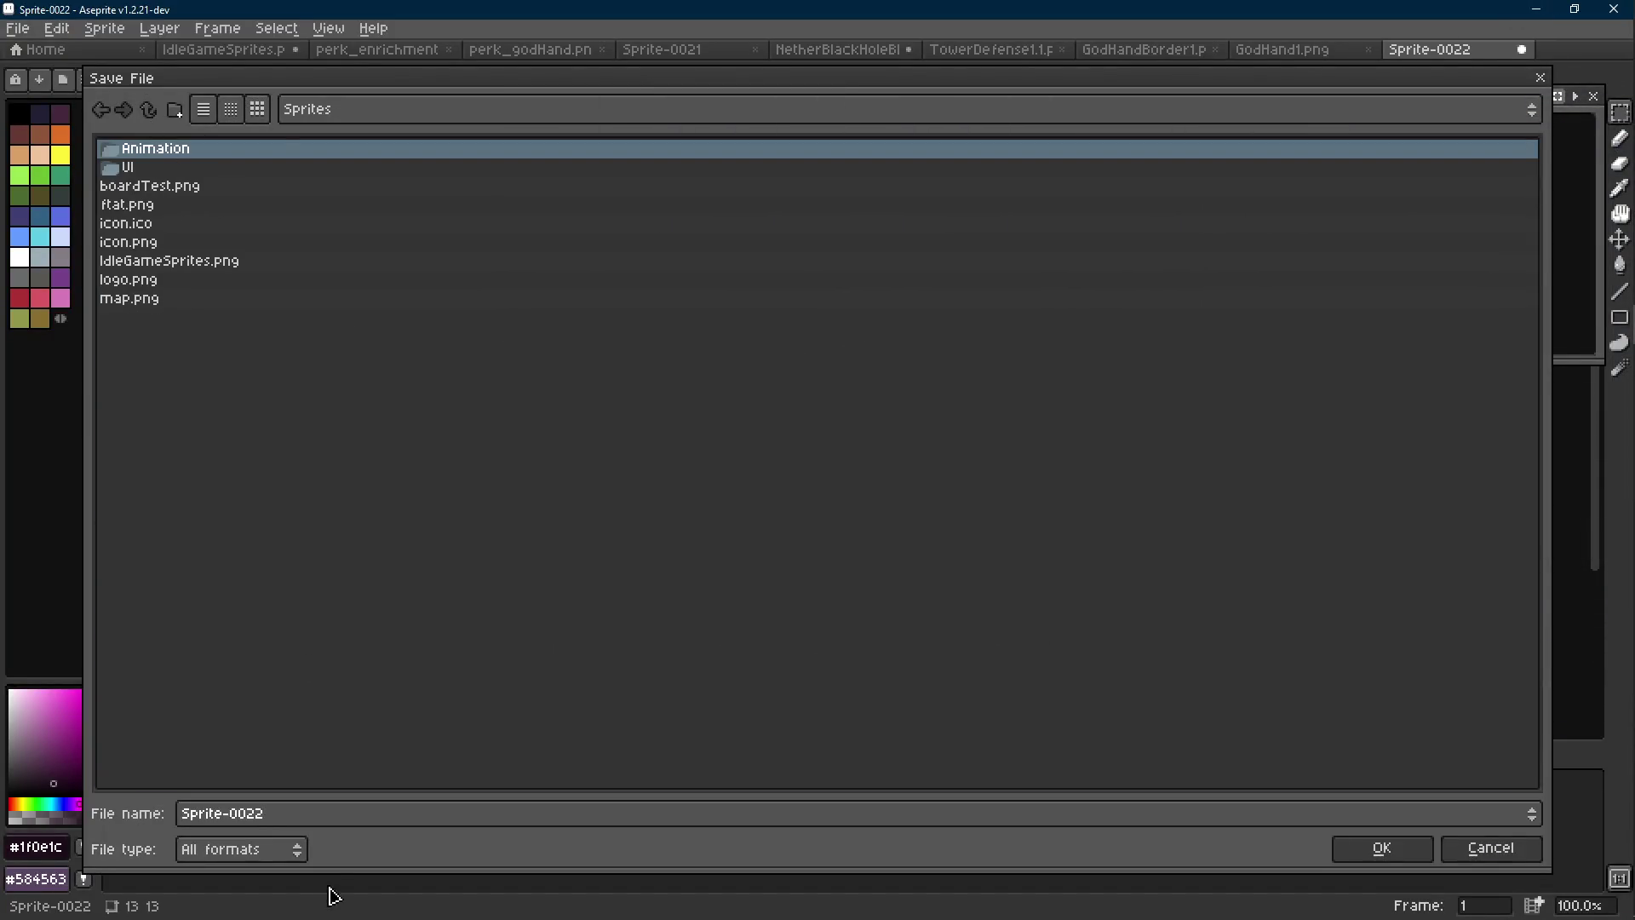
{"action": "double_click", "coordinate": [168, 170]}
{"action": "left_click", "coordinate": [375, 815]}
{"action": "key", "text": "ctrl+a"}
{"action": "type", "text": "cur"}
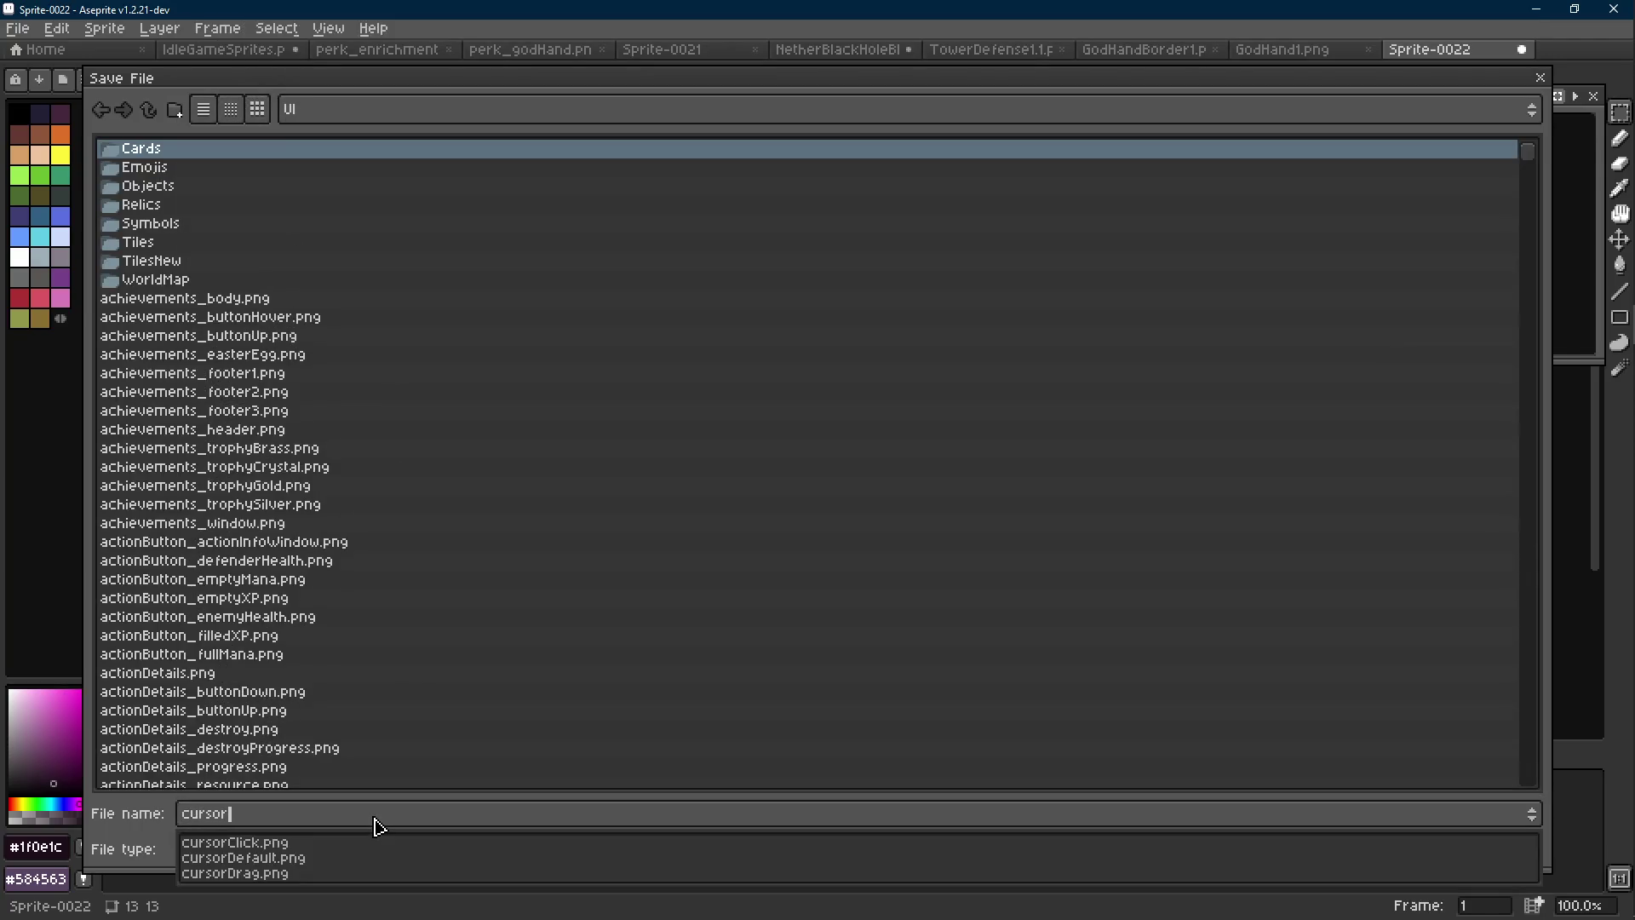
{"action": "type", "text": "Godha"}
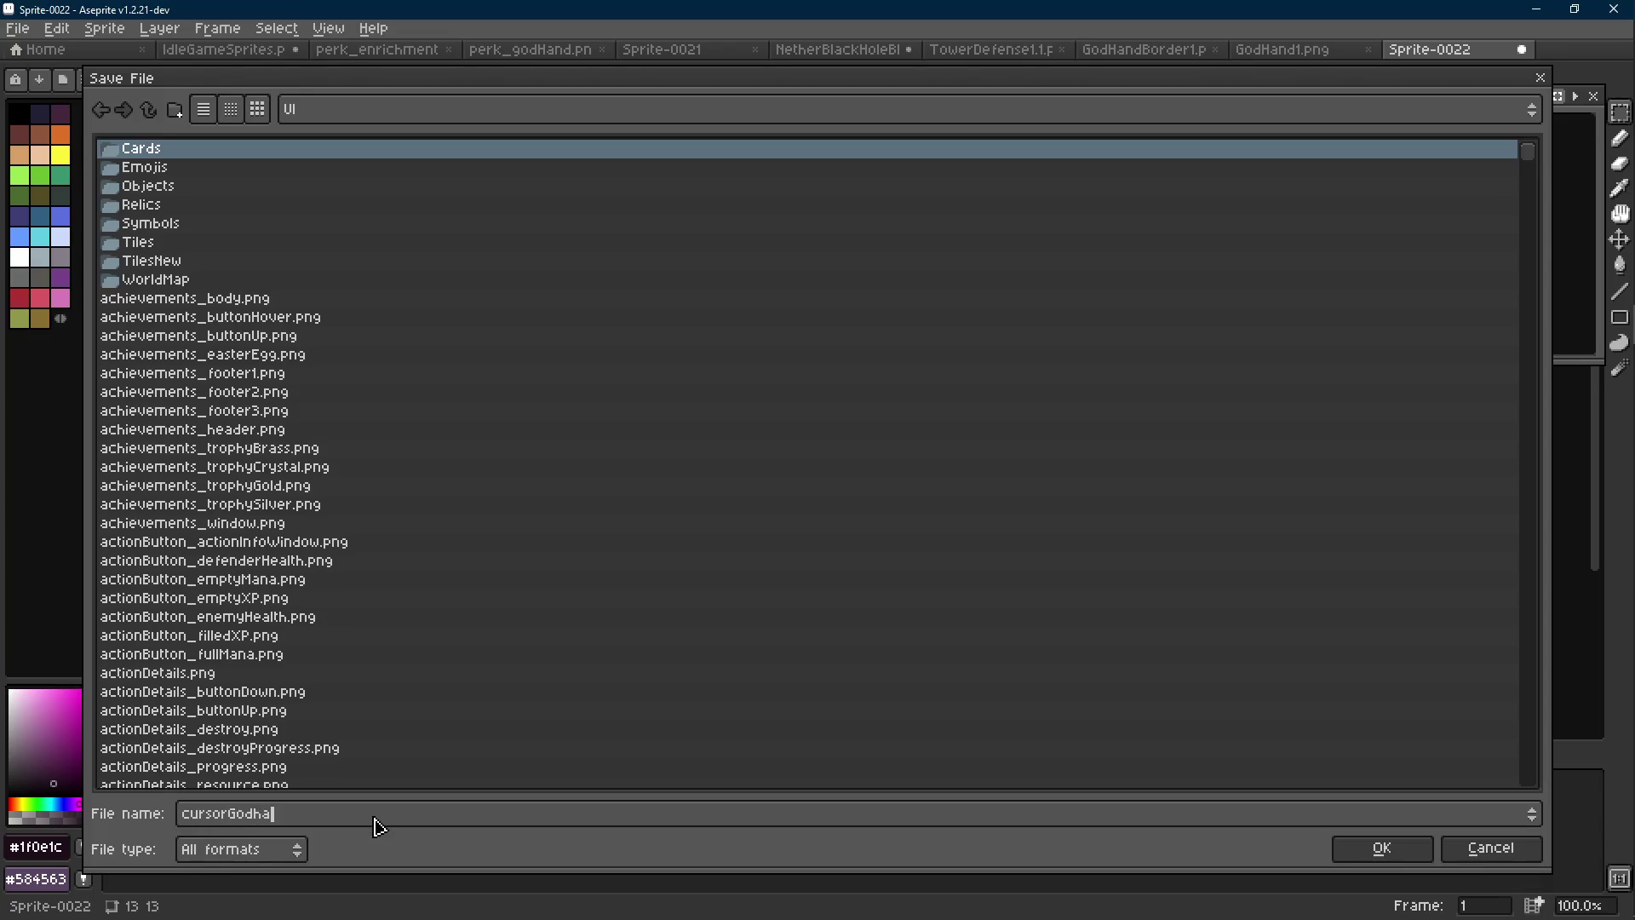
{"action": "type", "text": "ng"}
{"action": "key", "text": "Return"}
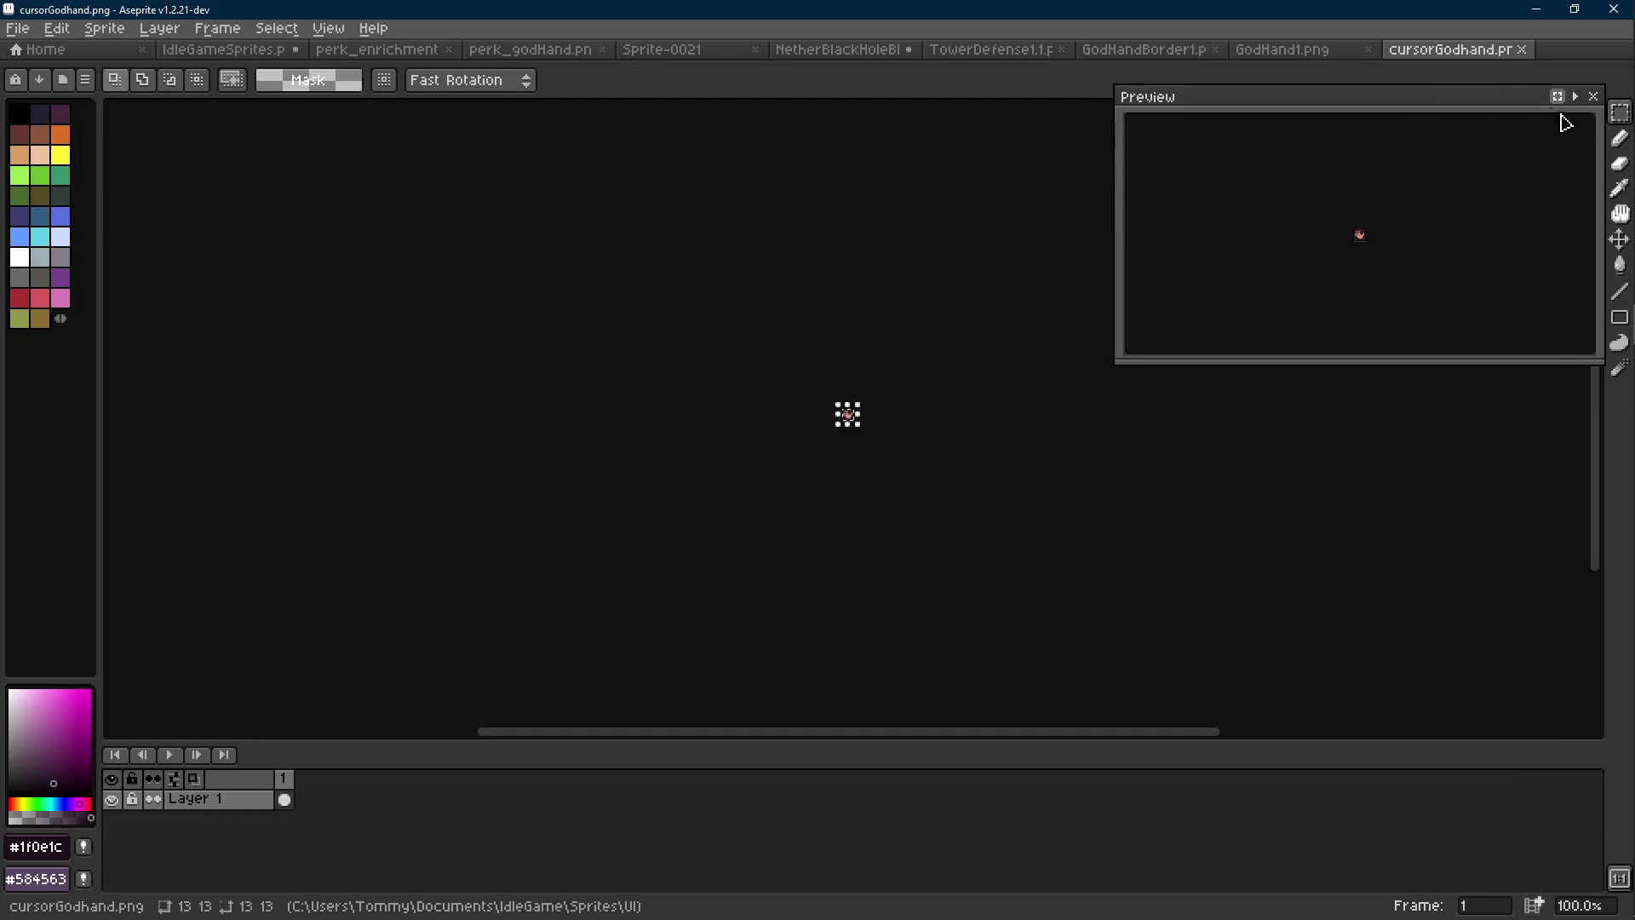
{"action": "left_click_drag", "start_coordinate": [1117, 362], "coordinate": [1245, 313]}
Drag the peach hand beside the teal hands row and save IdleGameSprites.png
{"action": "left_click", "coordinate": [250, 53]}
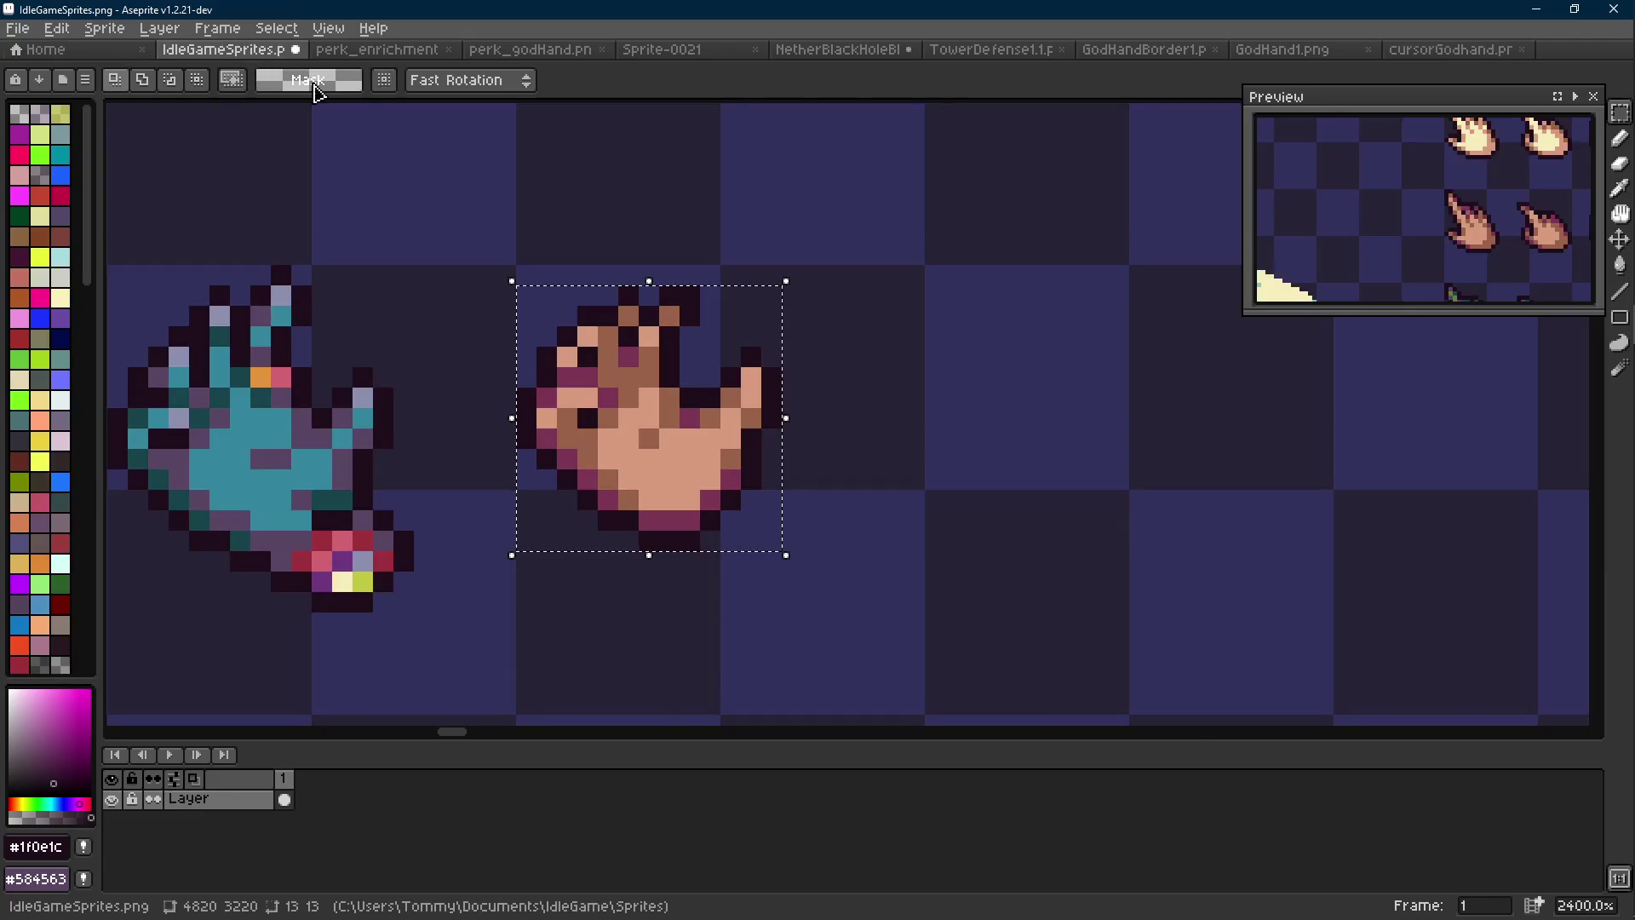
{"action": "scroll", "coordinate": [667, 271], "scroll_direction": "down", "scroll_amount": 7}
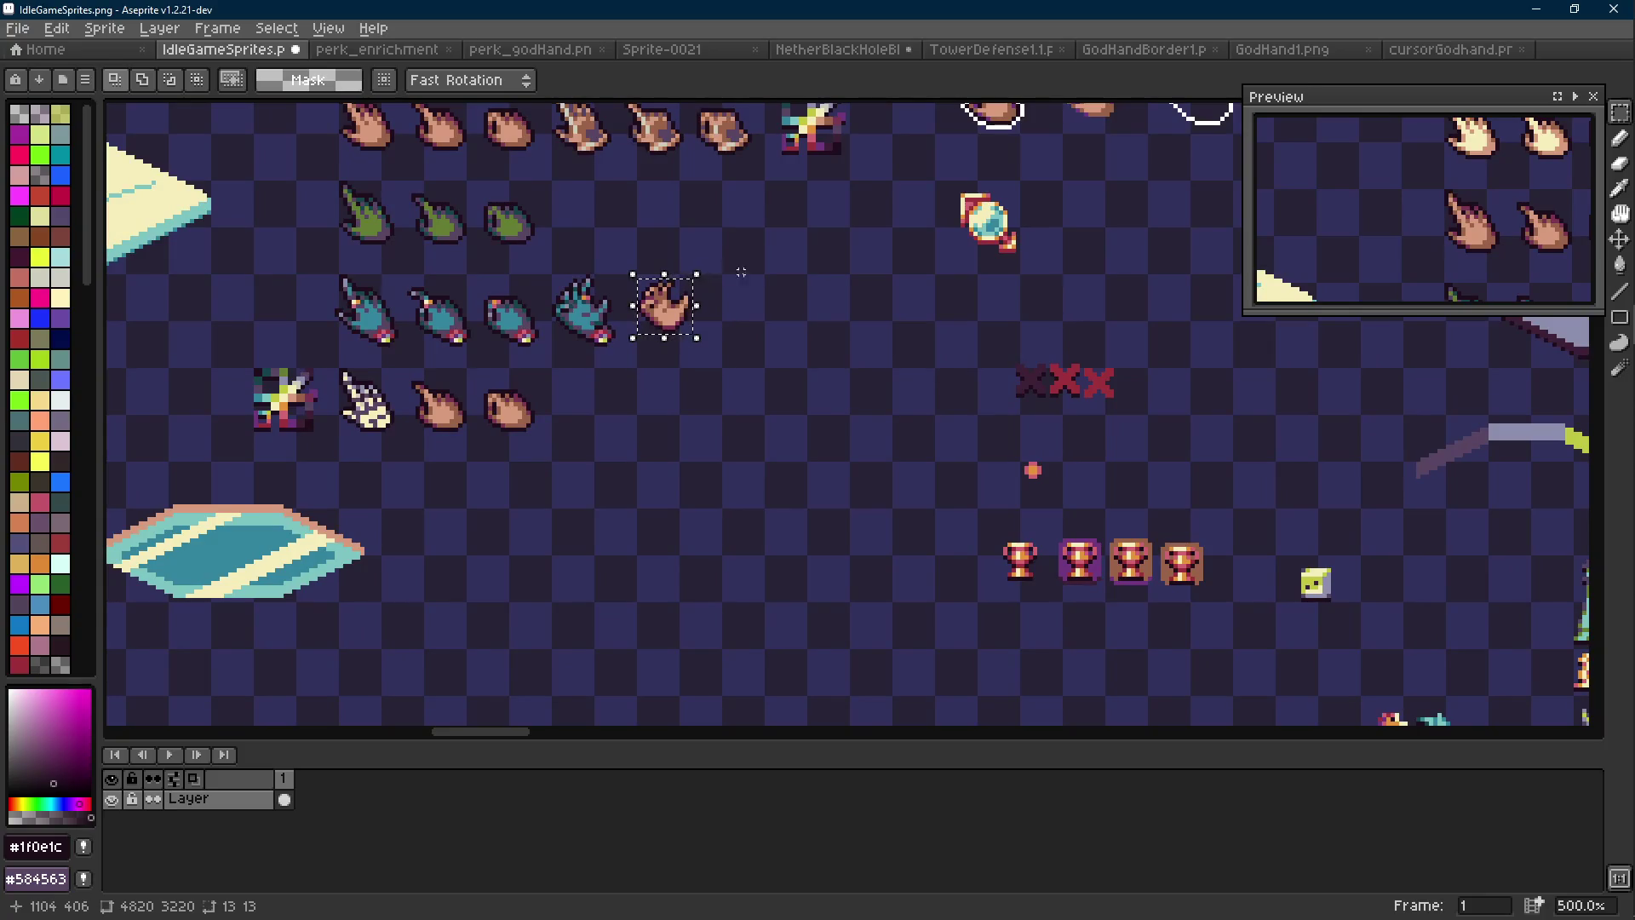
{"action": "mouse_move", "coordinate": [788, 258]}
{"action": "left_mouse_down"}
{"action": "mouse_move", "coordinate": [974, 380]}
{"action": "mouse_move", "coordinate": [972, 484]}
{"action": "left_mouse_up"}
{"action": "key", "text": "ctrl+d"}
{"action": "key", "text": "ctrl+s"}
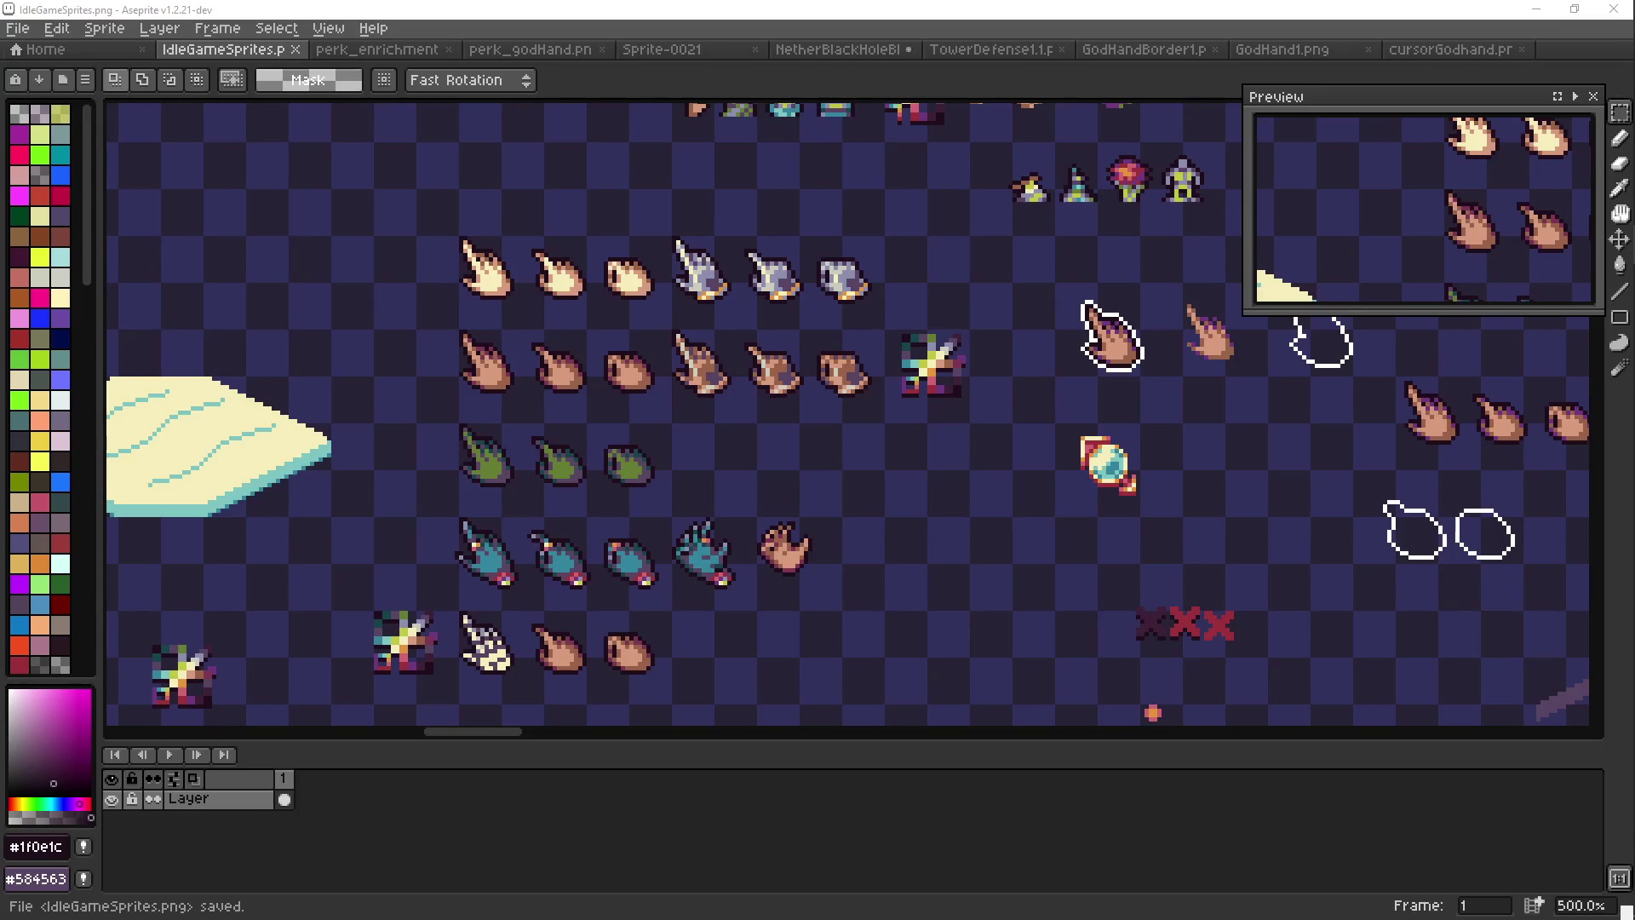
Pan and zoom across the IdleGameSprites sheet's sprites and item icons, then bring up Sprite-0021
{"action": "left_click_drag", "start_coordinate": [768, 511], "coordinate": [769, 432]}
{"action": "scroll", "coordinate": [769, 432], "scroll_direction": "down", "scroll_amount": 3}
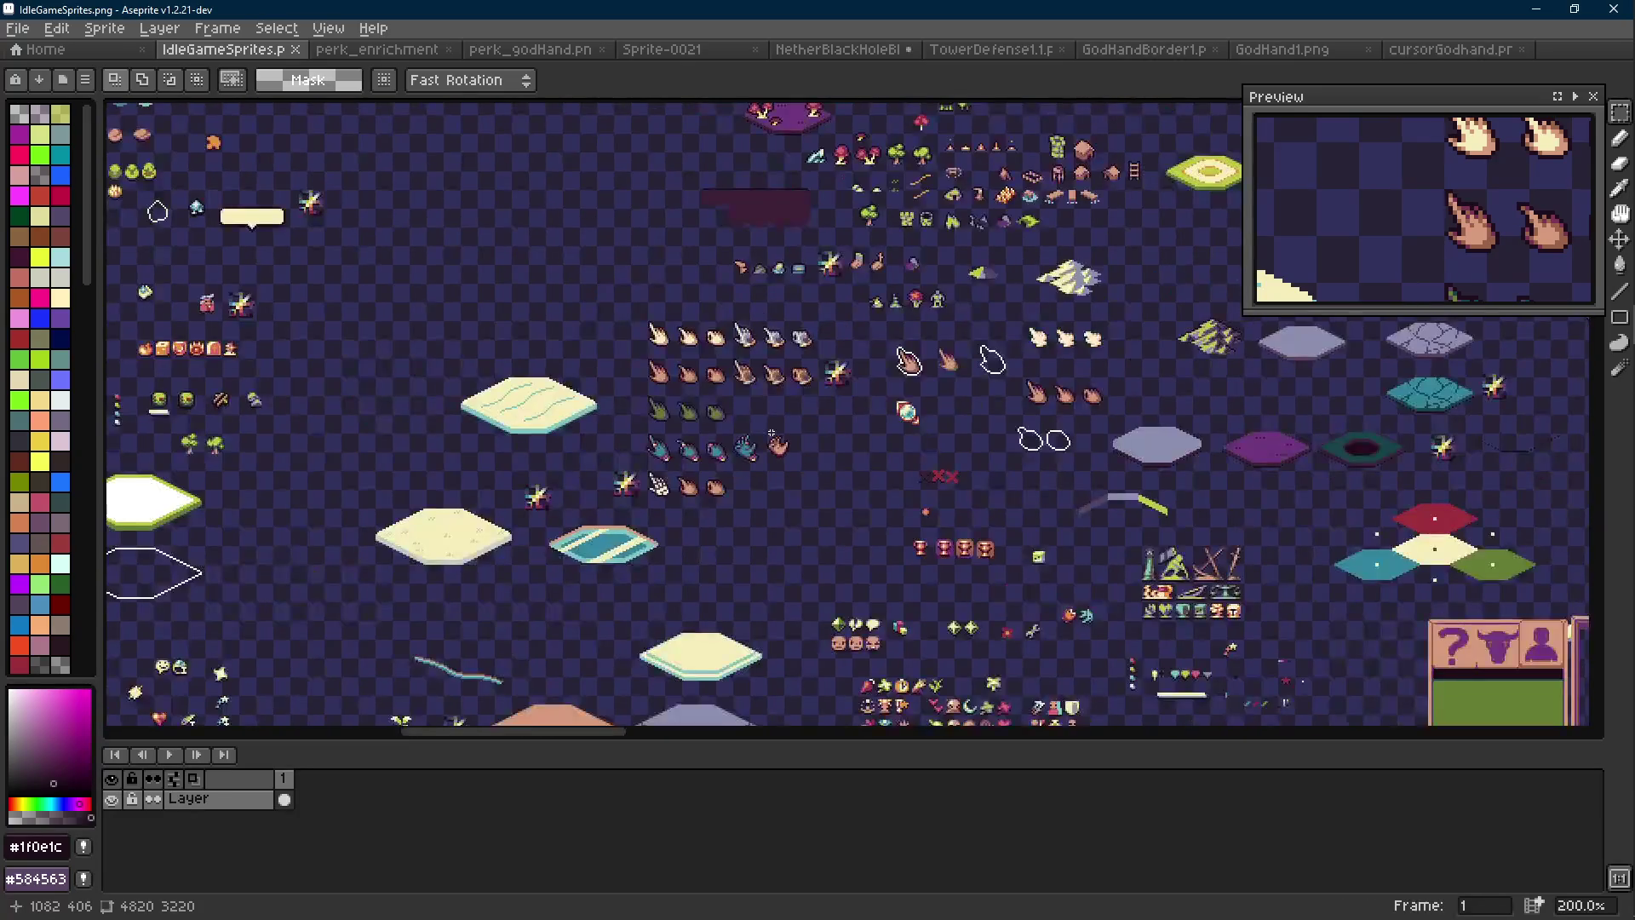
{"action": "left_click_drag", "start_coordinate": [772, 435], "coordinate": [1319, 399]}
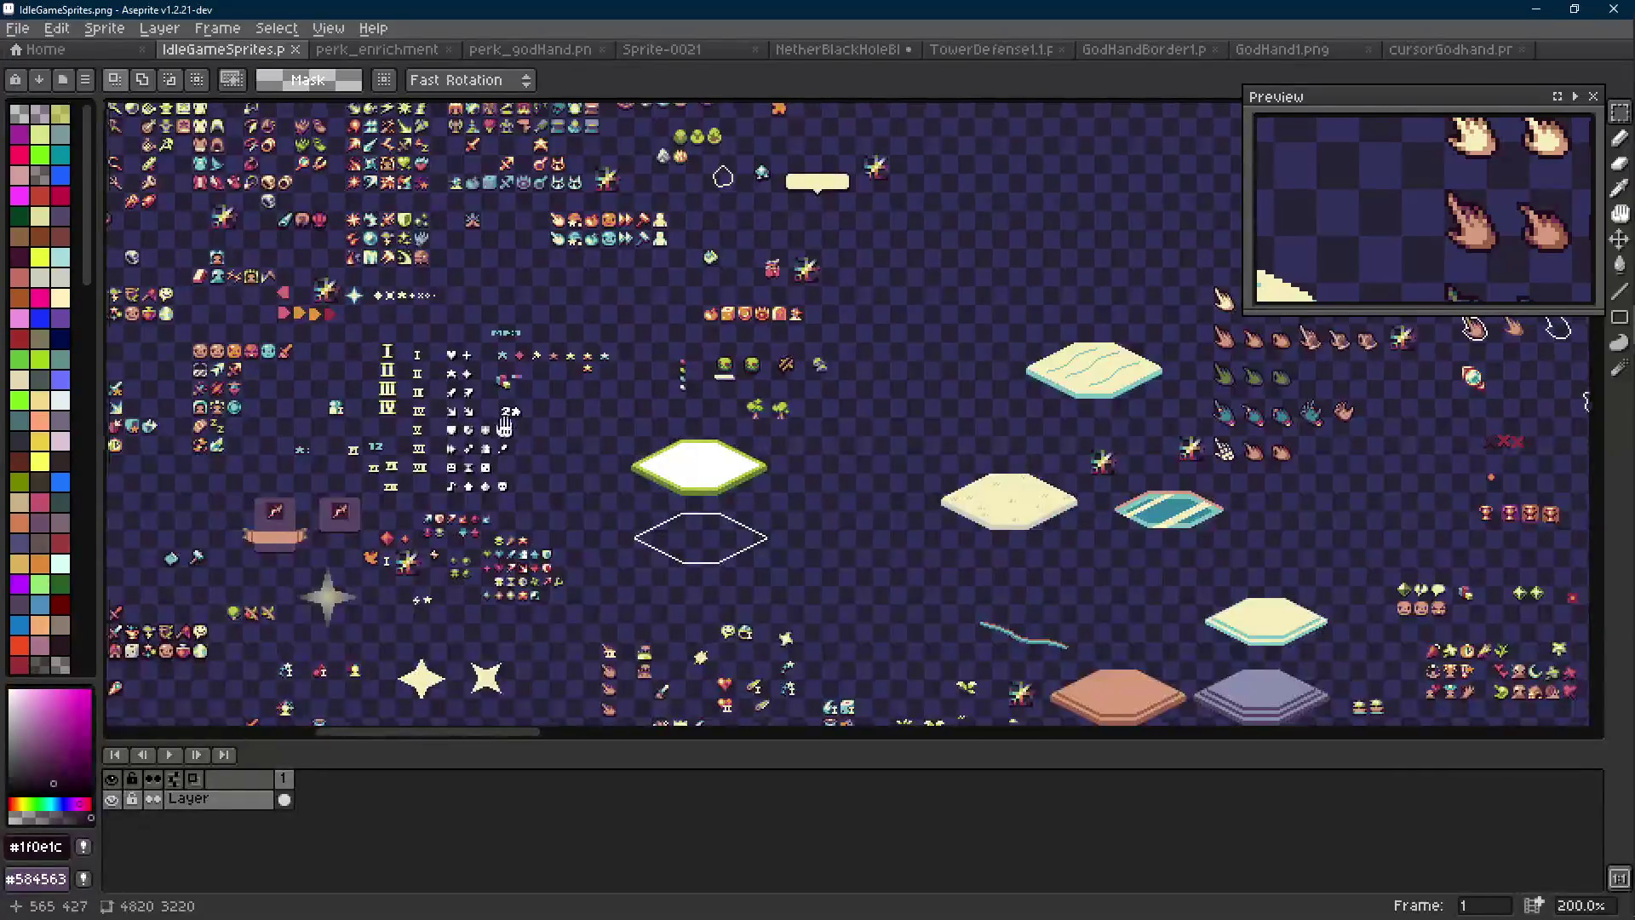
{"action": "left_click_drag", "start_coordinate": [431, 432], "coordinate": [873, 330]}
{"action": "left_click_drag", "start_coordinate": [485, 662], "coordinate": [645, 479]}
{"action": "scroll", "coordinate": [645, 478], "scroll_direction": "up", "scroll_amount": 4}
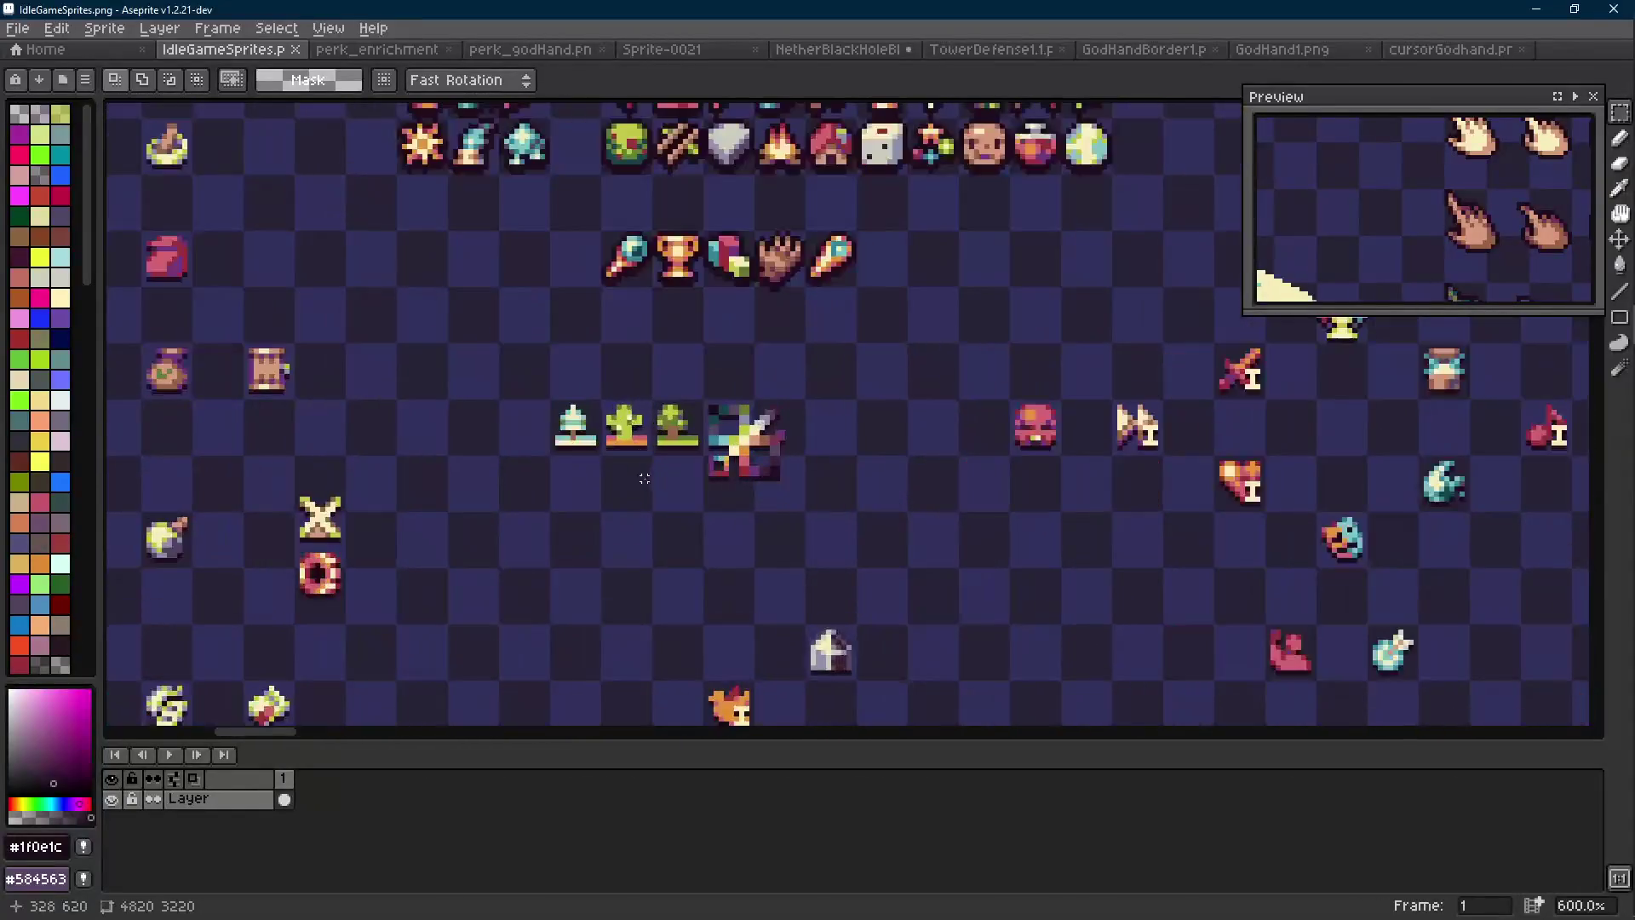
{"action": "scroll", "coordinate": [690, 462], "scroll_direction": "down", "scroll_amount": 2}
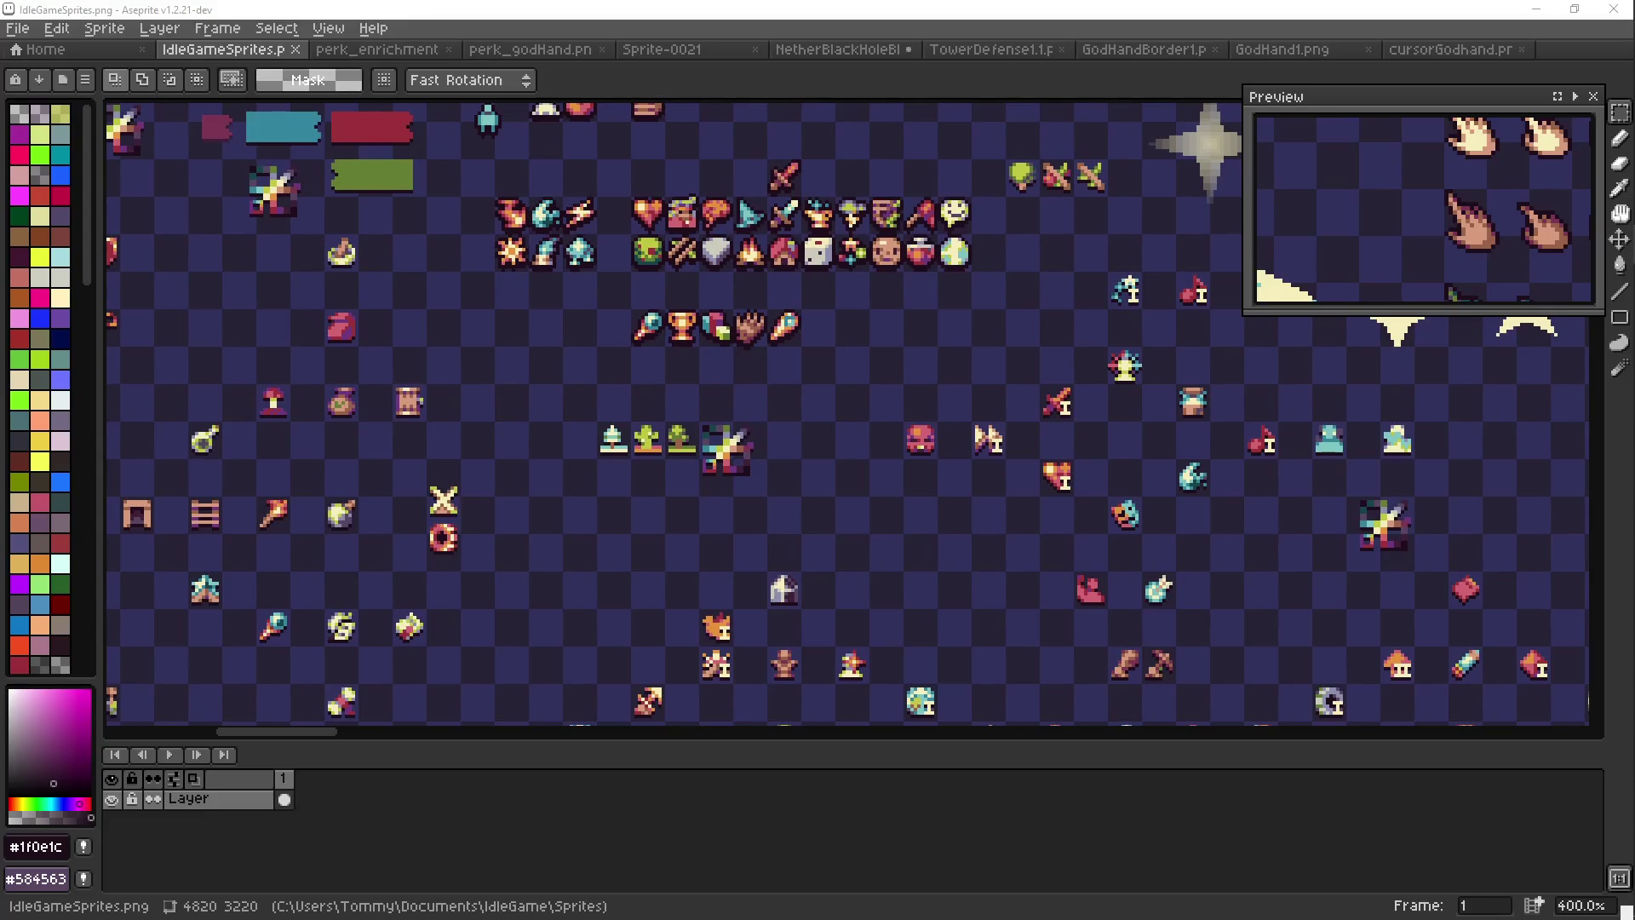
{"action": "left_click_drag", "start_coordinate": [755, 405], "coordinate": [798, 375]}
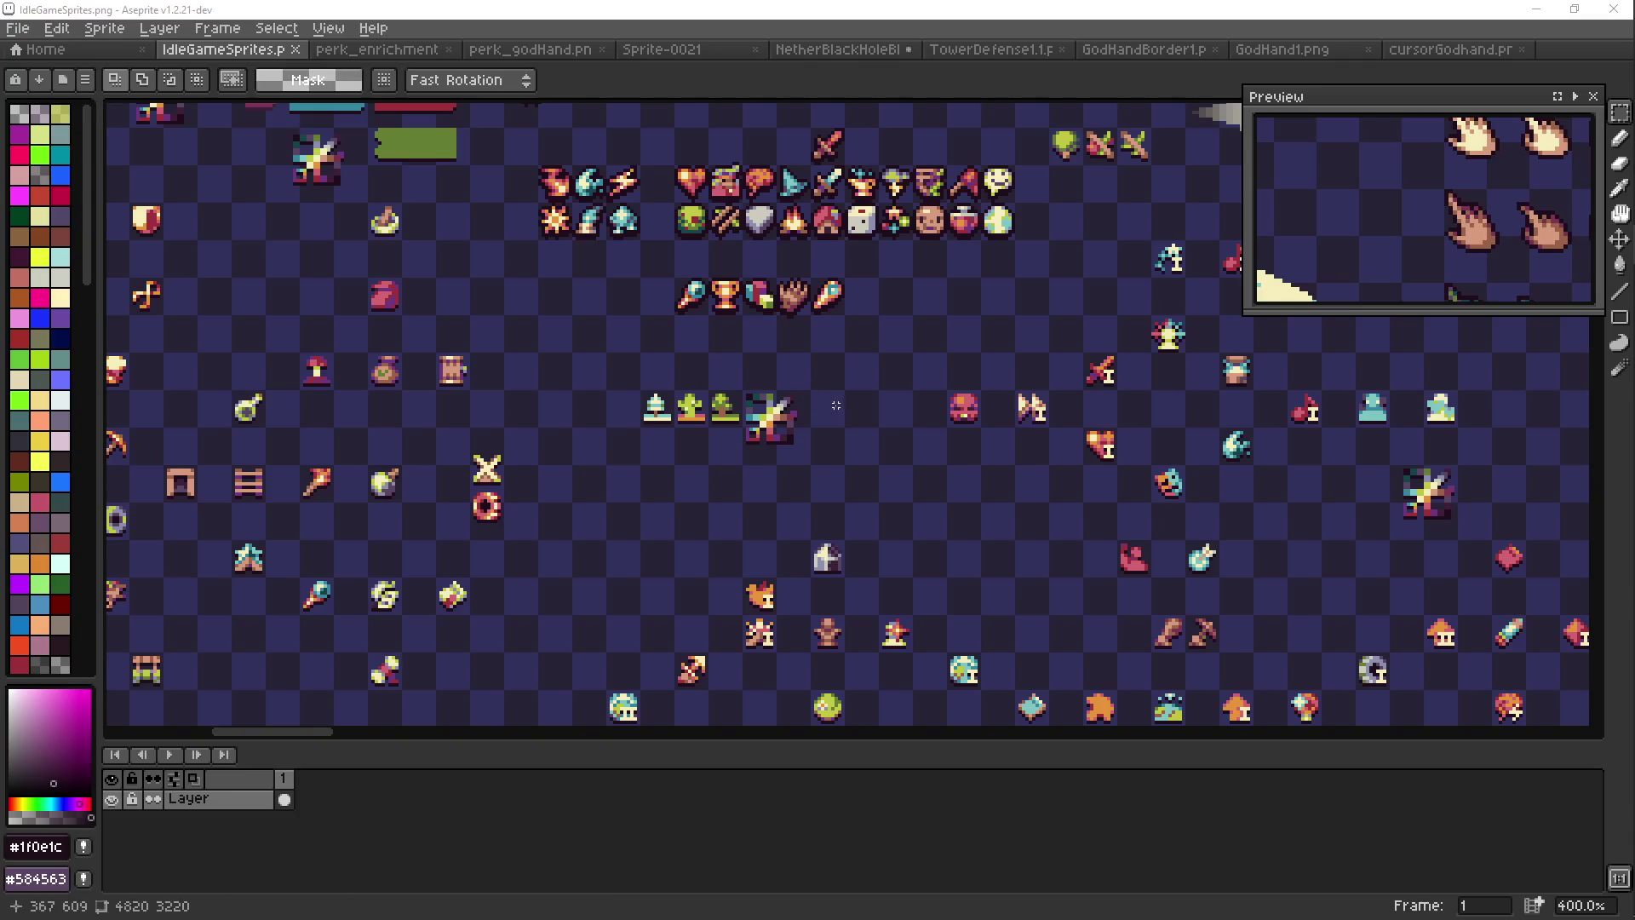
{"action": "left_click", "coordinate": [720, 49]}
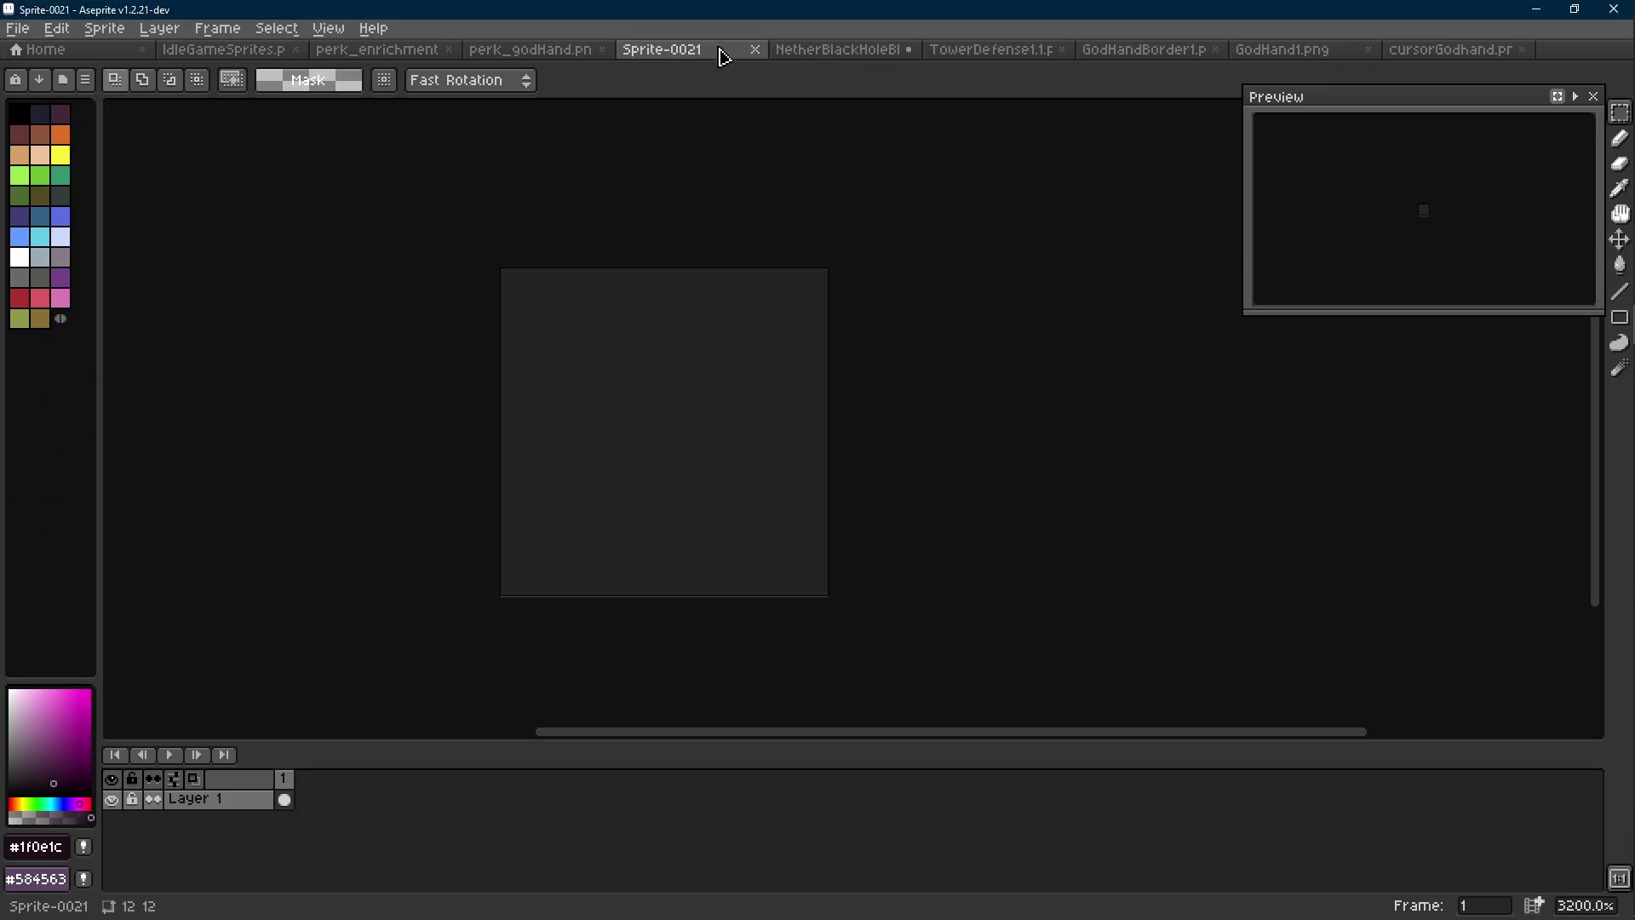
Cancel closing NetherBlackHoleBIG1 so it stays open, then browse the other open sprites
{"action": "left_click", "coordinate": [873, 51]}
{"action": "left_click", "coordinate": [910, 51]}
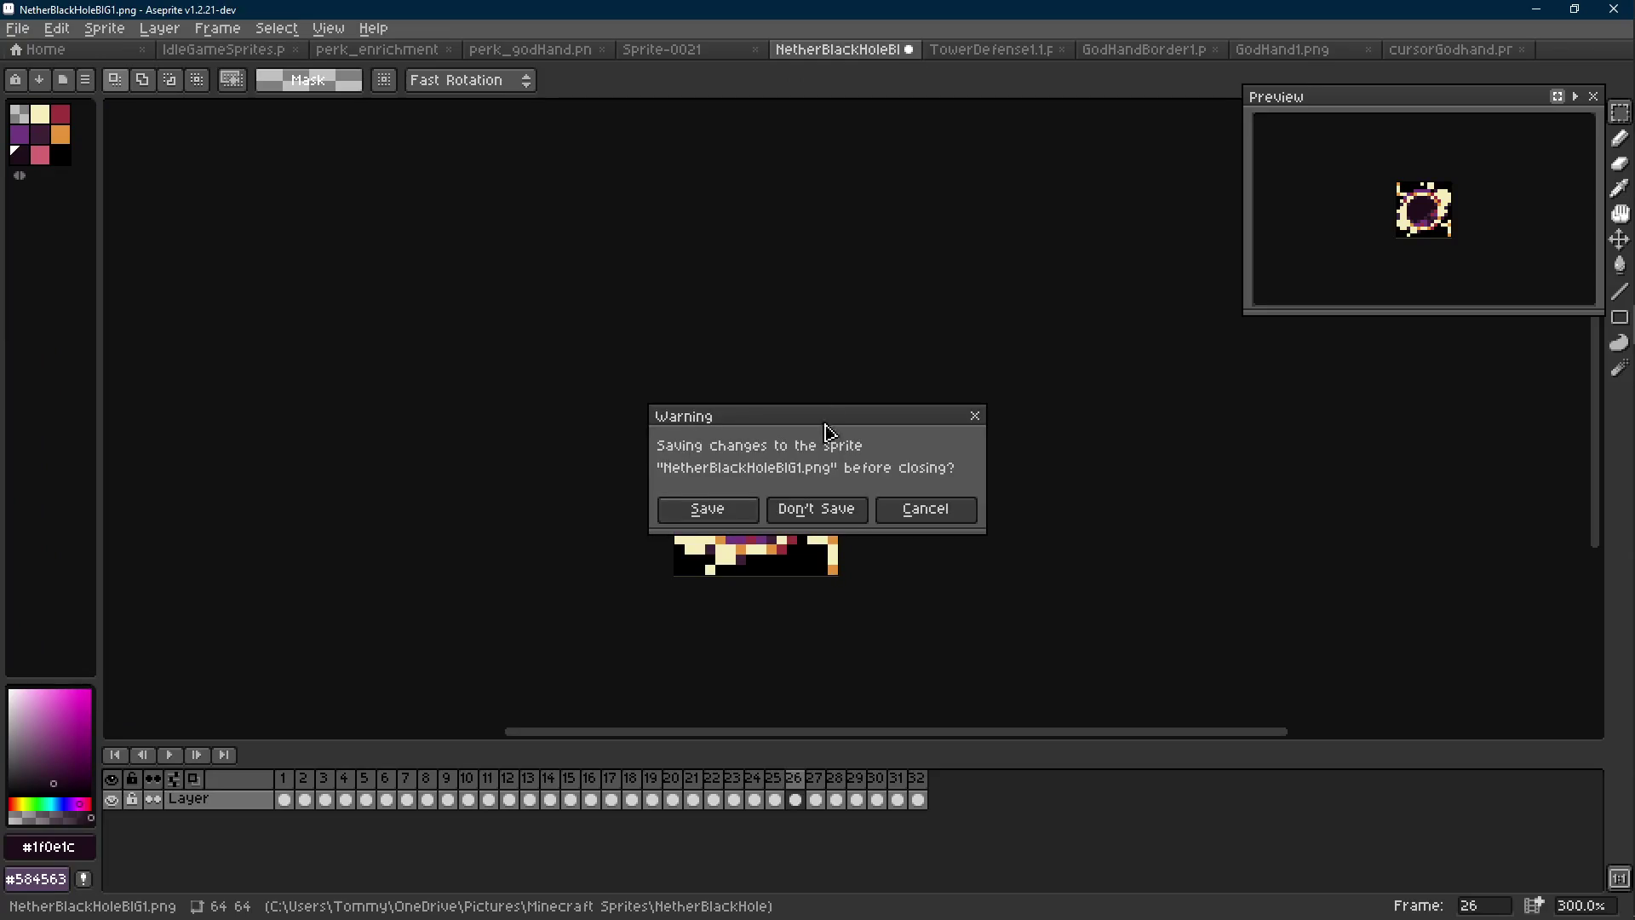
{"action": "left_click", "coordinate": [924, 510]}
{"action": "left_click", "coordinate": [682, 50]}
{"action": "scroll", "coordinate": [813, 308], "scroll_direction": "down", "scroll_amount": 2}
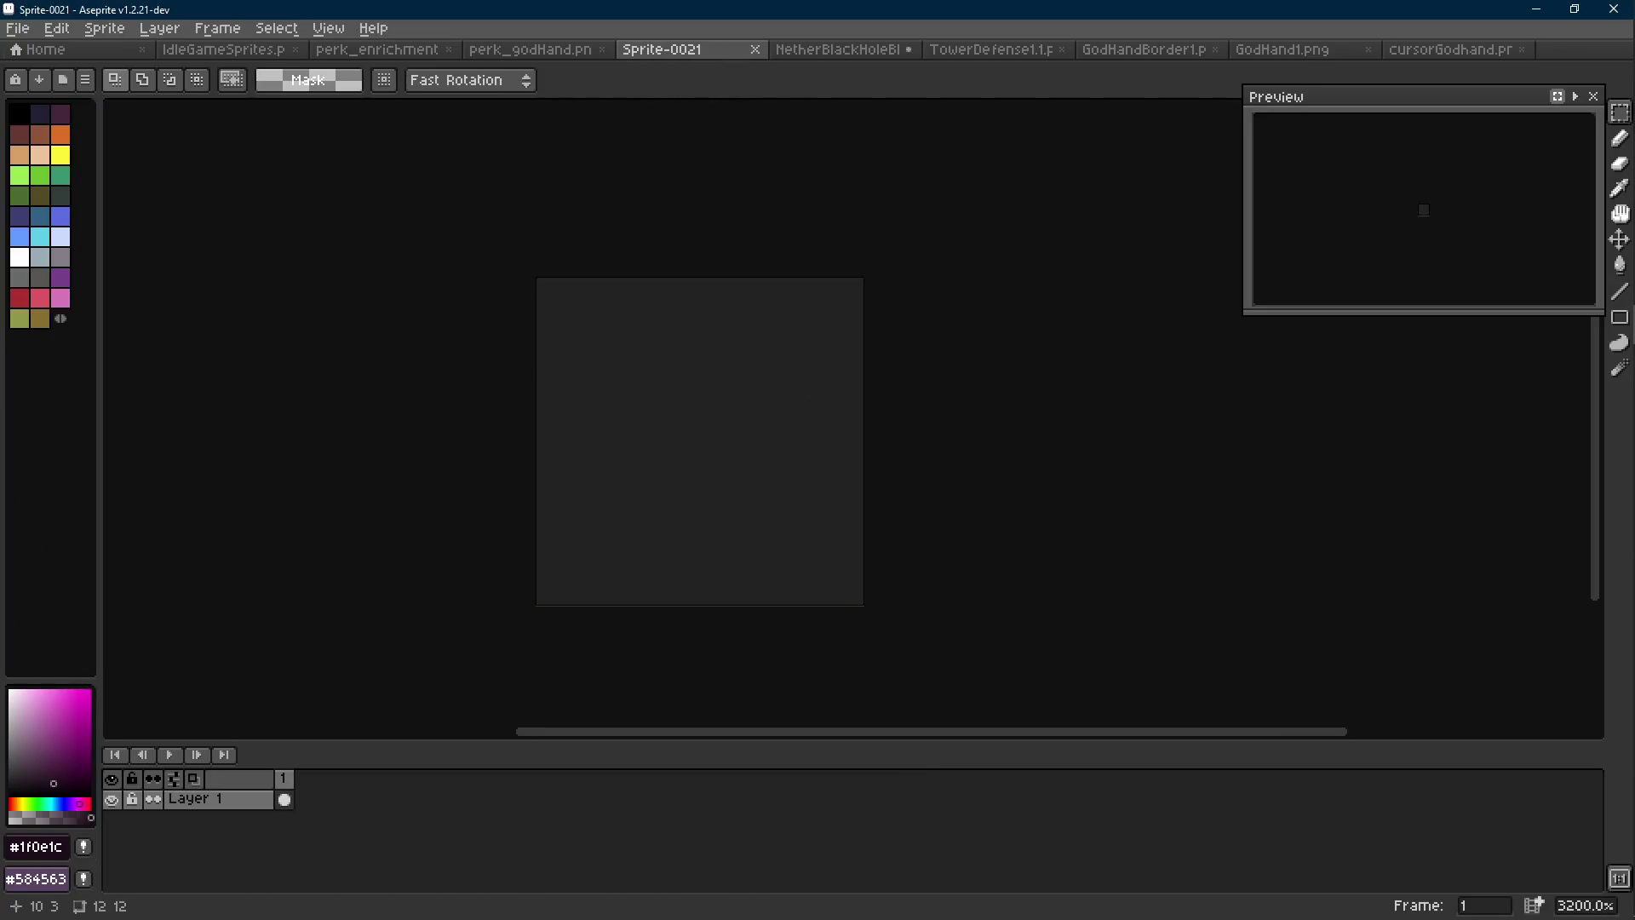
{"action": "left_click", "coordinate": [1450, 49]}
{"action": "scroll", "coordinate": [945, 416], "scroll_direction": "up", "scroll_amount": 3}
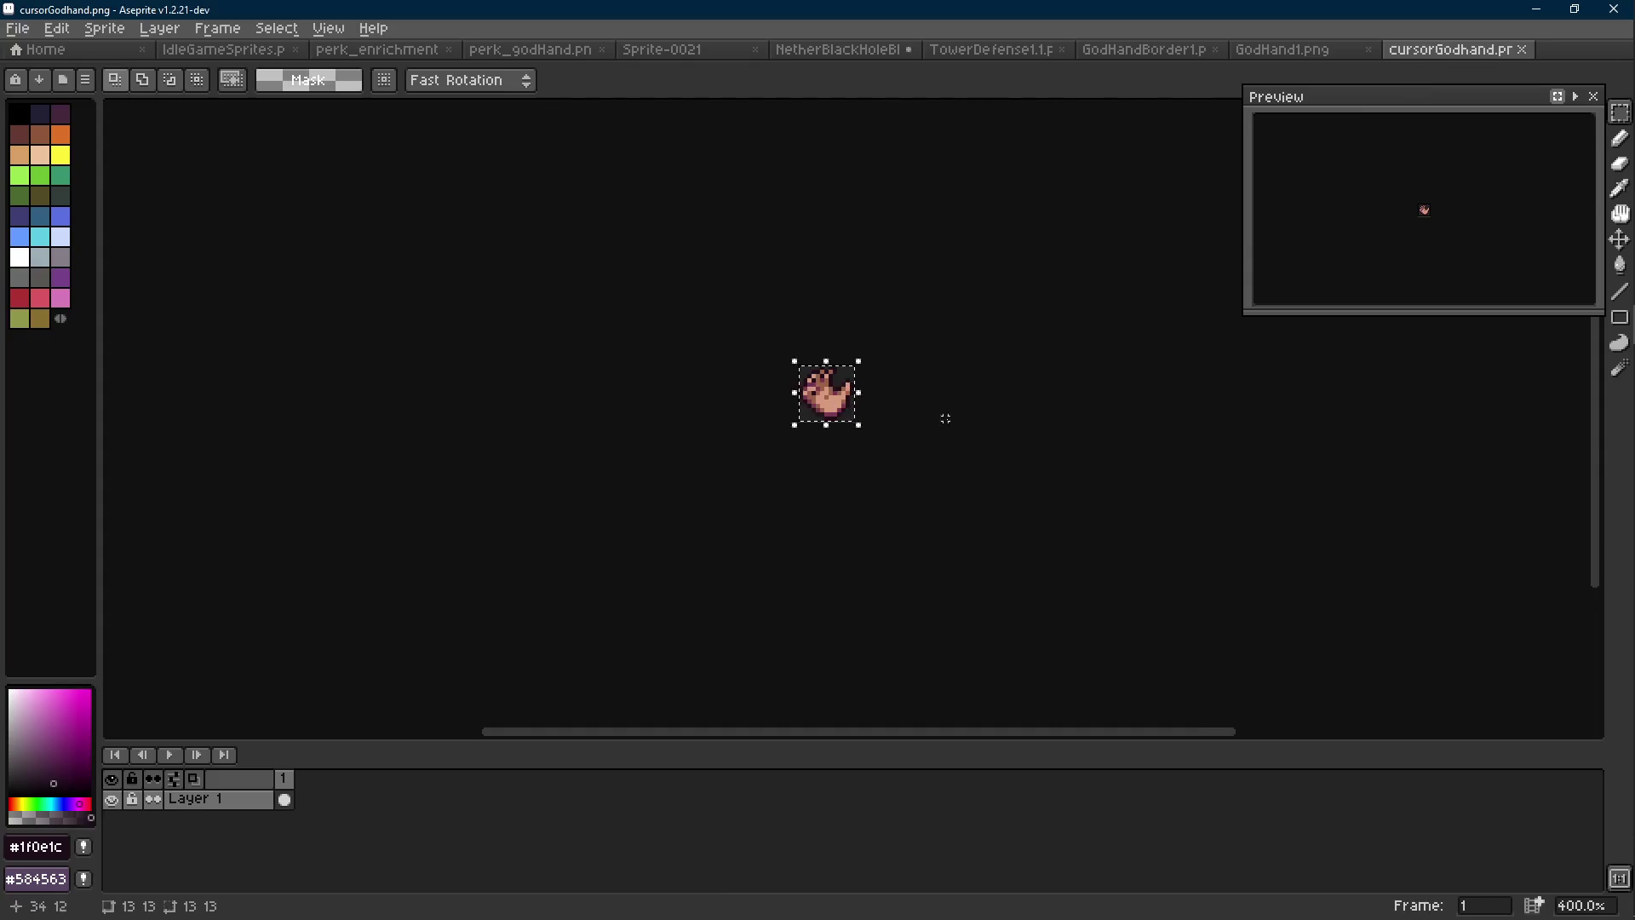
Copy all of GodHand1's artwork and paste it into Sprite-0021
{"action": "left_click", "coordinate": [1316, 51]}
{"action": "key", "text": "ctrl+a"}
{"action": "key", "text": "ctrl+c"}
{"action": "left_click", "coordinate": [693, 49]}
{"action": "key", "text": "ctrl+v"}
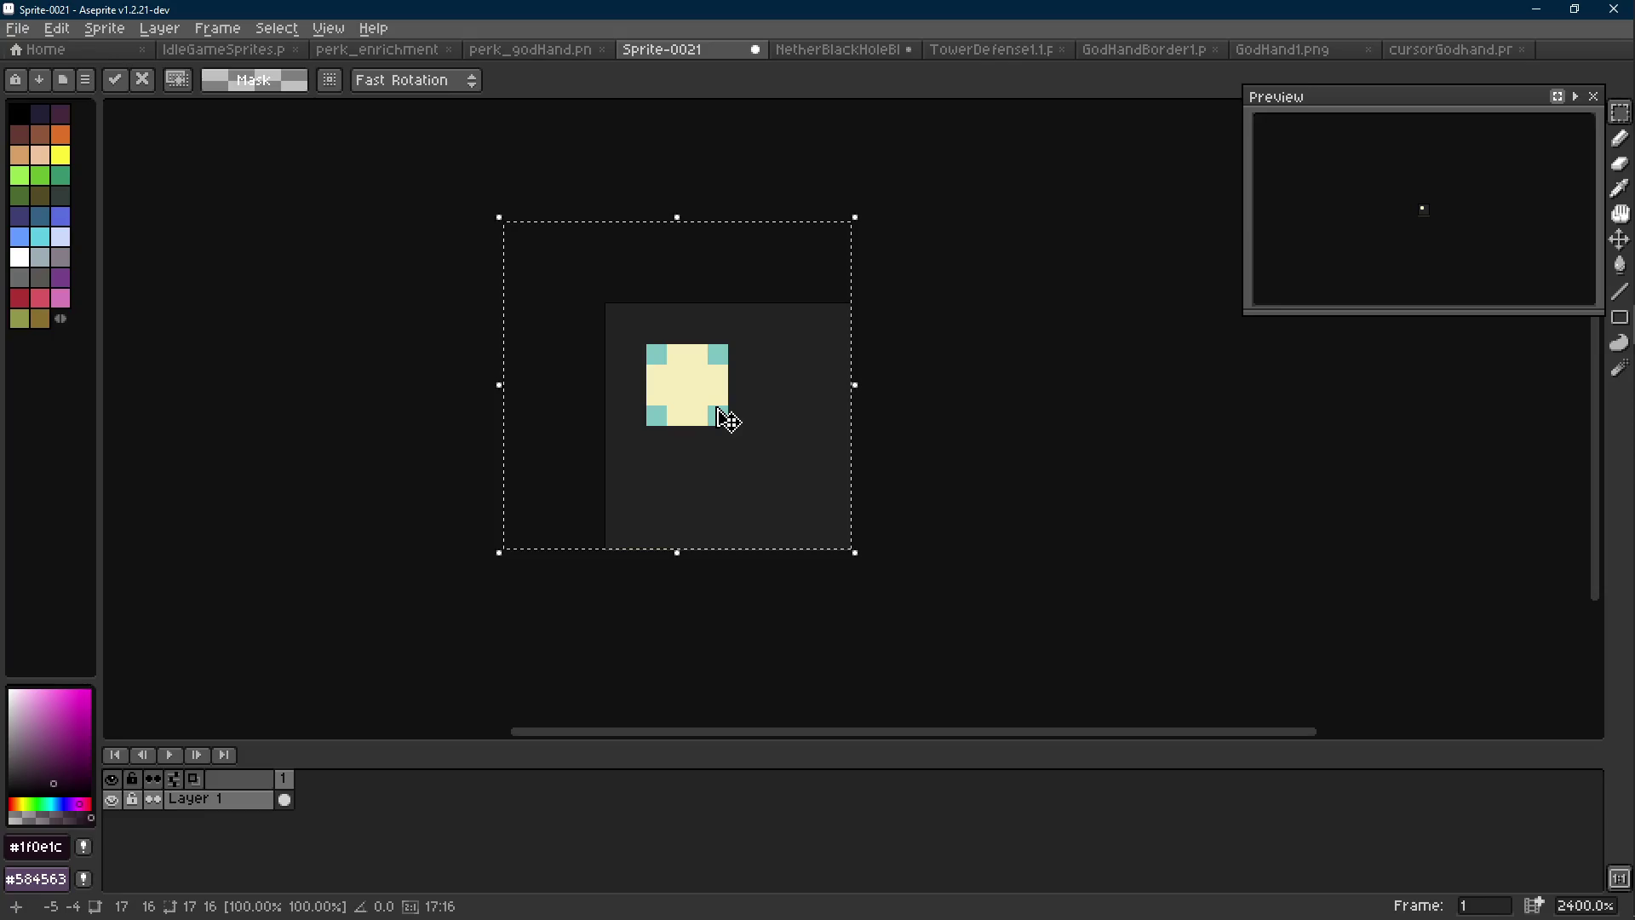
Nudge the pasted glow square up and right, then discard the paste
{"action": "key", "text": "Up"}
{"action": "key", "text": "Right"}
{"action": "key", "text": "Right"}
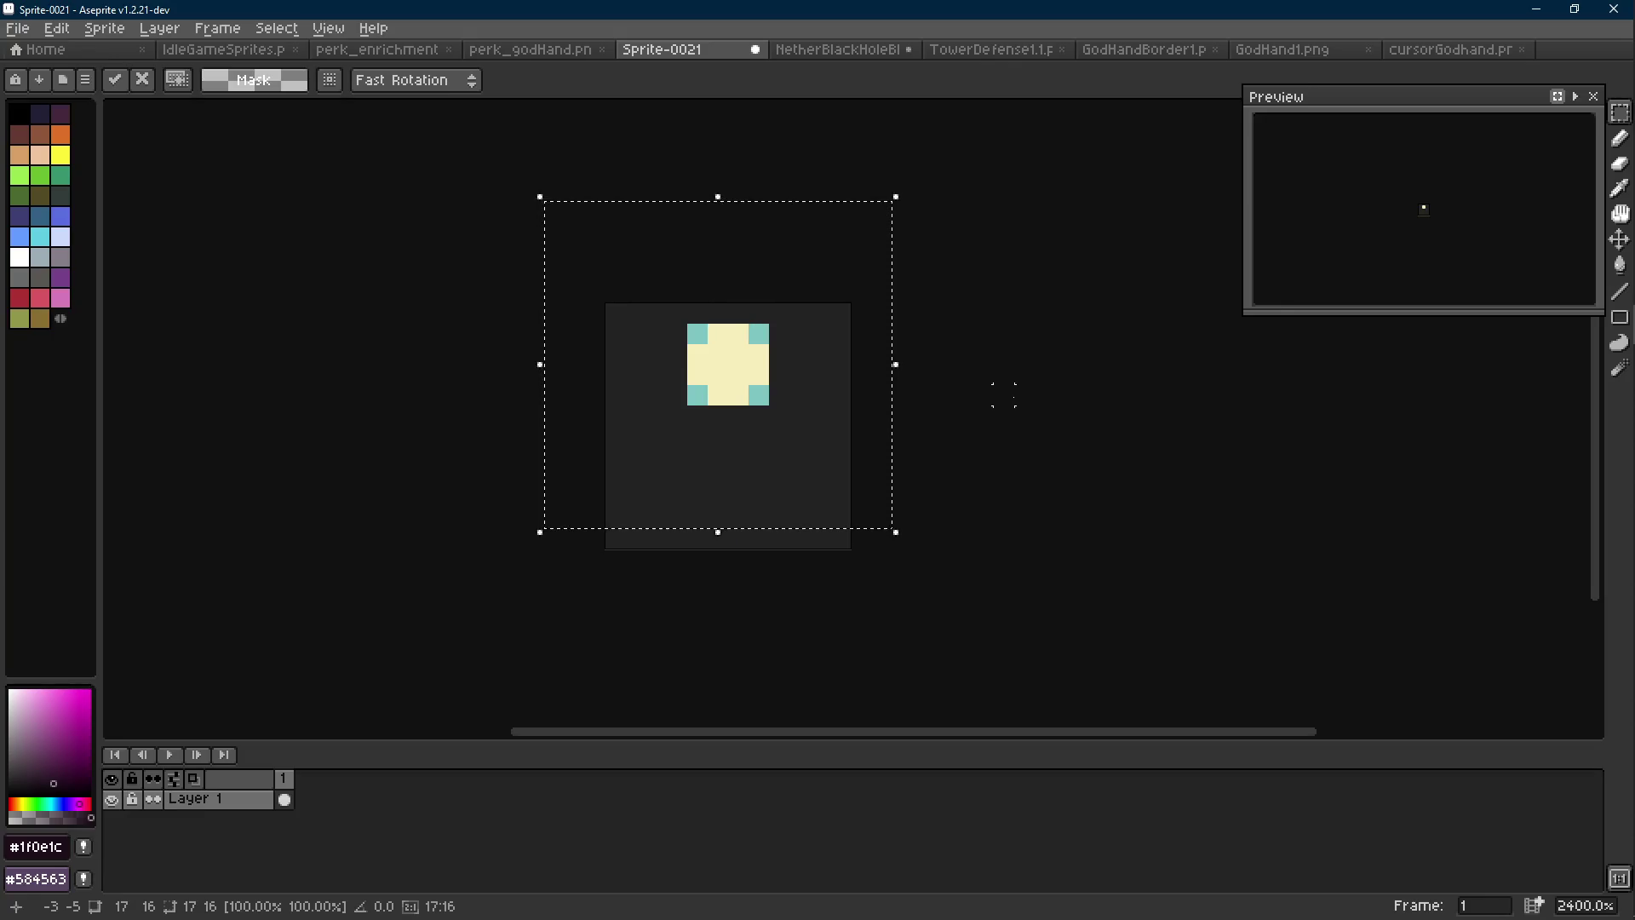
{"action": "key", "text": "Escape"}
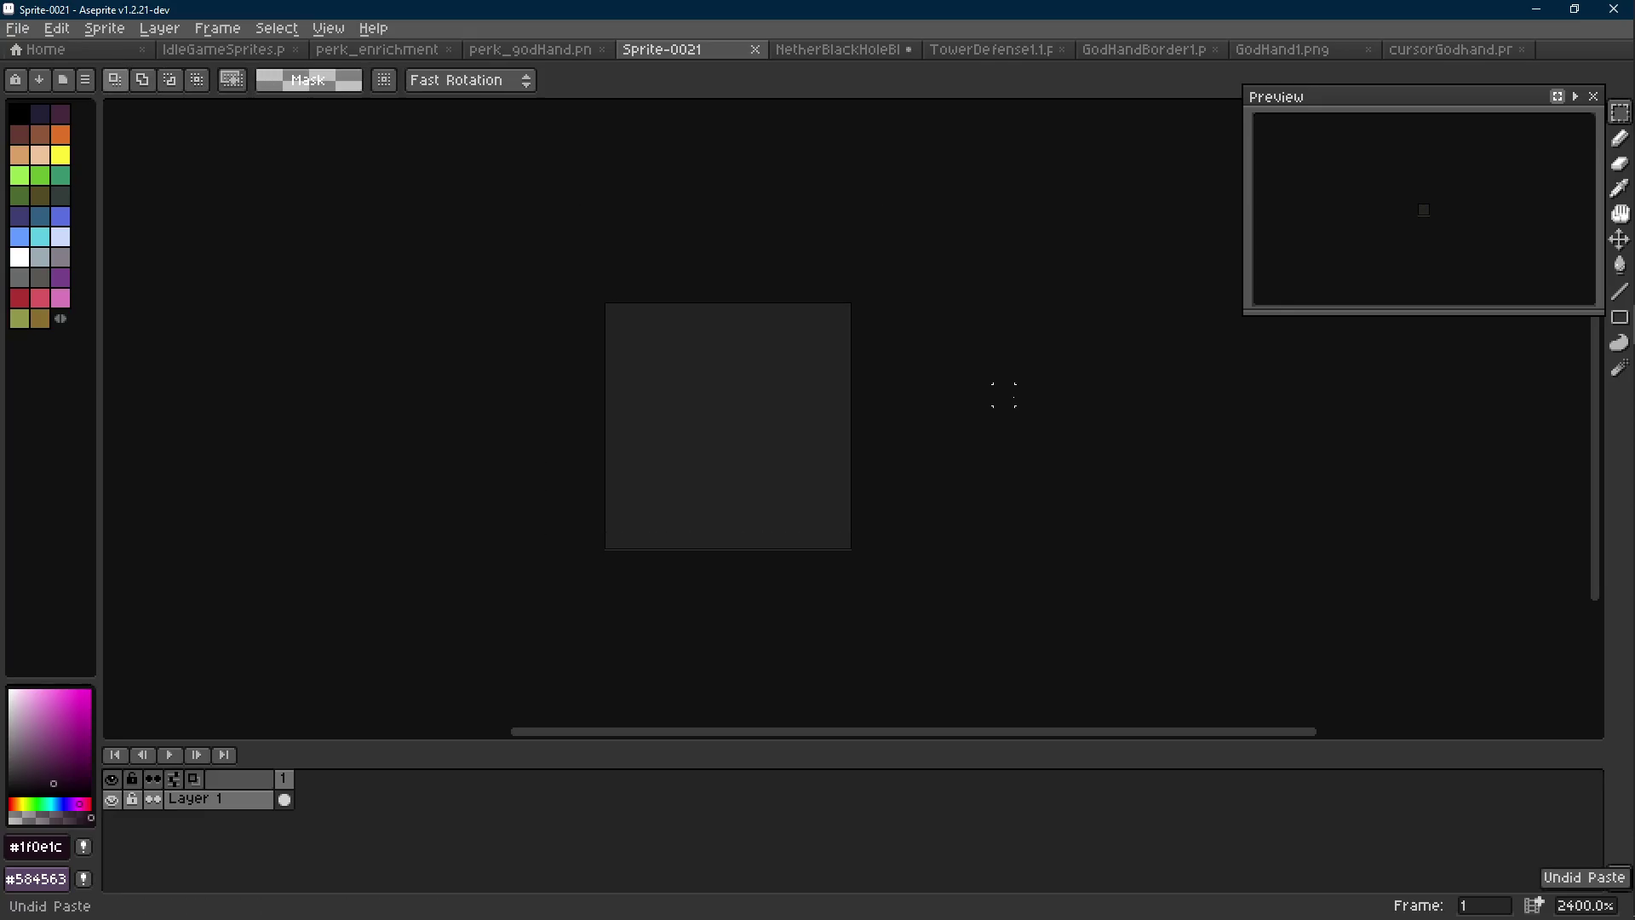
{"action": "key", "text": "ctrl+alt+c"}
Resize the canvas to 12×14 and eyedrop the orange from NetherBlackHoleBIG1
{"action": "left_click", "coordinate": [753, 534]}
{"action": "mouse_move", "coordinate": [1431, 49]}
{"action": "left_mouse_down"}
{"action": "mouse_move", "coordinate": [1271, 65]}
{"action": "mouse_move", "coordinate": [789, 59]}
{"action": "left_mouse_up"}
{"action": "left_click", "coordinate": [994, 51]}
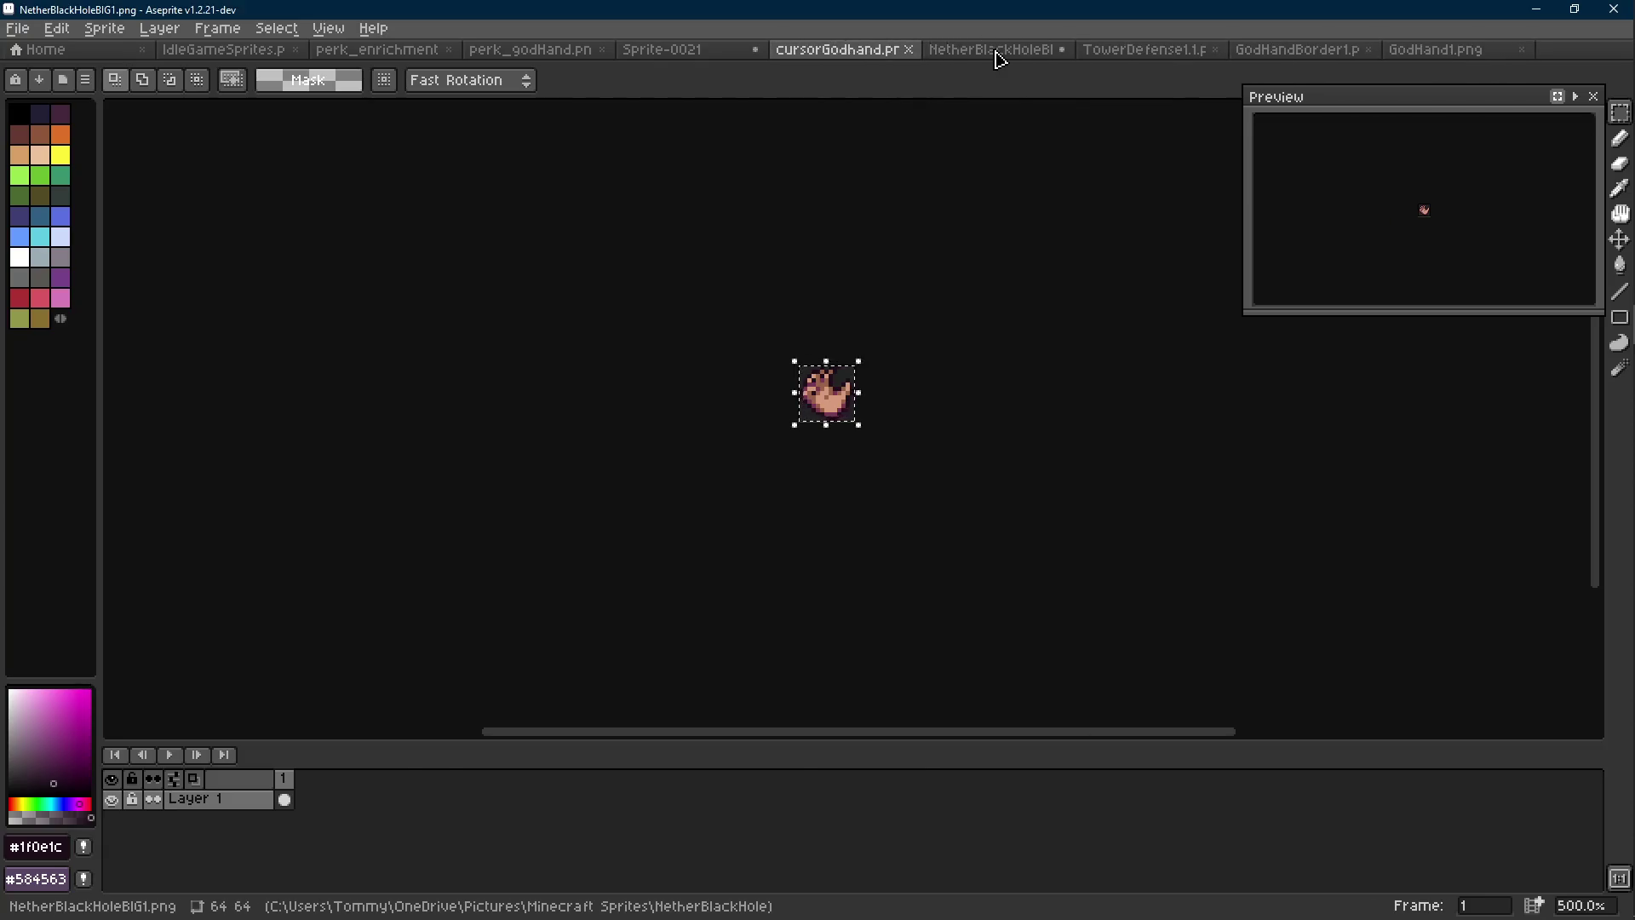
{"action": "key", "text": "i"}
{"action": "left_click", "coordinate": [830, 532]}
{"action": "key", "text": "b"}
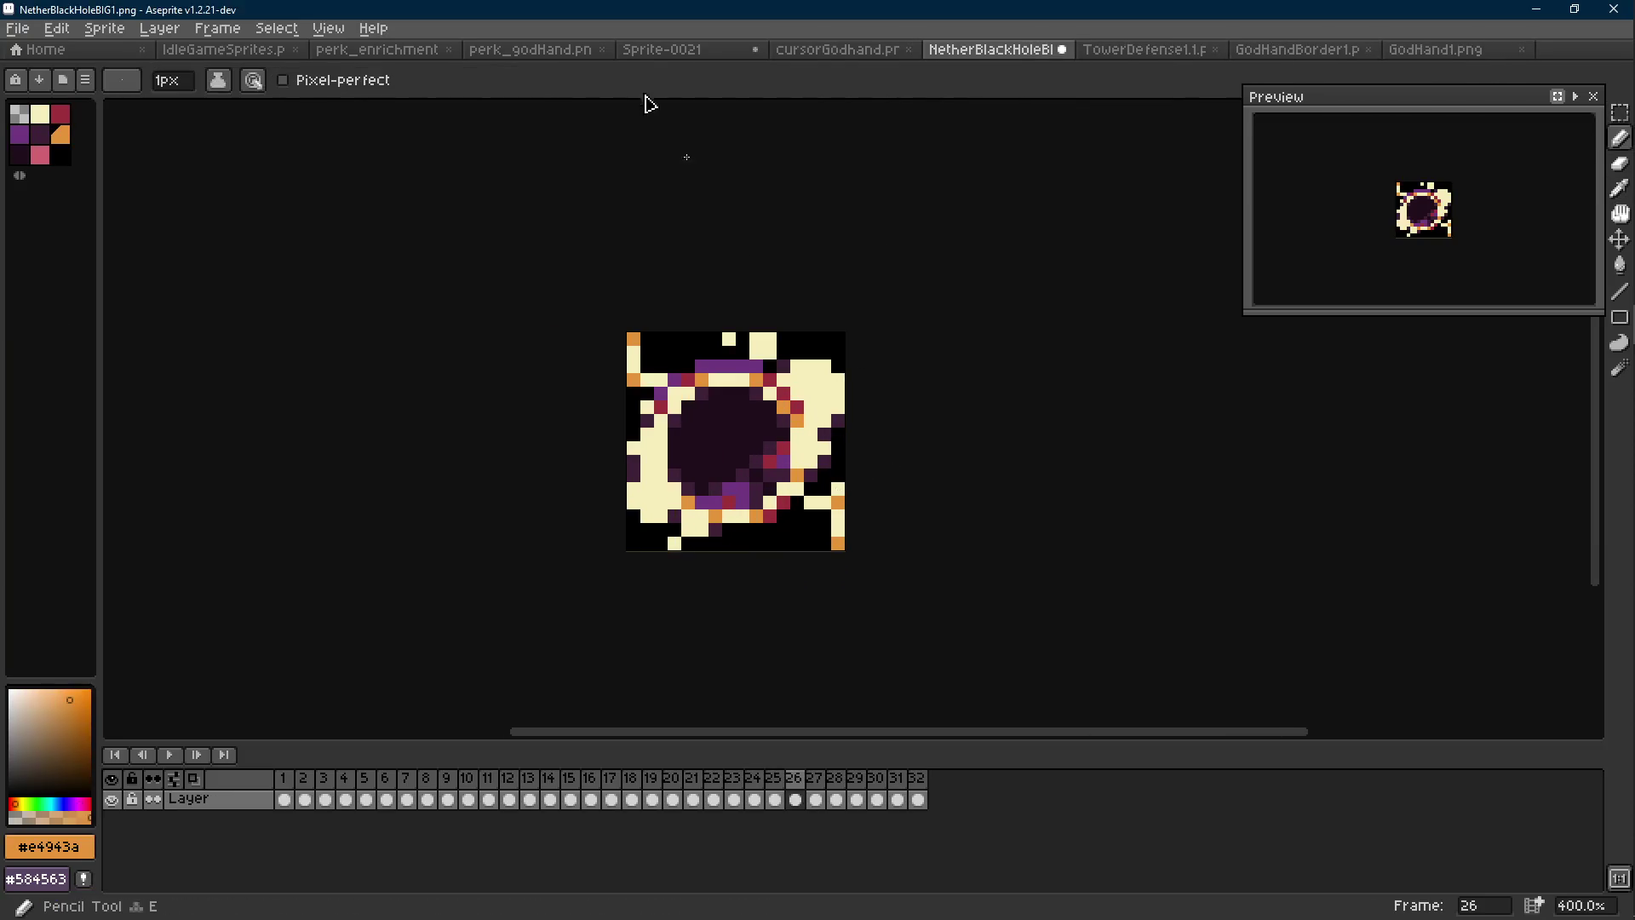
Draw a short orange stepped stroke near the bottom of Sprite-0021 with Pencil and Line
{"action": "left_click", "coordinate": [662, 50]}
{"action": "left_click", "coordinate": [726, 509]}
{"action": "key", "text": "ctrl+z"}
{"action": "left_click_drag", "start_coordinate": [846, 744], "coordinate": [850, 816]}
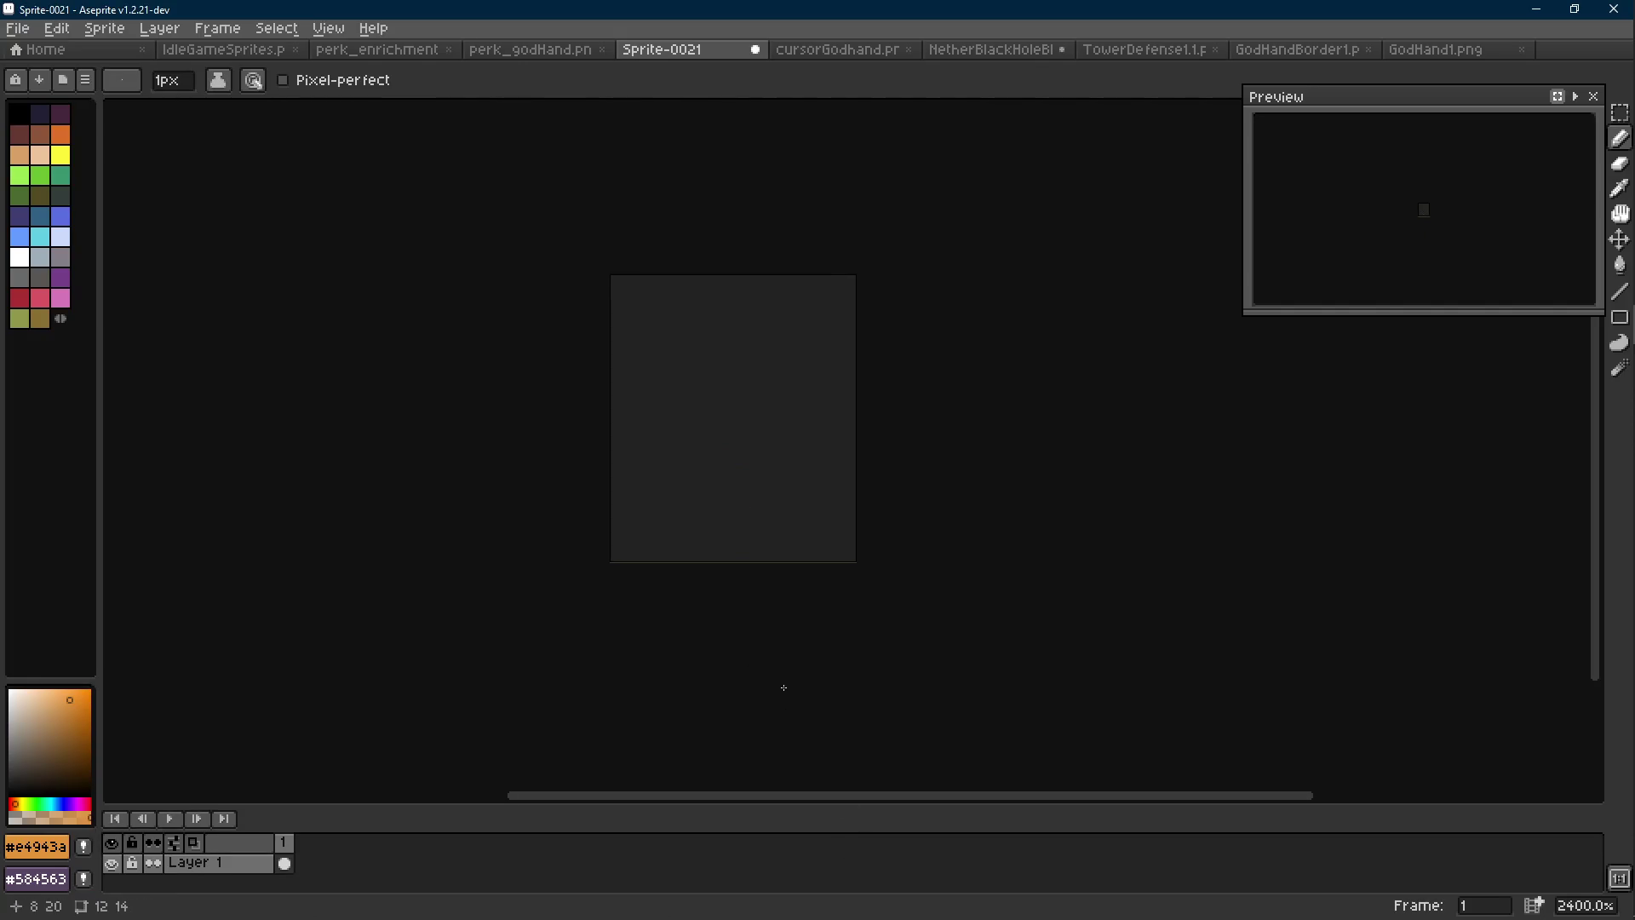
{"action": "scroll", "coordinate": [720, 545], "scroll_direction": "up", "scroll_amount": 1}
{"action": "left_click", "coordinate": [722, 547]}
{"action": "key", "text": "l"}
{"action": "mouse_move", "coordinate": [724, 553]}
{"action": "left_mouse_down"}
{"action": "mouse_move", "coordinate": [733, 483]}
{"action": "mouse_move", "coordinate": [756, 480]}
{"action": "mouse_move", "coordinate": [778, 436]}
{"action": "mouse_move", "coordinate": [752, 482]}
{"action": "left_mouse_up"}
{"action": "left_click_drag", "start_coordinate": [749, 553], "coordinate": [749, 526], "text": "ctrl"}
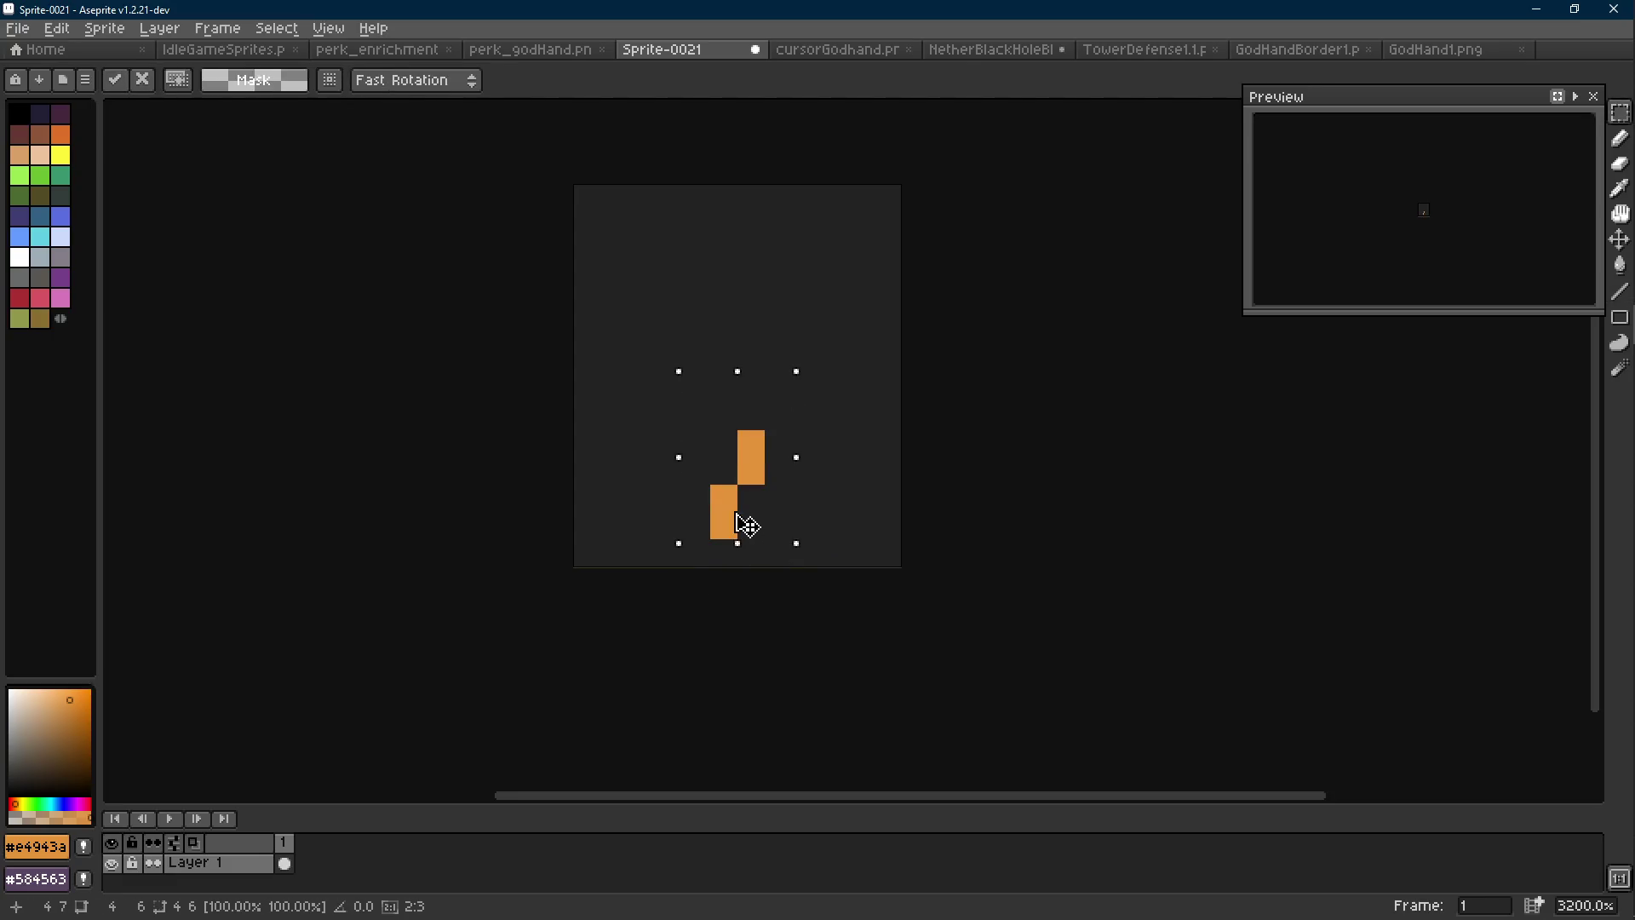
Resample the orange and place a pixel at the top of the bolt's diagonal
{"action": "left_click", "coordinate": [774, 434], "text": "alt"}
{"action": "left_click", "coordinate": [758, 443], "text": "alt"}
{"action": "left_click_drag", "start_coordinate": [771, 440], "coordinate": [777, 477]}
{"action": "left_click", "coordinate": [778, 477]}
{"action": "key", "text": "ctrl+z"}
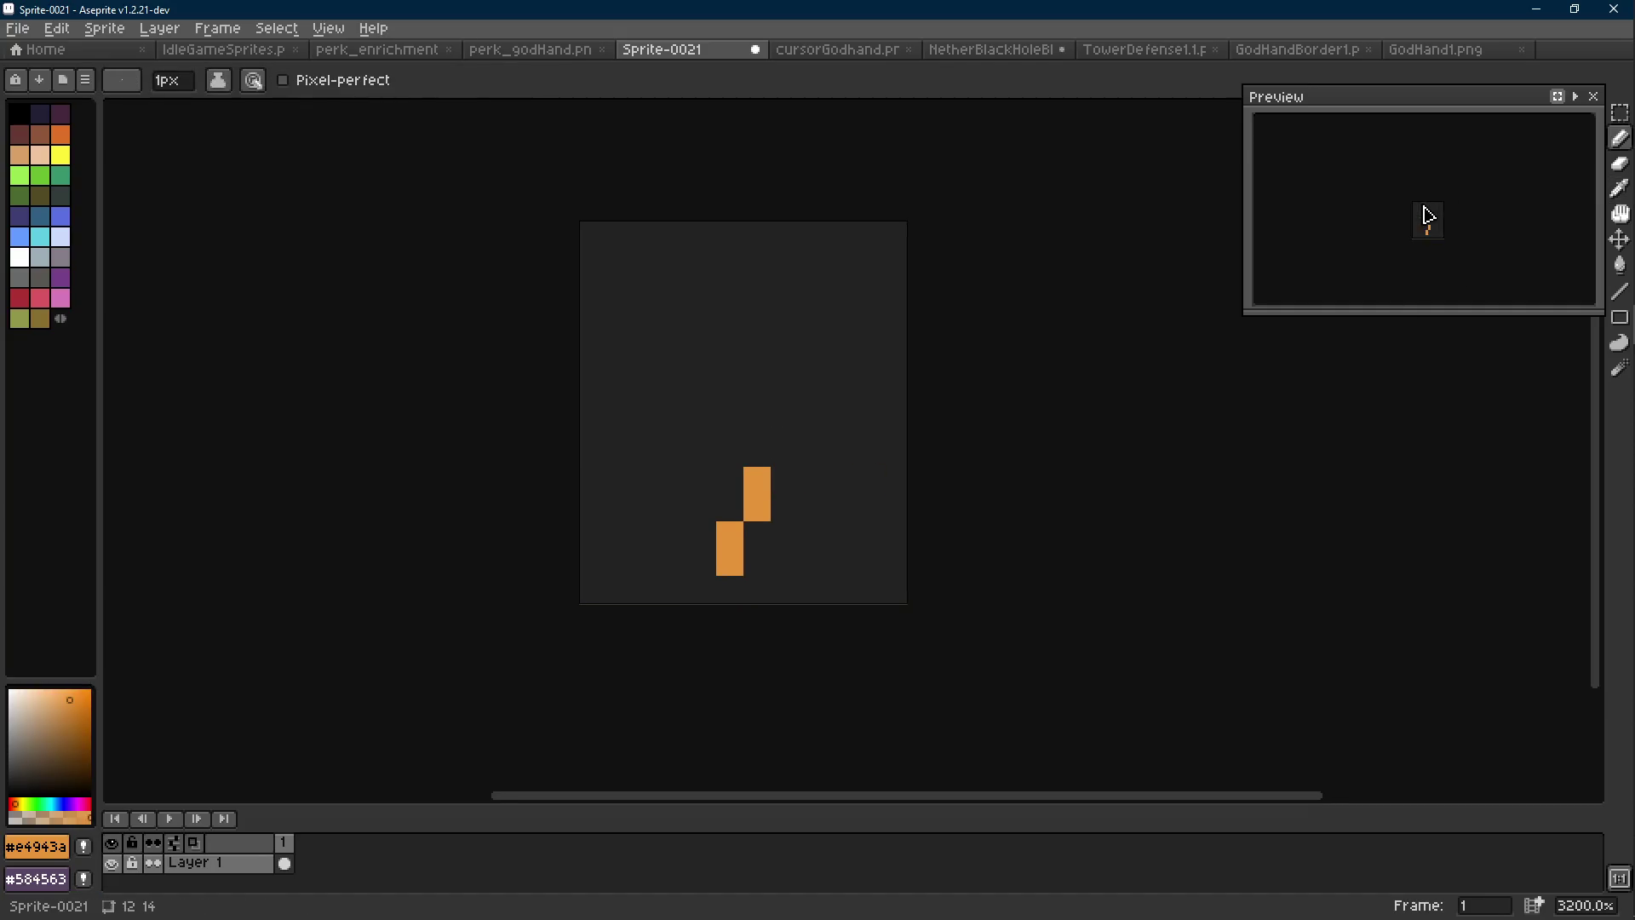
{"action": "key", "text": "alt"}
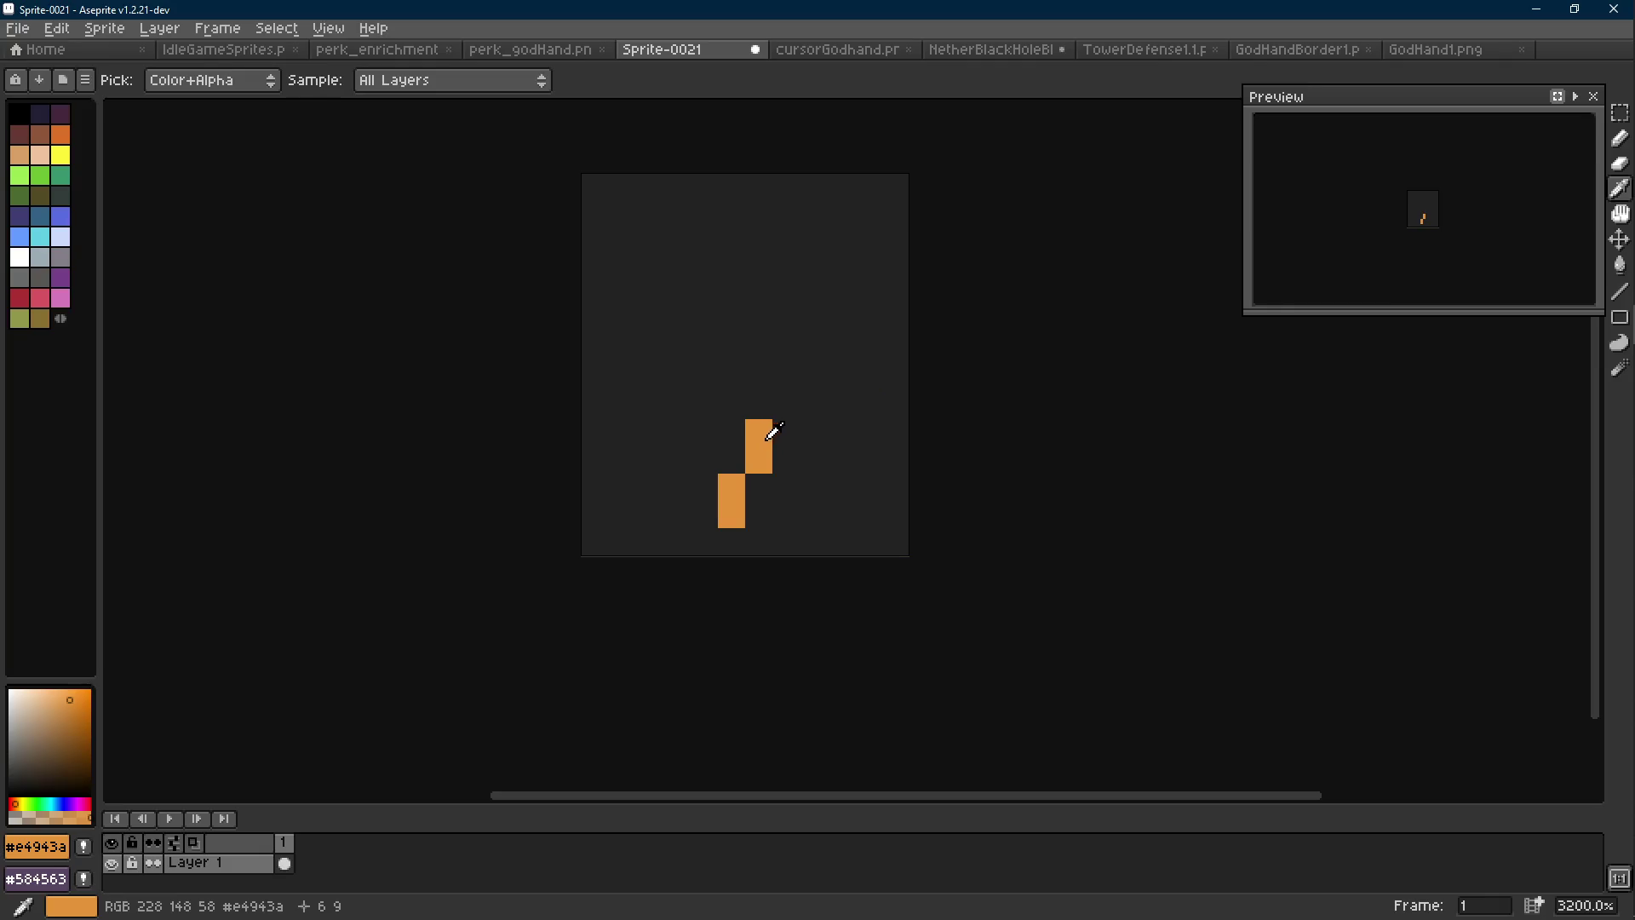
{"action": "left_click", "coordinate": [783, 420]}
{"action": "key", "text": "ctrl+z"}
{"action": "left_click", "coordinate": [795, 395]}
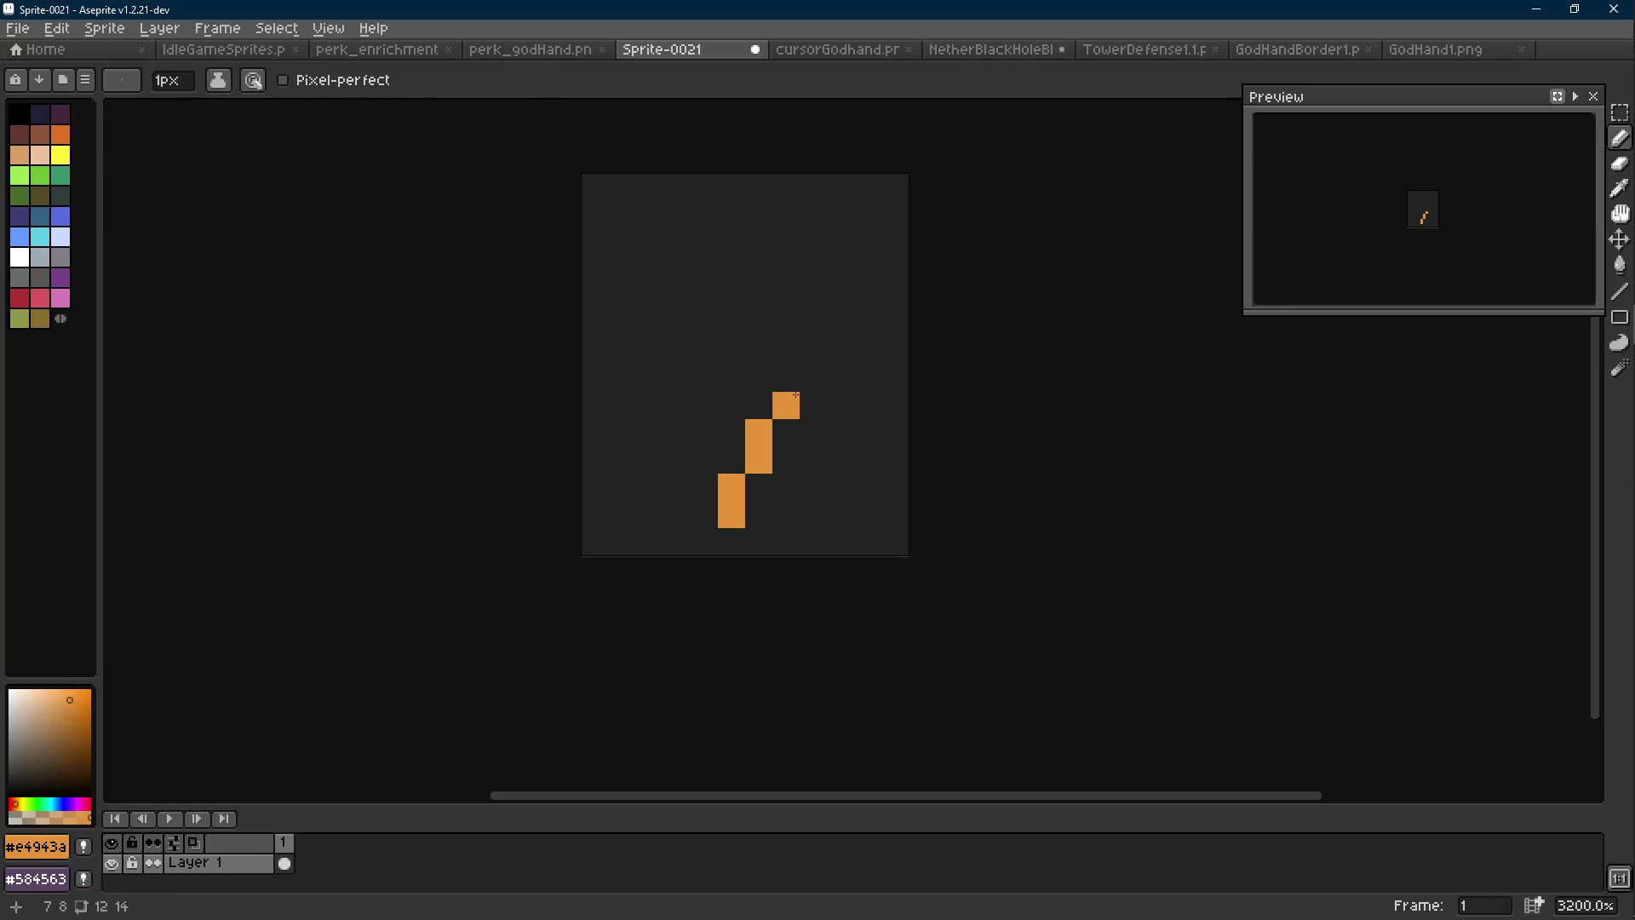
{"action": "key", "text": "ctrl+z"}
{"action": "left_click", "coordinate": [787, 431]}
Draw the bolt's upper stroke up-left, adjusting the top bar and right bend pixels
{"action": "left_click_drag", "start_coordinate": [787, 407], "coordinate": [674, 324]}
{"action": "key", "text": "ctrl+z"}
{"action": "left_click", "coordinate": [649, 351]}
{"action": "key", "text": "ctrl+z"}
{"action": "left_click", "coordinate": [804, 343]}
{"action": "right_click", "coordinate": [703, 324]}
{"action": "left_click", "coordinate": [813, 378]}
{"action": "right_click", "coordinate": [813, 351]}
{"action": "right_click", "coordinate": [731, 350]}
{"action": "right_click", "coordinate": [703, 351]}
Shape the bolt's middle bar and up-right top hook, then switch to cursorGodhand
{"action": "left_click", "coordinate": [732, 324]}
{"action": "left_click", "coordinate": [704, 323]}
{"action": "left_click", "coordinate": [677, 323]}
{"action": "right_click", "coordinate": [677, 324]}
{"action": "right_click", "coordinate": [704, 323]}
{"action": "left_click", "coordinate": [677, 296]}
{"action": "left_click", "coordinate": [703, 324]}
{"action": "left_click", "coordinate": [650, 297]}
{"action": "mouse_move", "coordinate": [677, 269]}
{"action": "left_mouse_down"}
{"action": "mouse_move", "coordinate": [759, 242]}
{"action": "mouse_move", "coordinate": [758, 187]}
{"action": "mouse_move", "coordinate": [726, 218]}
{"action": "left_mouse_up"}
{"action": "scroll", "coordinate": [726, 218], "scroll_direction": "down", "scroll_amount": 6}
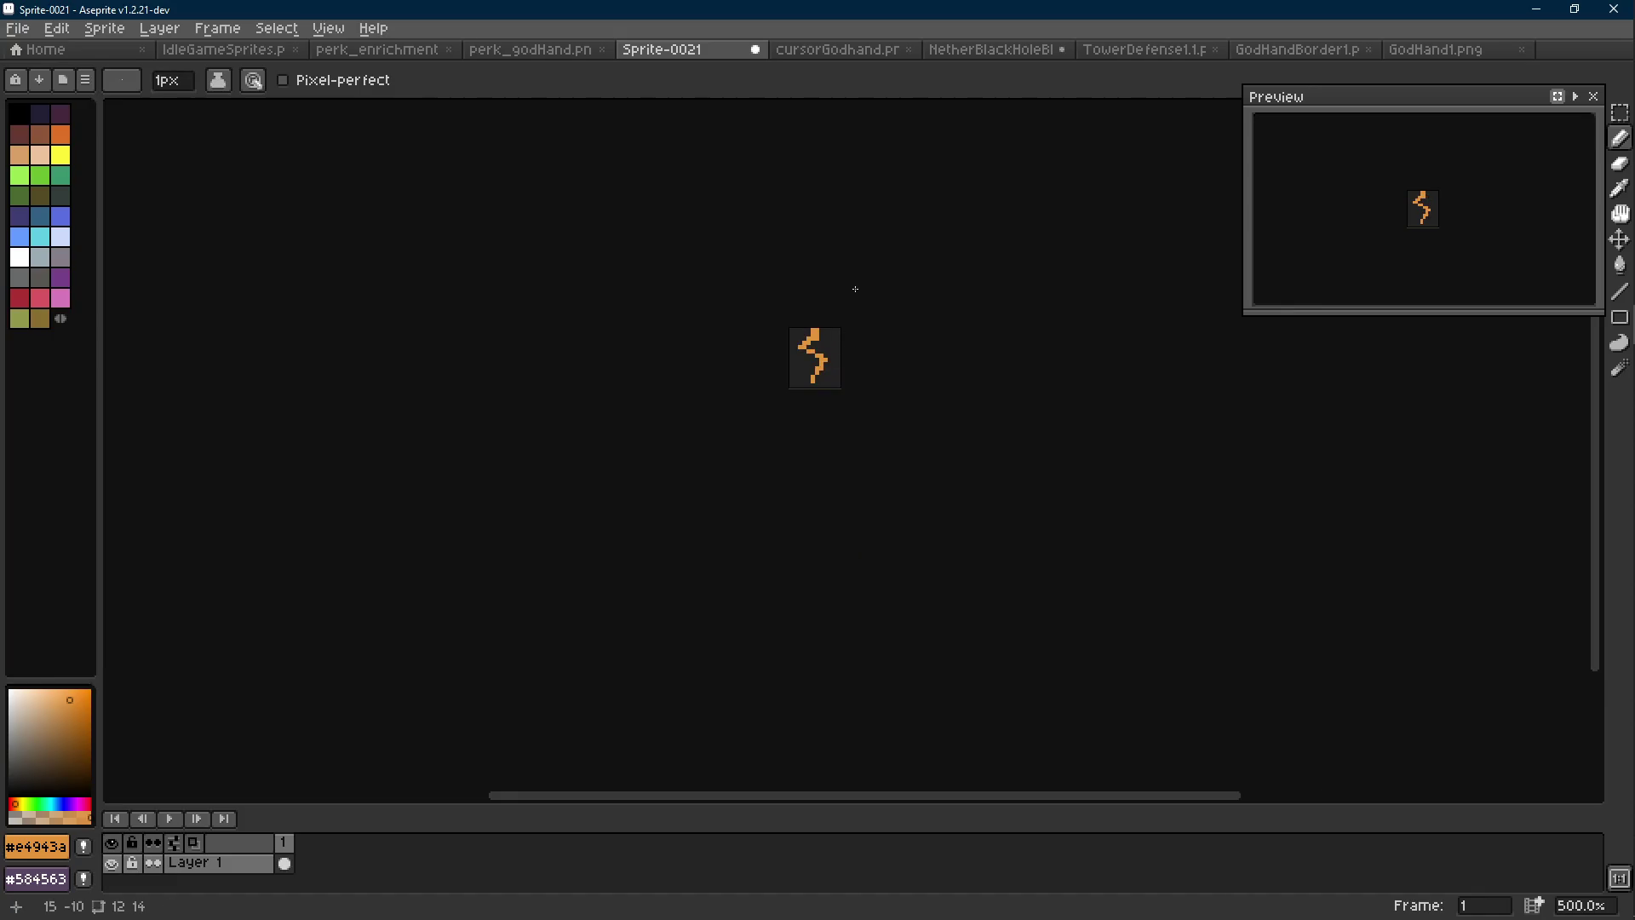
{"action": "left_click", "coordinate": [843, 48]}
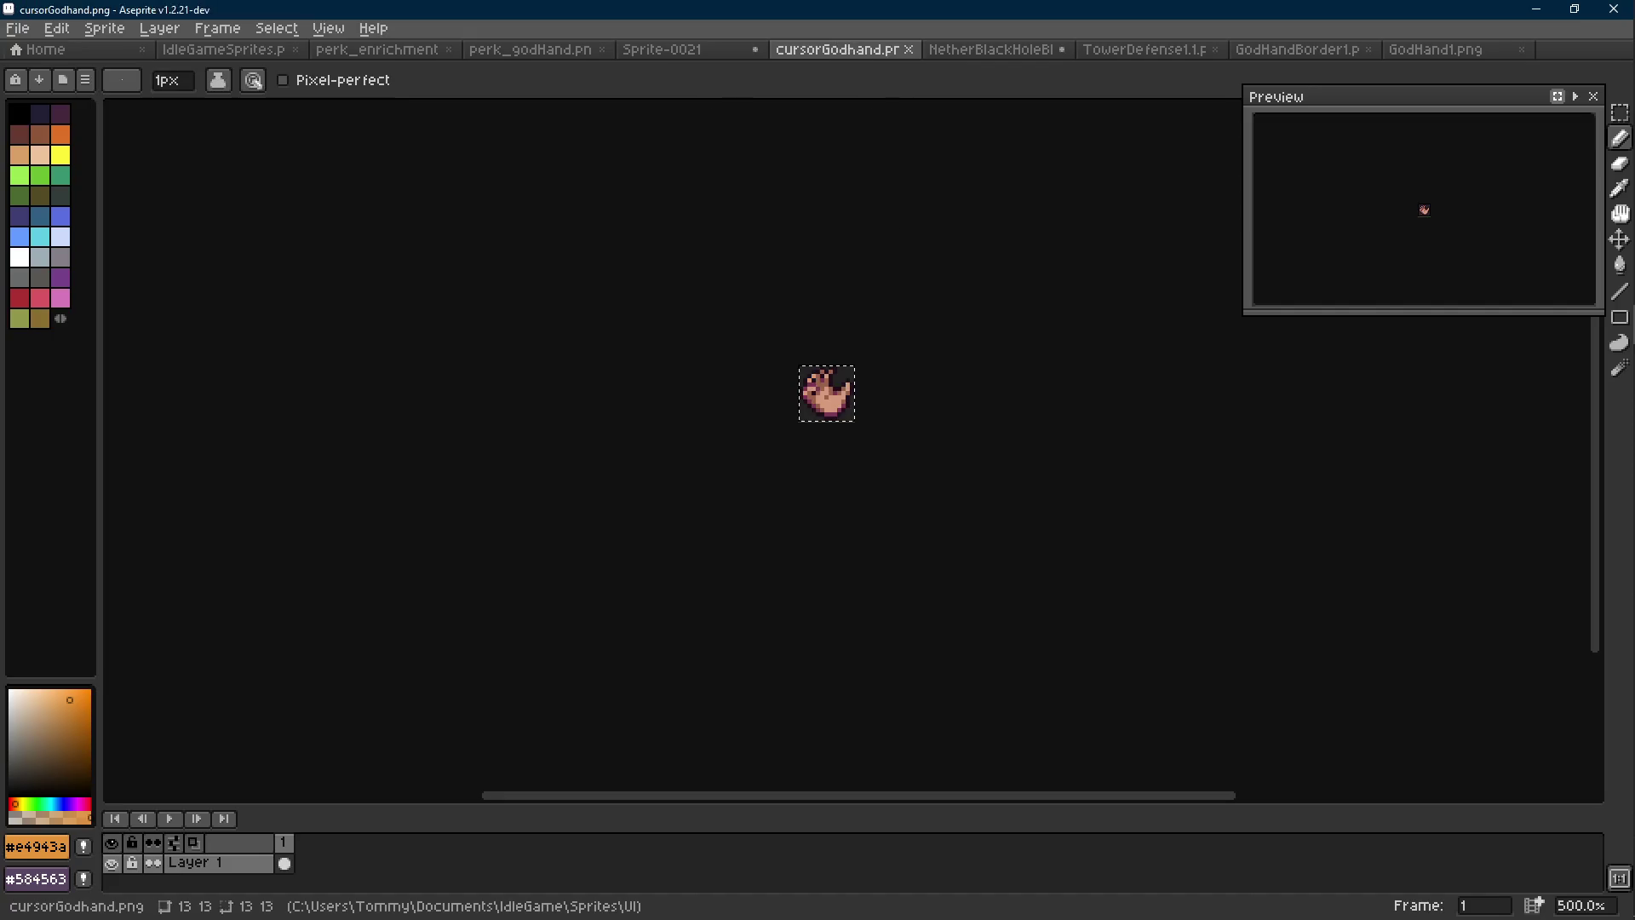
Return to Sprite-0021 and add pixels at the bolt's left arm and top right
{"action": "left_click", "coordinate": [968, 51]}
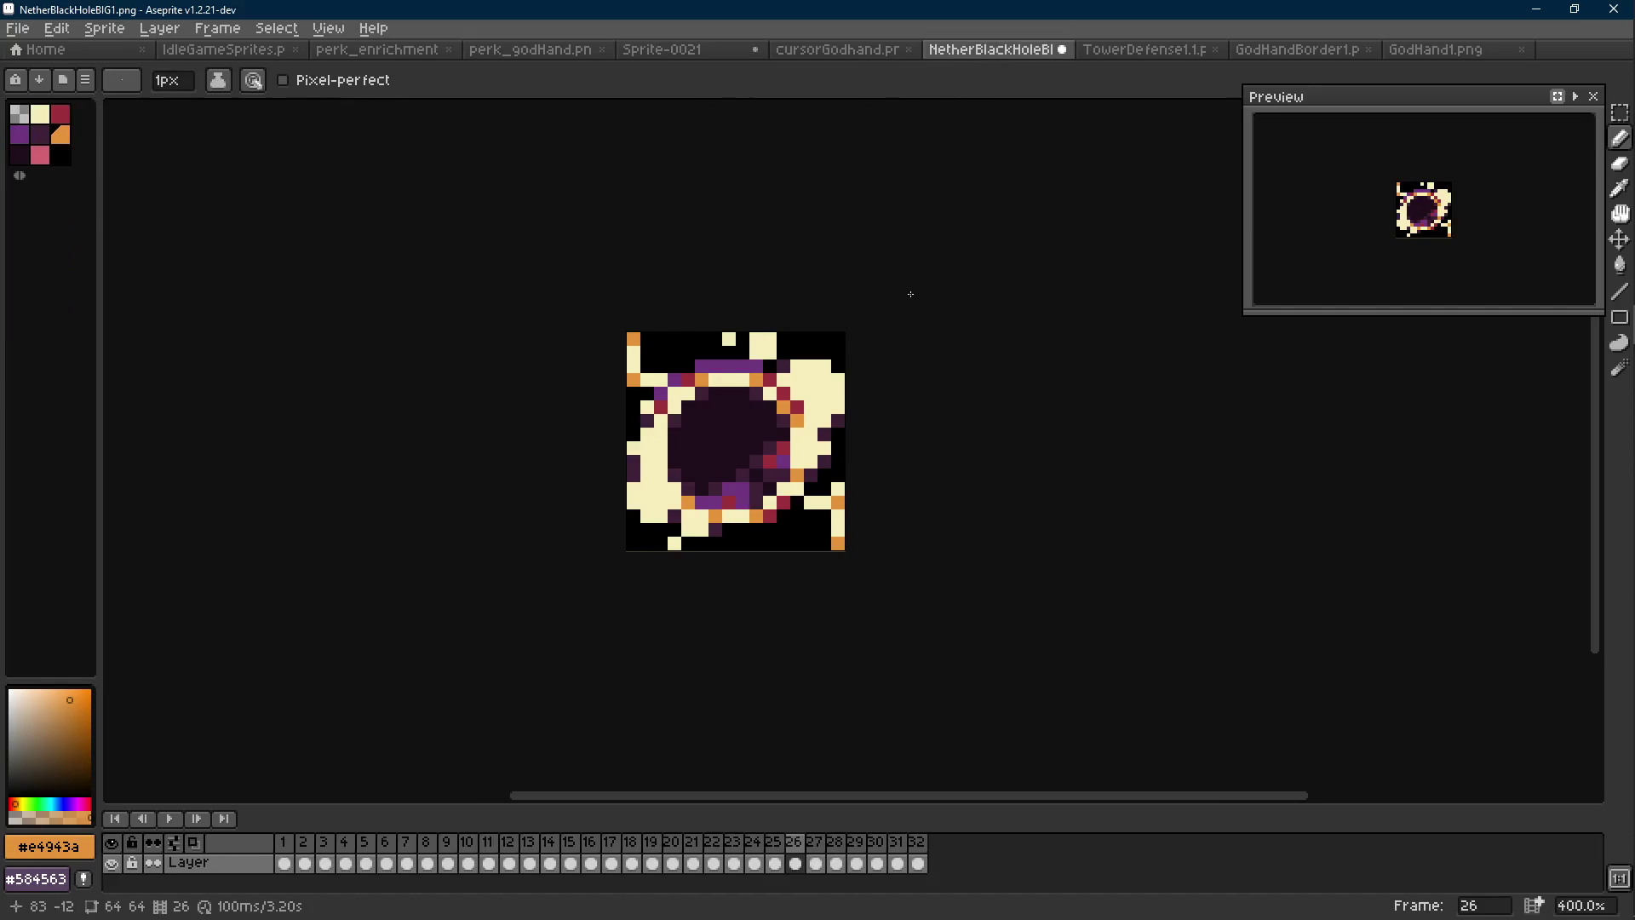
{"action": "left_click", "coordinate": [664, 49]}
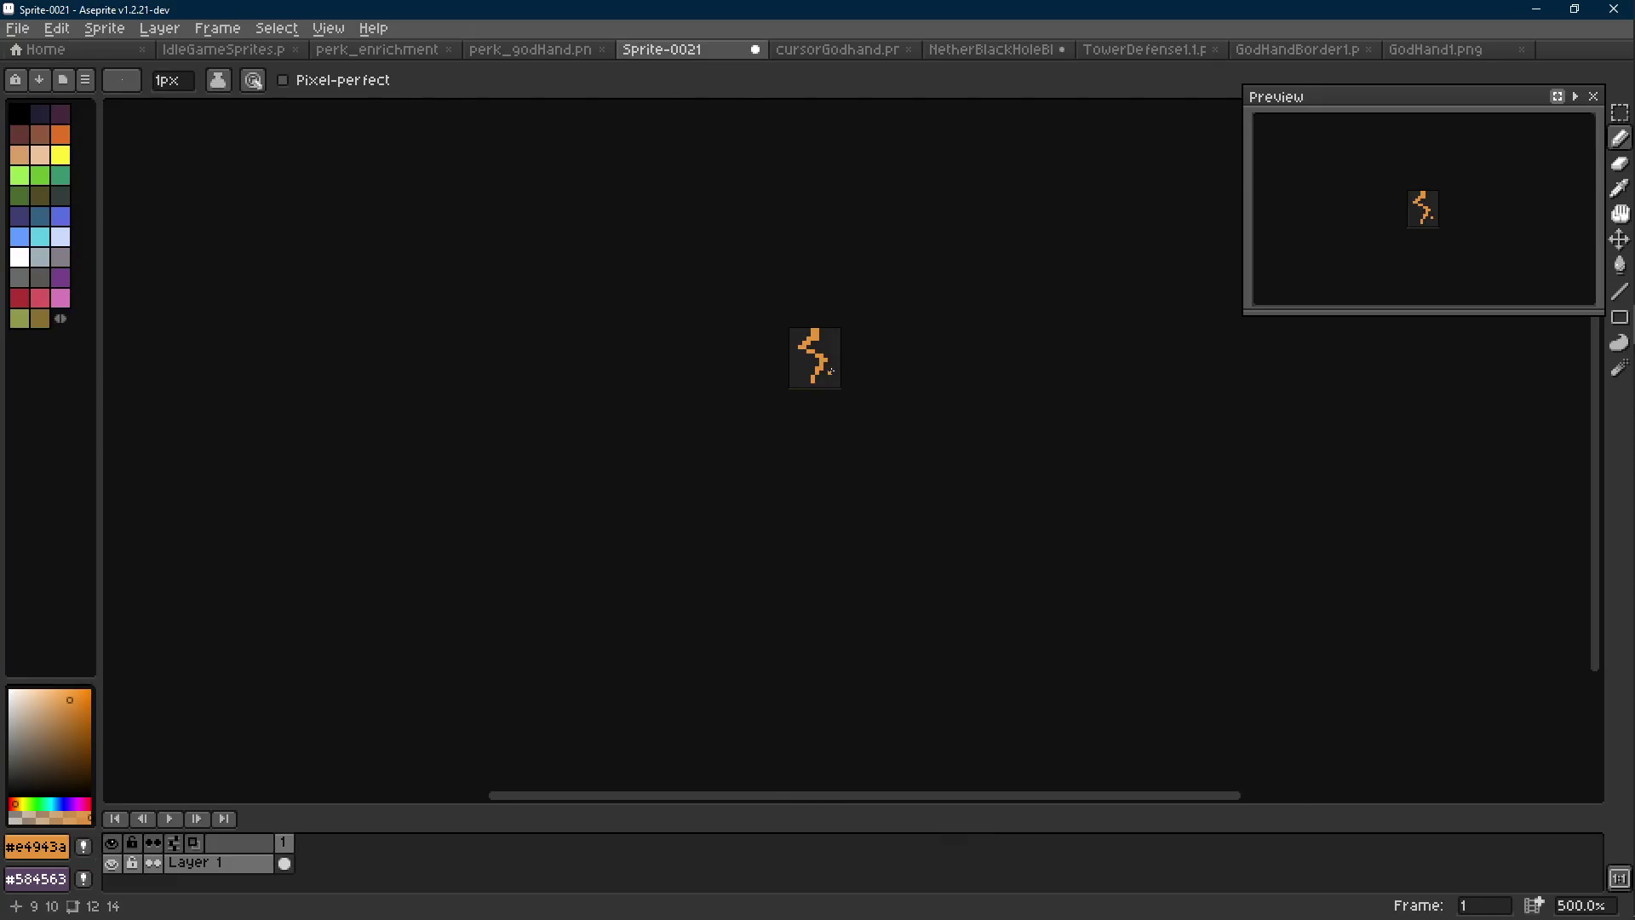
{"action": "scroll", "coordinate": [821, 343], "scroll_direction": "up", "scroll_amount": 4}
{"action": "left_click", "coordinate": [759, 353]}
{"action": "left_click", "coordinate": [820, 312]}
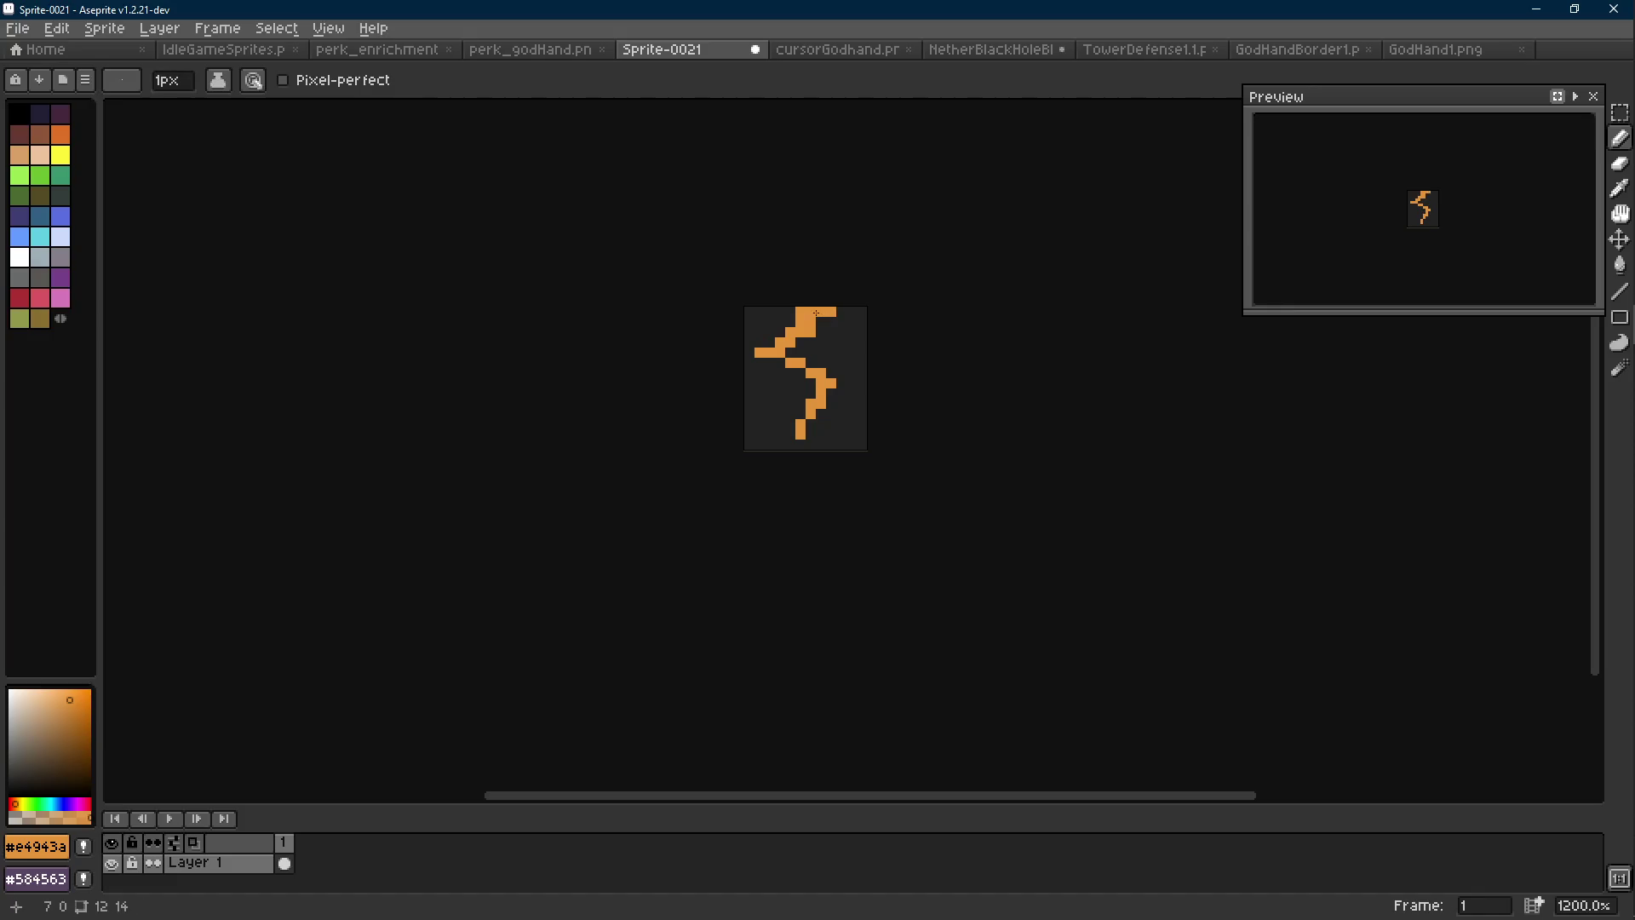
{"action": "scroll", "coordinate": [834, 352], "scroll_direction": "down", "scroll_amount": 7}
{"action": "scroll", "coordinate": [841, 352], "scroll_direction": "up", "scroll_amount": 8}
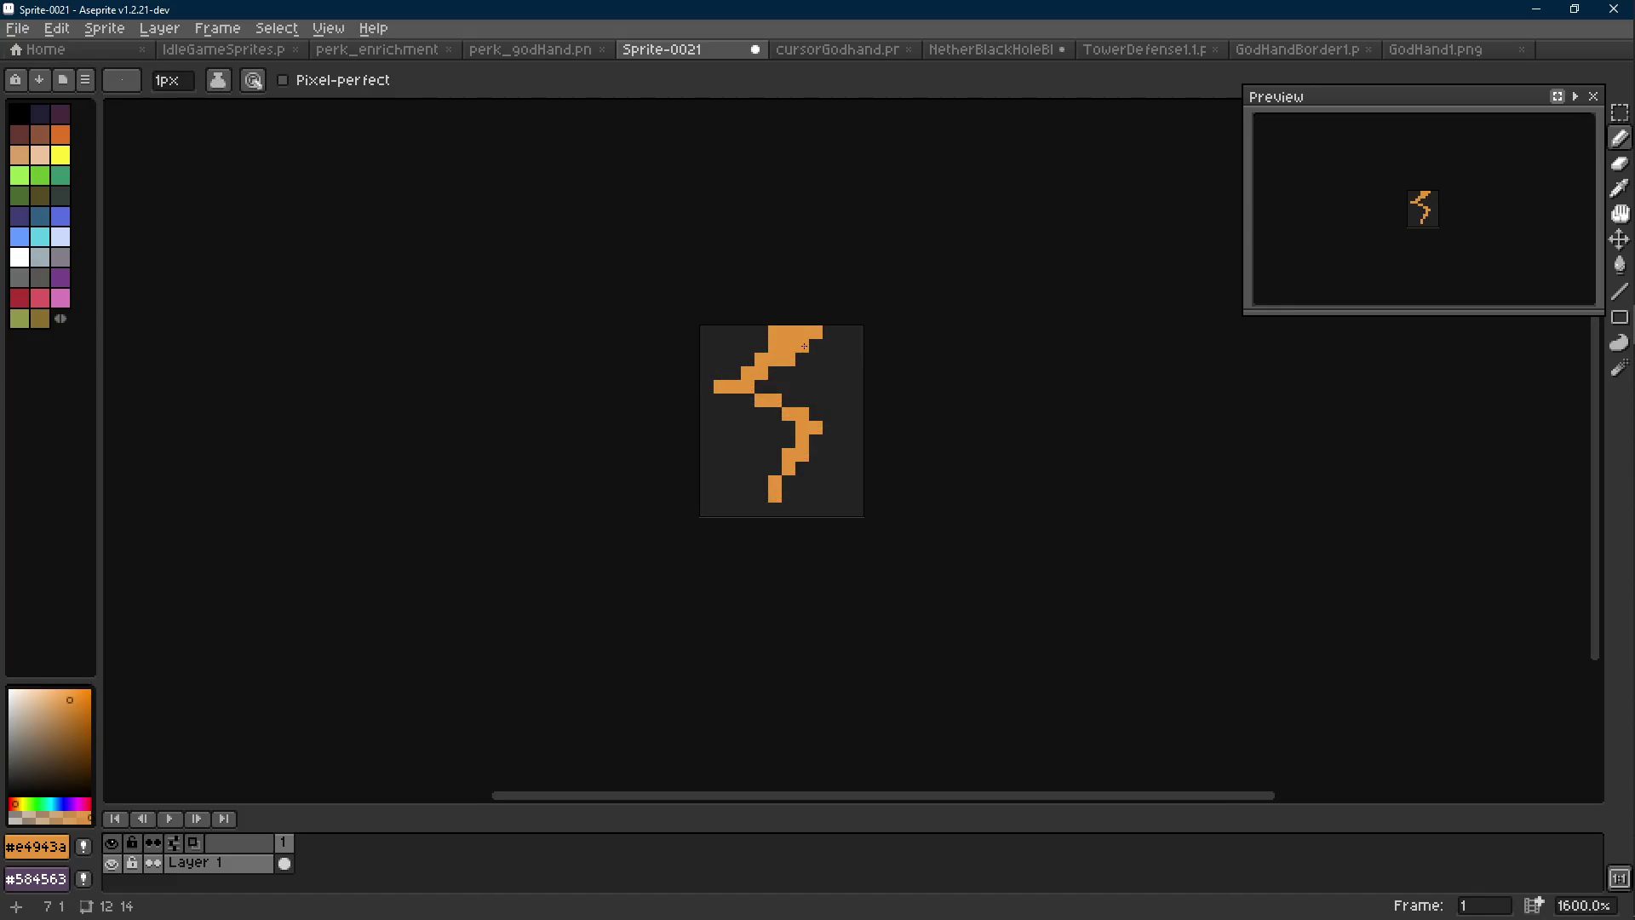
Erase the stray pixel beside the bolt's right bend and undo the accidental extra dot
{"action": "key", "text": "e"}
{"action": "left_click", "coordinate": [815, 332]}
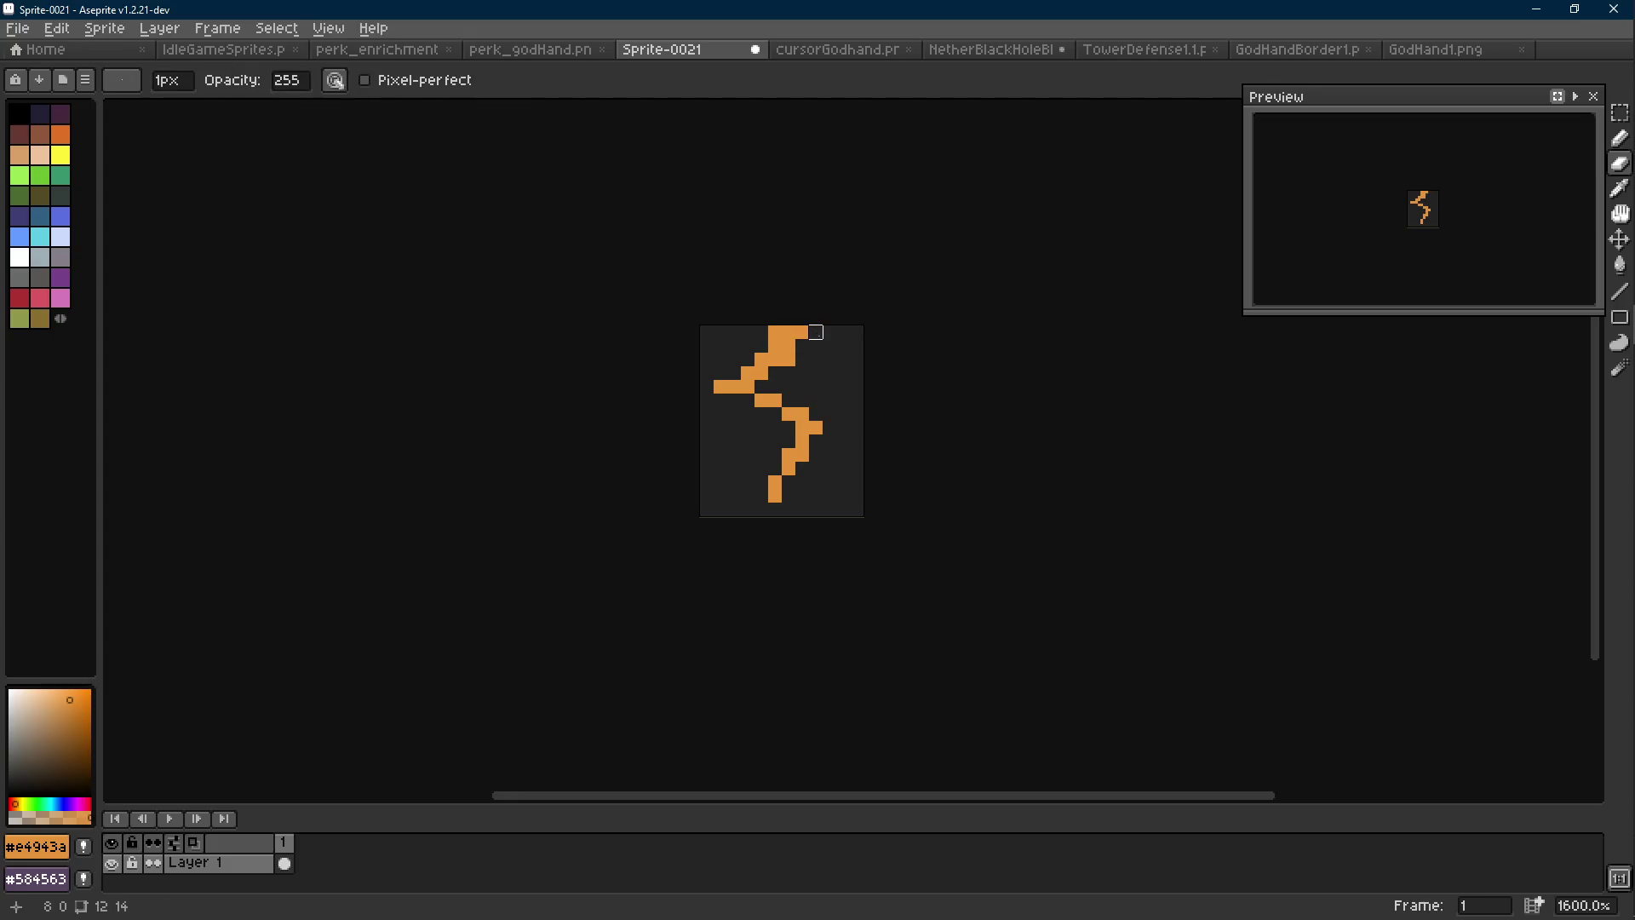
{"action": "key", "text": "b"}
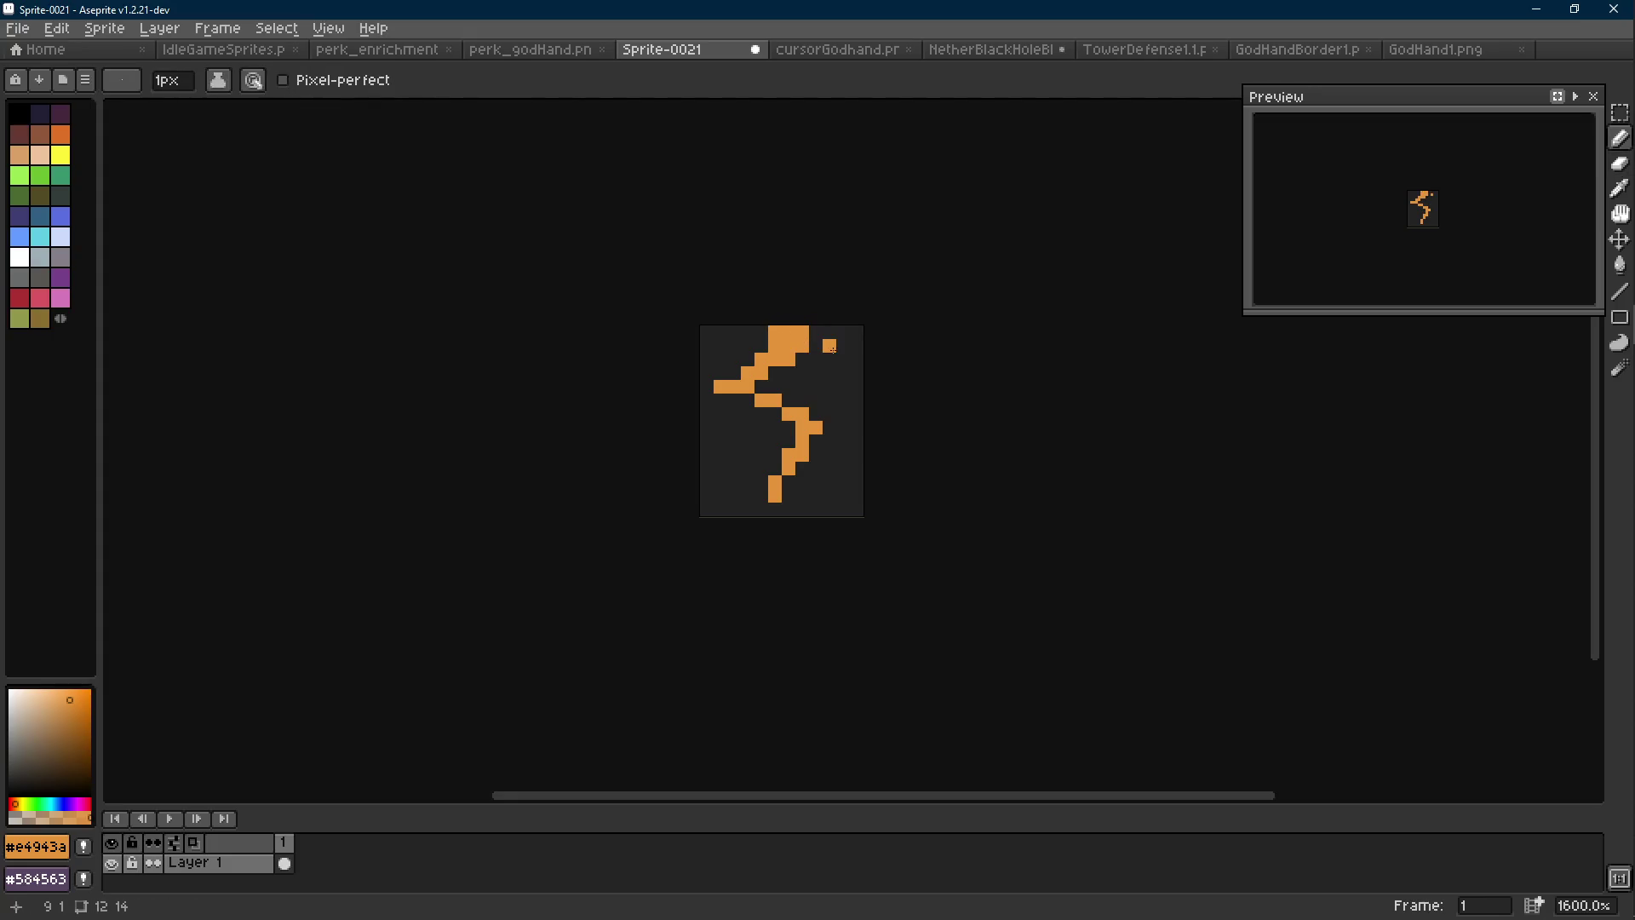
{"action": "key", "text": "e"}
{"action": "key", "text": "b"}
{"action": "scroll", "coordinate": [835, 359], "scroll_direction": "down", "scroll_amount": 4}
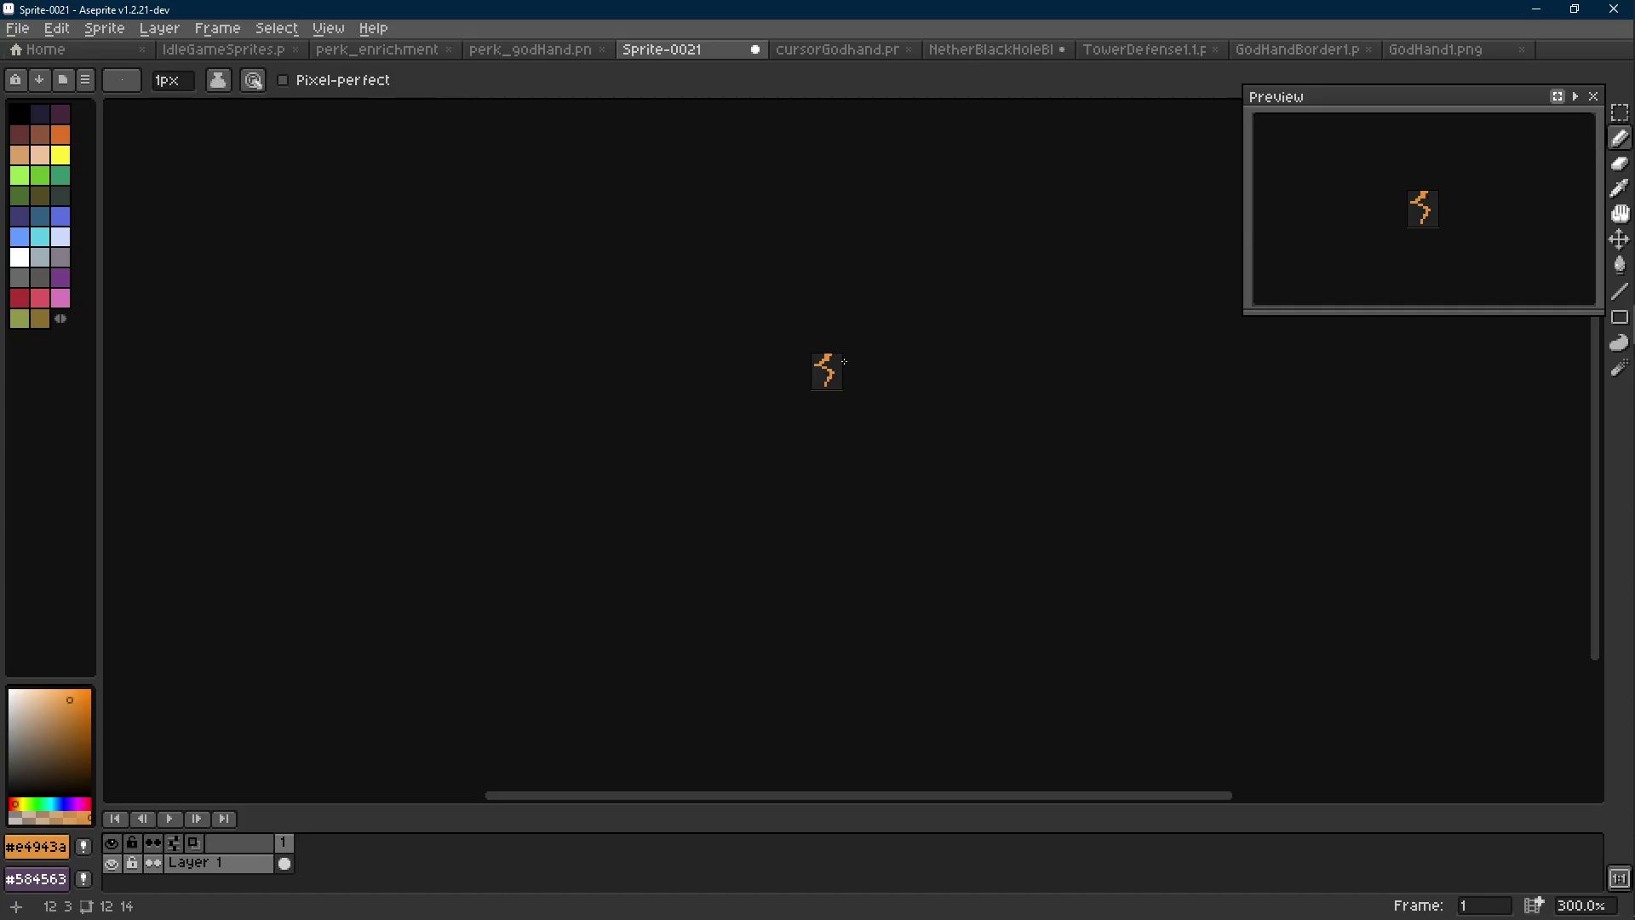
{"action": "scroll", "coordinate": [837, 361], "scroll_direction": "up", "scroll_amount": 4}
{"action": "key", "text": "e"}
{"action": "key", "text": "b"}
{"action": "scroll", "coordinate": [830, 353], "scroll_direction": "down", "scroll_amount": 4}
{"action": "scroll", "coordinate": [824, 343], "scroll_direction": "up", "scroll_amount": 6}
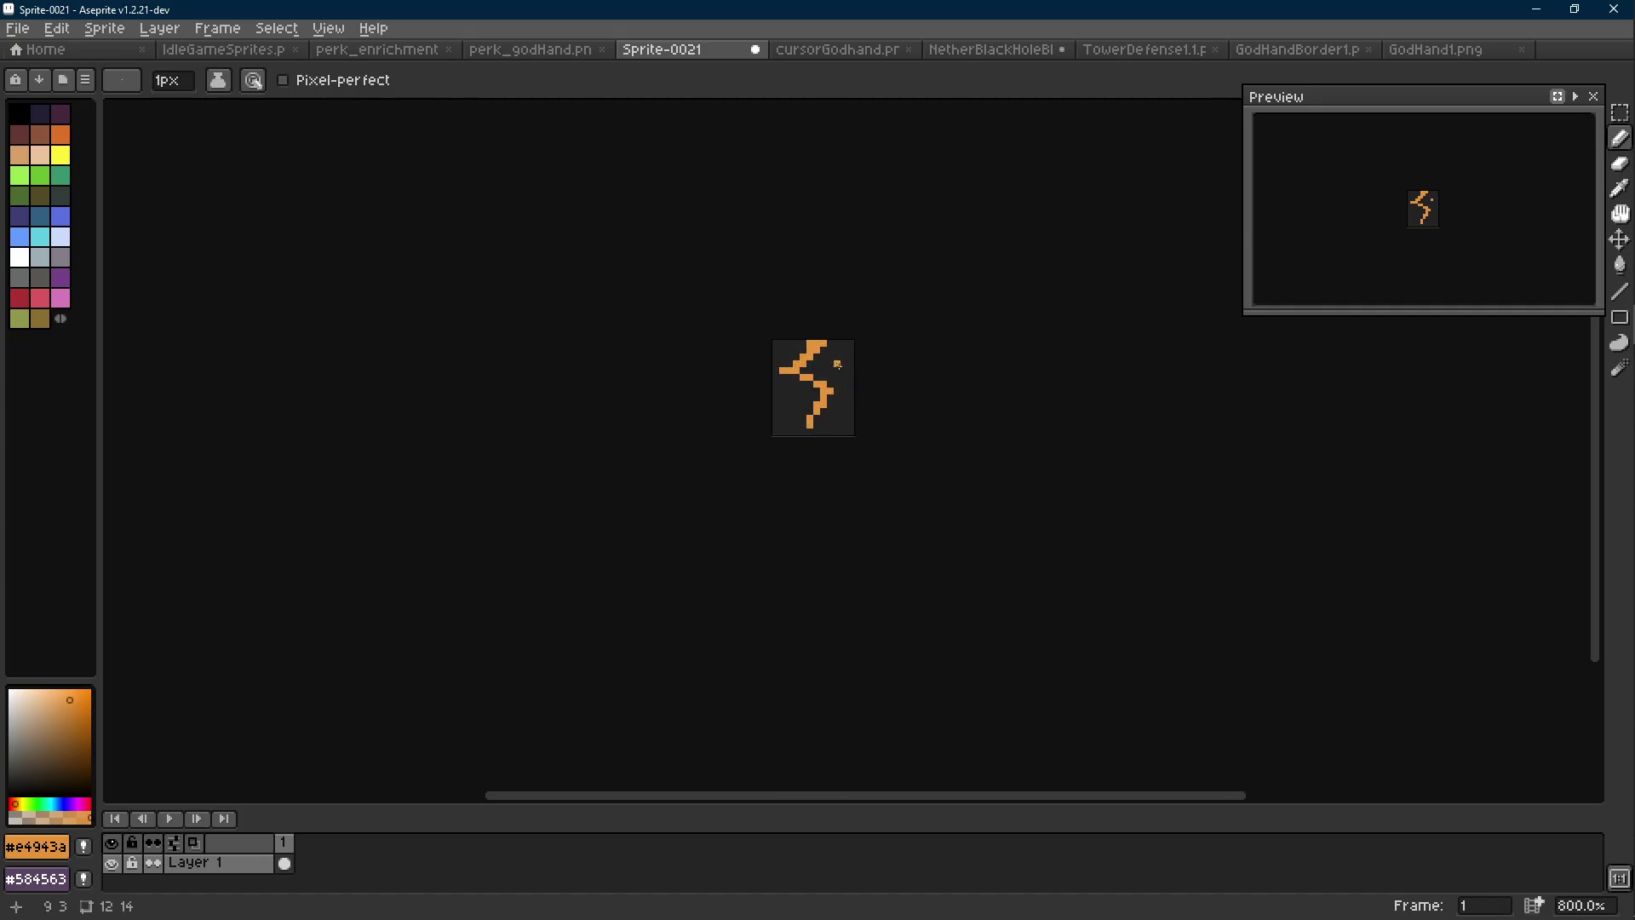
{"action": "key", "text": "e"}
{"action": "left_click", "coordinate": [824, 343]}
{"action": "key", "text": "b"}
{"action": "left_click", "coordinate": [846, 324]}
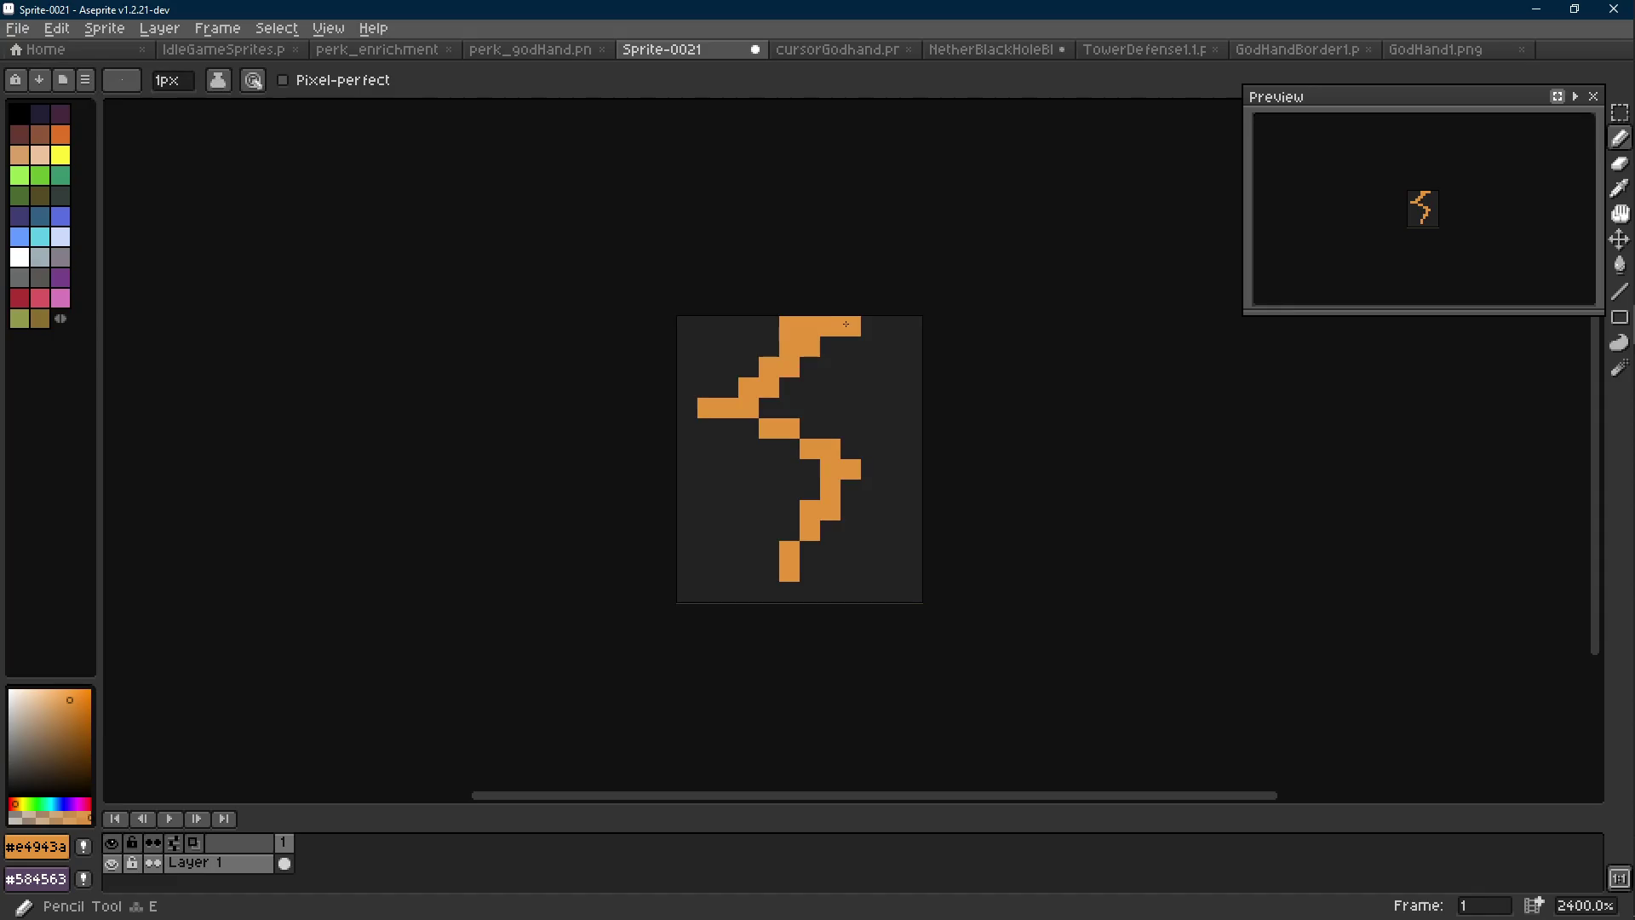
{"action": "key", "text": "ctrl+z"}
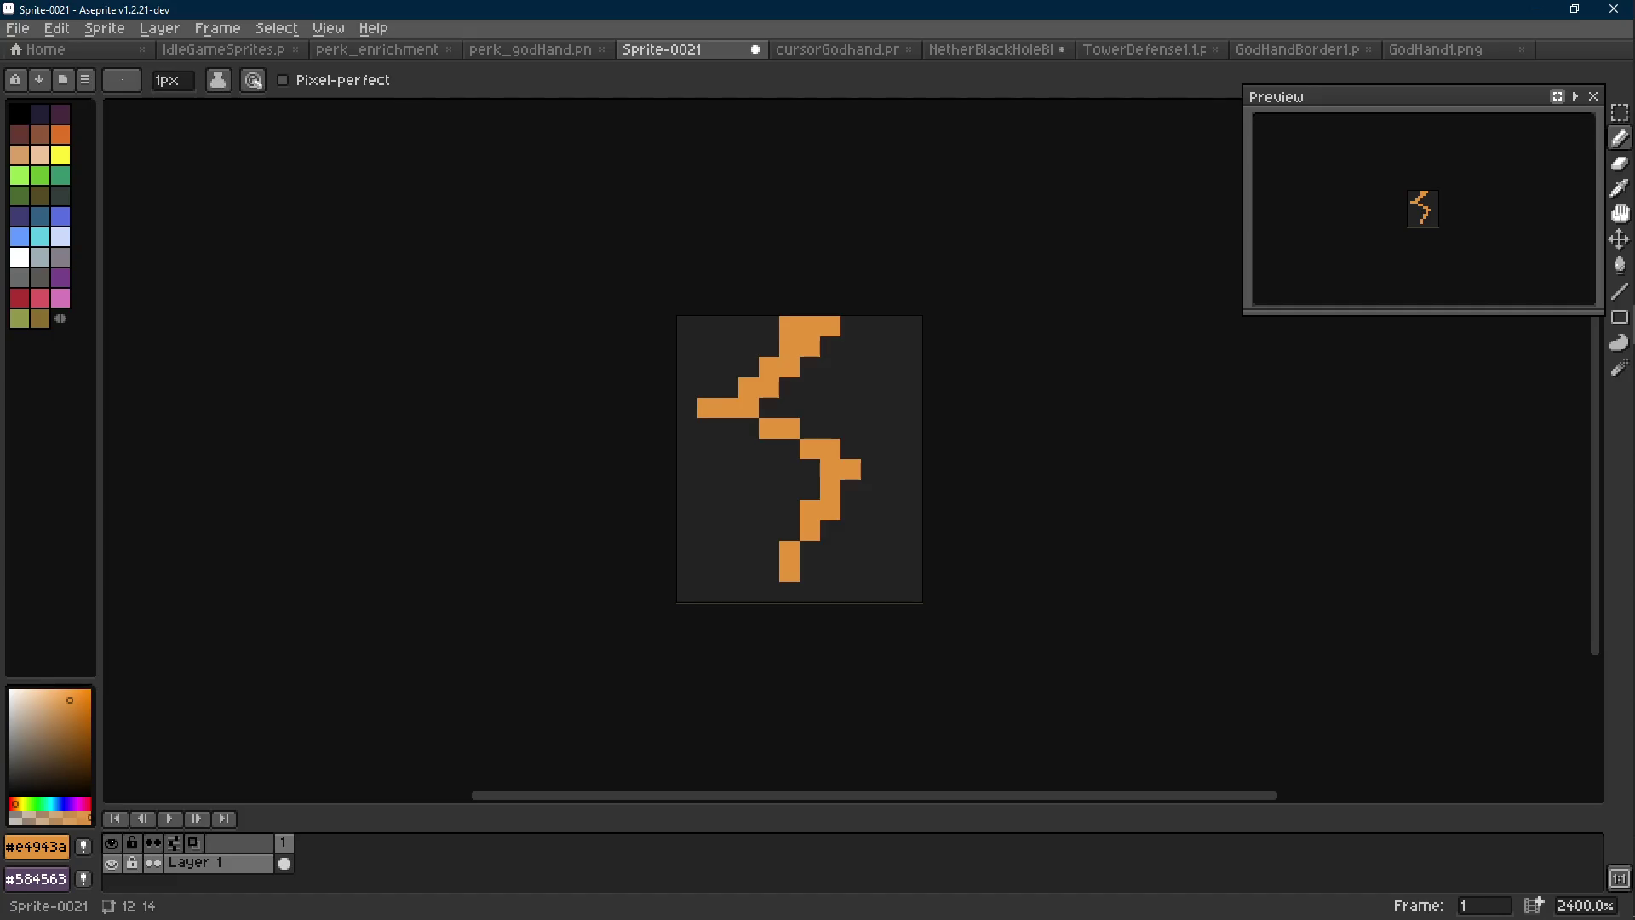
Extend the bolt's right bump by one pixel and undo the stray dot below it
{"action": "left_click_drag", "start_coordinate": [809, 326], "coordinate": [804, 341]}
{"action": "left_click", "coordinate": [860, 481]}
{"action": "left_click", "coordinate": [847, 504]}
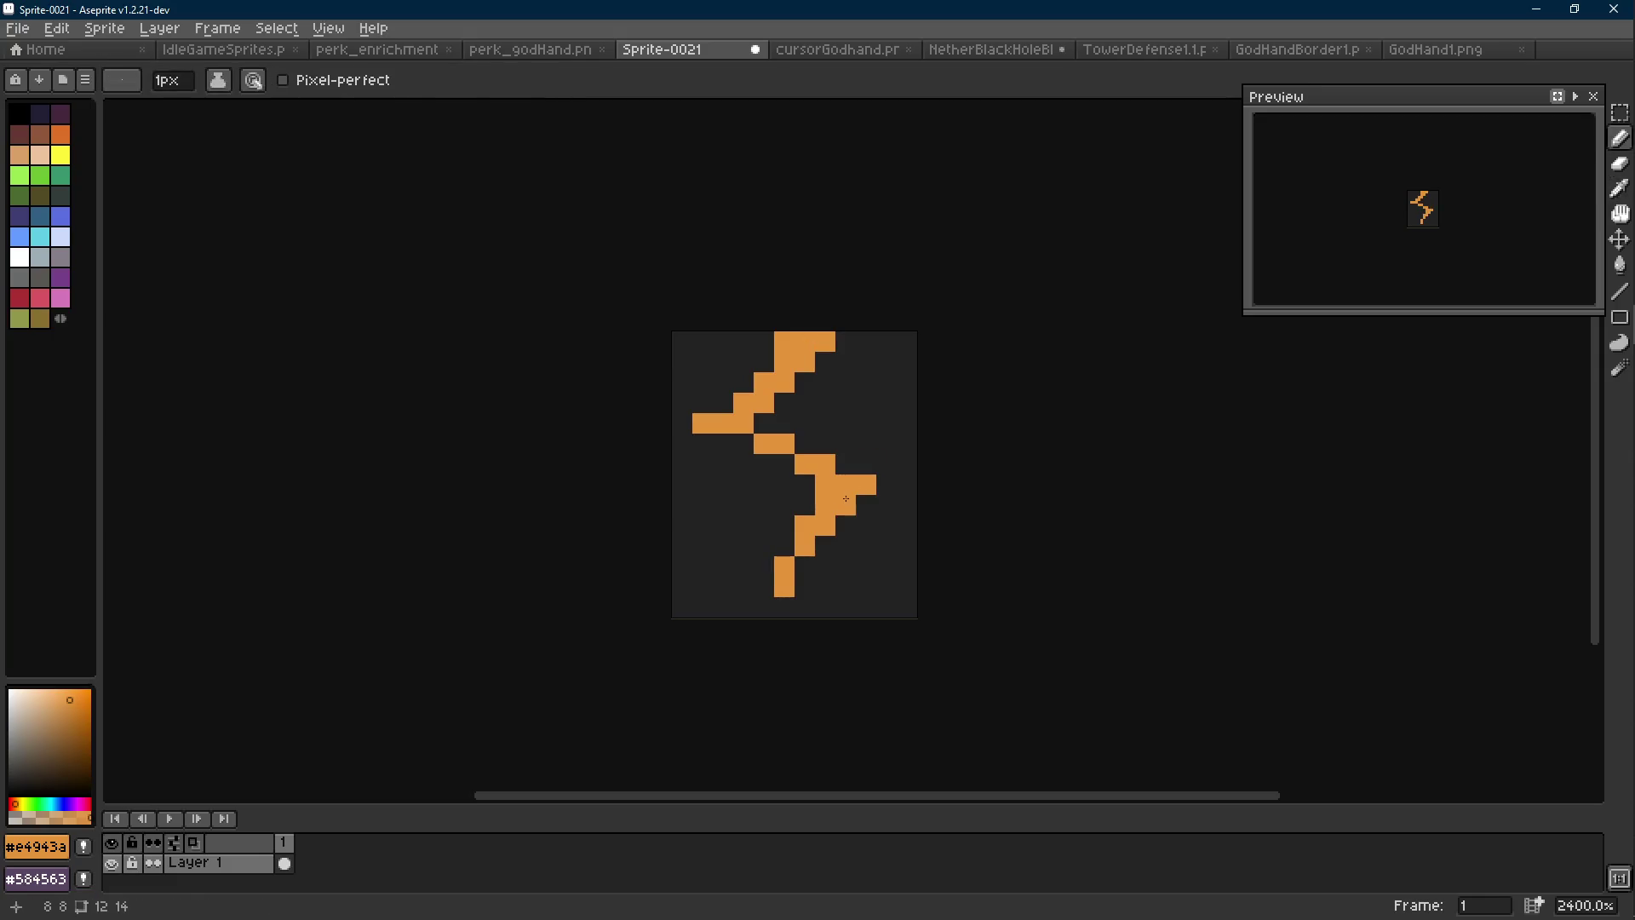
{"action": "scroll", "coordinate": [879, 517], "scroll_direction": "down", "scroll_amount": 8}
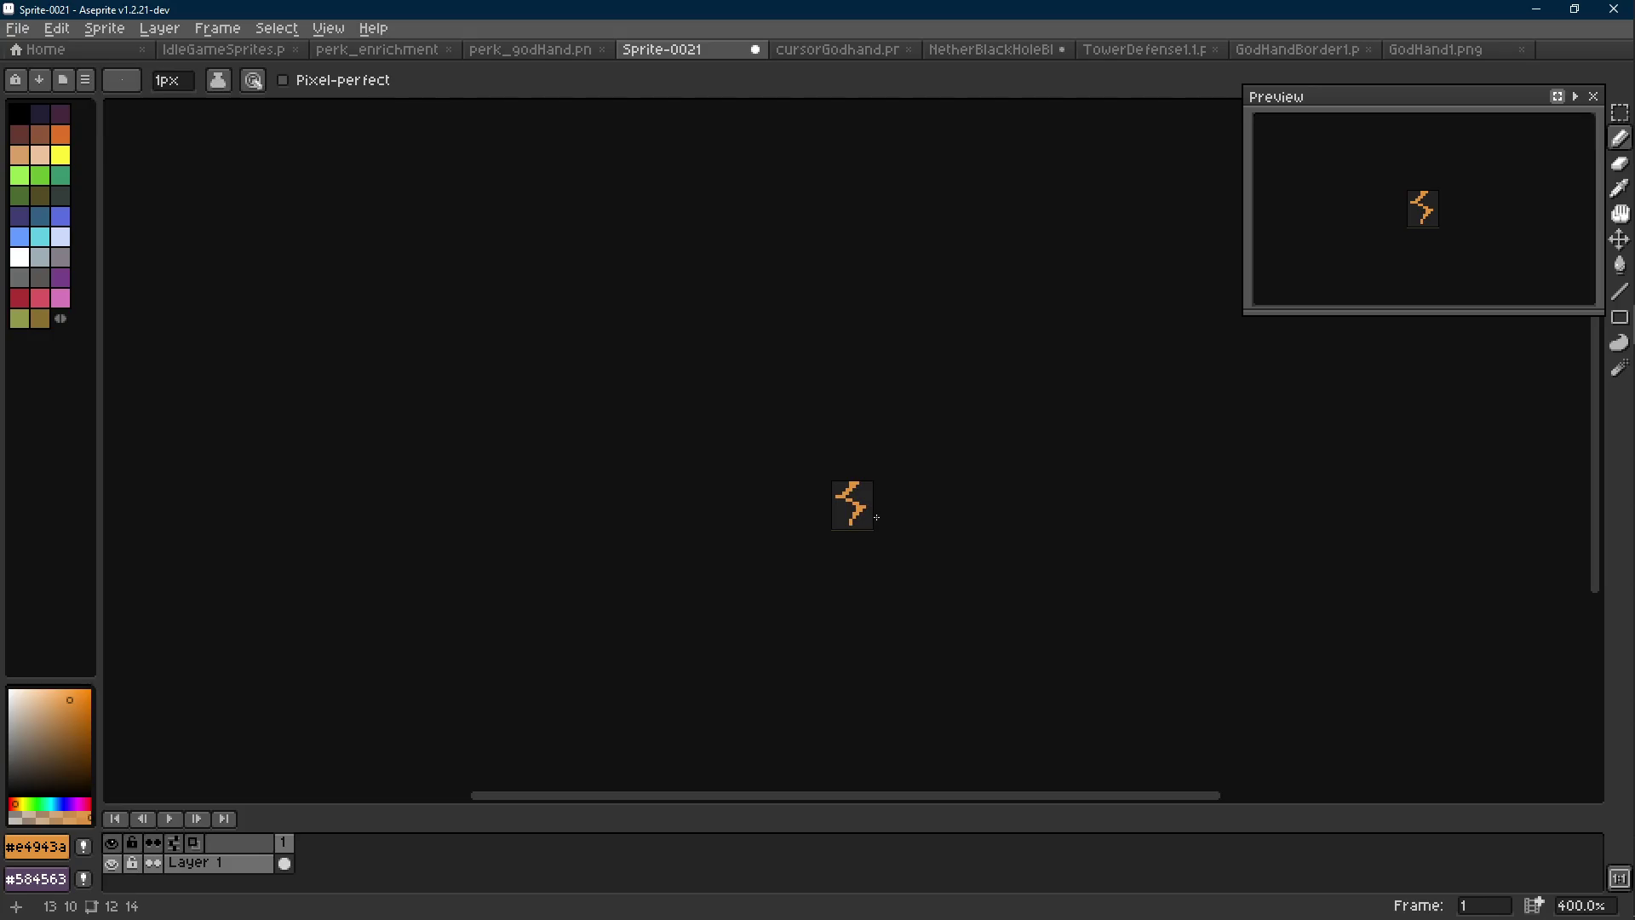
{"action": "scroll", "coordinate": [876, 517], "scroll_direction": "up", "scroll_amount": 8}
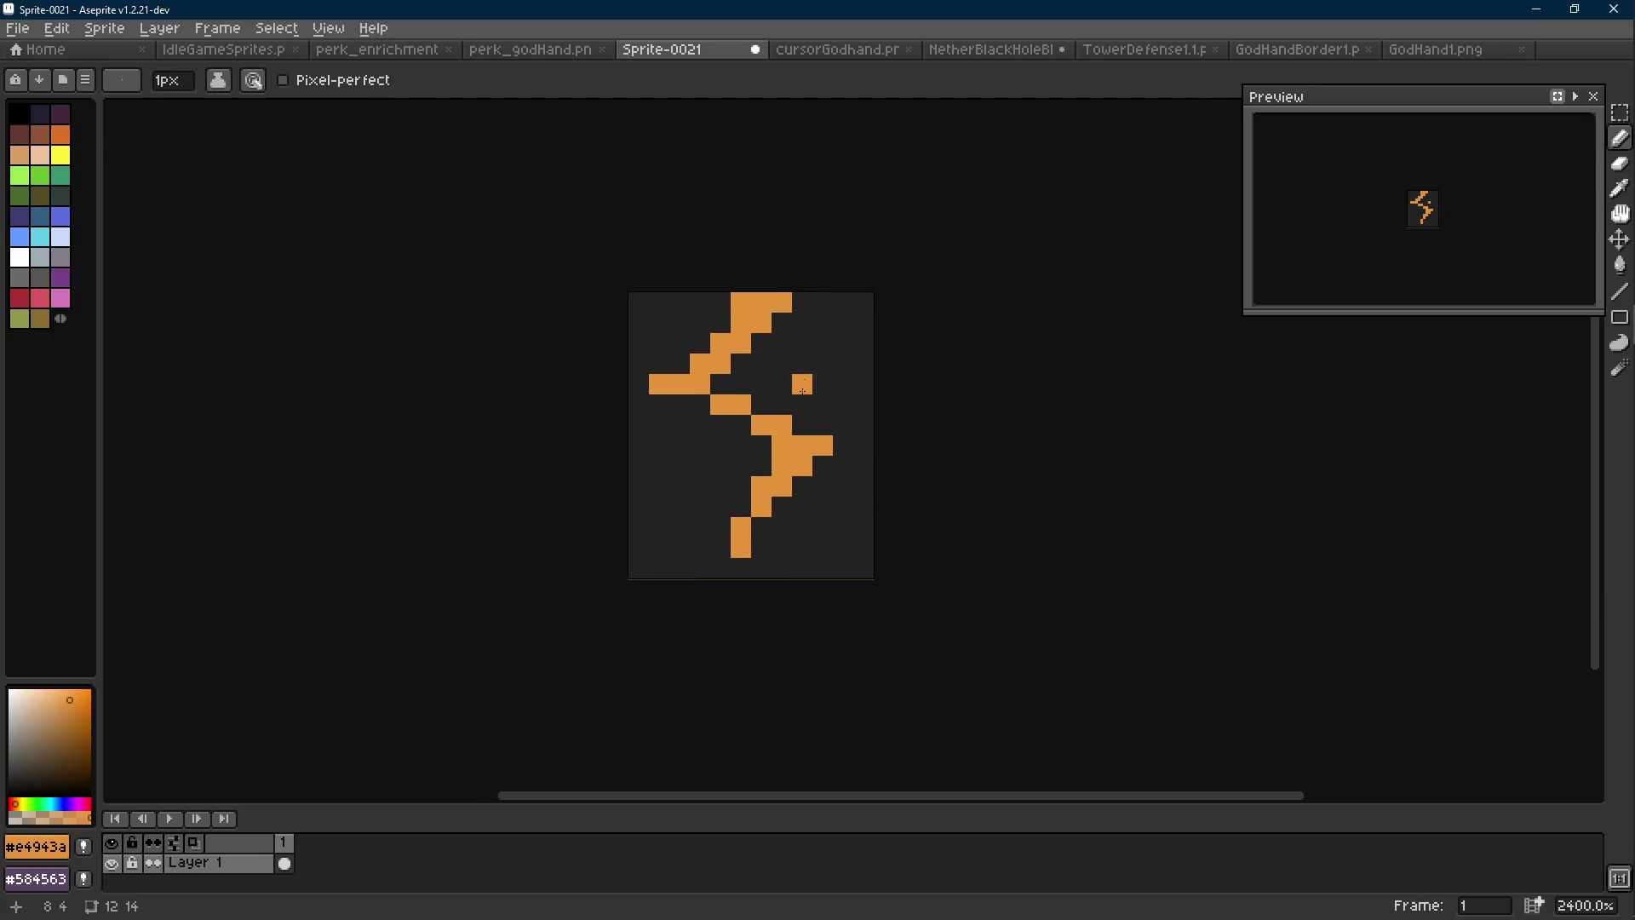
{"action": "scroll", "coordinate": [826, 347], "scroll_direction": "down", "scroll_amount": 9}
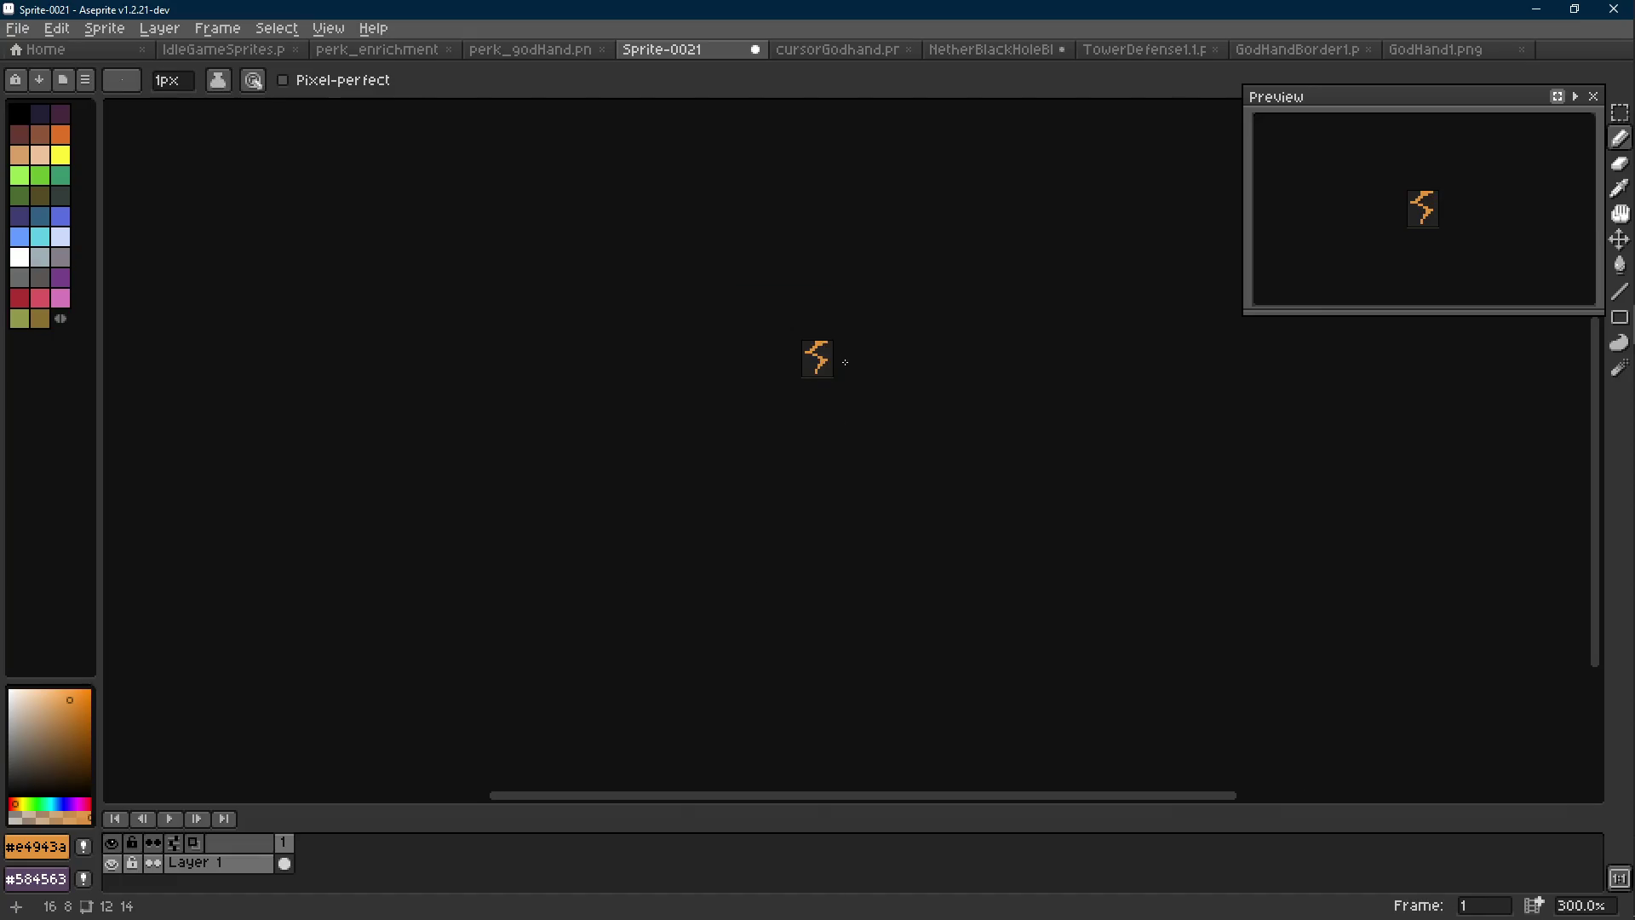
{"action": "key", "text": "ctrl+z"}
{"action": "key", "text": "ctrl+z"}
Add a second animation frame duplicating the lightning bolt
{"action": "scroll", "coordinate": [839, 349], "scroll_direction": "up", "scroll_amount": 5}
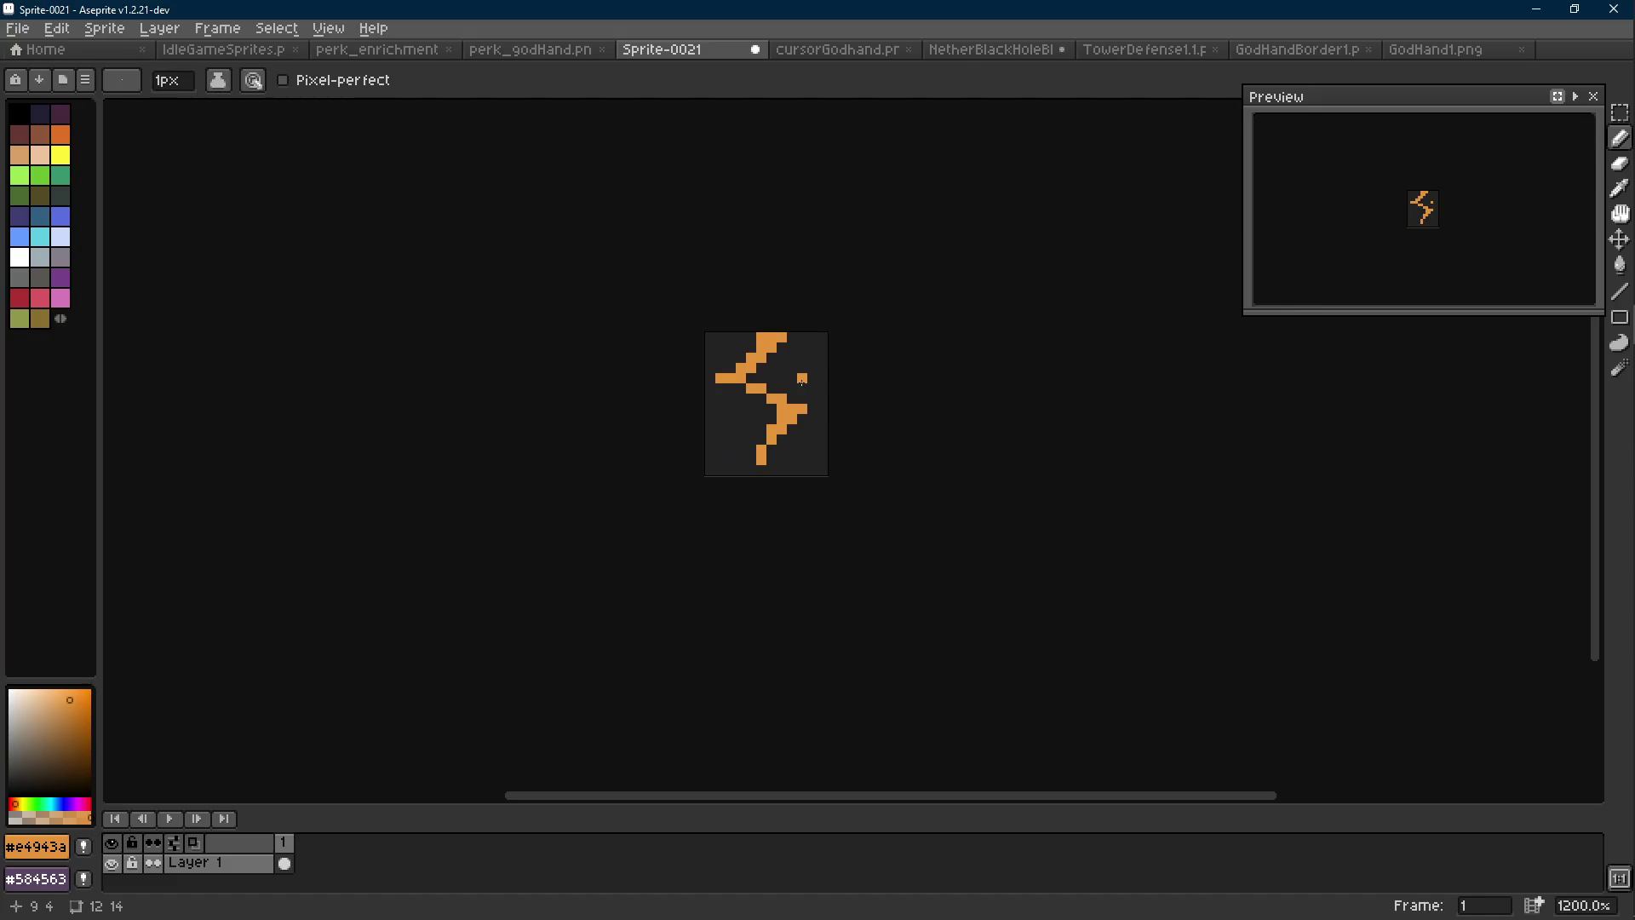
{"action": "key", "text": "e"}
{"action": "key", "text": "b"}
{"action": "scroll", "coordinate": [802, 402], "scroll_direction": "down", "scroll_amount": 6}
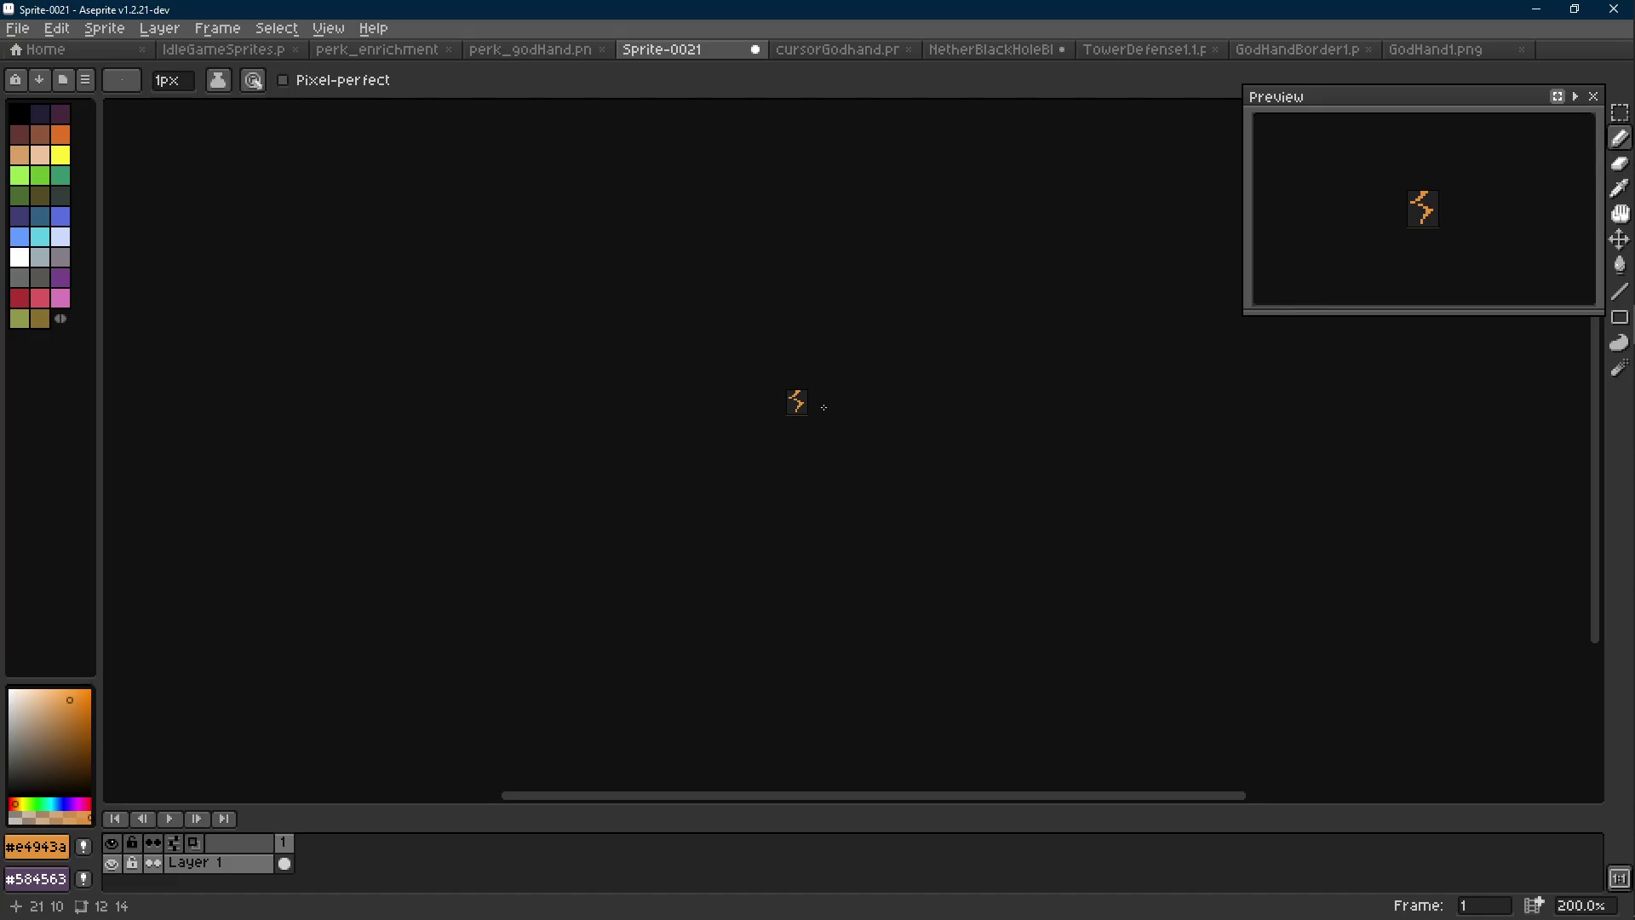
{"action": "key", "text": "alt+n"}
{"action": "scroll", "coordinate": [803, 402], "scroll_direction": "up", "scroll_amount": 6}
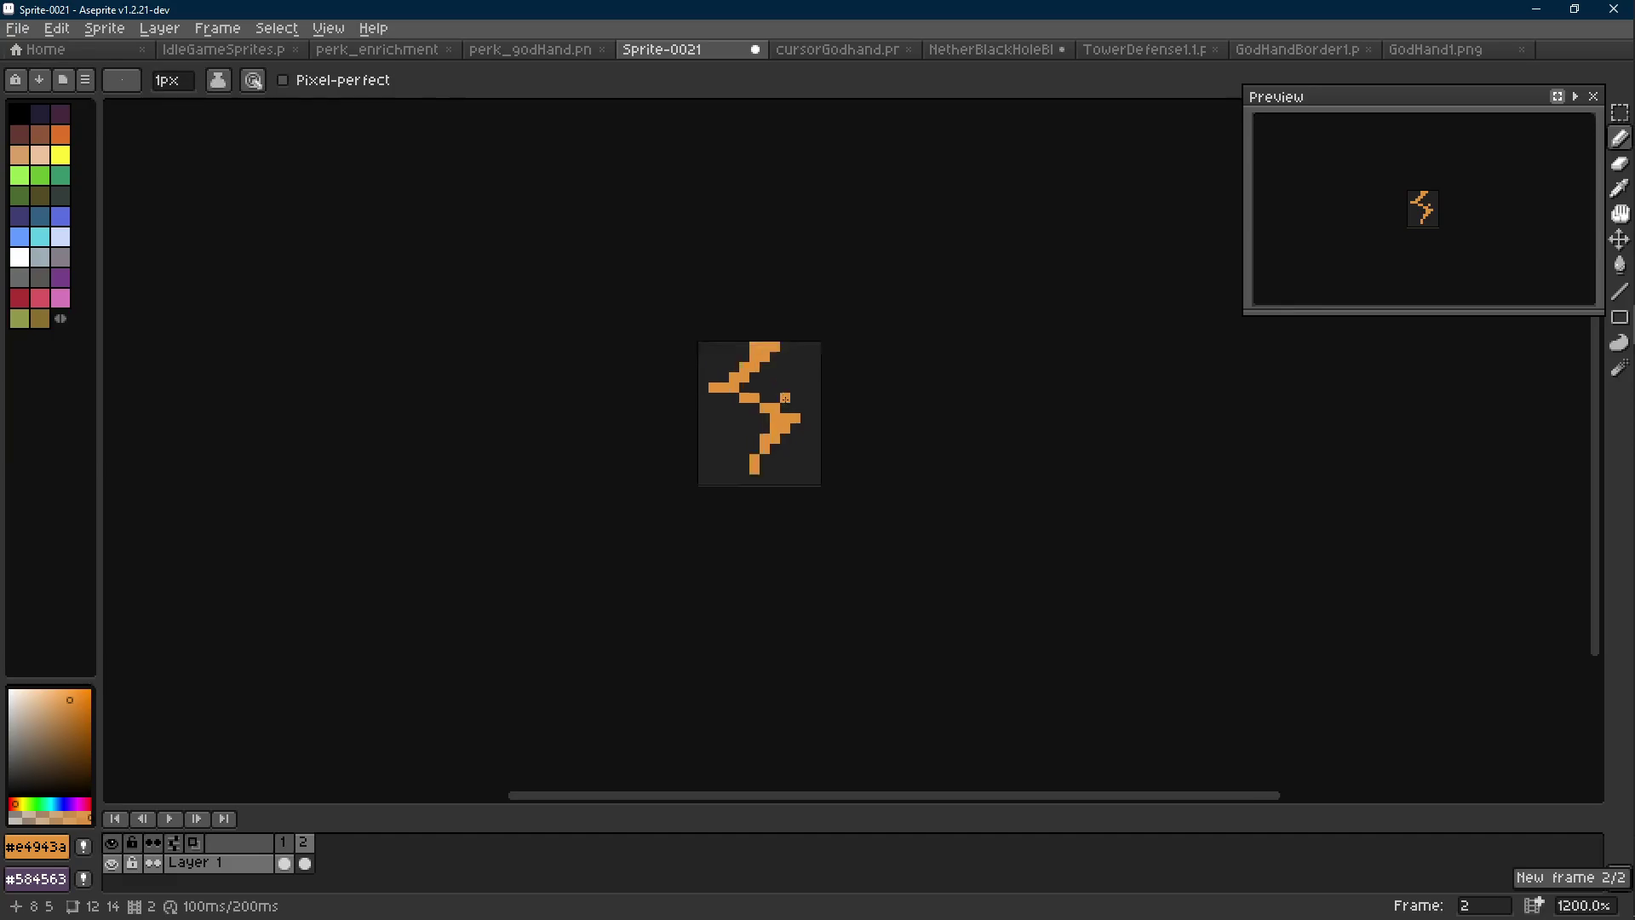
Glance at IdleGameSprites.png, then add a third animation frame to Sprite-0021
{"action": "scroll", "coordinate": [786, 397], "scroll_direction": "up", "scroll_amount": 3}
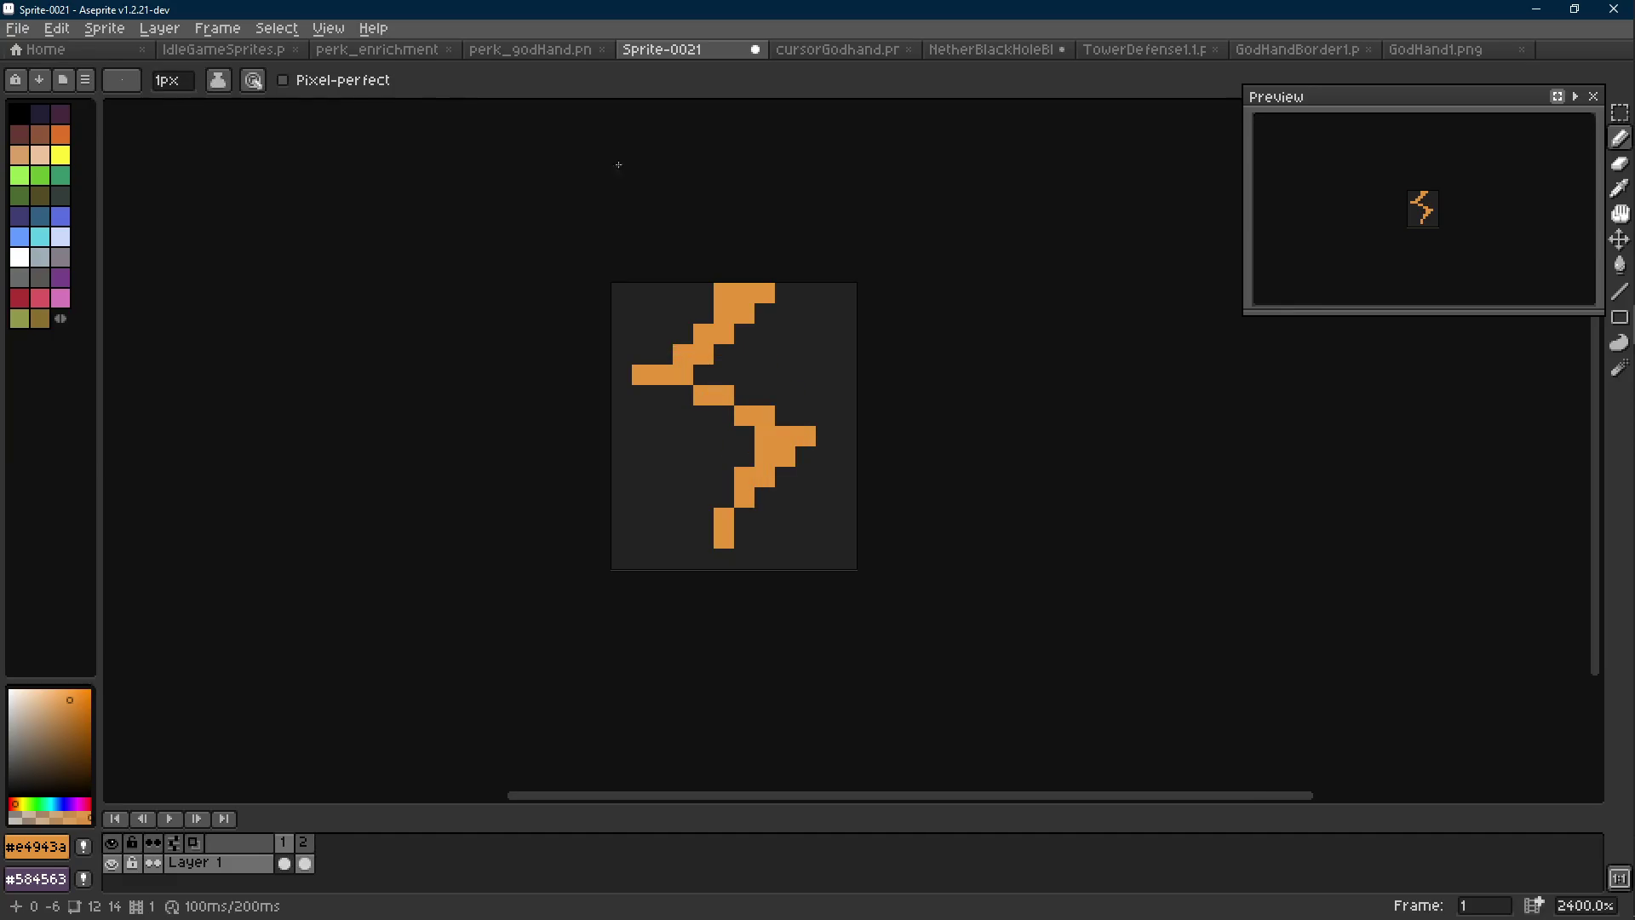
{"action": "left_click", "coordinate": [224, 48]}
{"action": "scroll", "coordinate": [747, 410], "scroll_direction": "up", "scroll_amount": 2}
{"action": "scroll", "coordinate": [747, 410], "scroll_direction": "up", "scroll_amount": 3}
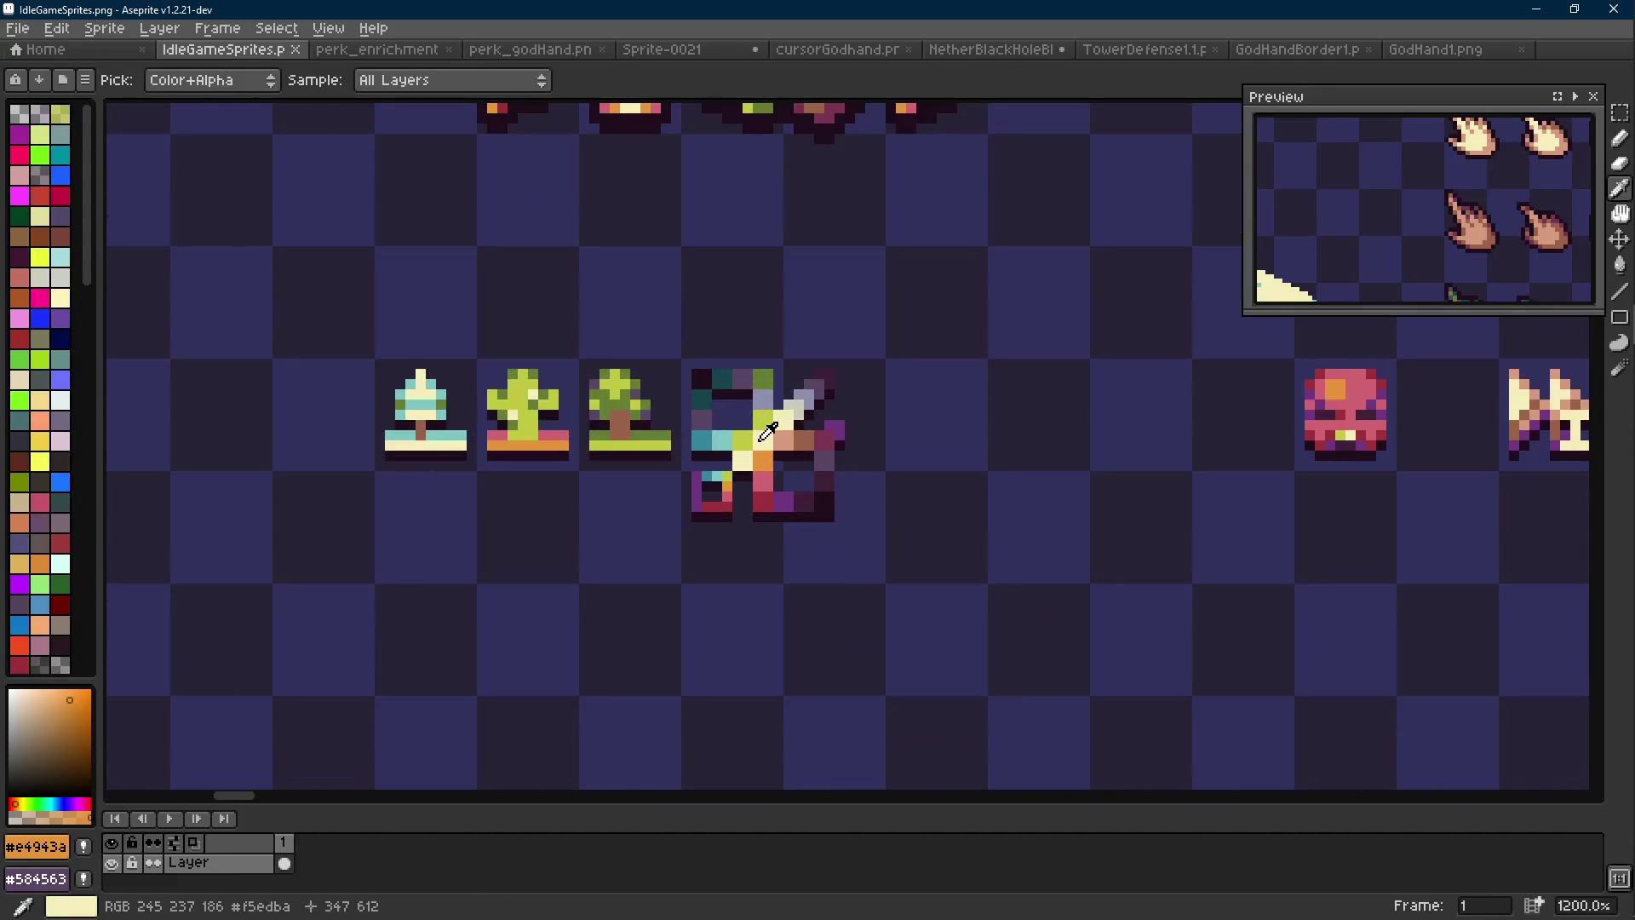
{"action": "left_click", "coordinate": [668, 54]}
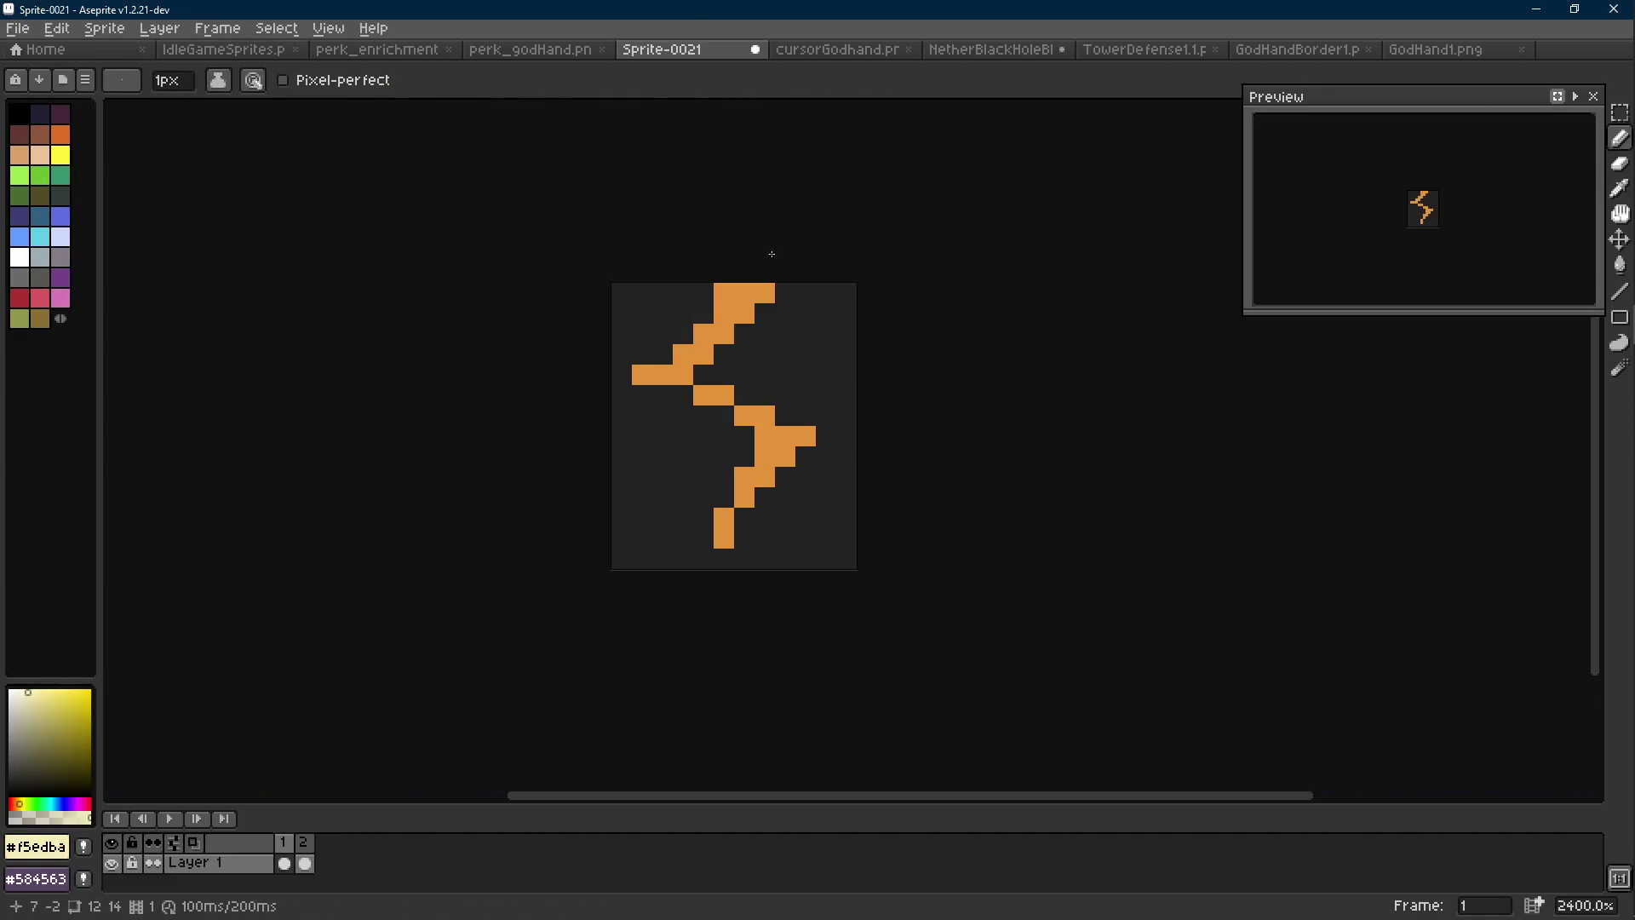
{"action": "key", "text": "alt+n"}
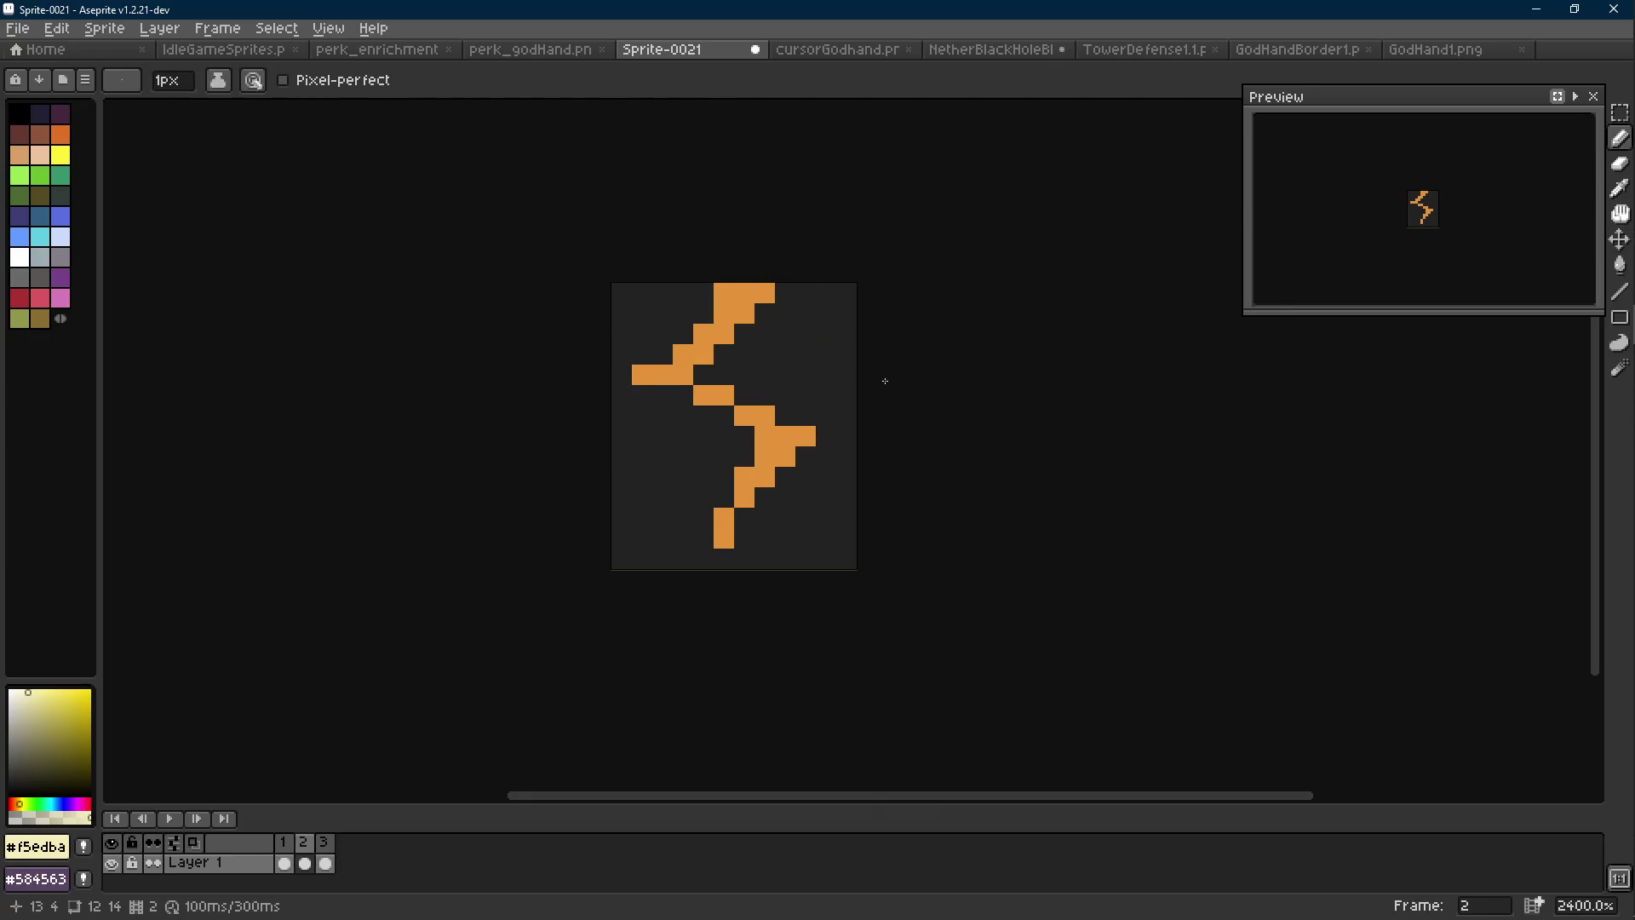
Erase pixels from the right bend and upper arms to make frame 2's bolt a slimmer variant
{"action": "key", "text": "r"}
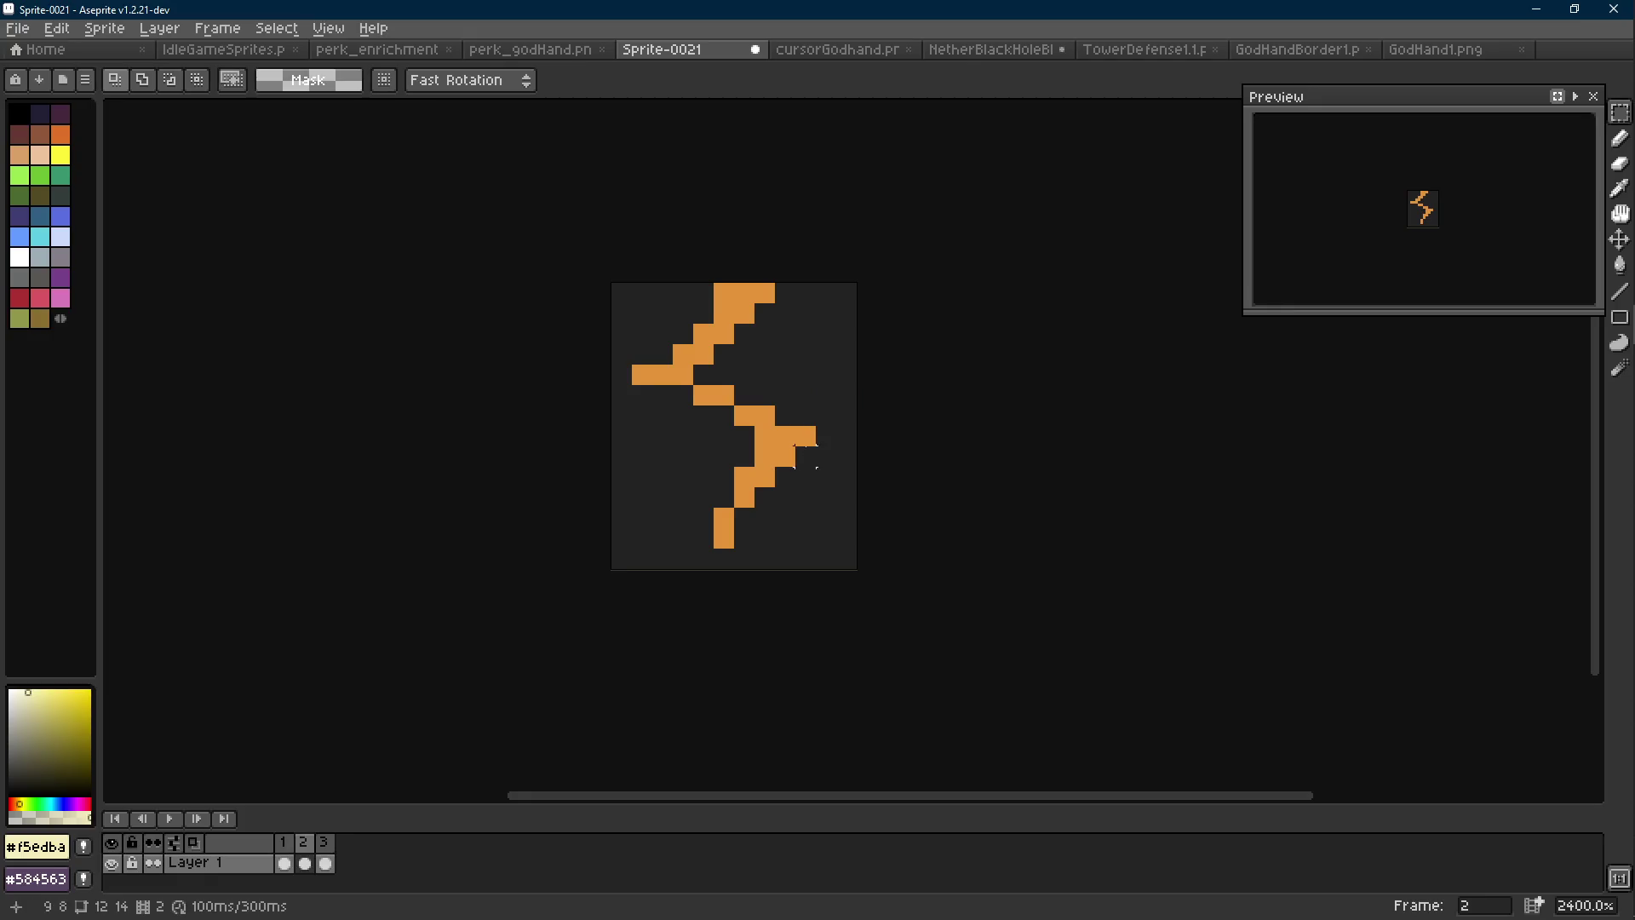
{"action": "left_click_drag", "start_coordinate": [807, 457], "coordinate": [812, 468]}
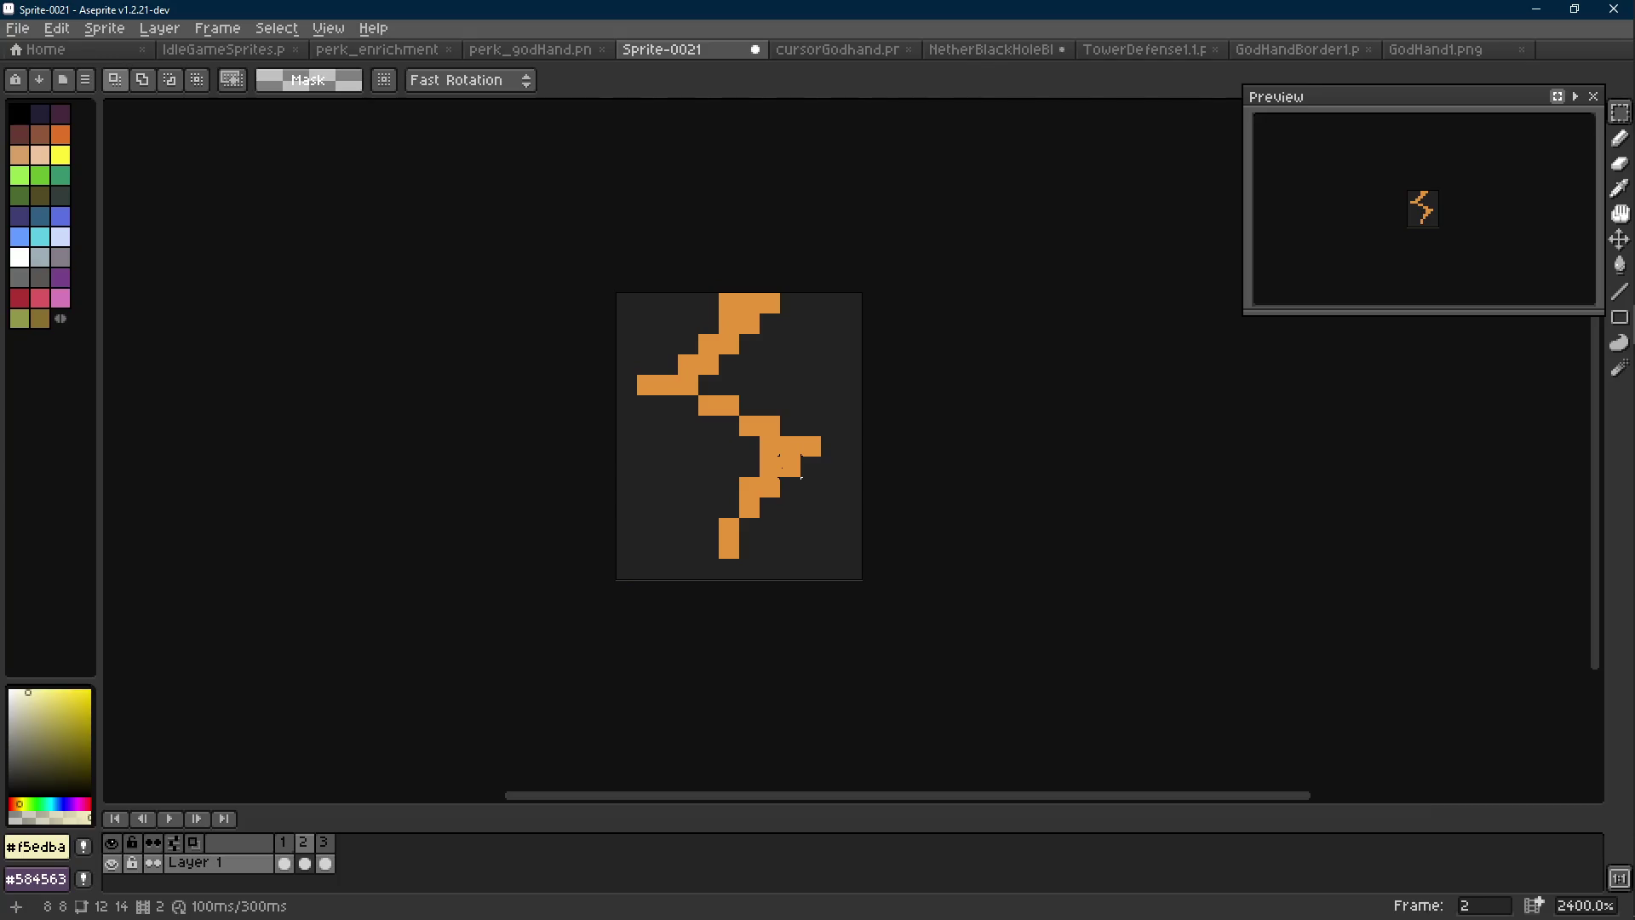
{"action": "scroll", "coordinate": [800, 477], "scroll_direction": "up", "scroll_amount": 1}
{"action": "key", "text": "e"}
{"action": "left_click", "coordinate": [793, 467]}
{"action": "left_click", "coordinate": [820, 441]}
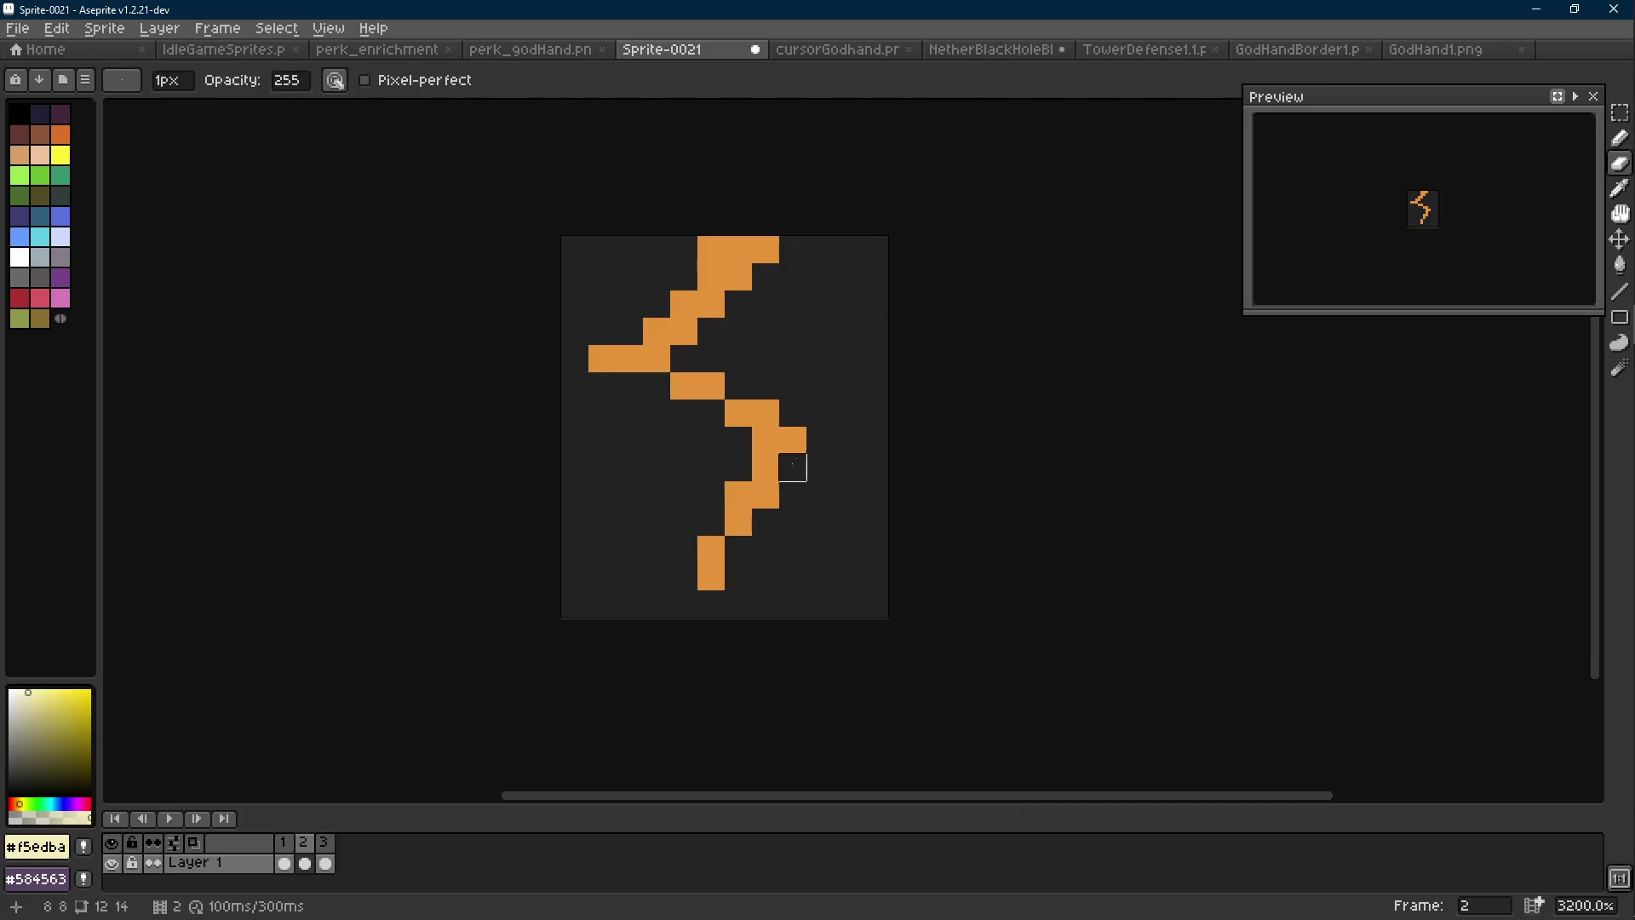
{"action": "left_click", "coordinate": [765, 494]}
{"action": "left_click", "coordinate": [602, 359]}
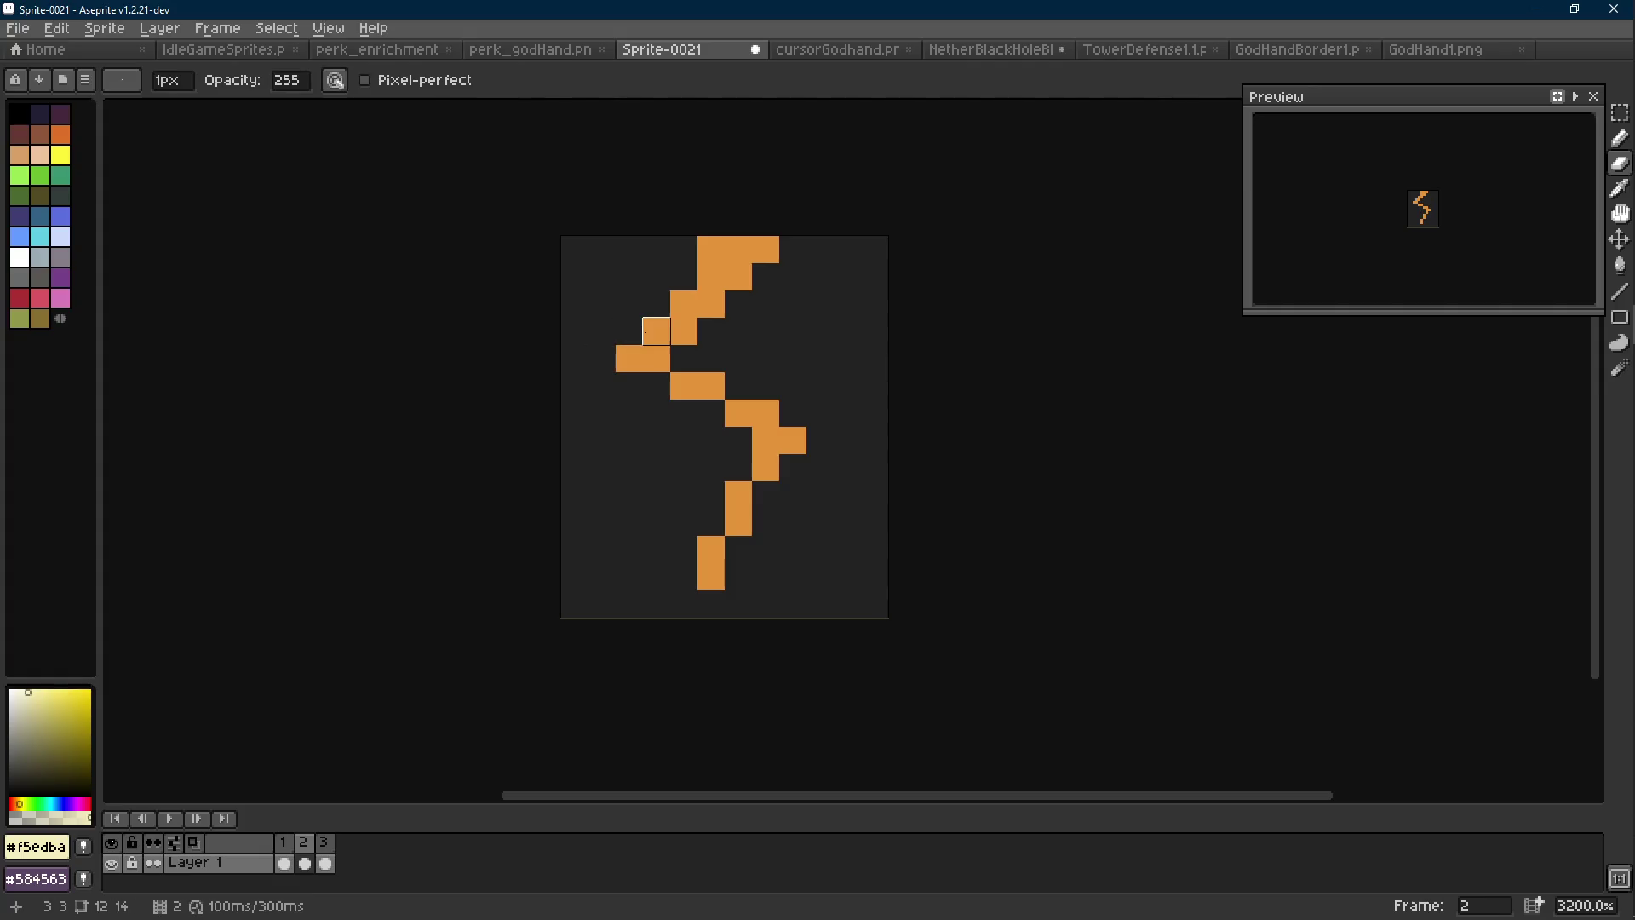
{"action": "left_click", "coordinate": [711, 250]}
{"action": "key", "text": "m"}
{"action": "key", "text": "b"}
{"action": "scroll", "coordinate": [738, 330], "scroll_direction": "down", "scroll_amount": 6}
{"action": "scroll", "coordinate": [738, 330], "scroll_direction": "up", "scroll_amount": 5}
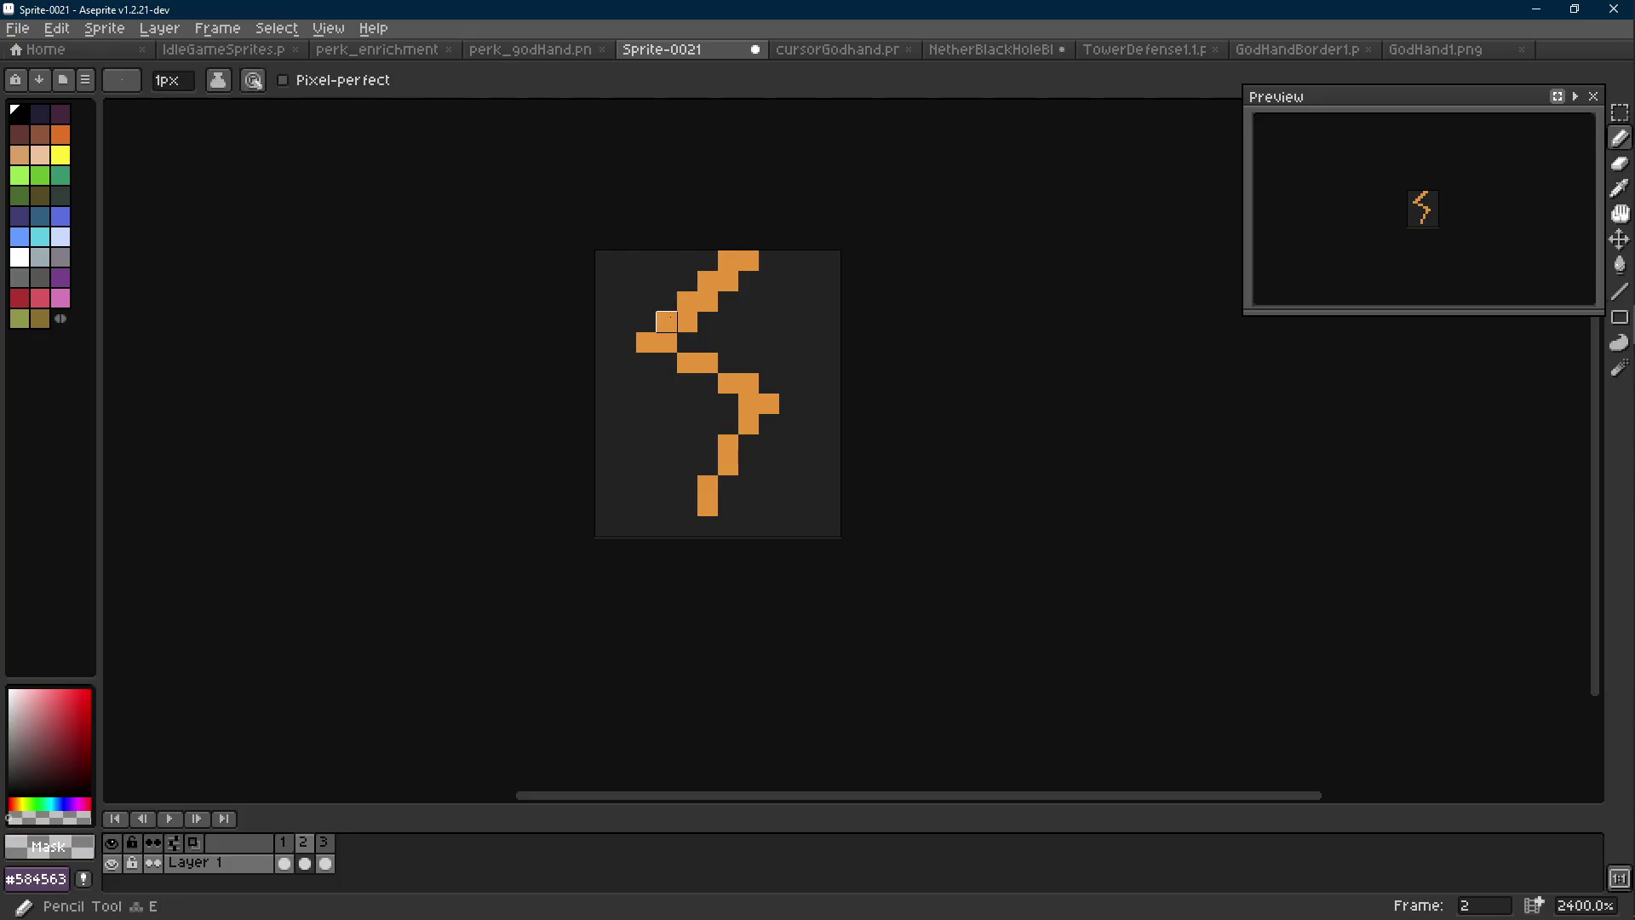
Step back and forth through the animation frames, ending on frame 2
{"action": "key", "text": "l"}
{"action": "scroll", "coordinate": [778, 357], "scroll_direction": "down", "scroll_amount": 8}
{"action": "key", "text": "Right"}
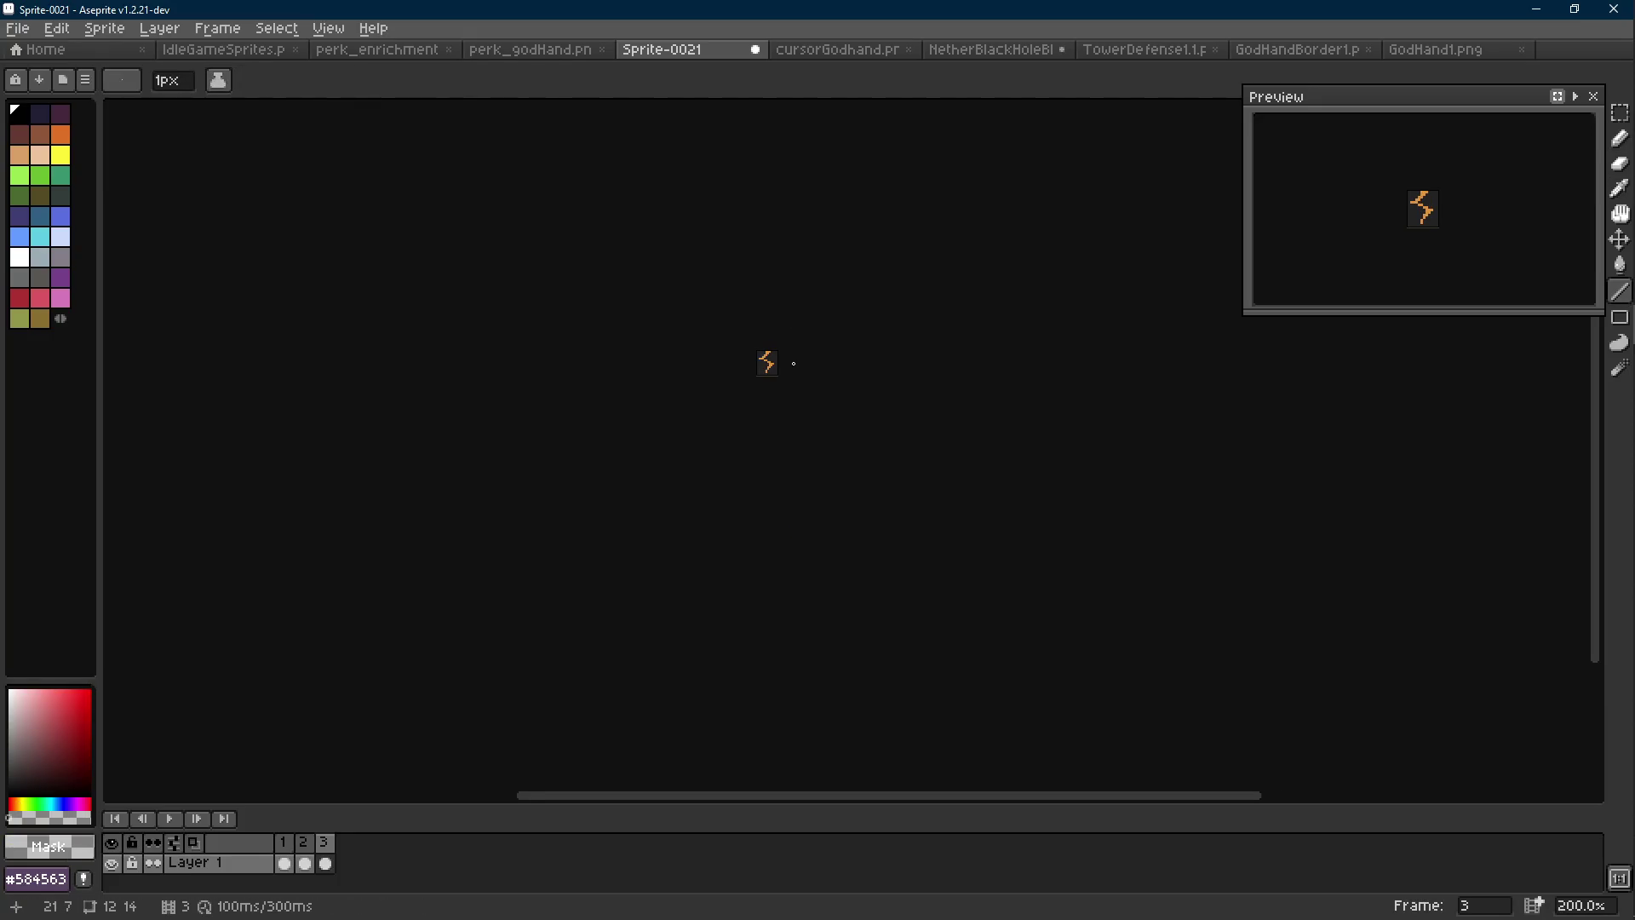
{"action": "scroll", "coordinate": [759, 365], "scroll_direction": "up", "scroll_amount": 6}
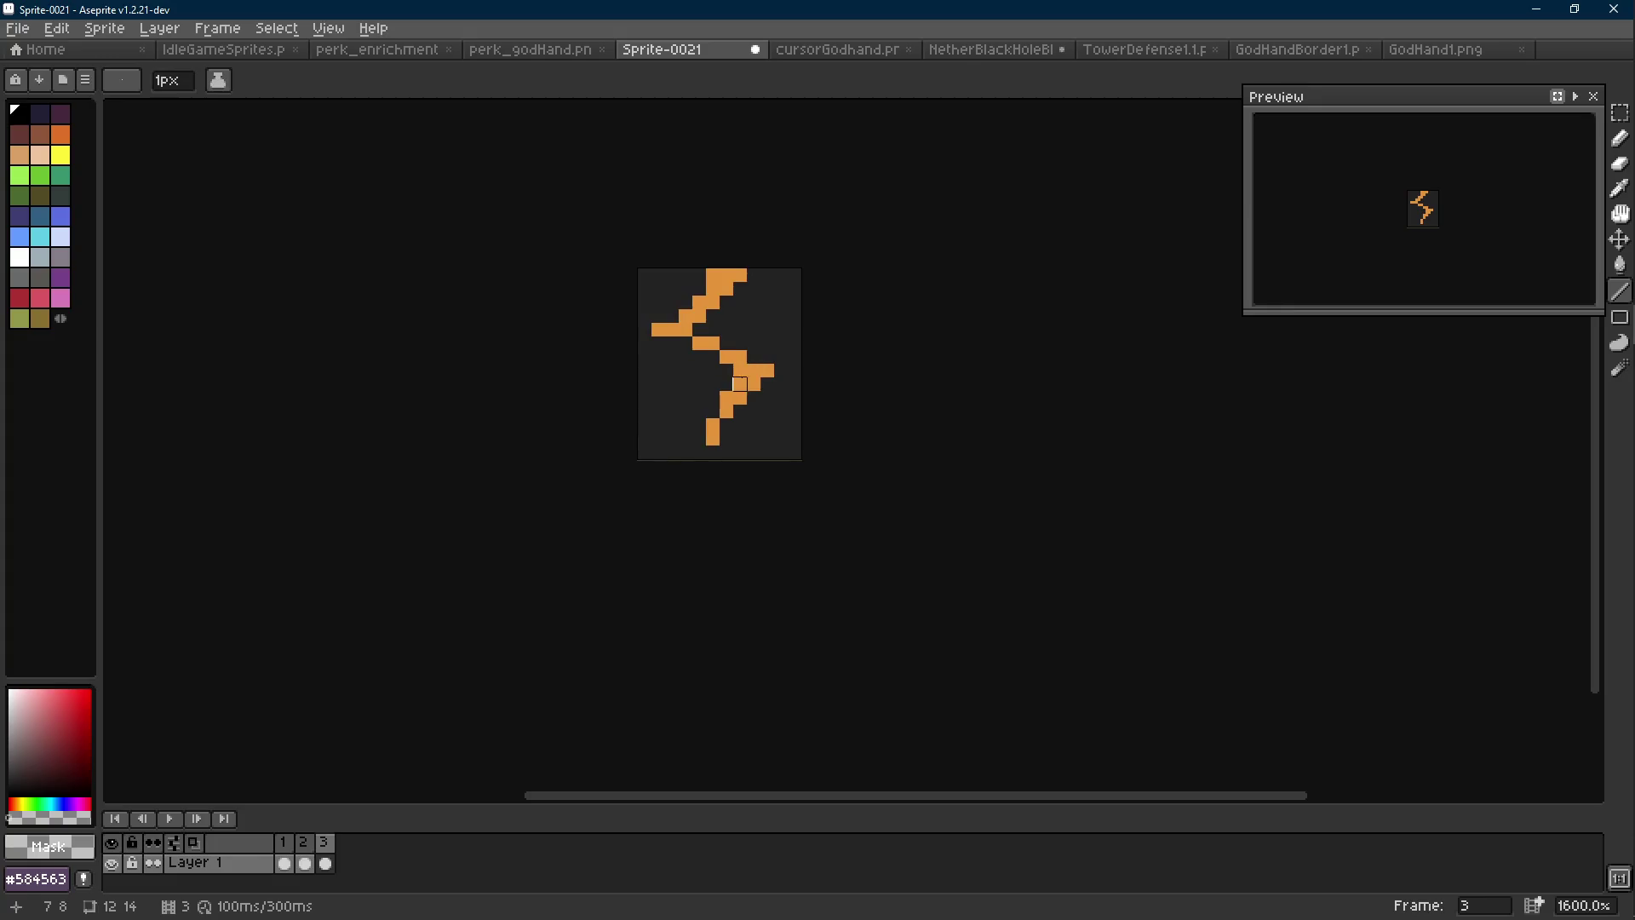
{"action": "key", "text": "Left"}
{"action": "key", "text": "Left"}
{"action": "key", "text": "Left"}
{"action": "key", "text": "Right"}
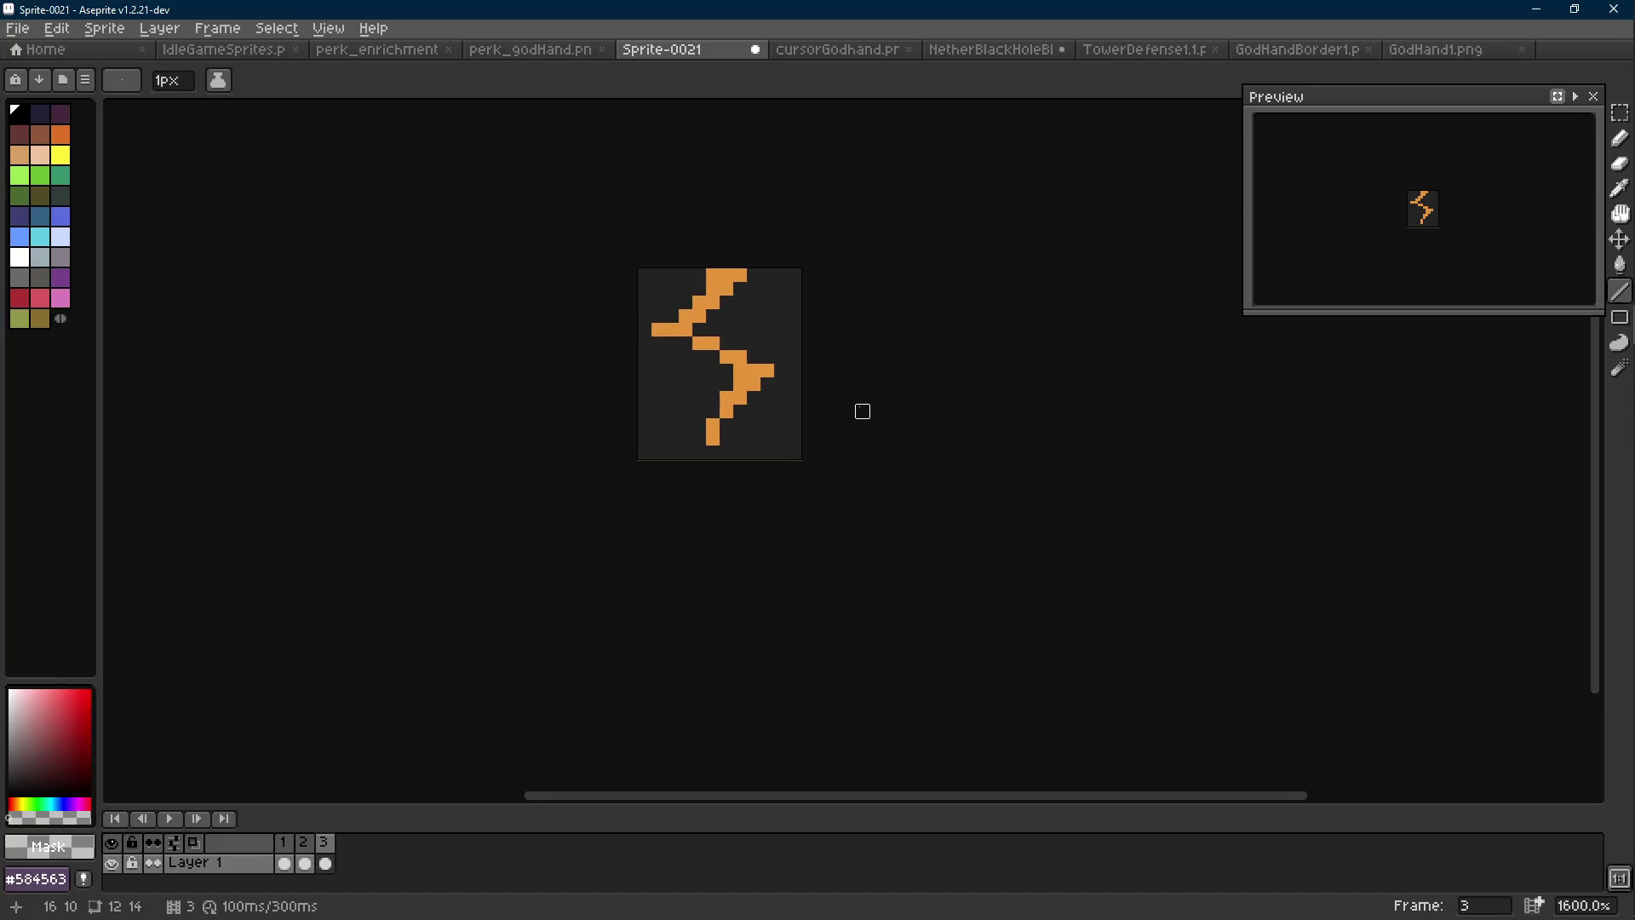
{"action": "key", "text": "Right"}
Erase pixels along frame 2's lower bolt stem, leaving a broken, dotted tail
{"action": "key", "text": "e"}
{"action": "left_click", "coordinate": [713, 425]}
{"action": "key", "text": "l"}
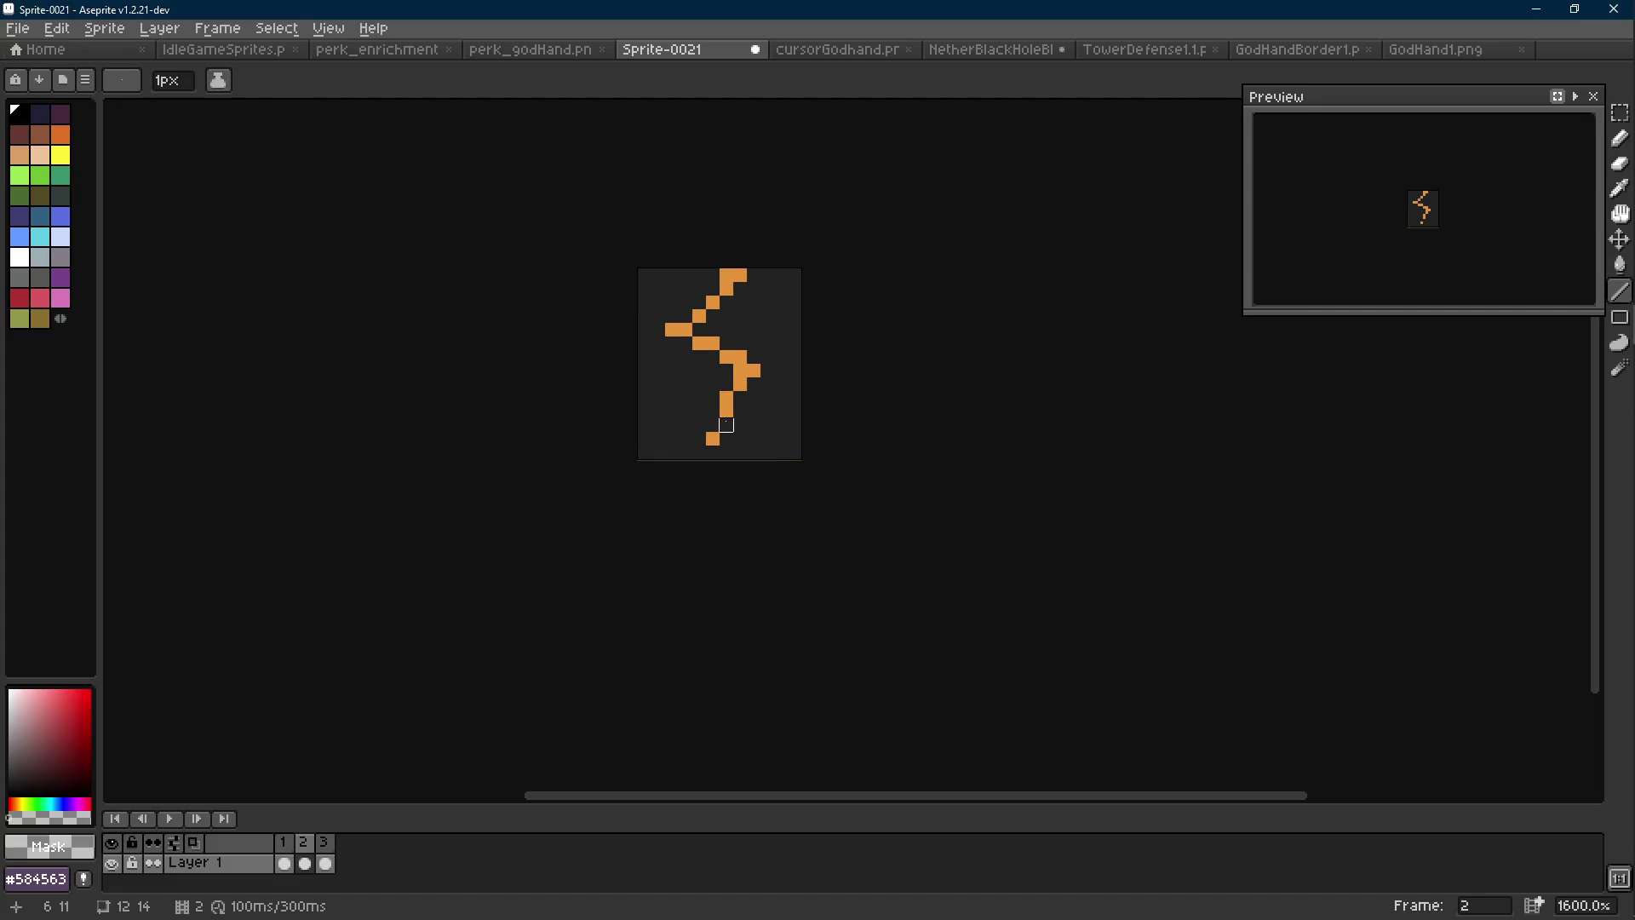
{"action": "key", "text": "e"}
{"action": "left_click_drag", "start_coordinate": [727, 397], "coordinate": [740, 370]}
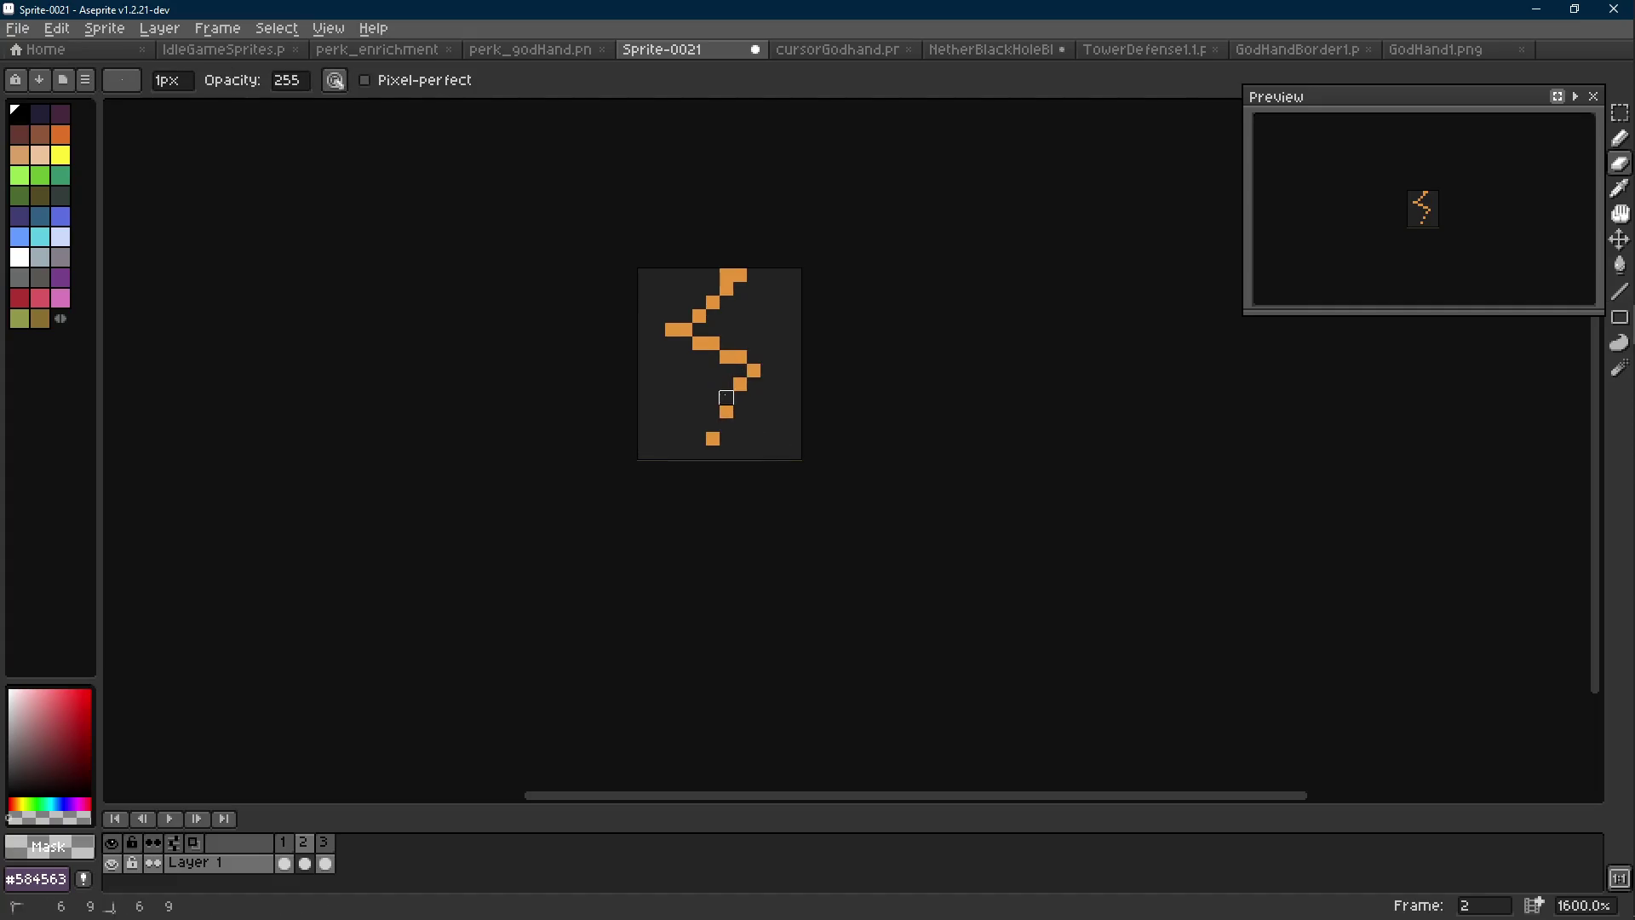
{"action": "key", "text": "l"}
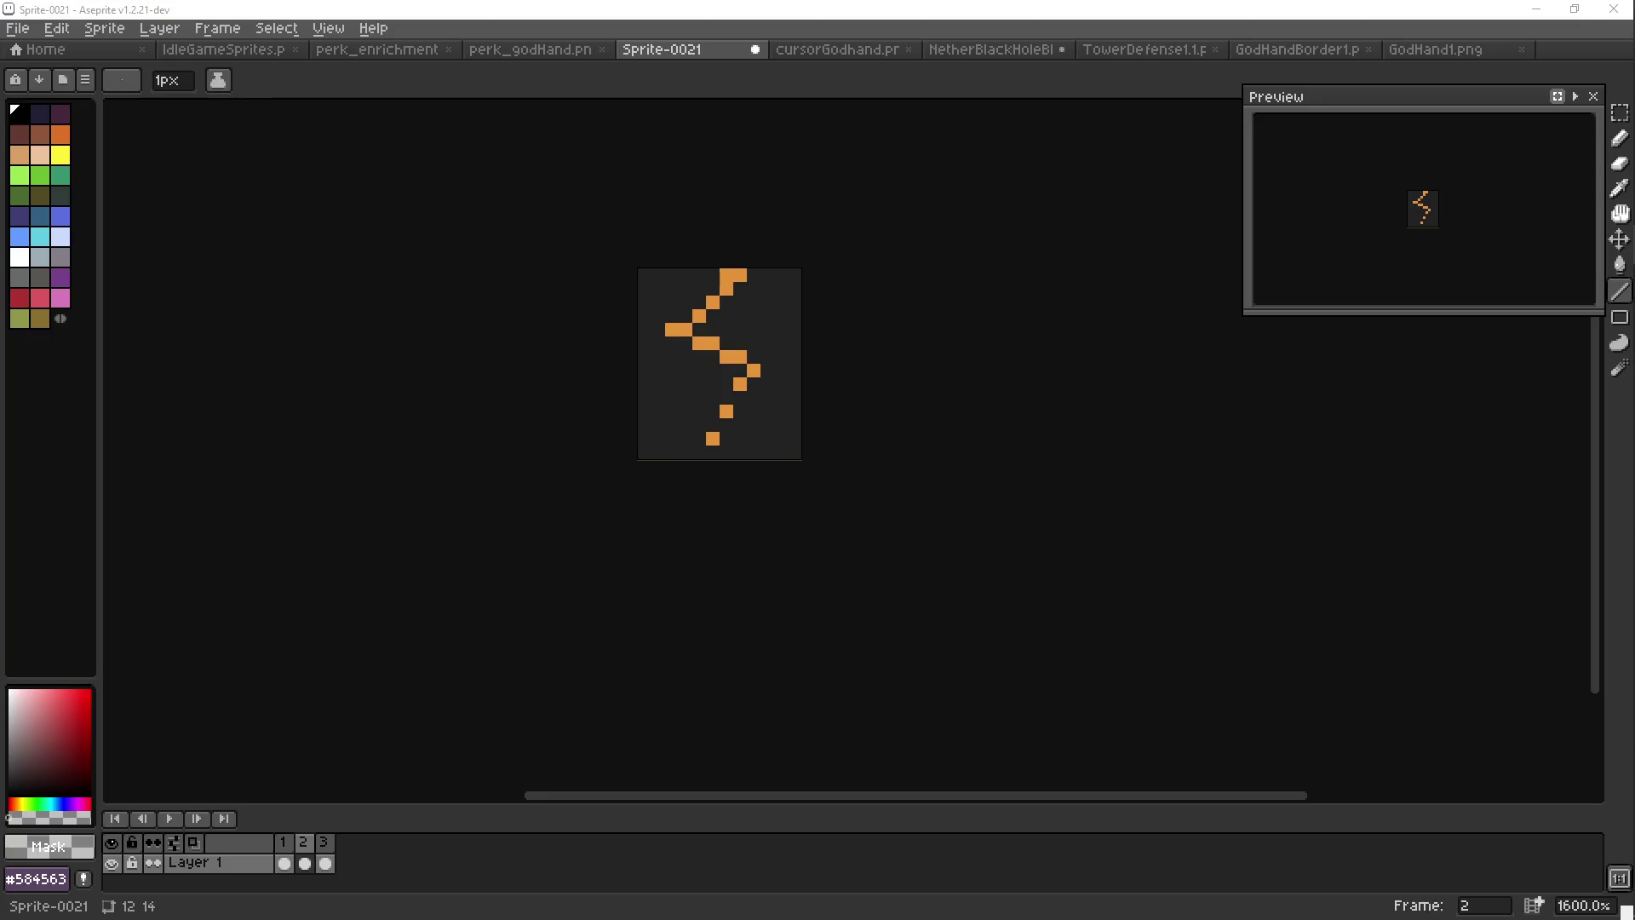
Return to the sprite and flip between frames 2 and 3 to compare their bolts
{"action": "key", "text": "alt+Tab"}
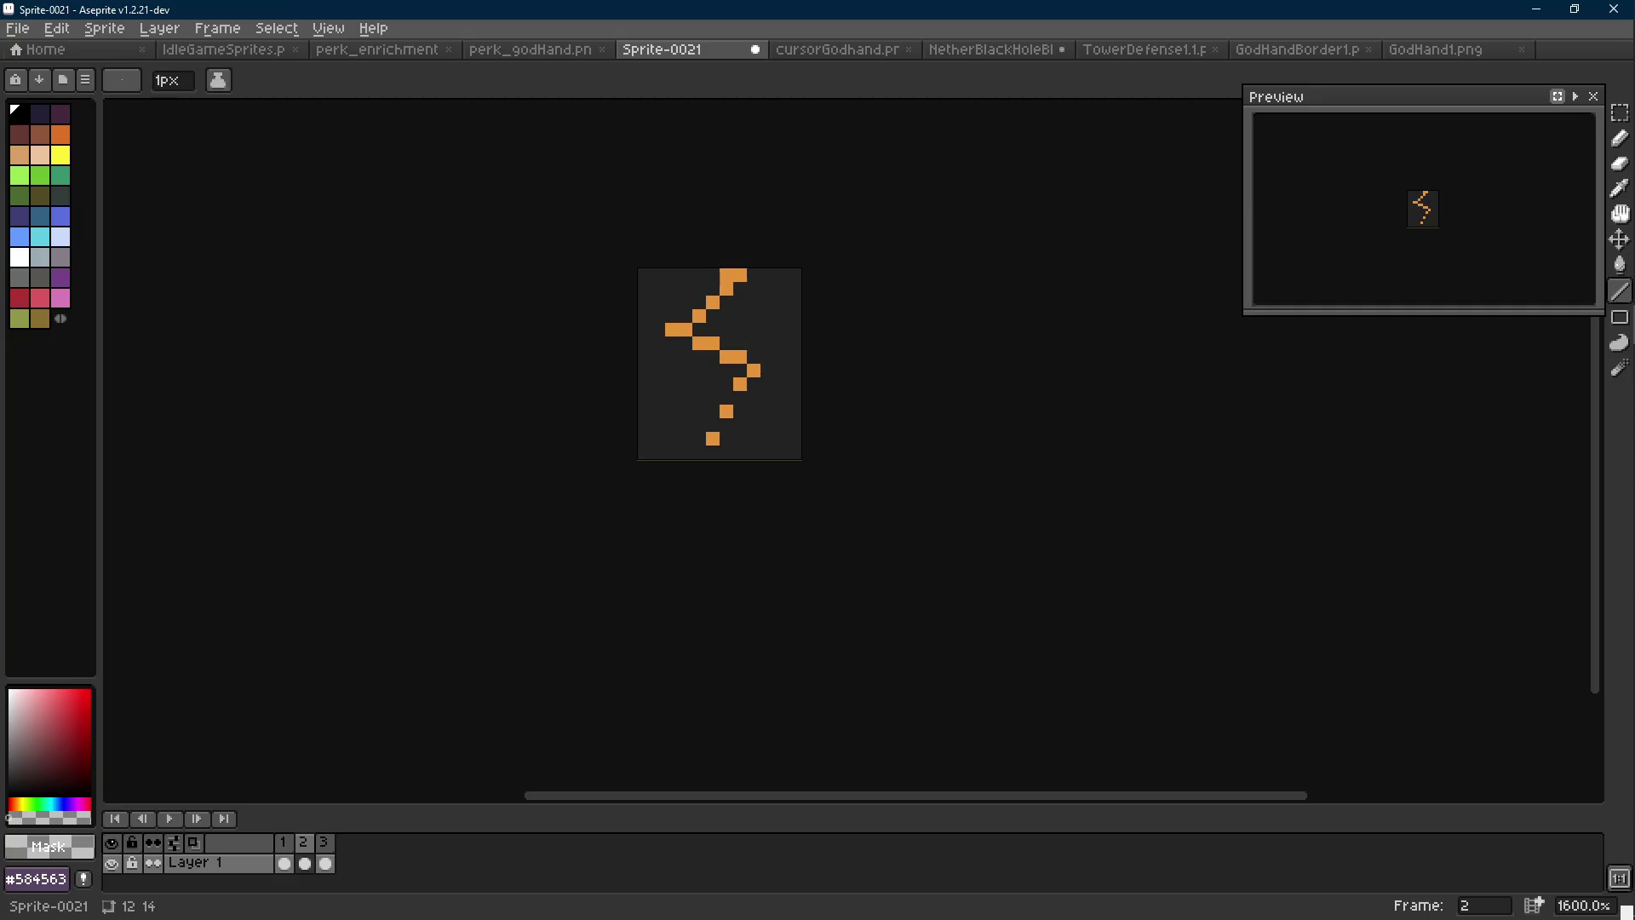
{"action": "key", "text": "alt+Tab"}
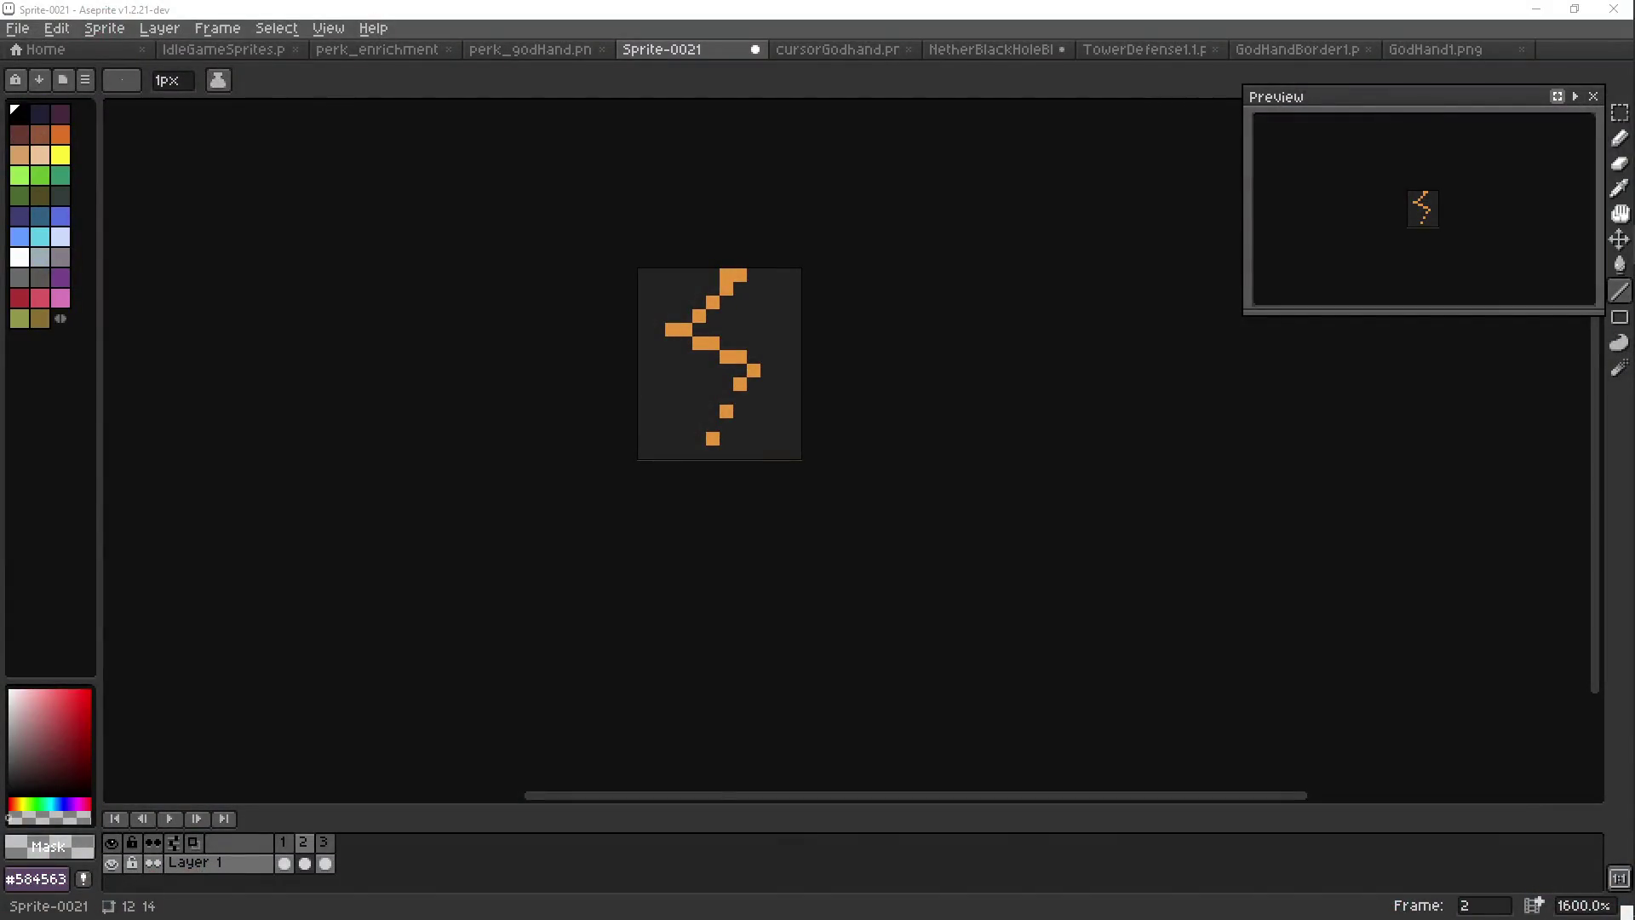
{"action": "left_click", "coordinate": [752, 438]}
{"action": "key", "text": "Scroll_Lock"}
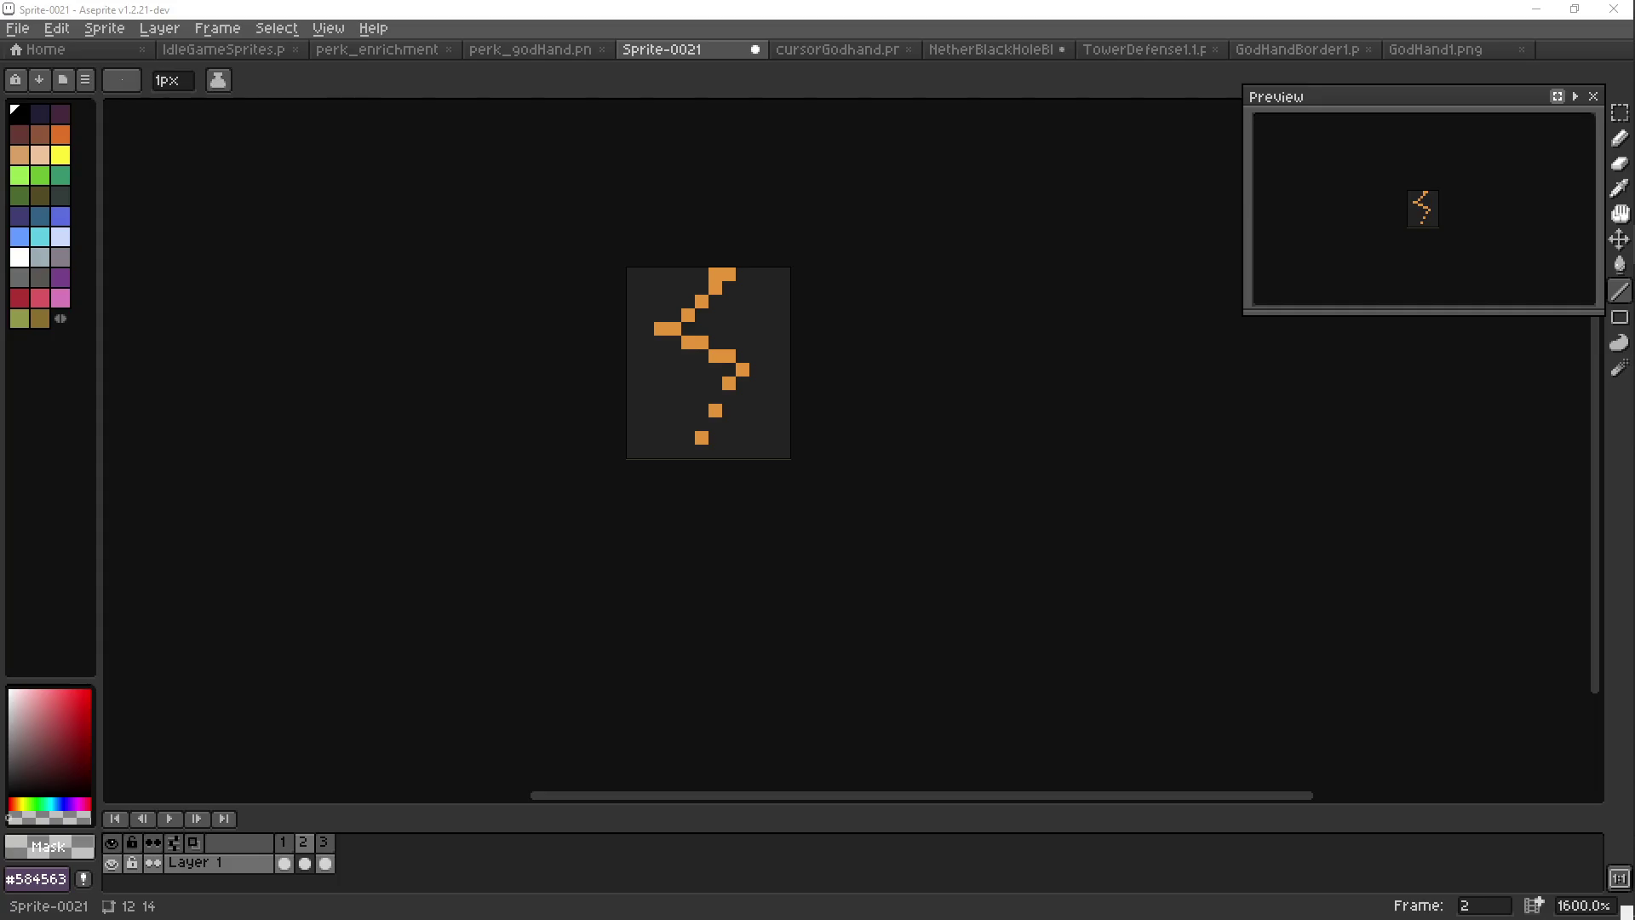
{"action": "left_click", "coordinate": [877, 448]}
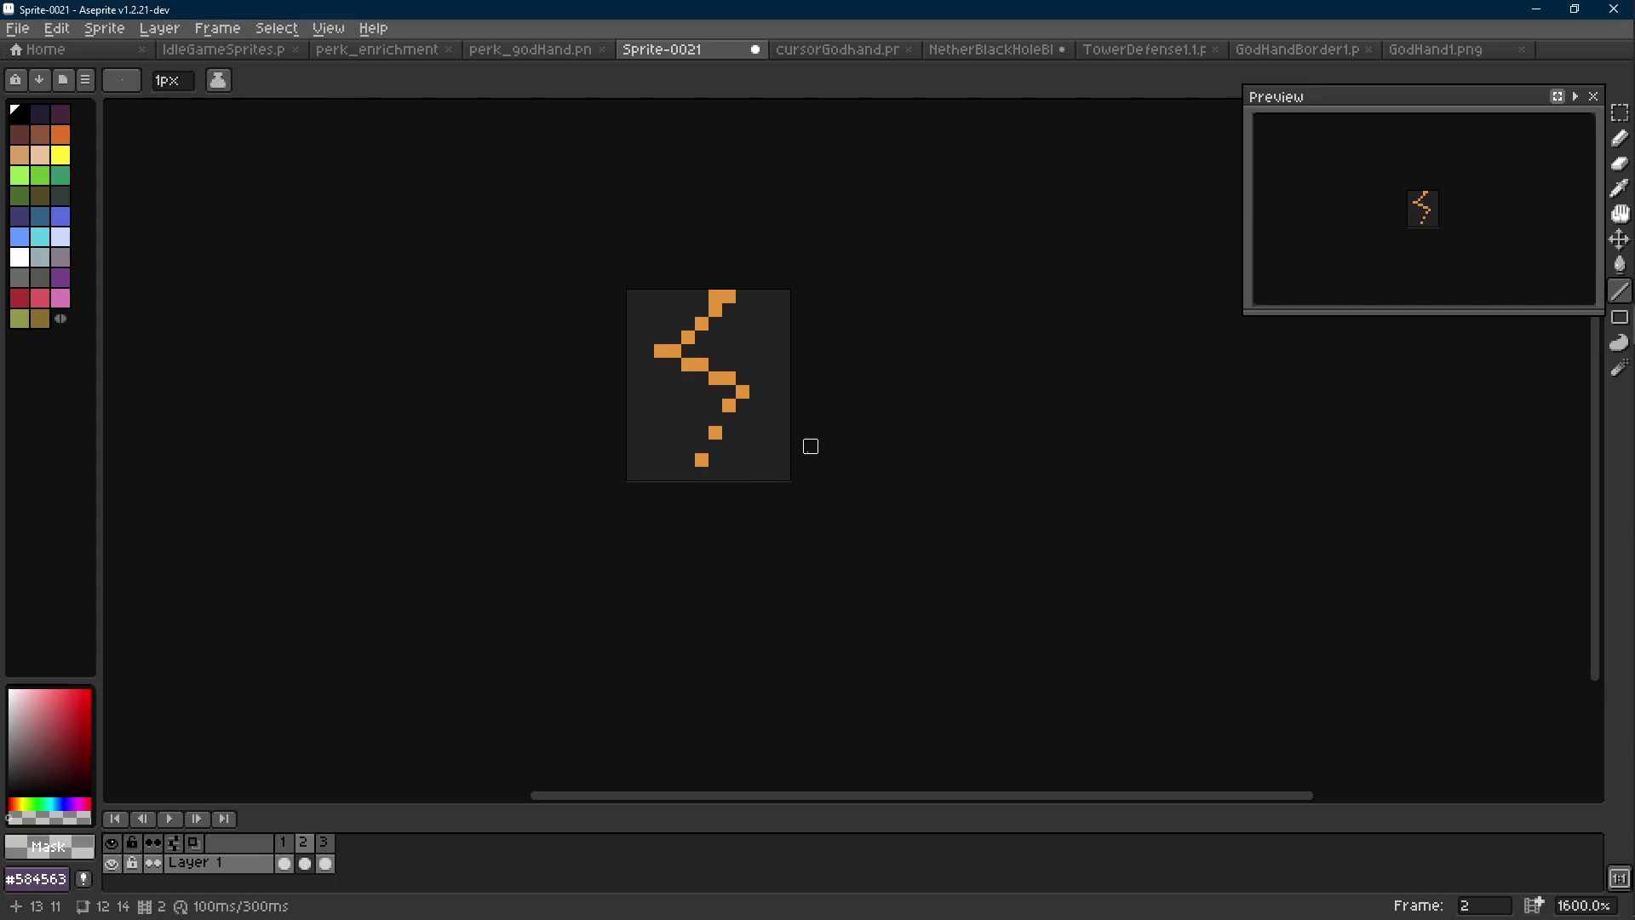
{"action": "key", "text": "Right"}
{"action": "scroll", "coordinate": [799, 508], "scroll_direction": "down", "scroll_amount": 3}
{"action": "scroll", "coordinate": [803, 509], "scroll_direction": "down", "scroll_amount": 1}
{"action": "key", "text": "Left"}
{"action": "key", "text": "Left"}
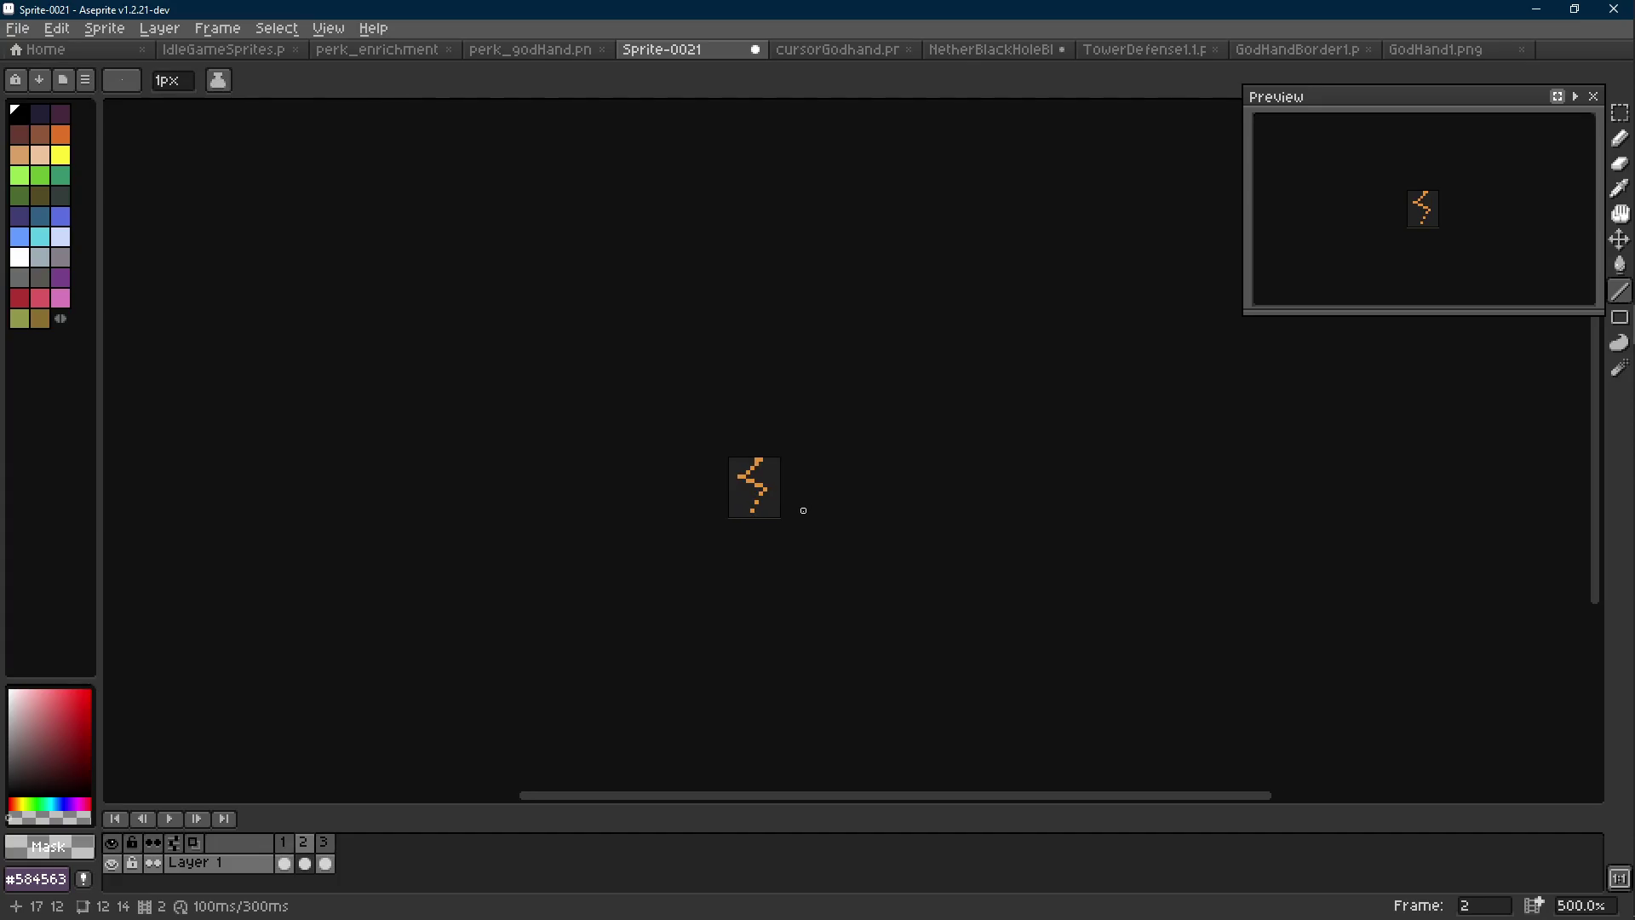
{"action": "key", "text": "Right"}
{"action": "key", "text": "Right"}
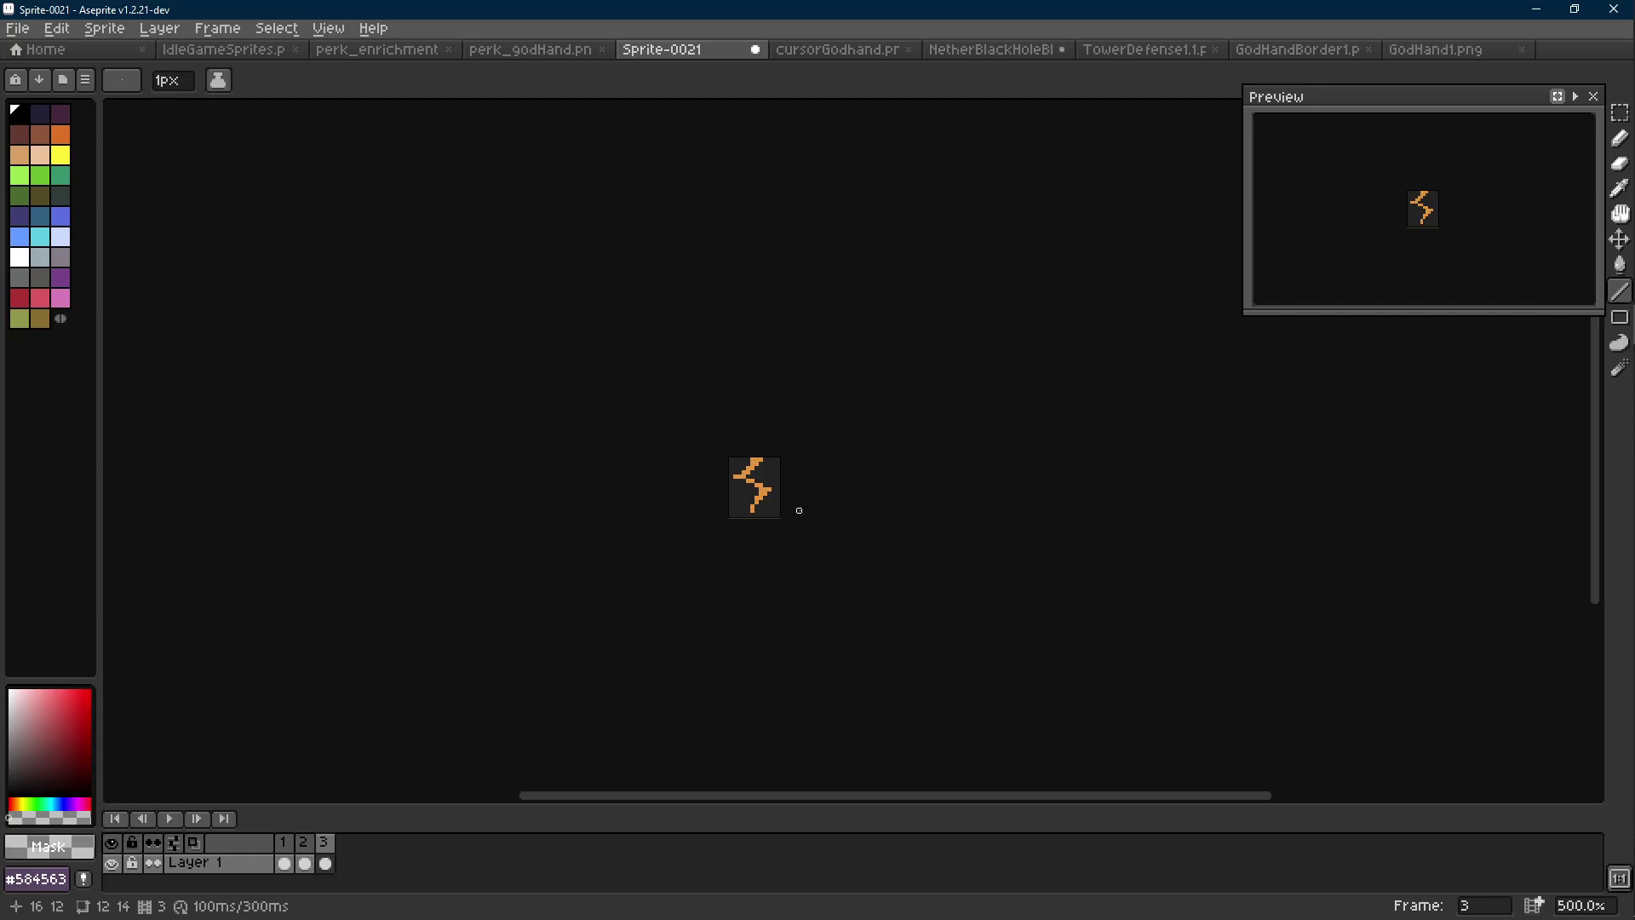
{"action": "key", "text": "Left"}
{"action": "key", "text": "Right"}
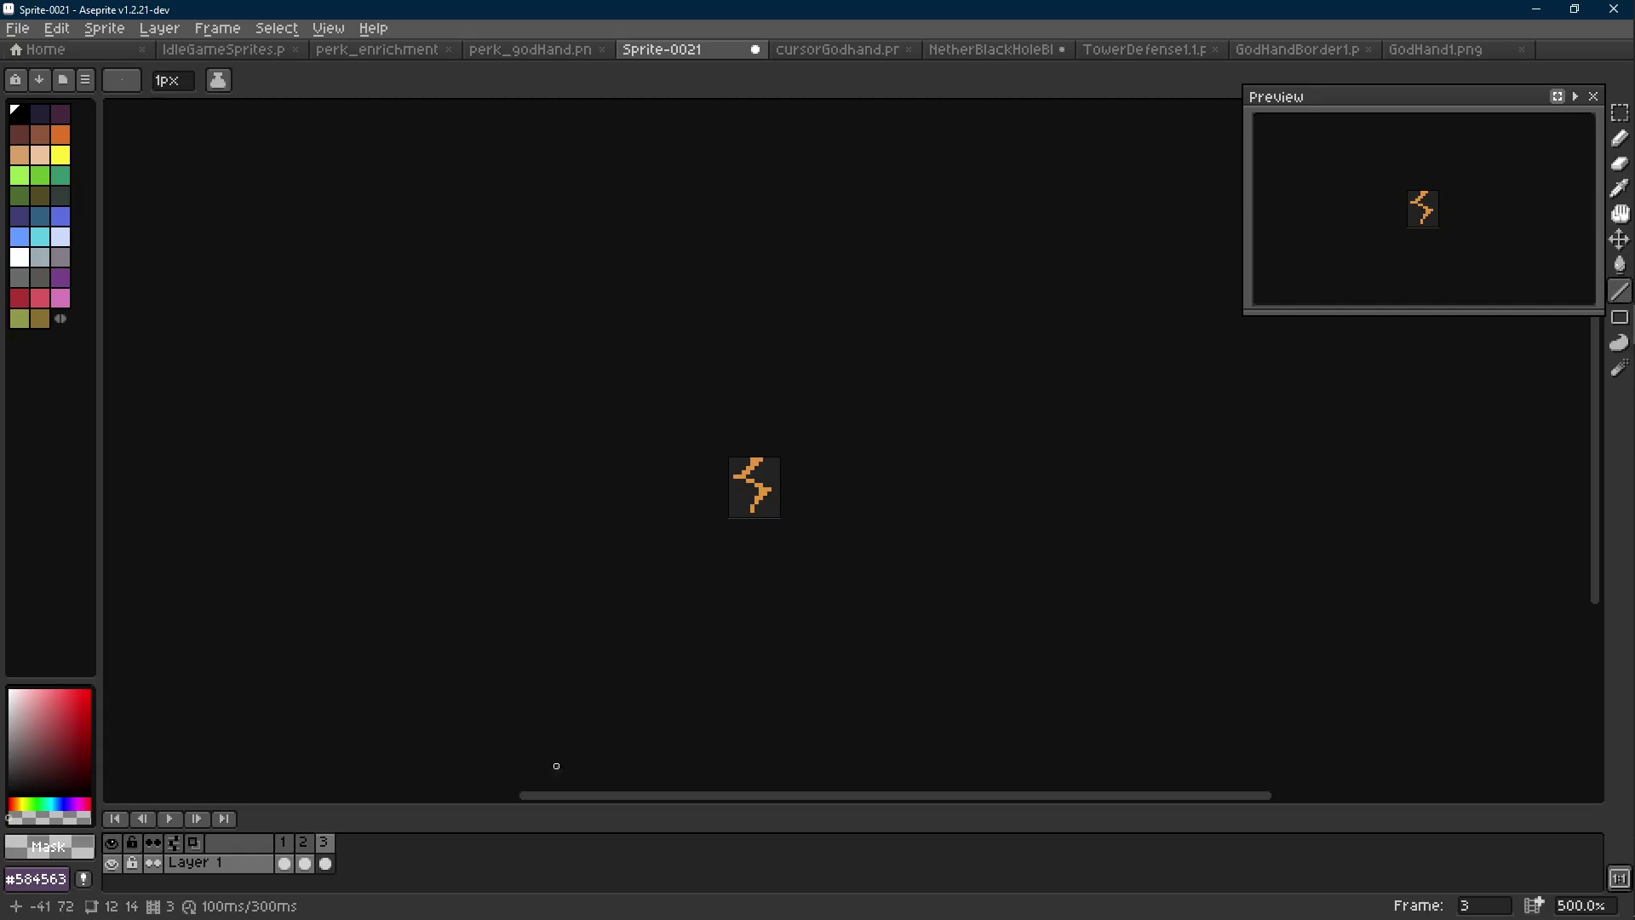
{"action": "scroll", "coordinate": [555, 767], "scroll_direction": "up", "scroll_amount": 2}
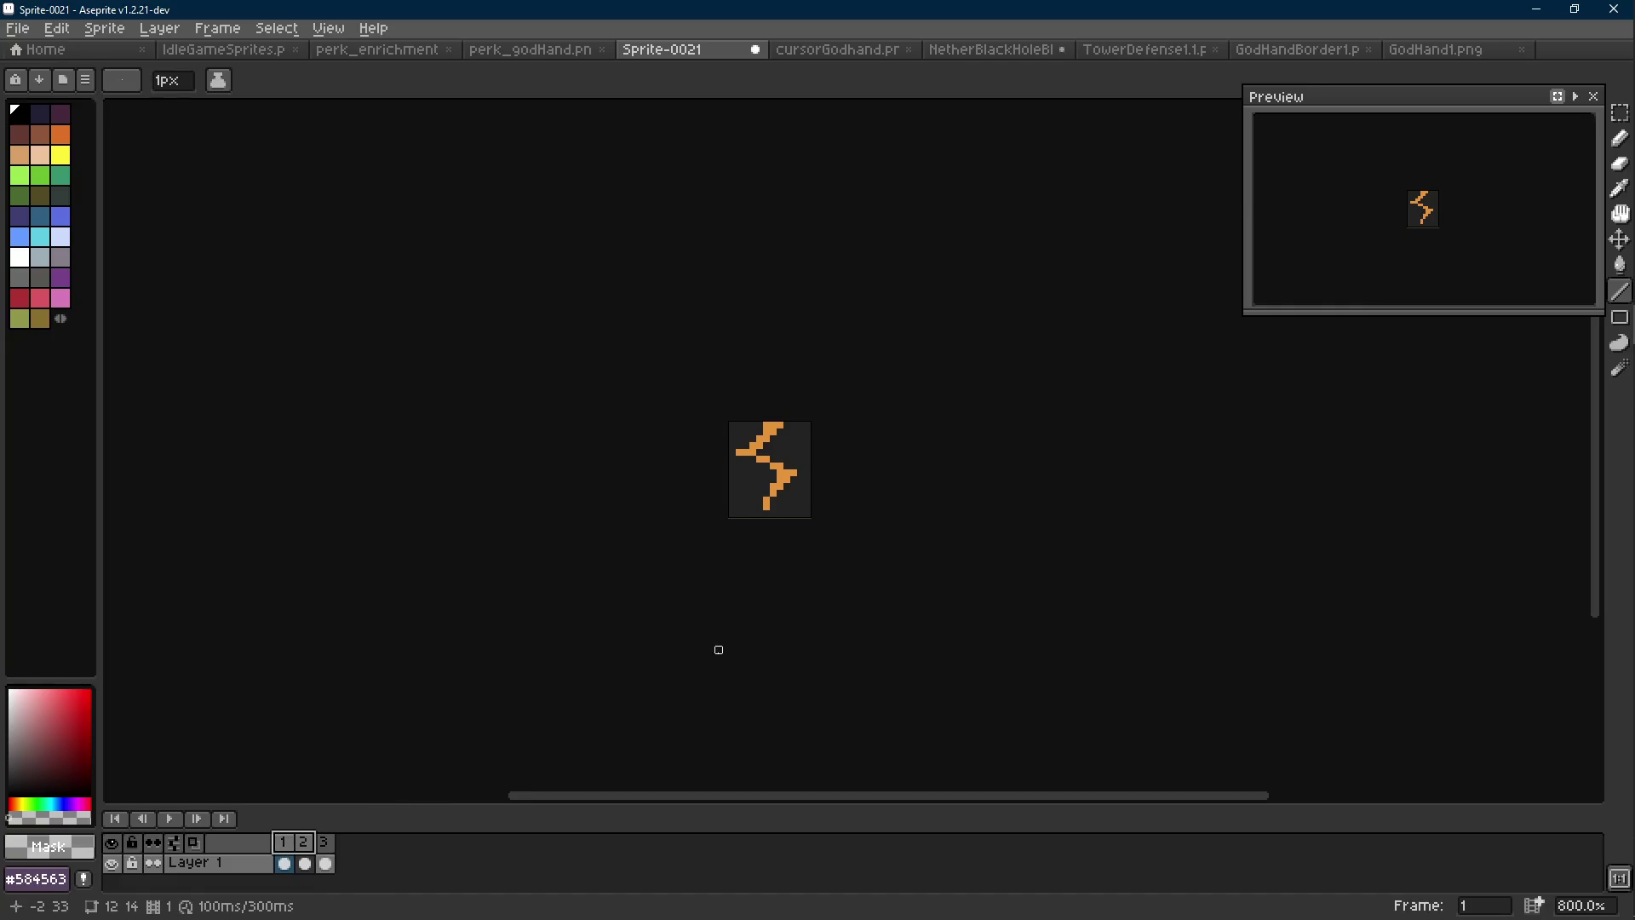
{"action": "key", "text": "Left"}
{"action": "scroll", "coordinate": [719, 629], "scroll_direction": "right", "scroll_amount": 1}
{"action": "key", "text": "Right"}
On frame 1, erase the orange bolt's upper-left arm pixels
{"action": "key", "text": "m"}
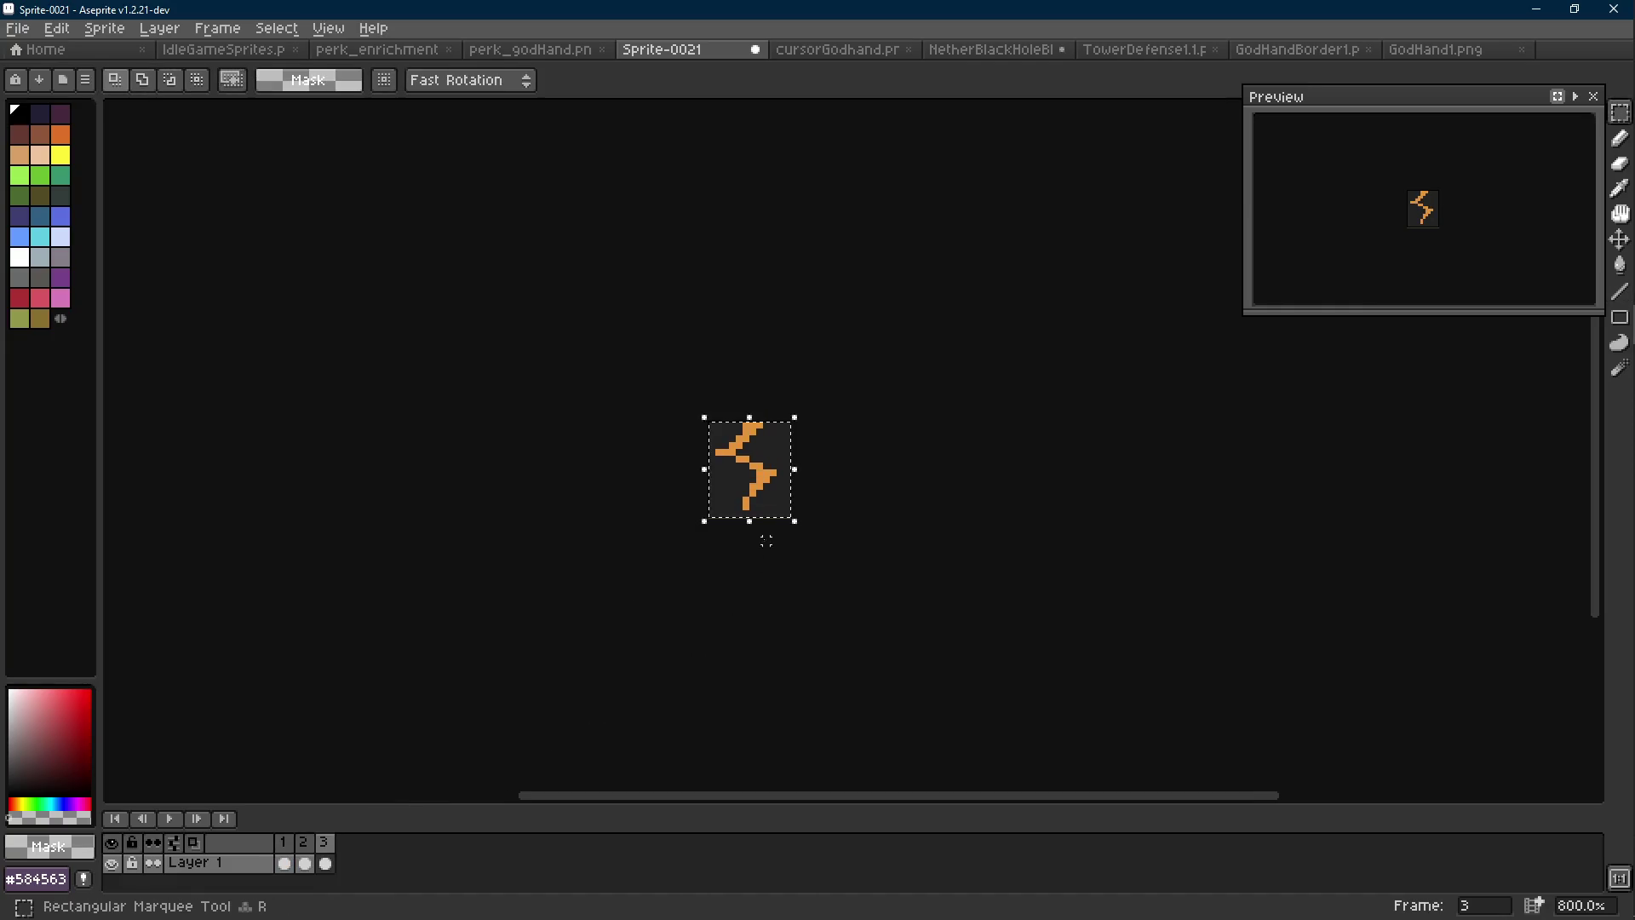
{"action": "scroll", "coordinate": [772, 481], "scroll_direction": "up", "scroll_amount": 3}
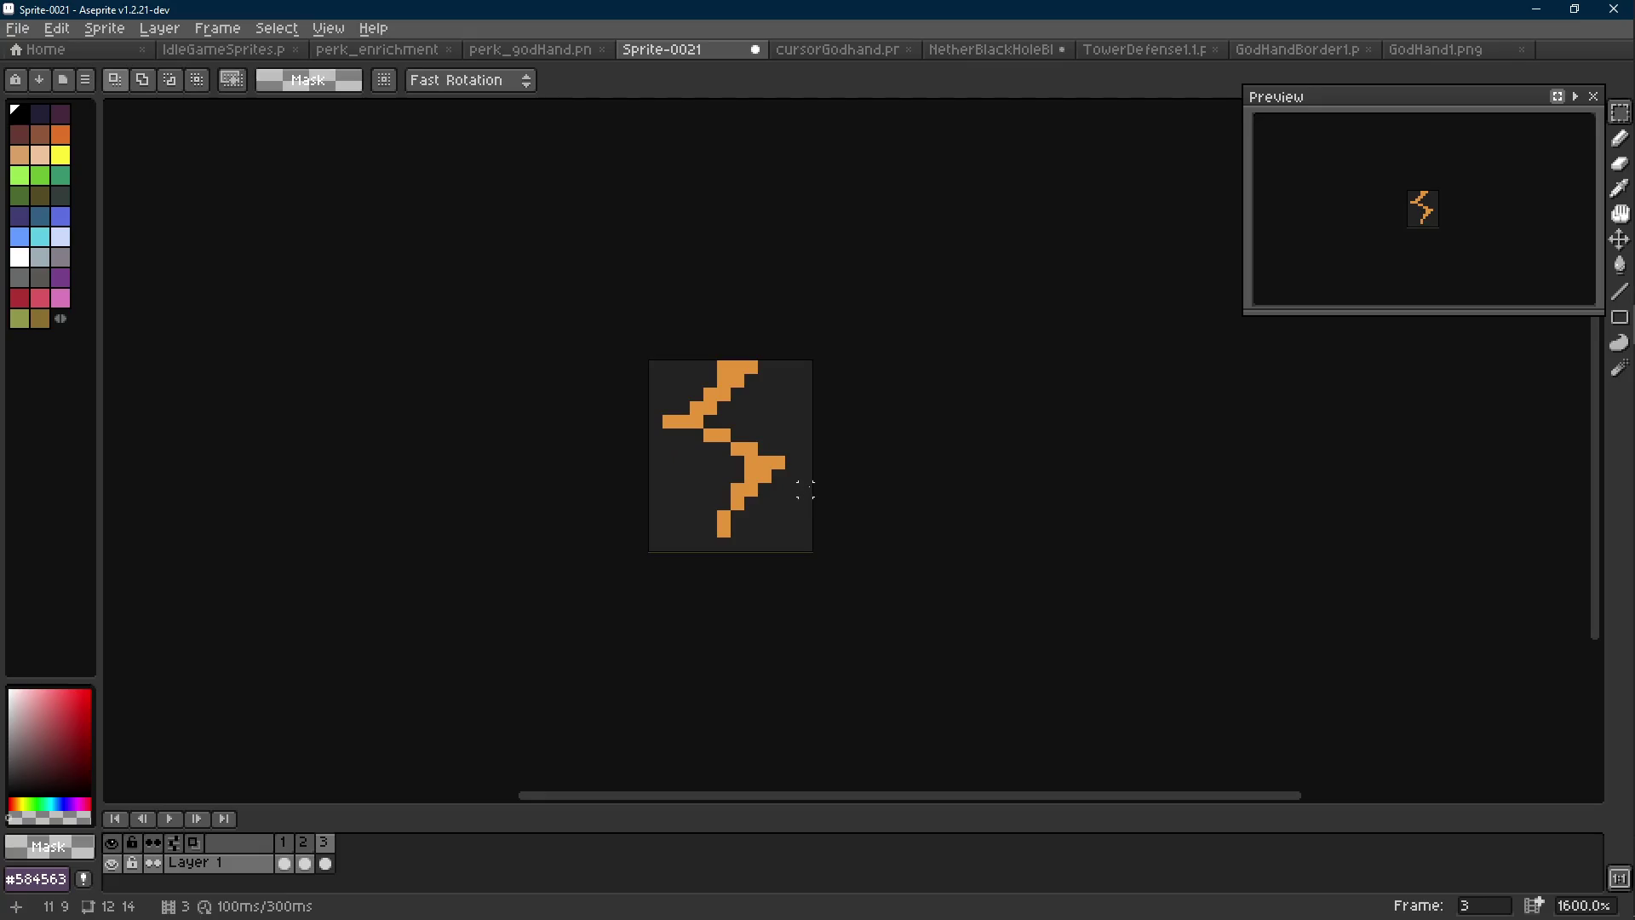
{"action": "key", "text": "Left"}
{"action": "key", "text": "Left"}
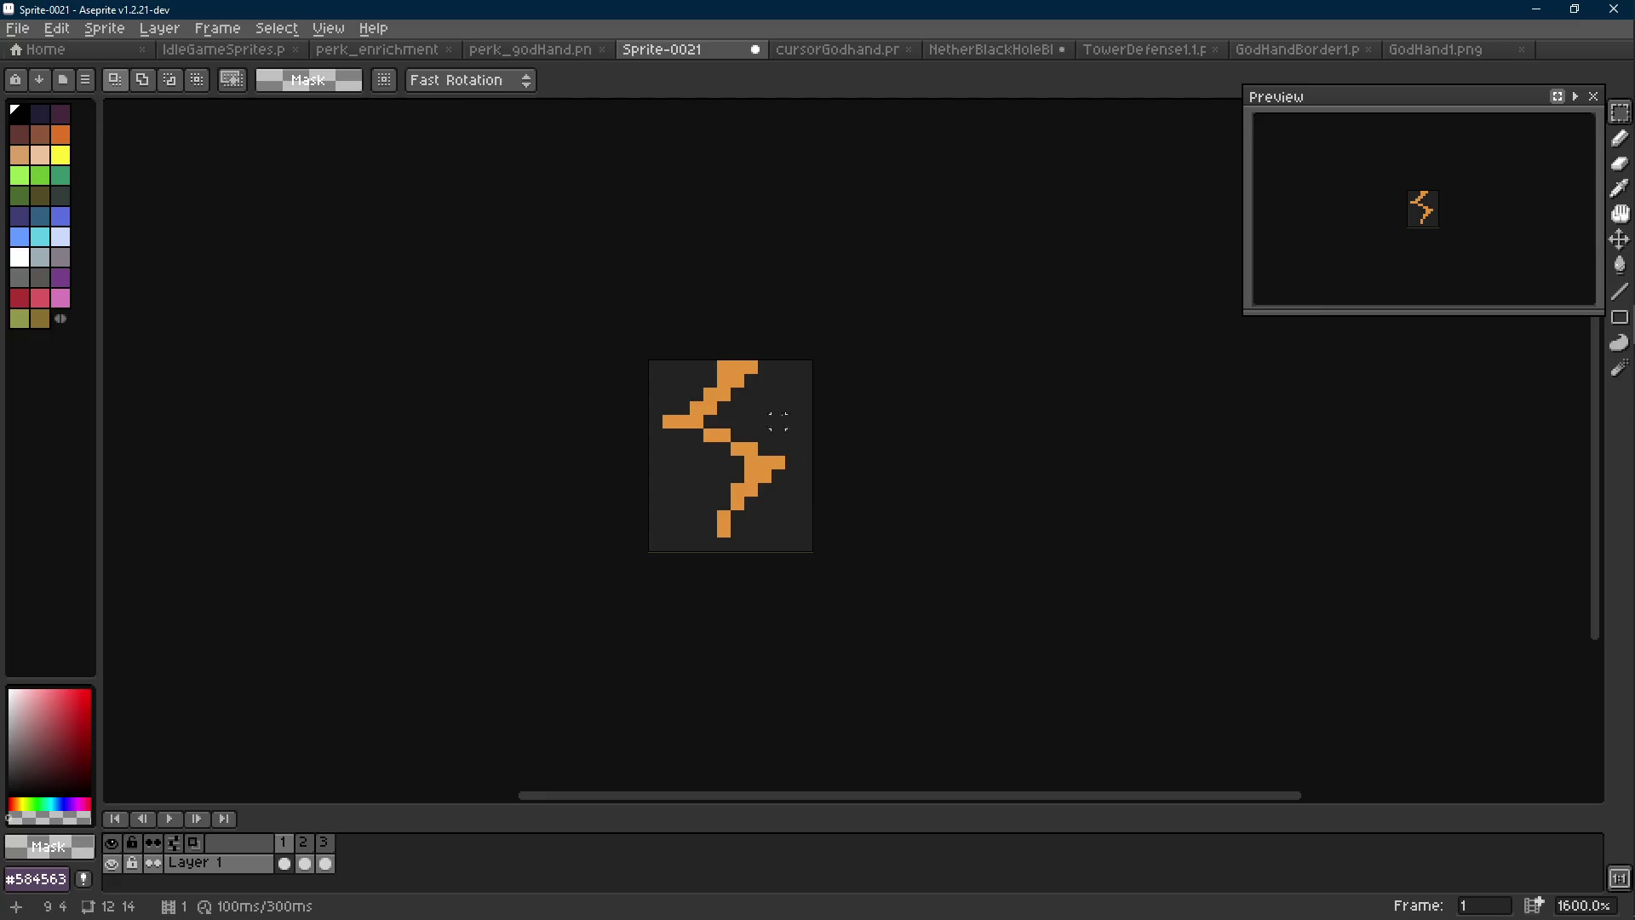
{"action": "scroll", "coordinate": [724, 413], "scroll_direction": "up", "scroll_amount": 2}
{"action": "key", "text": "e"}
{"action": "mouse_move", "coordinate": [706, 386]}
{"action": "left_mouse_down"}
{"action": "mouse_move", "coordinate": [663, 488]}
{"action": "mouse_move", "coordinate": [781, 467]}
{"action": "mouse_move", "coordinate": [746, 537]}
{"action": "mouse_move", "coordinate": [783, 482]}
{"action": "mouse_move", "coordinate": [698, 442]}
{"action": "mouse_move", "coordinate": [761, 360]}
{"action": "mouse_move", "coordinate": [727, 380]}
{"action": "left_mouse_up"}
Eyedrop the bolt's orange, redraw a narrower vertical zigzag with lines, and remove stray top-left pixels
{"action": "key", "text": "i"}
{"action": "left_click", "coordinate": [733, 565]}
{"action": "key", "text": "l"}
{"action": "key", "text": "e"}
{"action": "key", "text": "l"}
{"action": "left_click", "coordinate": [786, 366]}
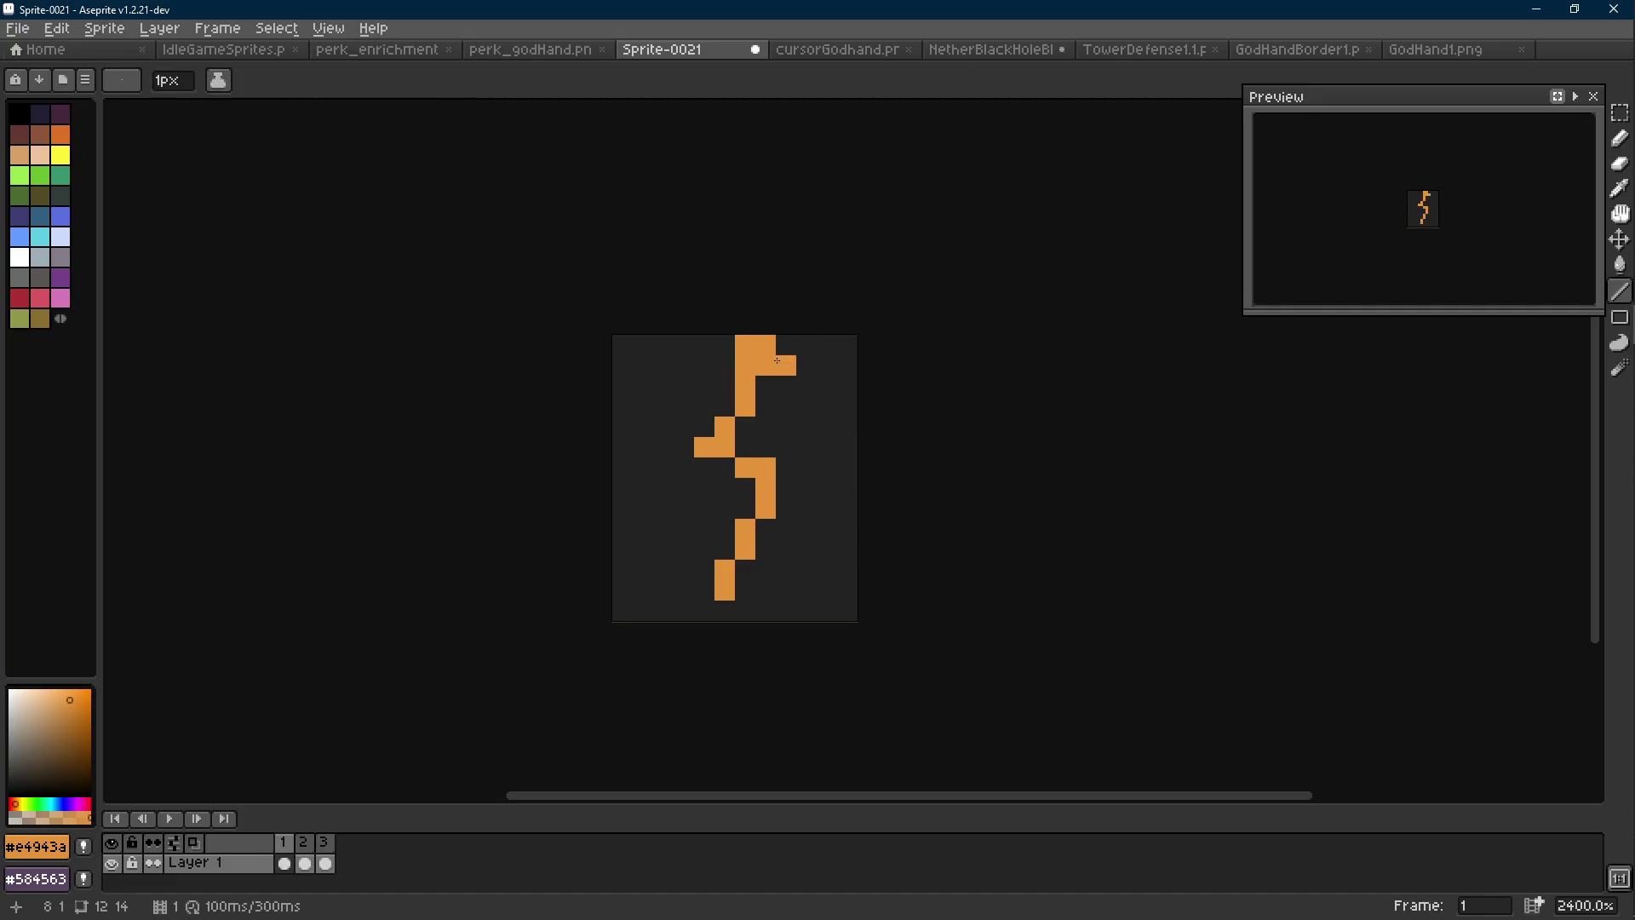
Pencil a mid-way notch into frame 1's bolt, undo the extra right pixel, then show IdleGameSprites.png
{"action": "scroll", "coordinate": [809, 388], "scroll_direction": "down", "scroll_amount": 8}
{"action": "scroll", "coordinate": [837, 399], "scroll_direction": "up", "scroll_amount": 5}
{"action": "key", "text": "b"}
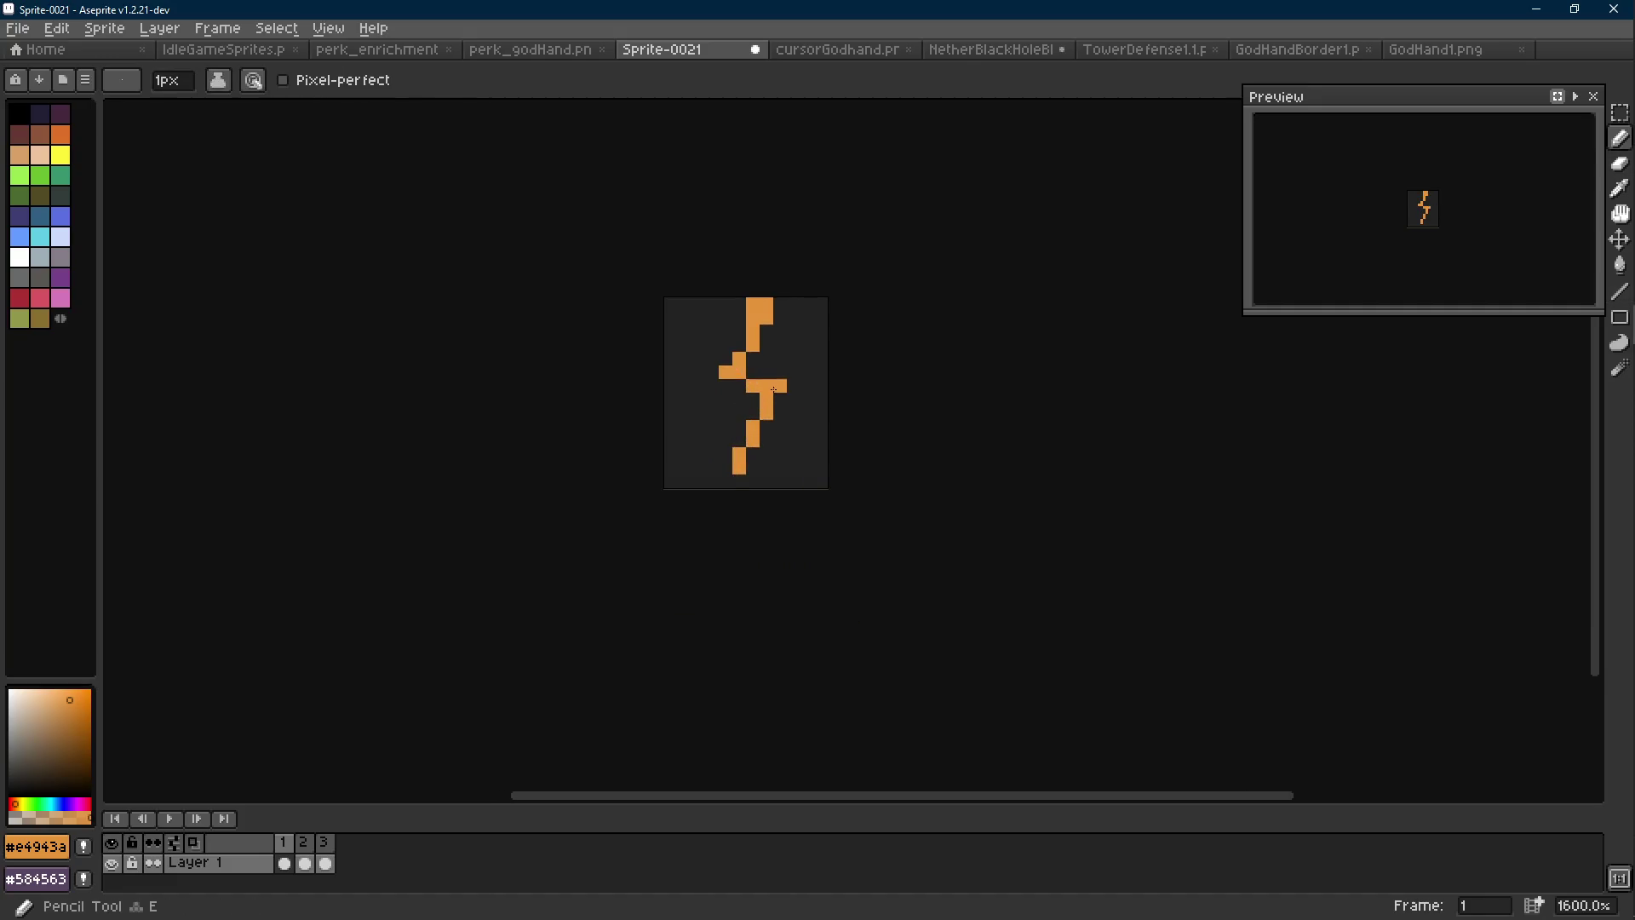
{"action": "scroll", "coordinate": [823, 439], "scroll_direction": "down", "scroll_amount": 5}
{"action": "scroll", "coordinate": [824, 438], "scroll_direction": "up", "scroll_amount": 6}
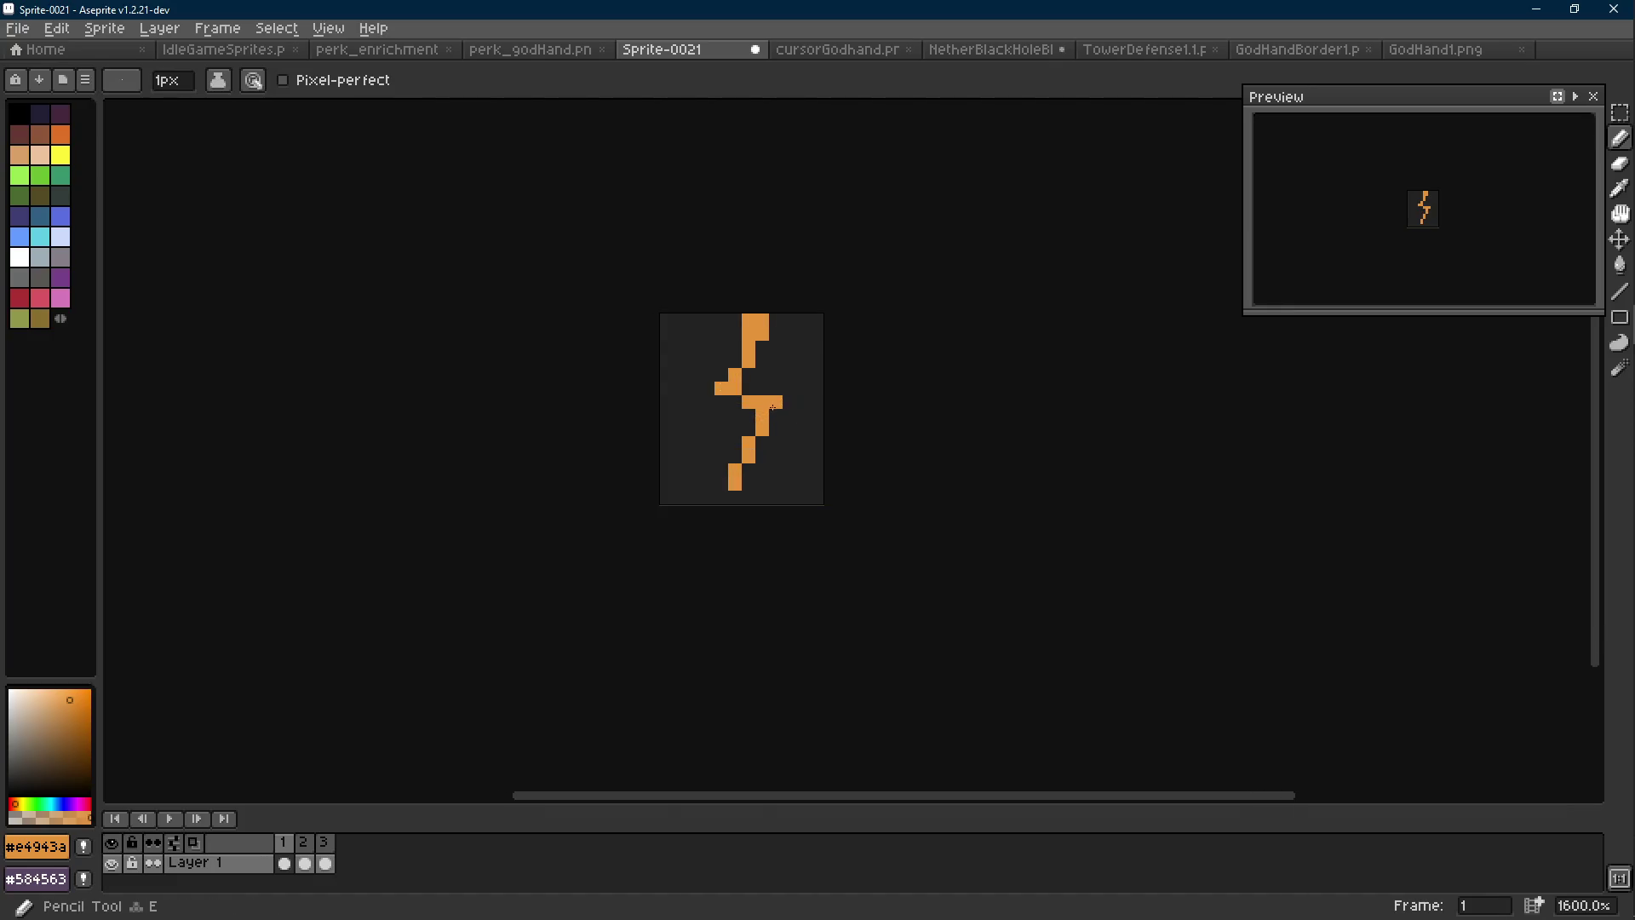
{"action": "scroll", "coordinate": [837, 423], "scroll_direction": "down", "scroll_amount": 6}
{"action": "scroll", "coordinate": [837, 423], "scroll_direction": "up", "scroll_amount": 7}
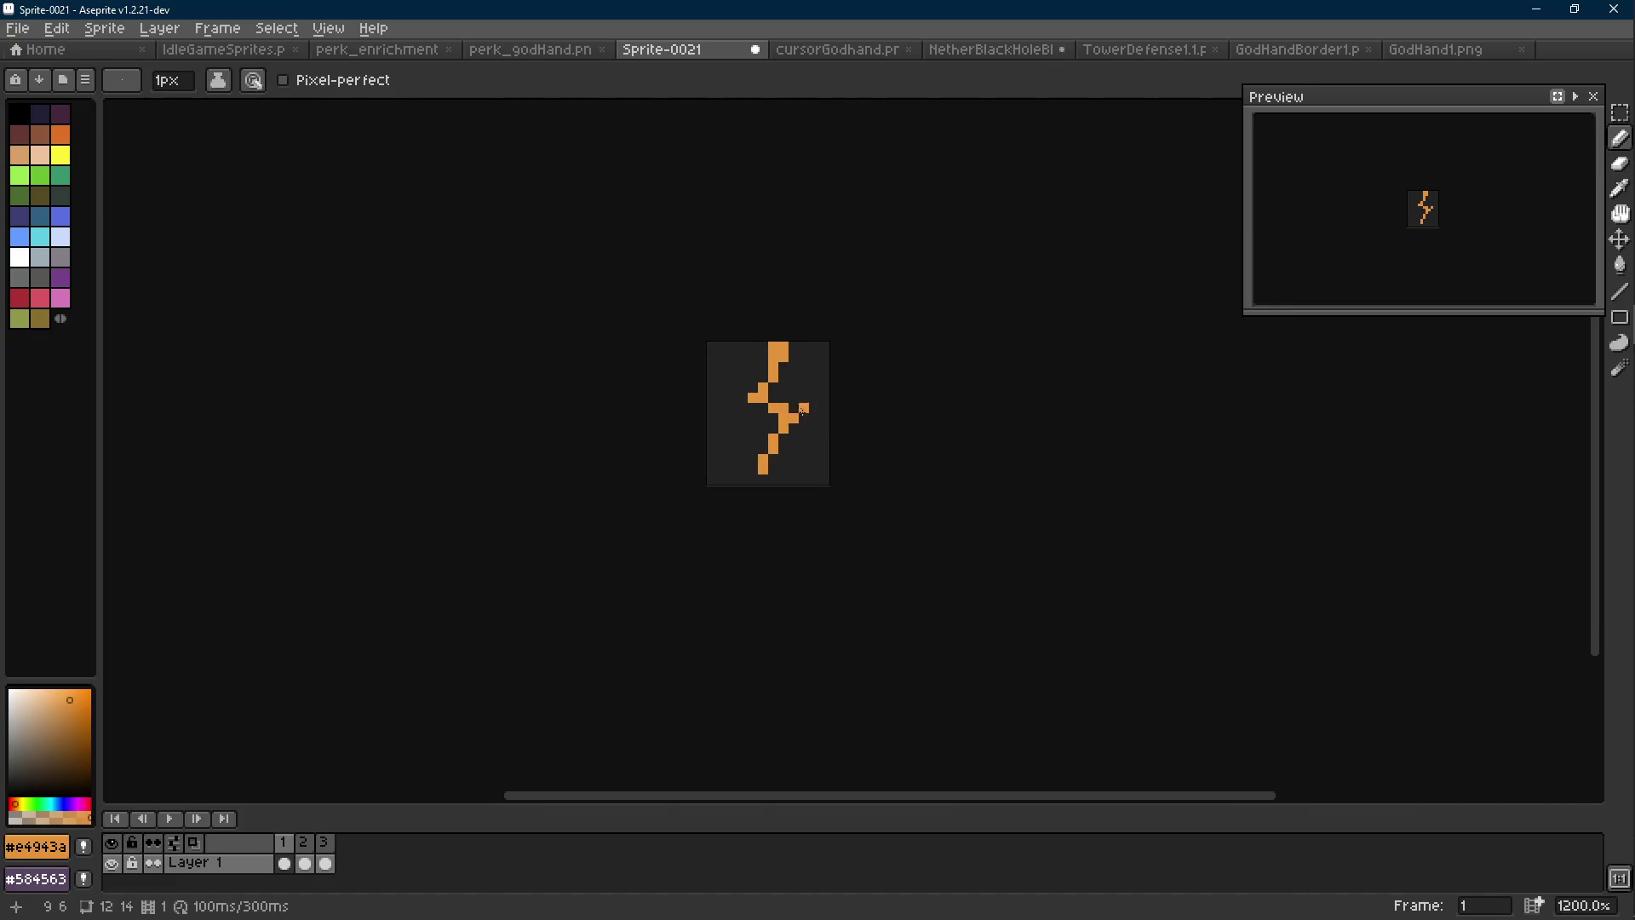
{"action": "scroll", "coordinate": [815, 428], "scroll_direction": "up", "scroll_amount": 2}
{"action": "key", "text": "ctrl+z"}
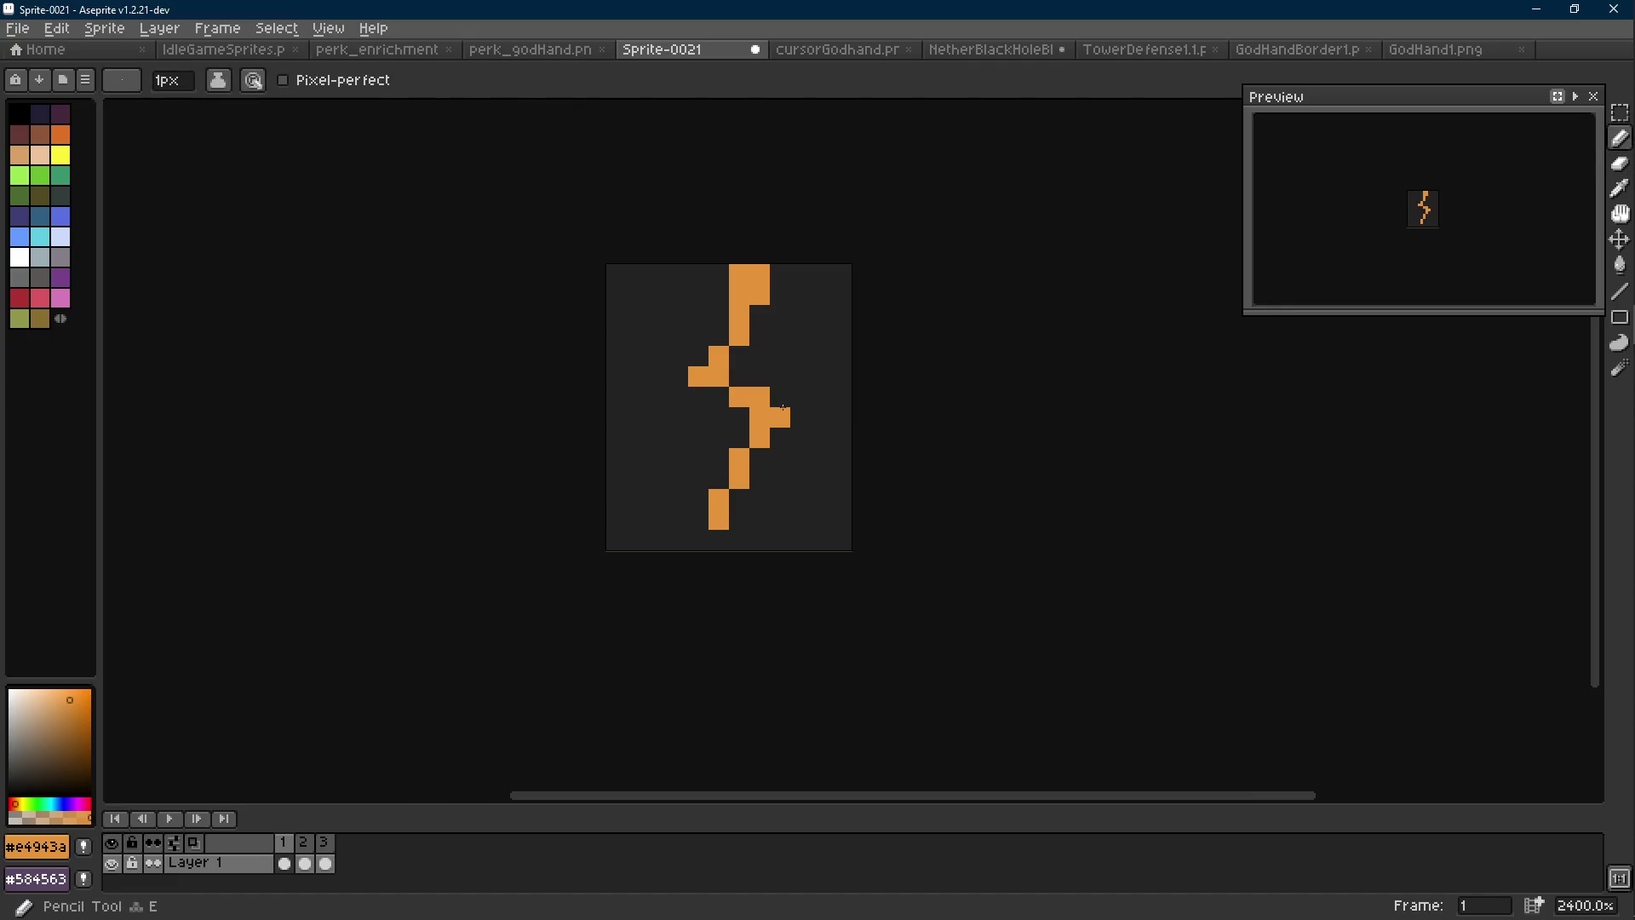
{"action": "scroll", "coordinate": [805, 417], "scroll_direction": "down", "scroll_amount": 8}
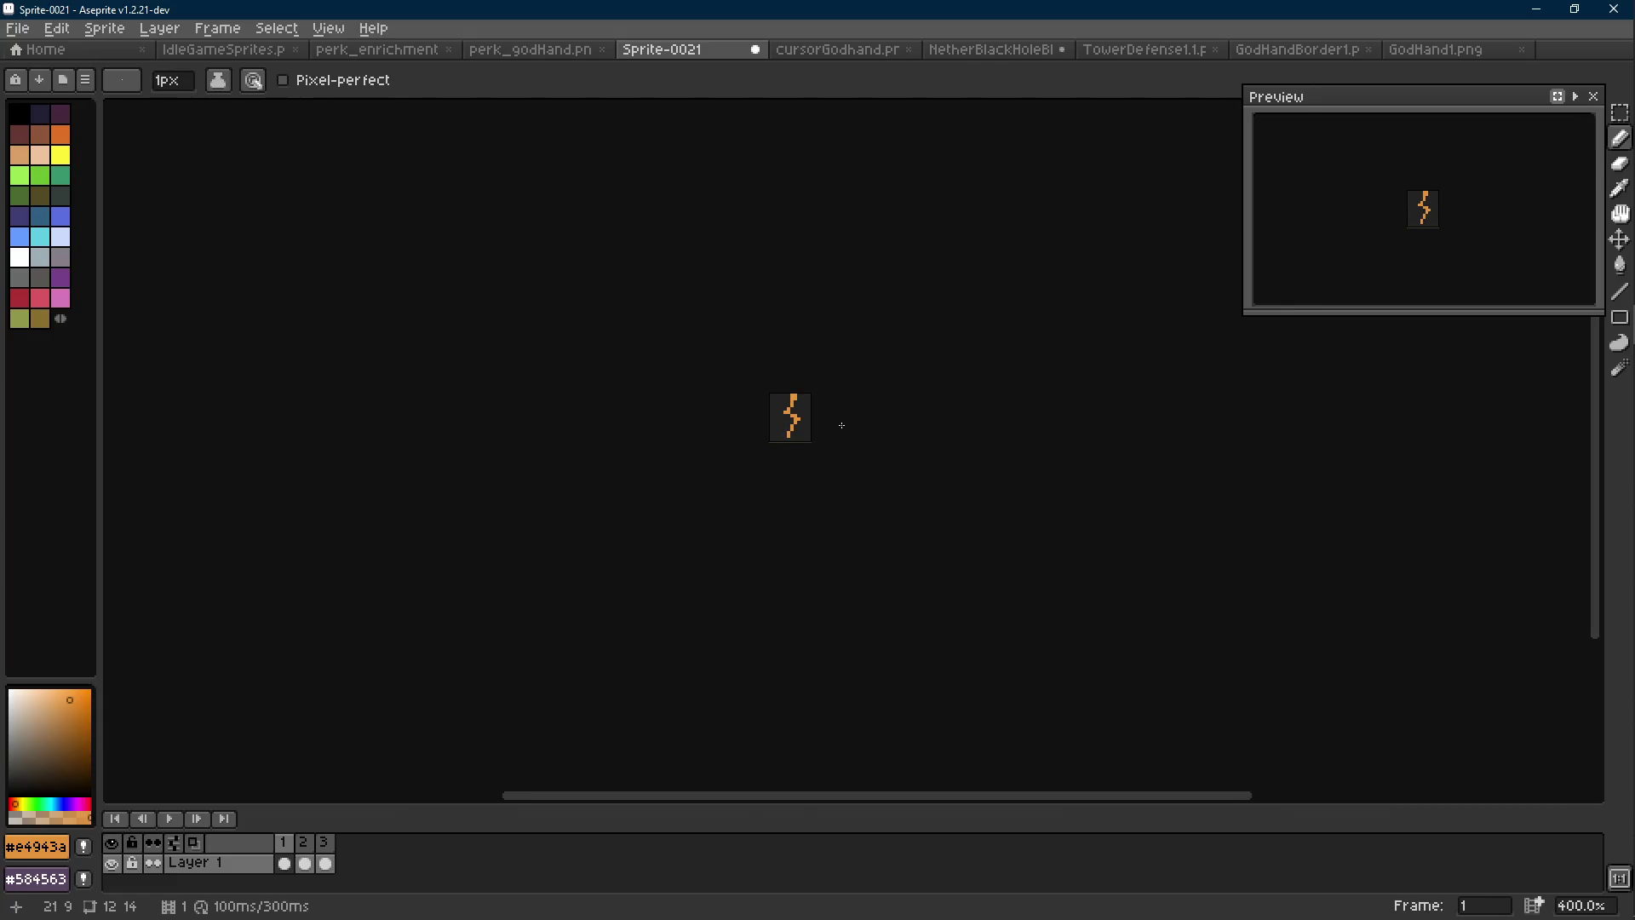
{"action": "key", "text": "ctrl+Tab"}
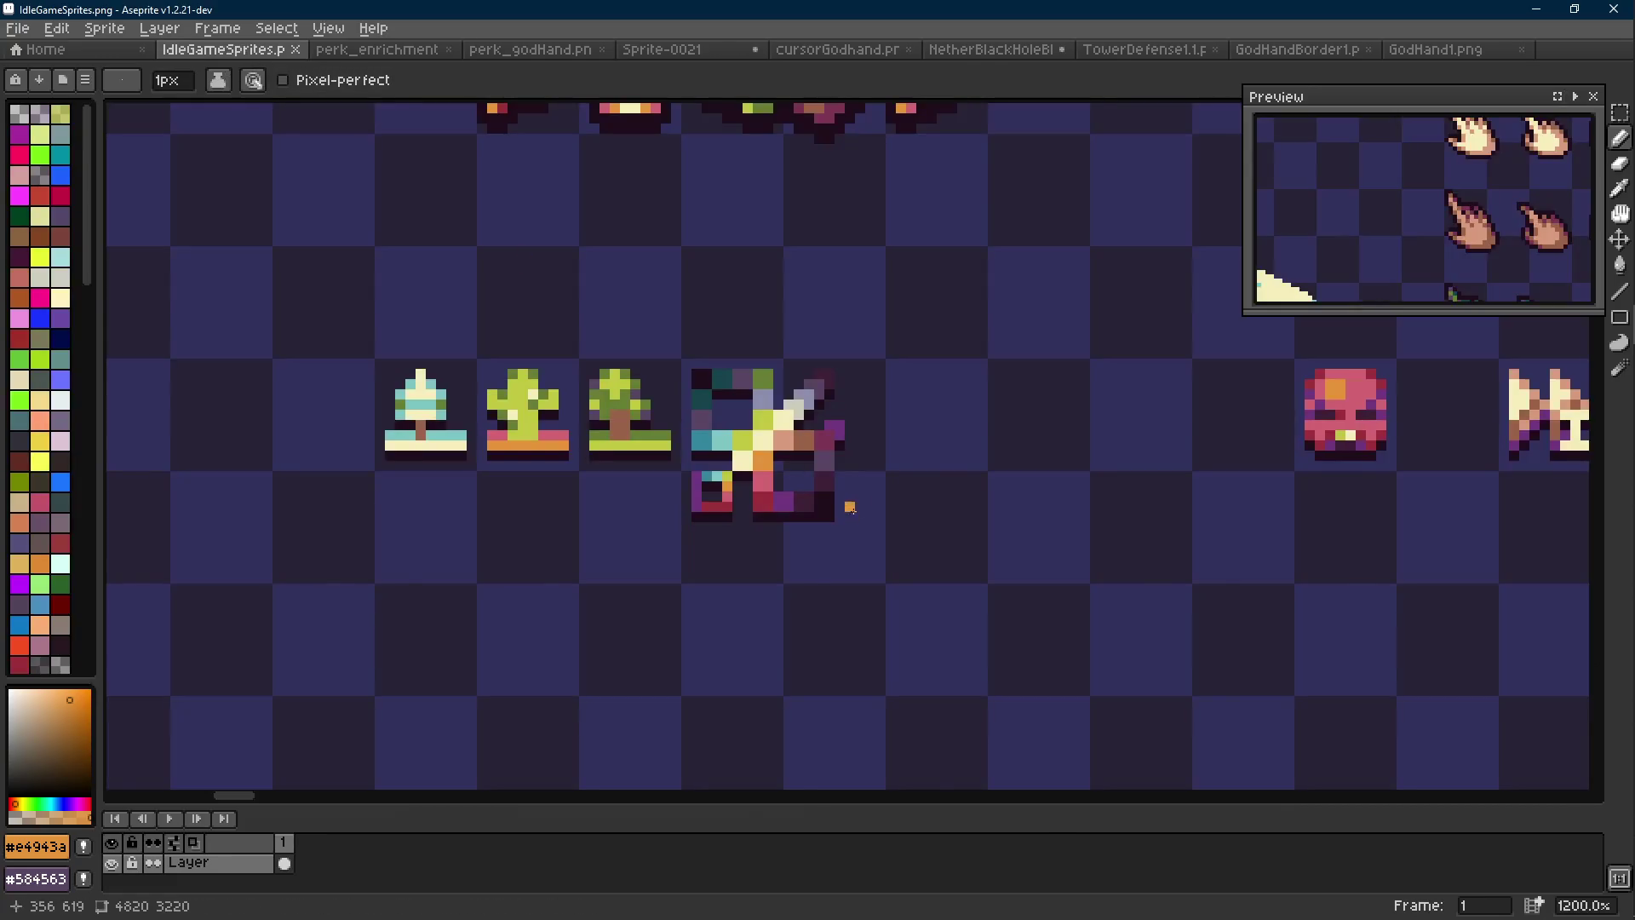
Eyedrop cream #f5edba from the sheet and replace frame 1's orange #e4943a bolt with it
{"action": "key", "text": "alt"}
{"action": "left_click", "coordinate": [791, 423]}
{"action": "left_click", "coordinate": [662, 48]}
{"action": "scroll", "coordinate": [757, 398], "scroll_direction": "up", "scroll_amount": 8}
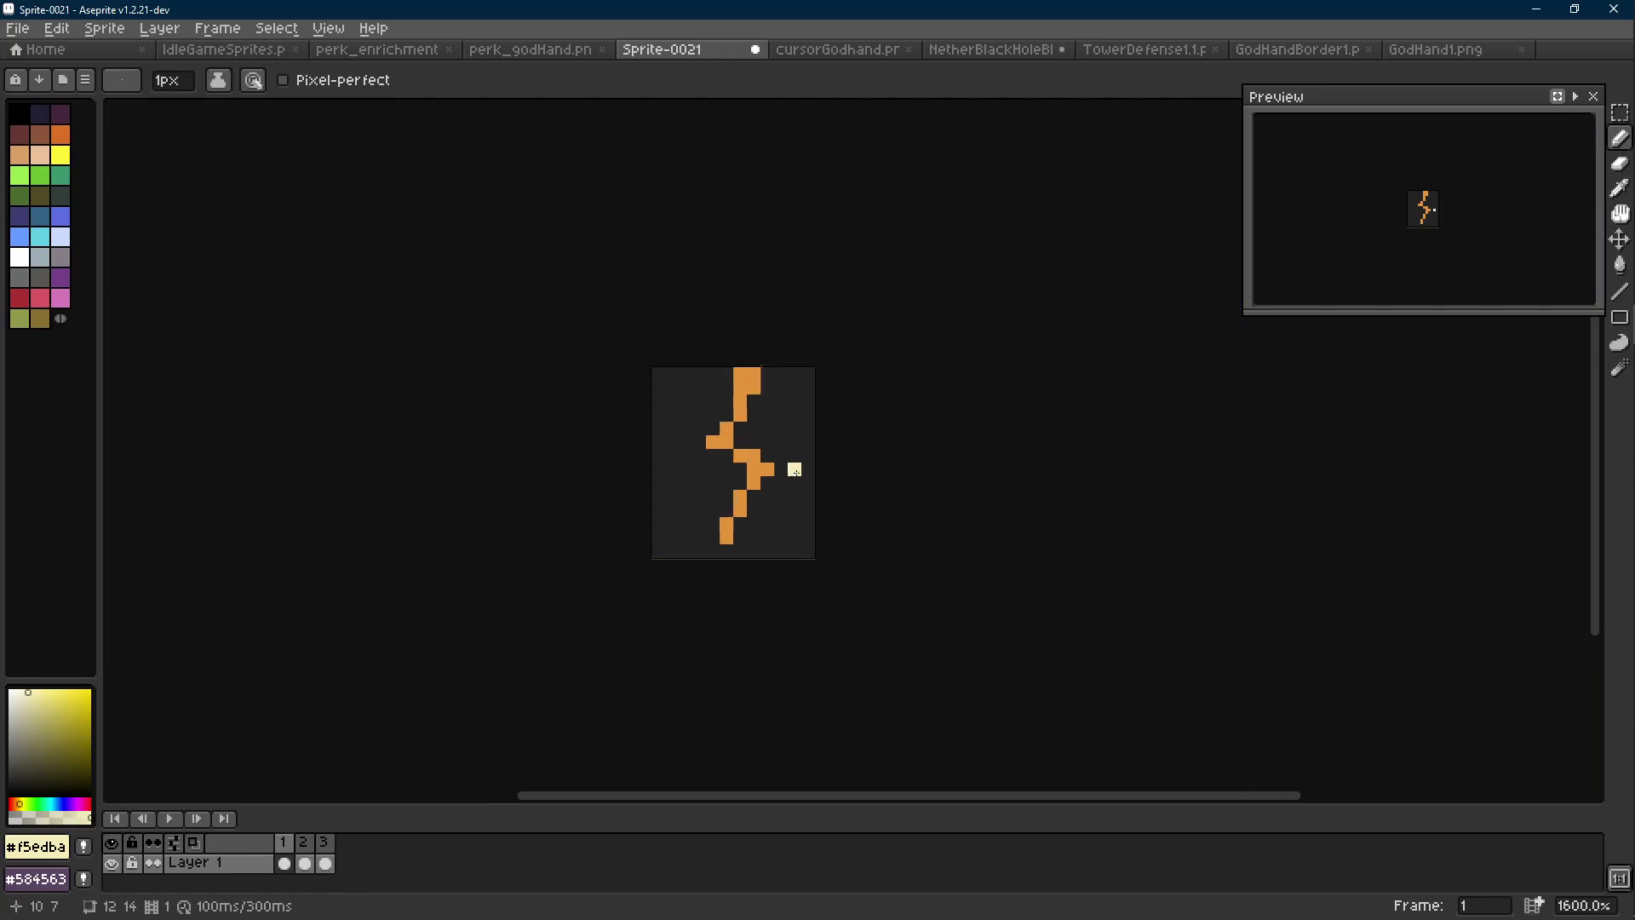
{"action": "key", "text": "i"}
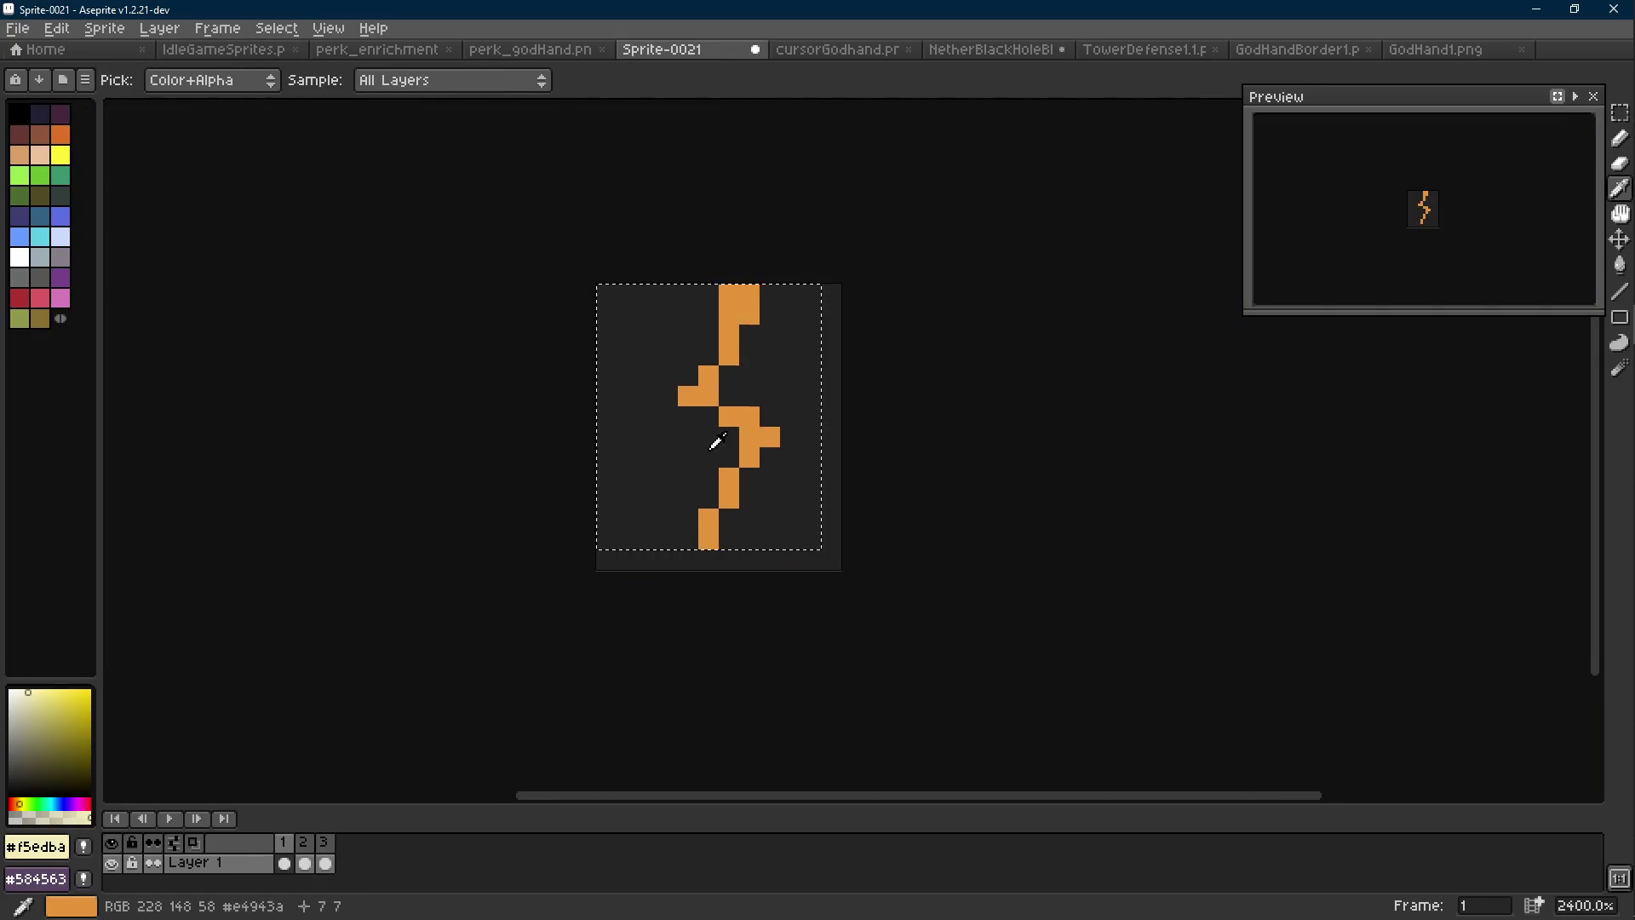
{"action": "left_click", "coordinate": [731, 418]}
{"action": "key", "text": "x"}
{"action": "left_click", "coordinate": [758, 412], "text": "alt"}
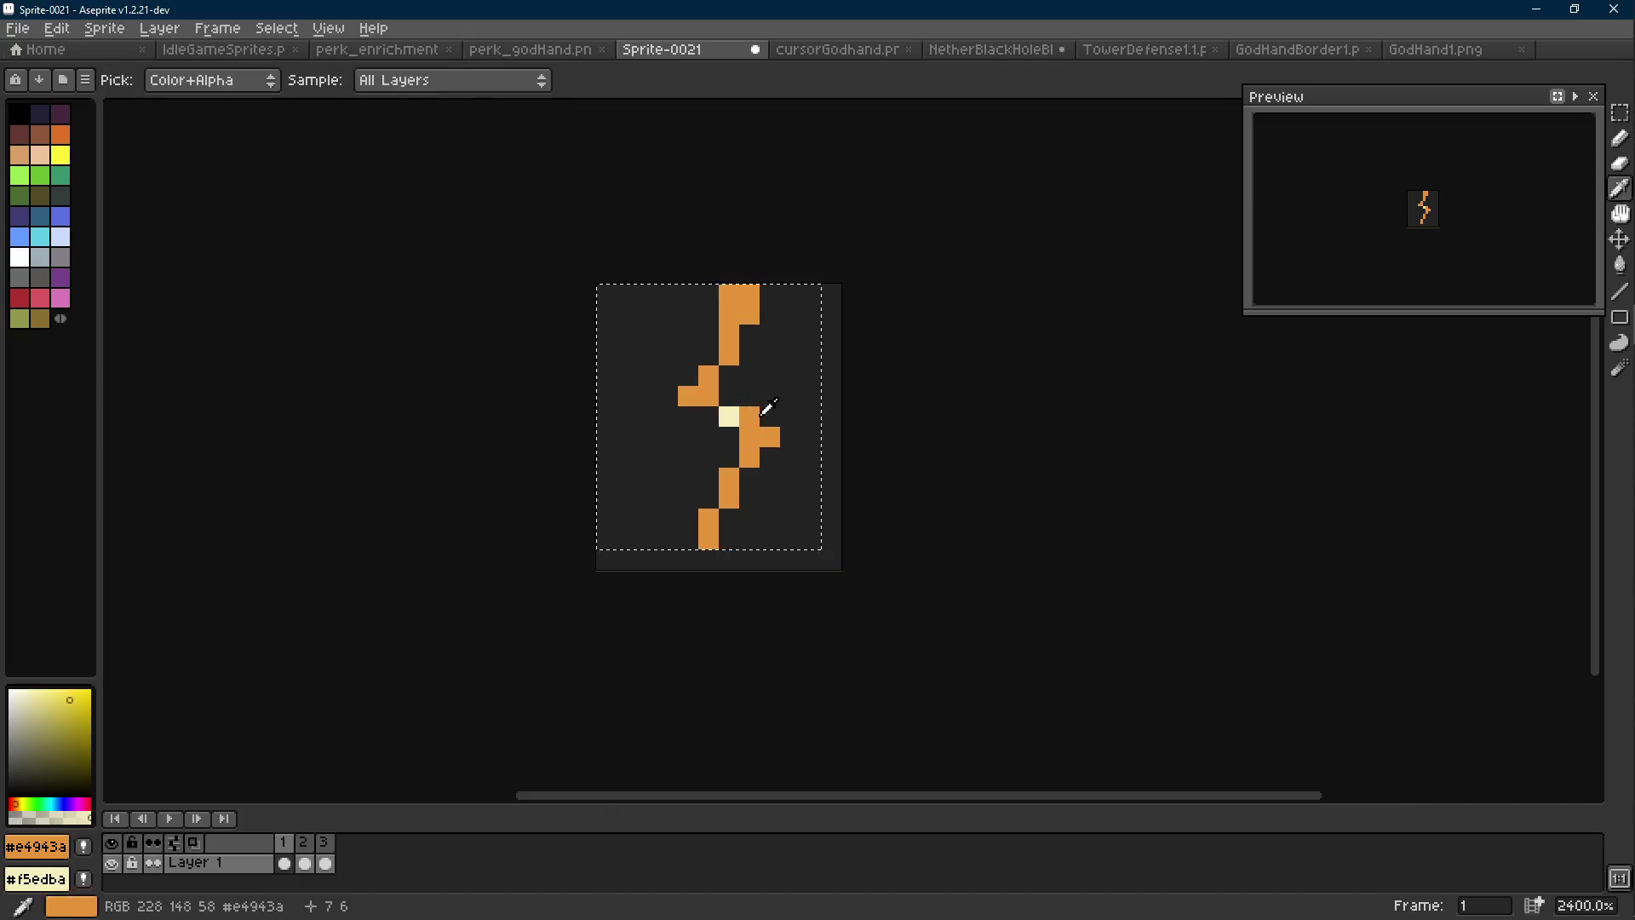
{"action": "key", "text": "shift+r"}
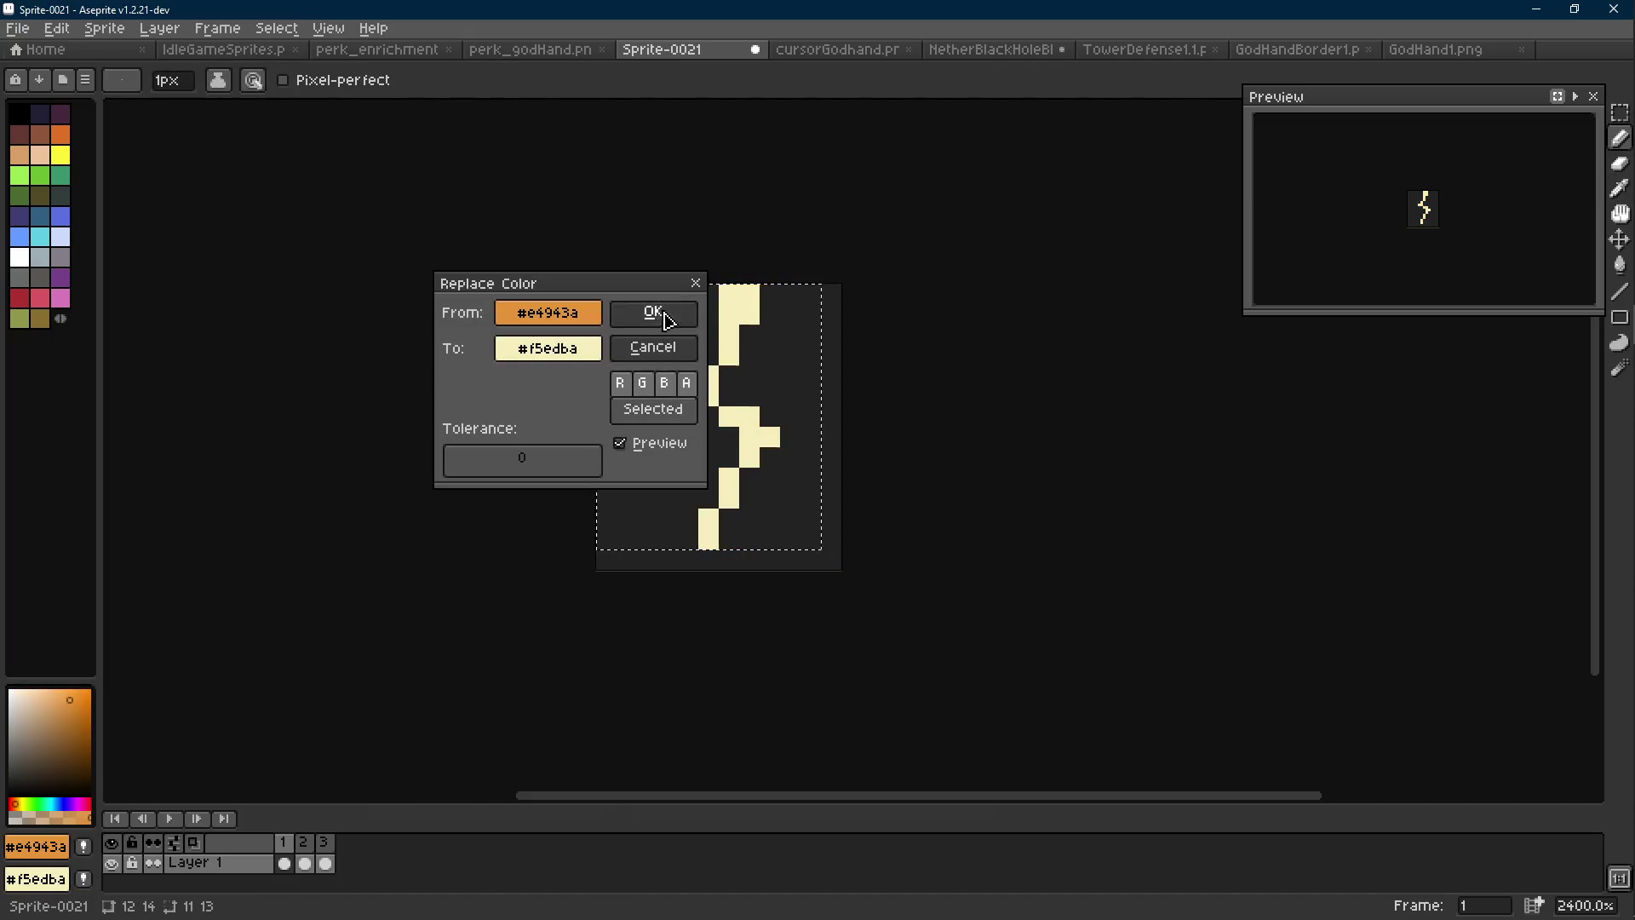
{"action": "left_click", "coordinate": [650, 313]}
Sample the teal colour from IdleGameSprites.png and return to Sprite-0021
{"action": "scroll", "coordinate": [792, 438], "scroll_direction": "down", "scroll_amount": 5}
{"action": "key", "text": "r"}
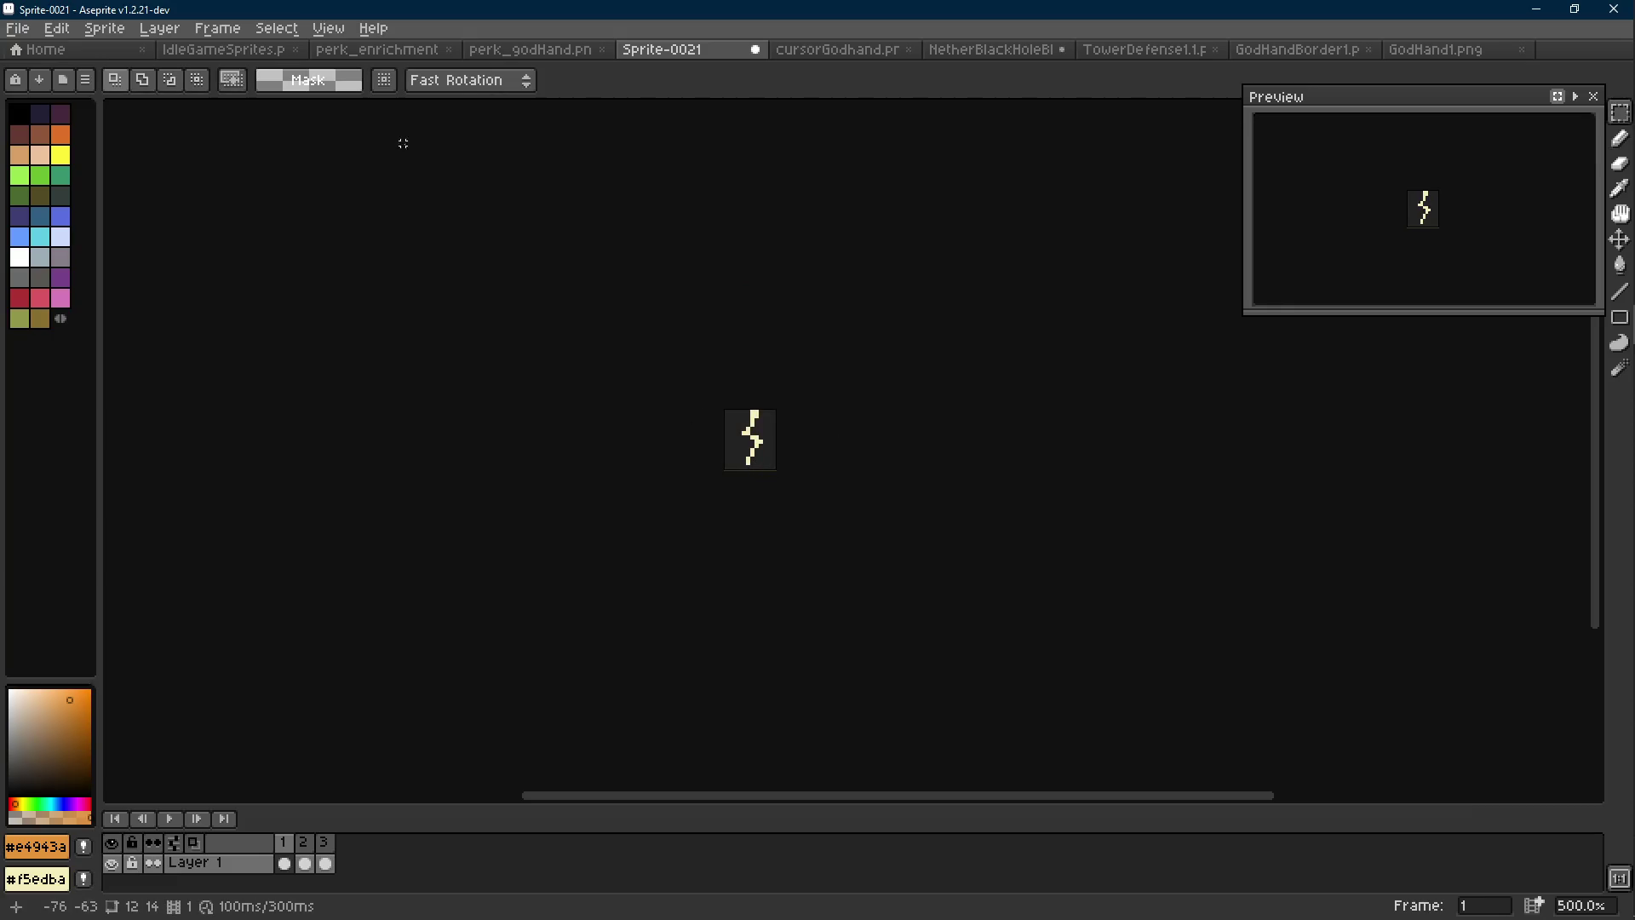
{"action": "left_click", "coordinate": [223, 49]}
{"action": "key", "text": "i"}
{"action": "left_click", "coordinate": [722, 434]}
{"action": "left_click", "coordinate": [682, 50]}
On frame 2, replace the bolt's orange #e4943a with teal #7ec4c1 via Replace Color
{"action": "key", "text": "b"}
{"action": "key", "text": "Right"}
{"action": "key", "text": "Right"}
{"action": "key", "text": "ctrl+a"}
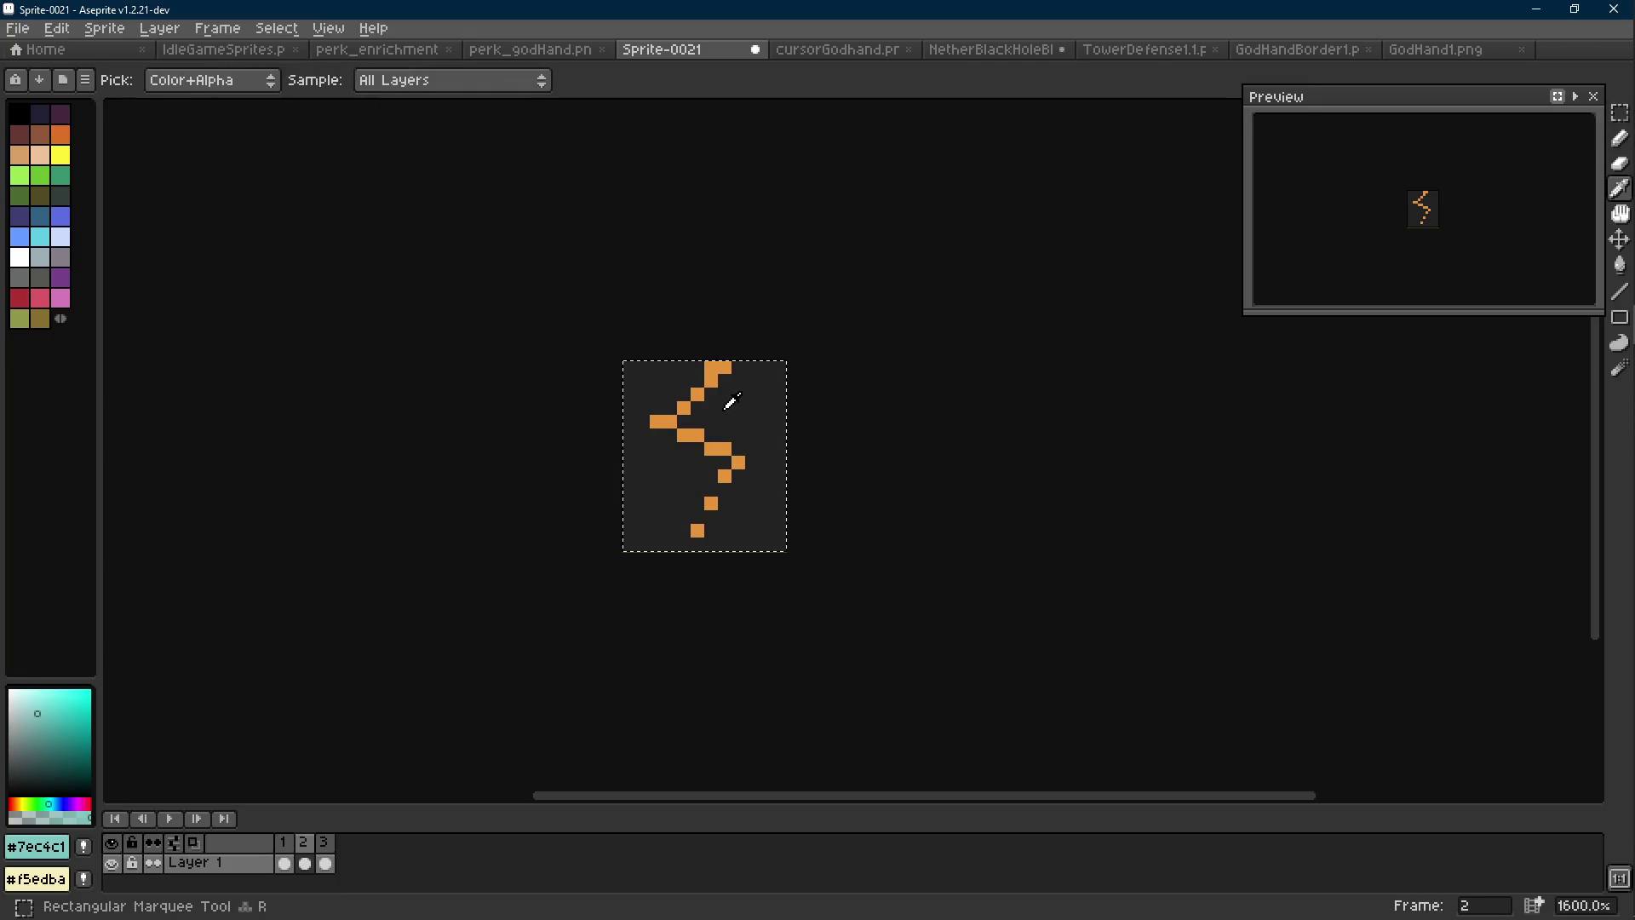
{"action": "key", "text": "Left"}
{"action": "key", "text": "Right"}
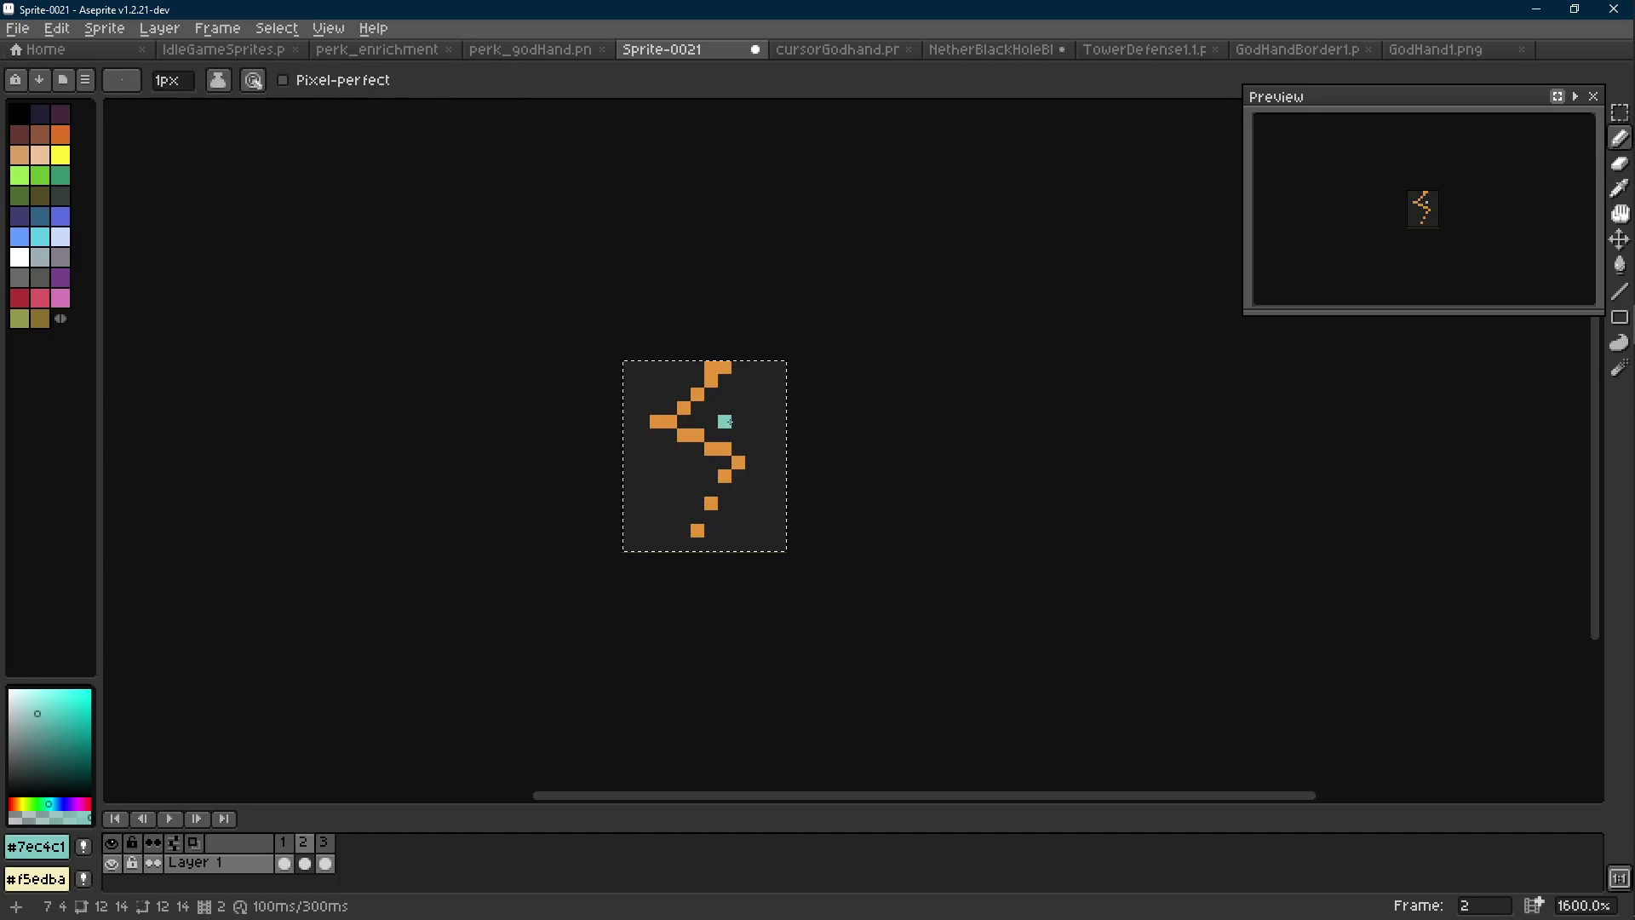
{"action": "right_click", "coordinate": [725, 420], "text": "alt"}
{"action": "left_click", "coordinate": [718, 368], "text": "alt"}
{"action": "key", "text": "shift+r"}
{"action": "left_click", "coordinate": [649, 312]}
{"action": "key", "text": "ctrl+d"}
Make teal the drawing colour and nudge frame 1's cream bolt one pixel left
{"action": "key", "text": "e"}
{"action": "left_click", "coordinate": [720, 367], "text": "alt"}
{"action": "key", "text": "m"}
{"action": "key", "text": "Right"}
{"action": "key", "text": "Right"}
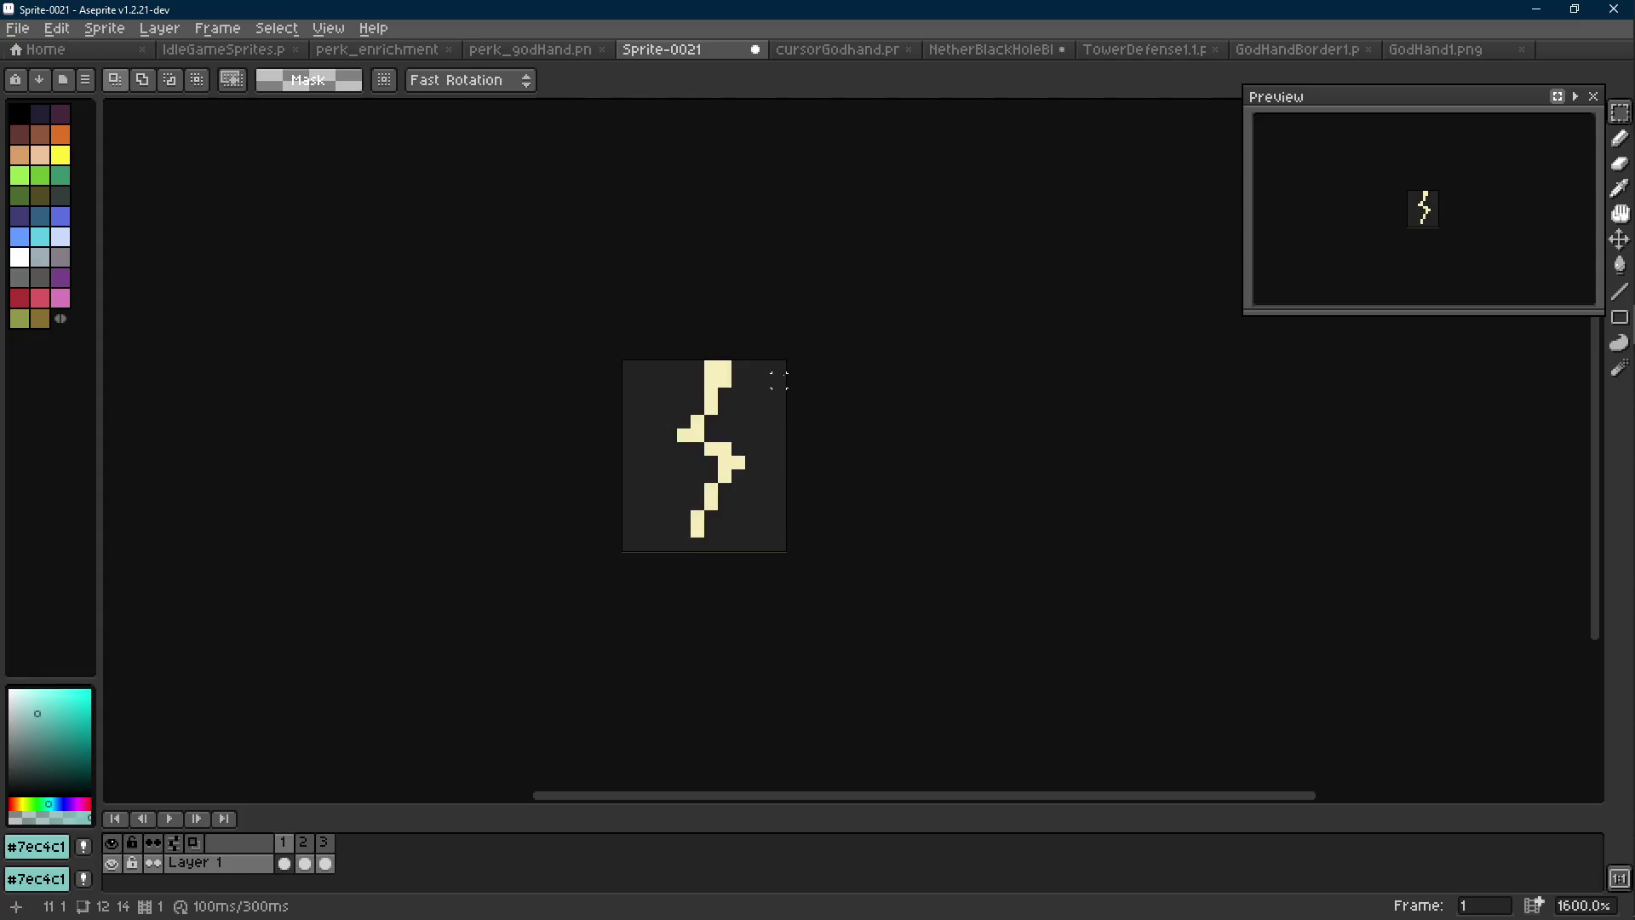
{"action": "scroll", "coordinate": [781, 395], "scroll_direction": "down", "scroll_amount": 4}
{"action": "scroll", "coordinate": [781, 395], "scroll_direction": "down", "scroll_amount": 1}
{"action": "scroll", "coordinate": [785, 399], "scroll_direction": "up", "scroll_amount": 8}
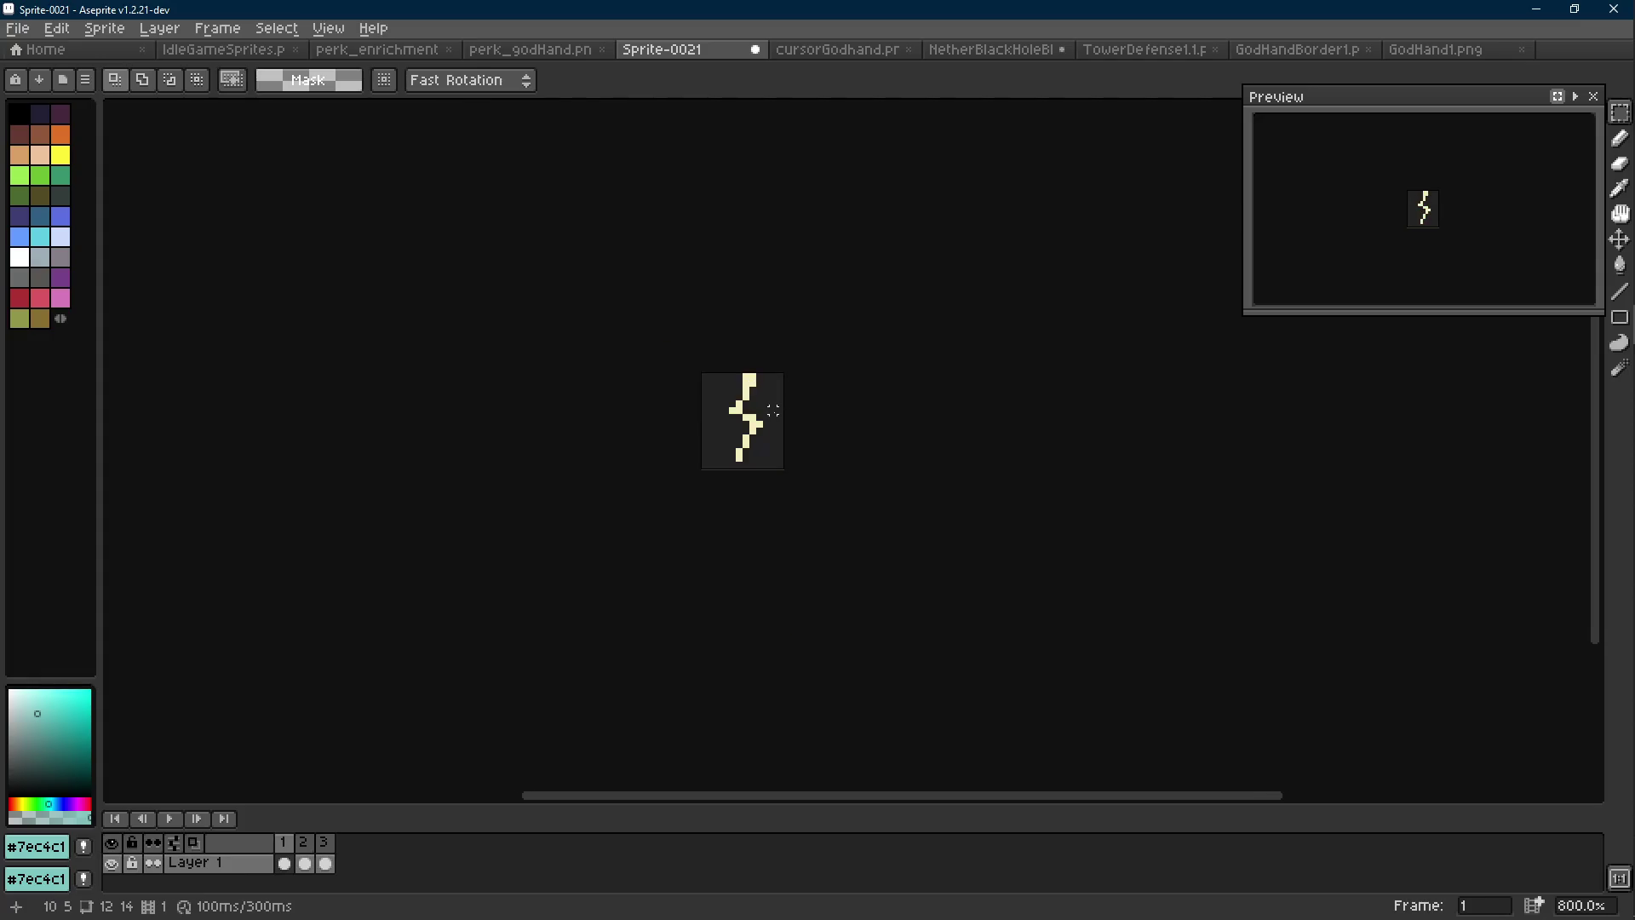
{"action": "key", "text": "ctrl+a"}
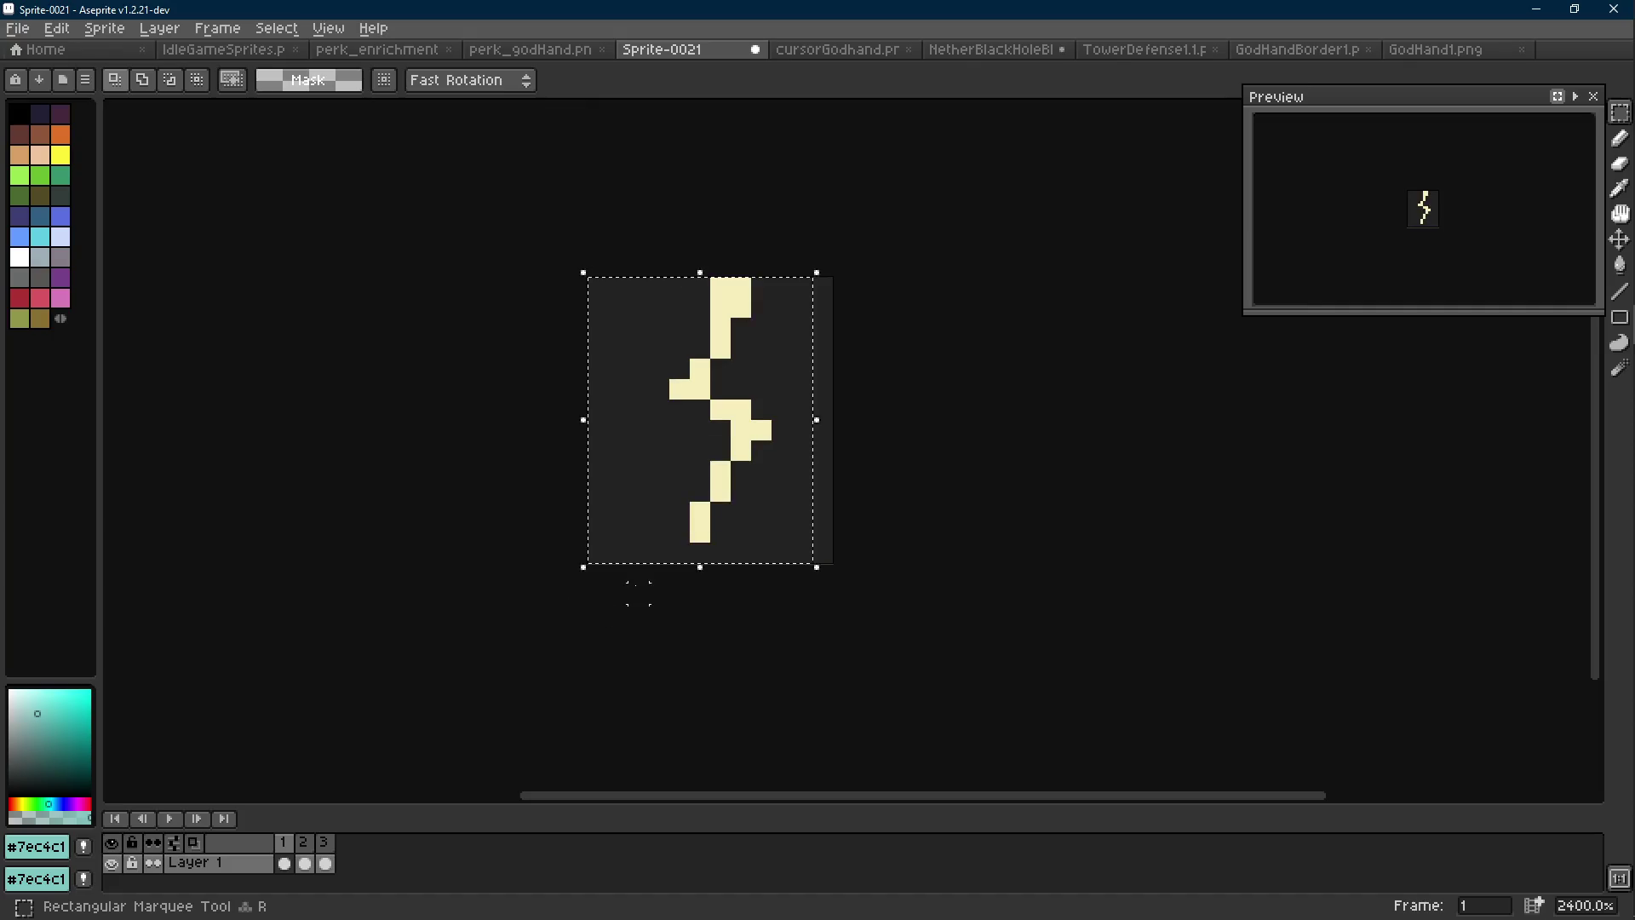
{"action": "key", "text": "Left"}
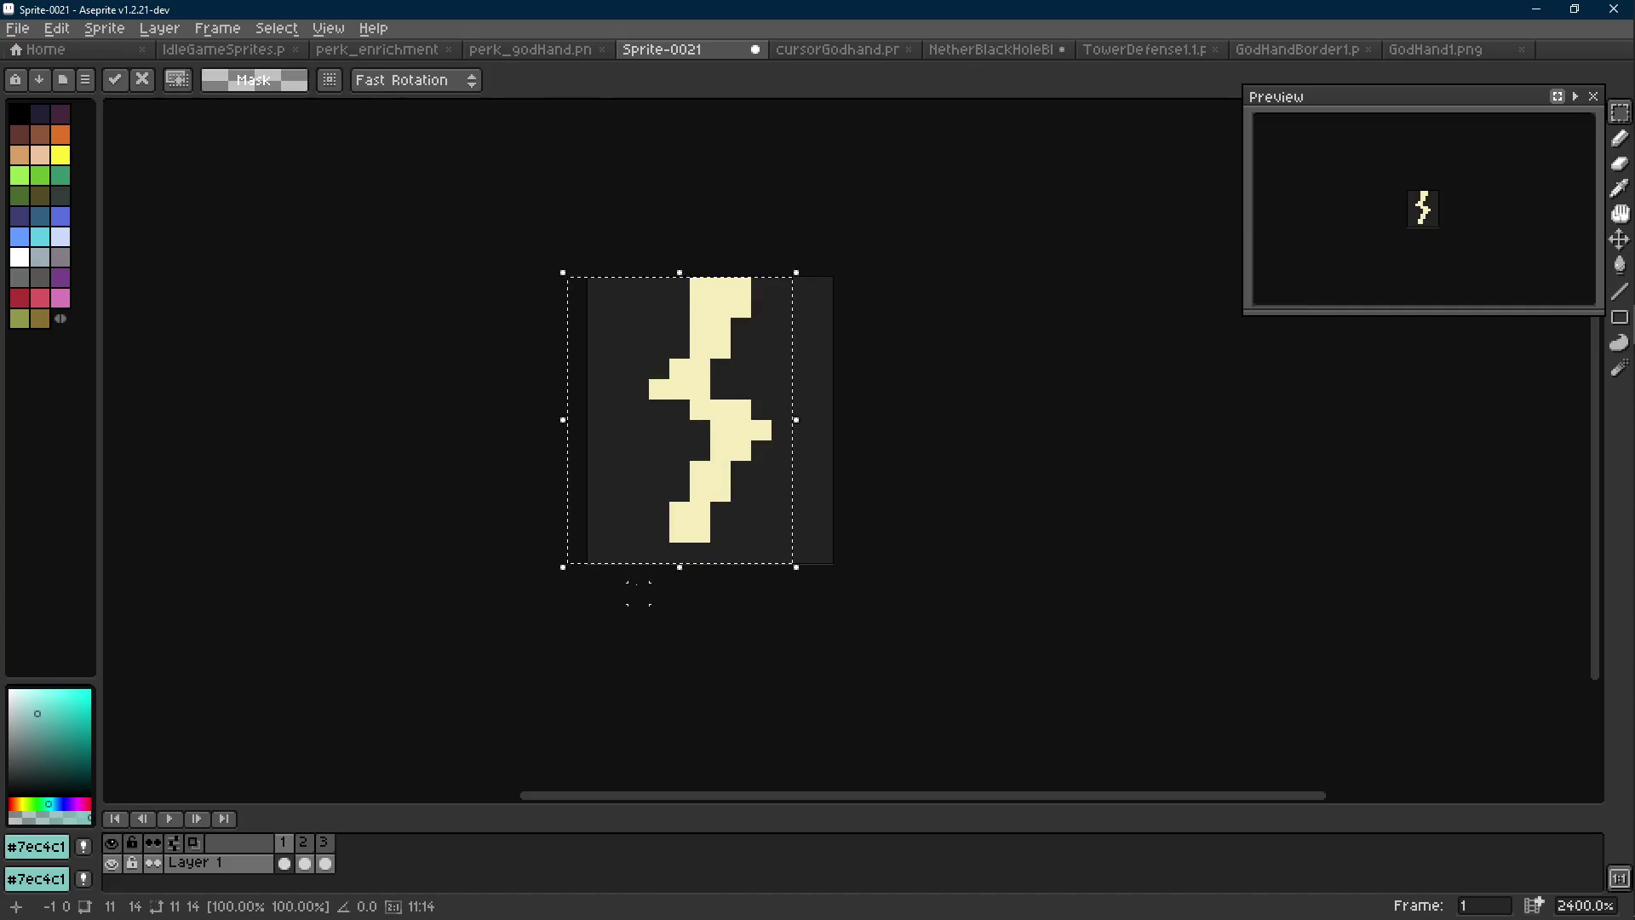
{"action": "key", "text": "ctrl+d"}
Return to the second frame and zoom in on the teal bolt
{"action": "scroll", "coordinate": [829, 637], "scroll_direction": "down", "scroll_amount": 8}
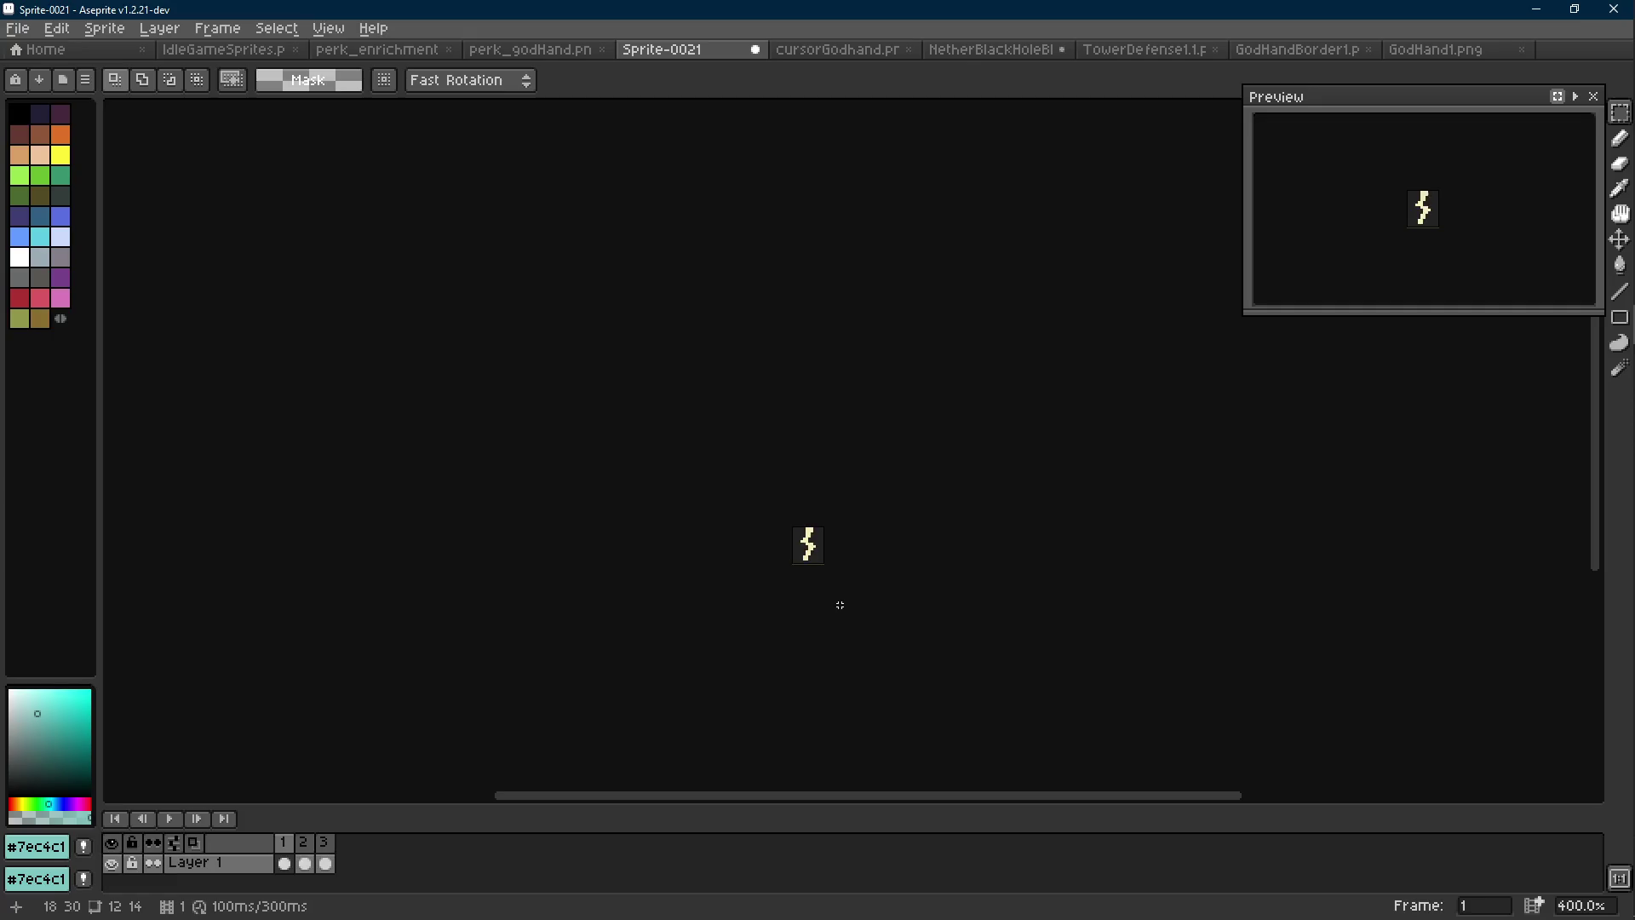
{"action": "key", "text": "Right"}
{"action": "scroll", "coordinate": [820, 570], "scroll_direction": "up", "scroll_amount": 6}
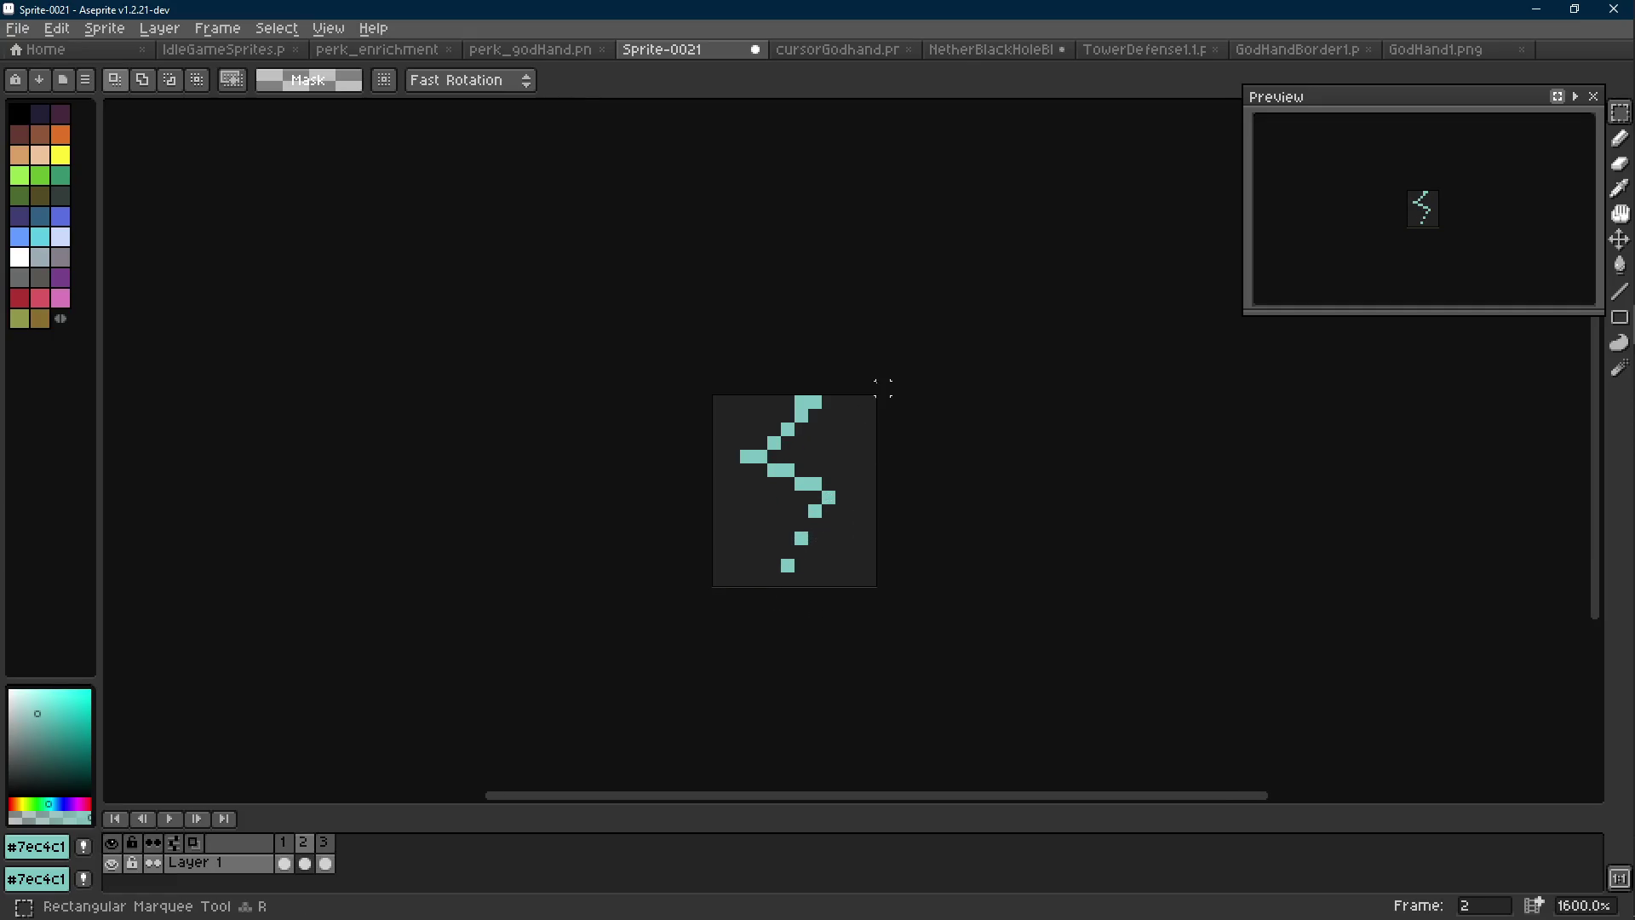
Select the top-left part of frame 2's teal bolt and nudge it one pixel left
{"action": "mouse_move", "coordinate": [852, 394]}
{"action": "left_mouse_down"}
{"action": "mouse_move", "coordinate": [778, 418]}
{"action": "mouse_move", "coordinate": [710, 479]}
{"action": "mouse_move", "coordinate": [751, 474]}
{"action": "left_mouse_up"}
{"action": "key", "text": "ctrl+d"}
{"action": "scroll", "coordinate": [833, 531], "scroll_direction": "down", "scroll_amount": 5}
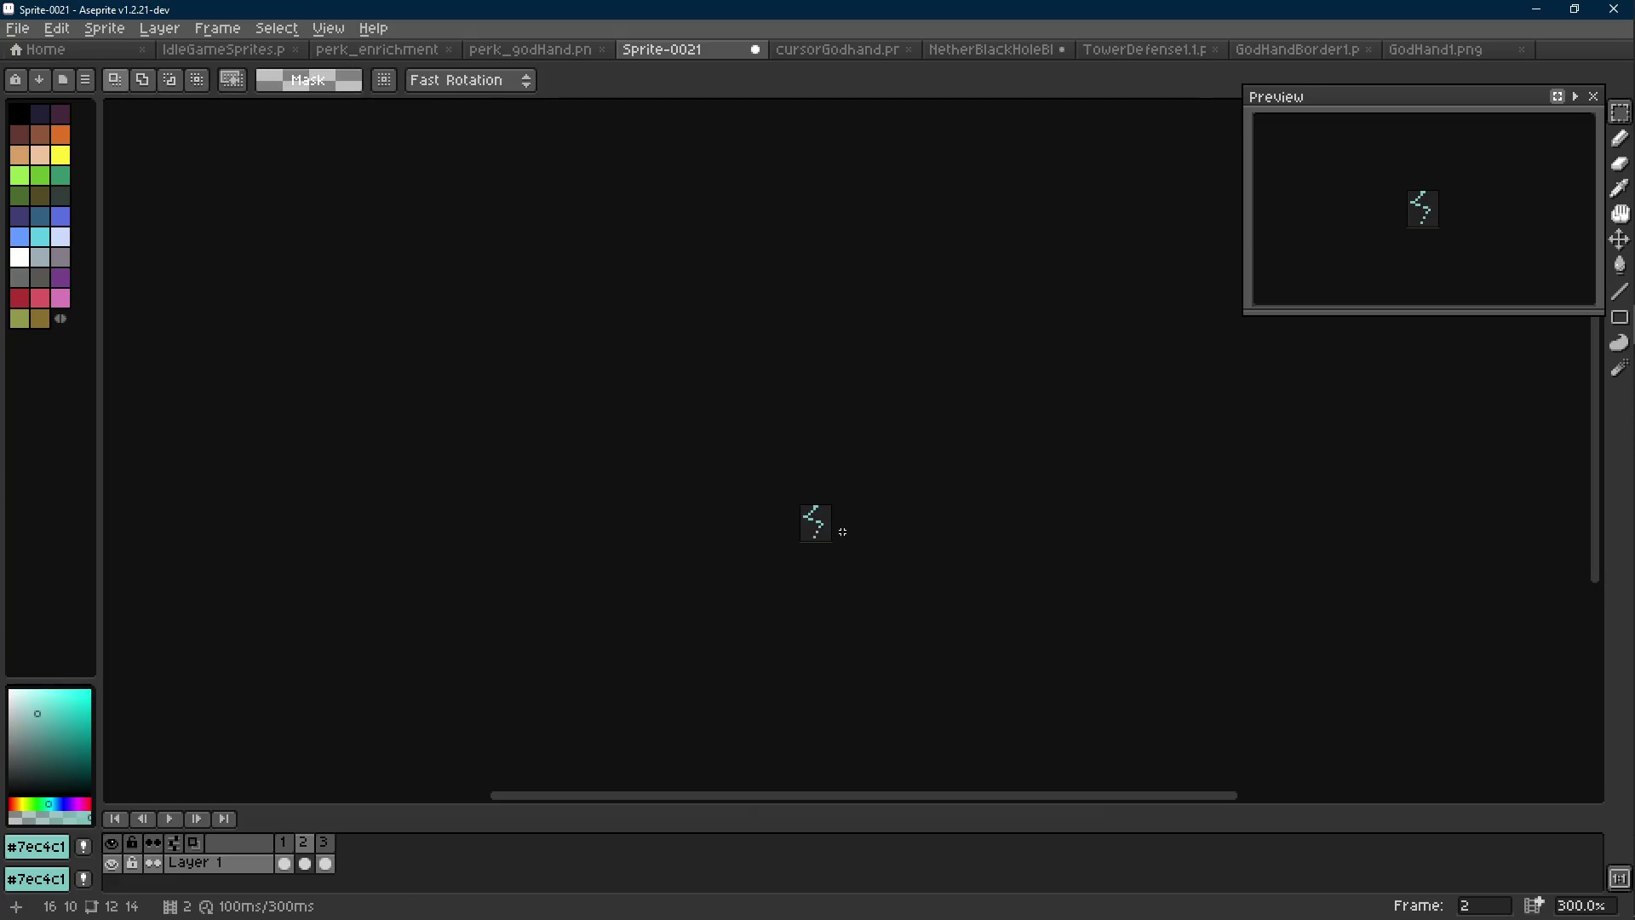
{"action": "key", "text": "Right"}
{"action": "scroll", "coordinate": [818, 511], "scroll_direction": "up", "scroll_amount": 7}
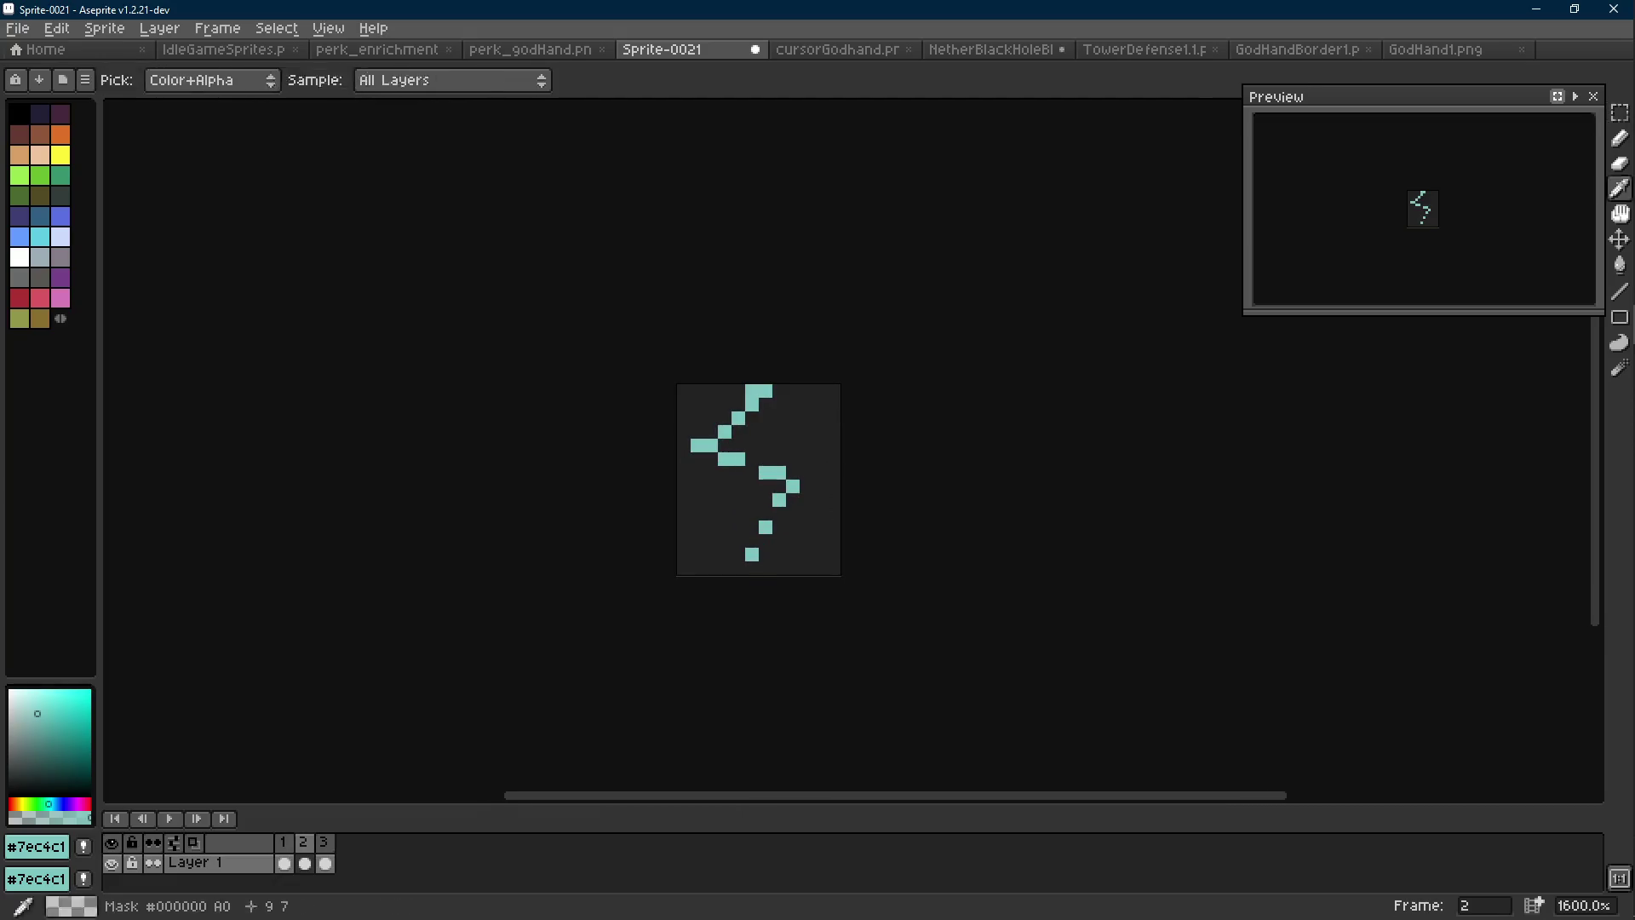
Draw two teal pixels on the bolt and drop the floating selection
{"action": "key", "text": "b"}
{"action": "left_click_drag", "start_coordinate": [807, 486], "coordinate": [773, 568]}
{"action": "key", "text": "r"}
{"action": "left_click", "coordinate": [889, 527]}
{"action": "scroll", "coordinate": [885, 528], "scroll_direction": "down", "scroll_amount": 6}
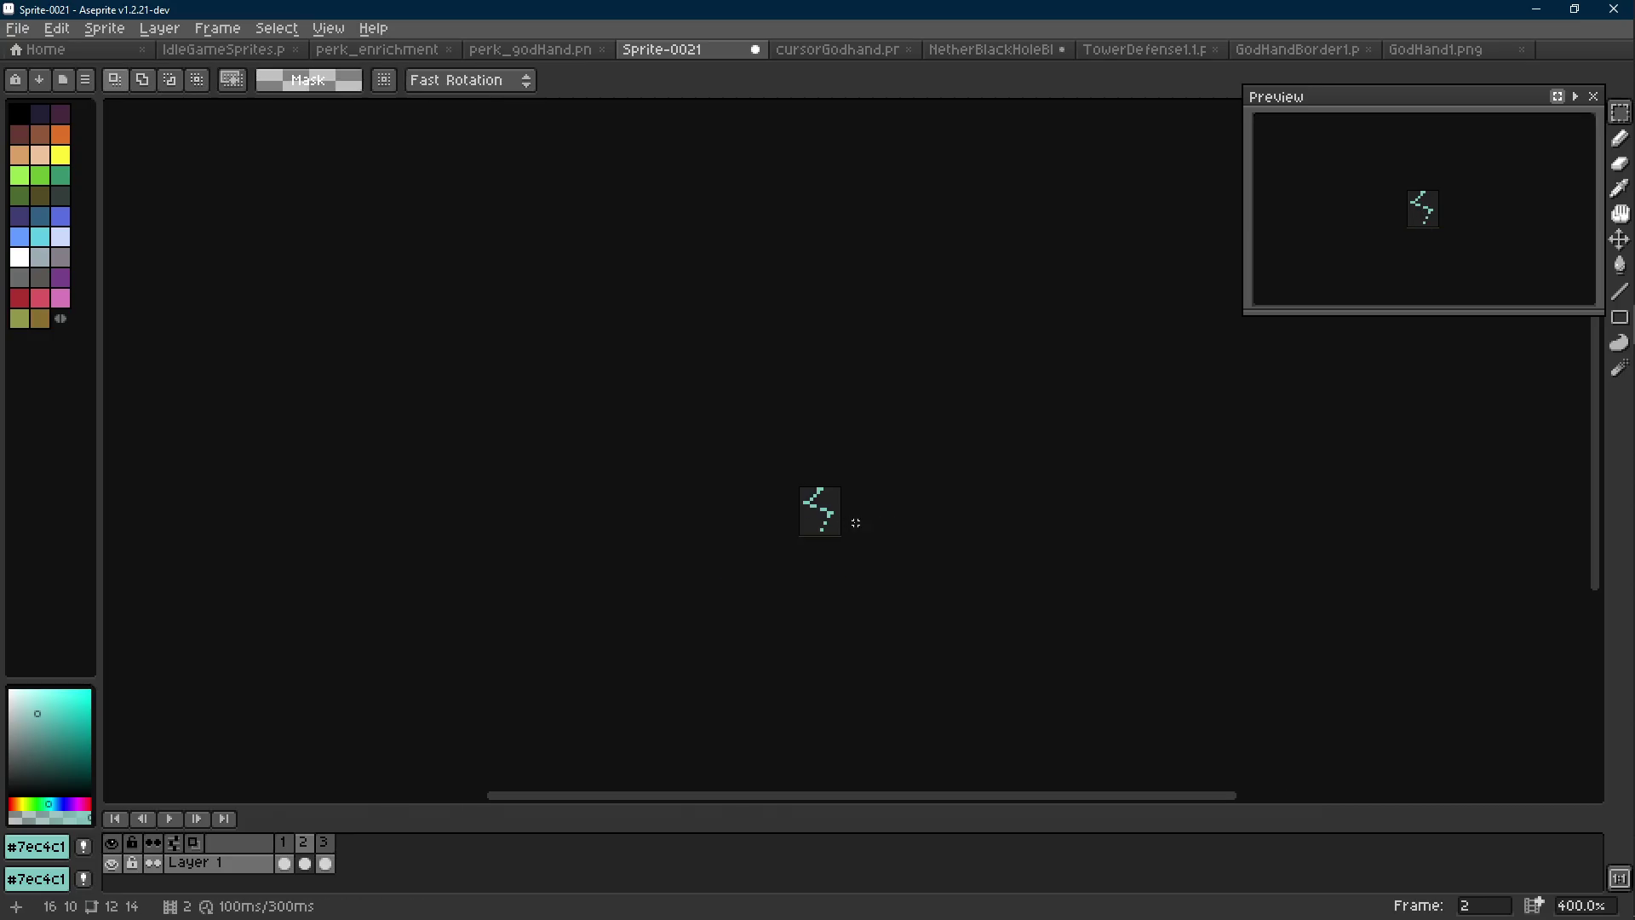
{"action": "scroll", "coordinate": [852, 527], "scroll_direction": "up", "scroll_amount": 4}
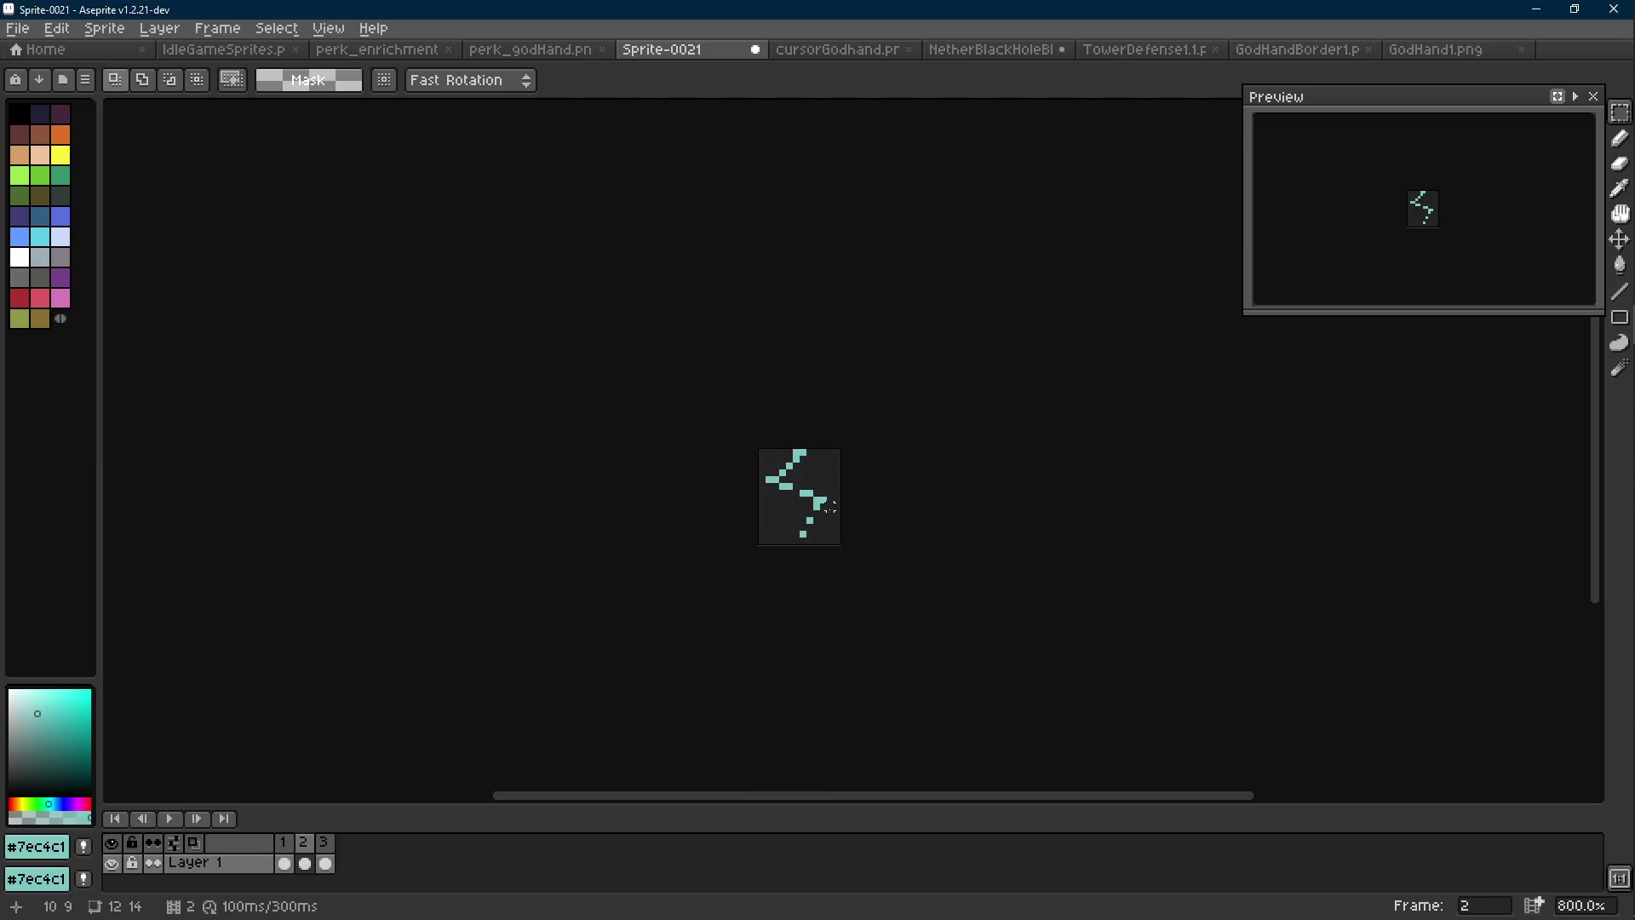
{"action": "scroll", "coordinate": [818, 504], "scroll_direction": "up", "scroll_amount": 5}
Move the bolt's left stroke down one pixel and add a teal pixel below it
{"action": "key", "text": "b"}
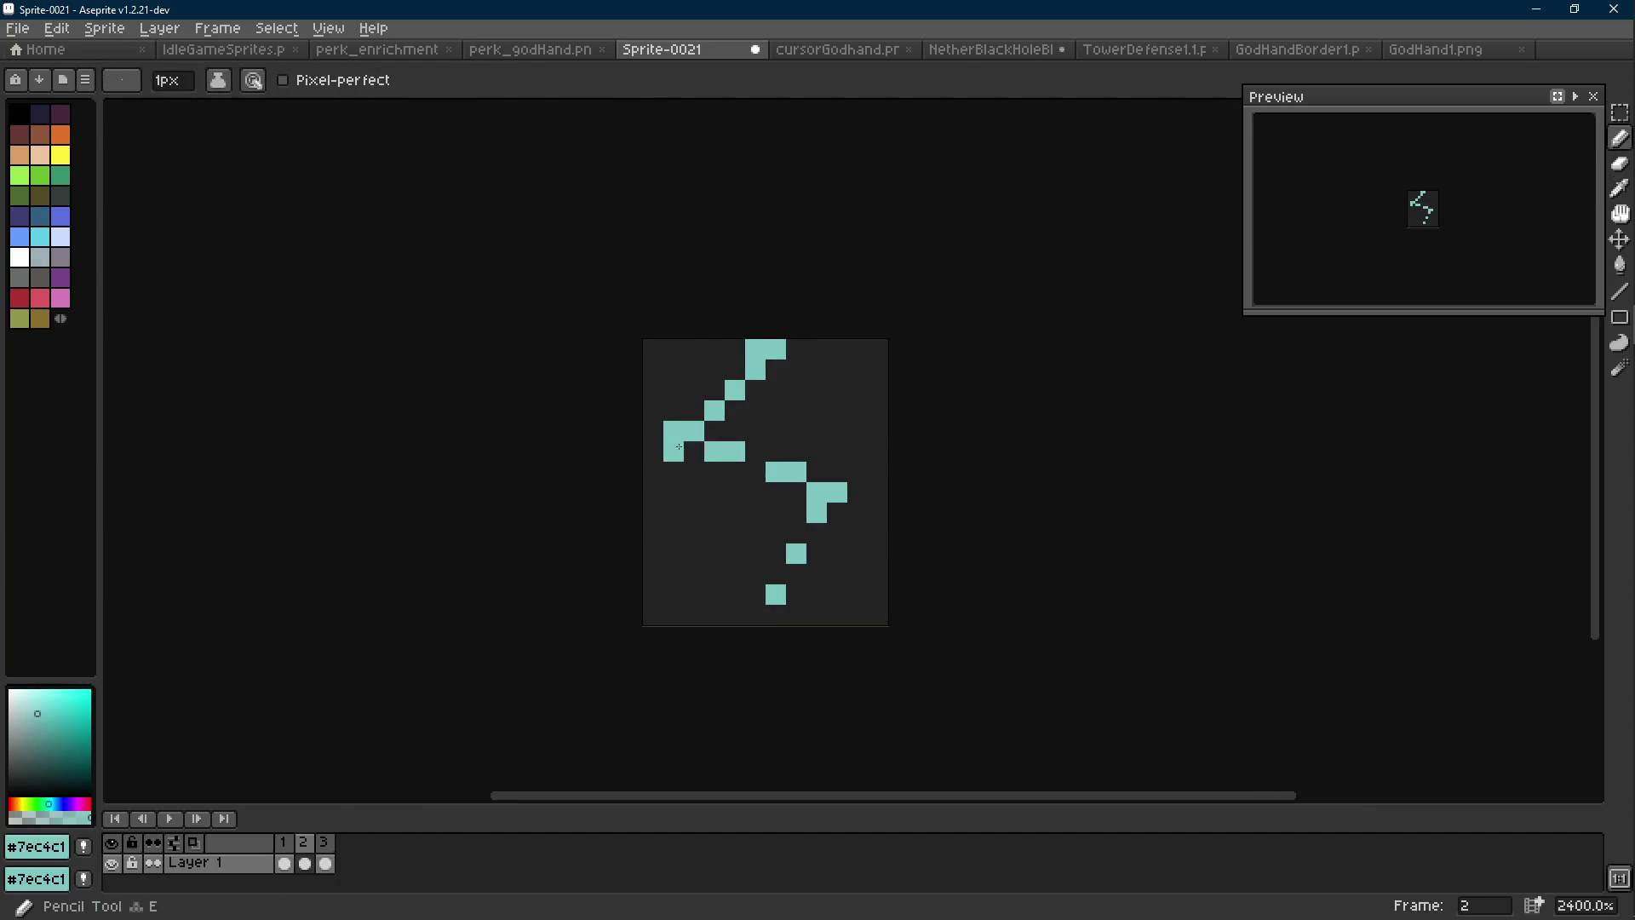
{"action": "key", "text": "m"}
{"action": "mouse_move", "coordinate": [639, 375]}
{"action": "left_mouse_down"}
{"action": "mouse_move", "coordinate": [749, 445]}
{"action": "mouse_move", "coordinate": [707, 441]}
{"action": "left_mouse_up"}
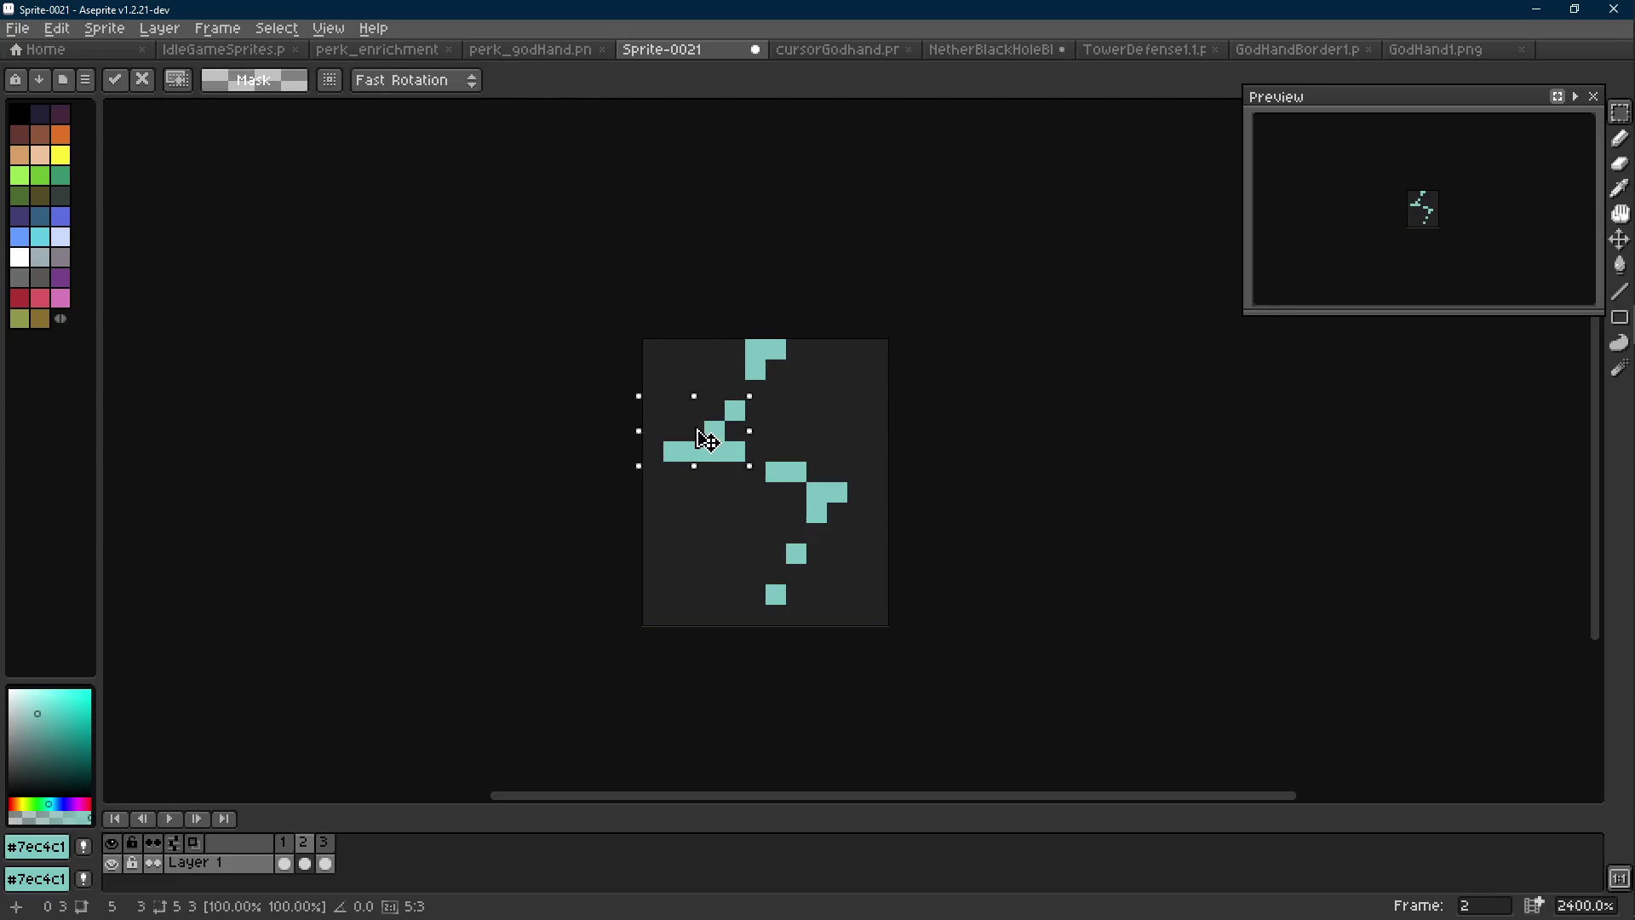
{"action": "key", "text": "ctrl+d"}
{"action": "key", "text": "b"}
{"action": "left_click", "coordinate": [745, 465]}
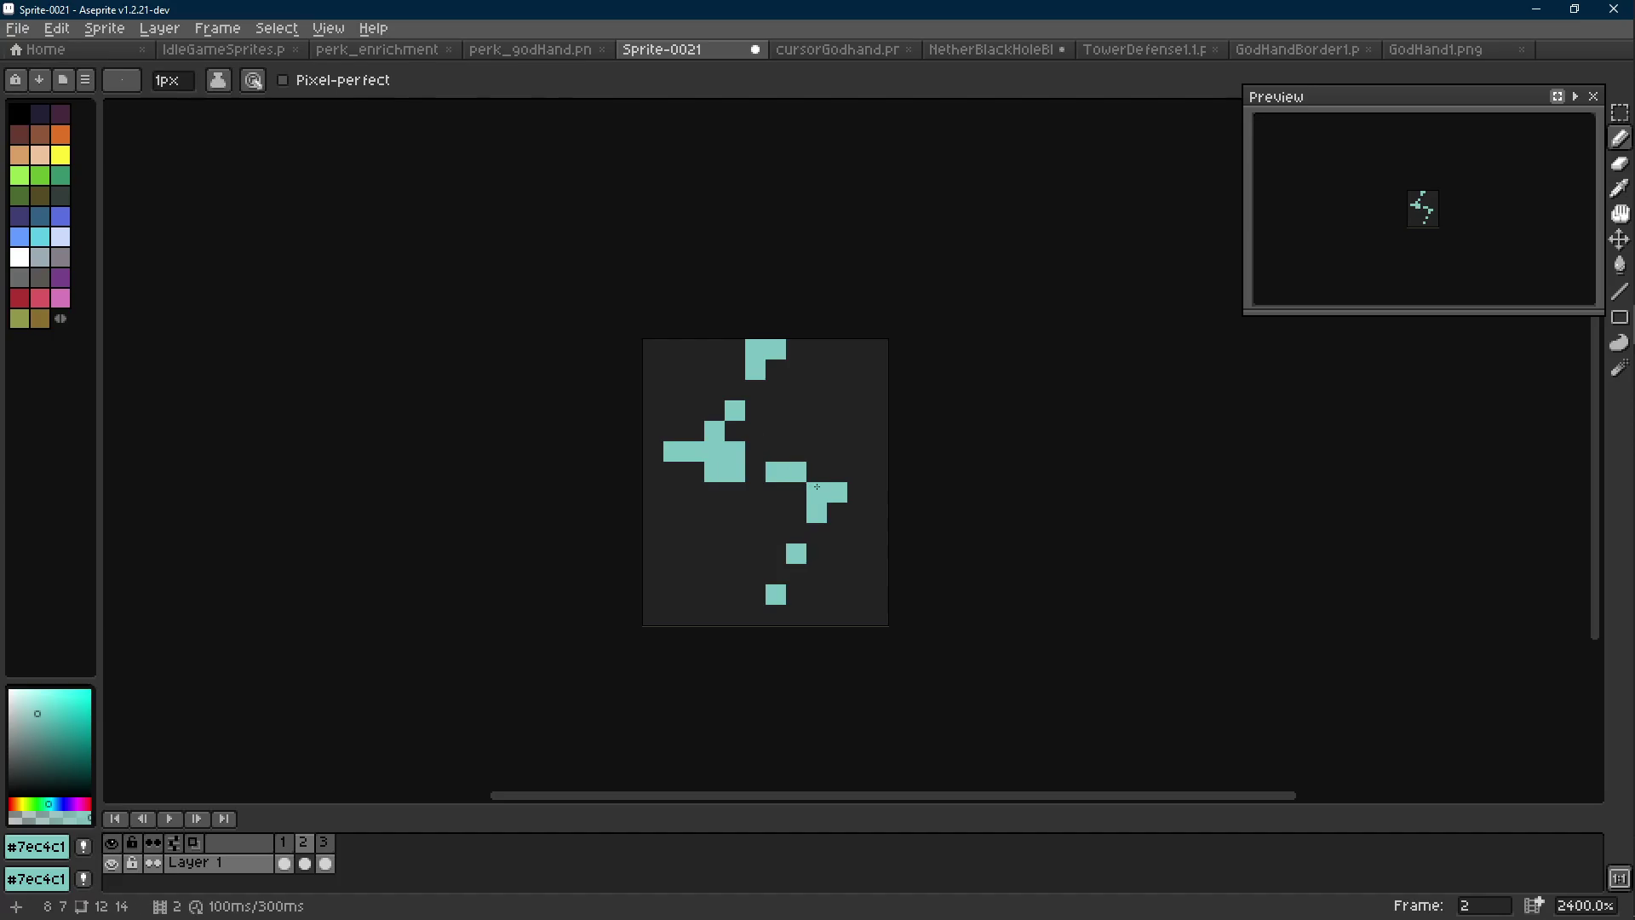
Undo the latest edits and the move on frame 2's bolt
{"action": "scroll", "coordinate": [756, 474], "scroll_direction": "down", "scroll_amount": 8}
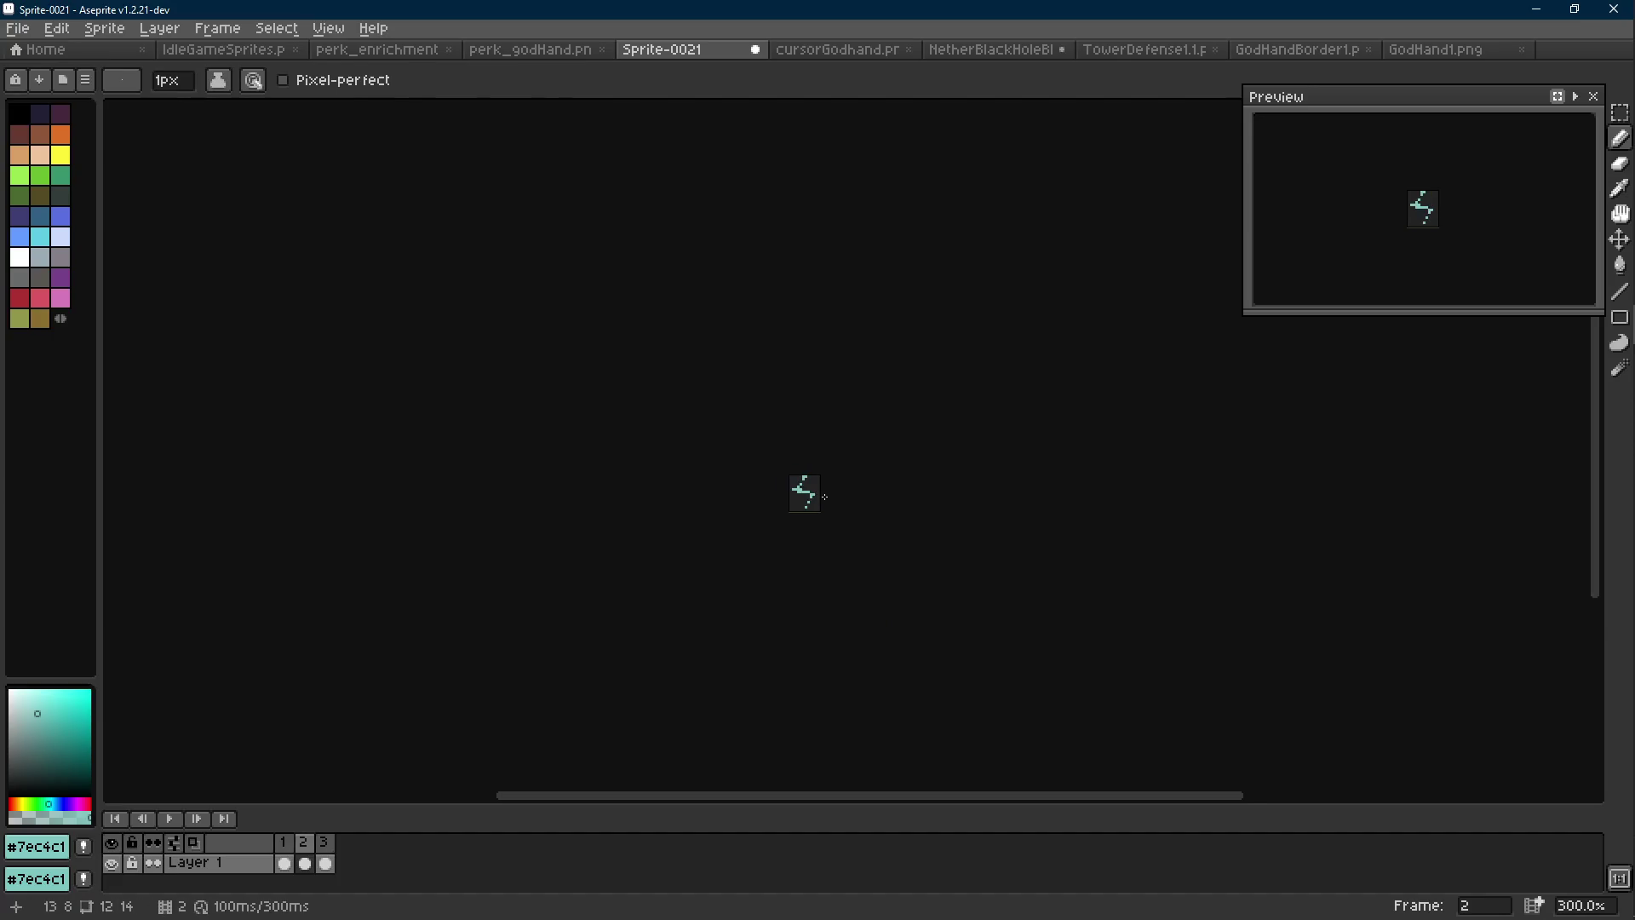
{"action": "scroll", "coordinate": [825, 497], "scroll_direction": "up", "scroll_amount": 7}
{"action": "key", "text": "e"}
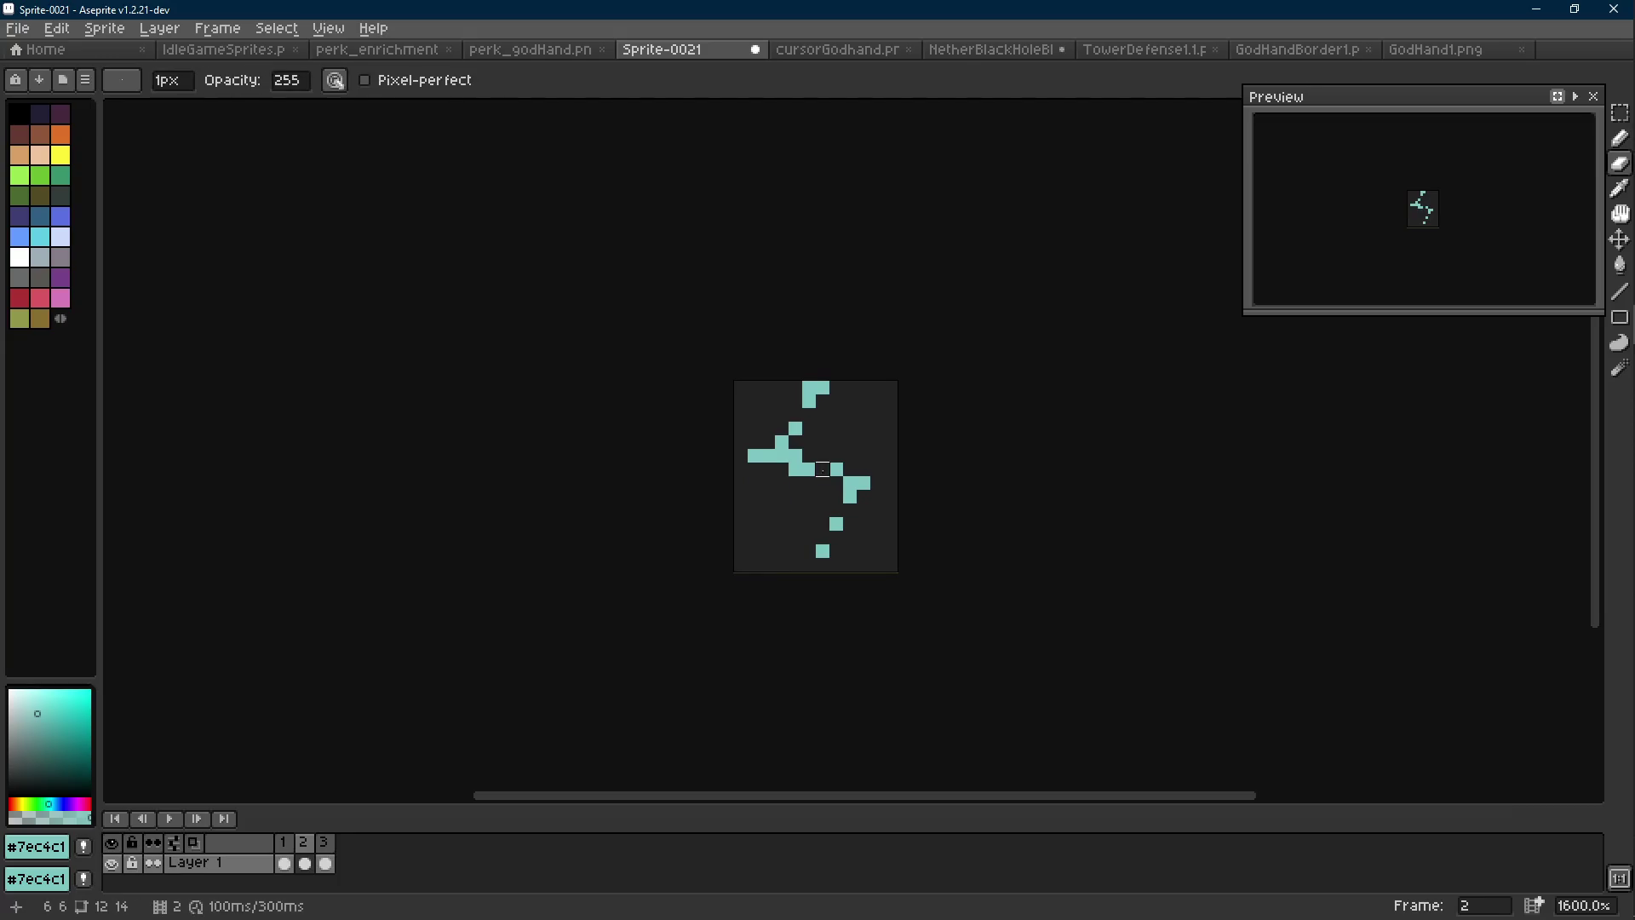
{"action": "scroll", "coordinate": [822, 470], "scroll_direction": "down", "scroll_amount": 7}
{"action": "scroll", "coordinate": [843, 511], "scroll_direction": "up", "scroll_amount": 7}
{"action": "key", "text": "b"}
{"action": "scroll", "coordinate": [867, 532], "scroll_direction": "down", "scroll_amount": 7}
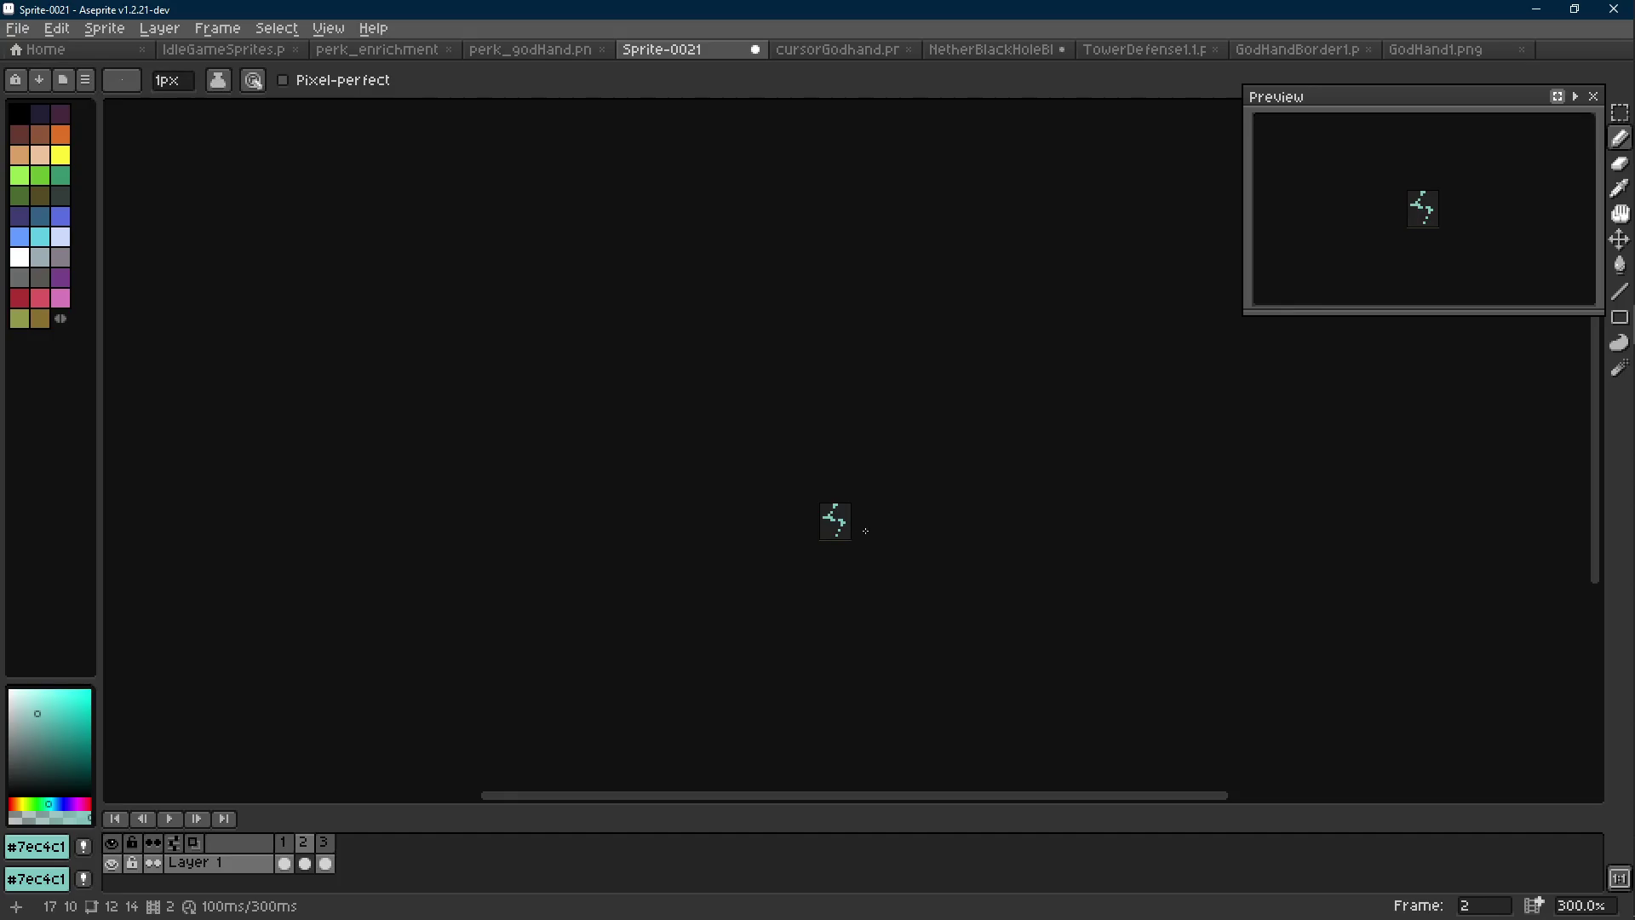
{"action": "key", "text": "ctrl+z"}
{"action": "key", "text": "ctrl+z"}
{"action": "key", "text": "ctrl+z"}
{"action": "key", "text": "r"}
{"action": "scroll", "coordinate": [925, 527], "scroll_direction": "up", "scroll_amount": 3}
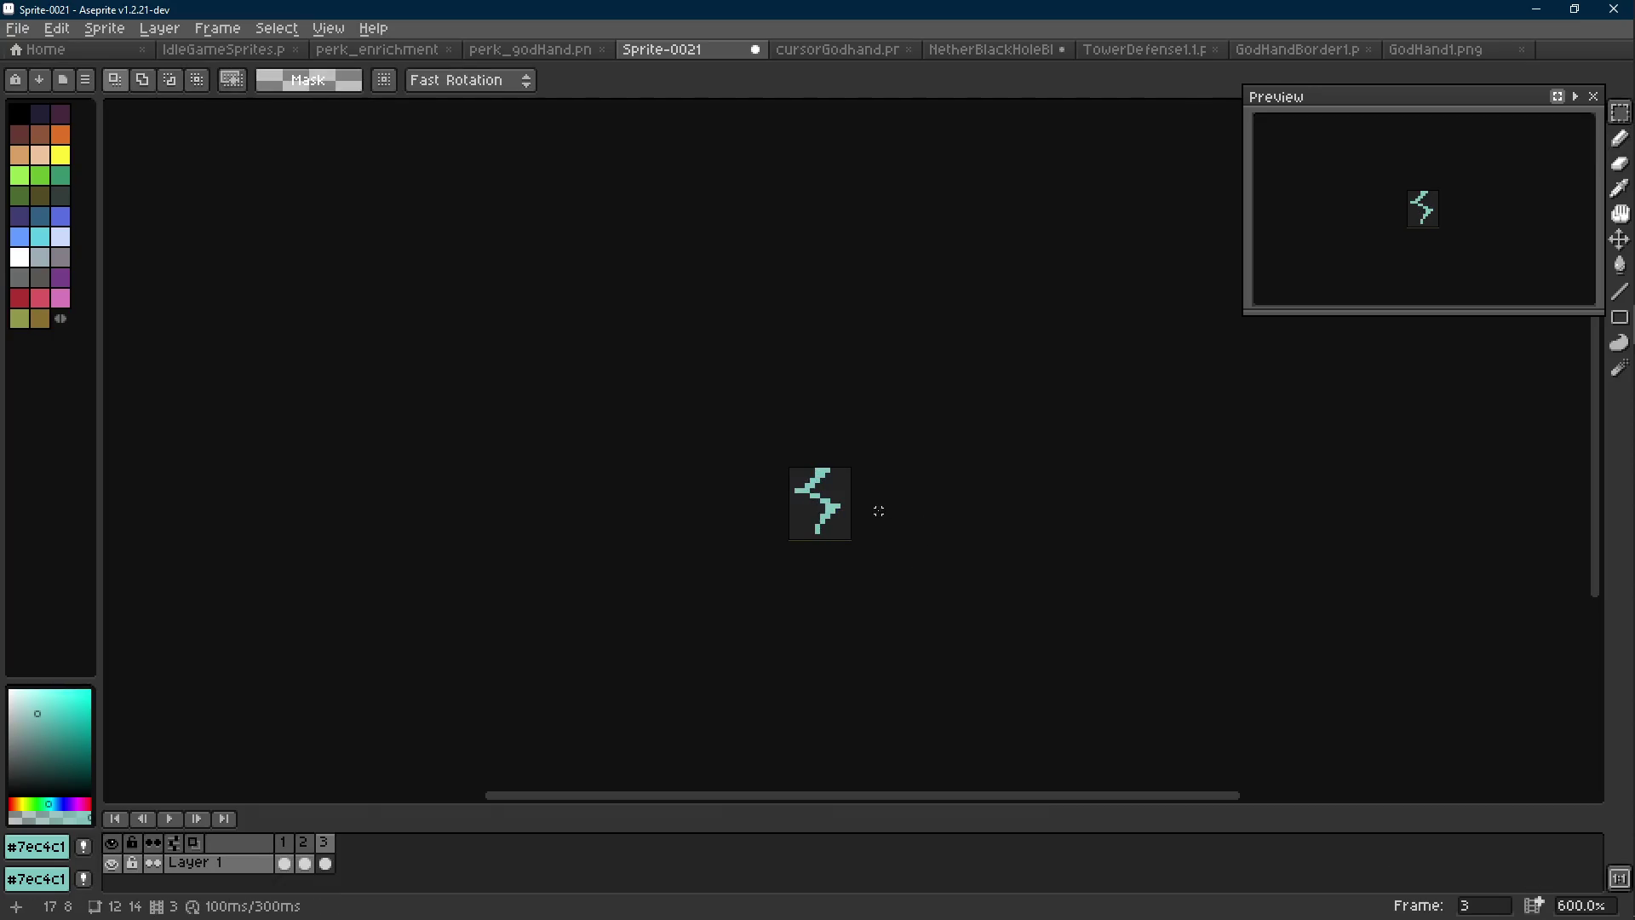
Eyedrop cream from frame 1 and paint a cream pixel at frame 2's bolt bend
{"action": "key", "text": "Left"}
{"action": "scroll", "coordinate": [877, 510], "scroll_direction": "up", "scroll_amount": 3}
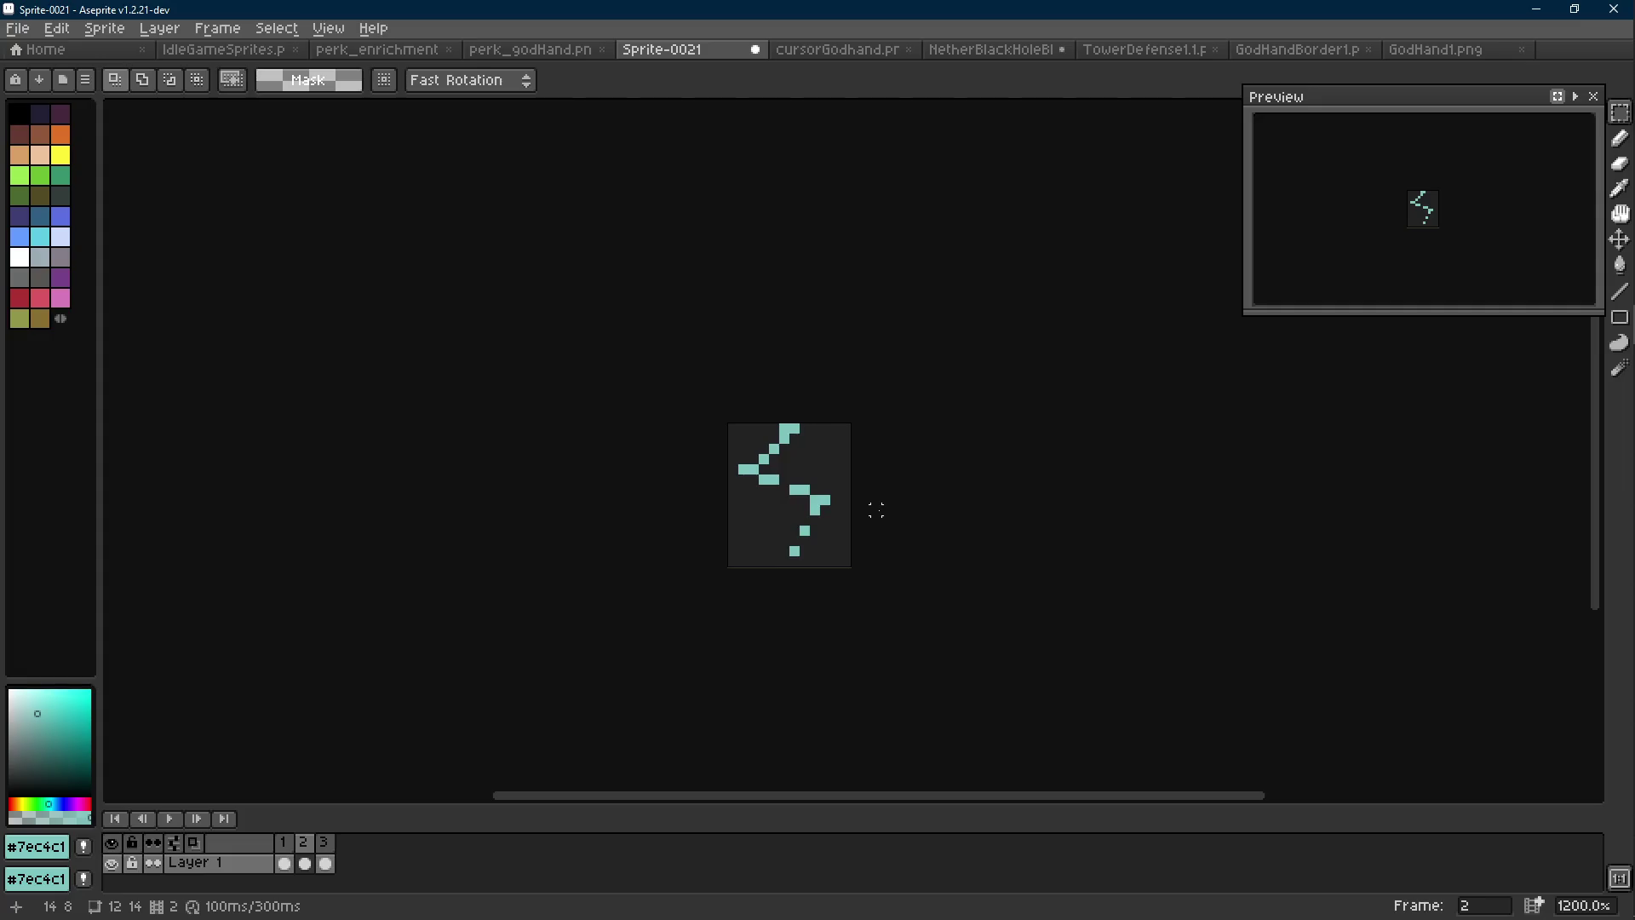
{"action": "scroll", "coordinate": [877, 510], "scroll_direction": "up", "scroll_amount": 1}
{"action": "key", "text": "Left"}
{"action": "key", "text": "i"}
{"action": "key", "text": "b"}
{"action": "key", "text": "Right"}
{"action": "scroll", "coordinate": [753, 452], "scroll_direction": "up", "scroll_amount": 1}
{"action": "left_click", "coordinate": [747, 443]}
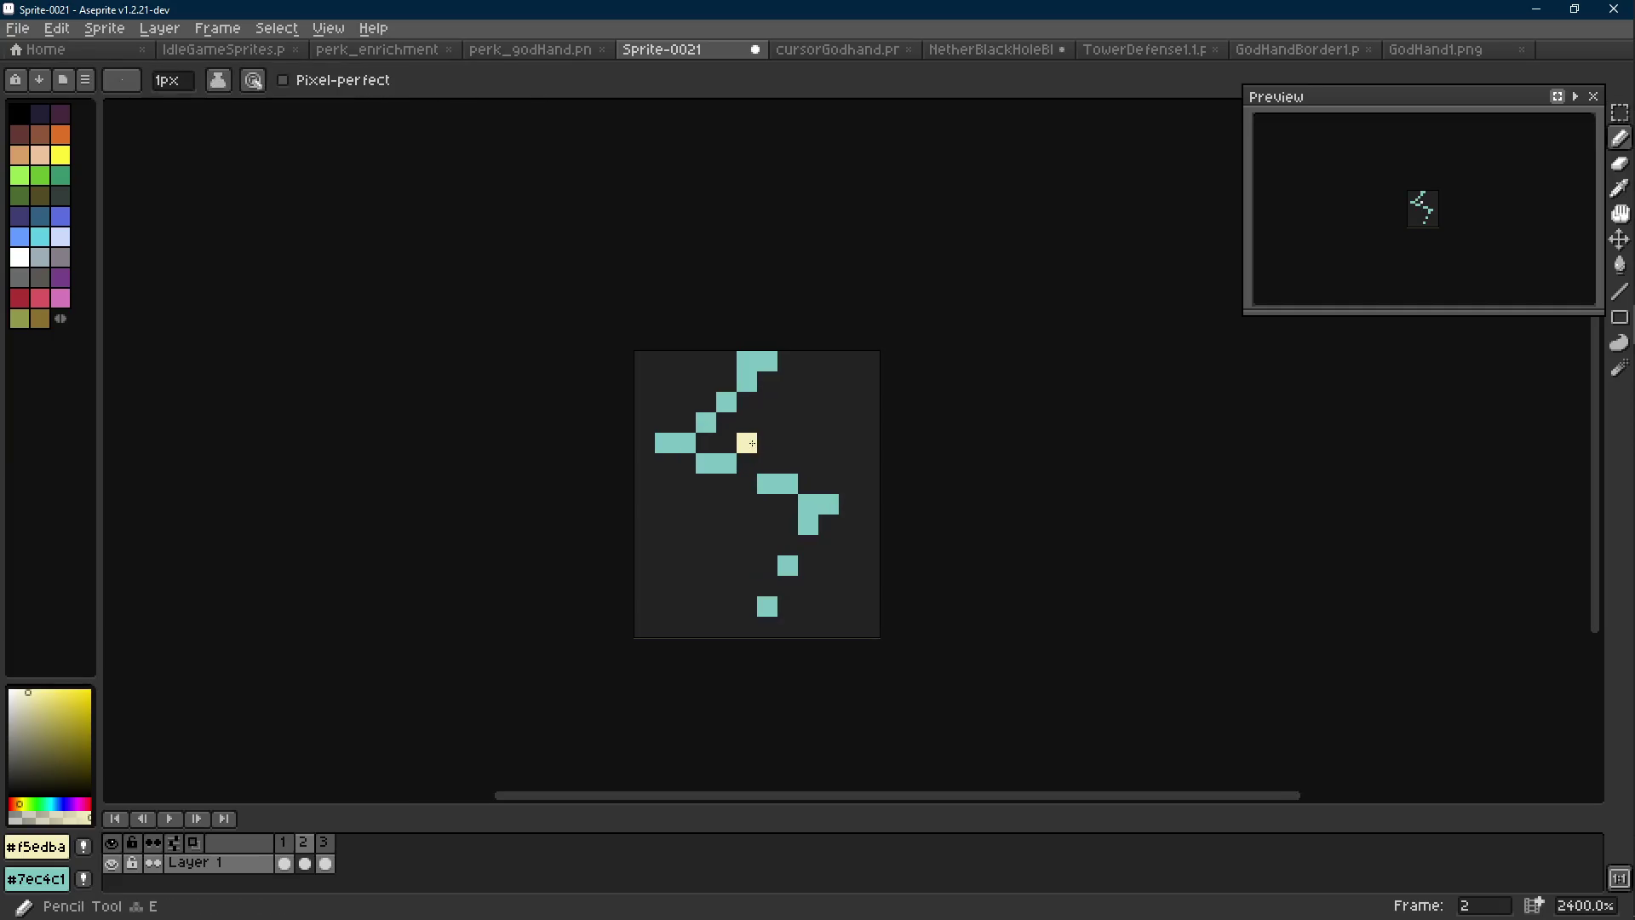
Draw a cream line up frame 2's upper stroke, then undo a stray teal pixel after comparing with frame 1
{"action": "key", "text": "shift+e"}
{"action": "left_click_drag", "start_coordinate": [689, 420], "coordinate": [706, 422]}
{"action": "key", "text": "i"}
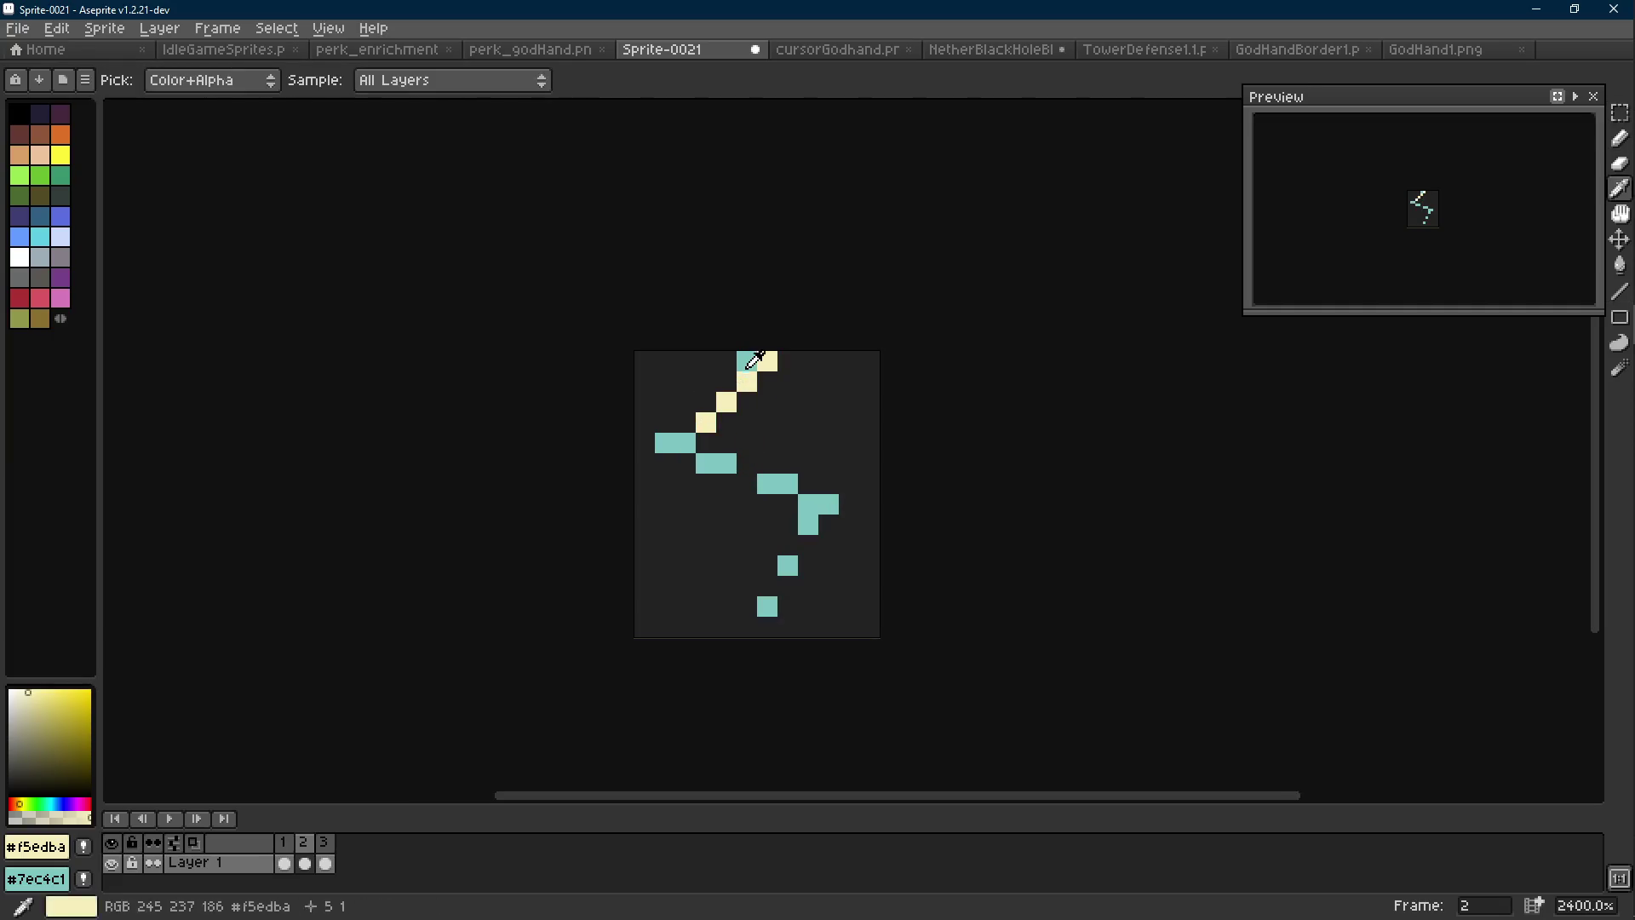
{"action": "left_click", "coordinate": [747, 360]}
{"action": "key", "text": "b"}
{"action": "left_click", "coordinate": [767, 381]}
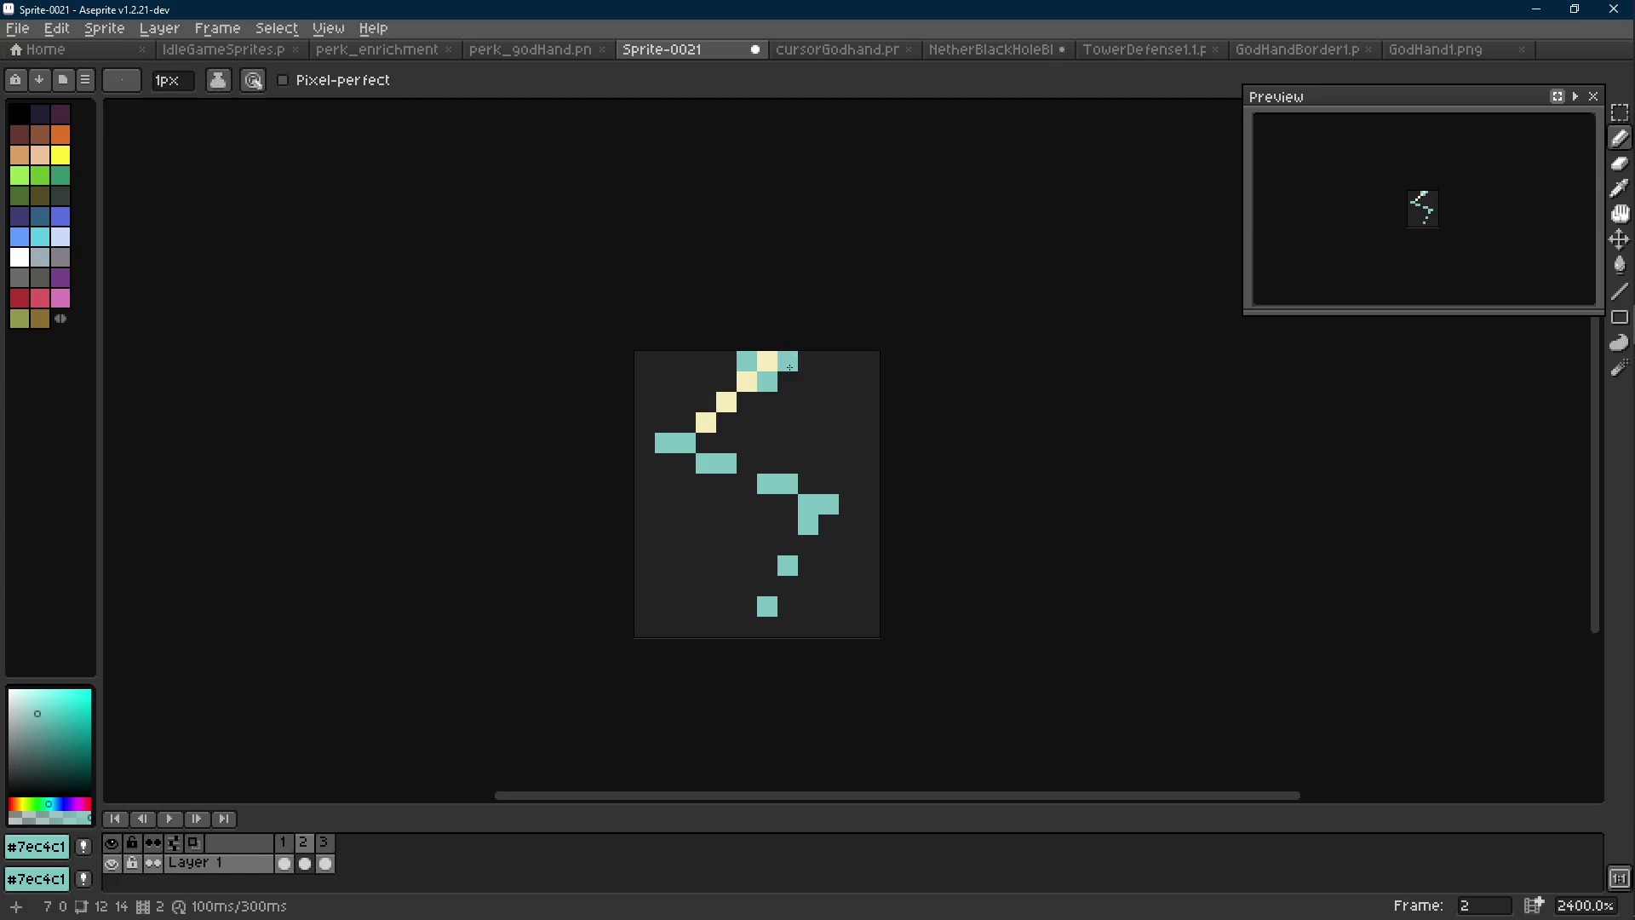
{"action": "scroll", "coordinate": [803, 446], "scroll_direction": "down", "scroll_amount": 1}
{"action": "key", "text": "Left"}
{"action": "key", "text": "Right"}
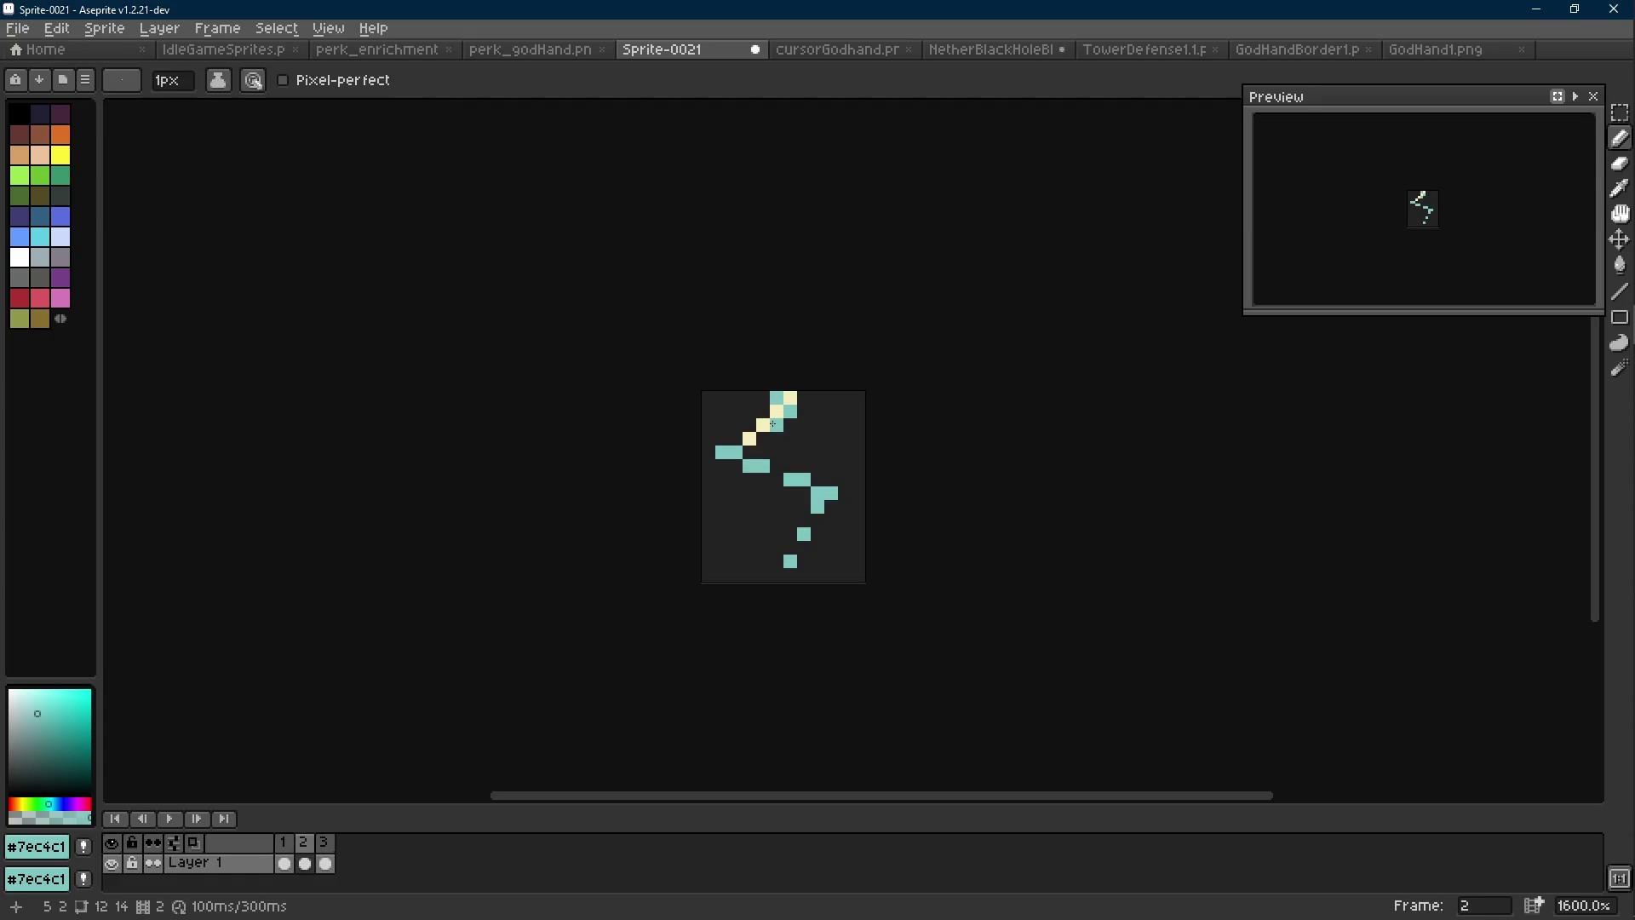
{"action": "key", "text": "ctrl+z"}
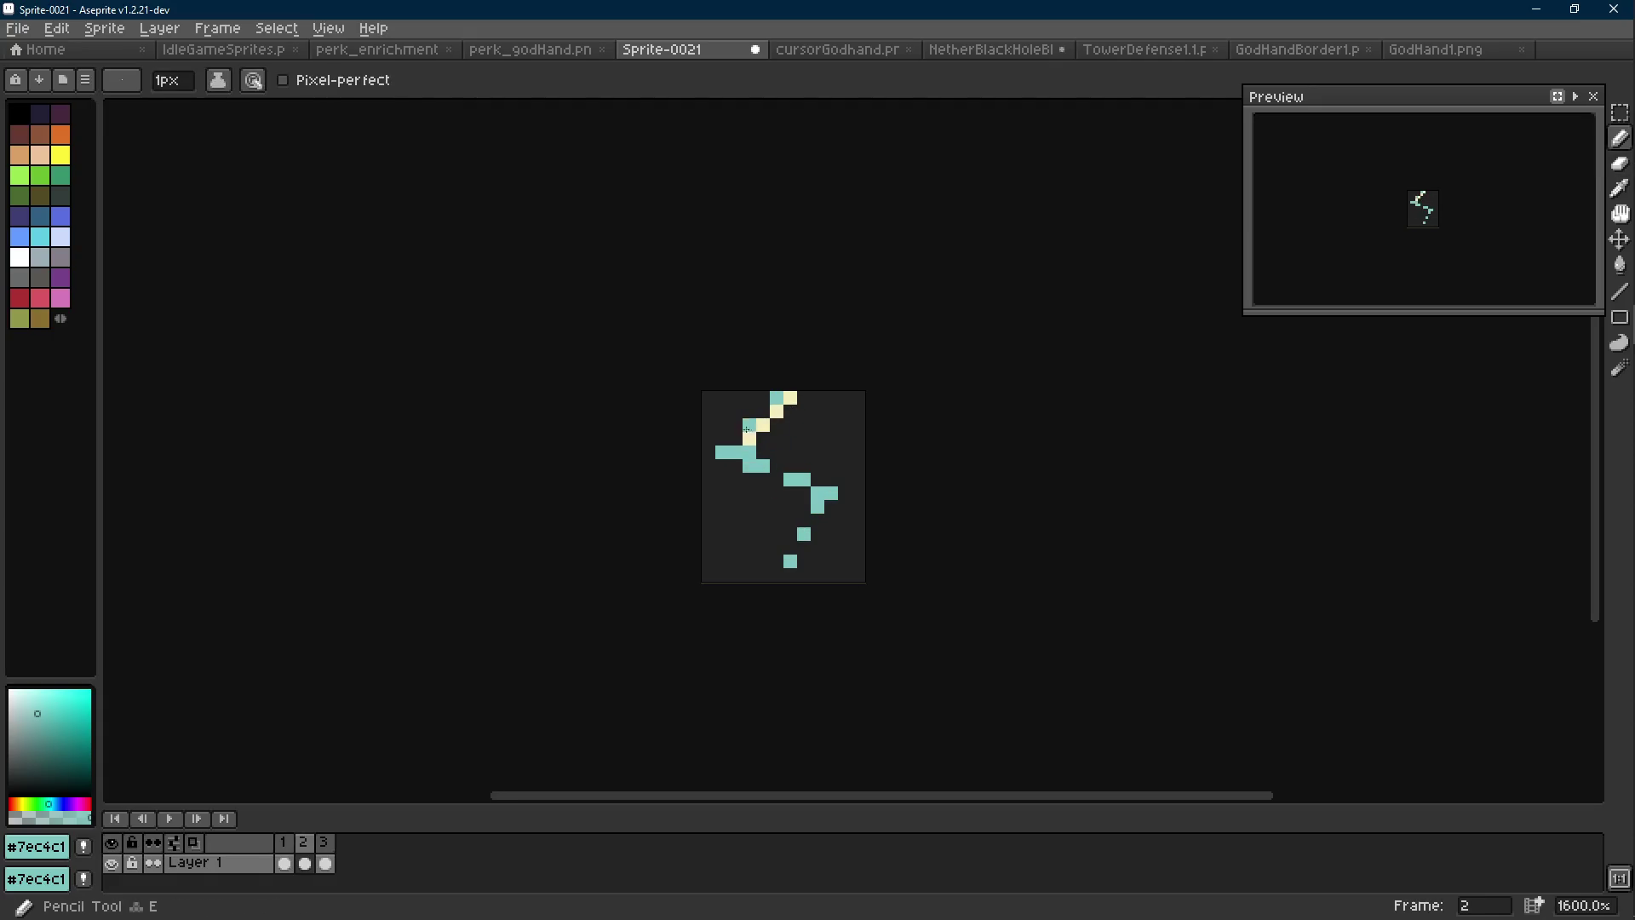
Paint a cream pixel on the bolt's left arm and turn a nearby cream pixel back to teal
{"action": "scroll", "coordinate": [811, 448], "scroll_direction": "down", "scroll_amount": 3}
{"action": "scroll", "coordinate": [813, 448], "scroll_direction": "up", "scroll_amount": 5}
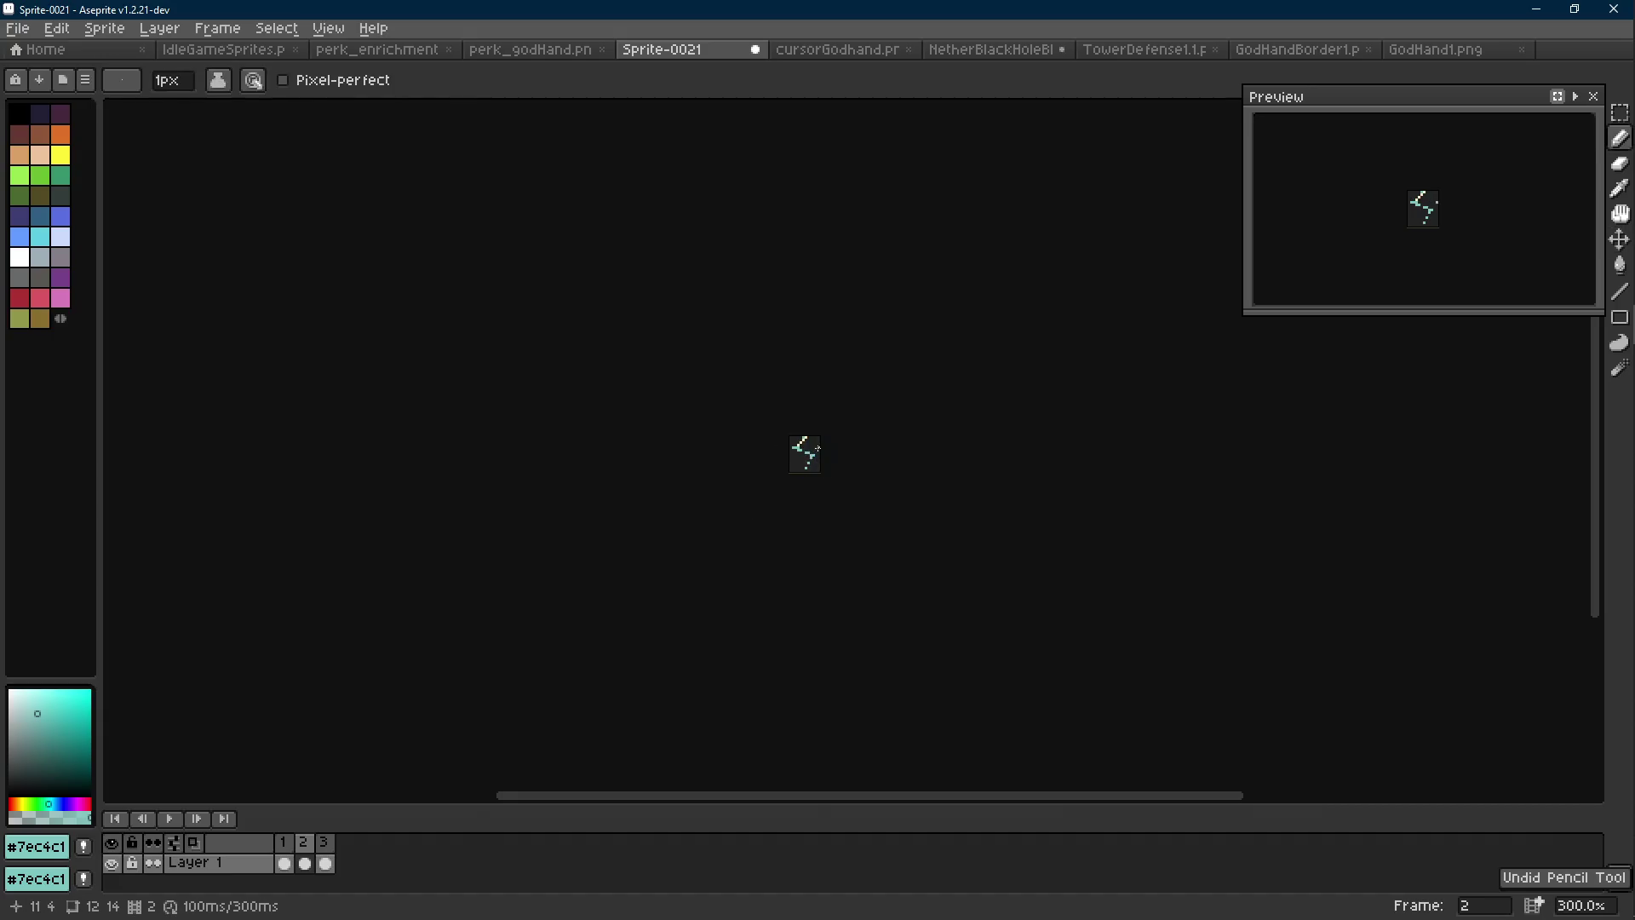
{"action": "left_click", "coordinate": [759, 444], "text": "alt"}
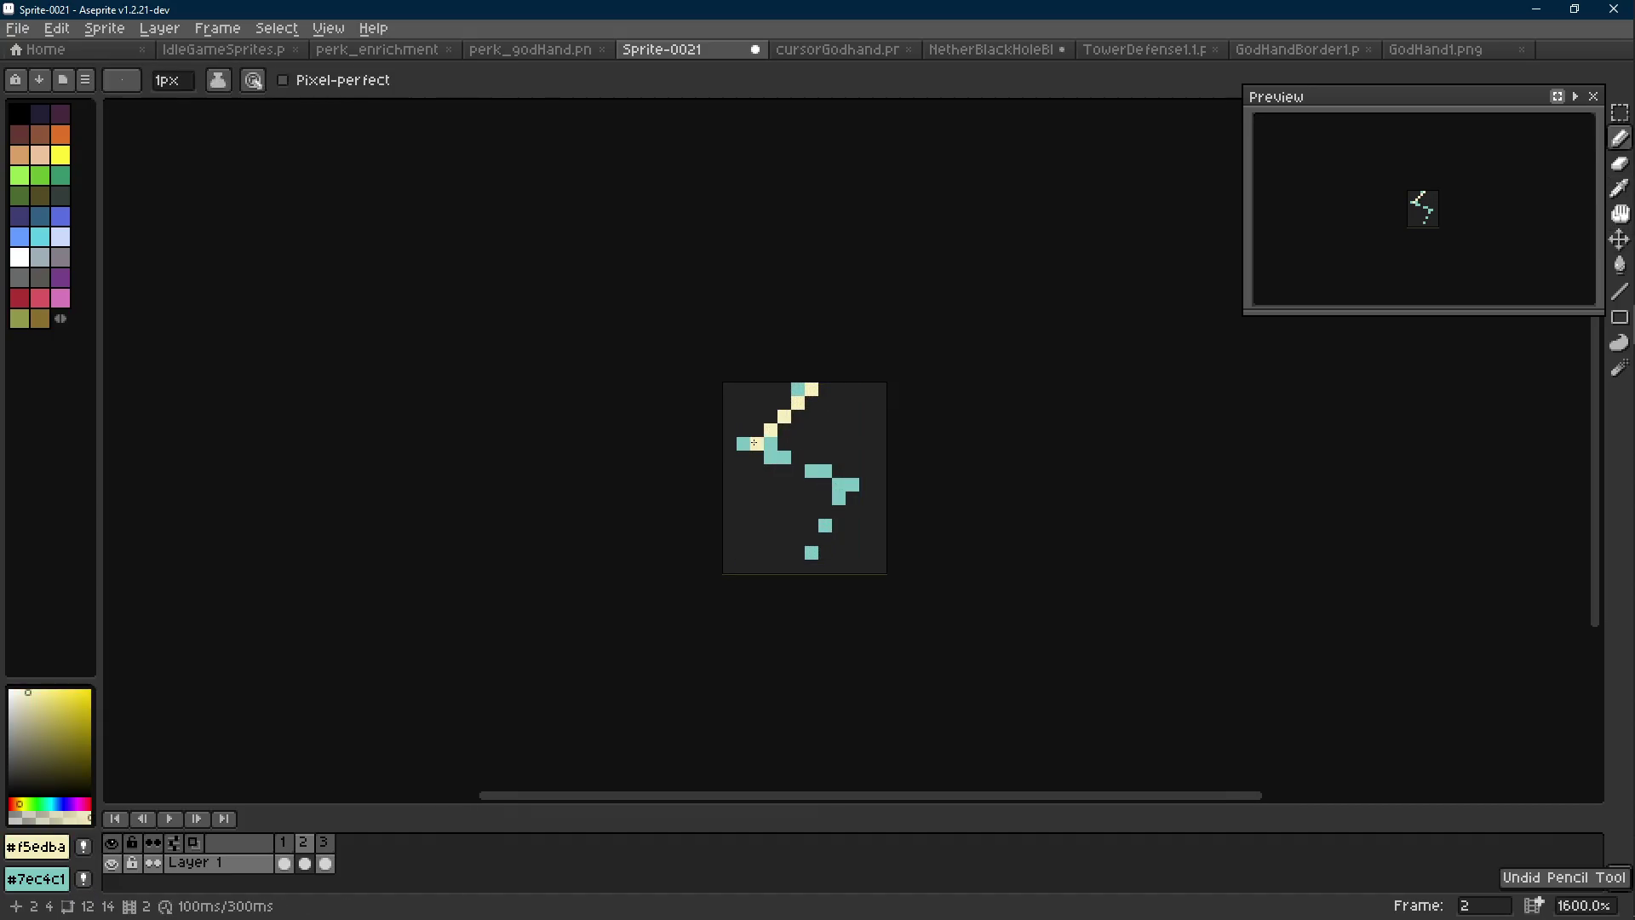
{"action": "key", "text": "alt"}
{"action": "left_click", "coordinate": [783, 457]}
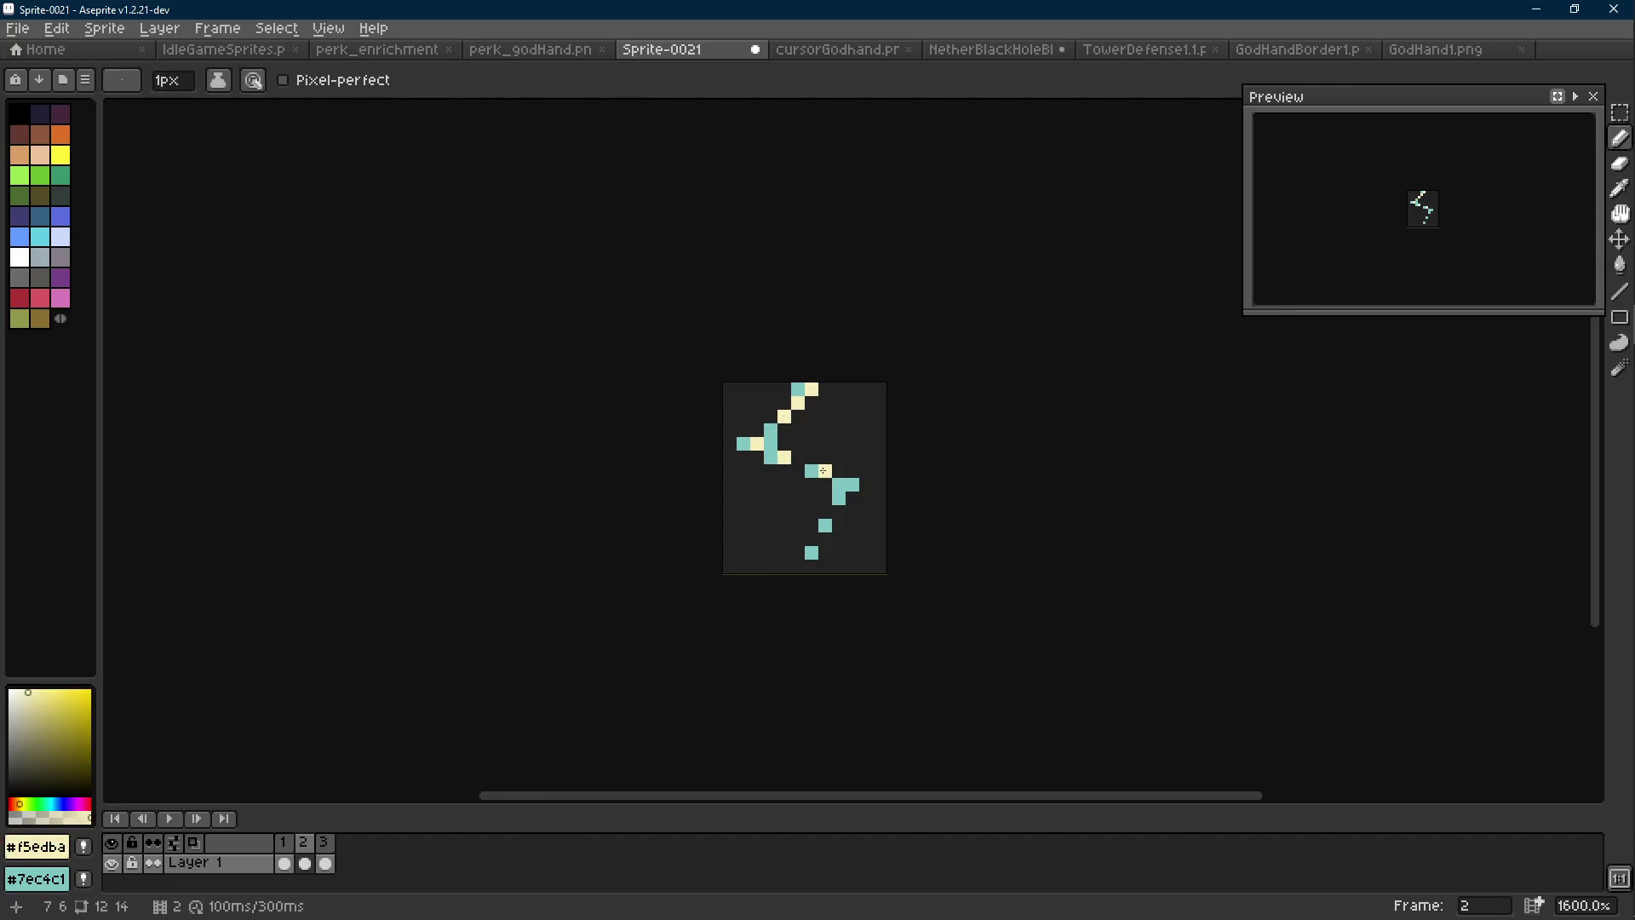
{"action": "scroll", "coordinate": [838, 484], "scroll_direction": "down", "scroll_amount": 5}
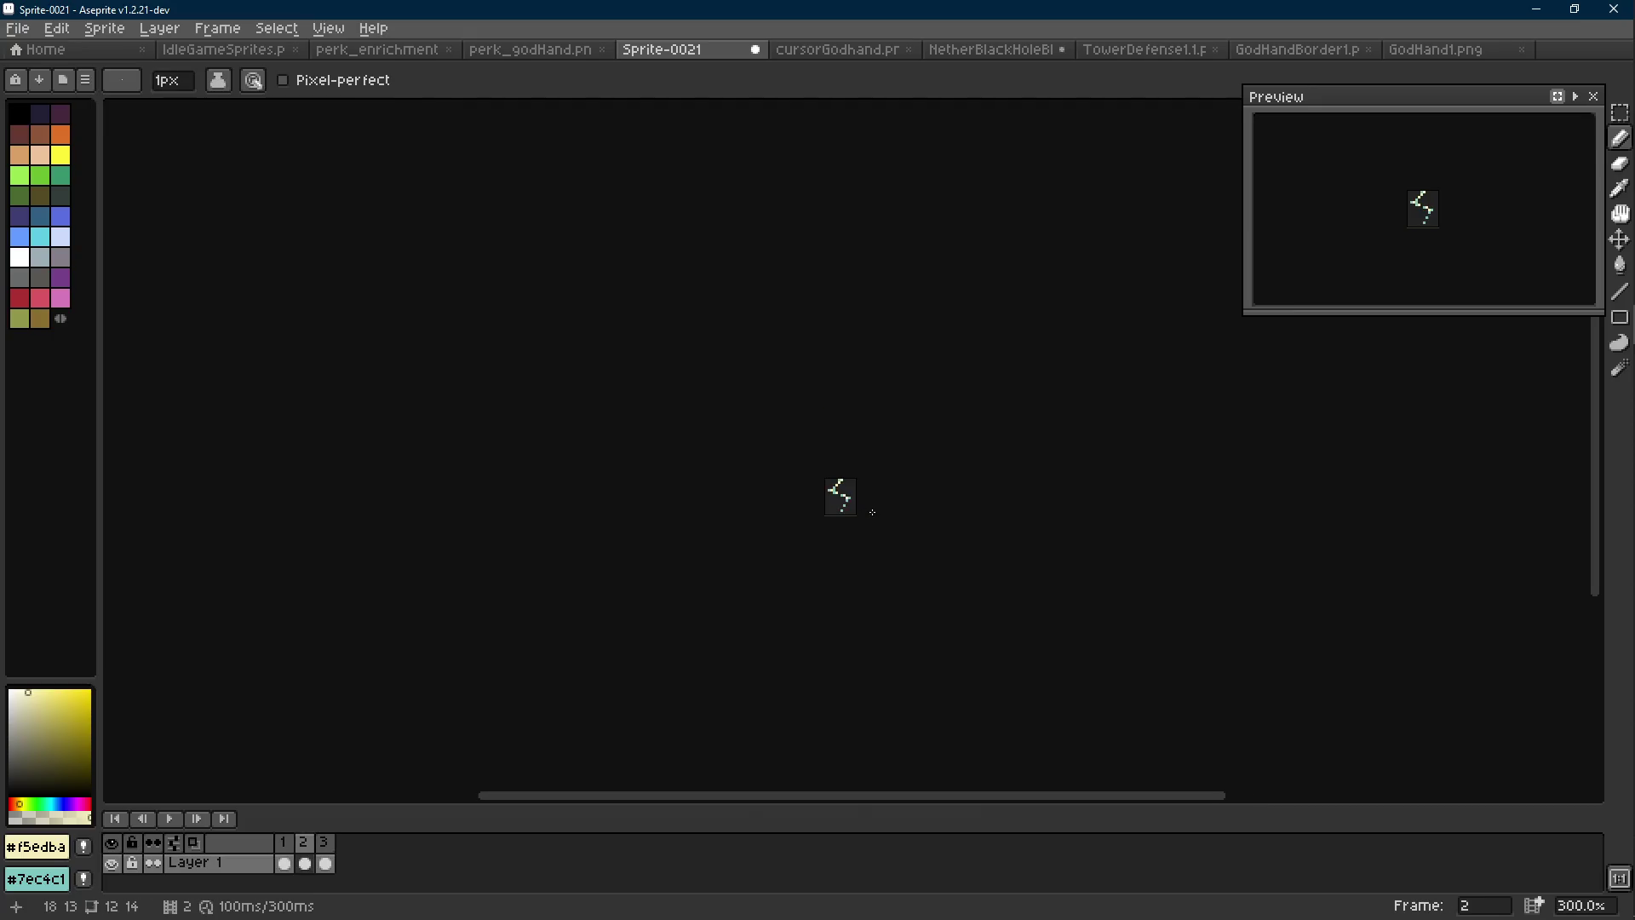
{"action": "scroll", "coordinate": [868, 509], "scroll_direction": "up", "scroll_amount": 7}
{"action": "left_click", "coordinate": [830, 468], "text": "alt"}
{"action": "left_click", "coordinate": [829, 475]}
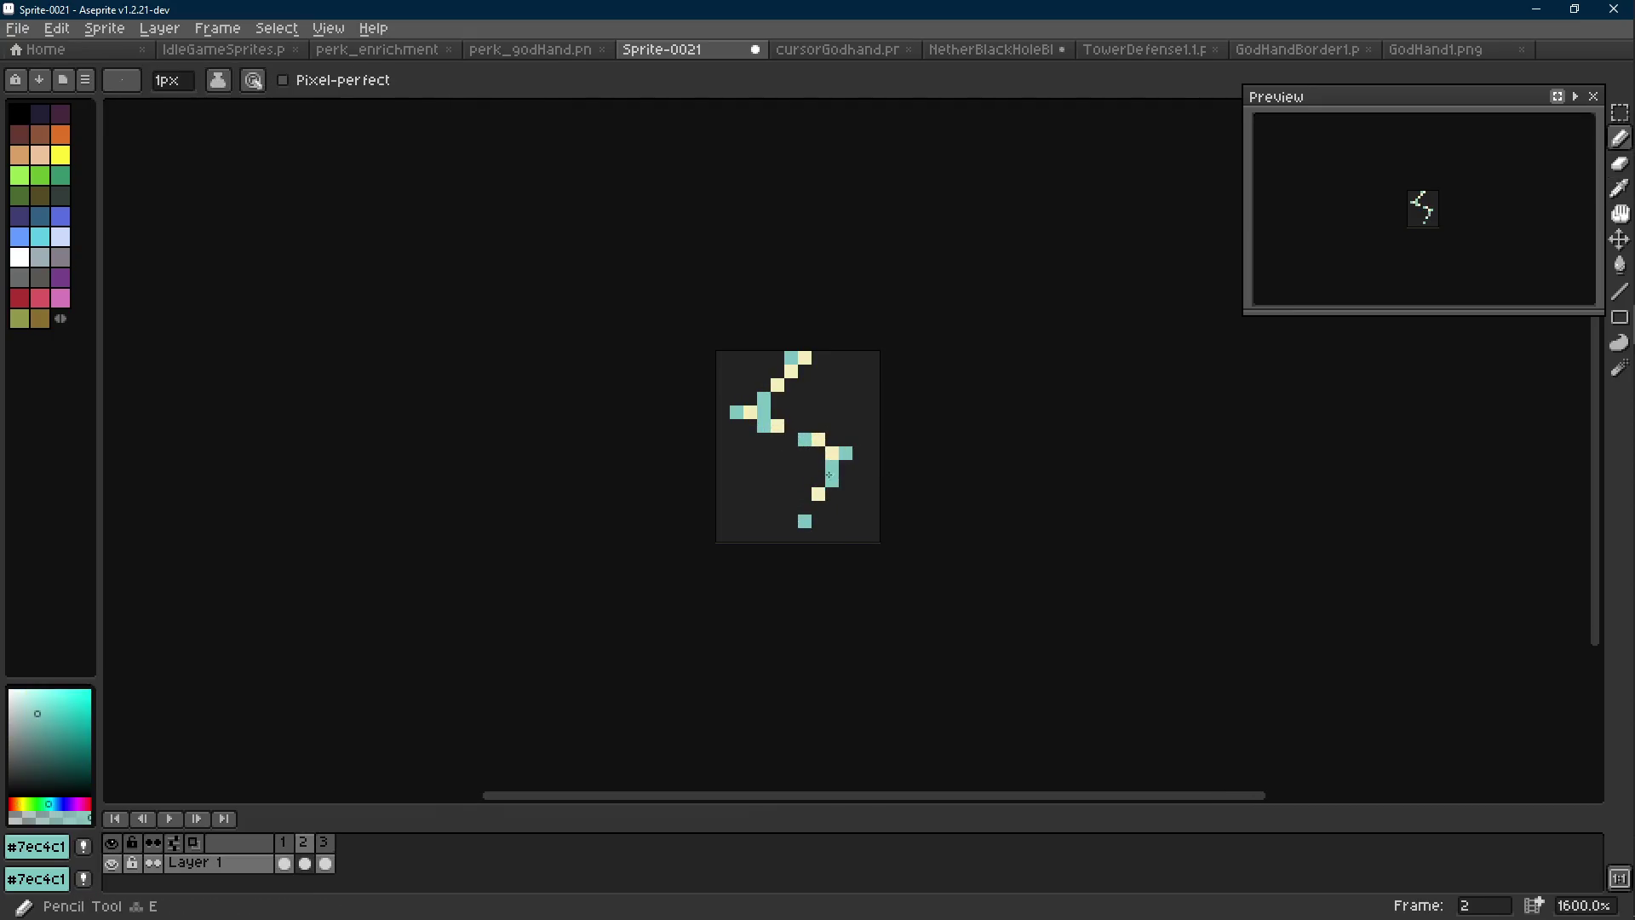
Compare frames 1 and 2, sampling cream and then teal from the bolt, leaving teal as the drawing colour
{"action": "scroll", "coordinate": [862, 521], "scroll_direction": "down", "scroll_amount": 6}
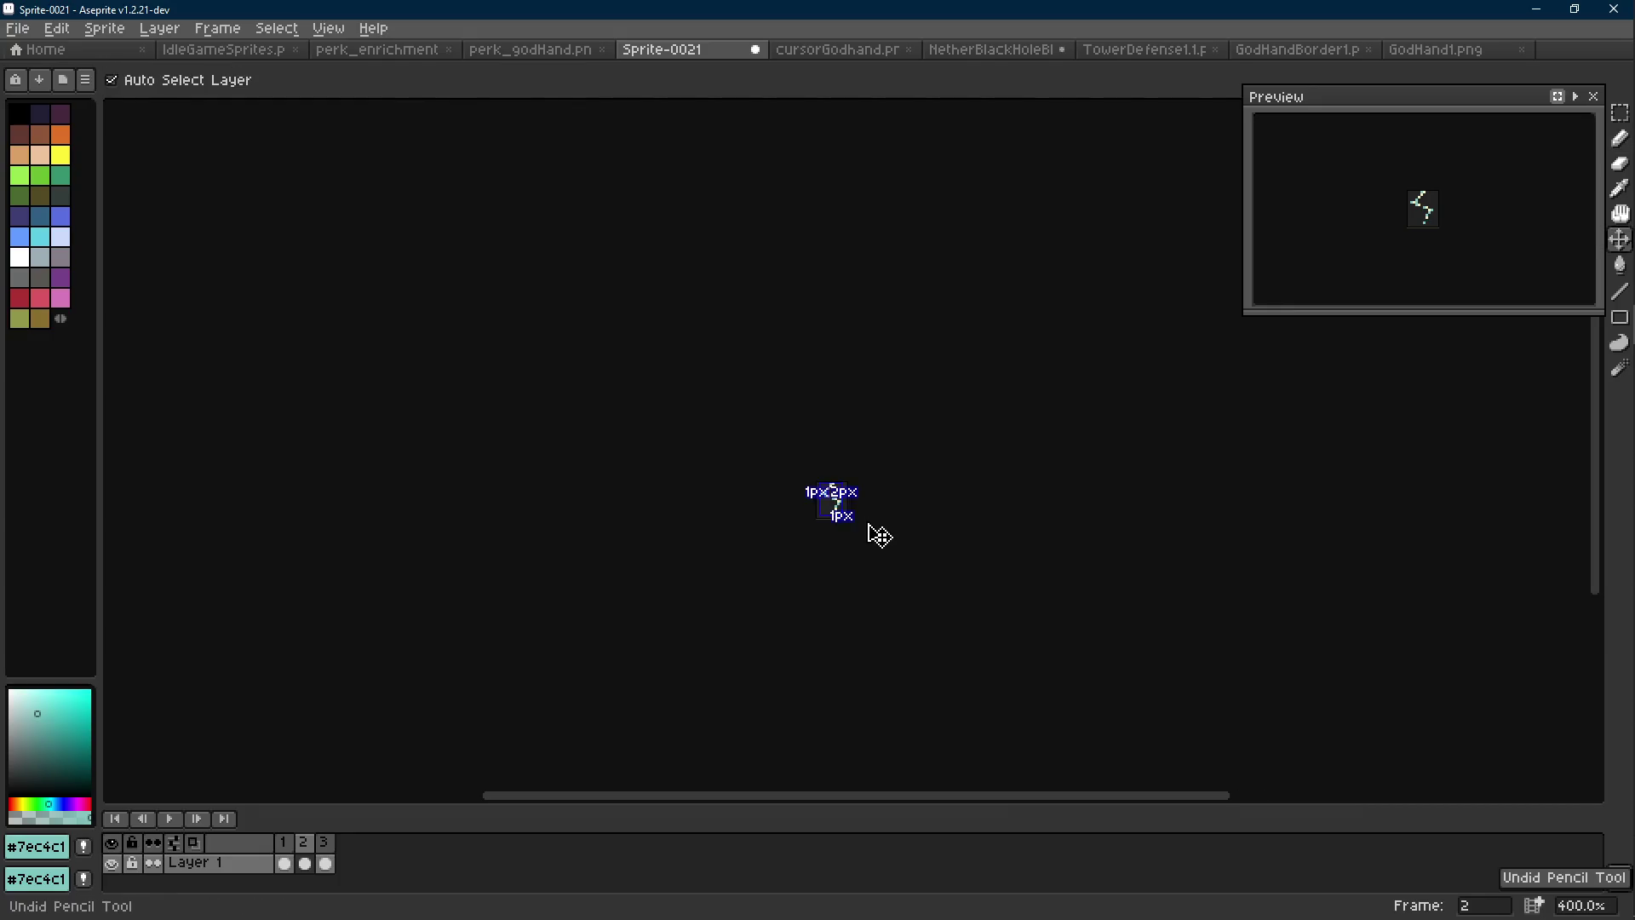
{"action": "key", "text": "Left"}
{"action": "key", "text": "Right"}
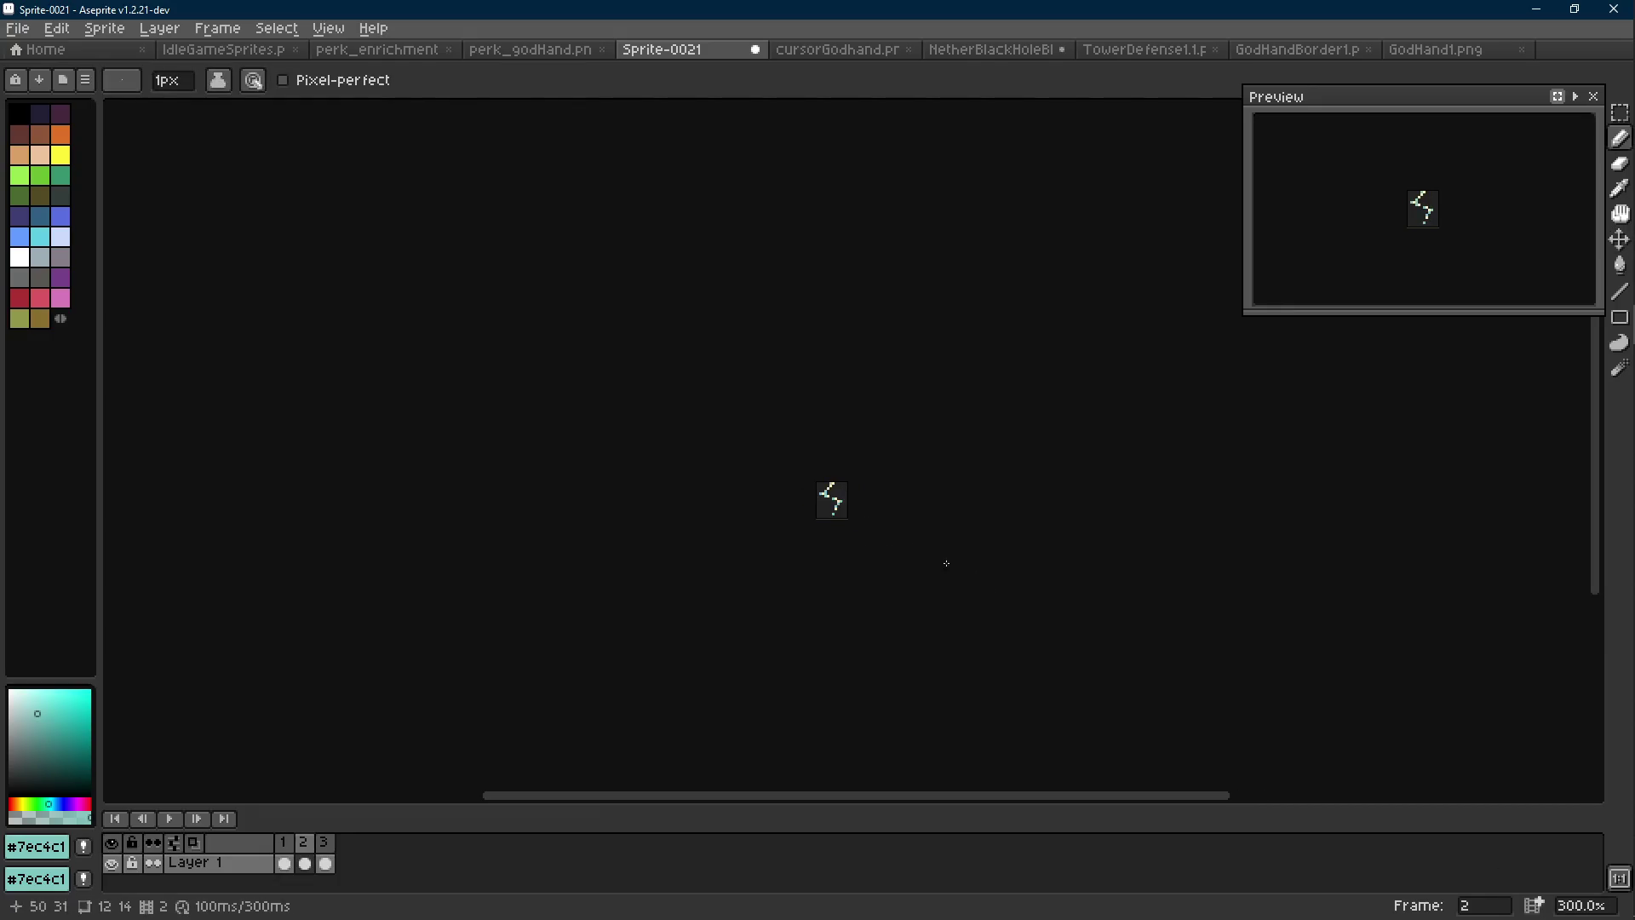
{"action": "scroll", "coordinate": [834, 494], "scroll_direction": "up", "scroll_amount": 7}
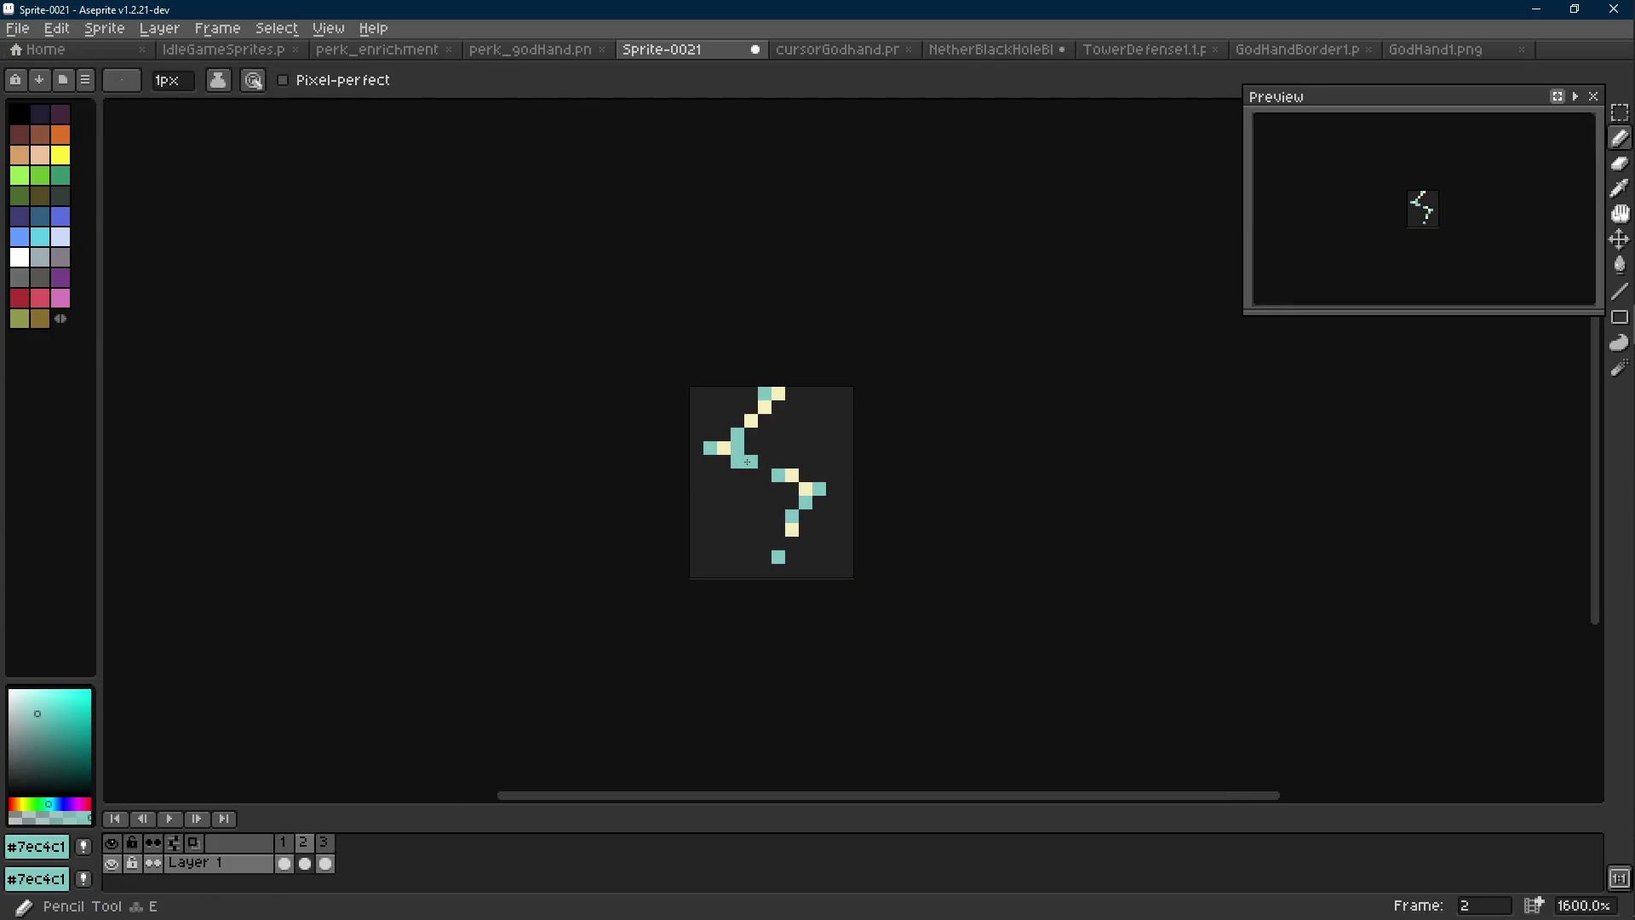
{"action": "scroll", "coordinate": [762, 465], "scroll_direction": "down", "scroll_amount": 7}
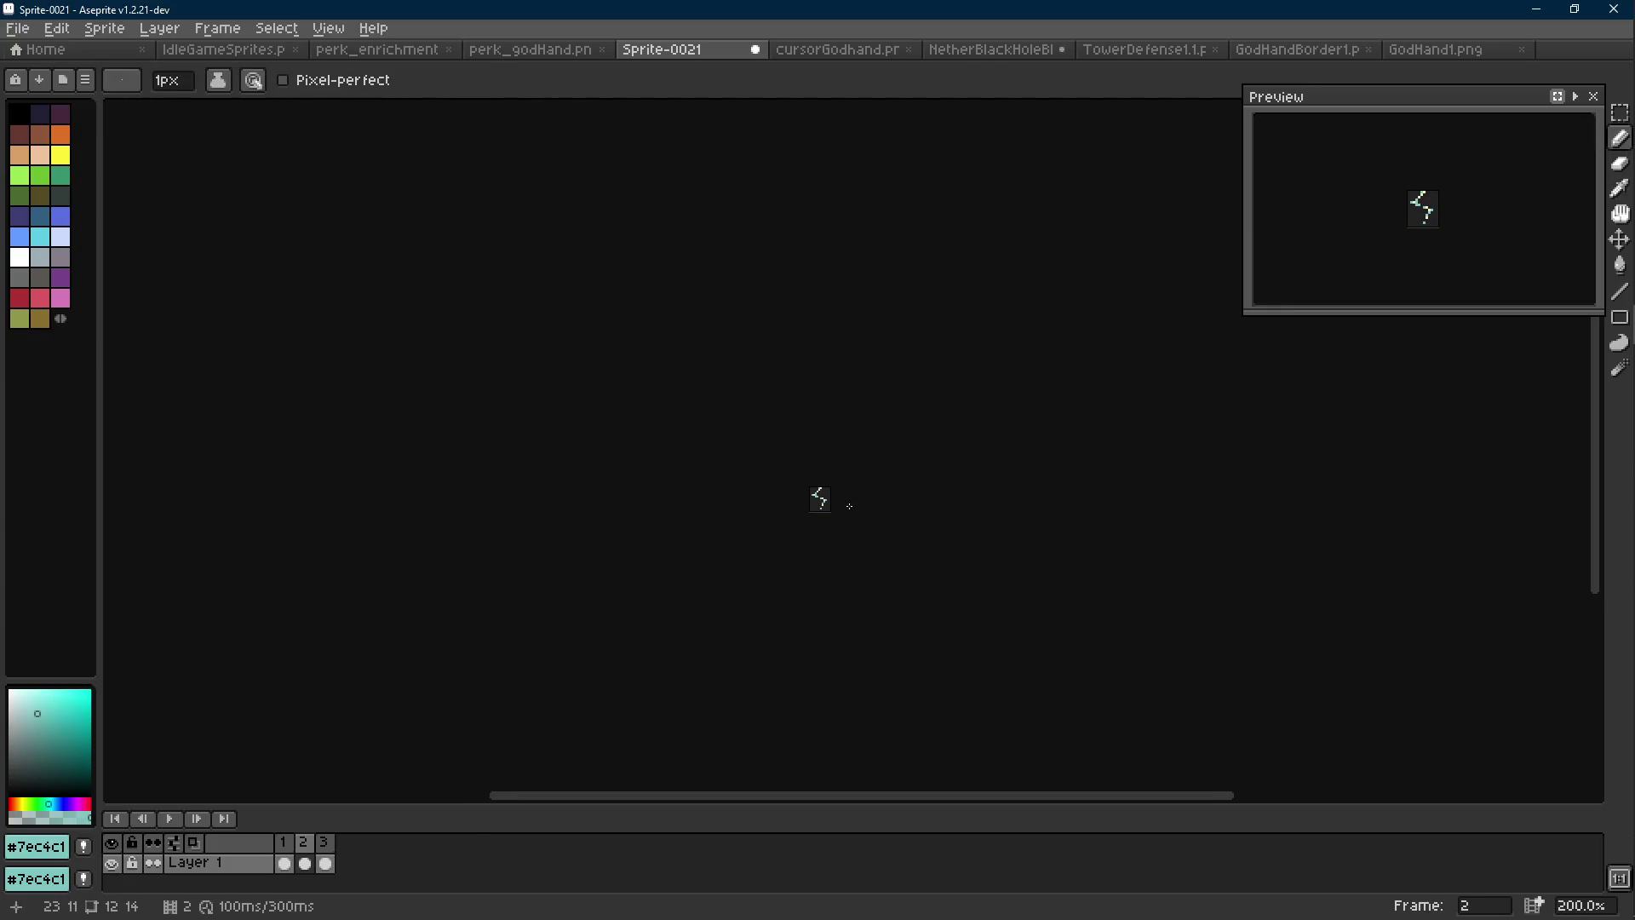
{"action": "scroll", "coordinate": [817, 490], "scroll_direction": "up", "scroll_amount": 6}
{"action": "left_click", "coordinate": [797, 466], "text": "alt"}
{"action": "scroll", "coordinate": [880, 504], "scroll_direction": "down", "scroll_amount": 5}
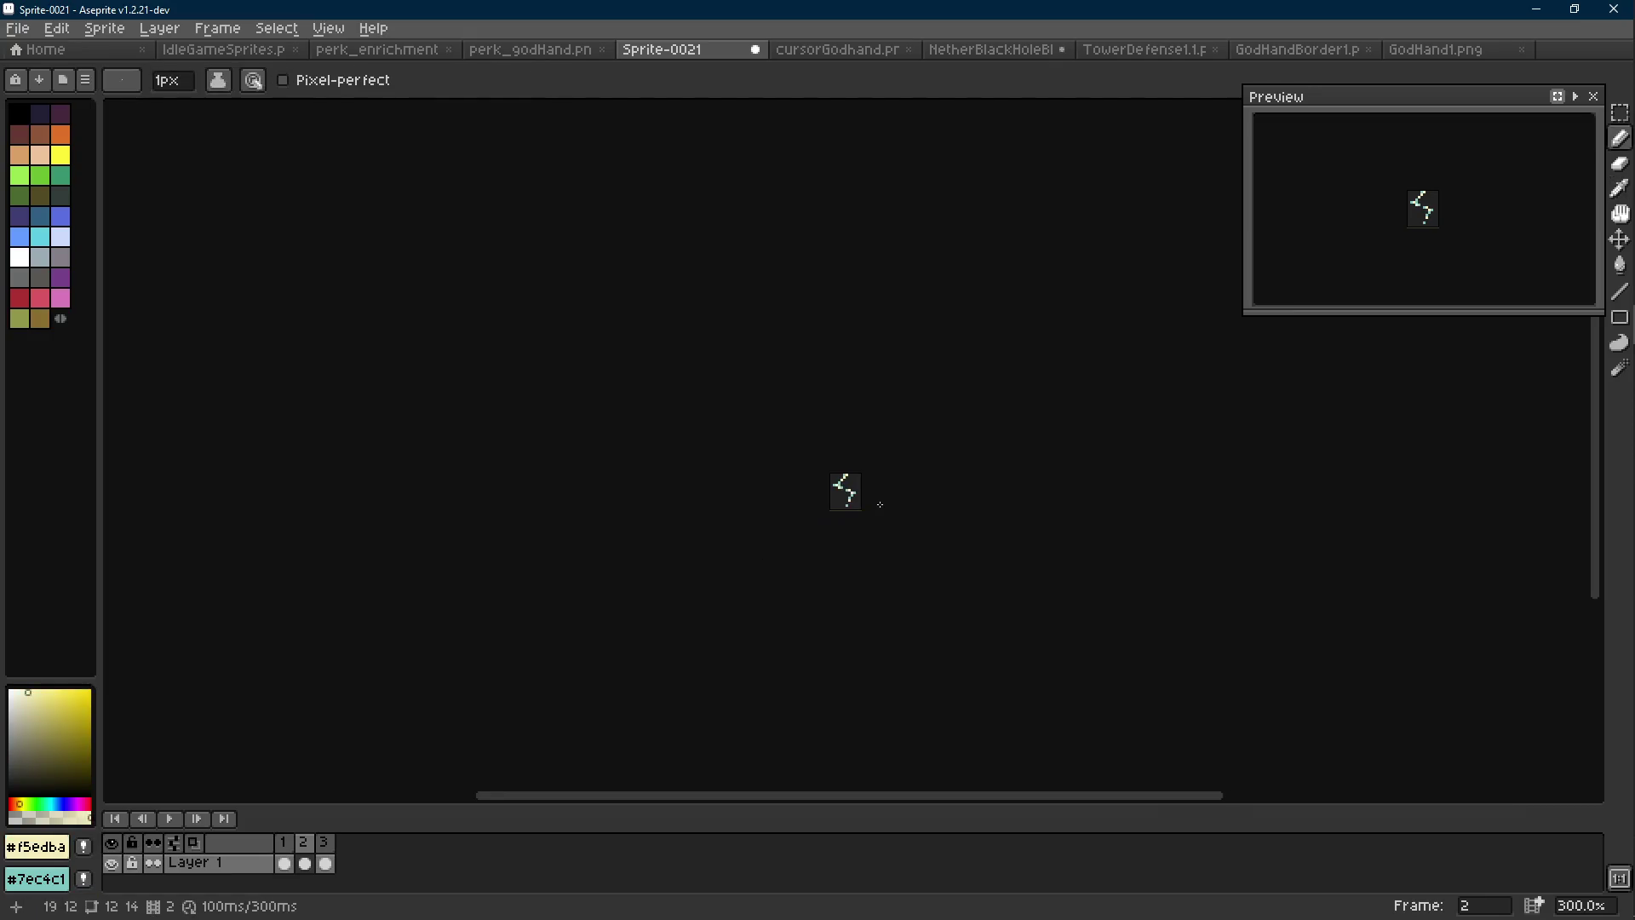
{"action": "scroll", "coordinate": [881, 507], "scroll_direction": "up", "scroll_amount": 7}
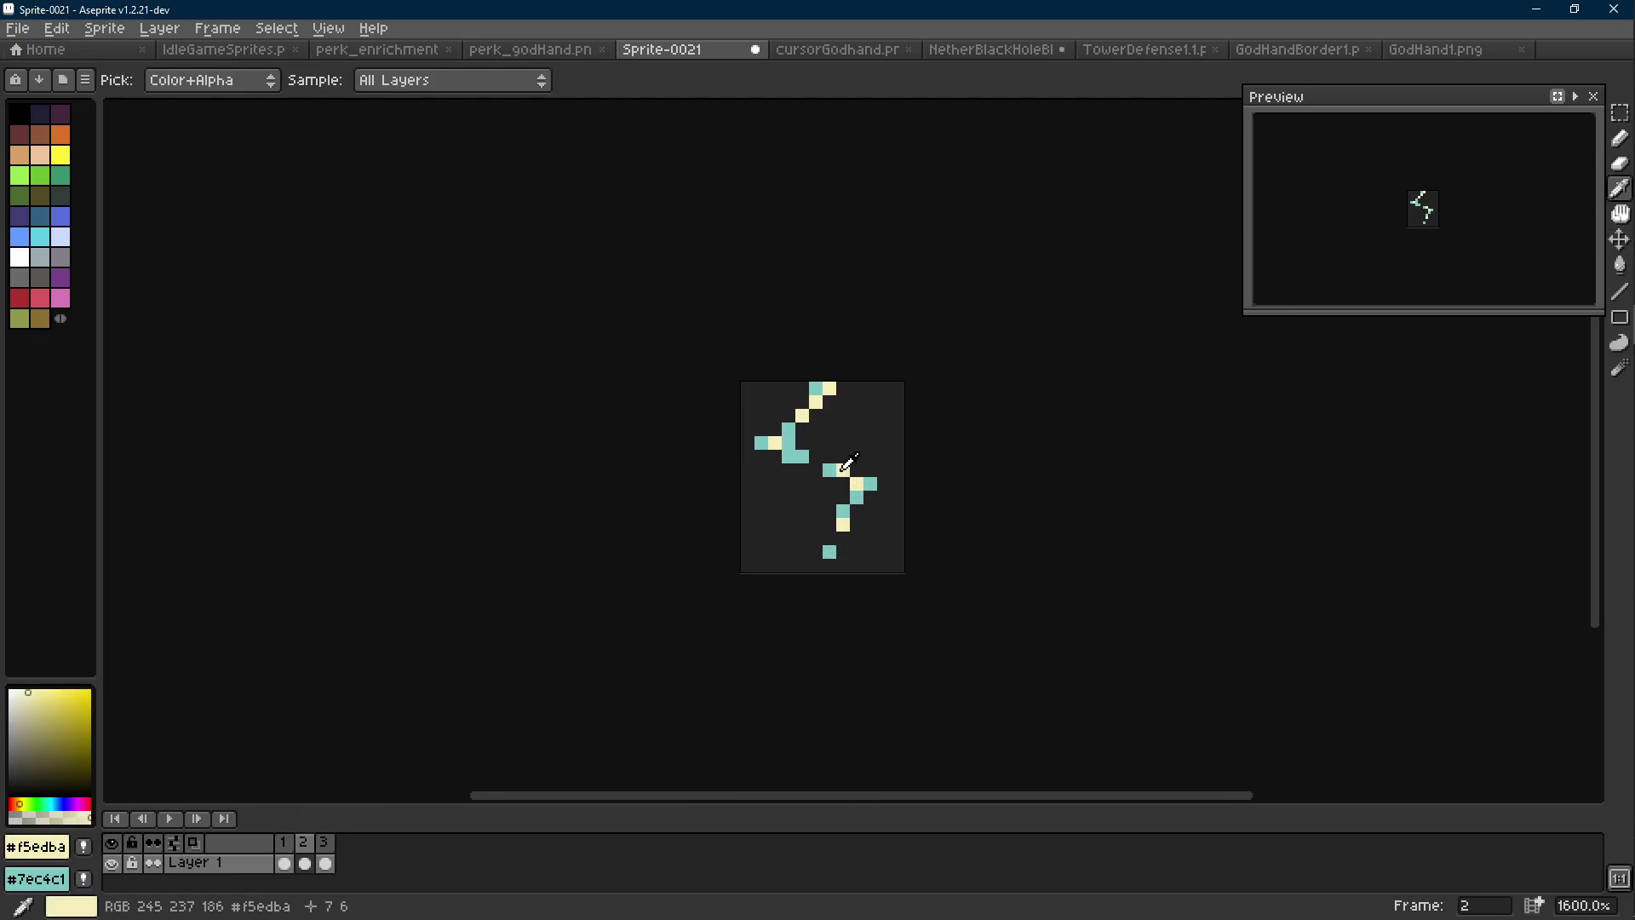
{"action": "left_click", "coordinate": [839, 467], "text": "alt"}
{"action": "key", "text": "comma"}
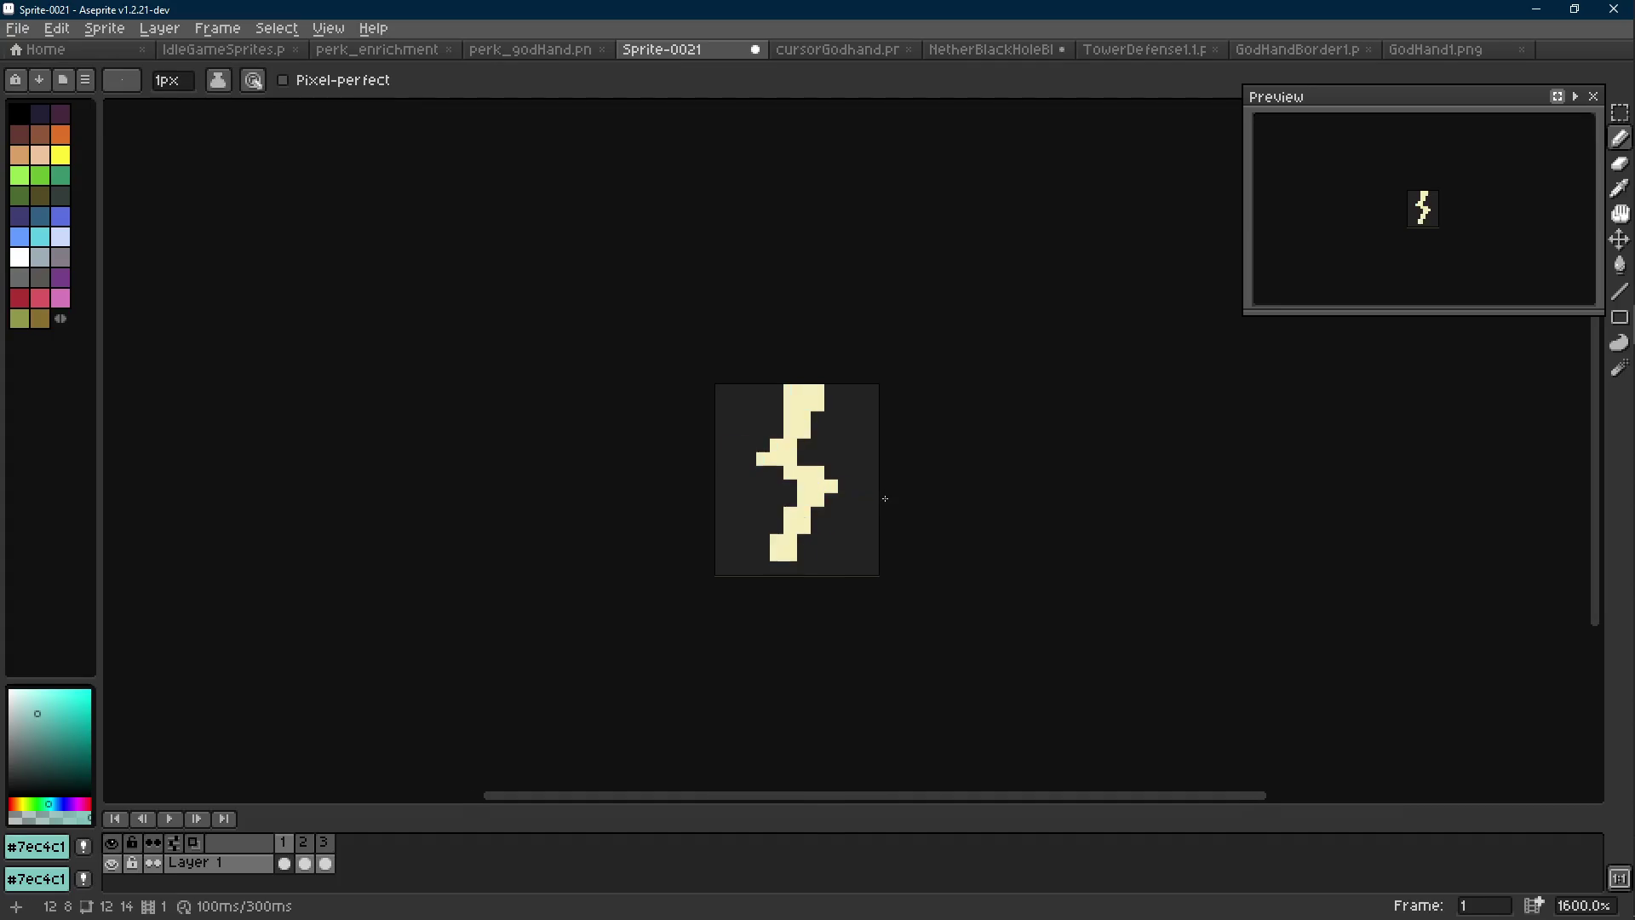
{"action": "key", "text": "period"}
{"action": "scroll", "coordinate": [882, 499], "scroll_direction": "down", "scroll_amount": 7}
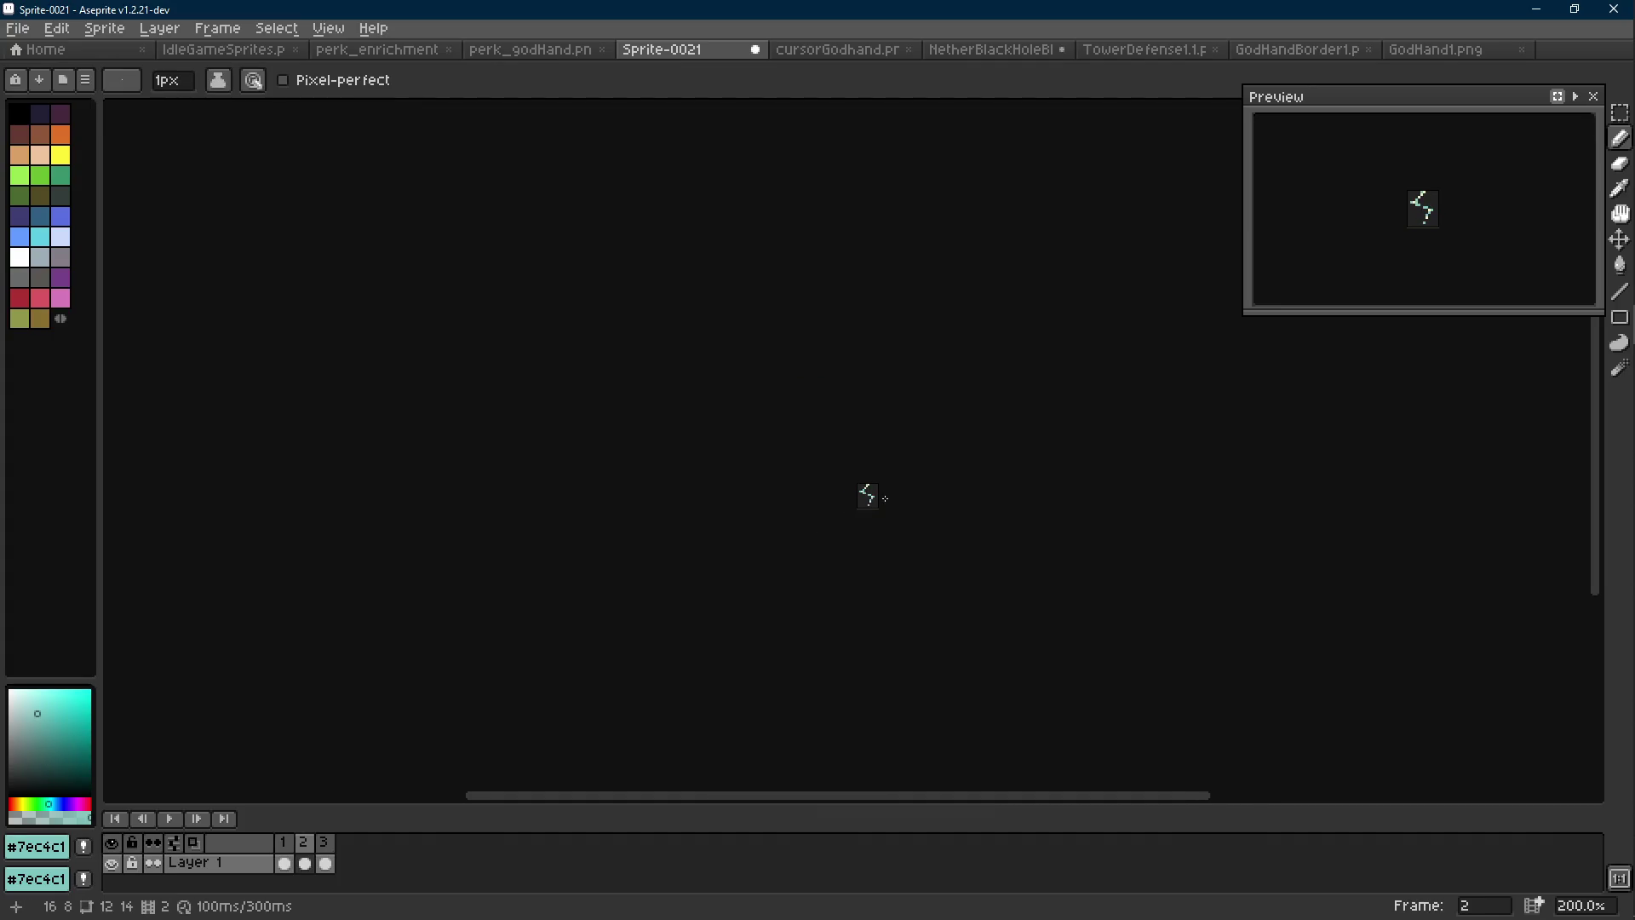
{"action": "scroll", "coordinate": [885, 499], "scroll_direction": "up", "scroll_amount": 5}
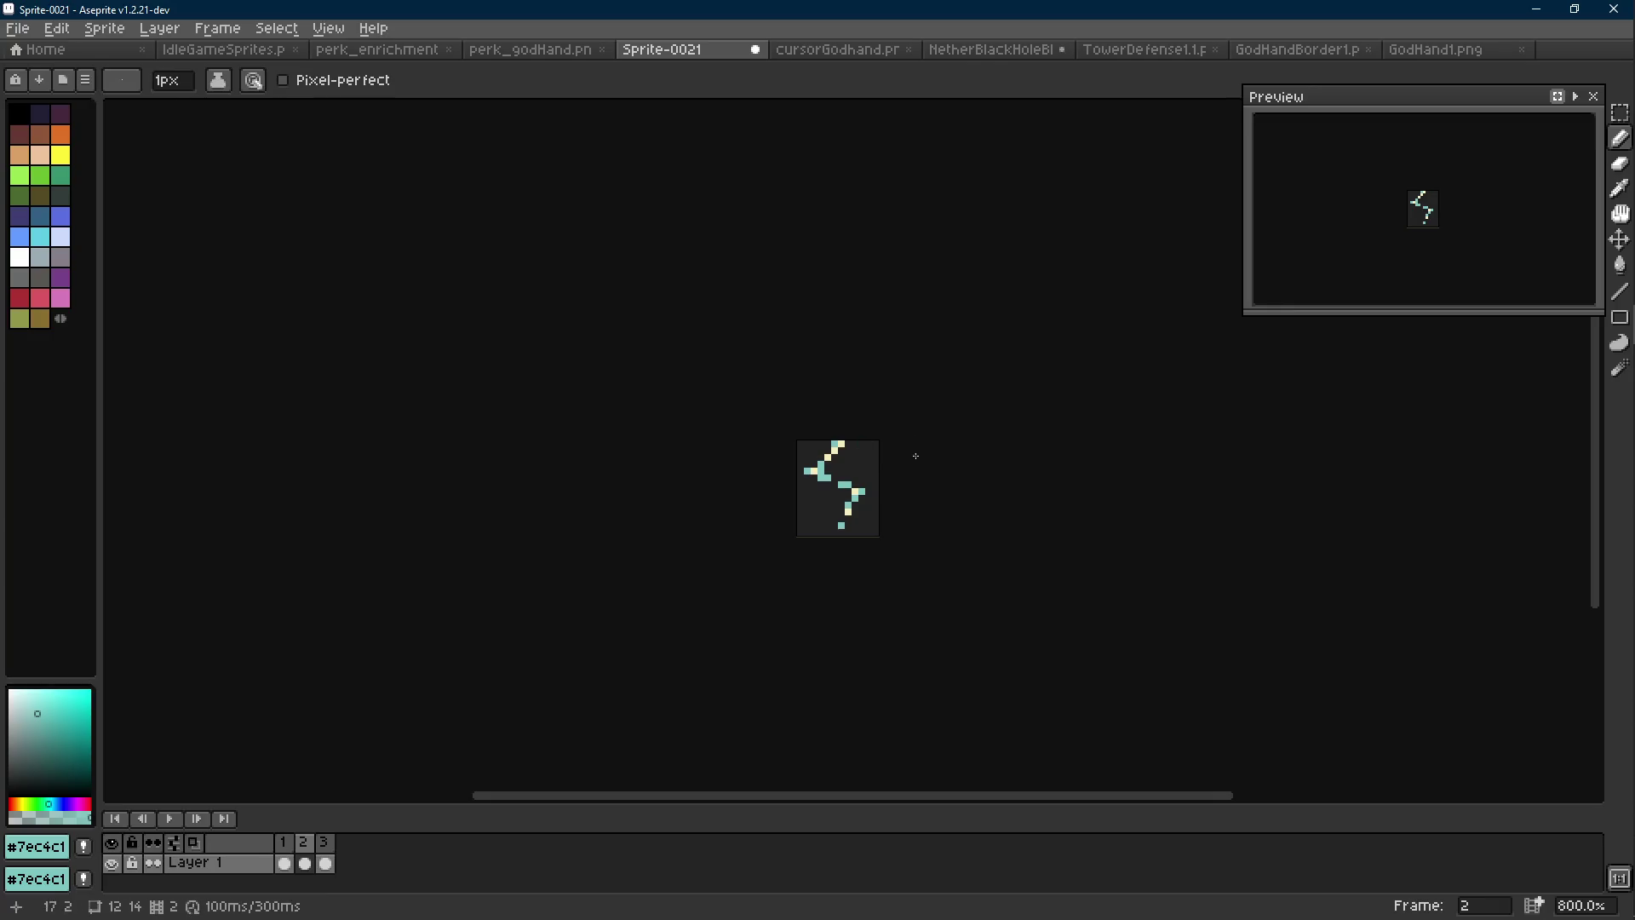
Copy frame 2's bolt into frame 3 and preview the animation
{"action": "key", "text": "ctrl+a"}
{"action": "key", "text": "ctrl+c"}
{"action": "key", "text": "period"}
{"action": "key", "text": "ctrl+v"}
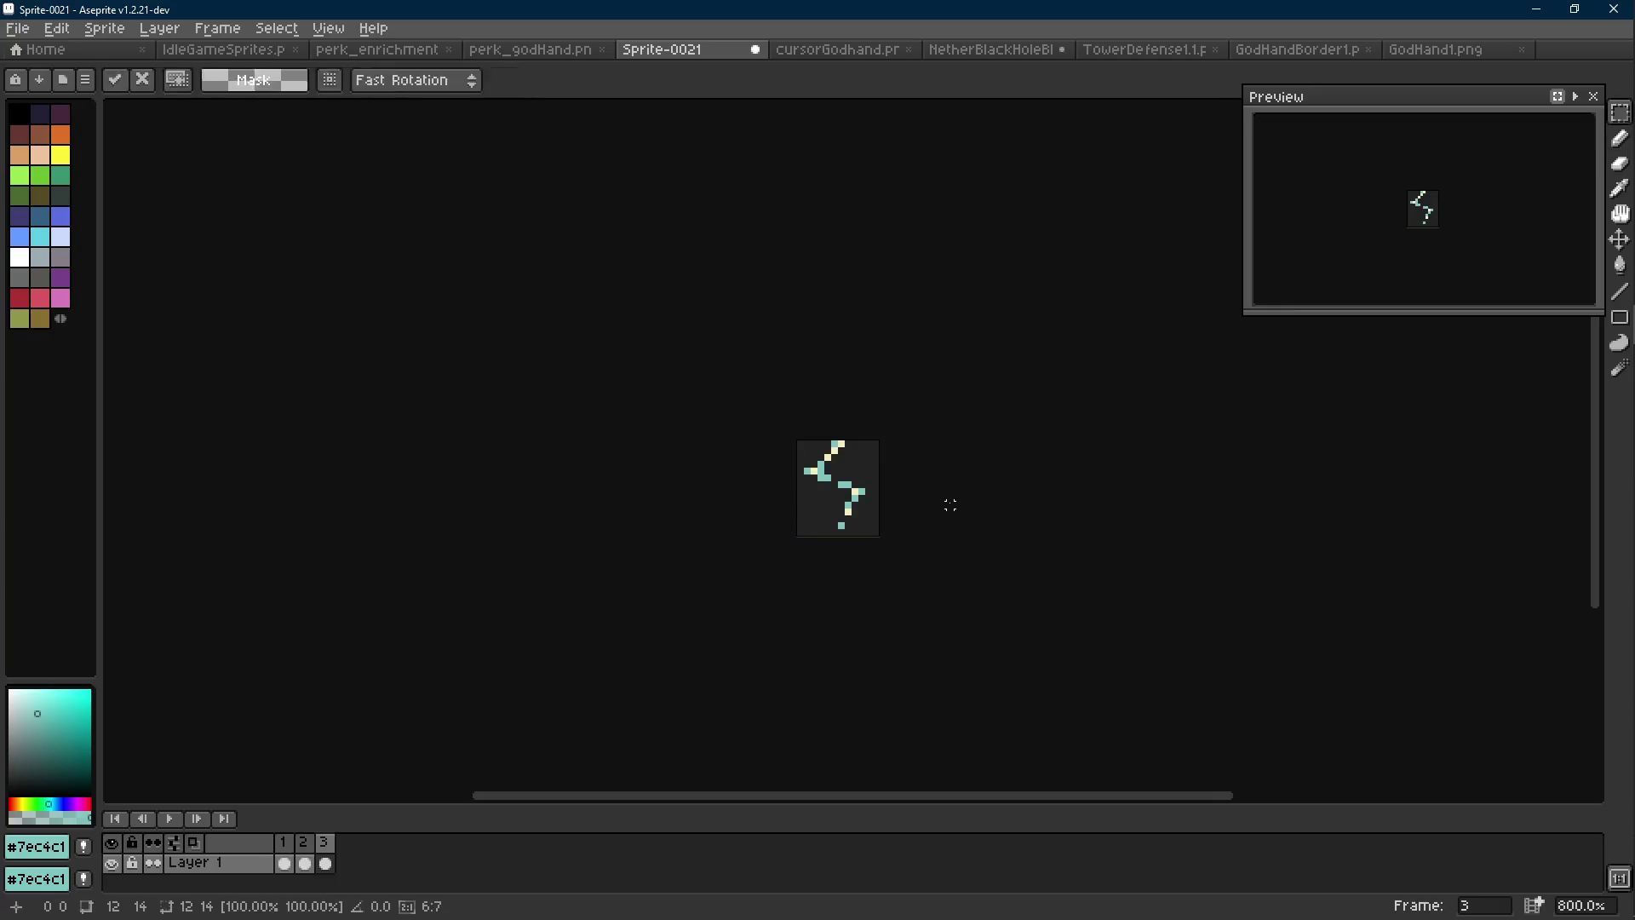
{"action": "key", "text": "Return"}
{"action": "scroll", "coordinate": [950, 504], "scroll_direction": "down", "scroll_amount": 3}
{"action": "key", "text": "Return"}
{"action": "scroll", "coordinate": [943, 503], "scroll_direction": "up", "scroll_amount": 4}
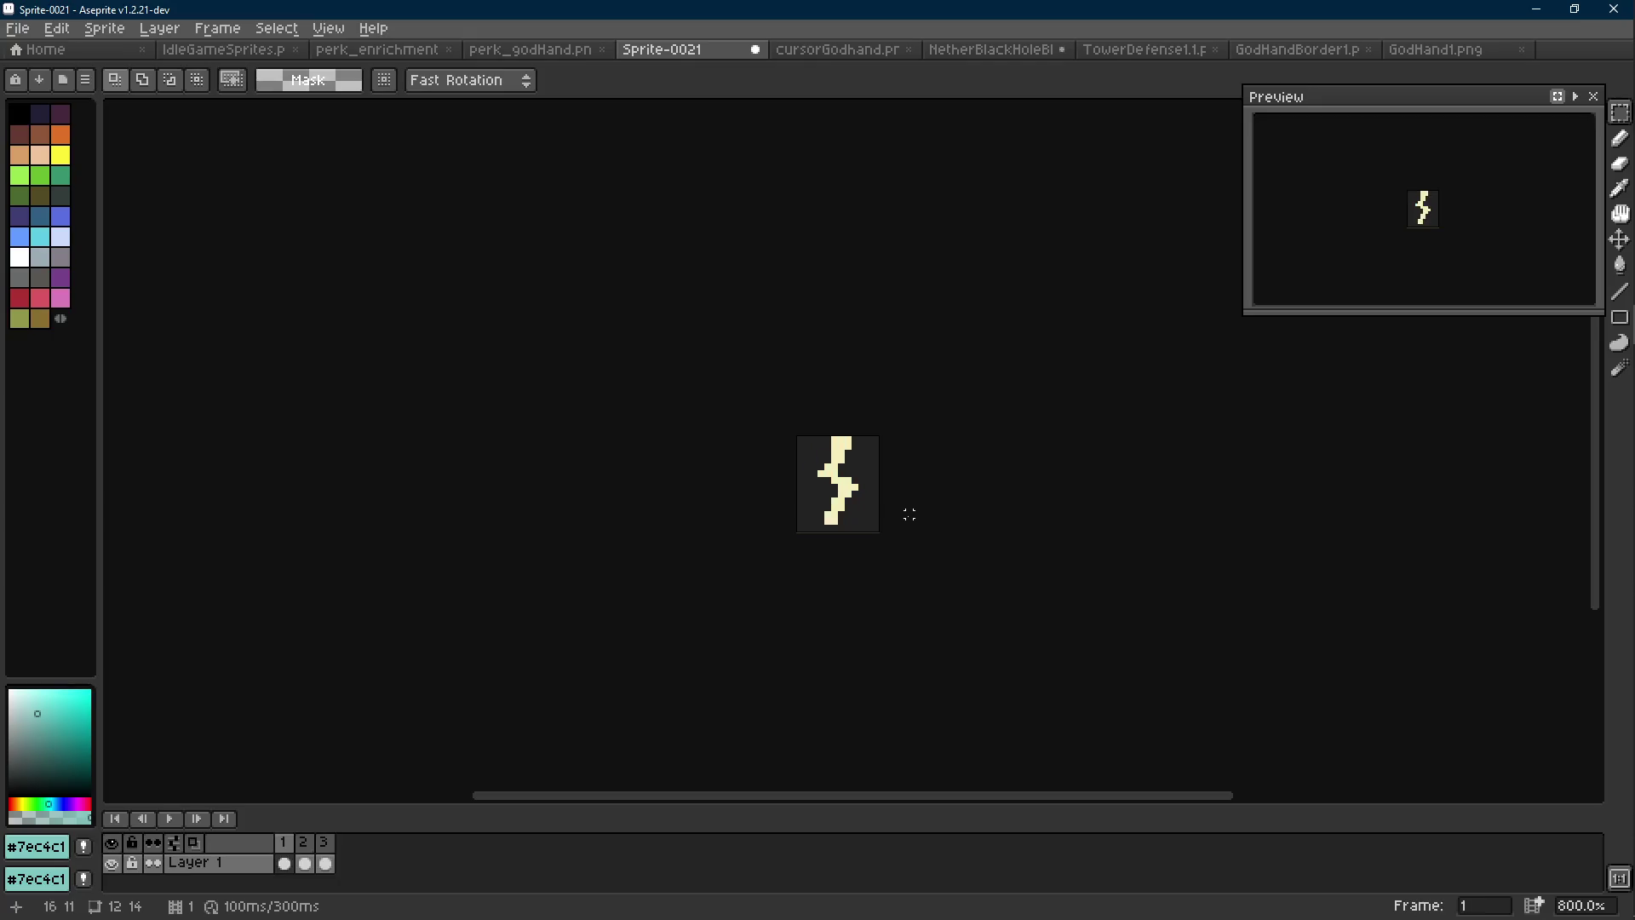
{"action": "scroll", "coordinate": [941, 511], "scroll_direction": "down", "scroll_amount": 3}
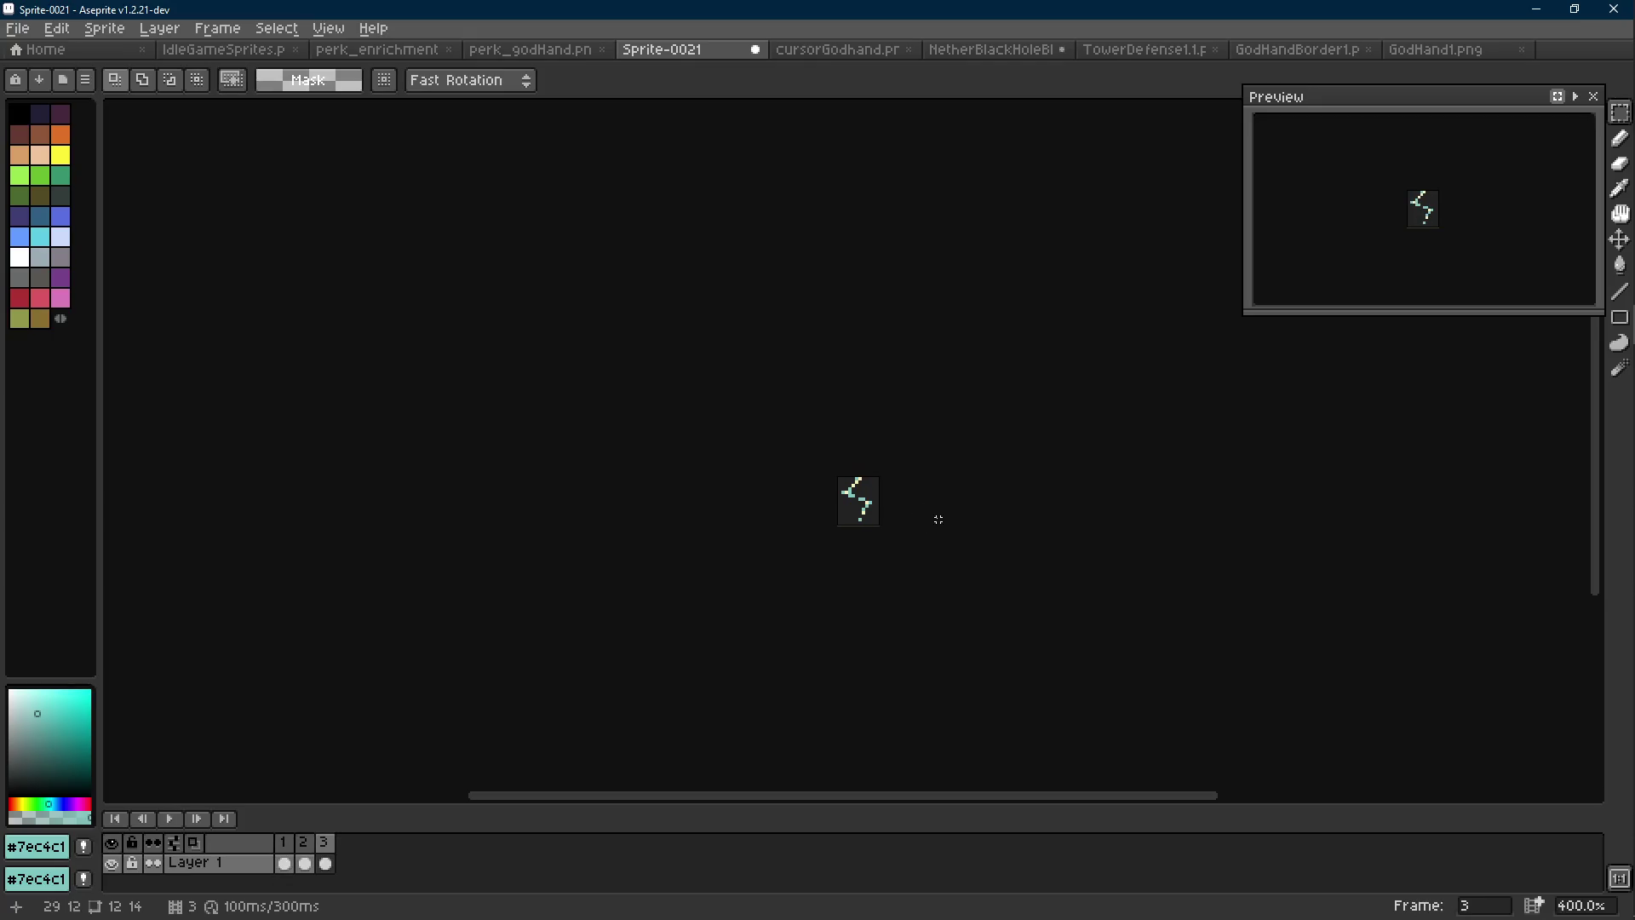
{"action": "scroll", "coordinate": [896, 505], "scroll_direction": "up", "scroll_amount": 3}
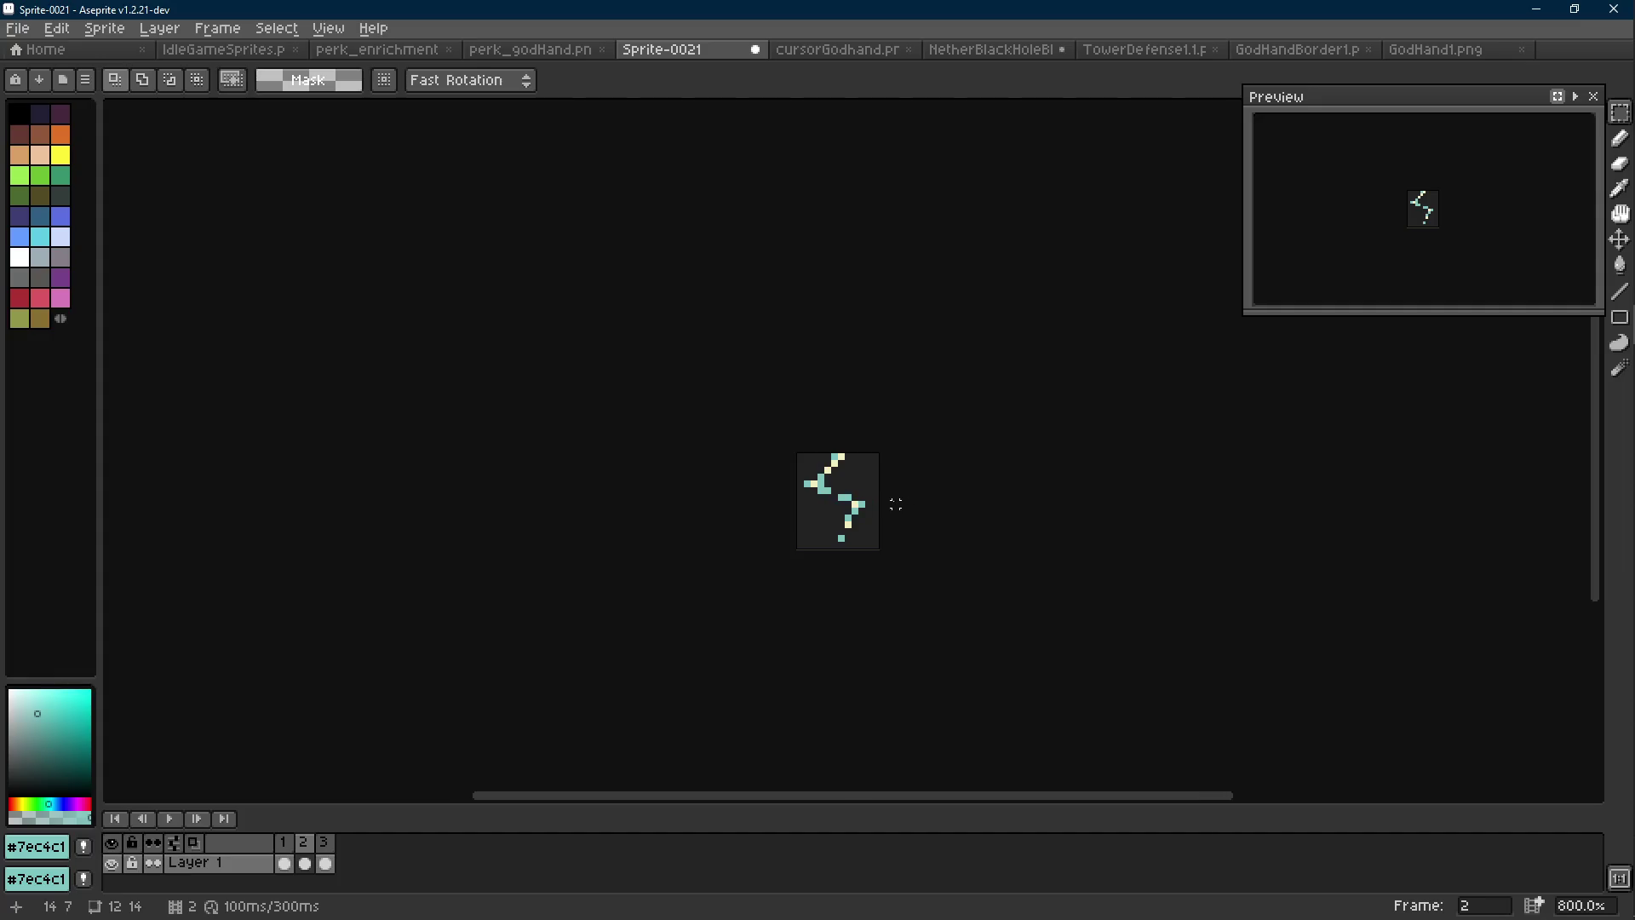
{"action": "scroll", "coordinate": [888, 504], "scroll_direction": "up", "scroll_amount": 2}
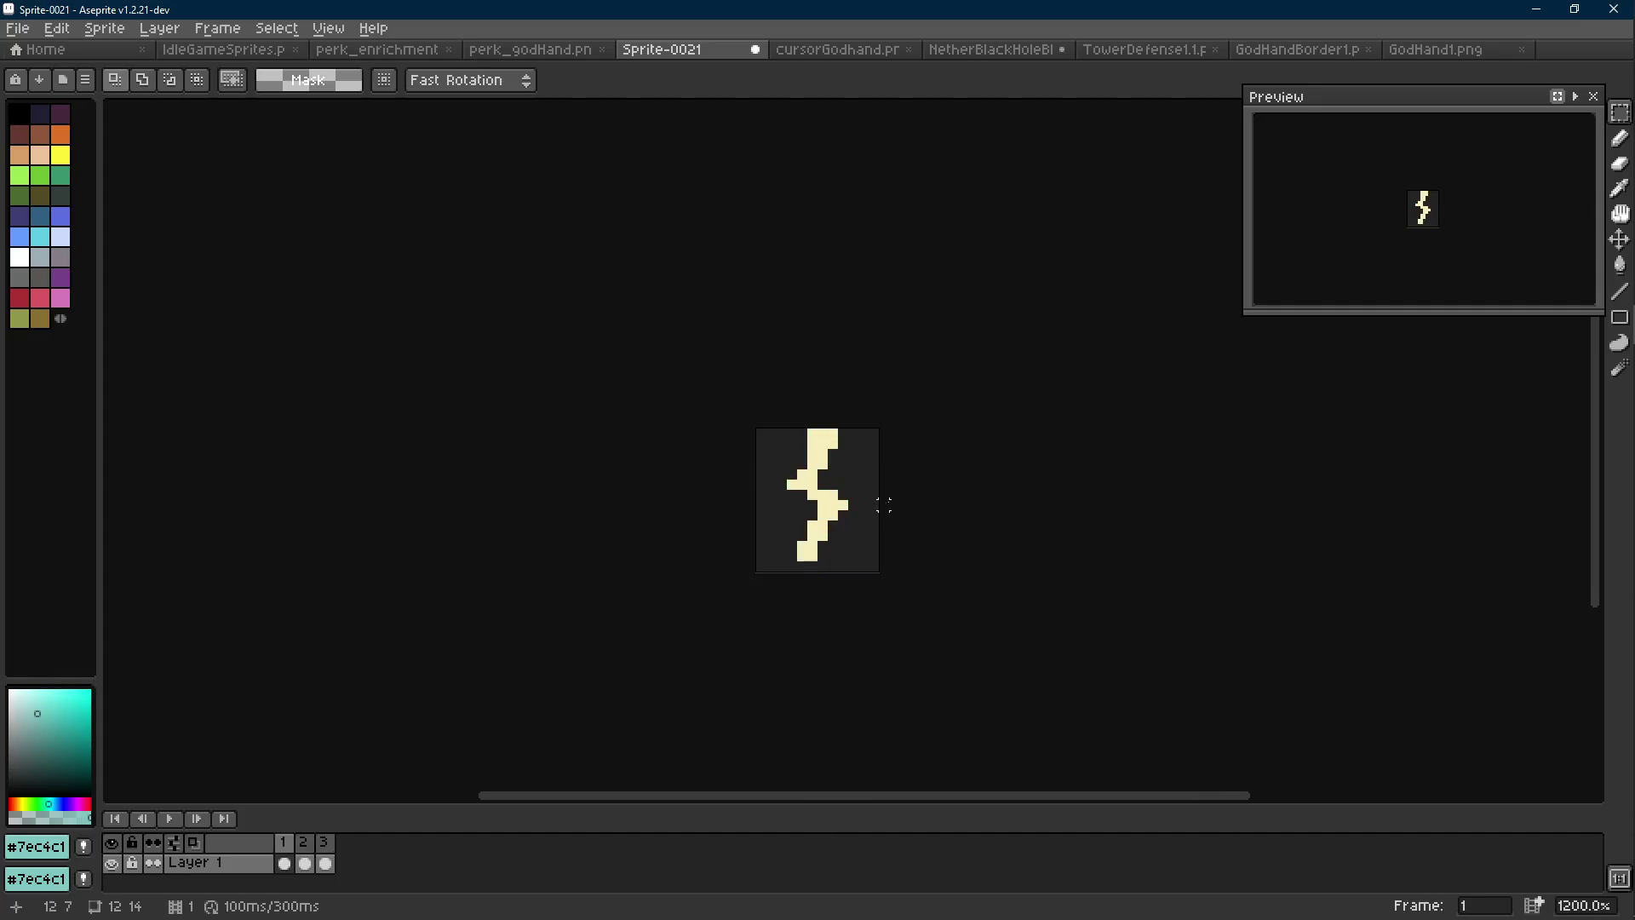
{"action": "scroll", "coordinate": [799, 487], "scroll_direction": "up", "scroll_amount": 3}
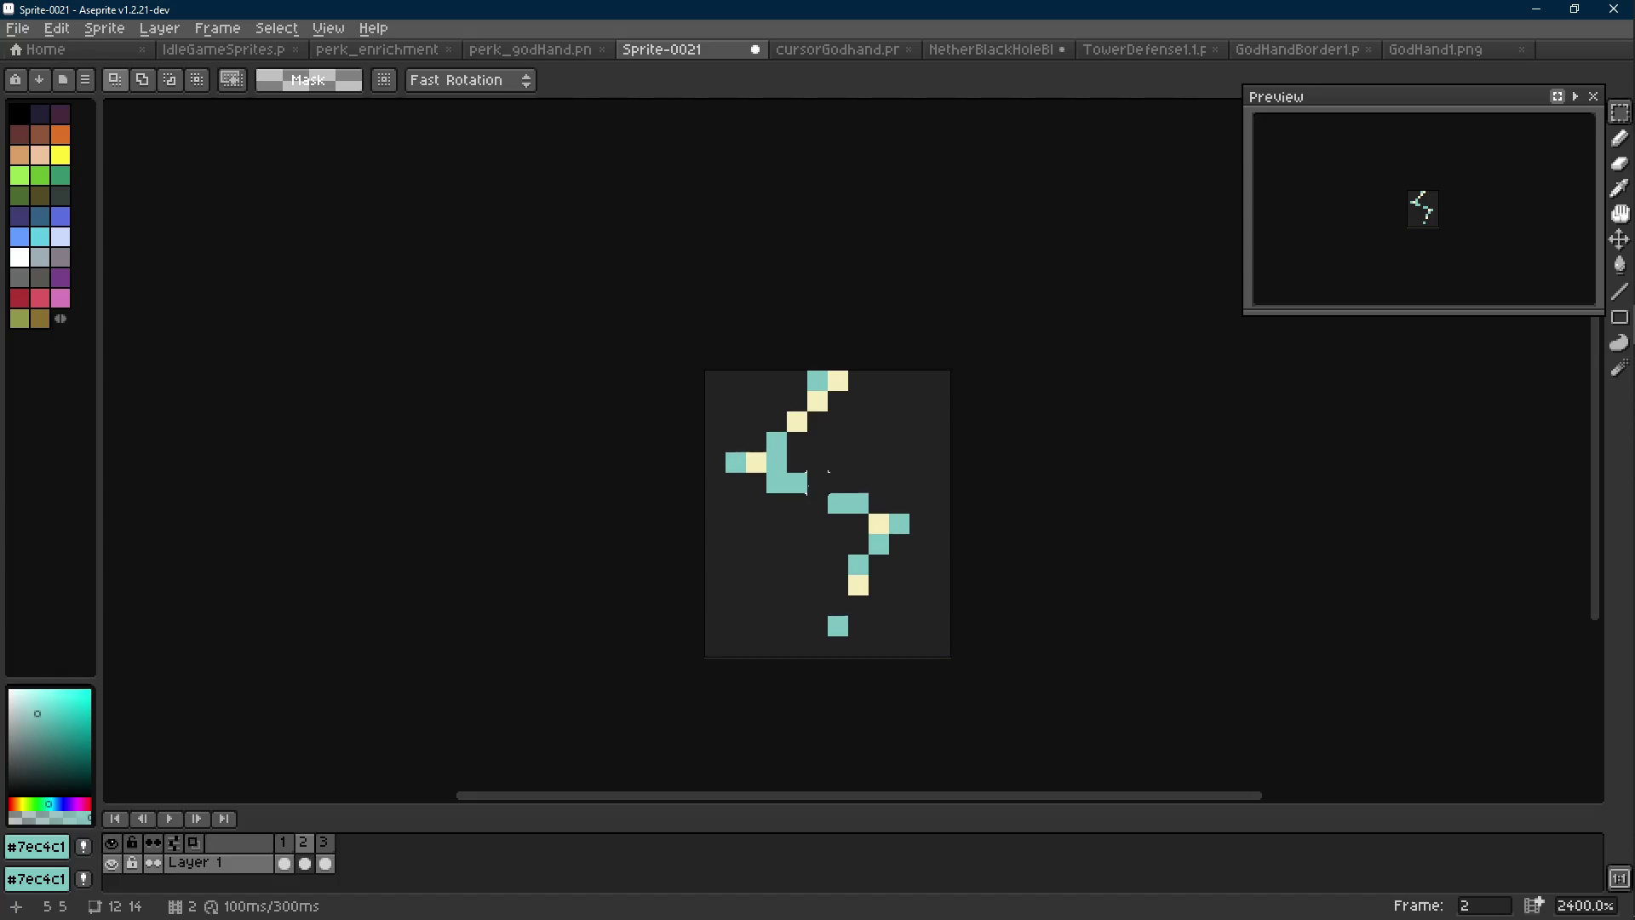
Erase a short teal run and repaint frame 3's cream pixels in teal
{"action": "key", "text": "e"}
{"action": "left_click_drag", "start_coordinate": [777, 483], "coordinate": [797, 483]}
{"action": "key", "text": "b"}
{"action": "left_click", "coordinate": [756, 463]}
{"action": "left_click_drag", "start_coordinate": [797, 422], "coordinate": [818, 422]}
{"action": "left_click", "coordinate": [818, 401]}
{"action": "left_click", "coordinate": [838, 381]}
{"action": "left_click", "coordinate": [879, 524]}
{"action": "left_click", "coordinate": [859, 585]}
Add teal pixels to the middle and lower bolt, and erase a stray teal pixel
{"action": "key", "text": "e"}
{"action": "key", "text": "m"}
{"action": "mouse_move", "coordinate": [868, 493]}
{"action": "left_mouse_down"}
{"action": "mouse_move", "coordinate": [930, 554]}
{"action": "mouse_move", "coordinate": [859, 565]}
{"action": "mouse_move", "coordinate": [899, 524]}
{"action": "left_mouse_up"}
{"action": "key", "text": "b"}
{"action": "left_click", "coordinate": [920, 523]}
{"action": "left_click", "coordinate": [879, 564]}
{"action": "key", "text": "e"}
{"action": "key", "text": "b"}
{"action": "left_click", "coordinate": [879, 503]}
{"action": "key", "text": "e"}
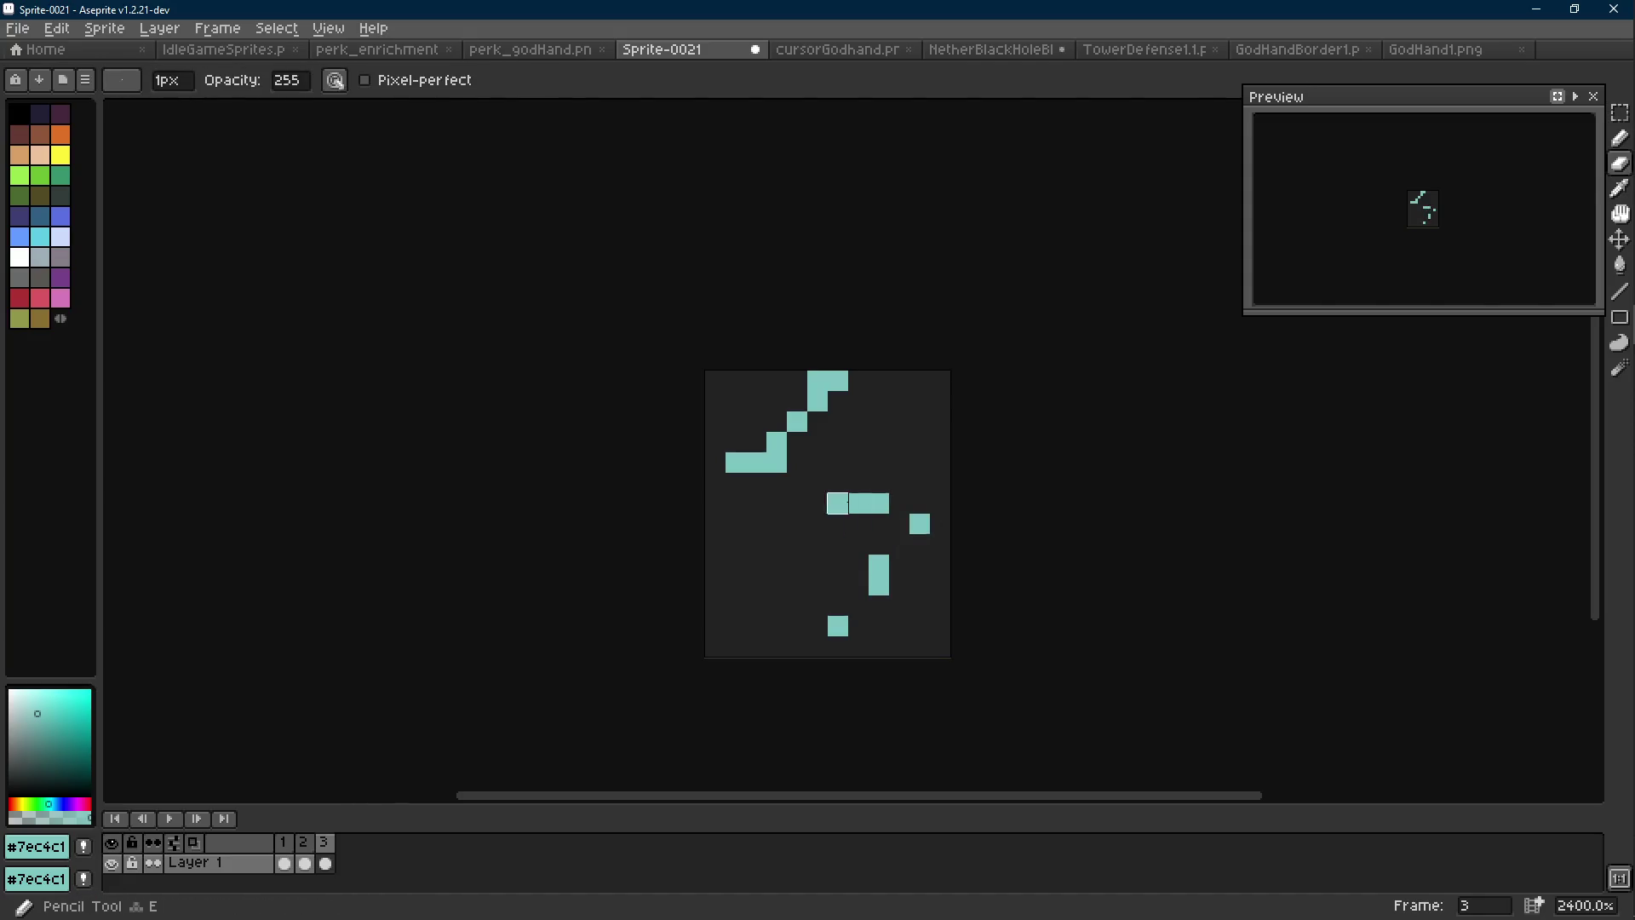
{"action": "left_click", "coordinate": [837, 504]}
{"action": "key", "text": "b"}
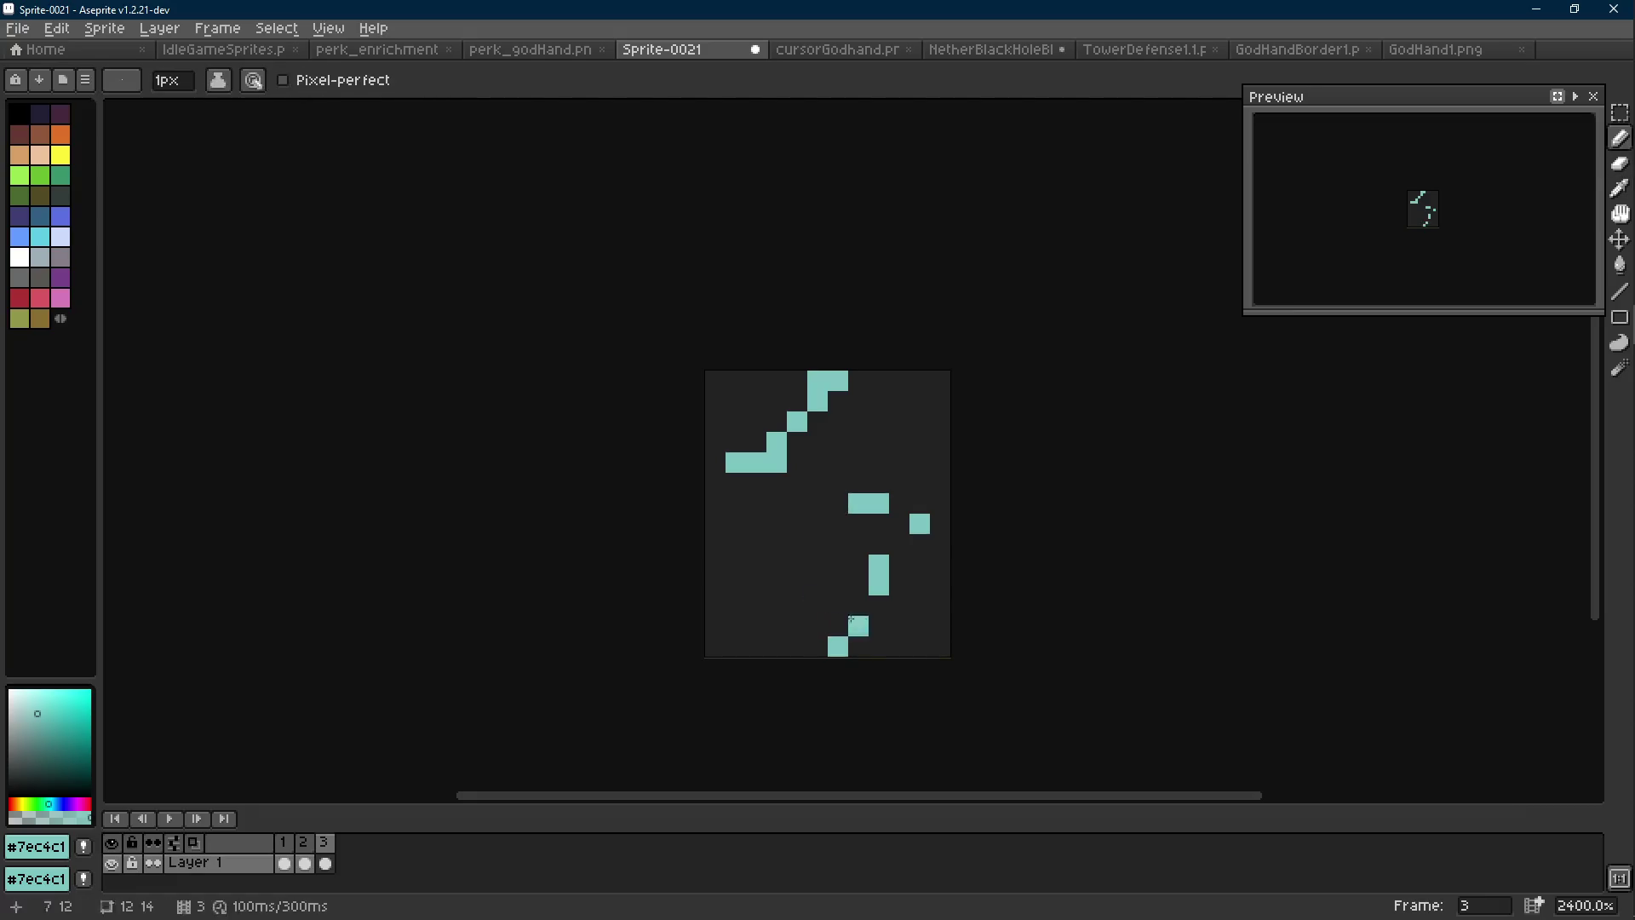
Erase the bottom teal pixels of frame 3 after comparing with frame 2
{"action": "key", "text": "Left"}
{"action": "key", "text": "Left"}
{"action": "key", "text": "Right"}
{"action": "key", "text": "Right"}
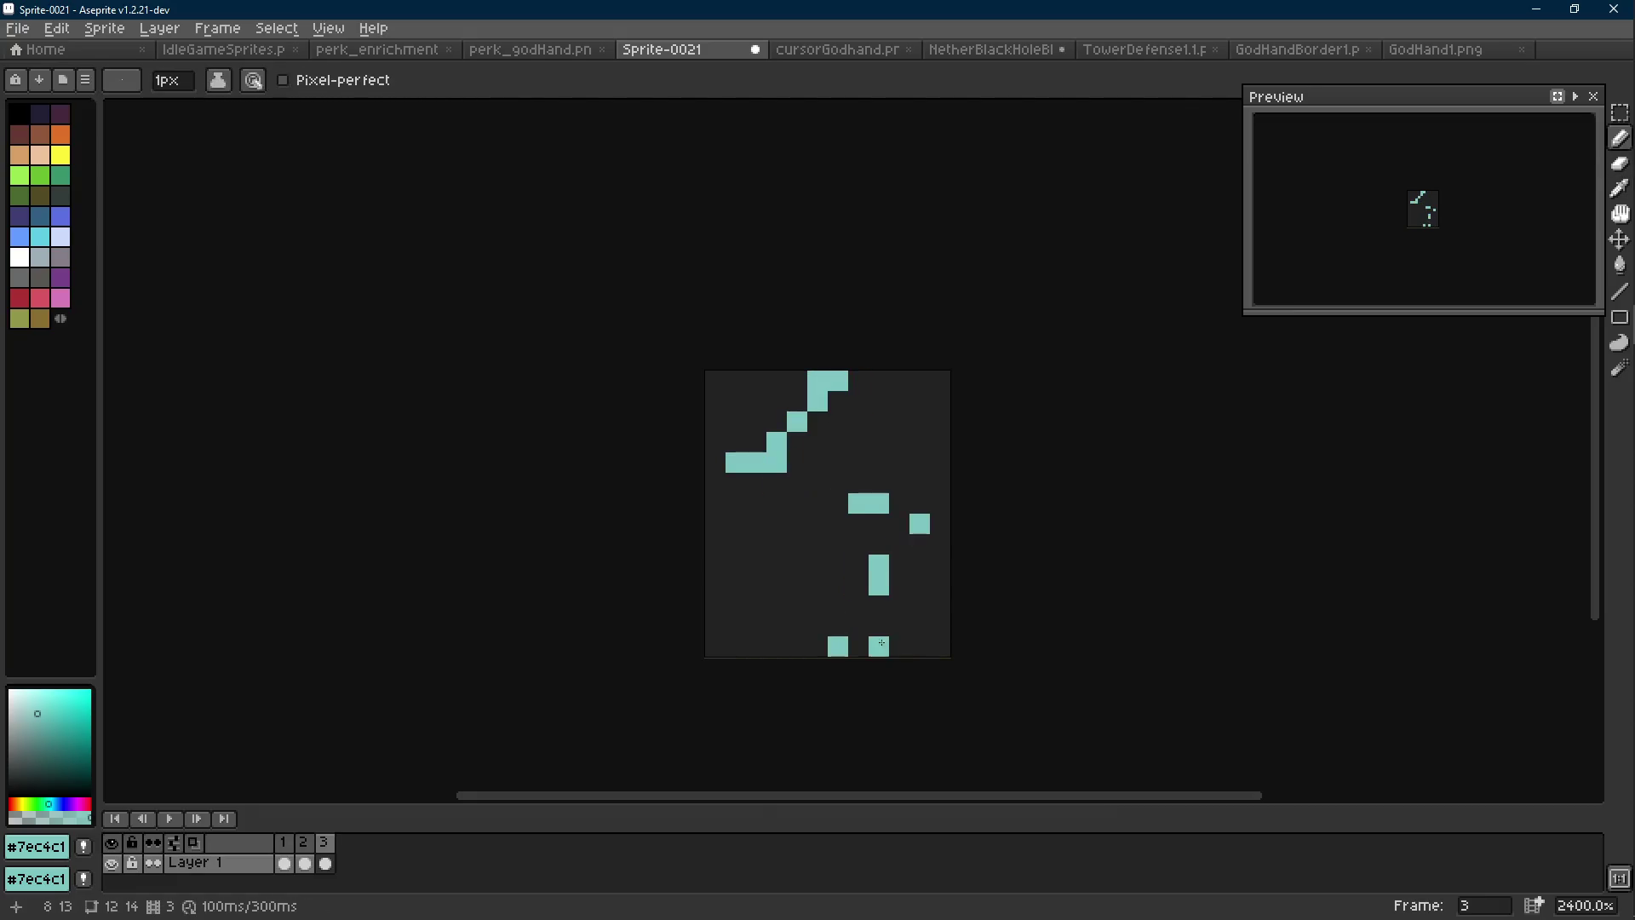
{"action": "key", "text": "e"}
{"action": "left_click_drag", "start_coordinate": [858, 631], "coordinate": [835, 643]}
{"action": "key", "text": "b"}
{"action": "key", "text": "e"}
{"action": "key", "text": "b"}
{"action": "key", "text": "e"}
{"action": "key", "text": "b"}
{"action": "key", "text": "Left"}
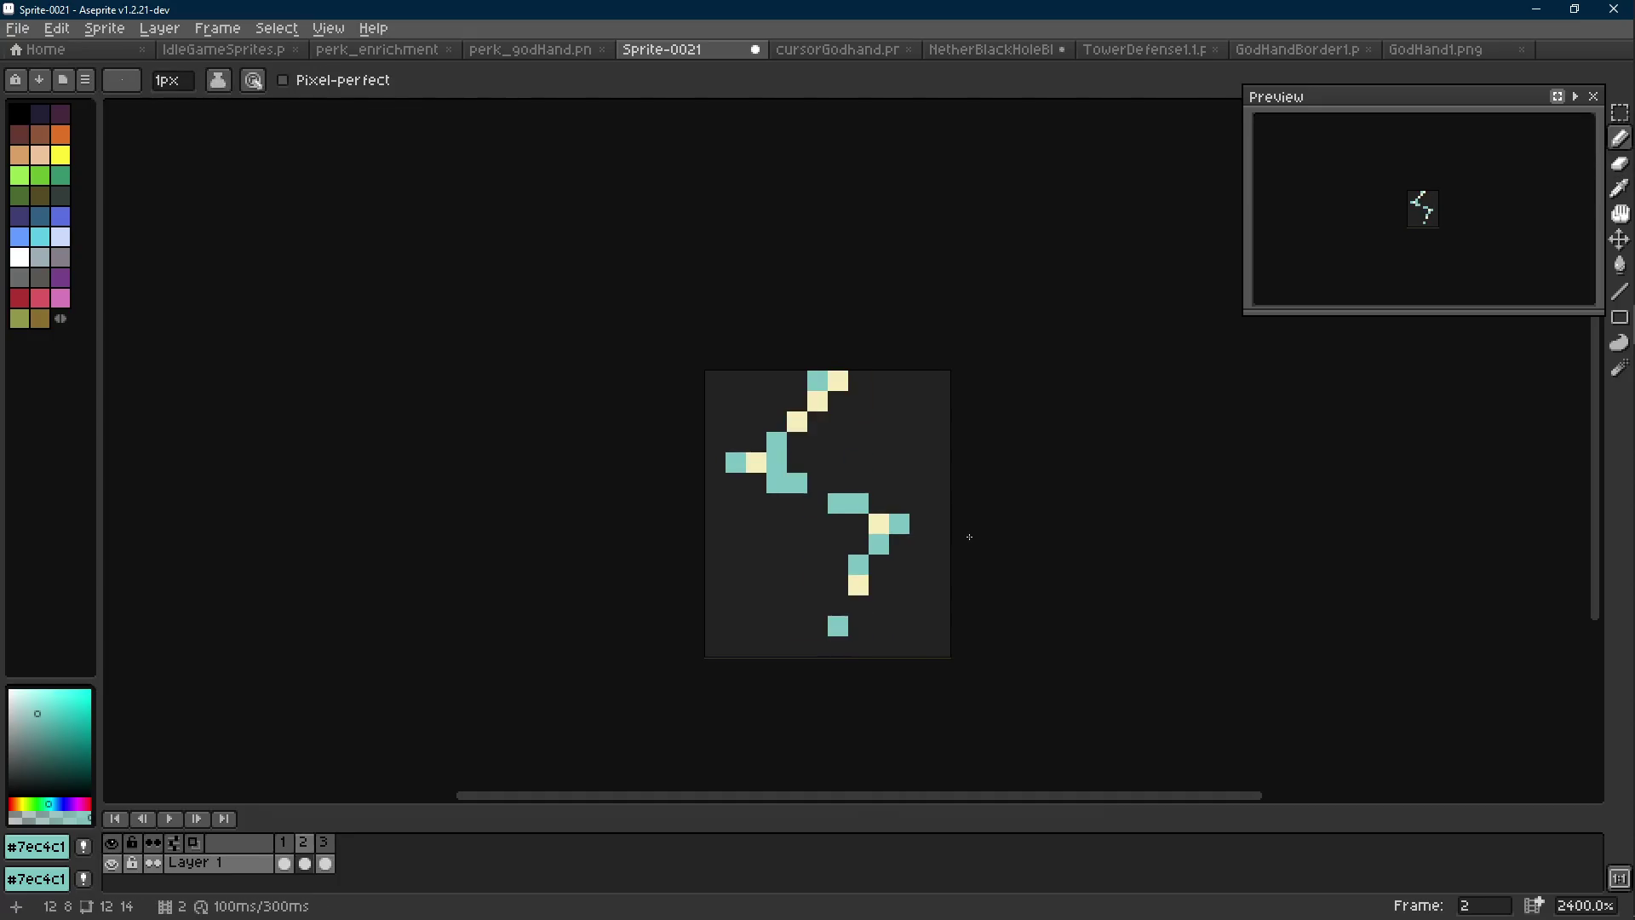
{"action": "key", "text": "Right"}
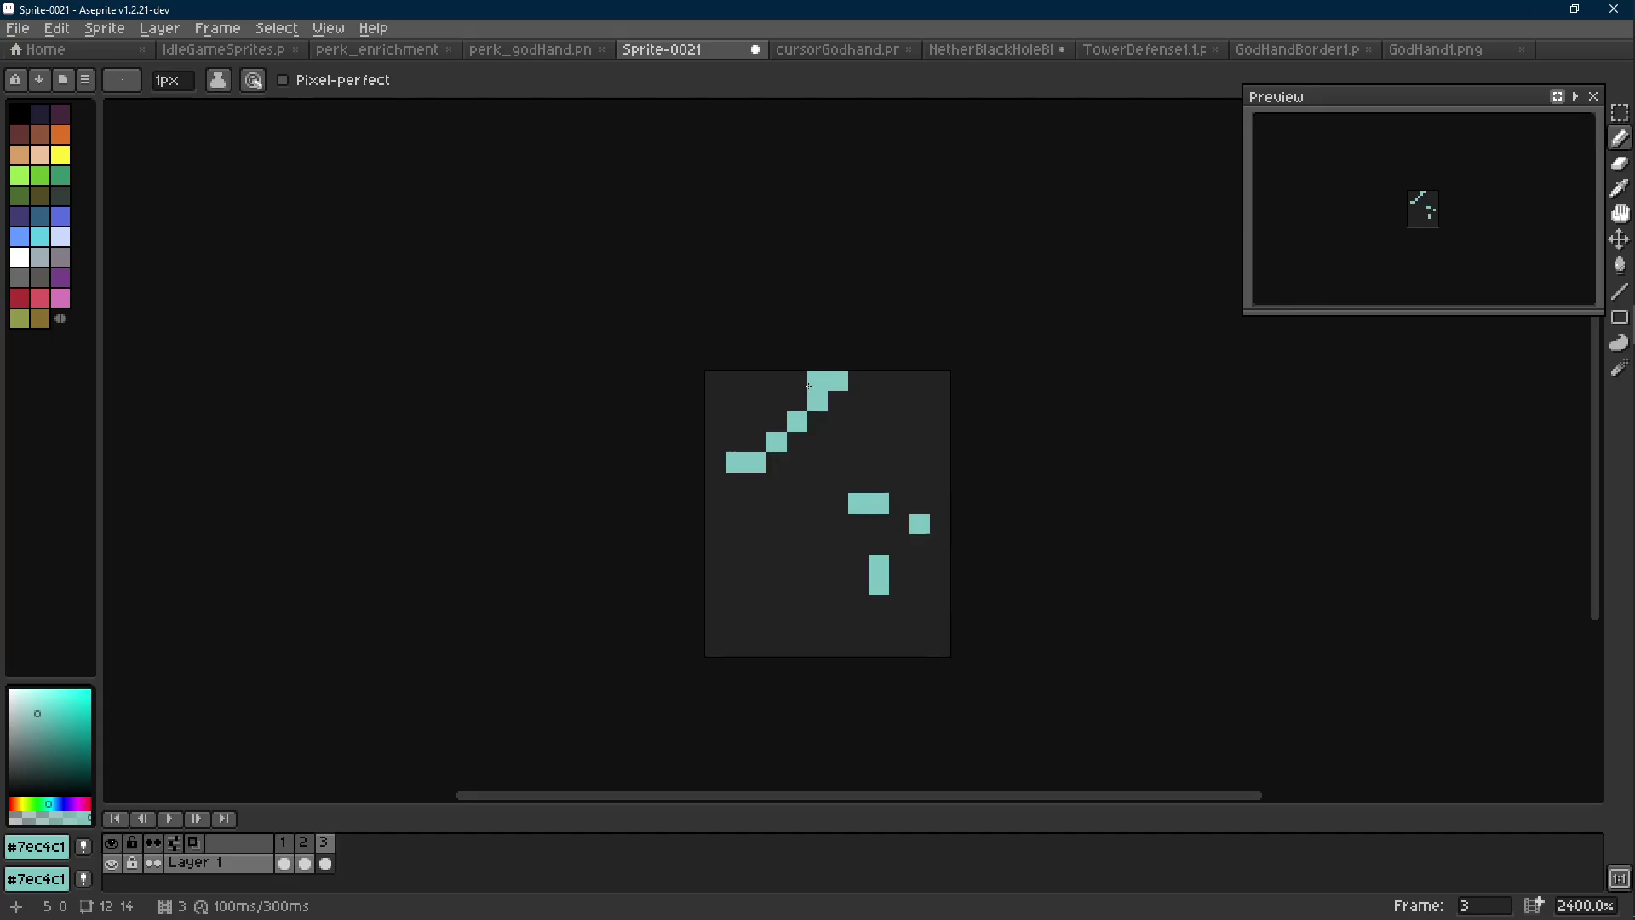
Redraw the top diagonal one pixel left and add teal pixels beside it and under the block
{"action": "left_click_drag", "start_coordinate": [799, 381], "coordinate": [776, 422]}
{"action": "key", "text": "e"}
{"action": "left_click_drag", "start_coordinate": [835, 375], "coordinate": [735, 462]}
{"action": "key", "text": "b"}
{"action": "left_click", "coordinate": [736, 442]}
{"action": "left_click", "coordinate": [858, 523]}
{"action": "scroll", "coordinate": [850, 516], "scroll_direction": "down", "scroll_amount": 6}
{"action": "key", "text": "Left"}
{"action": "scroll", "coordinate": [850, 516], "scroll_direction": "up", "scroll_amount": 5}
{"action": "key", "text": "Right"}
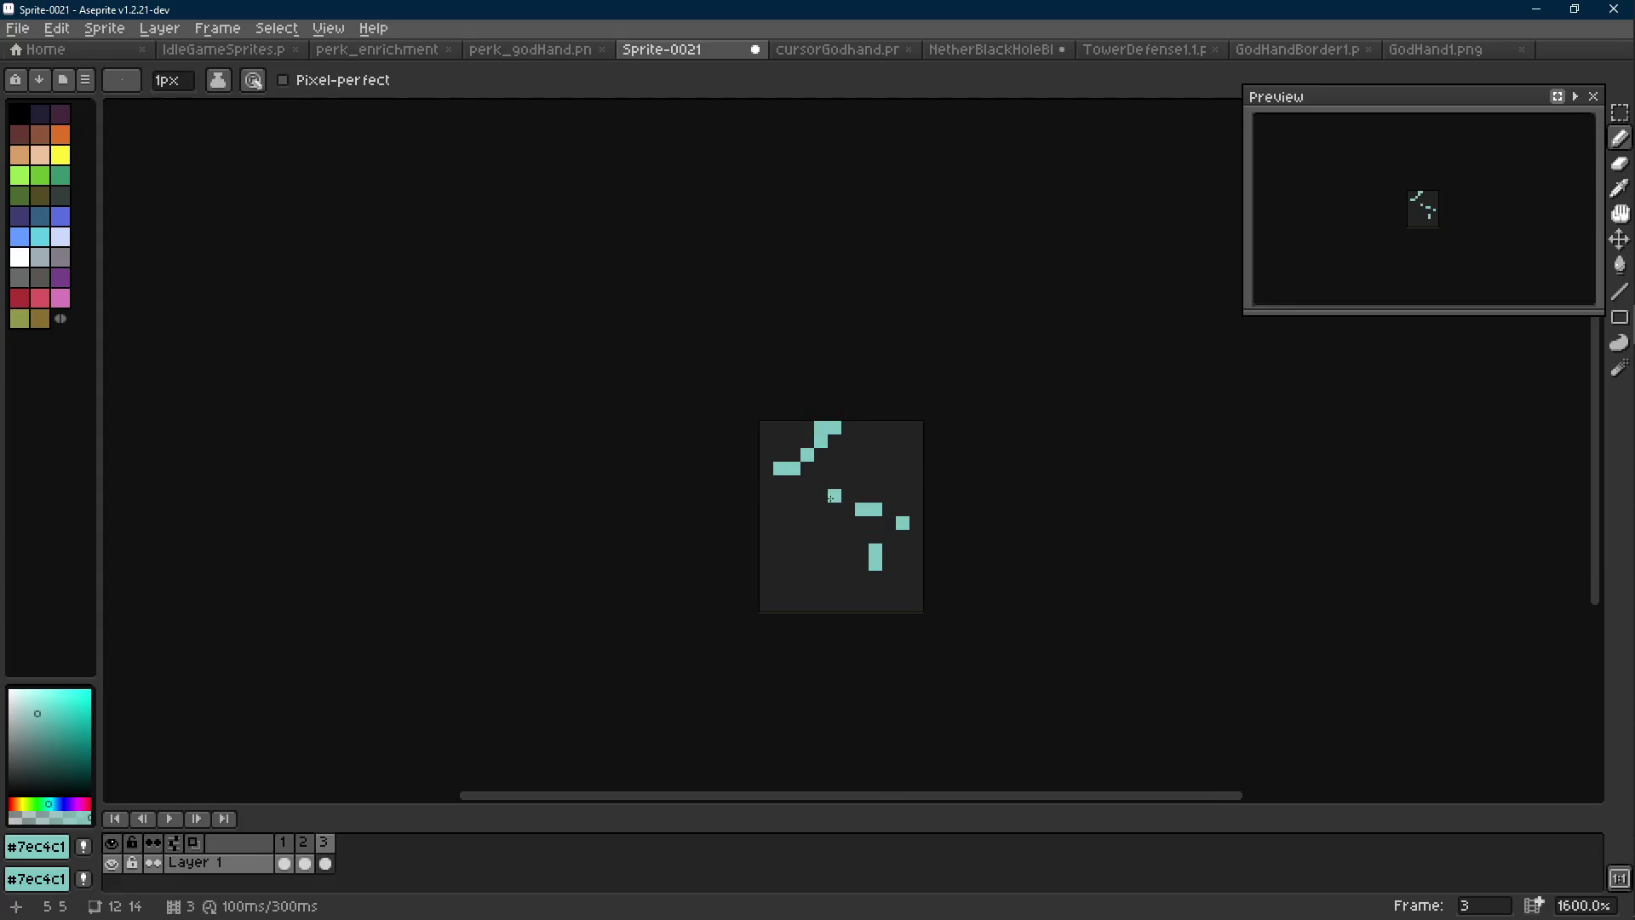
Nudge a selected piece down, add two teal pixels, and shift the stair-step pixels one pixel left
{"action": "key", "text": "m"}
{"action": "mouse_move", "coordinate": [758, 445]}
{"action": "left_mouse_down"}
{"action": "mouse_move", "coordinate": [831, 506]}
{"action": "mouse_move", "coordinate": [809, 521]}
{"action": "left_mouse_up"}
{"action": "key", "text": "ctrl+d"}
{"action": "key", "text": "b"}
{"action": "left_click", "coordinate": [823, 453]}
{"action": "left_click", "coordinate": [835, 496]}
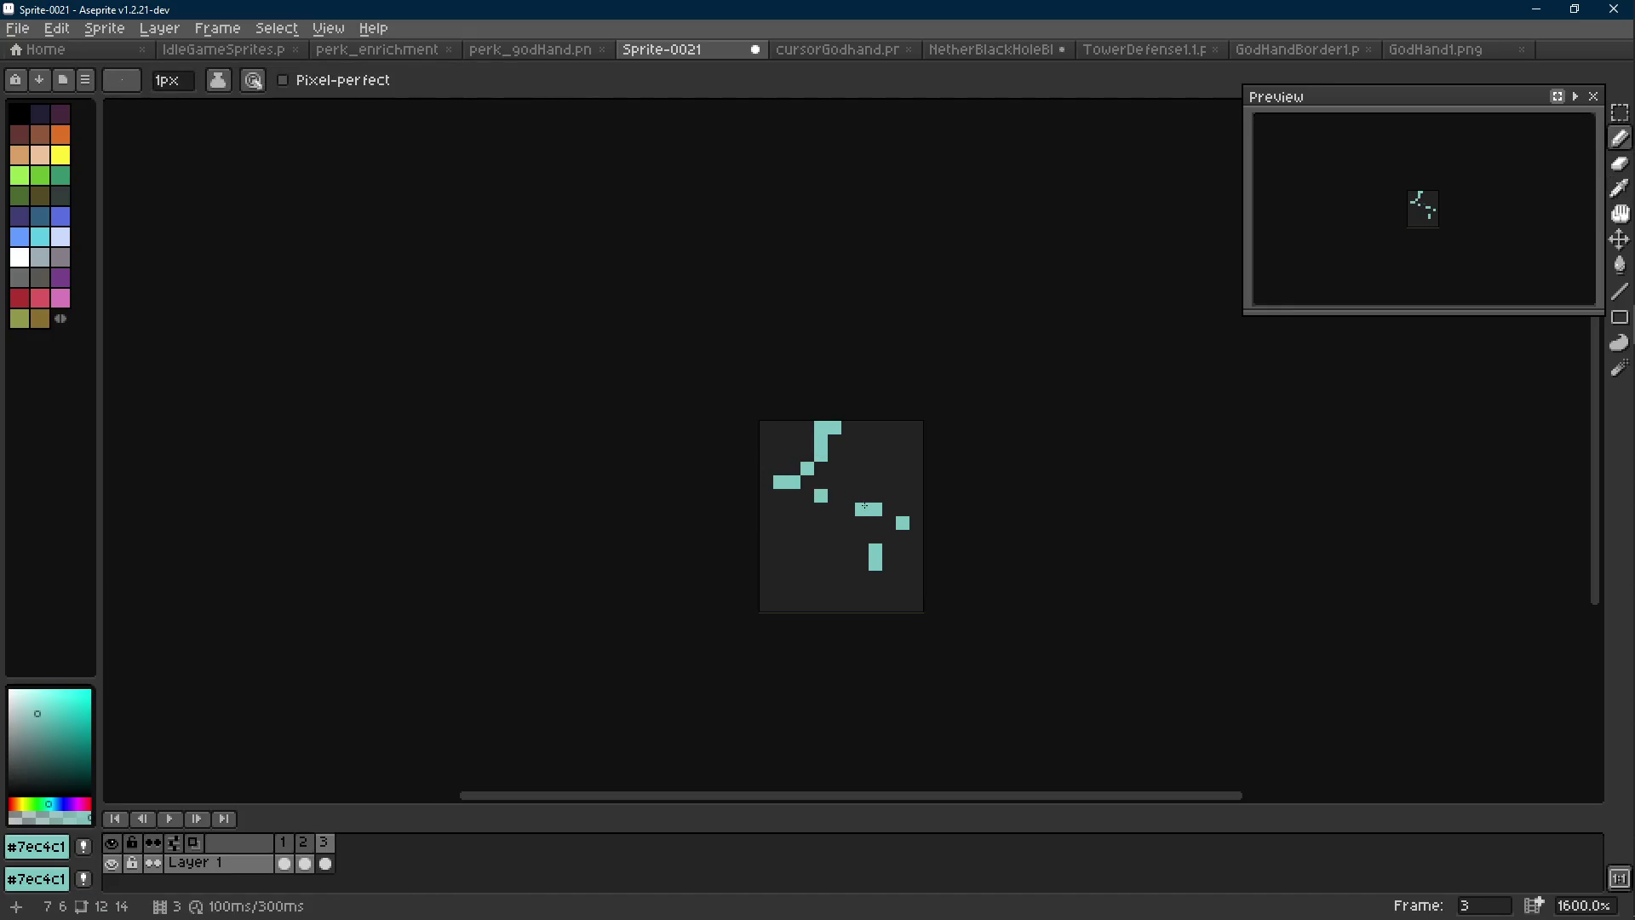
{"action": "scroll", "coordinate": [865, 505], "scroll_direction": "down", "scroll_amount": 6}
{"action": "key", "text": "Left"}
{"action": "key", "text": "Right"}
{"action": "key", "text": "Right"}
{"action": "scroll", "coordinate": [883, 508], "scroll_direction": "up", "scroll_amount": 6}
{"action": "scroll", "coordinate": [852, 500], "scroll_direction": "up", "scroll_amount": 3}
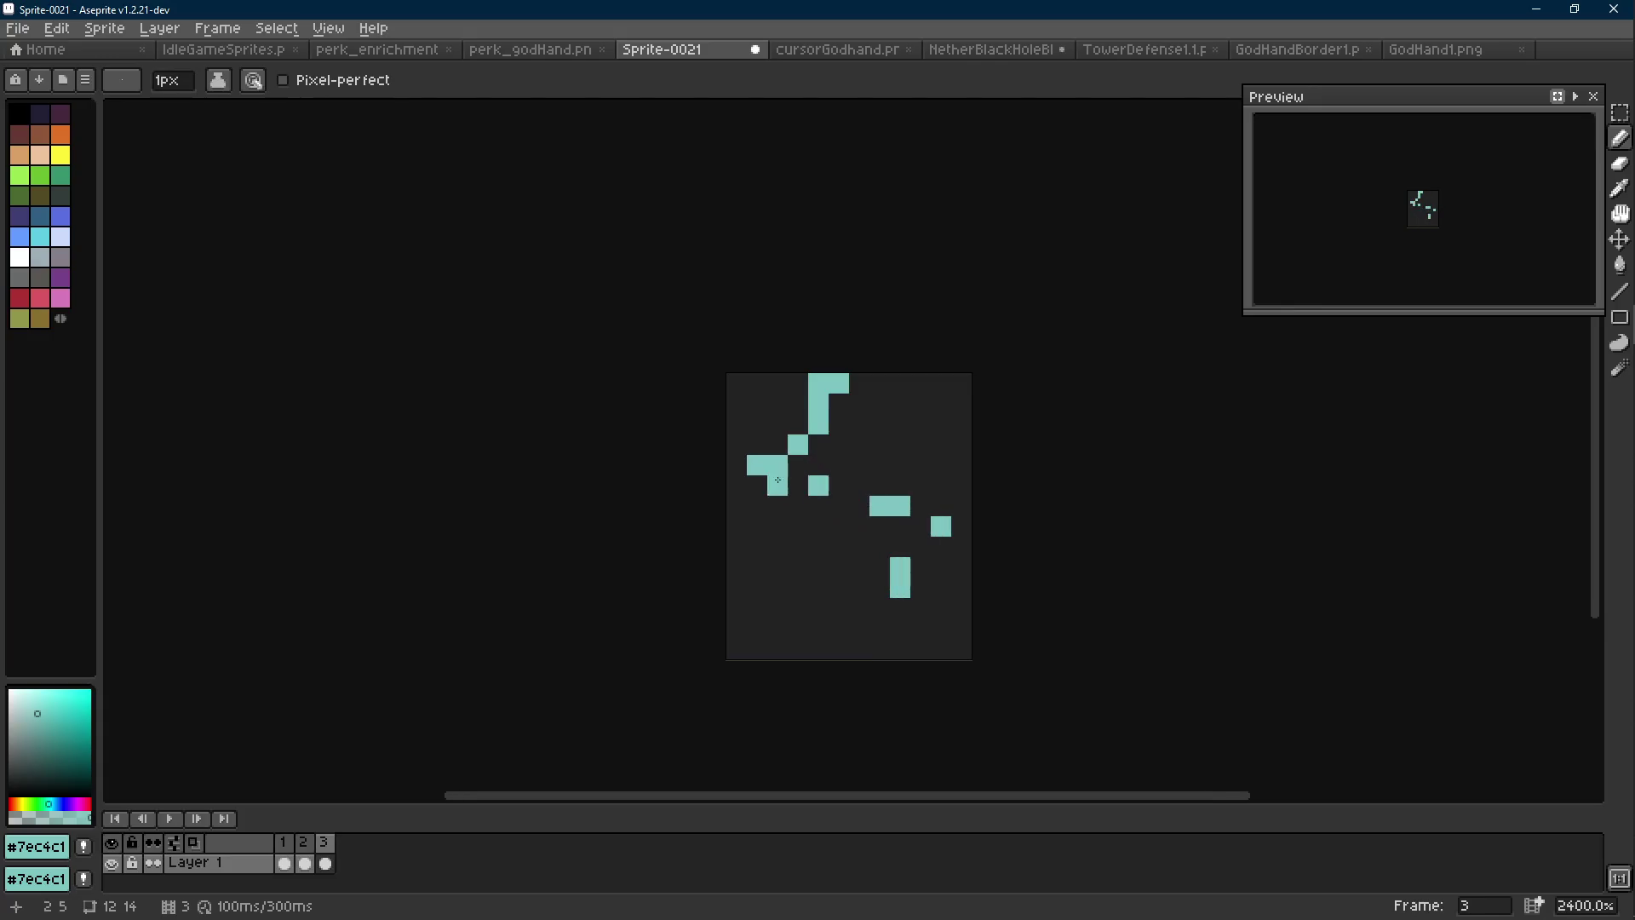
{"action": "key", "text": "Scroll_Lock"}
{"action": "key", "text": "Left"}
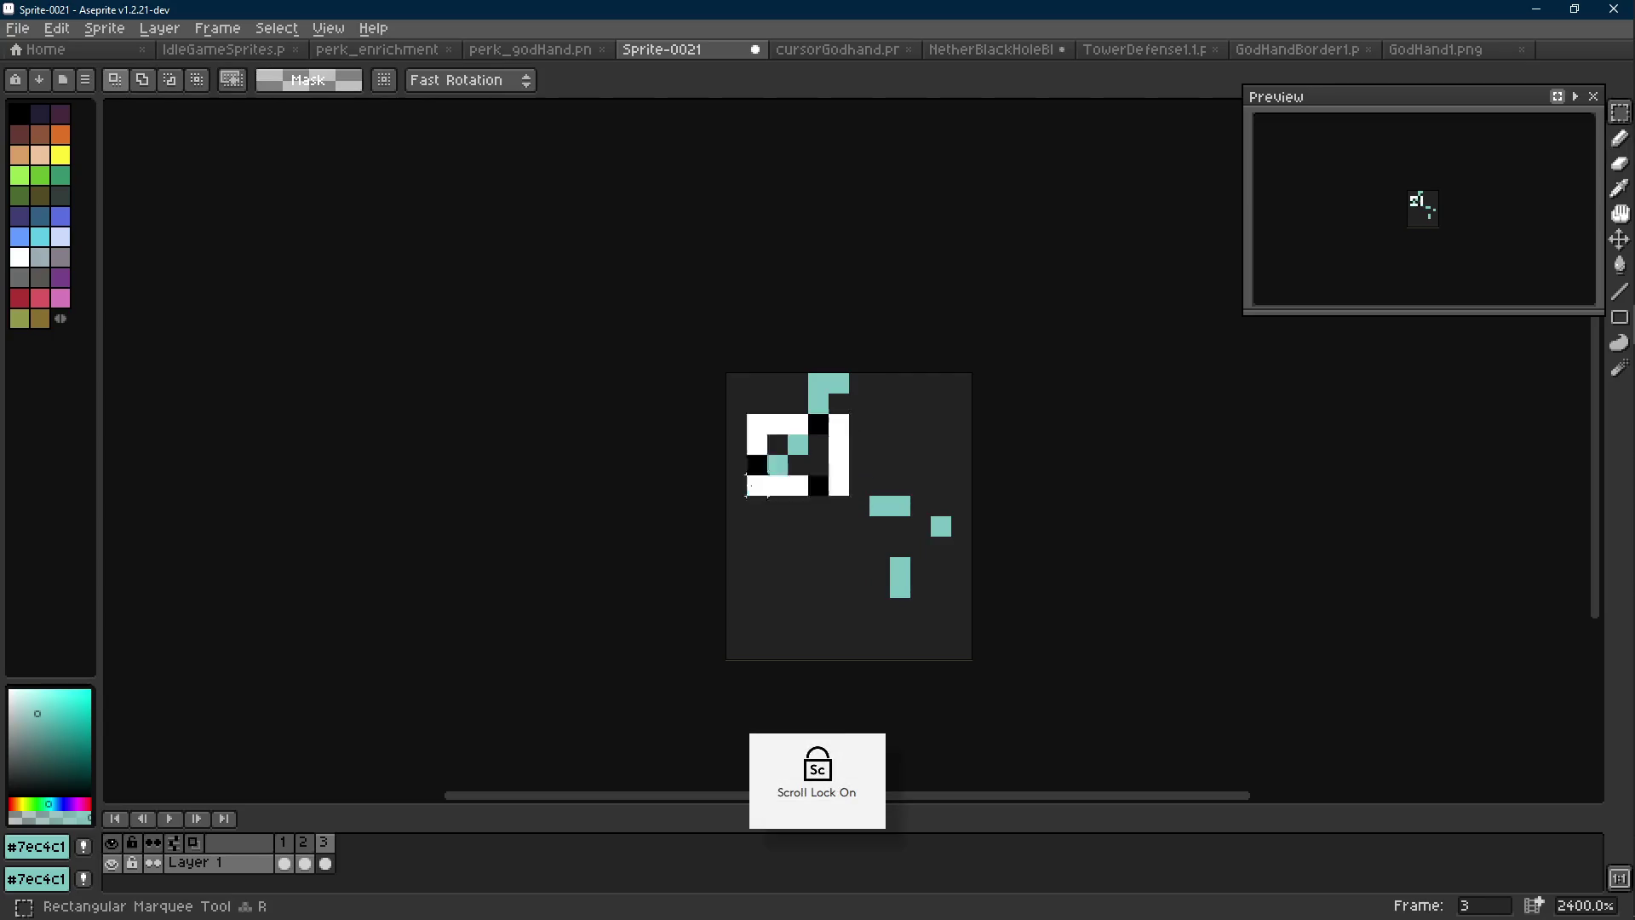
Commit the shifted stair-step pixels and flip through the frames to compare
{"action": "key", "text": "Return"}
{"action": "key", "text": "b"}
{"action": "scroll", "coordinate": [908, 545], "scroll_direction": "down", "scroll_amount": 8}
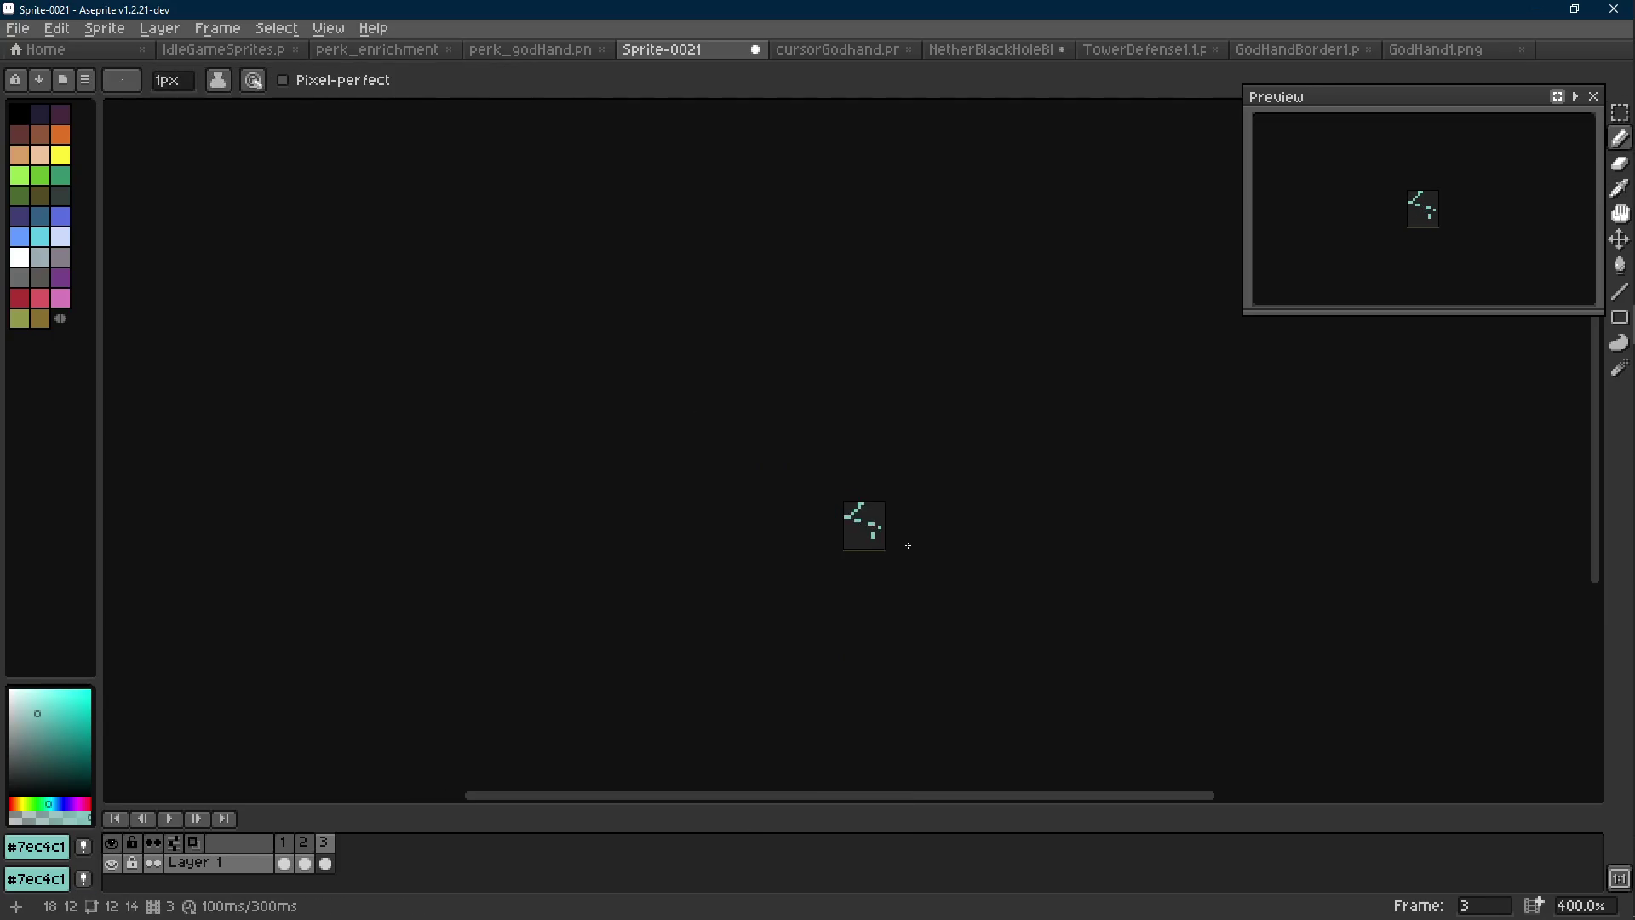
{"action": "scroll", "coordinate": [910, 546], "scroll_direction": "down", "scroll_amount": 1}
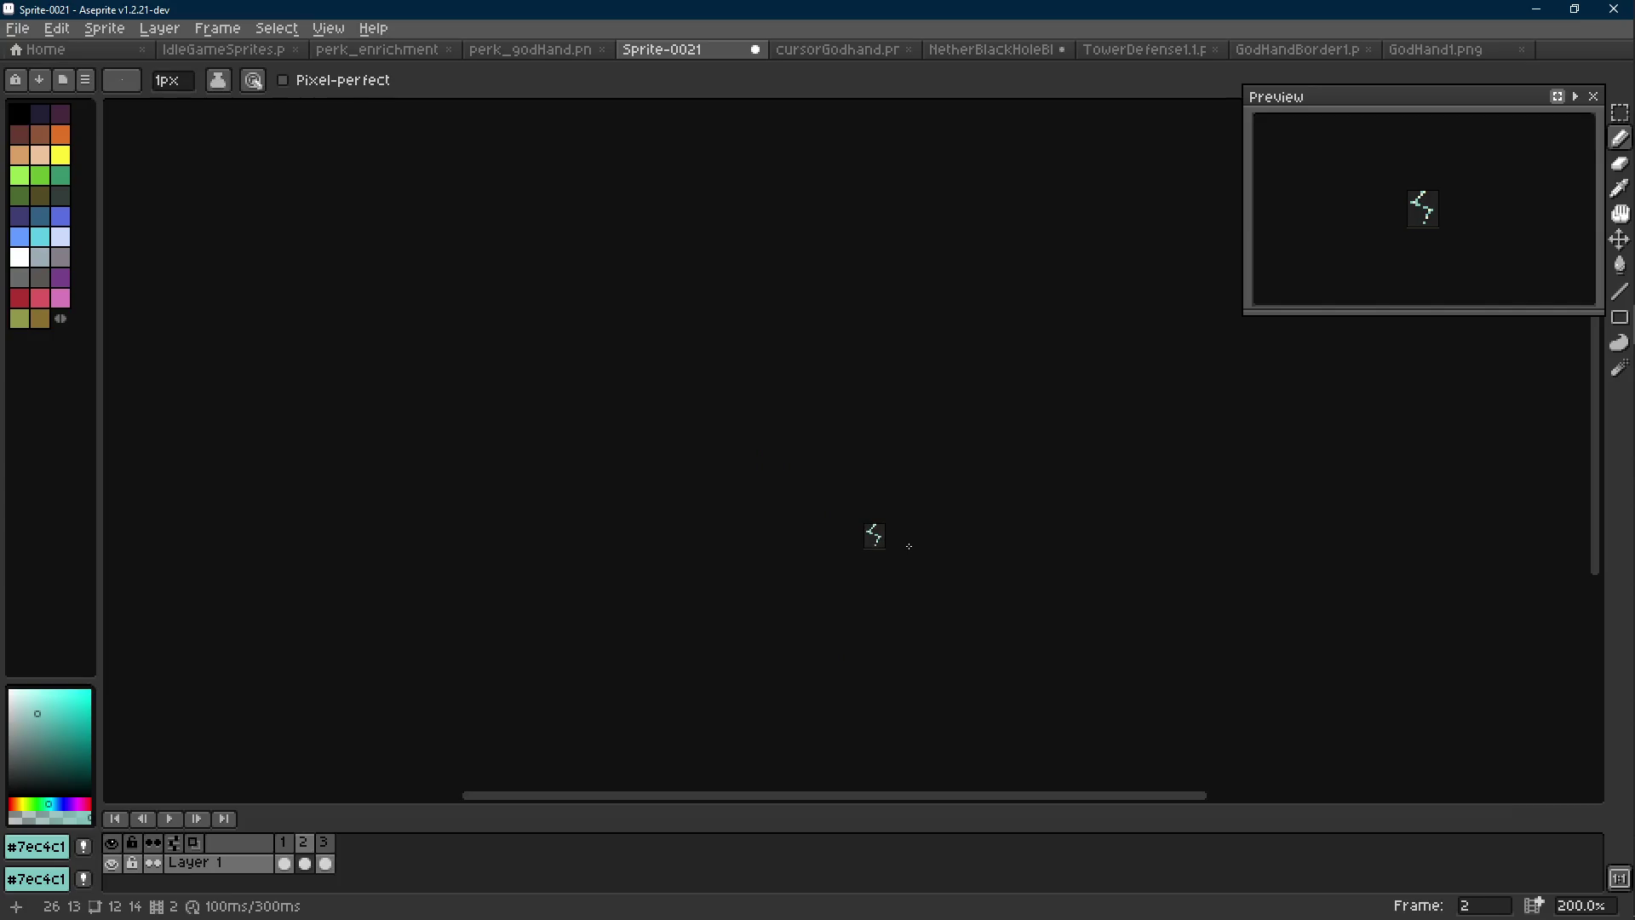
{"action": "scroll", "coordinate": [892, 552], "scroll_direction": "up", "scroll_amount": 5}
{"action": "key", "text": "Right"}
{"action": "key", "text": "Right"}
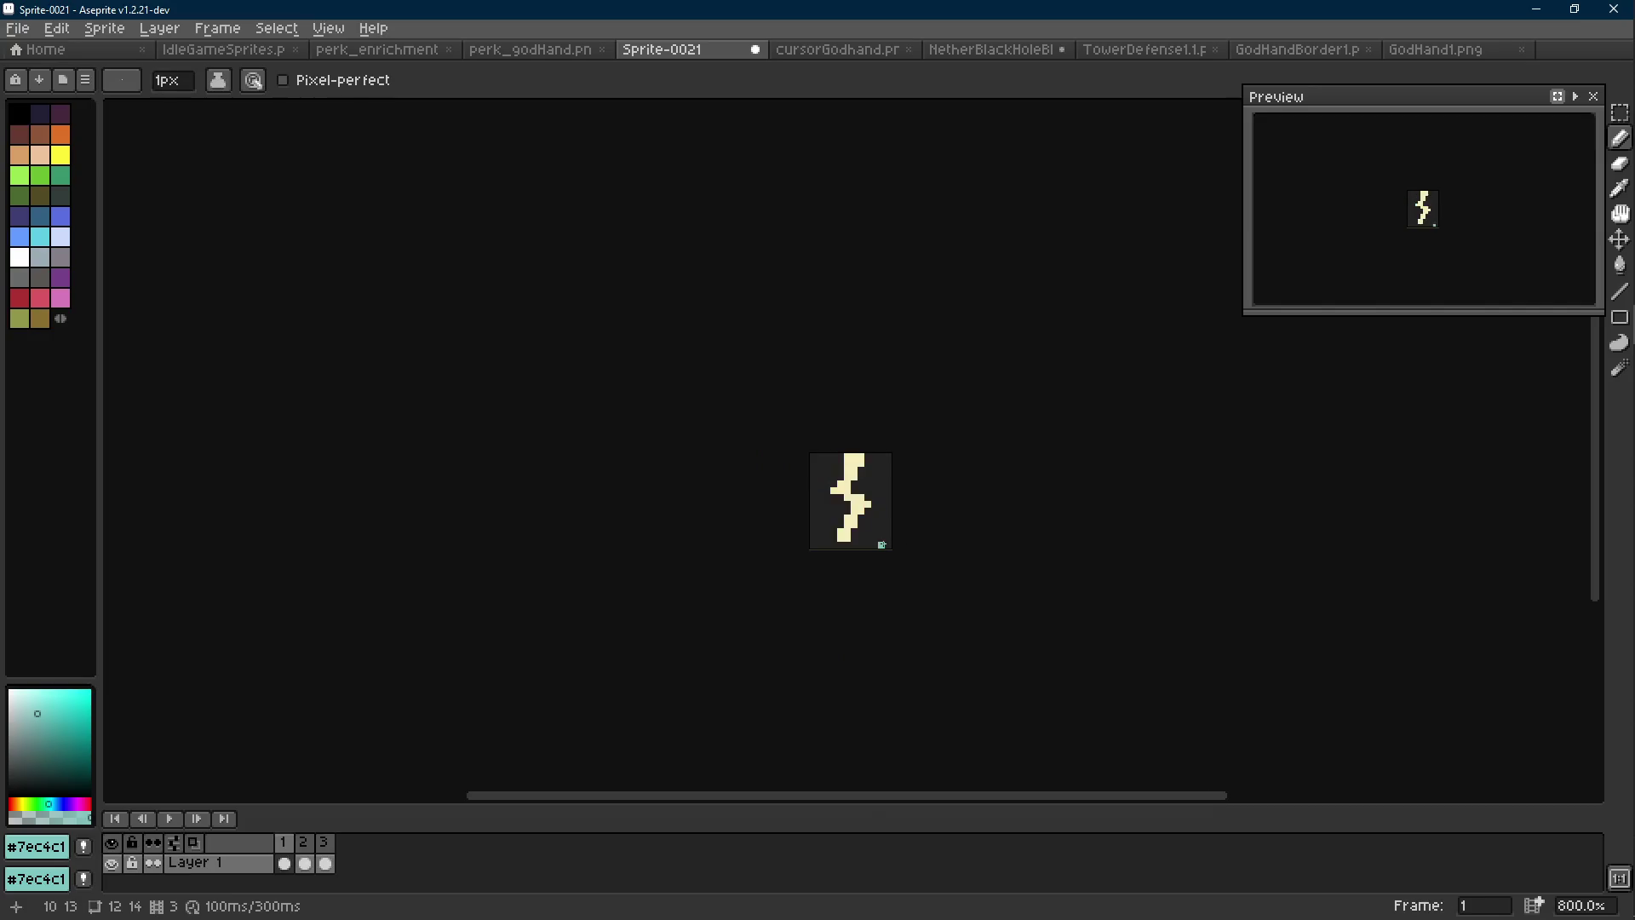
{"action": "scroll", "coordinate": [856, 505], "scroll_direction": "up", "scroll_amount": 4}
{"action": "key", "text": "Left"}
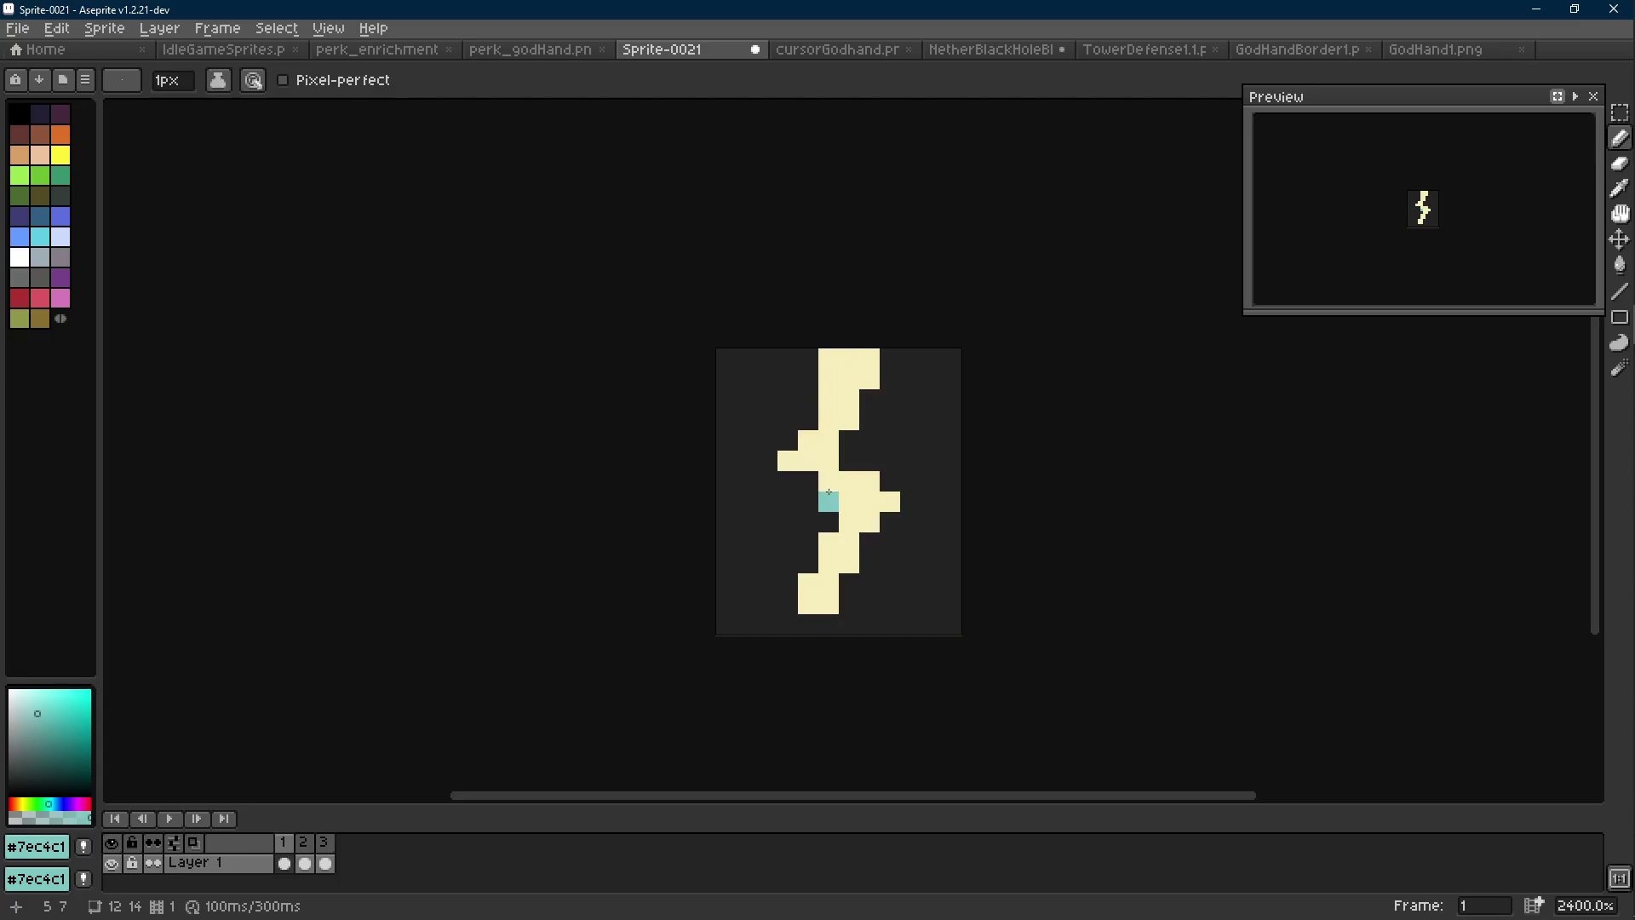
{"action": "key", "text": "Right"}
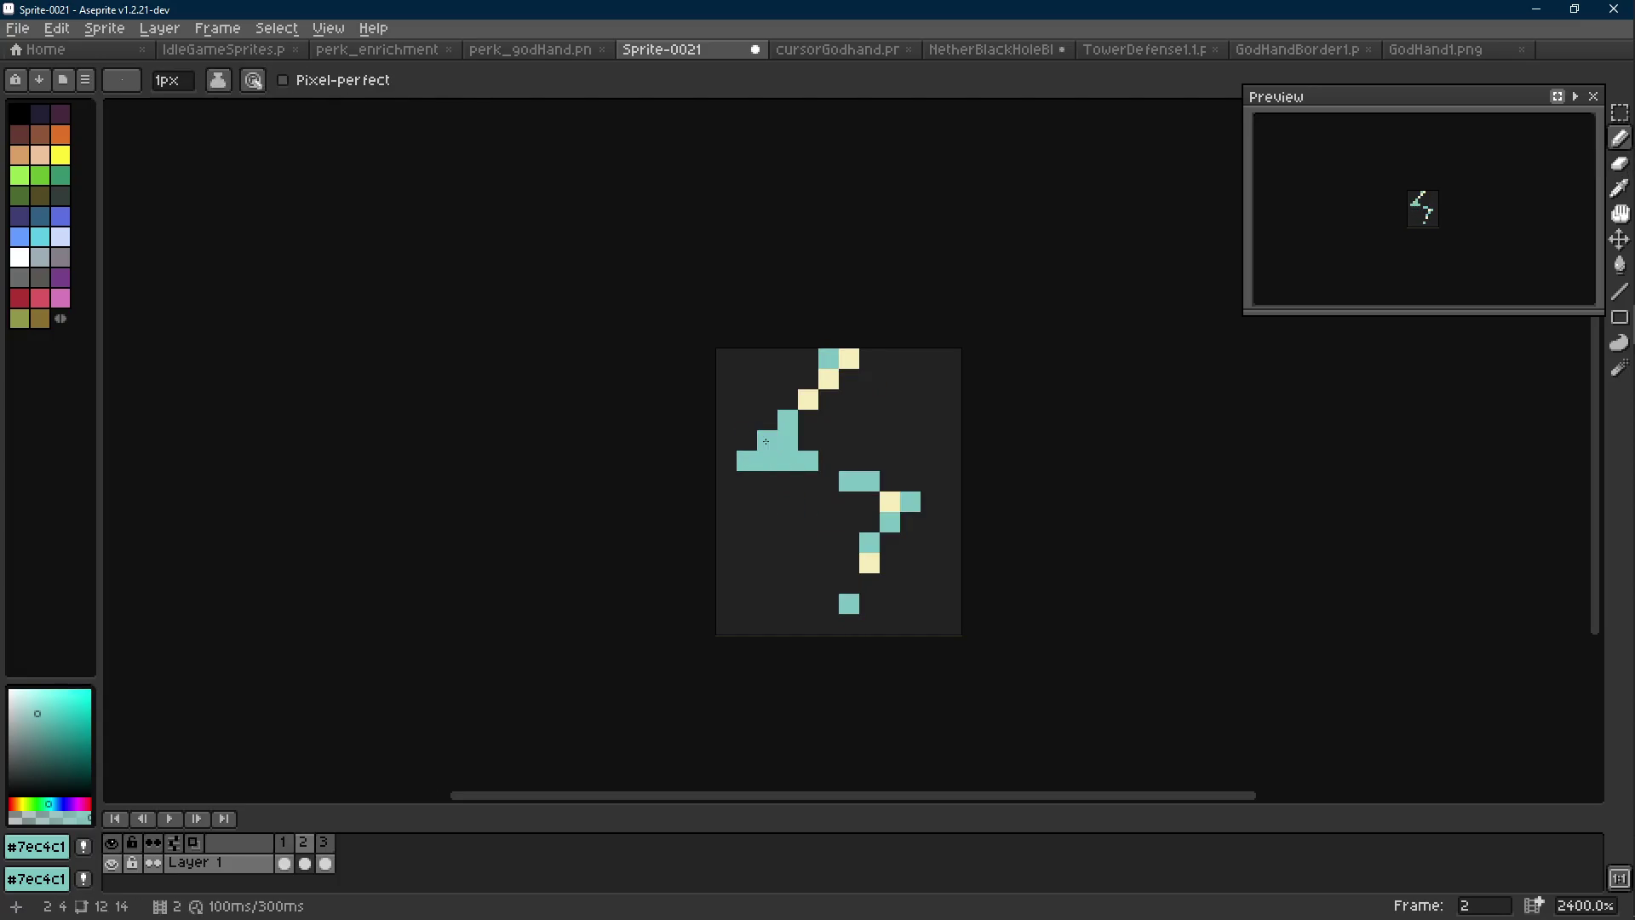
Touch up the bolt with one teal pixel and a cream pixel in the lower bar
{"action": "key", "text": "i"}
{"action": "key", "text": "b"}
{"action": "left_click", "coordinate": [805, 417]}
{"action": "left_click", "coordinate": [808, 398], "text": "alt"}
{"action": "left_click", "coordinate": [788, 461]}
{"action": "scroll", "coordinate": [897, 519], "scroll_direction": "down", "scroll_amount": 8}
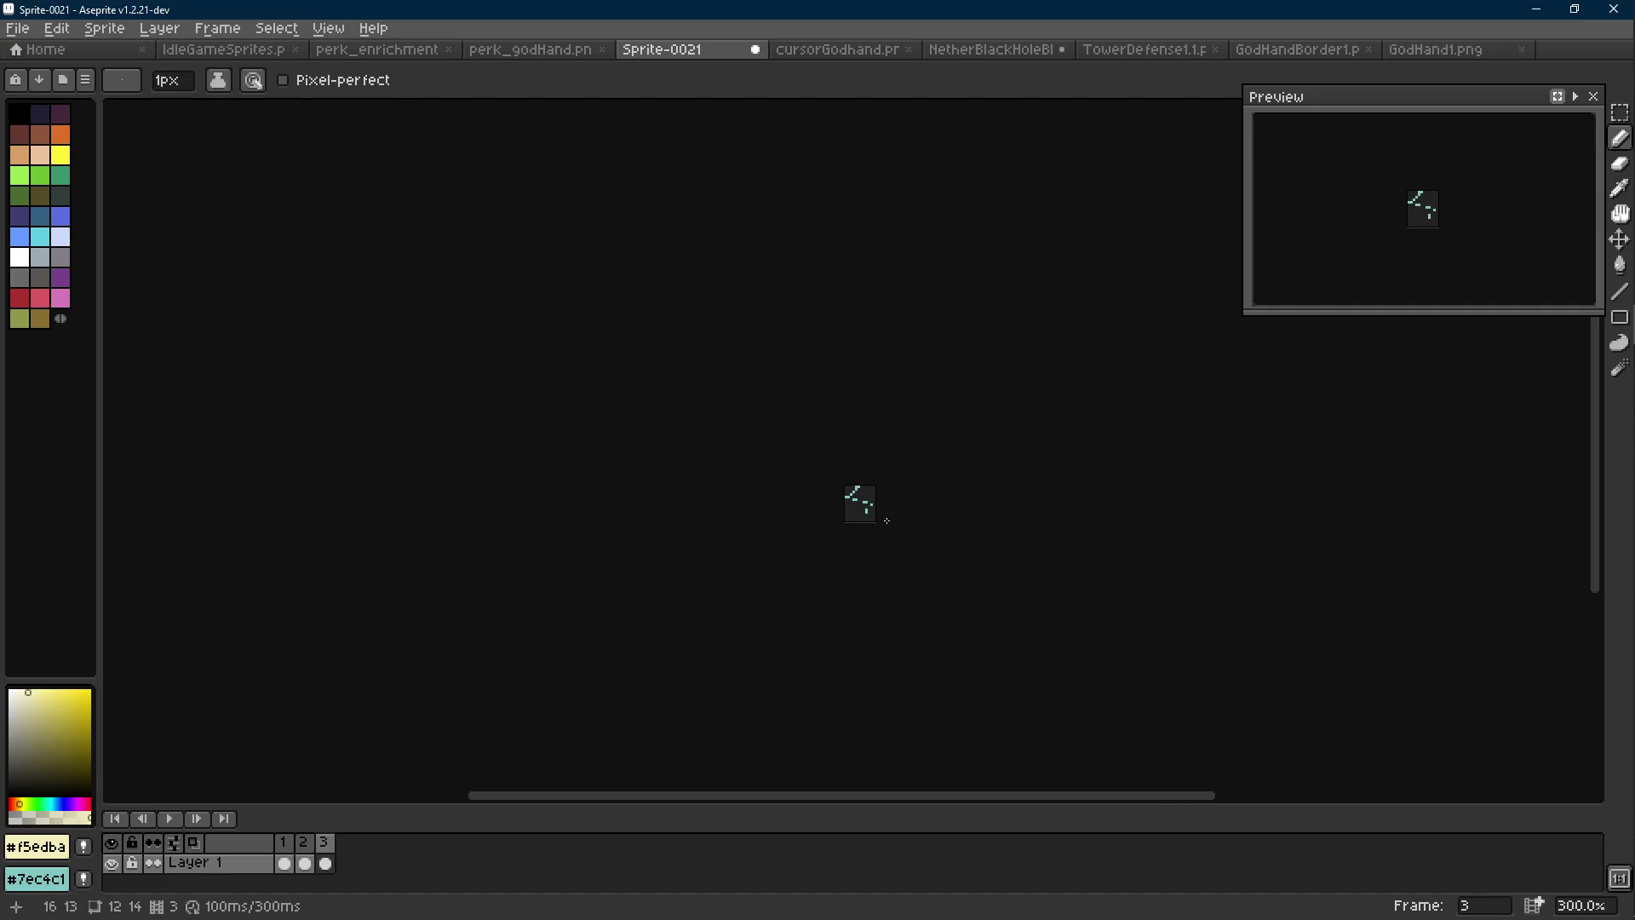
{"action": "scroll", "coordinate": [887, 521], "scroll_direction": "up", "scroll_amount": 1}
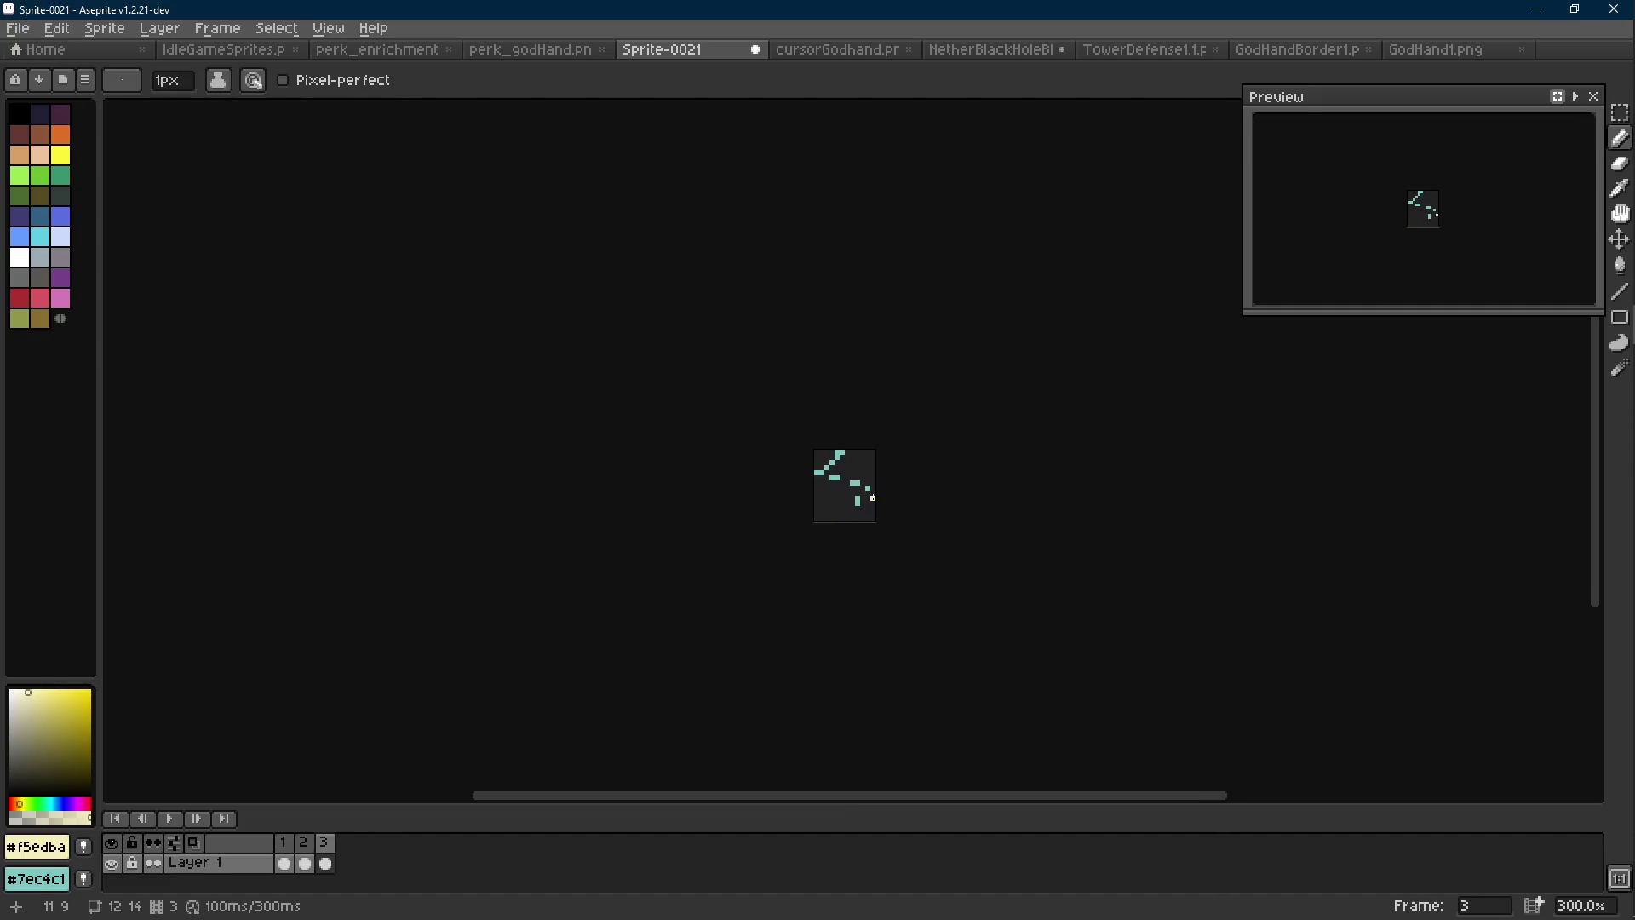
Add a fourth frame, erase its top pixel and add two teal pixels above the left block
{"action": "key", "text": "alt+n"}
{"action": "scroll", "coordinate": [873, 498], "scroll_direction": "up", "scroll_amount": 8}
{"action": "key", "text": "e"}
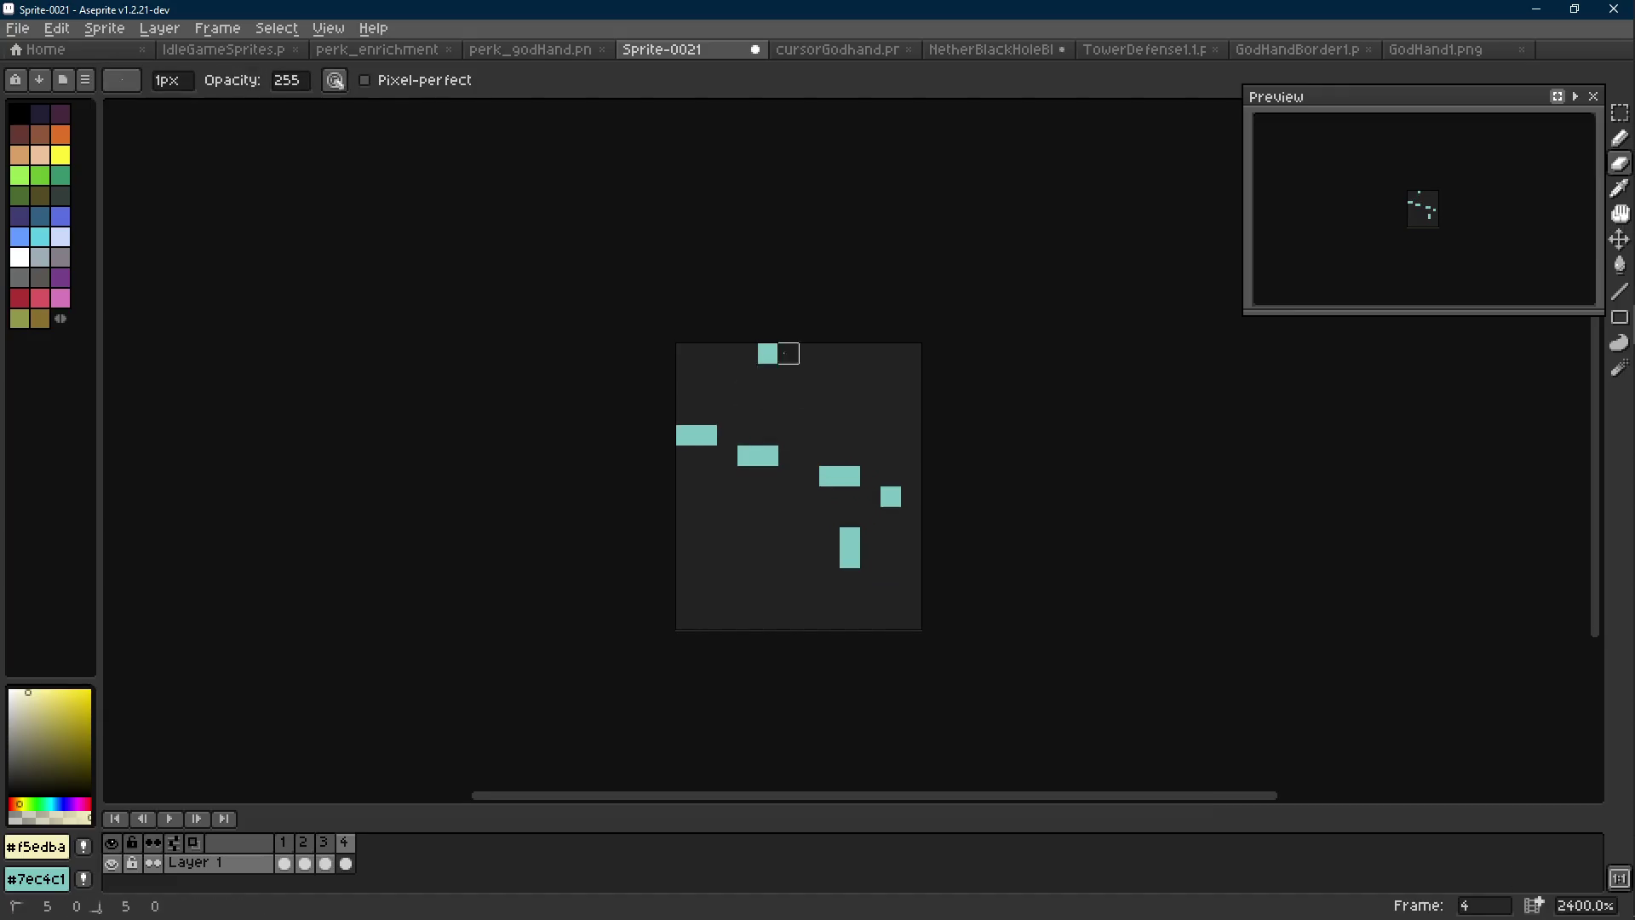
{"action": "left_click", "coordinate": [767, 353]}
{"action": "key", "text": "b"}
{"action": "left_click", "coordinate": [707, 435], "text": "alt"}
{"action": "left_click", "coordinate": [686, 414]}
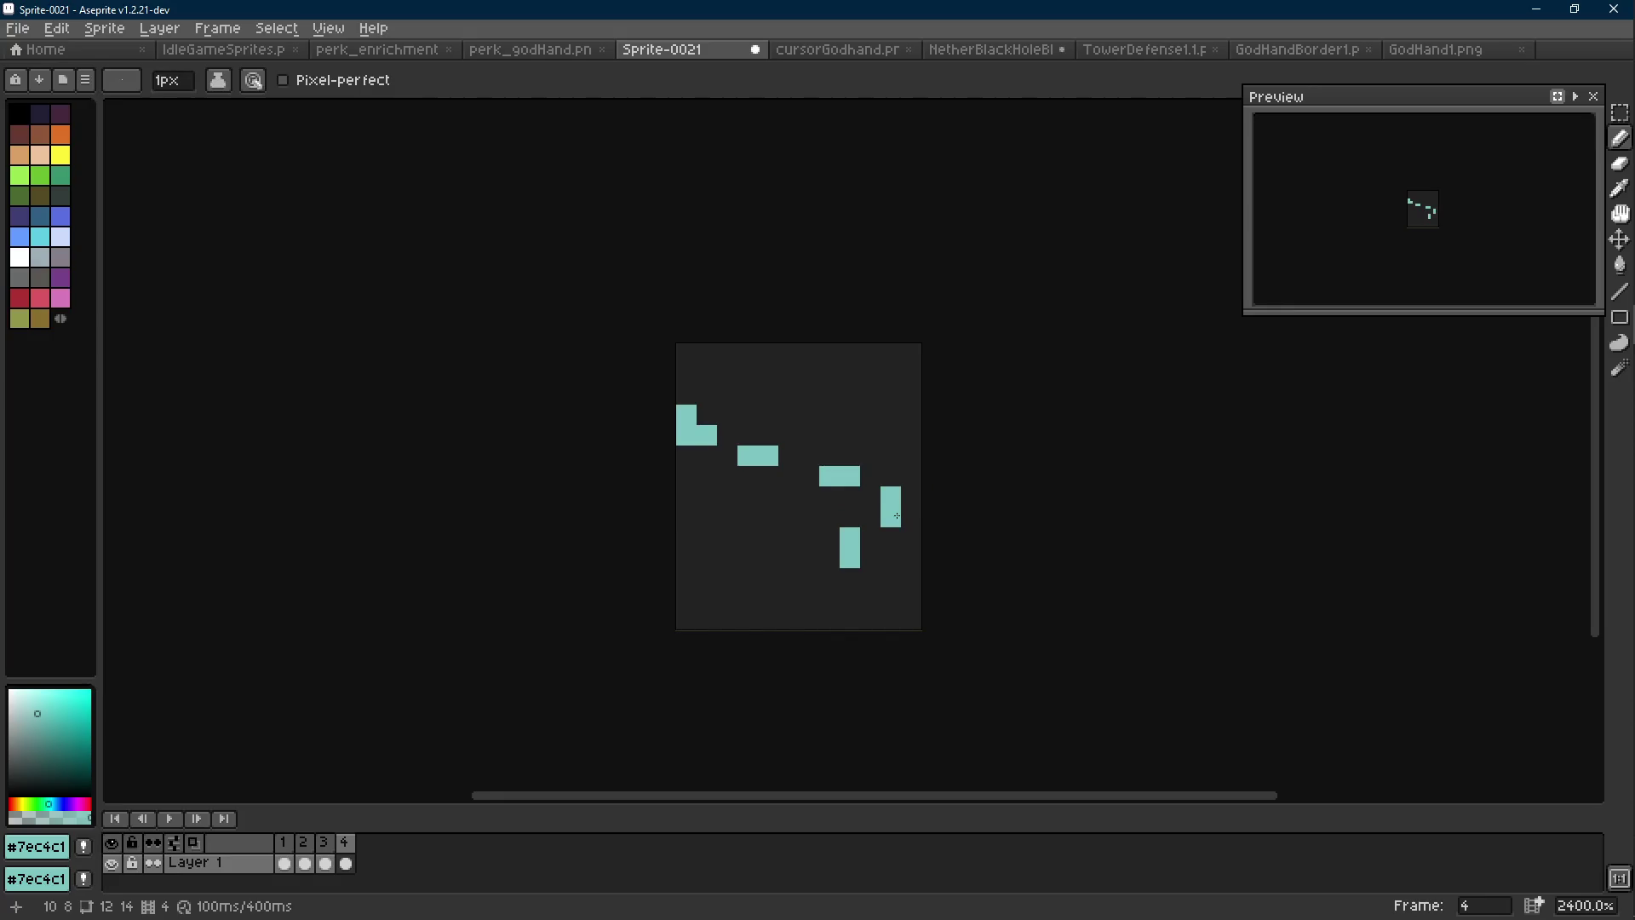
Extend frame 4's right block into an L shape, then switch to the IdleGameSprites.png document
{"action": "mouse_move", "coordinate": [897, 516]}
{"action": "left_mouse_down"}
{"action": "mouse_move", "coordinate": [911, 496]}
{"action": "mouse_move", "coordinate": [741, 455]}
{"action": "left_mouse_up"}
{"action": "key", "text": "e"}
{"action": "left_click", "coordinate": [849, 537]}
{"action": "key", "text": "b"}
{"action": "key", "text": "ctrl+z"}
{"action": "left_click", "coordinate": [223, 49]}
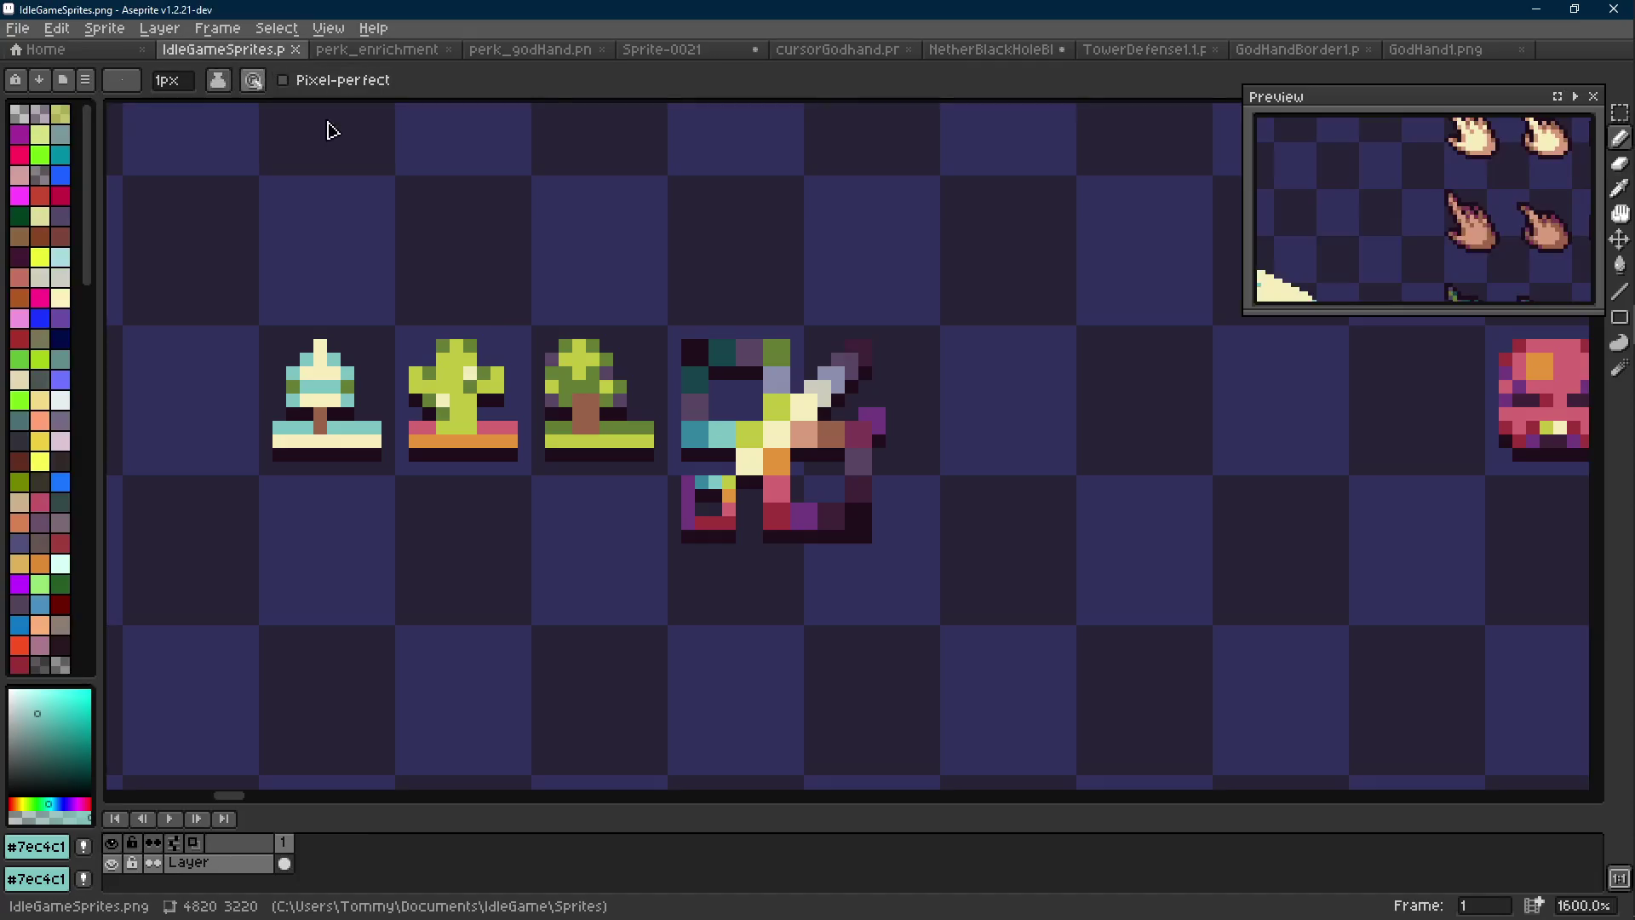